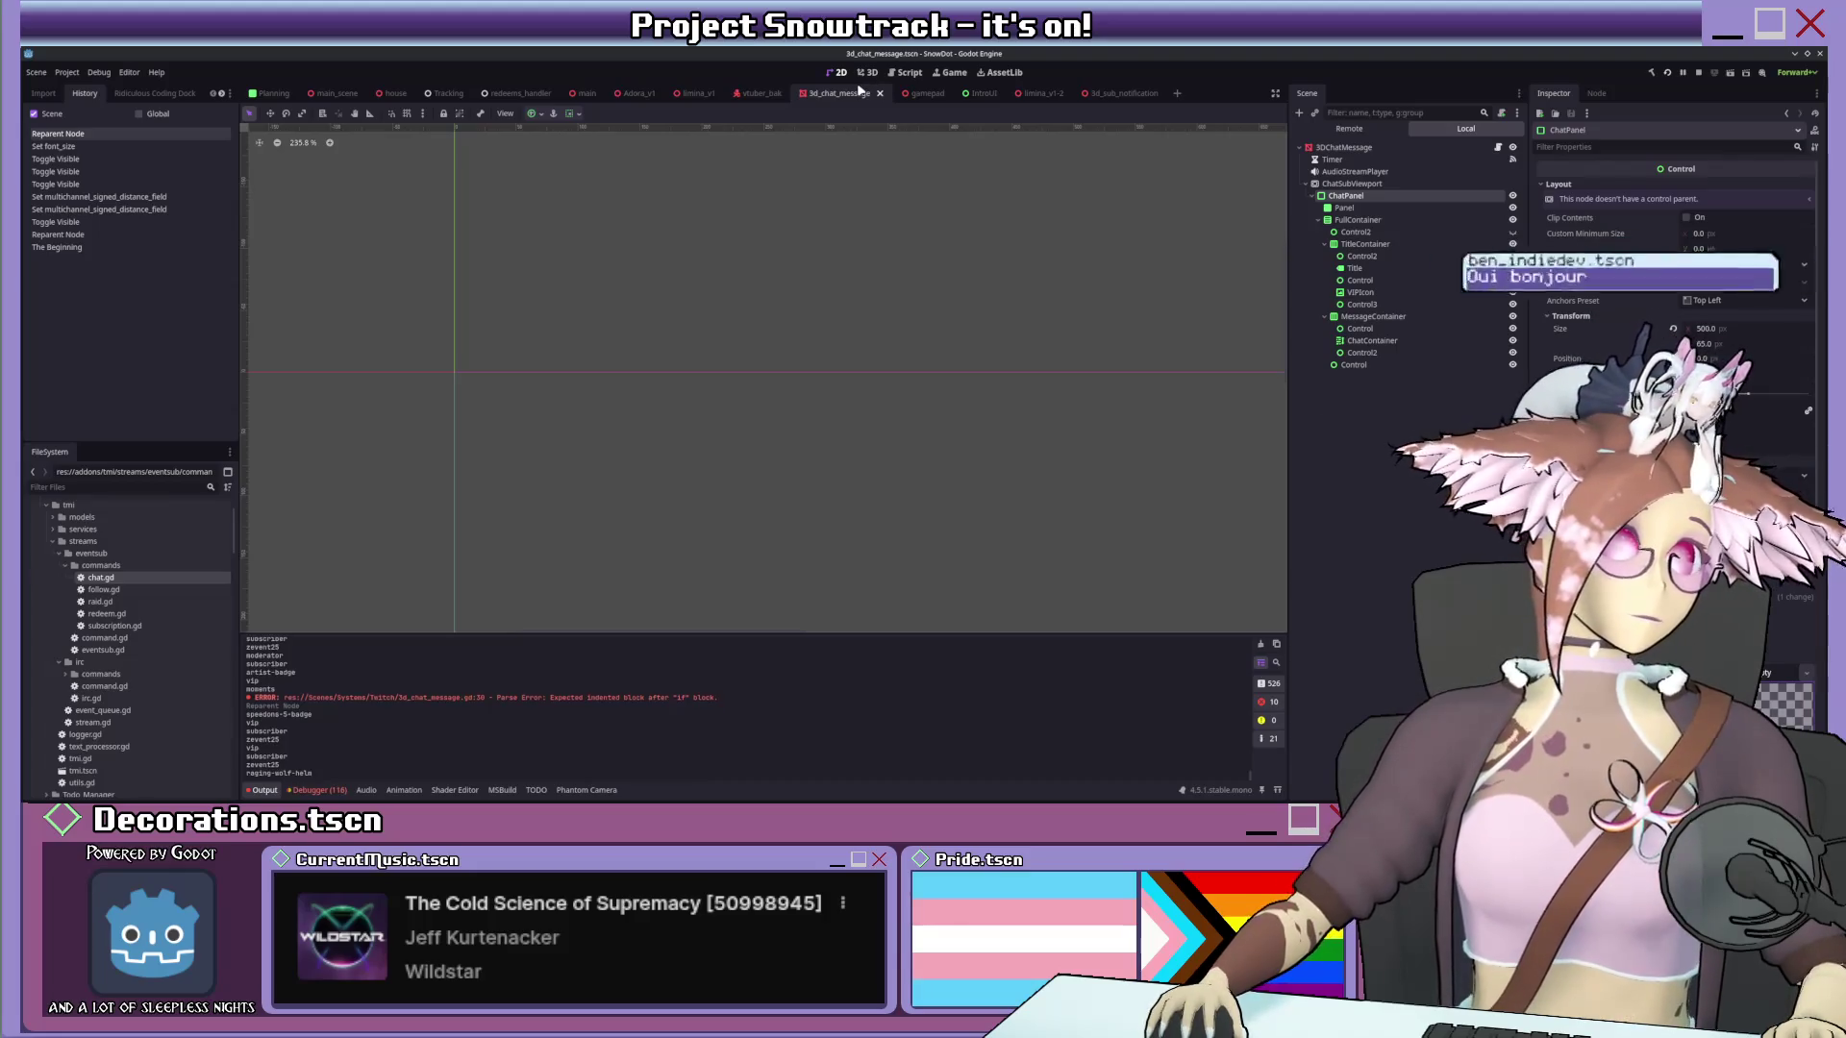
scroll(840, 398, "down", 5)
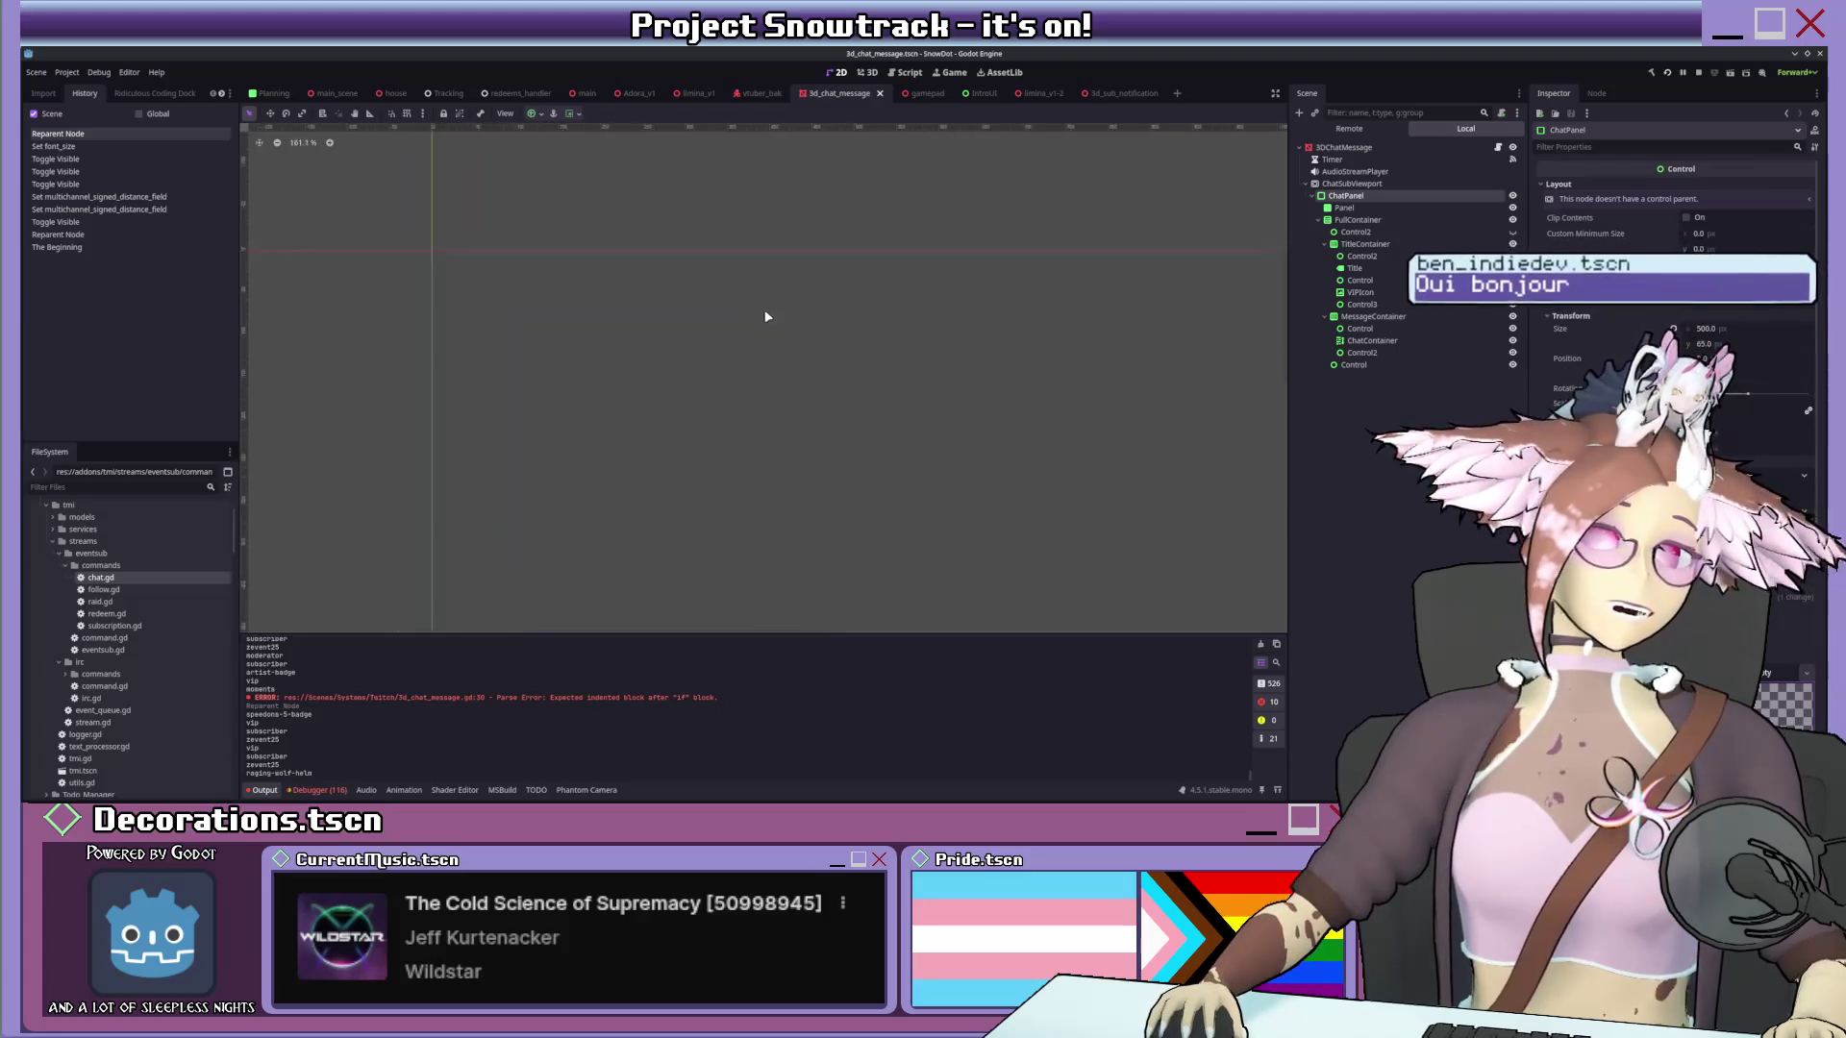
scroll(841, 316, "down", 2)
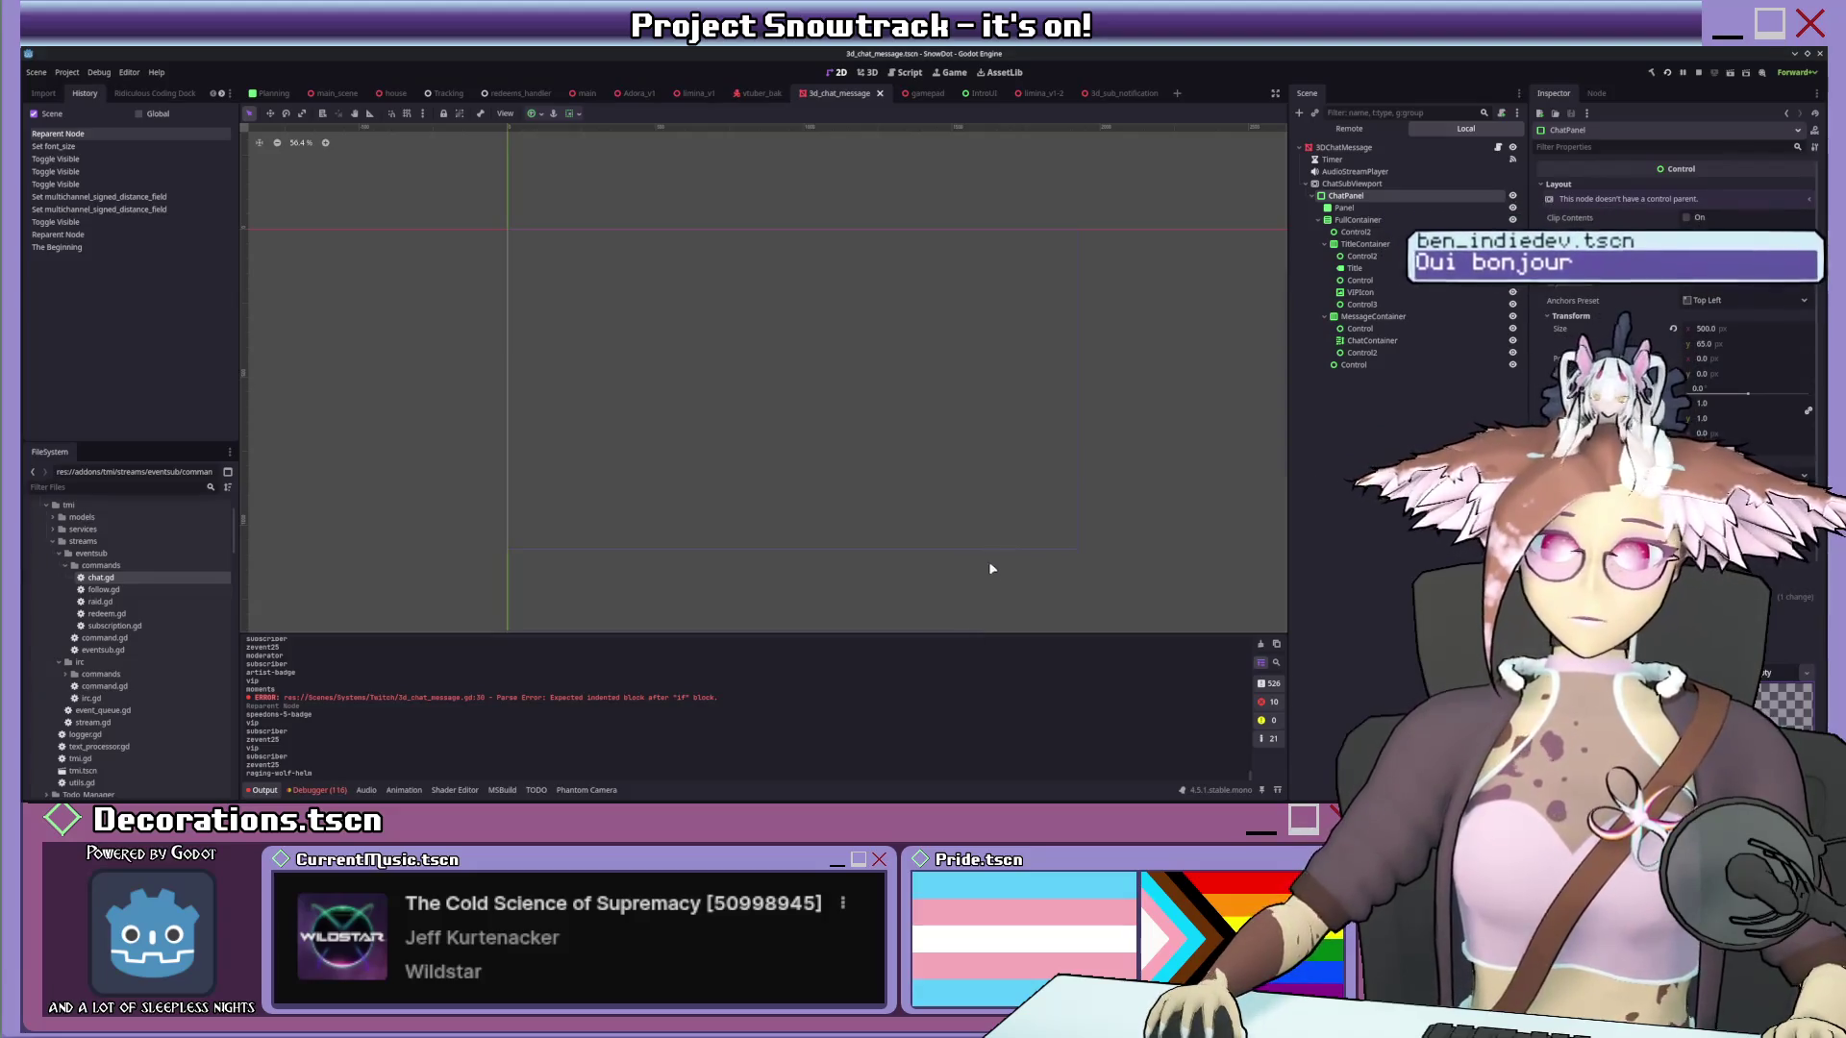
Collapse the bottom Output log so the 2D canvas has more room.
middle_click_drag(917, 553, 993, 528)
scroll(1022, 506, "up", 1)
scroll(1039, 511, "up", 1)
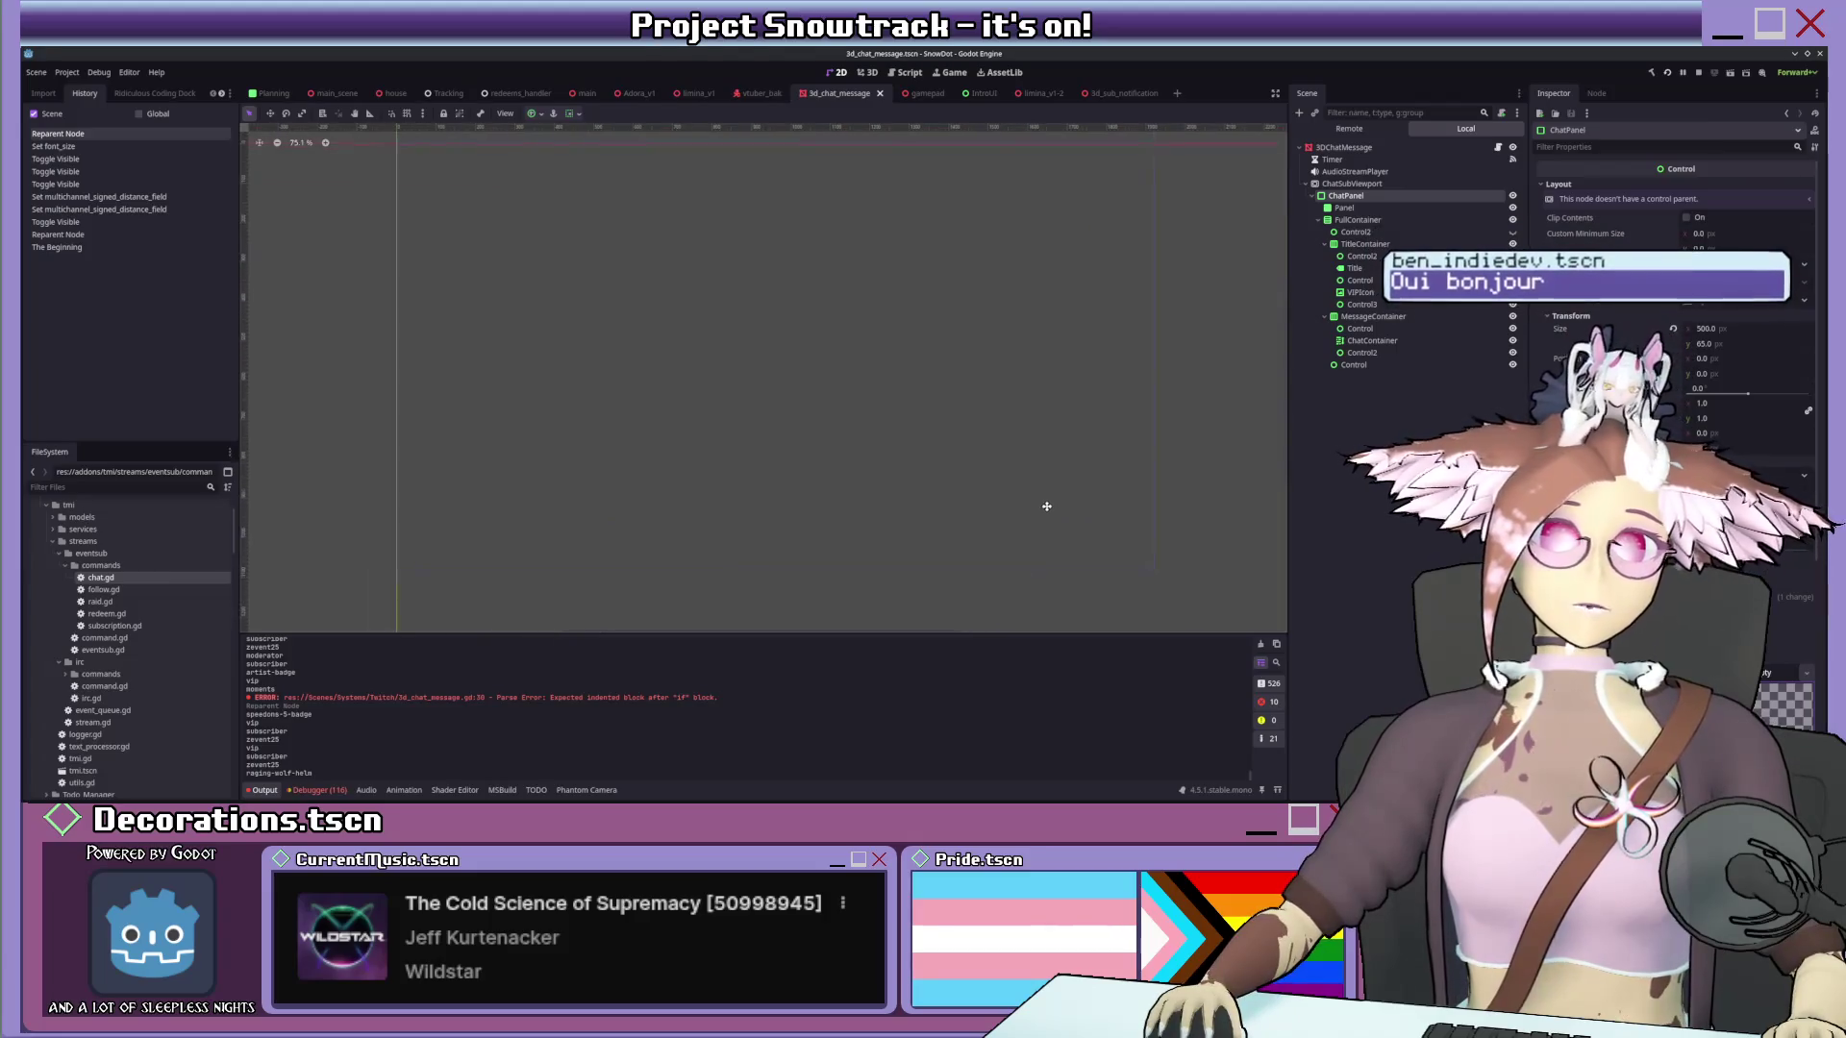
scroll(1052, 509, "up", 1)
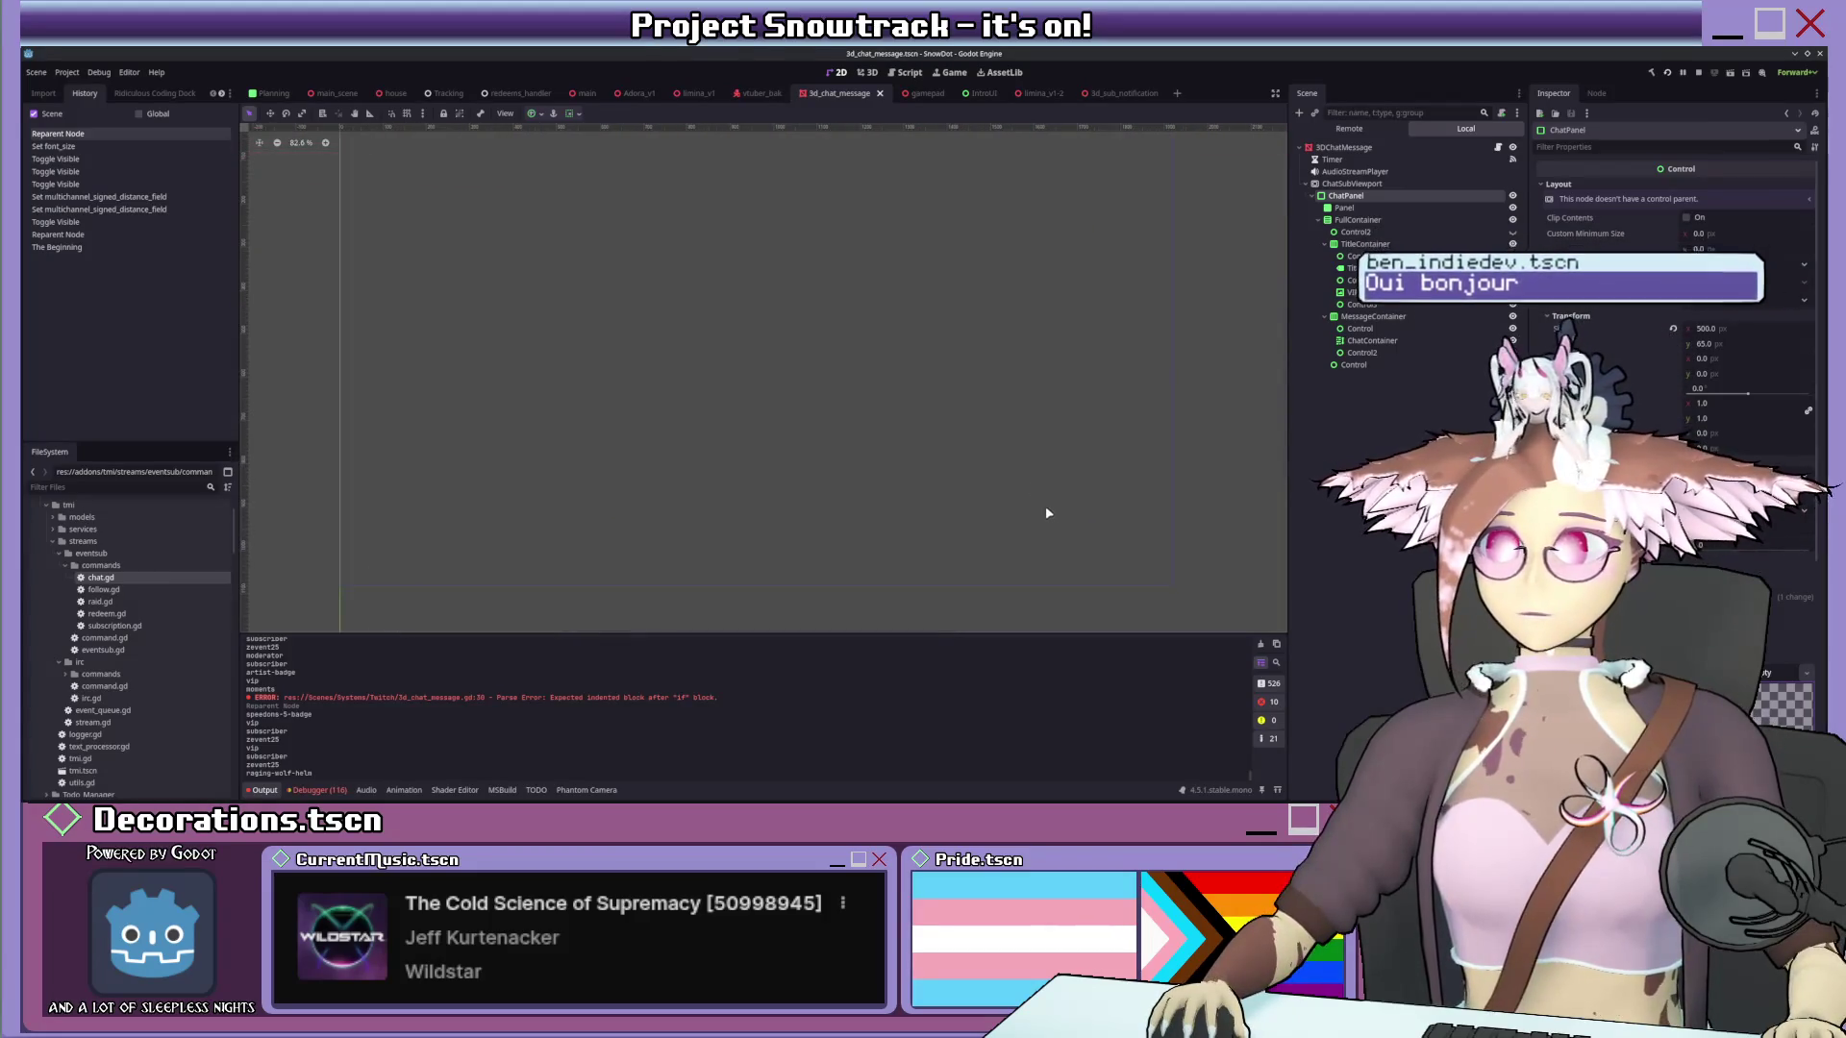
scroll(1028, 486, "up", 1)
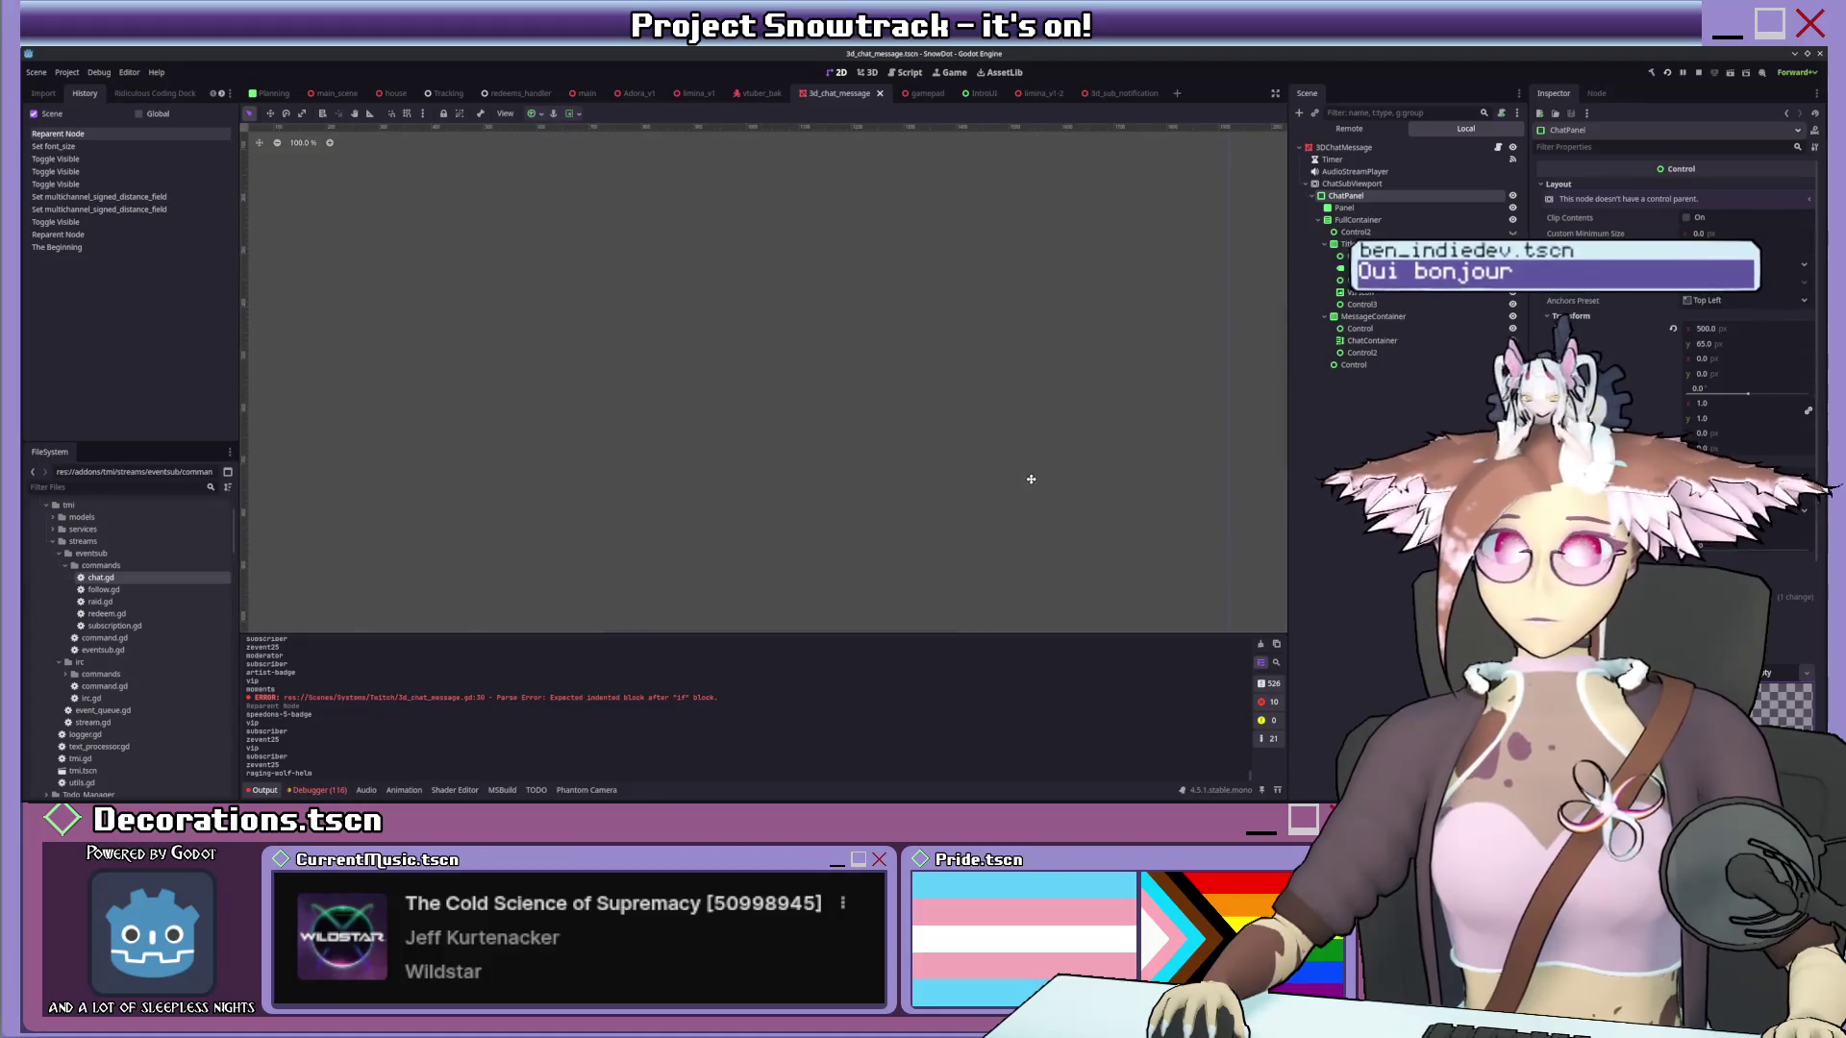
left_click(268, 792)
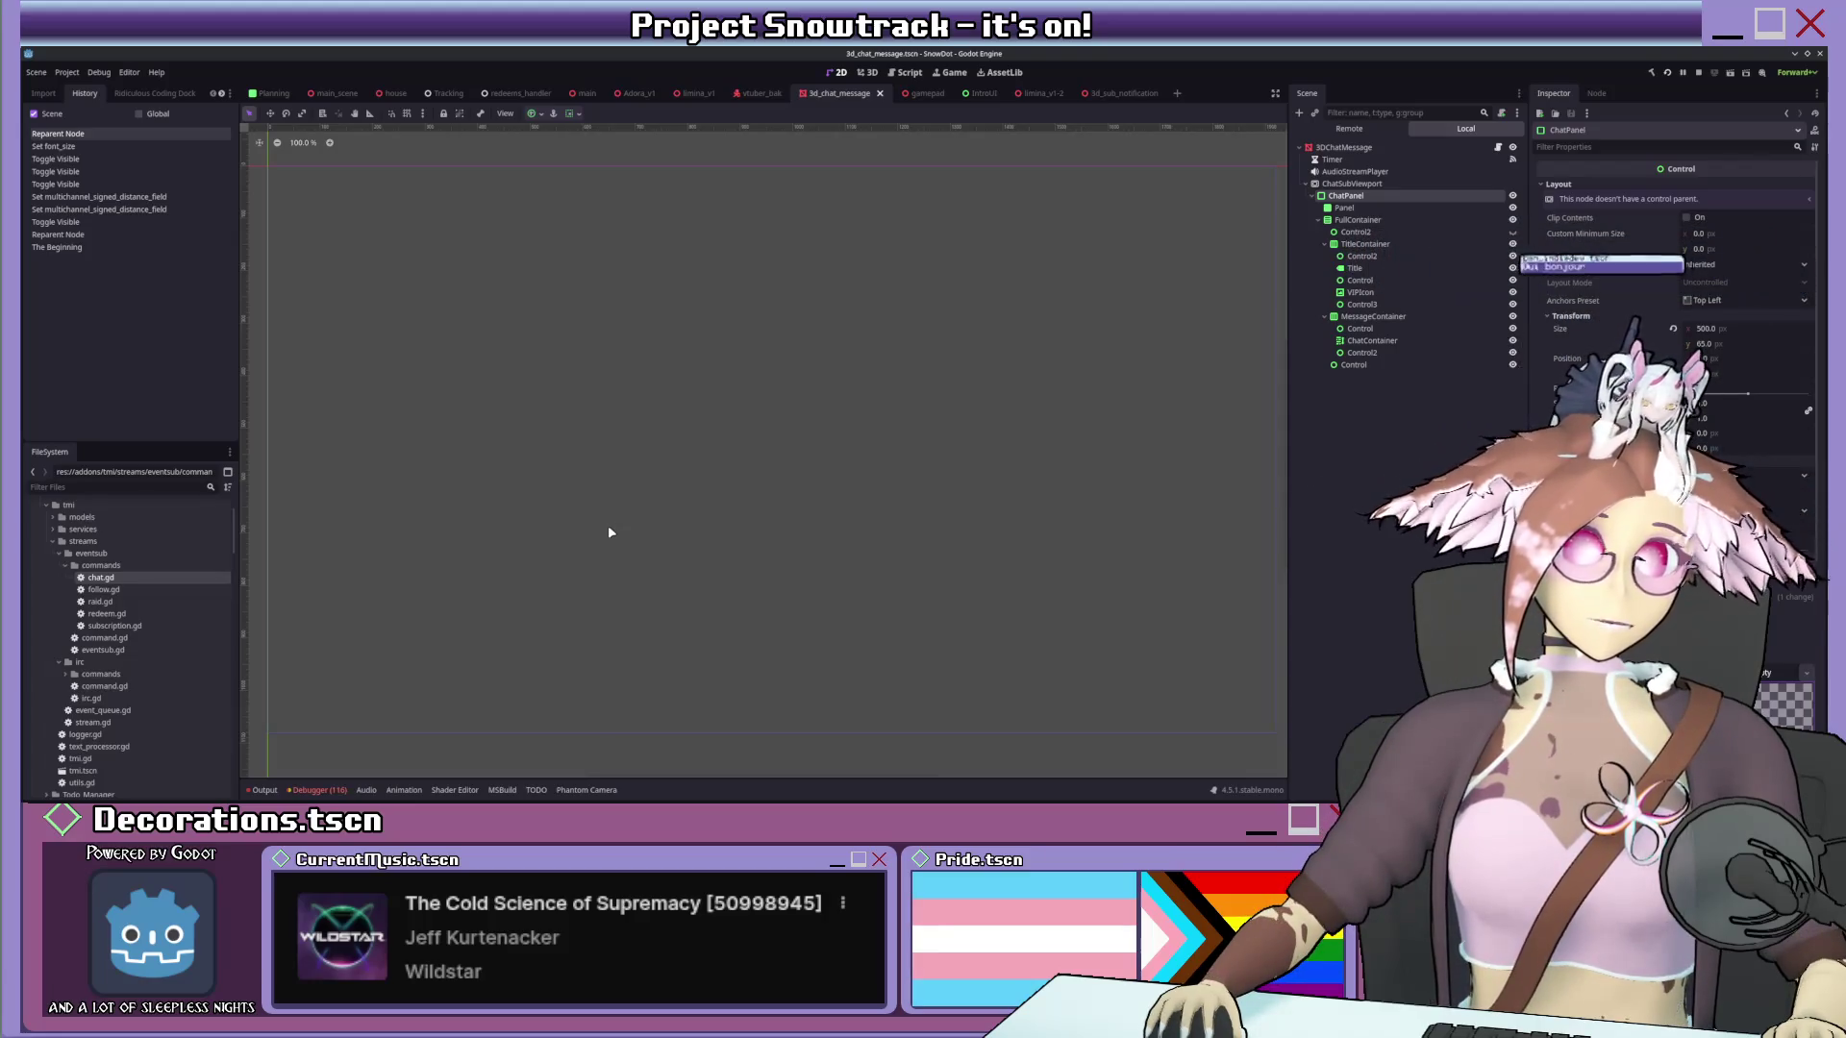
Reparent ChatPanel from ChatSubViewport to sit directly under 3DChatMessage.
left_click(862, 74)
key("ctrl+F1")
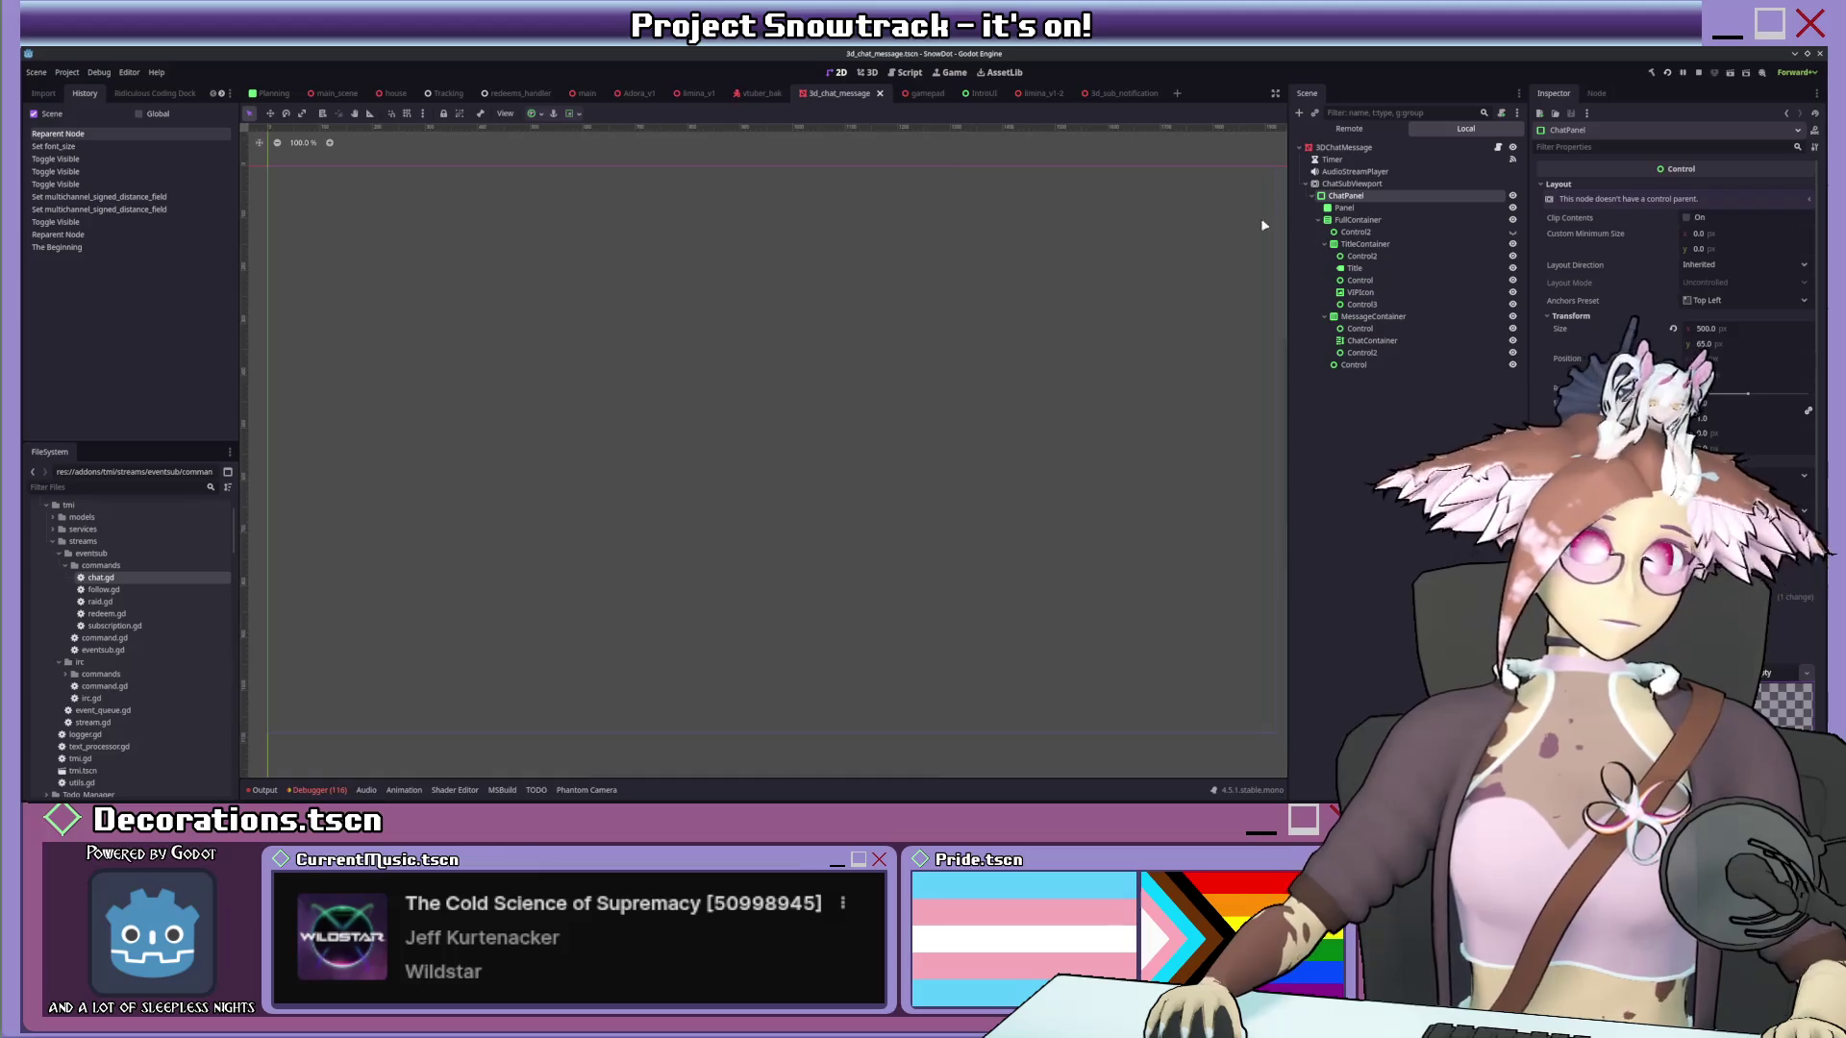
left_click_drag(1350, 194, 1352, 178)
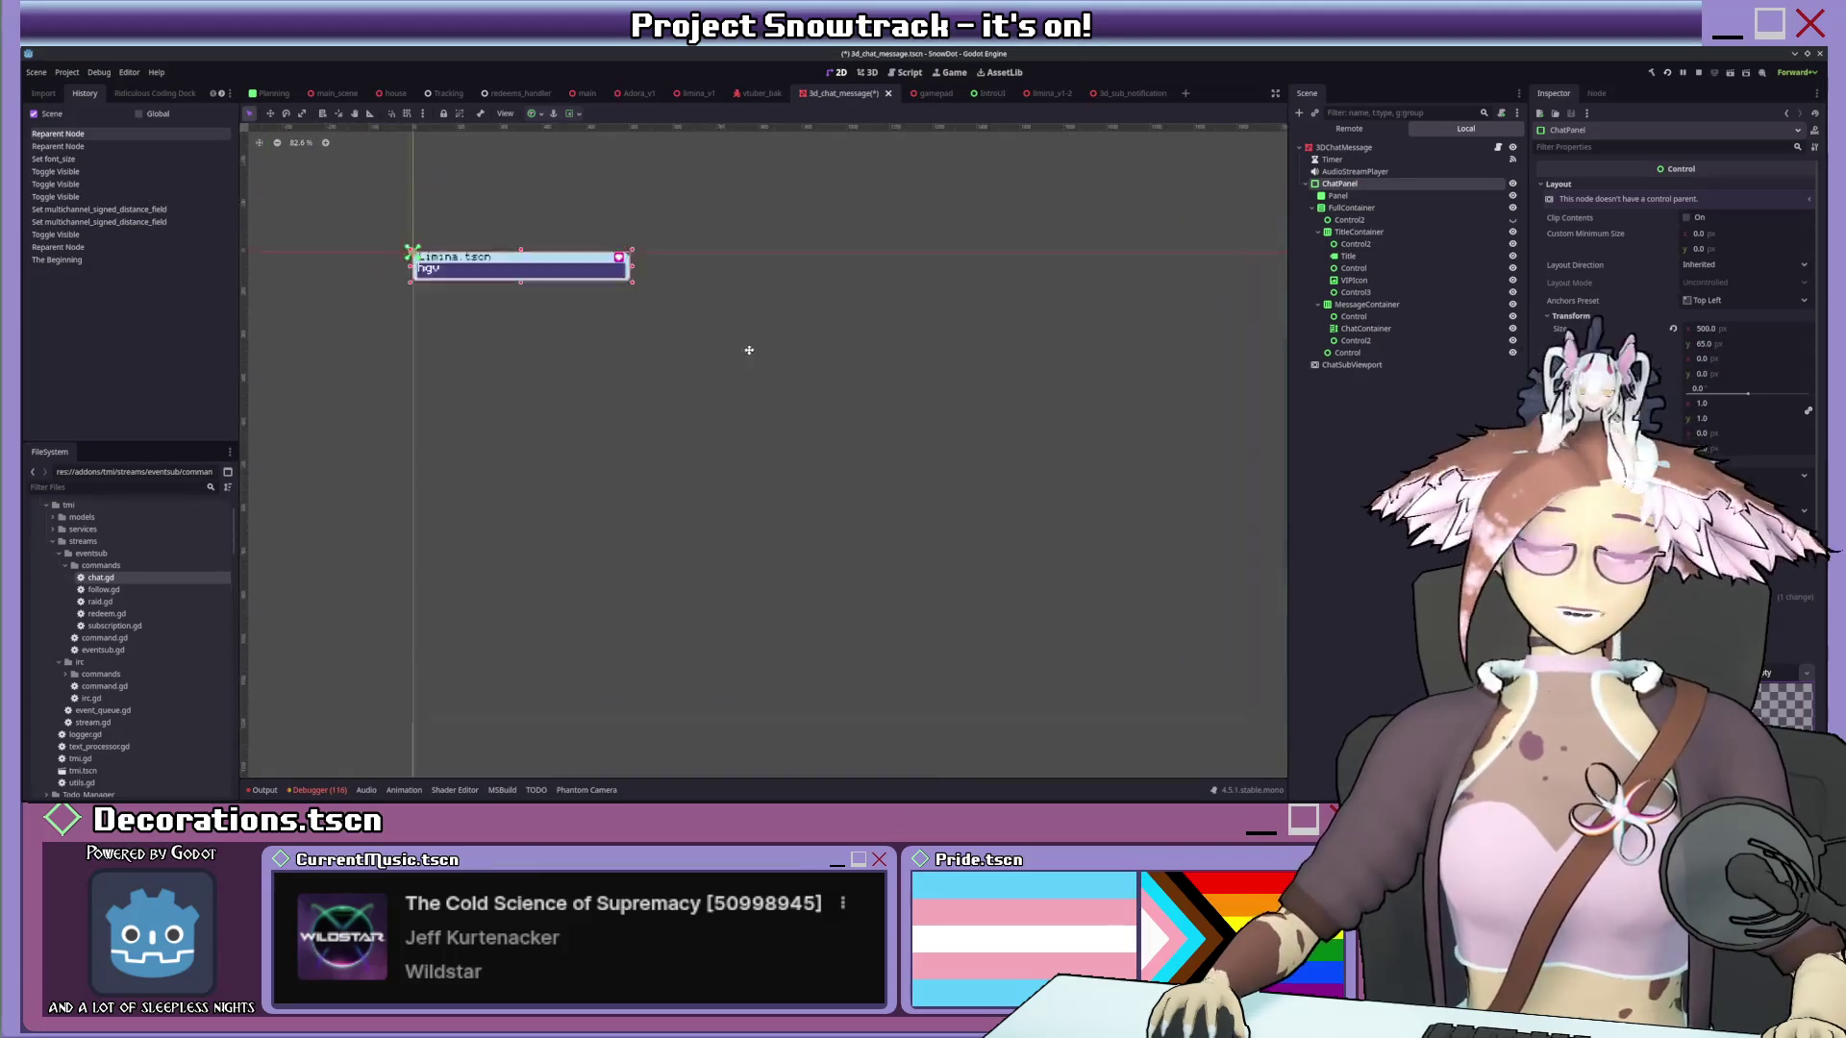
scroll(764, 355, "up", 5)
scroll(792, 438, "down", 2)
scroll(791, 439, "up", 3)
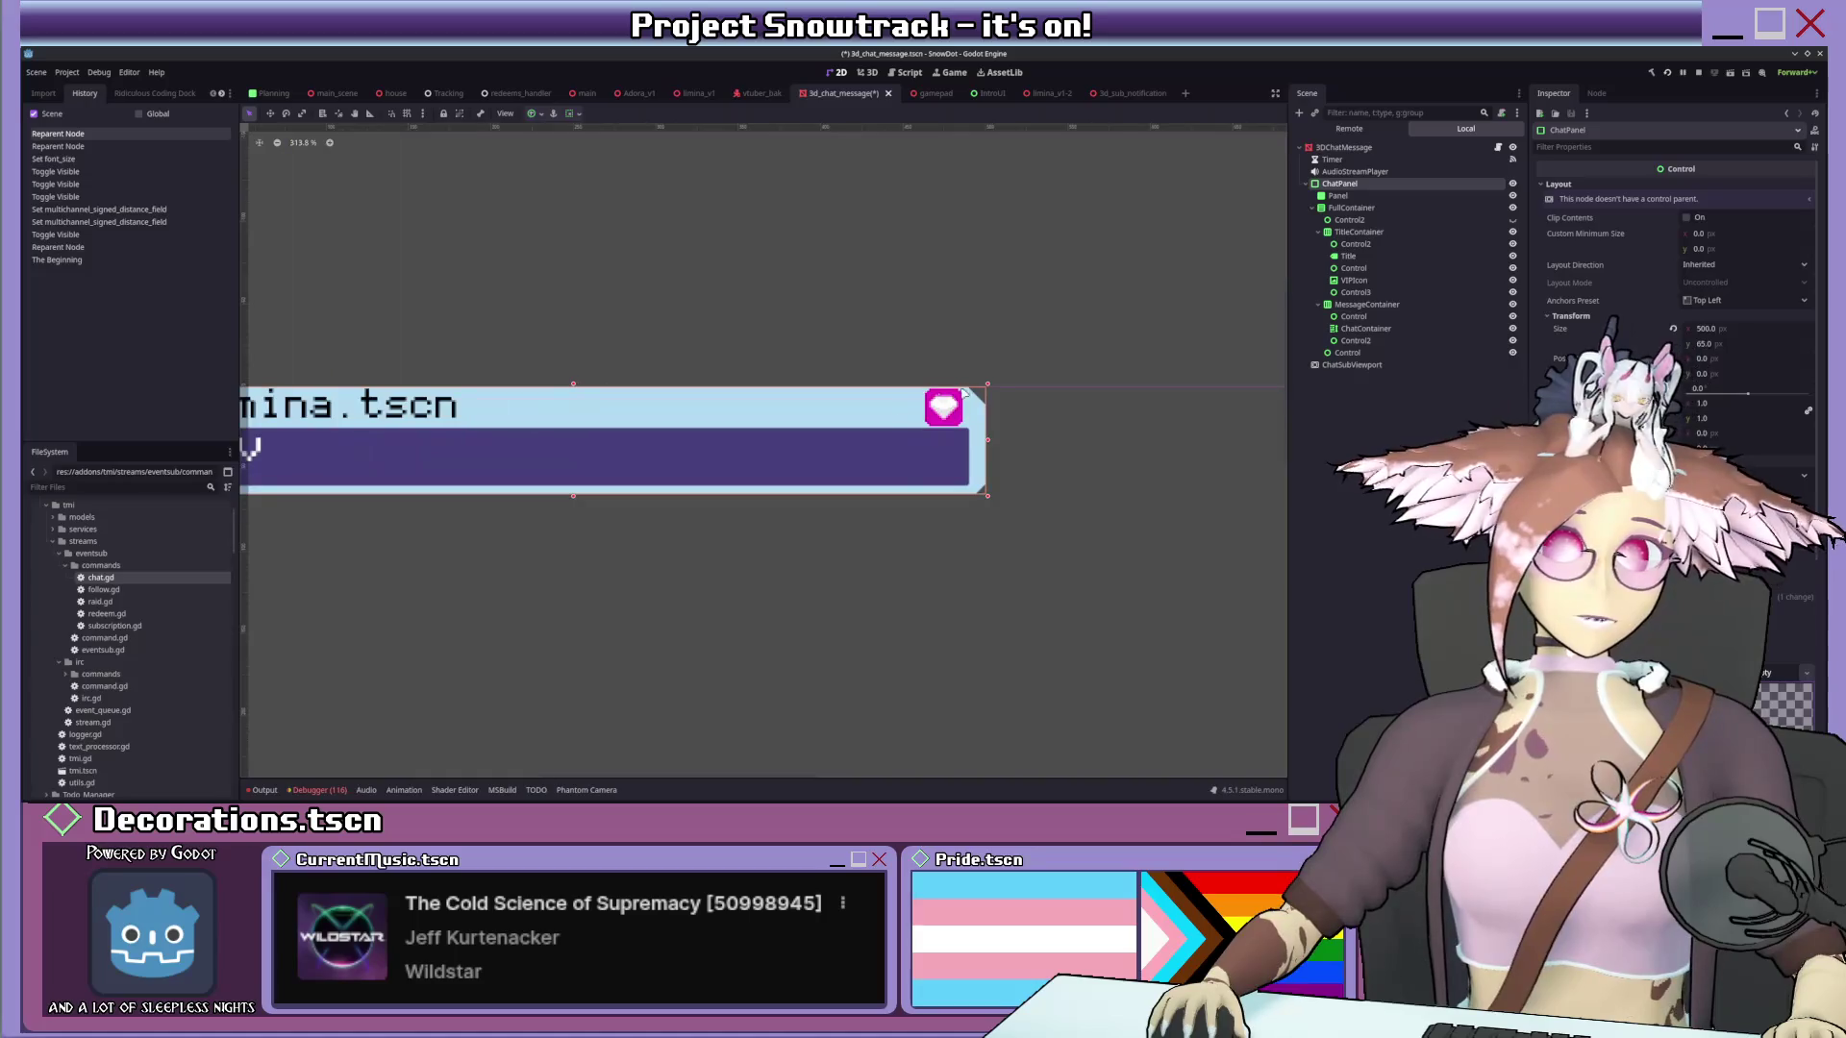
Duplicate the VIPIcon heart node so a second heart appears in the title bar.
left_click(1019, 416)
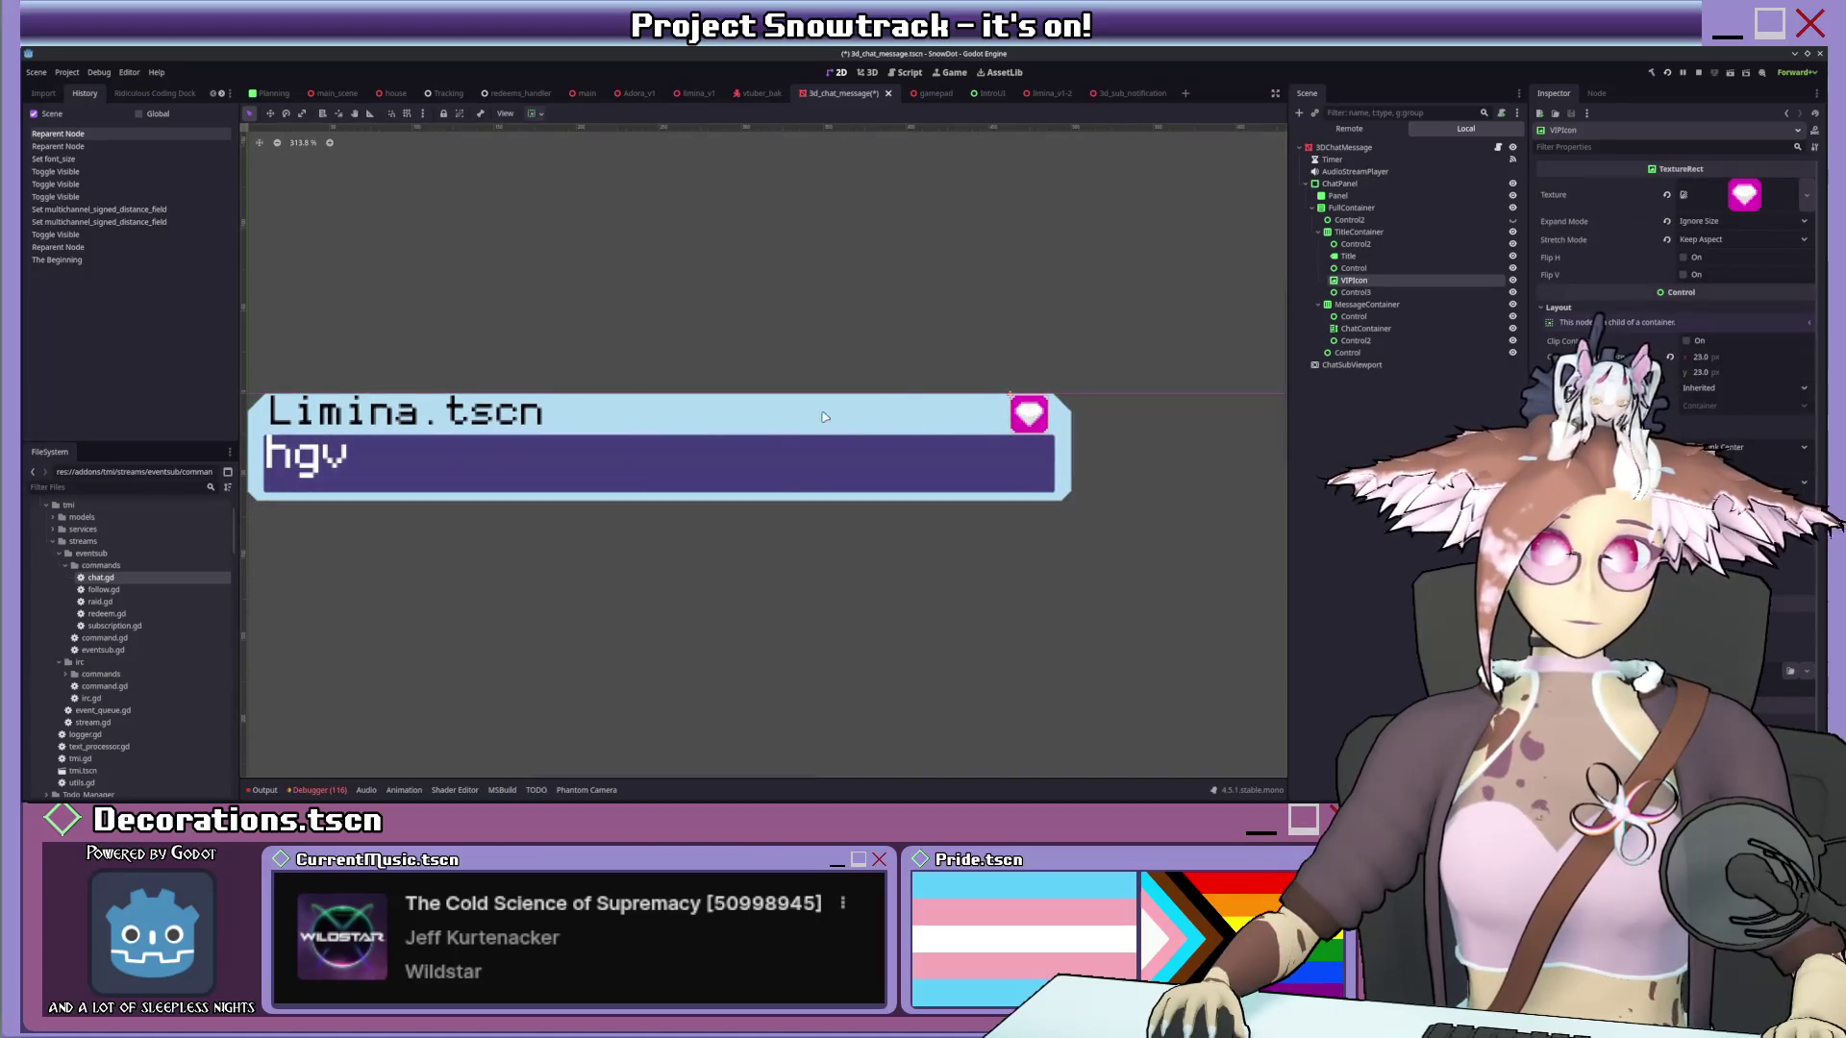
middle_click_drag(779, 427, 858, 432)
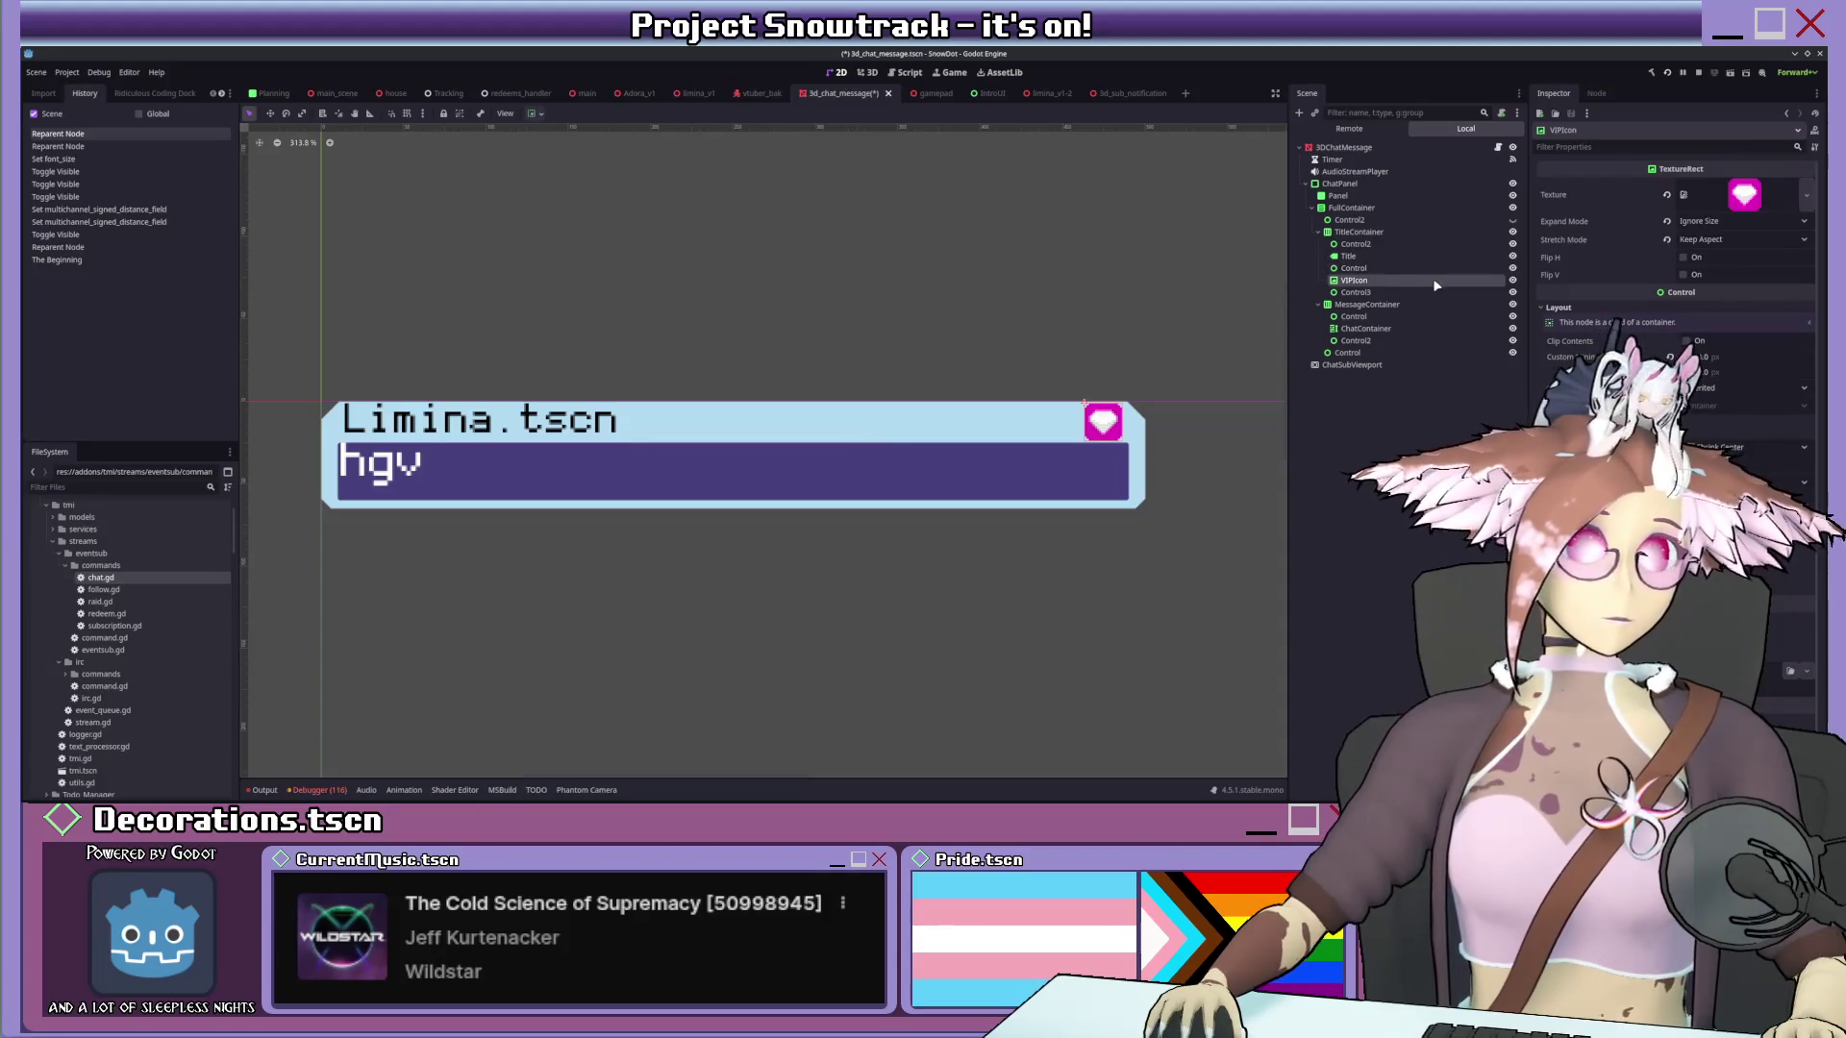
key("ctrl+d")
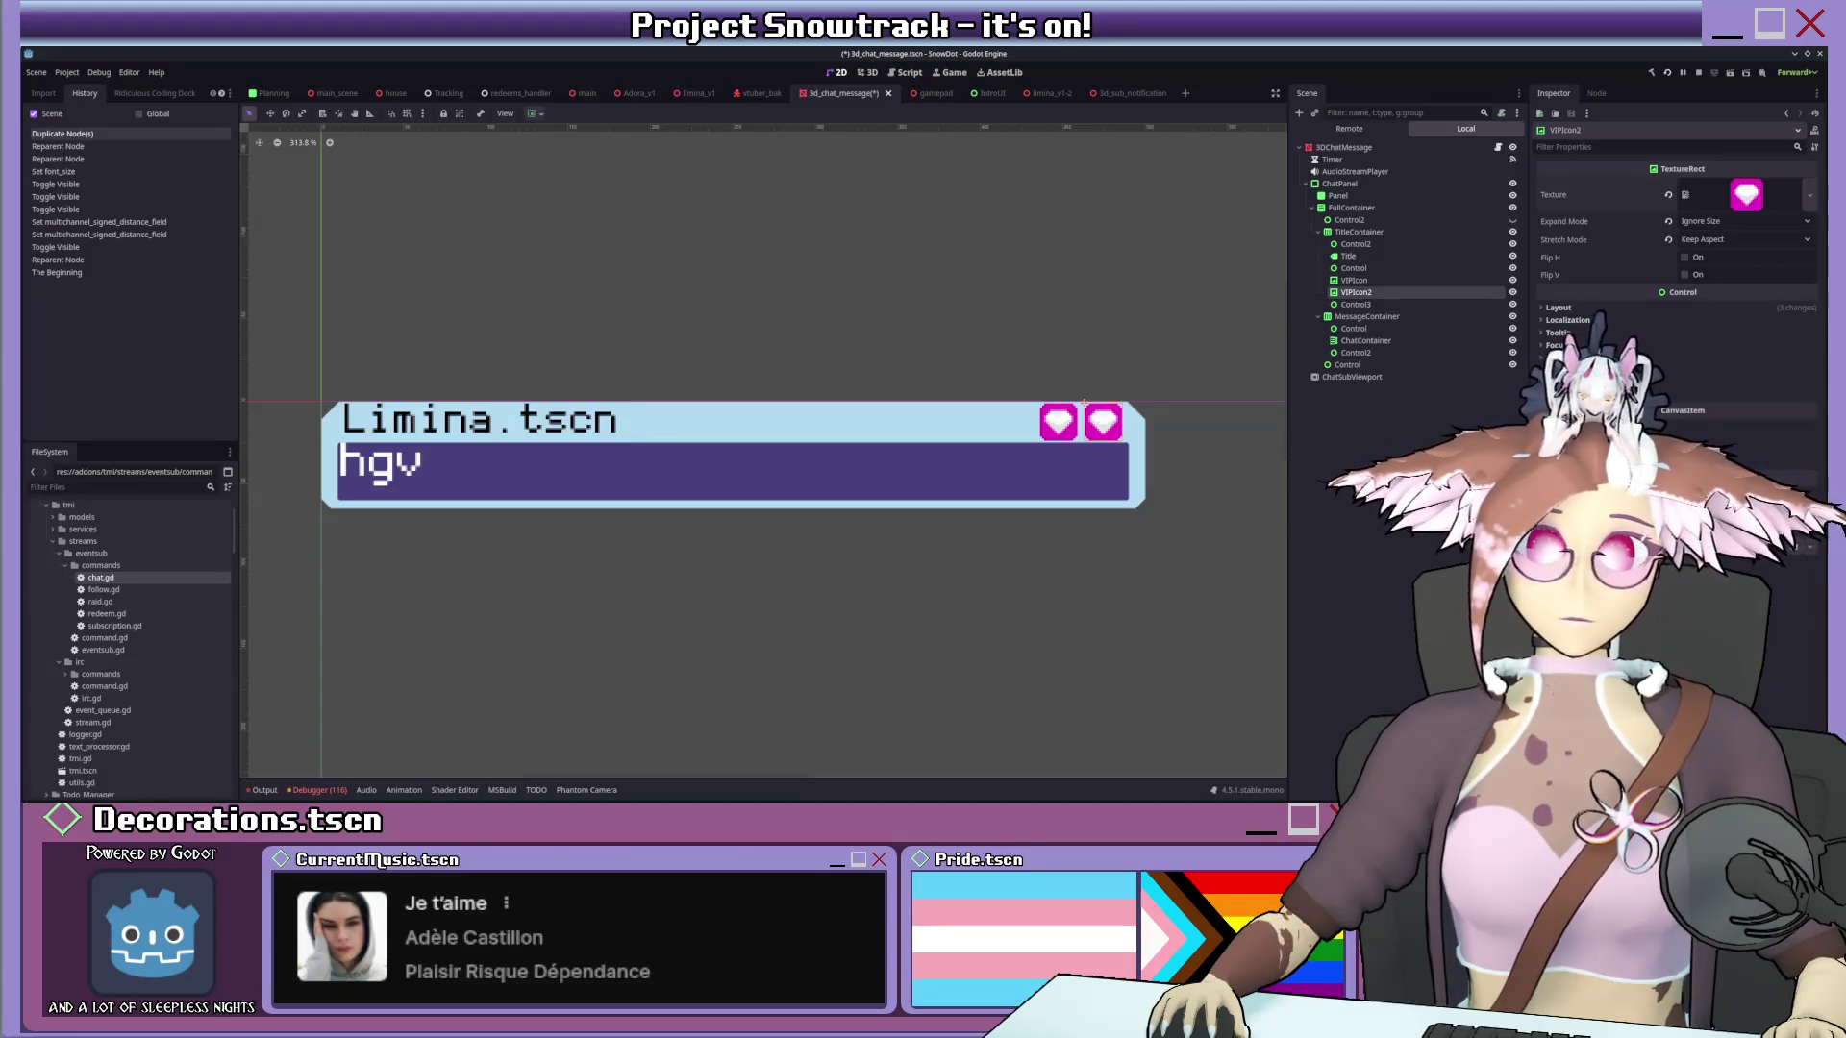
Expand the heart texture's details in the Inspector.
left_click(1746, 195)
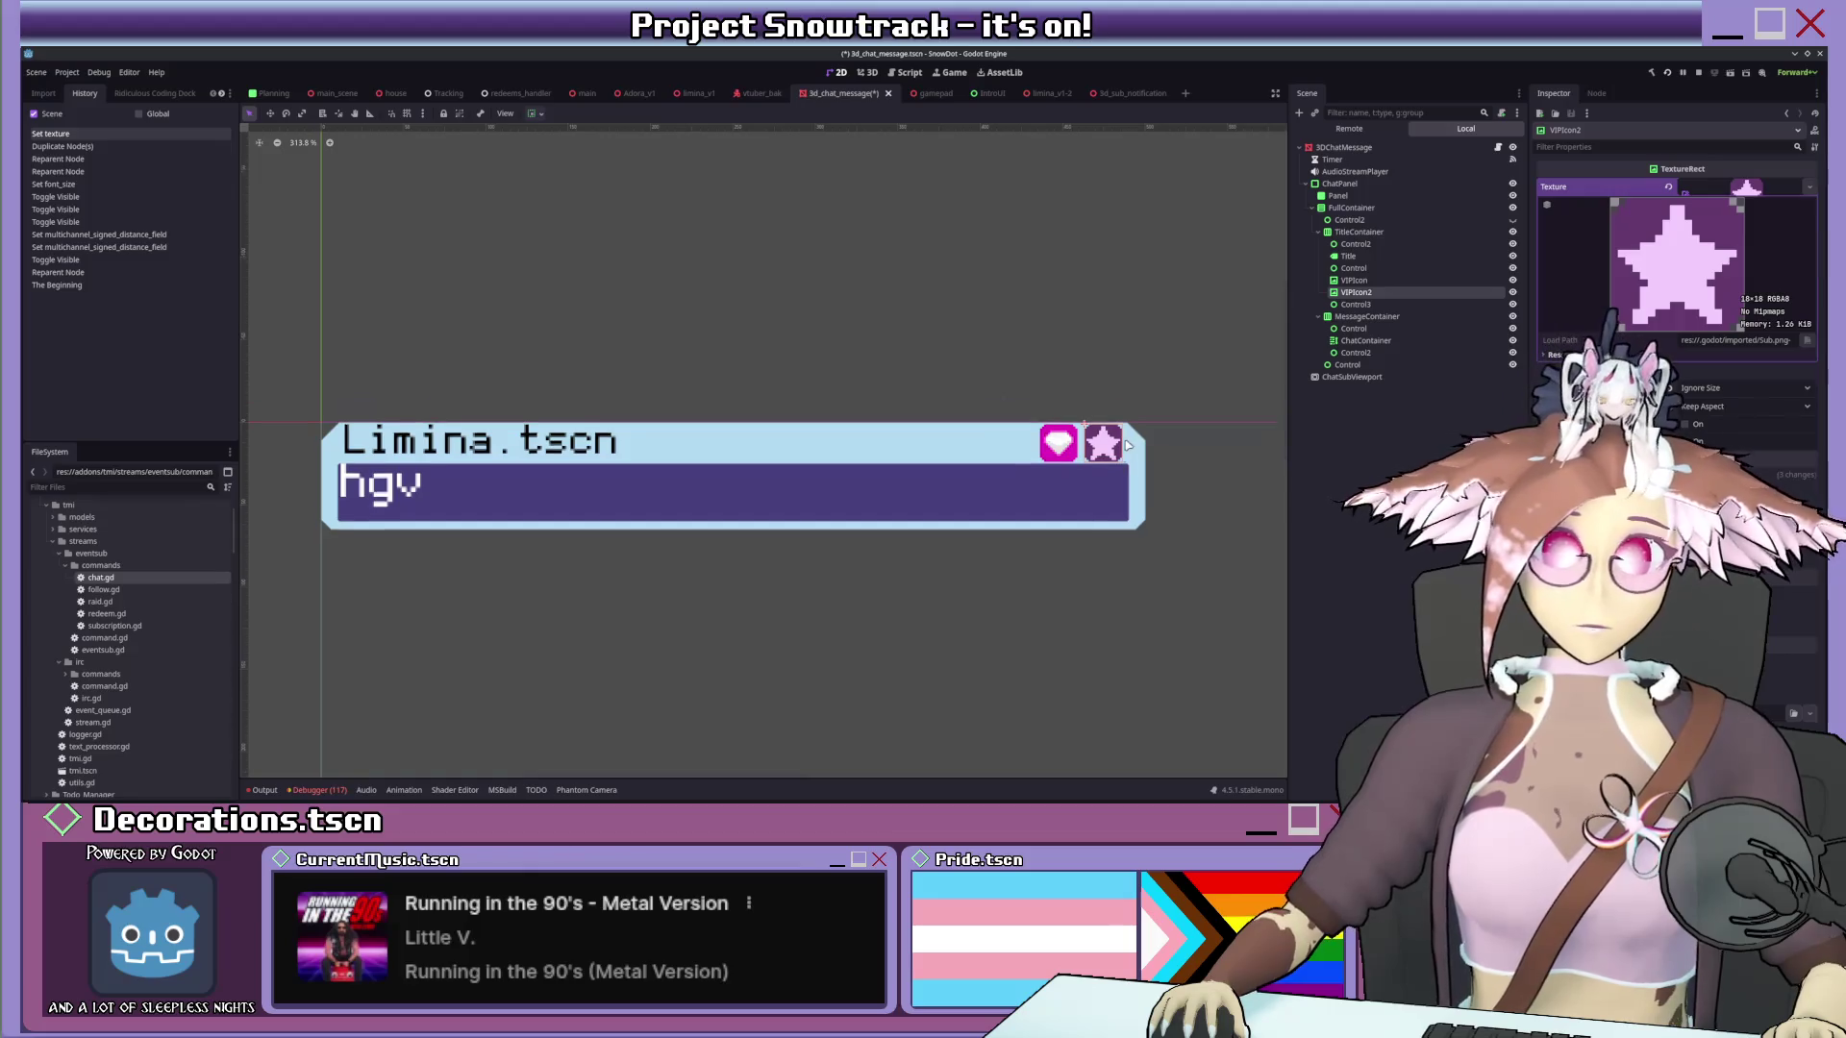
scroll(1146, 472, "up", 3)
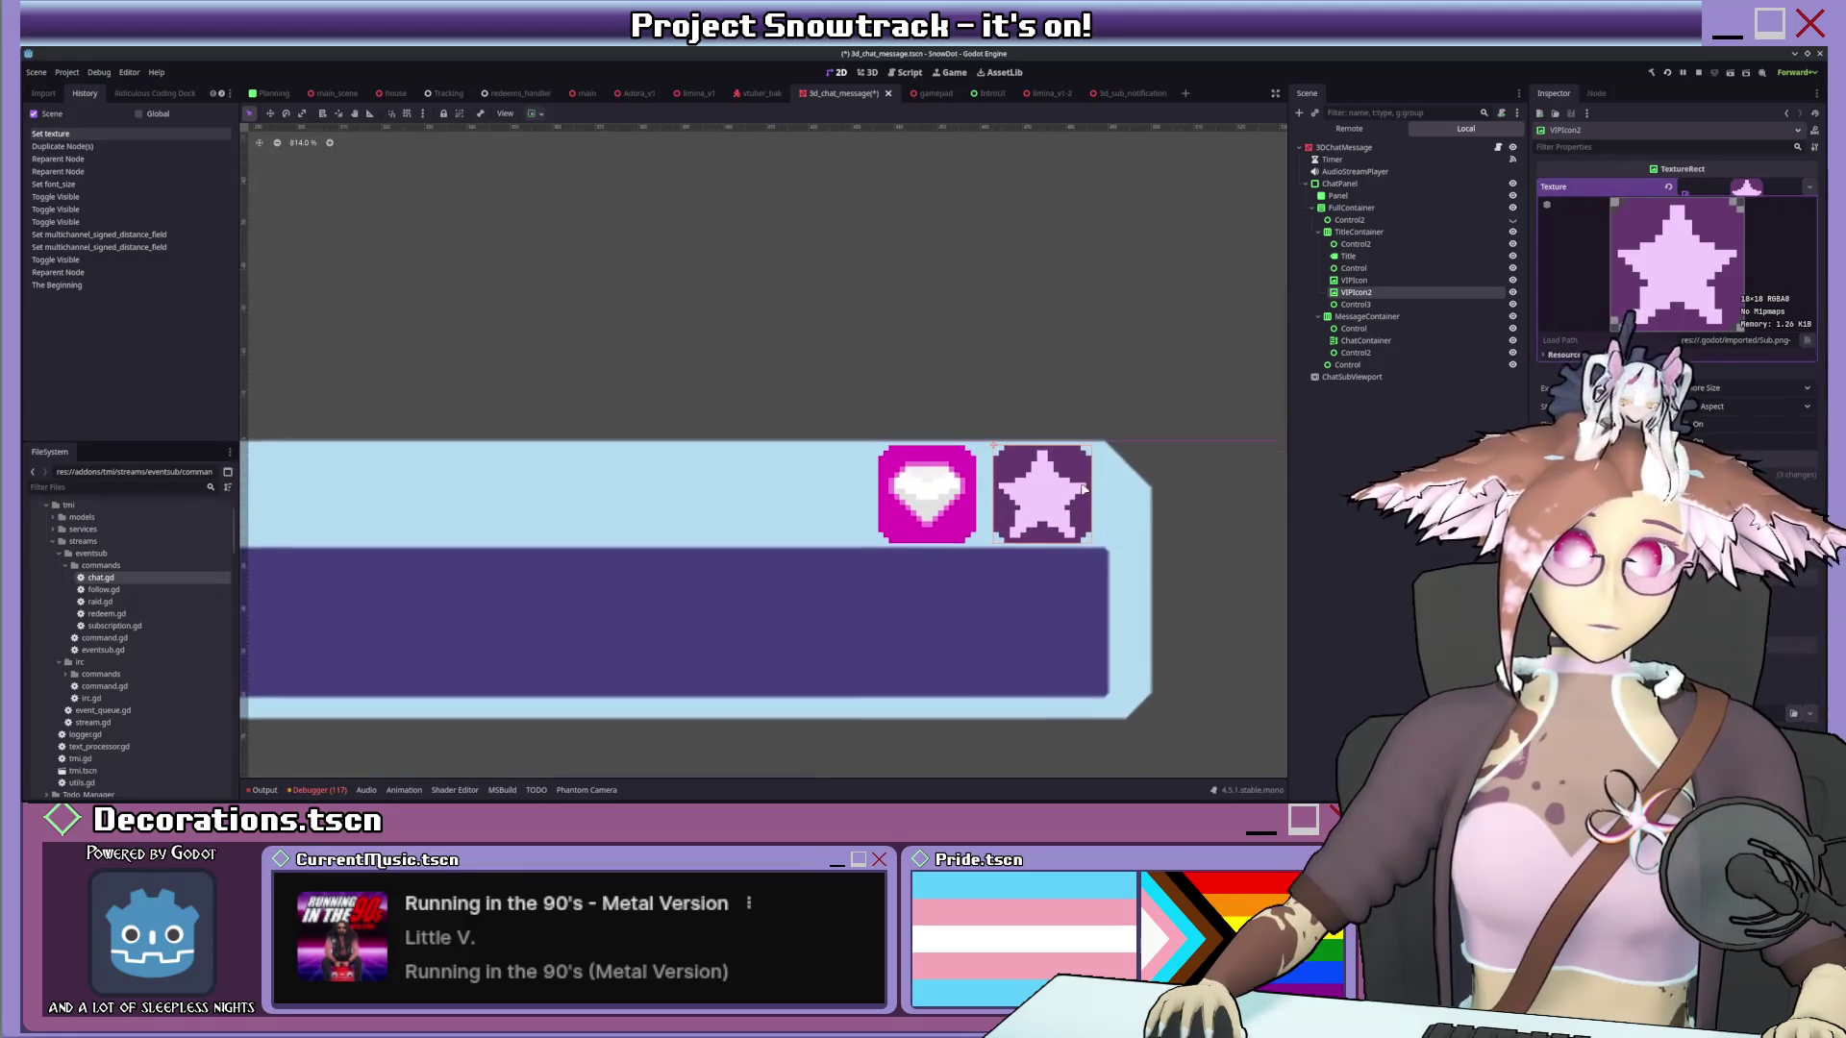
scroll(1131, 471, "up", 2)
scroll(1130, 472, "up", 2)
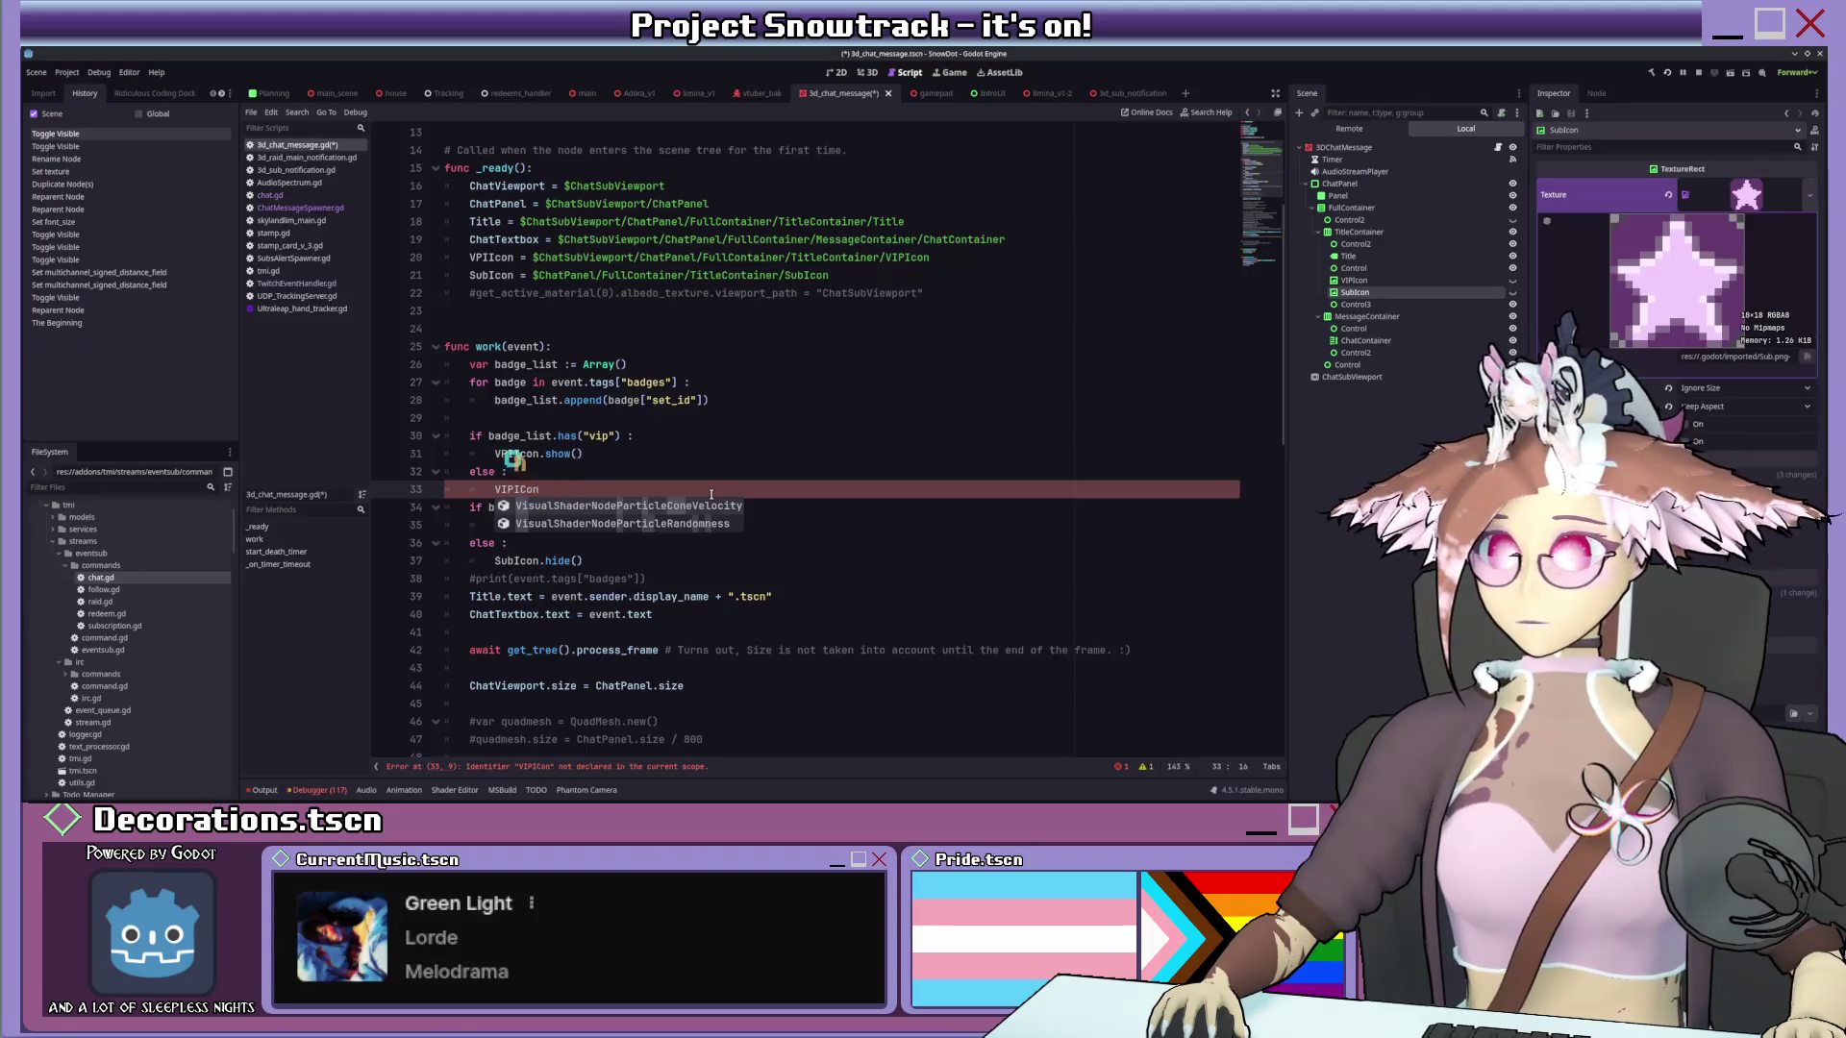
Rename the VIPIcon variable to VipIcon on lines 8 and 20 of the chat script.
key("Escape")
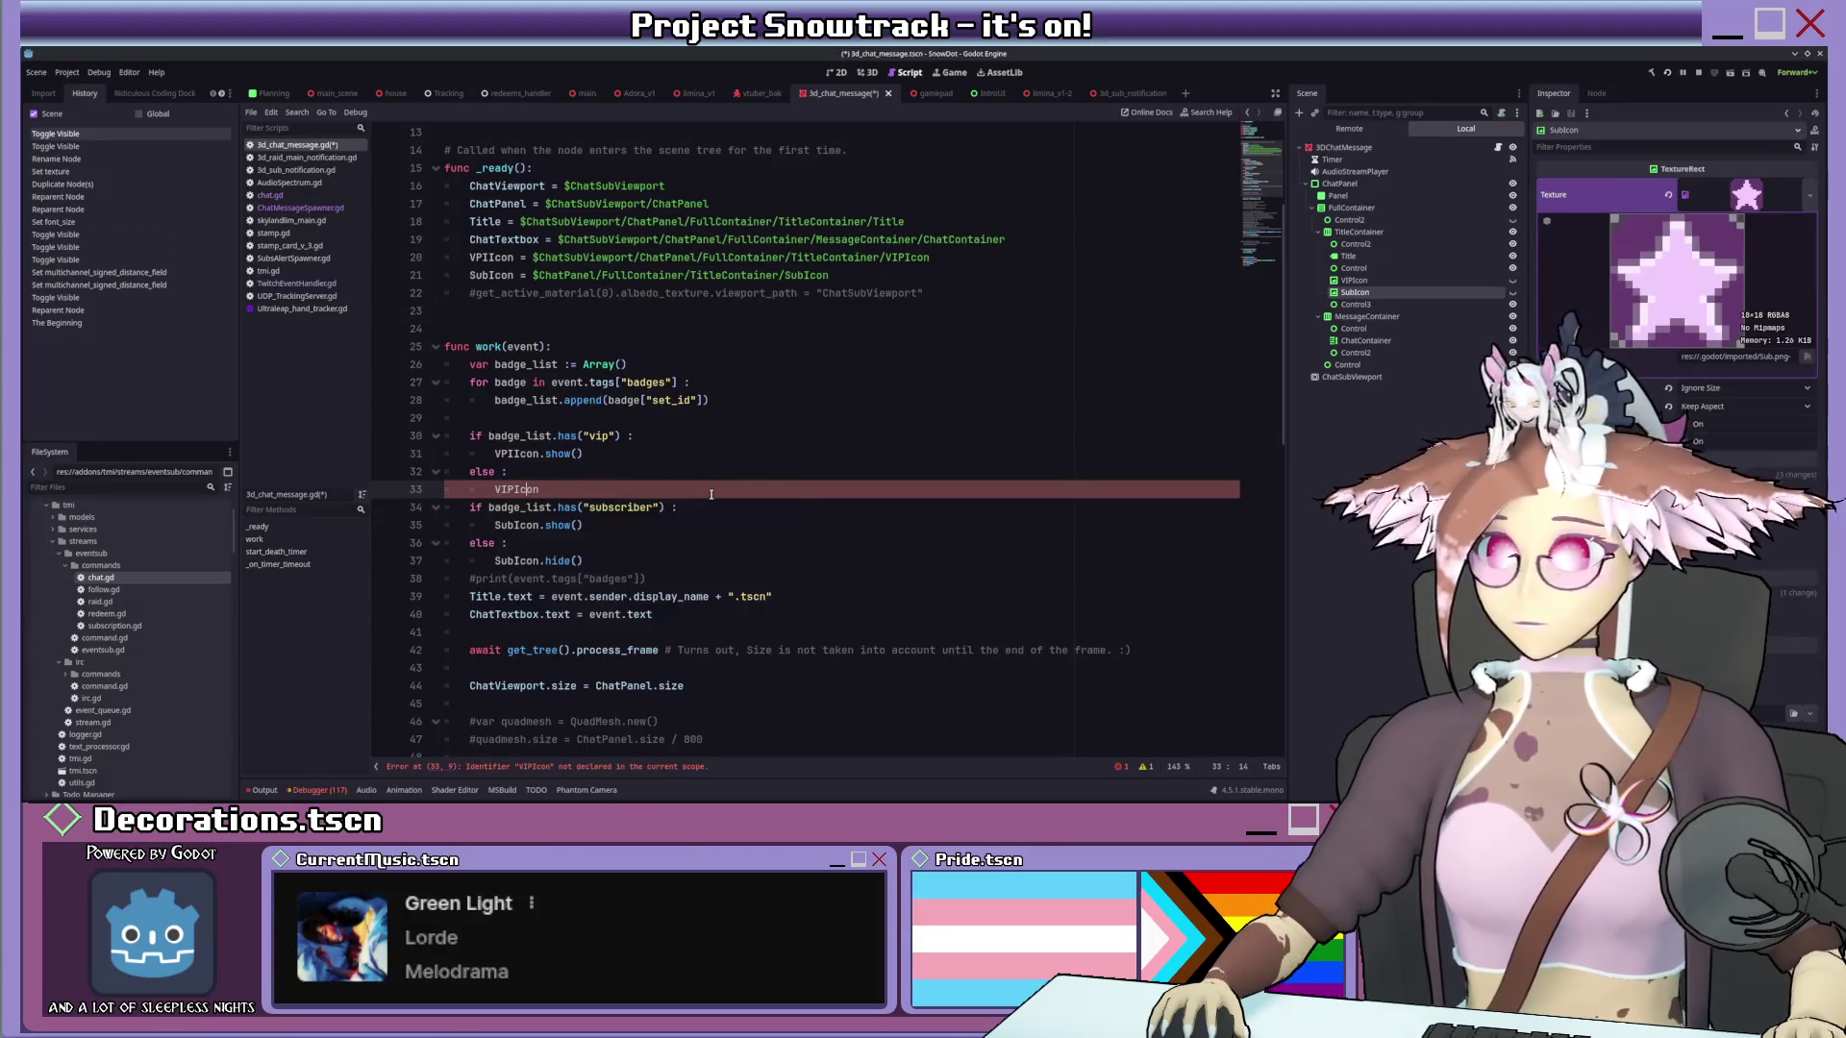
scroll(481, 471, "up", 4)
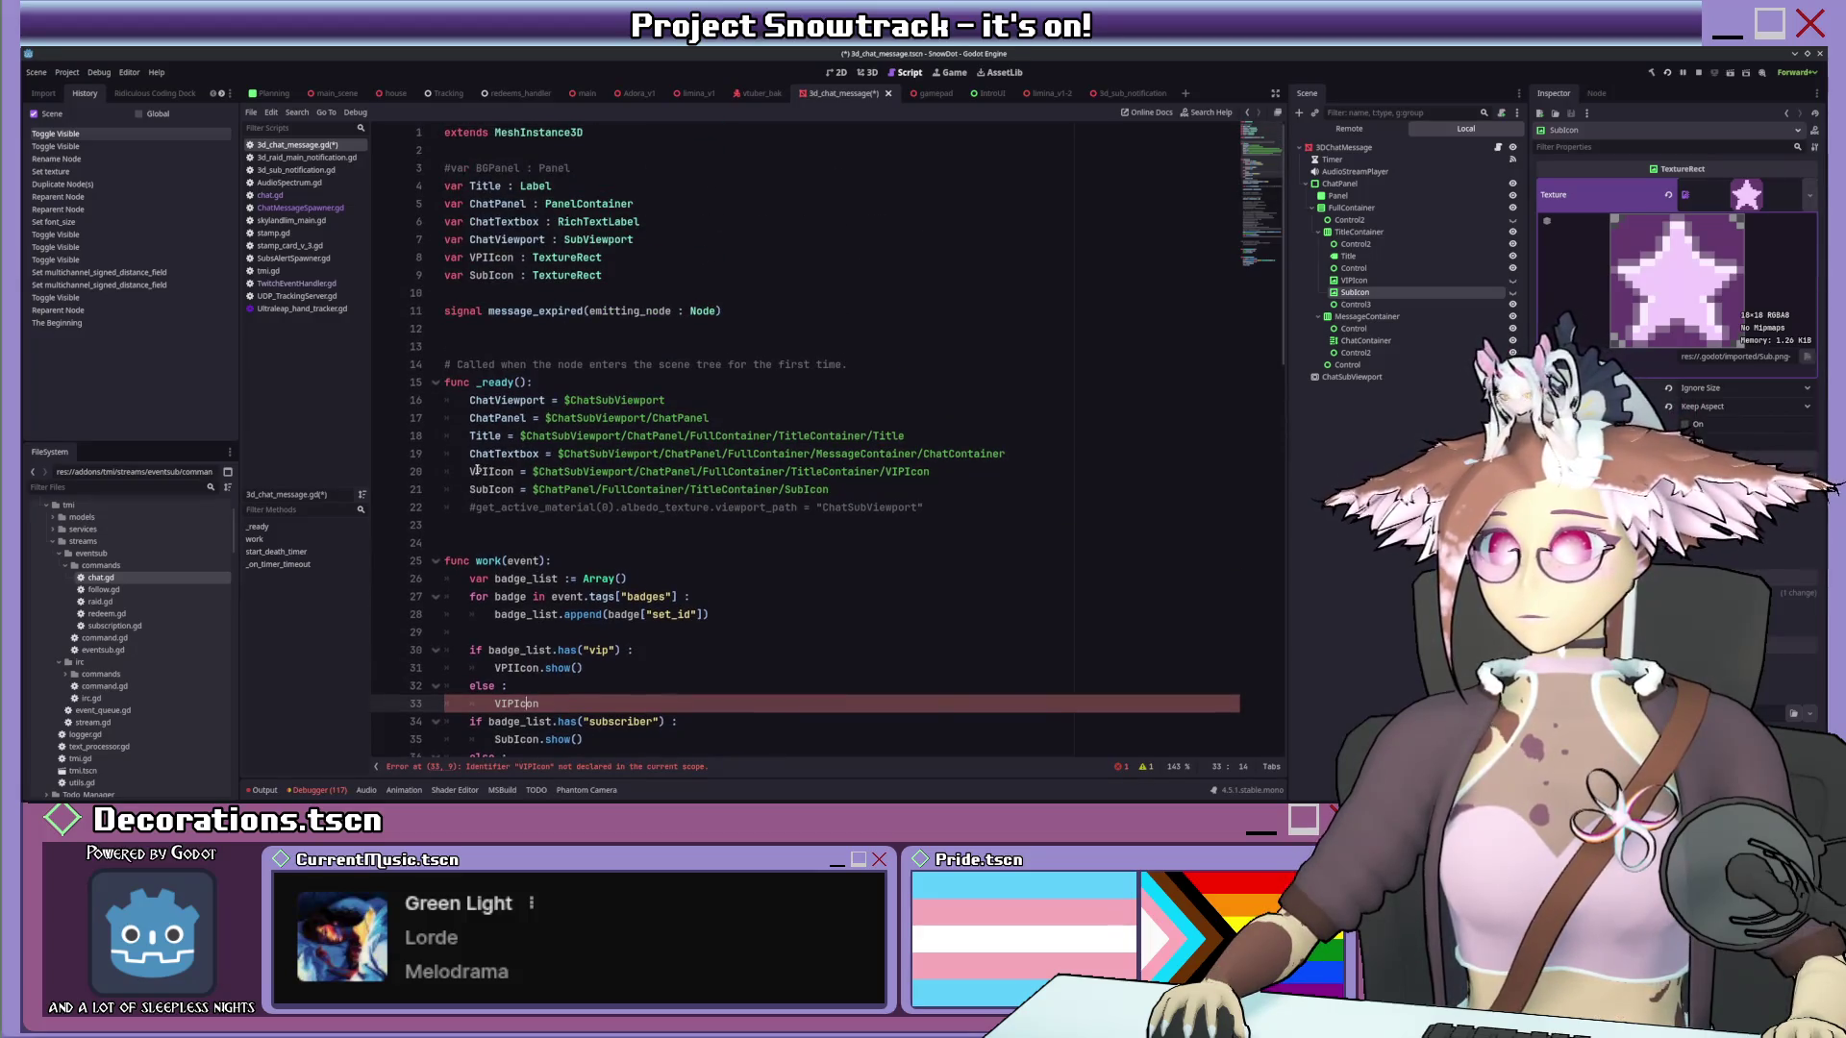
left_click(477, 472)
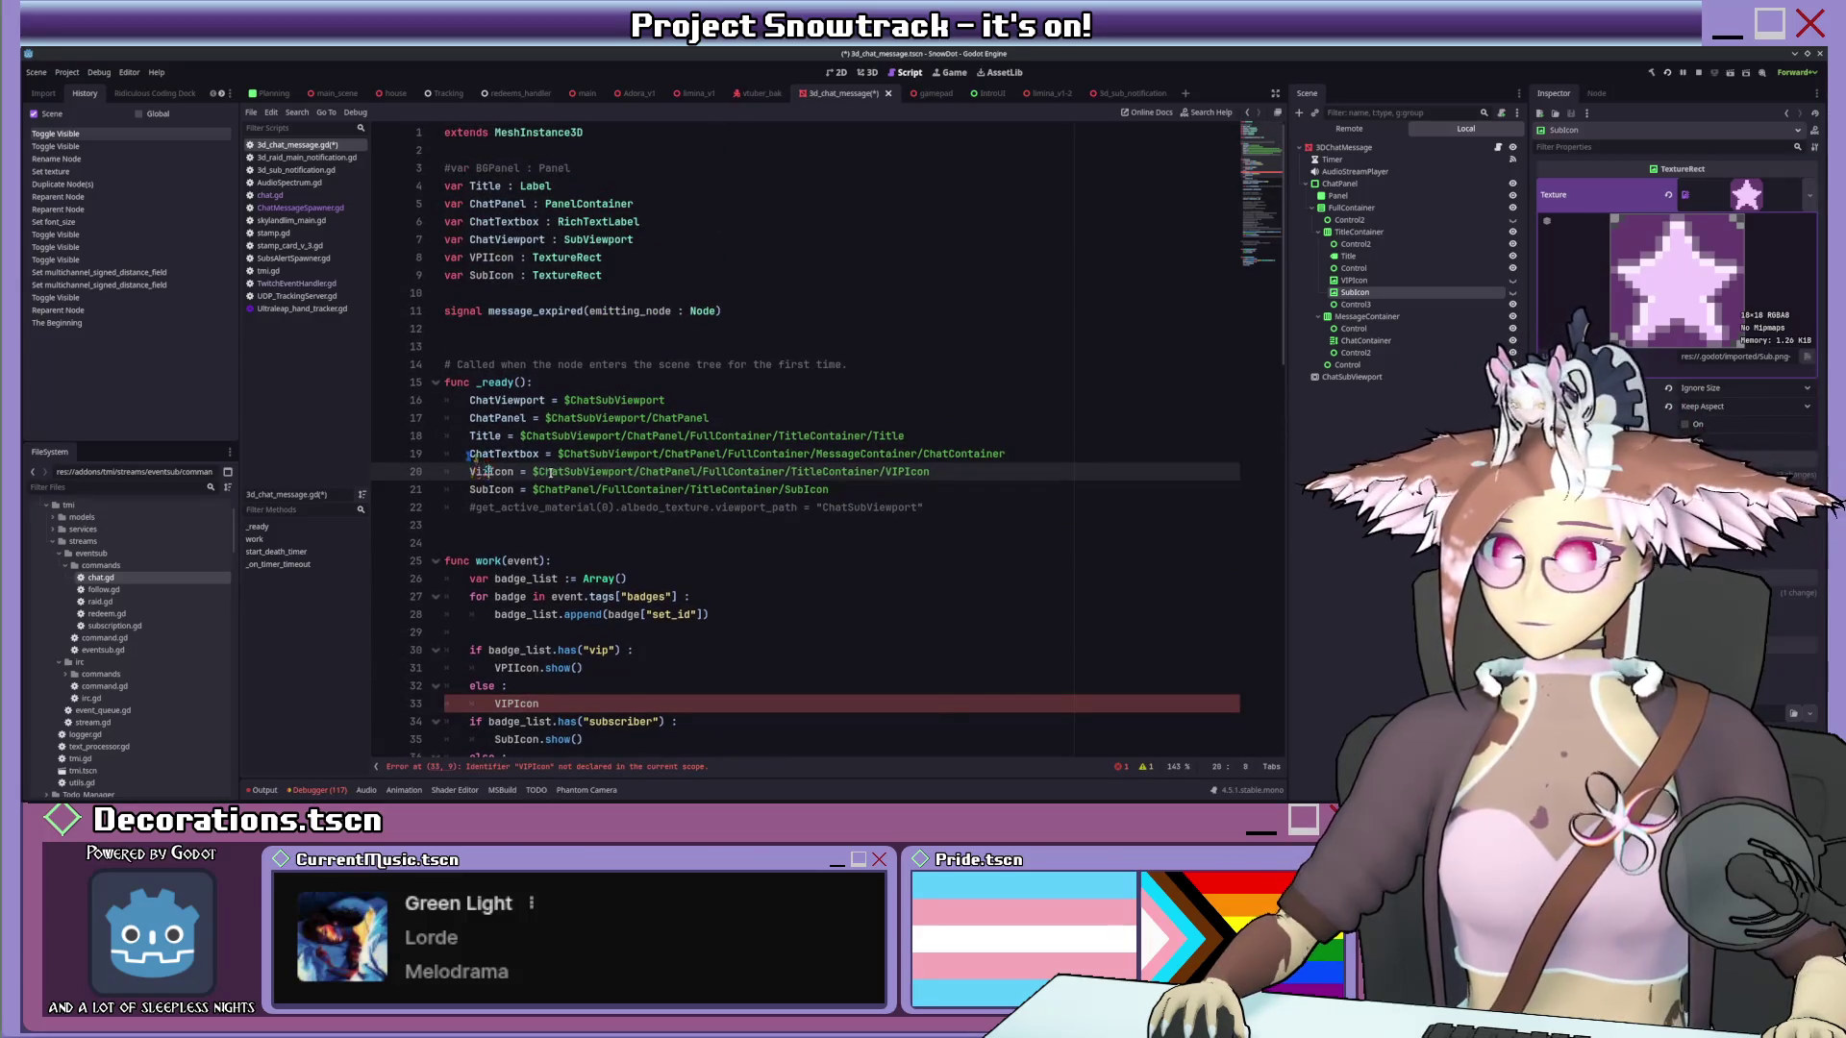
type("I")
key("BackSpace")
left_click(476, 257)
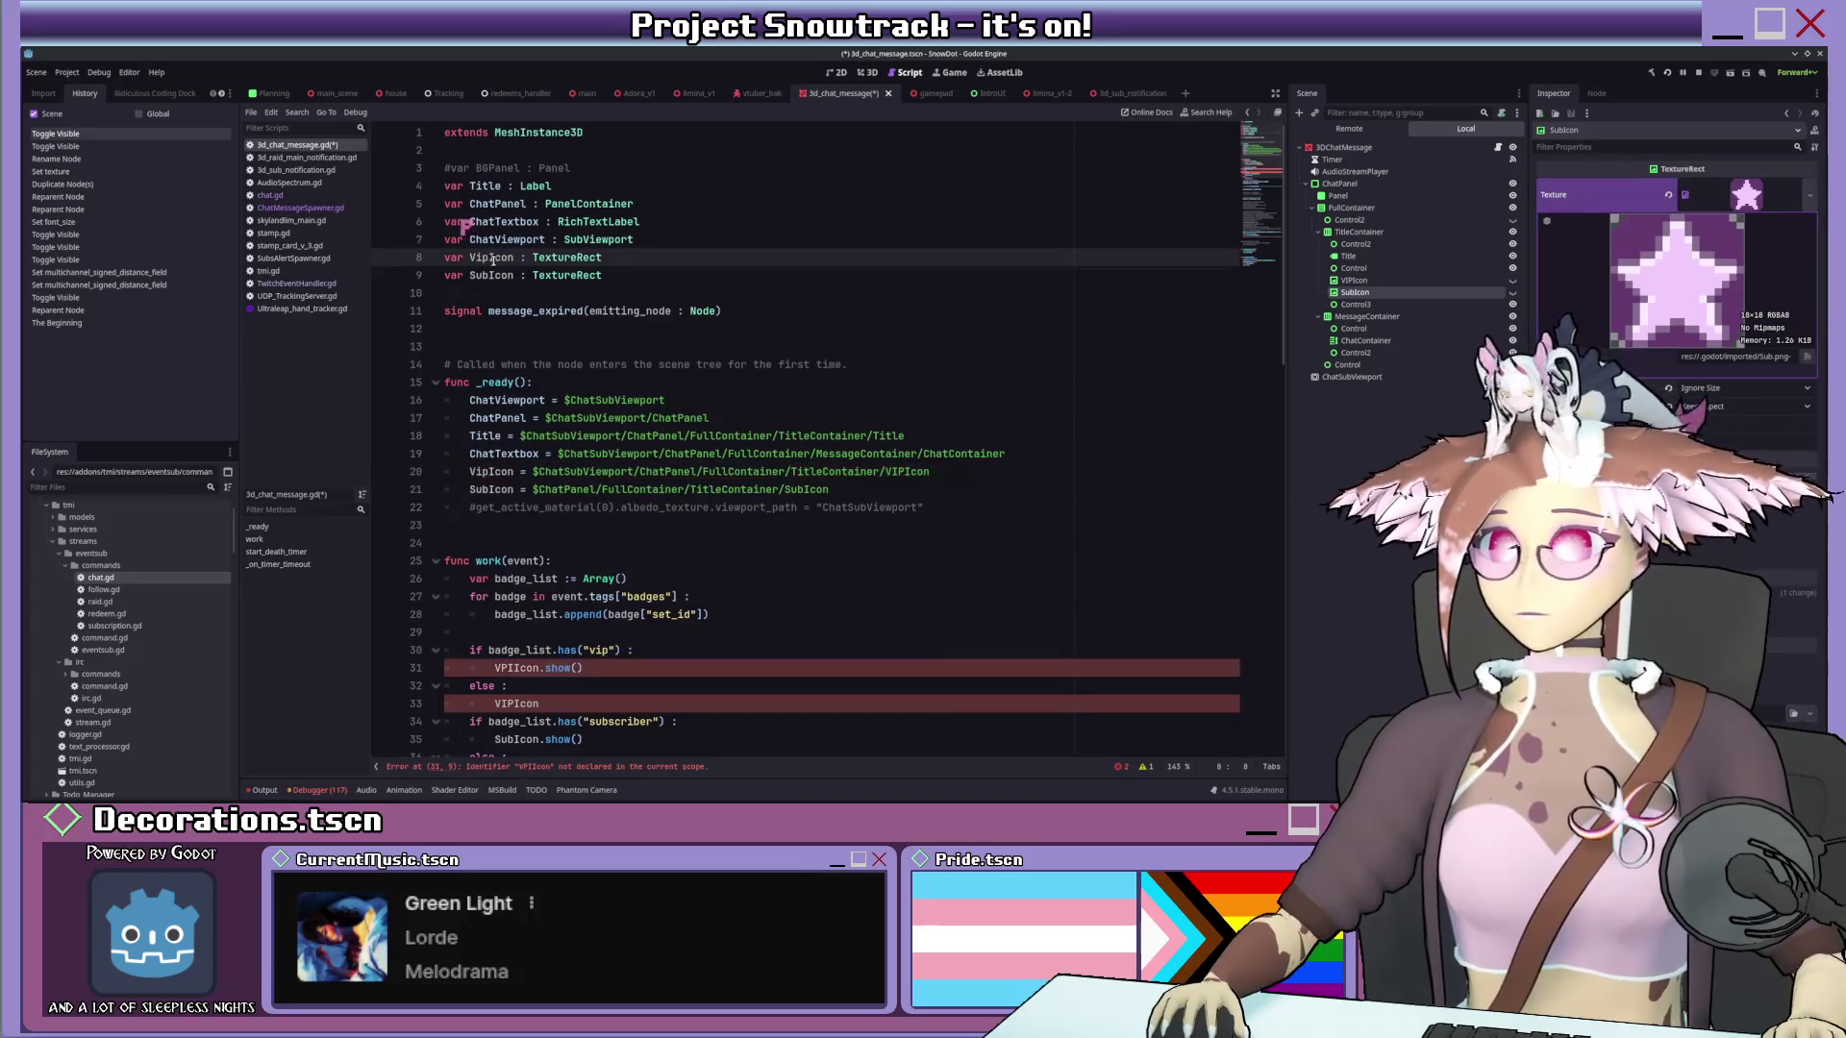
scroll(491, 259, "down", 5)
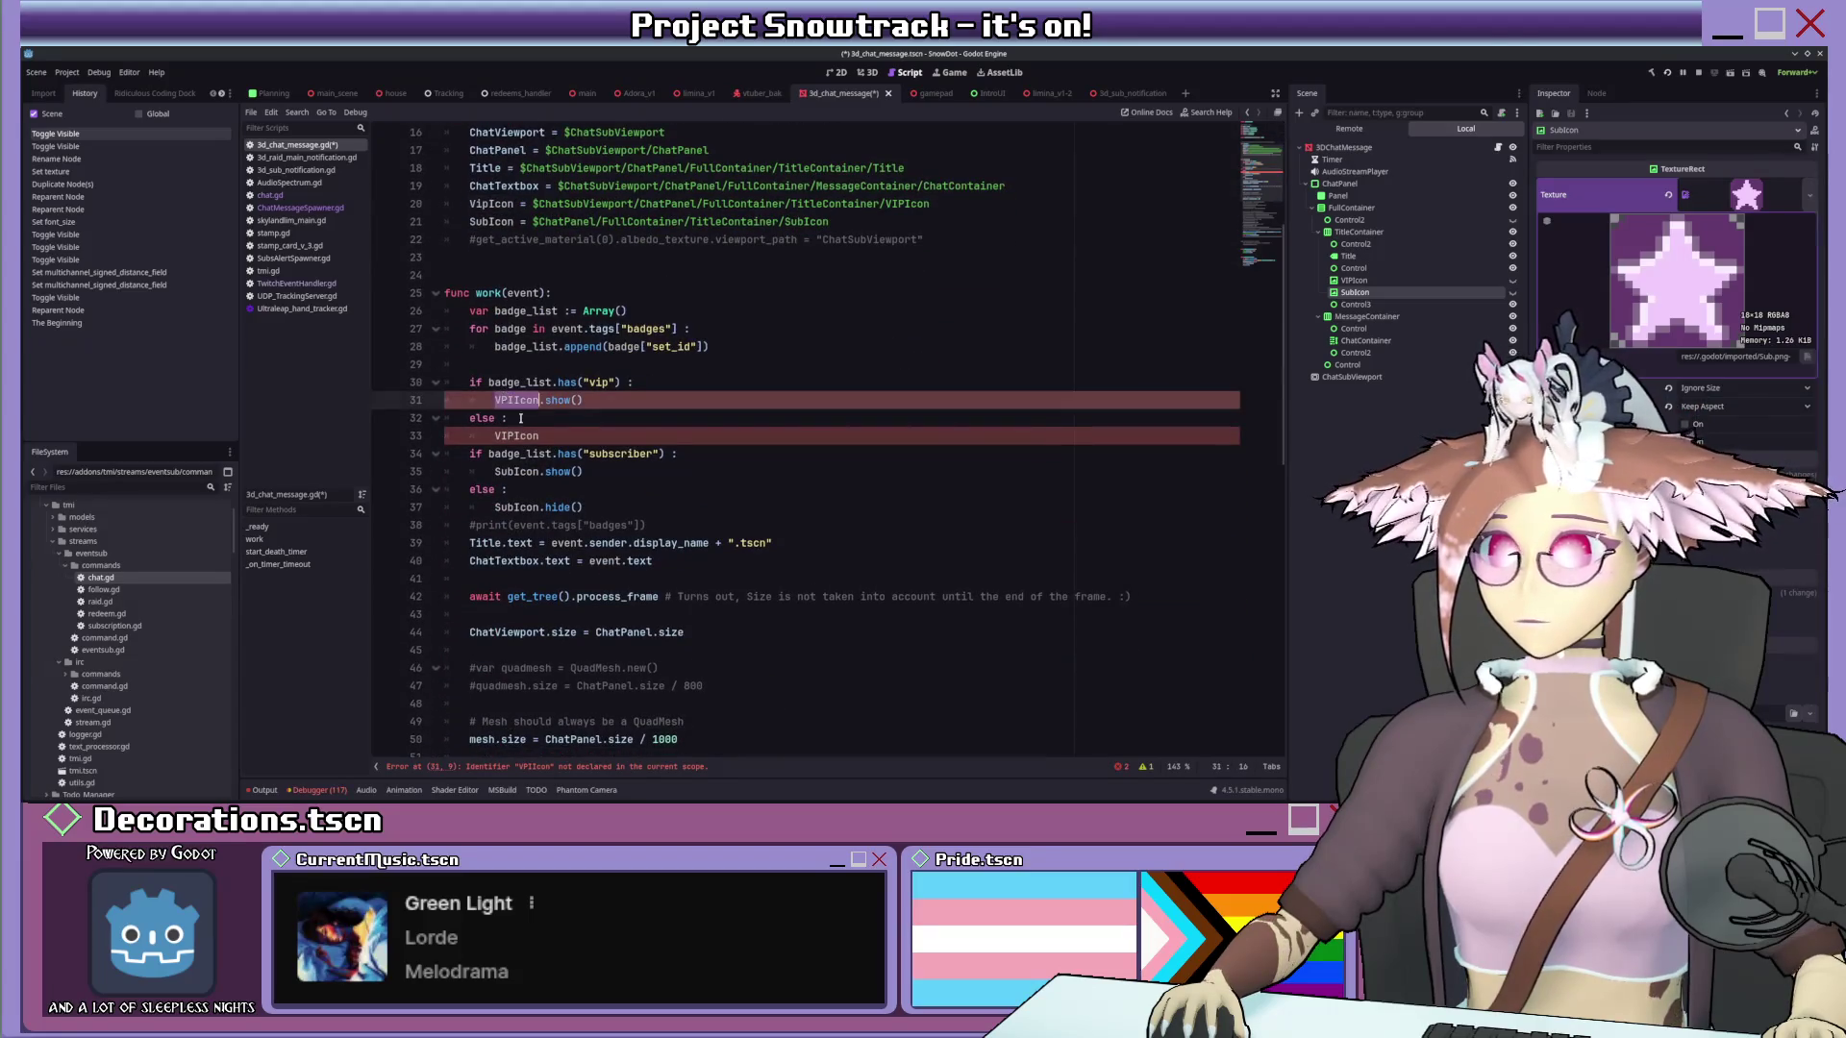
Paste VipIcon on line 33 and add a .hide() call for when there is no vip badge.
double_click(516, 434)
type("VipIcon")
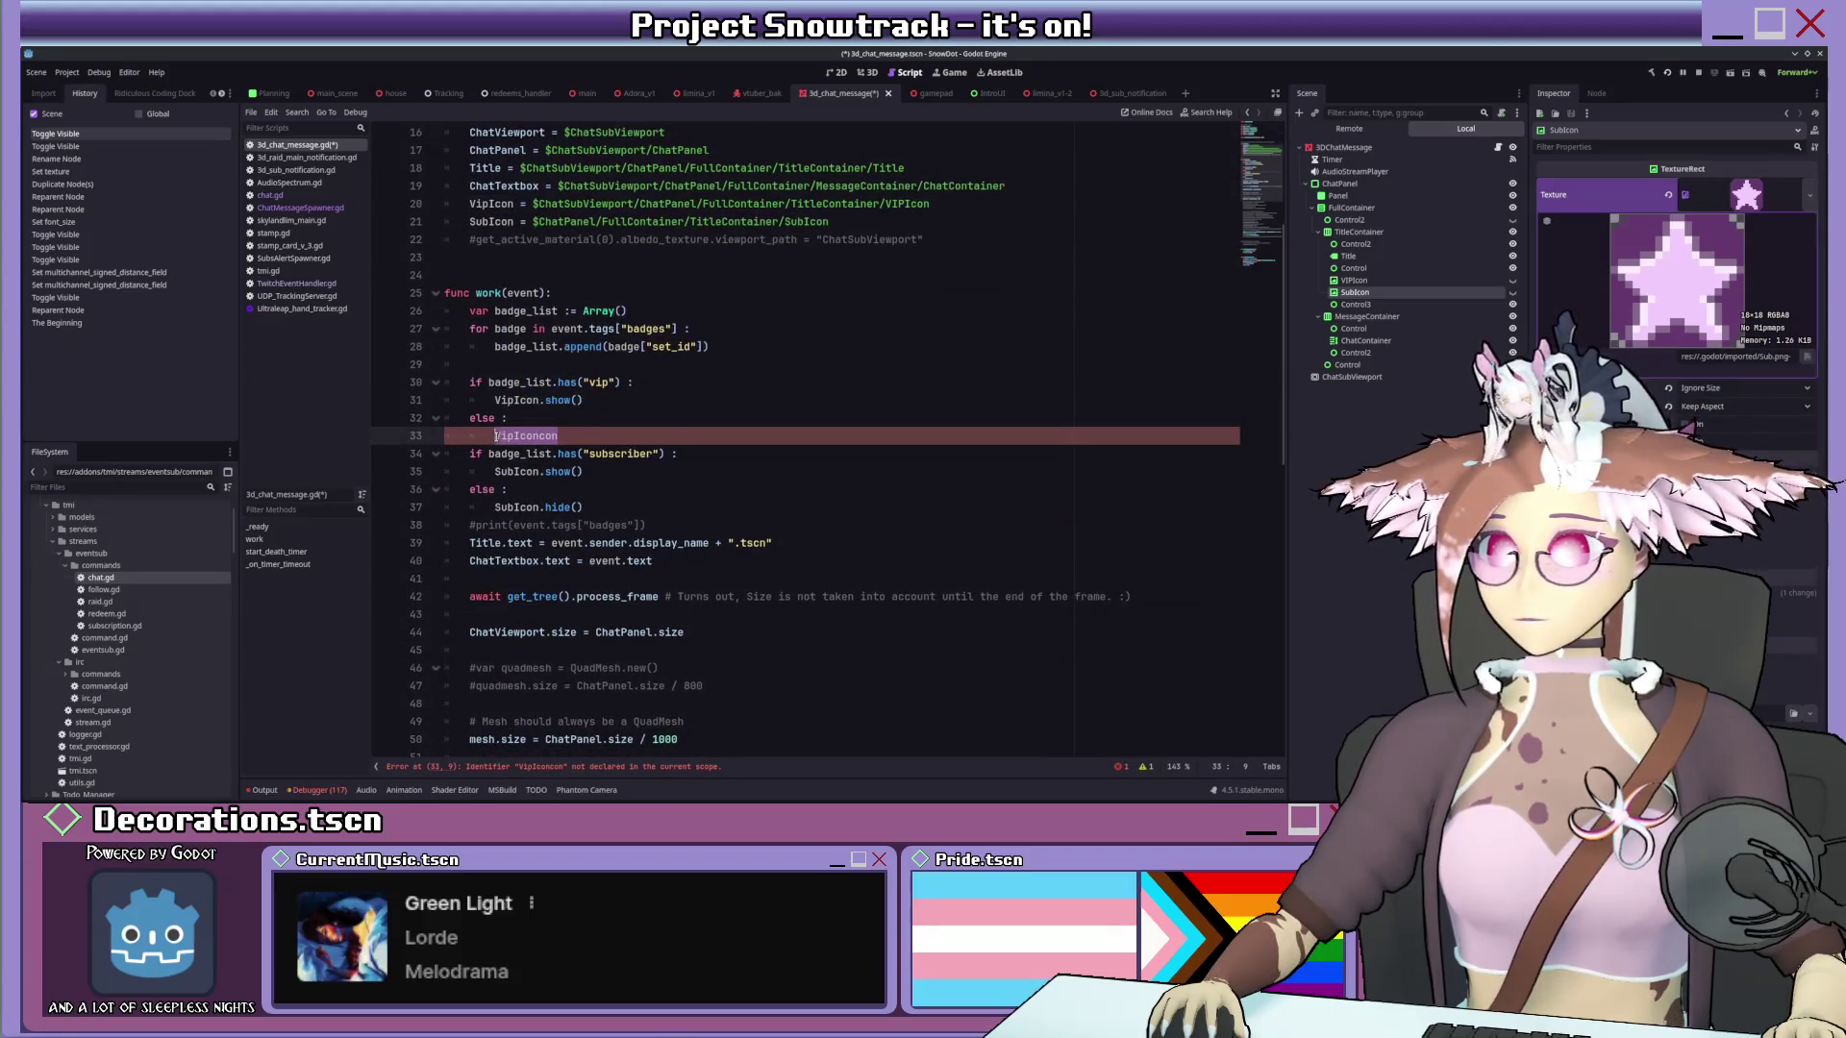
type(".h")
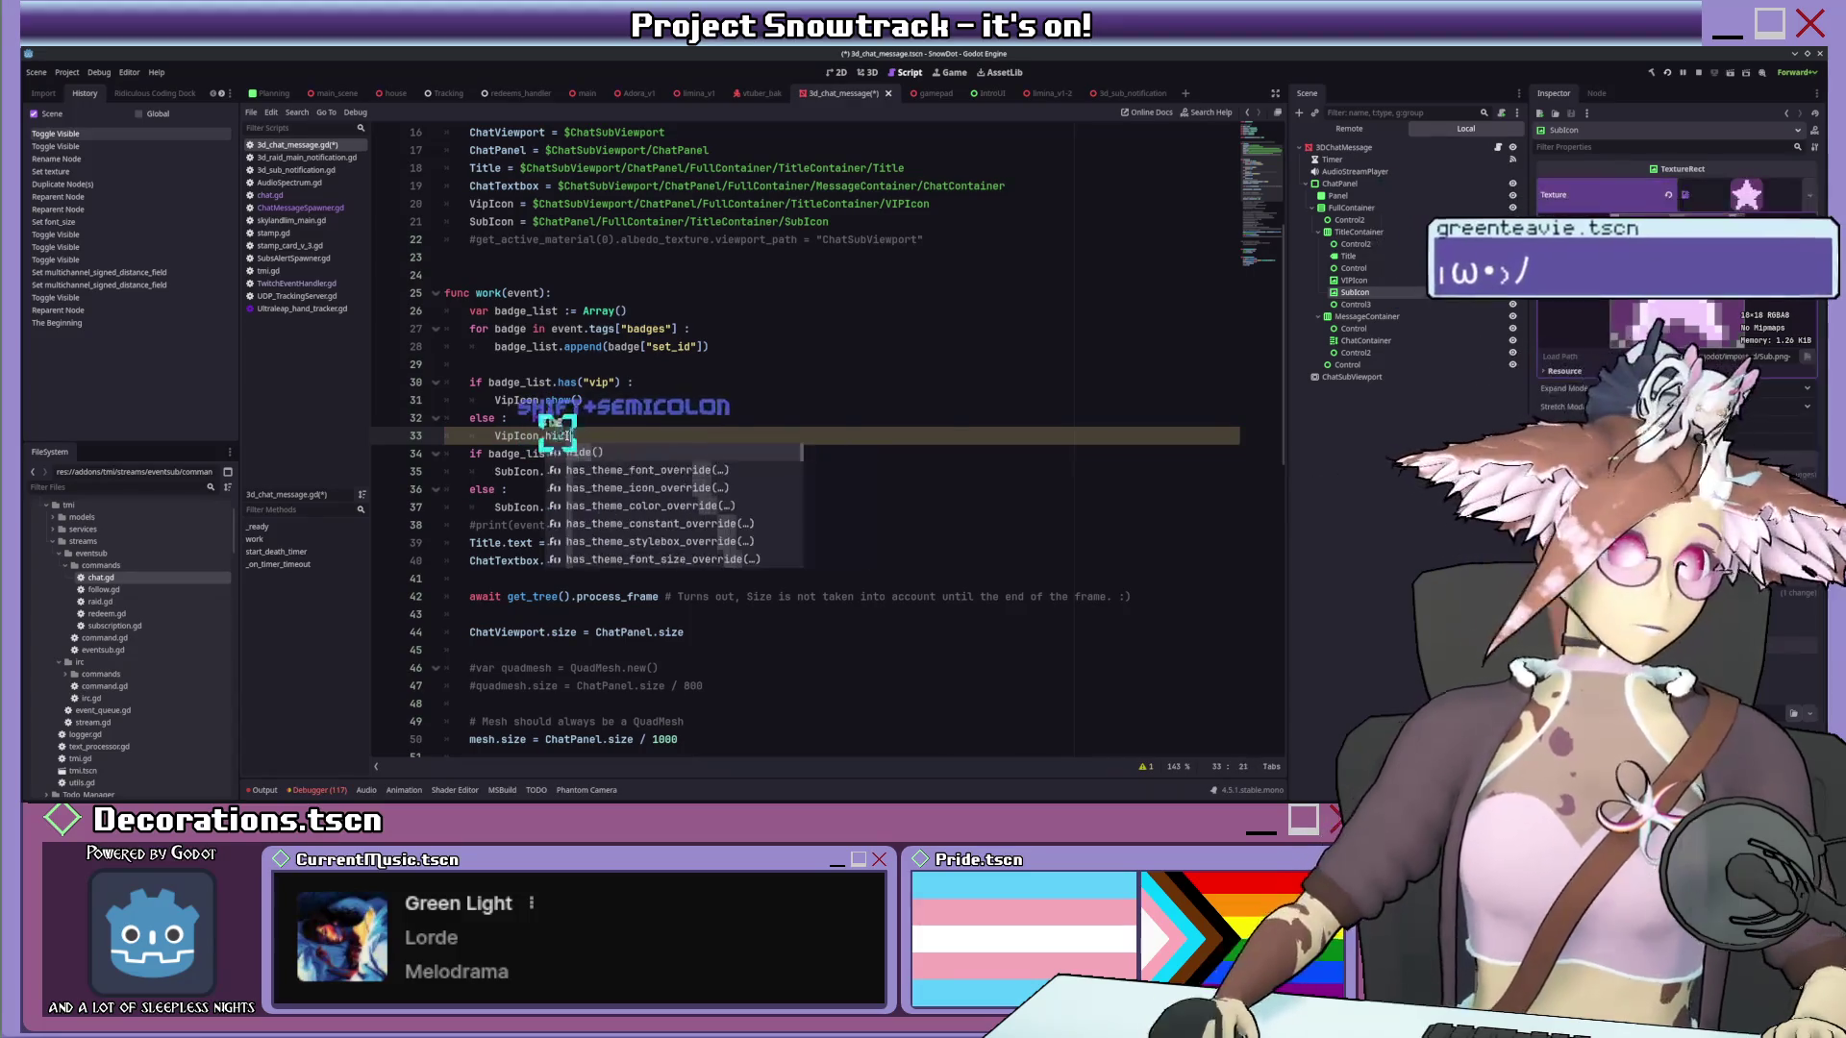
type("id")
key("Return")
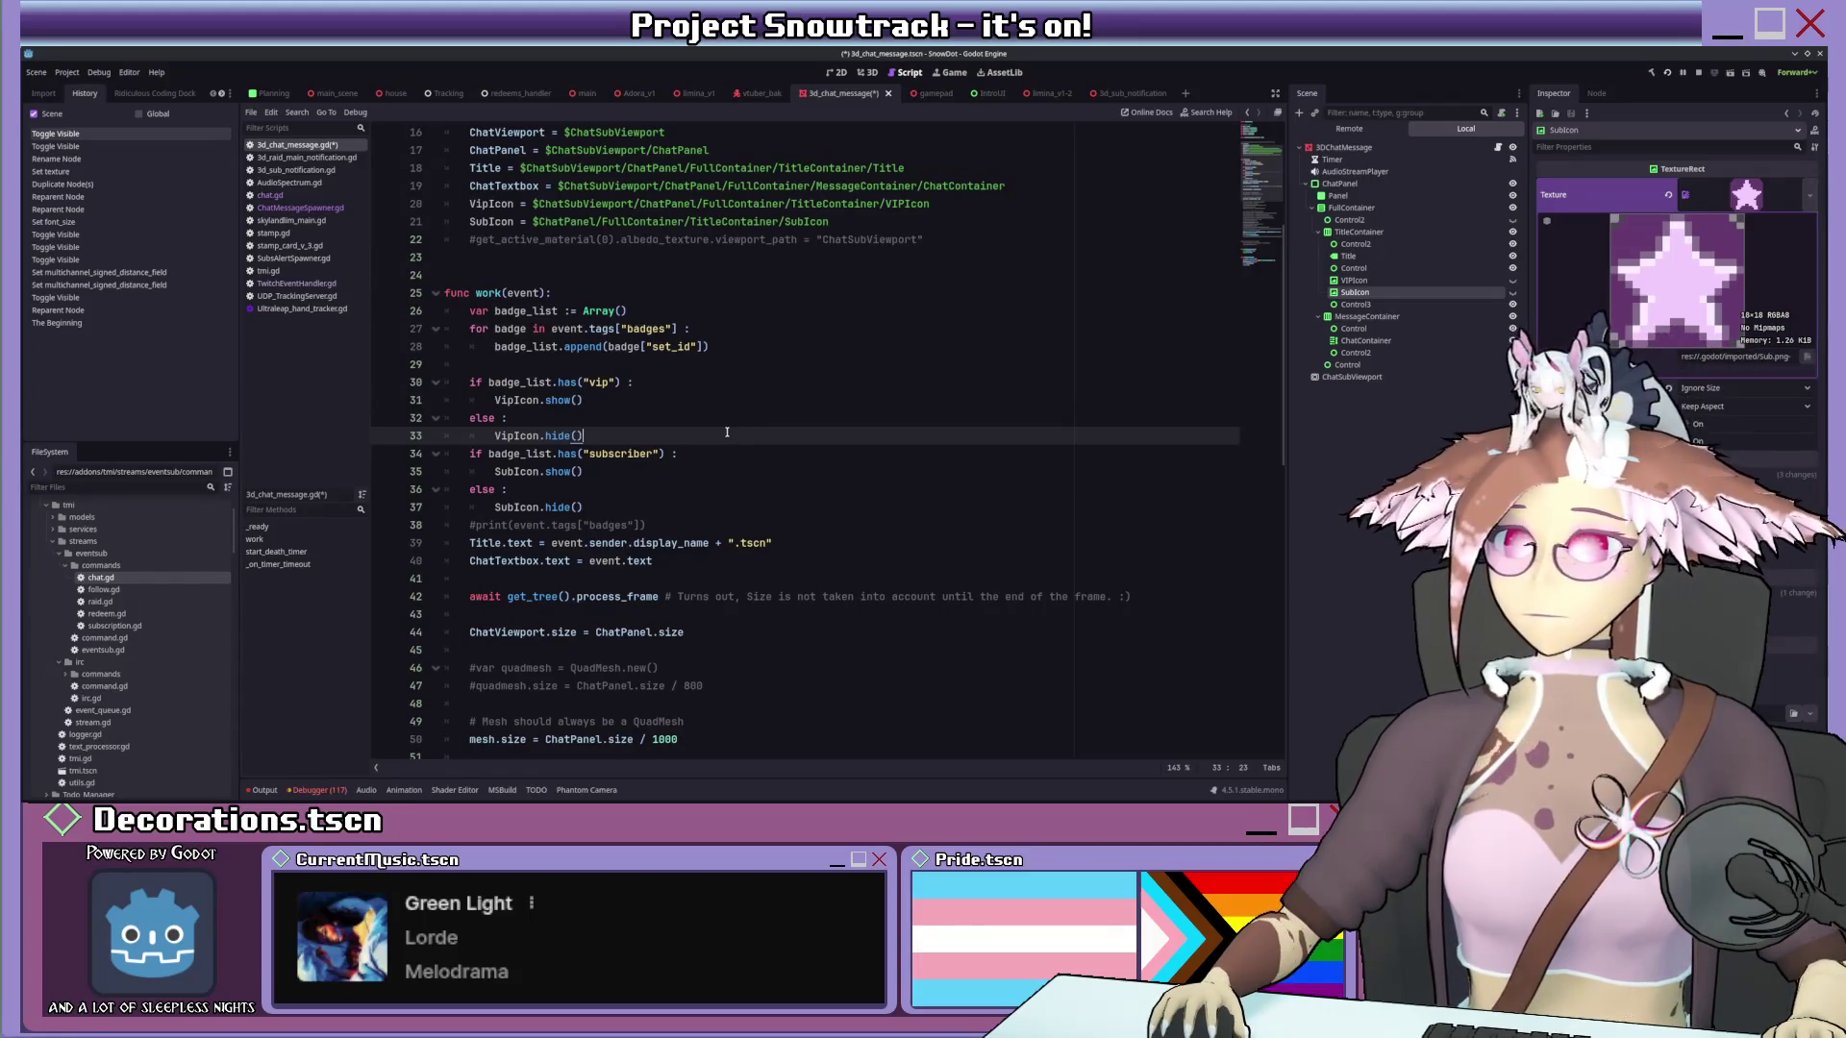
key("Return")
key("BackSpace")
scroll(724, 430, "down", 2)
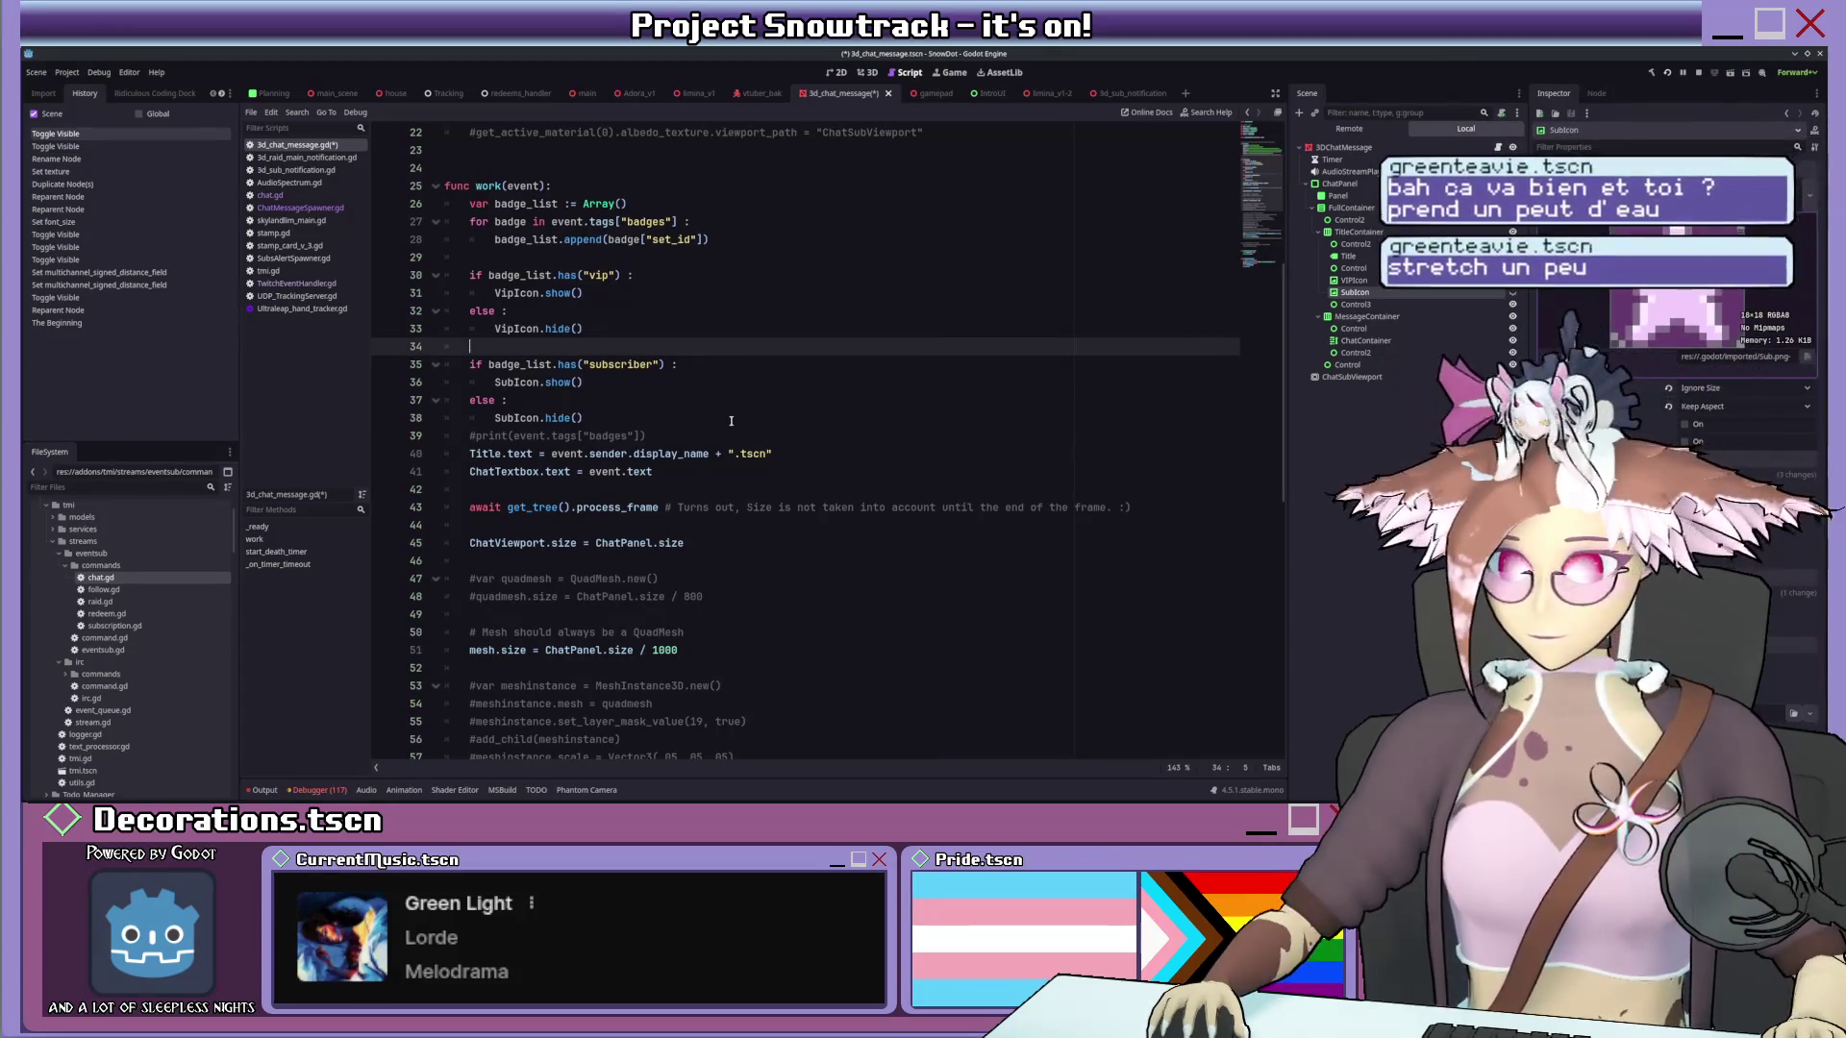
scroll(731, 420, "down", 2)
scroll(722, 406, "down", 3)
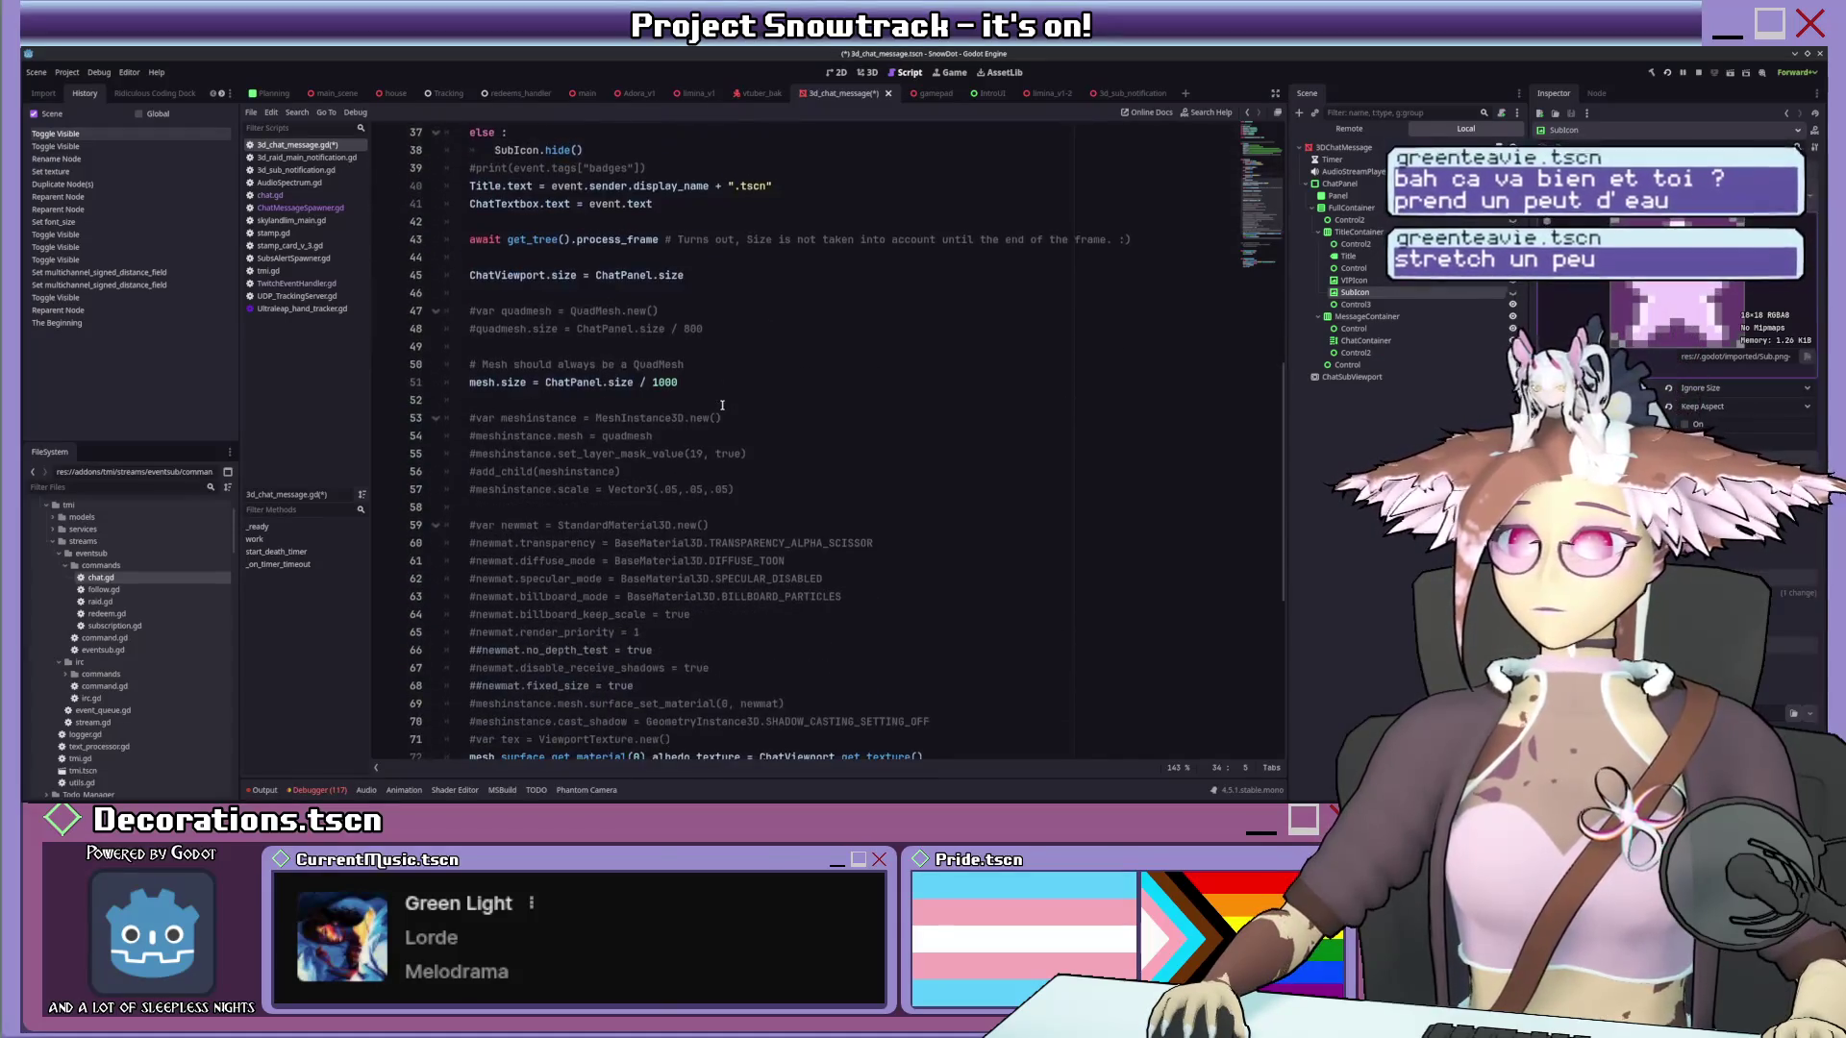
scroll(721, 406, "down", 4)
scroll(721, 405, "down", 2)
scroll(721, 405, "down", 2)
scroll(722, 405, "up", 8)
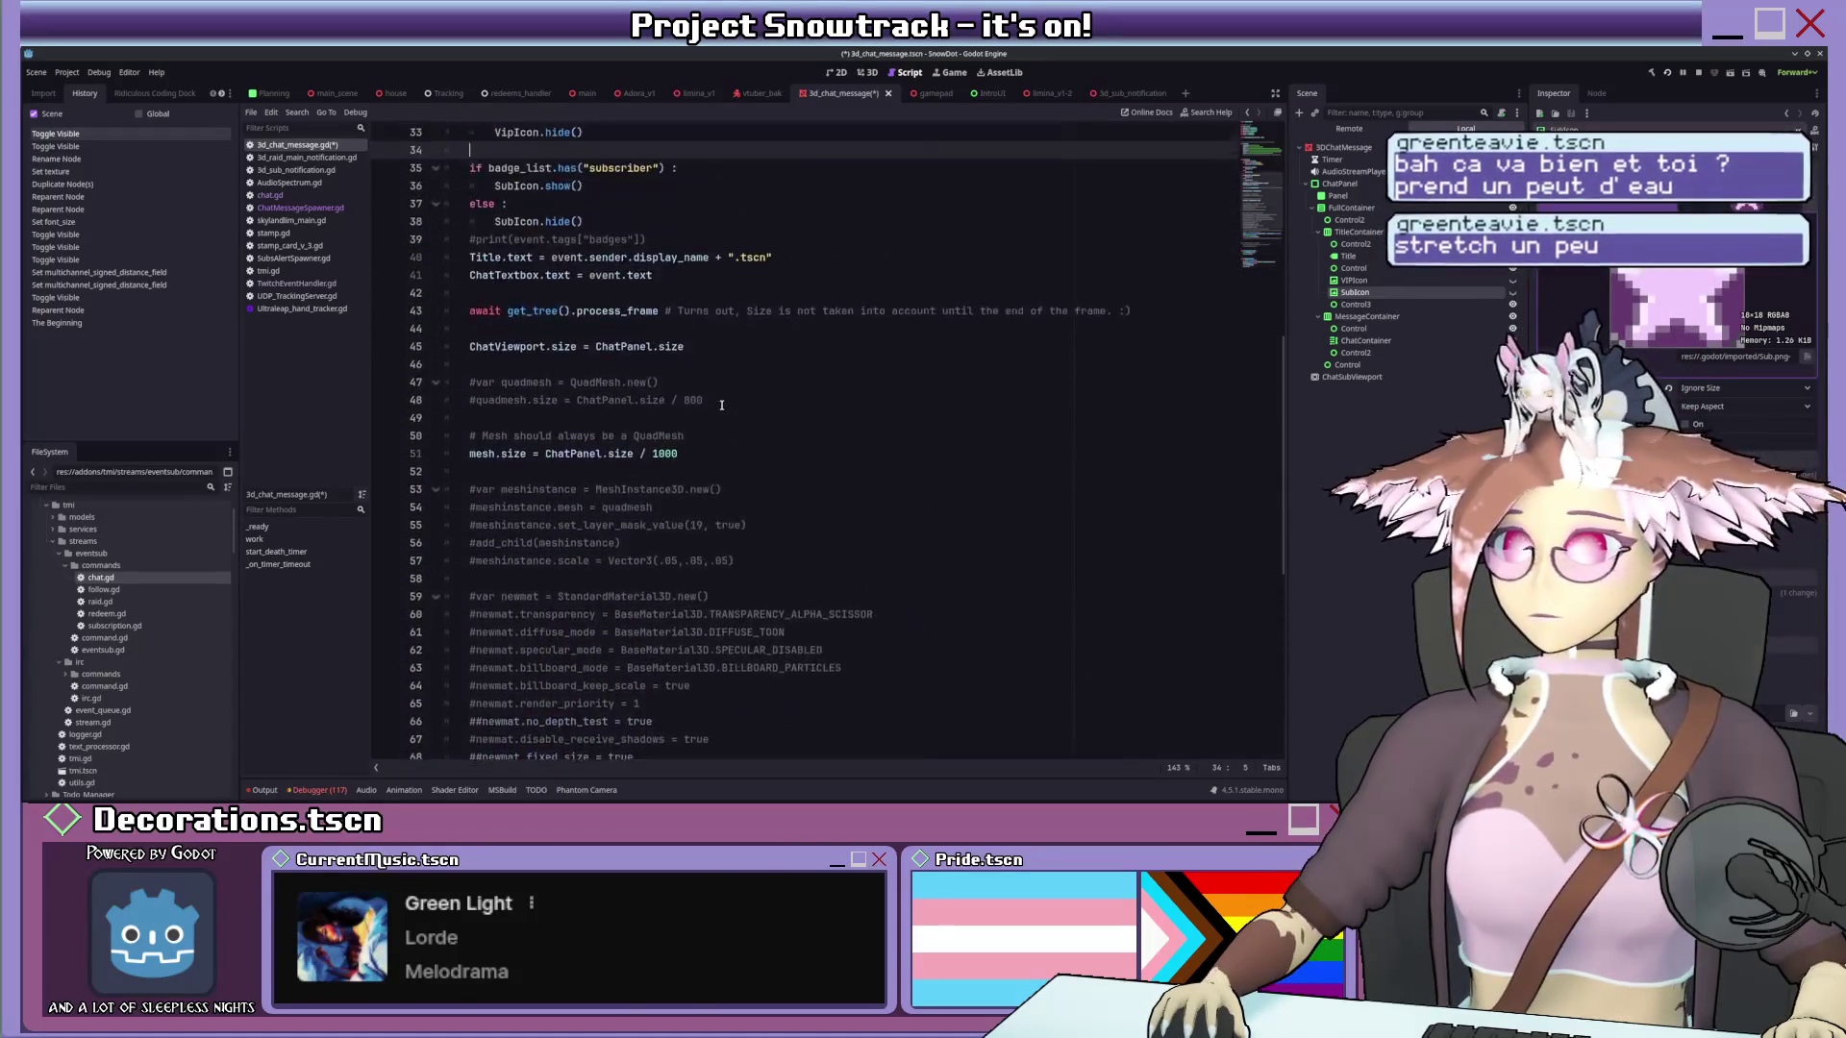
scroll(721, 405, "up", 4)
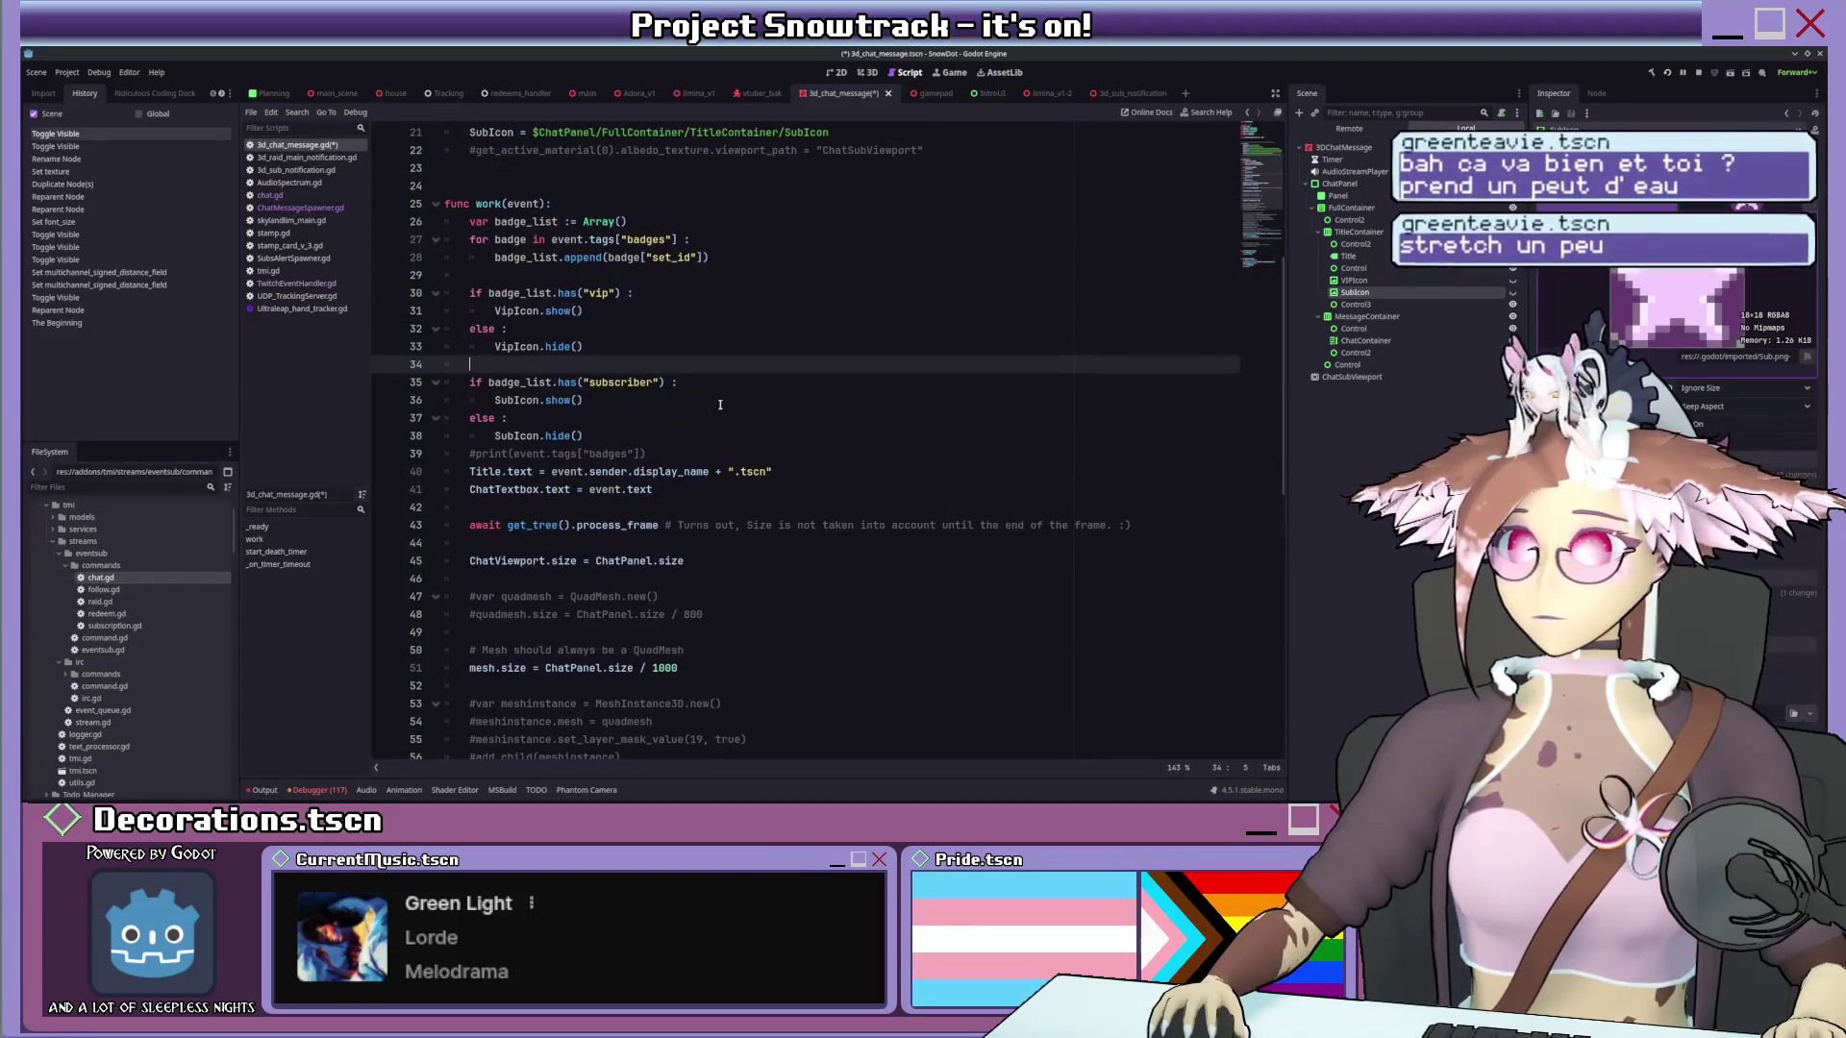
Save the script, then reparent ChatPanel back under ChatSubViewport.
left_click(720, 403)
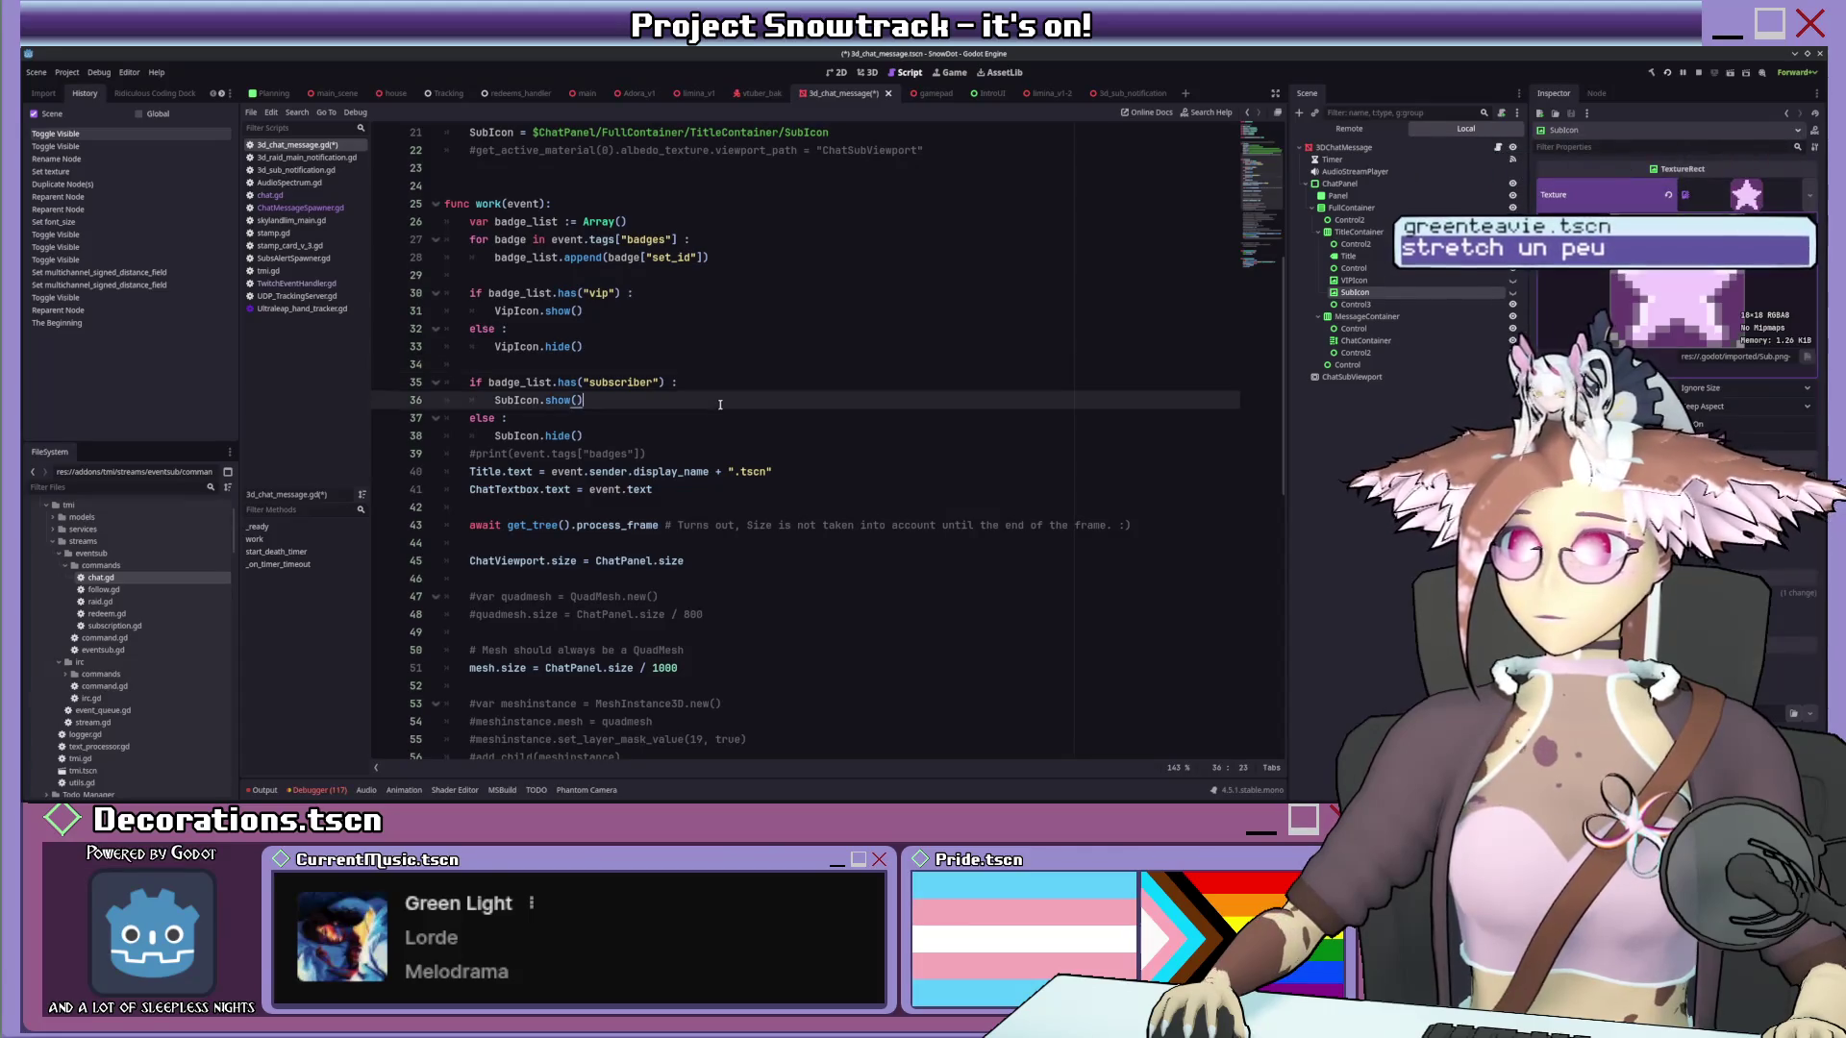
key("ctrl+s")
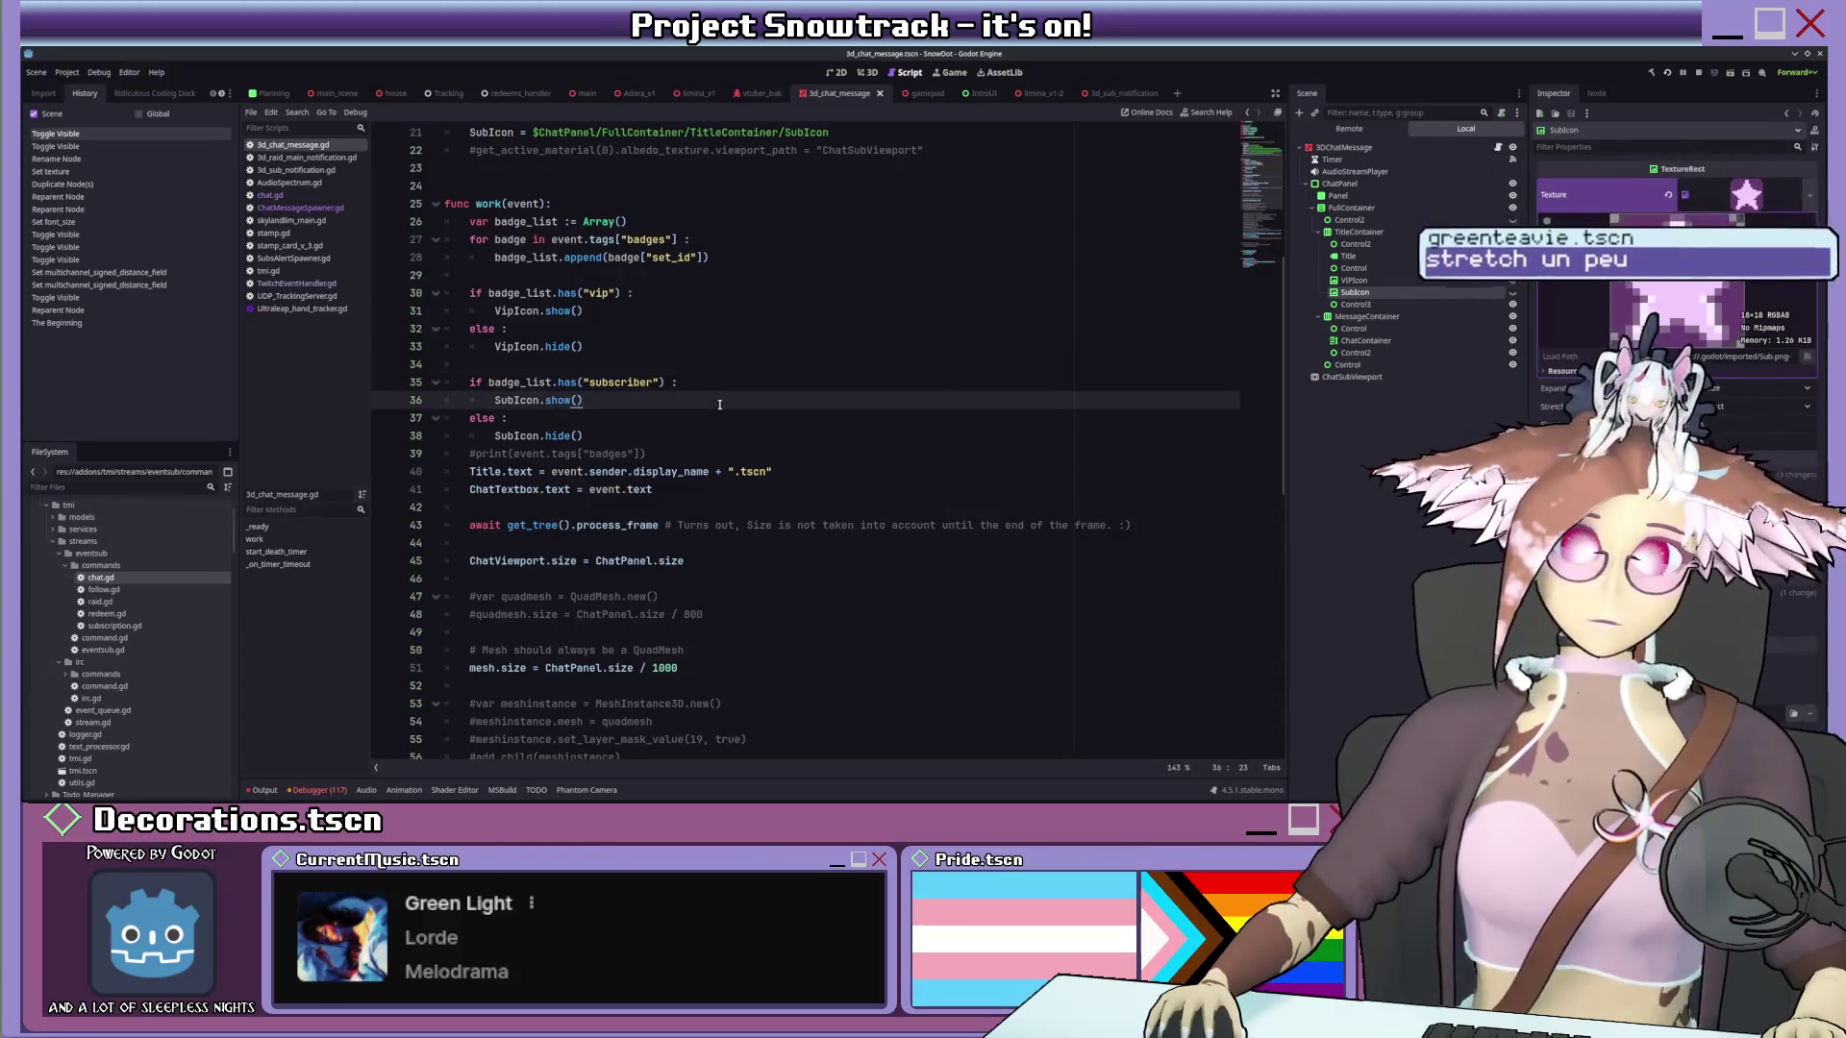
left_click_drag(1341, 184, 1355, 378)
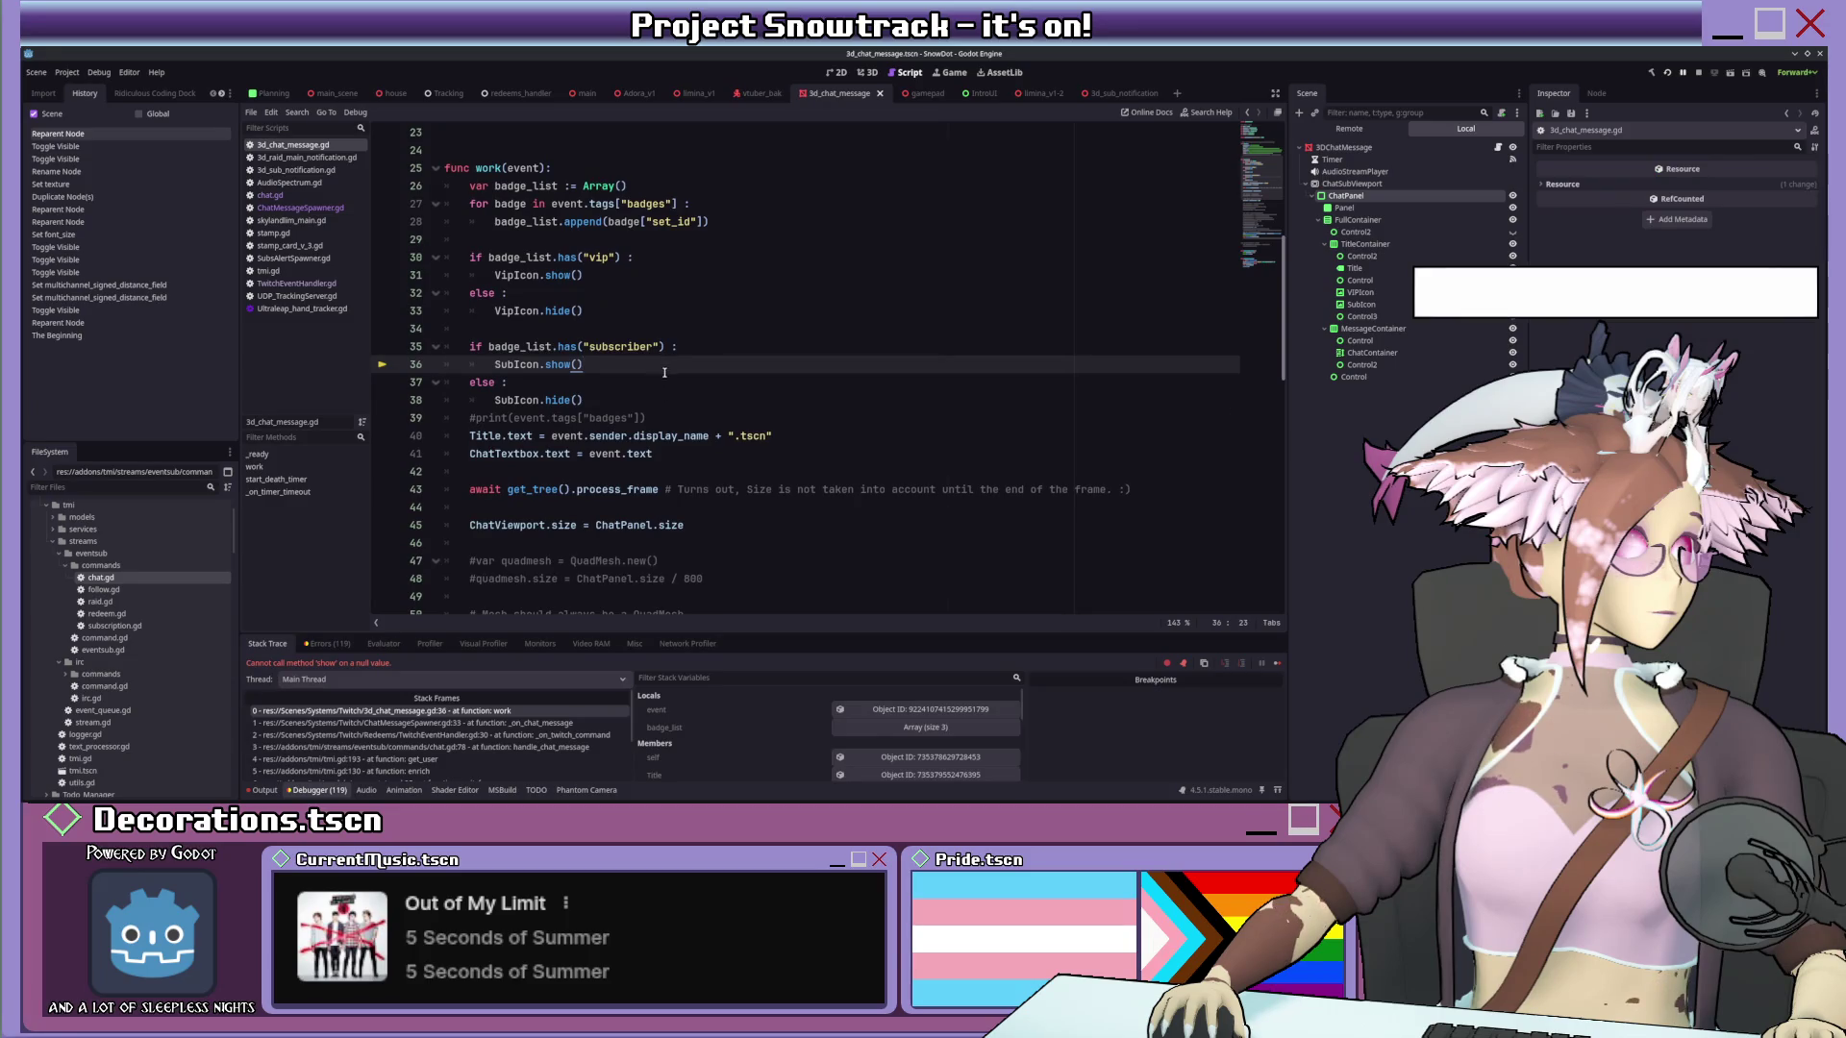
scroll(664, 373, "up", 5)
scroll(1135, 261, "down", 1)
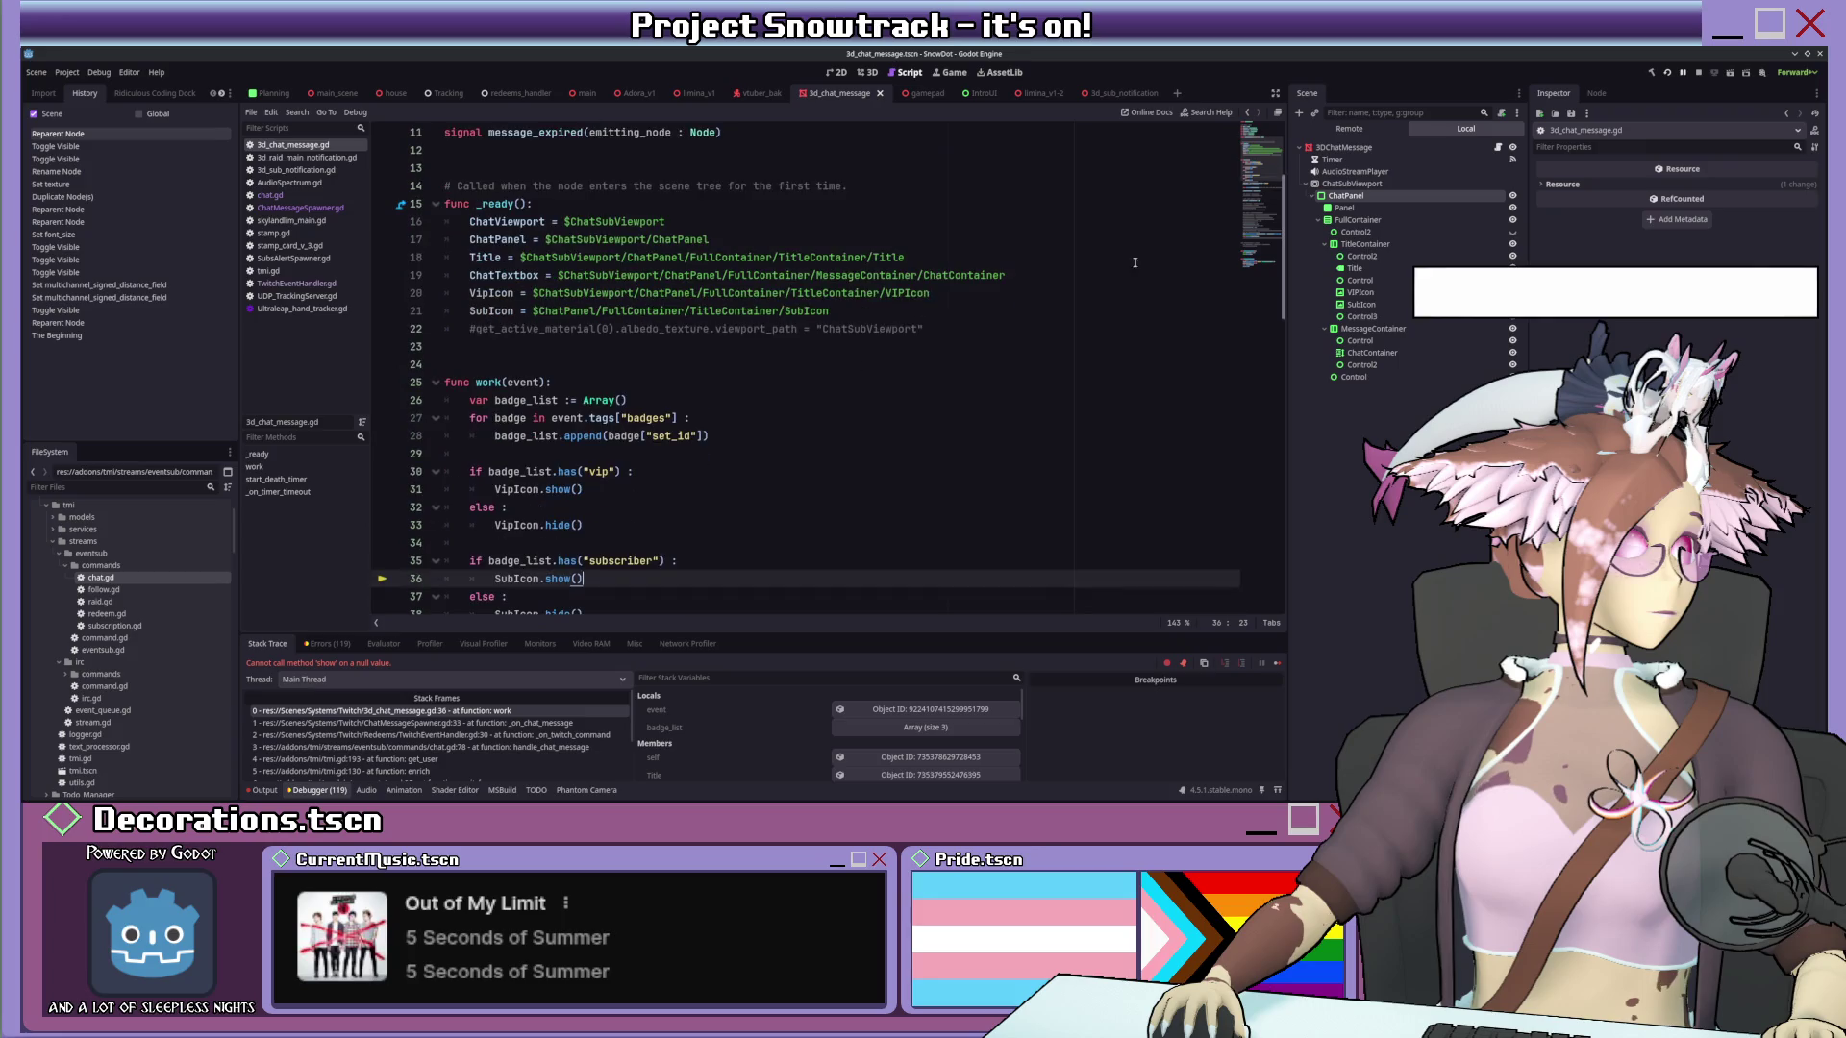
Rerun the project and prefix the SubIcon path on line 21 with 'ChatSubViewport/'.
left_click(1667, 75)
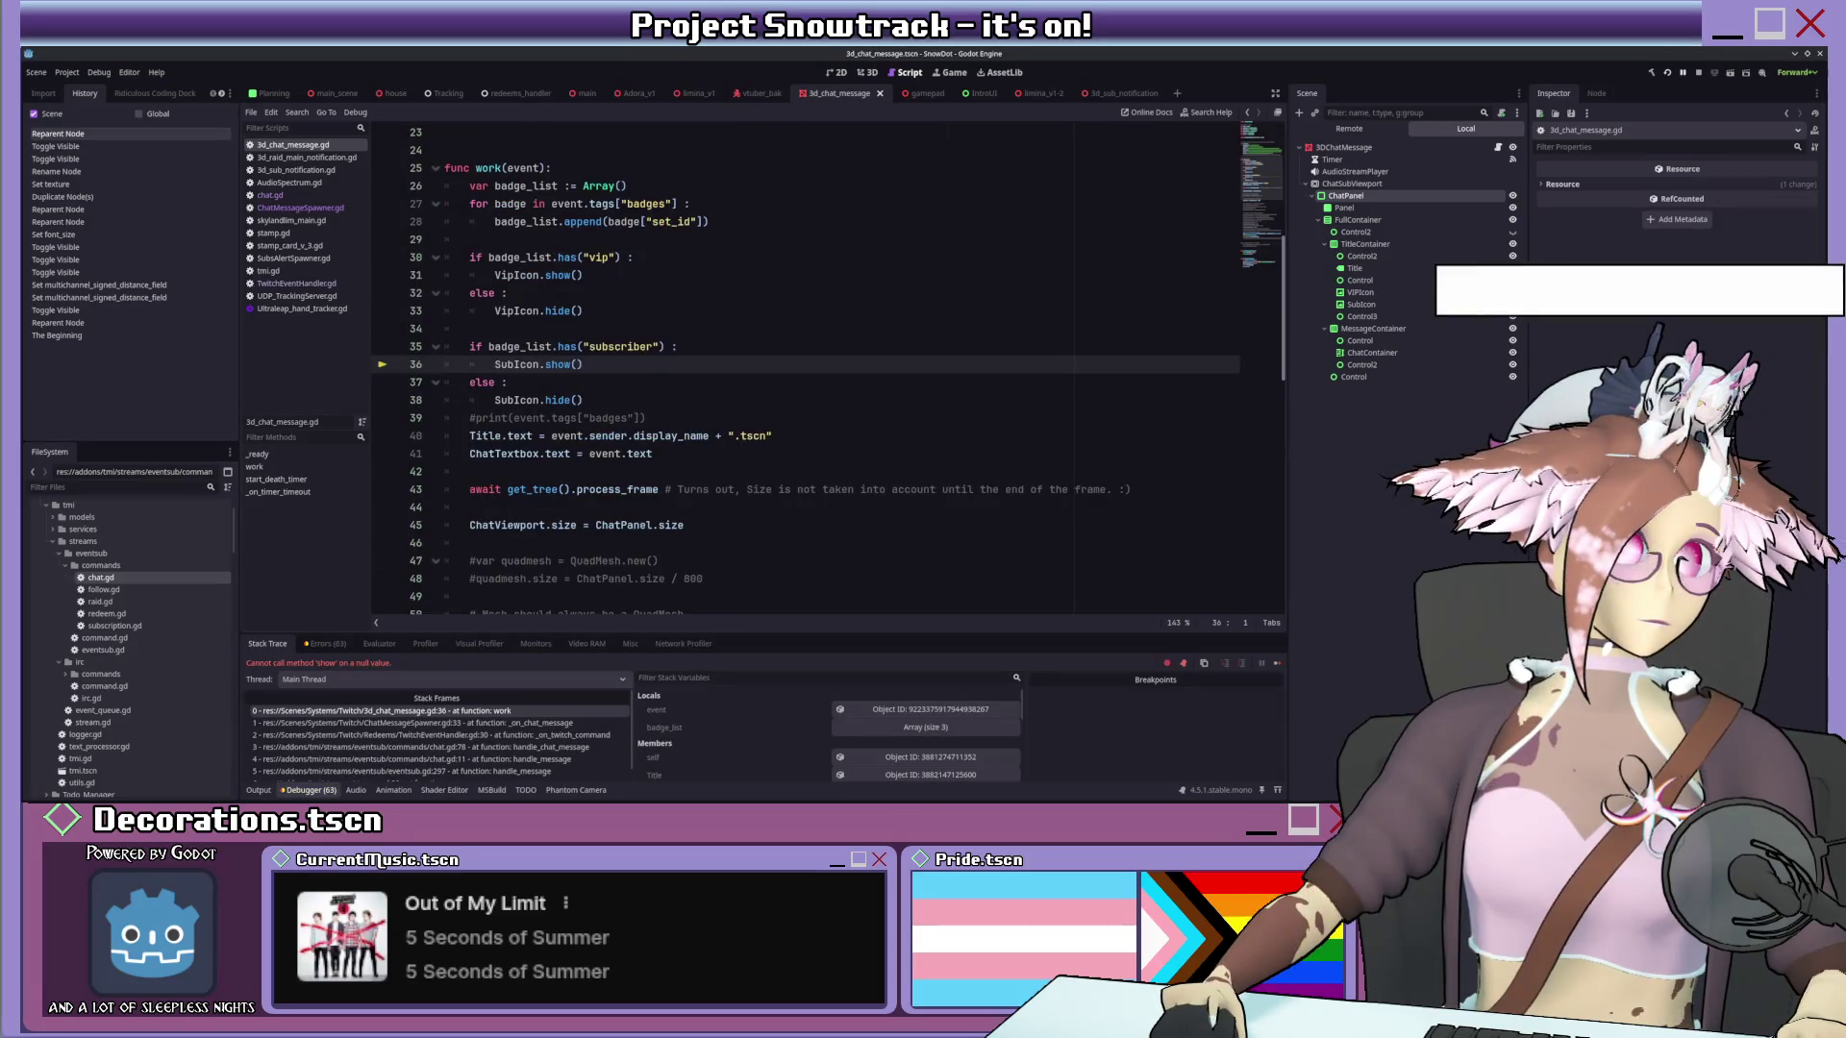
left_click(829, 387)
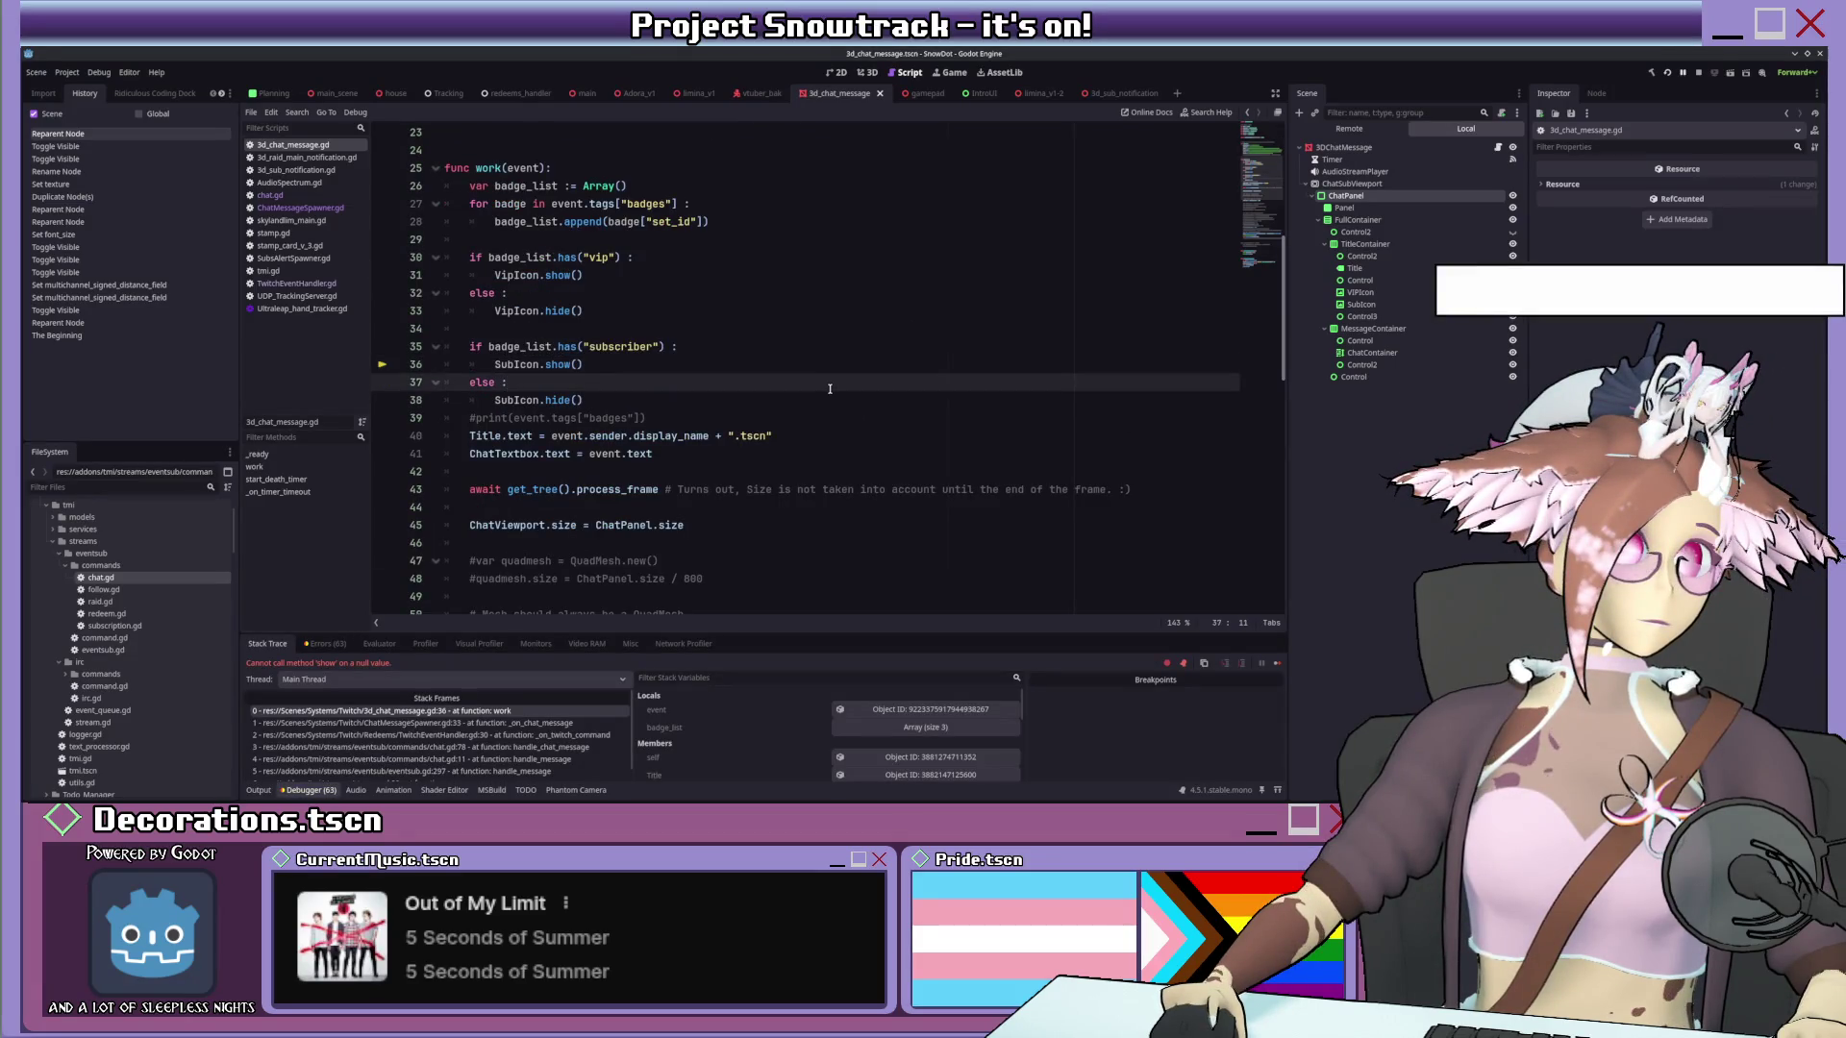
scroll(830, 389, "up", 4)
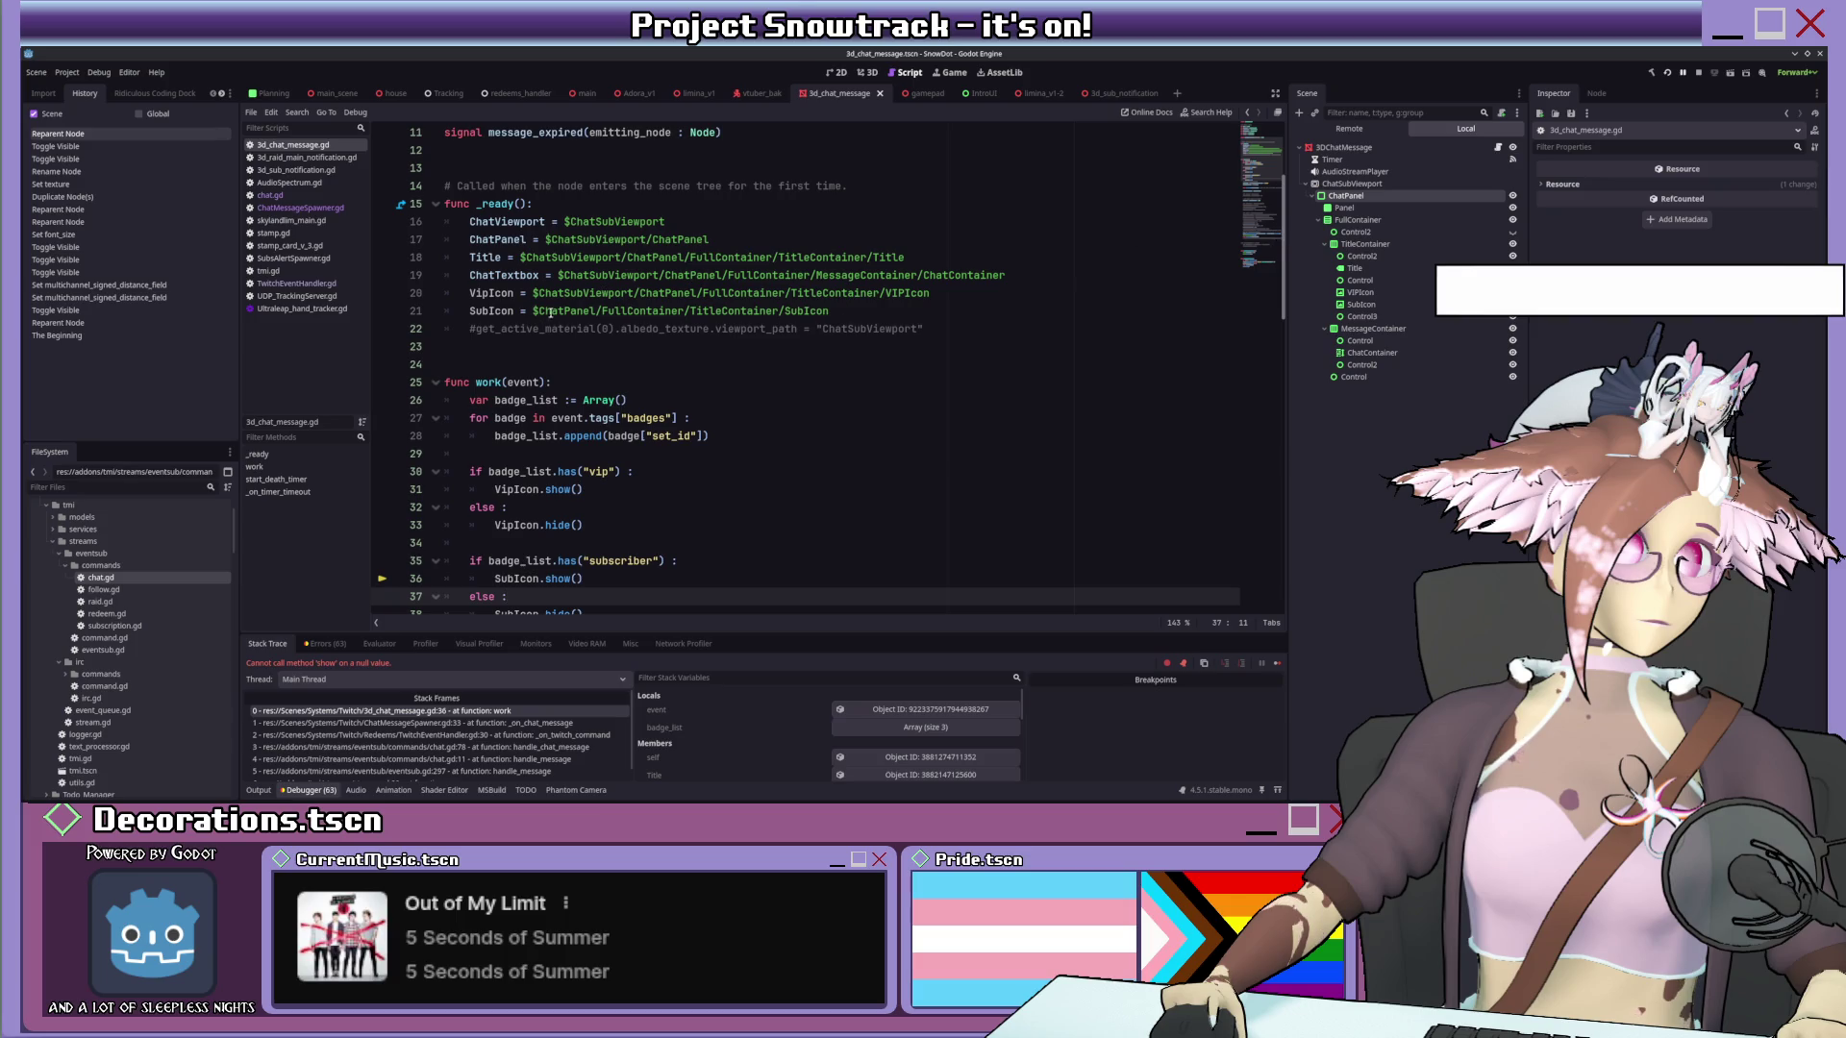
left_click_drag(537, 292, 637, 292)
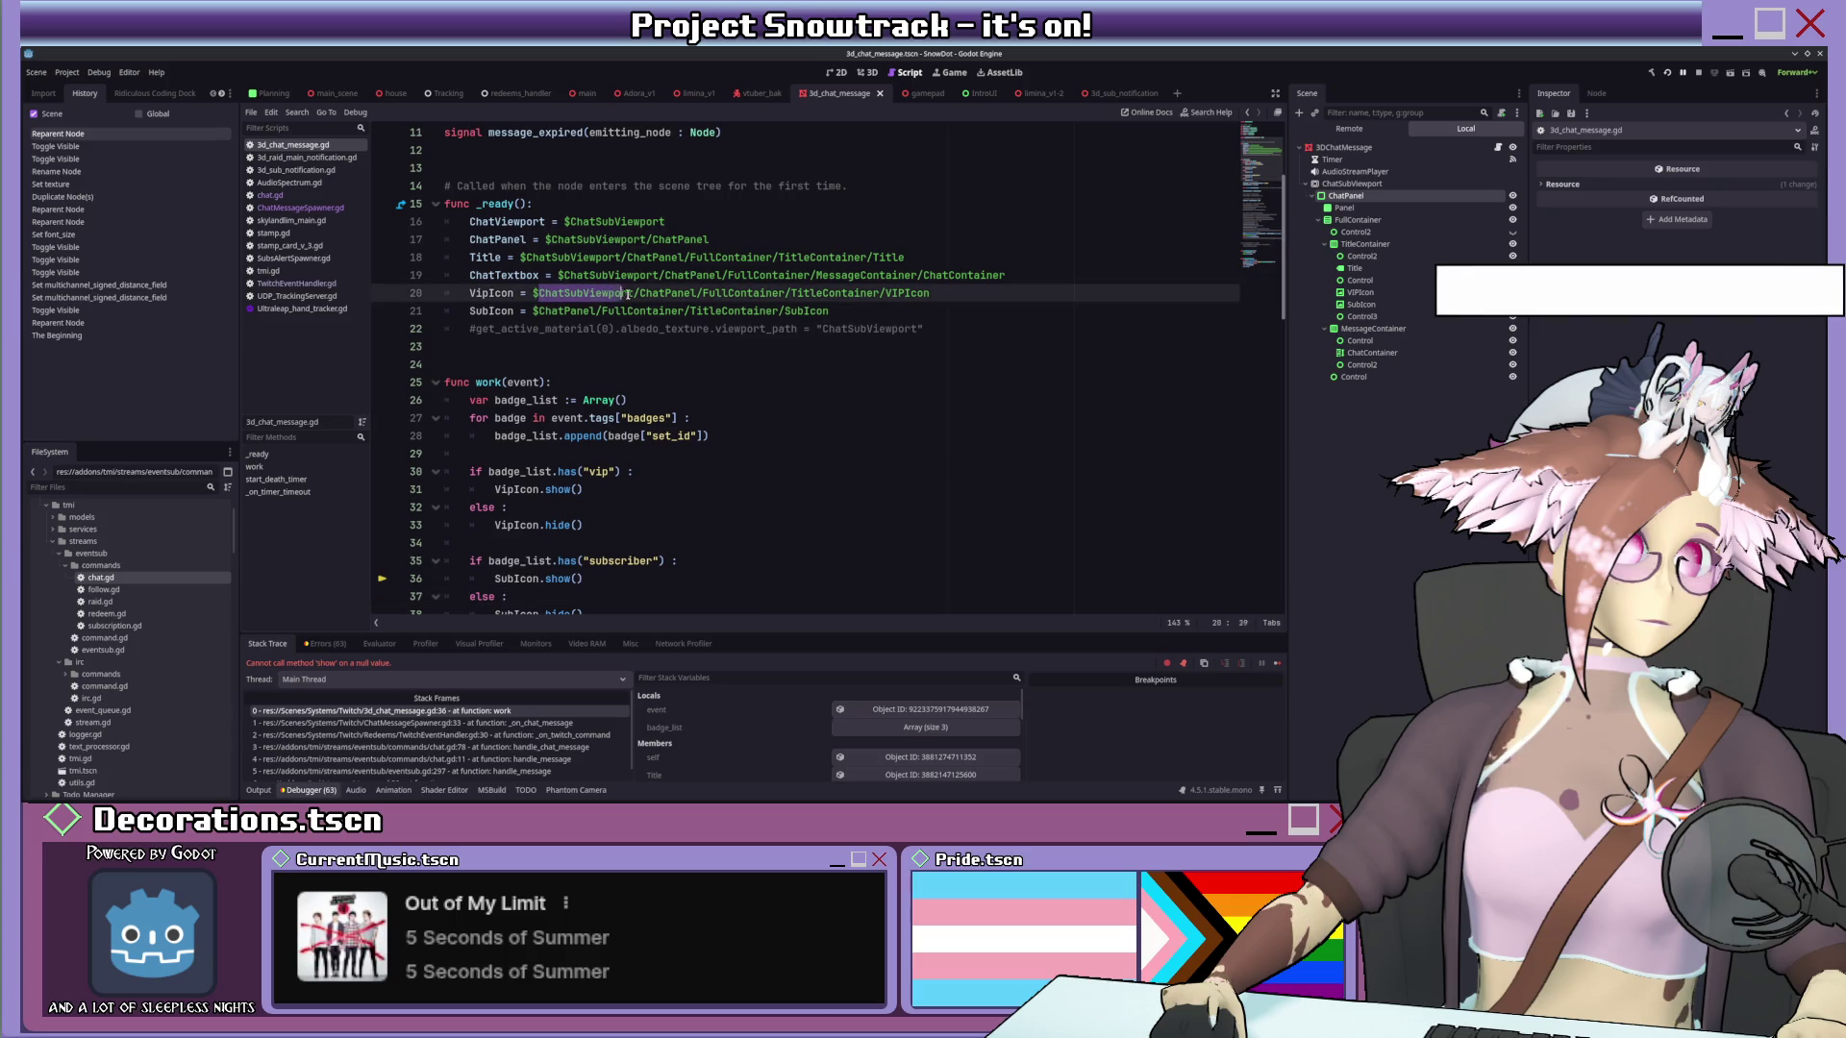
left_click(534, 310)
Resume the paused project from the debugger.
left_click(1275, 665)
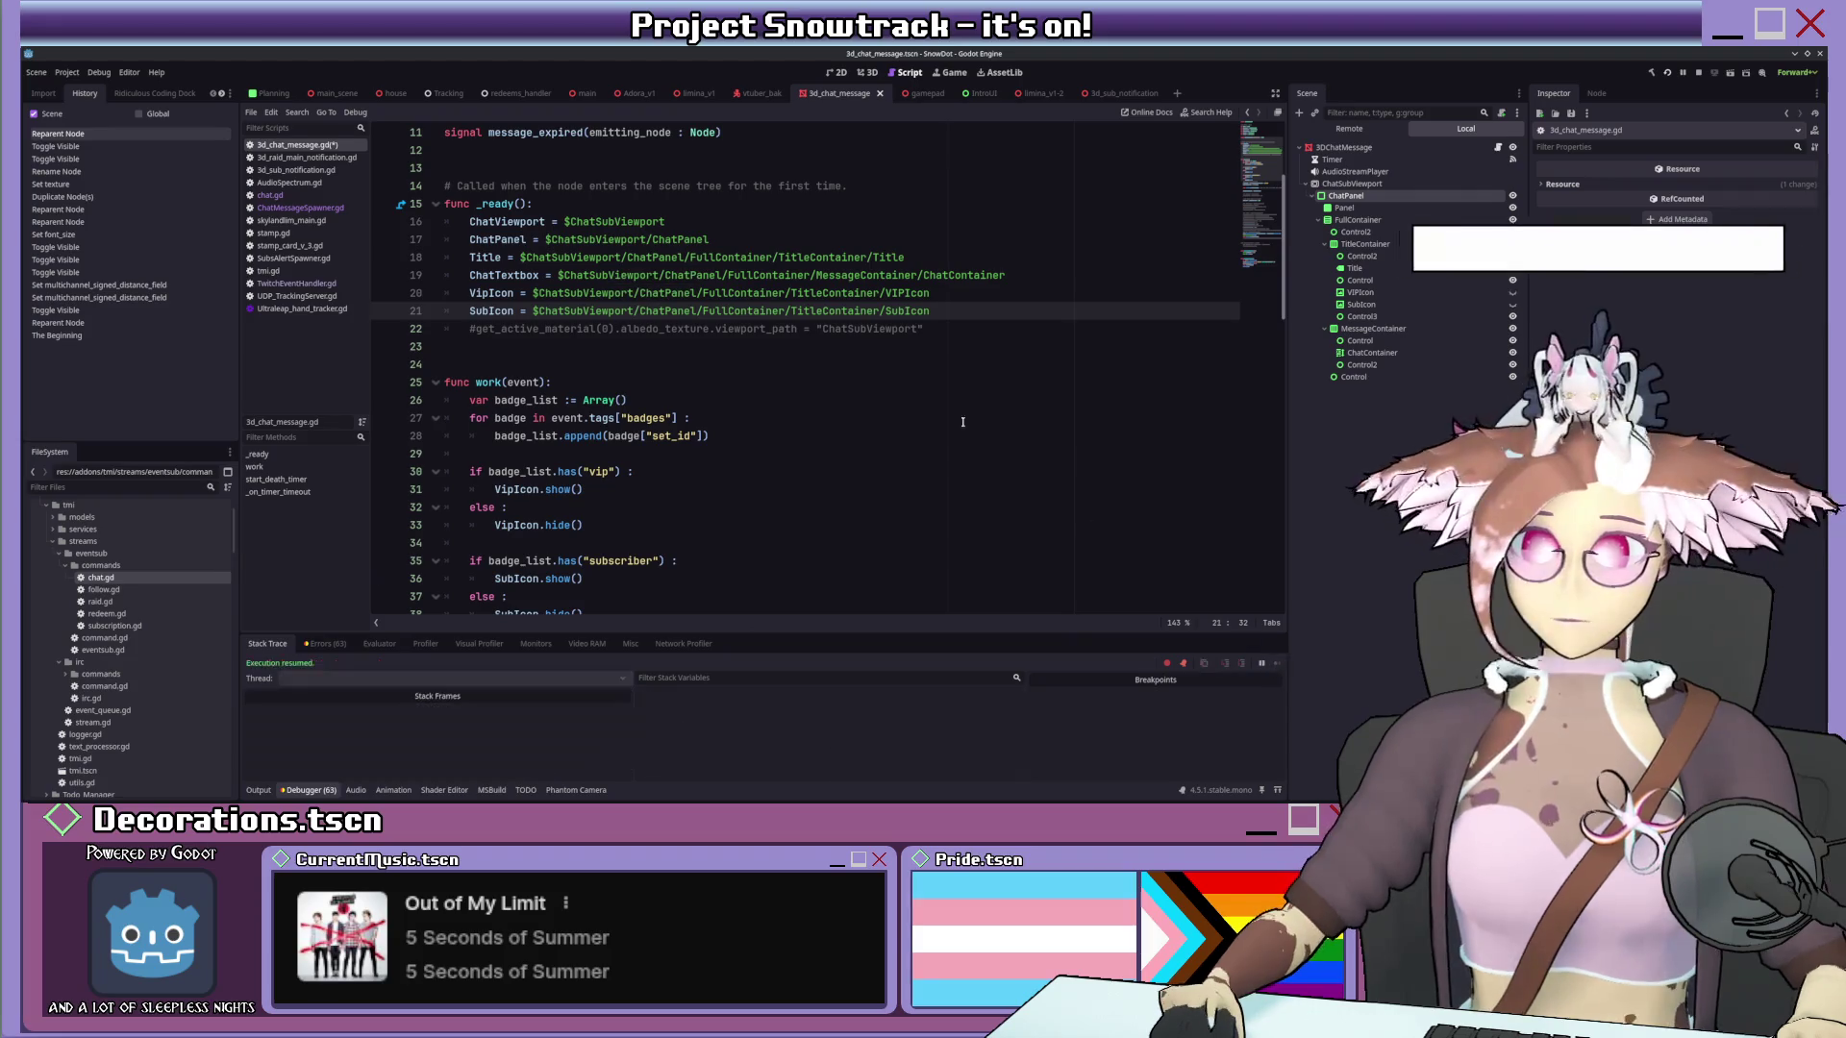
left_click(900, 257)
scroll(810, 355, "down", 5)
scroll(809, 355, "up", 2)
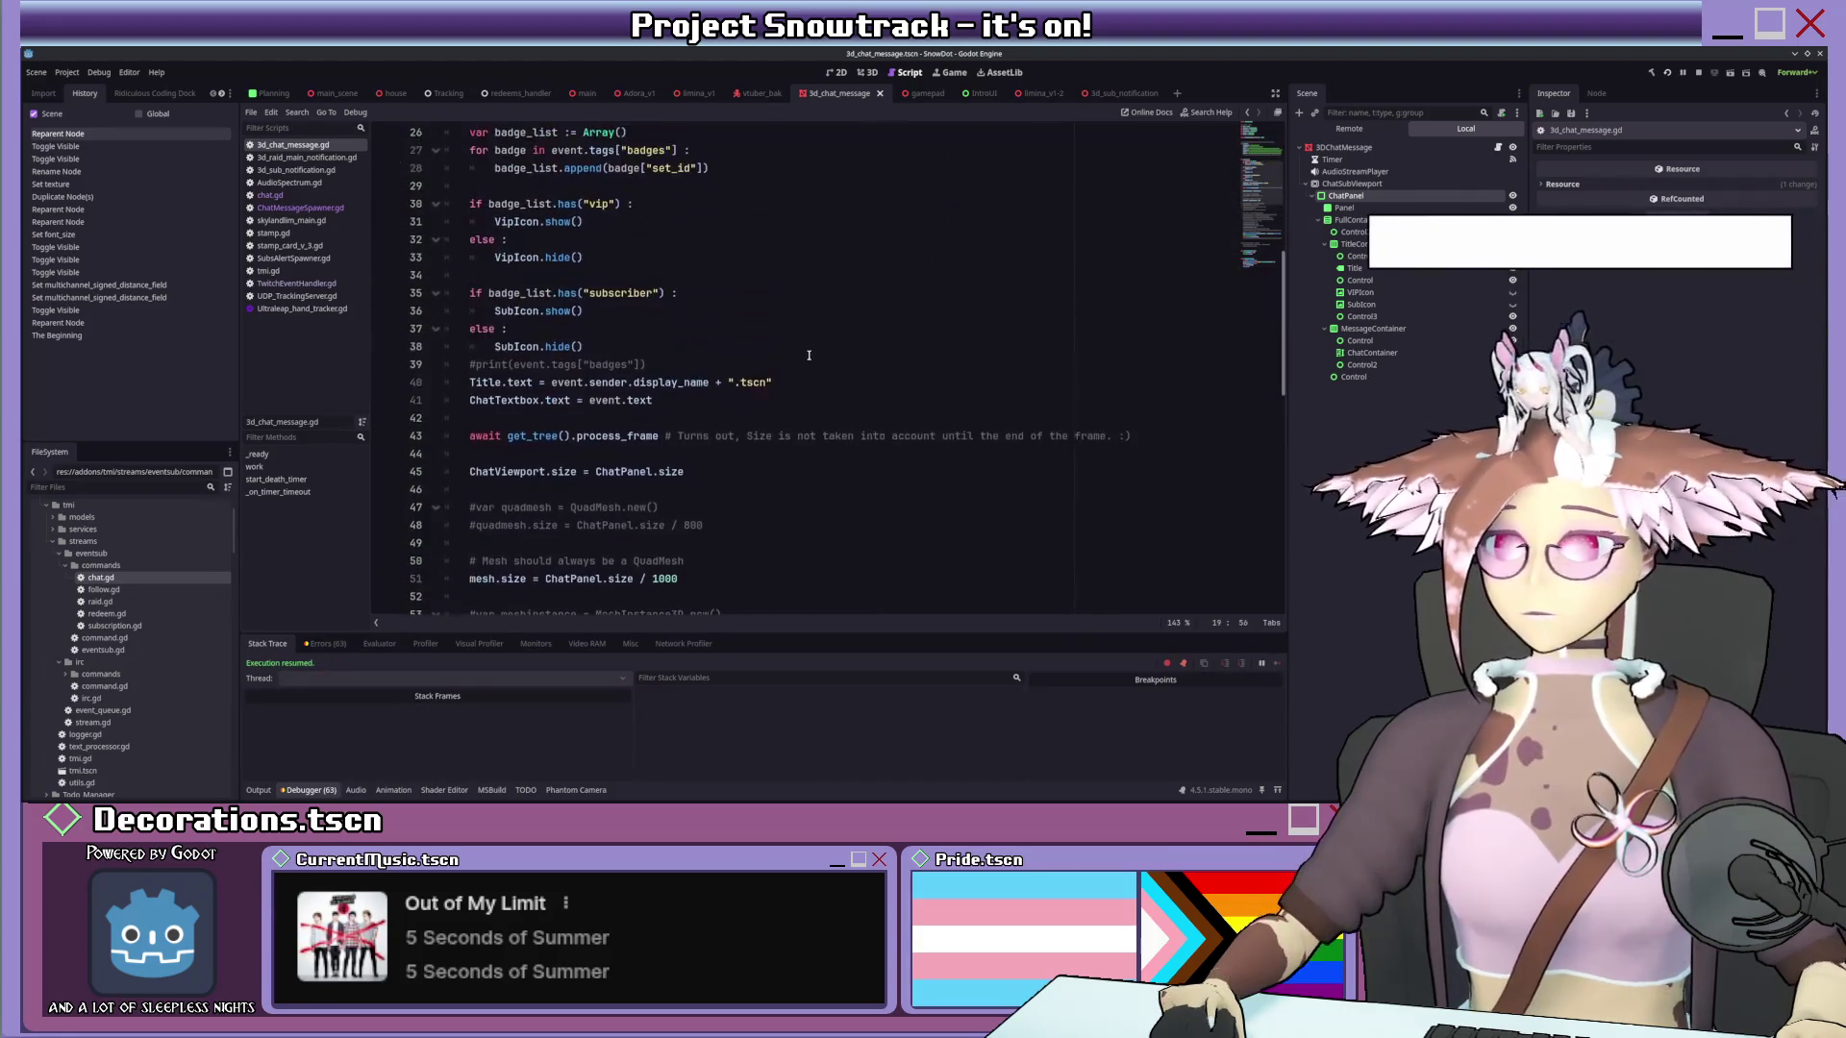
Show the Output log and delete the commented-out badge print line 39.
left_click(258, 789)
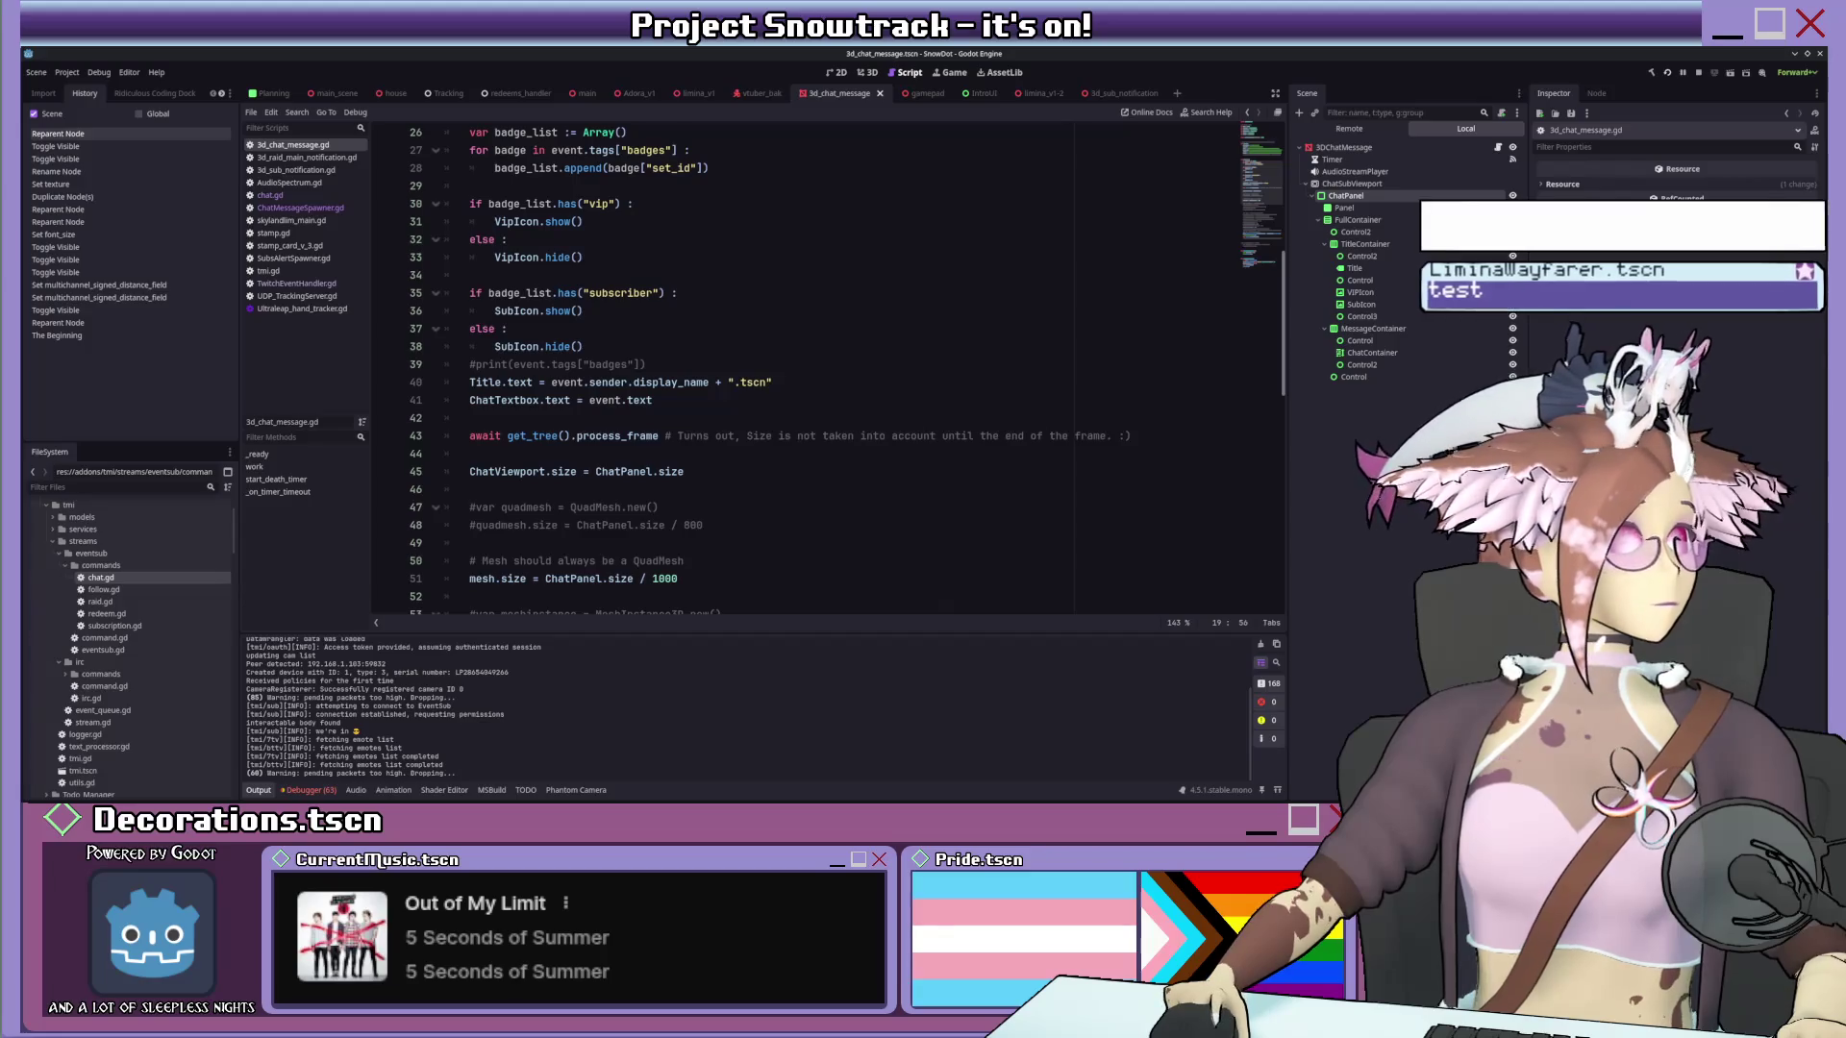
scroll(931, 354, "up", 8)
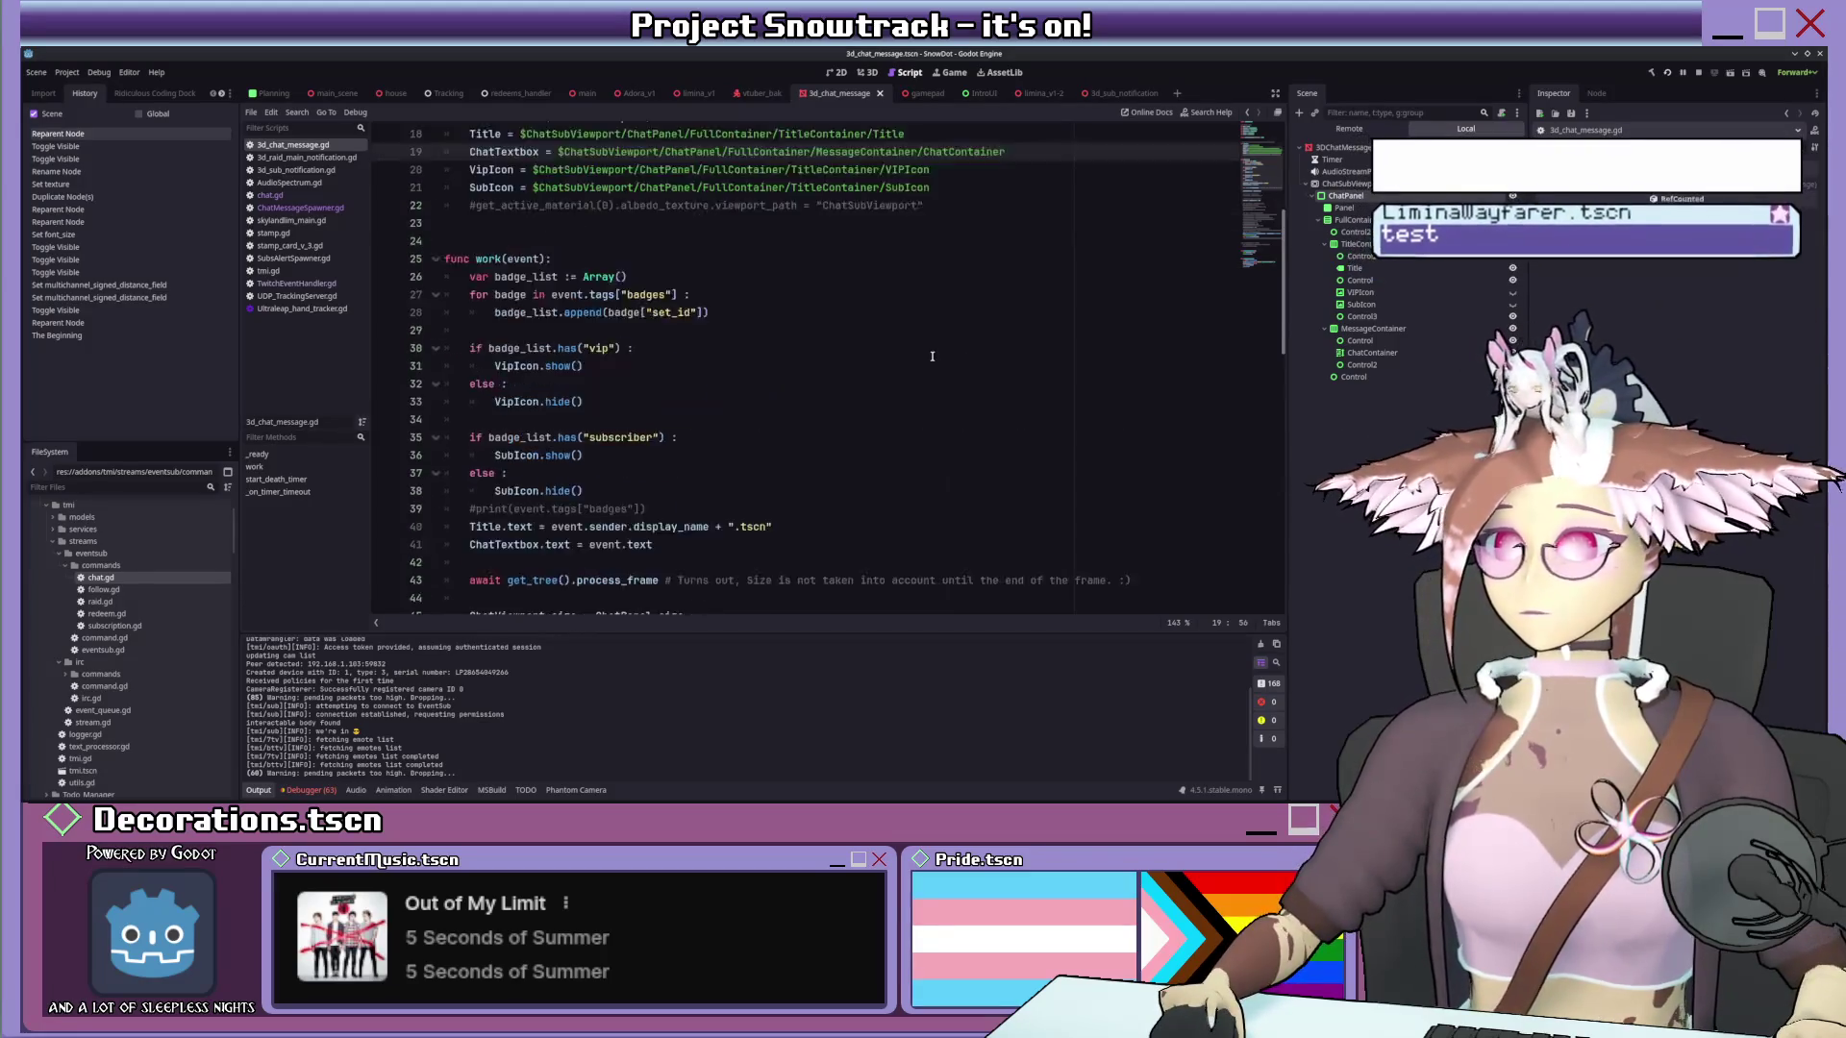
scroll(932, 354, "down", 1)
scroll(932, 355, "down", 7)
scroll(930, 356, "down", 4)
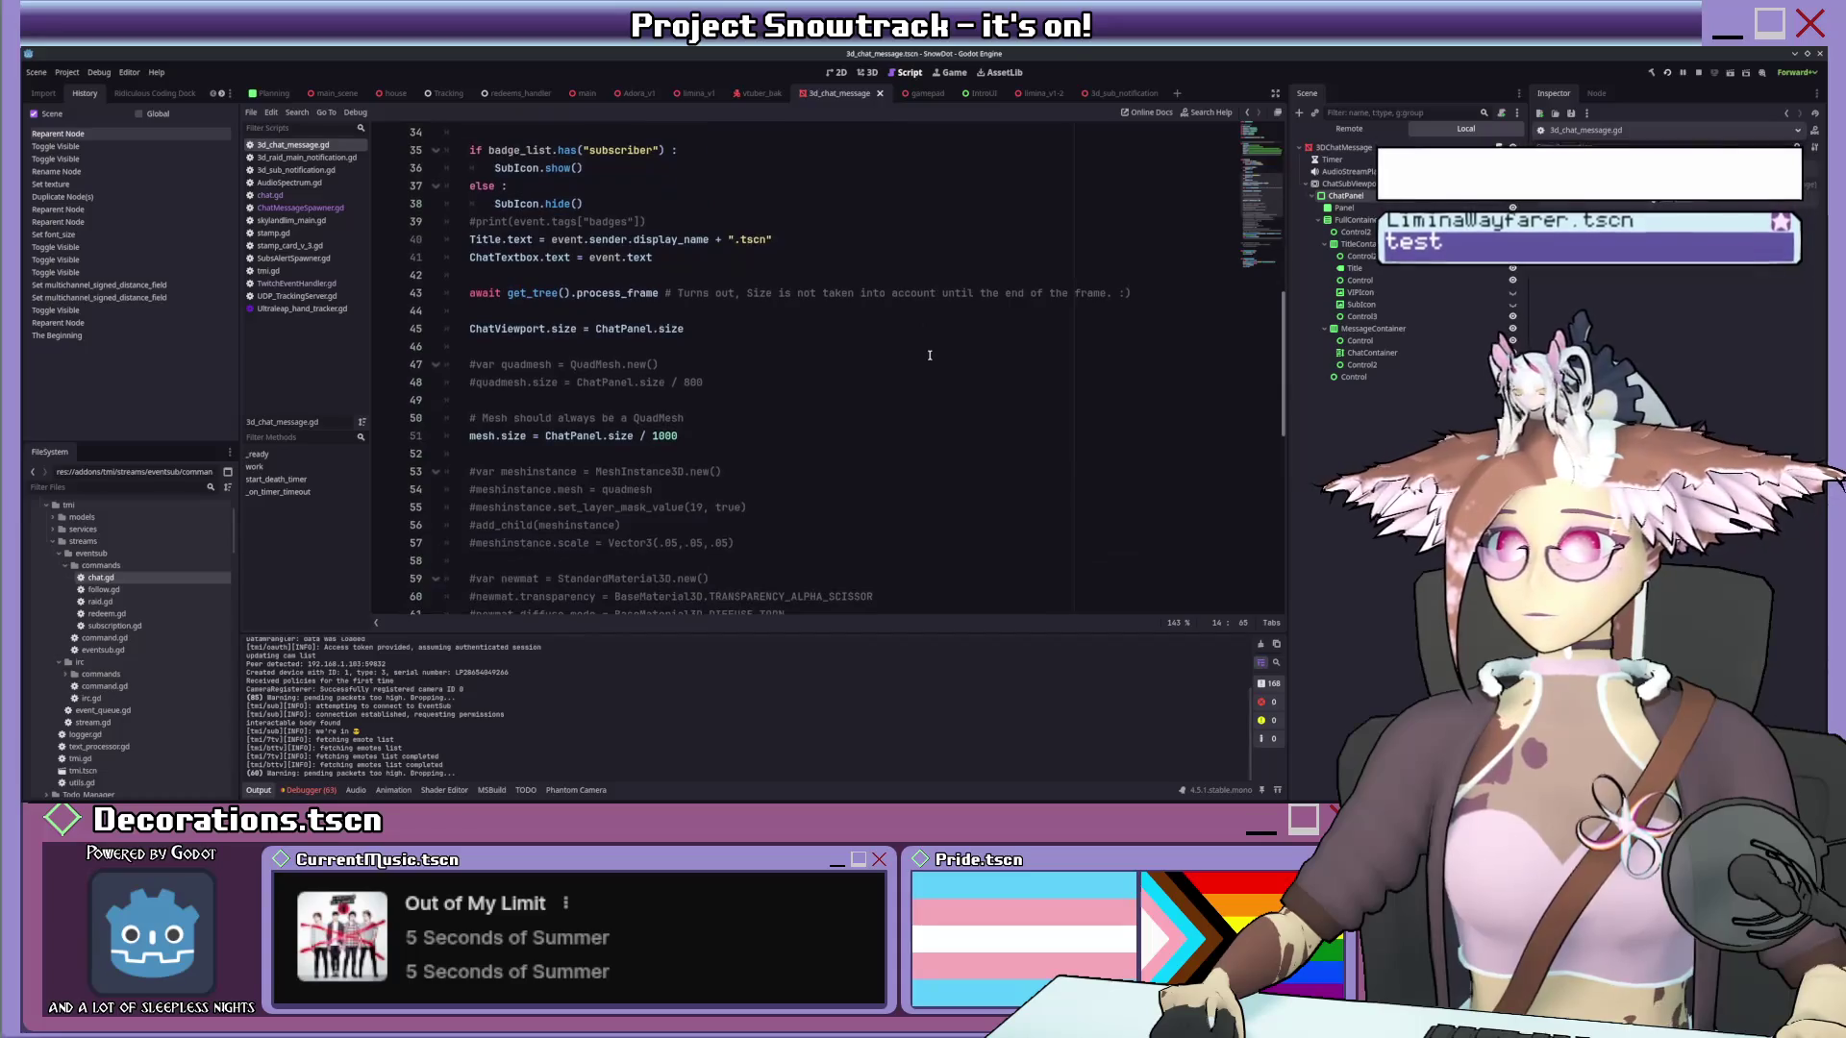
scroll(928, 355, "up", 4)
left_click_drag(646, 436, 468, 437)
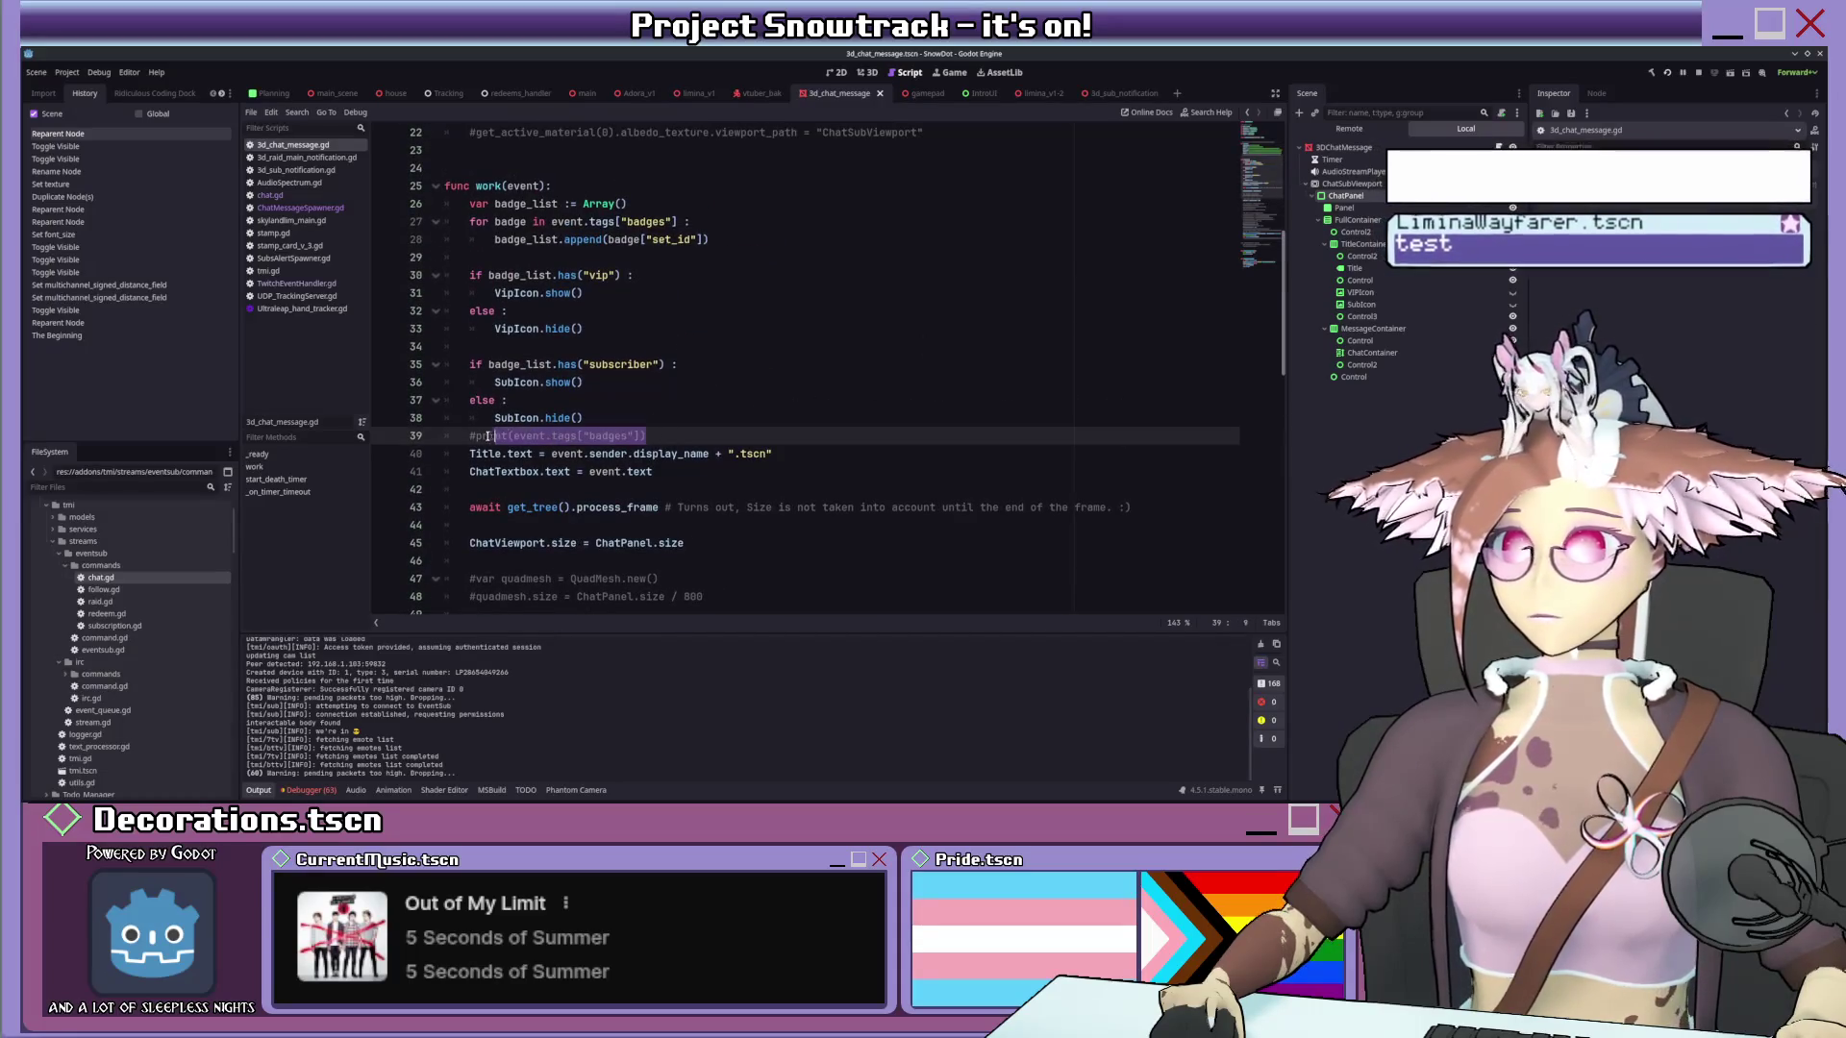
key("BackSpace")
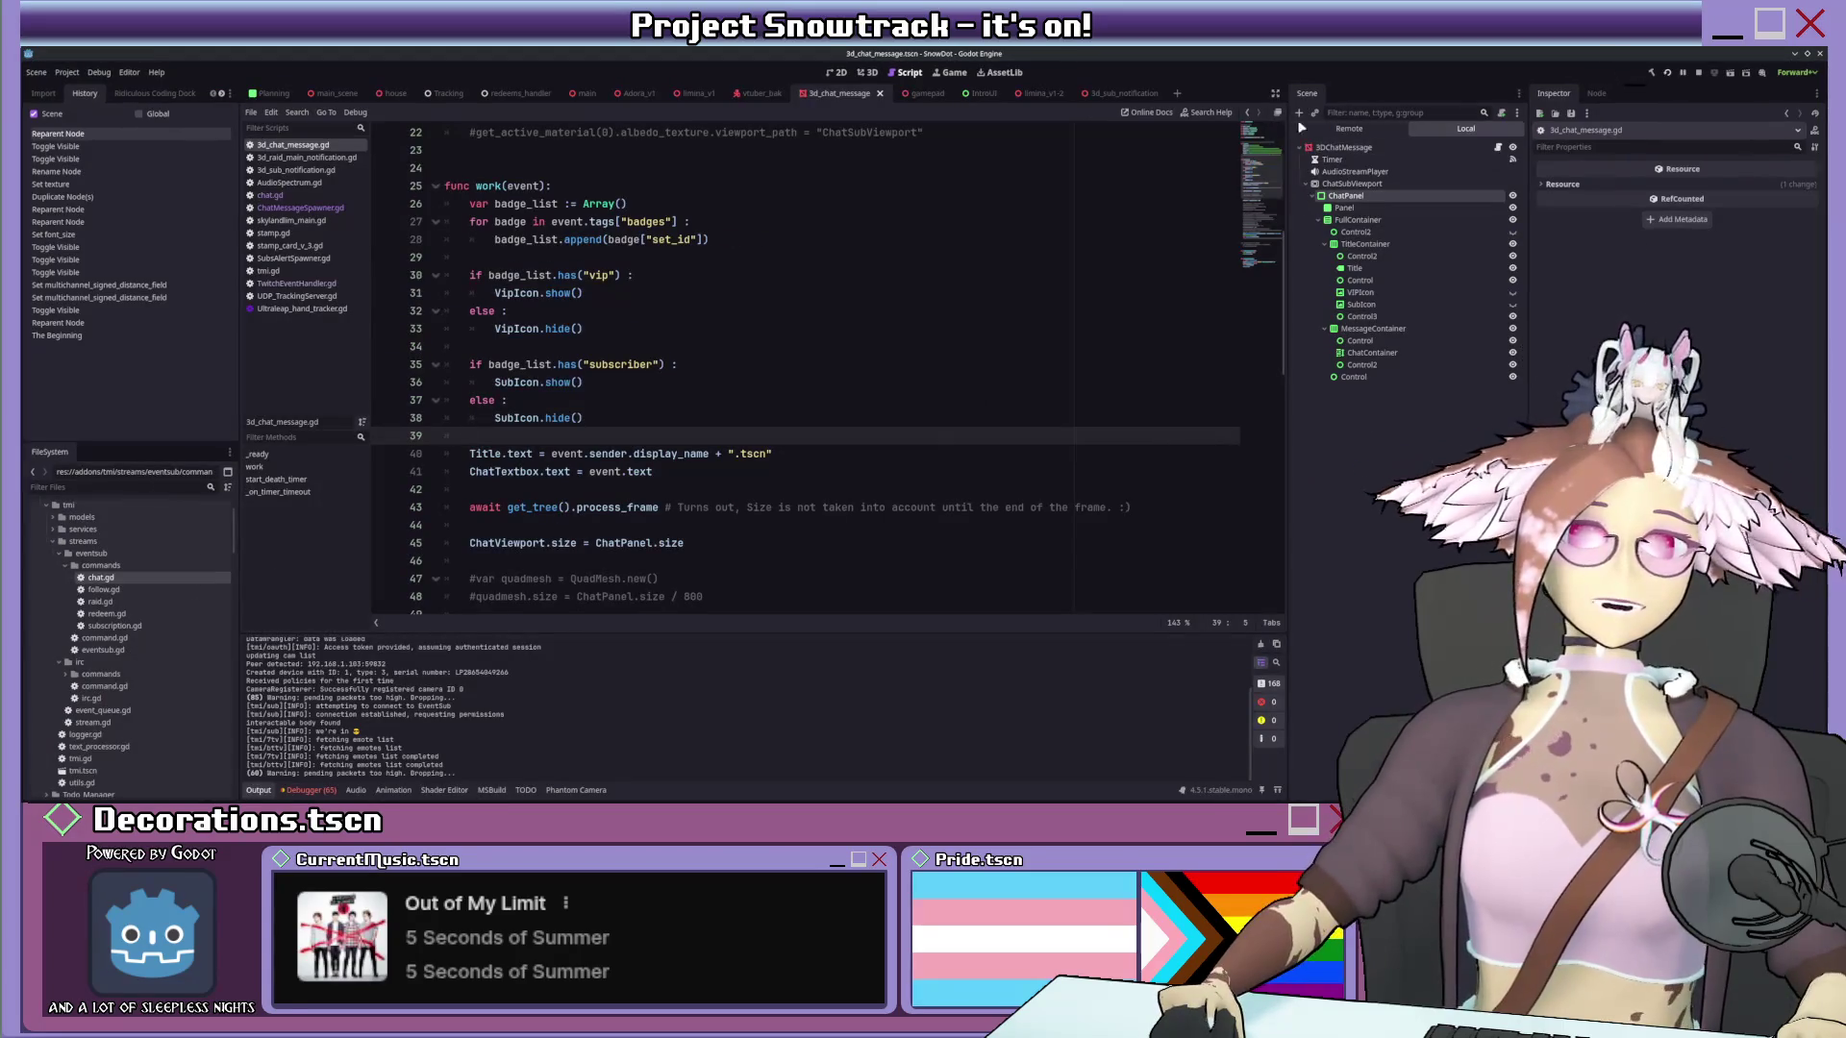
In the Remote scene tree, expand System > Example > TwitchEventHandler > ChatMessageSpawner and select the live 3DChatMessage.
left_click(1351, 127)
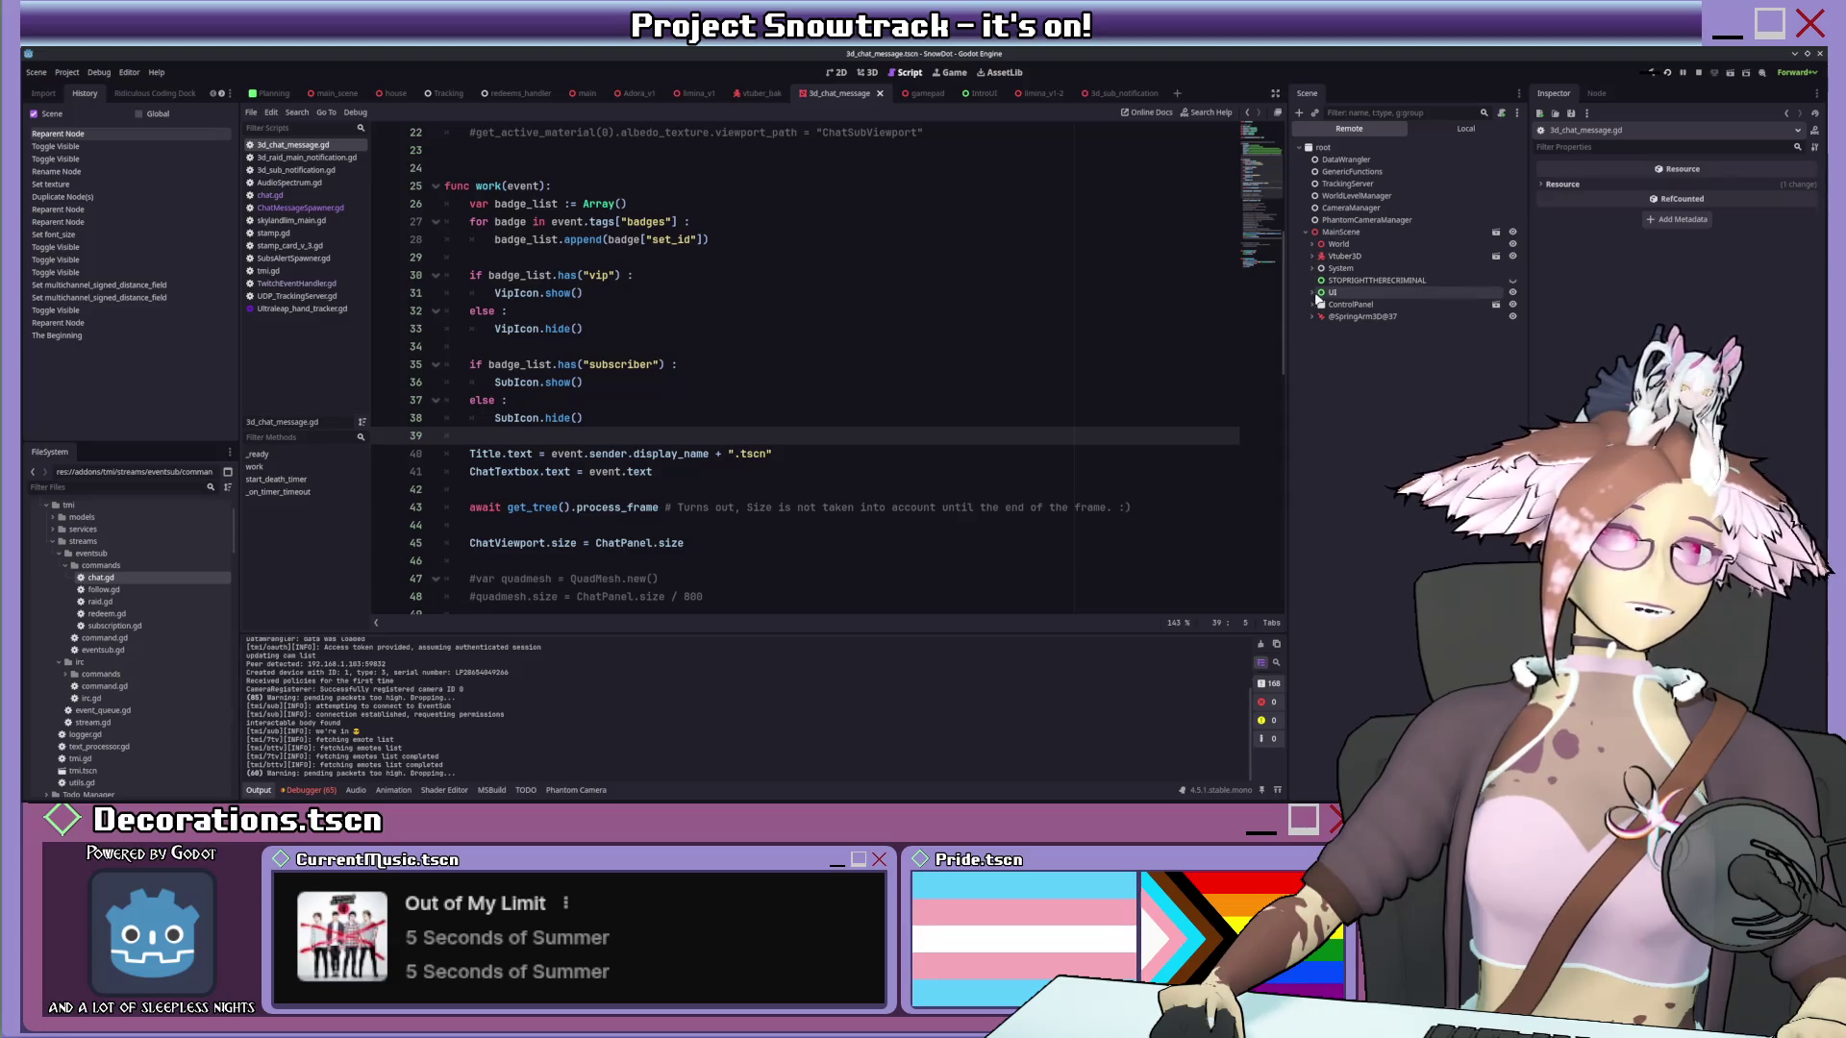
left_click(1321, 255)
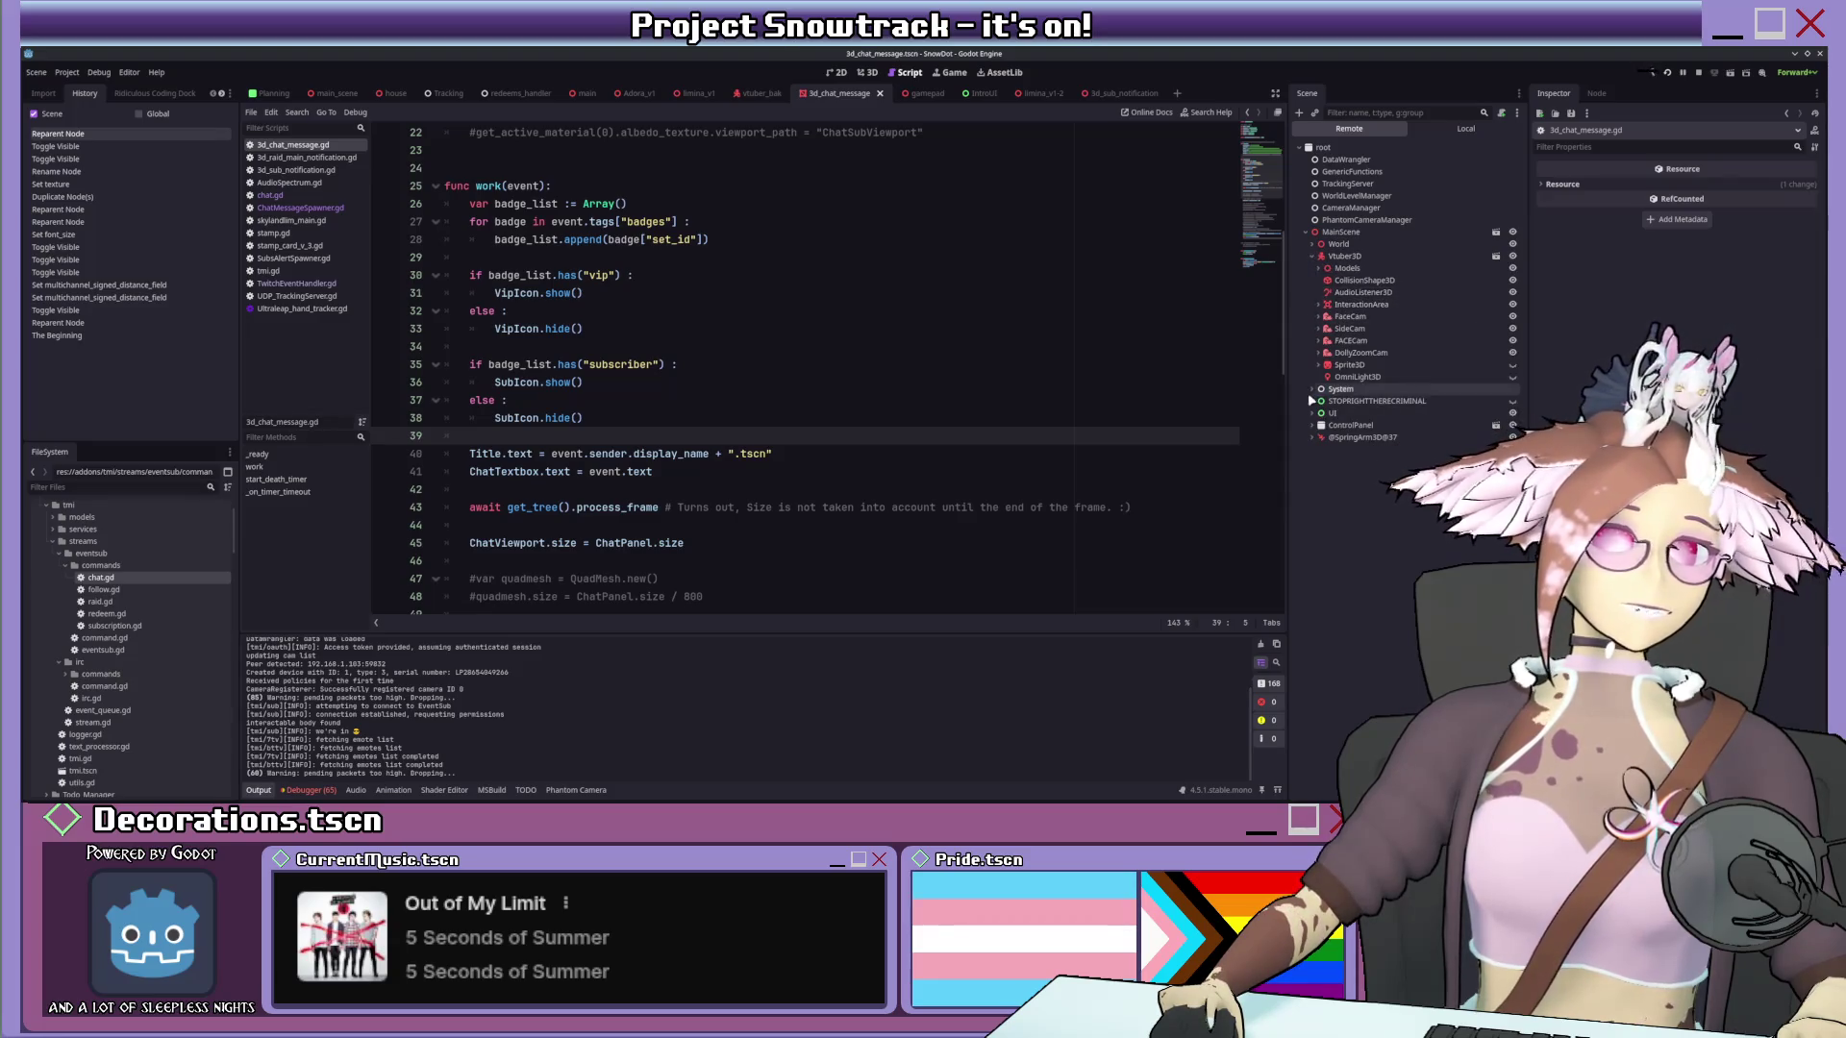
left_click(1321, 255)
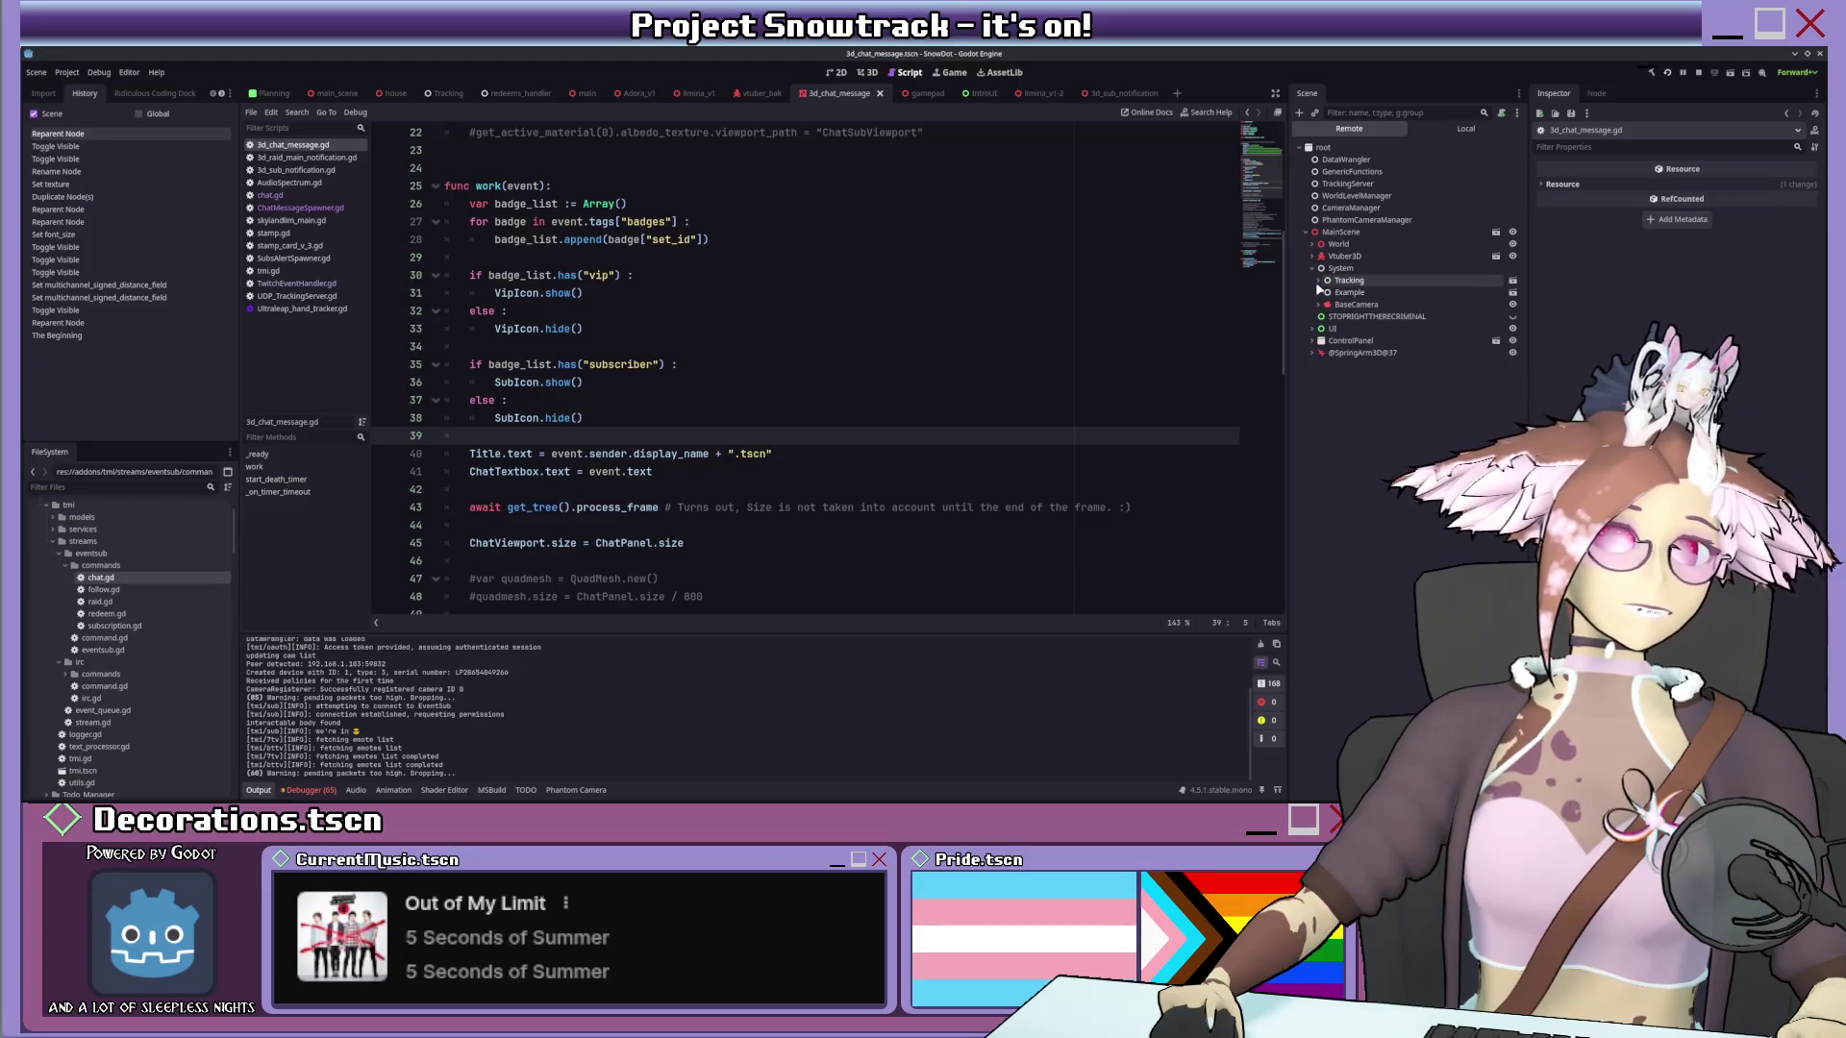
left_click(1326, 292)
left_click(1333, 328)
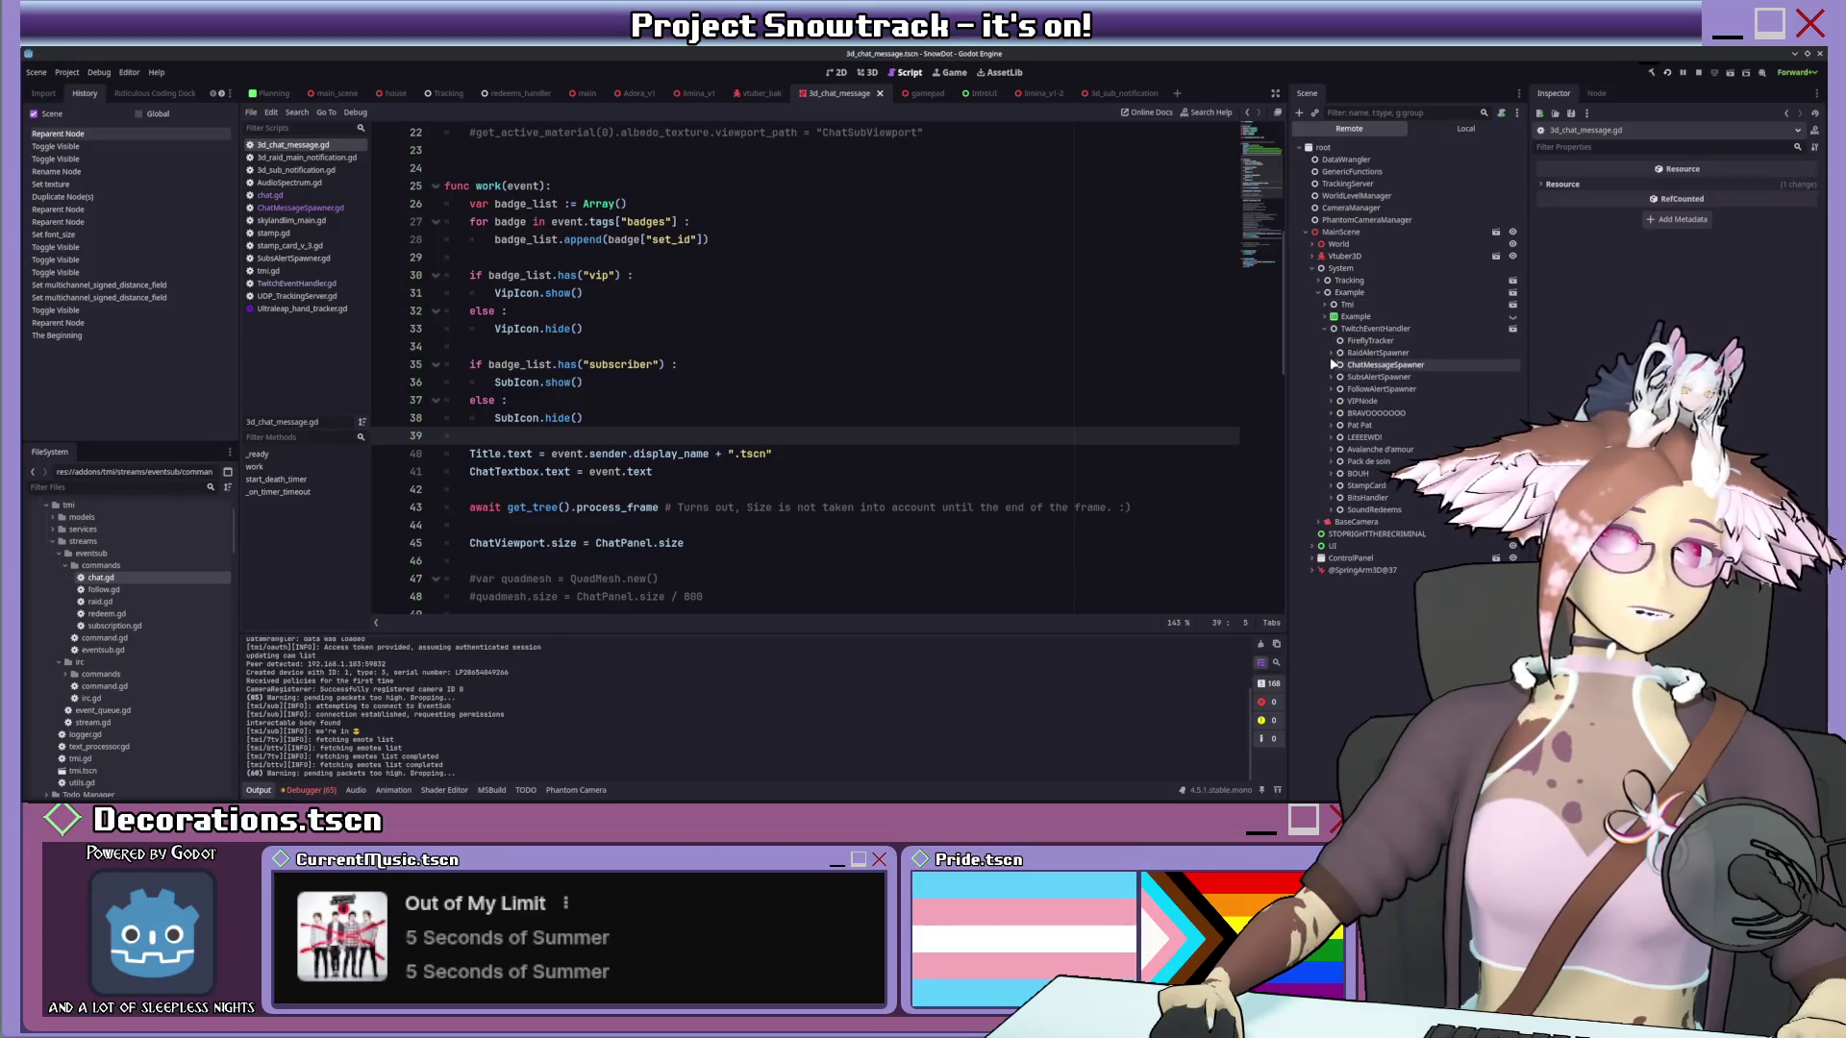
left_click(1333, 365)
left_click(1347, 388)
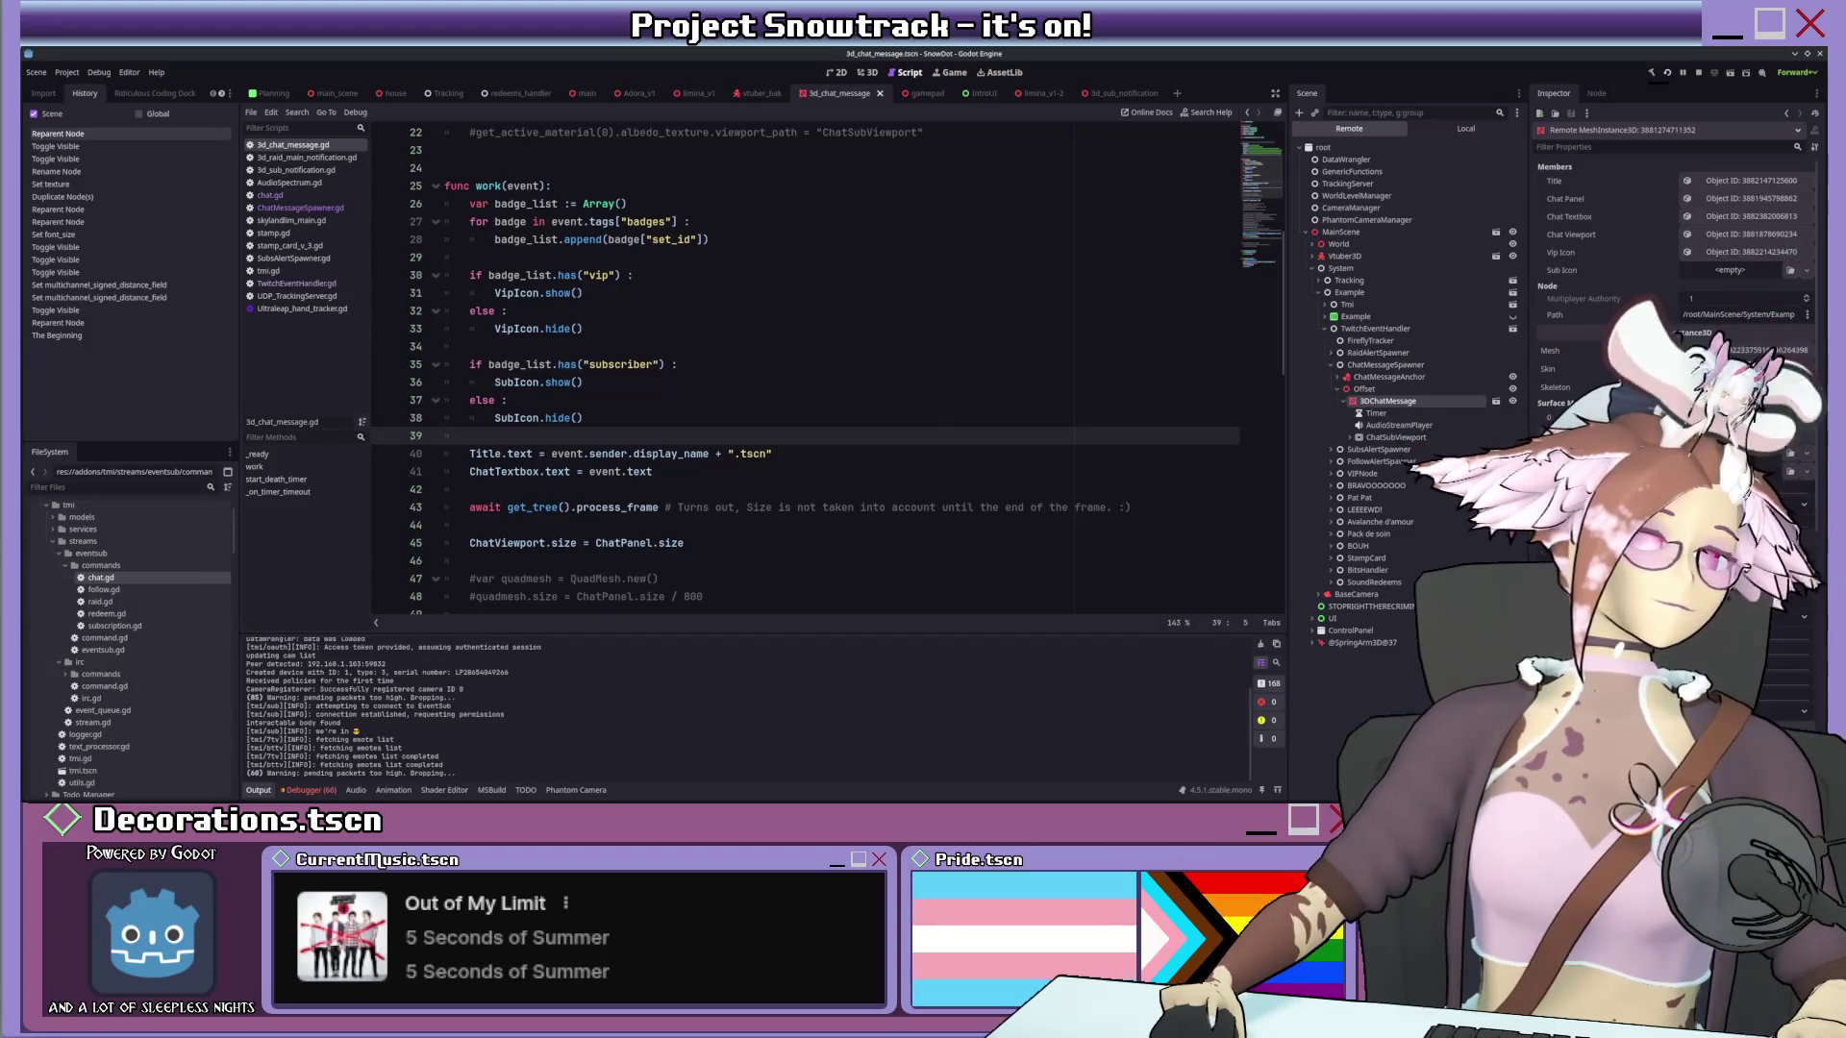
Return to the script, then switch to the other Godot project and on to Blender.
left_click(830, 171)
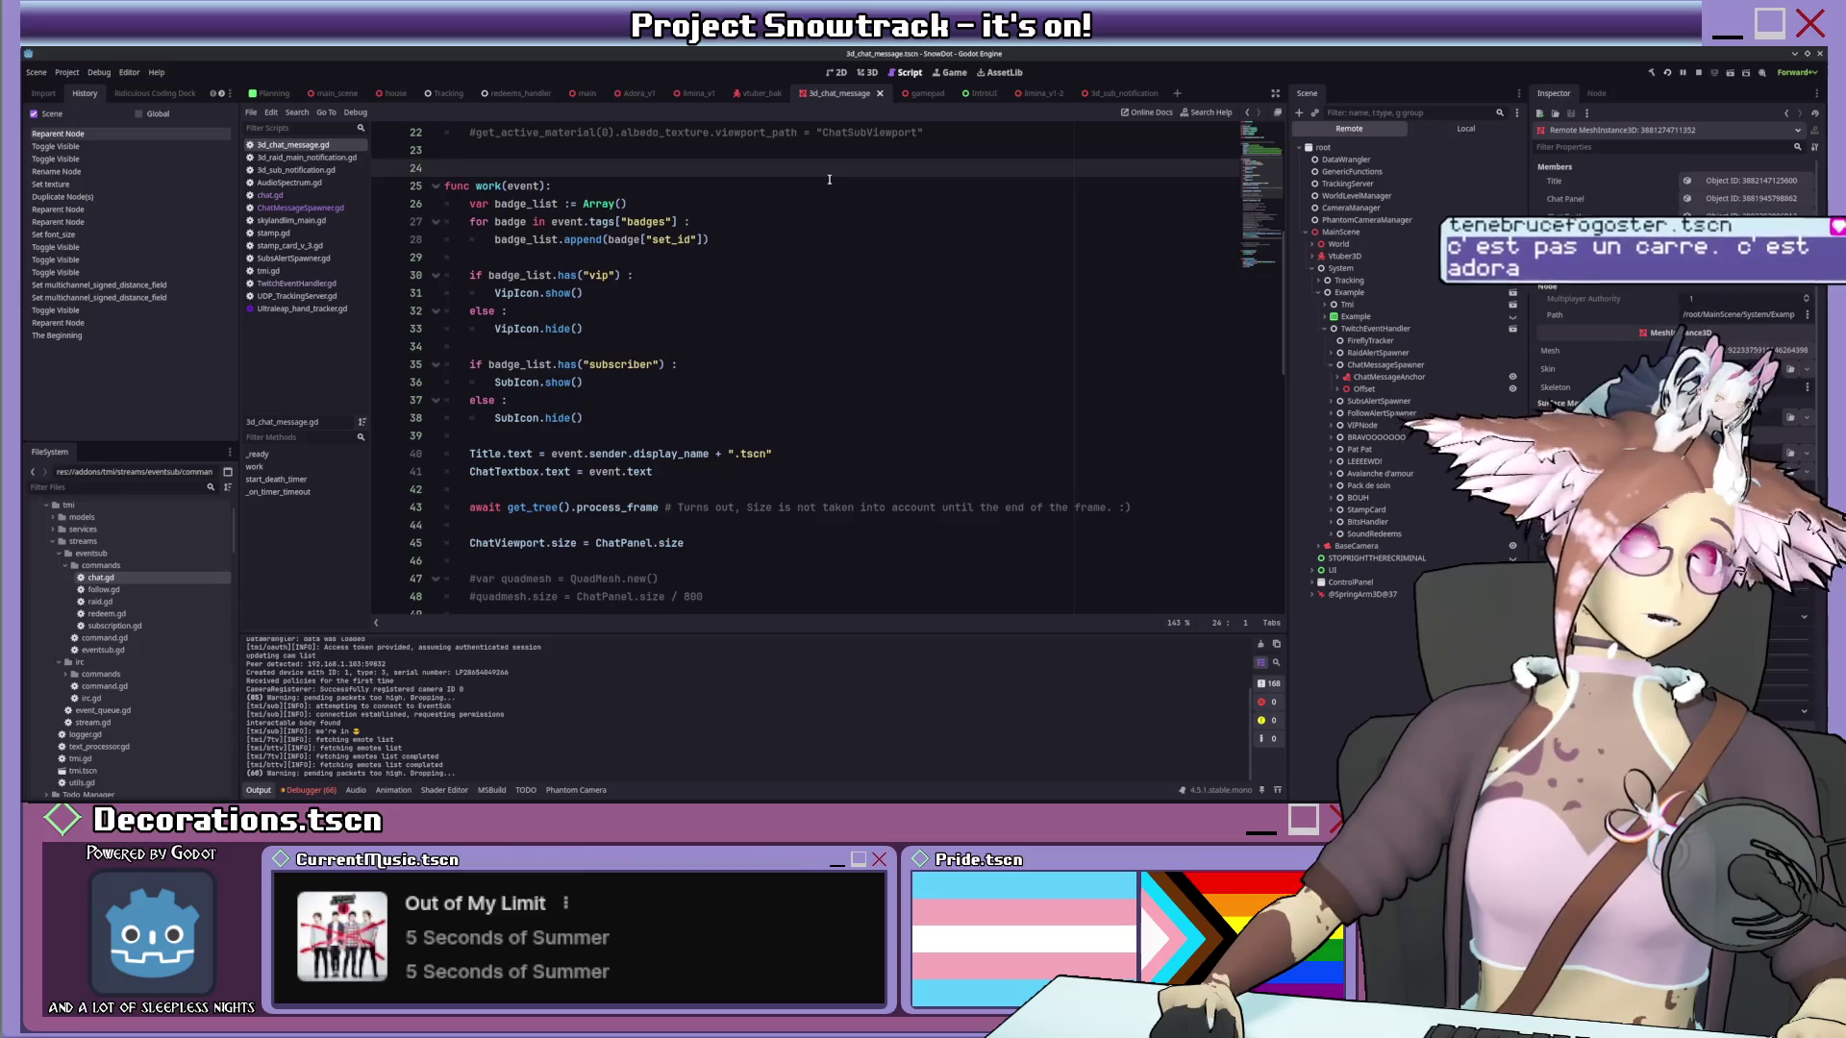
left_click(802, 204)
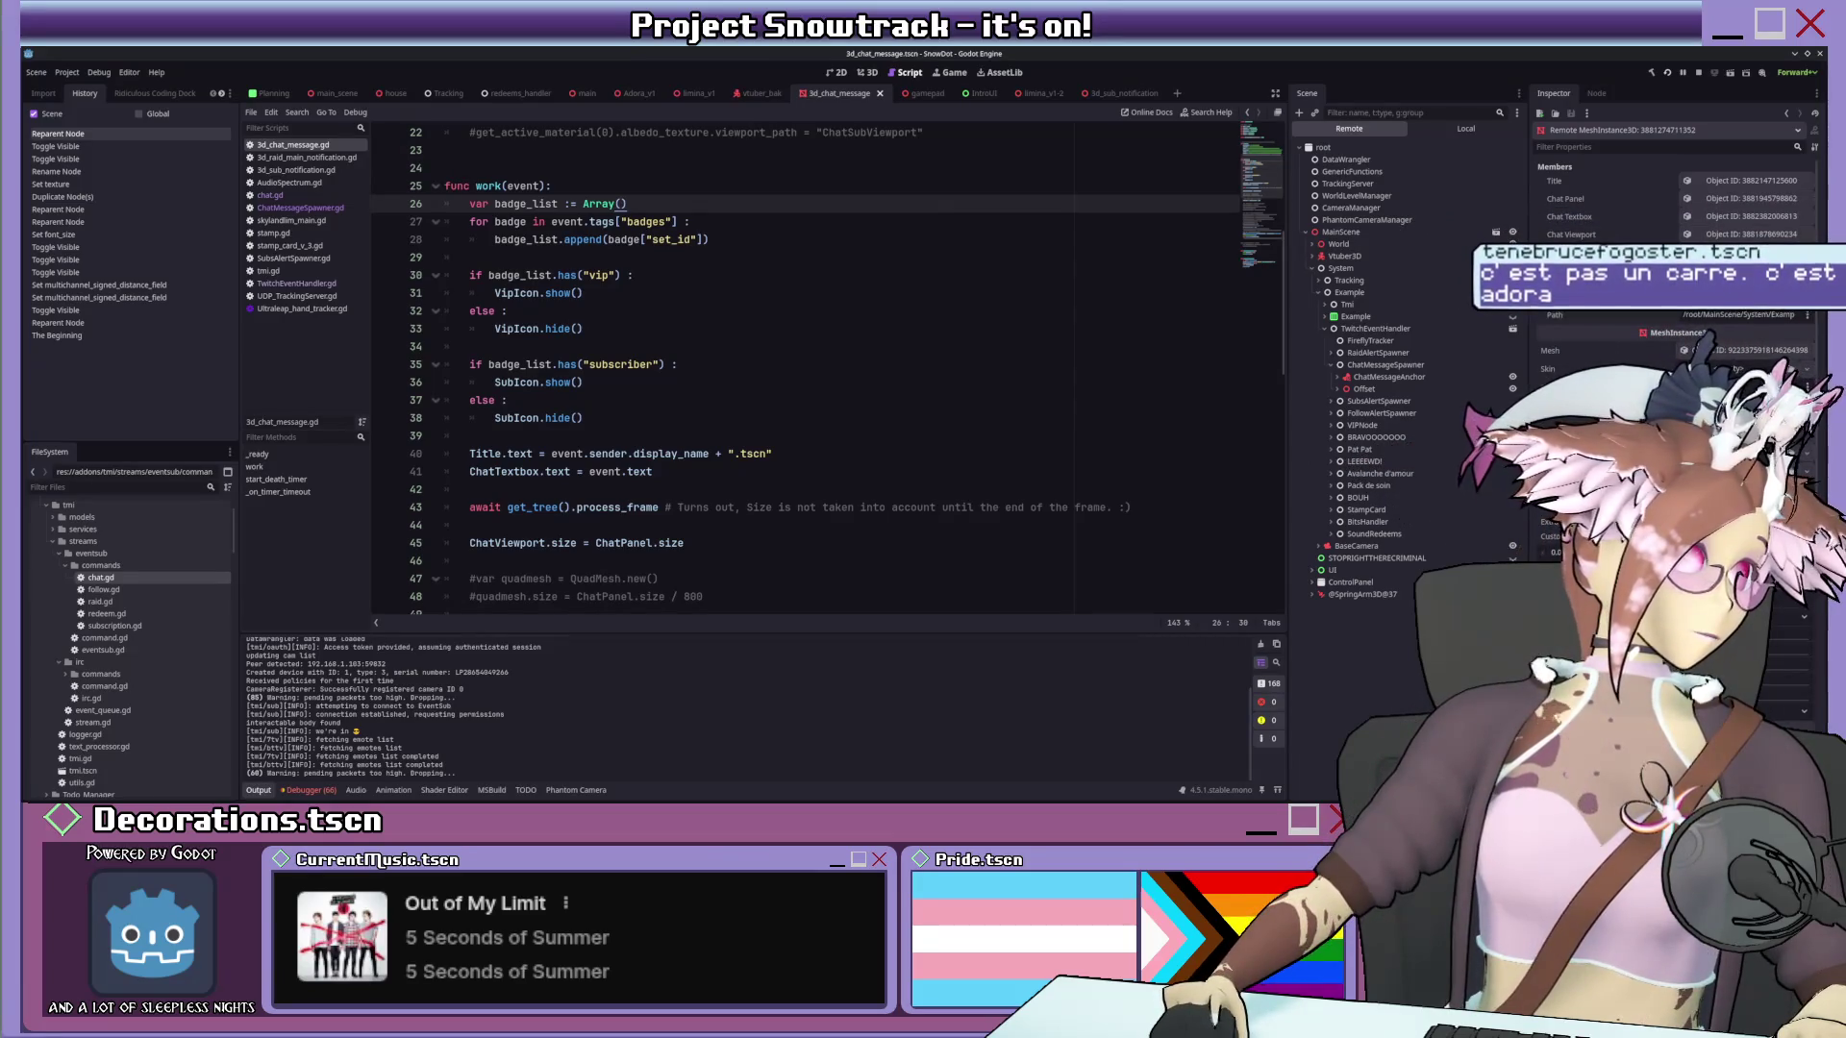
key("alt+Tab")
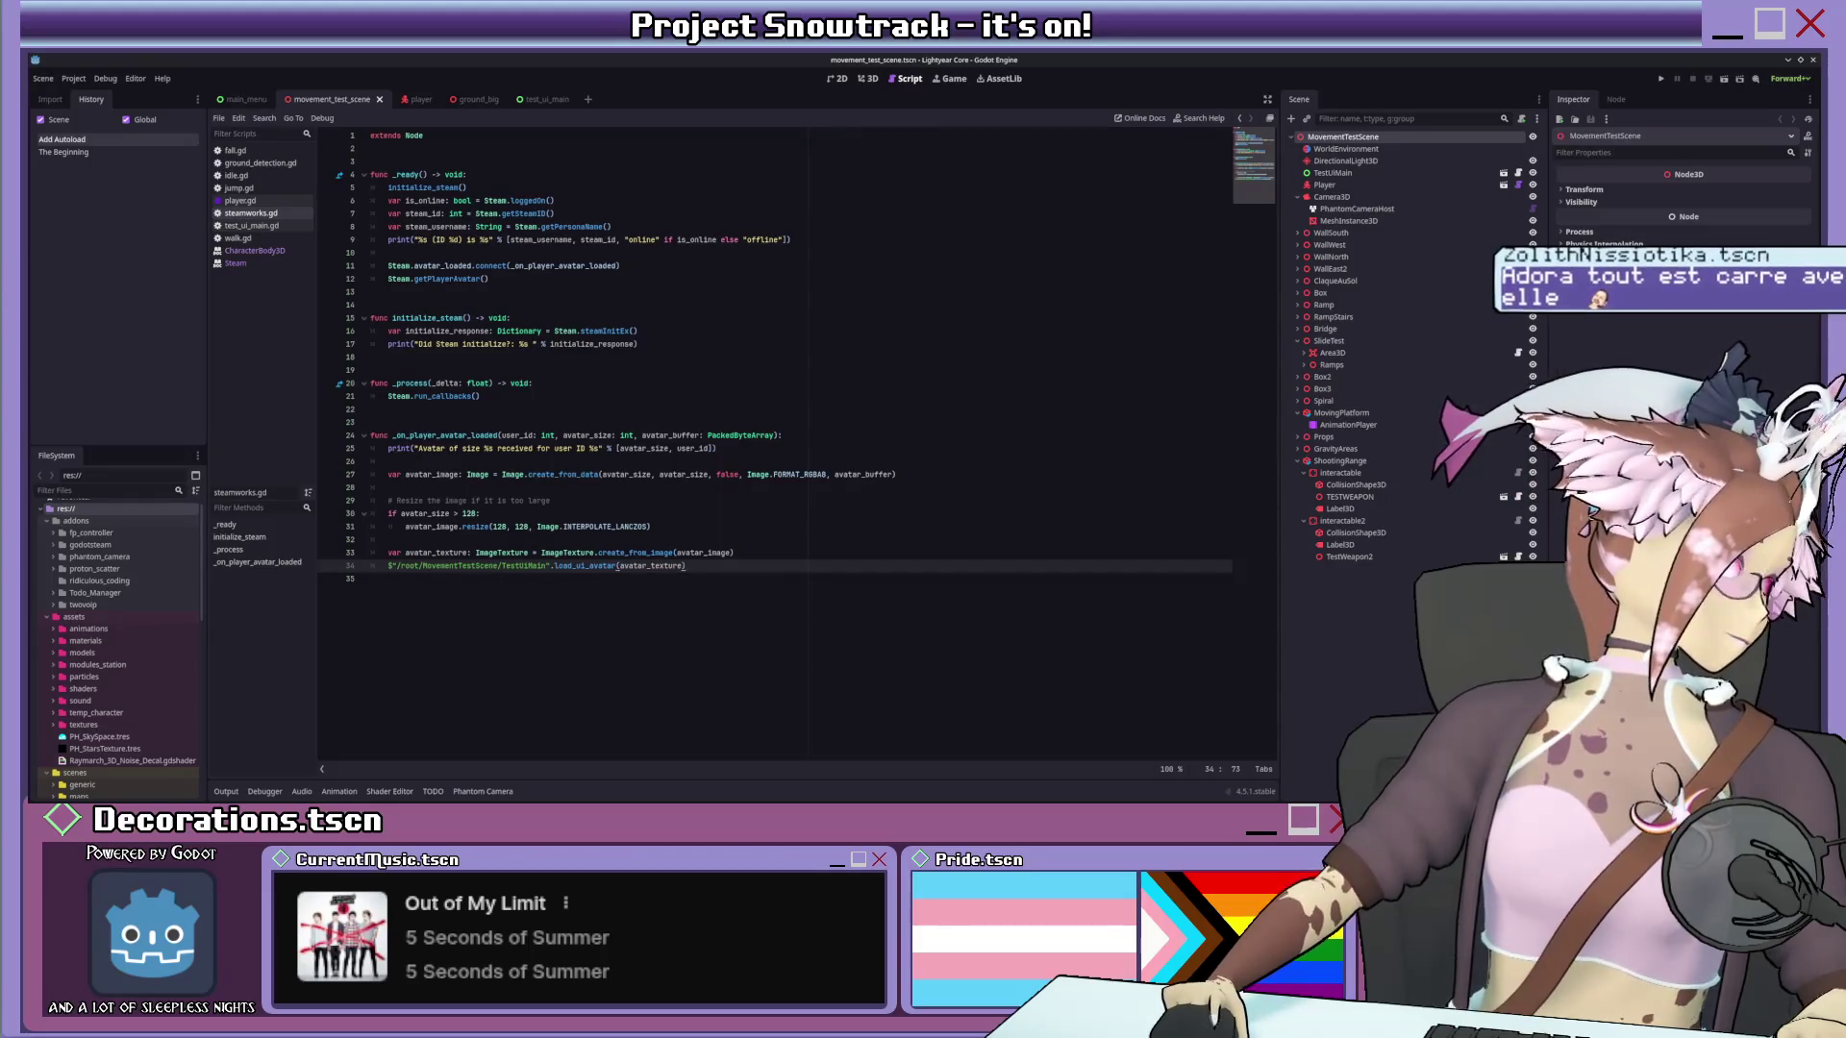
key("alt+Tab")
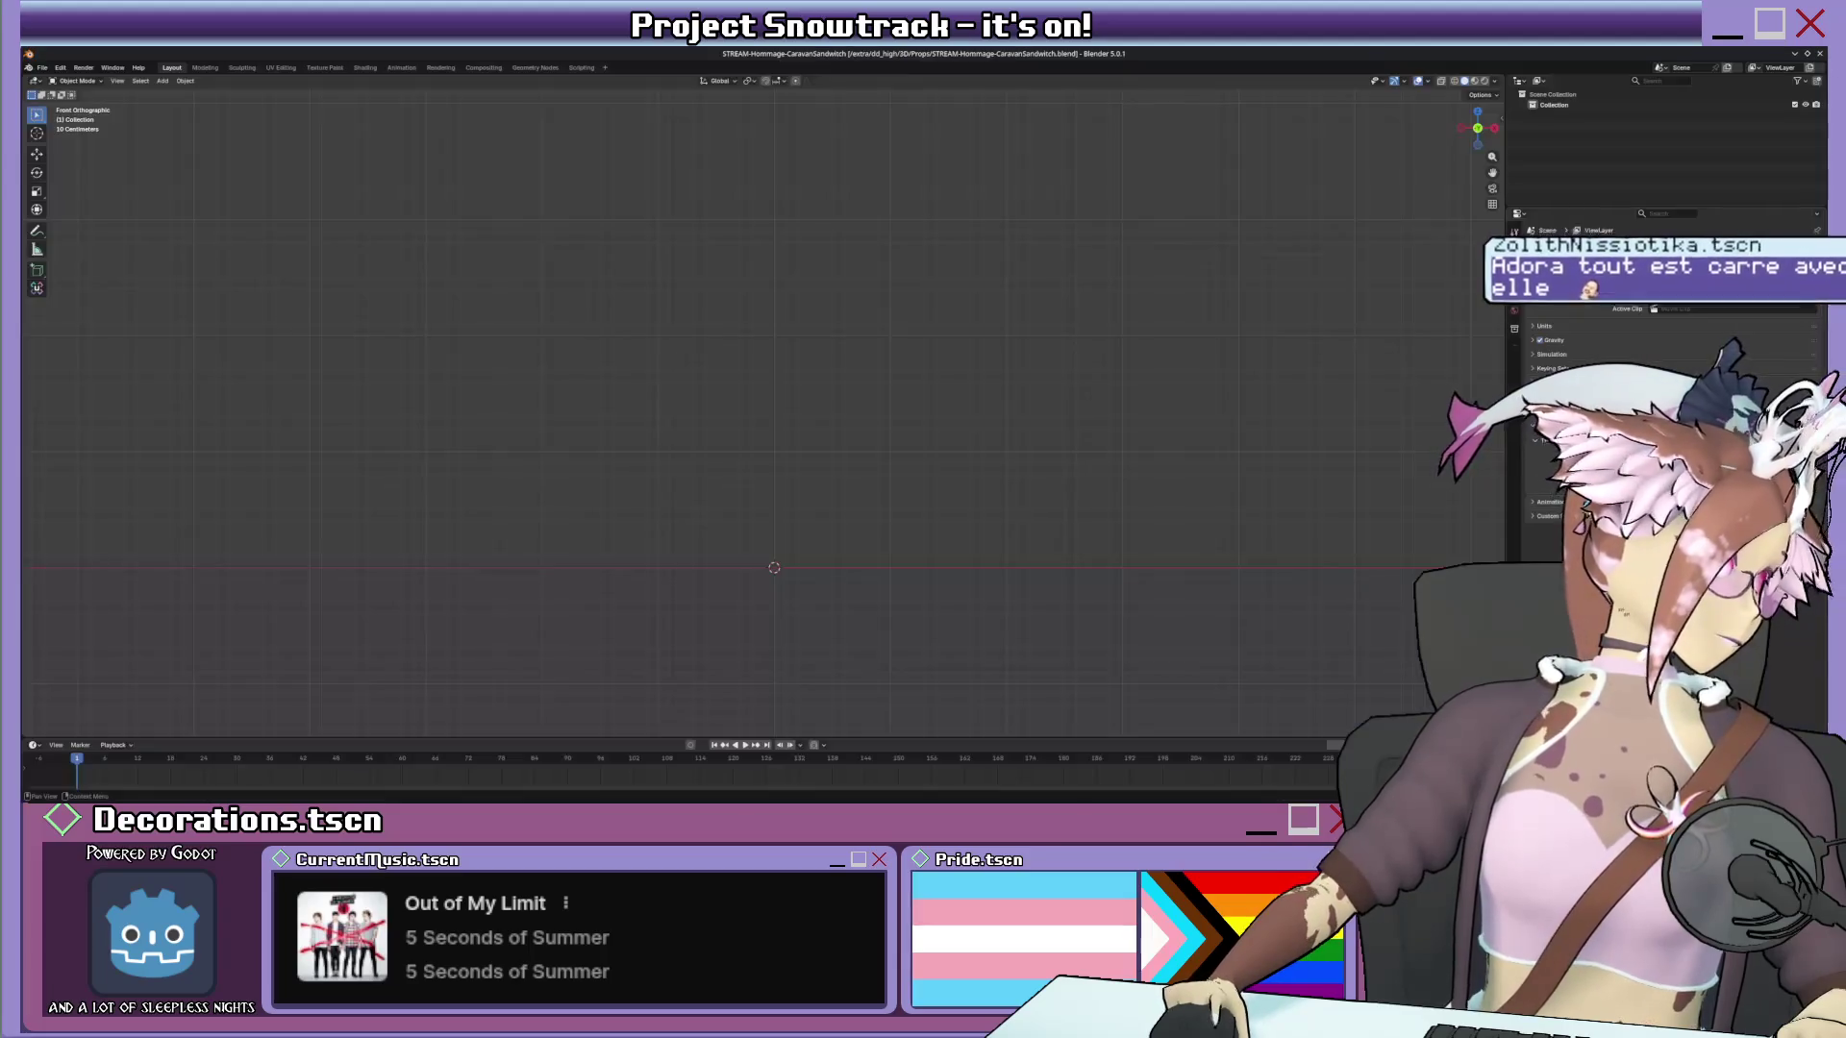
View the scene from the right and bring the van side reference image into it.
key("KP_3")
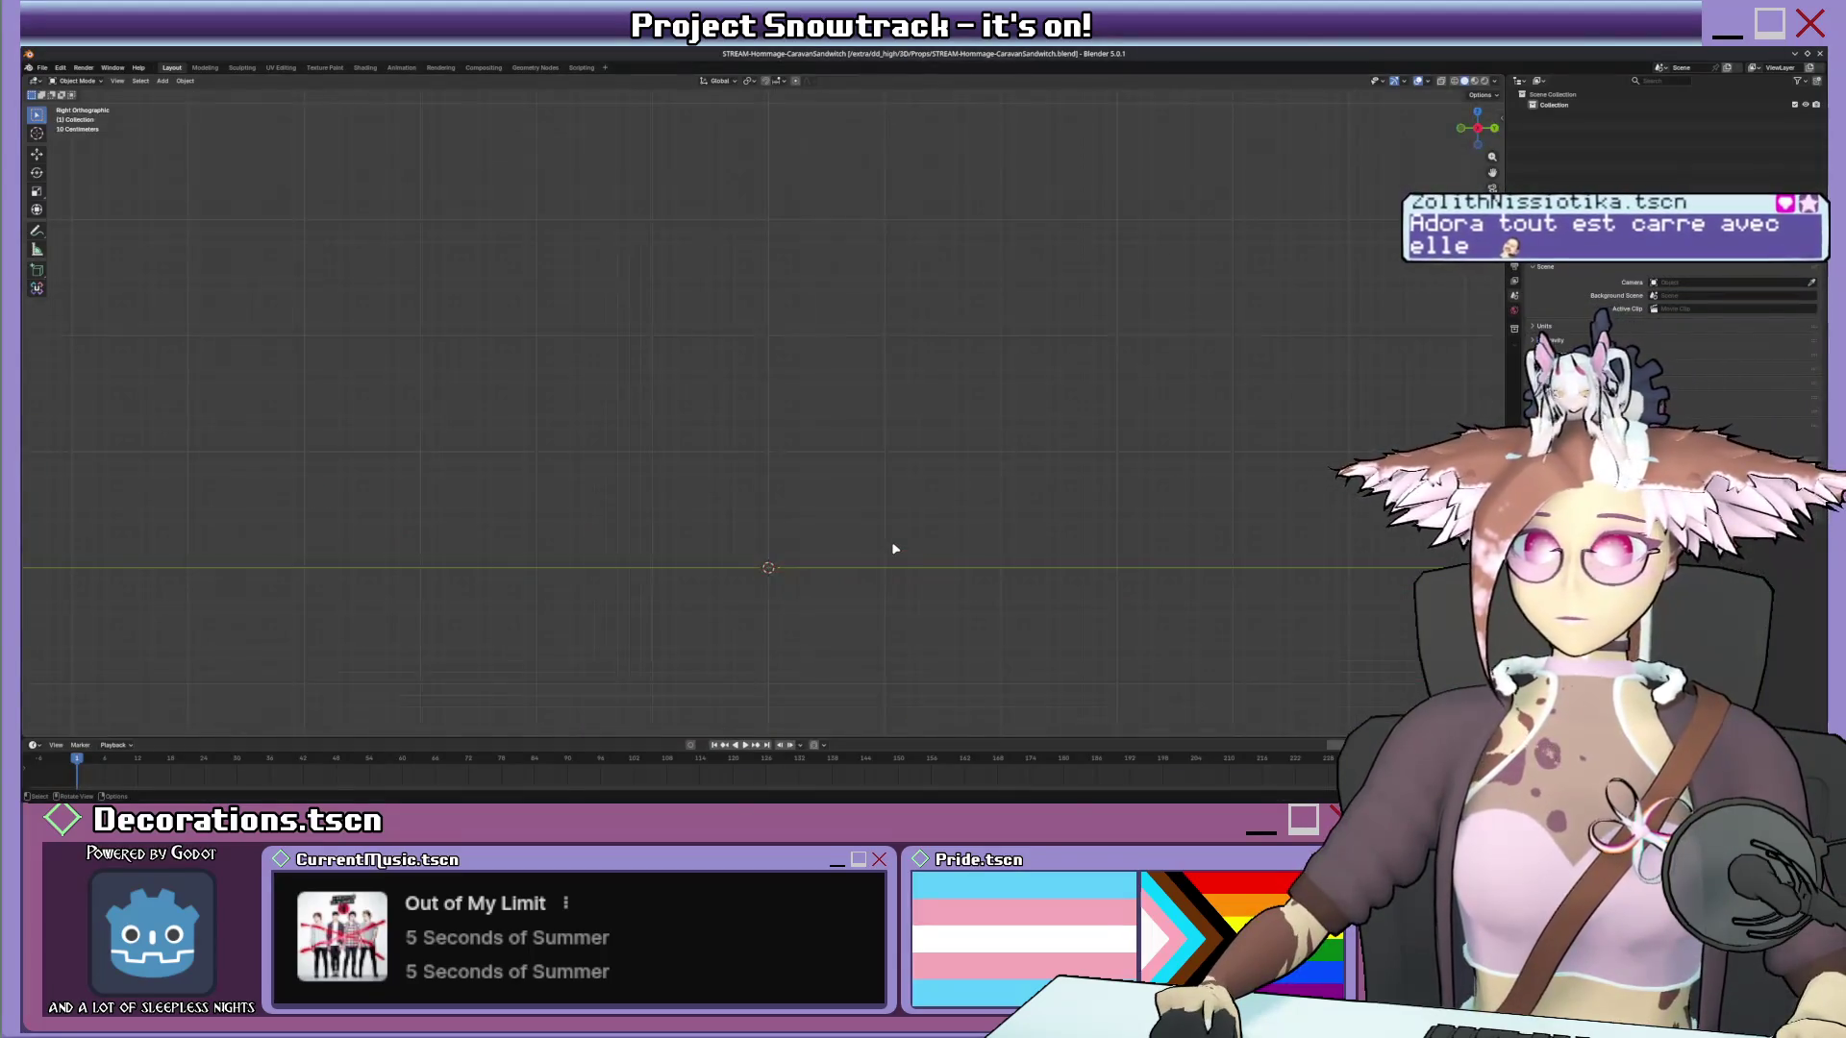
left_click(163, 82)
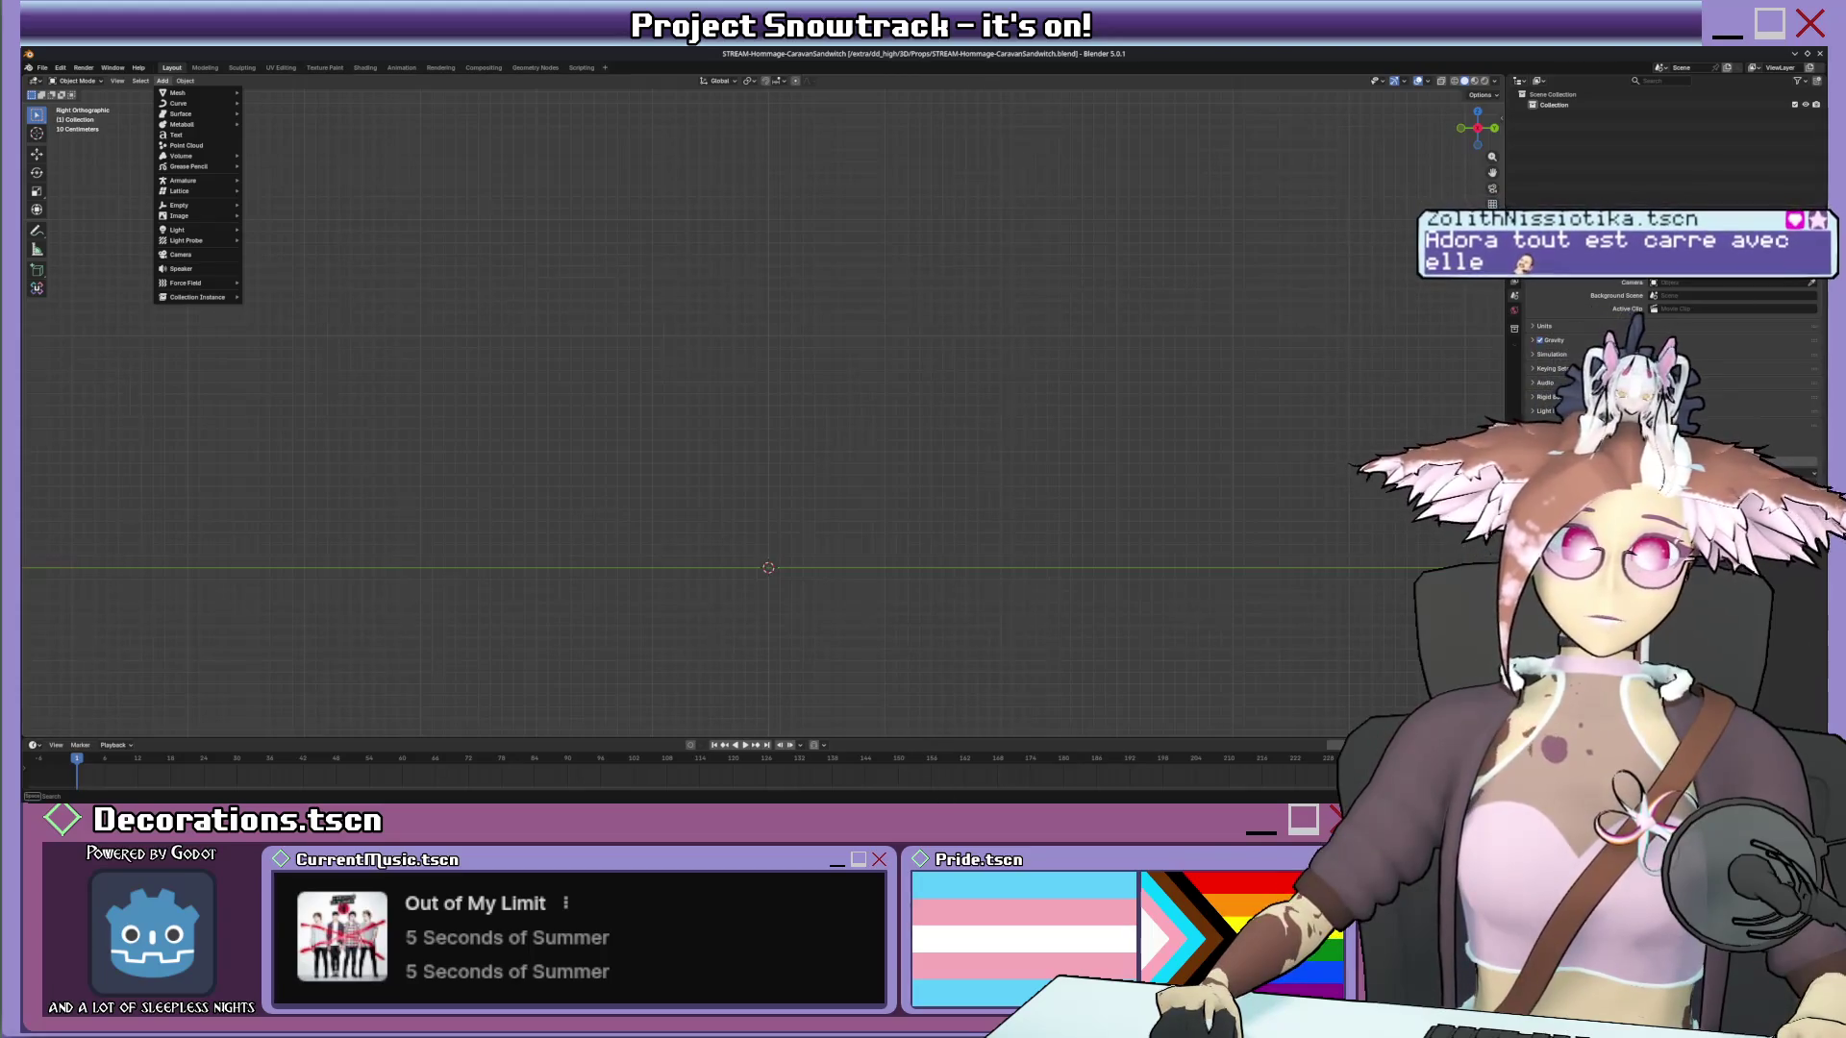
key("Escape")
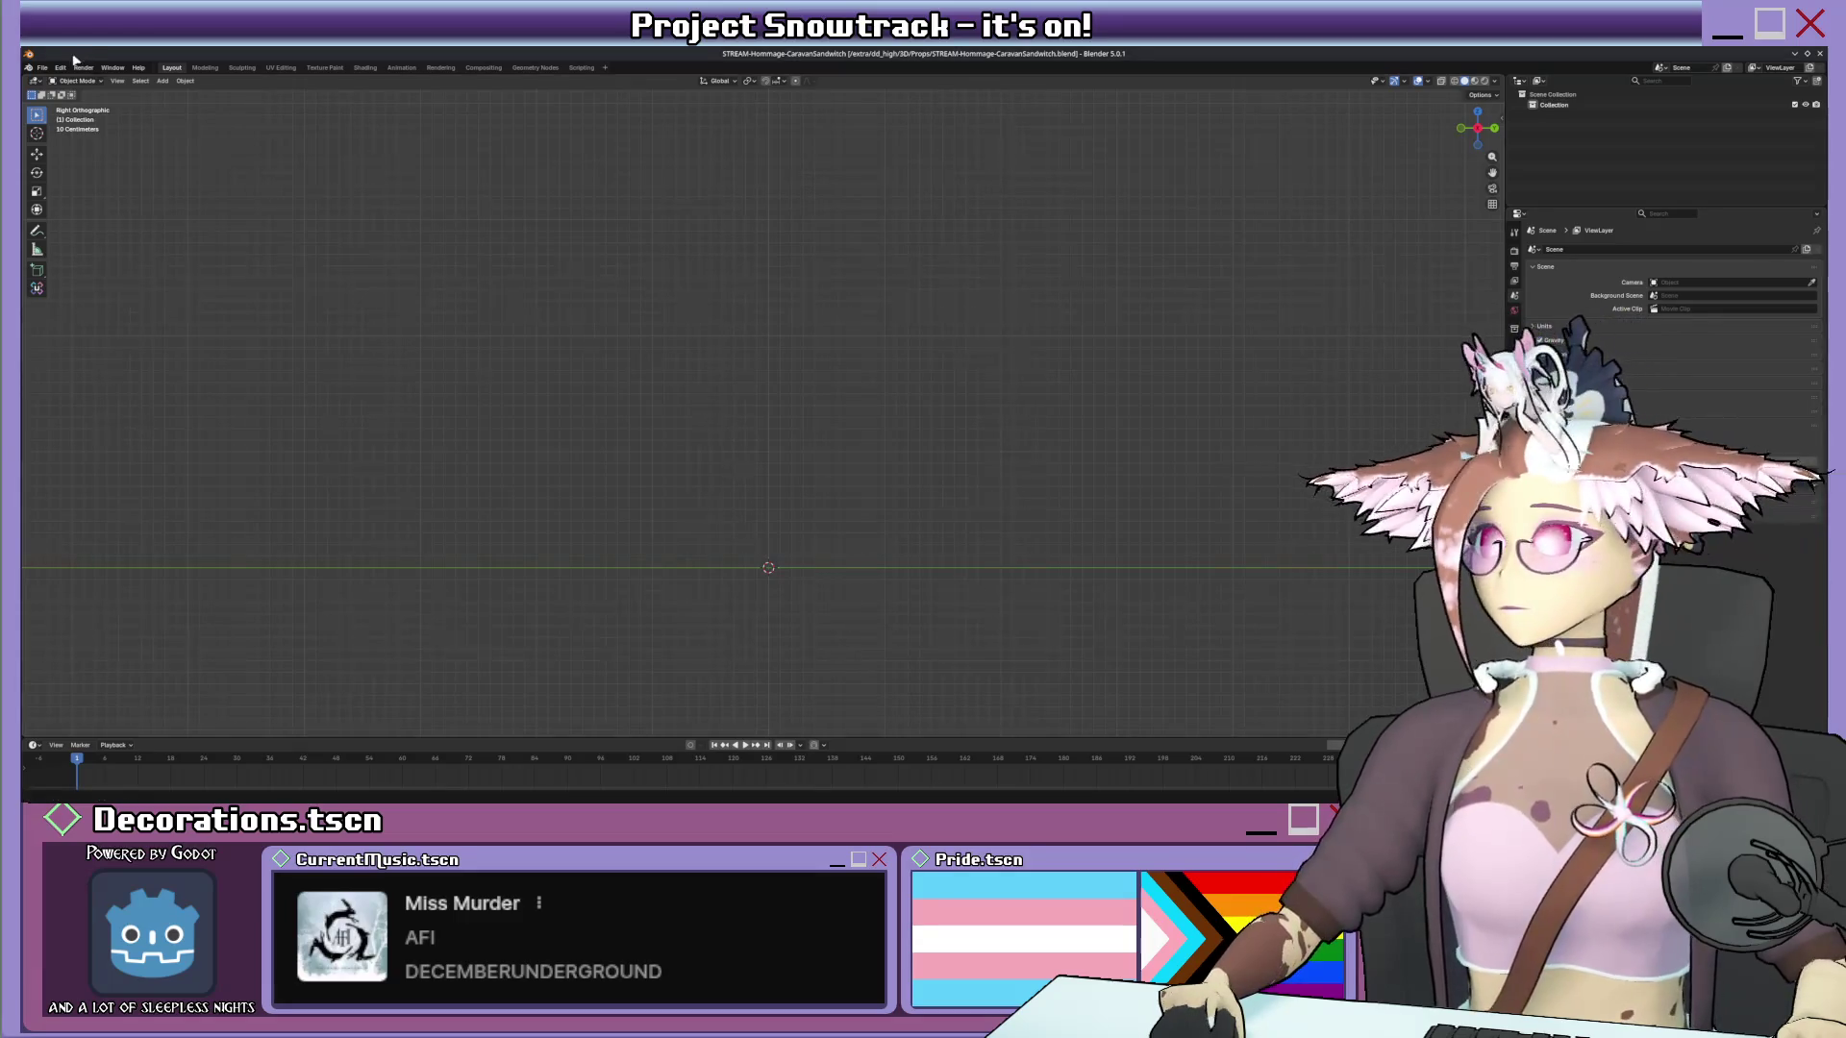
left_click(139, 79)
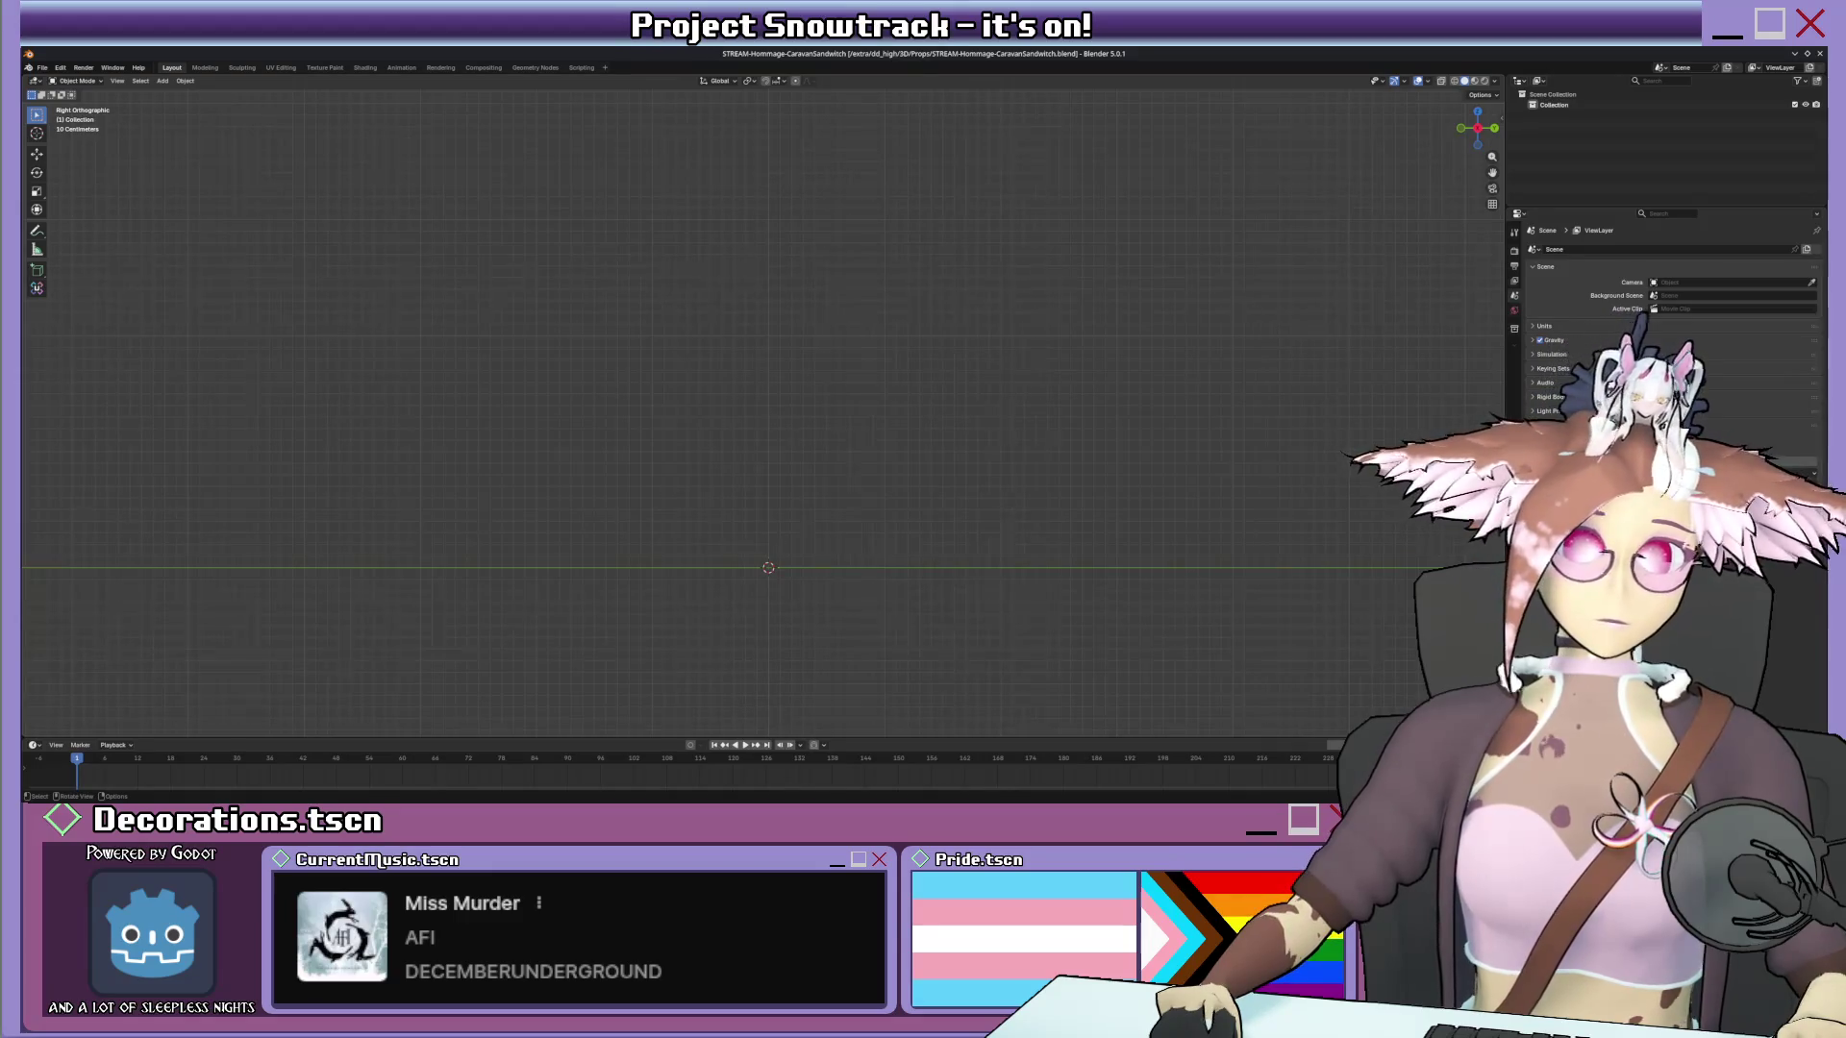
left_click_drag(765, 534, 766, 483)
Move the reference image along Z and scale it along Y to fit.
key("g")
key("z")
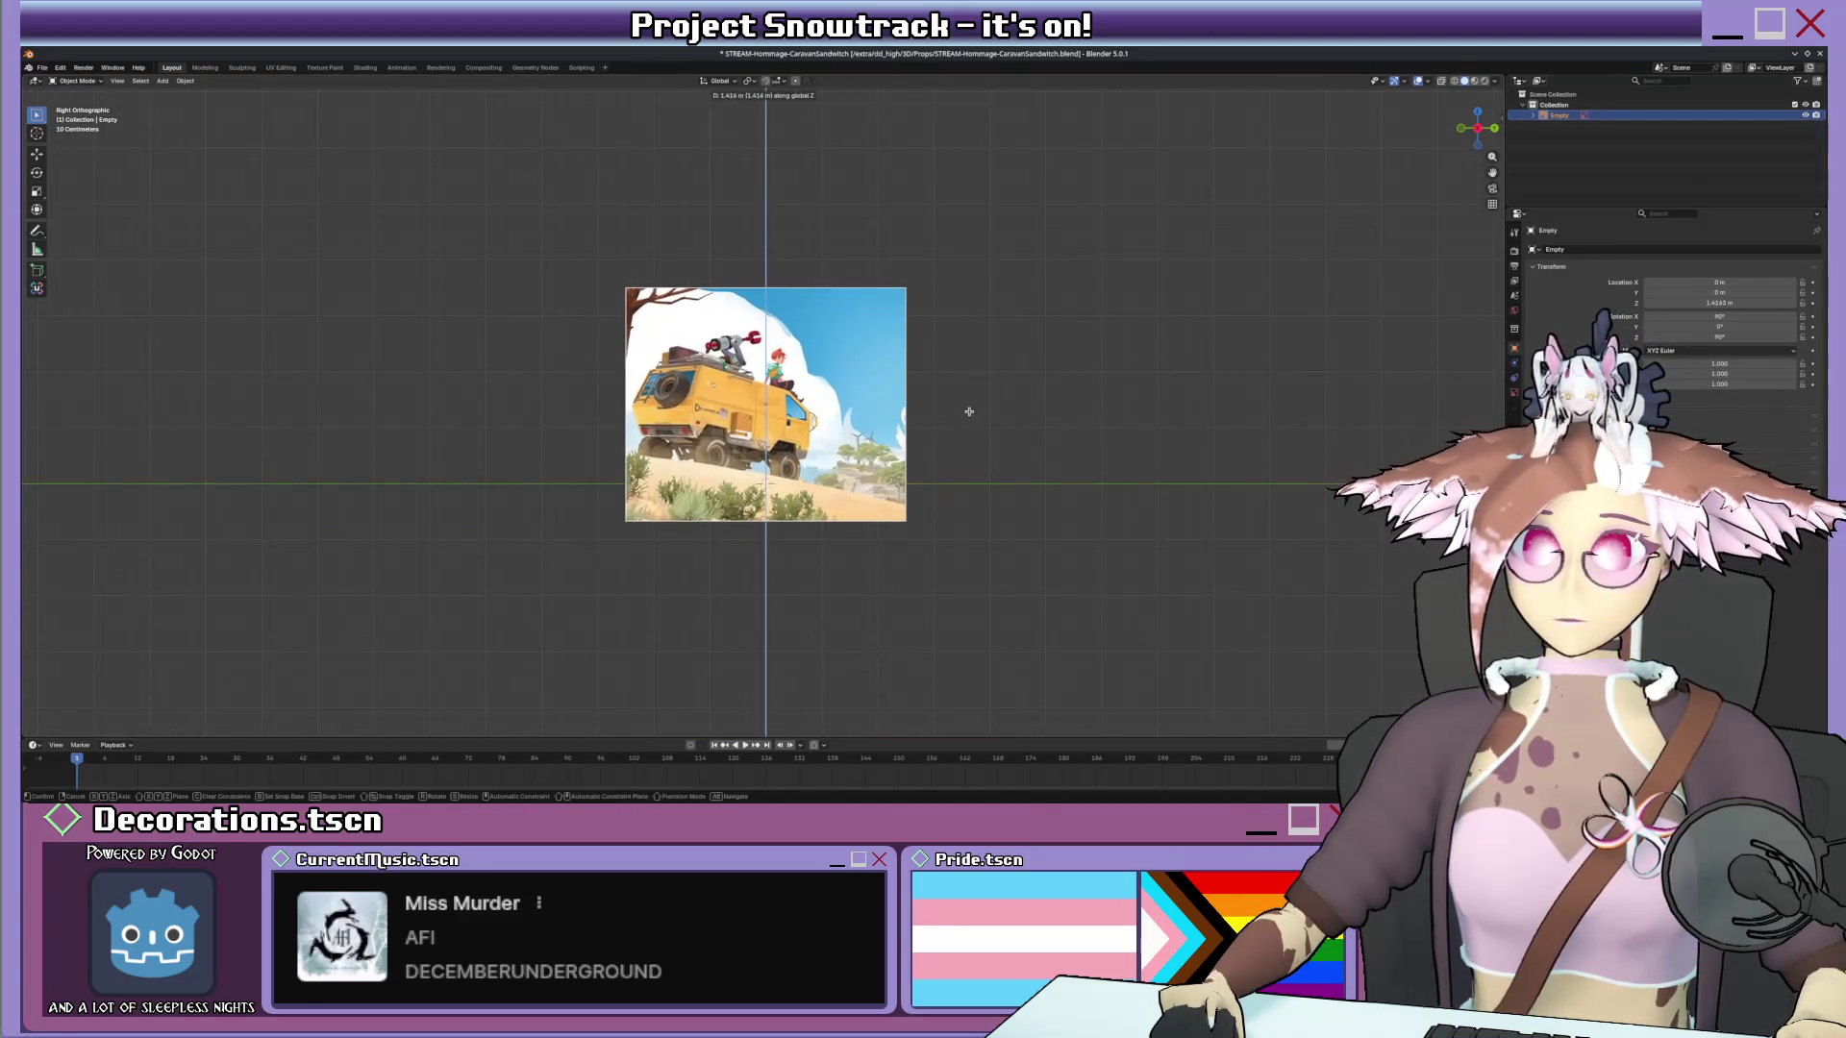
left_click(967, 431)
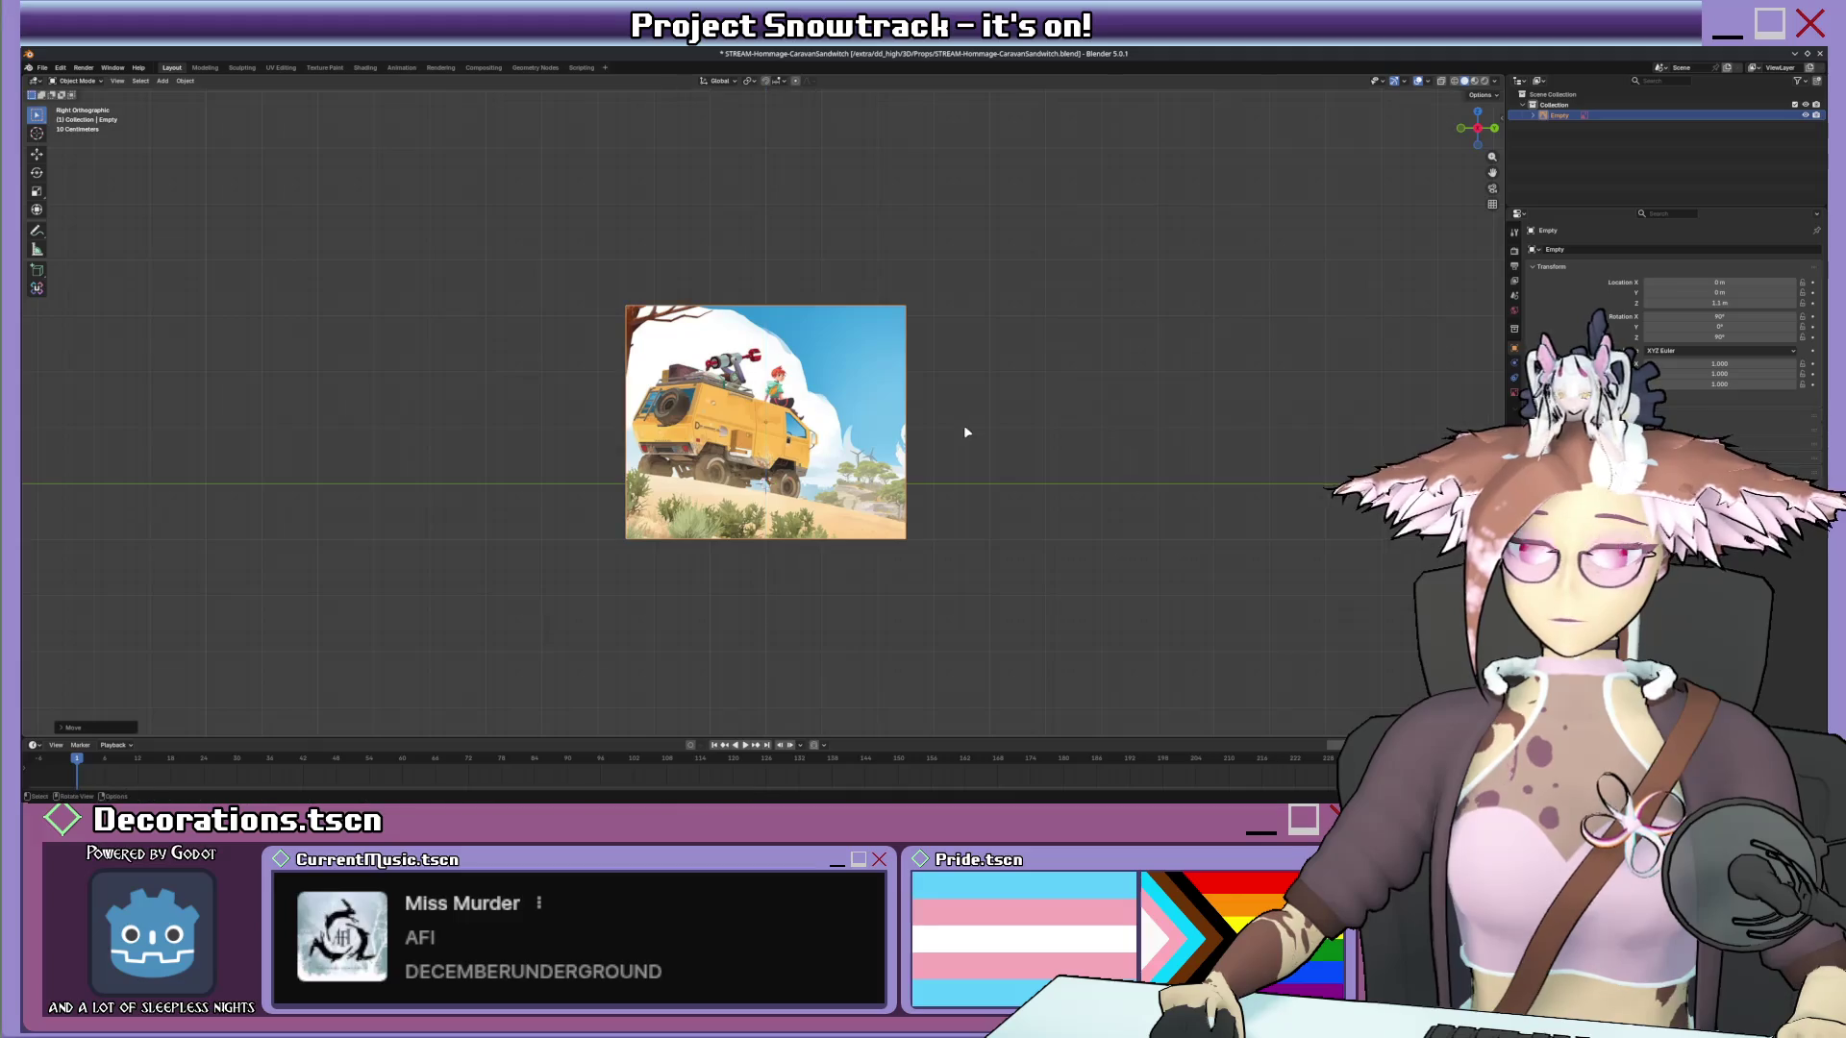
key("s")
key("y")
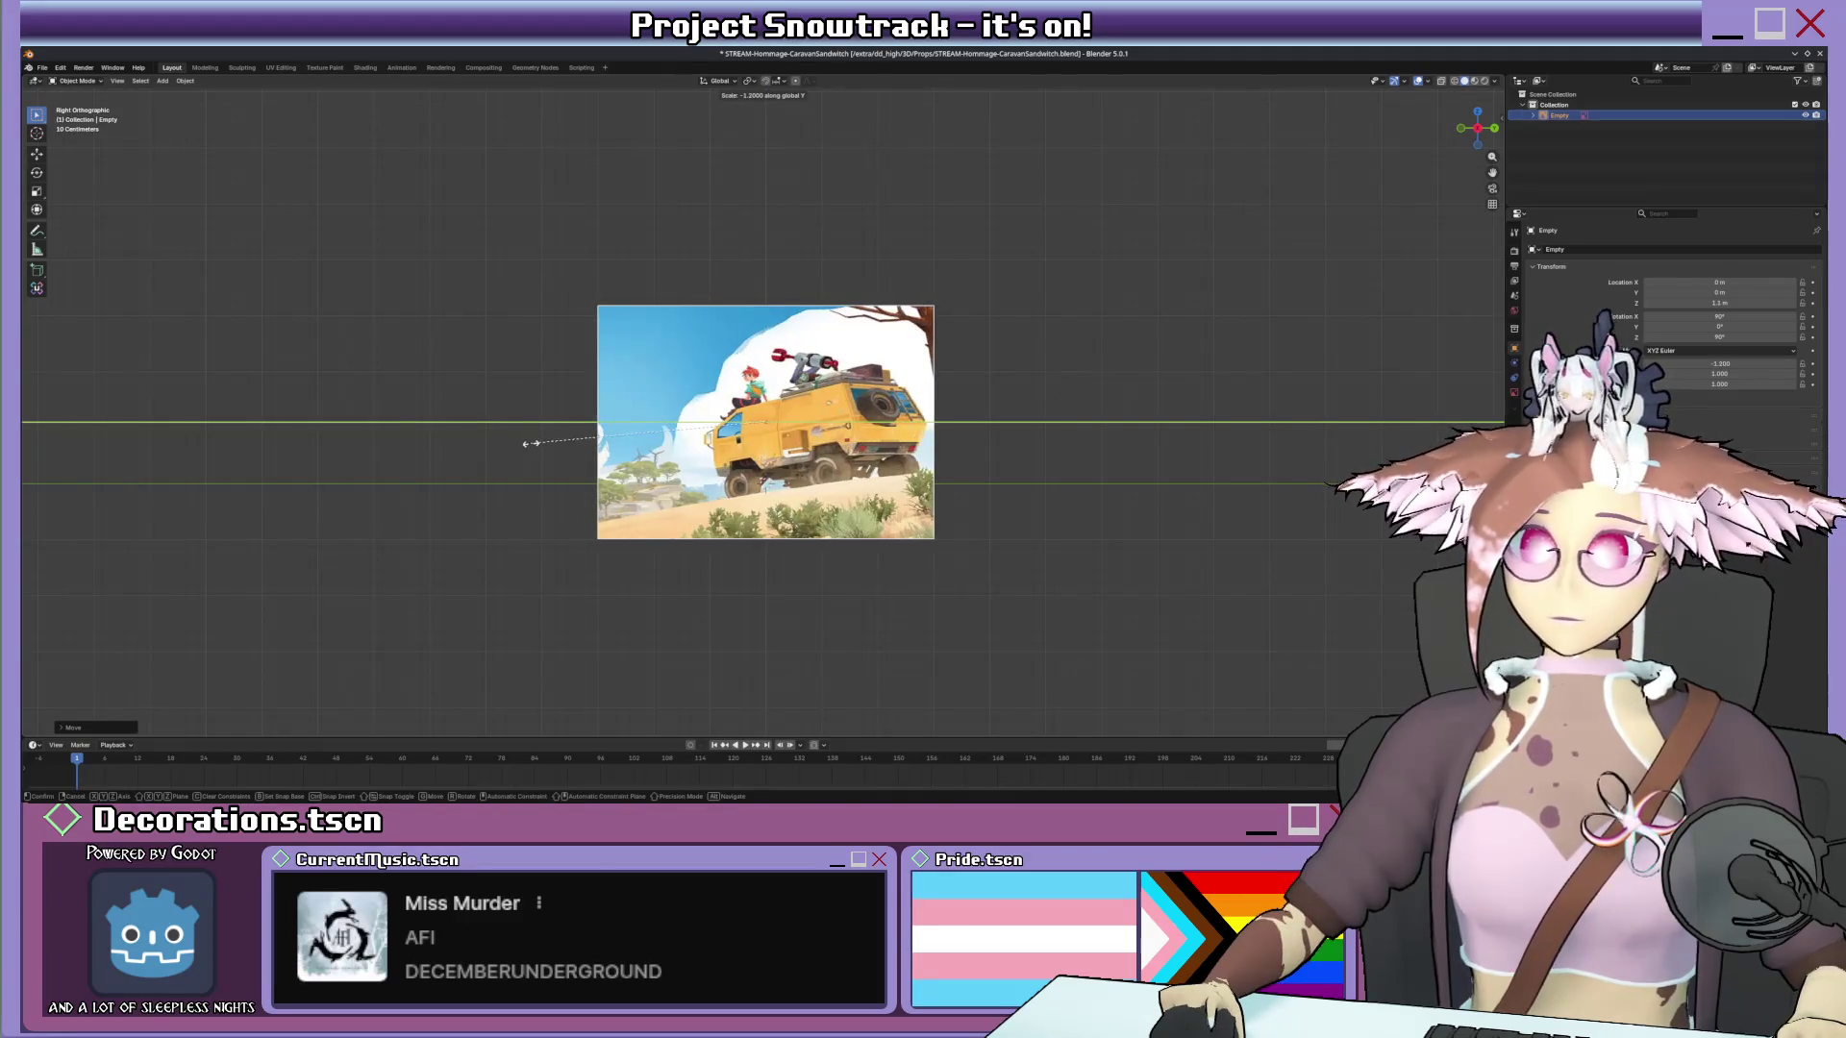
left_click(567, 442)
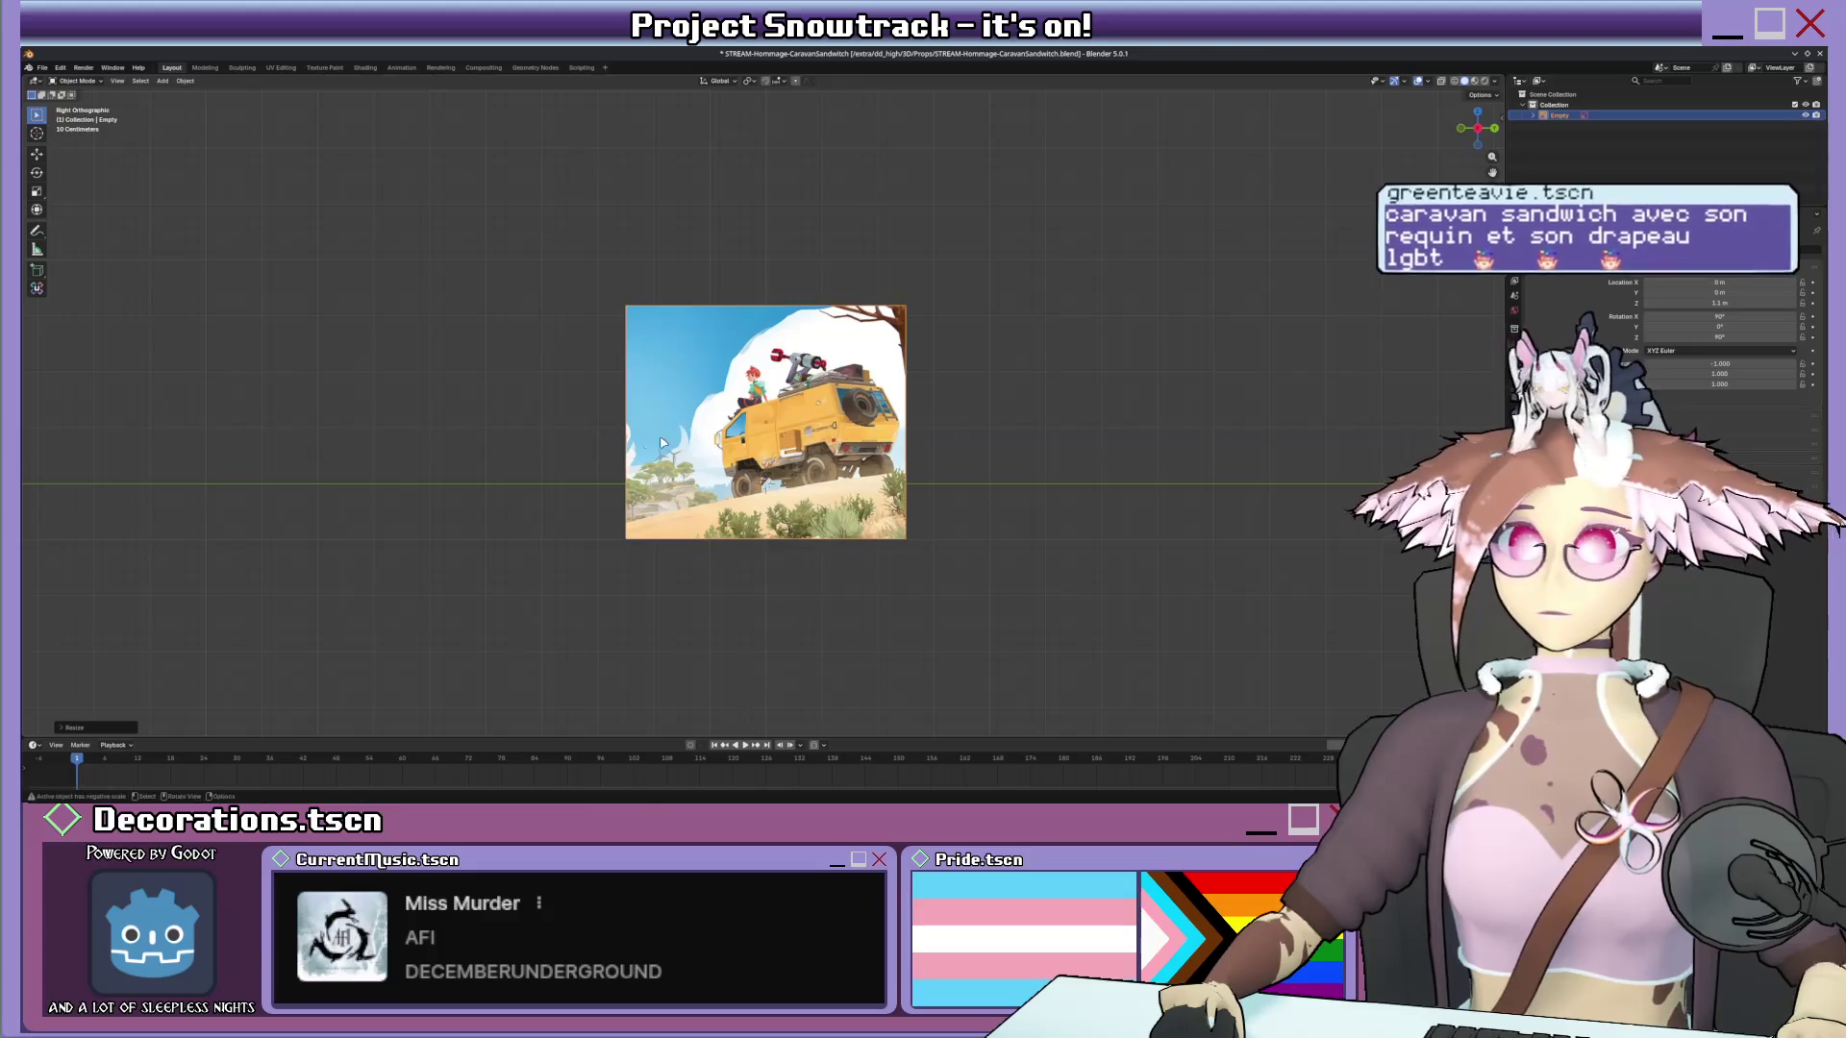
scroll(710, 434, "up", 3)
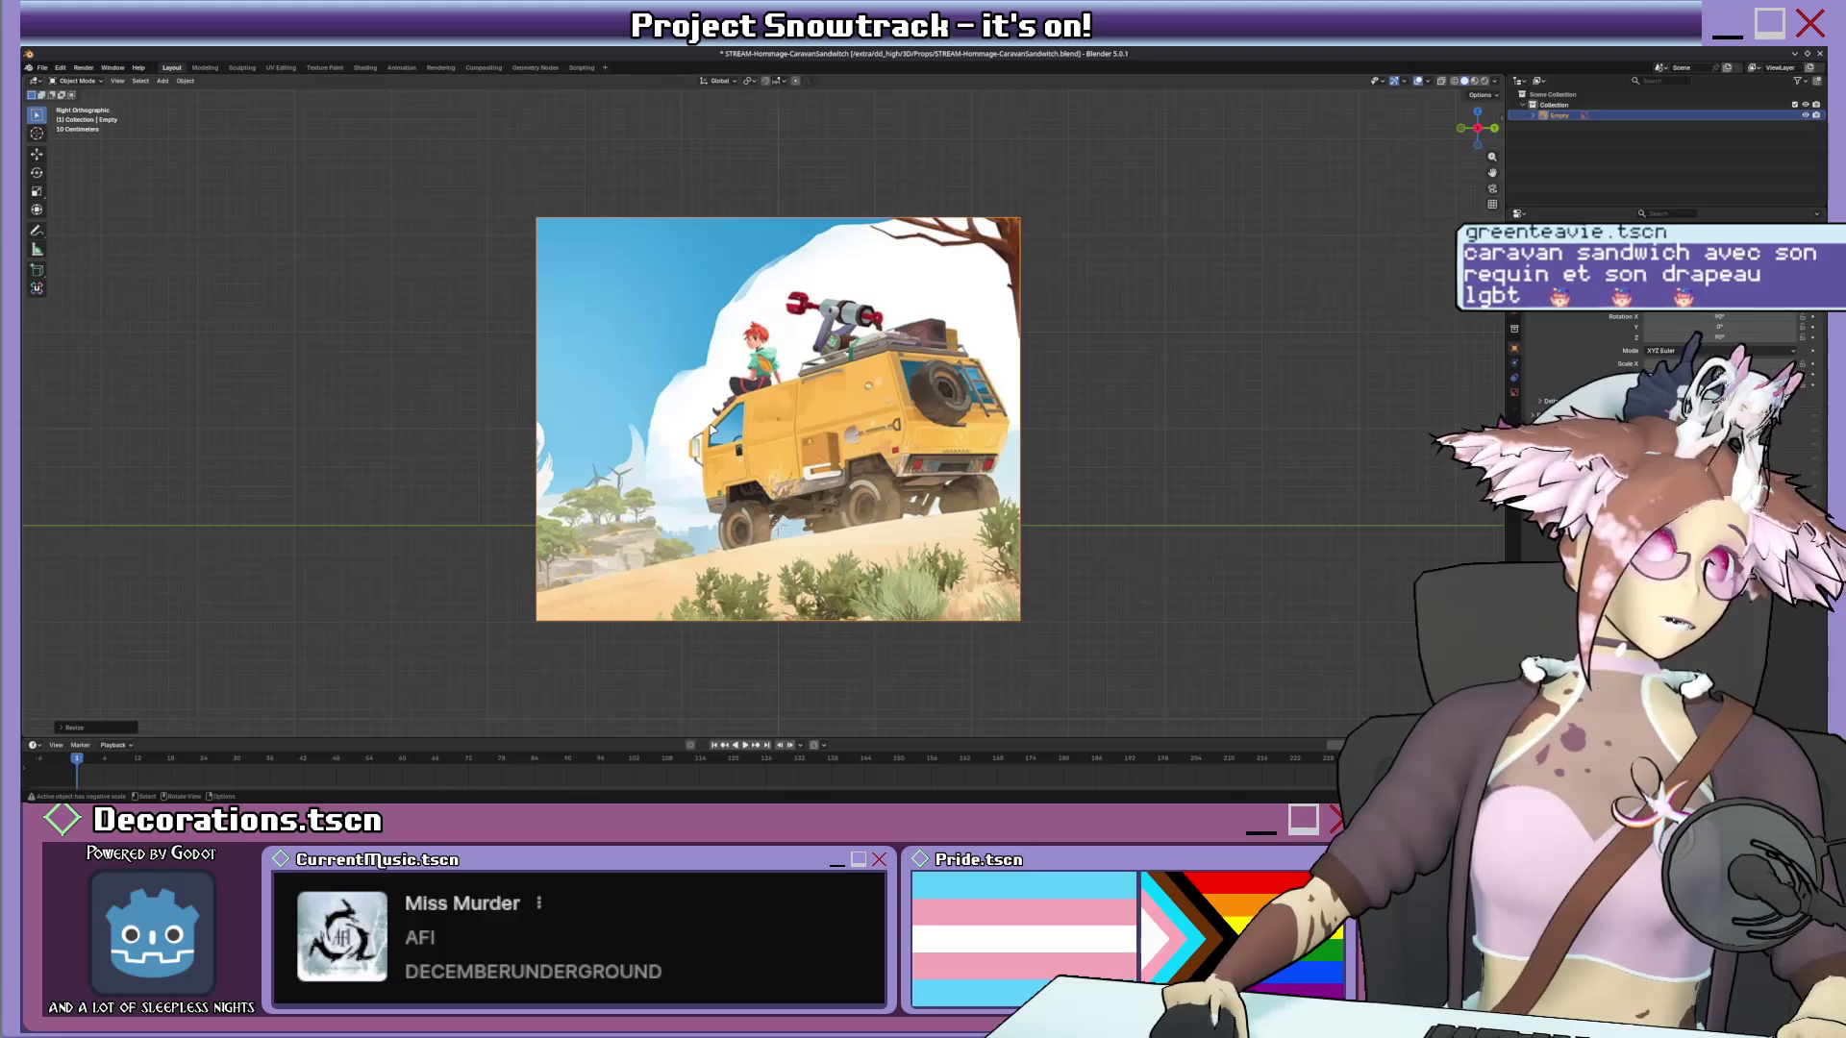
scroll(707, 421, "down", 5)
Snap to Left Orthographic view of the image, ready to add a mesh.
mouse_move(707, 420)
middle_mouse_down()
mouse_move(801, 443)
mouse_move(866, 412)
middle_mouse_up()
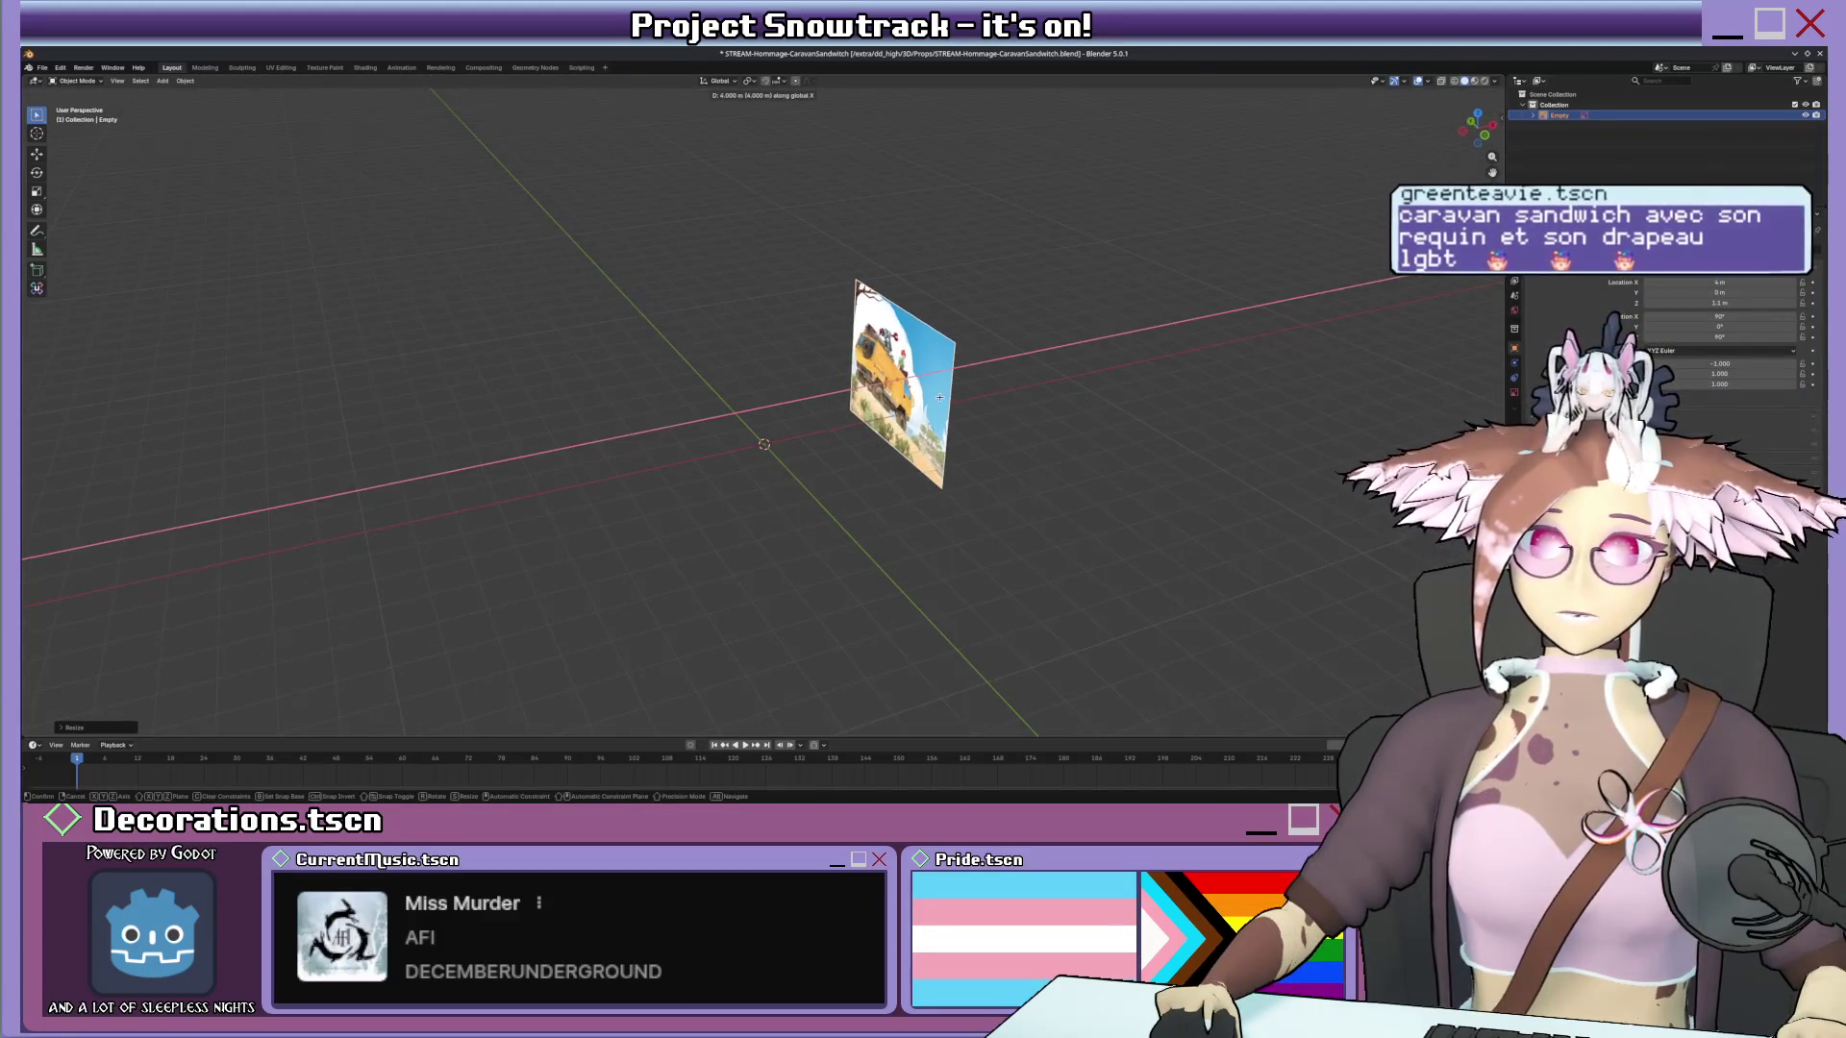
scroll(866, 410, "up", 2)
scroll(846, 411, "up", 2)
key("ctrl+KP_3")
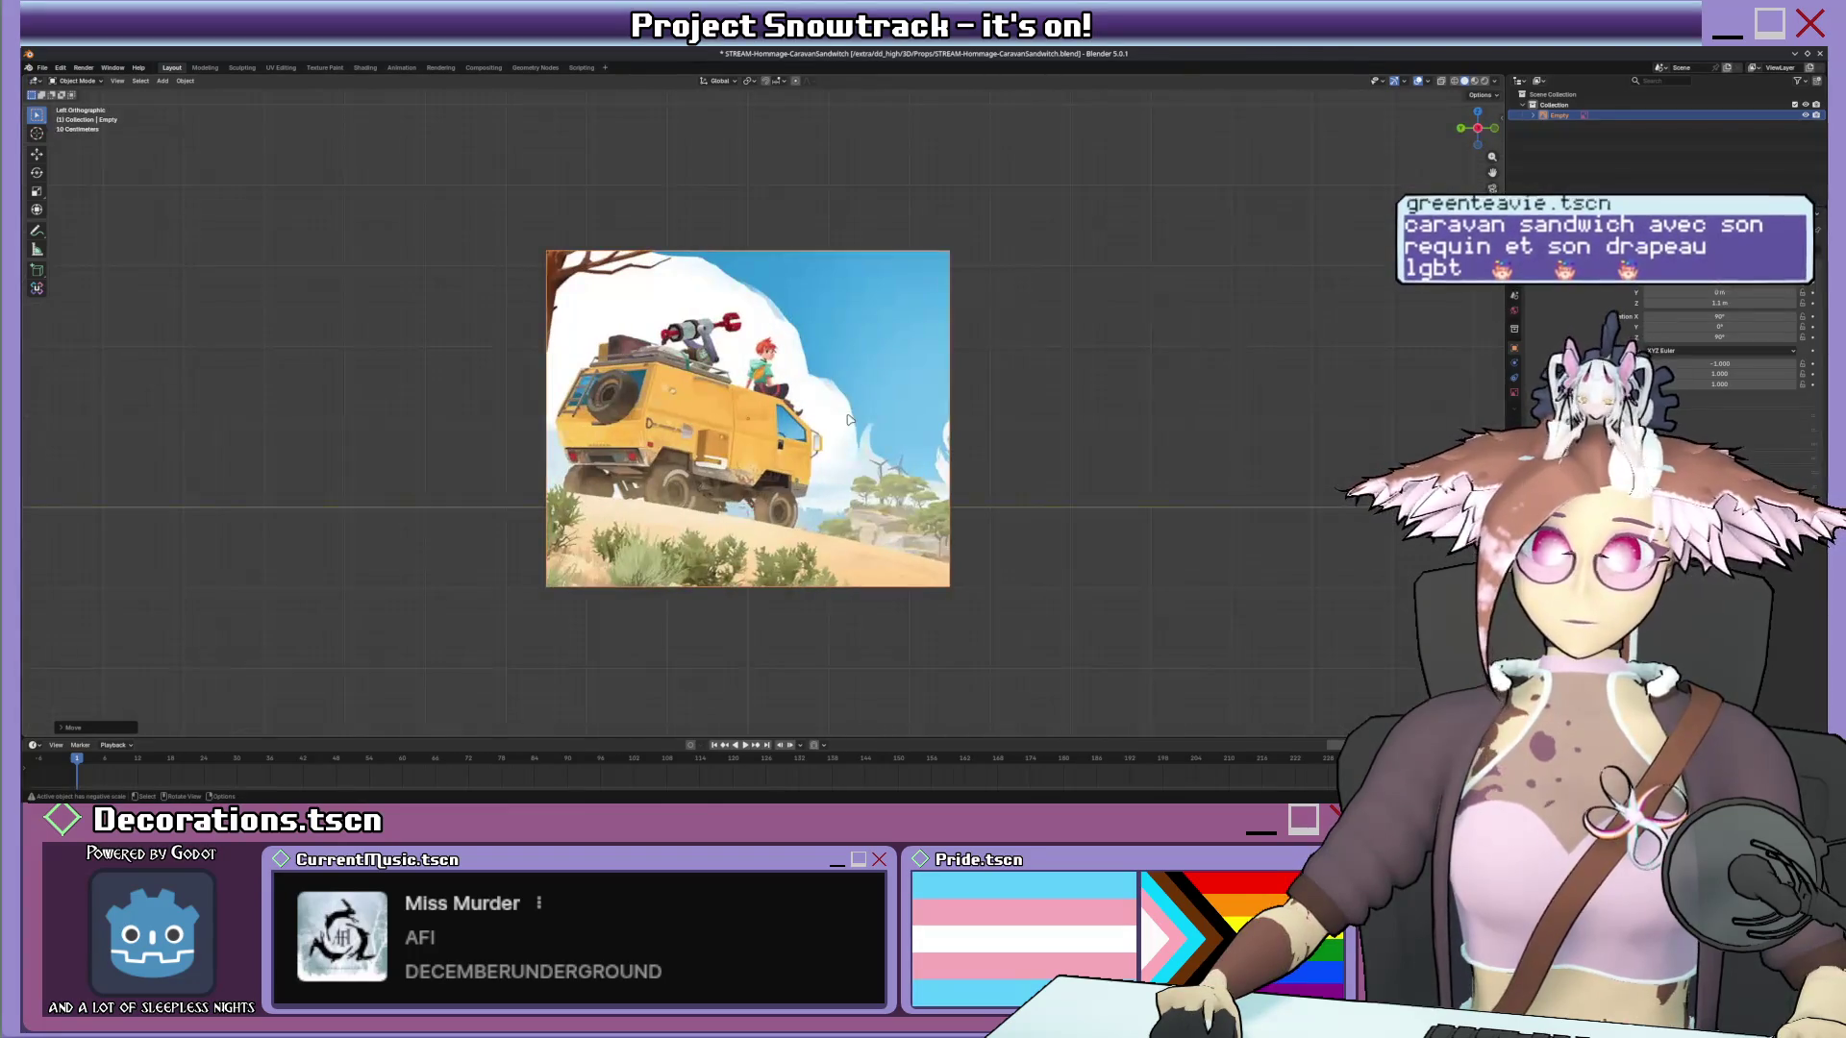
scroll(318, 134, "up", 2)
left_click(162, 79)
mouse_move(178, 93)
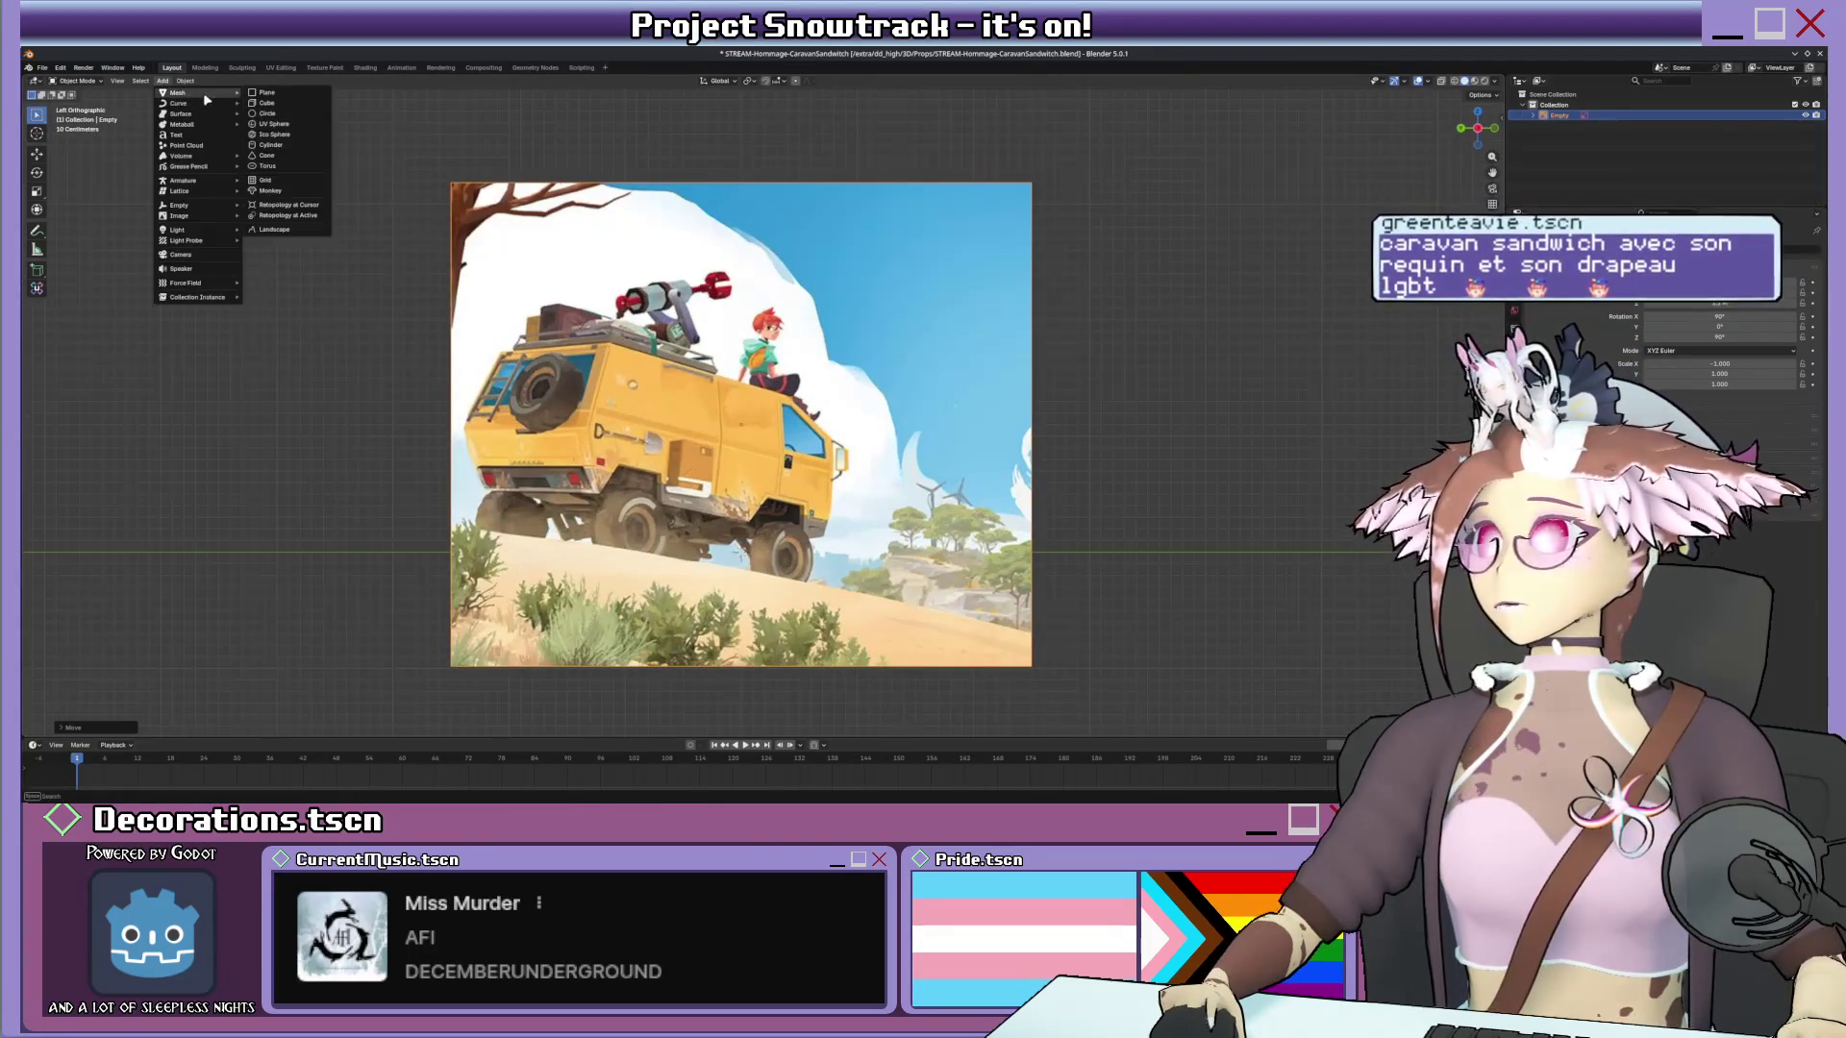
Add a cube, raise it along Z into place and make it see-through from the front view.
left_click(282, 110)
scroll(752, 442, "up", 1)
scroll(751, 443, "up", 1)
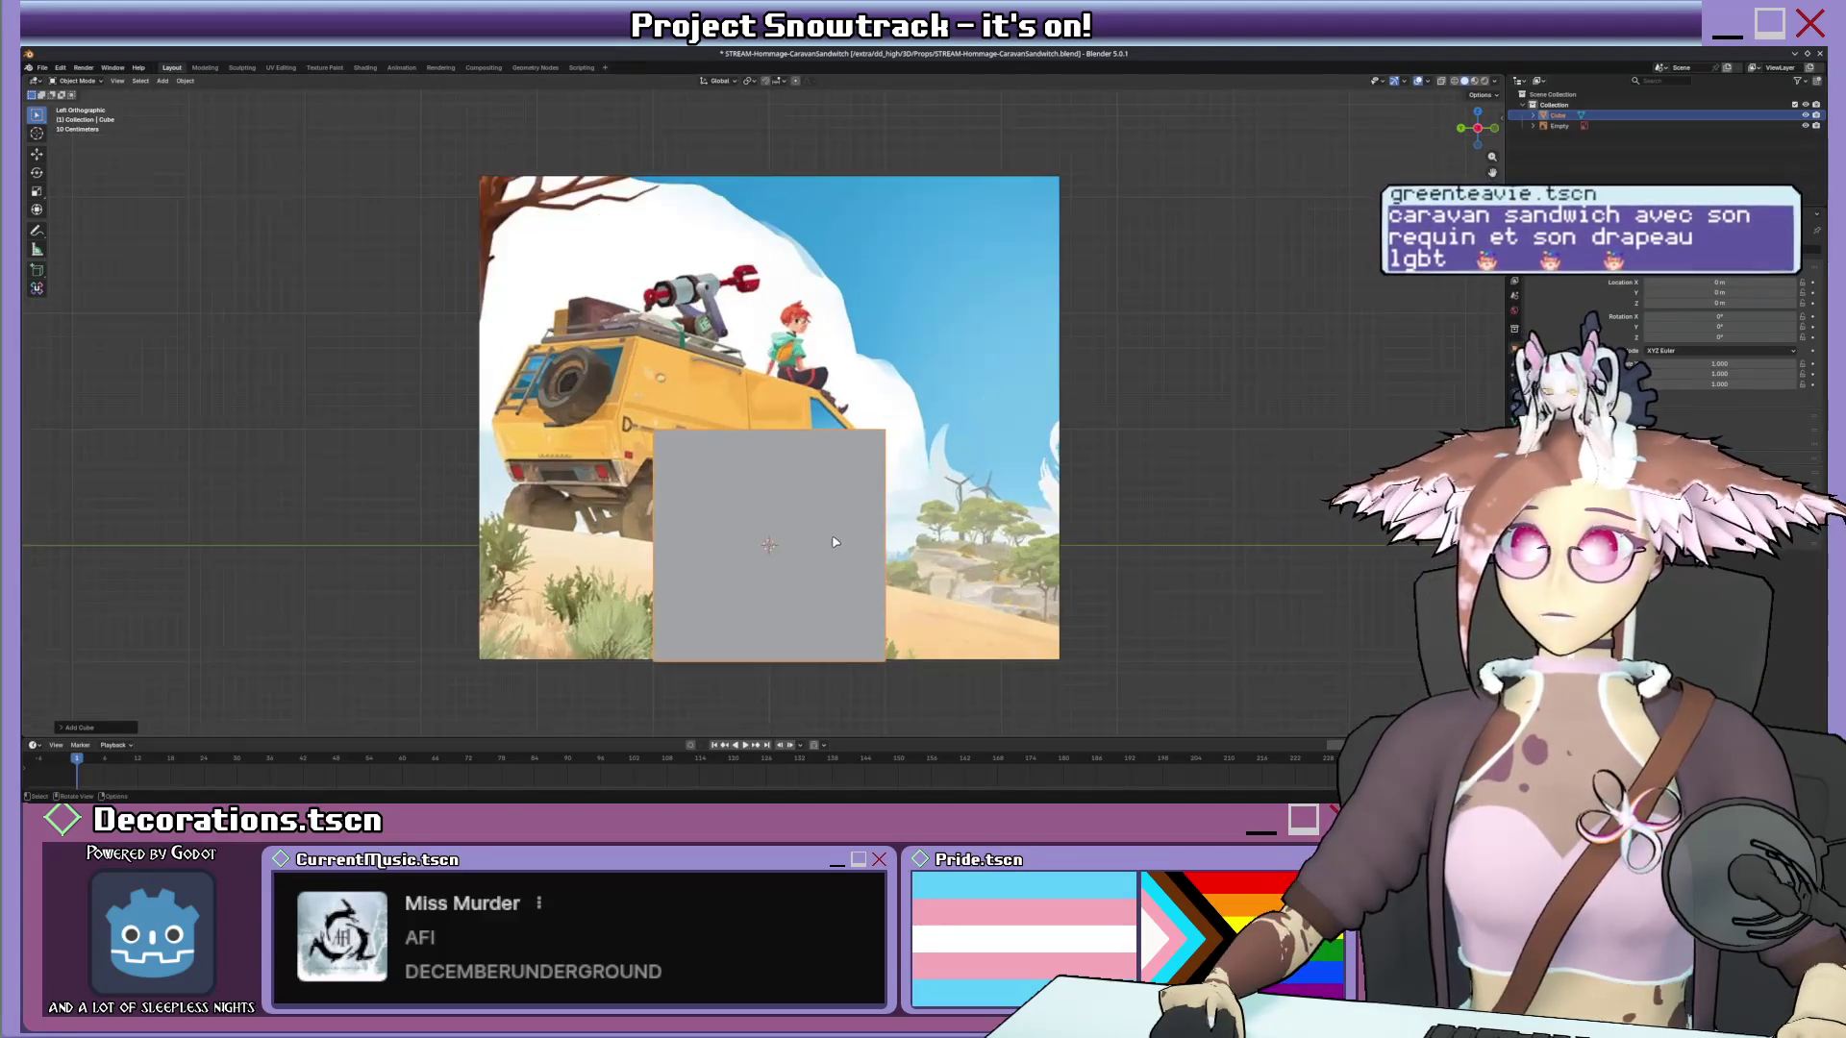
key("g")
key("z")
left_click(841, 403)
key("Tab")
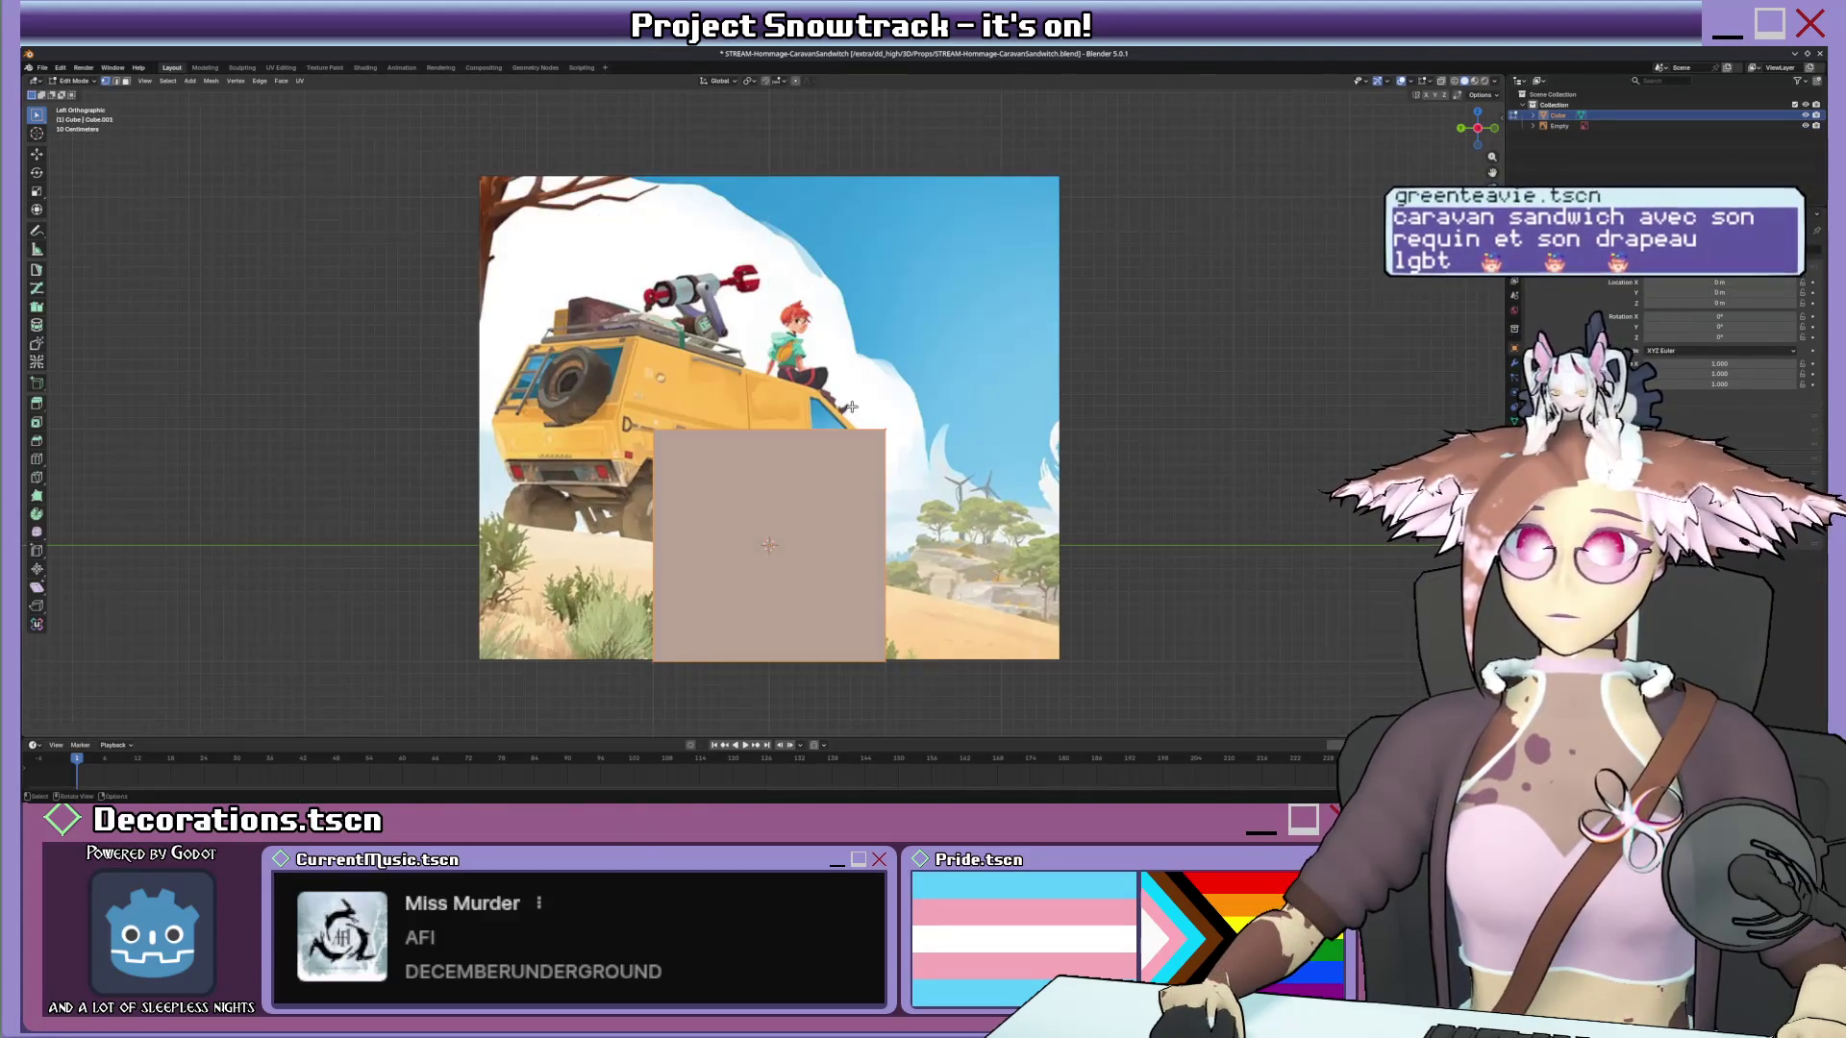
key("g")
key("z")
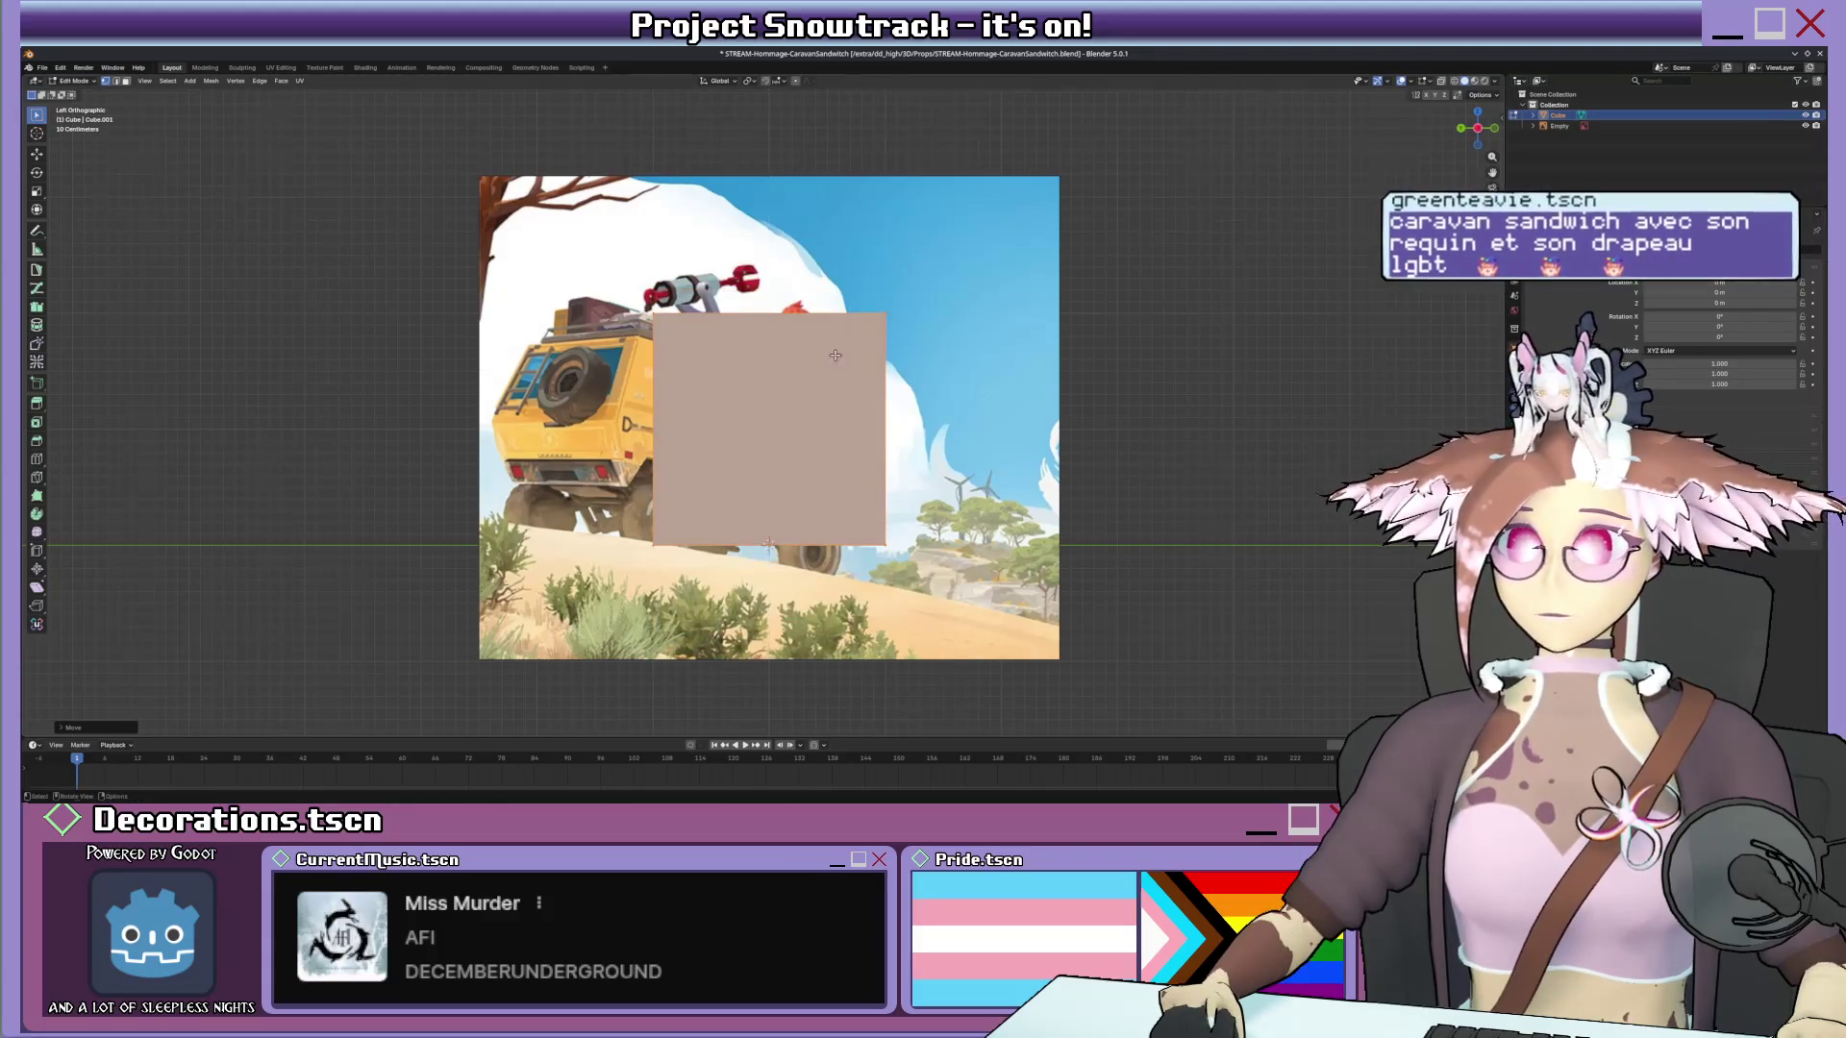
middle_click_drag(869, 362, 881, 371, "shift")
left_click(848, 286)
key("Escape")
key("alt+z")
middle_click_drag(747, 341, 754, 344, "shift")
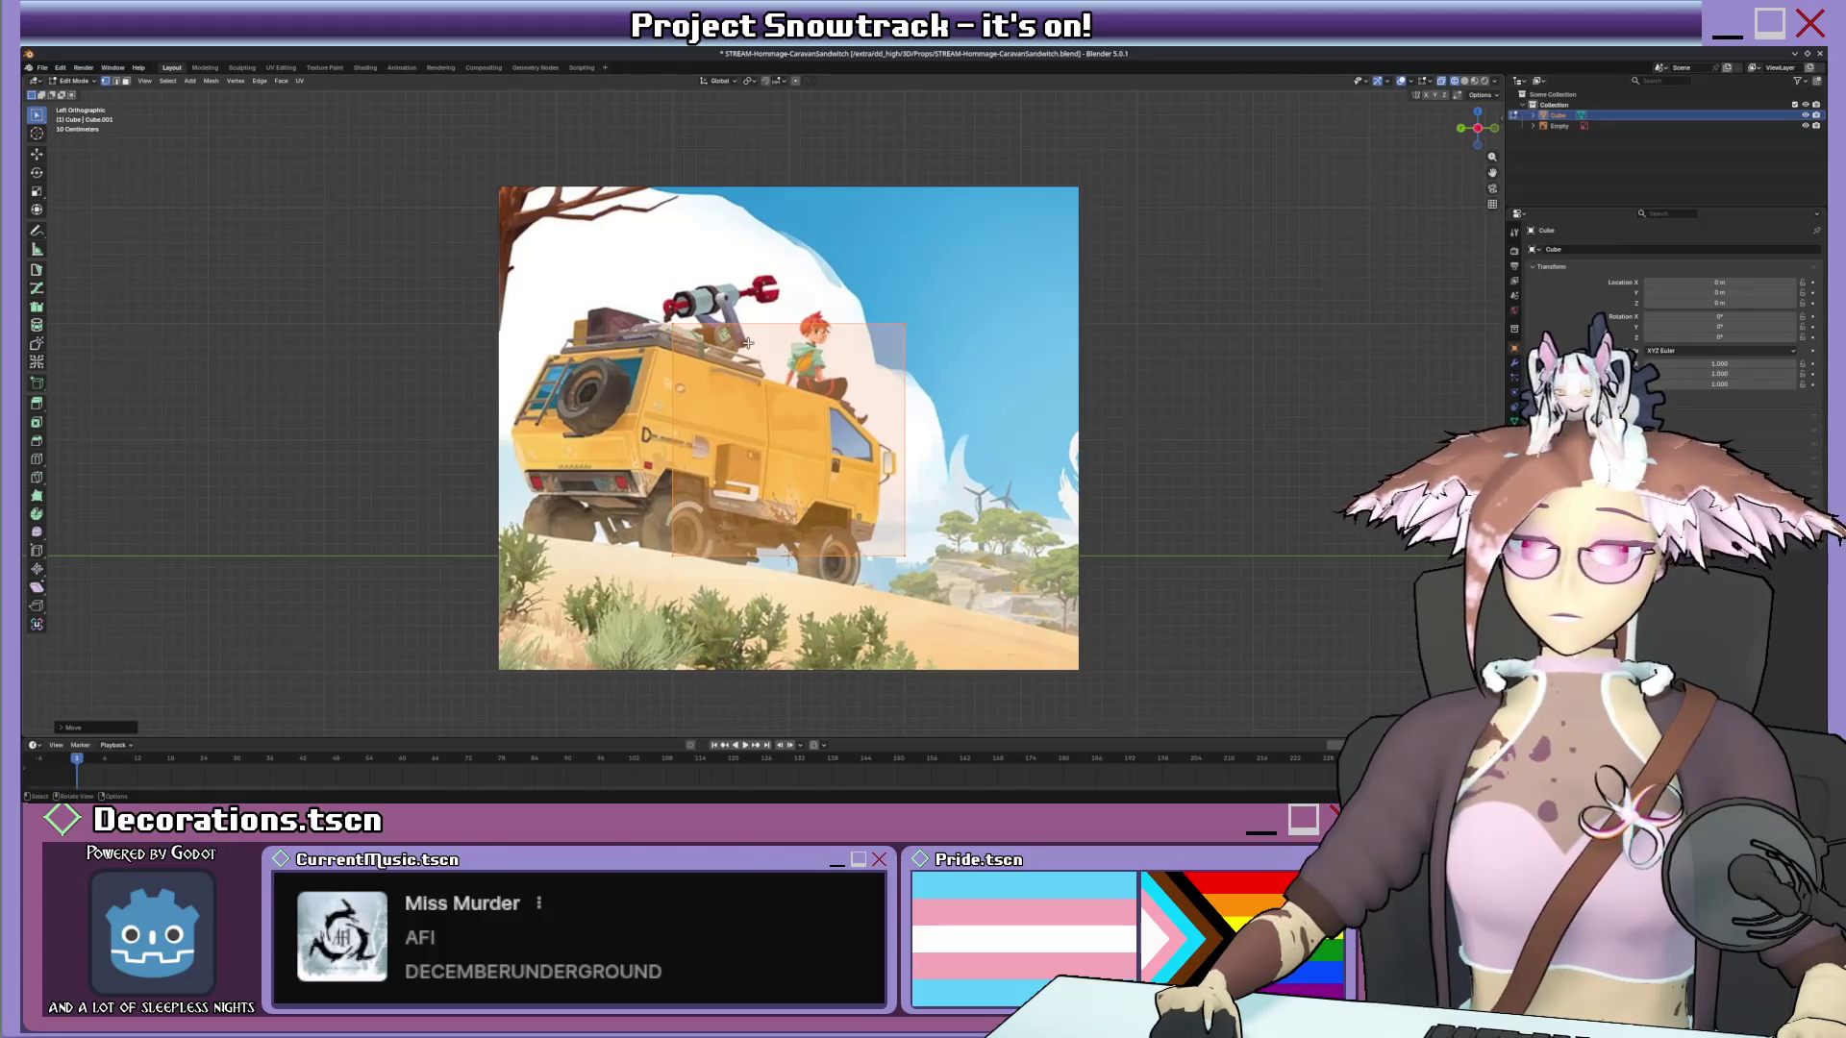
key("KP_1")
key("r")
key("Escape")
Loop-cut the cube down the centre, delete the right half and add a Mirror modifier.
key("ctrl+r")
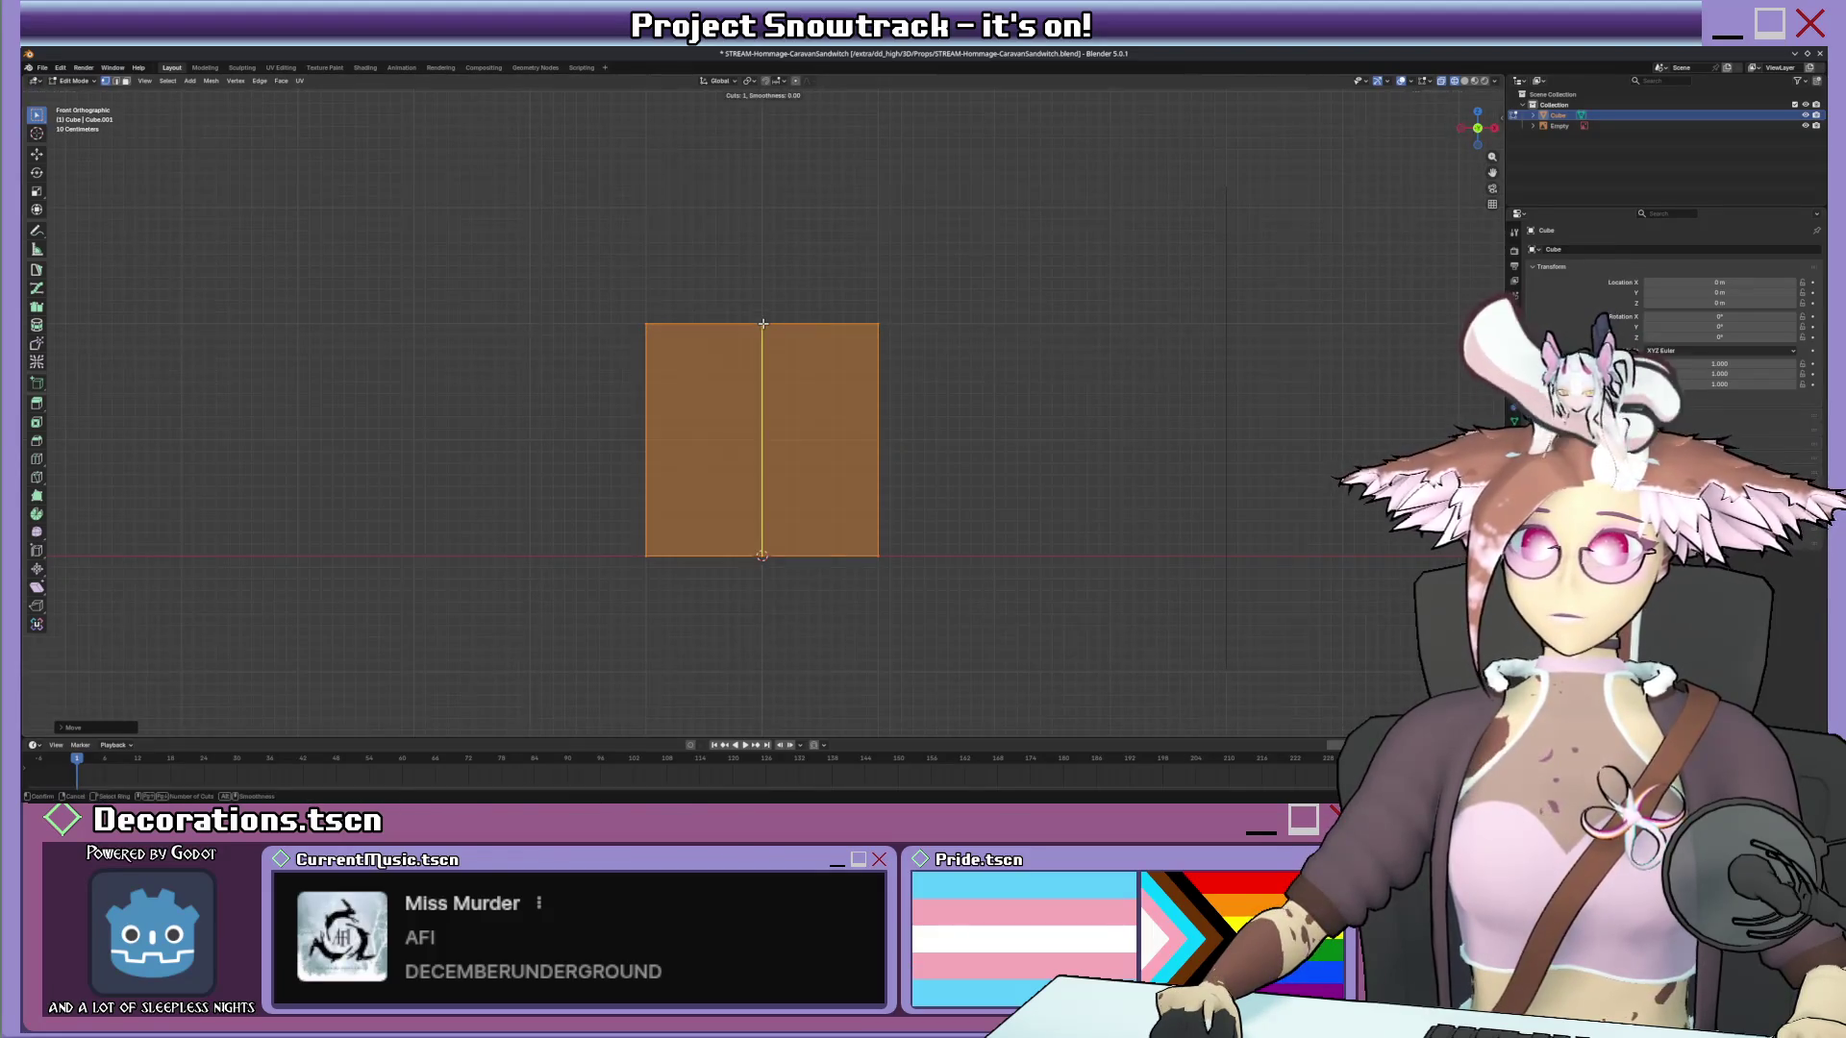
left_click(762, 324)
left_click_drag(834, 305, 951, 495)
key("x")
left_click(923, 588)
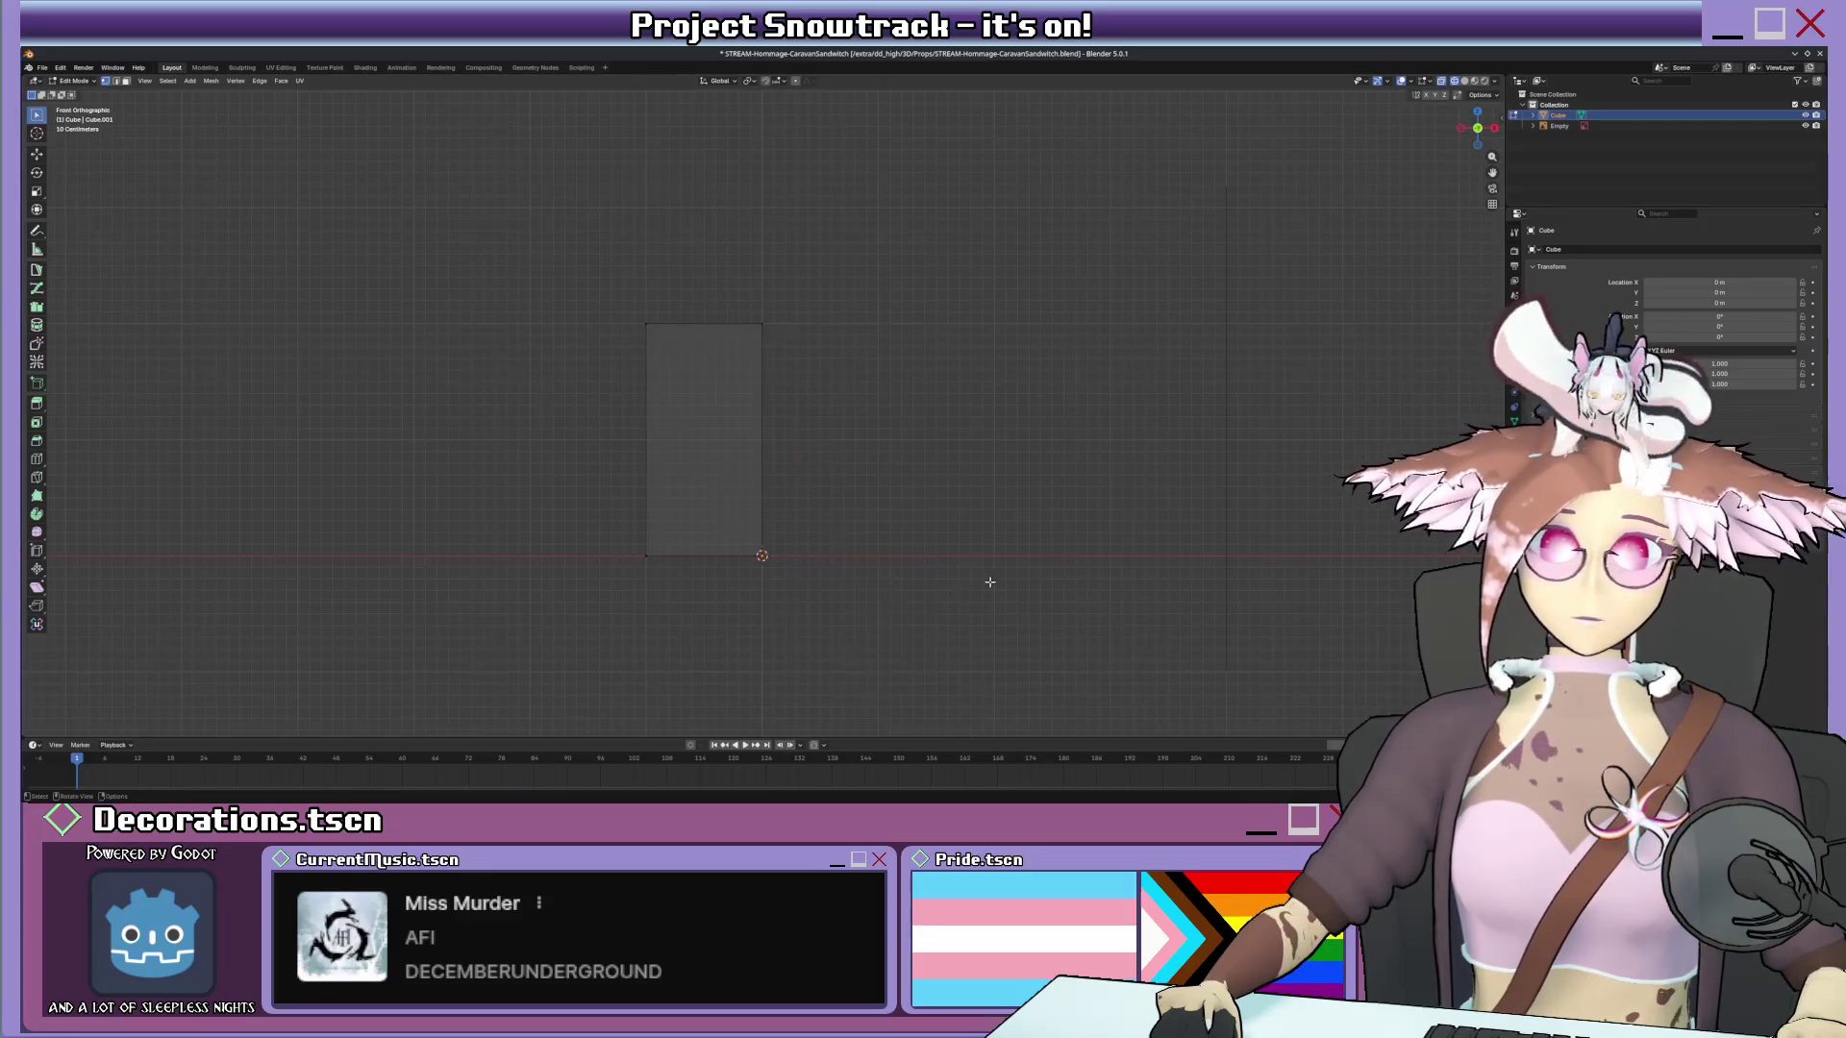
left_click(1515, 329)
left_click(1565, 248)
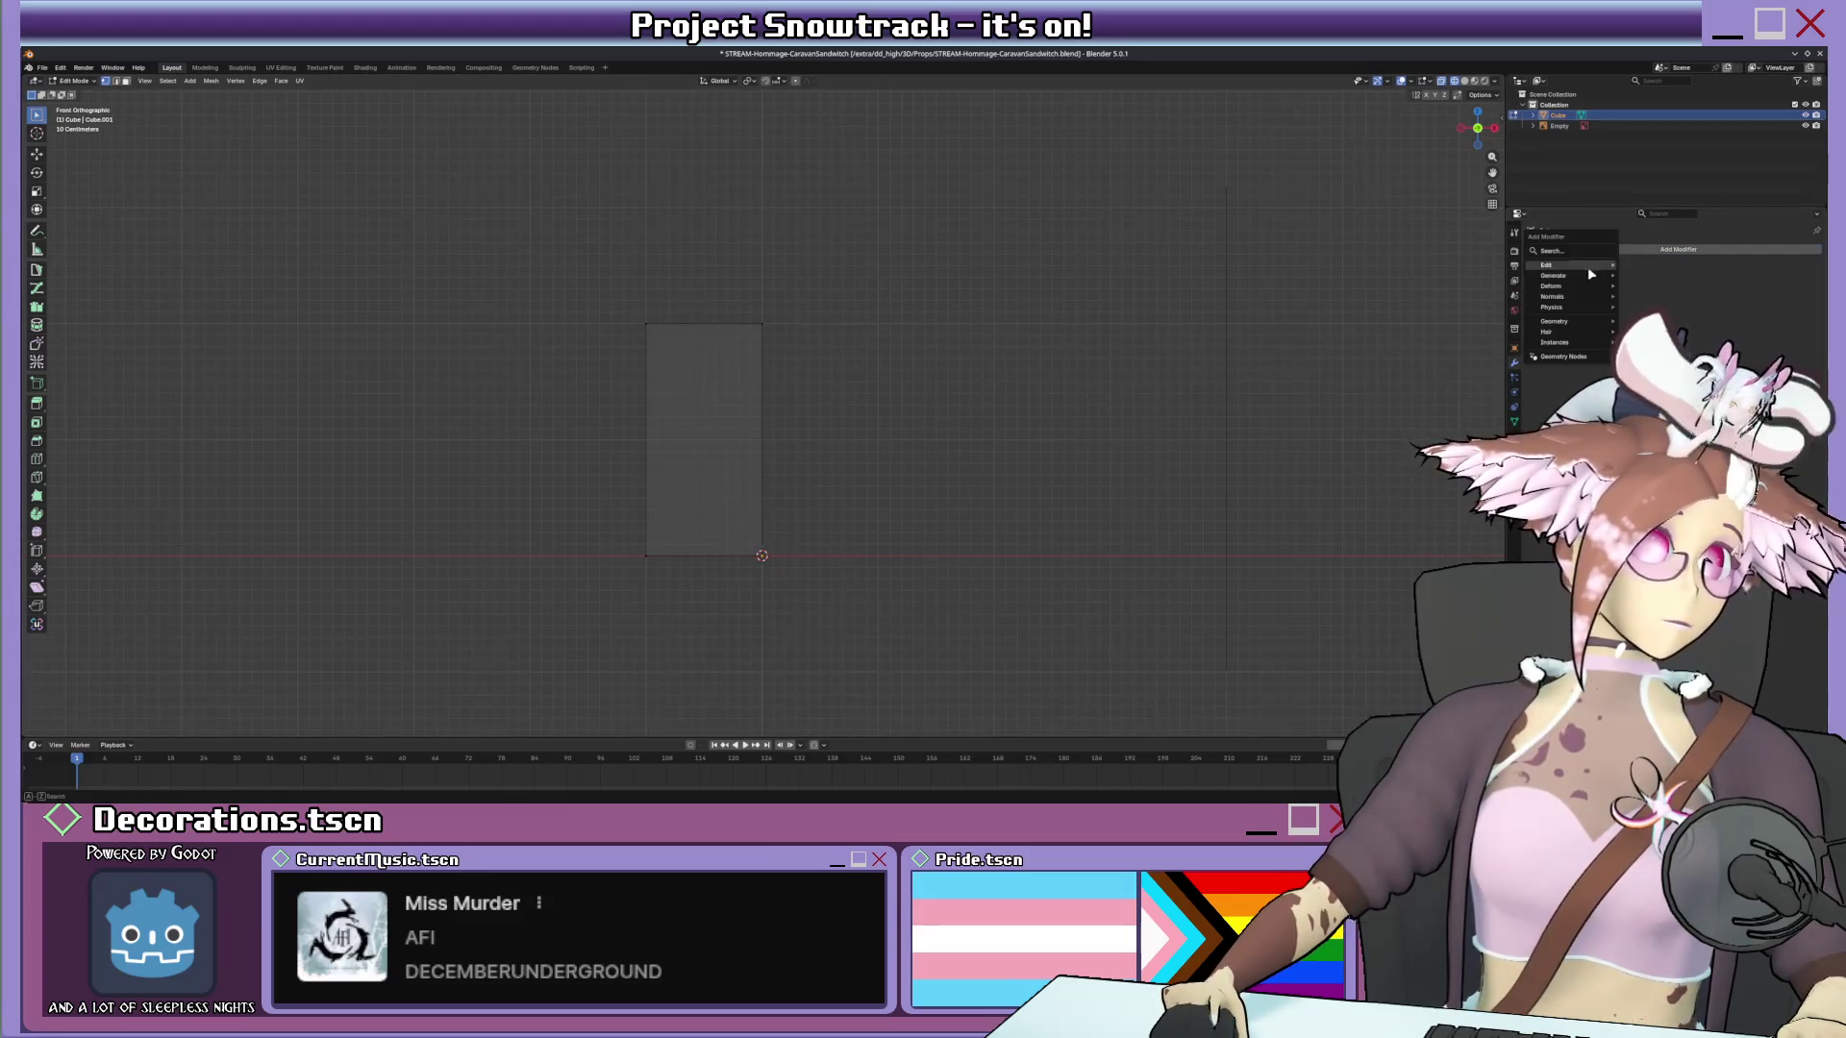
mouse_move(1555, 275)
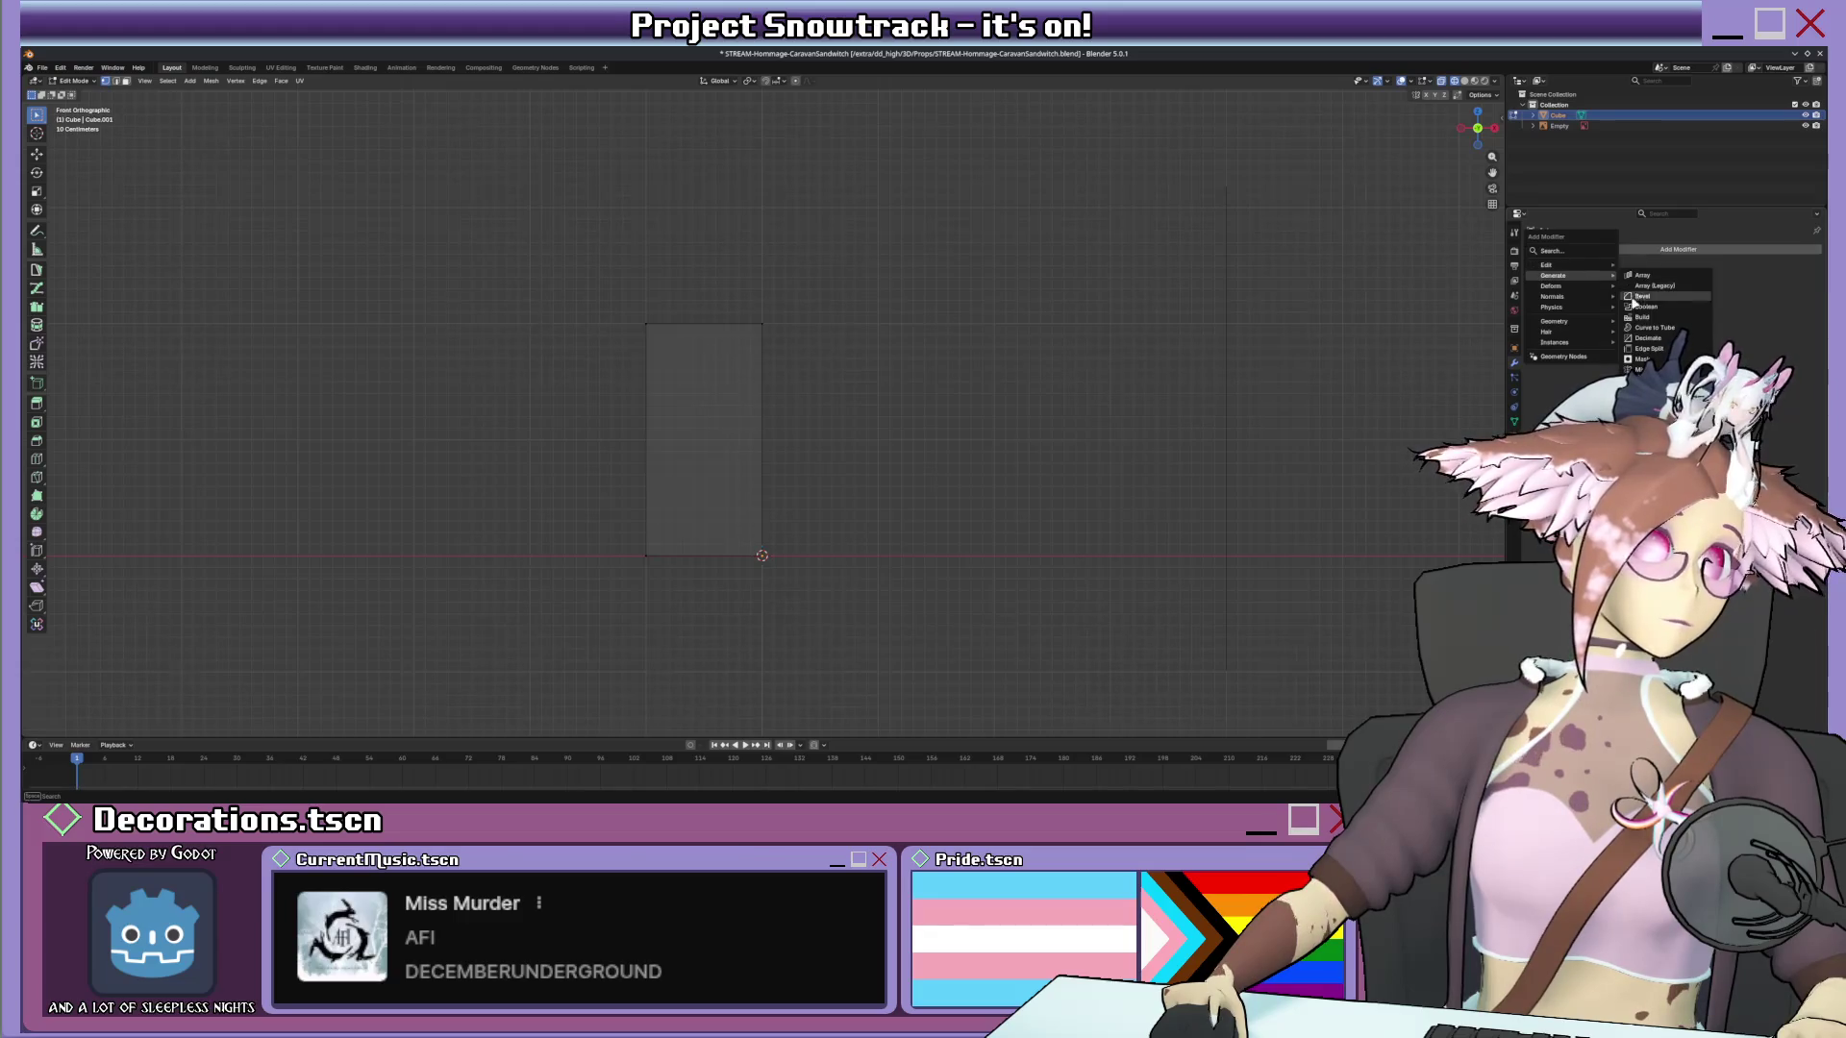
left_click(1644, 368)
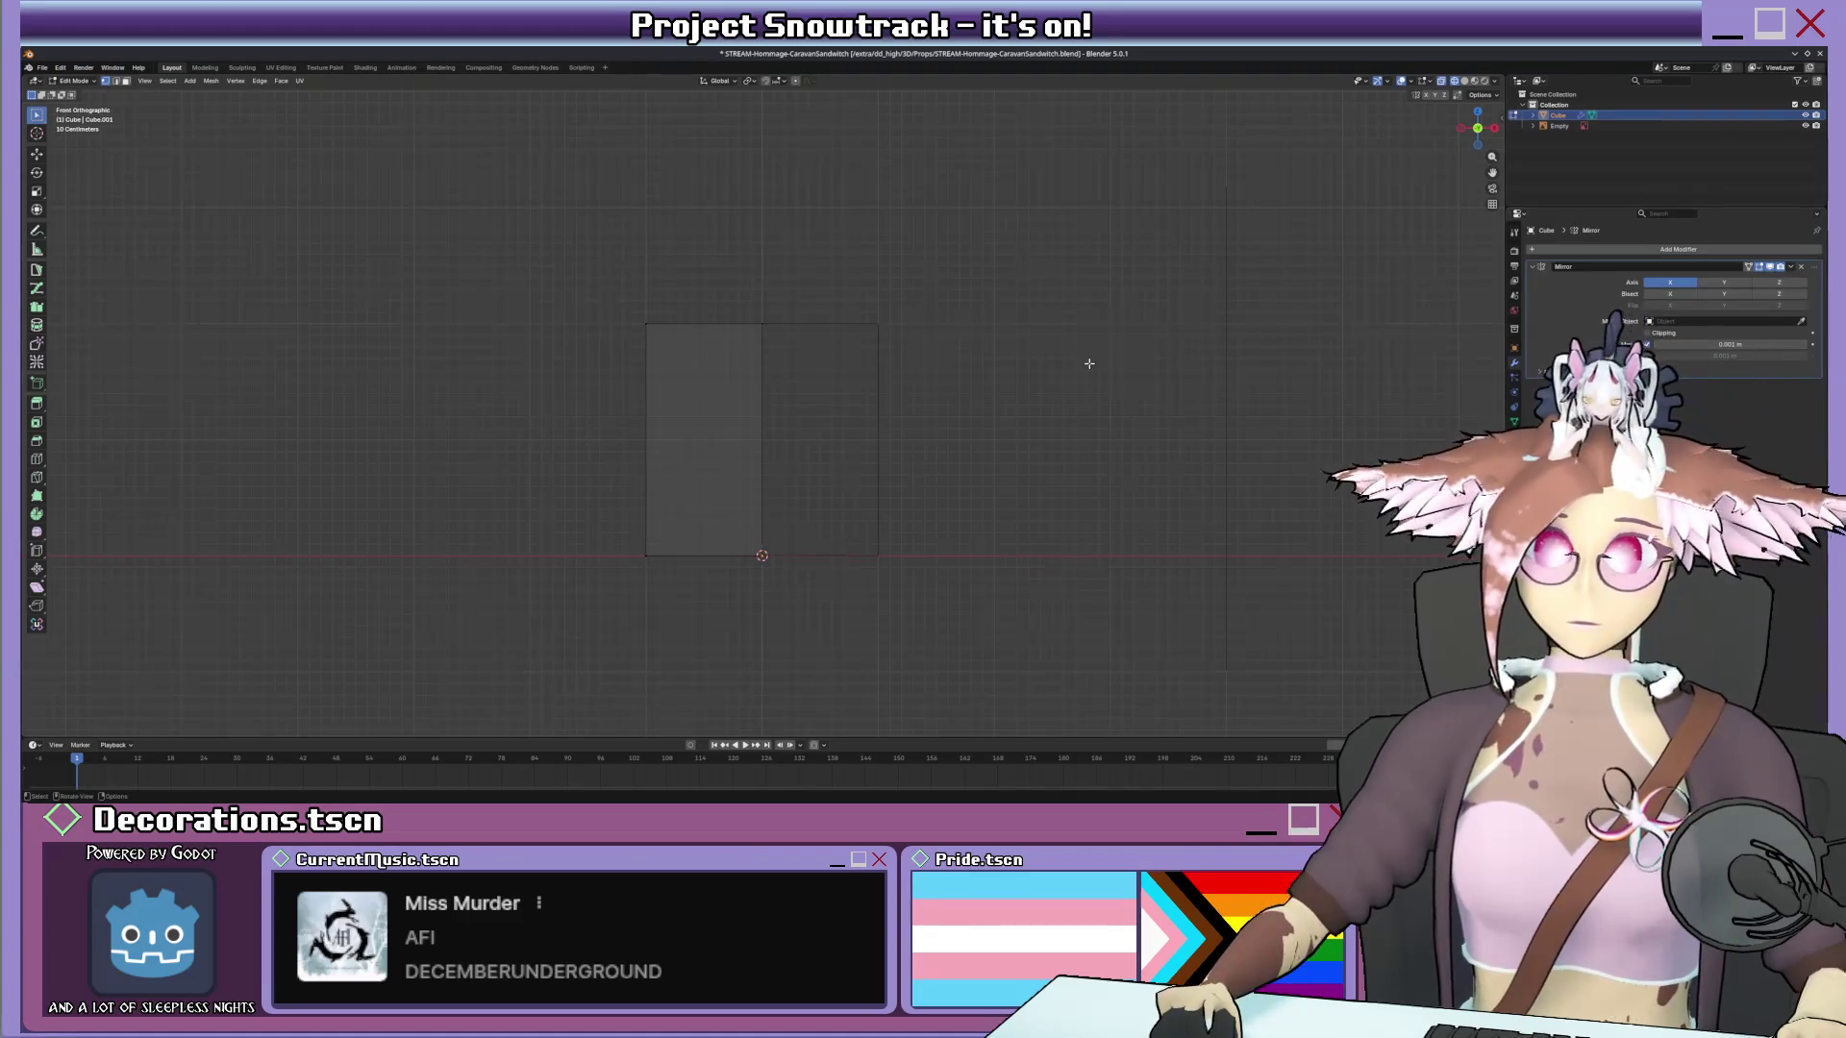
Shift the half-box 1 m along Y and bevel its bottom-left edge.
key("KP_3")
key("ctrl+KP_3")
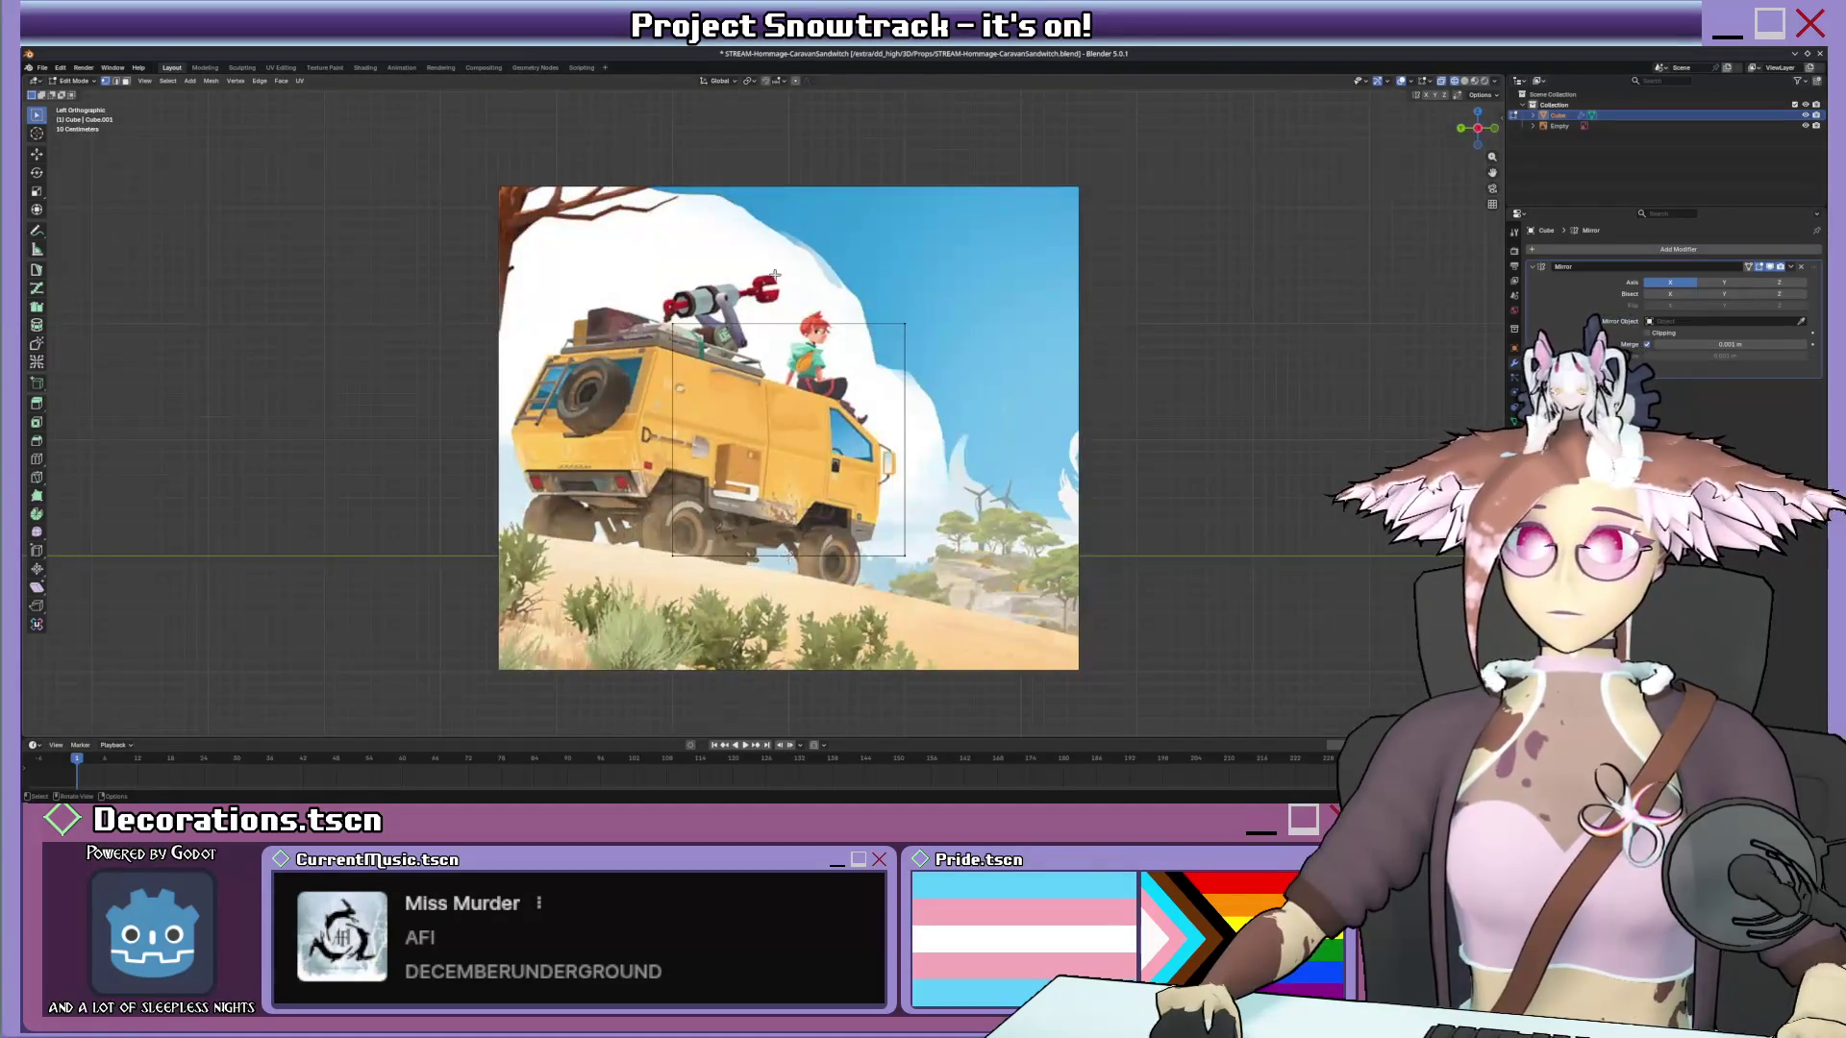
type("gy")
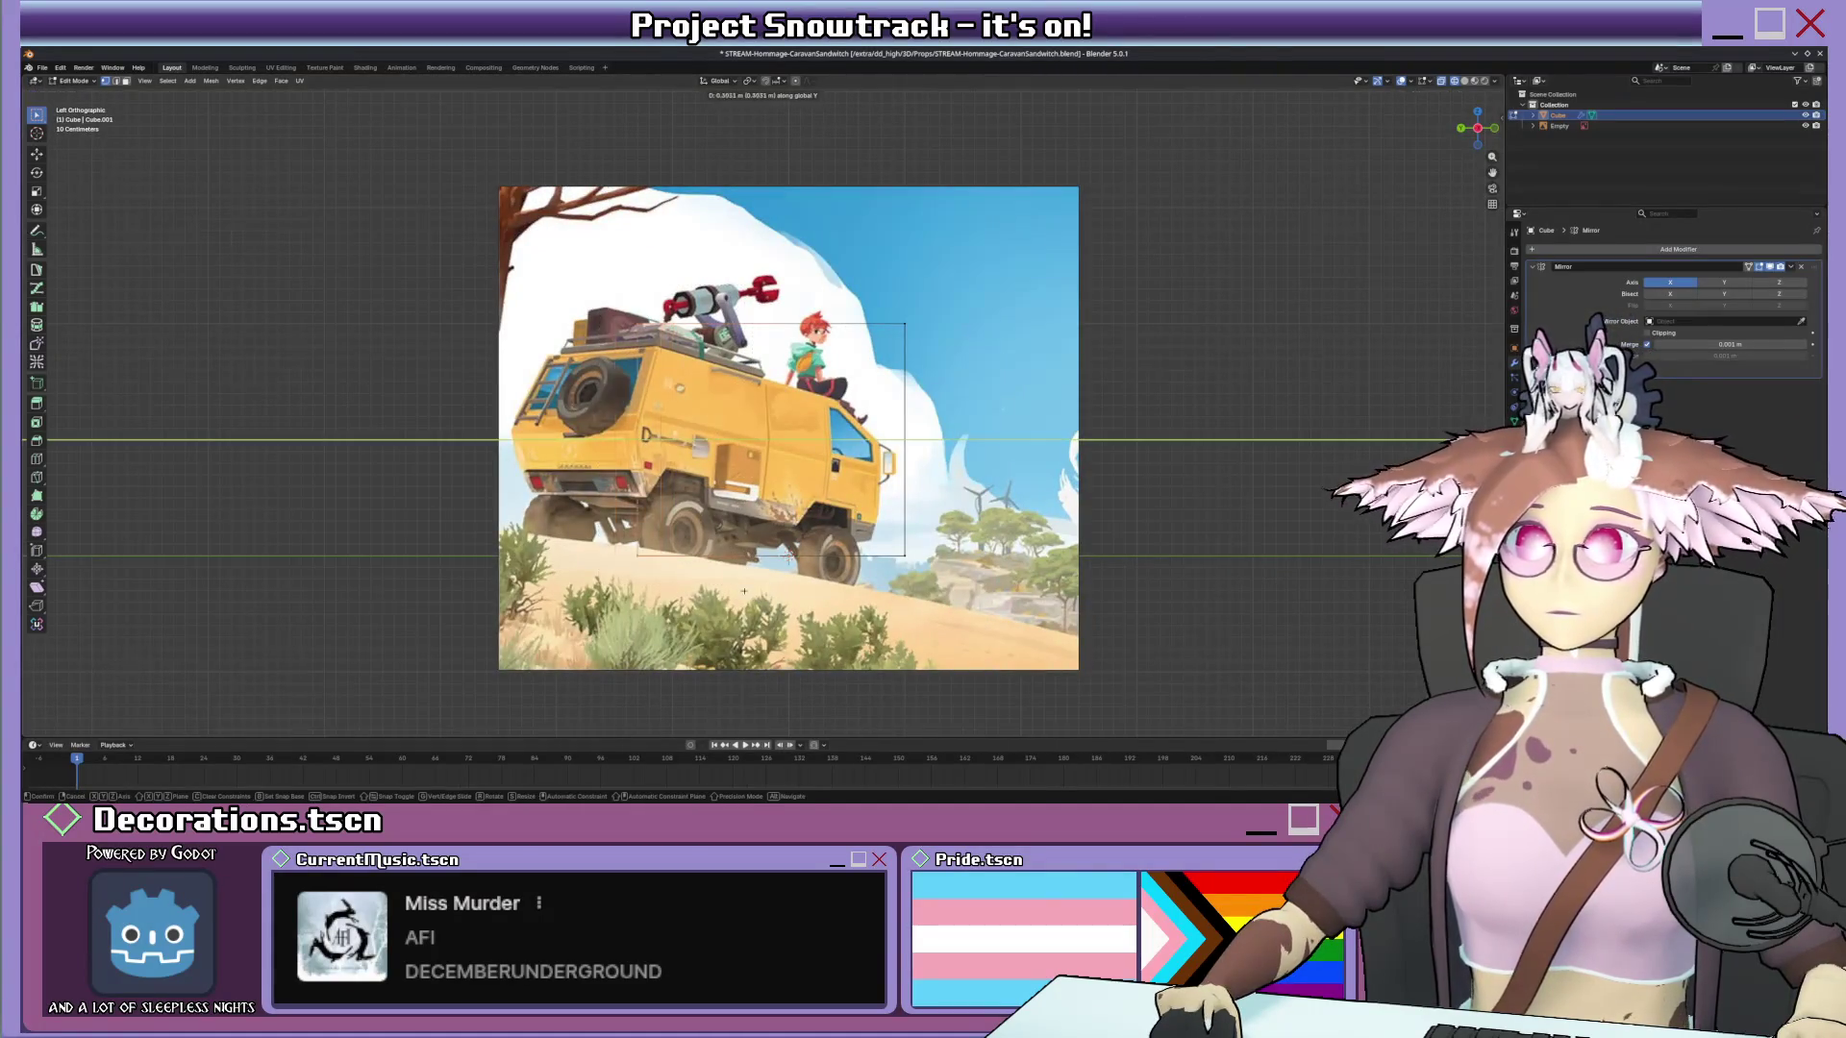
type("1")
key("Return")
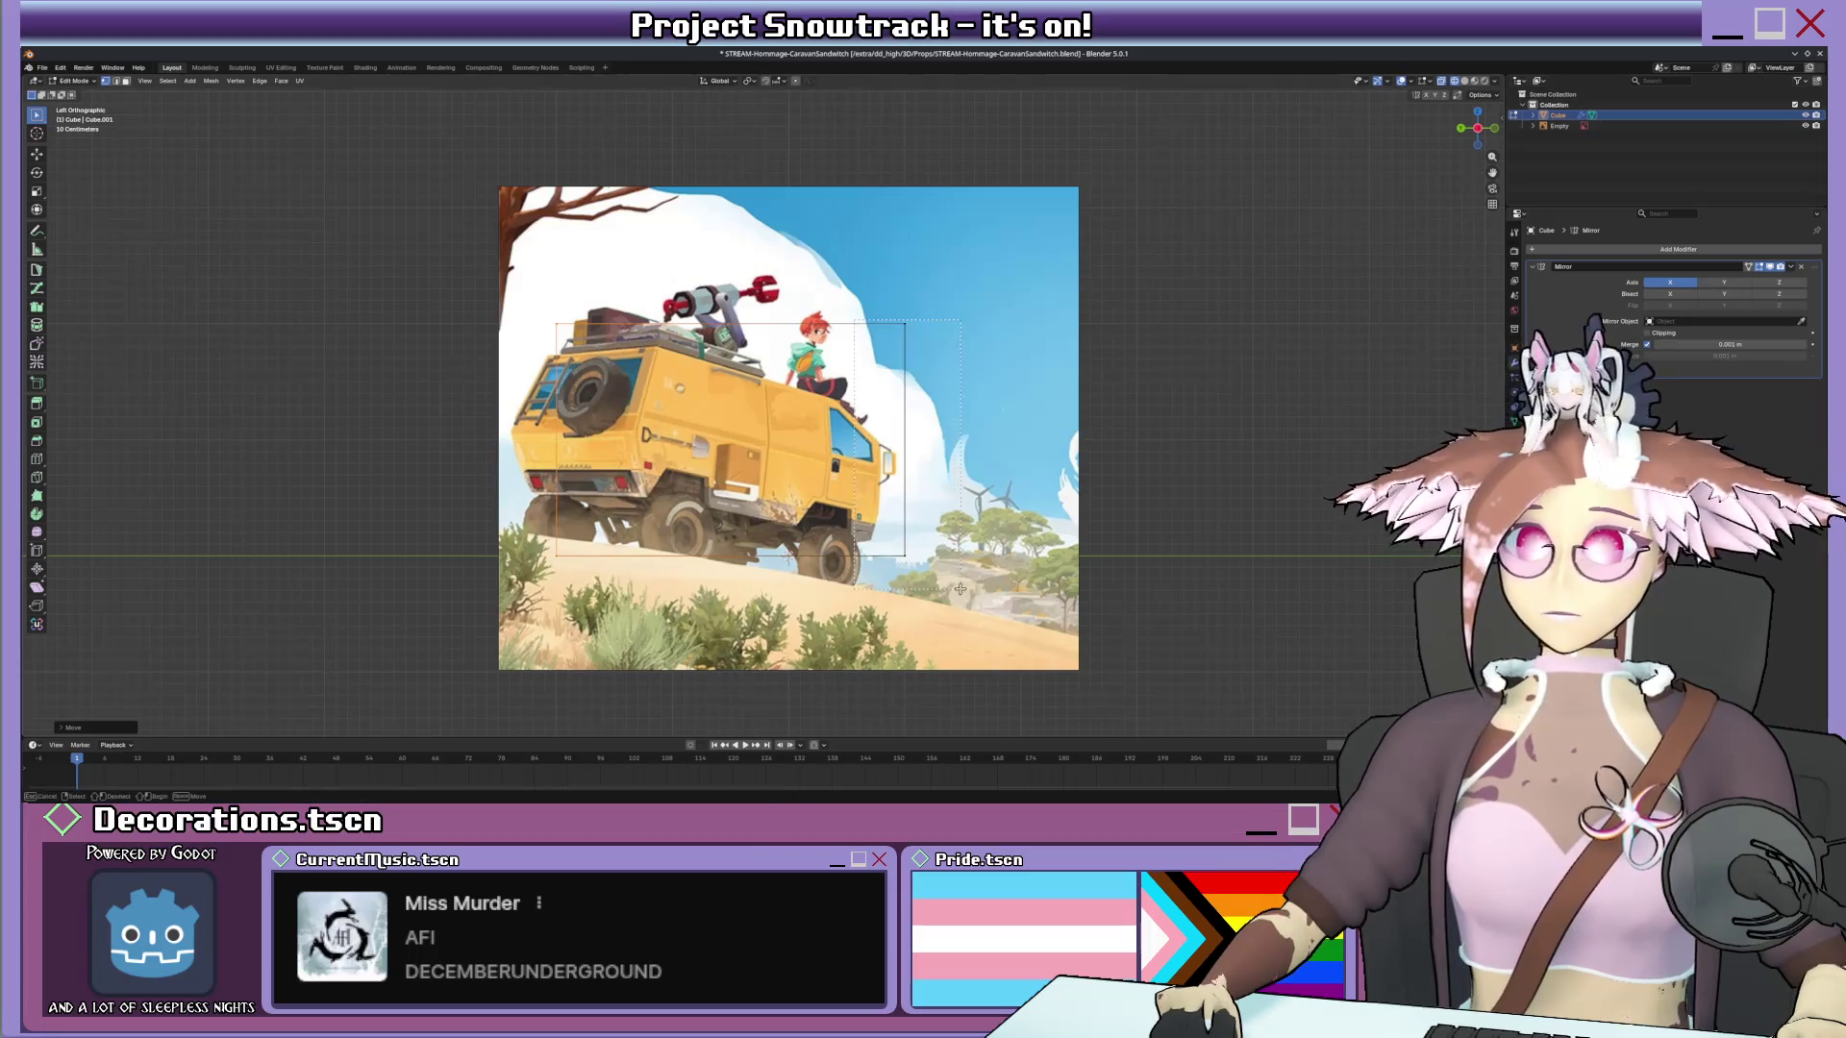
middle_click_drag(967, 332, 928, 356)
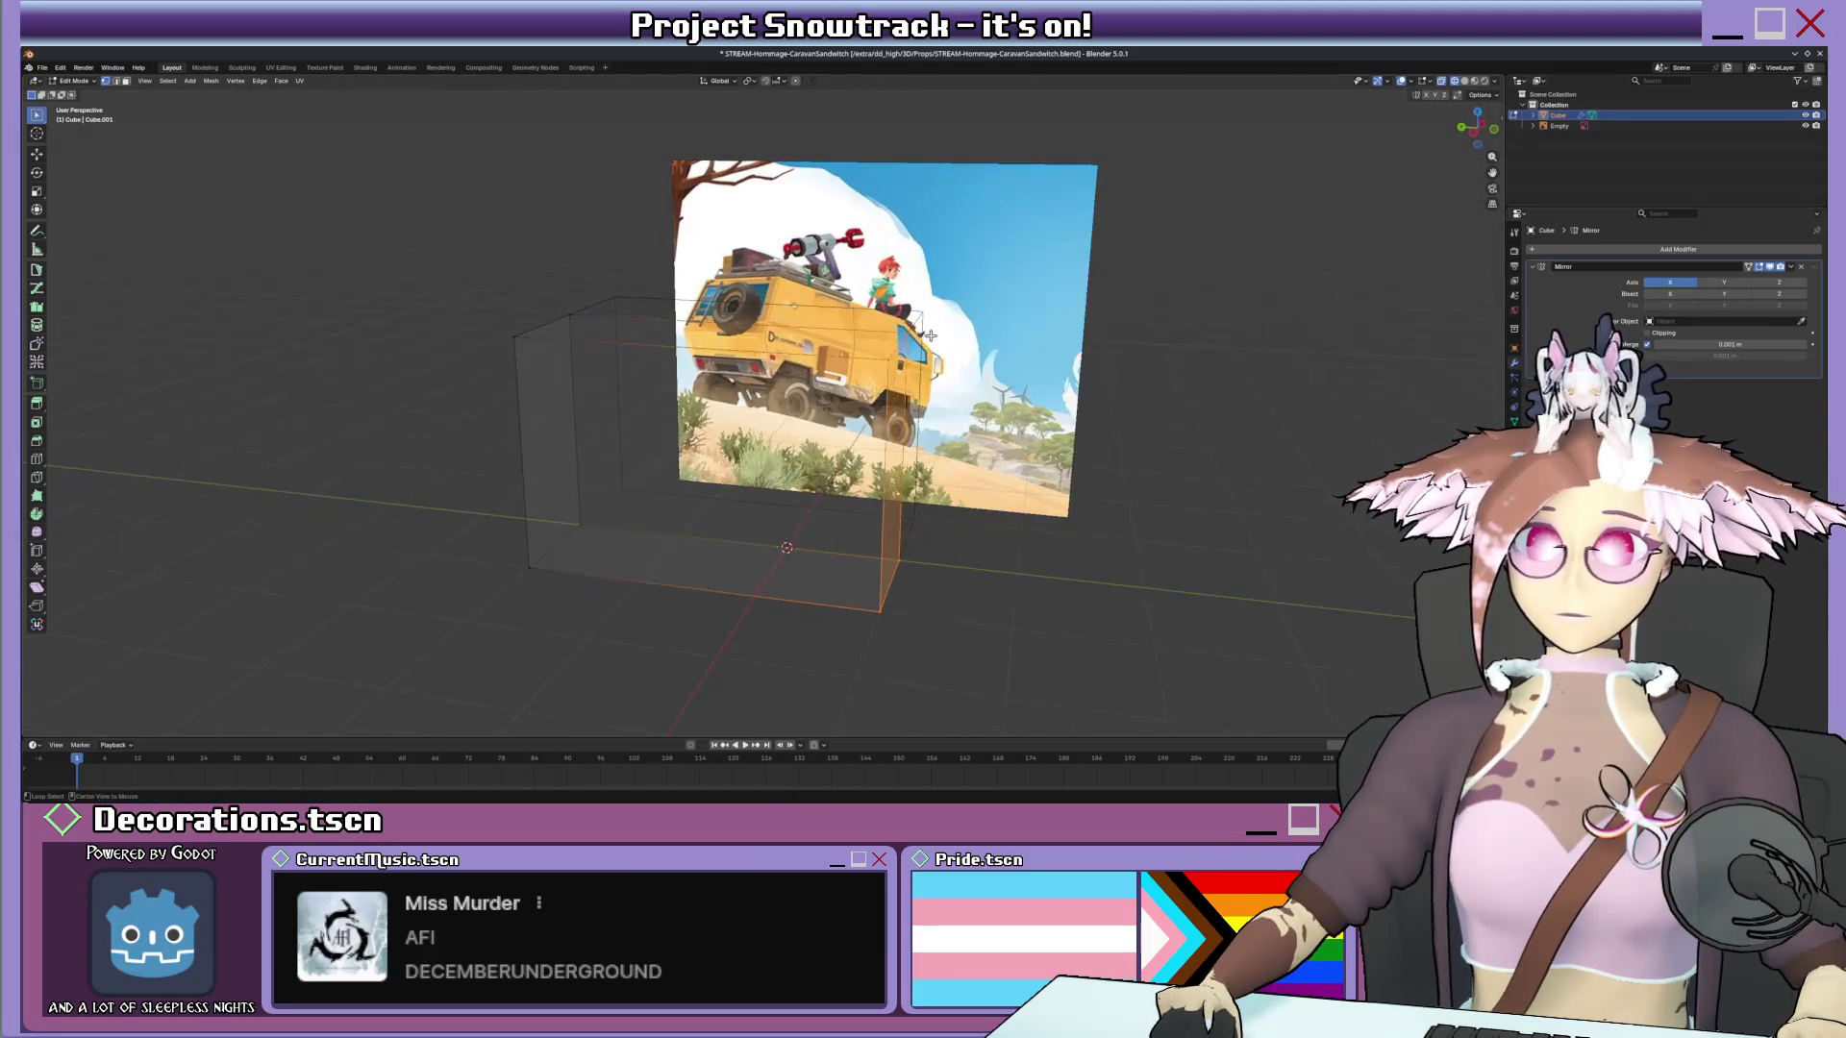
key("ctrl+b")
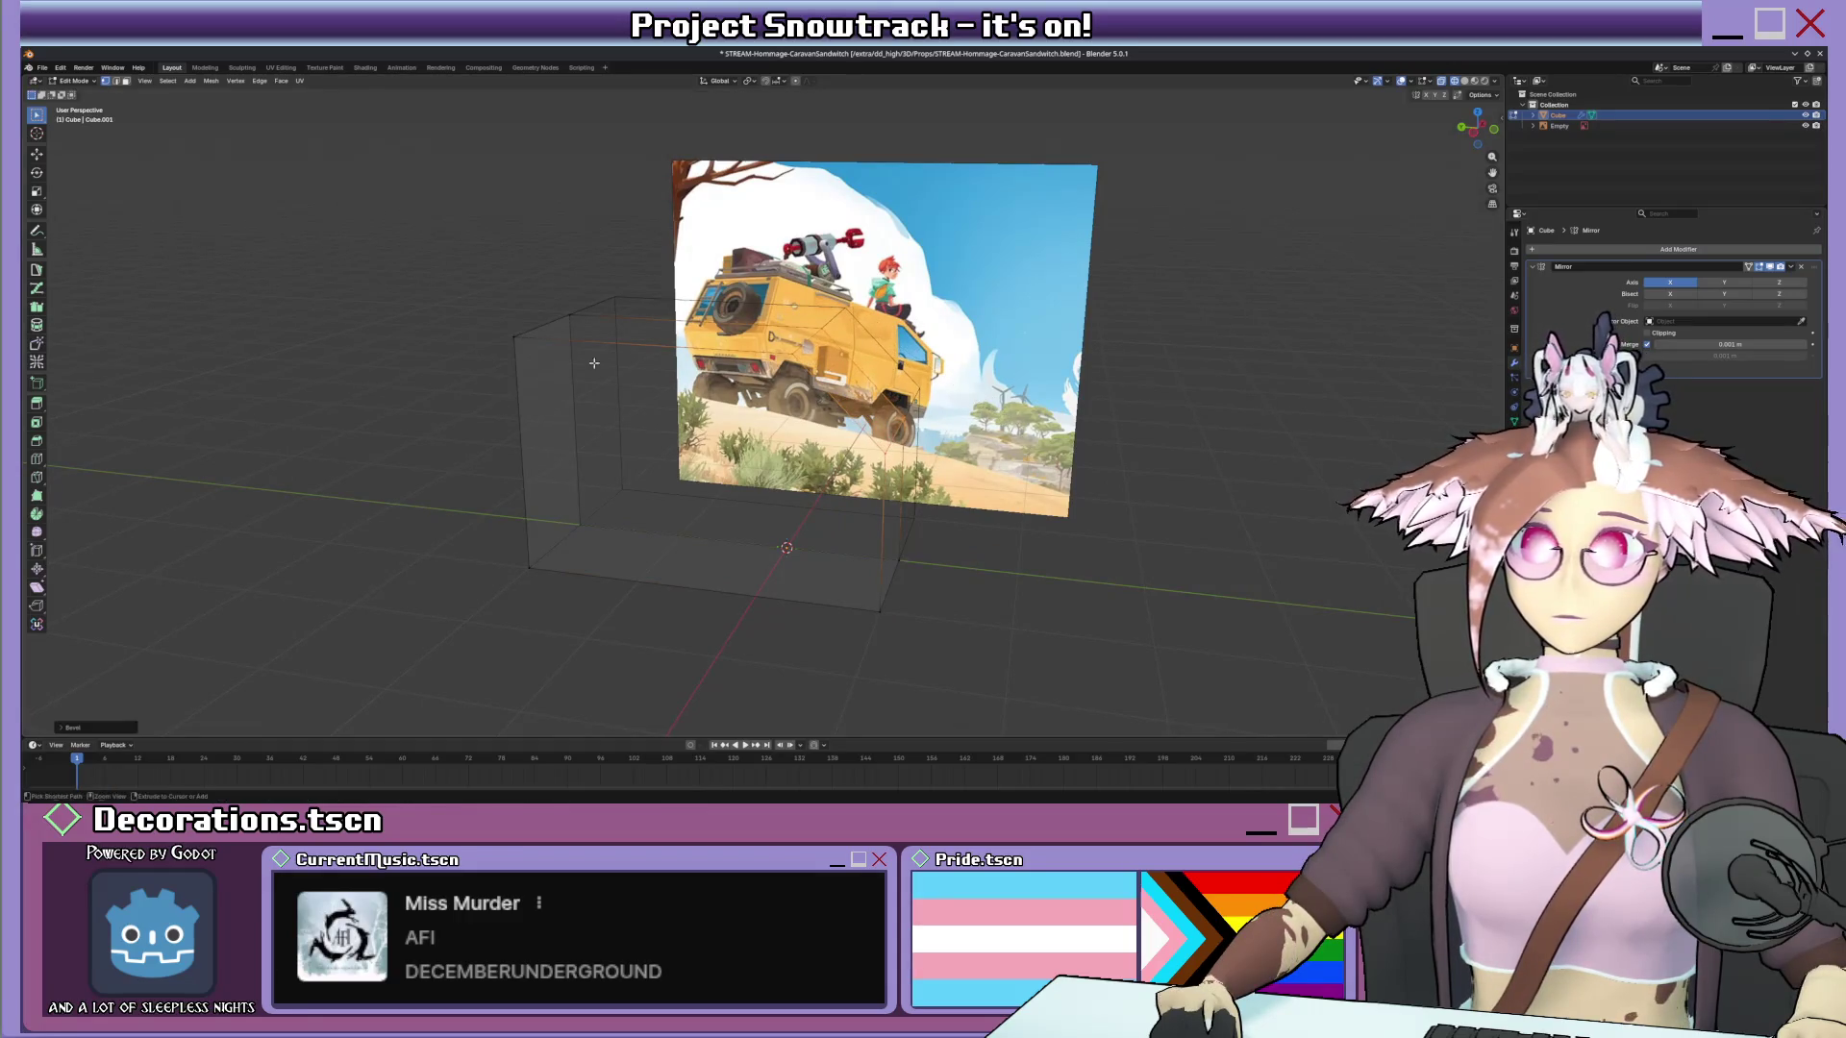
key("Escape")
left_click(580, 528)
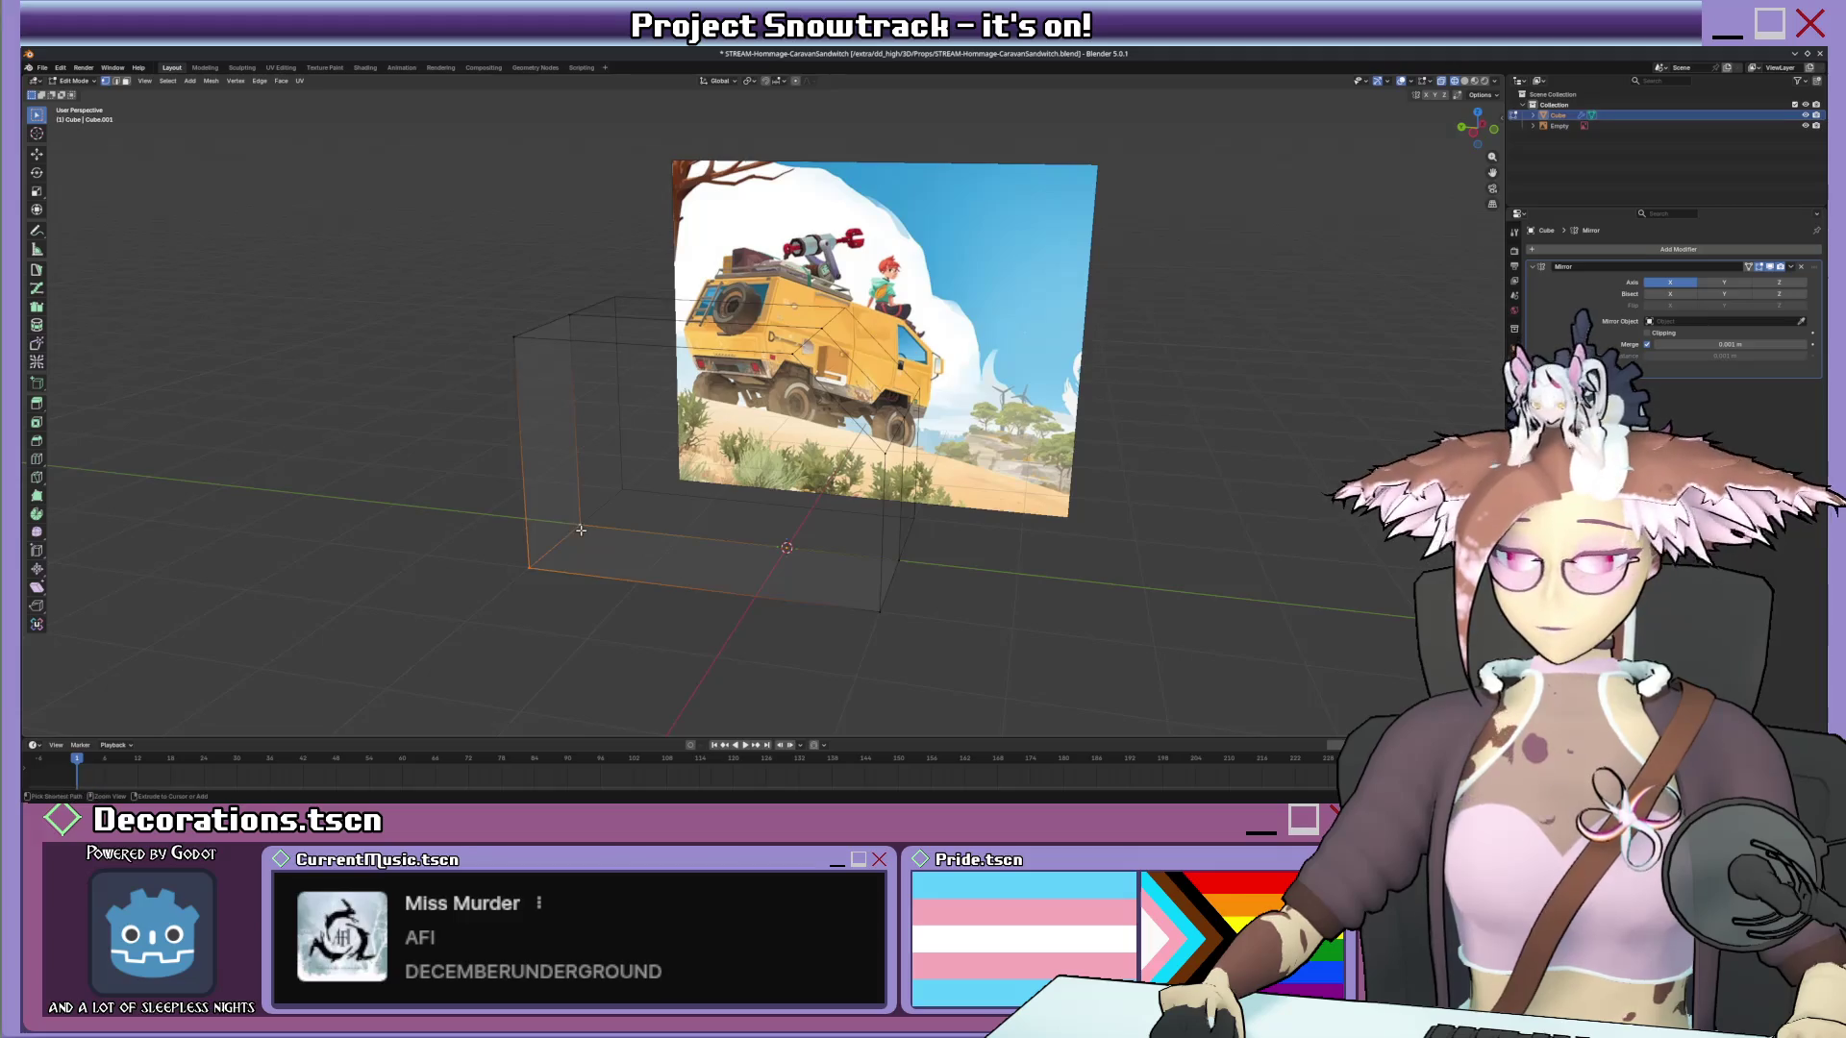
key("ctrl+b")
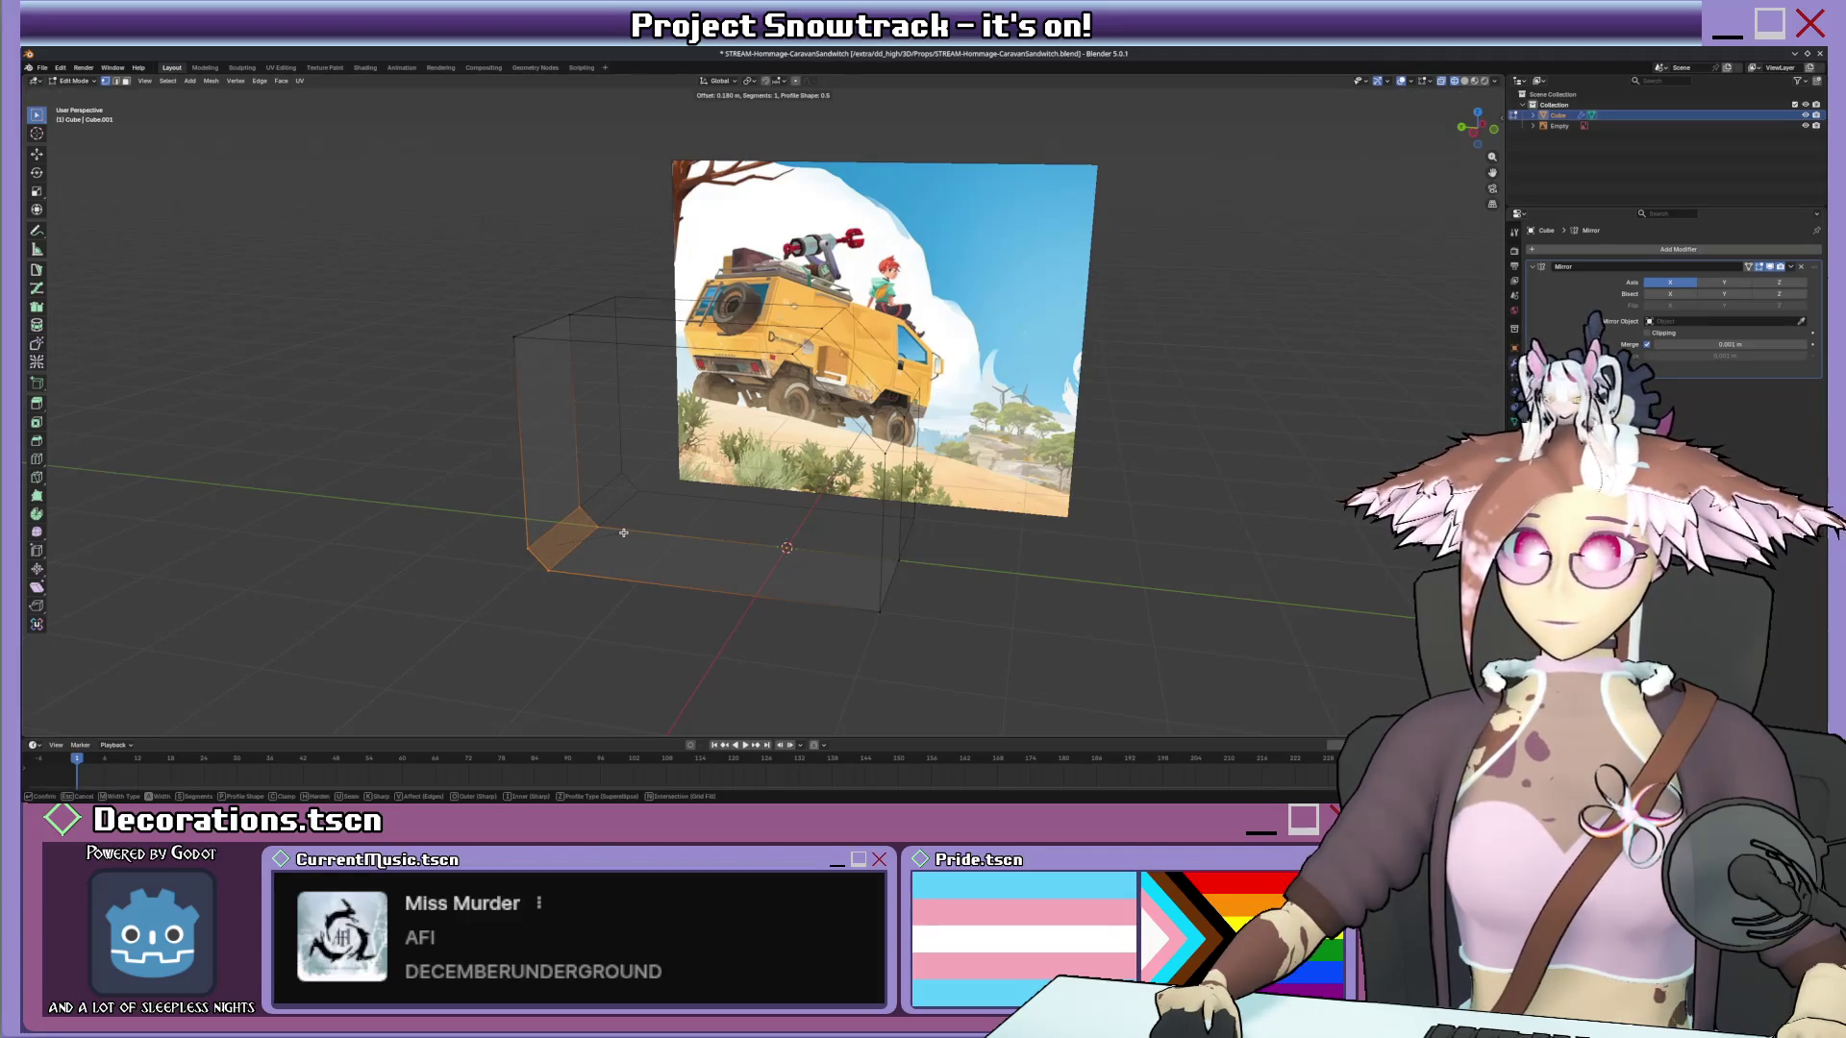
left_click(630, 534)
key("KP_1")
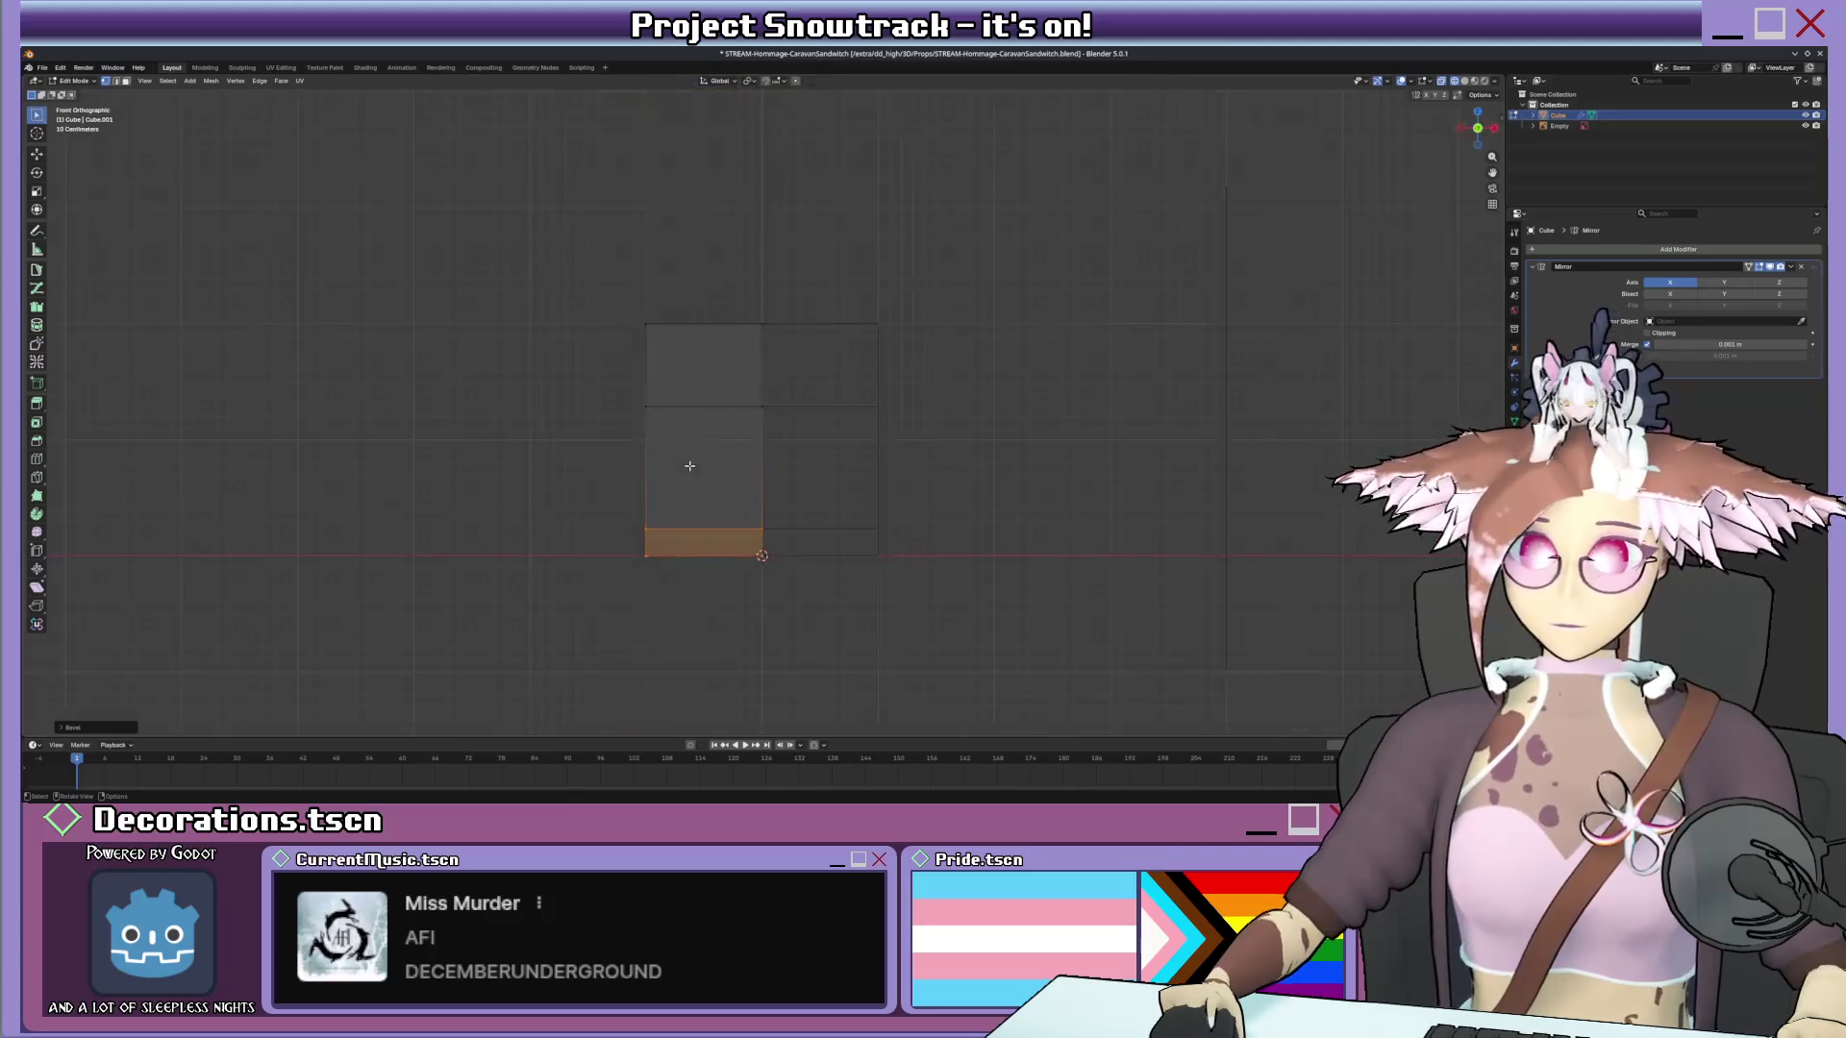
From the left view, move the body's edges along Y so the front follows the side reference.
middle_click_drag(628, 535, 690, 466)
key("ctrl+KP_3")
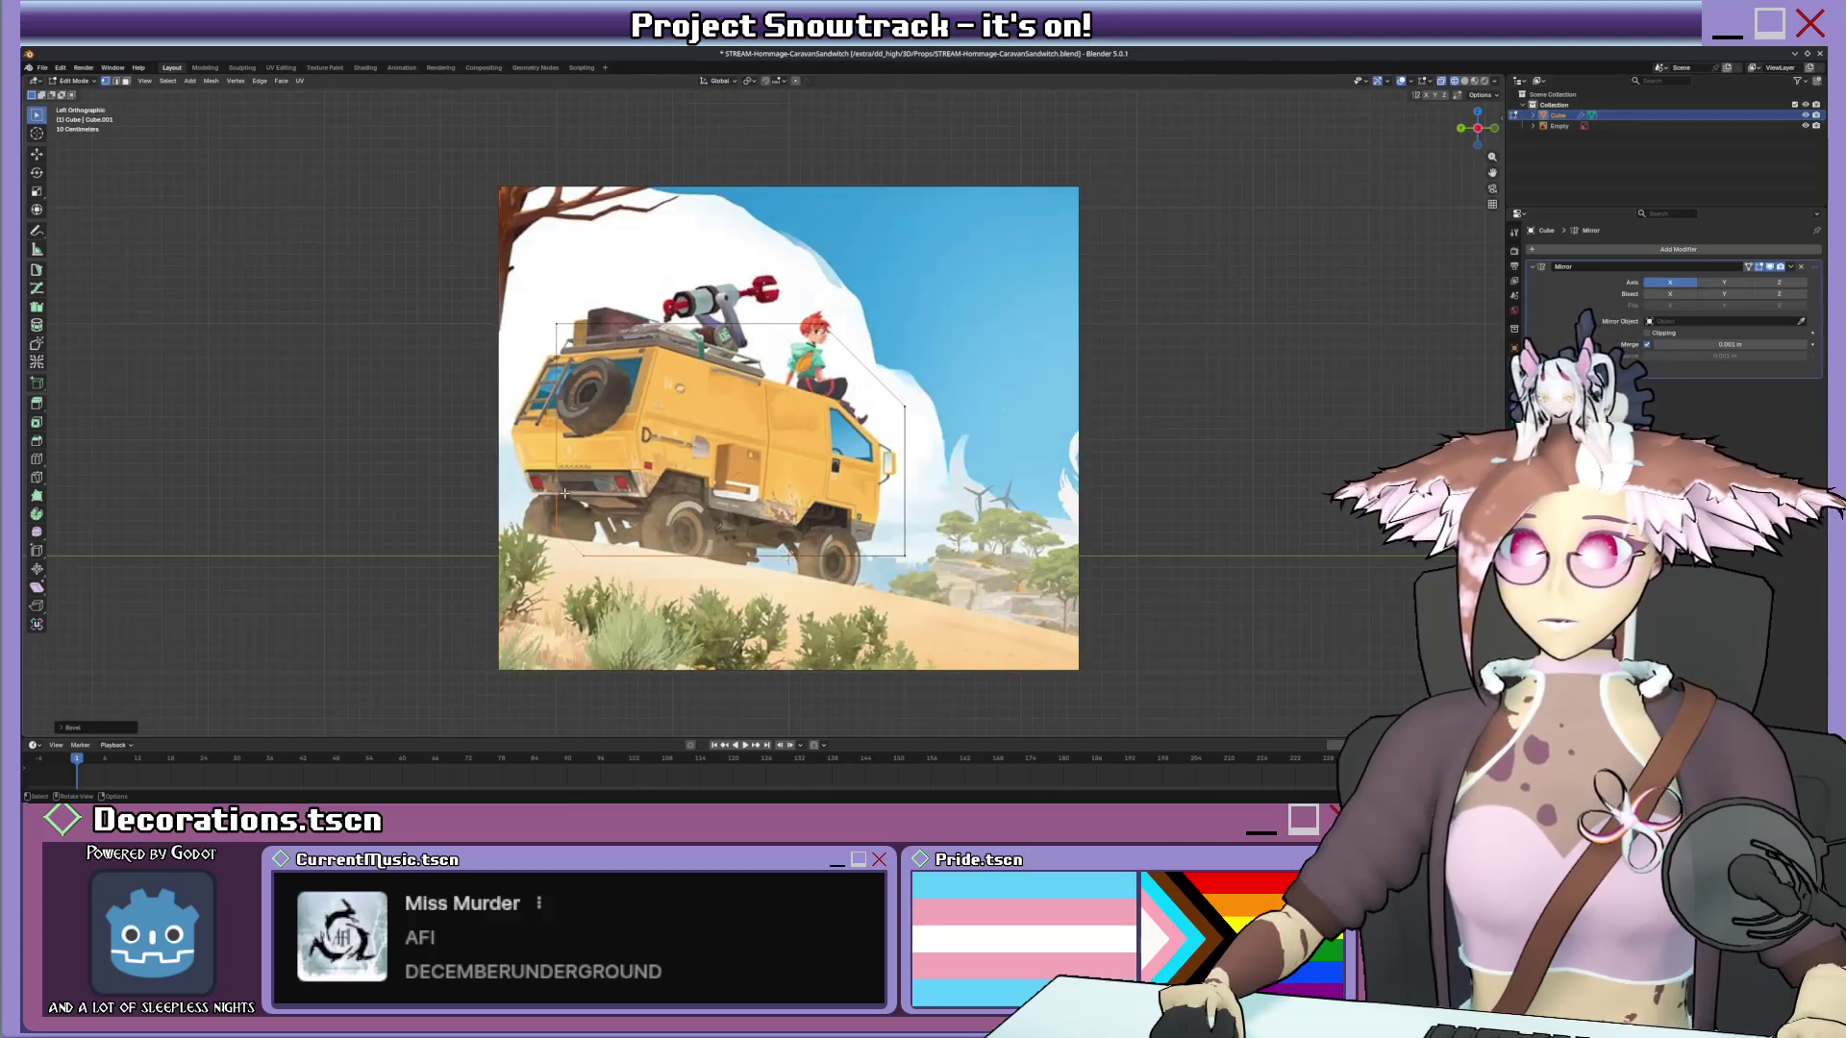
key("g")
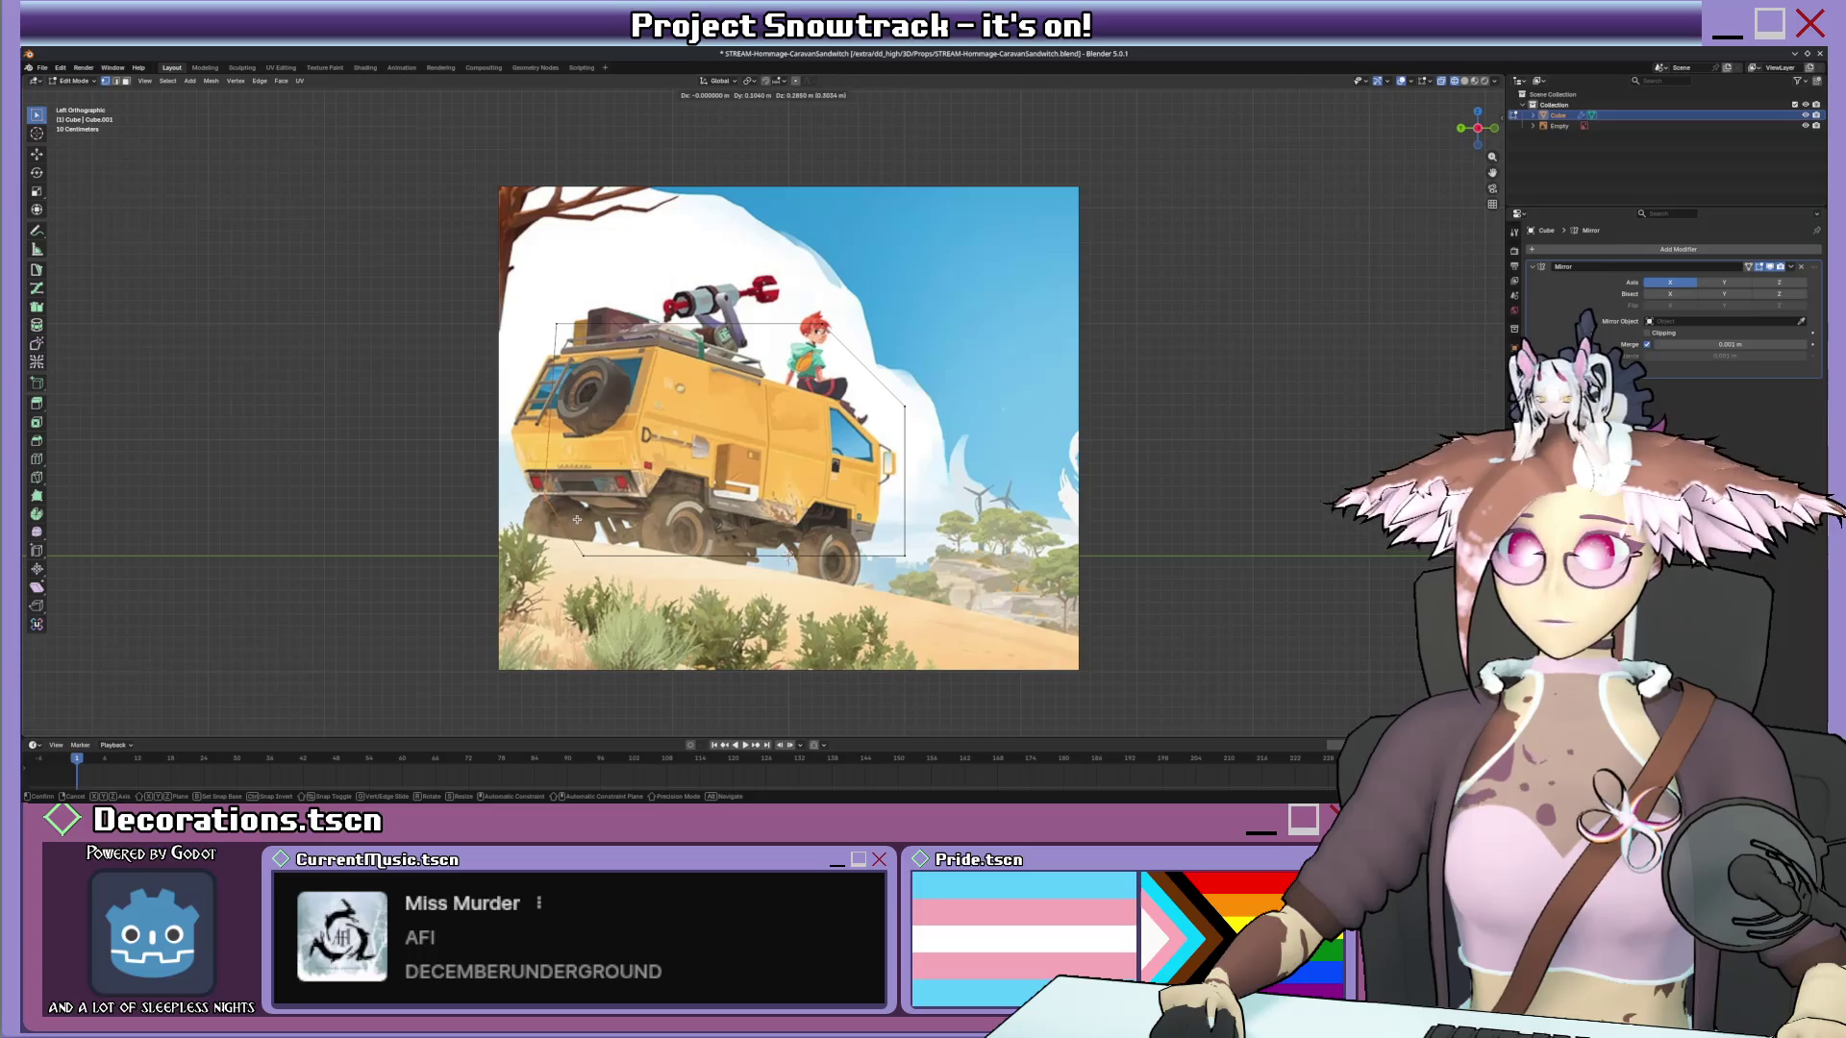
left_click(576, 512)
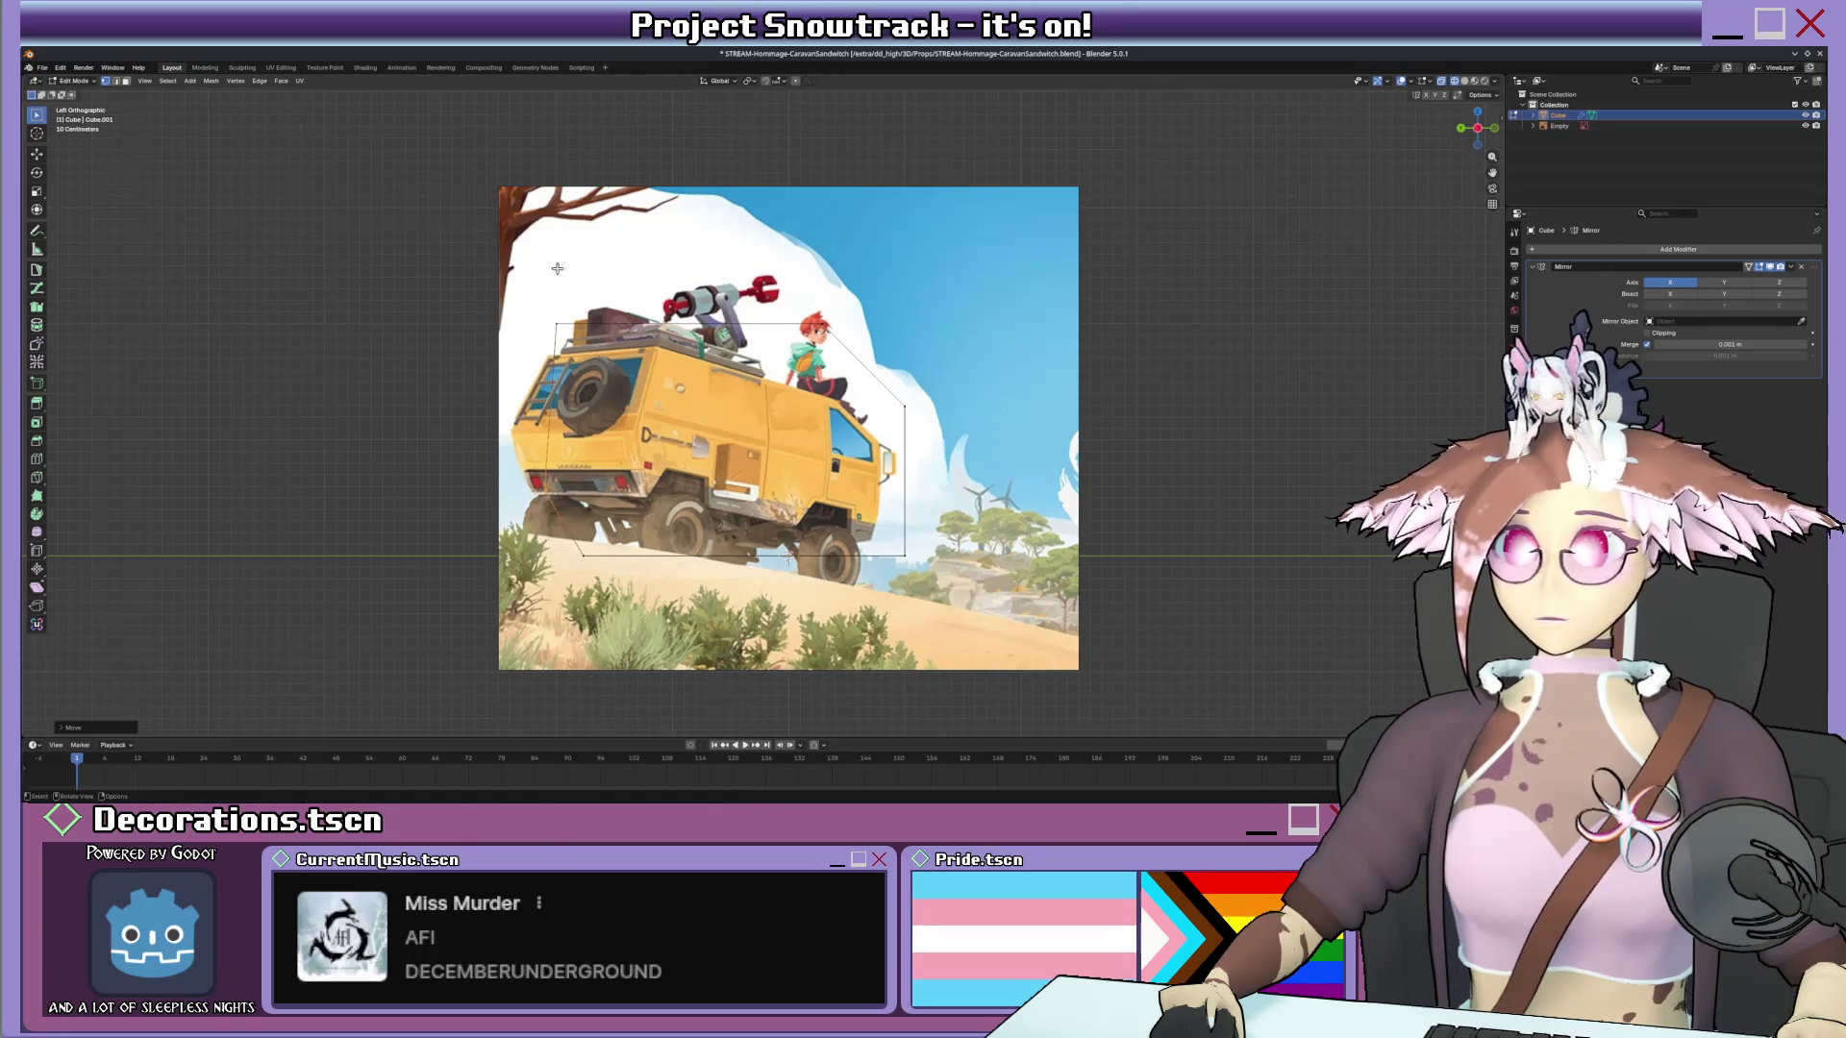
left_click(603, 351)
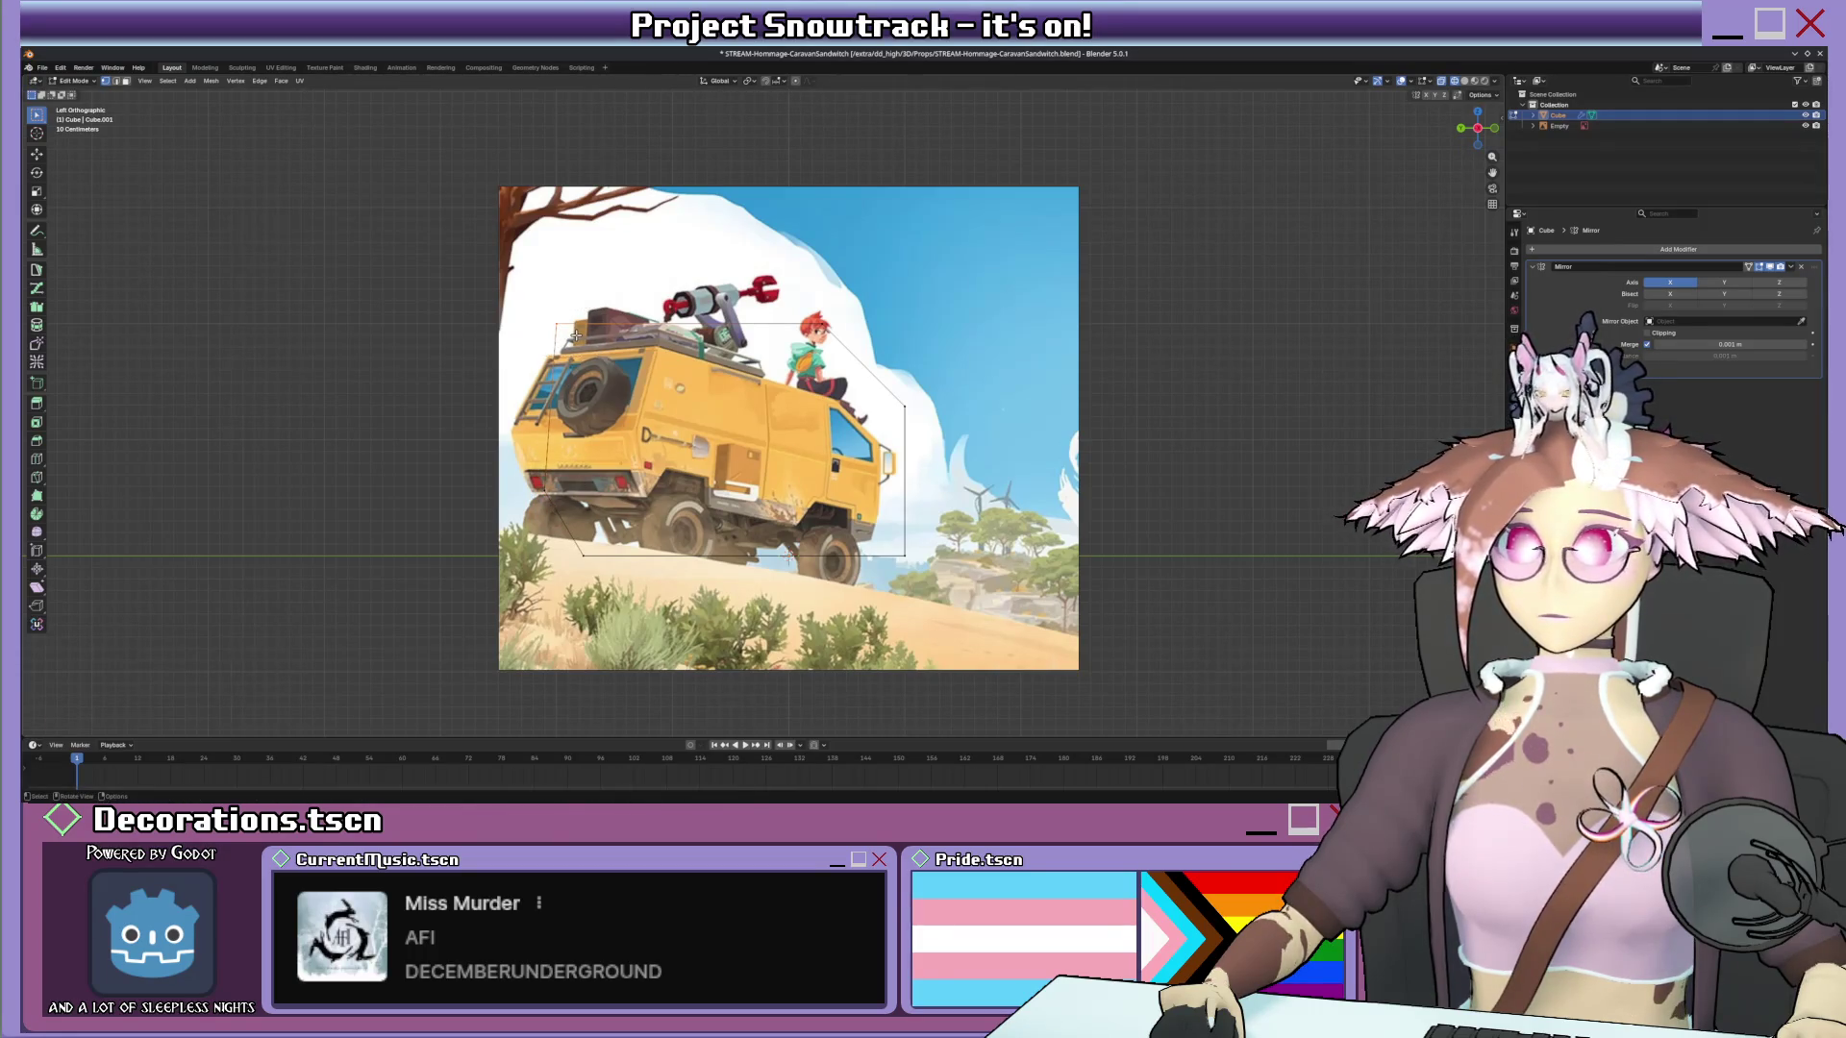
key("g")
key("y")
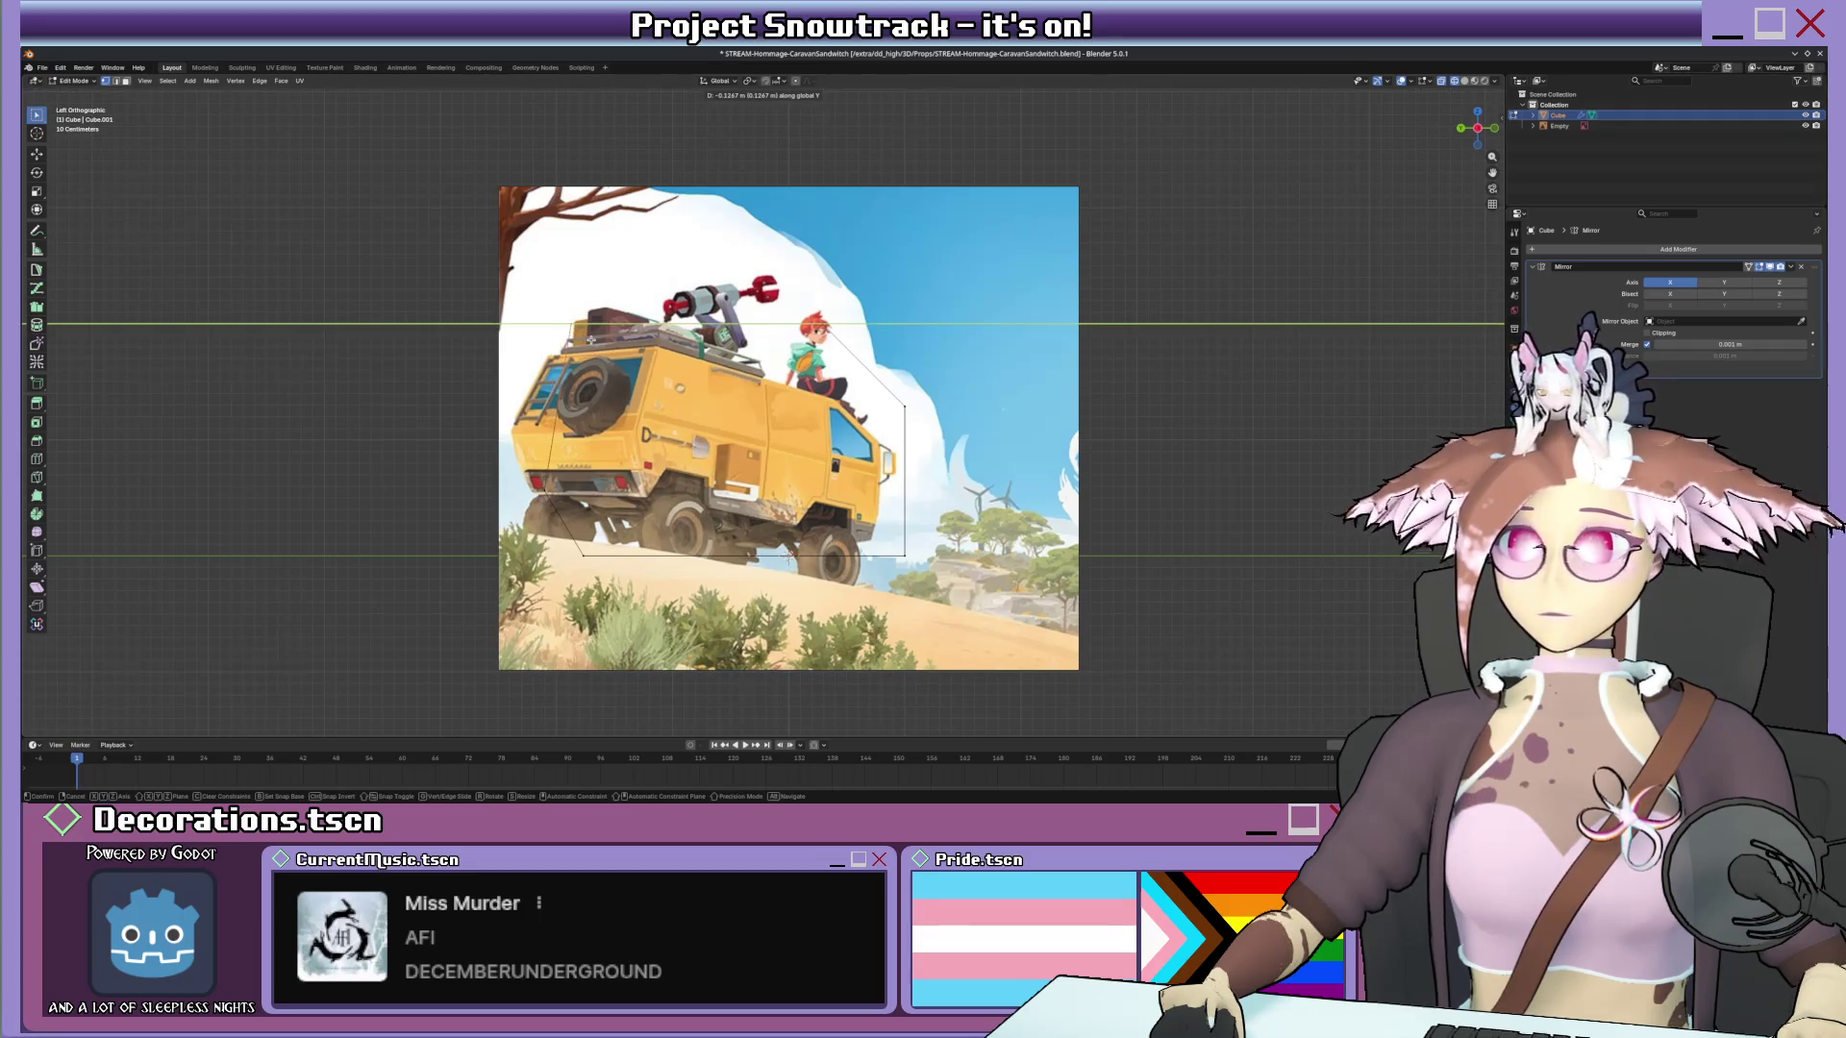
left_click(702, 465)
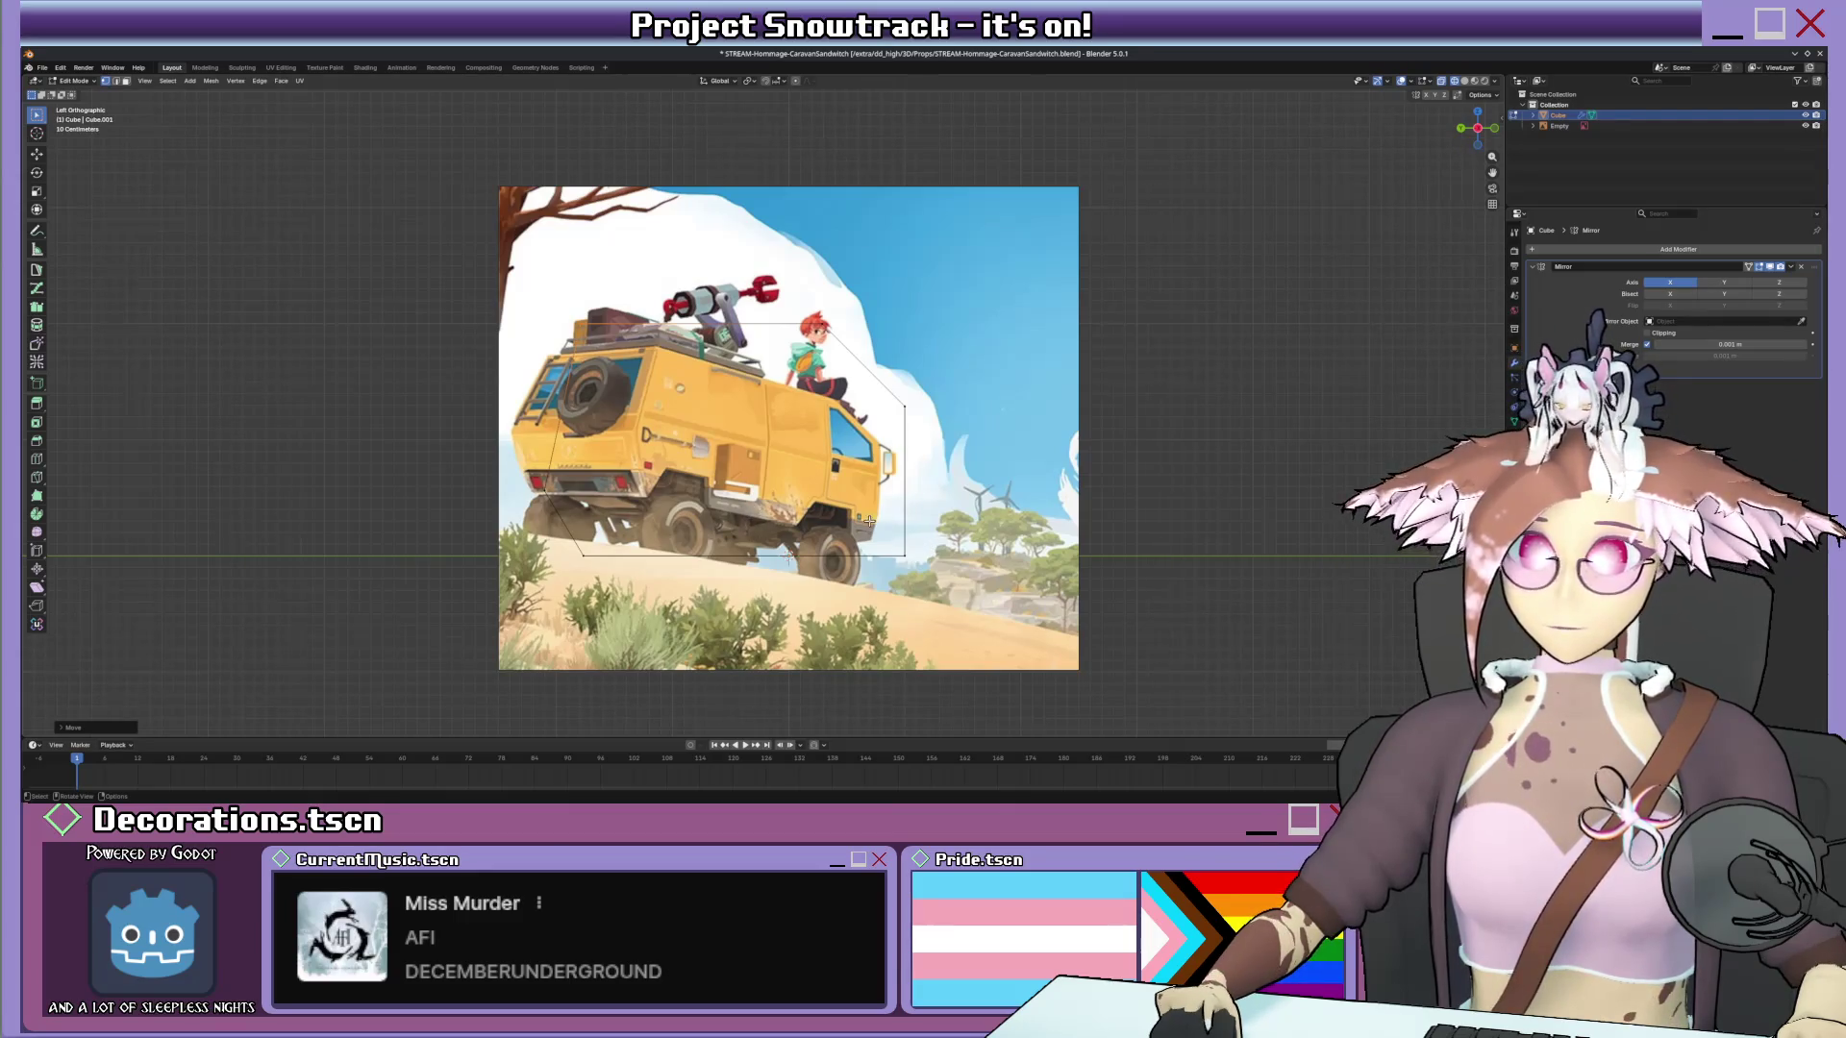
Cancel the corner bevel to keep it square and compare the blockout from both sides.
key("ctrl+b")
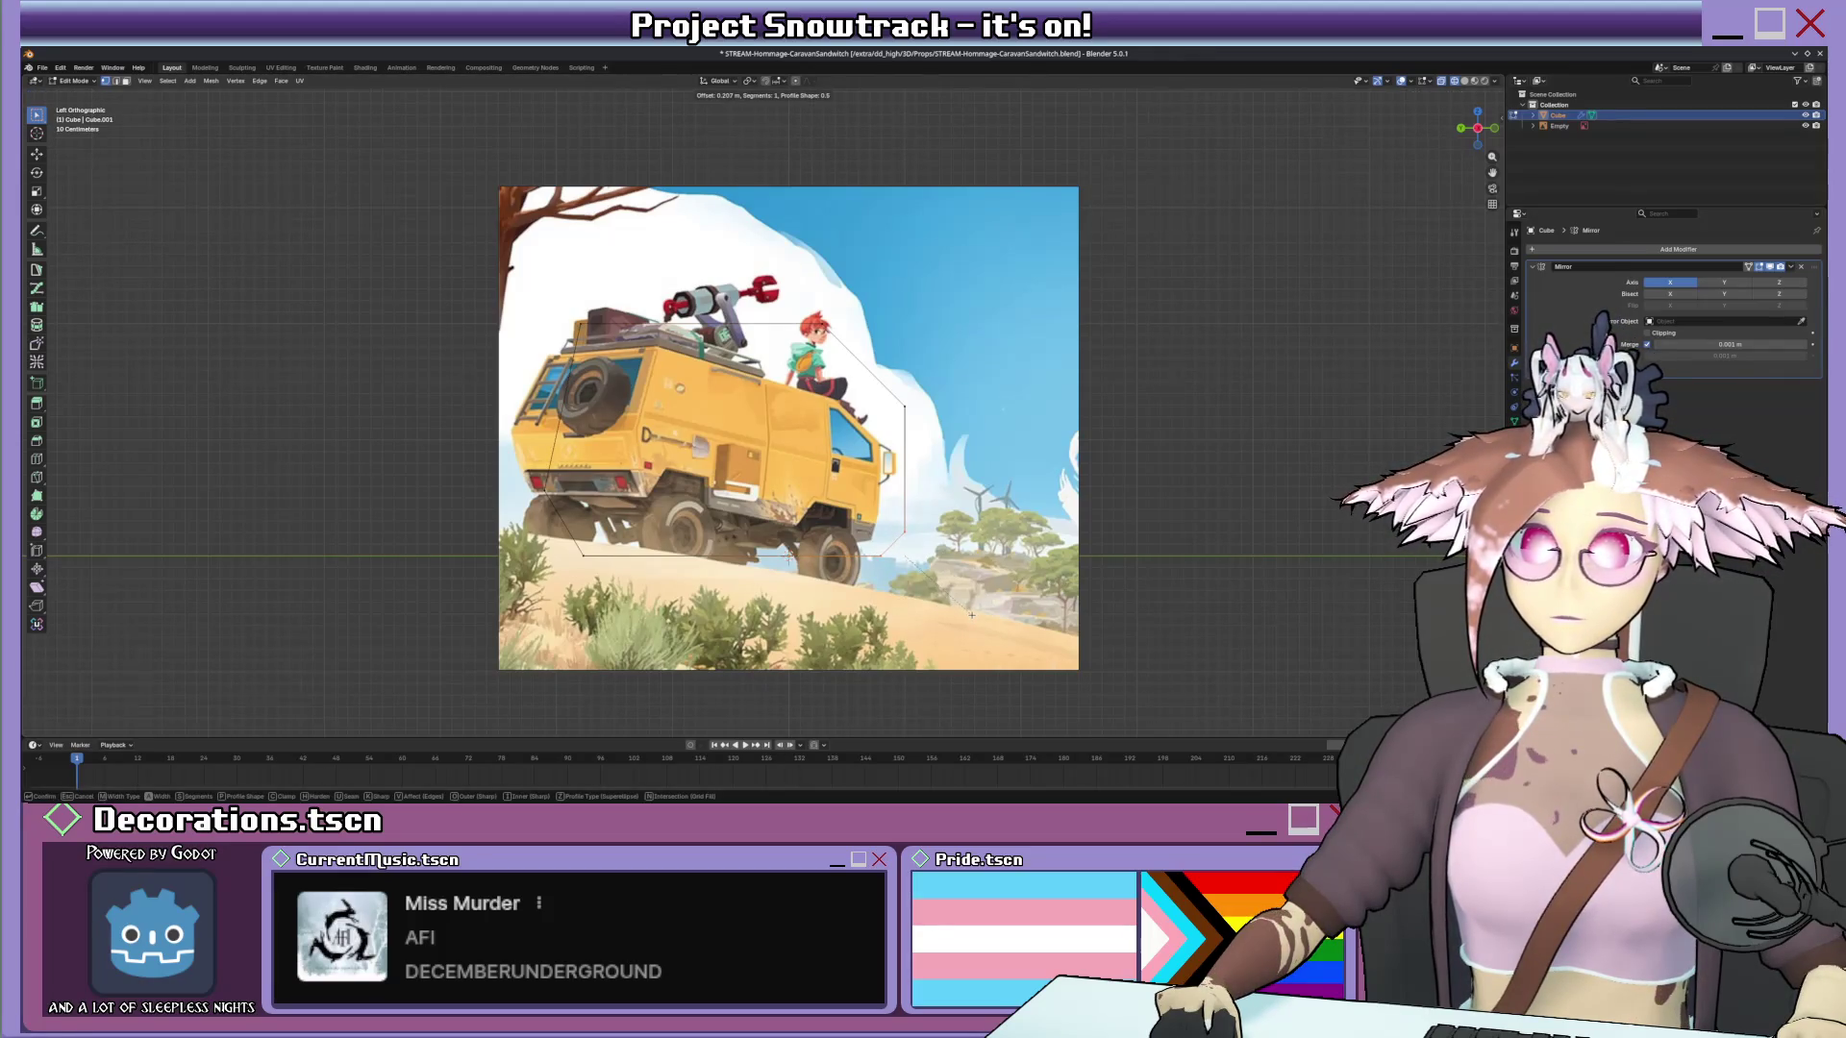
key("Escape")
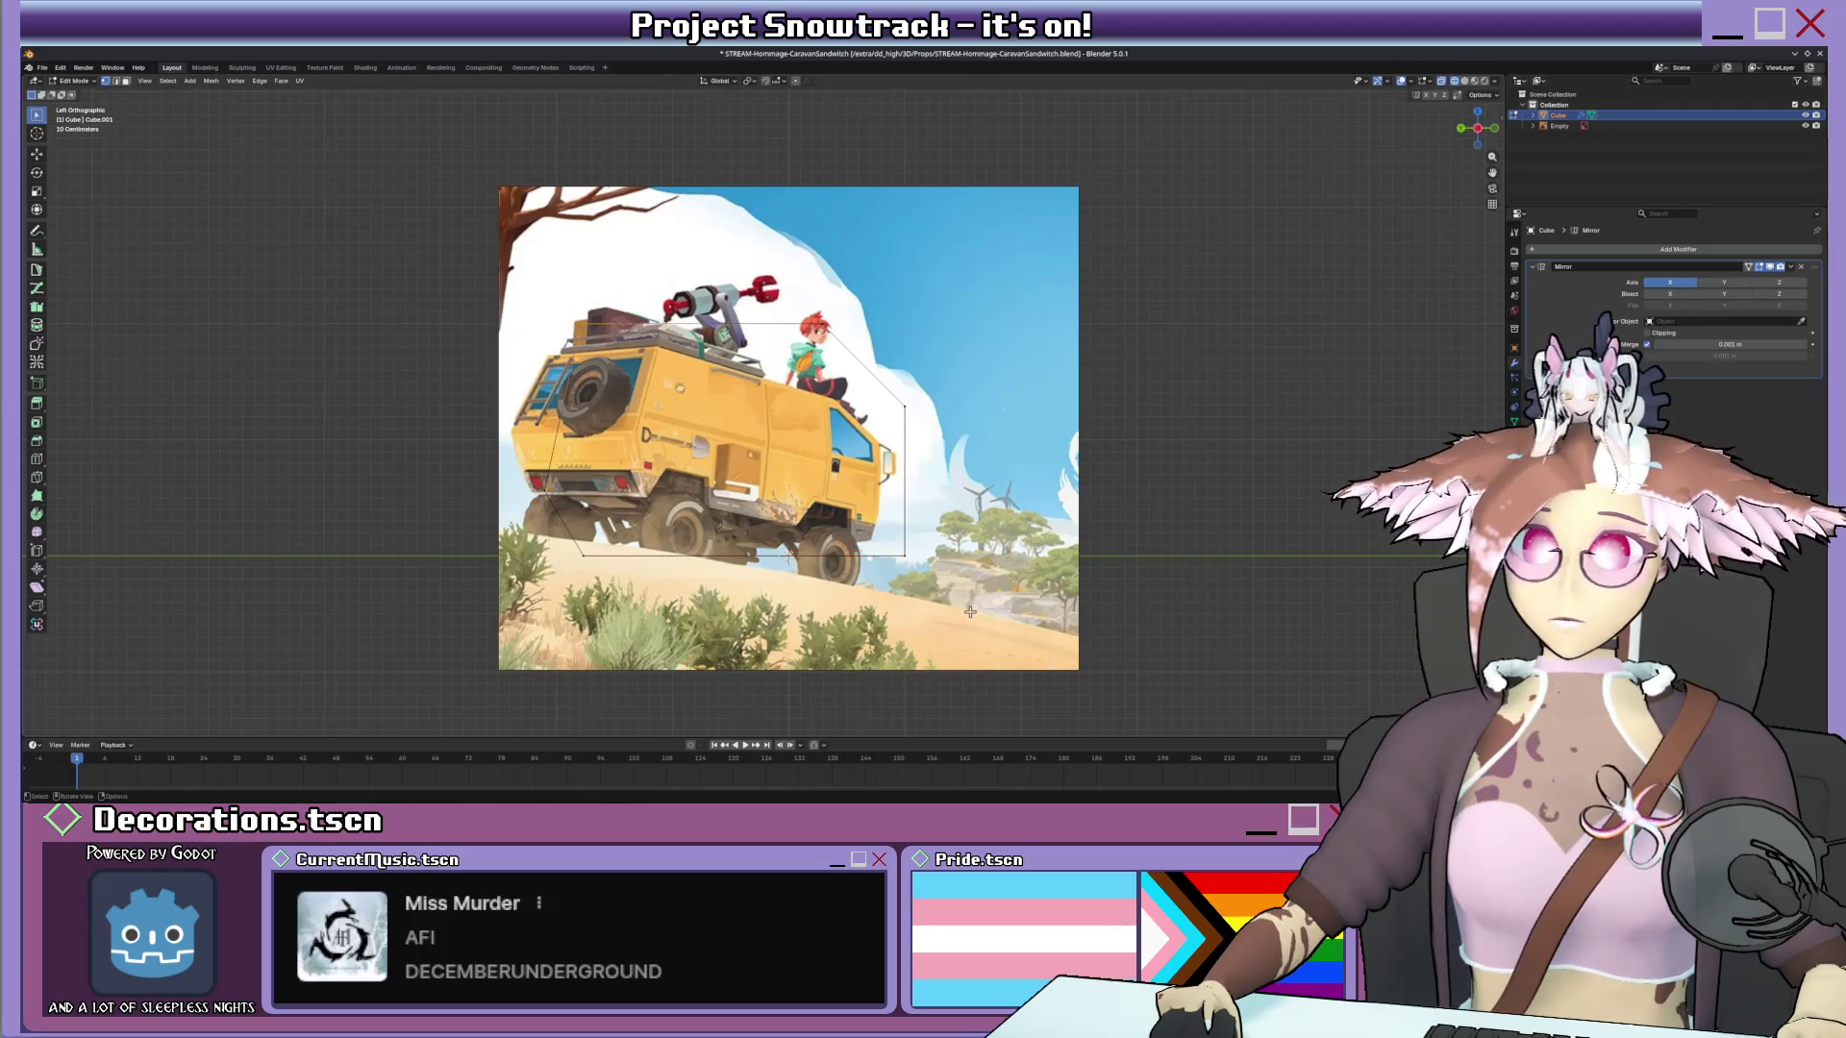
key("KP_3")
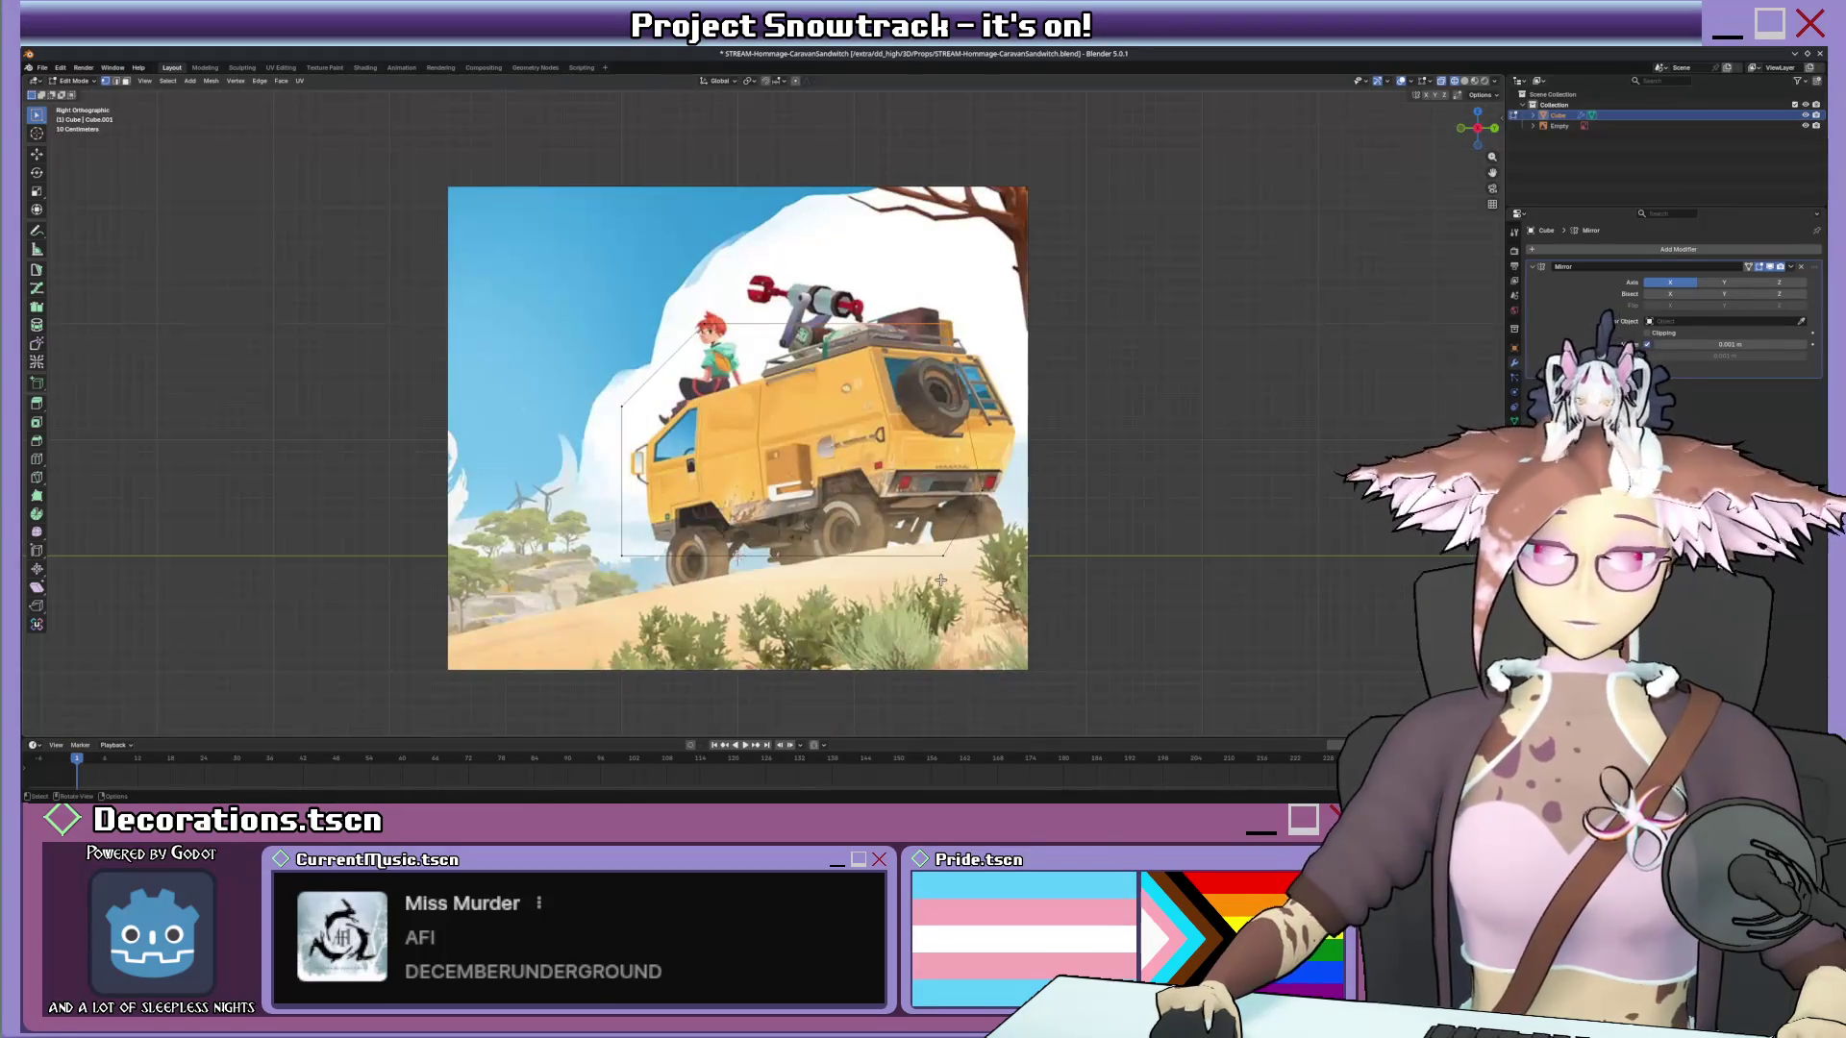
key("ctrl+KP_3")
scroll(940, 580, "up", 2)
scroll(783, 521, "up", 2)
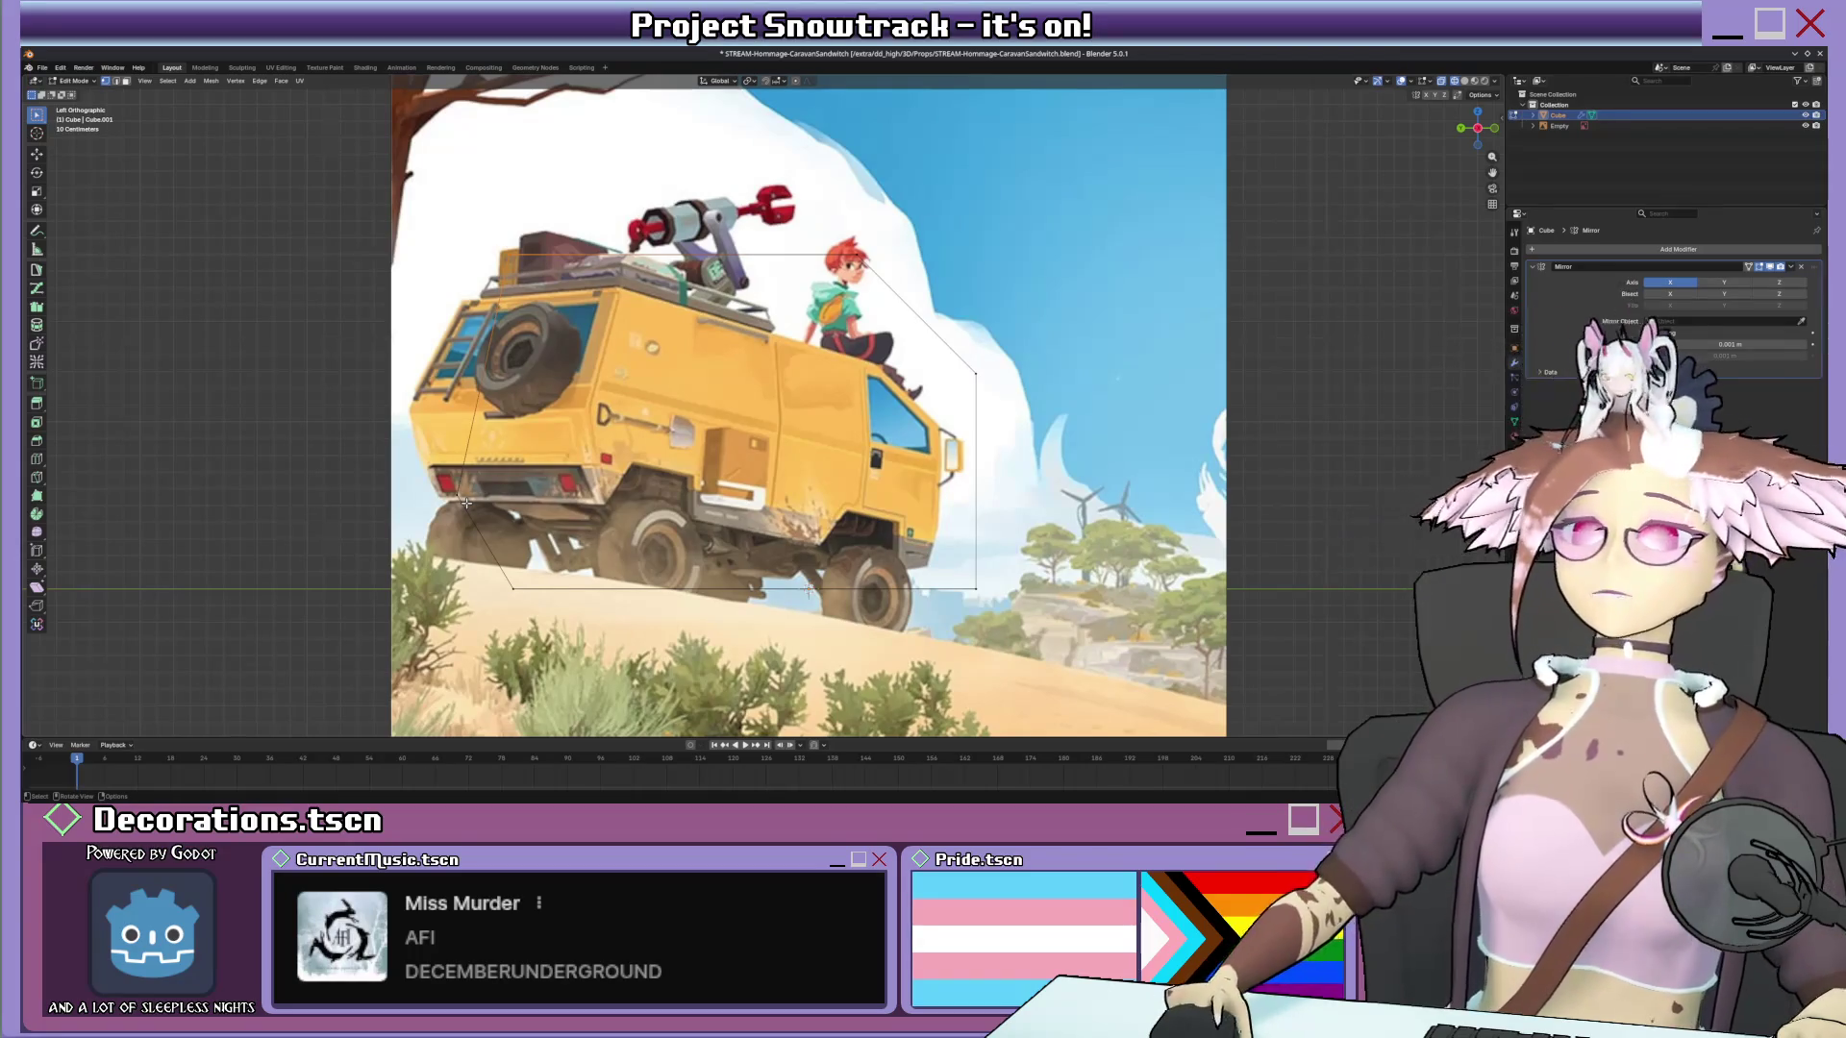
scroll(762, 442, "down", 2)
Move the cab-front vertices vertically and along the van's length to match the cab outline.
key("g")
key("z")
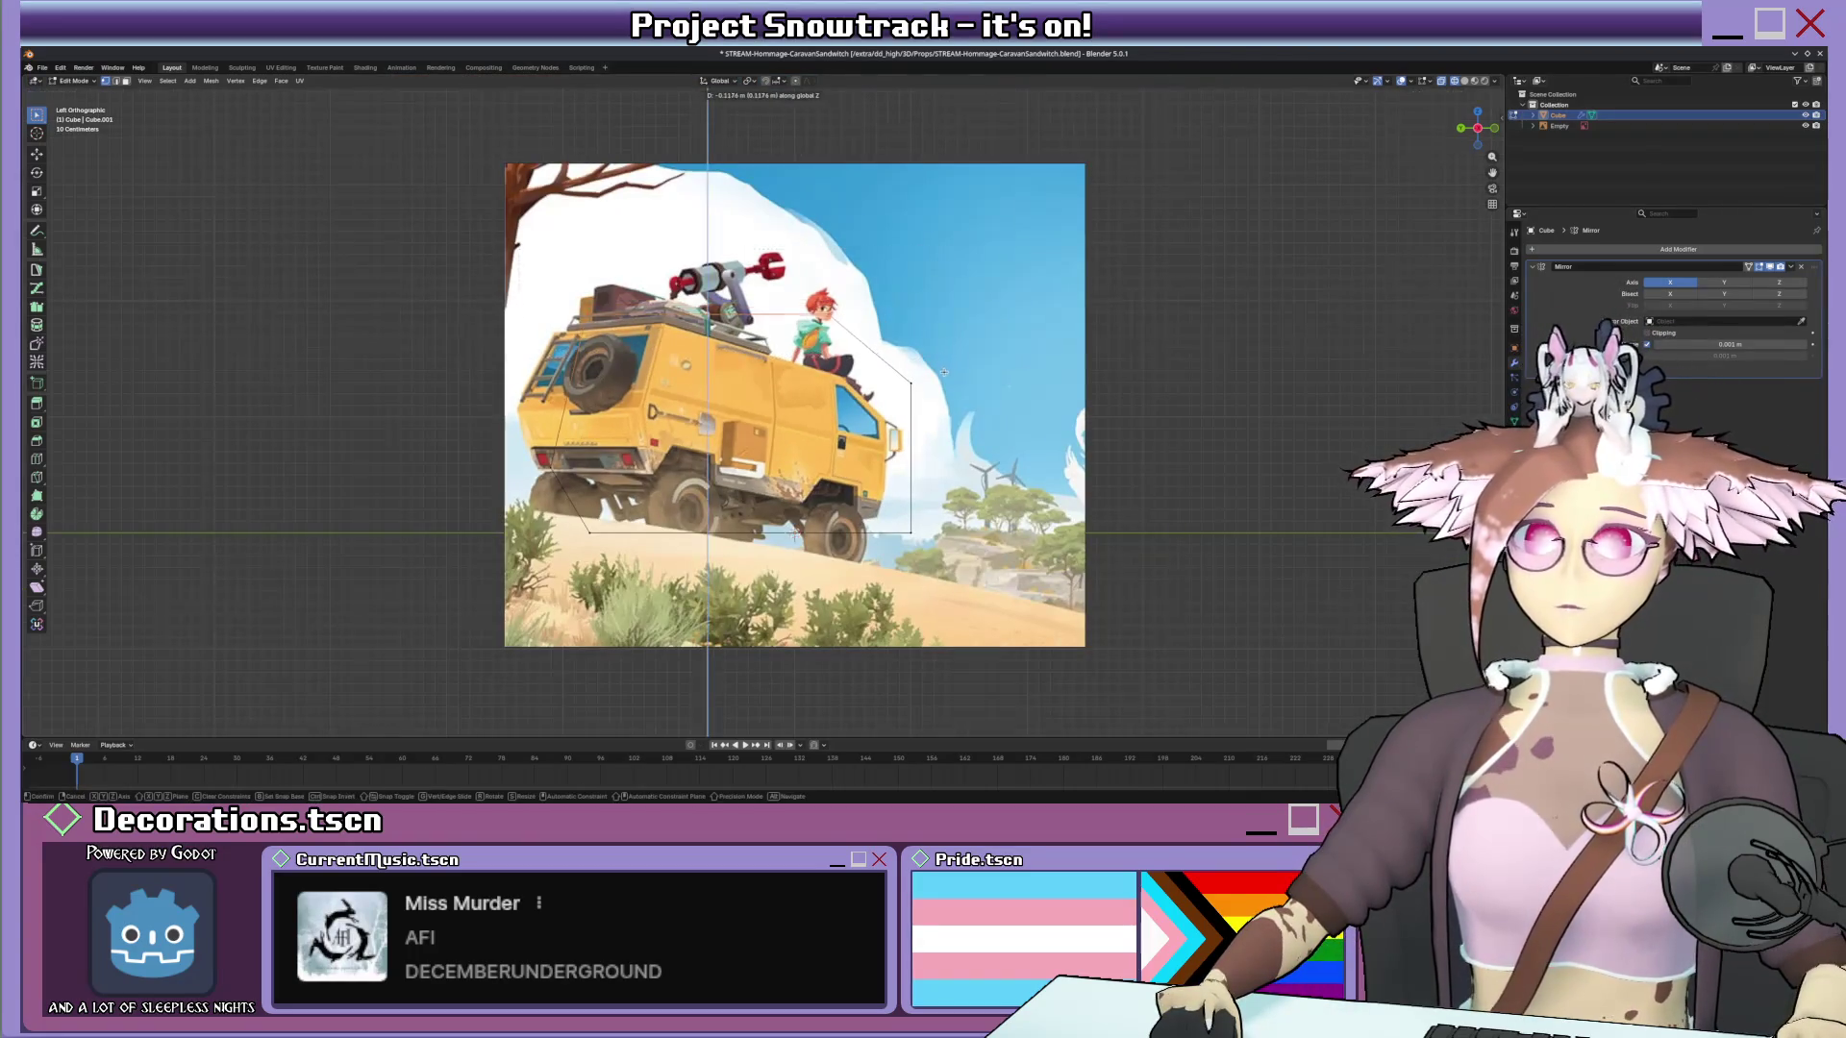
key("z")
key("z")
key("z")
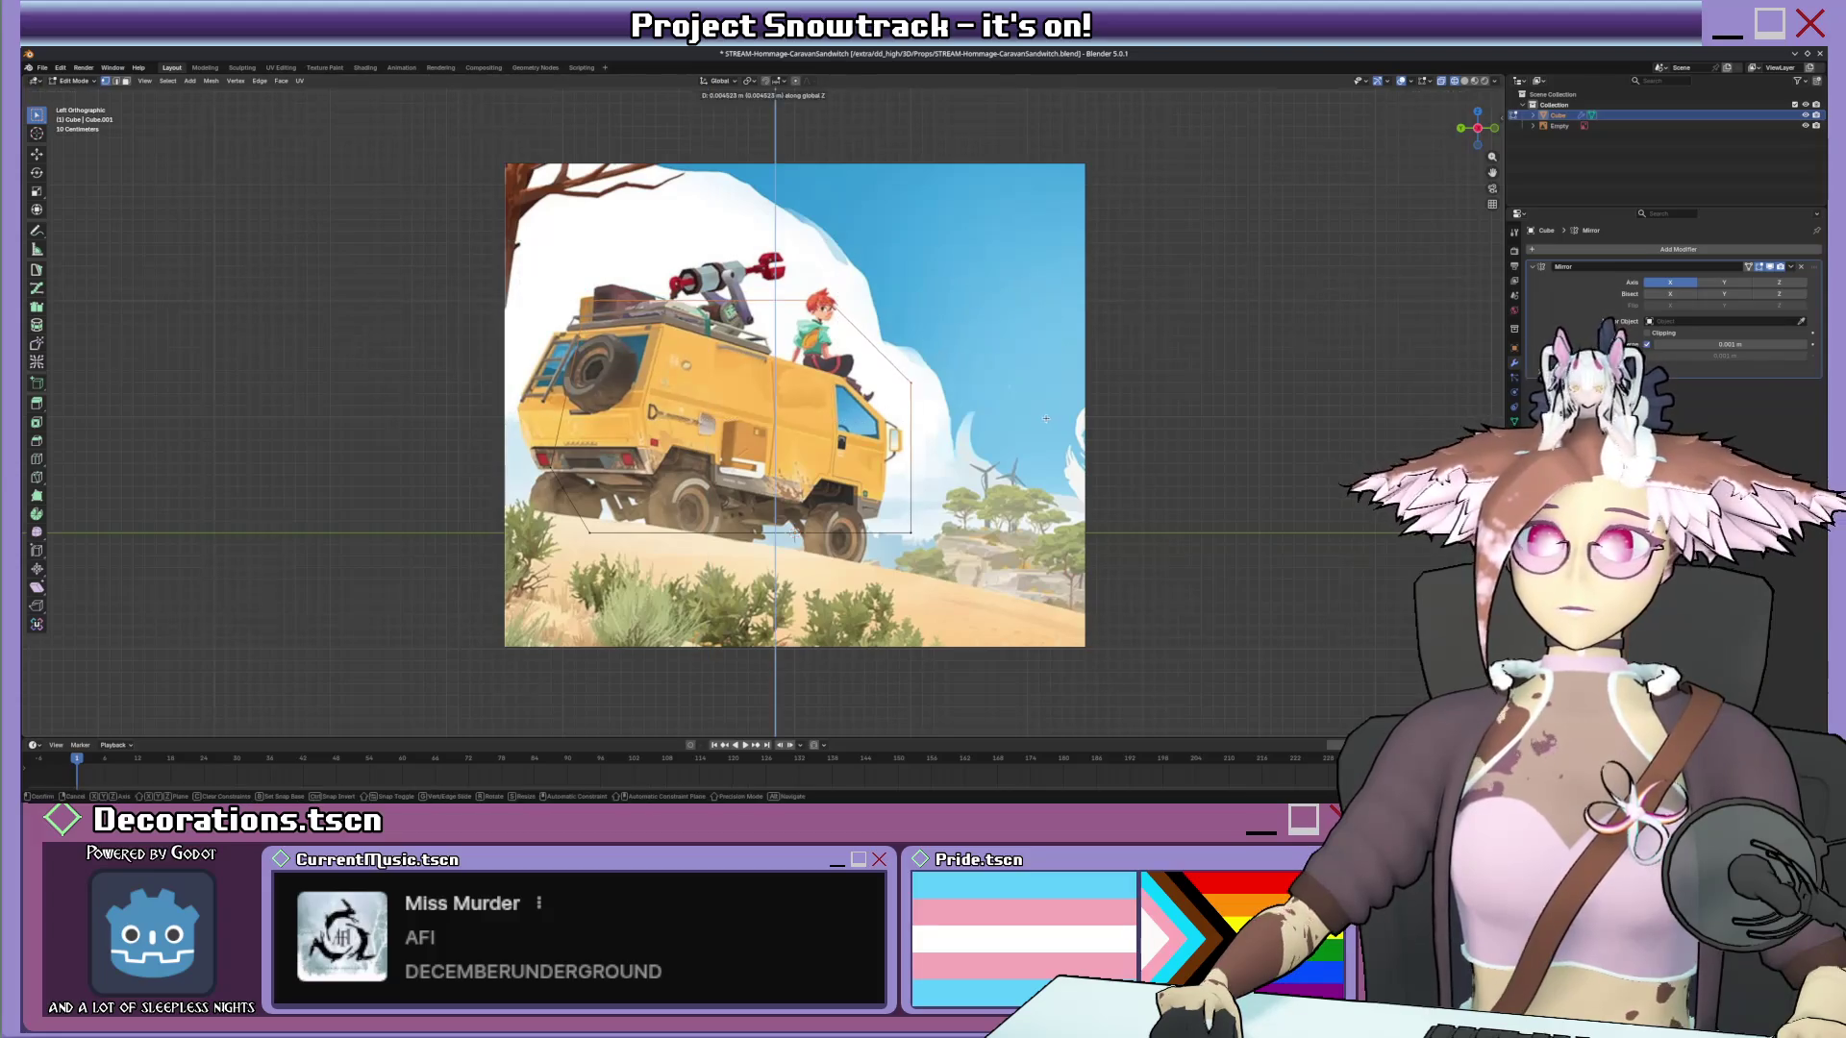
left_click(1036, 462)
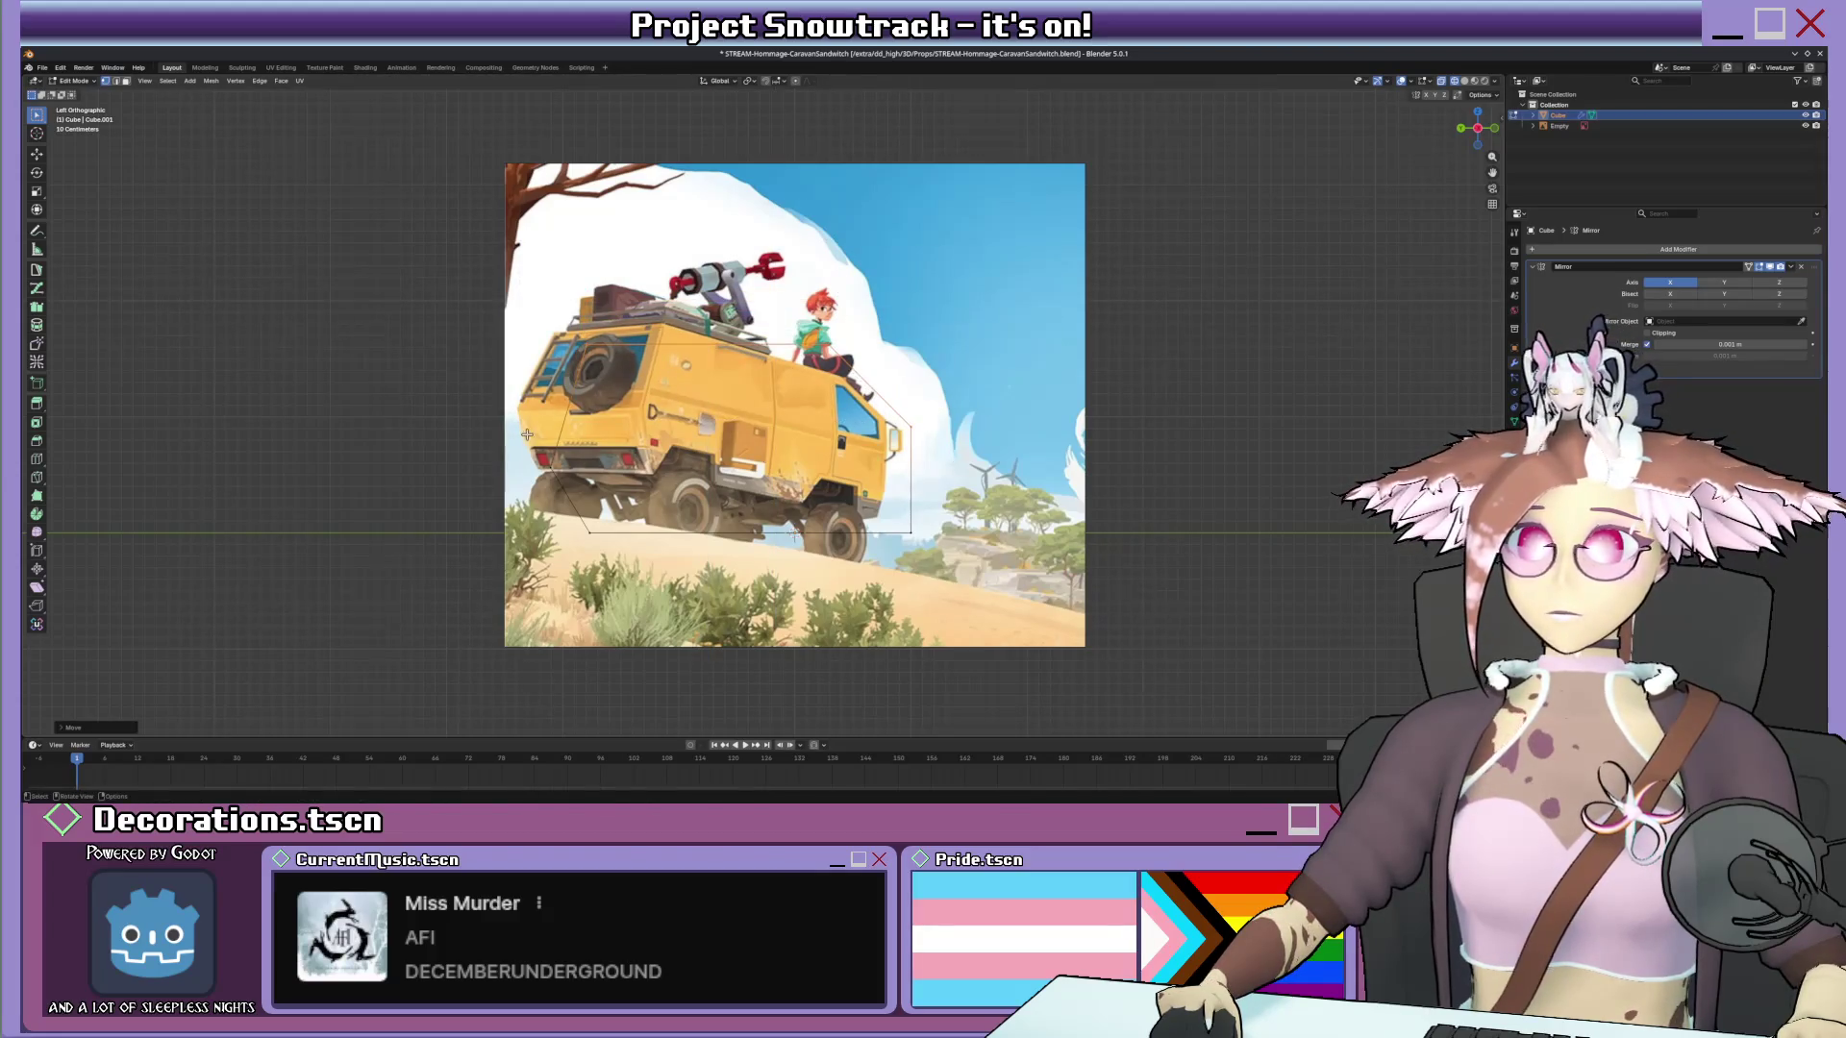
left_click(577, 341)
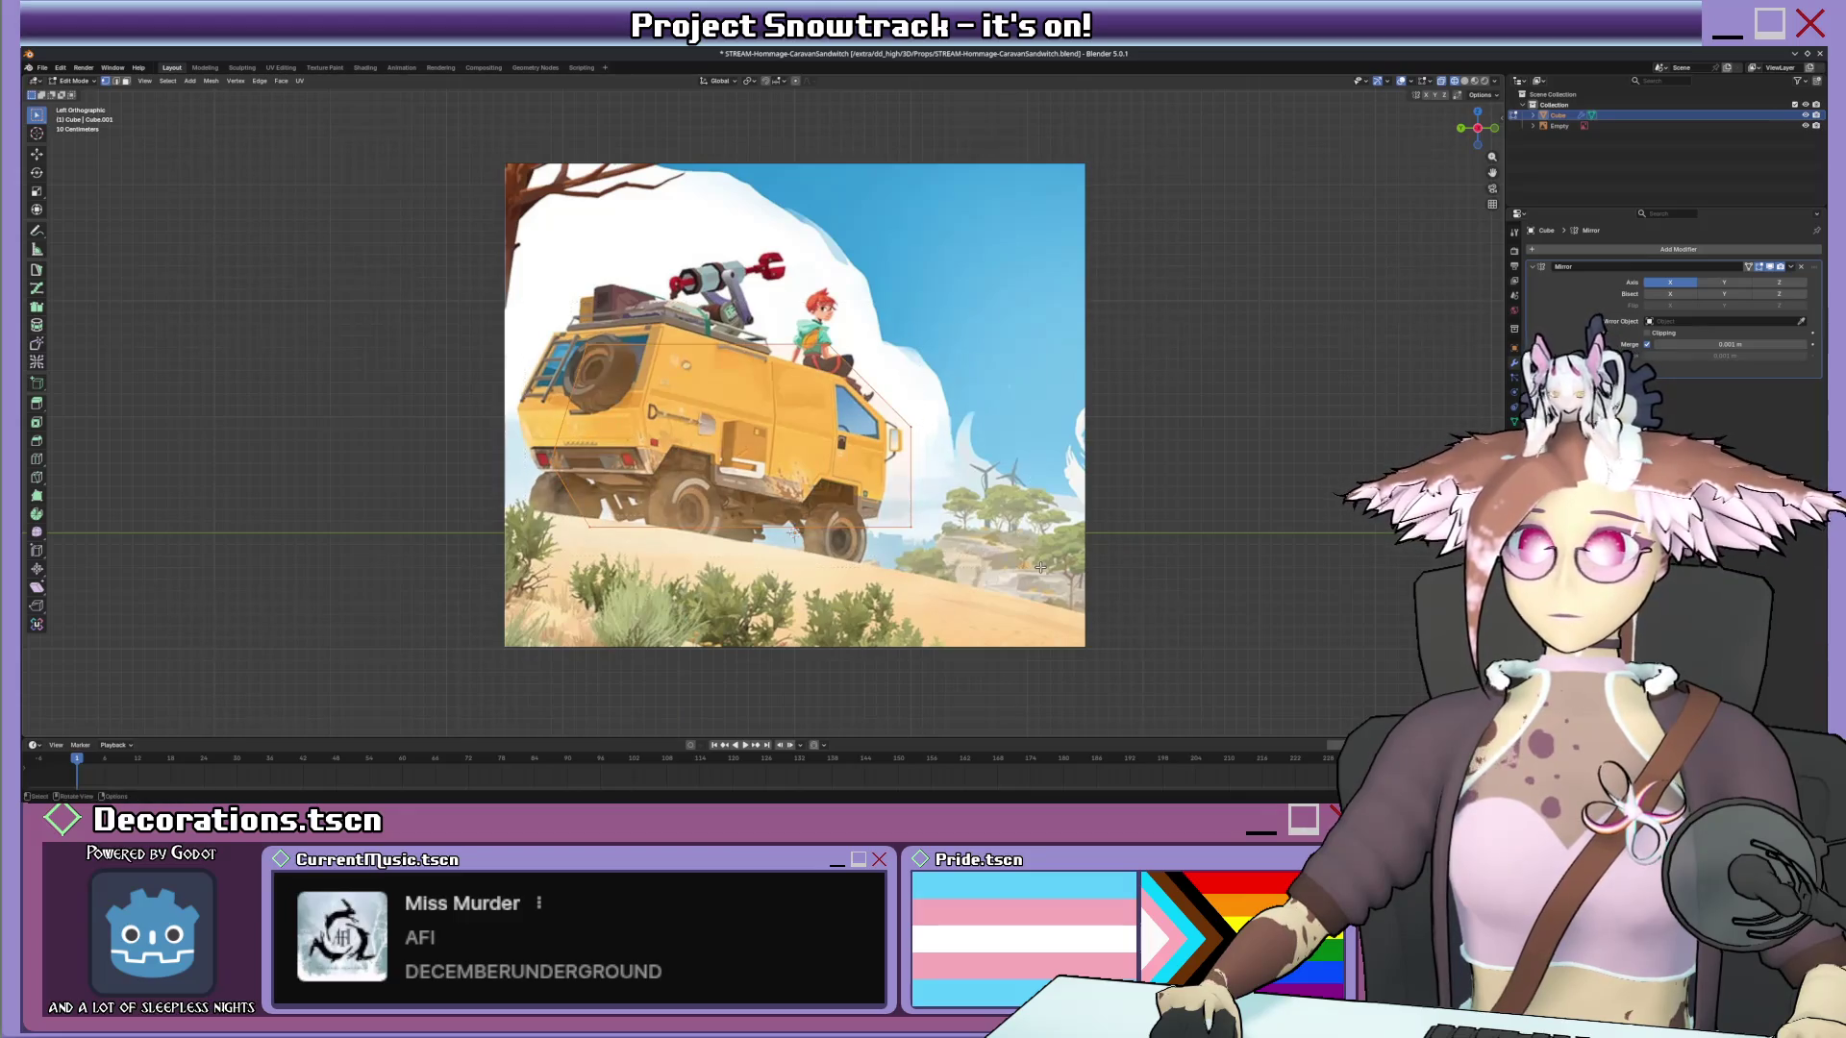
key("g")
key("z")
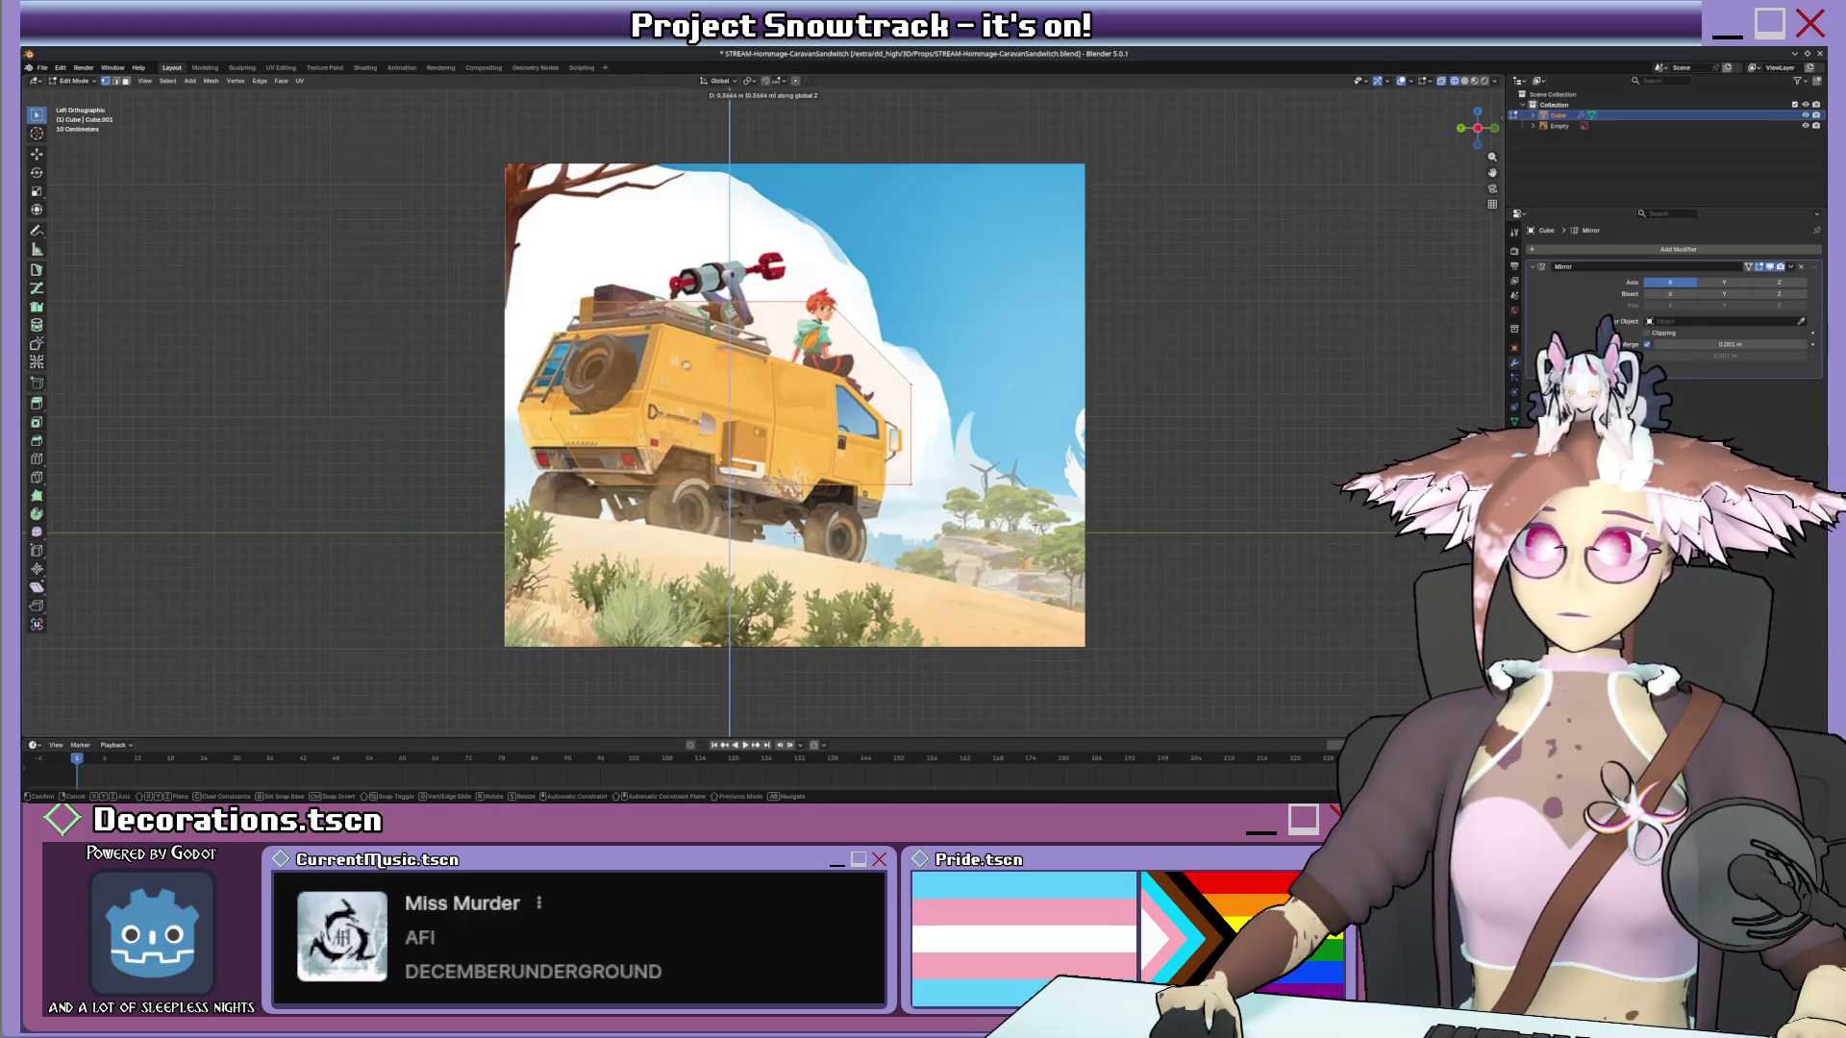
key("y")
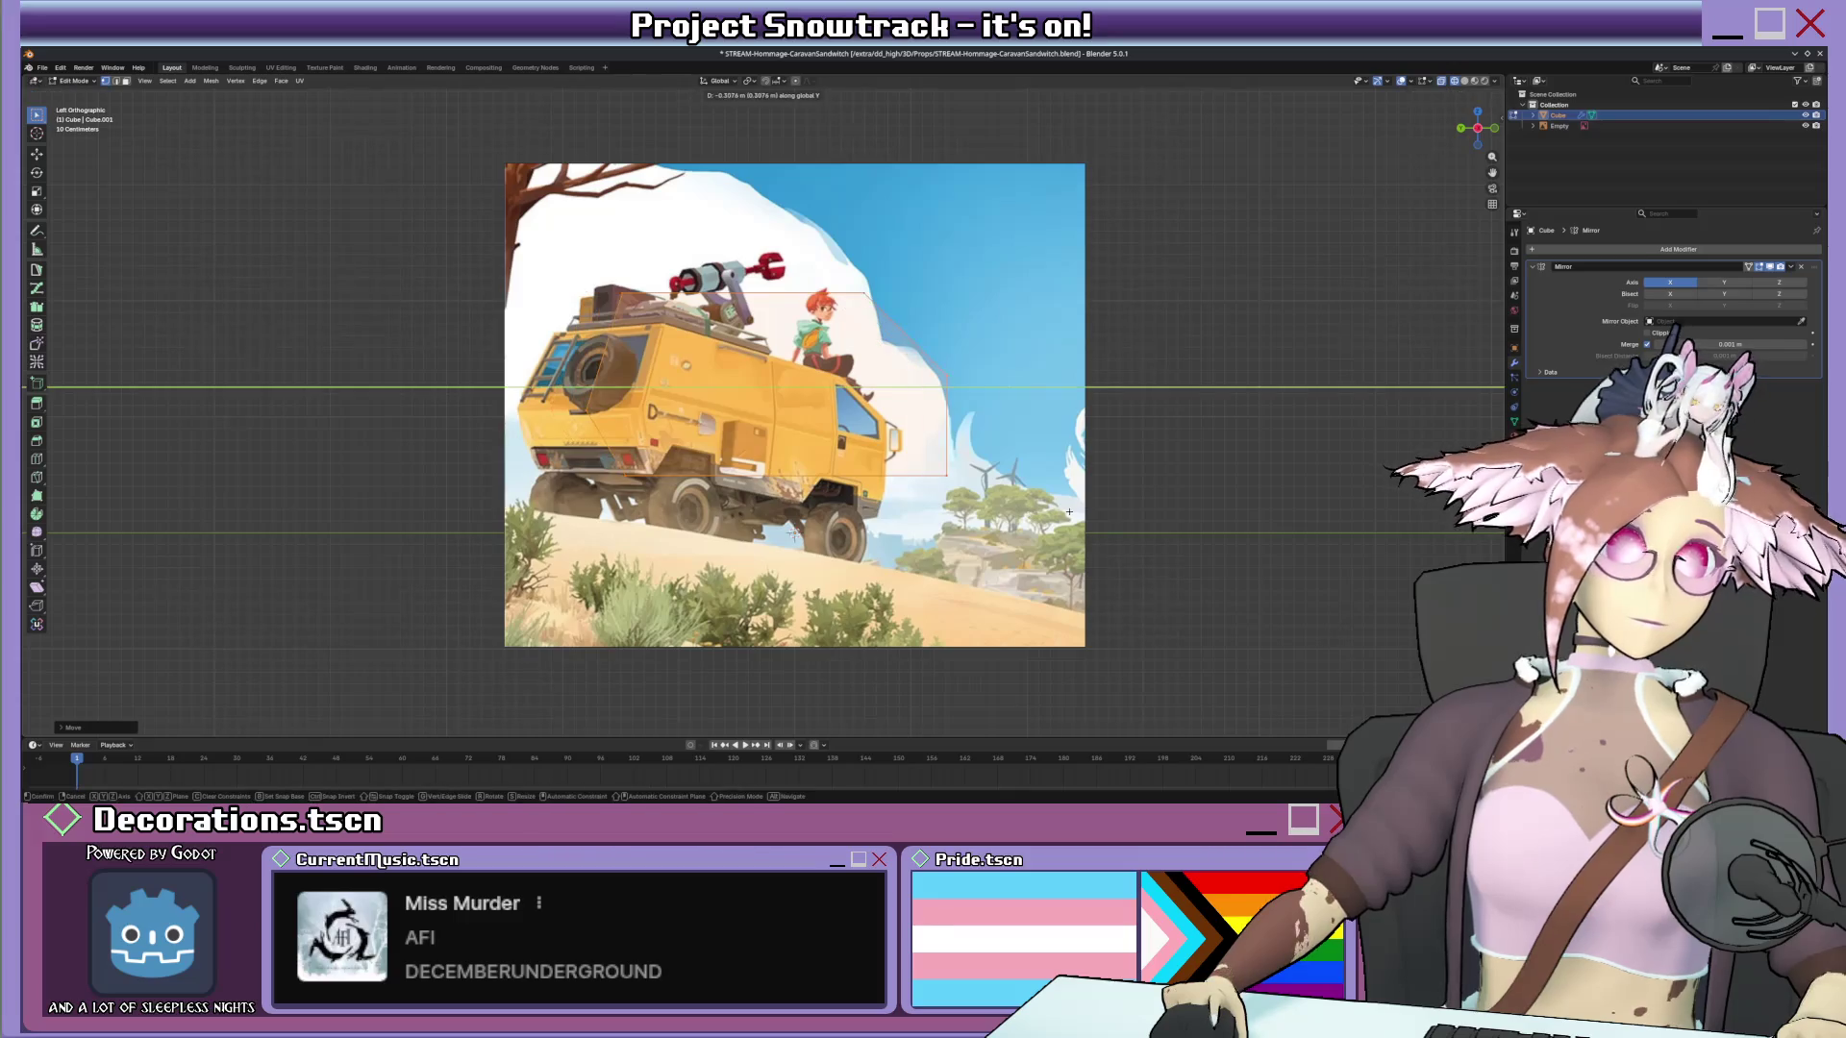
left_click(1107, 511)
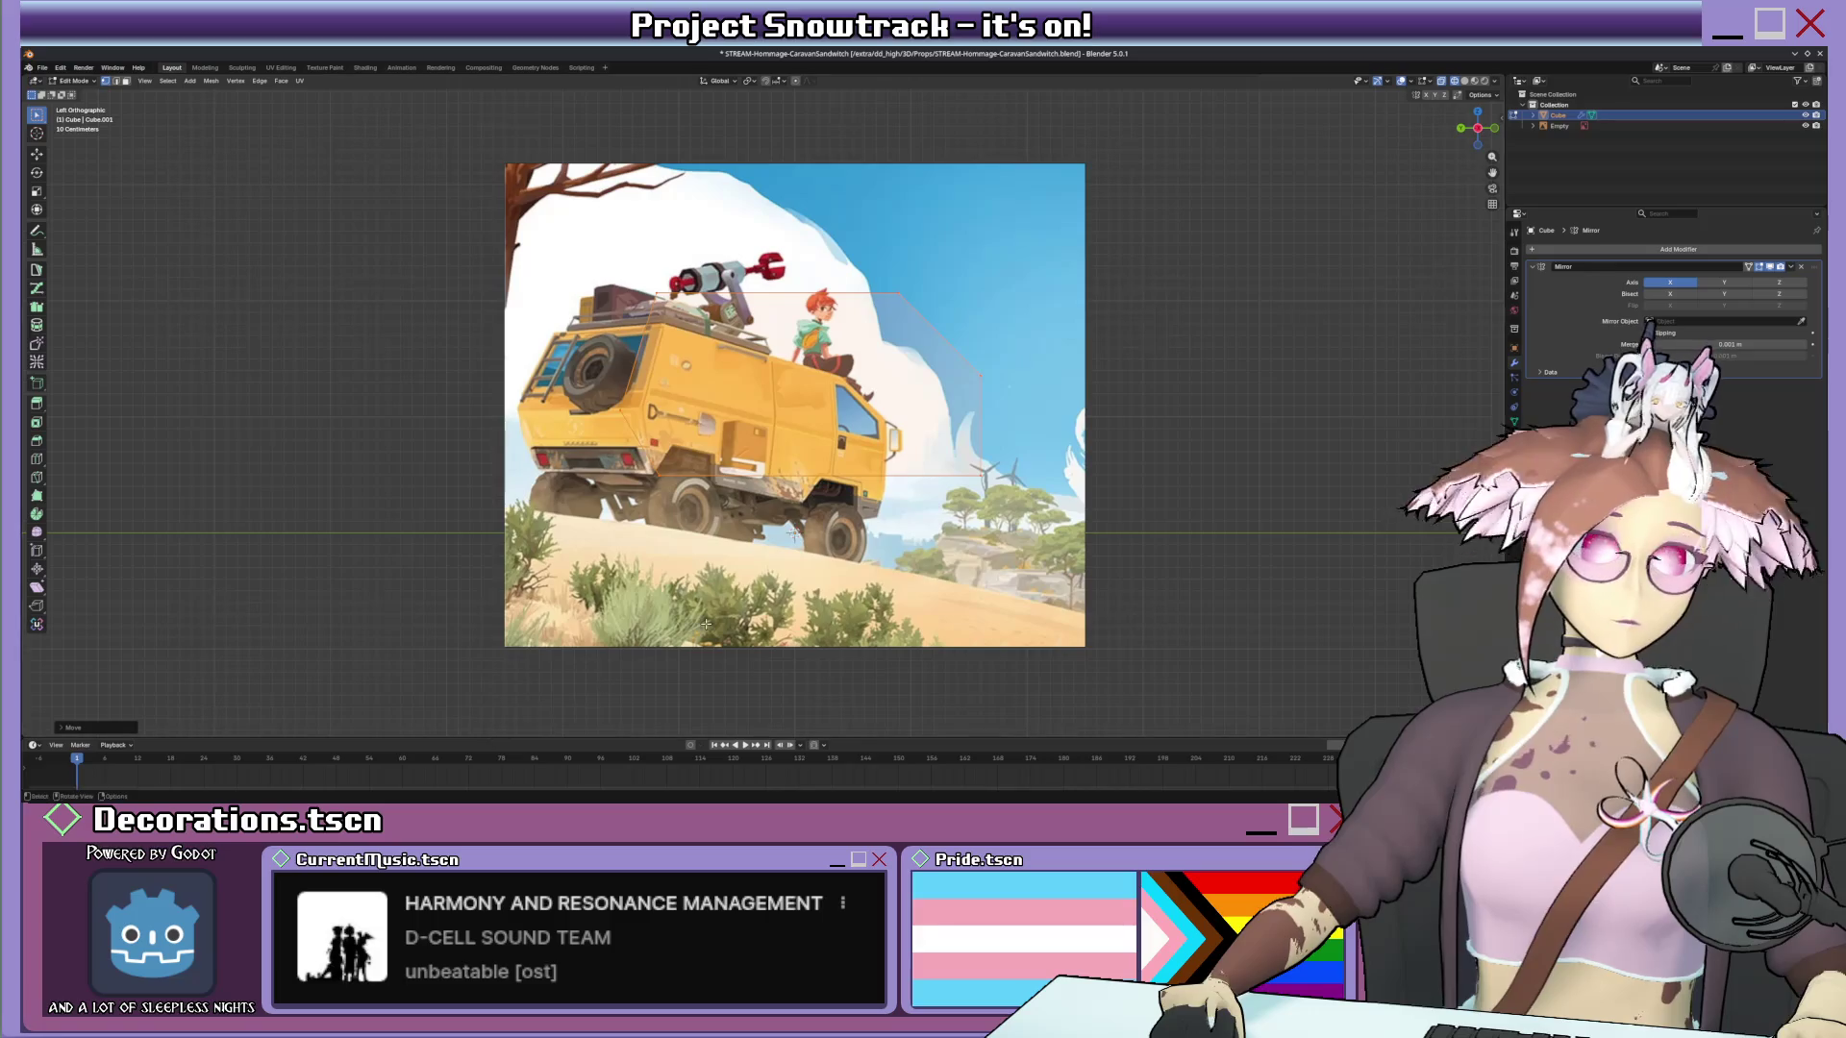
Pan right and zoom in on the van reference.
middle_click_drag(808, 432, 826, 431, "shift")
middle_click_drag(771, 589, 799, 588, "shift")
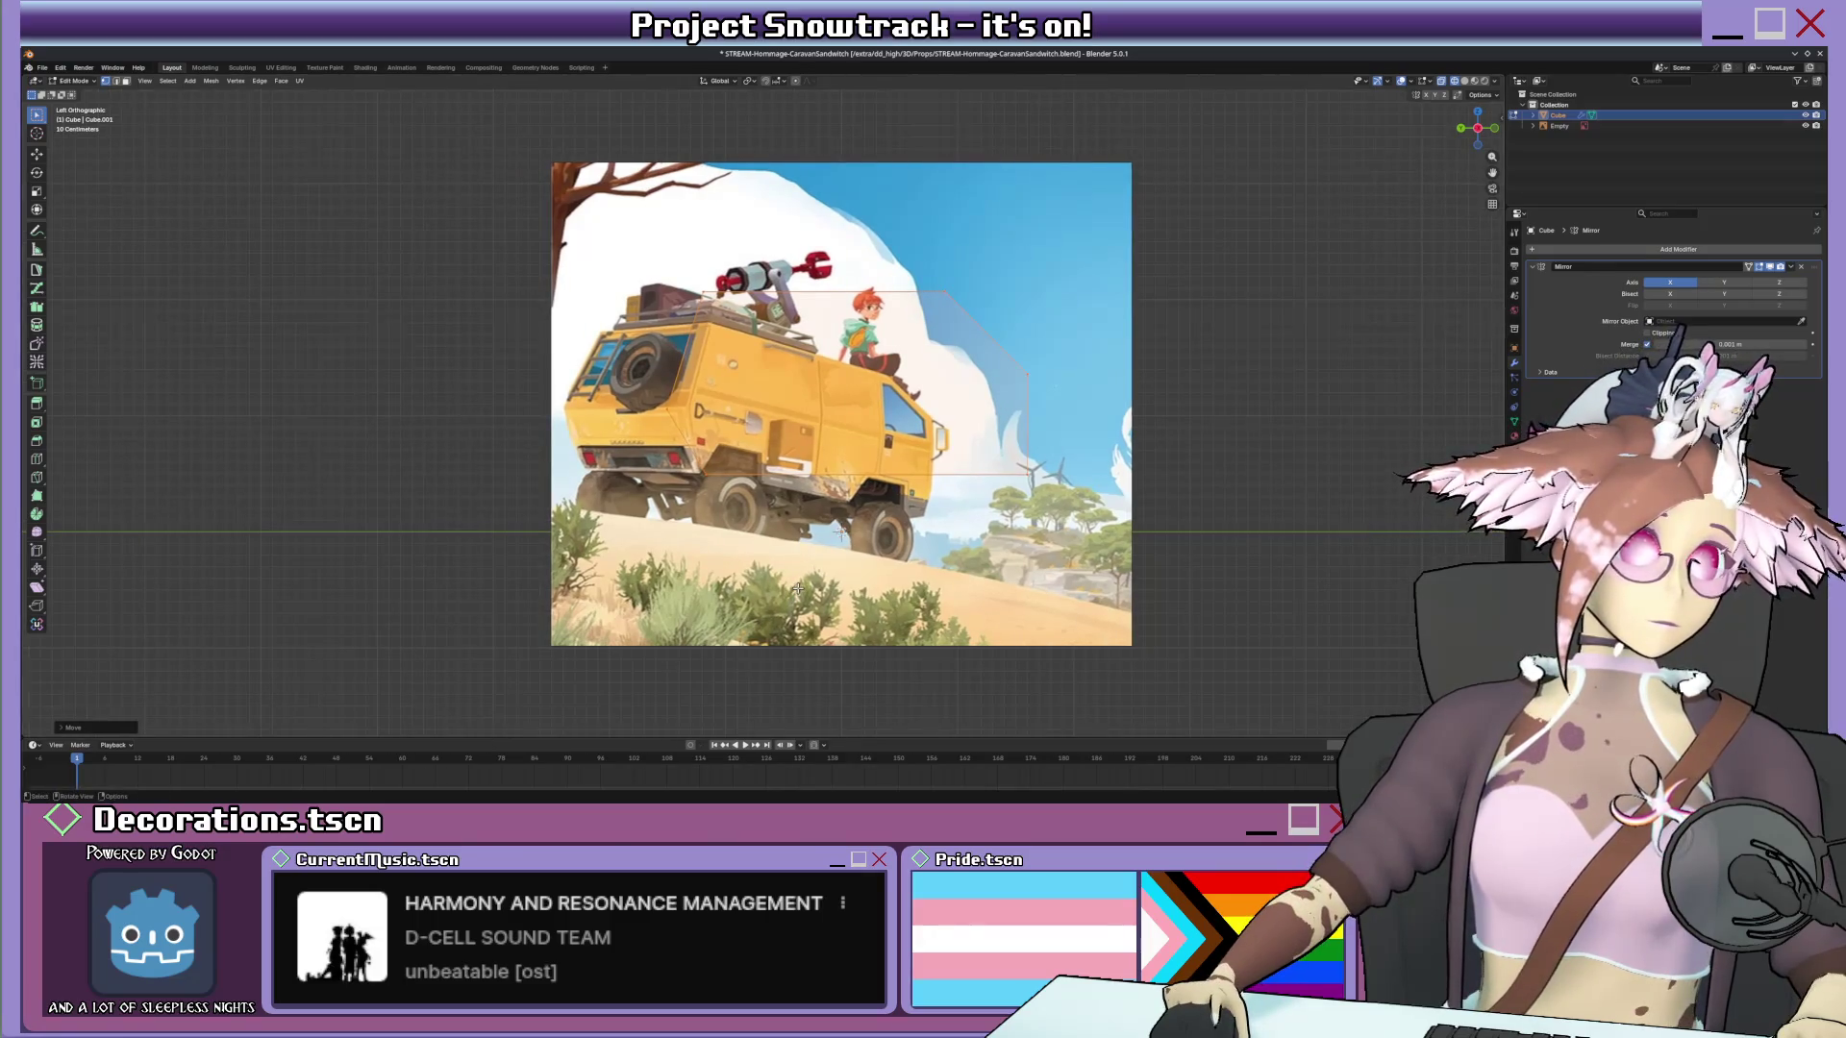
scroll(798, 590, "up", 2)
mouse_move(797, 588)
middle_mouse_down("shift")
mouse_move(819, 441)
mouse_move(753, 366)
middle_mouse_up("shift")
scroll(819, 440, "down", 1)
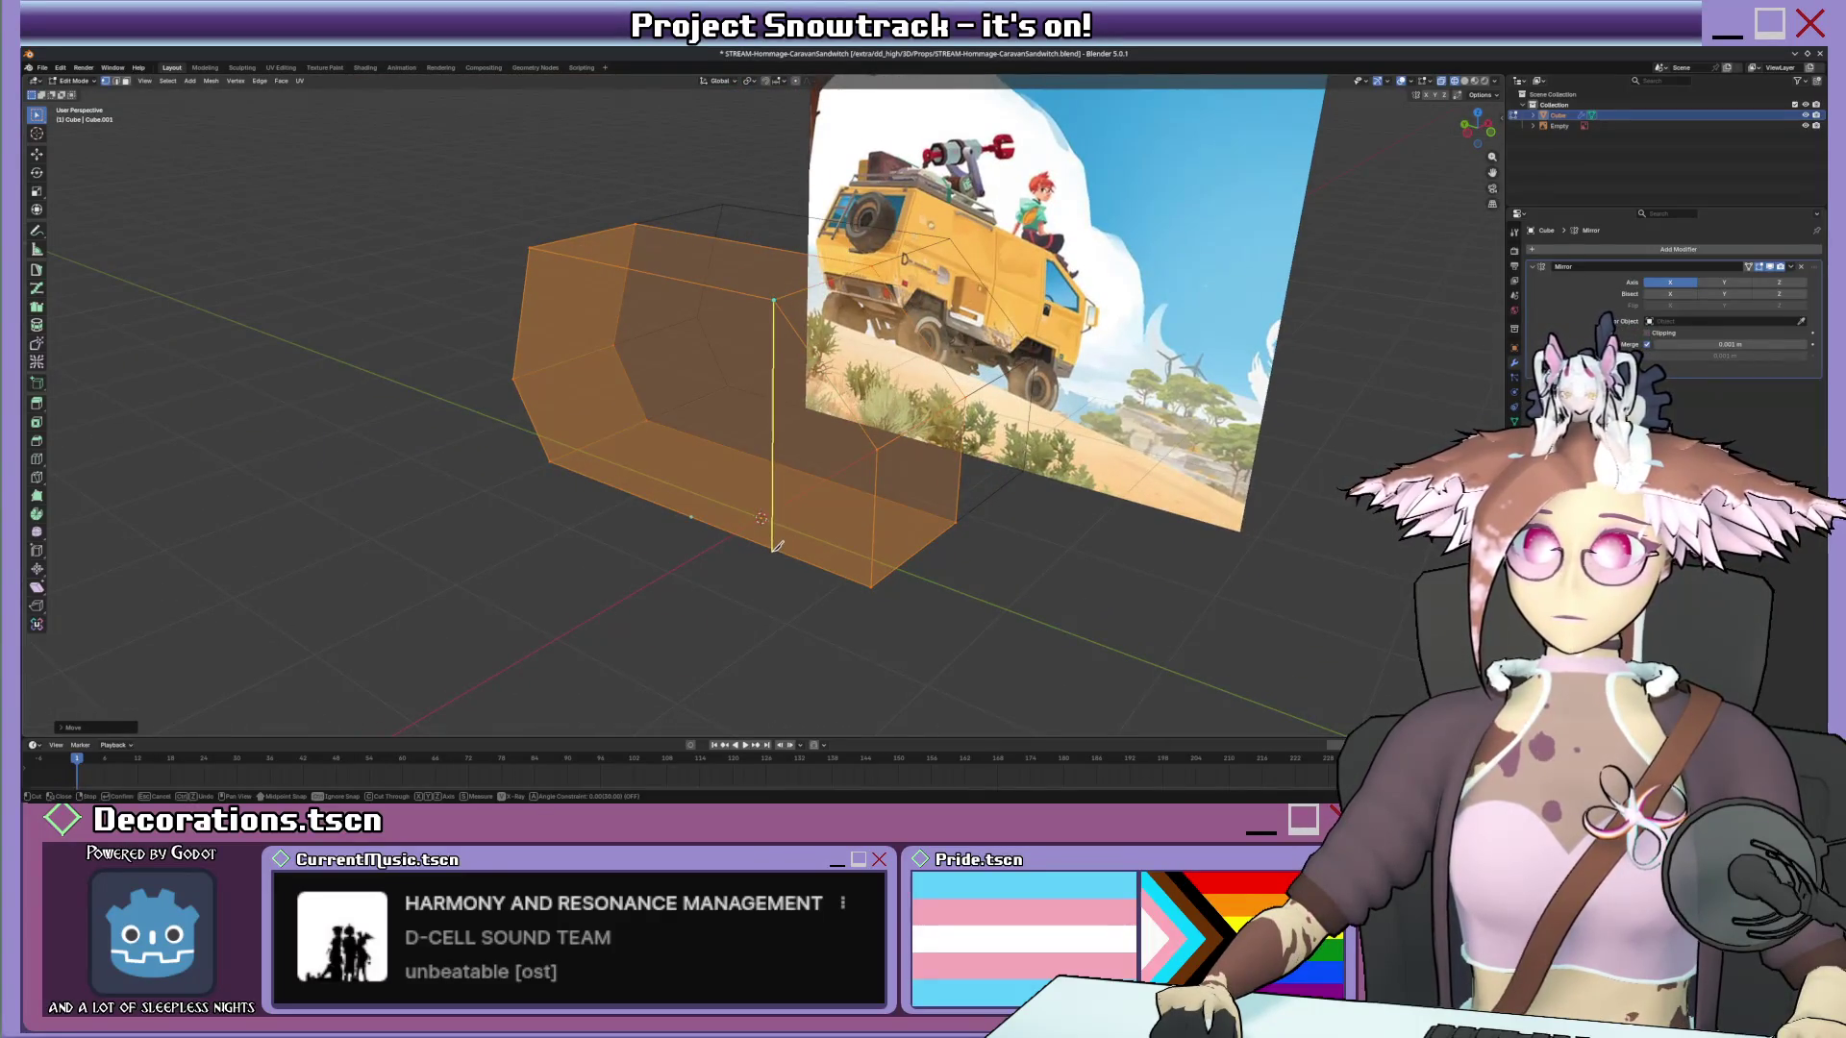
Raise one body vertex in the left view to the reference, then inspect the whole object in perspective.
middle_click_drag(786, 545, 851, 454)
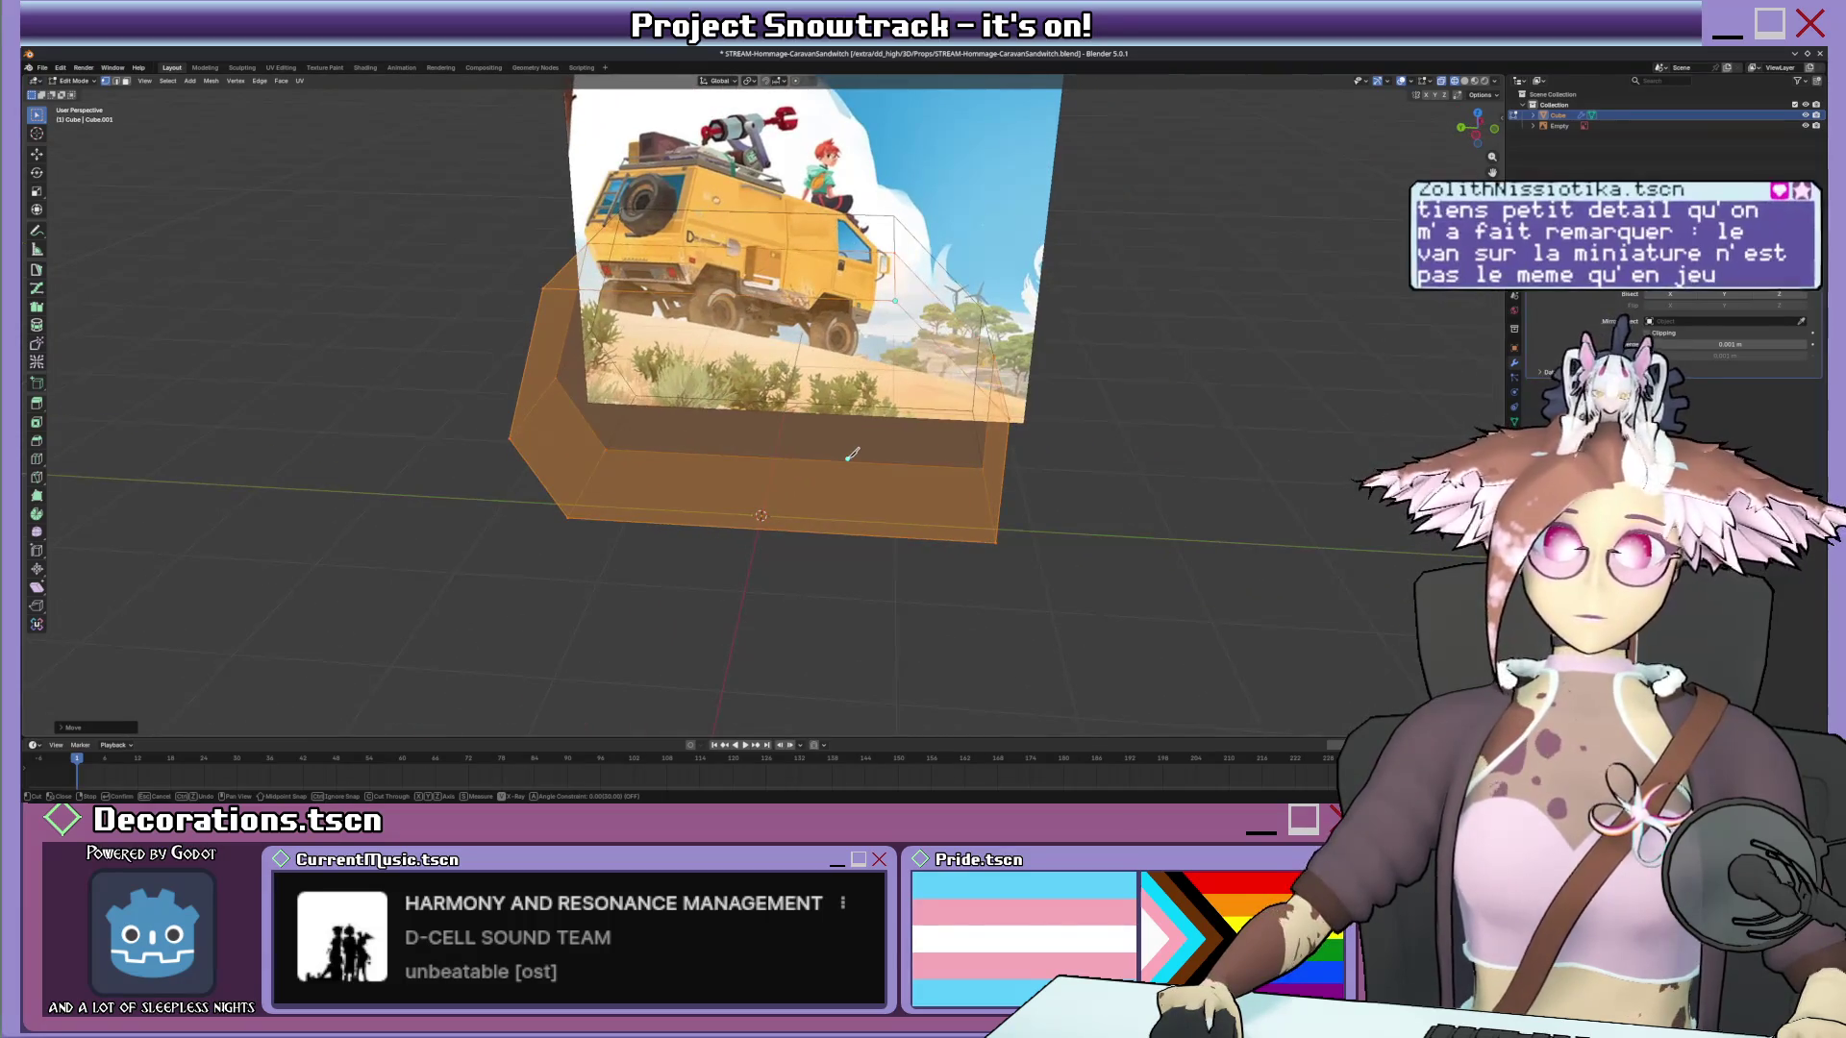
key("Escape")
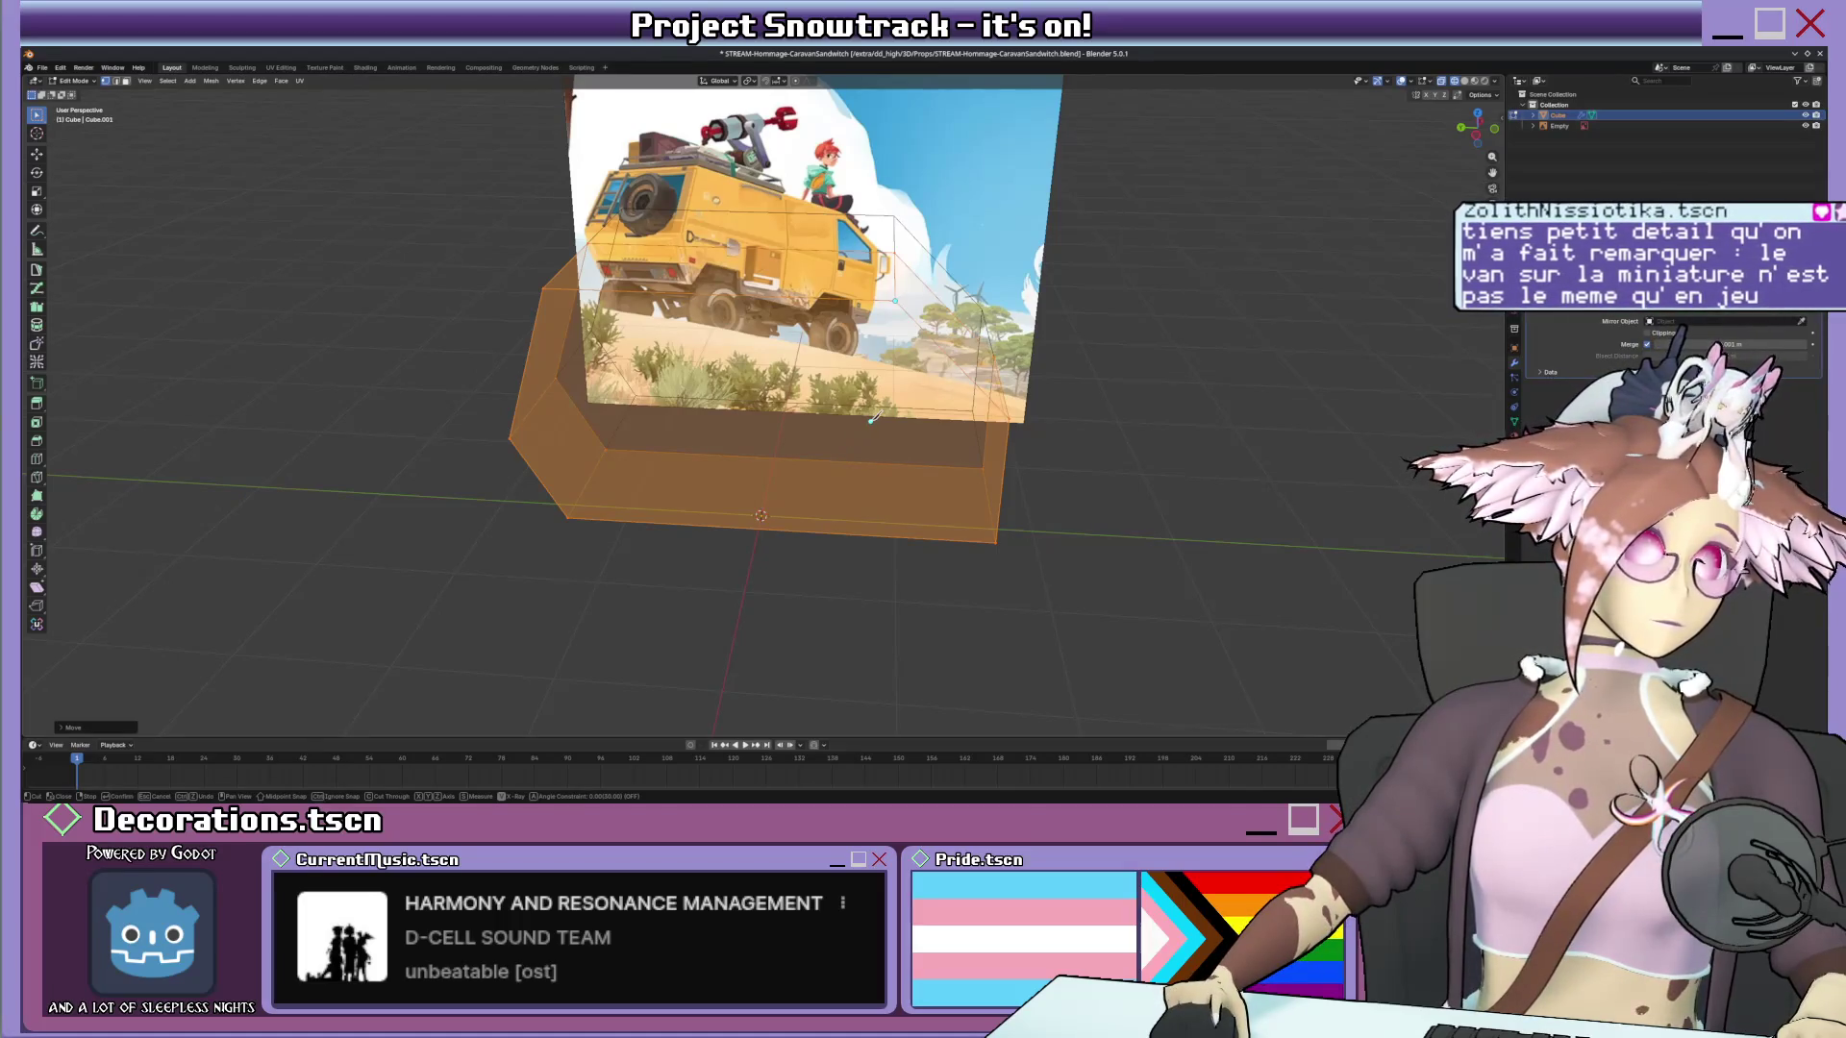
key("ctrl+KP_3")
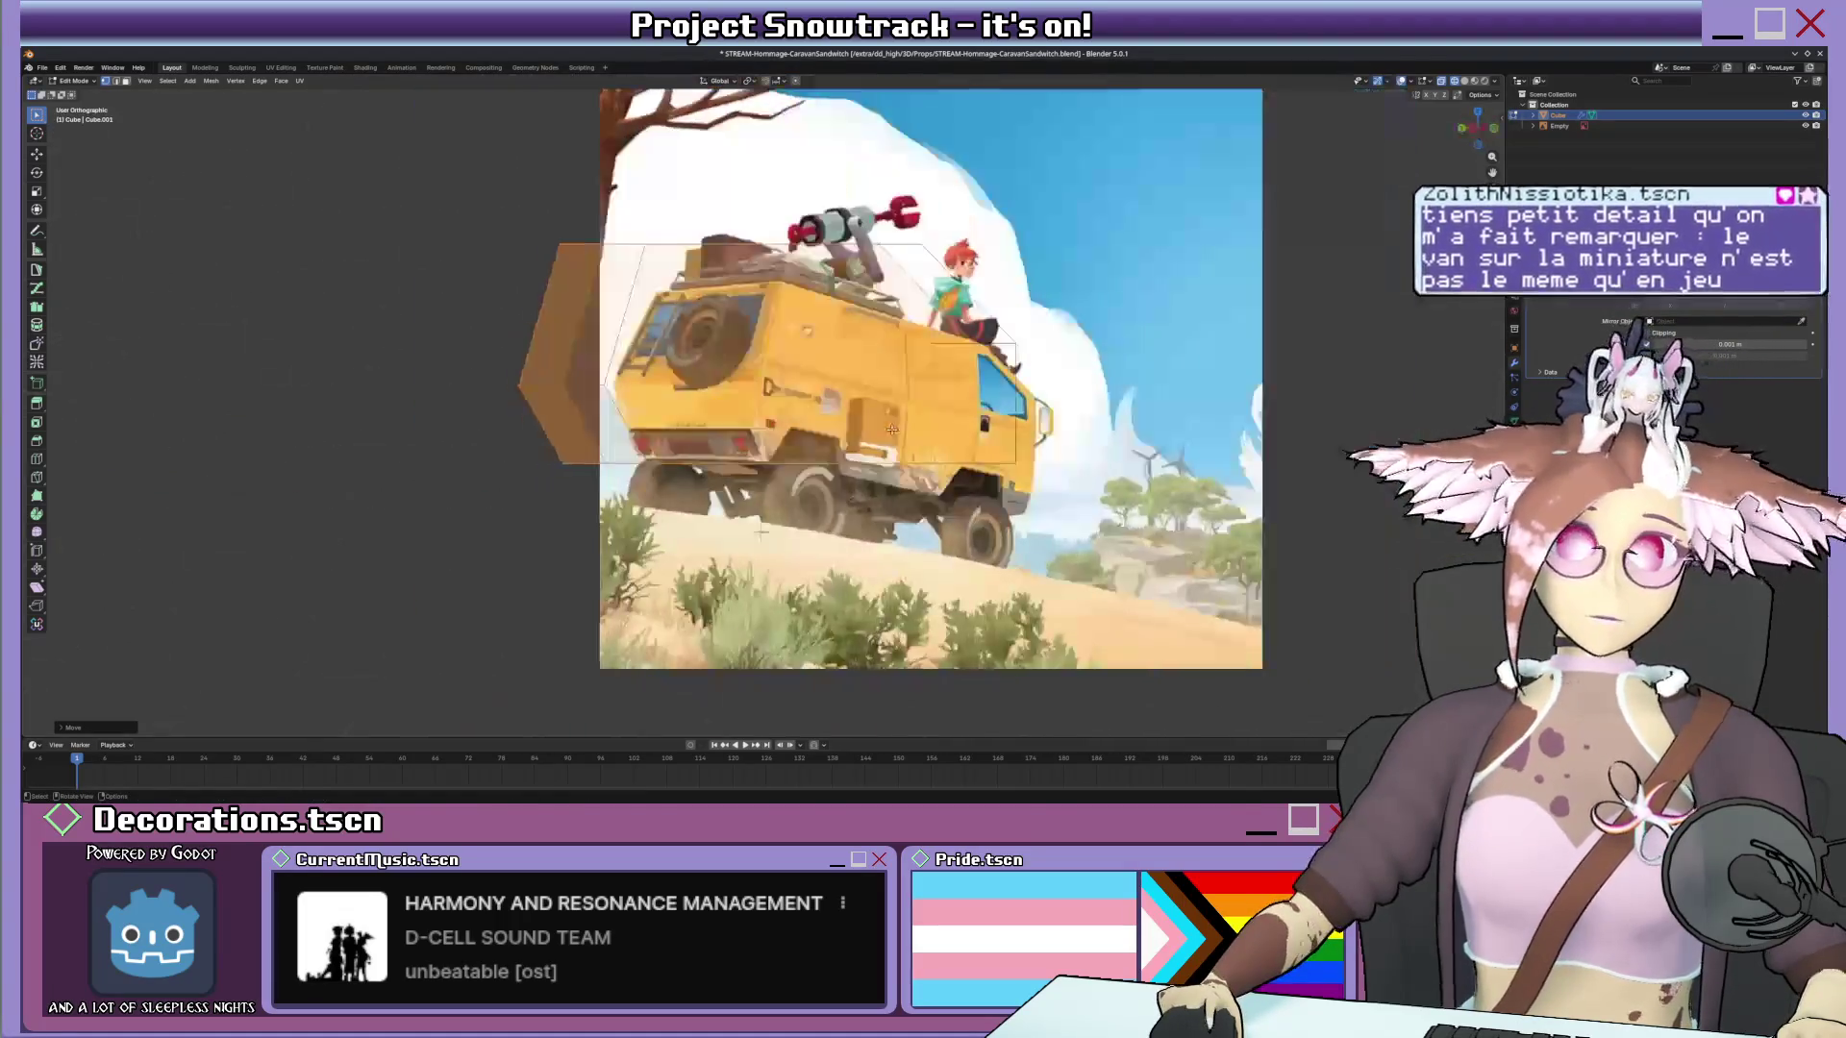
scroll(891, 429, "up", 1)
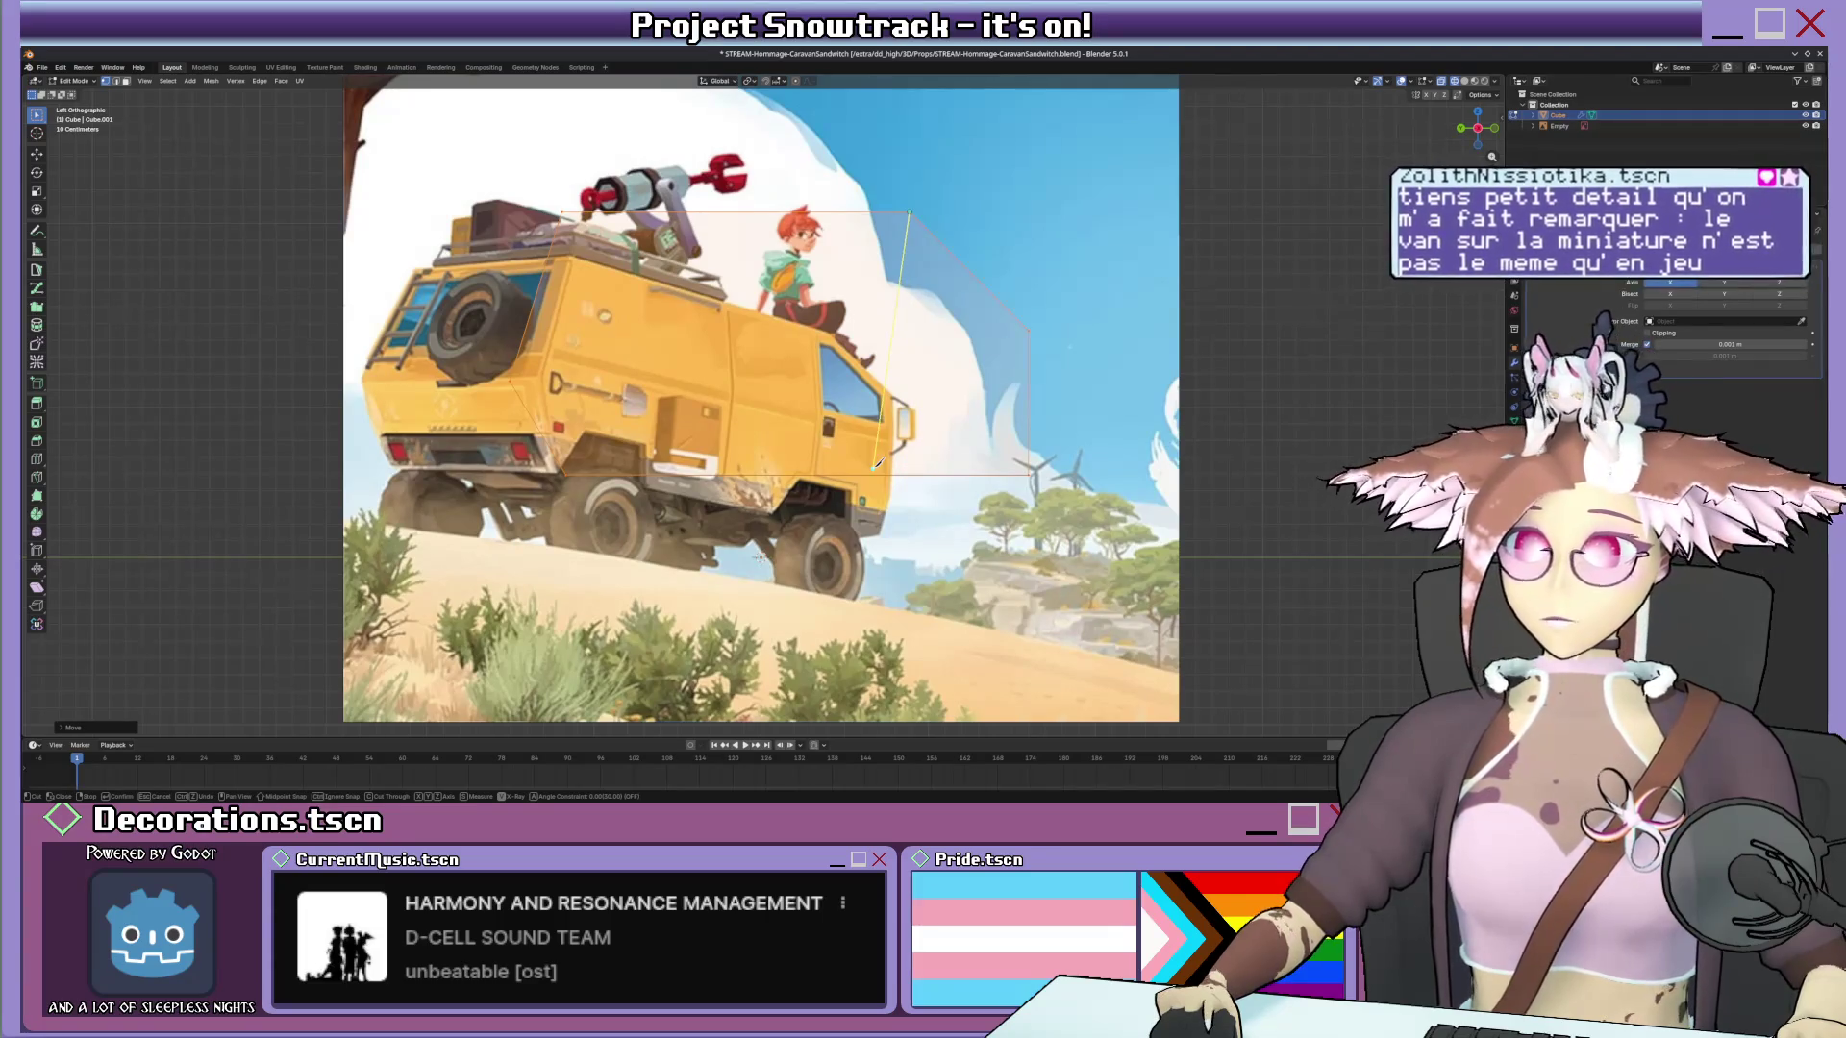
key("z")
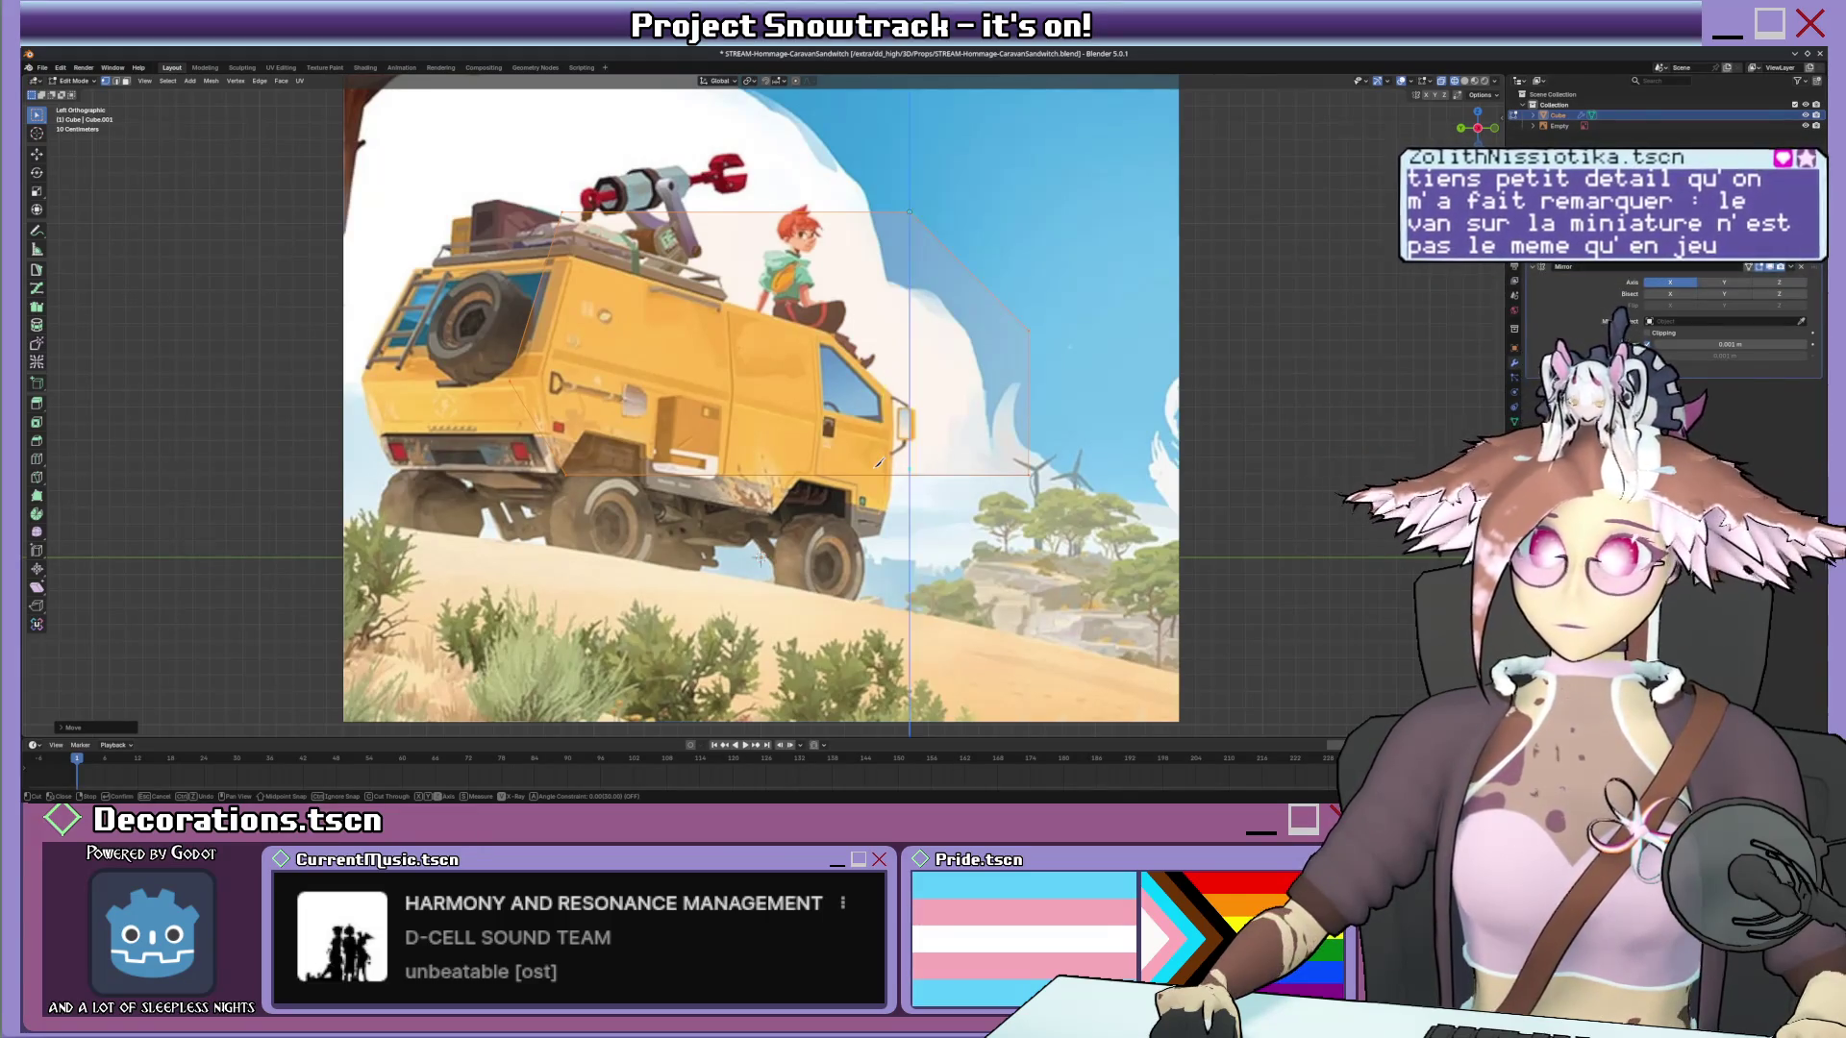
left_click(914, 471)
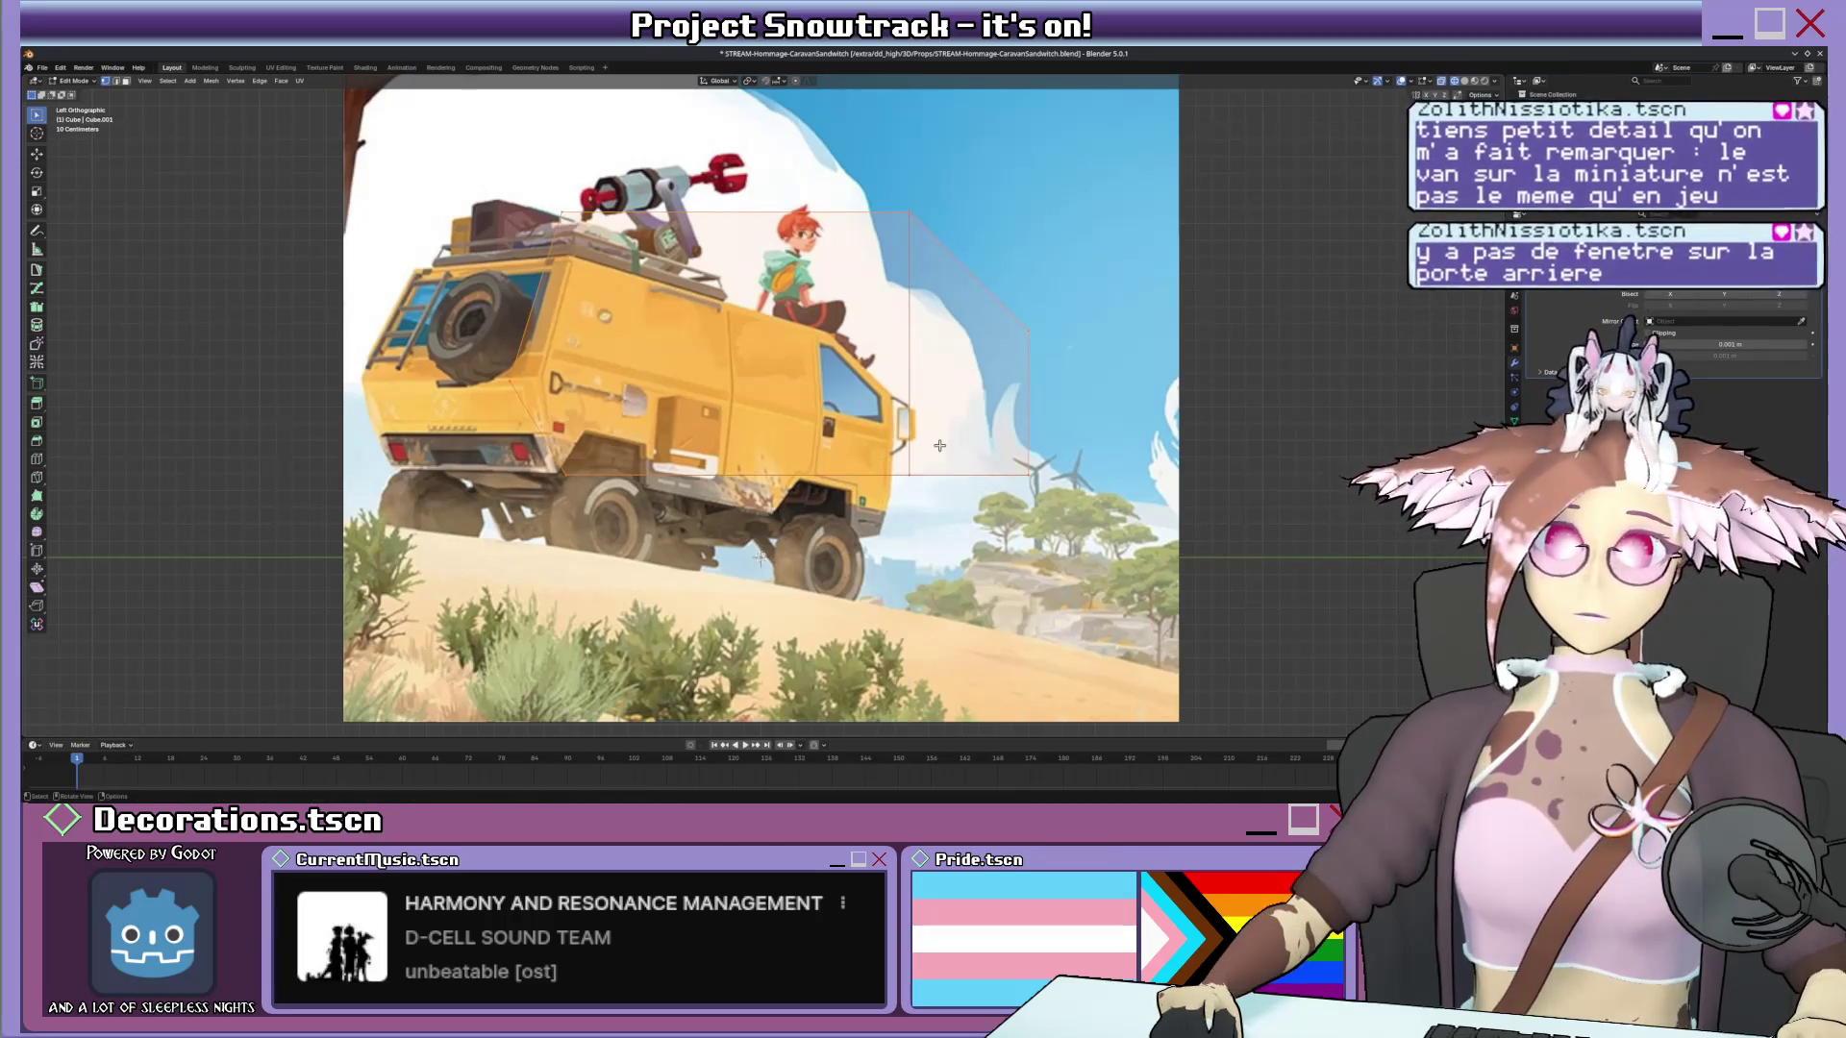
key("Tab")
mouse_move(914, 471)
middle_mouse_down()
mouse_move(913, 405)
mouse_move(894, 395)
mouse_move(865, 432)
middle_mouse_up()
scroll(876, 388, "up", 2)
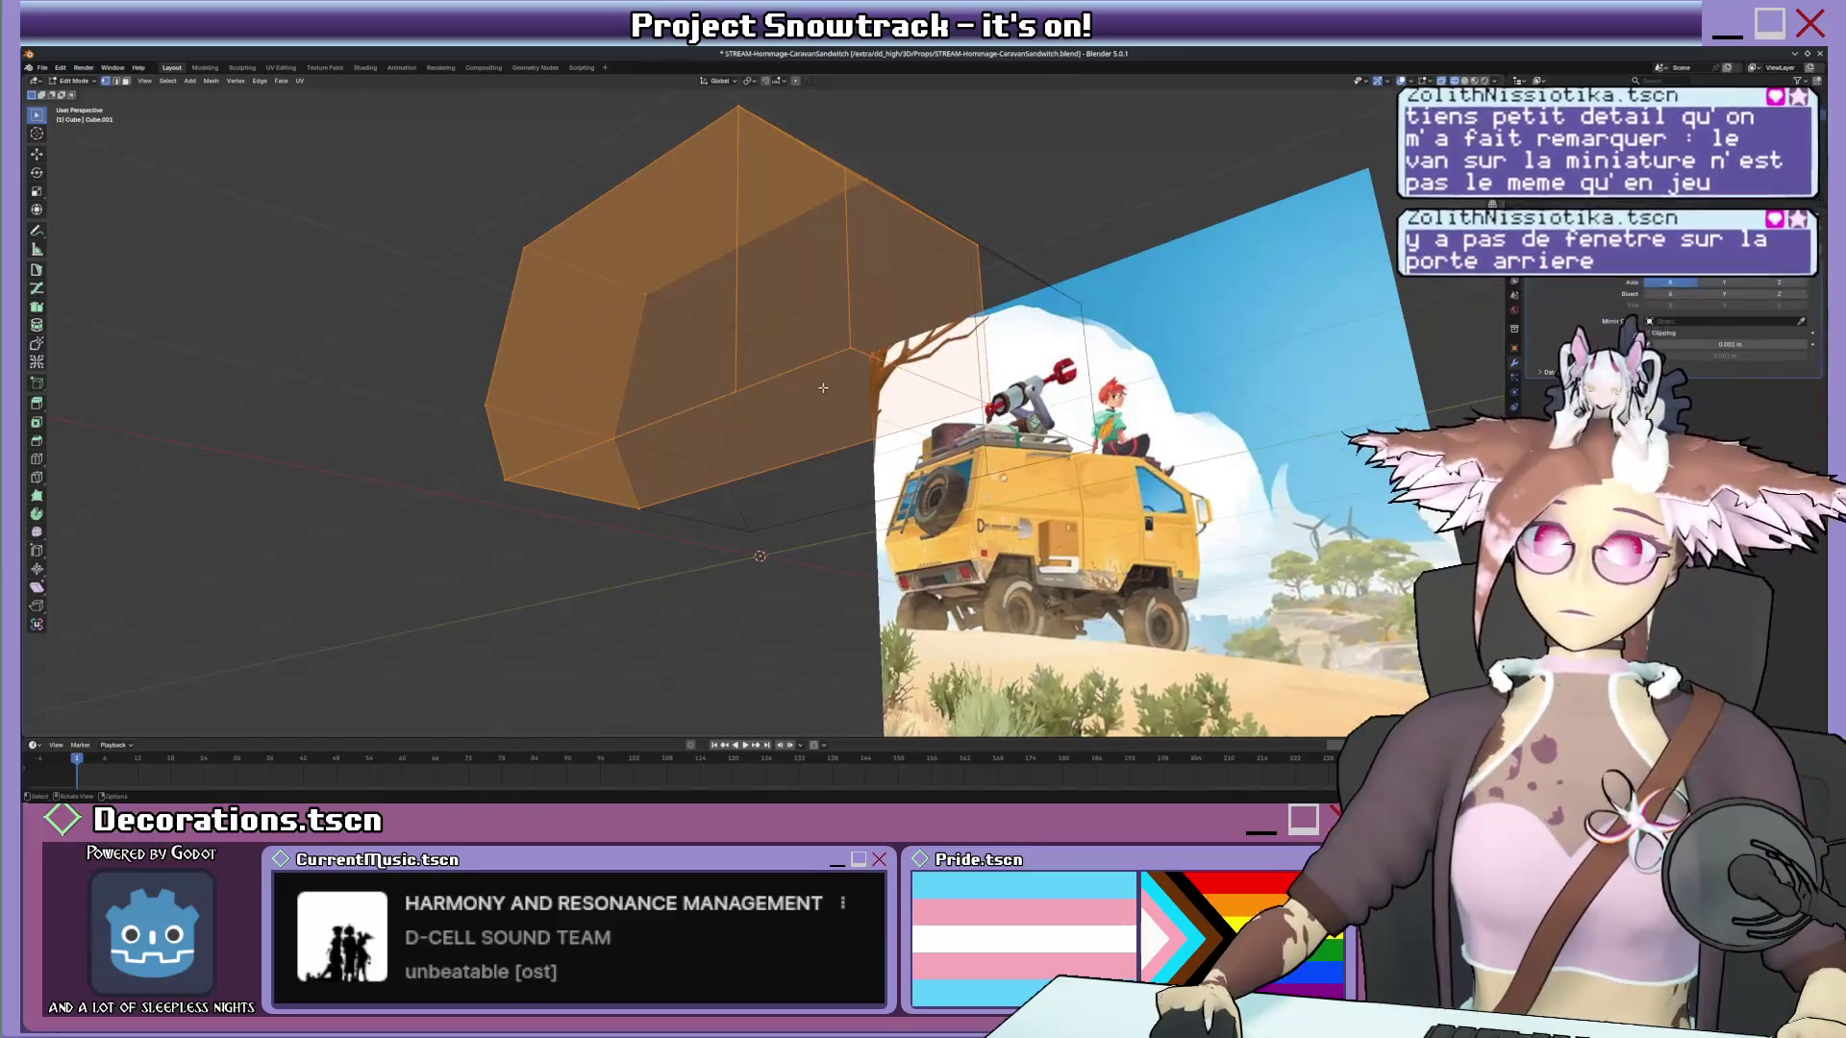
Knife-cut two new edge lines across the van body, the first locked along its length.
left_click(861, 434)
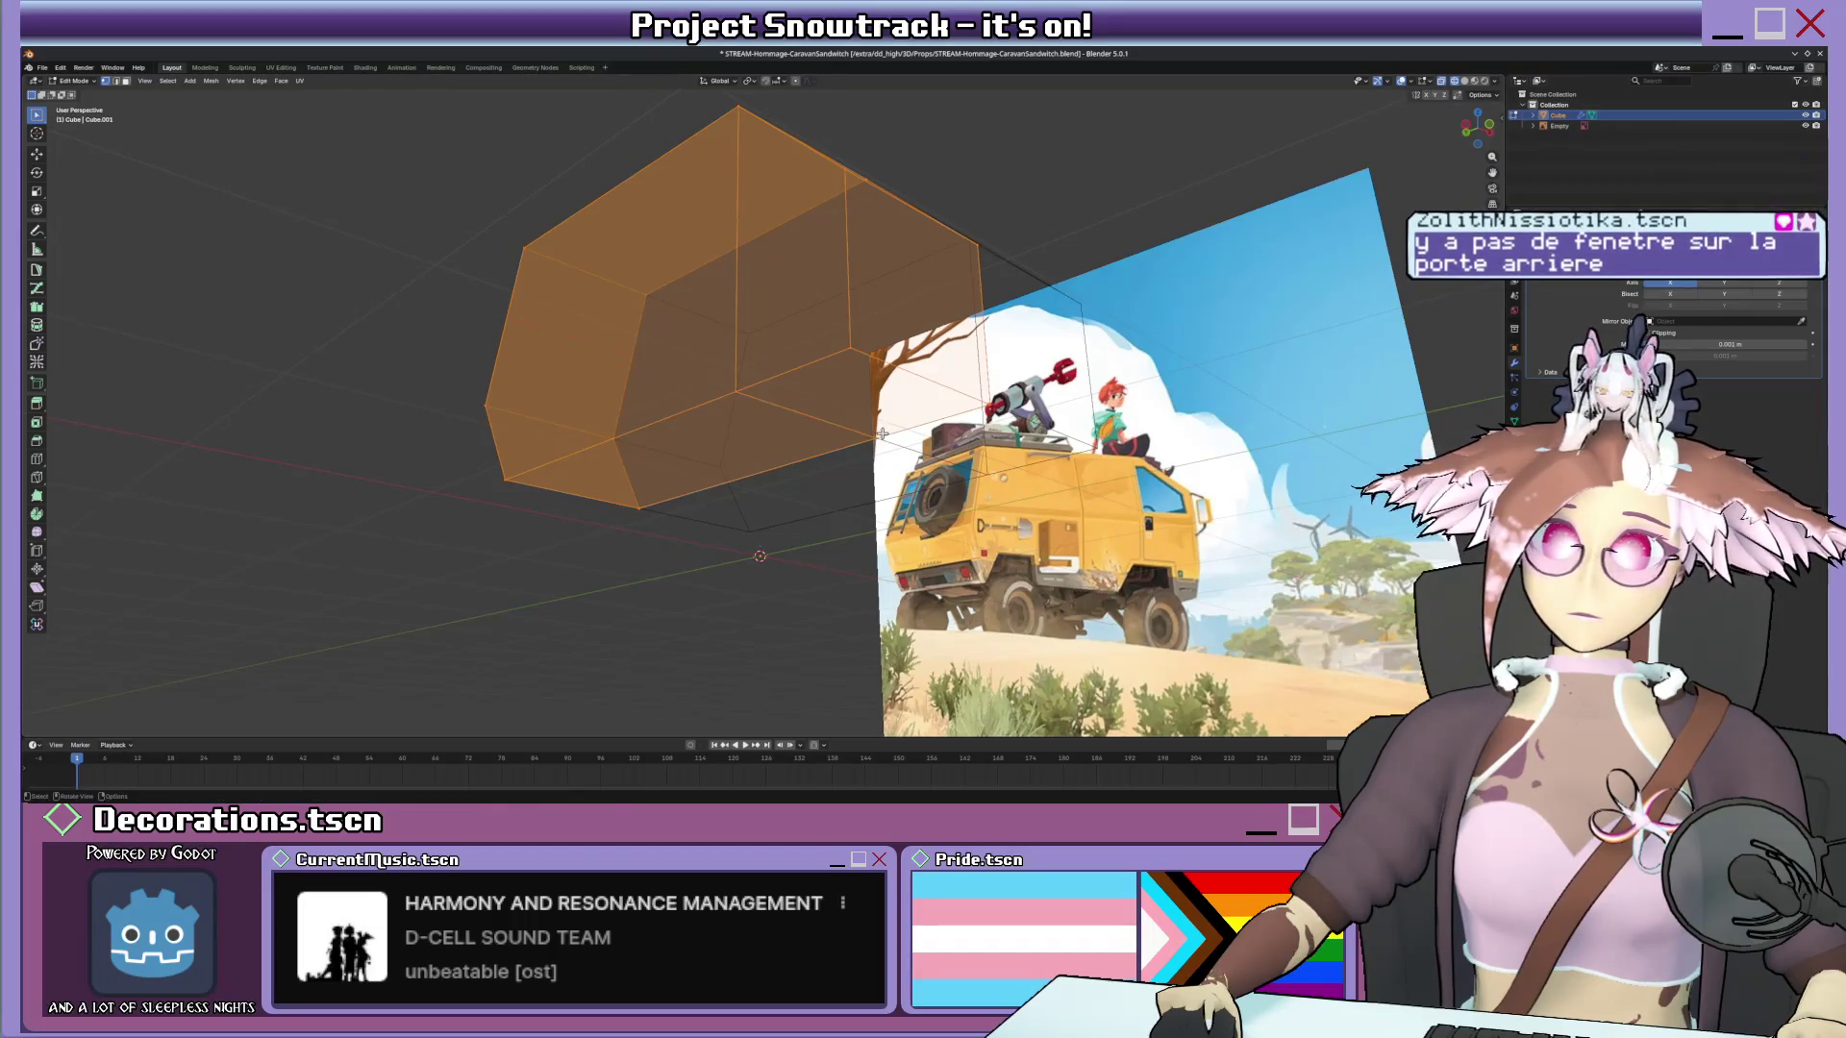
middle_click_drag(860, 437, 808, 442)
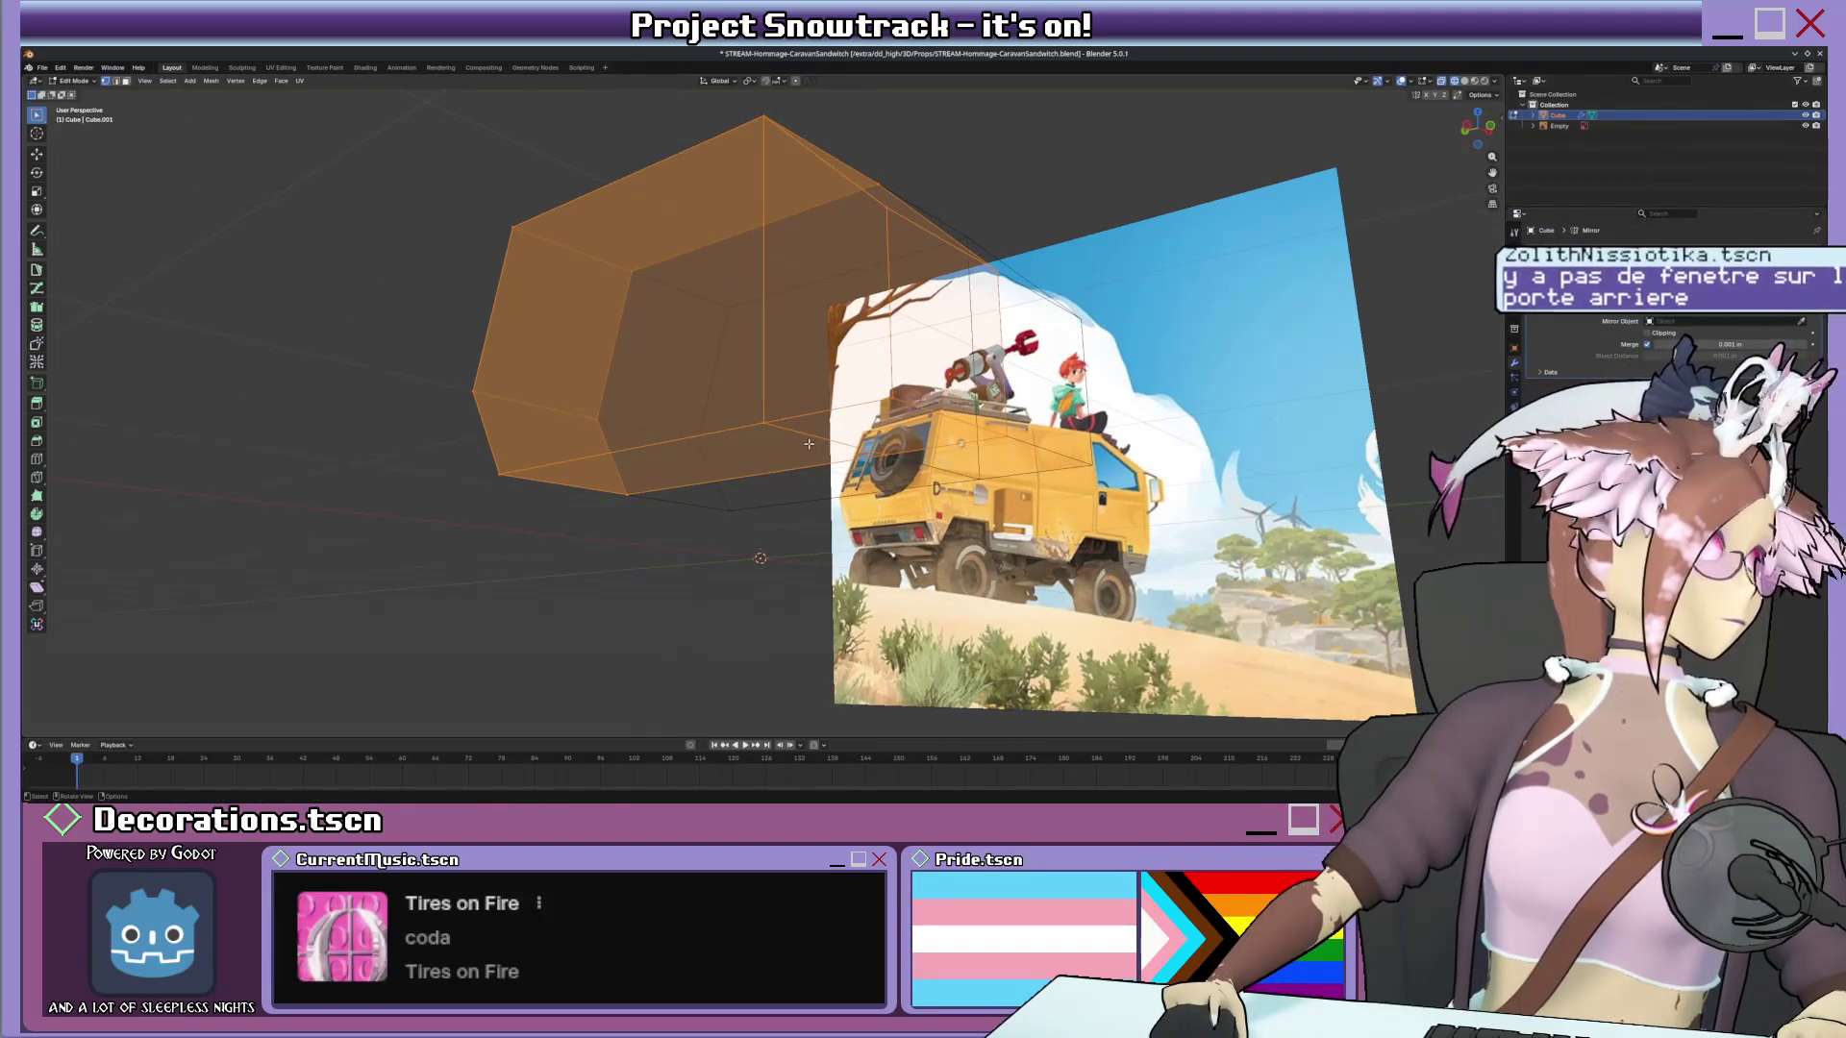
middle_click_drag(808, 444, 594, 428)
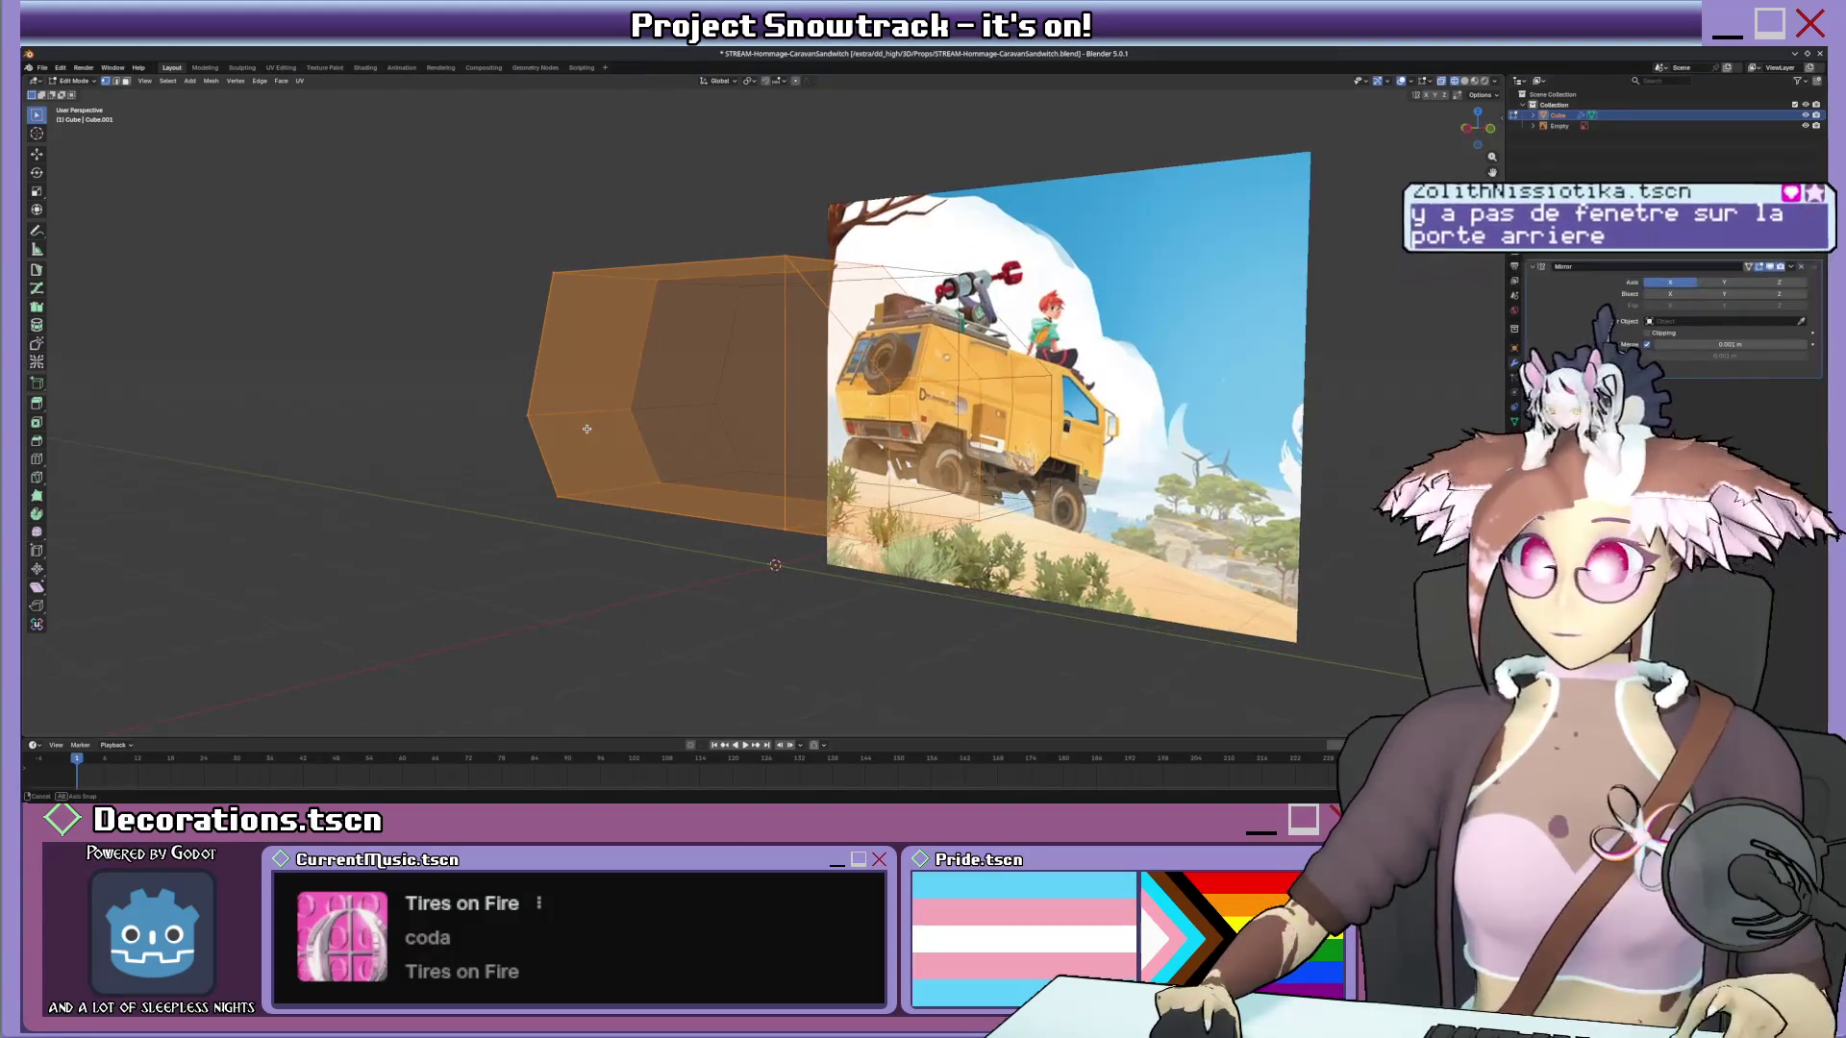
key("k")
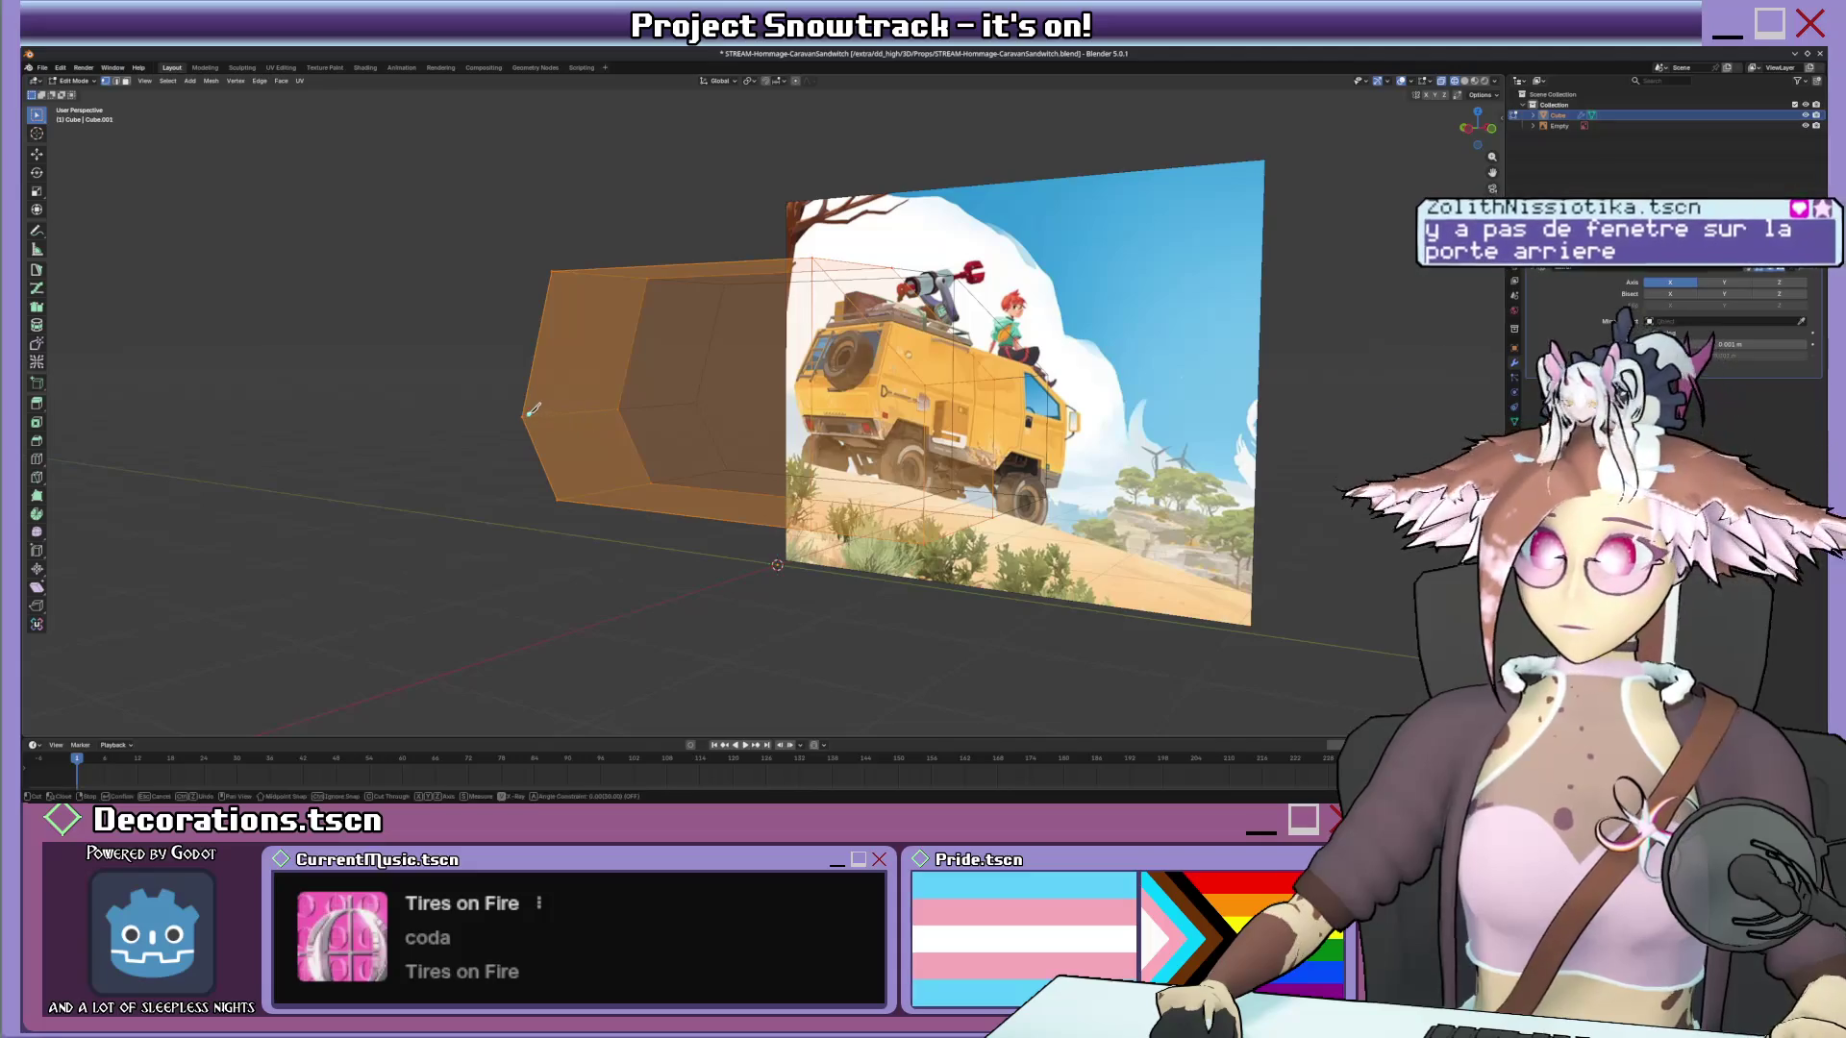
left_click(534, 416)
key("y")
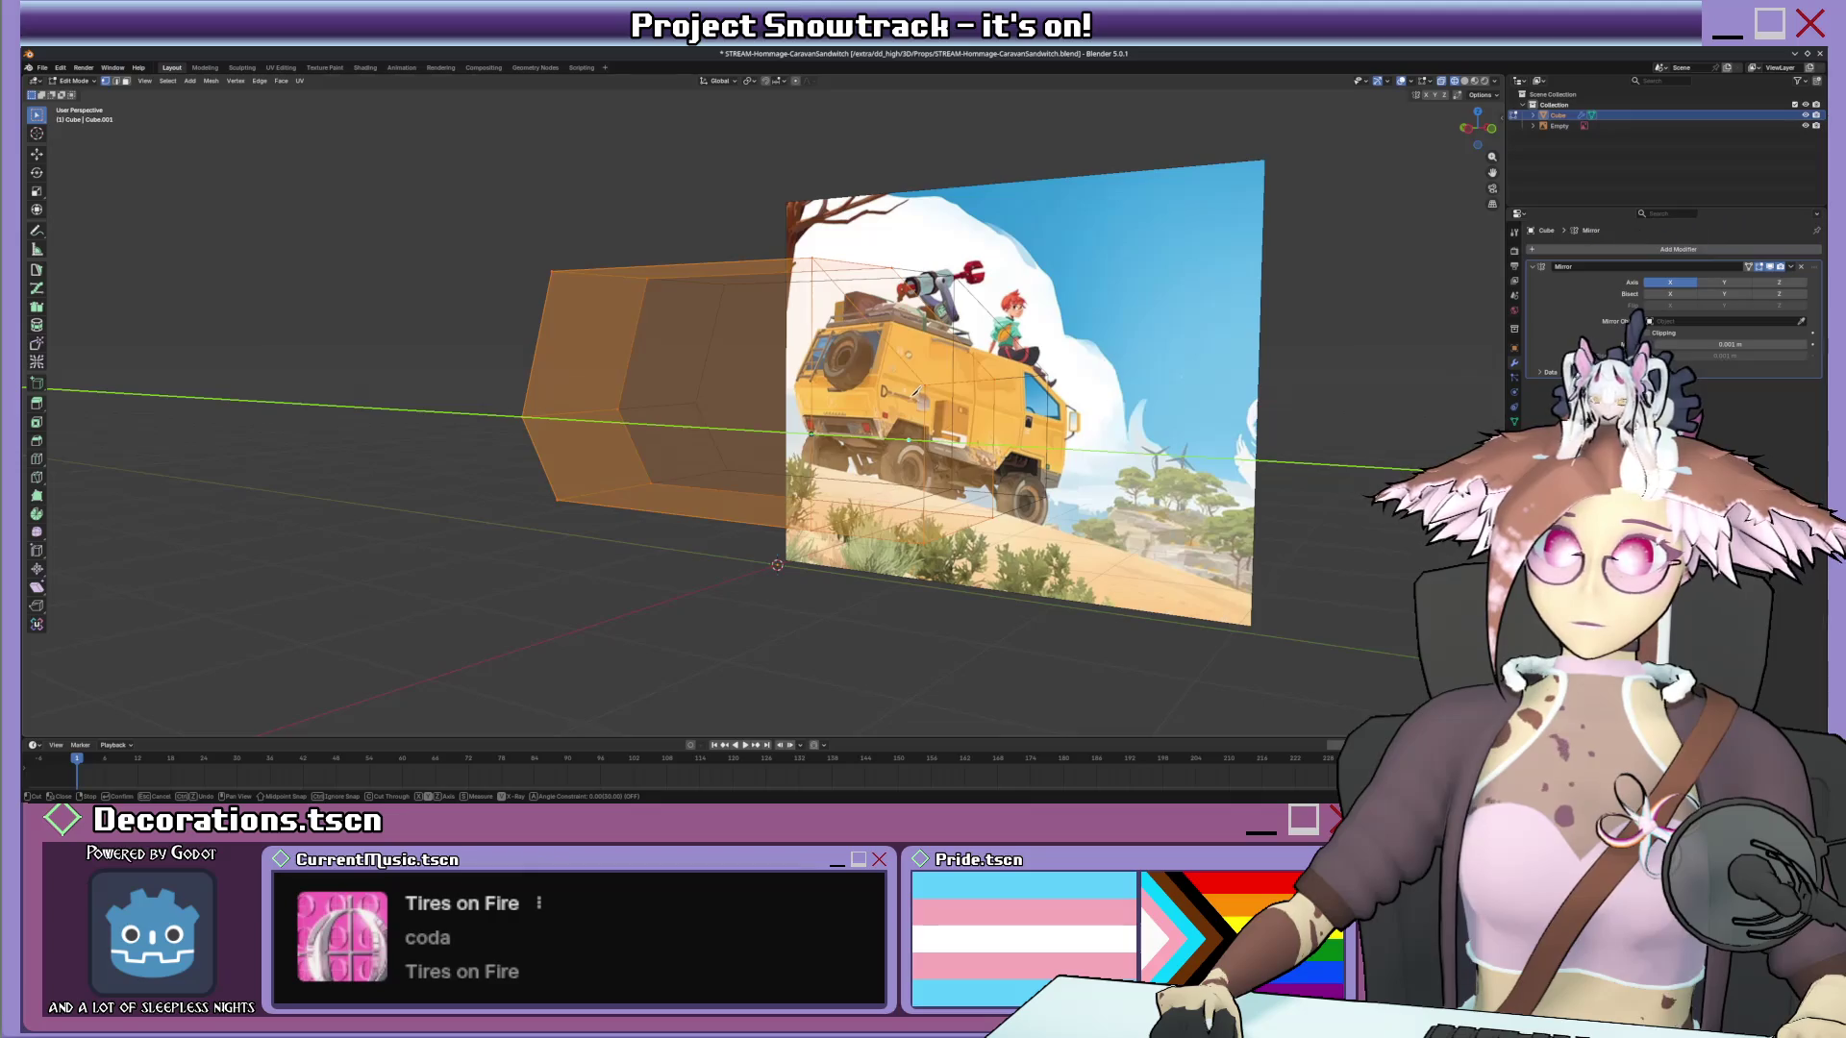
key("Return")
key("k")
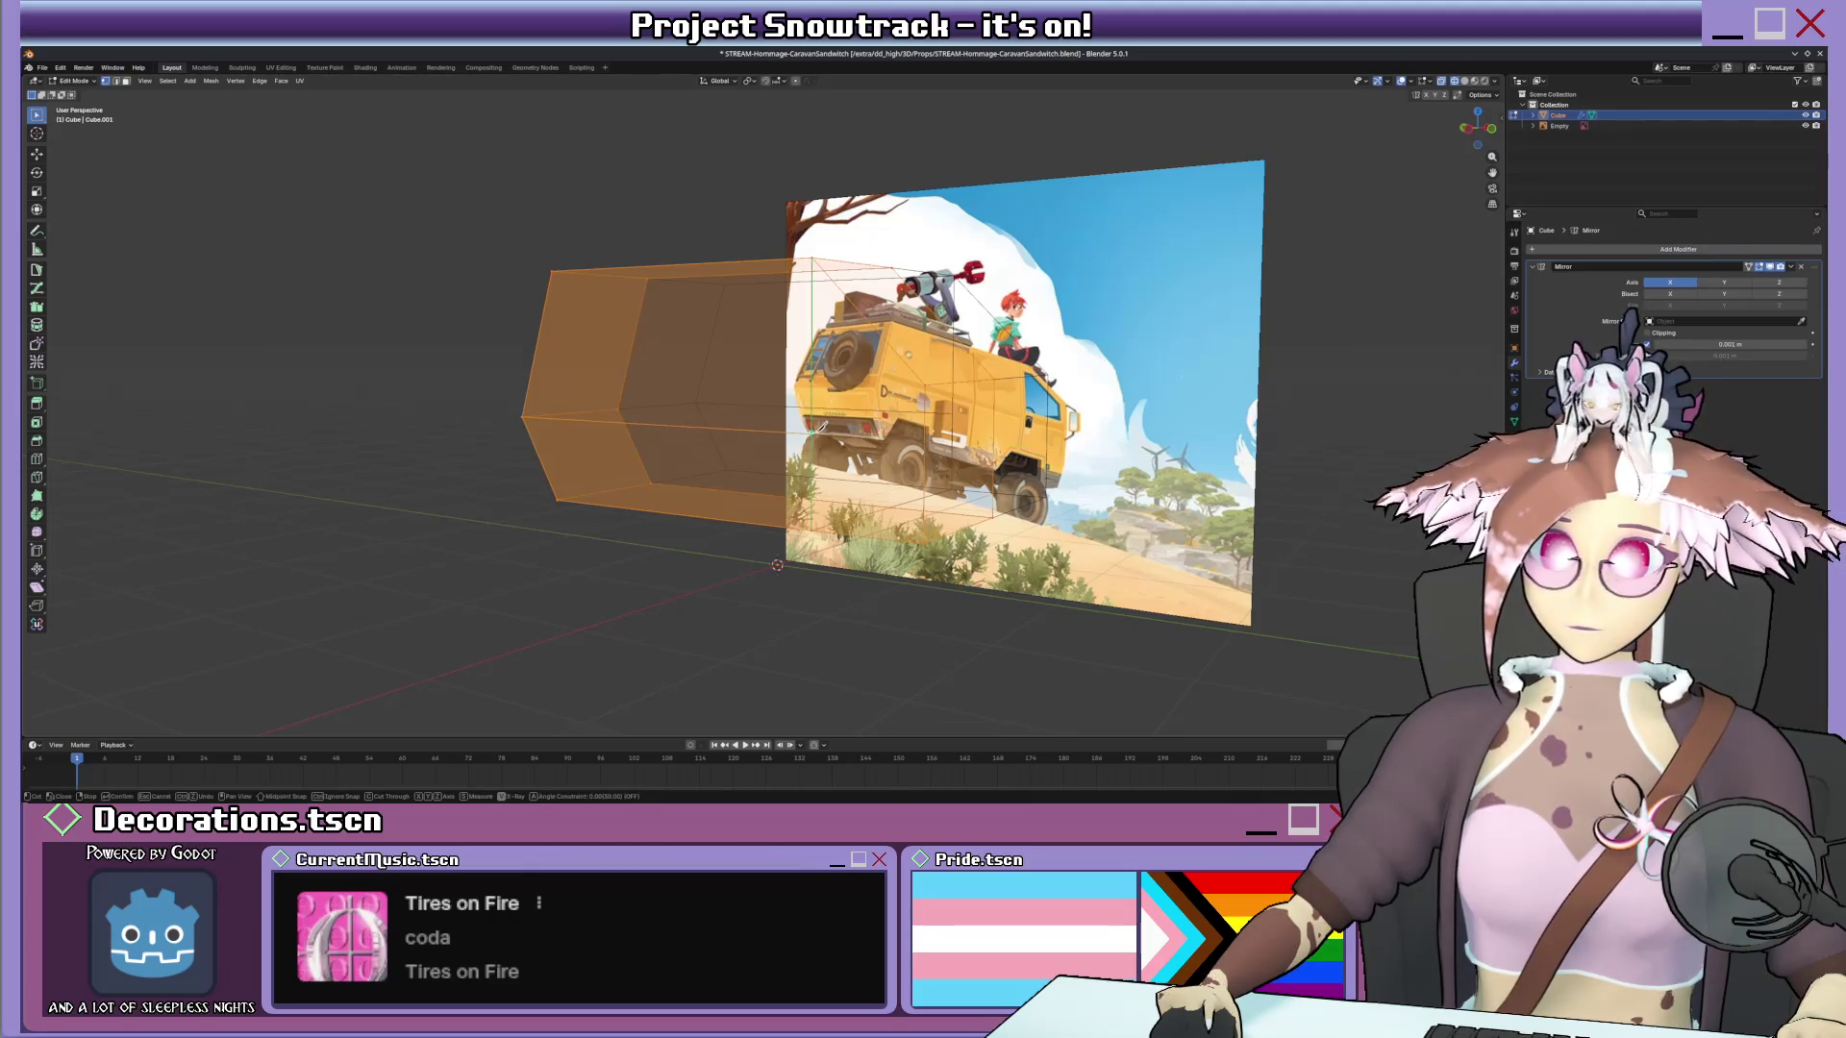
mouse_move(838, 435)
middle_mouse_down()
mouse_move(879, 431)
mouse_move(851, 433)
middle_mouse_up()
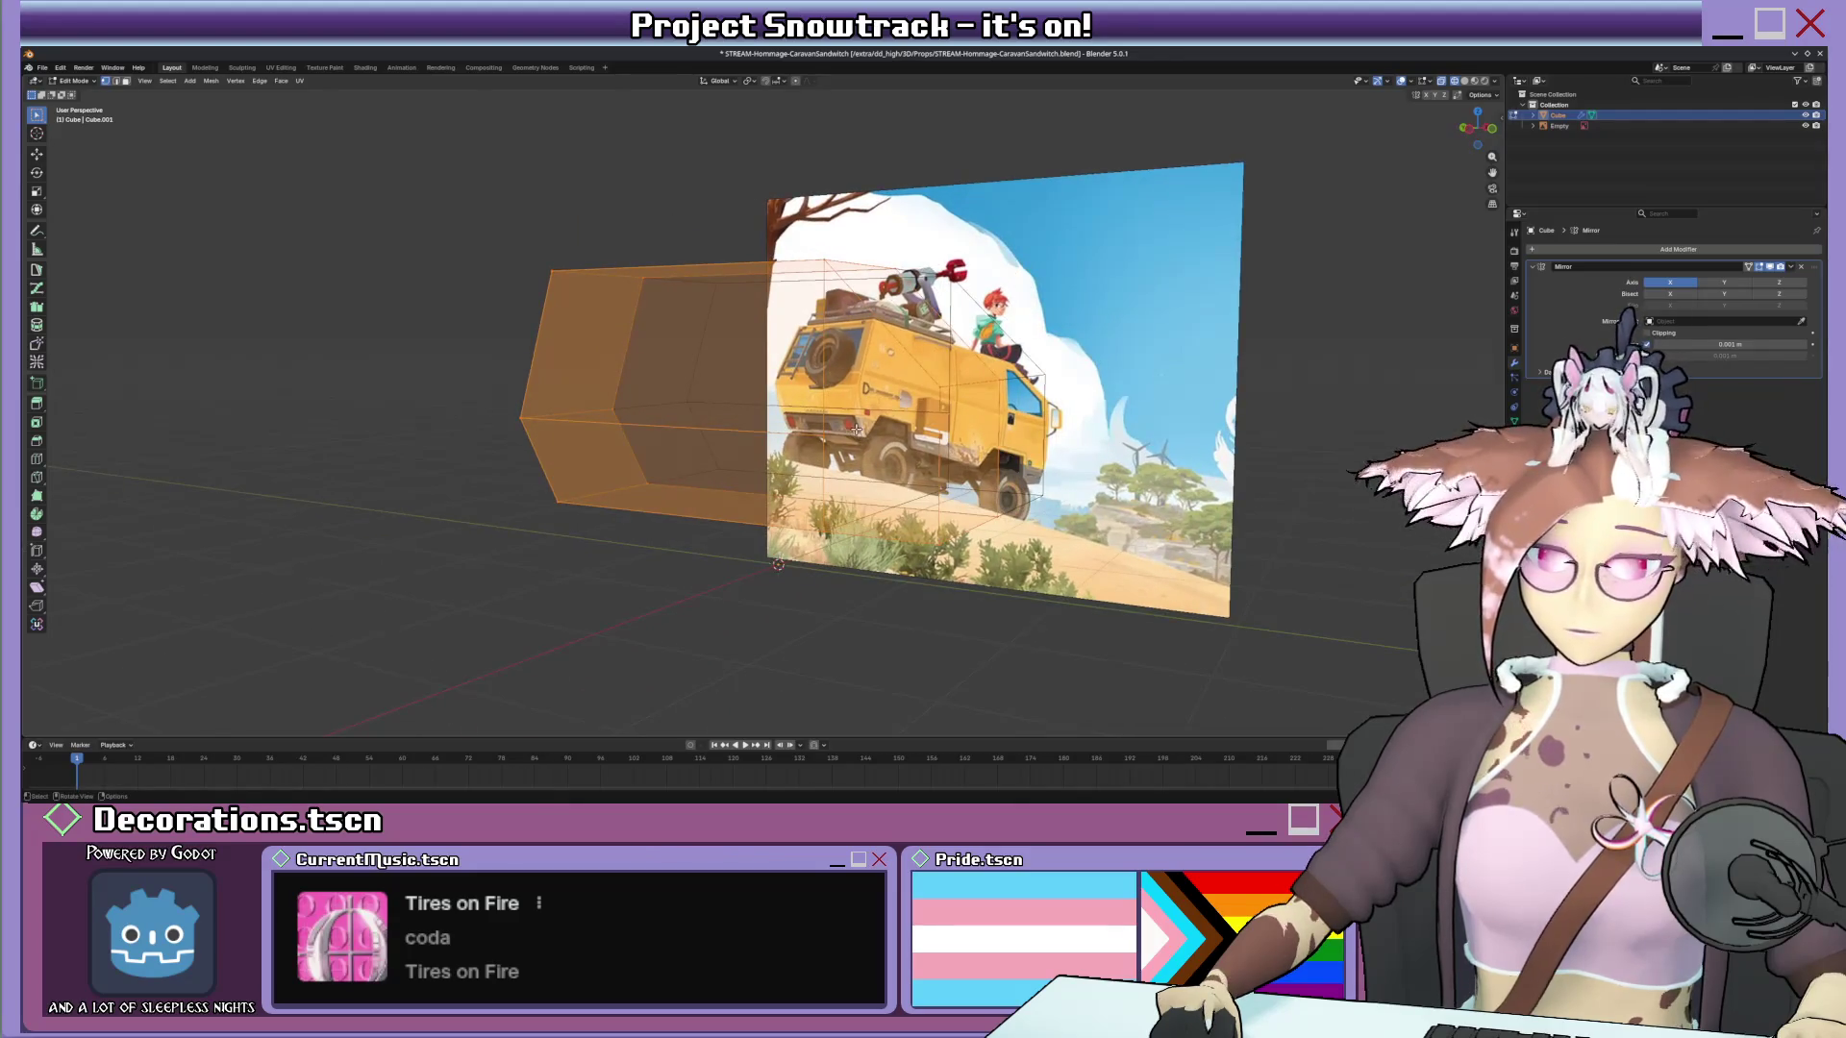
key("Return")
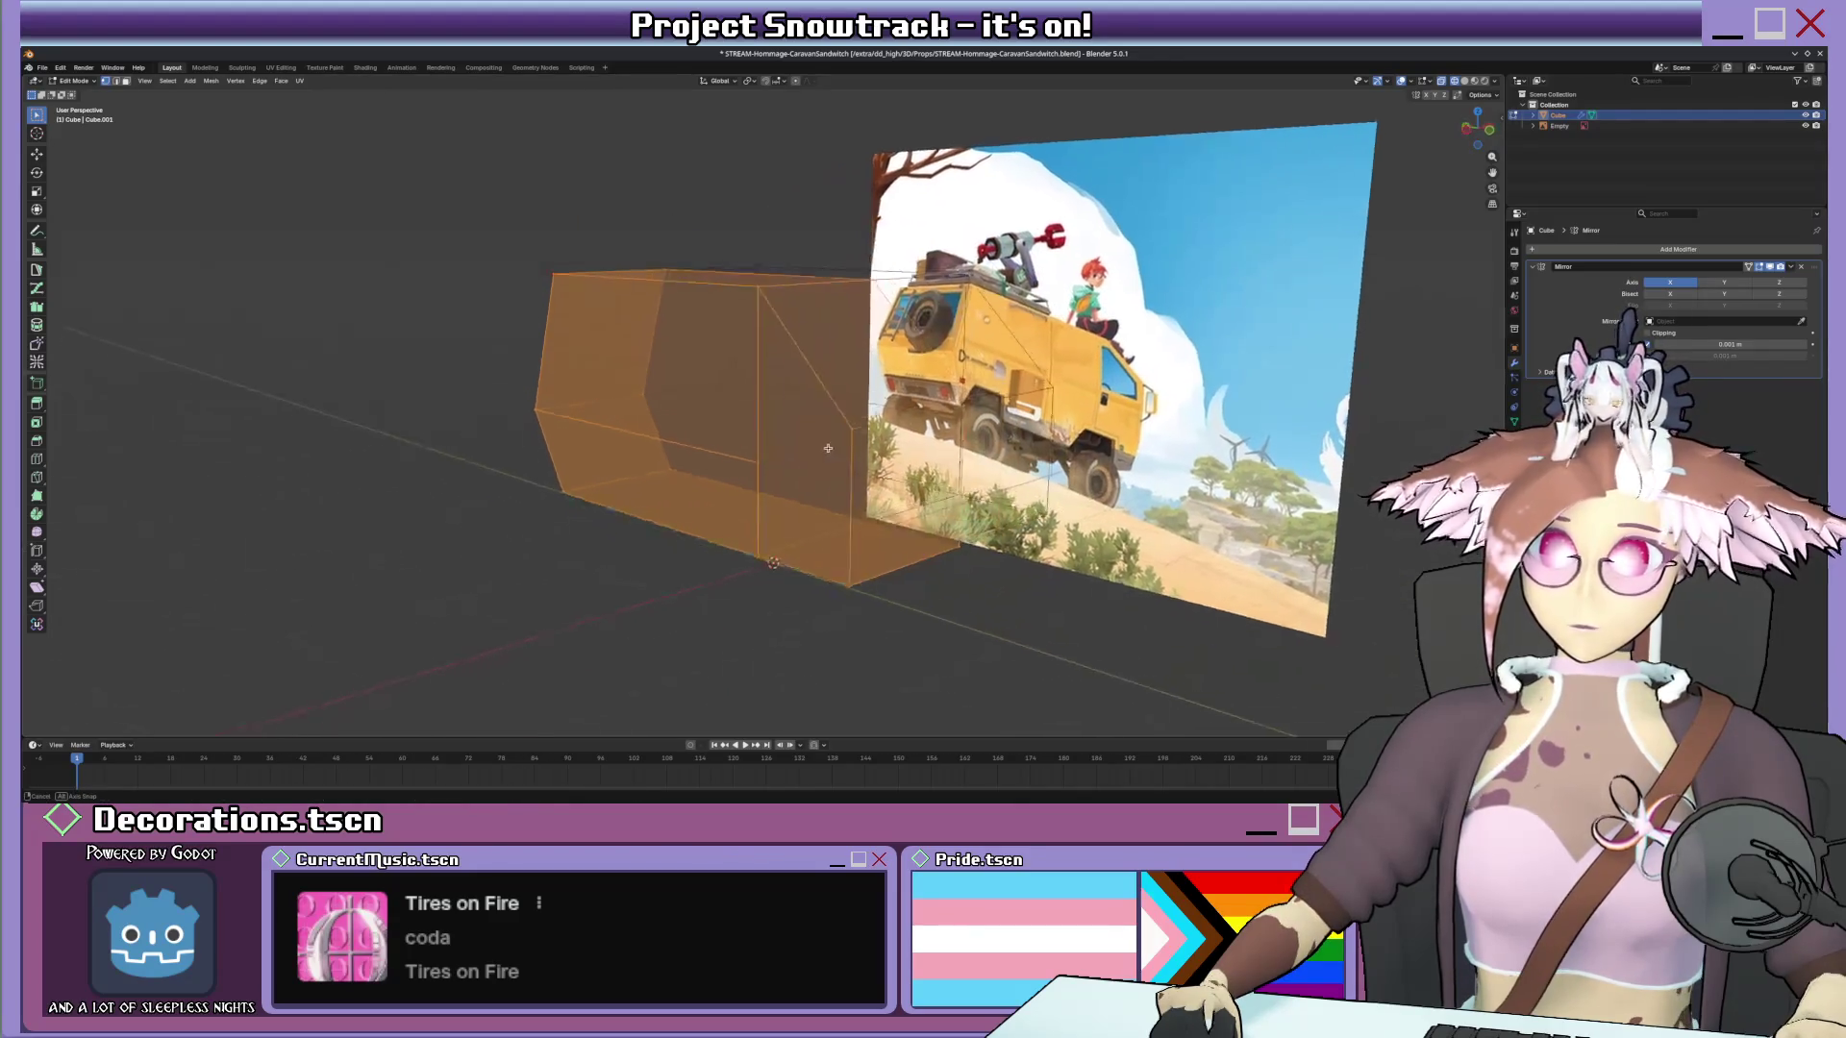
Select the whole body mesh and knife a further cut across it, then finish cutting.
middle_click_drag(842, 432, 745, 519)
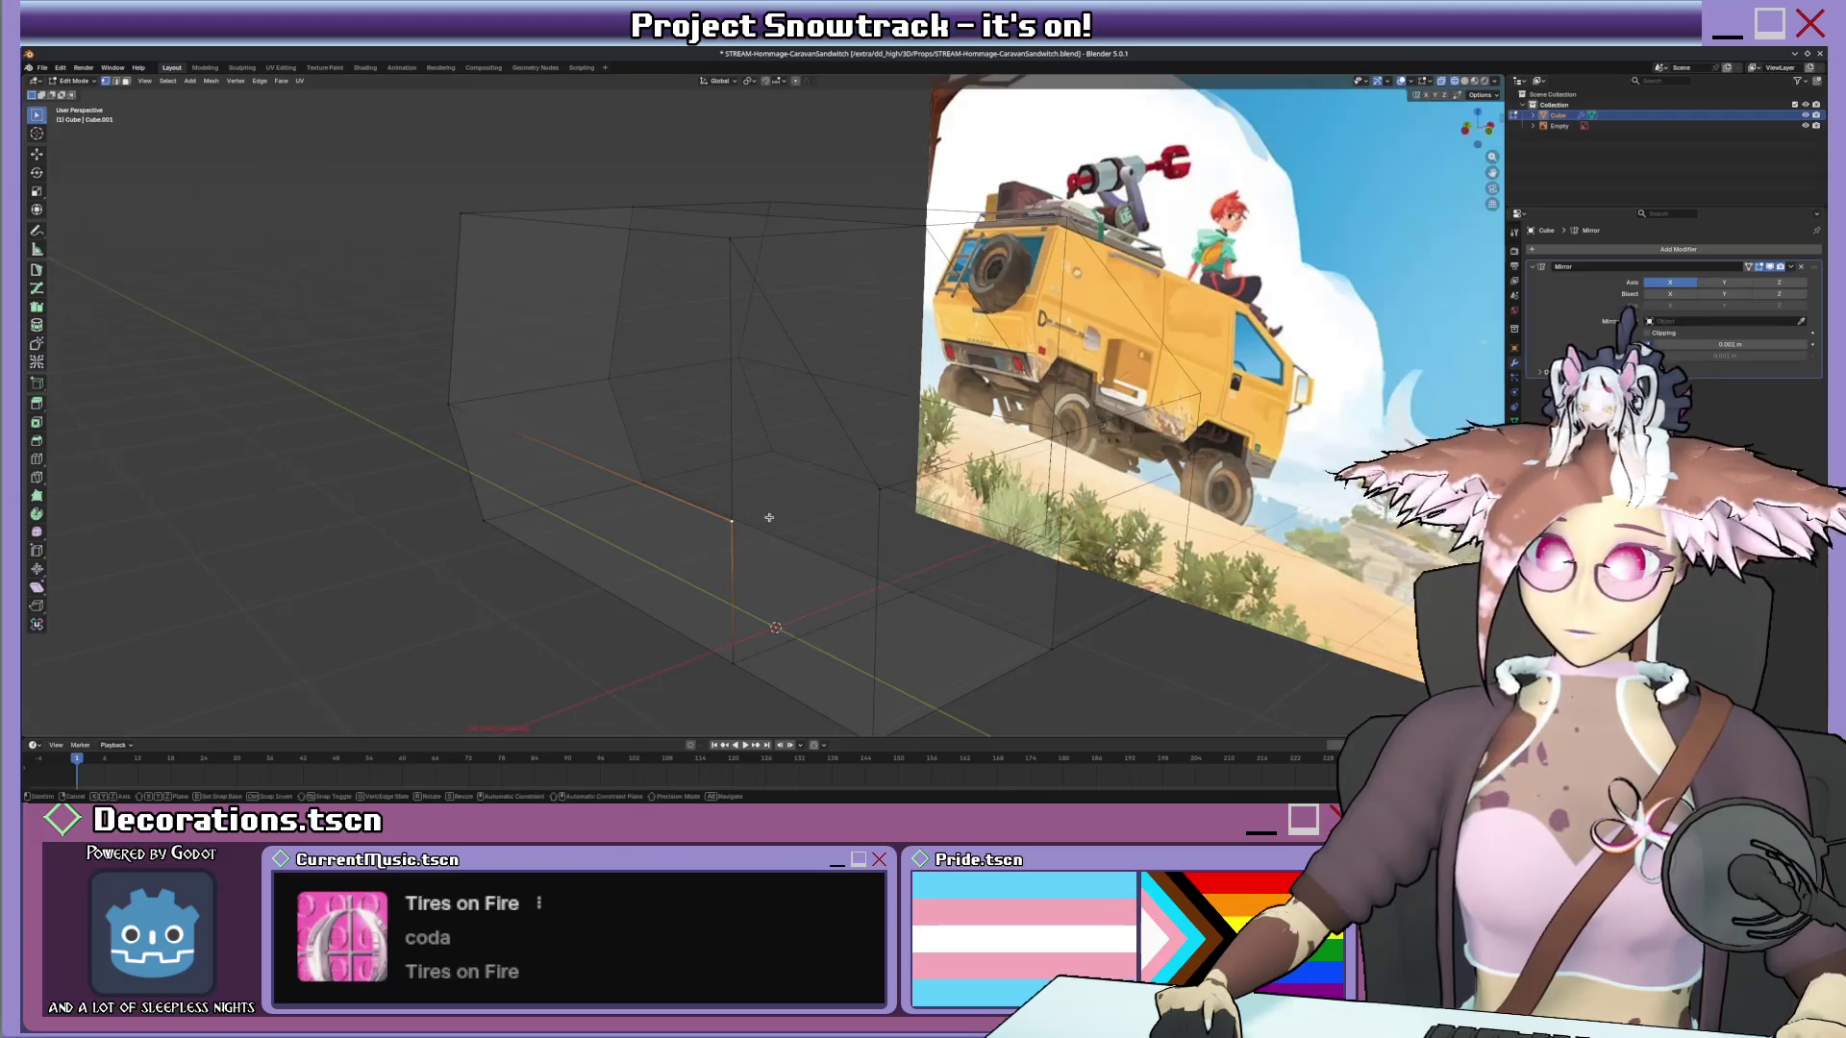
middle_click_drag(752, 499, 874, 487)
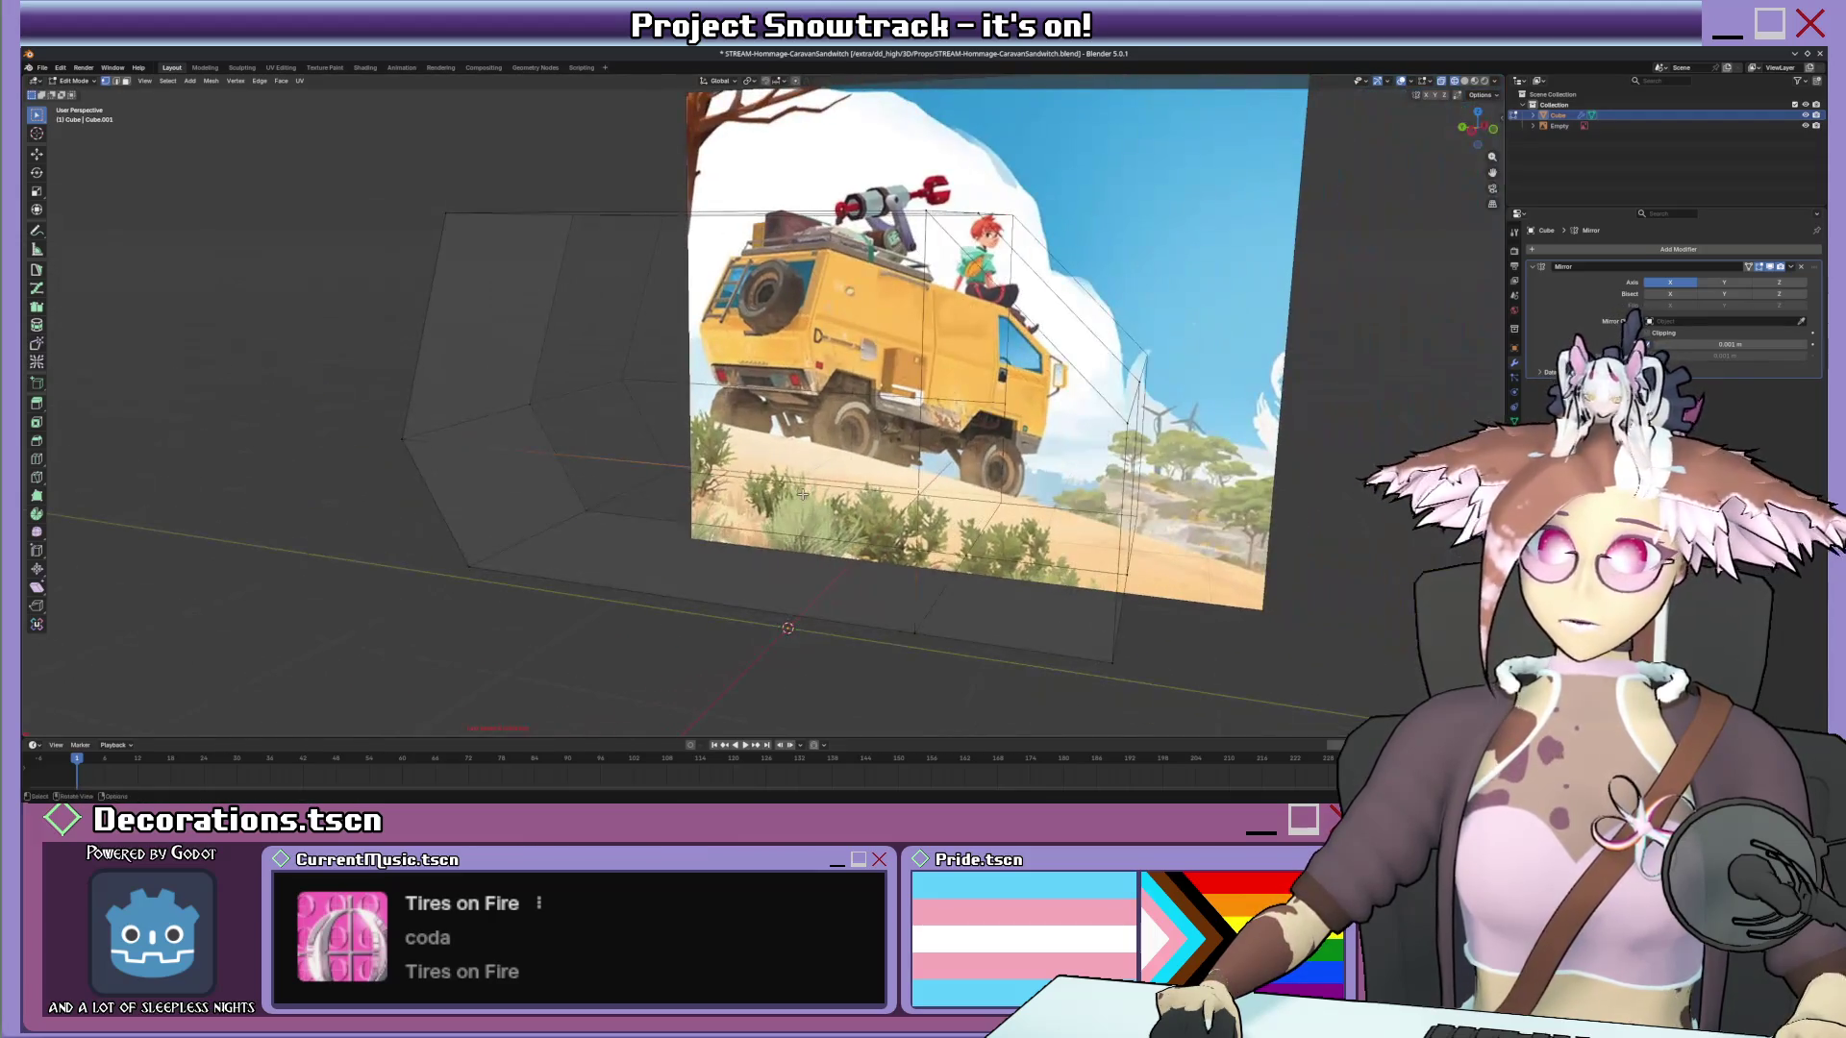
key("a")
key("k")
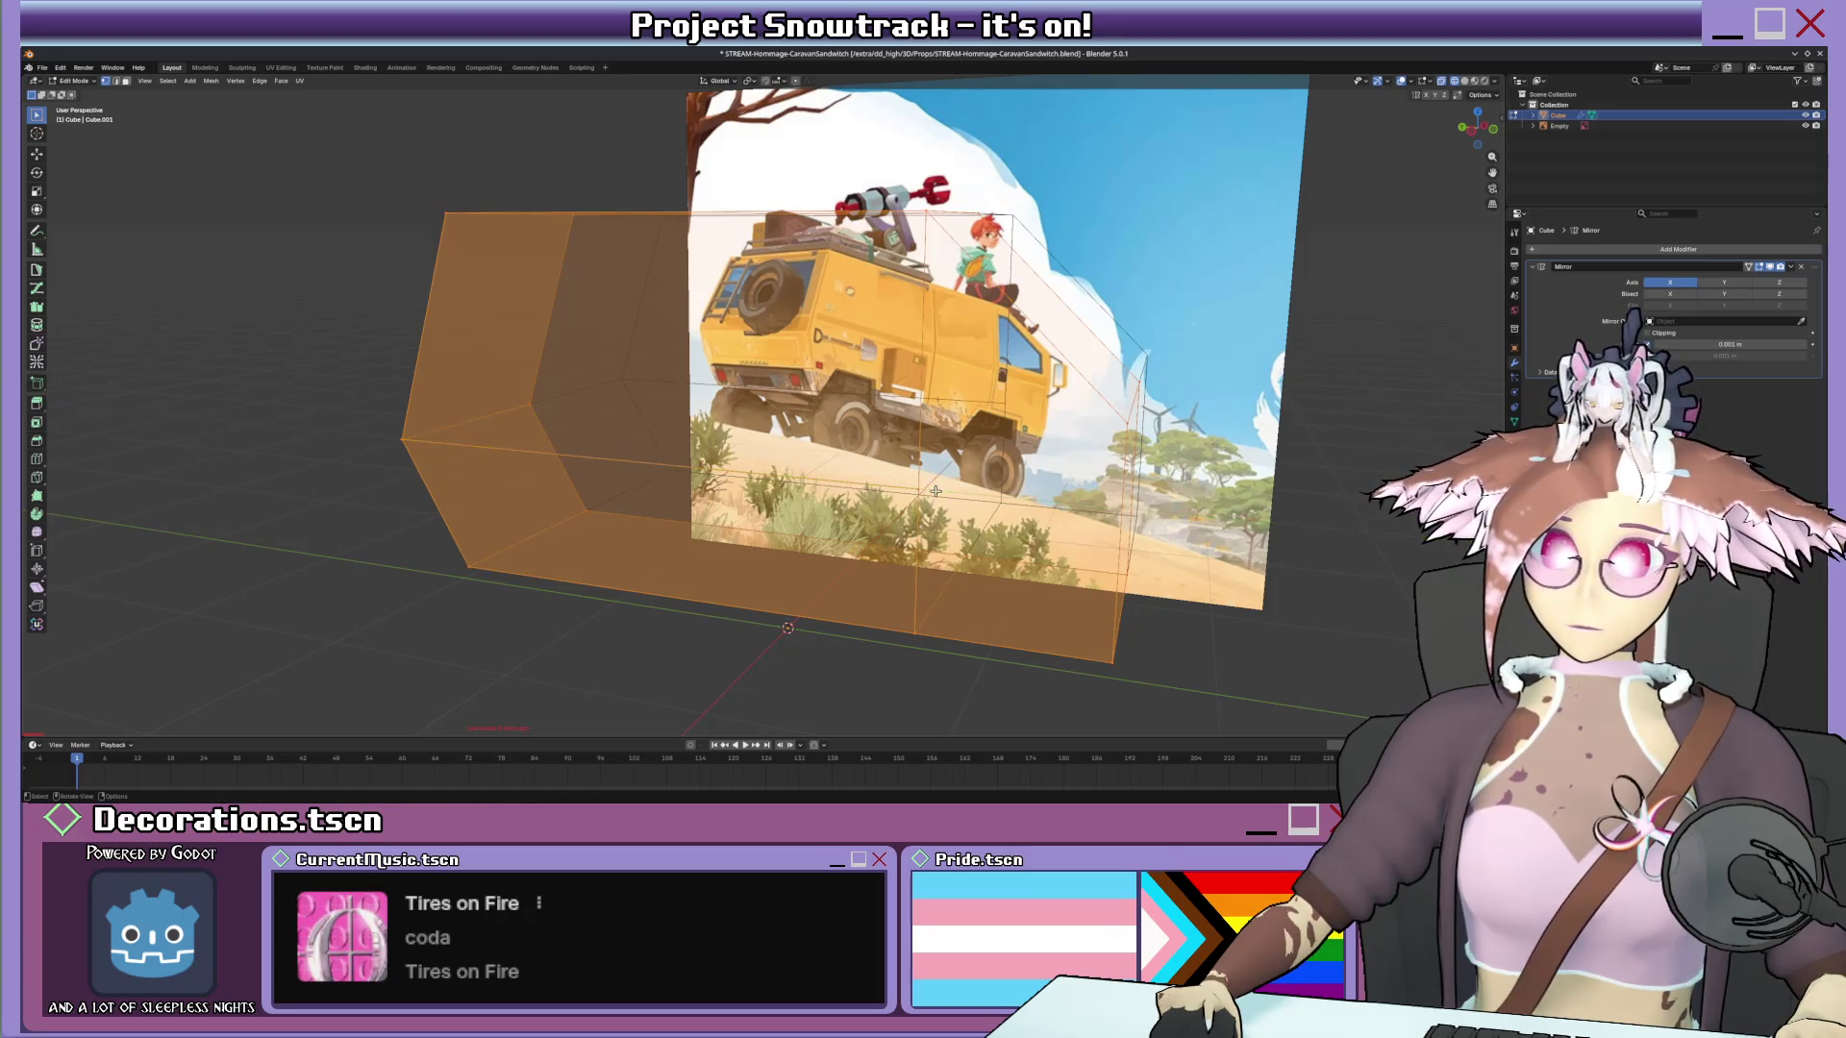
key("Return")
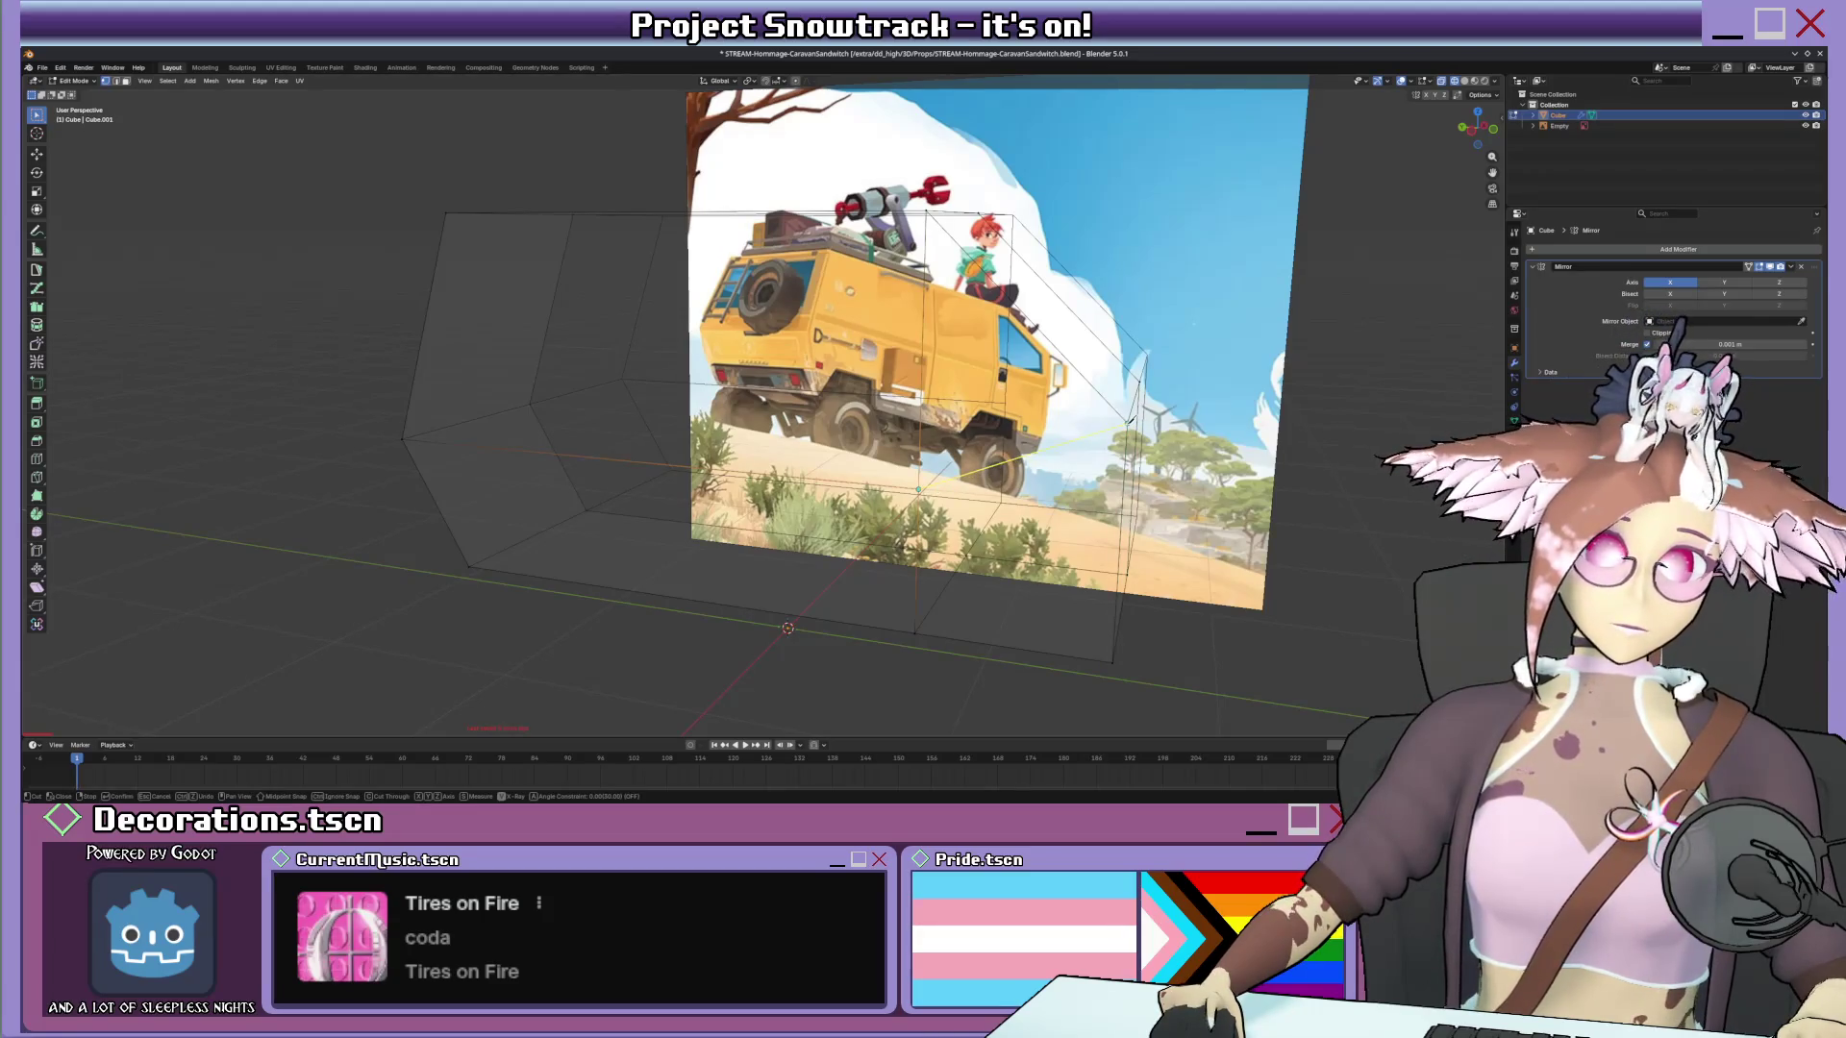
key("Return")
middle_click_drag(1056, 345, 790, 434)
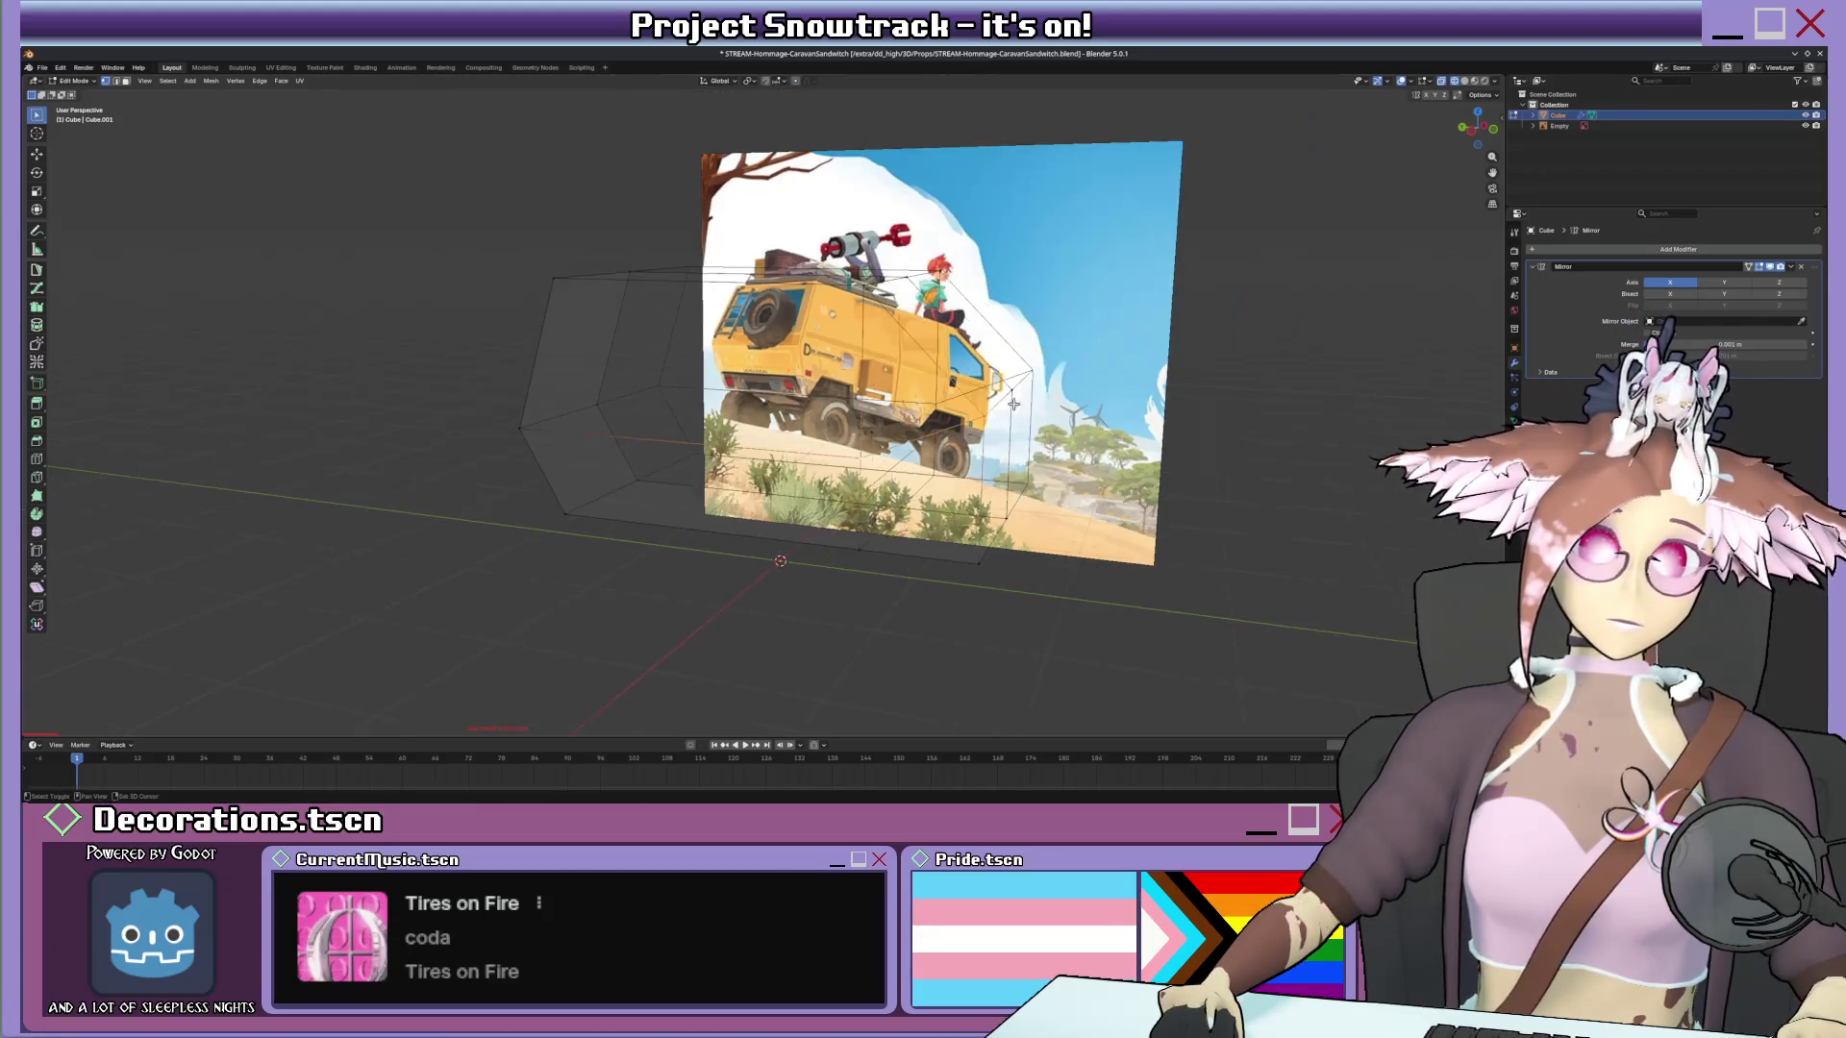
key("KP_3")
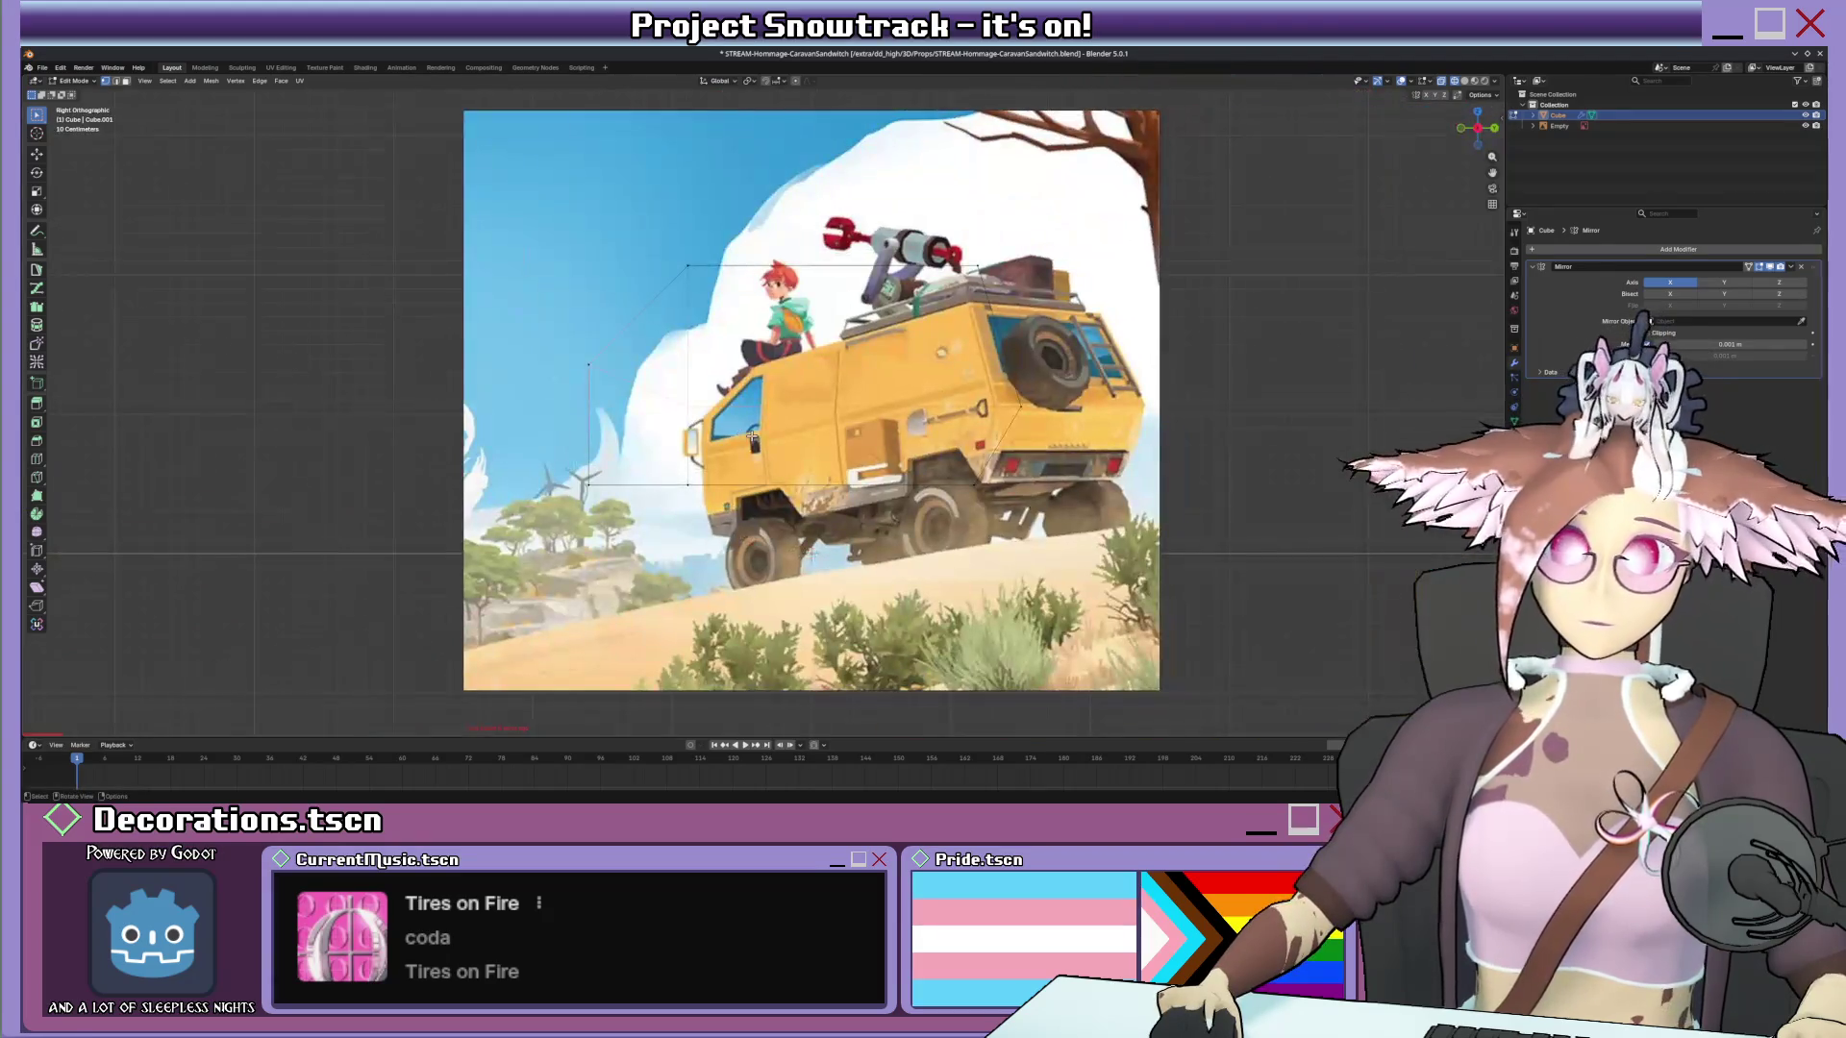
key("ctrl+KP_3")
scroll(764, 406, "up", 1)
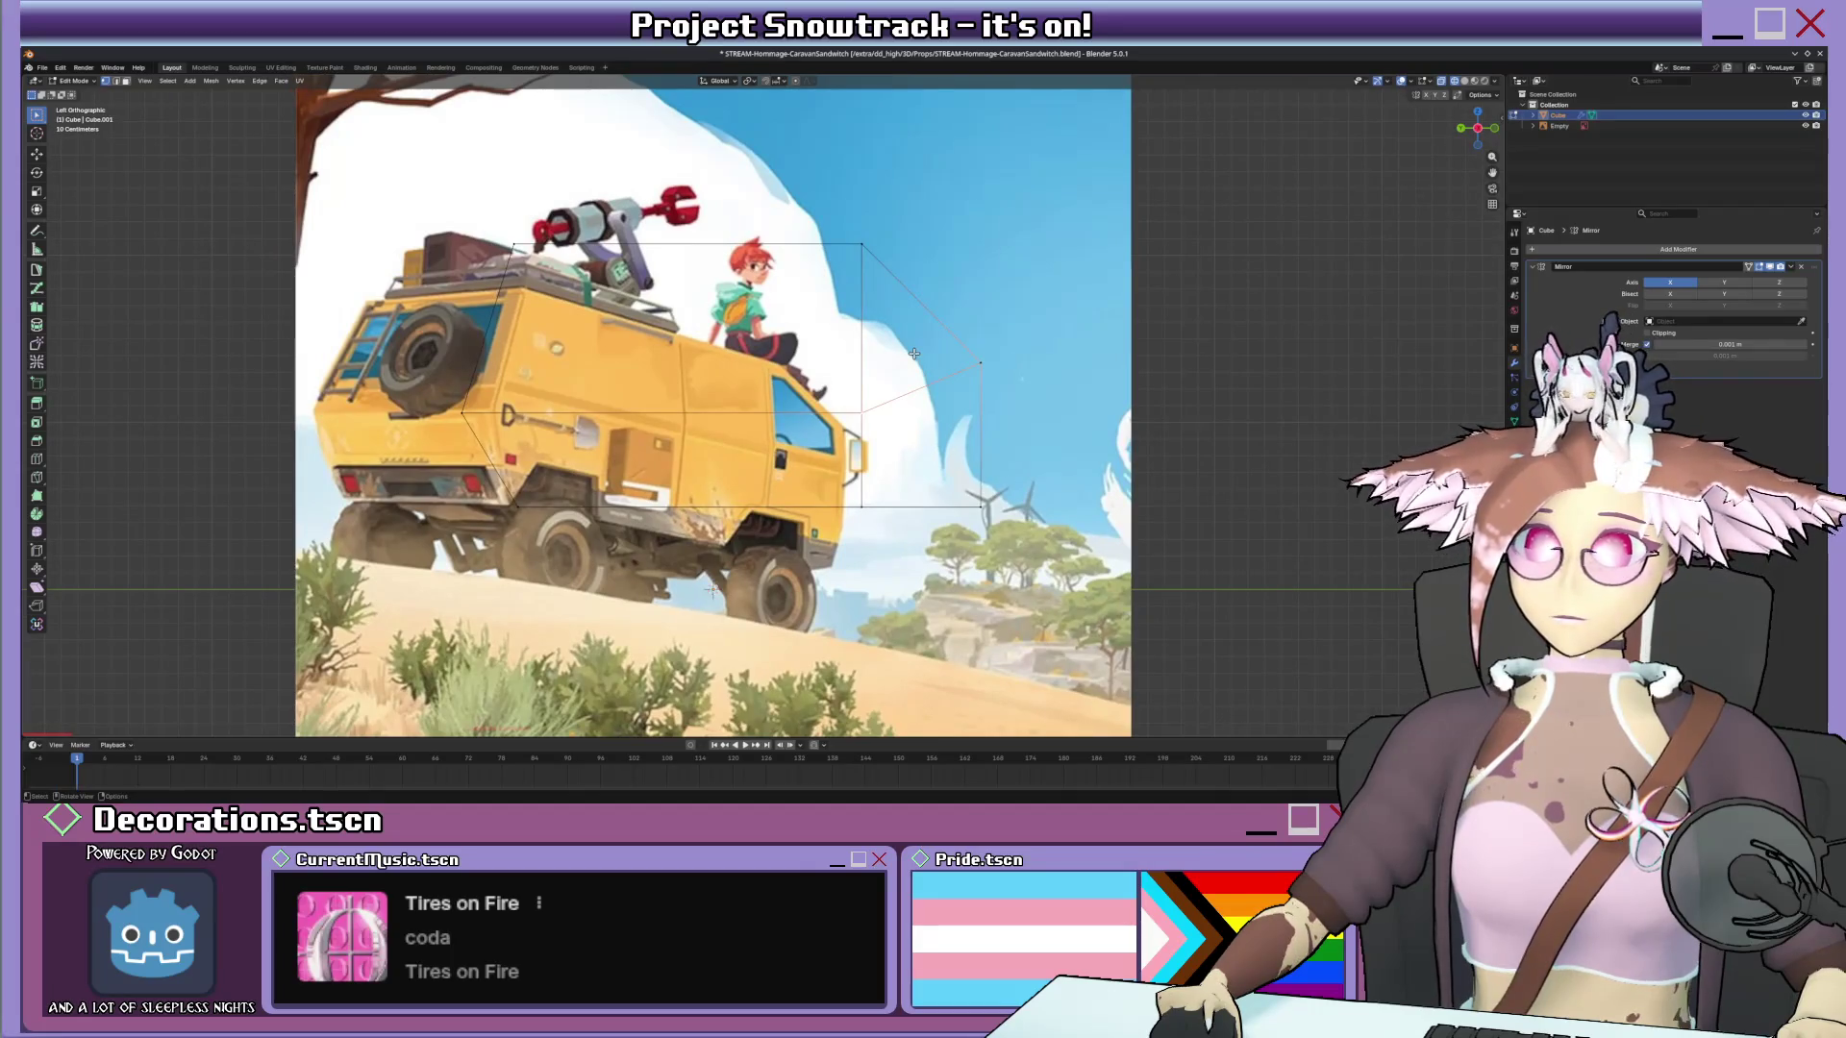
key("KP_1")
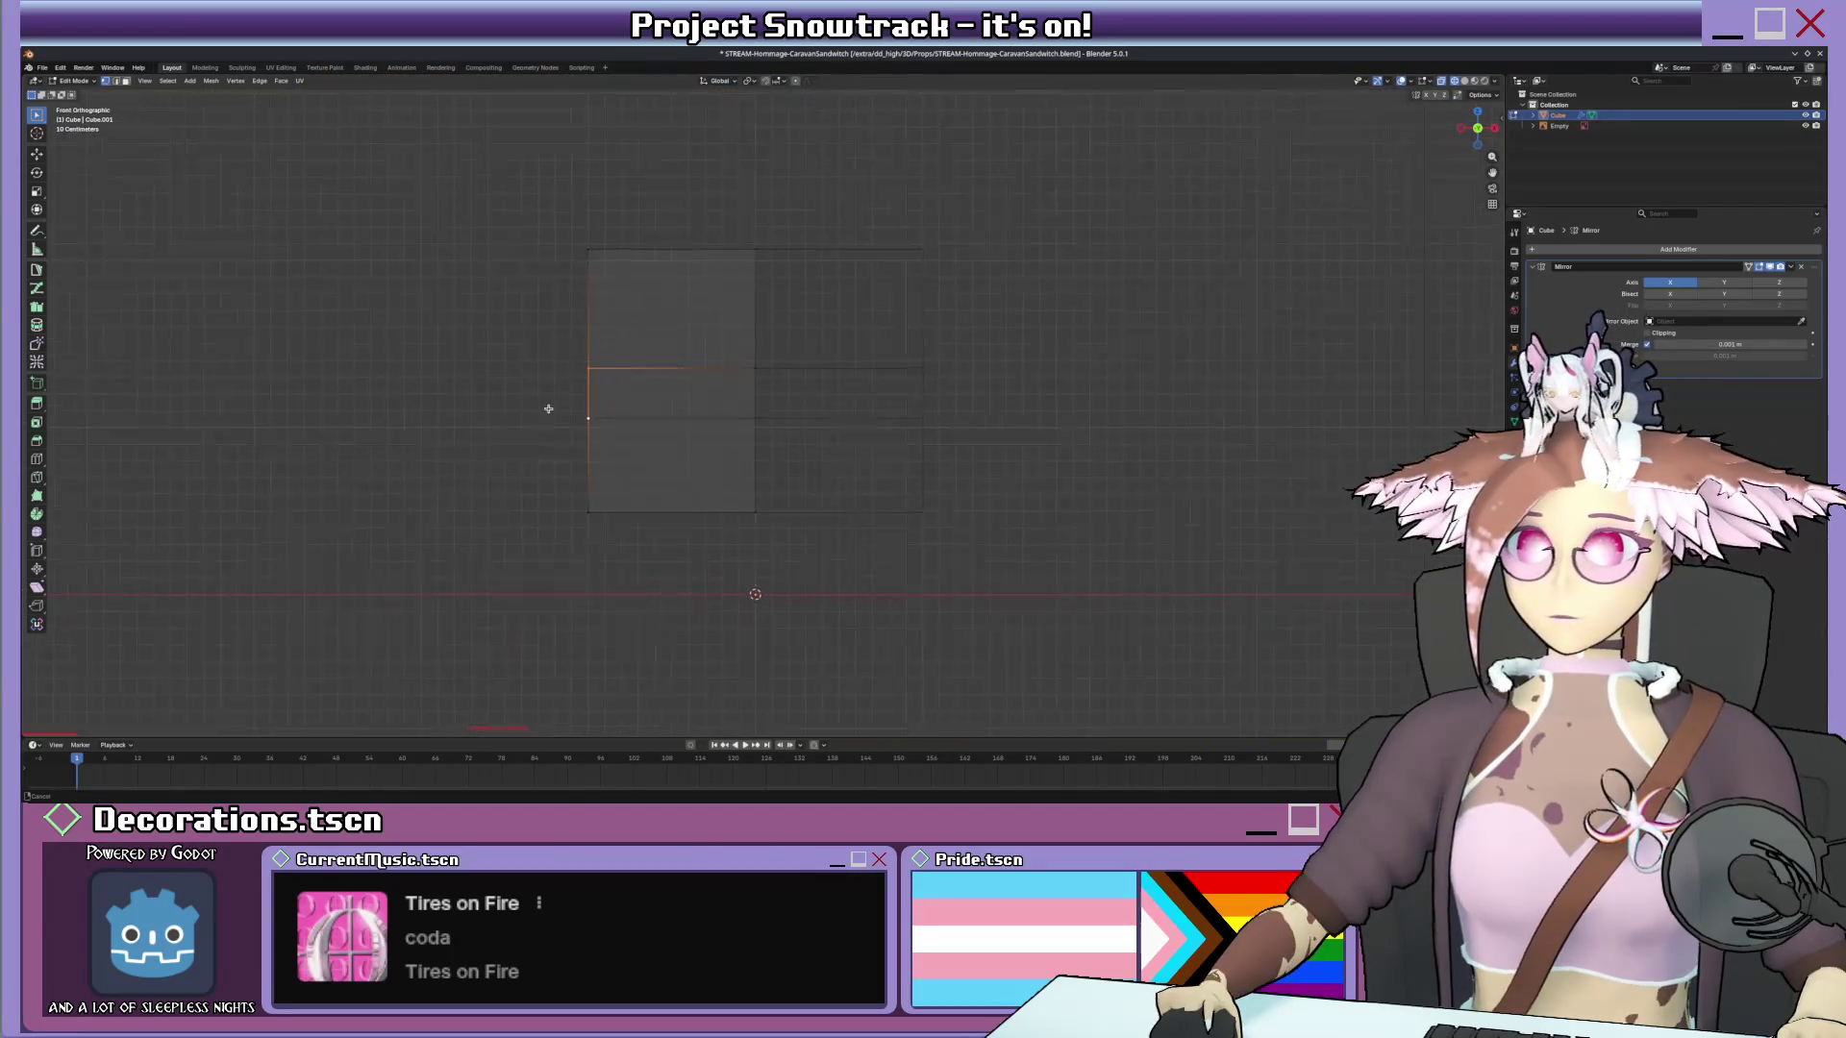
middle_click_drag(642, 429, 669, 429)
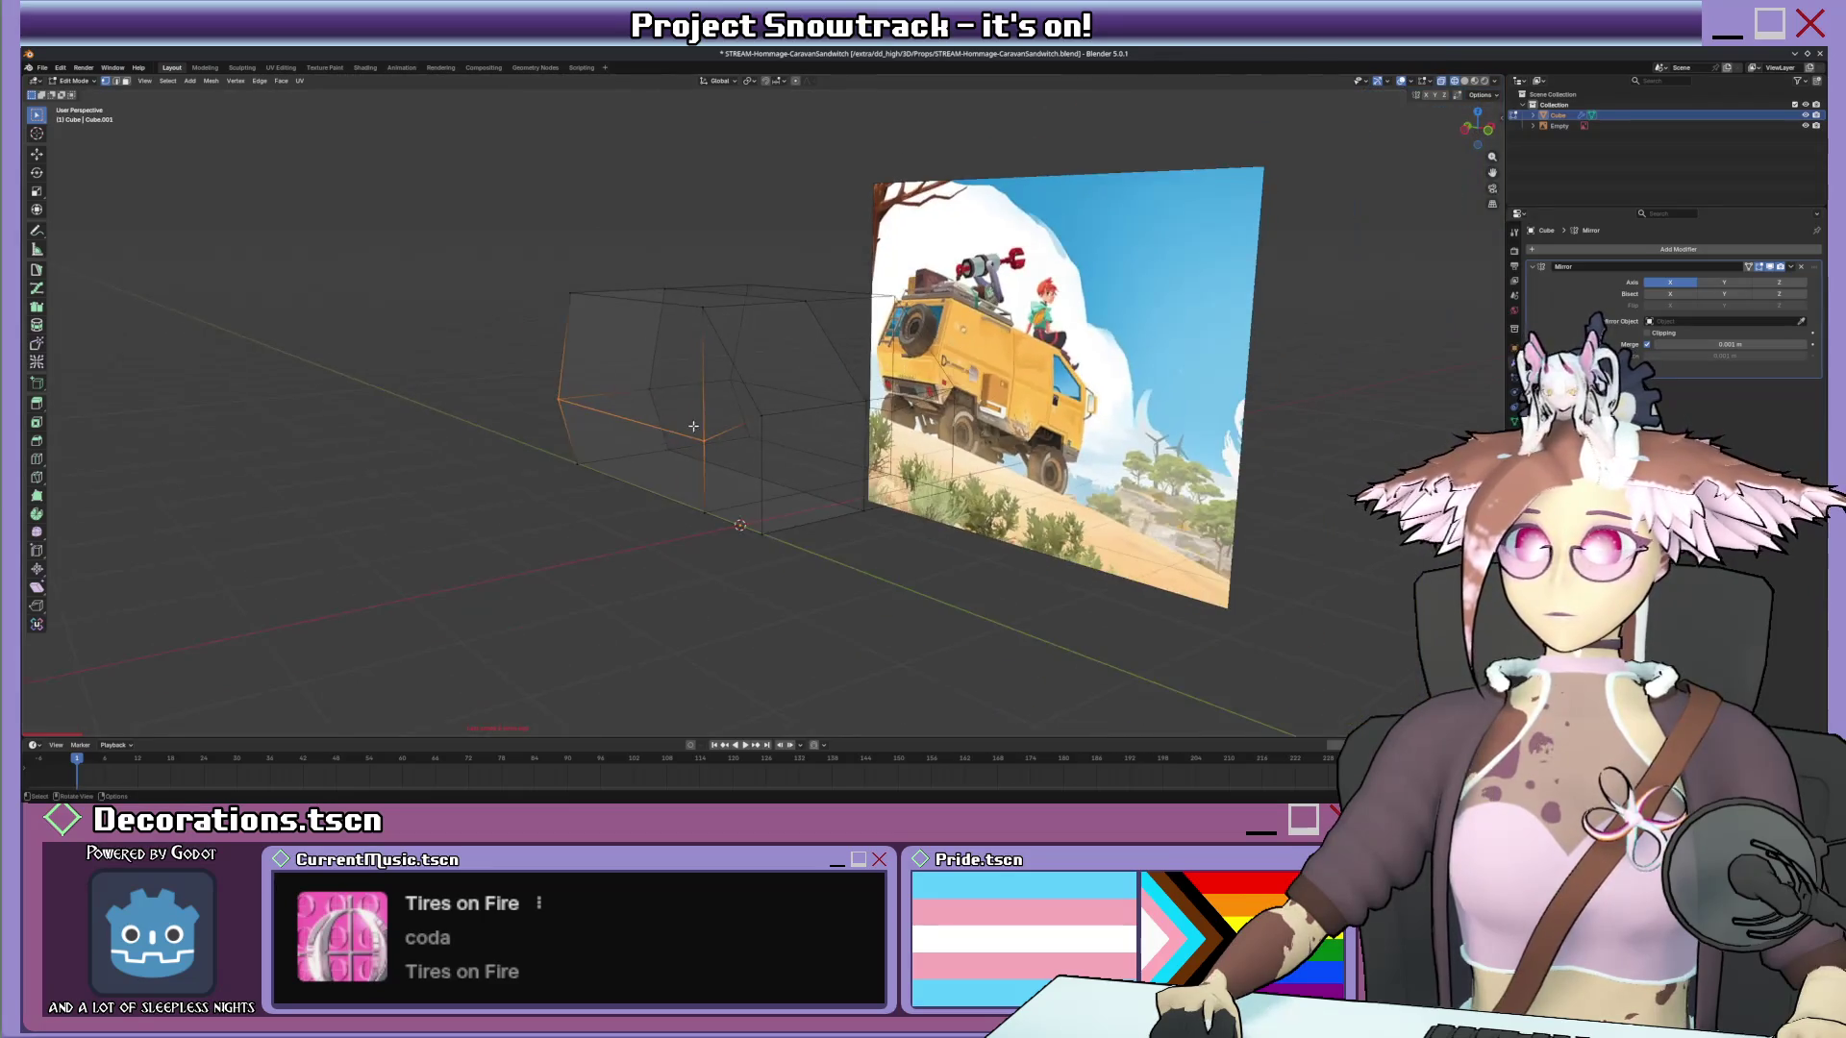
key("KP_3")
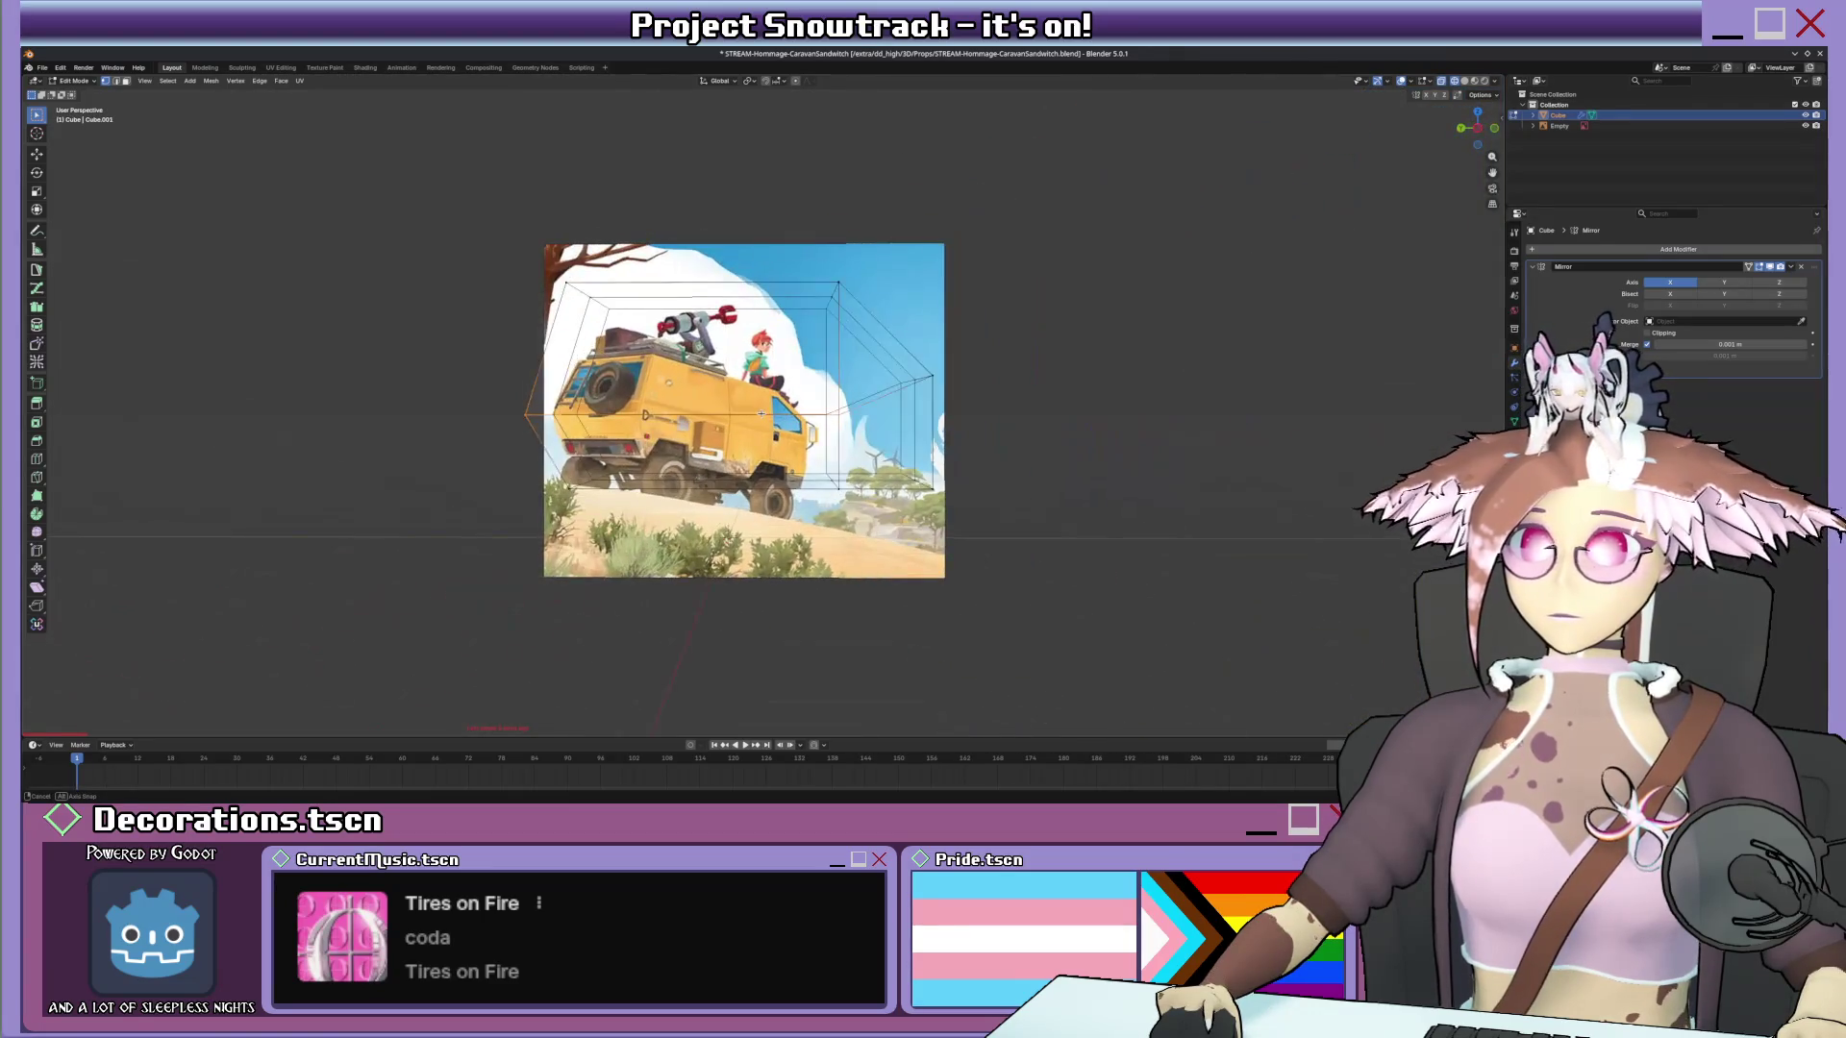
key("KP_5")
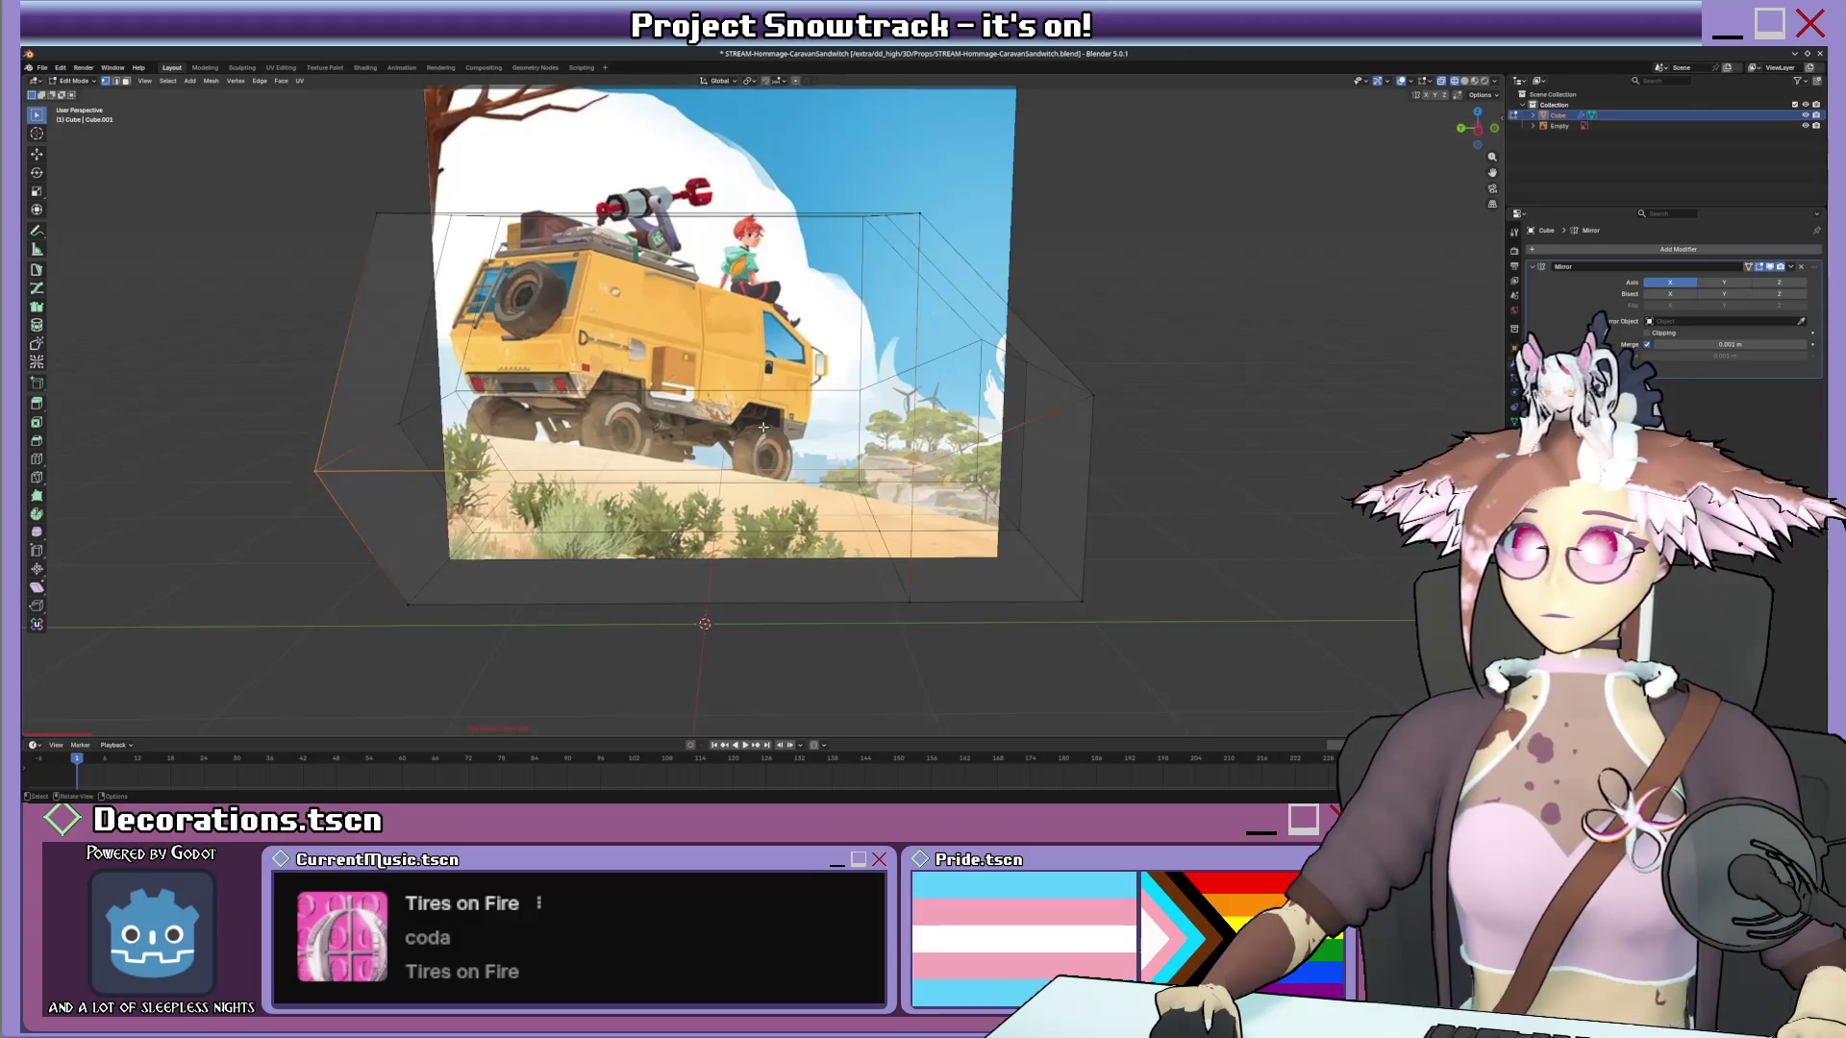
middle_click_drag(763, 428, 834, 324)
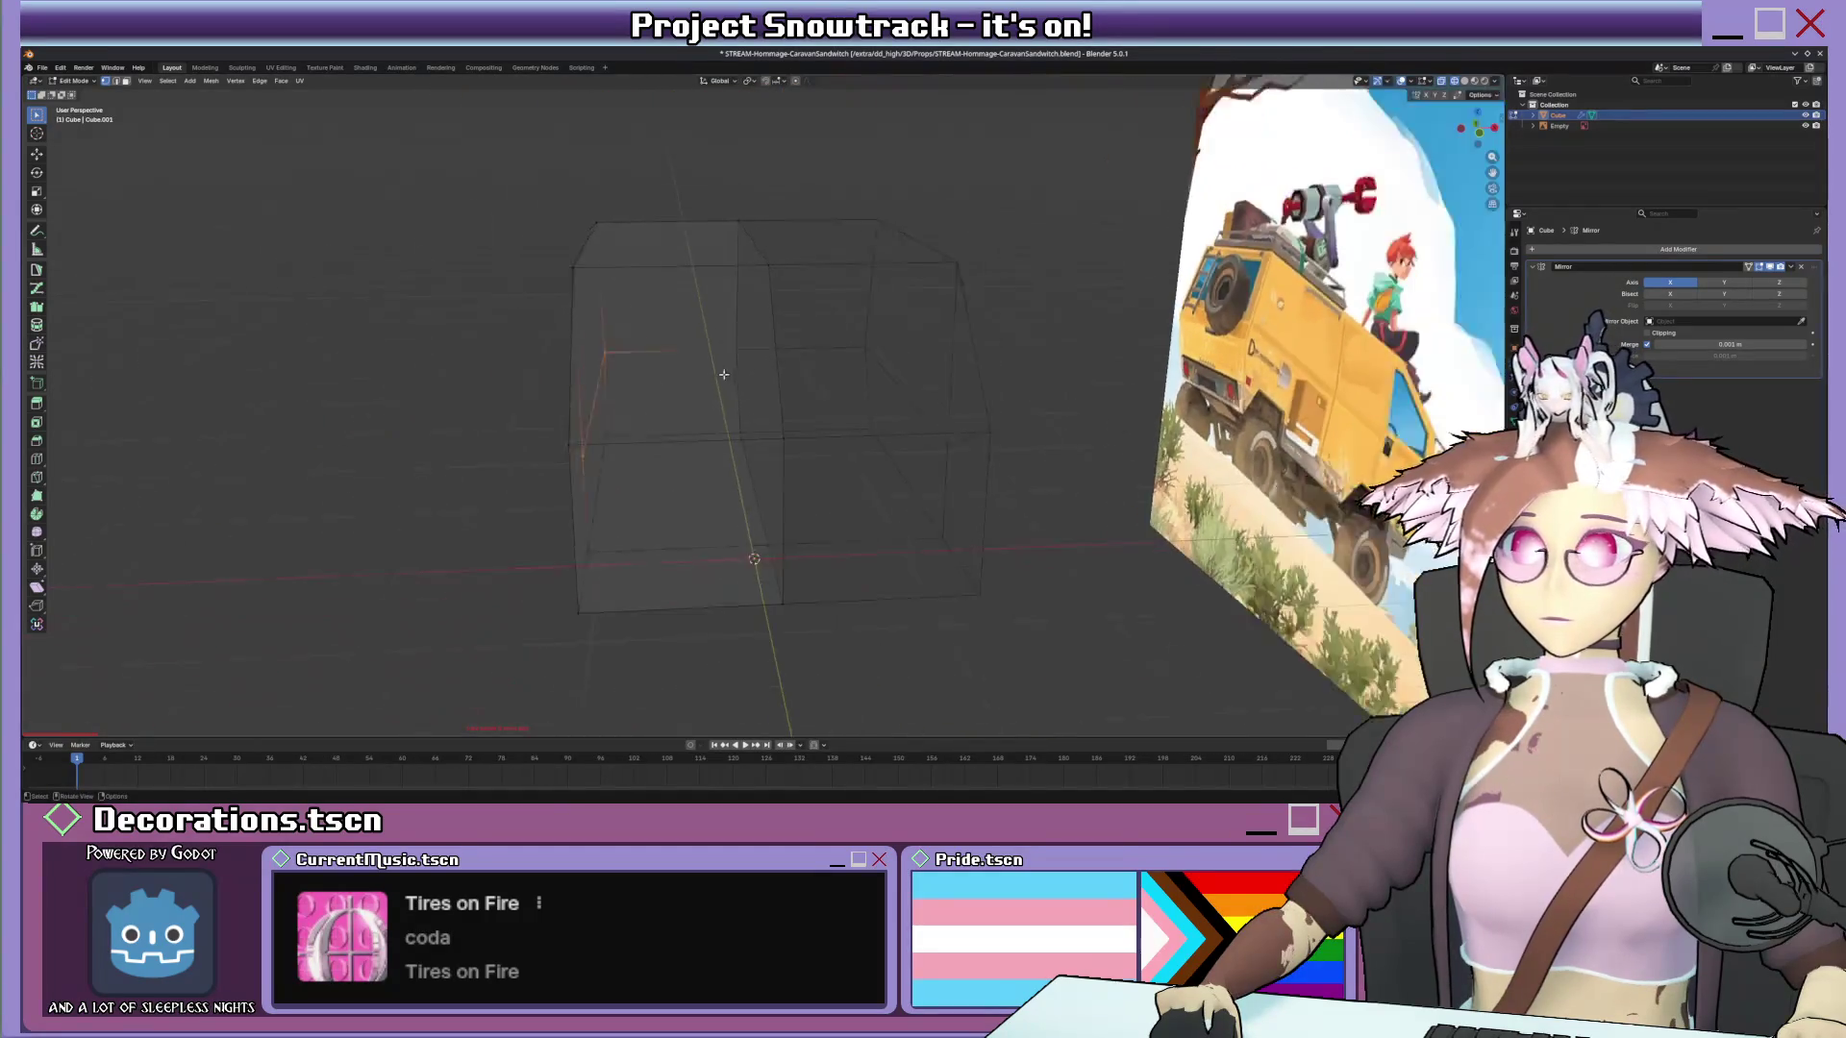
Narrow the top face along X and shift it sideways along X.
key("s")
key("x")
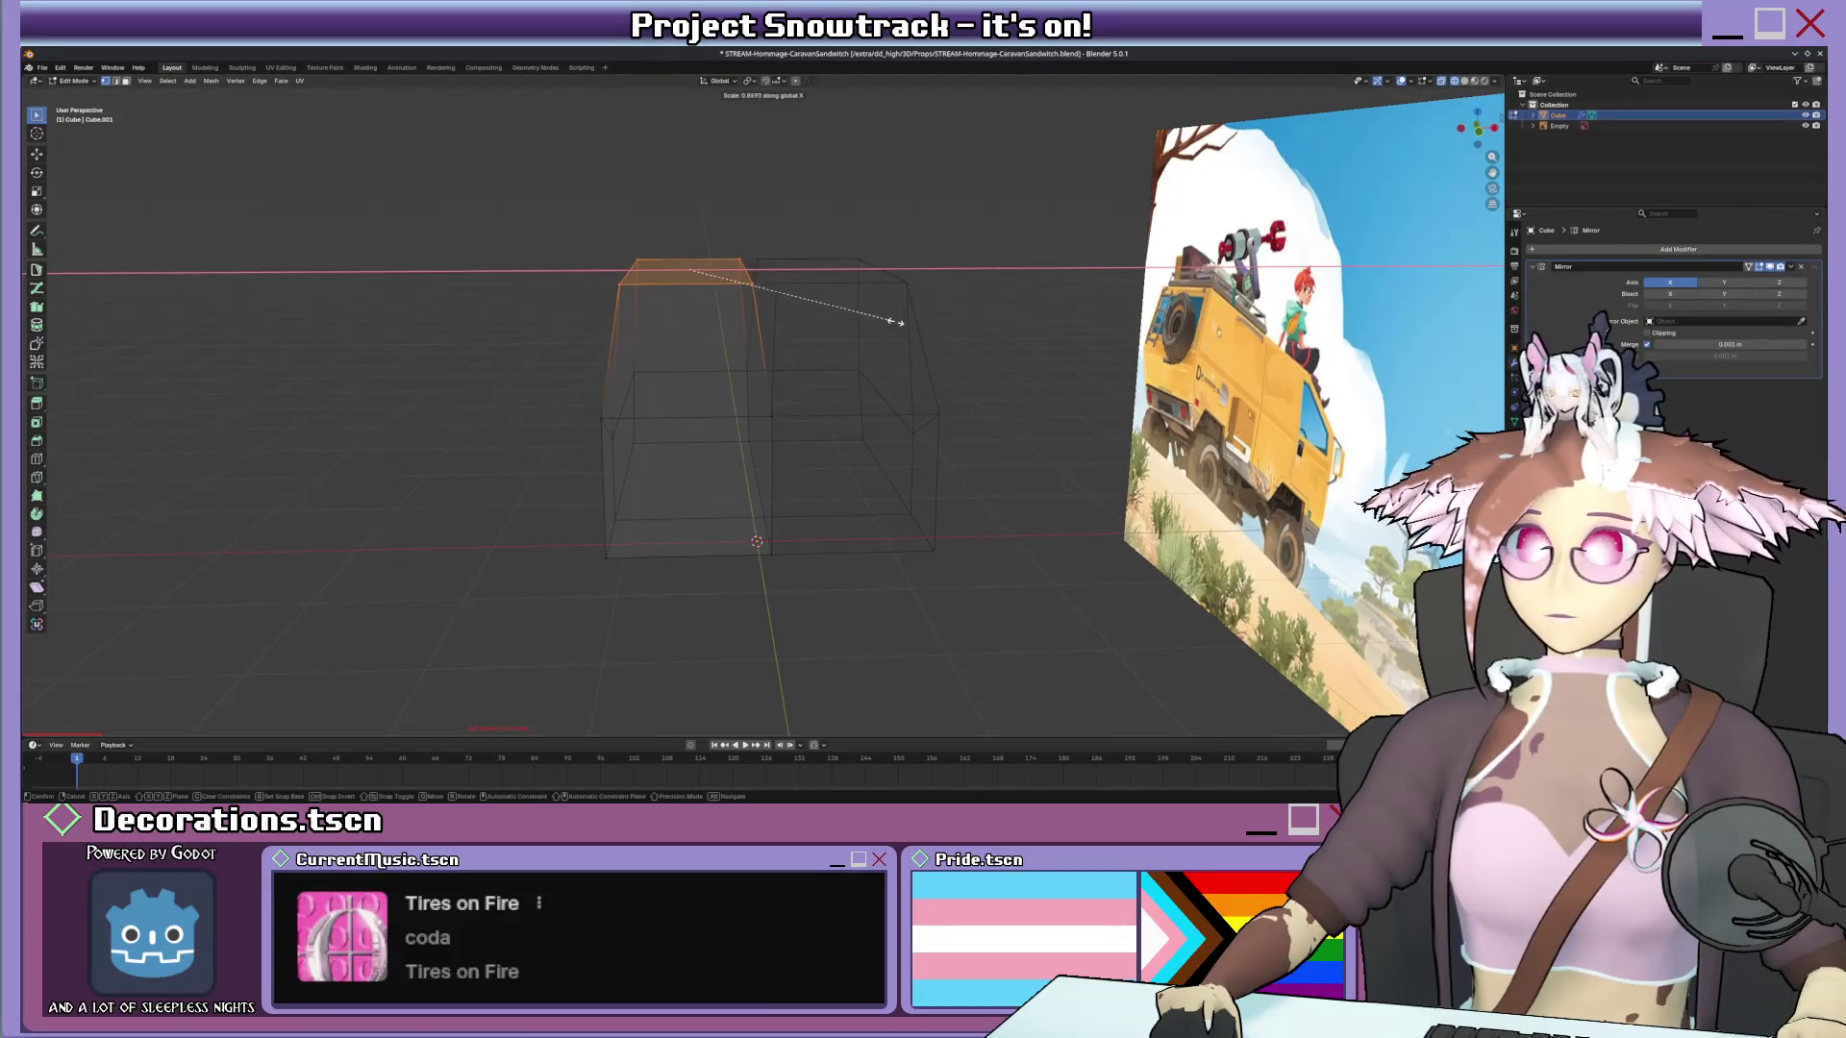
left_click(961, 322)
mouse_move(960, 322)
middle_mouse_down()
mouse_move(799, 348)
mouse_move(813, 302)
middle_mouse_up()
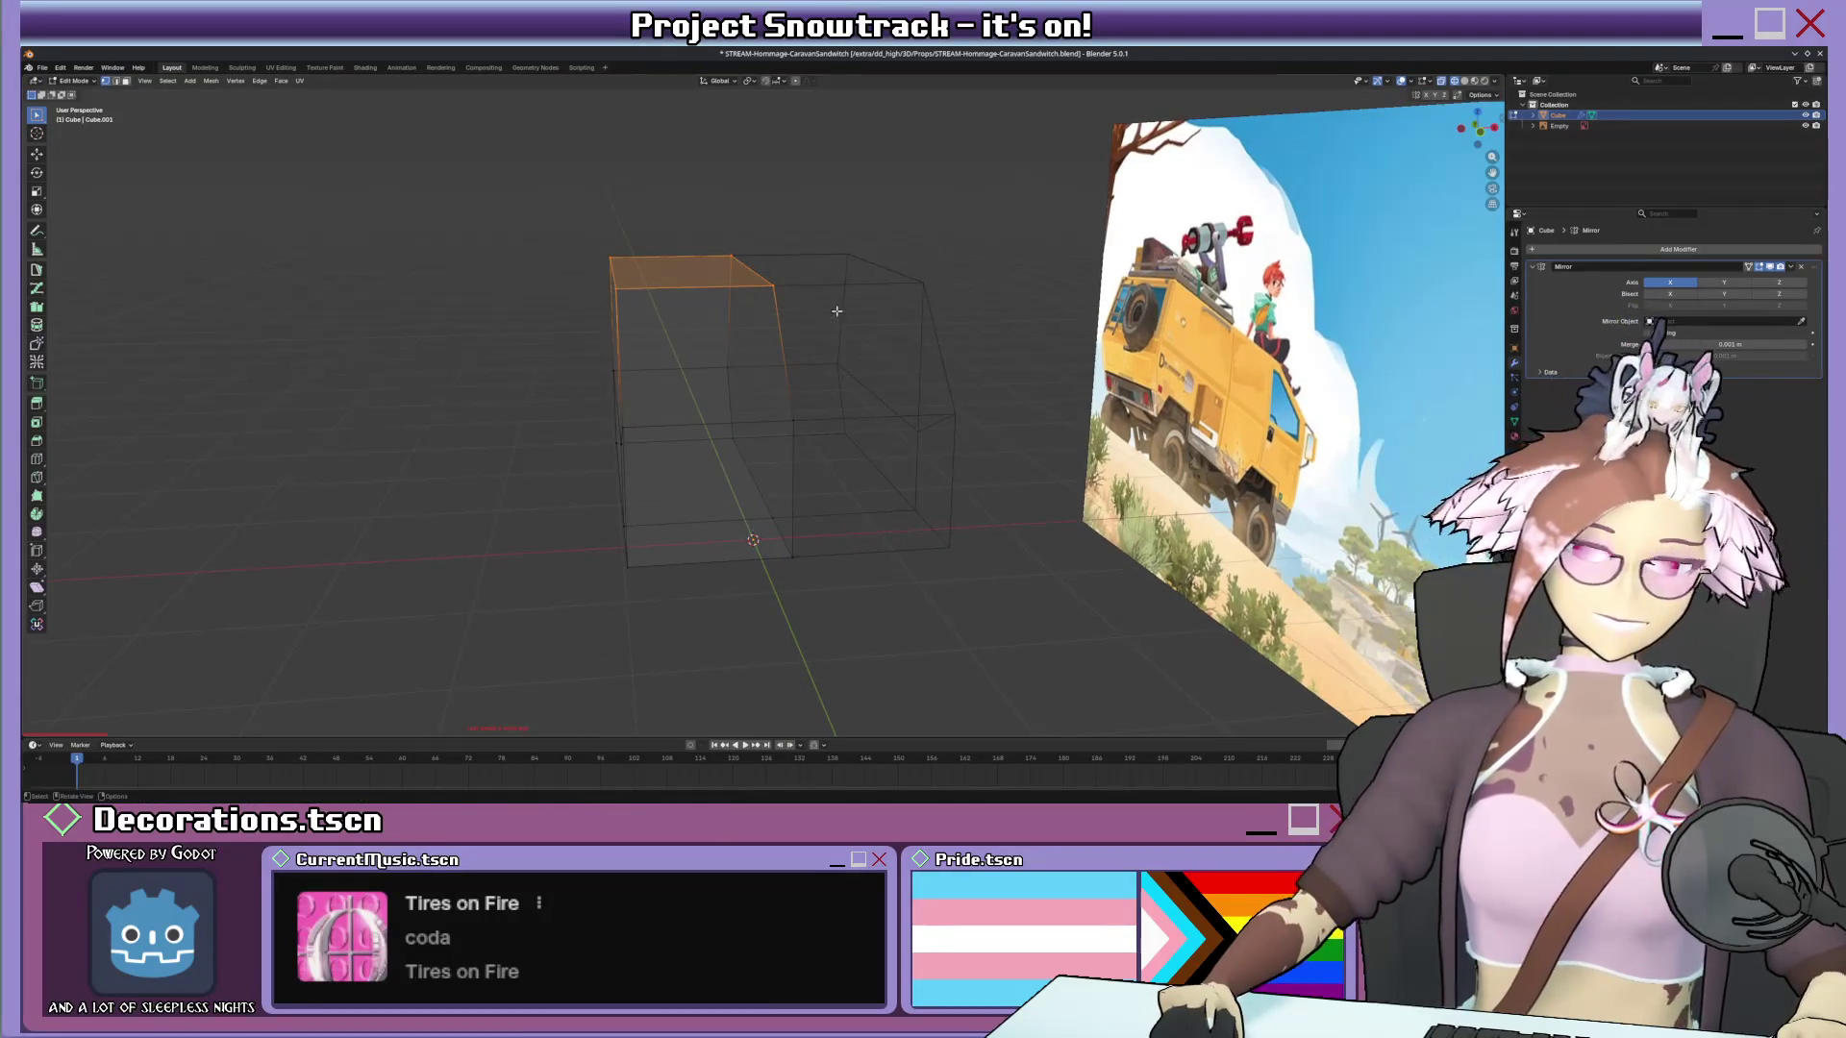
key("g")
key("x")
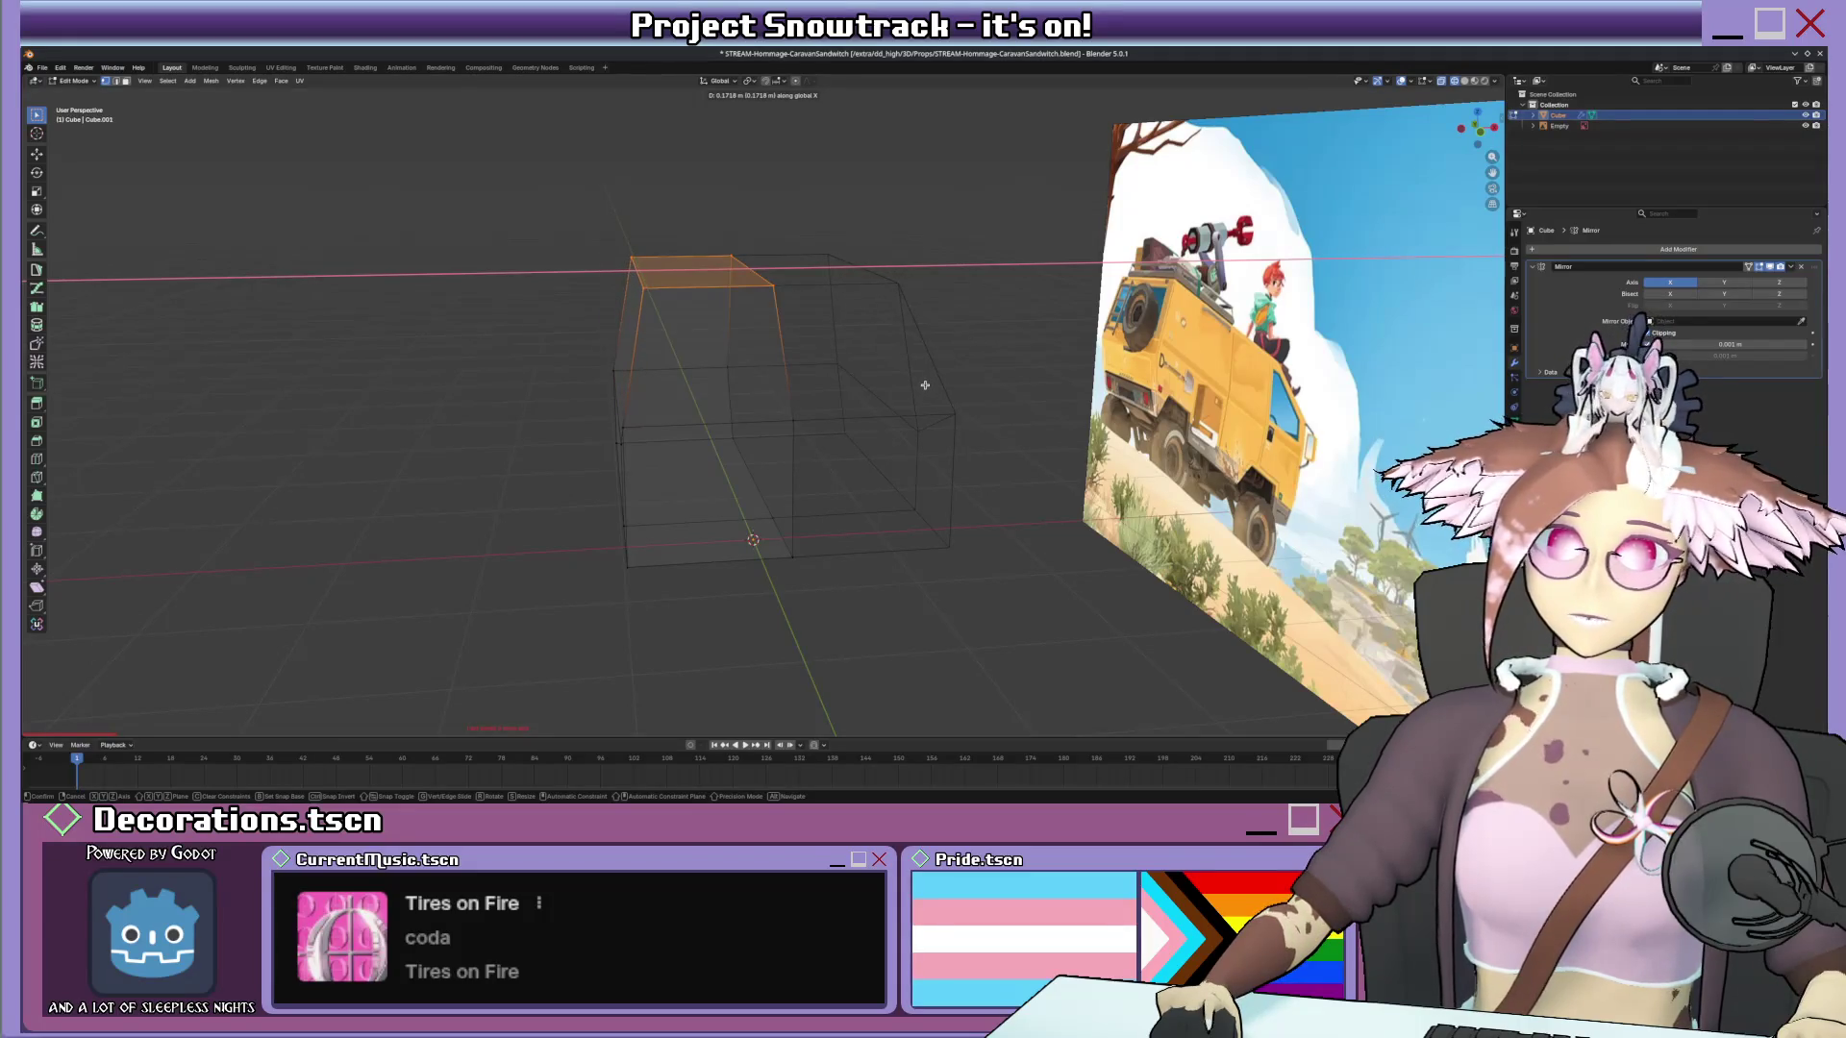
left_click(924, 385)
Move the lower front face along X to fit the reference.
mouse_move(924, 386)
middle_mouse_down()
mouse_move(630, 511)
mouse_move(916, 569)
mouse_move(924, 548)
middle_mouse_up()
left_click(623, 498)
key("g")
key("x")
left_click(690, 559)
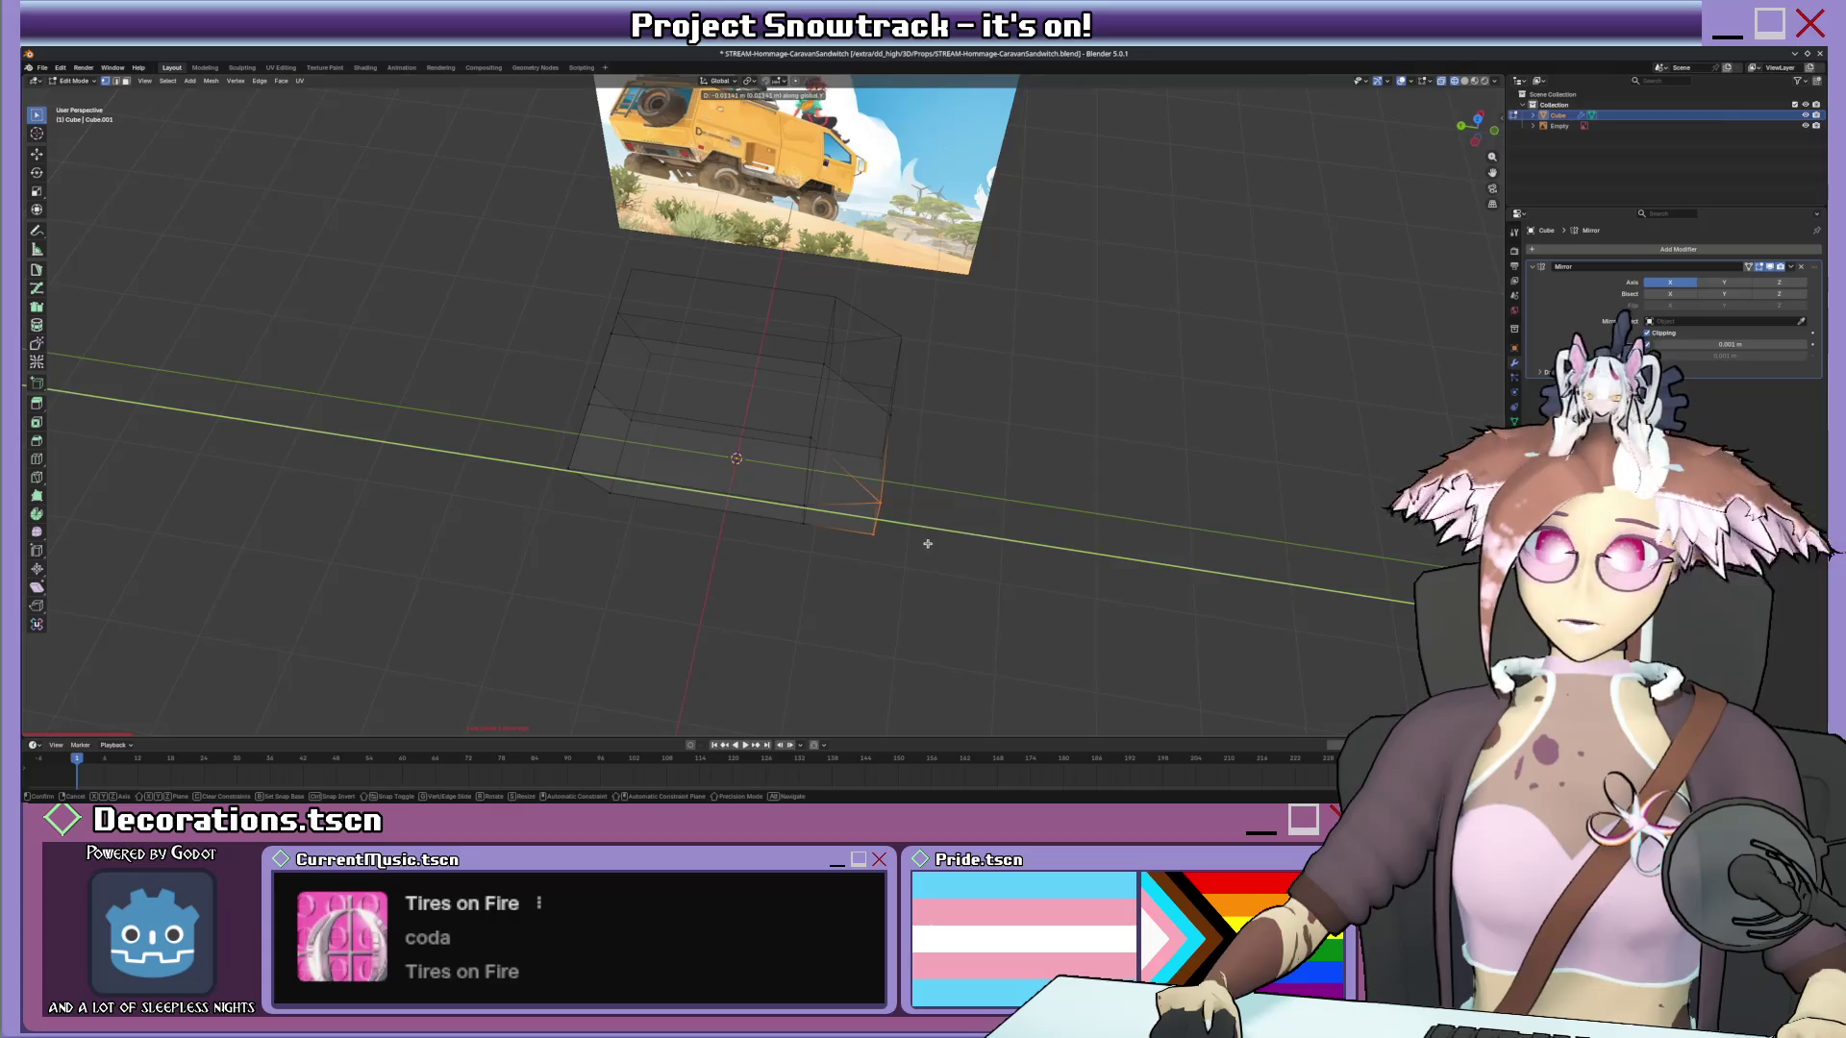
key("g")
key("x")
left_click(928, 528)
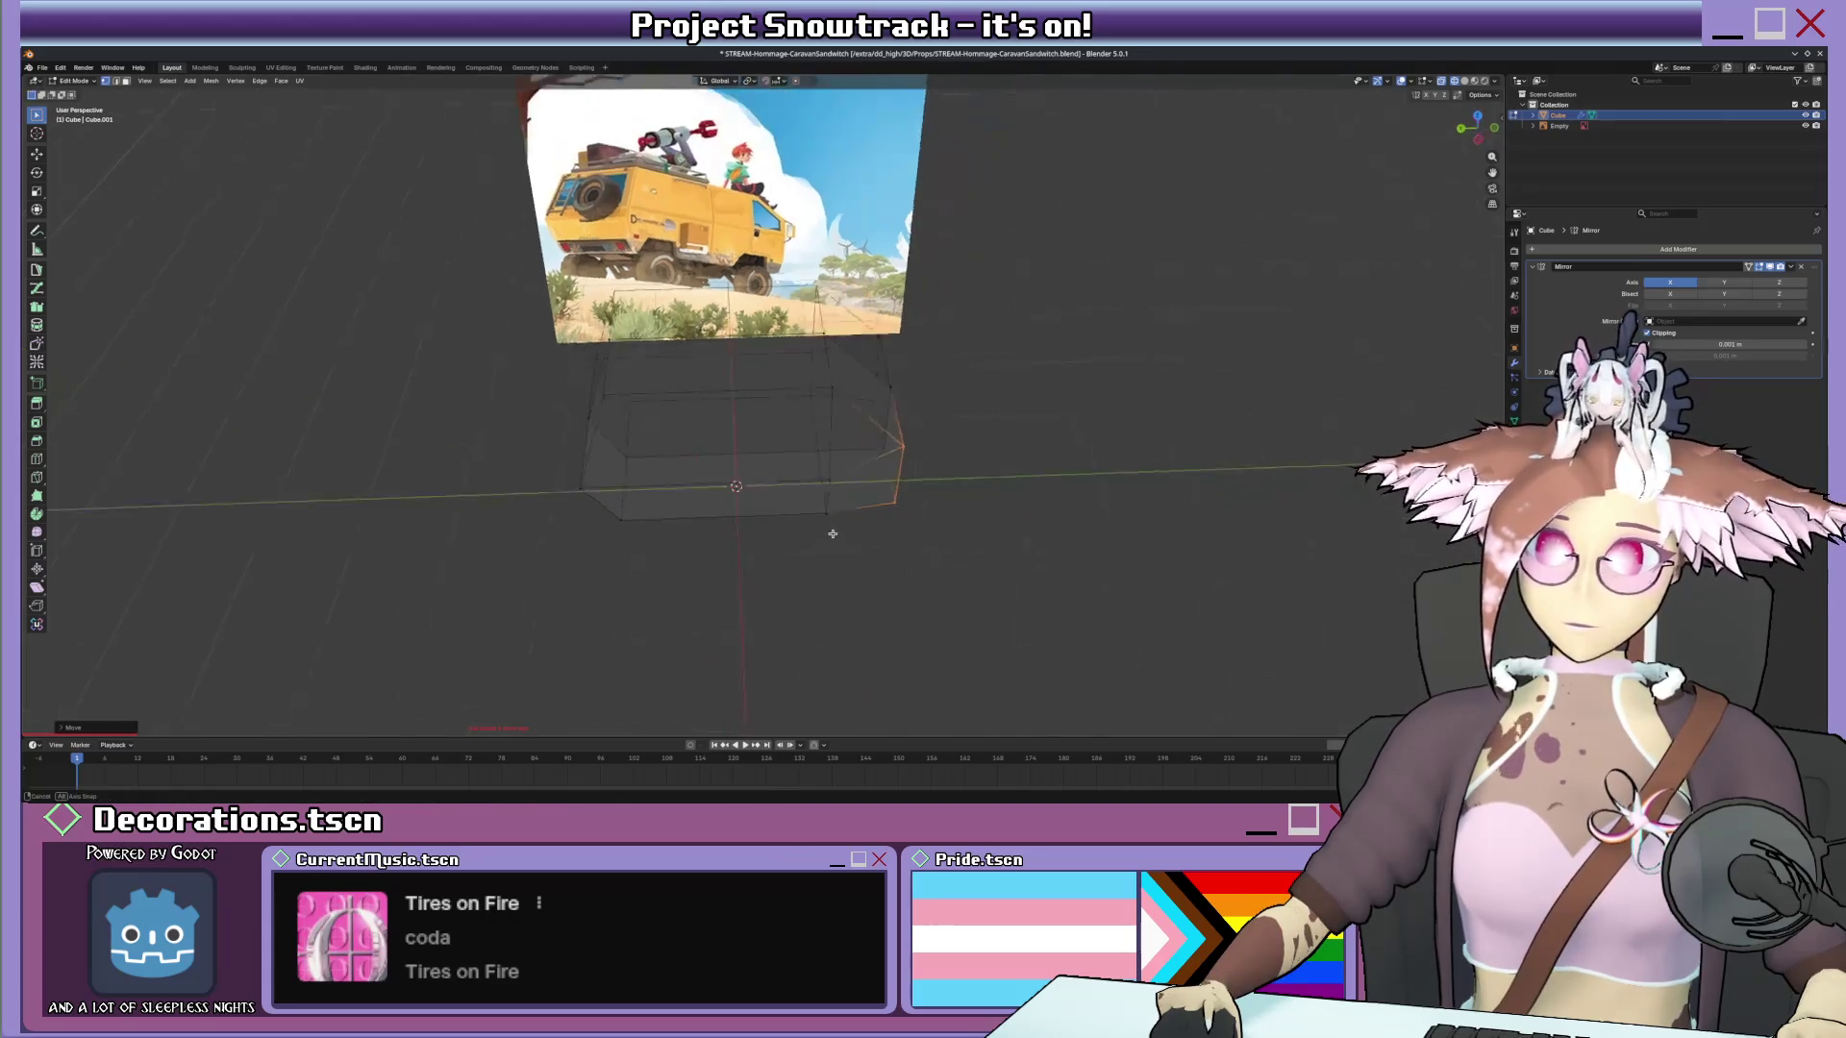
Select a bottom edge and nudge it along X in several moves against the reference.
mouse_move(927, 529)
middle_mouse_down()
mouse_move(938, 571)
mouse_move(788, 524)
middle_mouse_up()
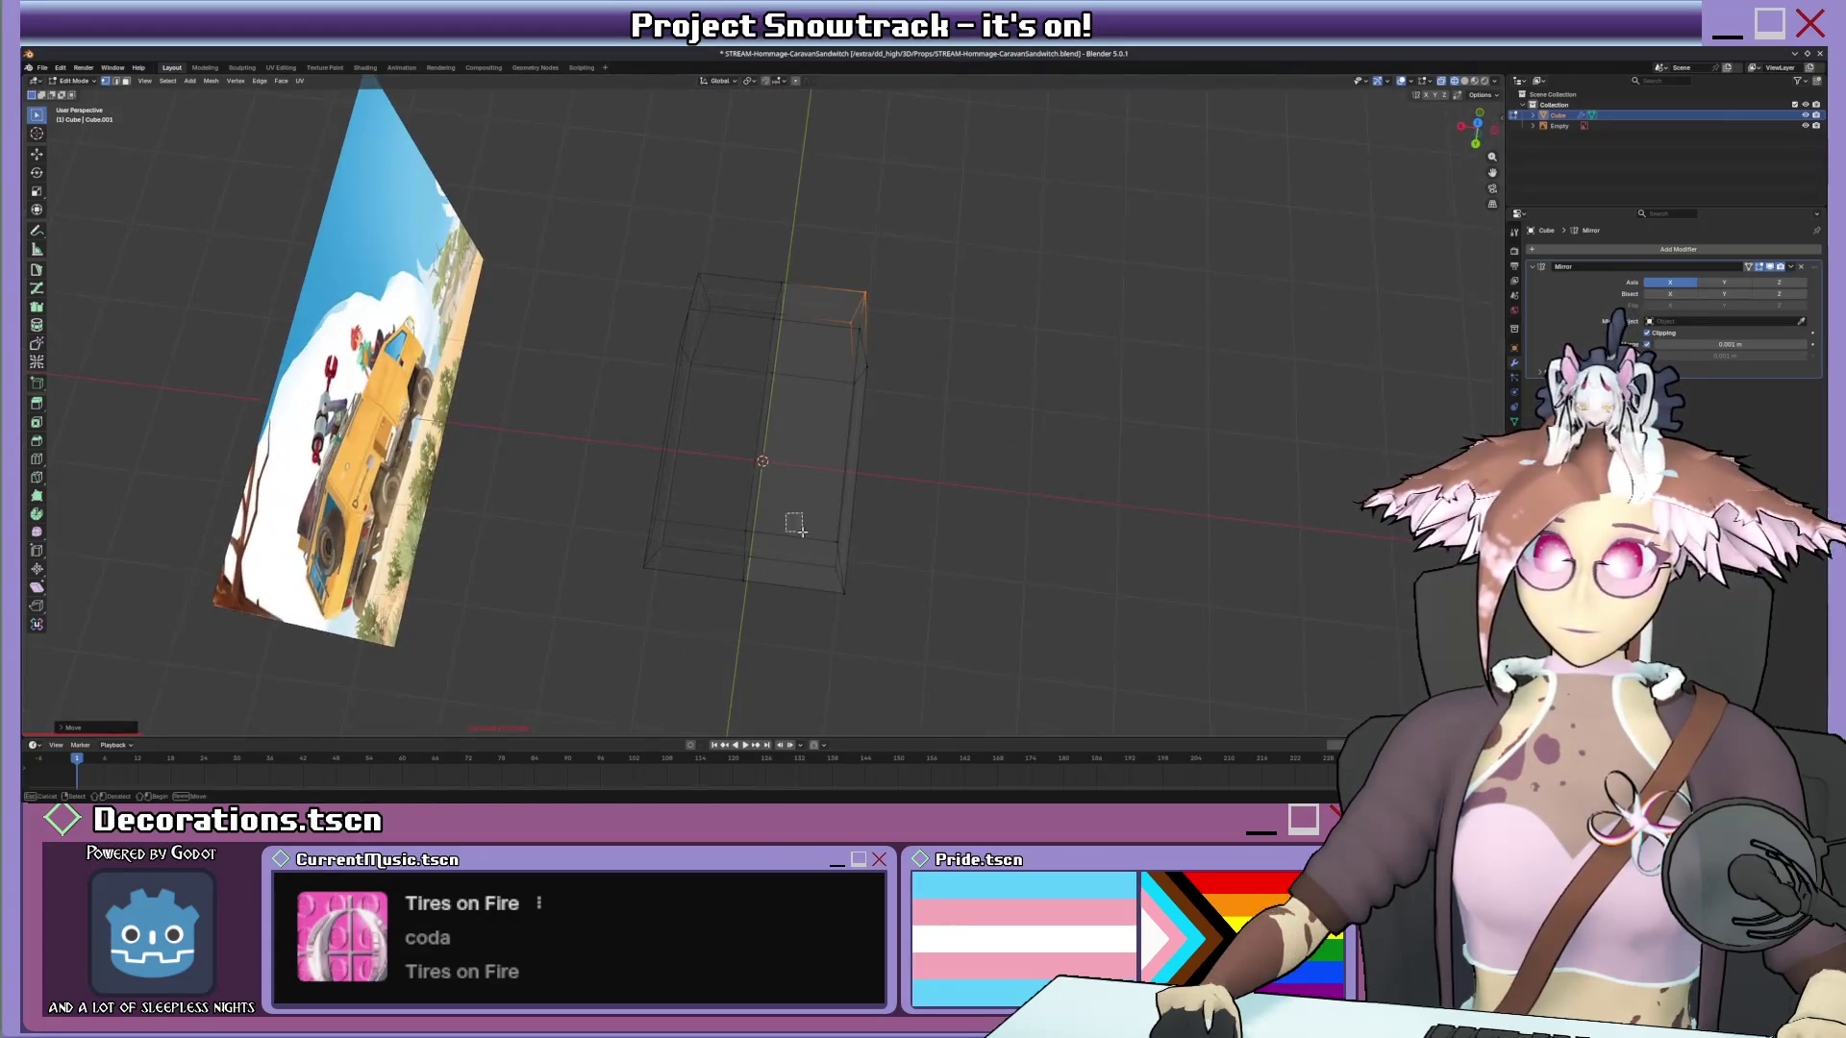
middle_click_drag(877, 597, 888, 589)
left_click(791, 550)
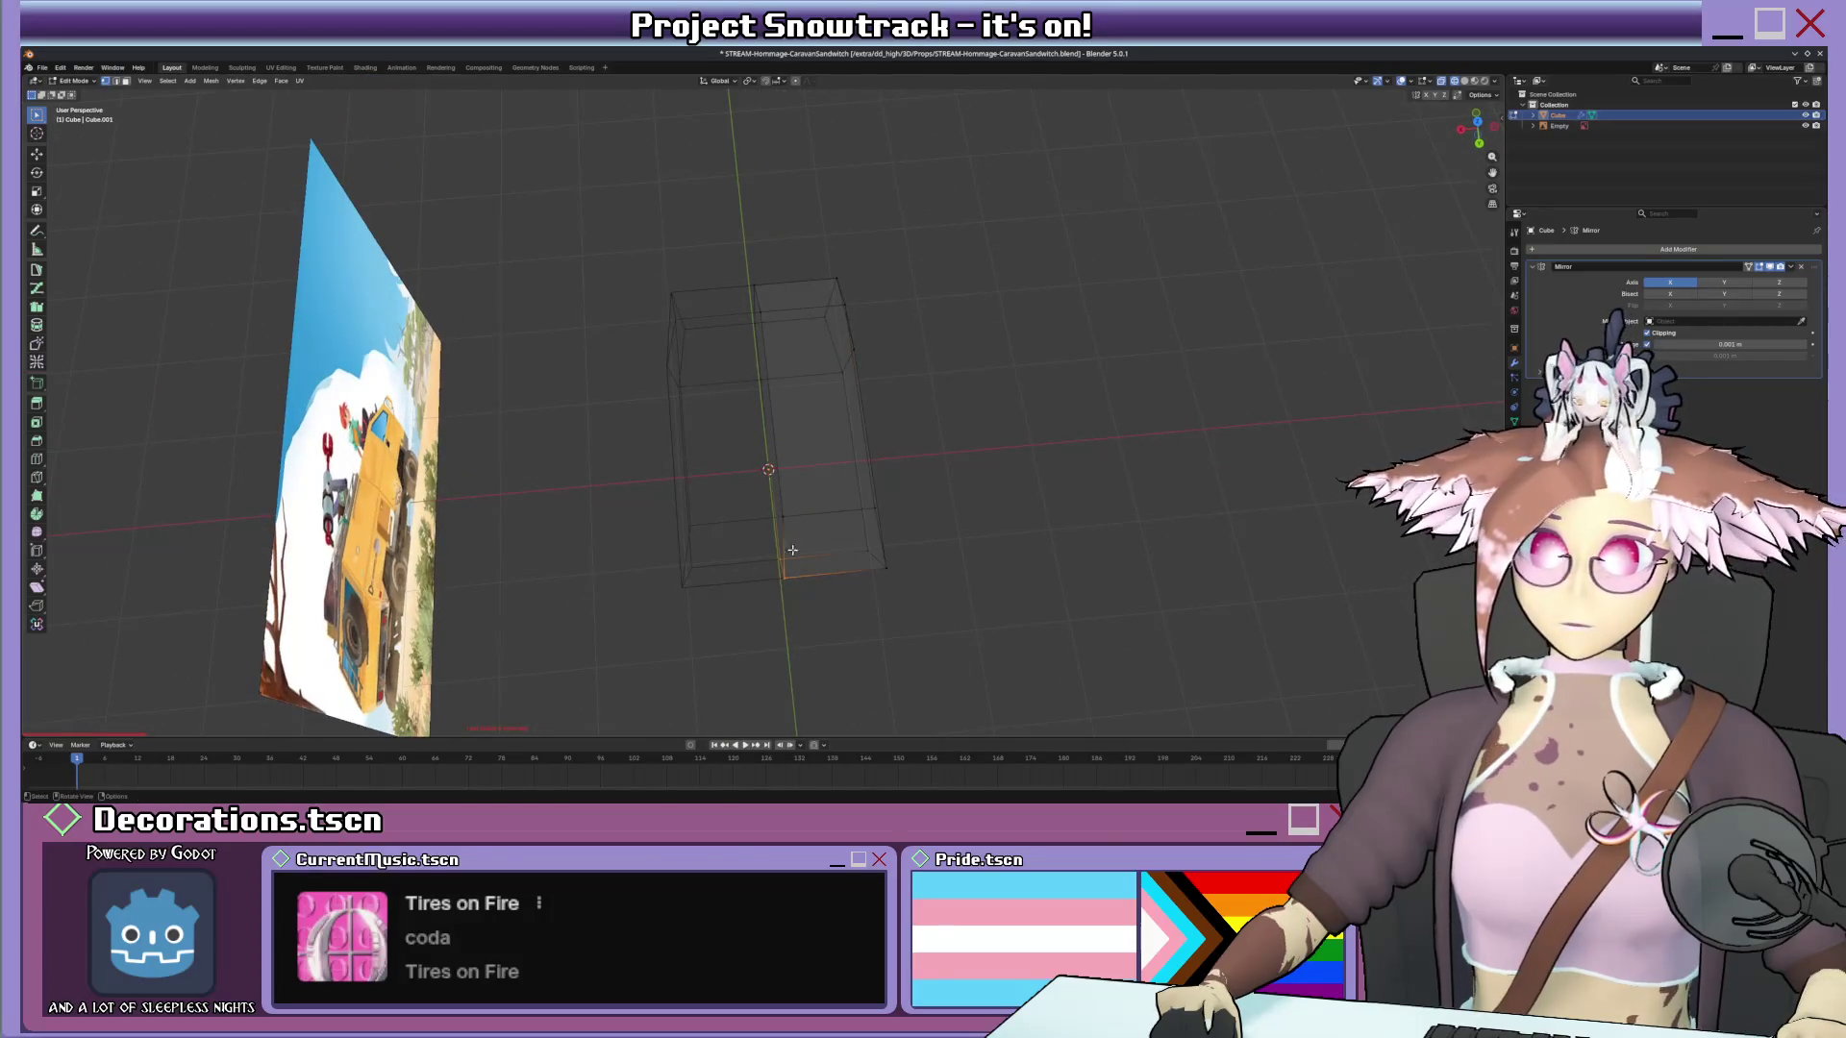
mouse_move(760, 500)
middle_mouse_down()
mouse_move(717, 505)
mouse_move(738, 543)
middle_mouse_up()
scroll(748, 511, "up", 2)
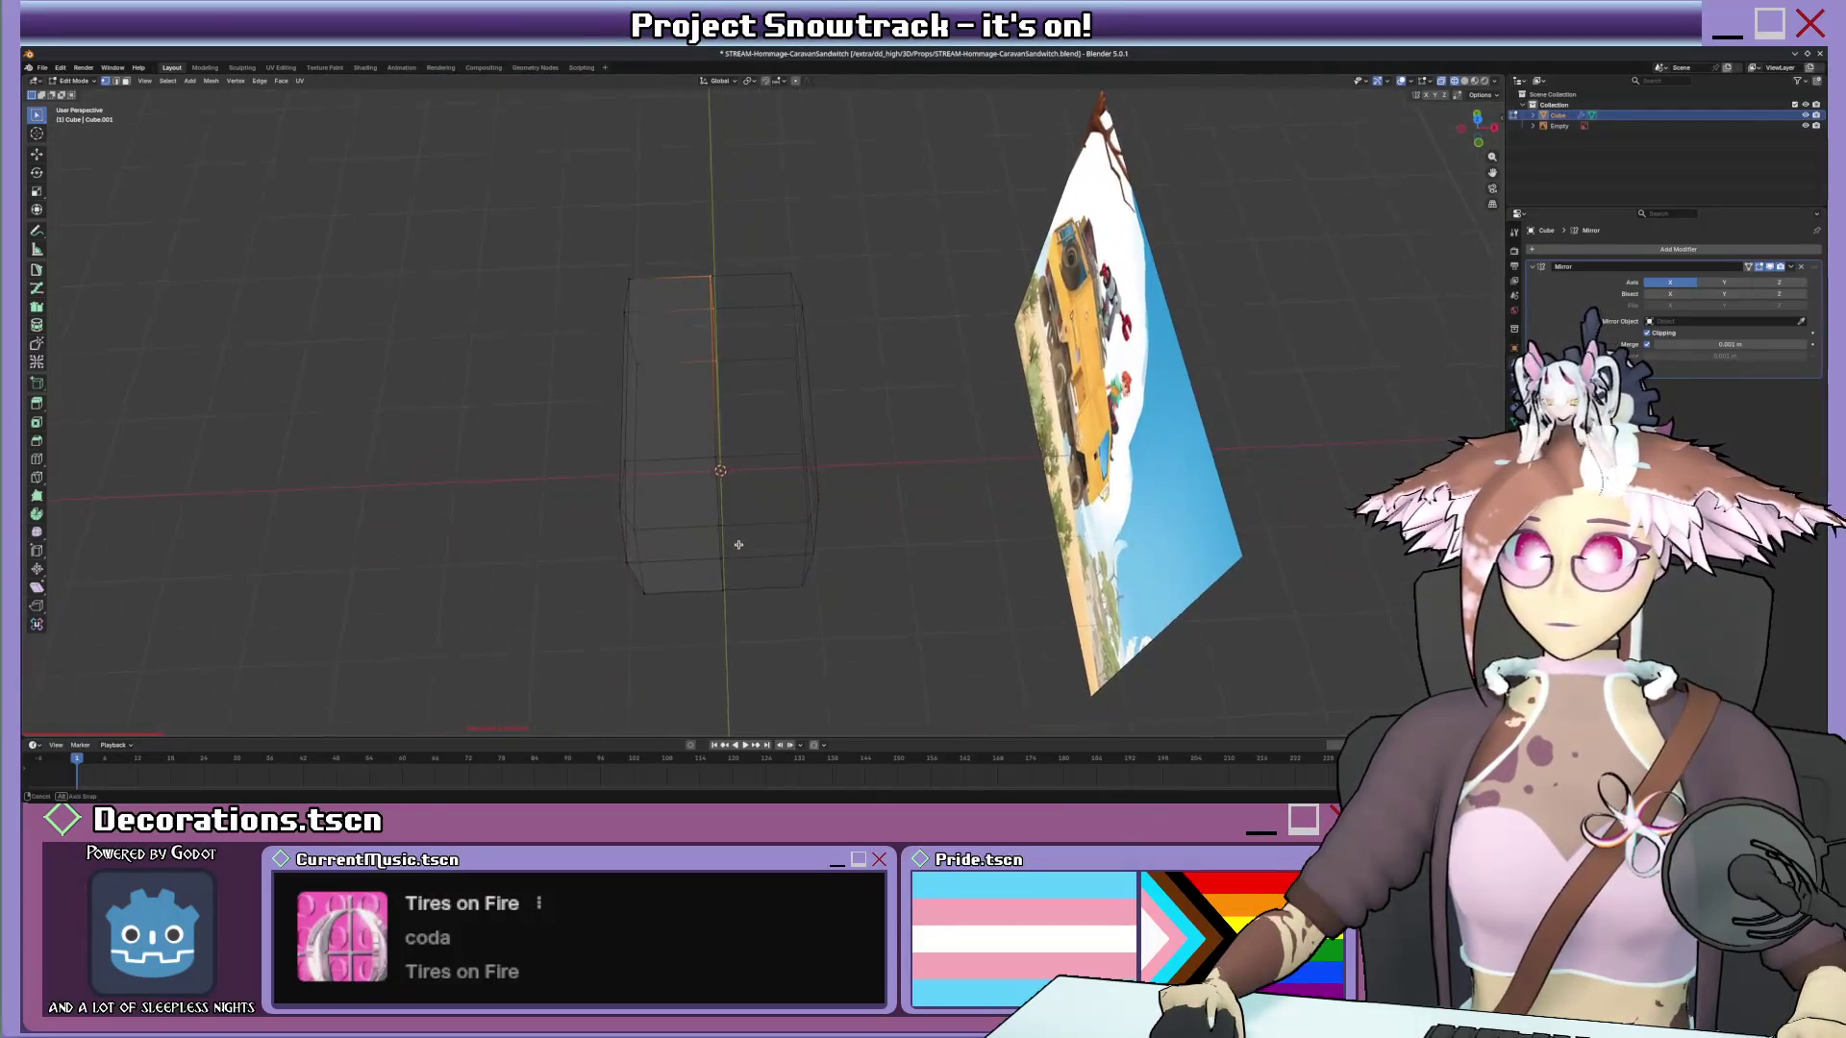
key("g")
key("x")
left_click(636, 562)
key("g")
key("x")
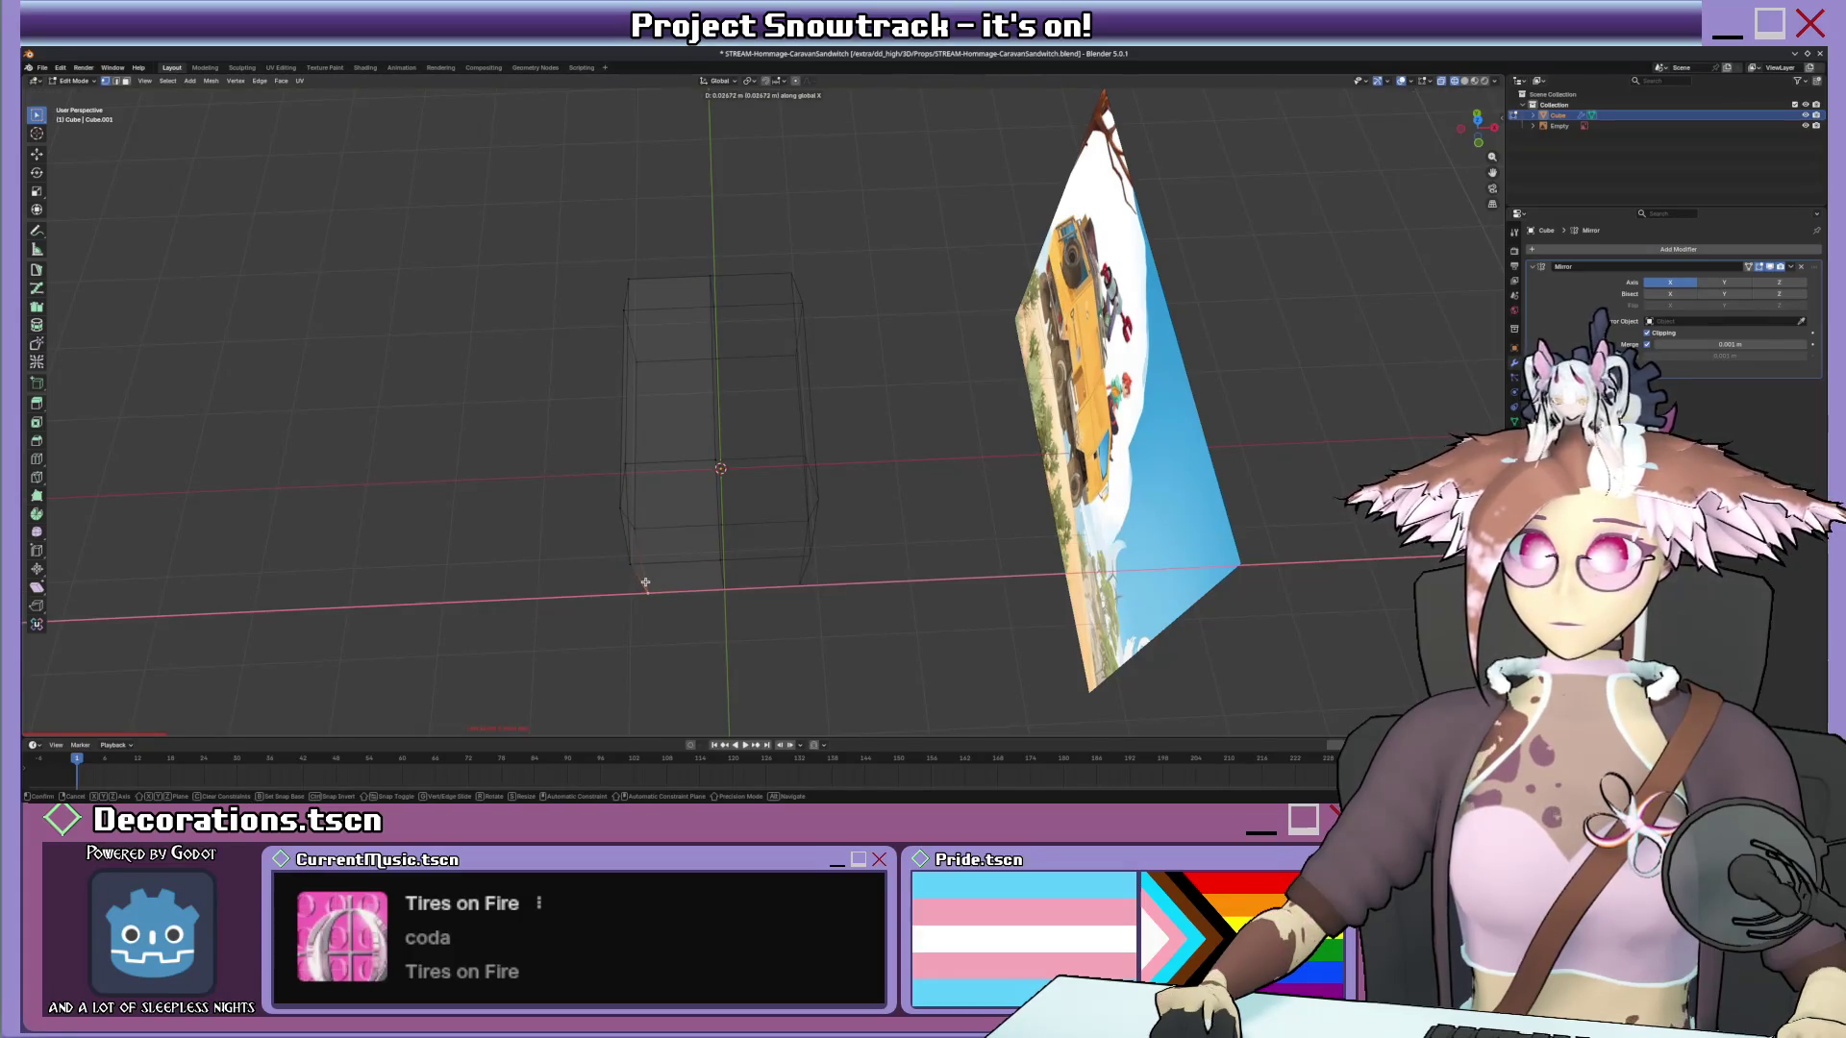
left_click(645, 582)
mouse_move(644, 583)
middle_mouse_down()
mouse_move(695, 511)
mouse_move(729, 550)
middle_mouse_up()
key("g")
key("x")
left_click(727, 550)
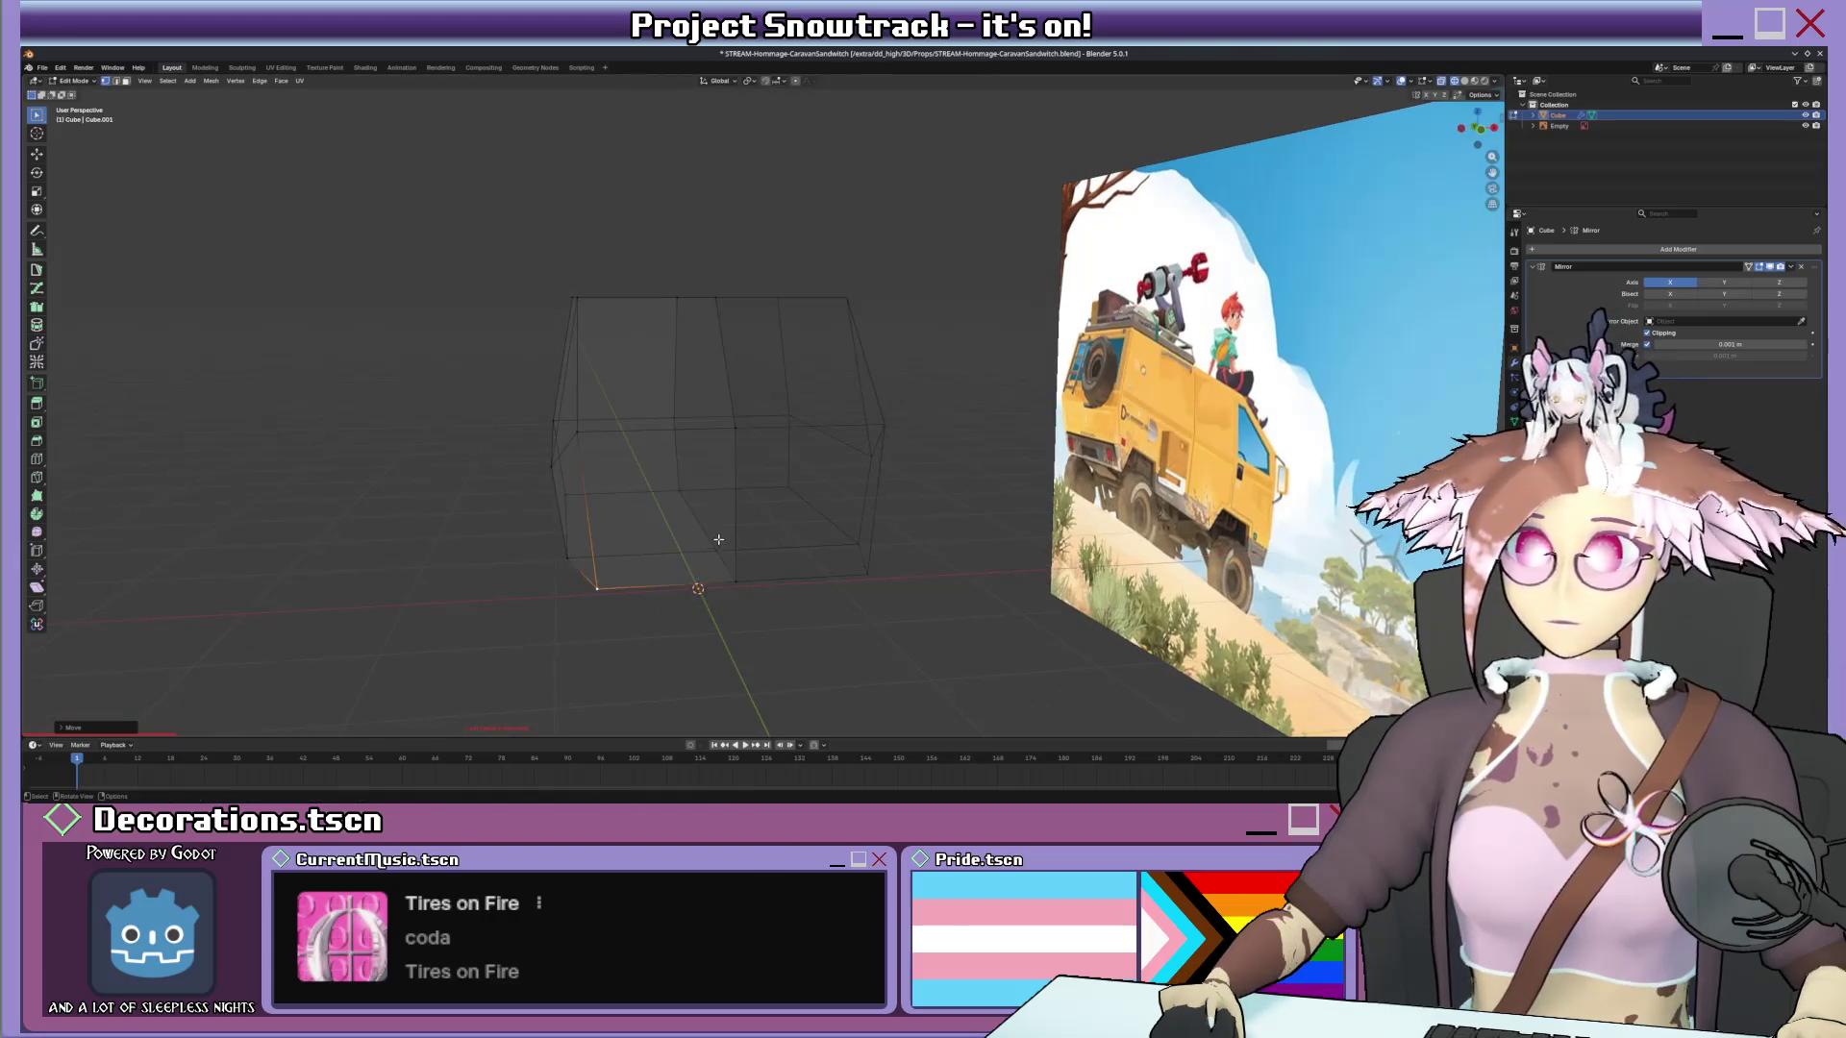
From the front view, shift the lower side edge along X in two moves.
key("KP_1")
key("g")
key("x")
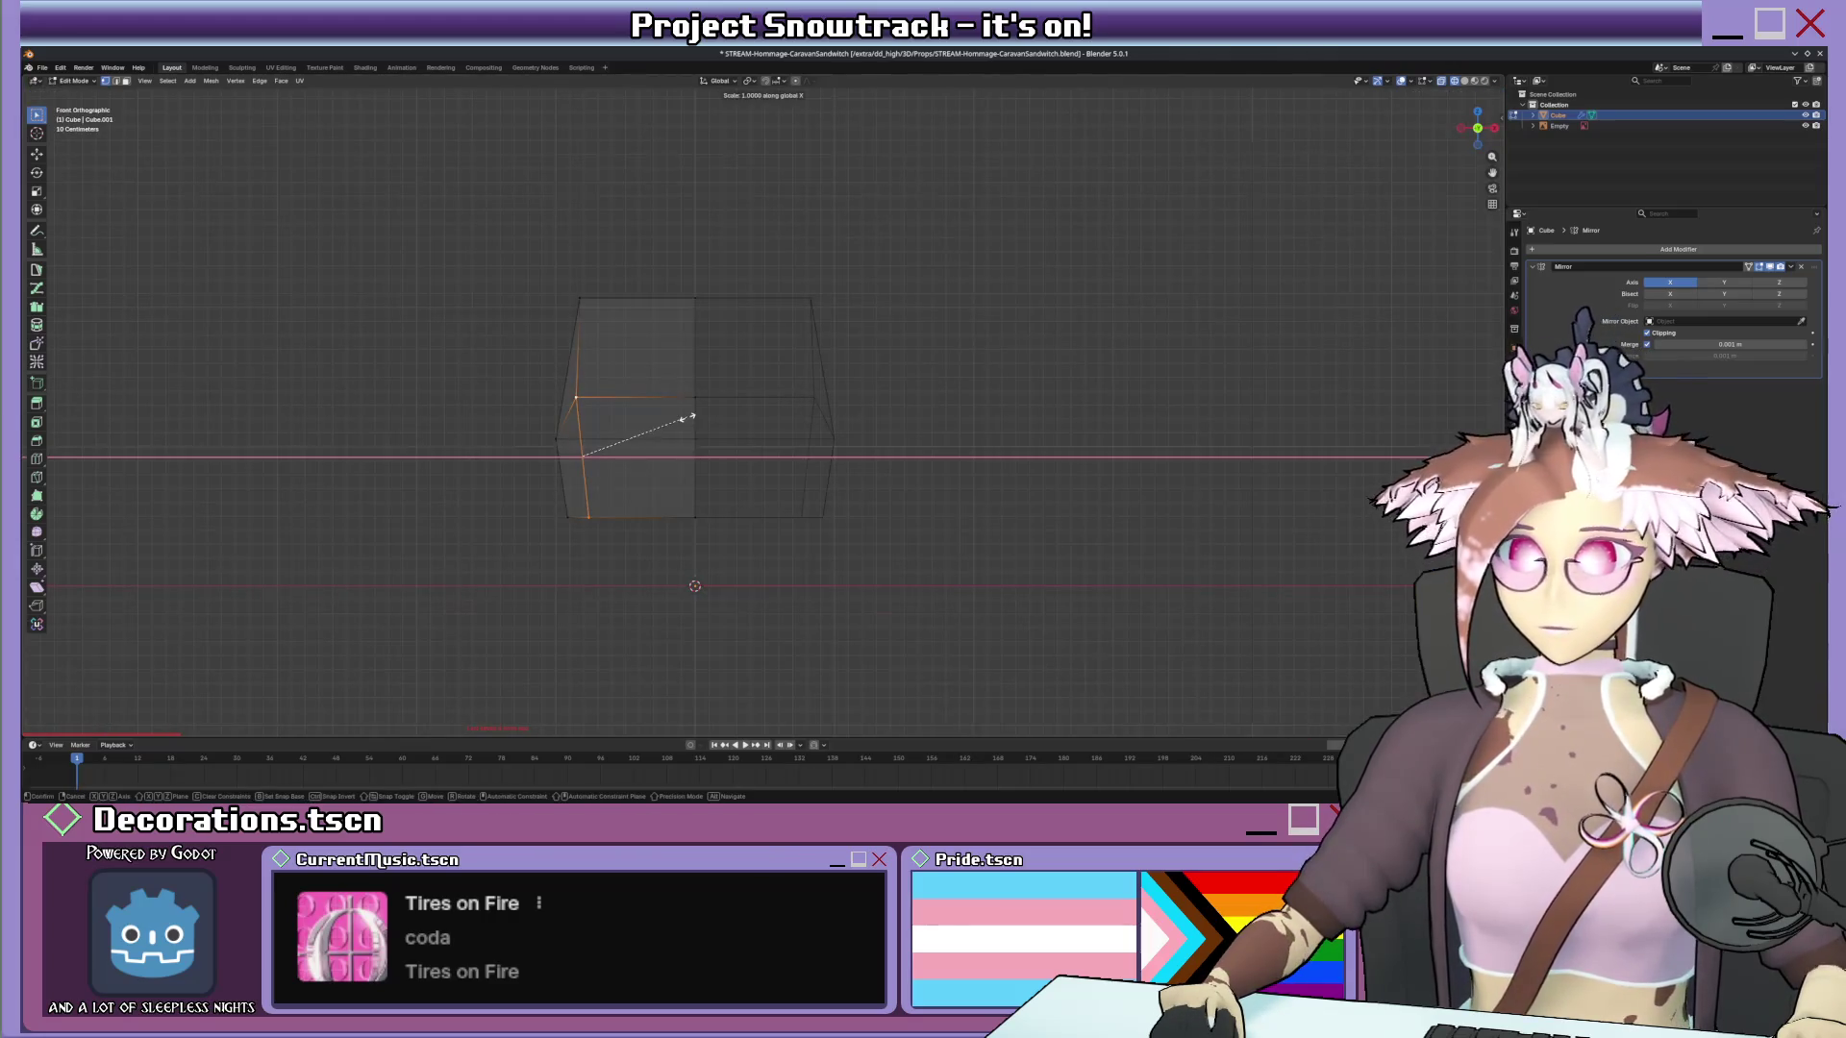
left_click(681, 413)
key("g")
key("x")
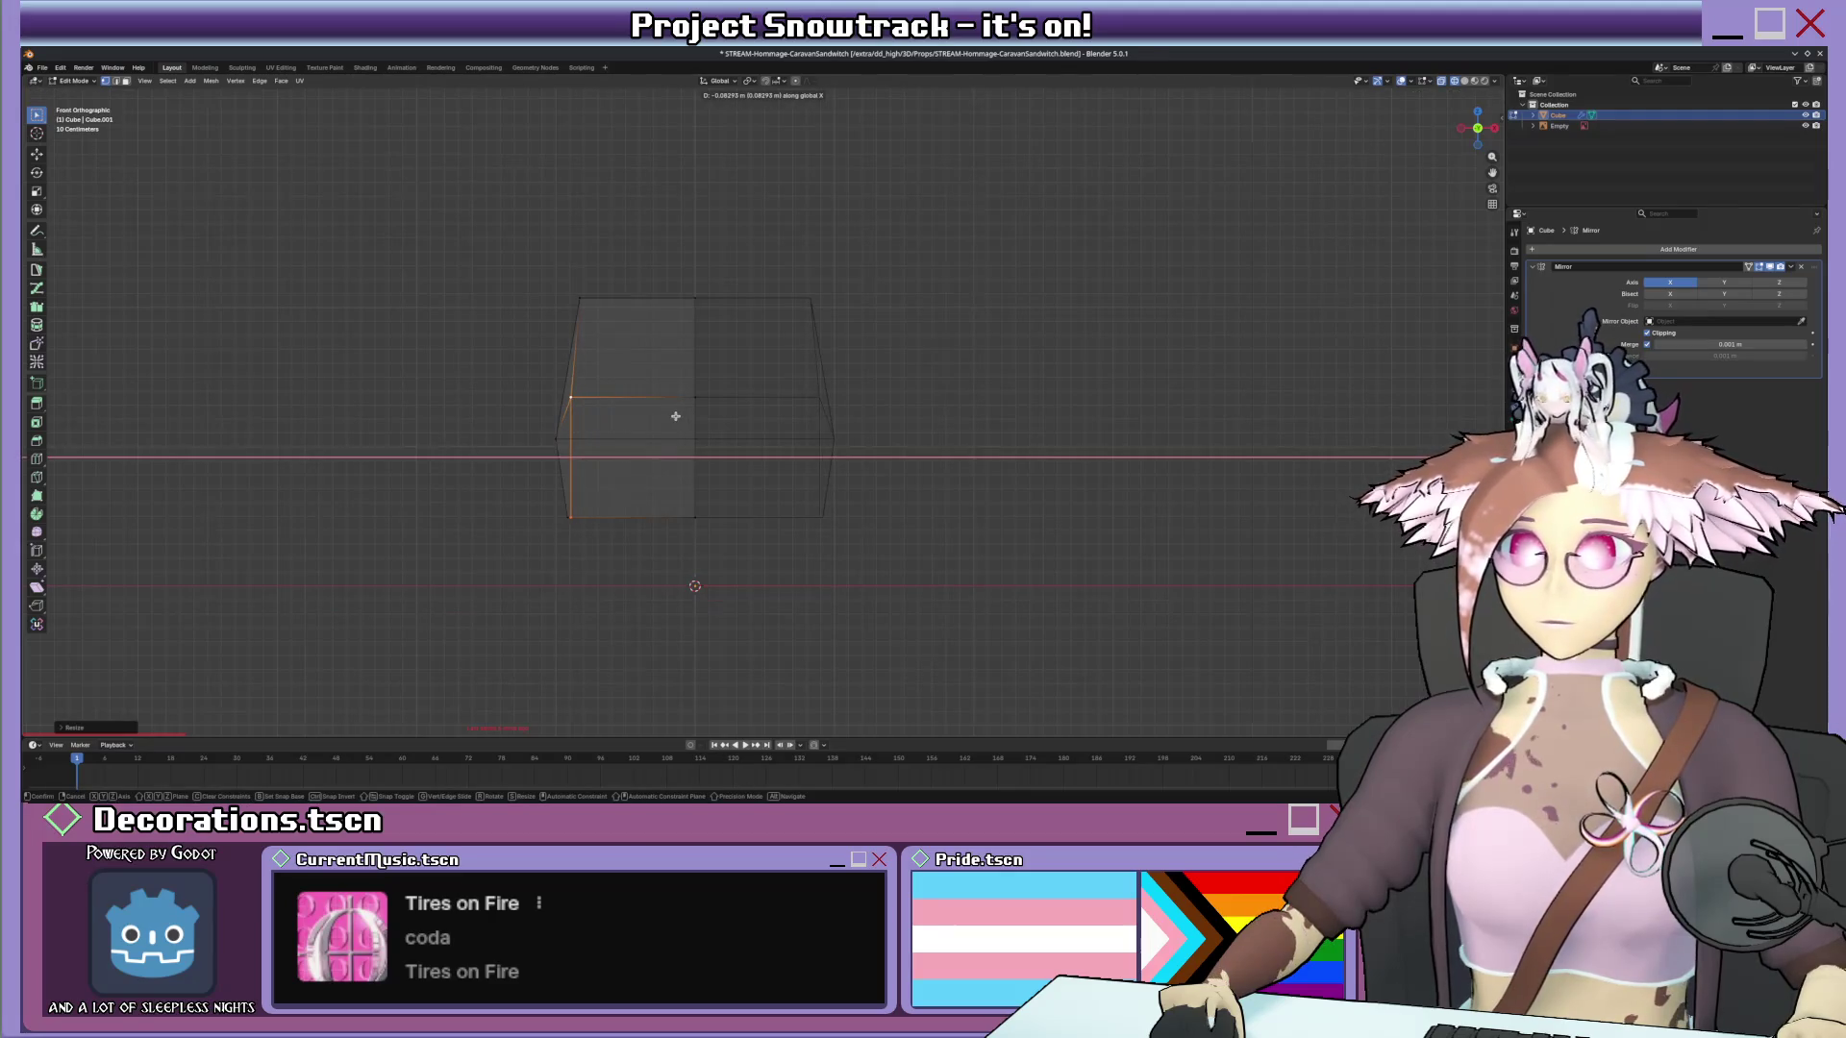
left_click(673, 415)
left_click(551, 496)
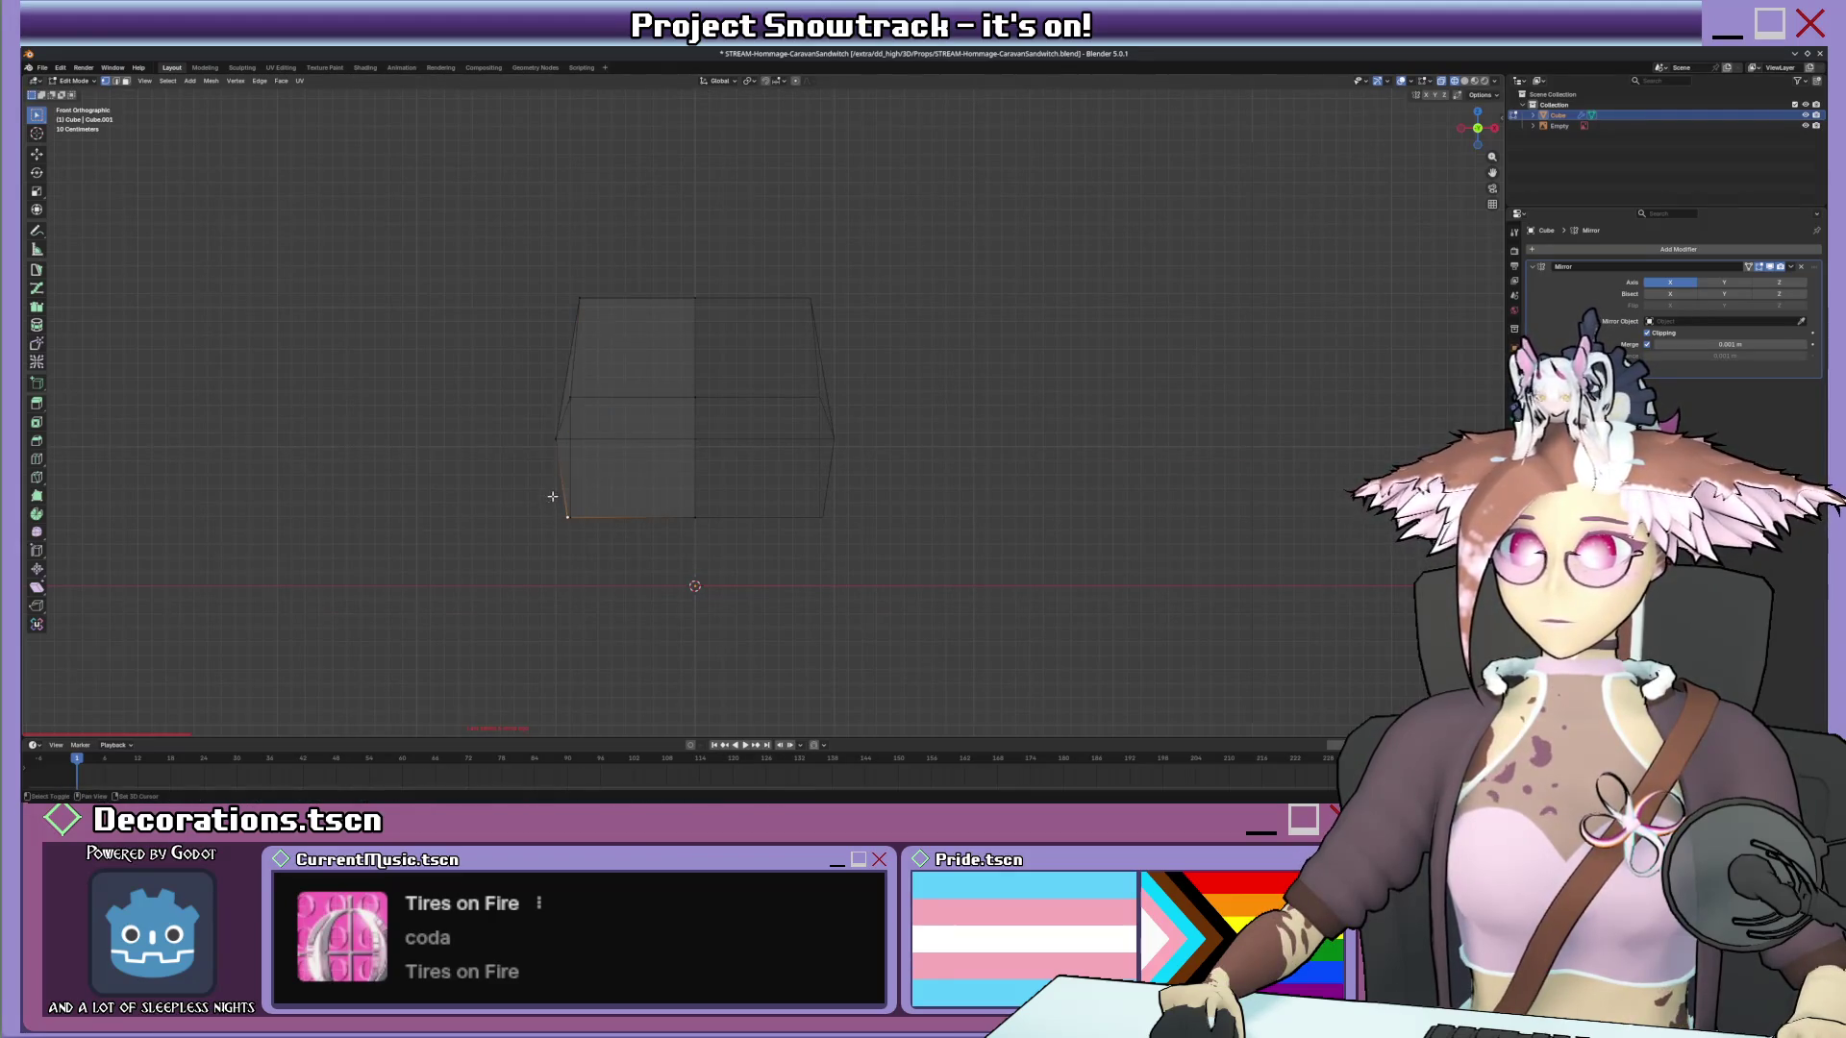
middle_click_drag(597, 500, 590, 493)
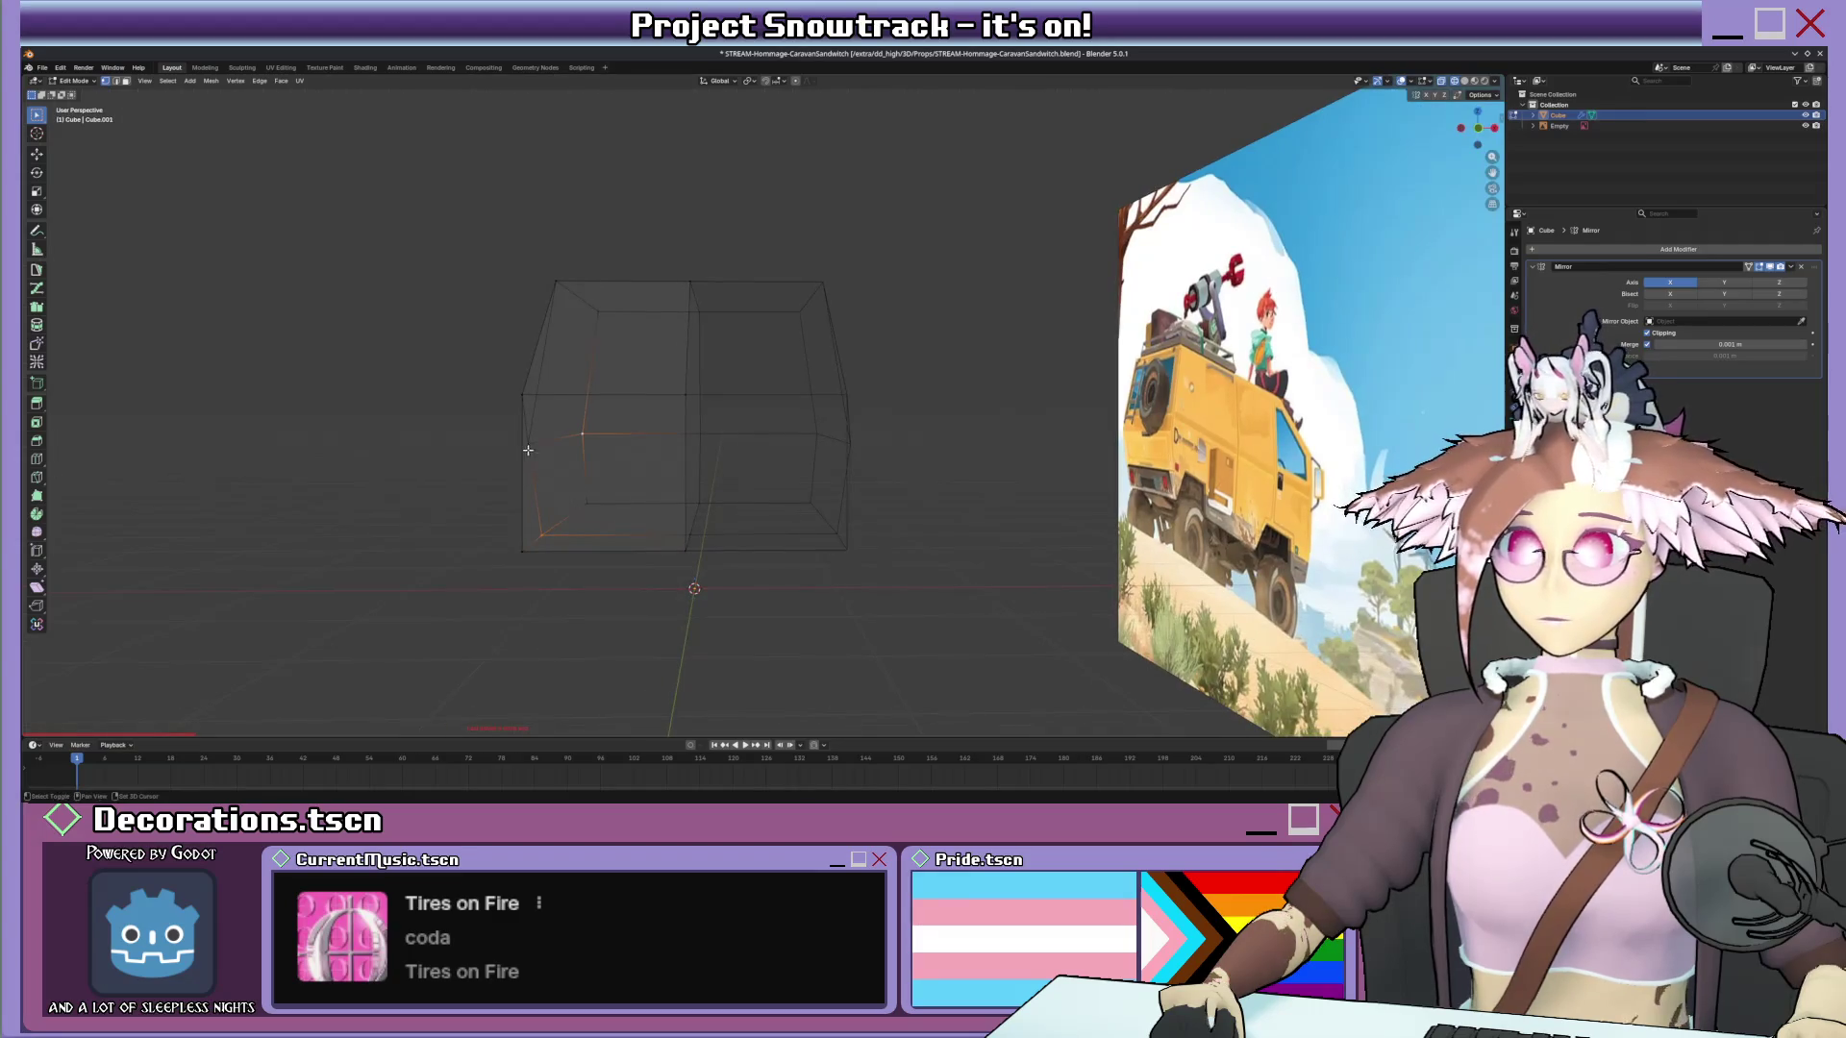
left_click(571, 483)
Move the vertical left edge along X and check the corner against the reference.
key("KP_1")
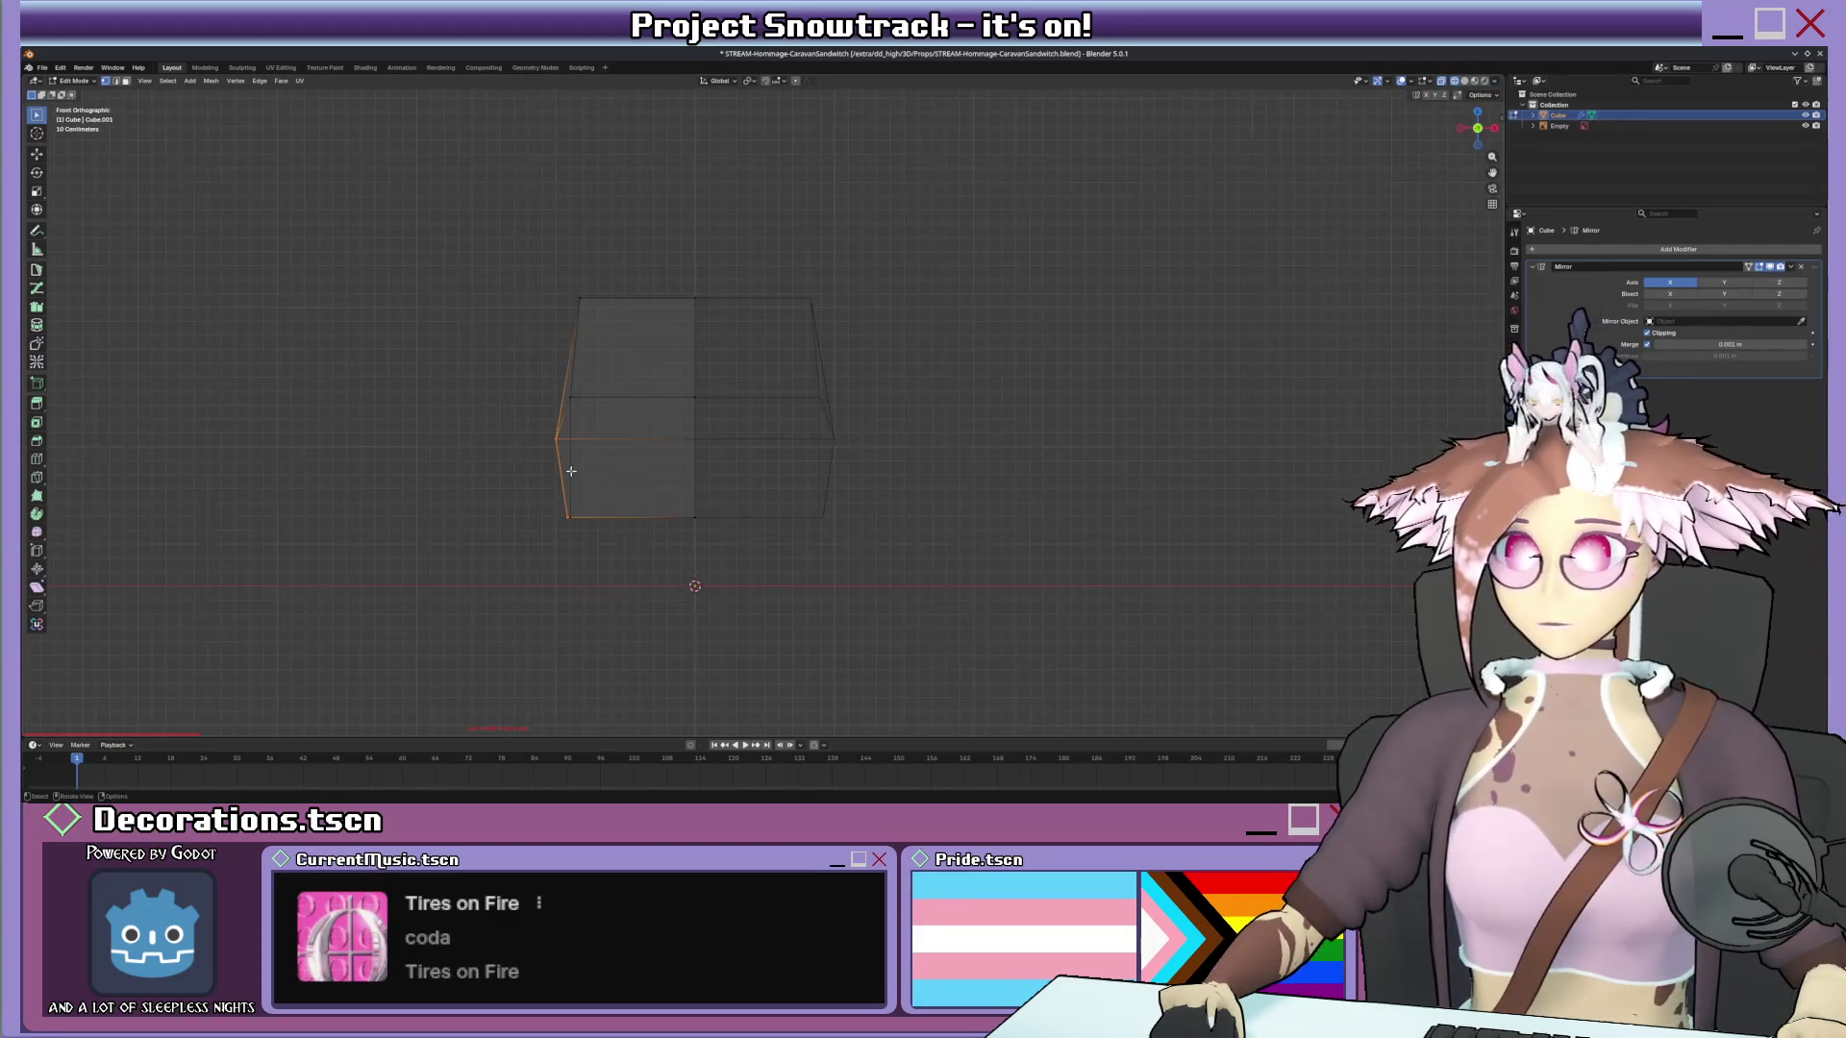
left_click(551, 500)
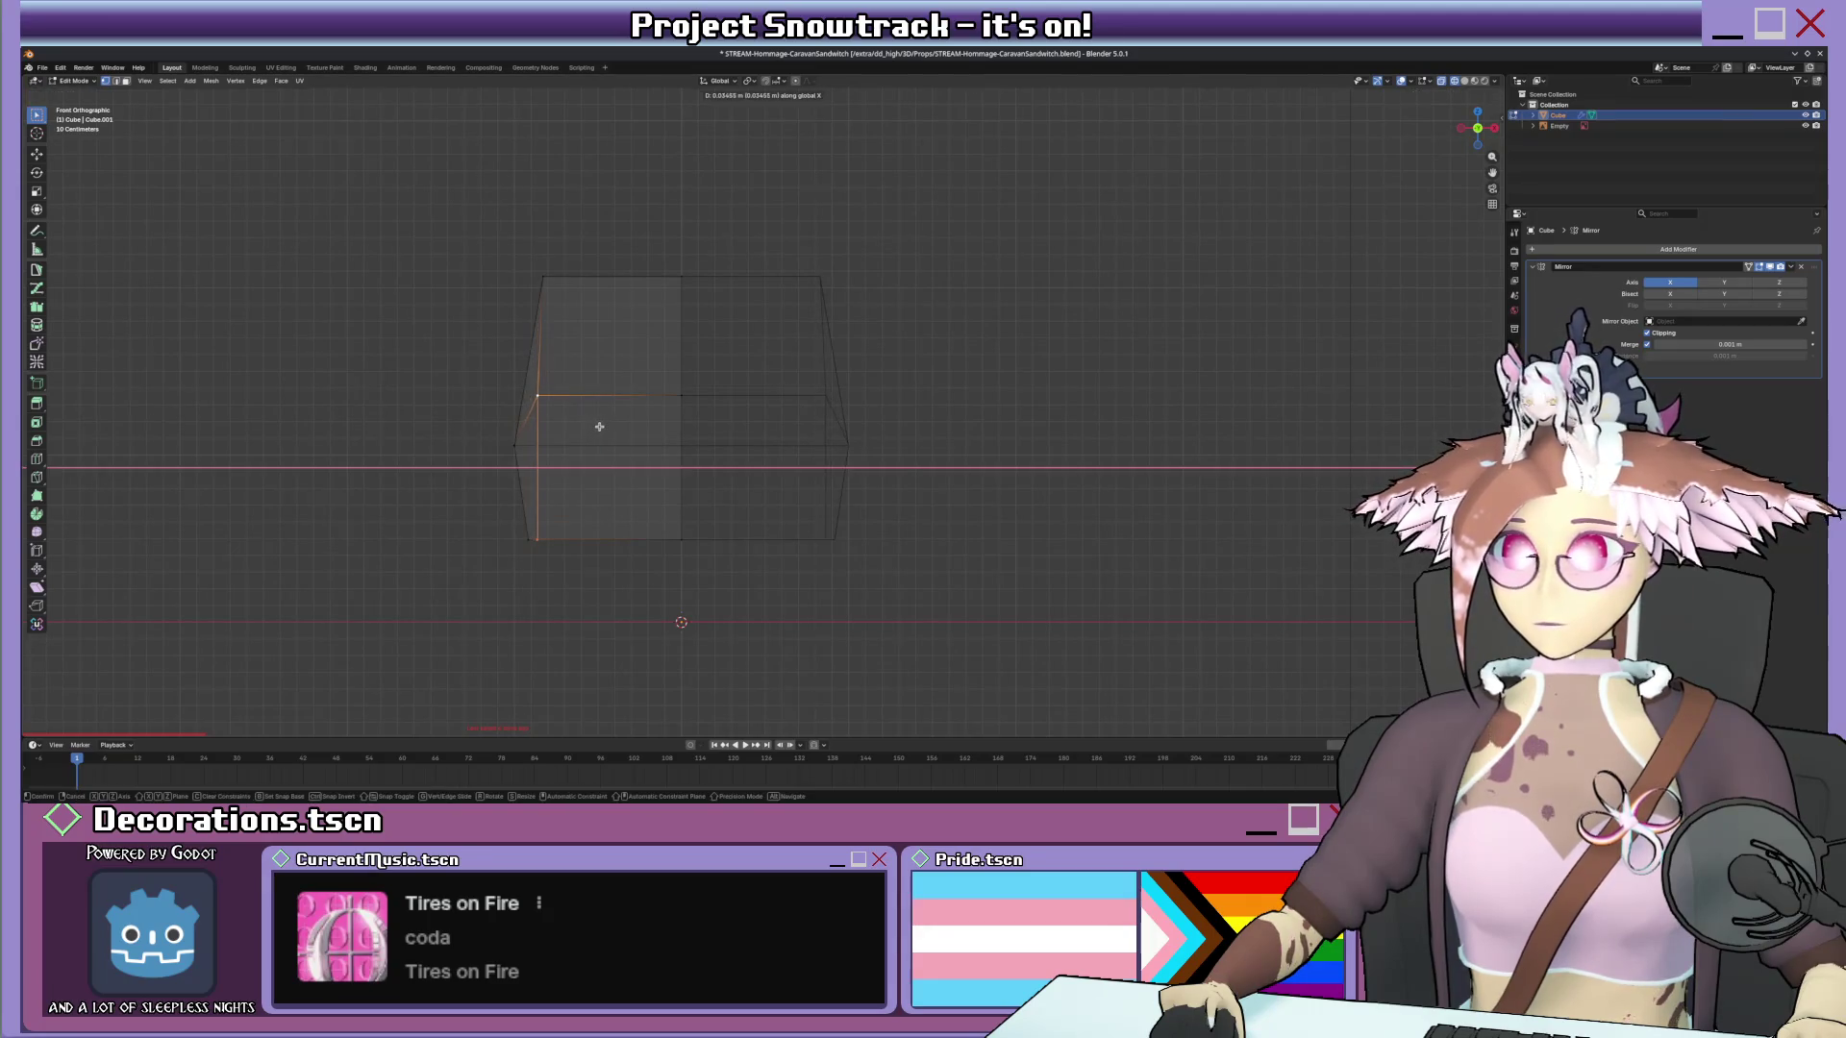
key("g")
key("x")
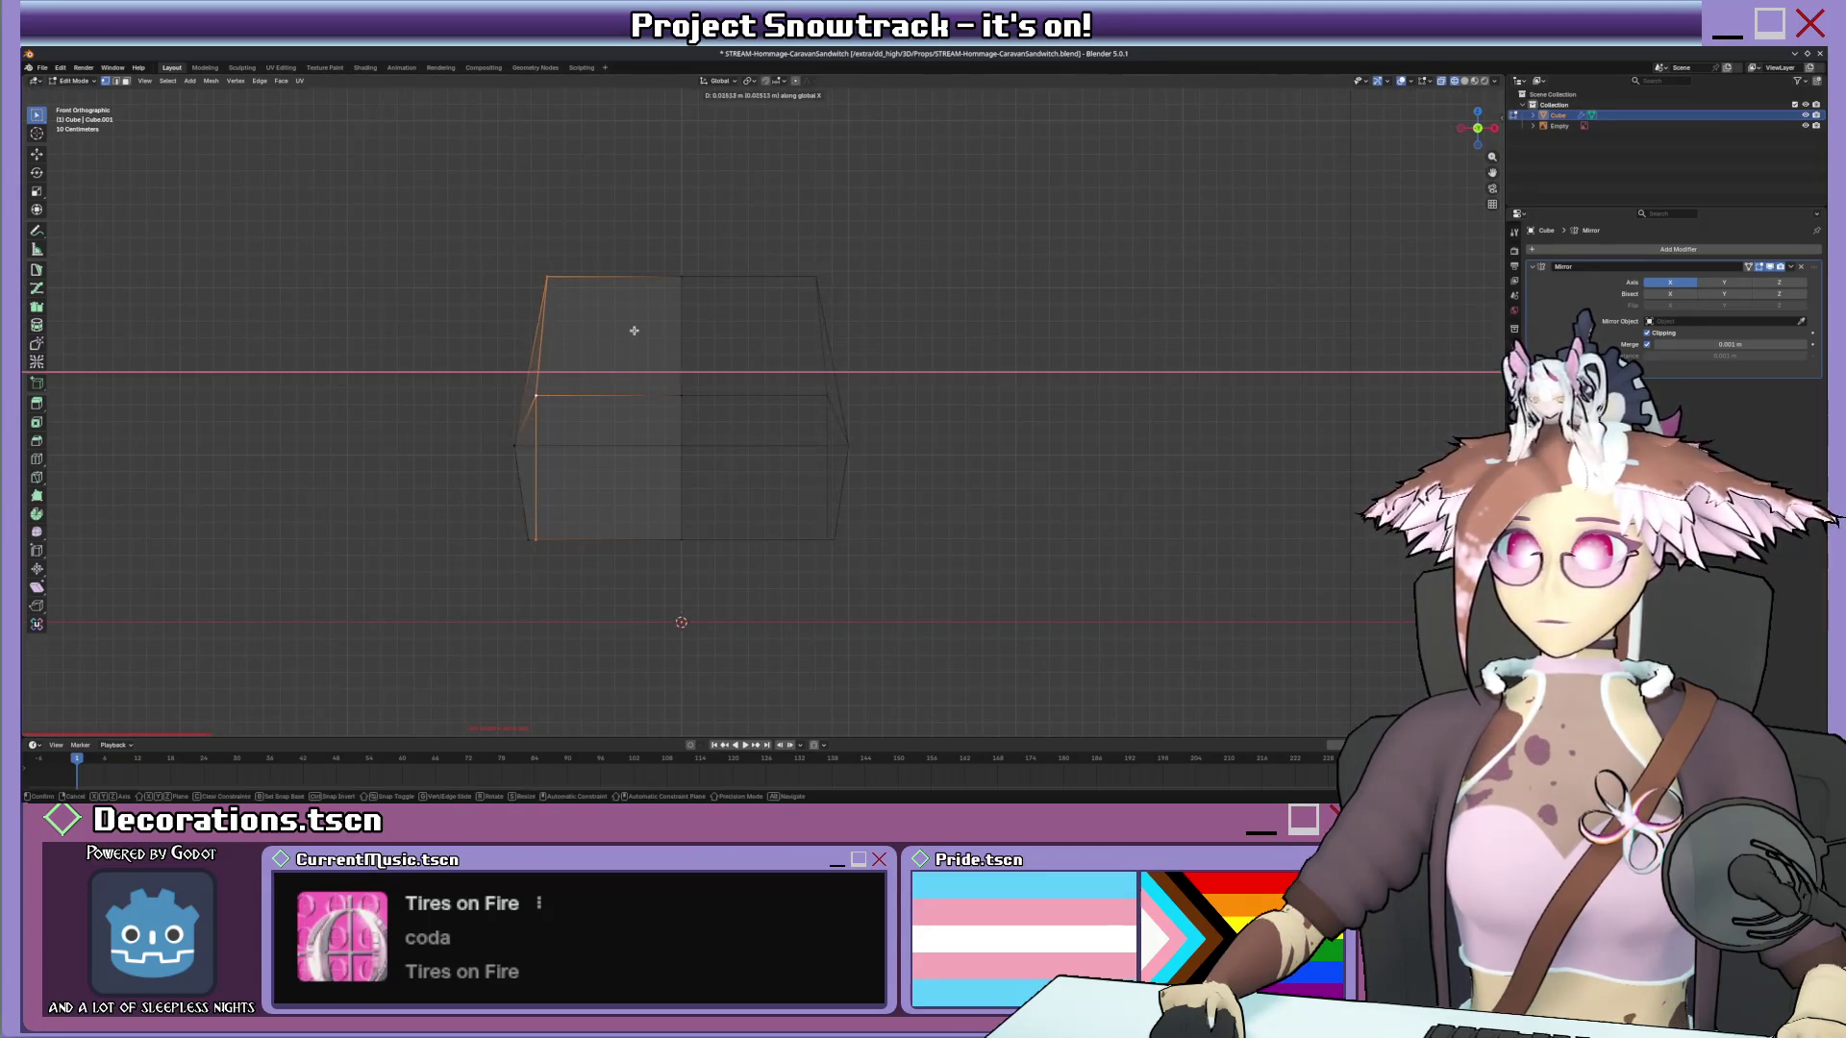
left_click(638, 330)
mouse_move(638, 395)
middle_mouse_down()
mouse_move(699, 391)
mouse_move(750, 477)
middle_mouse_up()
left_click(955, 673)
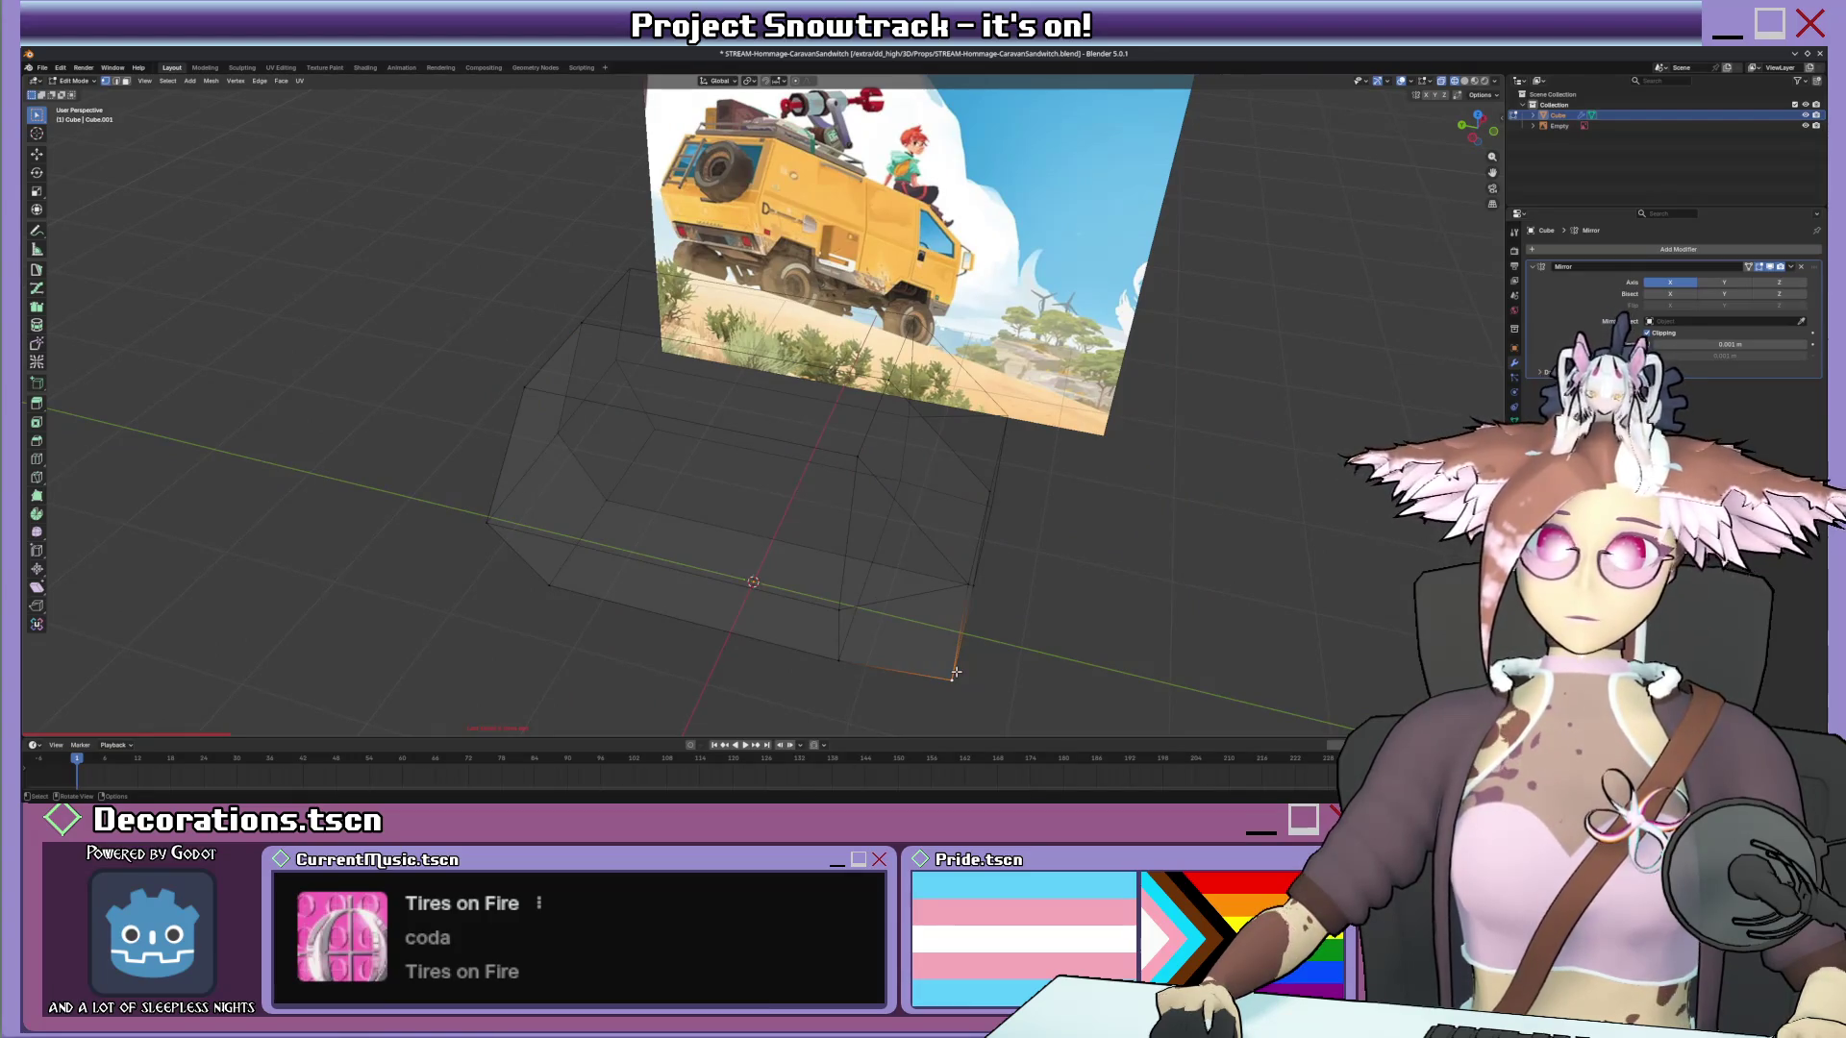
middle_click_drag(948, 633, 865, 585)
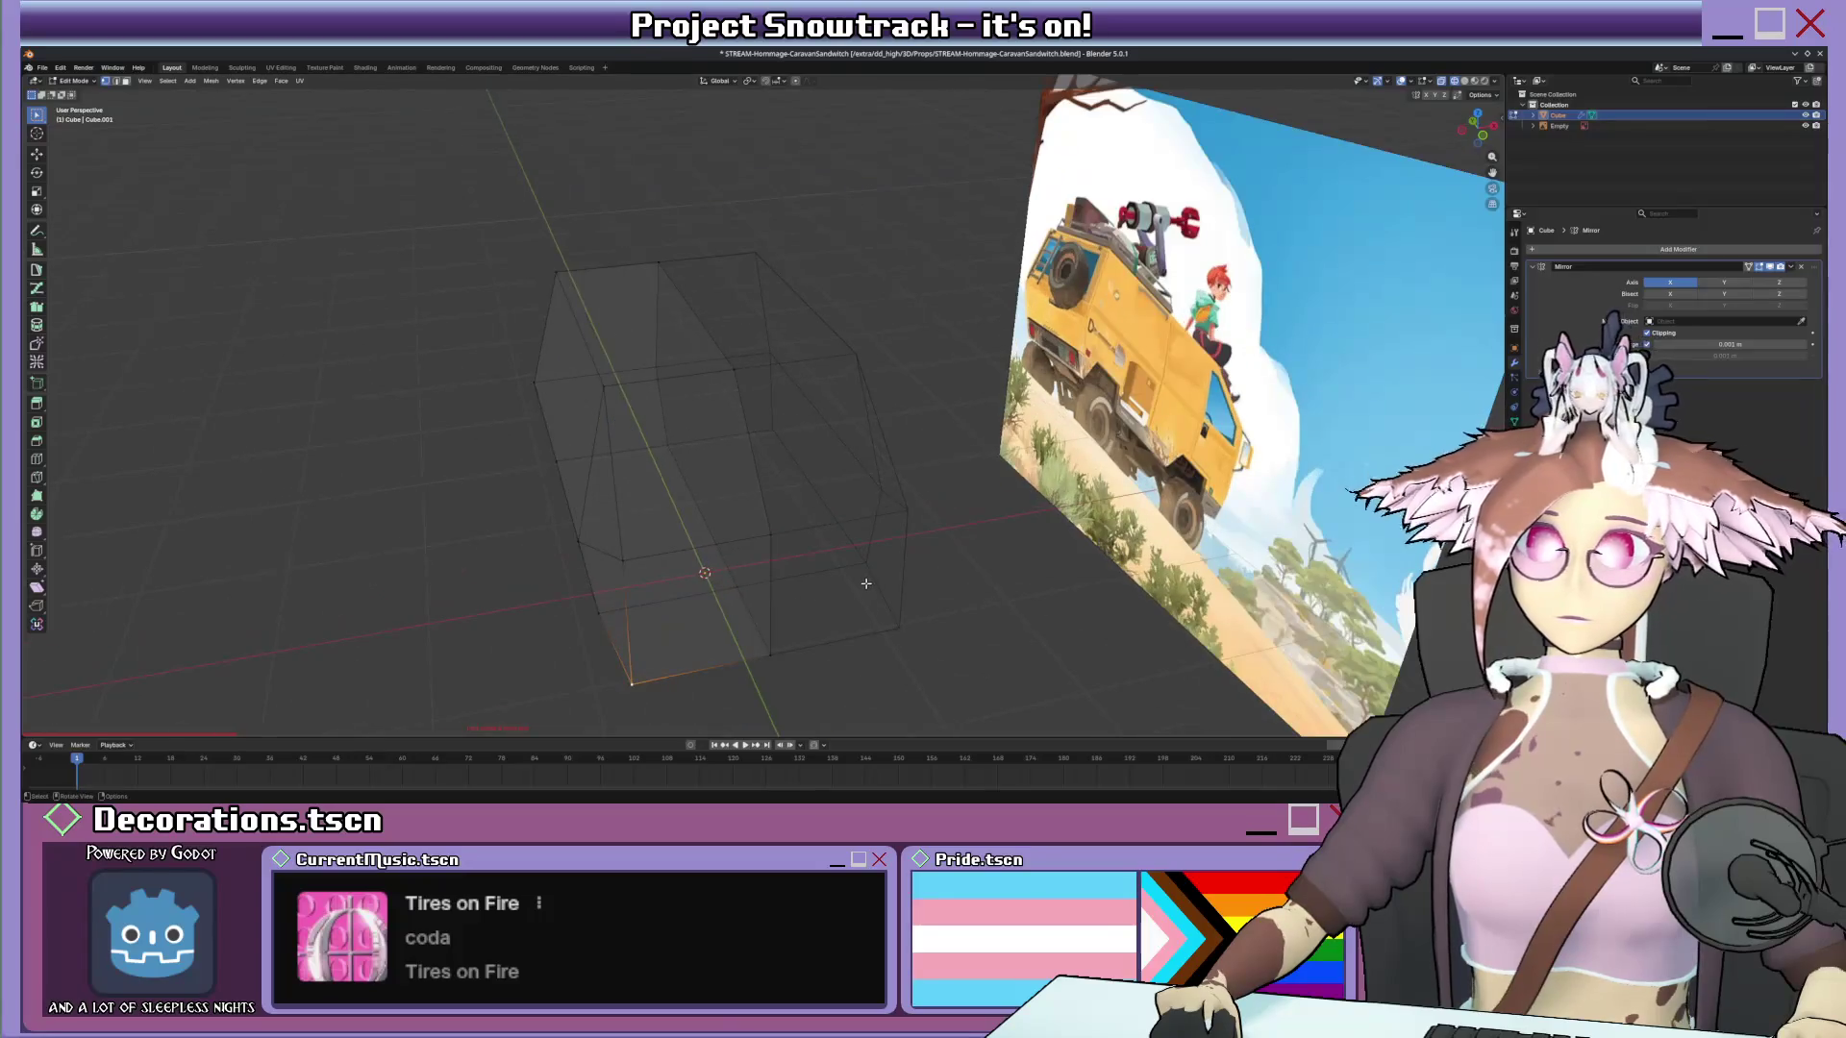
Realign the lower front corner edge along X to taper the front profile.
key("KP_1")
scroll(619, 420, "up", 2)
scroll(619, 420, "up", 1)
key("g")
key("x")
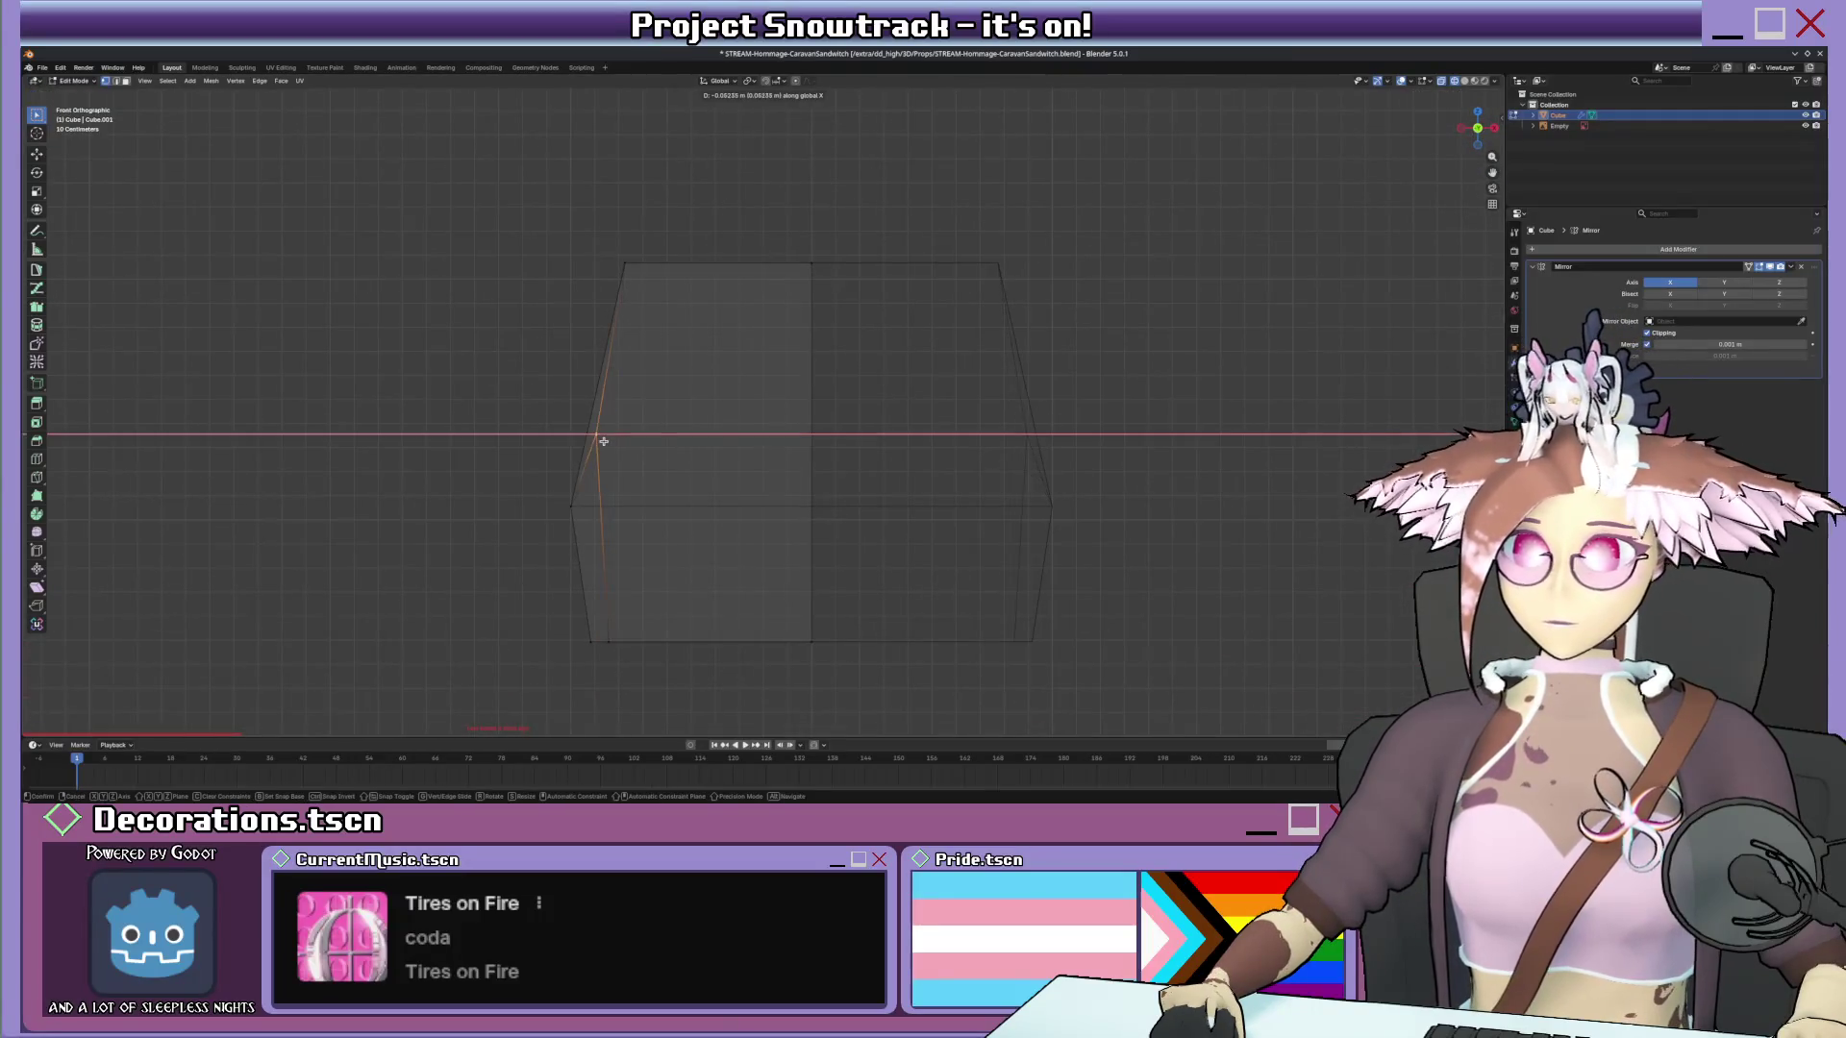
left_click(593, 443)
mouse_move(622, 586)
middle_mouse_down()
mouse_move(662, 533)
mouse_move(688, 548)
middle_mouse_up()
scroll(661, 535, "down", 3)
scroll(662, 534, "down", 2)
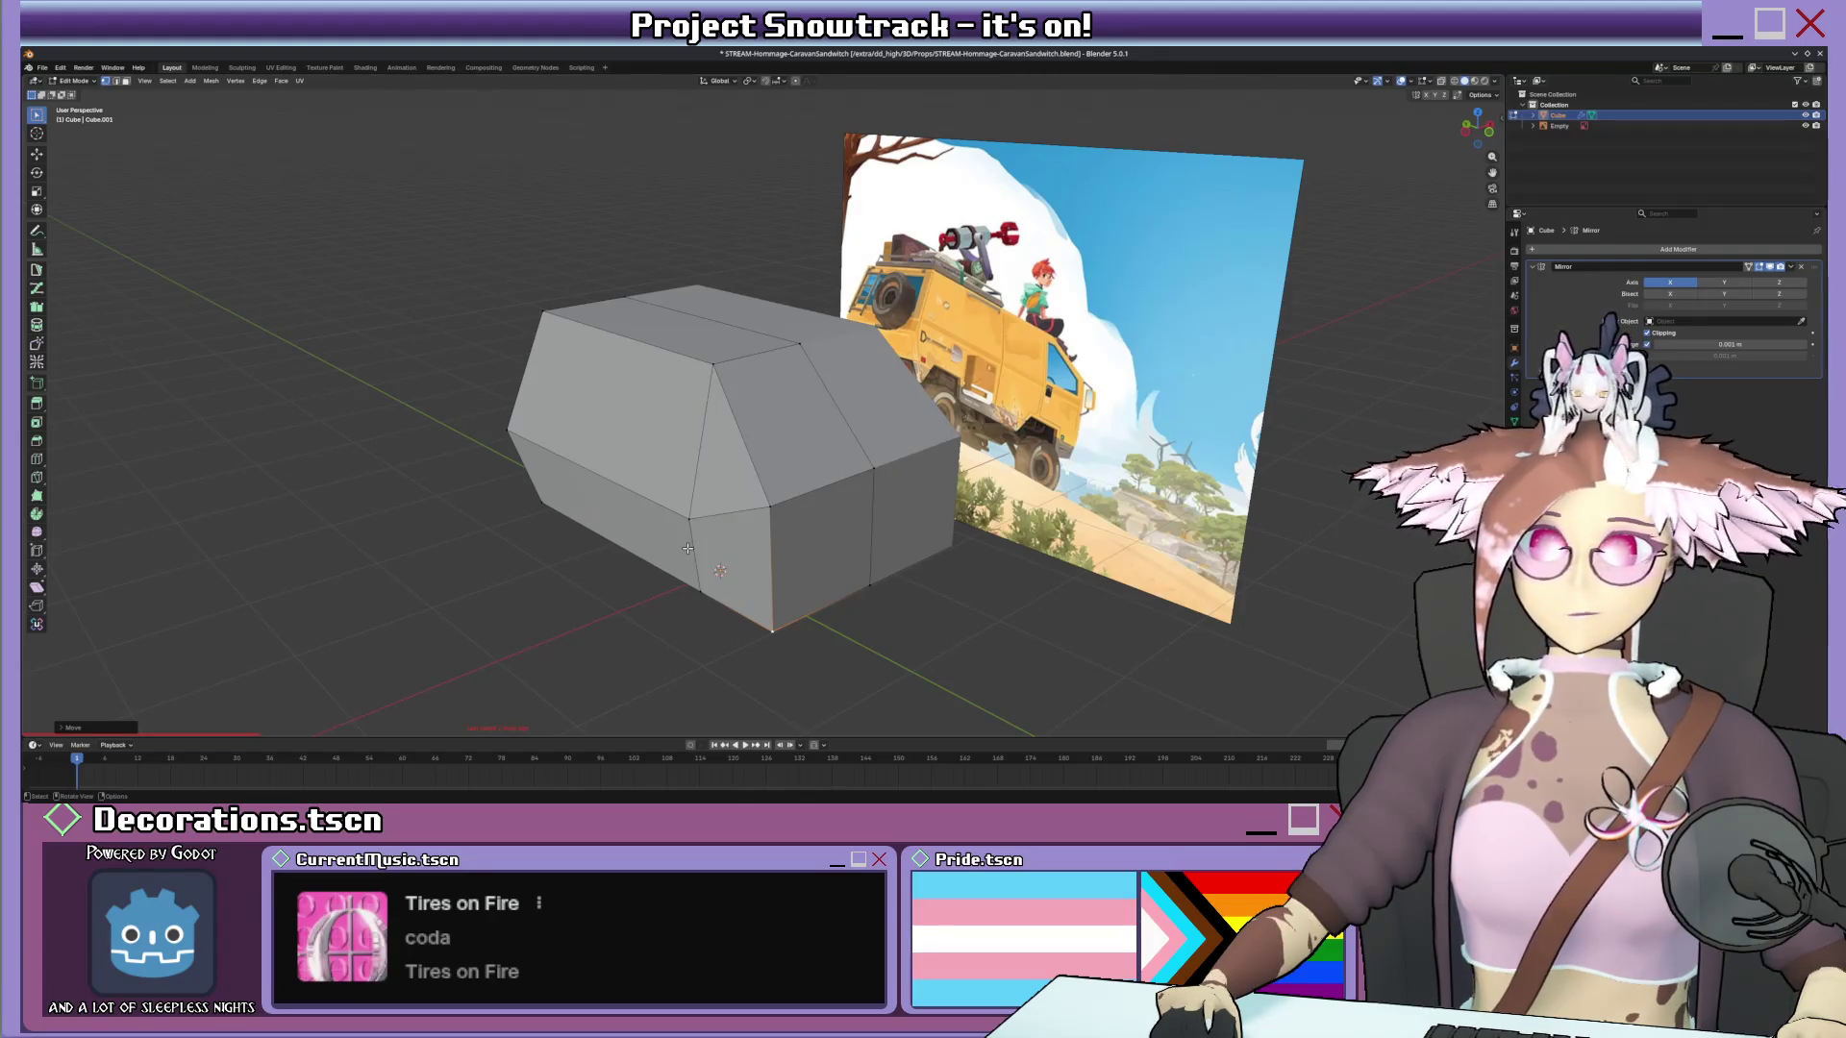
Move the selected edge of the van body along the Y axis.
middle_click_drag(700, 509, 774, 519)
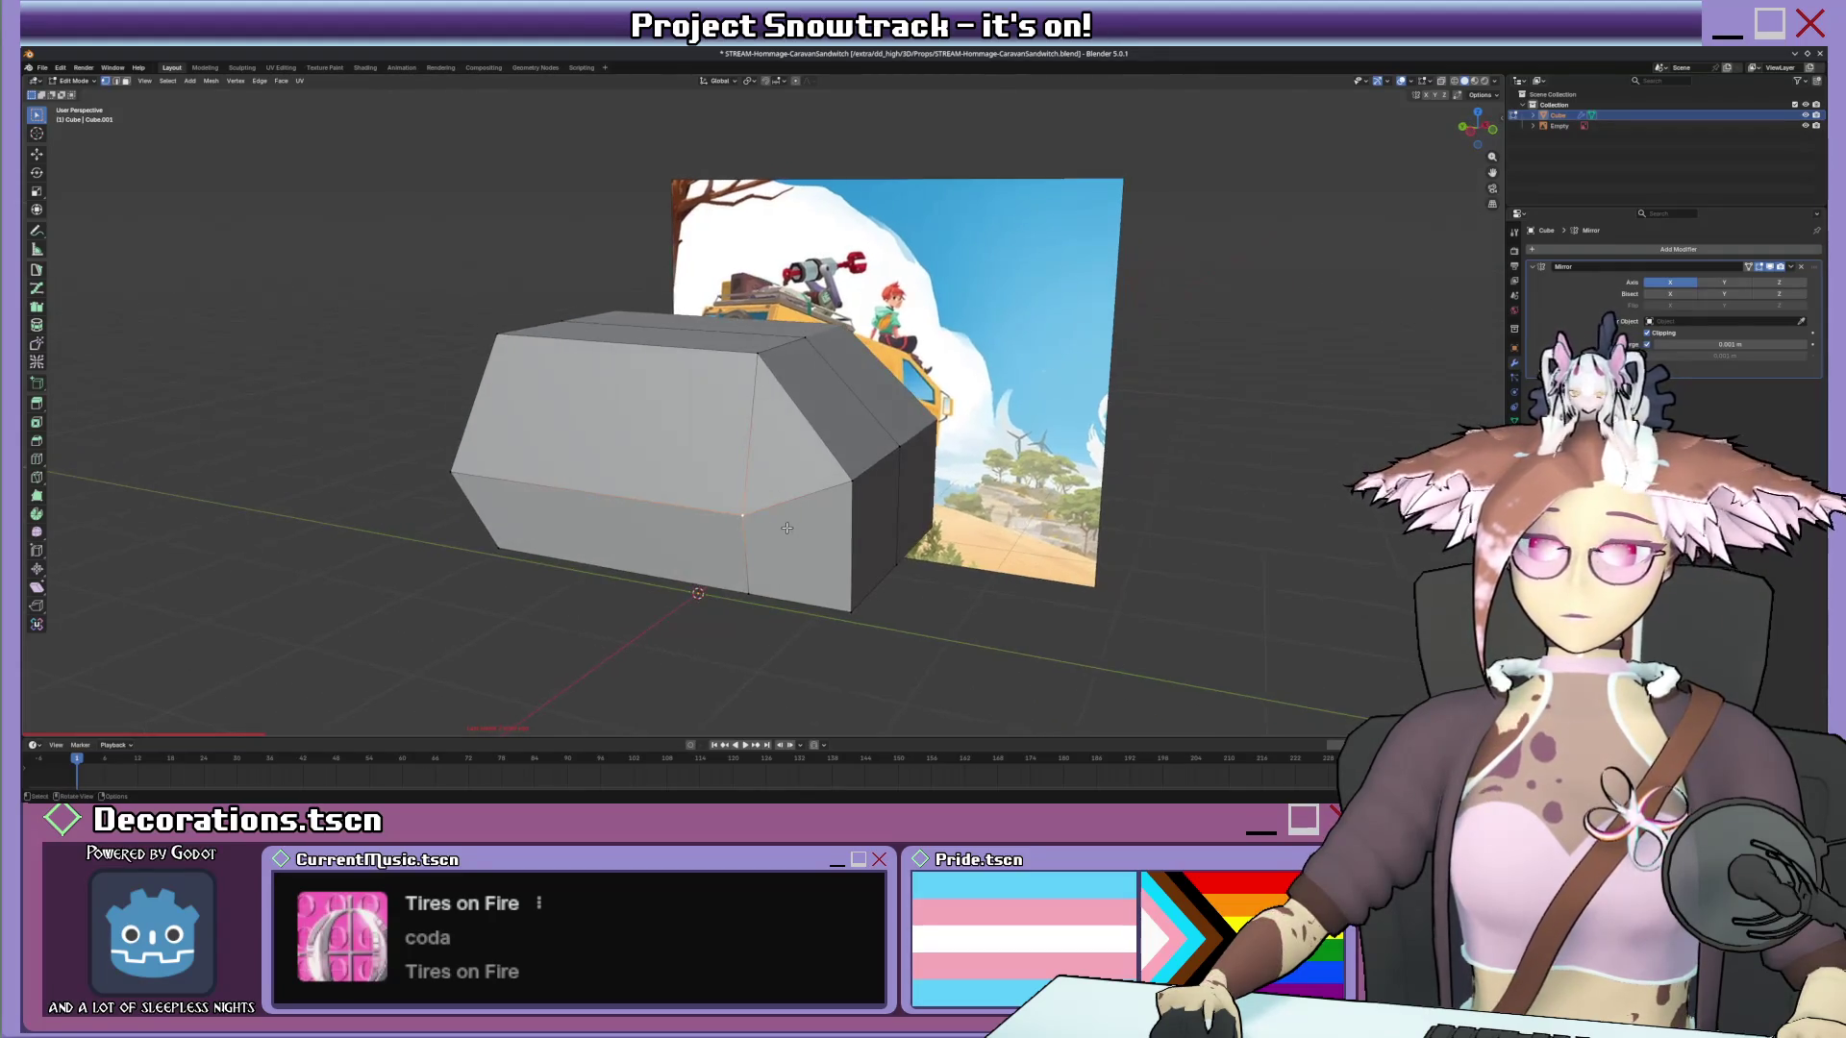
key("g")
key("y")
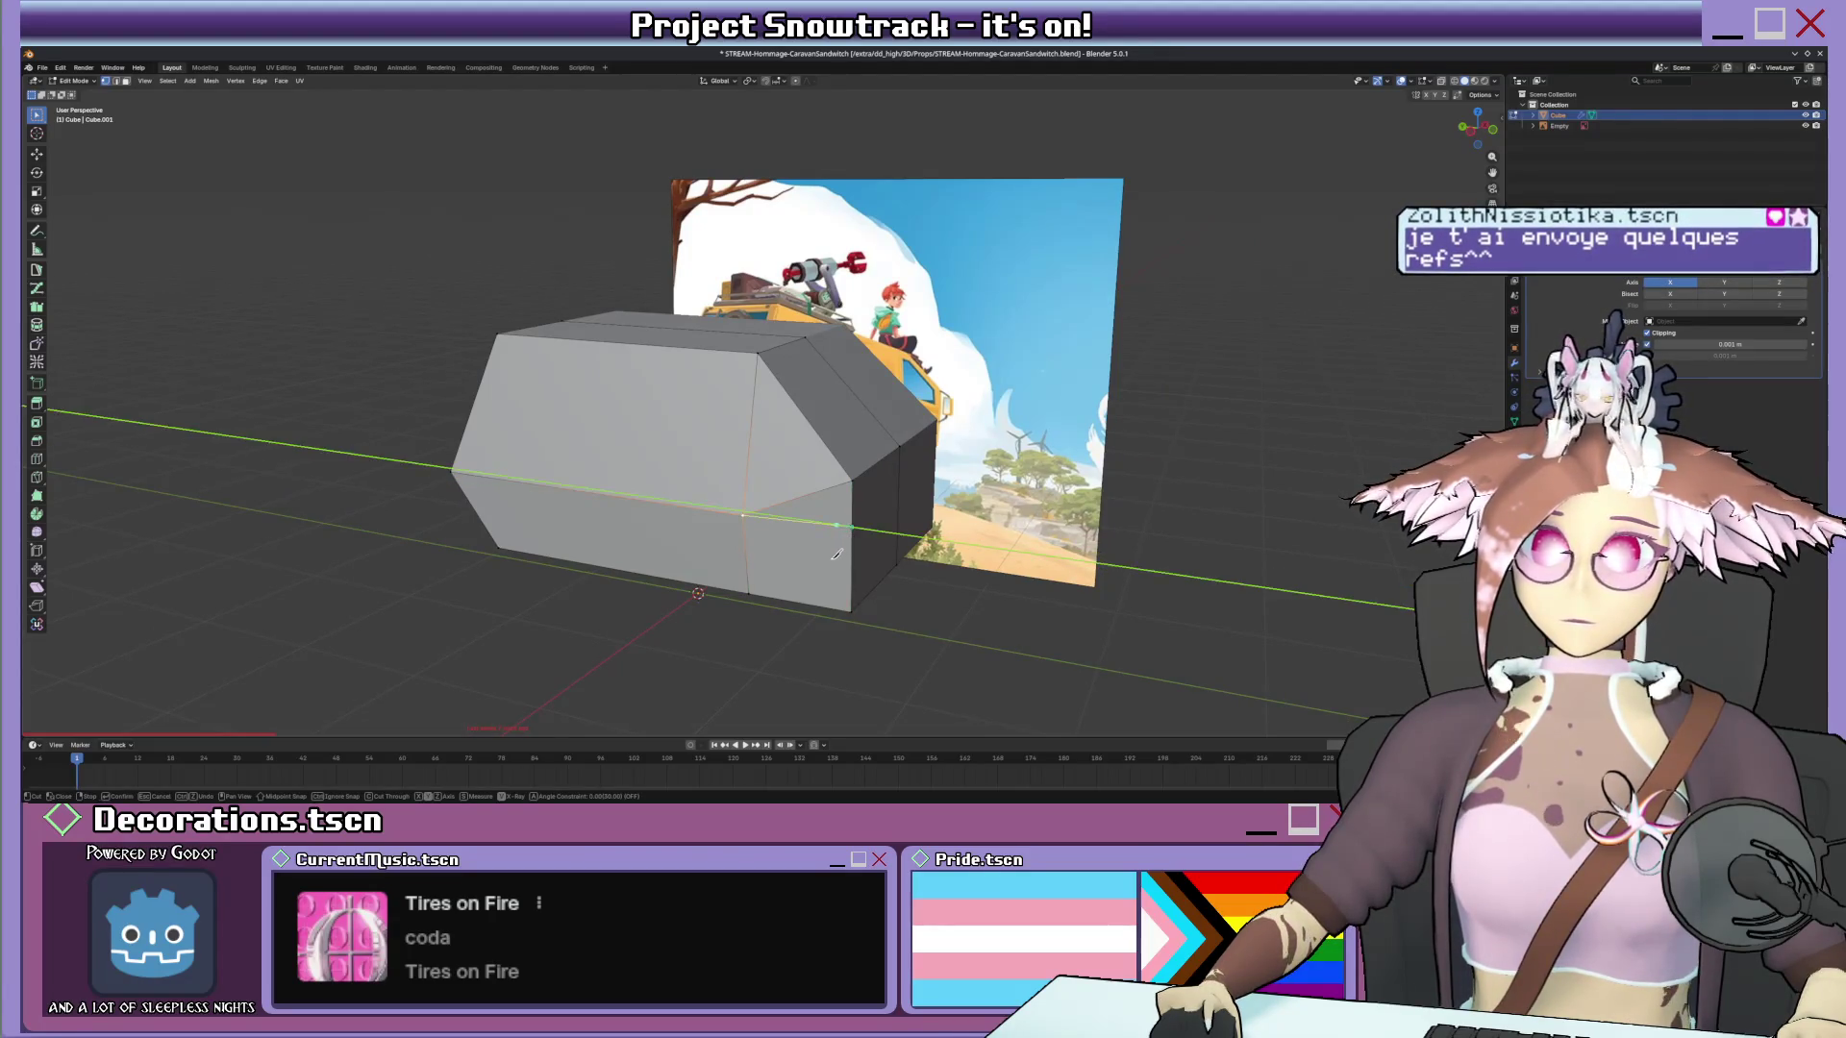
left_click(848, 531)
Return to object mode and view the van from the right side in orthographic.
middle_click_drag(848, 532, 717, 580)
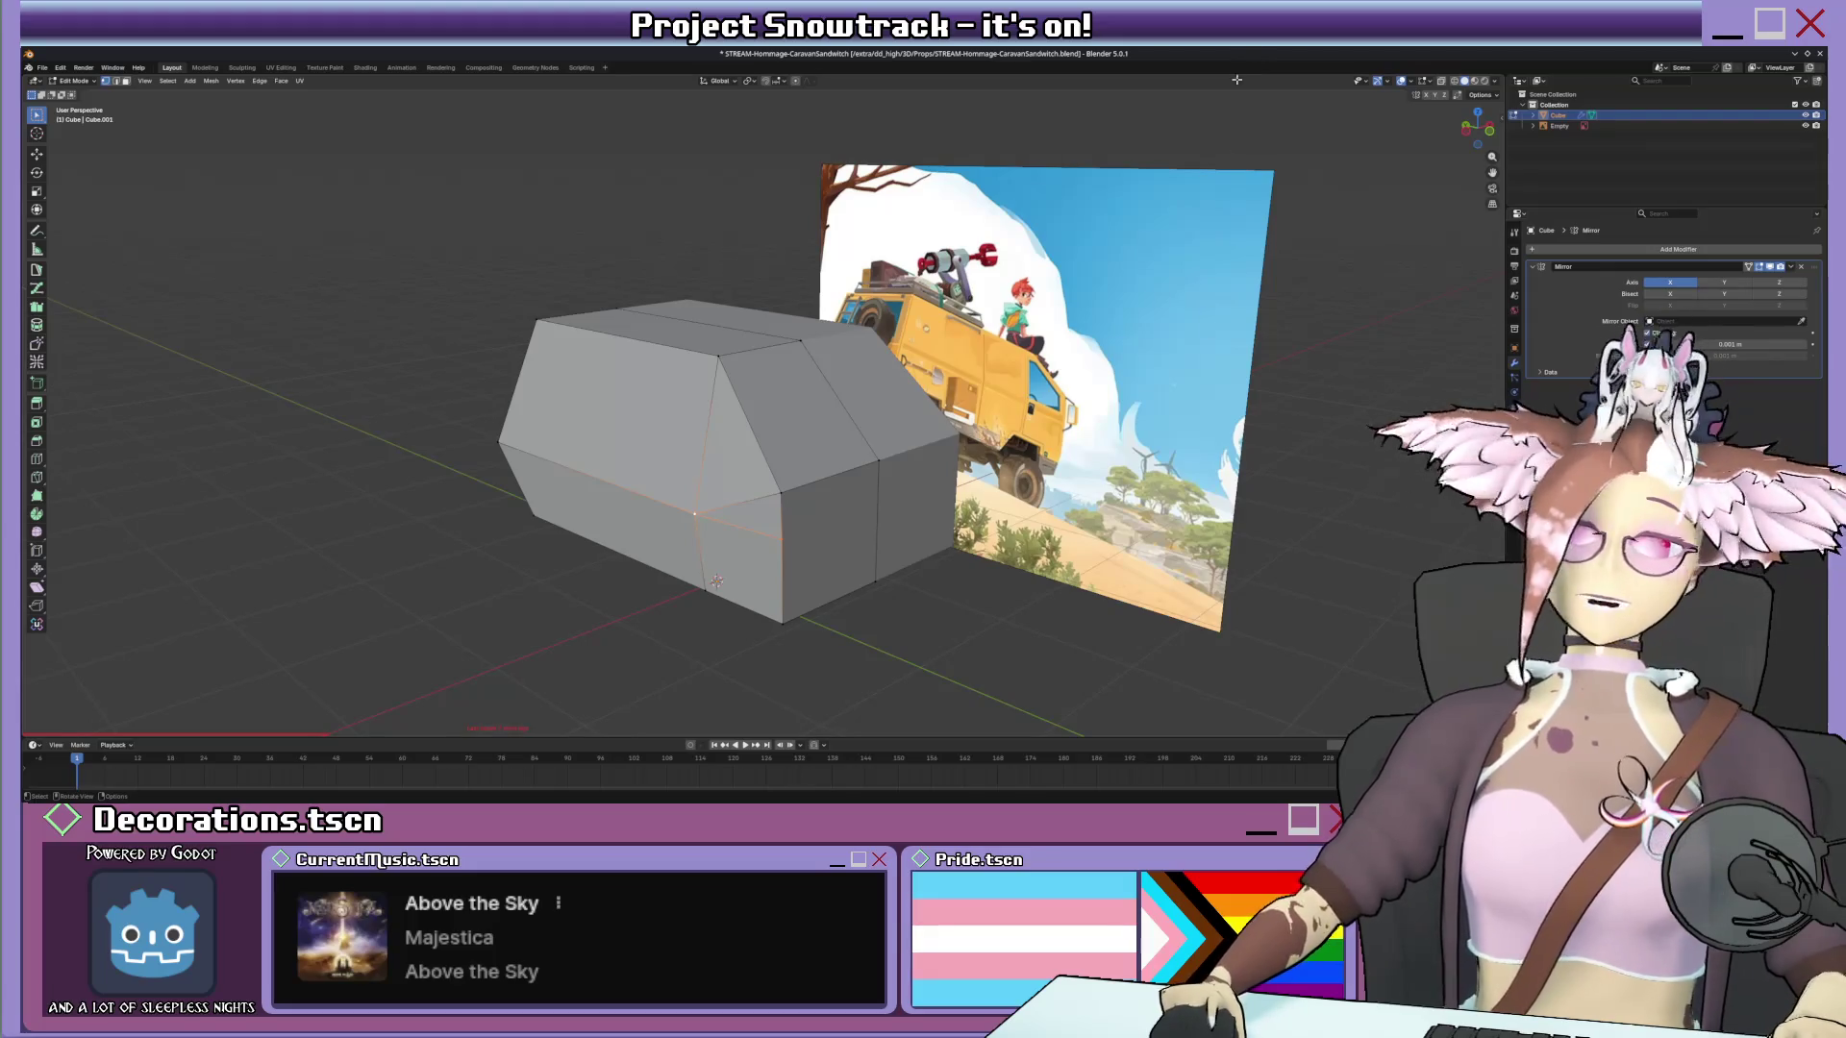
key("KP_5")
key("Tab")
key("KP_3")
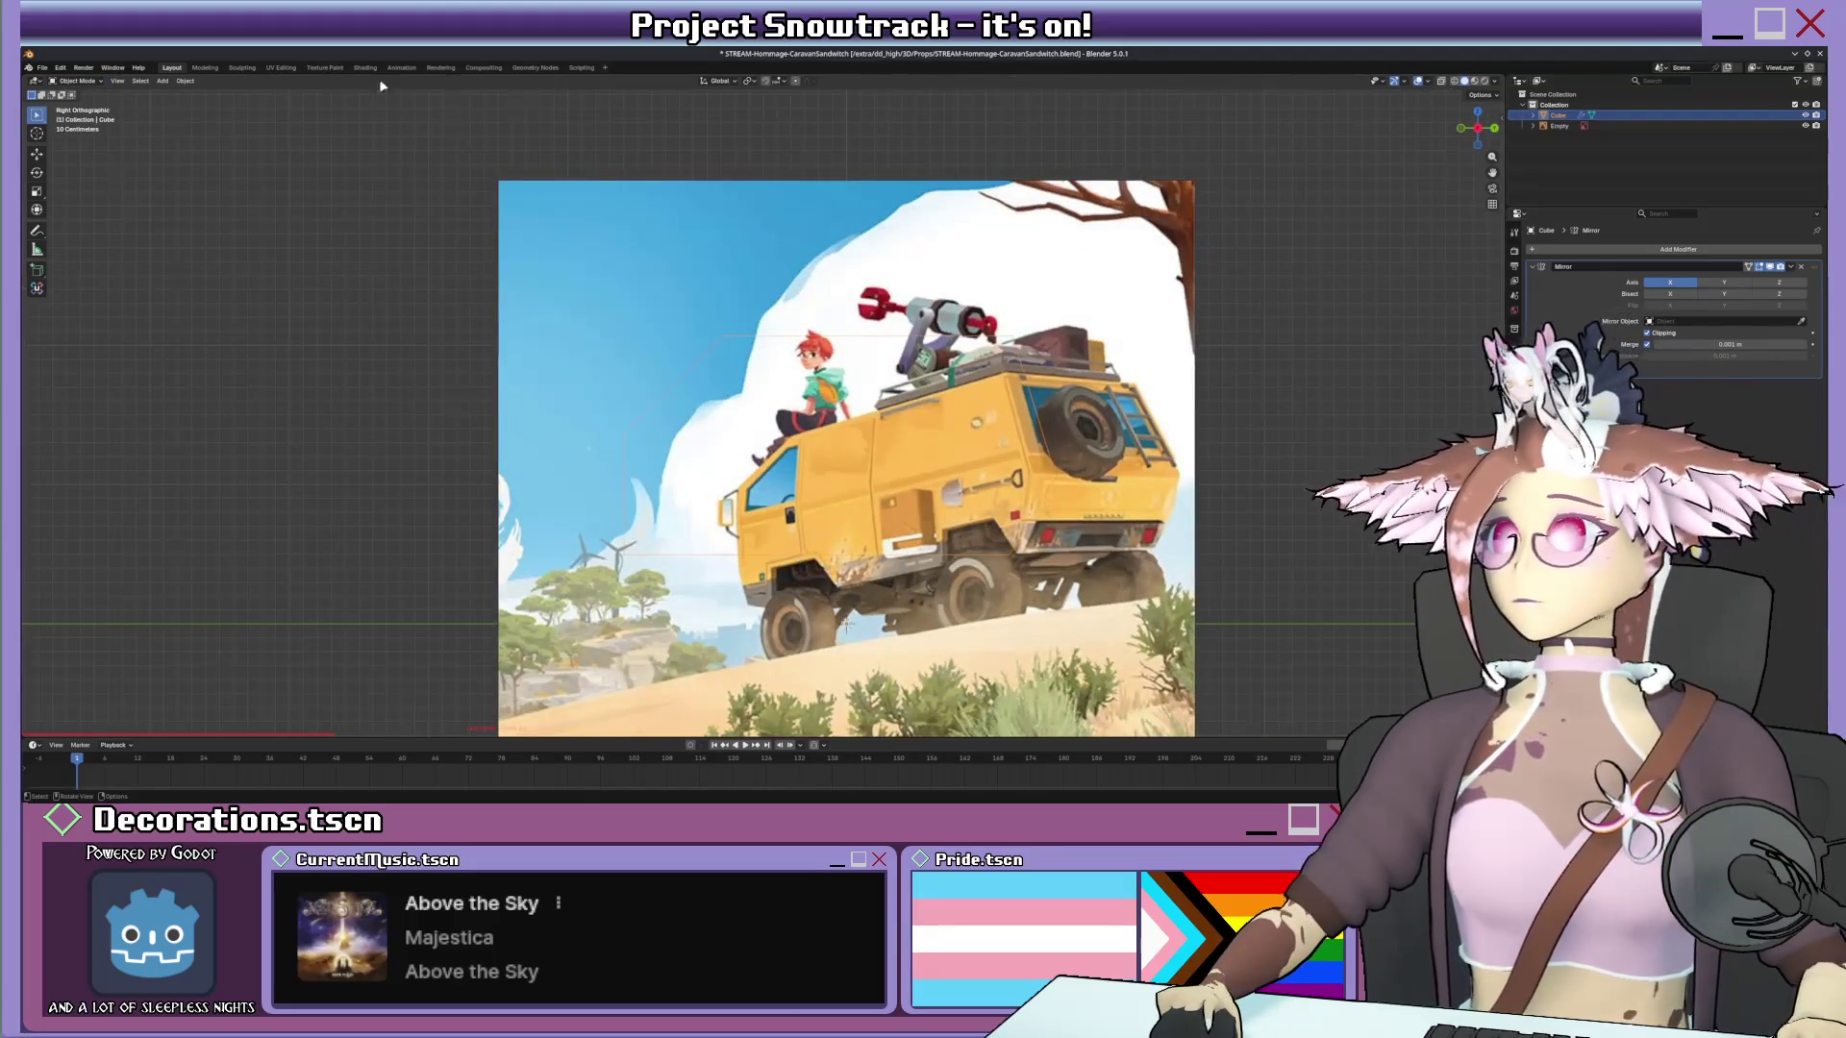
Scale up the in-game screenshot reference toward the size of the body block.
left_click(164, 78)
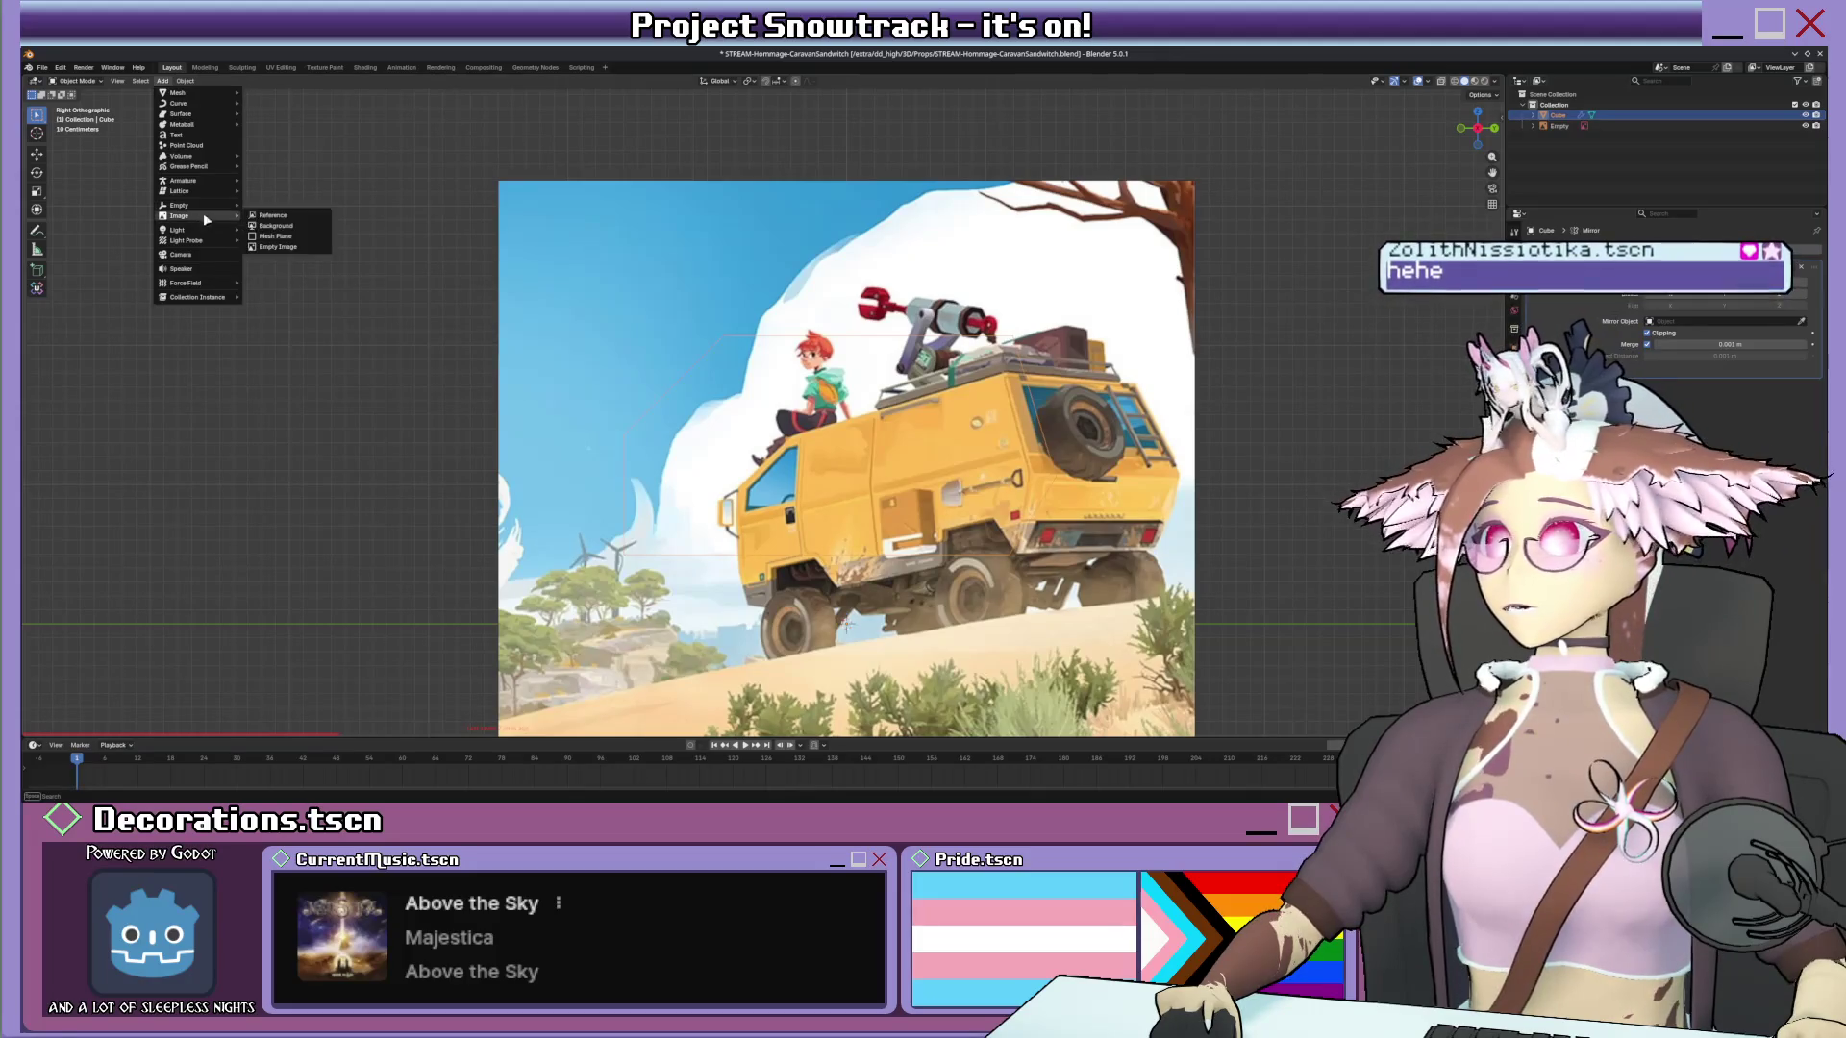
key("Escape")
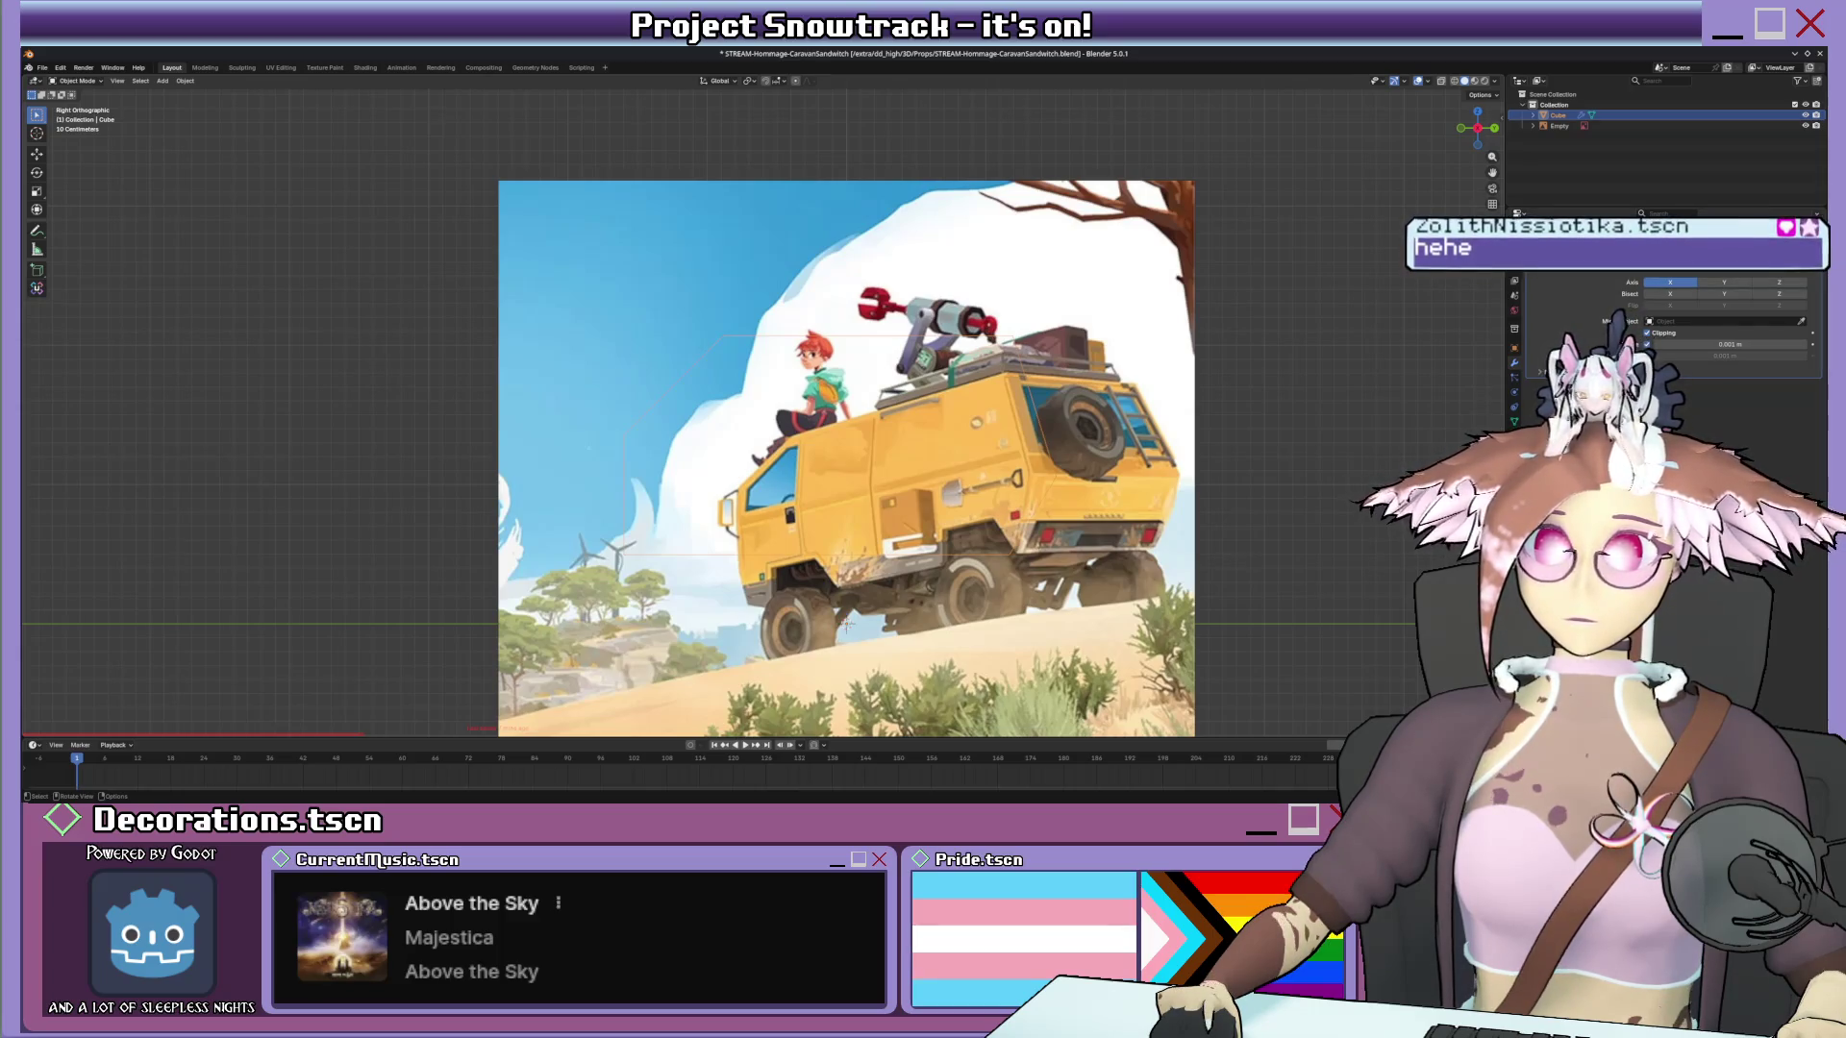
scroll(1658, 324, "down", 2)
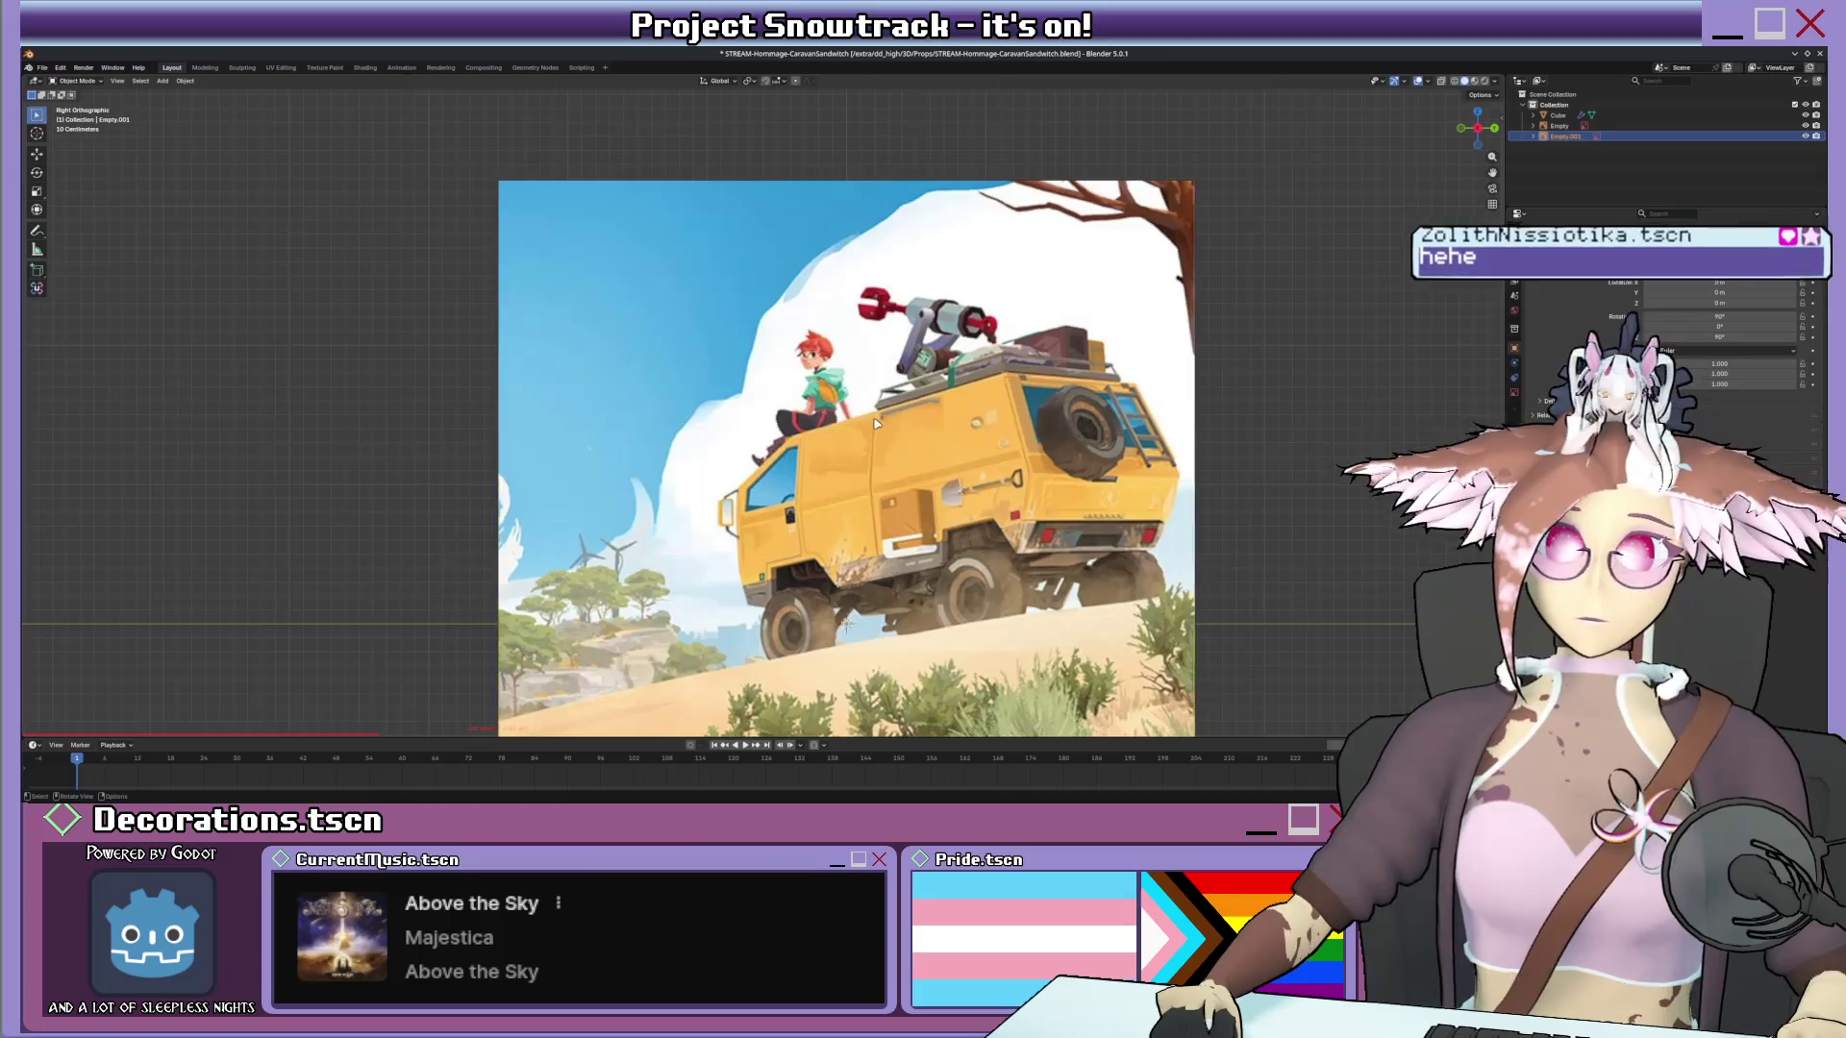
middle_click_drag(846, 623, 793, 433)
key("s")
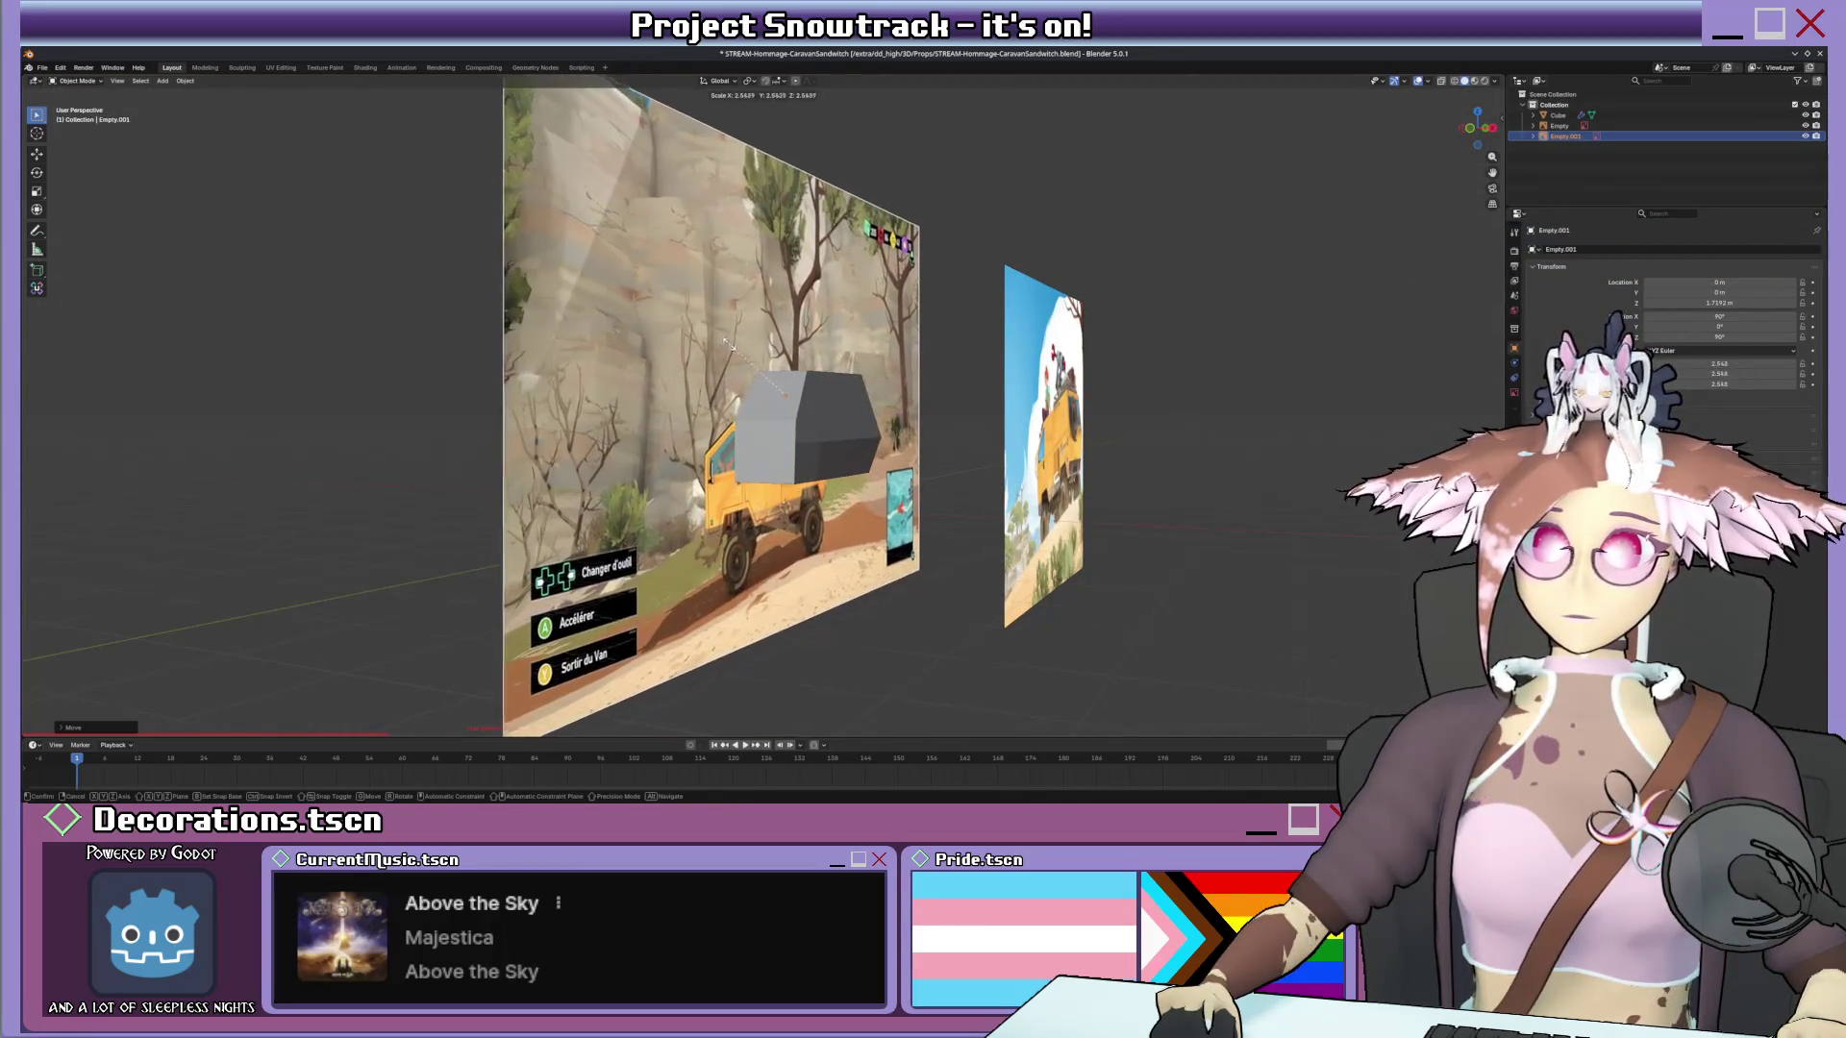
left_click(736, 348)
key("KP_3")
Shift the van illustration reference aside so the screenshot is unobstructed.
left_click(1558, 126)
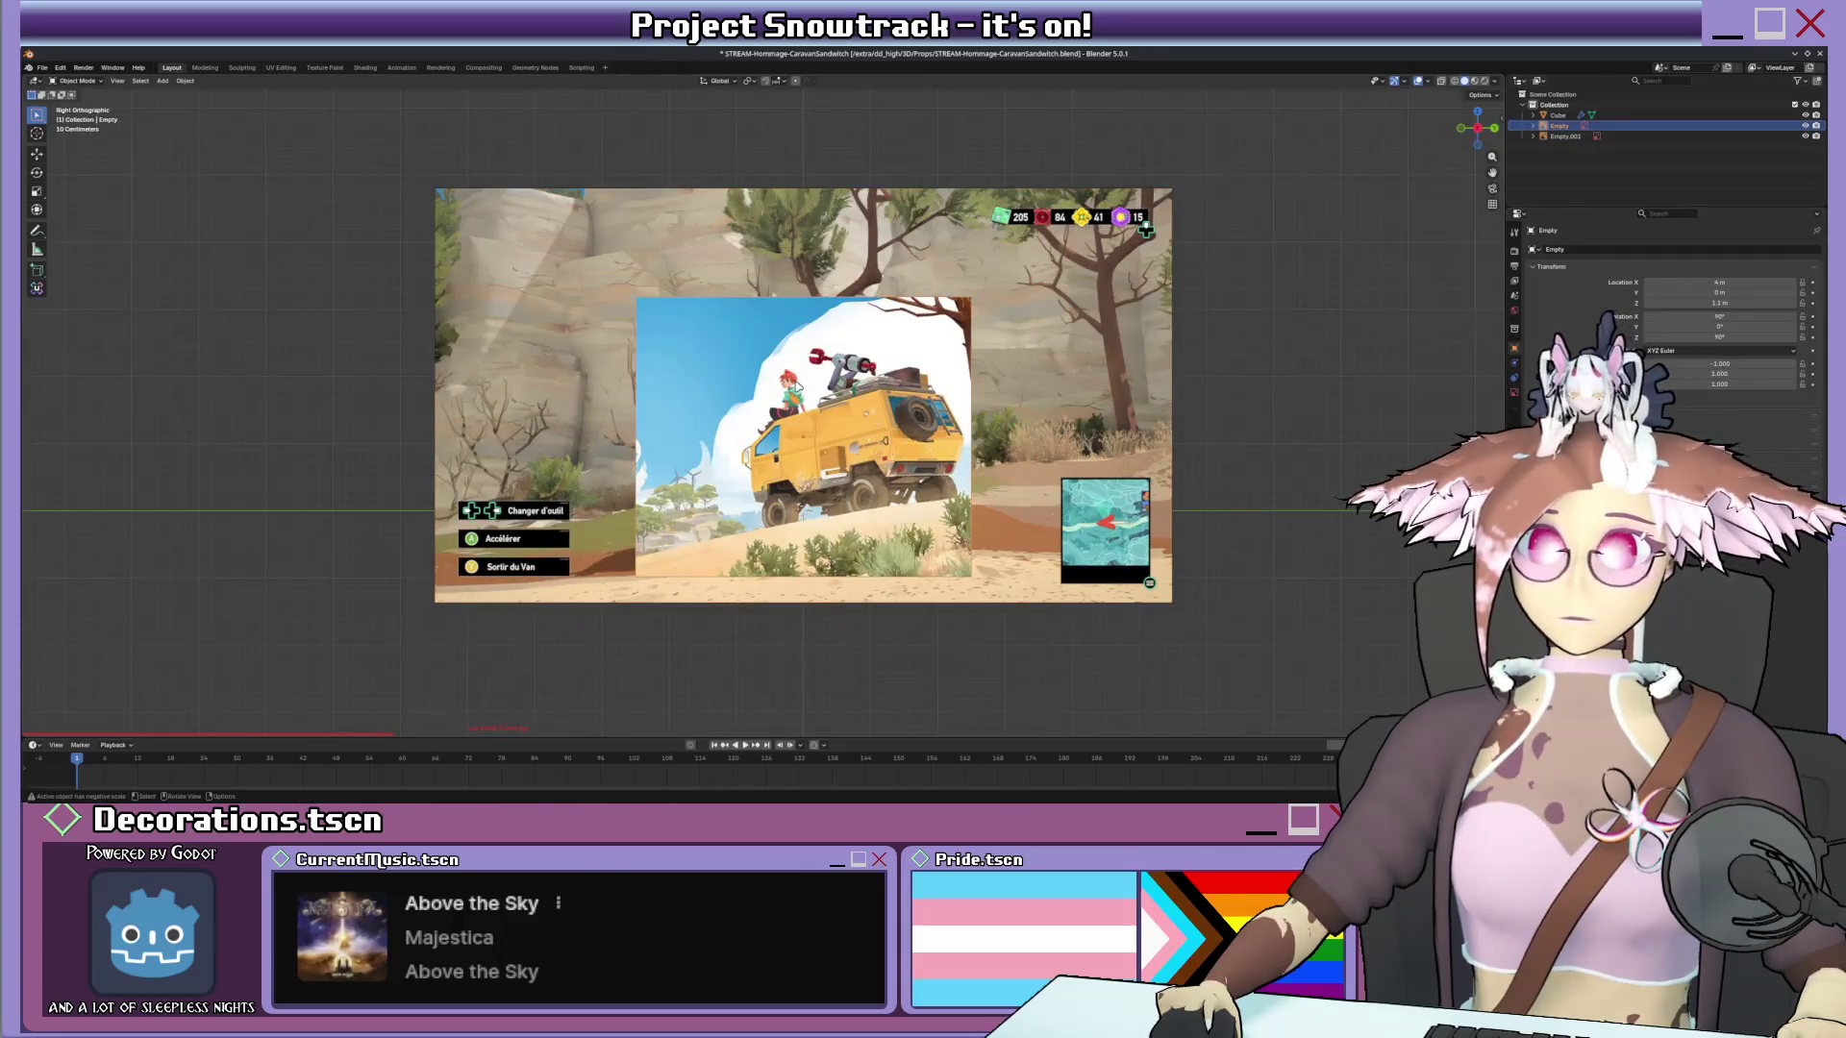
key("h")
key("alt+h")
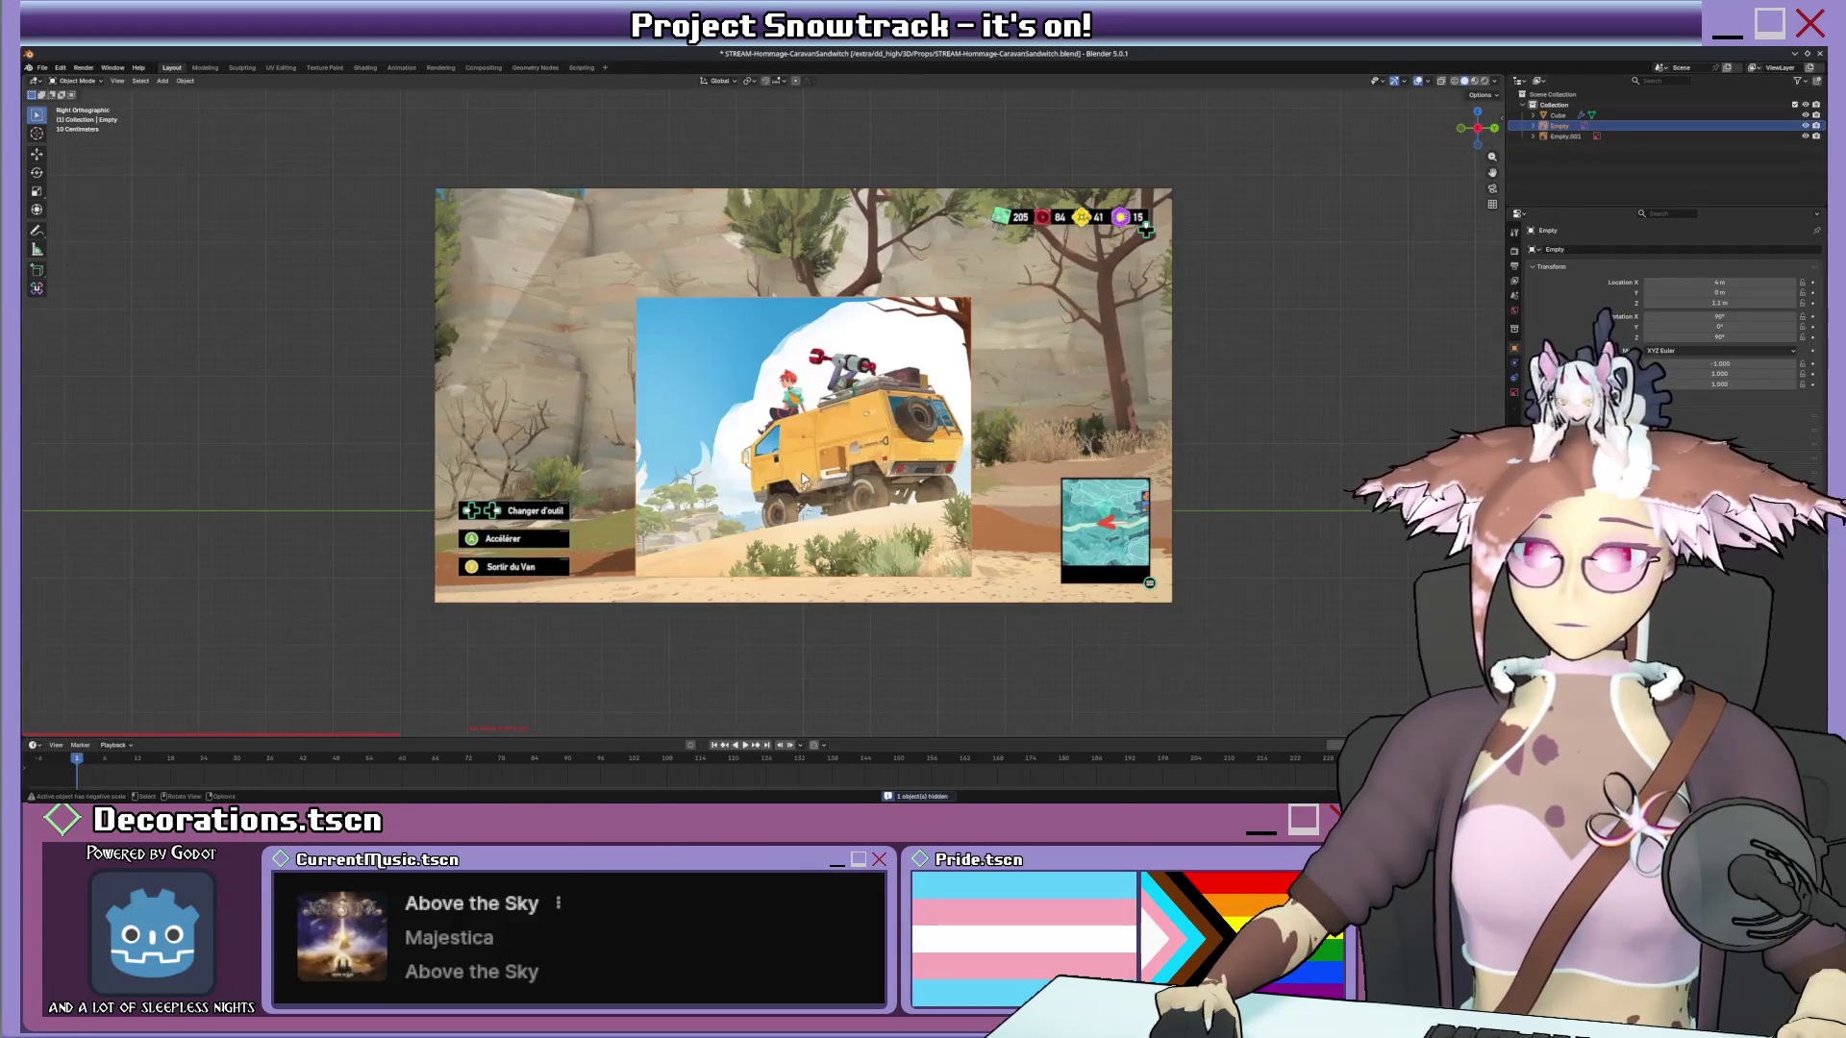
key("g")
left_click(895, 461)
scroll(895, 461, "up", 2)
Tilt the screenshot reference to line its van up with the block, then resume editing the body mesh.
left_click(895, 460)
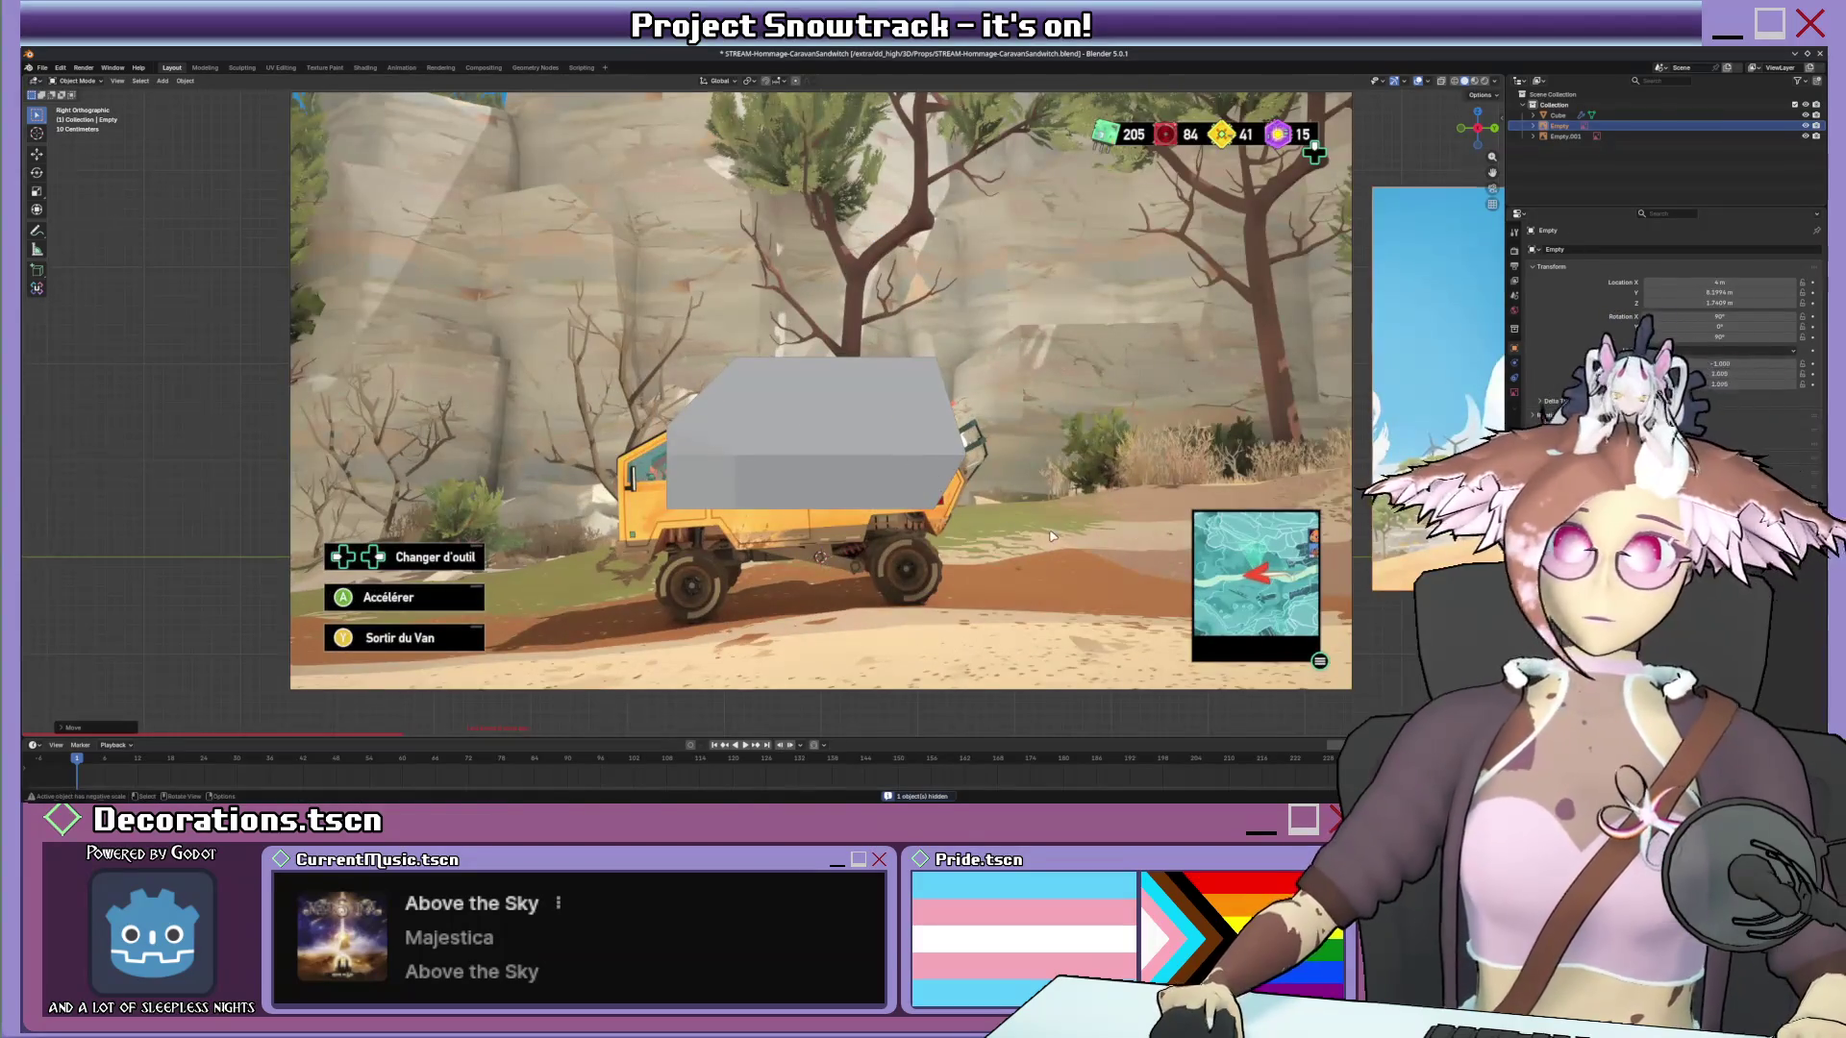
key("g")
left_click(896, 421)
key("r")
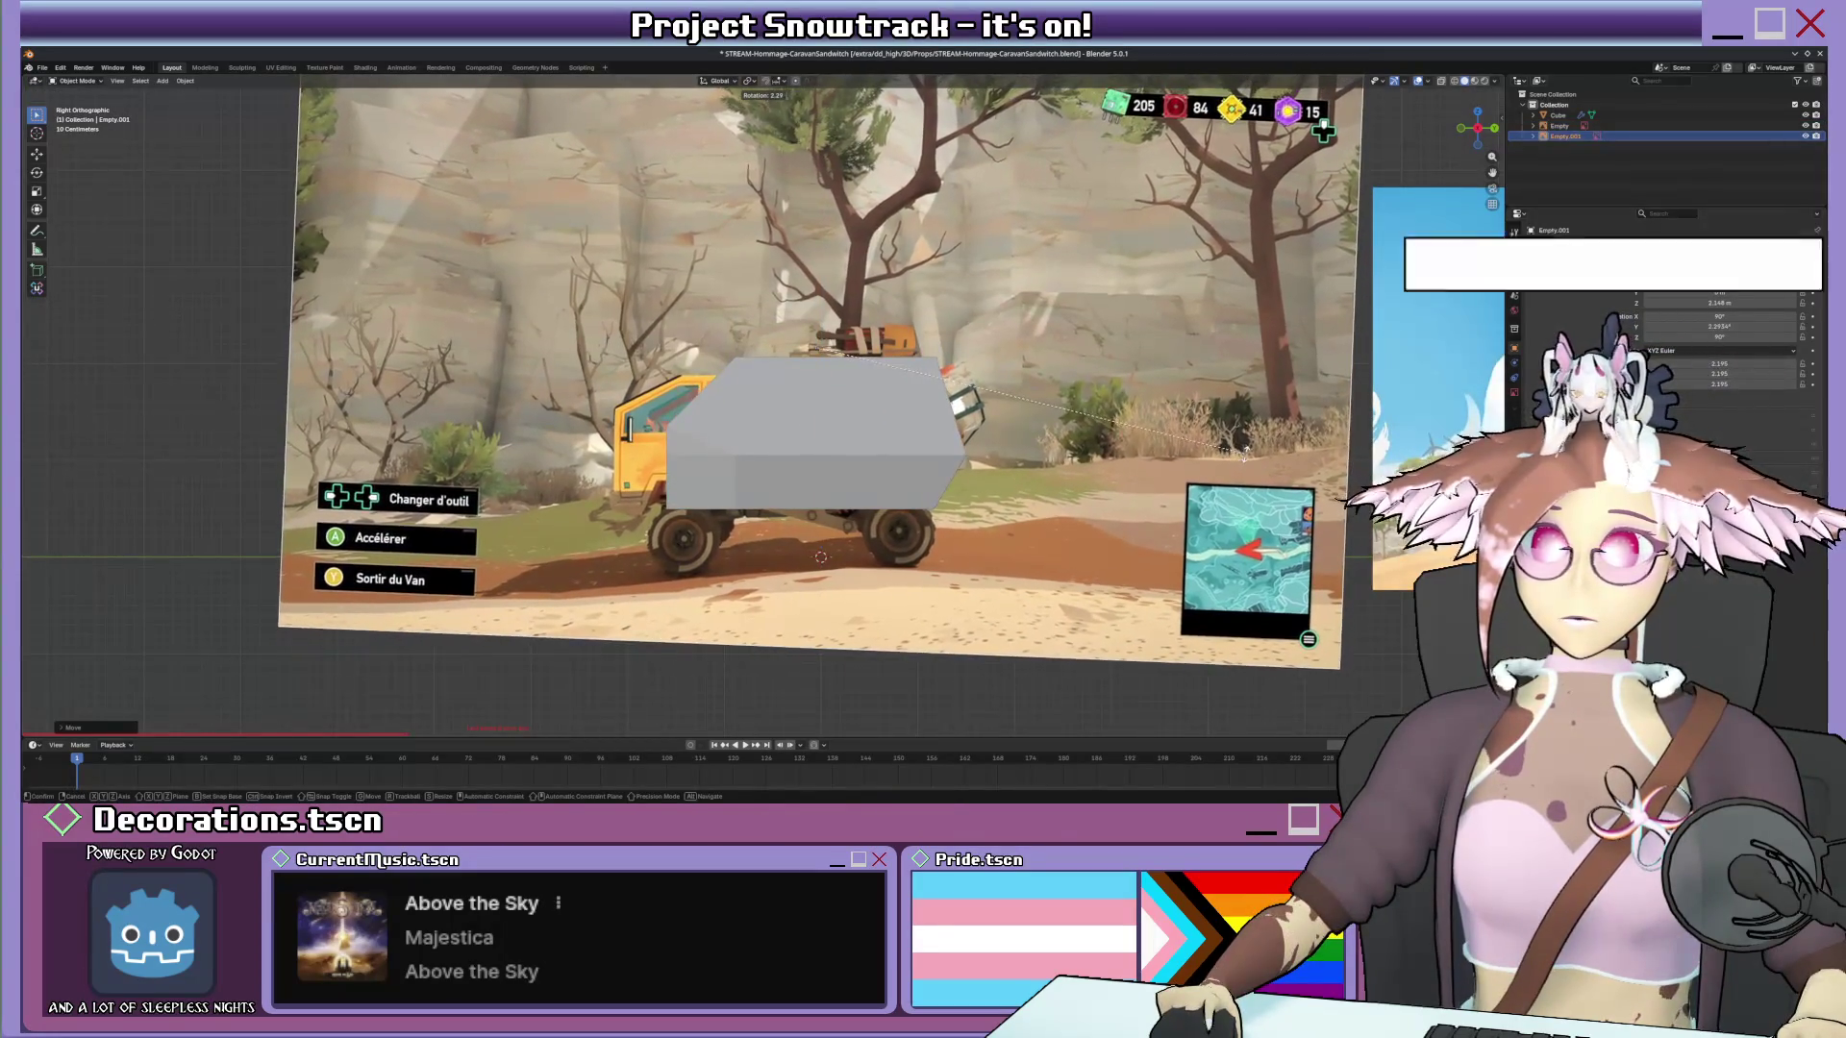
left_click(888, 440)
left_click(881, 435)
key("Tab")
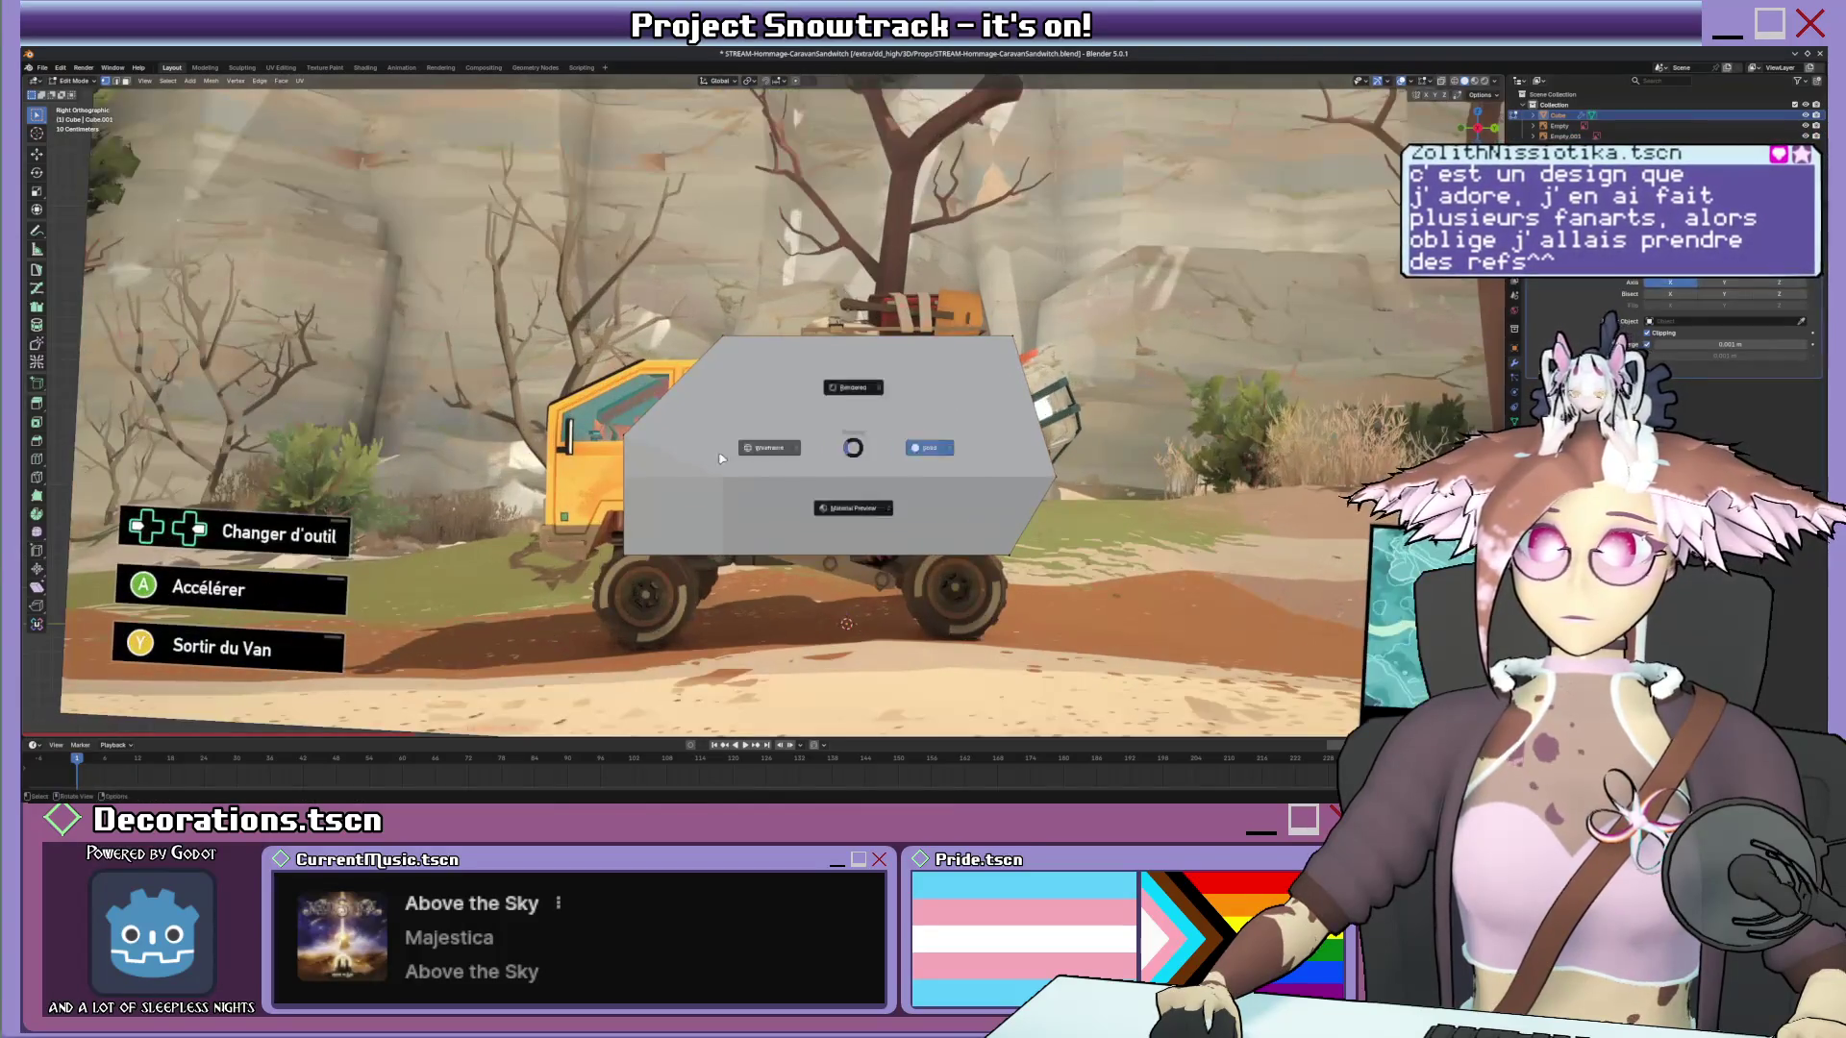
With the body see-through over the reference, move its outline to follow the van's silhouette.
key("alt+z")
scroll(803, 426, "up", 2)
key("g")
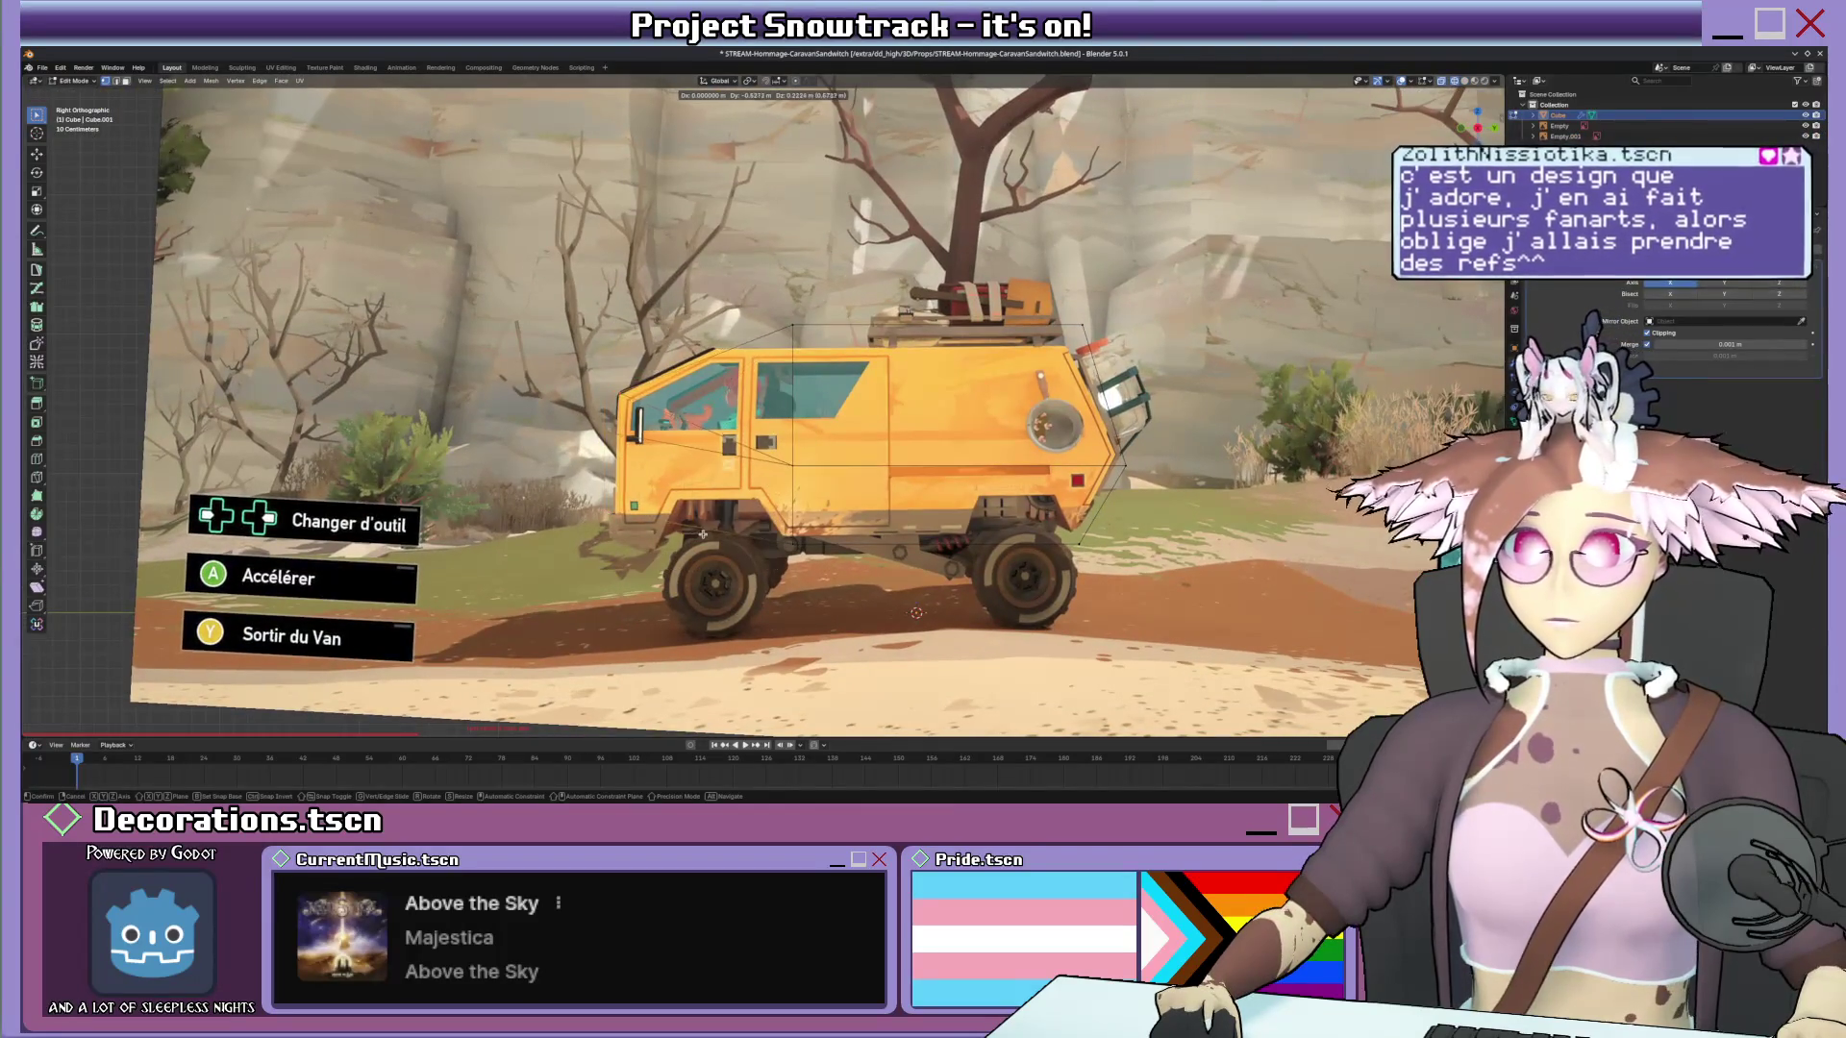
left_click(702, 536)
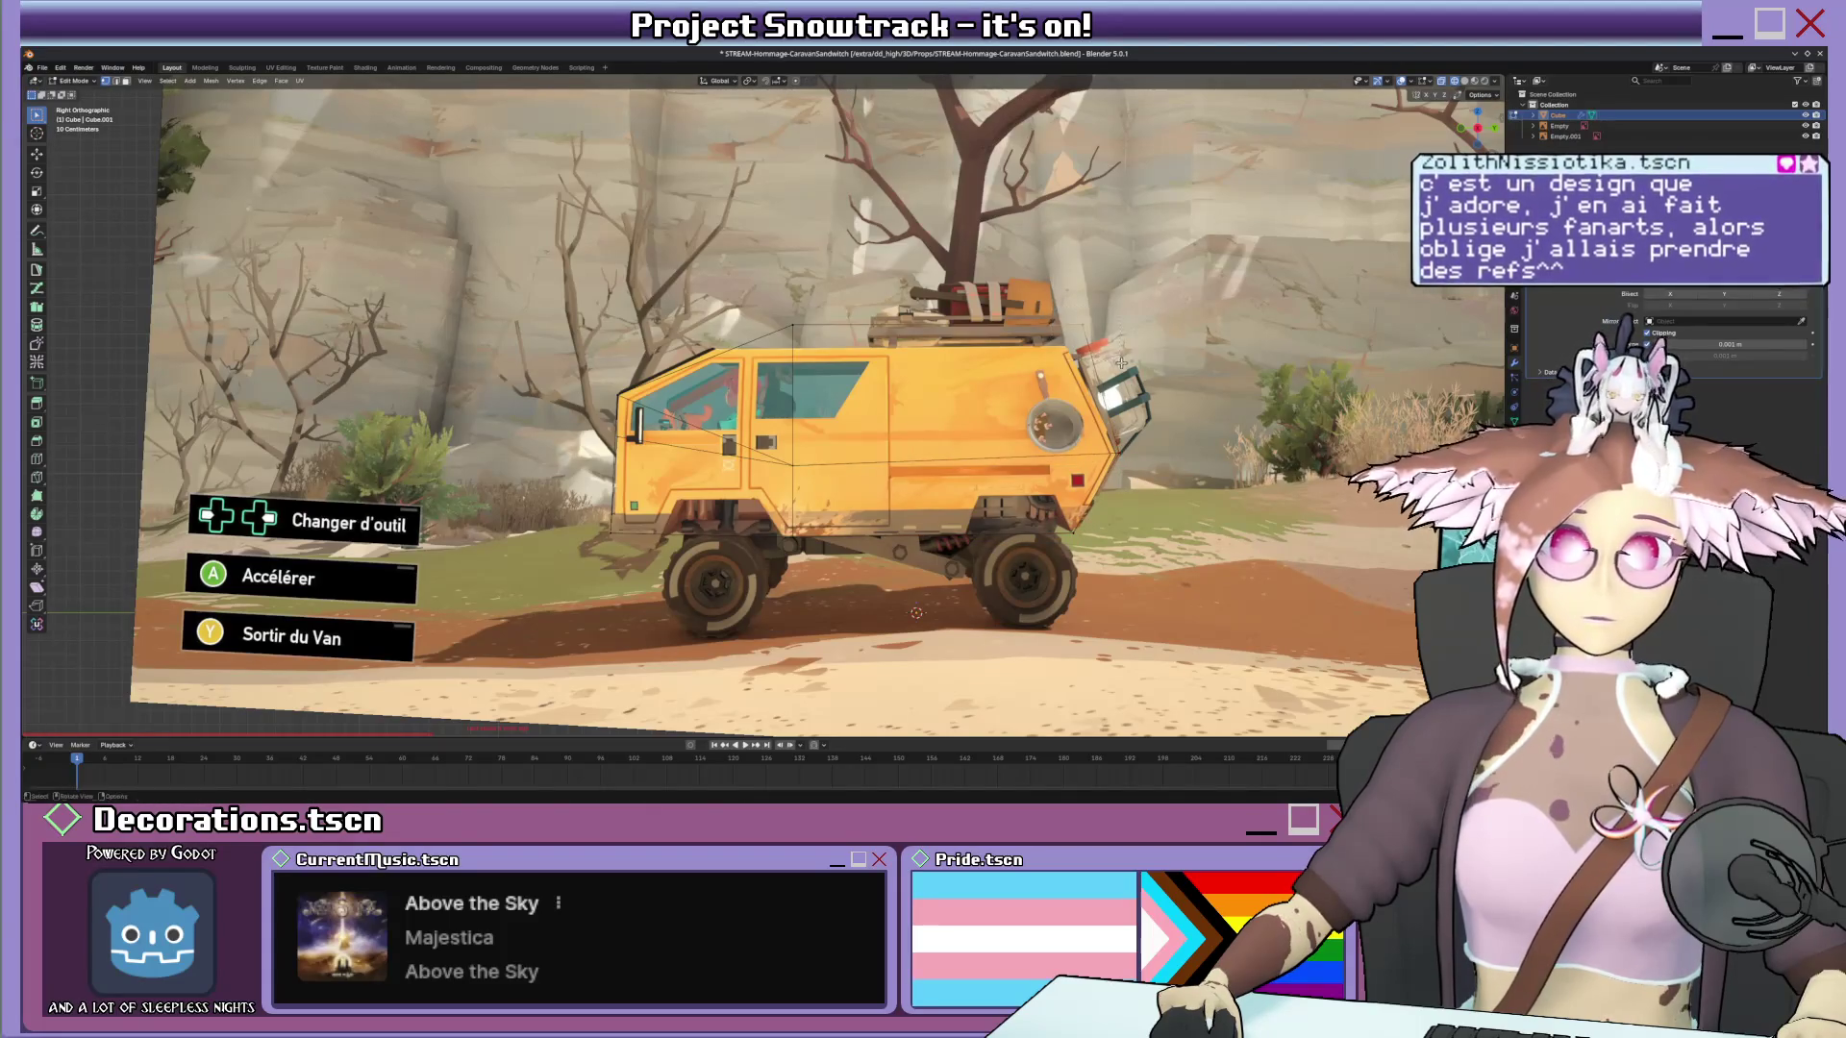
key("g")
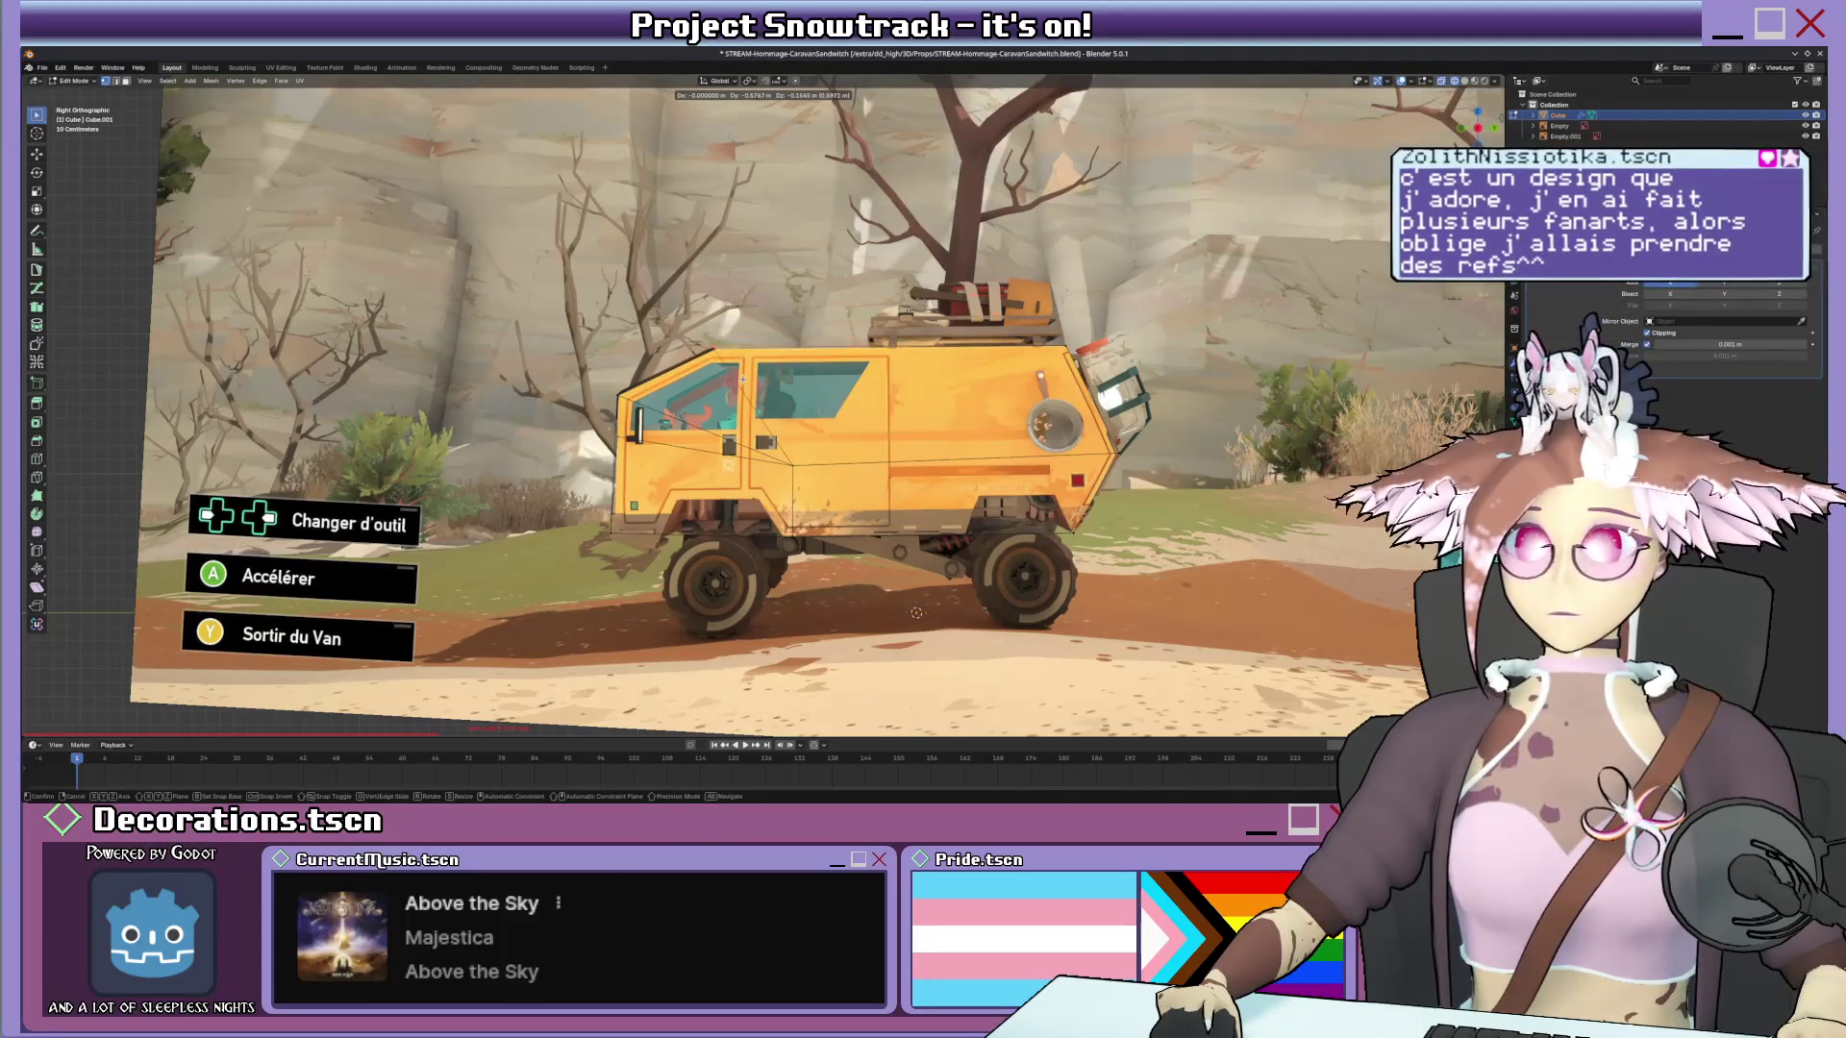
left_click(742, 383)
key("x")
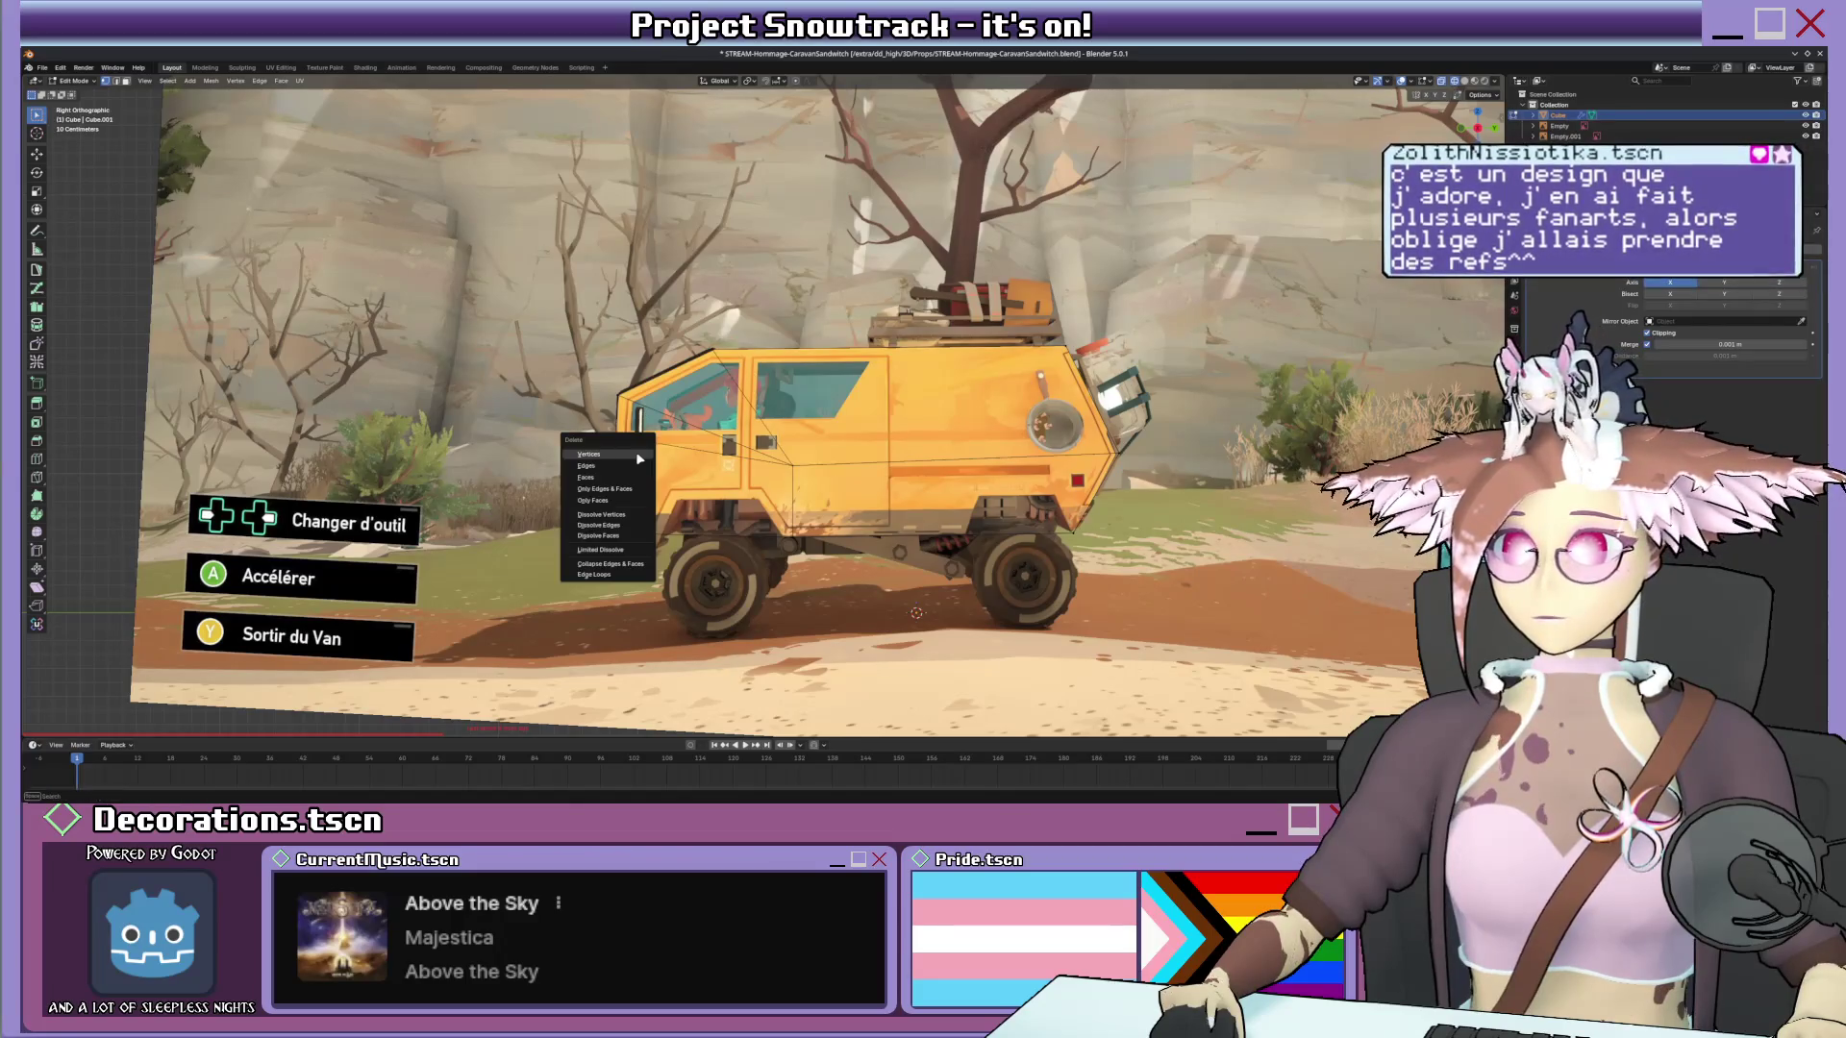
Compare the body with the reference, switch to wireframe and move its outline edges further.
mouse_move(639, 458)
middle_mouse_down()
mouse_move(689, 432)
mouse_move(624, 537)
middle_mouse_up()
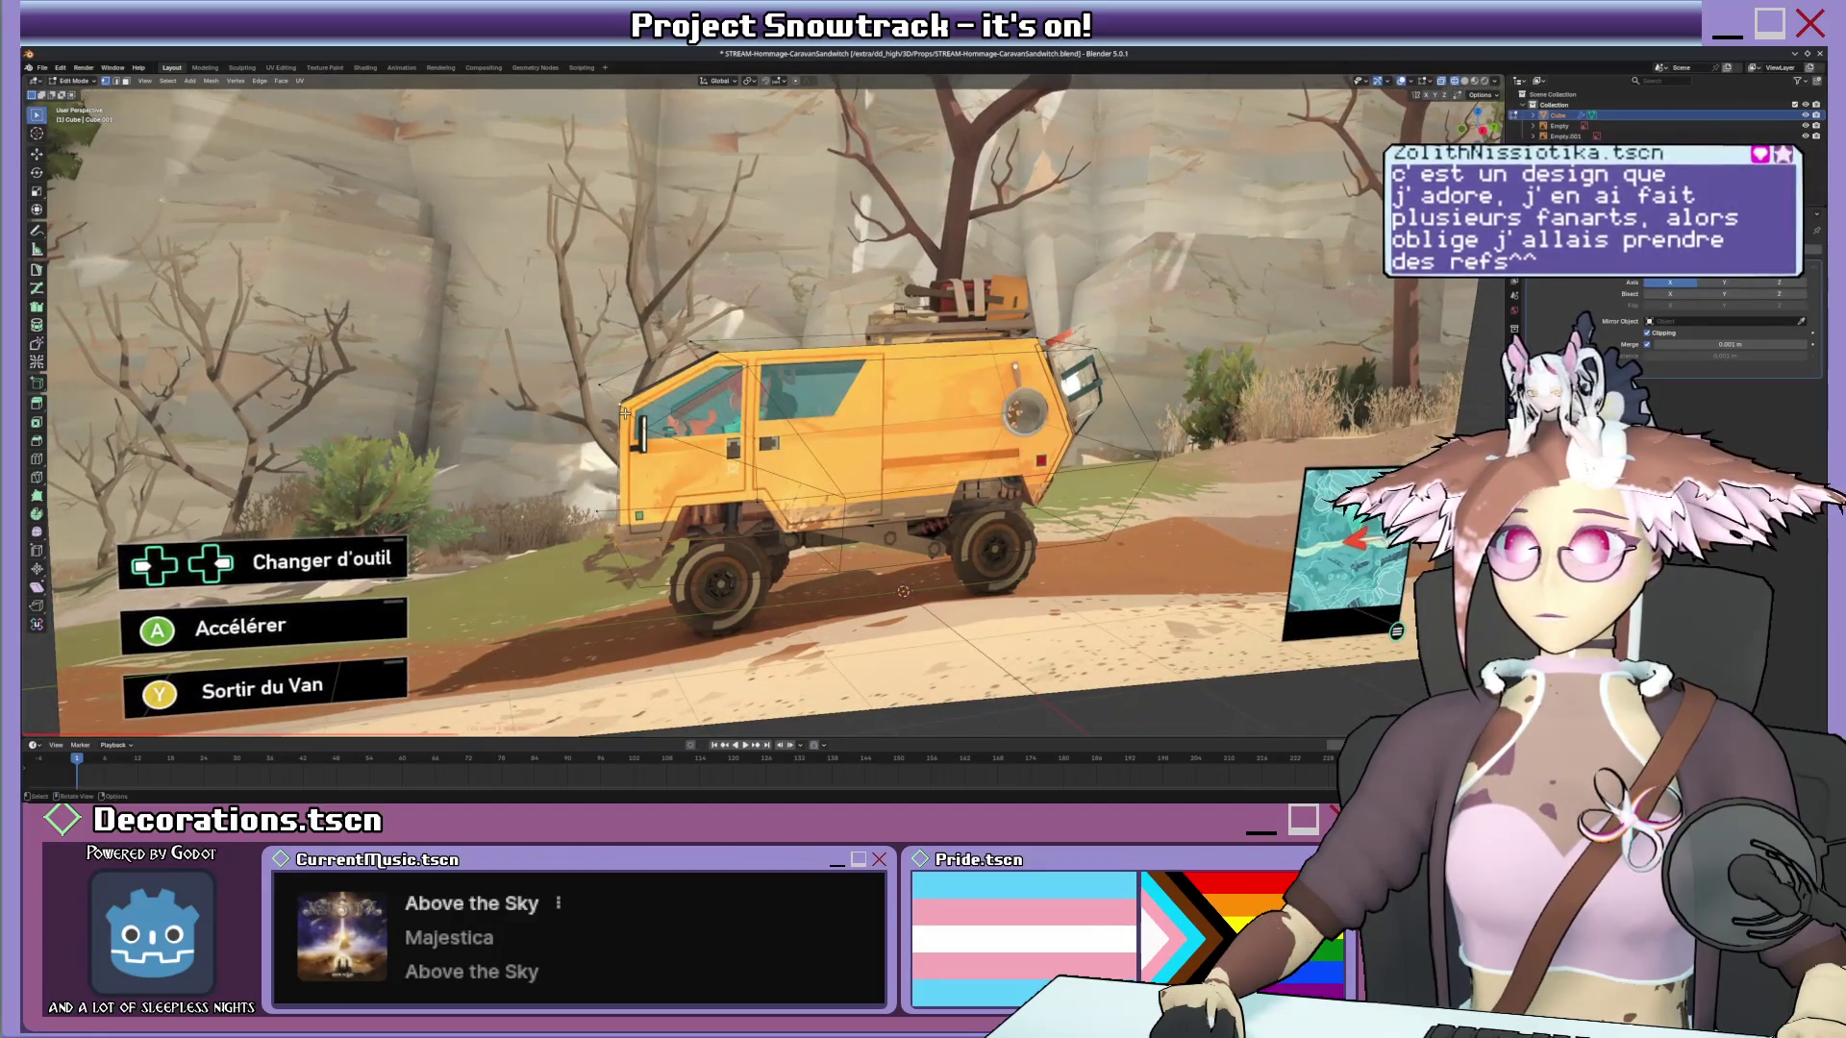
middle_click_drag(623, 414, 646, 419)
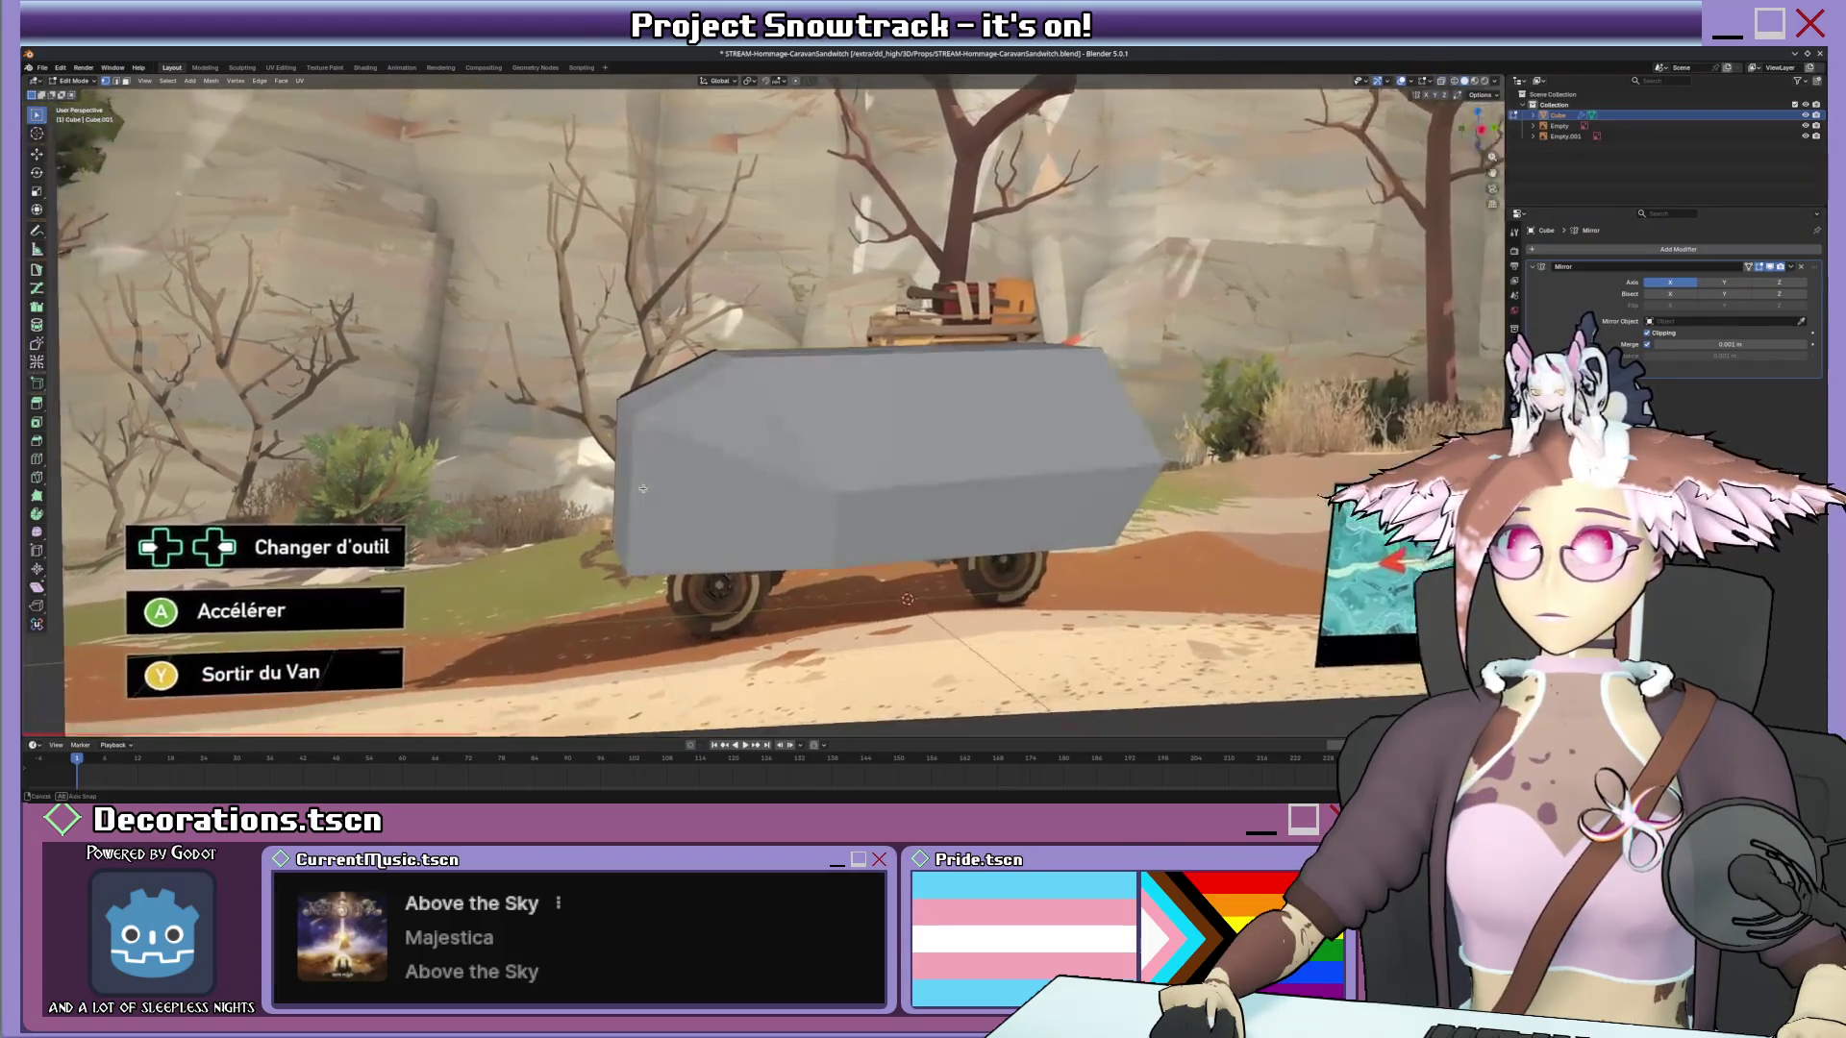
mouse_move(622, 497)
middle_mouse_down()
mouse_move(747, 505)
mouse_move(769, 356)
middle_mouse_up()
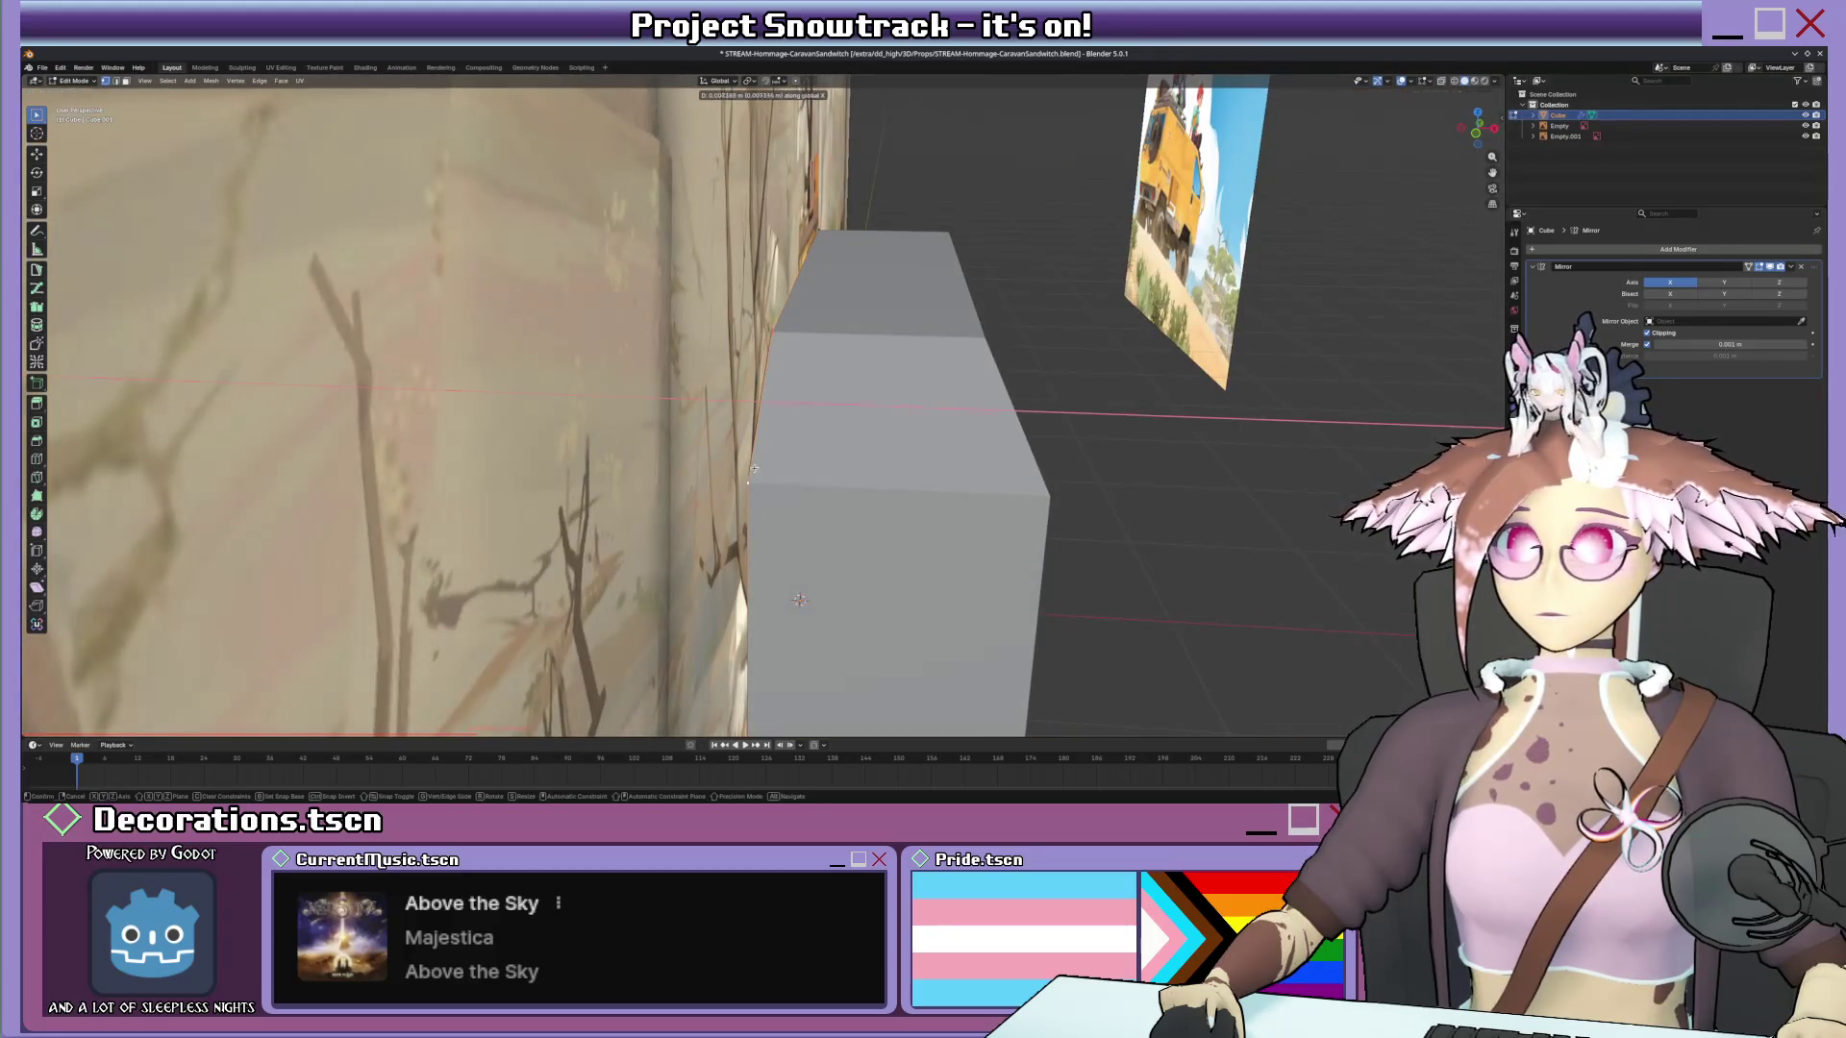
middle_click_drag(753, 467, 826, 442)
key("KP_3")
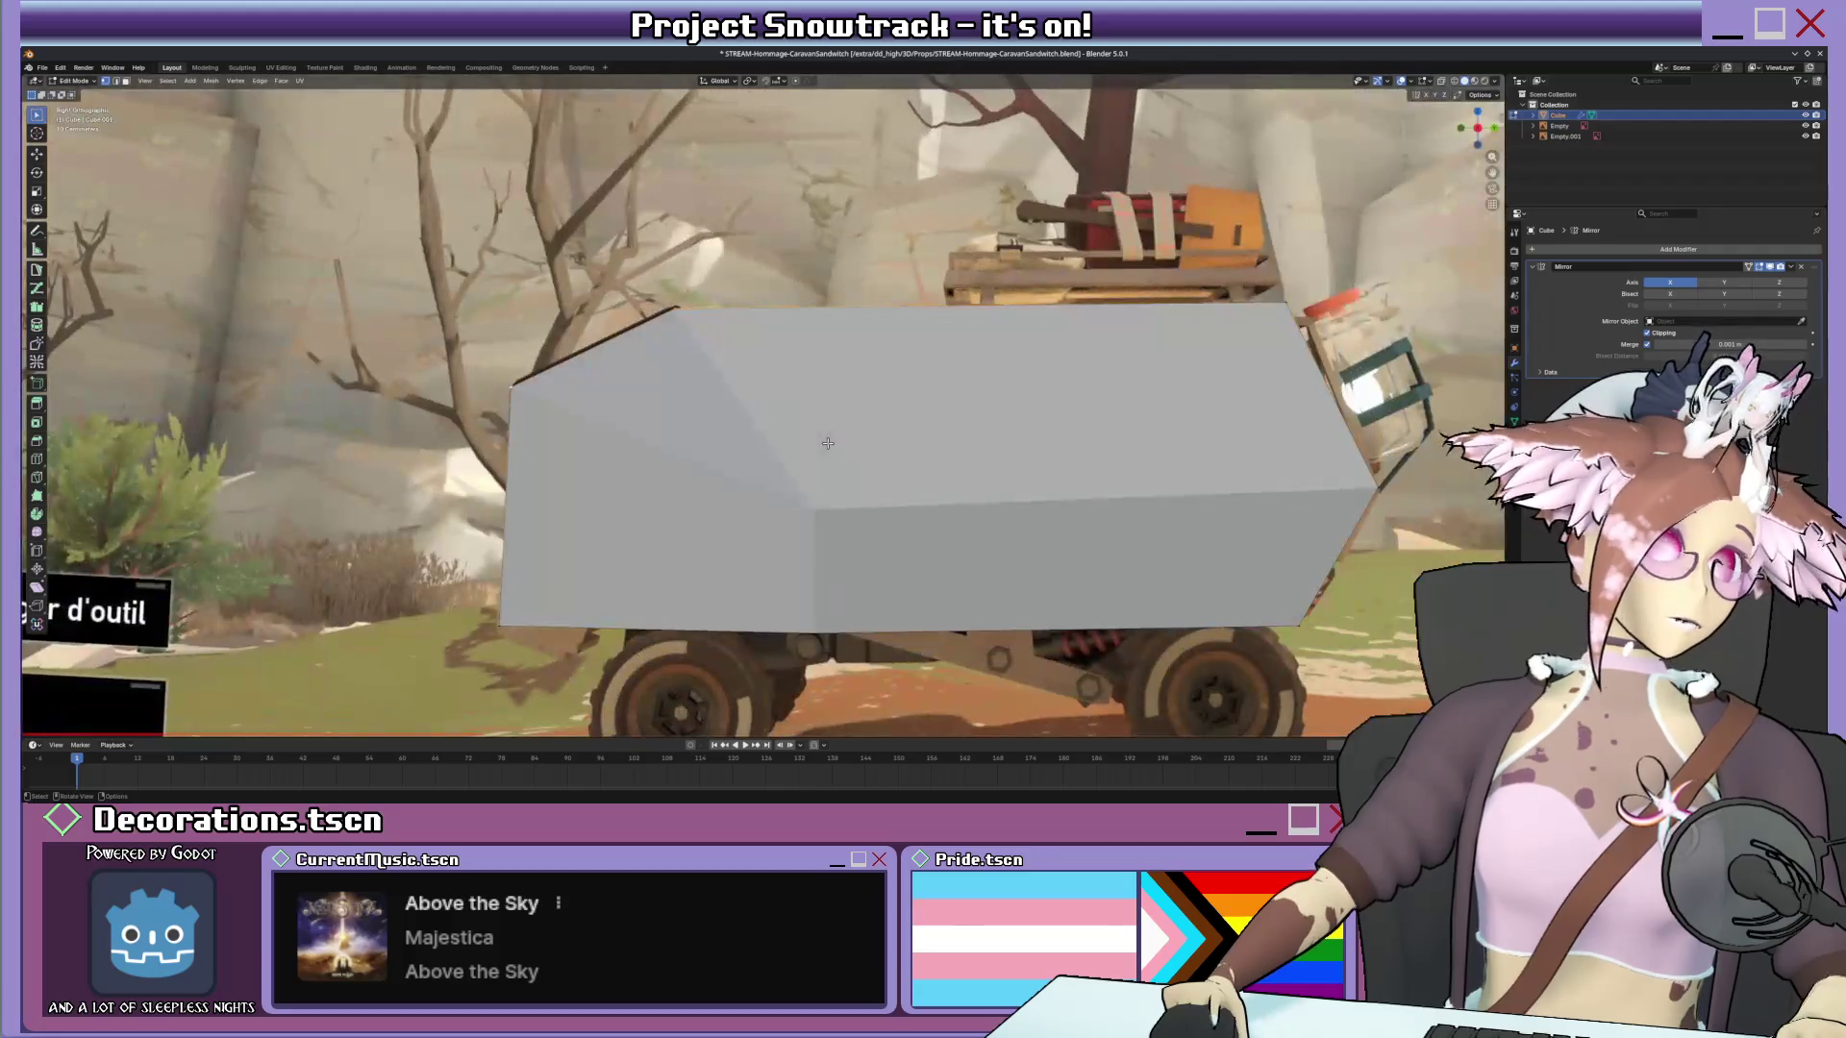
key("z")
left_click(762, 440)
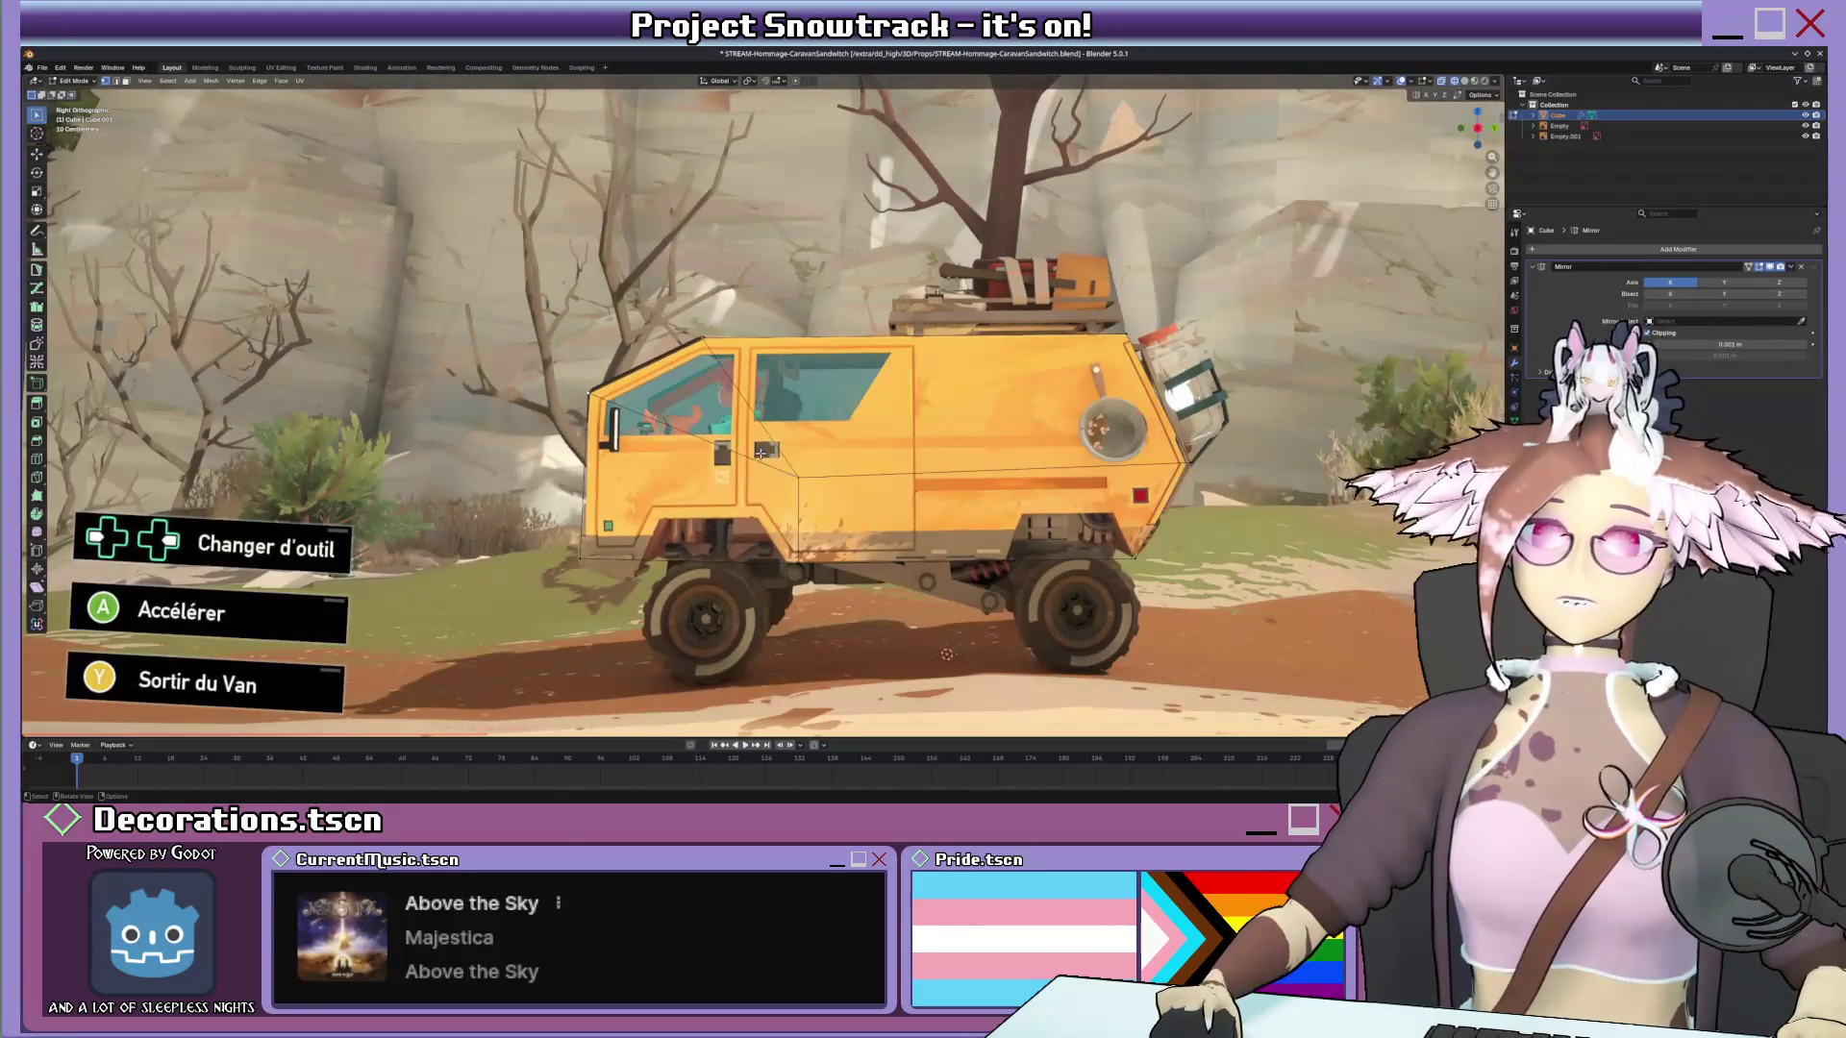
key("g")
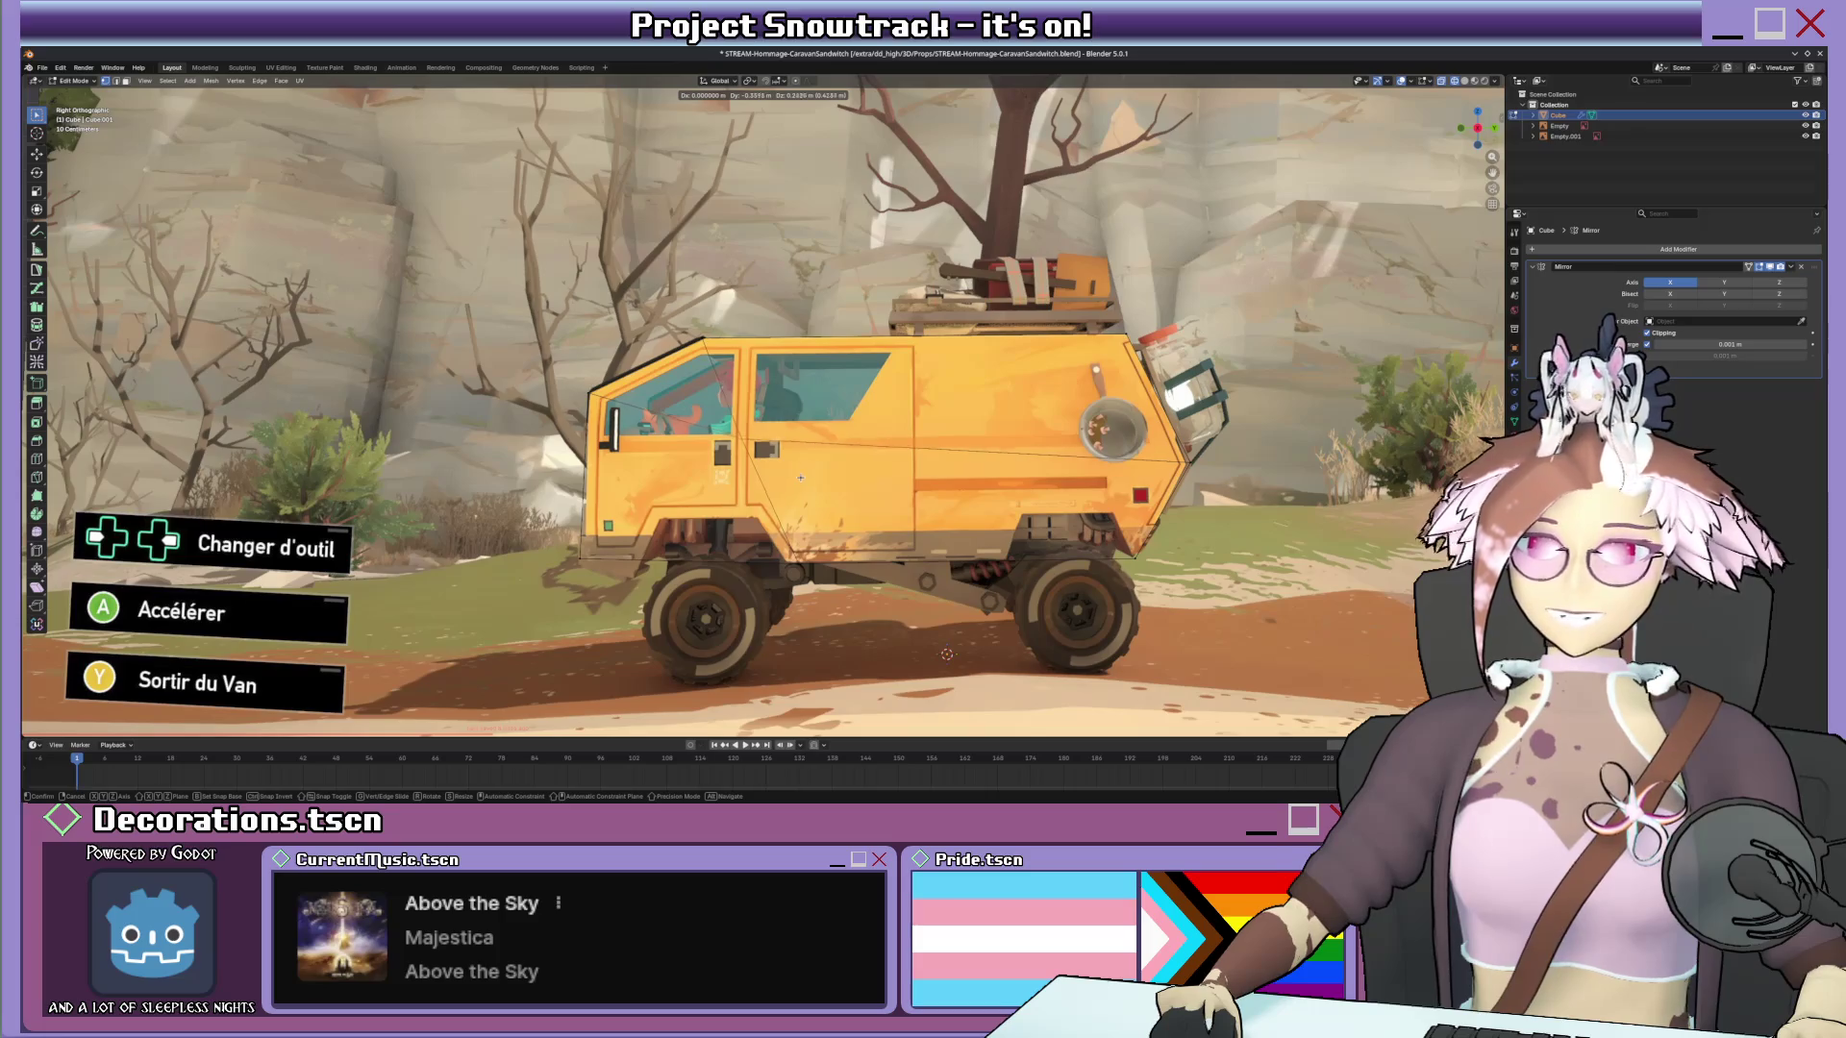
left_click(798, 485)
Dissolve the extra vertices along the body's underside.
right_click(780, 460)
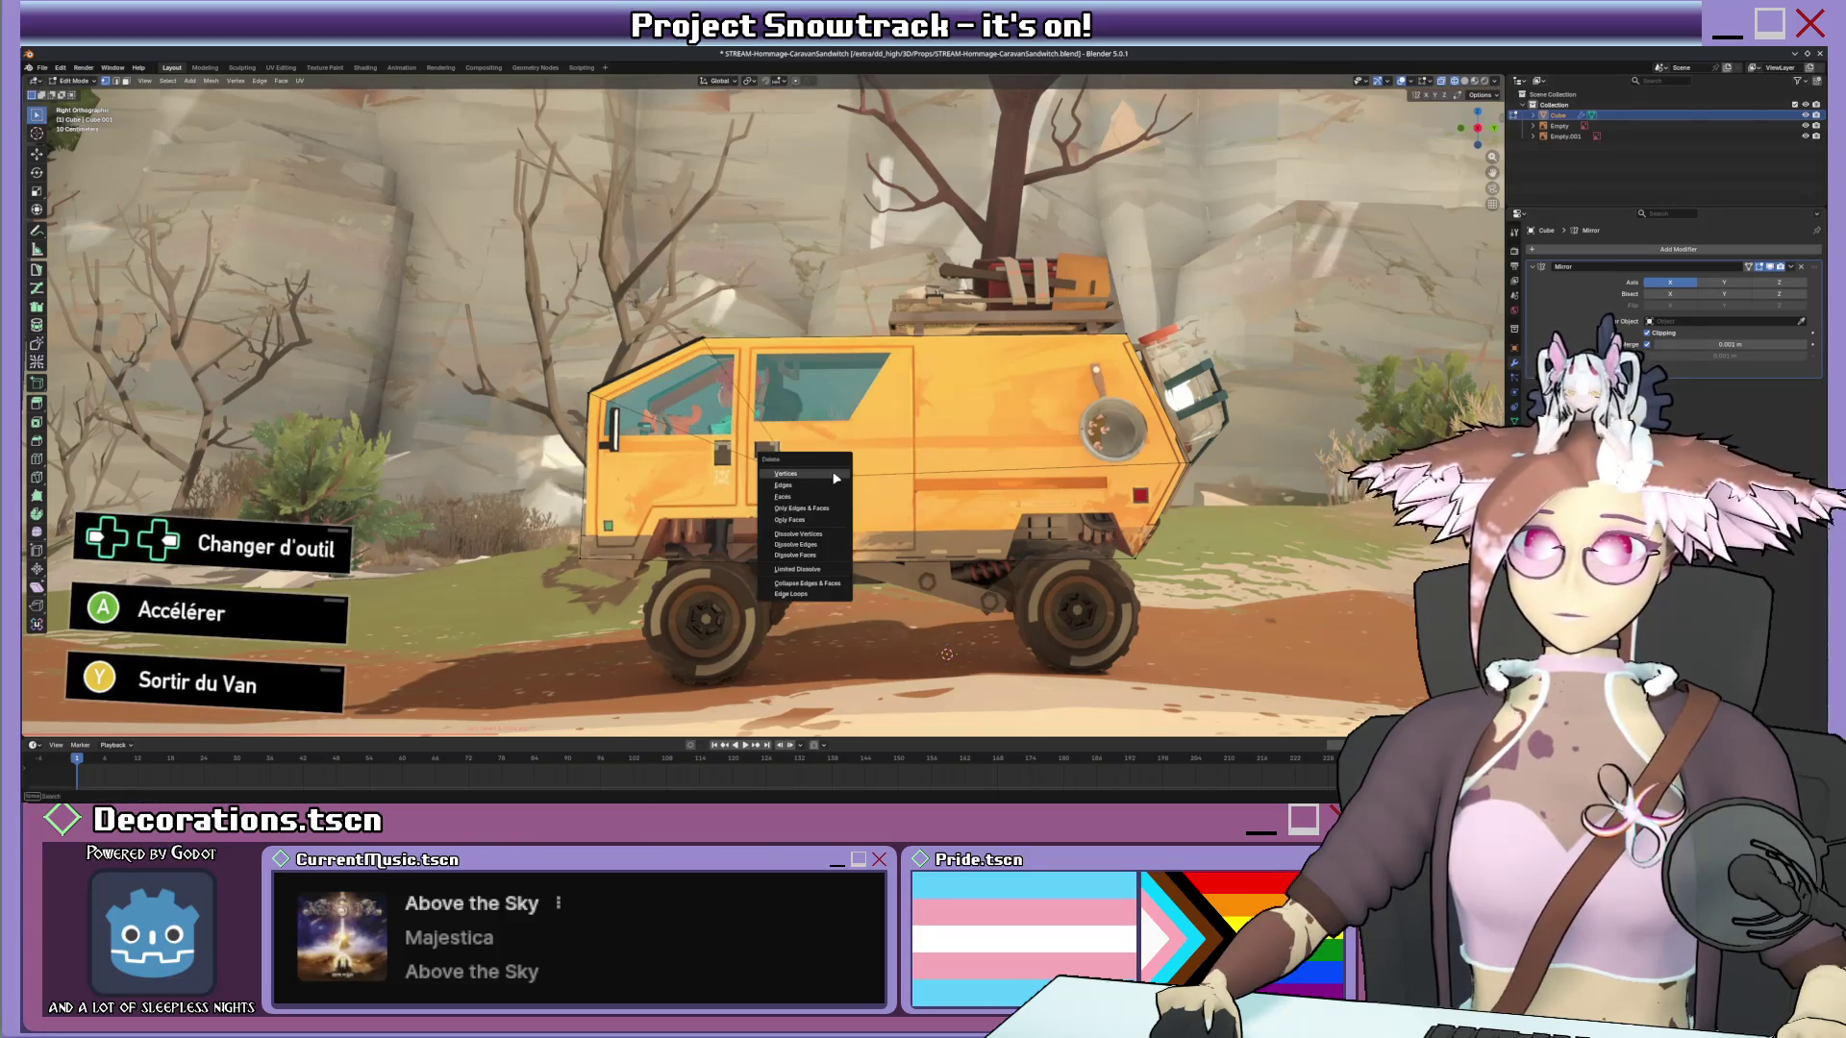
left_click(727, 392)
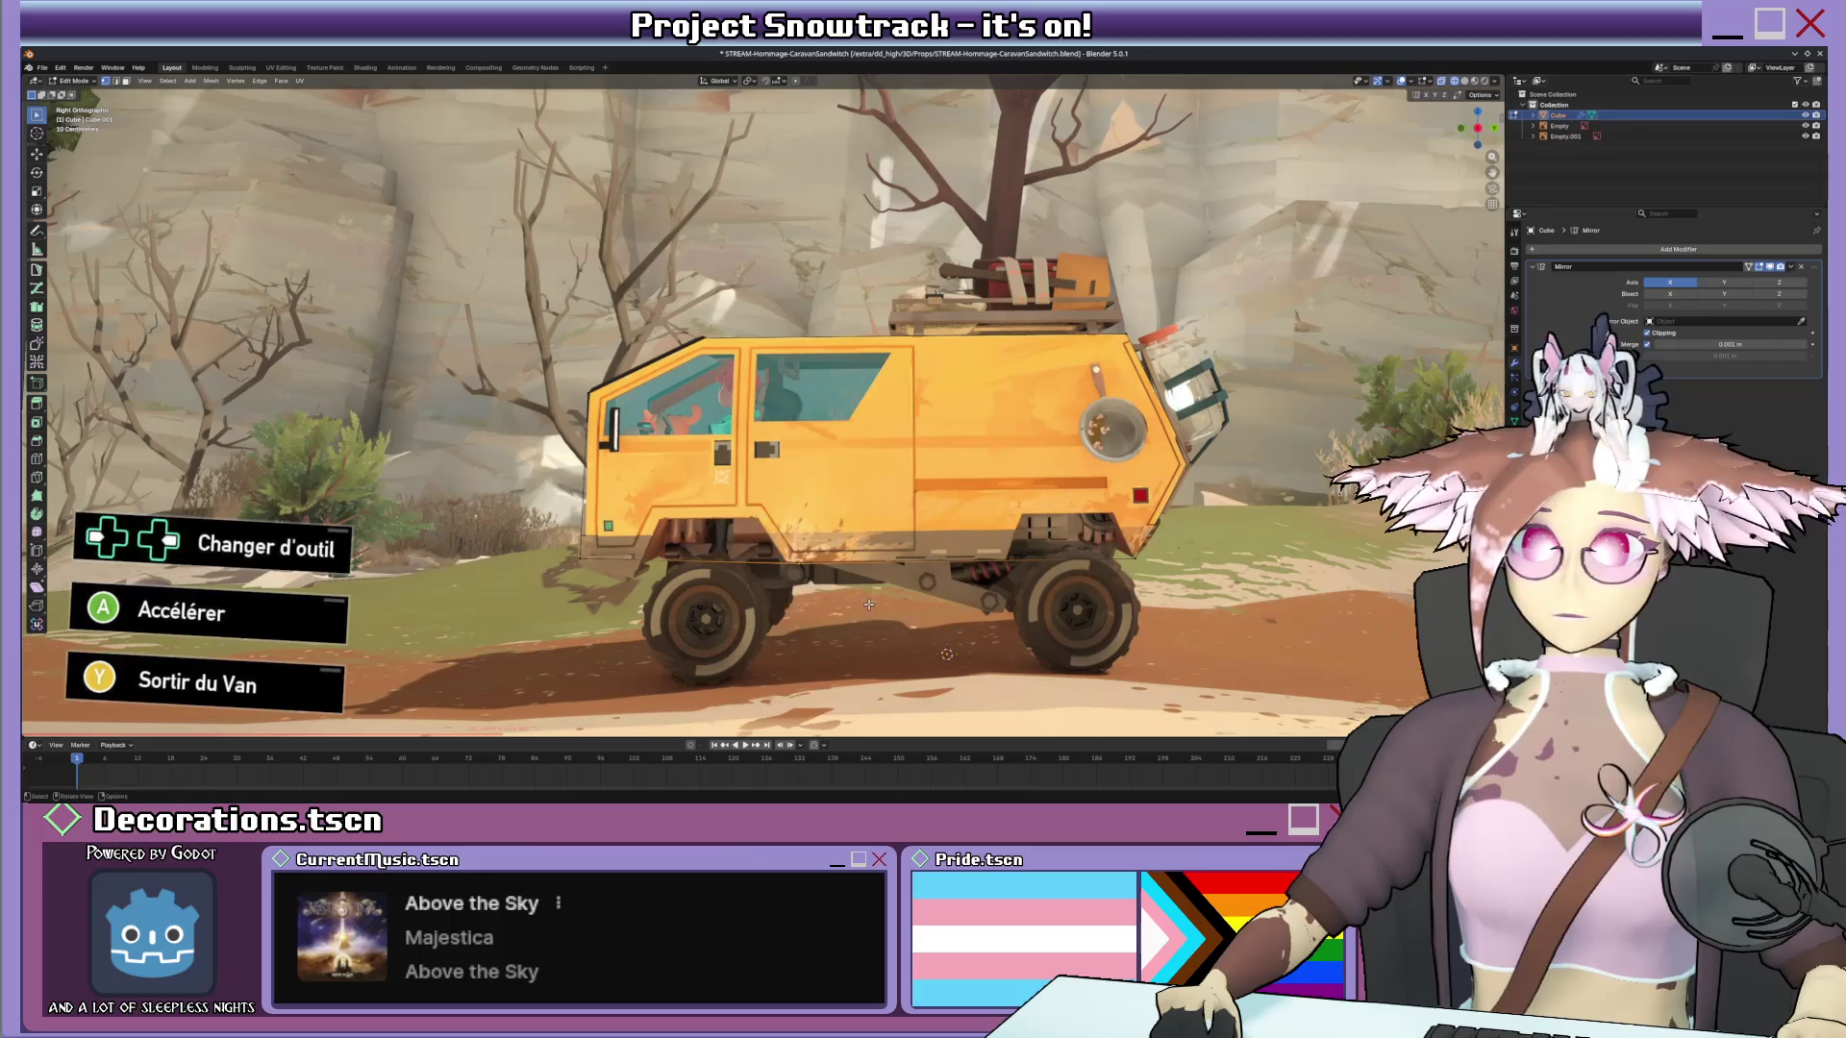
right_click(866, 603)
left_click(837, 662)
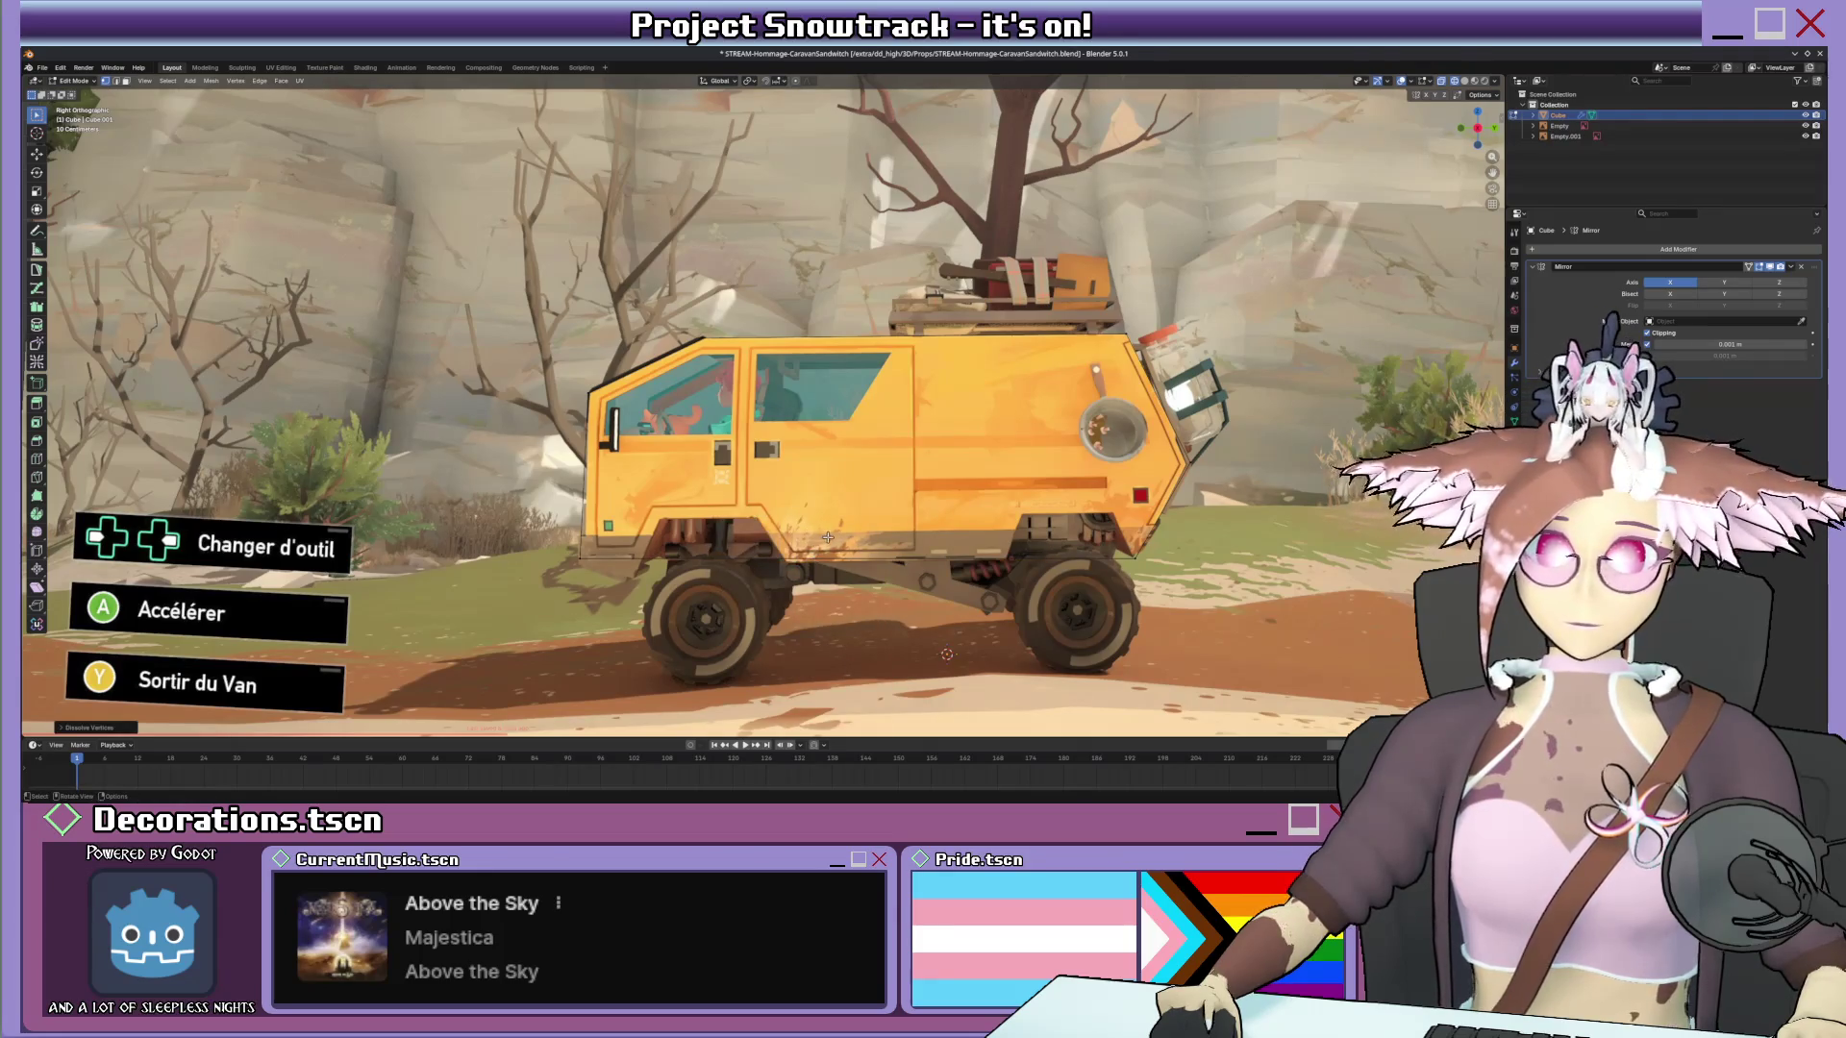
left_click(1086, 548)
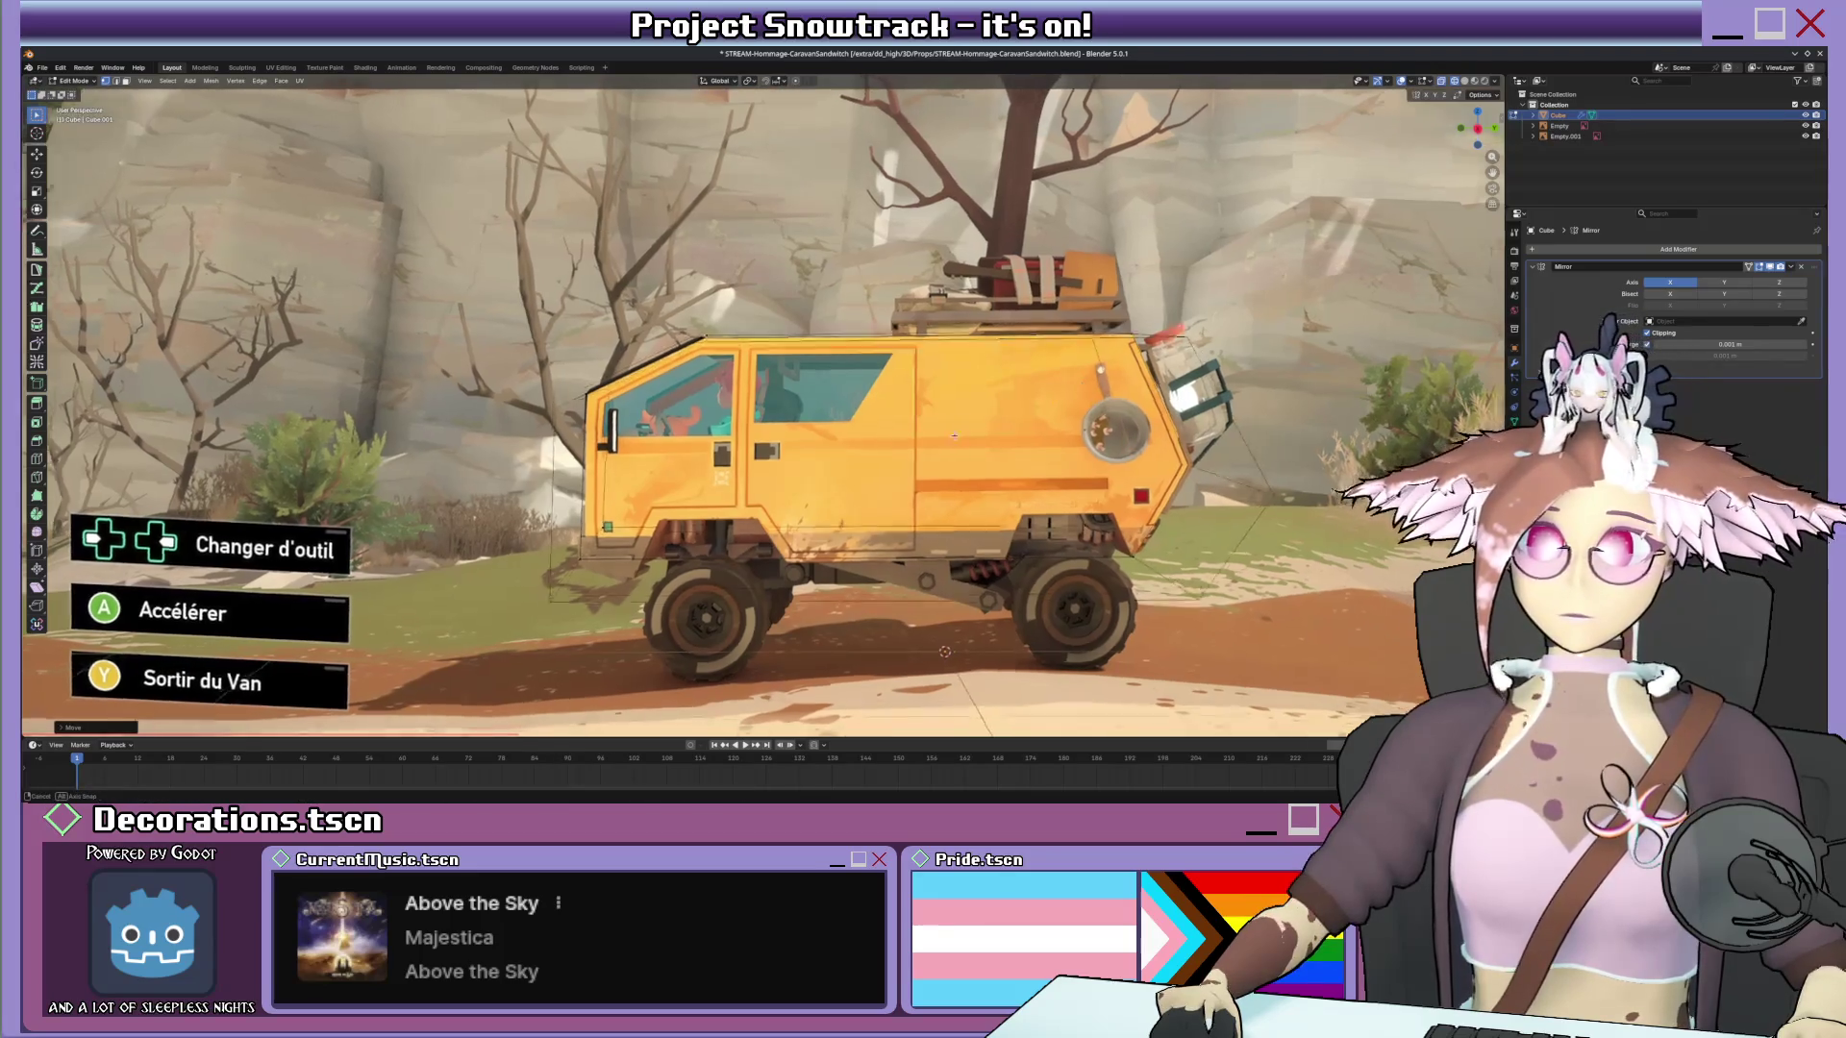
mouse_move(1077, 380)
middle_mouse_down()
mouse_move(653, 459)
mouse_move(668, 538)
middle_mouse_up()
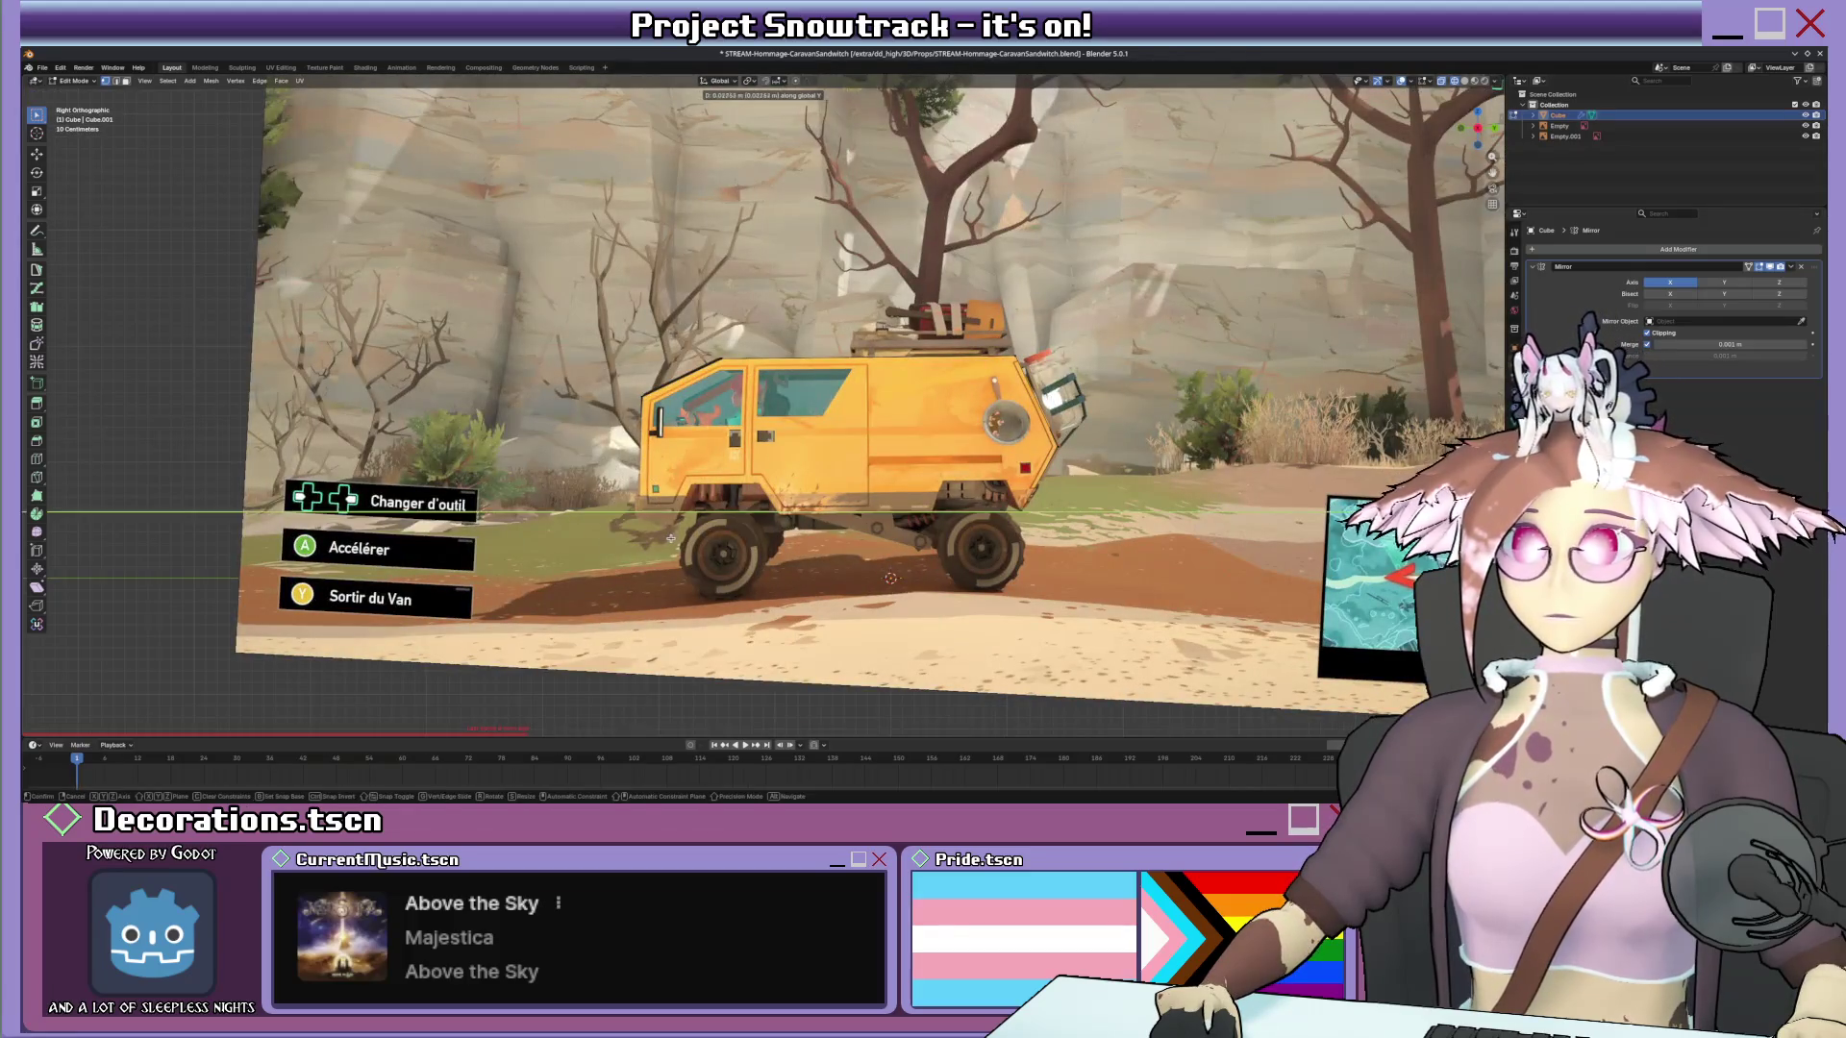
Scale the selected part of the box along Y and check it against the reference from several angles.
key("s")
key("y")
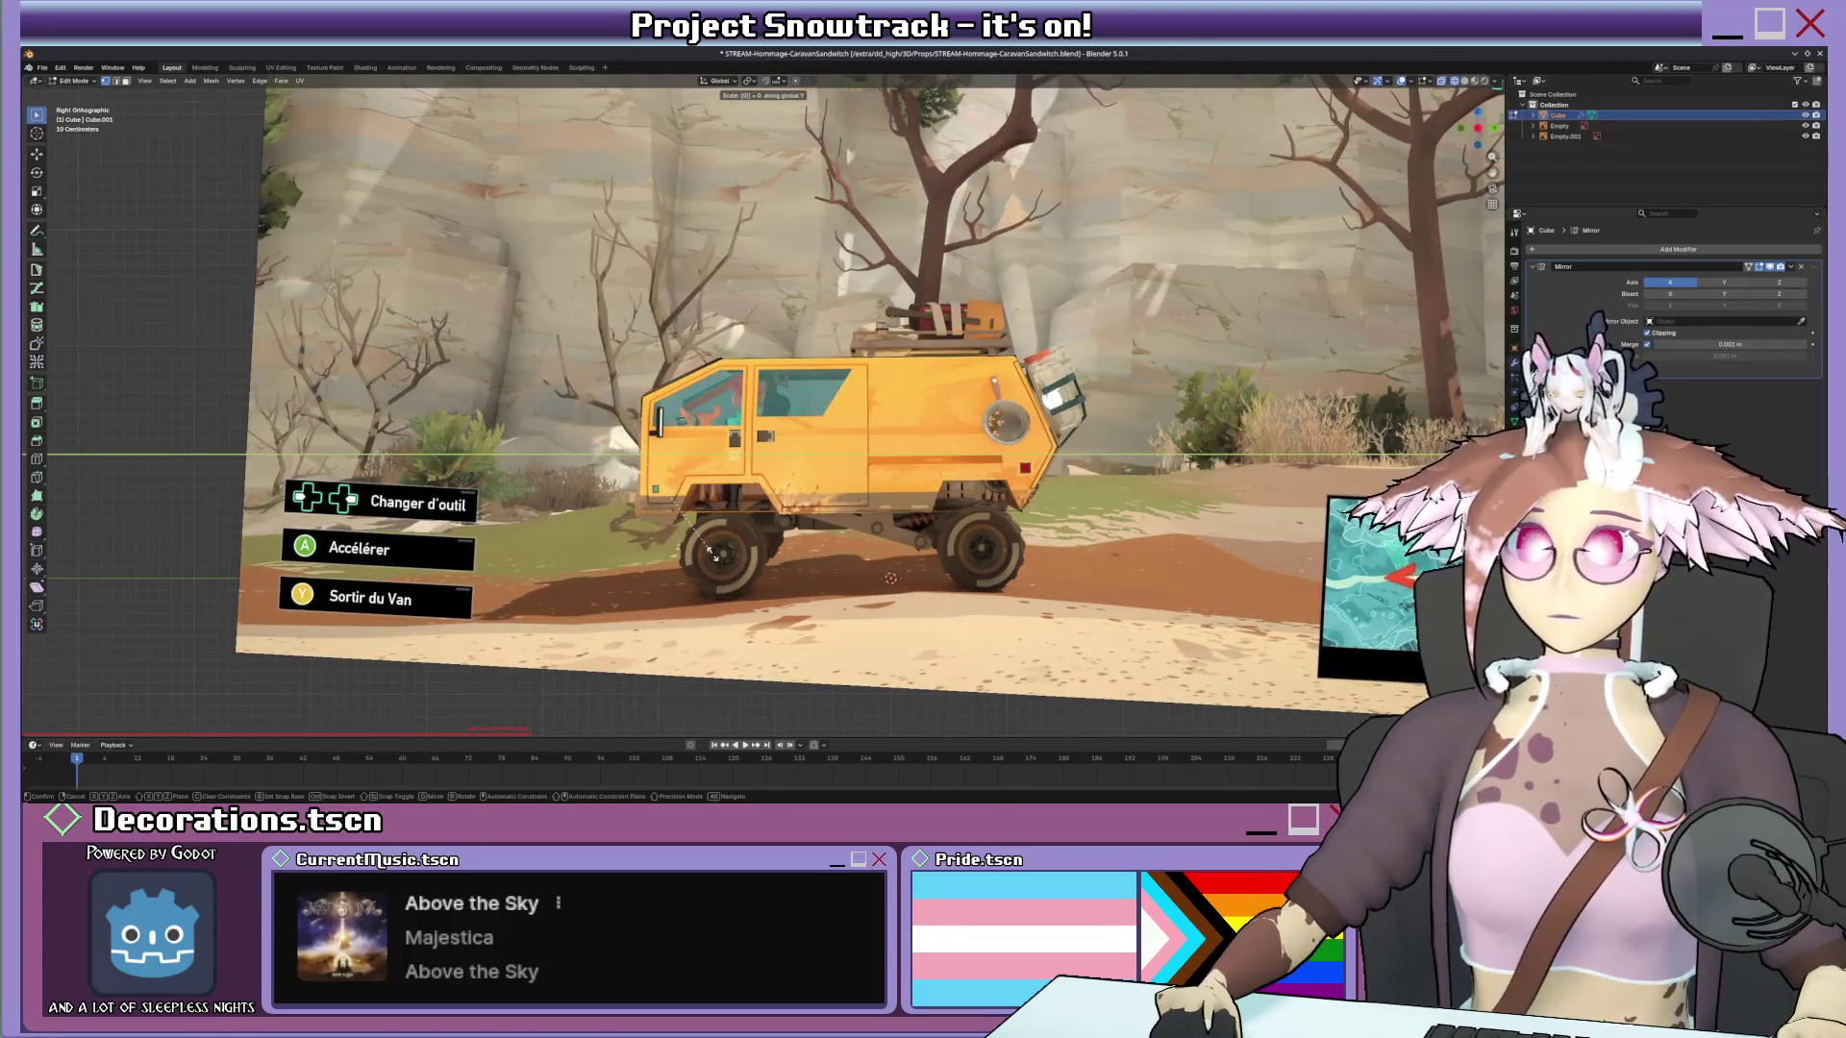
key("Return")
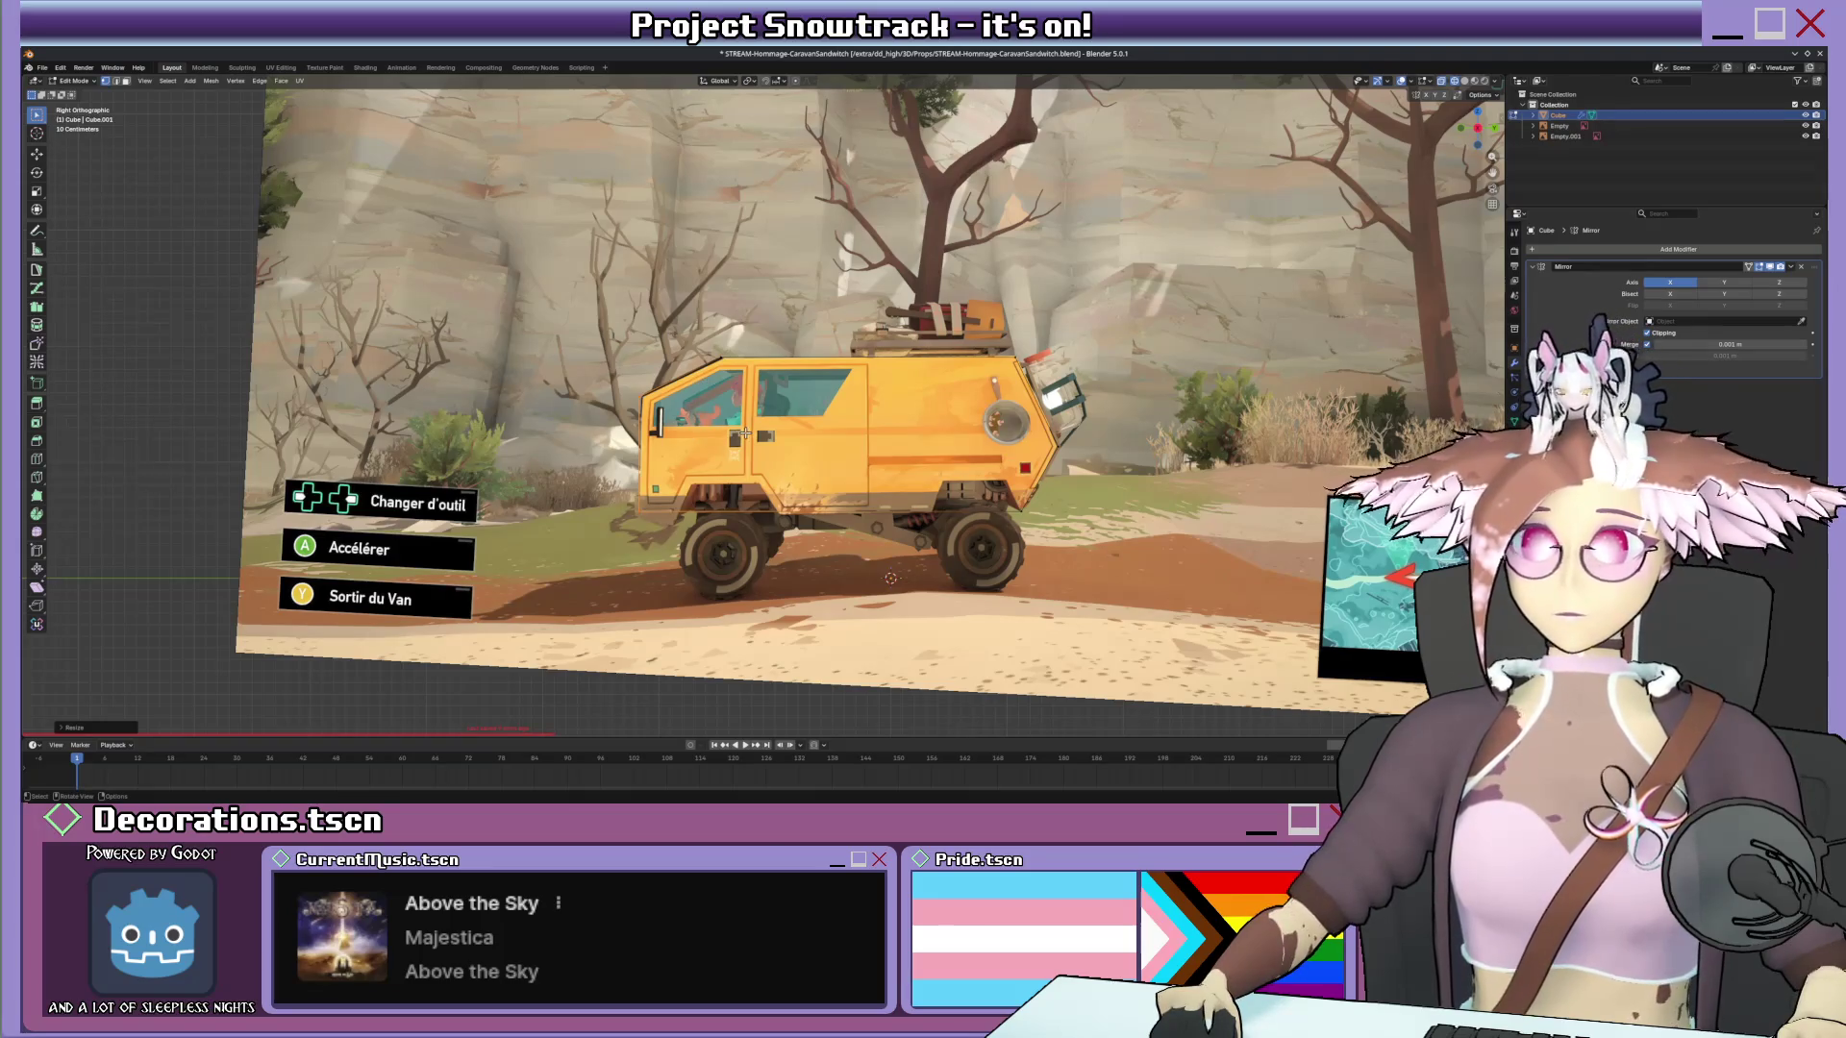
middle_click_drag(652, 432, 671, 469)
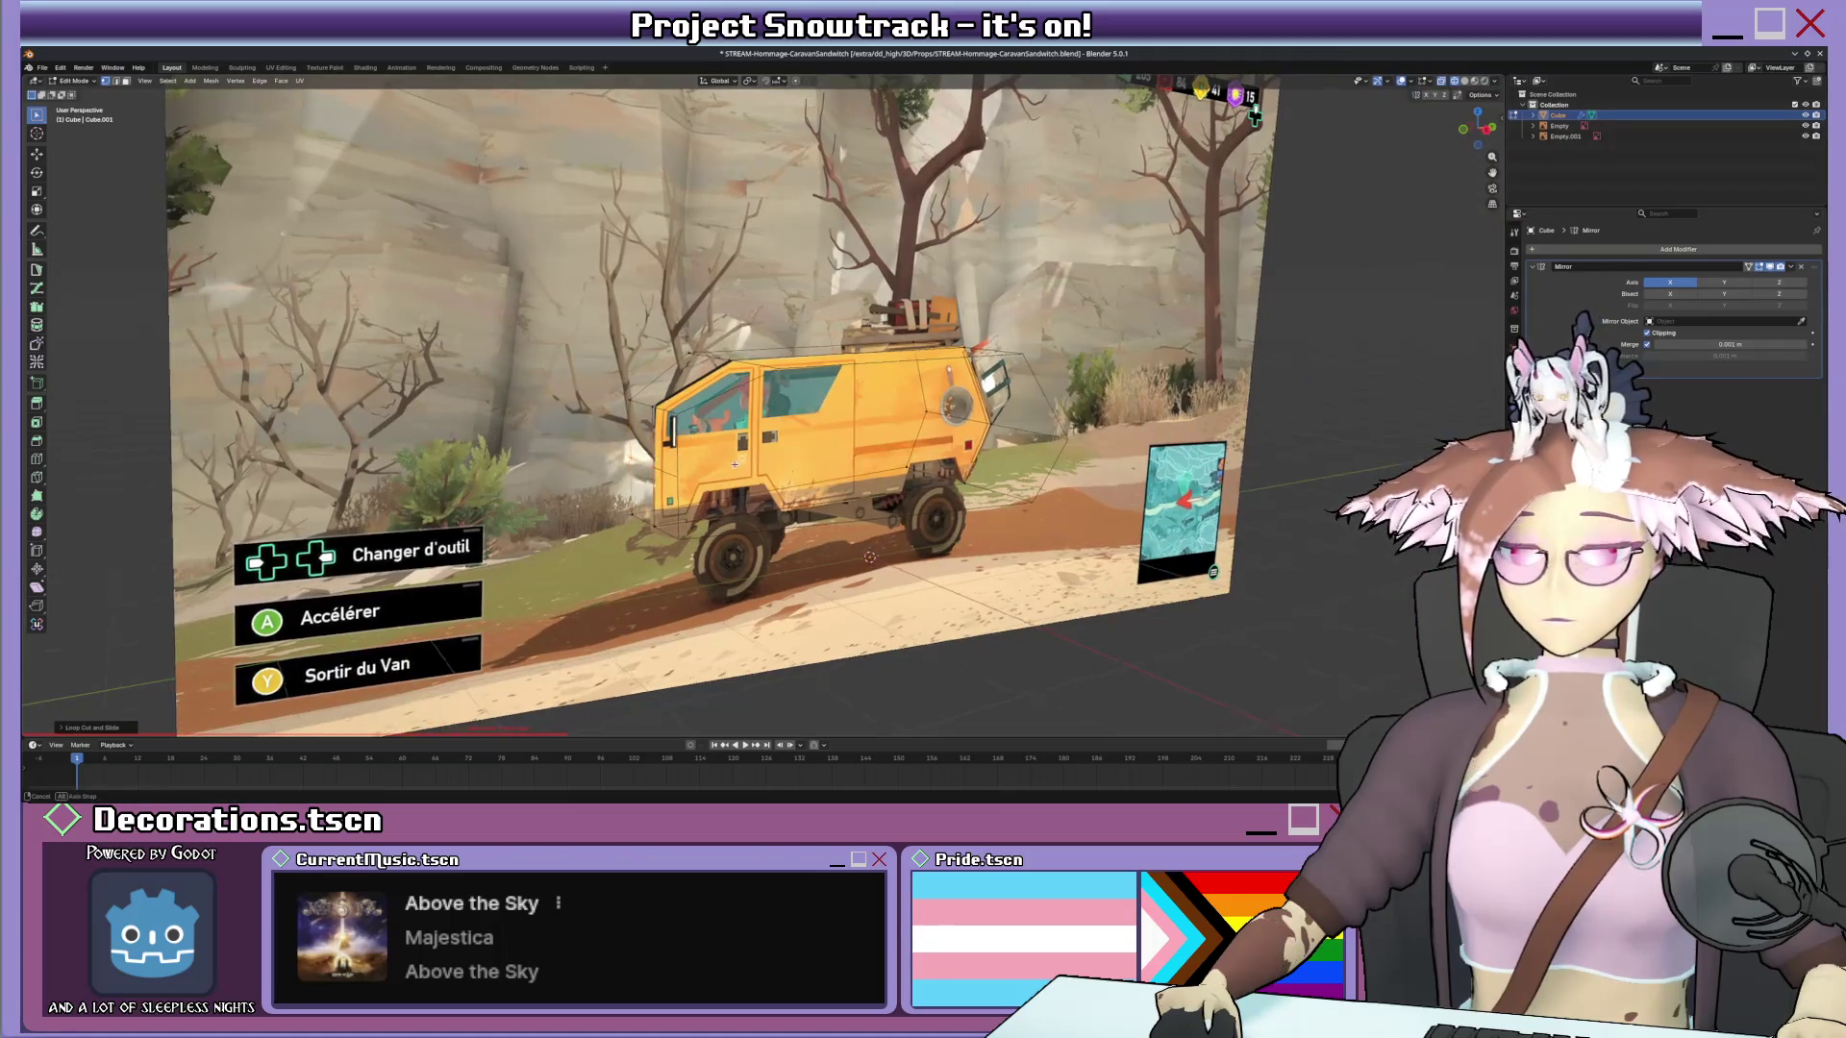
key("KP_3")
scroll(723, 459, "up", 2)
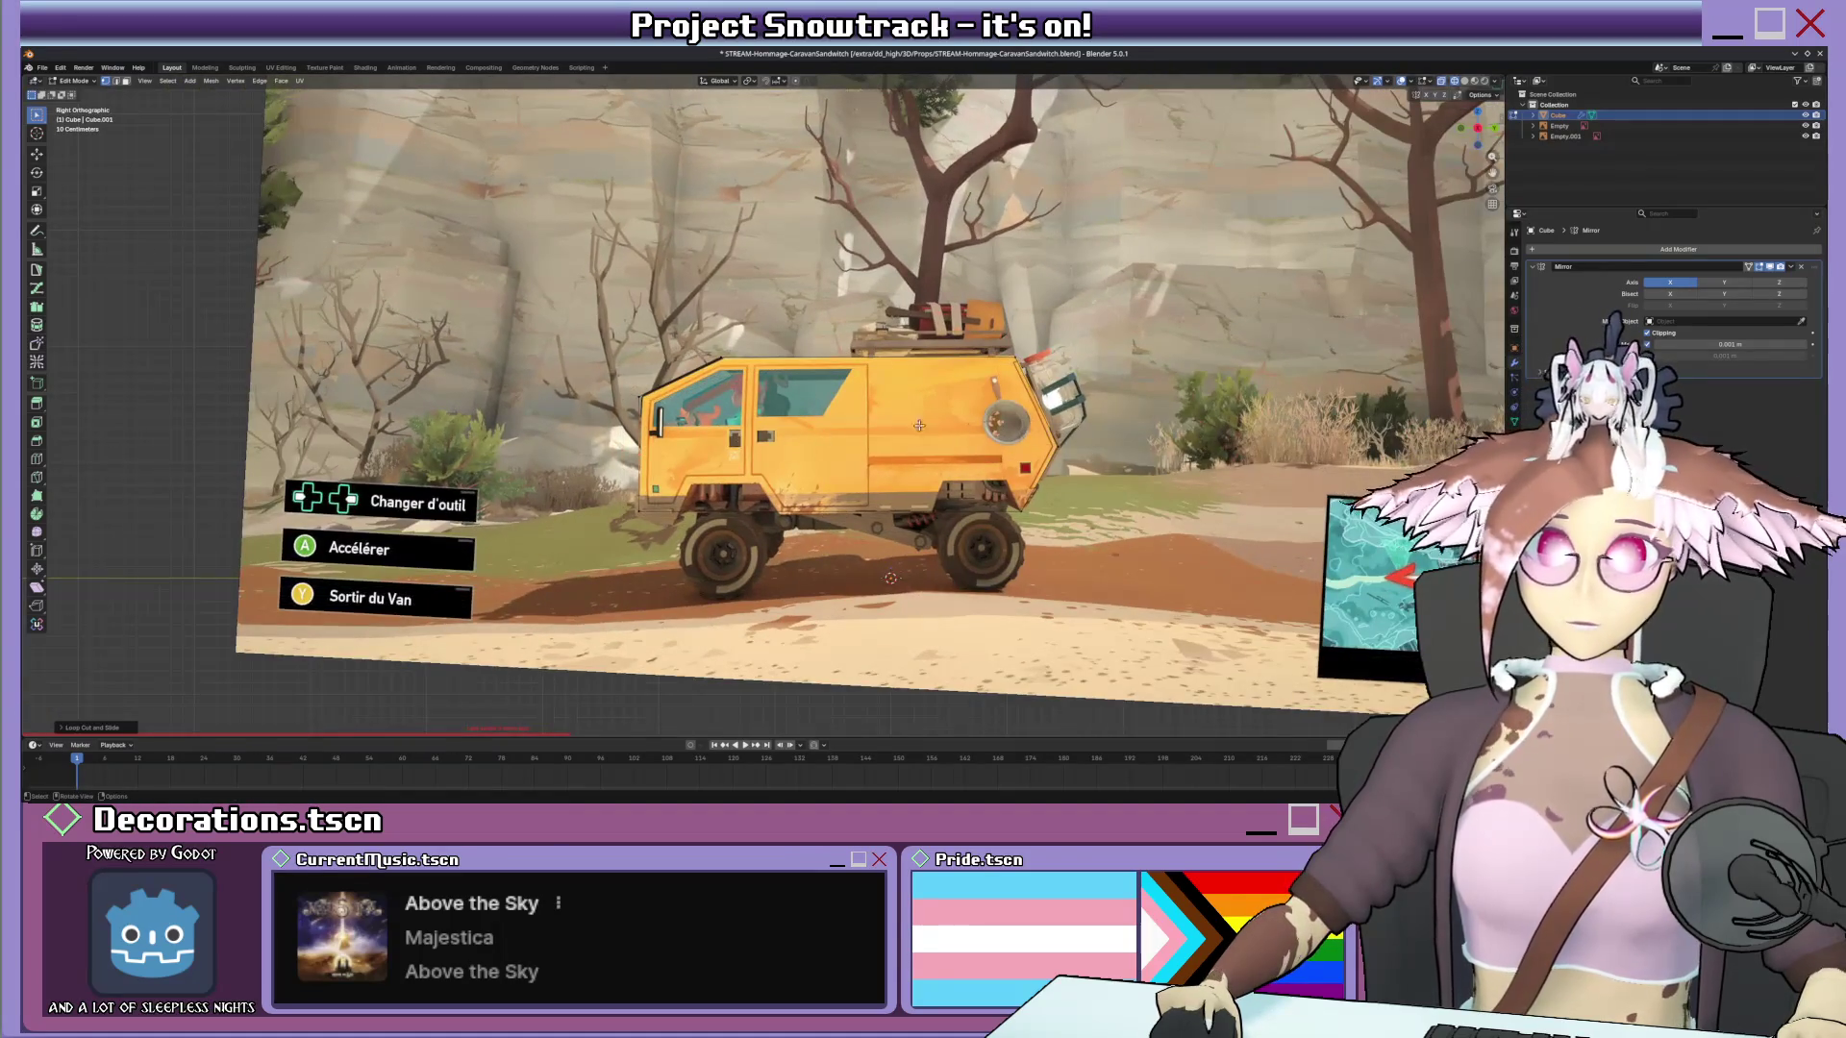
scroll(823, 466, "up", 3)
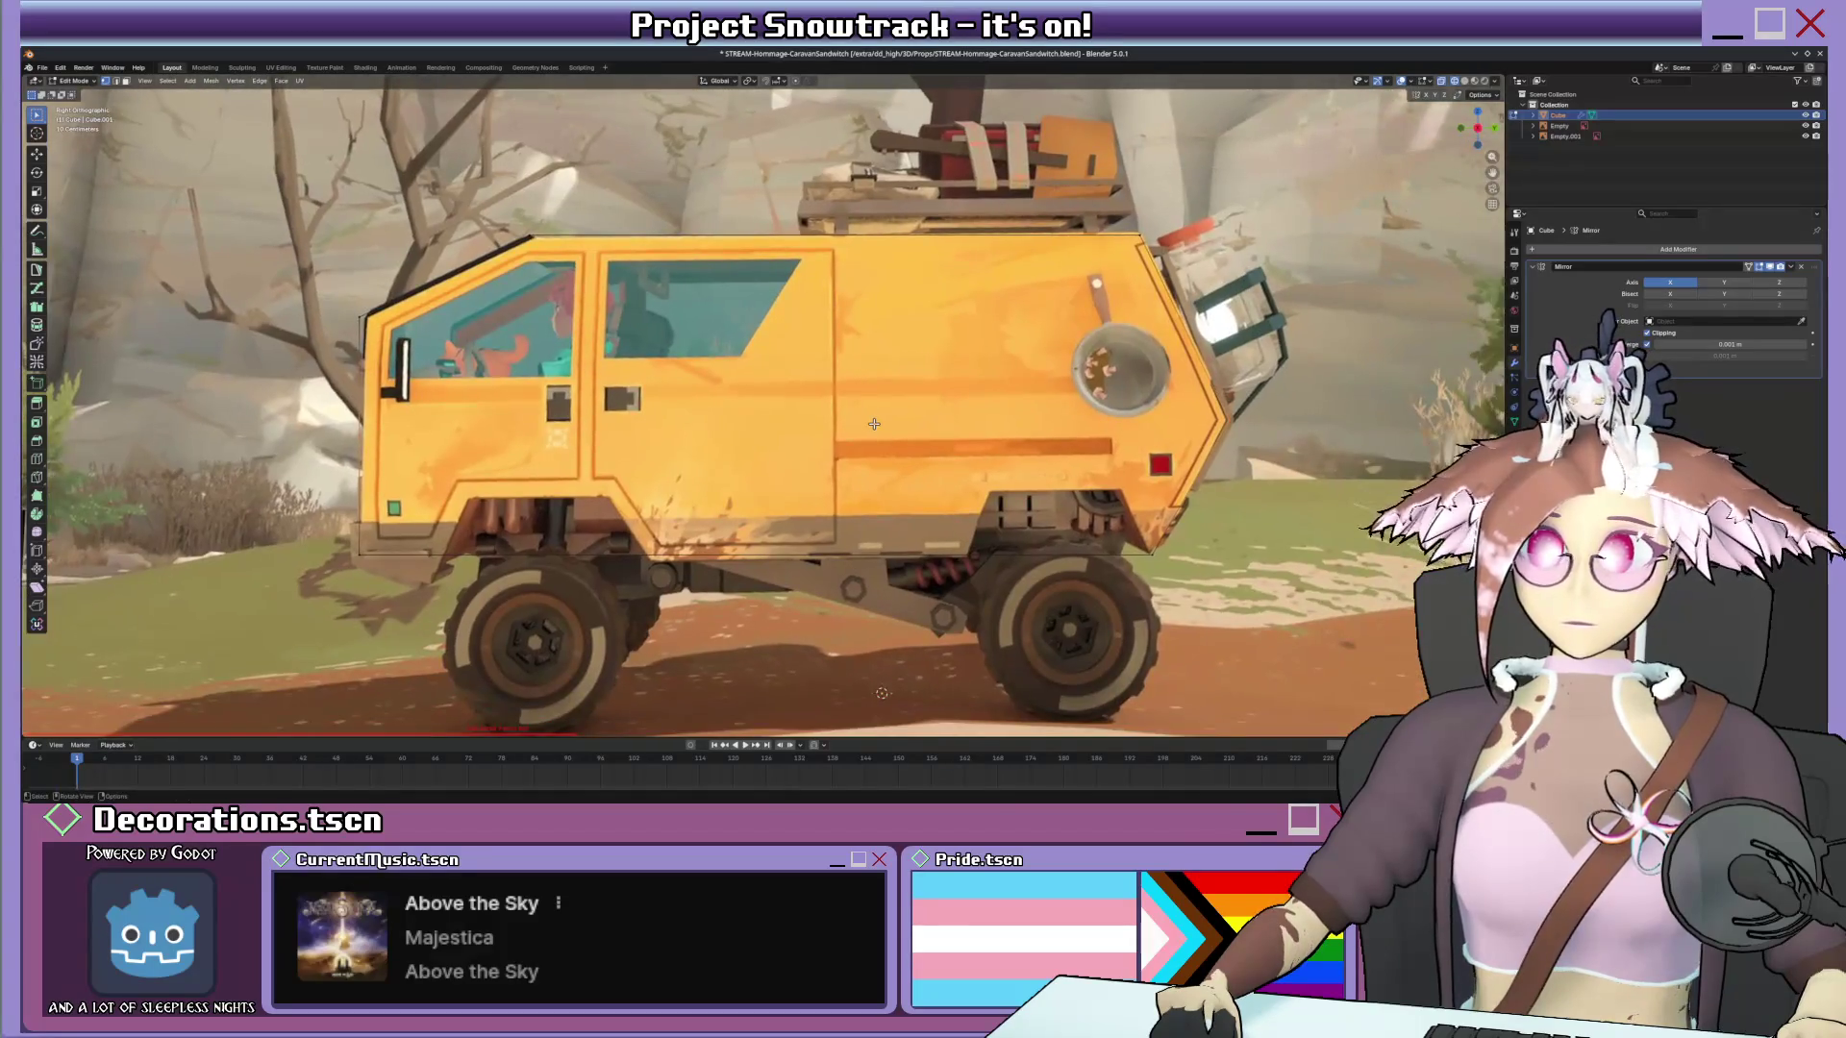
scroll(872, 423, "down", 1)
middle_click_drag(990, 401, 976, 426)
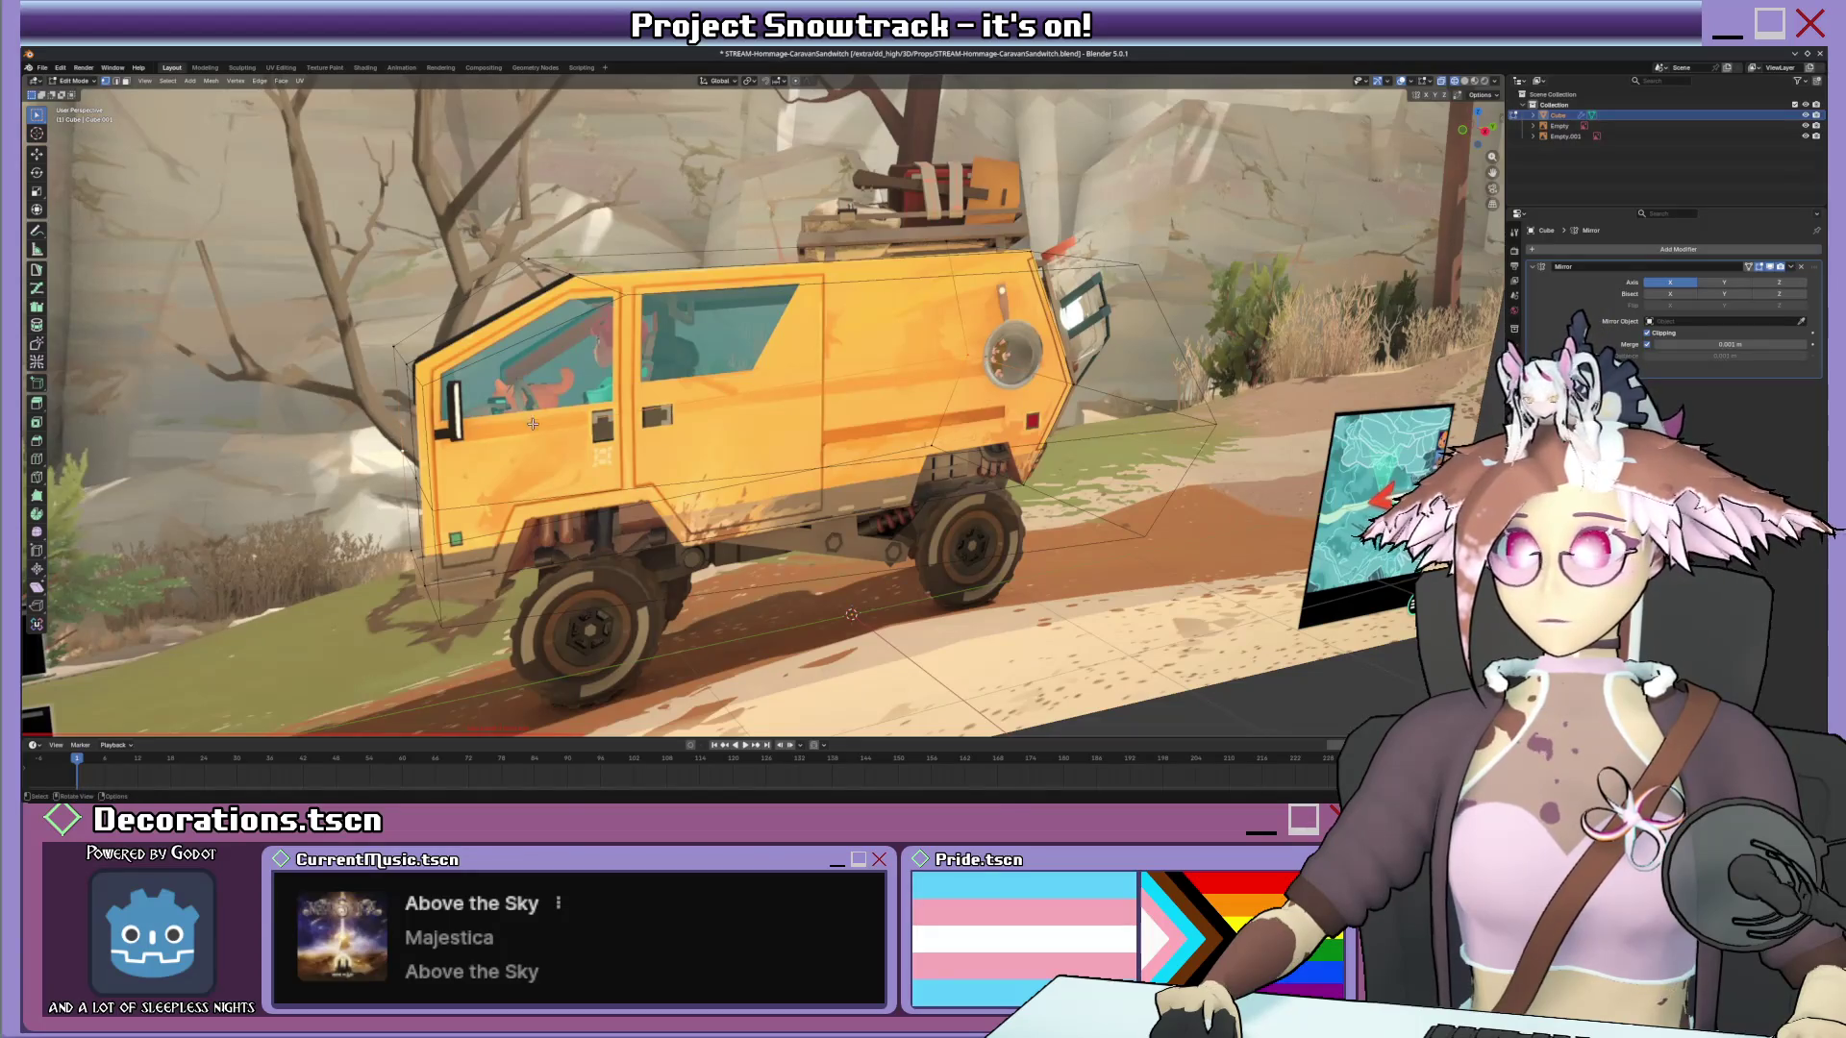
middle_click_drag(533, 422, 578, 442)
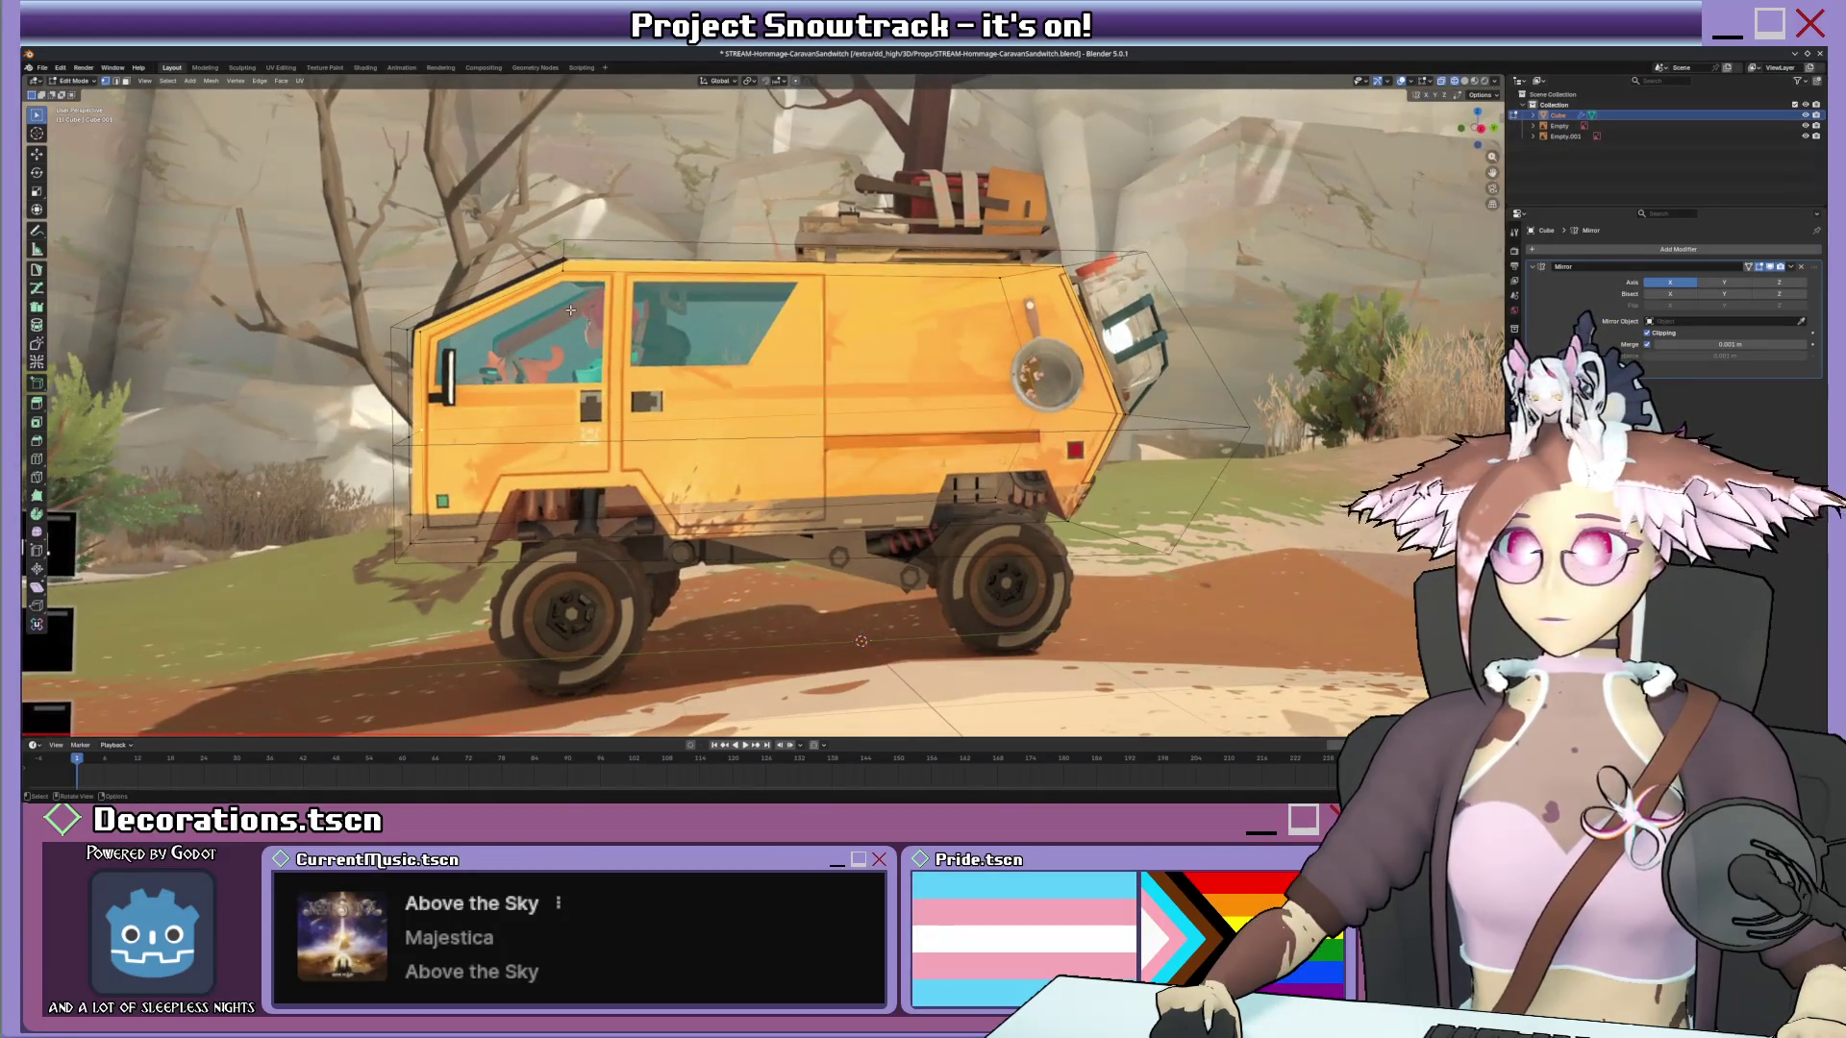
middle_click_drag(571, 310, 578, 317)
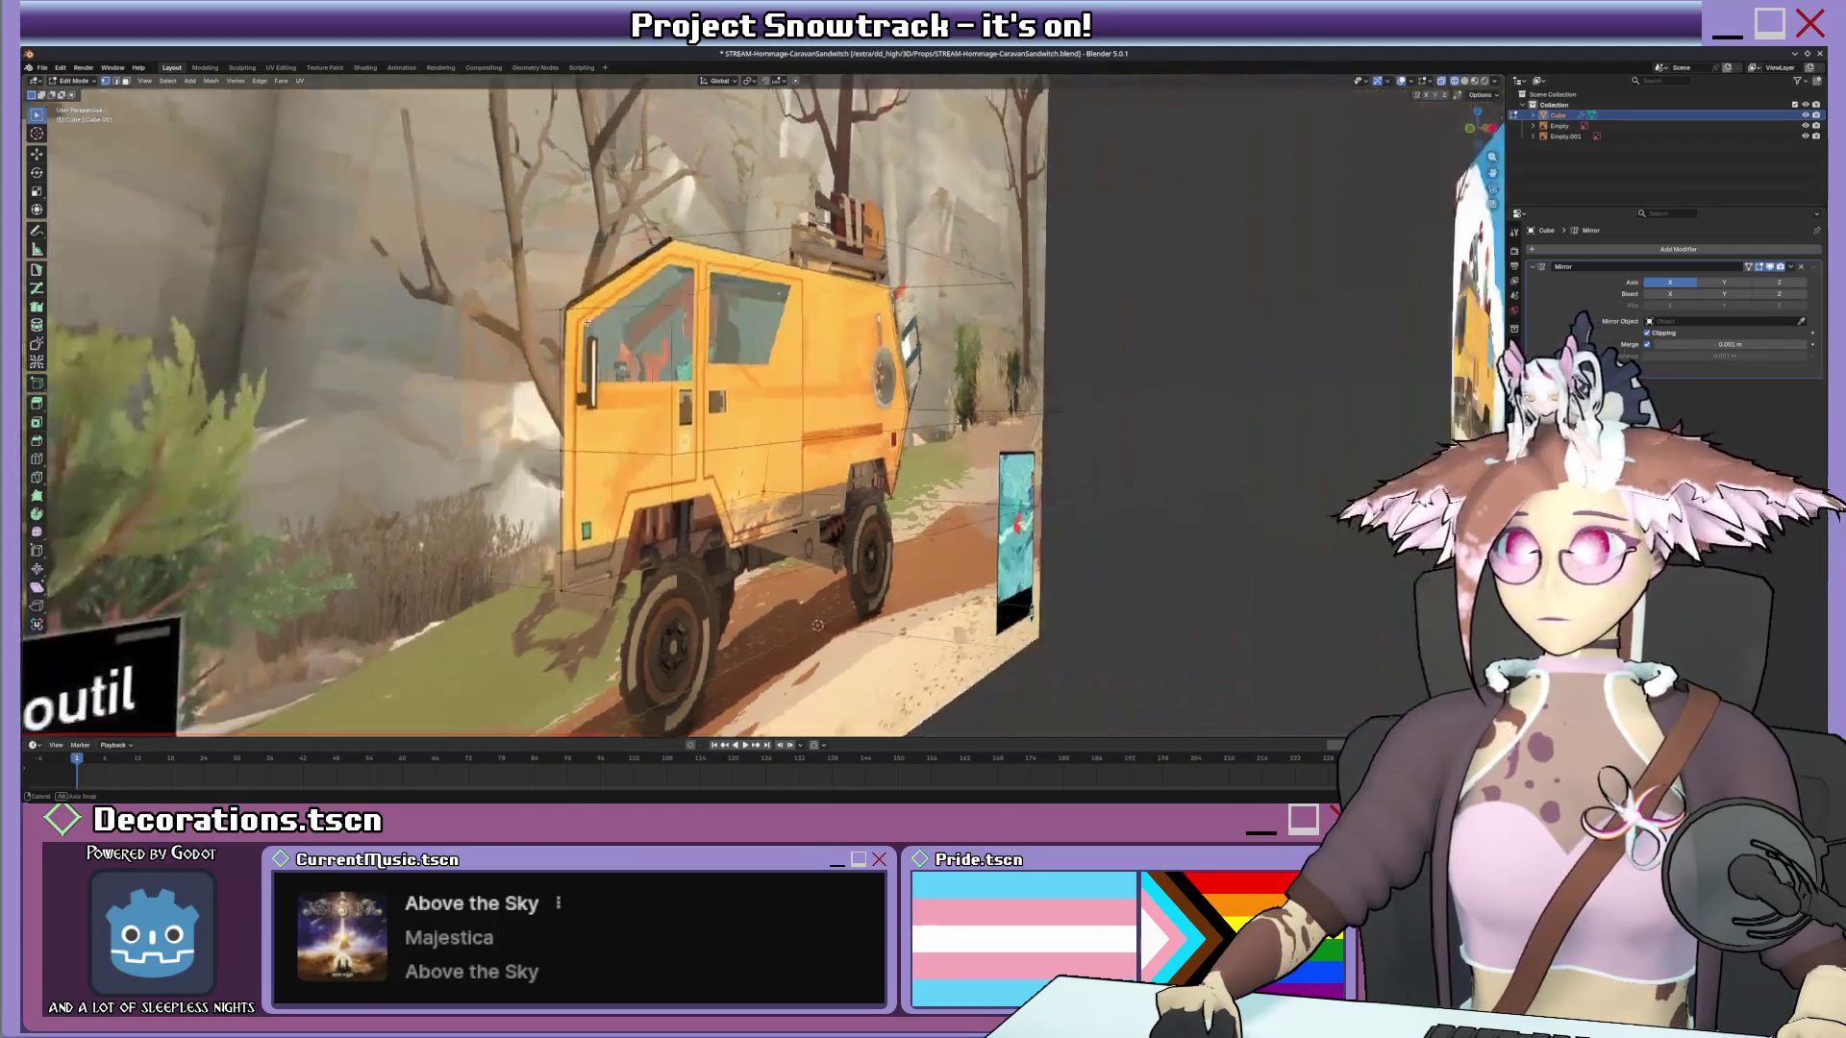
mouse_move(932, 316)
middle_mouse_down()
mouse_move(843, 325)
mouse_move(897, 307)
mouse_move(801, 386)
middle_mouse_up()
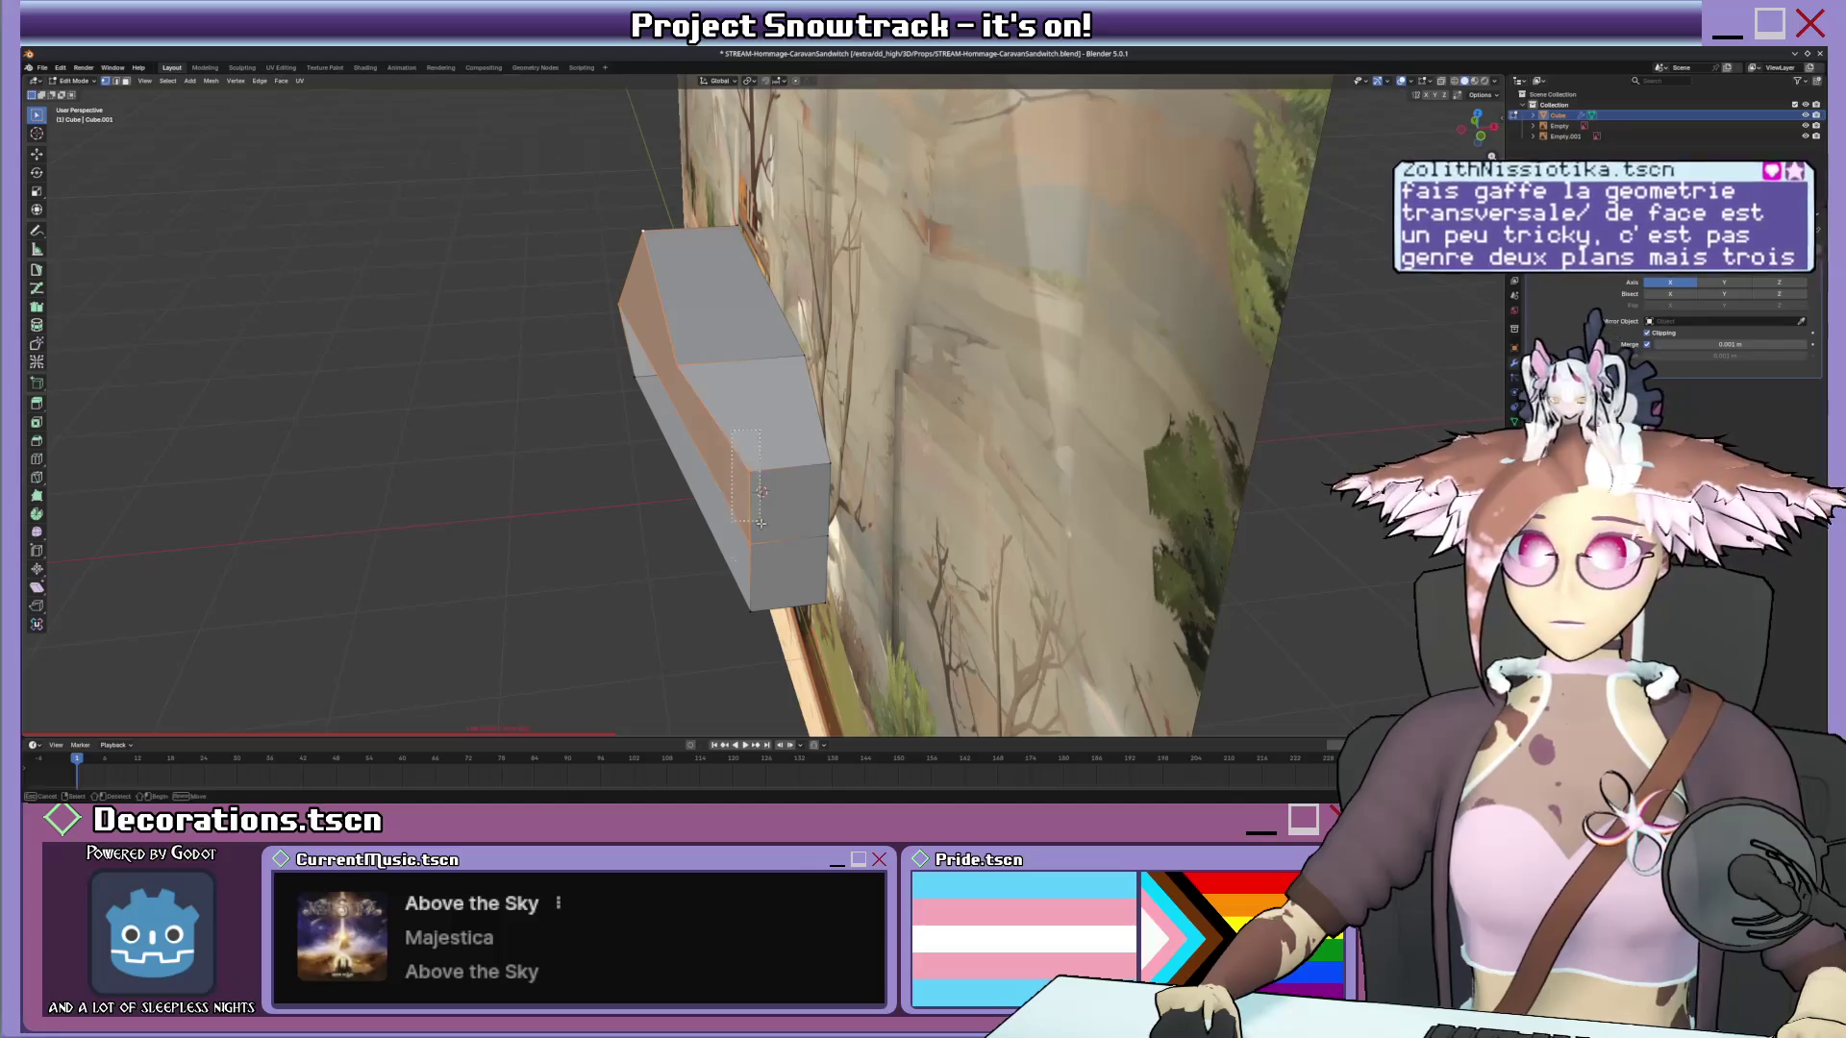
left_click(777, 617)
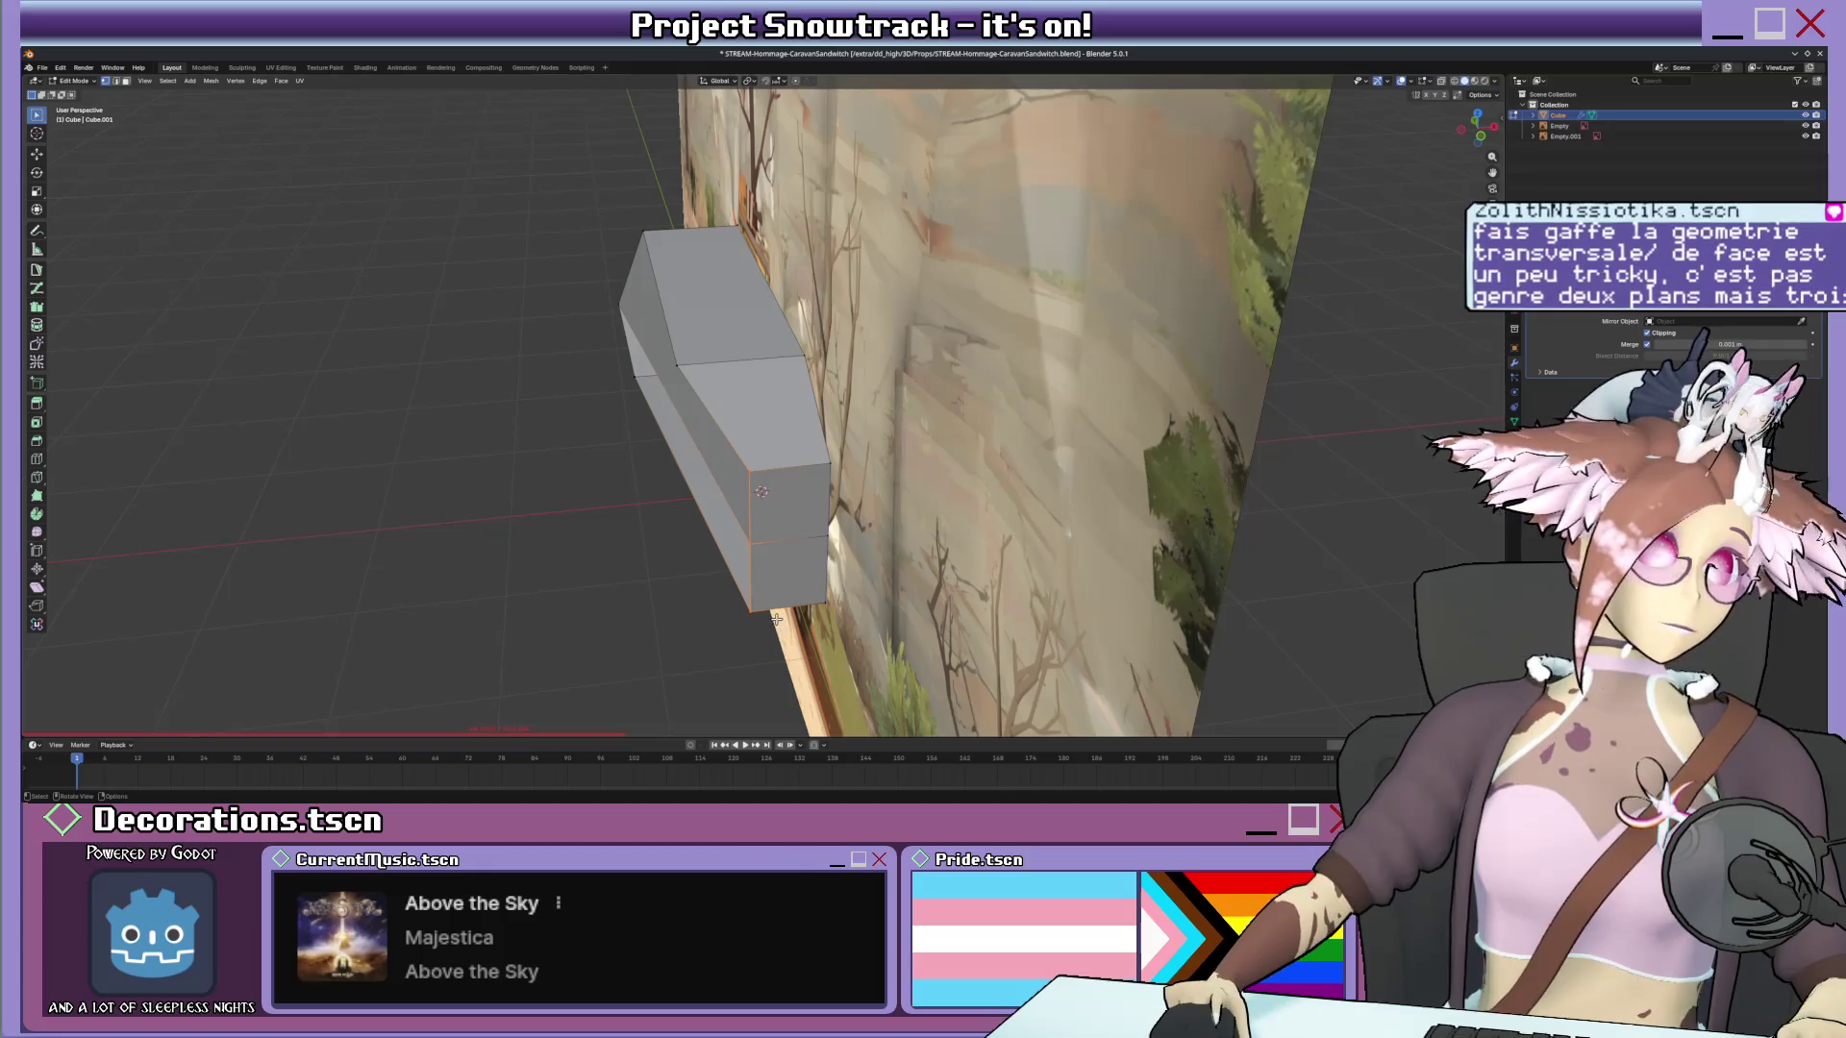
From the front view, box-select the left half of the mesh and narrow it along X.
mouse_move(978, 522)
middle_mouse_down()
mouse_move(848, 432)
mouse_move(762, 466)
middle_mouse_up()
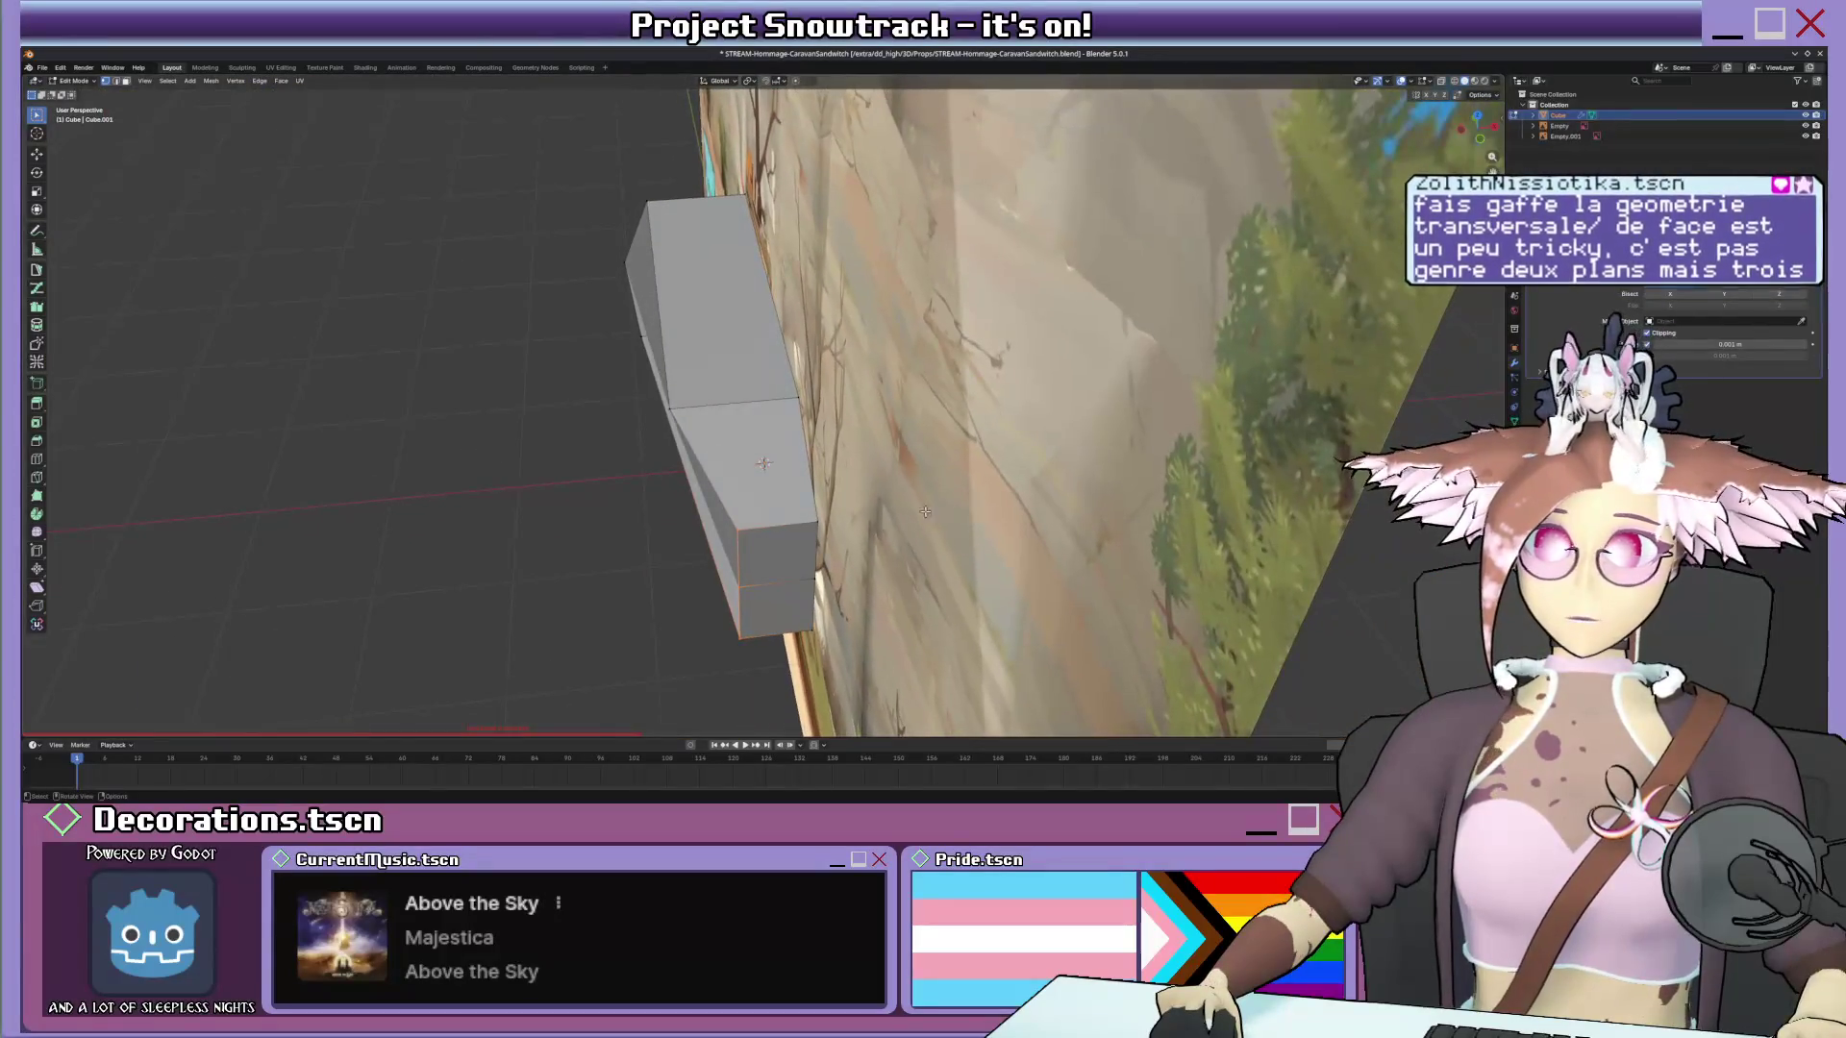
middle_click_drag(986, 523, 797, 486)
key("KP_1")
key("z")
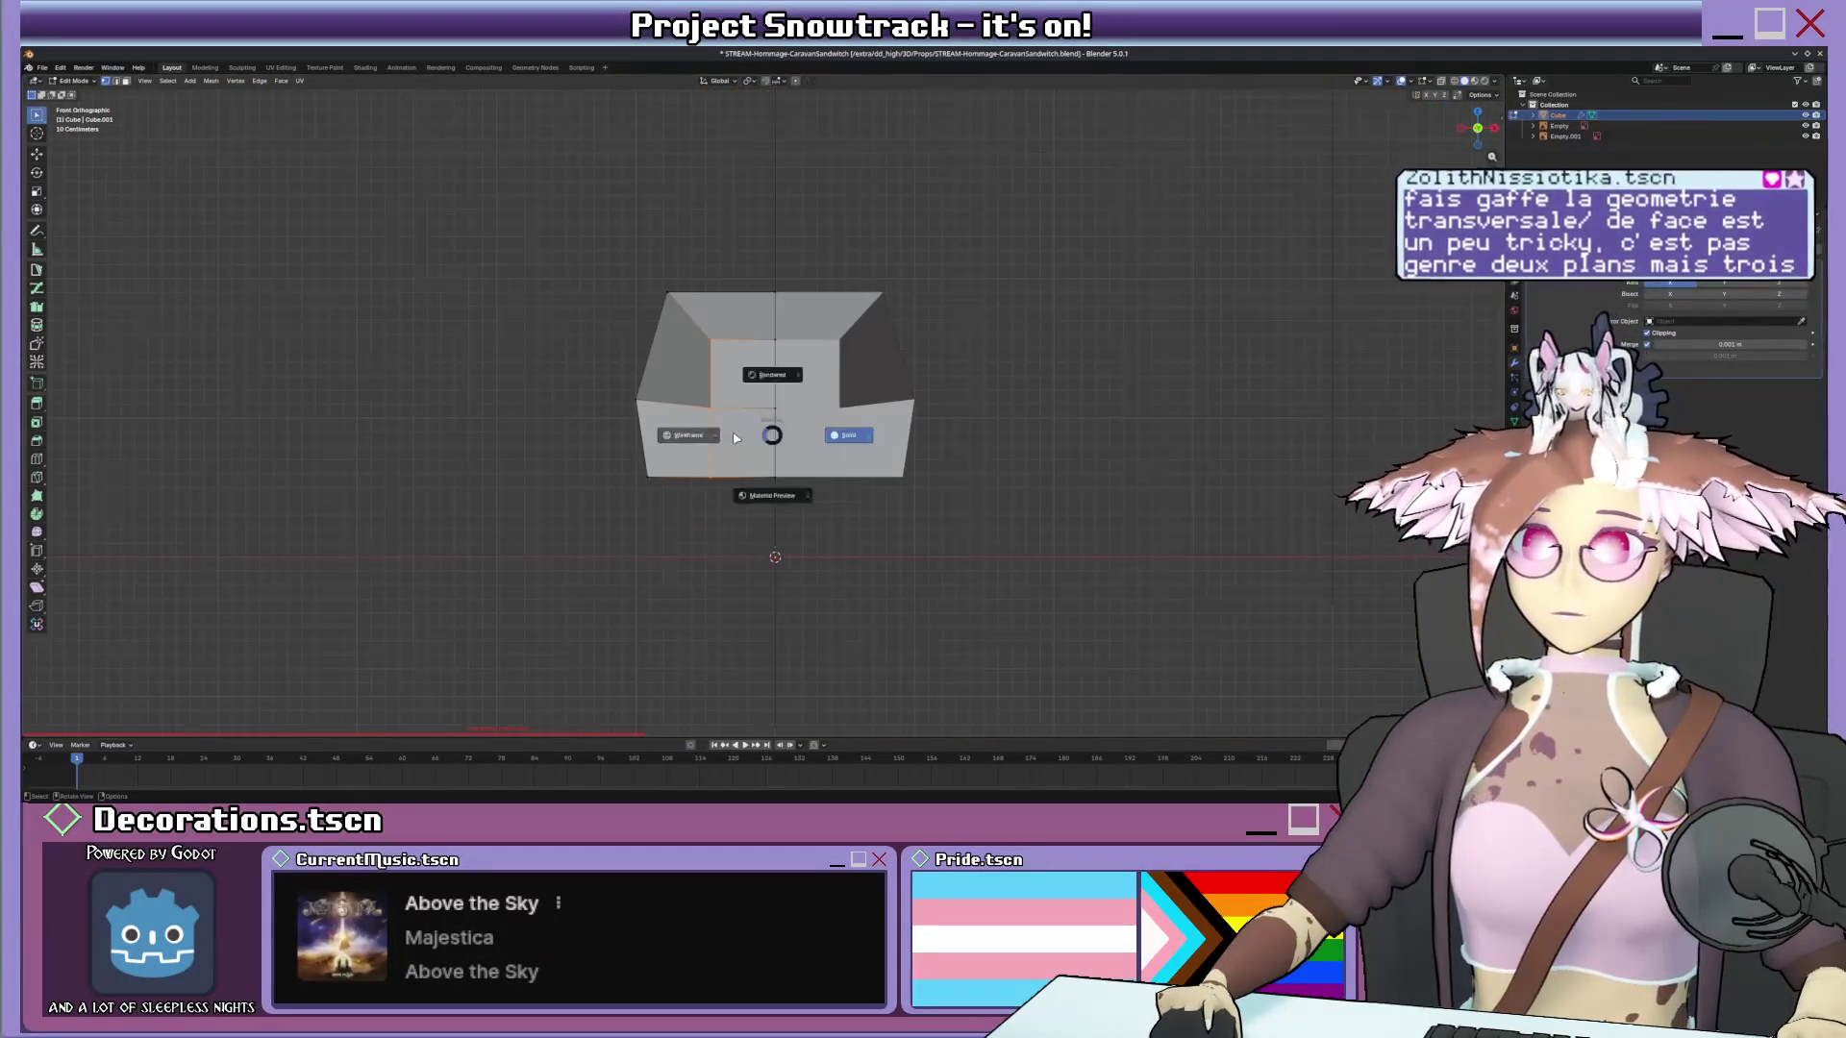
left_click(665, 433)
left_click_drag(577, 261, 729, 498)
key("s")
key("x")
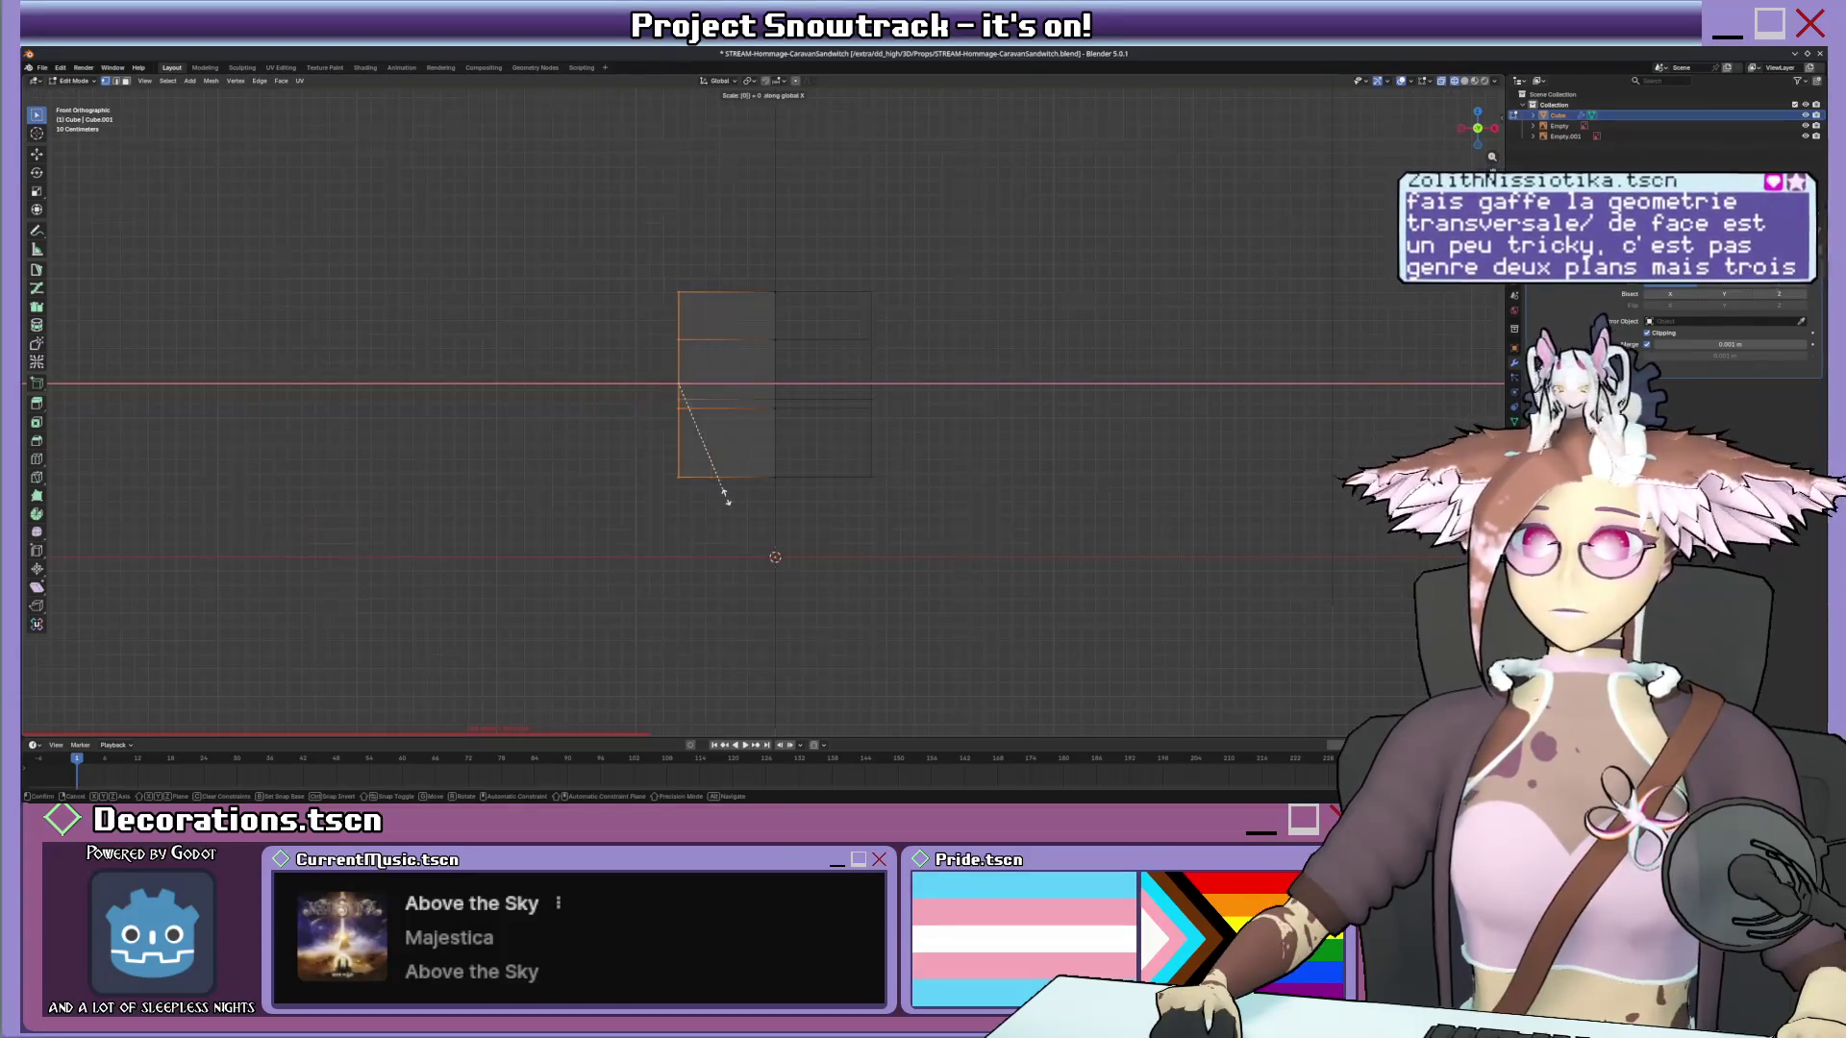
left_click(726, 495)
key("shift+z")
Adjust the selection's height with an exact vertical scale and move along Z.
mouse_move(725, 495)
middle_mouse_down()
mouse_move(1054, 721)
mouse_move(865, 432)
mouse_move(927, 446)
middle_mouse_up()
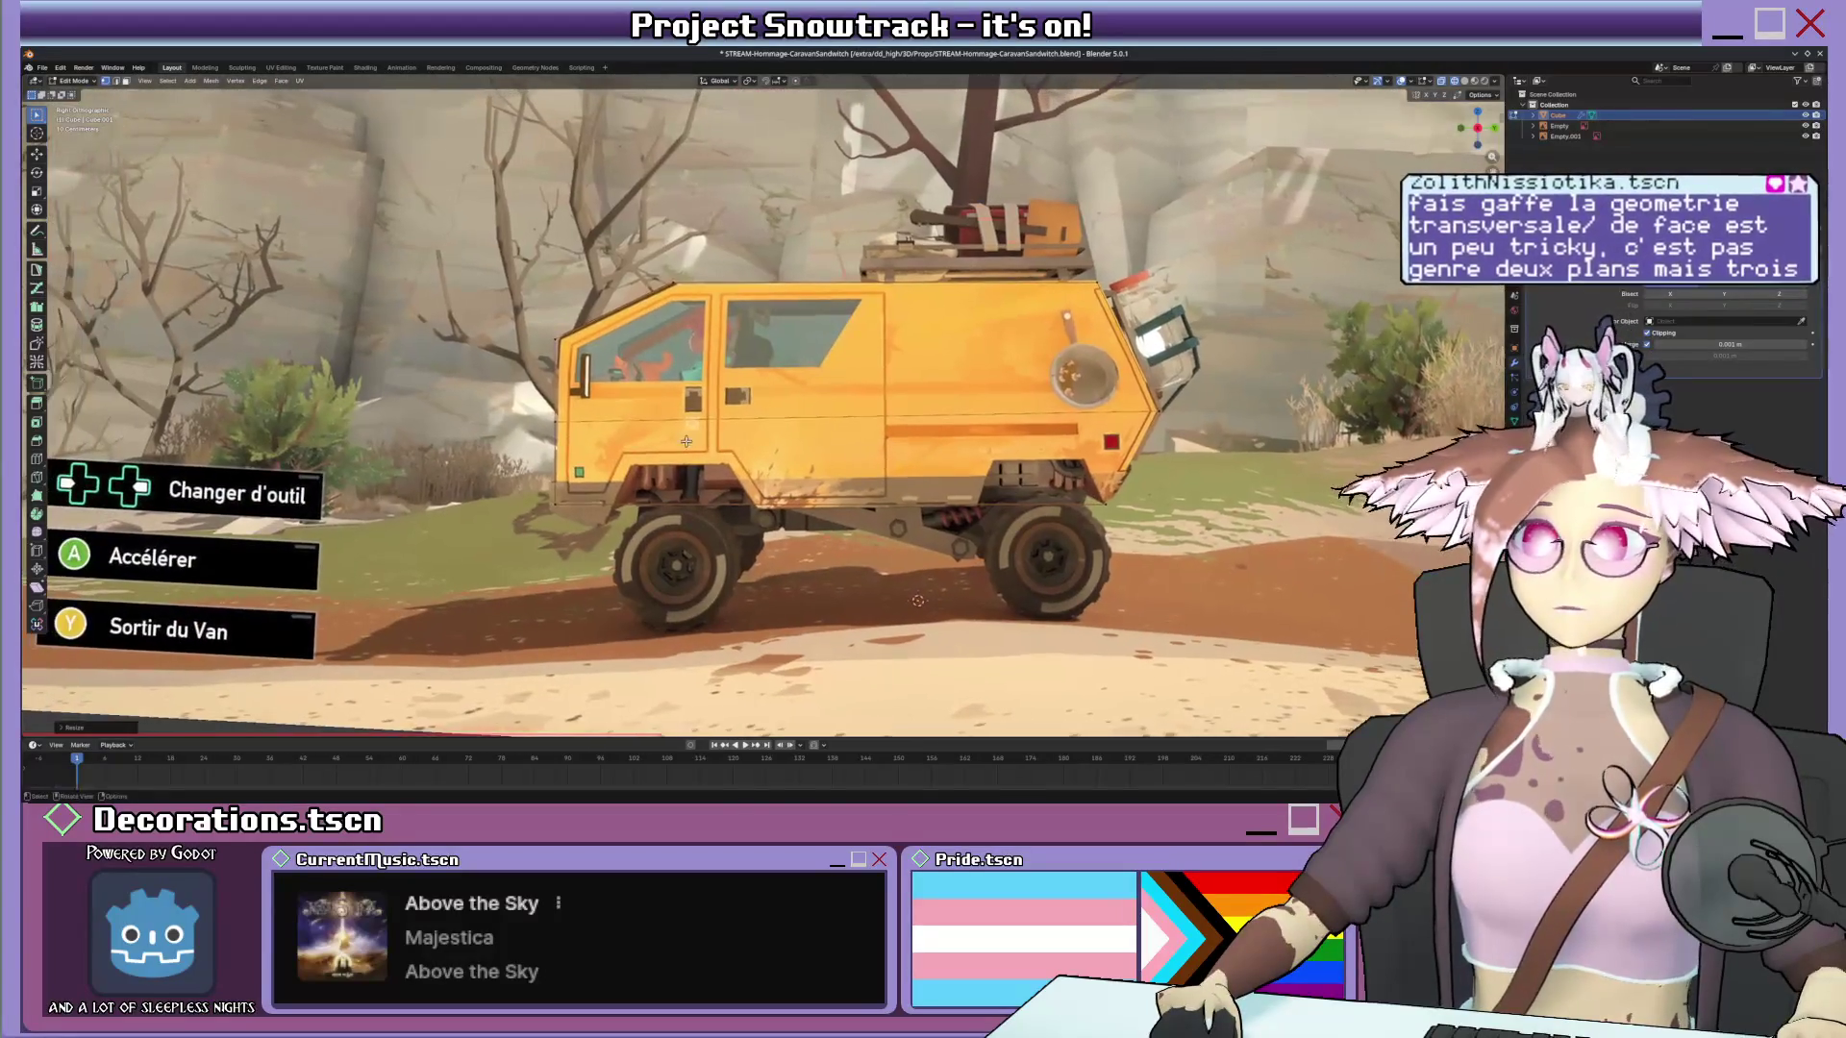
key("s")
key("z")
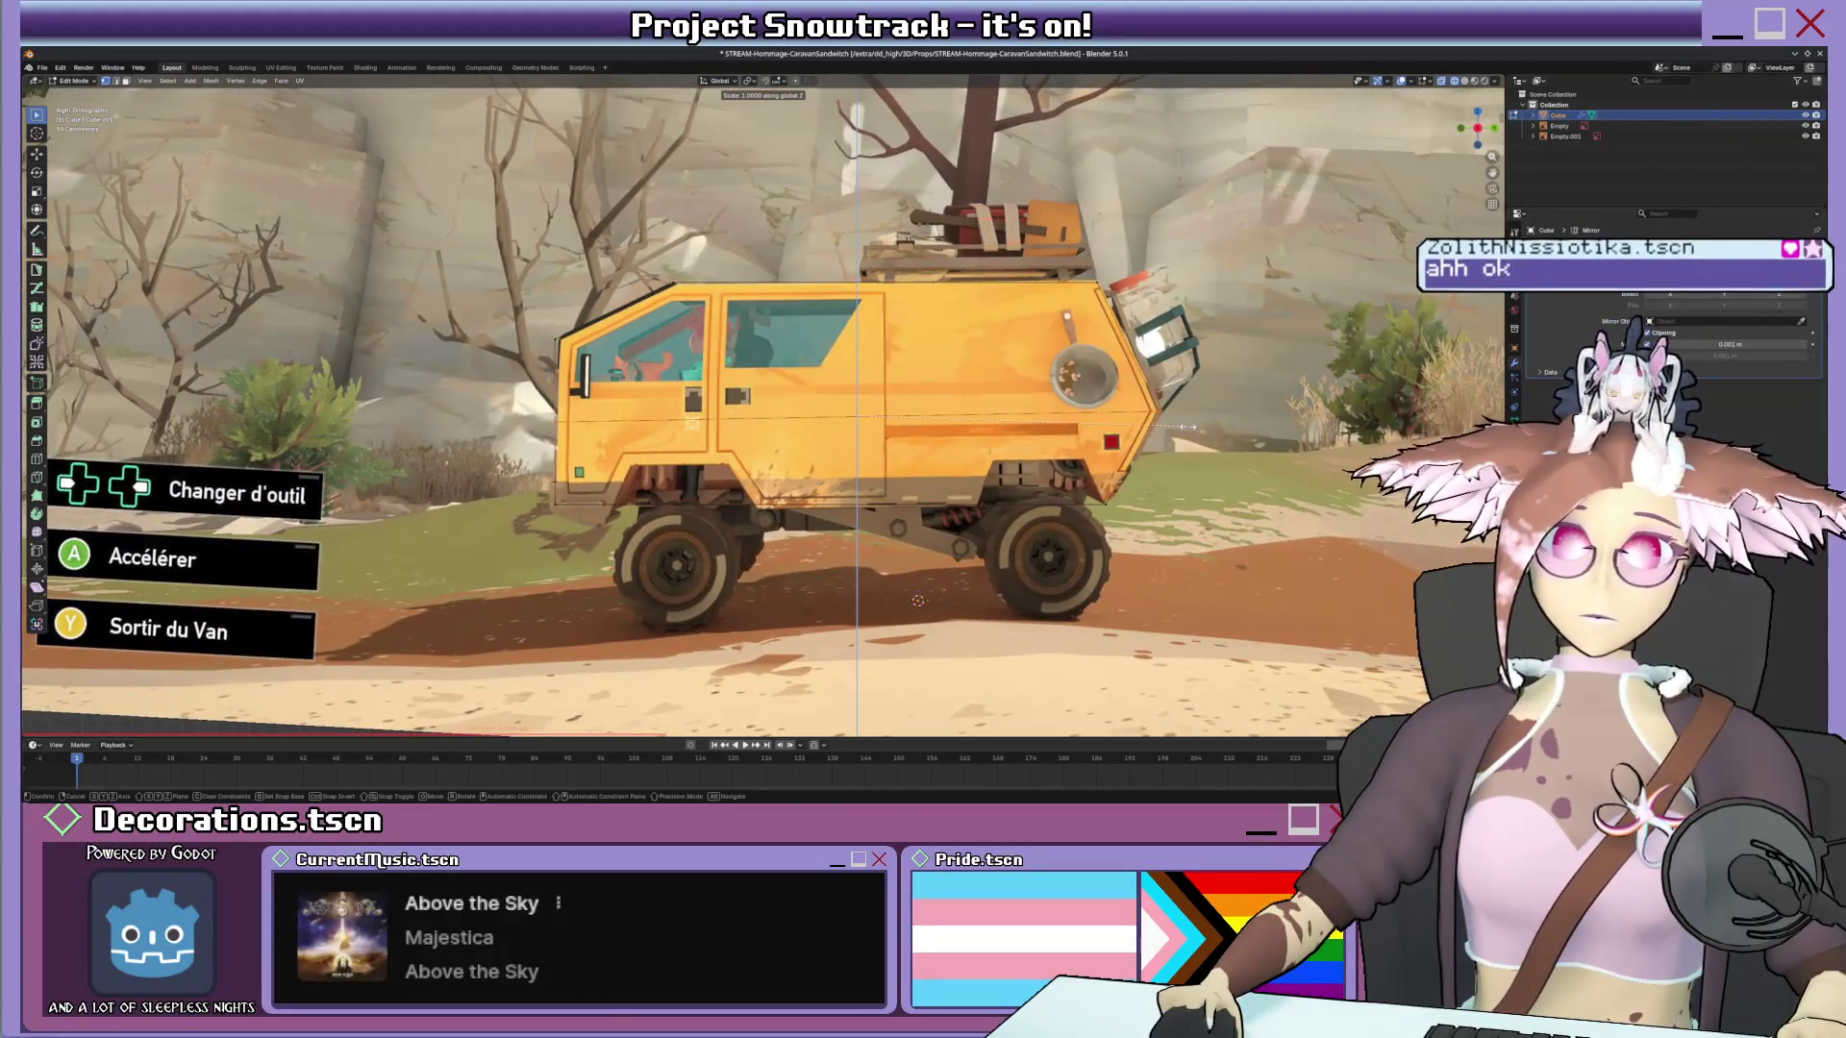
key("Return")
key("g")
key("z")
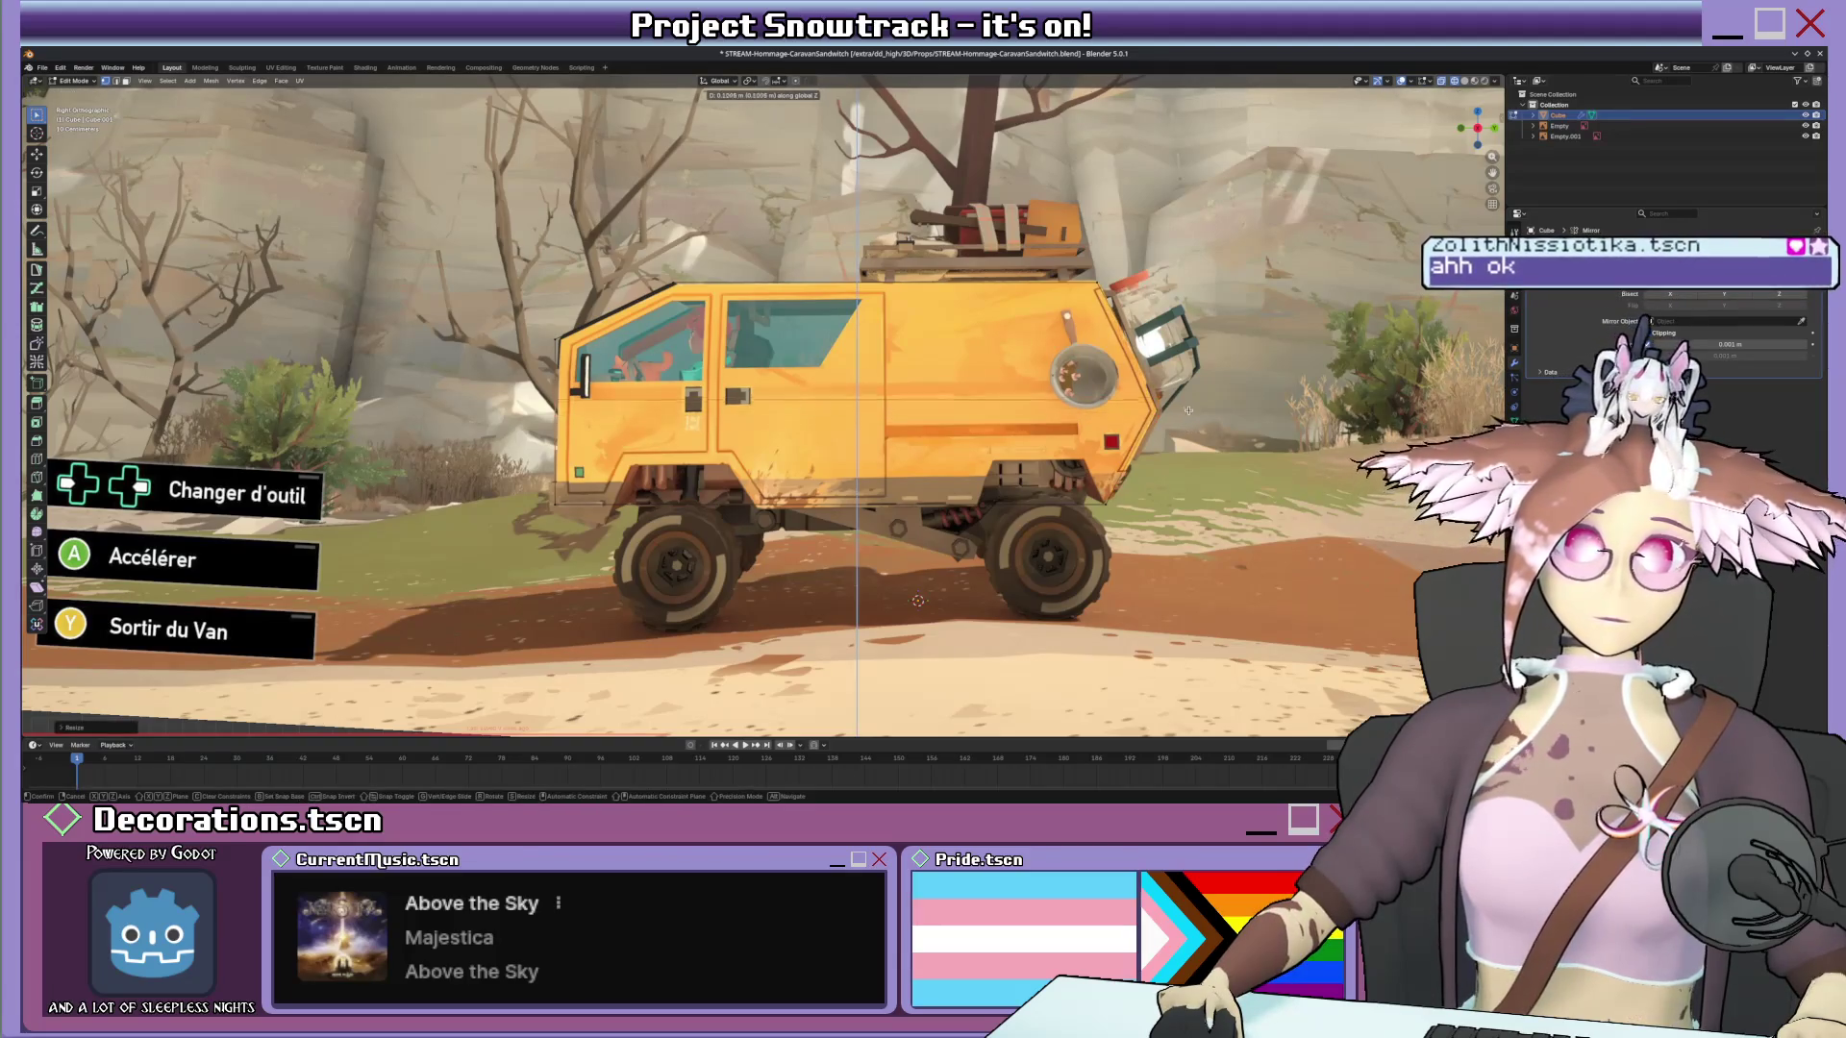
key("Return")
middle_click_drag(759, 303, 787, 323, "shift")
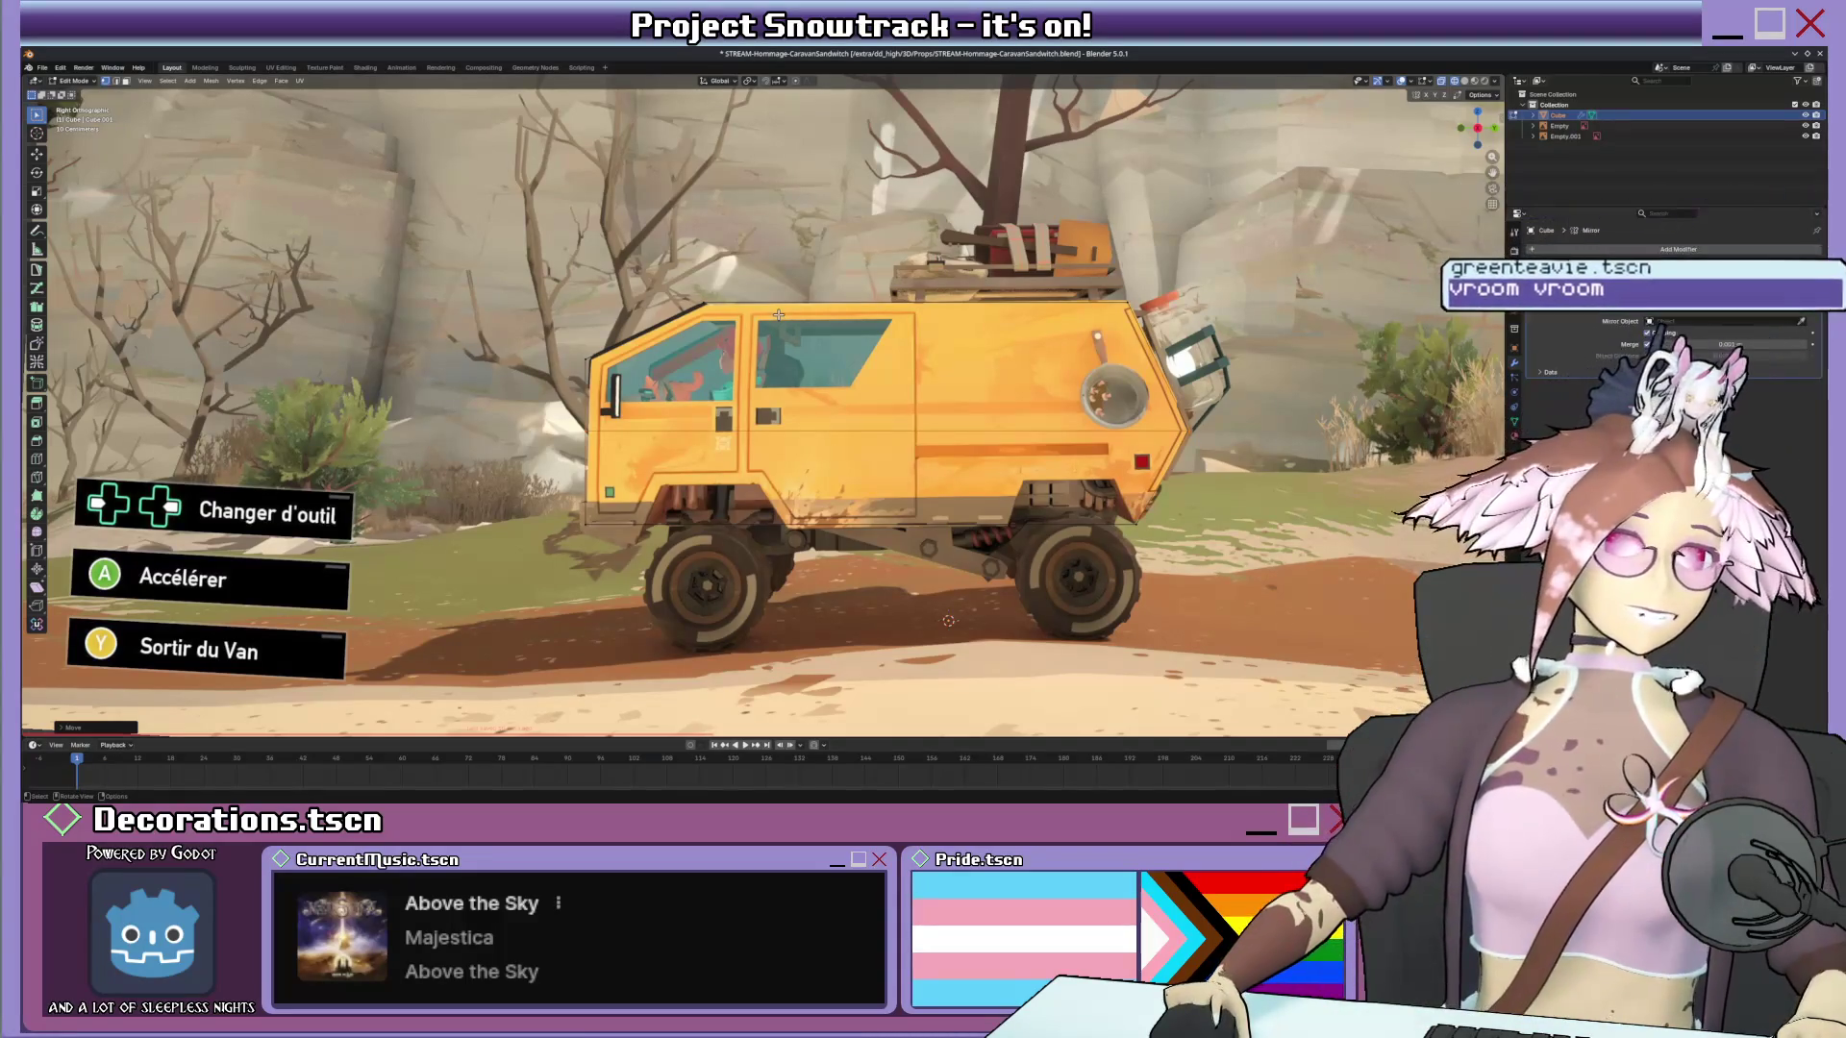
Rotate the side reference image in object mode and check the blockout box's mesh against it.
middle_click_drag(779, 315, 796, 325, "shift")
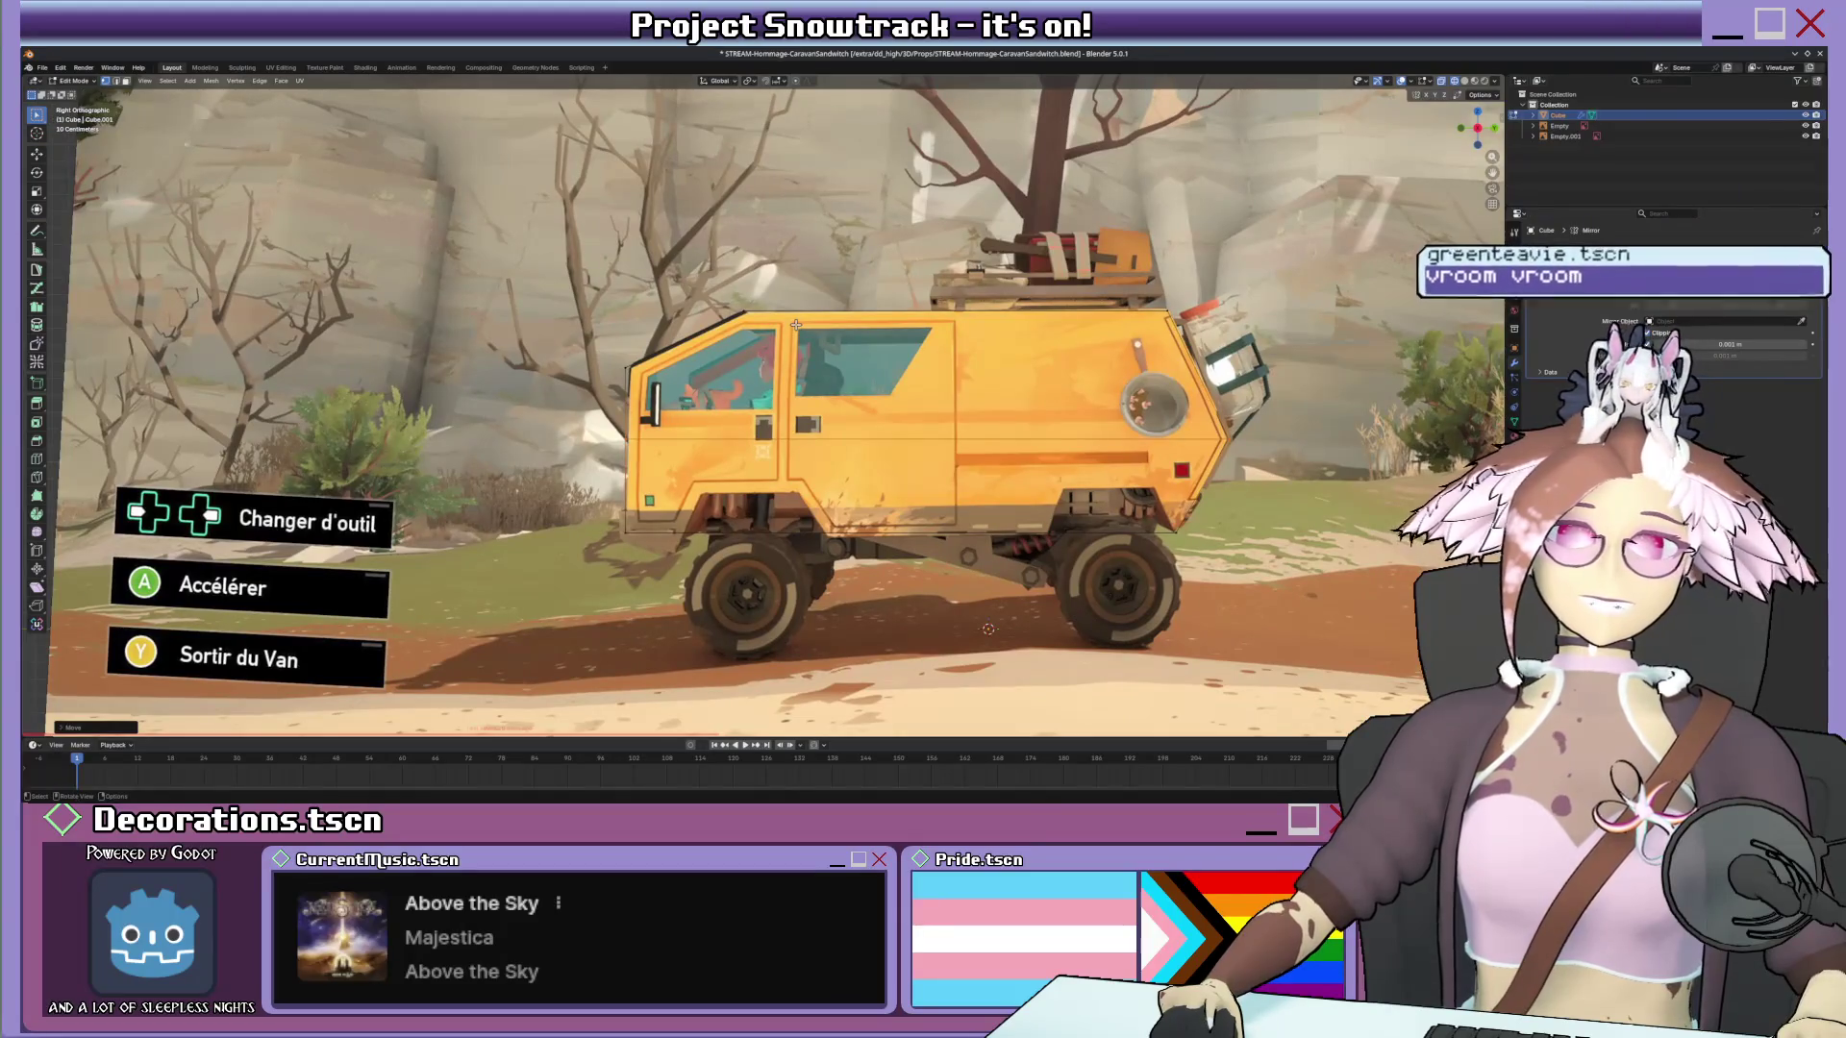
key("Tab")
left_click(1289, 372)
key("r")
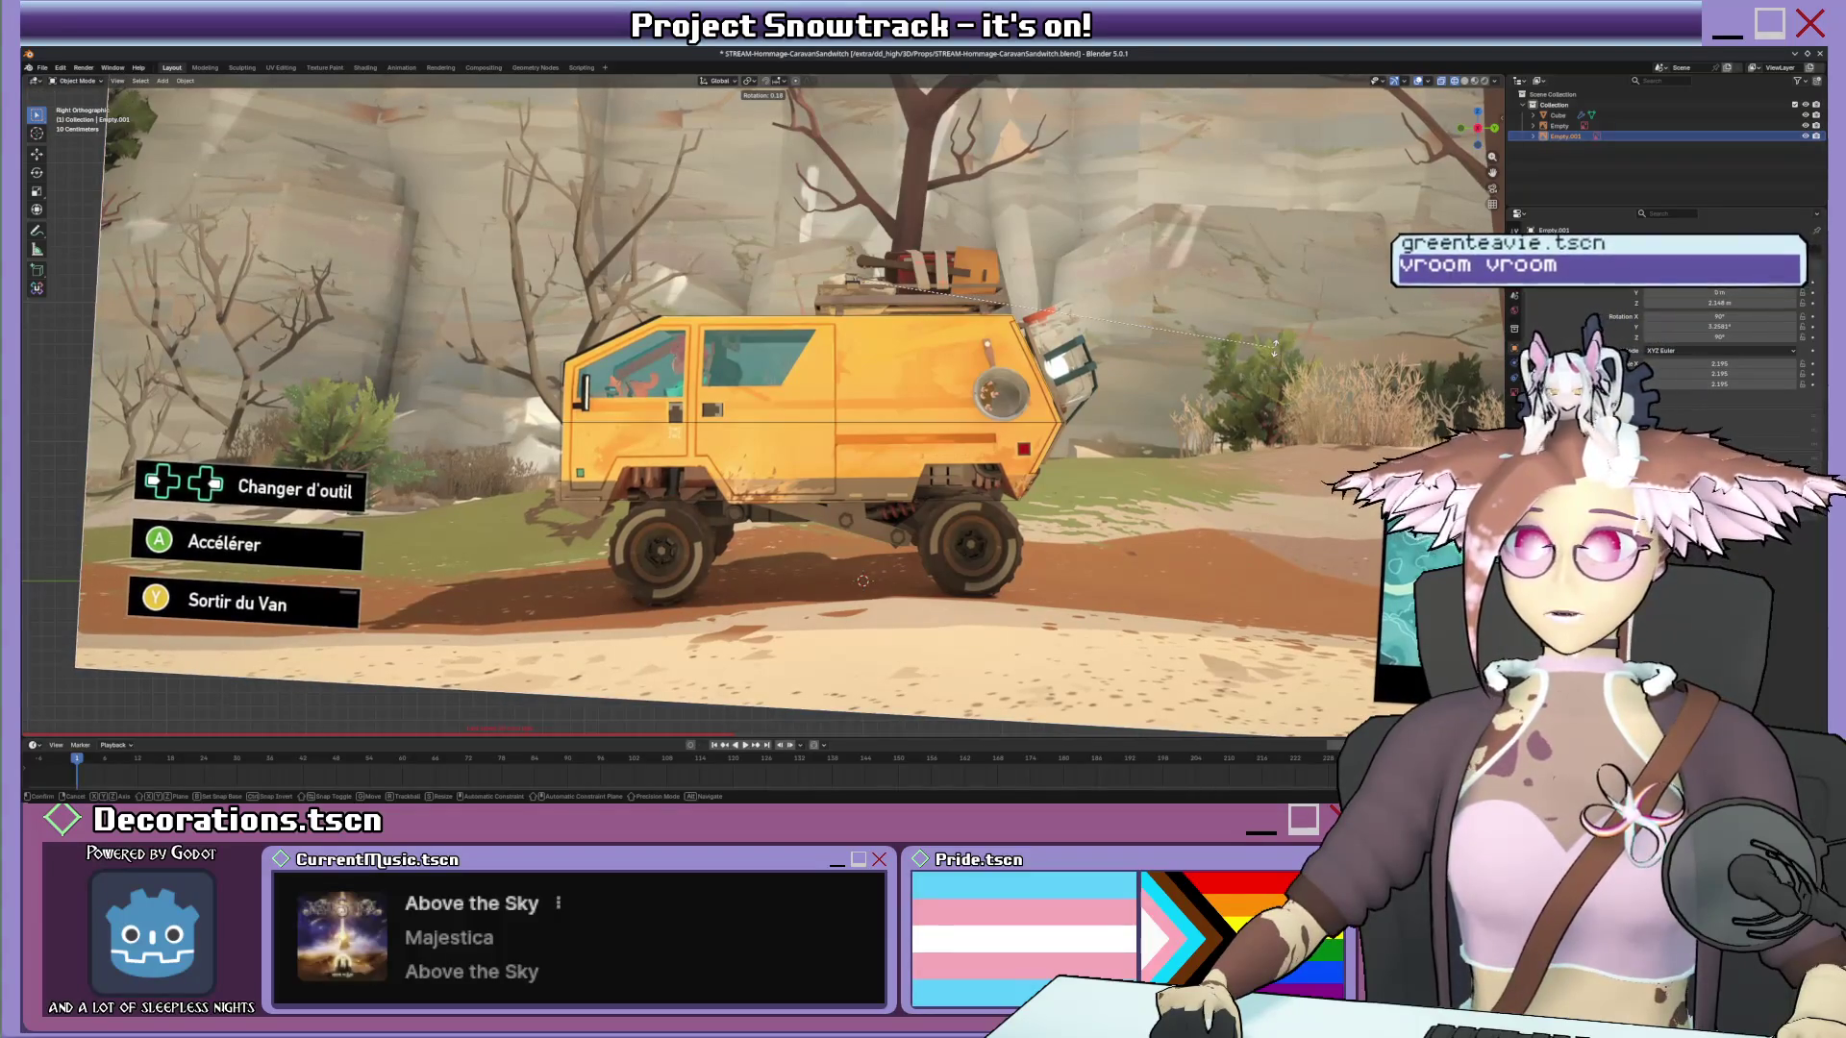
scroll(1070, 353, "up", 3)
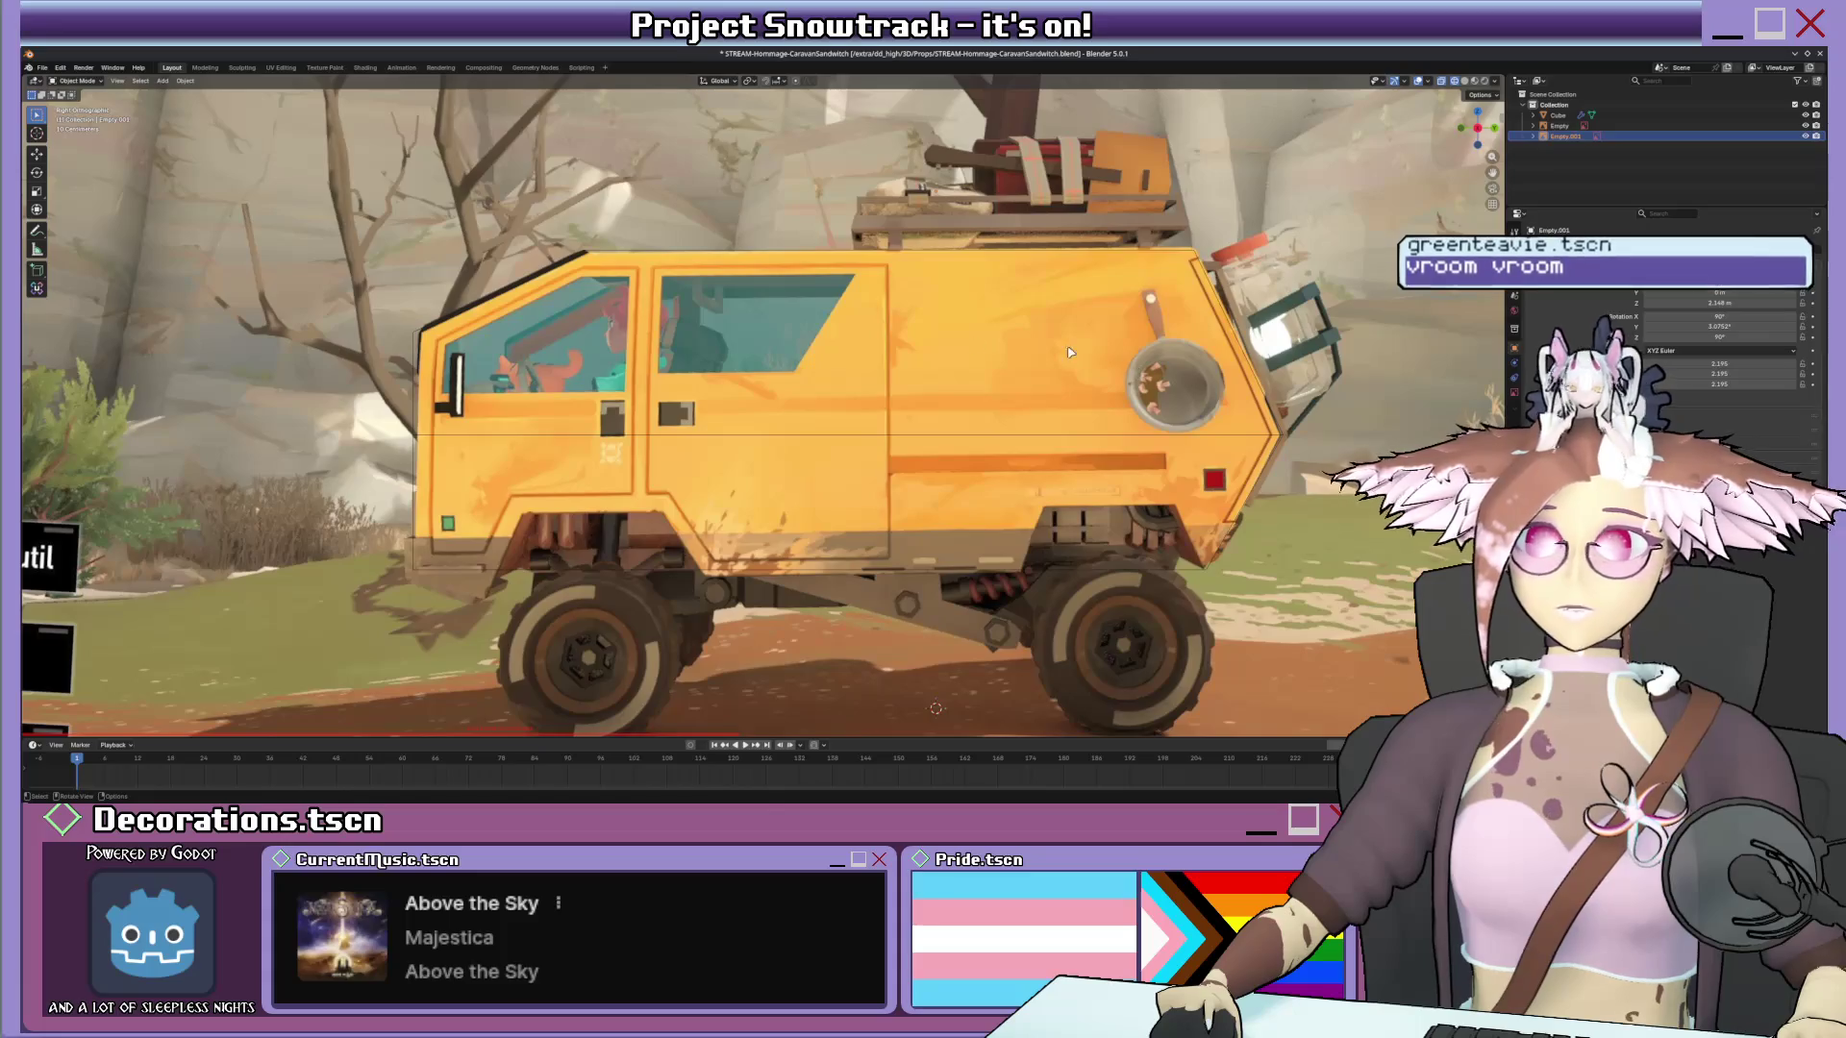
left_click(575, 258)
key("Tab")
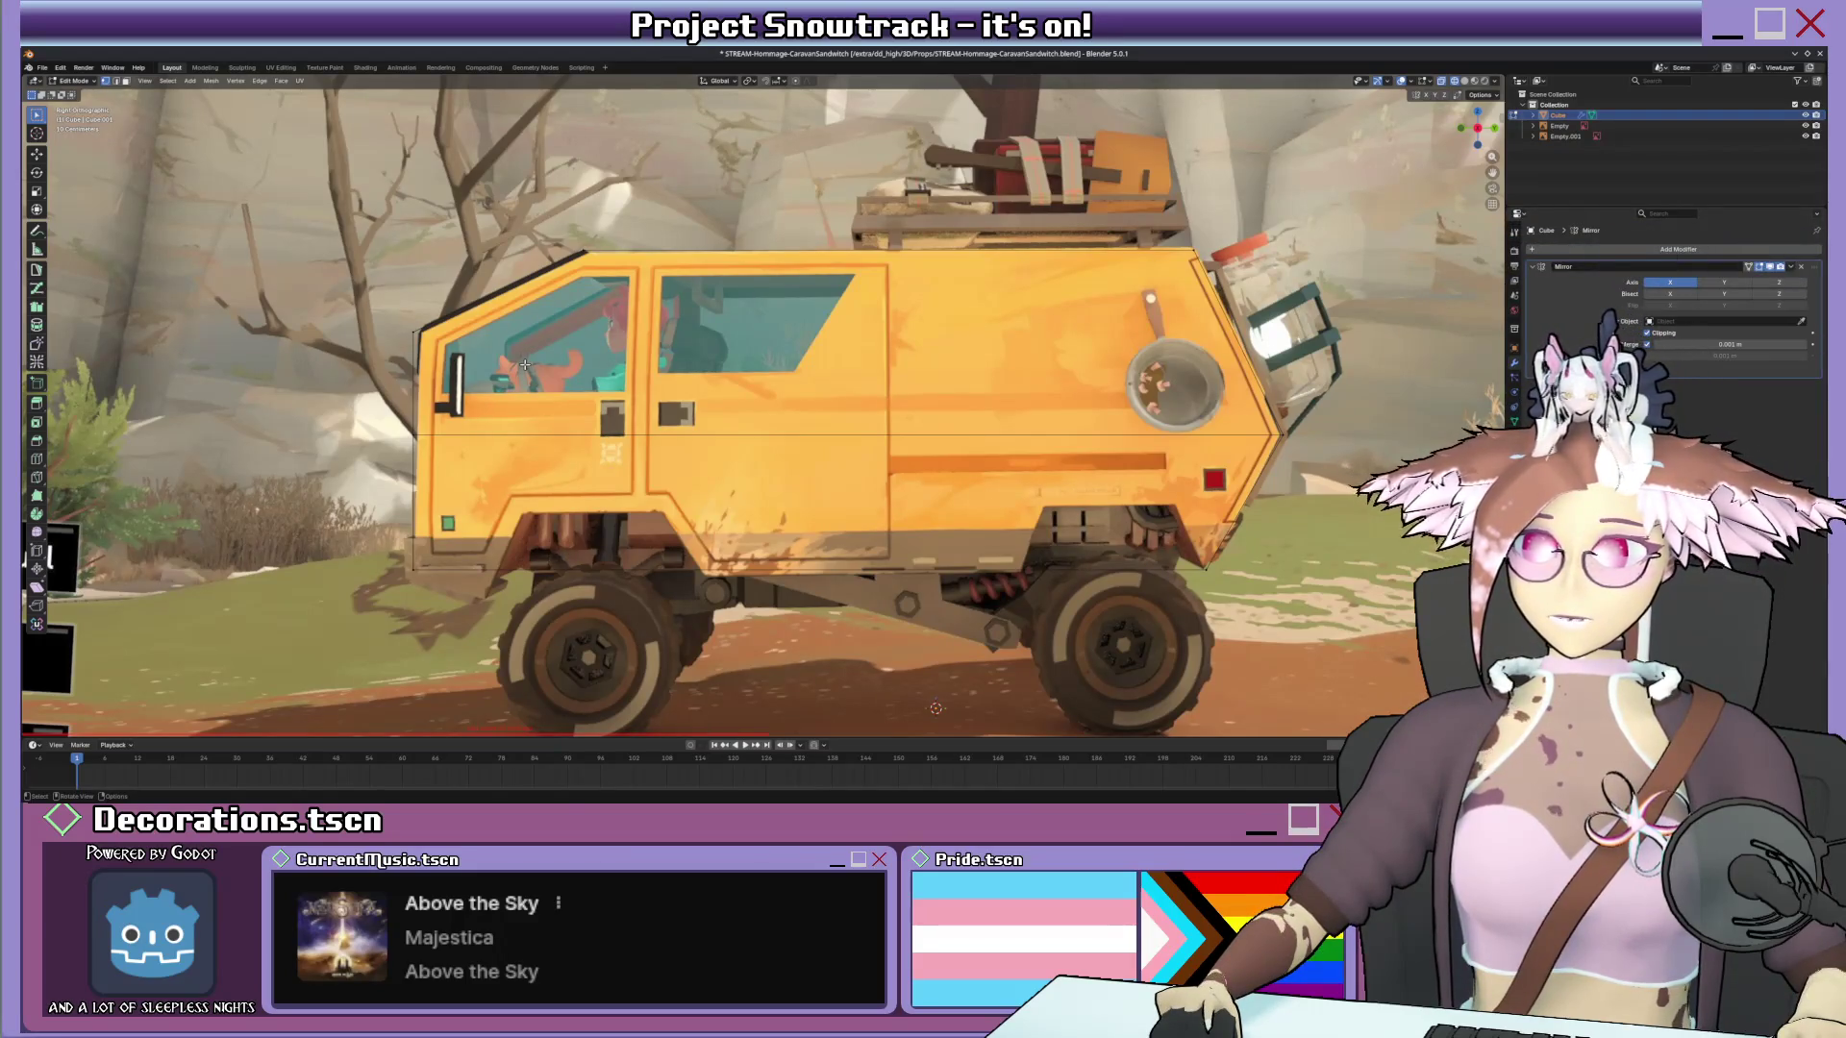
key("Tab")
scroll(525, 363, "down", 3)
Start moving the side reference image along X from an angled overview.
mouse_move(527, 364)
middle_mouse_down()
mouse_move(608, 343)
mouse_move(764, 418)
middle_mouse_up()
left_click(765, 418)
key("g")
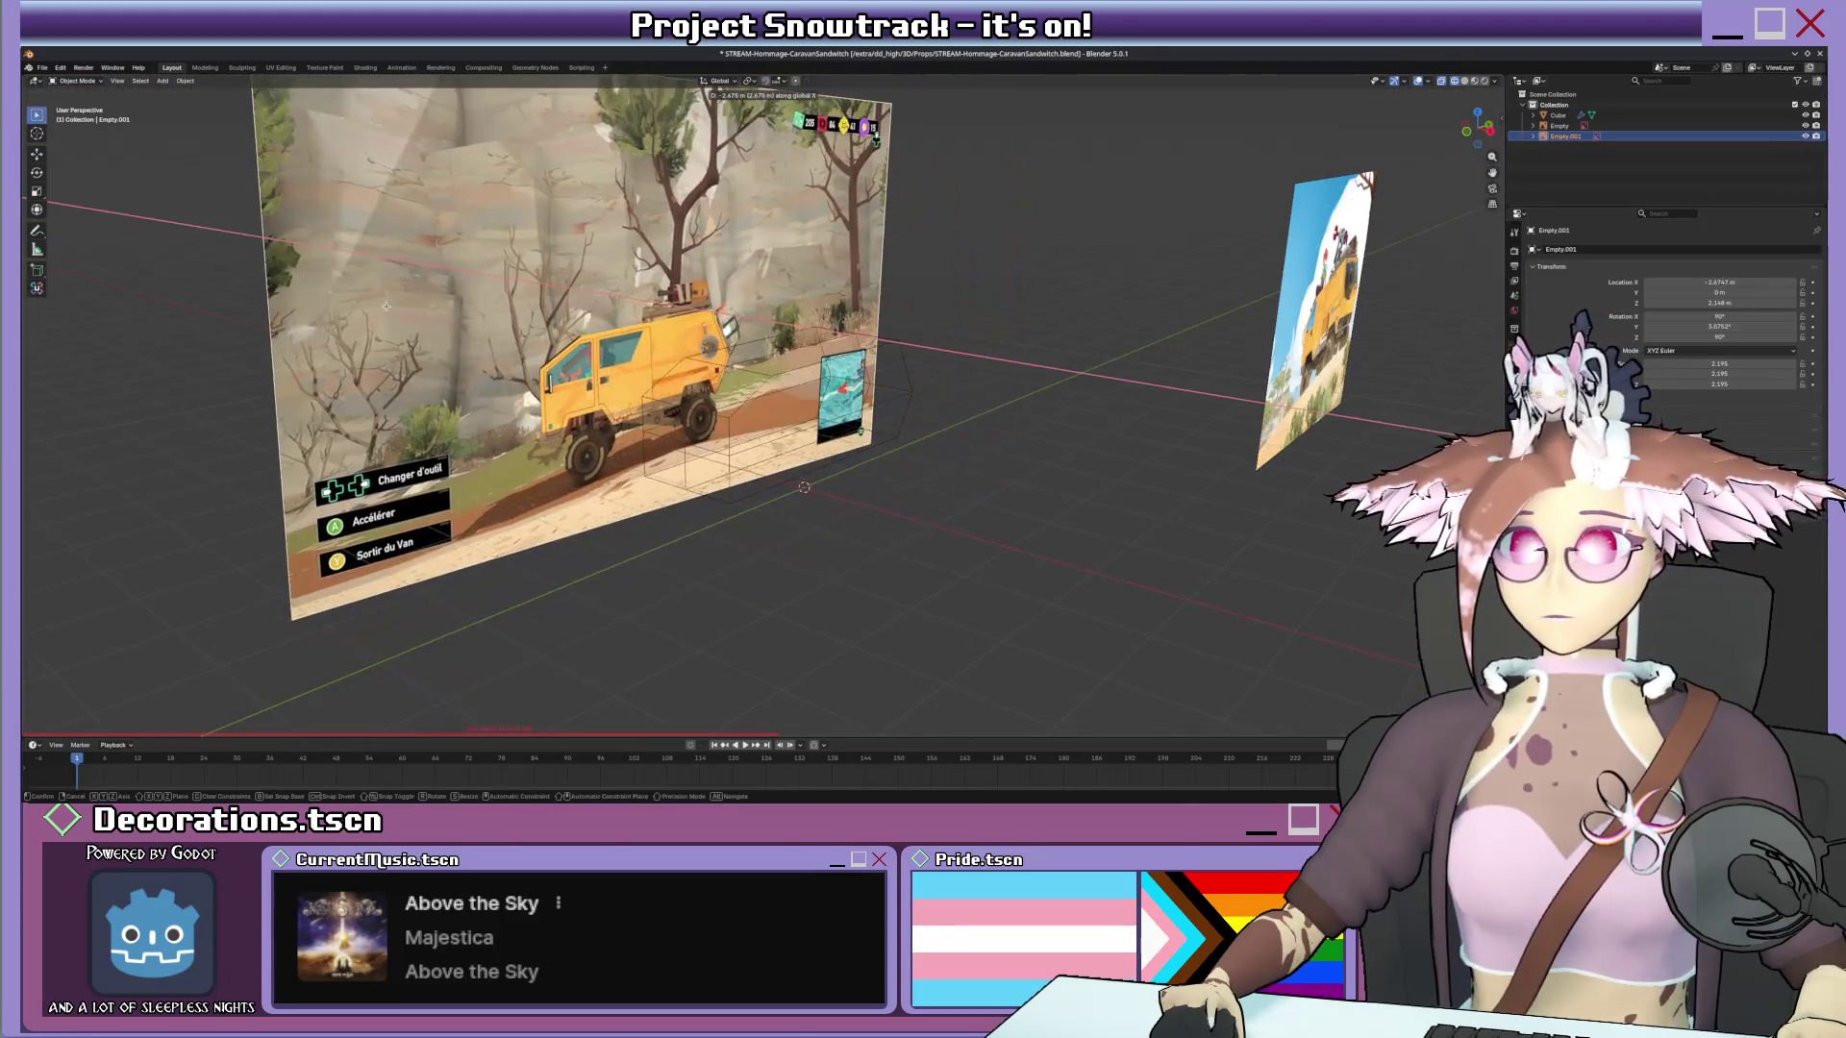
Confirm the side reference's position and add a third reference image of the van's front.
left_click(562, 341)
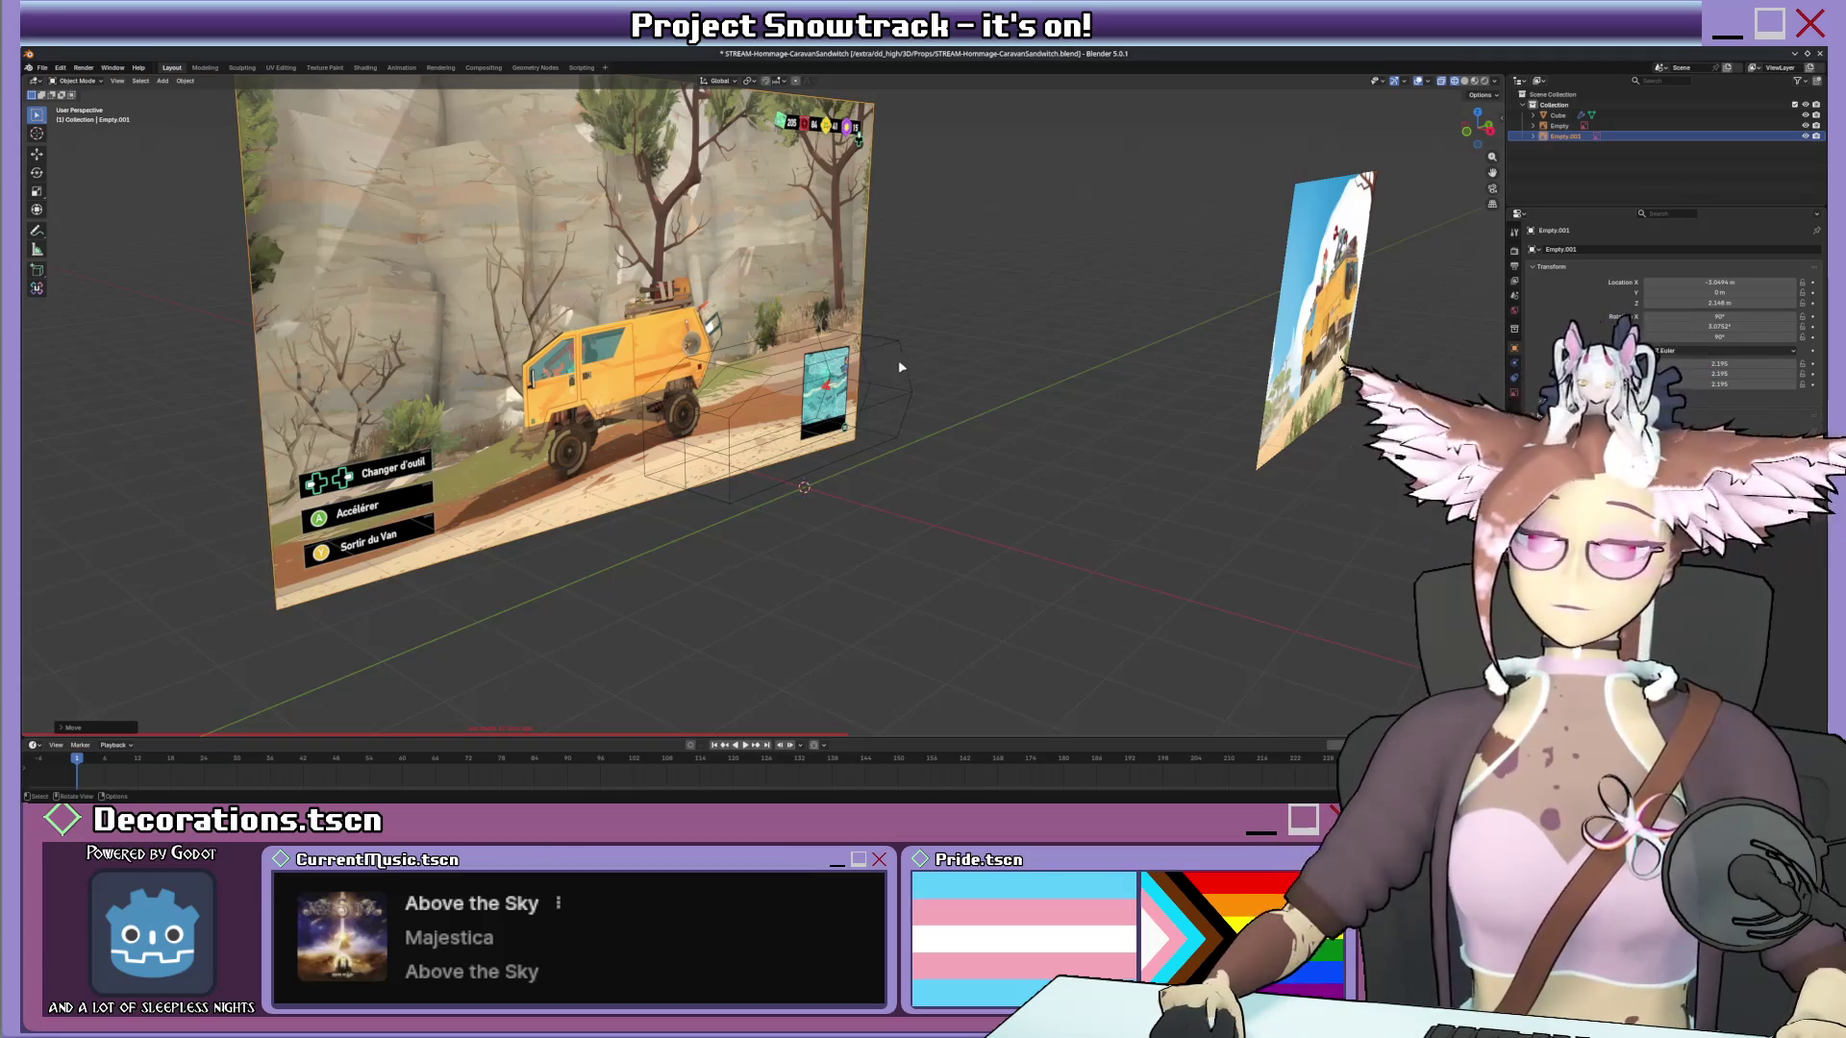
key("KP_1")
left_click(163, 80)
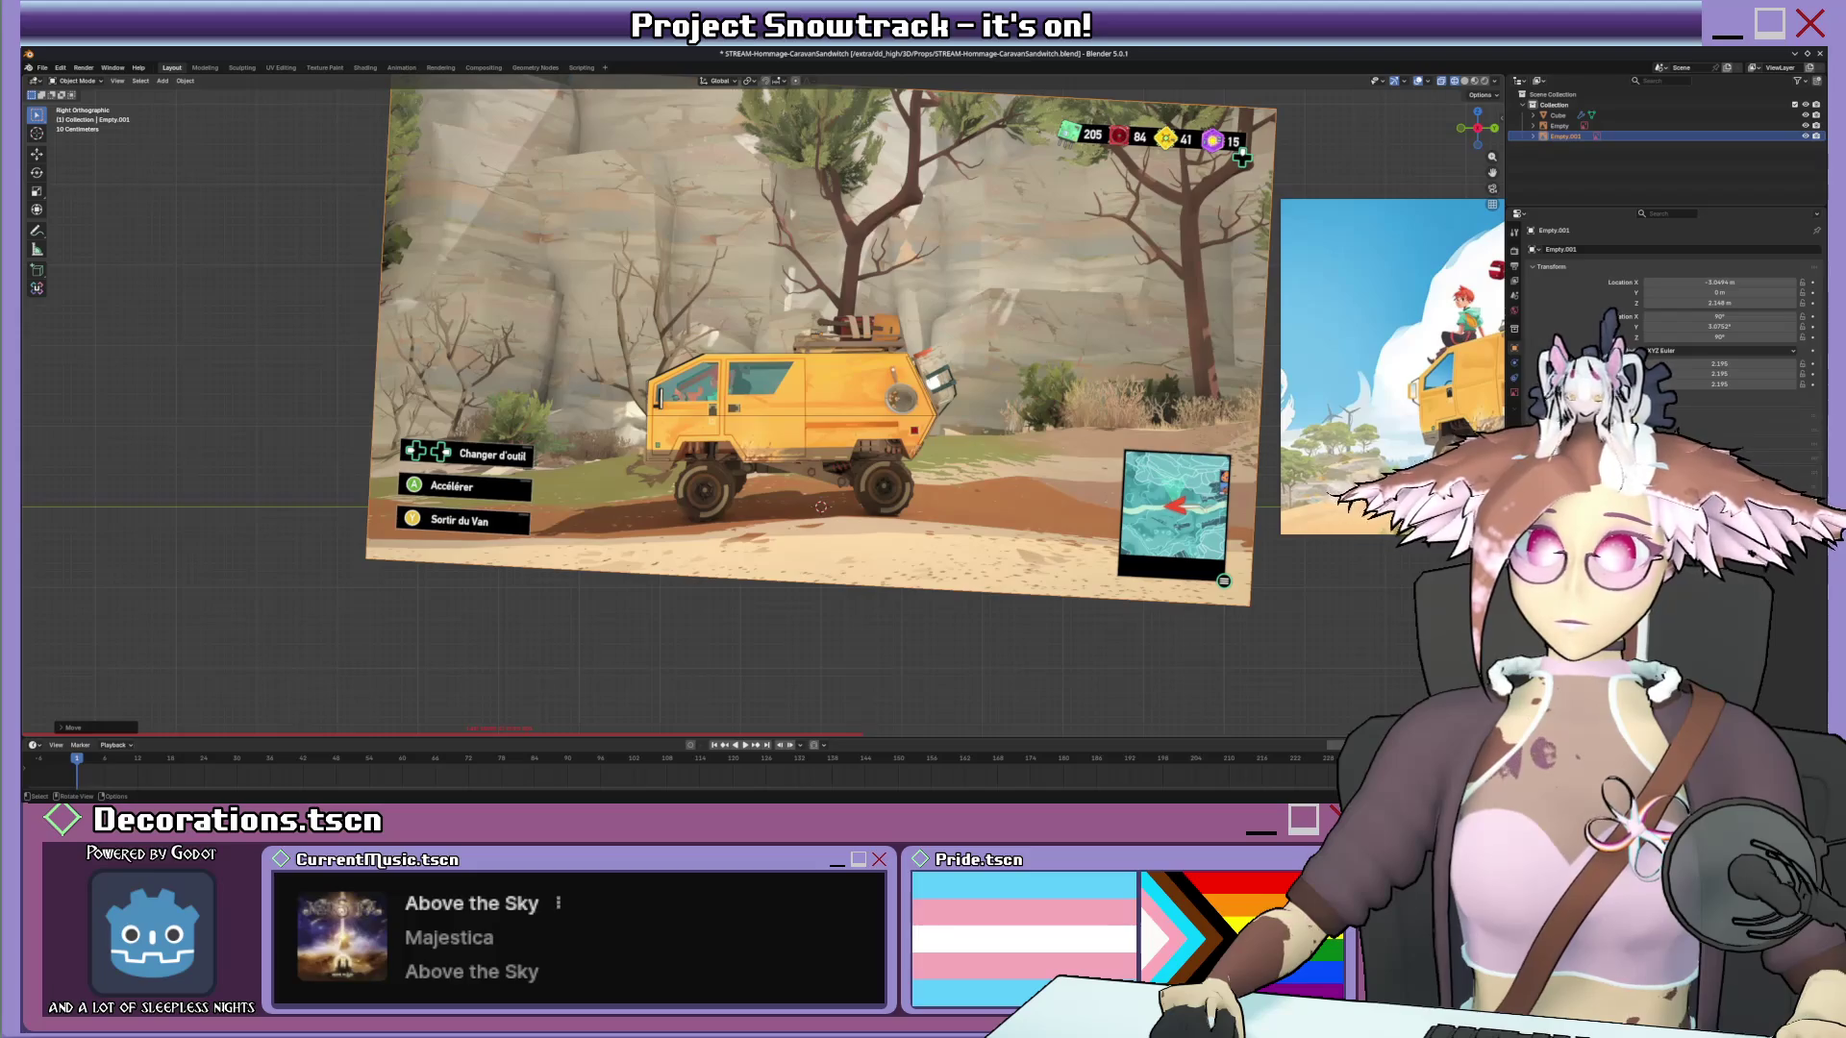
middle_click_drag(854, 490, 846, 522)
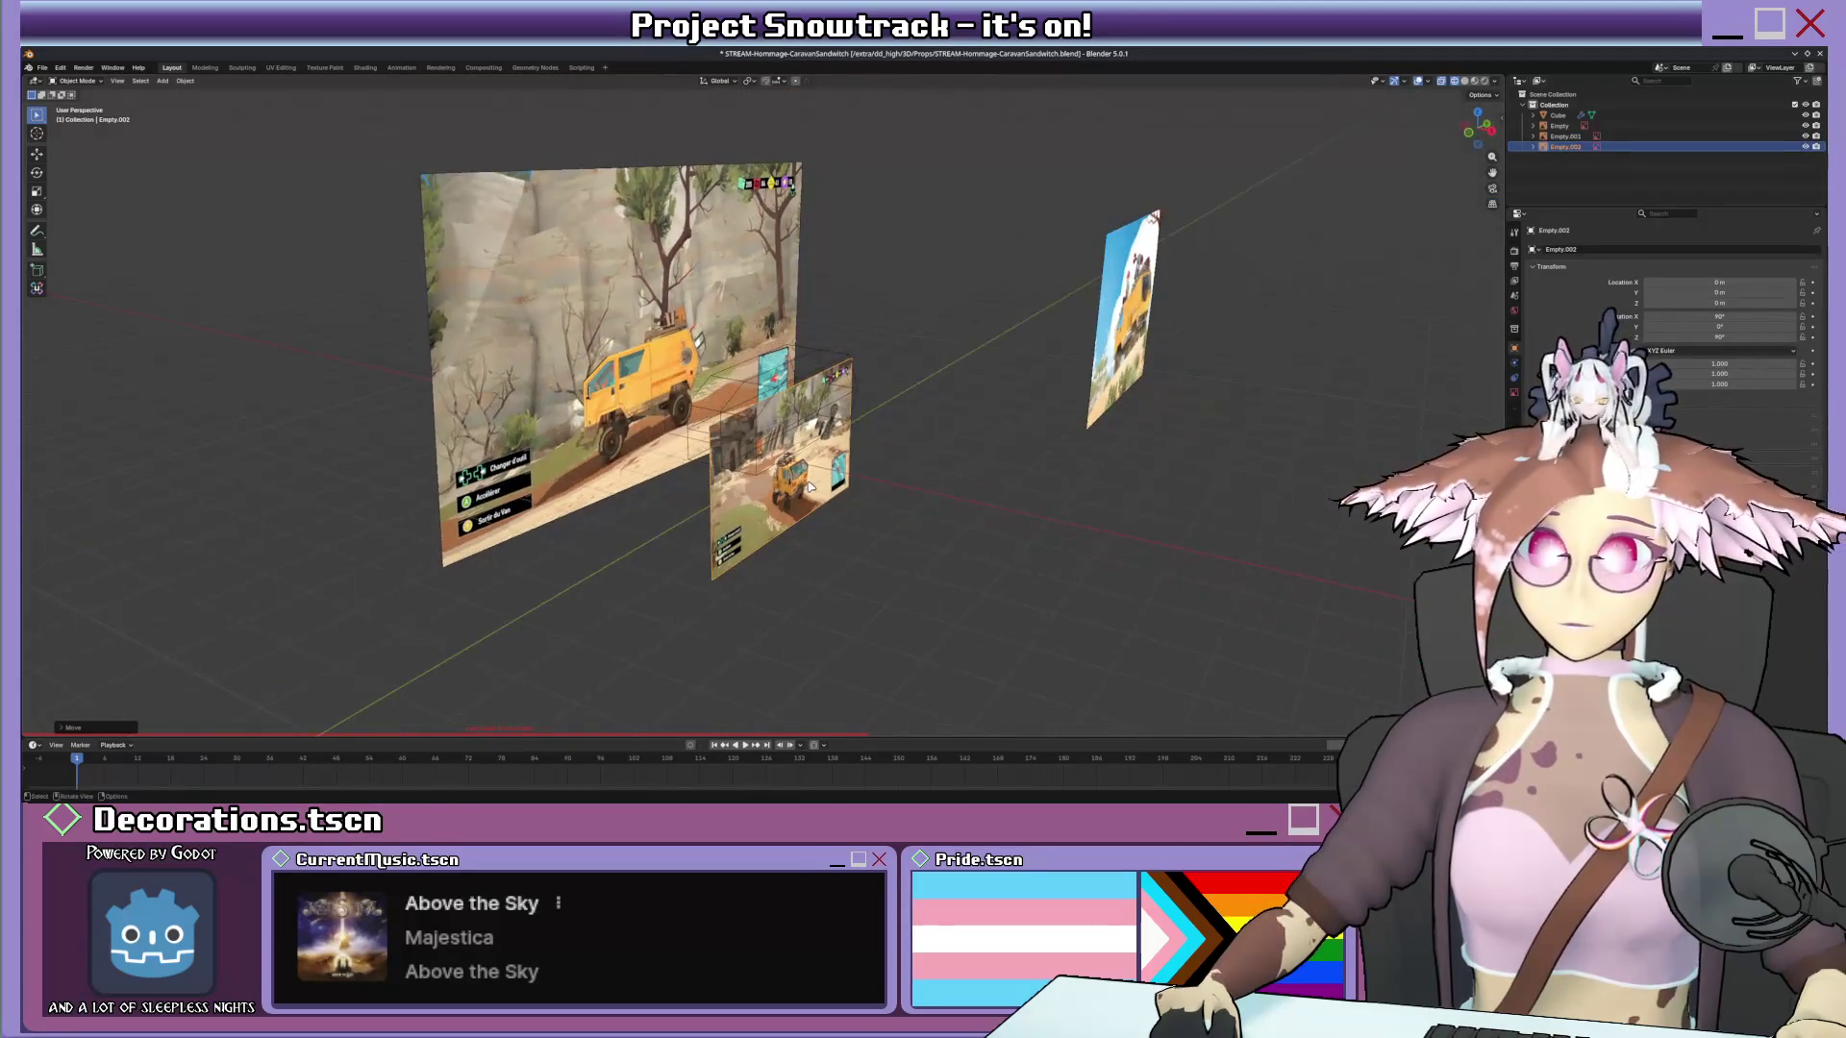
Rotate the new reference about Z to face the front view and select the blockout box from the front.
key("r")
key("z")
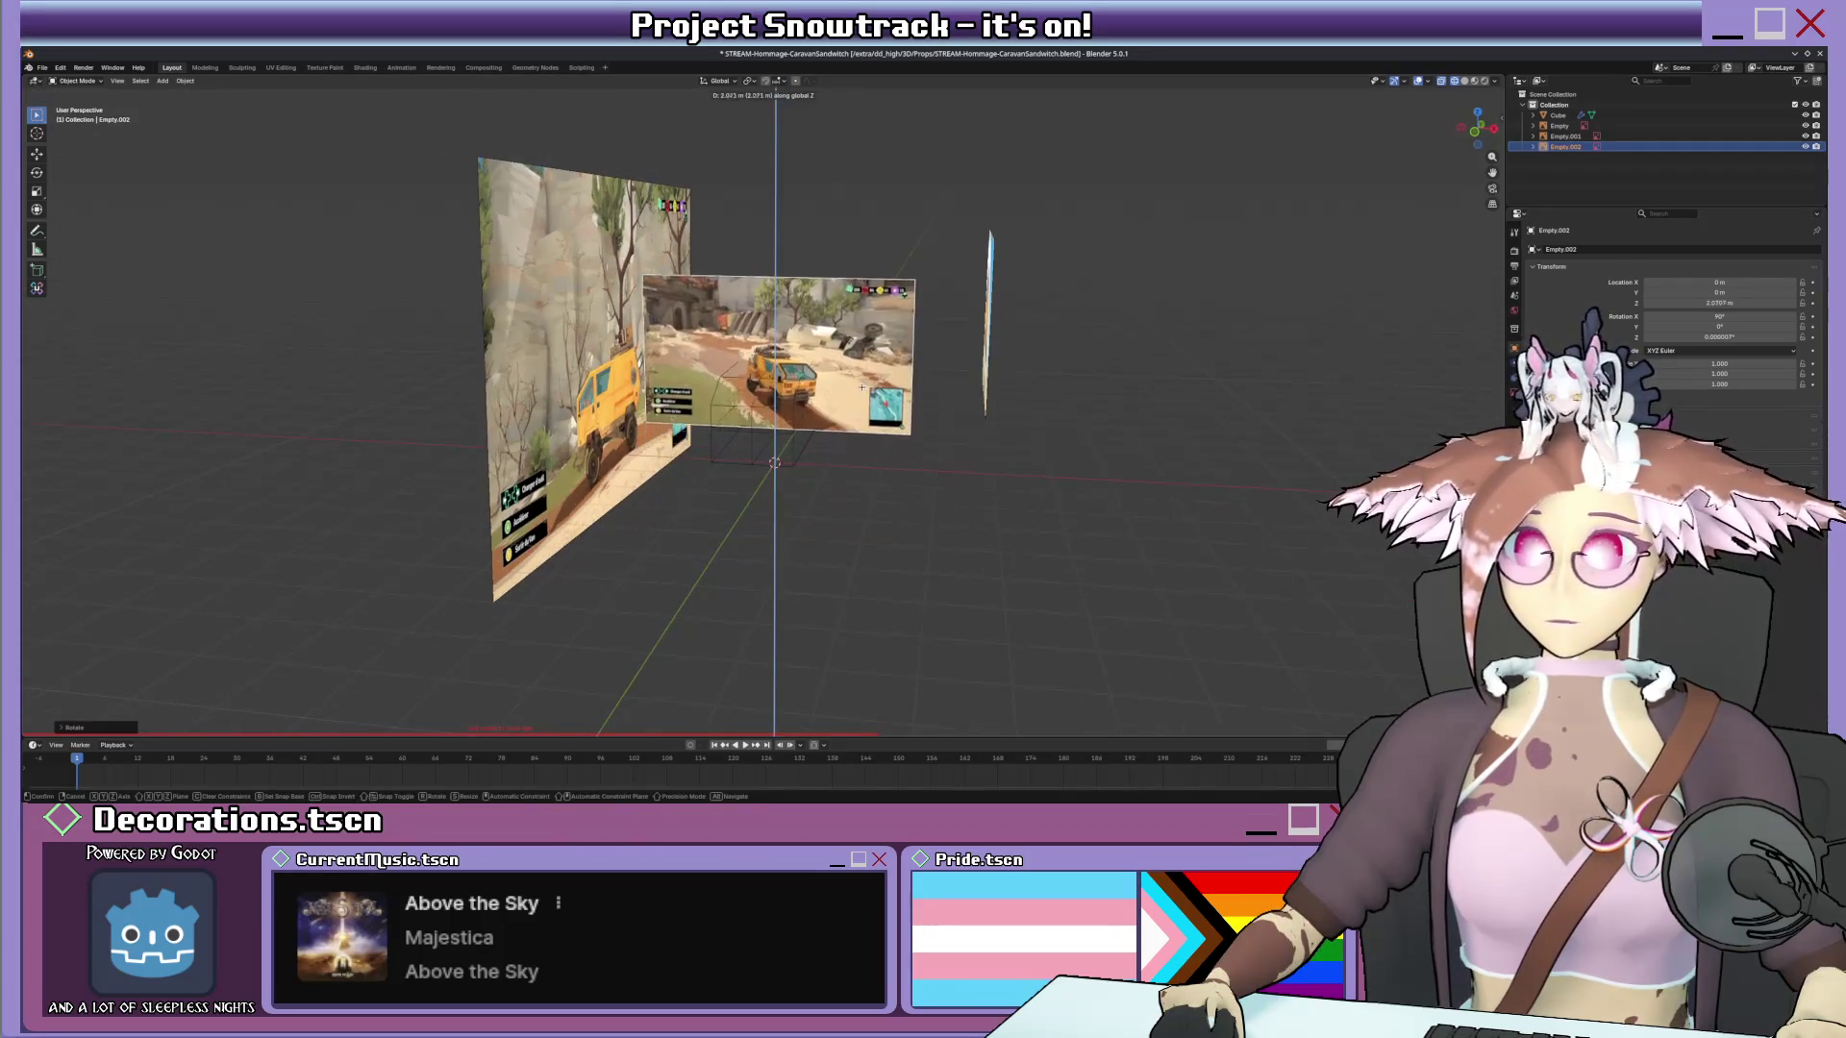
left_click(850, 325)
scroll(848, 327, "up", 5)
middle_click_drag(849, 326, 837, 361)
scroll(837, 363, "up", 2)
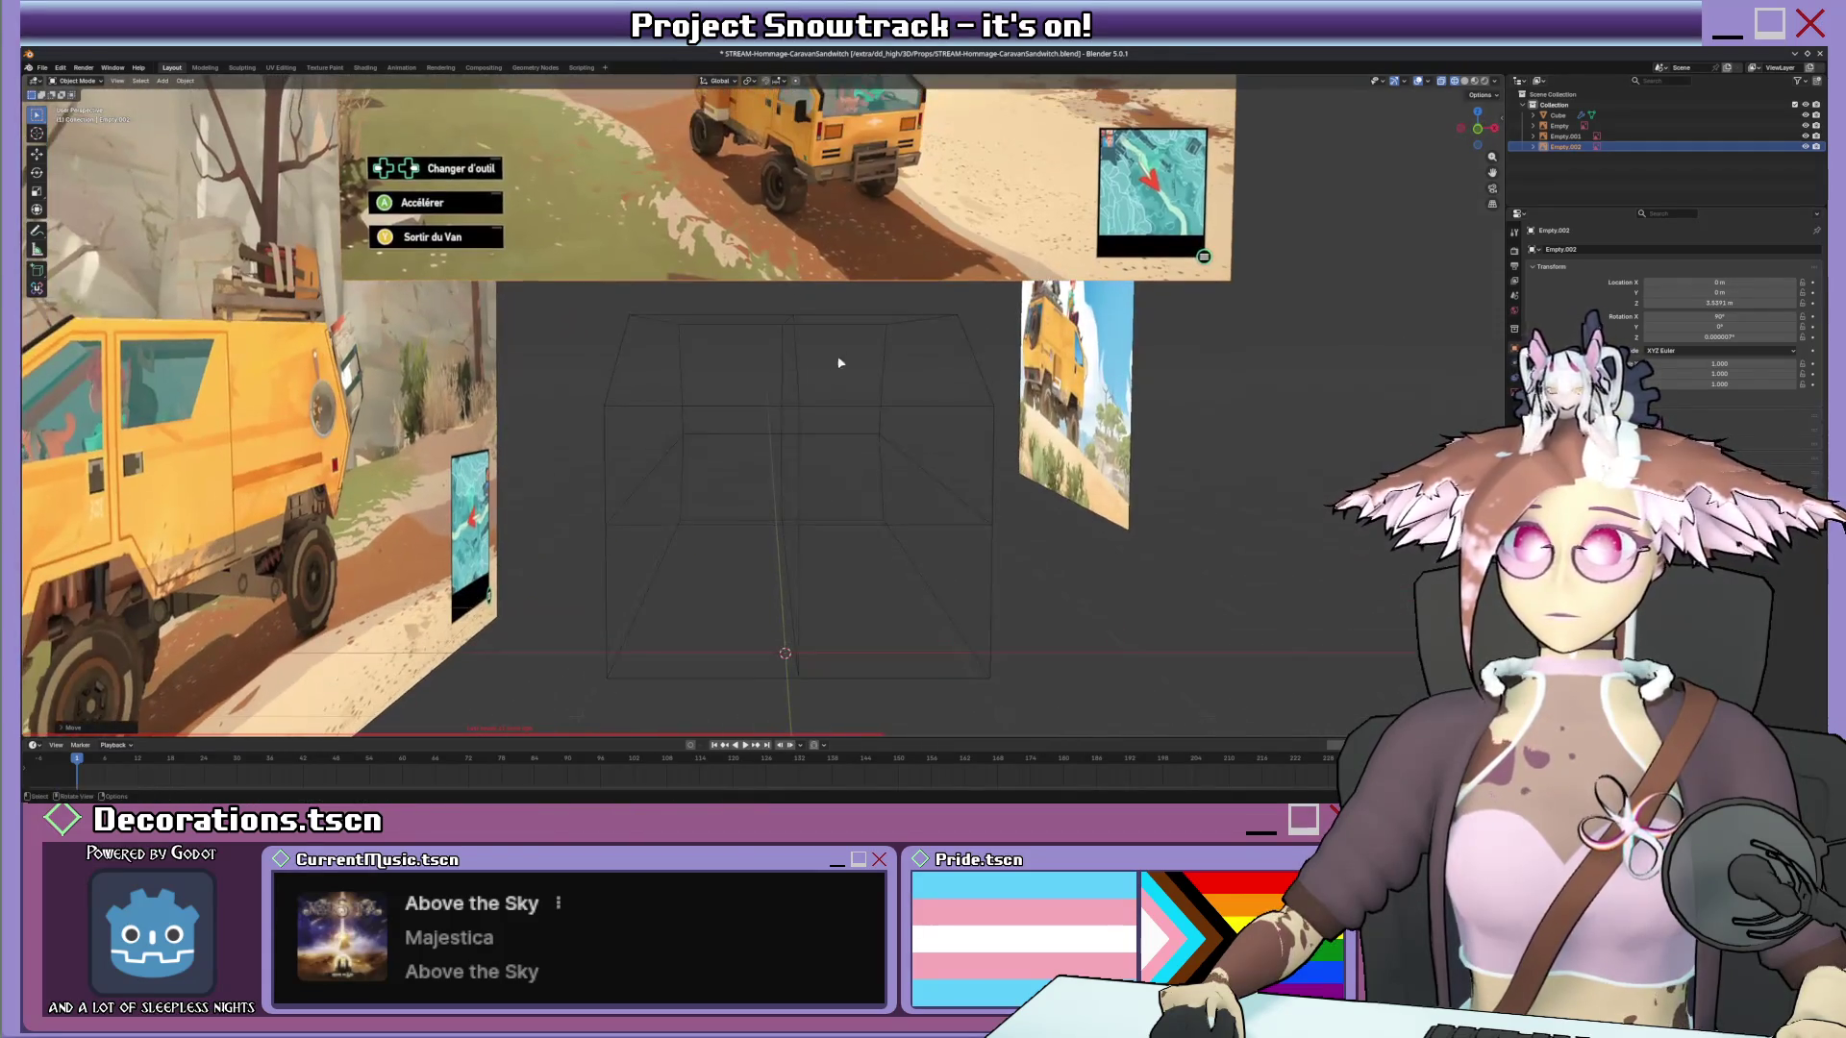
left_click(803, 404)
key("KP_1")
scroll(794, 403, "down", 2)
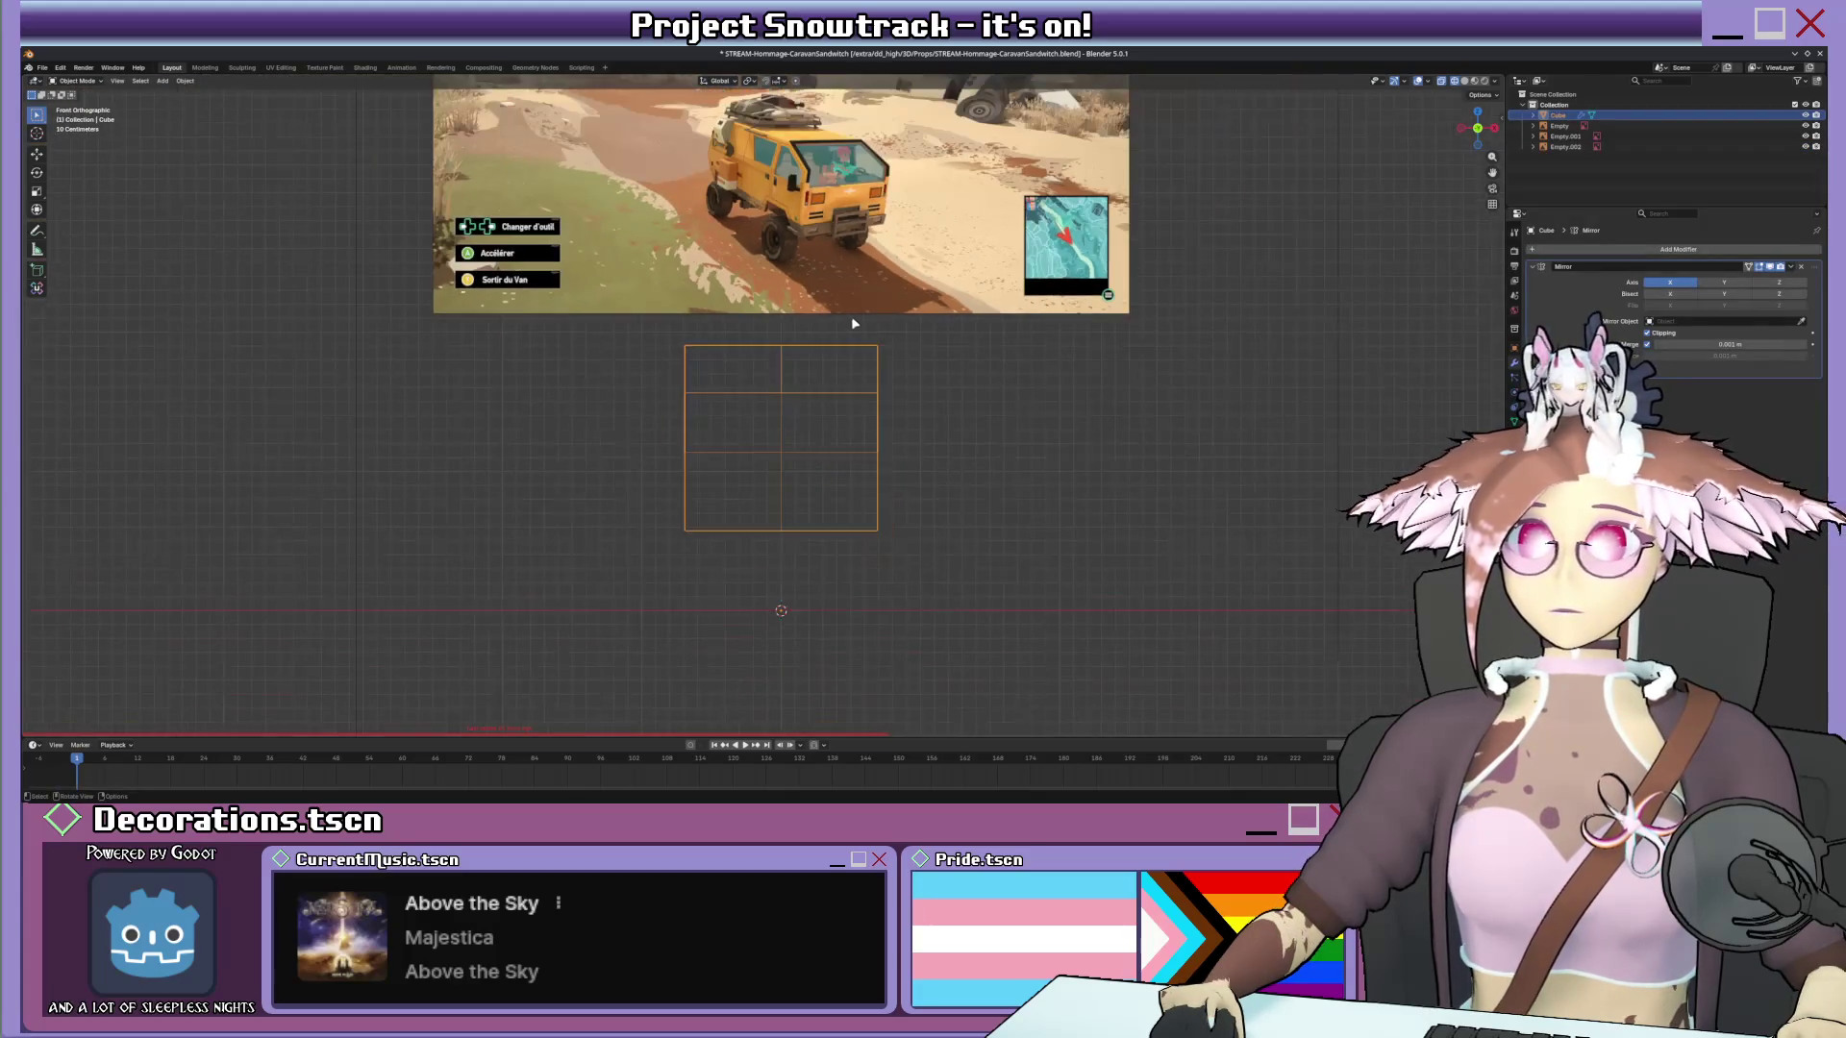
scroll(889, 323, "up", 2)
Slide the block's outer left vertices outward along X and save the file.
key("Tab")
scroll(865, 361, "down", 2)
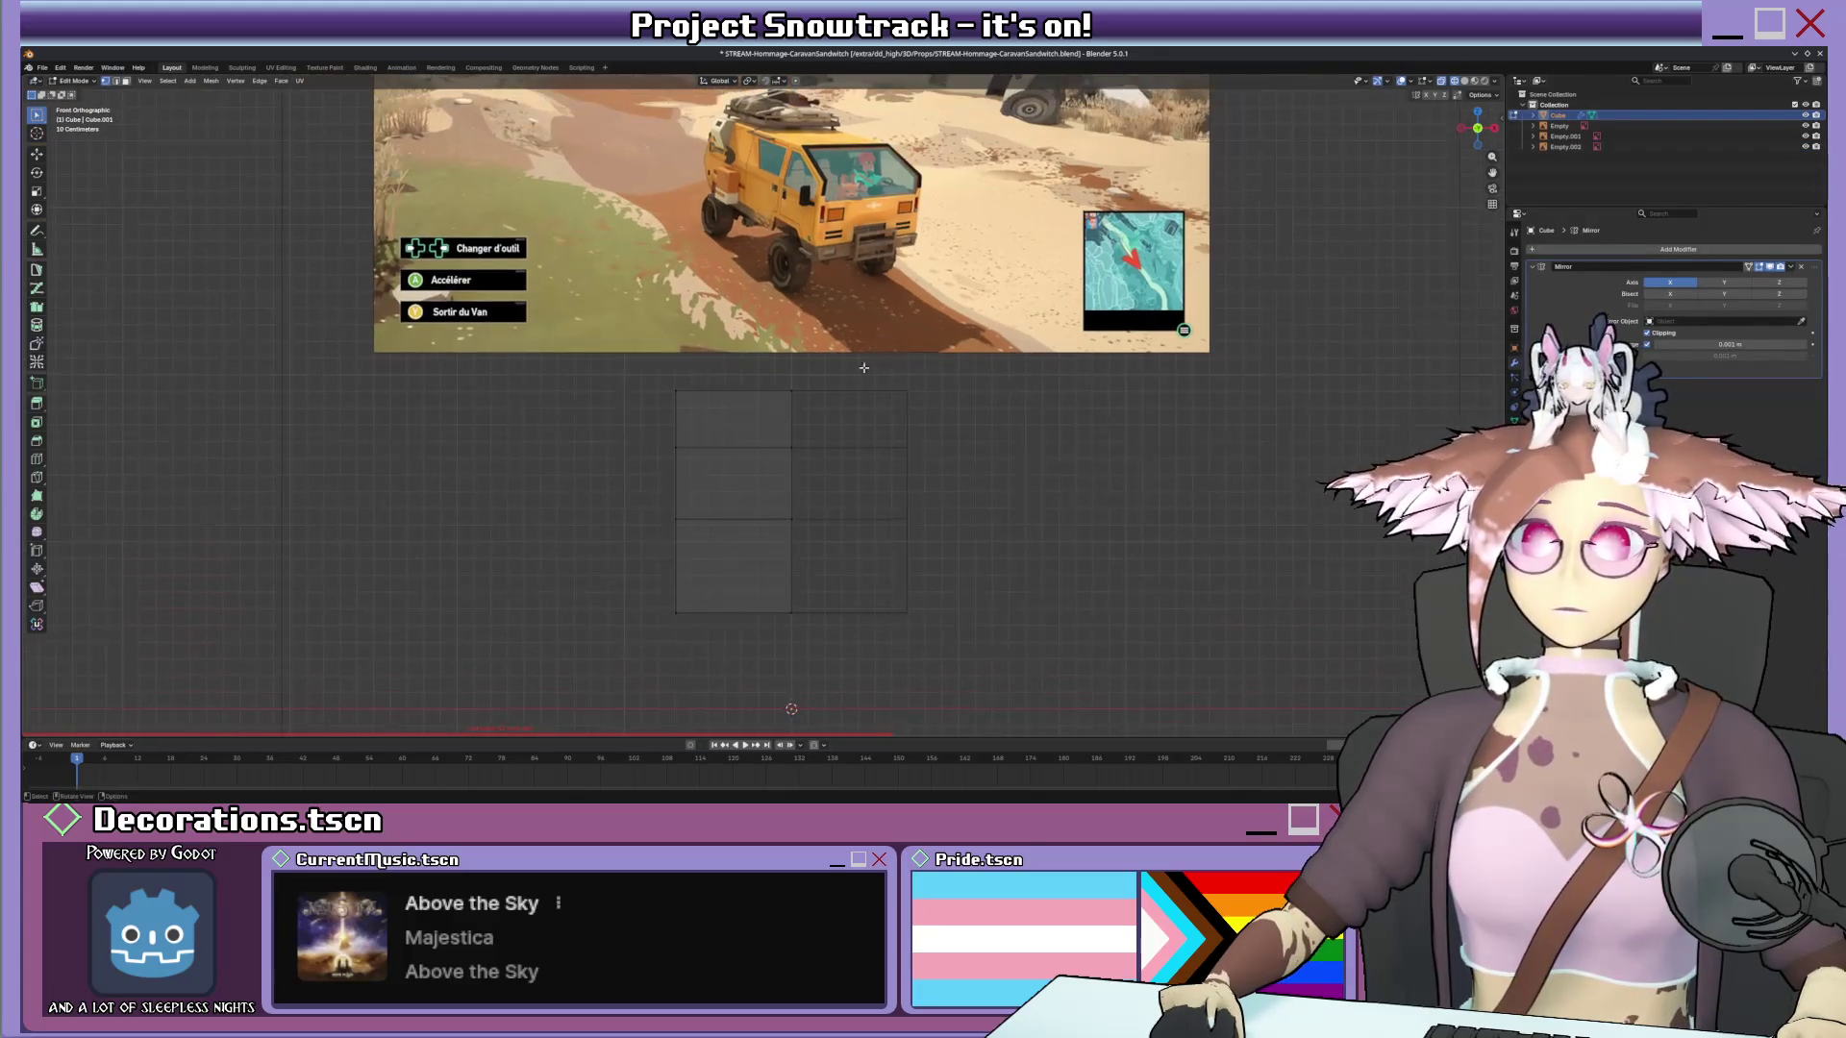
left_click_drag(615, 373, 770, 643)
key("g")
key("x")
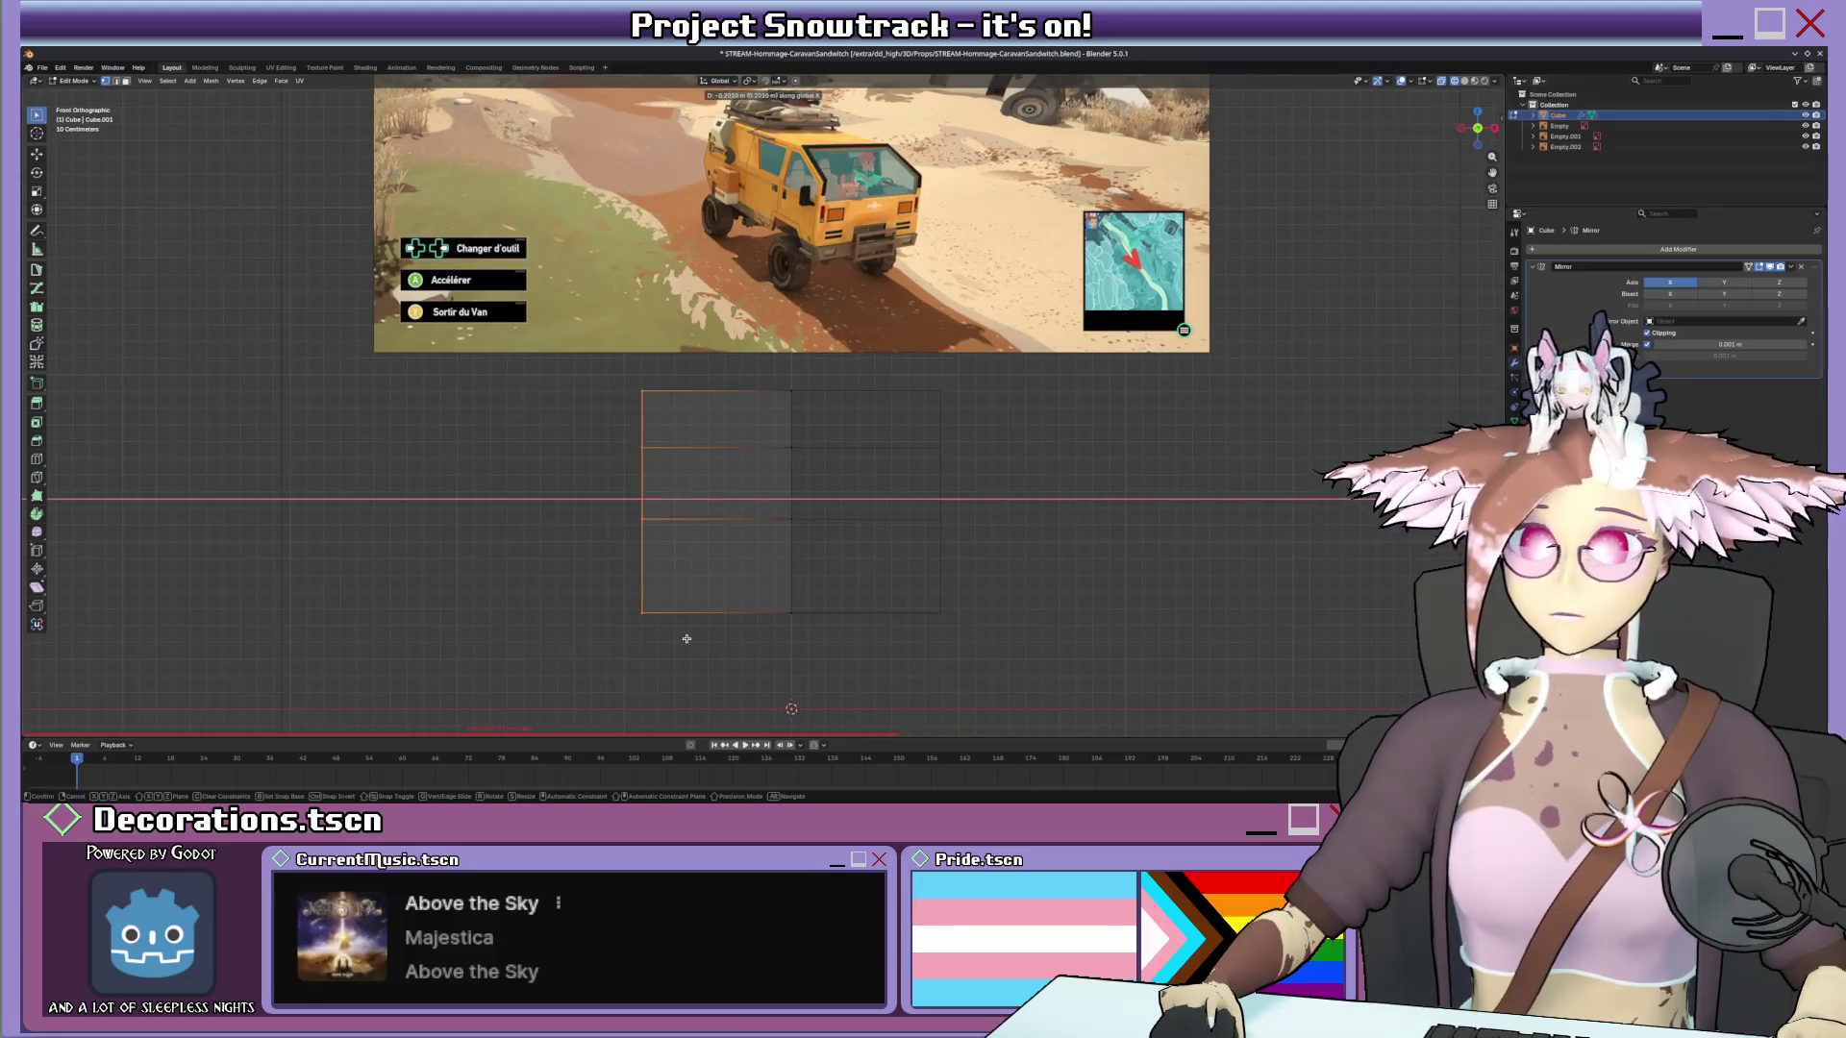
left_click(692, 611)
key("ctrl+s")
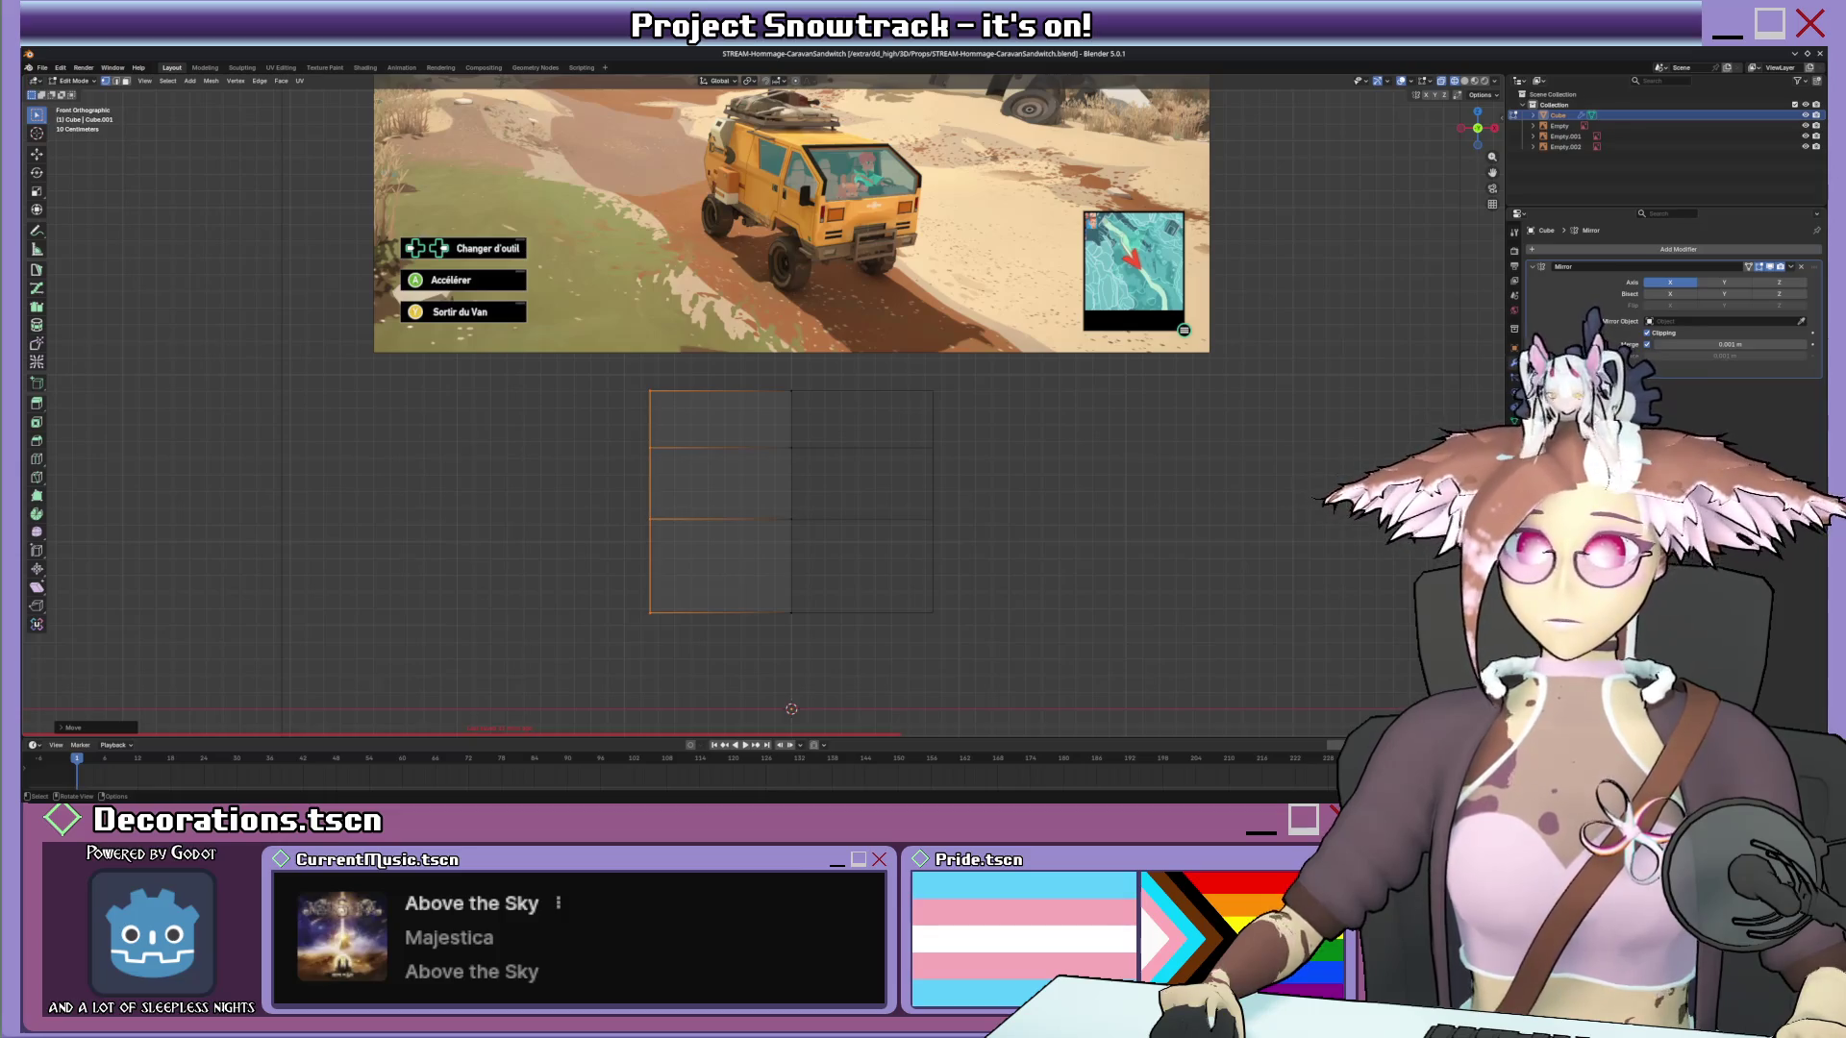
Check the widened block against the side and front reference views.
mouse_move(791, 577)
middle_mouse_down()
mouse_move(865, 520)
mouse_move(843, 466)
middle_mouse_up()
scroll(844, 465, "down", 5)
key("KP_3")
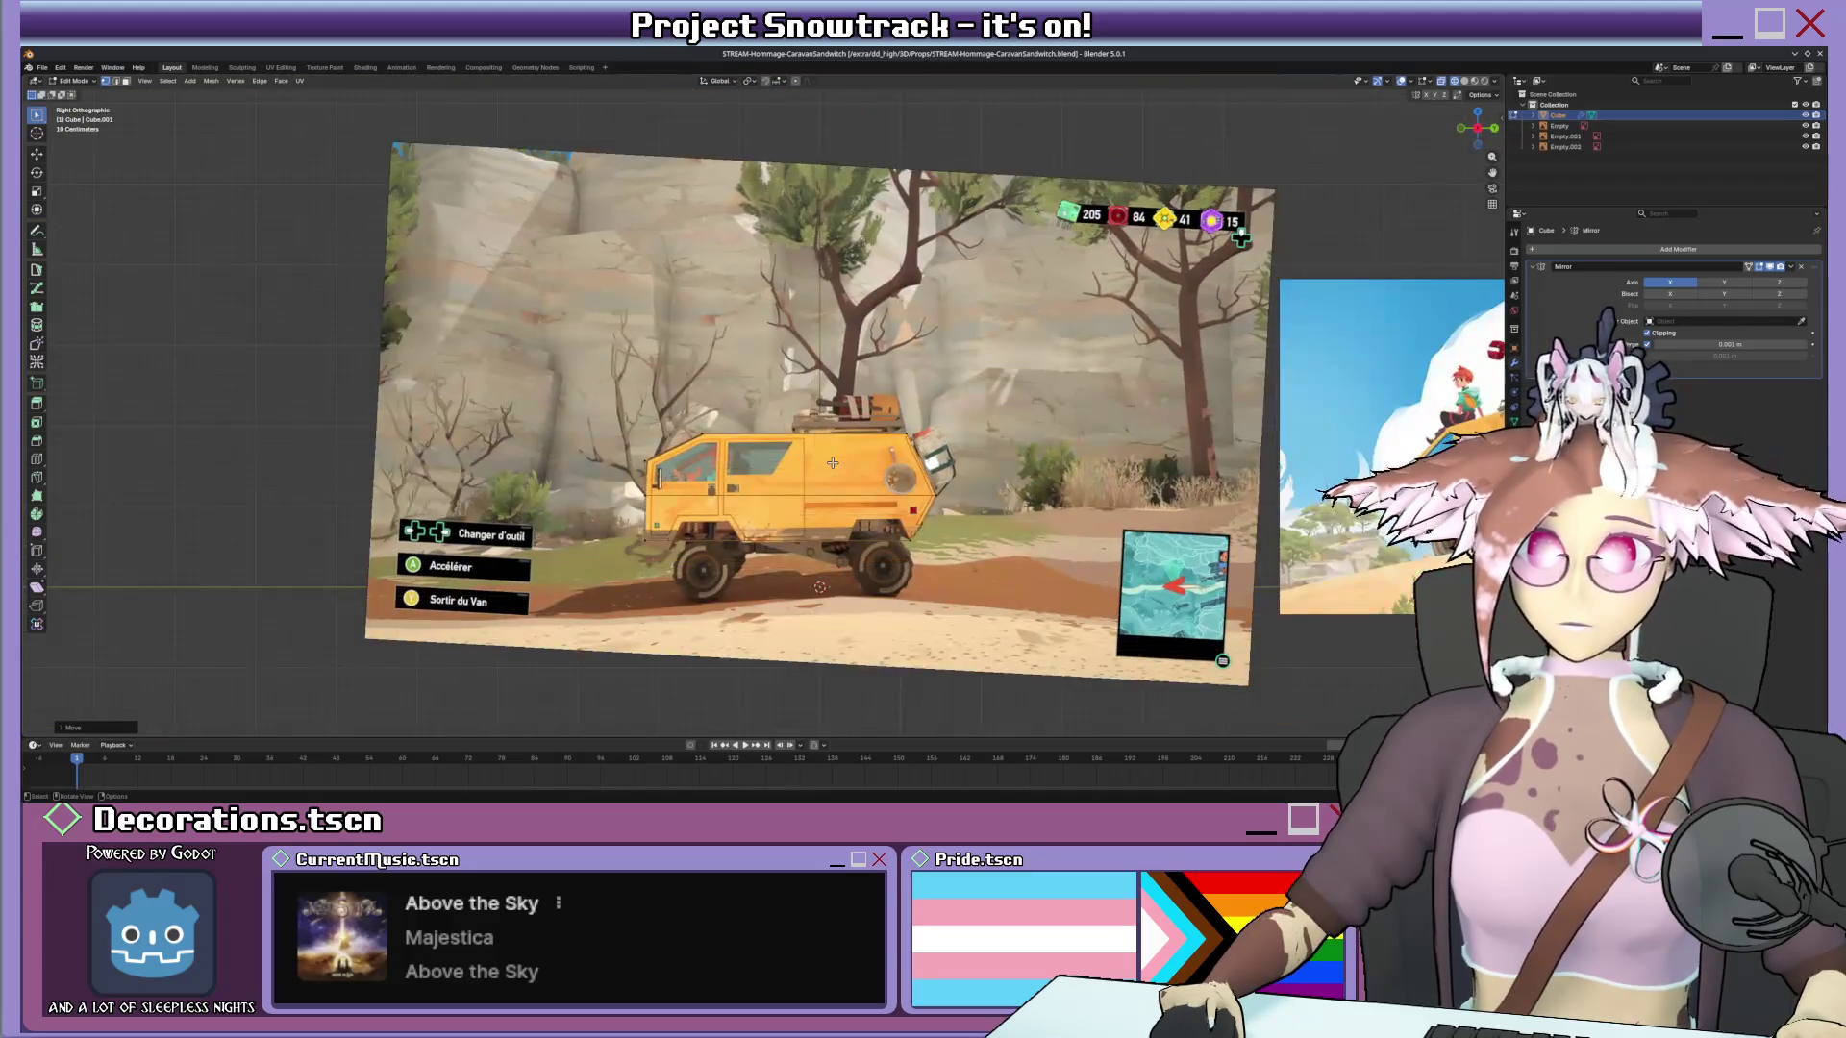
key("KP_1")
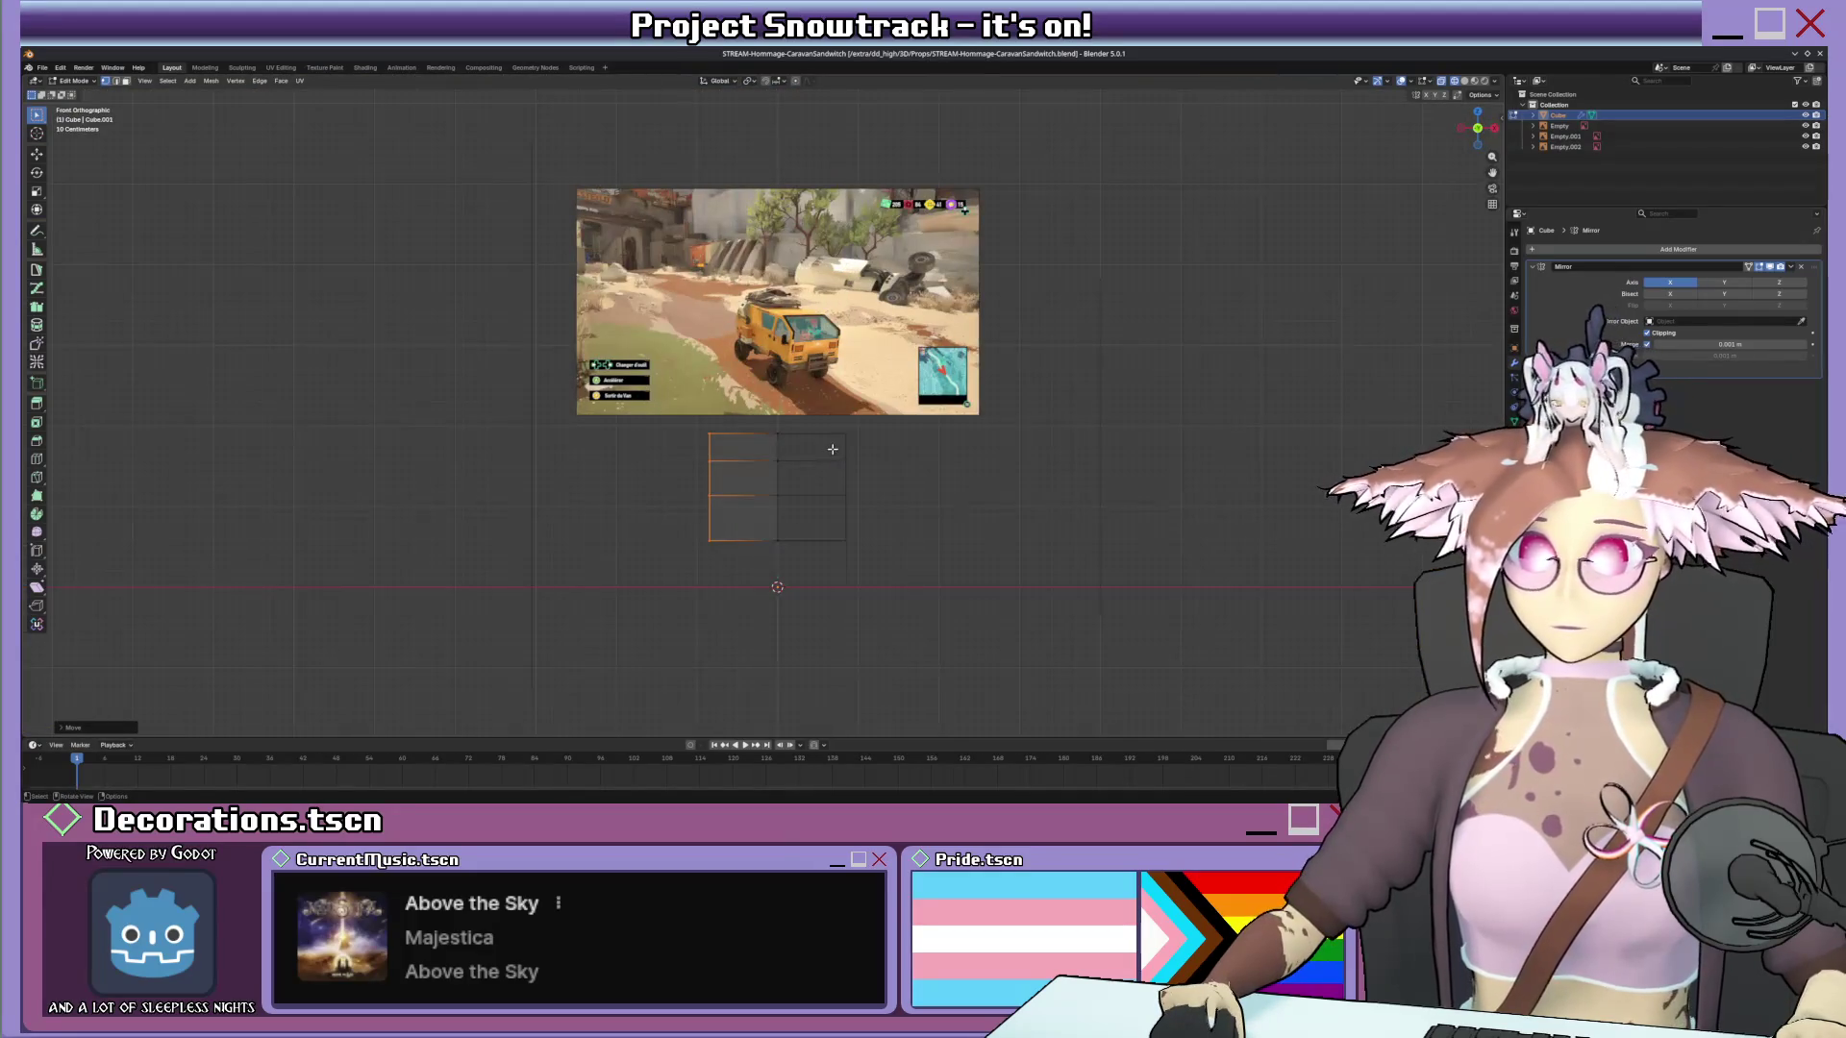
scroll(833, 449, "up", 2)
key("KP_3")
middle_click_drag(626, 316, 617, 382)
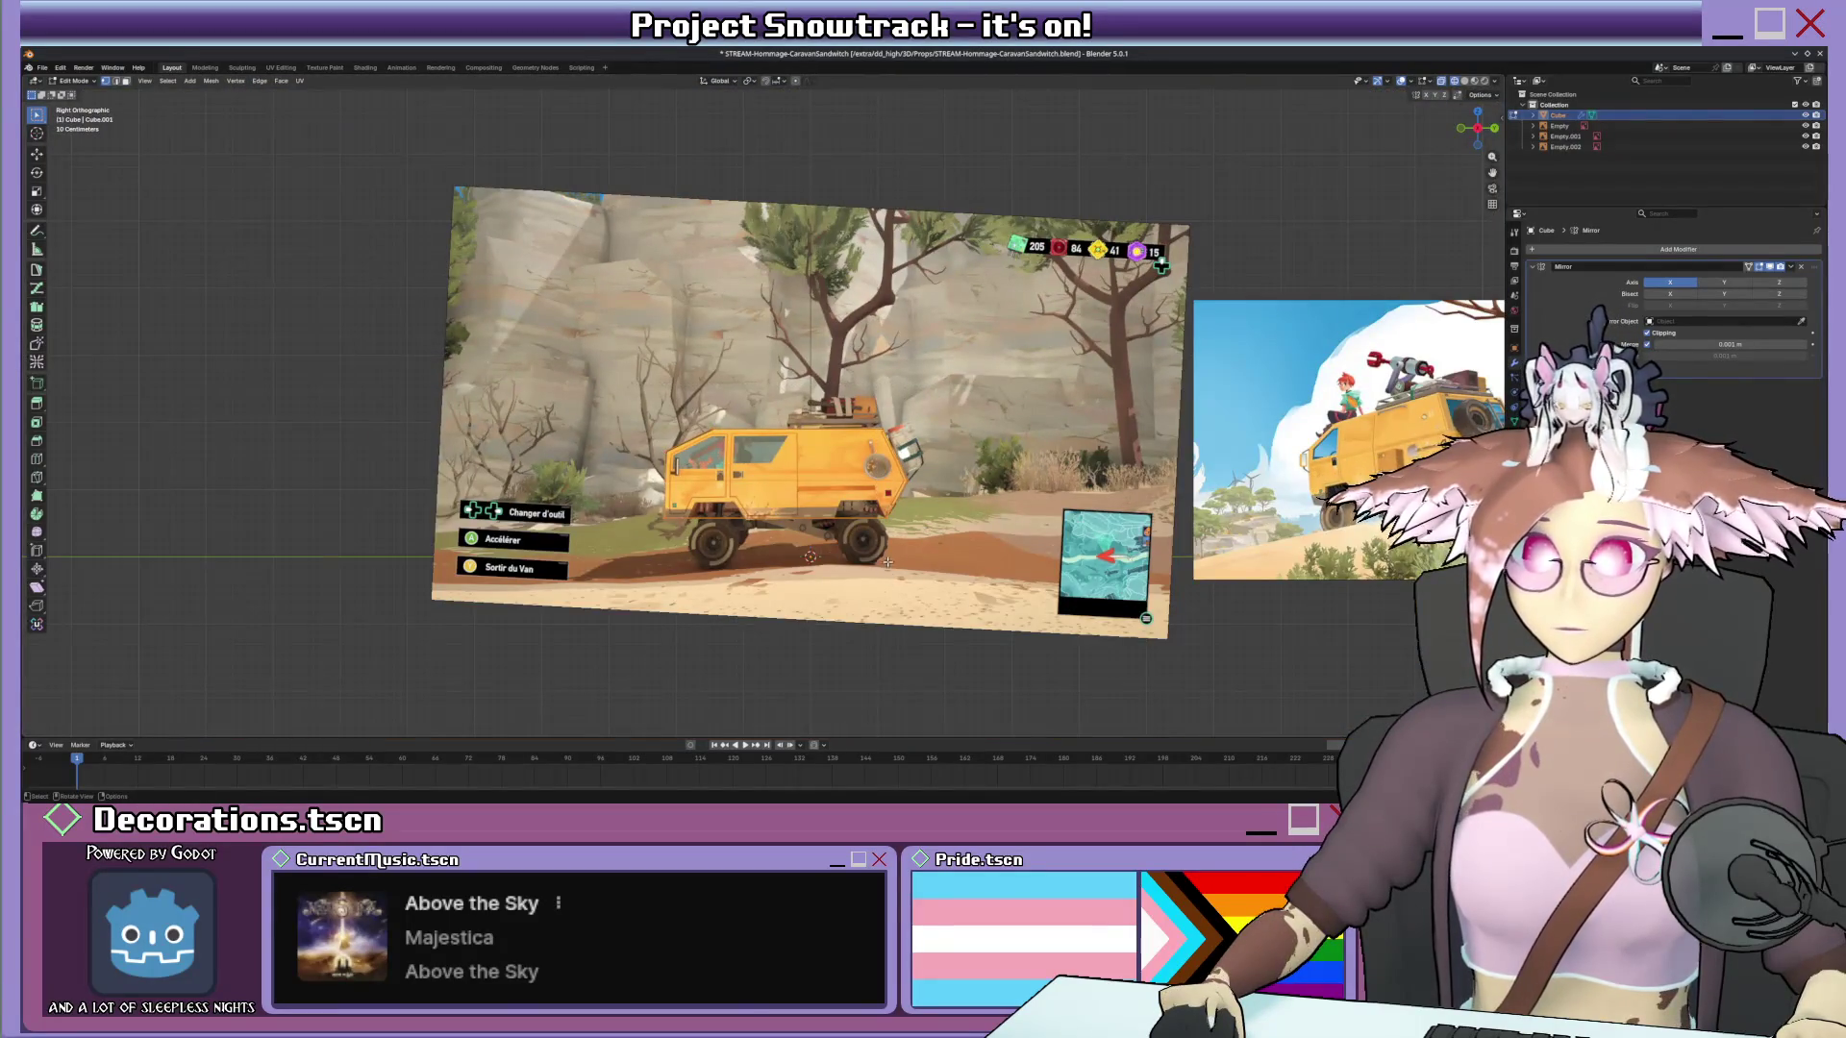
key("KP_1")
scroll(722, 576, "up", 1)
scroll(718, 641, "up", 2)
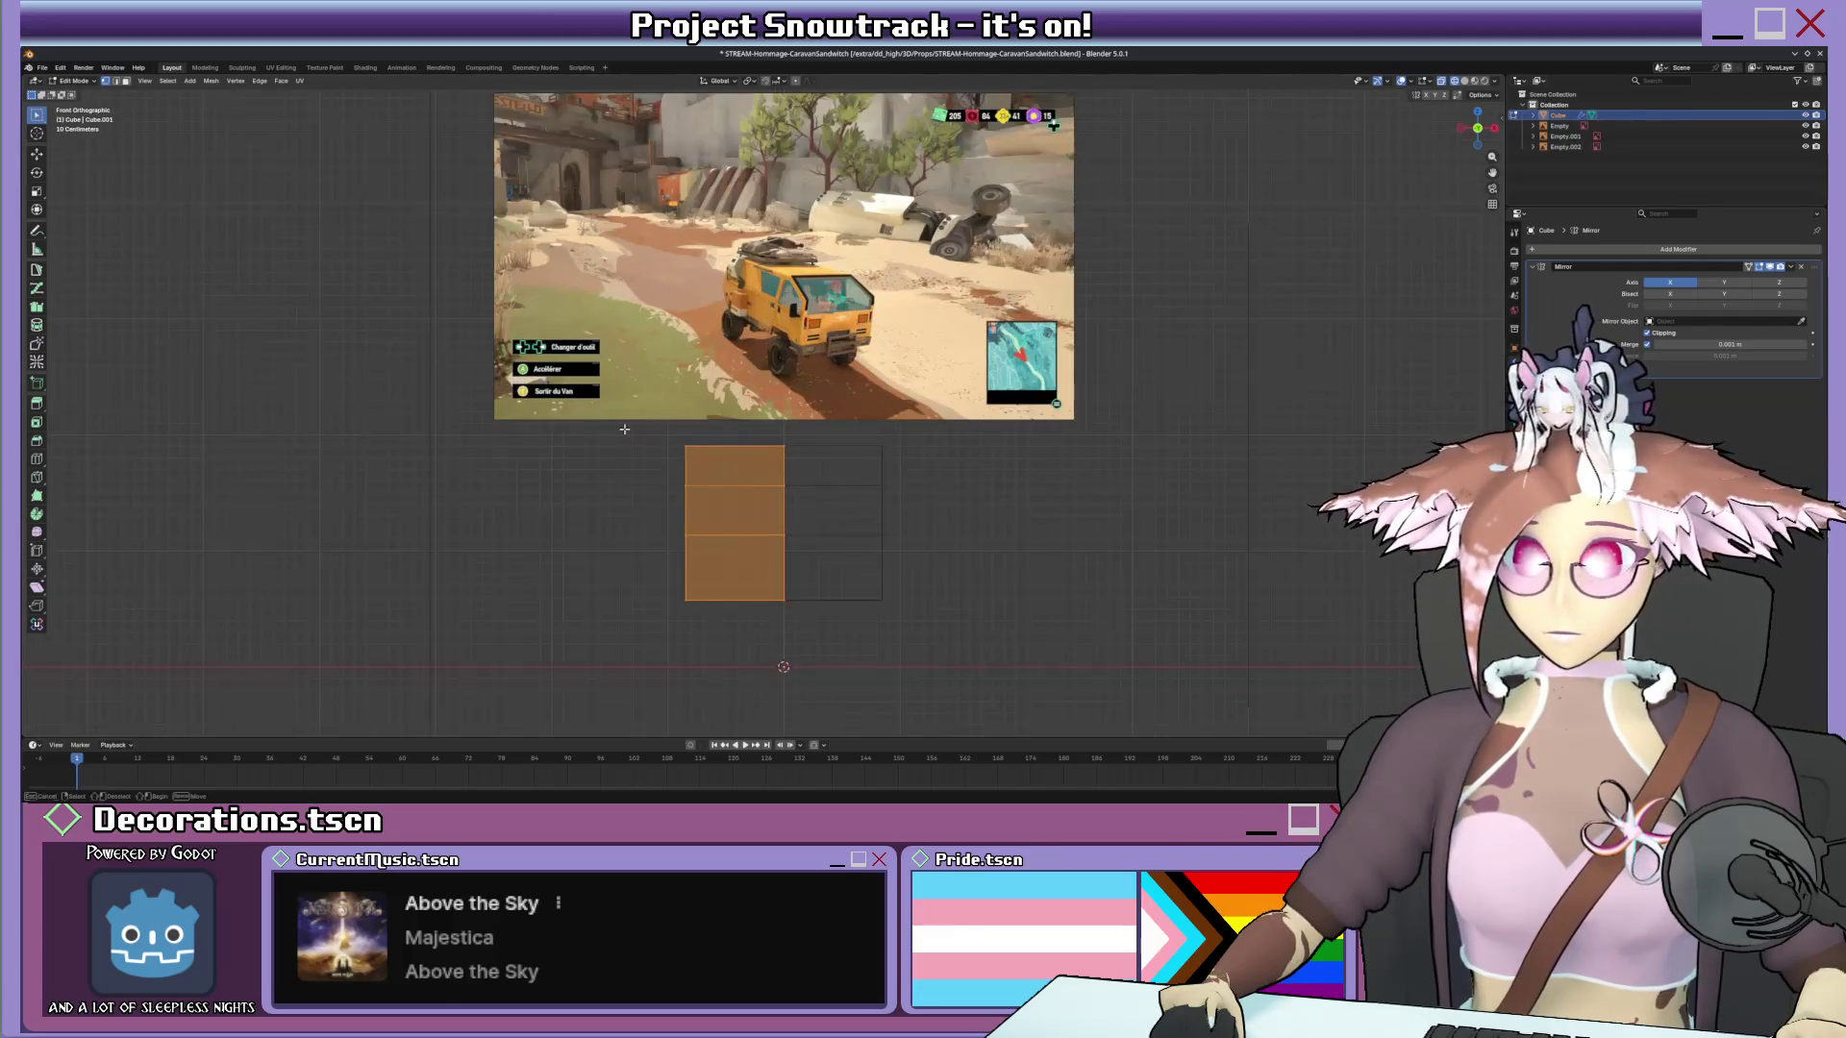
Slide the outer edge further along X until it matches the van's width in the front reference.
key("g")
key("x")
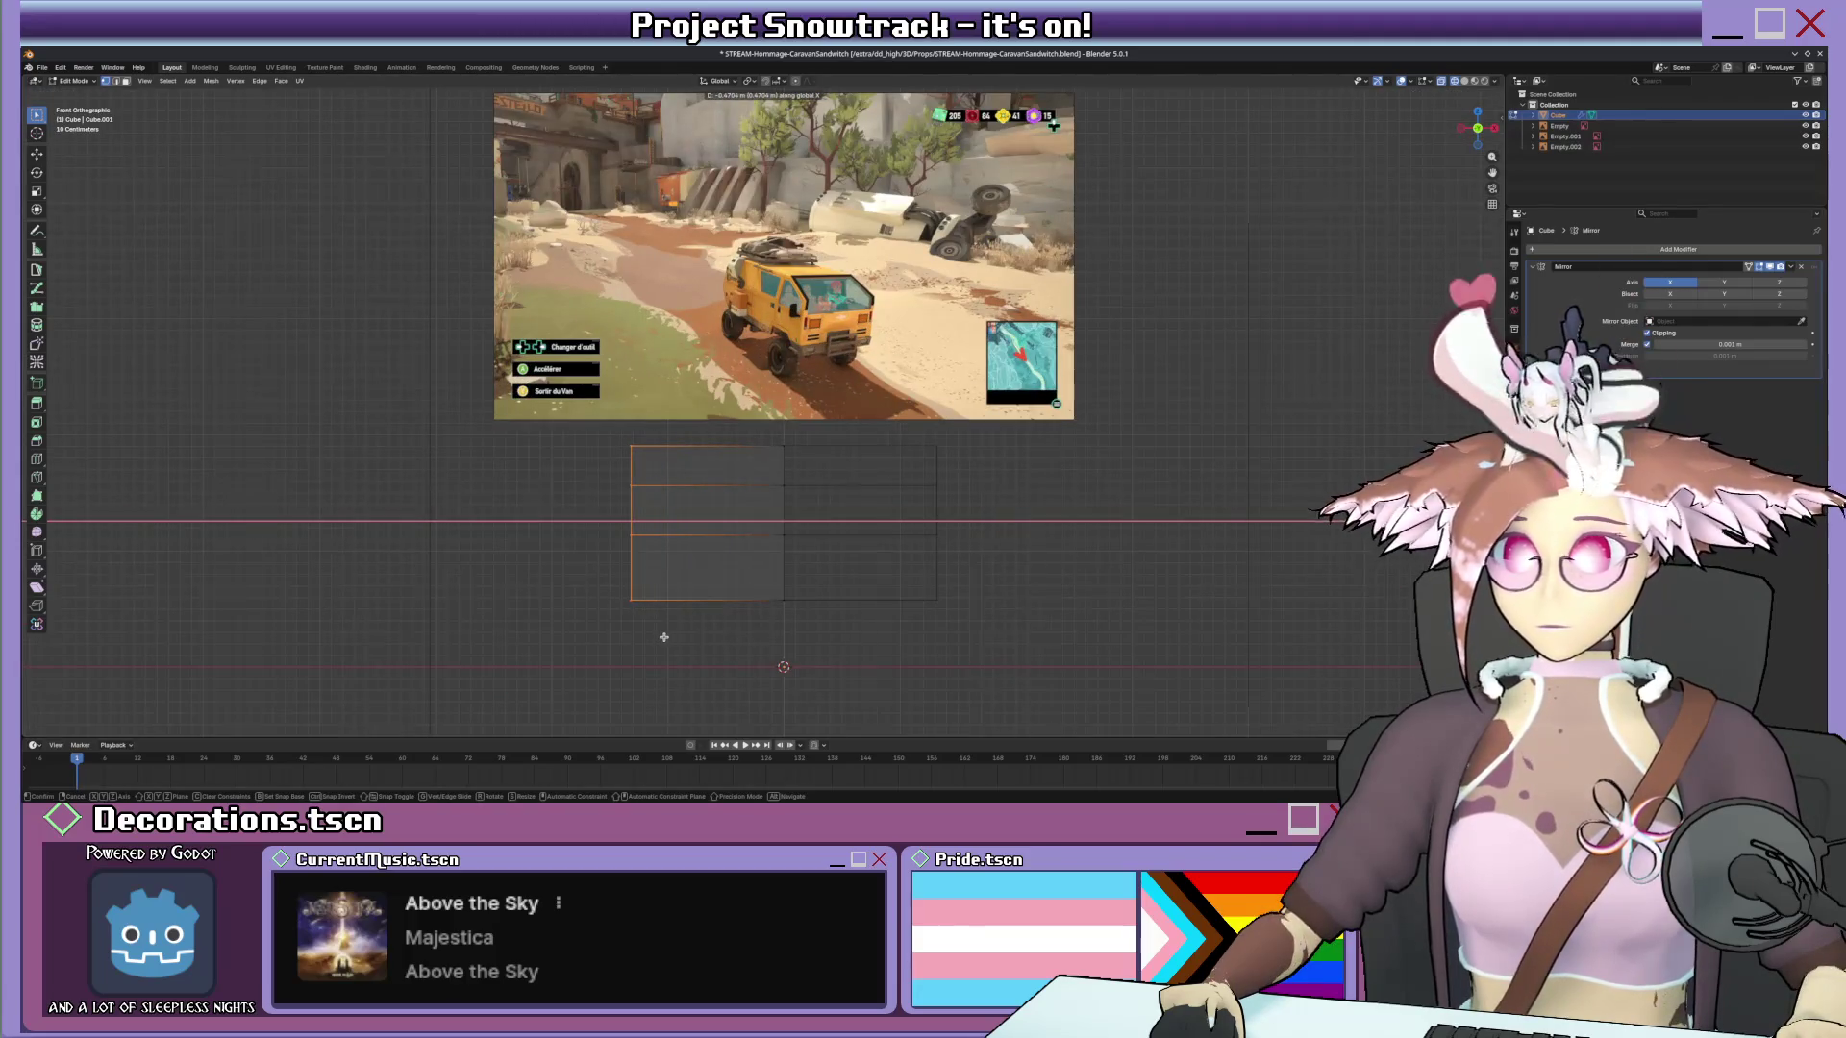
left_click(664, 636)
scroll(665, 636, "down", 2)
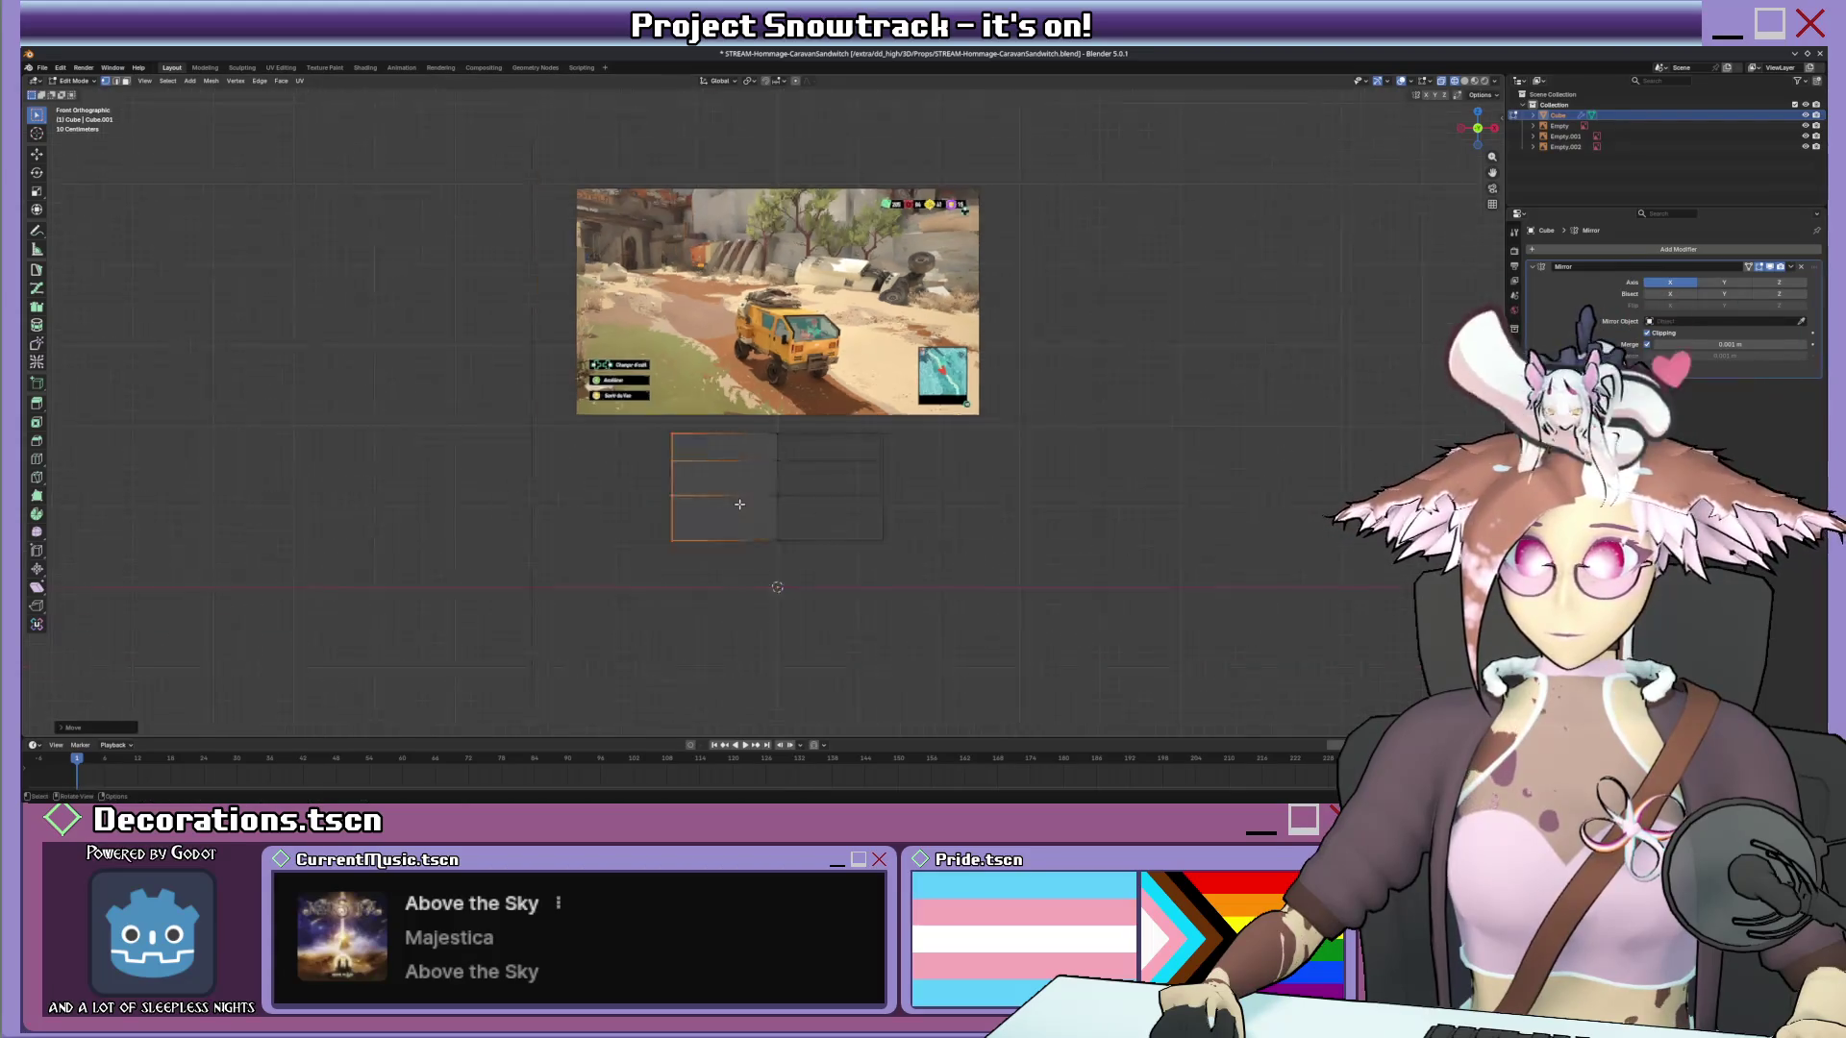
scroll(692, 605, "down", 2)
scroll(751, 549, "up", 3)
scroll(789, 496, "up", 3)
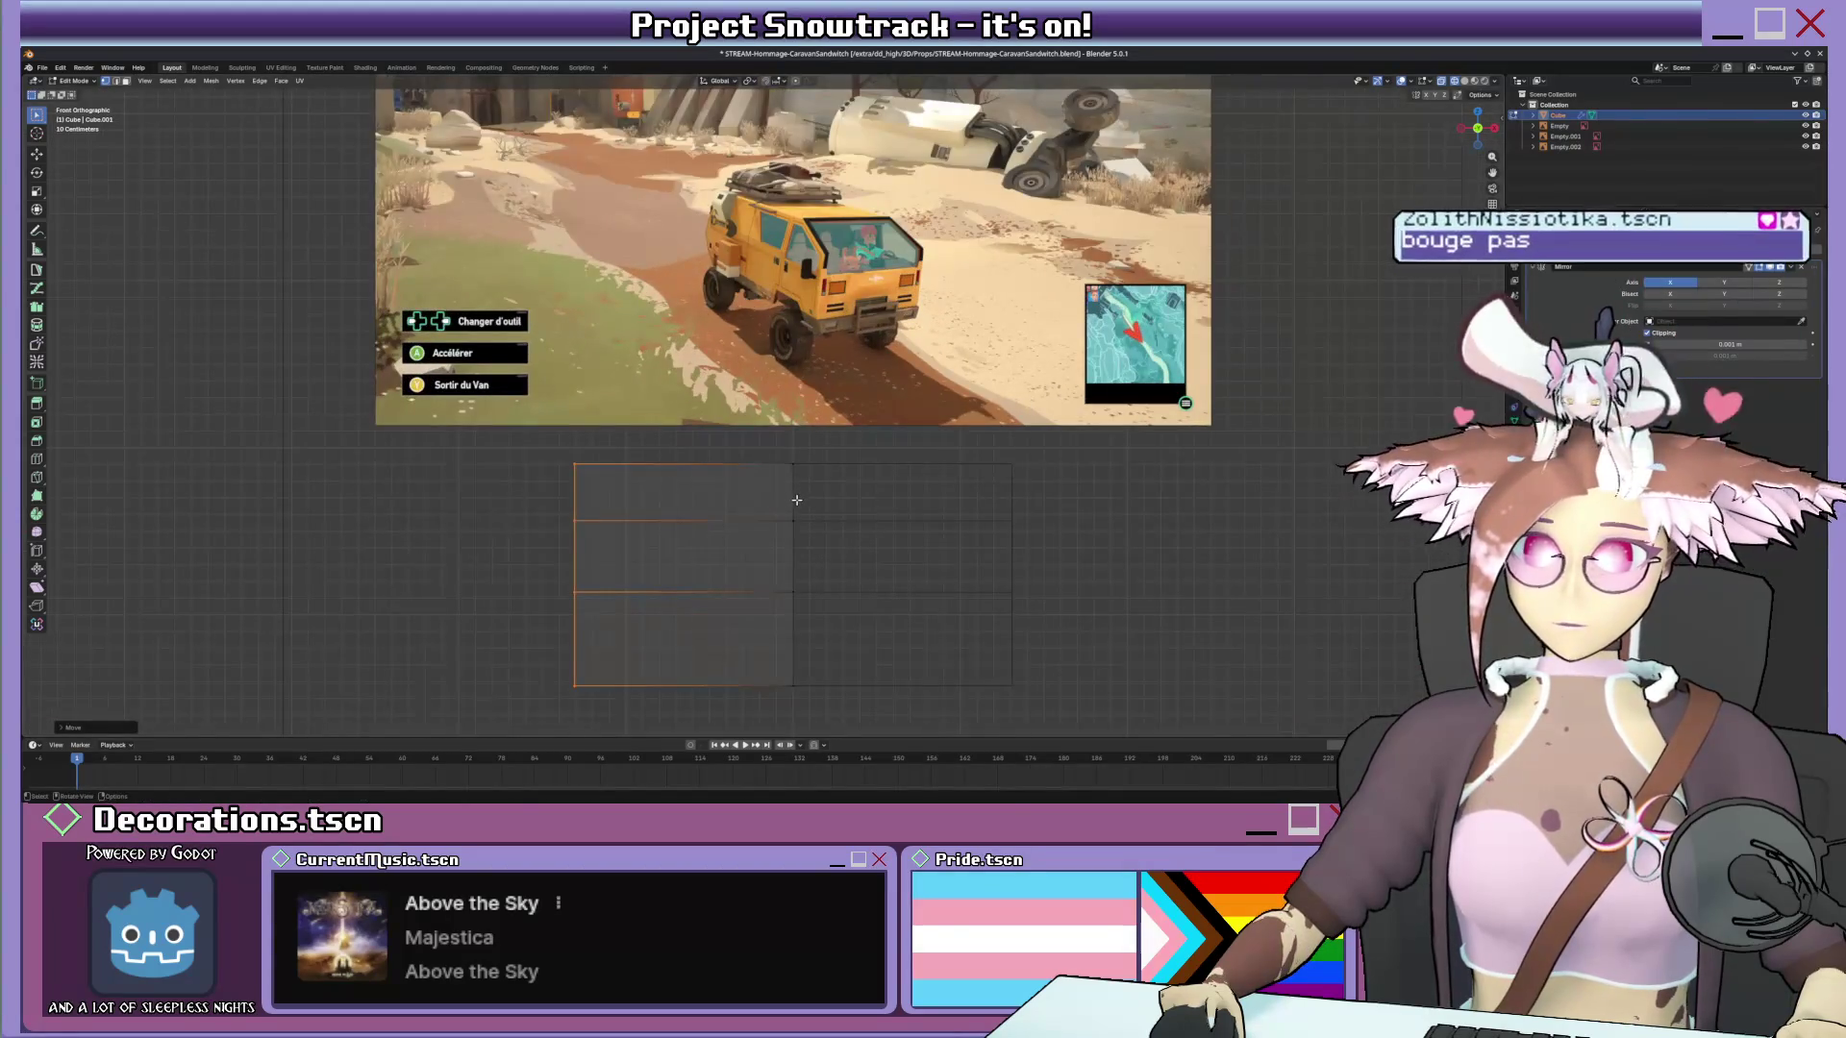
key("g")
key("x")
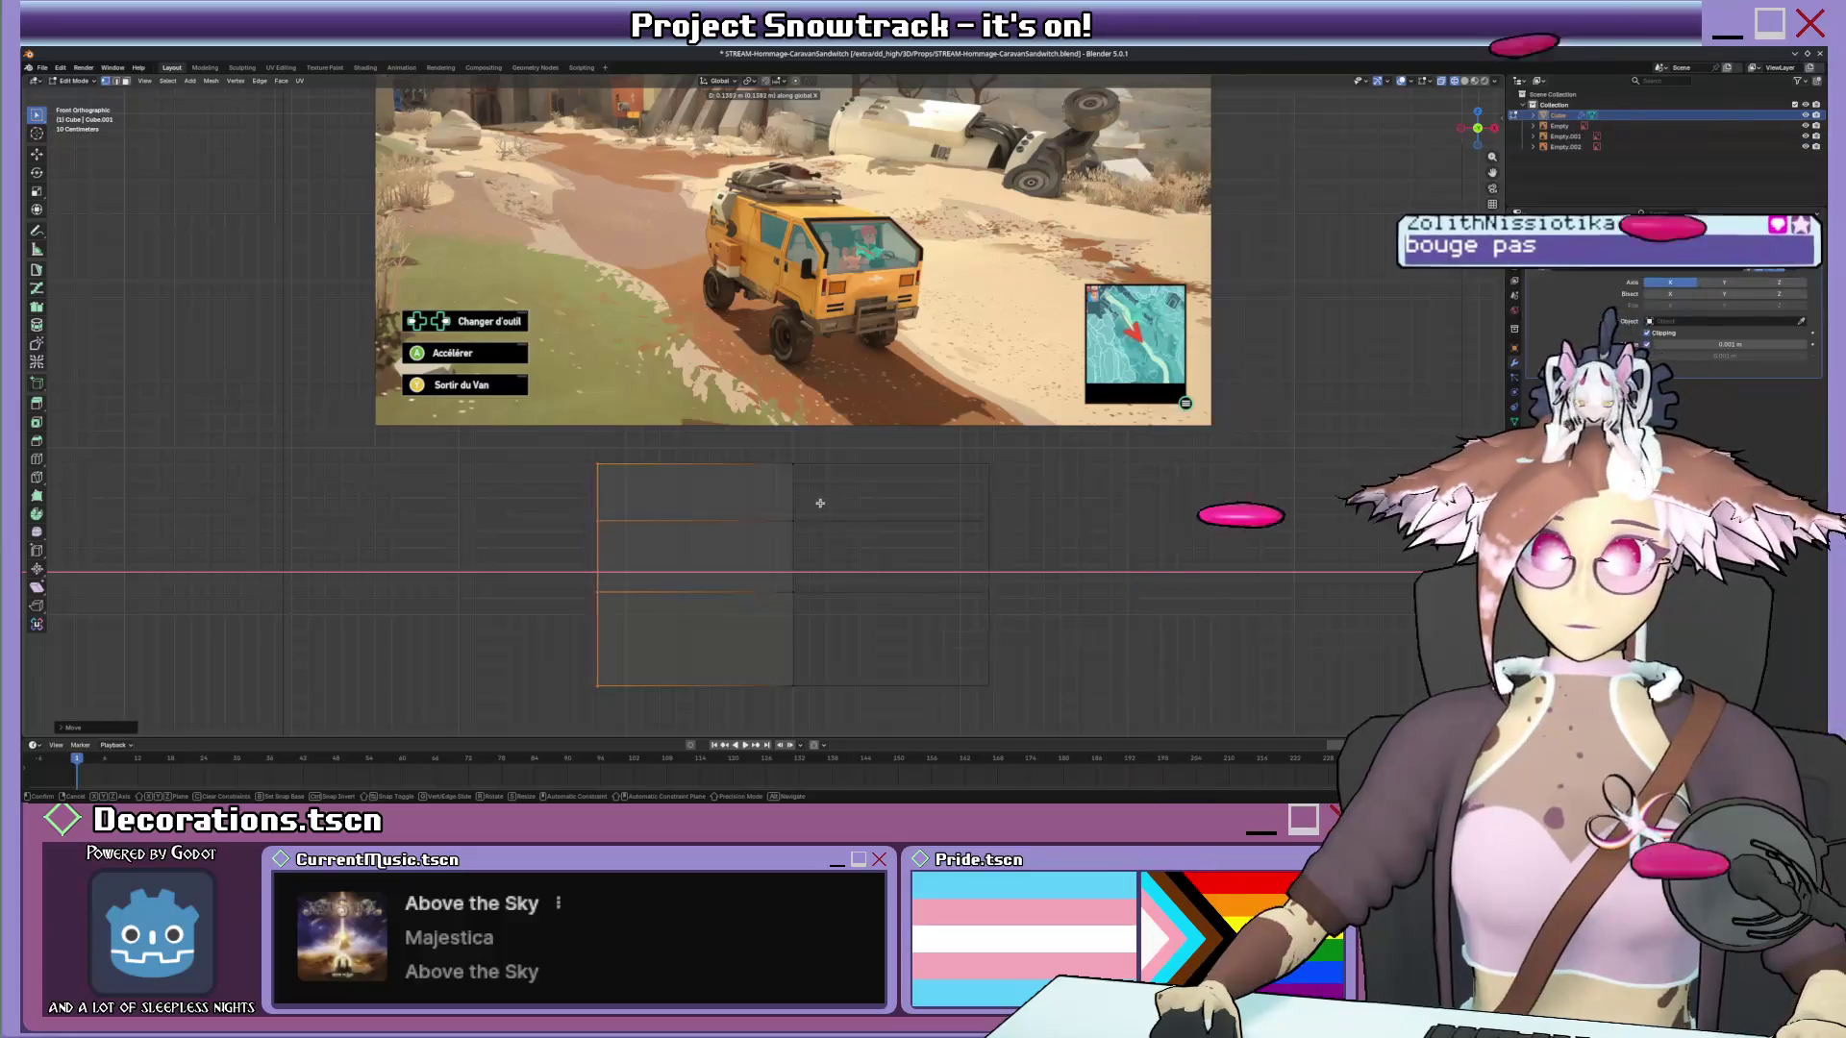
left_click(822, 501)
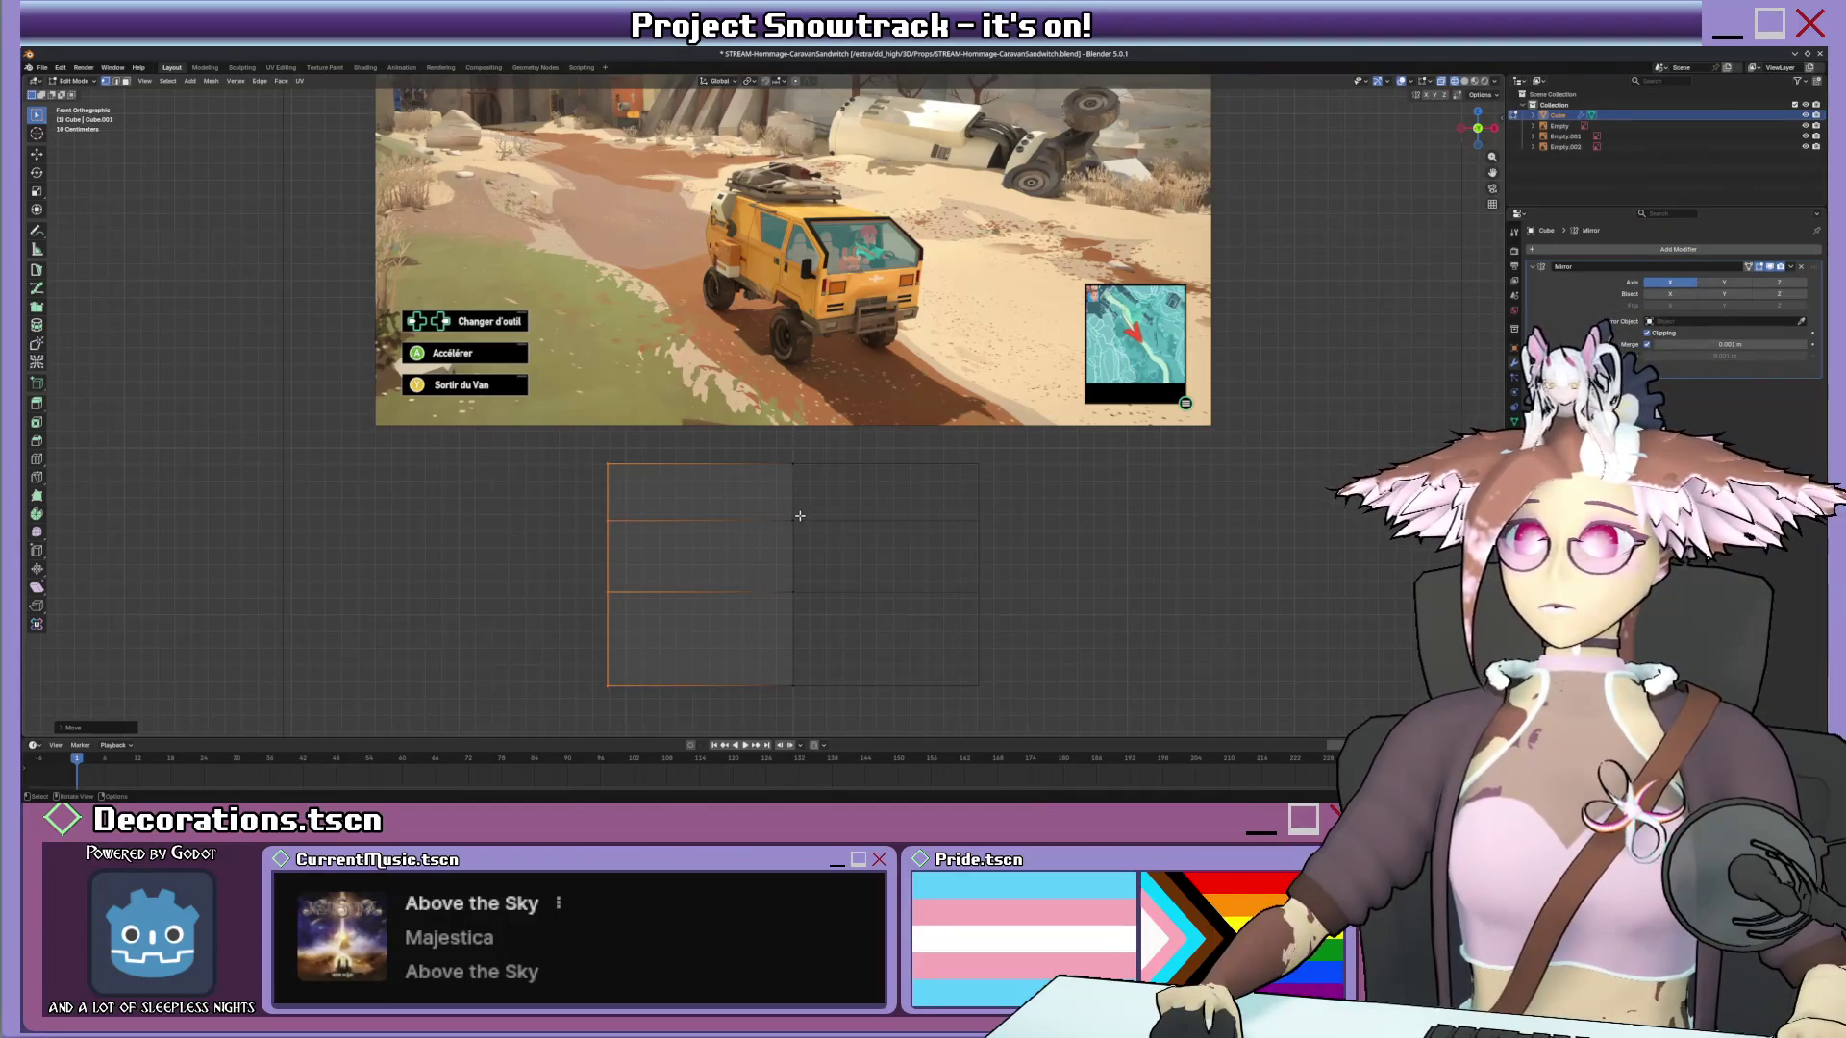
Move the block's side edges inward along X to fit the front reference, then return to object mode.
middle_click_drag(749, 528, 750, 536)
key("KP_1")
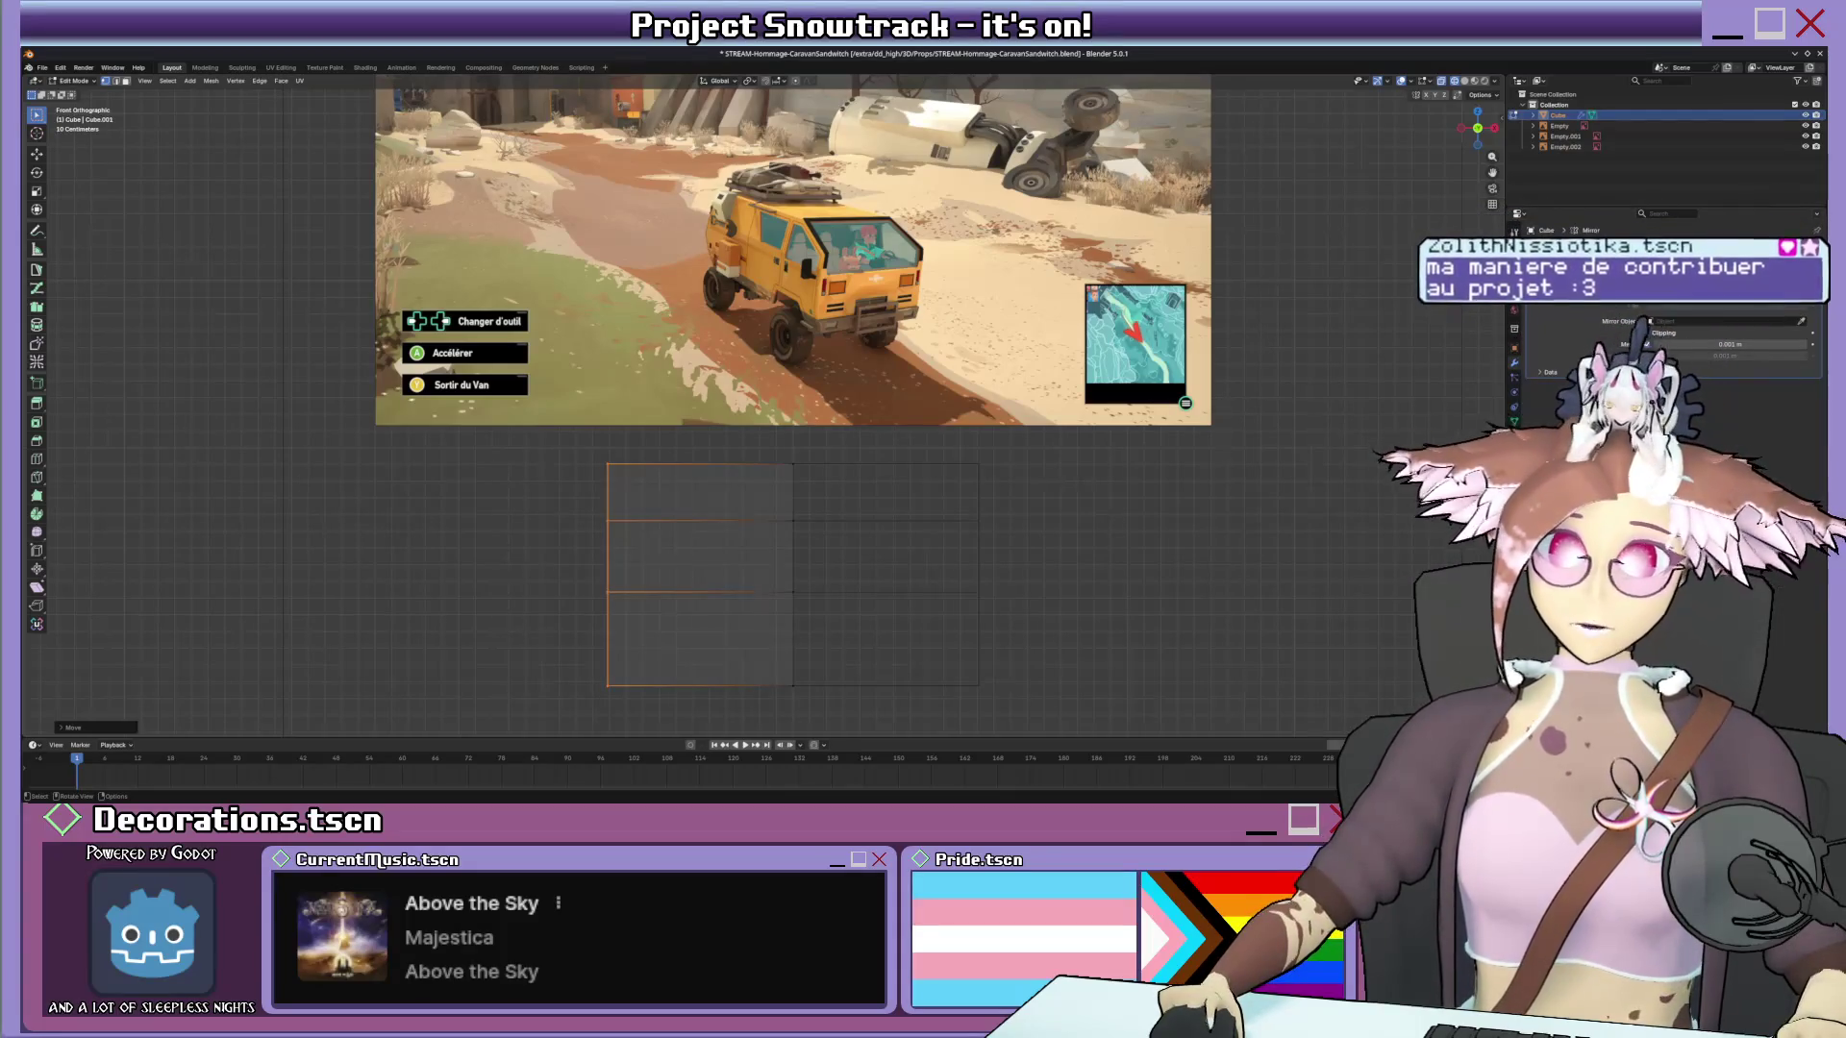
middle_click_drag(829, 327, 830, 380, "shift")
scroll(703, 478, "down", 1, "shift")
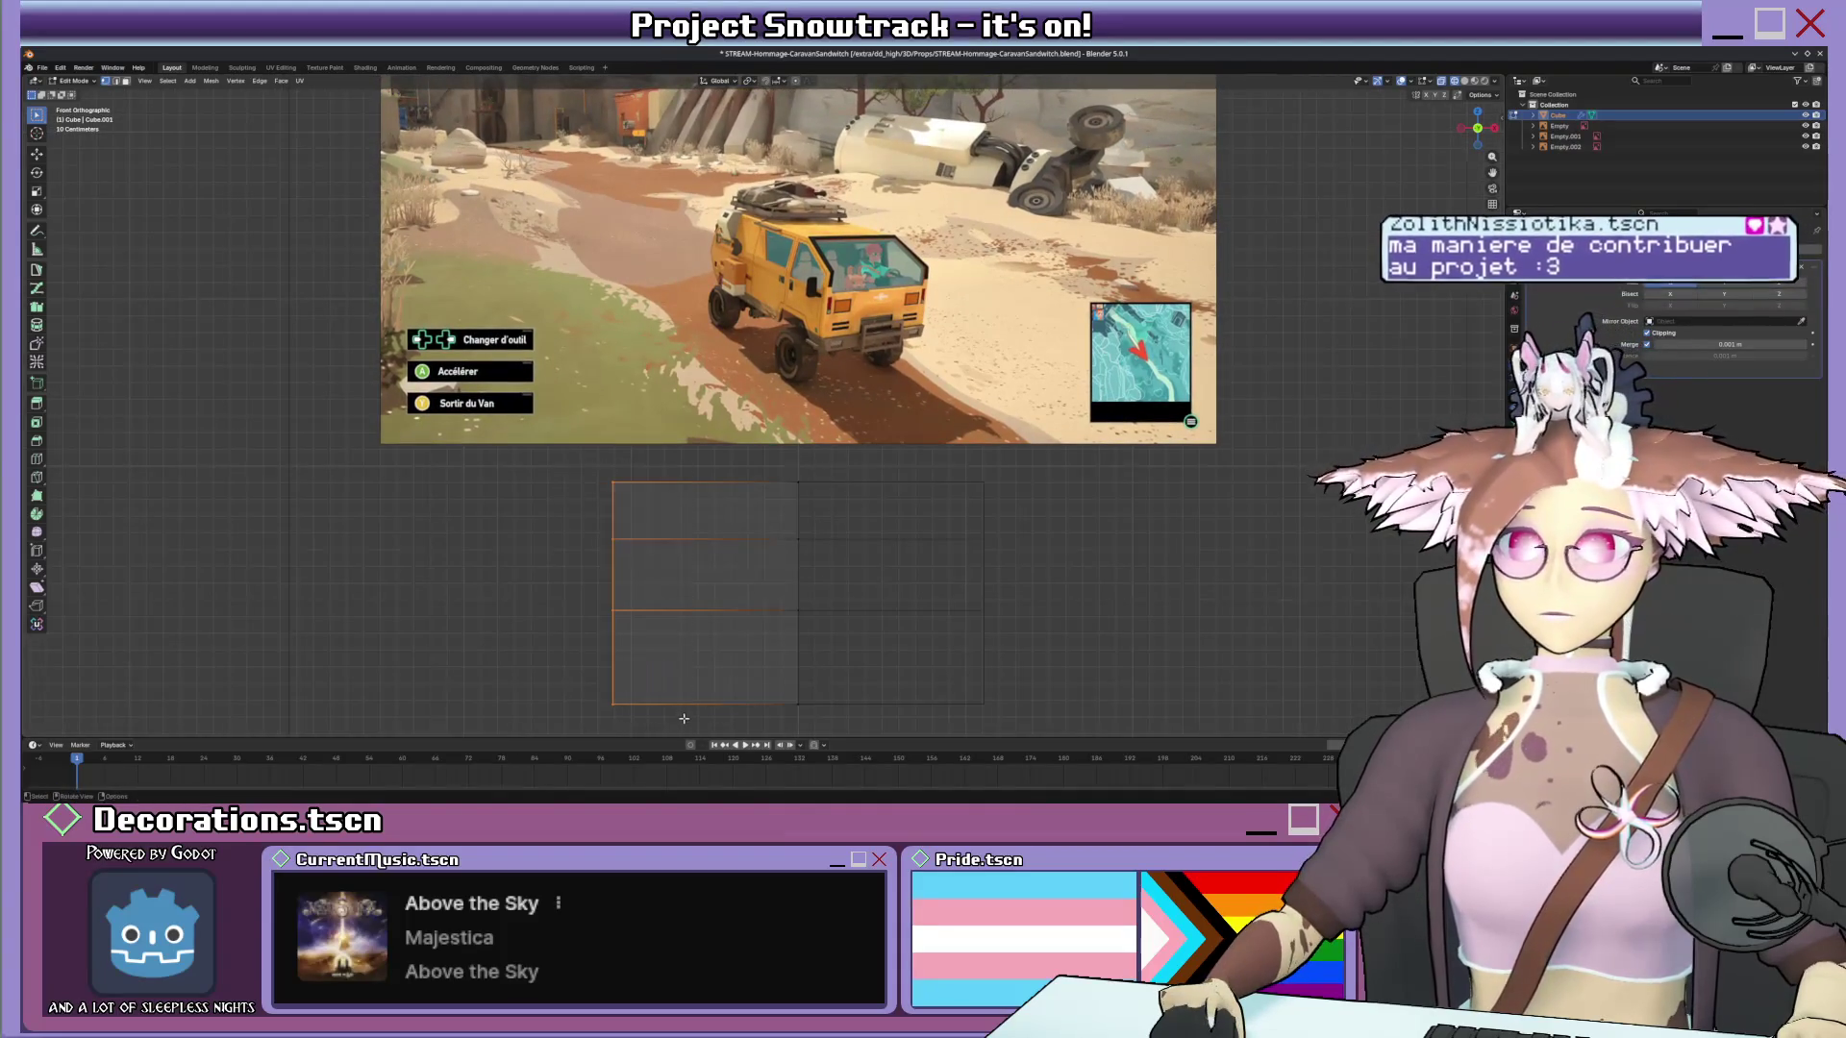
key("g")
key("x")
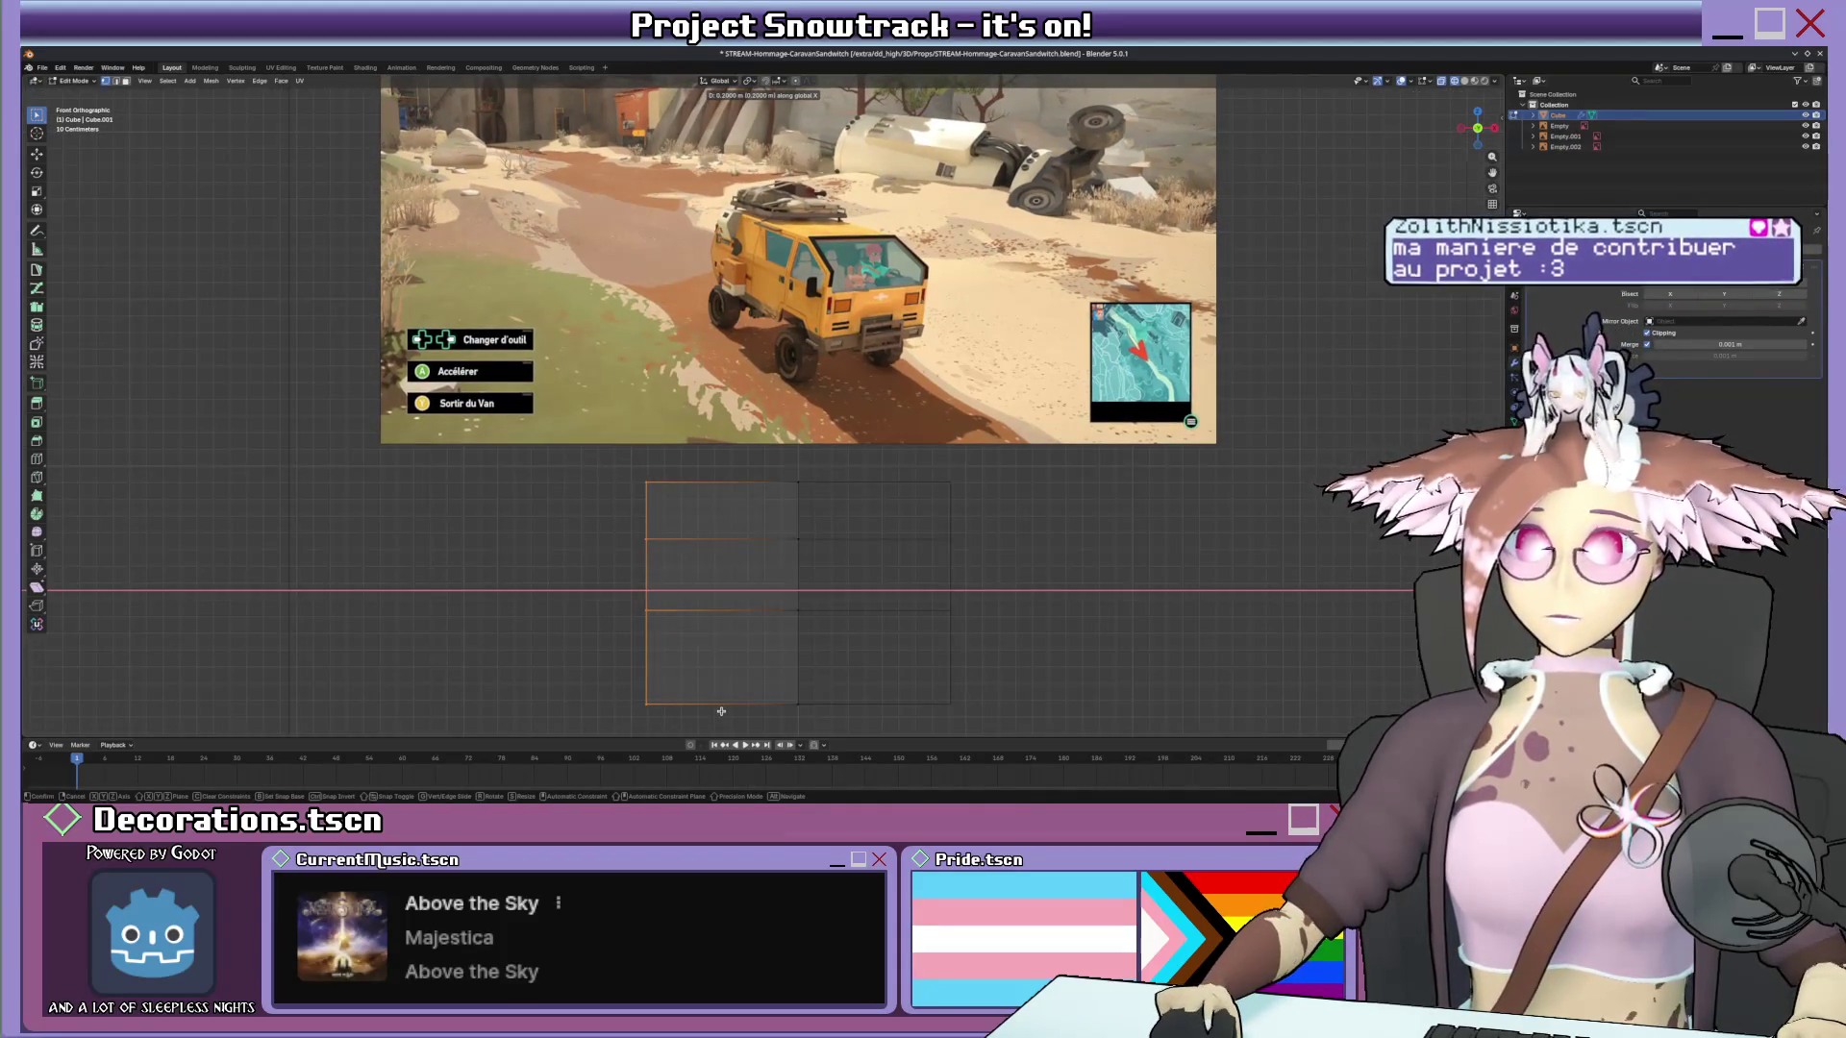
left_click(721, 707)
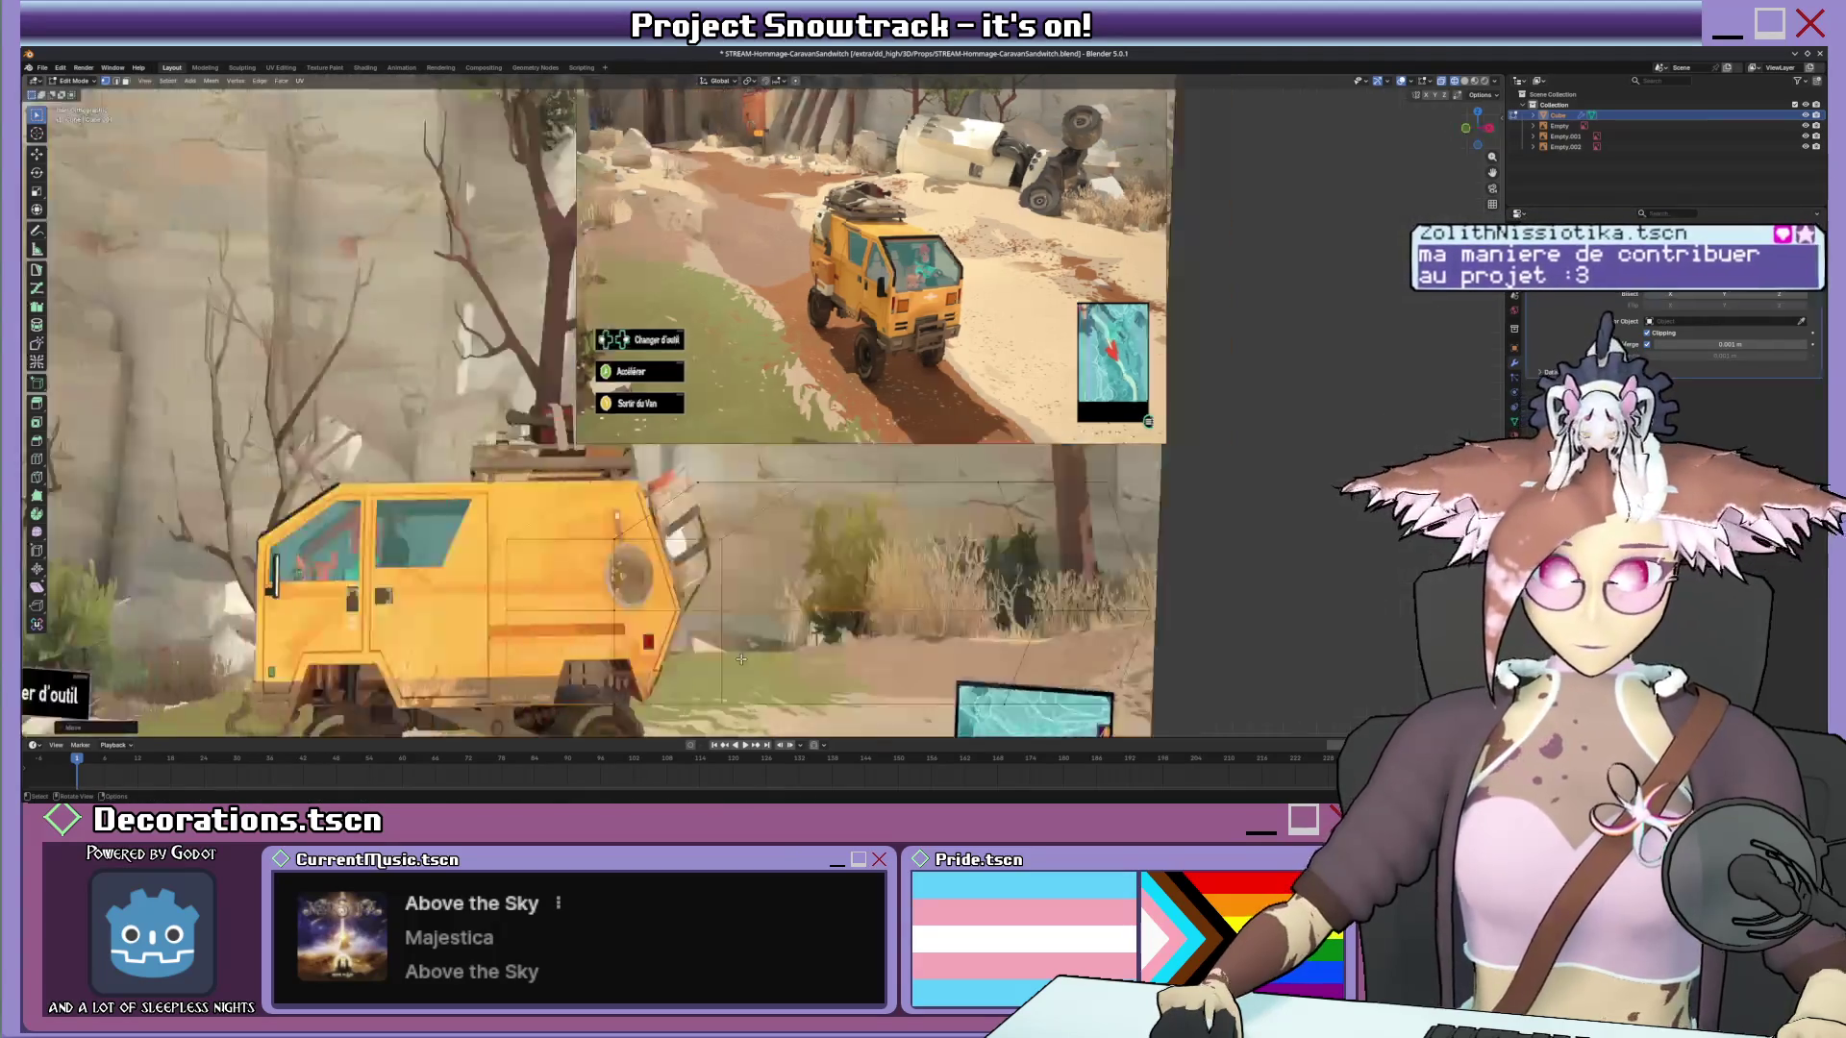
key("Tab")
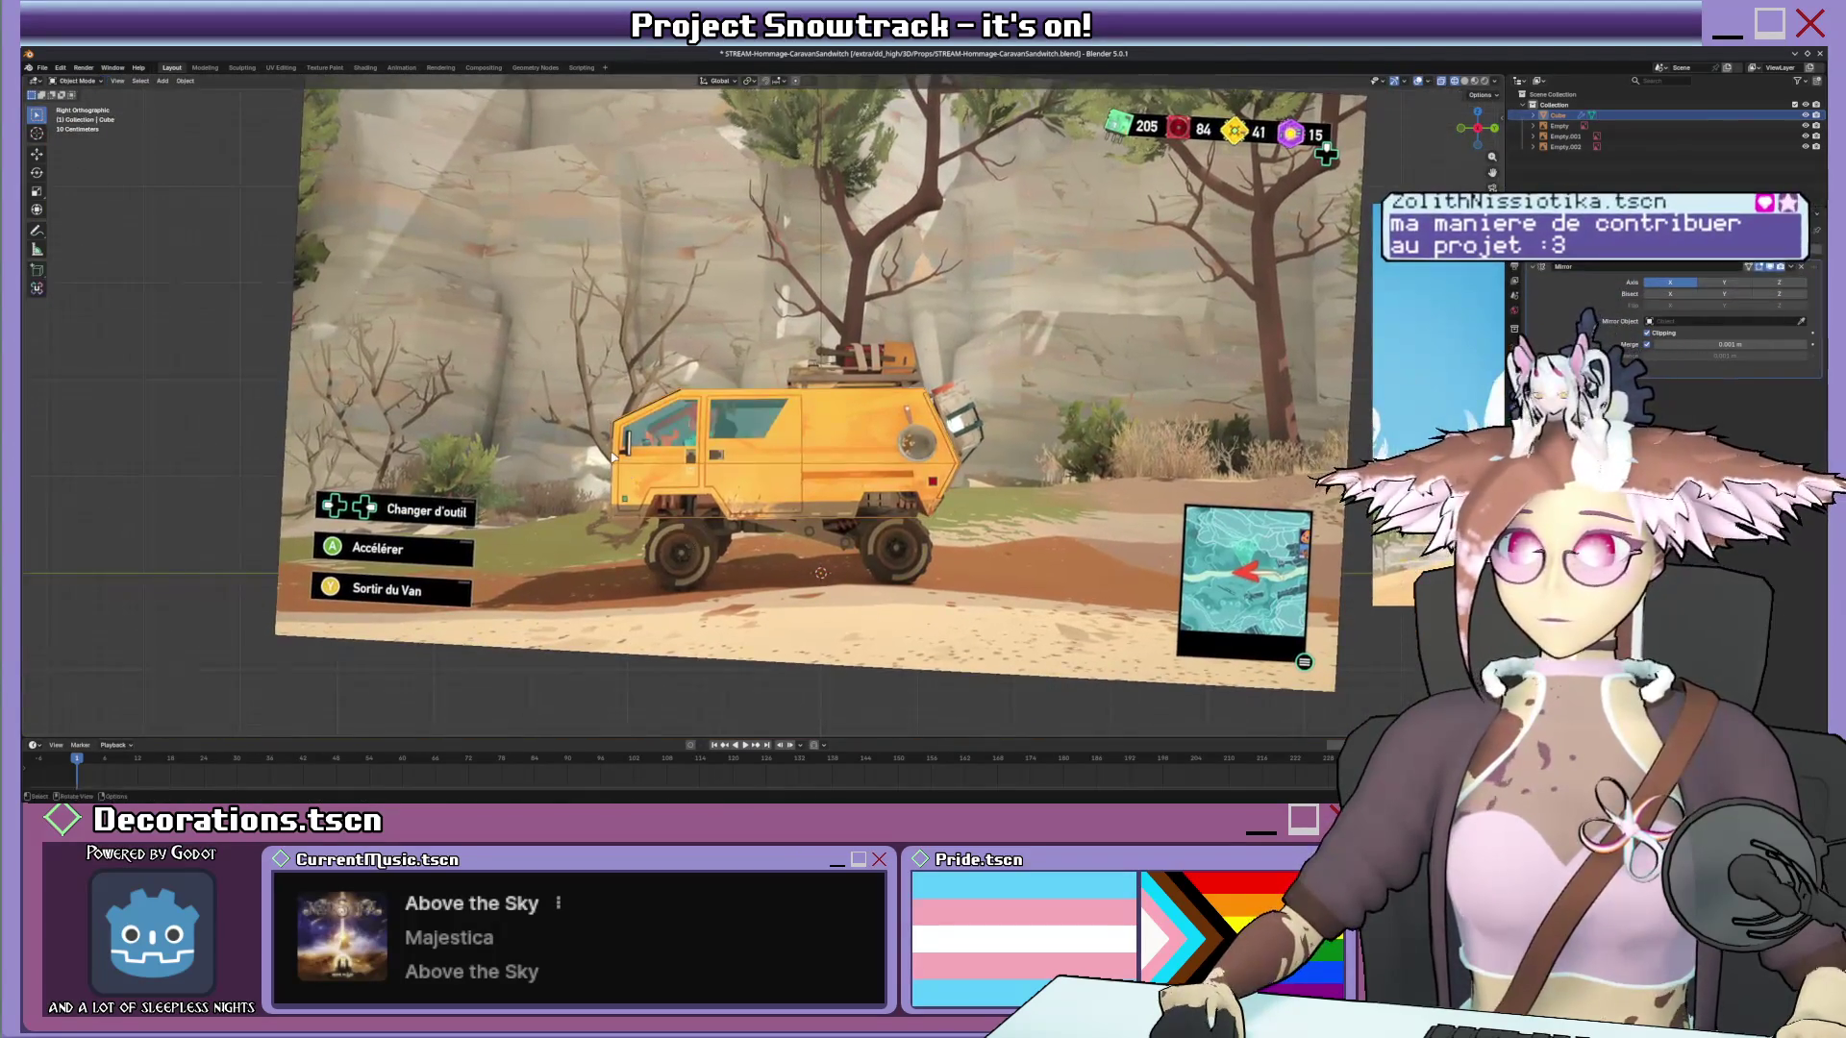
Add a new cylinder to the scene and adjust its creation settings.
left_click(163, 80)
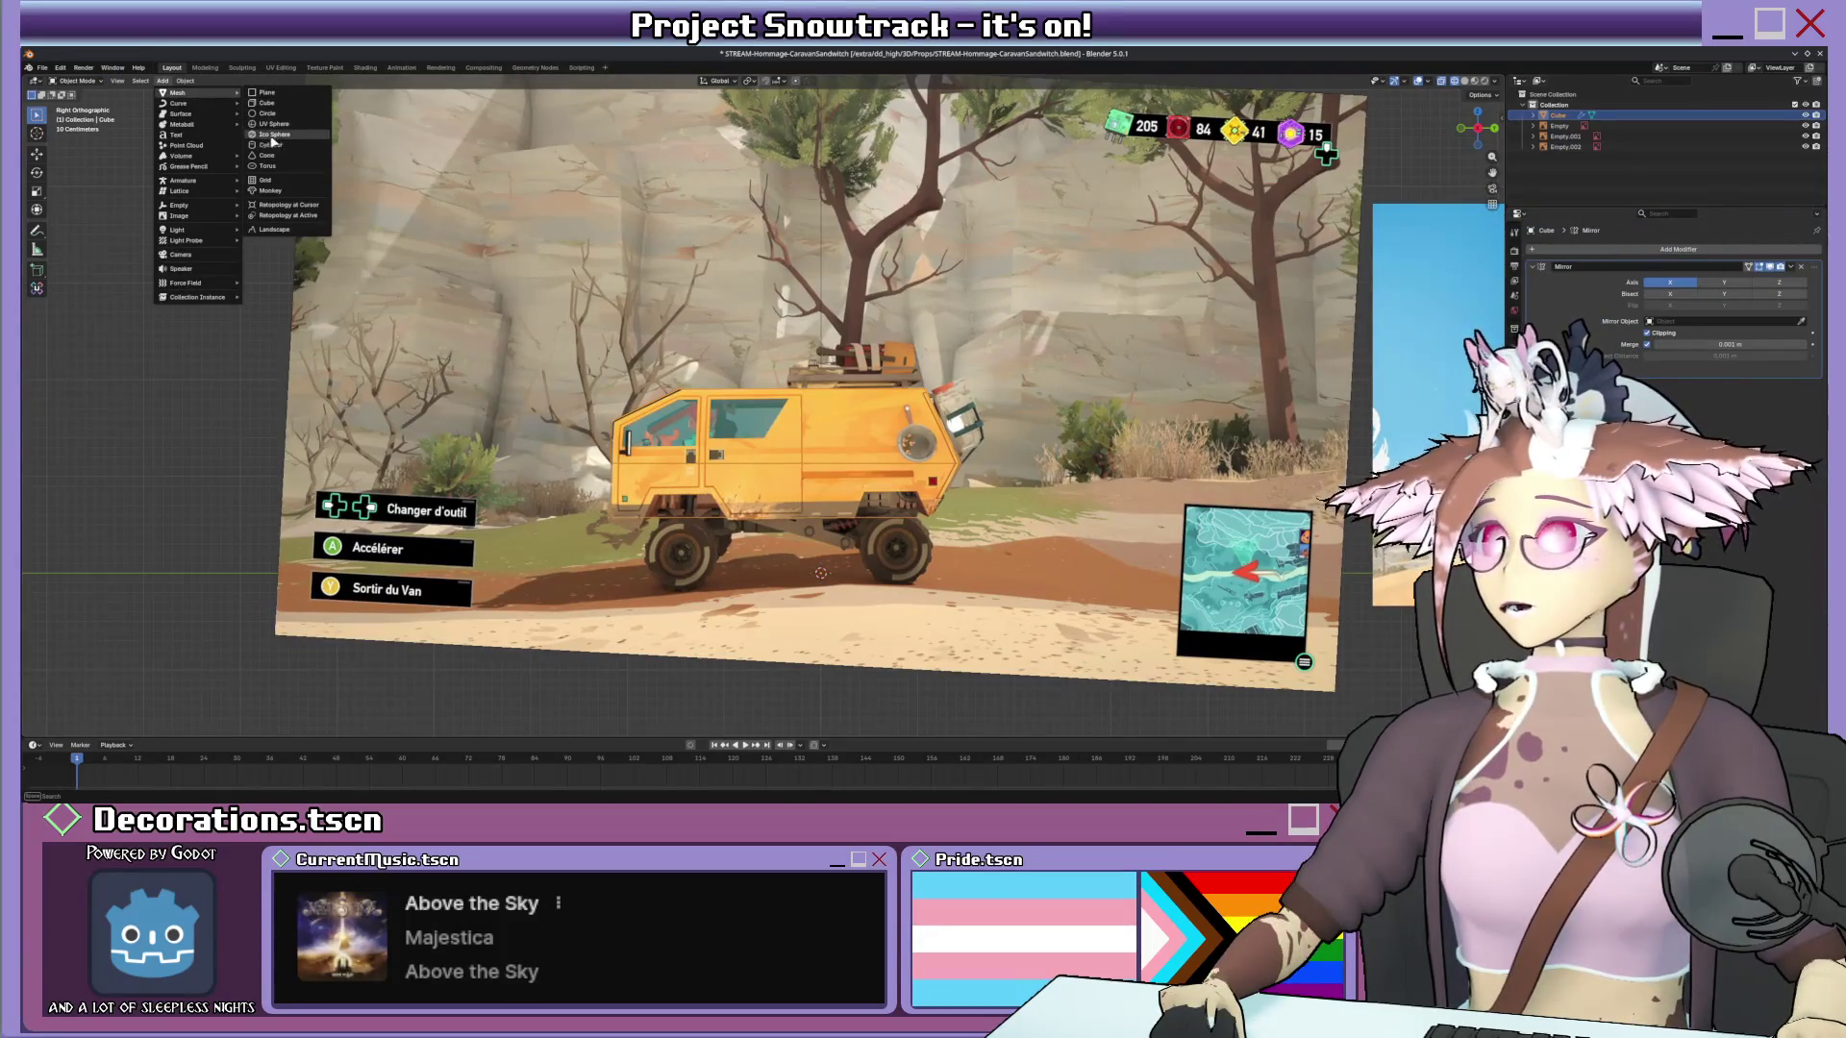
left_click(269, 144)
scroll(535, 415, "down", 1)
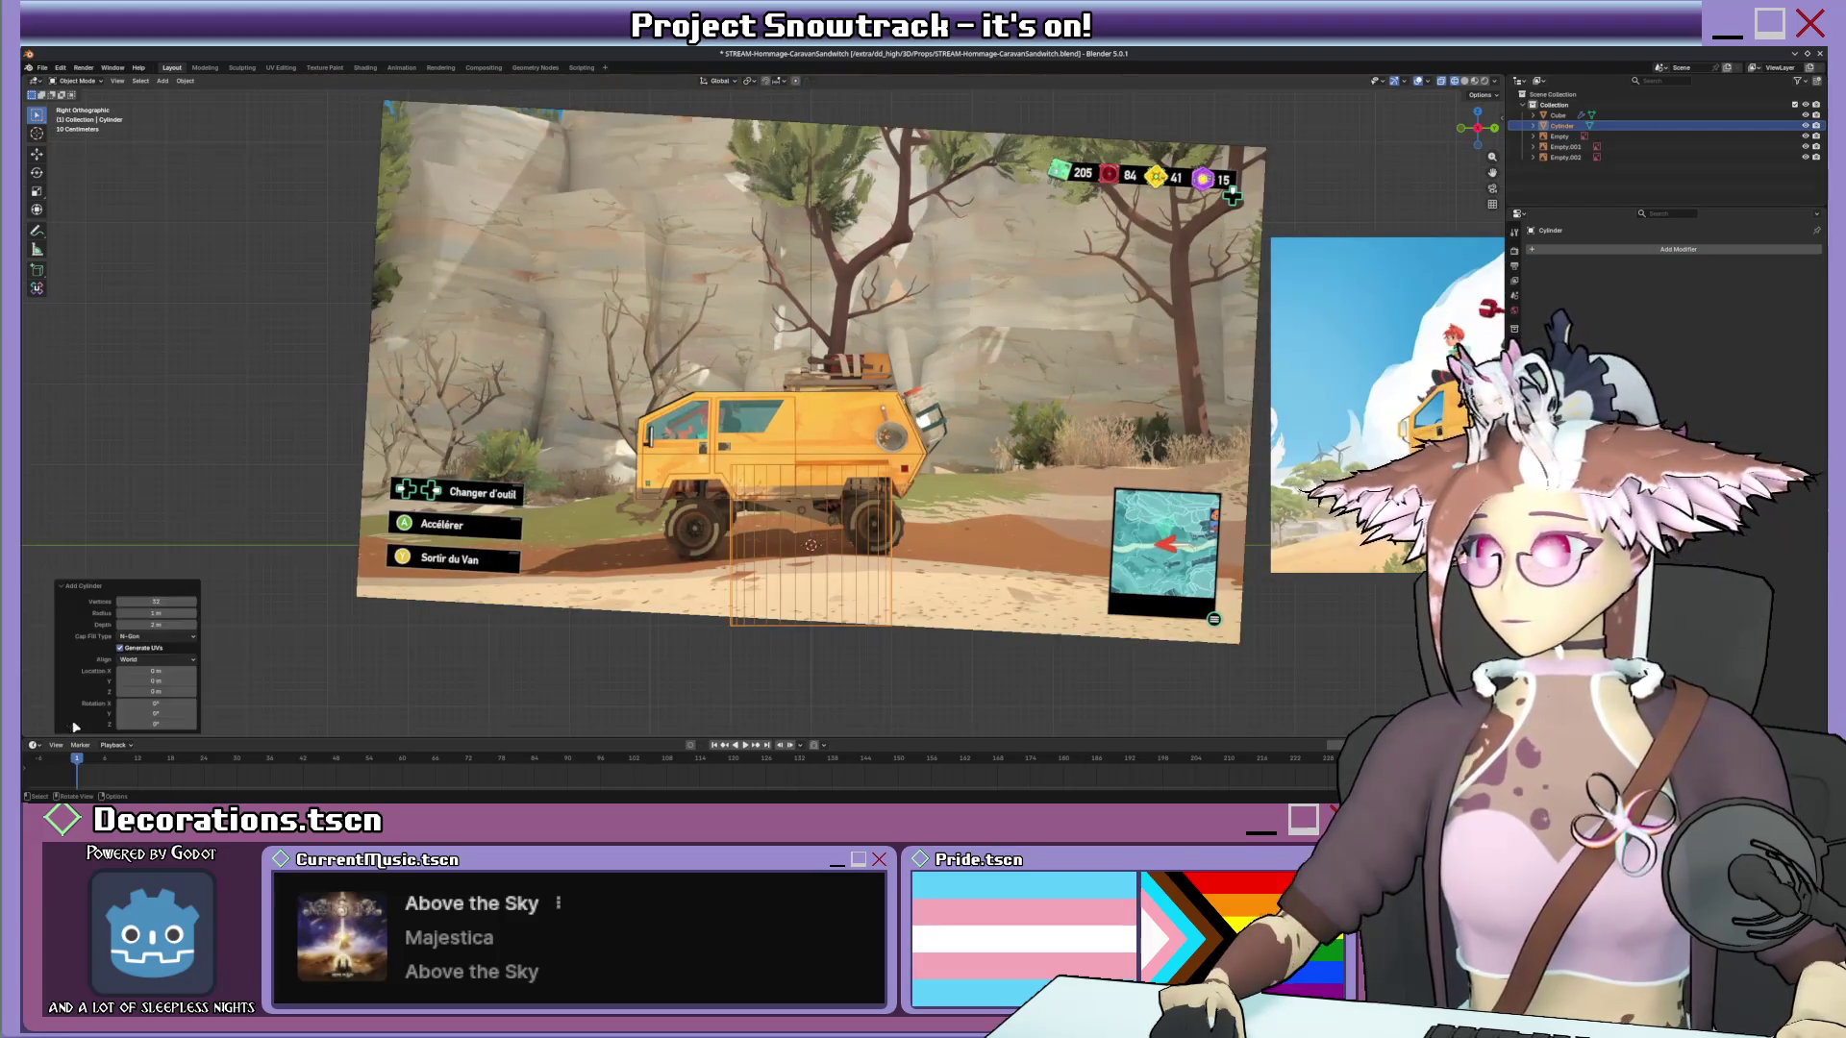
left_click(87, 727)
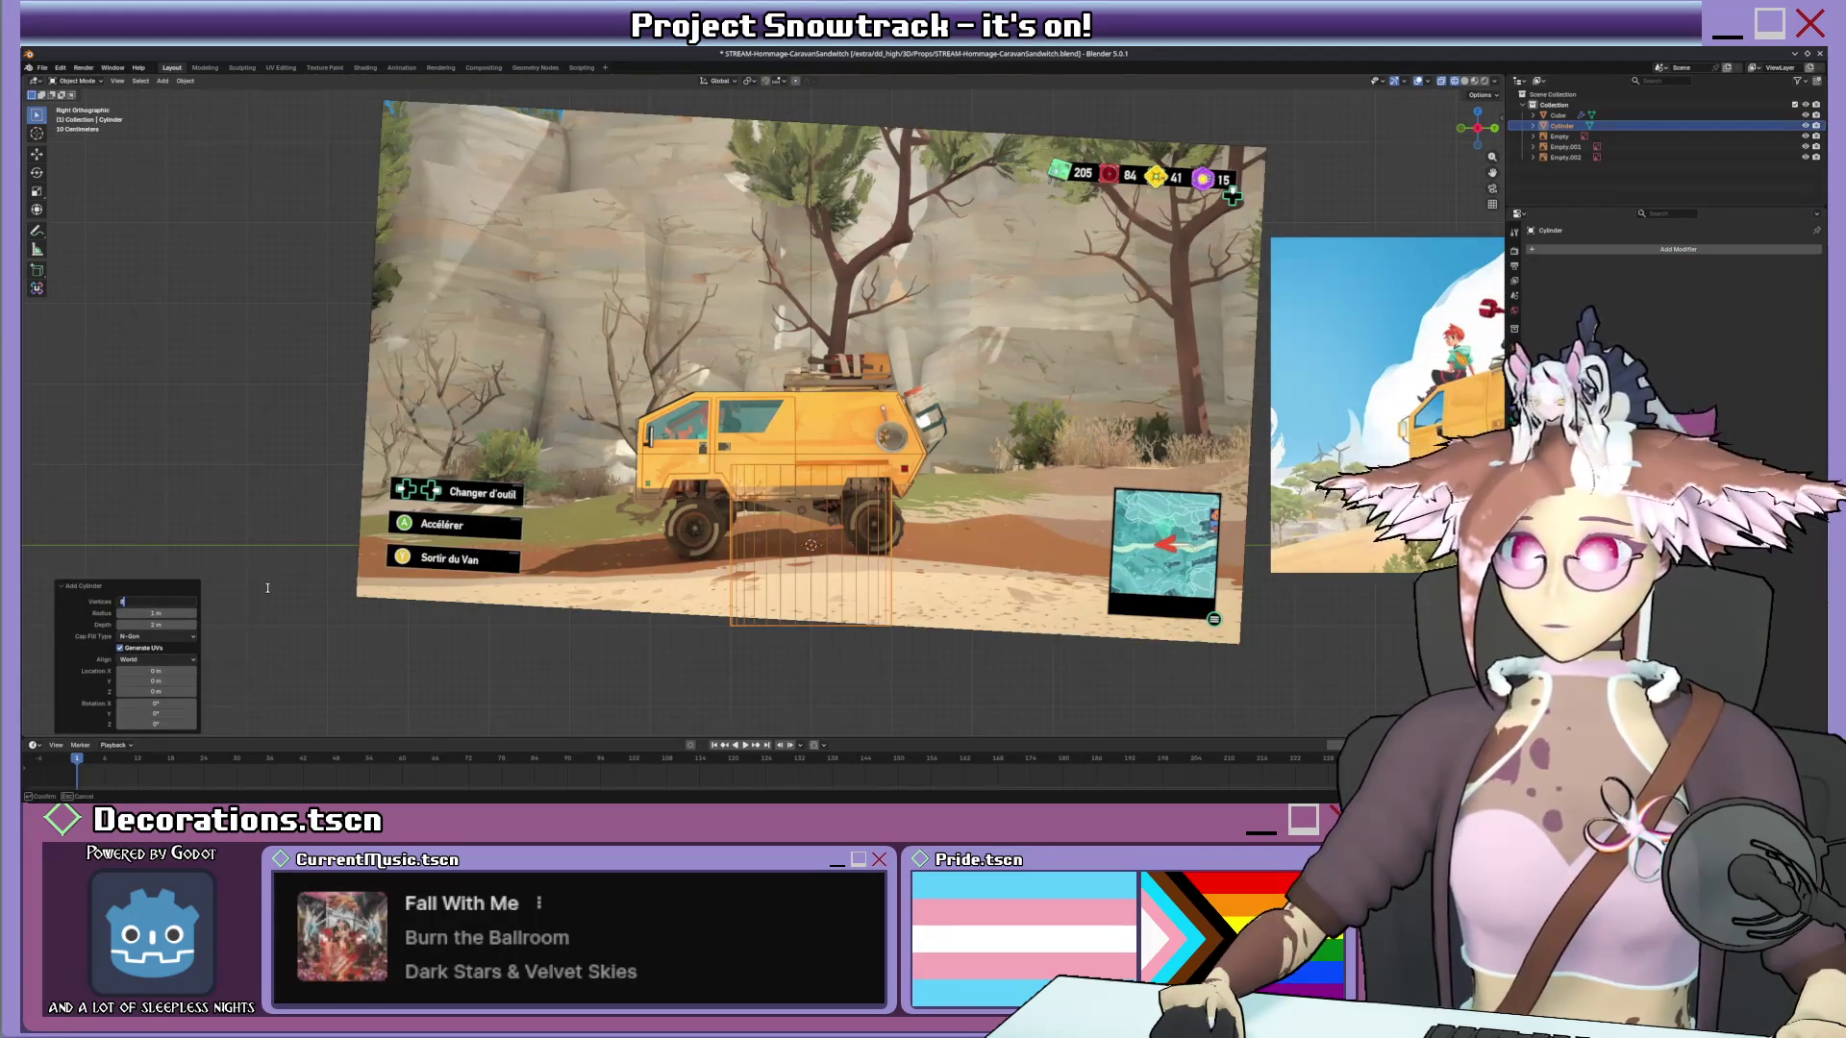
middle_click_drag(755, 368, 801, 407)
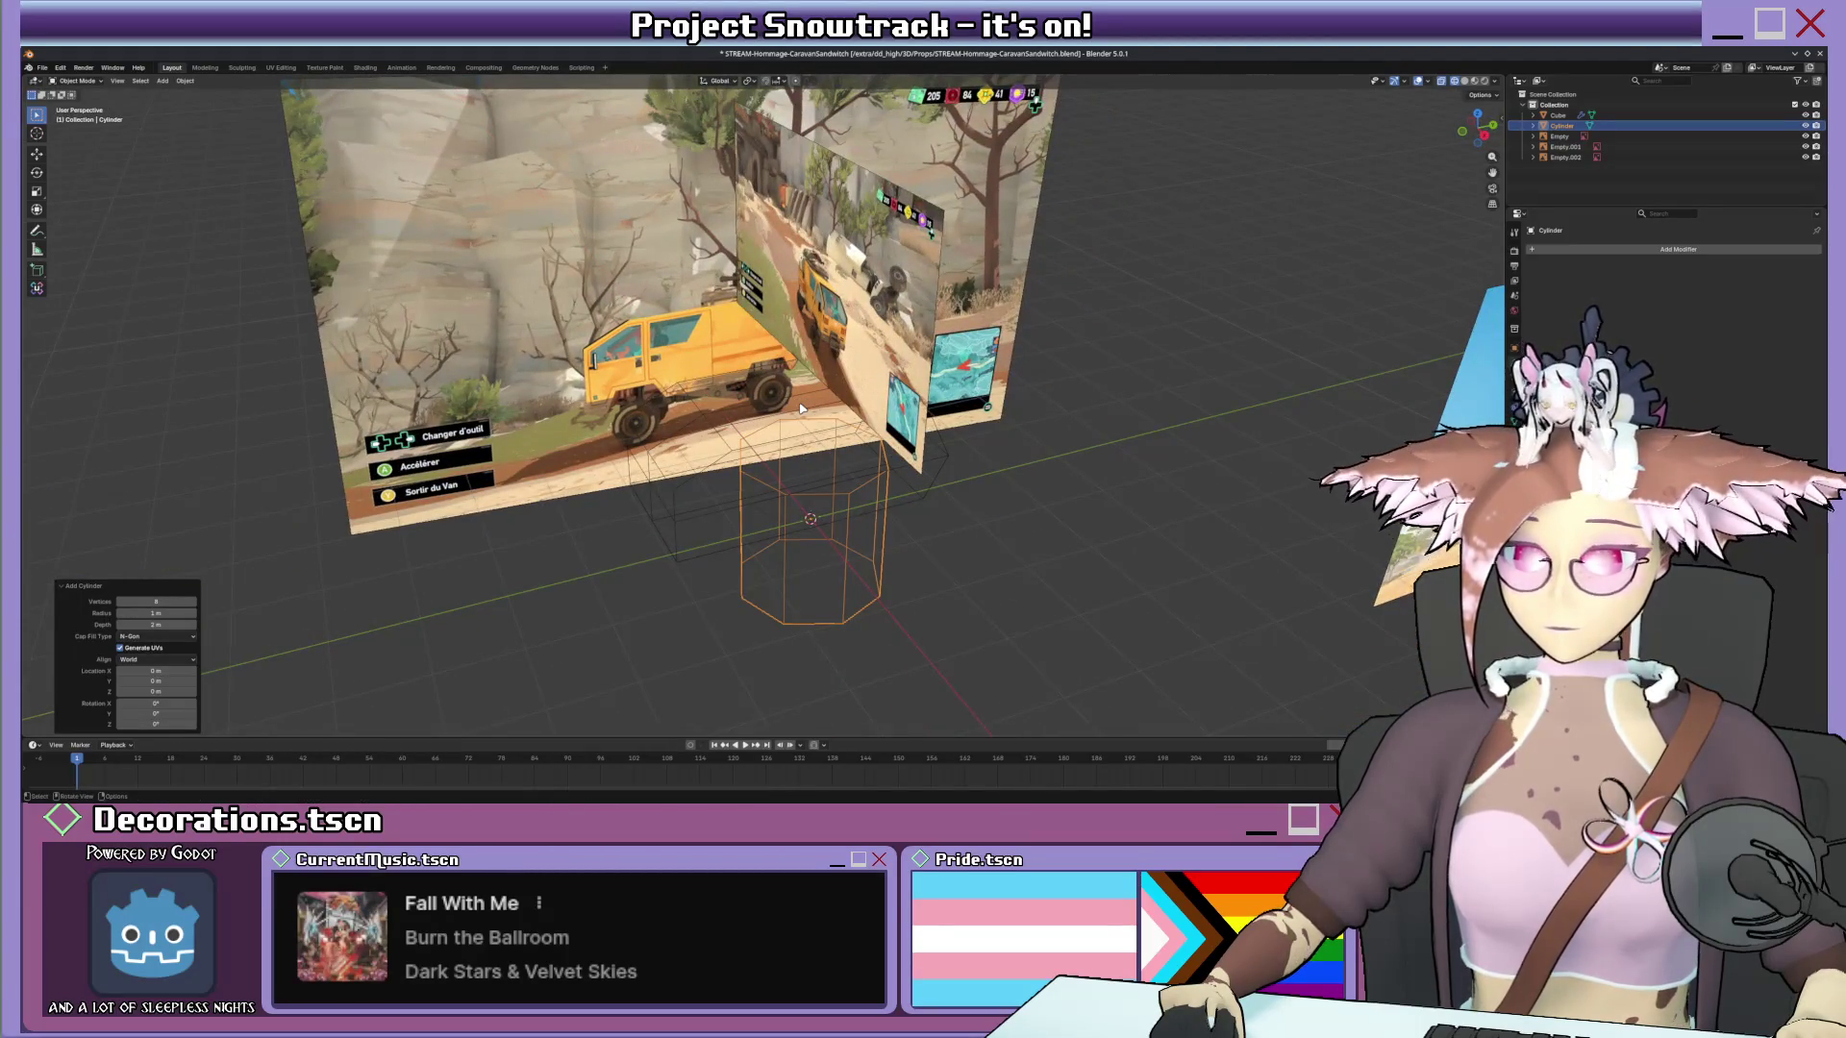
Lay the cylinder on its side along Y, shrink it to wheel size and move it under the van.
key("Tab")
key("s")
key("y")
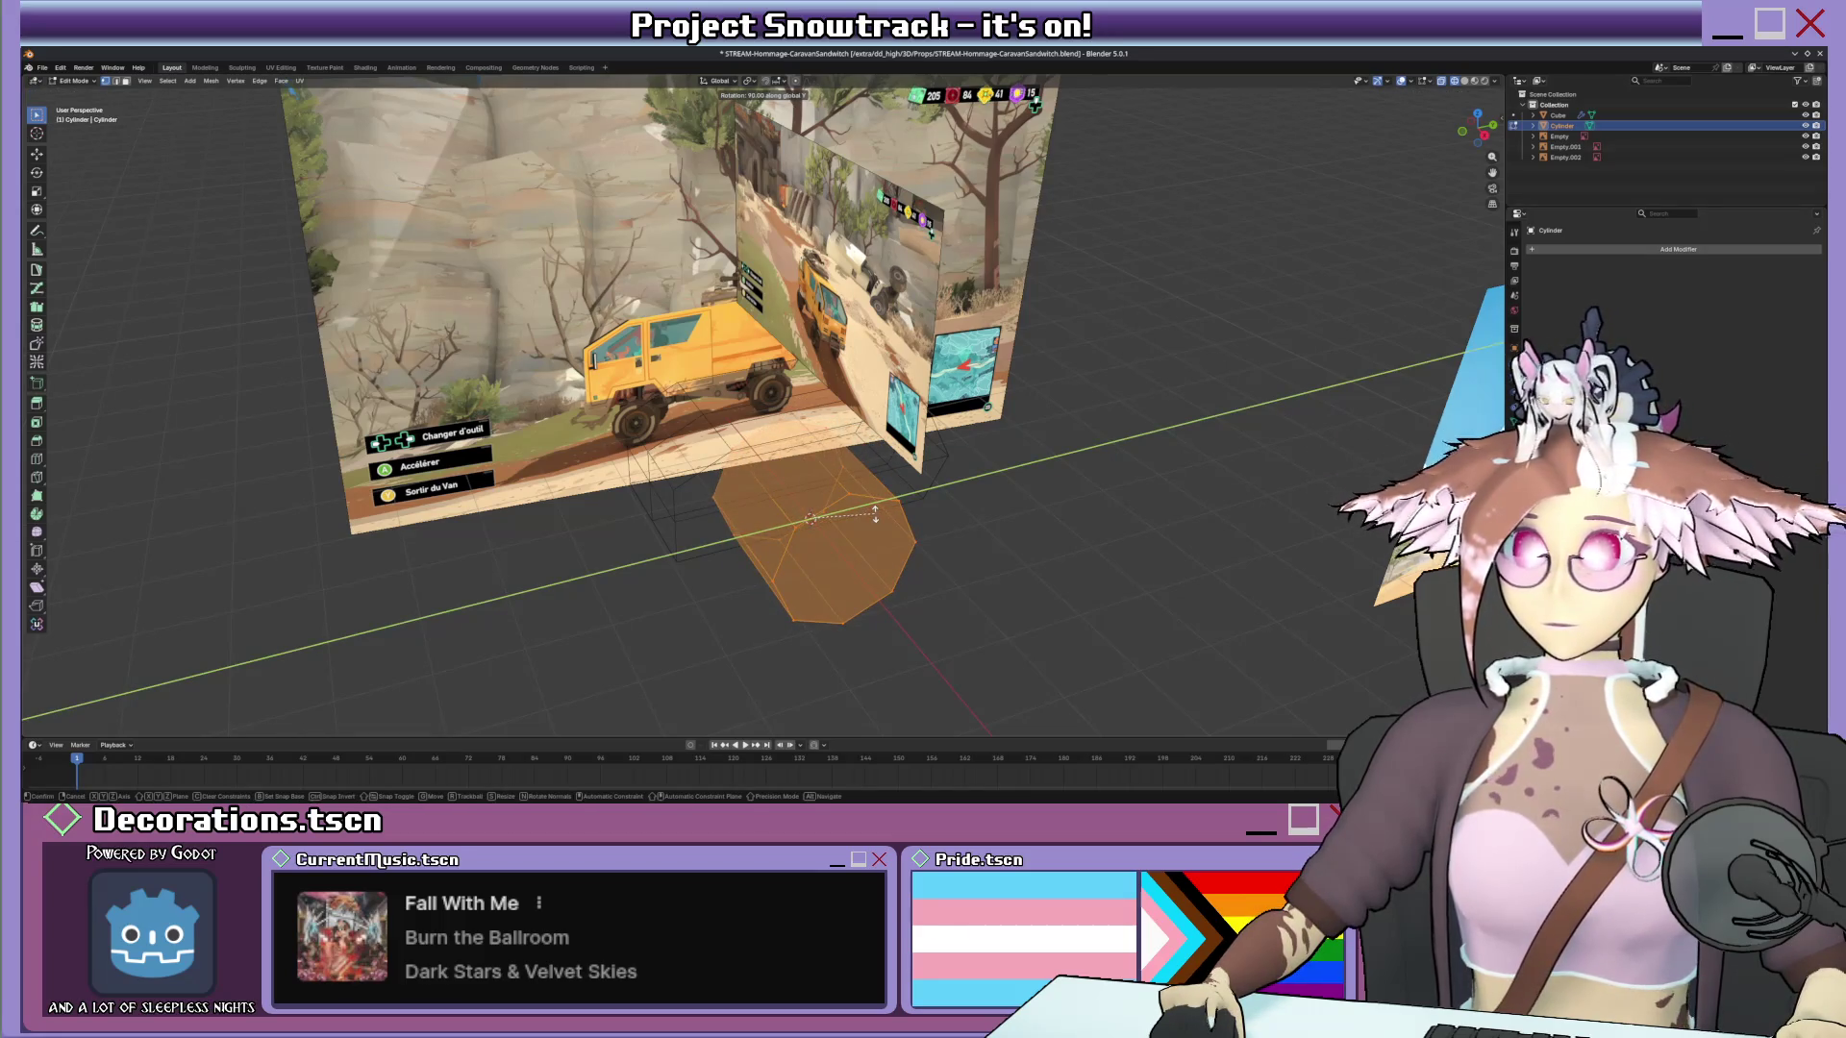
left_click(876, 513)
middle_click_drag(876, 511, 1061, 407)
scroll(1061, 407, "up", 5)
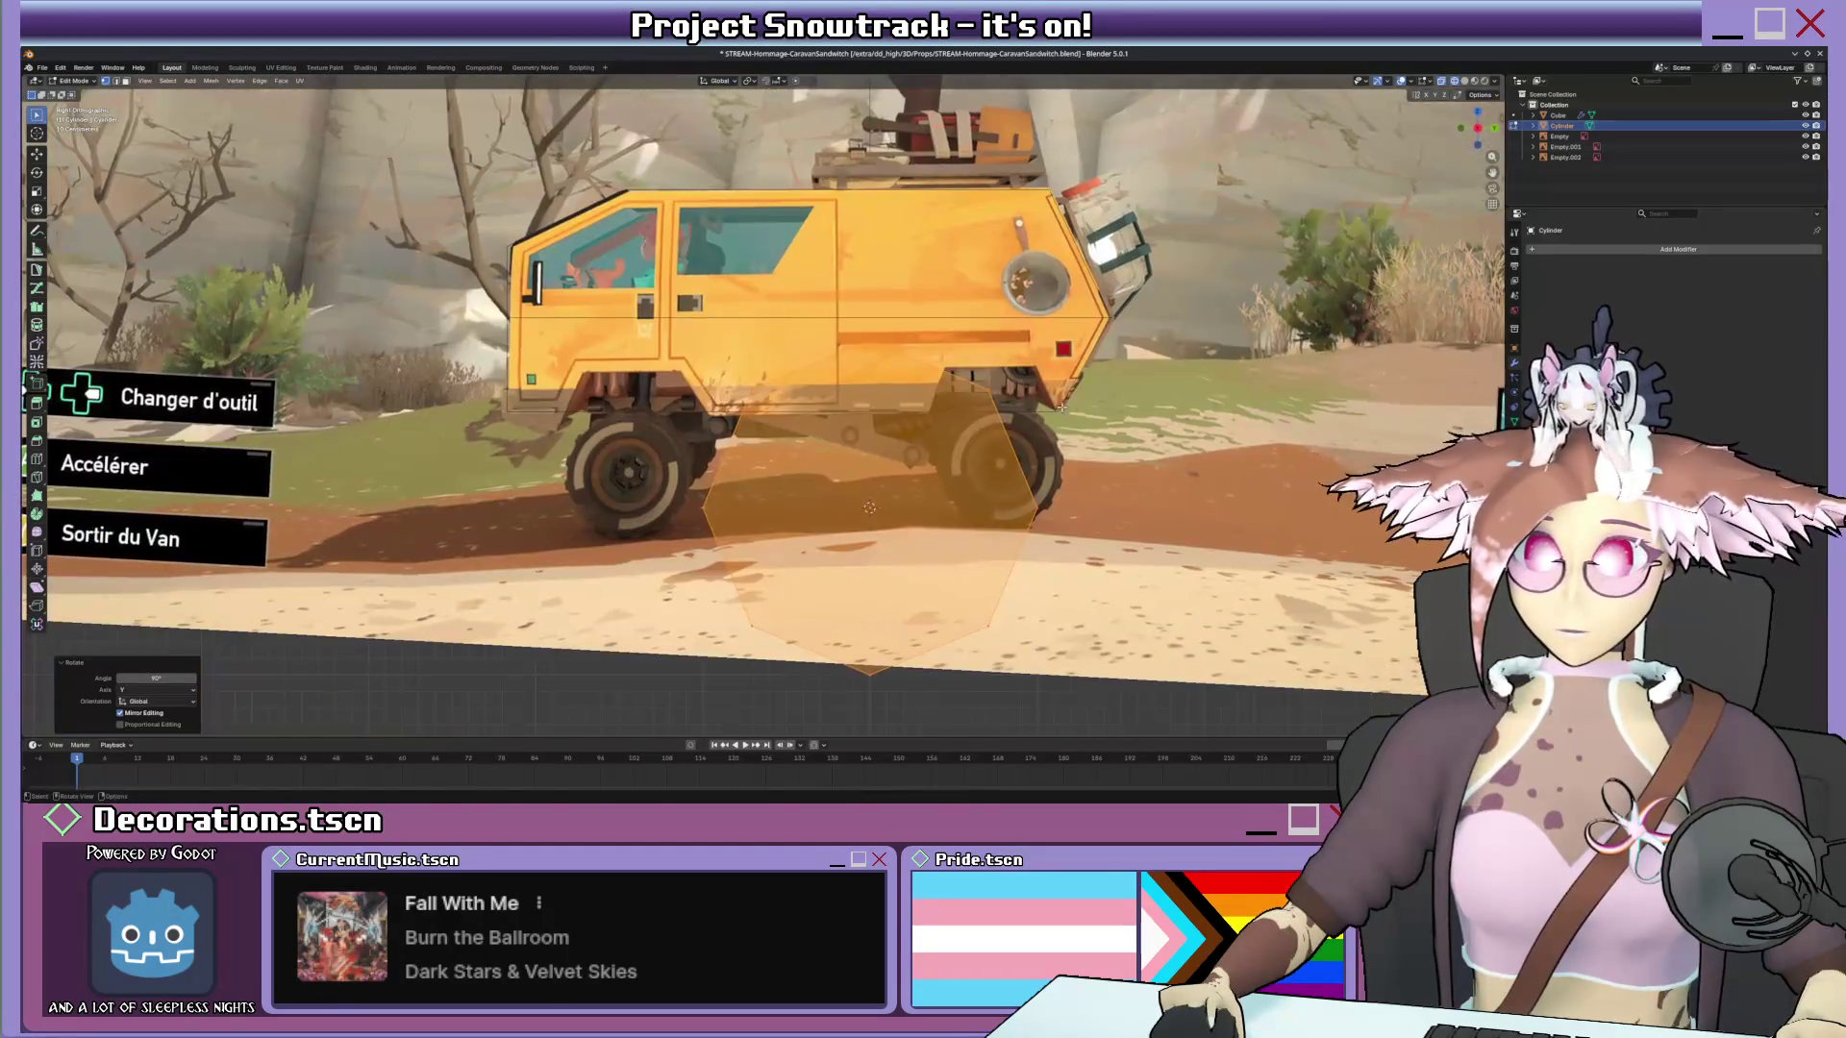
key("s")
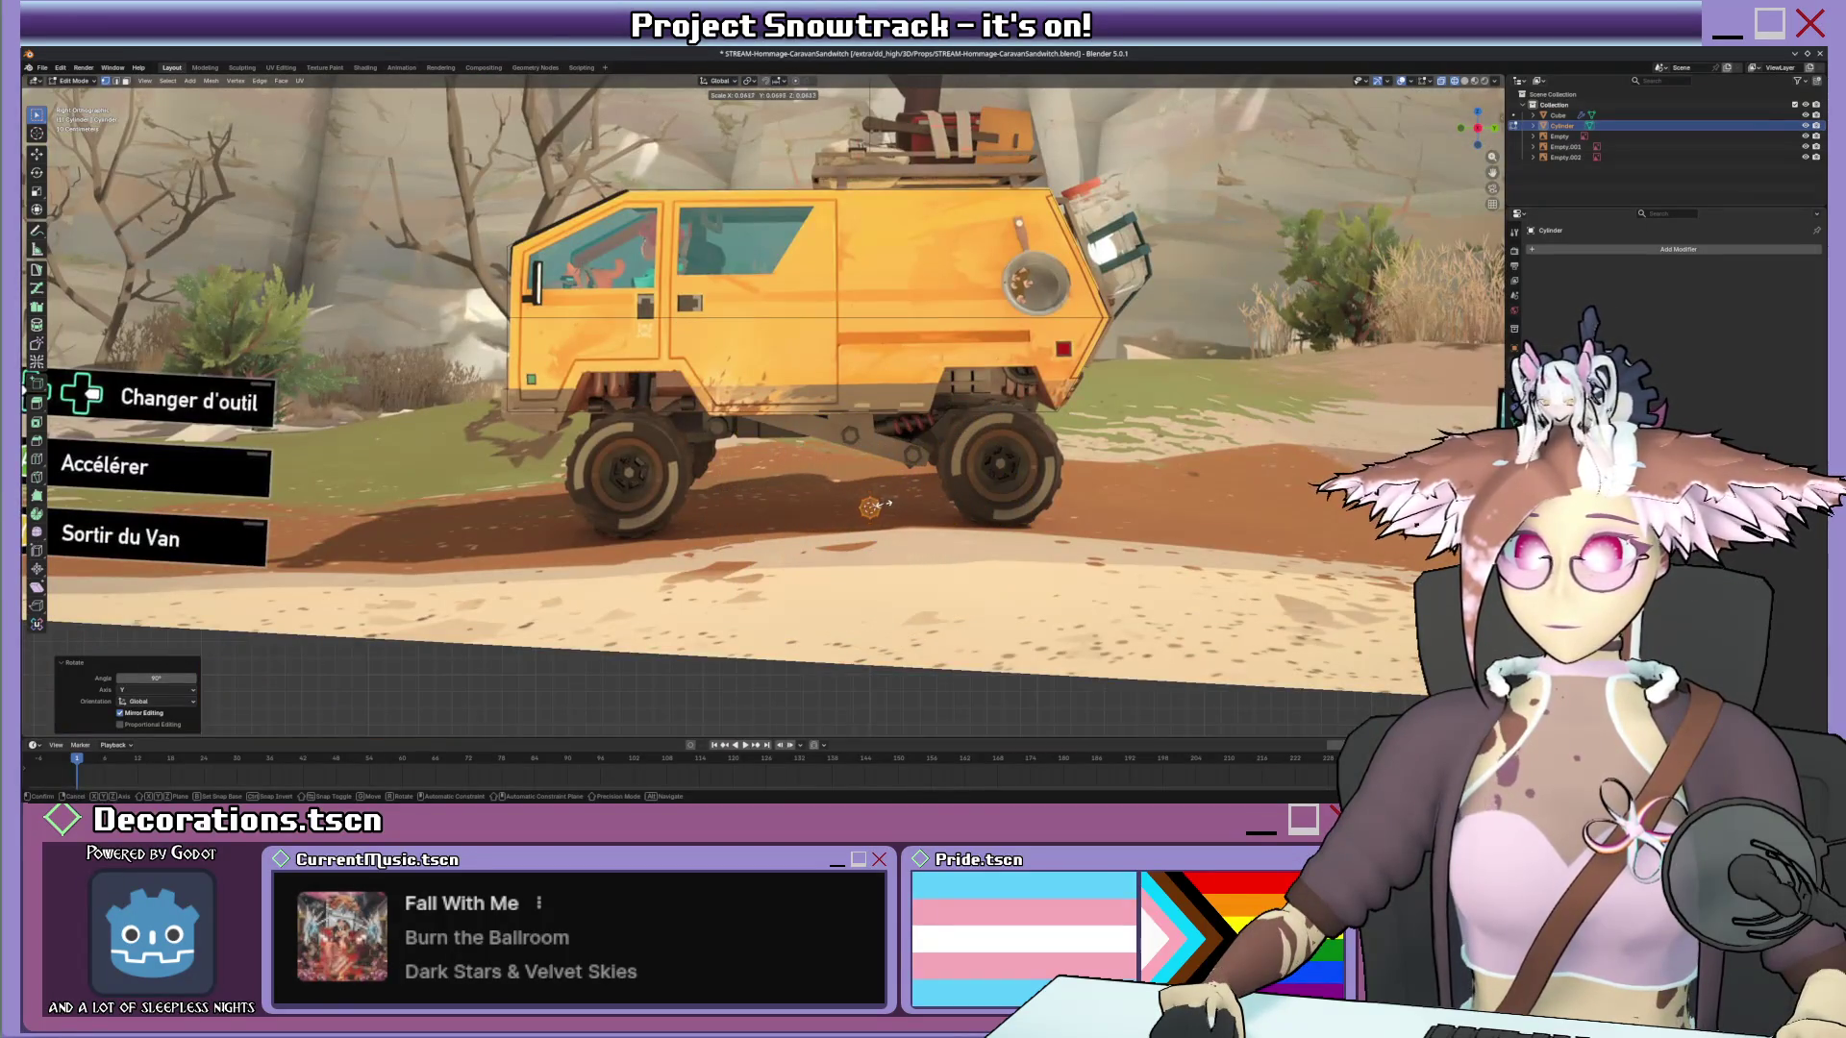
left_click(885, 503)
key("g")
left_click(709, 459)
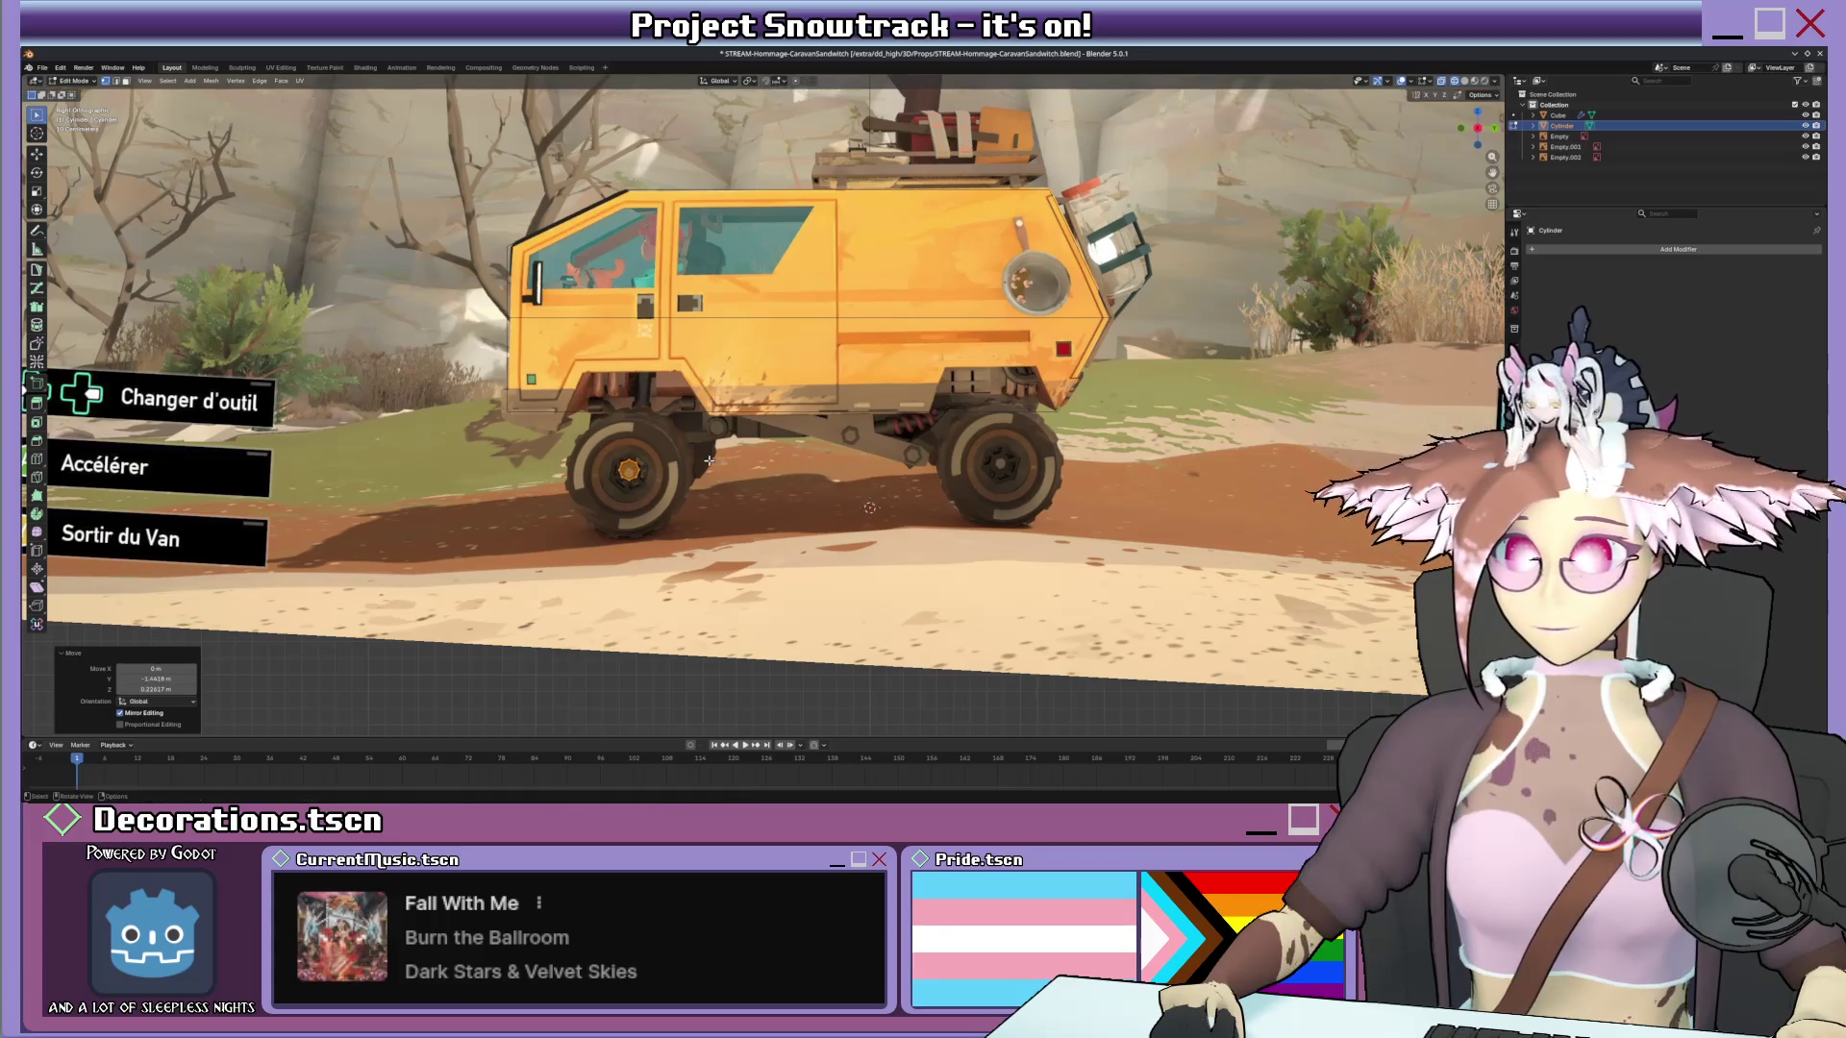
Stretch the cylinder along X into a wide axle bar spanning the van.
middle_click_drag(710, 458, 764, 476)
scroll(764, 476, "down", 5)
key("s")
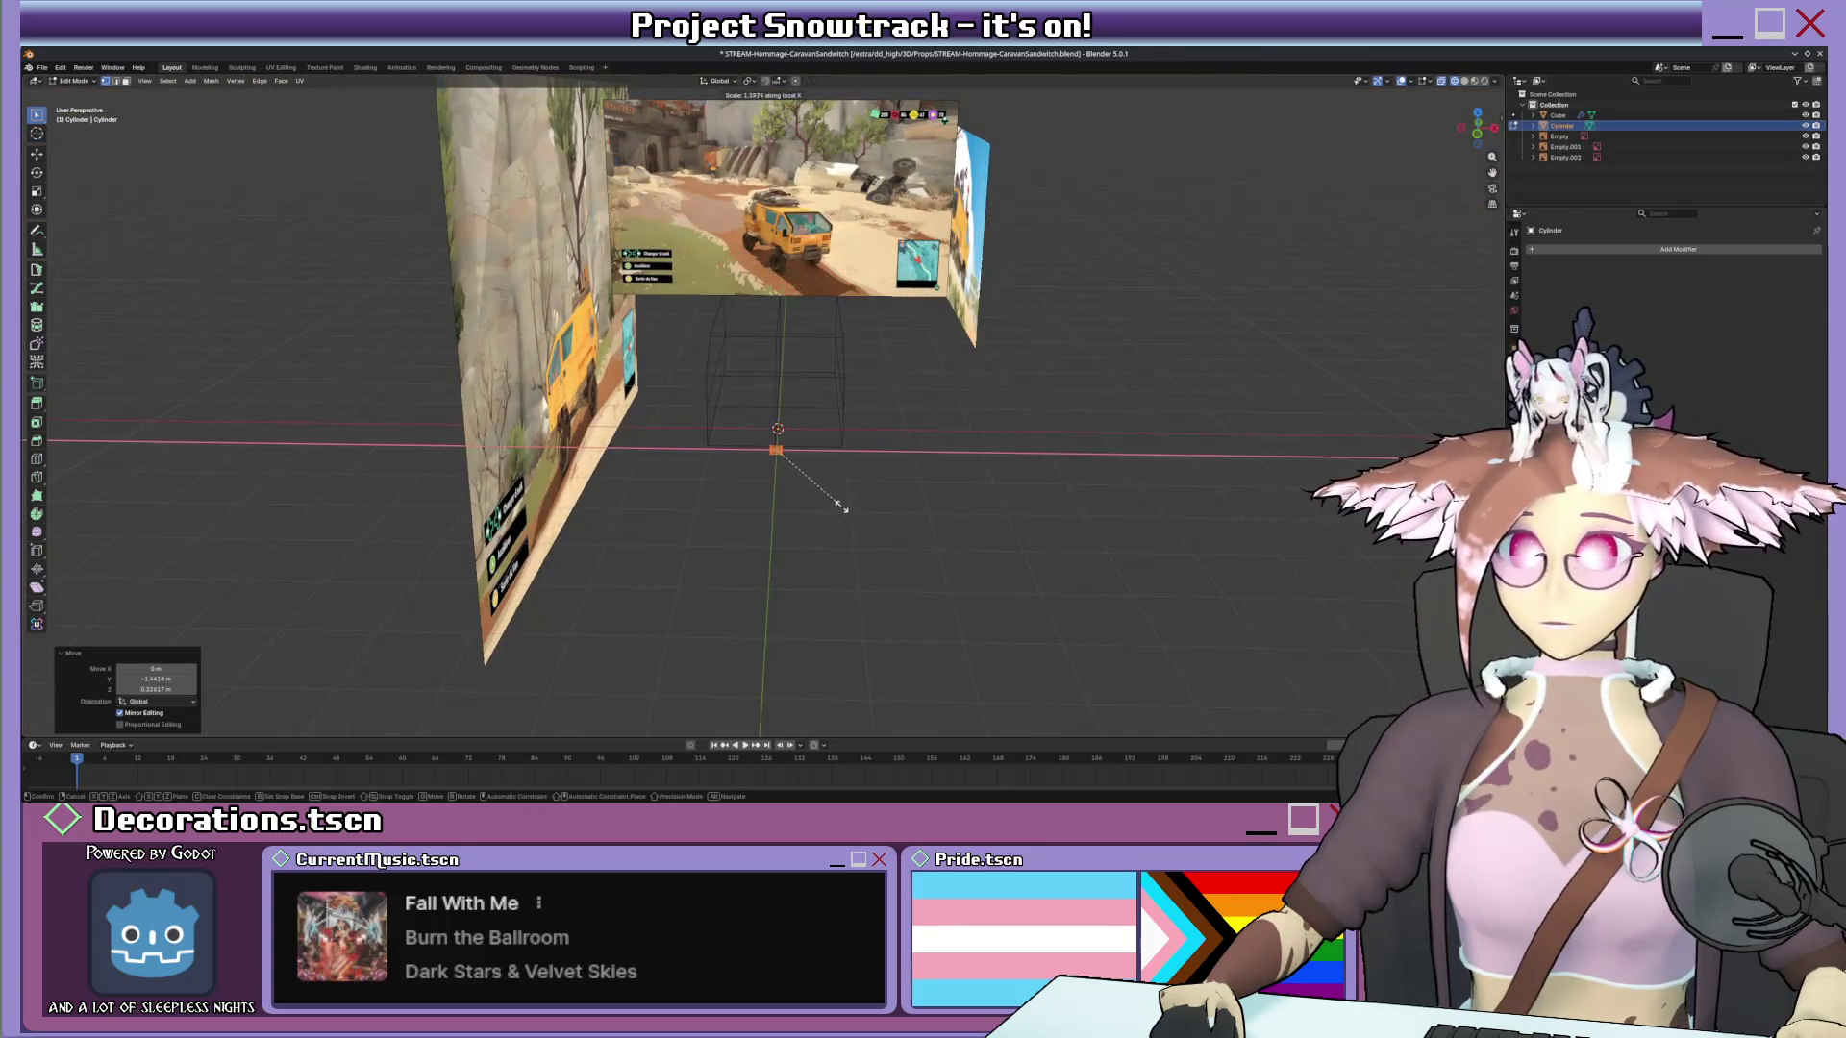
key("x")
left_click(1388, 677)
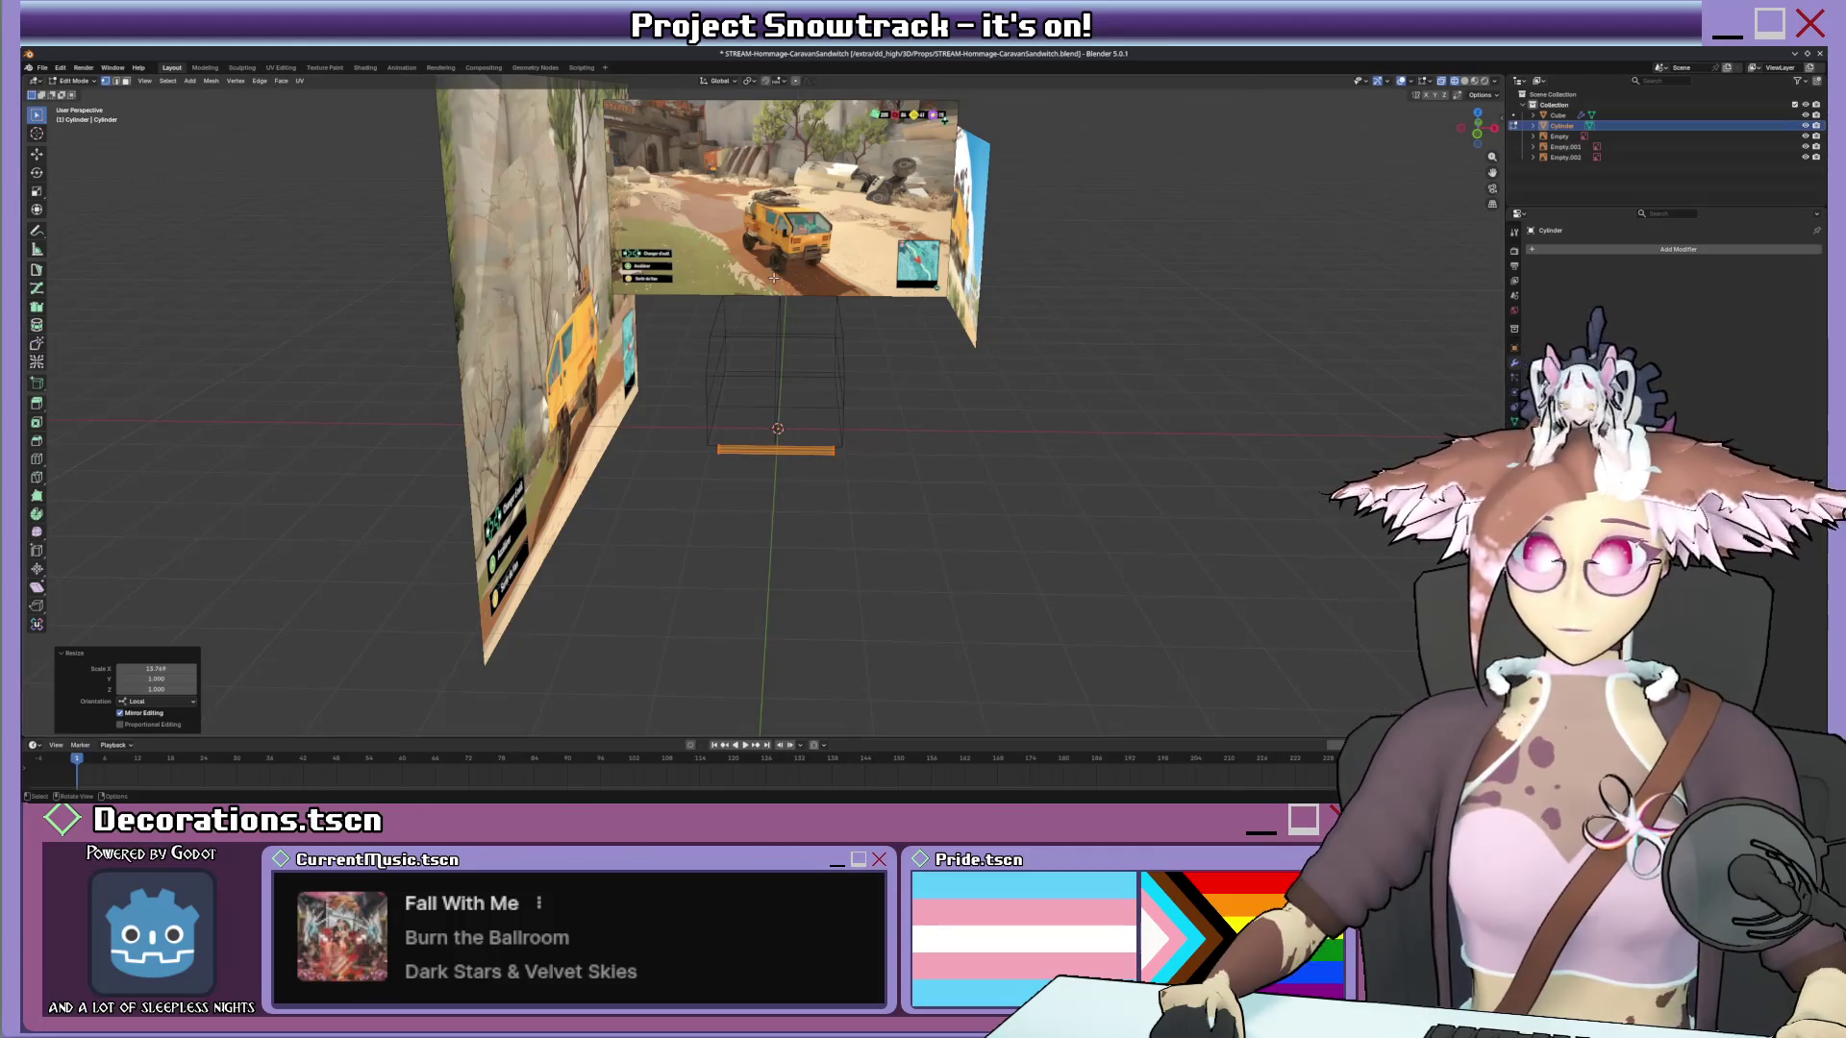
middle_click_drag(671, 404, 670, 405)
scroll(671, 405, "up", 5)
scroll(670, 404, "up", 3)
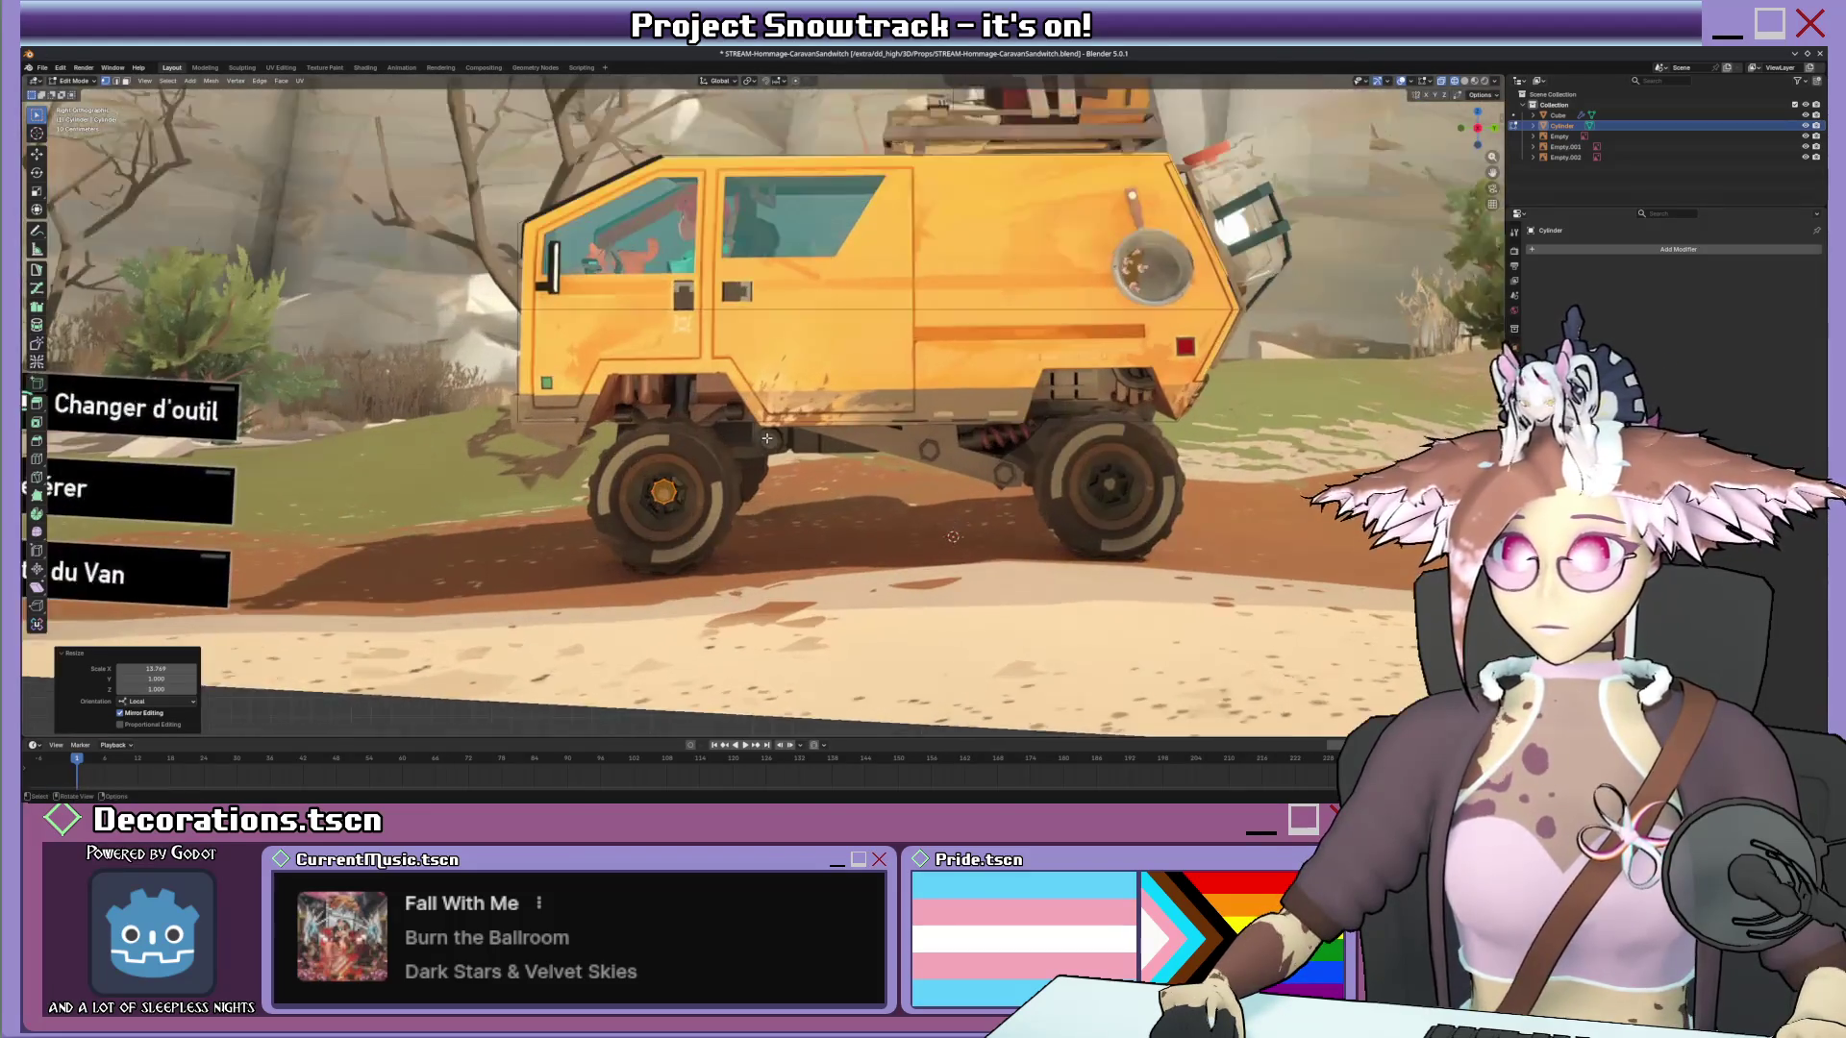
scroll(670, 404, "up", 2)
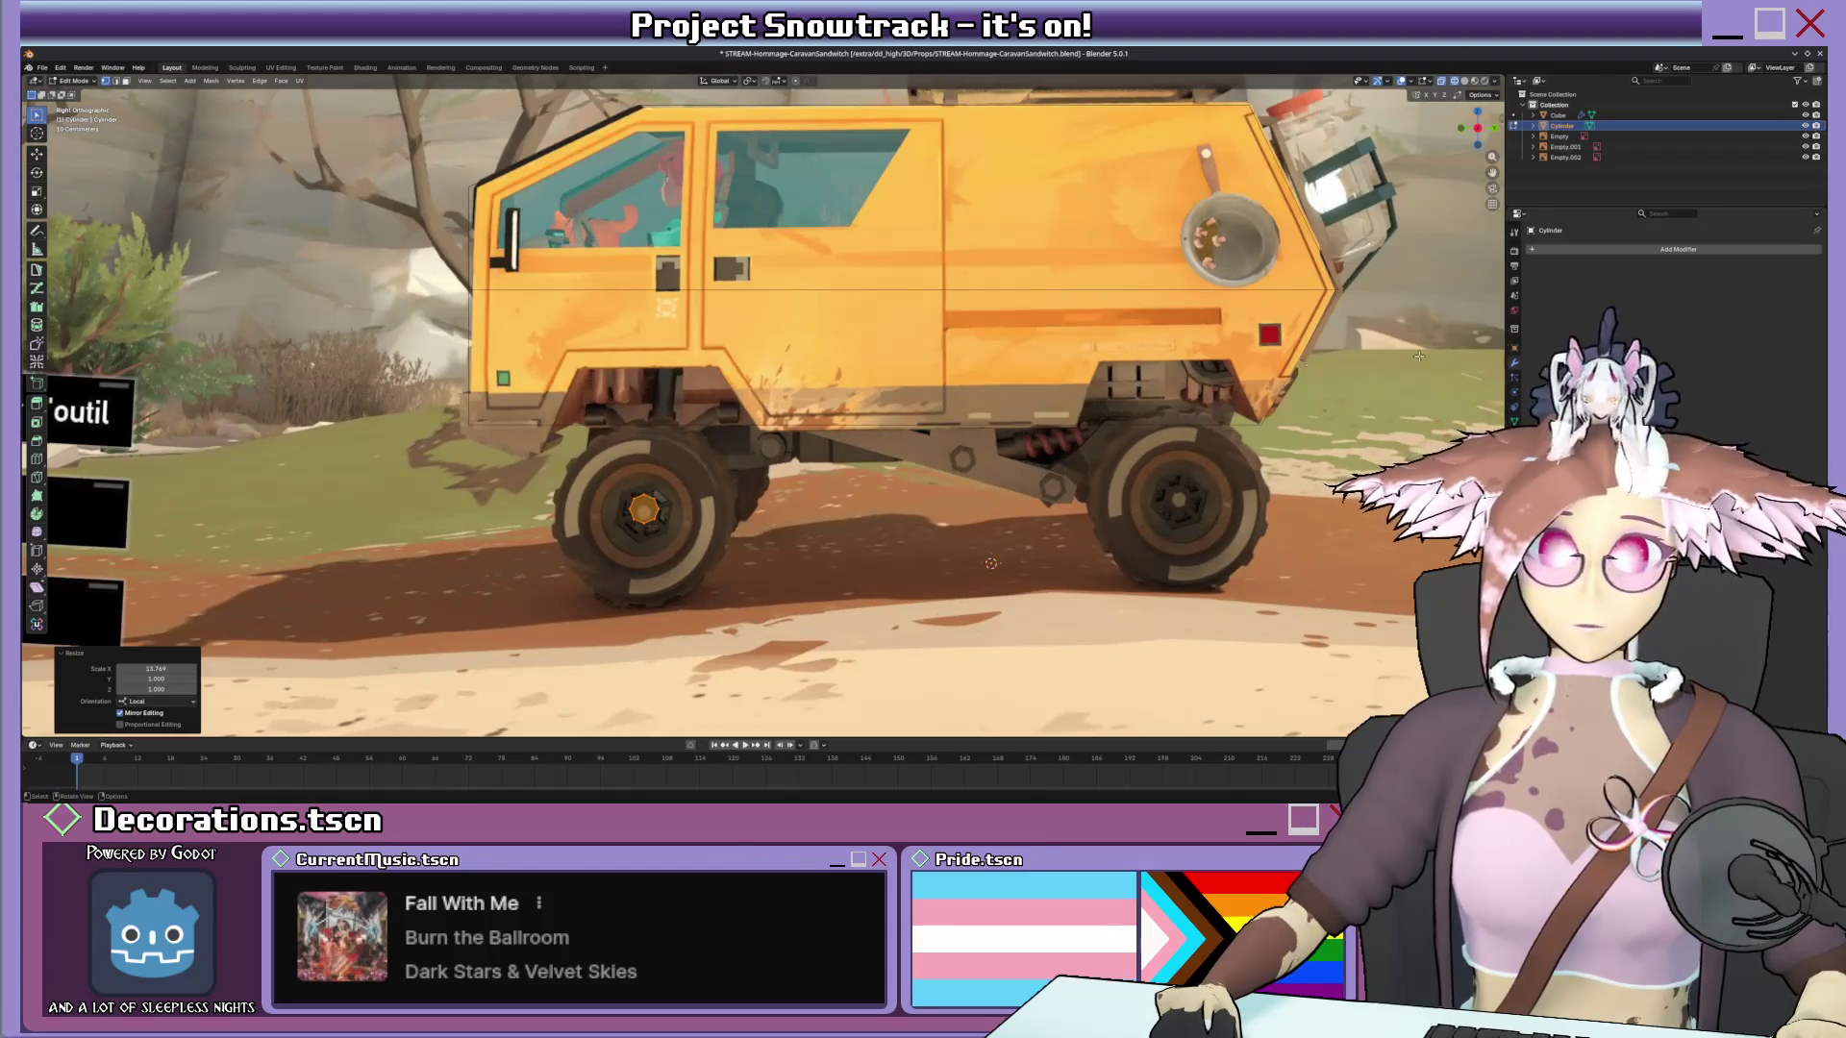
scroll(923, 428, "down", 3)
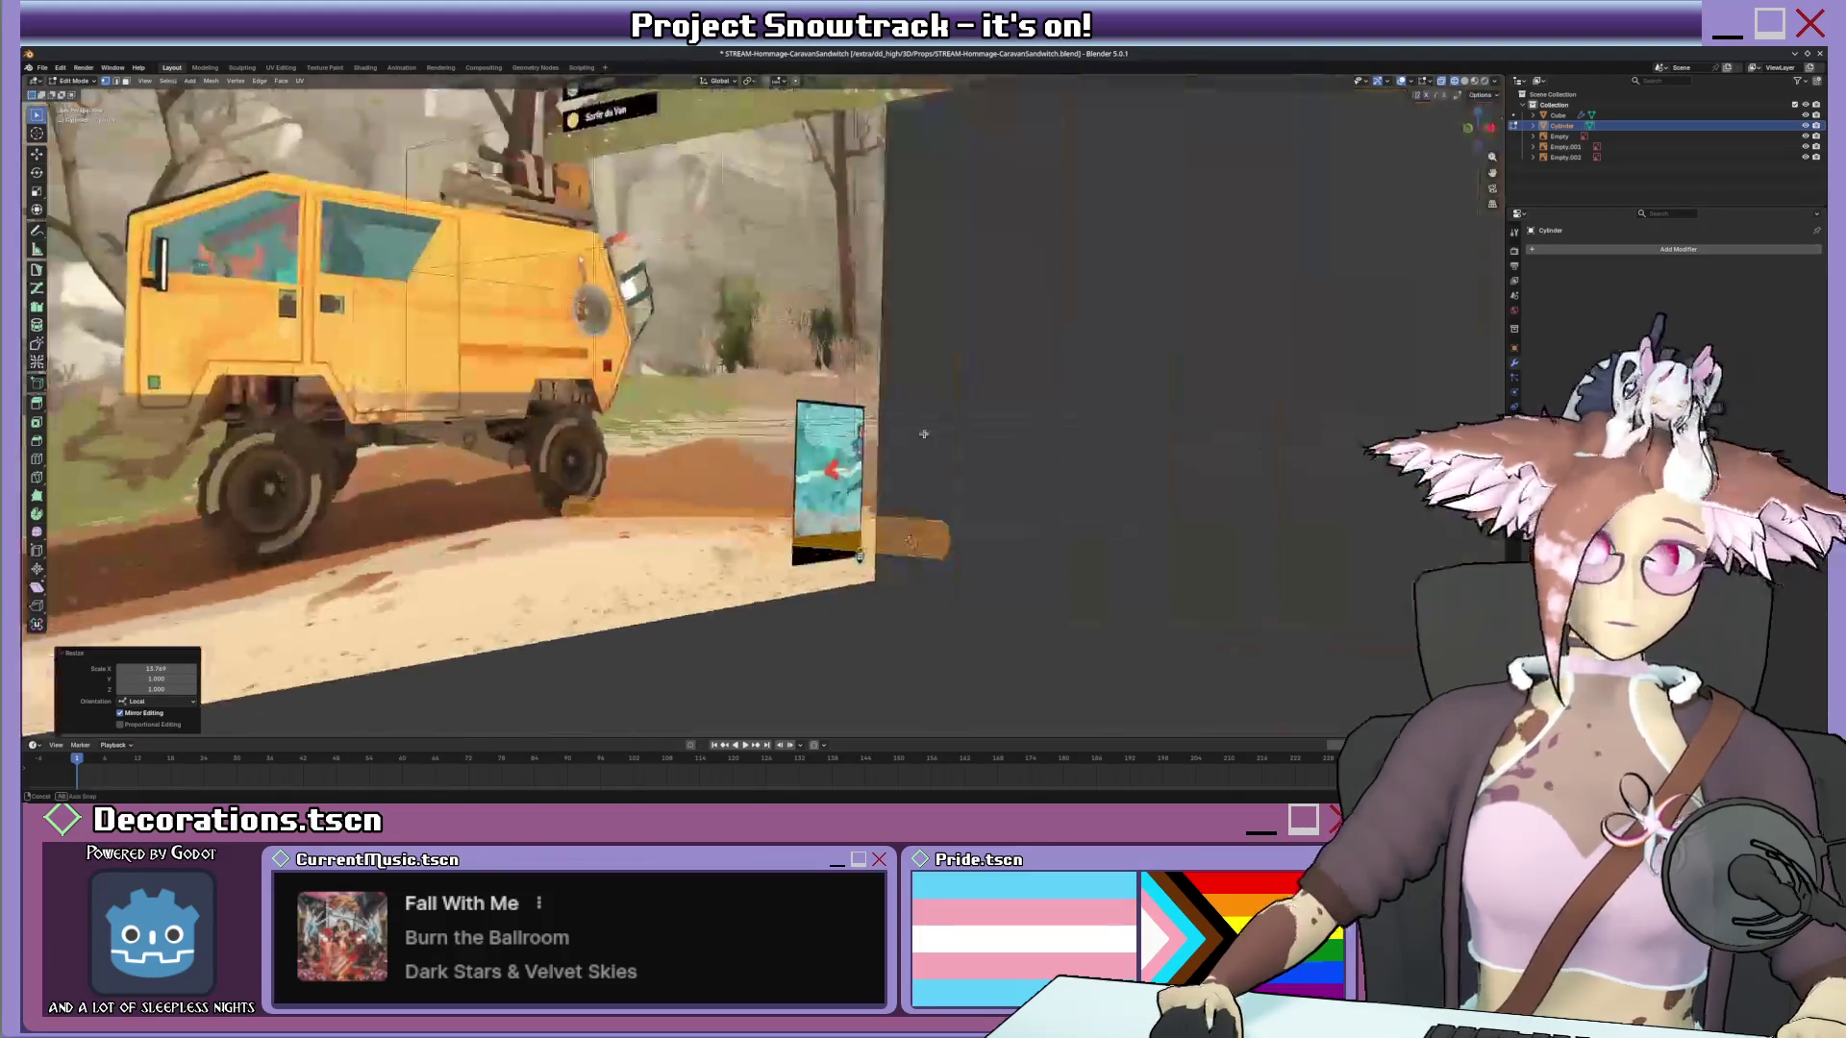
scroll(1054, 528, "down", 2)
Cut an edge loop across the middle of the axle and select one half for deletion.
key("Tab")
key("ctrl+r")
left_click(802, 515)
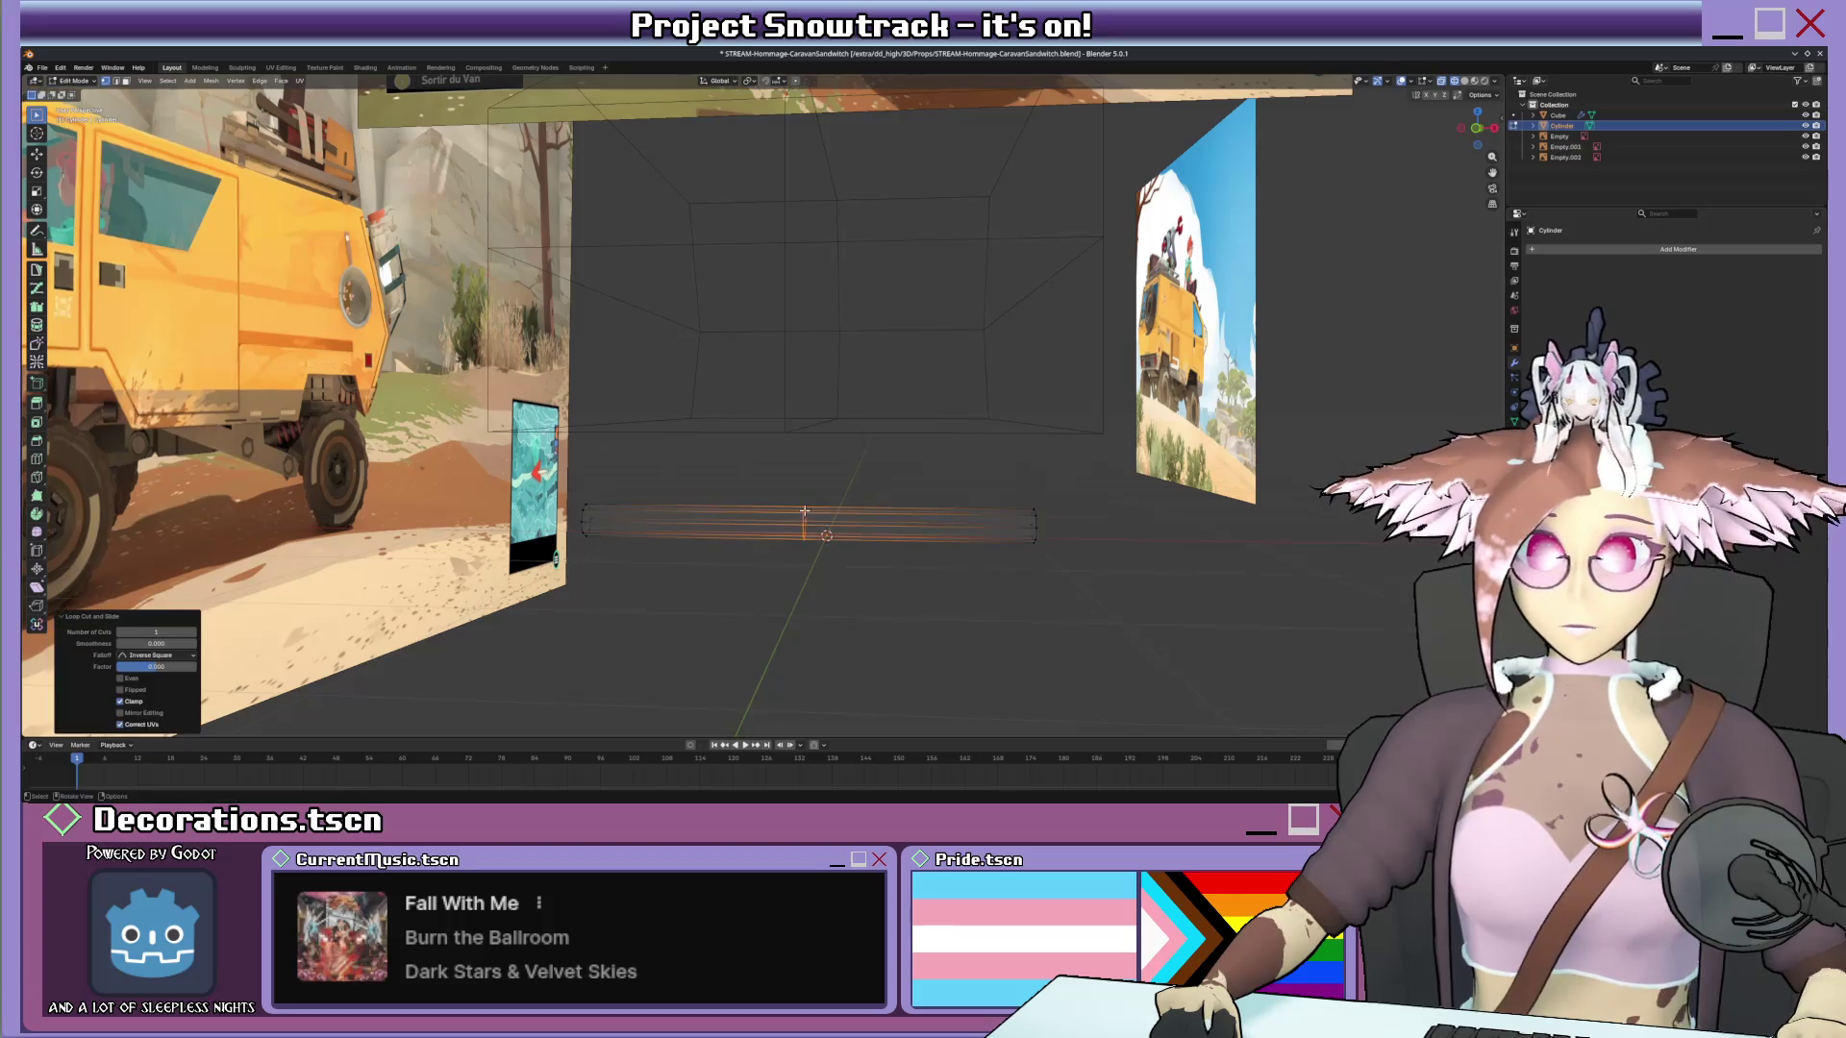
key("KP_1")
key("x")
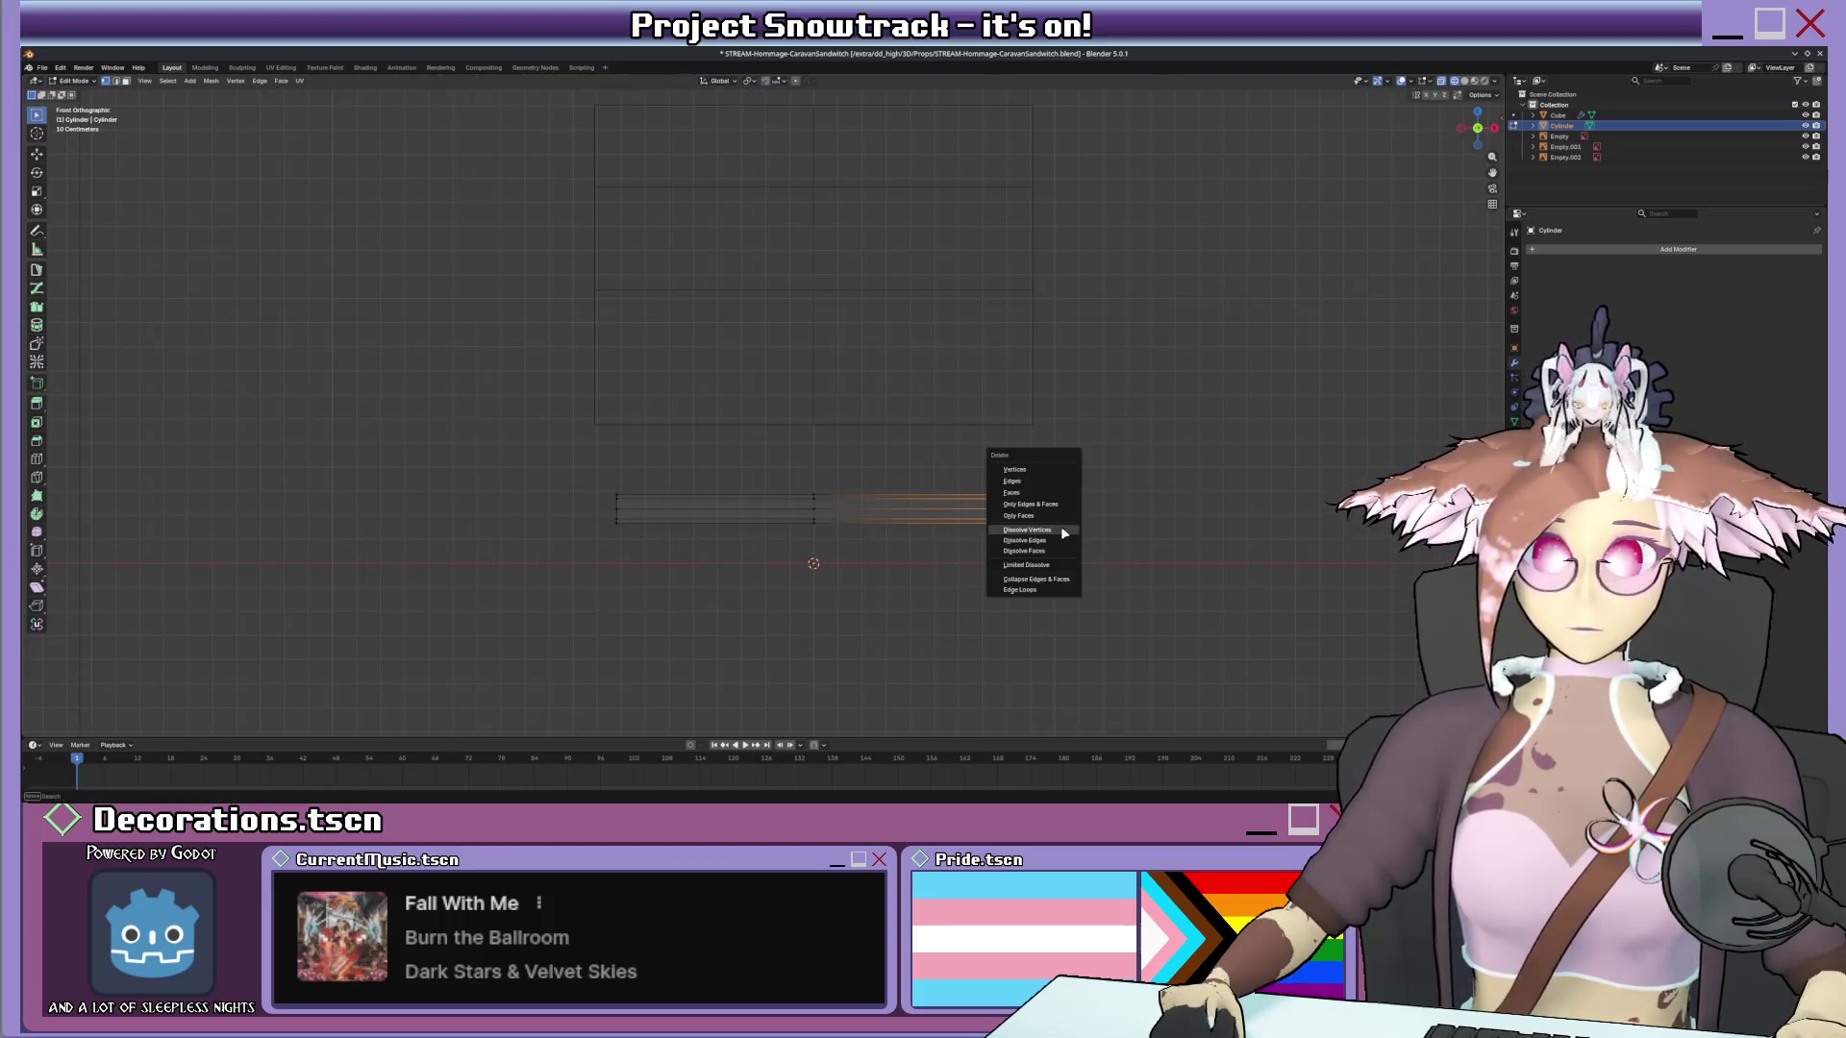
Delete one half's vertices and add a Mirror modifier with Bisect X enabled.
left_click(1032, 474)
left_click(1622, 249)
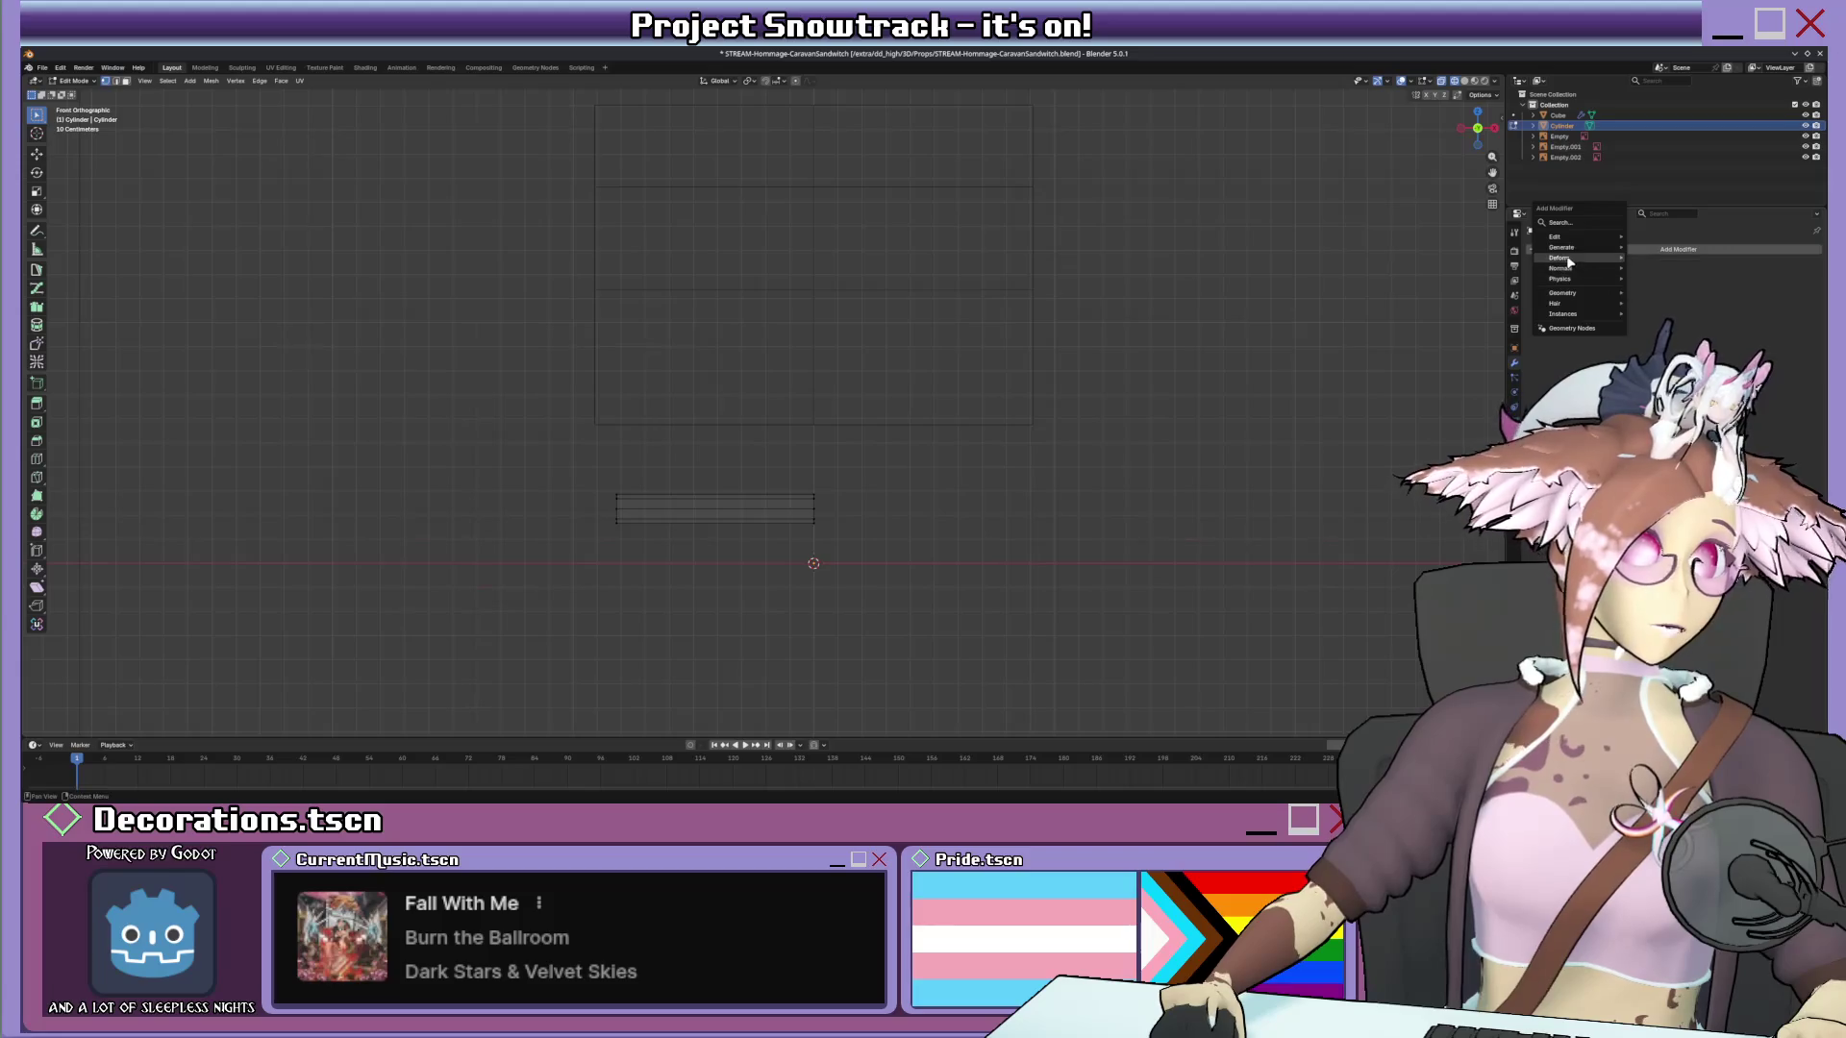
mouse_move(1562, 249)
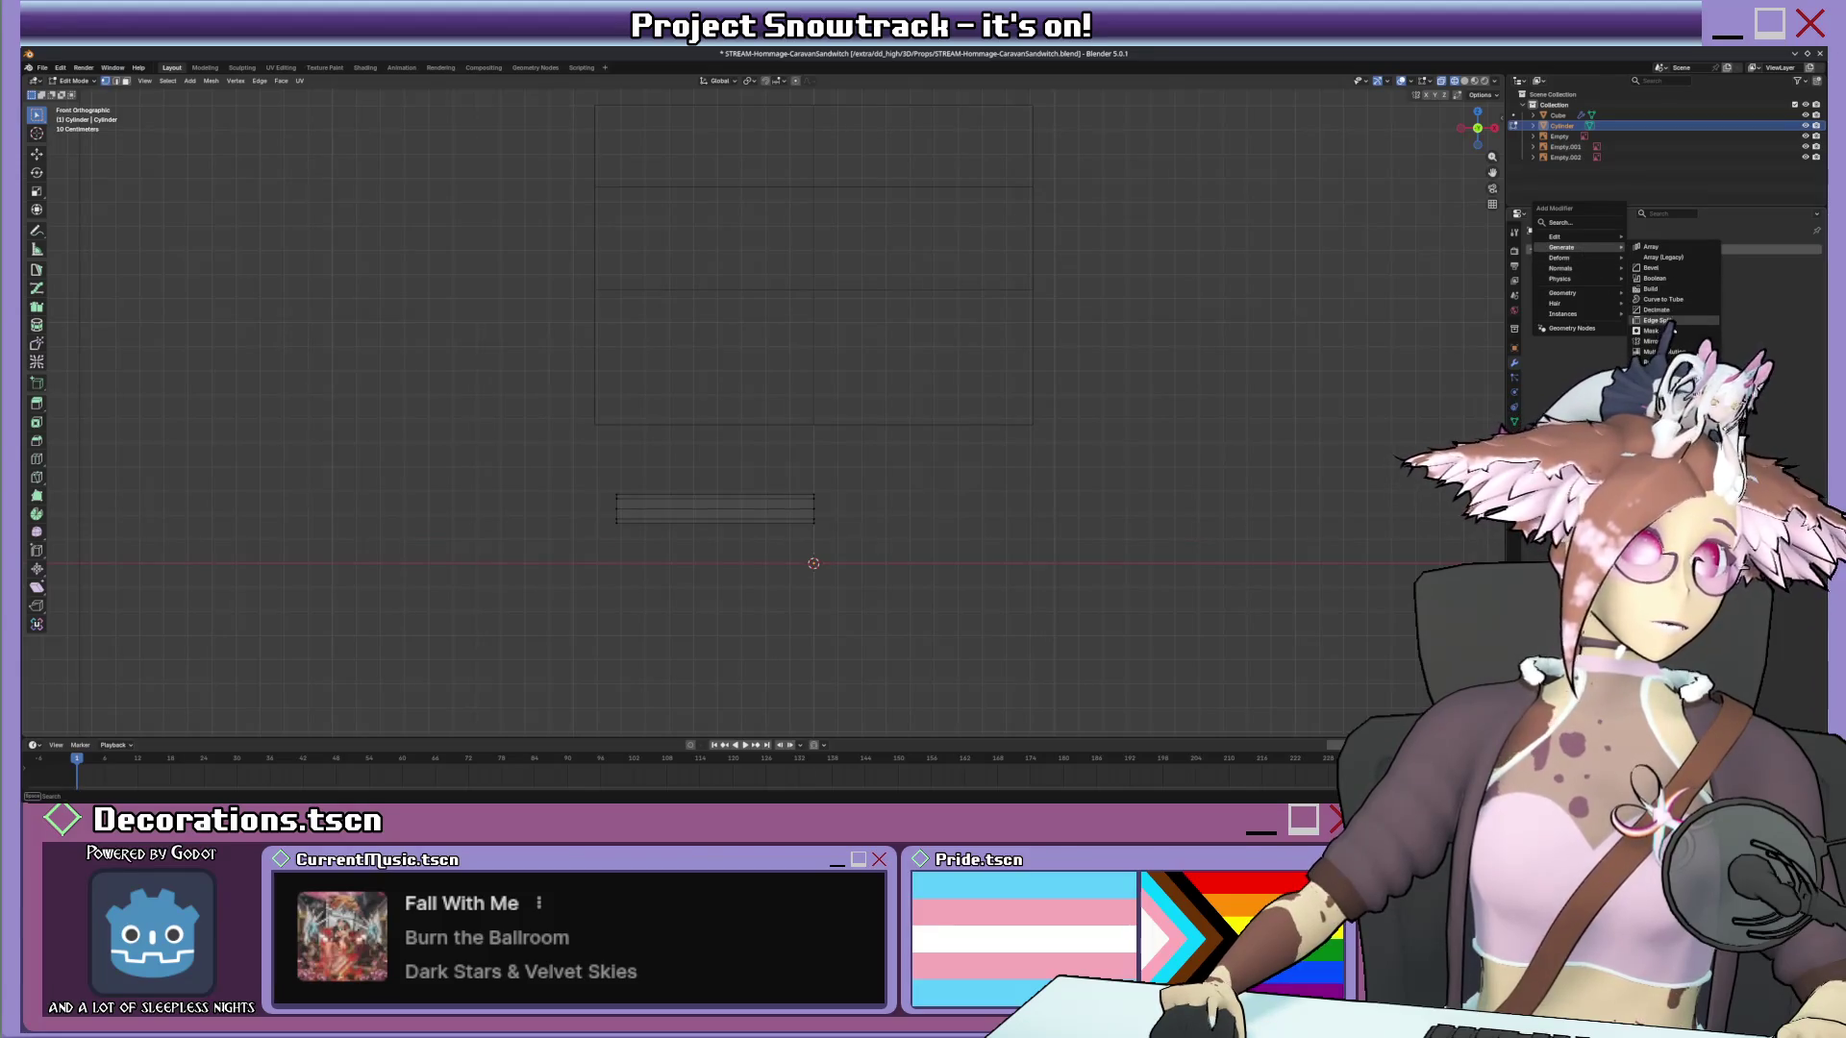
left_click(1652, 342)
left_click(1670, 293)
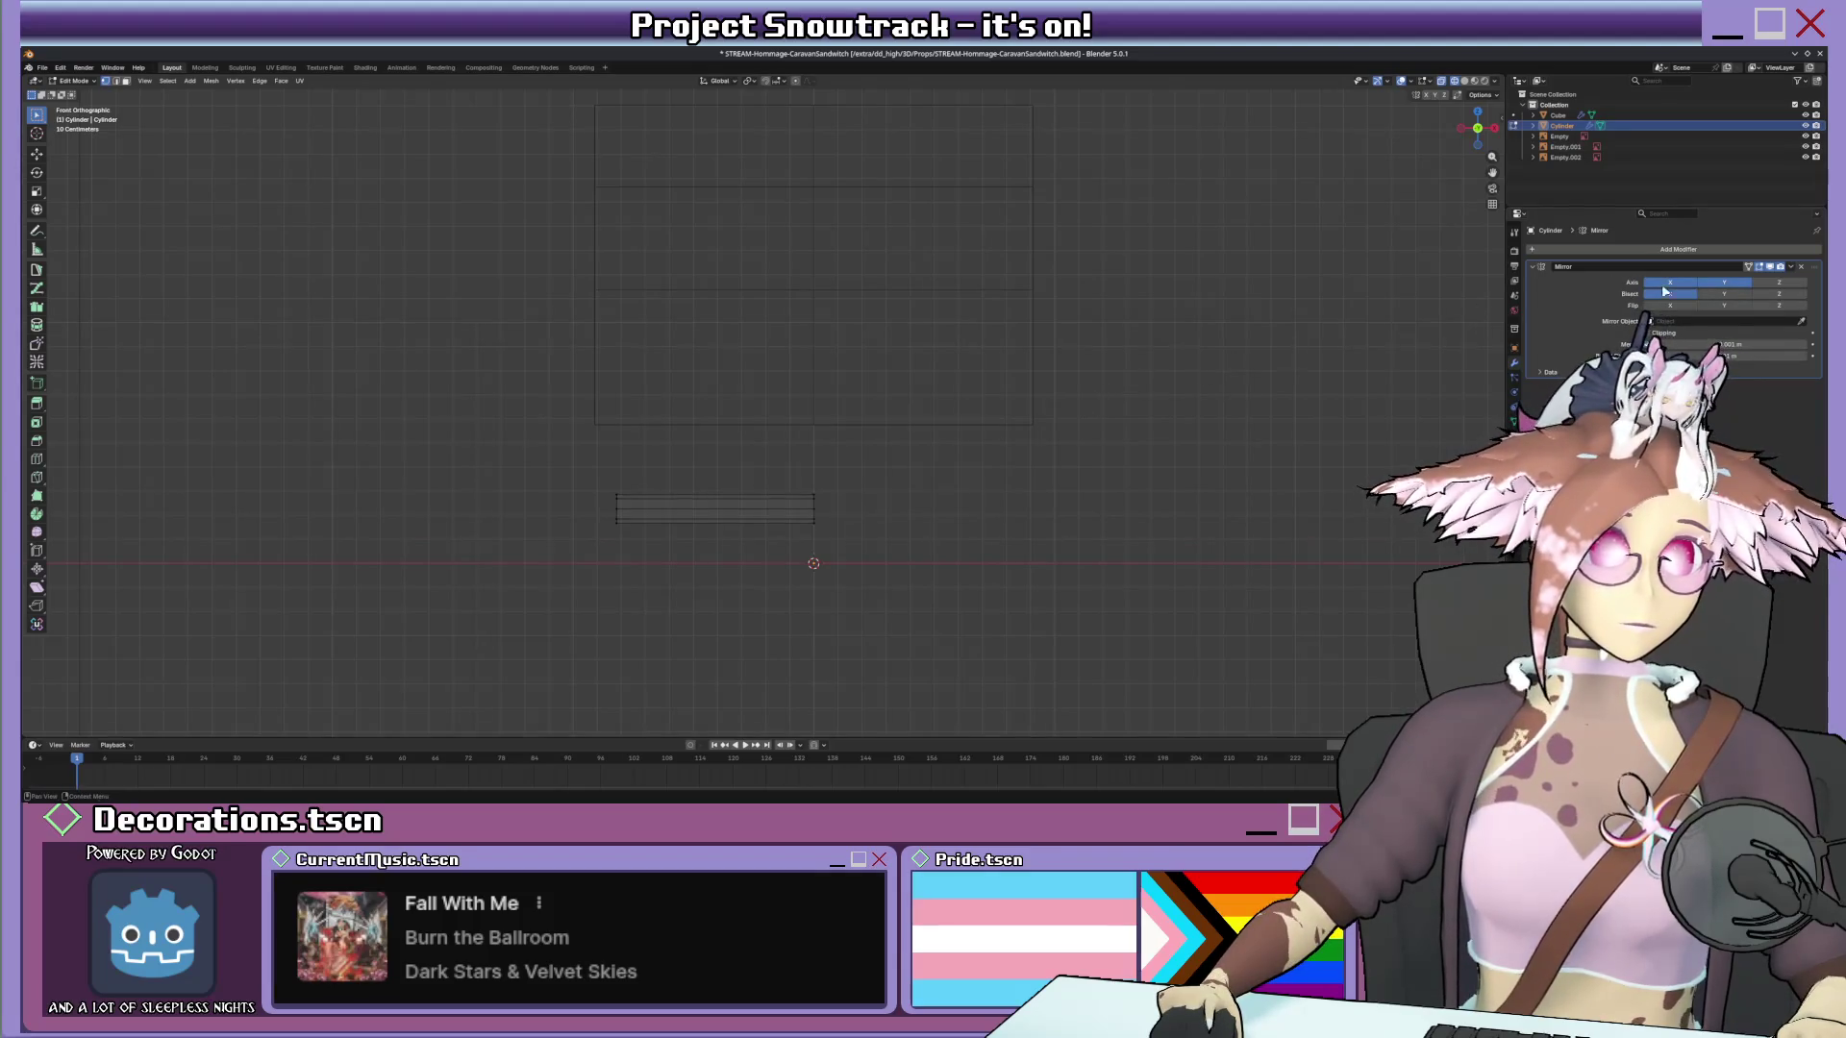
middle_click_drag(1234, 377, 1219, 402)
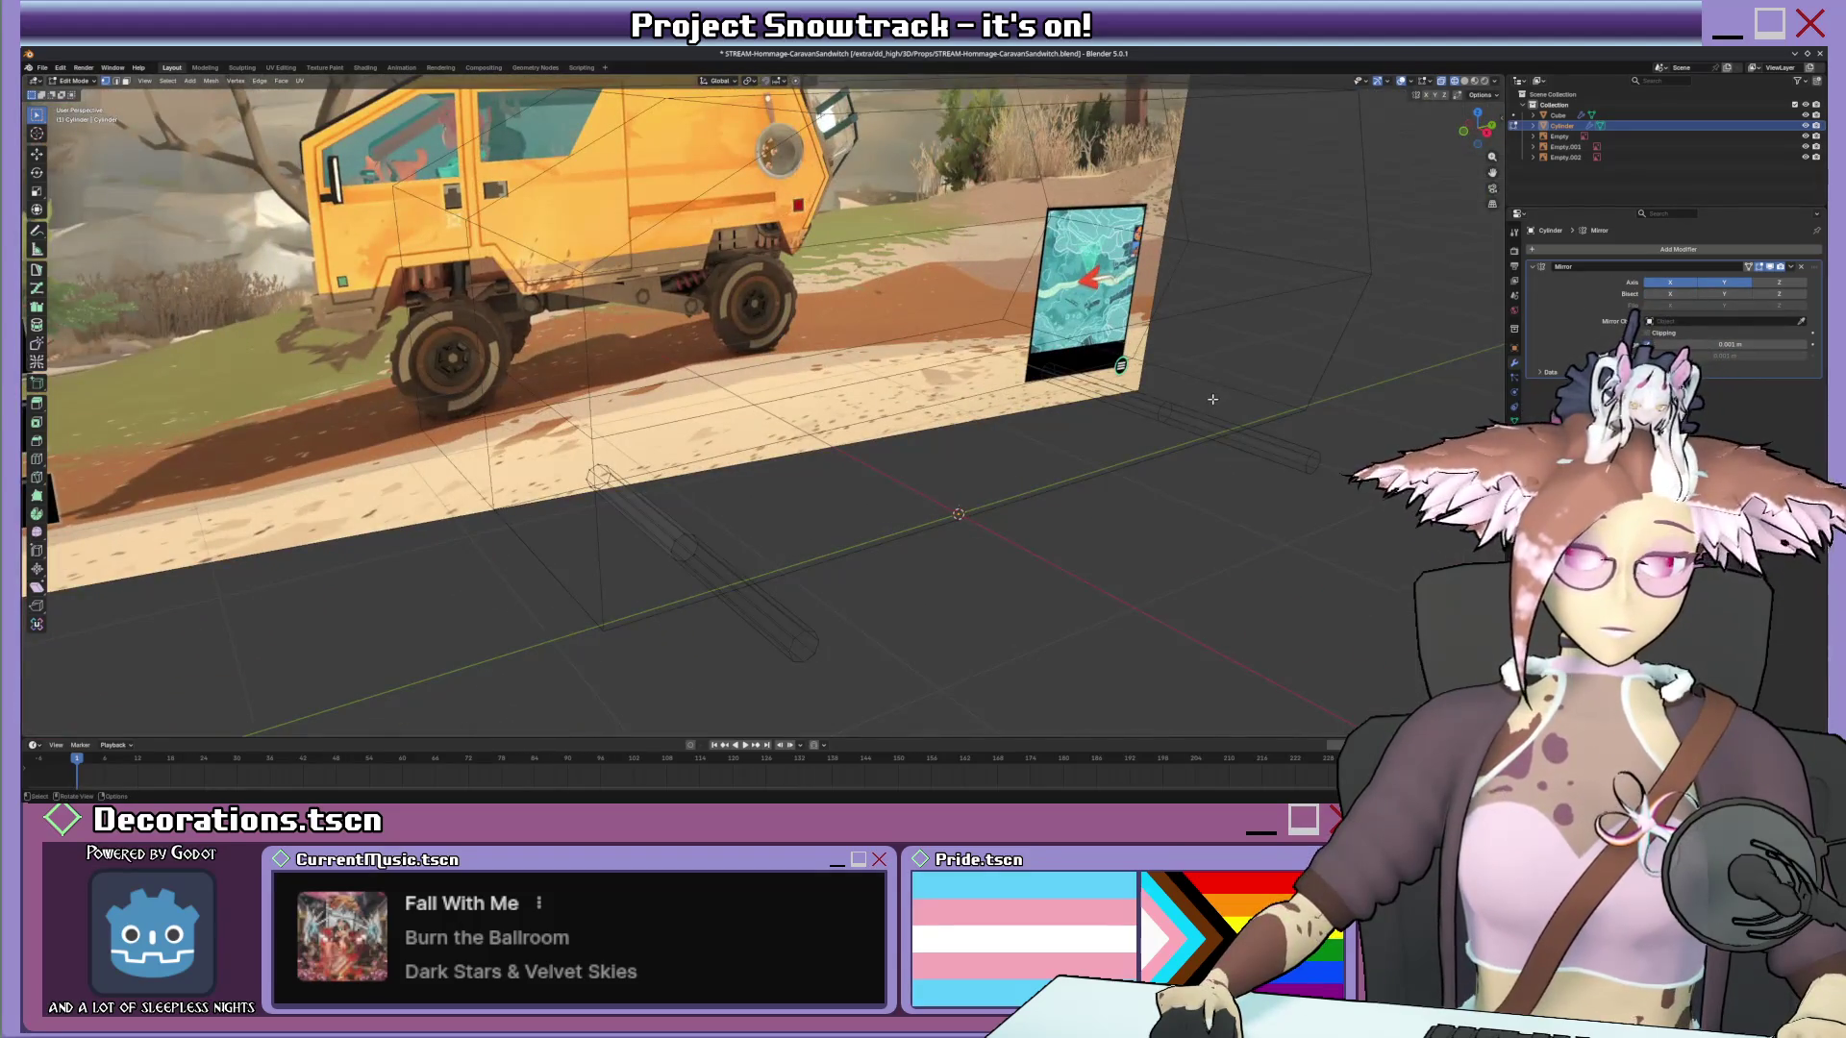
From side view, select the Cylinder and start a Y move, then cancel it.
key("KP_3")
scroll(1252, 396, "down", 3)
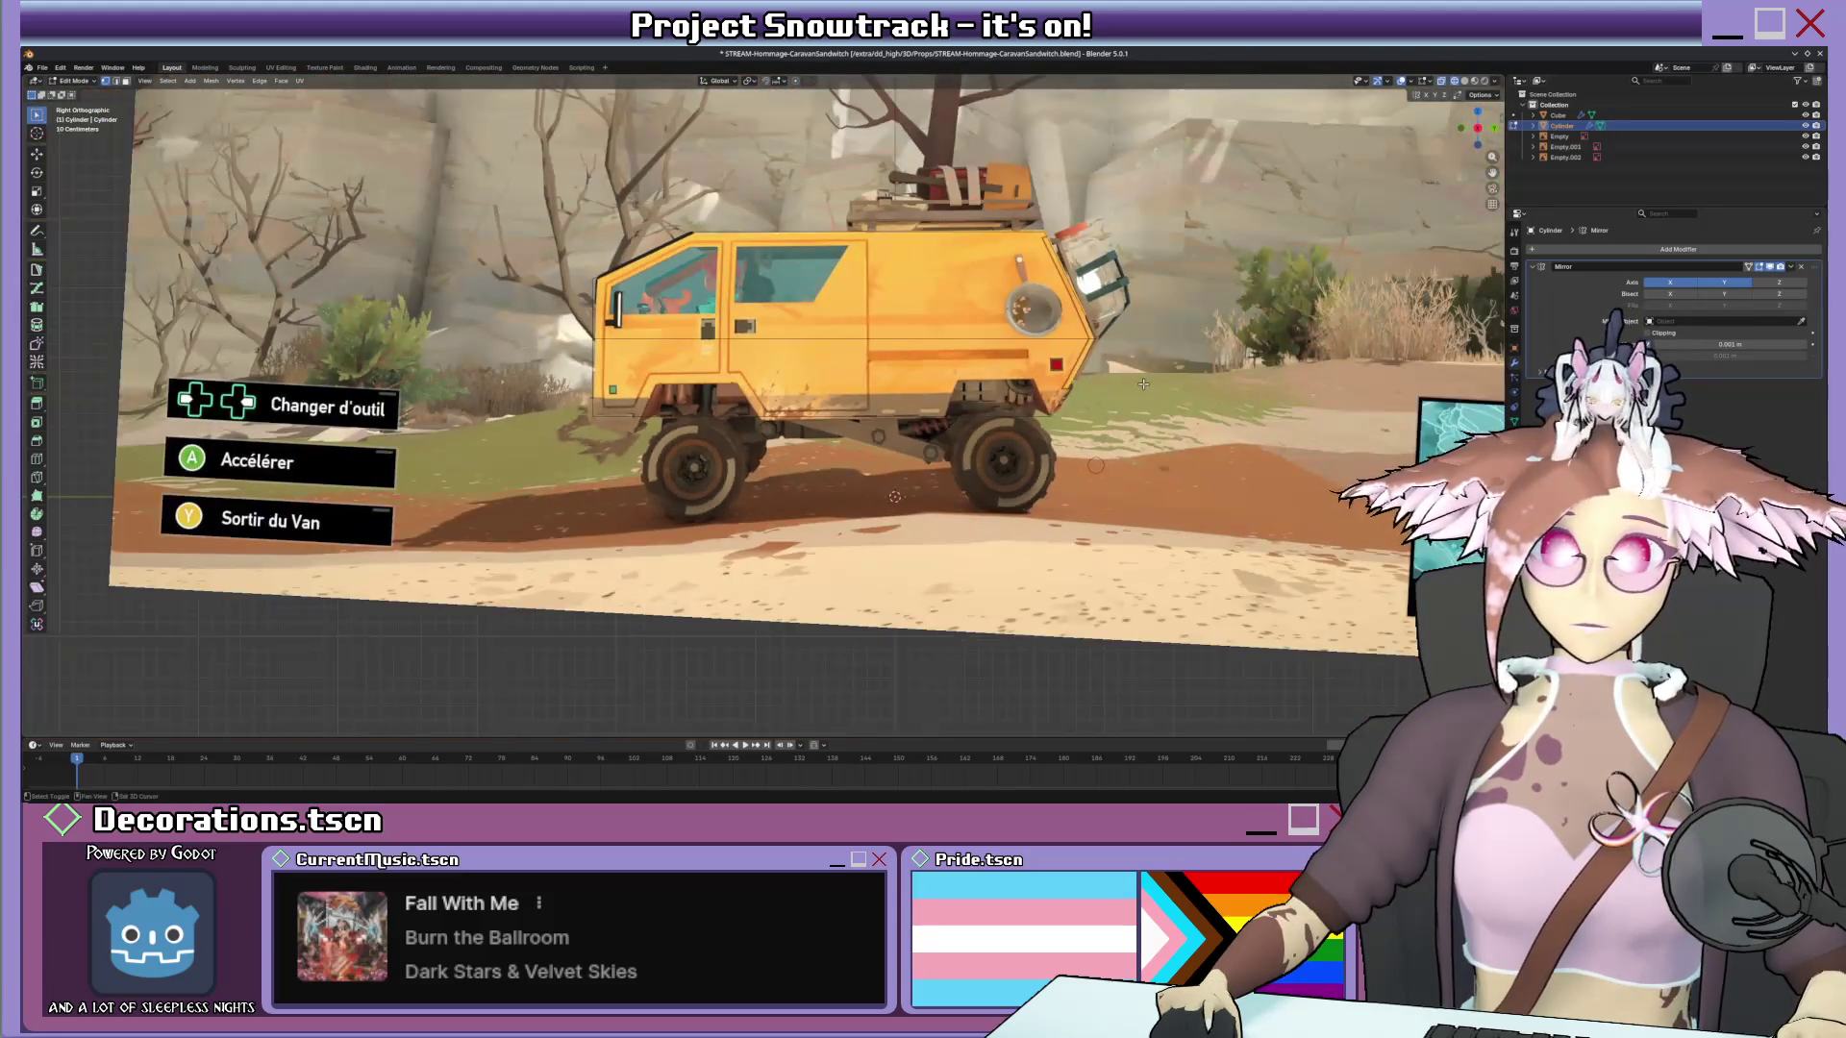
scroll(1154, 375, "down", 1)
key("Tab")
key("Tab")
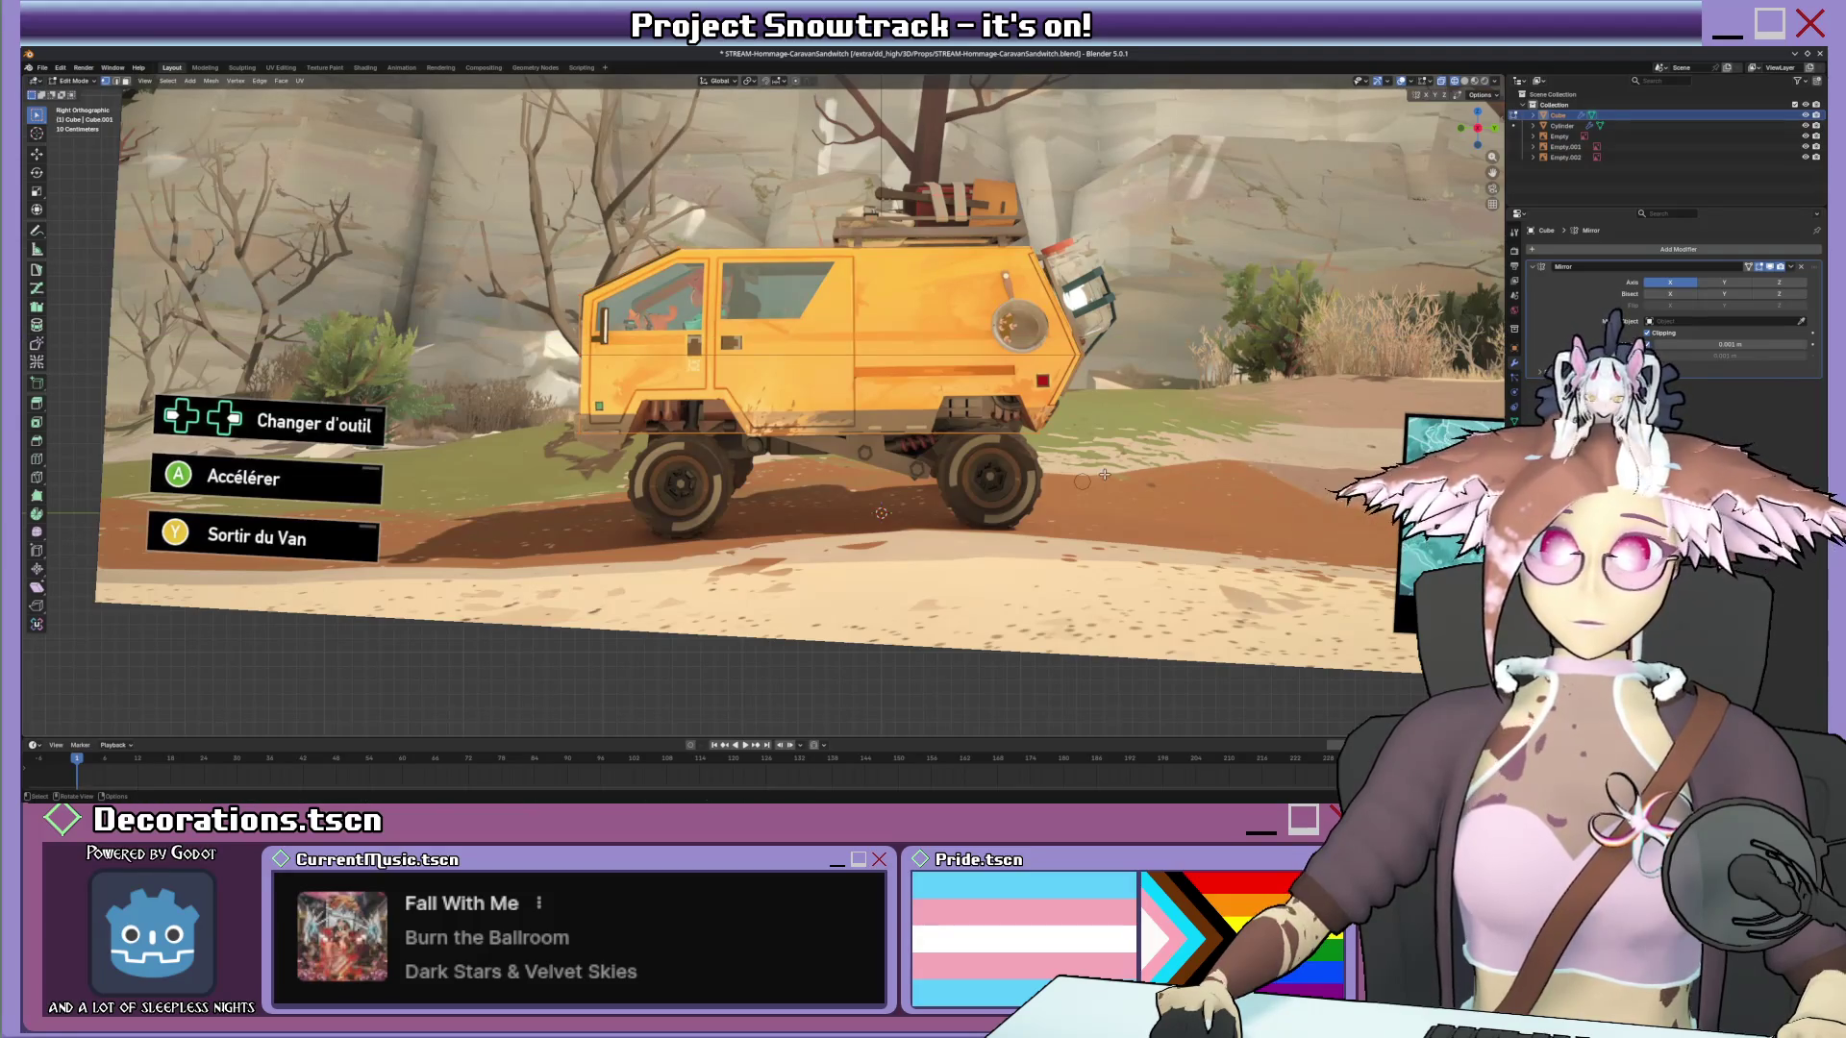
key("Tab")
left_click(905, 507)
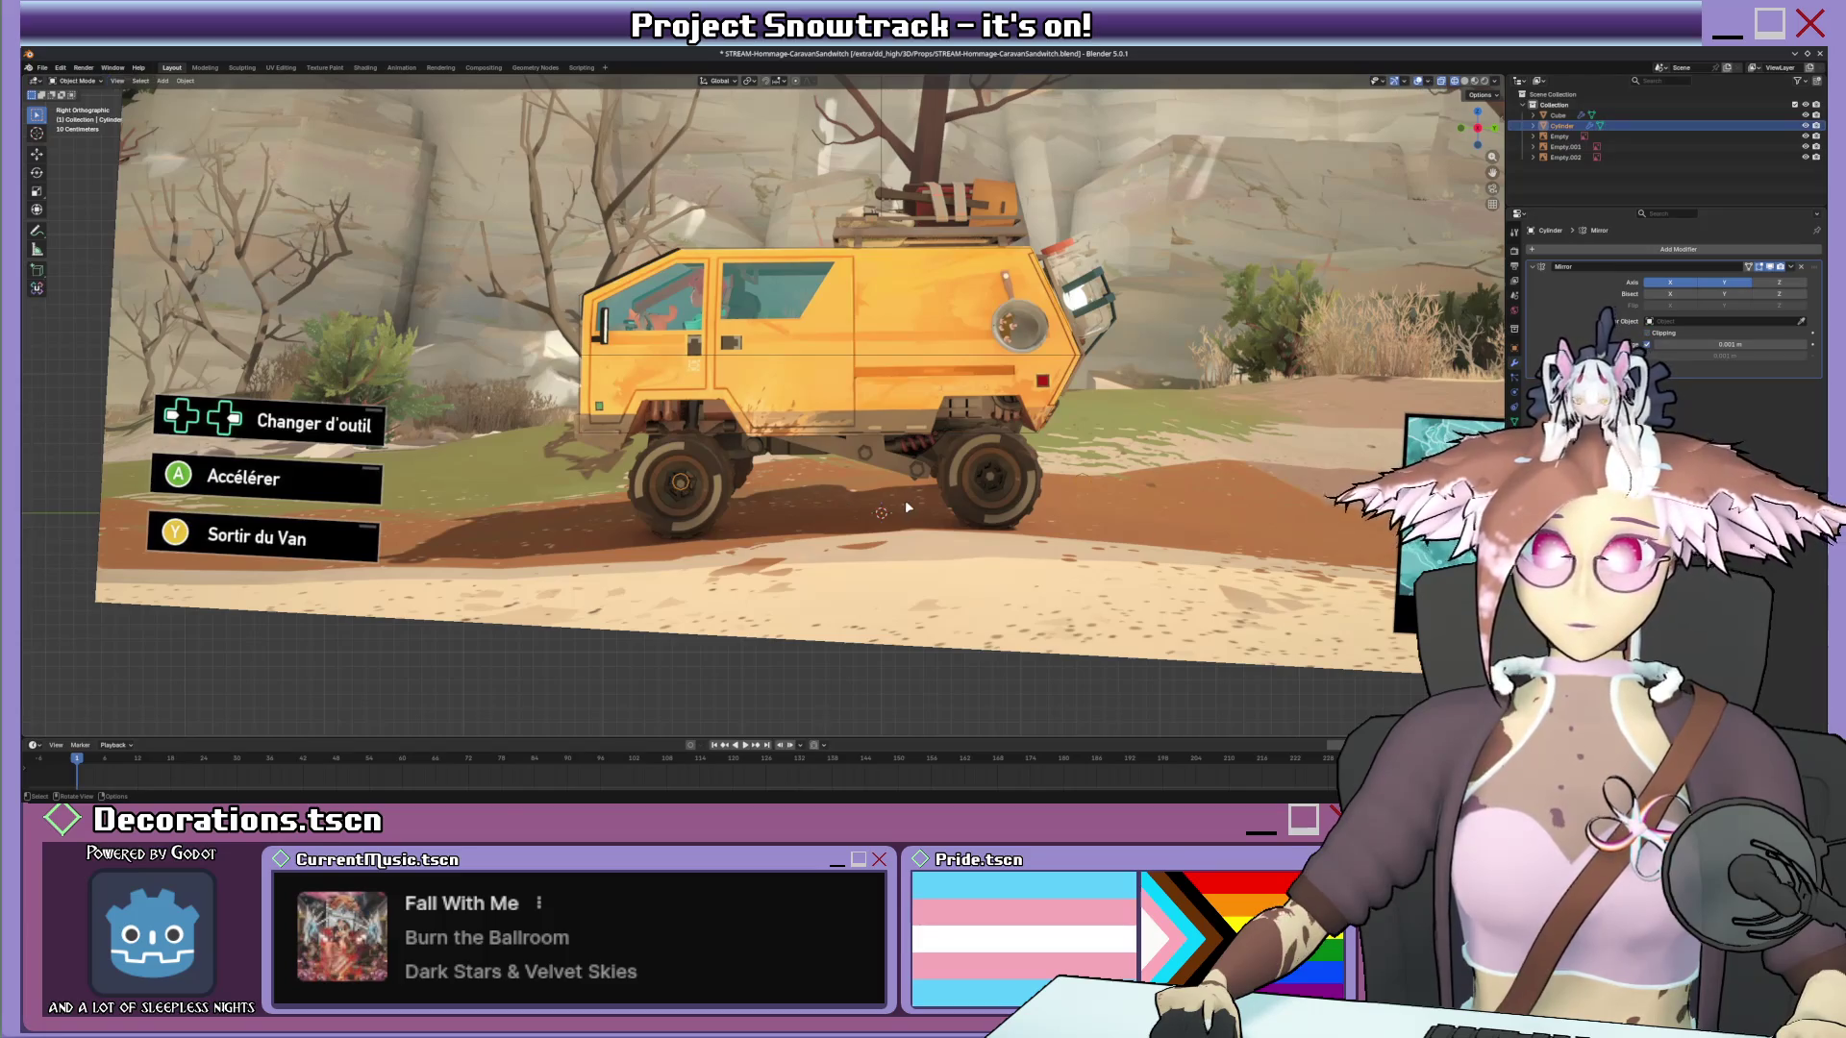
key("g")
key("y")
key("Escape")
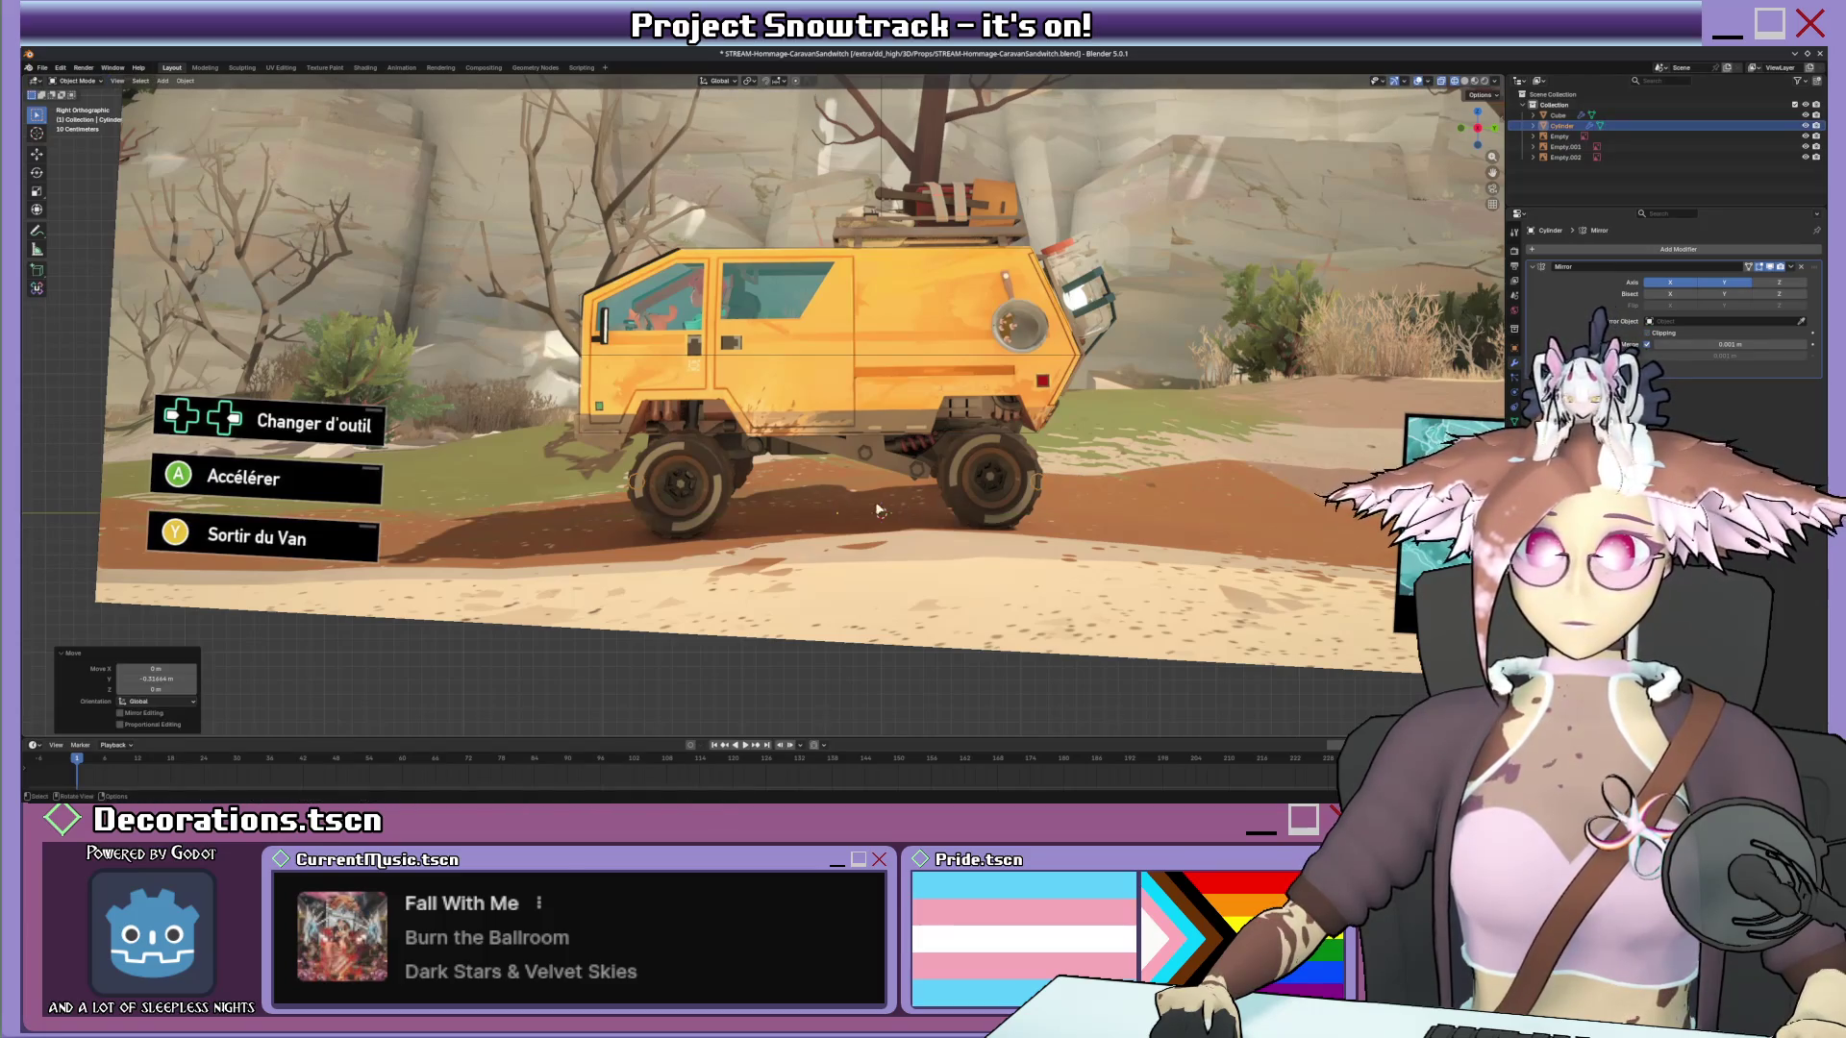
Move the axle geometry along Y in Edit Mode to line up with the reference wheels.
key("Tab")
key("g")
key("y")
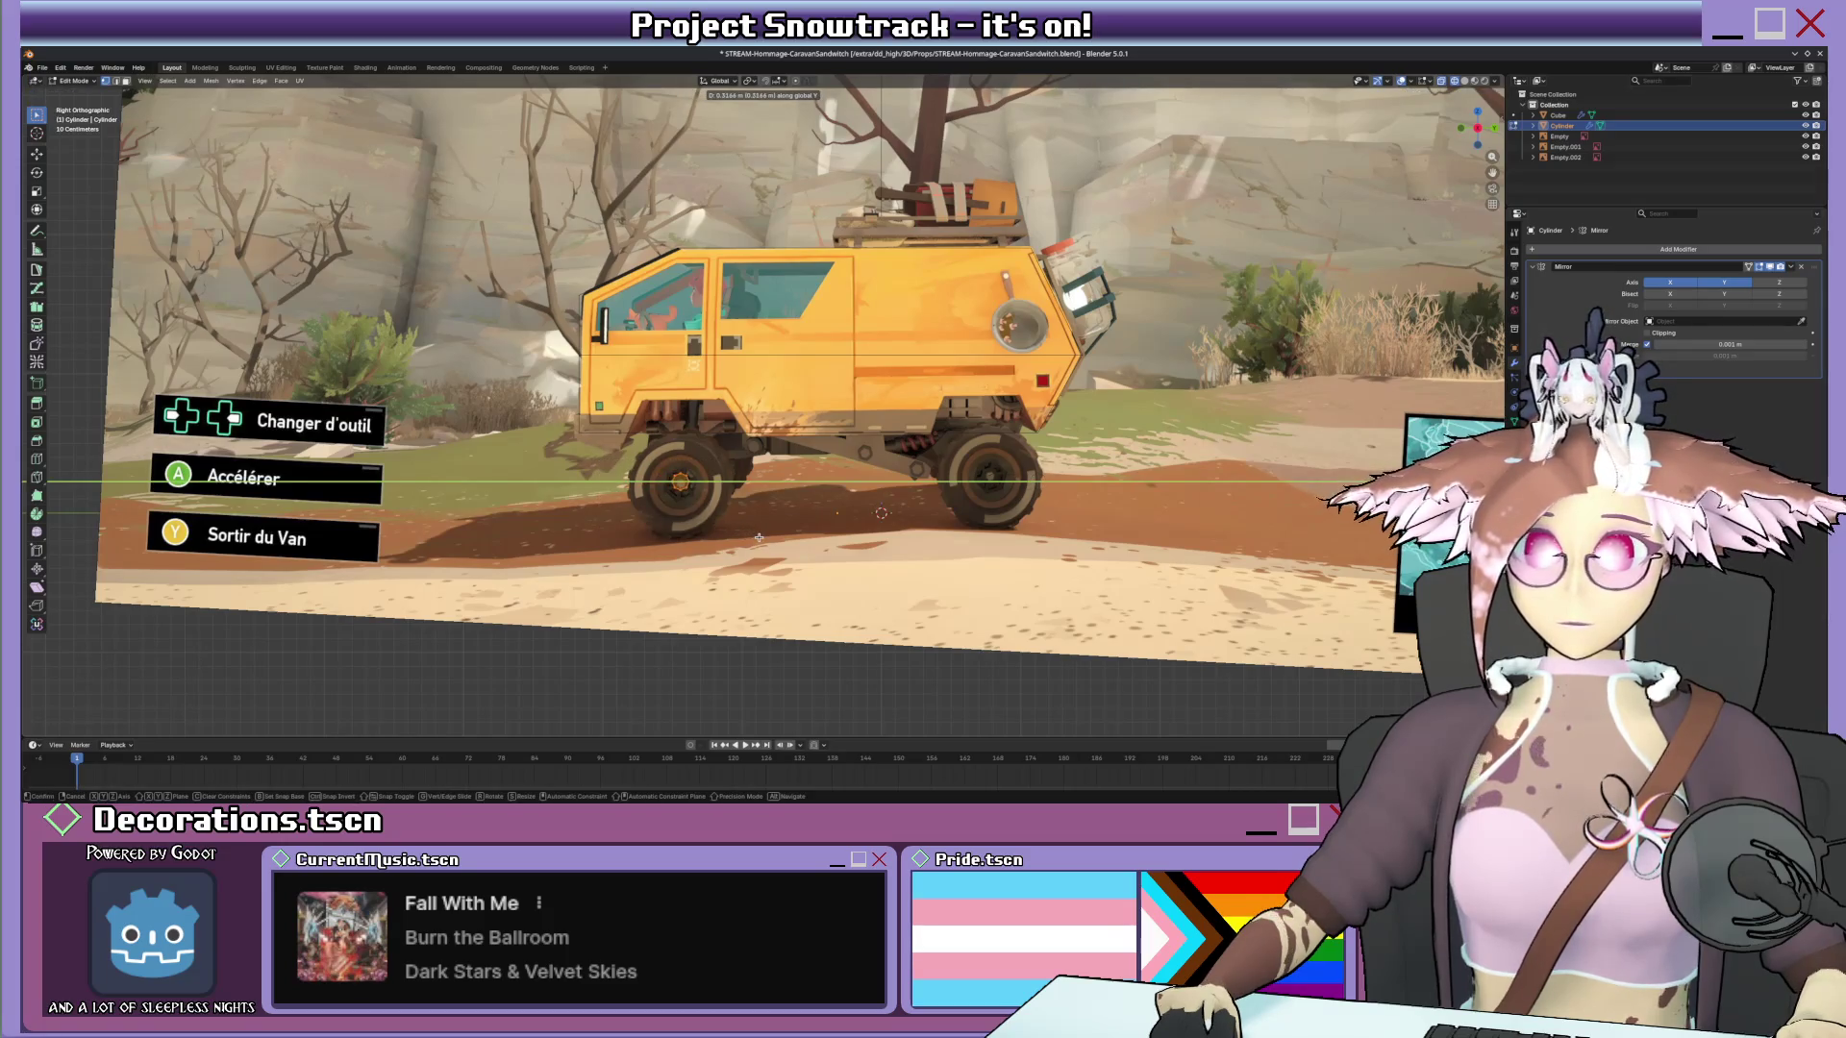
left_click(783, 505)
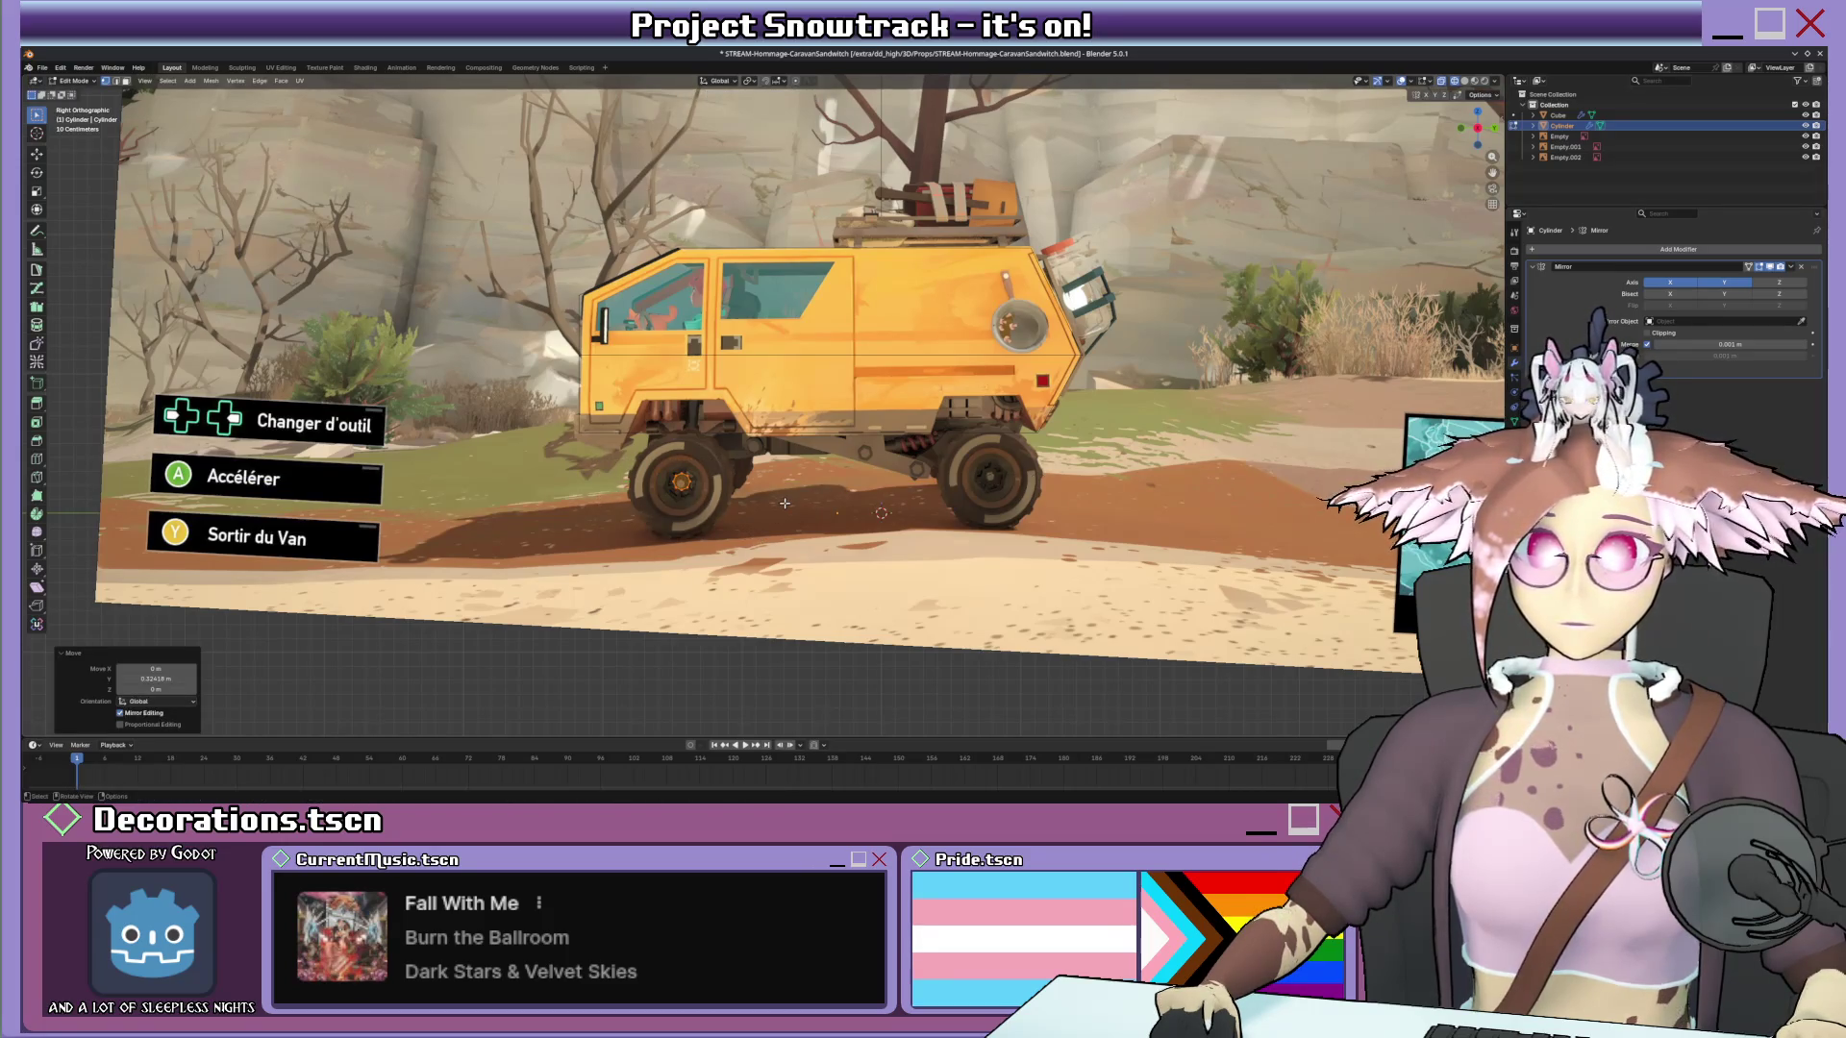
middle_click_drag(782, 497, 845, 504)
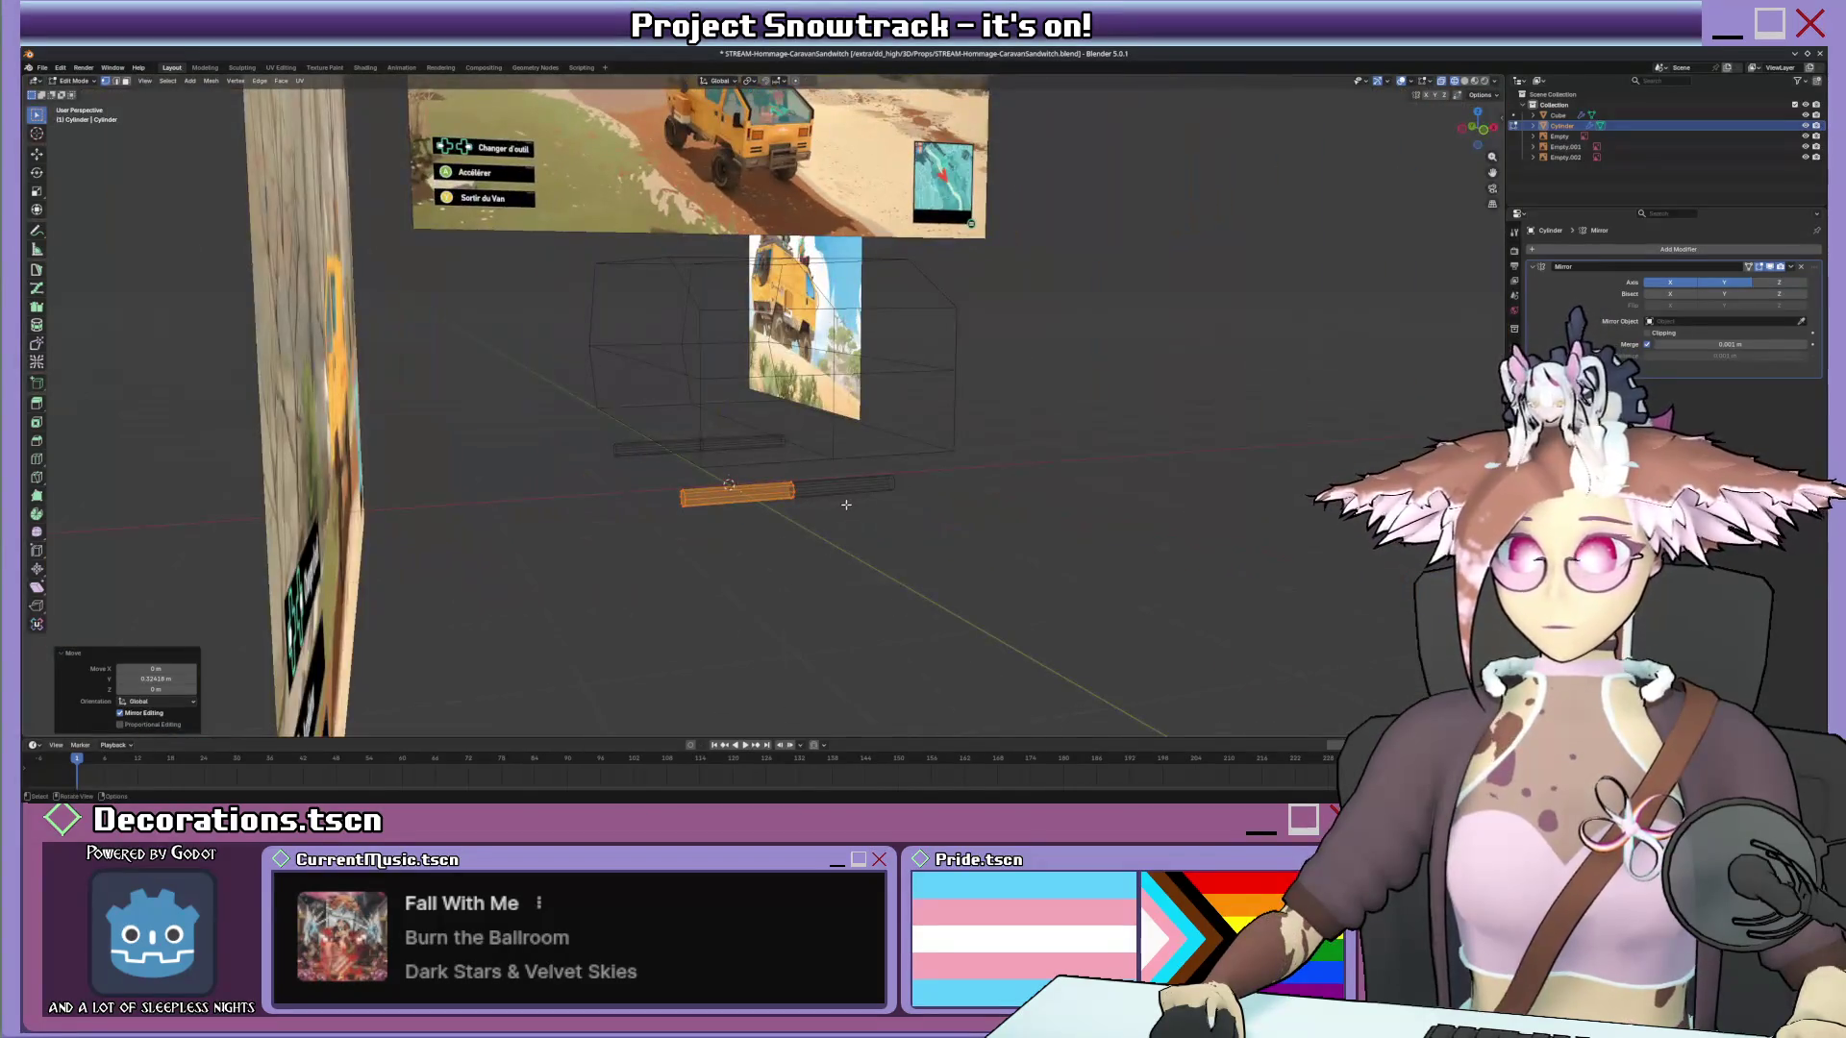
Duplicate the axle end loop and rotate it upright into a wheel disc.
key("shift+d")
key("r")
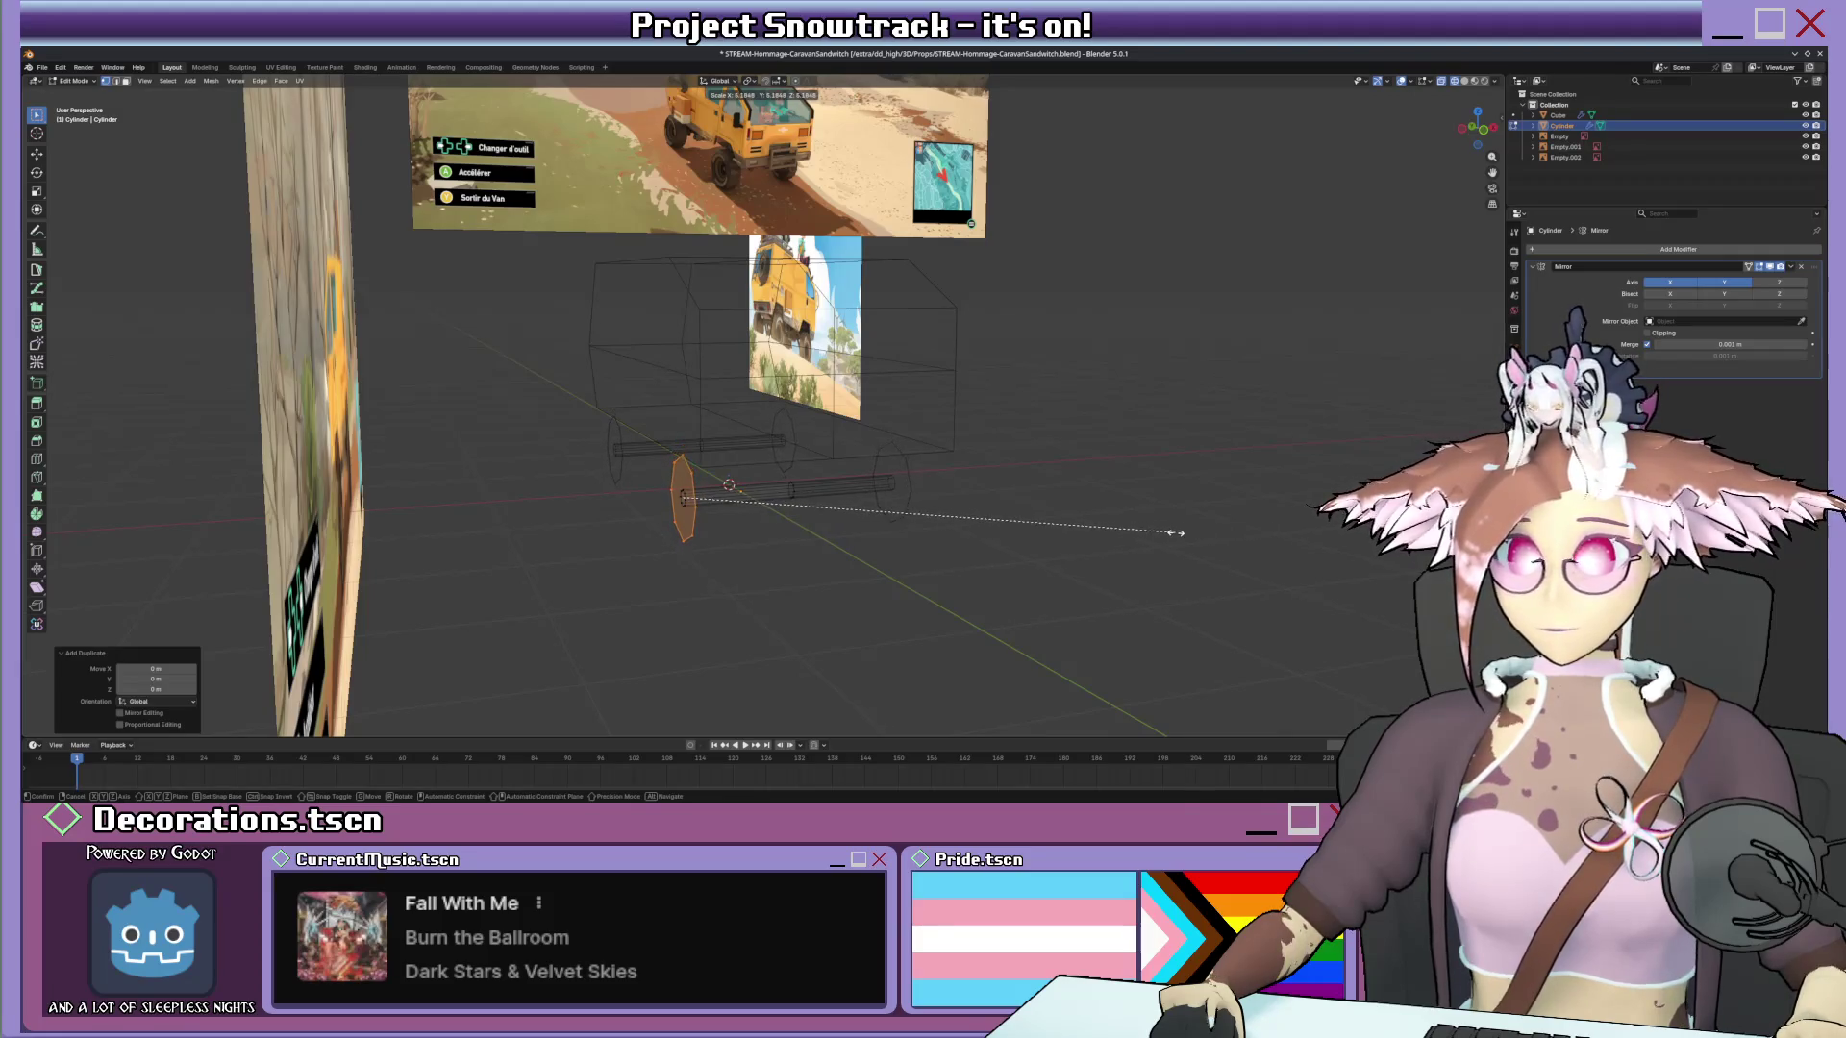
left_click(1175, 533)
key("KP_3")
scroll(923, 462, "up", 3)
key("s")
left_click(922, 464)
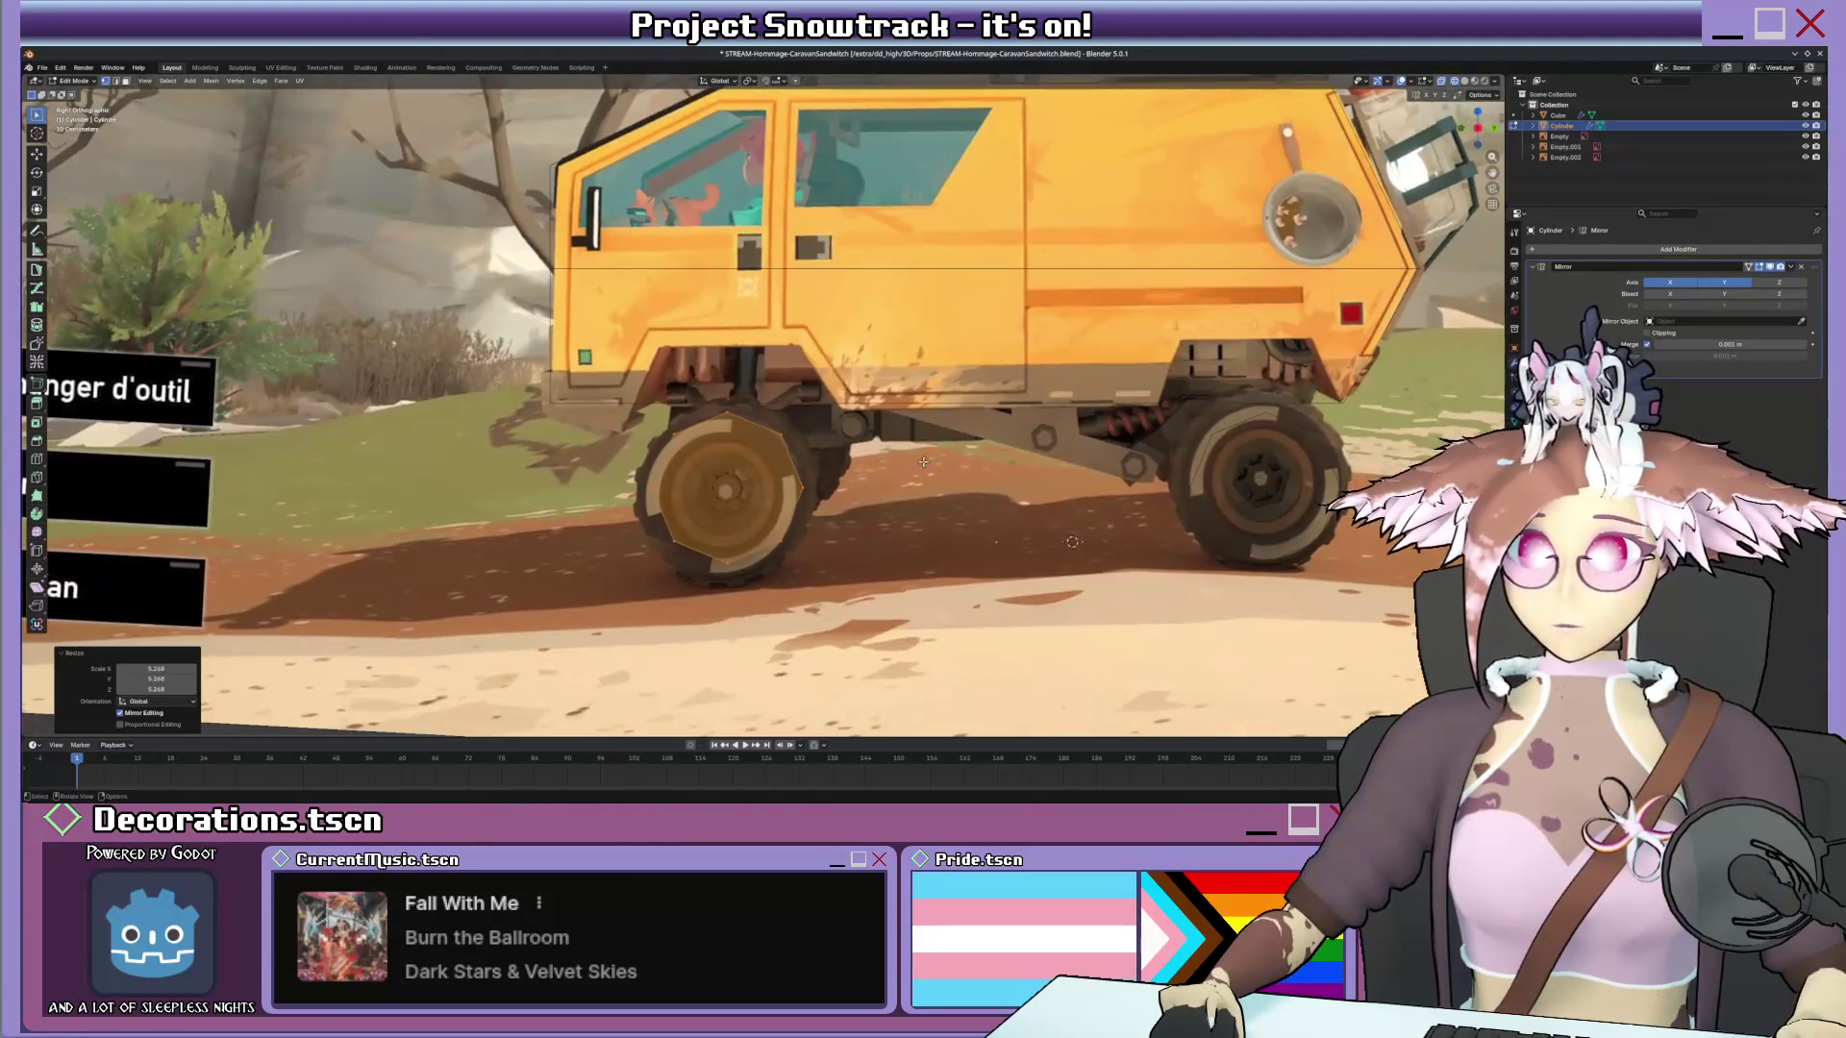
Raise the disc over the reference wheel and scale its linked geometry to match the wheel size.
key("g")
key("z")
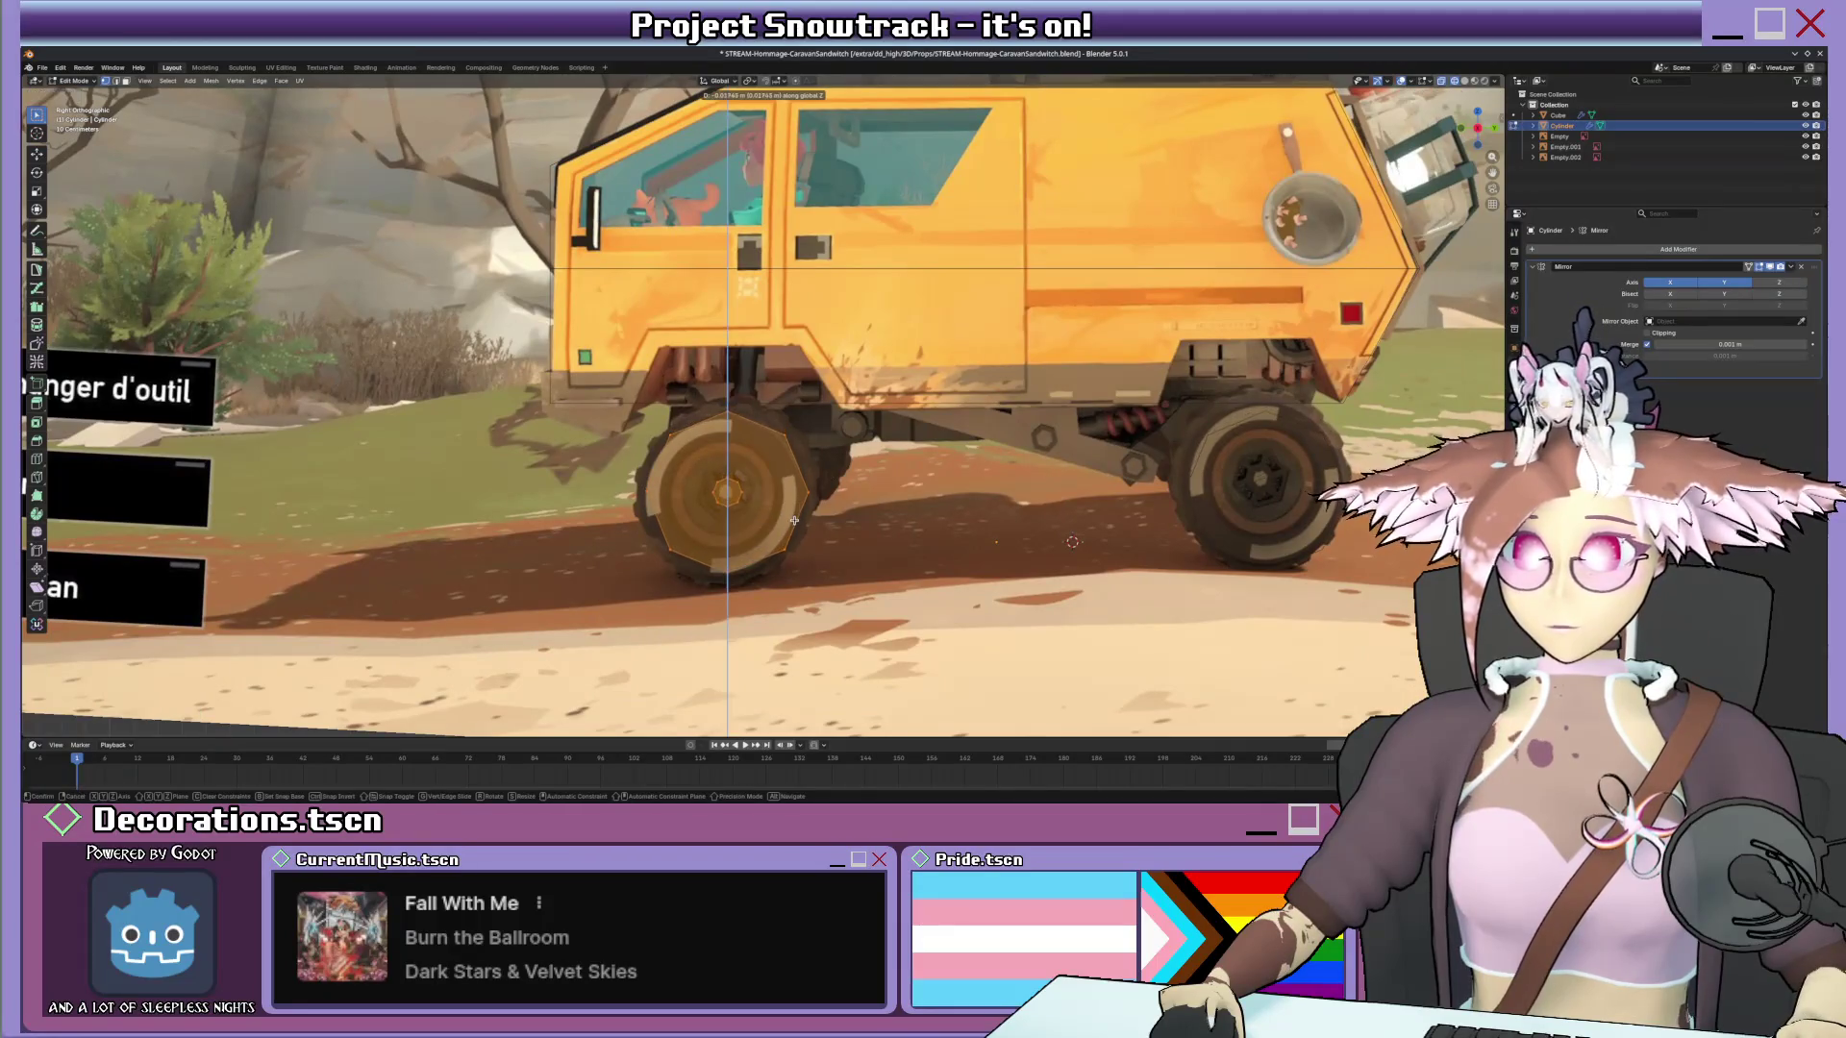
left_click(785, 437)
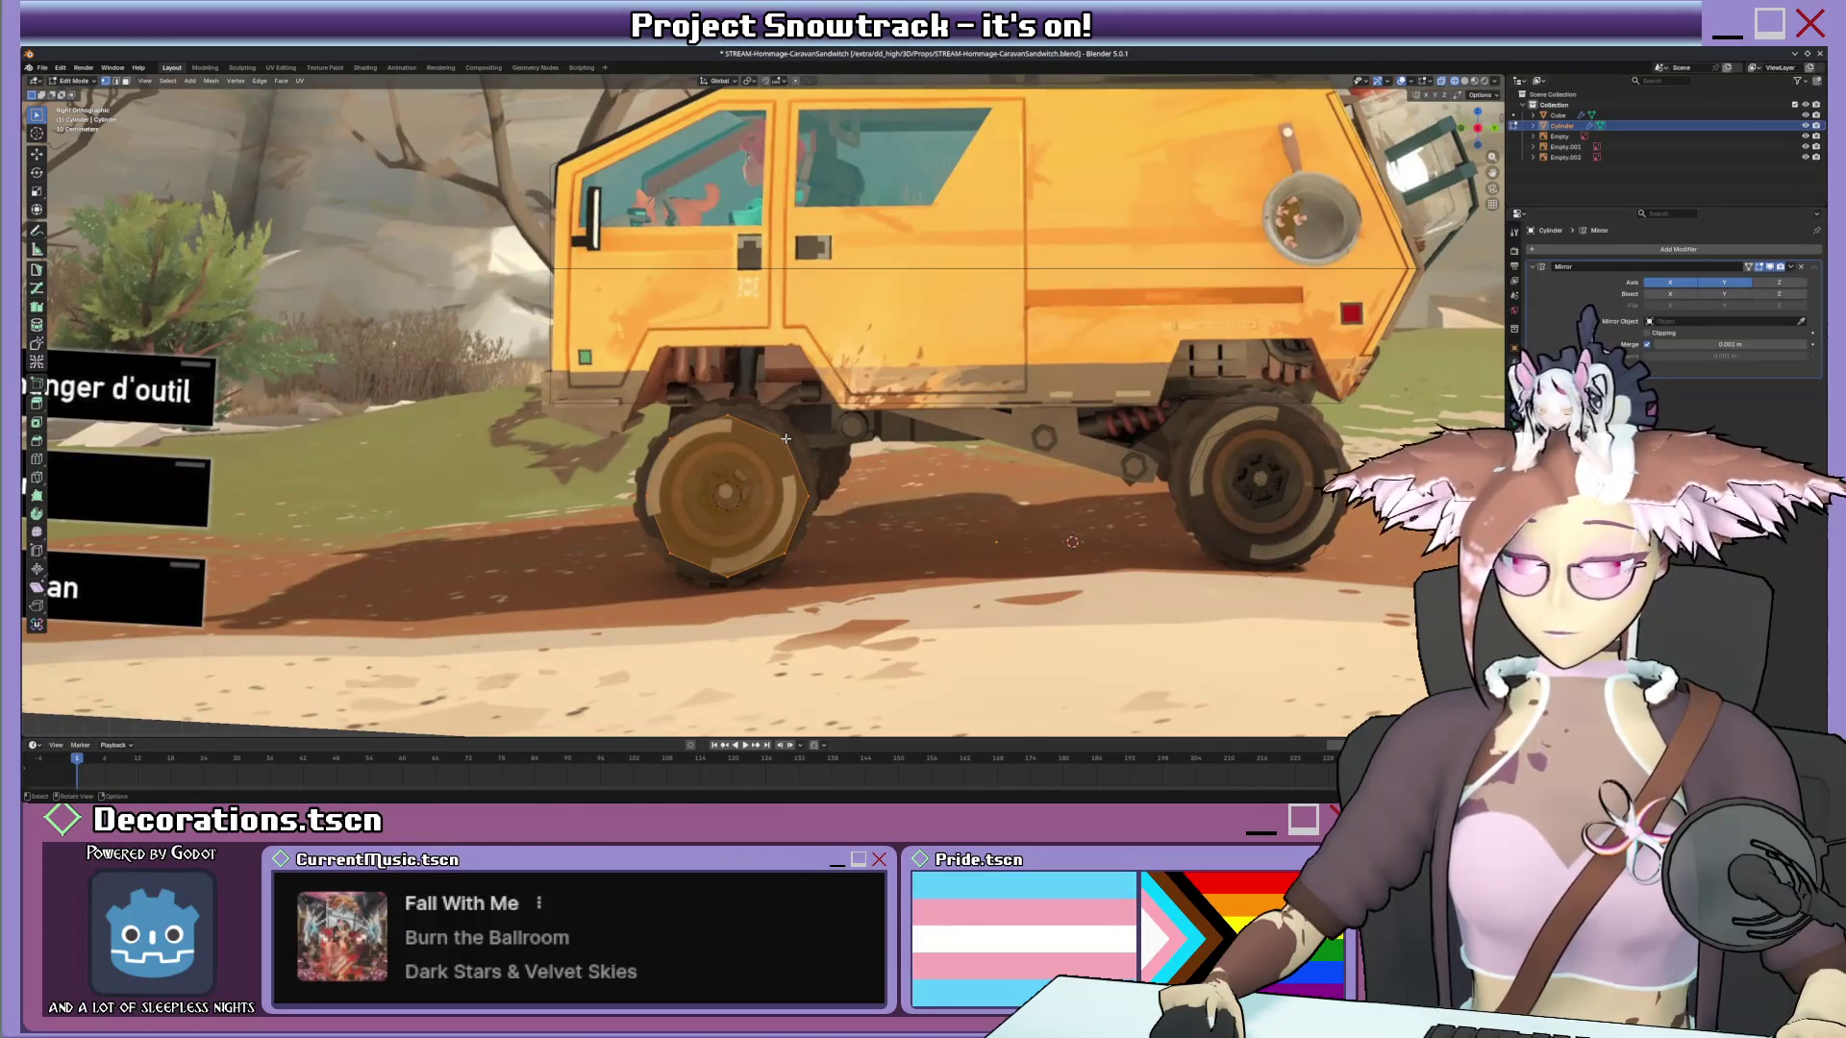
key("l")
key("s")
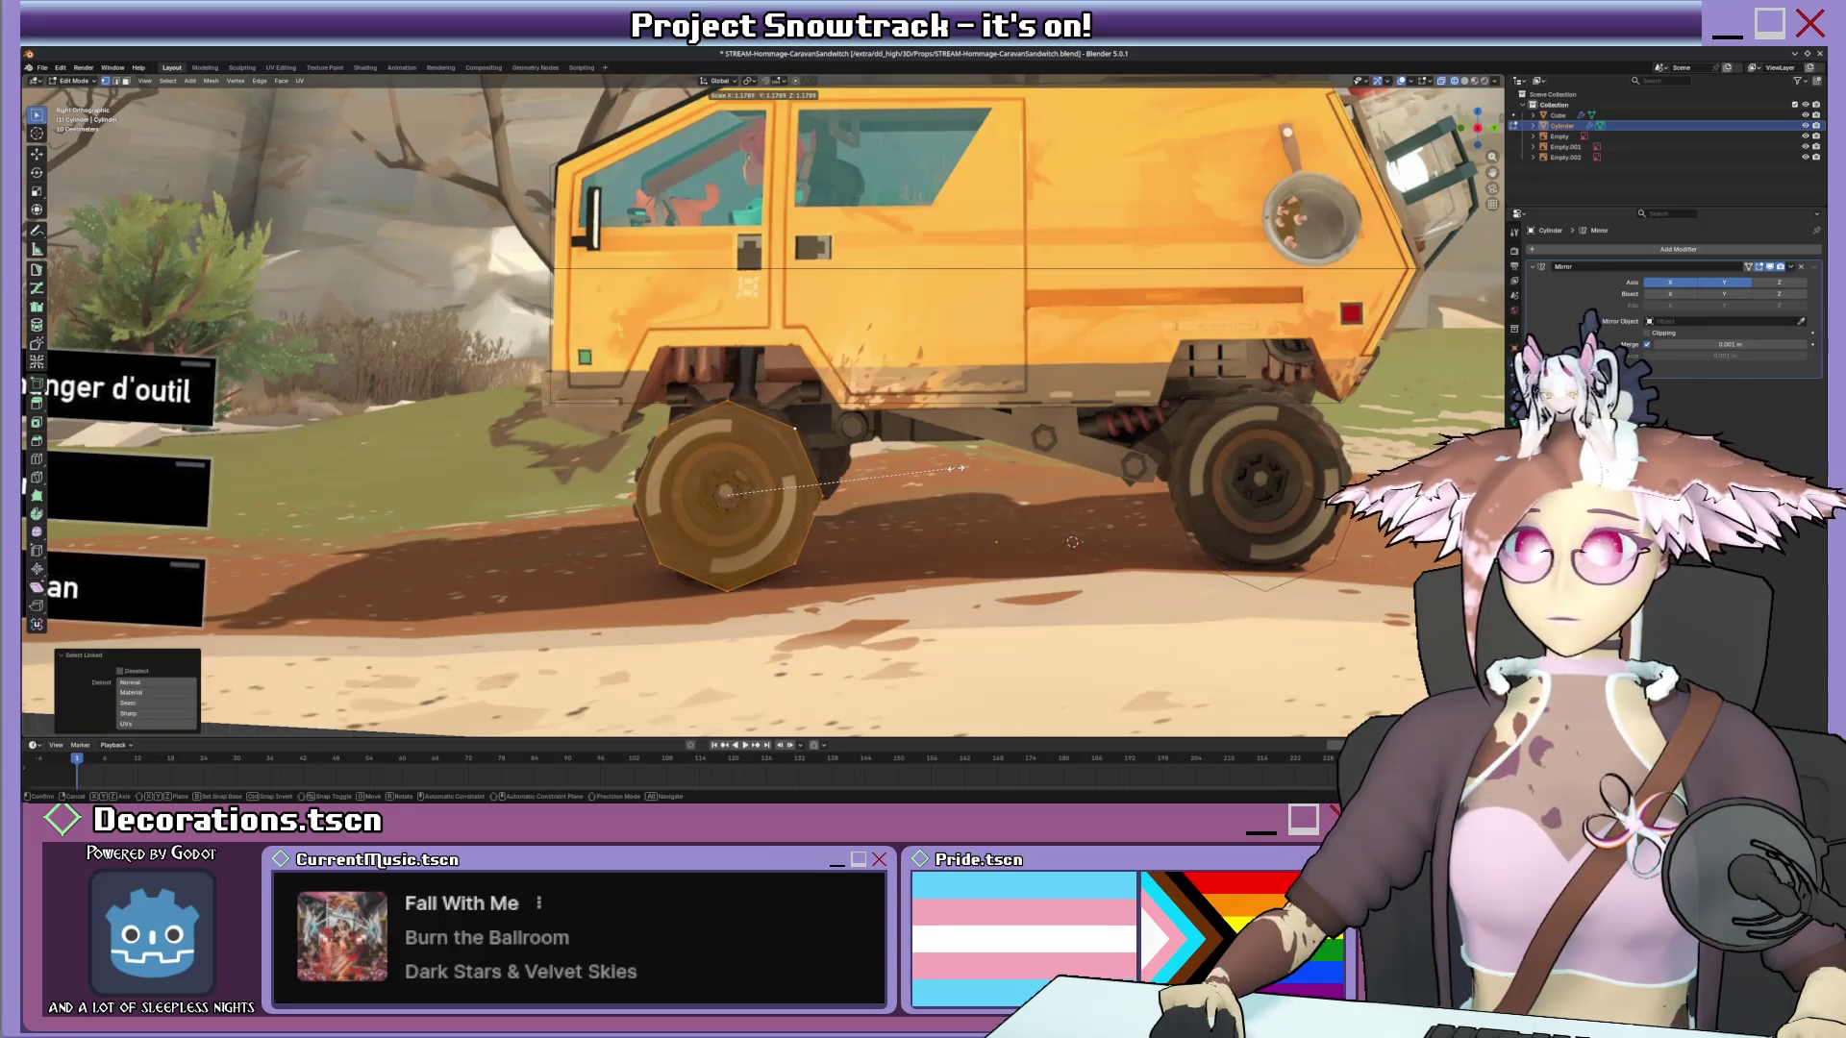
left_click(952, 467)
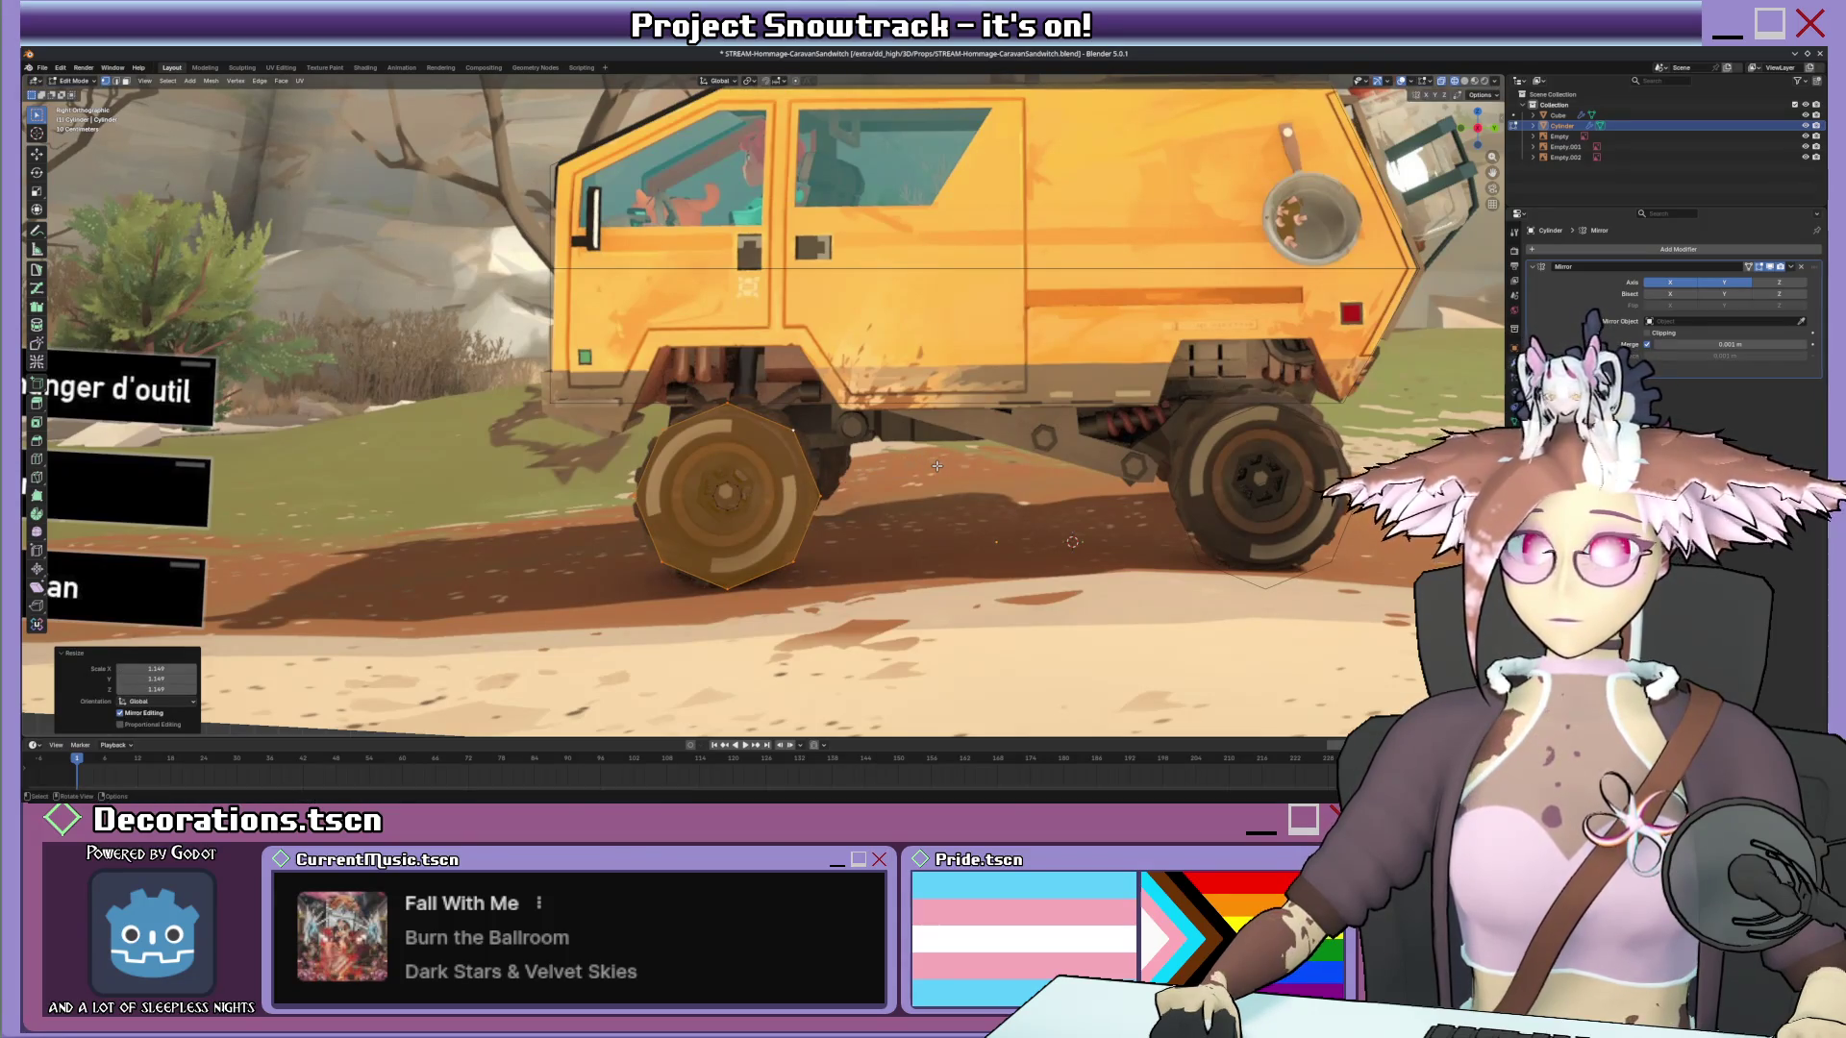
key("Tab")
middle_click_drag(830, 470, 947, 492)
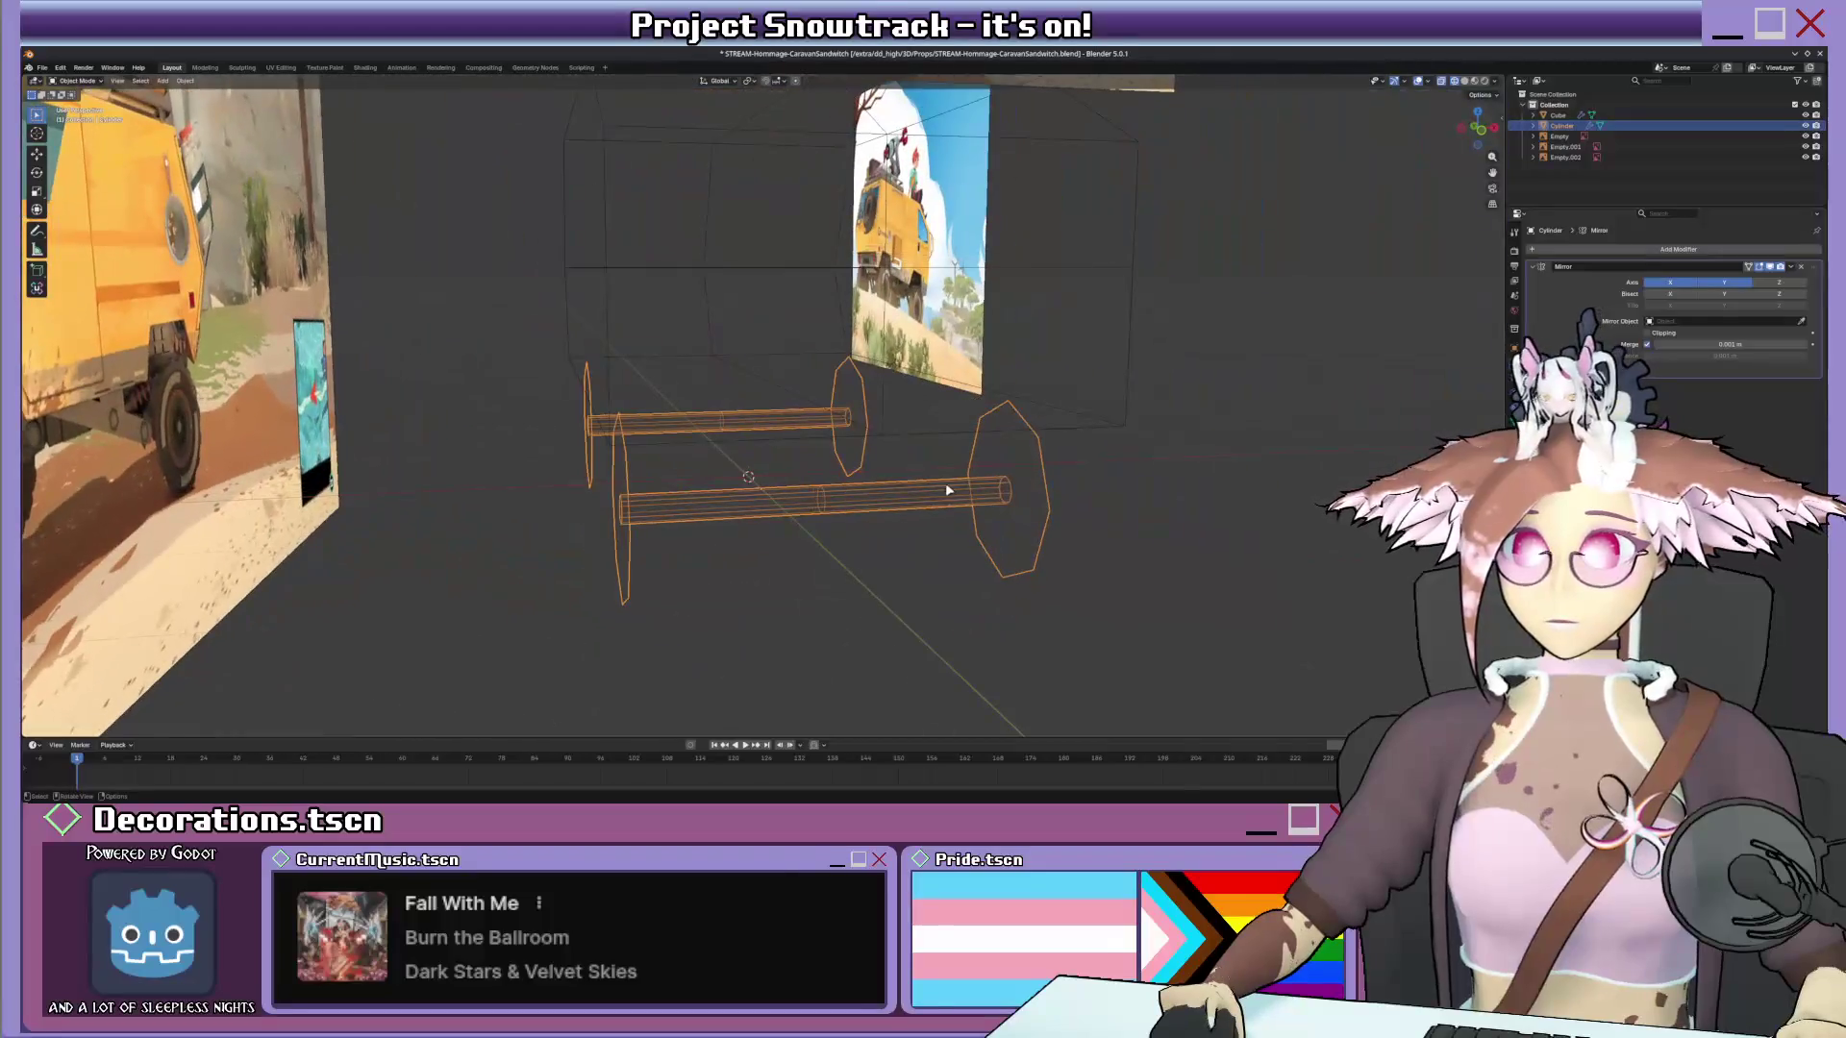
Extrude the wheel disc along X from front view to give the wheel its width.
key("KP_1")
key("Tab")
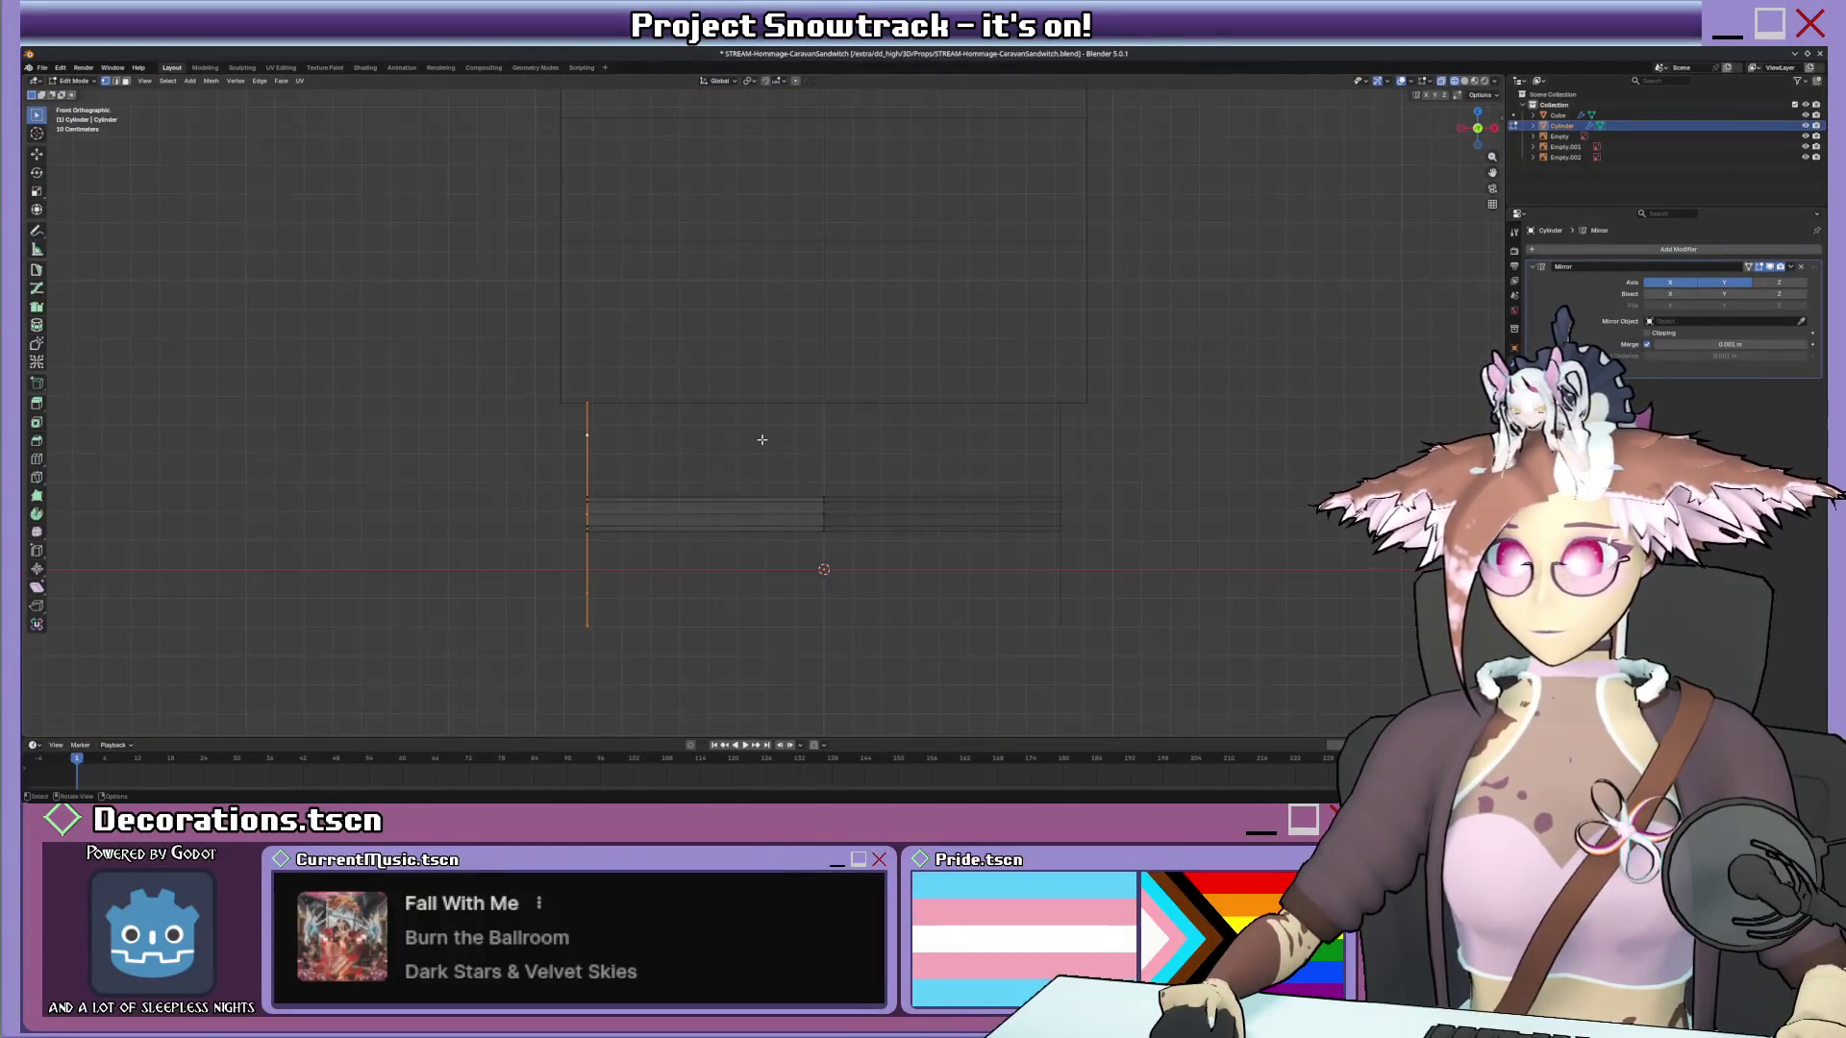
key("e")
key("x")
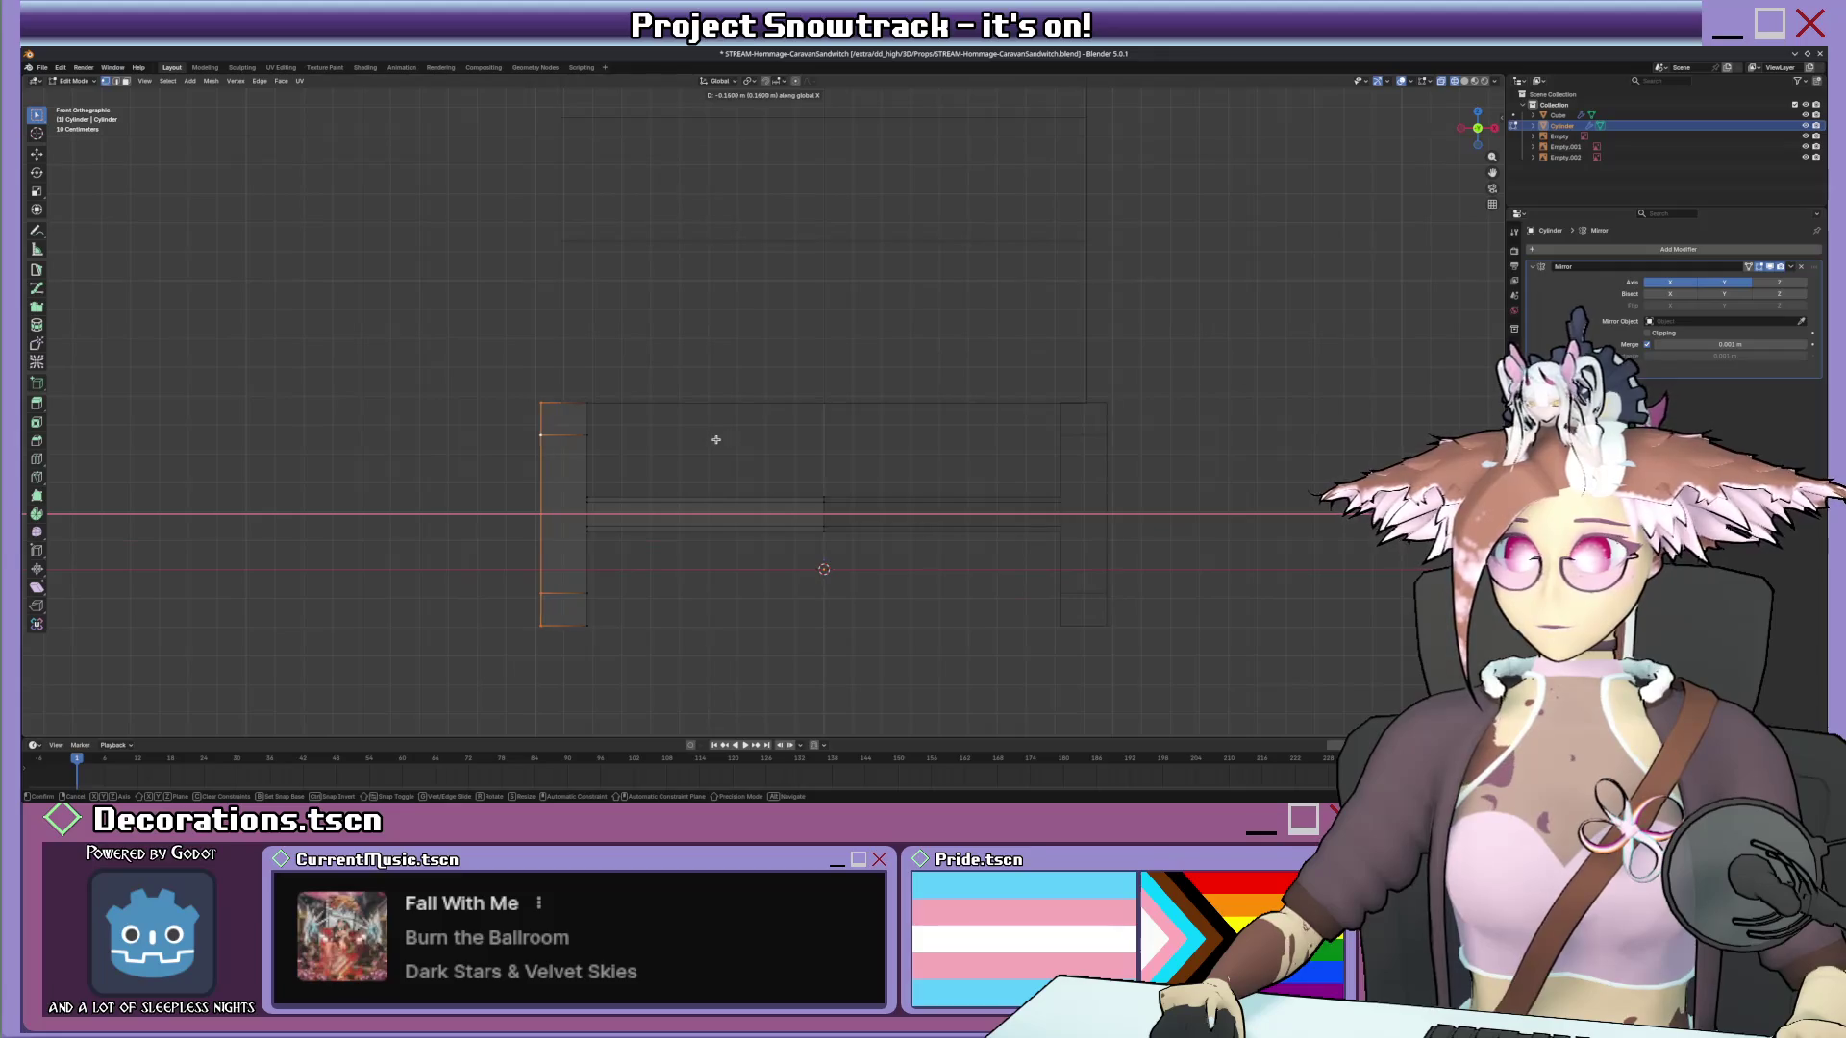
left_click(674, 445)
mouse_move(775, 433)
middle_mouse_down()
mouse_move(764, 393)
mouse_move(541, 425)
middle_mouse_up()
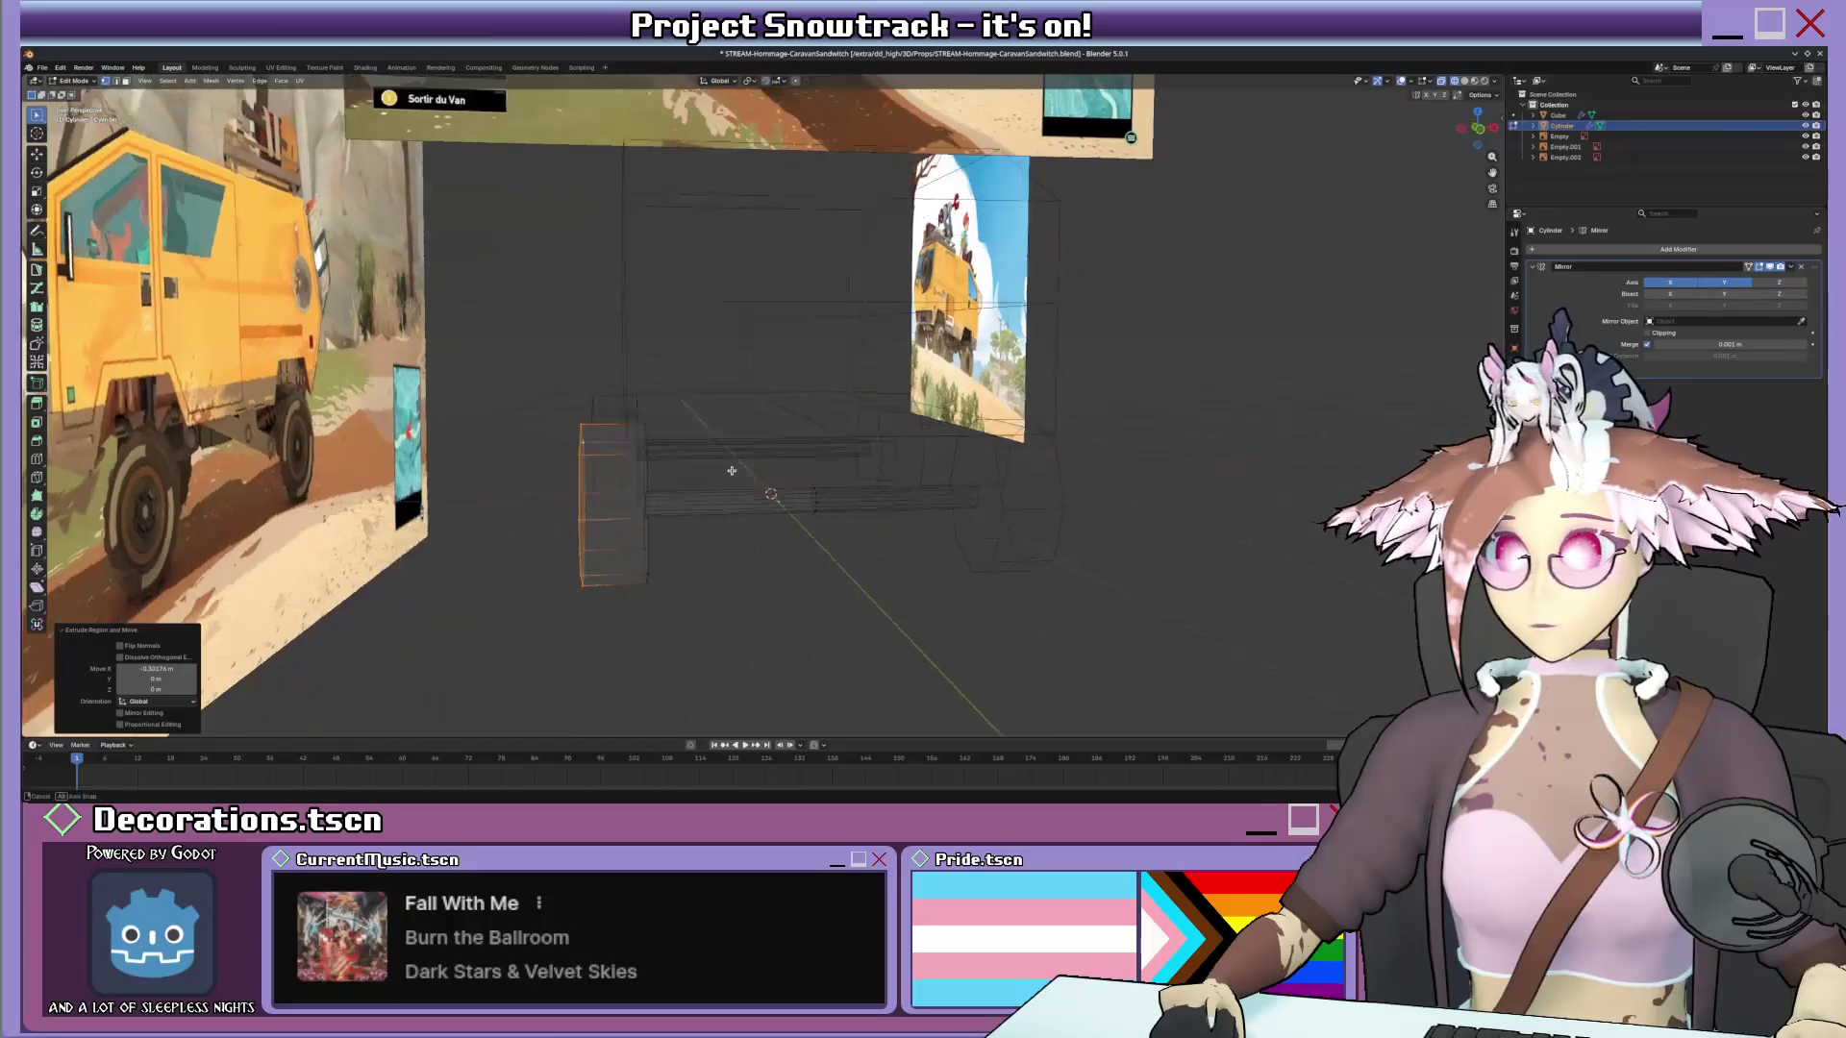
Start moving the selected wheel geometry along the X axis.
right_click(541, 424)
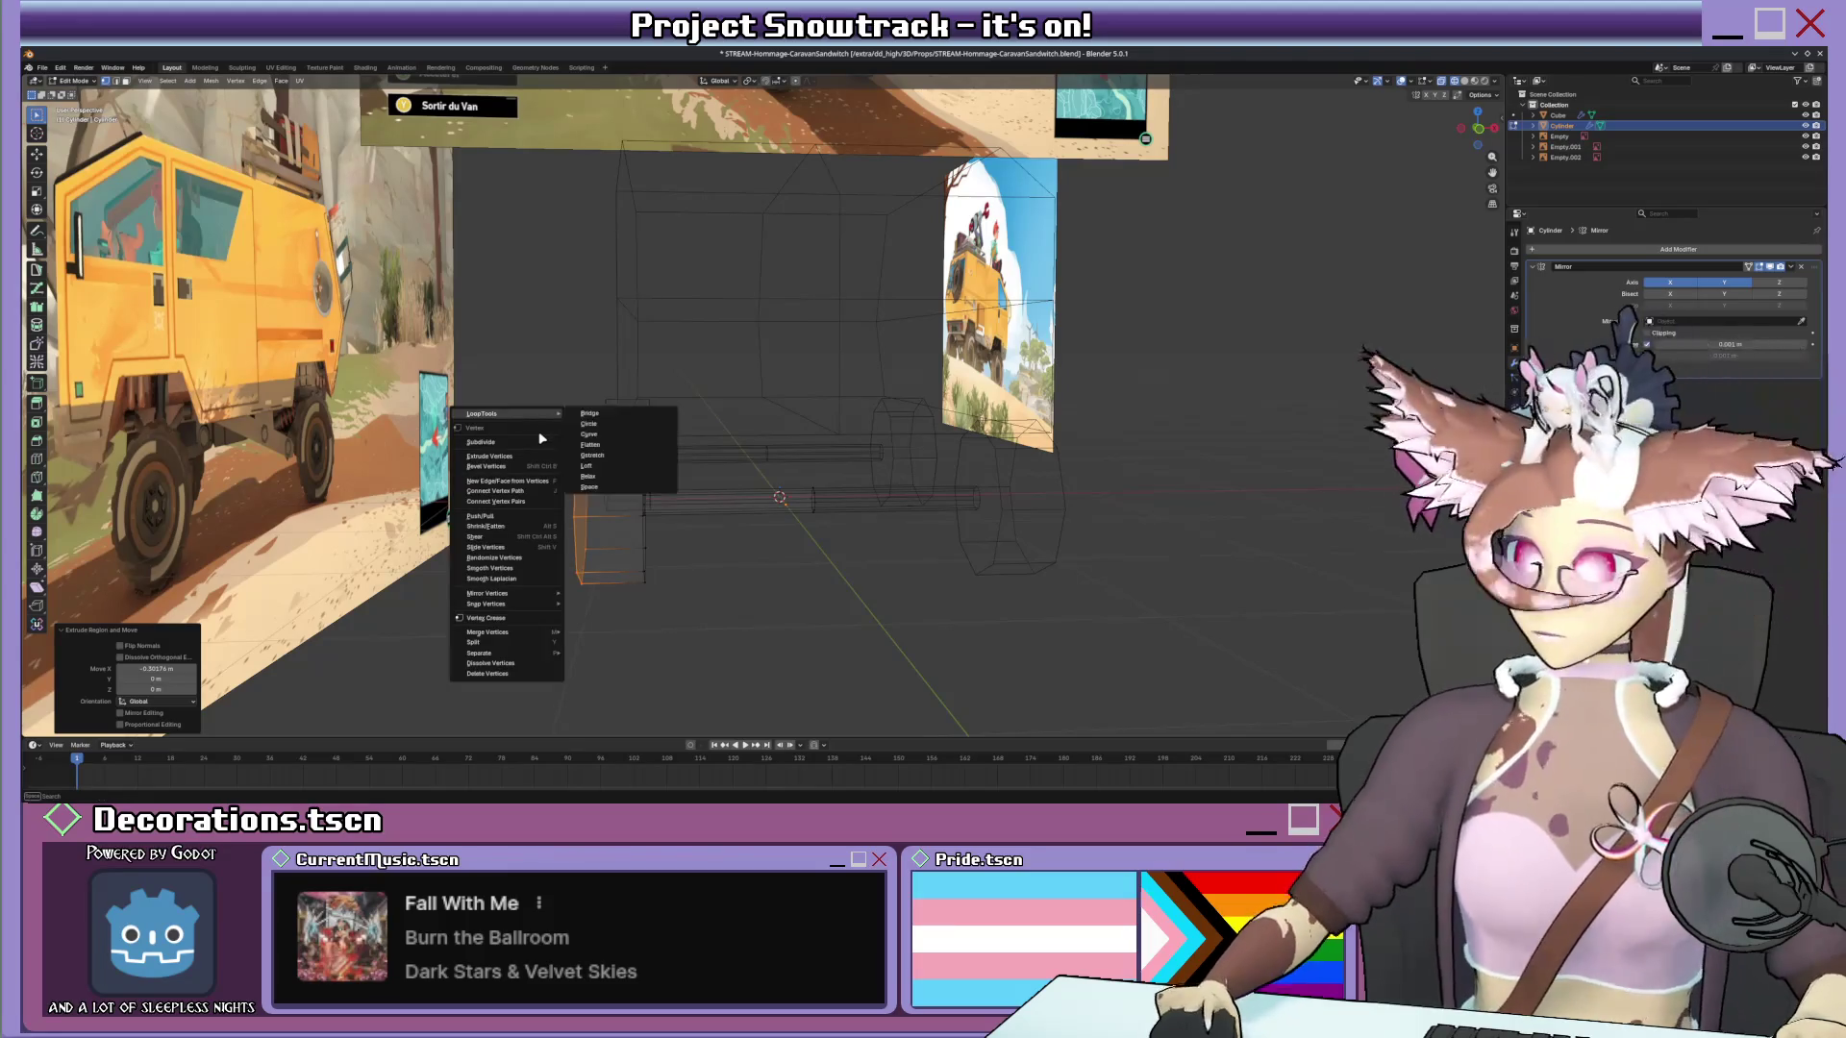
key("g")
key("x")
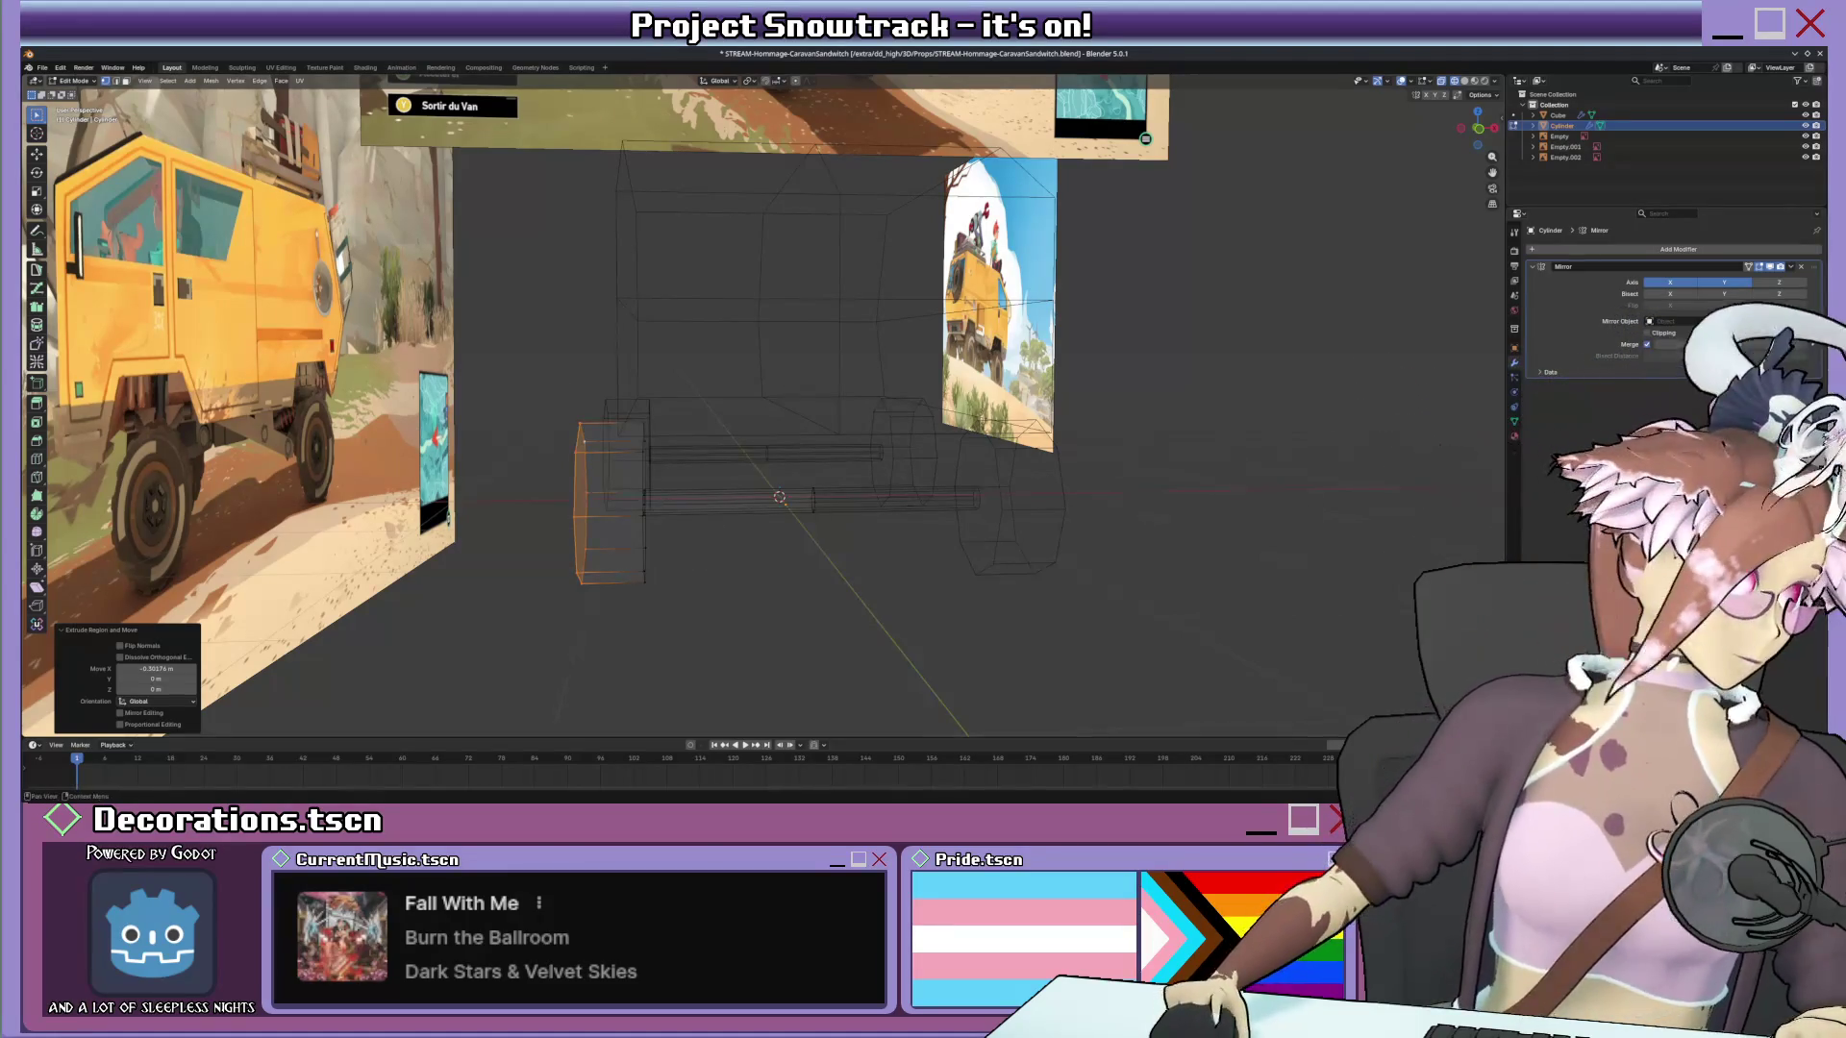
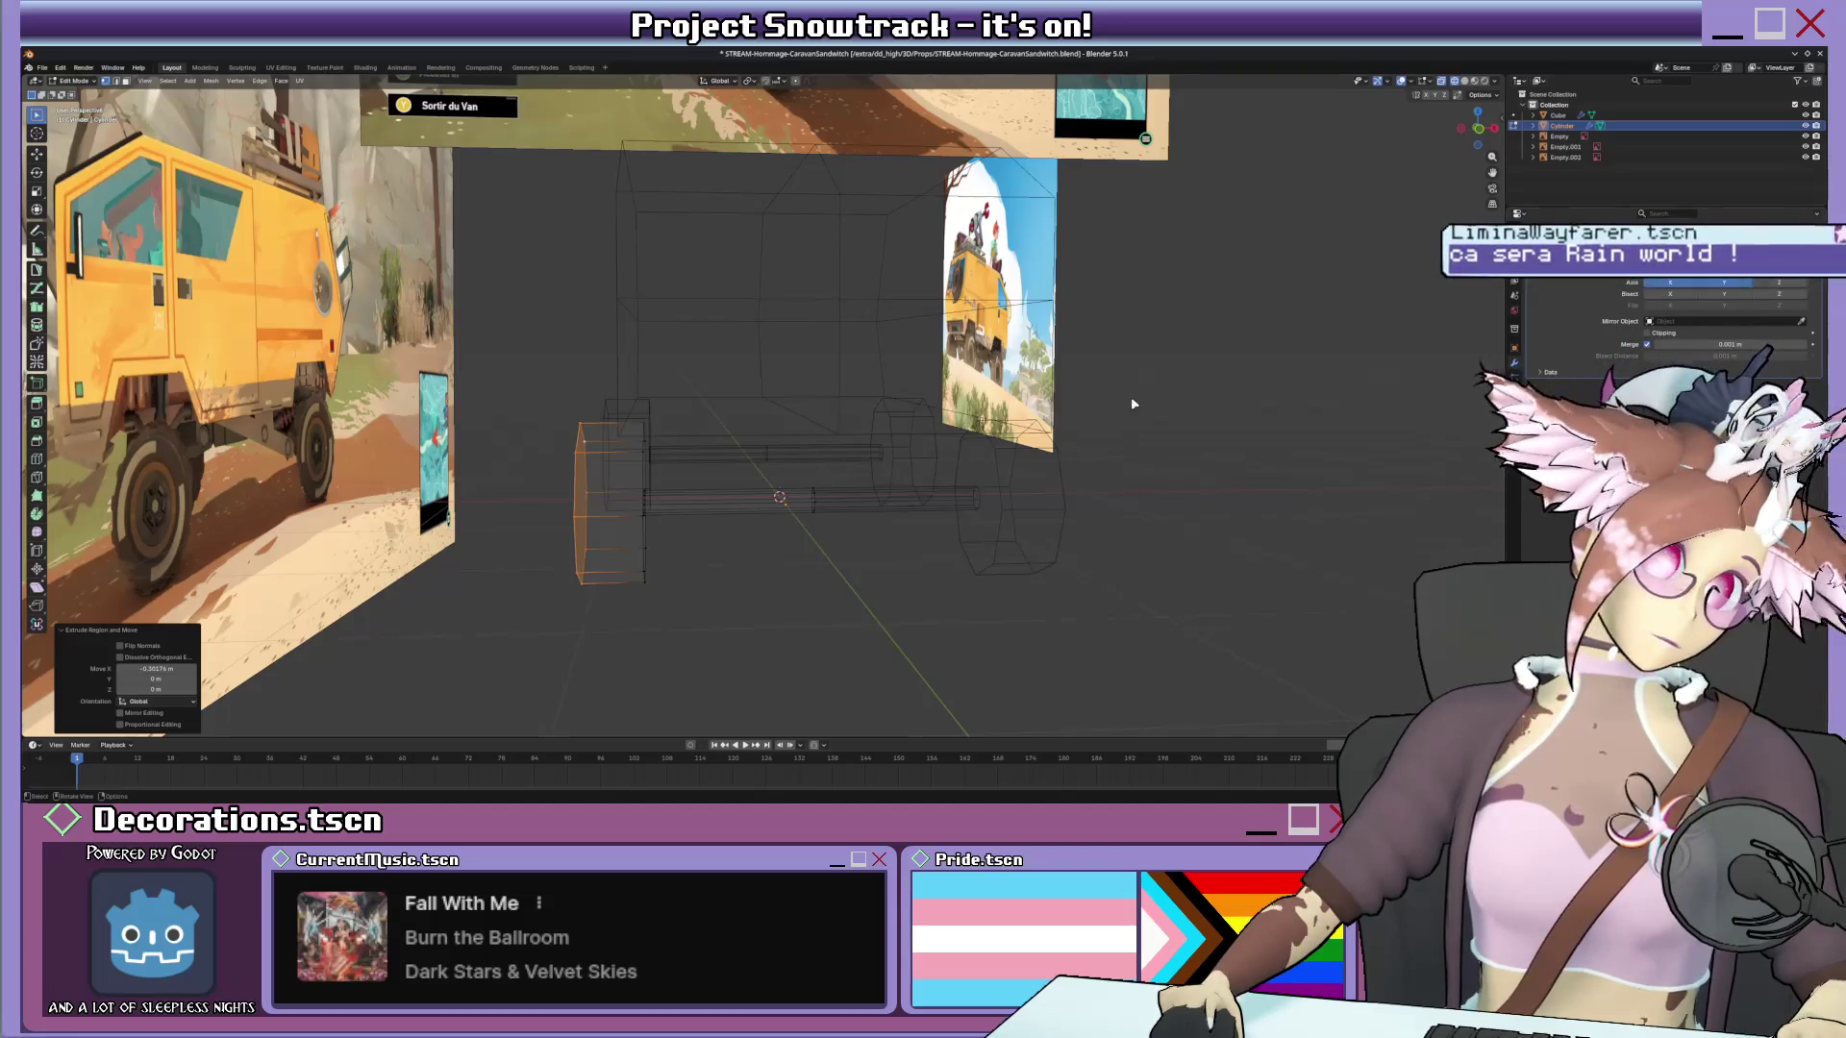
Select the linked wheel mesh with L, move it along the X axis, and save with Ctrl+S.
mouse_move(1134, 400)
middle_mouse_down()
mouse_move(911, 481)
mouse_move(759, 478)
middle_mouse_up()
key("l")
key("g")
key("z")
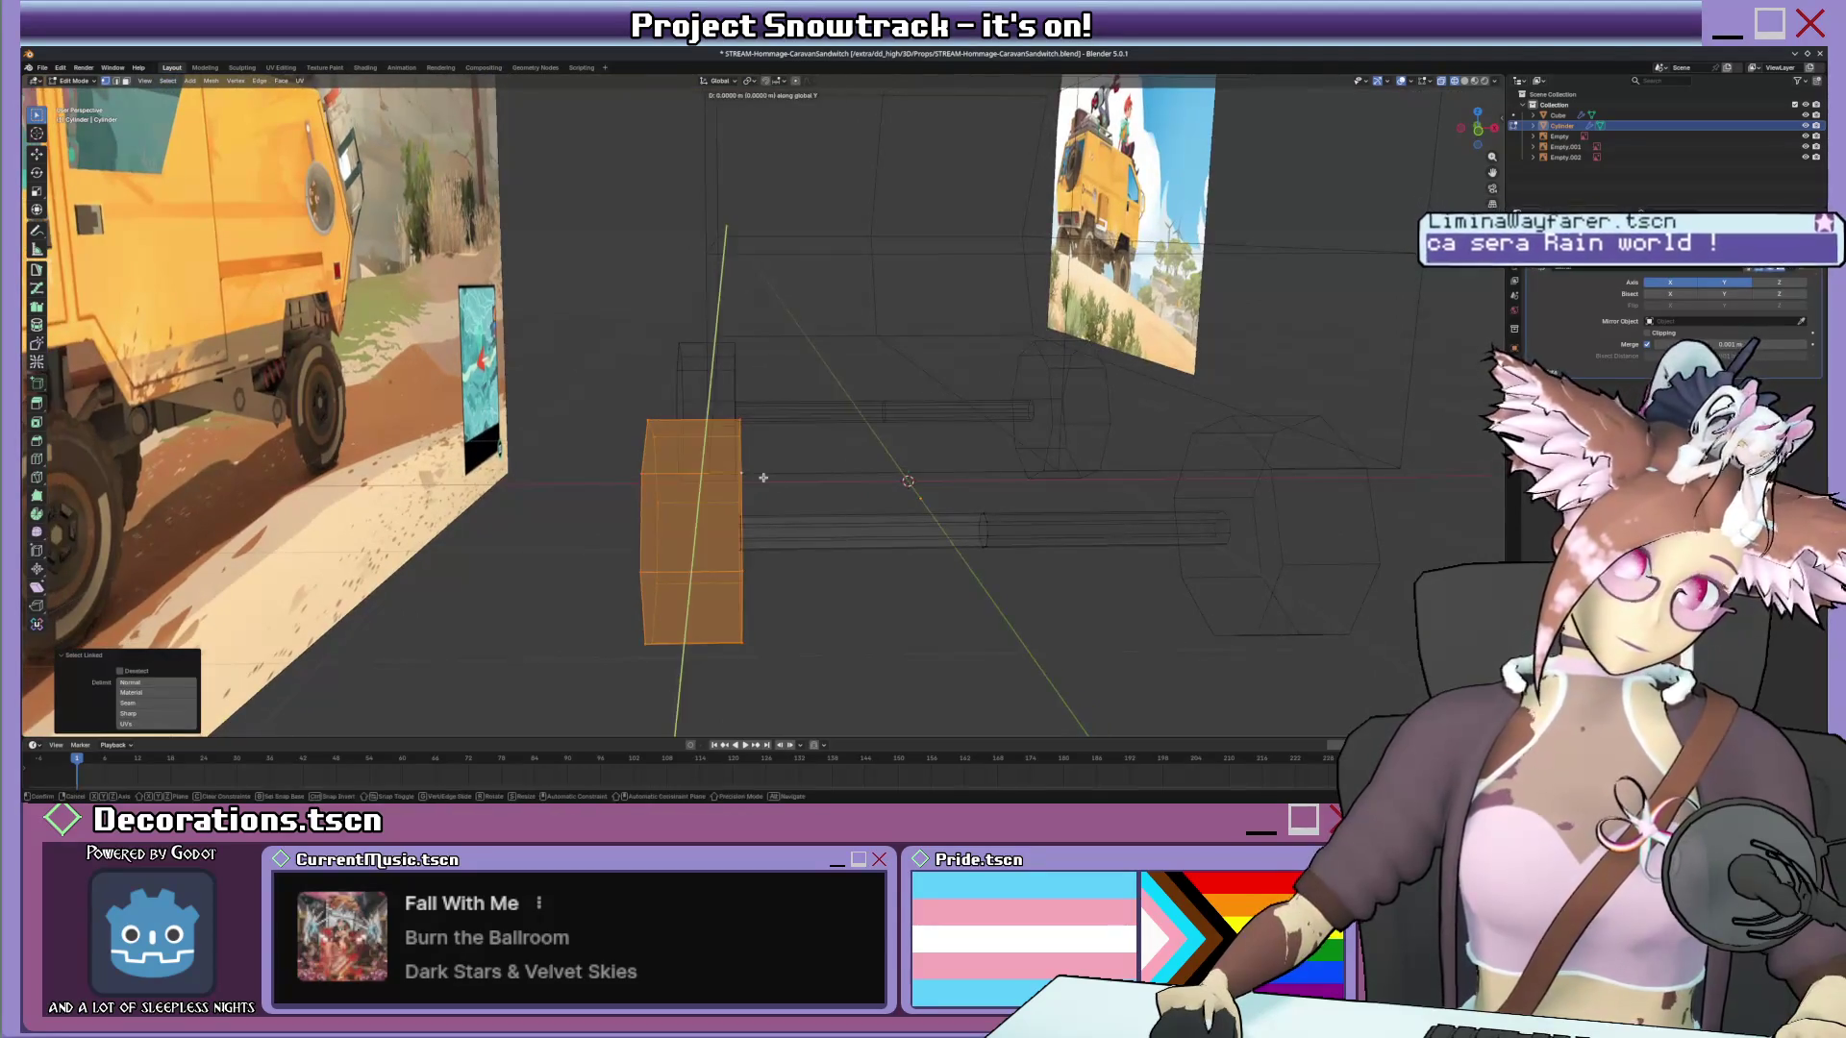
key("x")
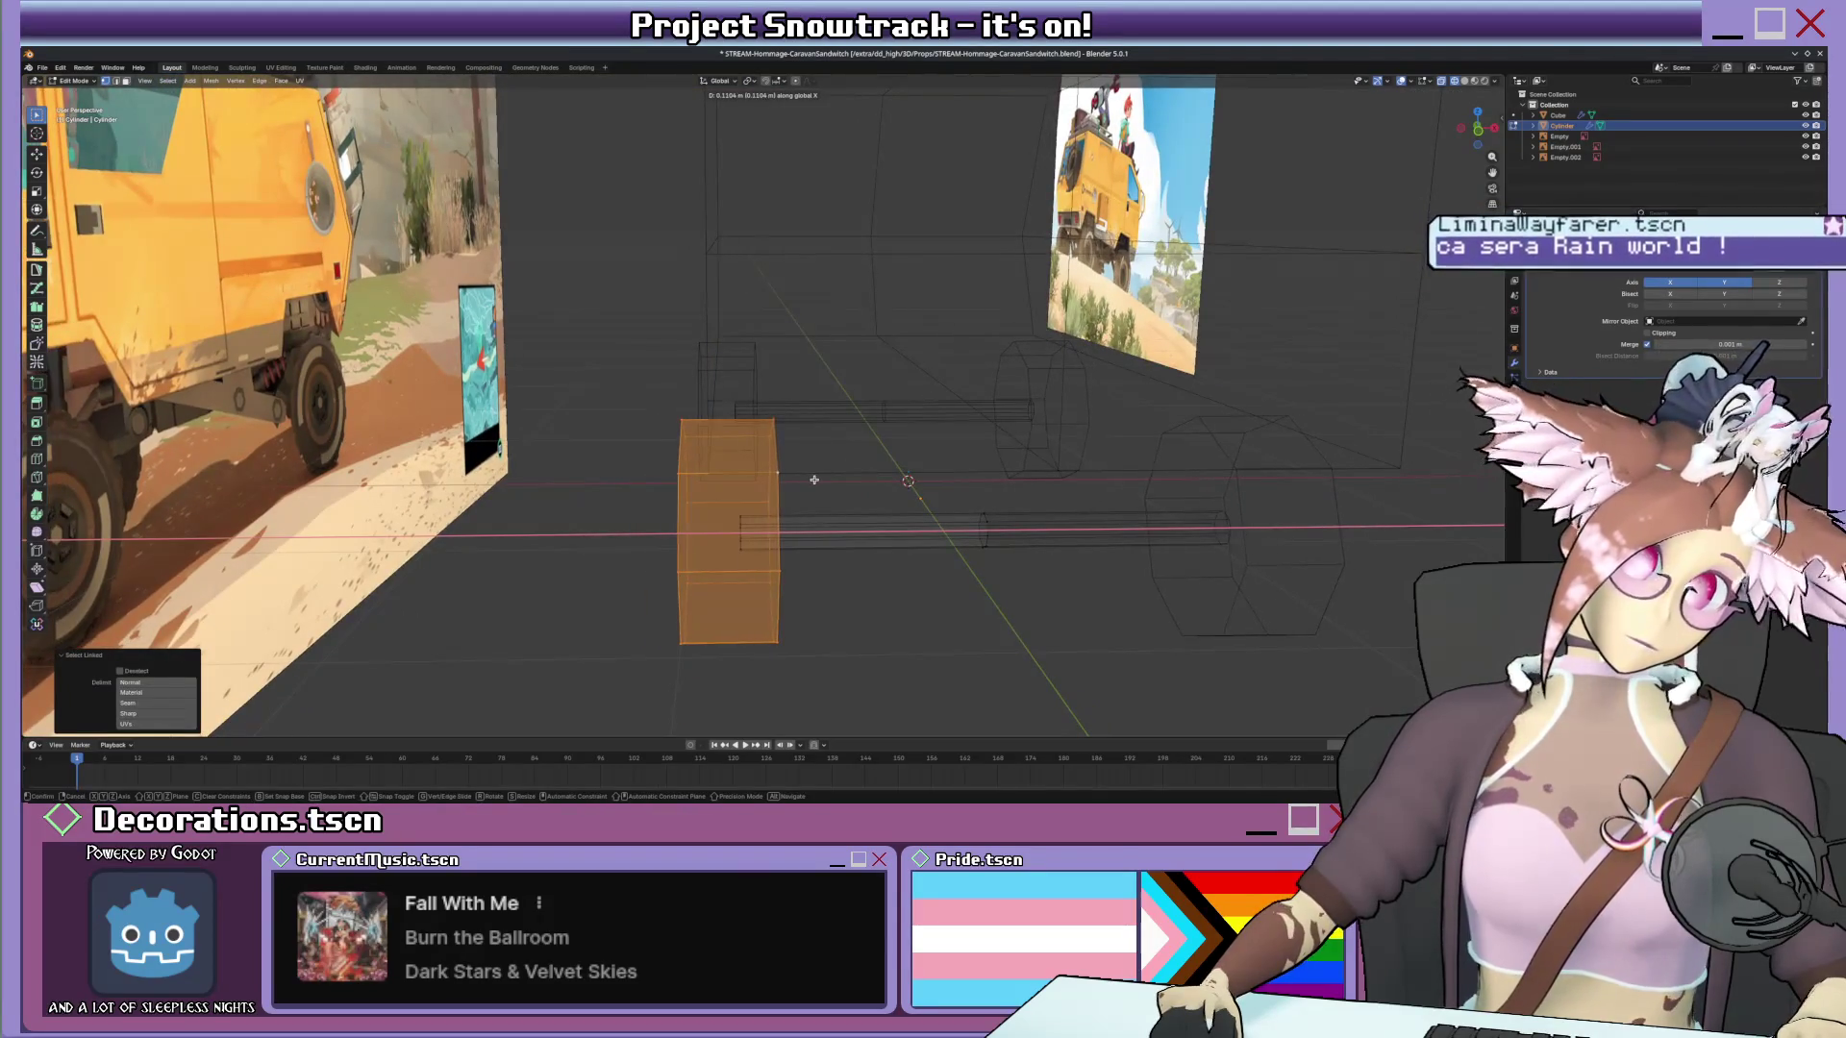
left_click(813, 480)
middle_click_drag(814, 480, 915, 490)
key("ctrl+s")
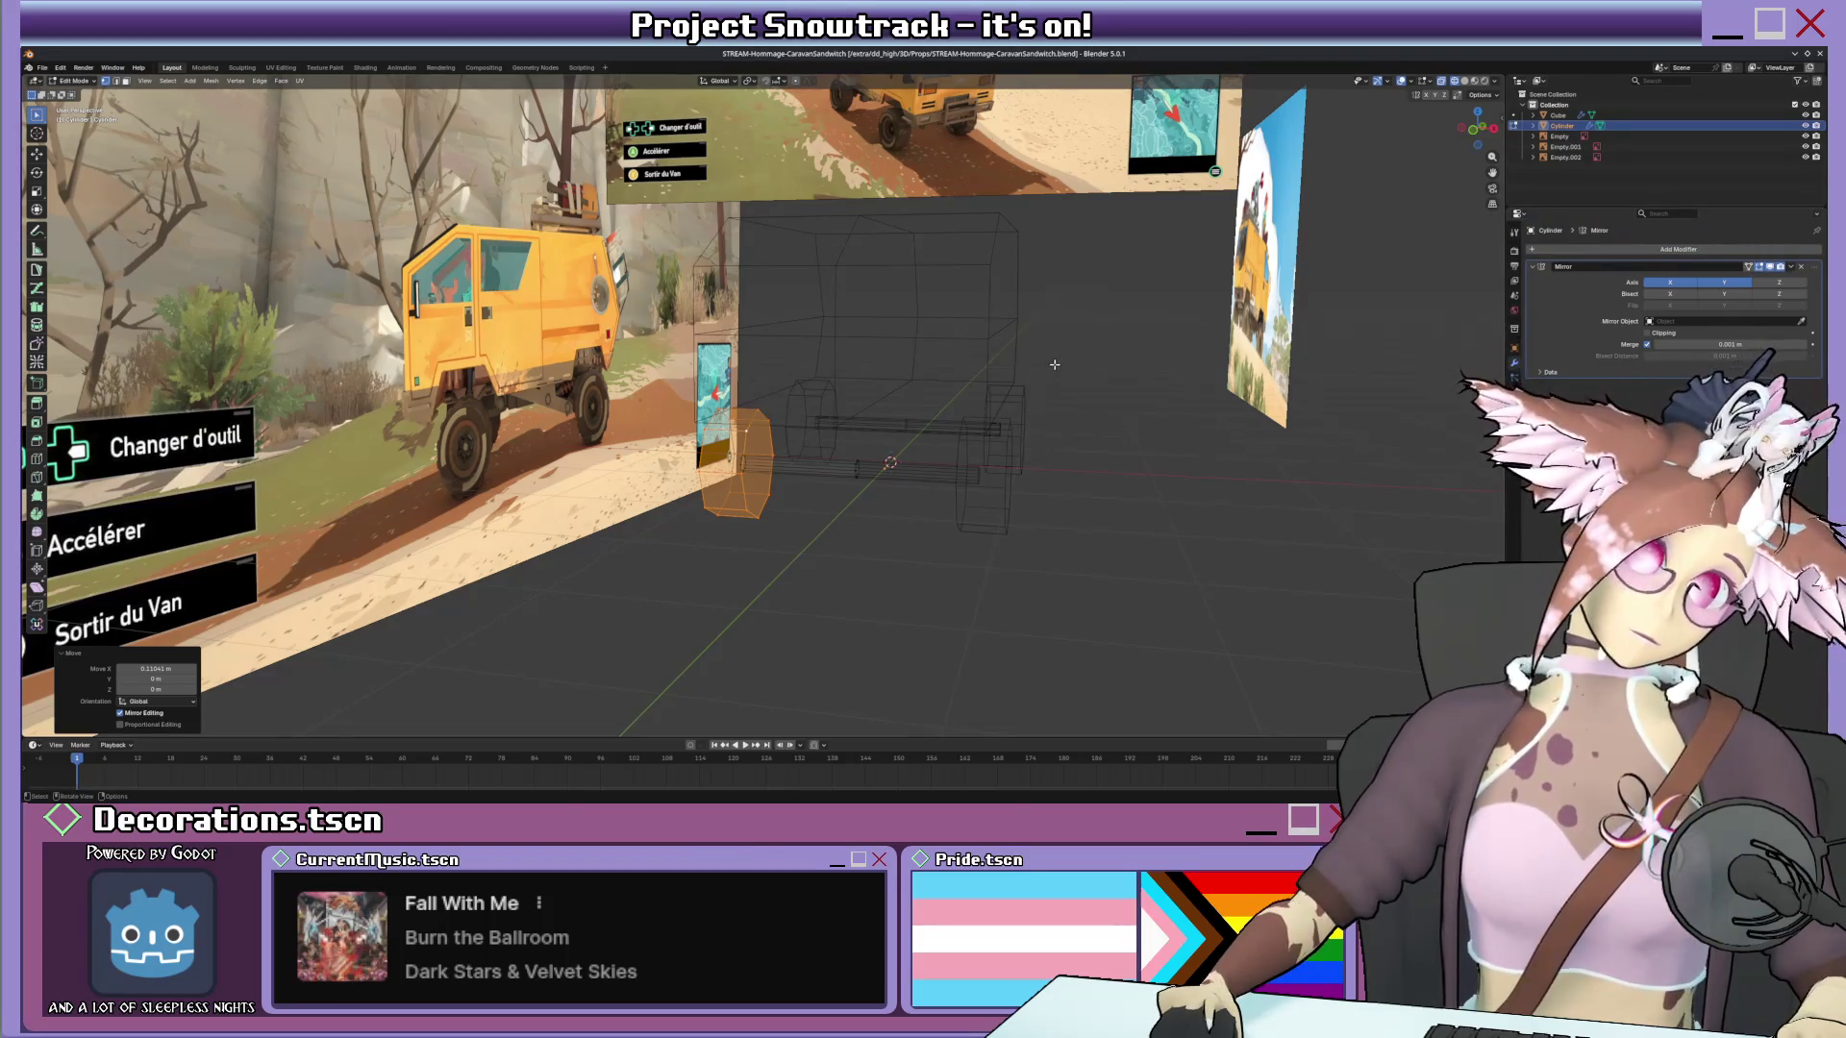
middle_click_drag(917, 431, 936, 432)
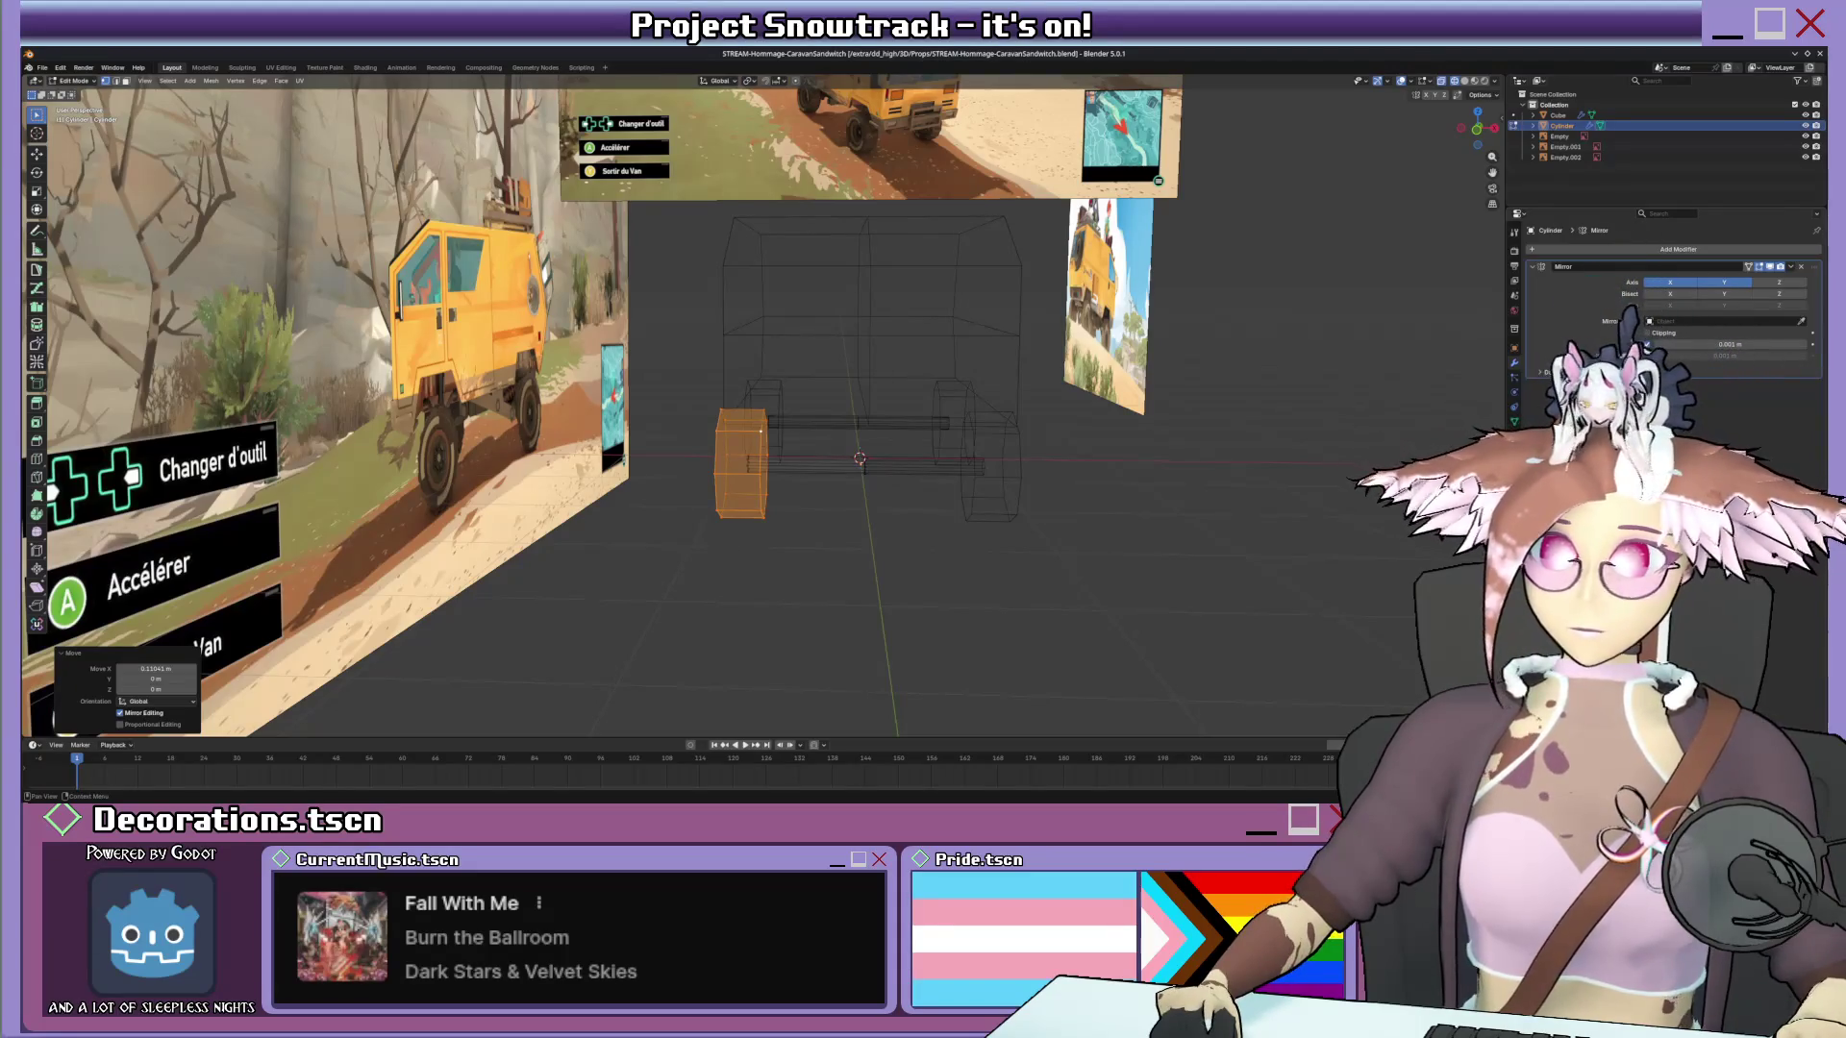
middle_click_drag(887, 422, 919, 425)
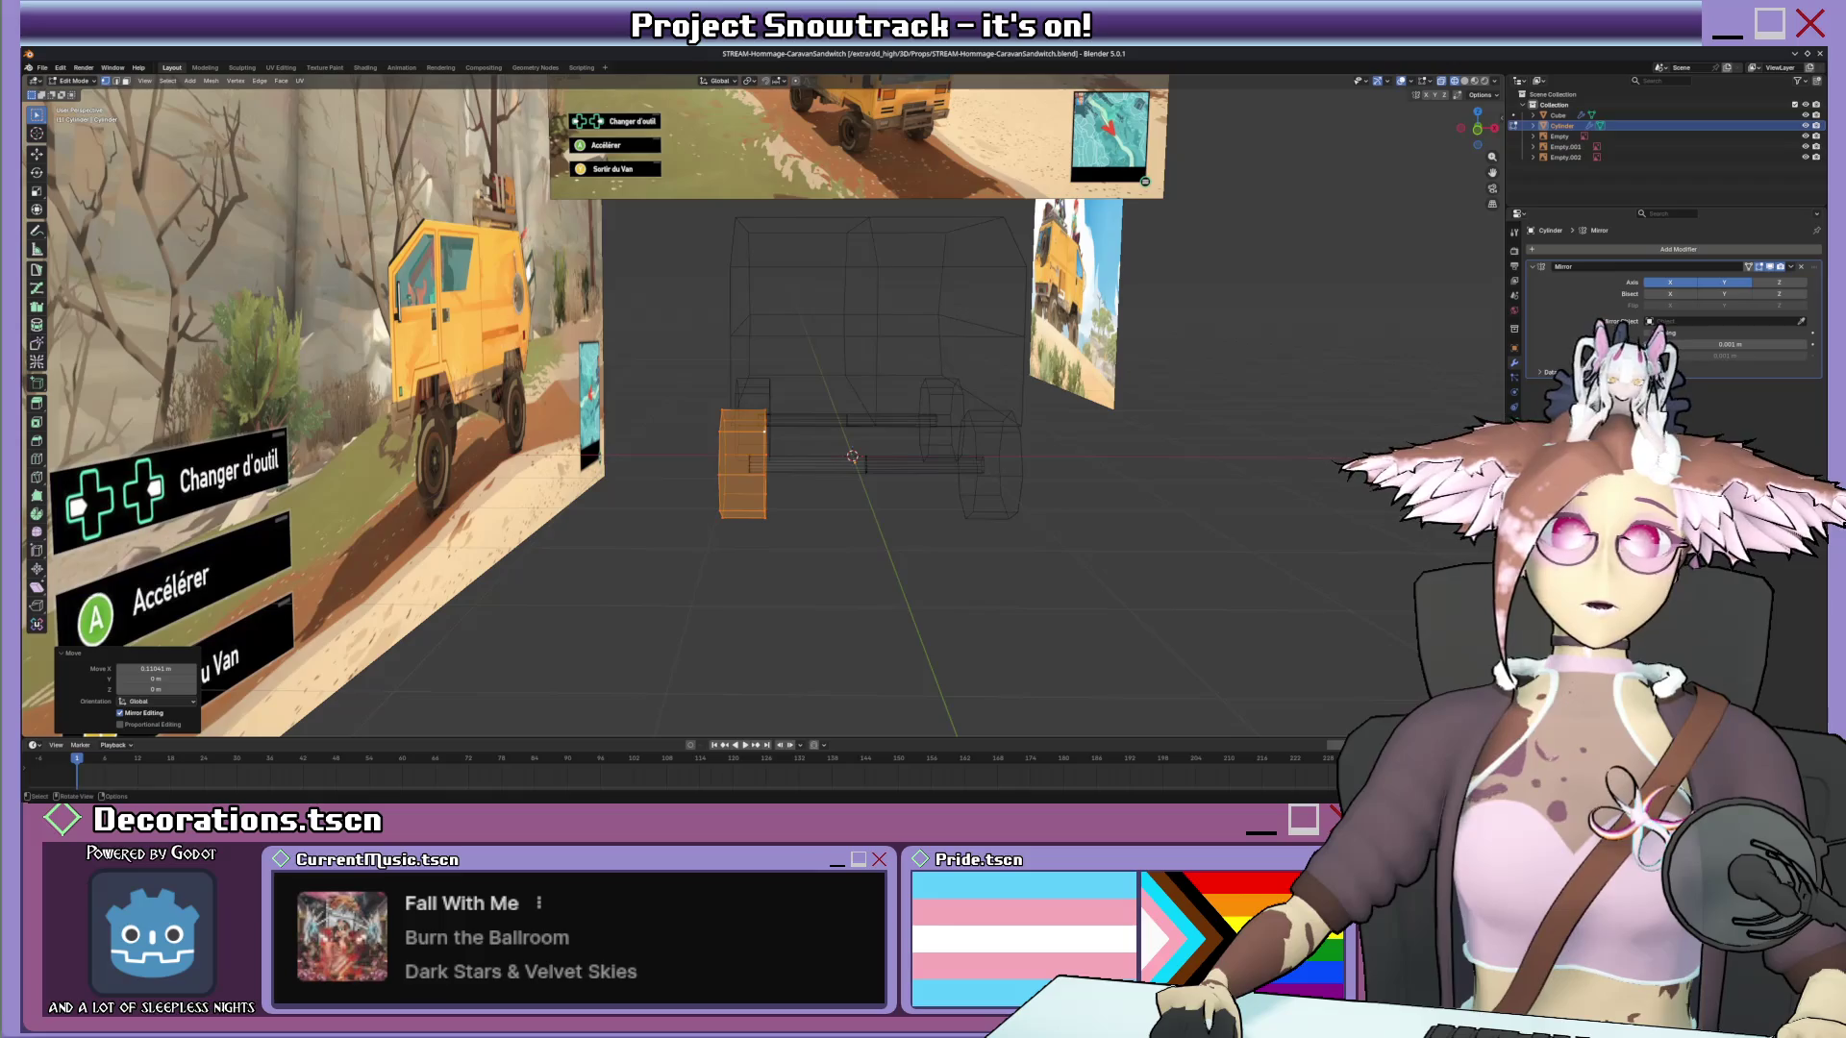
mouse_move(937, 360)
middle_mouse_down()
mouse_move(972, 351)
mouse_move(952, 346)
mouse_move(961, 413)
mouse_move(911, 434)
middle_mouse_up()
scroll(911, 433, "up", 2)
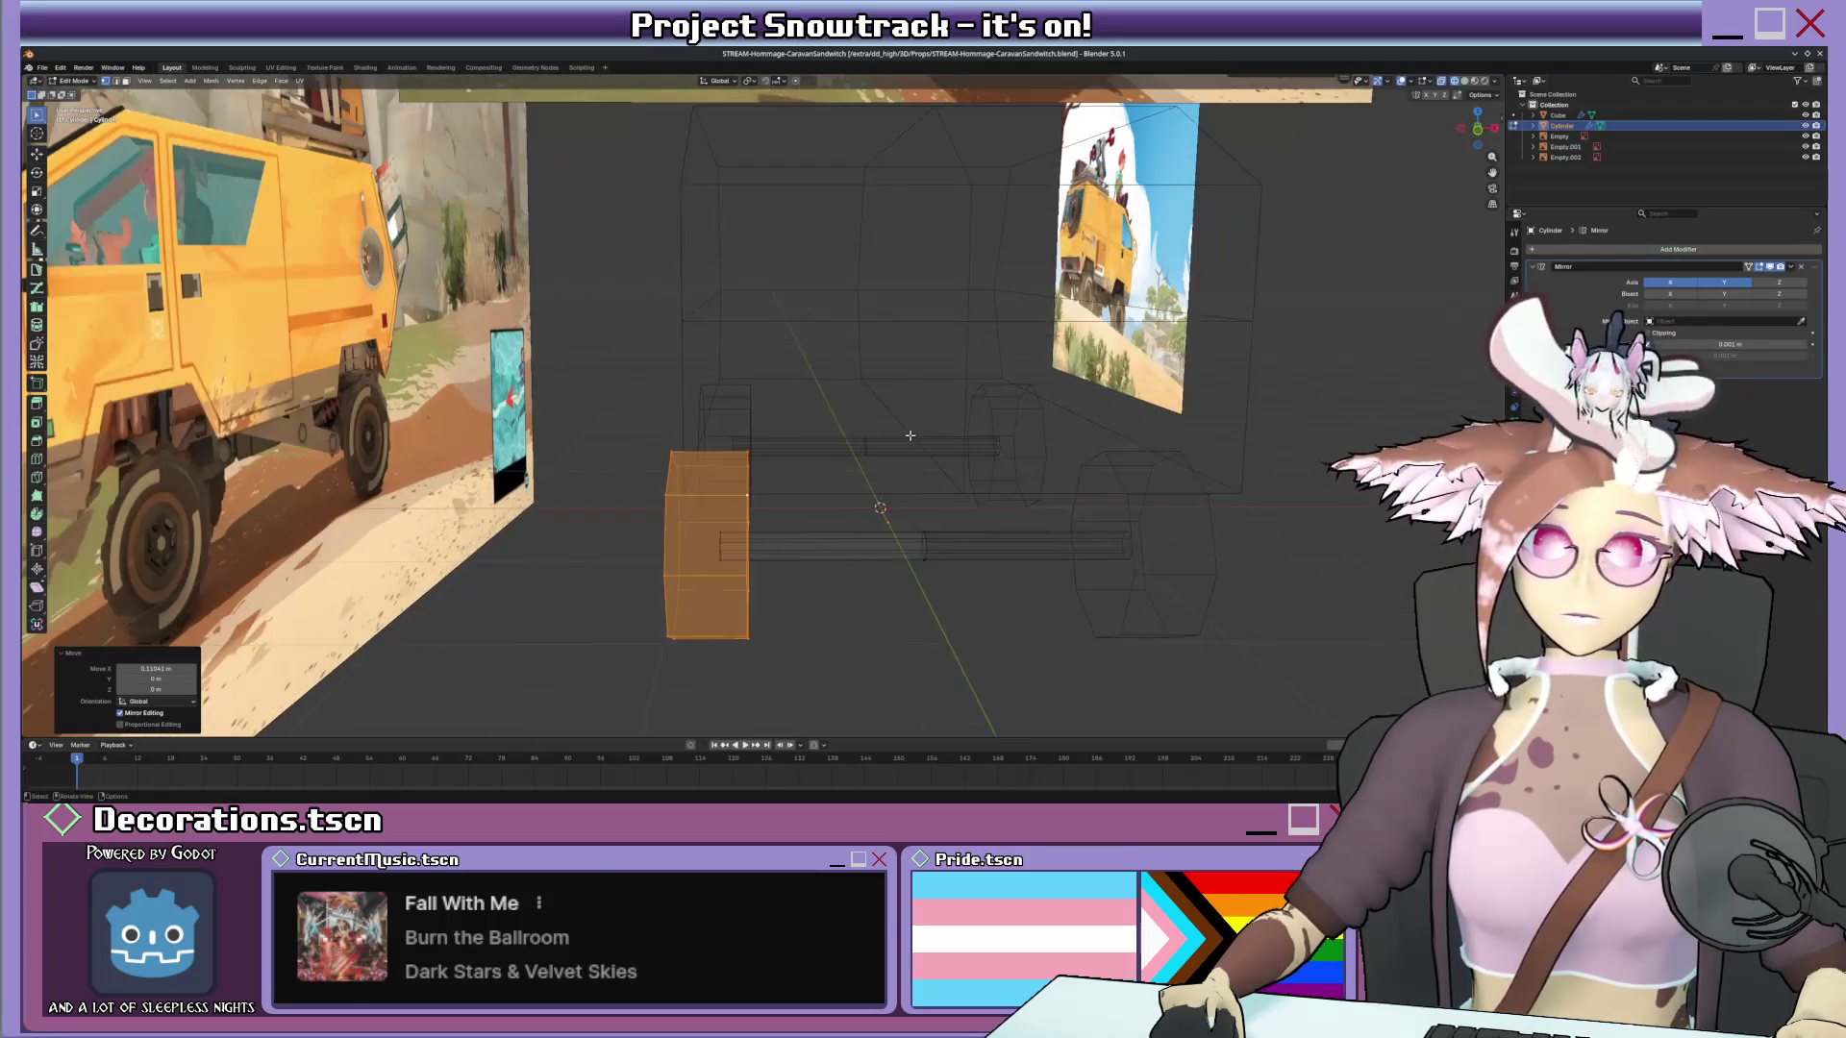
key("KP_1")
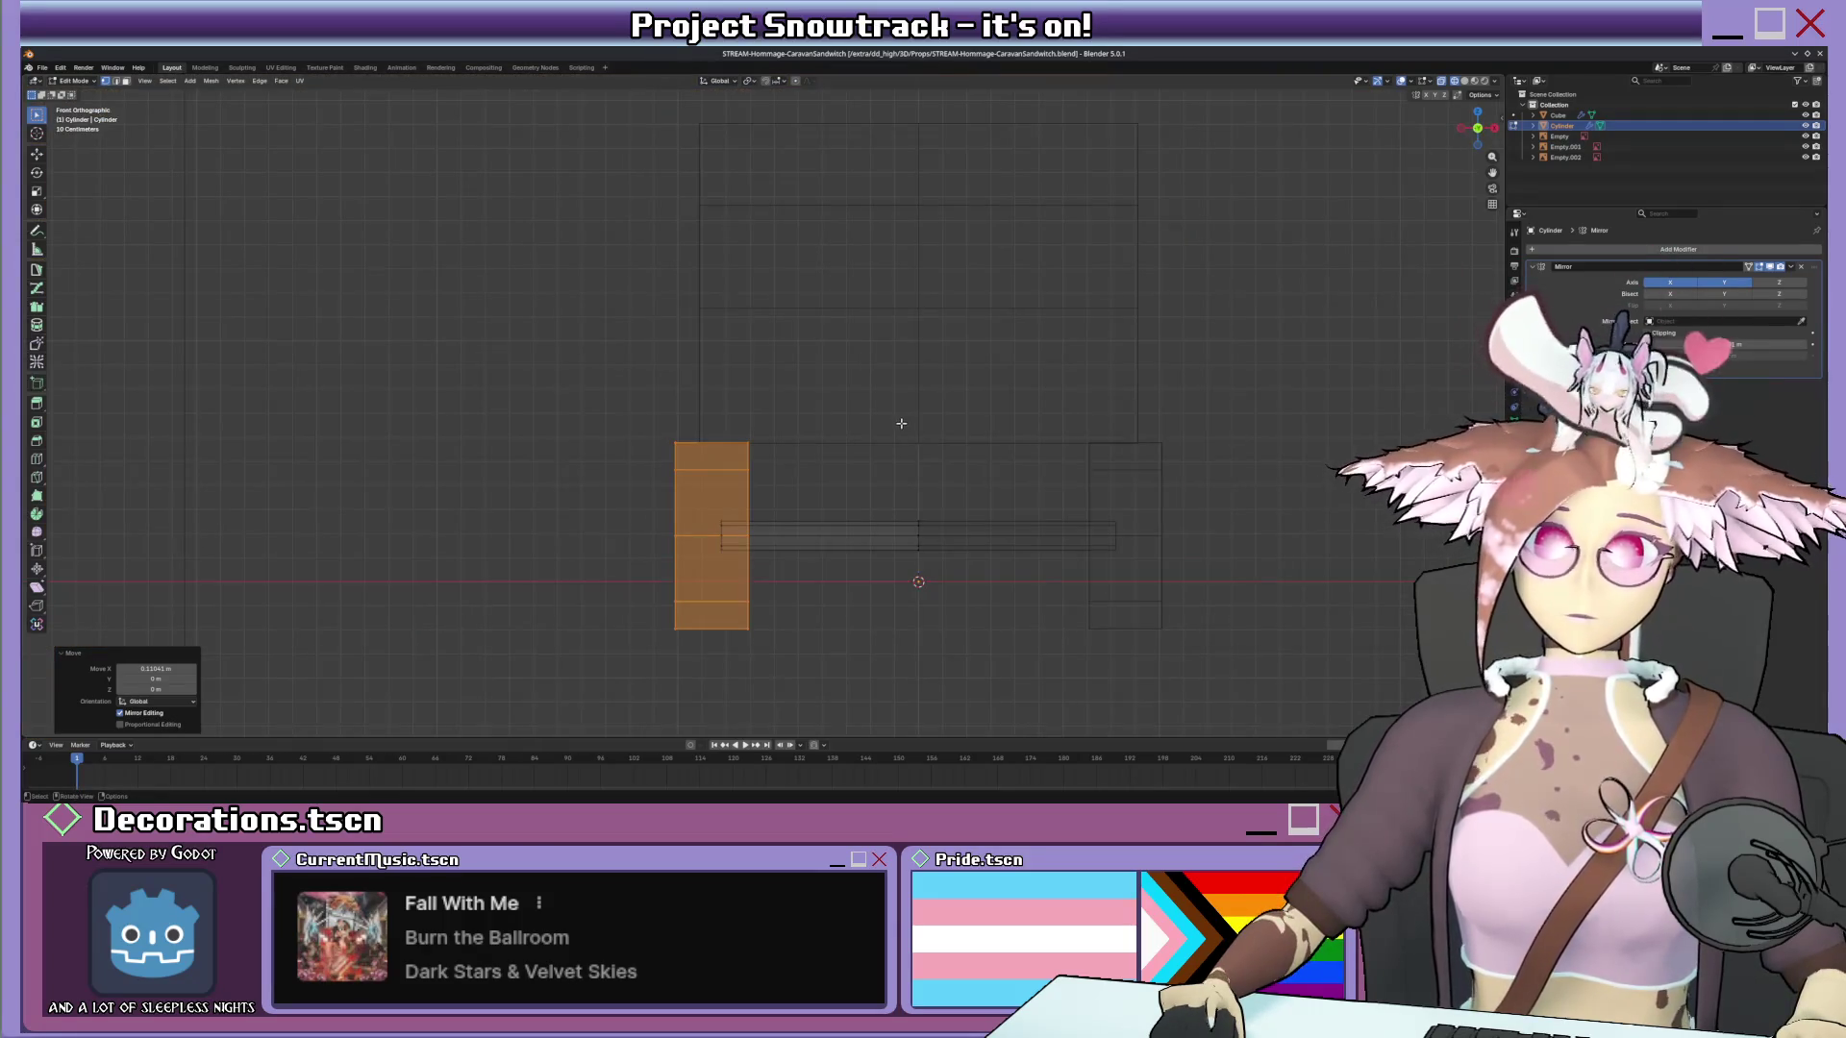
mouse_move(909, 433)
middle_mouse_down()
mouse_move(1013, 329)
mouse_move(984, 364)
middle_mouse_up()
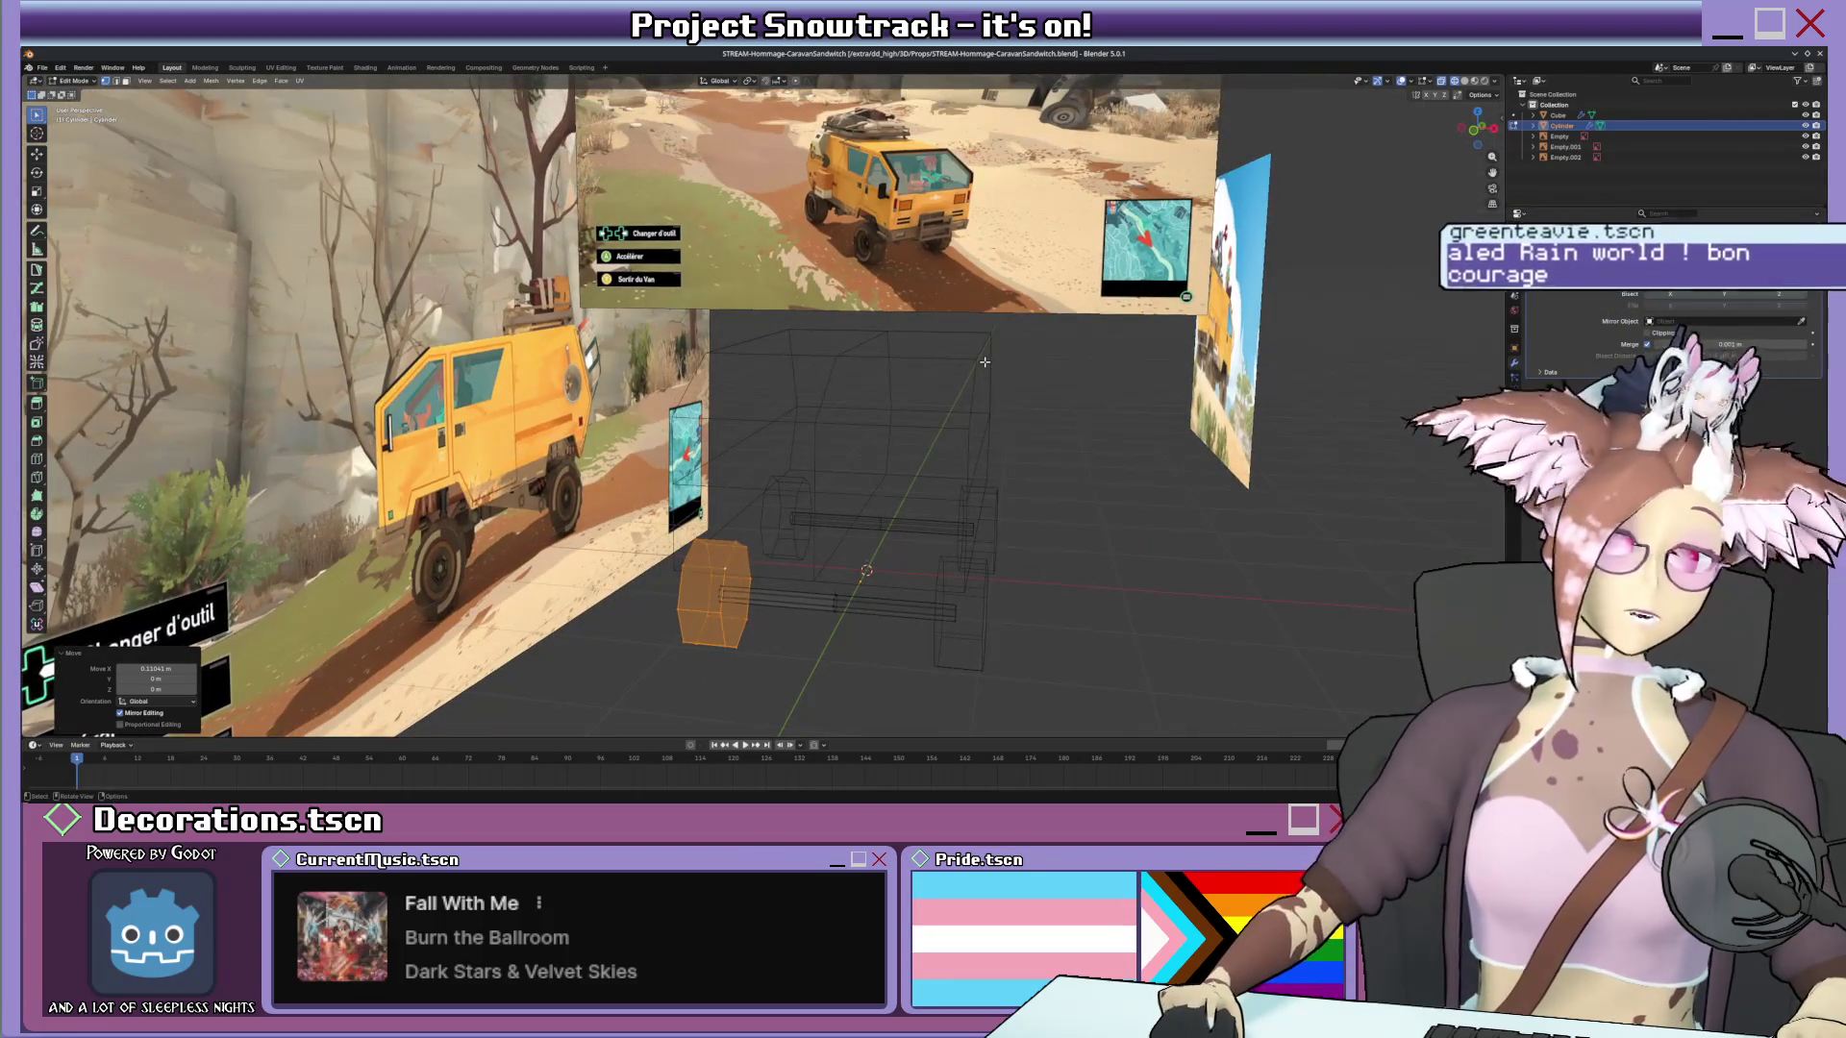
middle_click_drag(948, 370, 811, 509)
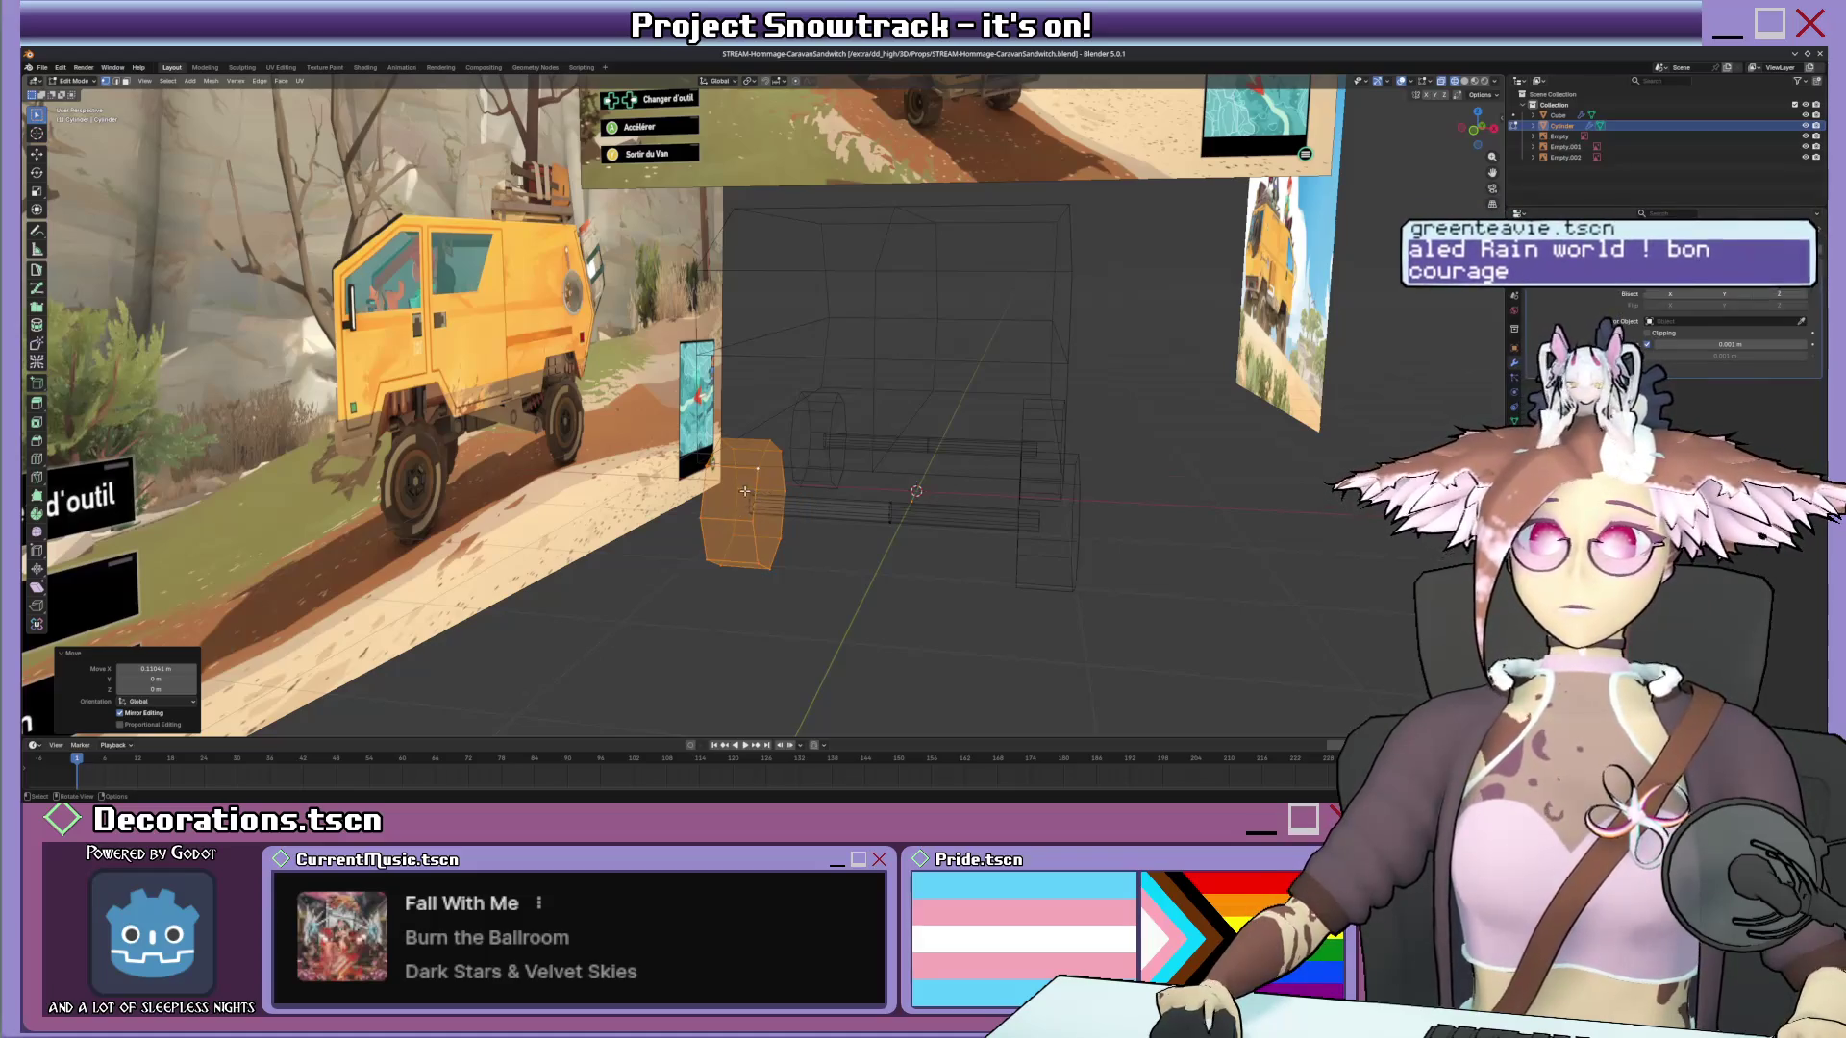
key("r")
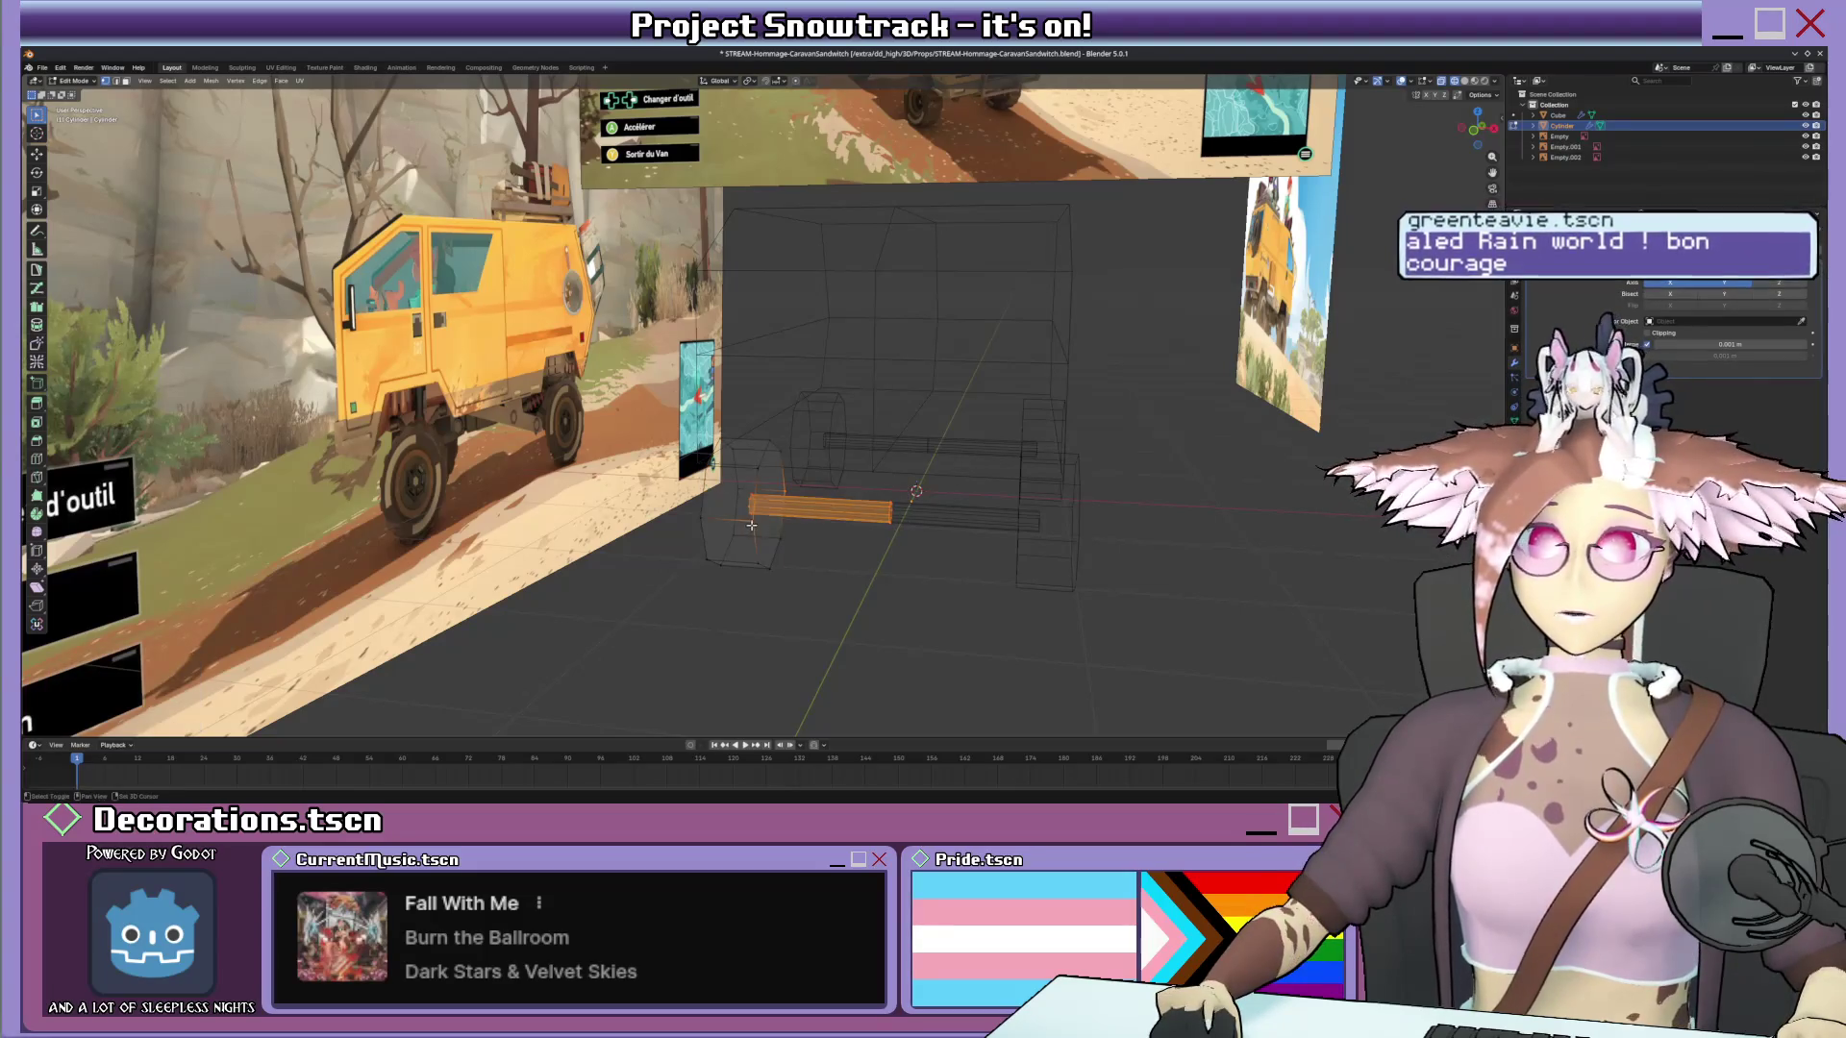
scroll(749, 523, "up", 2)
Duplicate the orange cylinder with Shift+D and position the copy in front view.
middle_click_drag(798, 529, 844, 521)
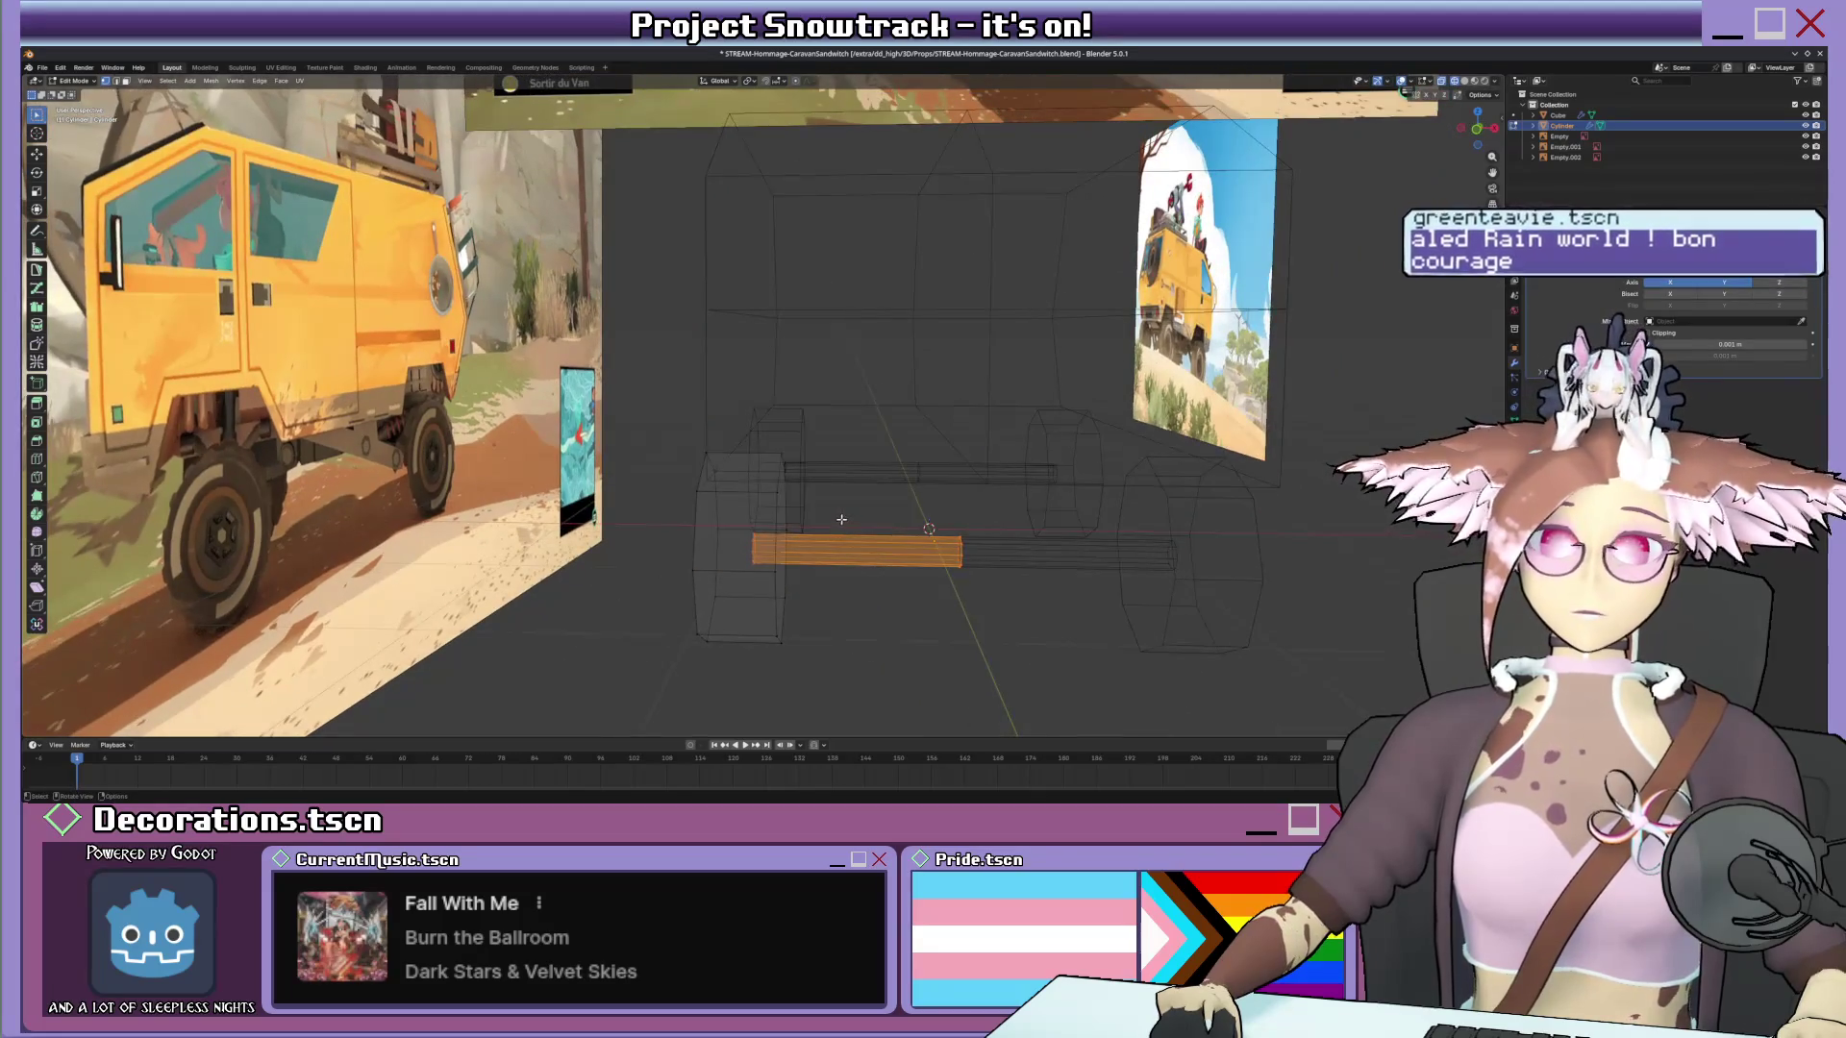
key("shift+d")
left_click(911, 483)
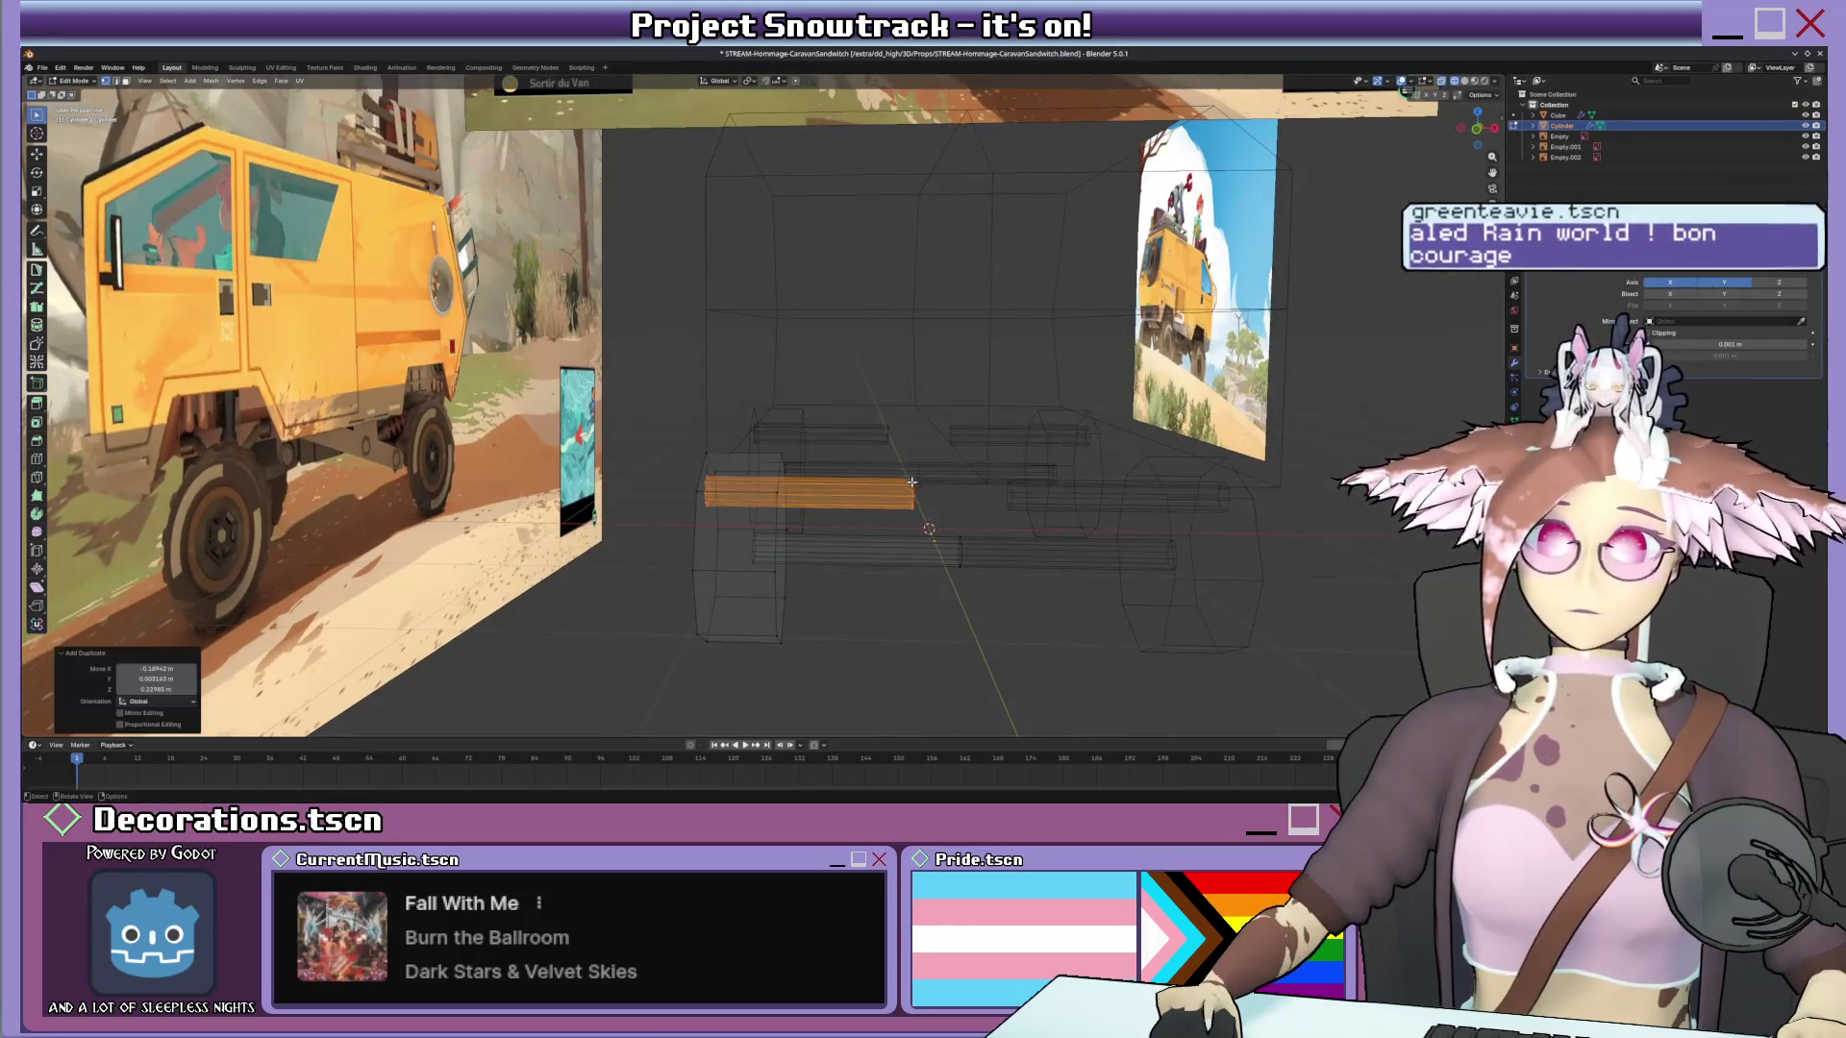
key("KP_1")
middle_click_drag(894, 474, 946, 476)
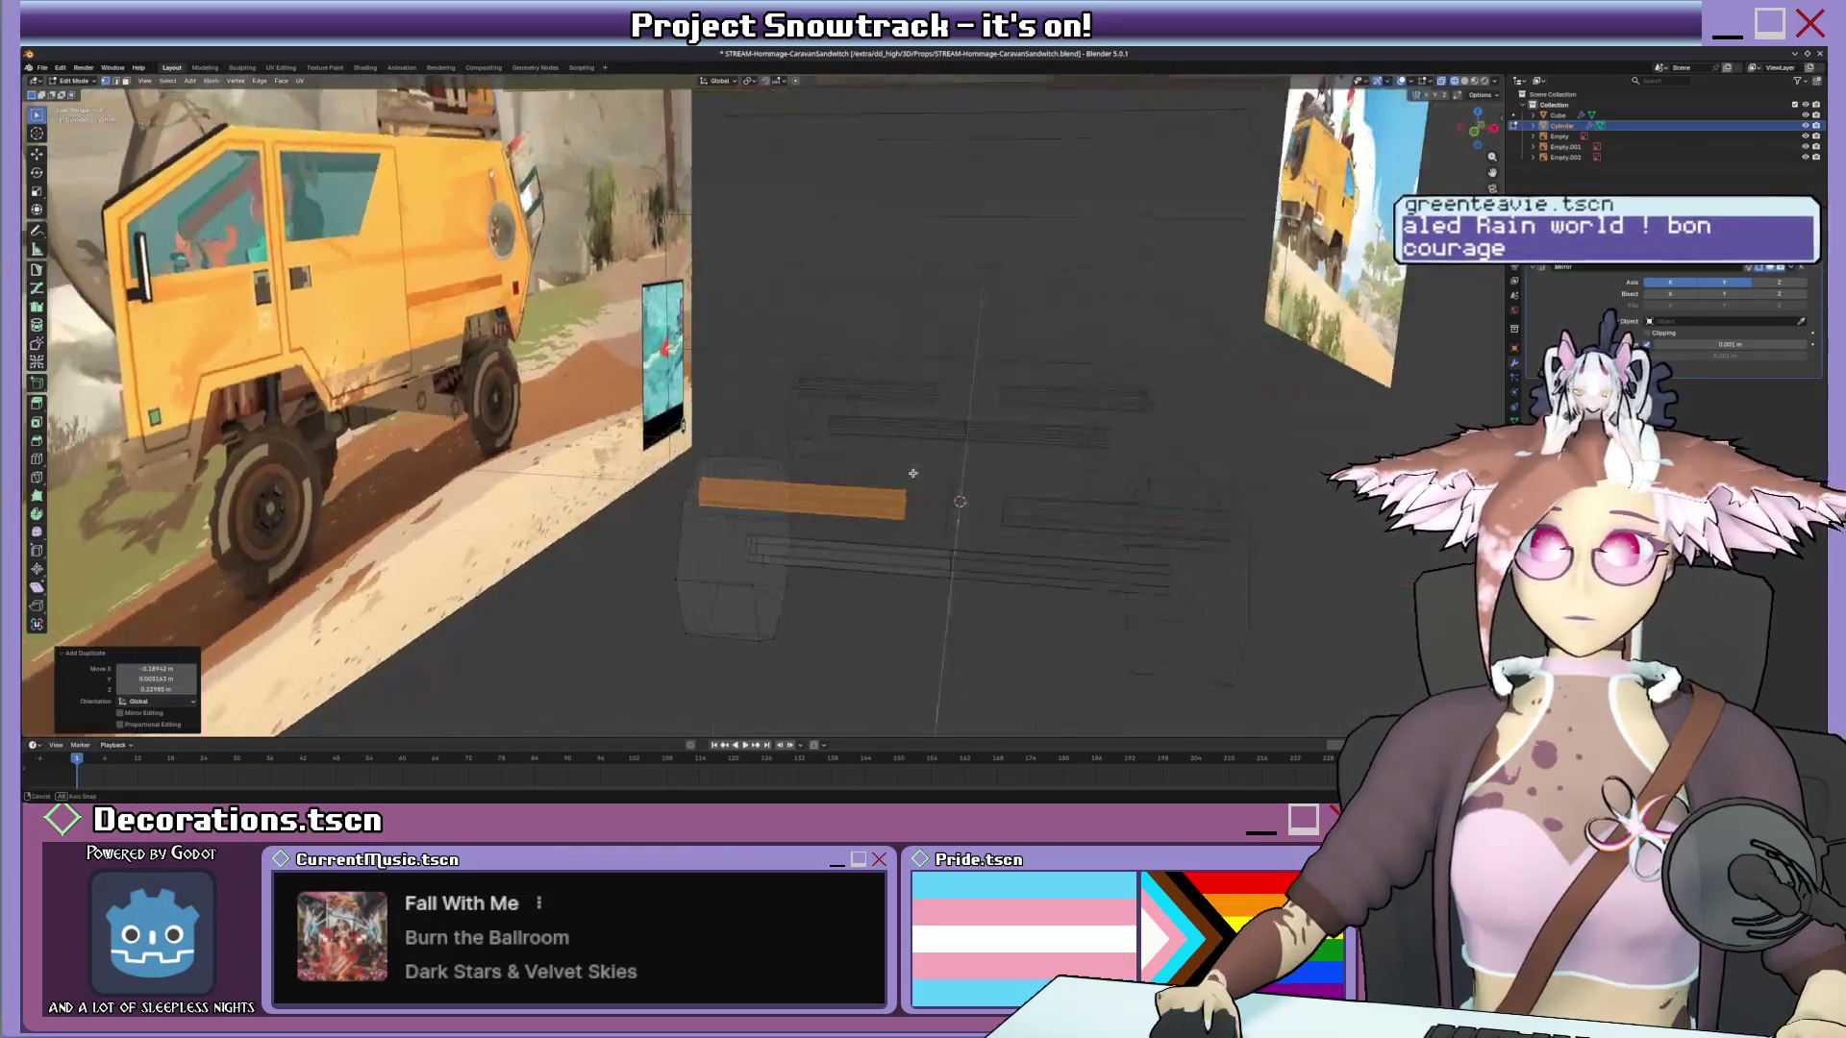
key("Escape")
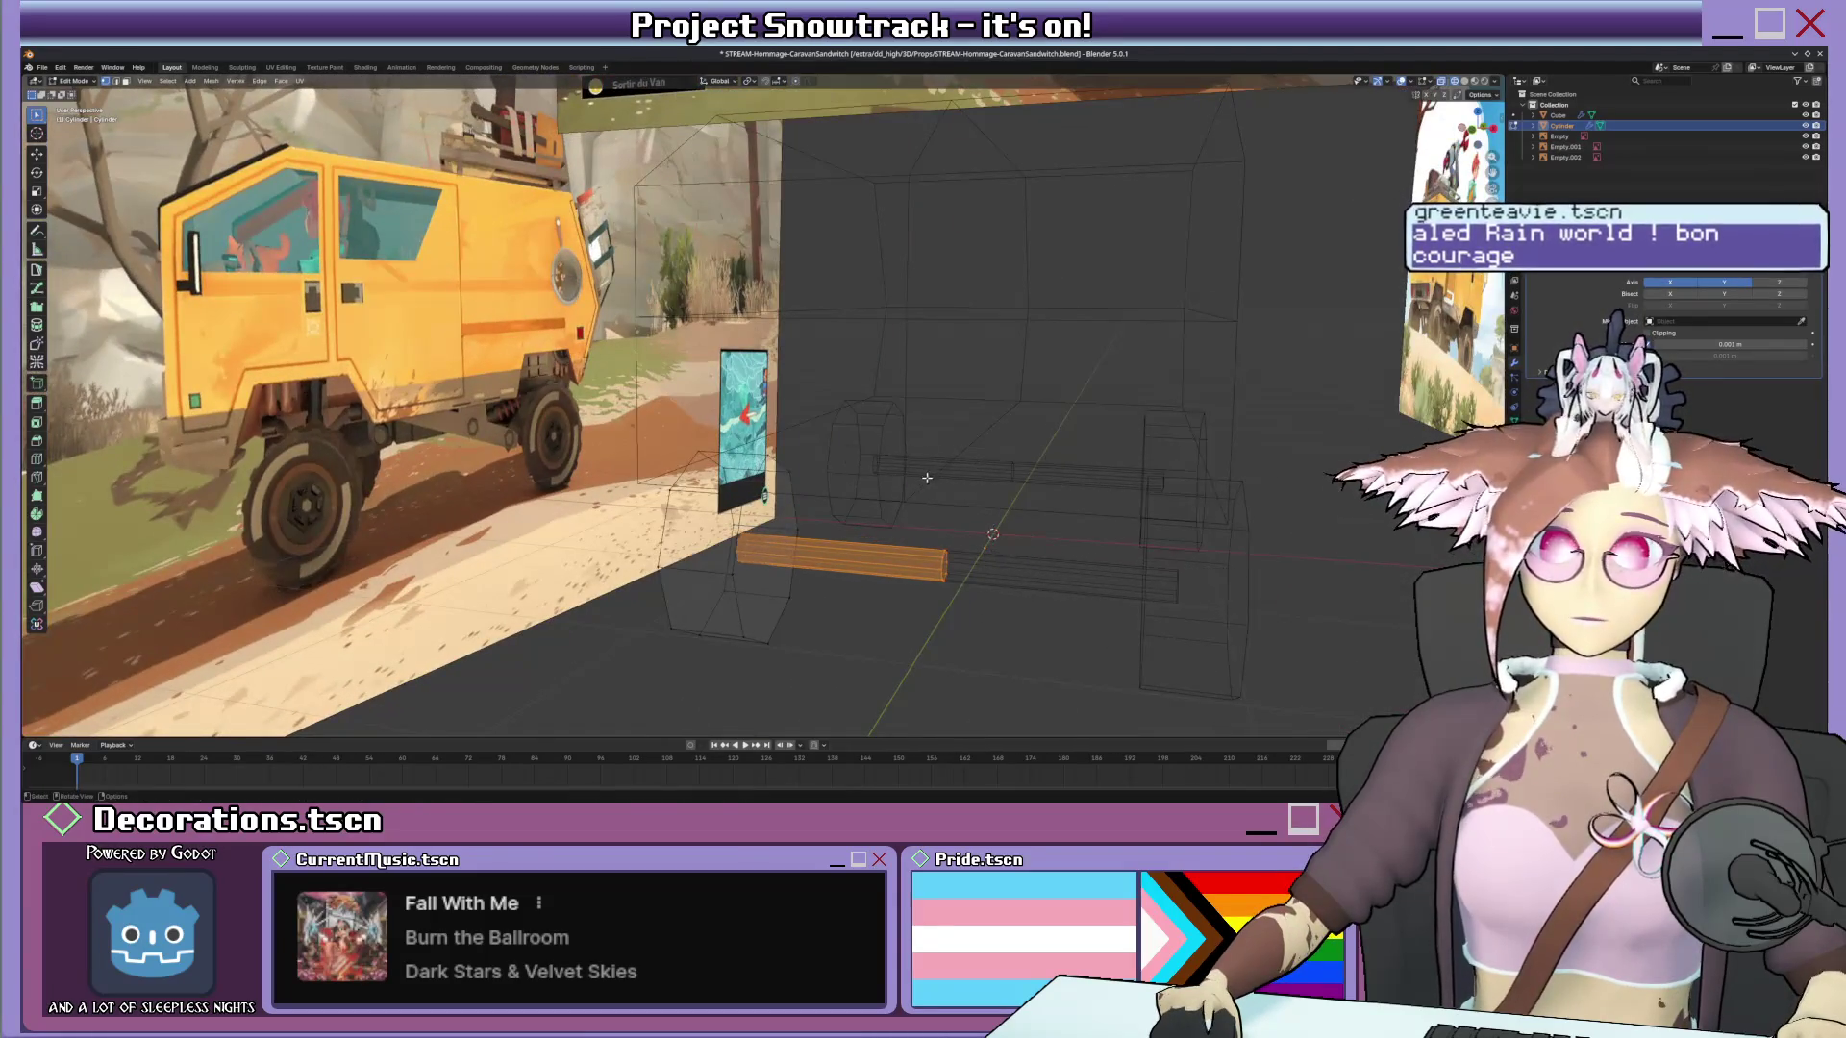
key("KP_1")
key("g")
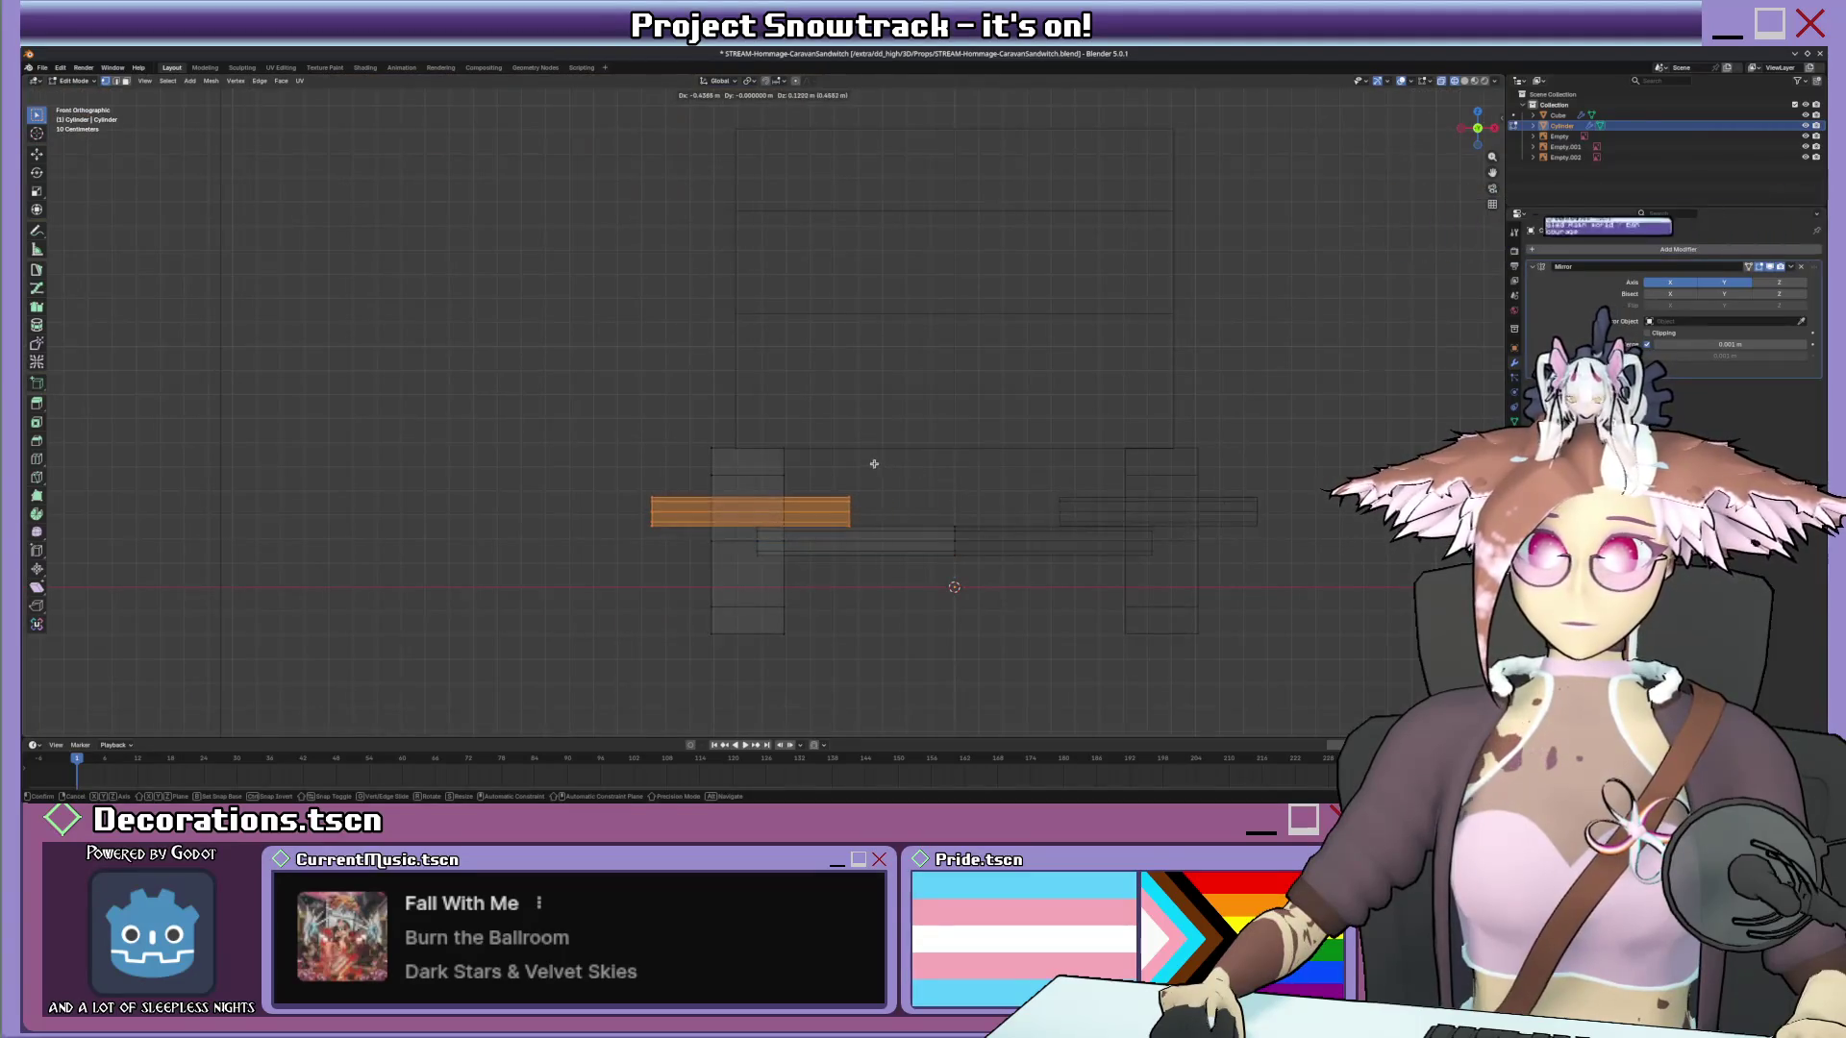
left_click(857, 492)
Tilt the duplicated cylinder and move it up and right into a slanted strut.
key("r")
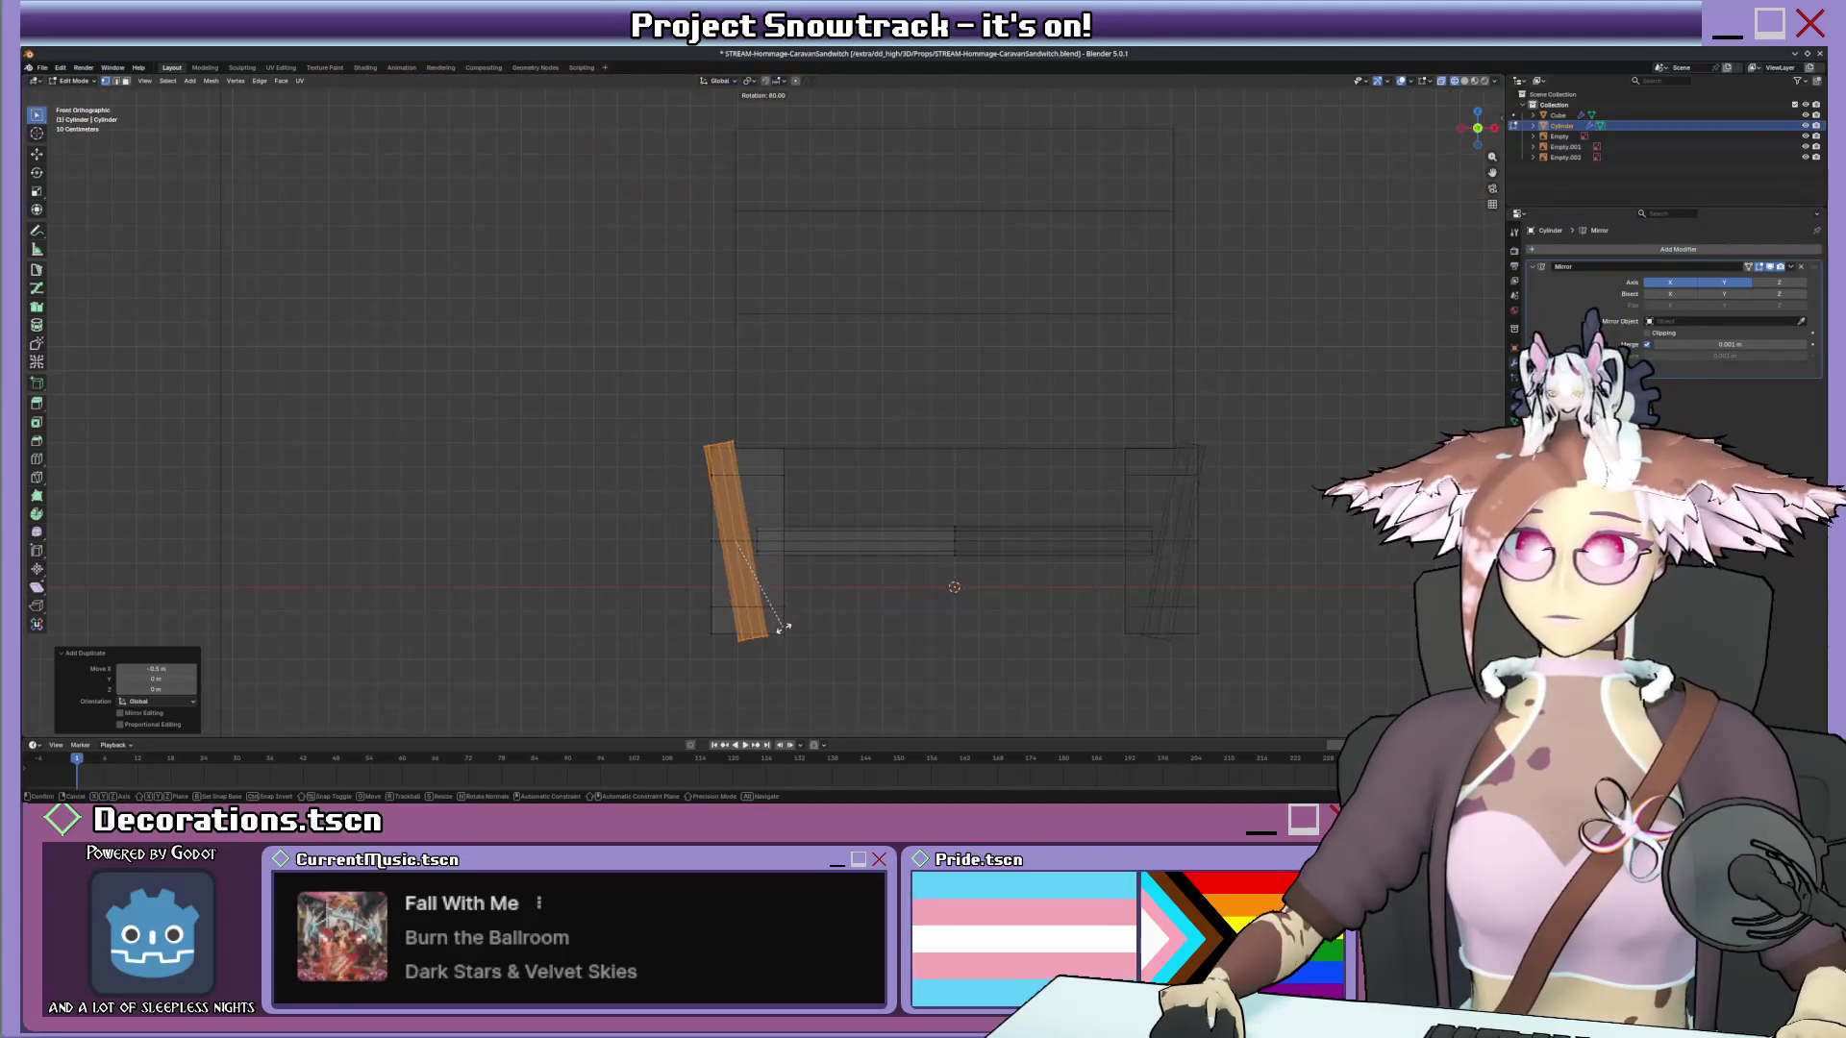
left_click(732, 639)
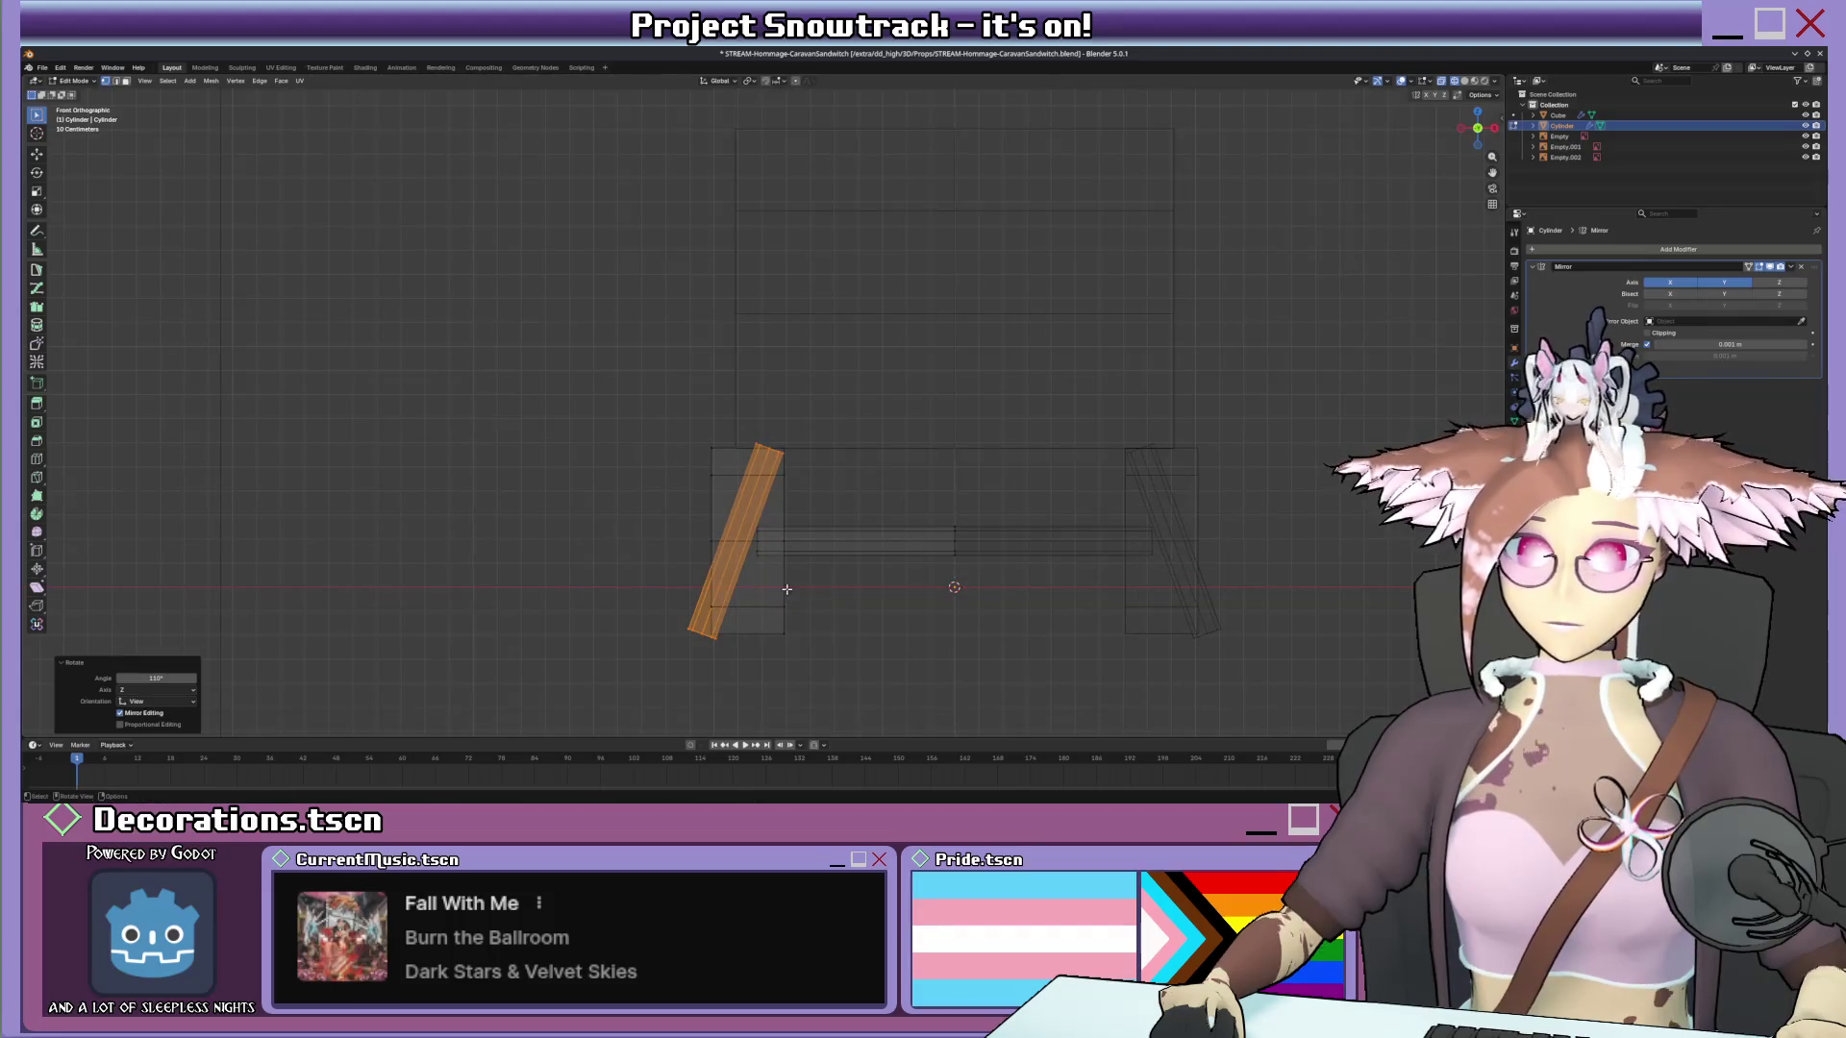
key("g")
left_click(919, 498)
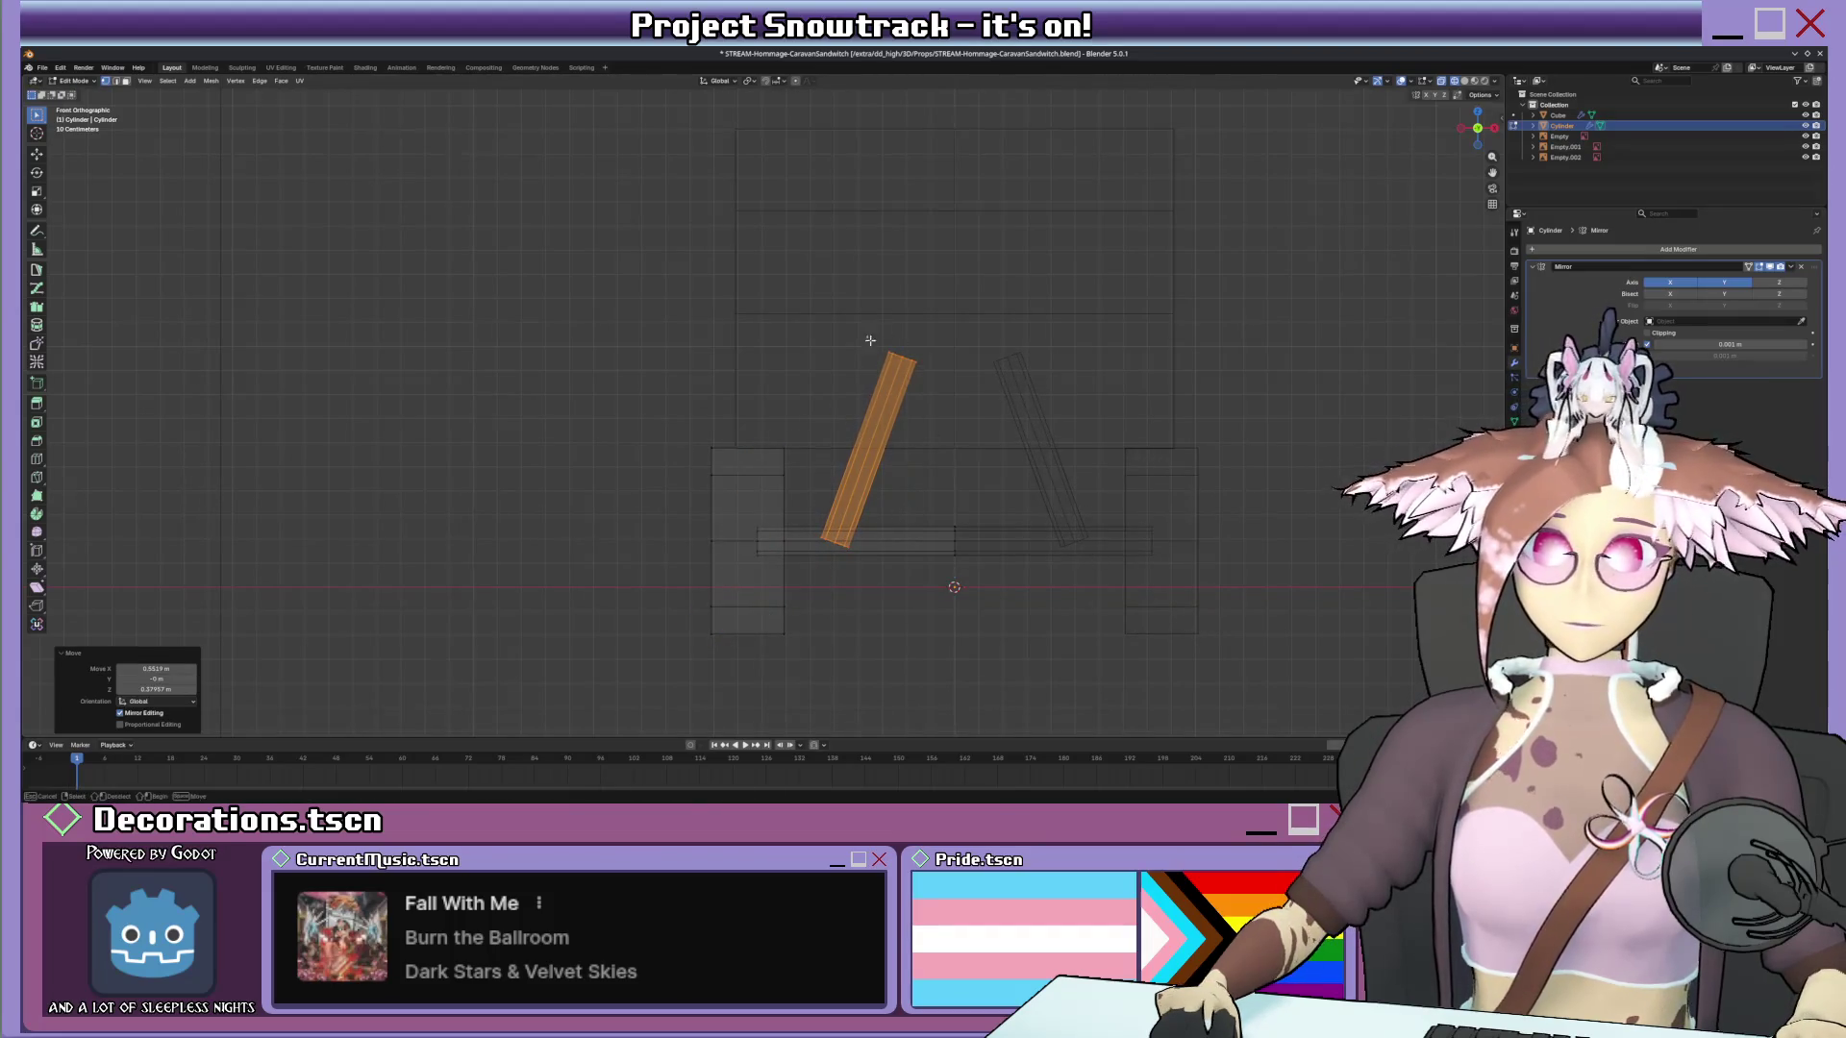
Add an edge loop with Ctrl+R and edge-slide it down toward the strut's base.
key("ctrl+r")
left_click(887, 418)
left_click(956, 425)
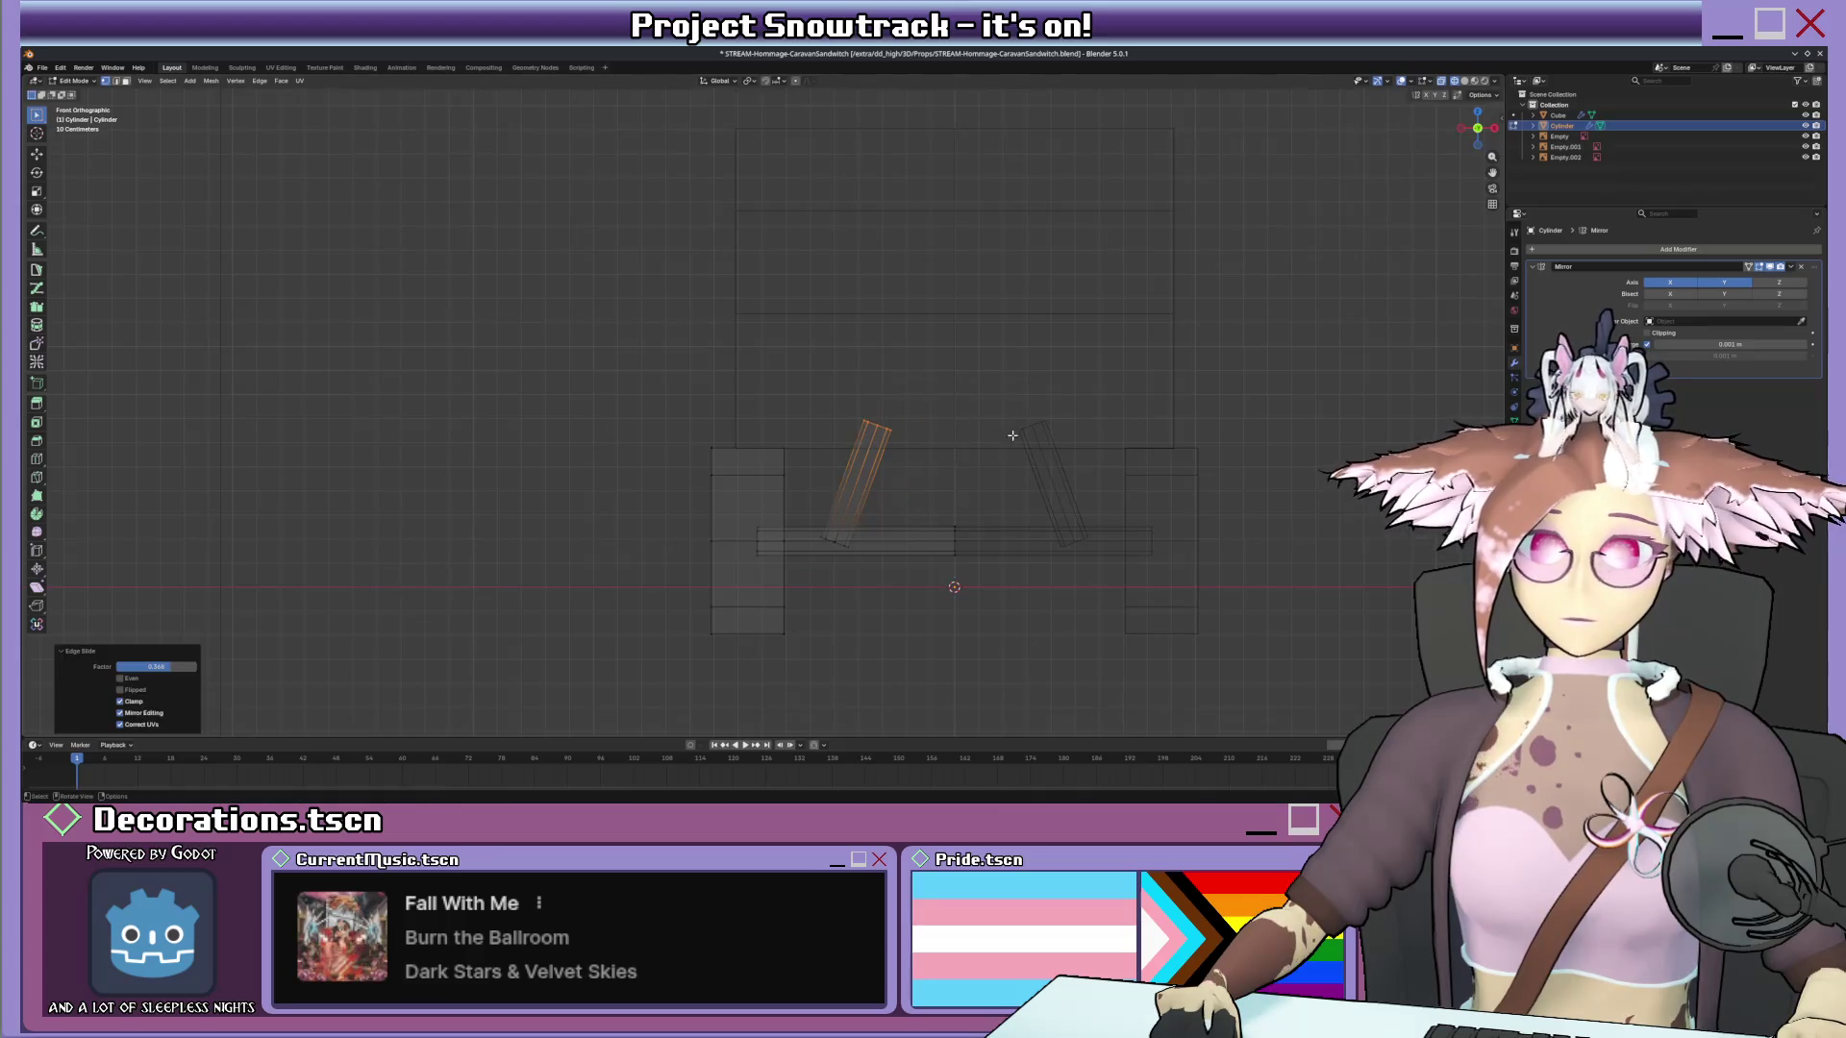
middle_click_drag(955, 425, 912, 451)
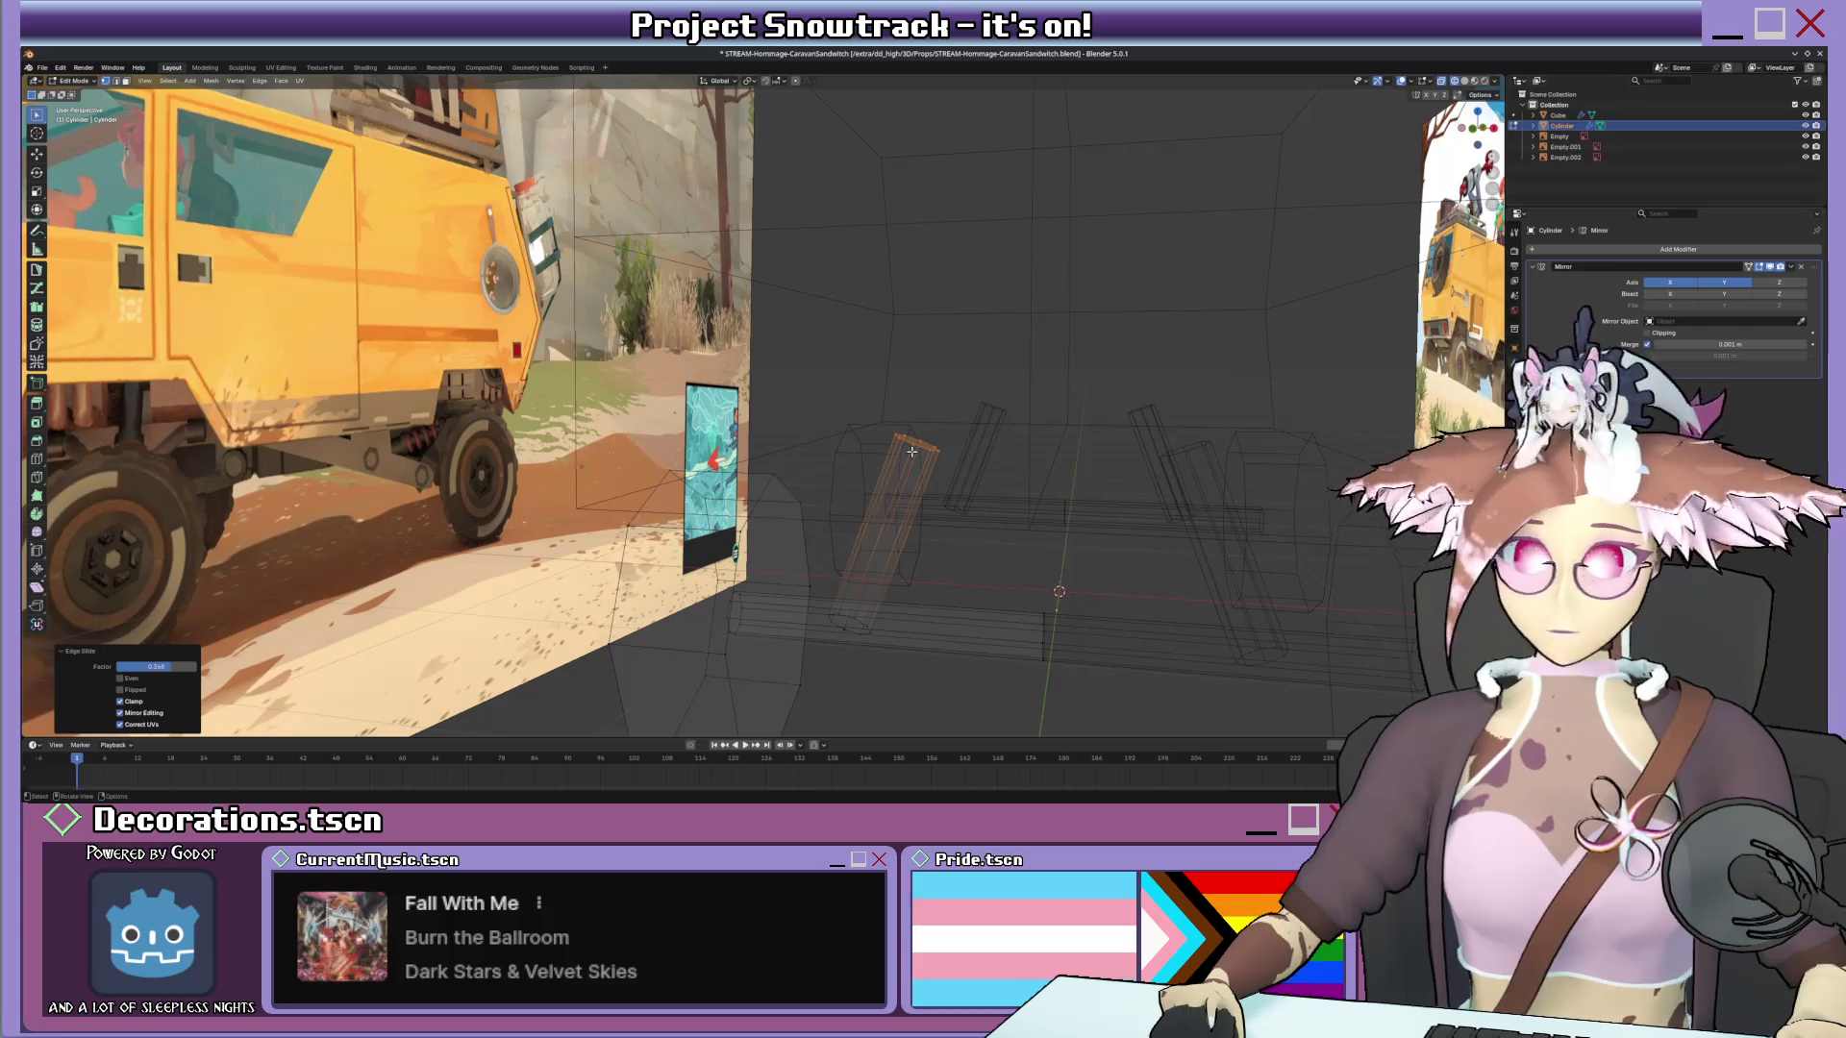
key("KP_3")
key("KP_1")
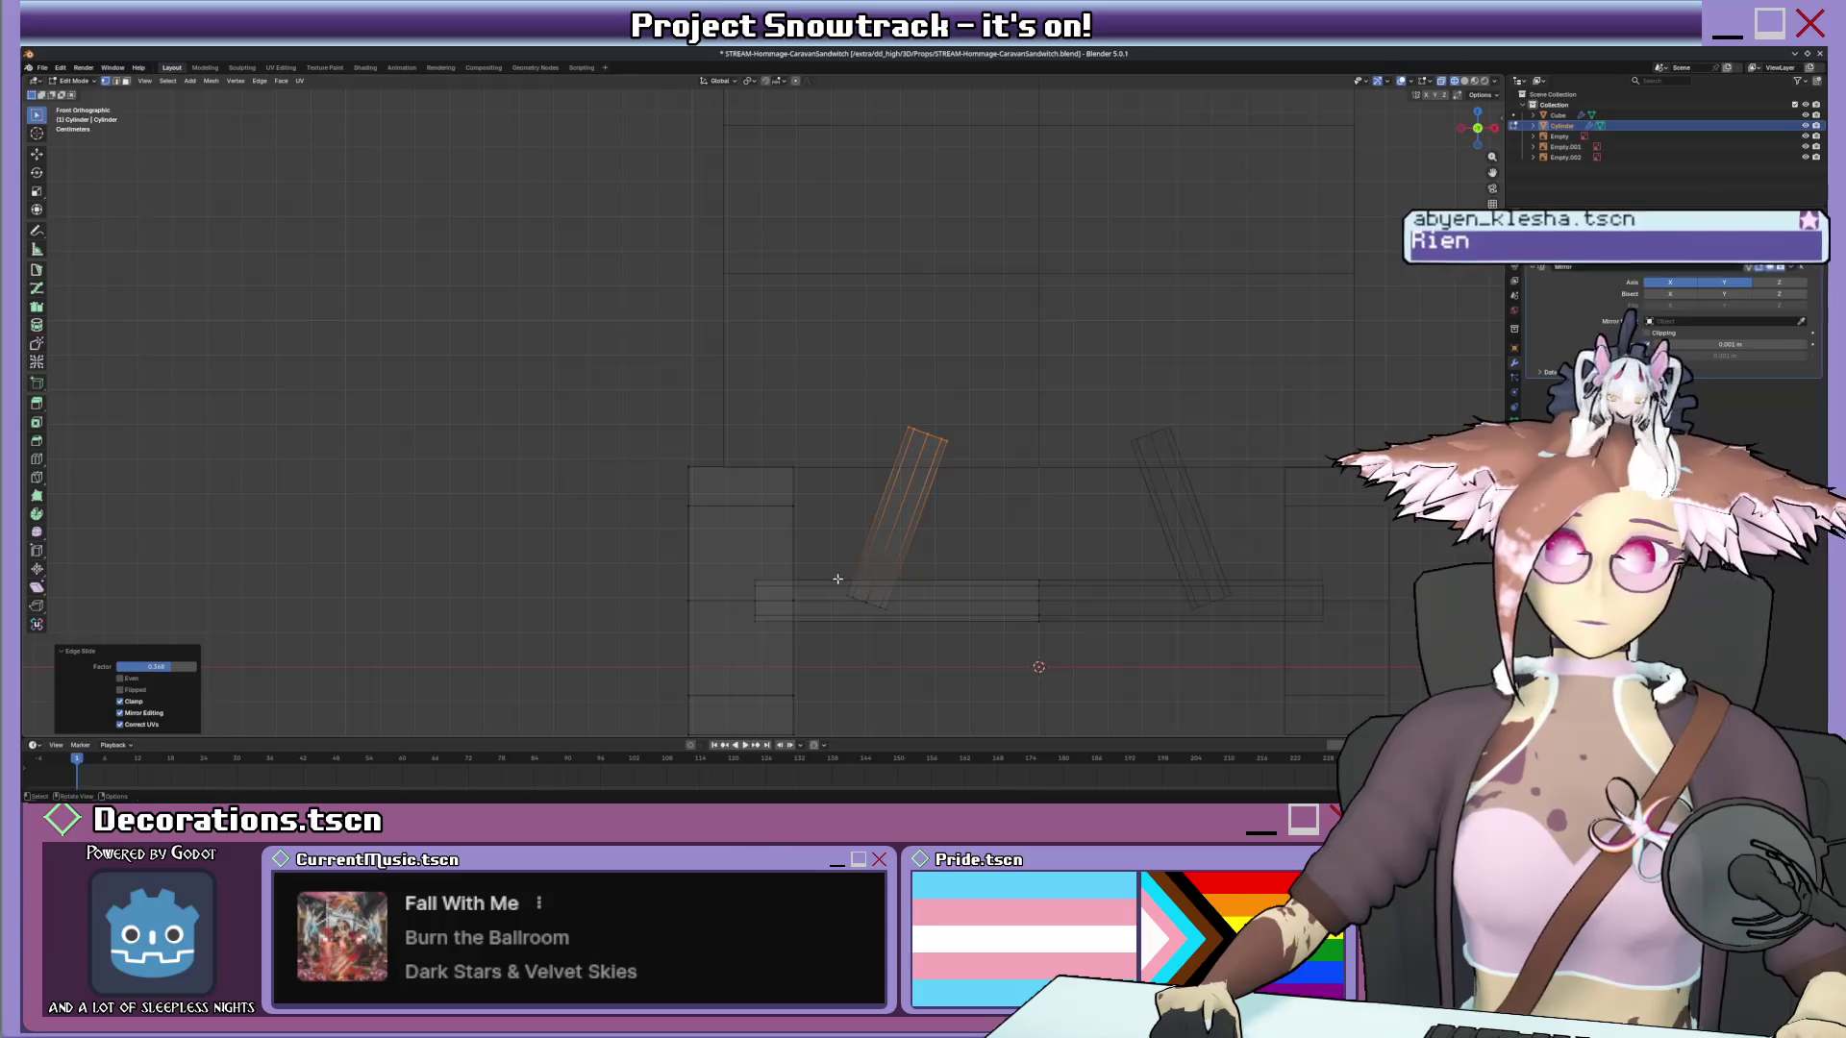
key("g")
key("z")
key("g")
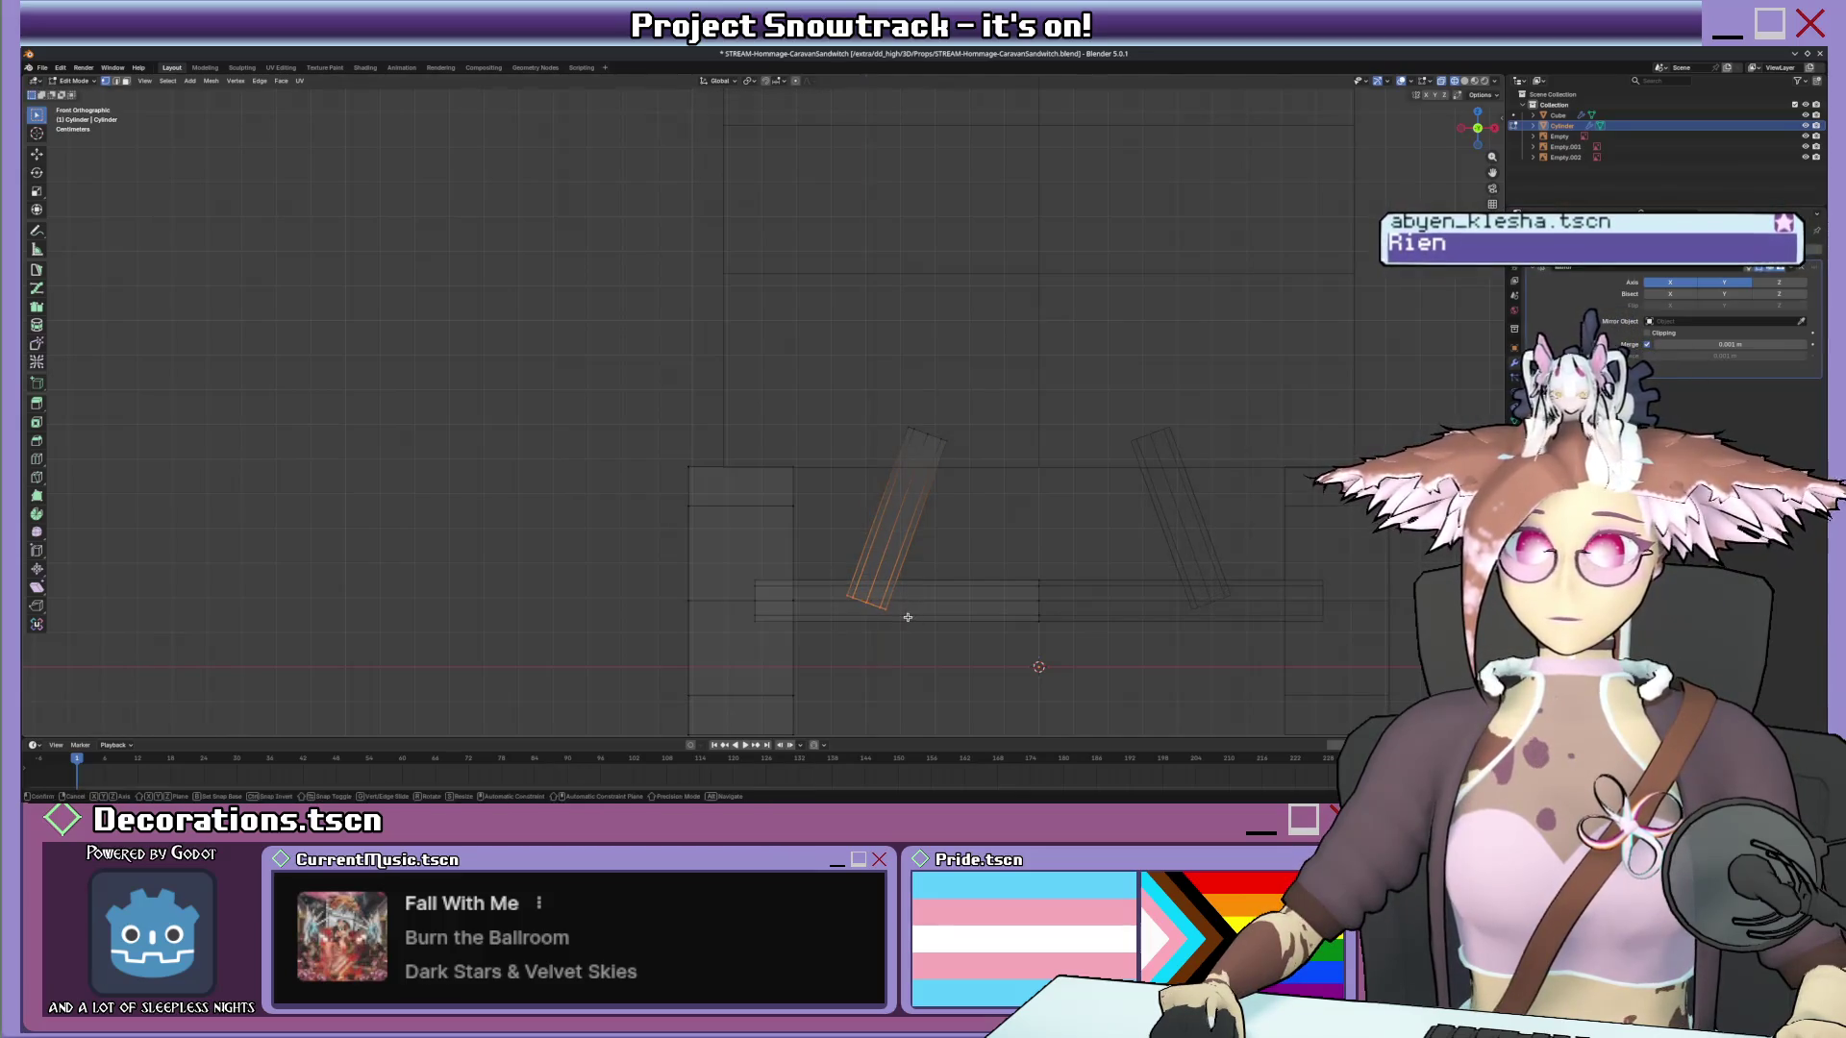
left_click(908, 613)
mouse_move(907, 613)
middle_mouse_down()
mouse_move(968, 514)
mouse_move(878, 499)
mouse_move(1097, 513)
middle_mouse_up()
key("alt+z")
key("s")
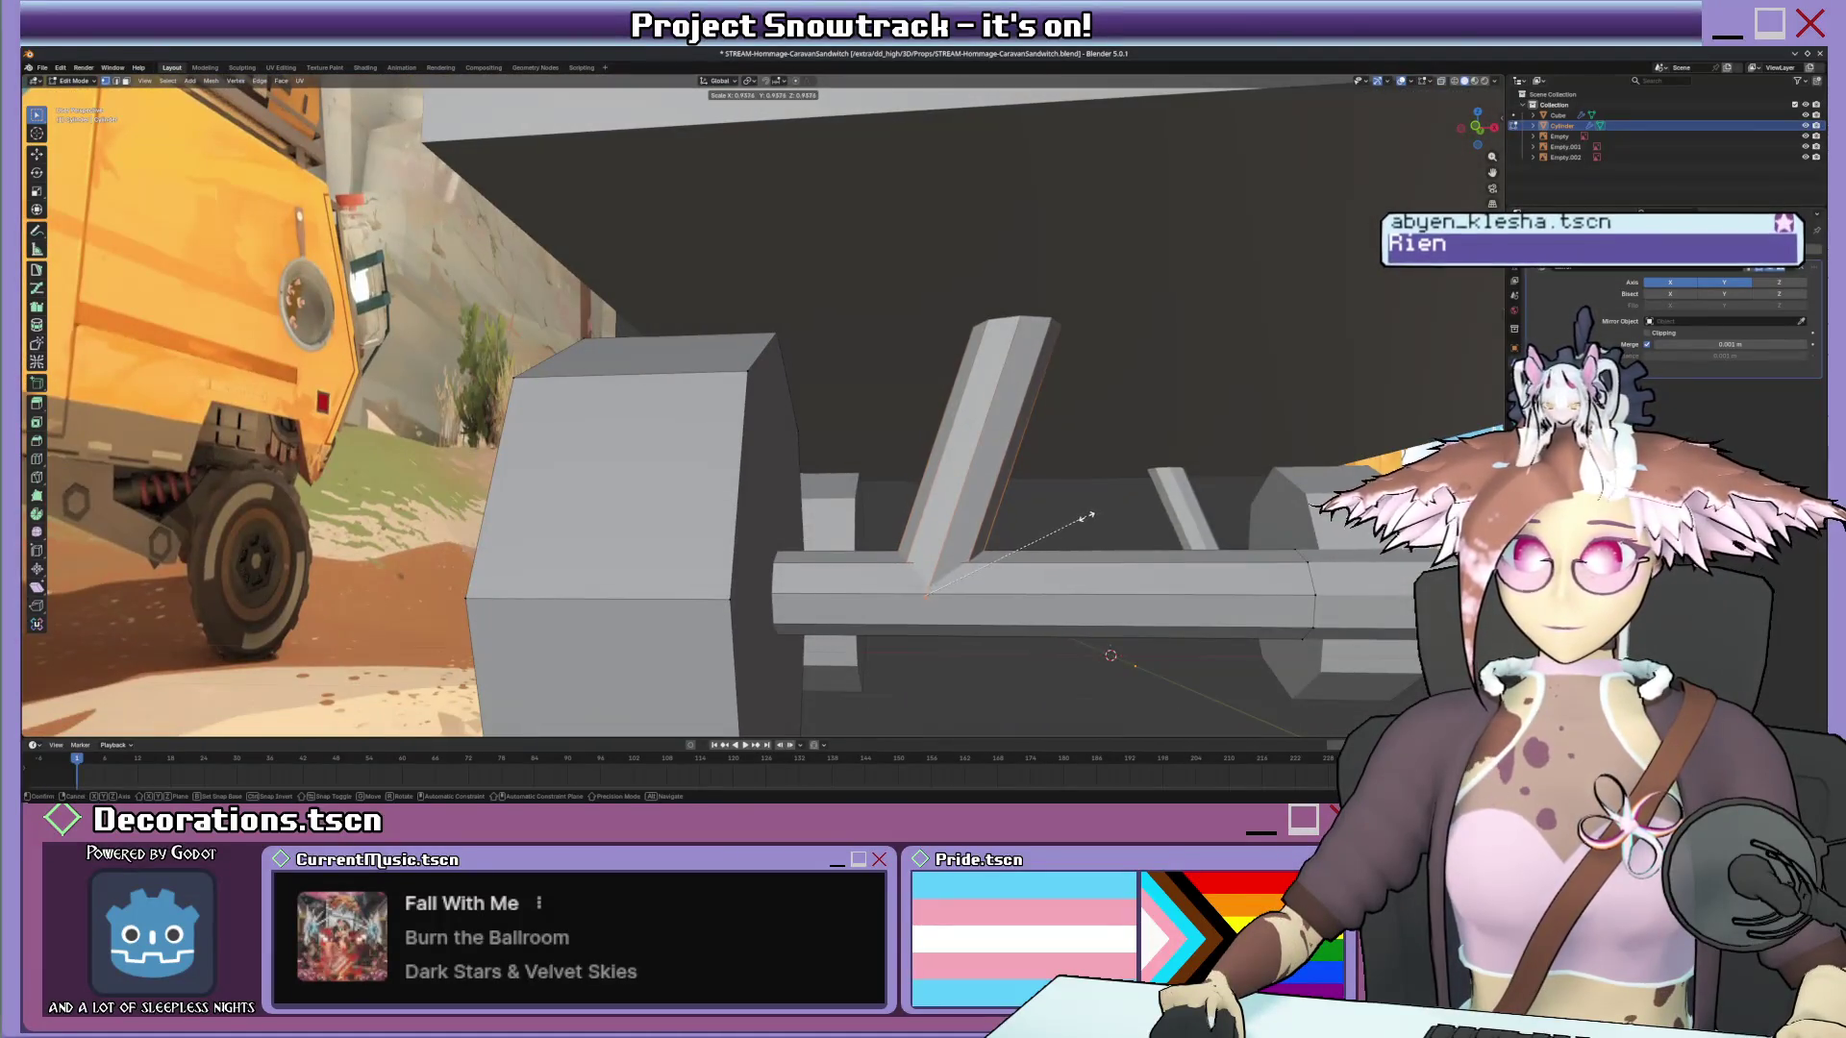
Resize the strut, switch to wireframe and delete the cylinder's top face.
left_click(1075, 522)
key("z")
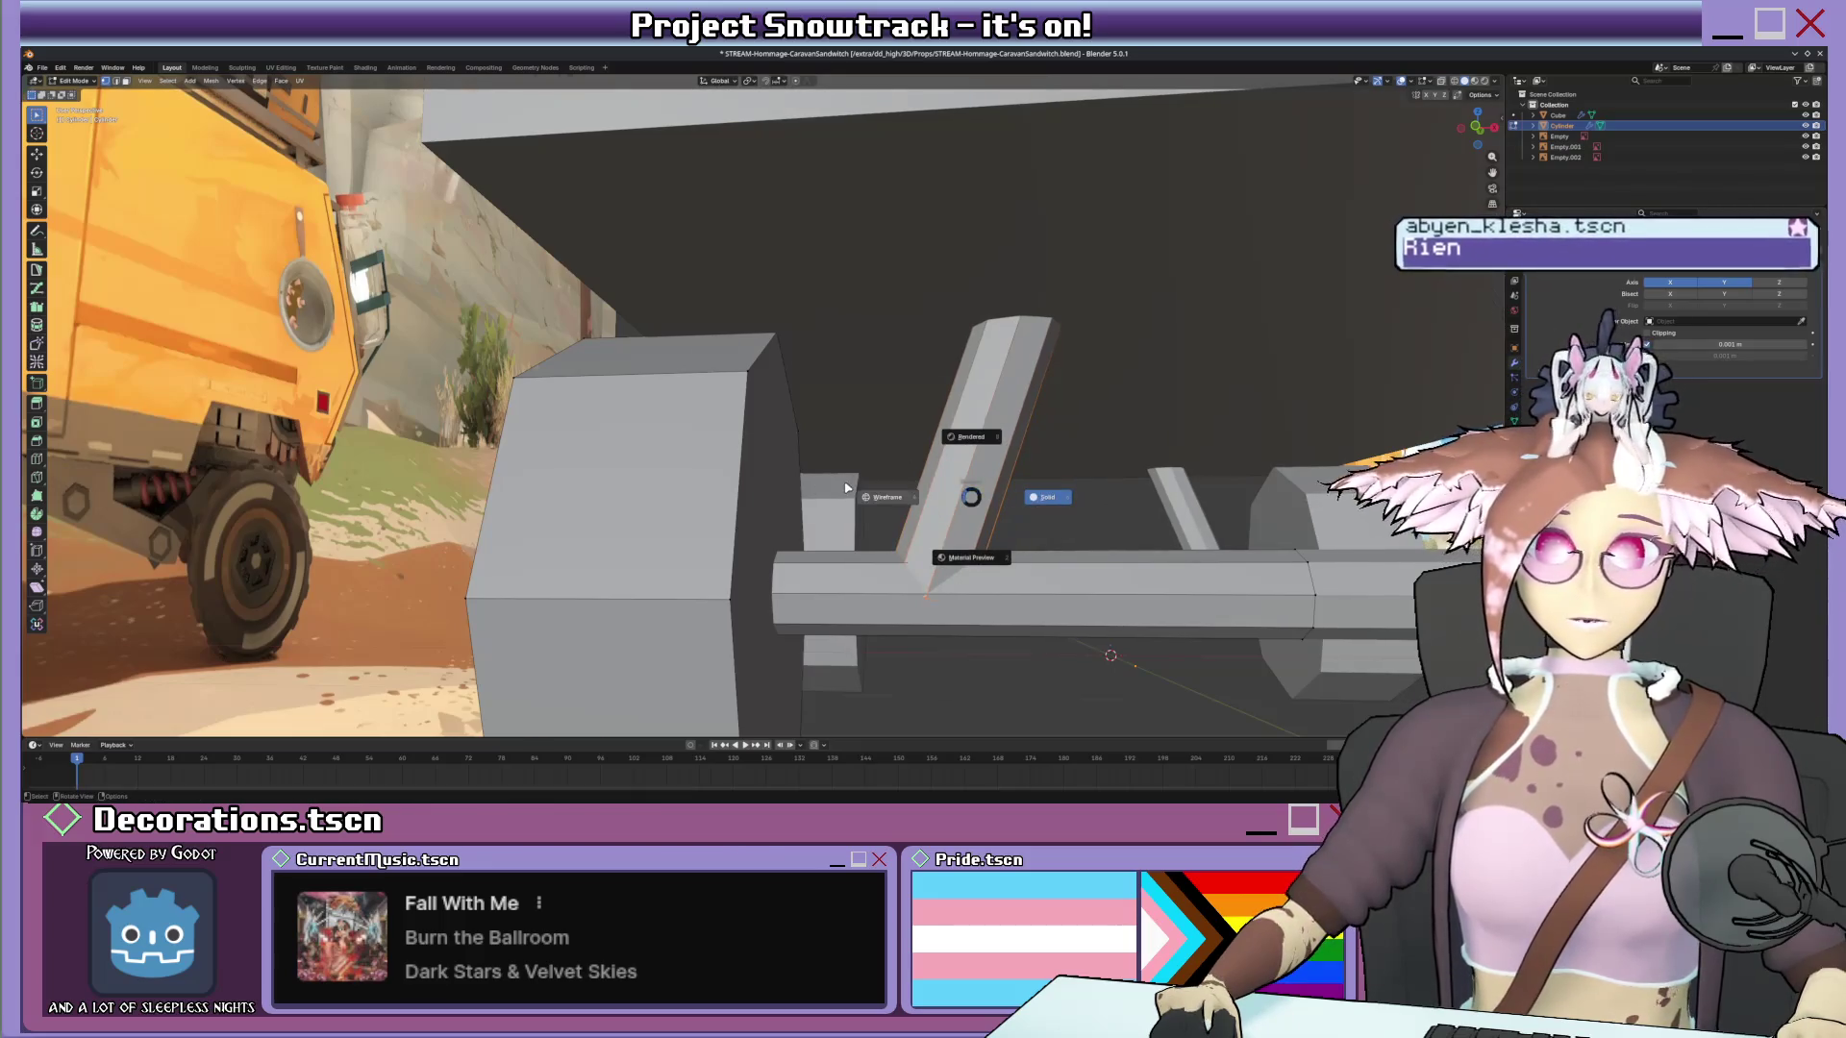
left_click(847, 488)
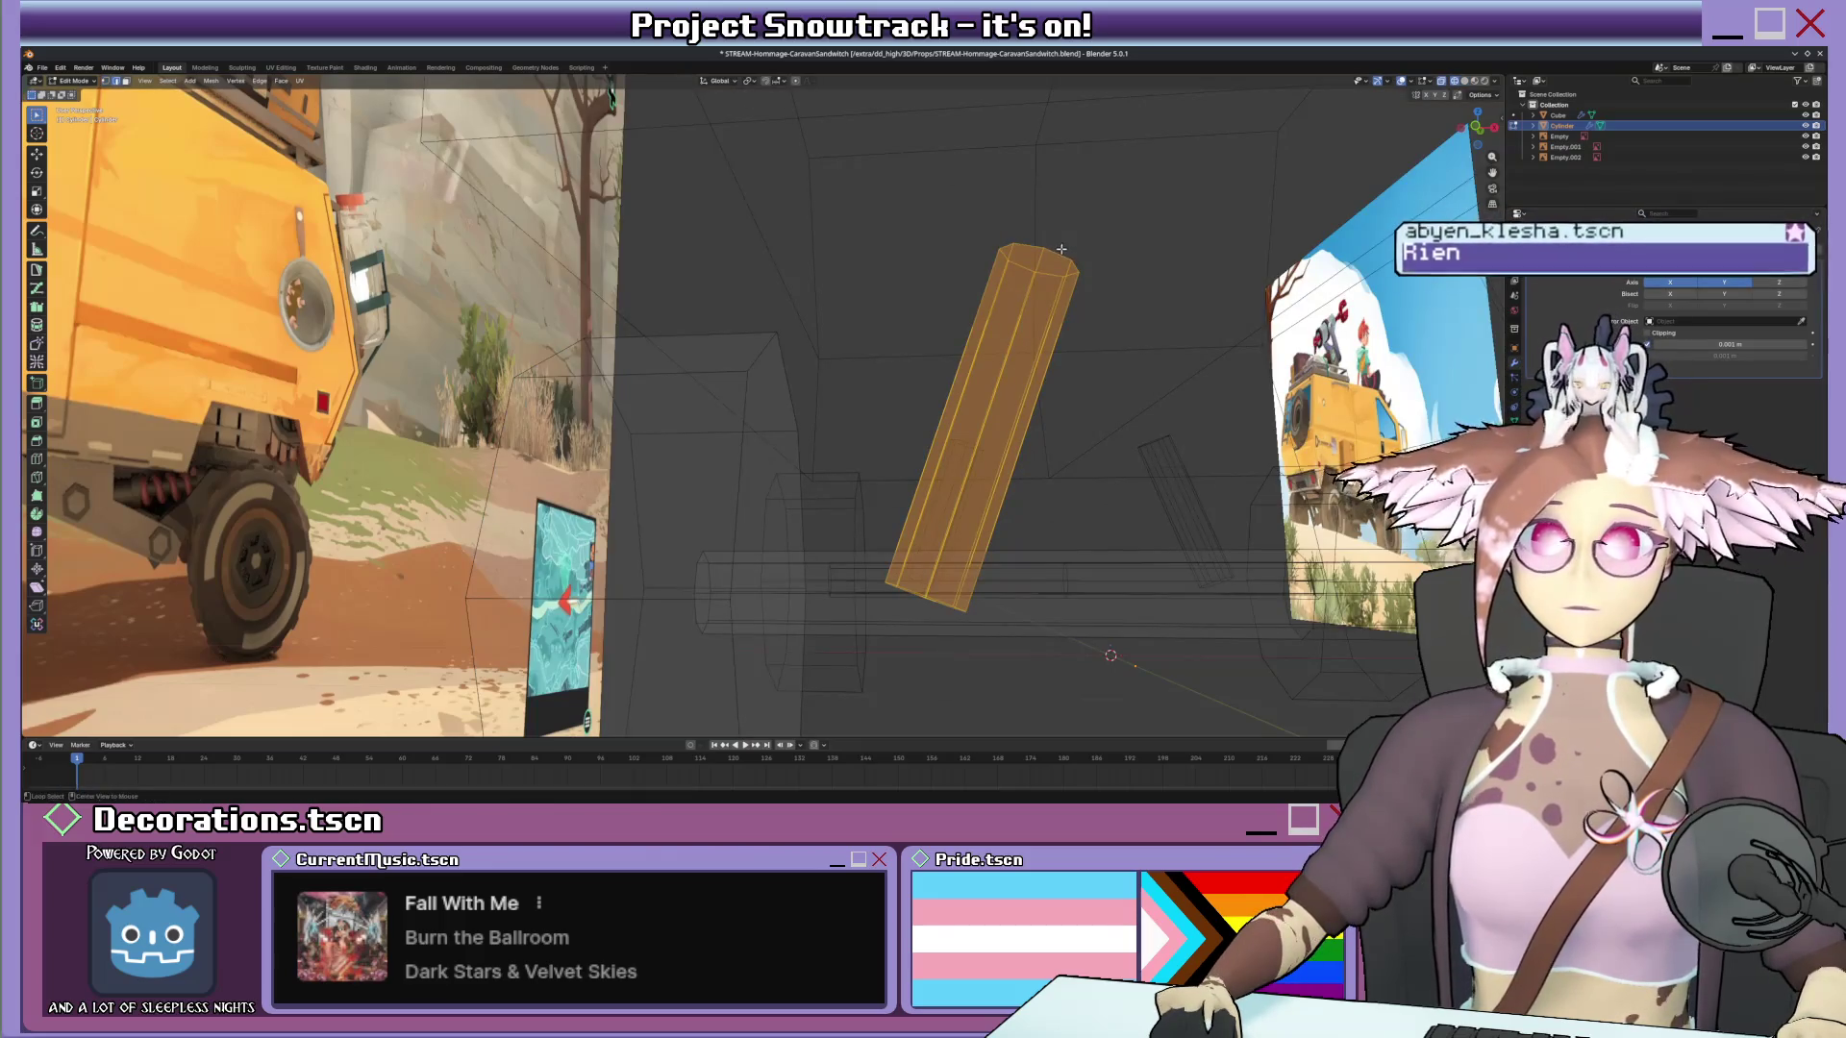
left_click(1062, 252)
middle_click_drag(938, 604, 984, 513)
key("x")
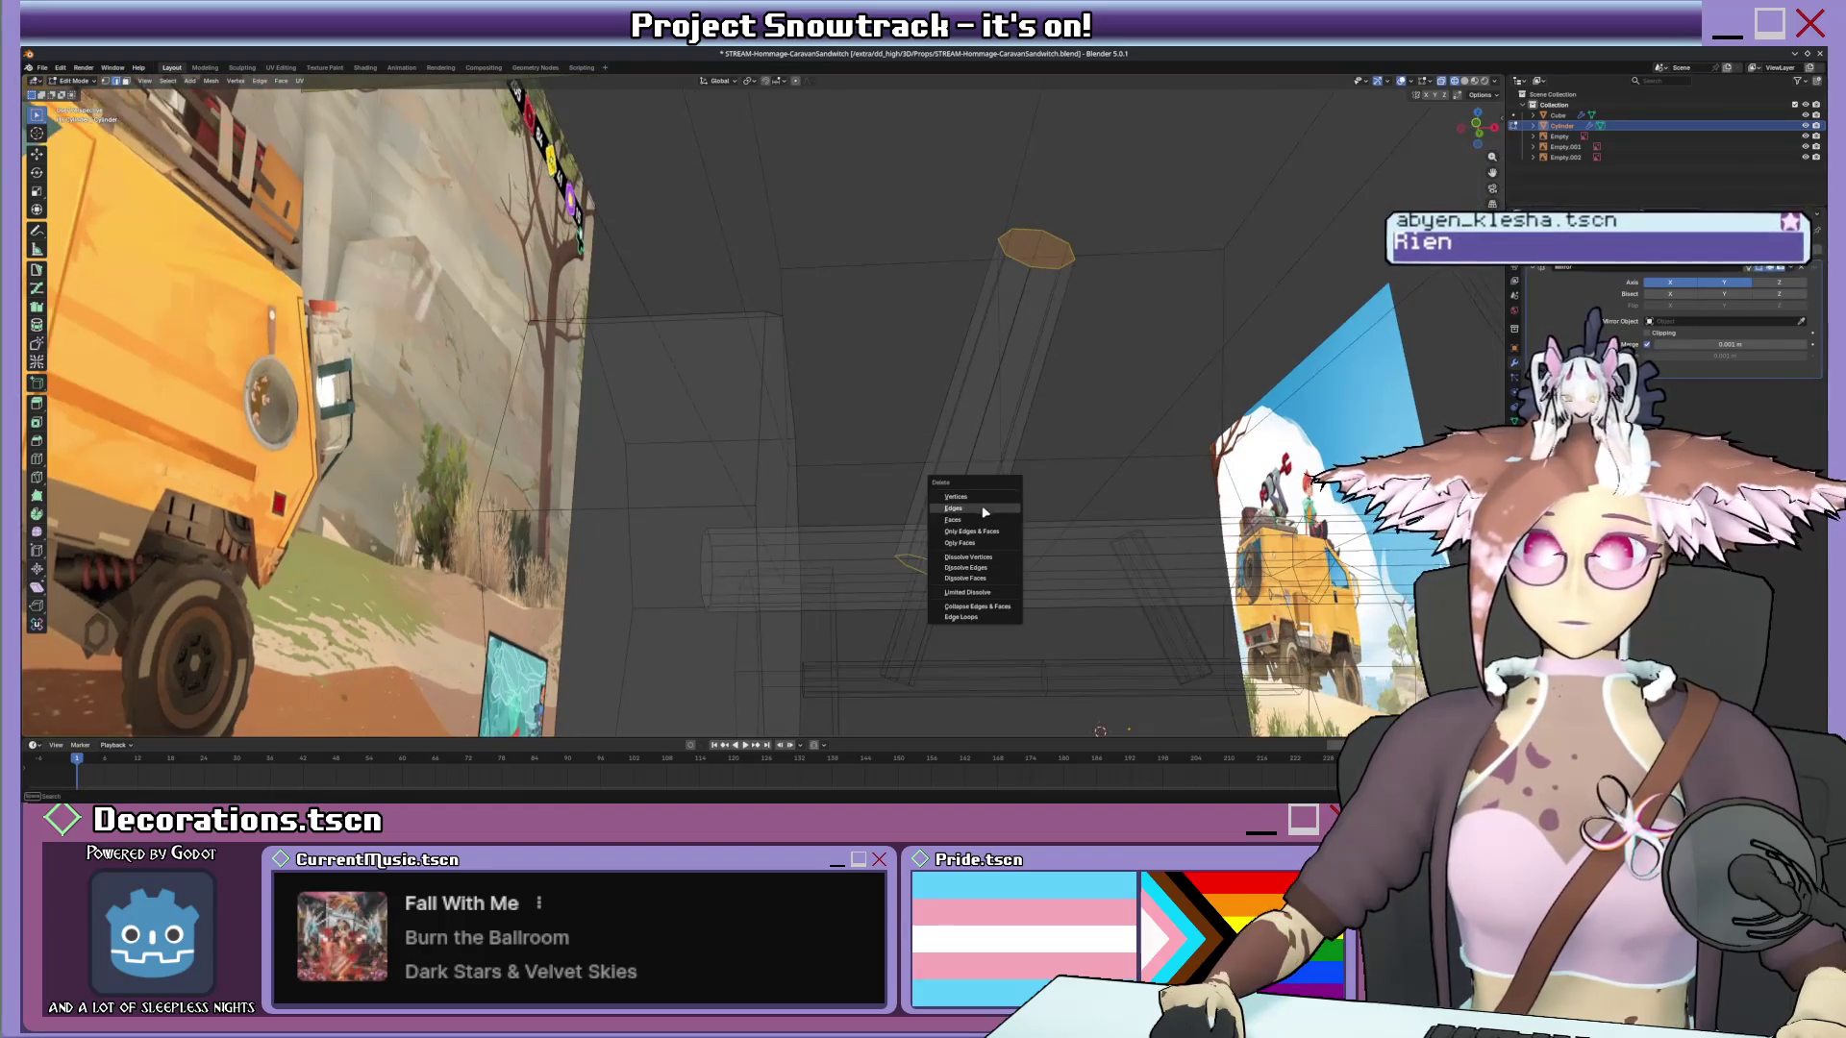
left_click(975, 544)
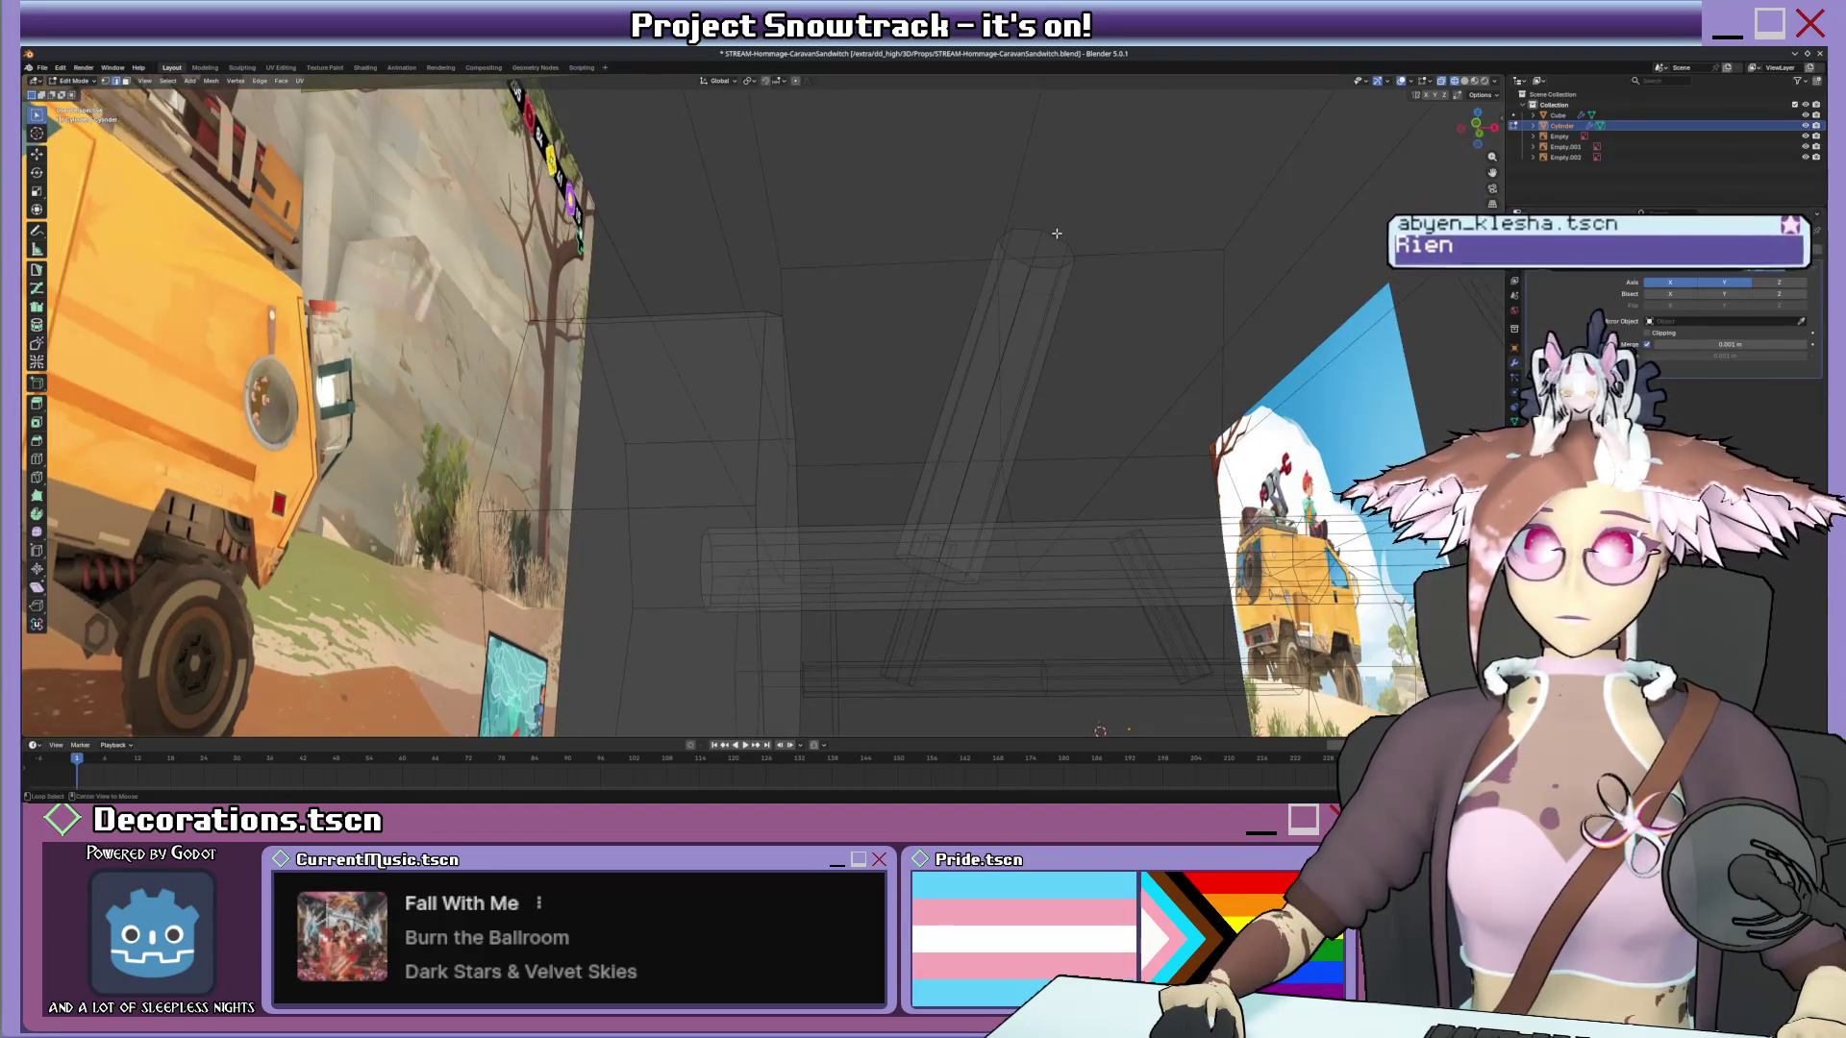
Change the pivot point and scale the open cylinder end, then return to solid object mode.
left_click(747, 80)
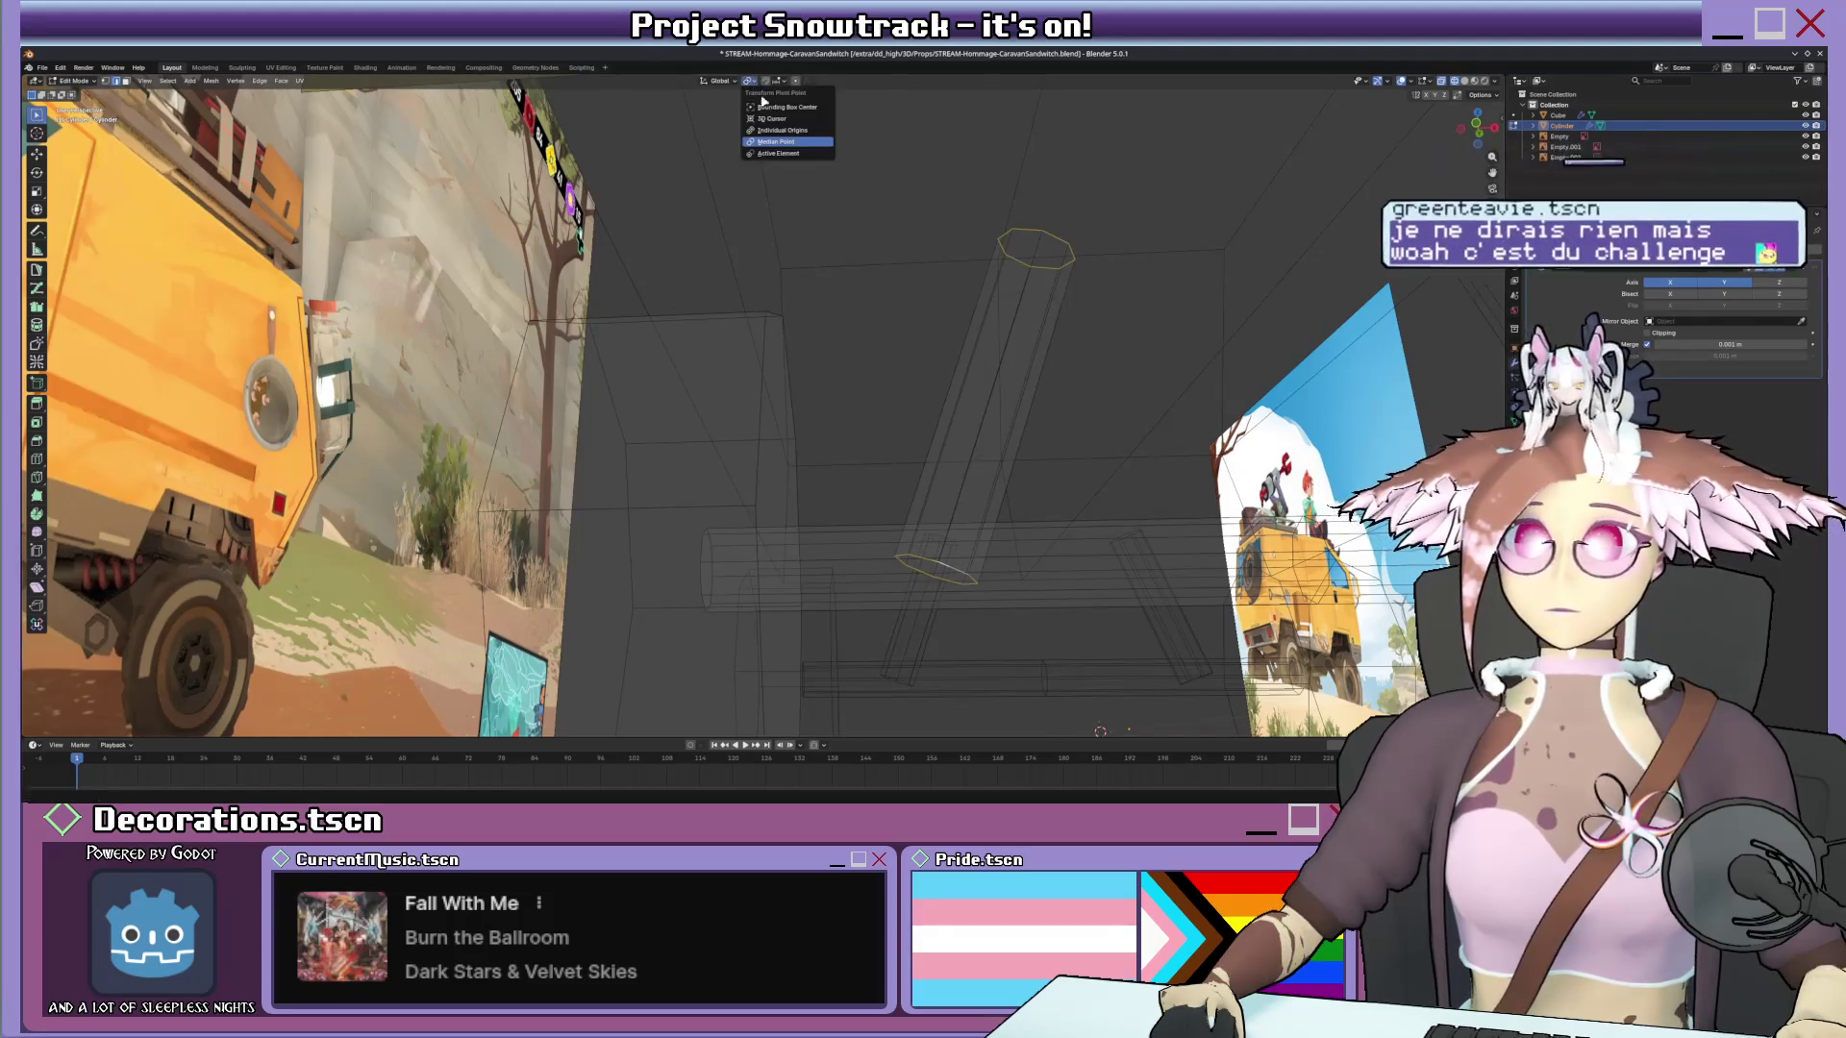
left_click(804, 131)
key("s")
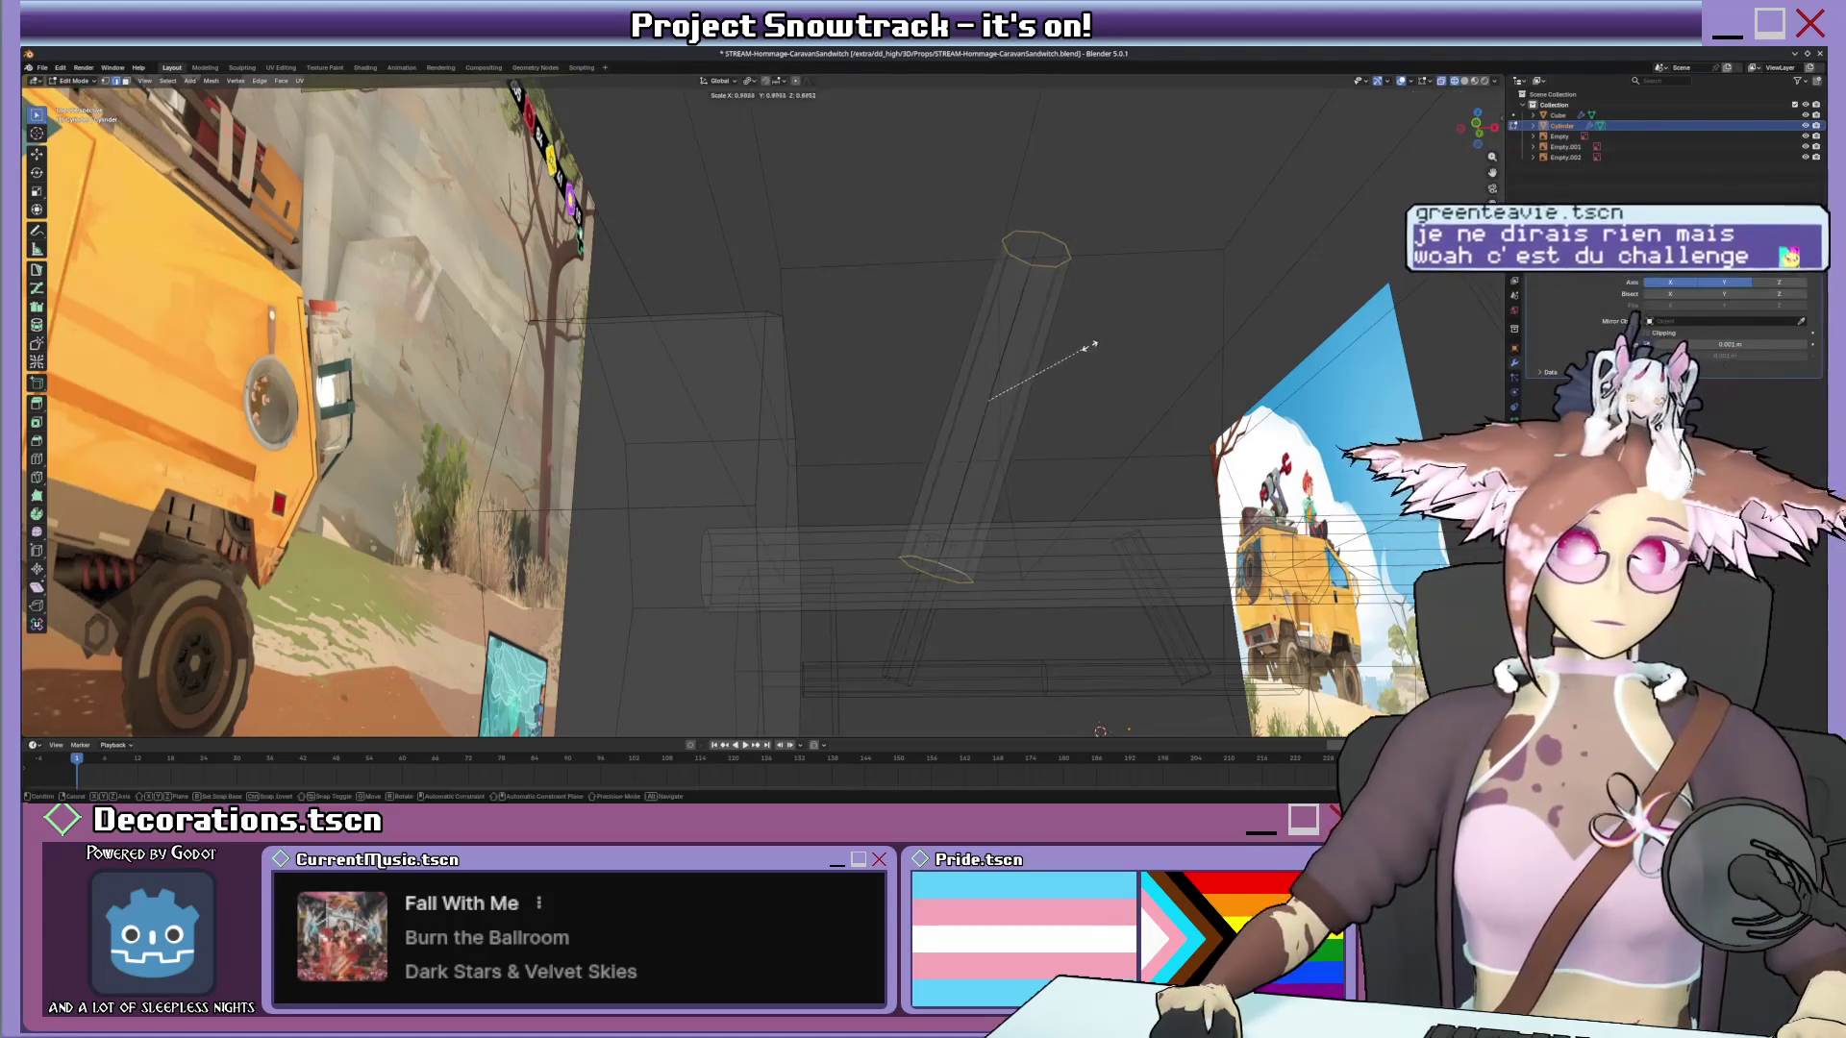
left_click(1063, 347)
key("alt+z")
mouse_move(1062, 347)
middle_mouse_down()
mouse_move(964, 498)
mouse_move(829, 447)
middle_mouse_up()
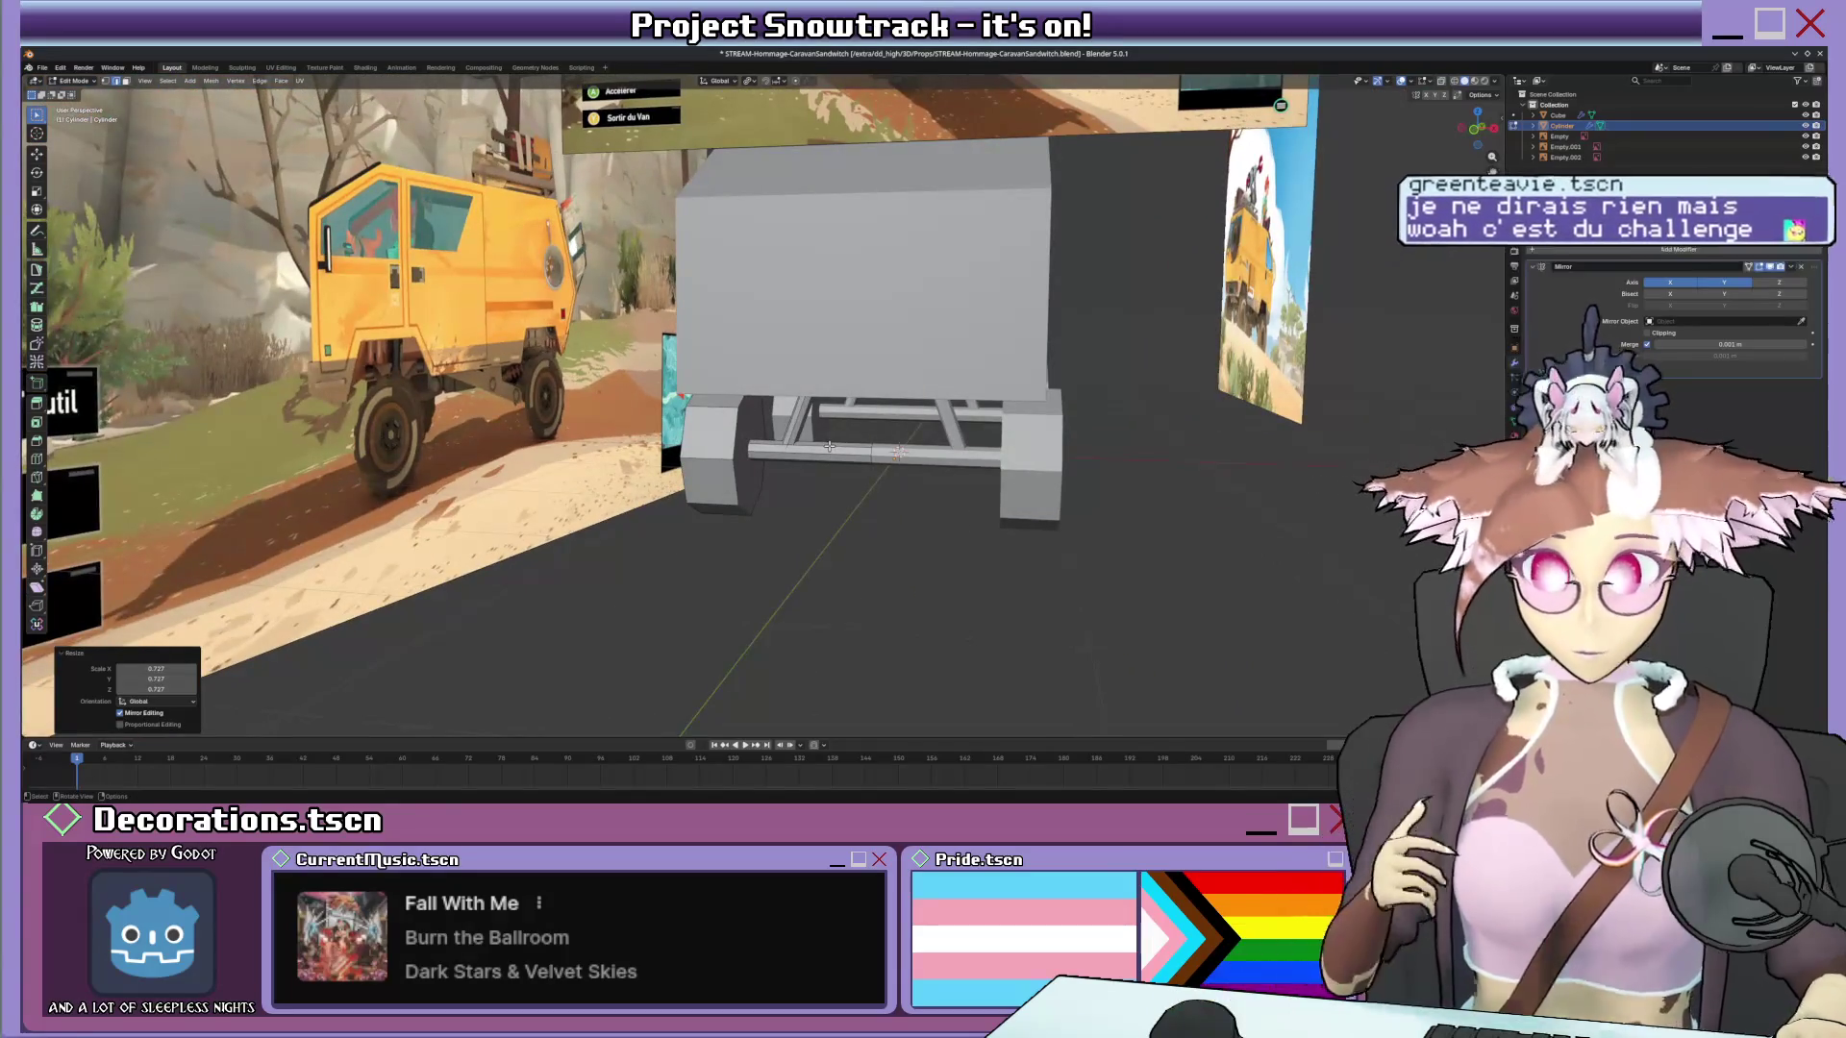
key("Tab")
mouse_move(829, 446)
middle_mouse_down()
mouse_move(992, 420)
mouse_move(827, 452)
middle_mouse_up()
scroll(992, 419, "up", 3)
Inset the wheel's front face twice, sinking the second inset inward with Ctrl for a recessed hub.
key("Tab")
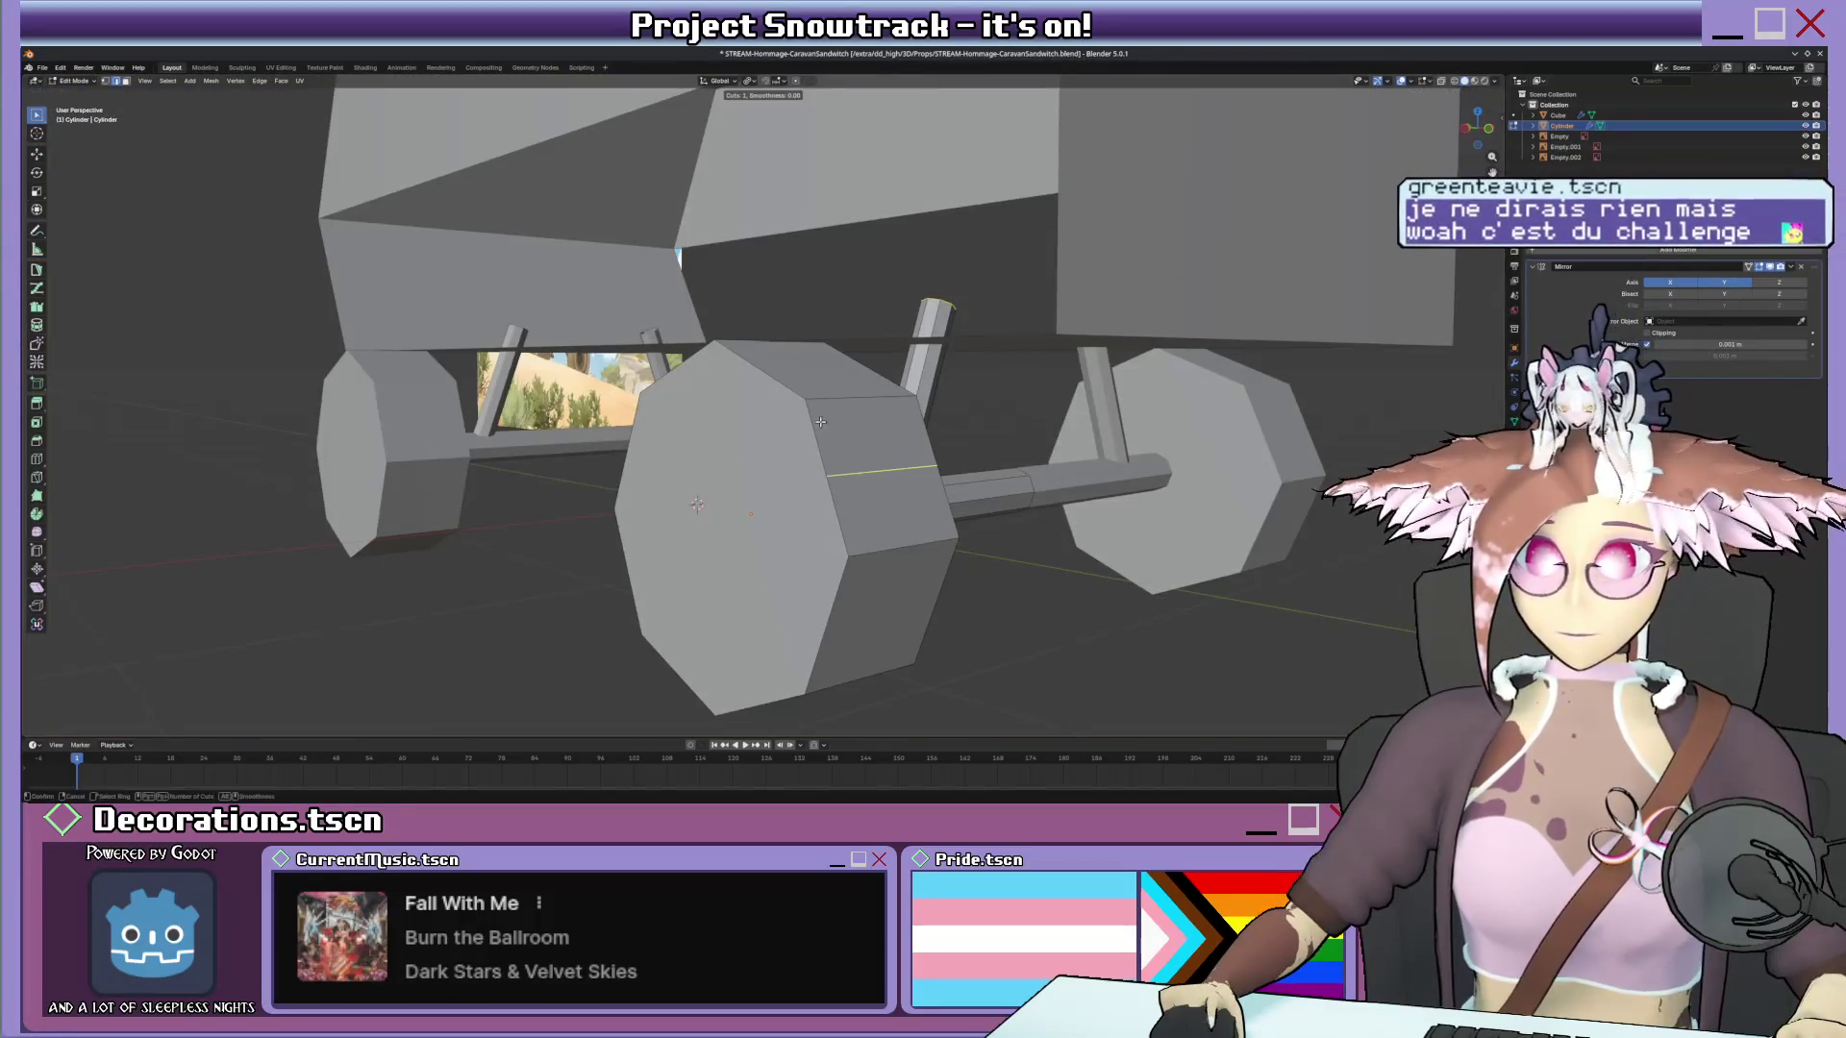
left_click(827, 451)
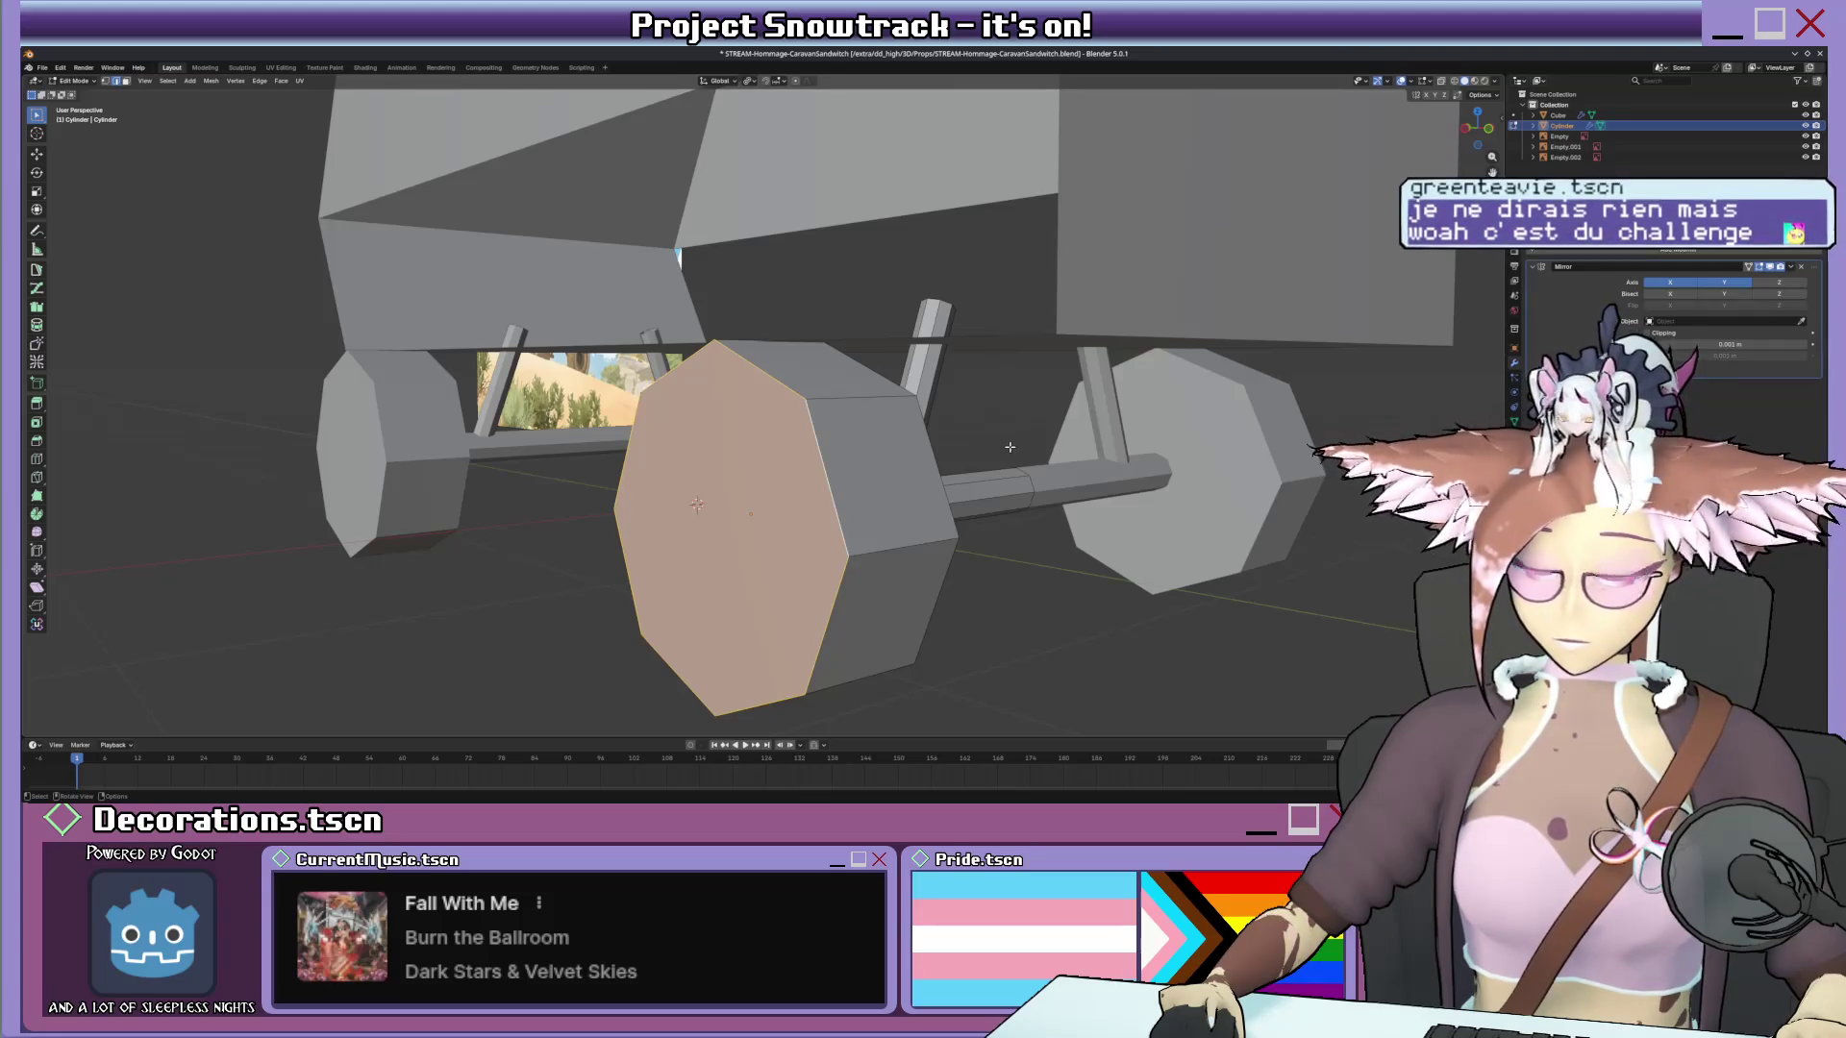
key("i")
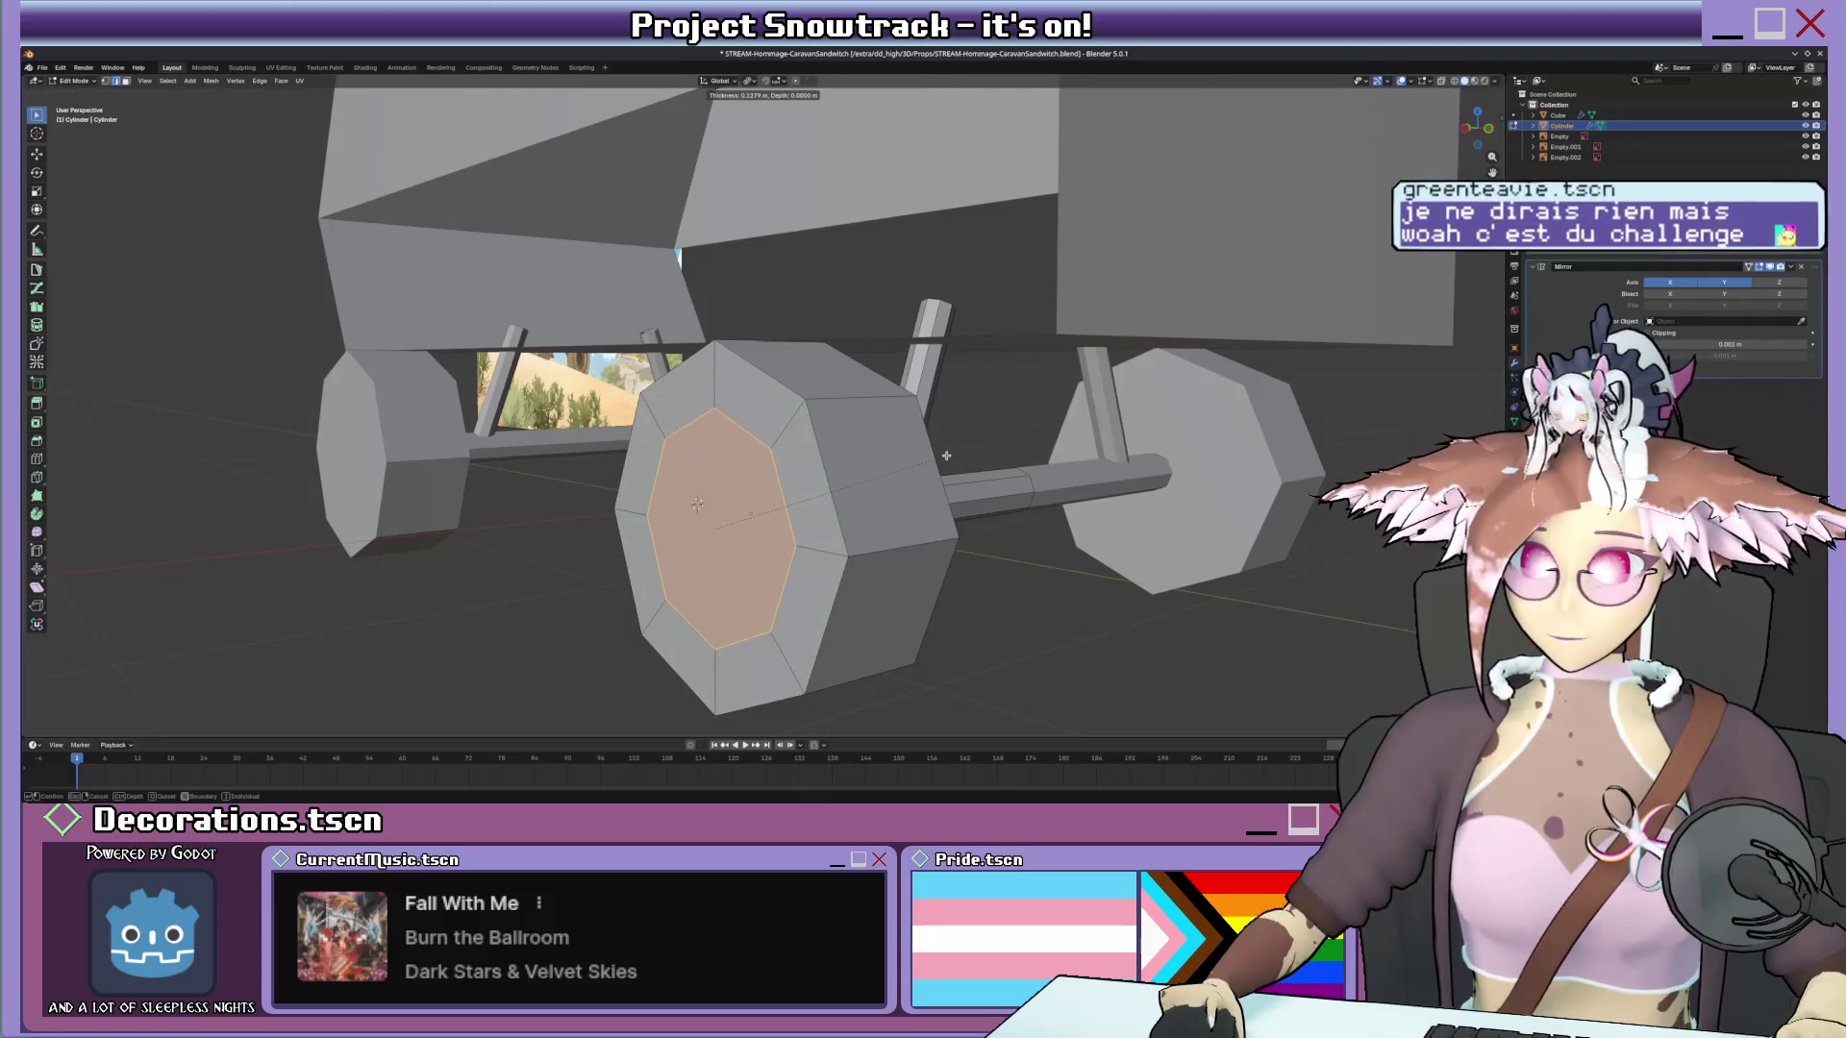
left_click(946, 456)
key("i")
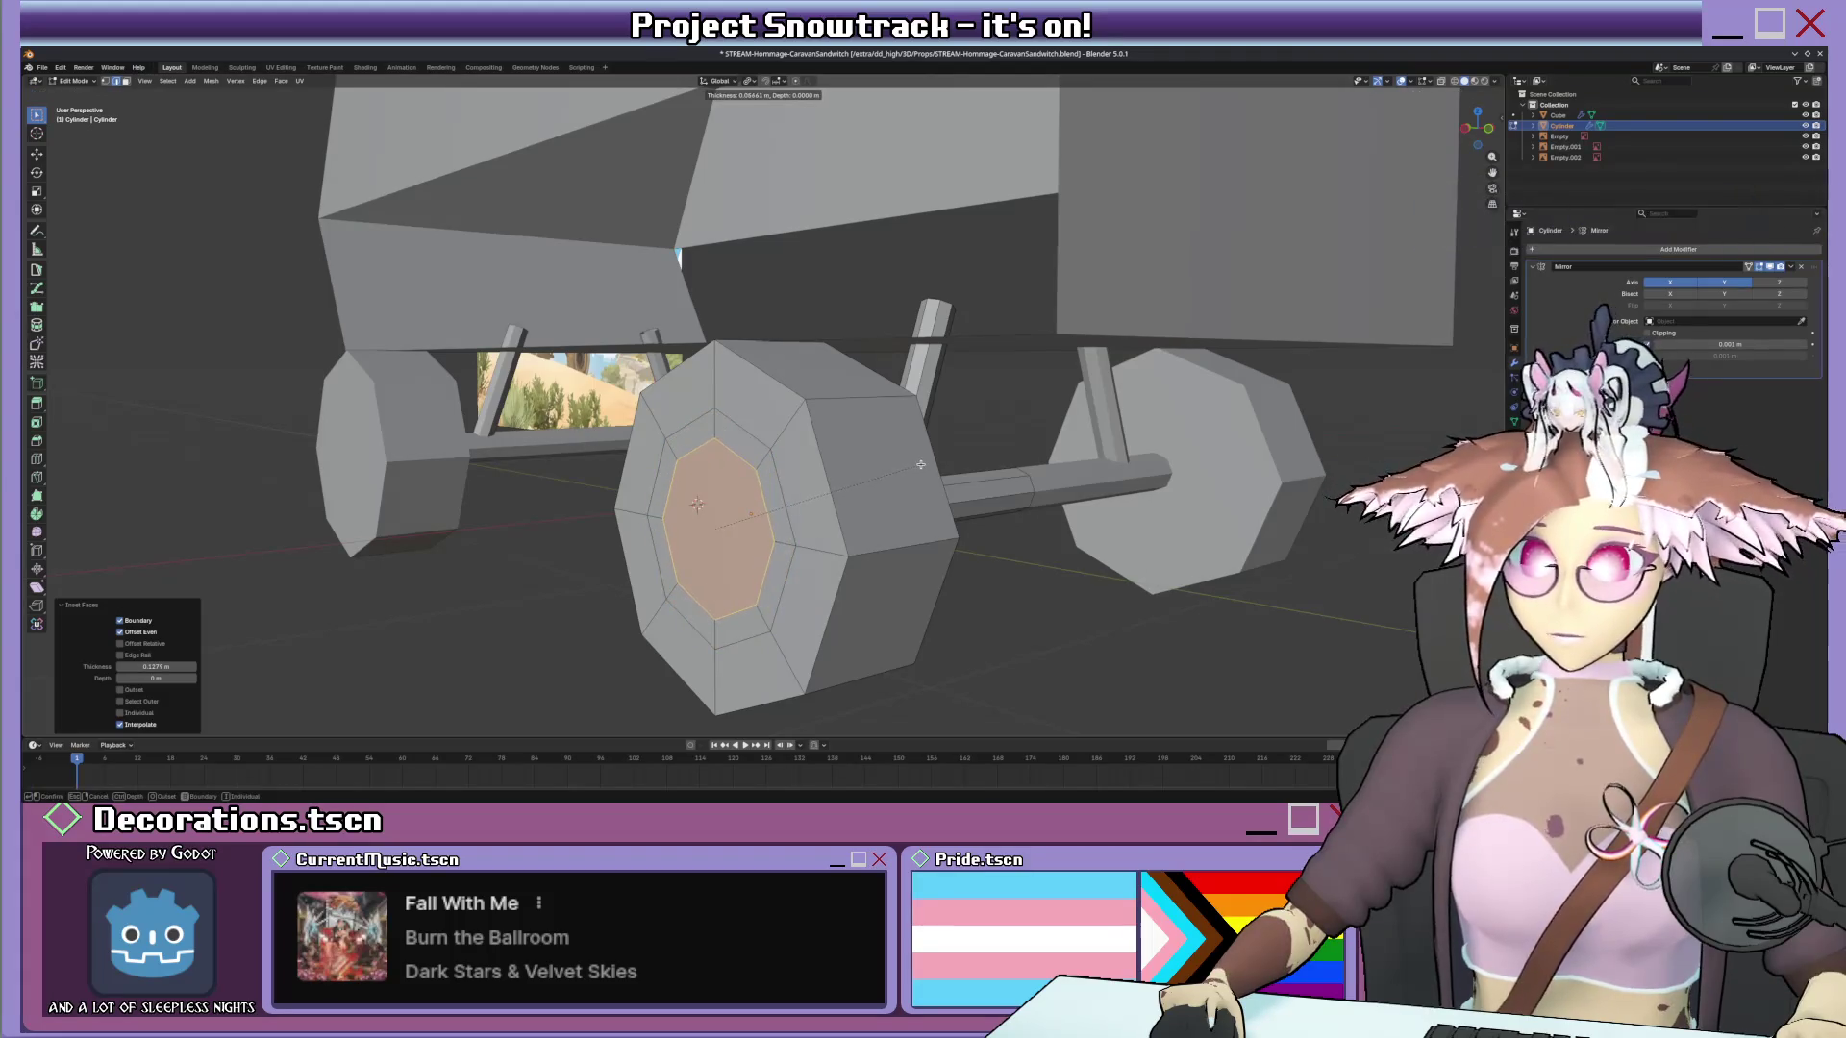
key("ctrl")
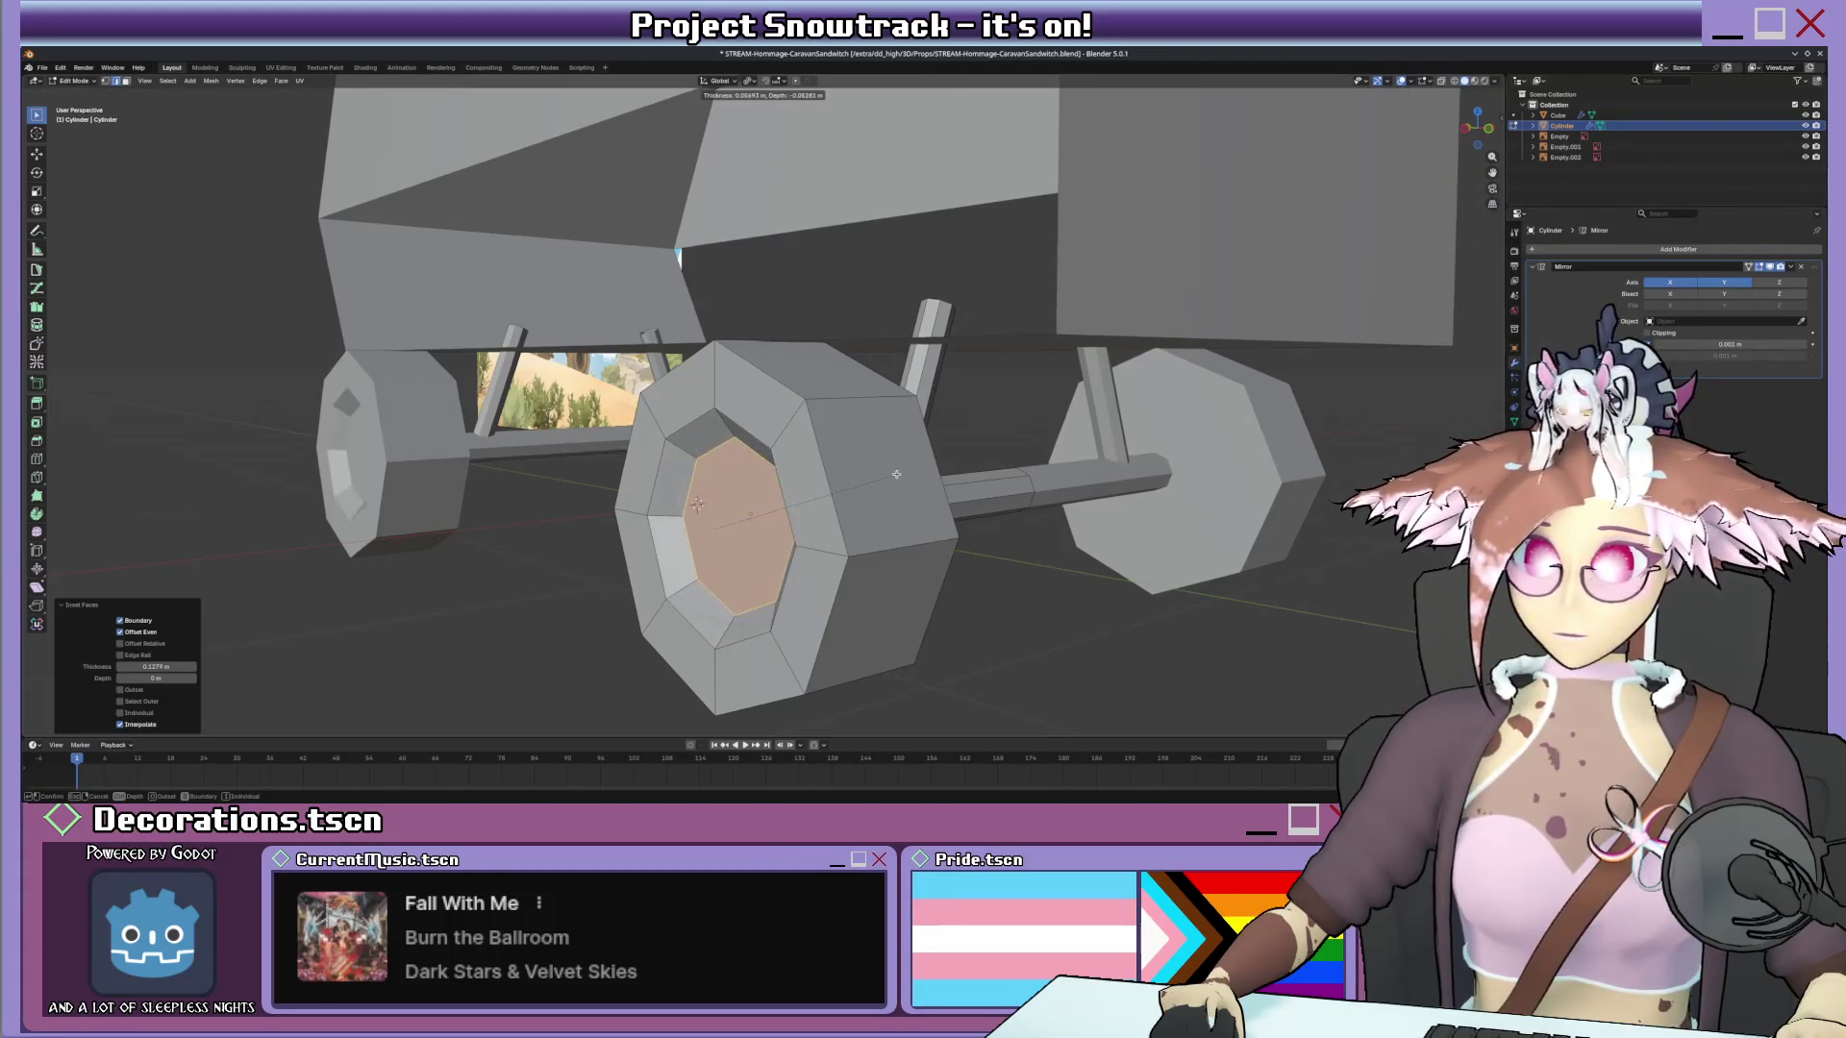
left_click(895, 474)
scroll(894, 475, "down", 3)
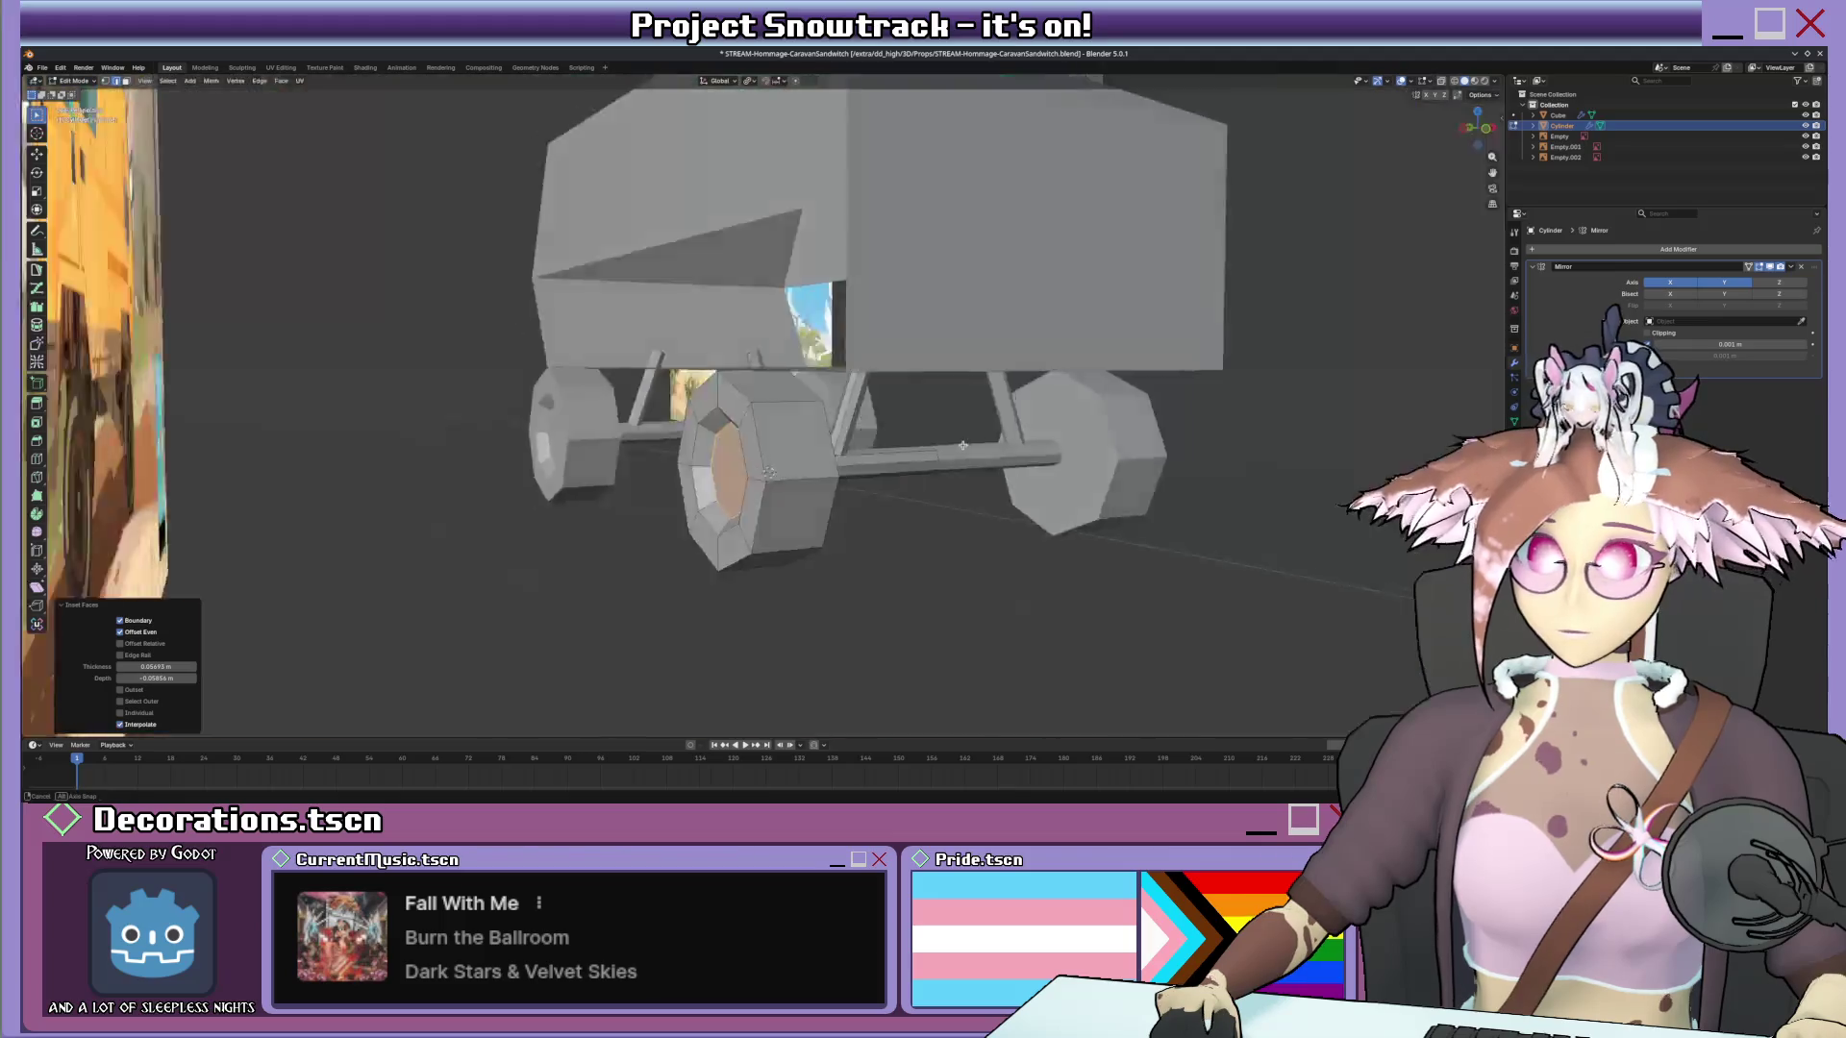
middle_click_drag(895, 475, 917, 466)
scroll(807, 438, "up", 3)
scroll(773, 460, "up", 2)
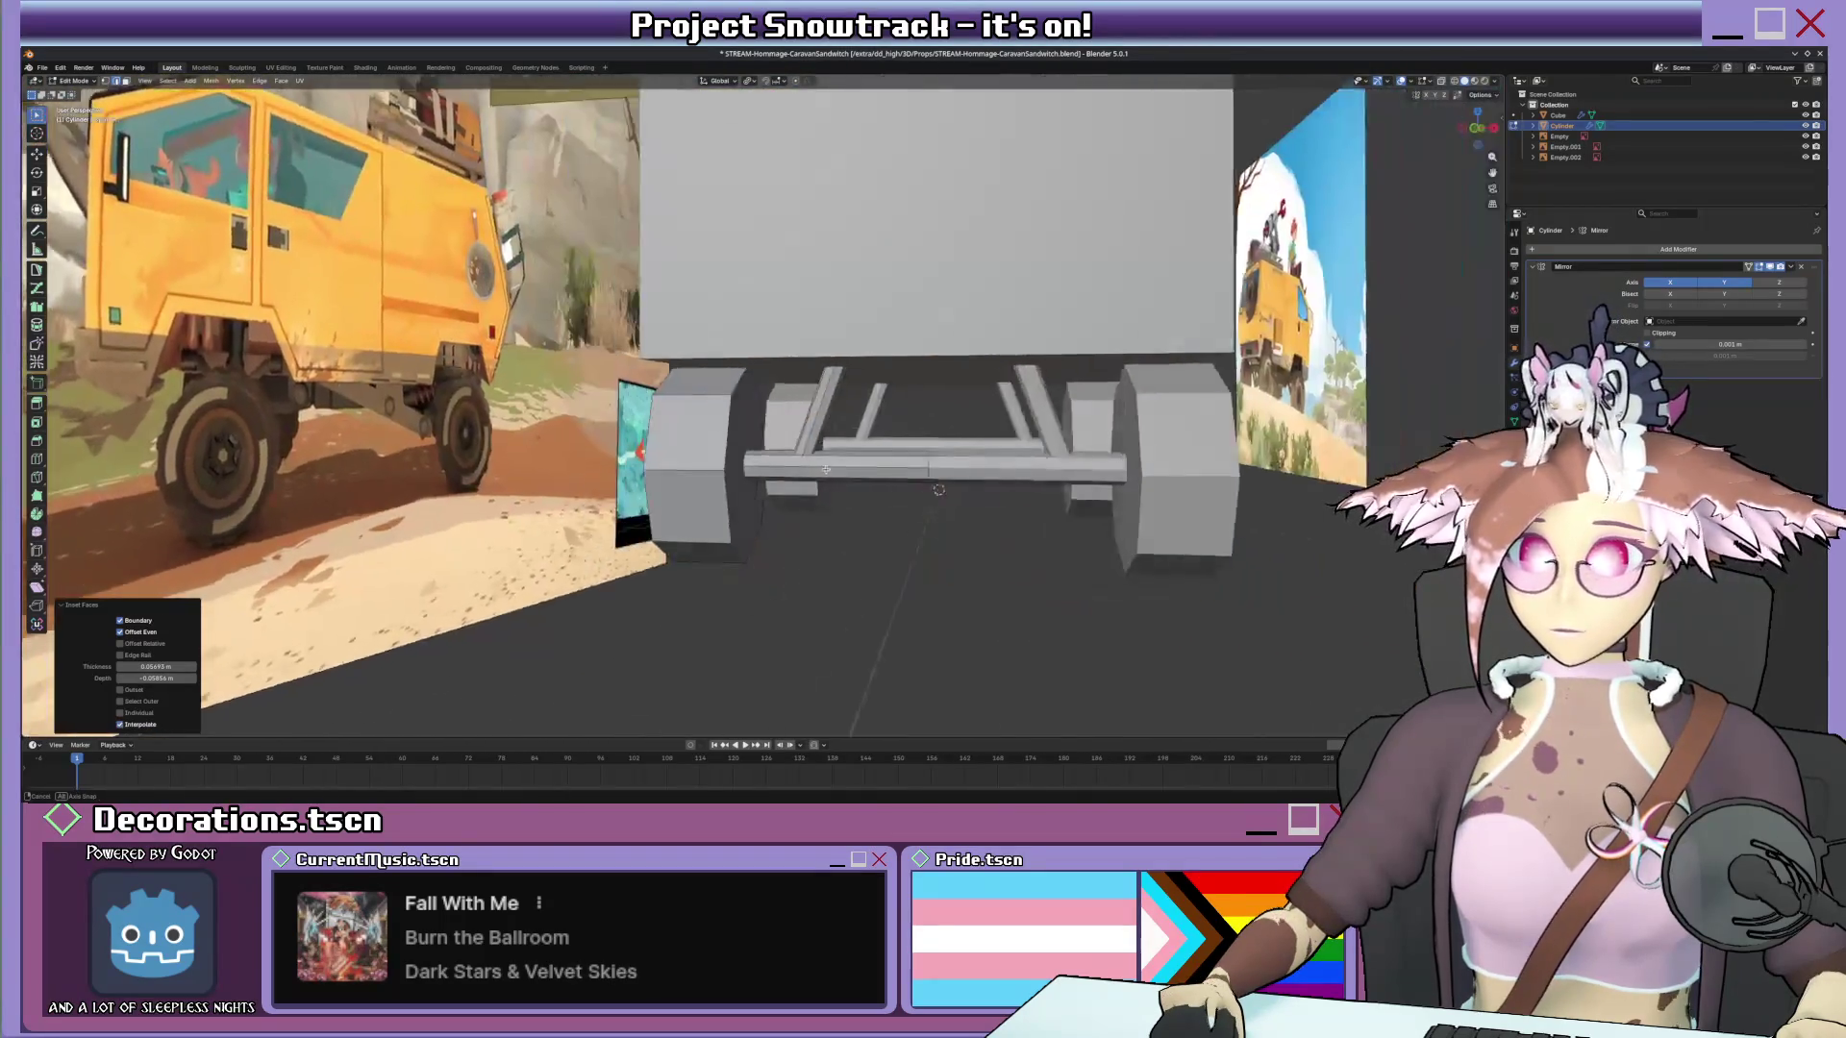
mouse_move(772, 460)
middle_mouse_down()
mouse_move(725, 472)
mouse_move(790, 449)
mouse_move(776, 458)
middle_mouse_up()
Shade the wheels smooth and mark the selected wheel edges sharp via Quick Favorites.
key("Tab")
right_click(725, 472)
left_click(726, 472)
key("Tab")
scroll(776, 459, "down", 3)
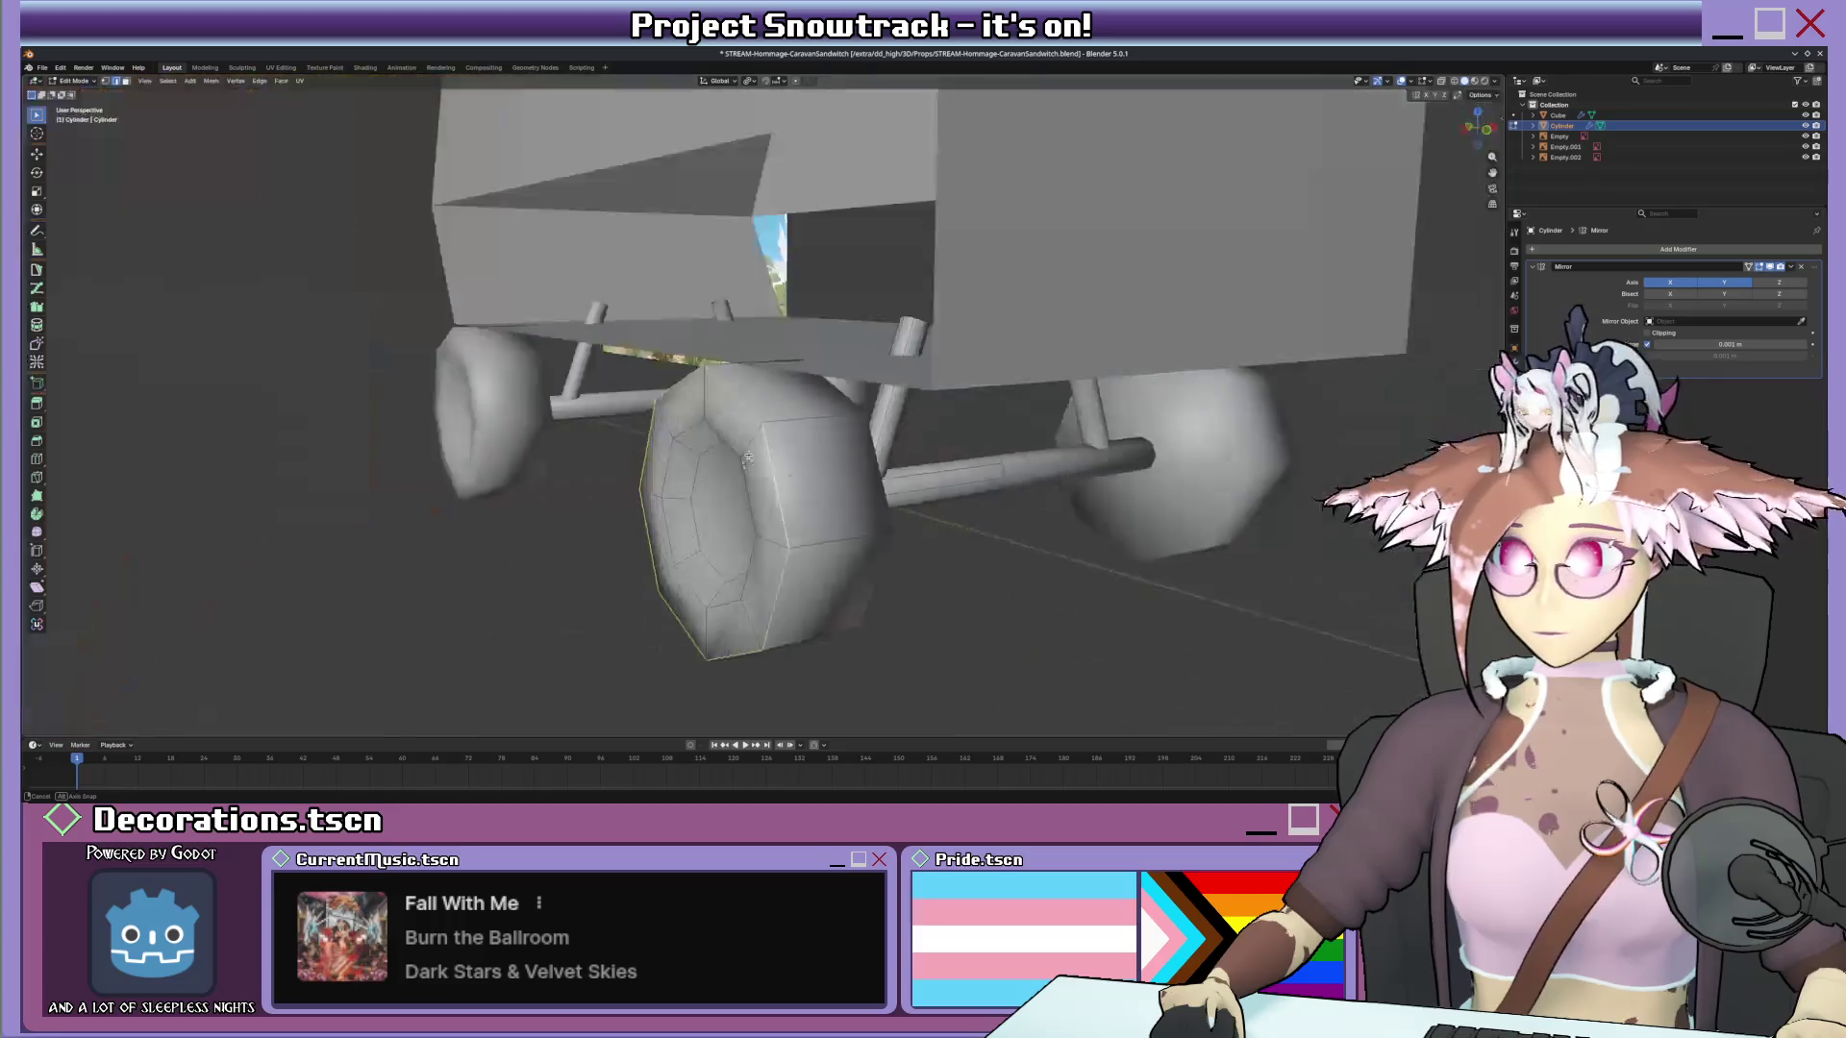
scroll(776, 459, "up", 3)
key("q")
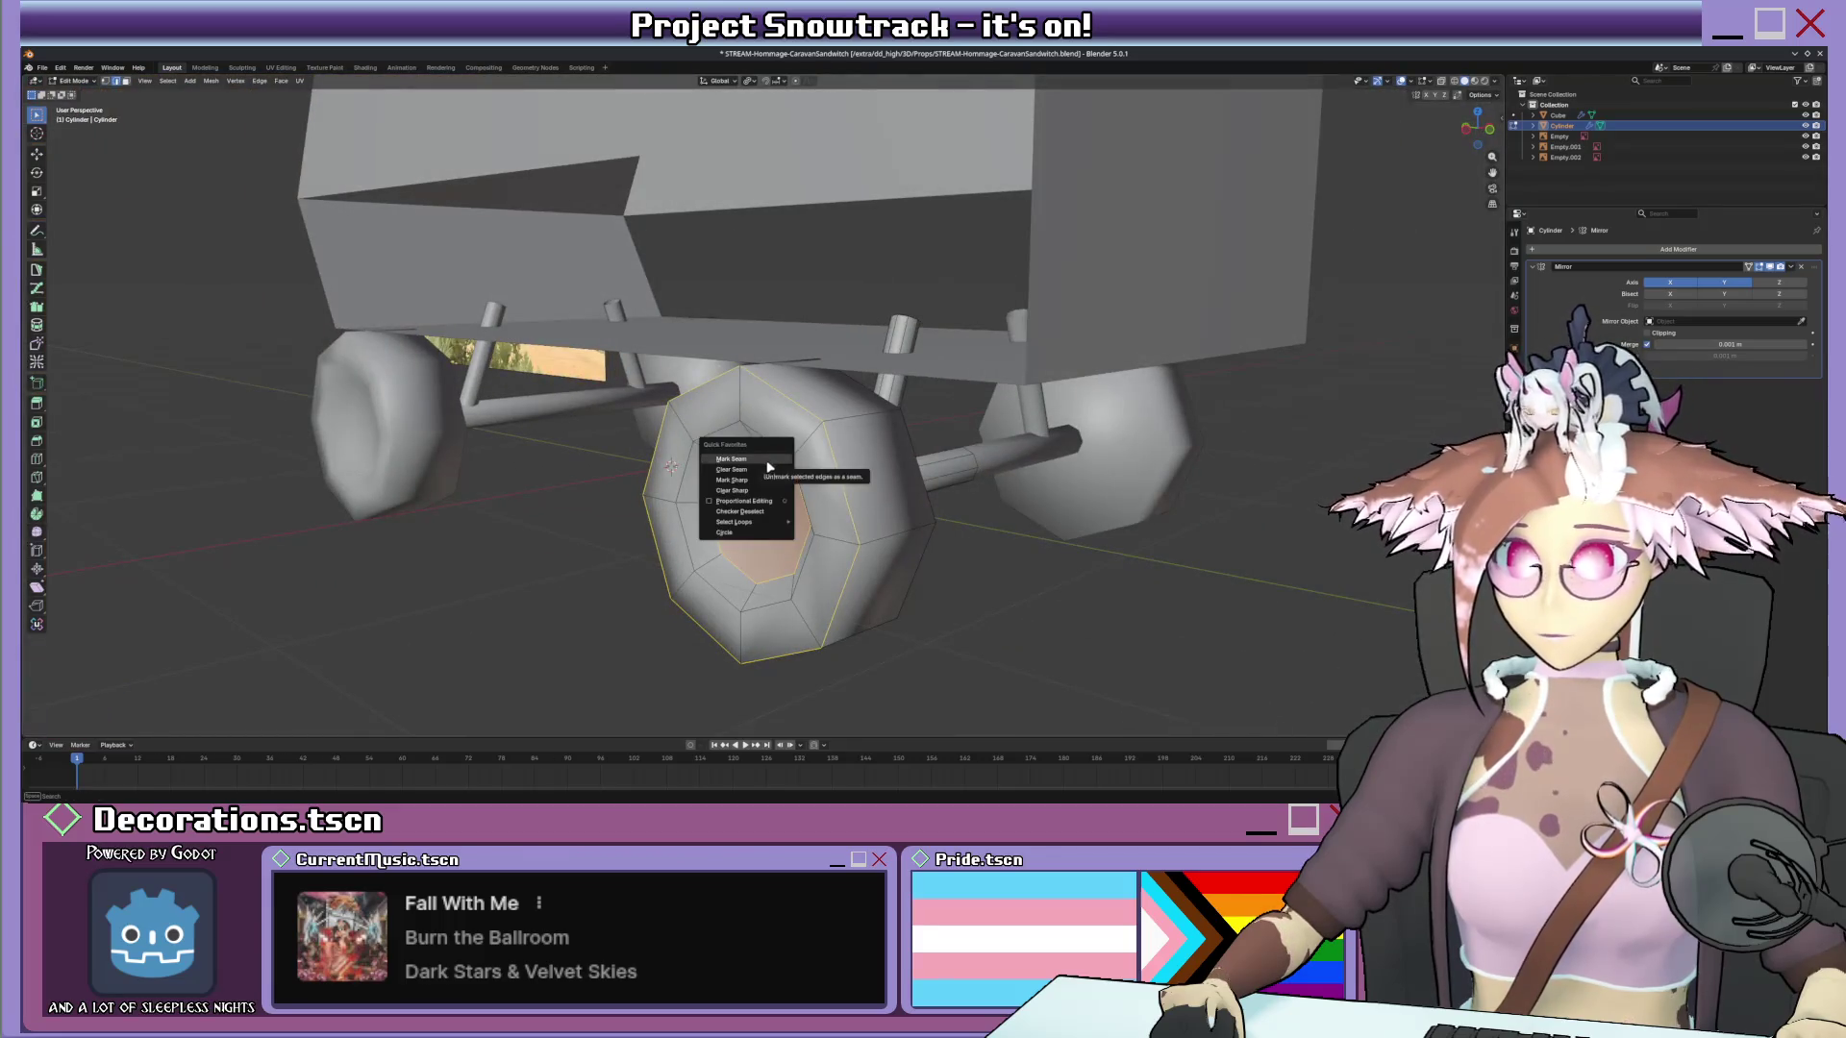
left_click(751, 493)
middle_click_drag(750, 494, 836, 437)
key("Tab")
scroll(836, 436, "up", 5)
scroll(836, 437, "down", 5)
Mark the hub edge loop sharp too, then briefly inspect the van body mesh.
key("Tab")
left_click(858, 435)
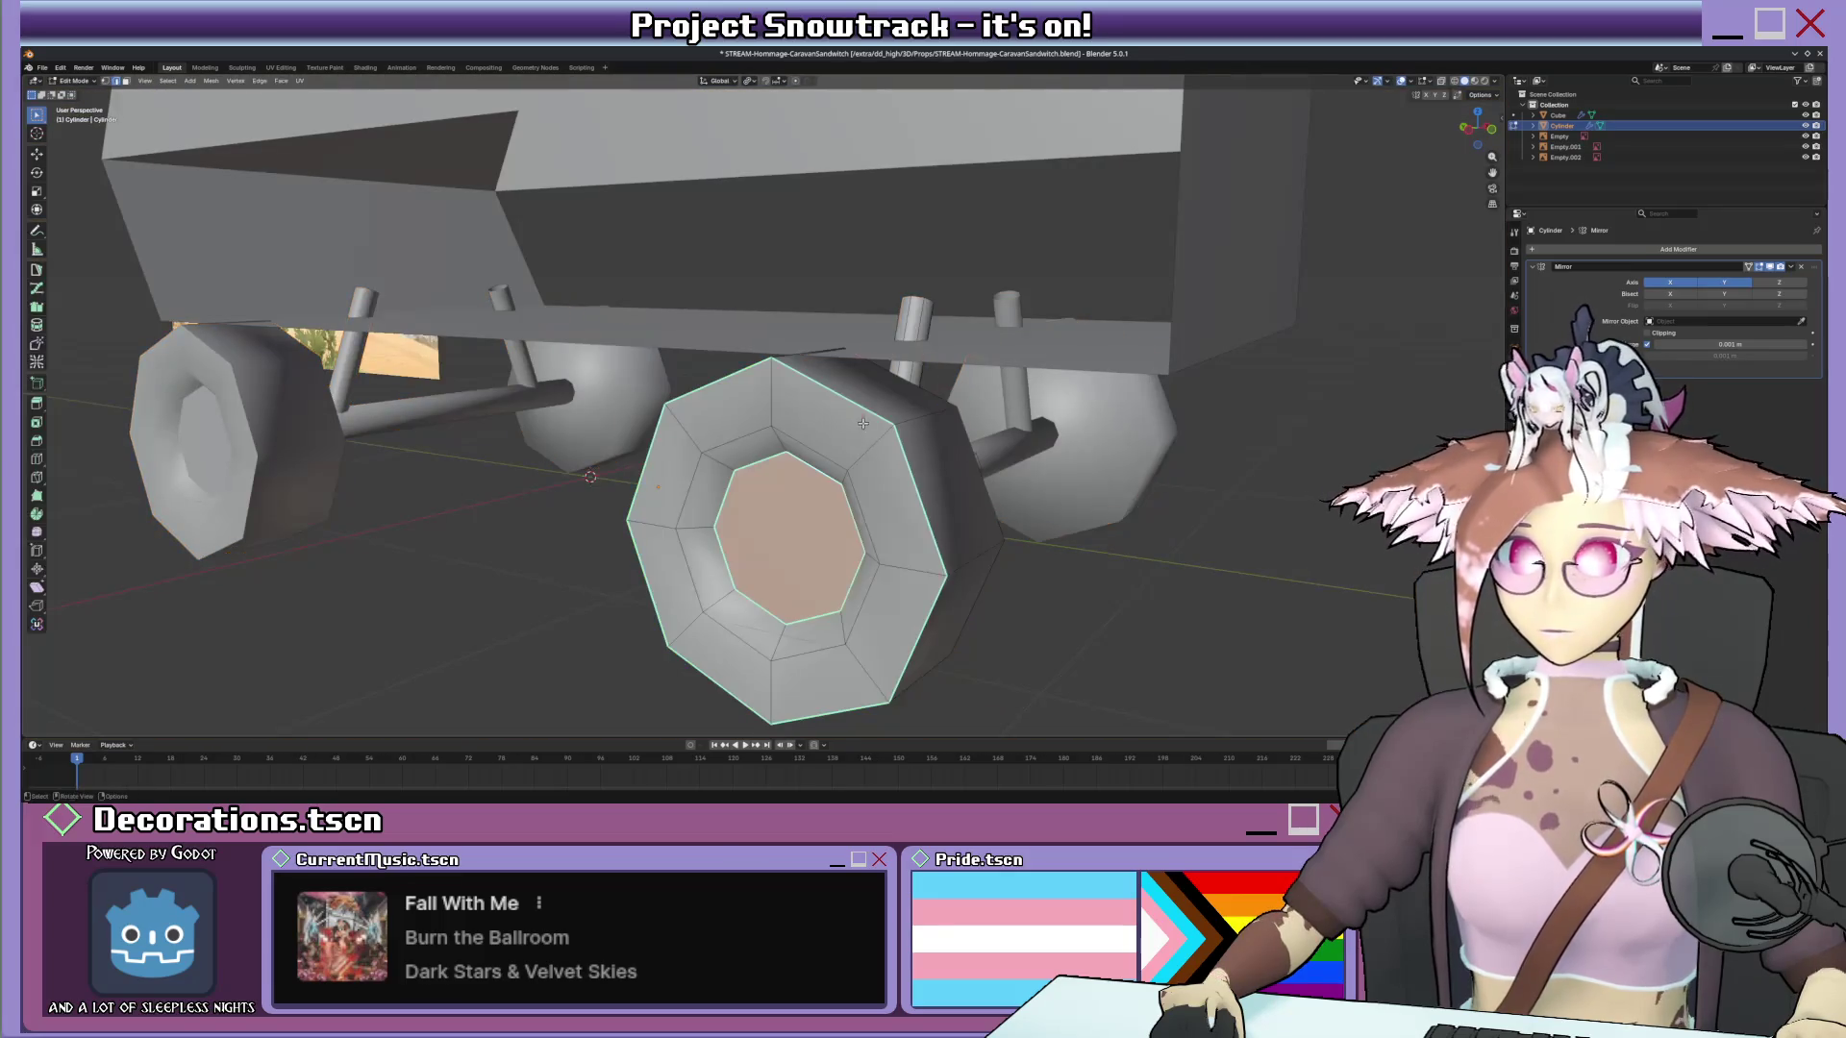
key("q")
left_click(843, 426)
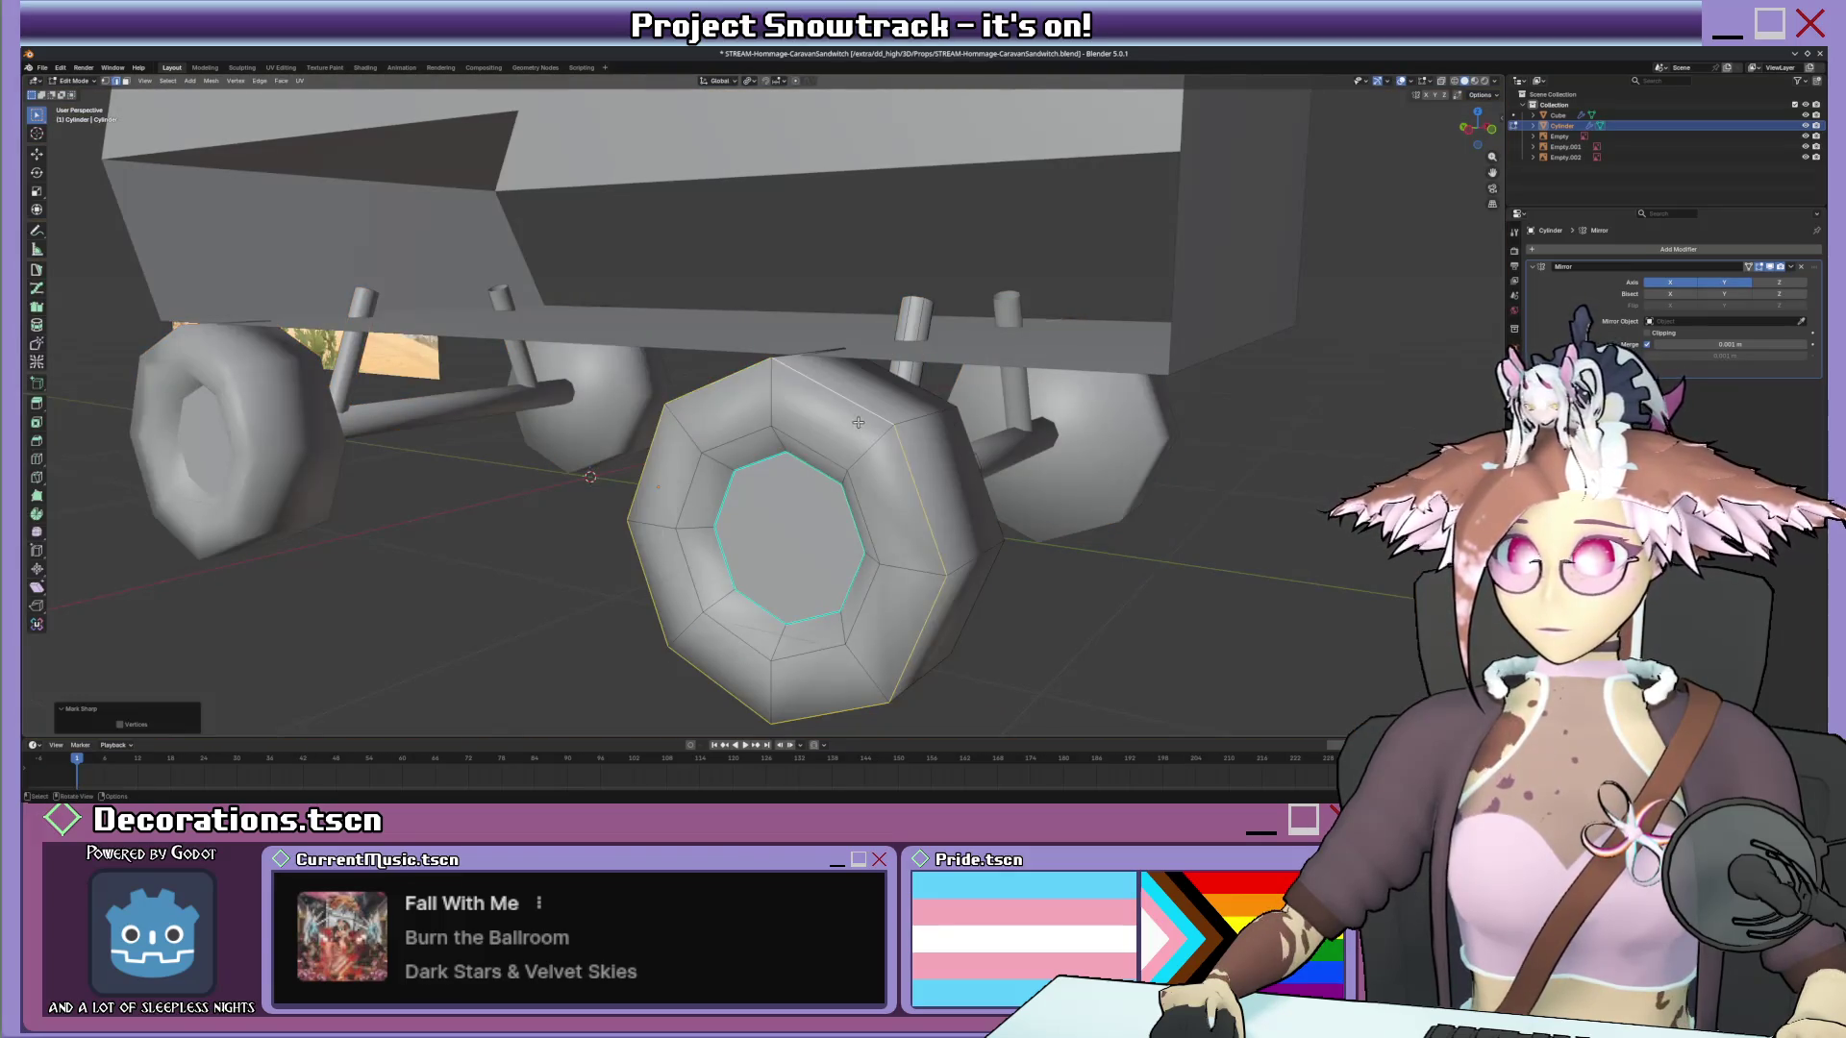
key("Tab")
mouse_move(844, 425)
middle_mouse_down()
mouse_move(776, 433)
mouse_move(886, 436)
mouse_move(806, 433)
mouse_move(856, 440)
mouse_move(864, 379)
mouse_move(793, 350)
mouse_move(808, 368)
mouse_move(782, 377)
middle_mouse_up()
scroll(770, 439, "down", 5)
scroll(771, 438, "up", 5)
scroll(857, 429, "down", 3)
scroll(857, 429, "up", 4)
scroll(856, 440, "down", 4)
left_click(865, 378)
key("Tab")
scroll(864, 377, "up", 3)
key("Tab")
scroll(793, 349, "down", 2)
scroll(794, 349, "down", 2)
scroll(793, 349, "down", 2)
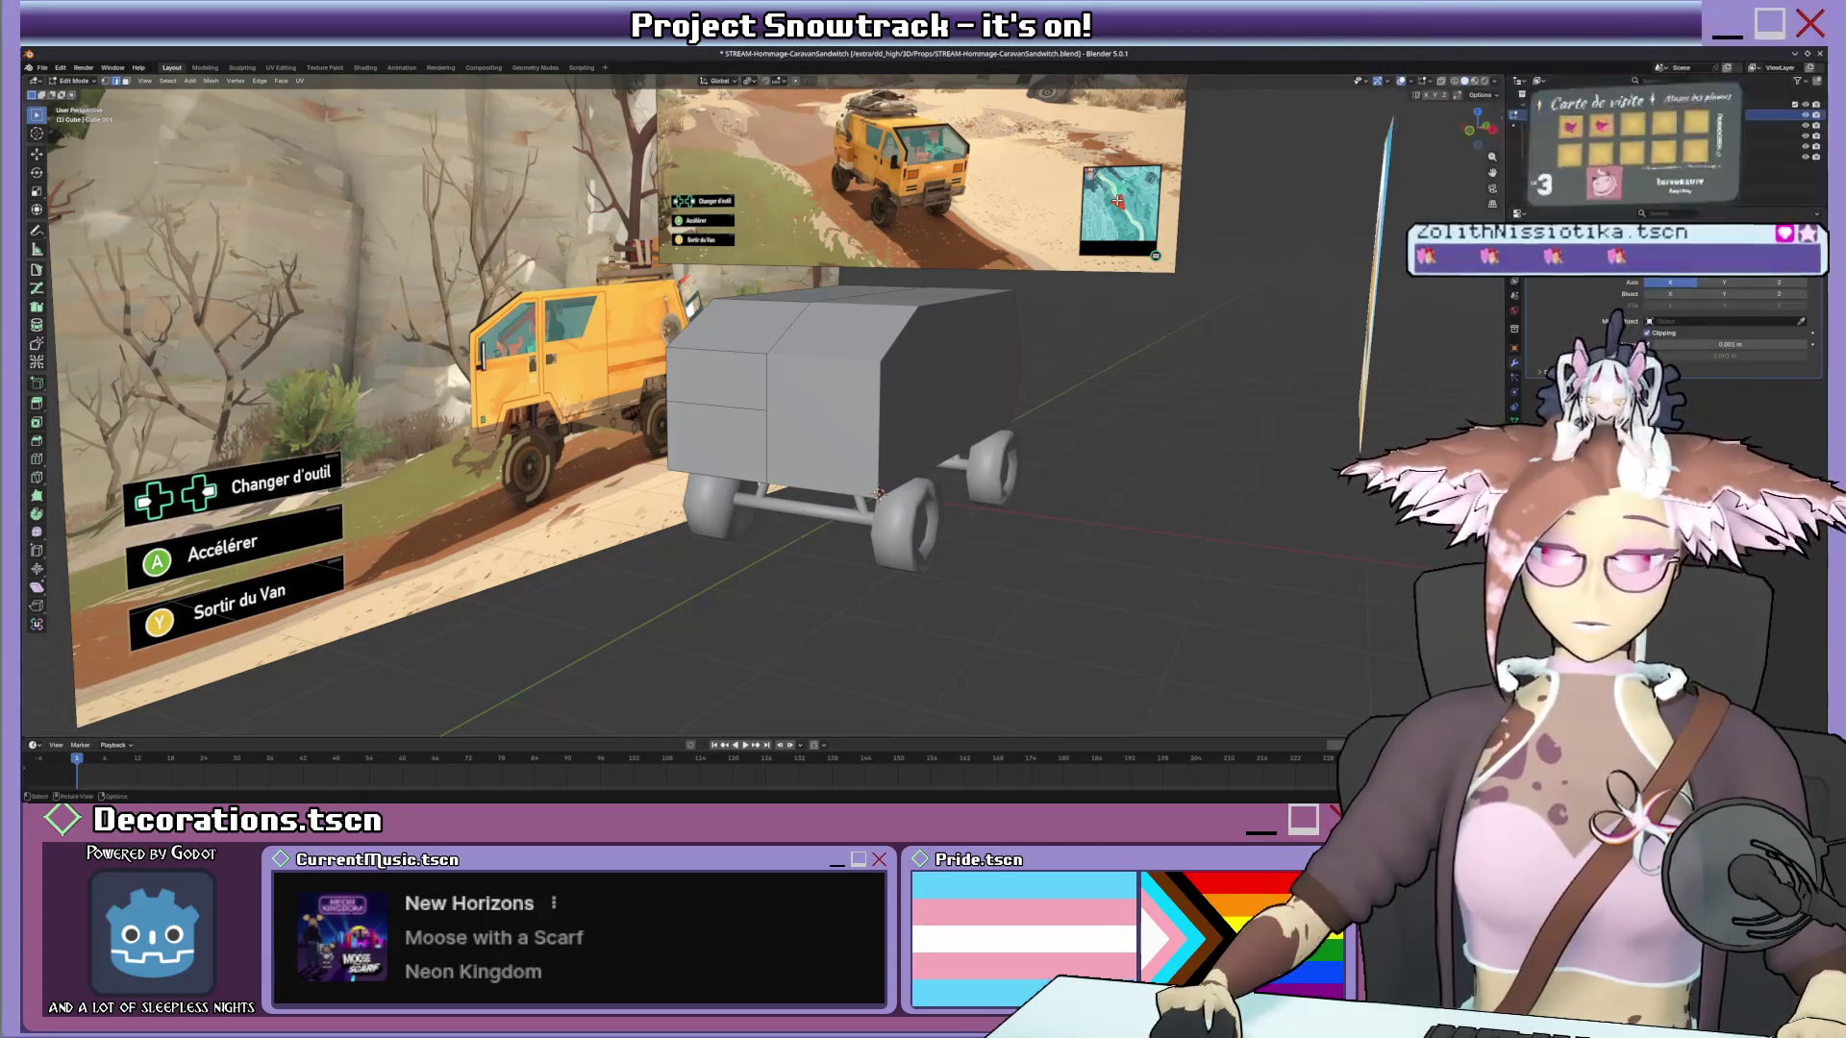
In front view delete the front reference image, then undo and orbit into perspective.
key("KP_1")
right_click(871, 260)
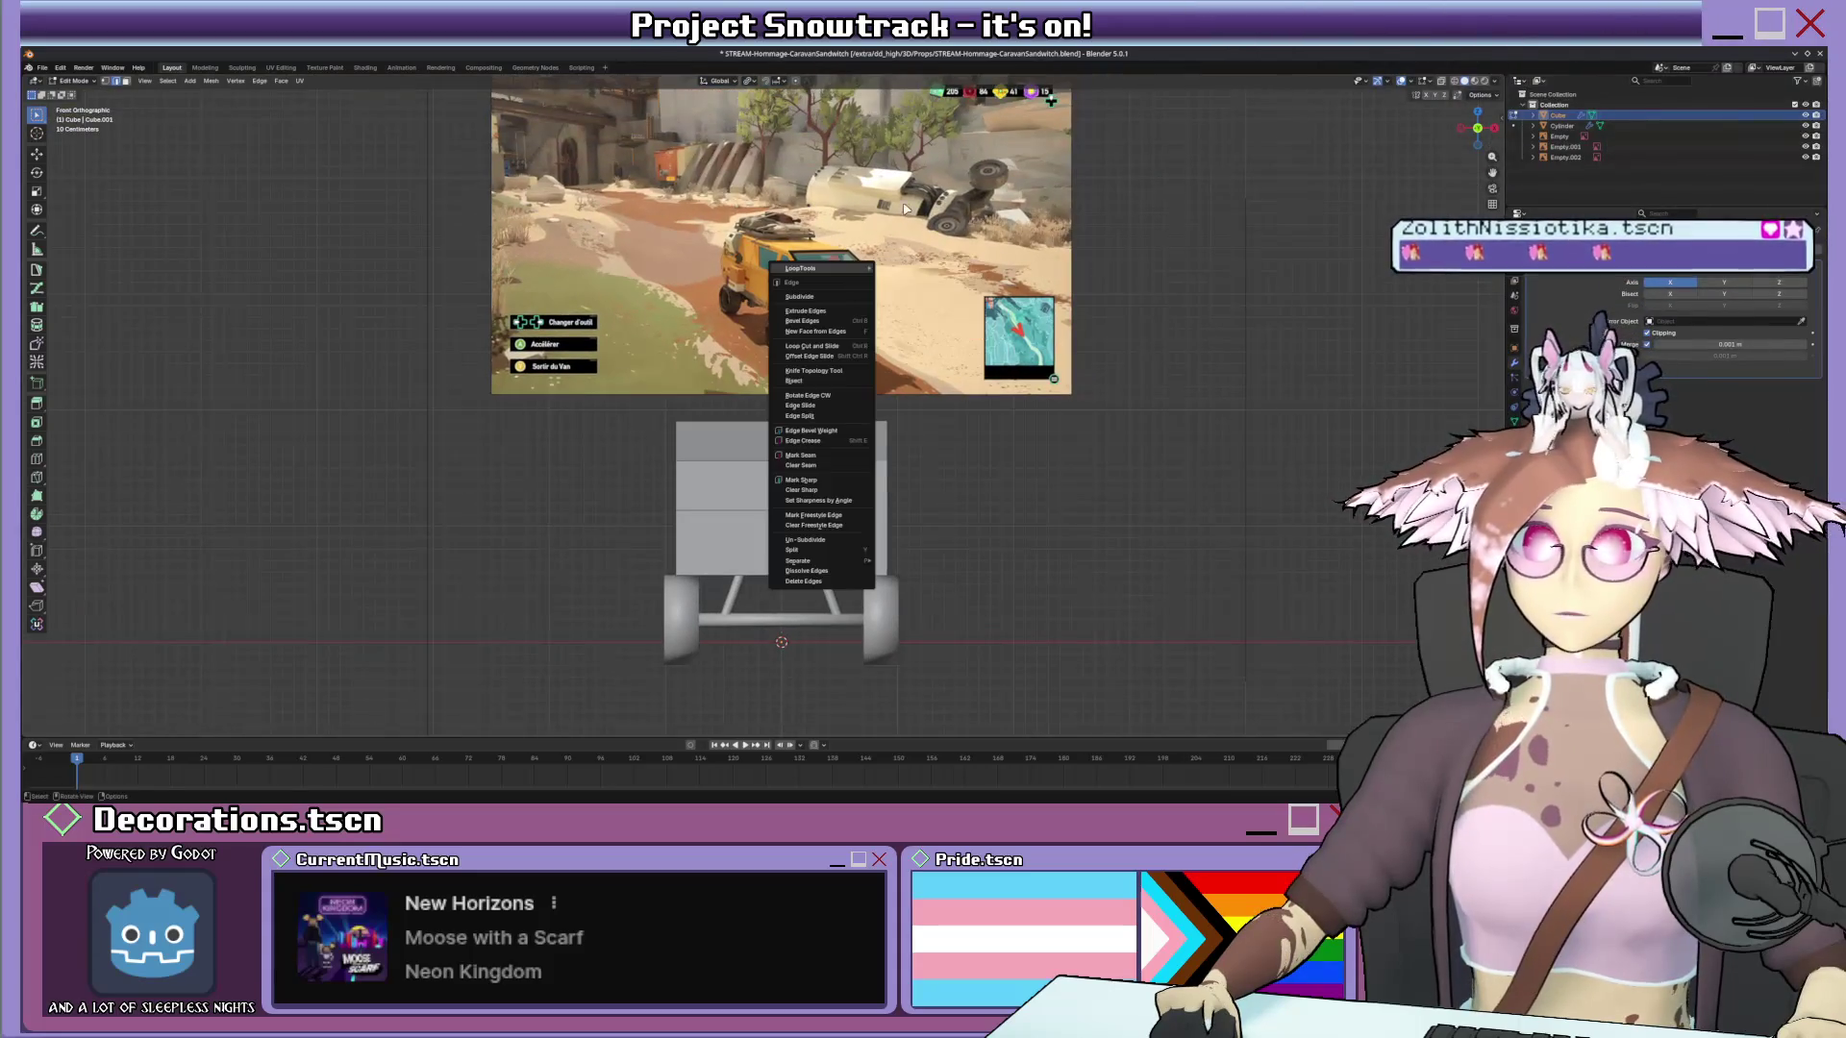
key("Escape")
key("Tab")
left_click(870, 252)
key("x")
middle_click_drag(871, 233, 706, 326)
key("ctrl+z")
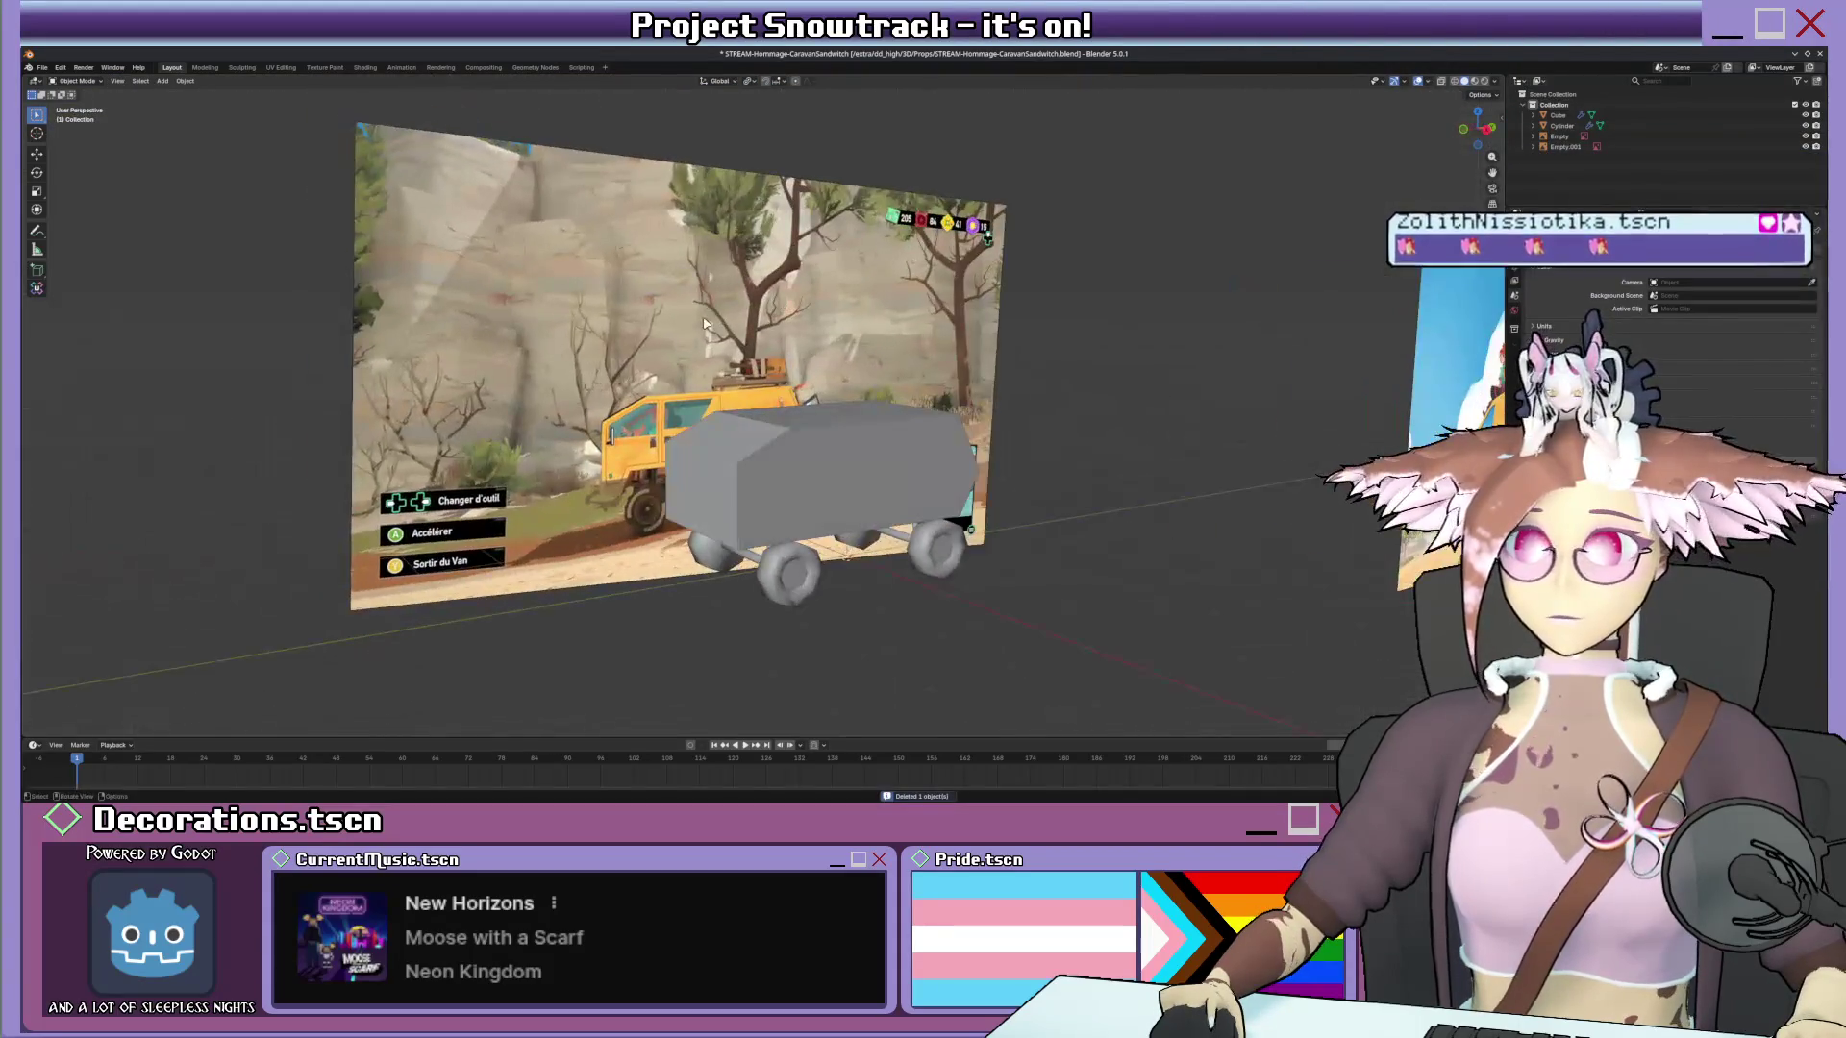
Select the side reference image, return to front view and bring up the Add menu.
middle_click_drag(894, 326, 1285, 387)
left_click(1319, 389)
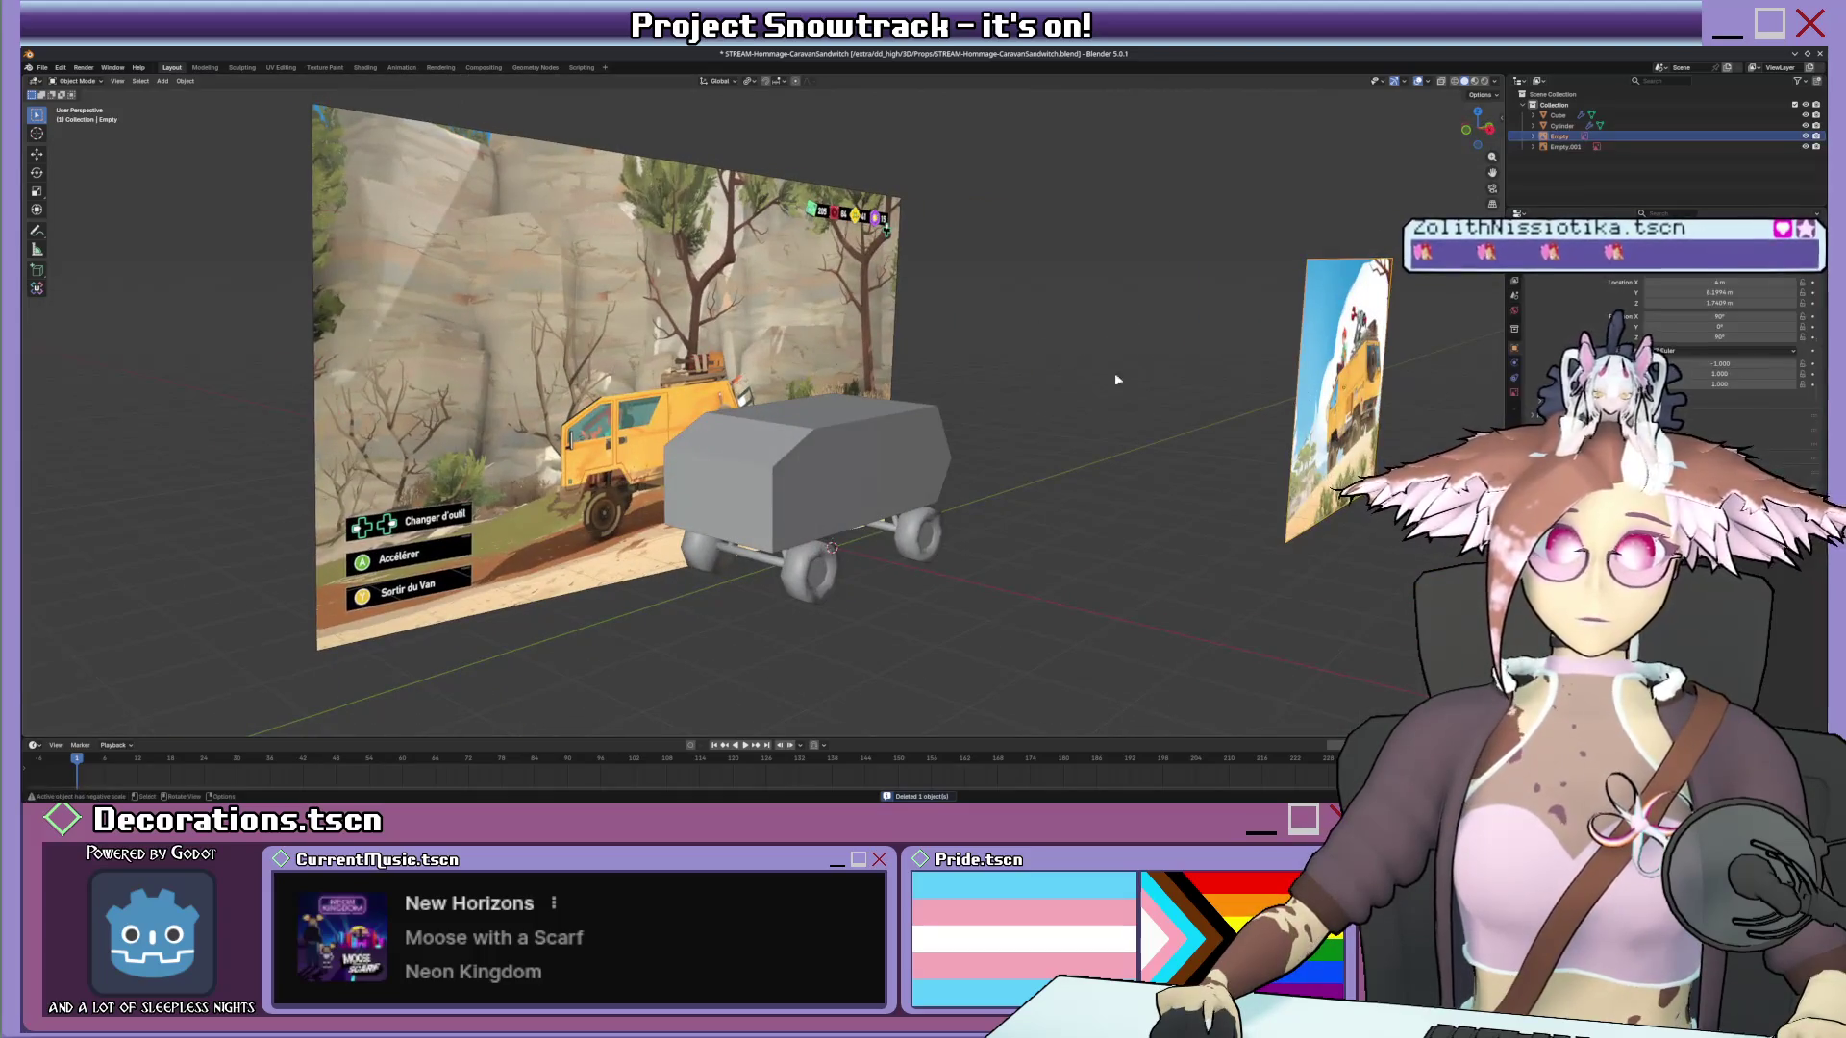
key("KP_1")
scroll(996, 345, "up", 4)
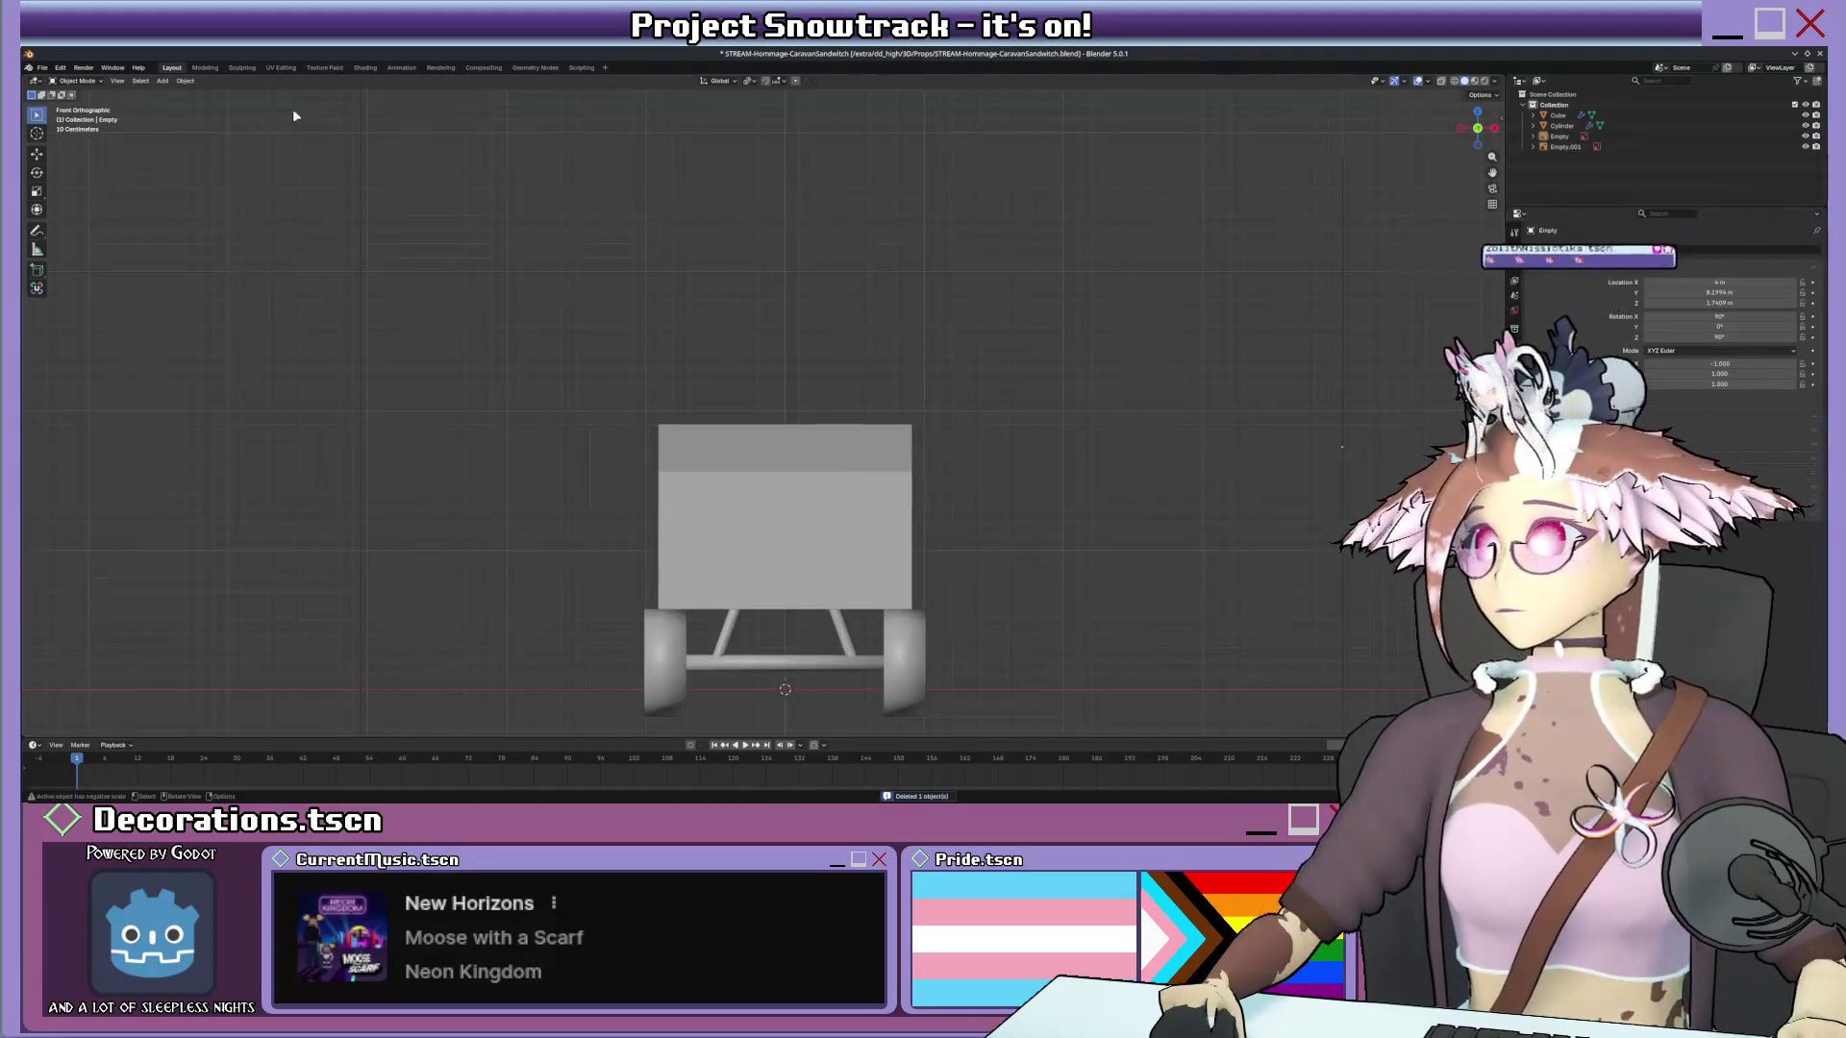
left_click(163, 80)
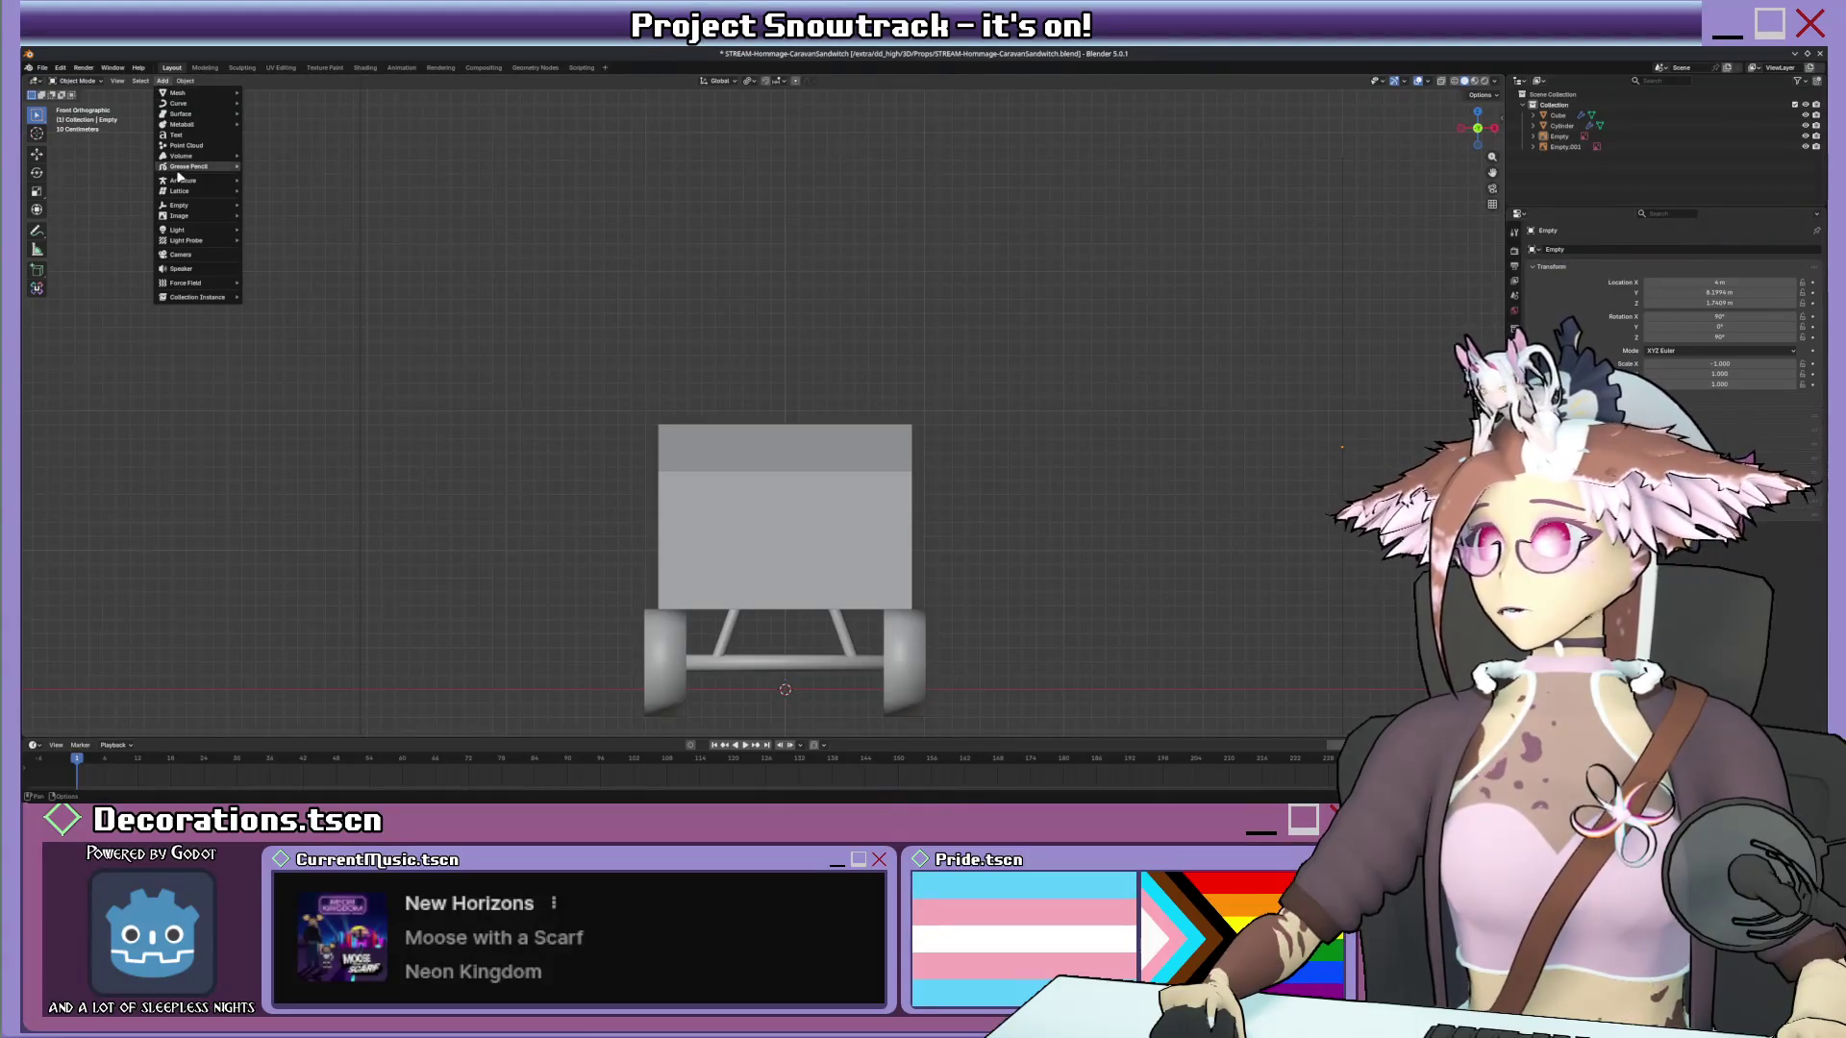
Add a front-view reference image, scale it up about double and move it up behind the van.
left_click(288, 218)
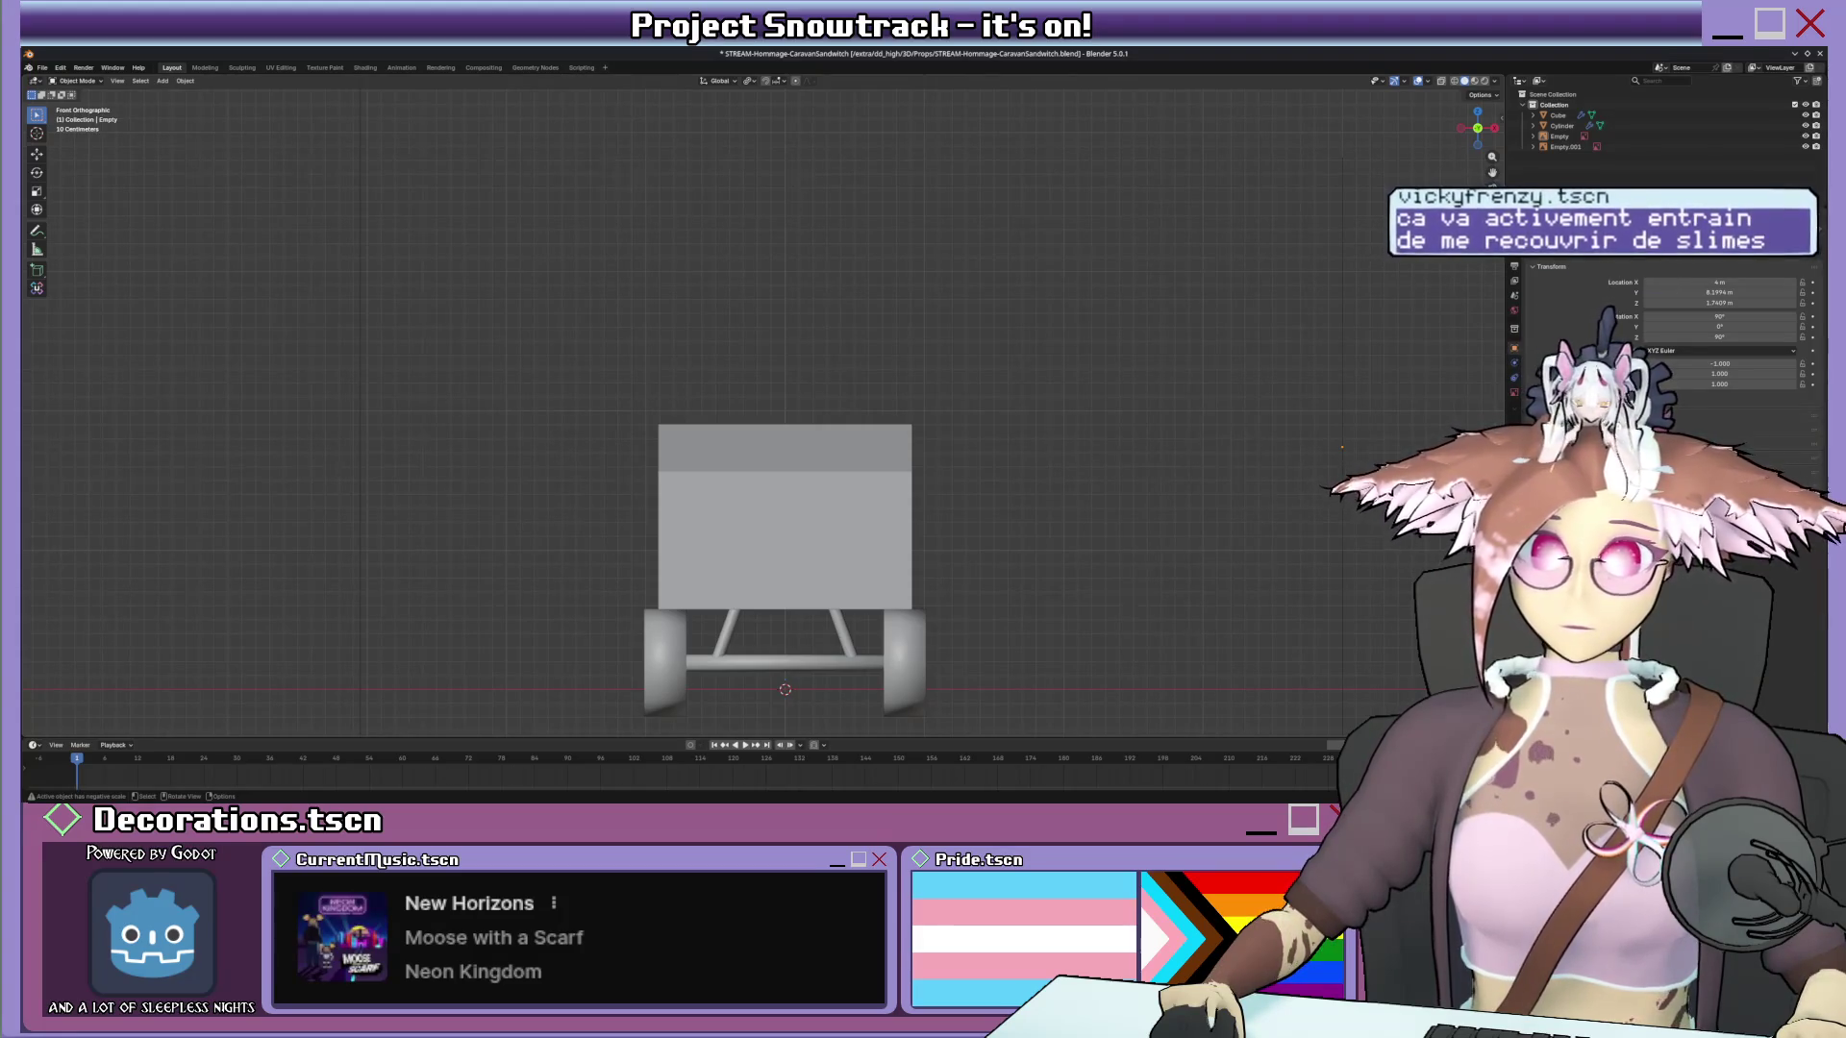
key("s")
left_click(918, 504)
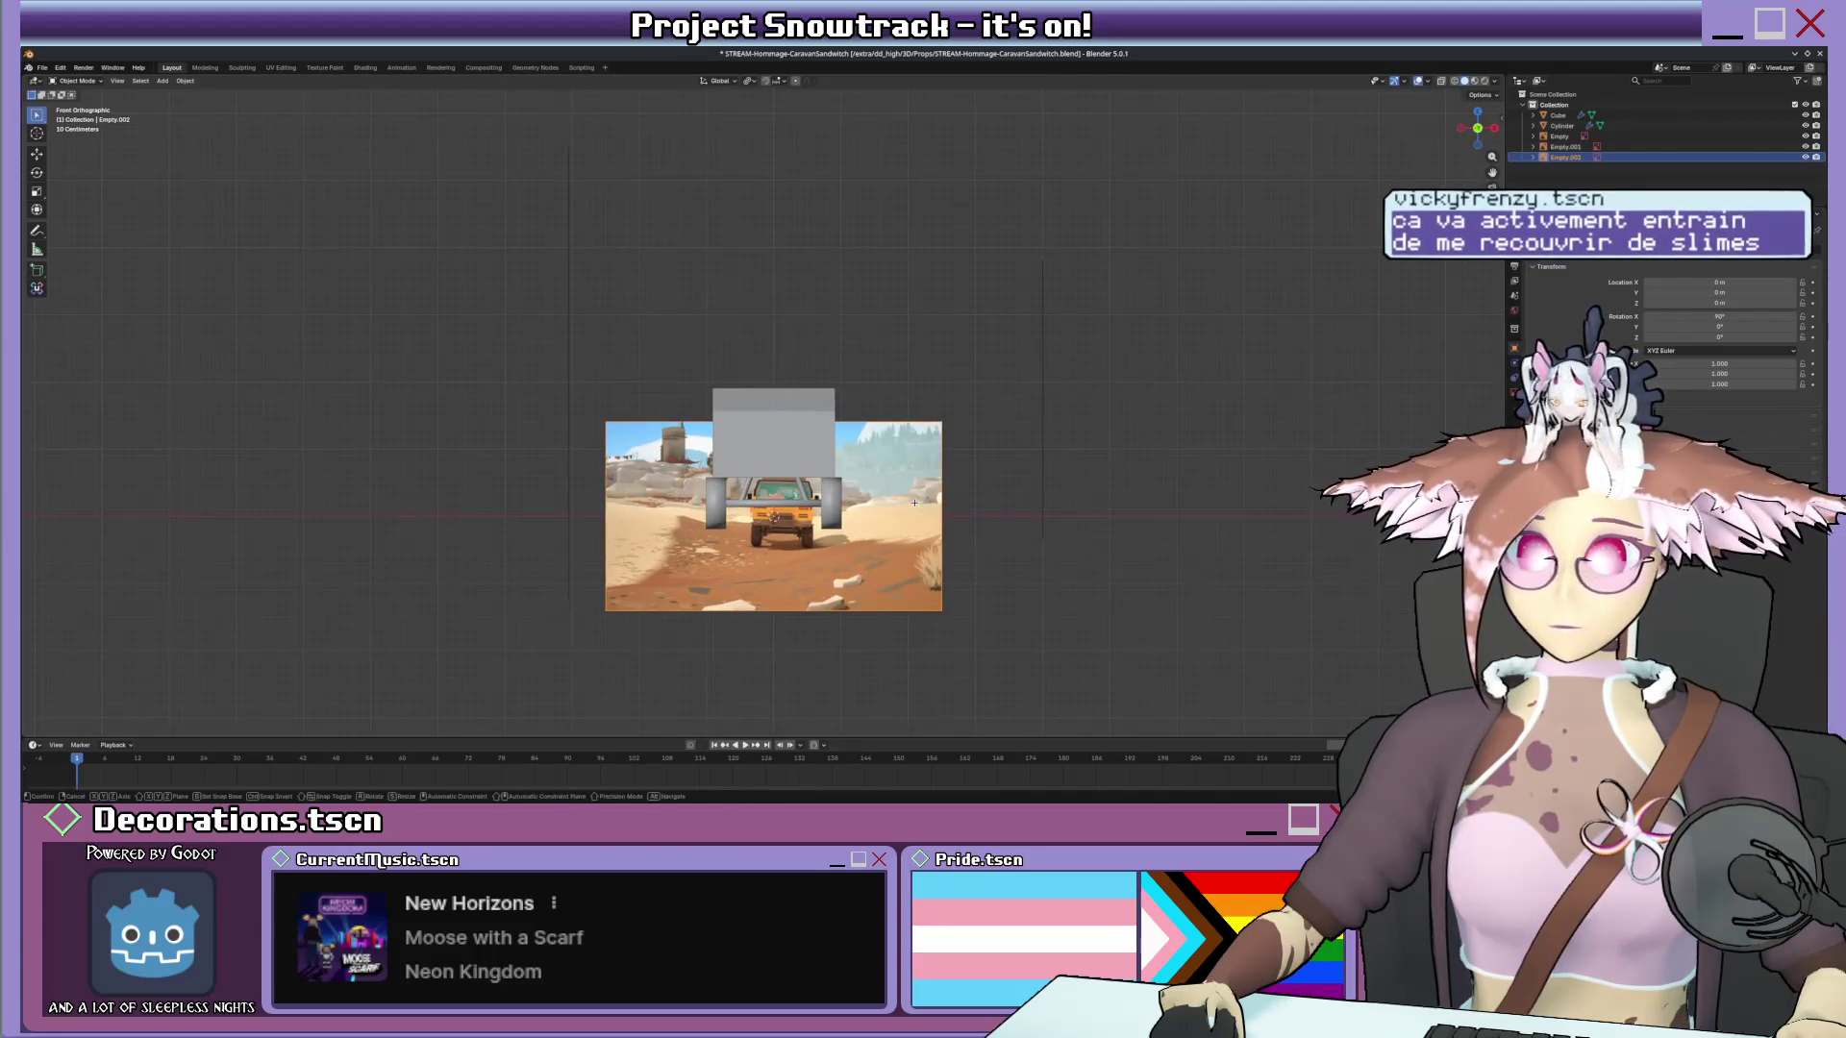
key("g")
key("z")
left_click(965, 464)
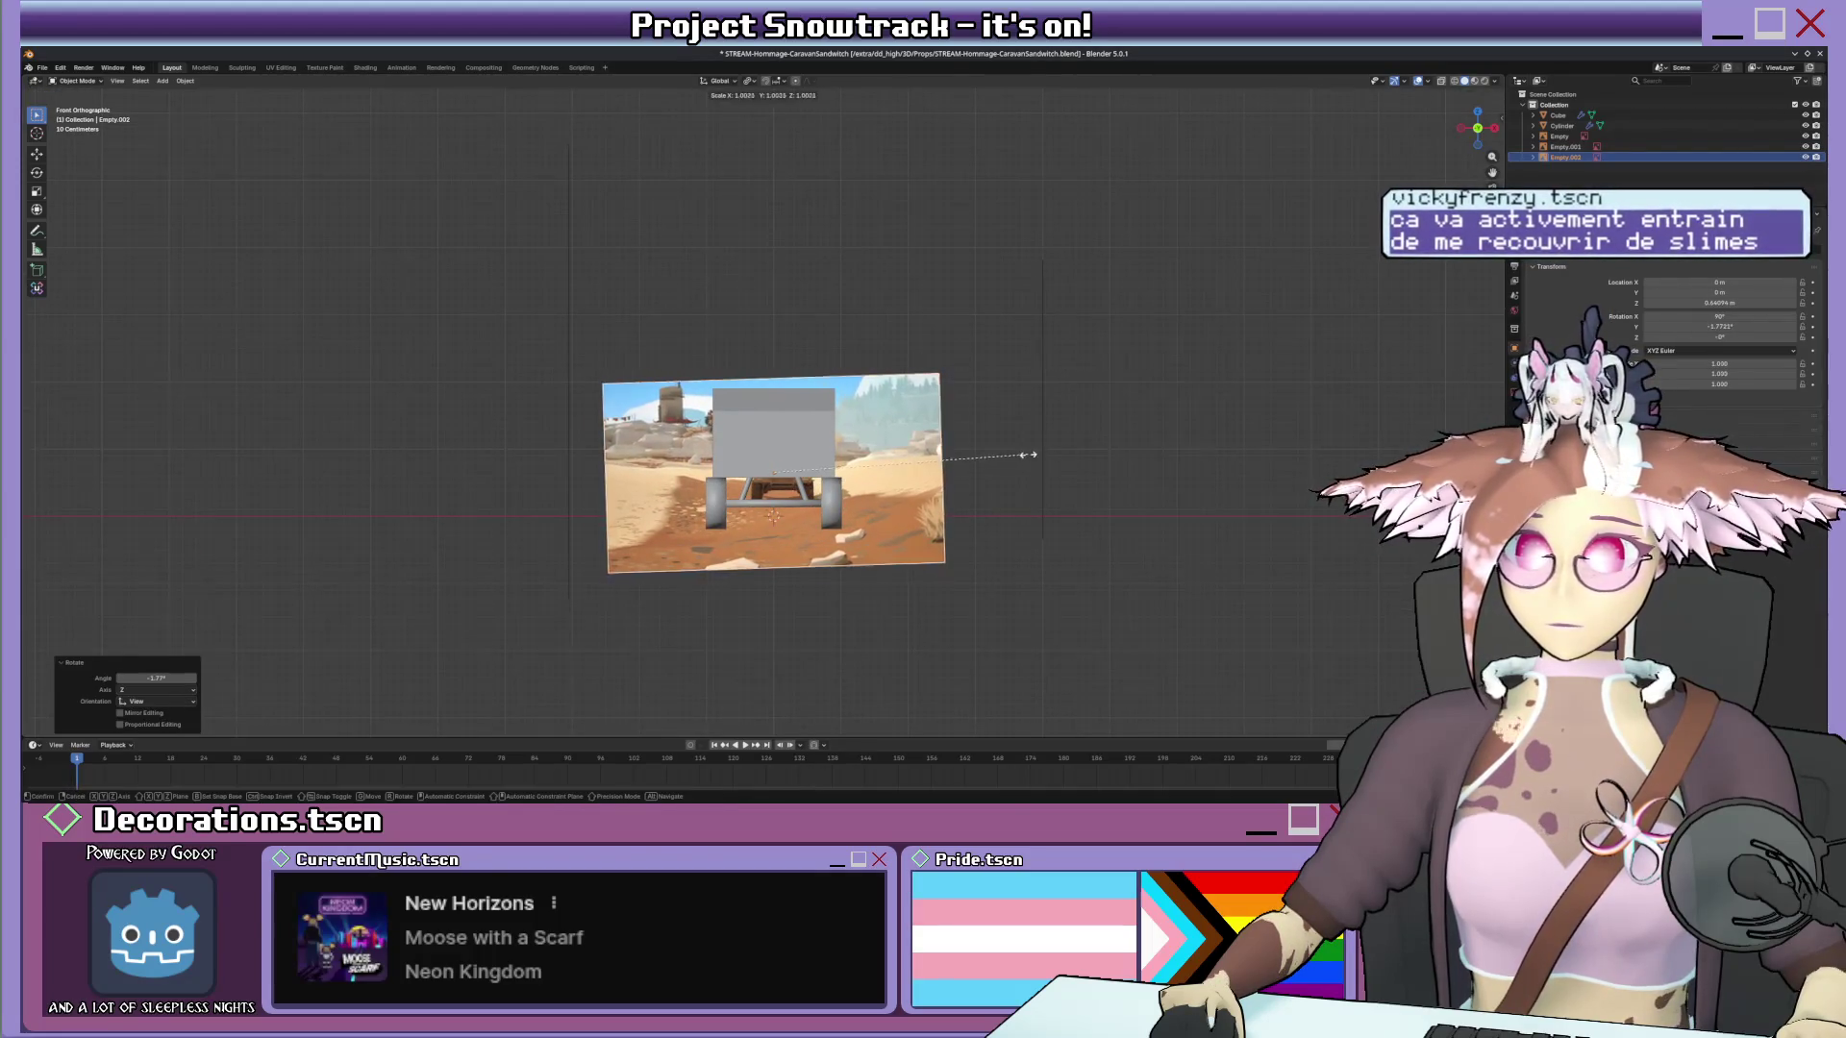
left_click(1255, 429)
key("g")
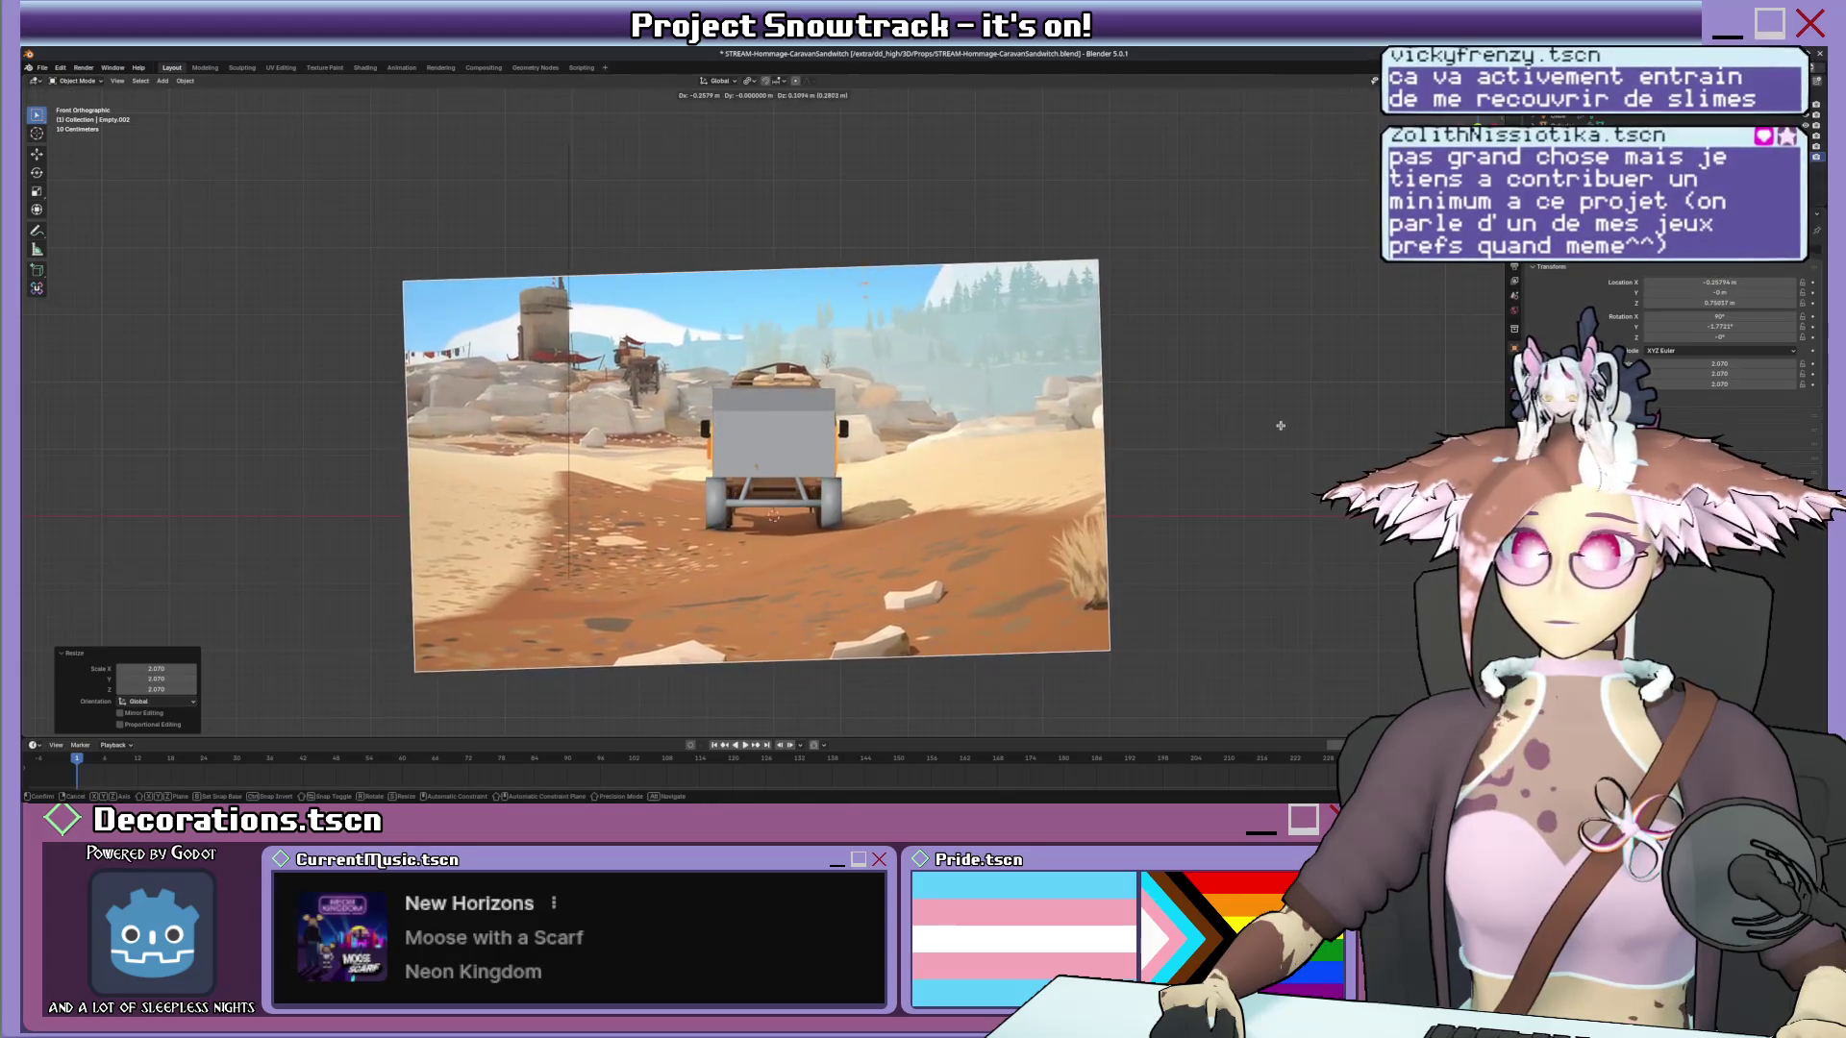
Check the reference images from the side, top and front, then return to the Add menu.
key("KP_3")
scroll(1021, 466, "up", 1)
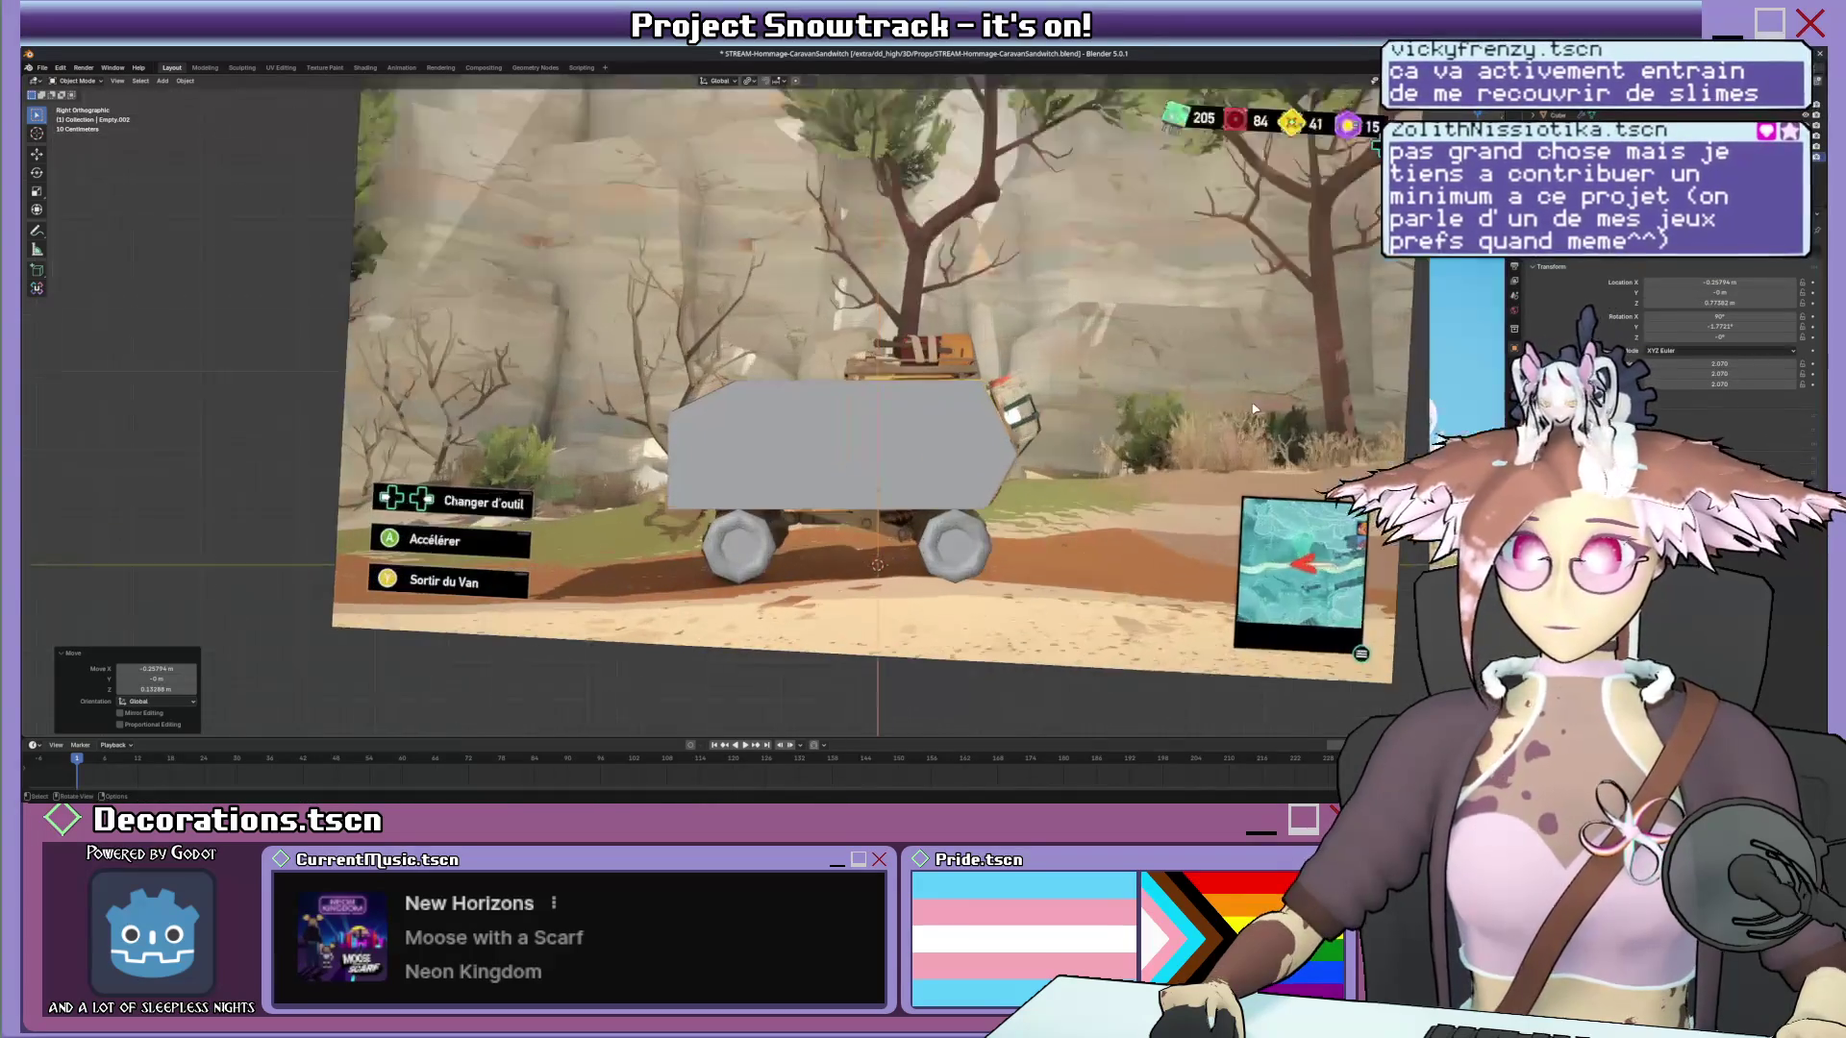
scroll(1021, 465, "up", 1)
scroll(1021, 466, "up", 1)
mouse_move(1021, 464)
middle_mouse_down()
mouse_move(1118, 473)
mouse_move(953, 481)
middle_mouse_up()
scroll(1118, 473, "down", 3)
scroll(1110, 470, "up", 2)
middle_click_drag(930, 369, 861, 288)
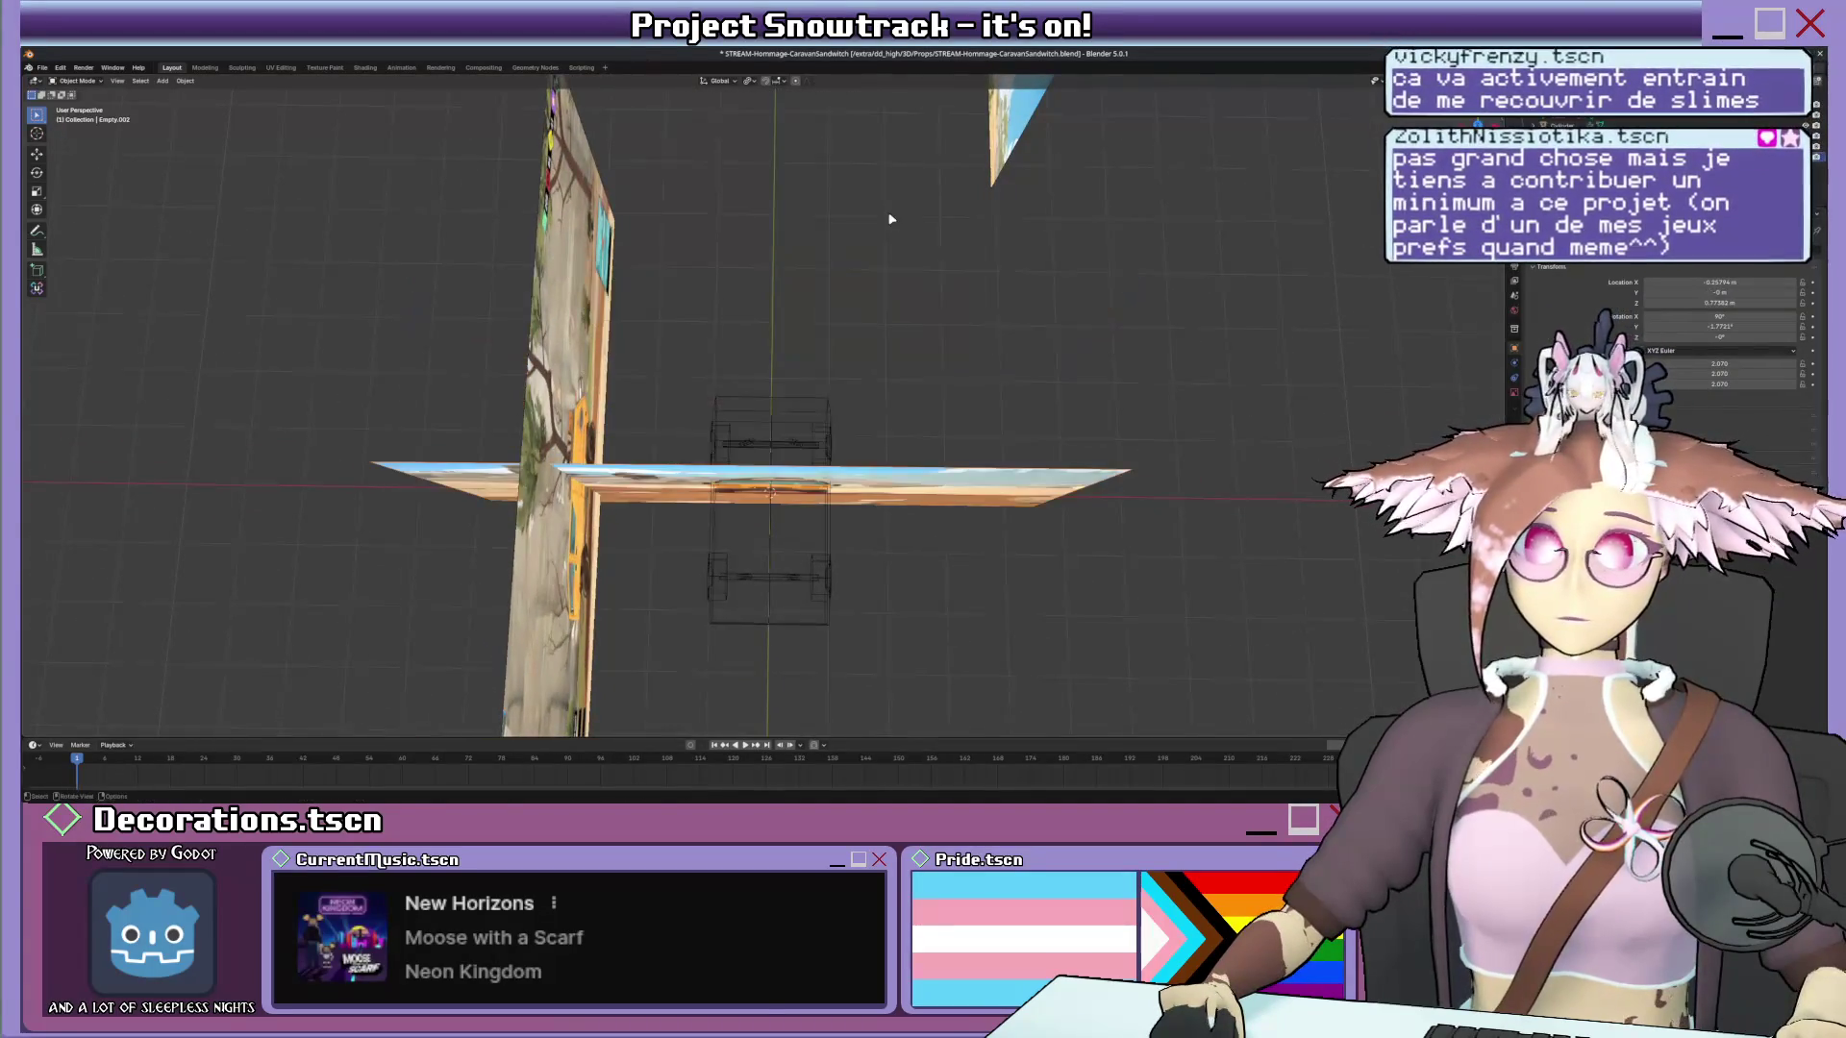
middle_click_drag(861, 288, 308, 53)
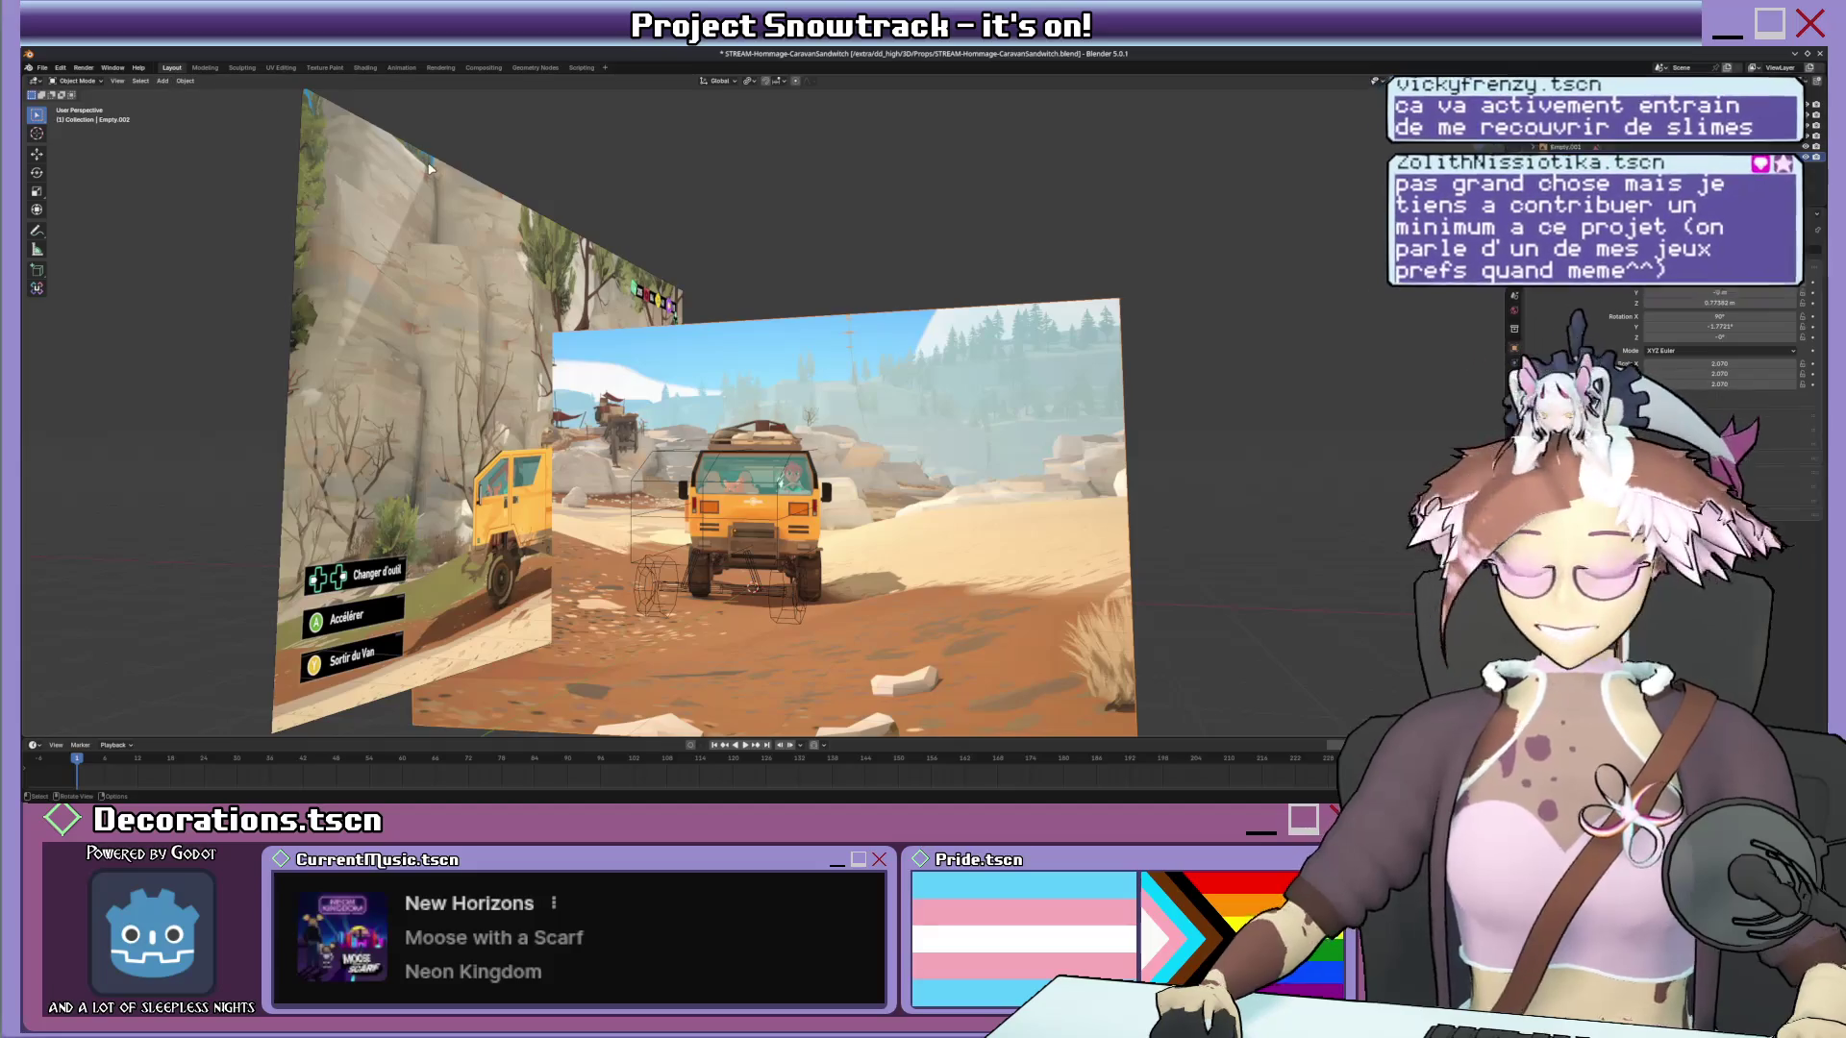
key("KP_1")
left_click(163, 78)
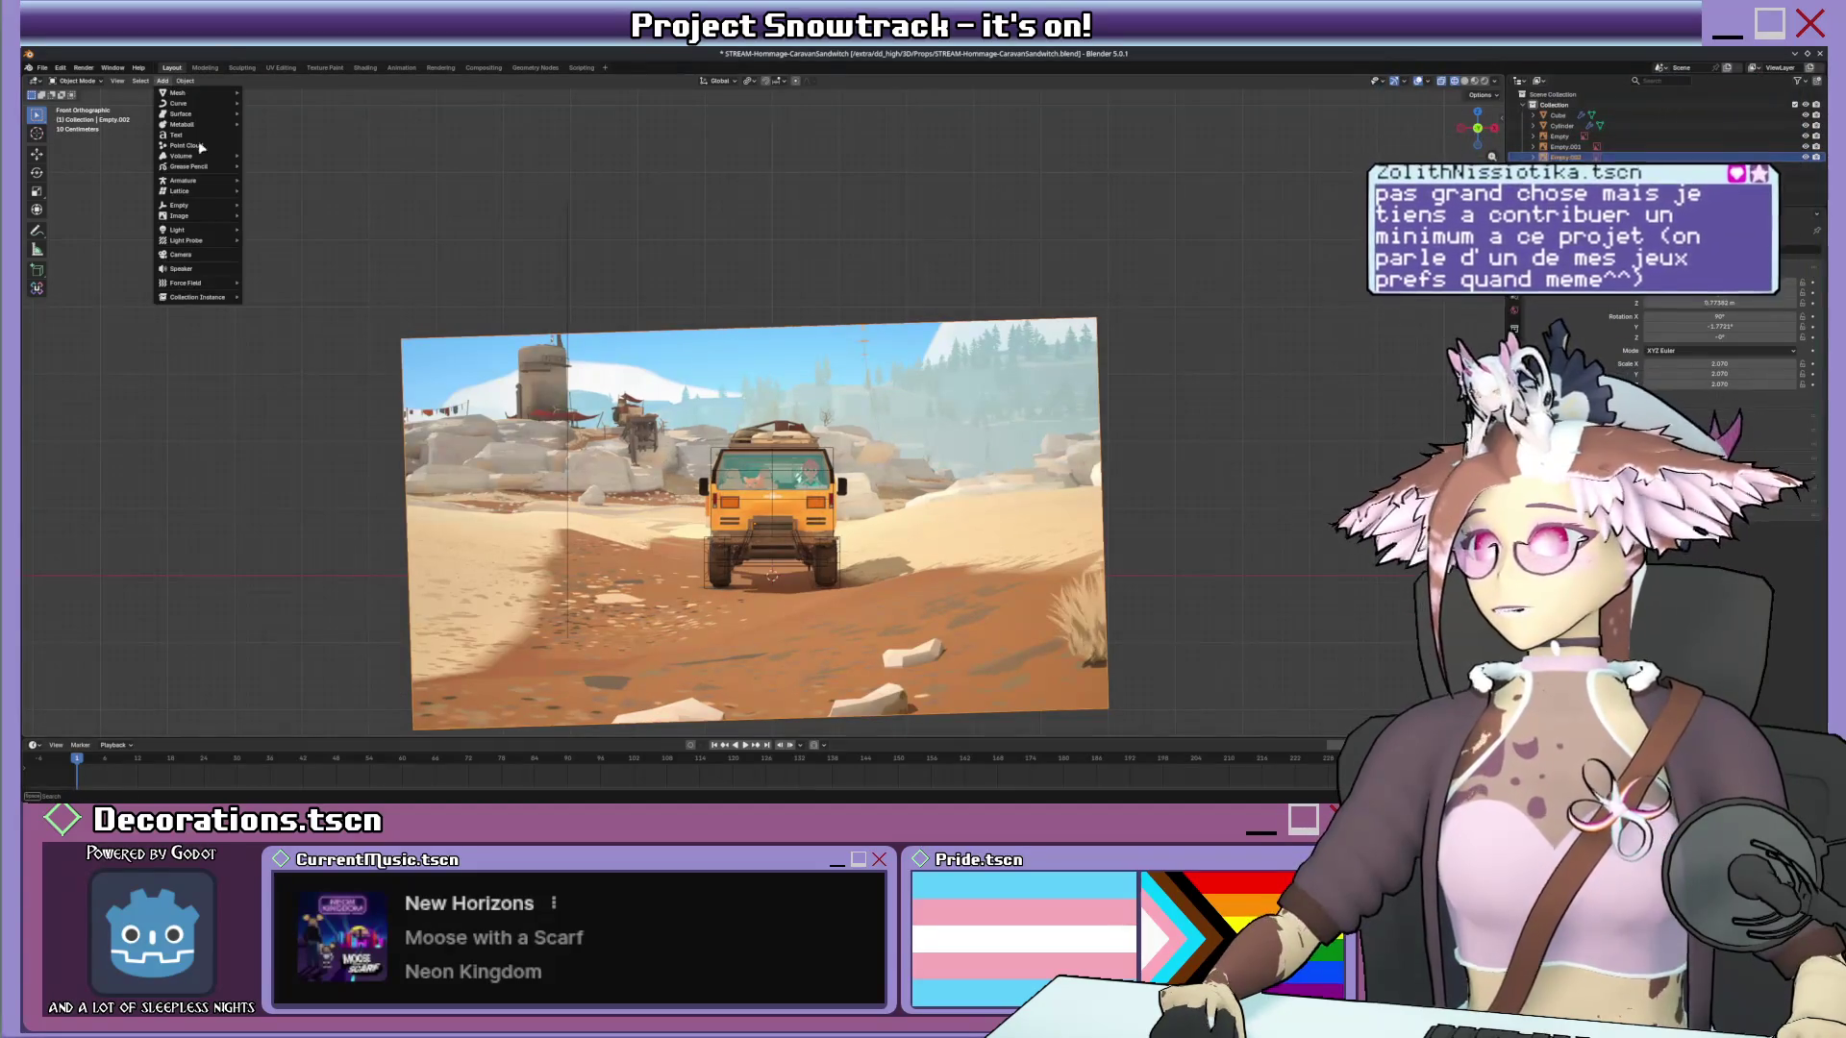
Add another reference image and place it among the existing planes.
left_click(271, 215)
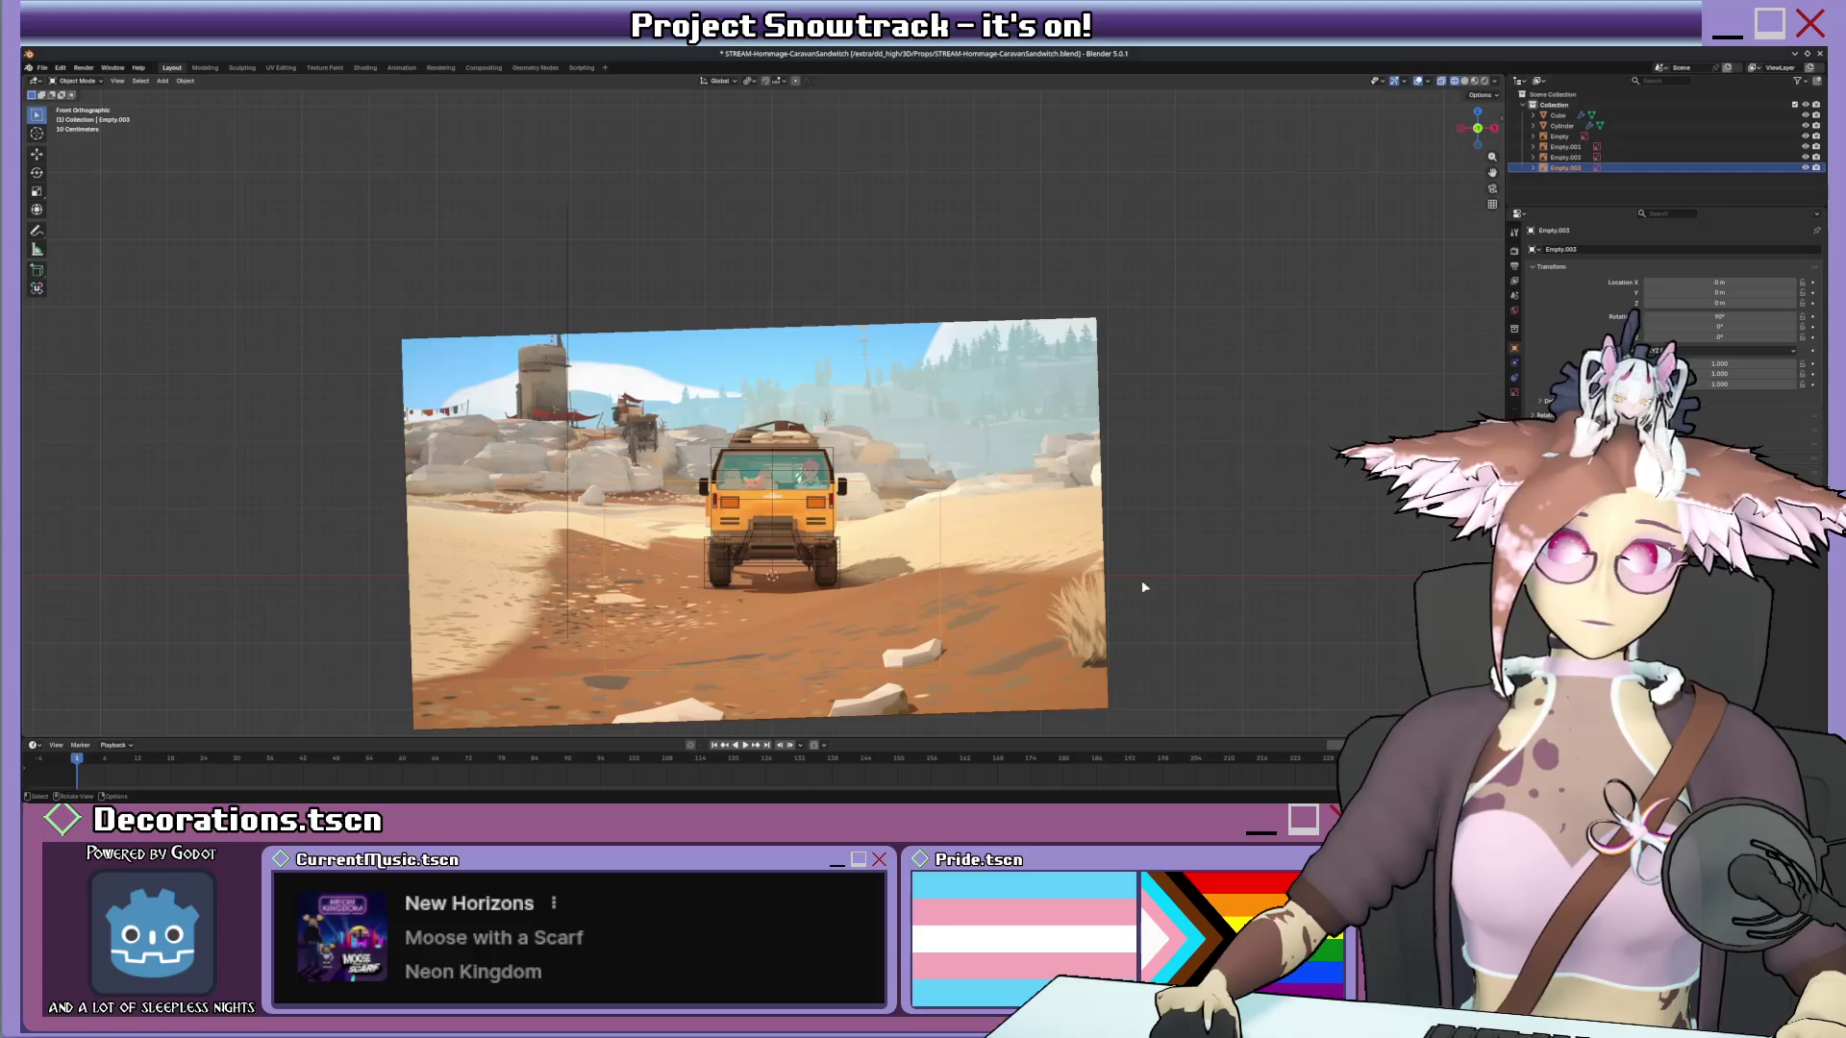
middle_click_drag(1140, 587, 904, 448)
key("g")
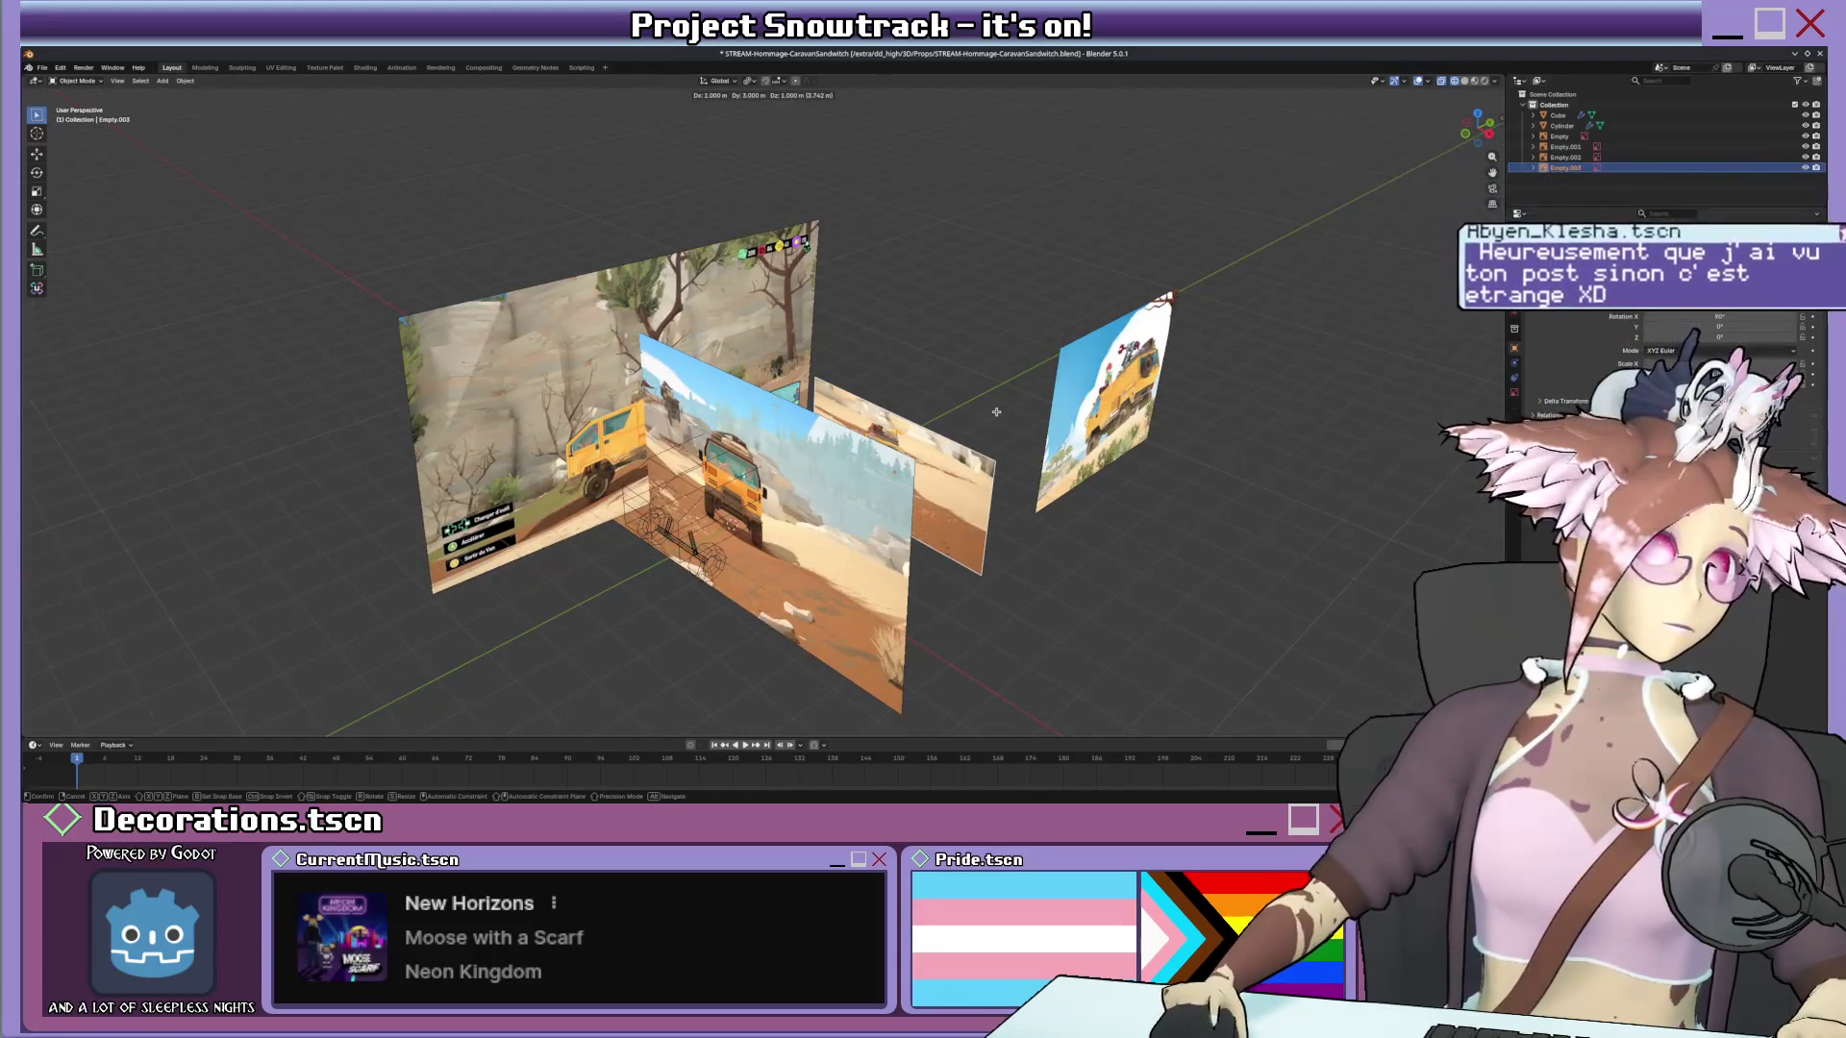
left_click(995, 412)
mouse_move(995, 413)
middle_mouse_down()
mouse_move(754, 532)
mouse_move(578, 317)
mouse_move(591, 299)
middle_mouse_up()
left_click(1035, 418)
scroll(577, 319, "up", 2)
scroll(536, 269, "down", 3)
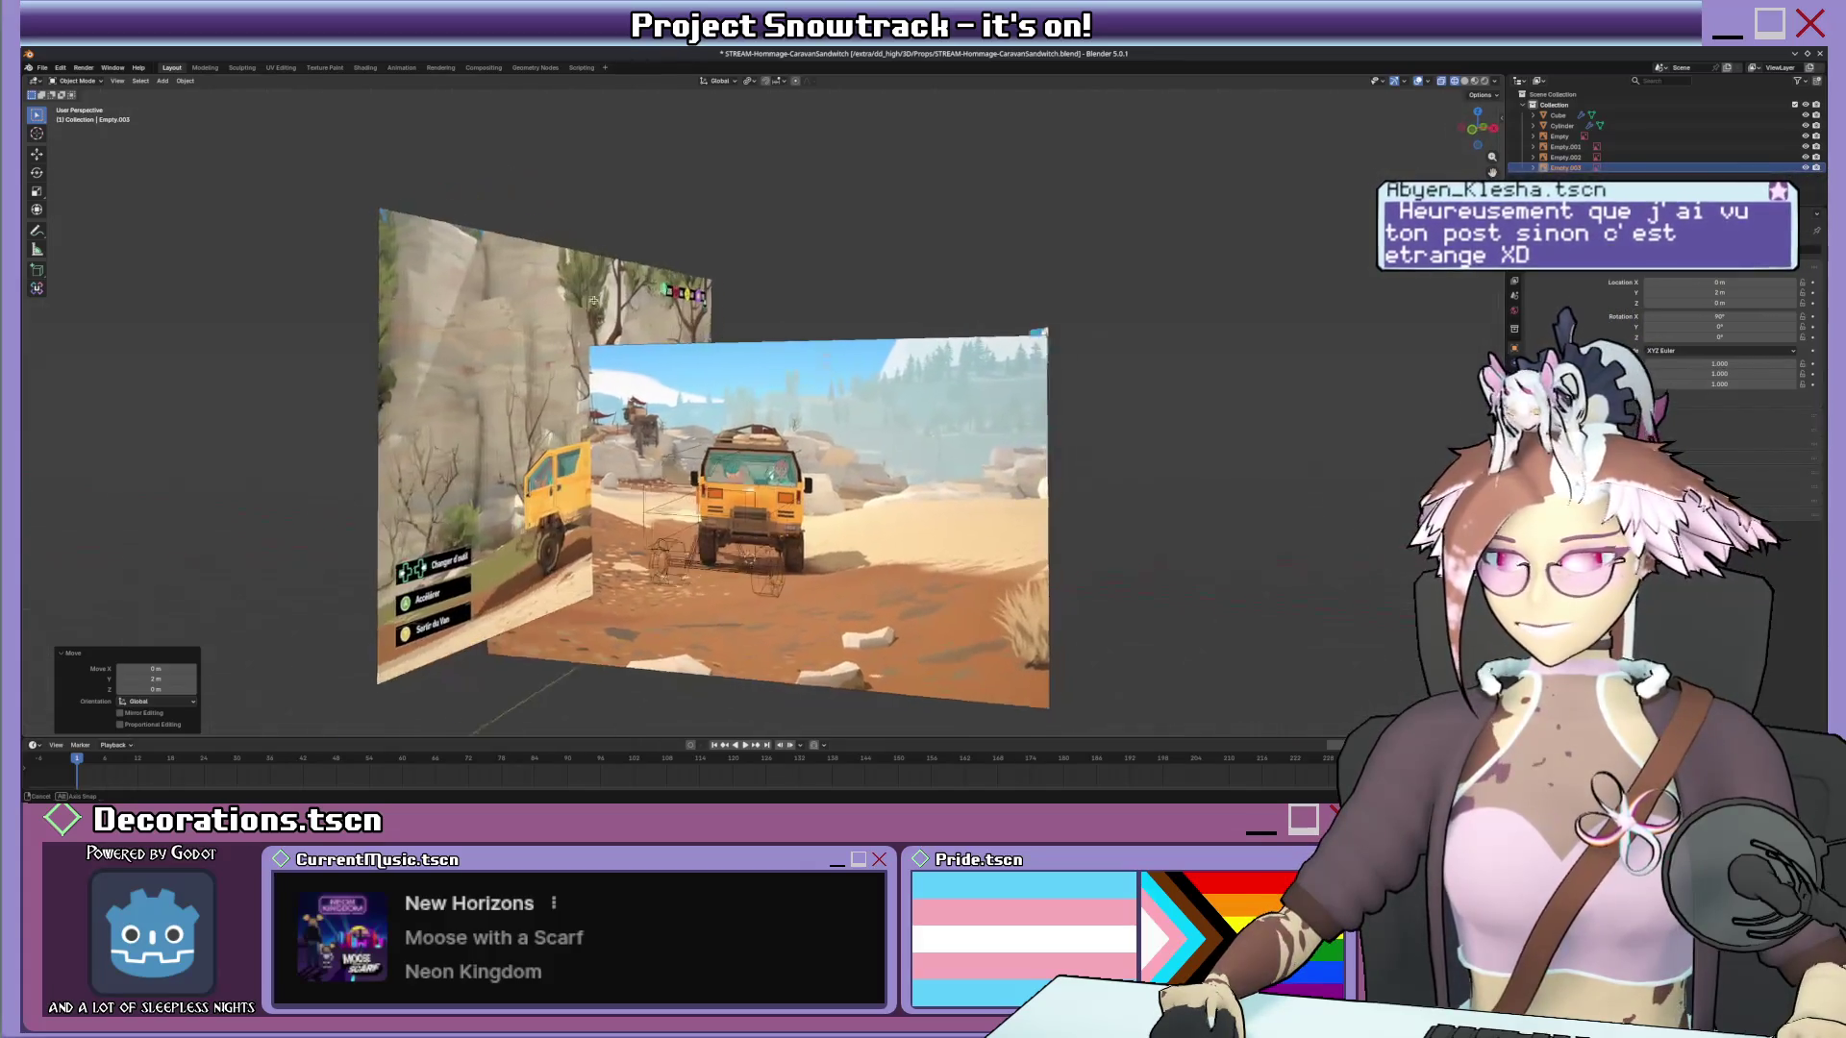
Slide the rock image along X so it lines up behind the van in front view.
left_click(593, 301)
key("g")
key("x")
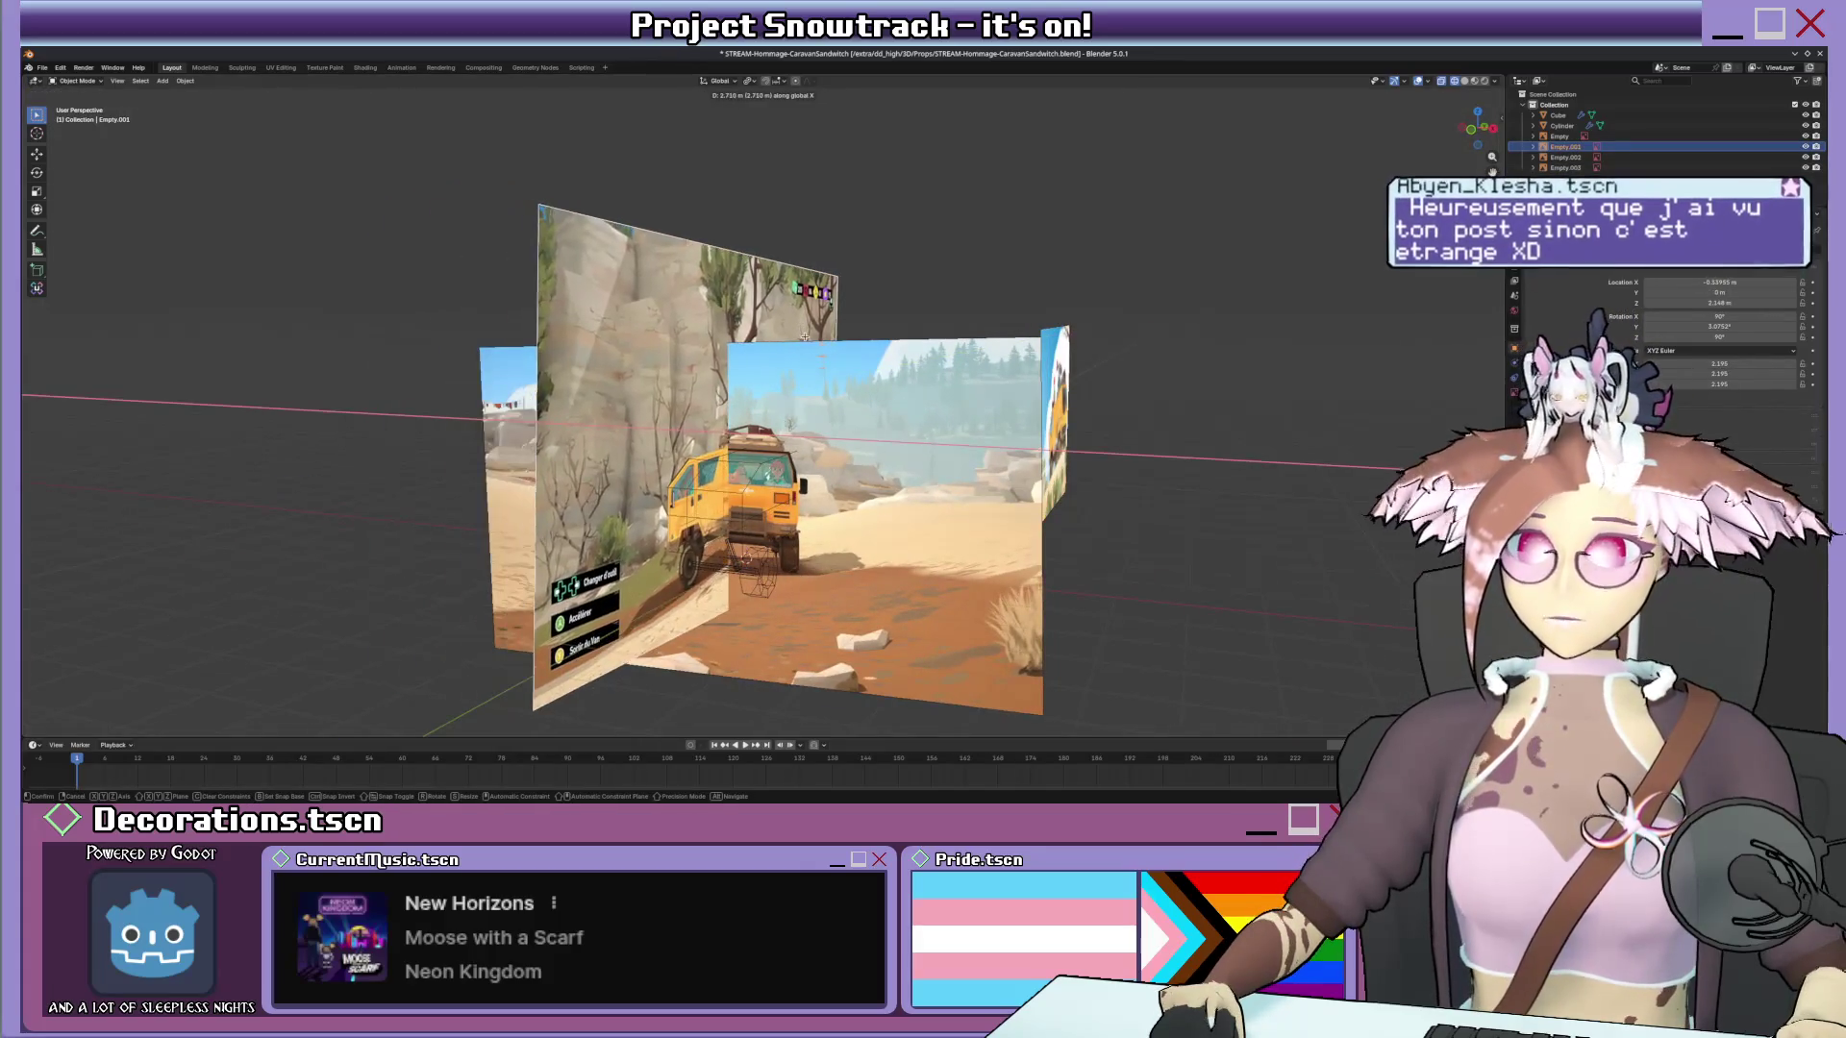
left_click(811, 338)
middle_click_drag(810, 339, 921, 557)
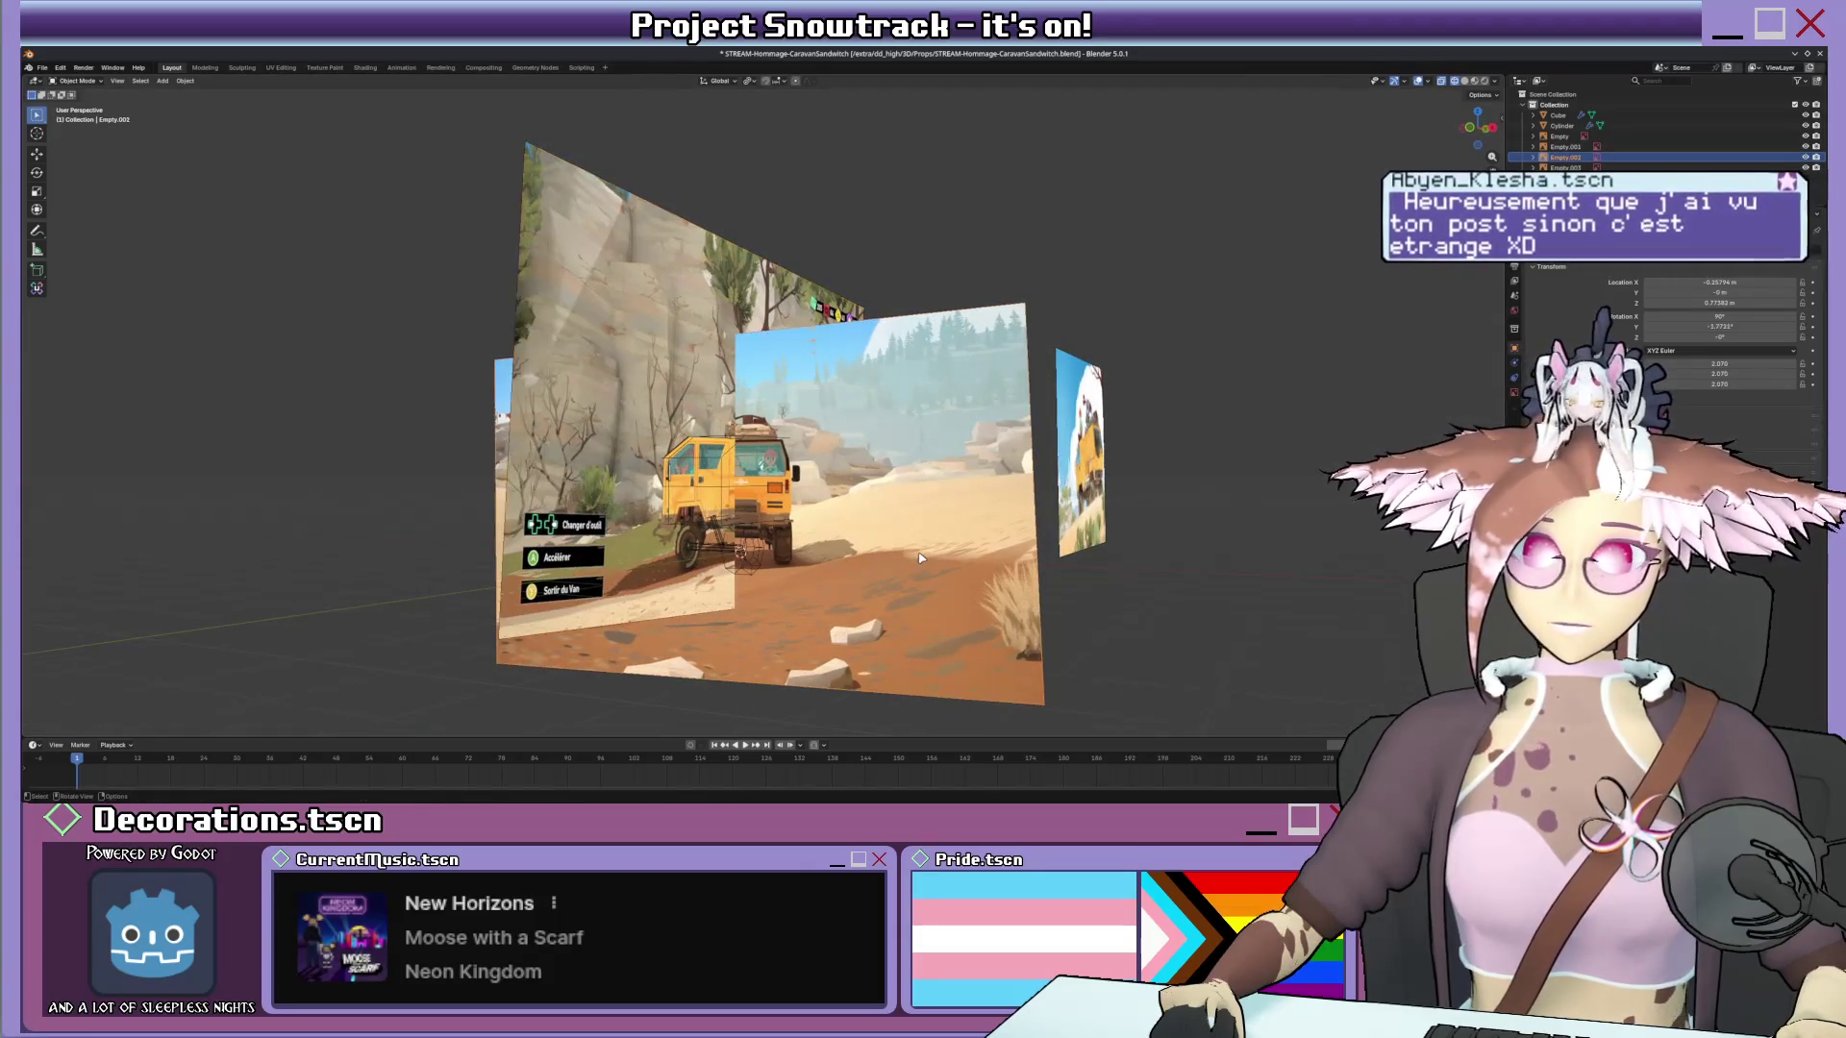
key("KP_1")
scroll(908, 491, "up", 2)
scroll(902, 434, "up", 2)
scroll(891, 390, "up", 2)
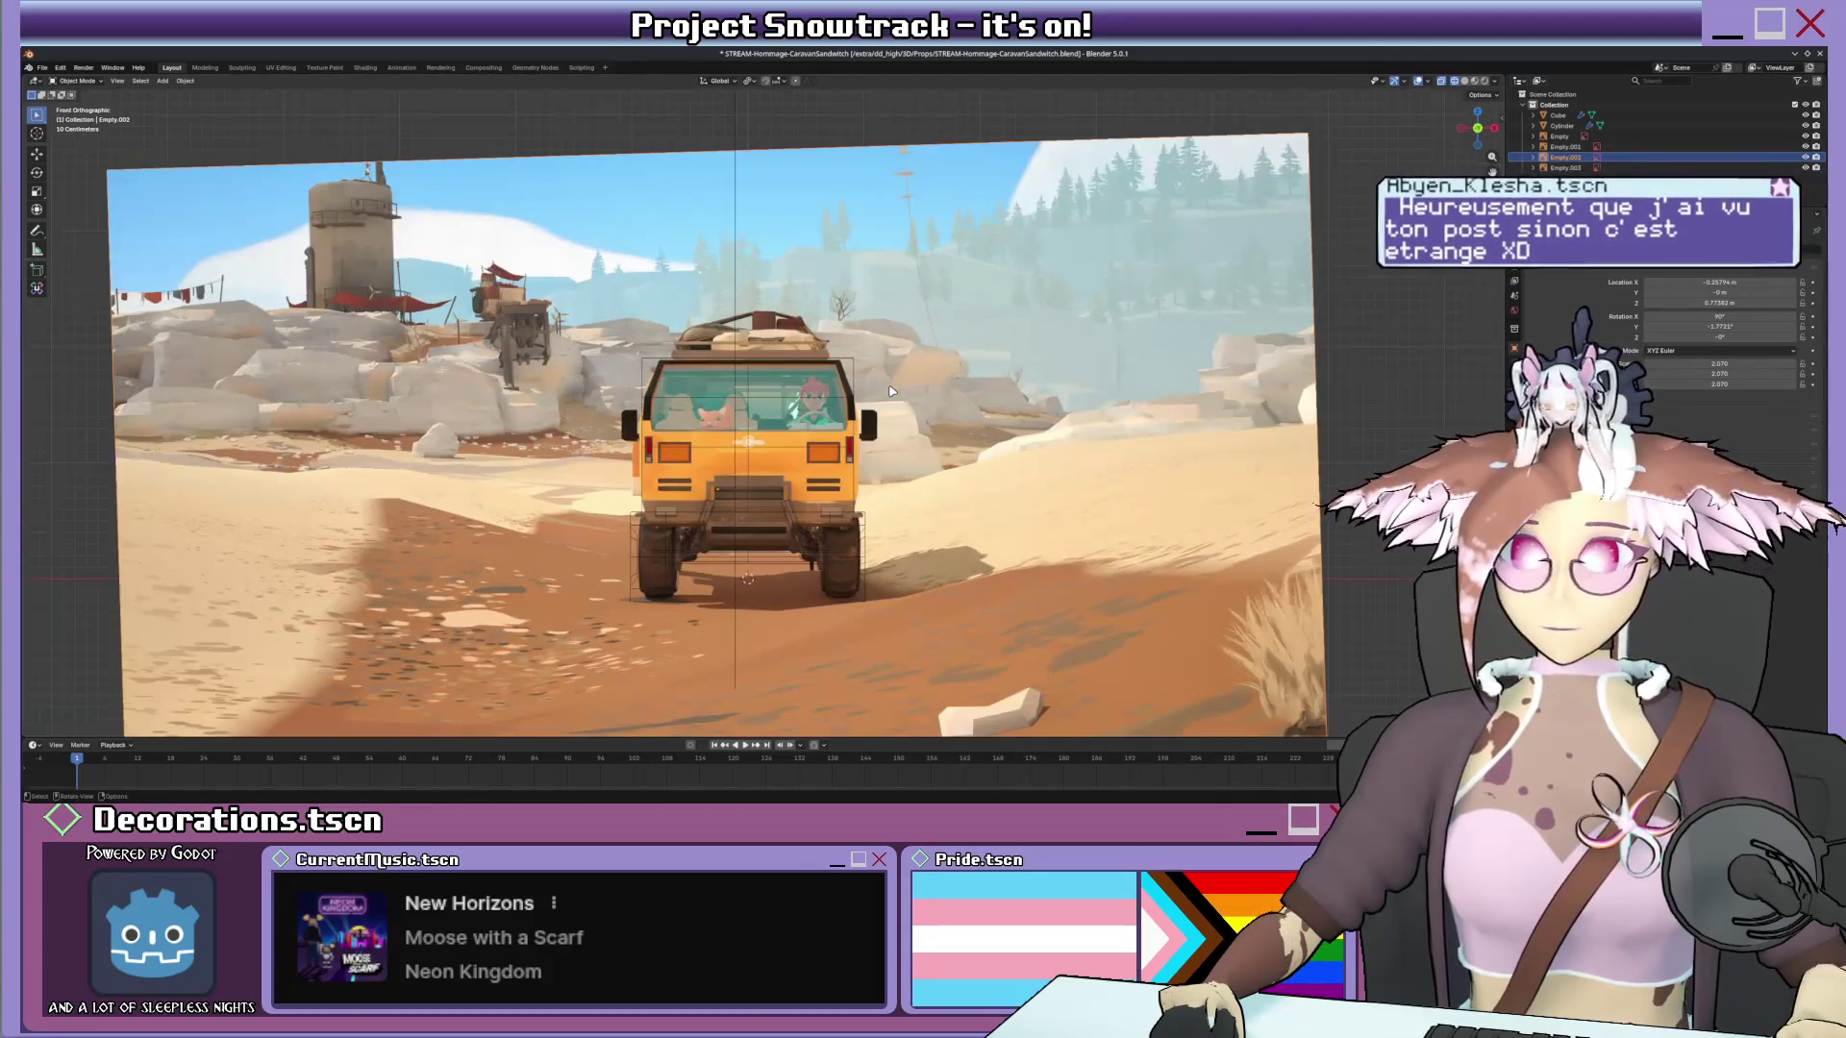
scroll(890, 392, "up", 2)
key("g")
key("x")
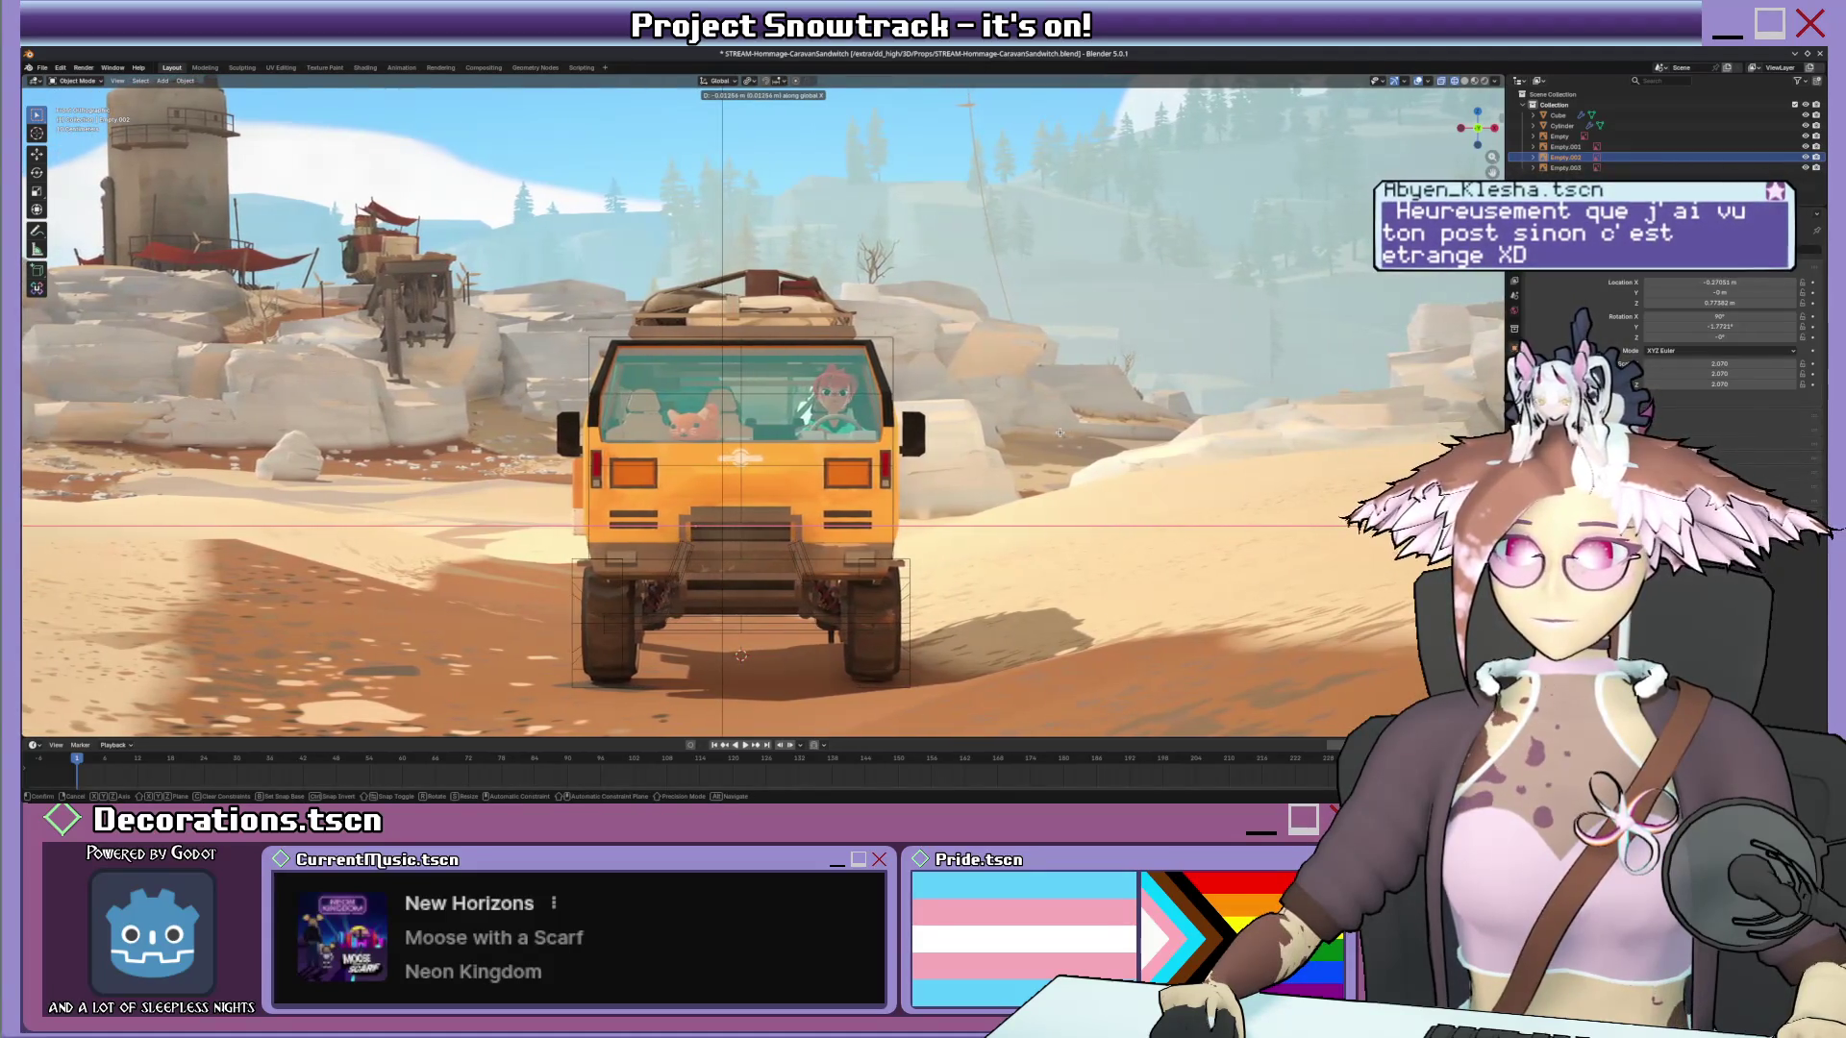
left_click(1060, 429)
scroll(1060, 419, "up", 1)
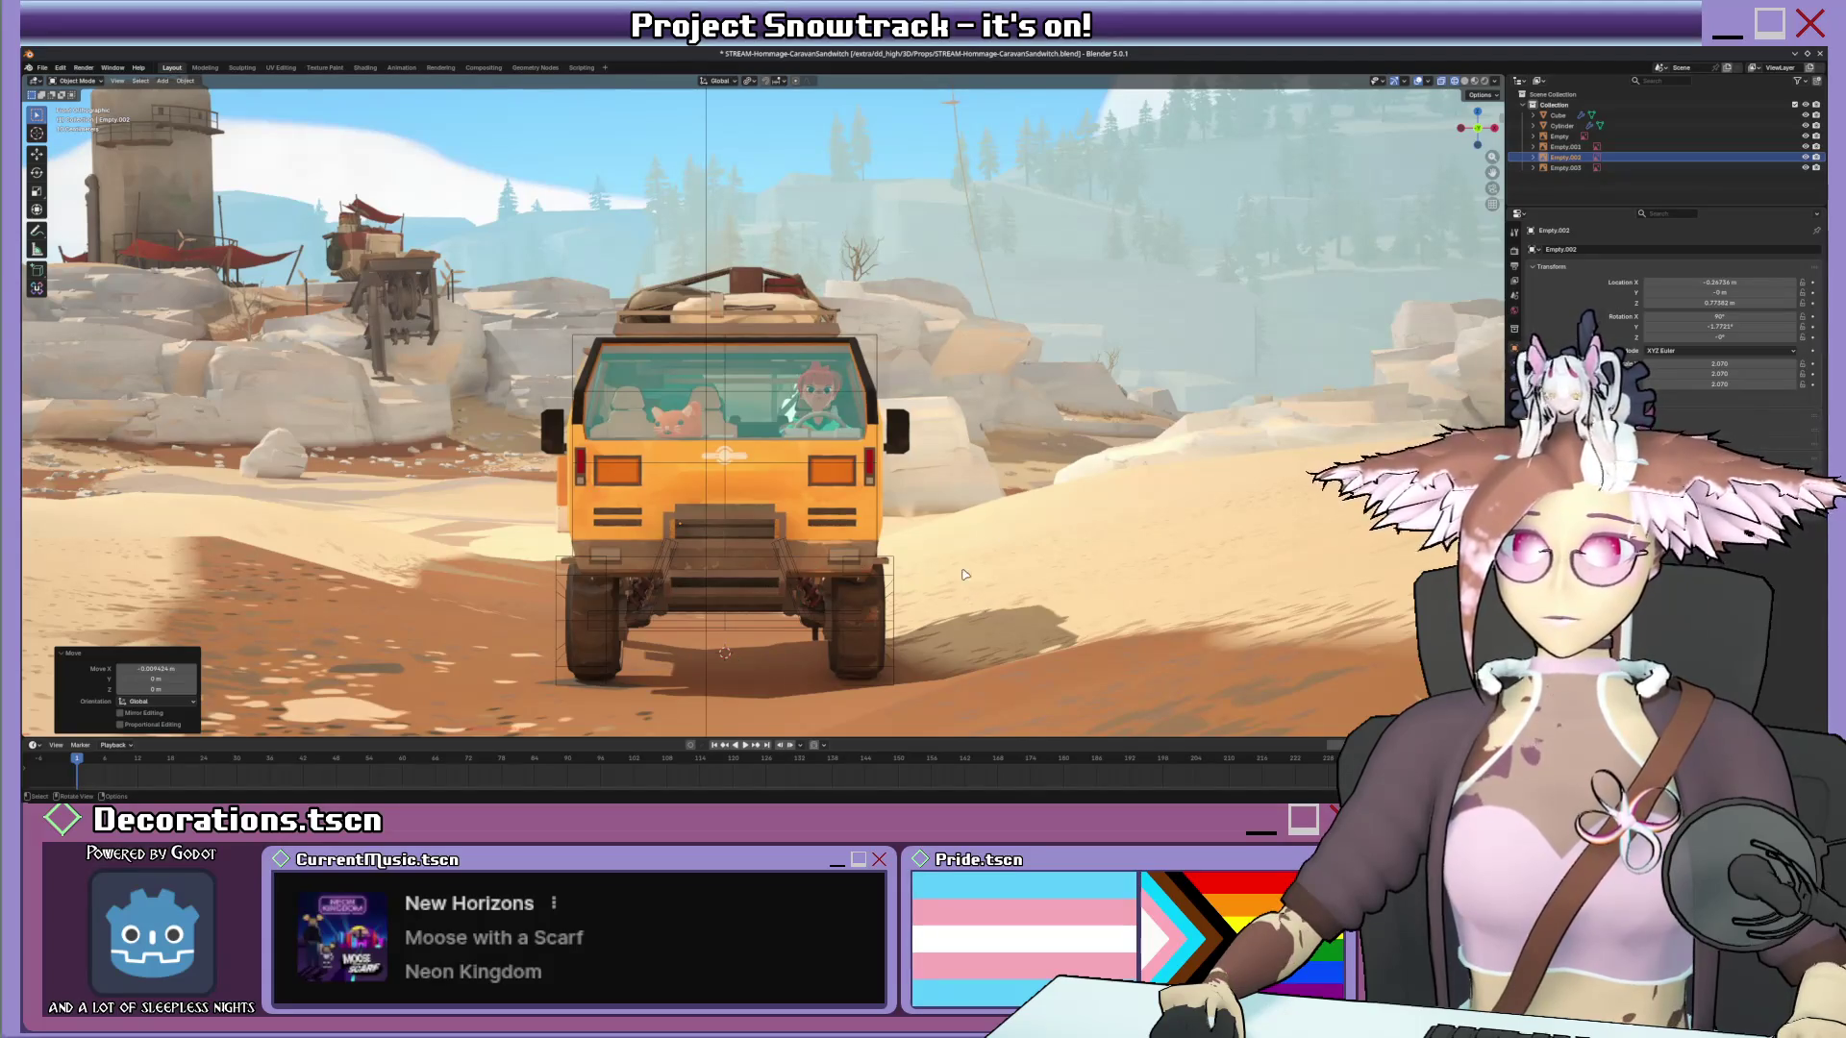
Enlarge the reference images slightly and push the image plane back along Y.
middle_click_drag(983, 428, 867, 374)
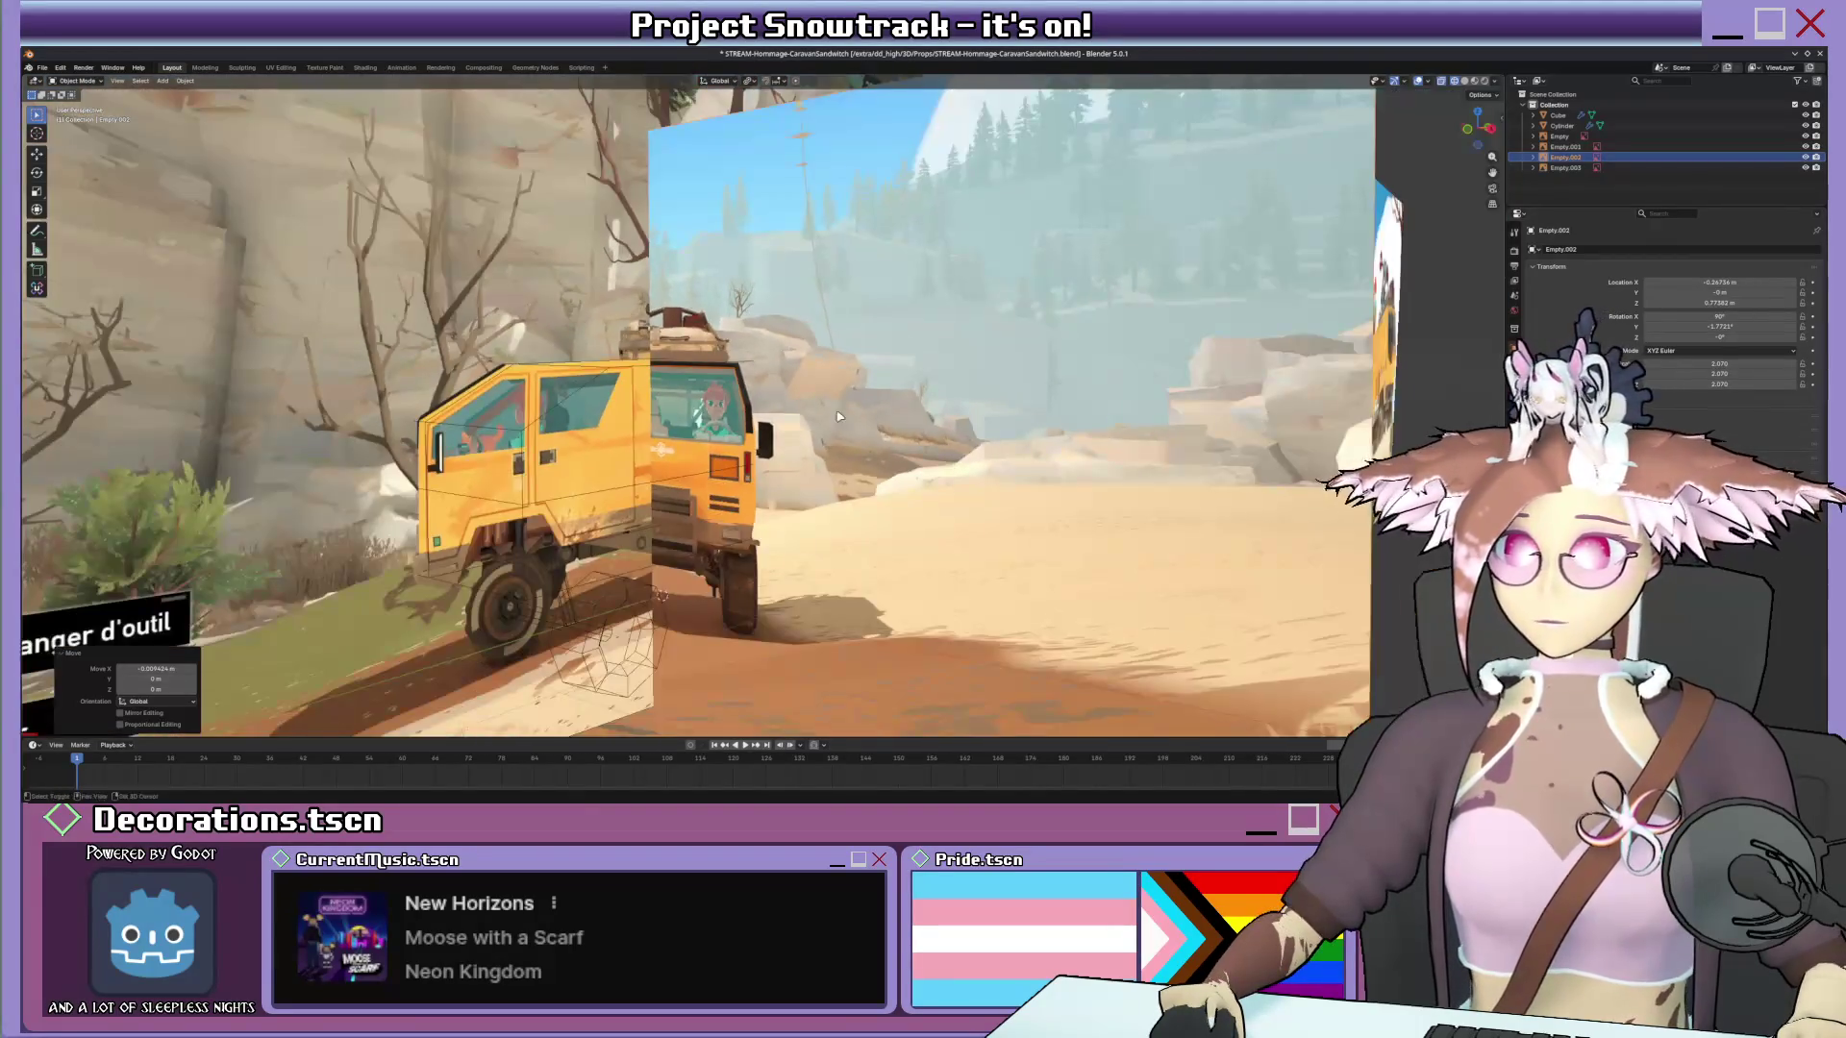
key("s")
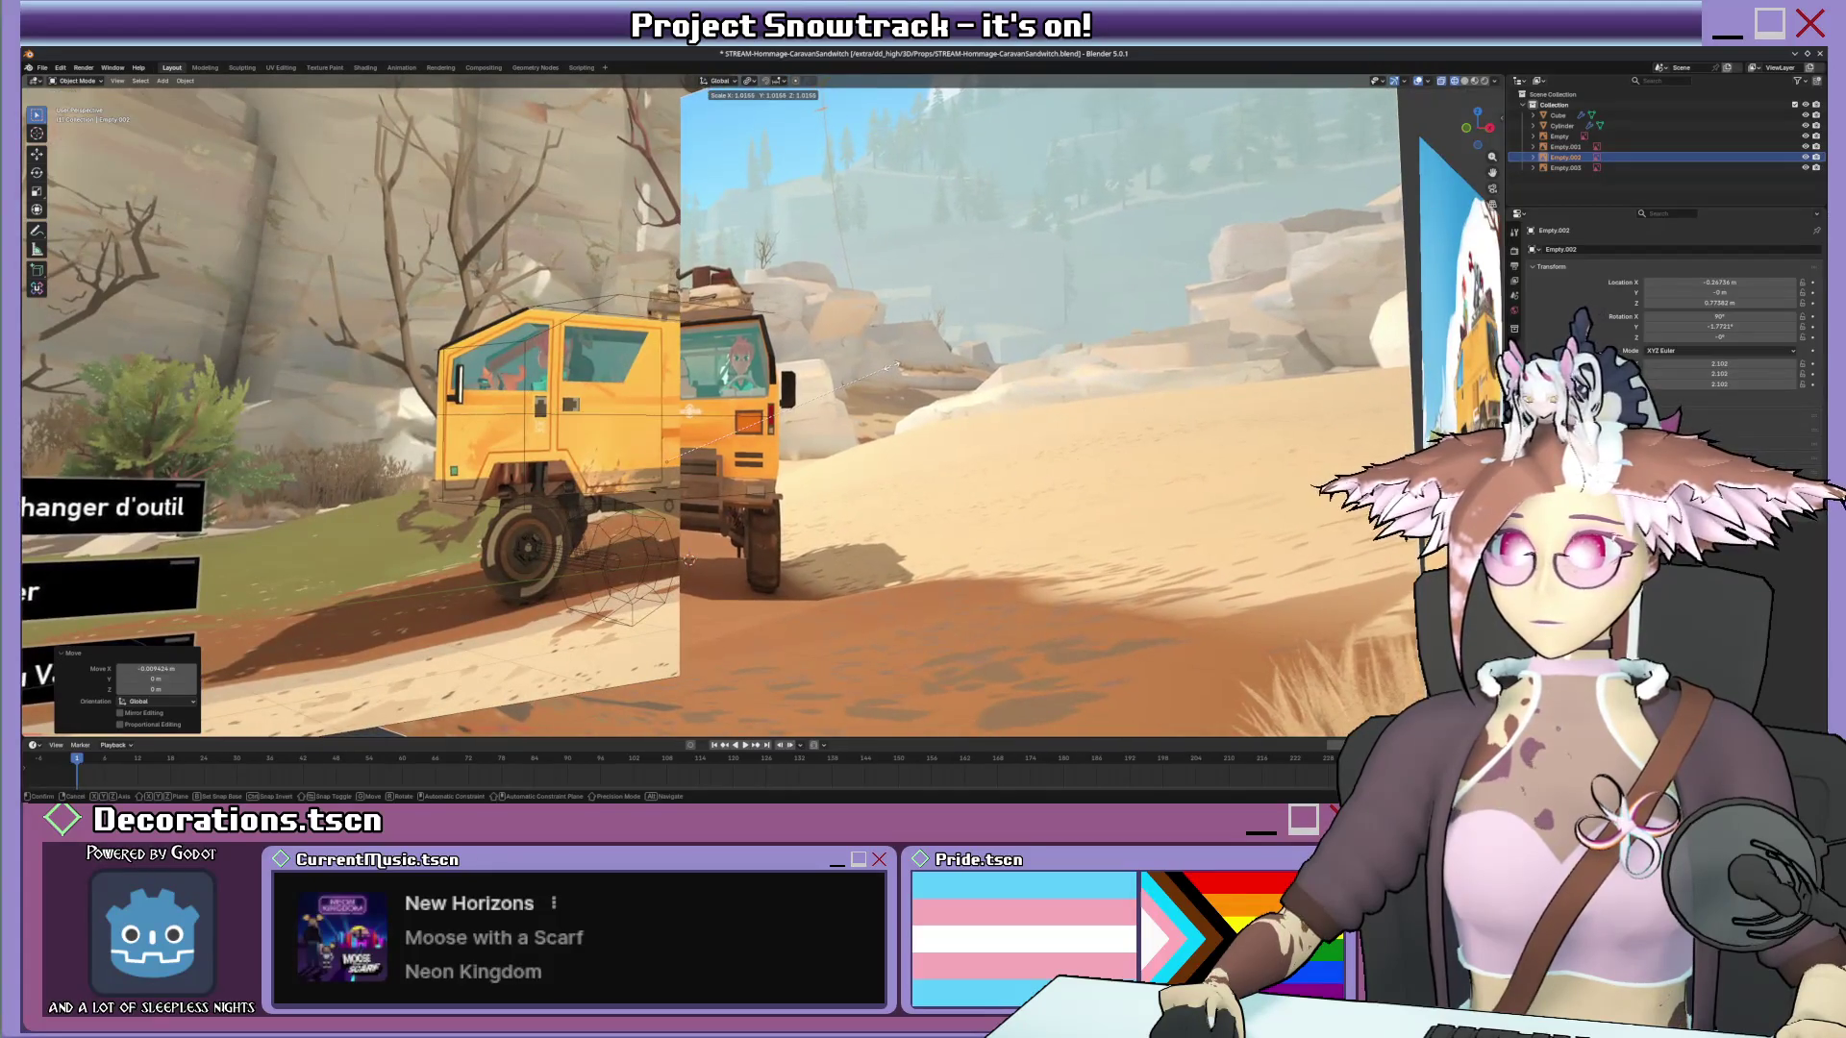
left_click(897, 365)
key("g")
key("y")
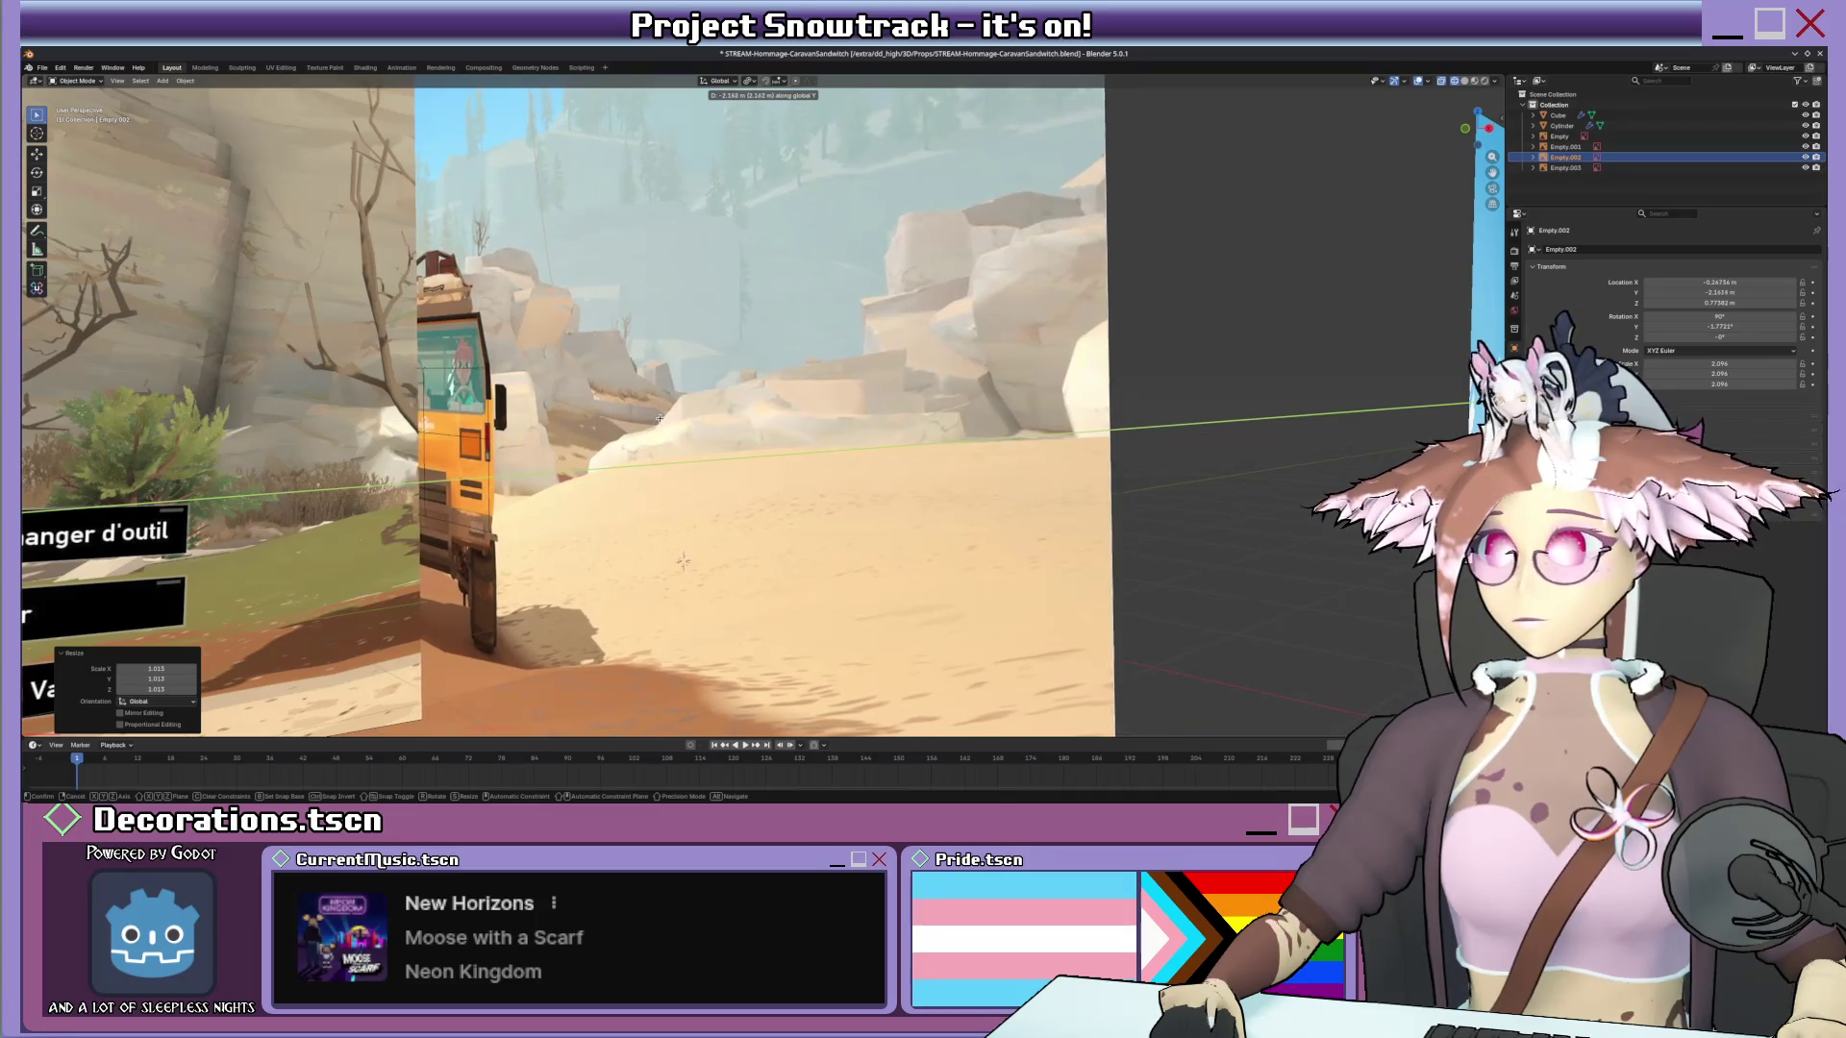
left_click(797, 413)
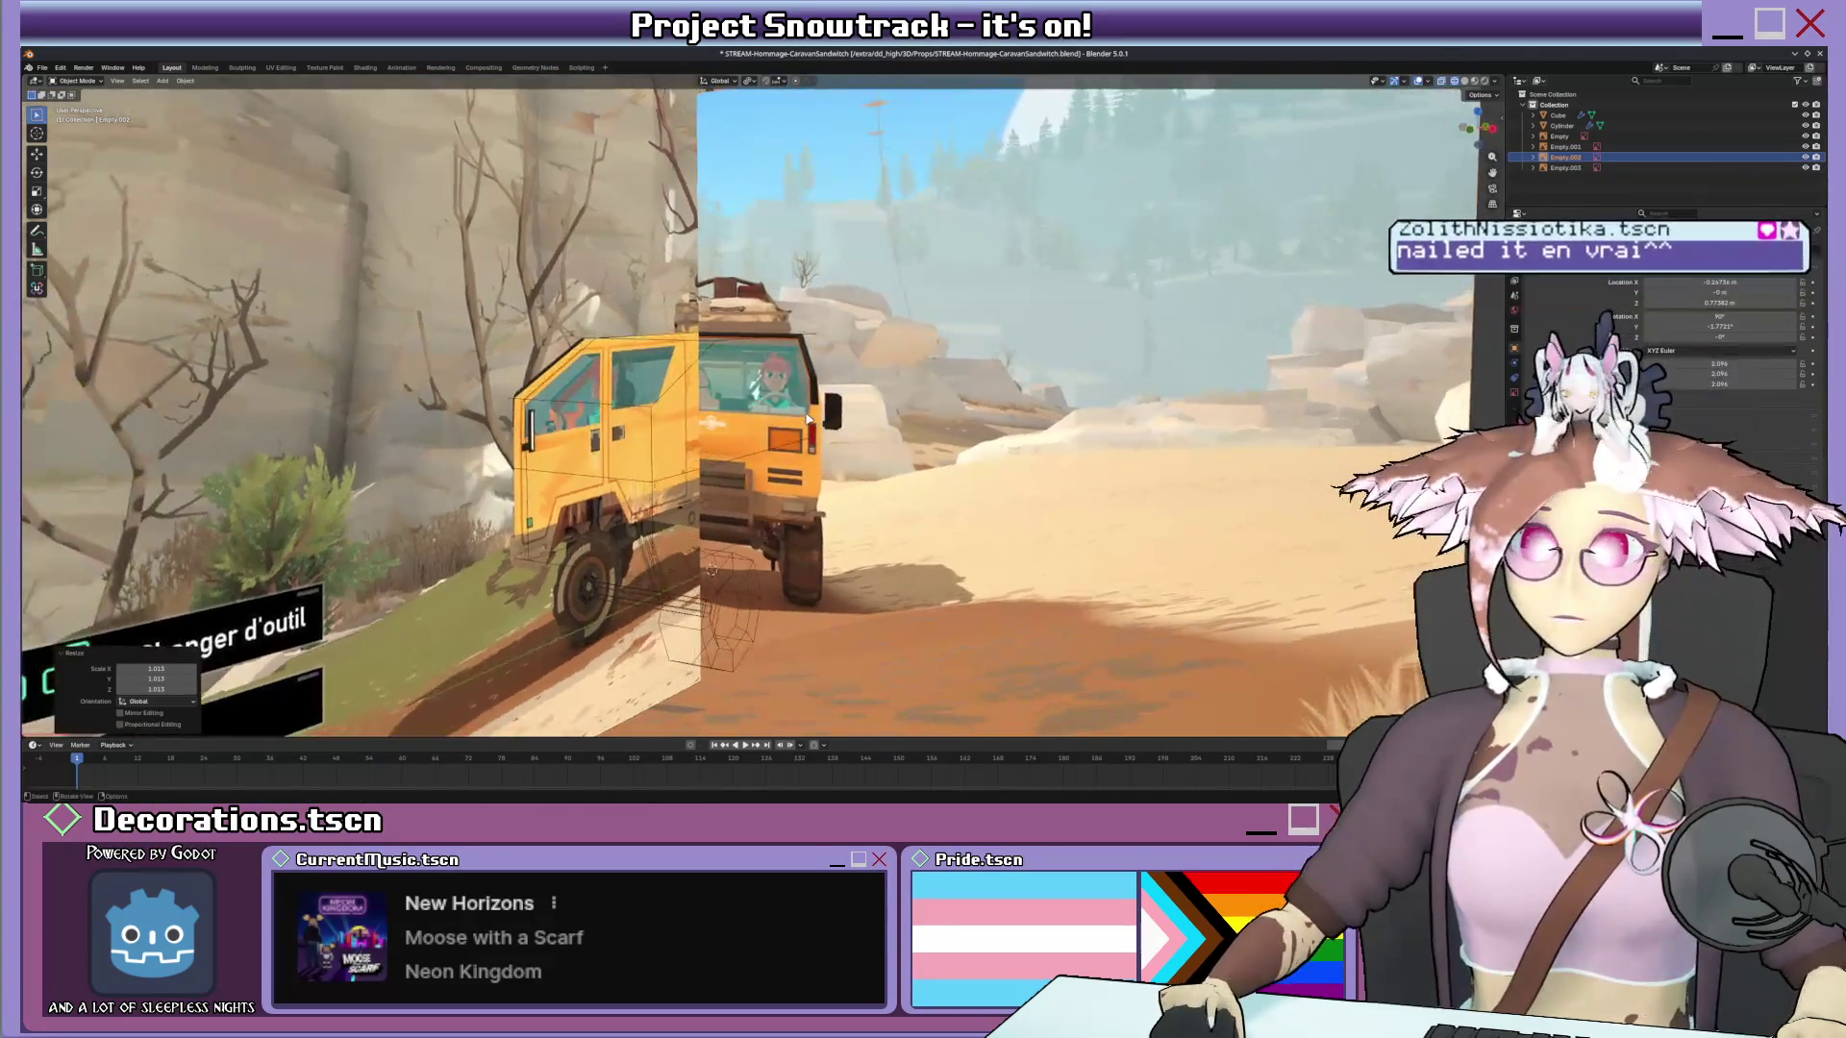
Slide the side image plane left along X, nudge it again and select another image empty.
middle_click_drag(797, 412, 844, 387)
scroll(844, 388, "down", 5)
key("g")
key("x")
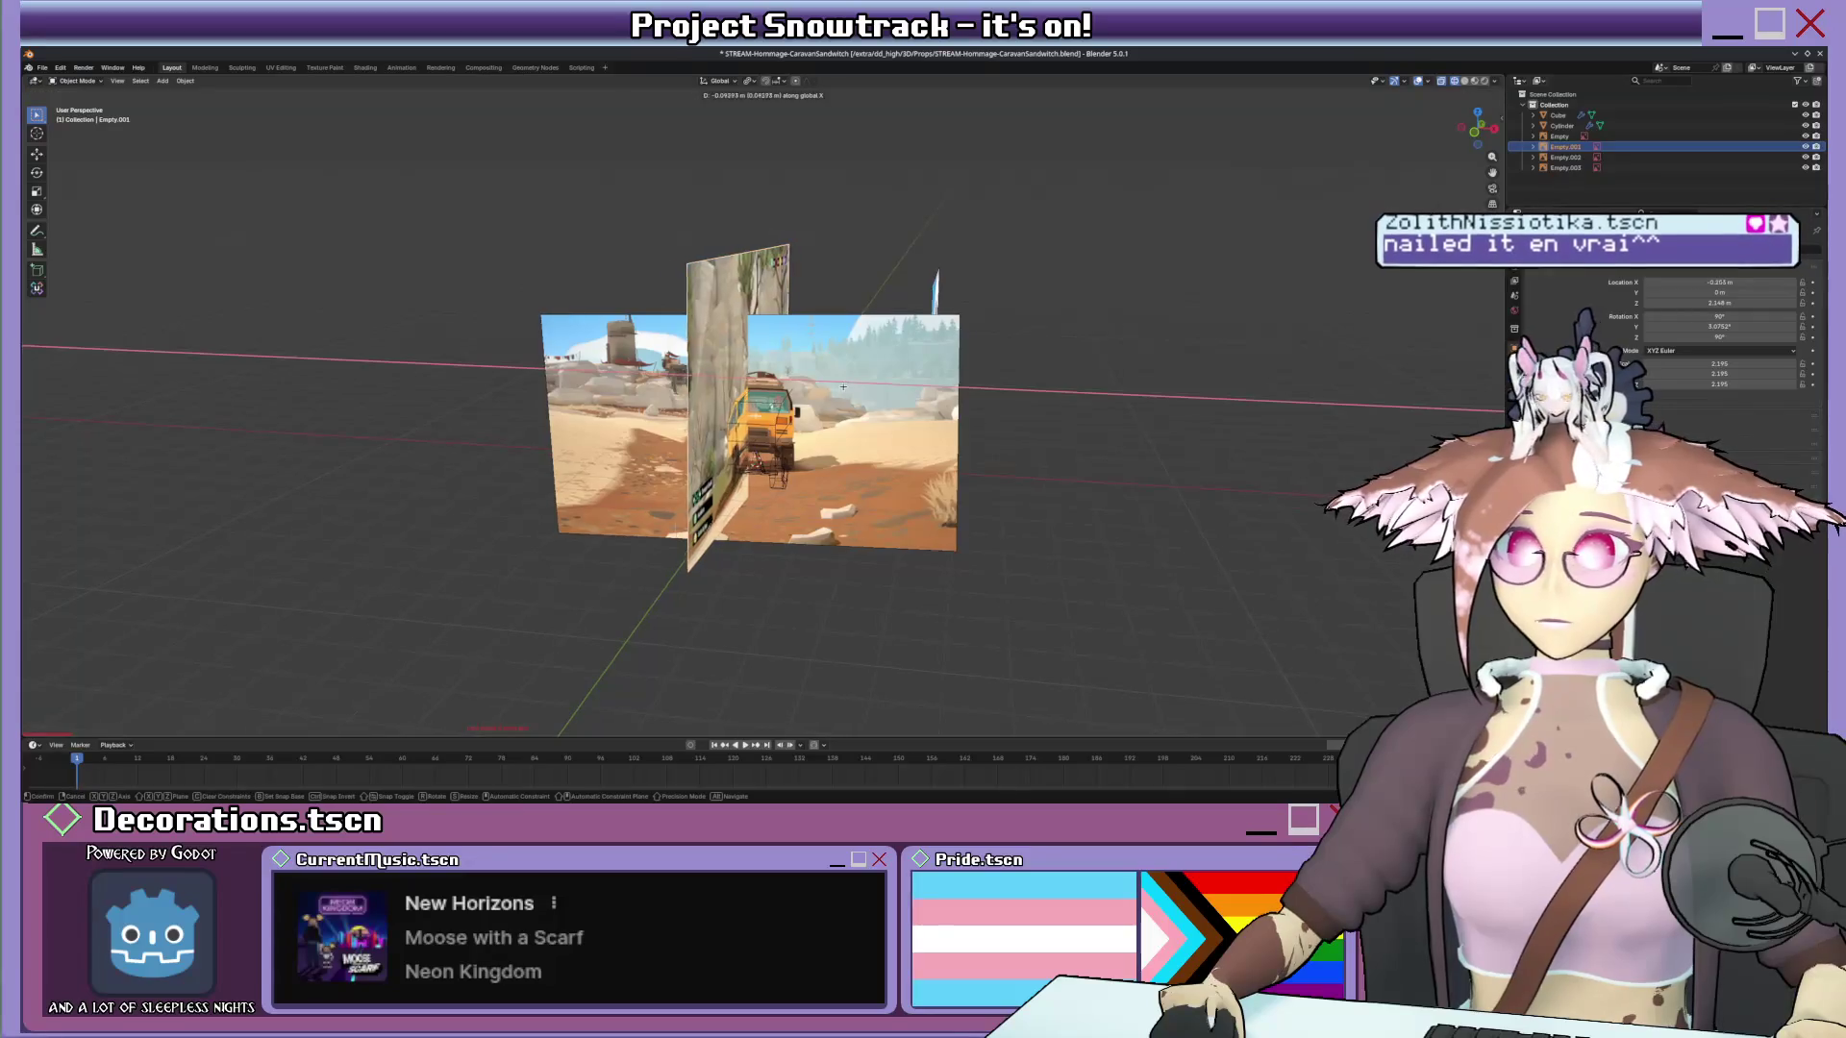
left_click(808, 390)
mouse_move(809, 389)
middle_mouse_down()
mouse_move(899, 397)
mouse_move(875, 353)
middle_mouse_up()
key("g")
left_click(886, 376)
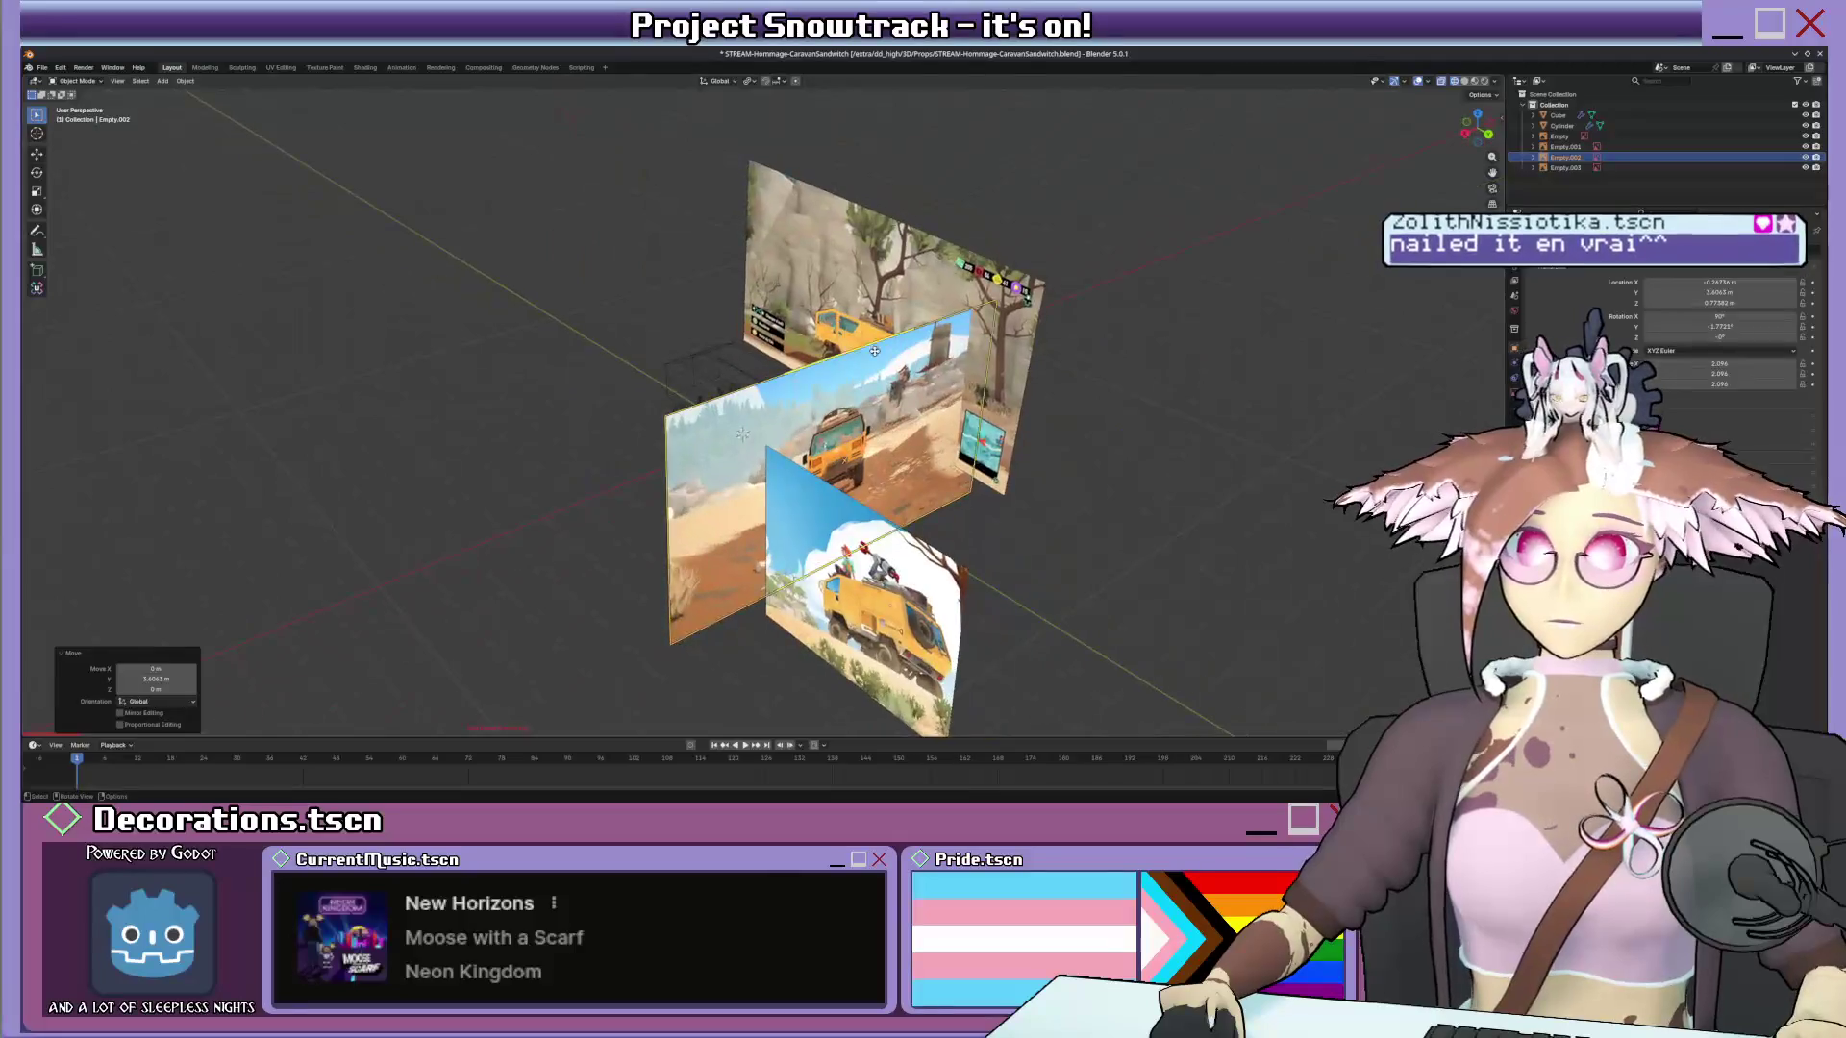
scroll(874, 351, "up", 3)
left_click(925, 426)
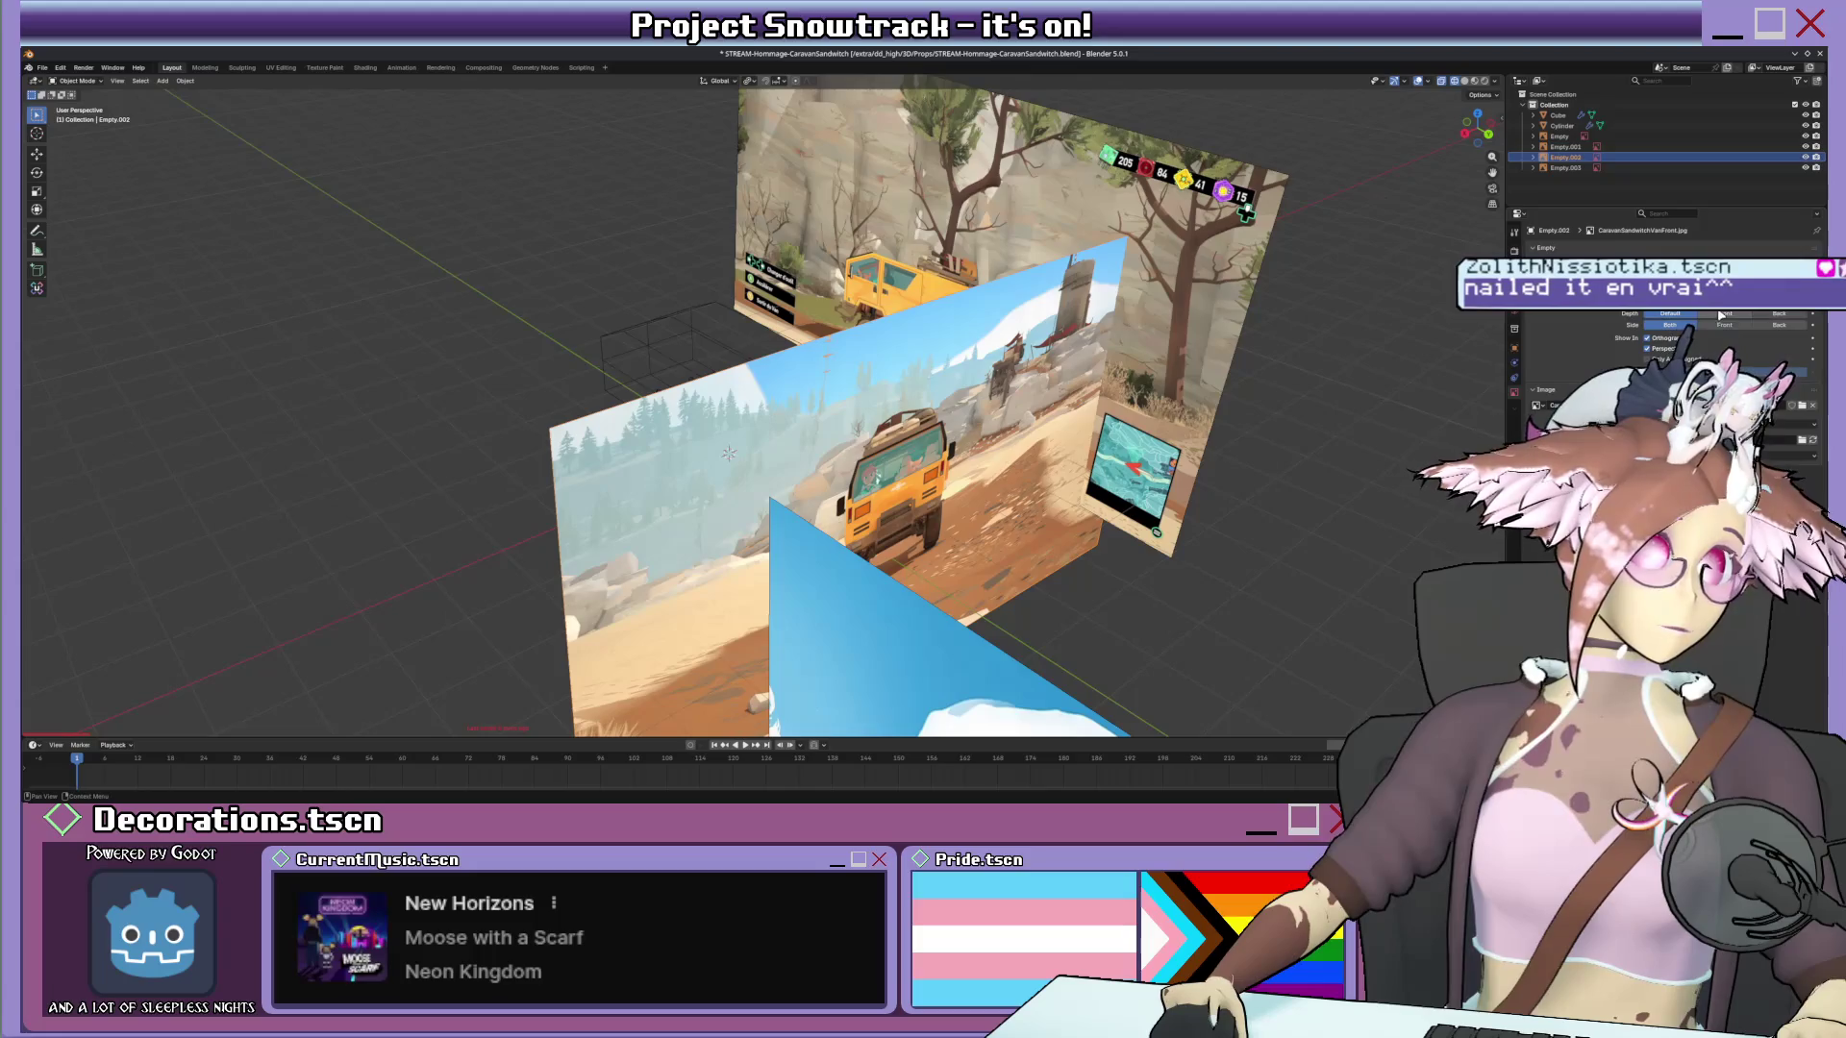
Make the reference show only from its front and slide the Empty.003 image along Y.
left_click(1731, 326)
left_click(938, 443)
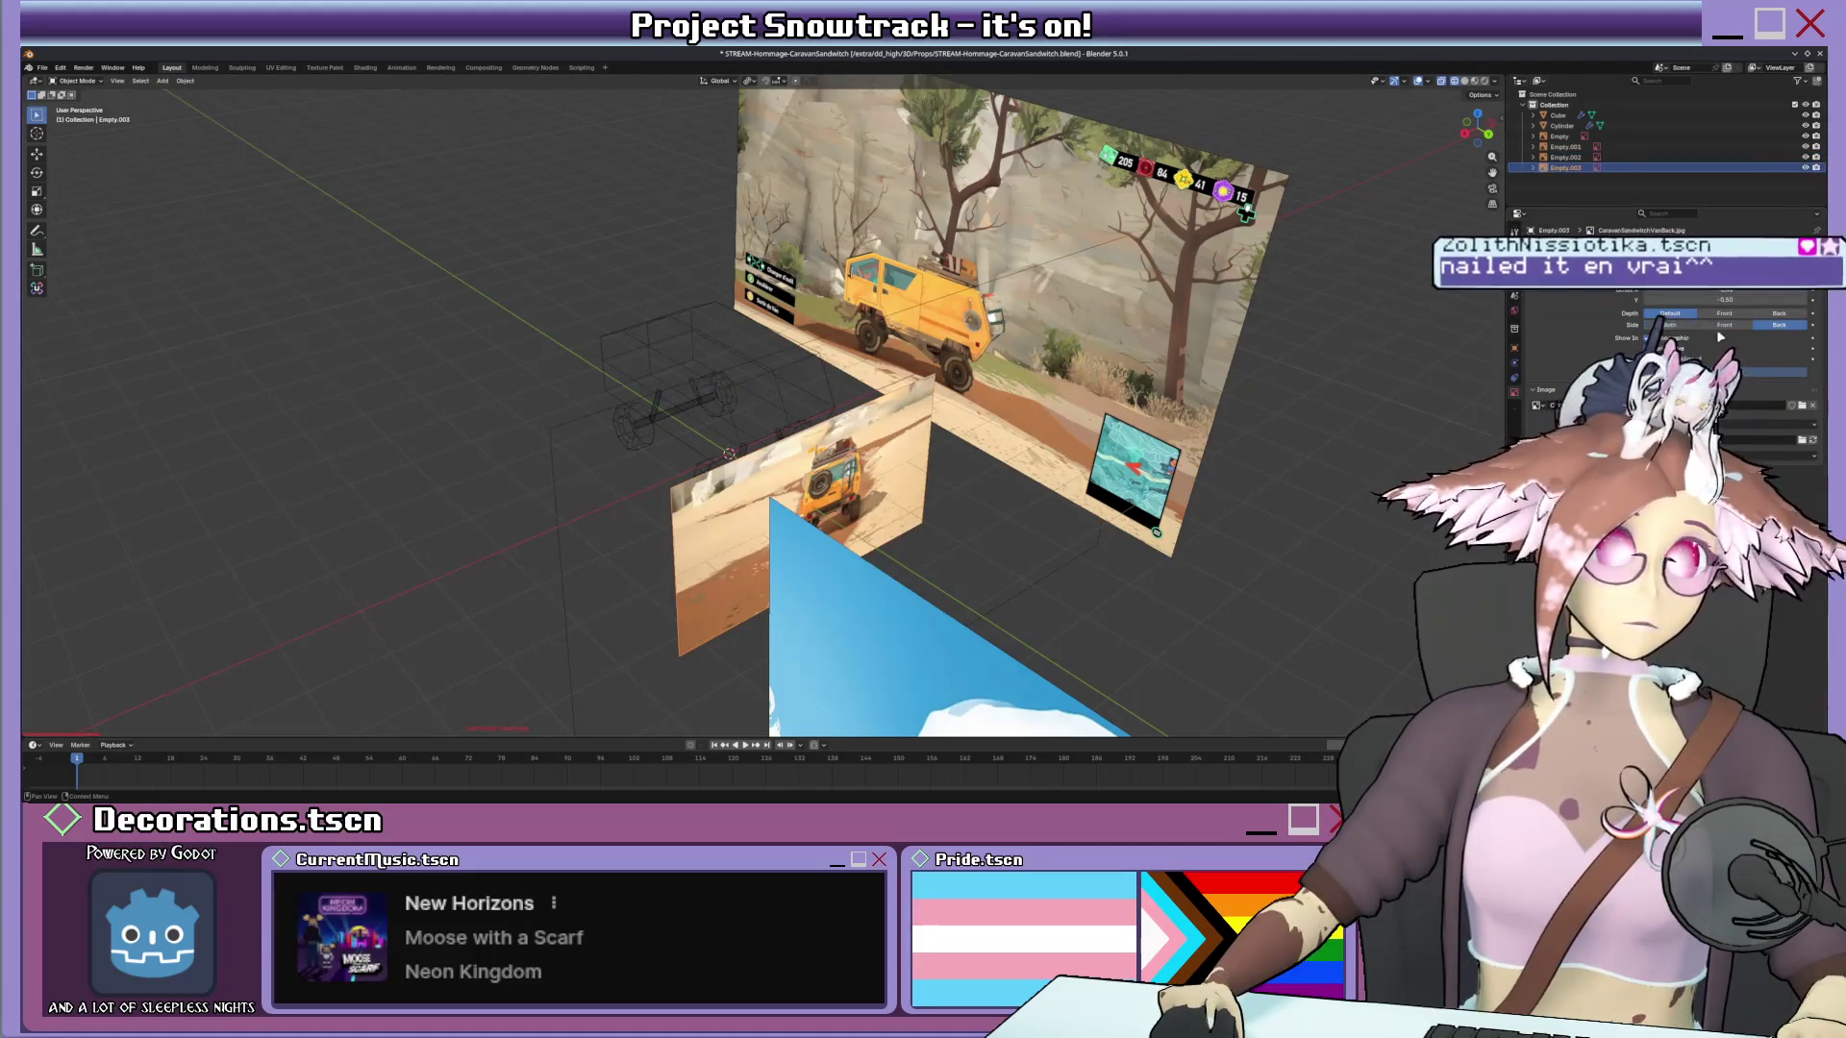
middle_click_drag(880, 476, 928, 498)
key("g")
key("y")
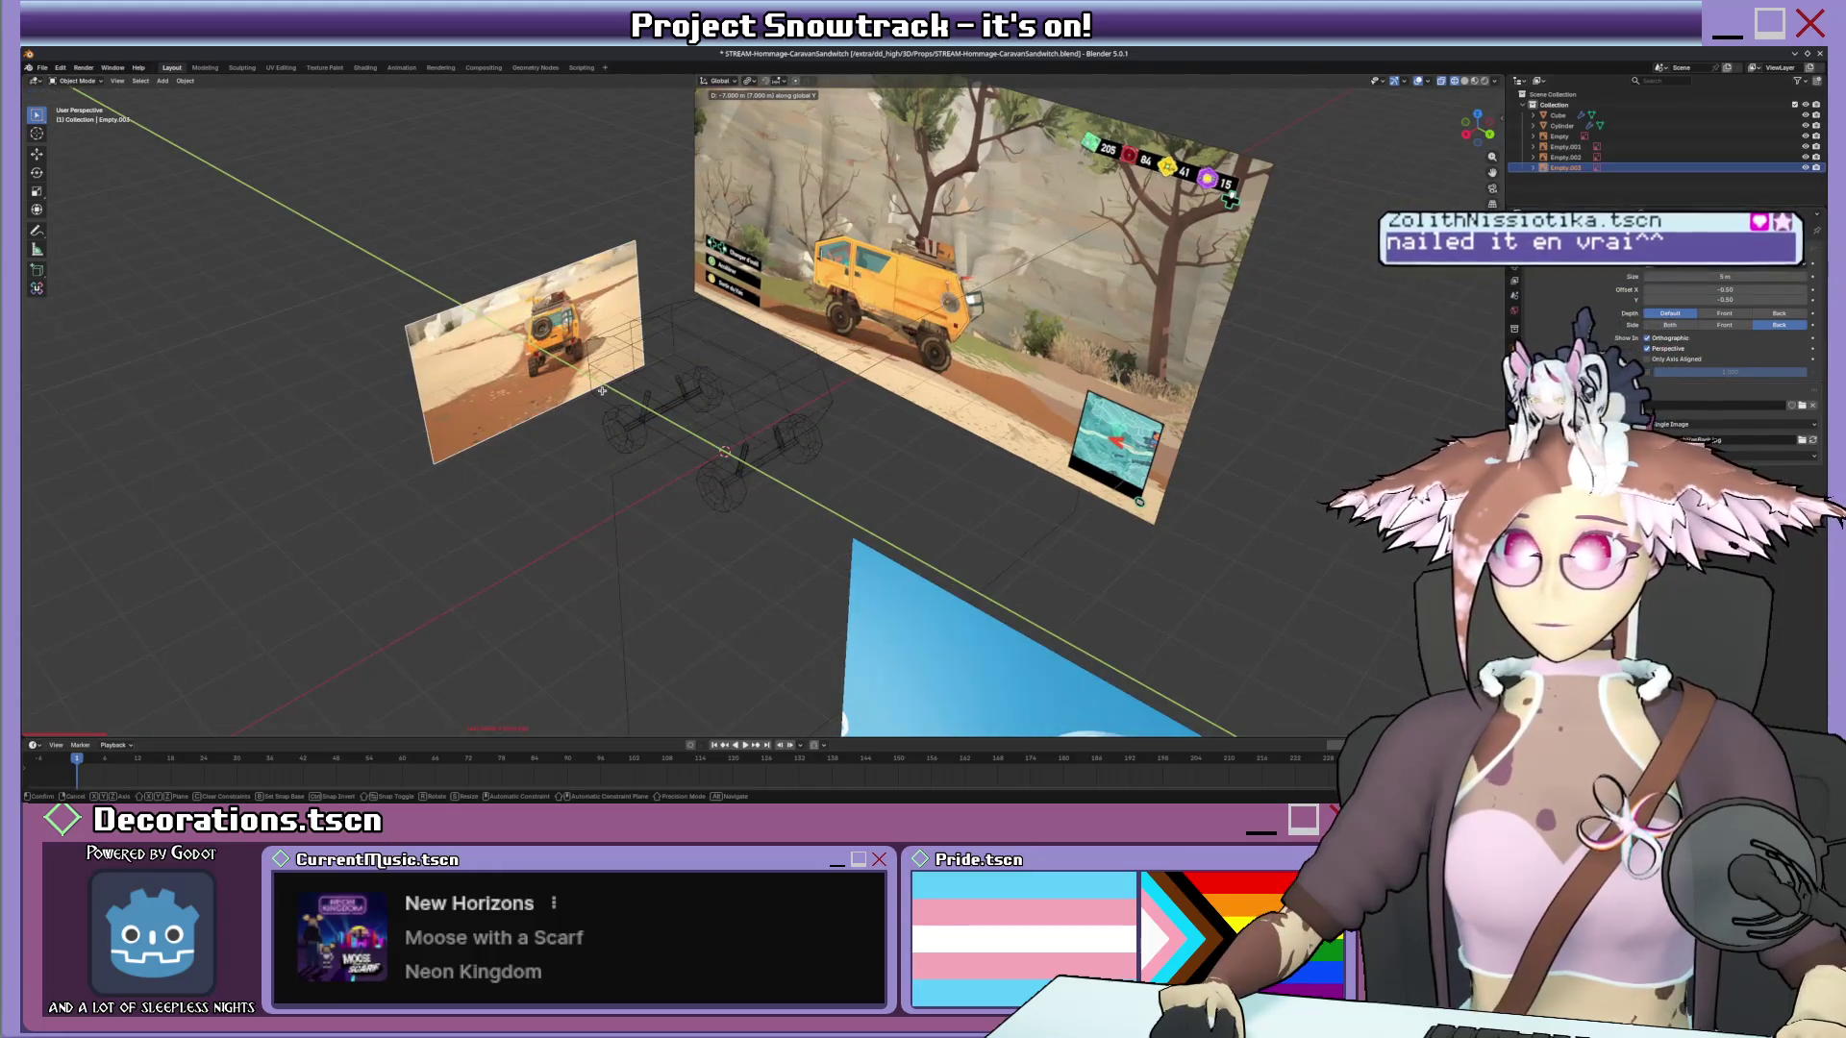
key("Return")
From the back orthographic view, tilt, move and enlarge the rear reference image toward the van.
key("KP_3")
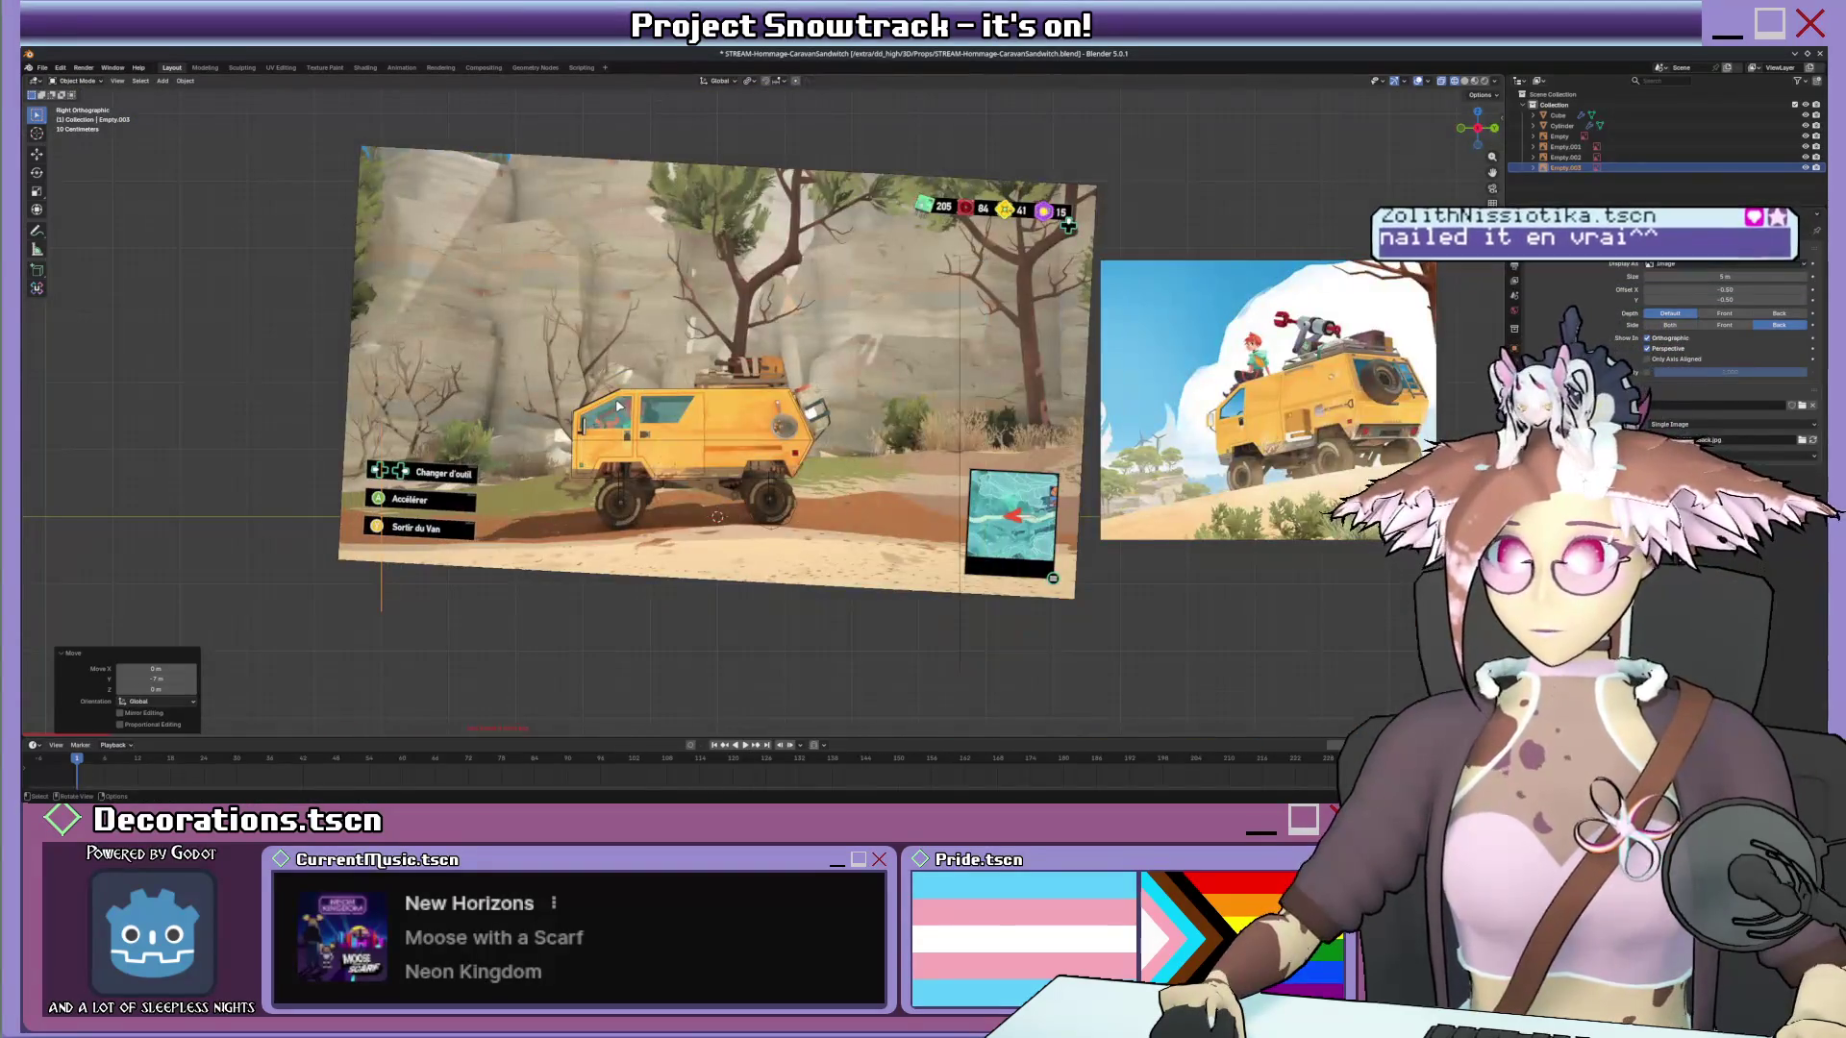
key("KP_1")
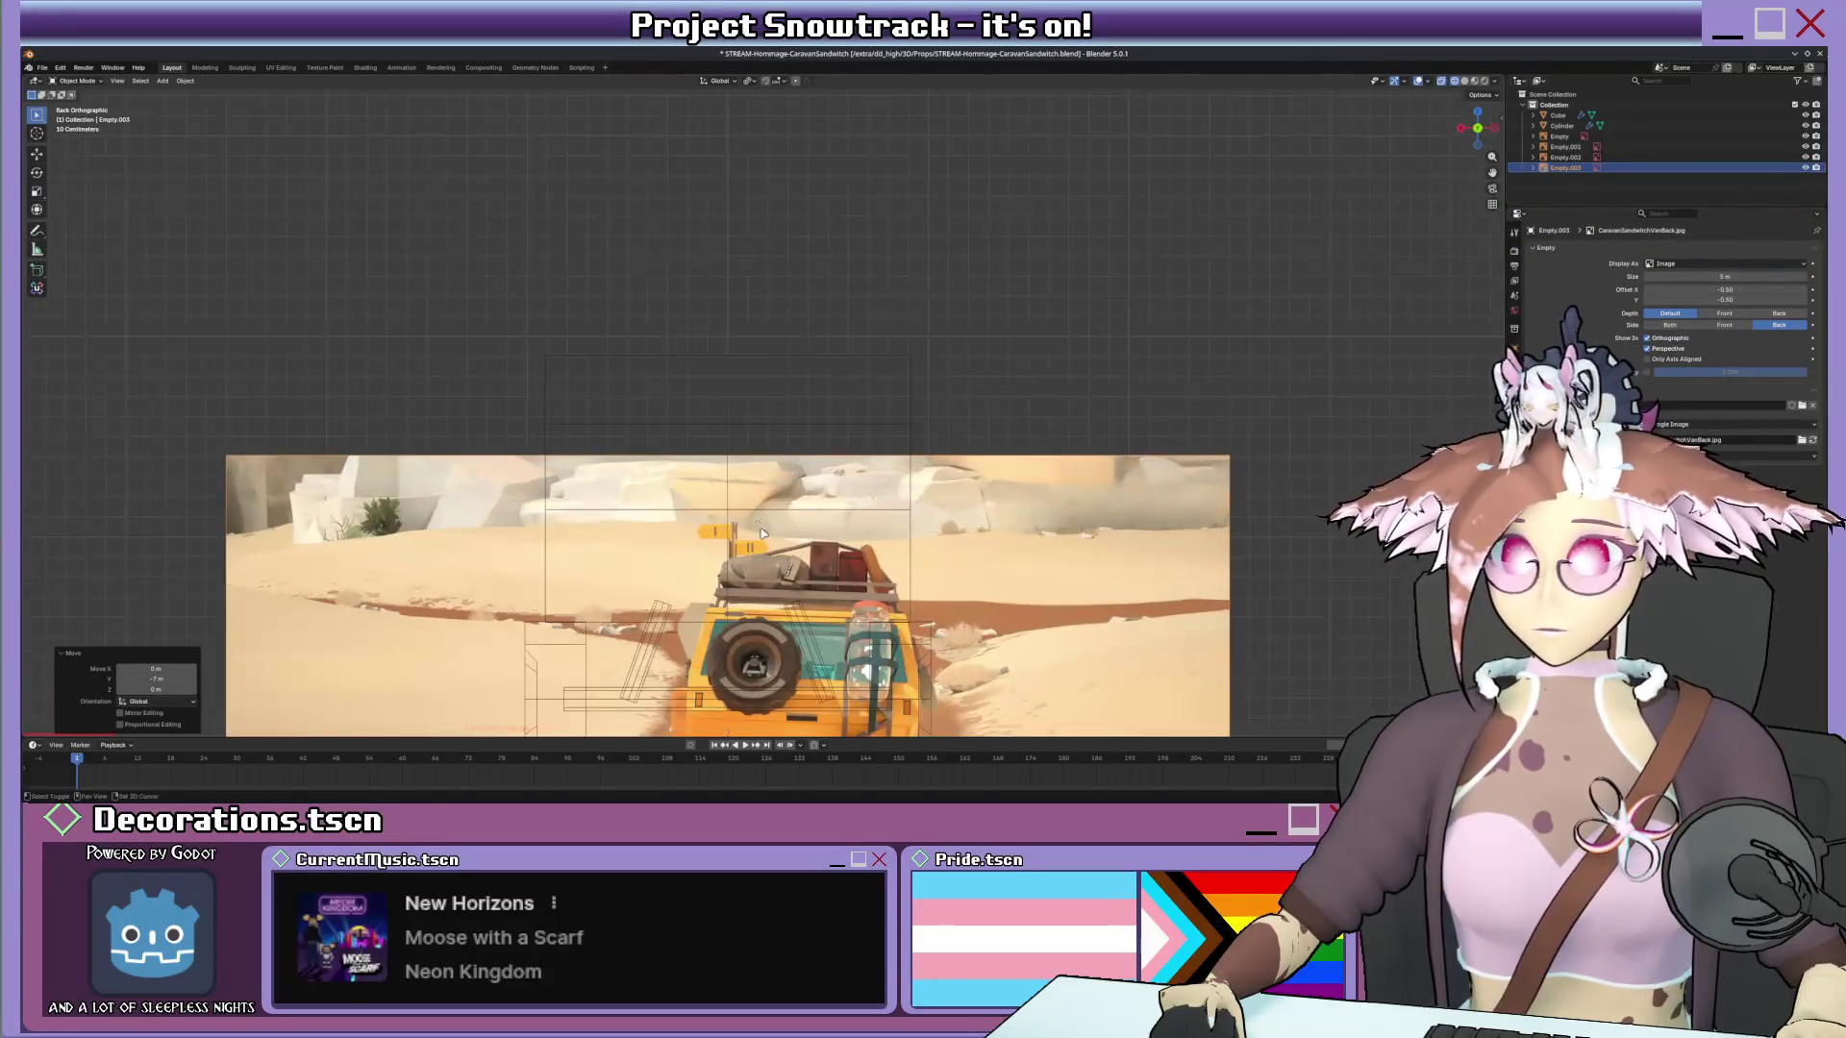
key("ctrl+KP_1")
key("r")
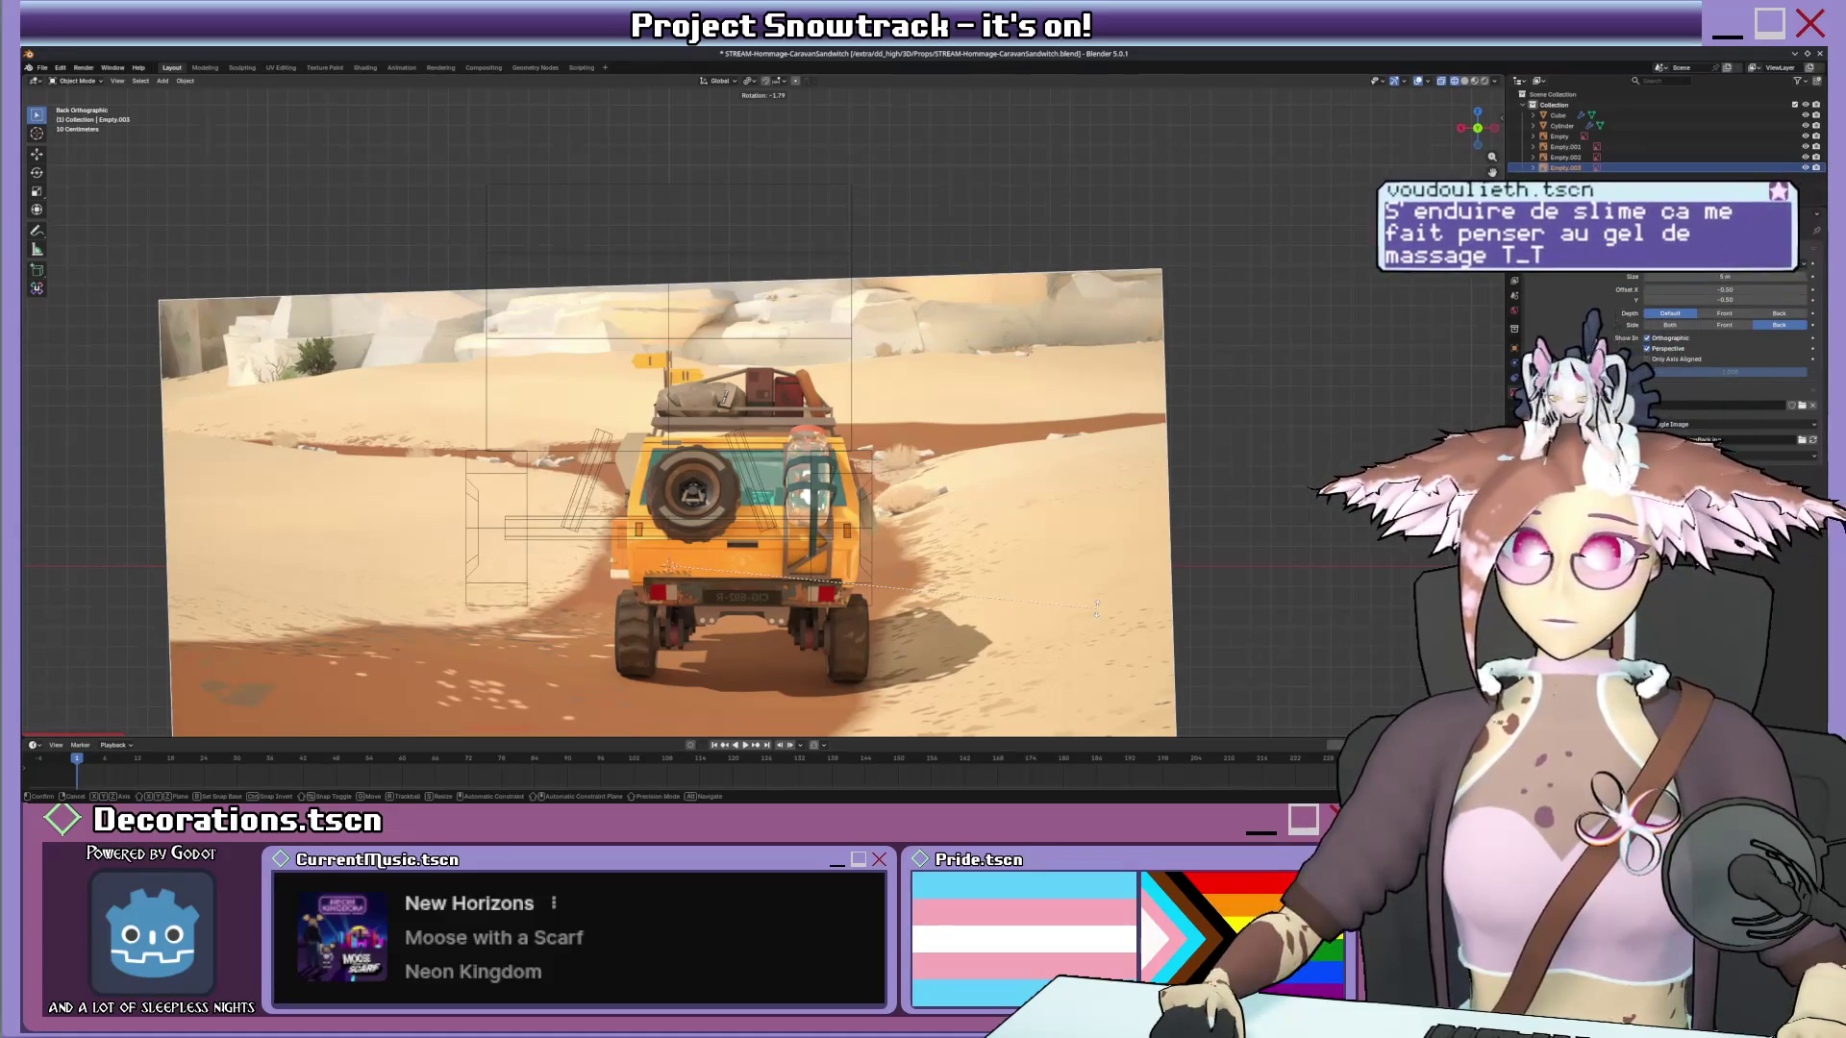
left_click(1096, 608)
key("g")
left_click(1022, 480)
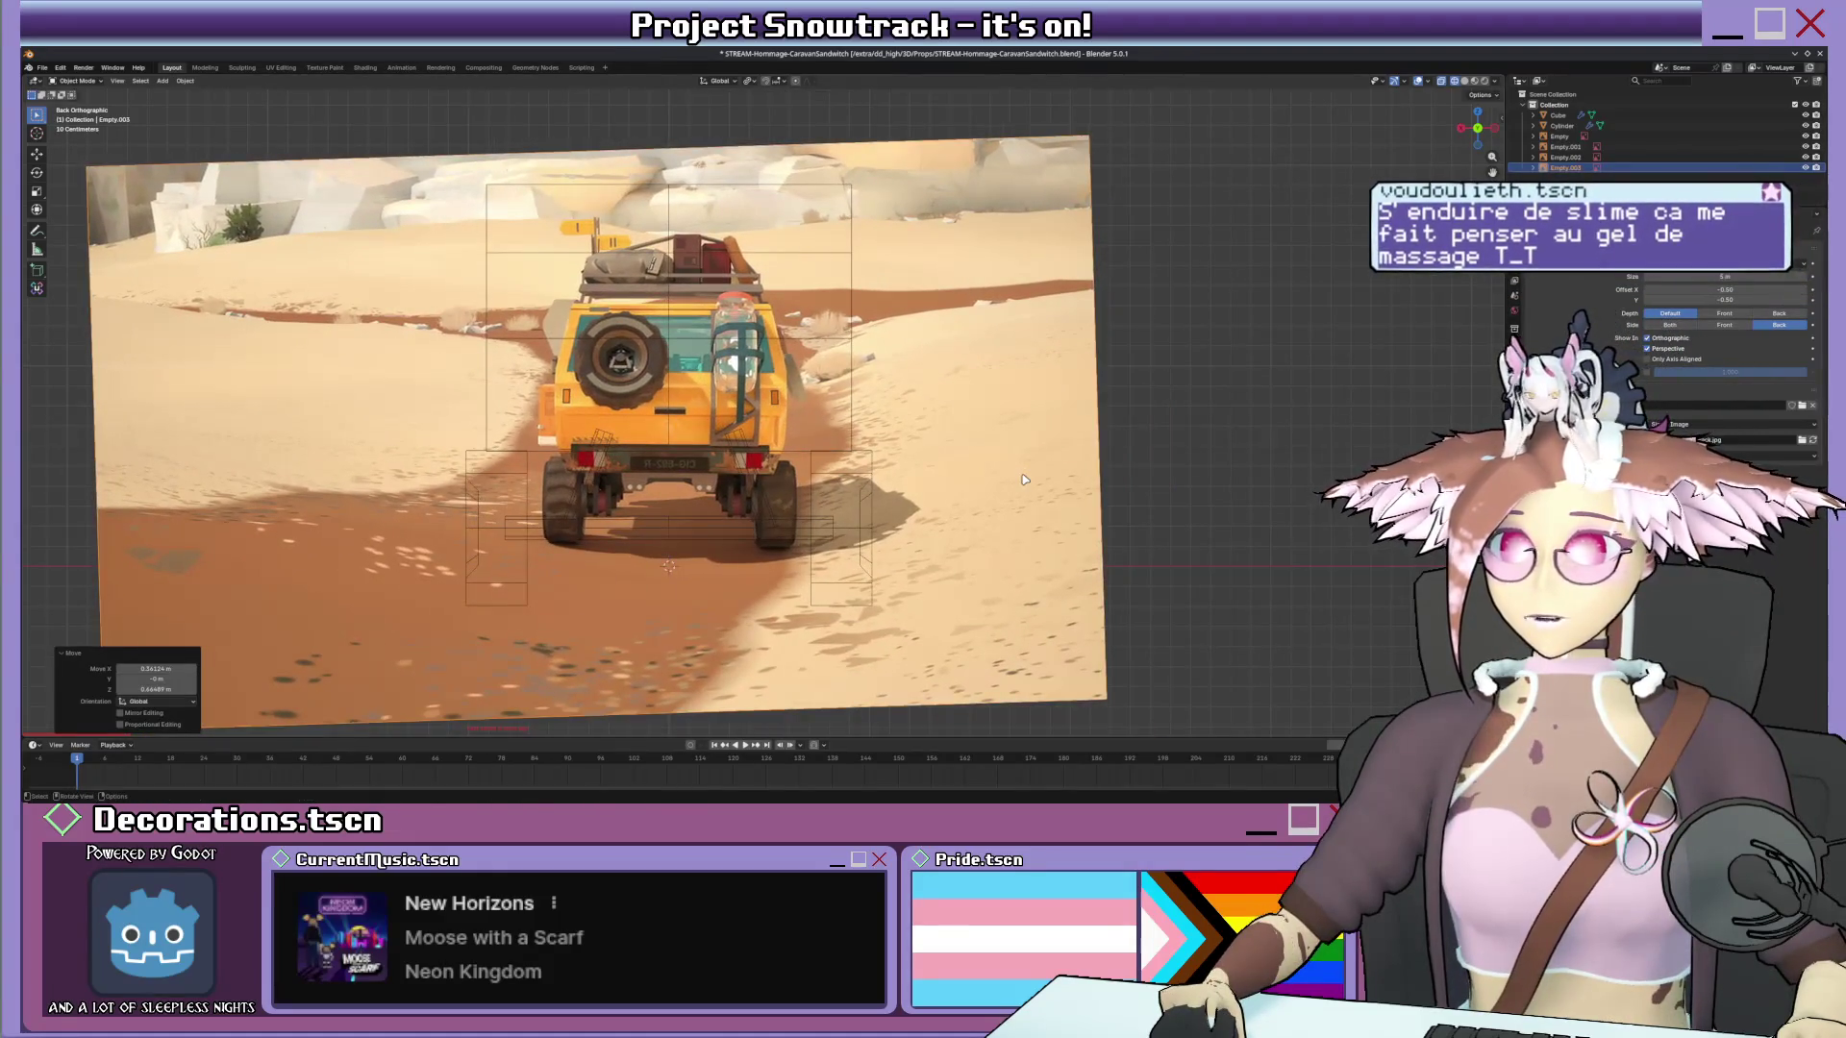
key("s")
left_click(1404, 434)
Fine-tune the rear image's position, size and rotation, then view all reference planes together.
key("g")
left_click(1403, 420)
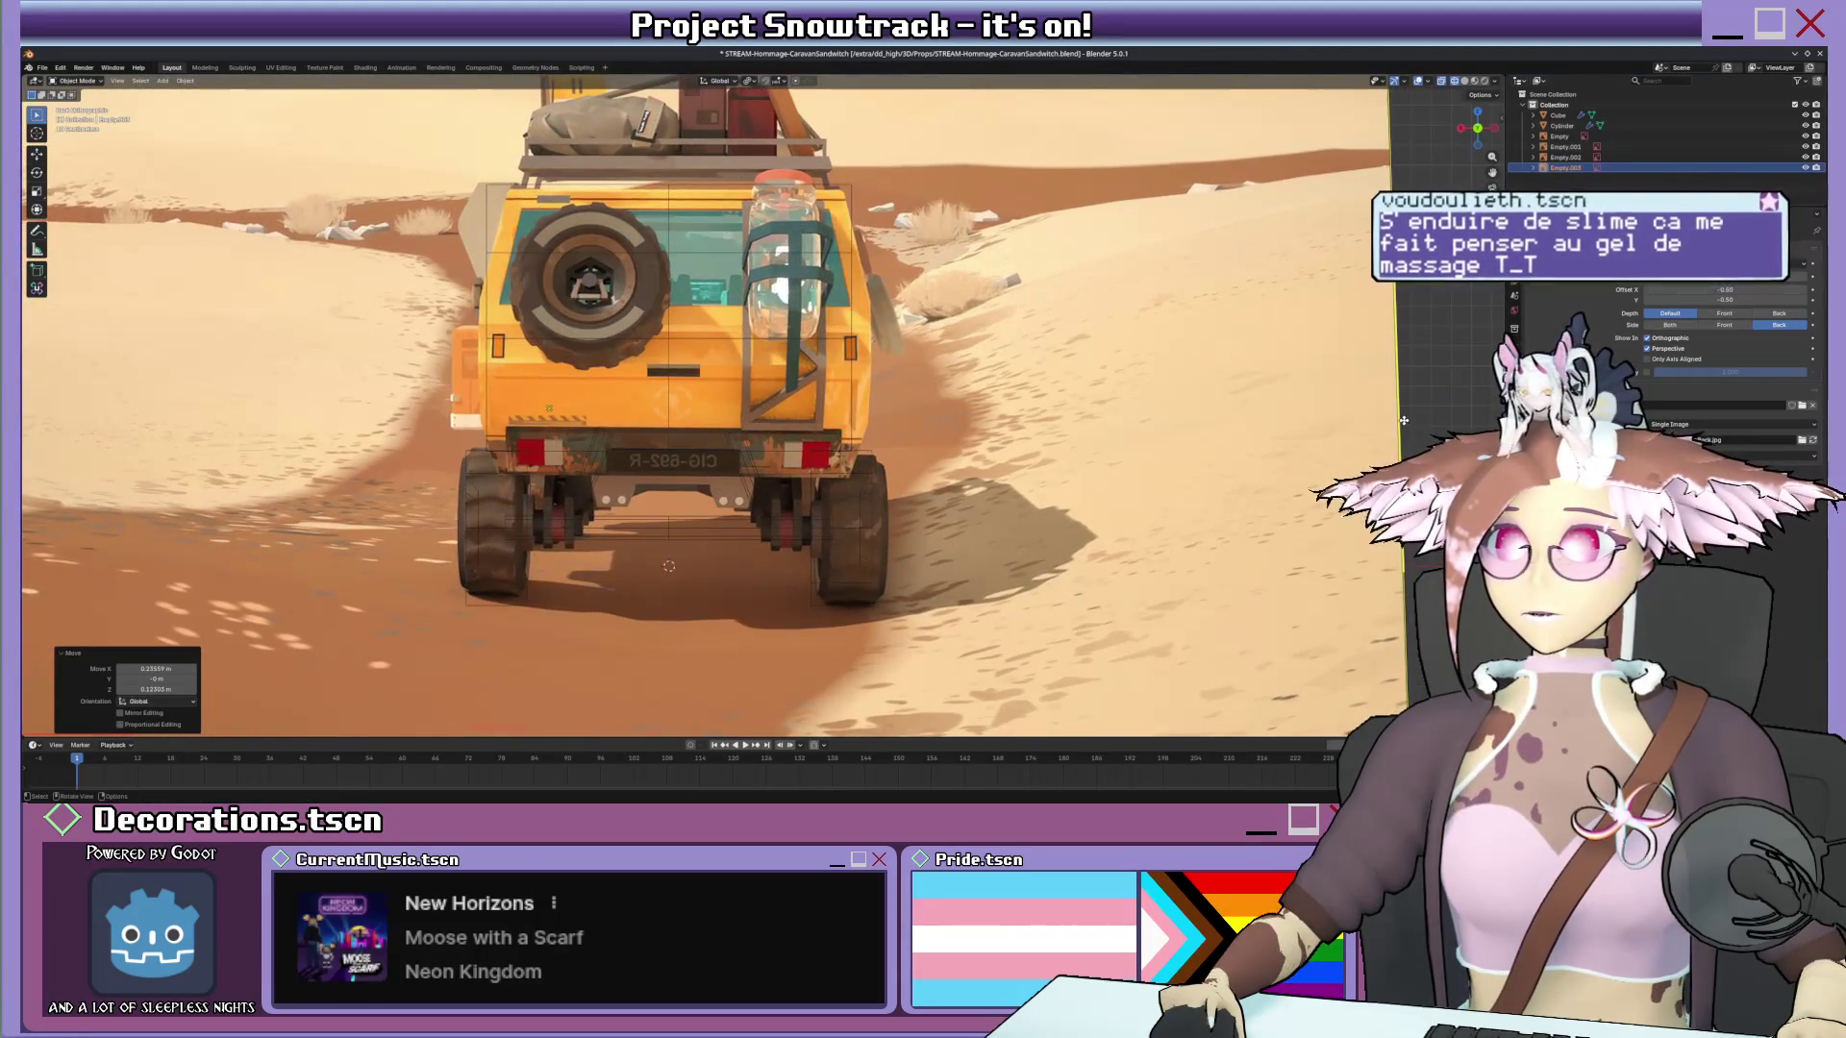
key("s")
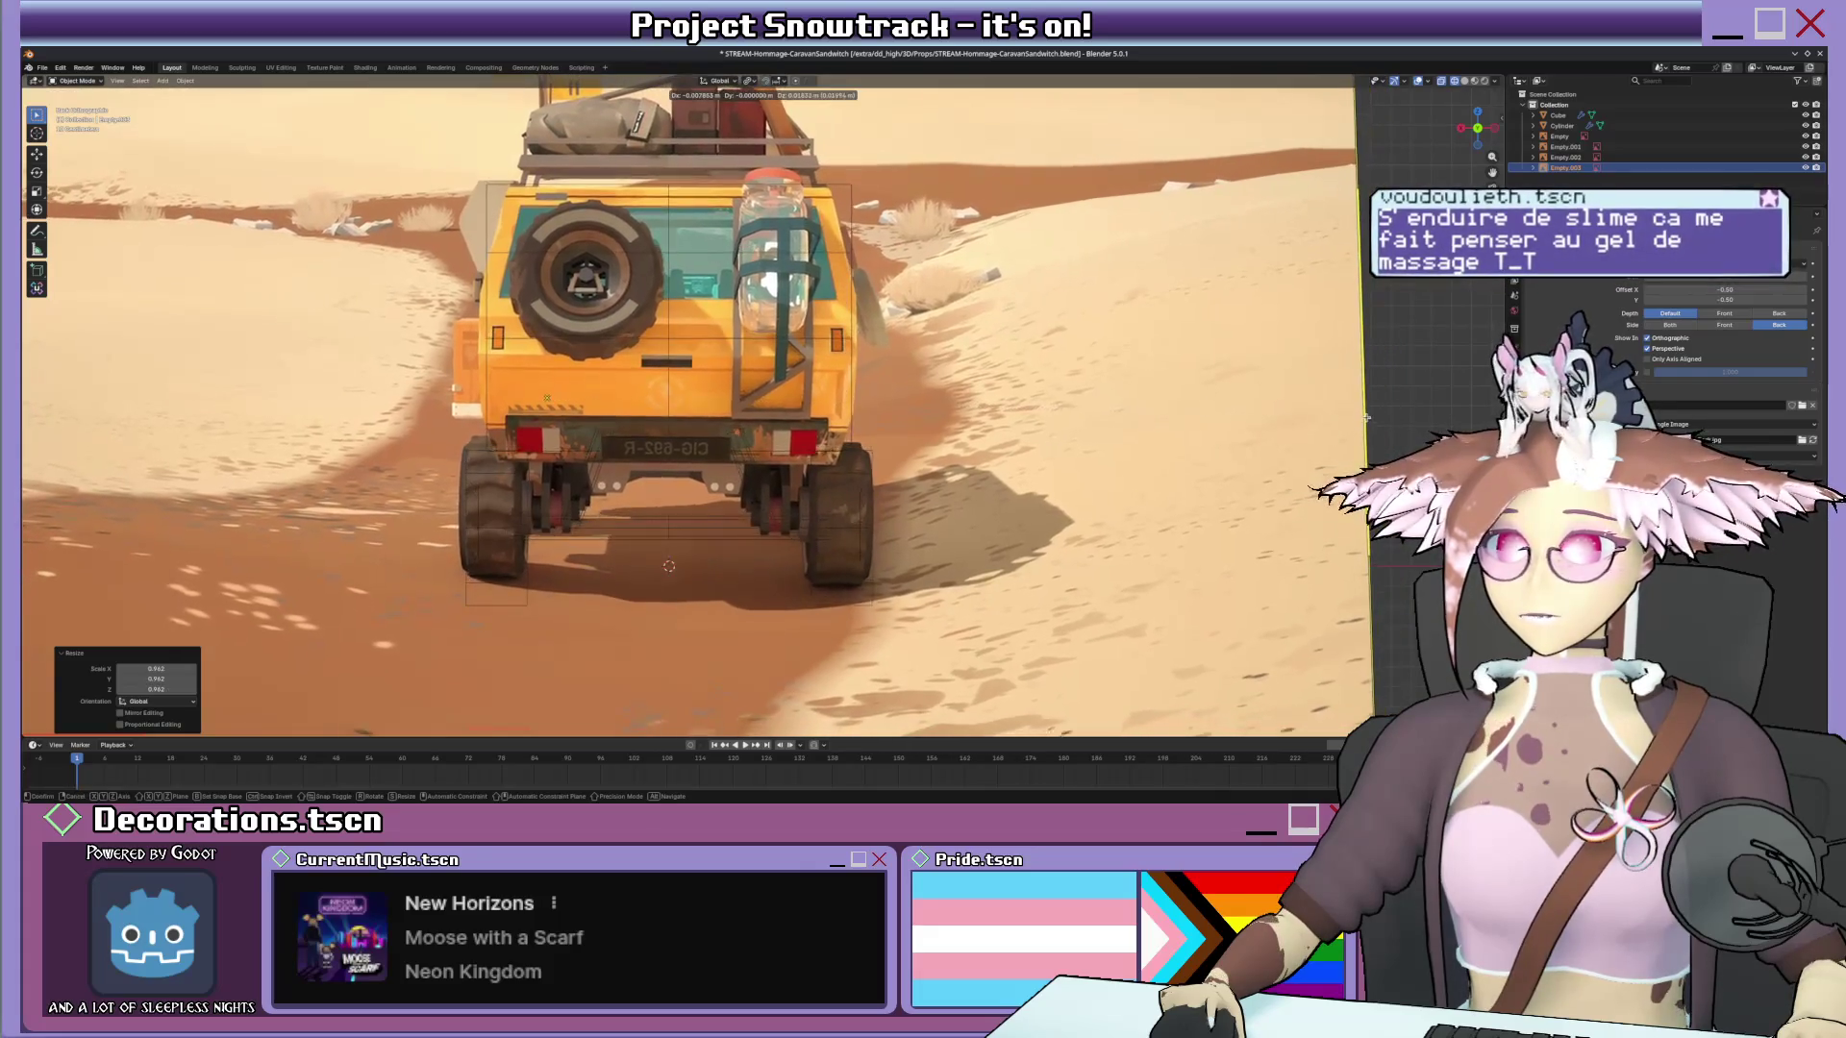
left_click(1353, 414)
key("r")
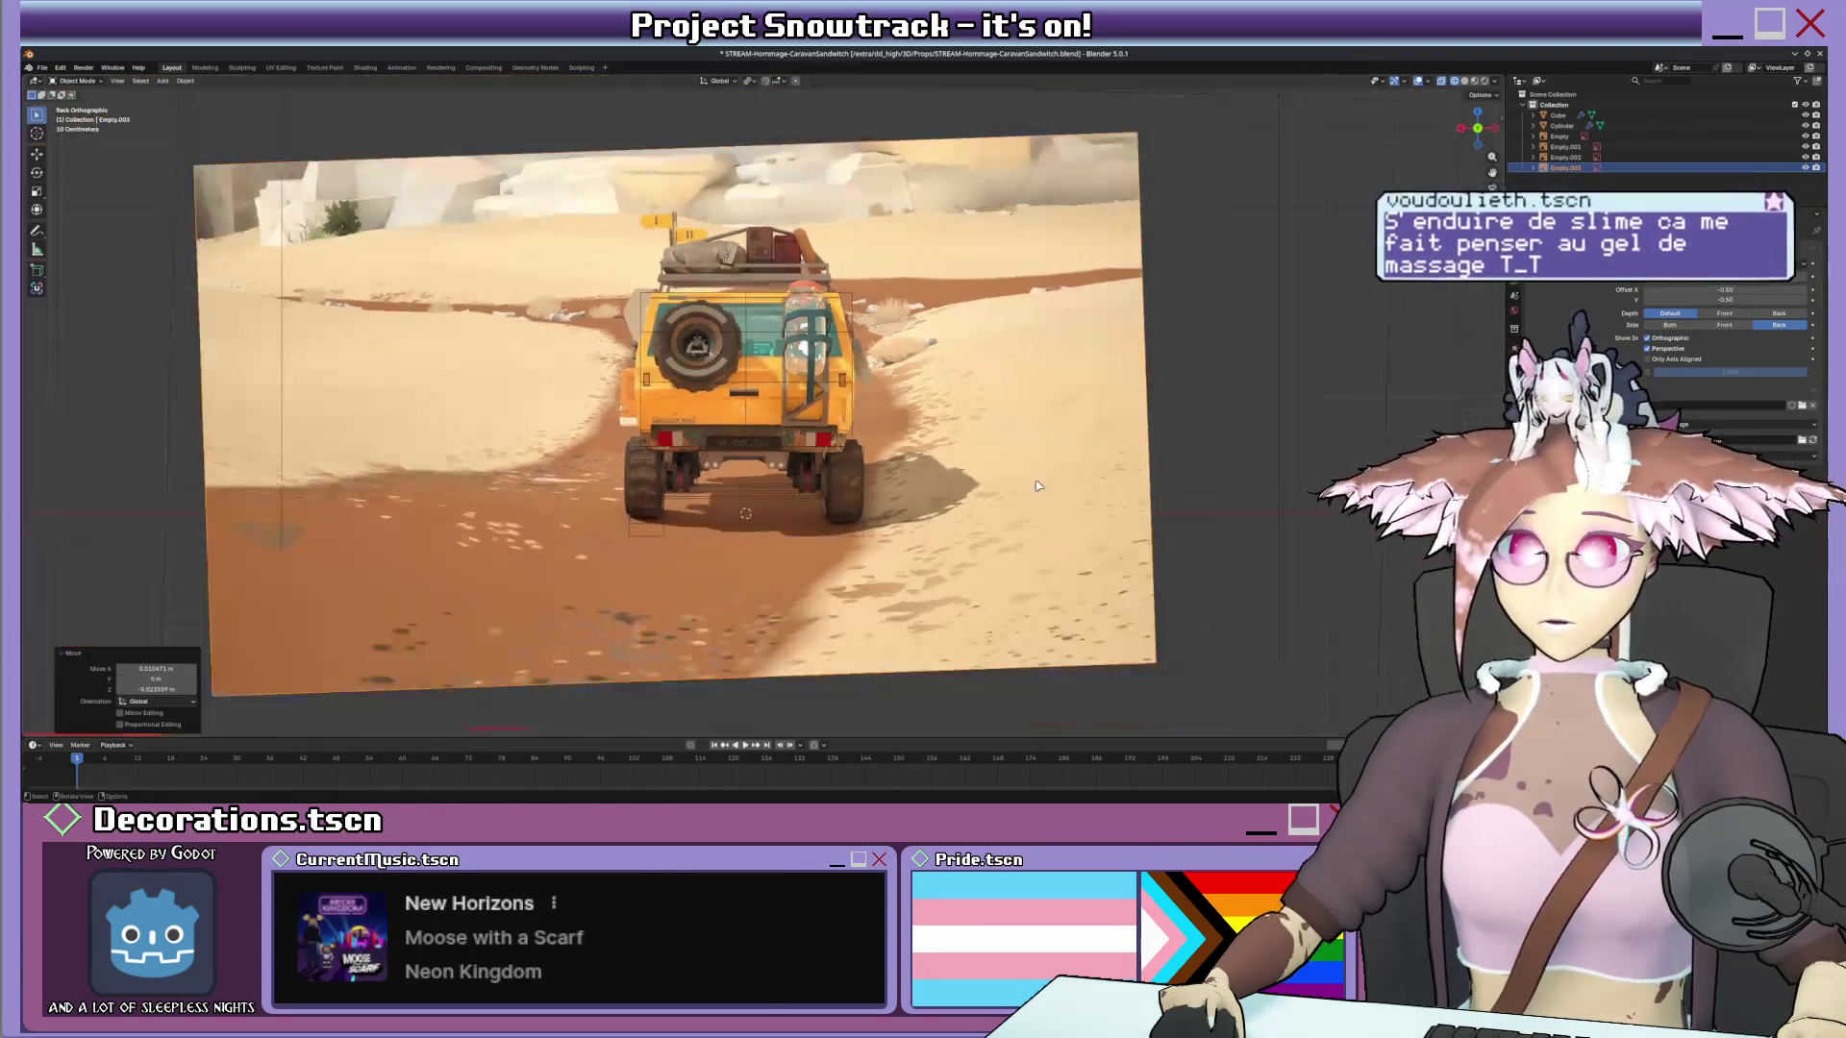
middle_click_drag(1052, 490, 807, 476)
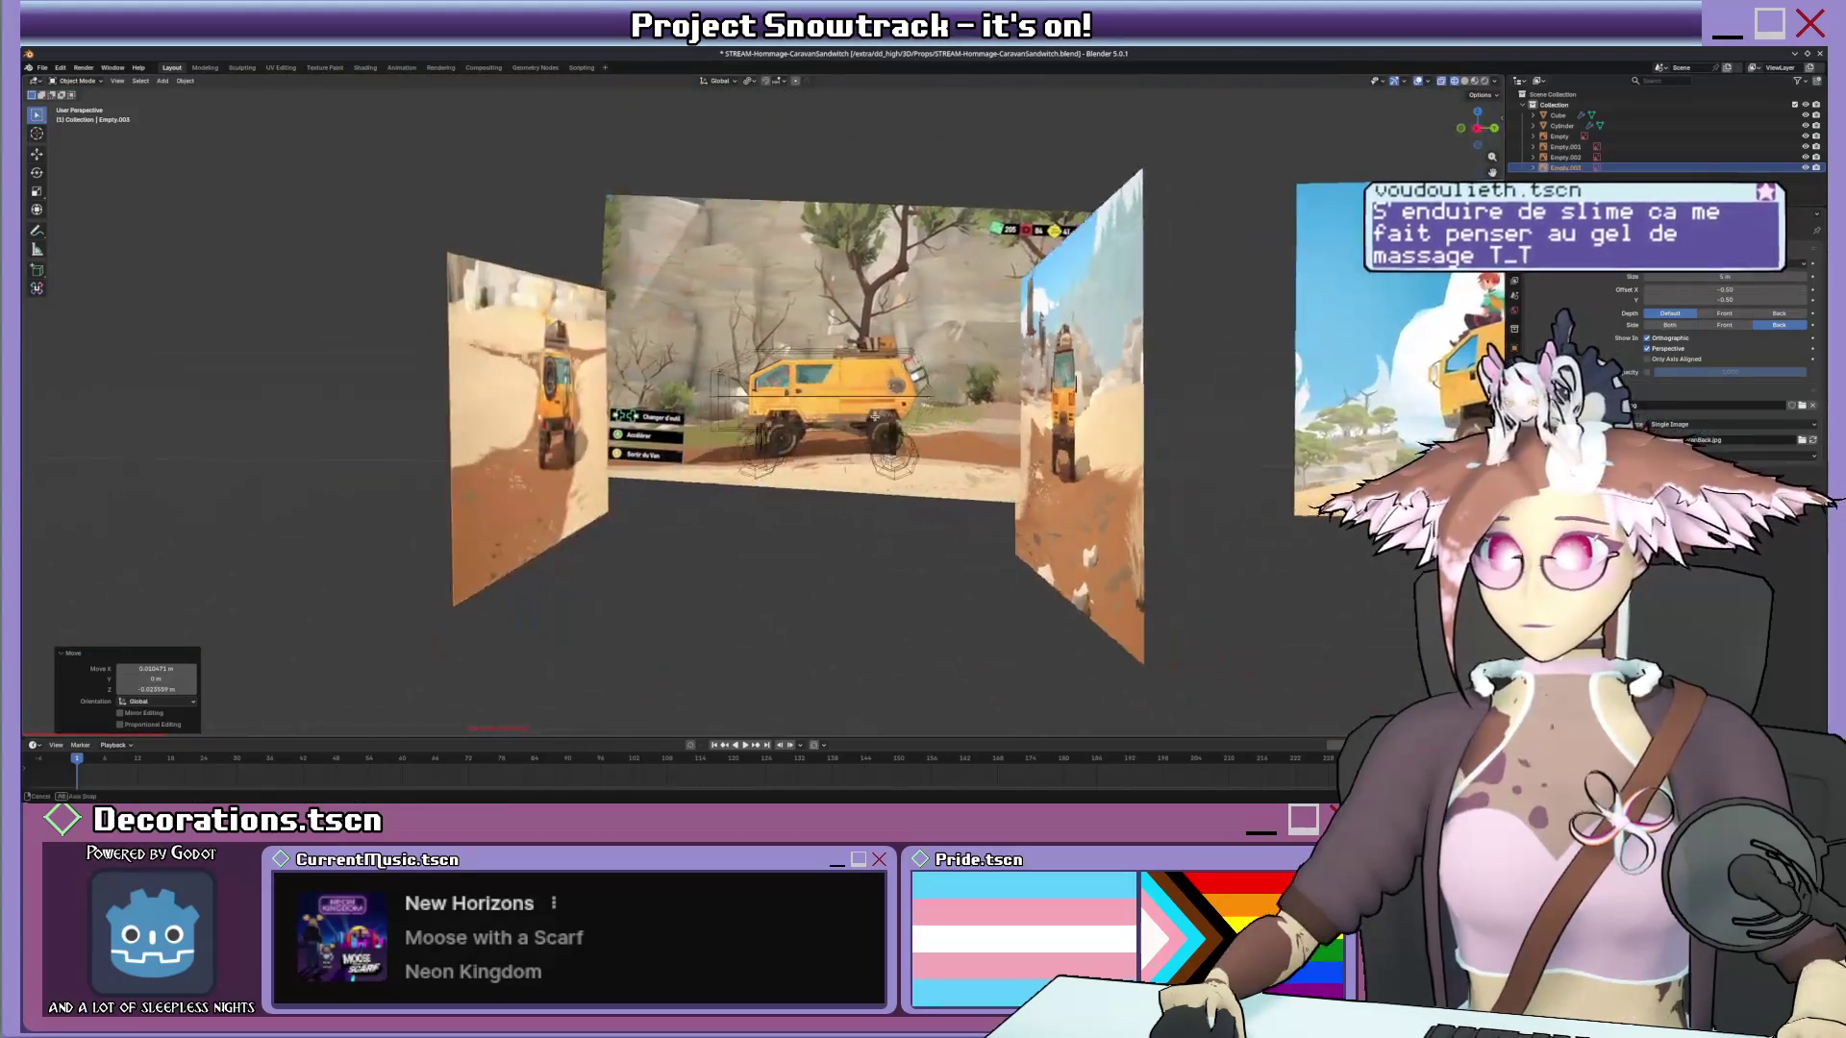
Slide the centre image plane along X and enlarge the reference image.
key("g")
key("x")
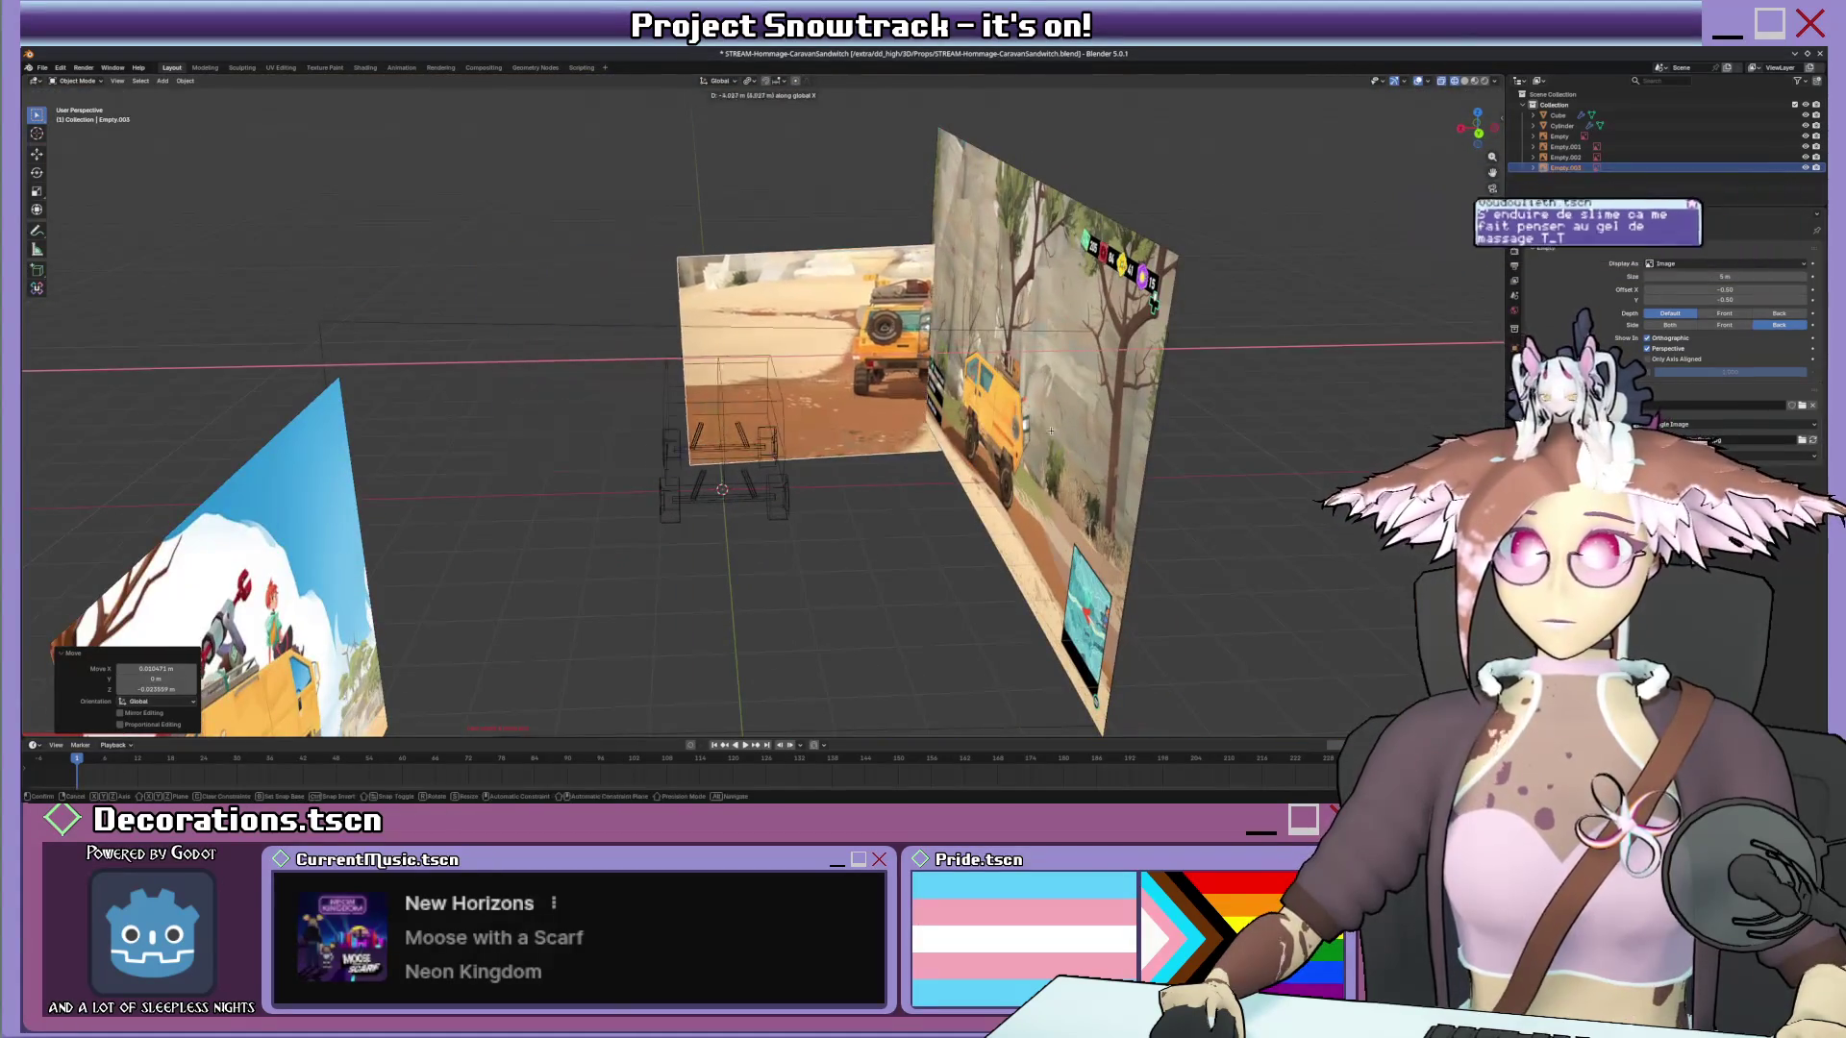
left_click(1076, 434)
mouse_move(1077, 433)
middle_mouse_down()
mouse_move(990, 391)
mouse_move(1039, 412)
middle_mouse_up()
scroll(1038, 419, "up", 5)
scroll(1038, 418, "down", 5)
scroll(1038, 410, "up", 3)
key("g")
key("y")
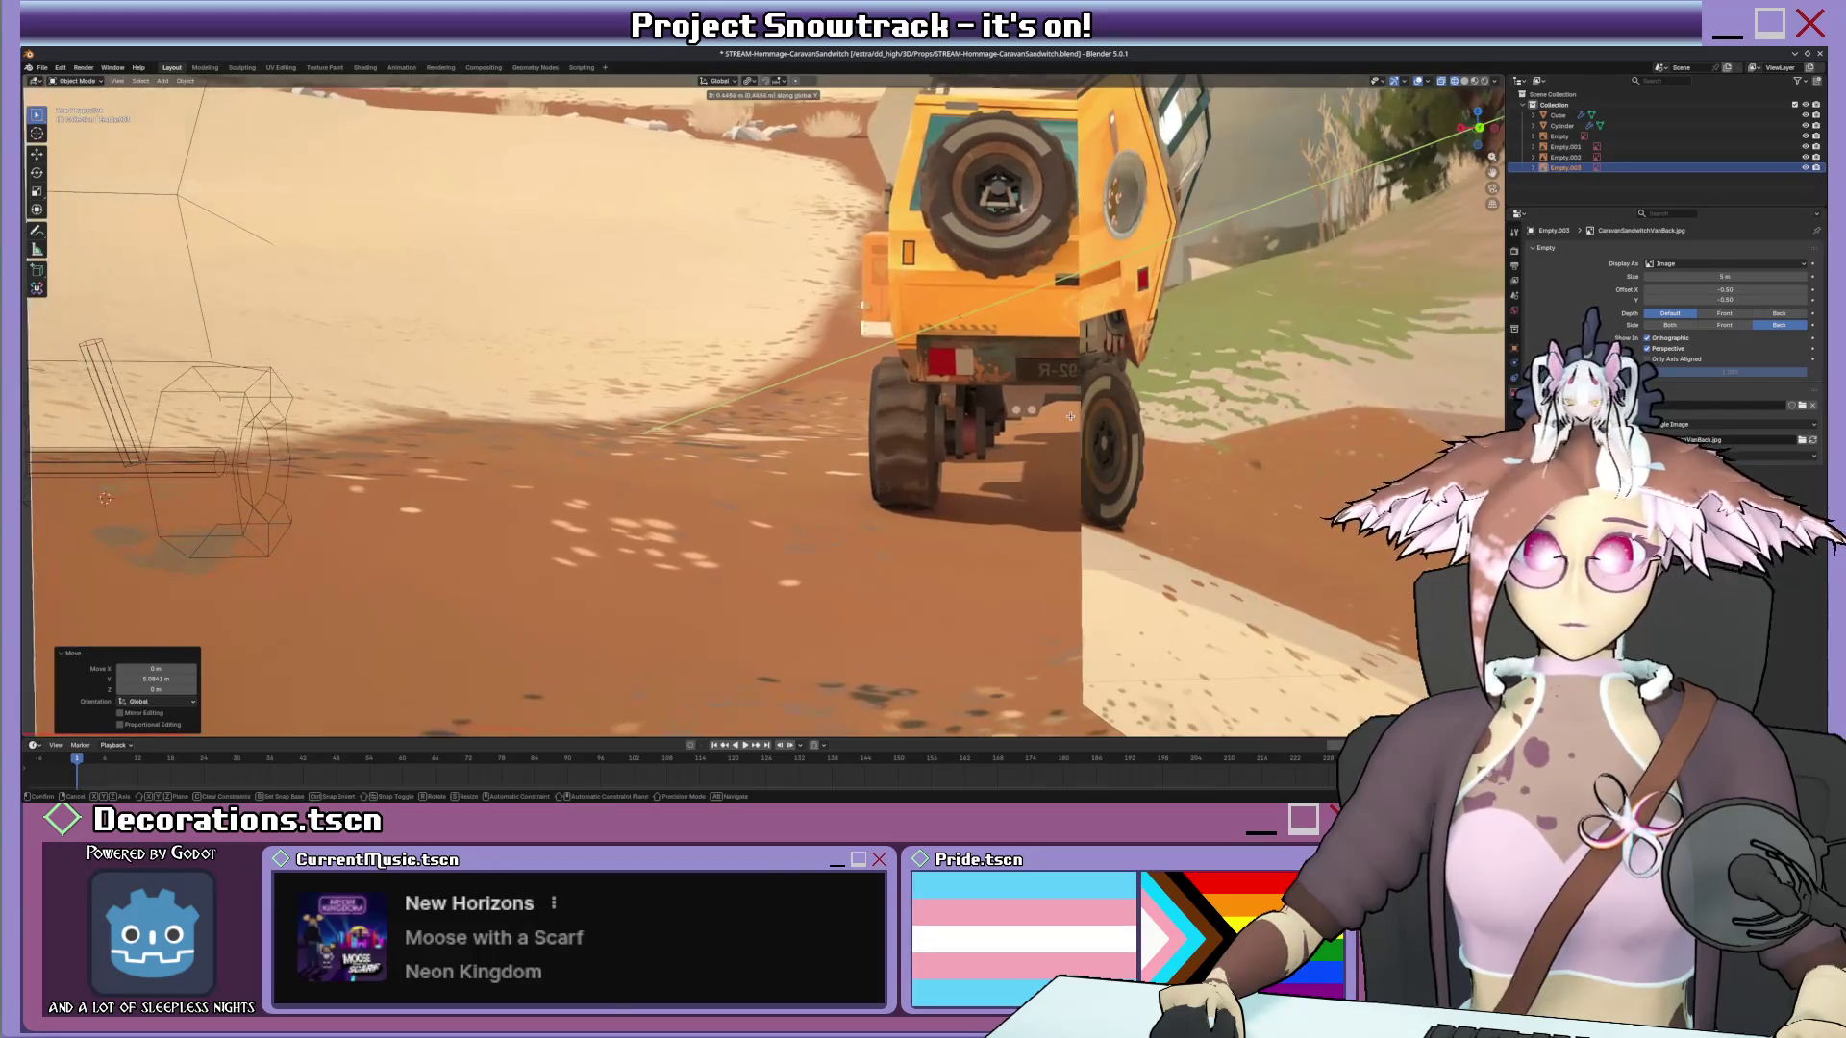
key("x")
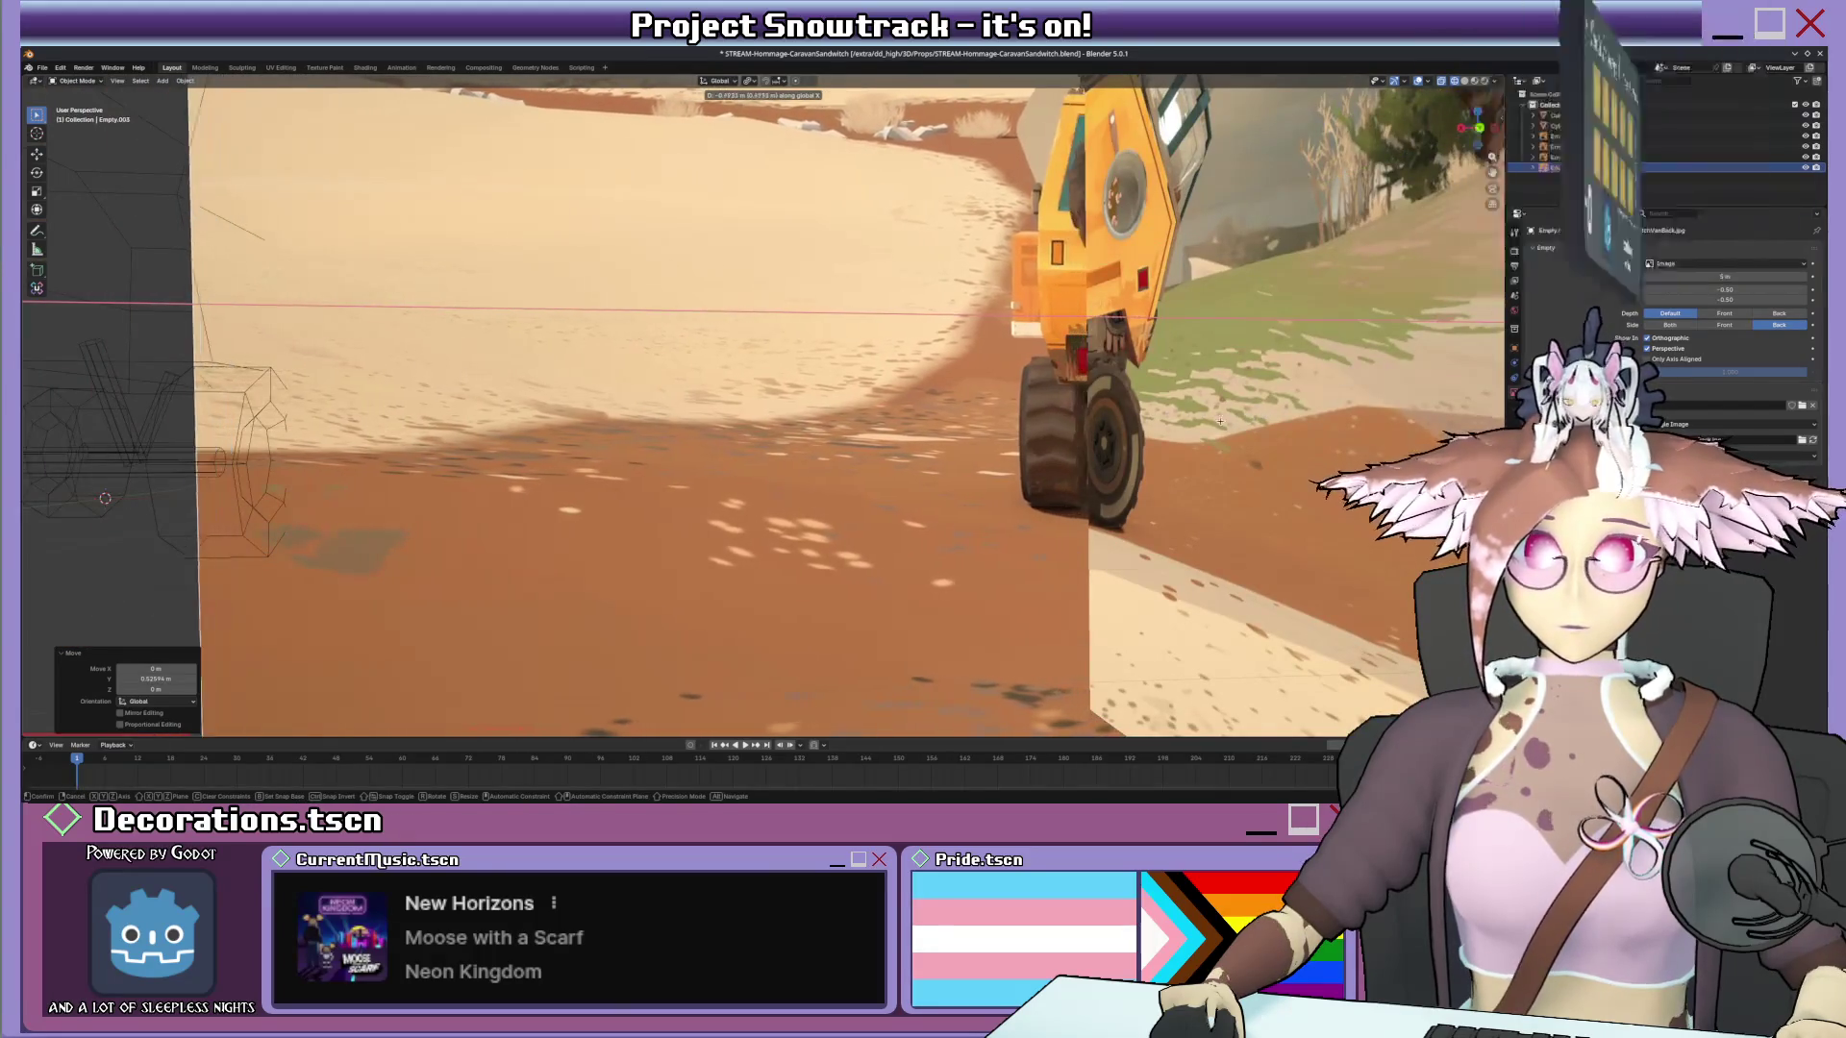
key("s")
left_click(1230, 376)
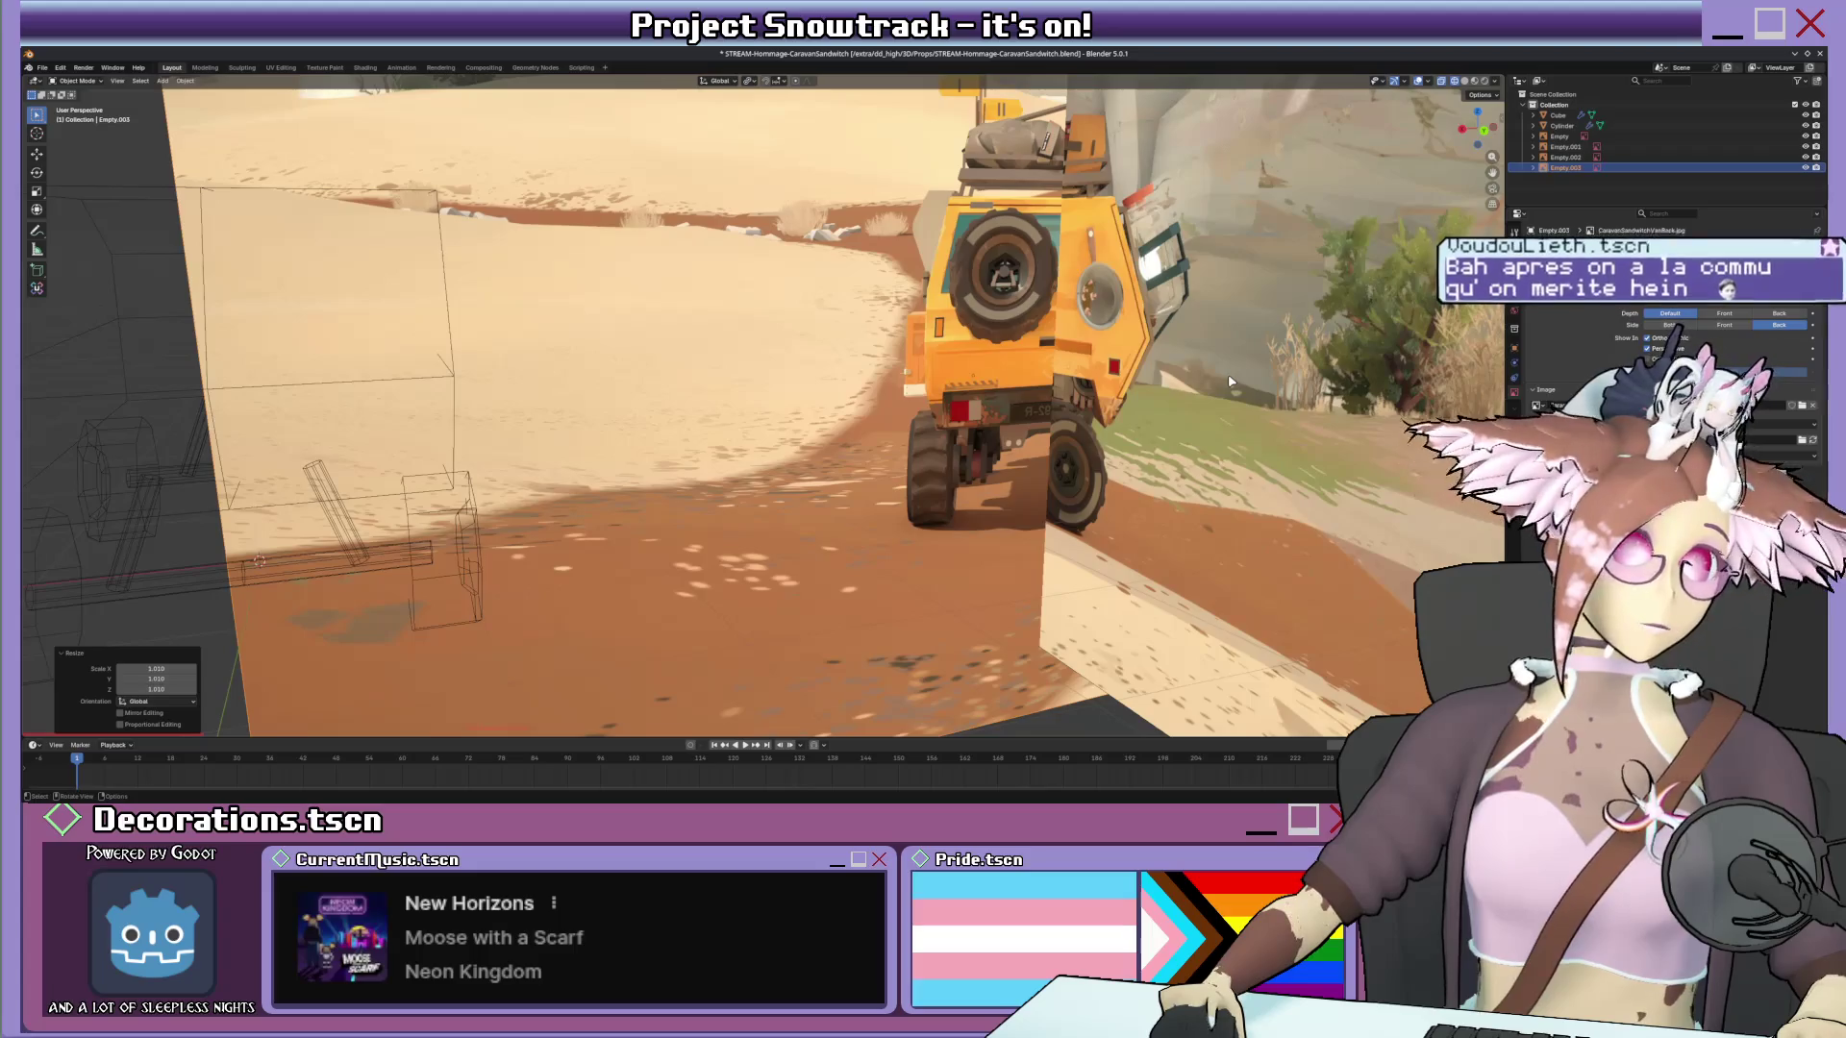
scroll(1120, 385, "down", 5)
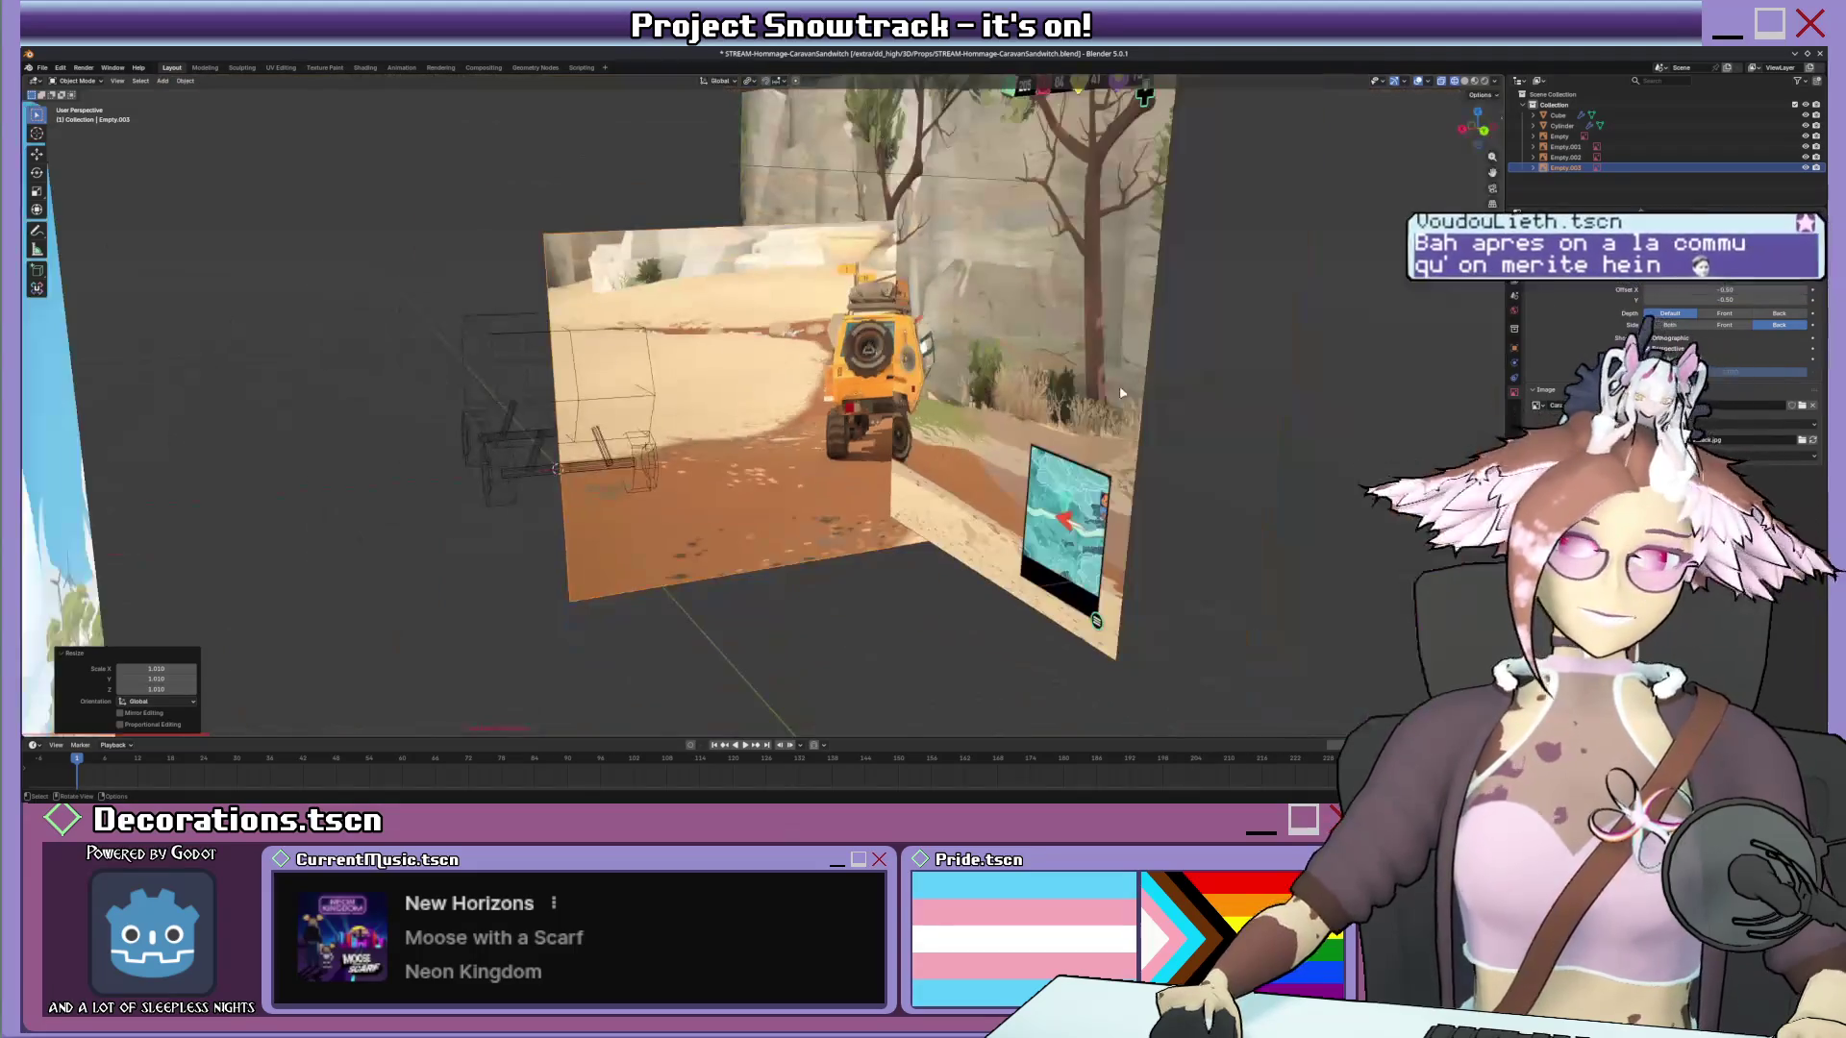
Reset the image empty to the origin, then reposition and raise it from the back view.
middle_click_drag(1032, 384, 1035, 402)
key("alt+g")
key("KP_1")
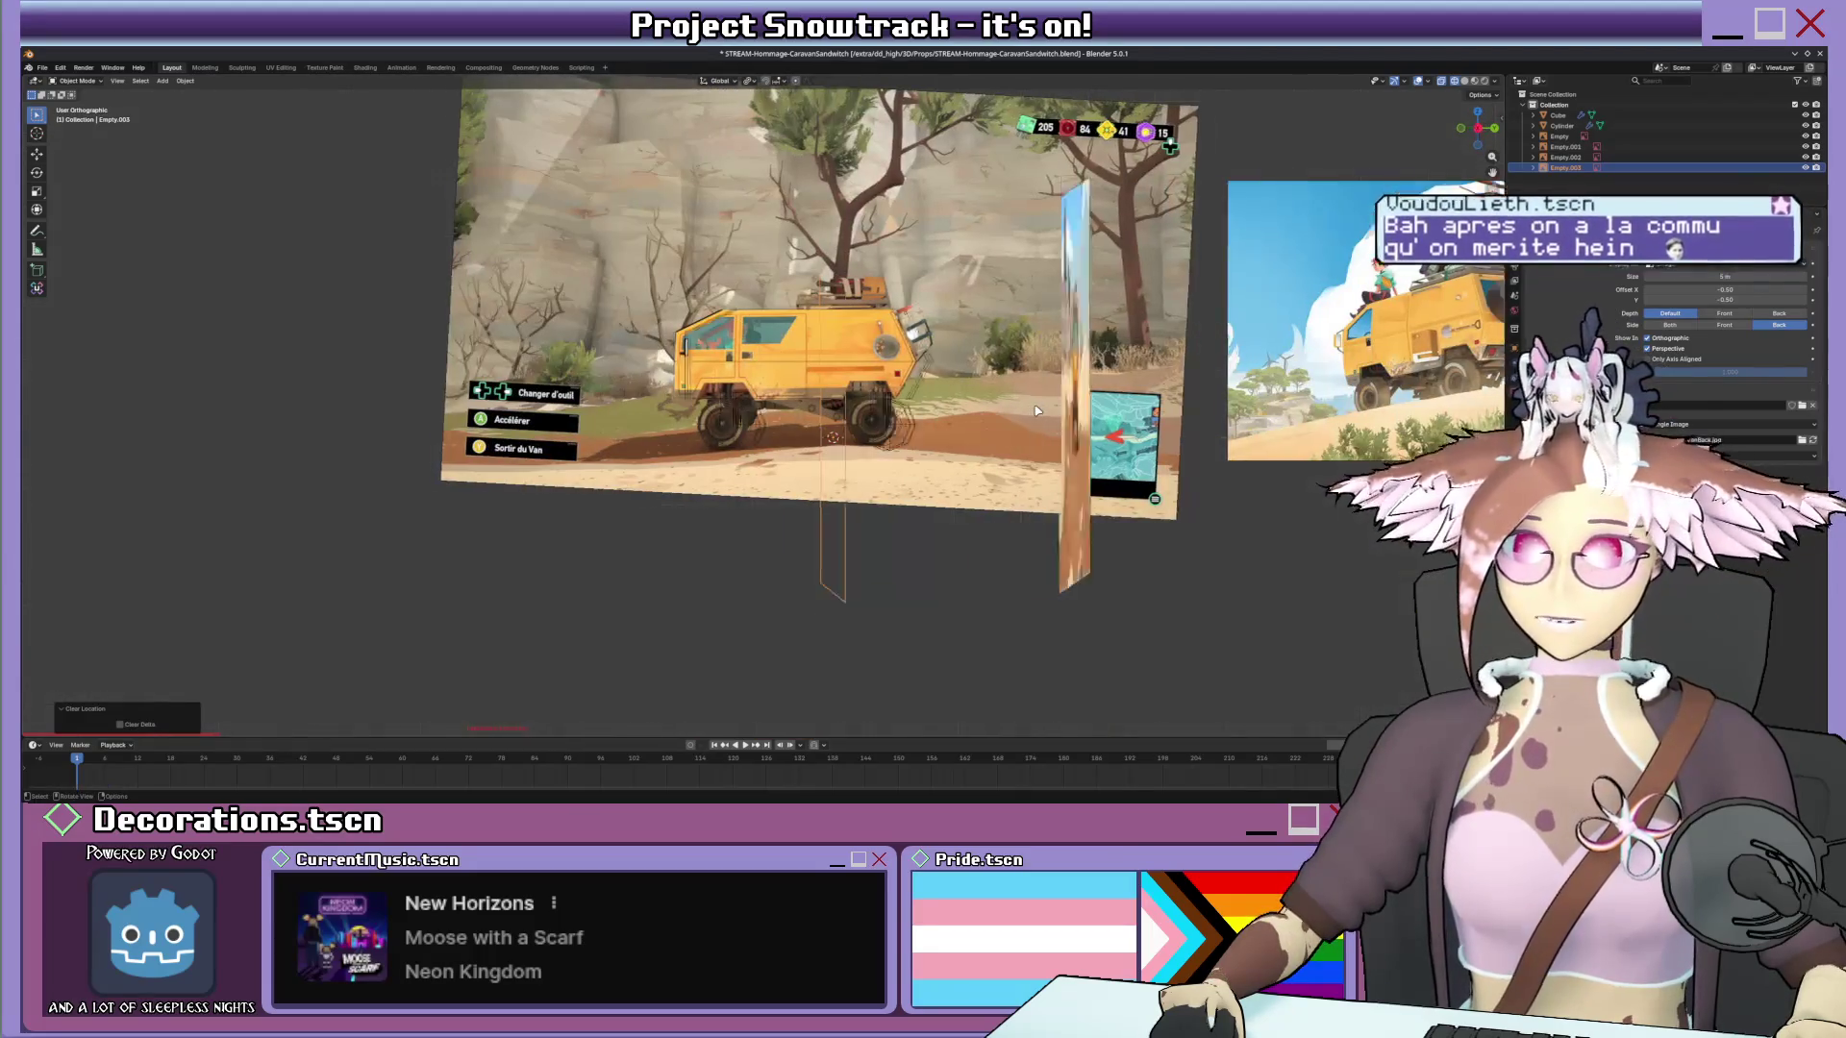
key("ctrl+KP_1")
scroll(711, 468, "up", 4)
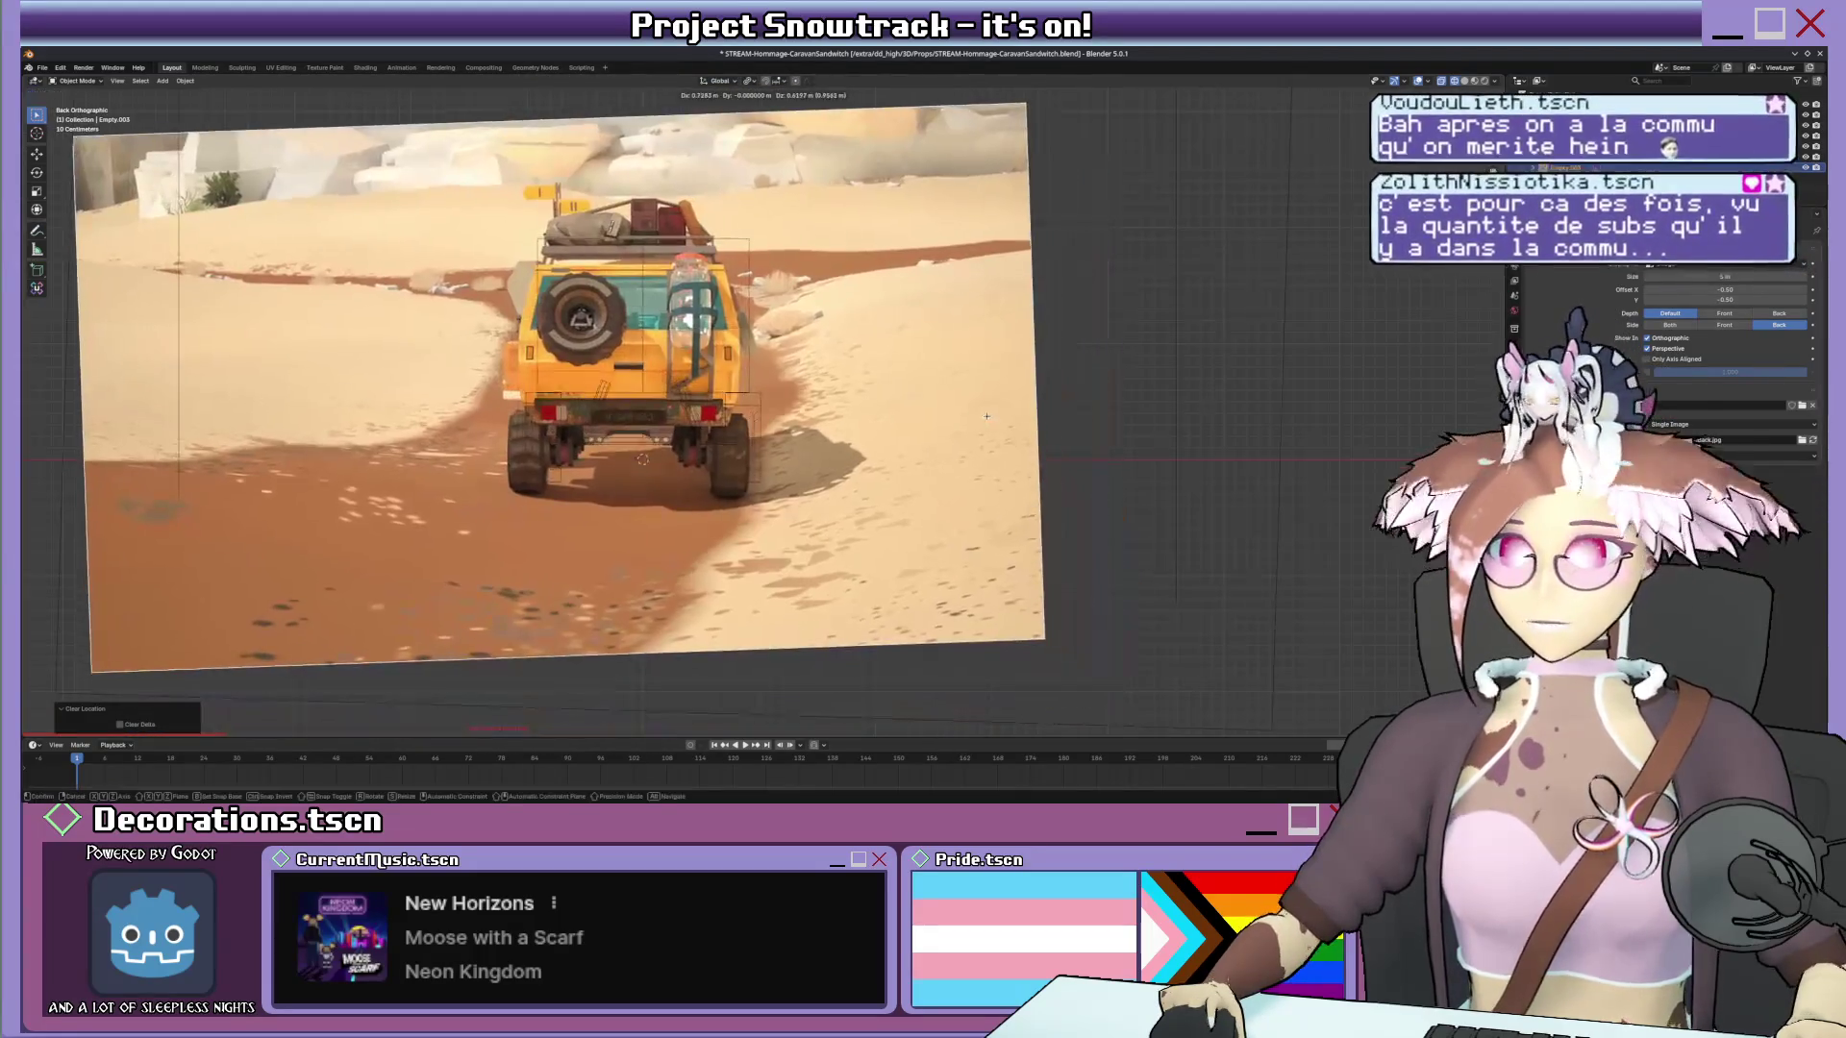
key("g")
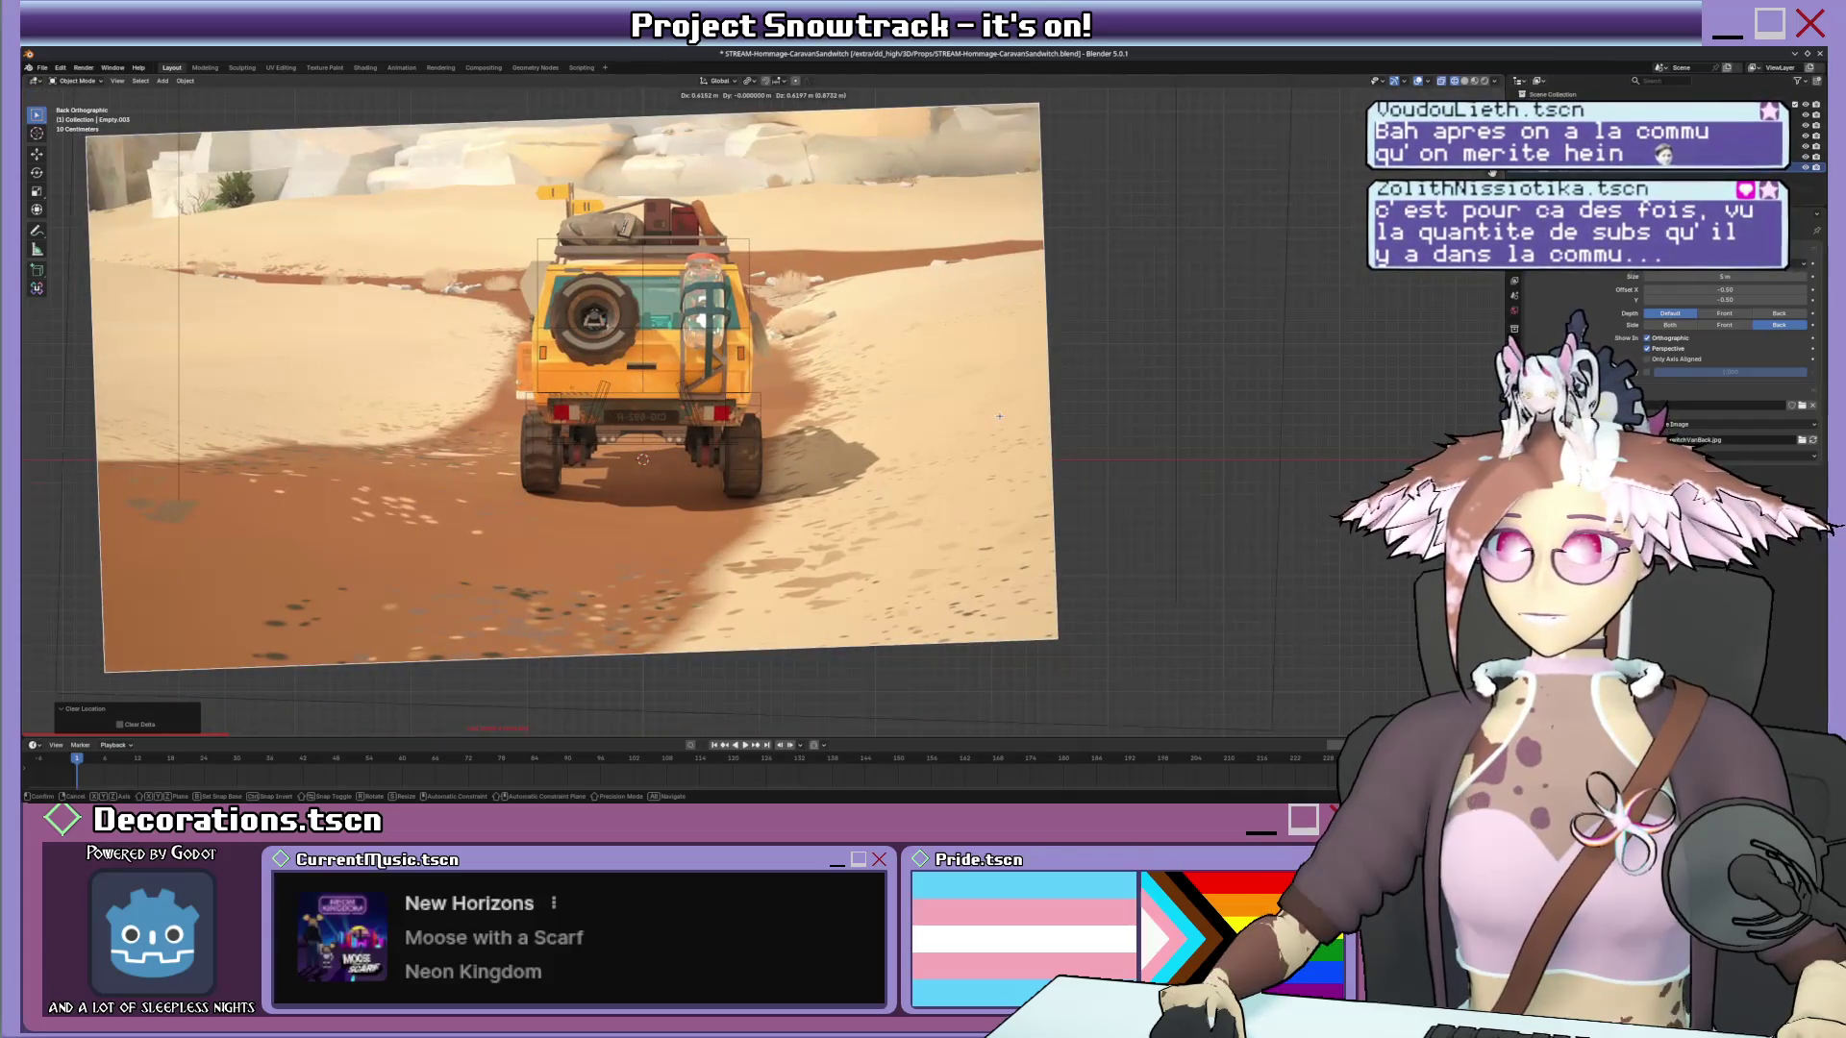
left_click(1001, 420)
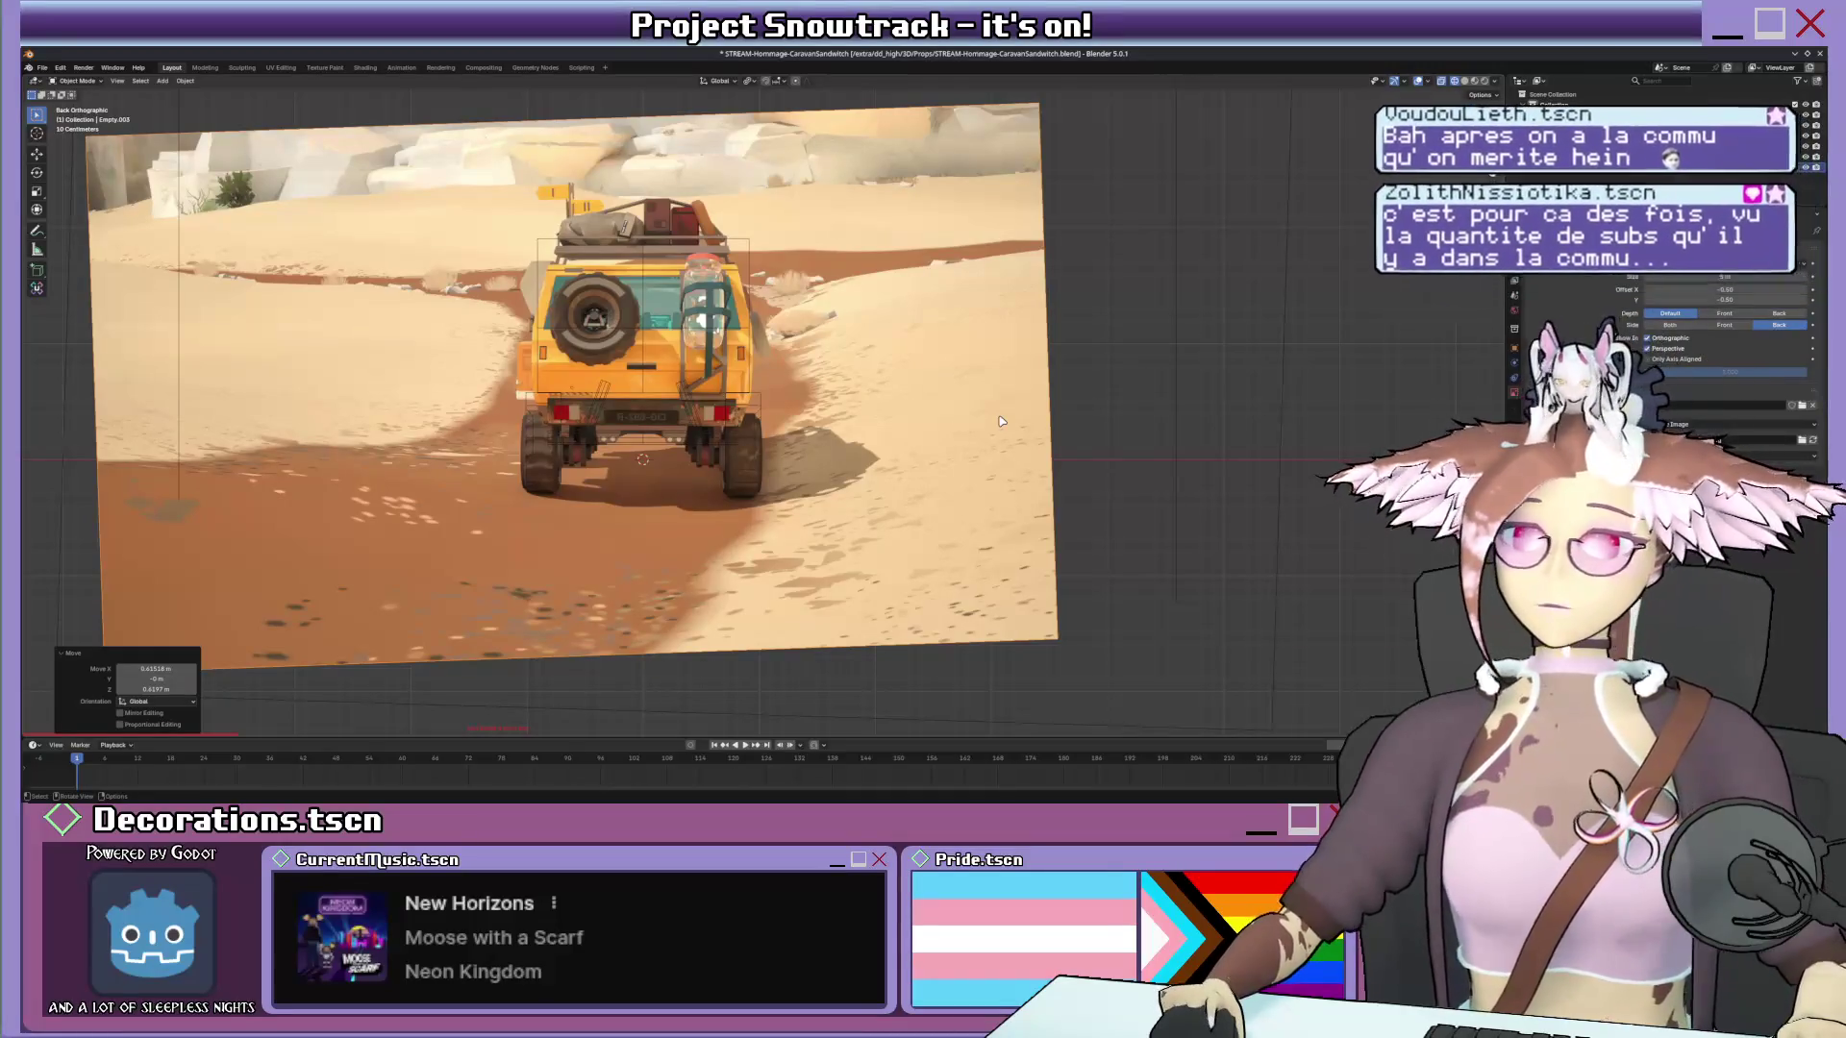
key("g")
key("z")
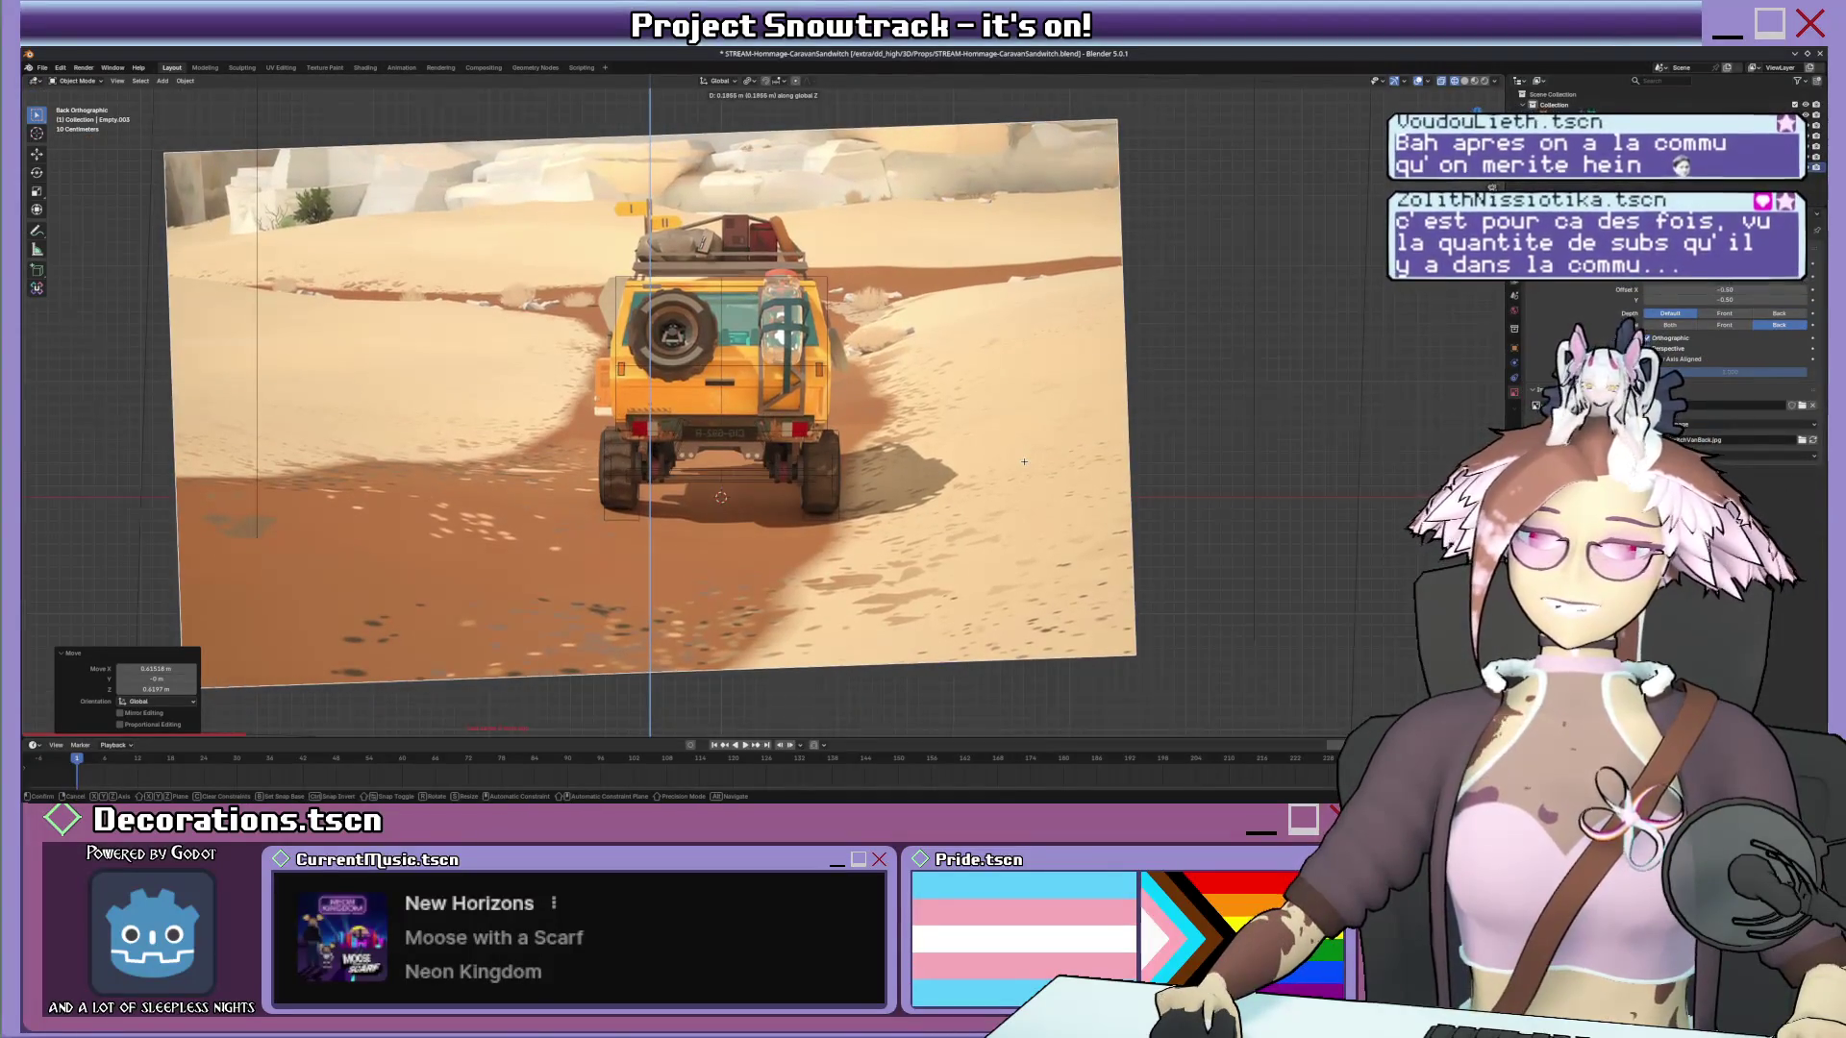
left_click(1025, 458)
Push the image back along Y behind the van and check its alignment from front and perspective views.
middle_click_drag(995, 454, 987, 390)
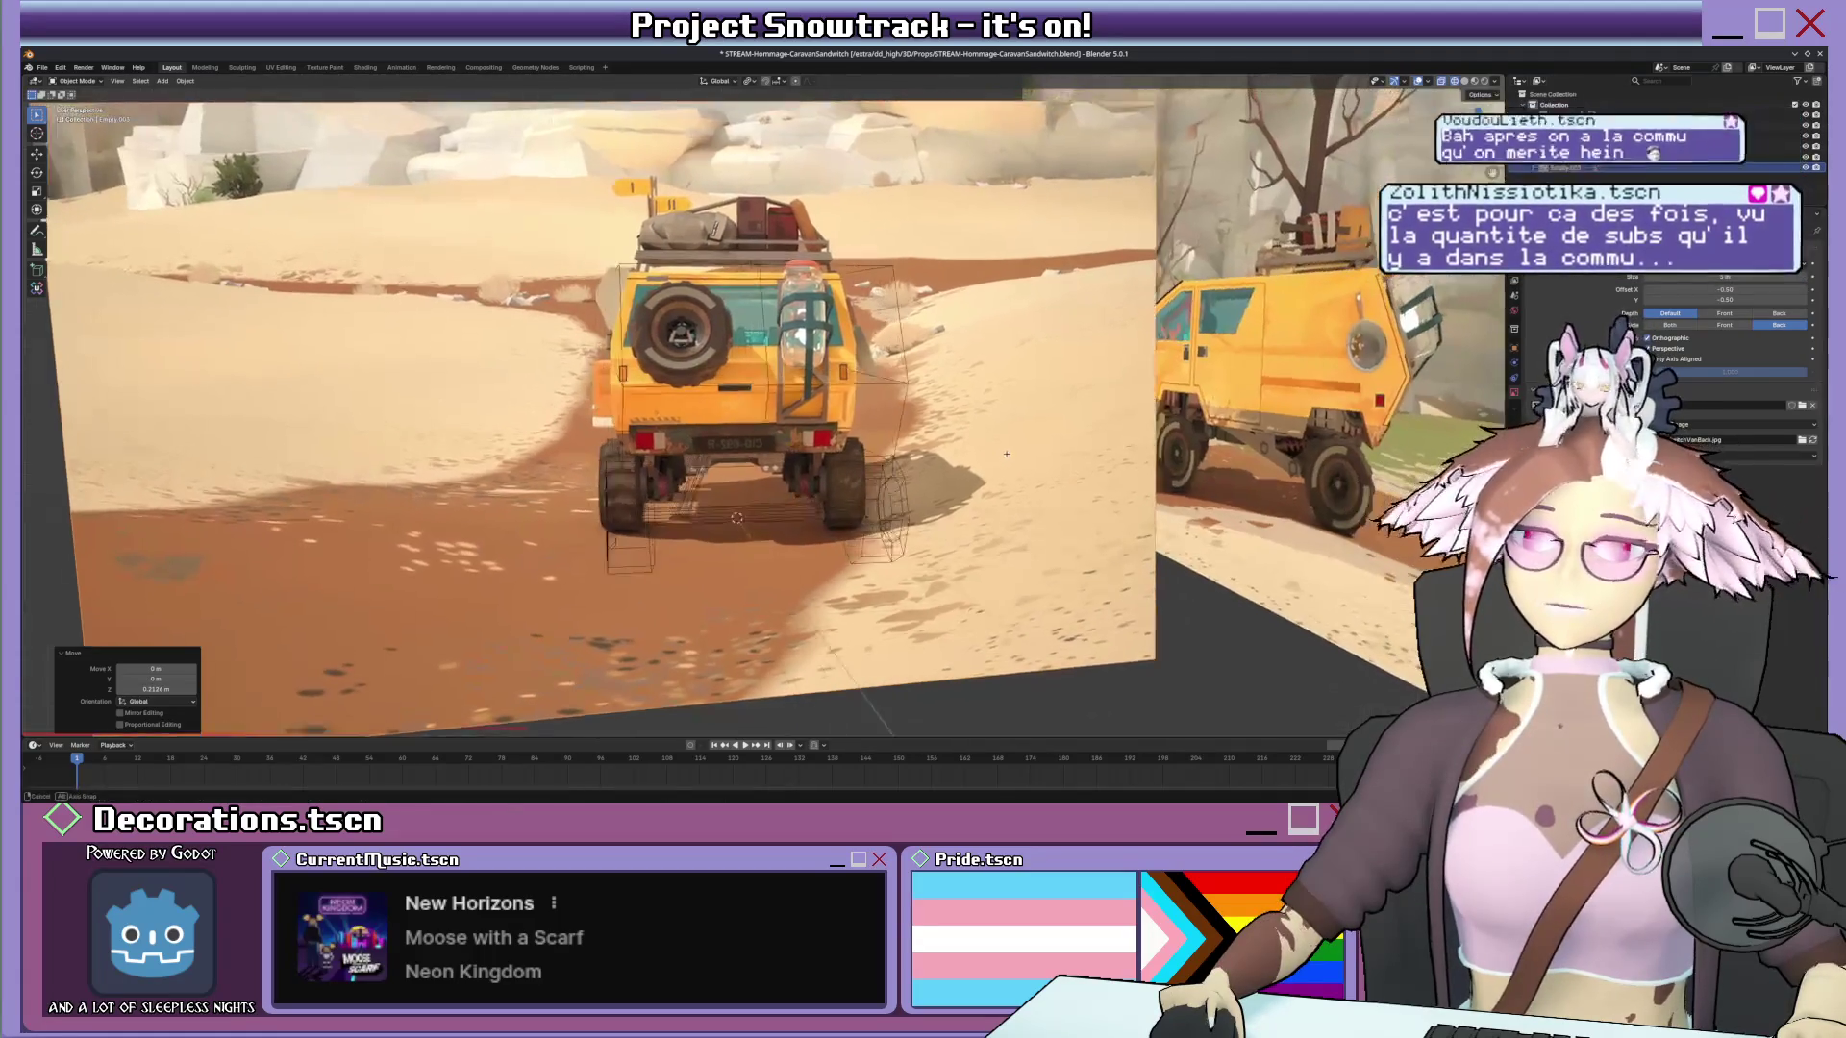
key("g")
key("y")
left_click(985, 390)
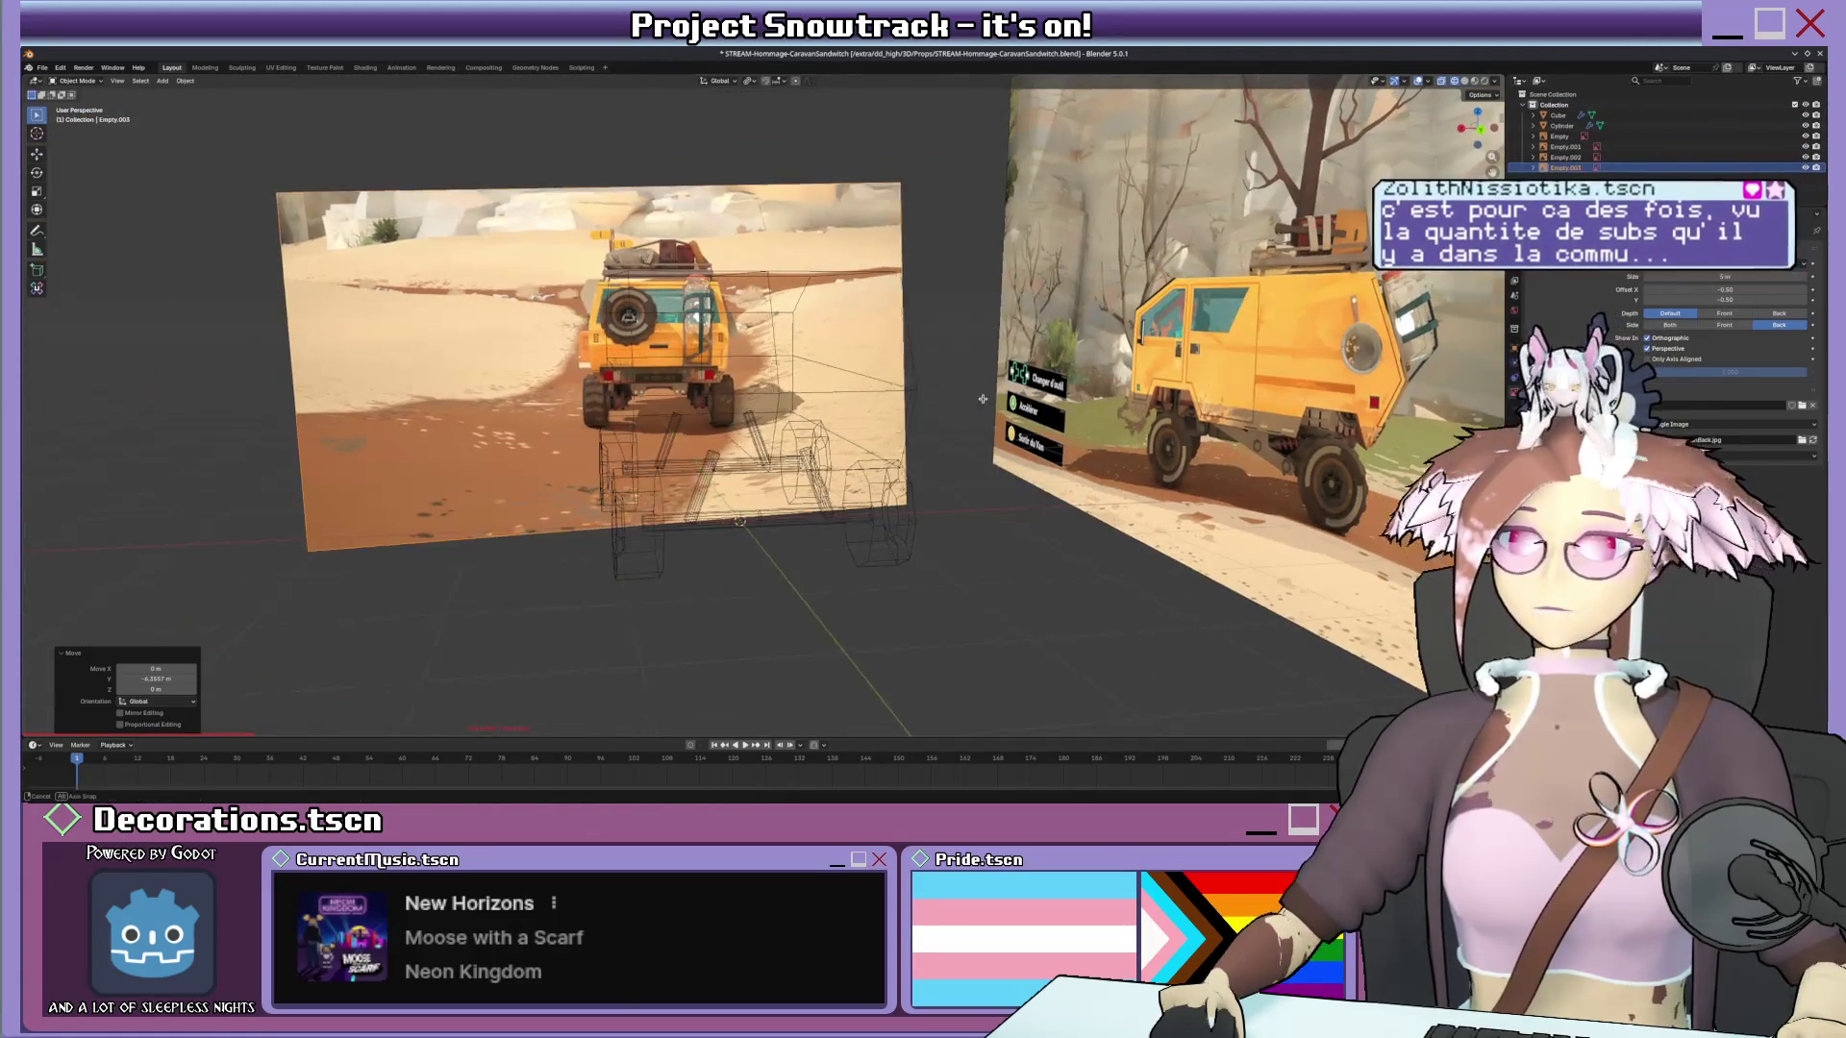
key("KP_1")
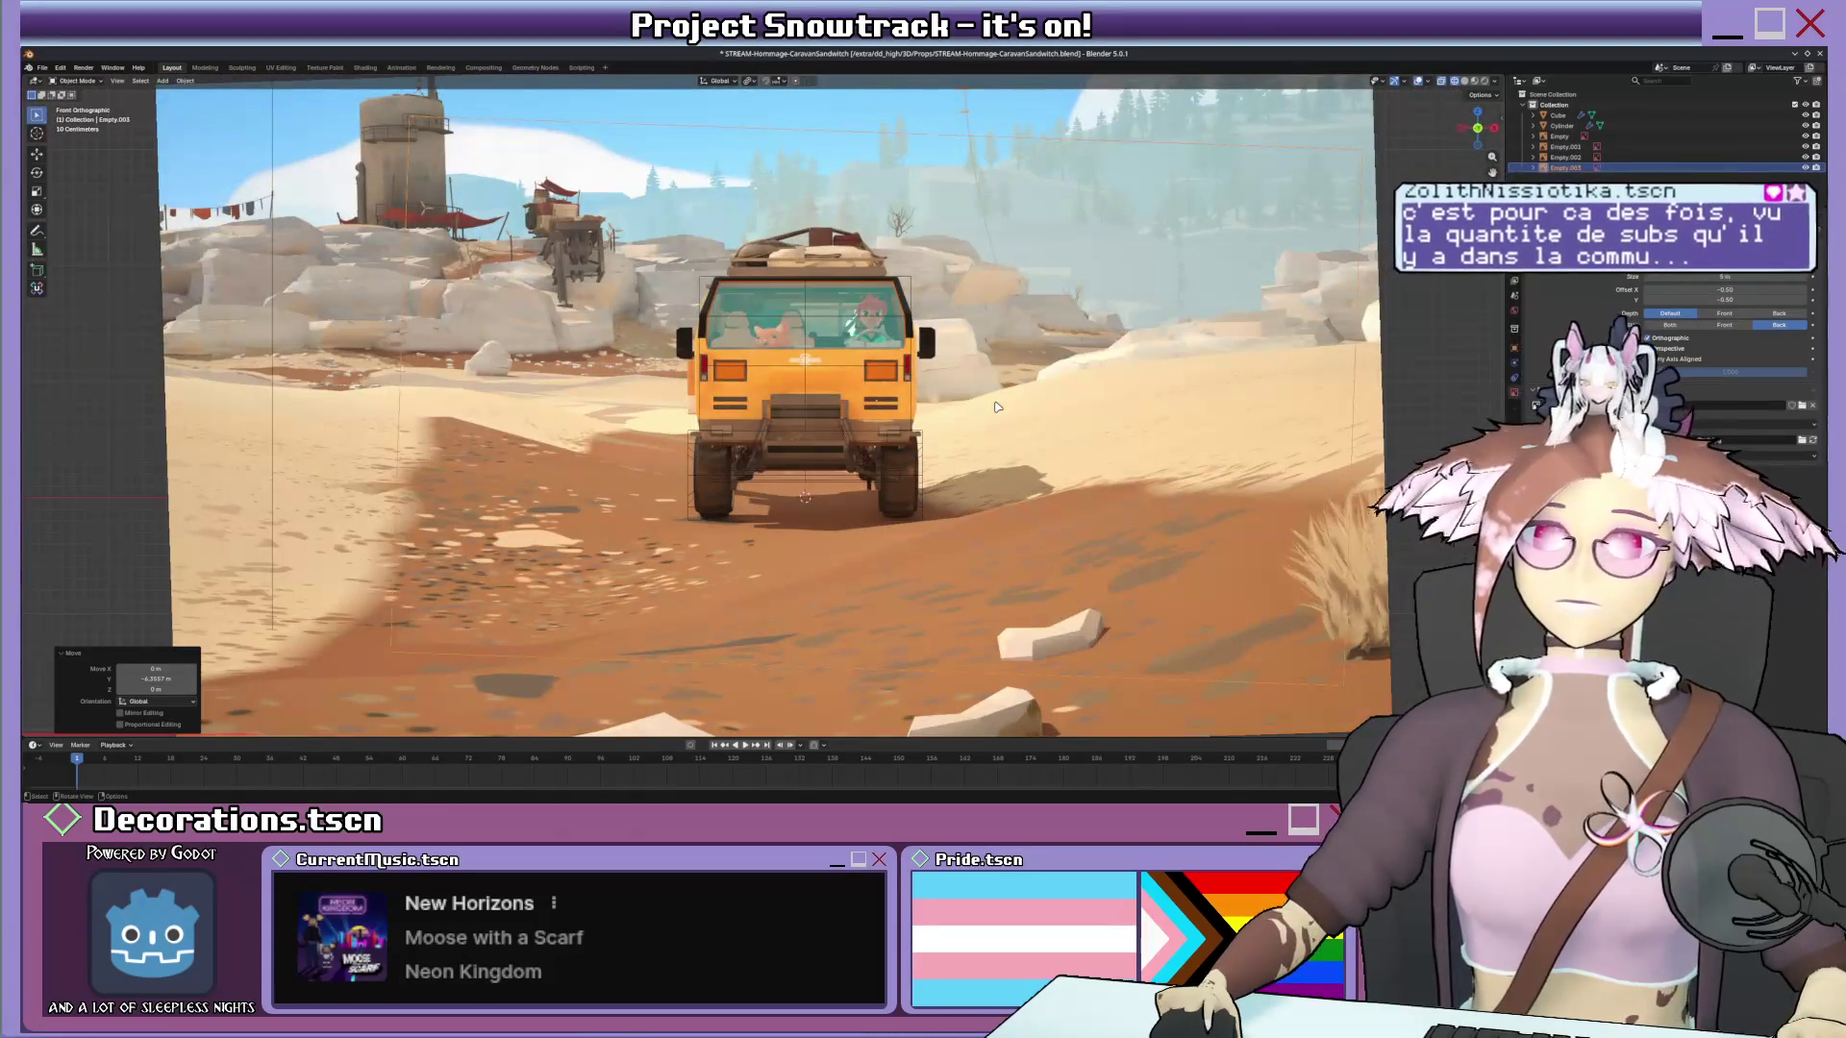
scroll(995, 407, "up", 3)
scroll(980, 464, "down", 1)
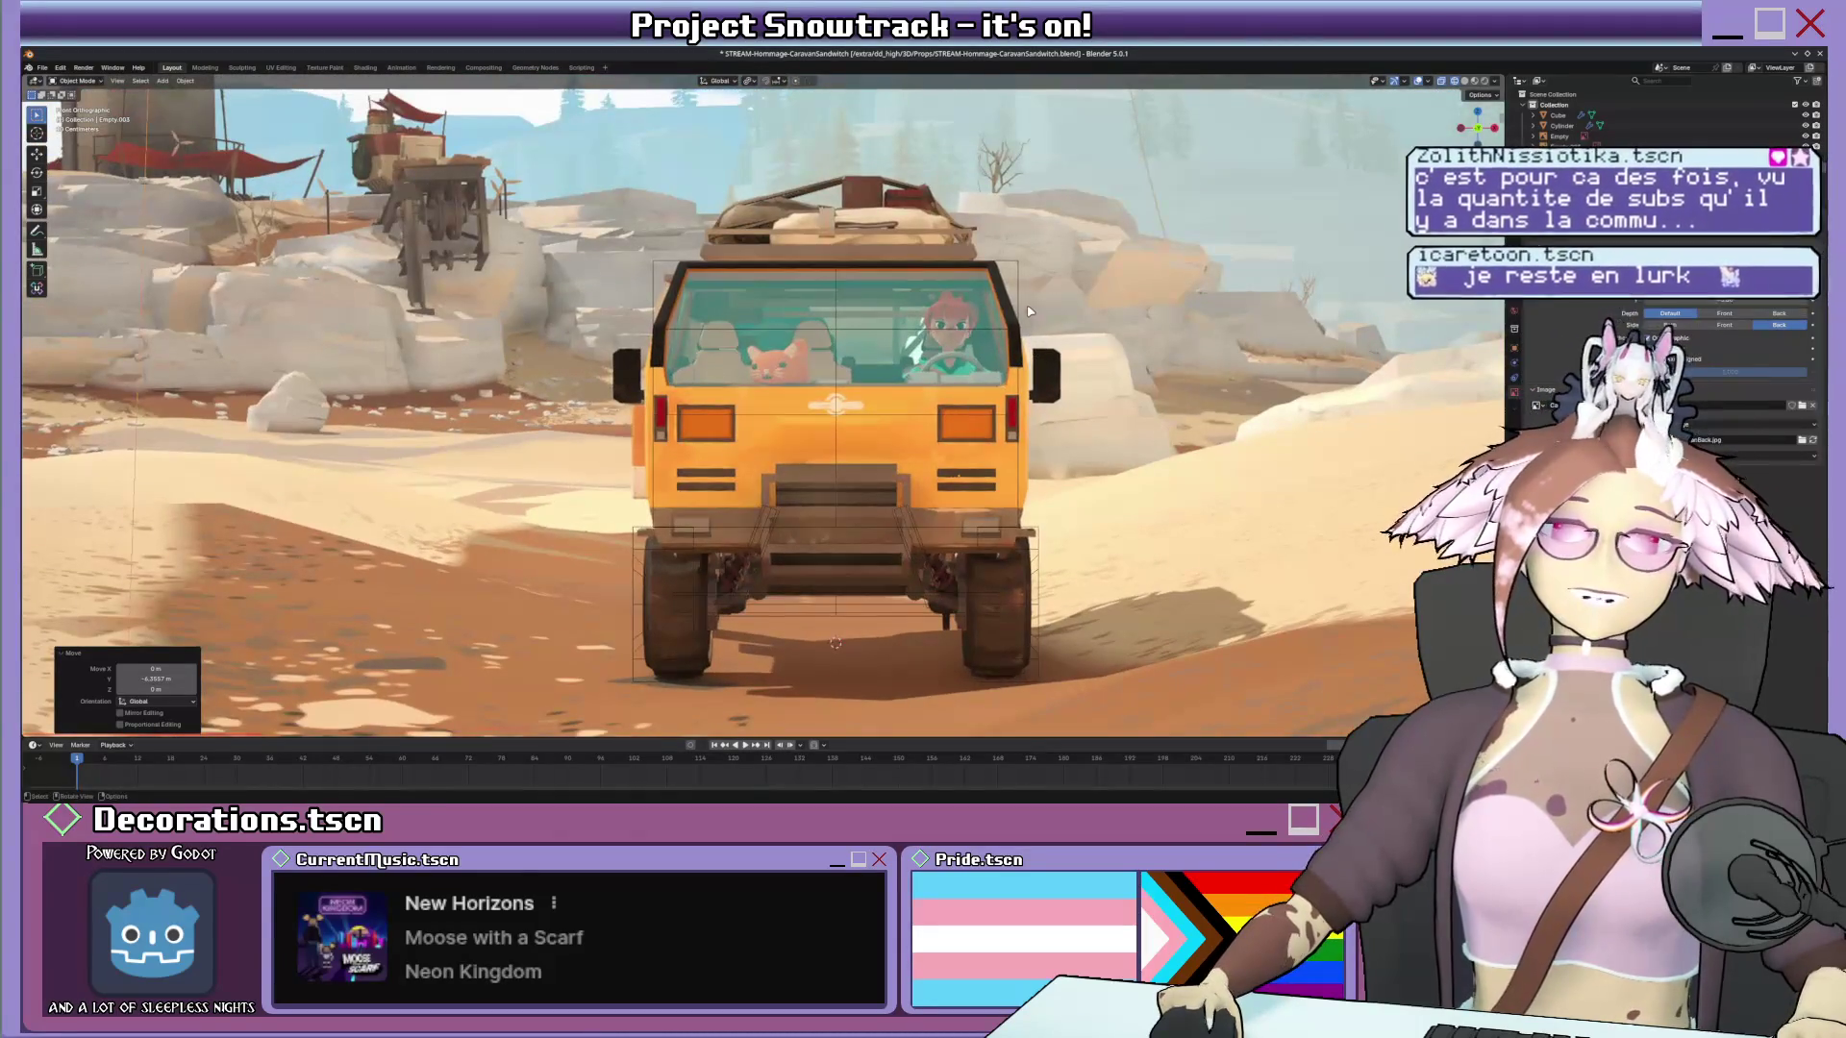
key("Tab")
middle_click_drag(708, 276, 685, 292)
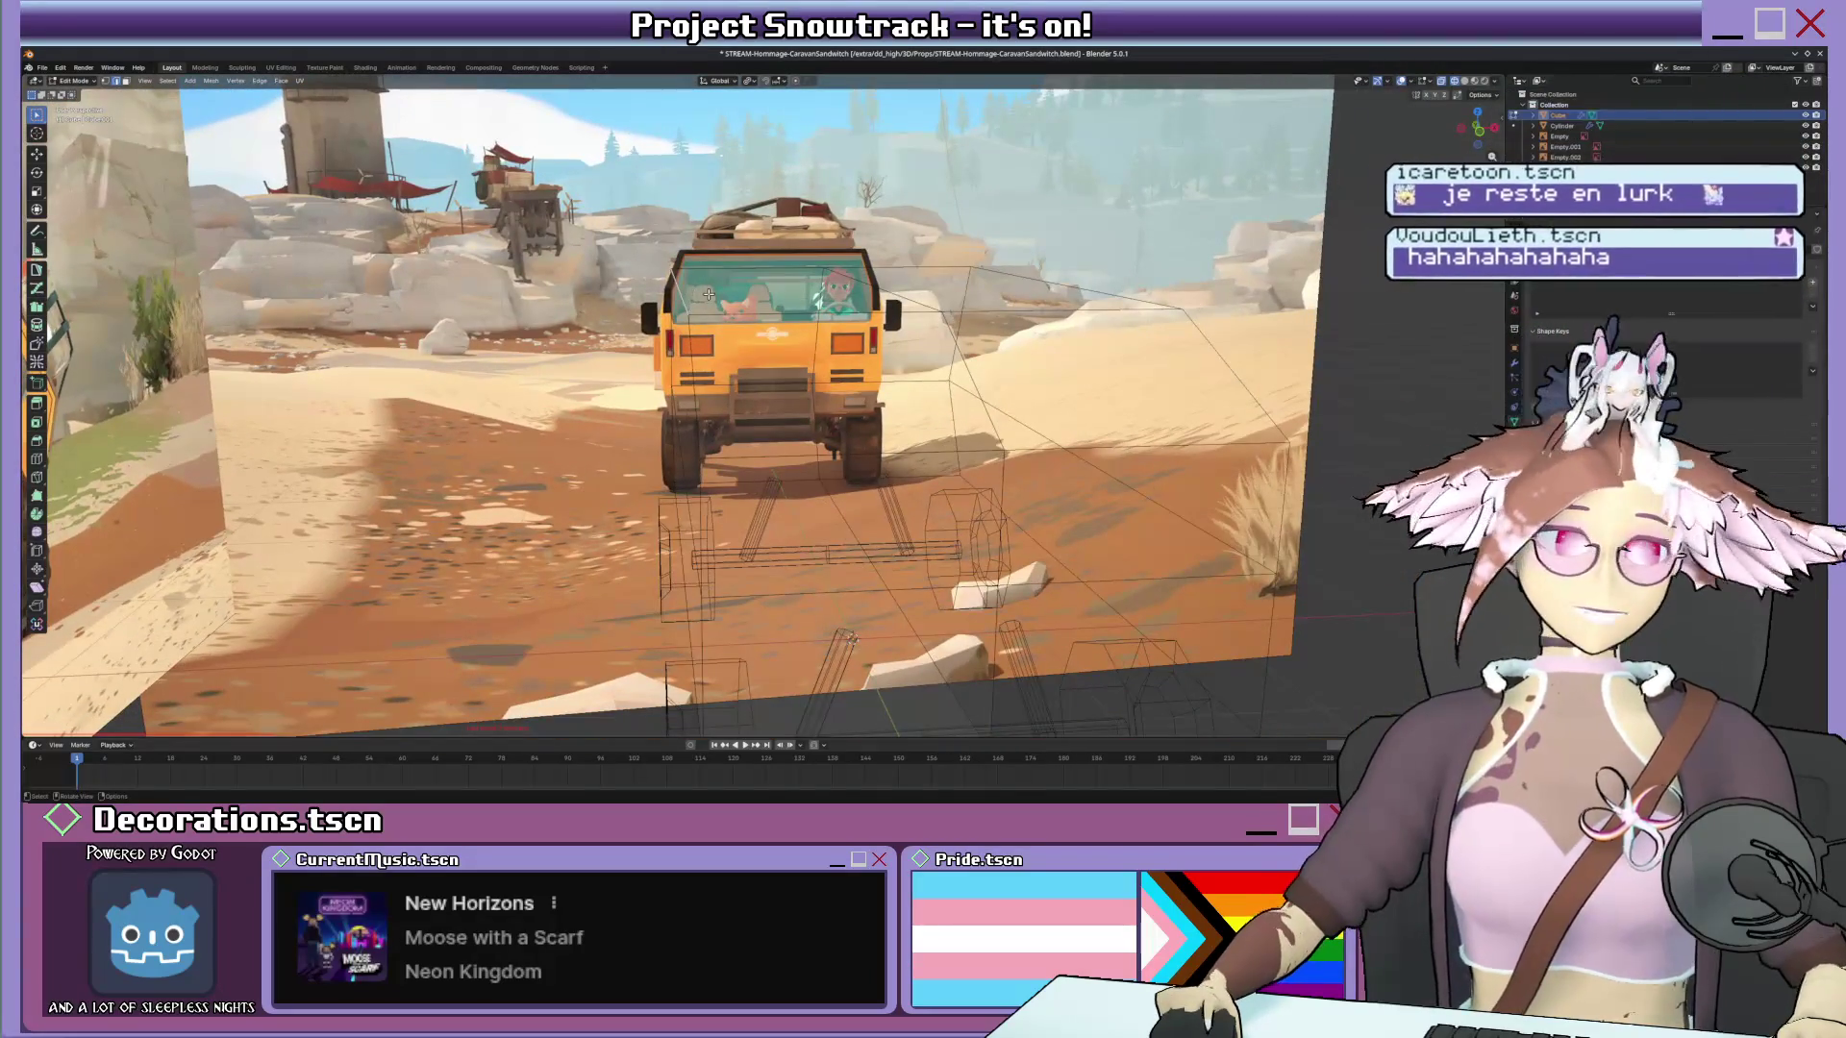
key("KP_1")
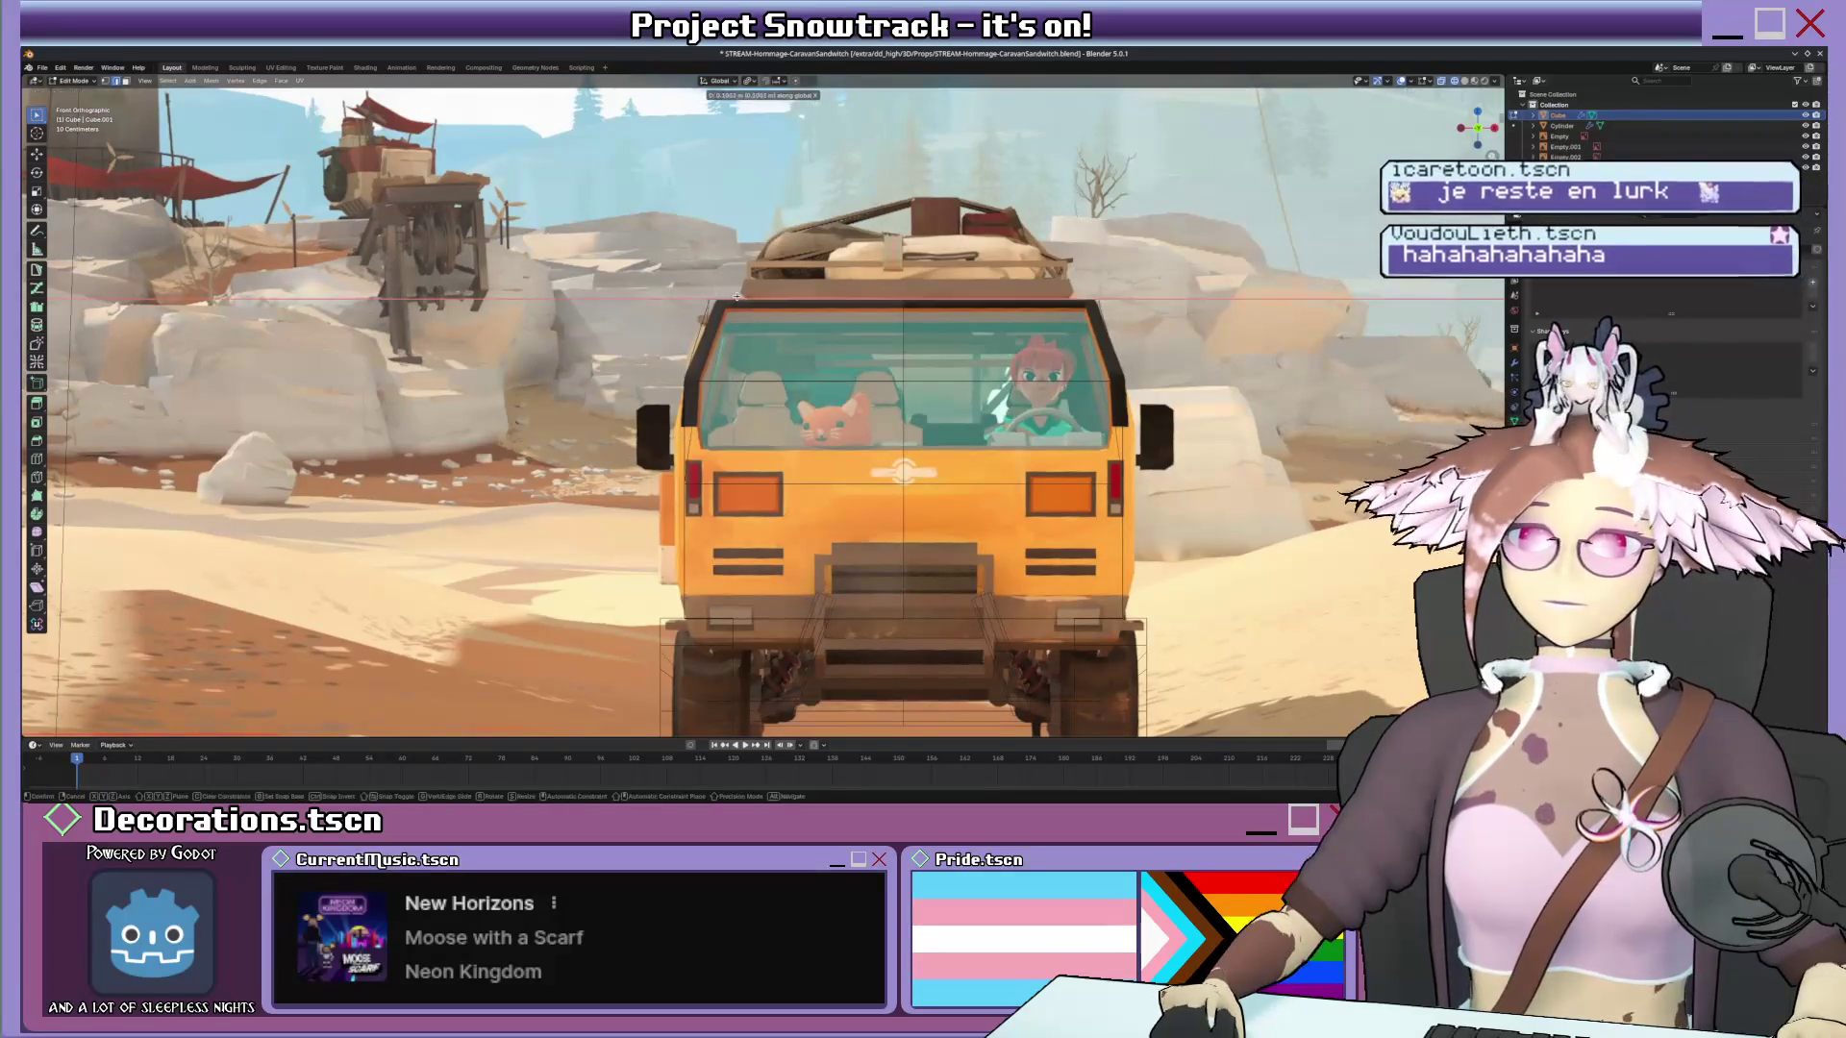
mouse_move(705, 293)
middle_mouse_down()
mouse_move(728, 379)
mouse_move(813, 380)
middle_mouse_up()
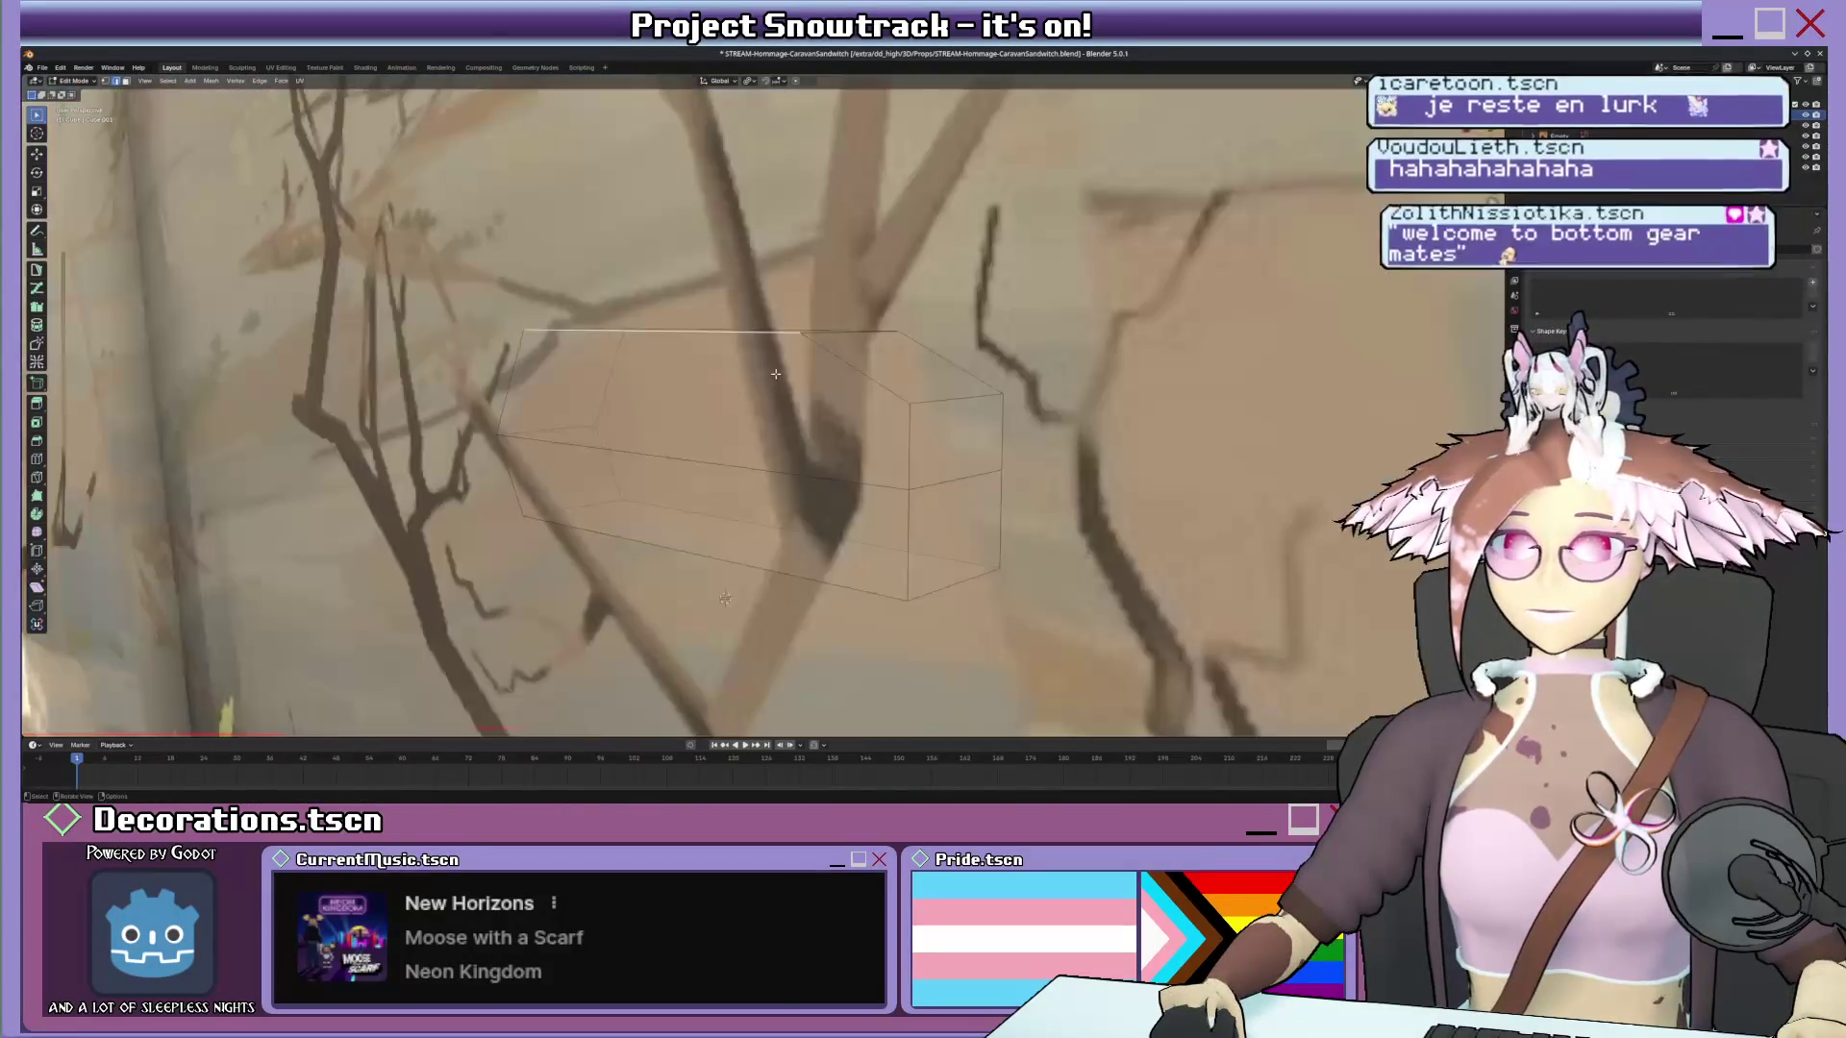
key("KP_1")
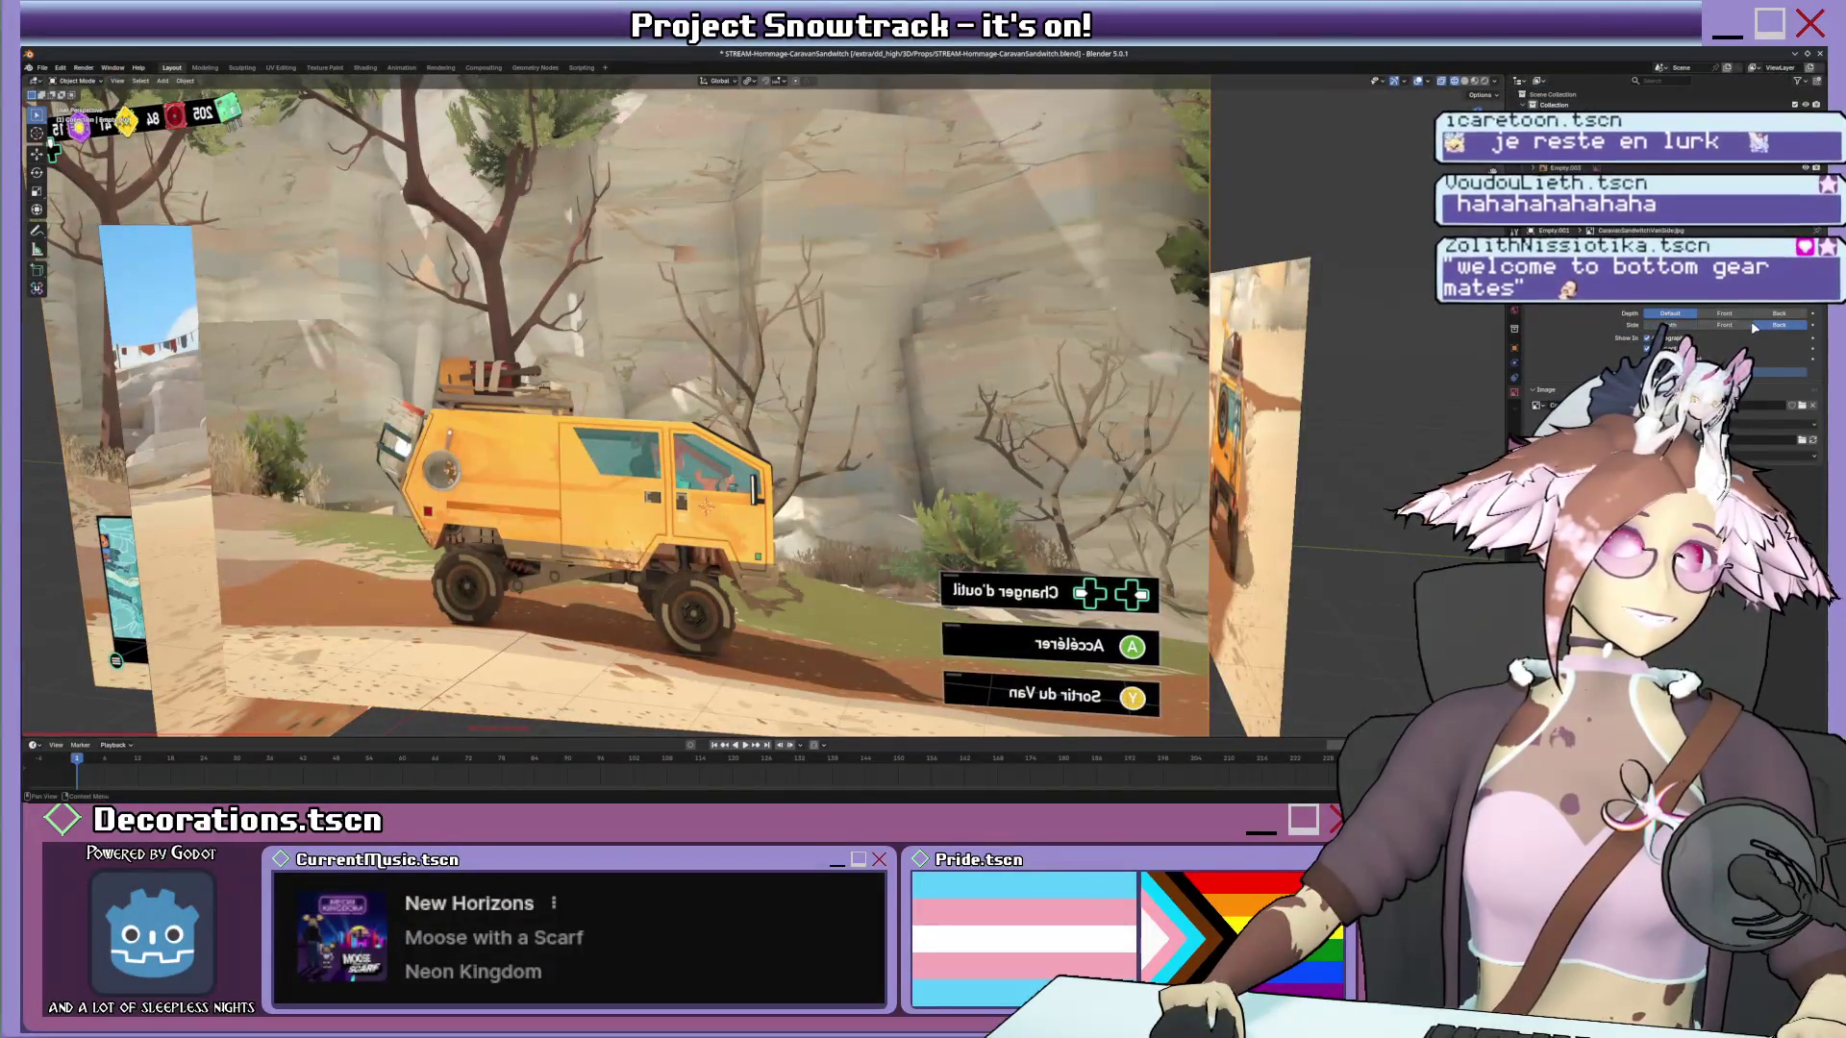
middle_click_drag(807, 405, 869, 417)
scroll(869, 416, "up", 2)
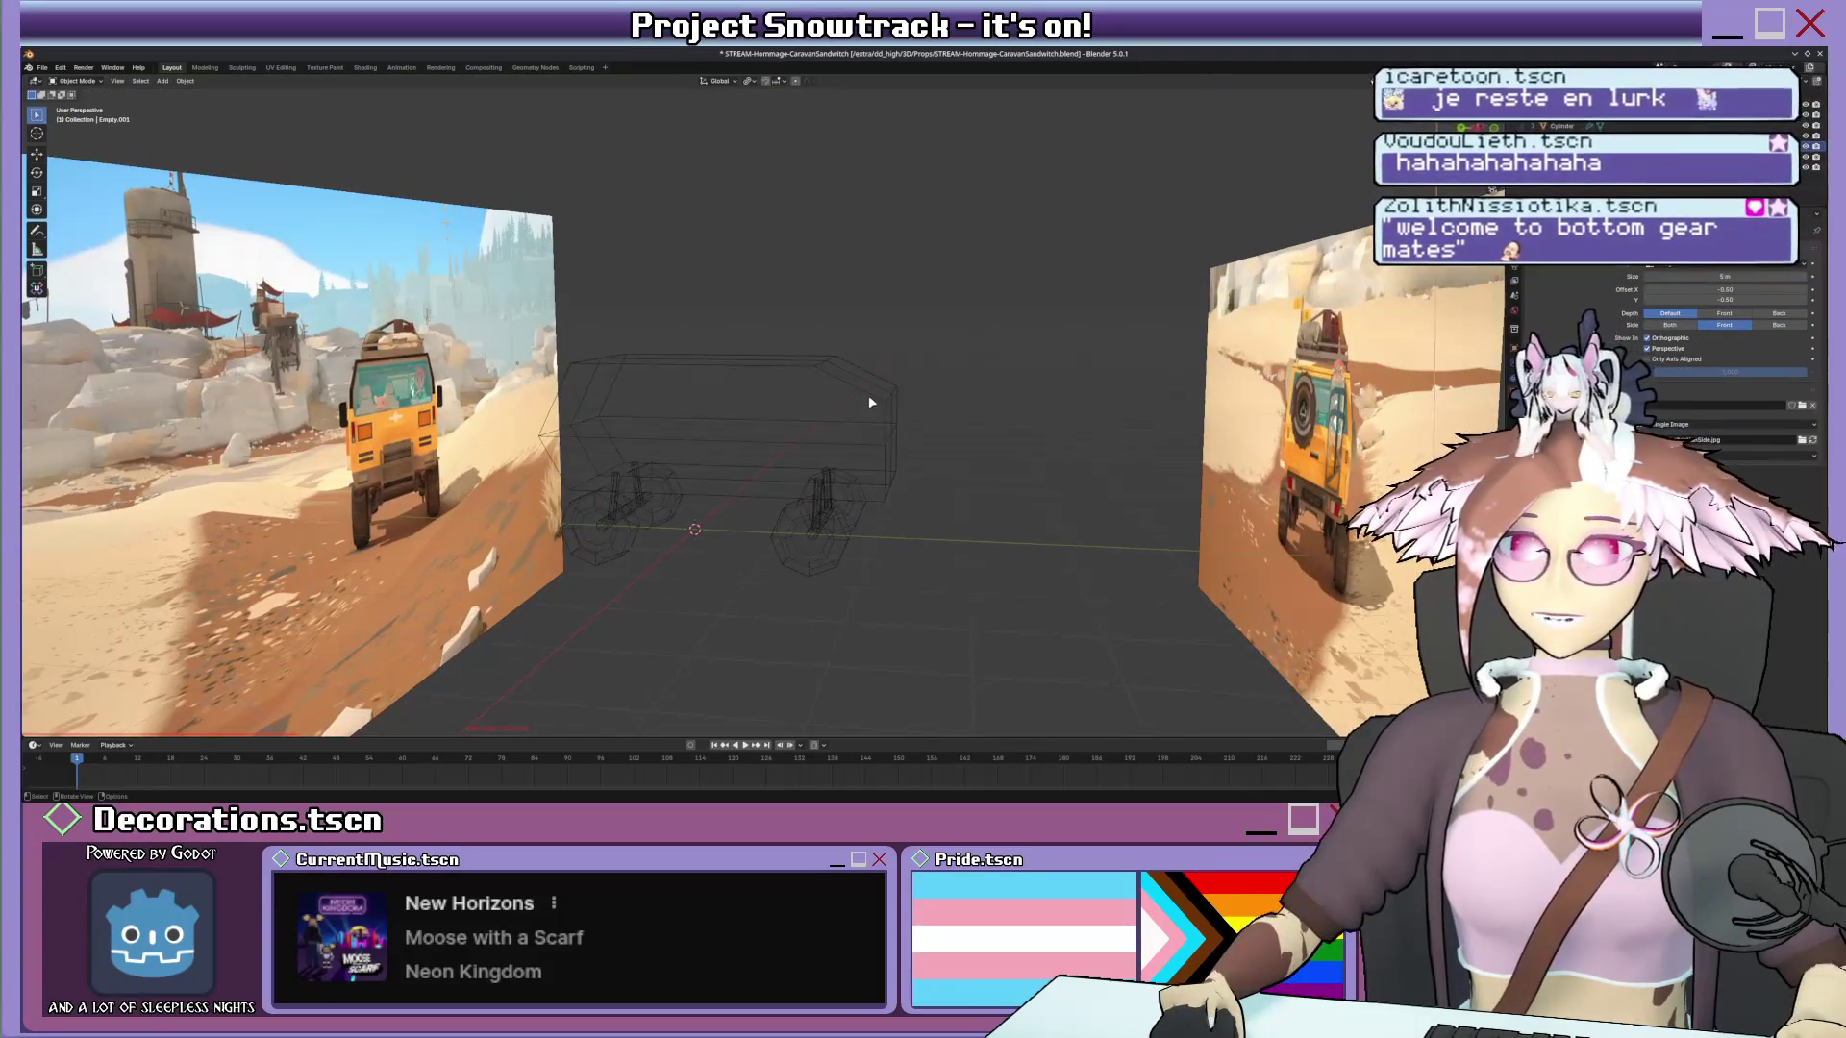
Knife a straight horizontal cut across the van body in Edit Mode.
left_click(867, 395)
scroll(868, 394, "up", 2)
scroll(877, 412, "up", 2)
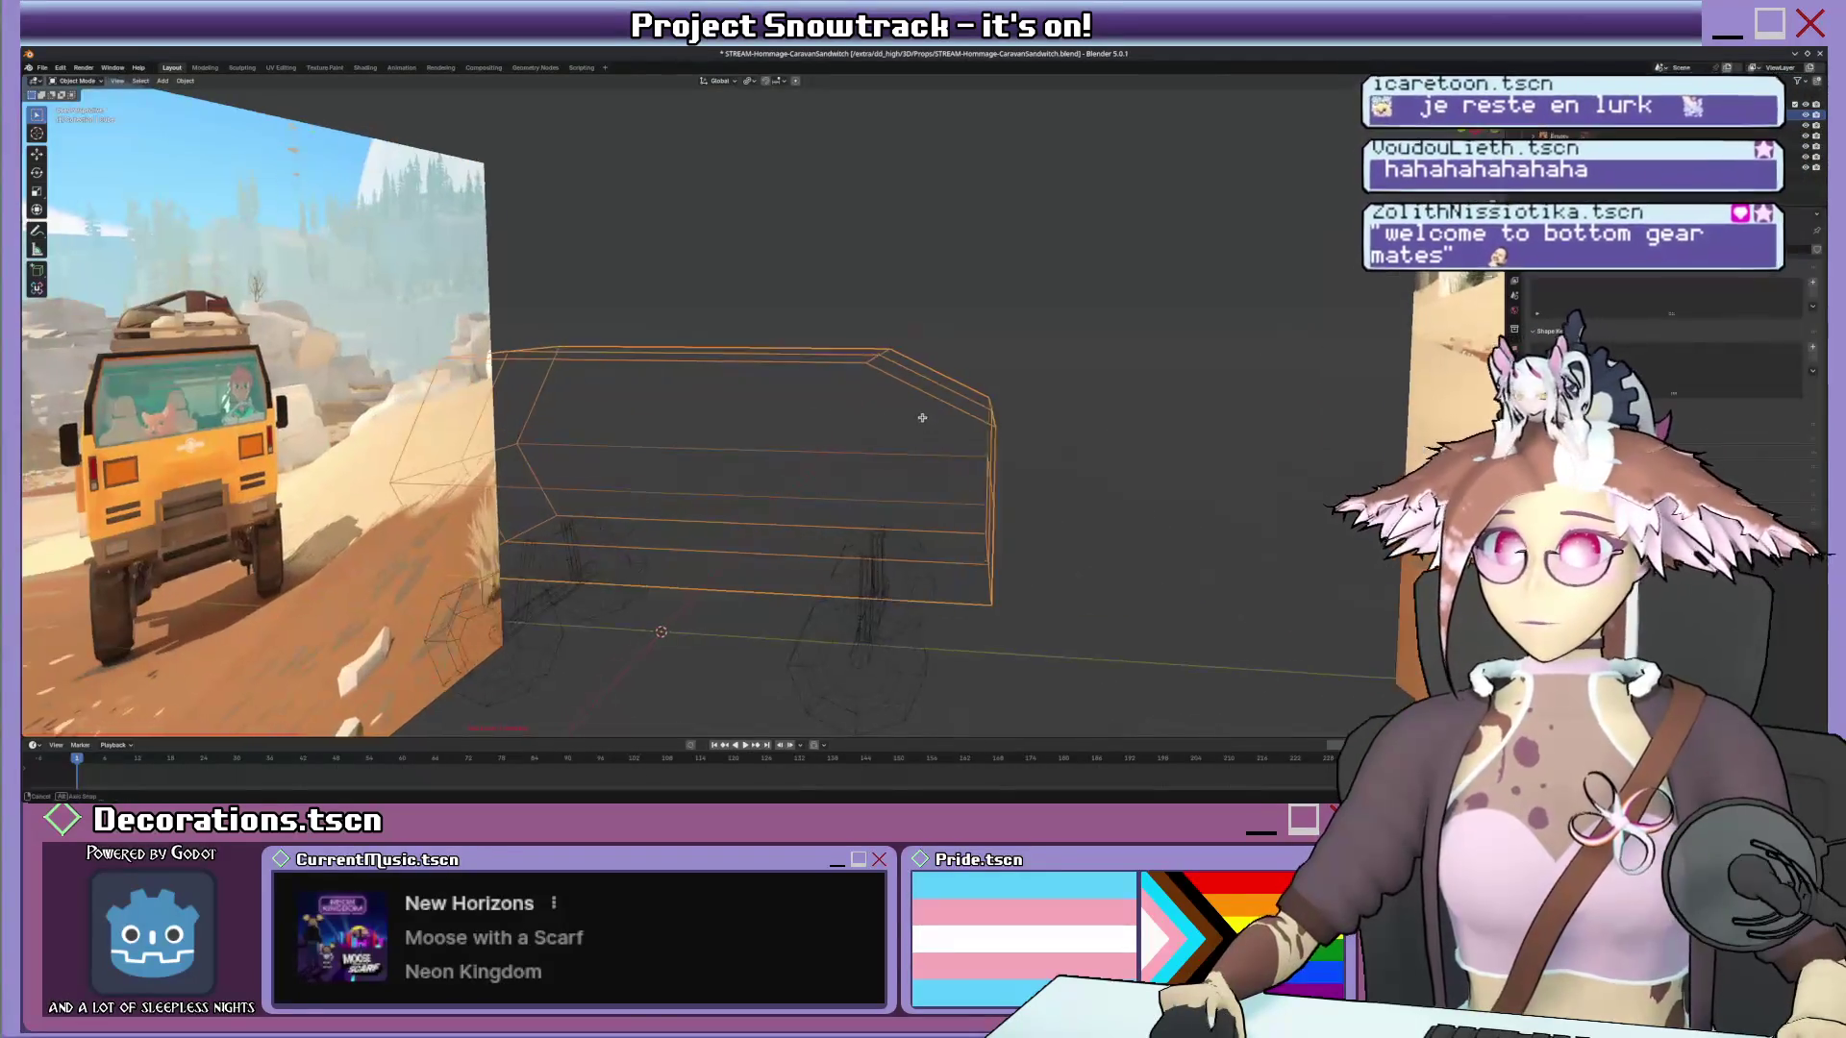
scroll(877, 412, "up", 2)
key("Tab")
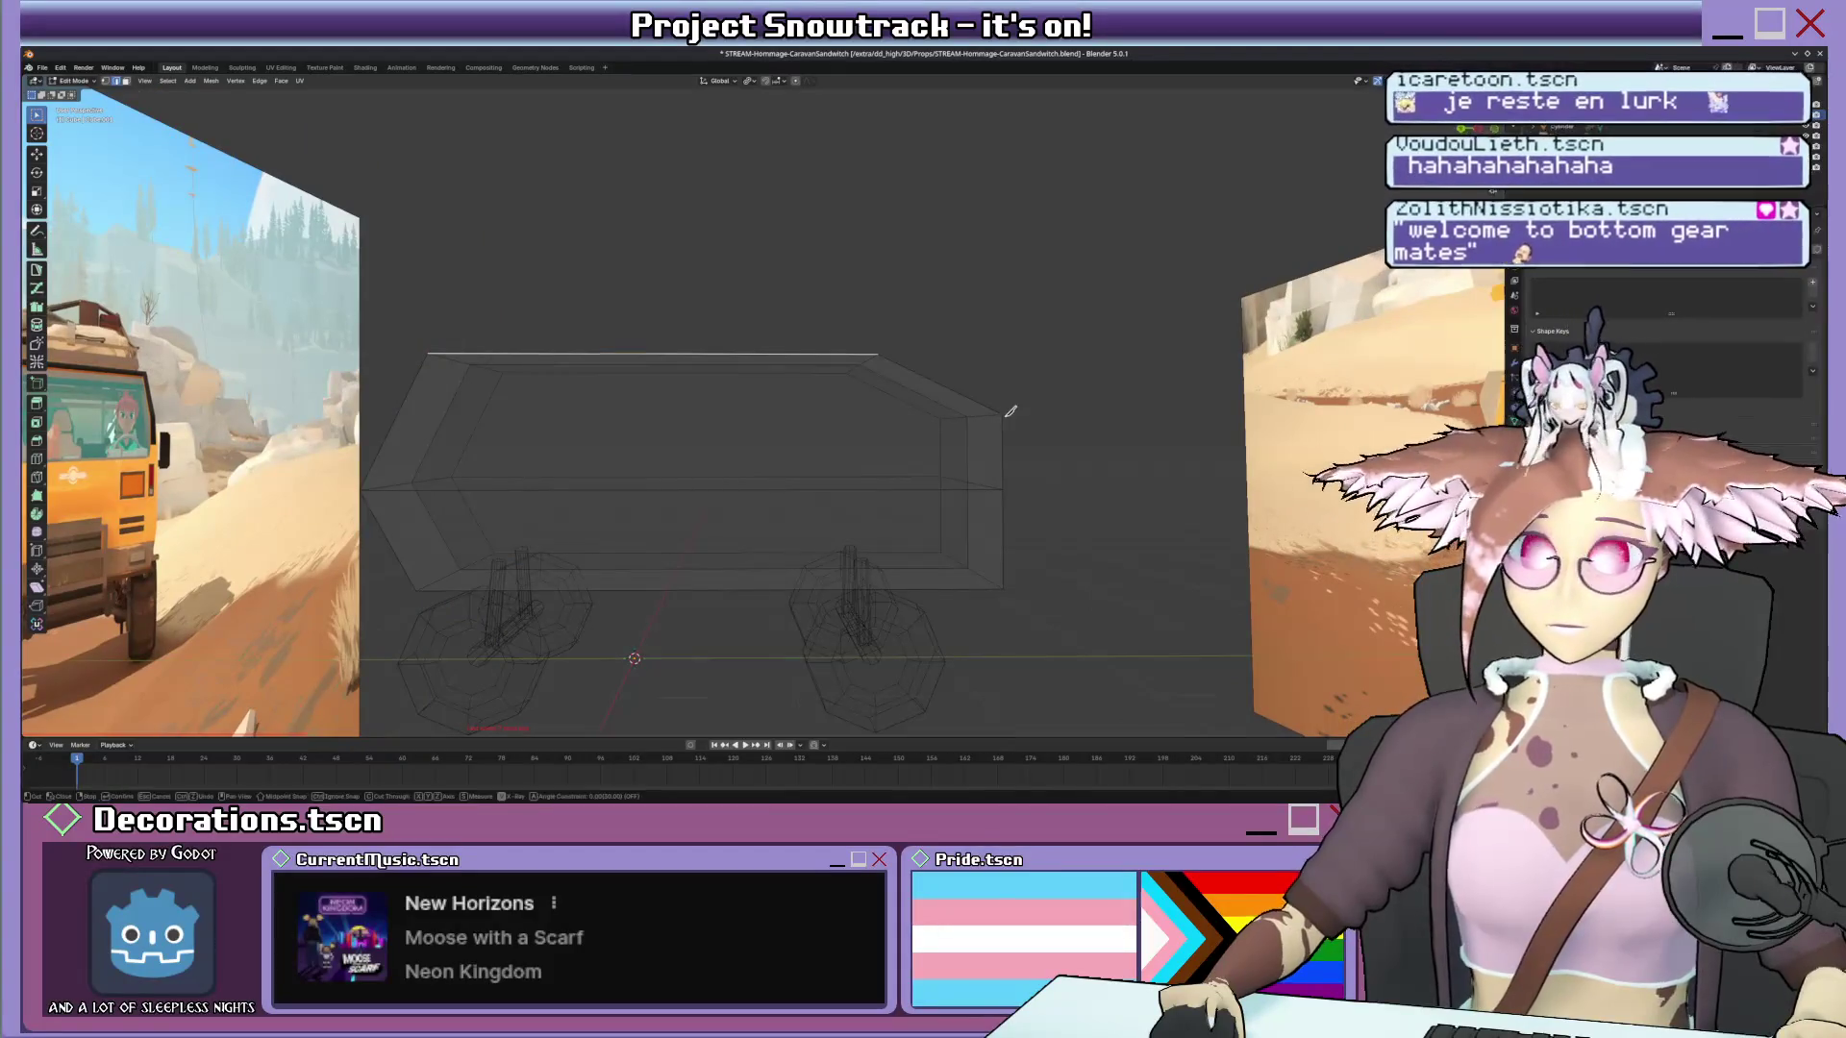
key("k")
left_click(1002, 414)
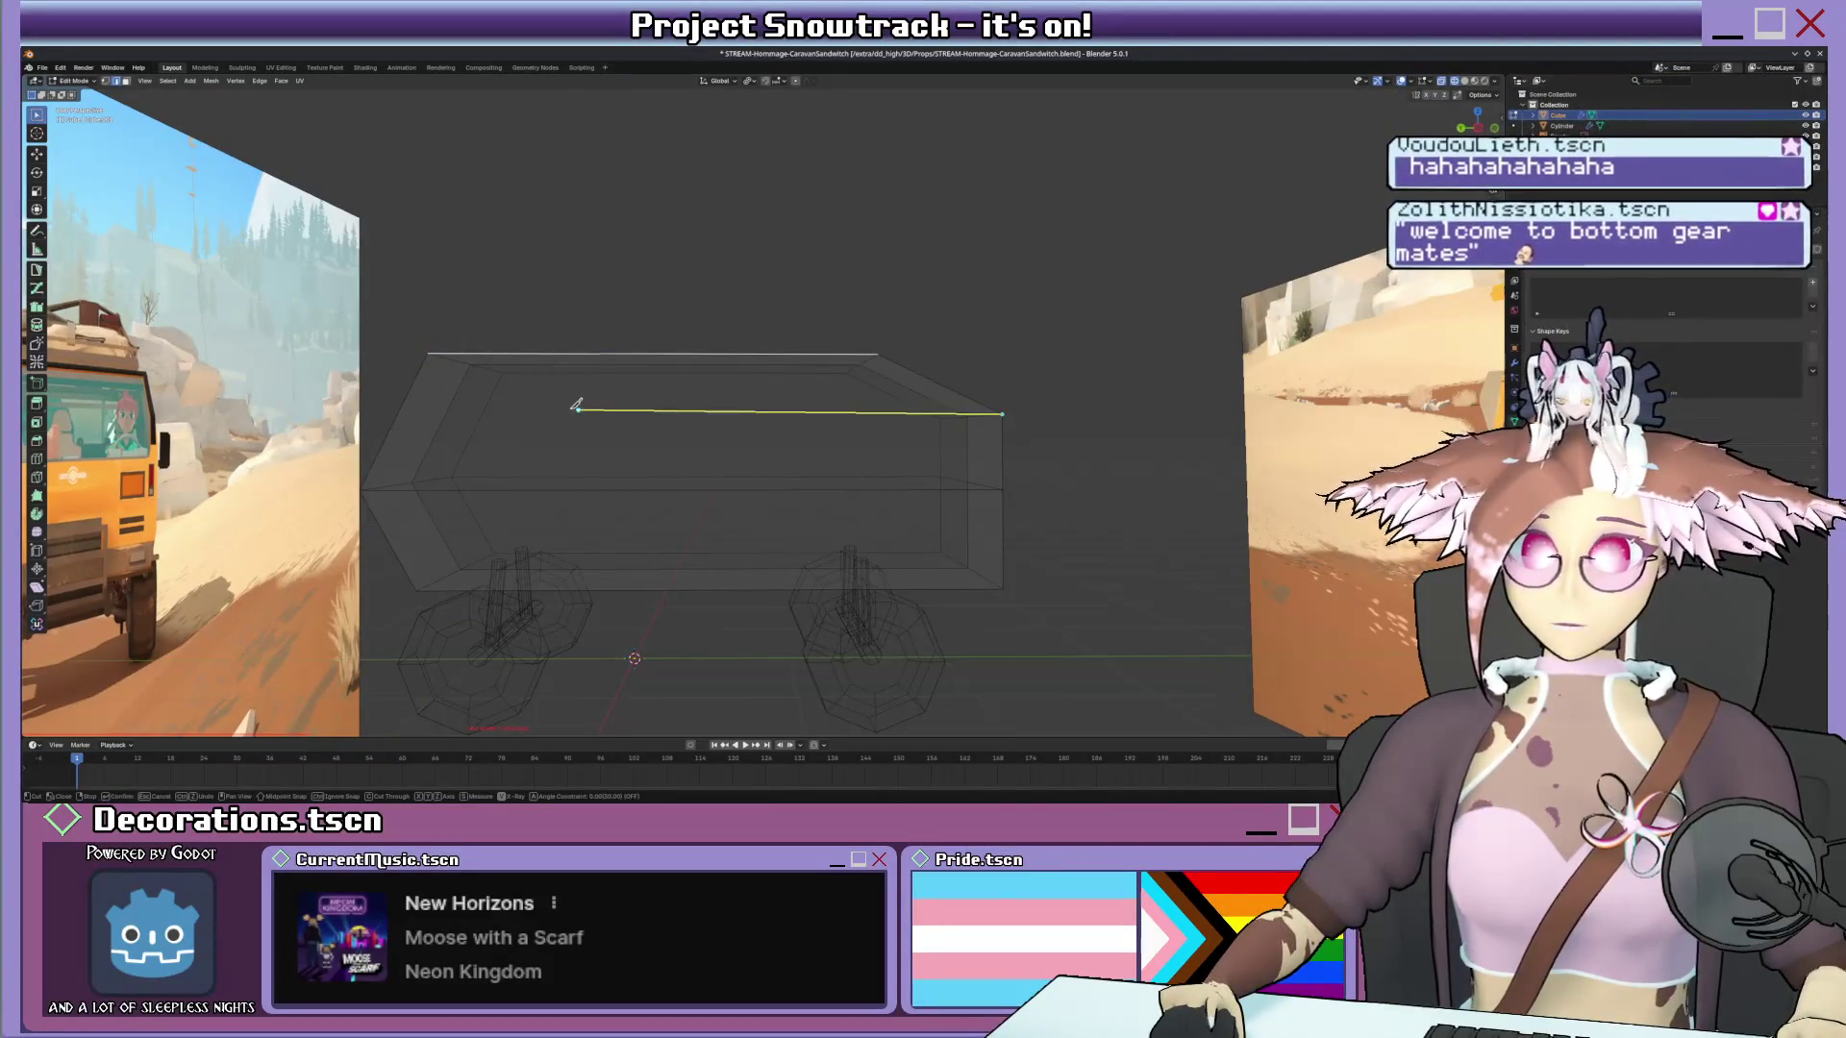
key("y")
left_click(406, 413)
key("Return")
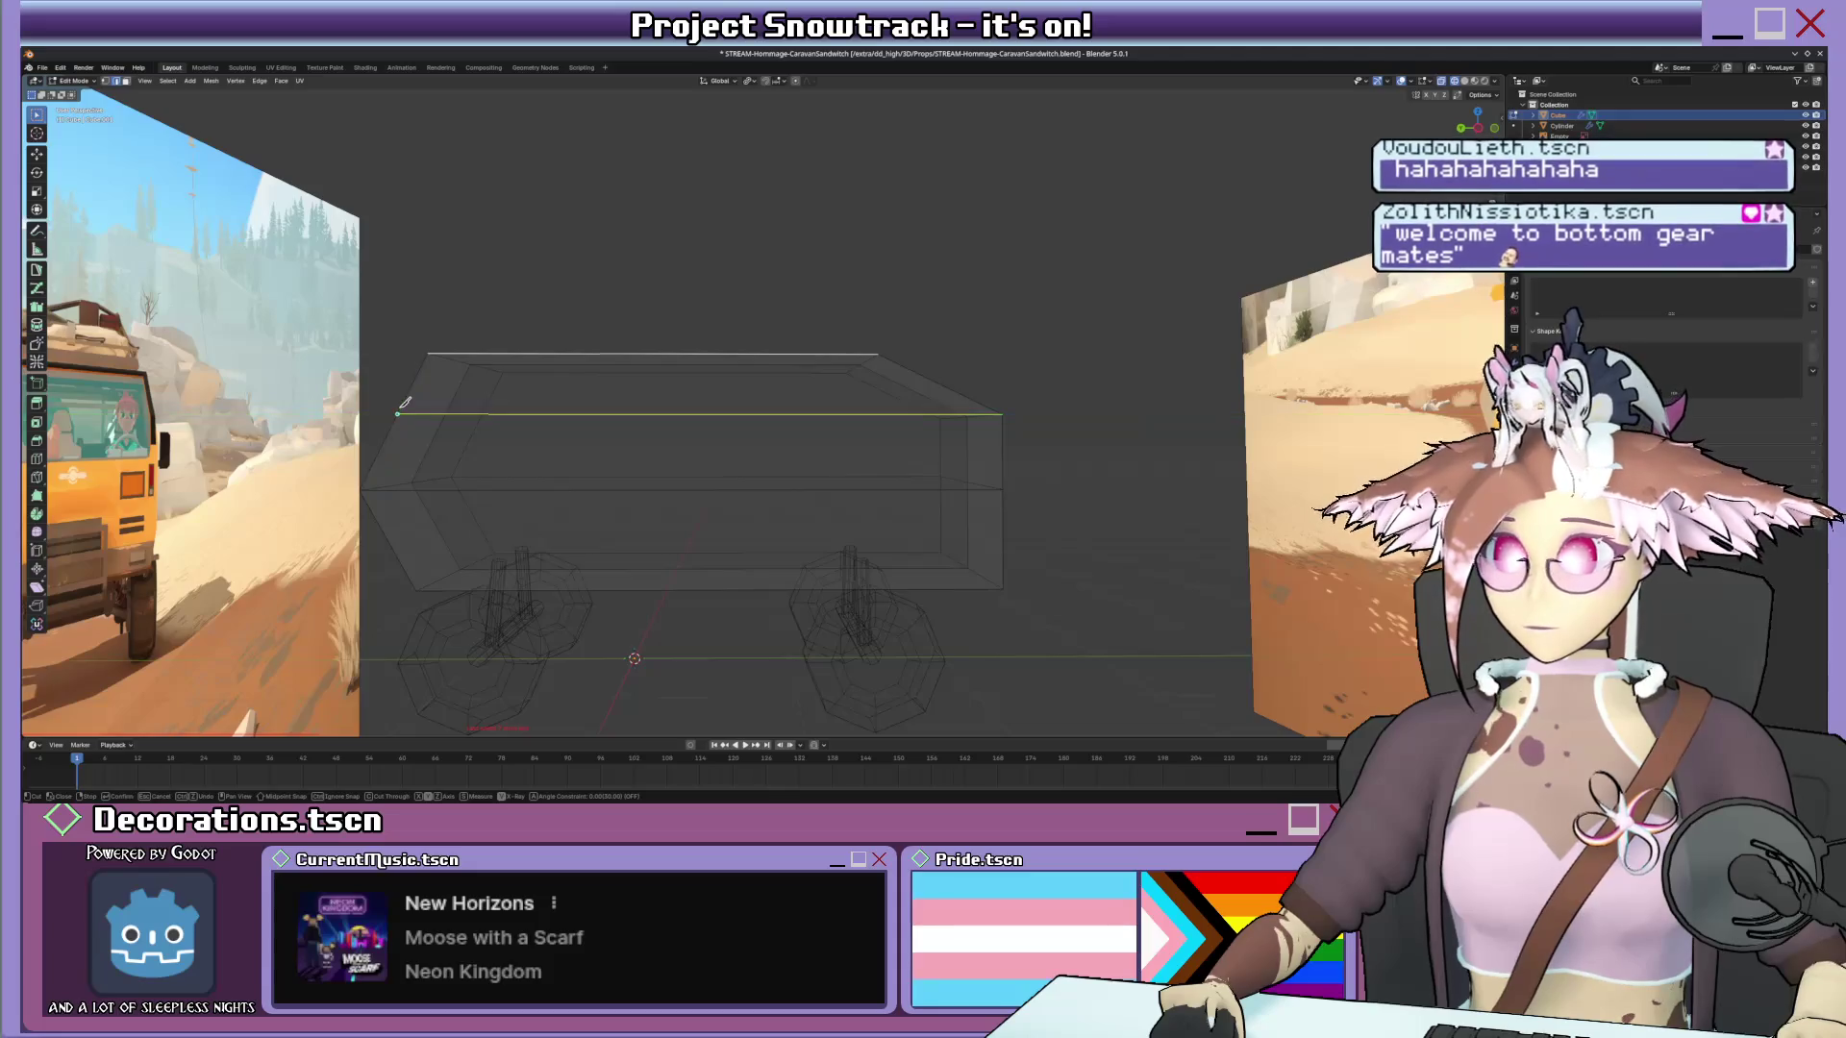
Knife a vertical cut down the body, then start moving geometry along X from the camera view.
key("k")
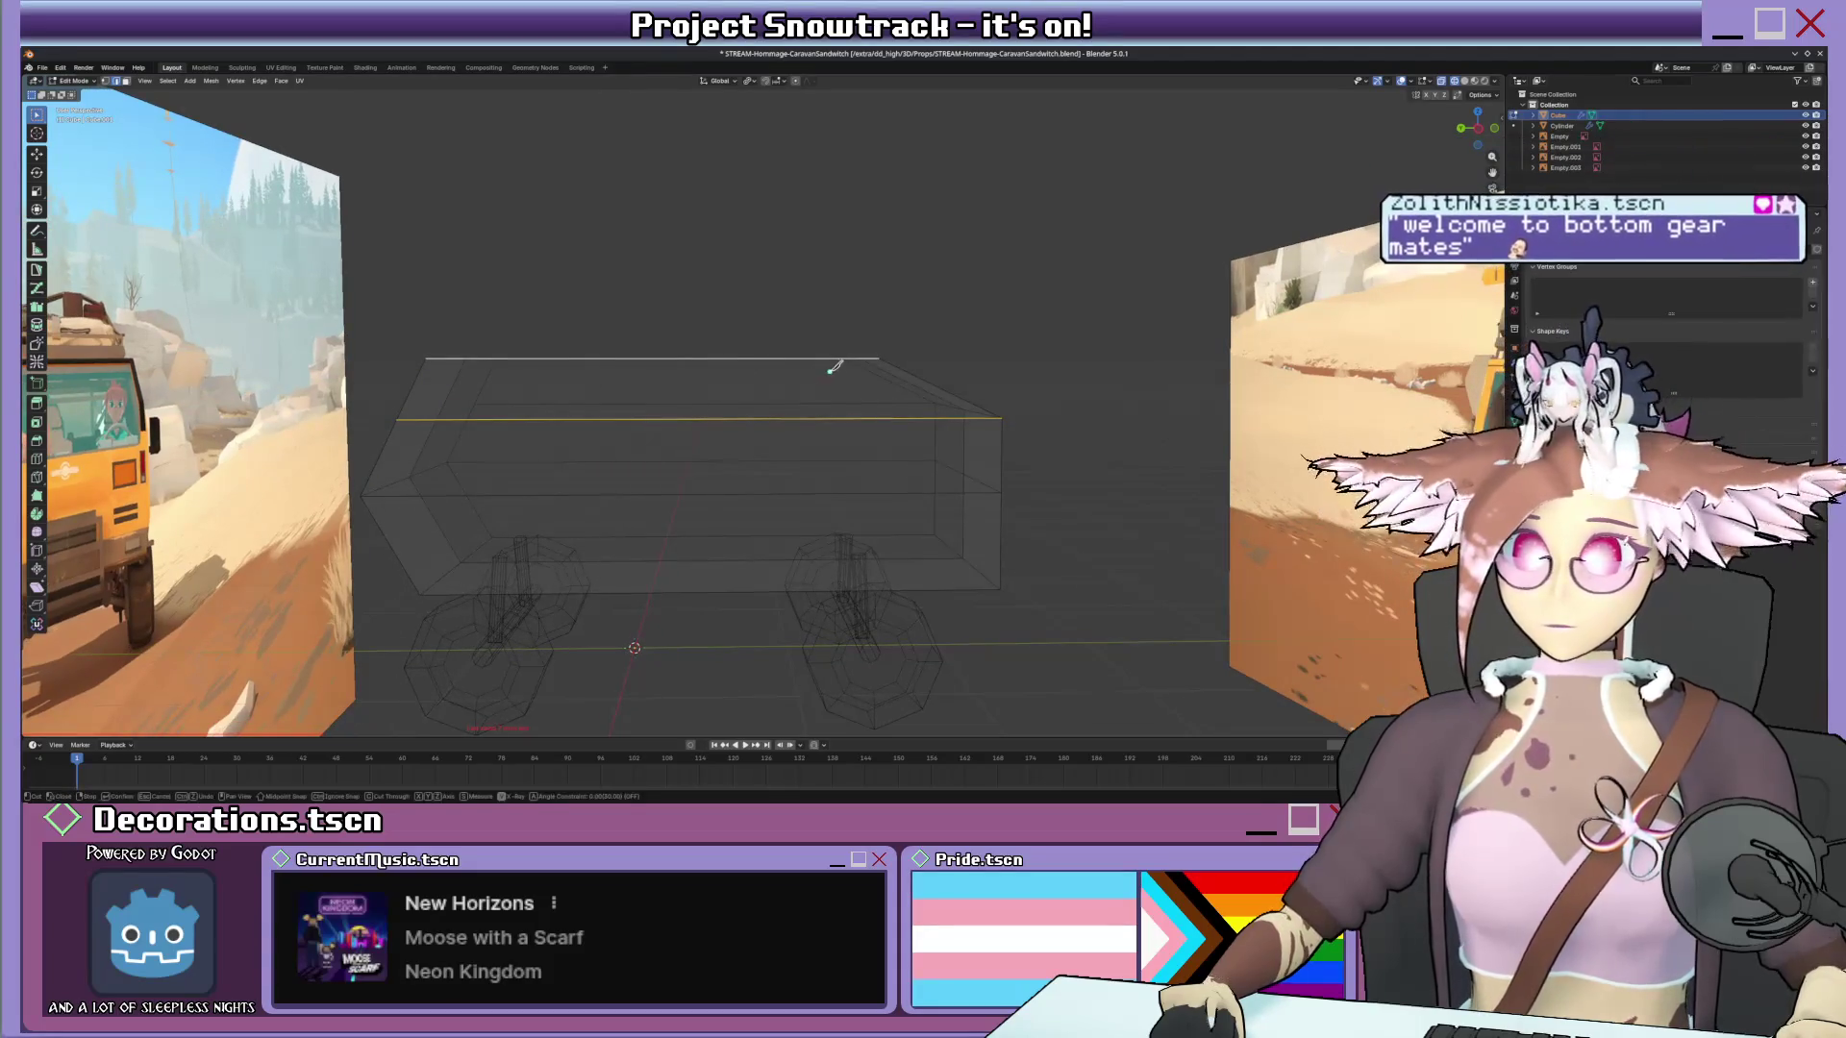
key("z")
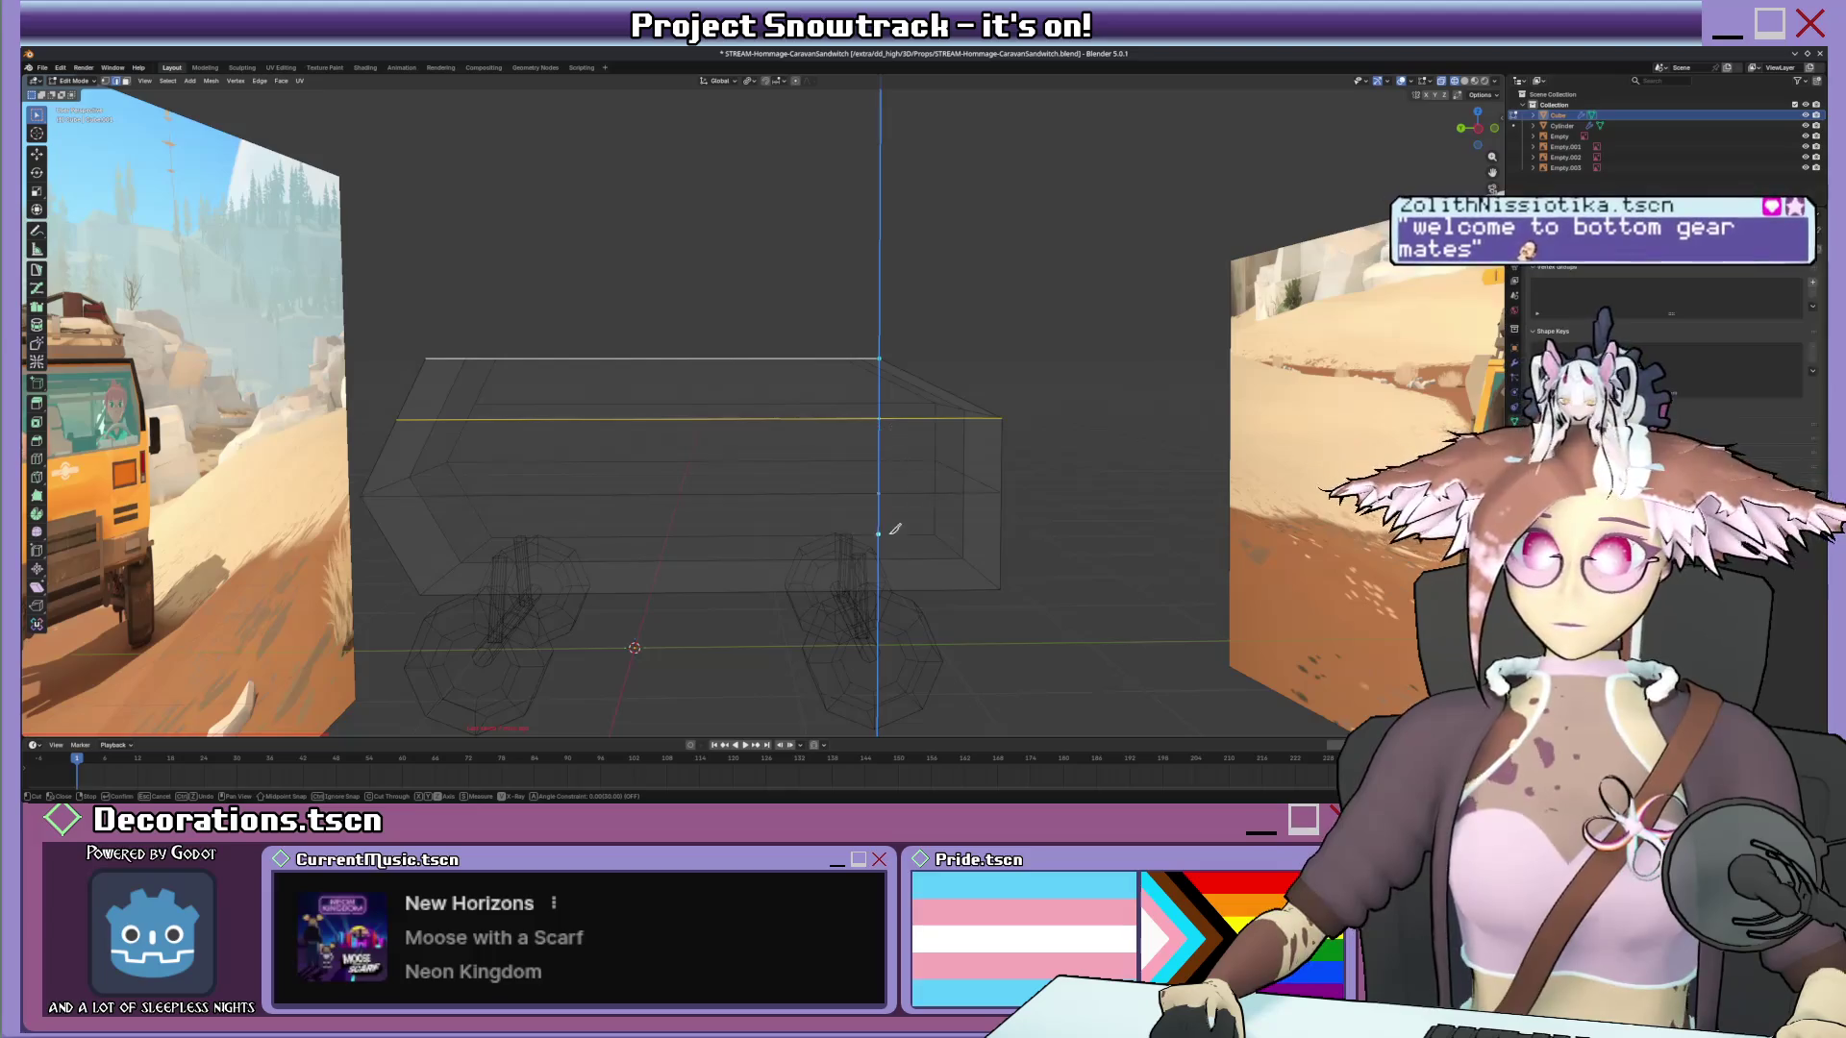
left_click(882, 584)
key("Return")
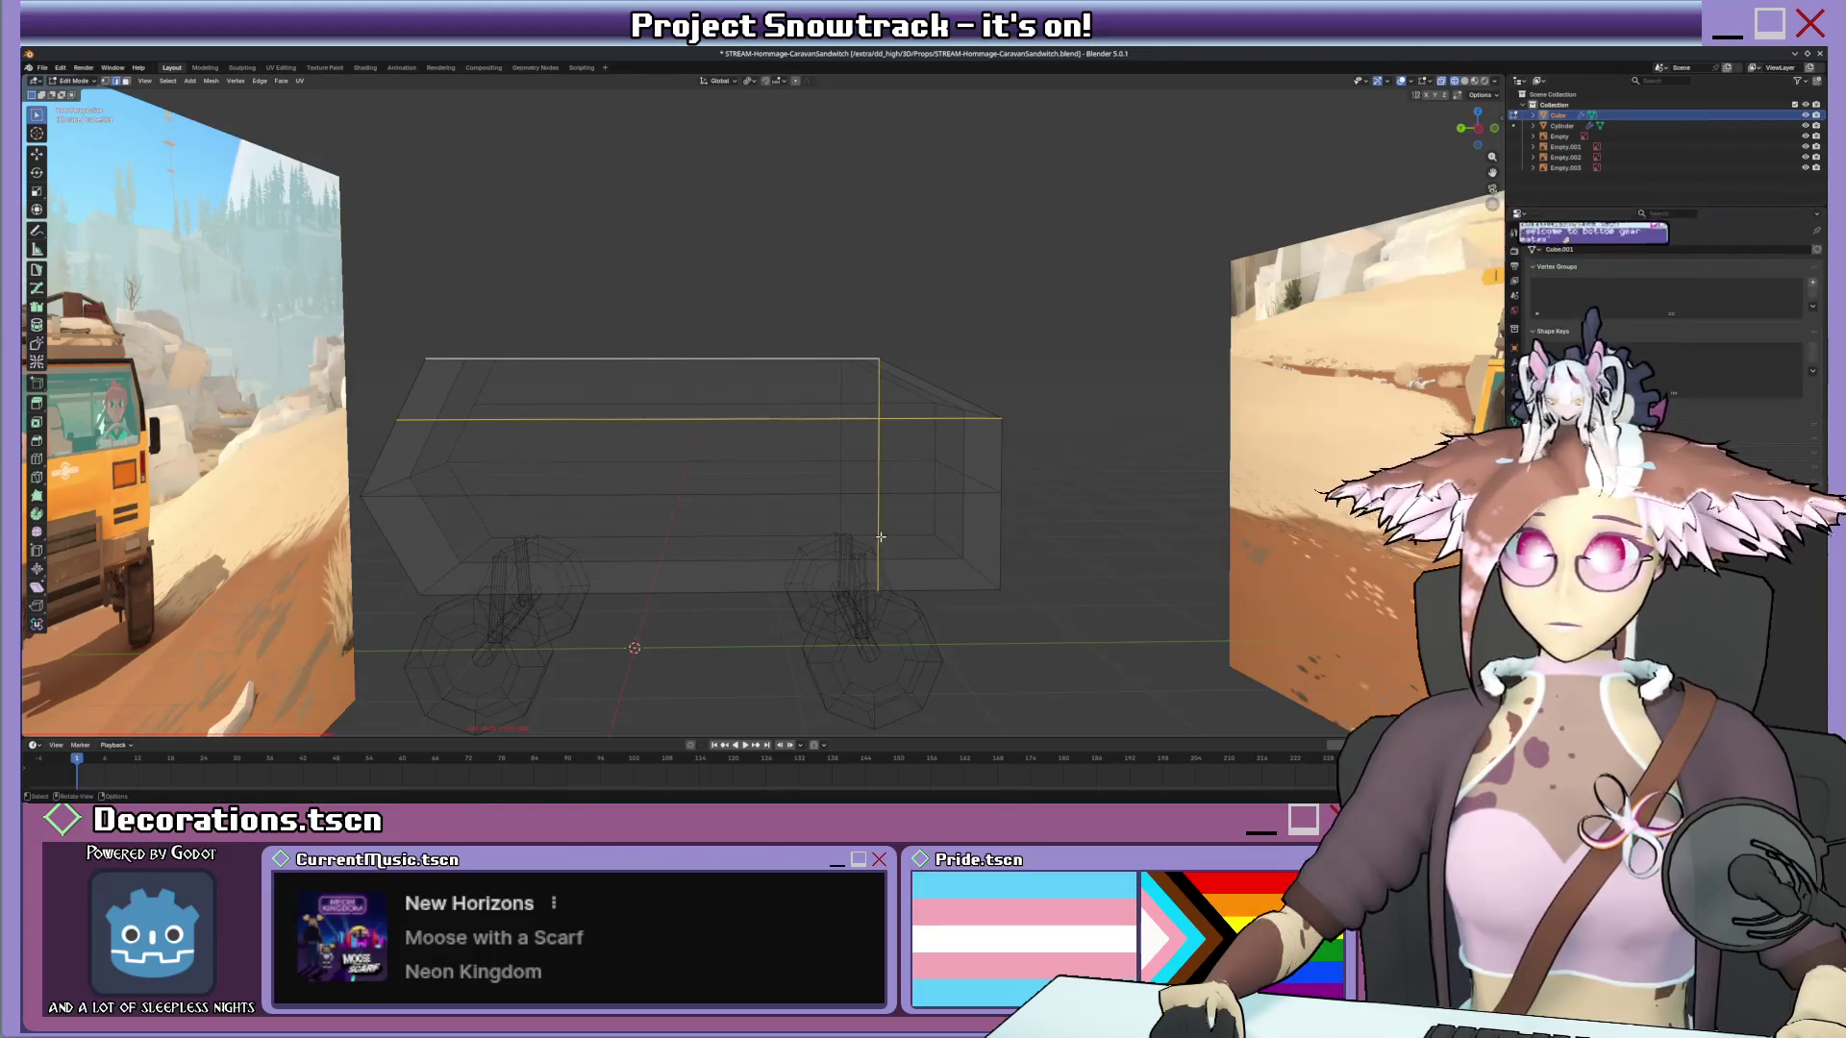
left_click(639, 359)
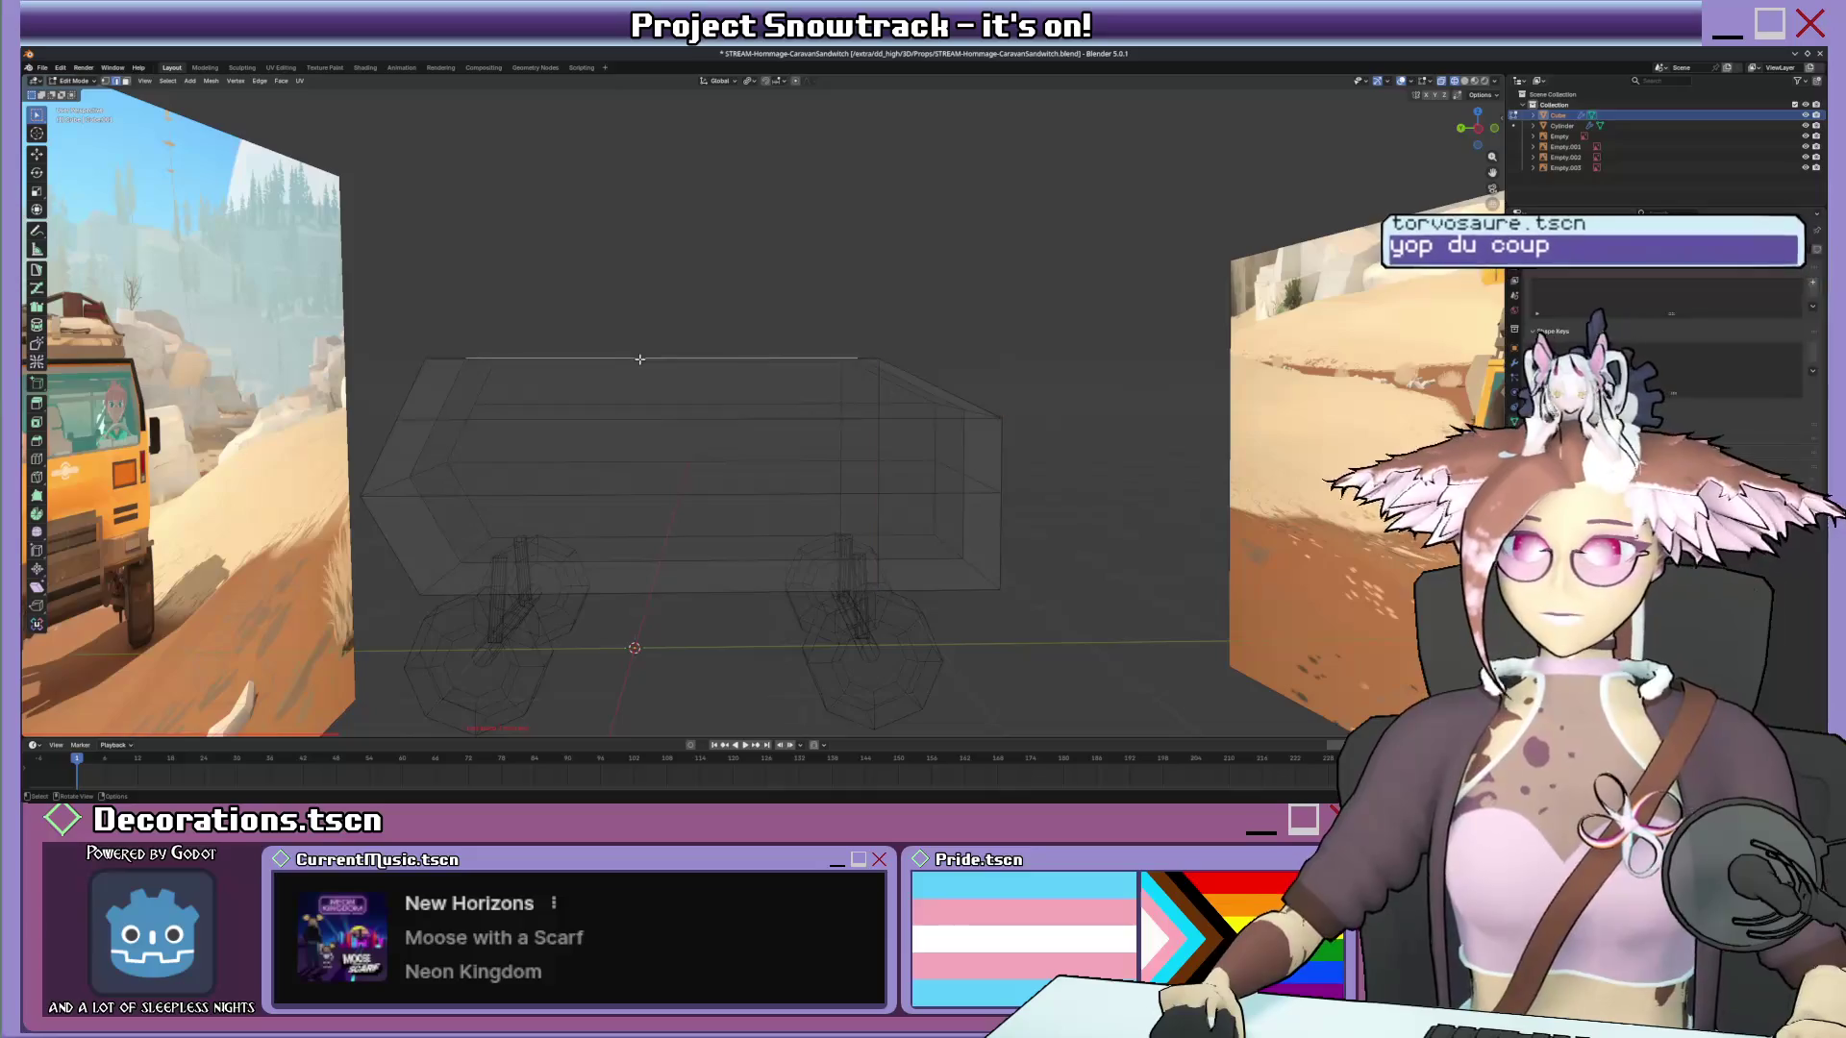
middle_click_drag(701, 371, 617, 362)
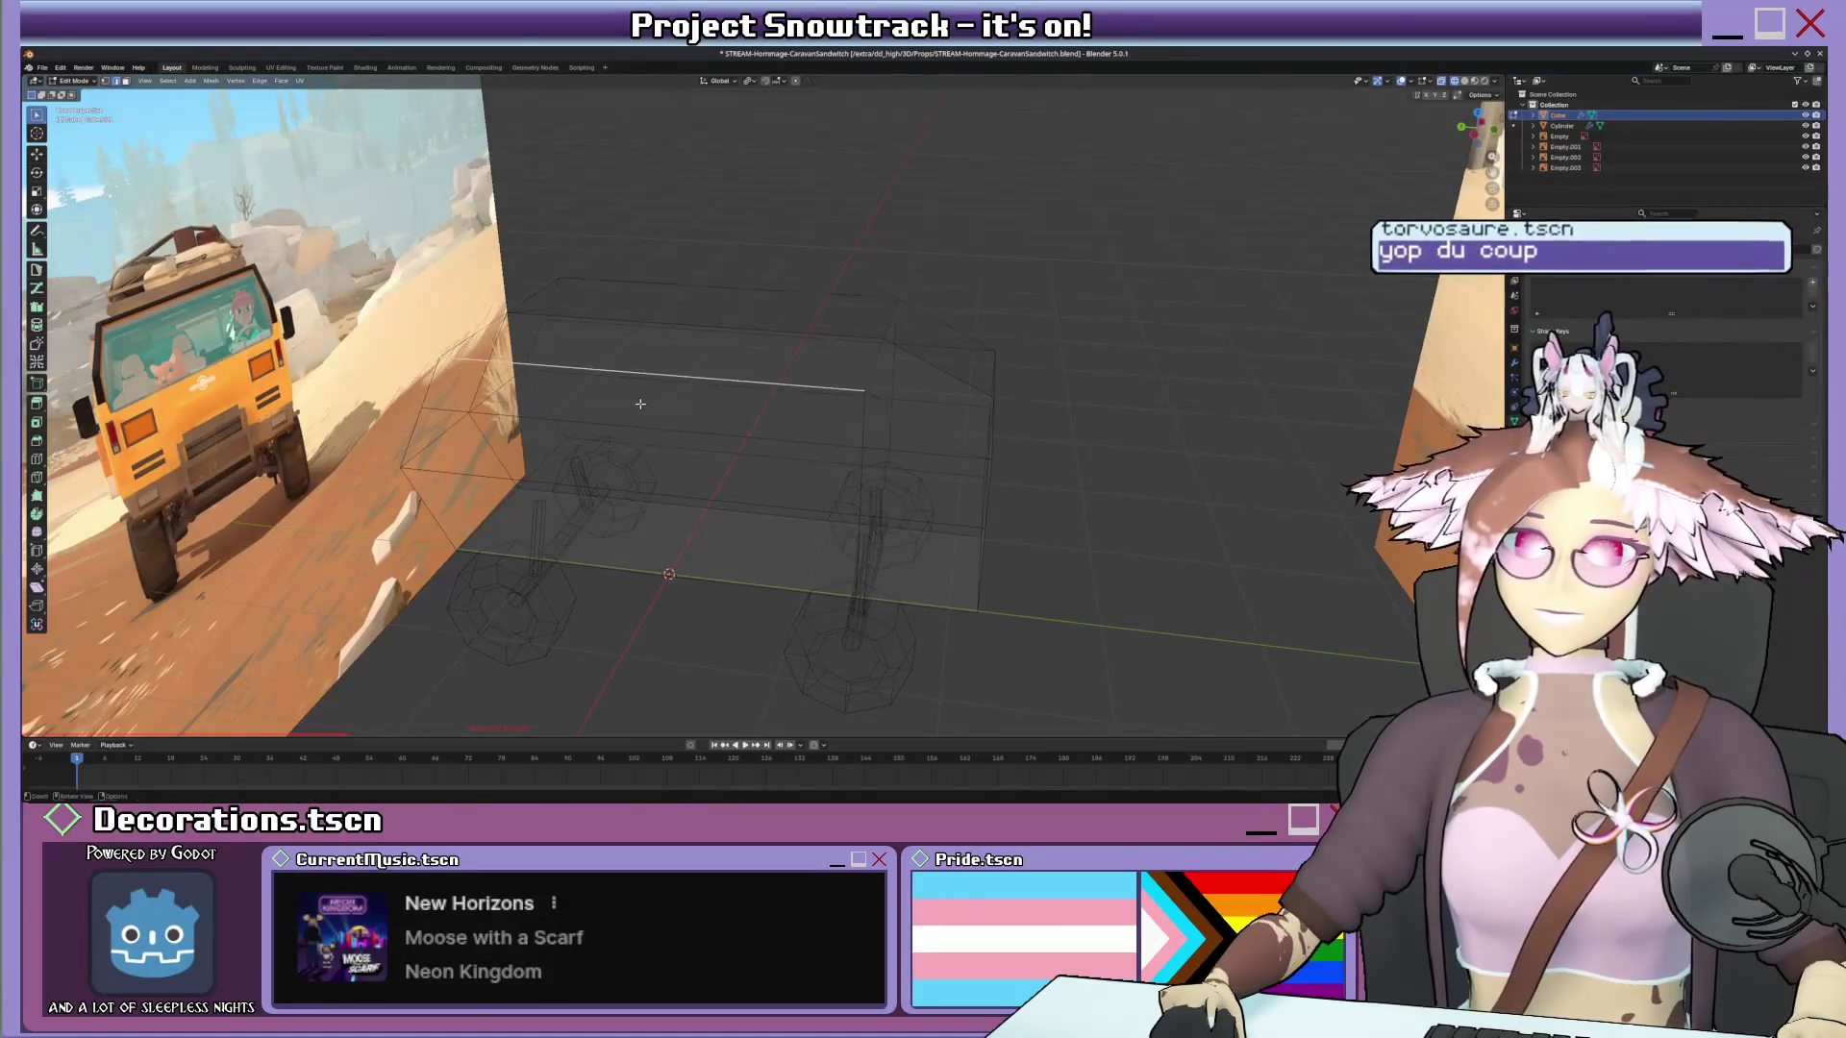
key("KP_0")
key("g")
key("x")
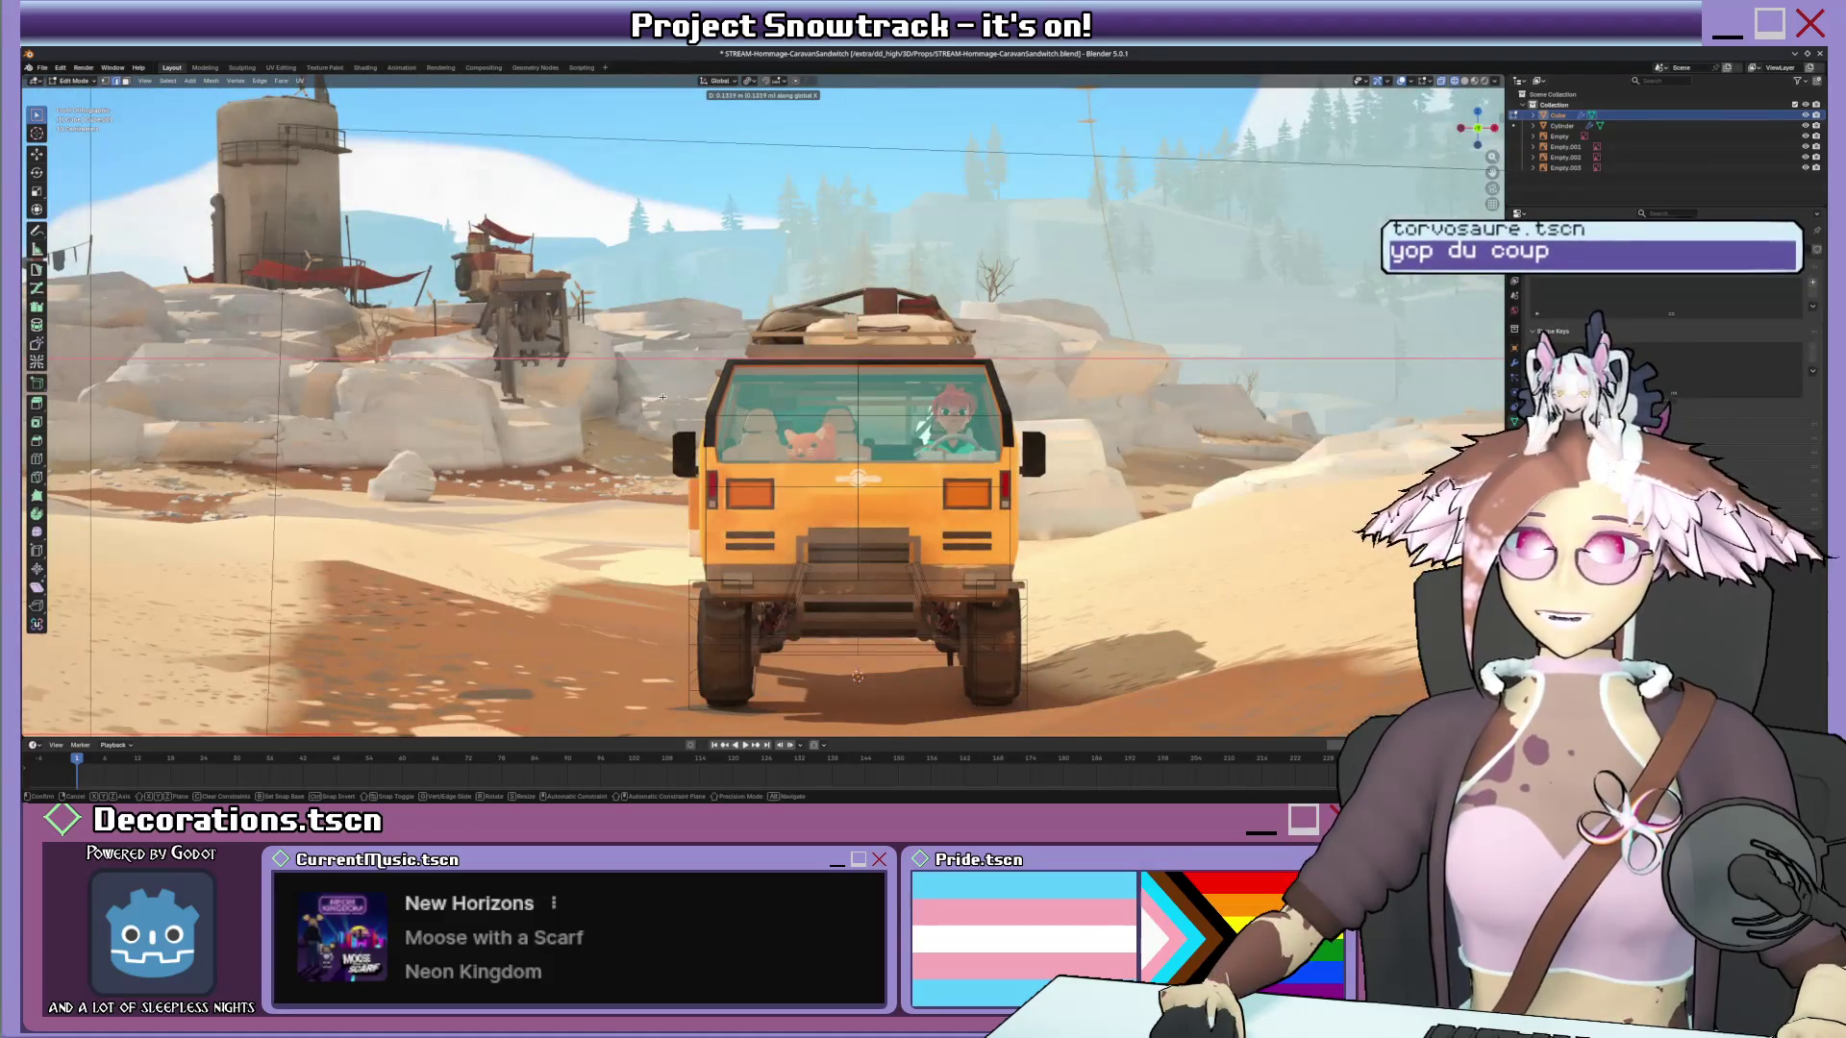
Shift the selected geometry along X and slide an edge to match the camera reference.
left_click(661, 397)
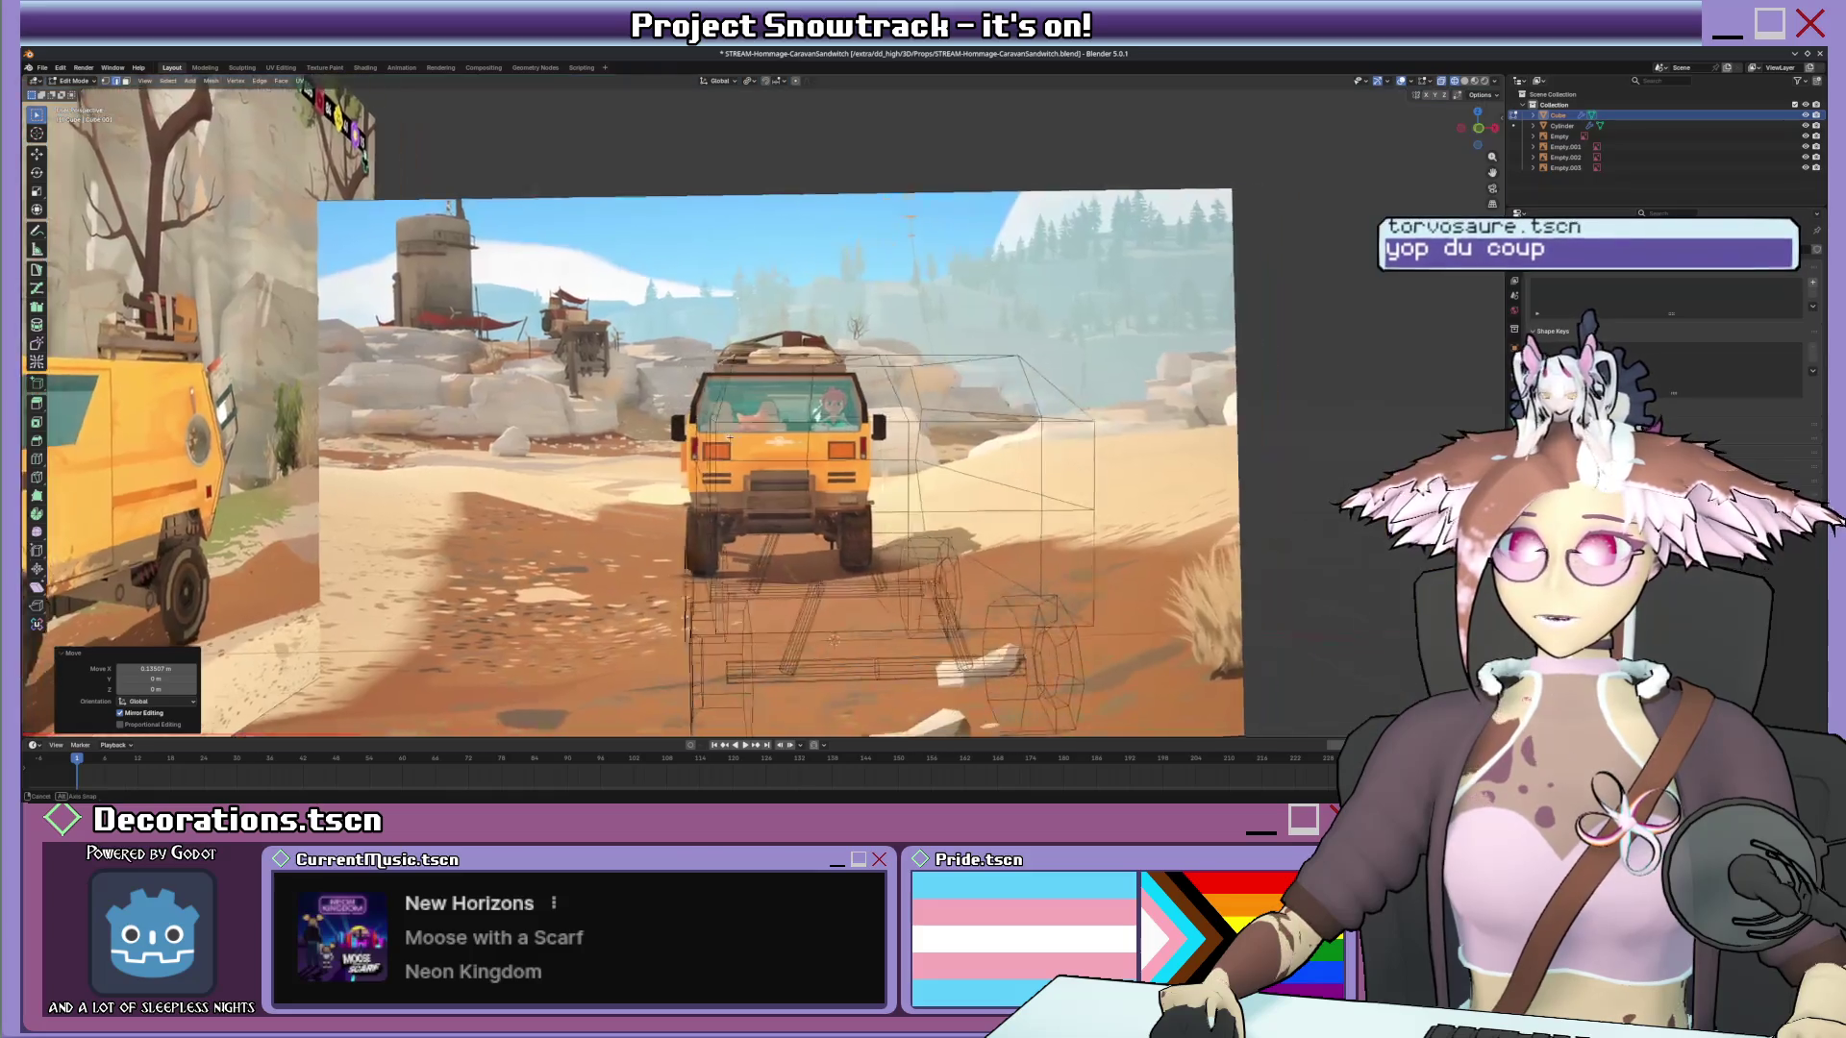
mouse_move(703, 410)
middle_mouse_down()
mouse_move(741, 438)
mouse_move(916, 469)
middle_mouse_up()
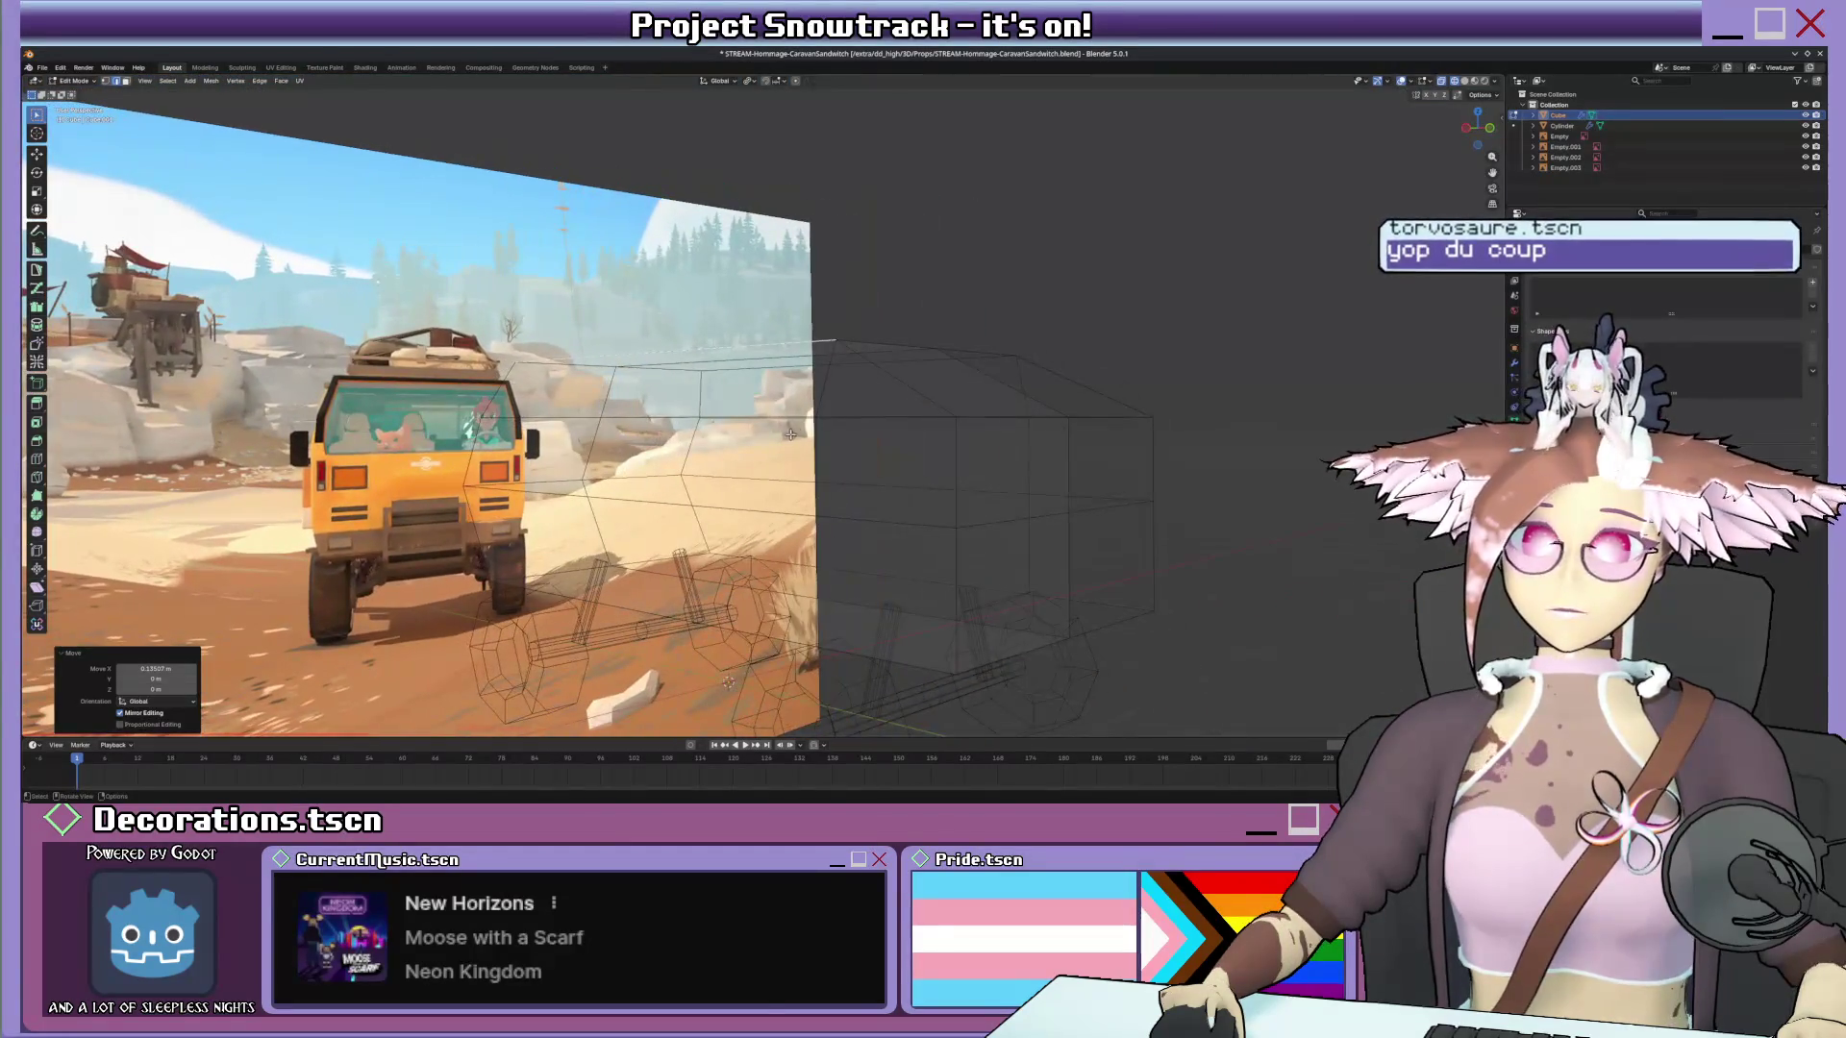
key("KP_0")
scroll(702, 544, "up", 3)
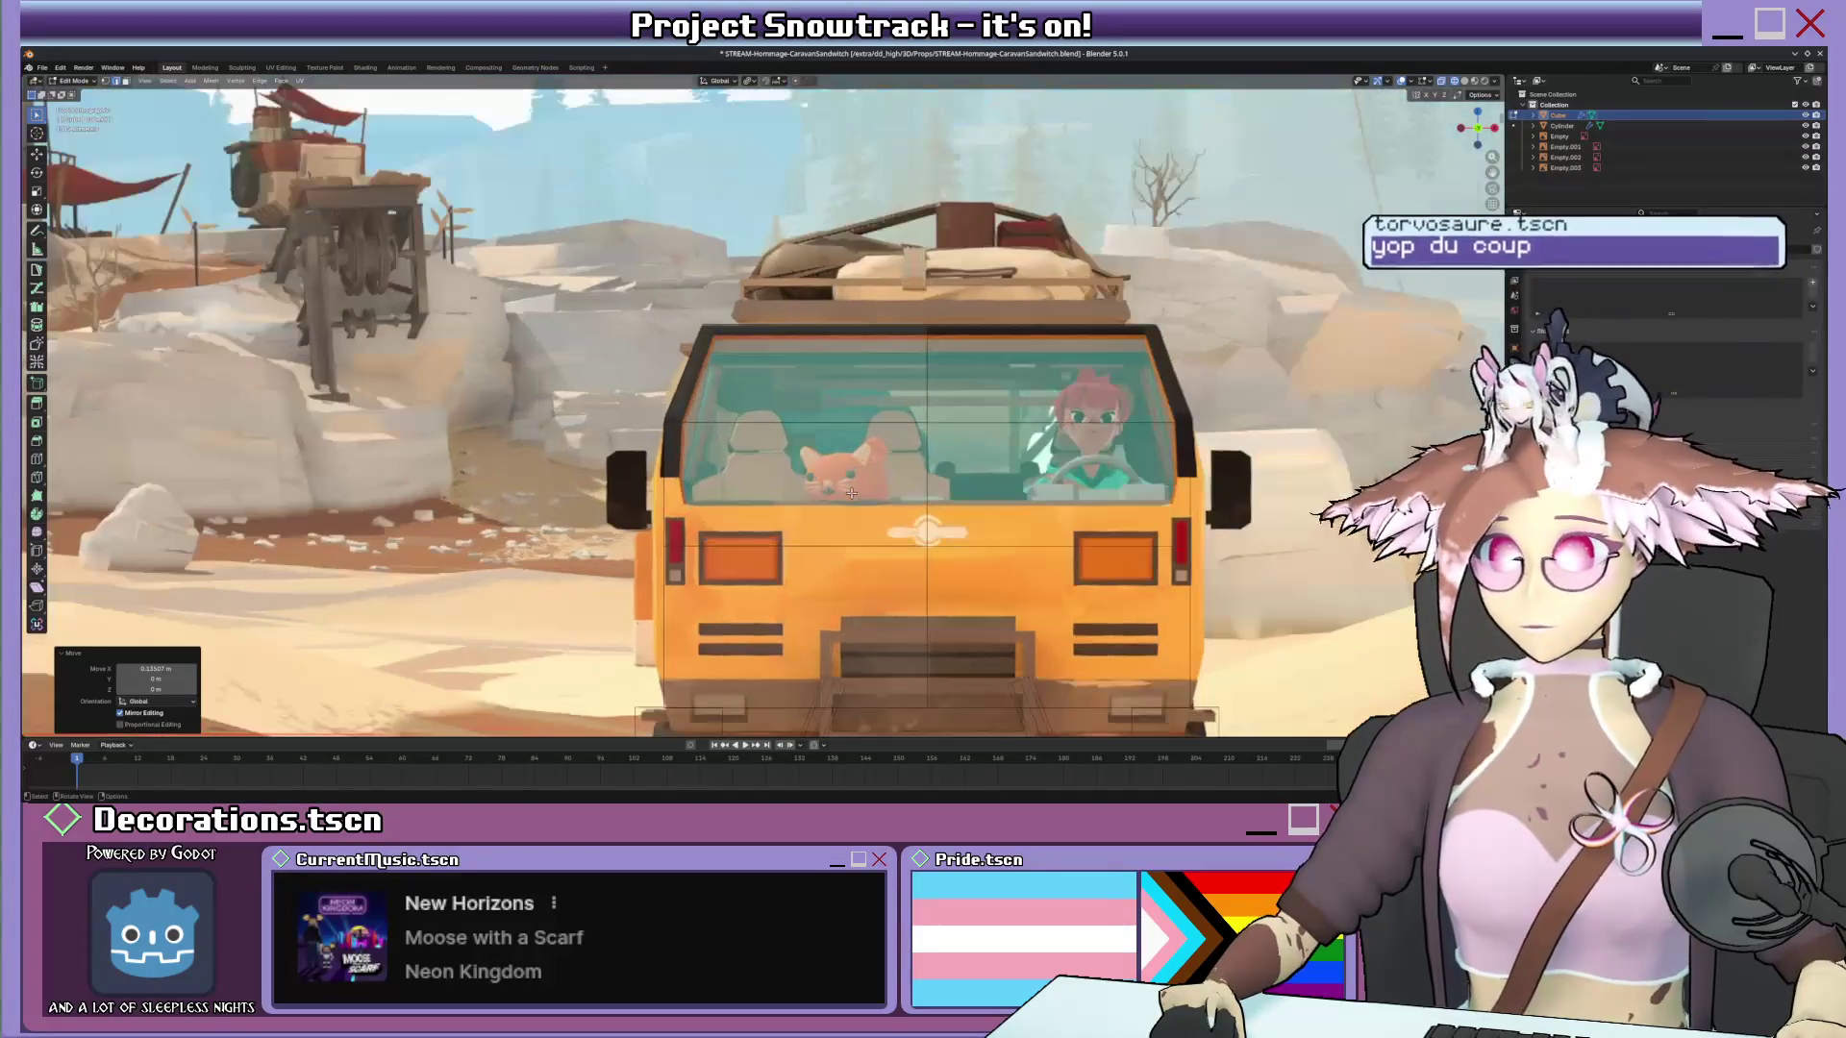
scroll(701, 543, "up", 2)
scroll(701, 544, "up", 2)
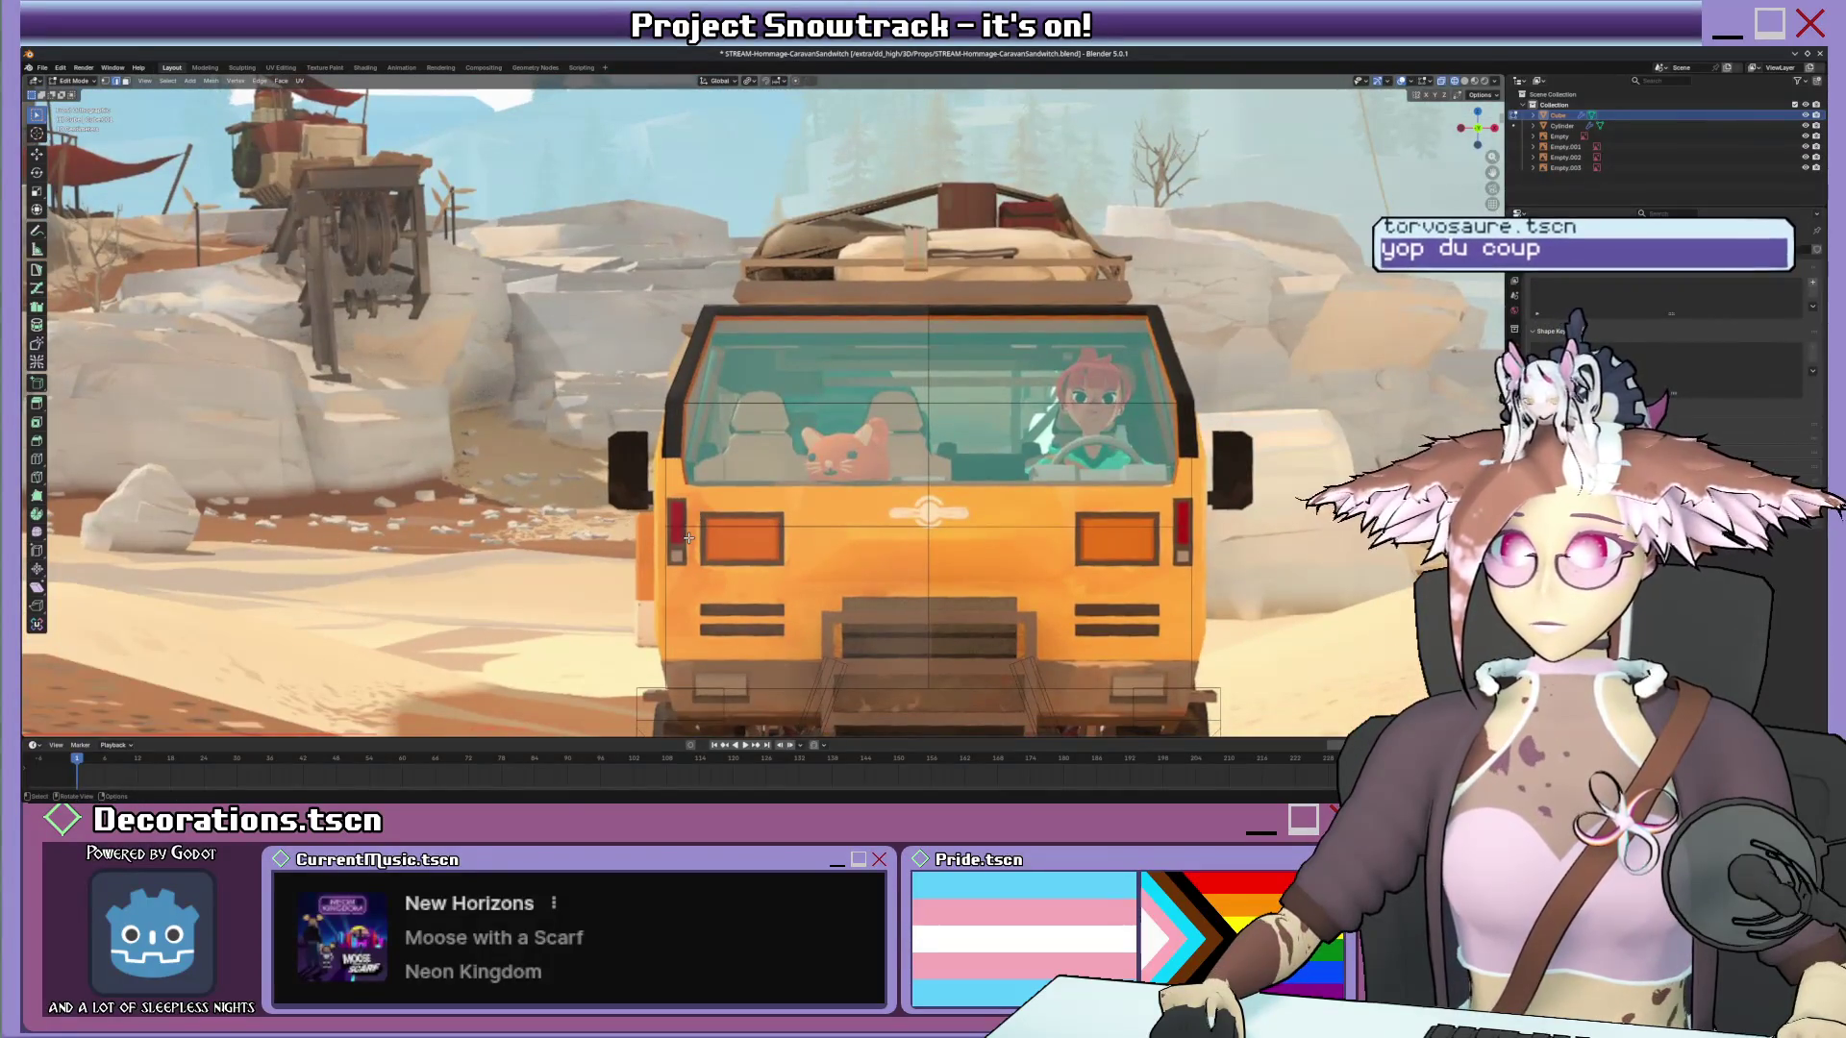
key("g")
key("x")
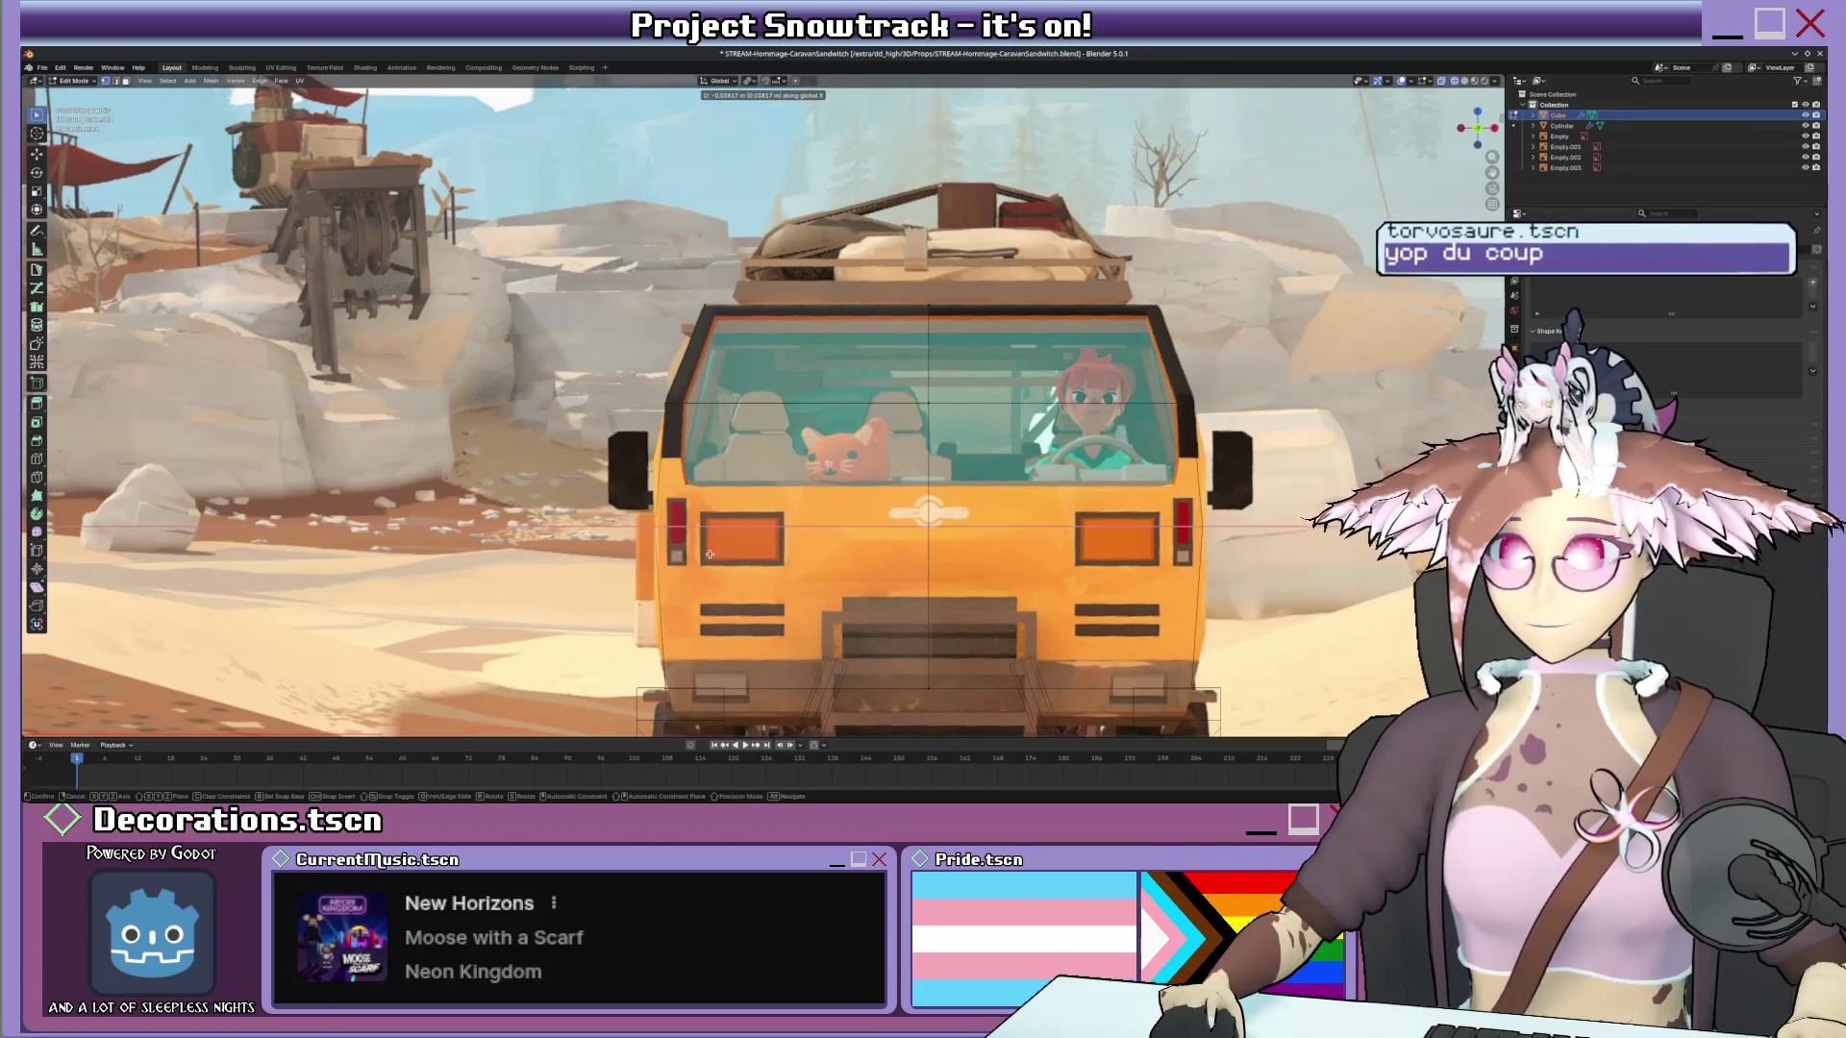
left_click(709, 552)
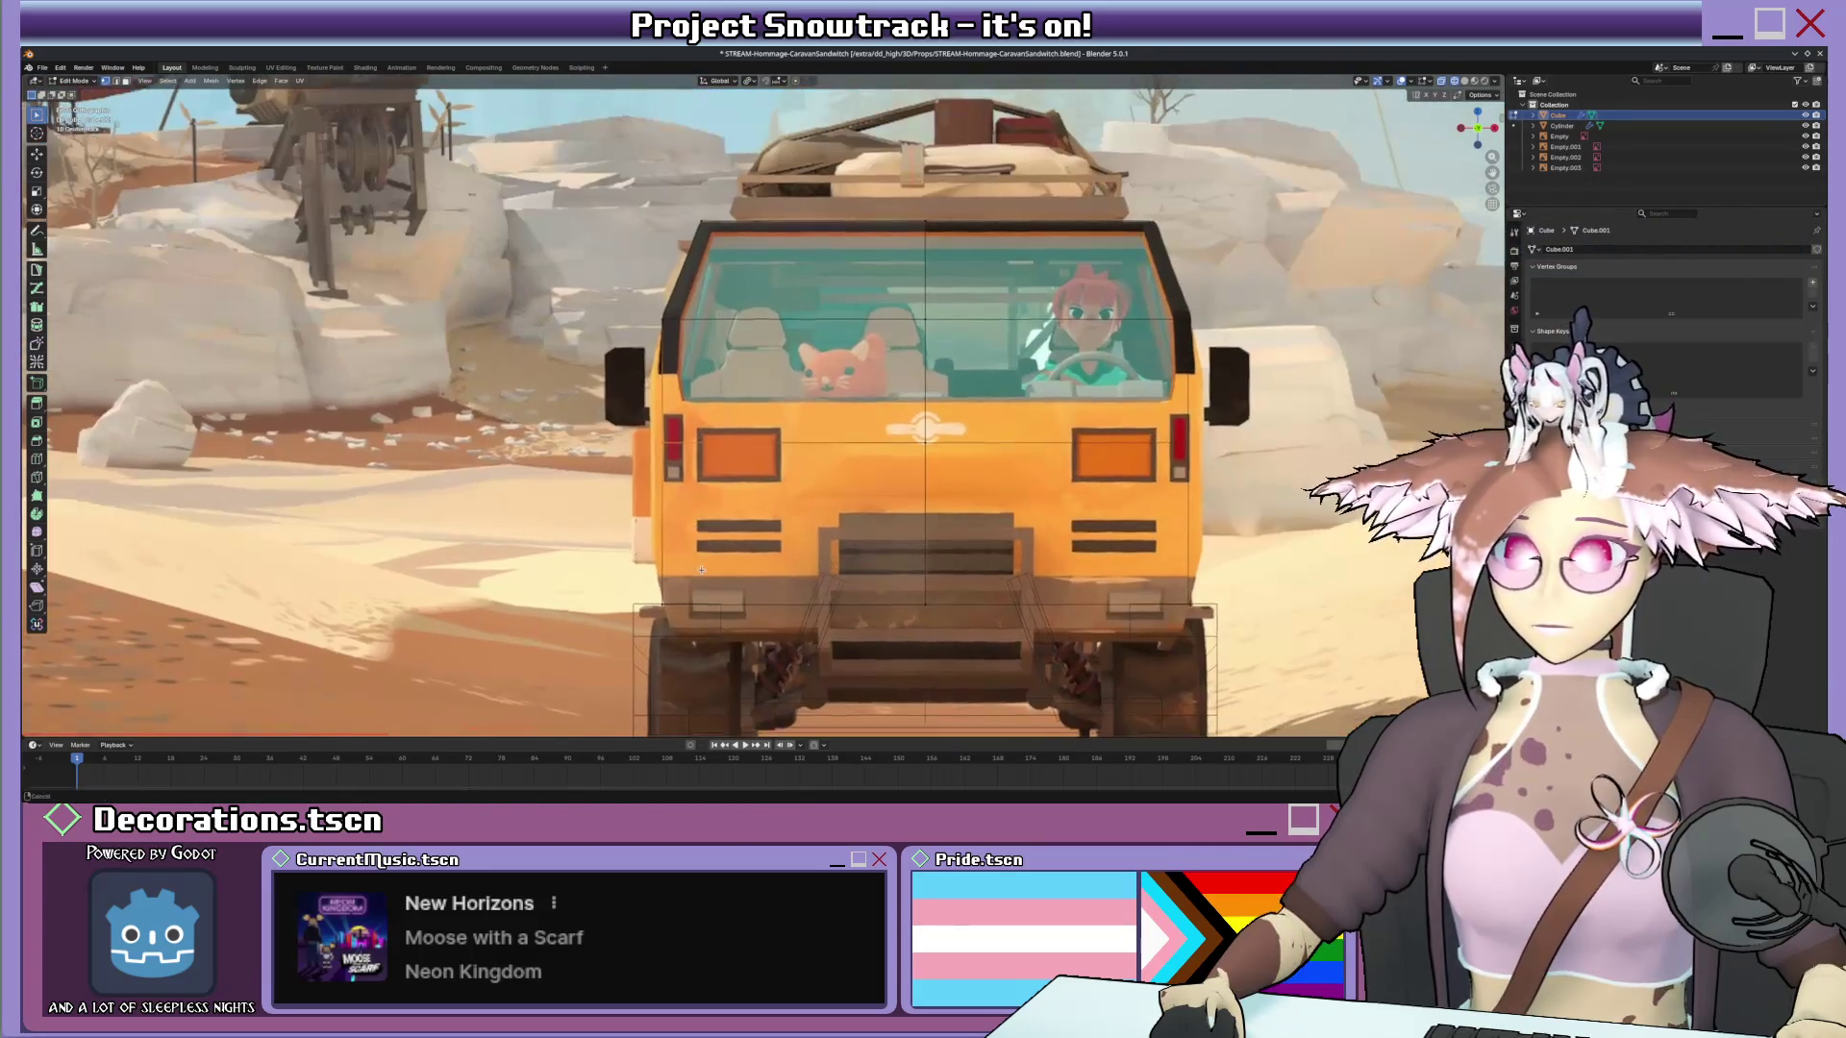
key("g")
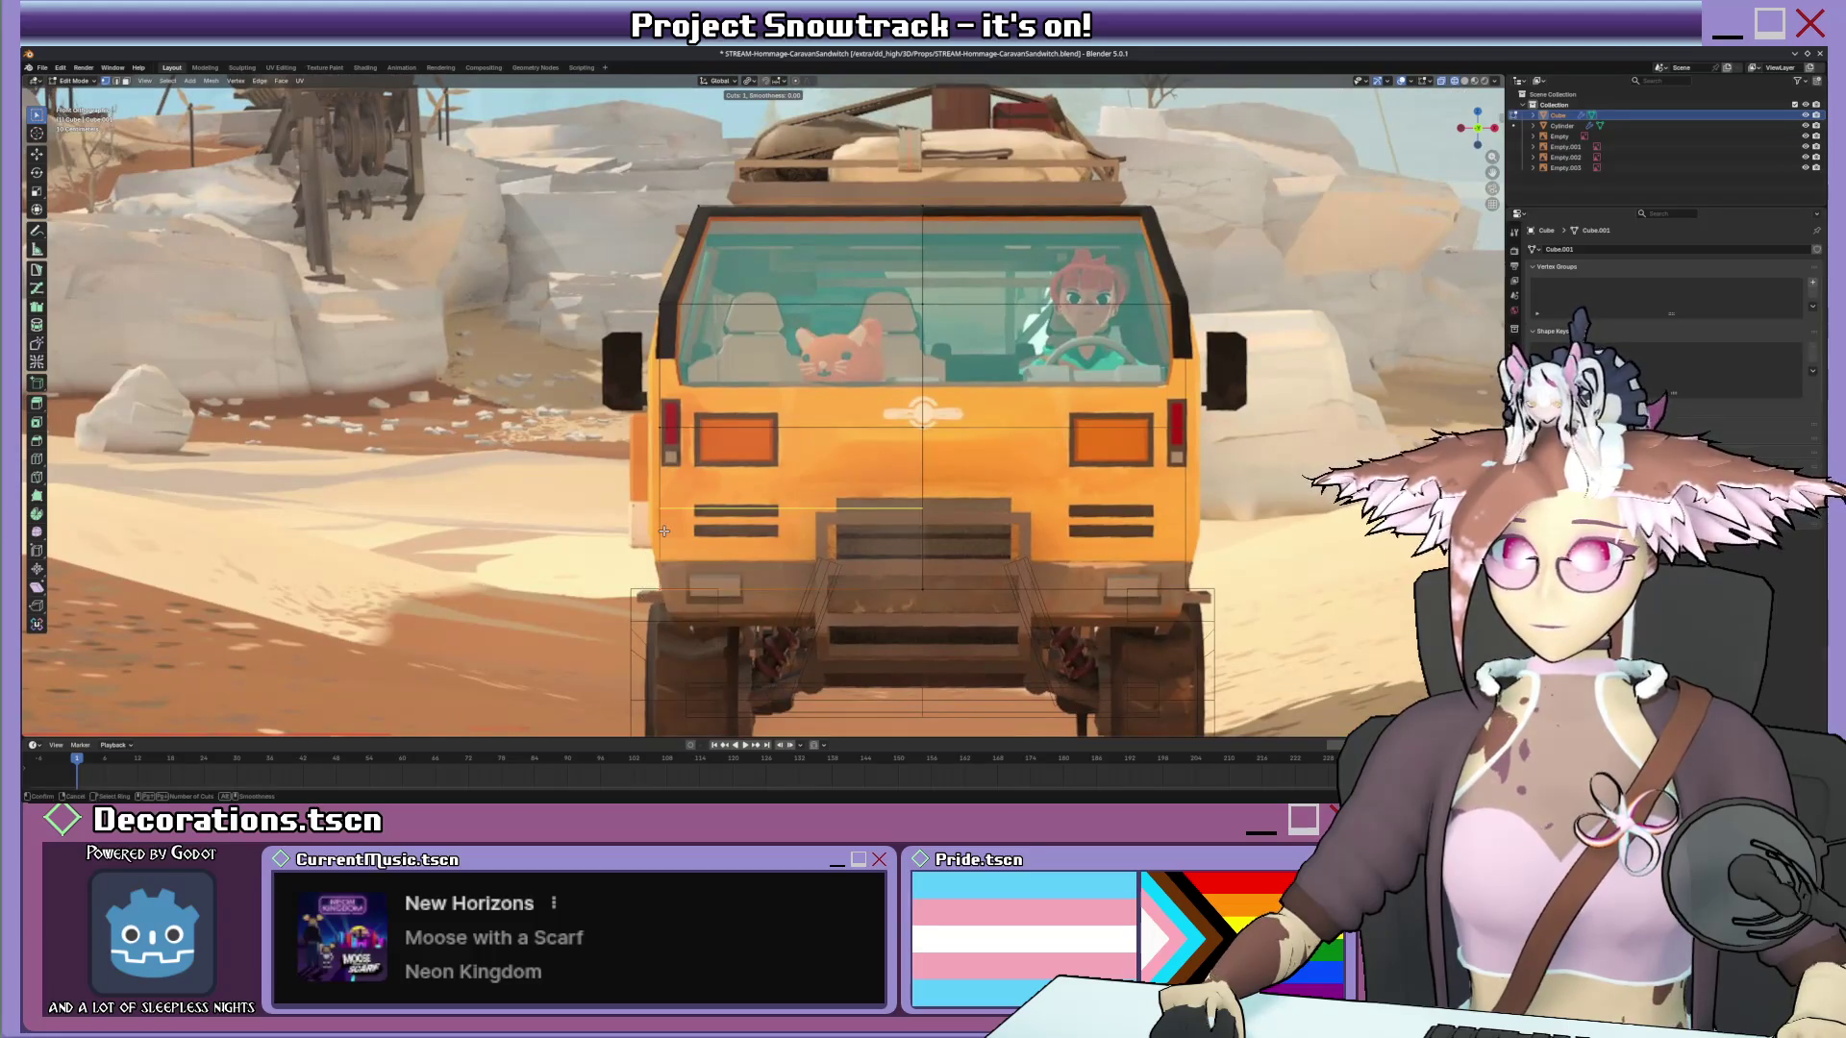
key("g")
left_click(668, 563)
Duplicate geometry along X against the reference and flatten the selection to zero width on X.
middle_click_drag(668, 562, 669, 544)
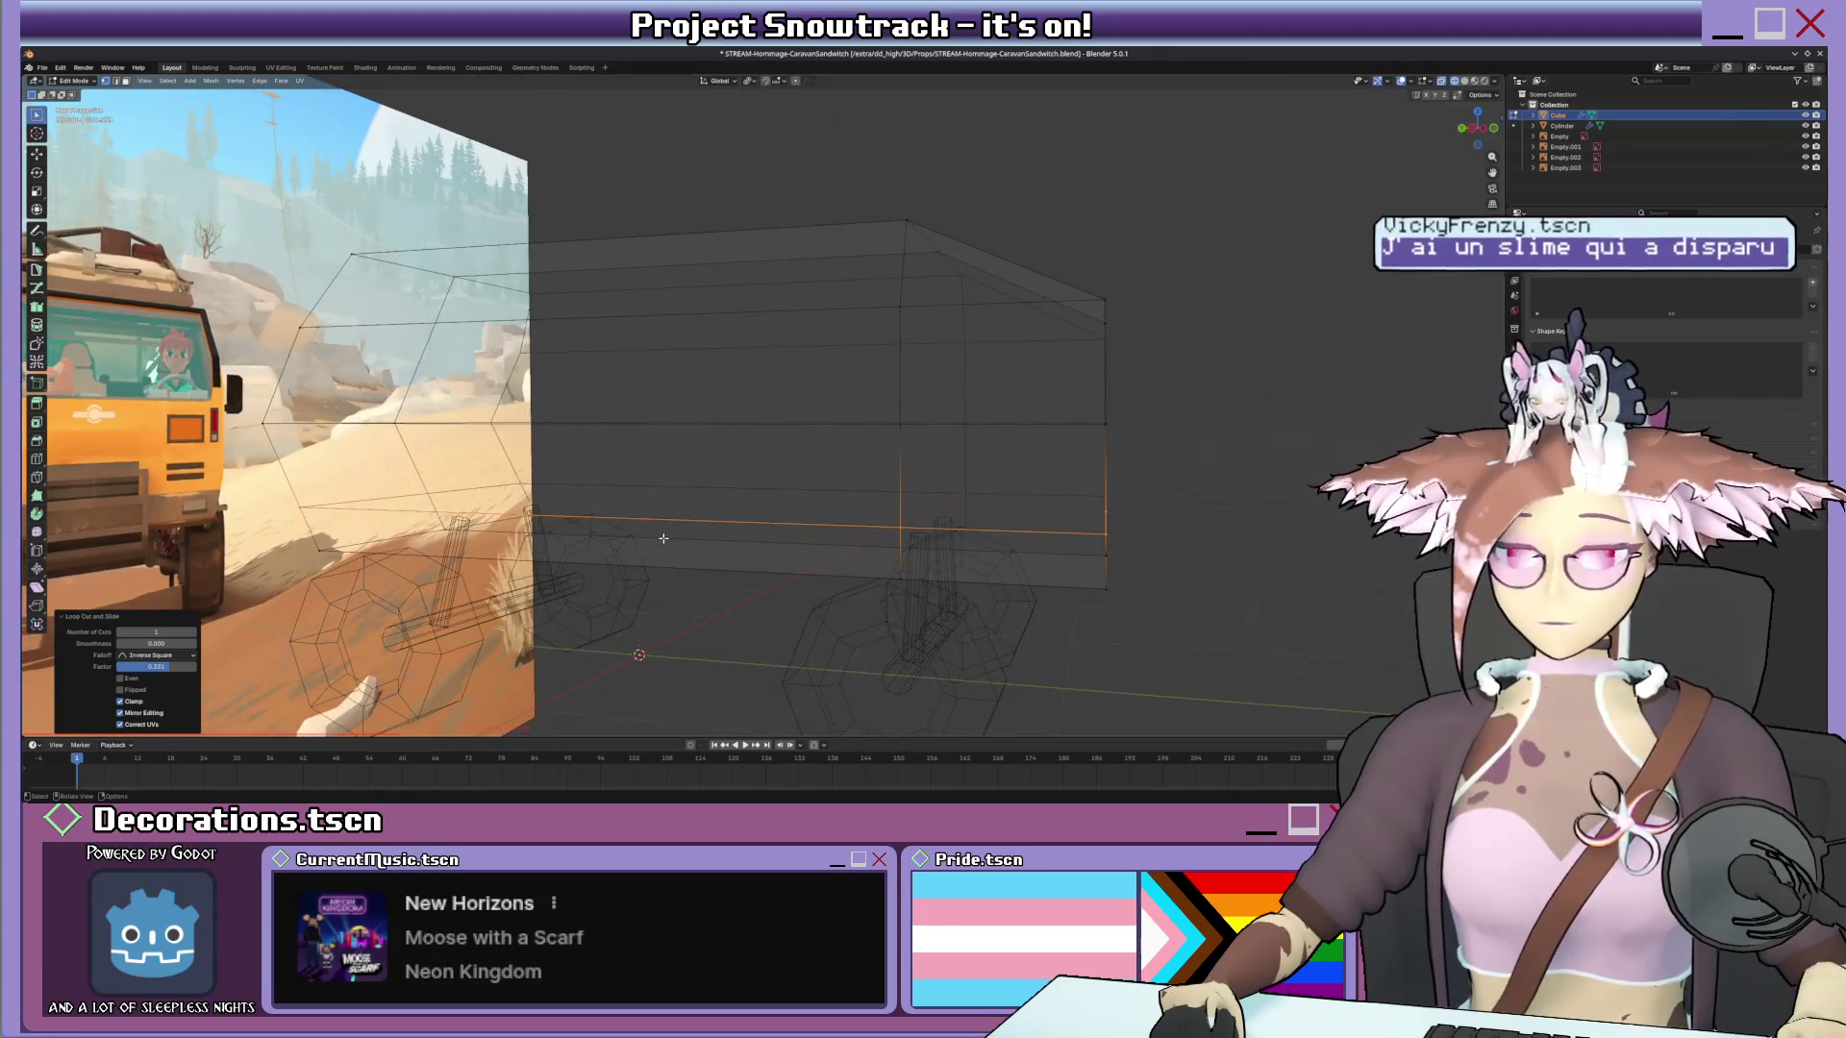
key("KP_0")
scroll(671, 546, "up", 2)
scroll(676, 548, "up", 2)
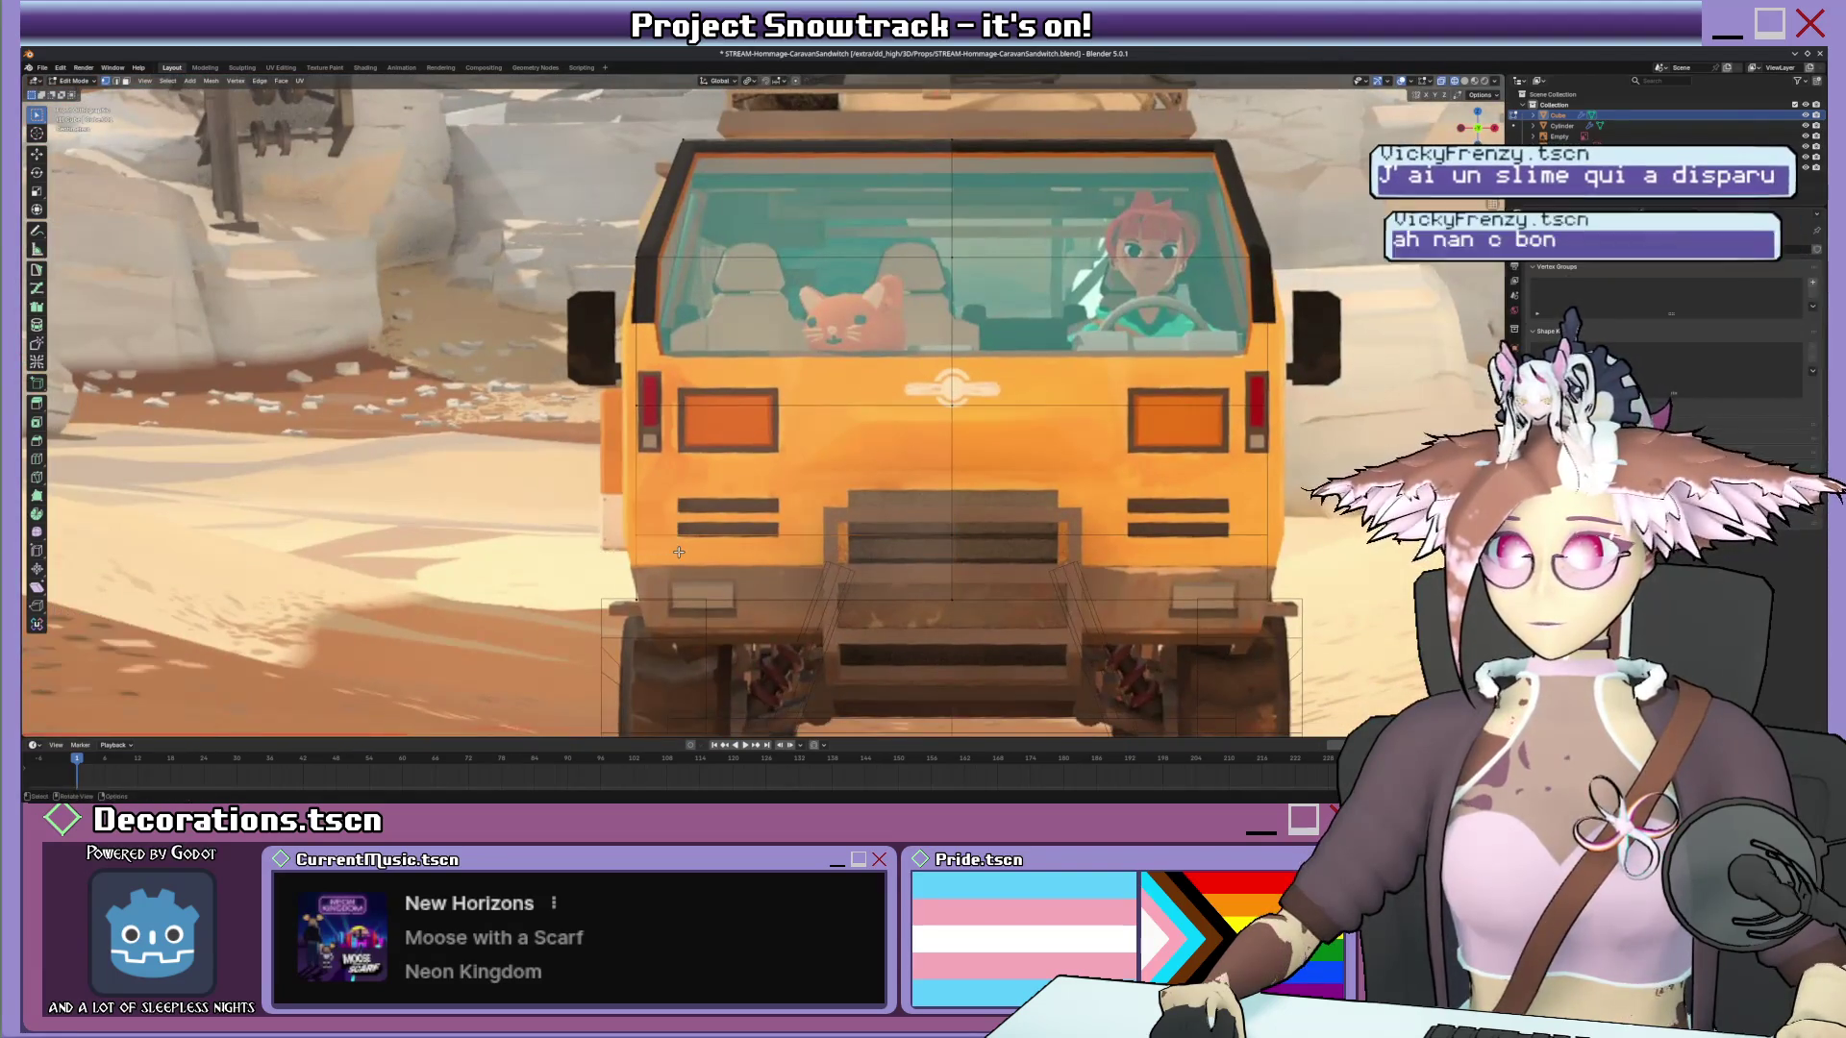
key("shift+d")
key("x")
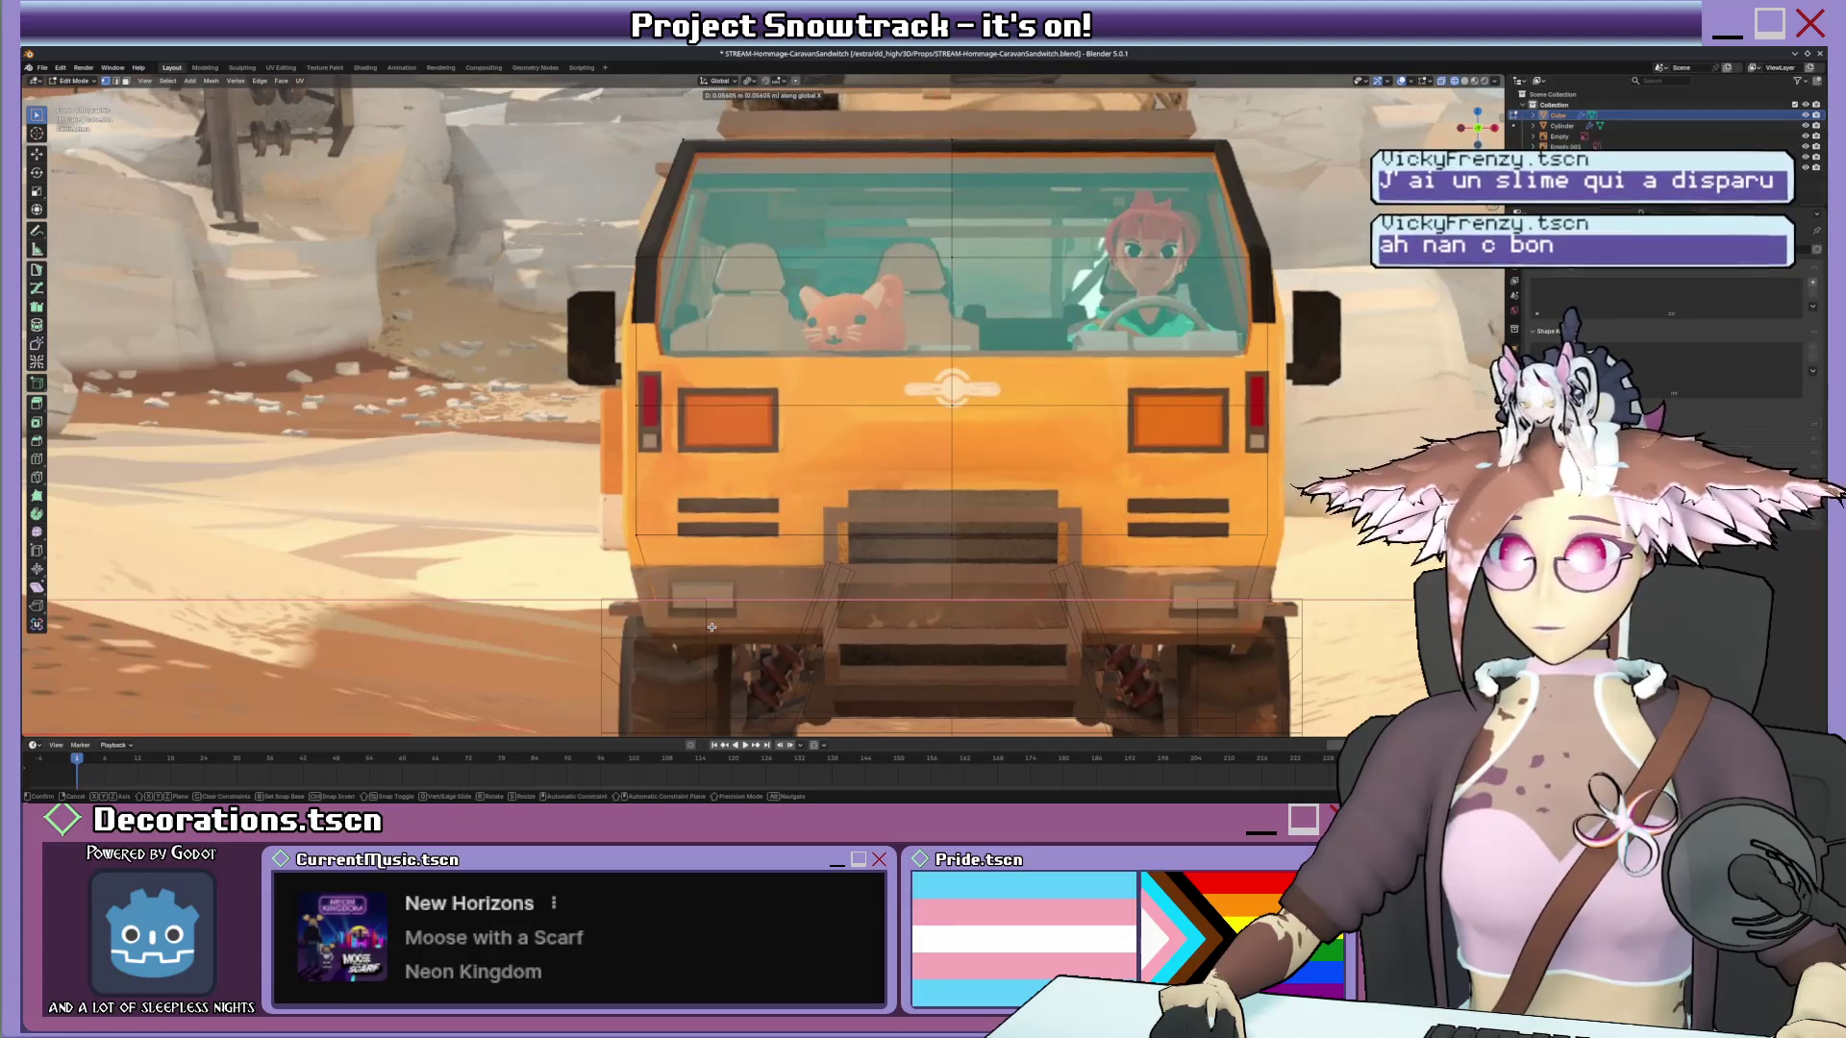
left_click(711, 626)
scroll(711, 626, "down", 3)
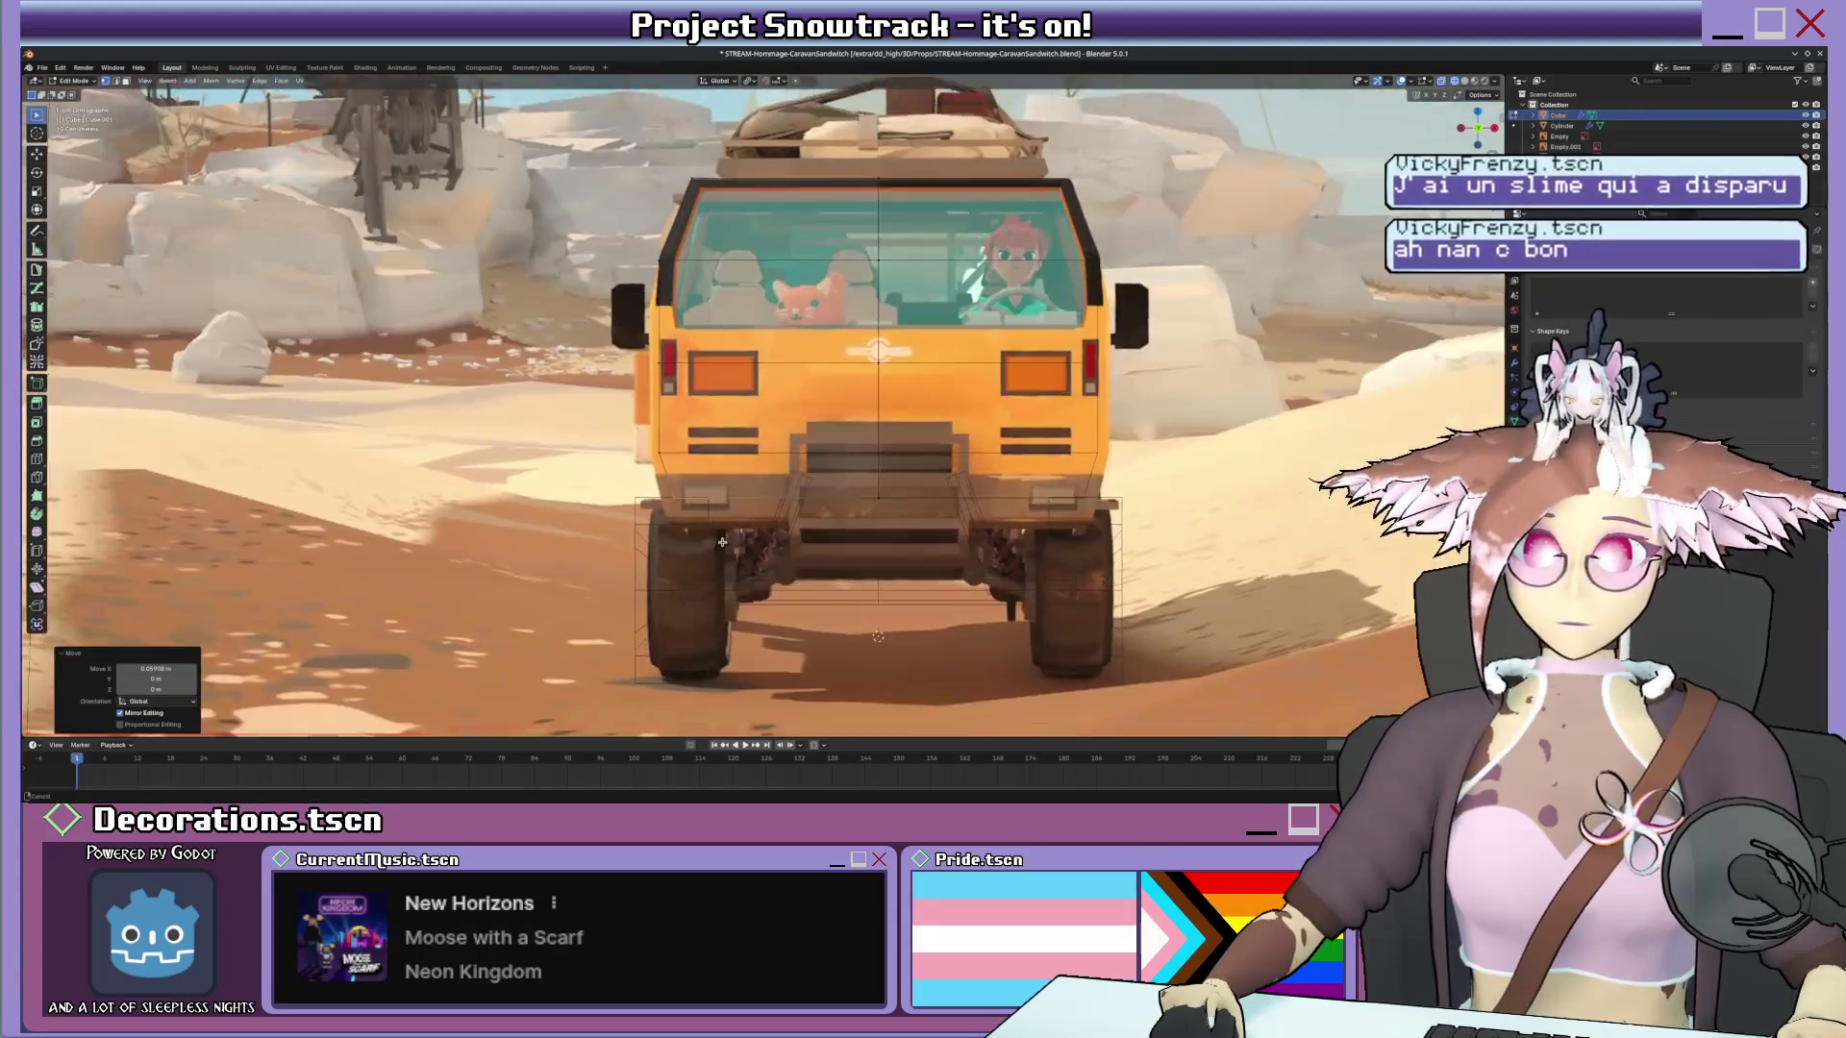
scroll(785, 487, "up", 3)
key("shift+d")
left_click(786, 476)
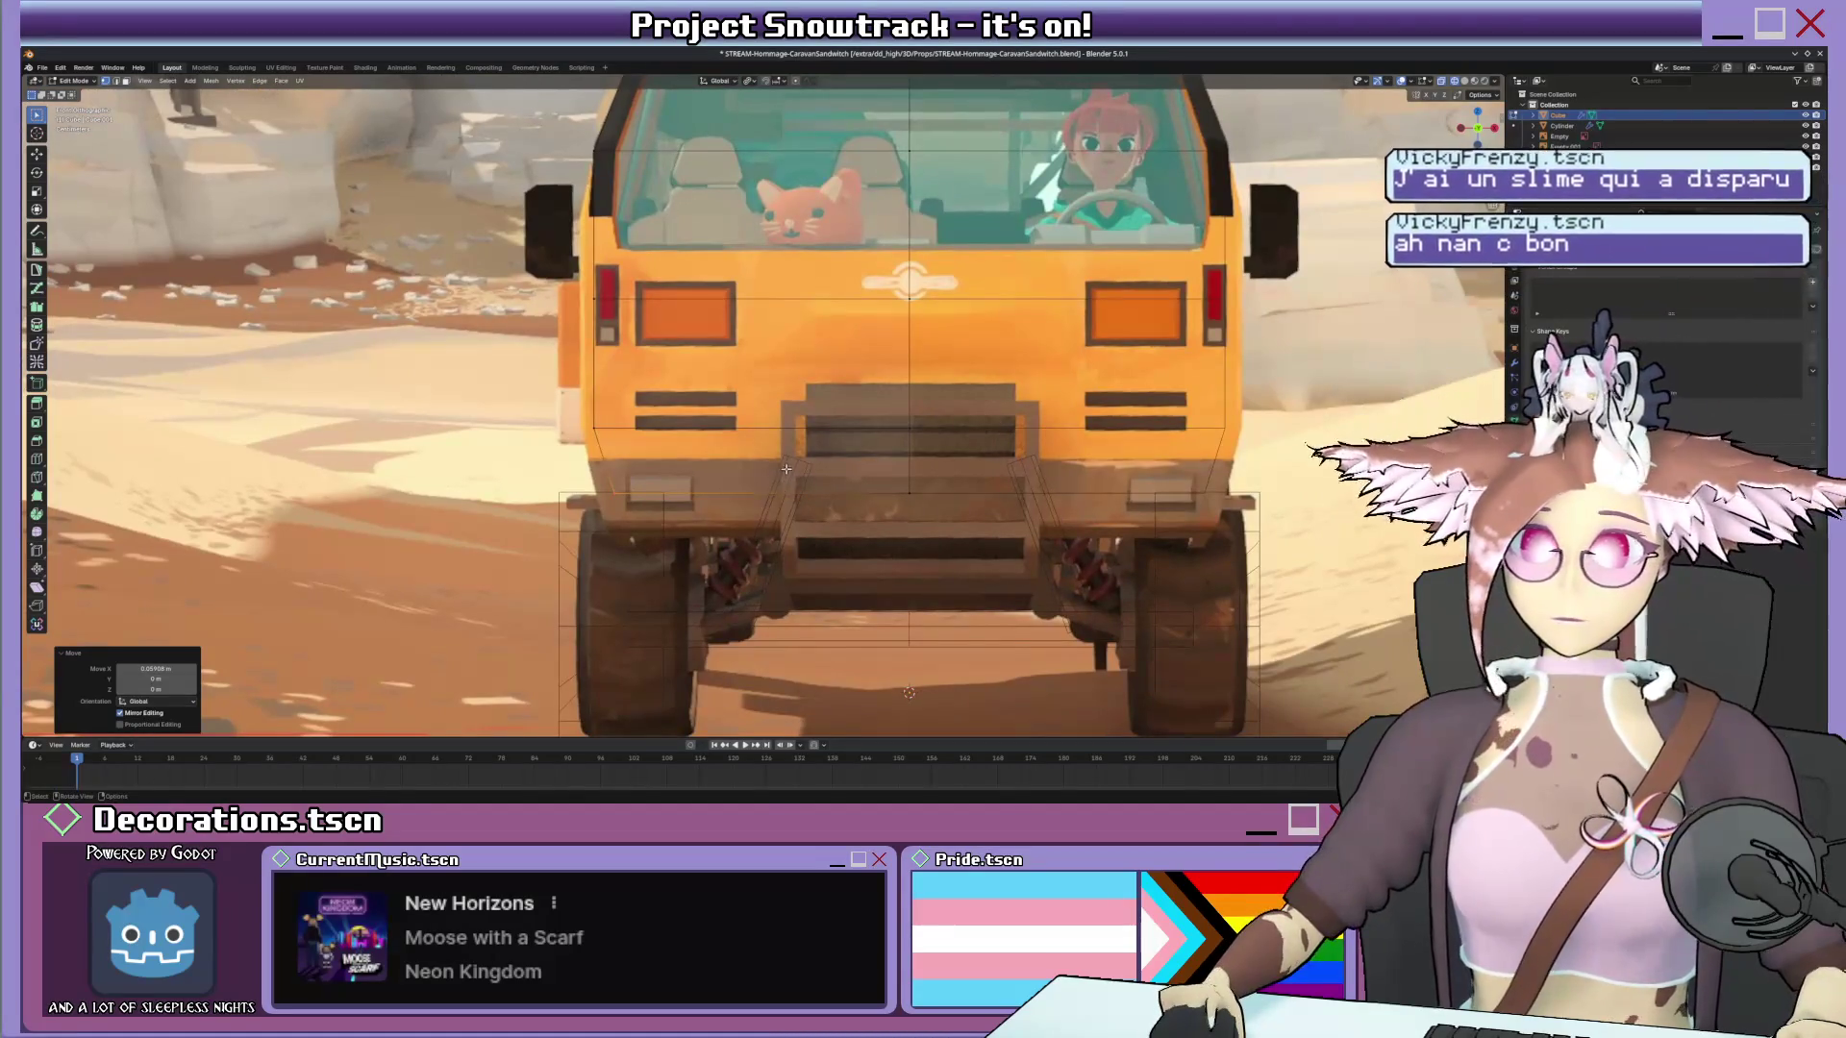
scroll(812, 286, "down", 3)
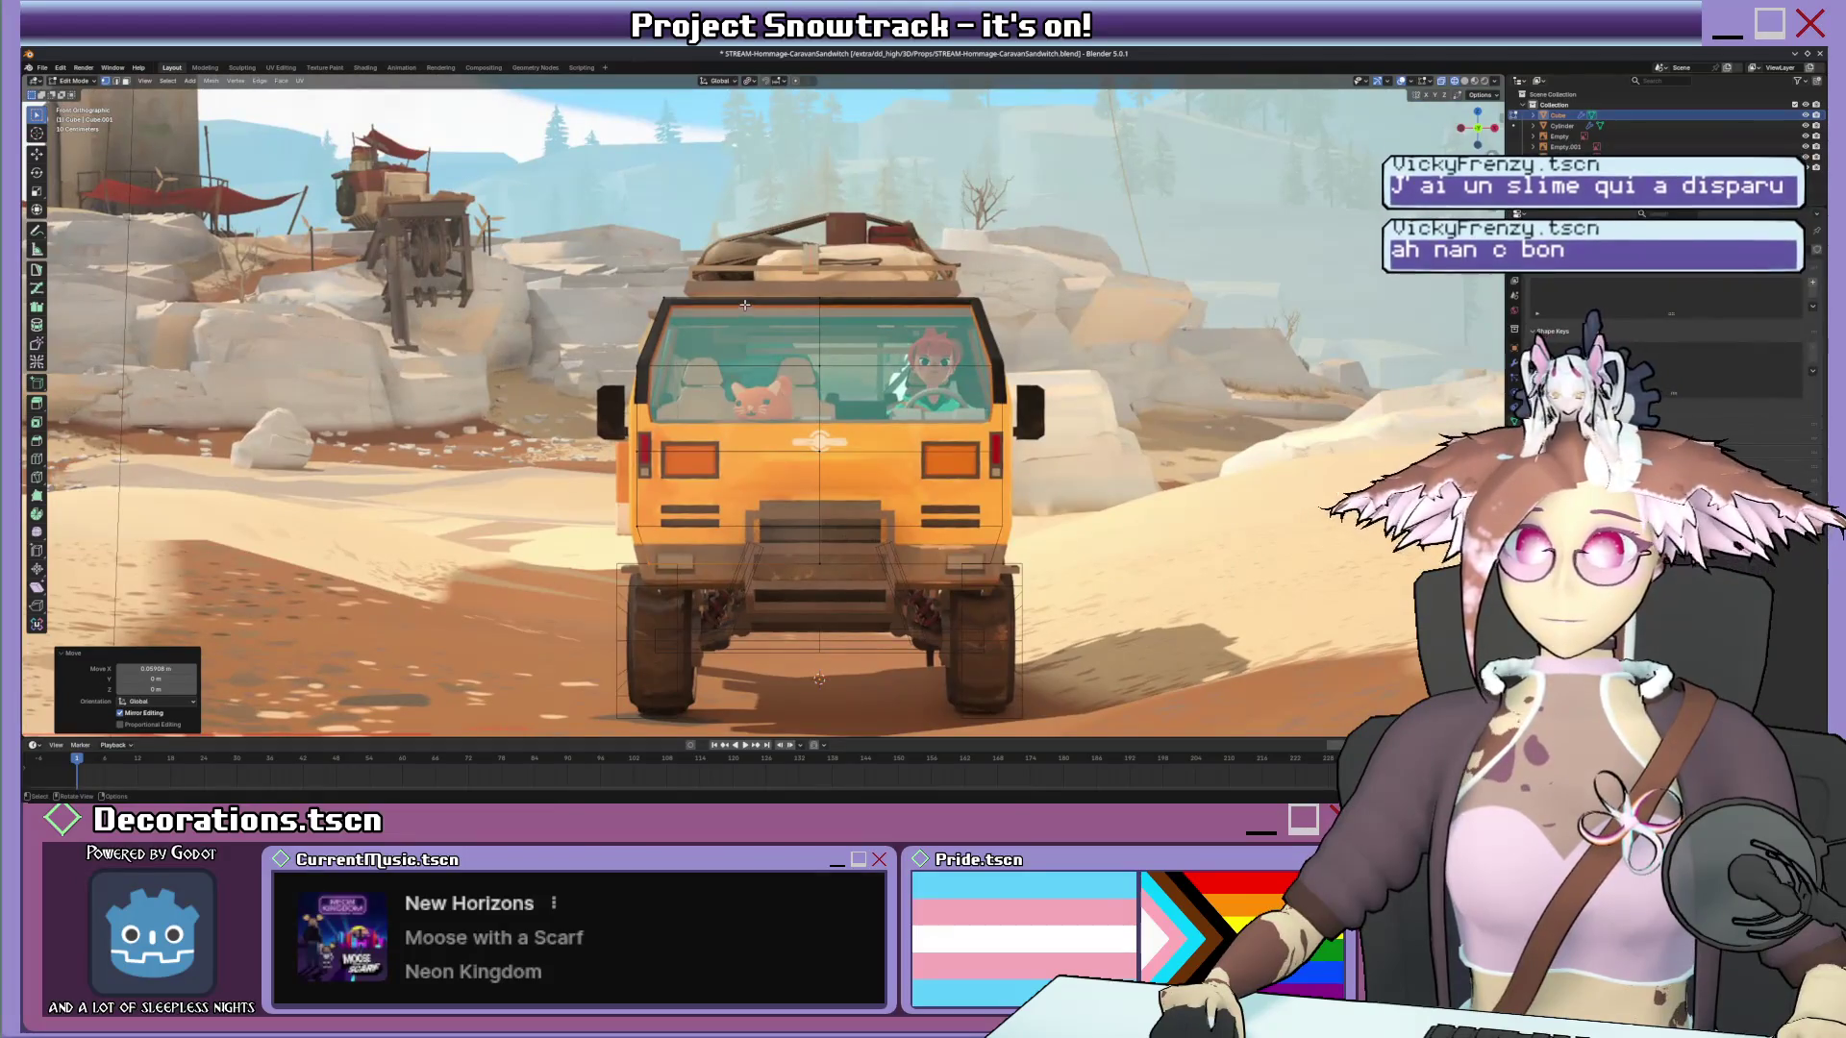
scroll(740, 301, "up", 1)
scroll(733, 376, "up", 2)
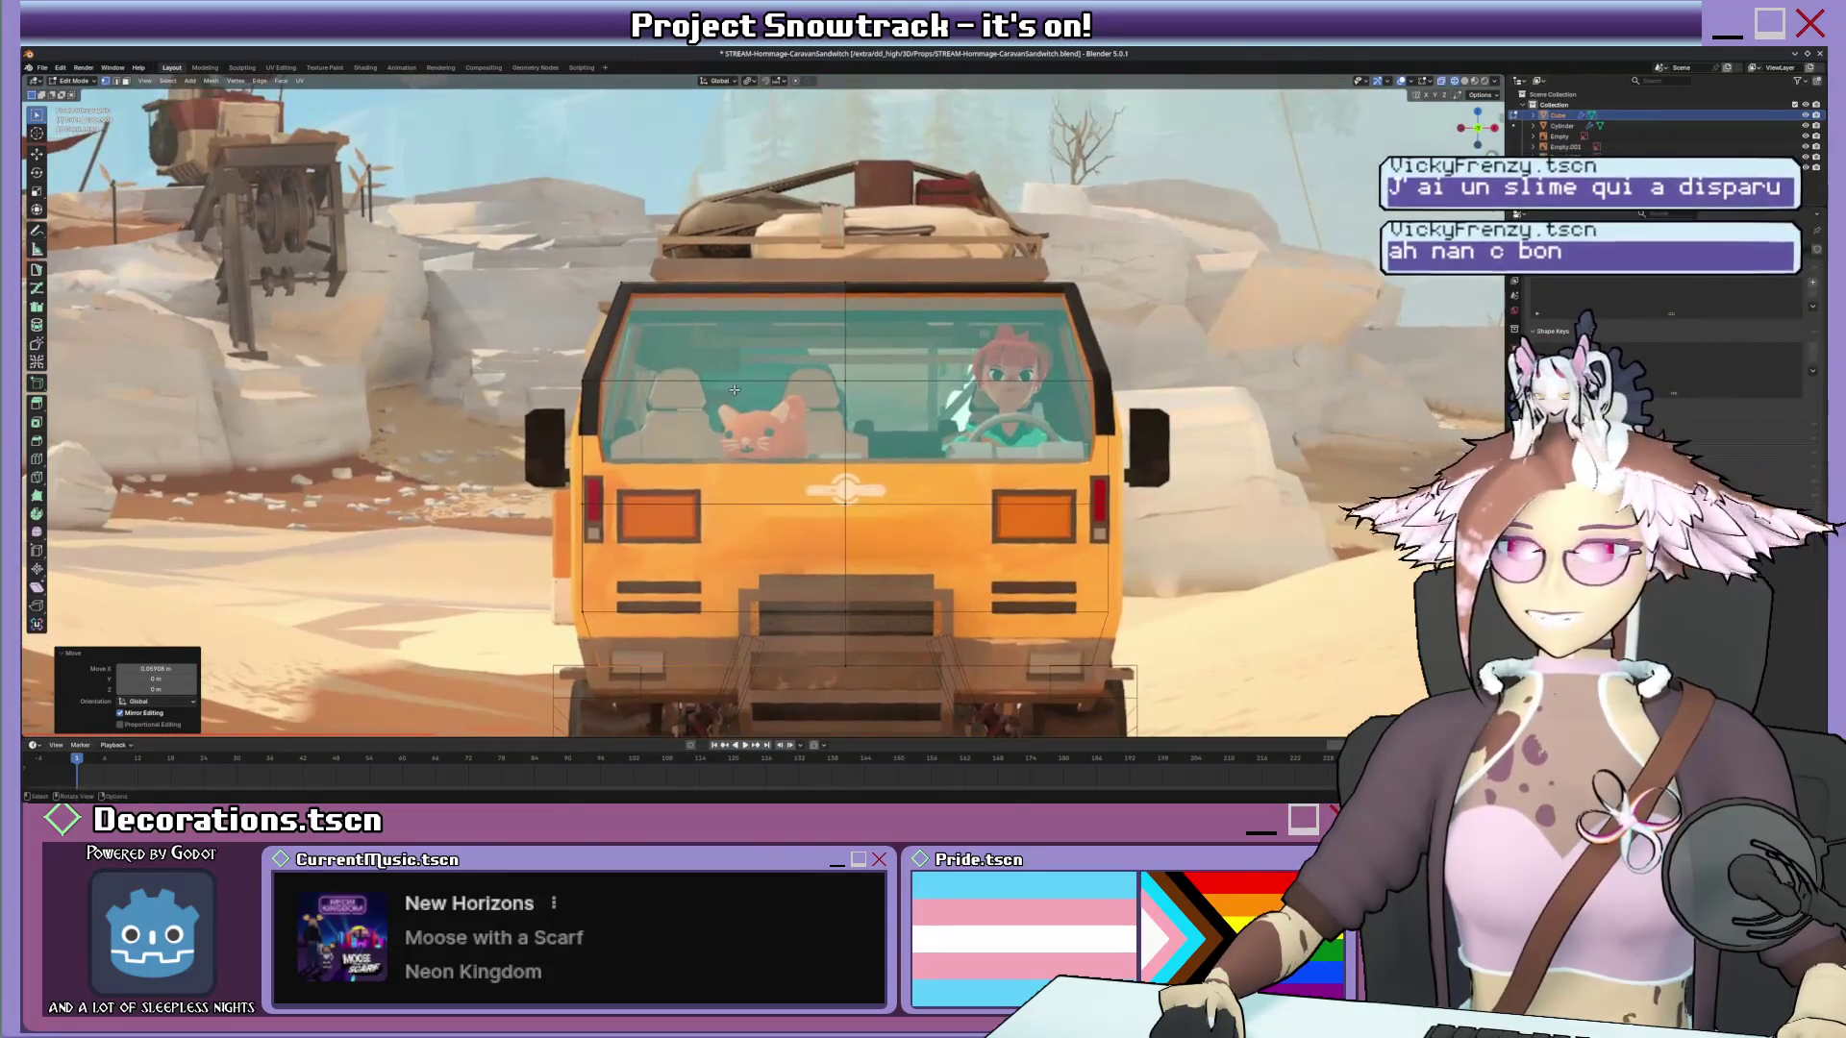
scroll(699, 330, "down", 3)
scroll(701, 337, "down", 2)
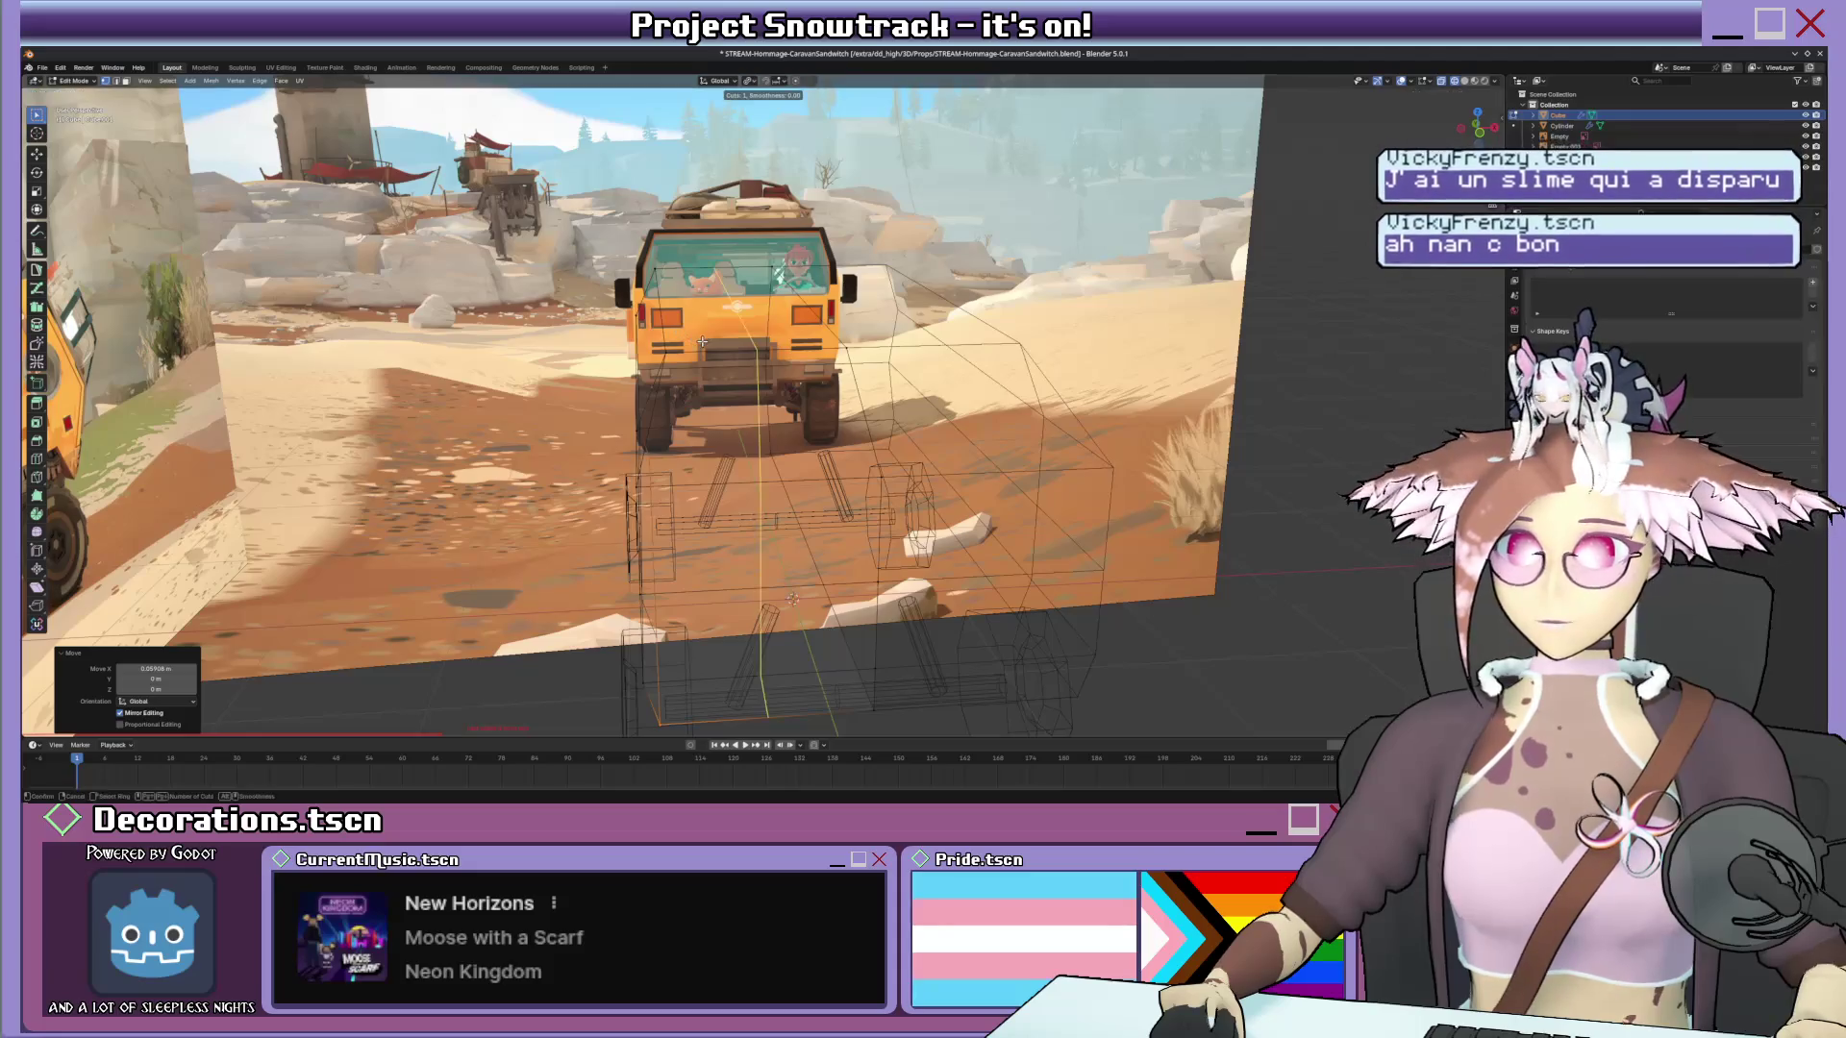
key("s")
key("x")
key("0")
key("Return")
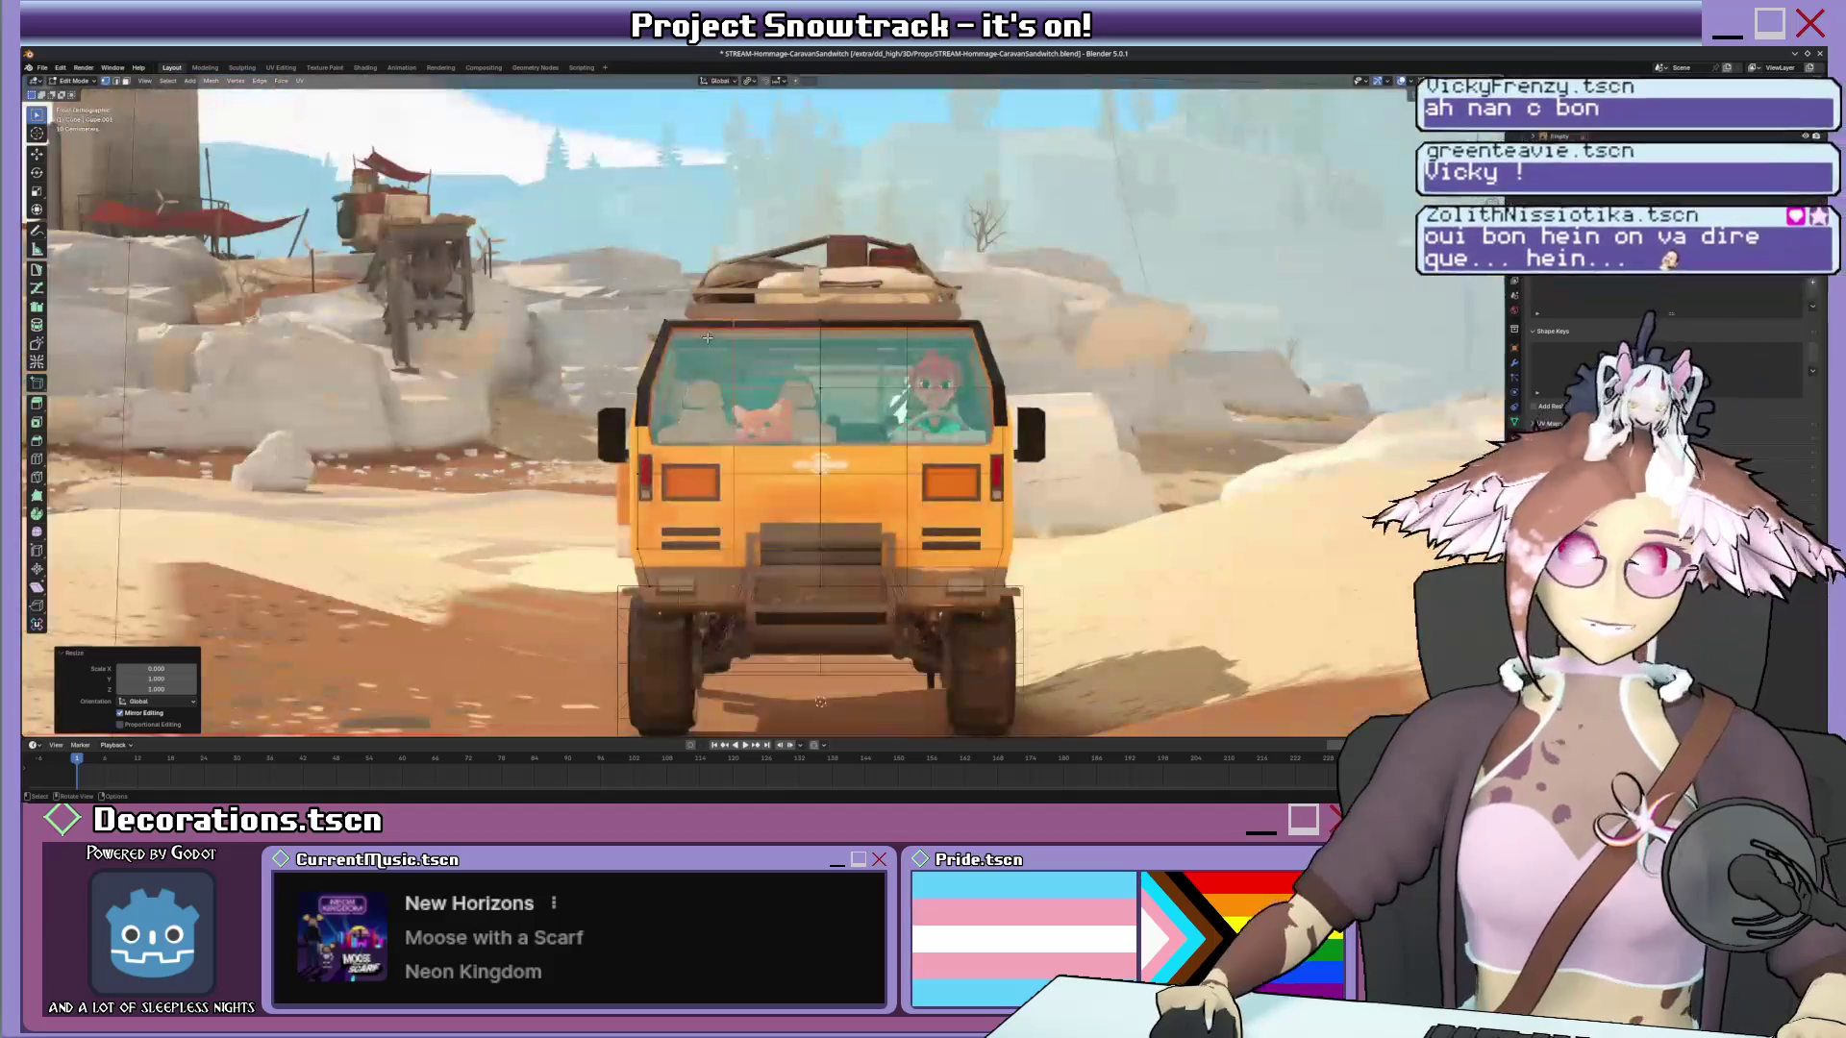
scroll(844, 385, "up", 3)
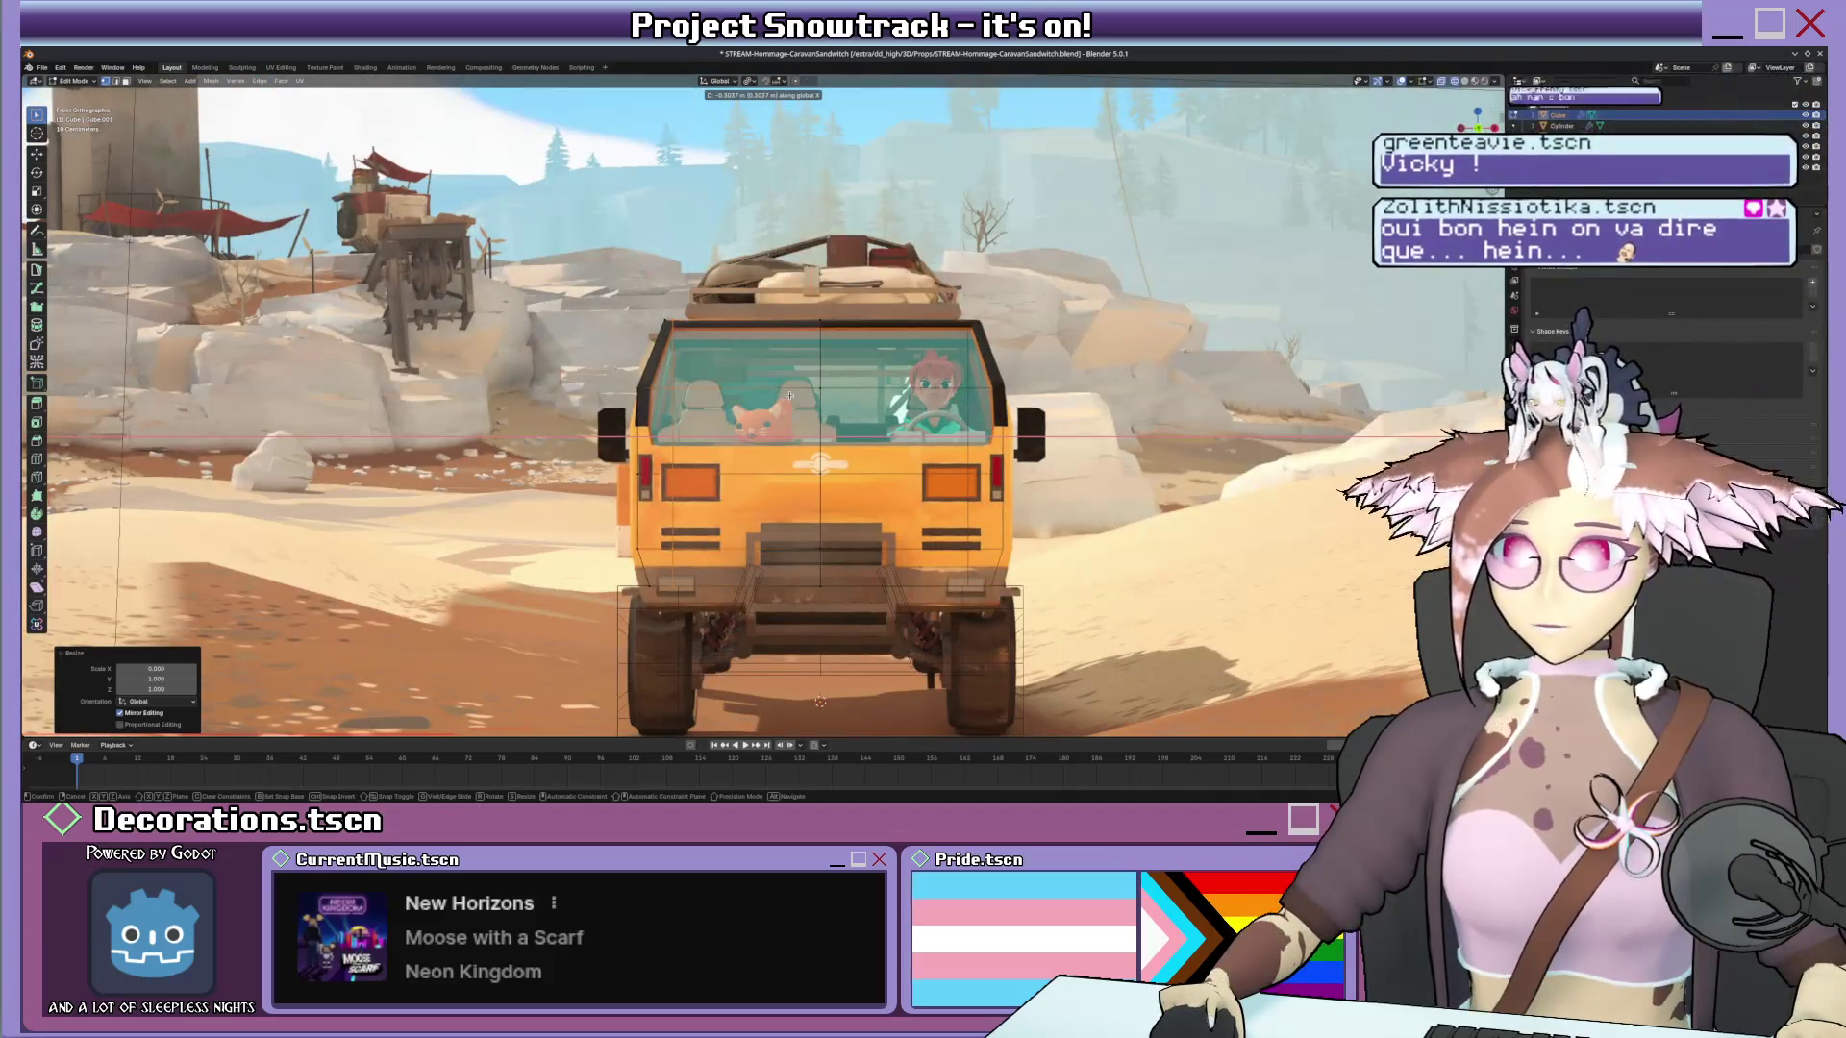
Add and slide a loop cut, dissolve the unwanted loop, then add a centred loop cut.
key("ctrl+r")
left_click(671, 334)
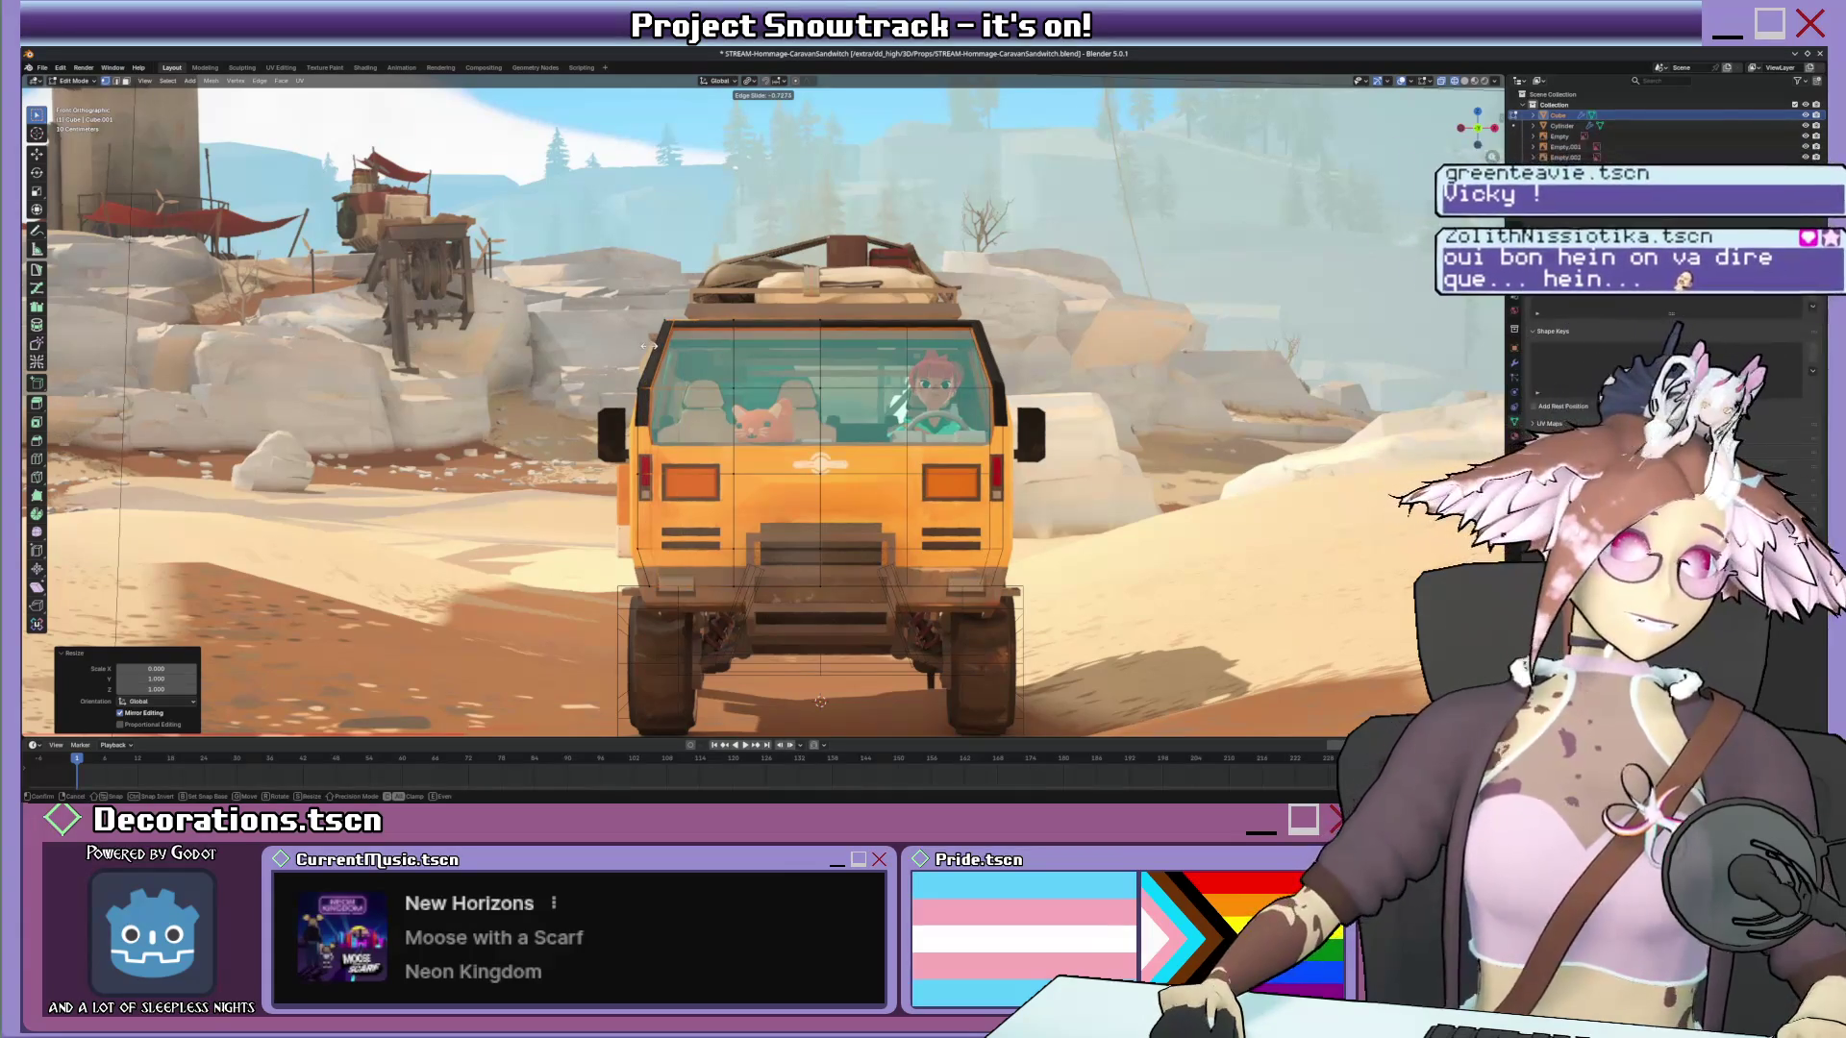
left_click(663, 335)
key("g")
key("g")
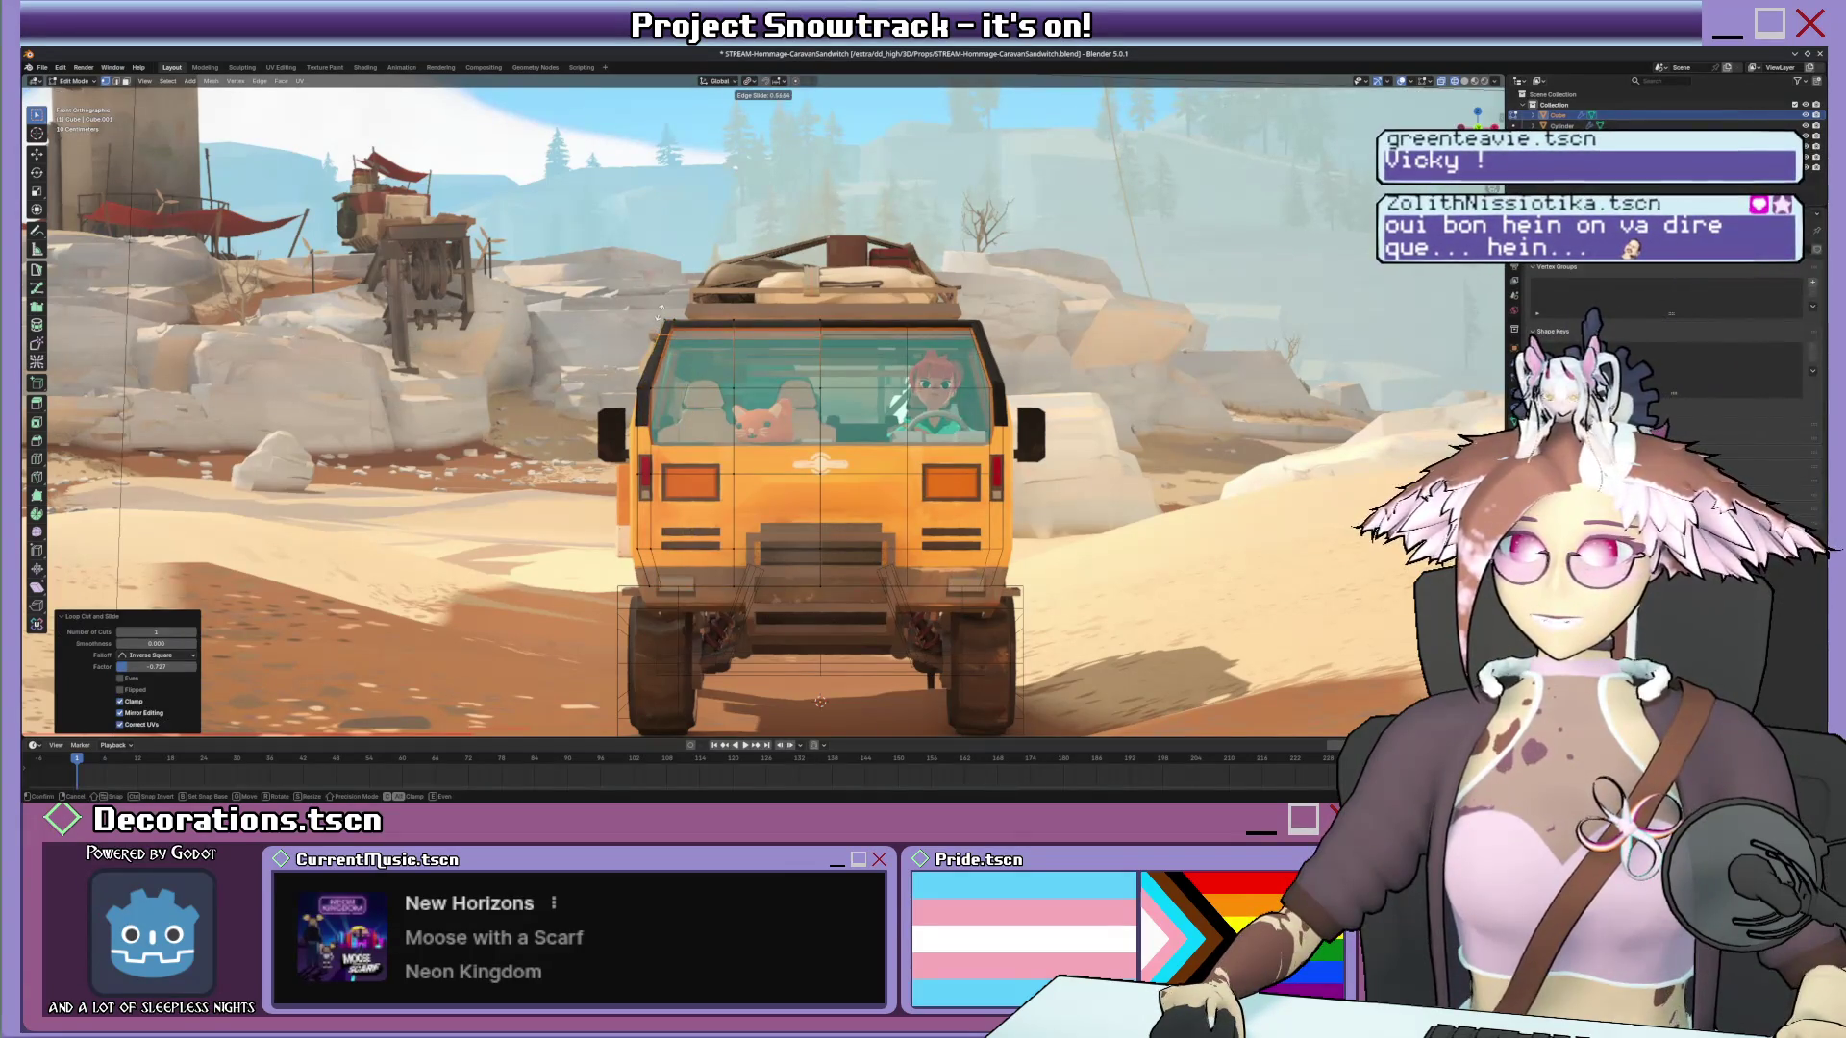
left_click(696, 329)
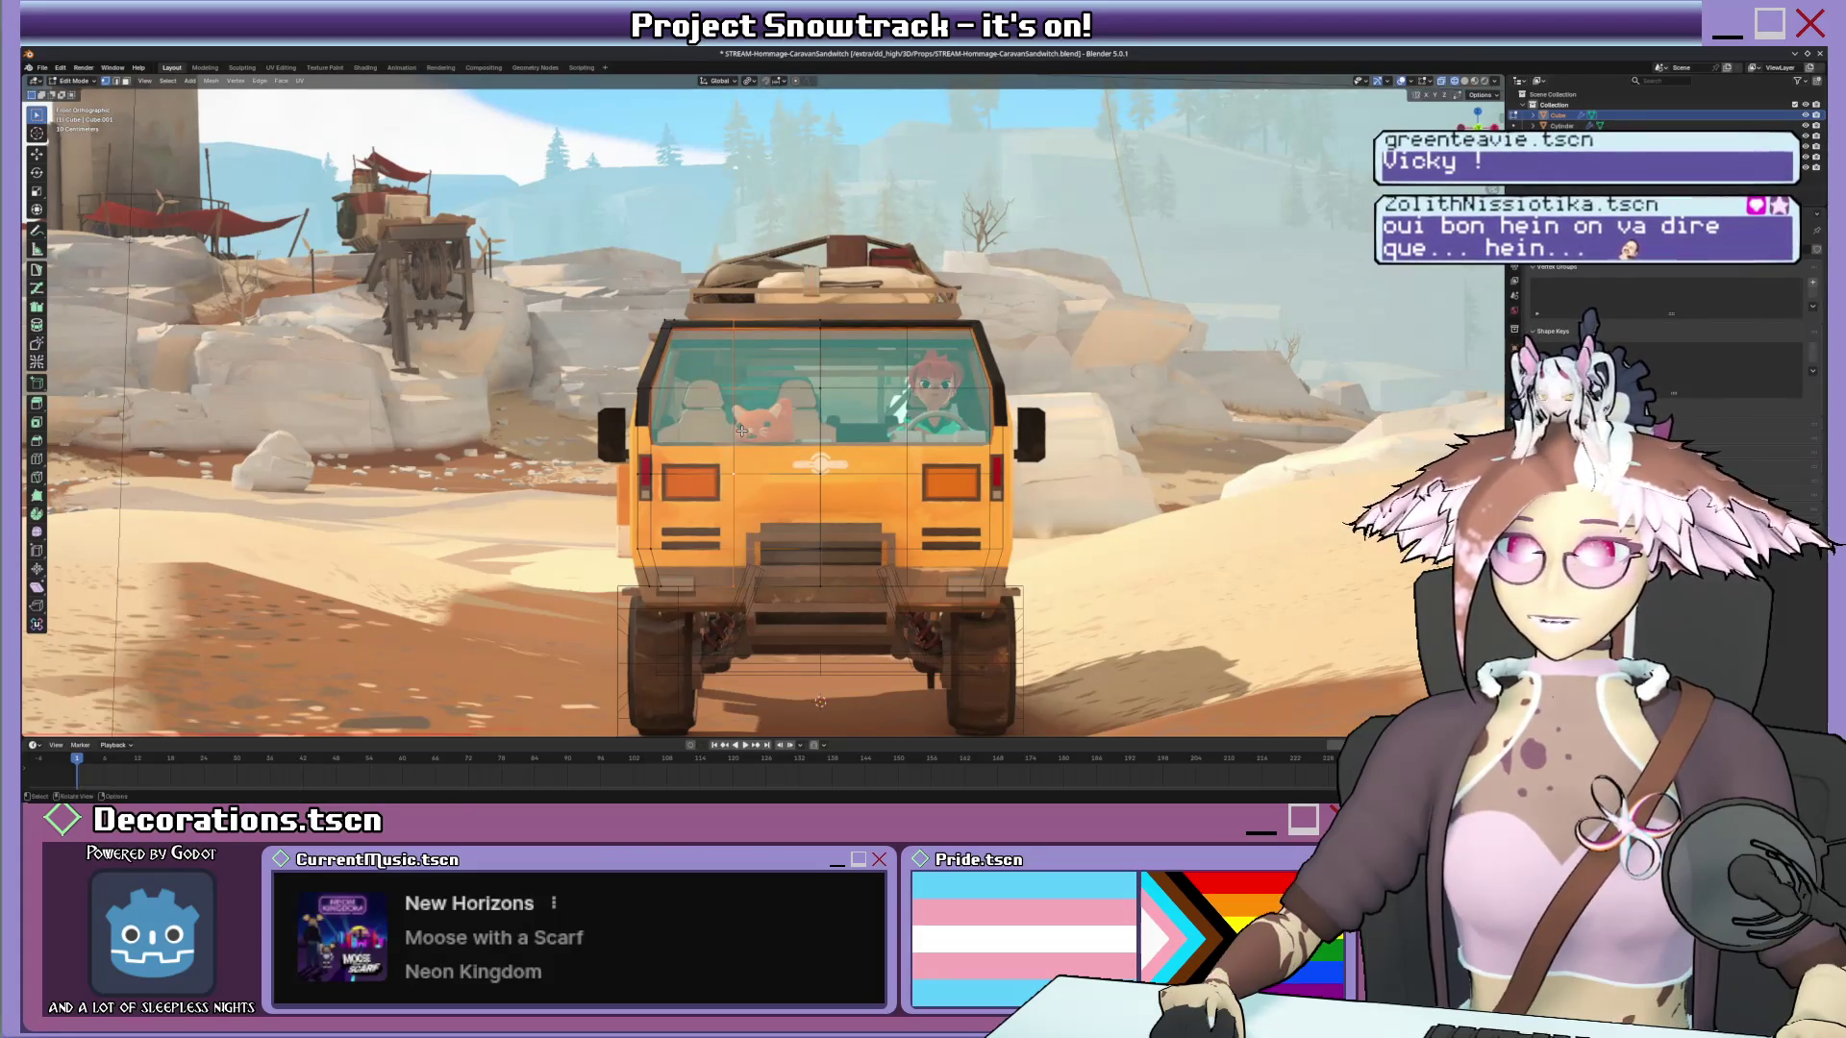
key("x")
left_click(735, 451)
key("ctrl+r")
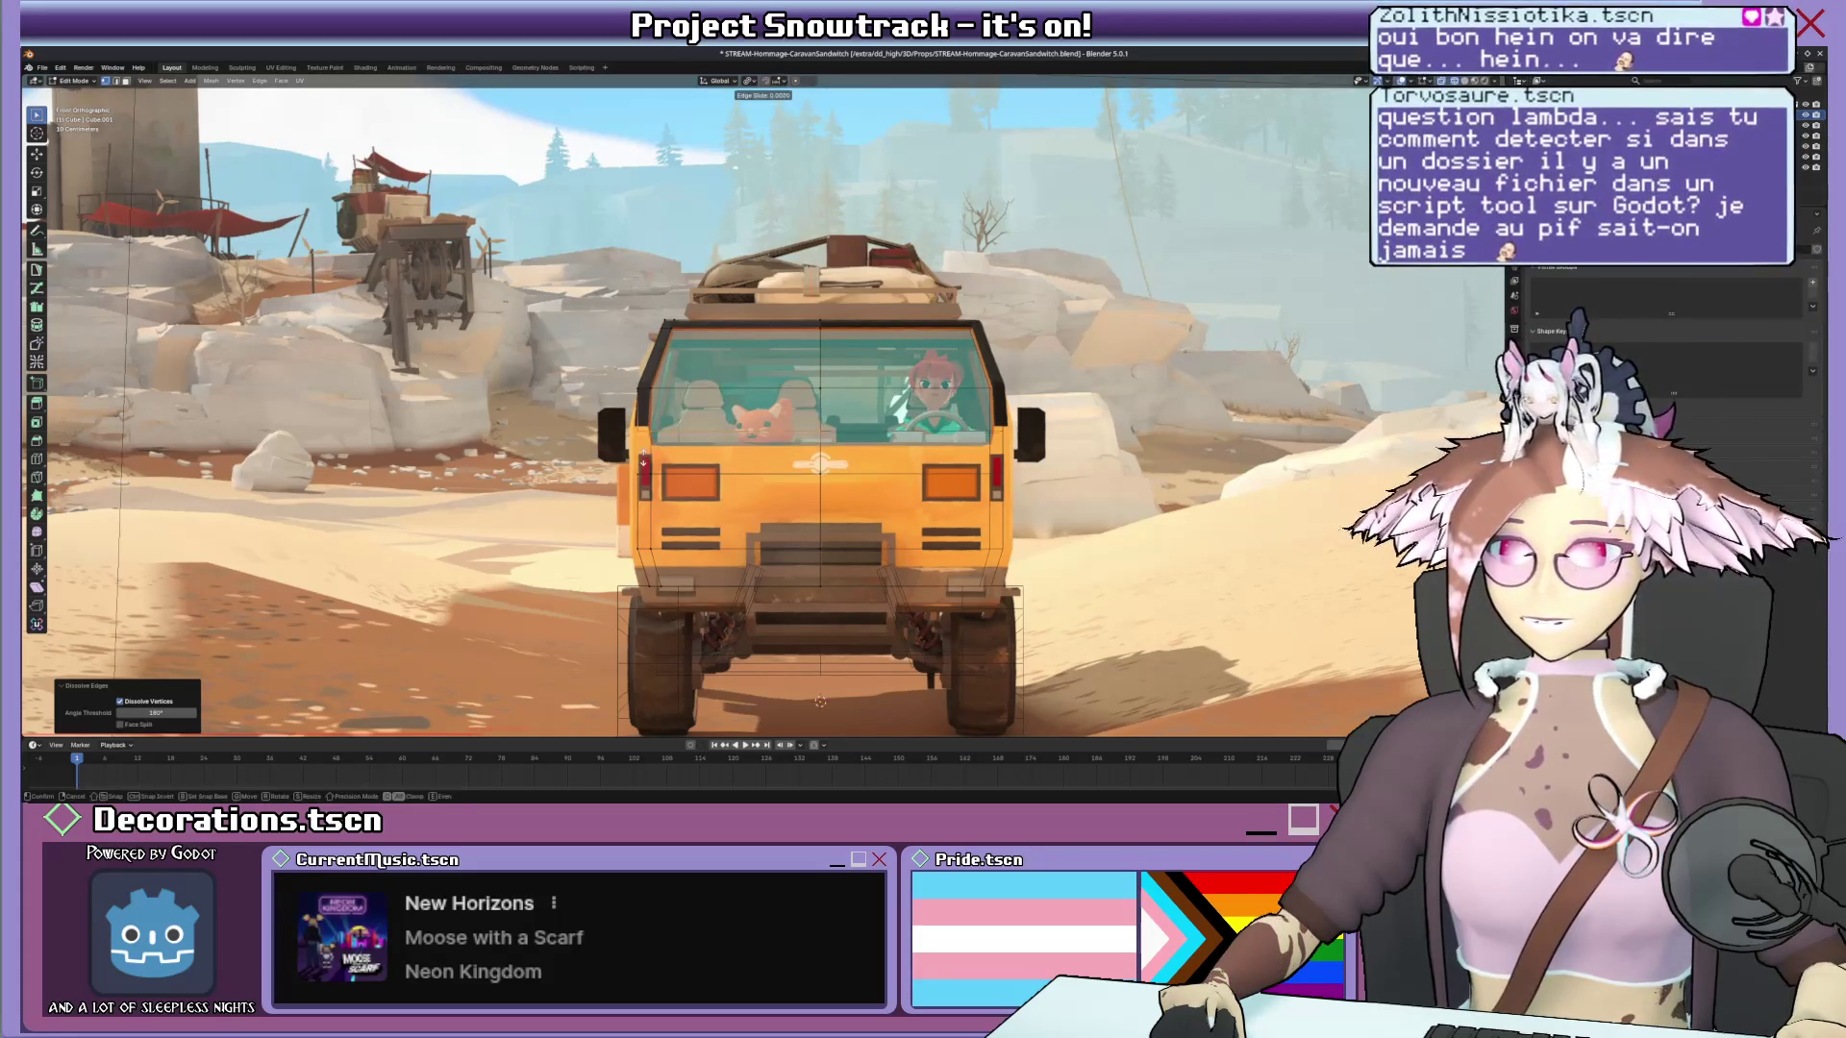
left_click(830, 337)
right_click(830, 338)
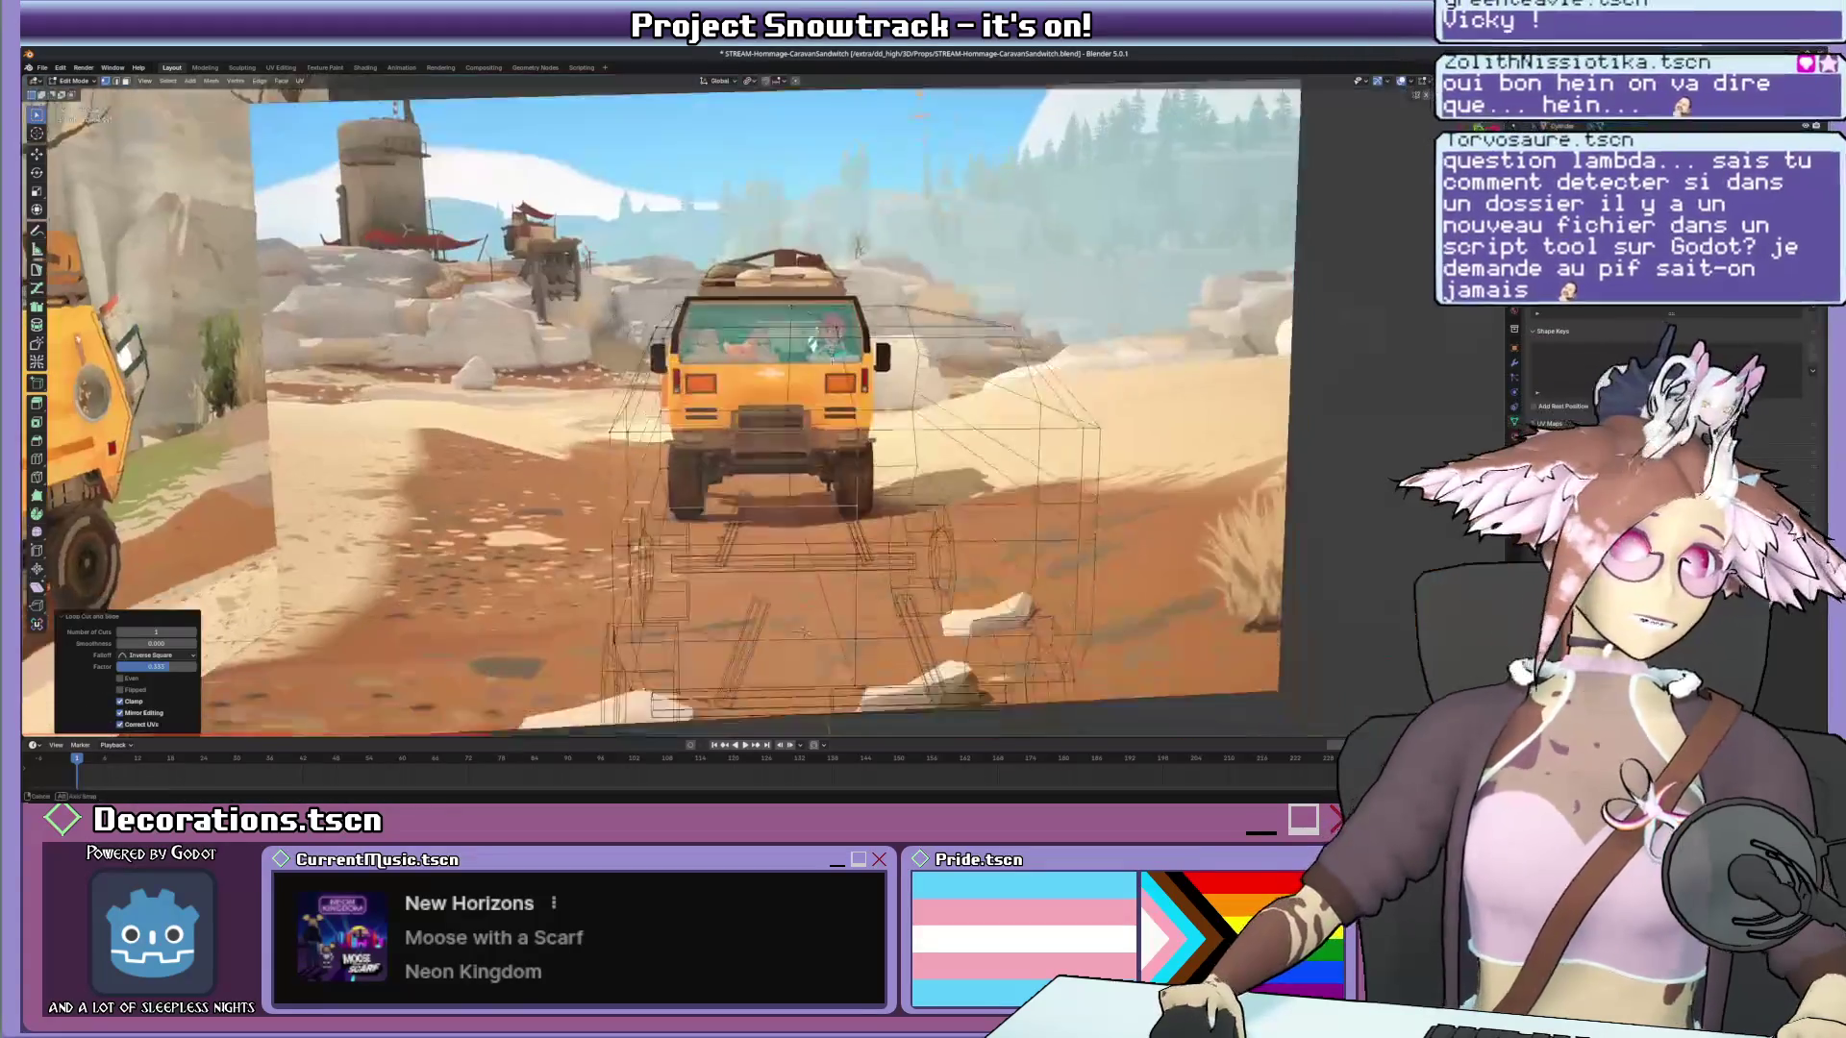
Turn off X-ray and show the van mesh with solid shading from above.
middle_click_drag(830, 338, 835, 385)
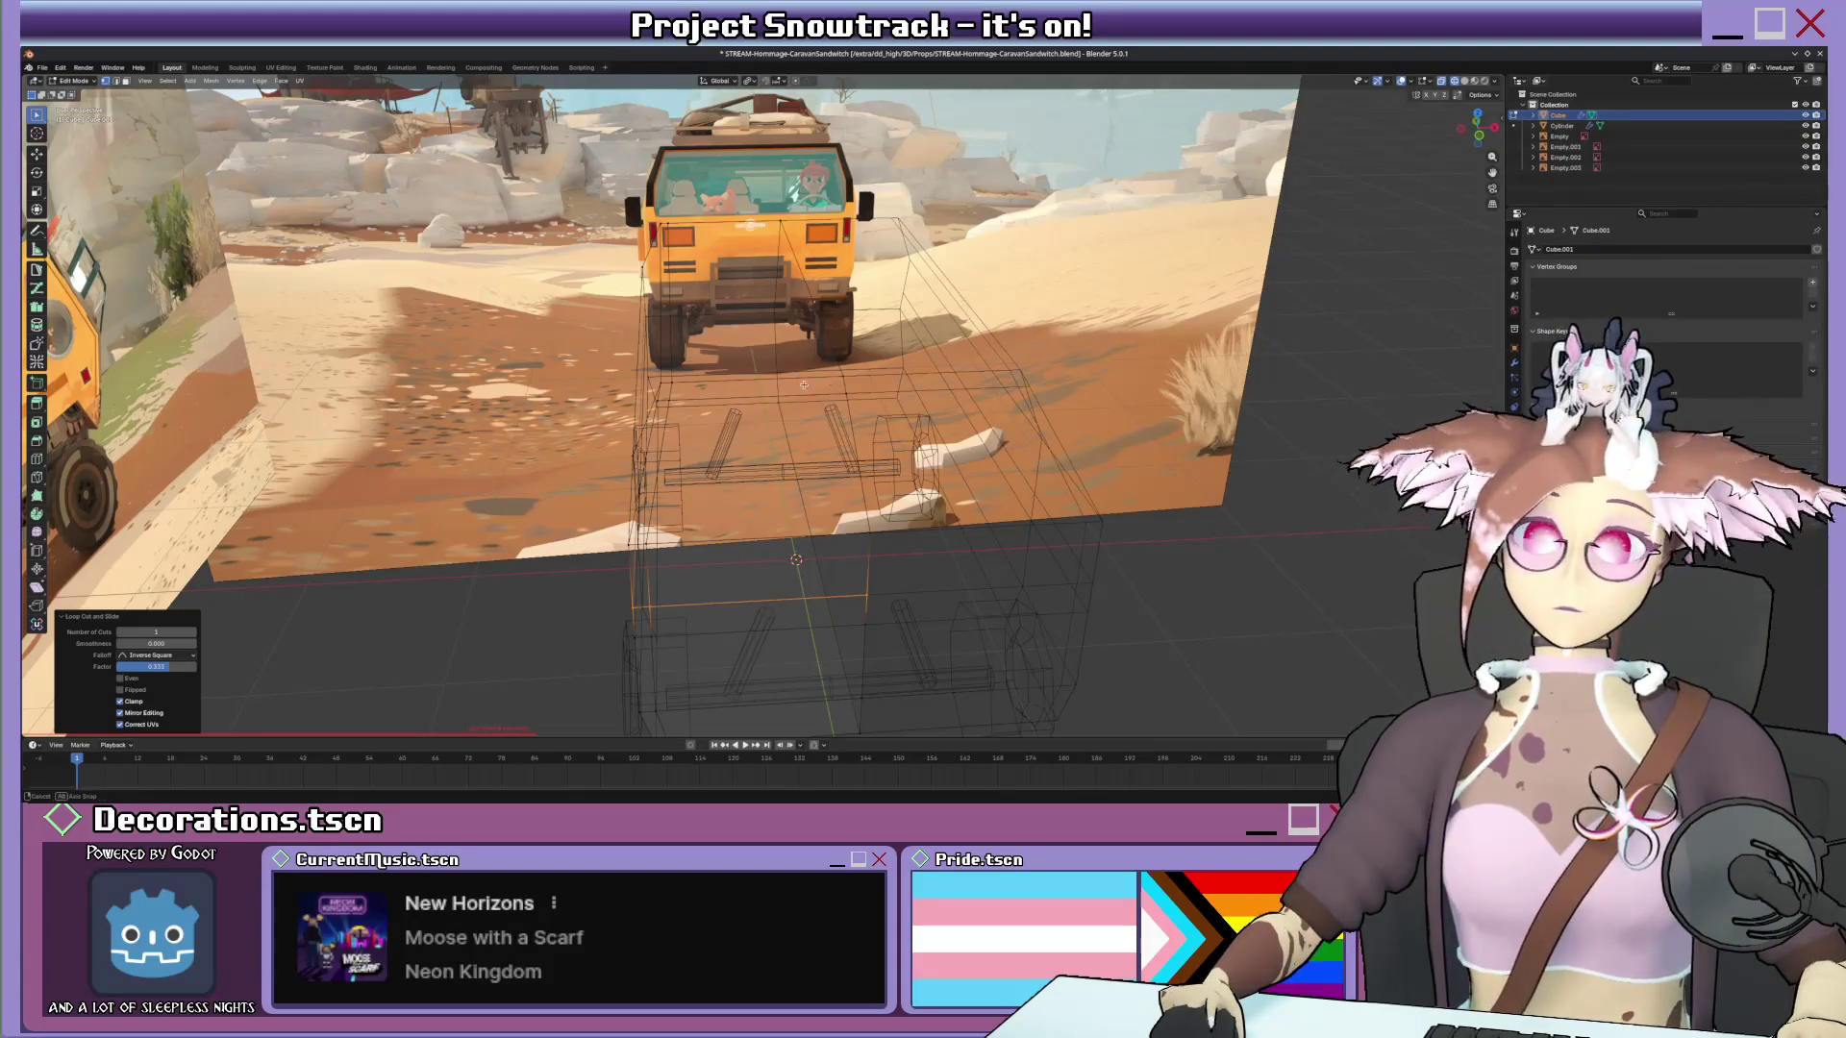
key("space")
key("shift+z")
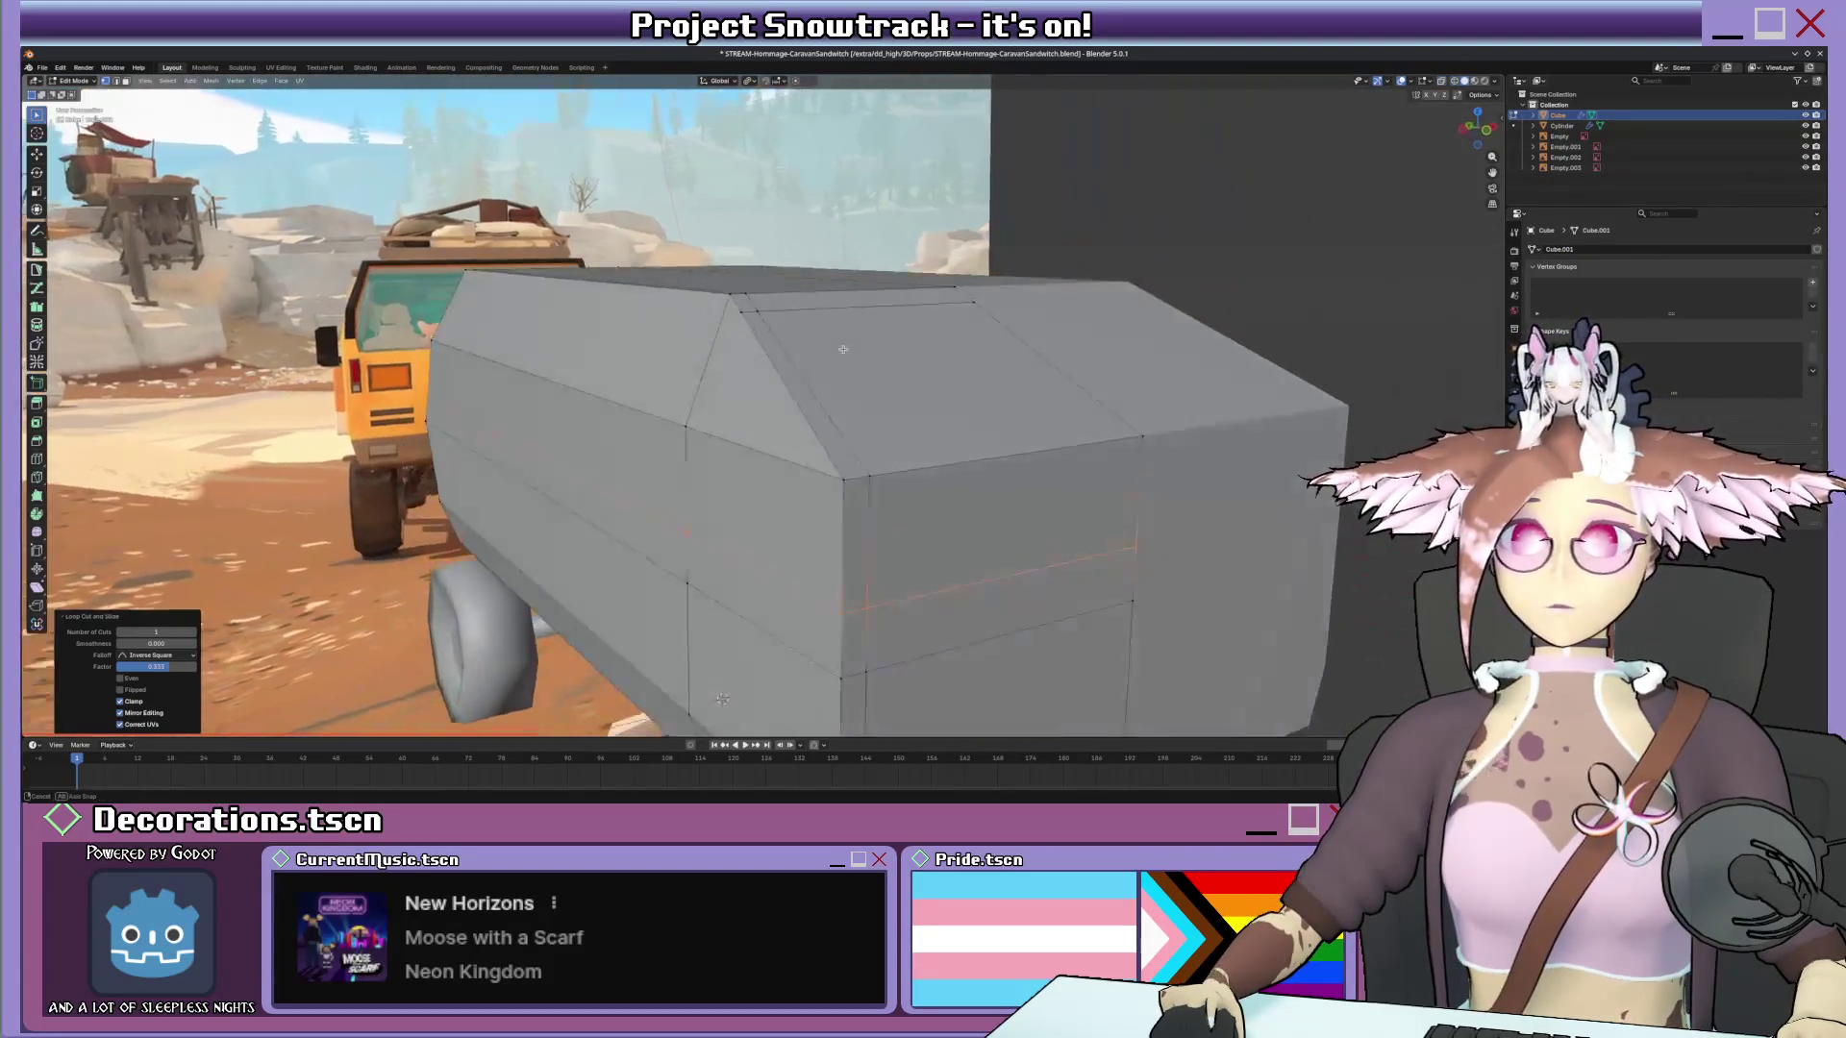
Add a horizontal edge loop around the body, switch to face select and view the van from the left.
middle_click_drag(843, 347, 859, 353)
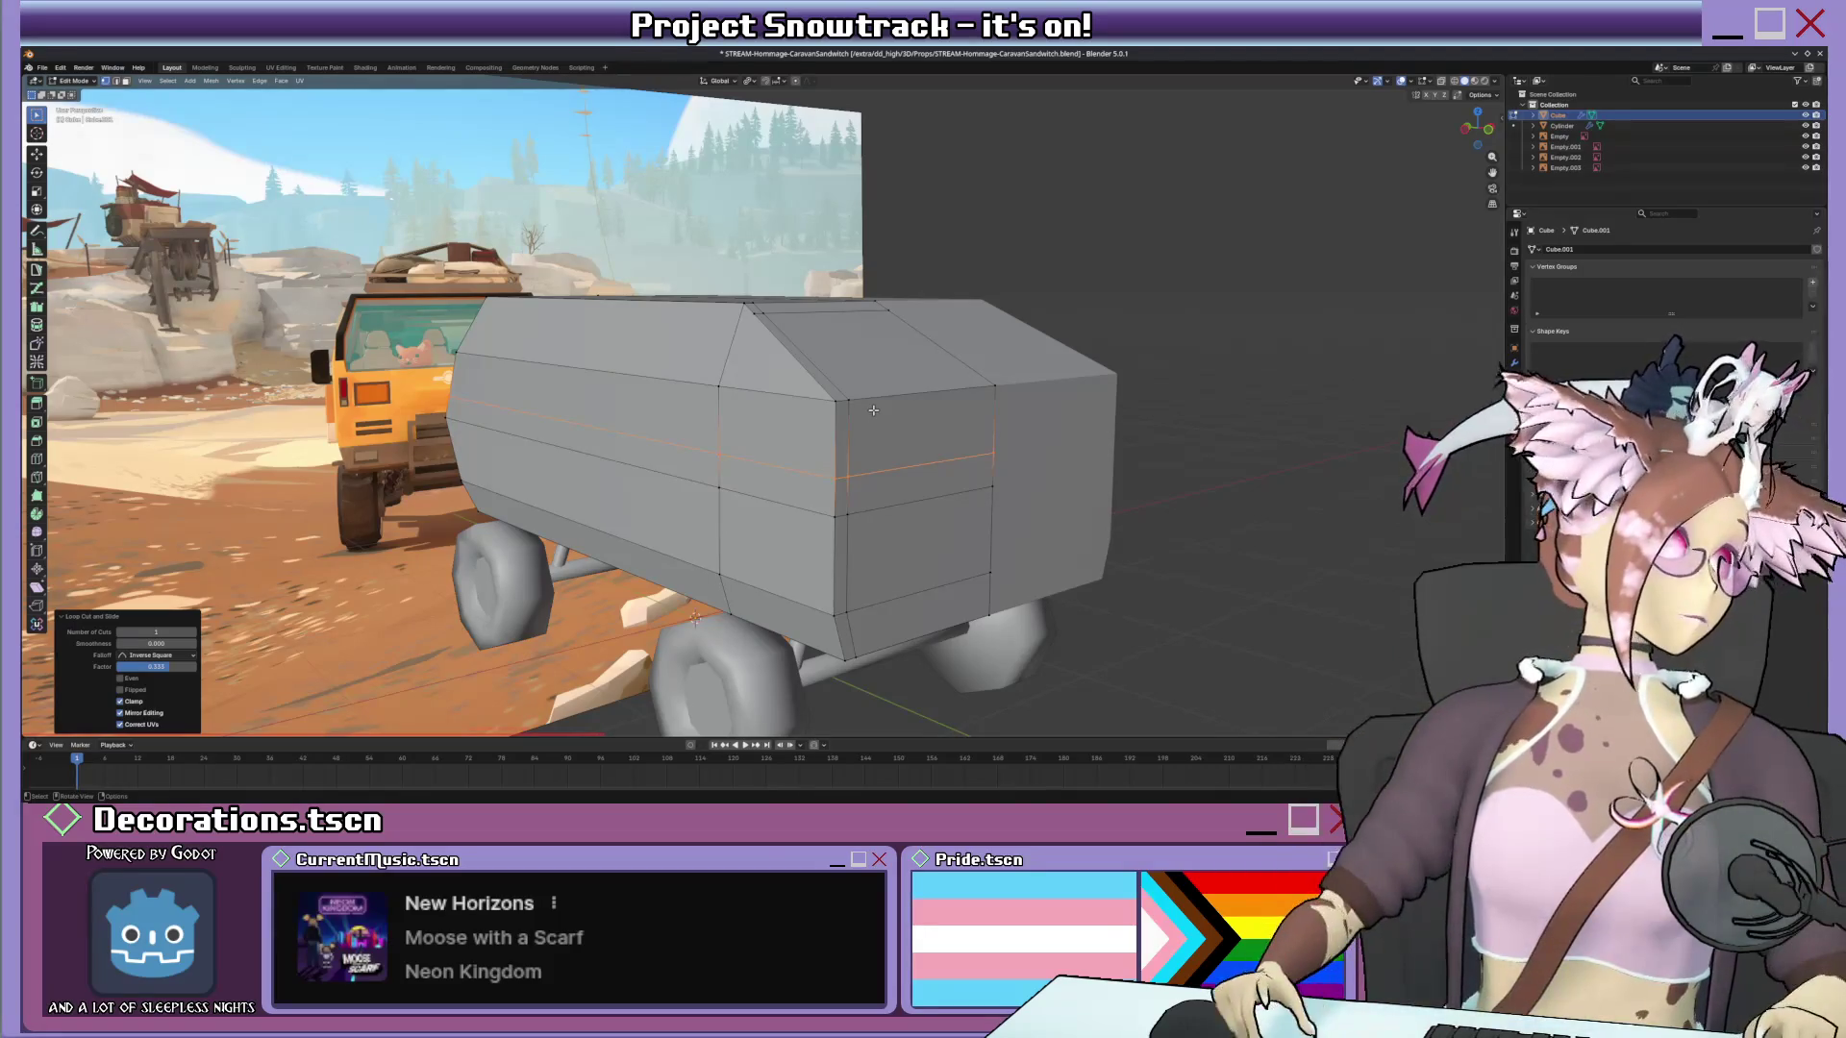
mouse_move(867, 410)
middle_mouse_down()
mouse_move(837, 397)
mouse_move(474, 443)
middle_mouse_up()
left_click(544, 427)
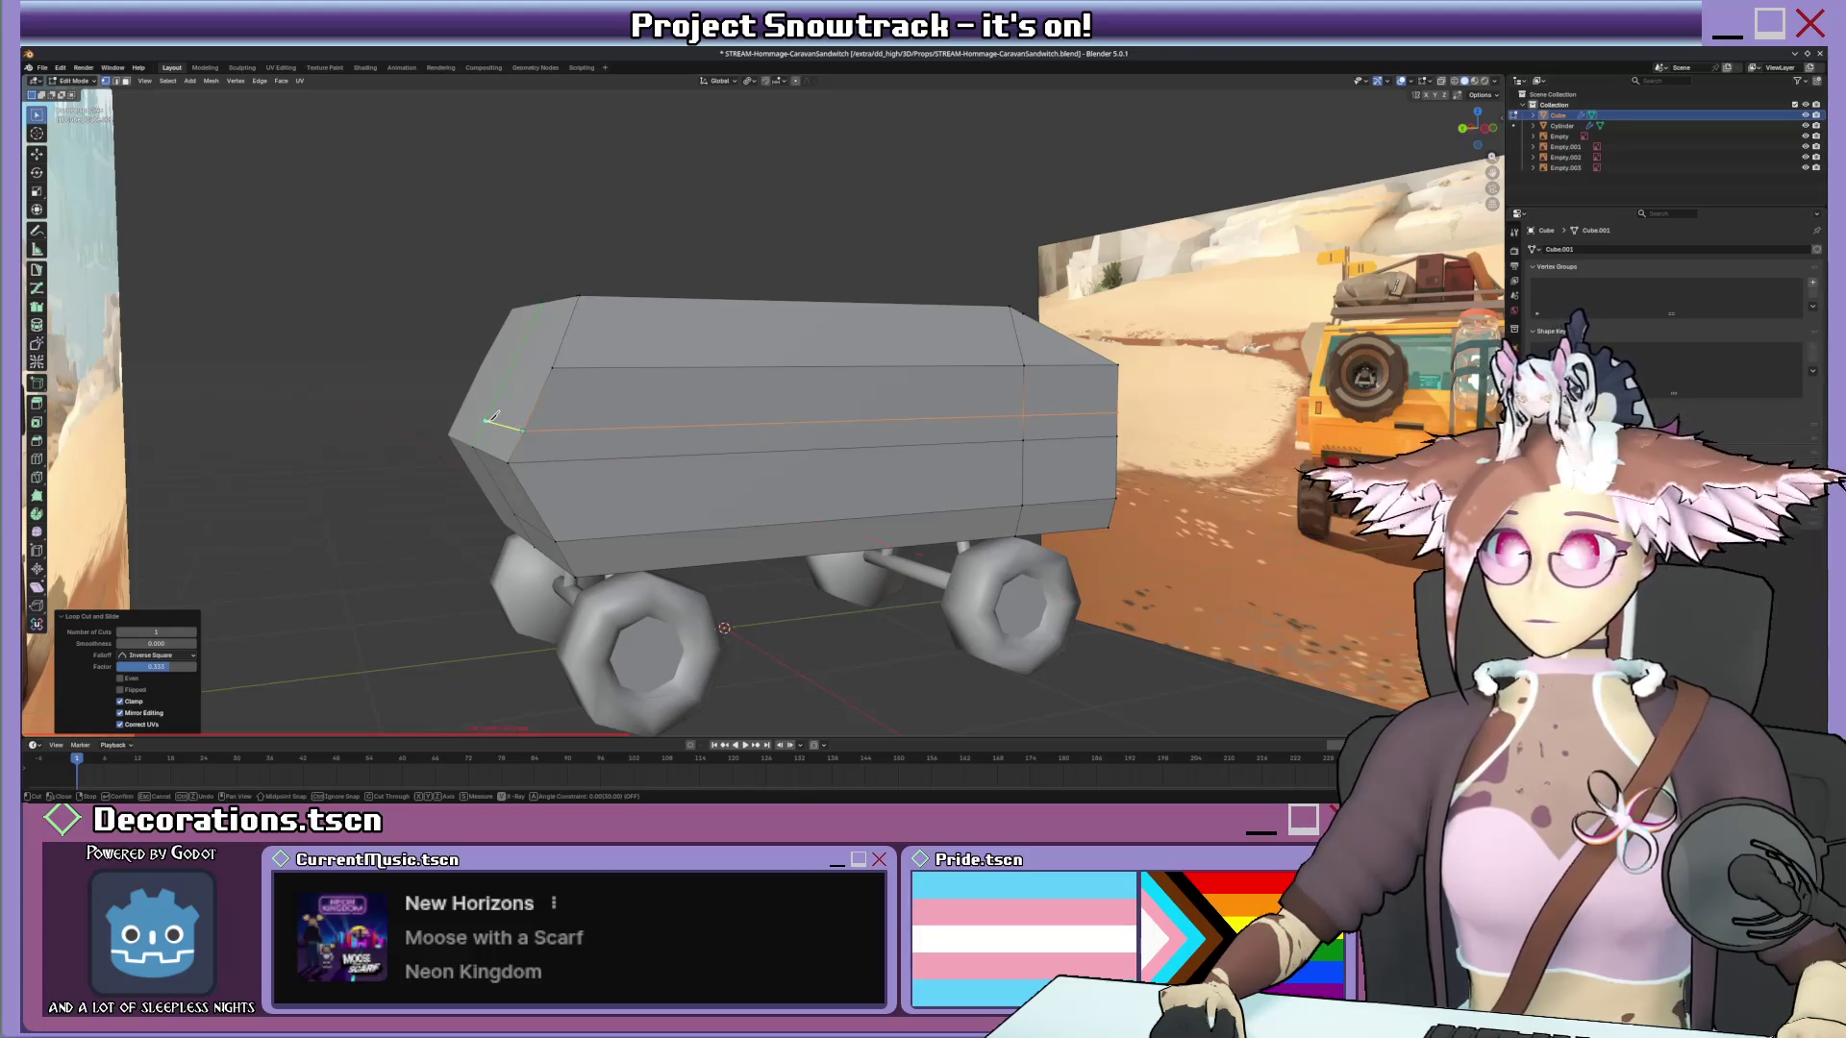
key("Escape")
left_click(512, 361)
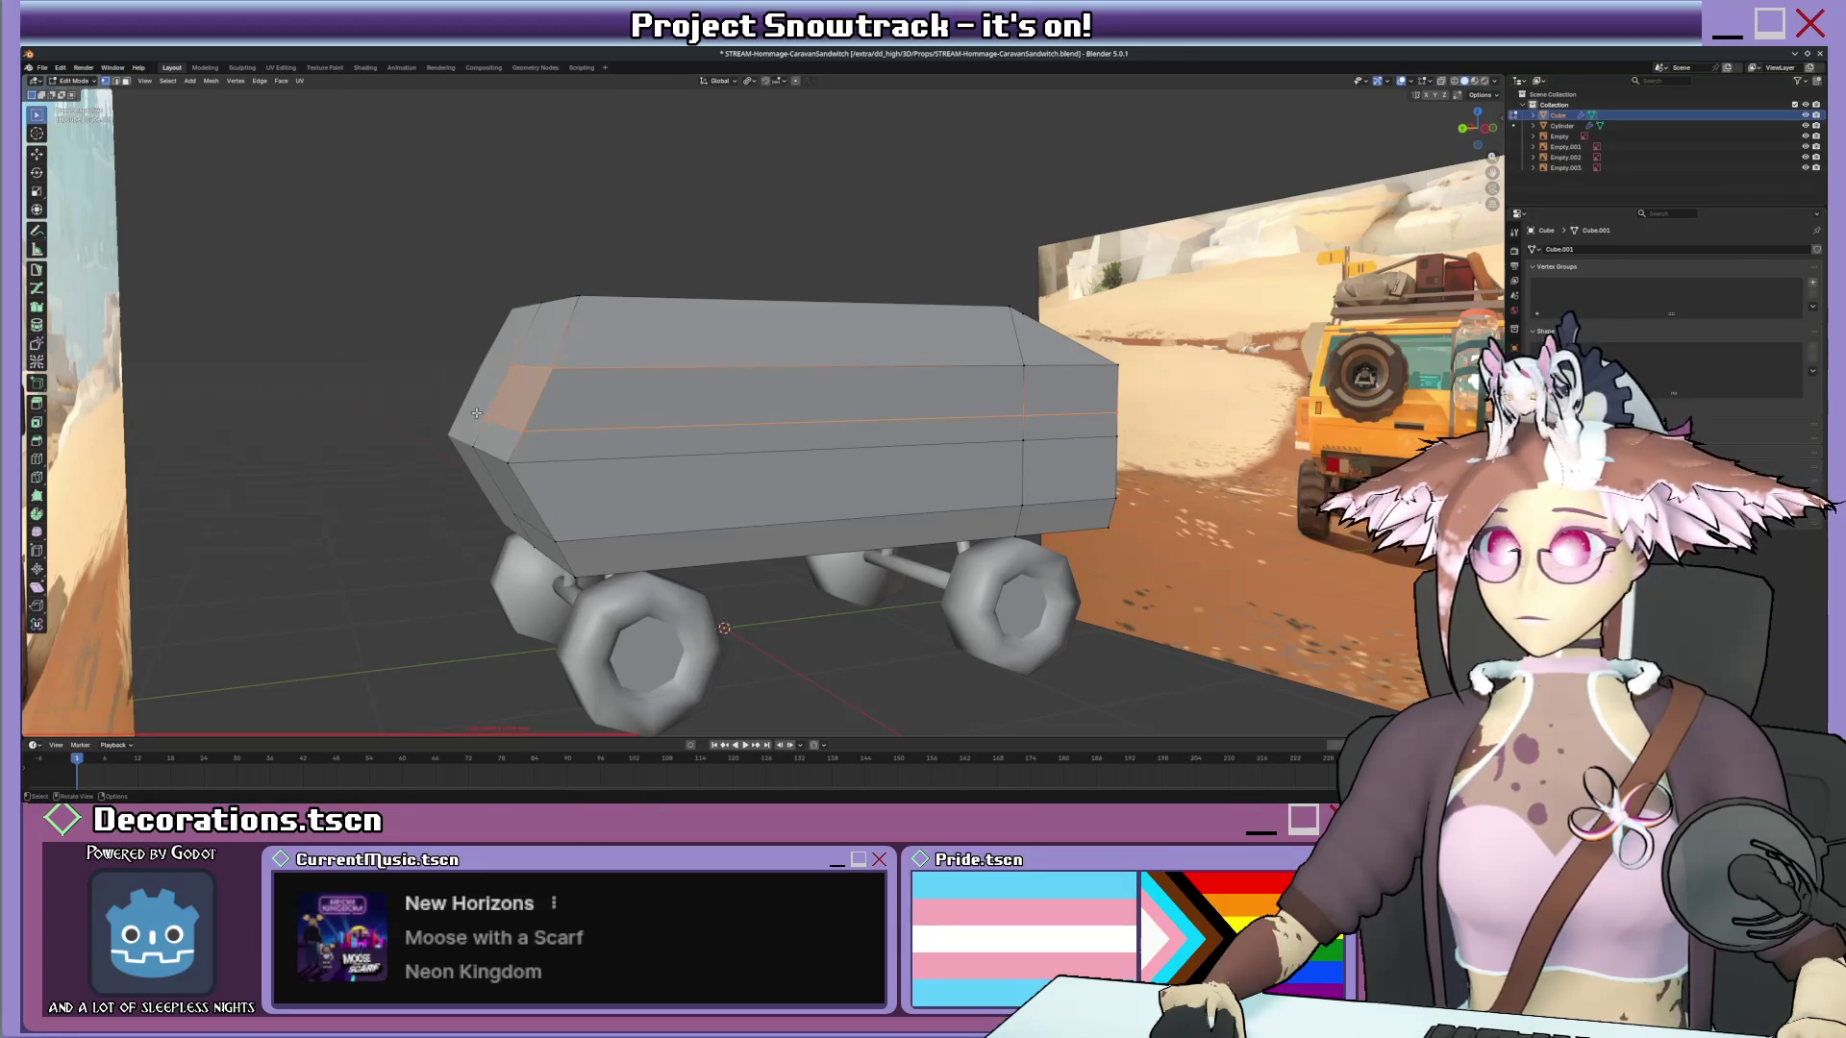
key("ctrl+KP_3")
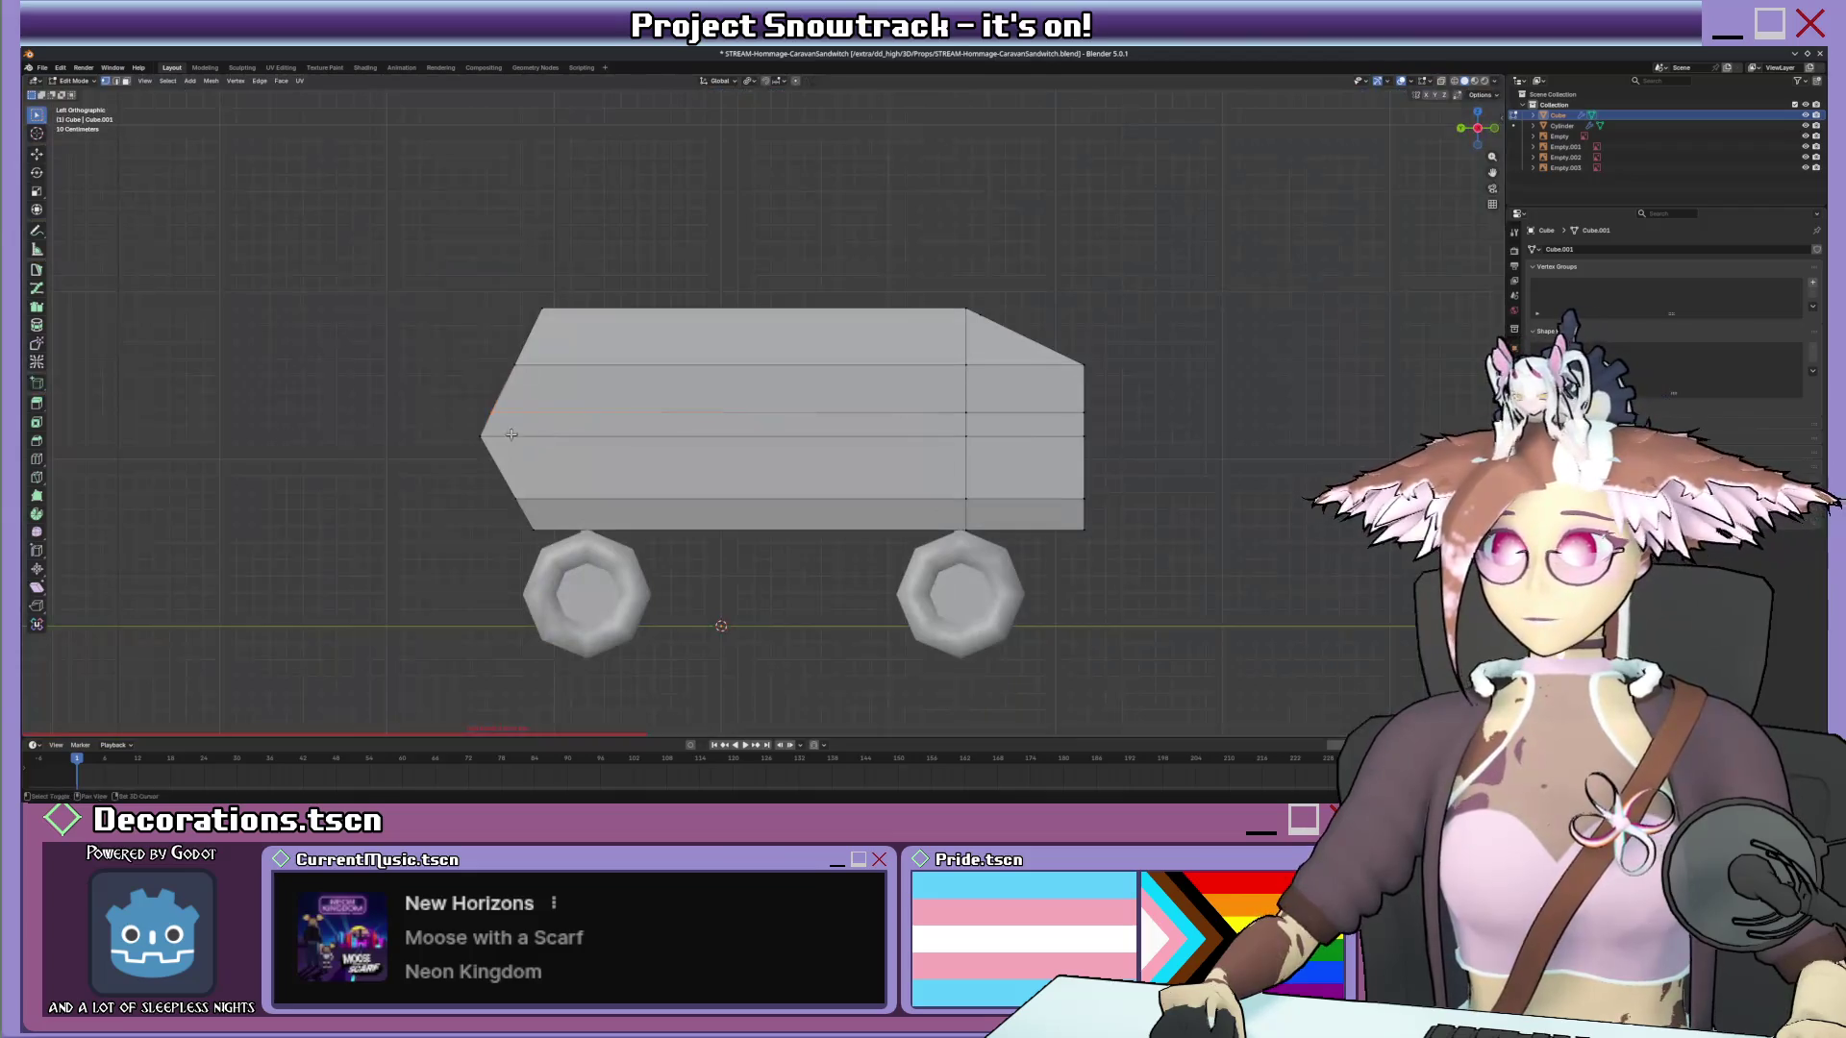
middle_click_drag(510, 432, 672, 448, "shift")
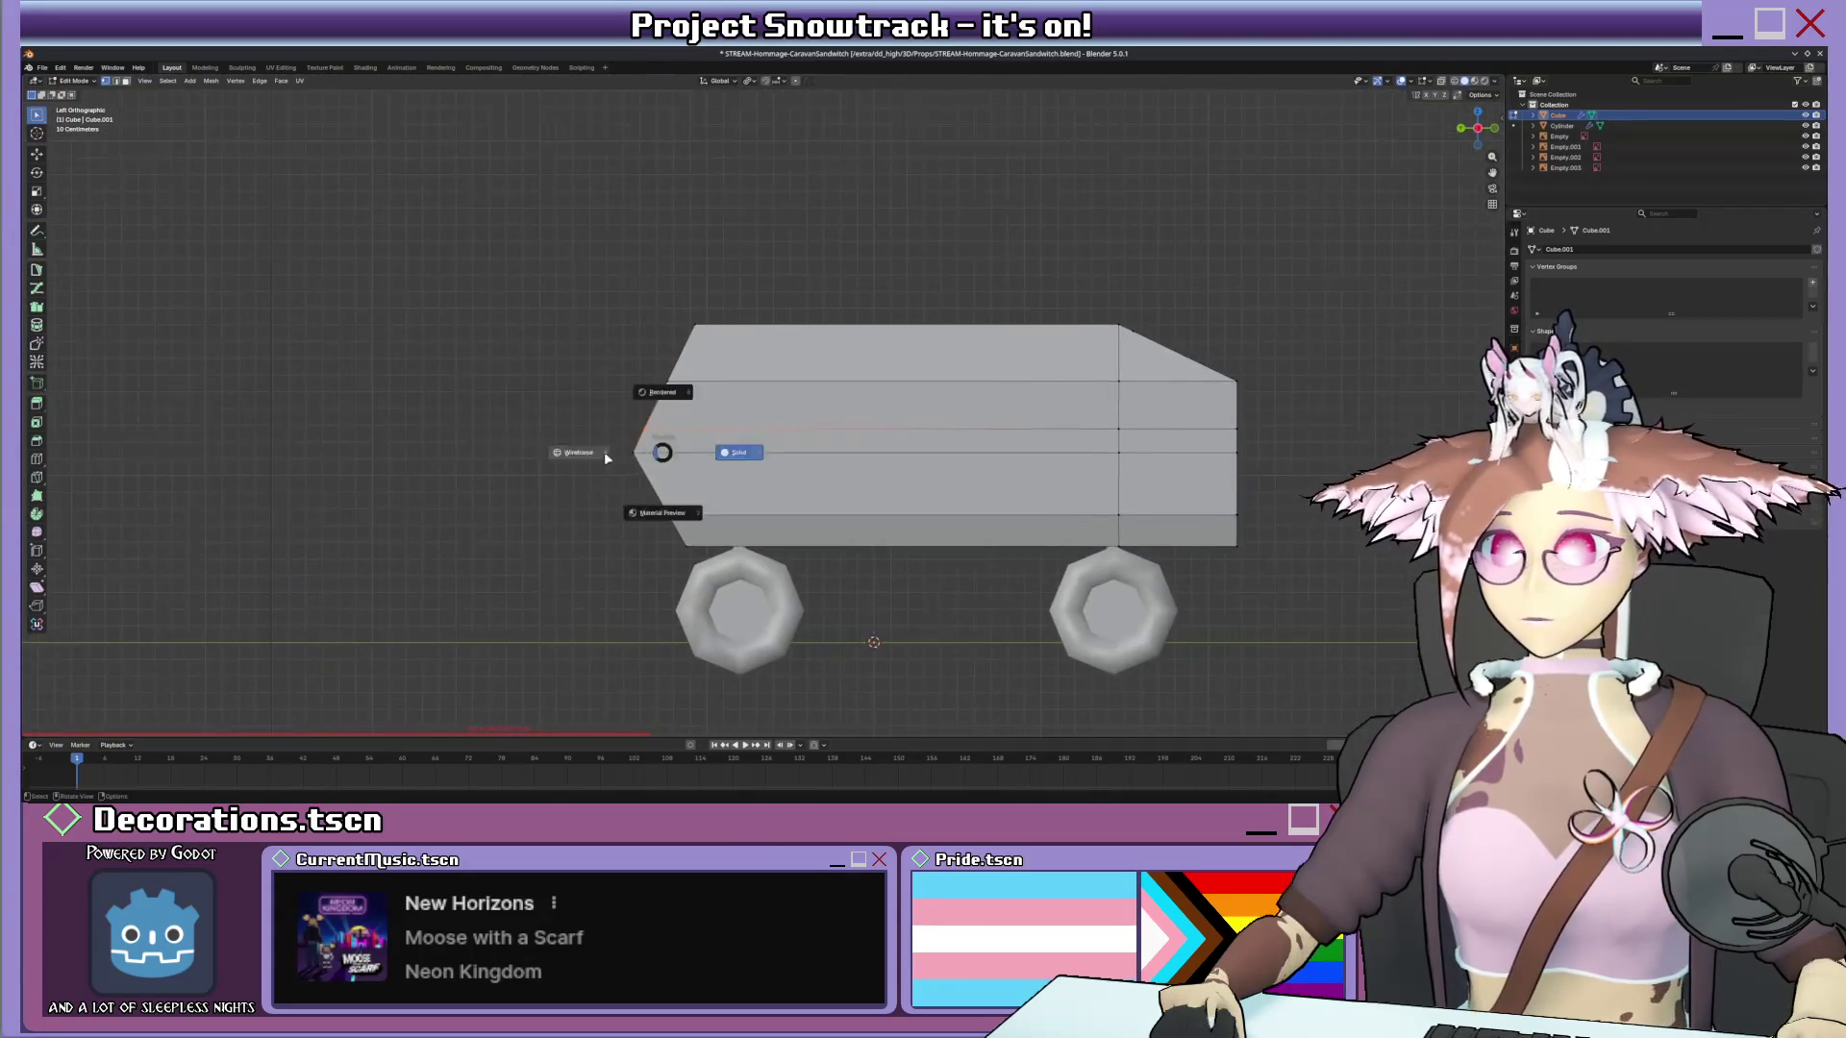
In X-ray, move a front edge along Y and scale two edges along the van's length.
key("alt+z")
key("g")
key("y")
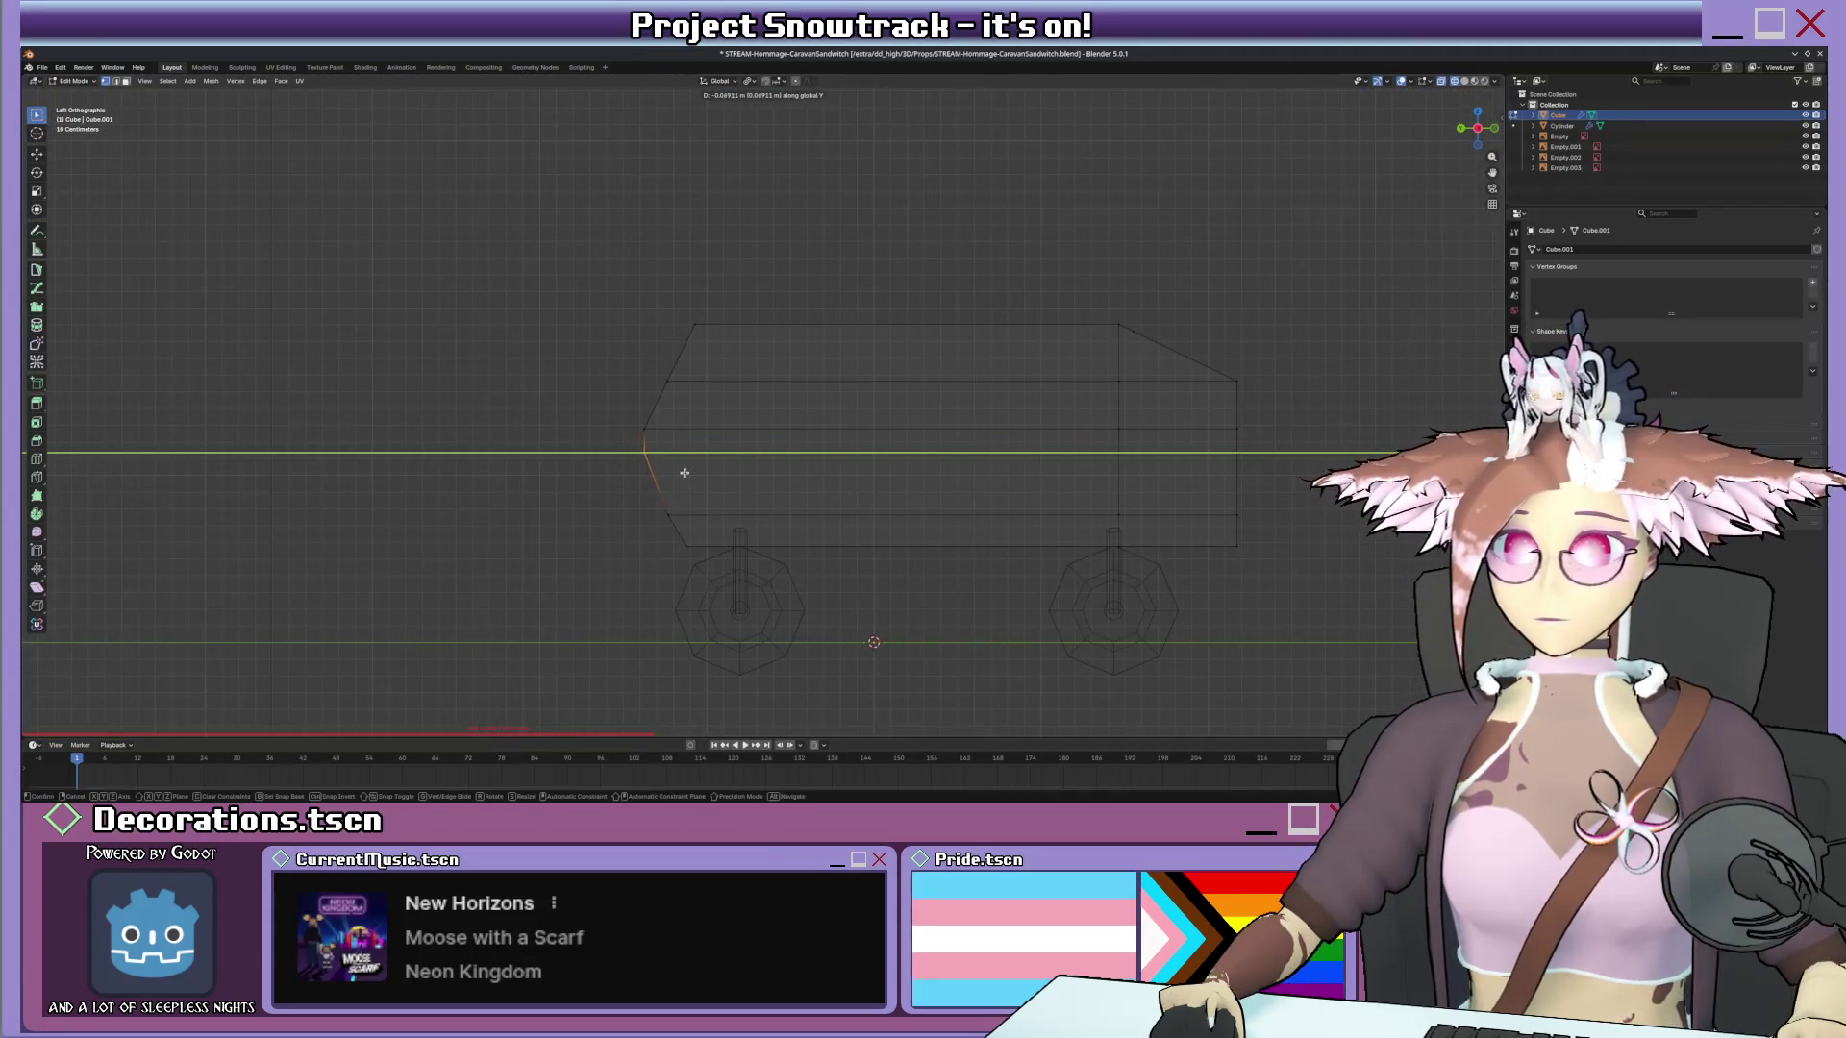
left_click(684, 472)
left_click(648, 432, "shift")
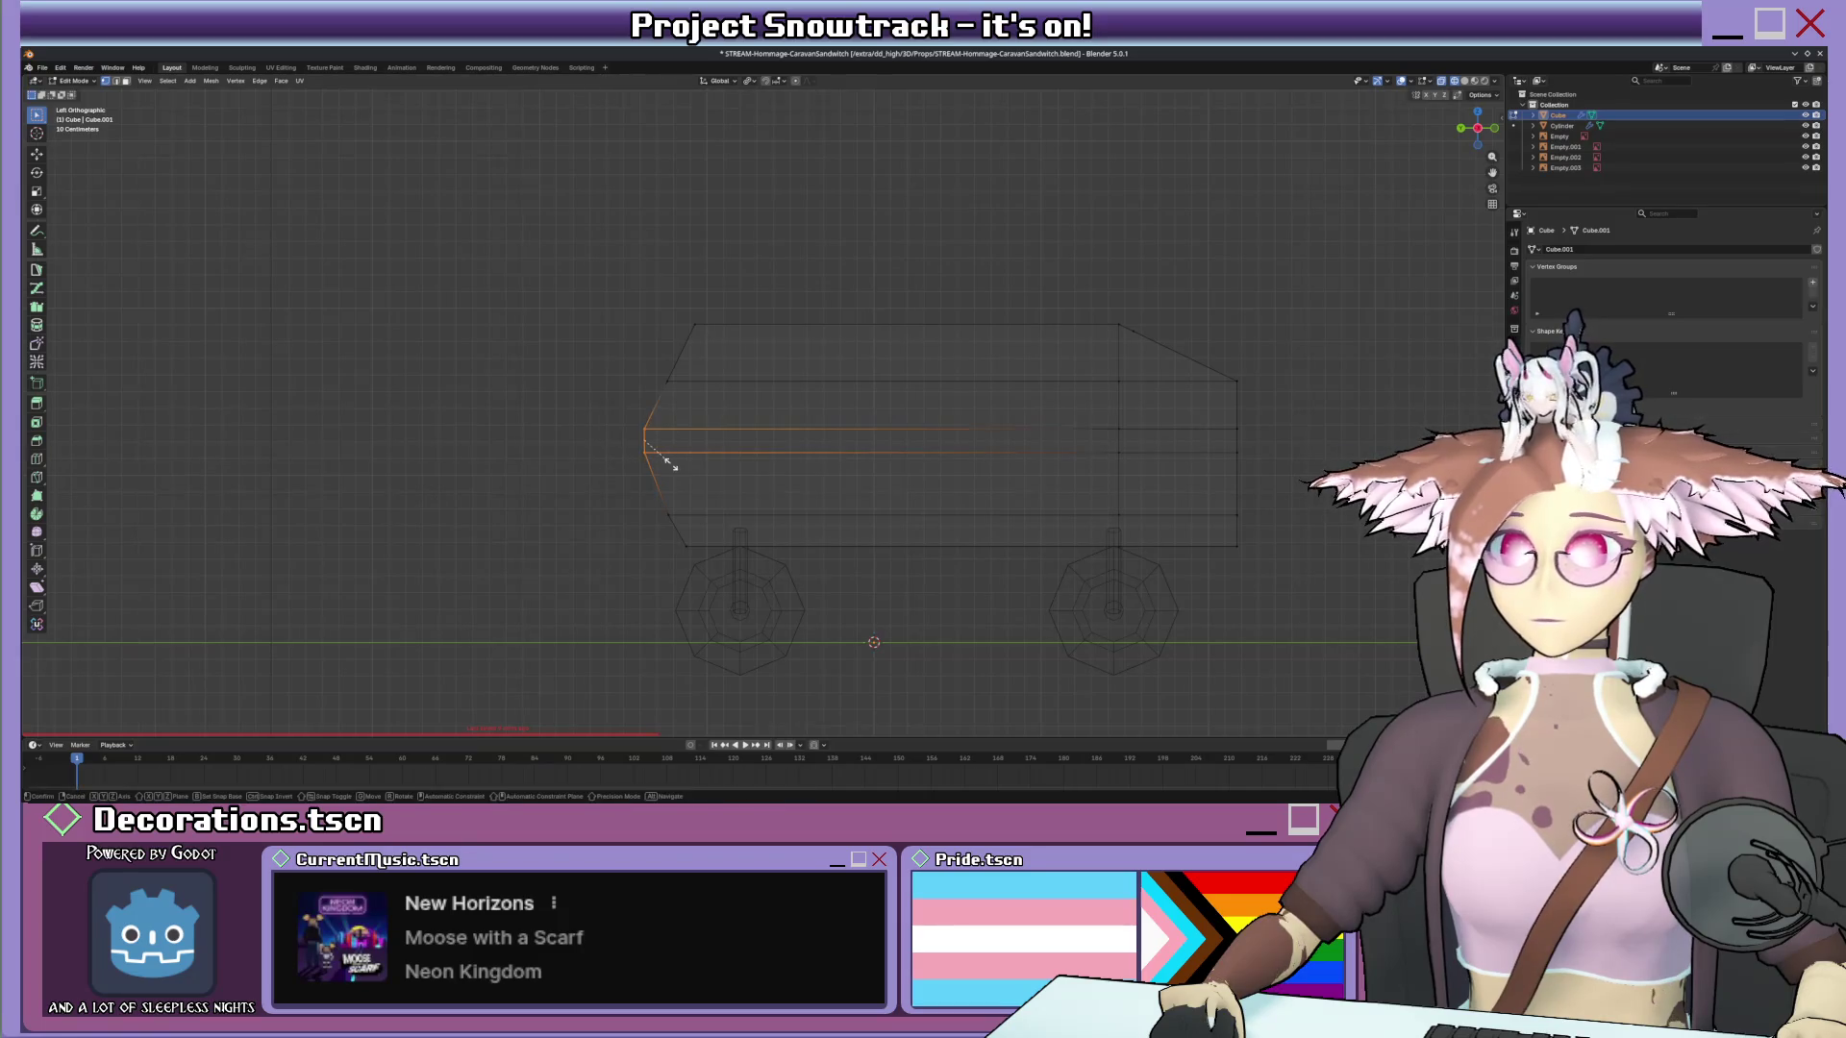
key("s")
key("y")
left_click(671, 464)
Try moving and scaling the front face along Y against the reference, checking from perspective and front views.
middle_click_drag(671, 402, 834, 386)
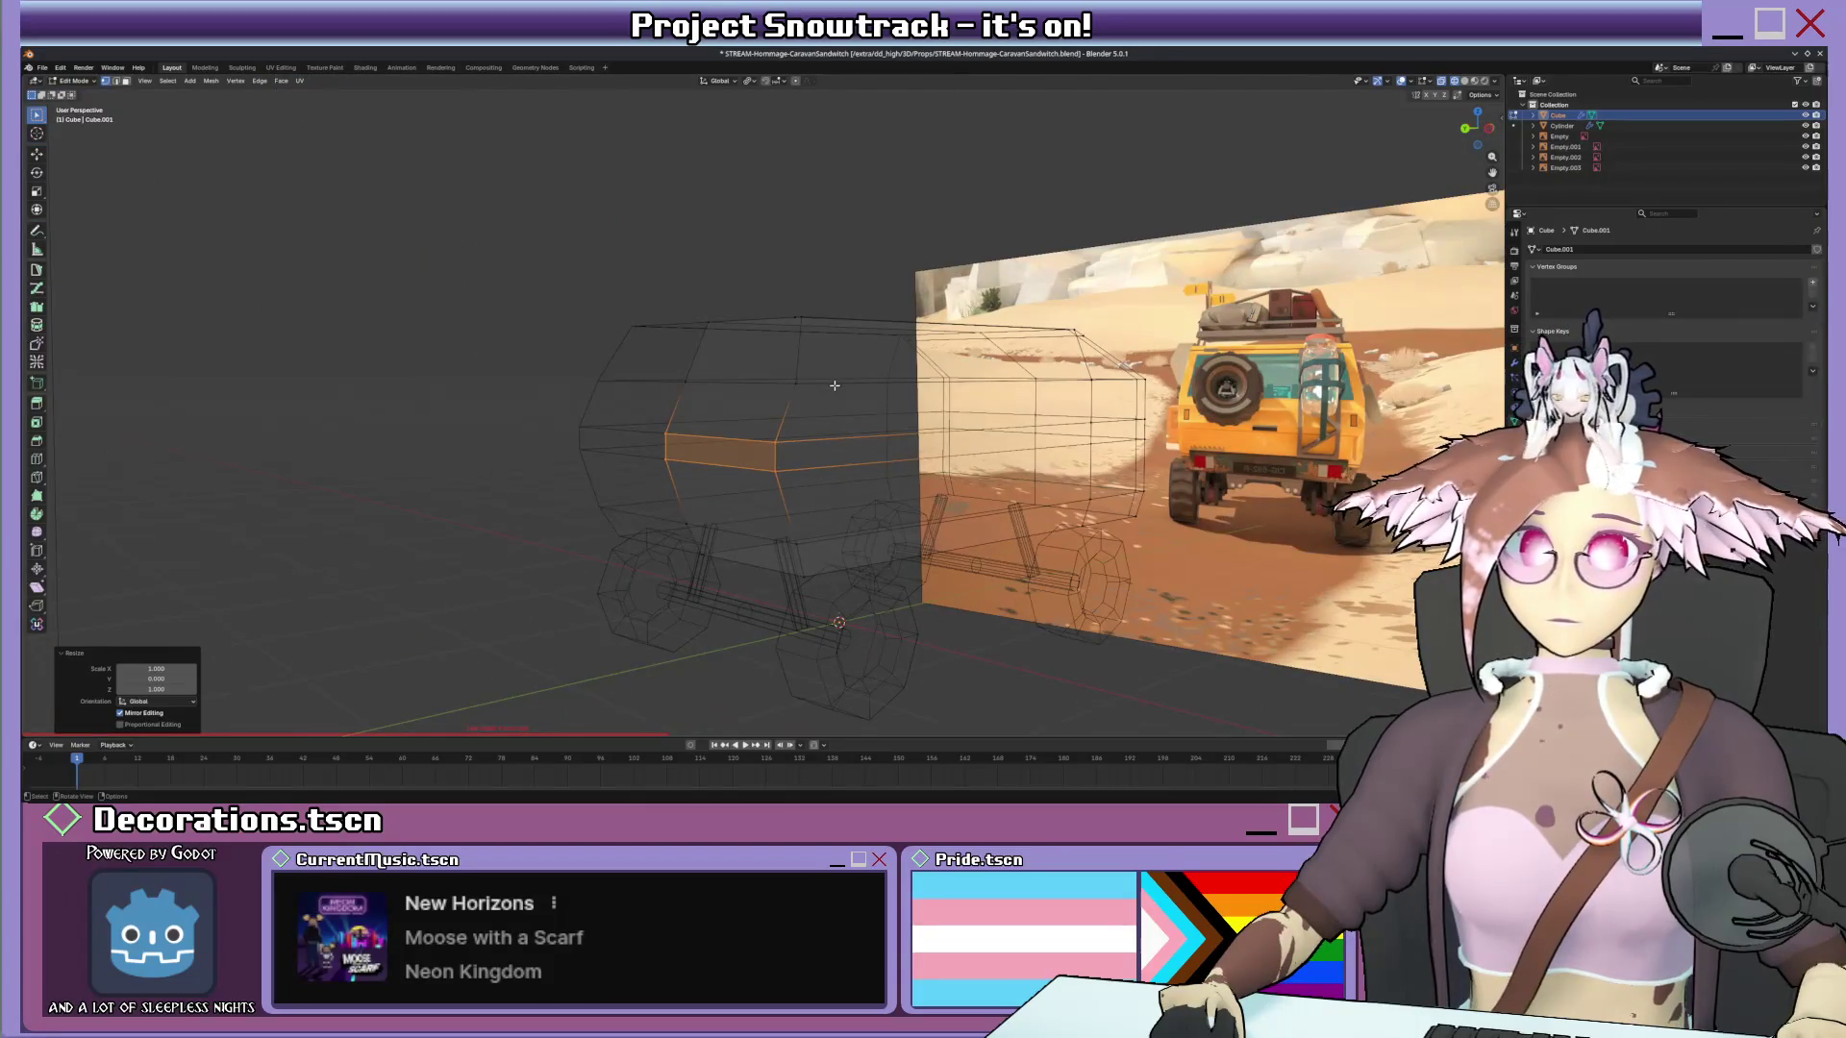
mouse_move(834, 386)
middle_mouse_down()
mouse_move(837, 401)
mouse_move(877, 371)
middle_mouse_up()
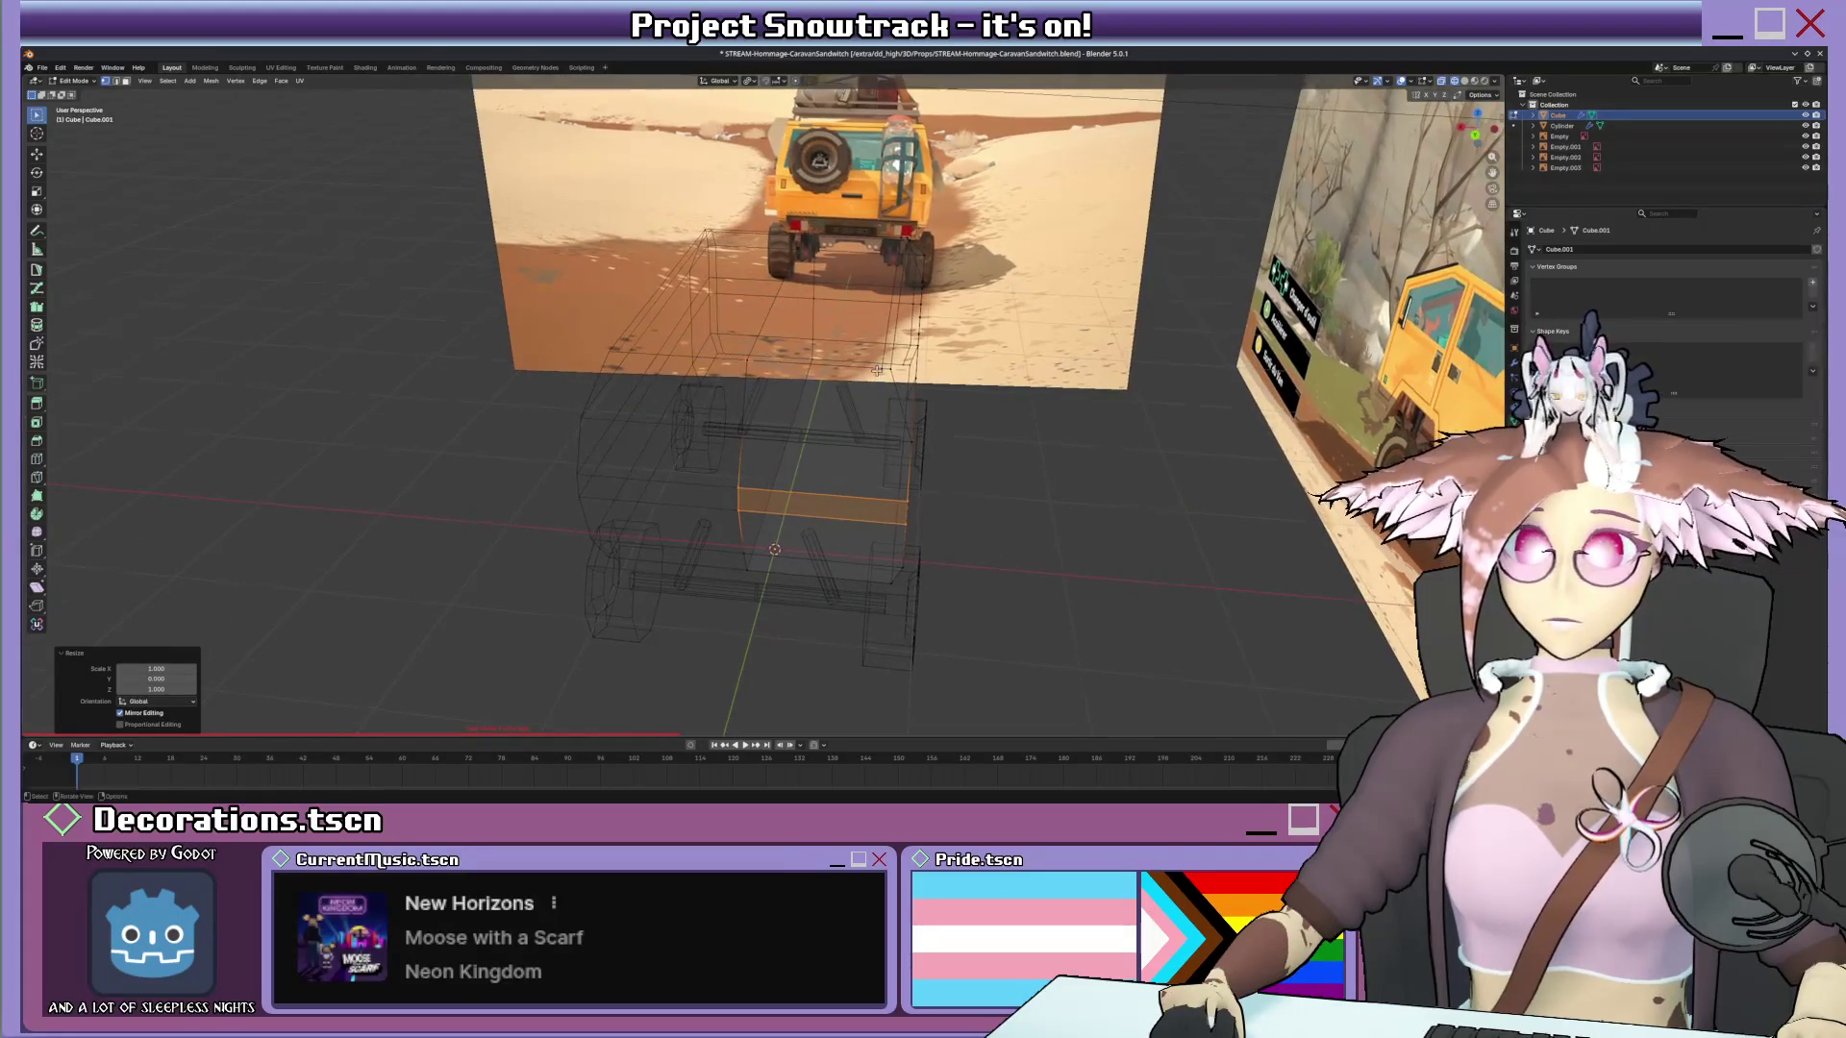
key("g")
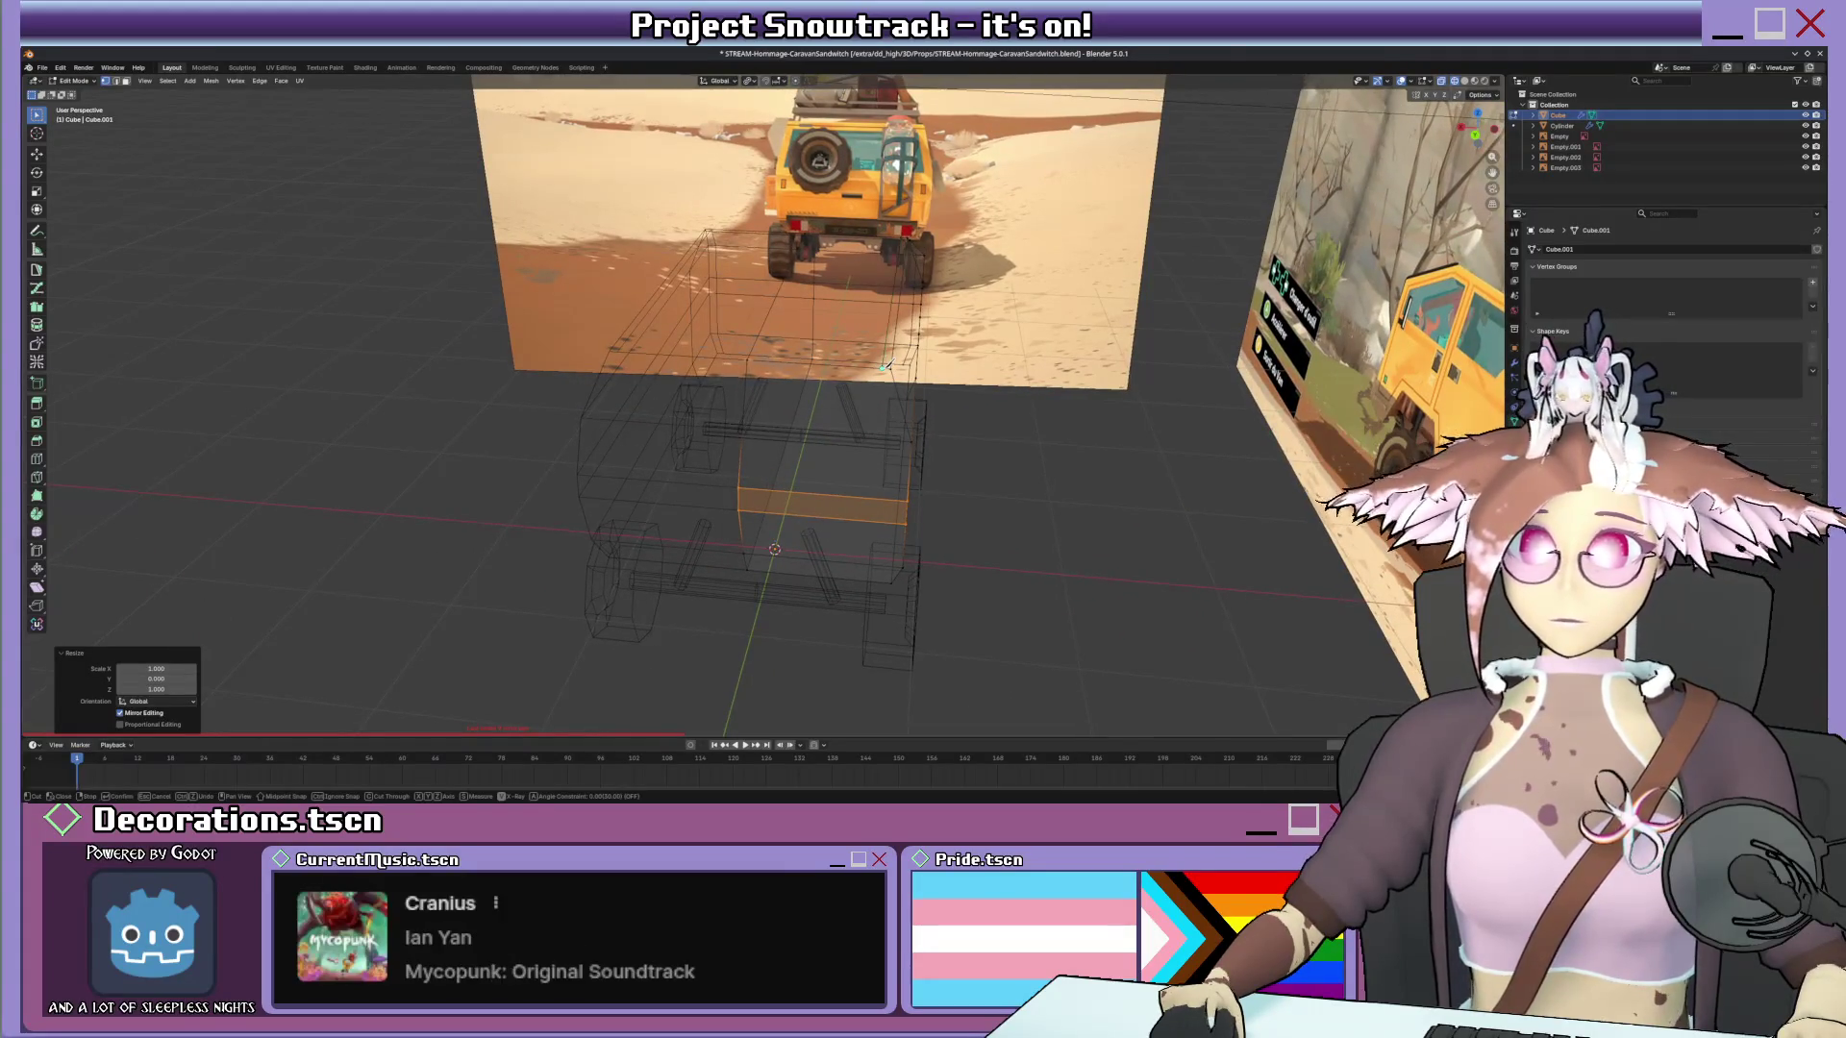
key("y")
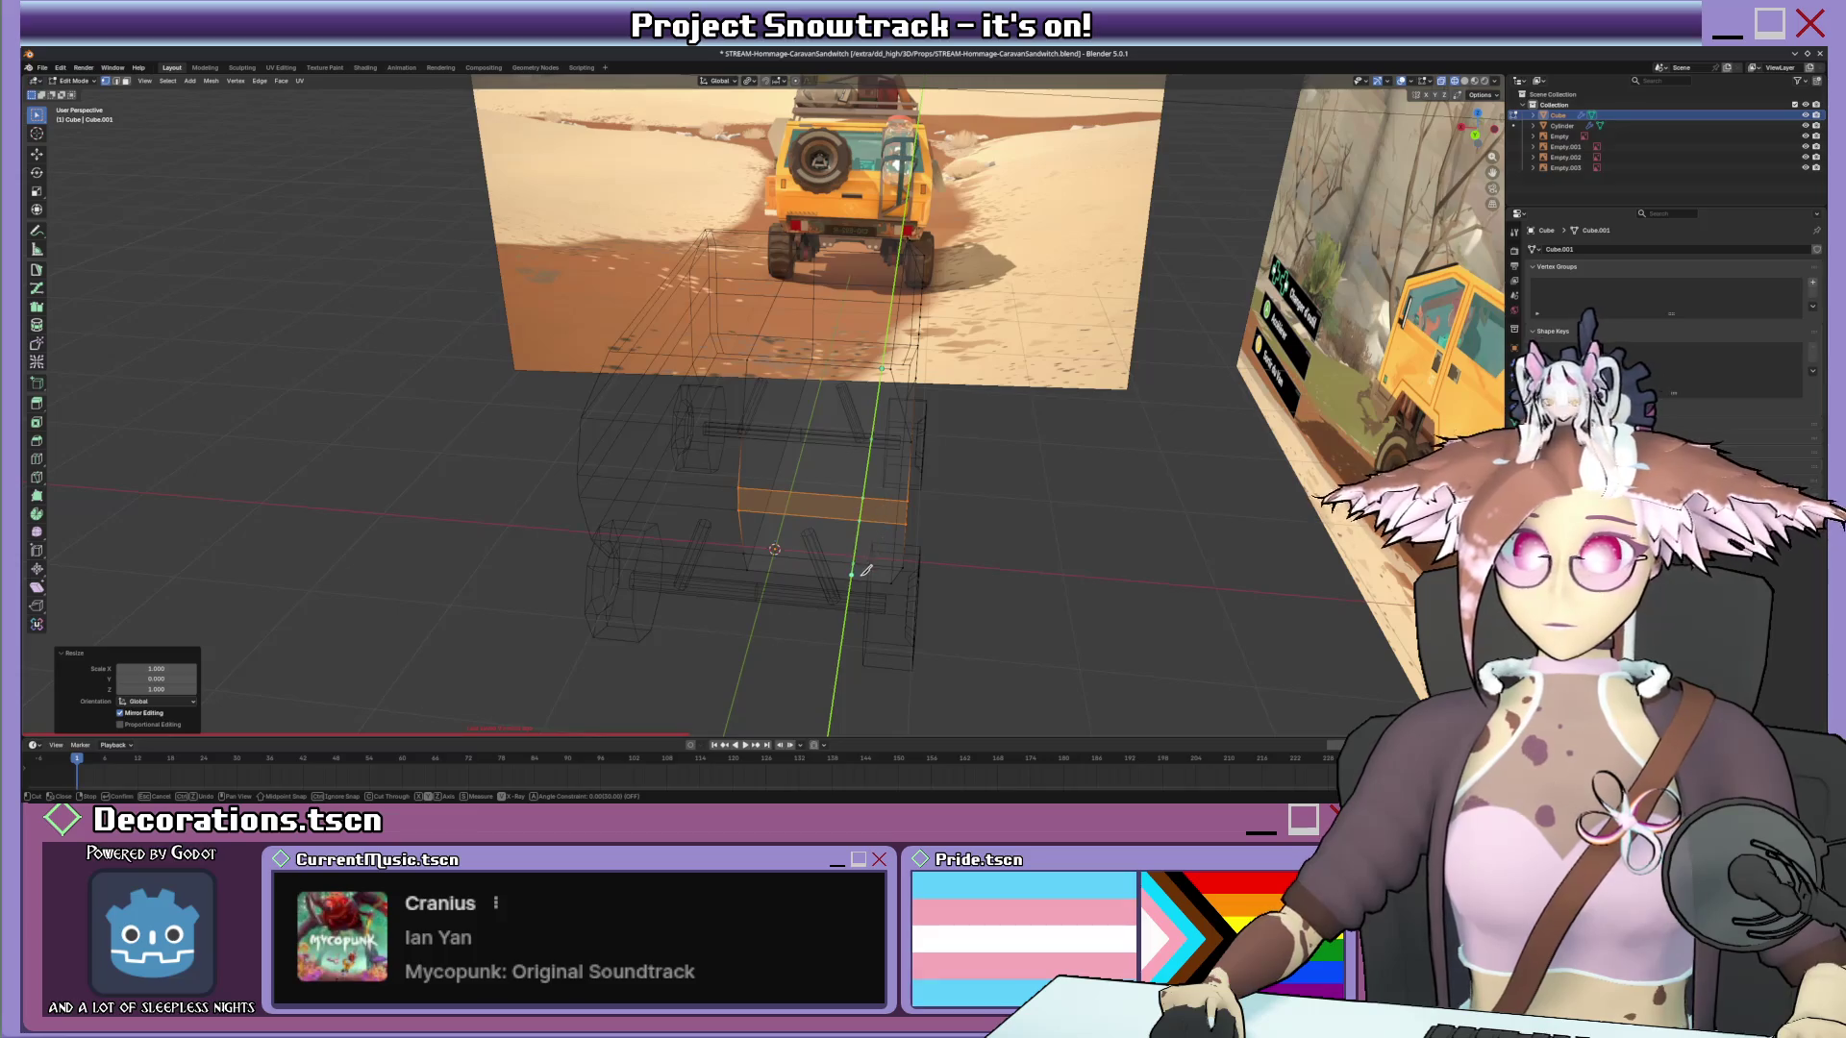
key("KP_1")
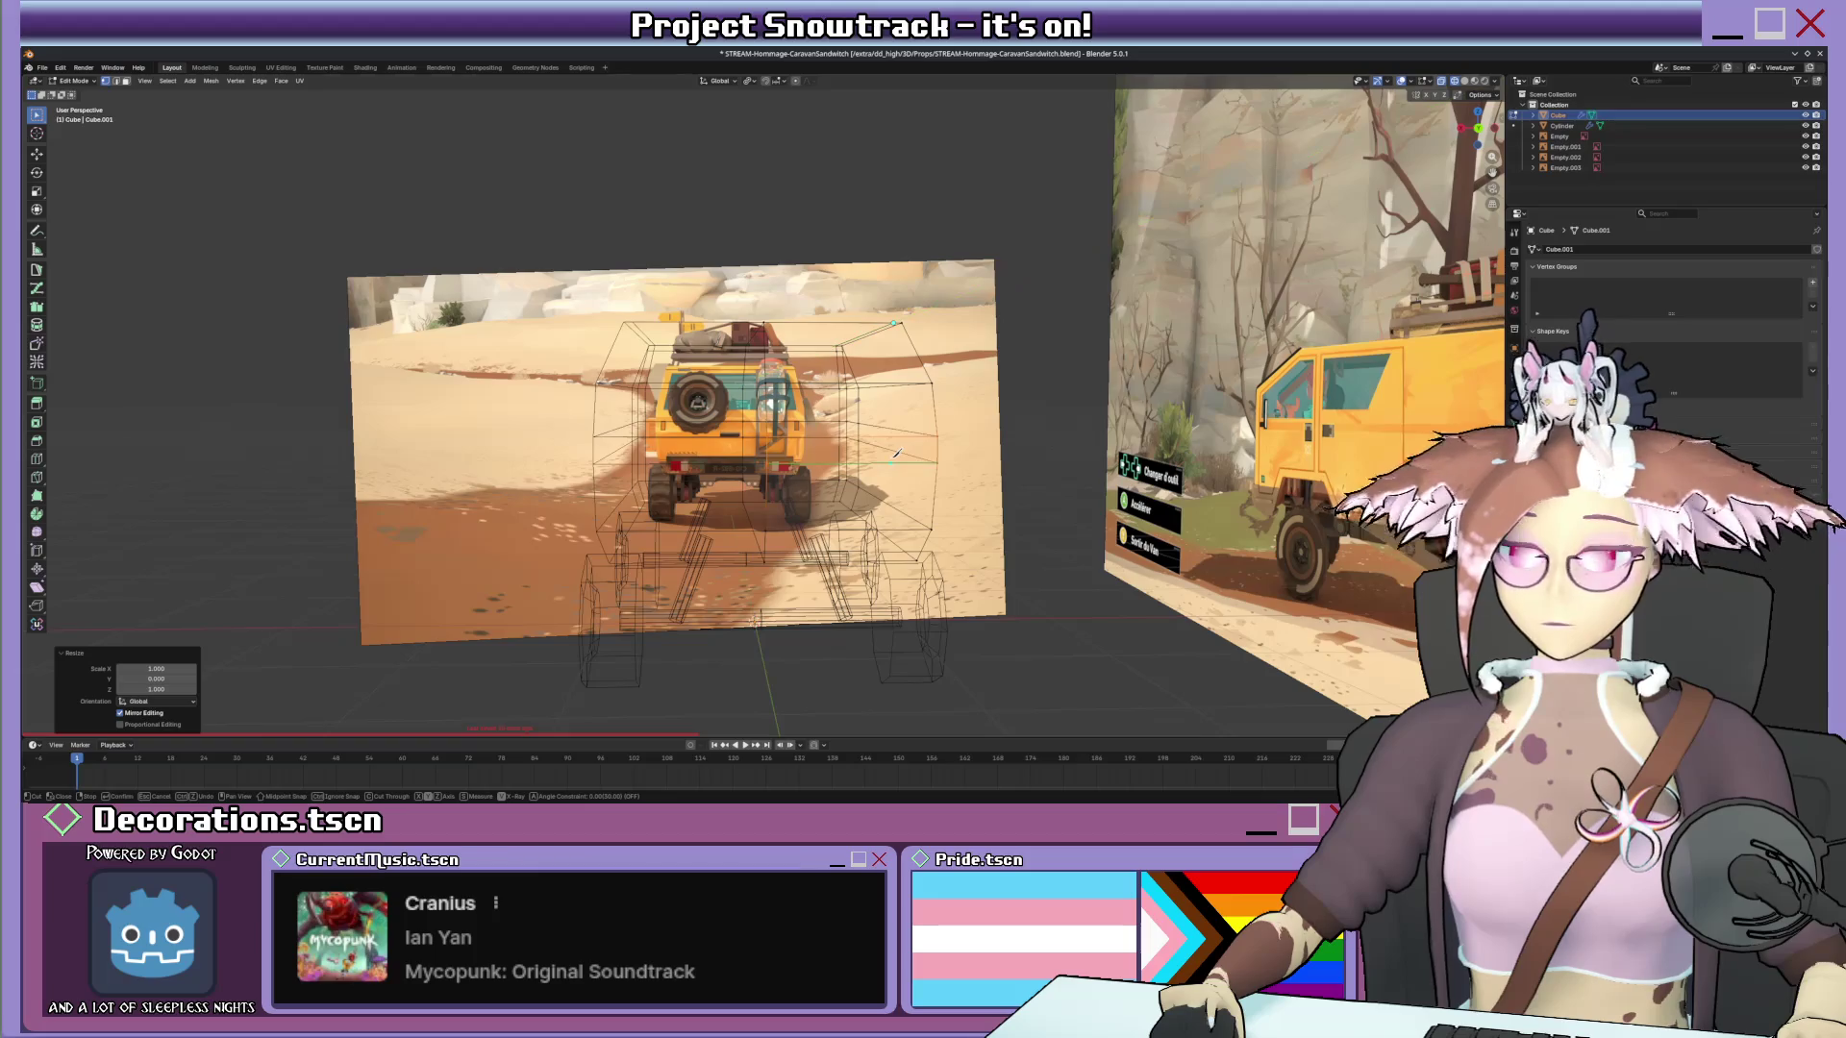
middle_click_drag(873, 451, 914, 408)
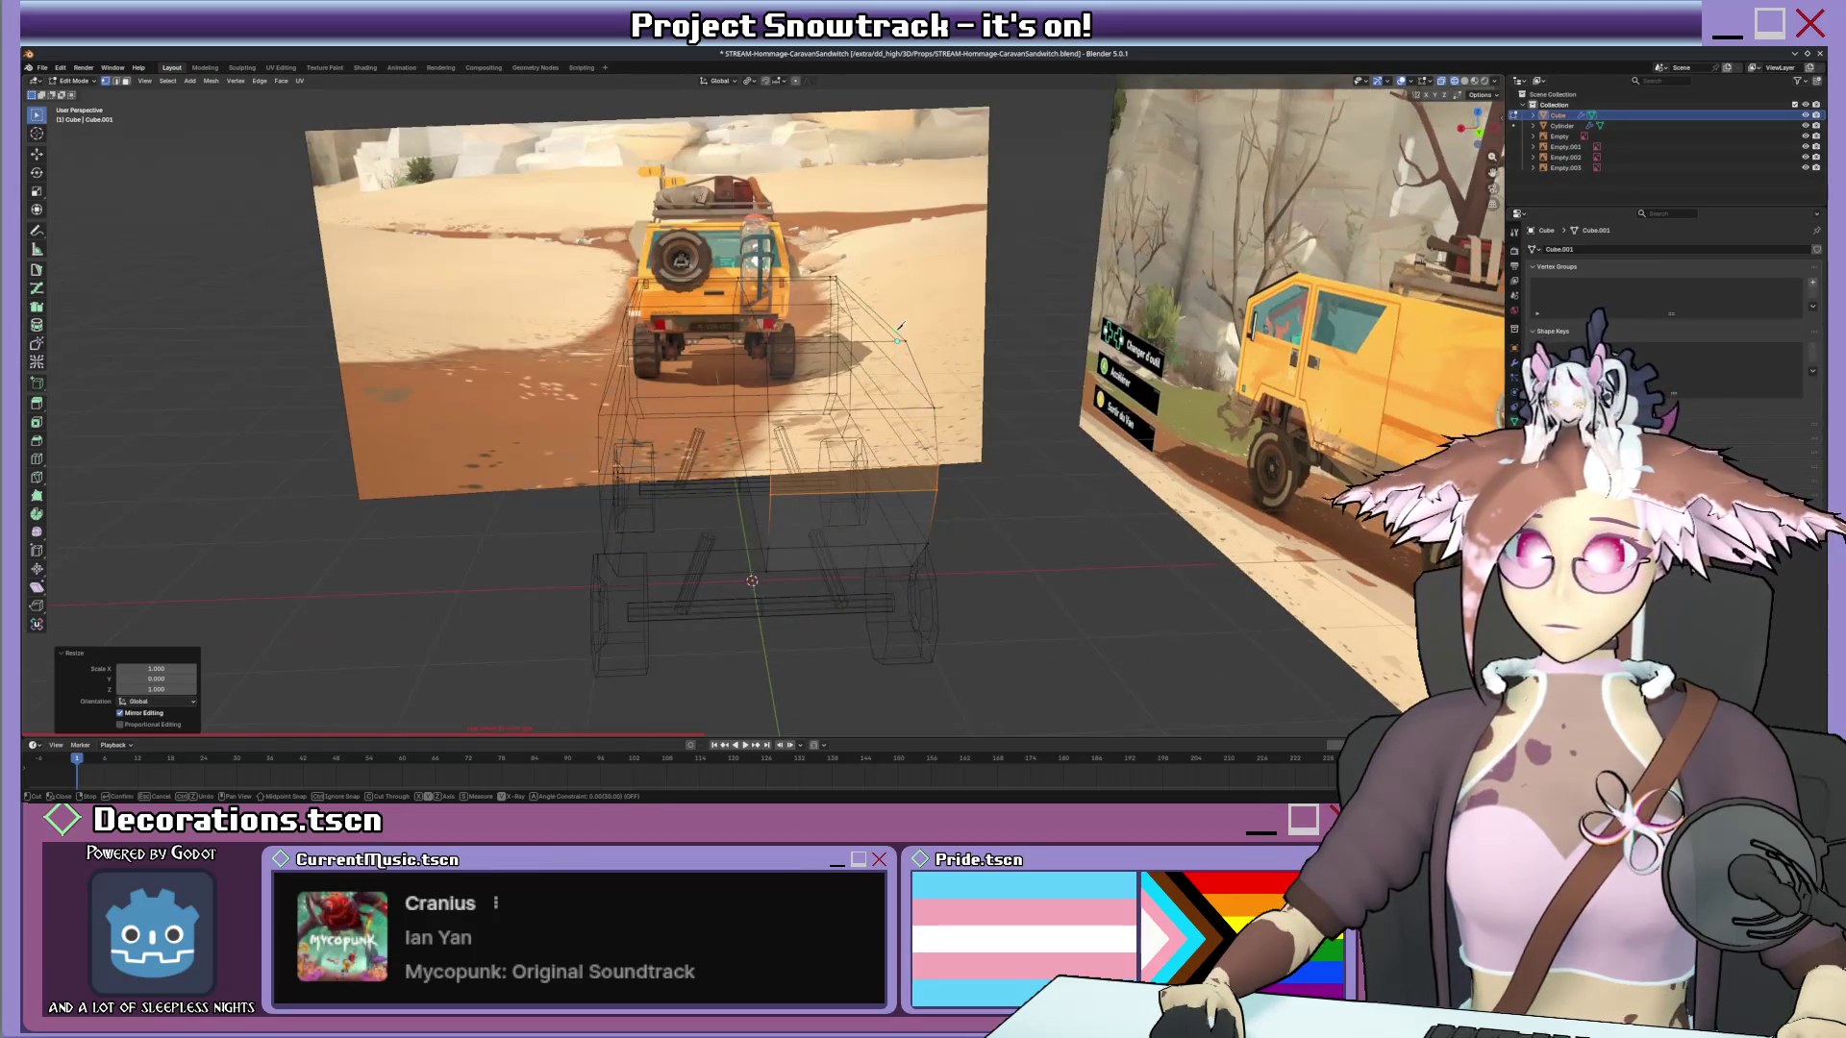
left_click(897, 341)
left_click(897, 343)
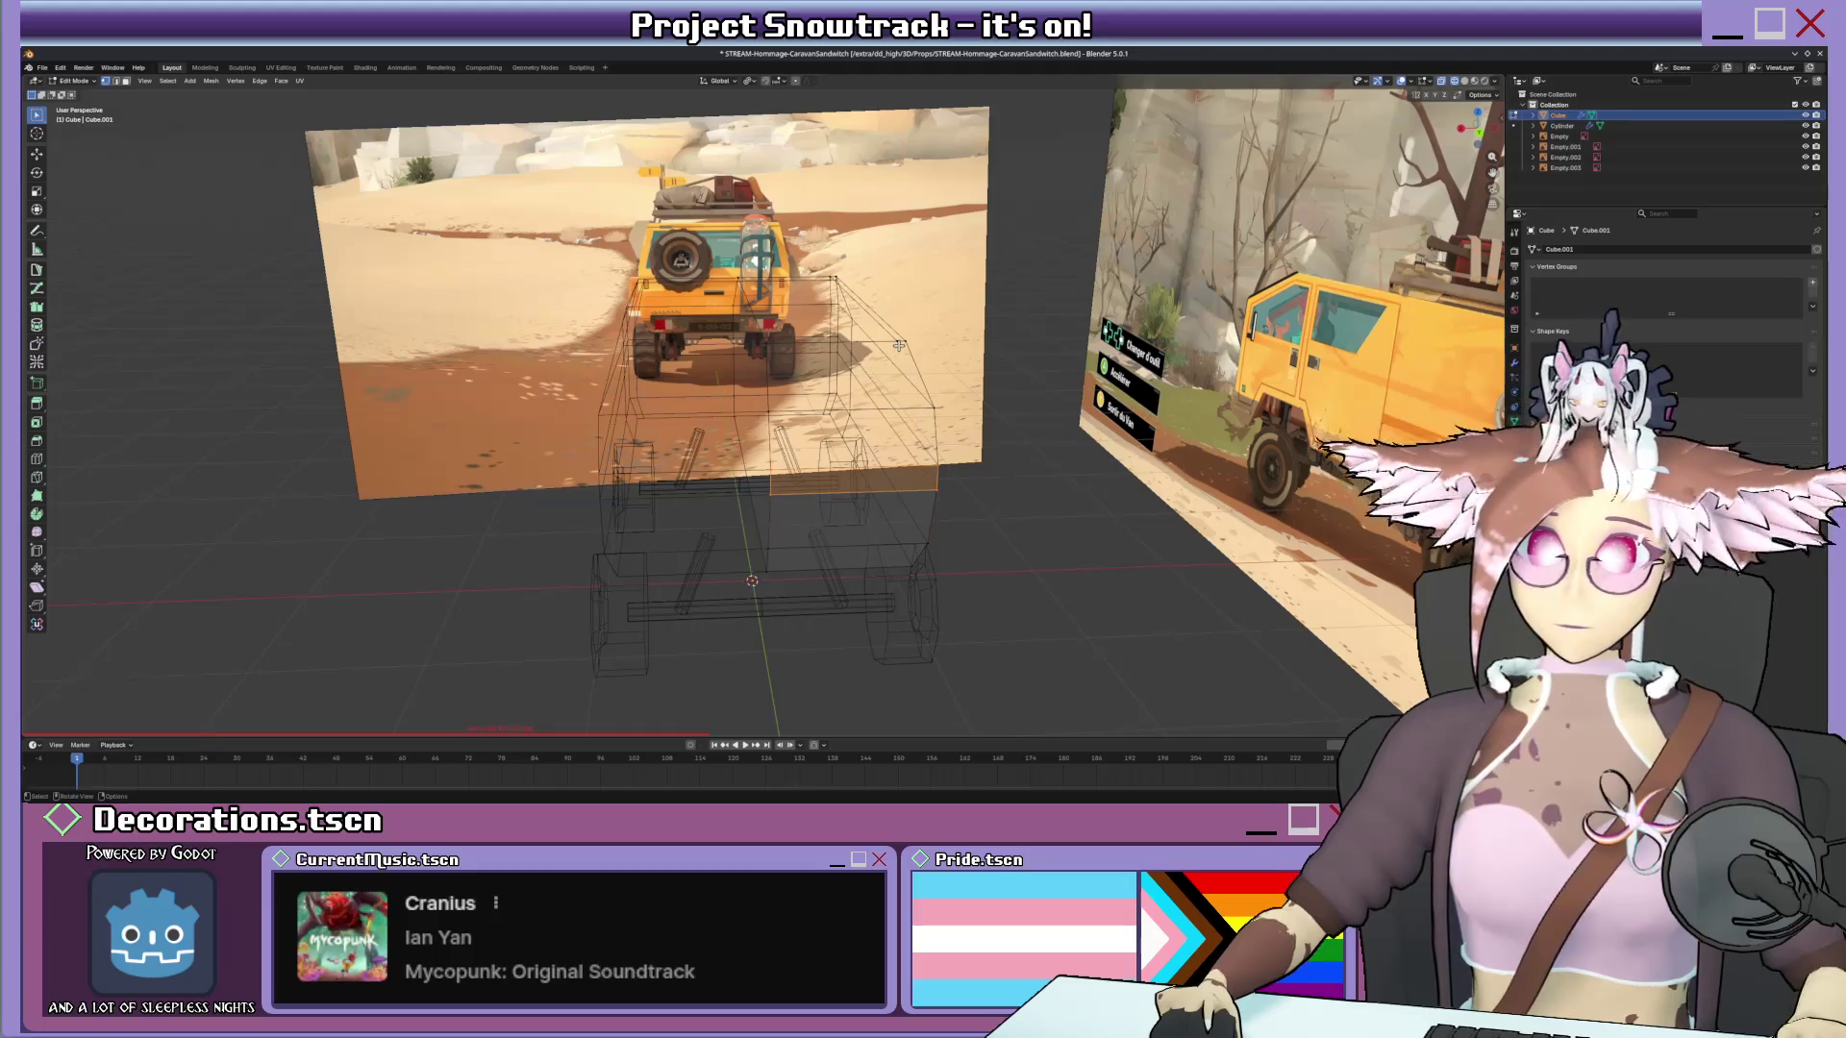
key("s")
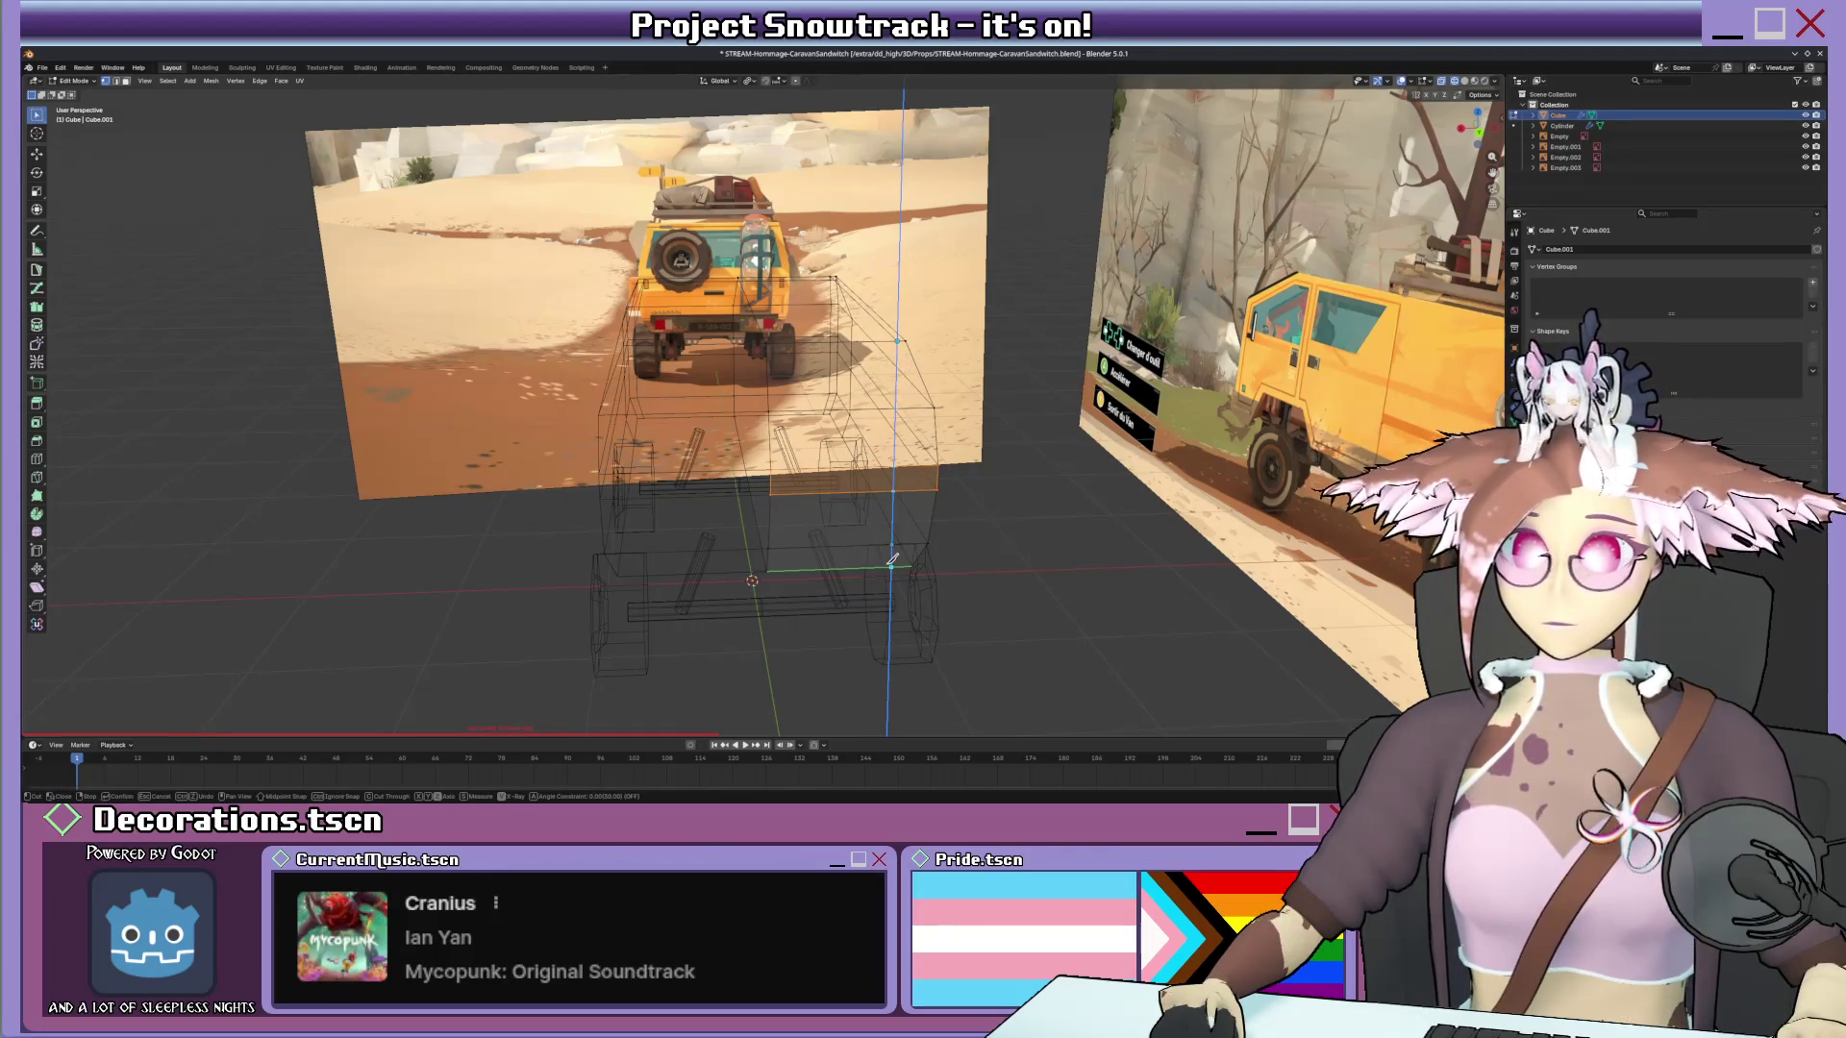
mouse_move(920, 540)
middle_mouse_down()
mouse_move(897, 490)
mouse_move(898, 509)
middle_mouse_up()
key("KP_1")
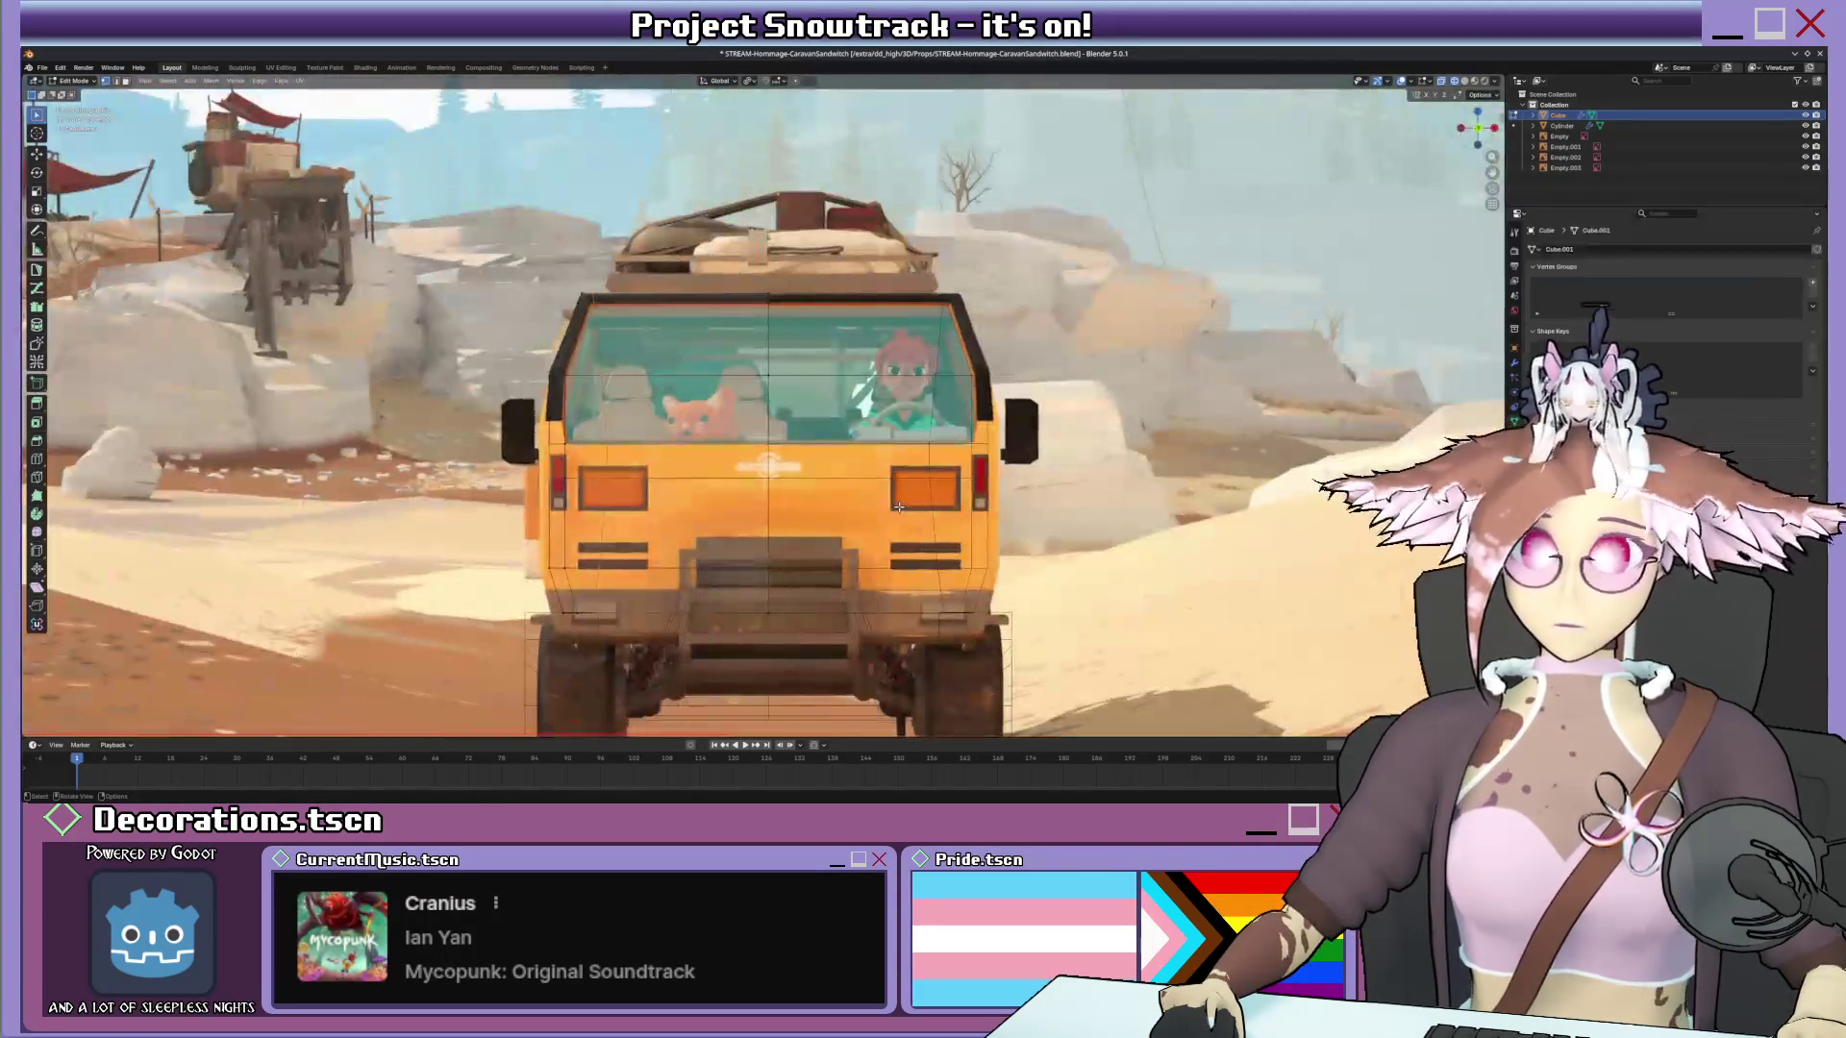
Flatten the middle vertices to zero width on X, cancelling two trial moves.
key("s")
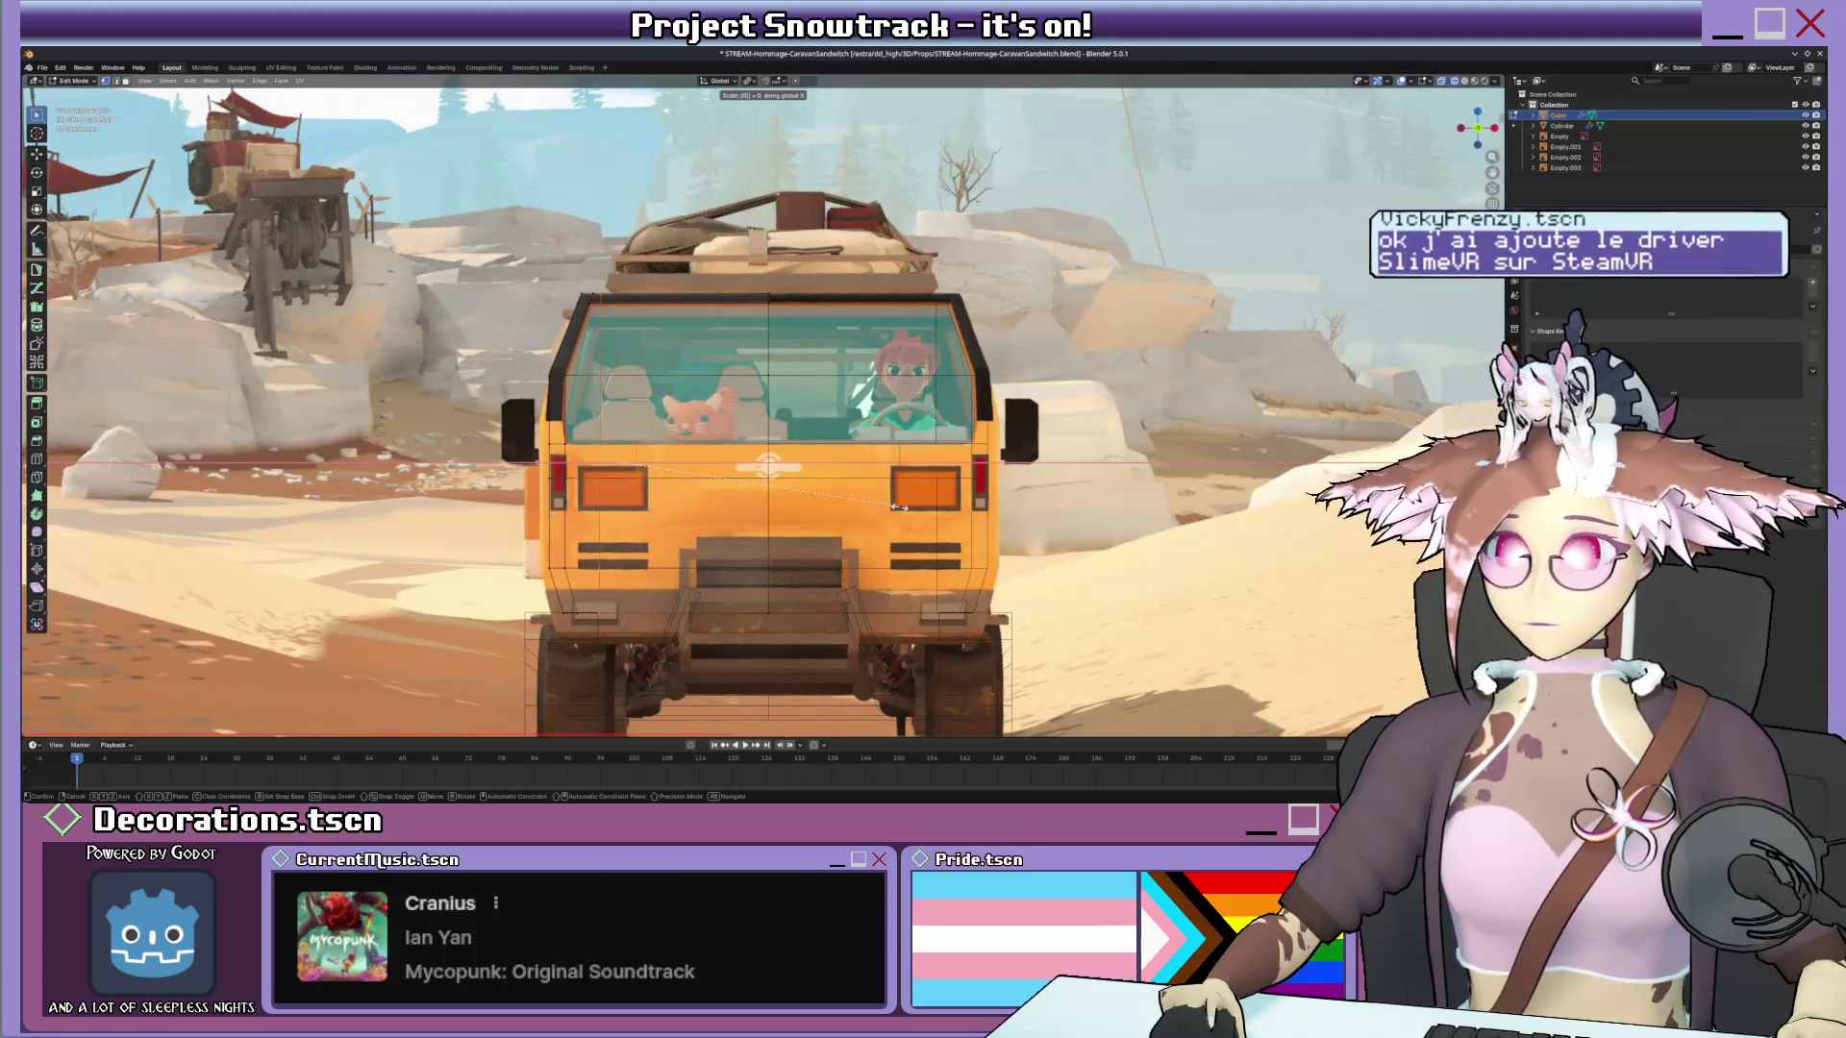
key("Return")
middle_click_drag(899, 504, 671, 392)
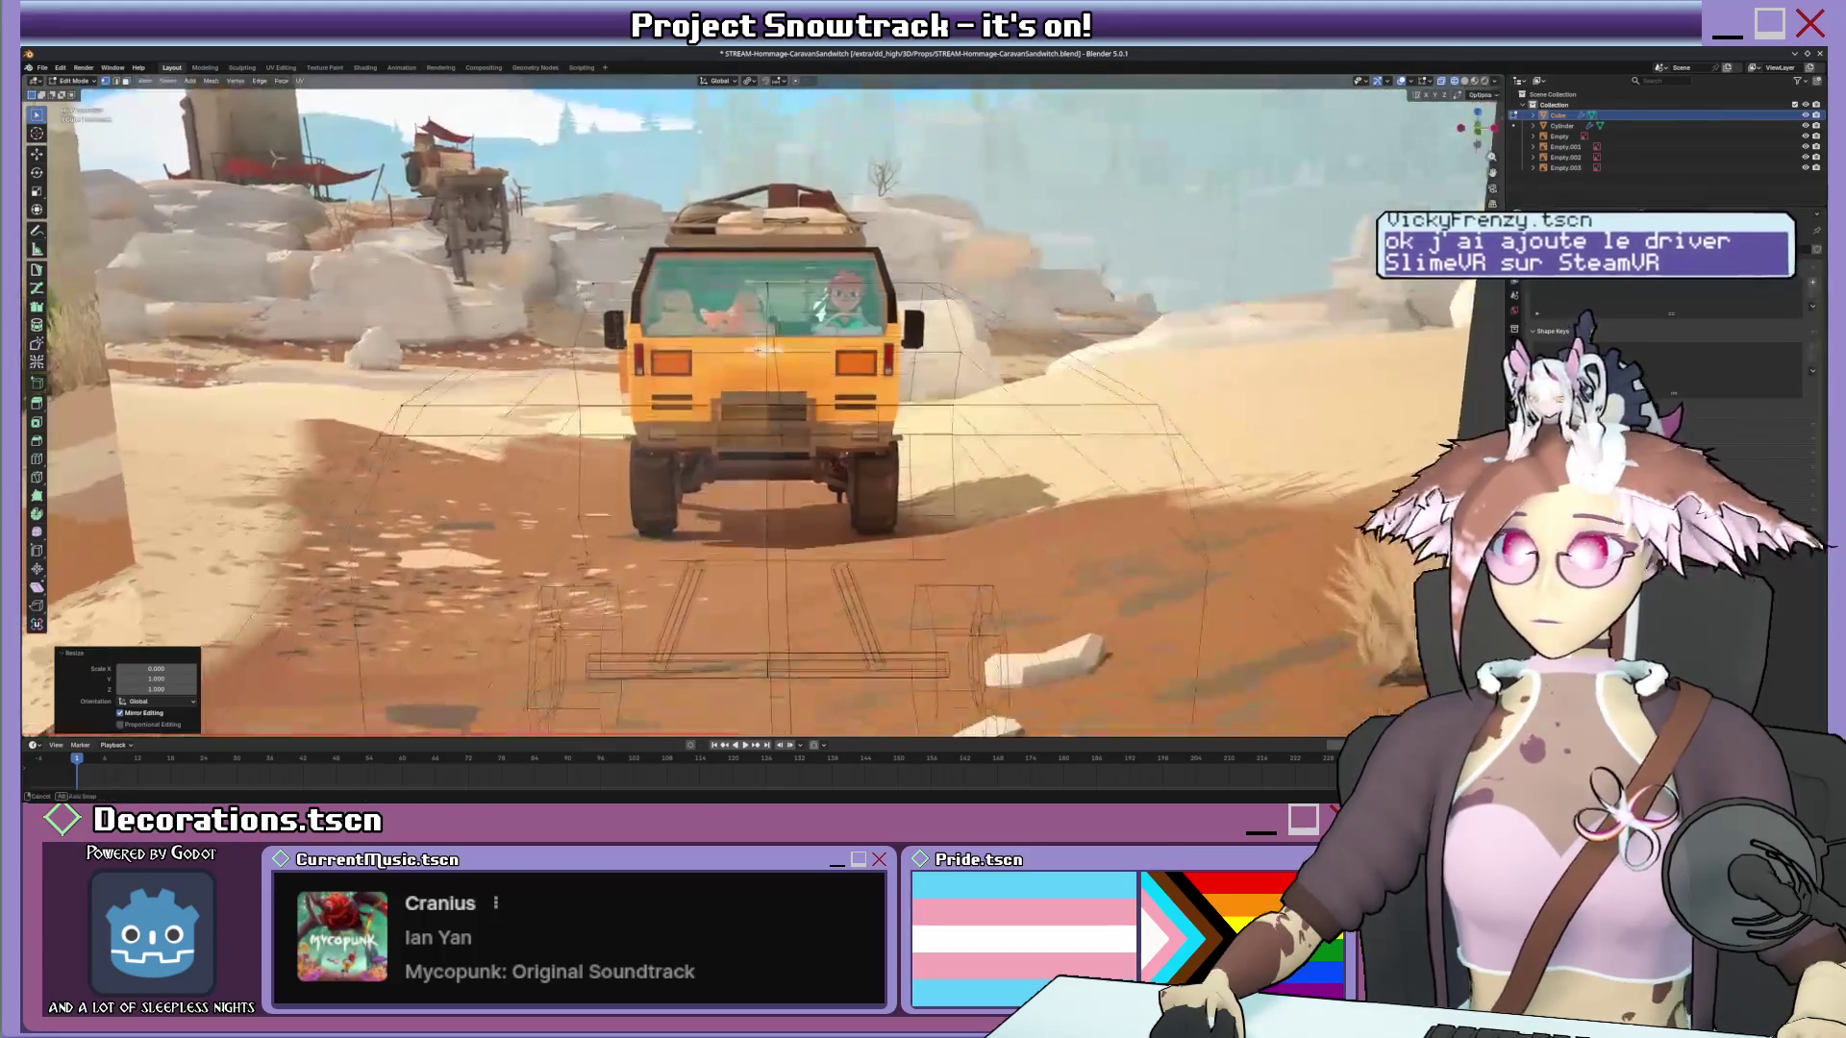
key("g")
key("Escape")
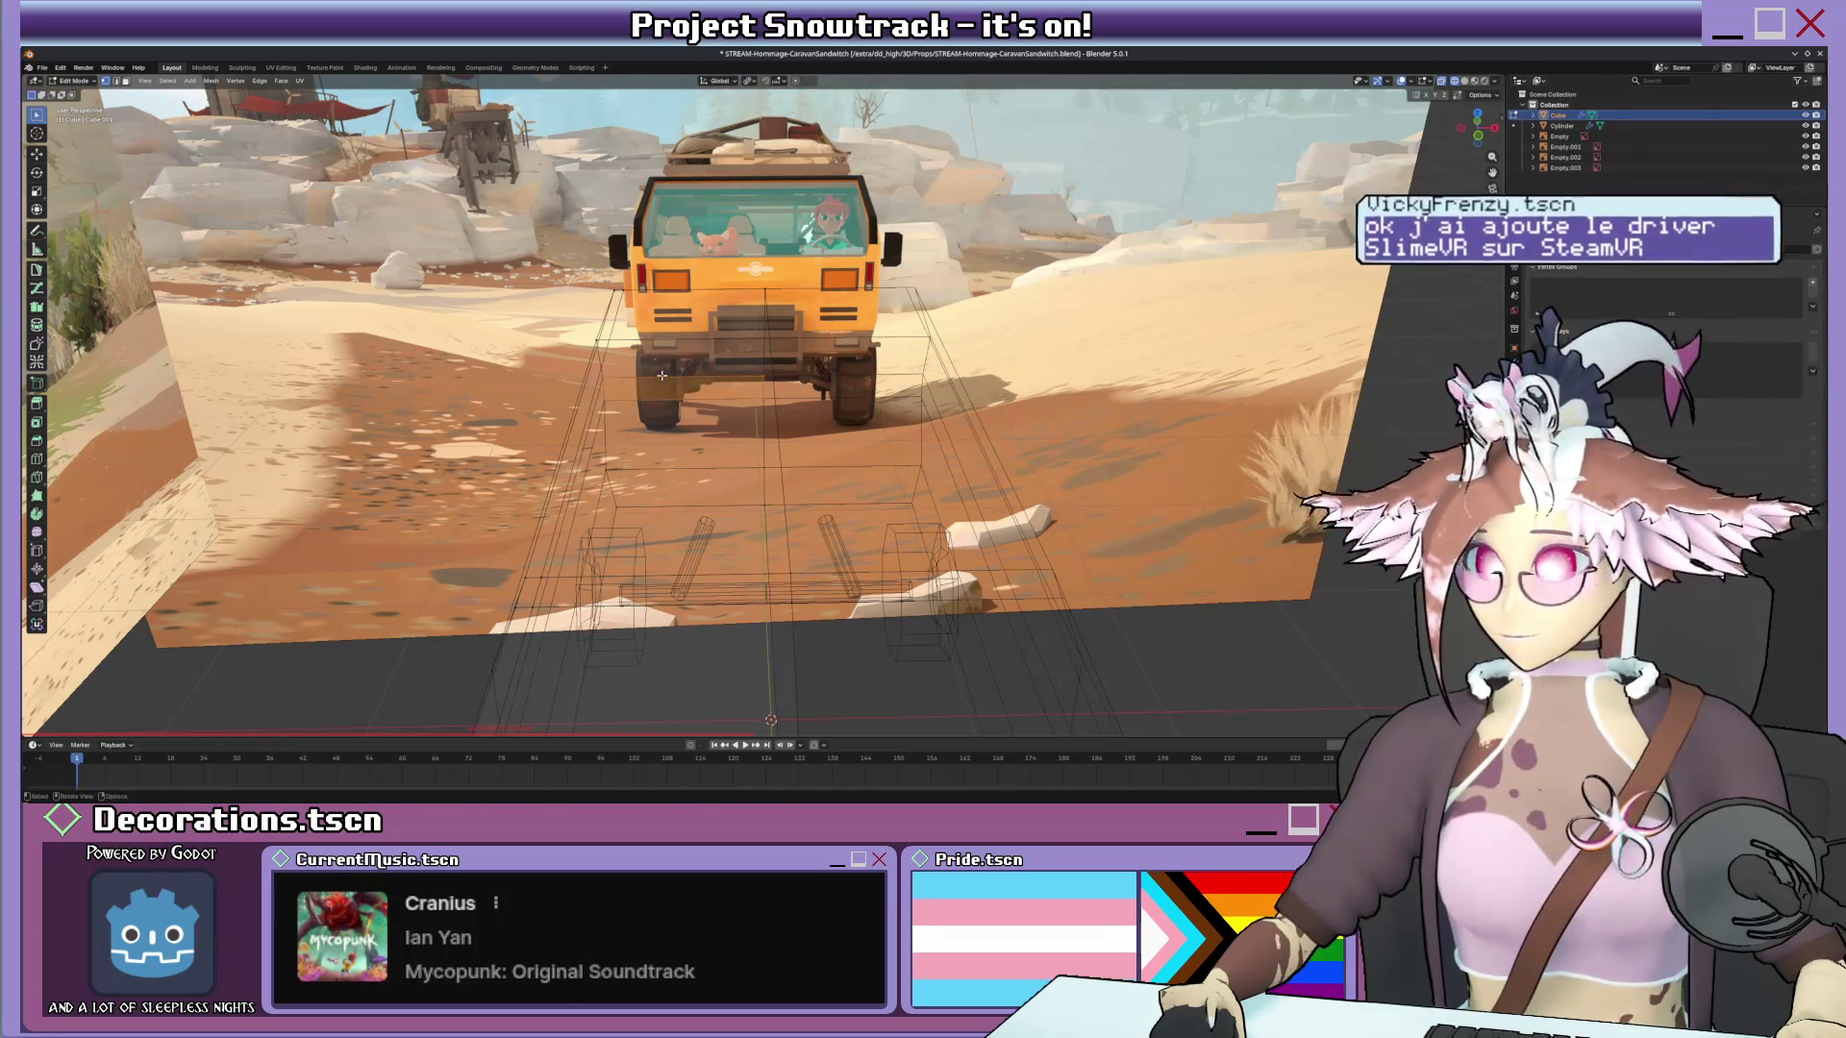
key("g")
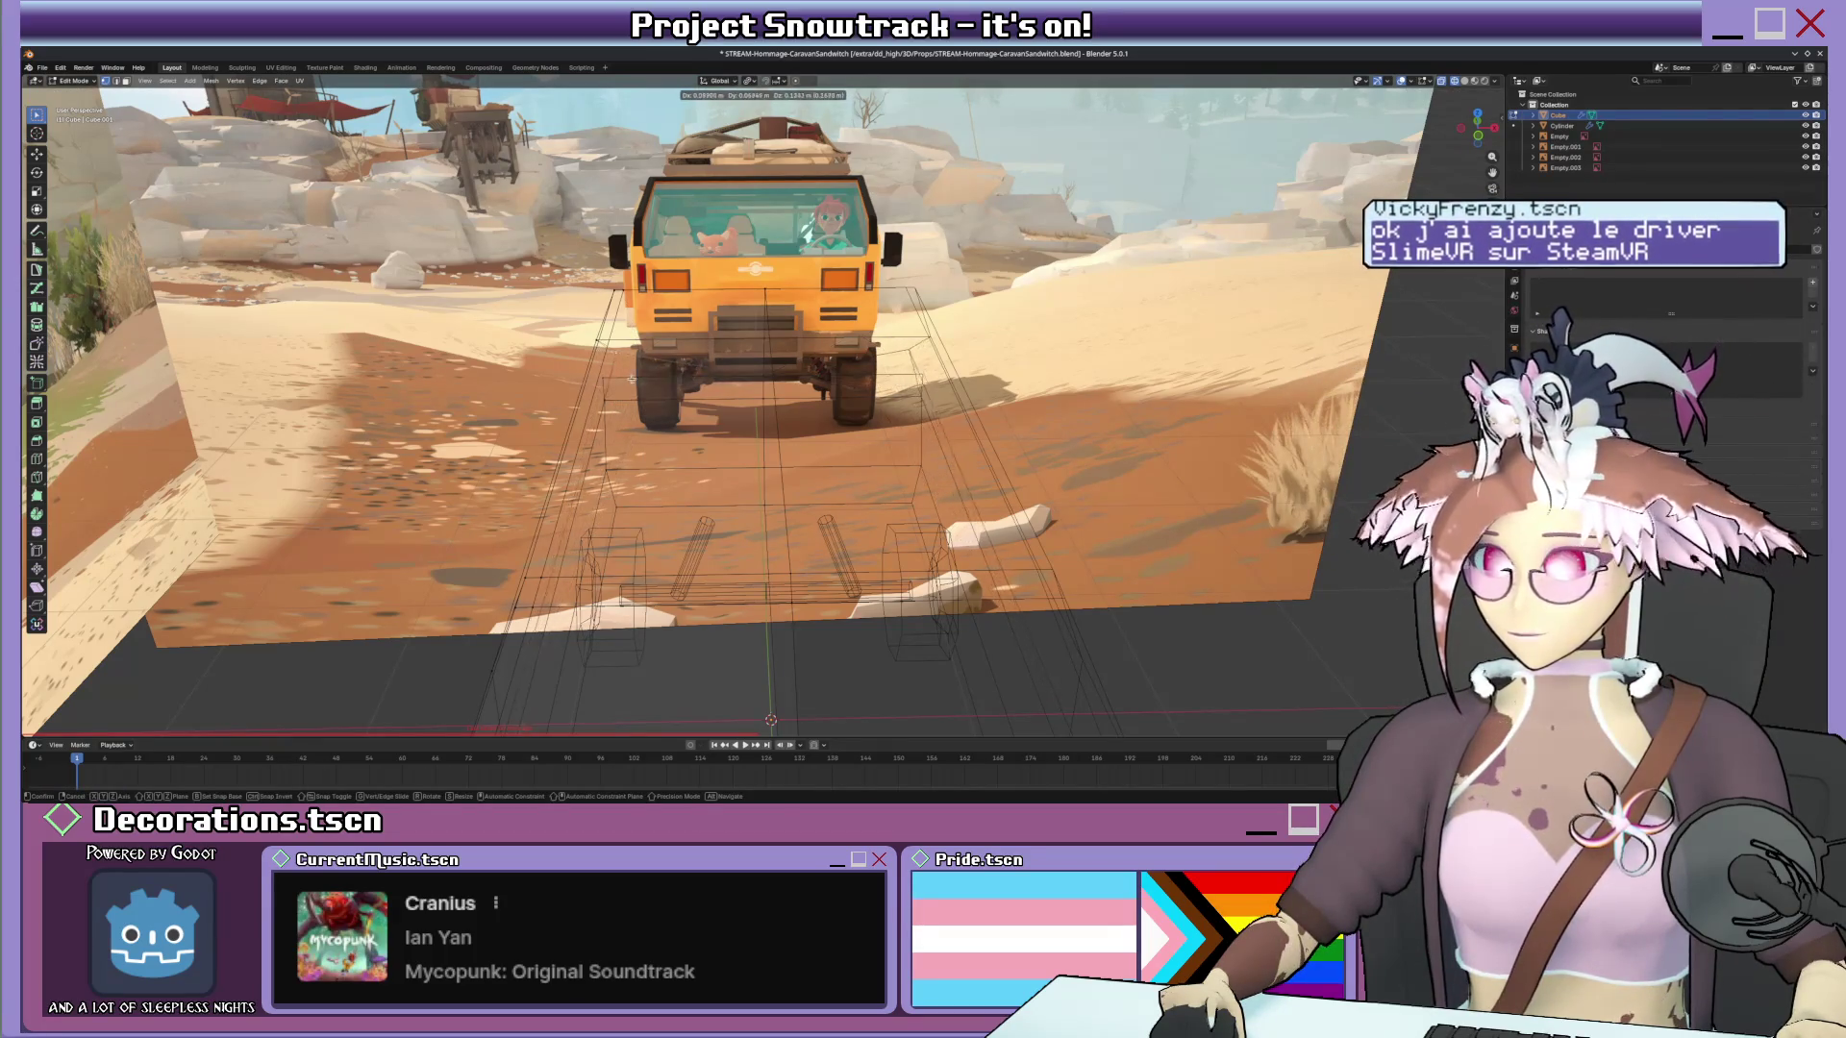
key("Escape")
Merge the whole mesh by distance, deselect and show the model with solid shading.
key("a")
key("m")
left_click(624, 437)
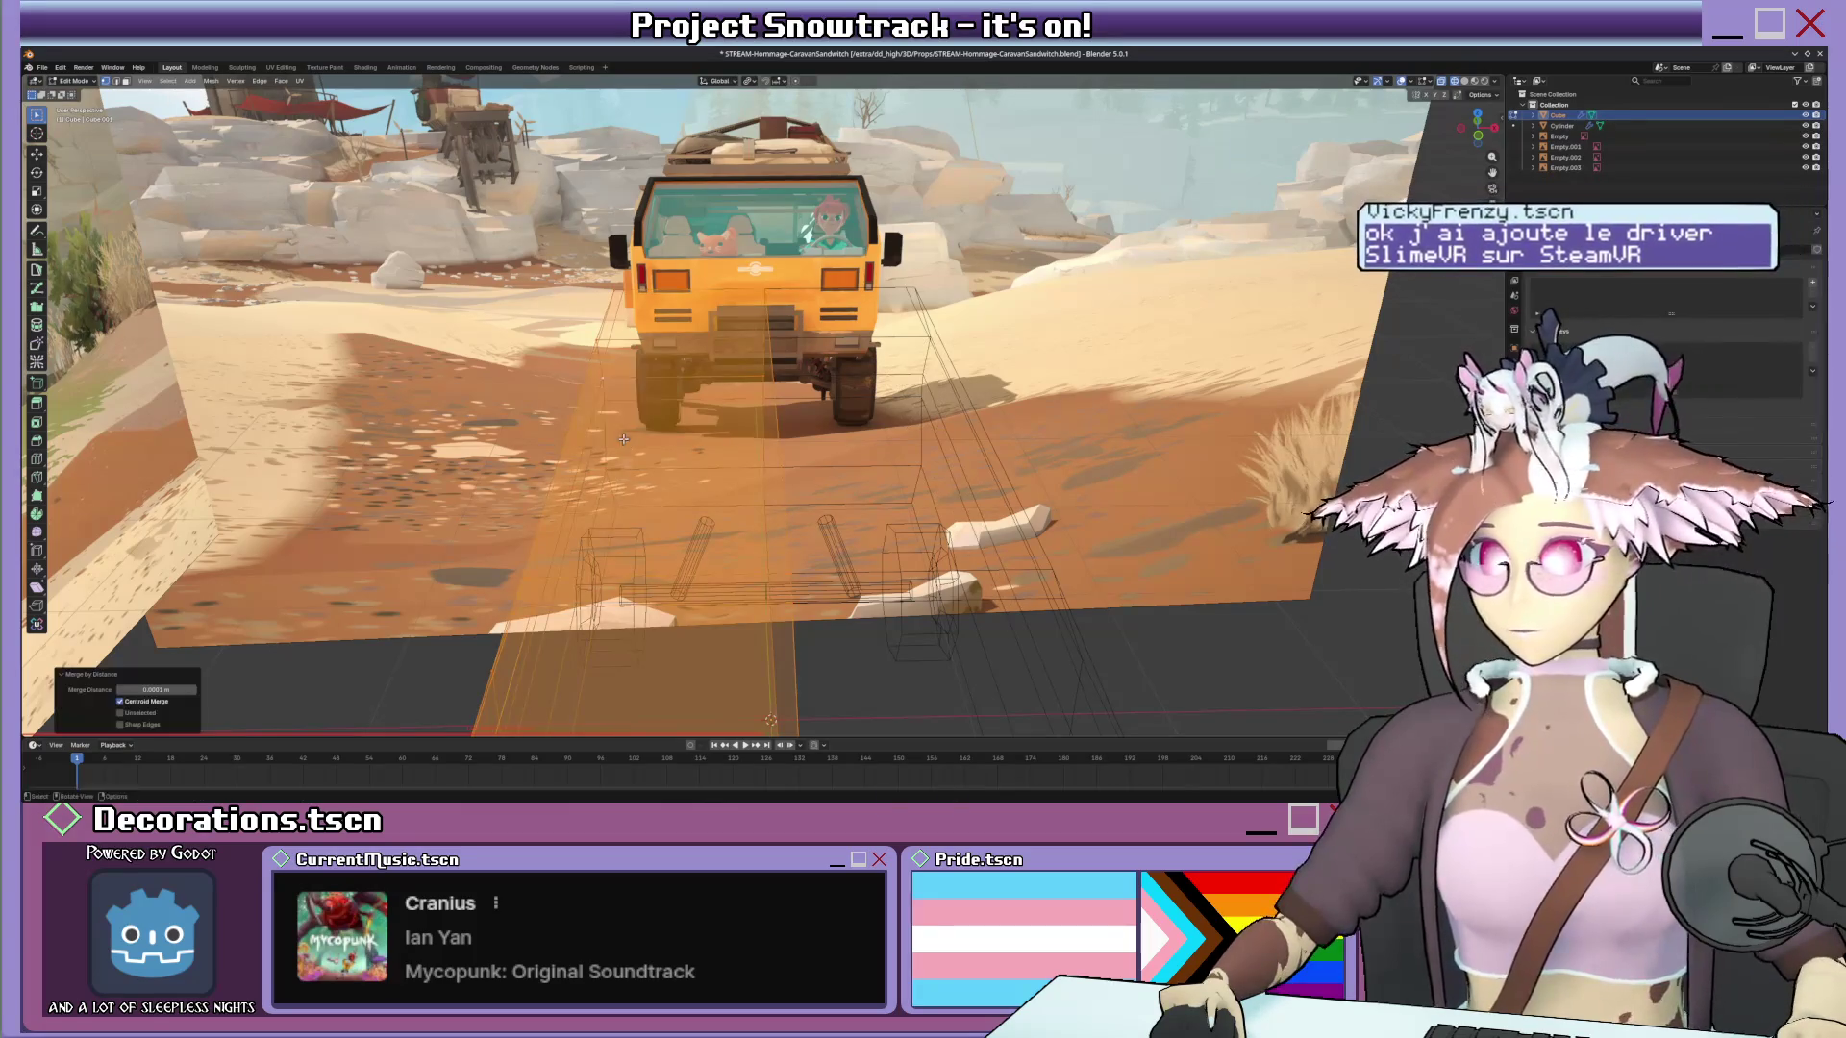
middle_click_drag(623, 437, 596, 389)
key("alt+a")
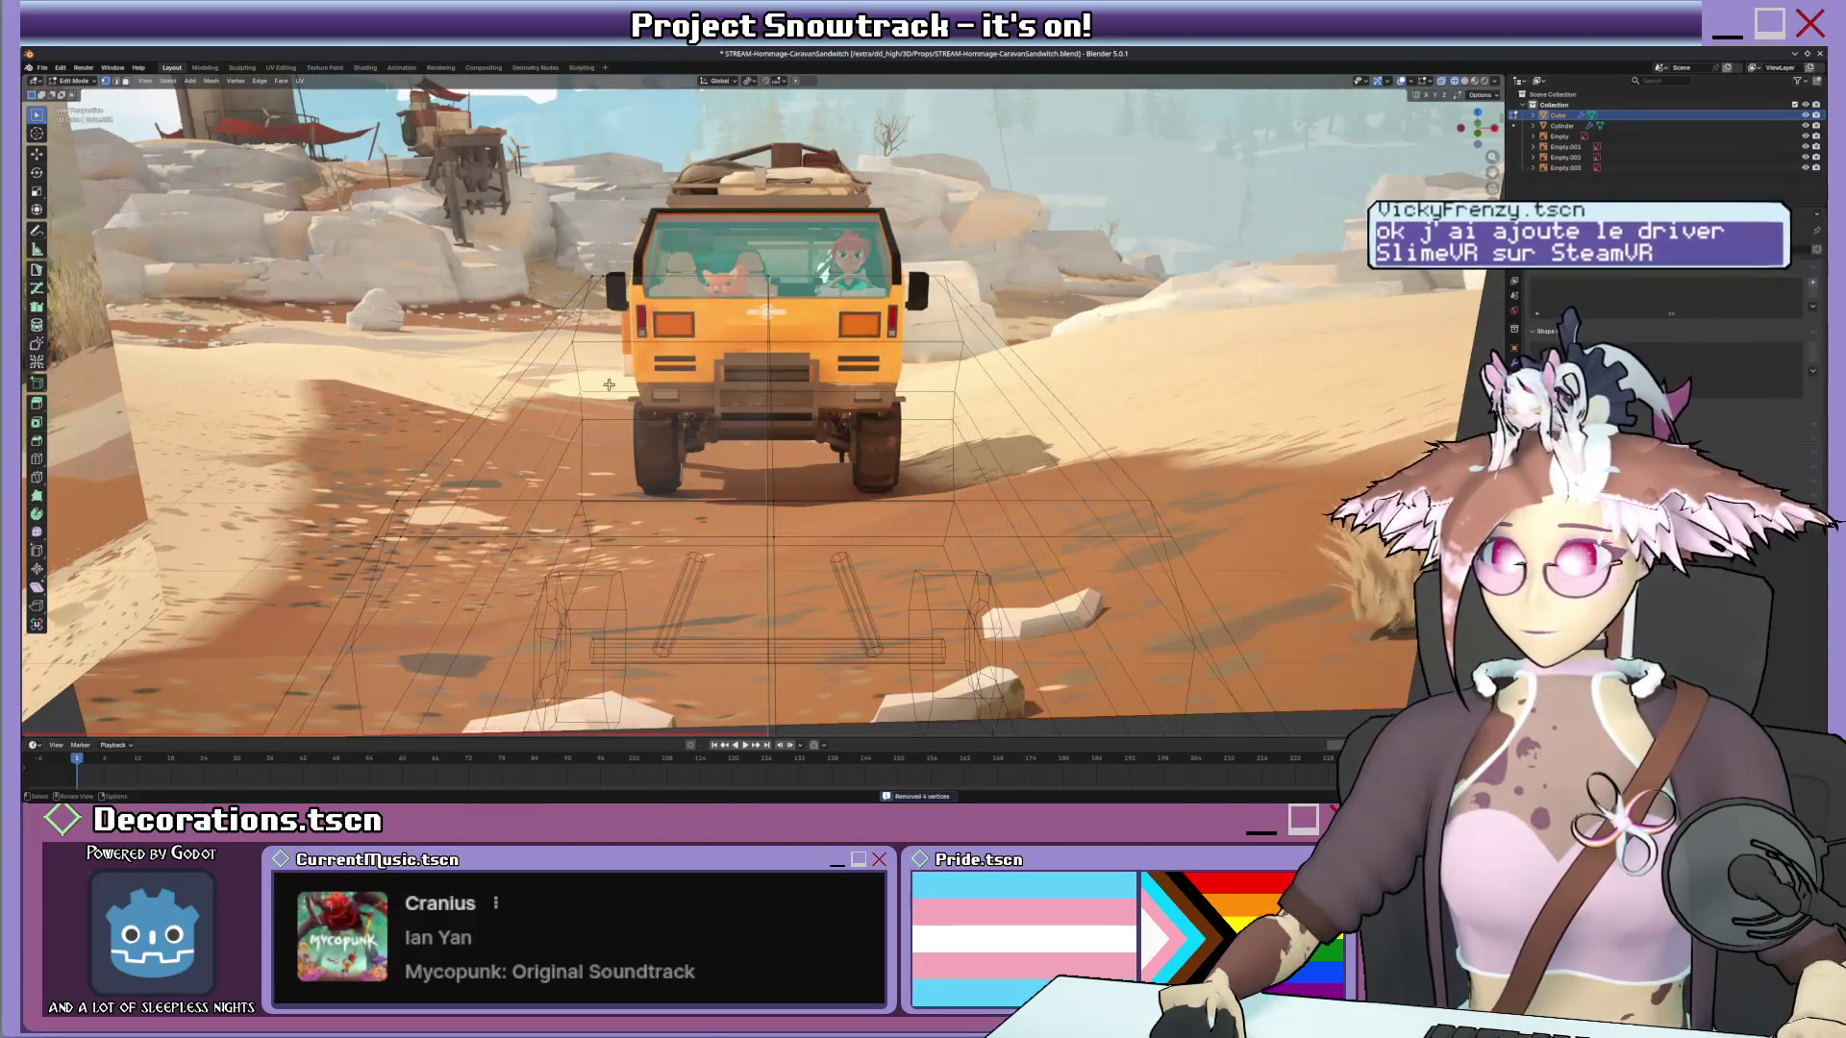
mouse_move(656, 322)
middle_mouse_down()
mouse_move(870, 361)
mouse_move(875, 317)
mouse_move(883, 344)
middle_mouse_up()
key("shift+z")
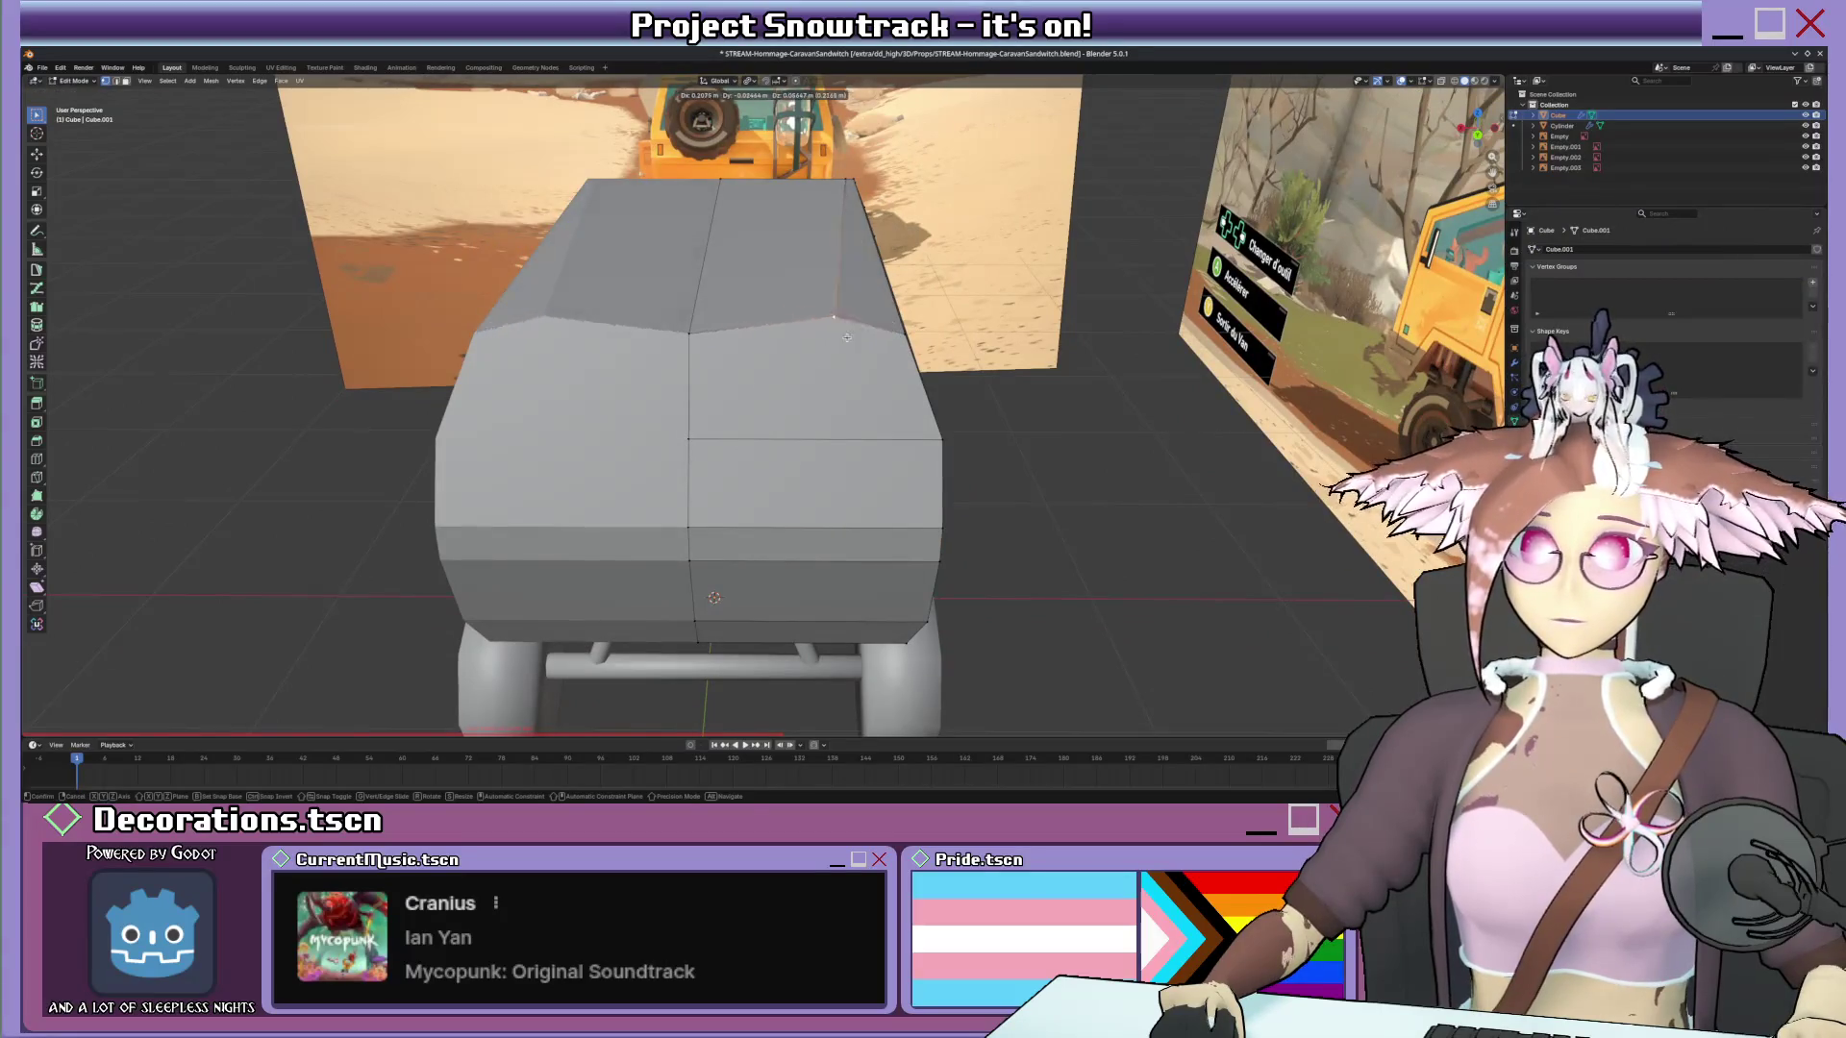
Cut a new edge into the van body with the Knife tool, checking it from below and behind.
key("k")
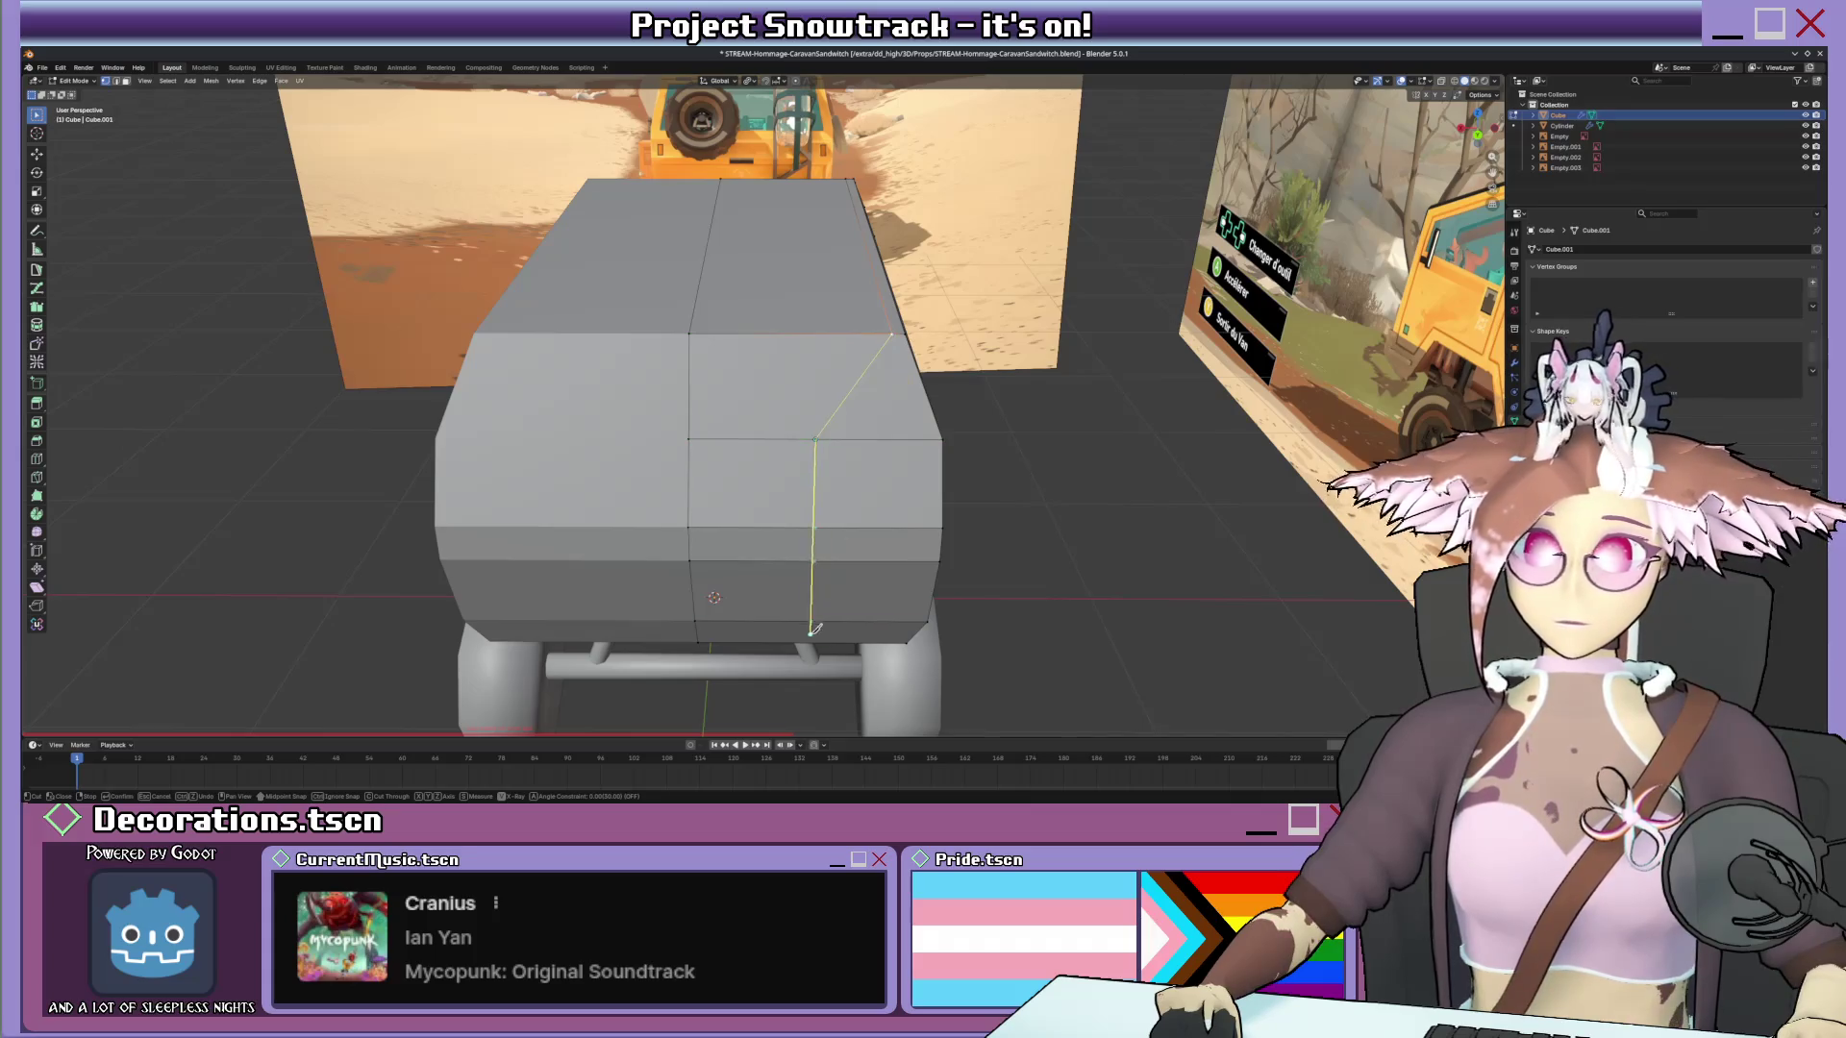
mouse_move(834, 619)
middle_mouse_down()
mouse_move(596, 449)
mouse_move(708, 511)
middle_mouse_up()
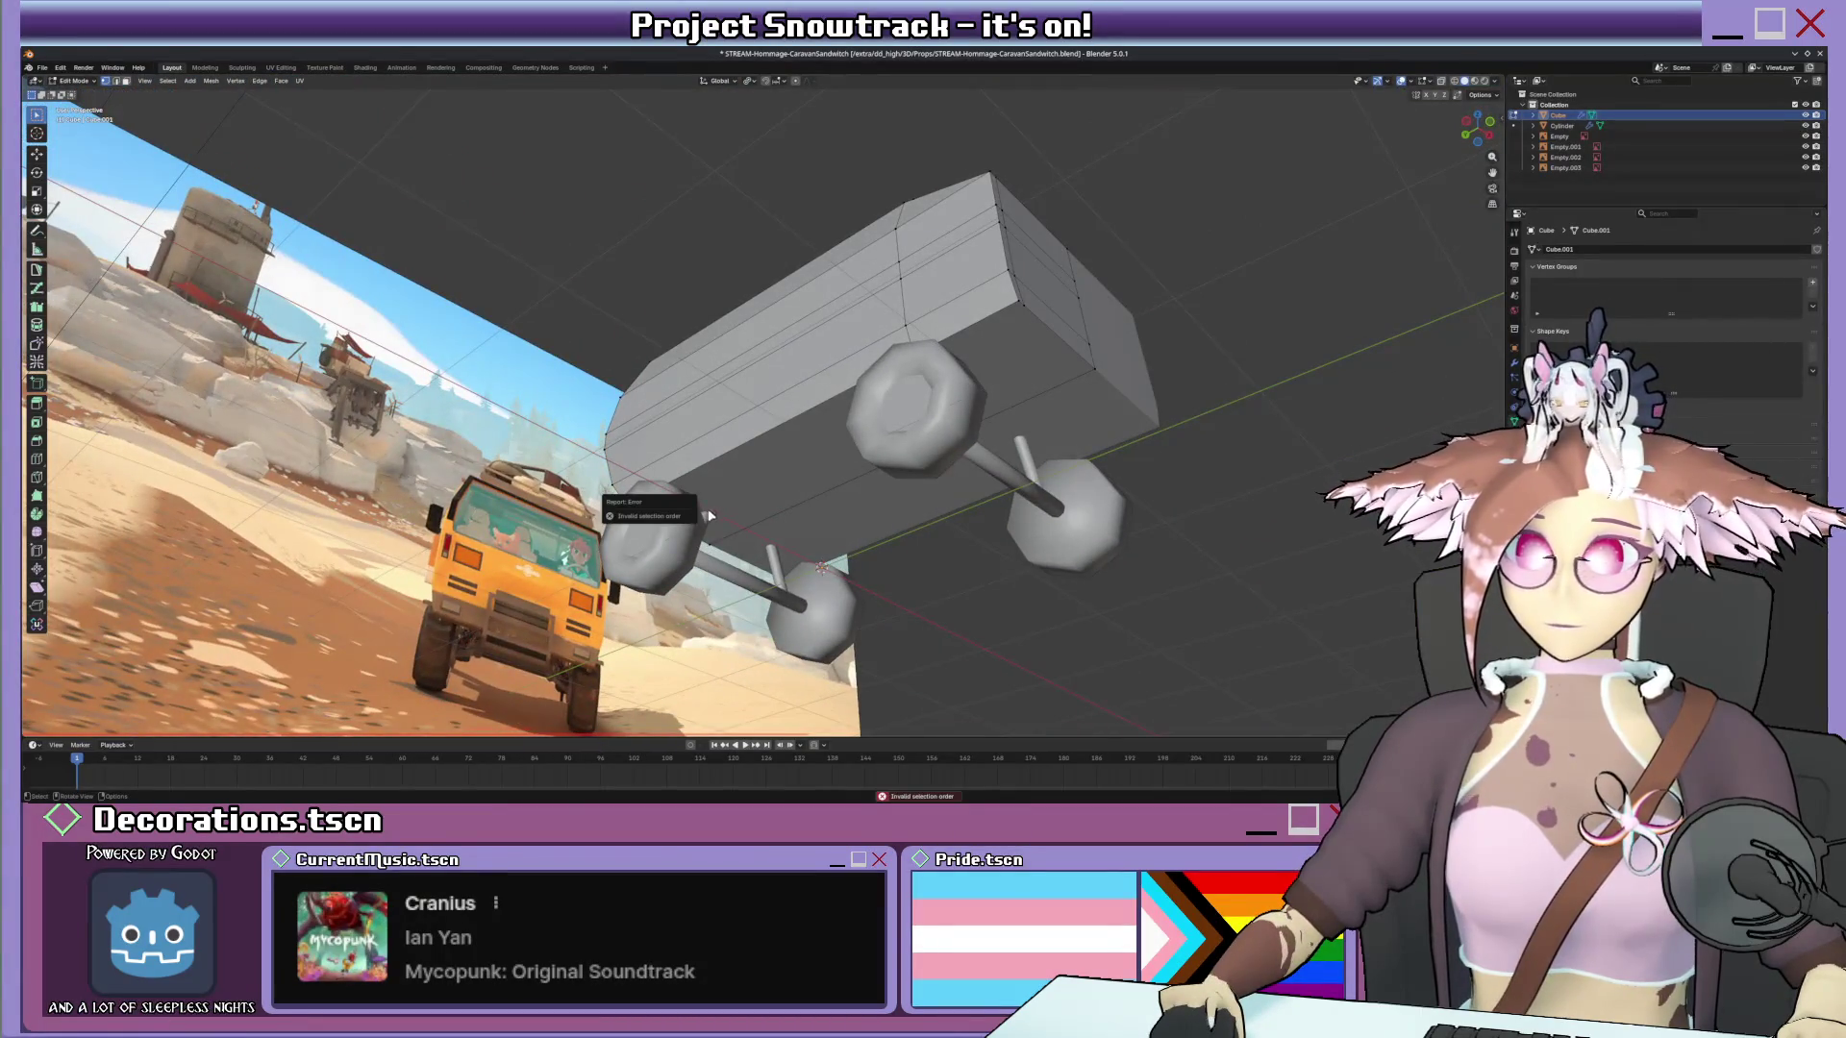
mouse_move(694, 514)
middle_mouse_down()
mouse_move(654, 388)
mouse_move(691, 534)
middle_mouse_up()
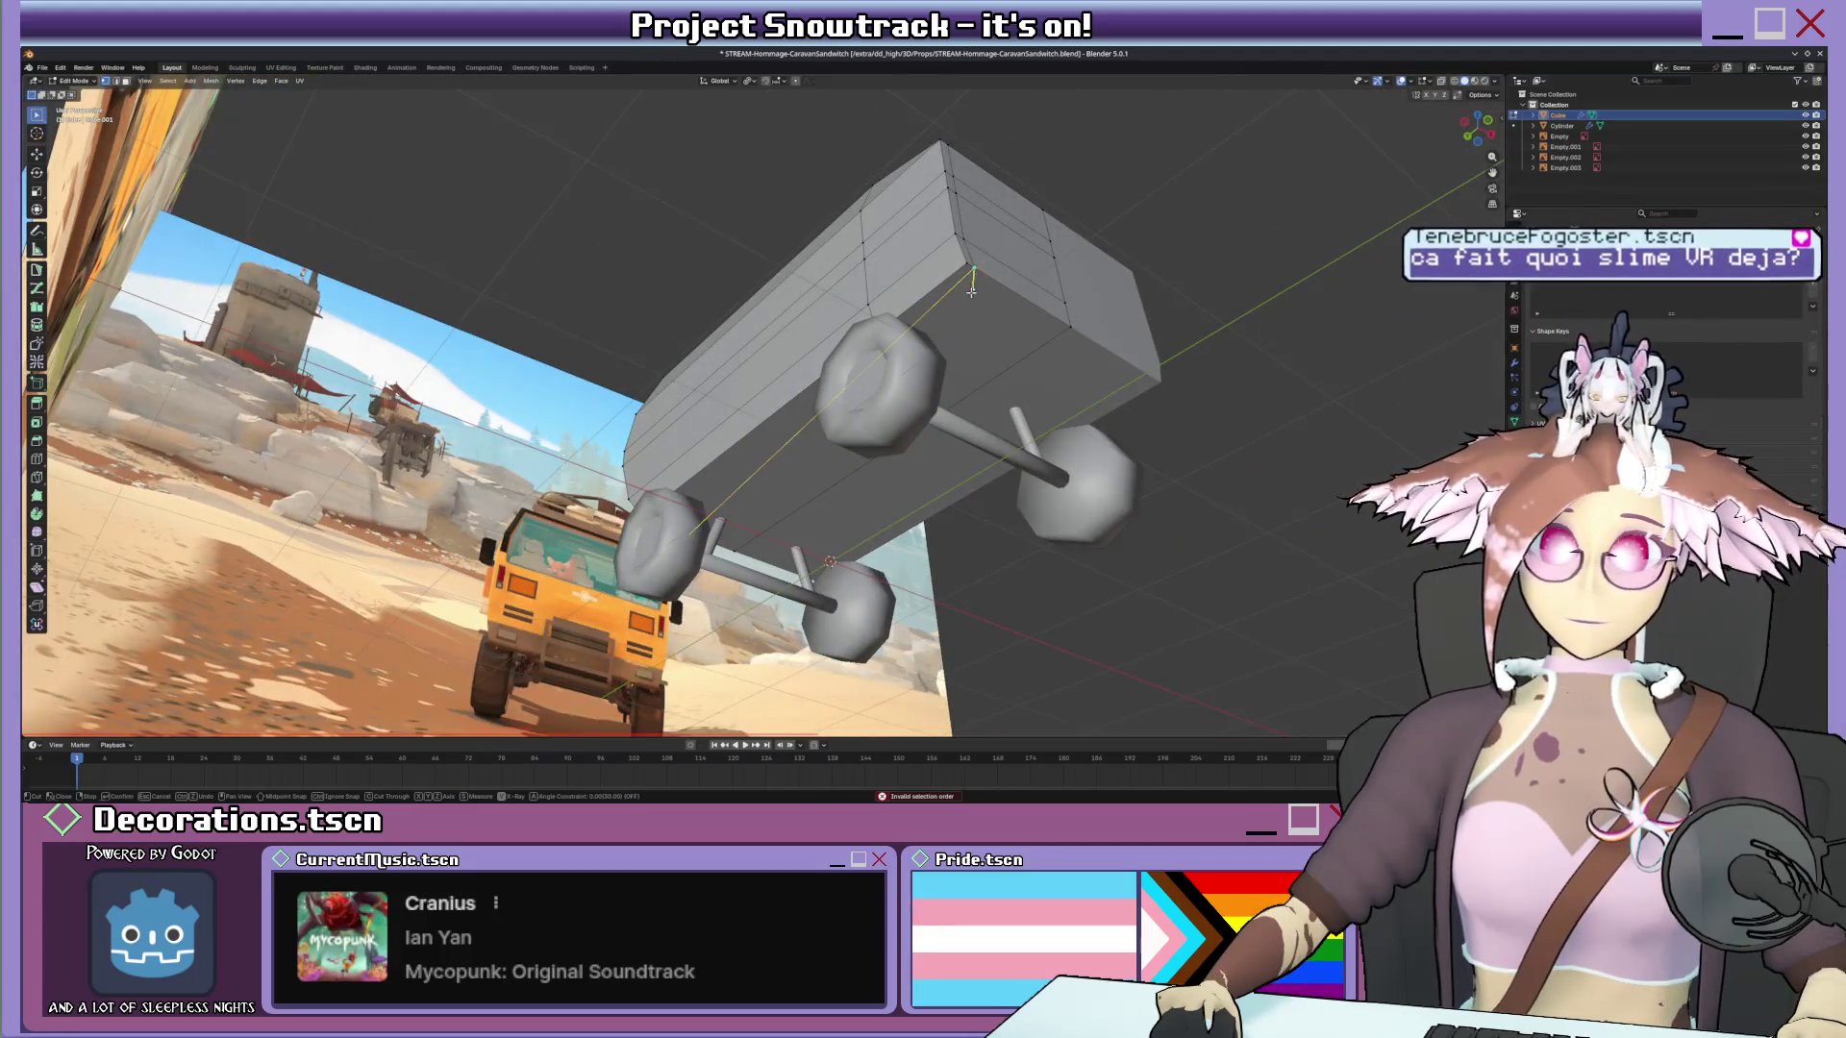
middle_click_drag(970, 292, 691, 373)
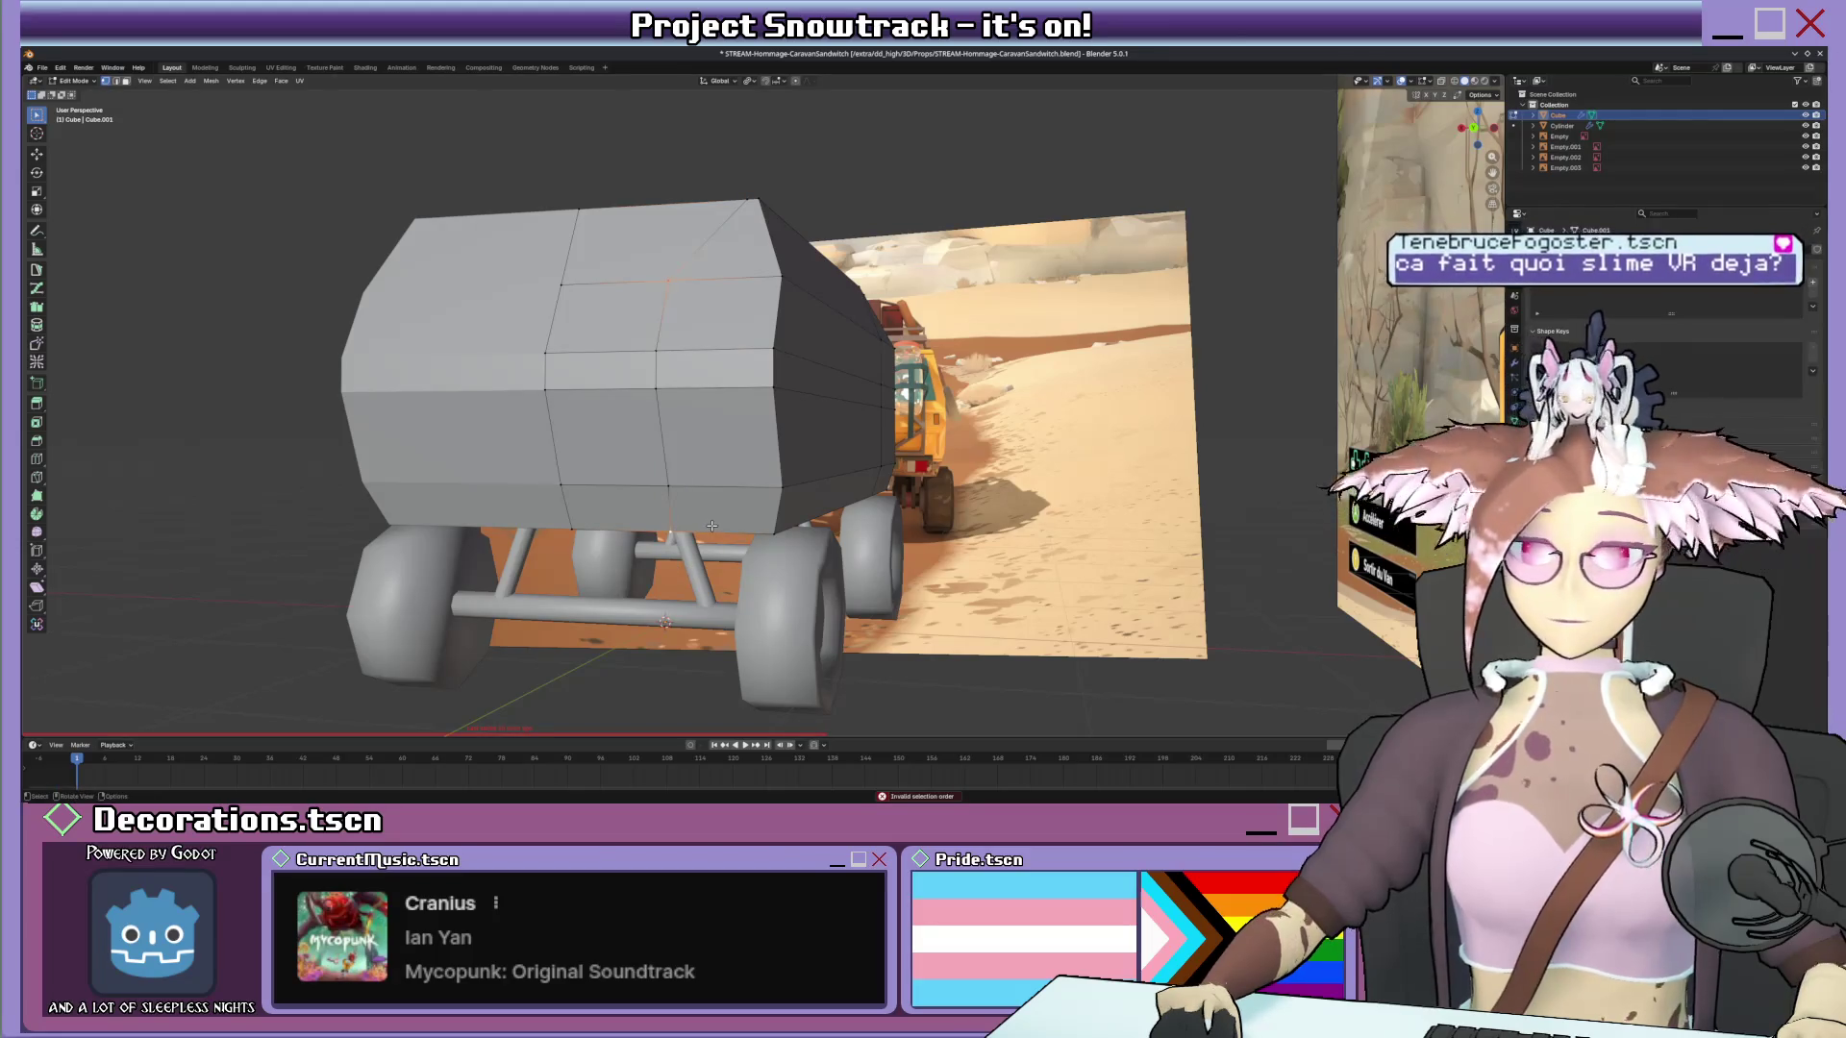
Slide the new cut's vertex and edge along the body into place and compare against the reference camera.
key("g")
key("g")
left_click(702, 389)
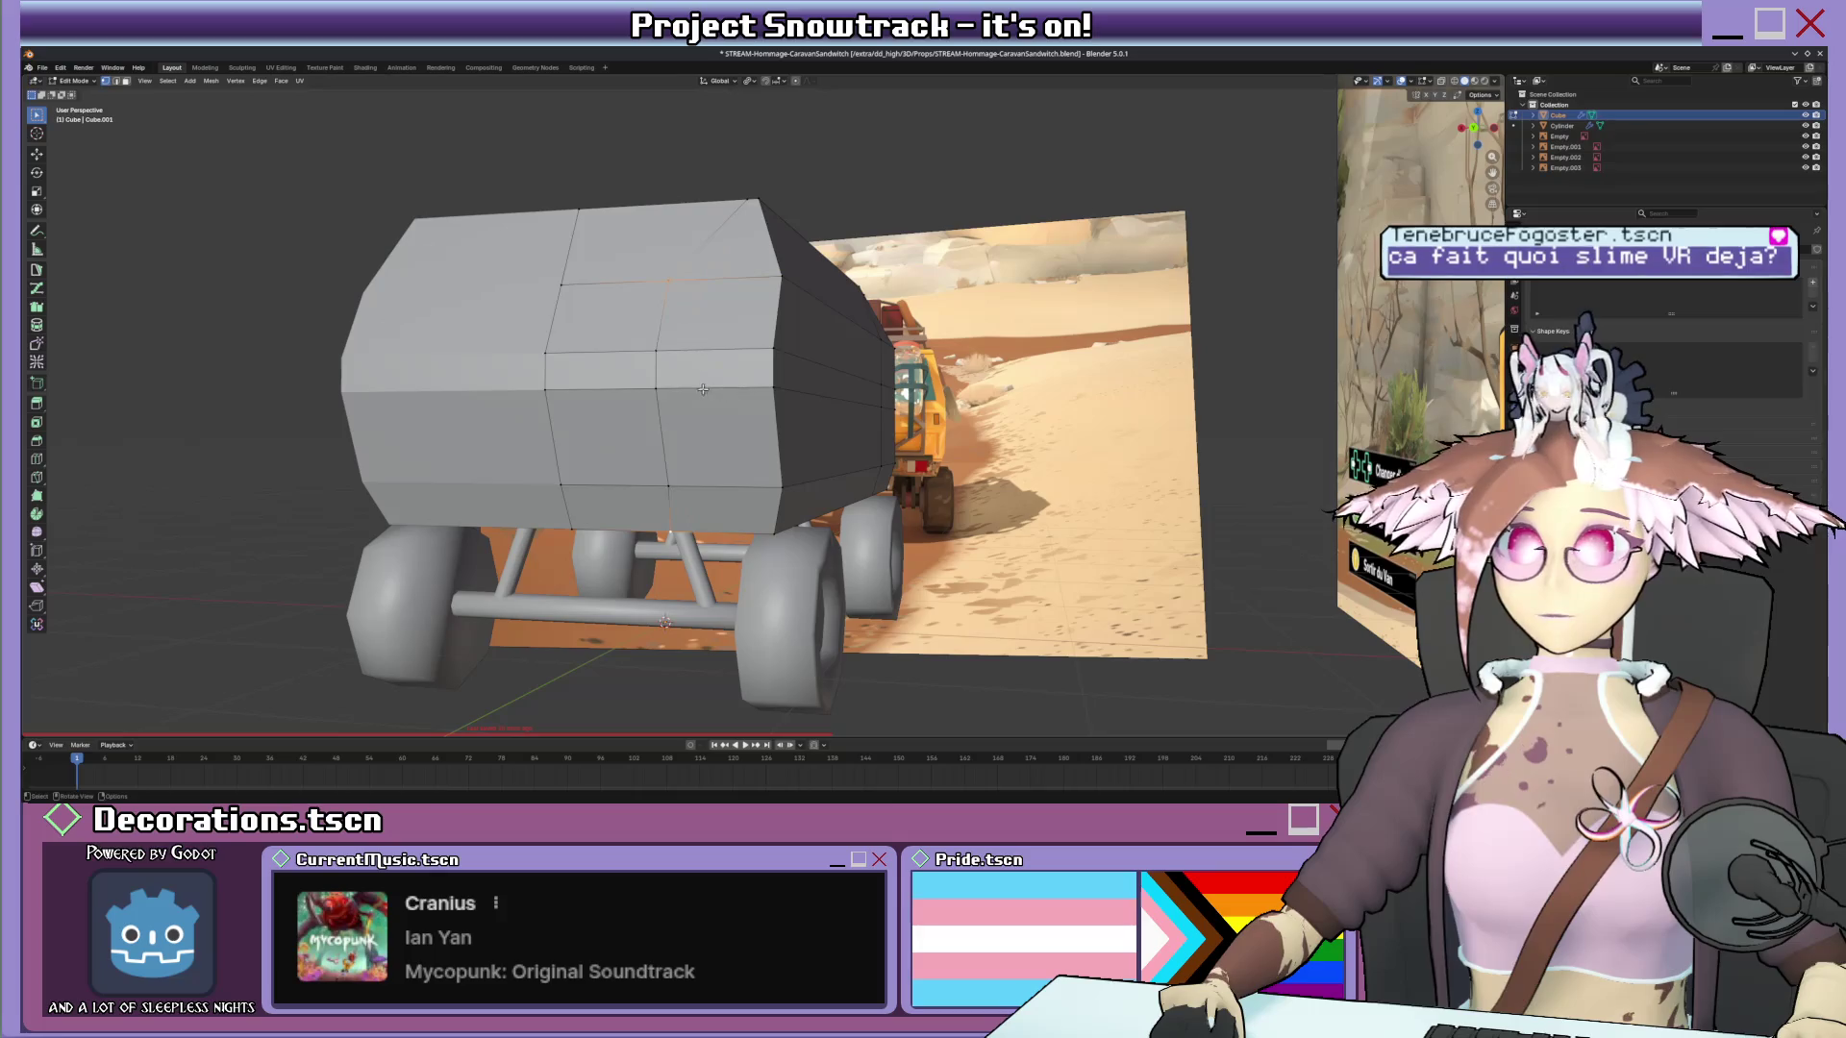
key("g")
key("g")
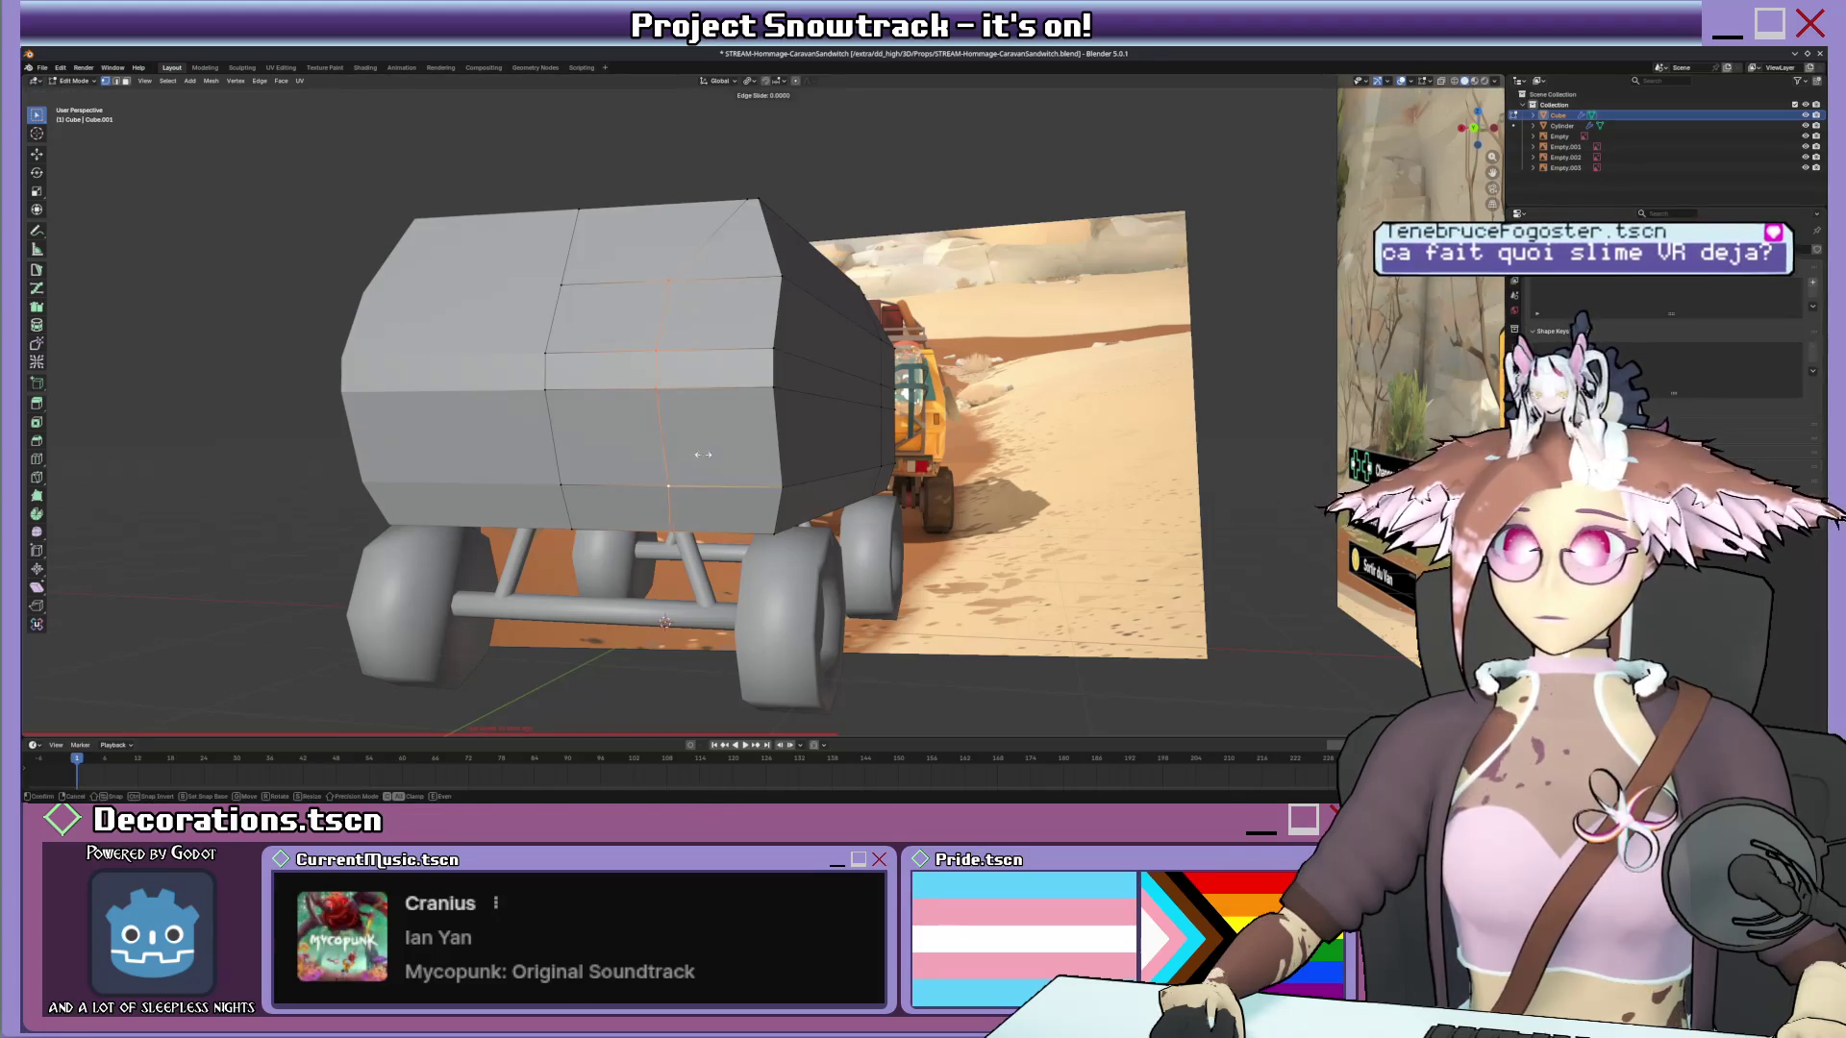
left_click(802, 451)
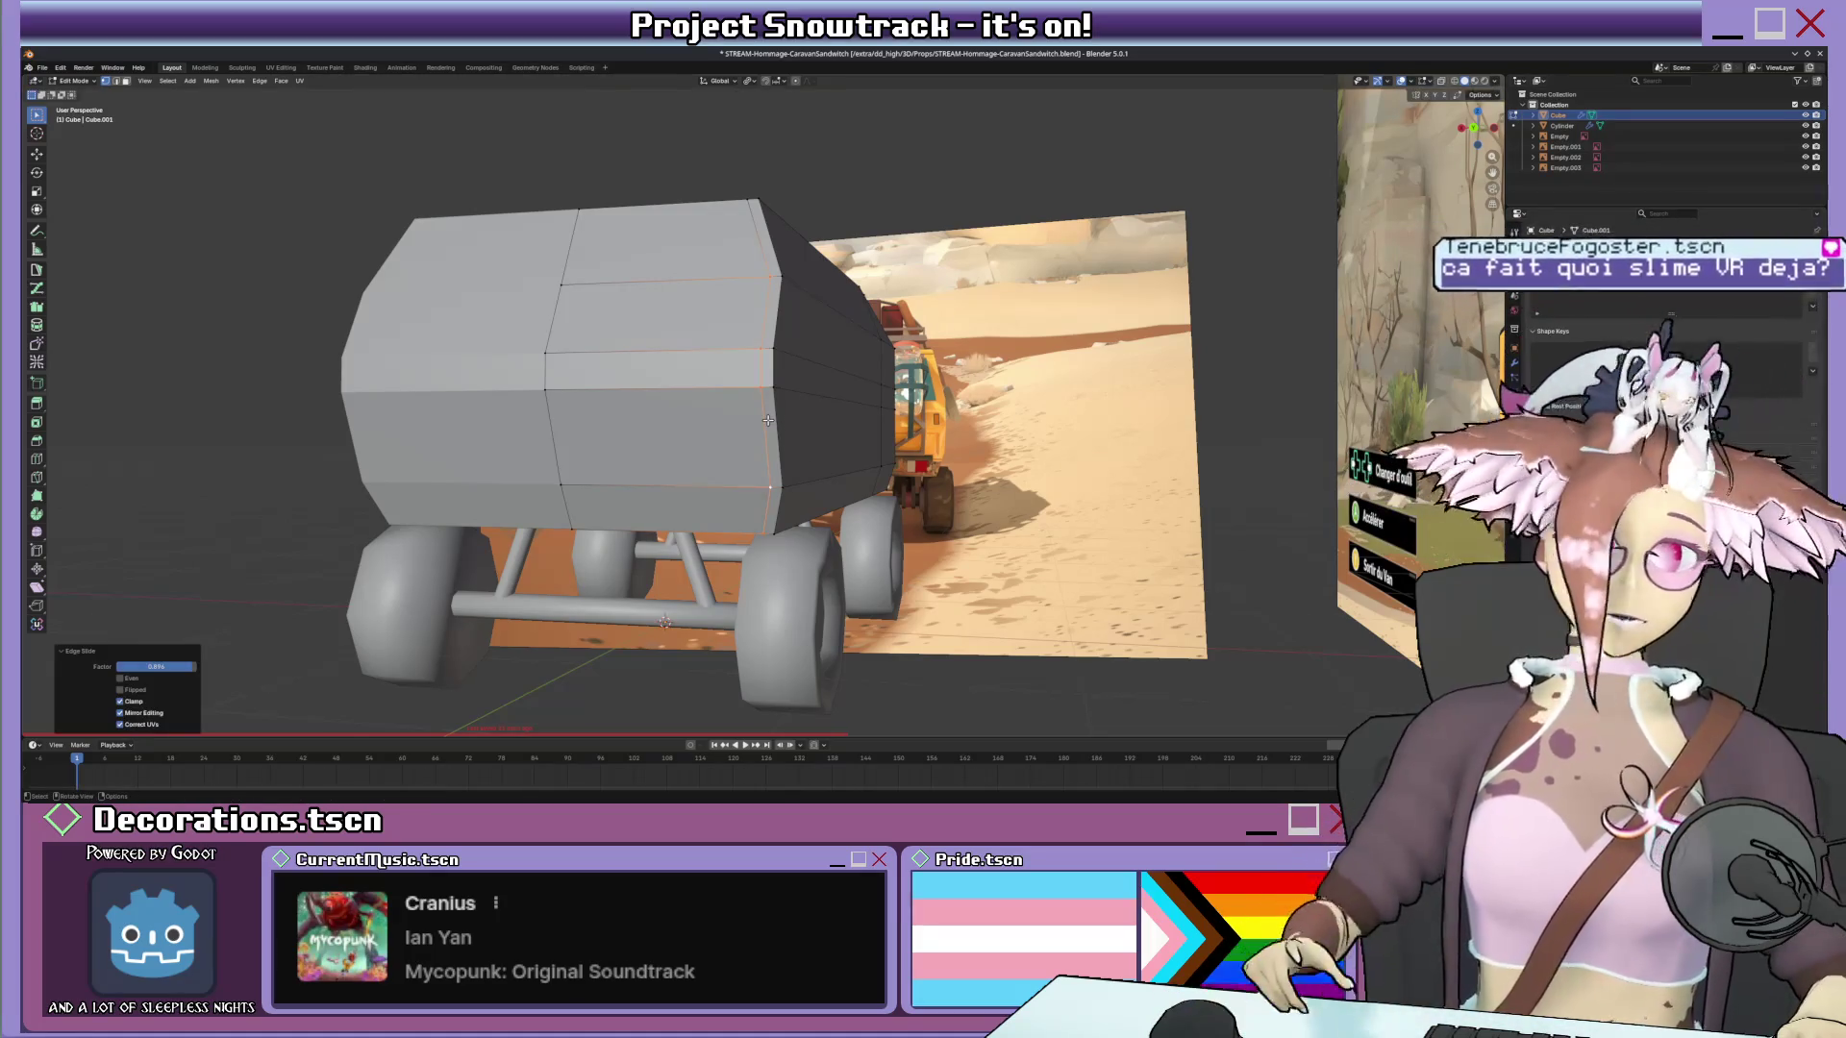
key("KP_0")
scroll(690, 381, "up", 5)
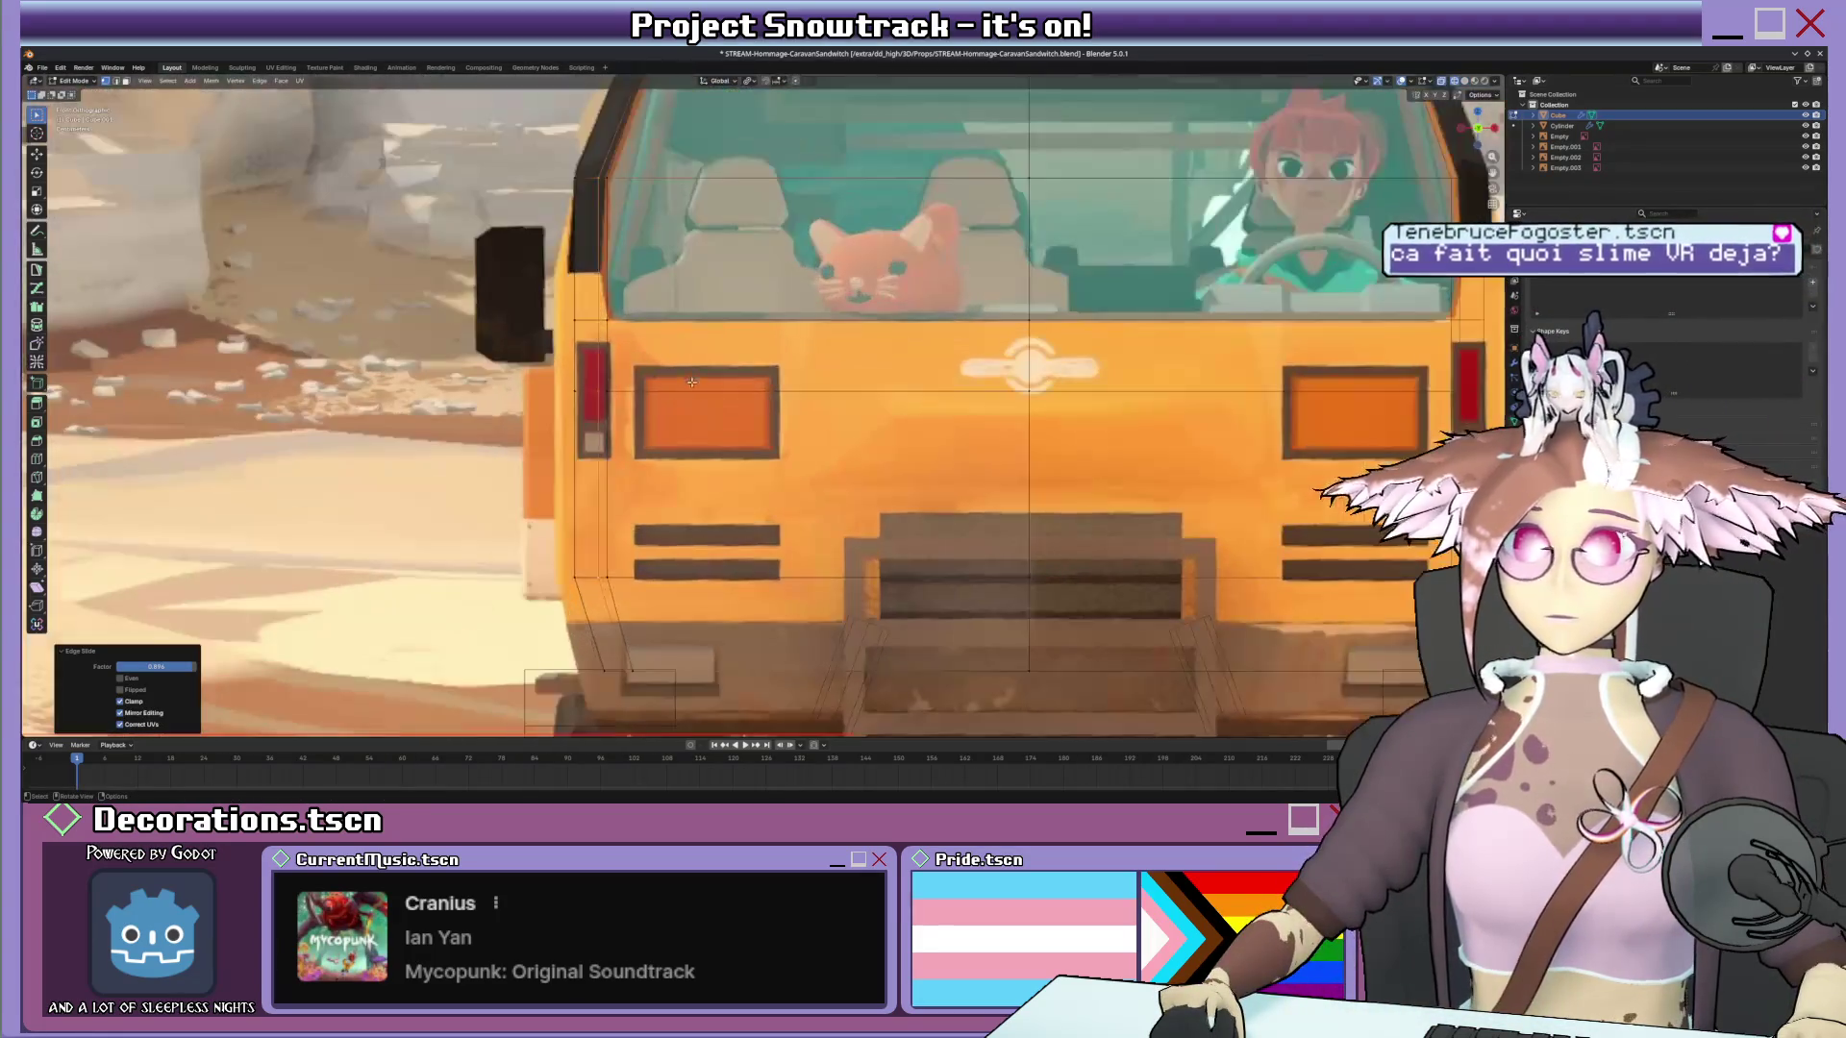
Slide the rear edge again and a lower-body vertex along their edges to match the reference.
middle_click_drag(691, 381, 767, 419, "shift")
key("g")
key("g")
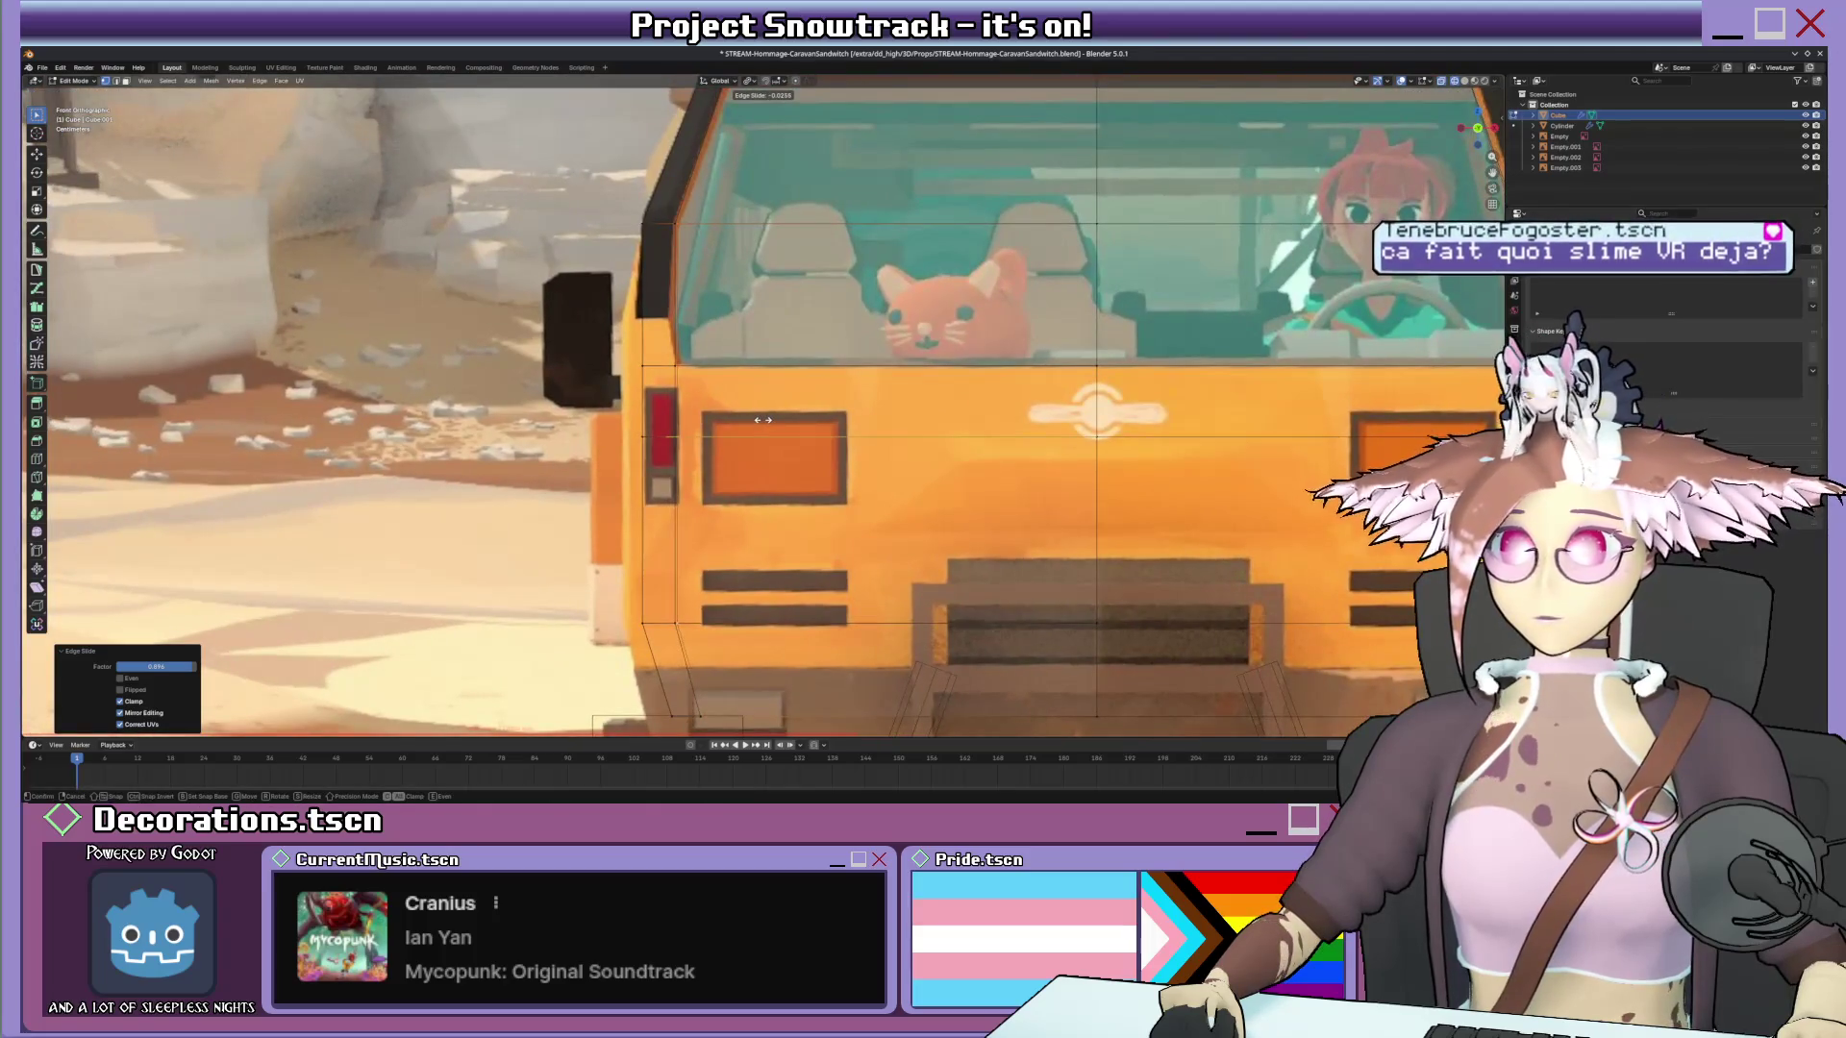
left_click(761, 420)
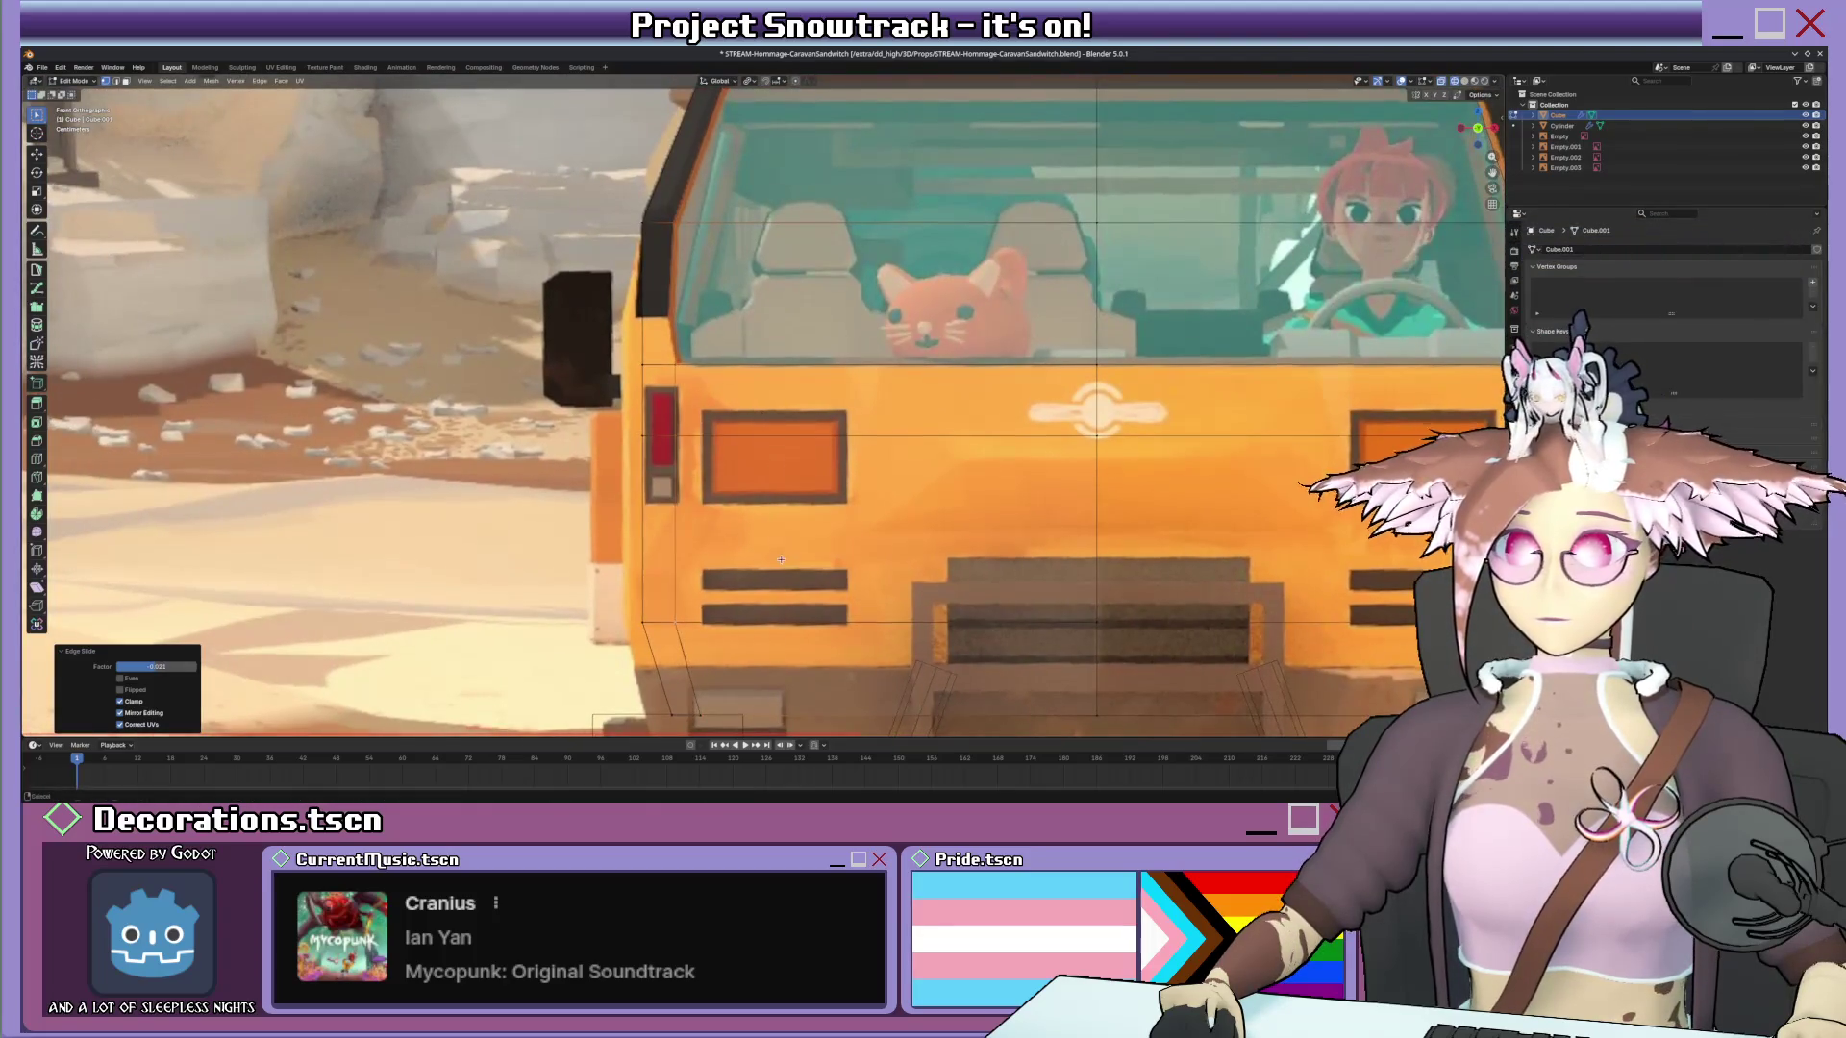
scroll(649, 668, "up", 4)
scroll(649, 668, "up", 3)
left_click(729, 585)
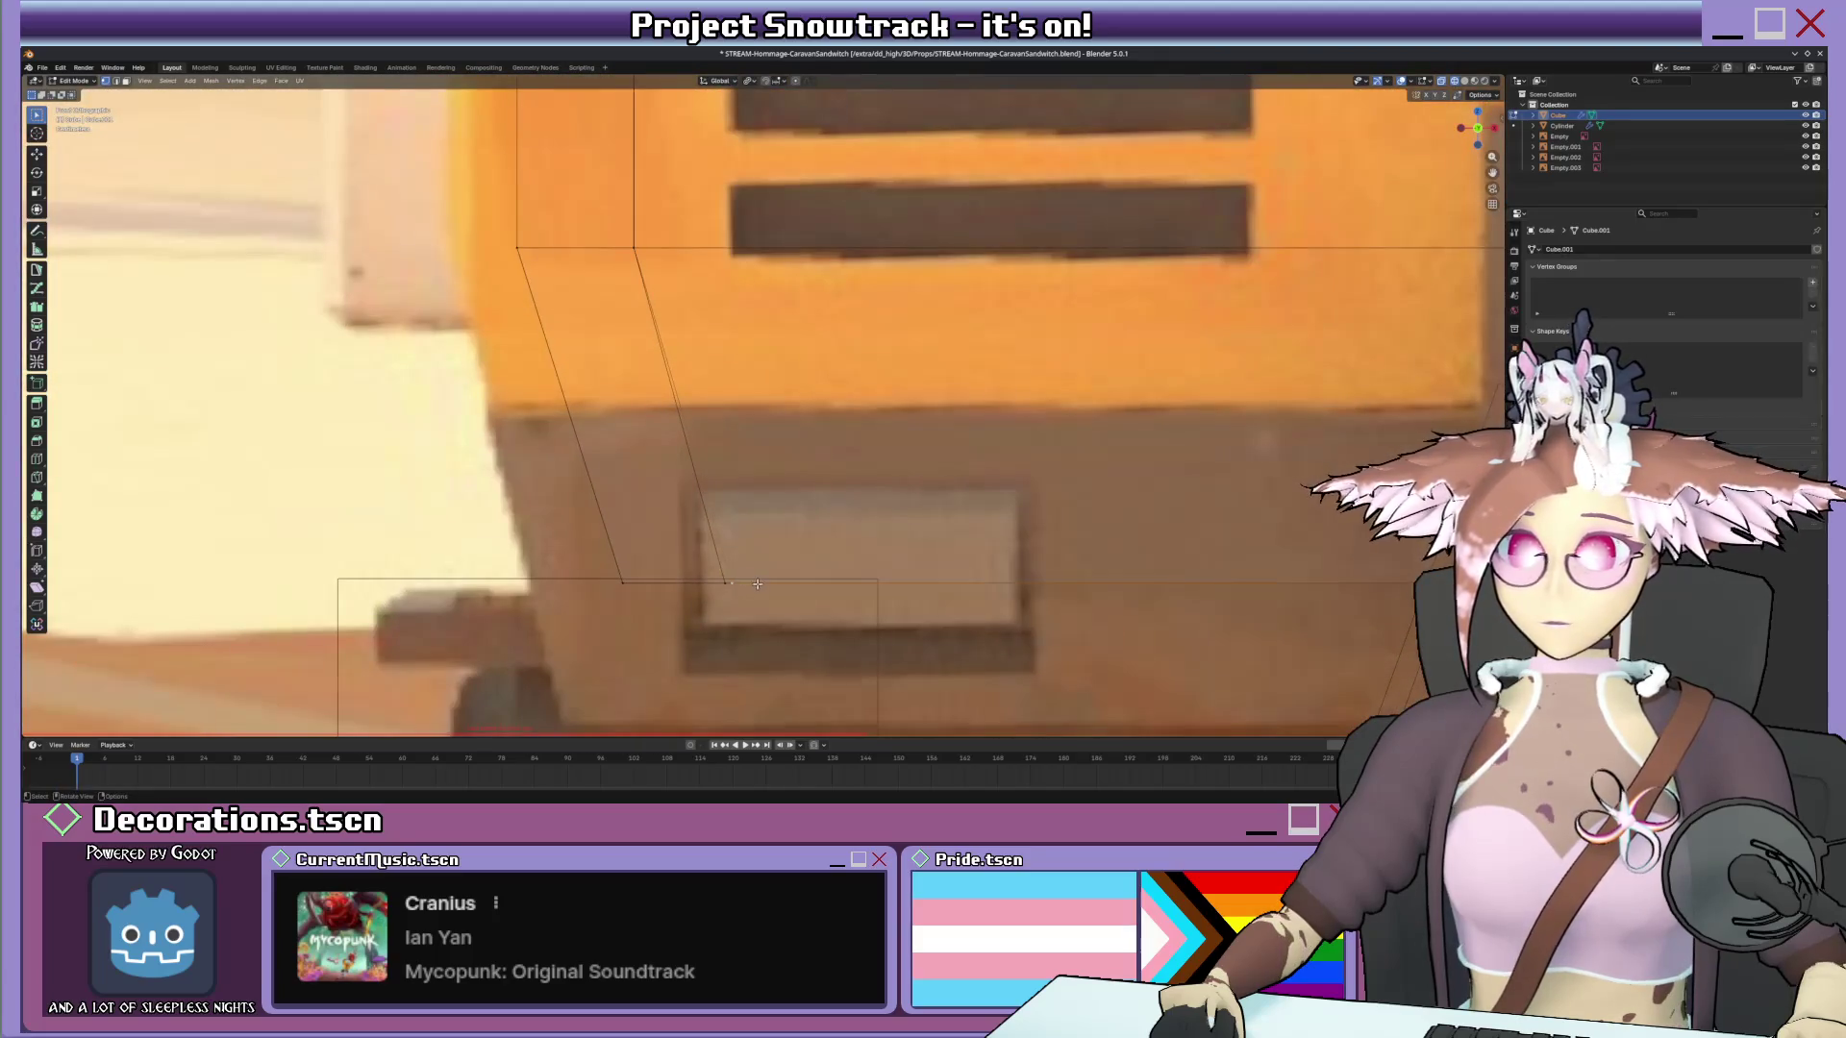
key("g")
key("g")
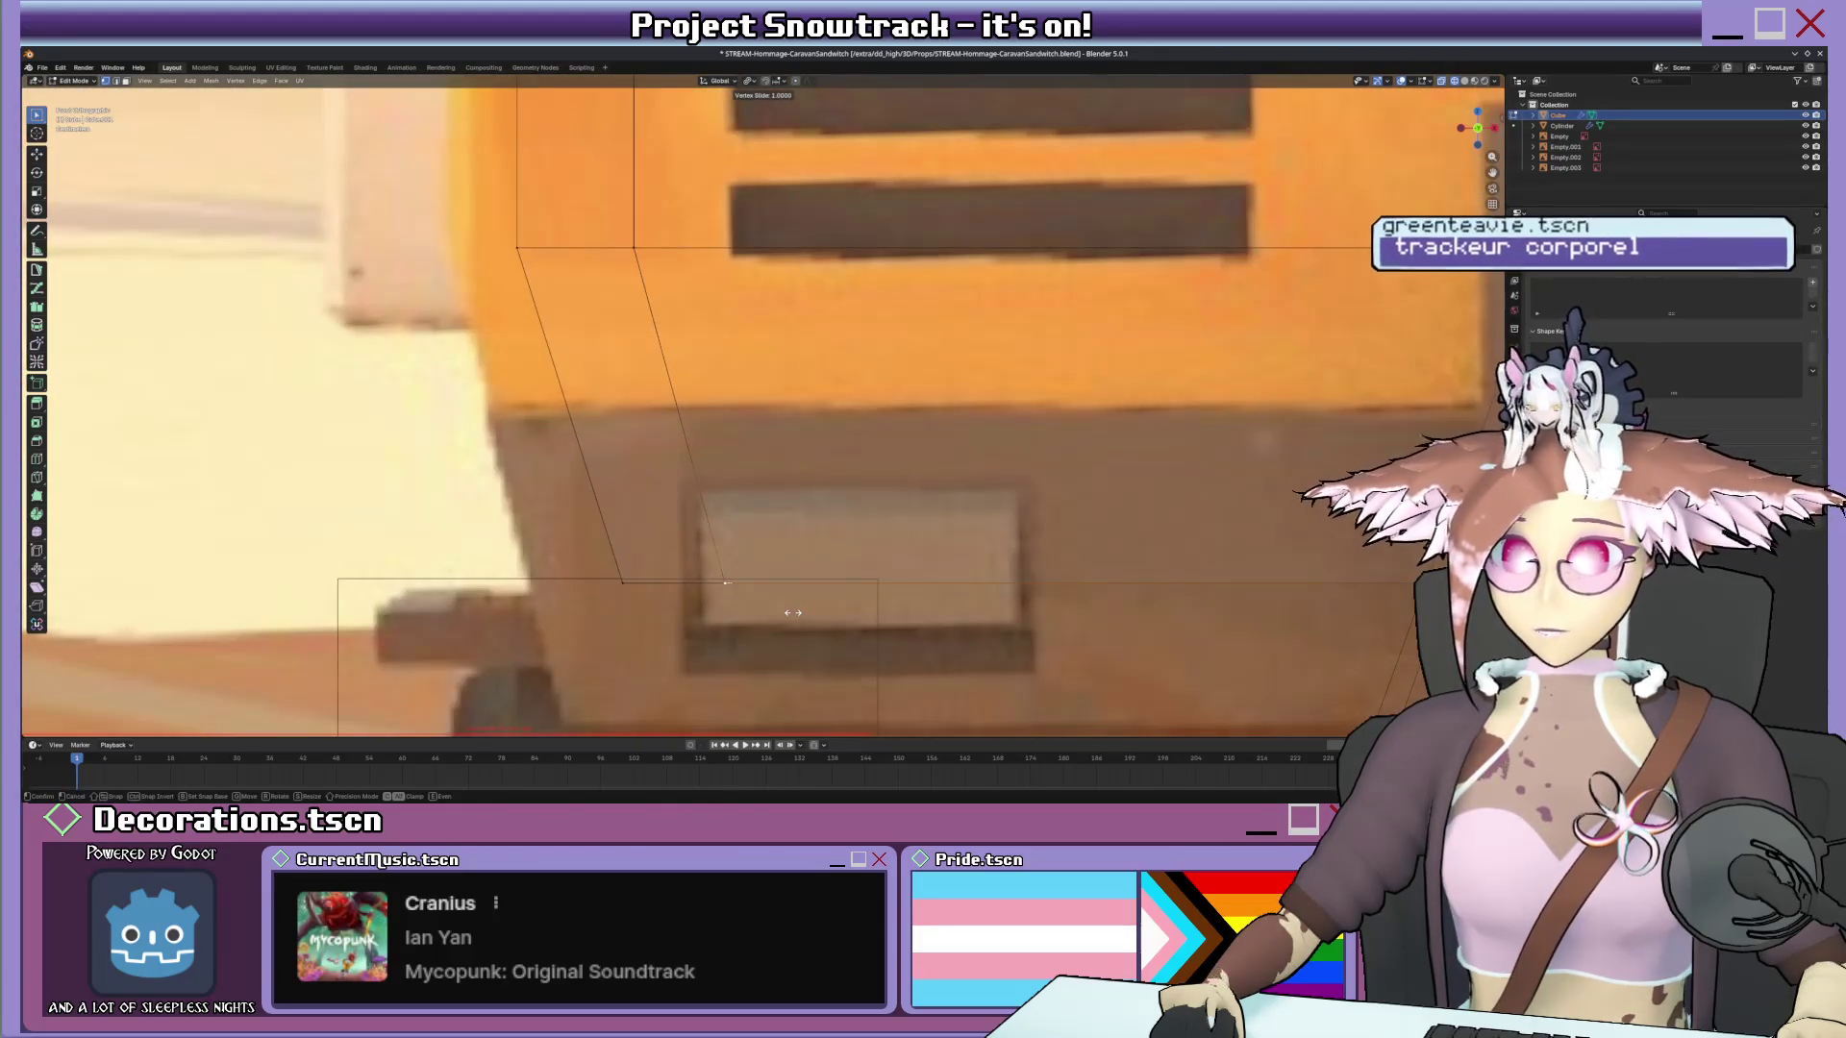
left_click(791, 613)
scroll(869, 378, "down", 6)
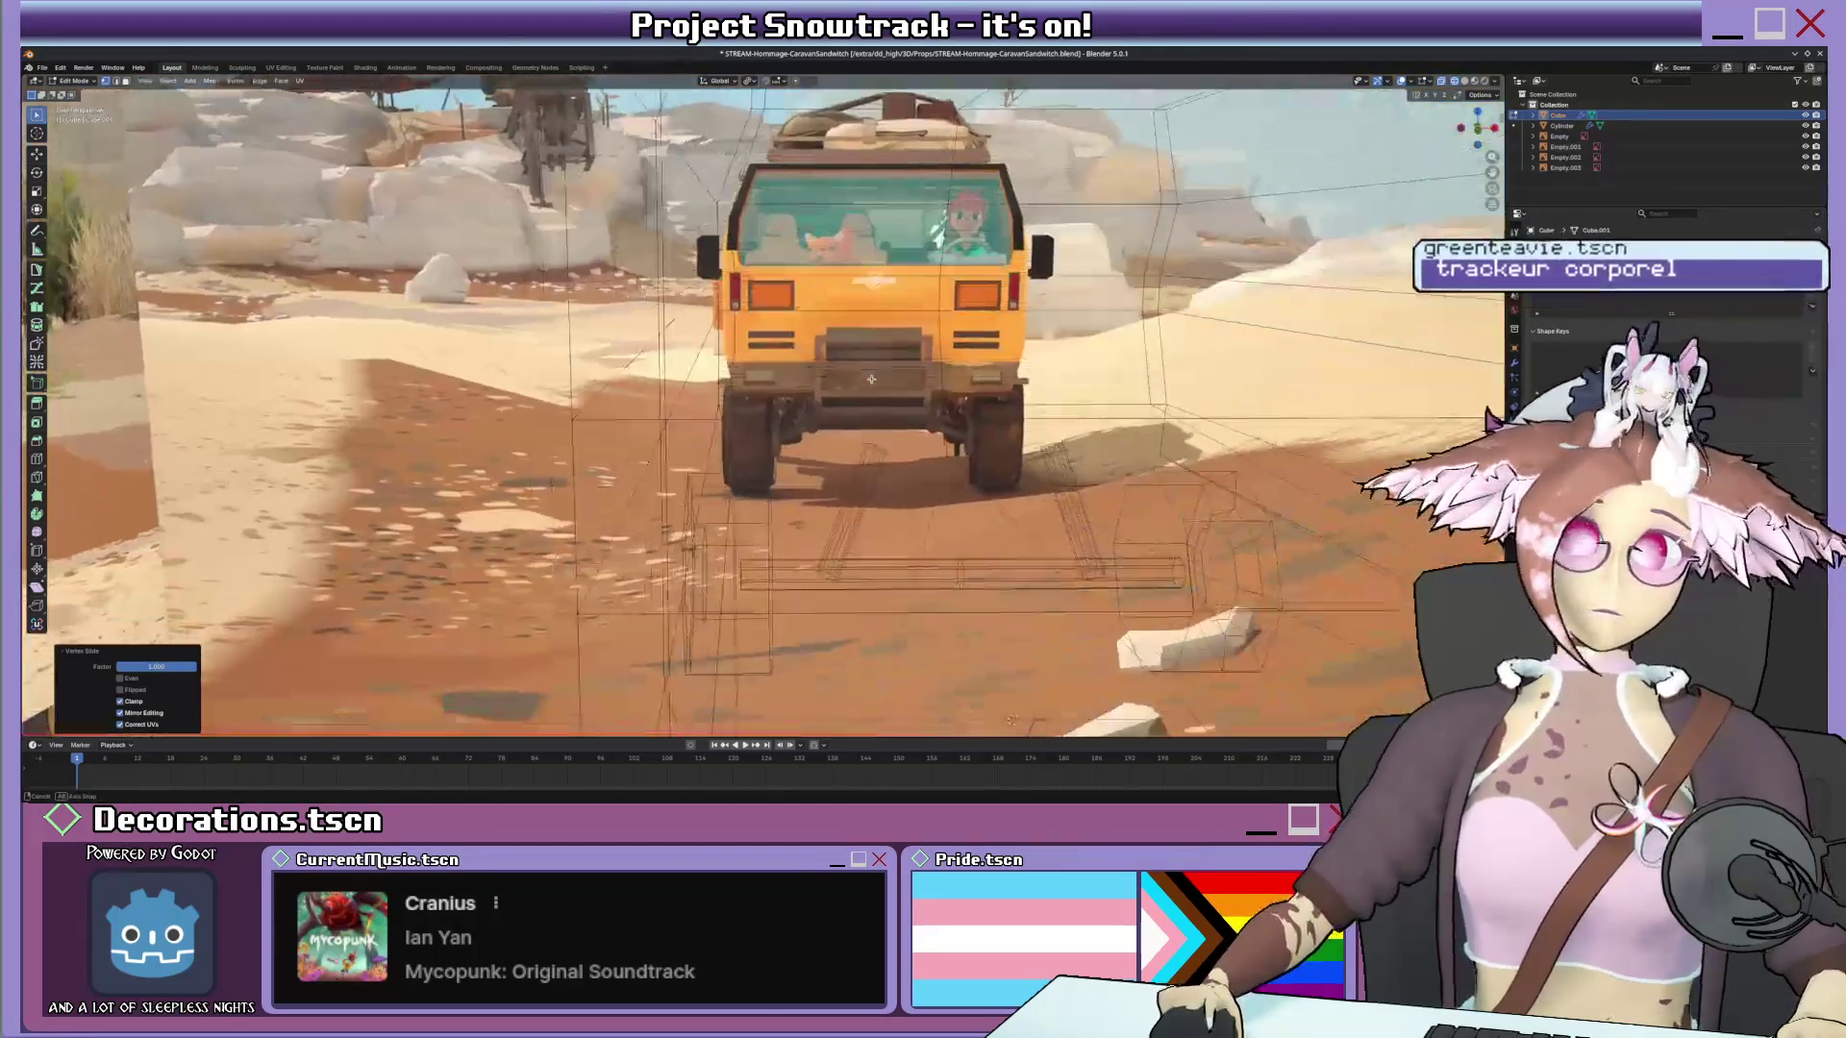
From the side and front views, vertex-slide body points onto the reference outline, checking in camera view.
middle_click_drag(870, 377, 795, 446)
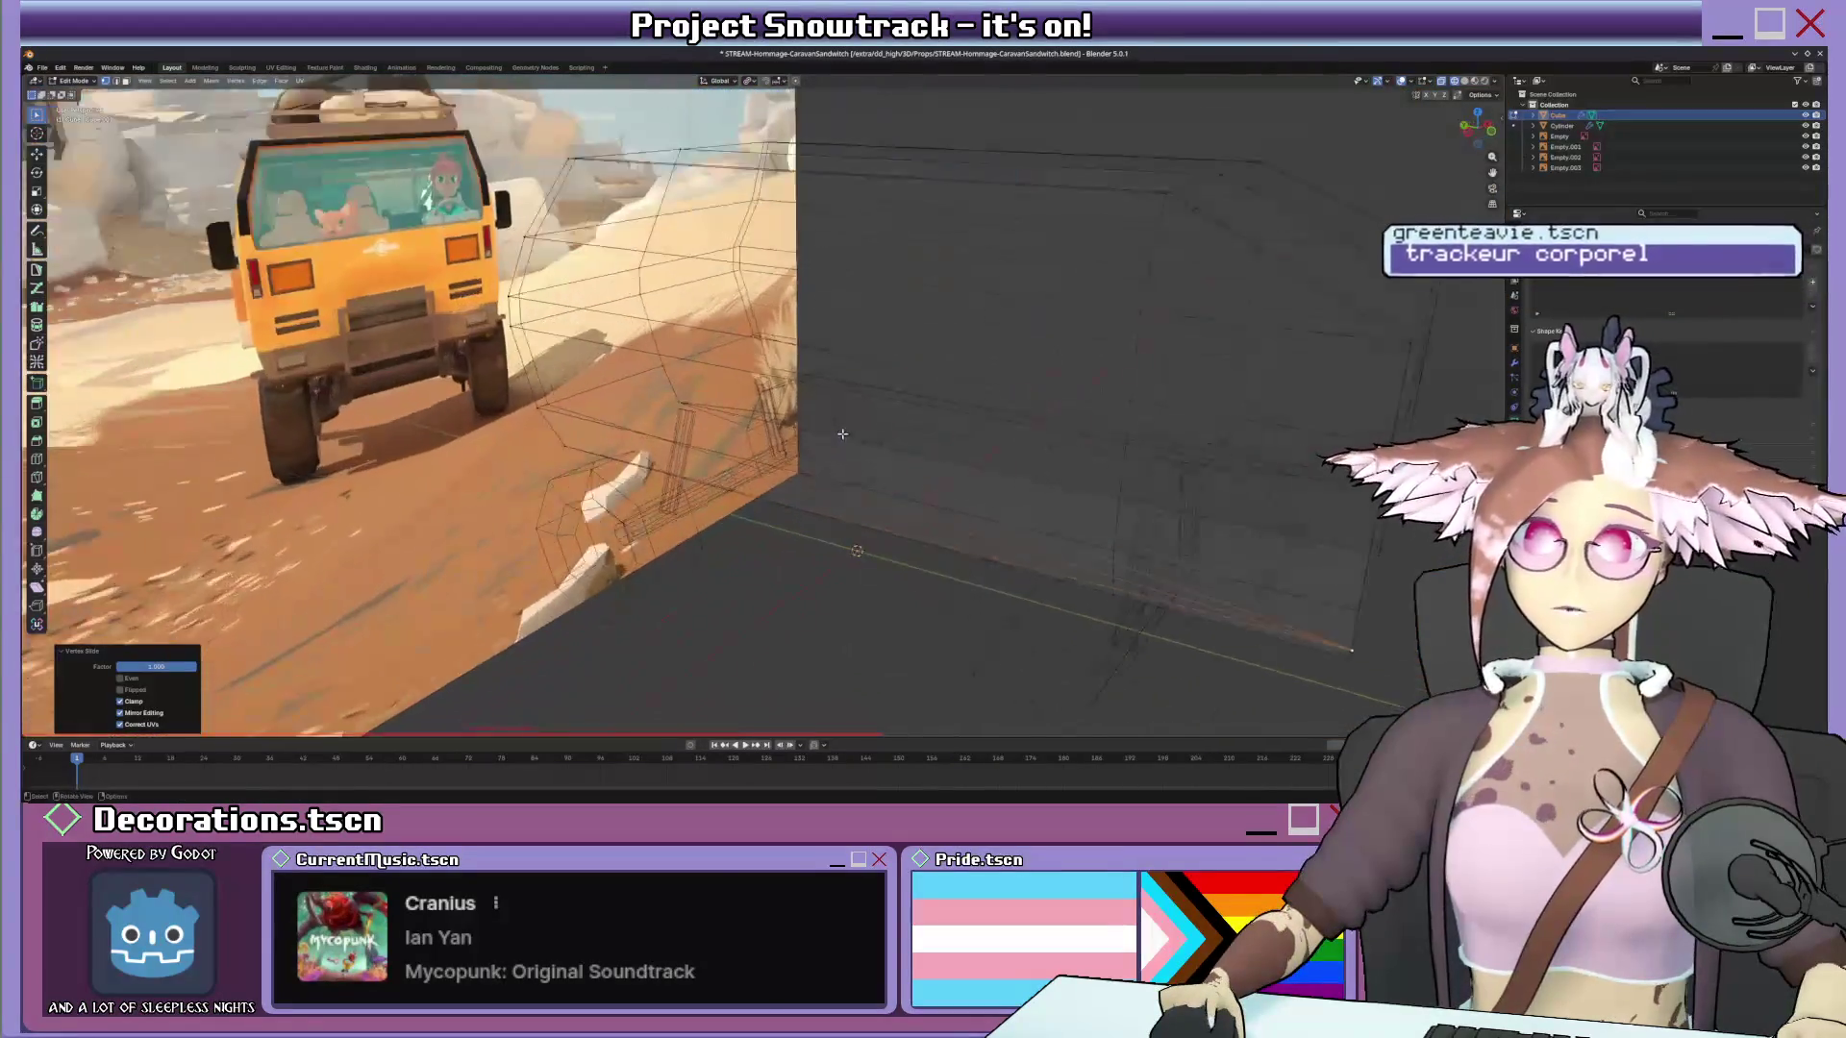
middle_click_drag(872, 575, 866, 486)
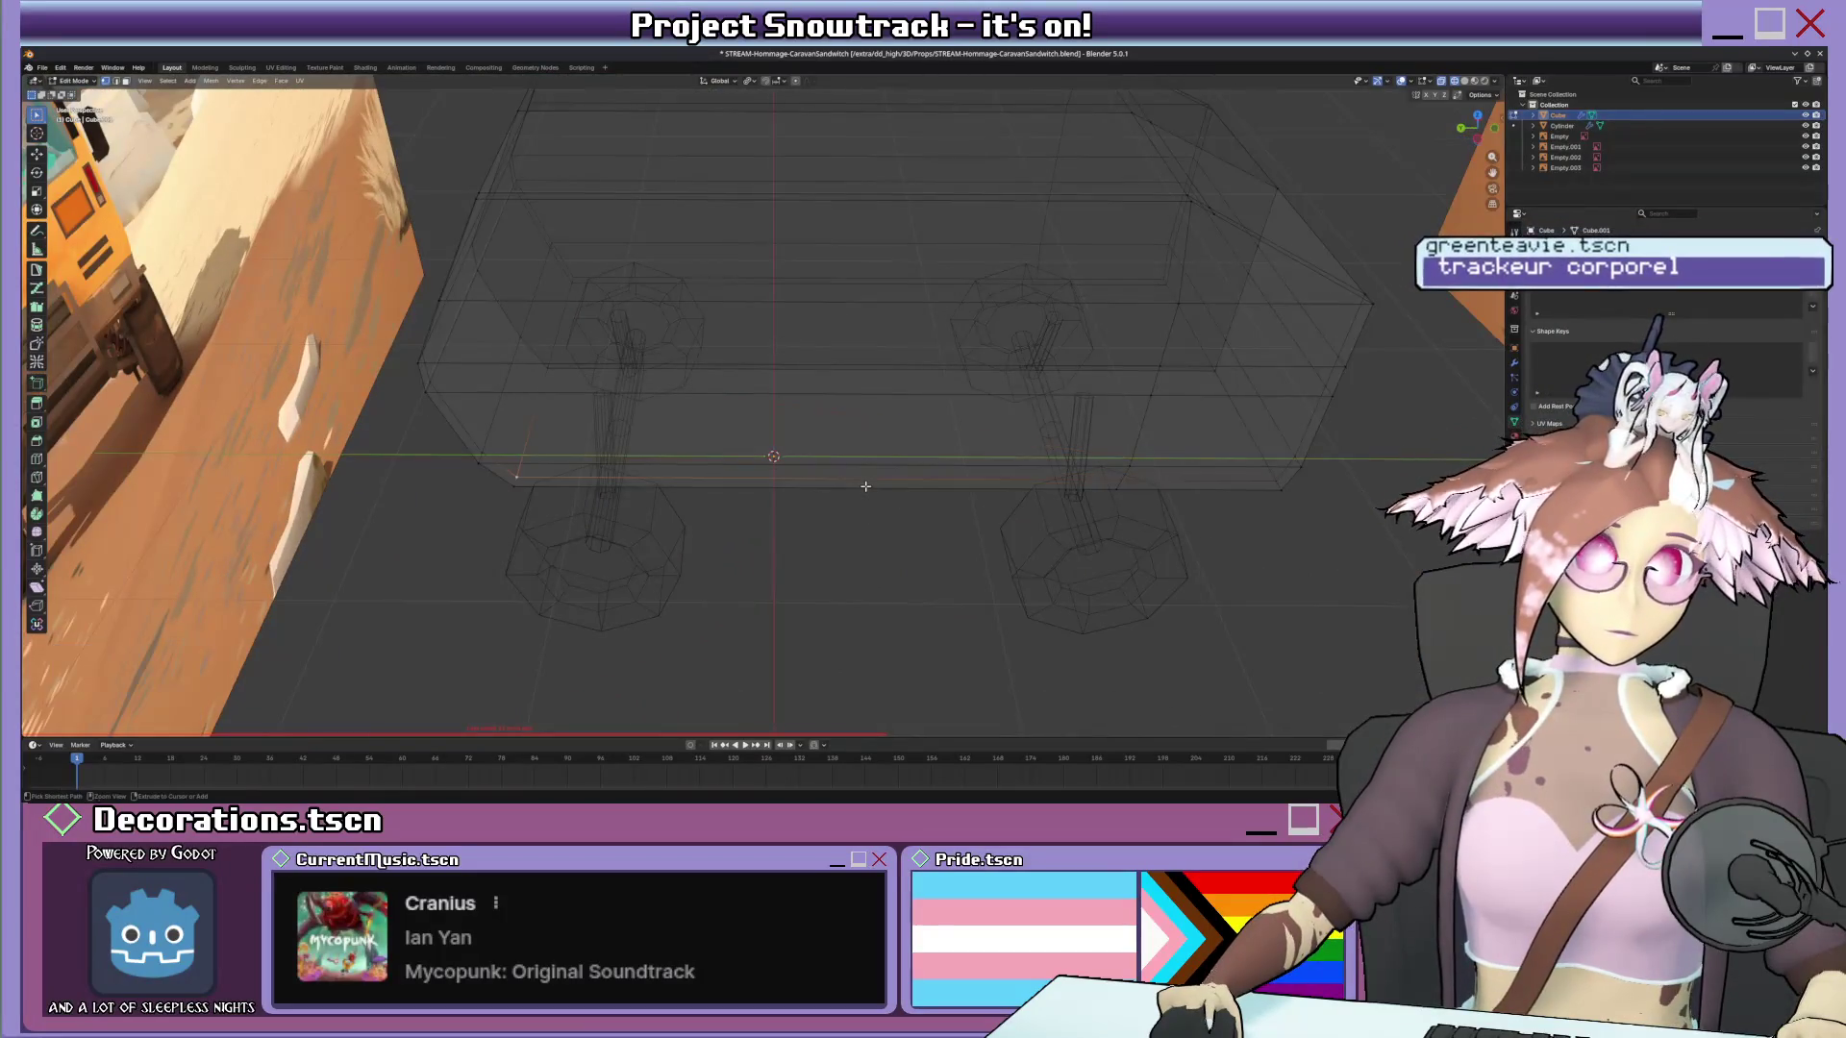
key("KP_3")
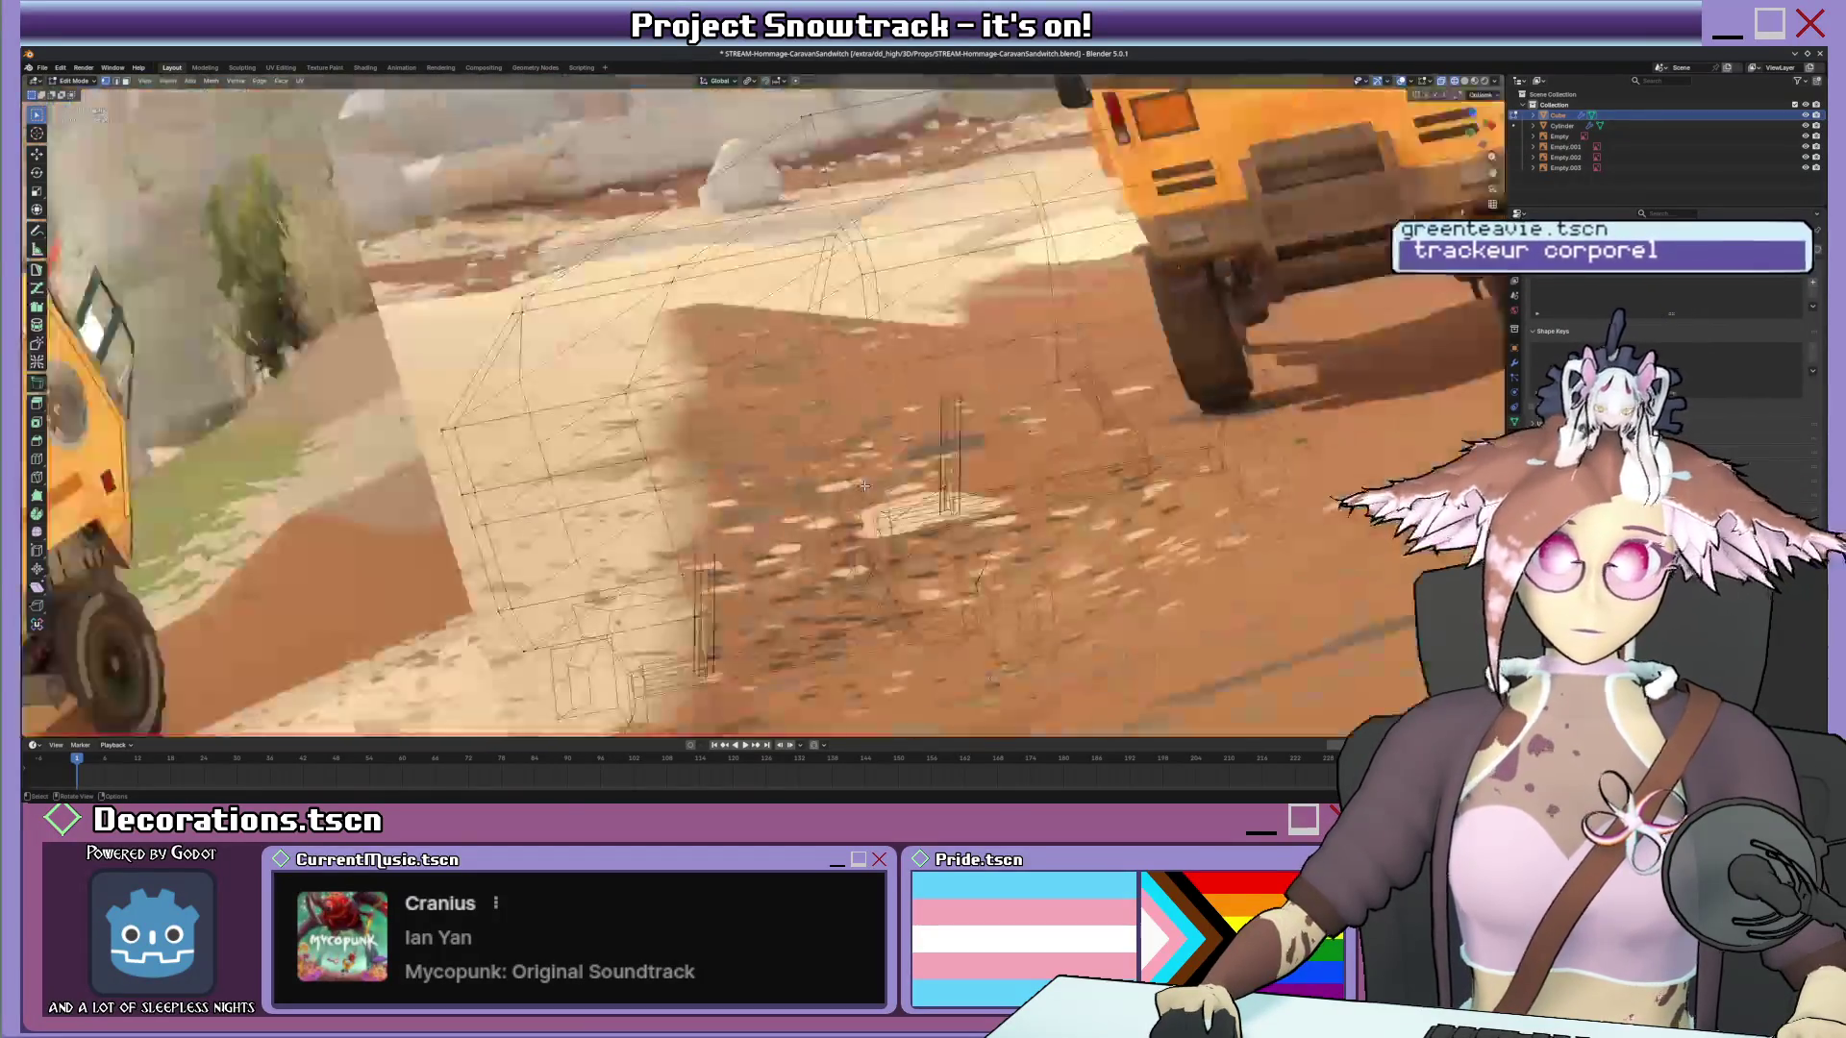
key("KP_1")
scroll(859, 477, "up", 5)
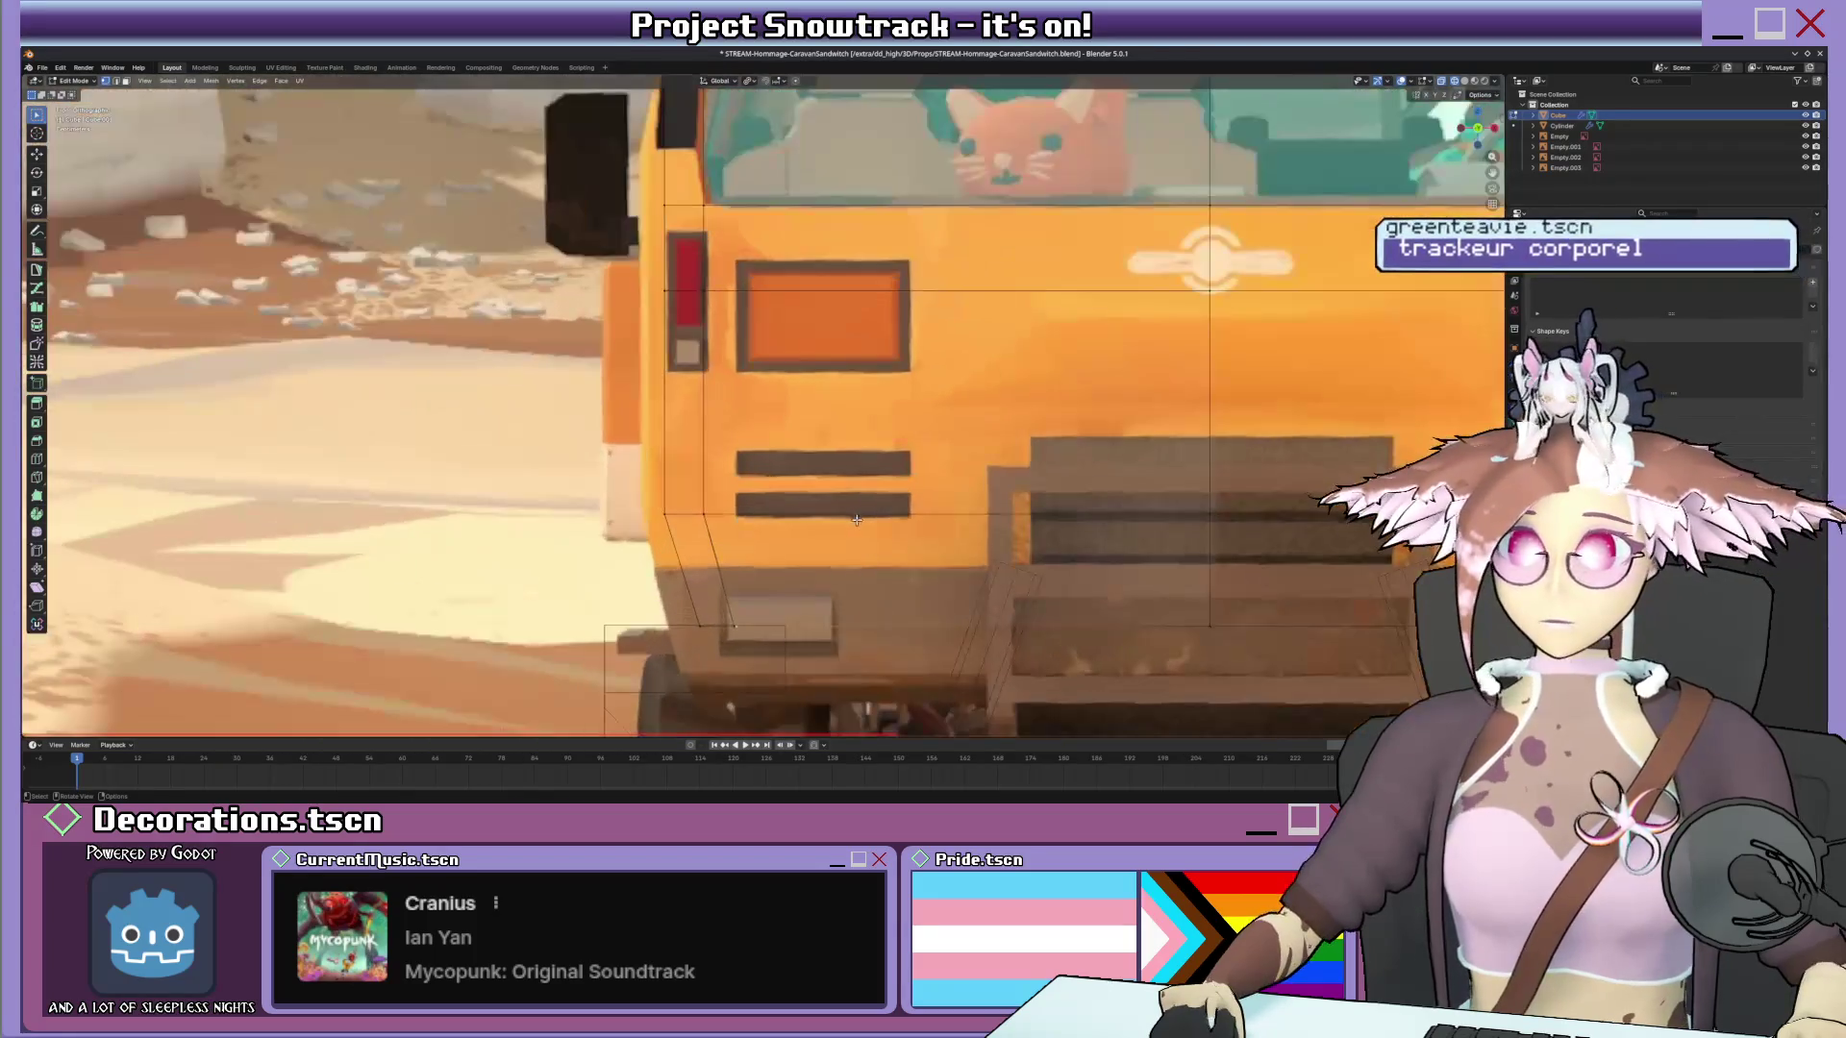
scroll(937, 483, "up", 2)
key("shift+v")
left_click(1014, 487)
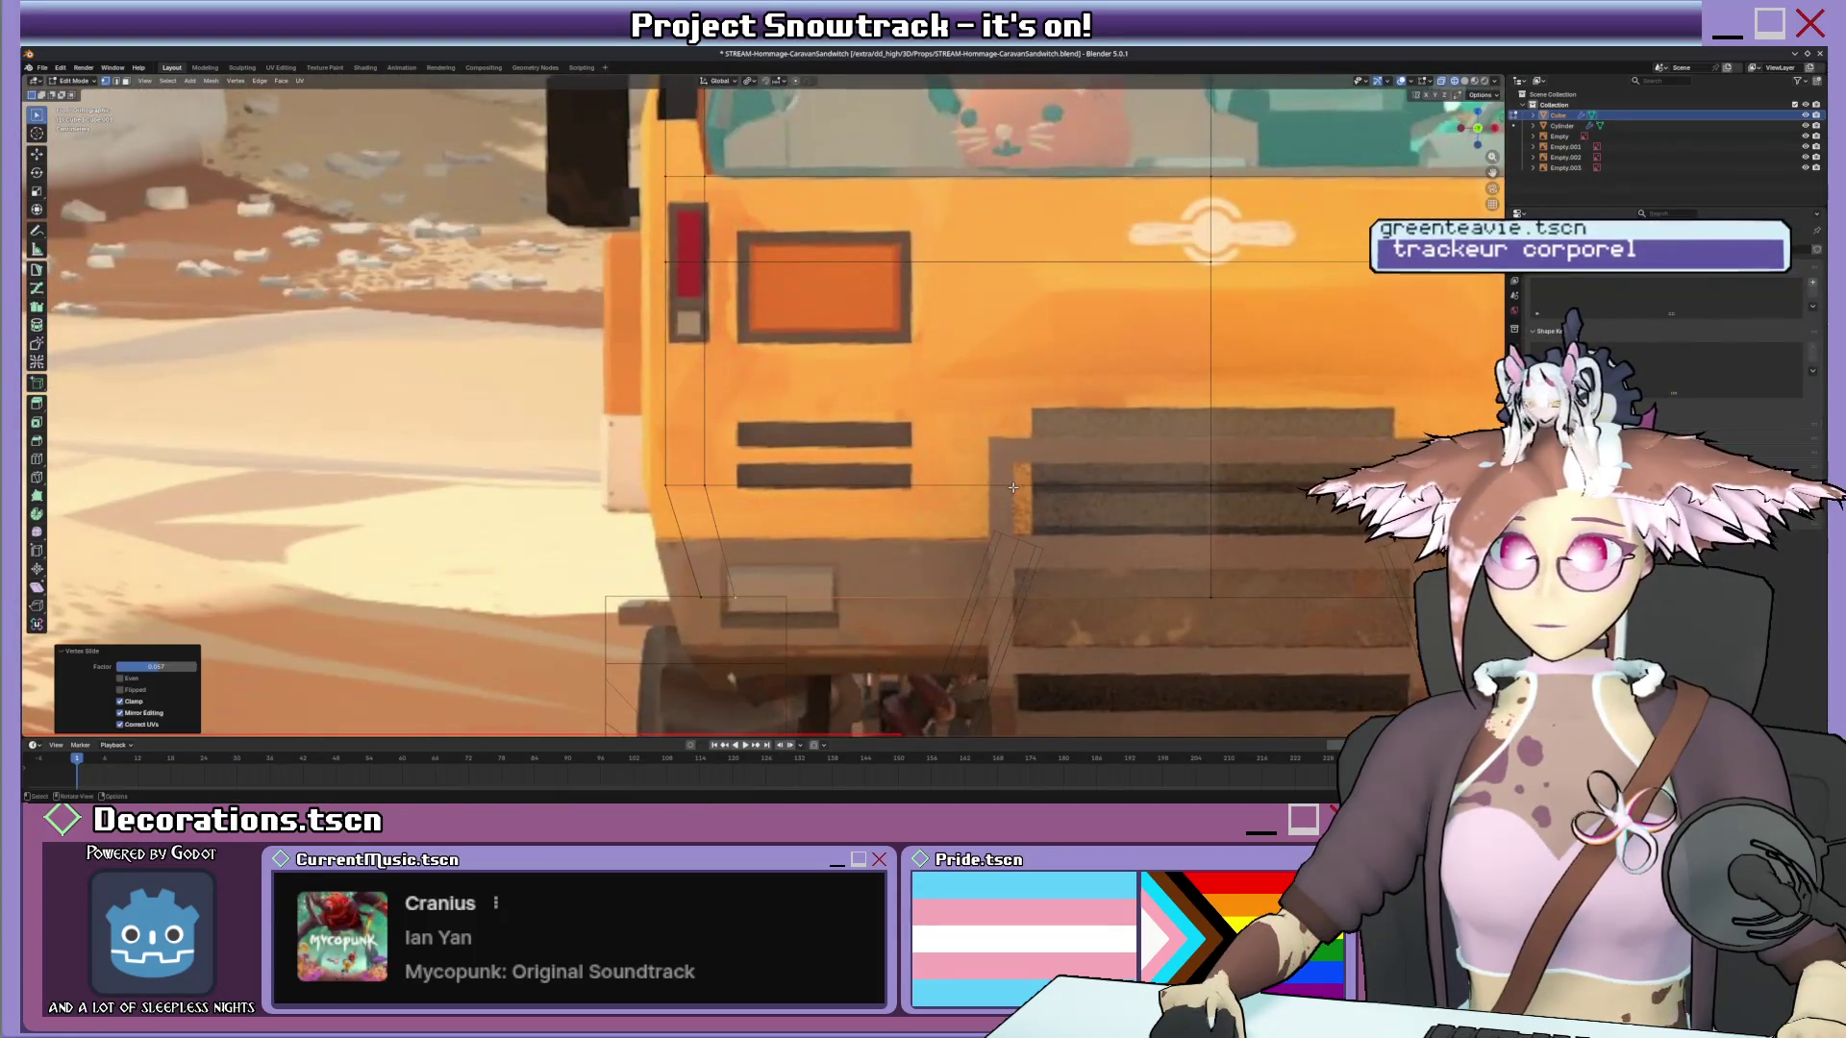
key("KP_0")
key("KP_1")
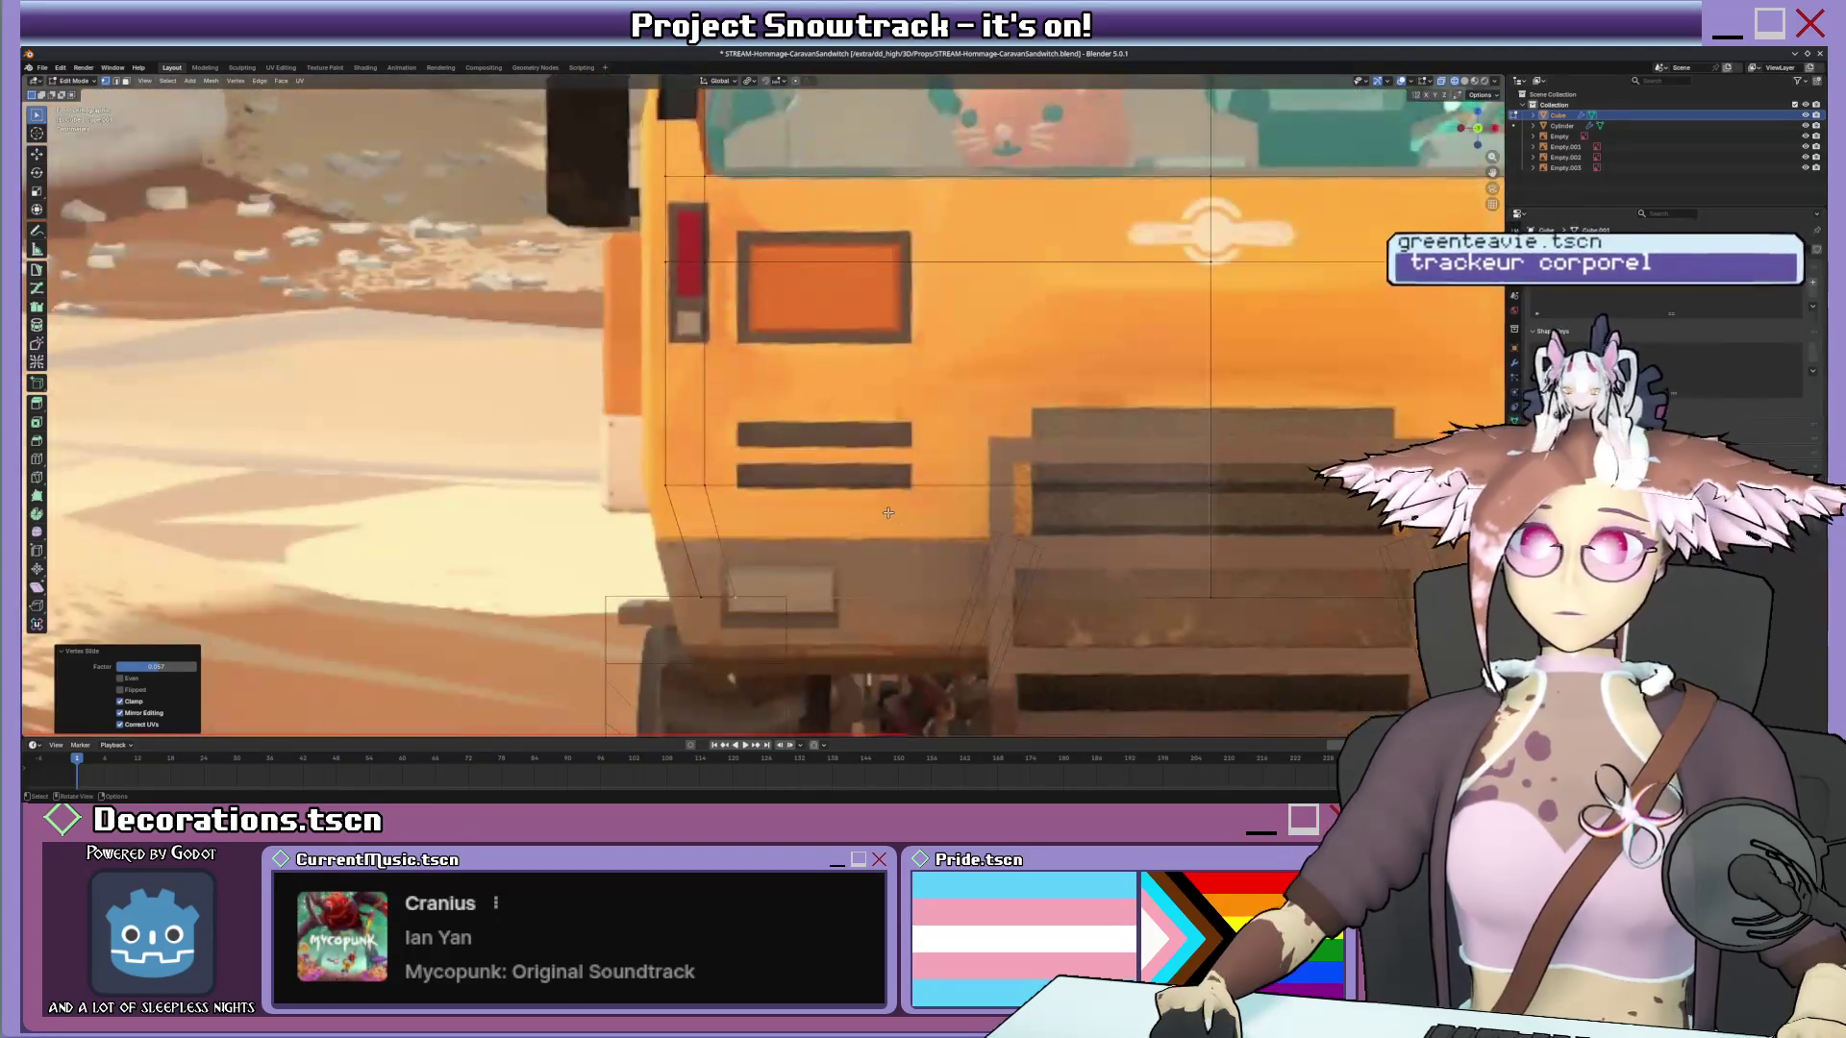
scroll(952, 509, "up", 3)
scroll(1009, 498, "up", 3)
key("shift+v")
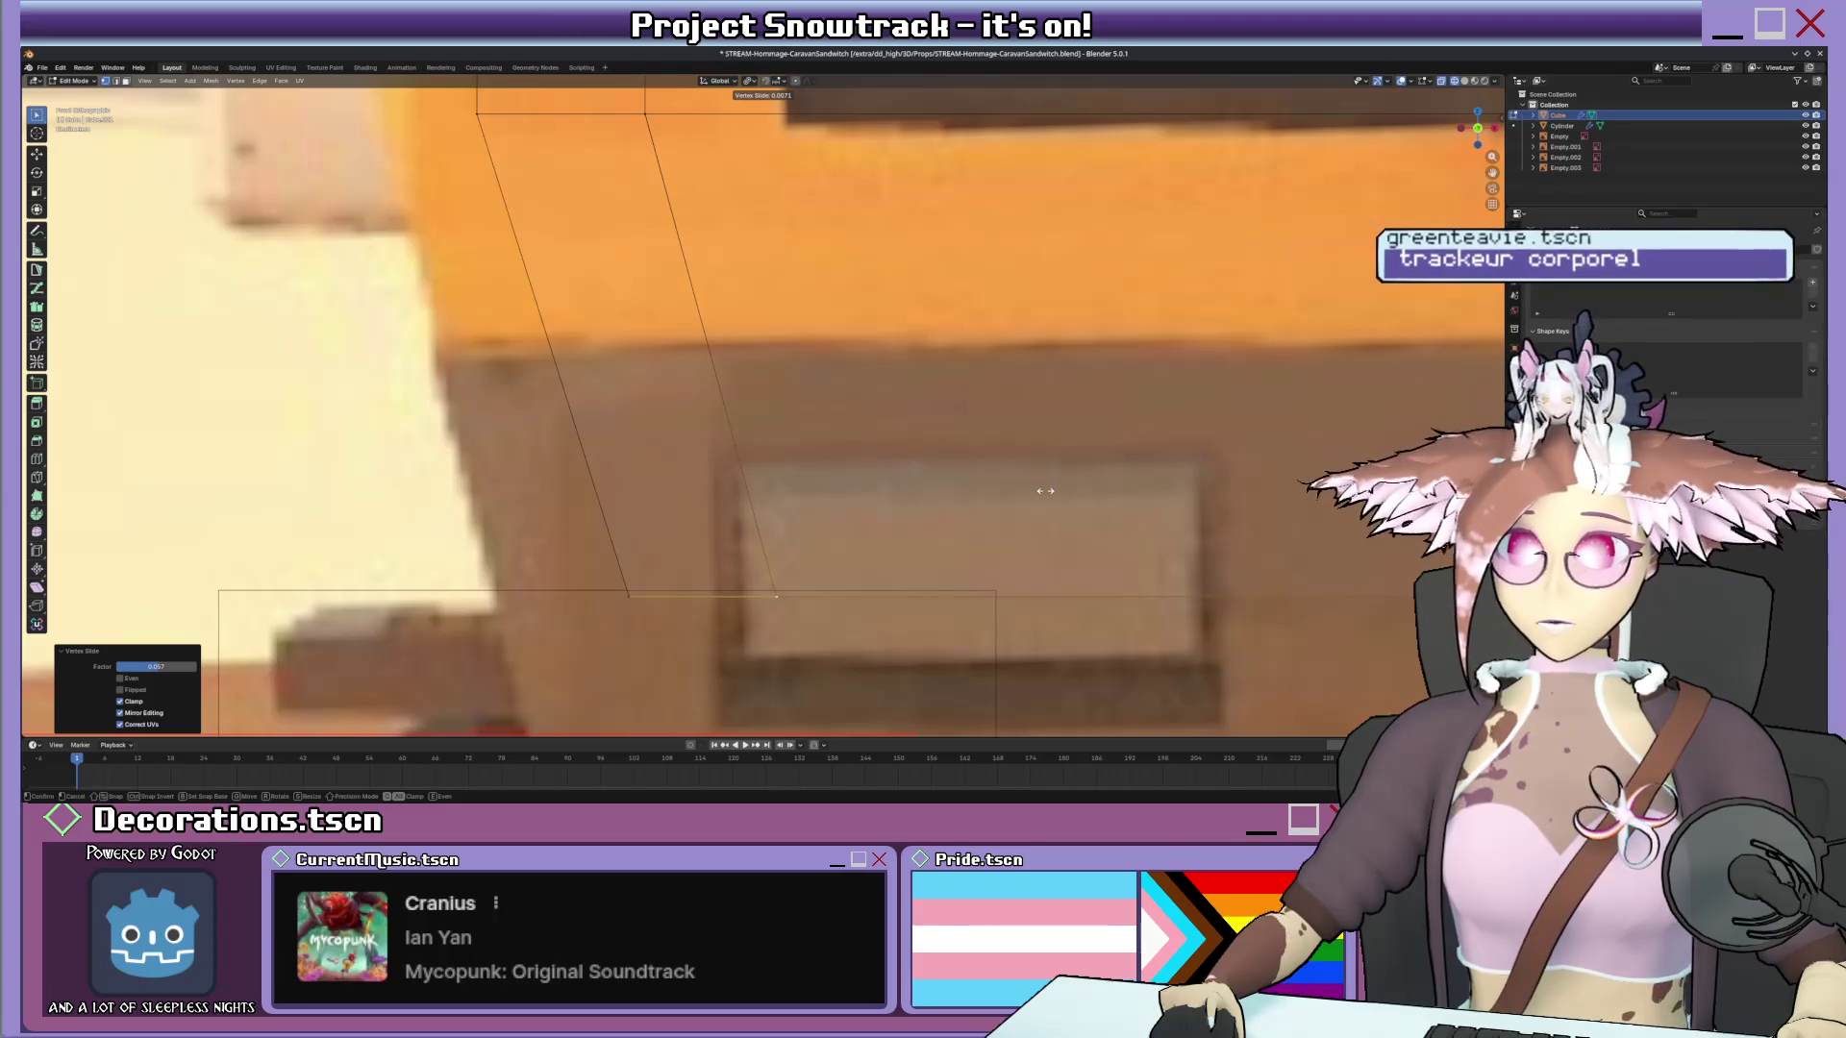
left_click(1044, 490)
scroll(895, 447, "up", 2)
Slide two rear edges along the body so the panel lines match the truck's back.
left_click(744, 402)
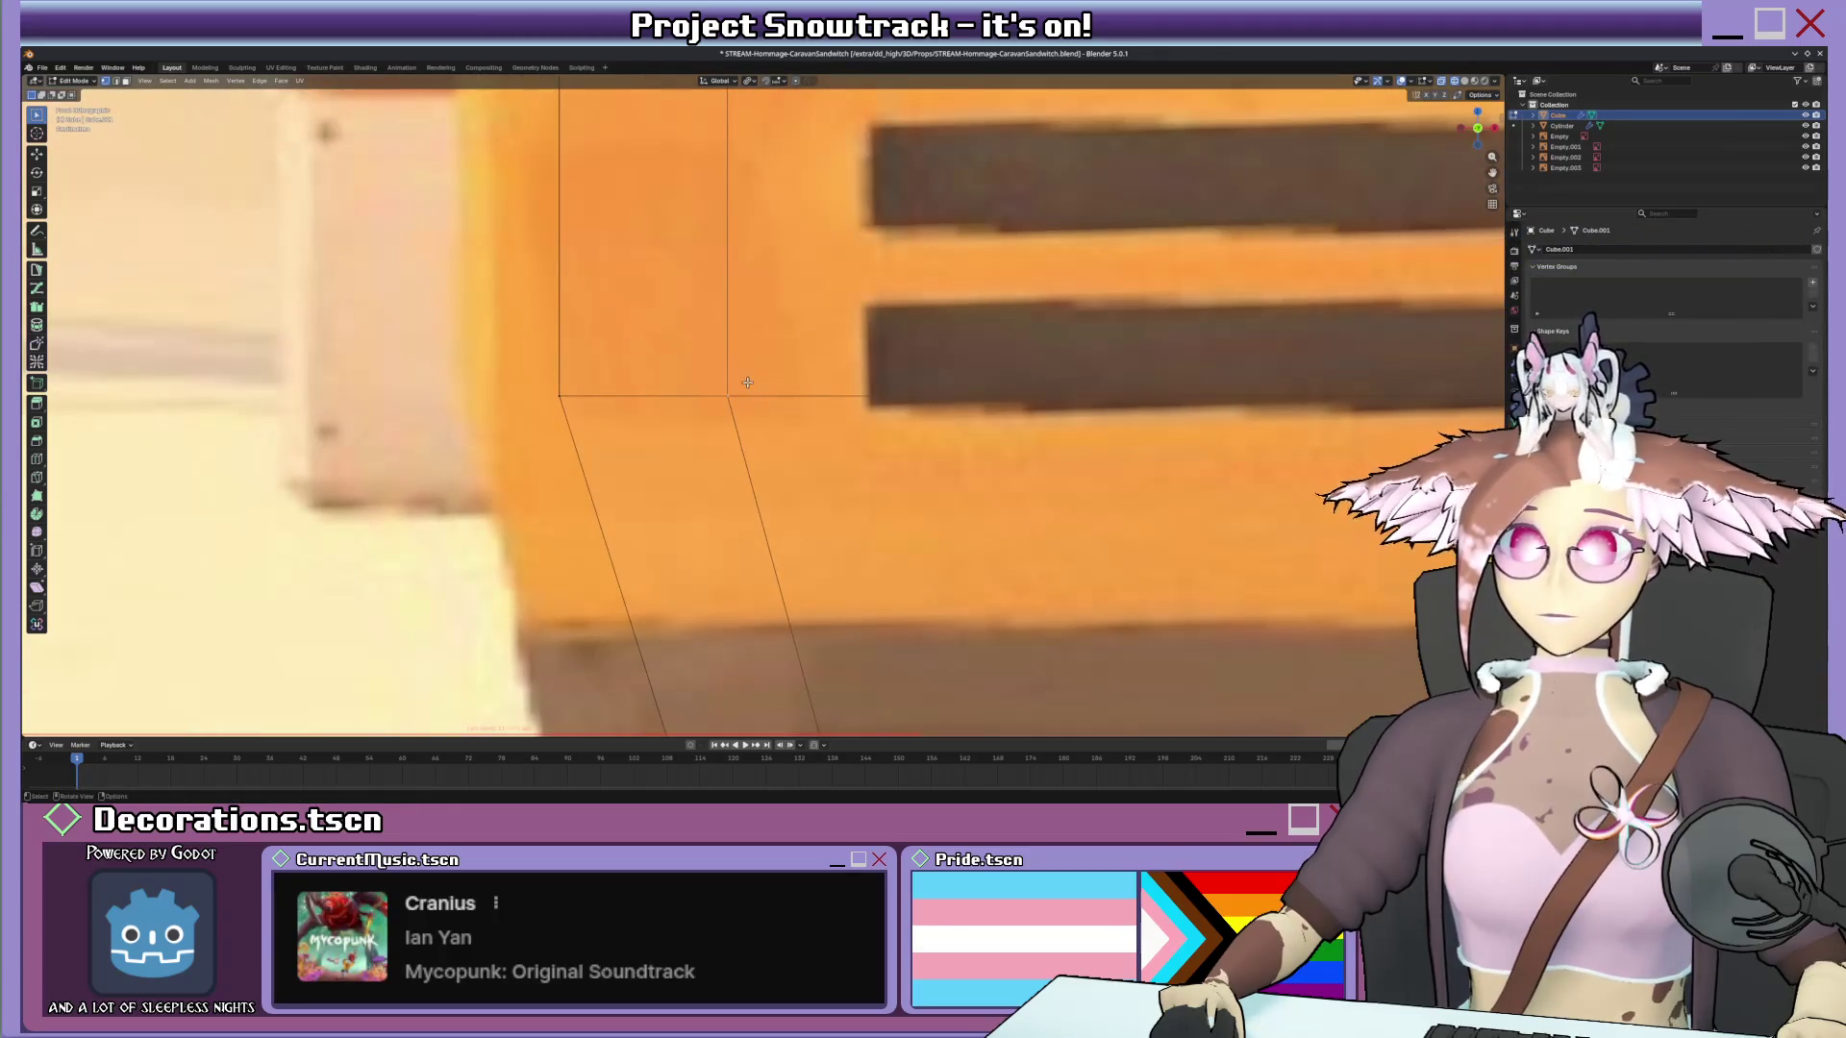
scroll(827, 375, "down", 5)
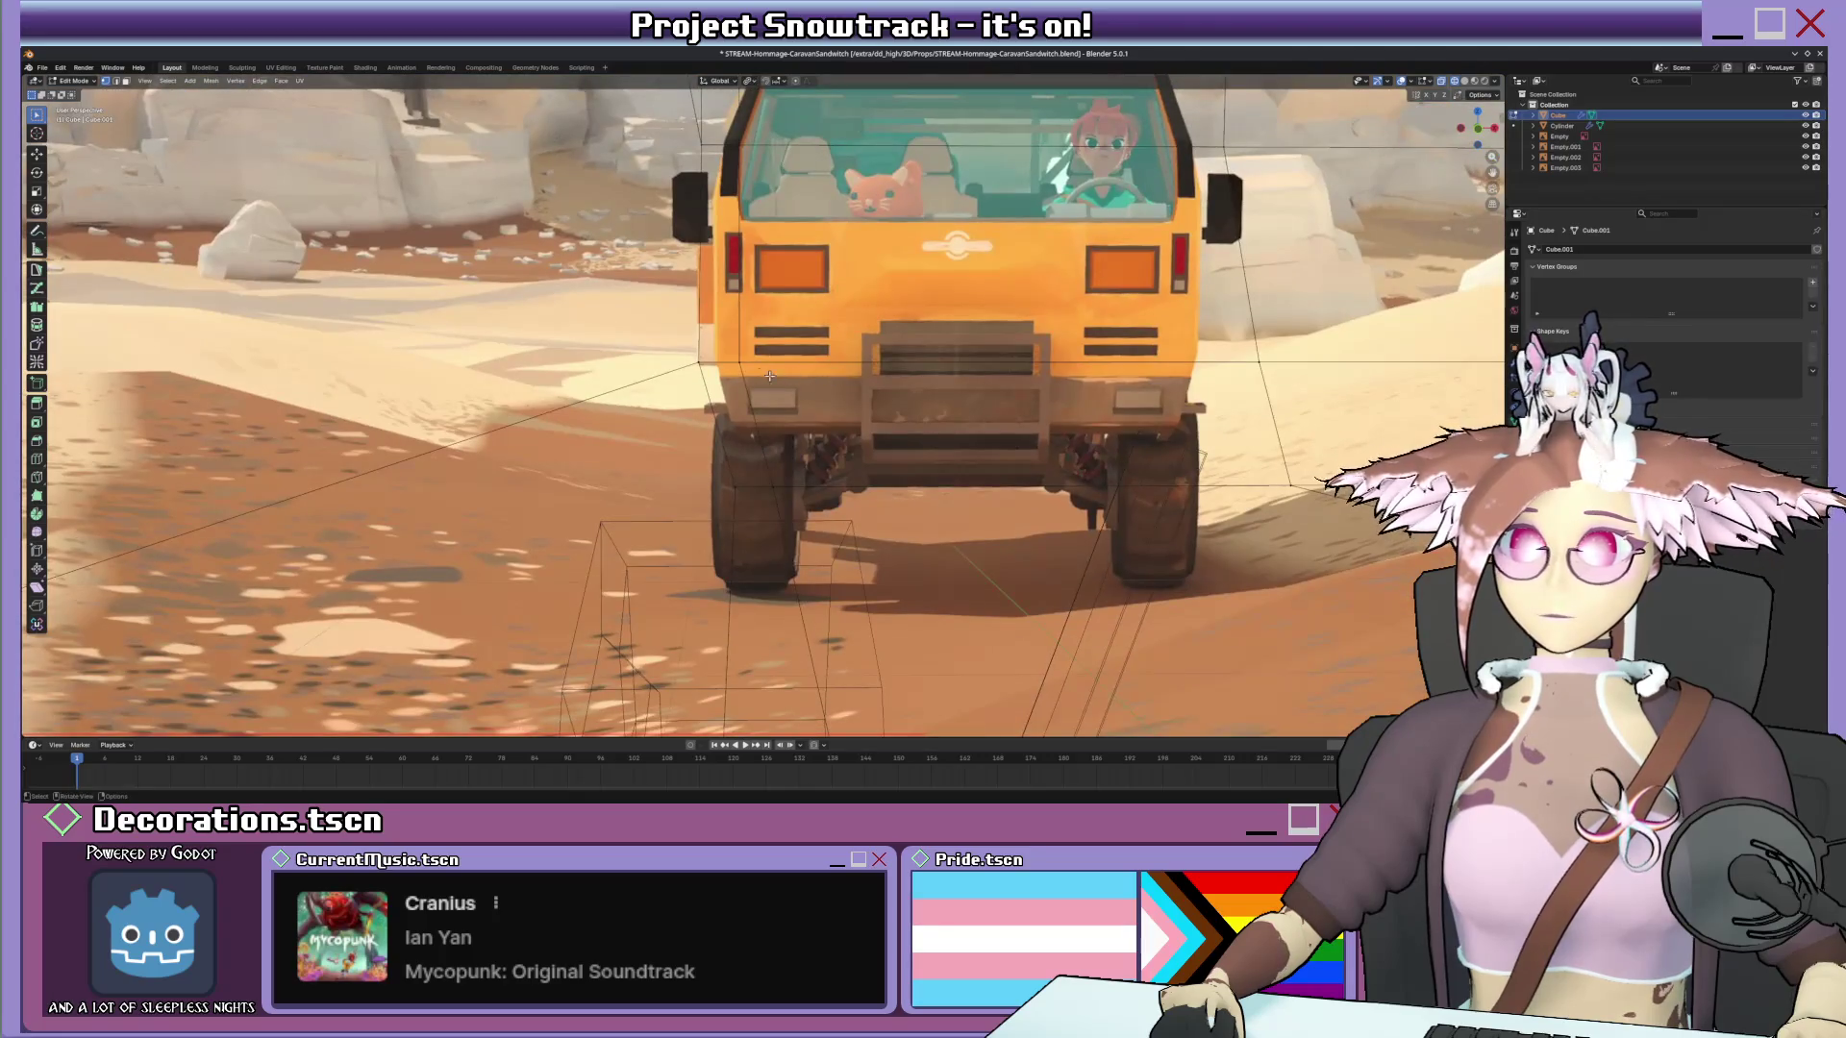
scroll(781, 375, "up", 5)
scroll(781, 376, "up", 2)
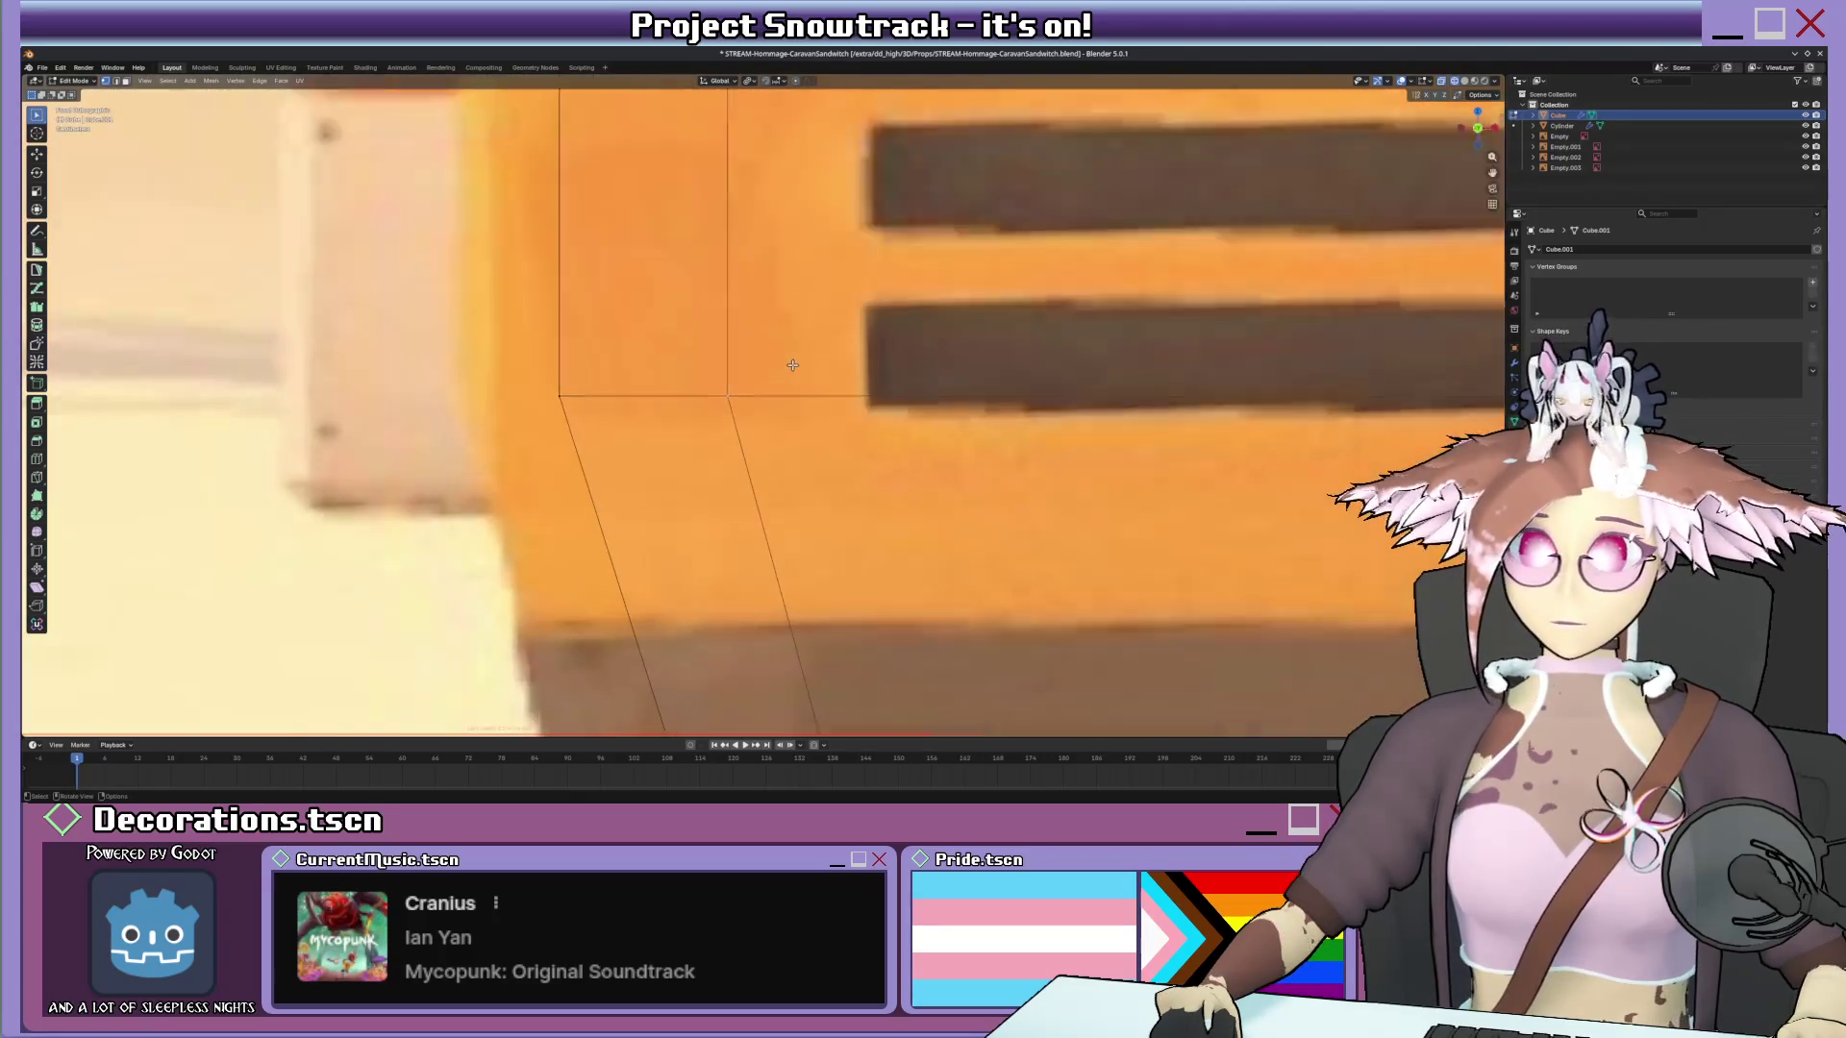
scroll(793, 378, "up", 4)
key("shift+v")
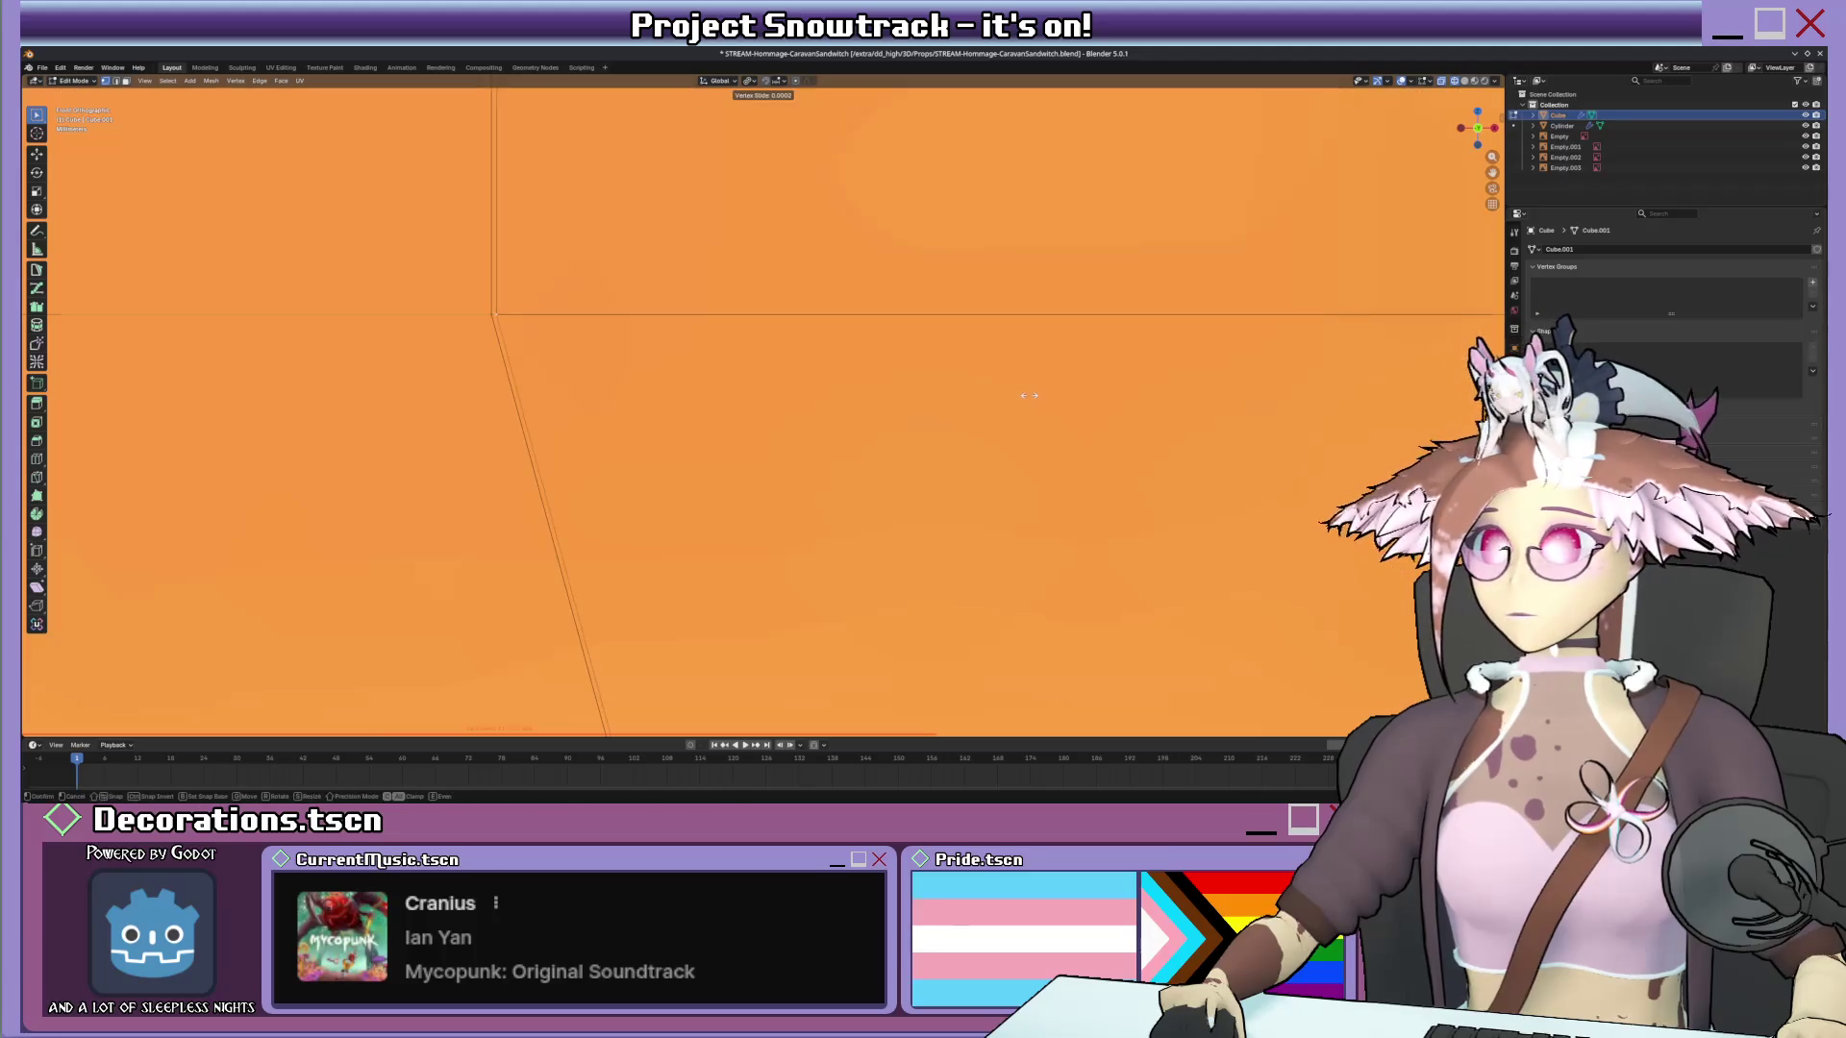
left_click(1023, 392)
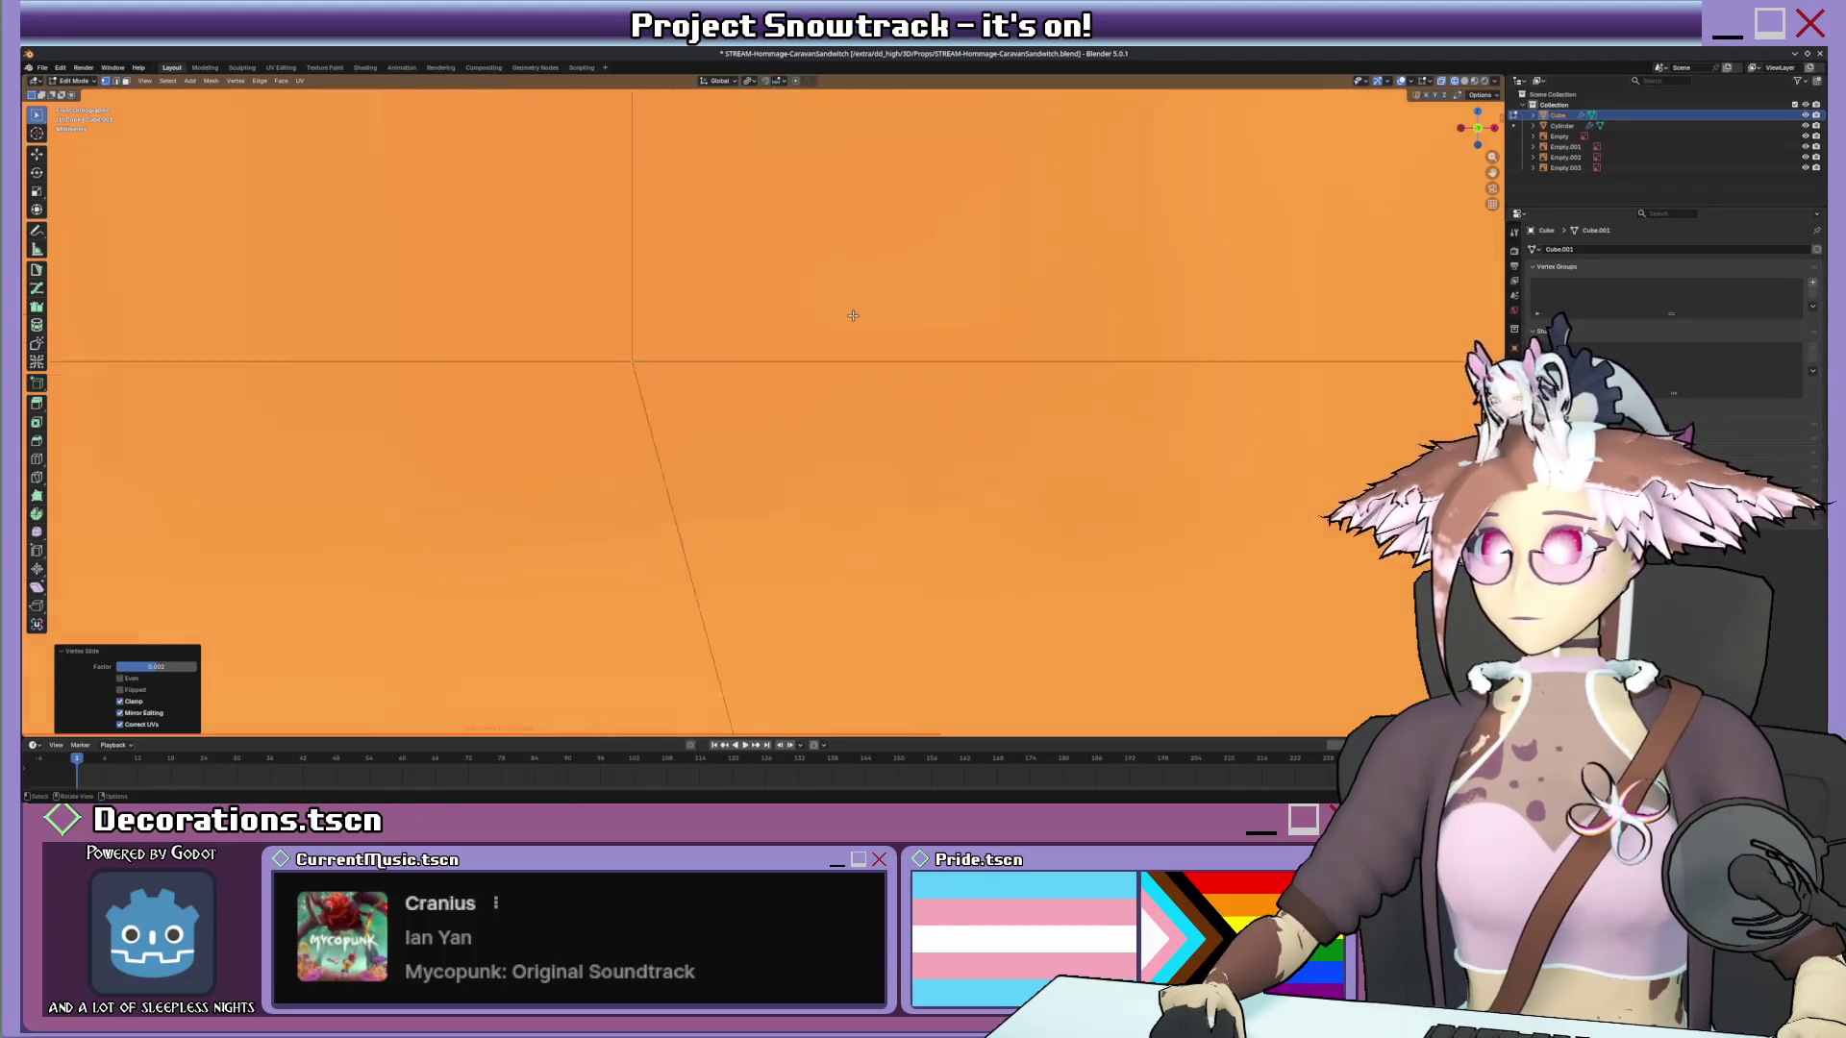
scroll(818, 303, "down", 3)
scroll(818, 305, "down", 3)
scroll(817, 304, "down", 3)
left_click(787, 267)
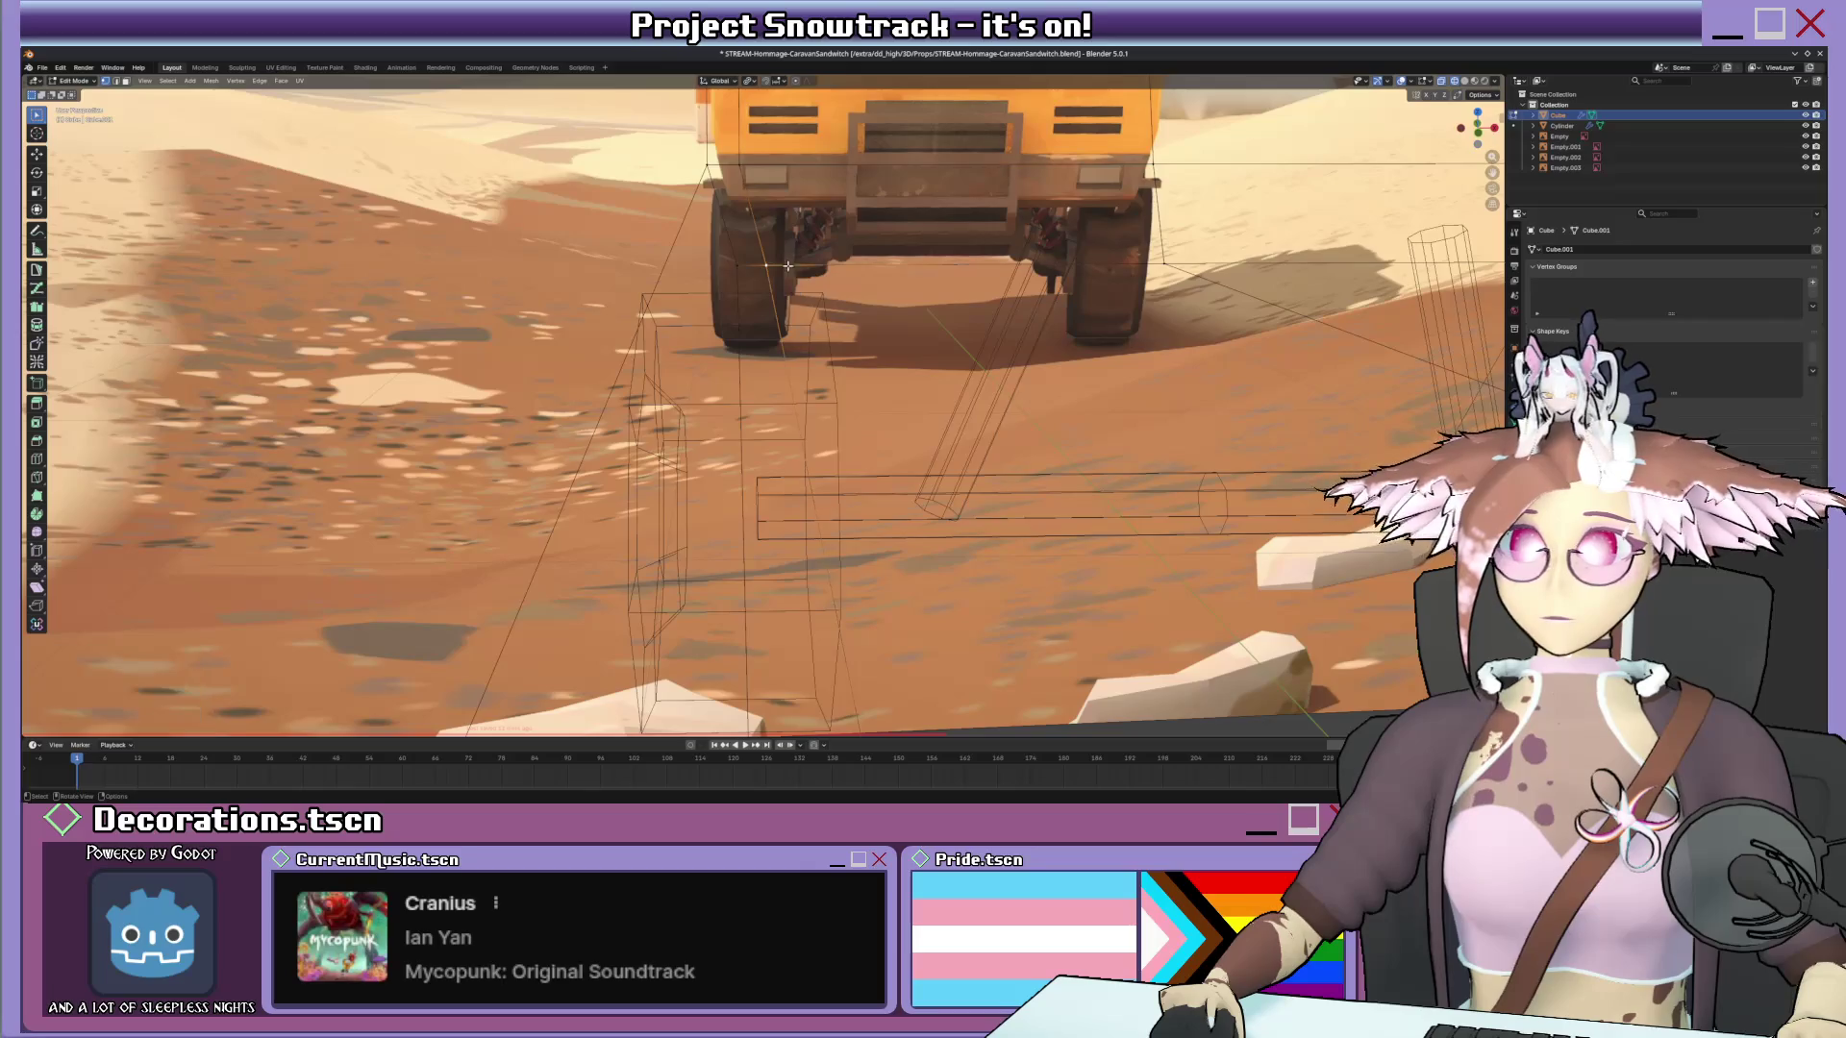
scroll(780, 264, "up", 3)
scroll(823, 361, "up", 3)
scroll(865, 462, "up", 2)
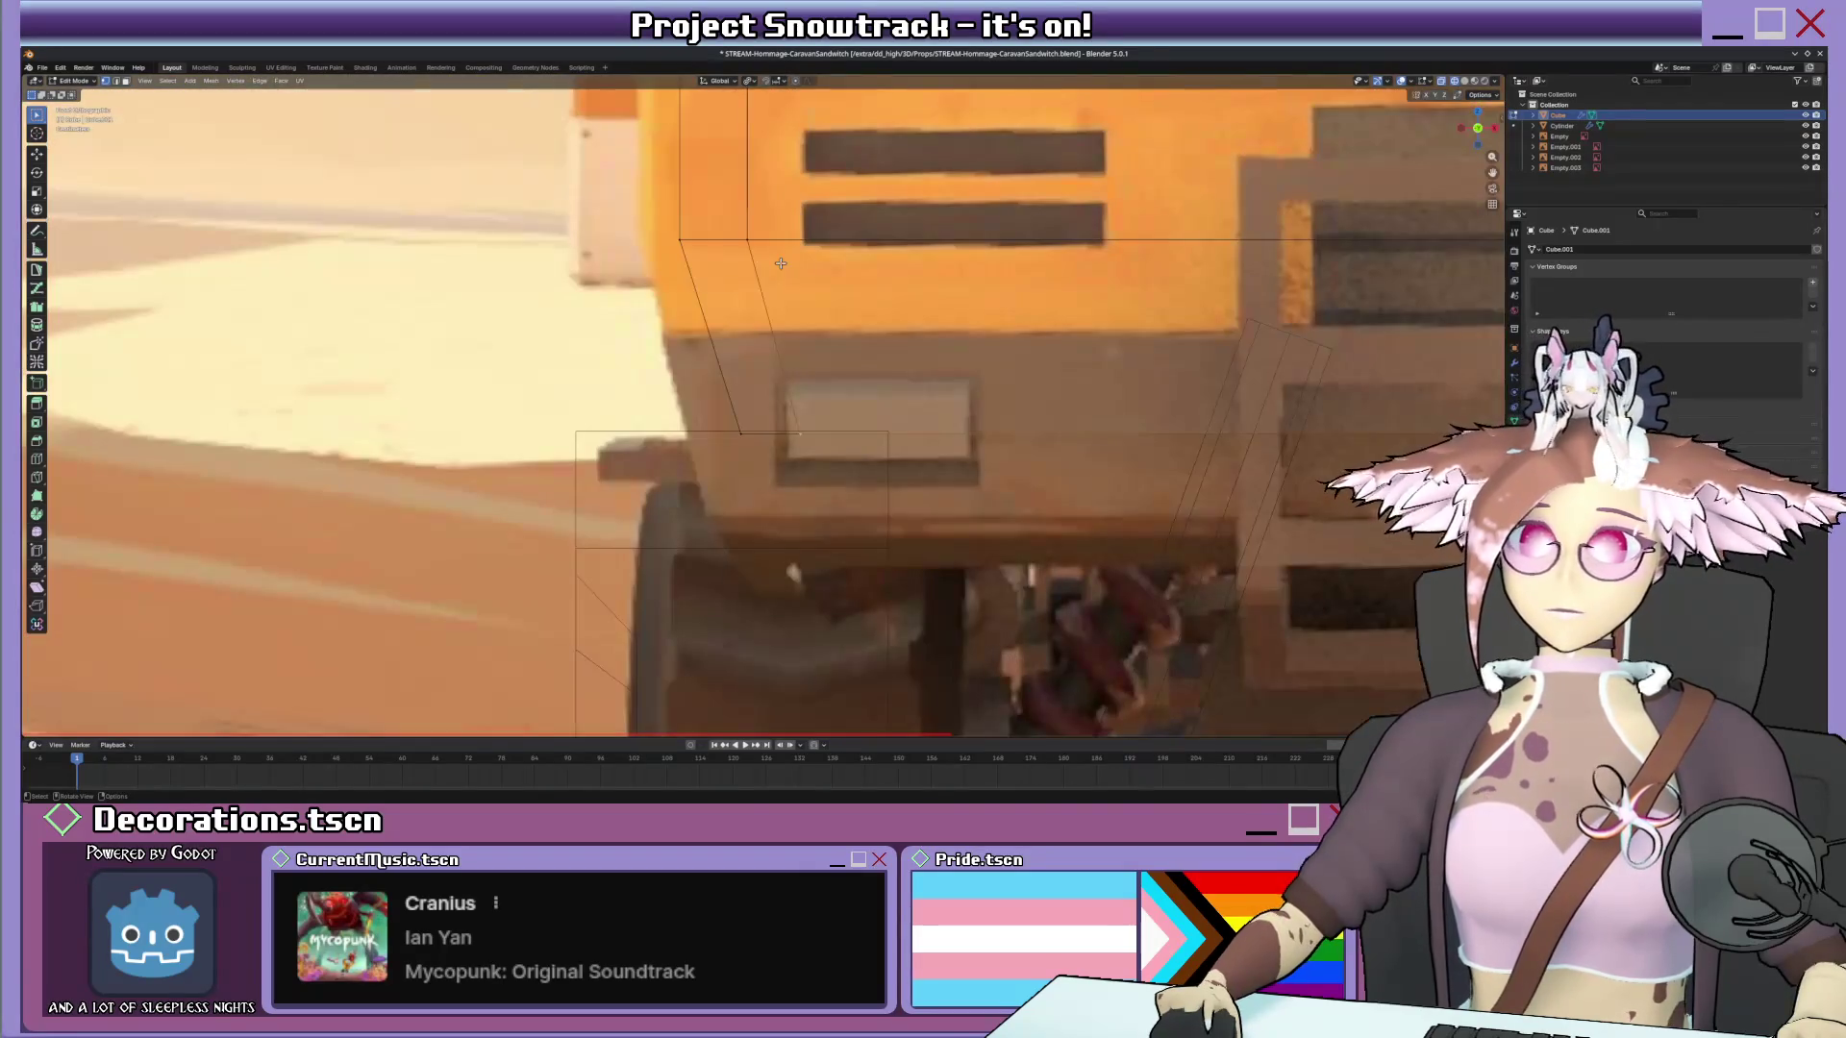
scroll(891, 505, "up", 2)
scroll(891, 504, "up", 3)
scroll(894, 498, "up", 2)
scroll(851, 411, "up", 2)
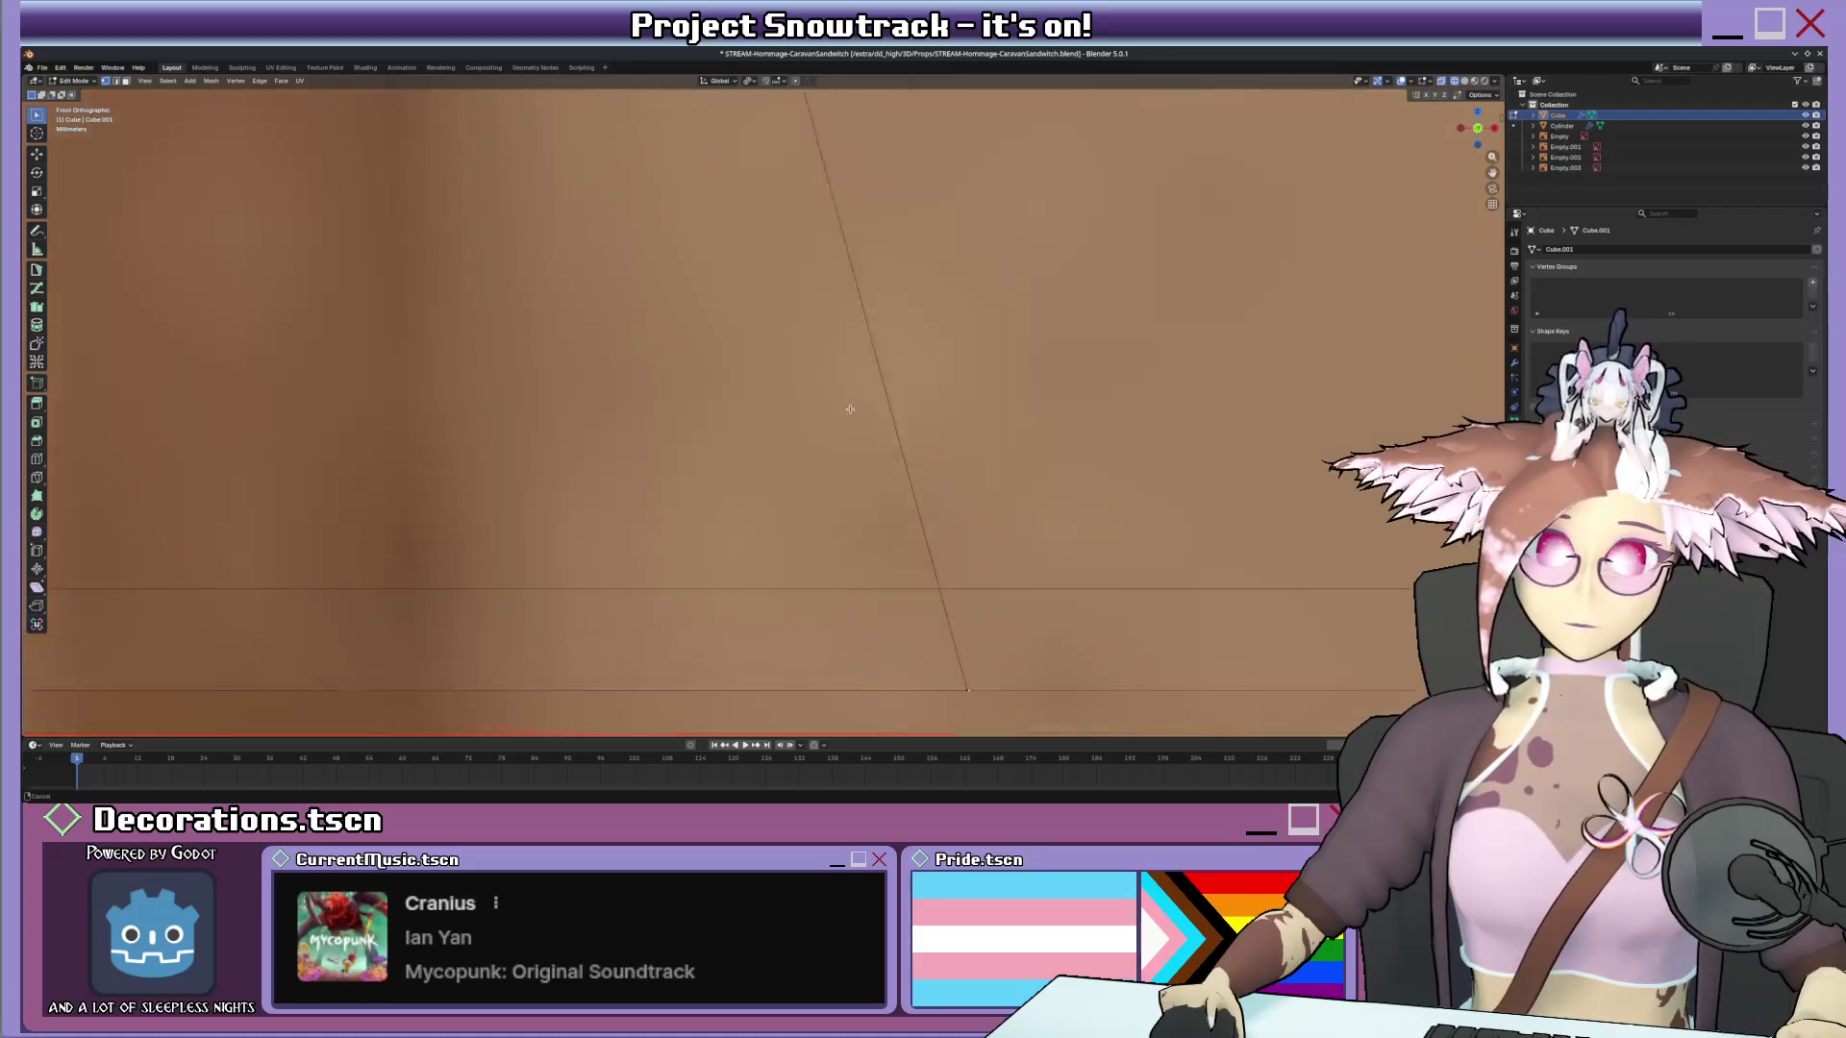
scroll(910, 469, "up", 2)
scroll(909, 469, "up", 2)
scroll(909, 468, "up", 2)
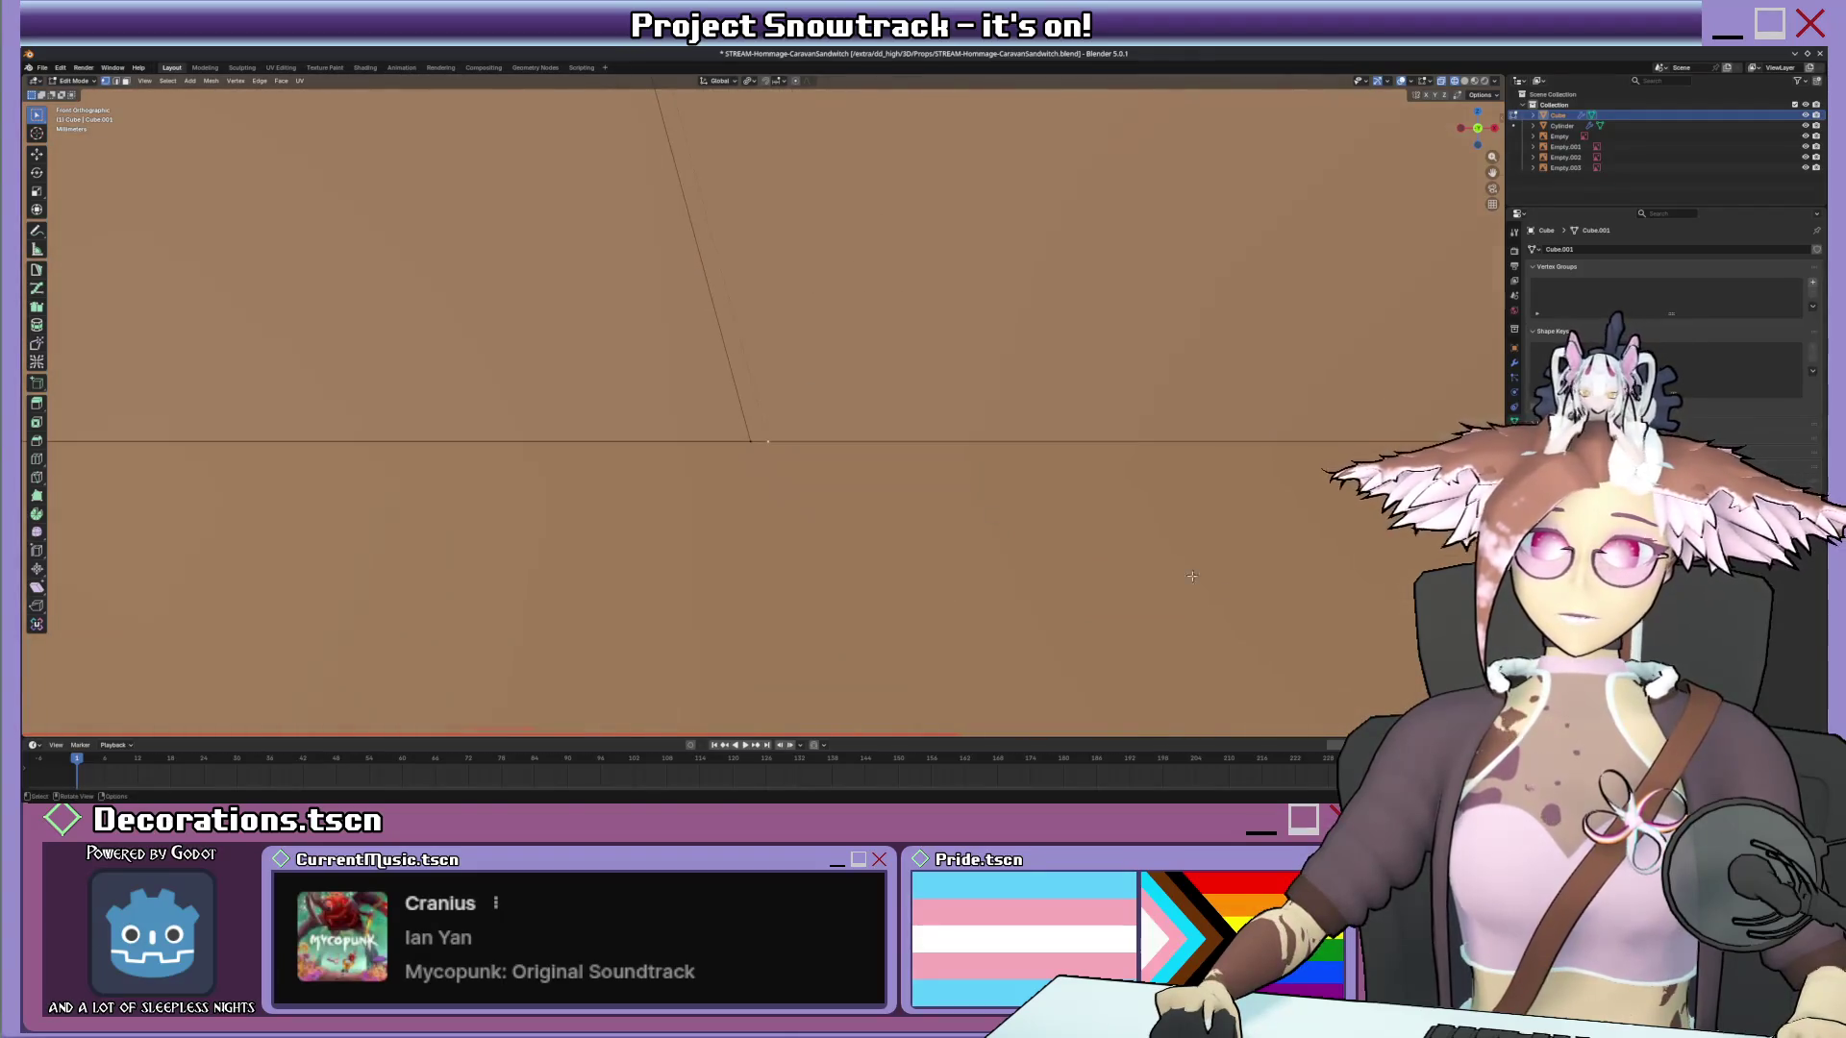
key("g")
key("g")
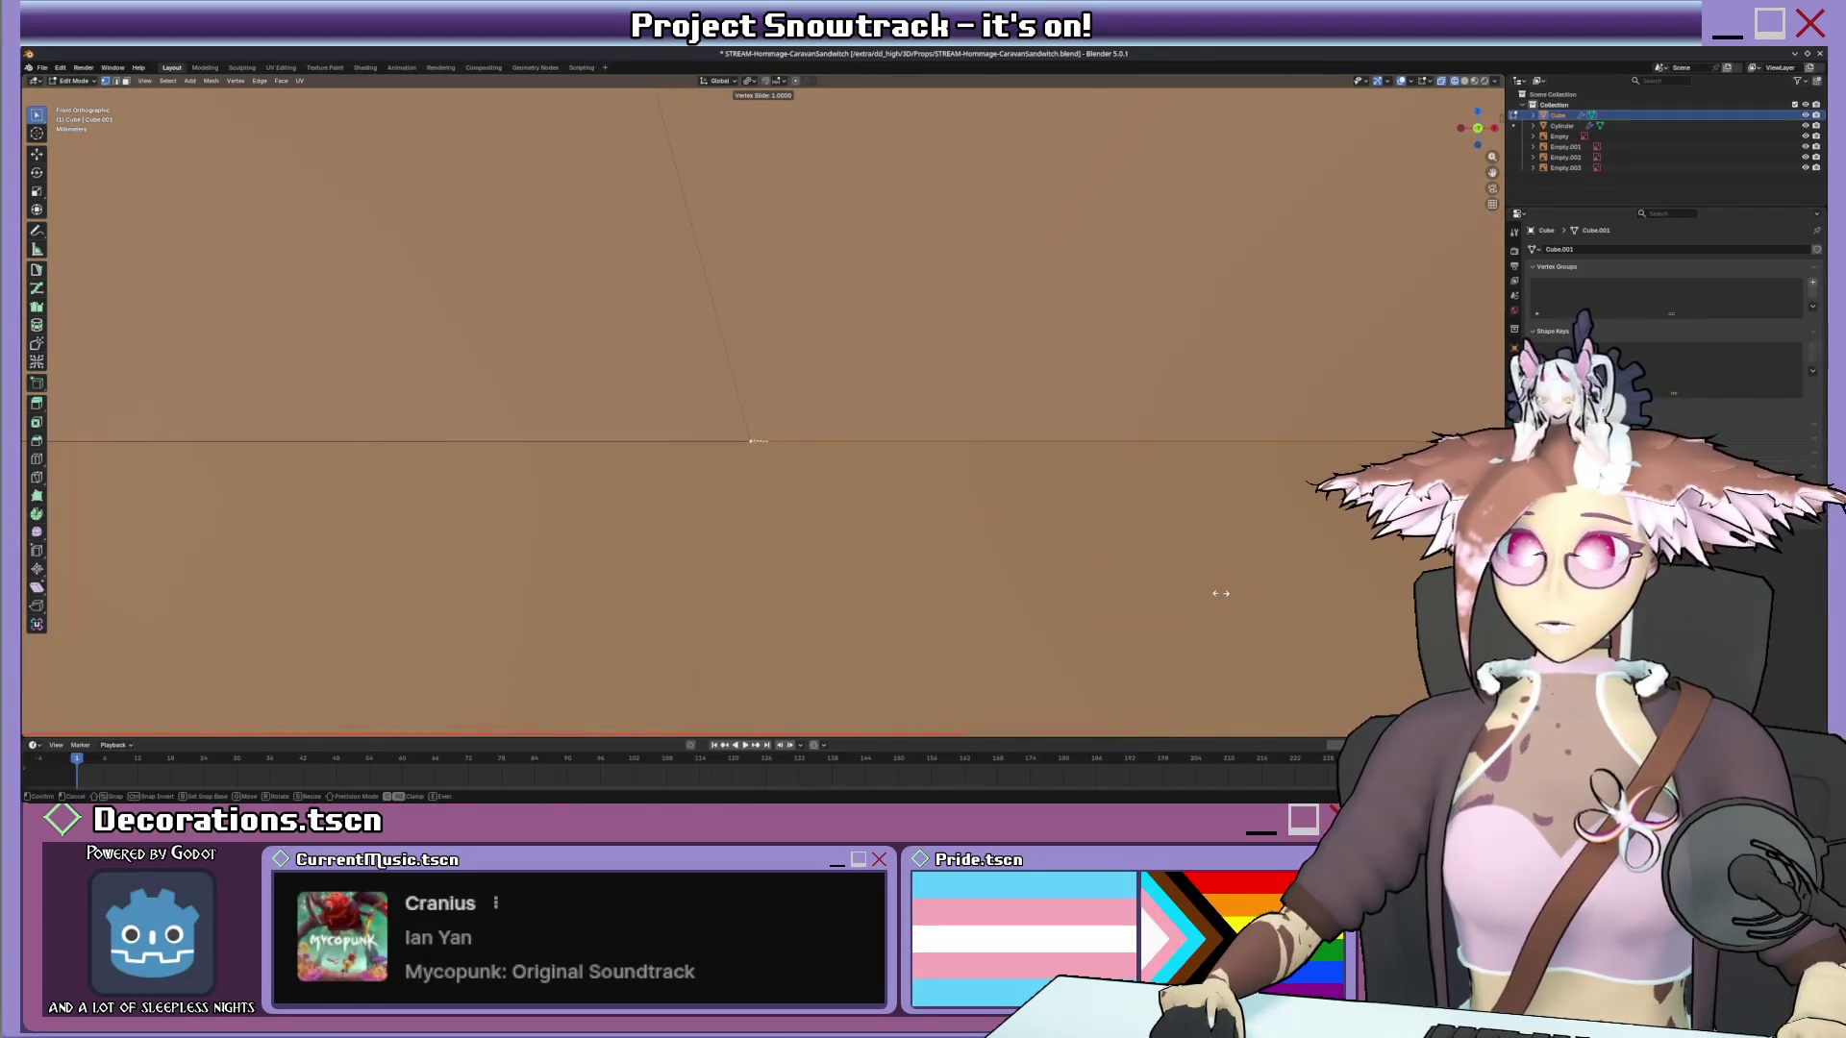
left_click(1220, 593)
scroll(1038, 433, "down", 2)
scroll(1030, 425, "down", 3)
scroll(1024, 422, "down", 3)
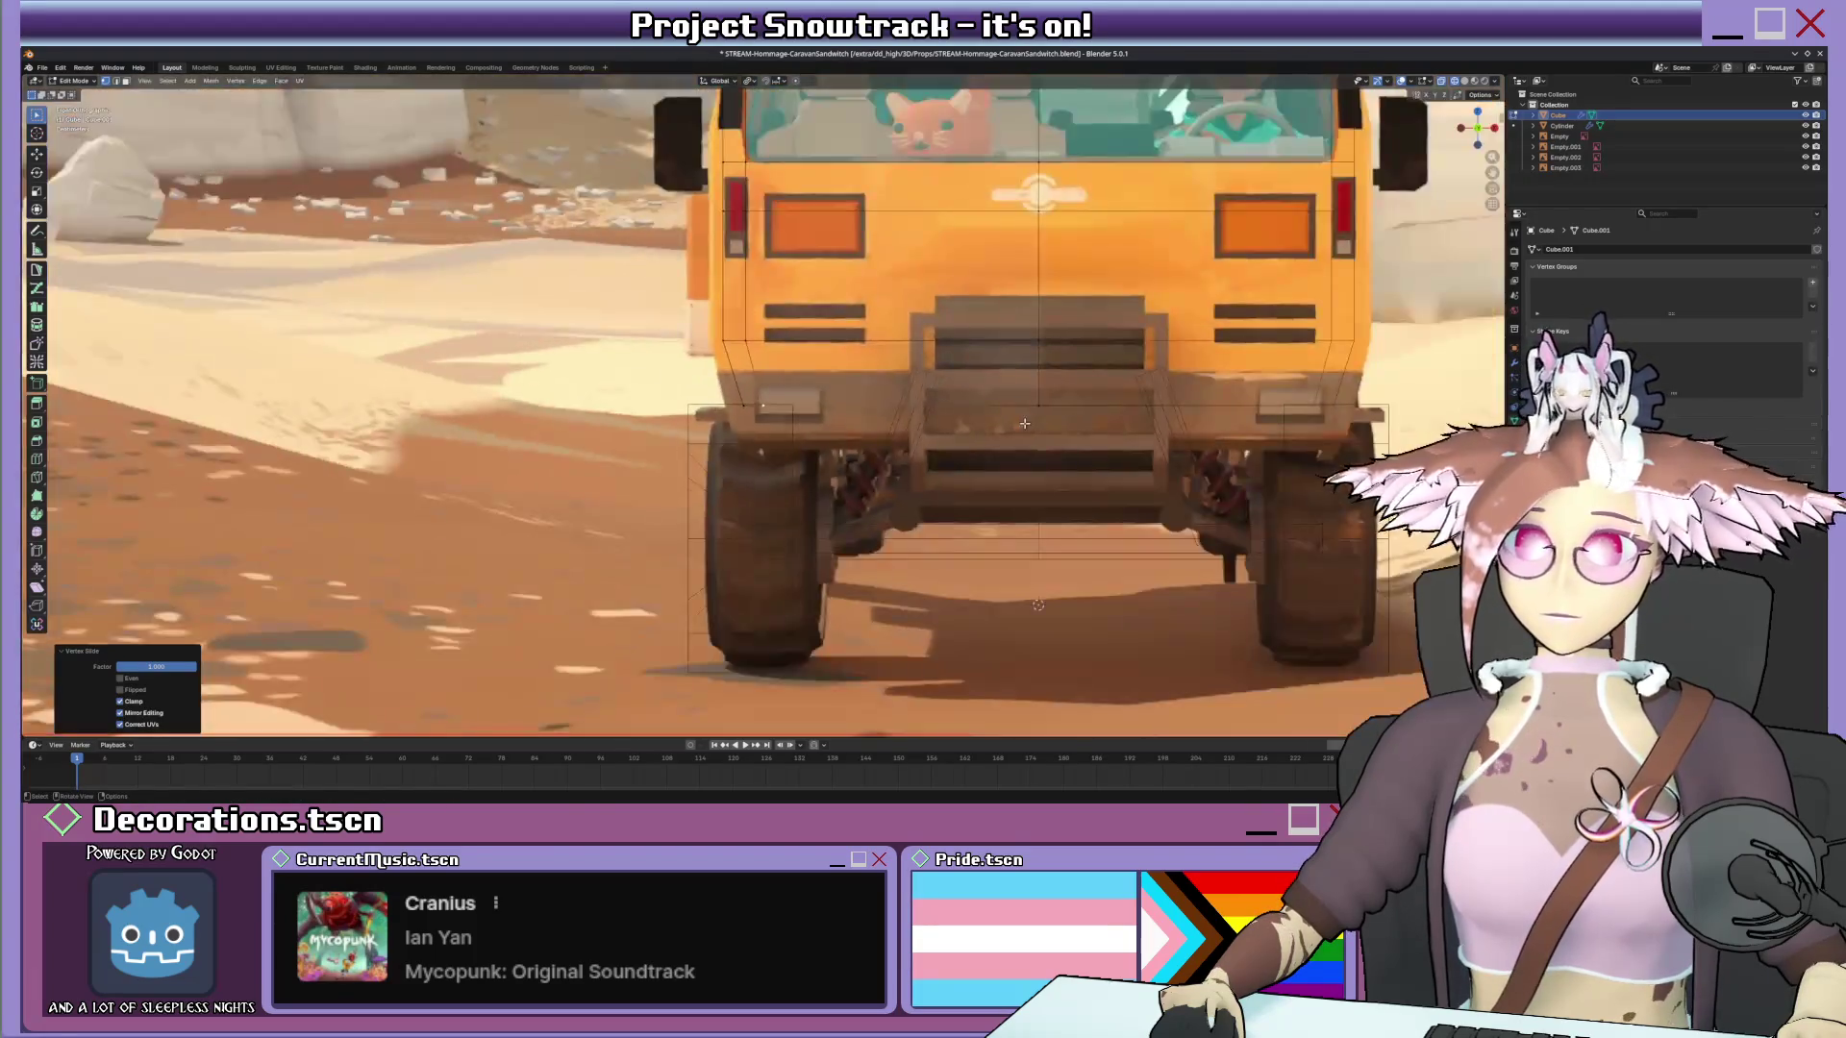
scroll(1024, 423, "down", 4)
scroll(1044, 461, "up", 2)
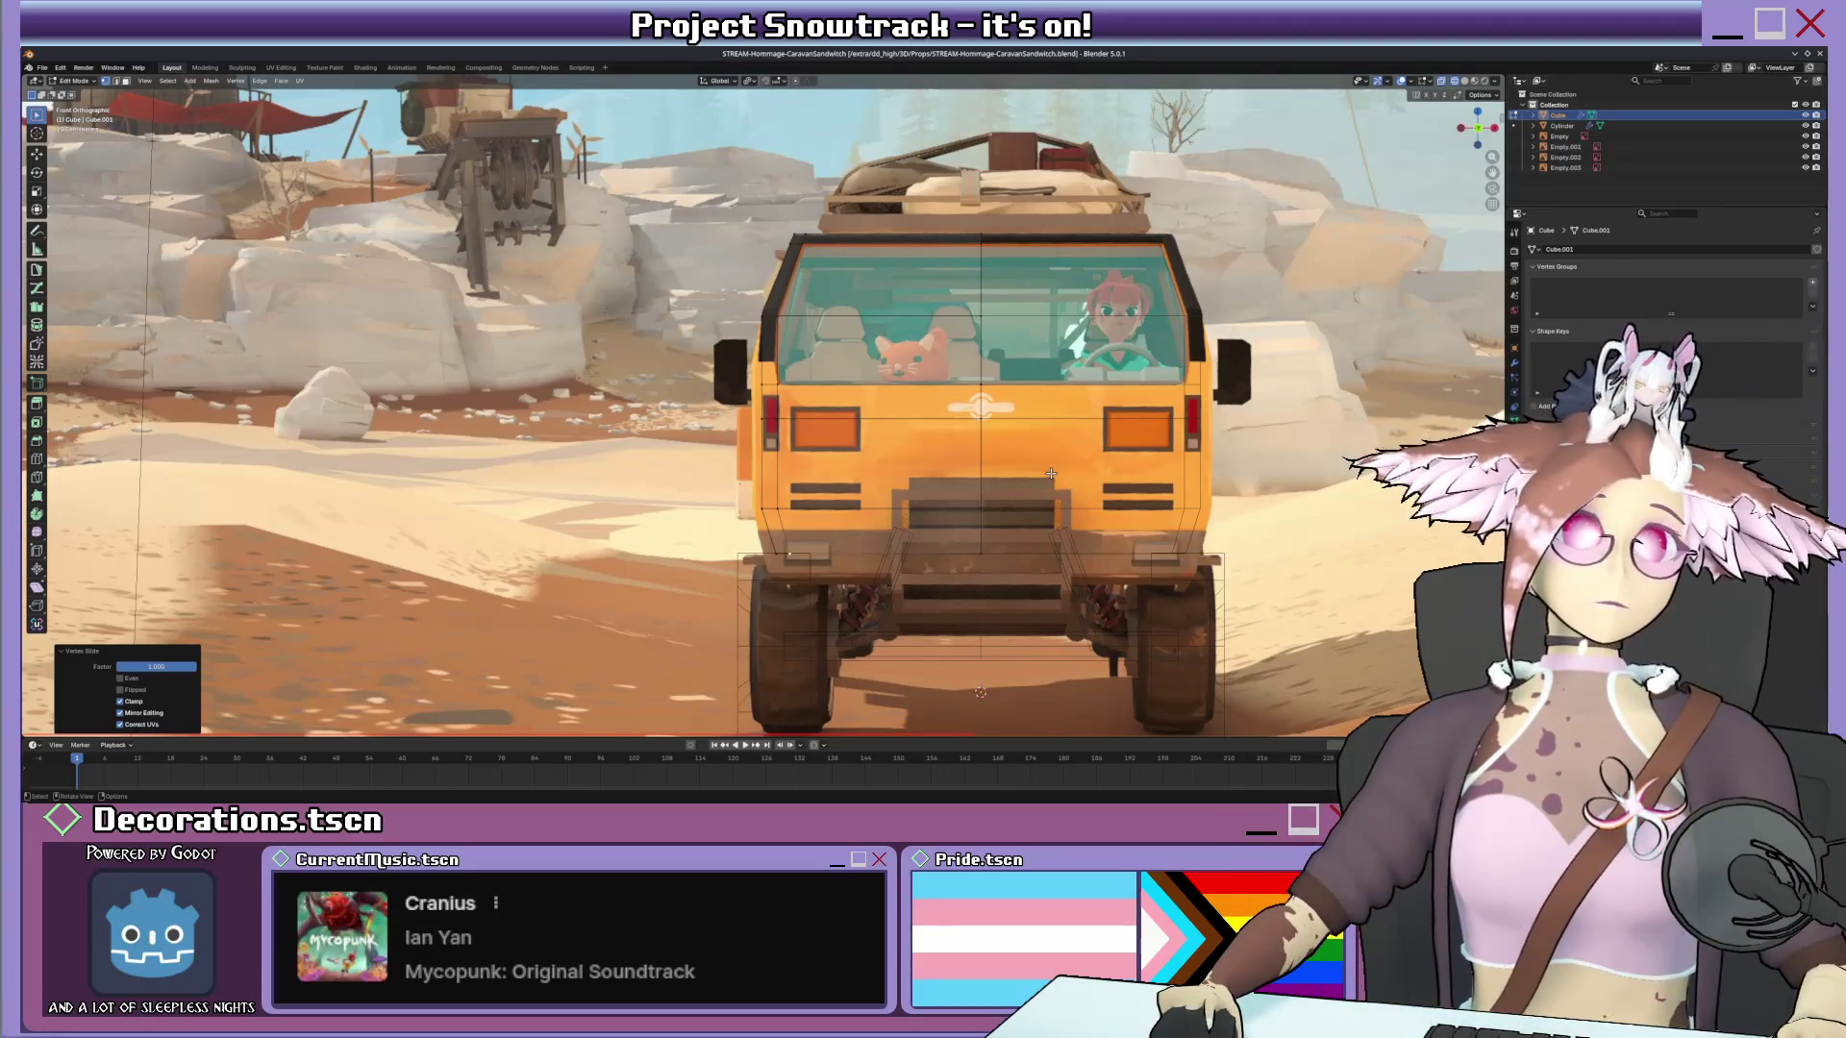
Leave the camera view, switch to solid shading and start knife-cutting the sloped front section.
mouse_move(1052, 473)
middle_mouse_down()
mouse_move(940, 387)
mouse_move(900, 417)
mouse_move(888, 390)
middle_mouse_up()
key("shift+z")
key("k")
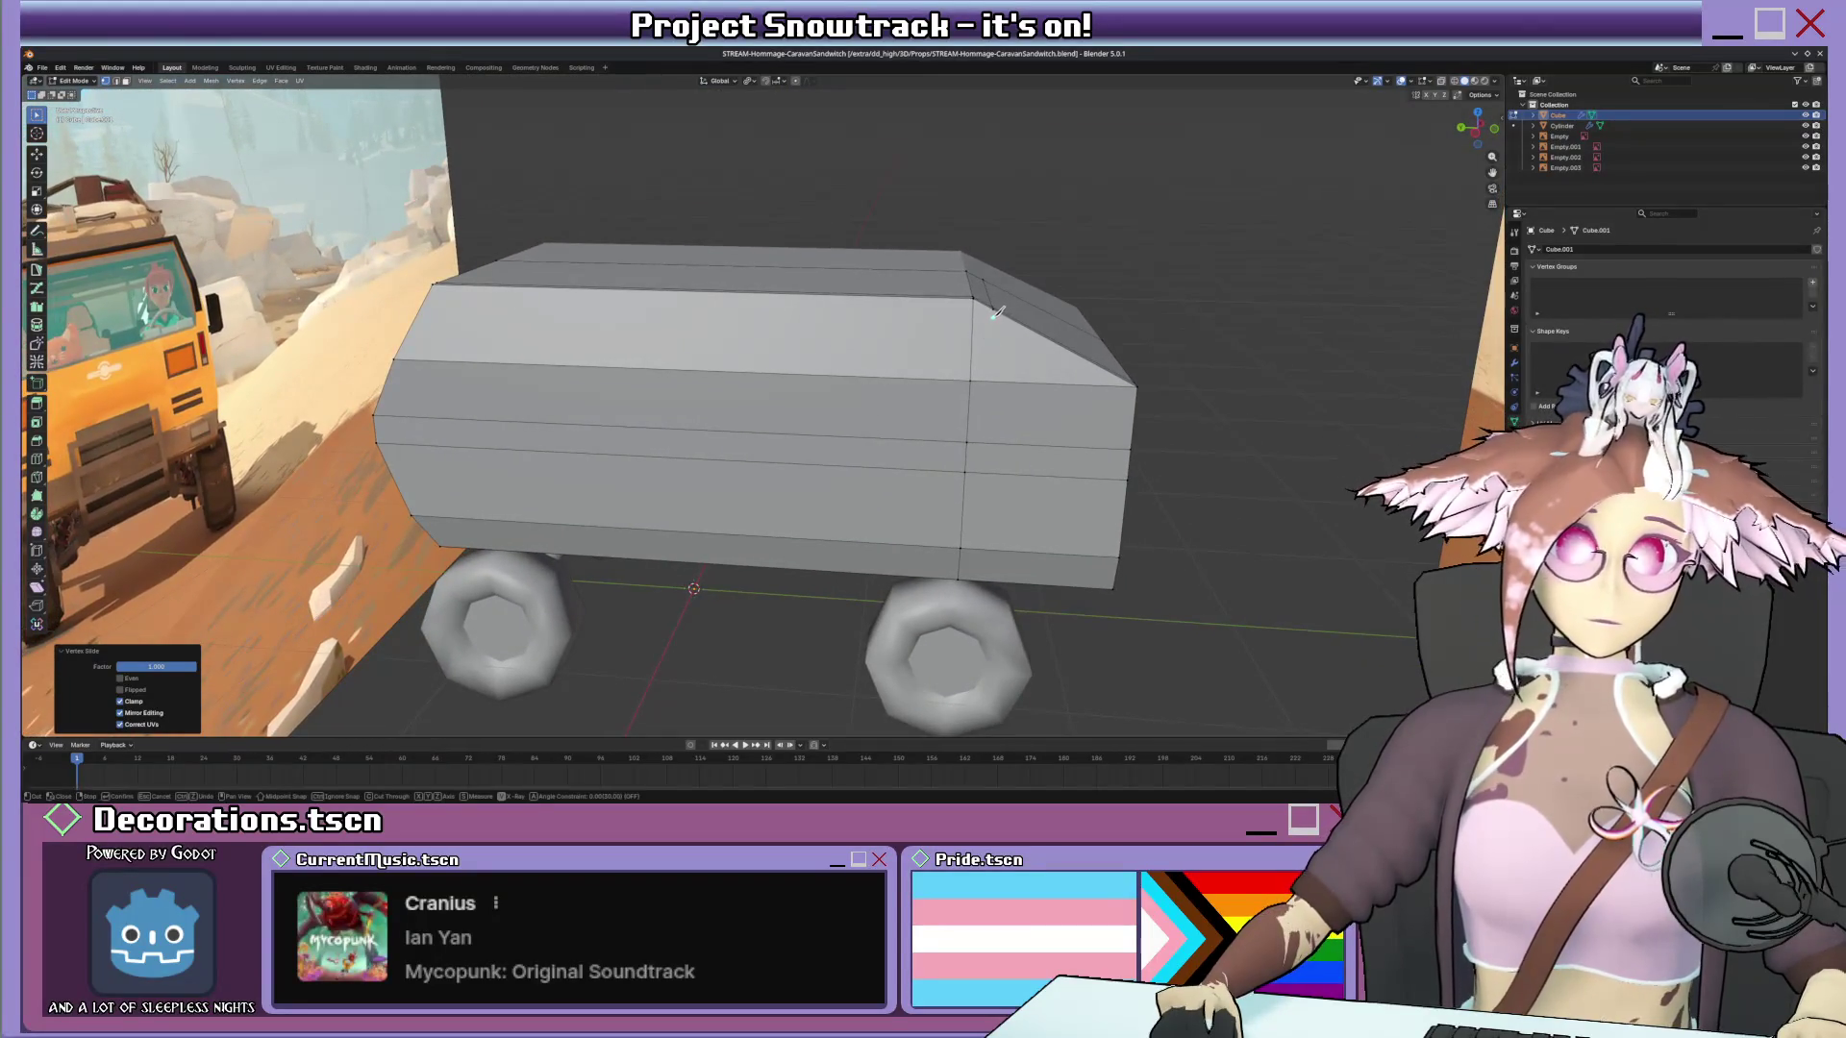
mouse_move(1005, 531)
middle_mouse_down()
mouse_move(910, 375)
mouse_move(841, 421)
mouse_move(777, 536)
middle_mouse_up()
Inset the upper and lower rear faces together with Edge Rail turned off.
left_click(745, 522, "shift")
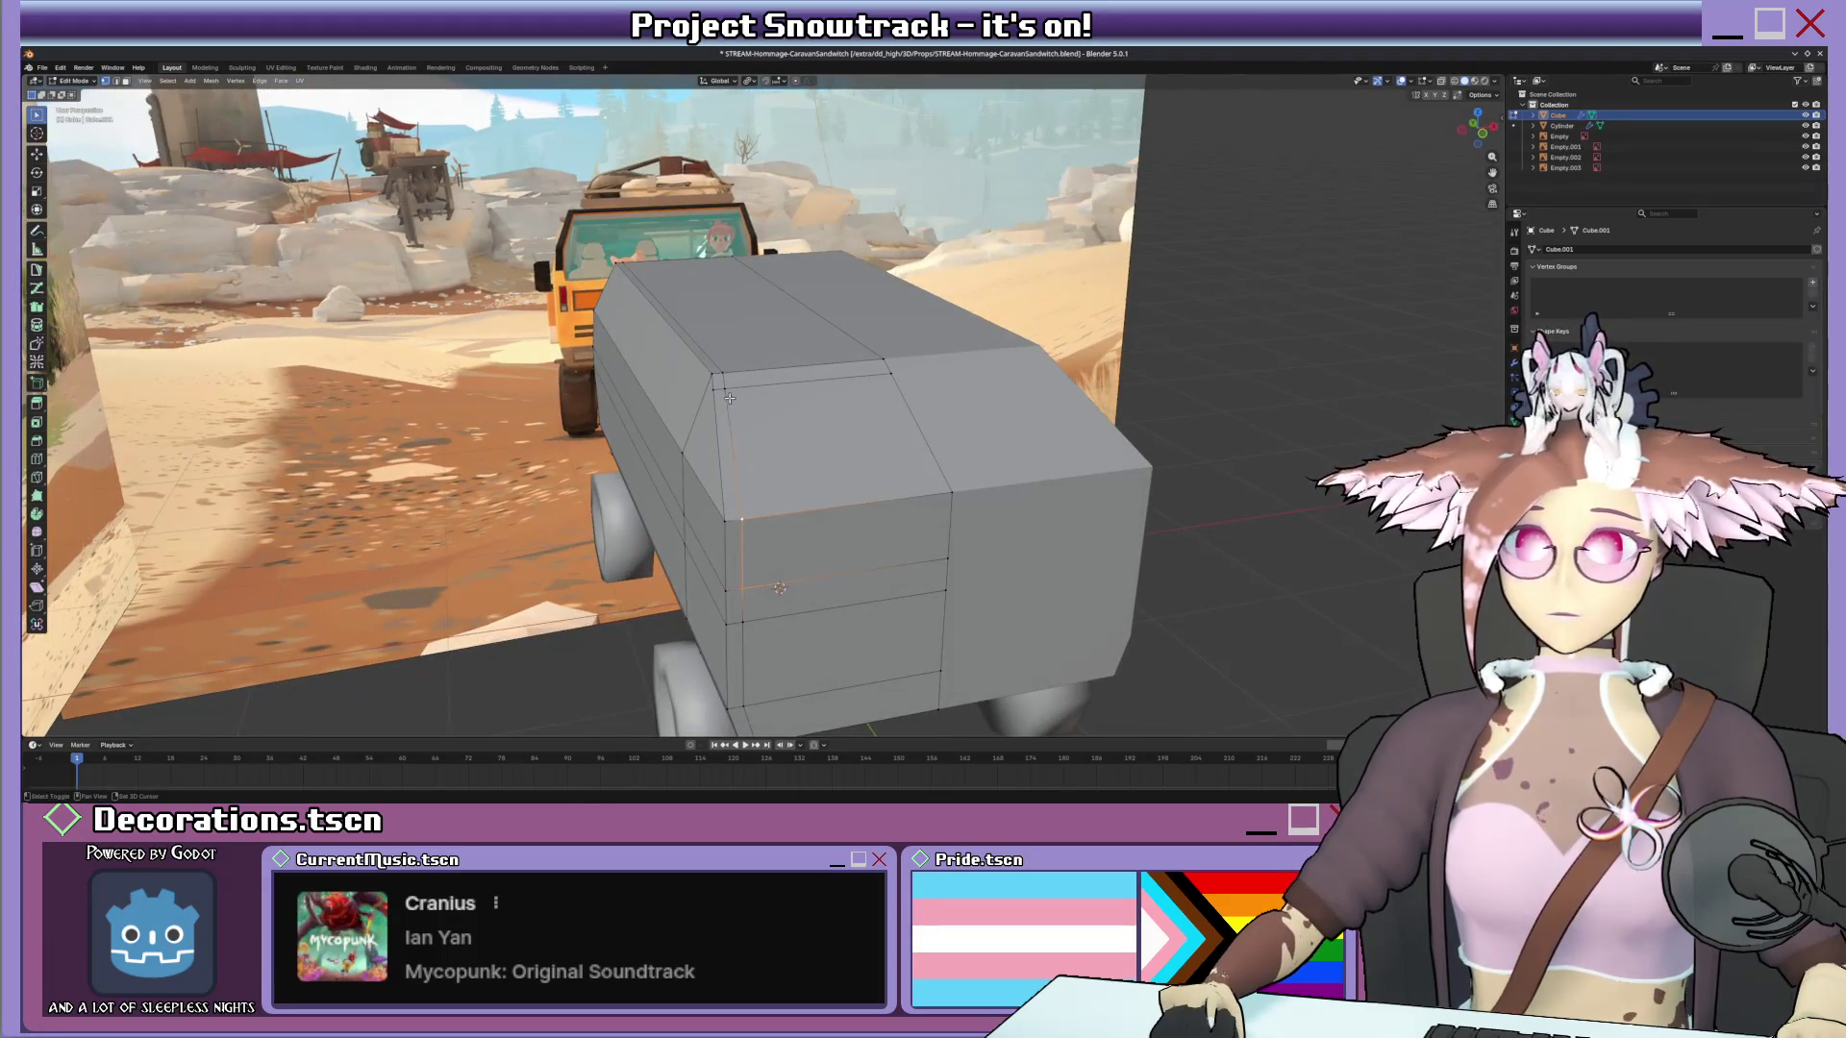
left_click(778, 587, "shift")
middle_click_drag(780, 587, 787, 528)
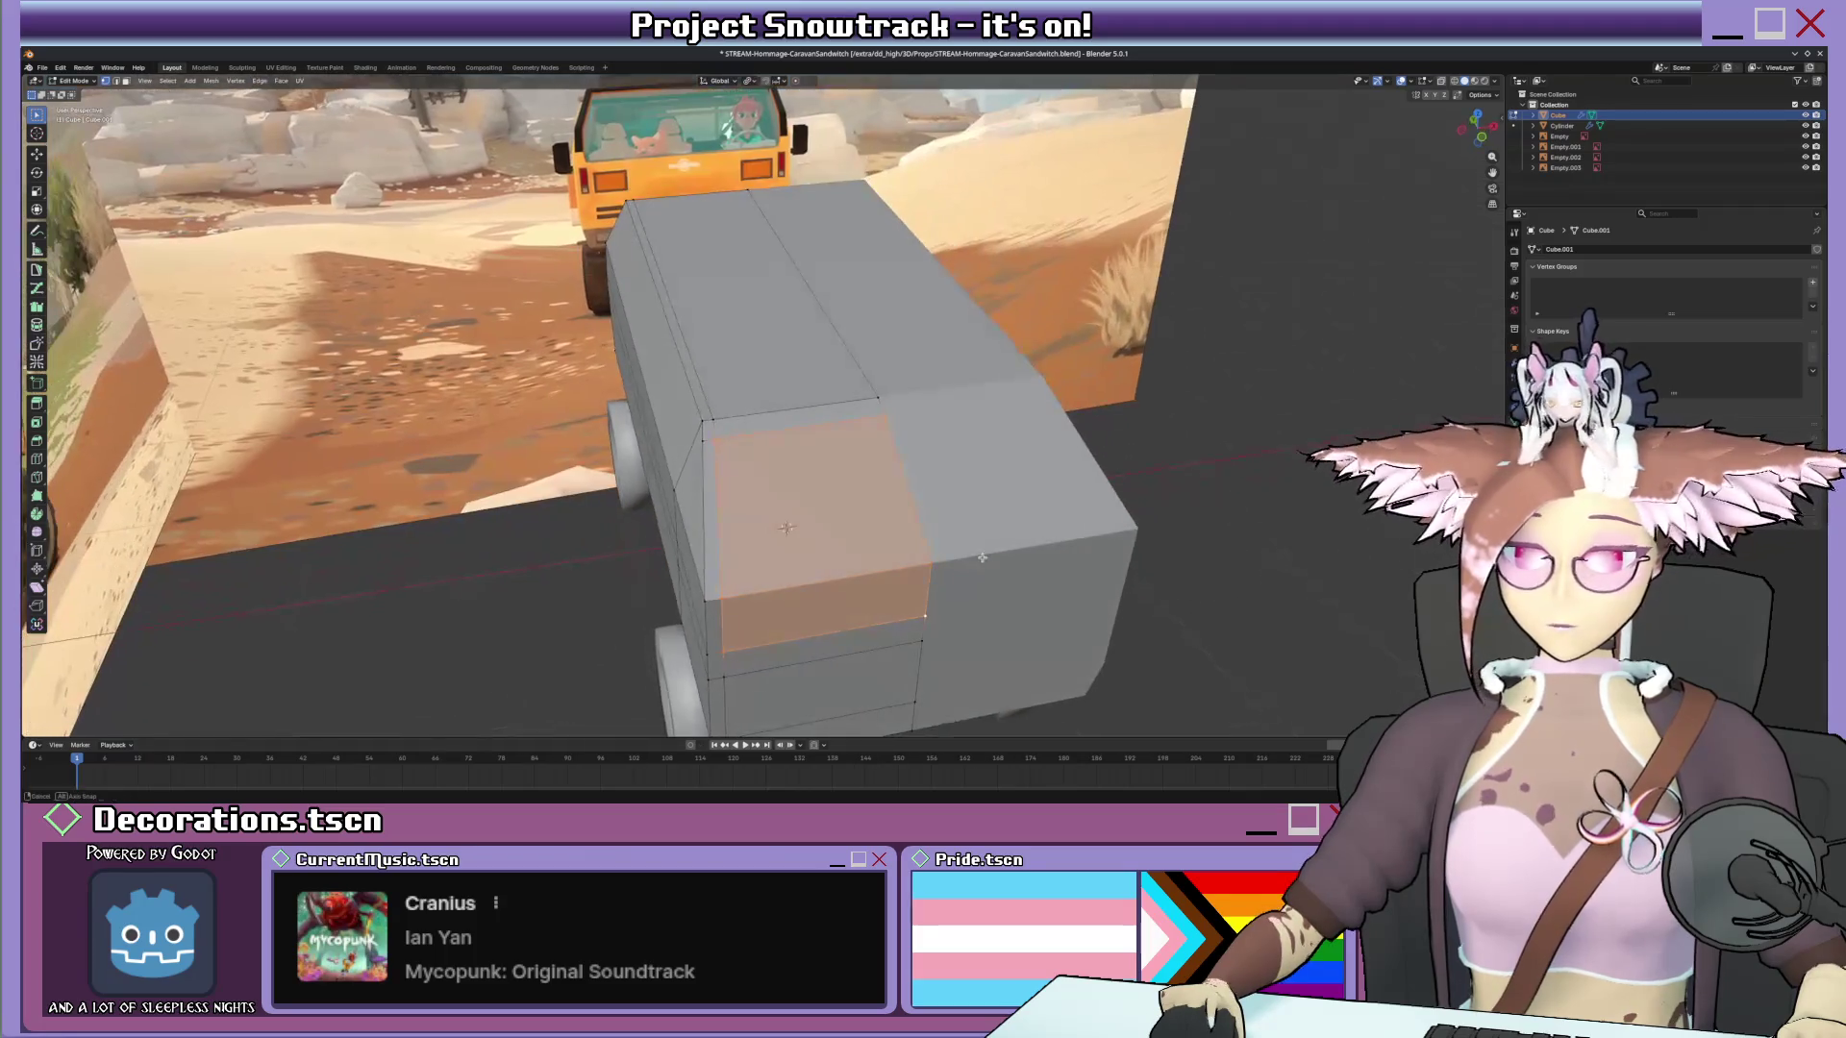
key("i")
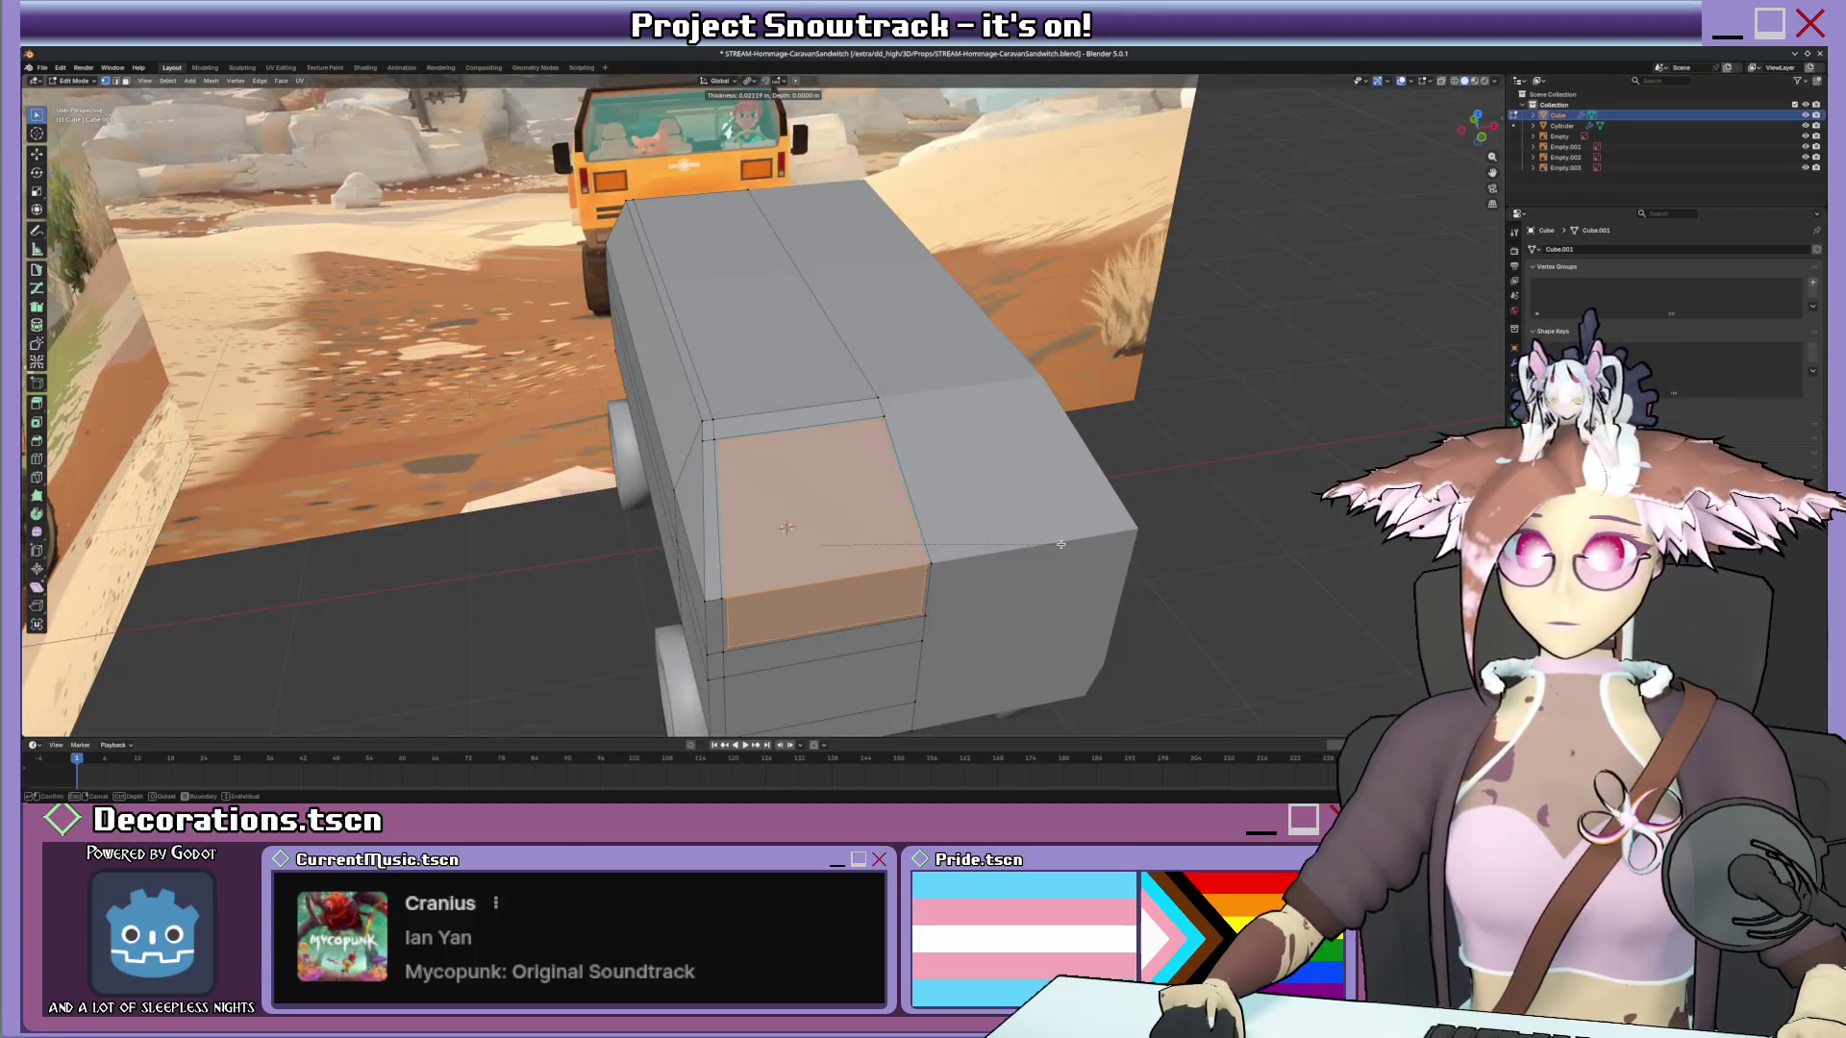
left_click(1060, 545)
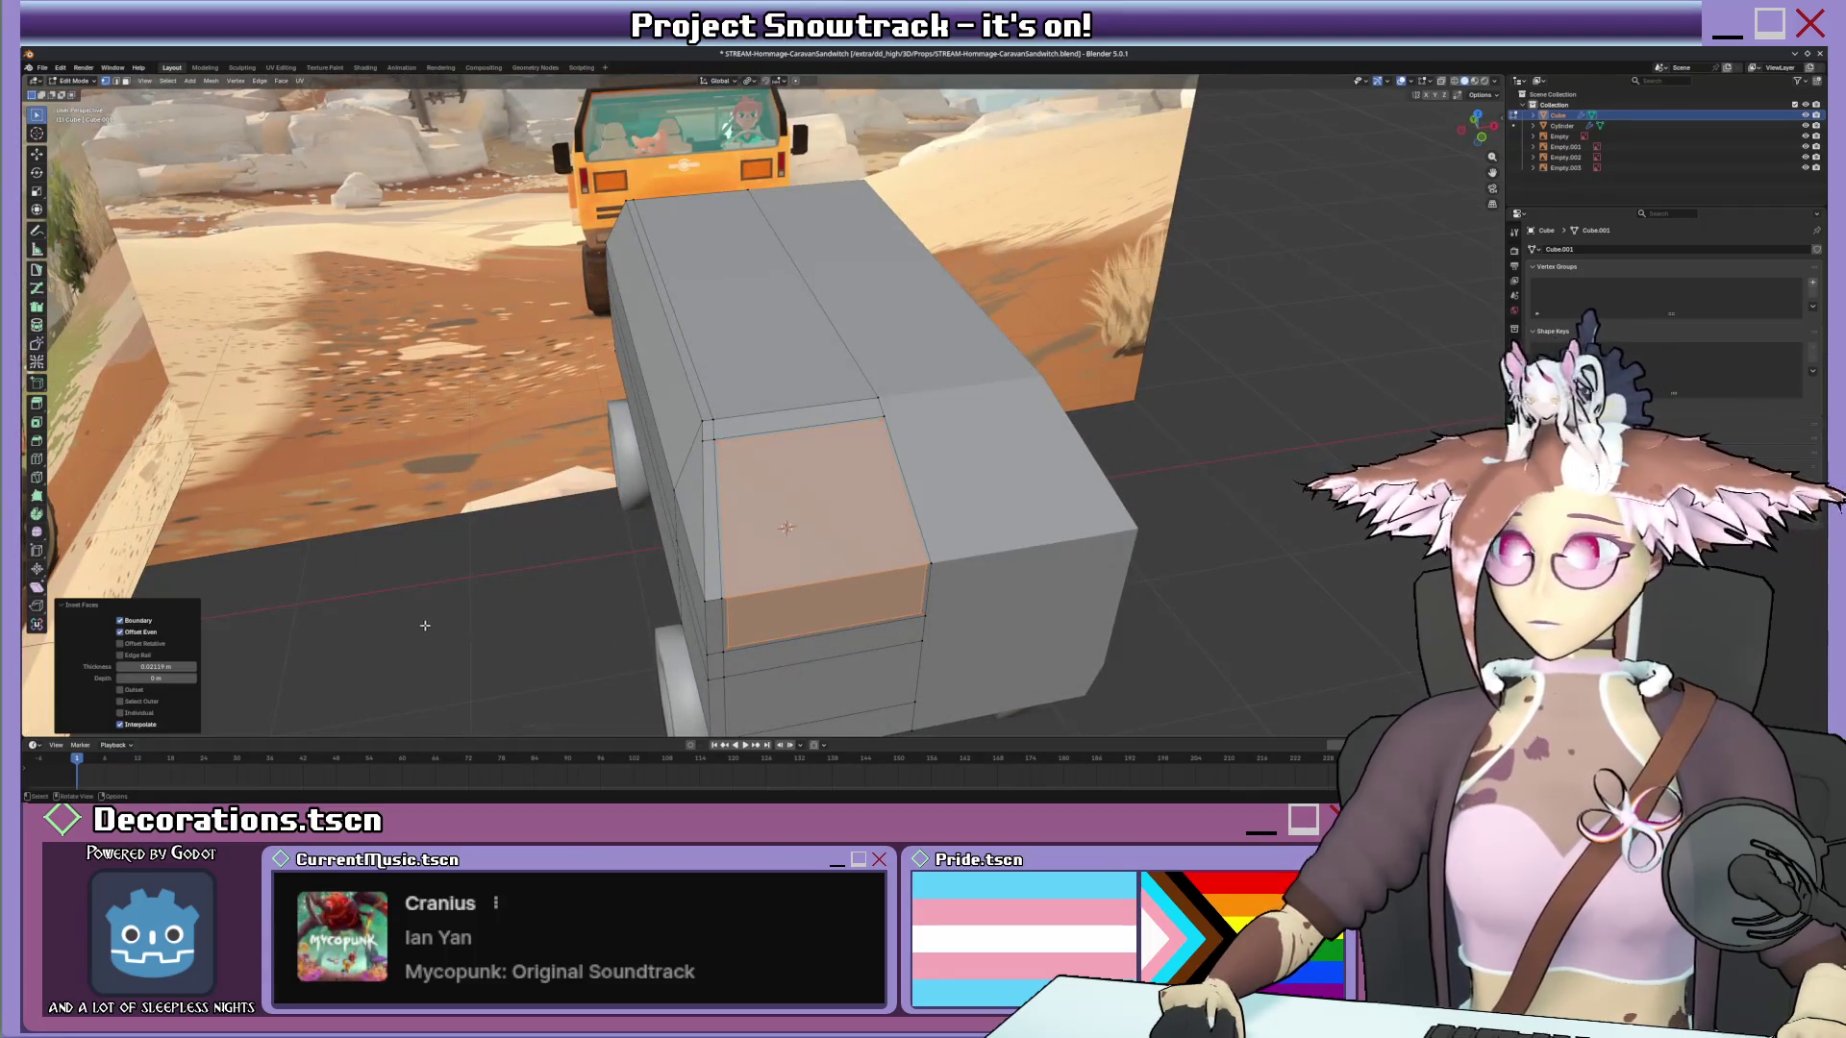
left_click(145, 656)
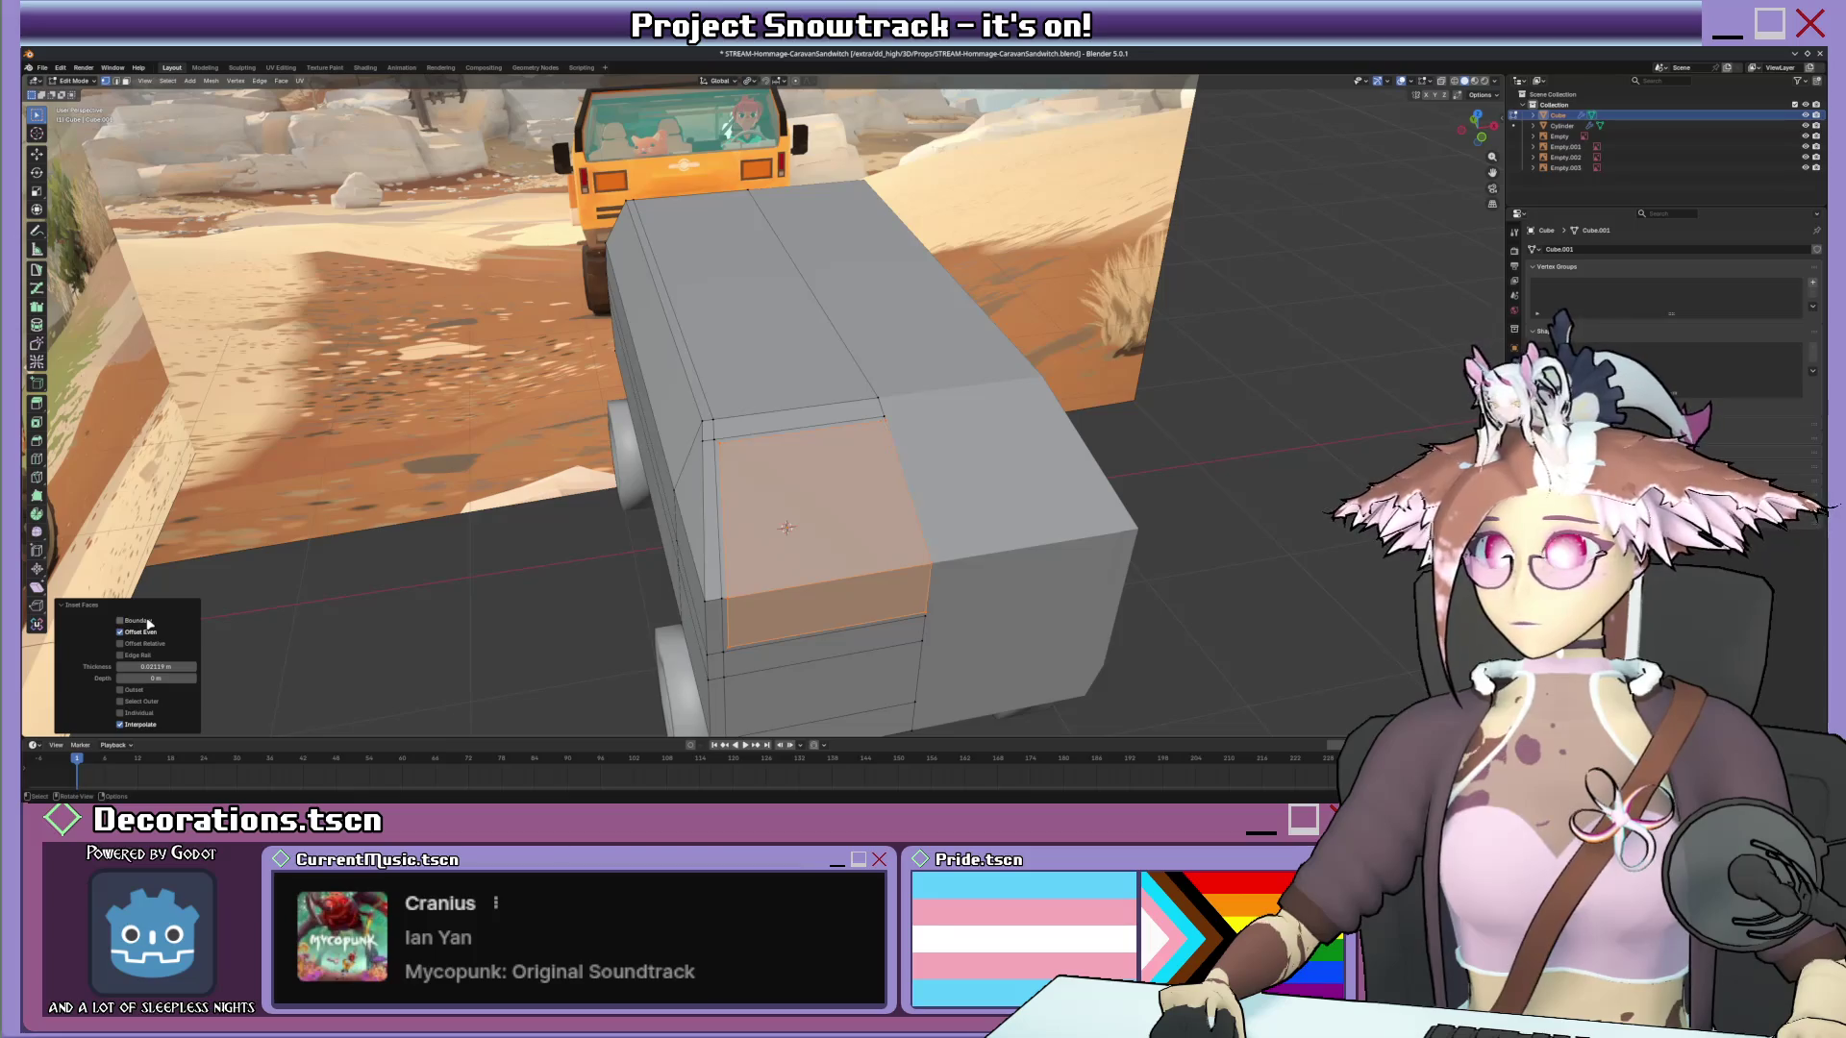
Extrude the inset faces inward, scale them down and nudge them vertically to form the recessed window.
mouse_move(714, 649)
middle_mouse_down()
mouse_move(787, 594)
mouse_move(873, 610)
middle_mouse_up()
key("e")
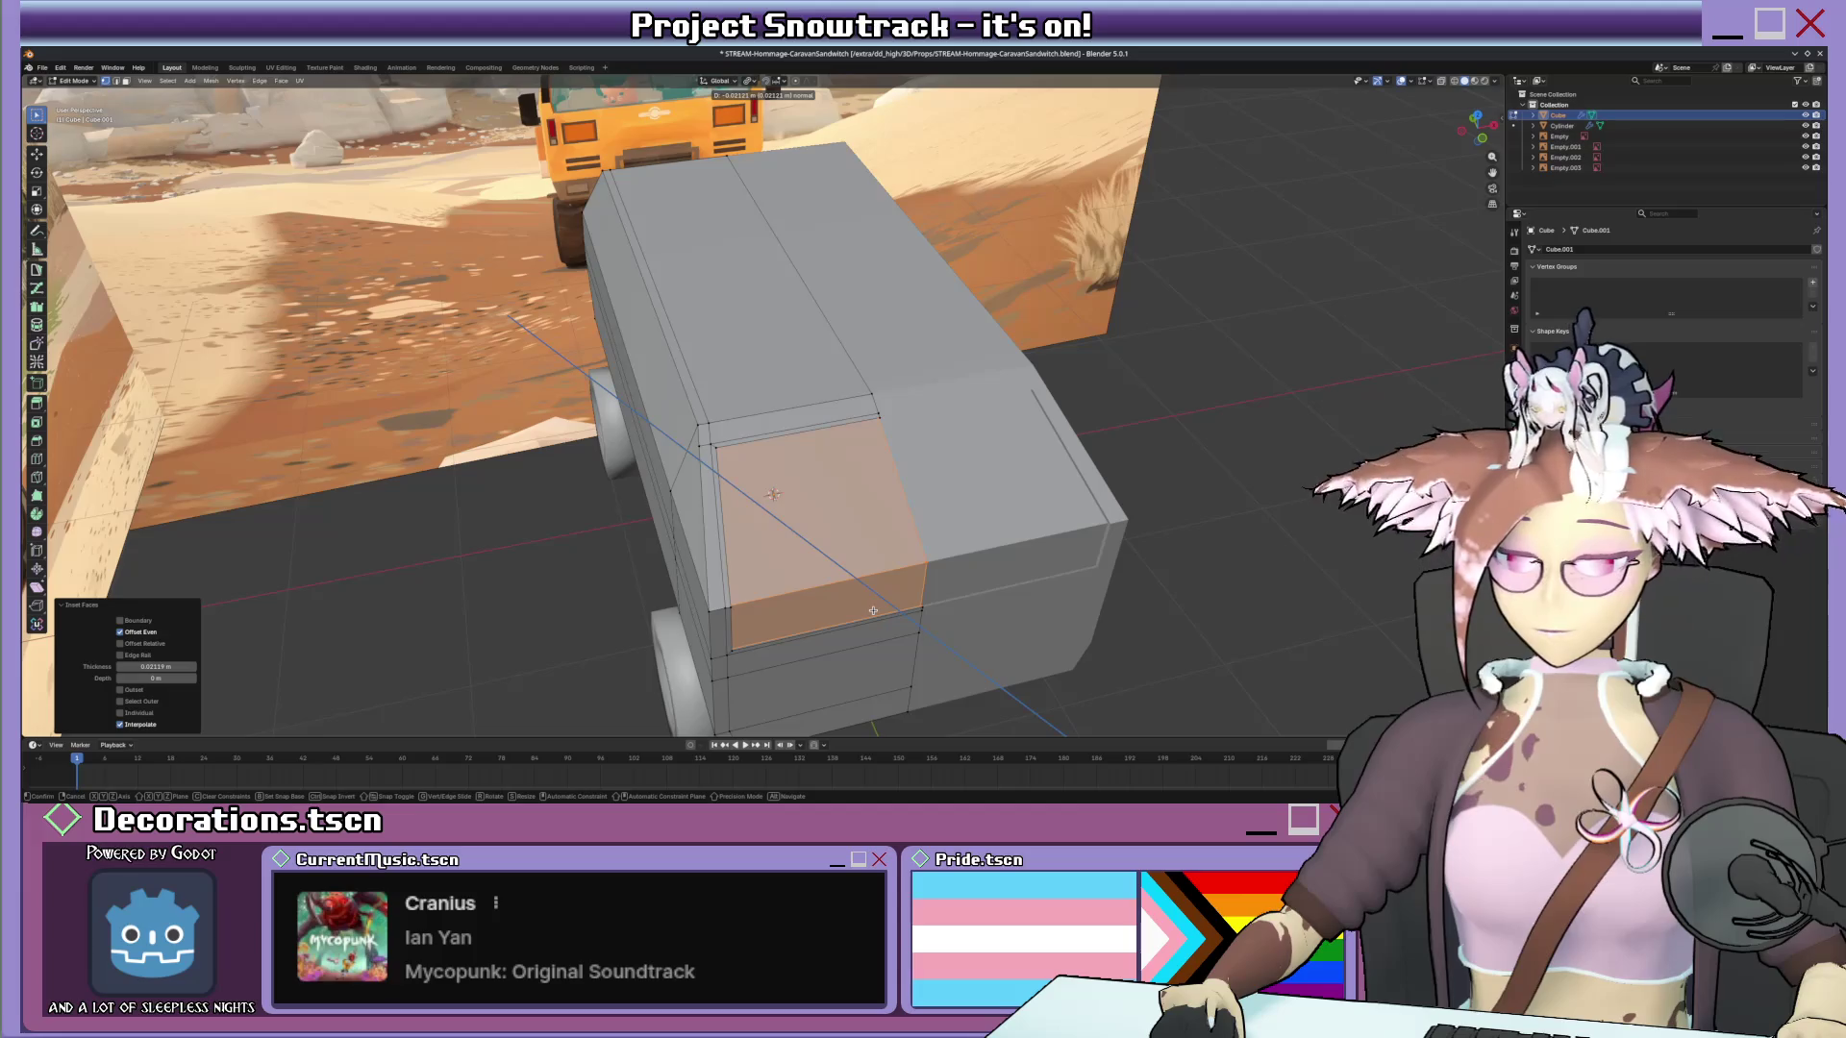
left_click(873, 610)
mouse_move(873, 610)
middle_mouse_down()
mouse_move(1104, 417)
mouse_move(958, 520)
middle_mouse_up()
key("s")
left_click(1105, 417)
key("e")
left_click(991, 505)
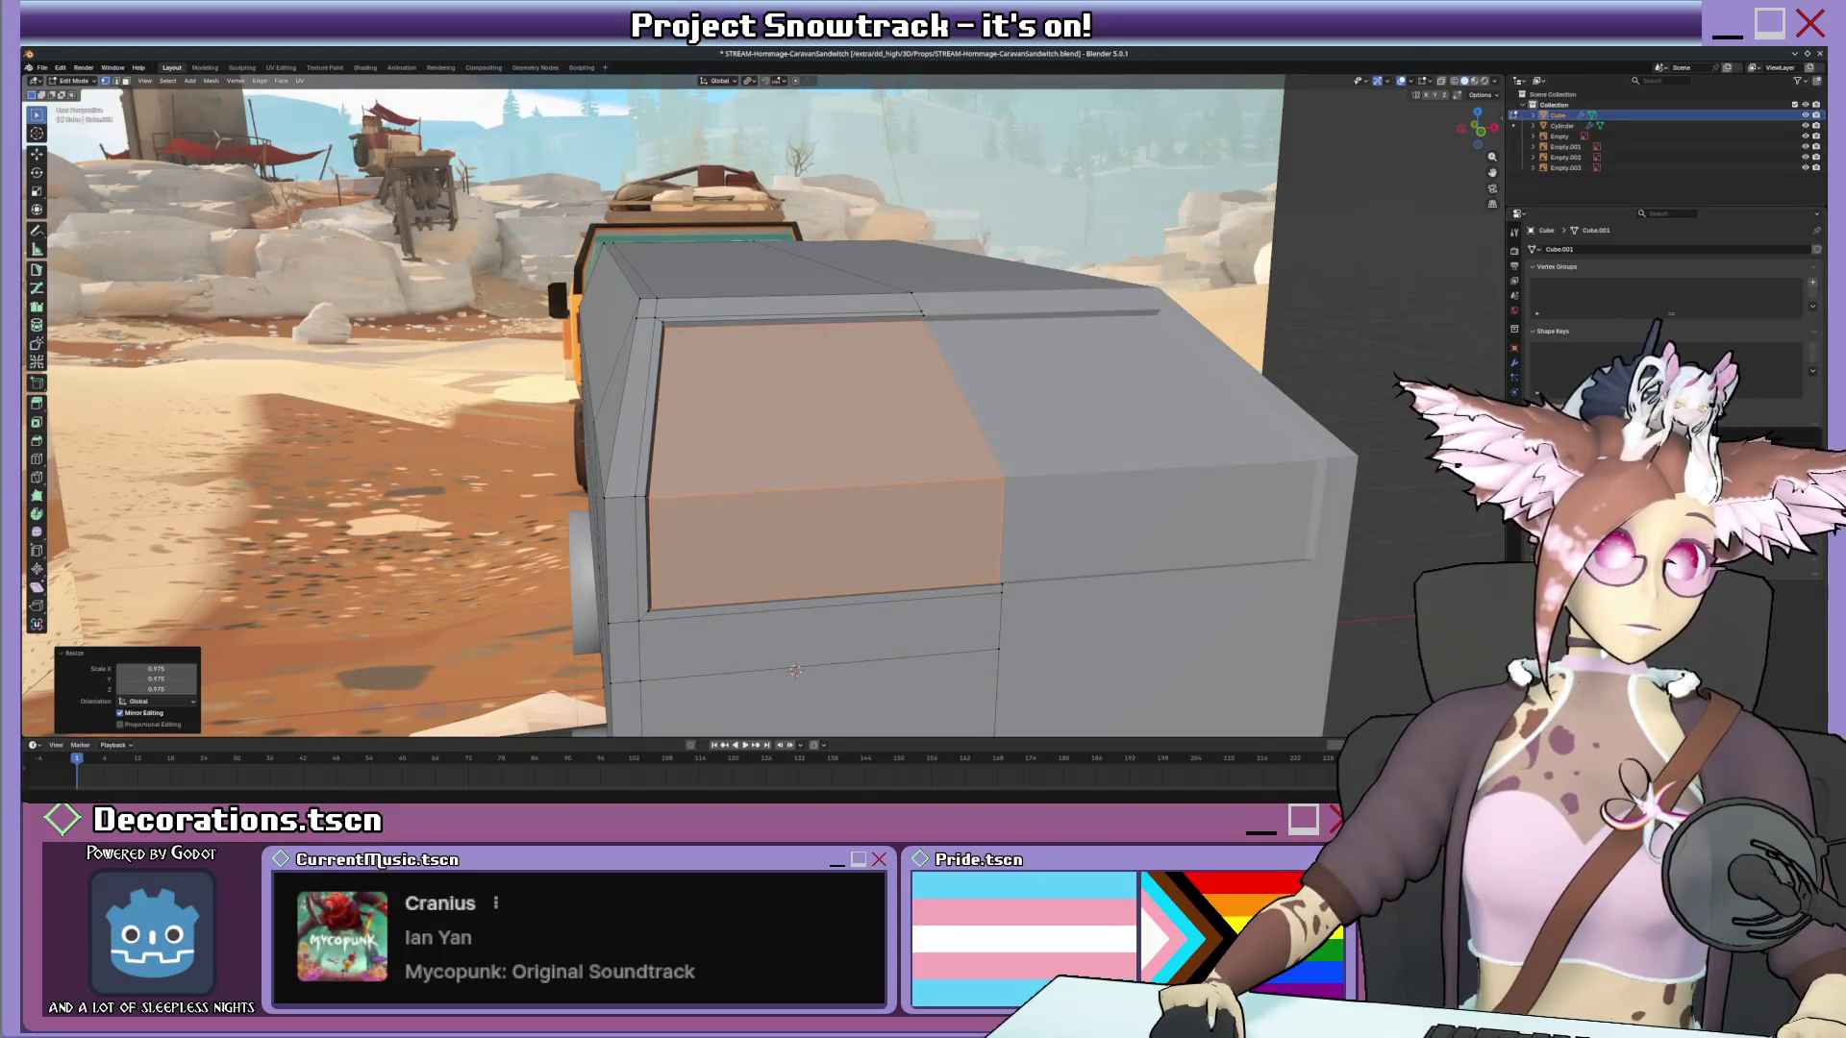
Check a colour setting, view the rear head-on and undo the last window adjustment.
left_click(1753, 434)
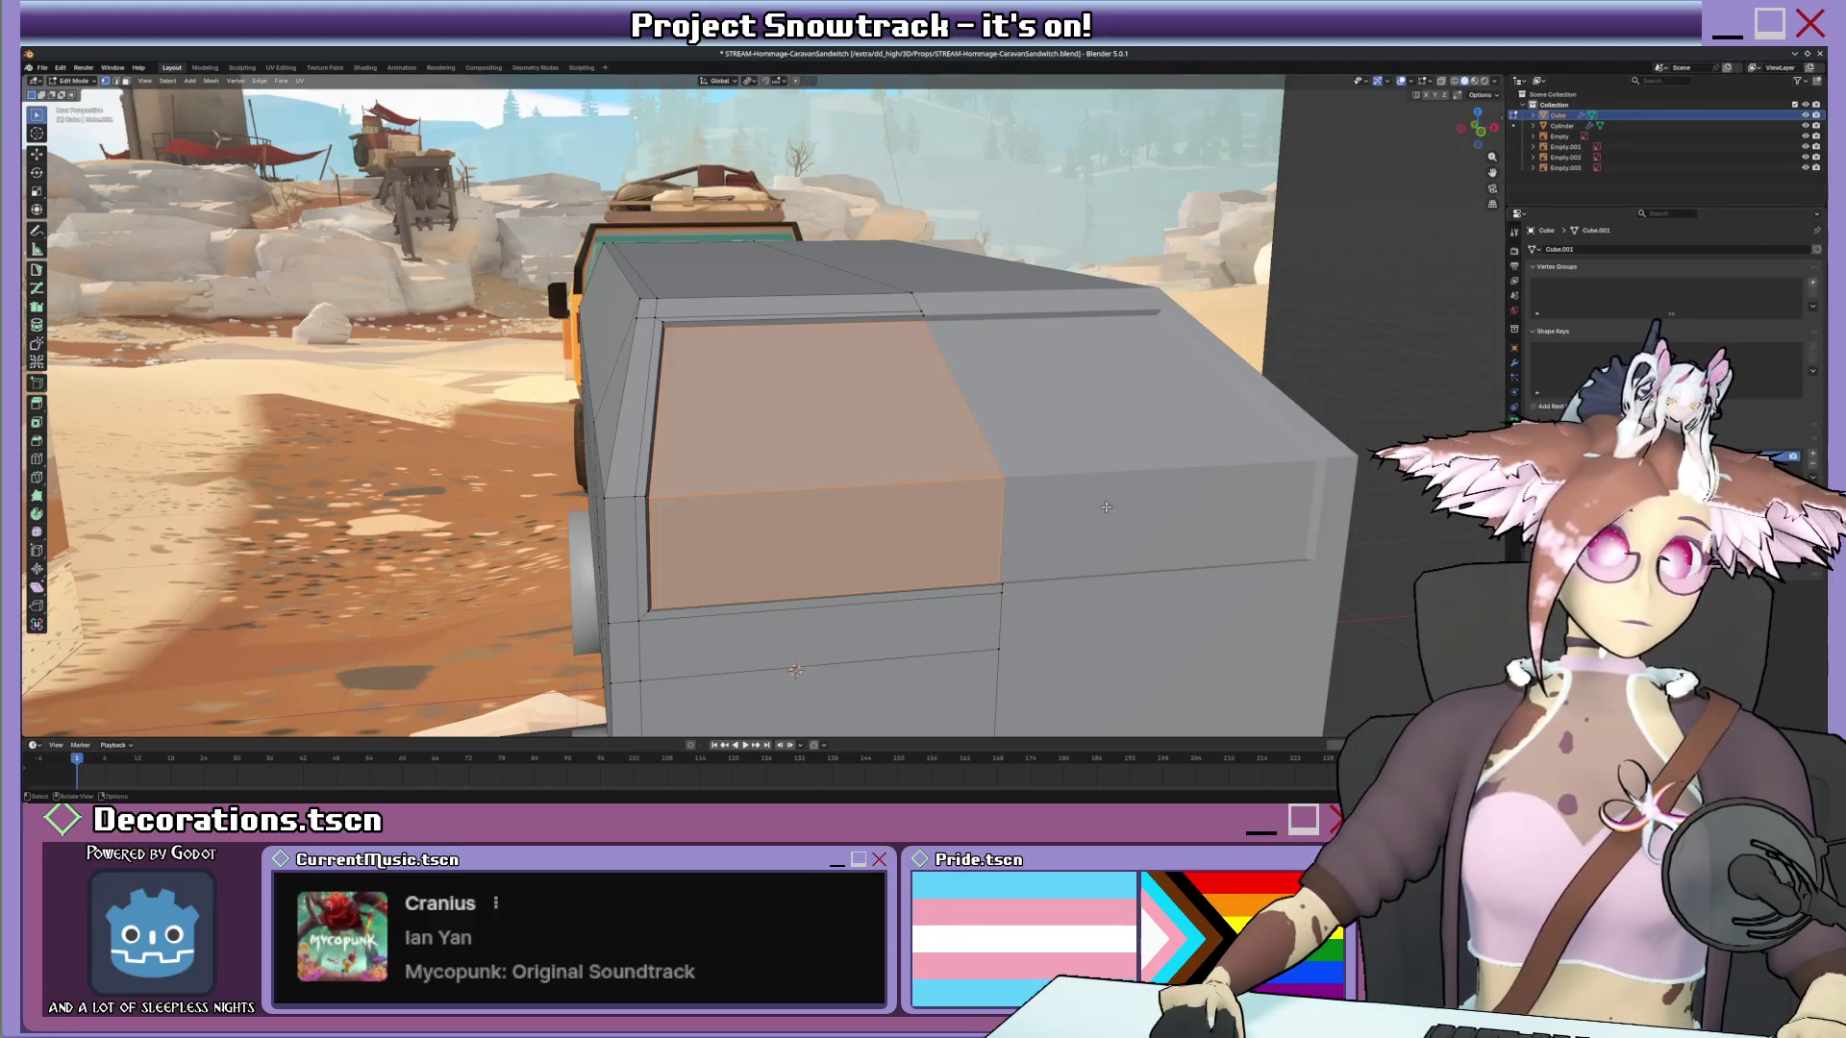
middle_click_drag(924, 506, 996, 509)
key("ctrl+z")
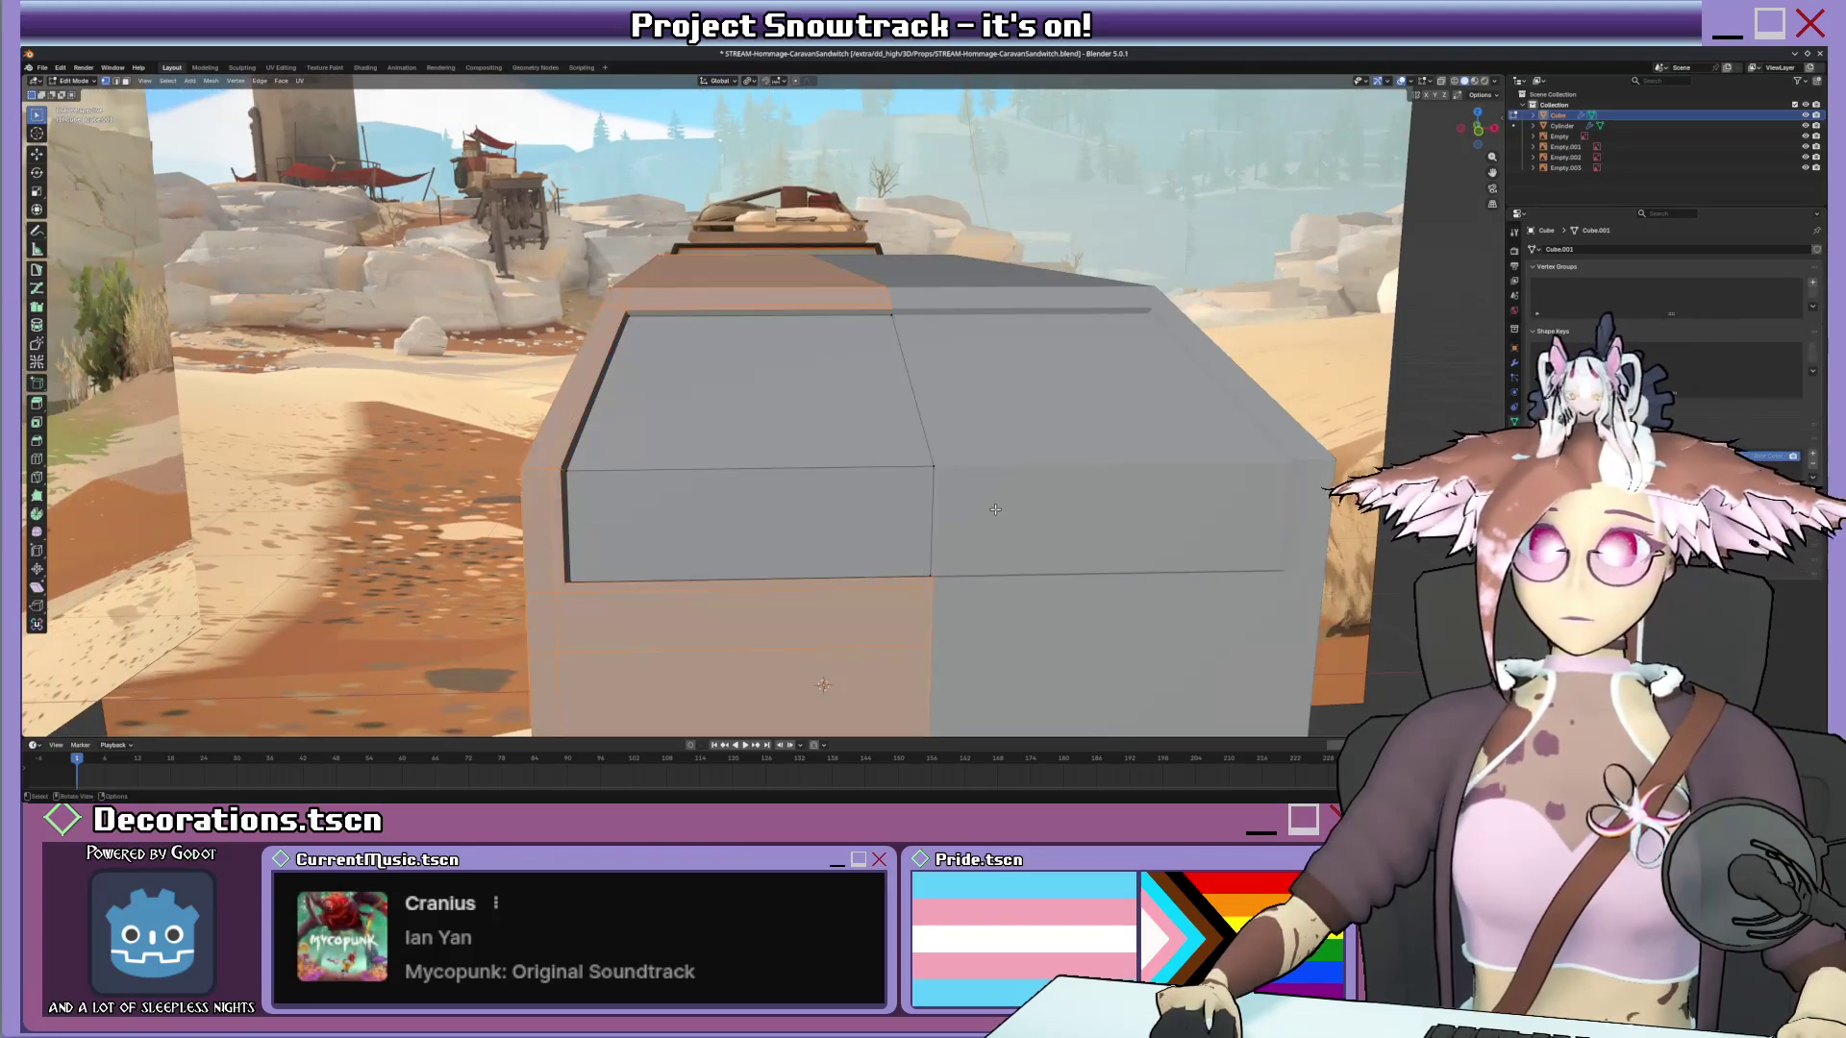
Switch to Vertex Paint mode in camera view and look through the paint menu and brush picker.
key("ctrl+Tab")
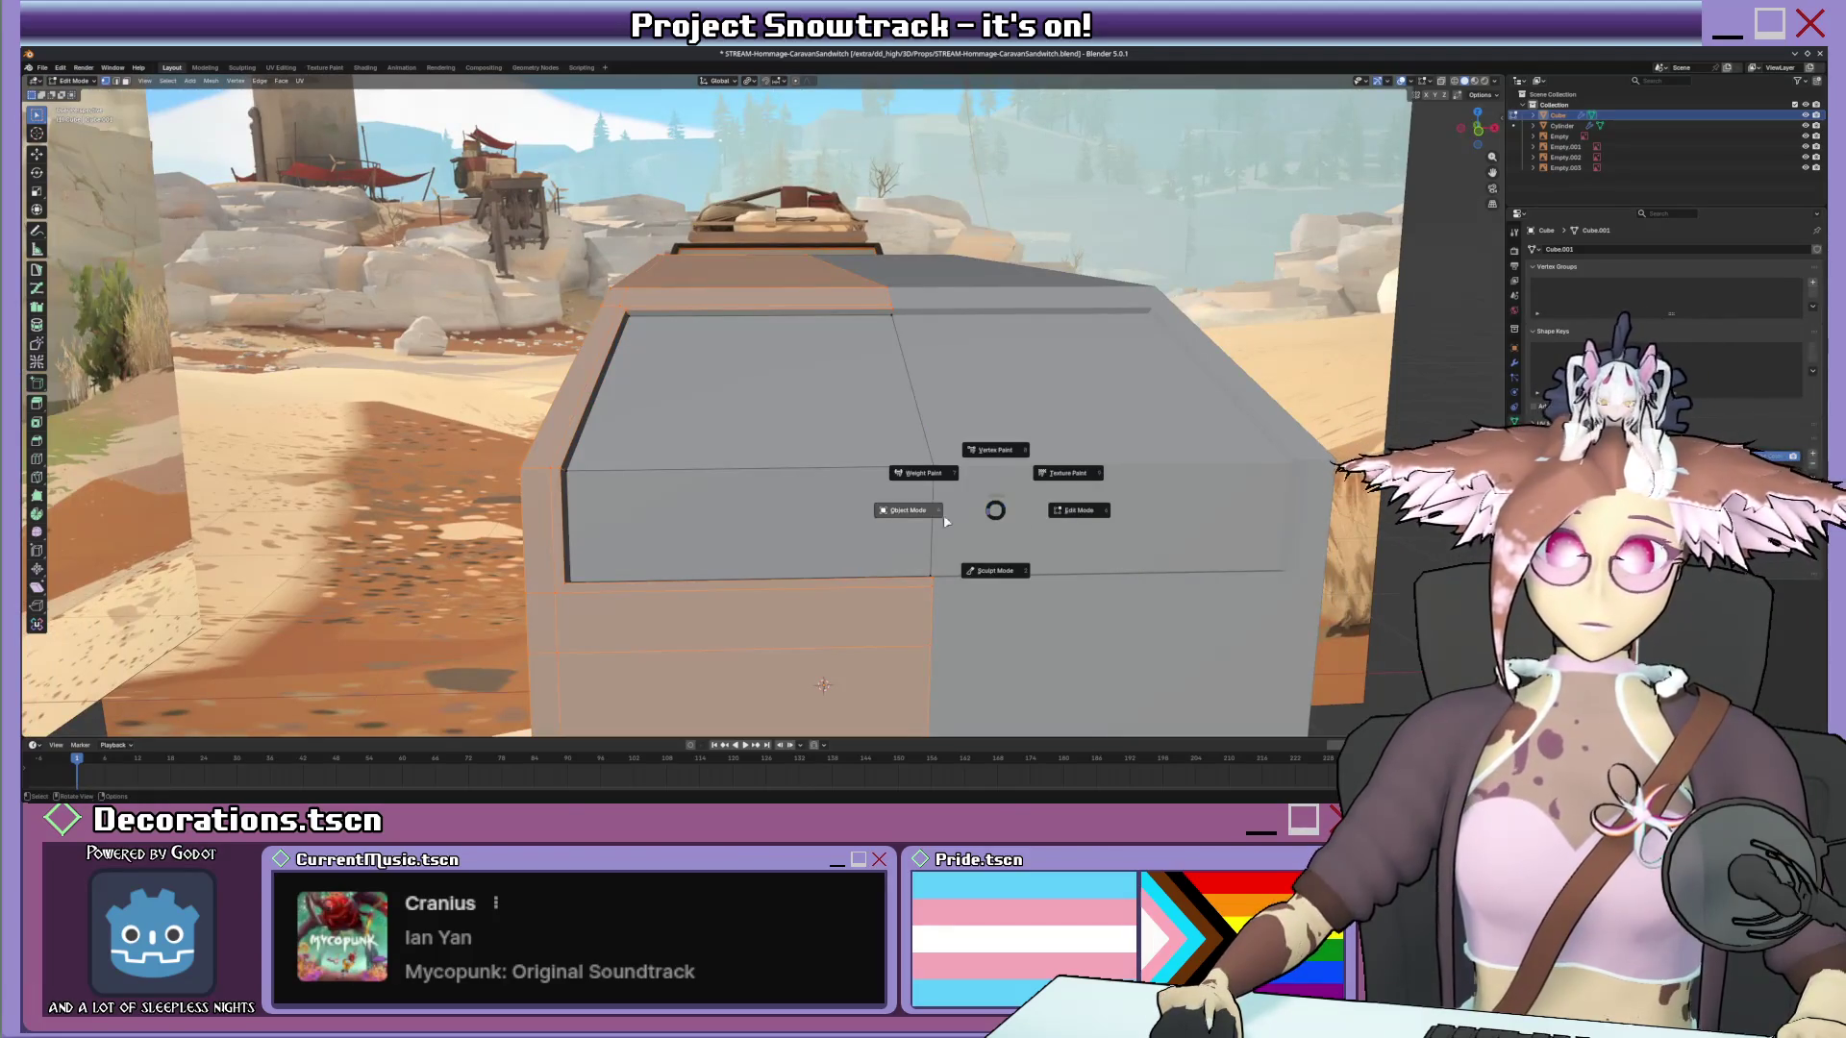
left_click(982, 438)
key("KP_0")
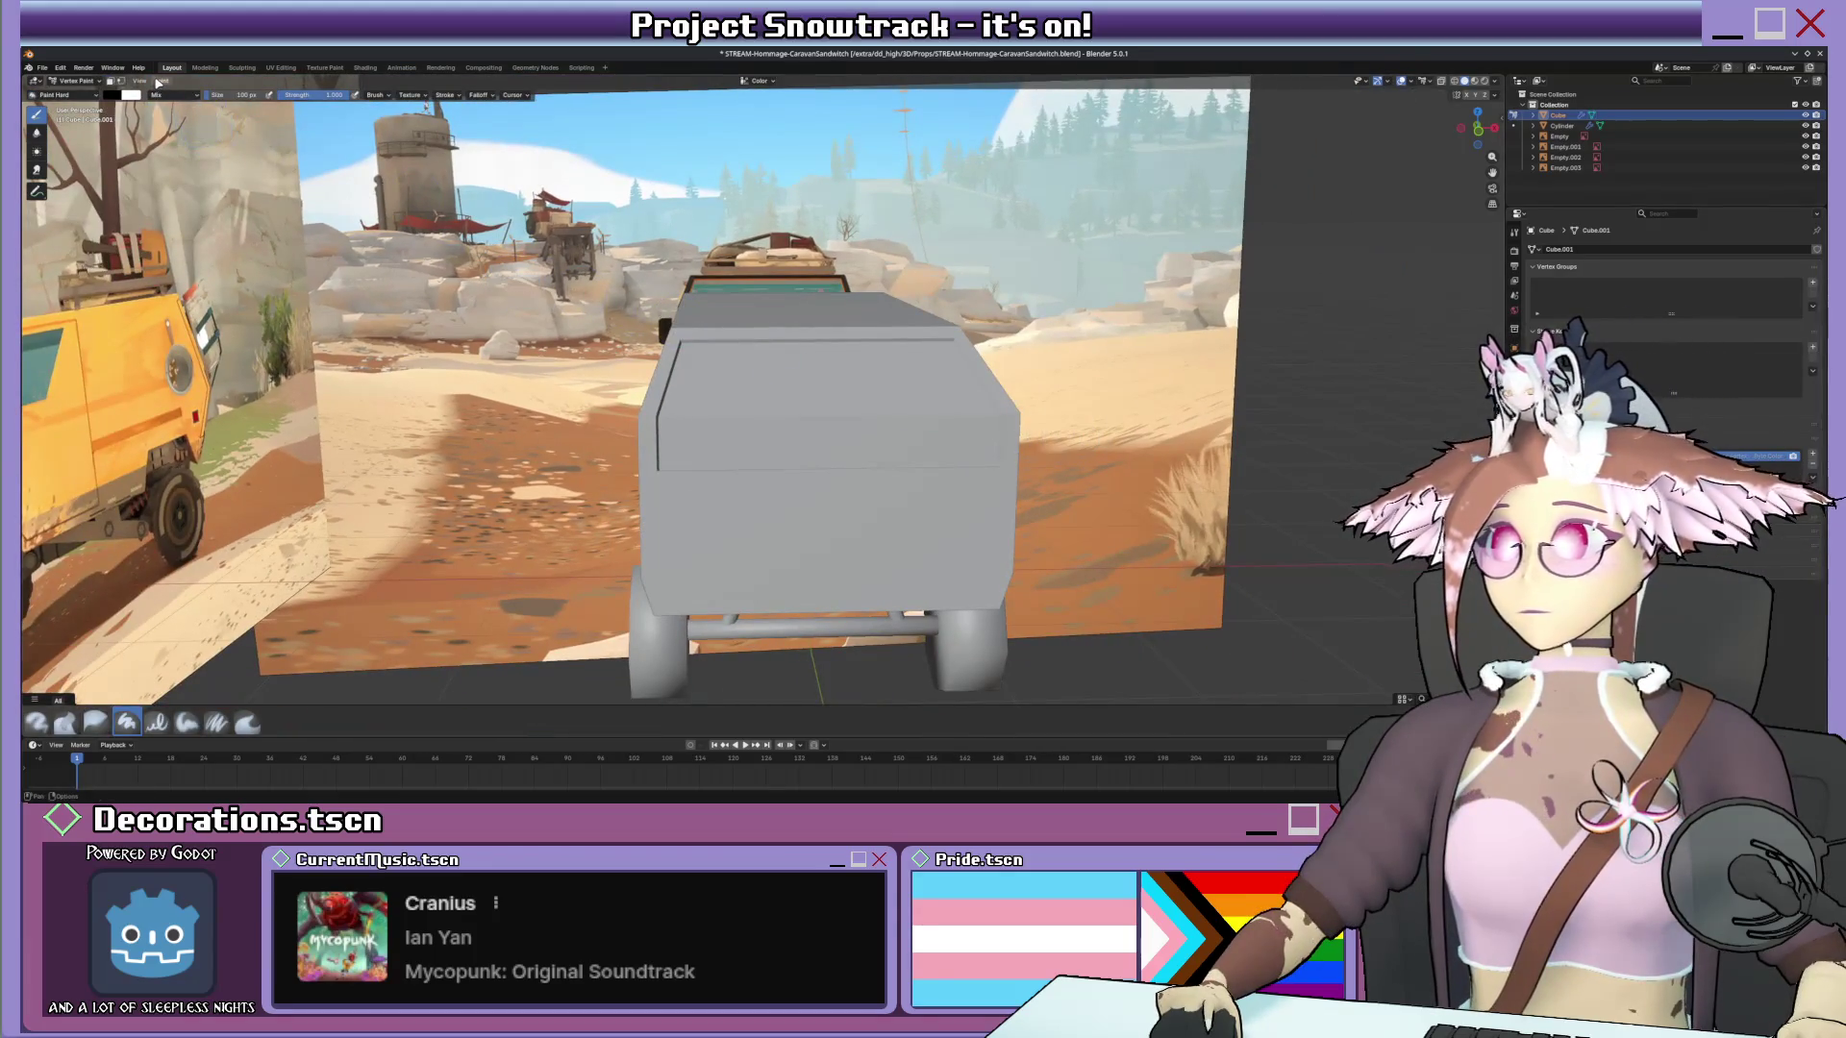
left_click(156, 82)
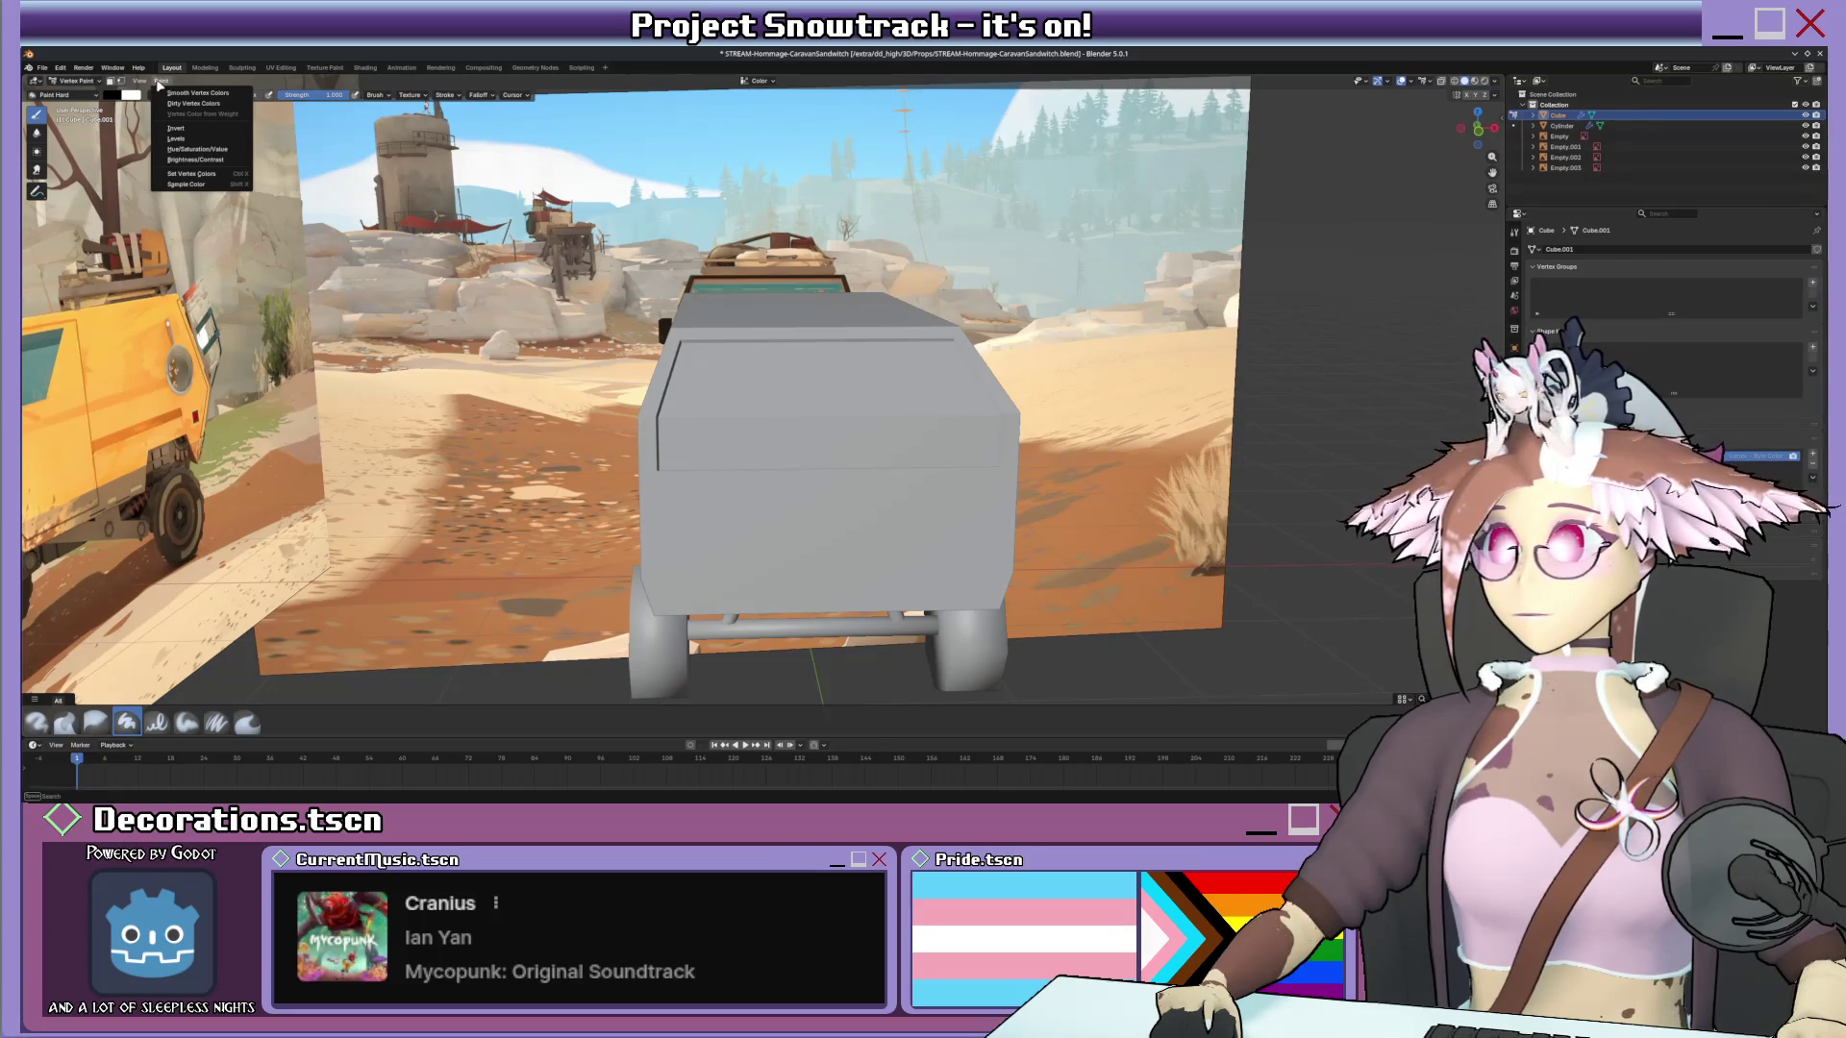
left_click(144, 84)
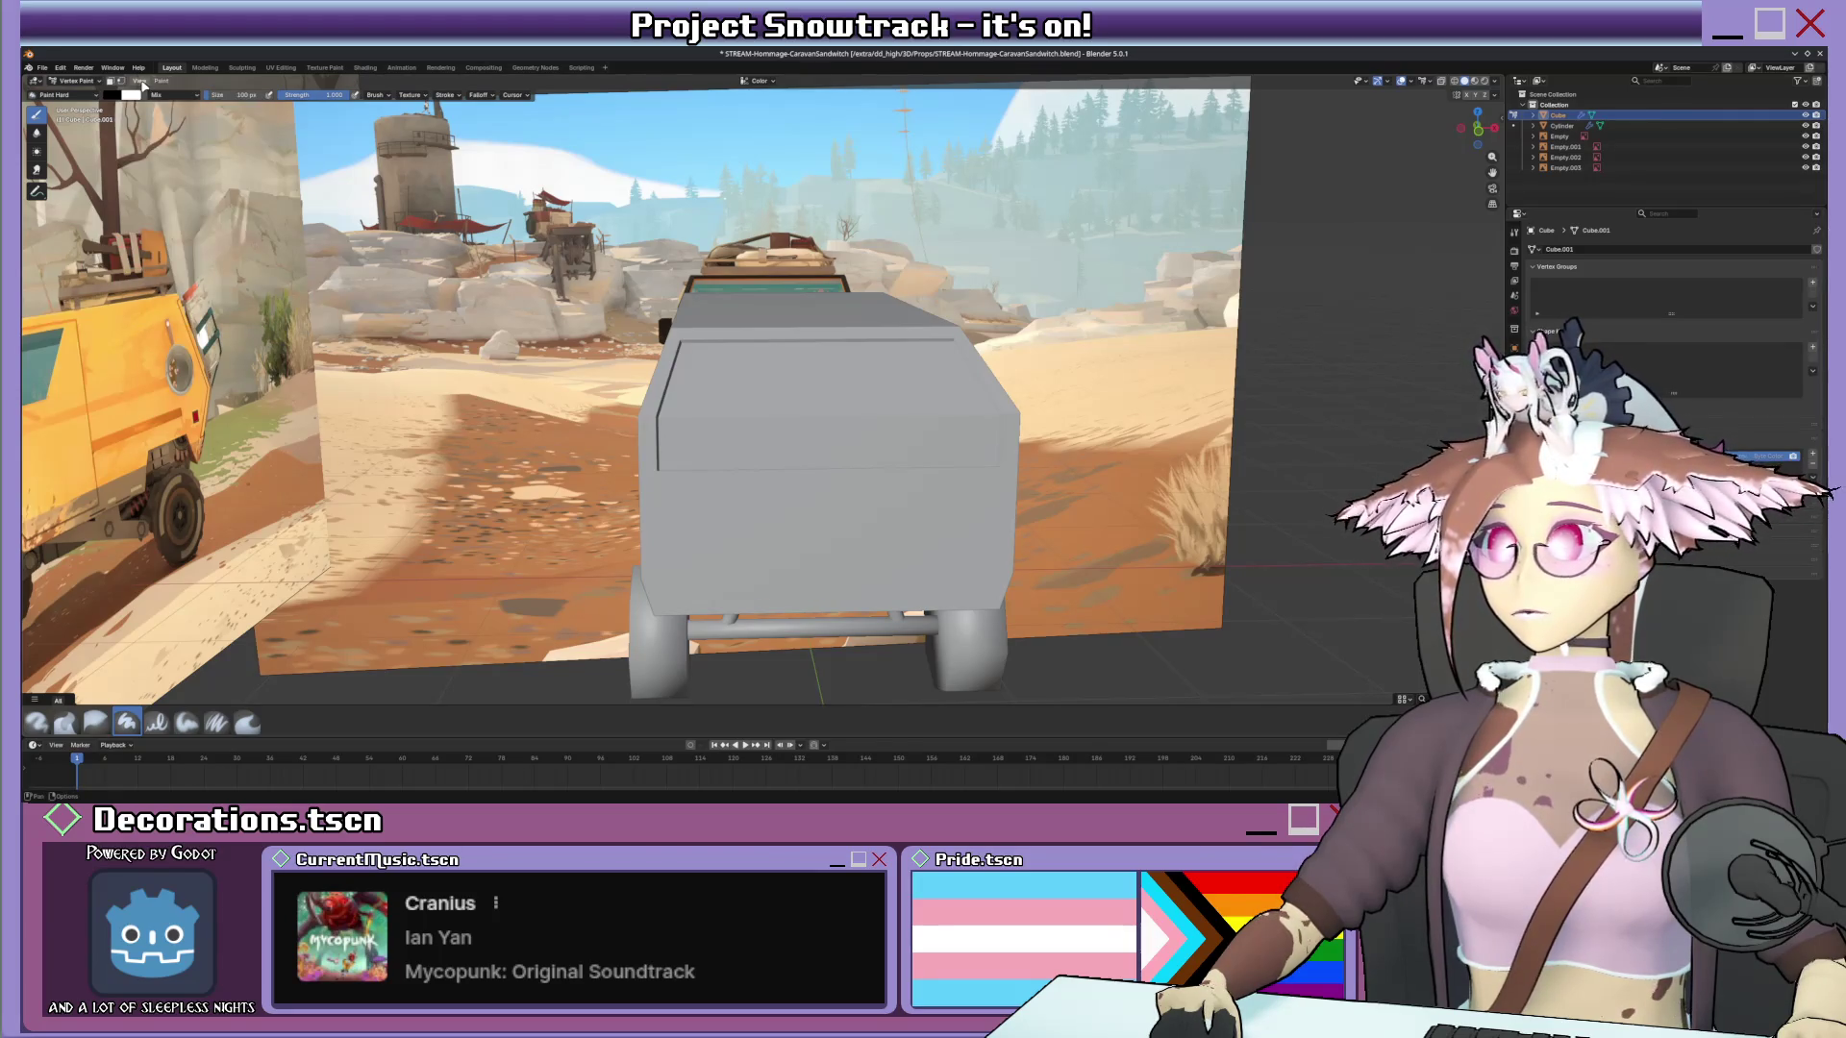
key("shift+space")
key("Escape")
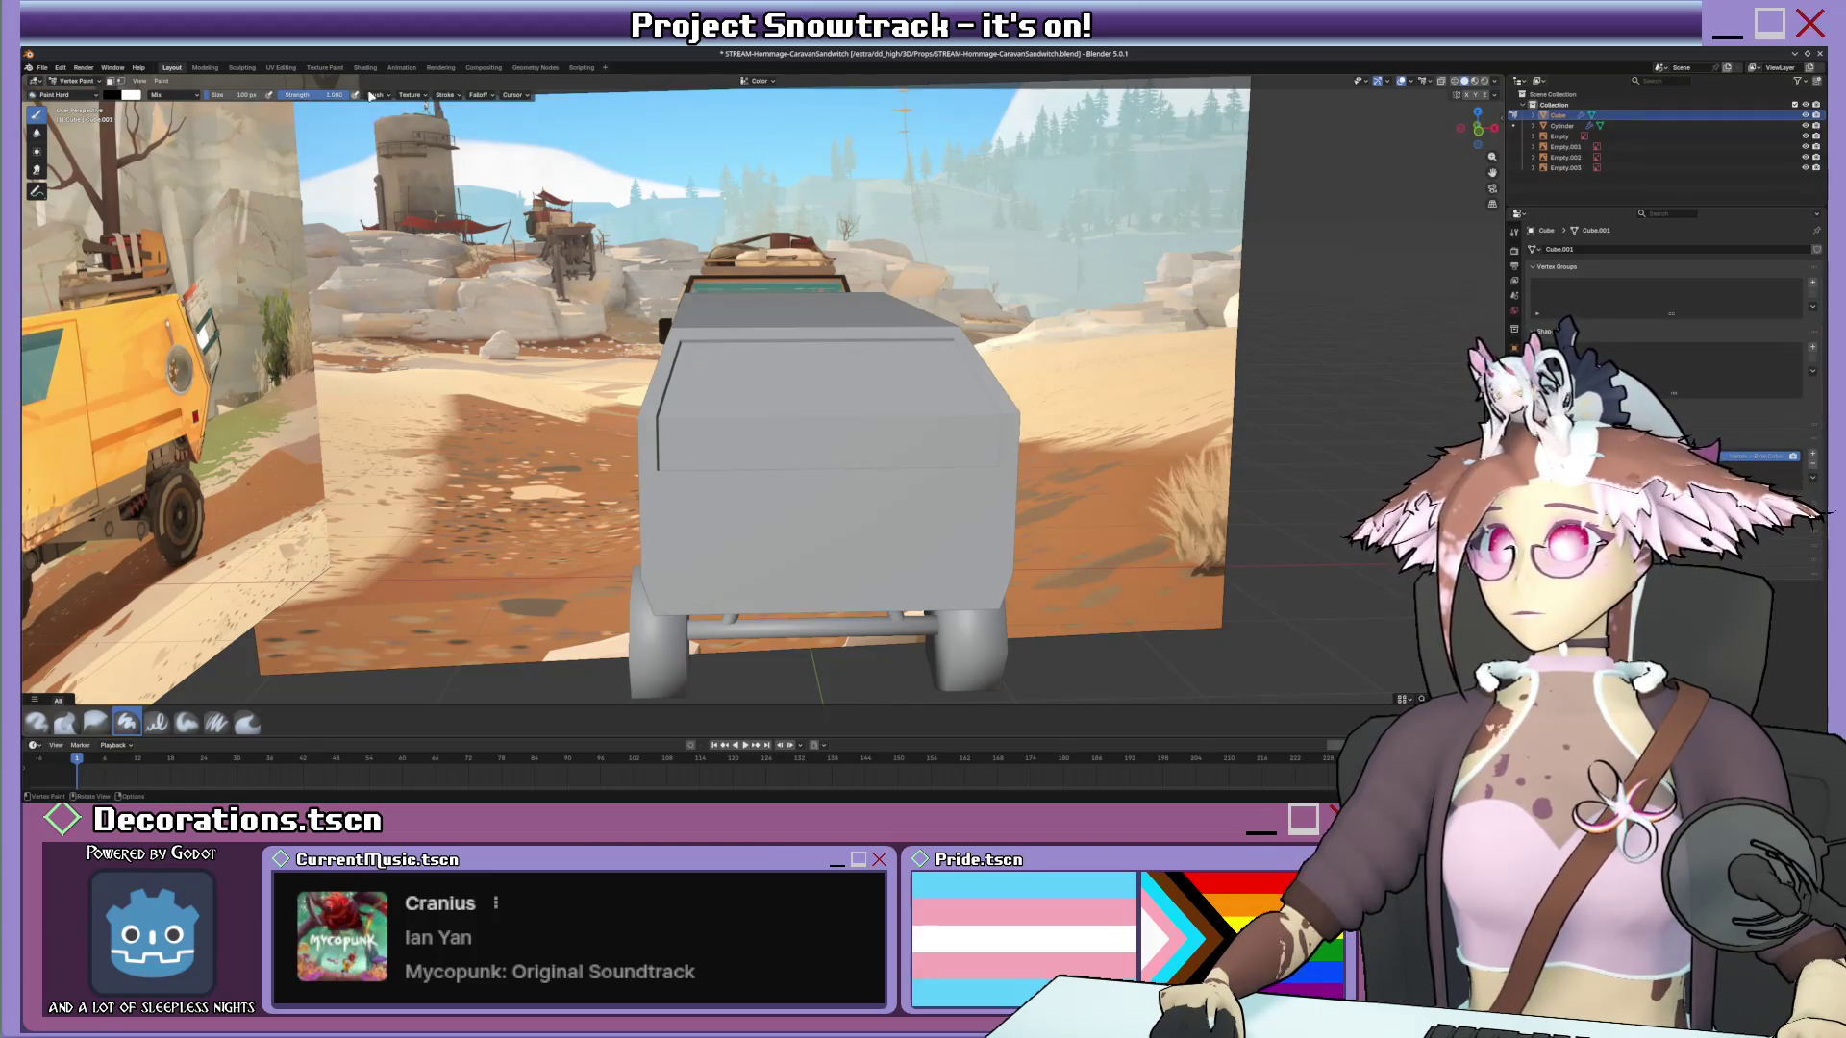
Try Set Vertex Colors and the Shift+K fill on the van, undoing each attempt.
left_click(162, 81)
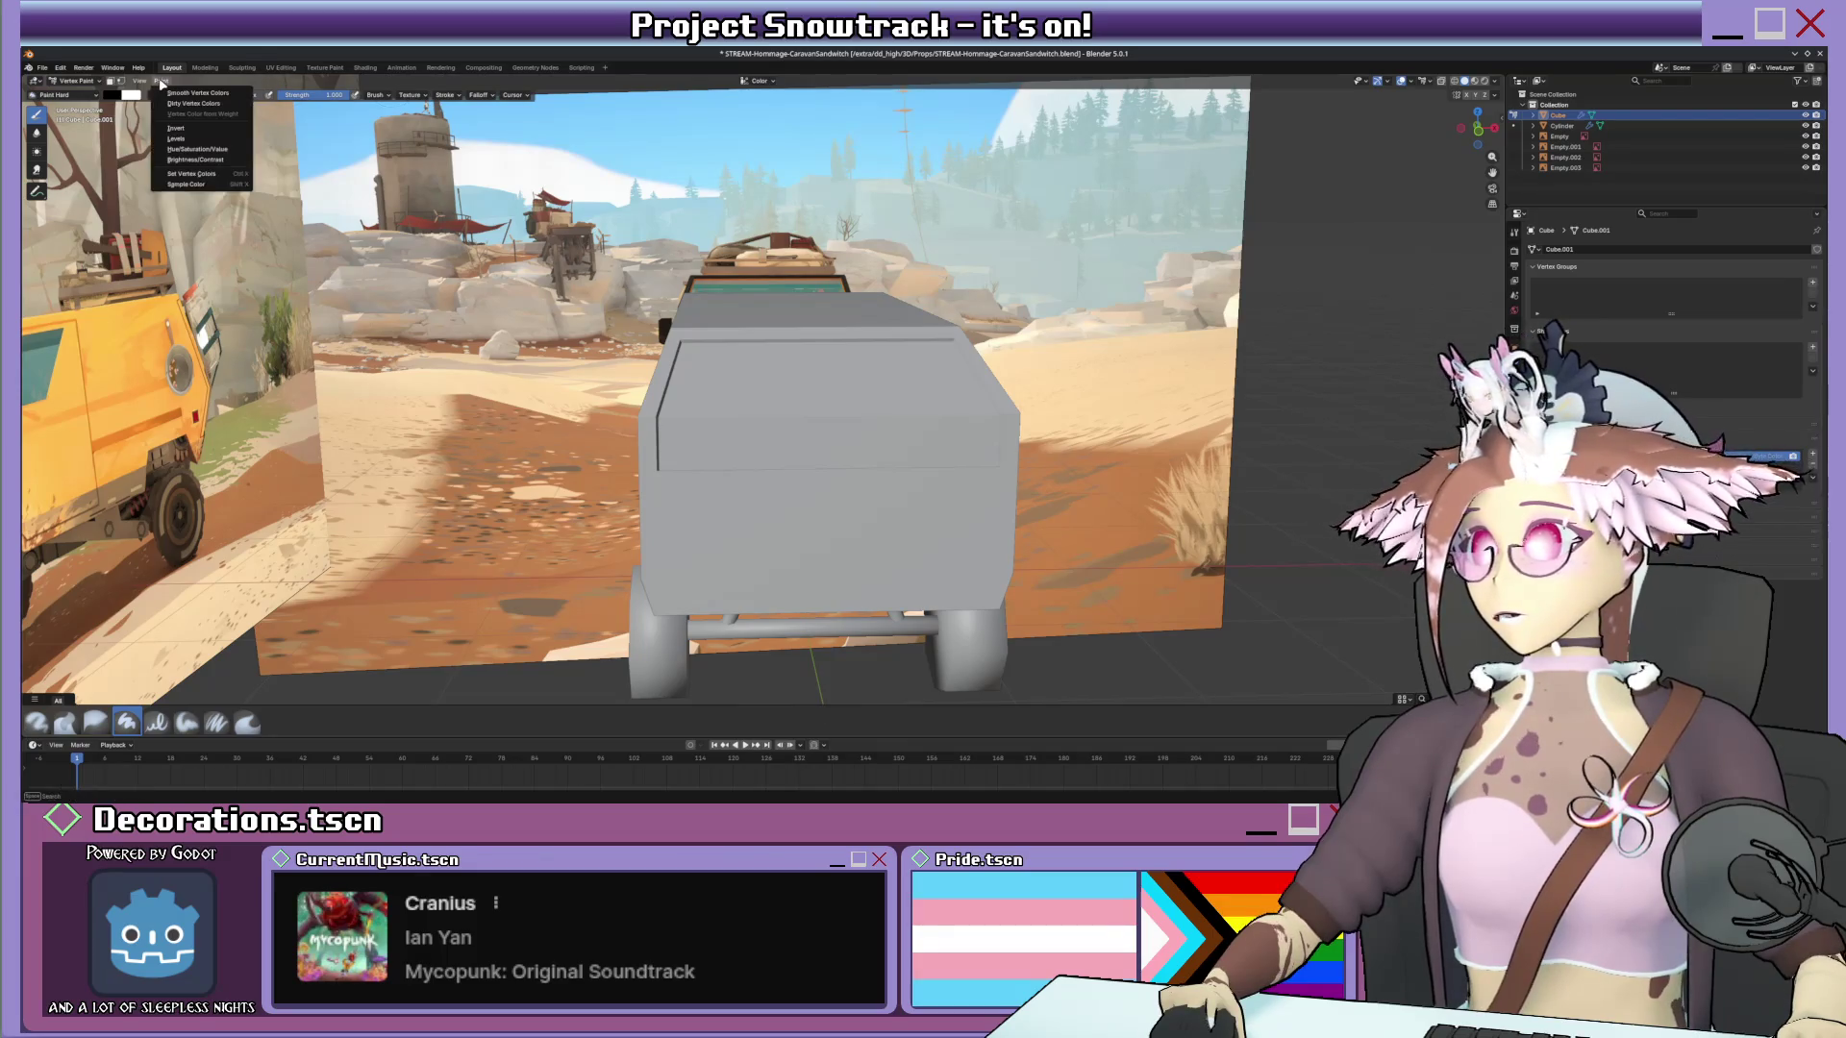
left_click(215, 175)
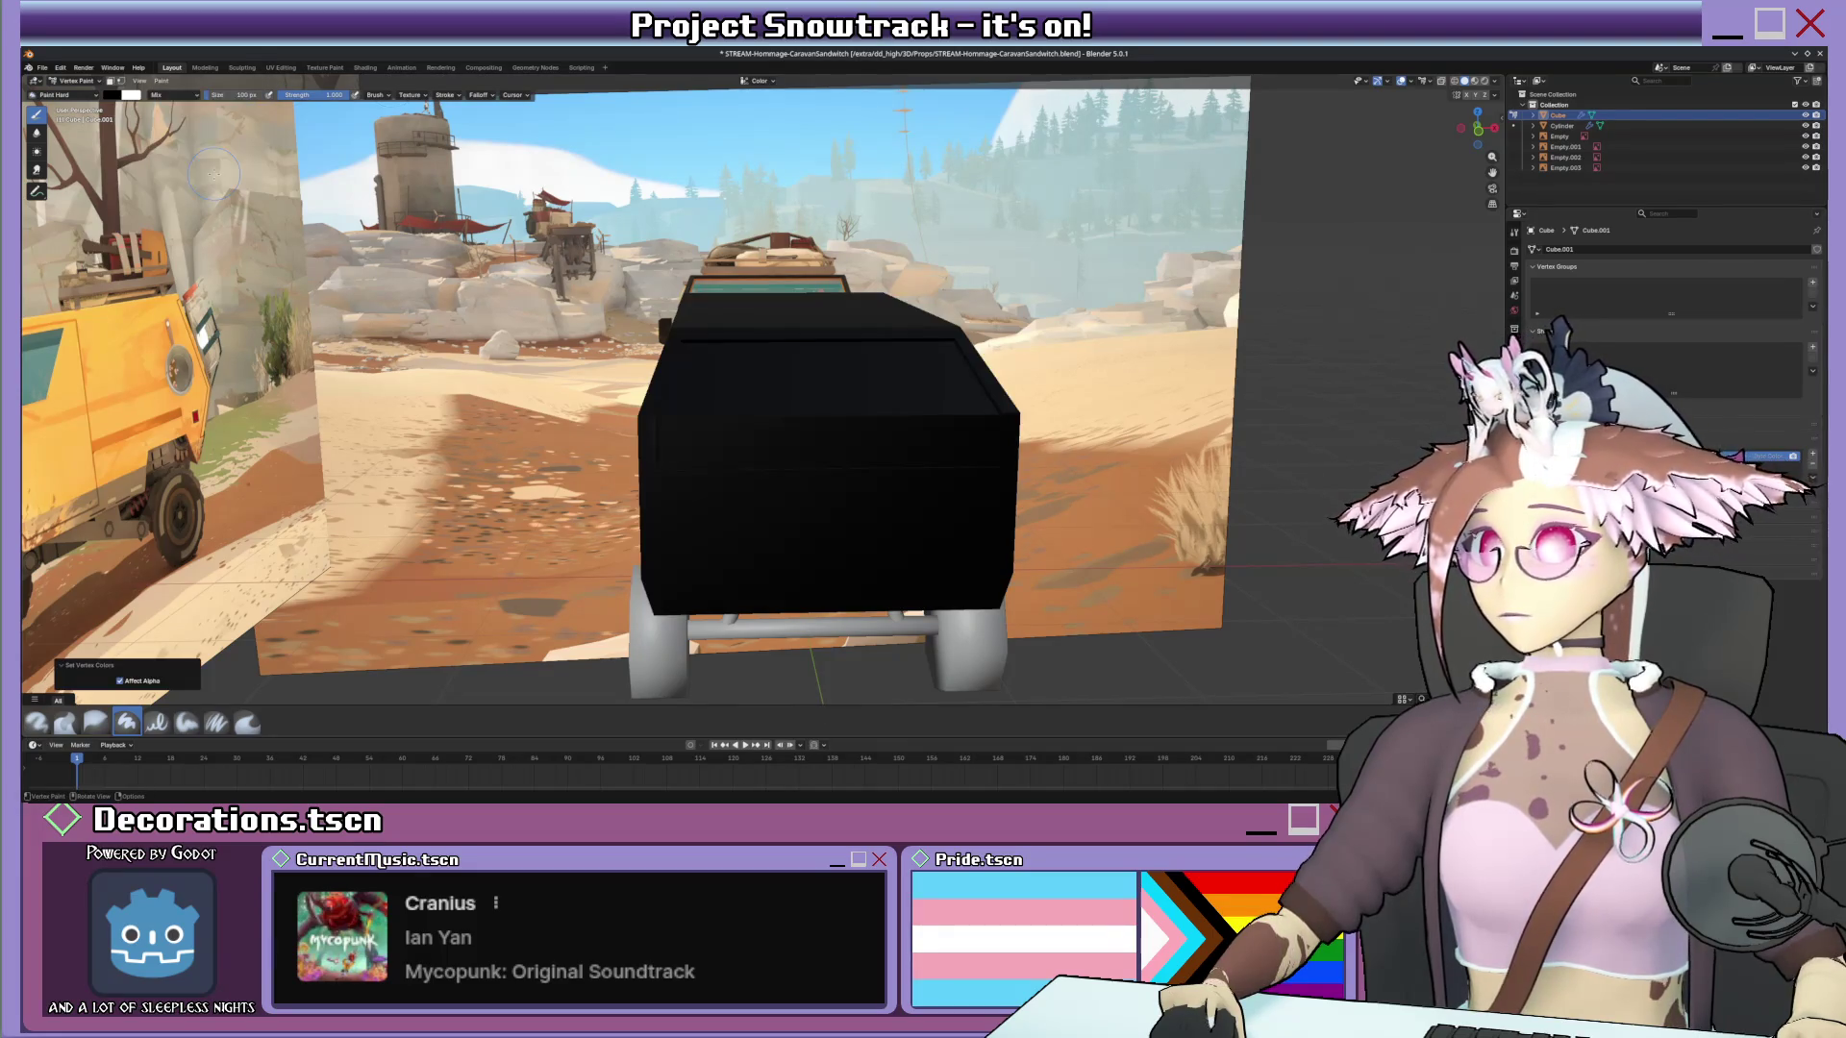
key("ctrl+z")
left_click(162, 81)
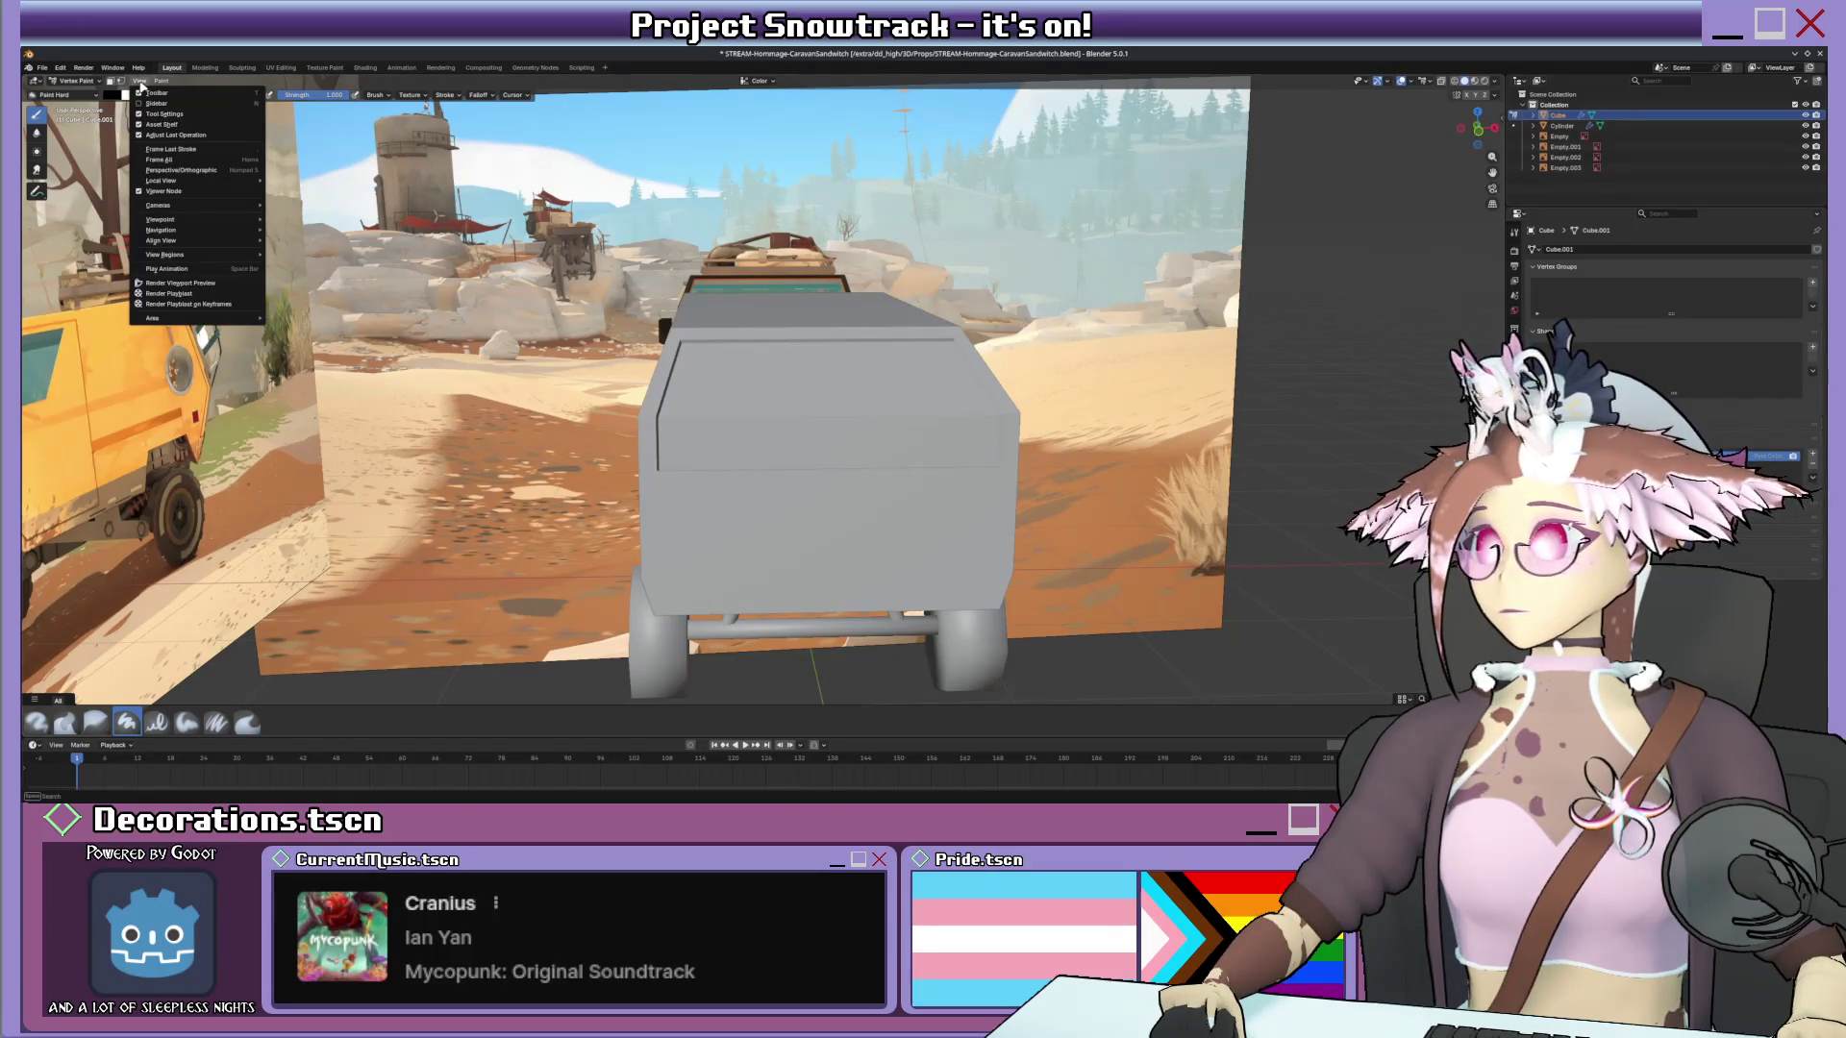
key("Escape")
middle_click_drag(679, 346, 722, 376)
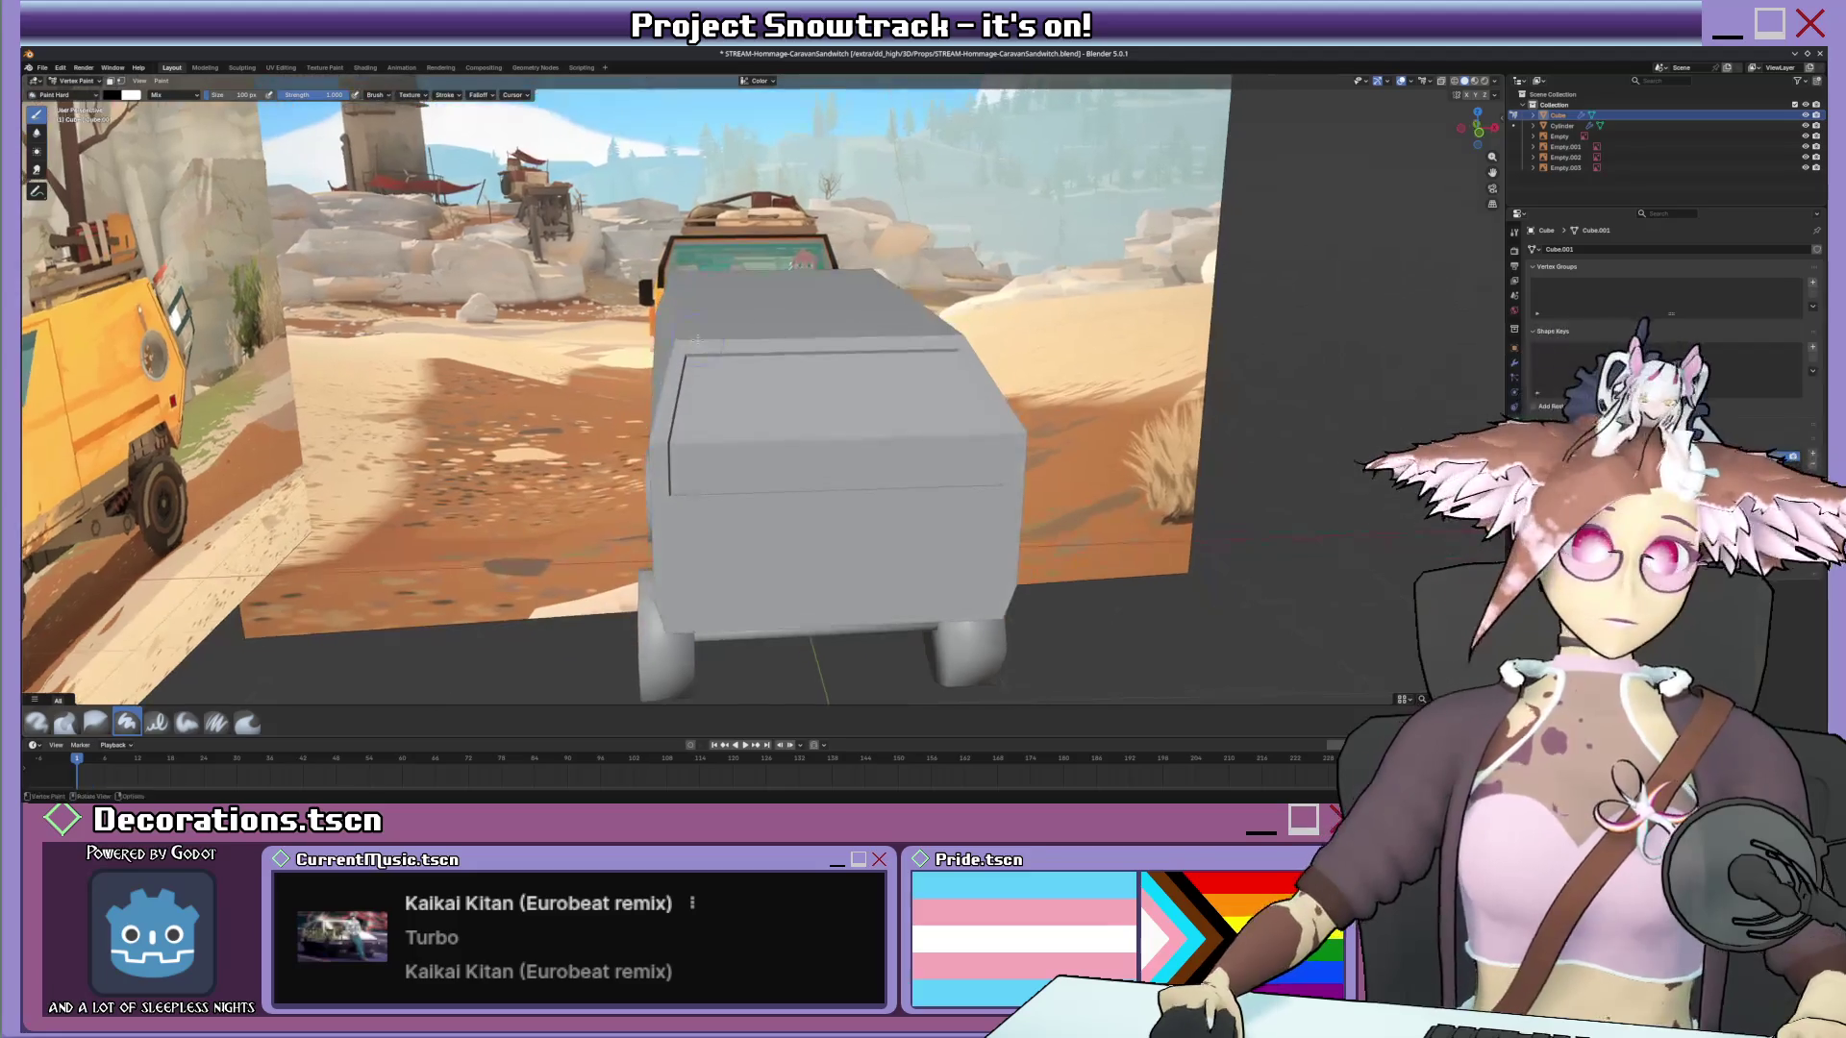
key("shift+k")
key("ctrl+z")
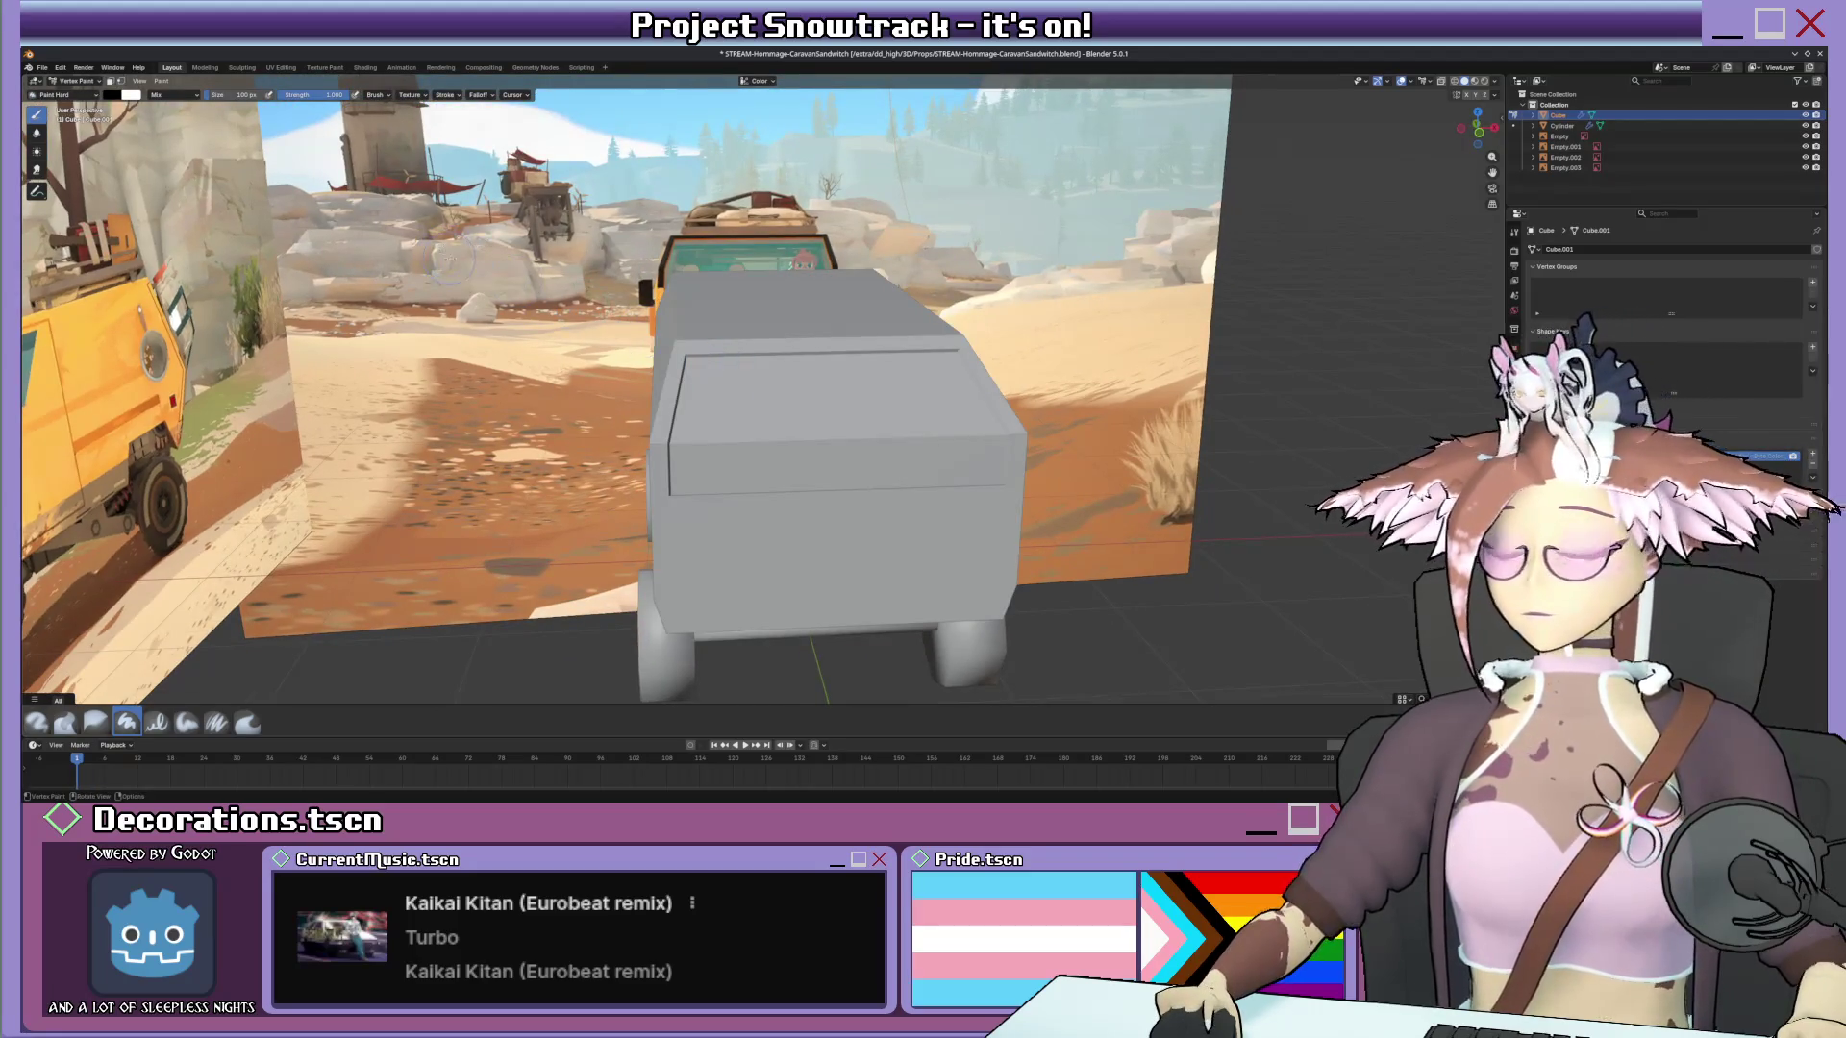
Sample a colour, show the sidebar, enable vertex selection masking and fill the whole van black.
left_click(159, 81)
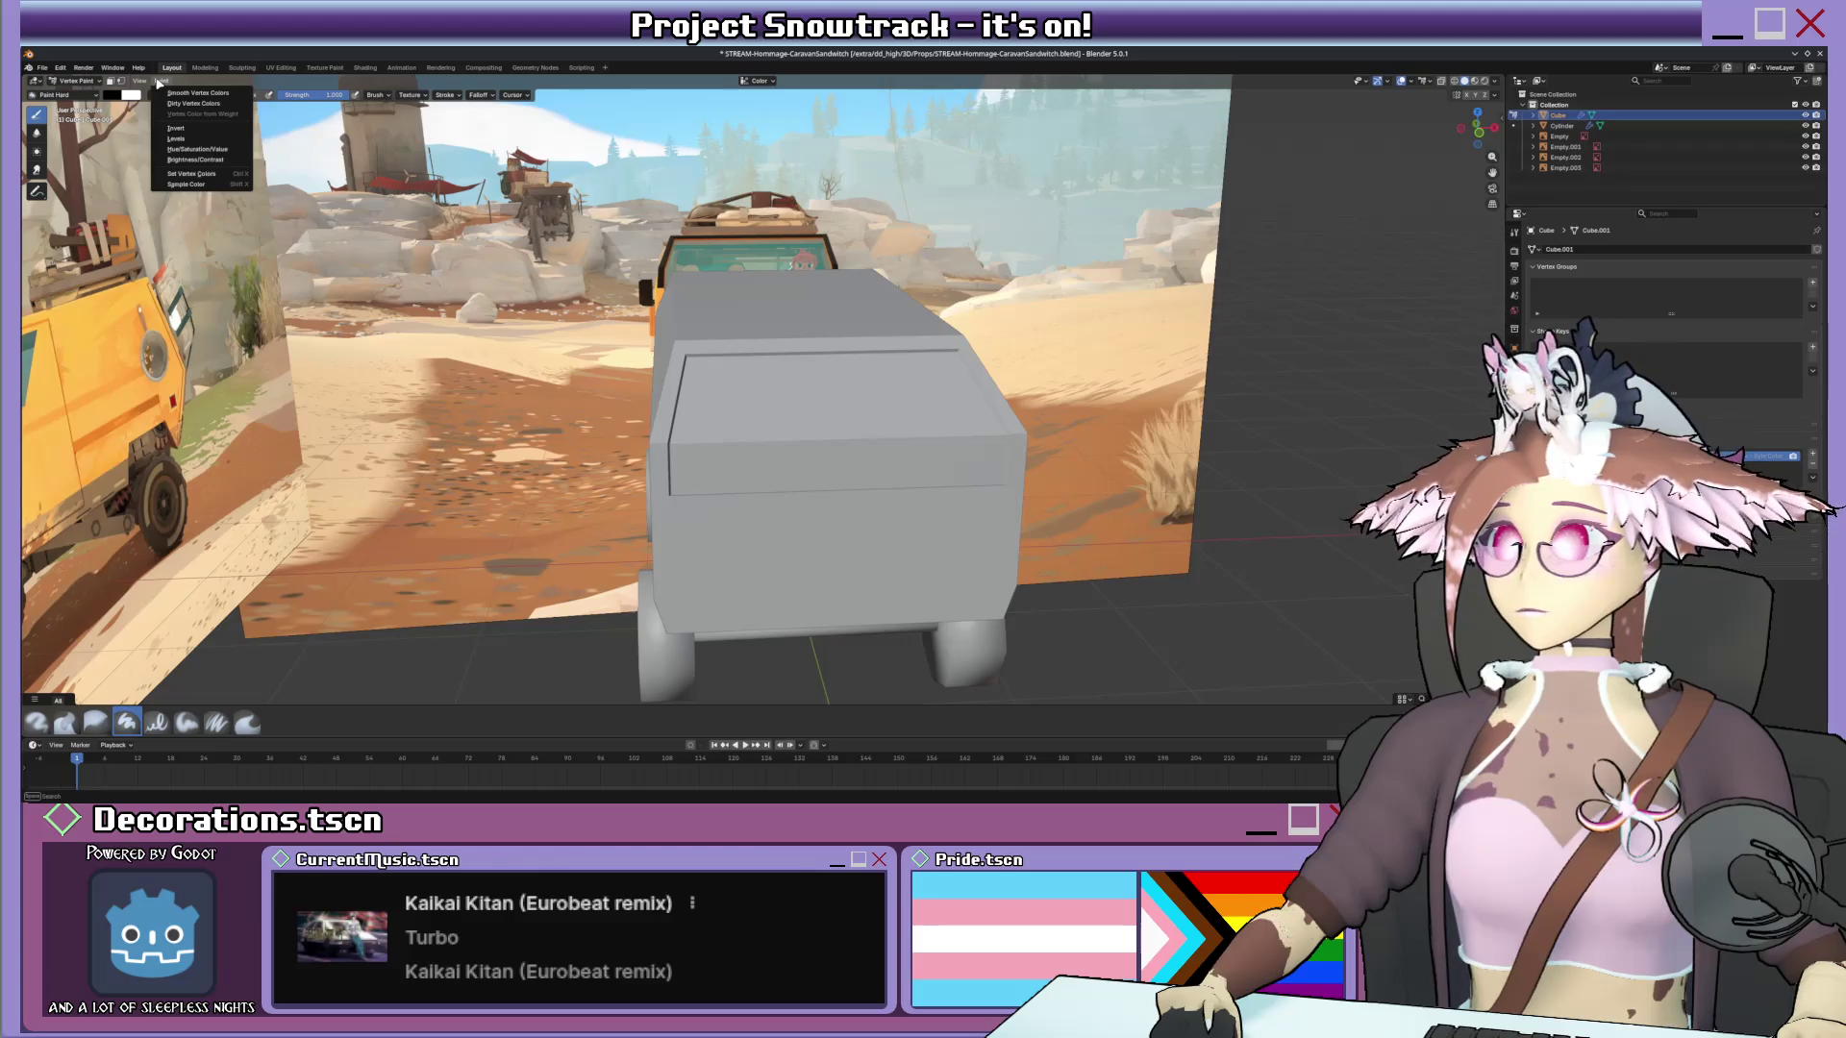
left_click(187, 183)
left_click(295, 173)
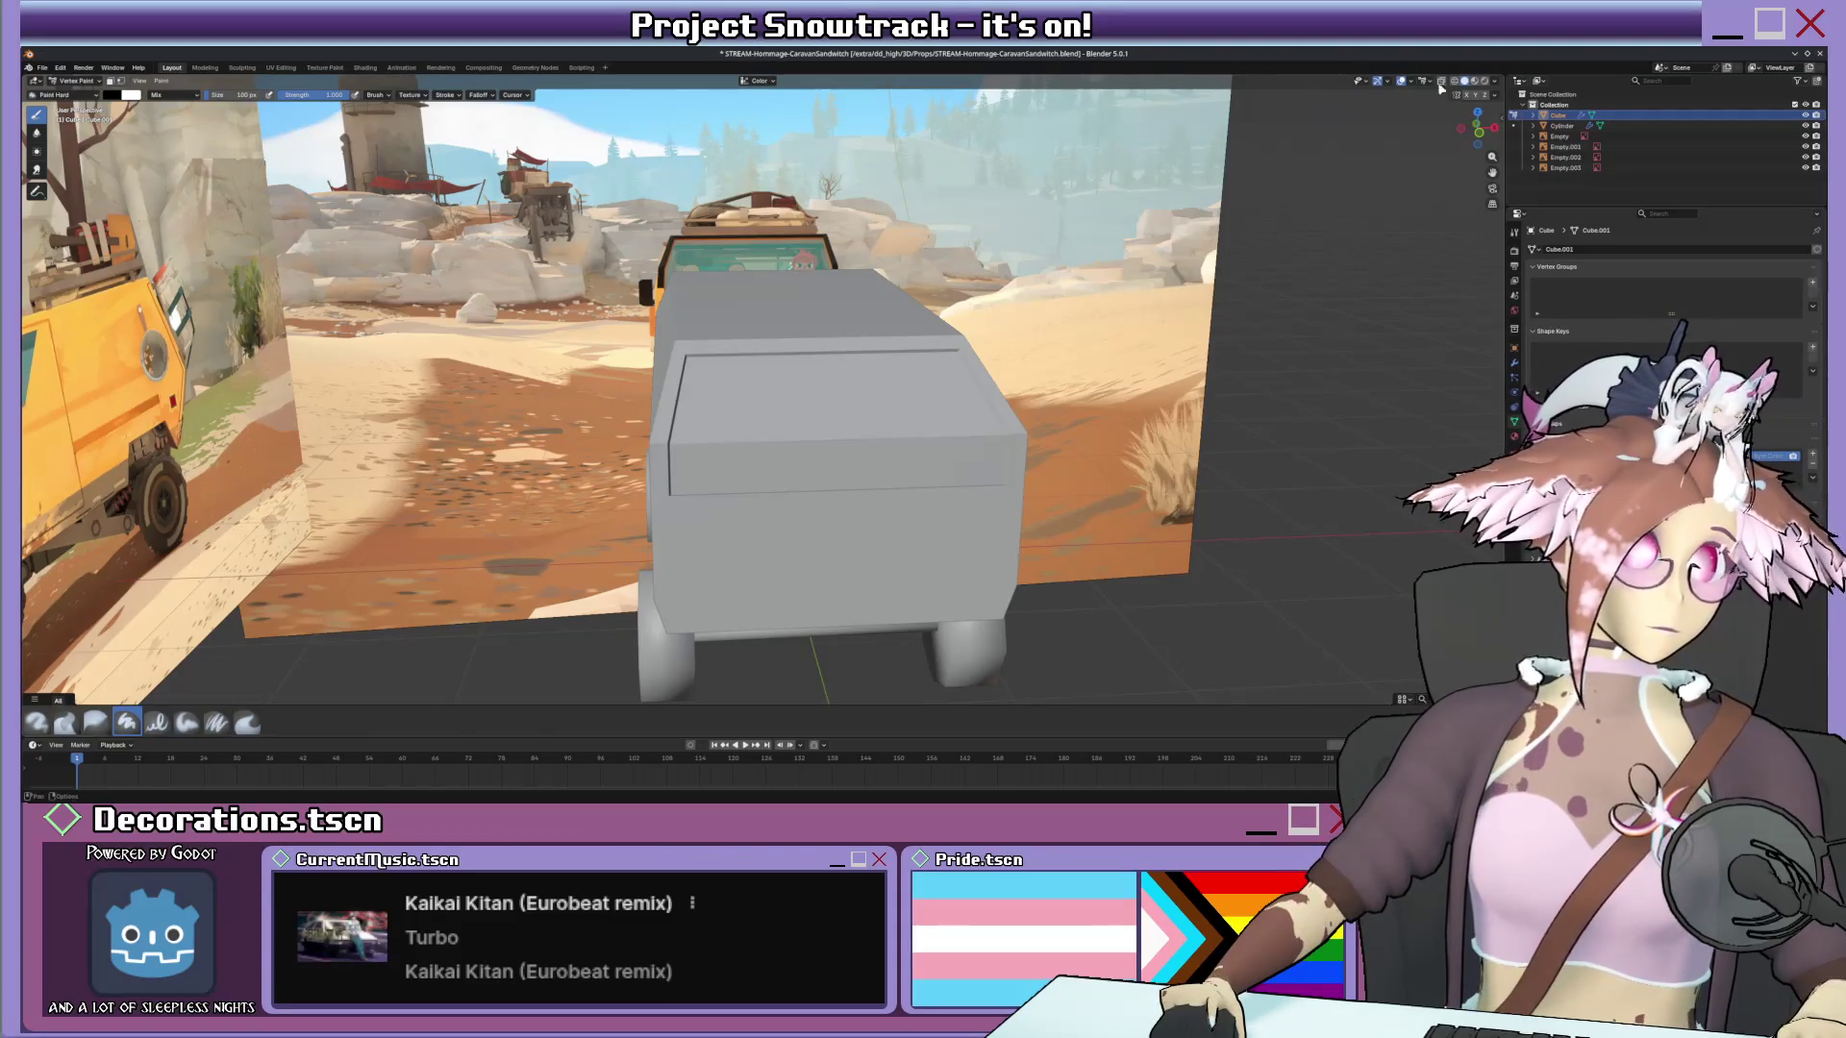
left_click(1500, 118)
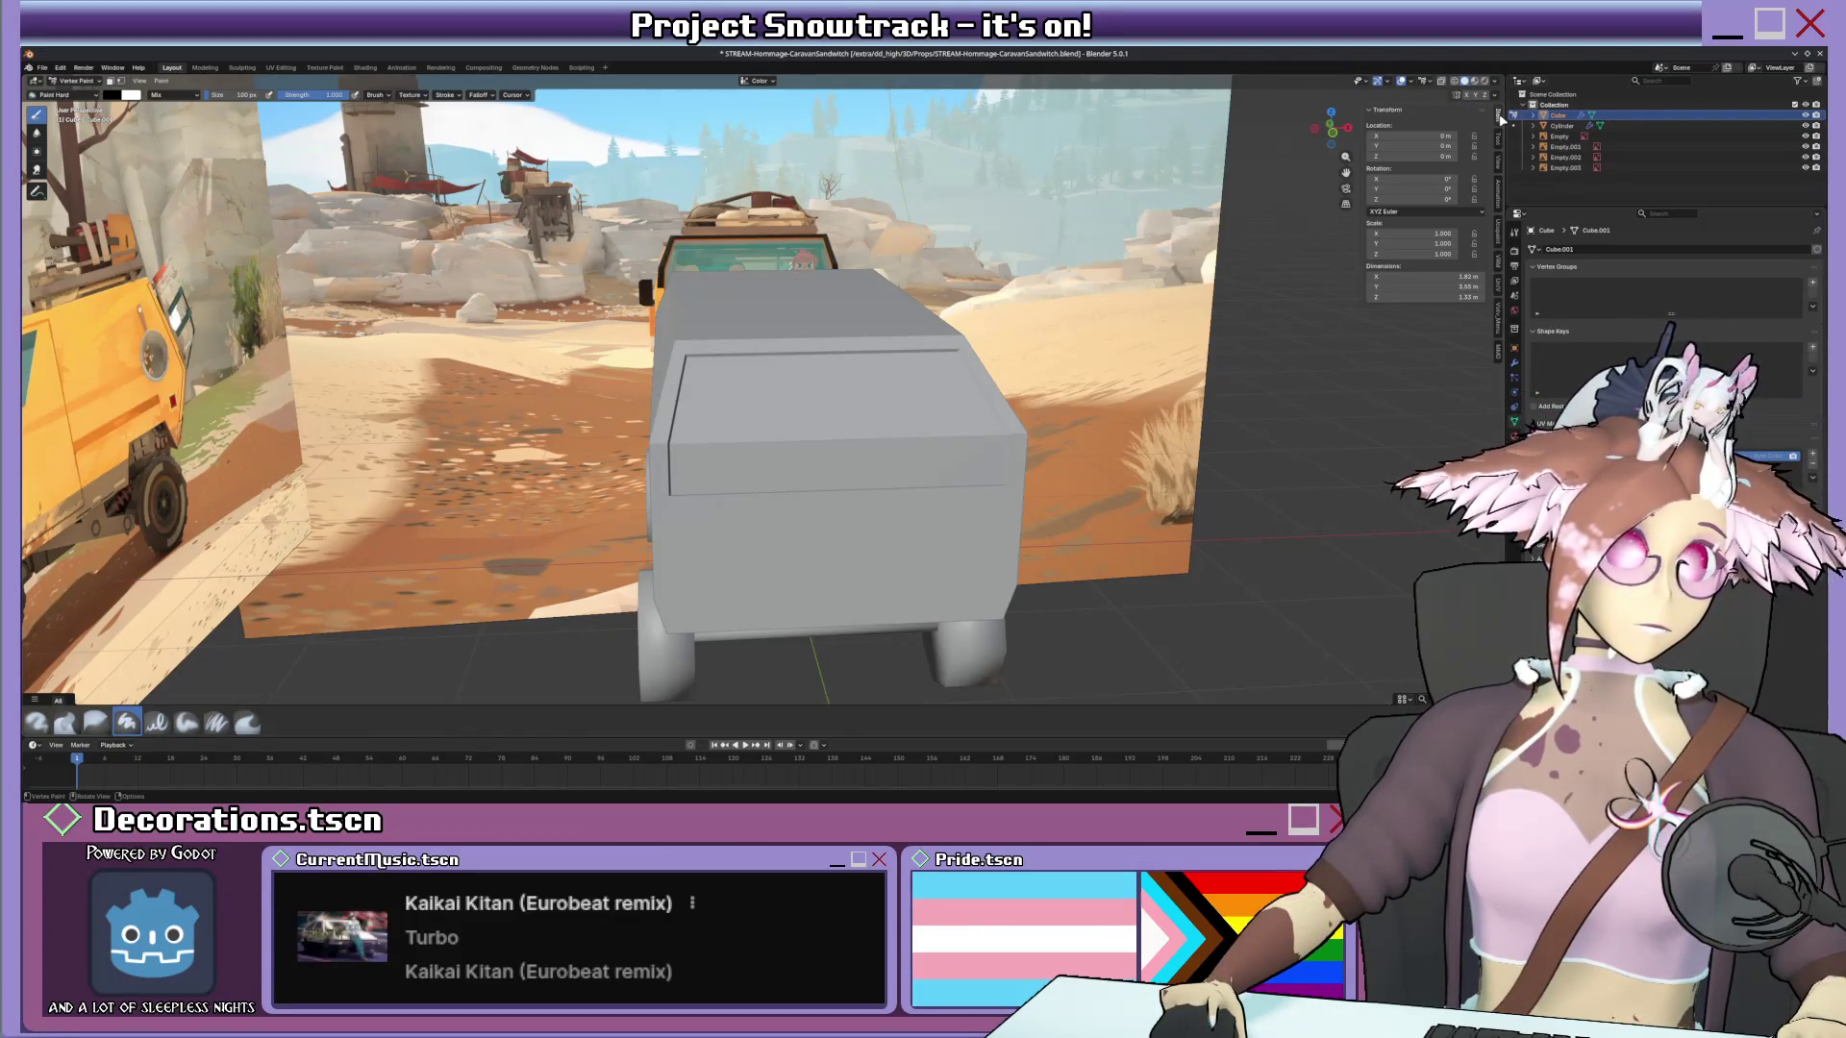
left_click(88, 95)
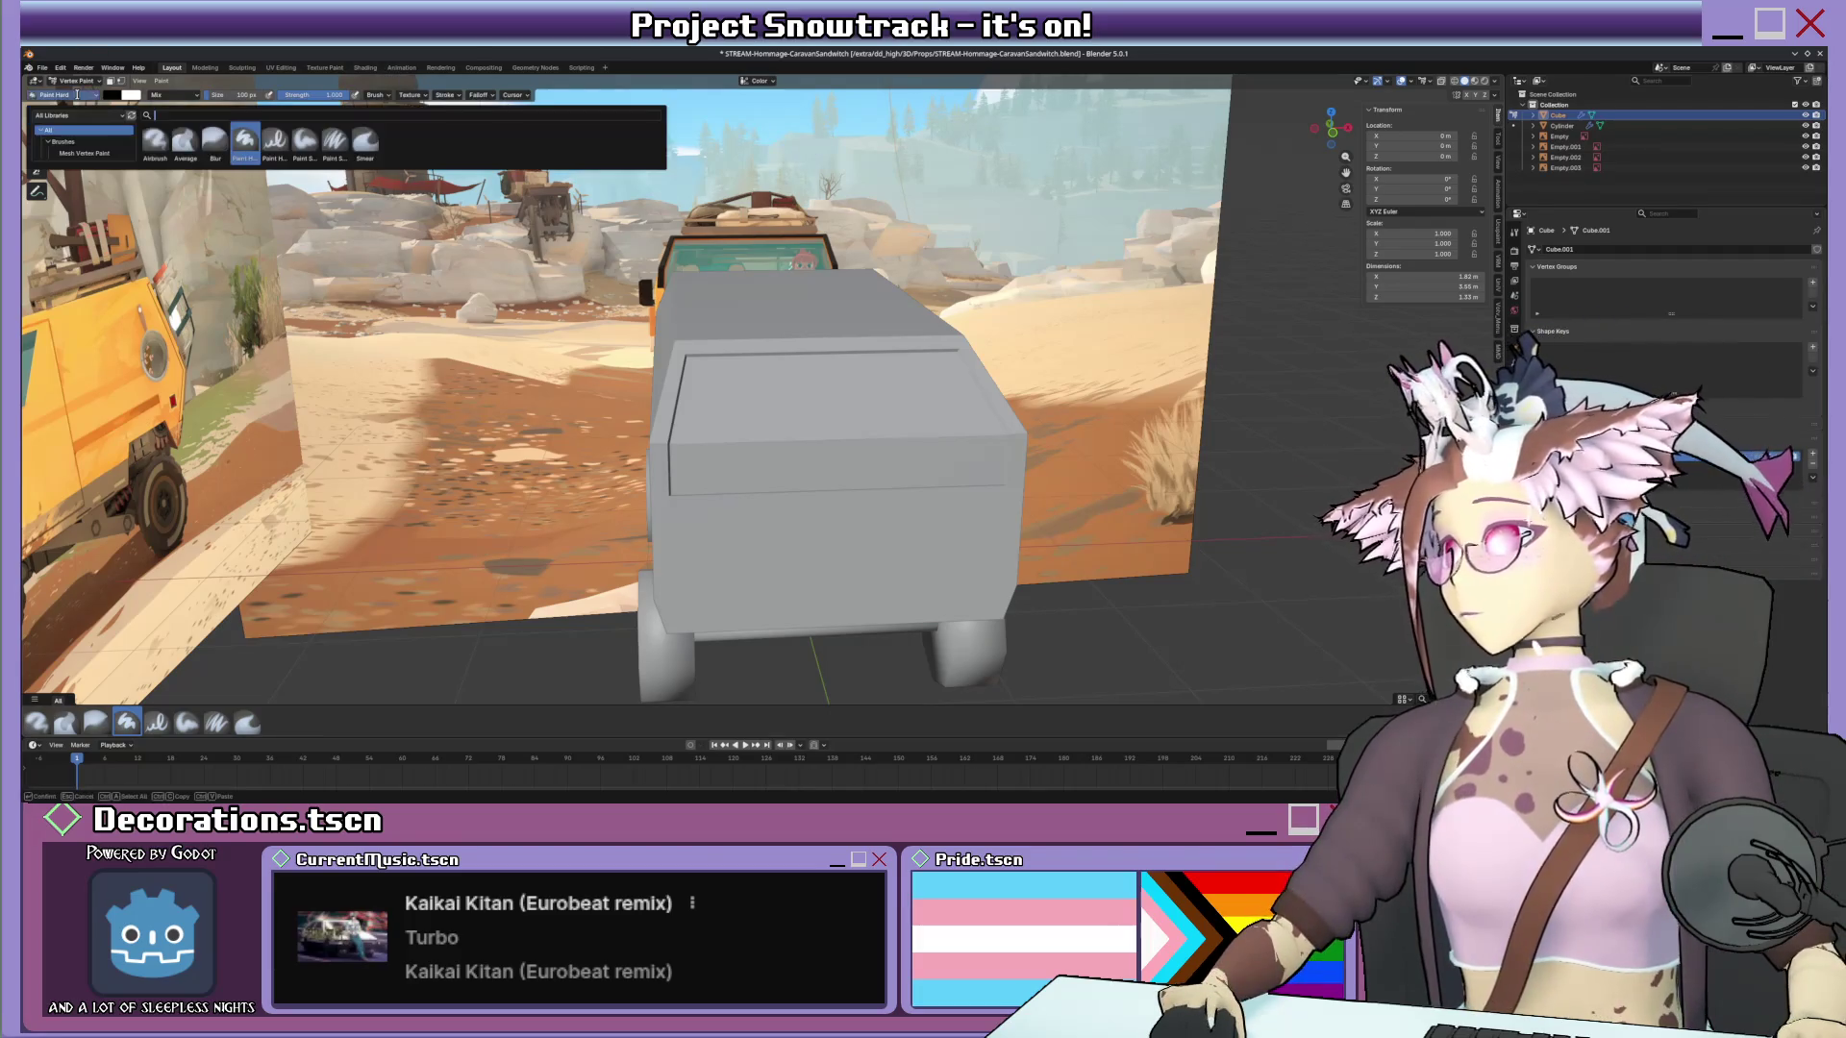
left_click(144, 95)
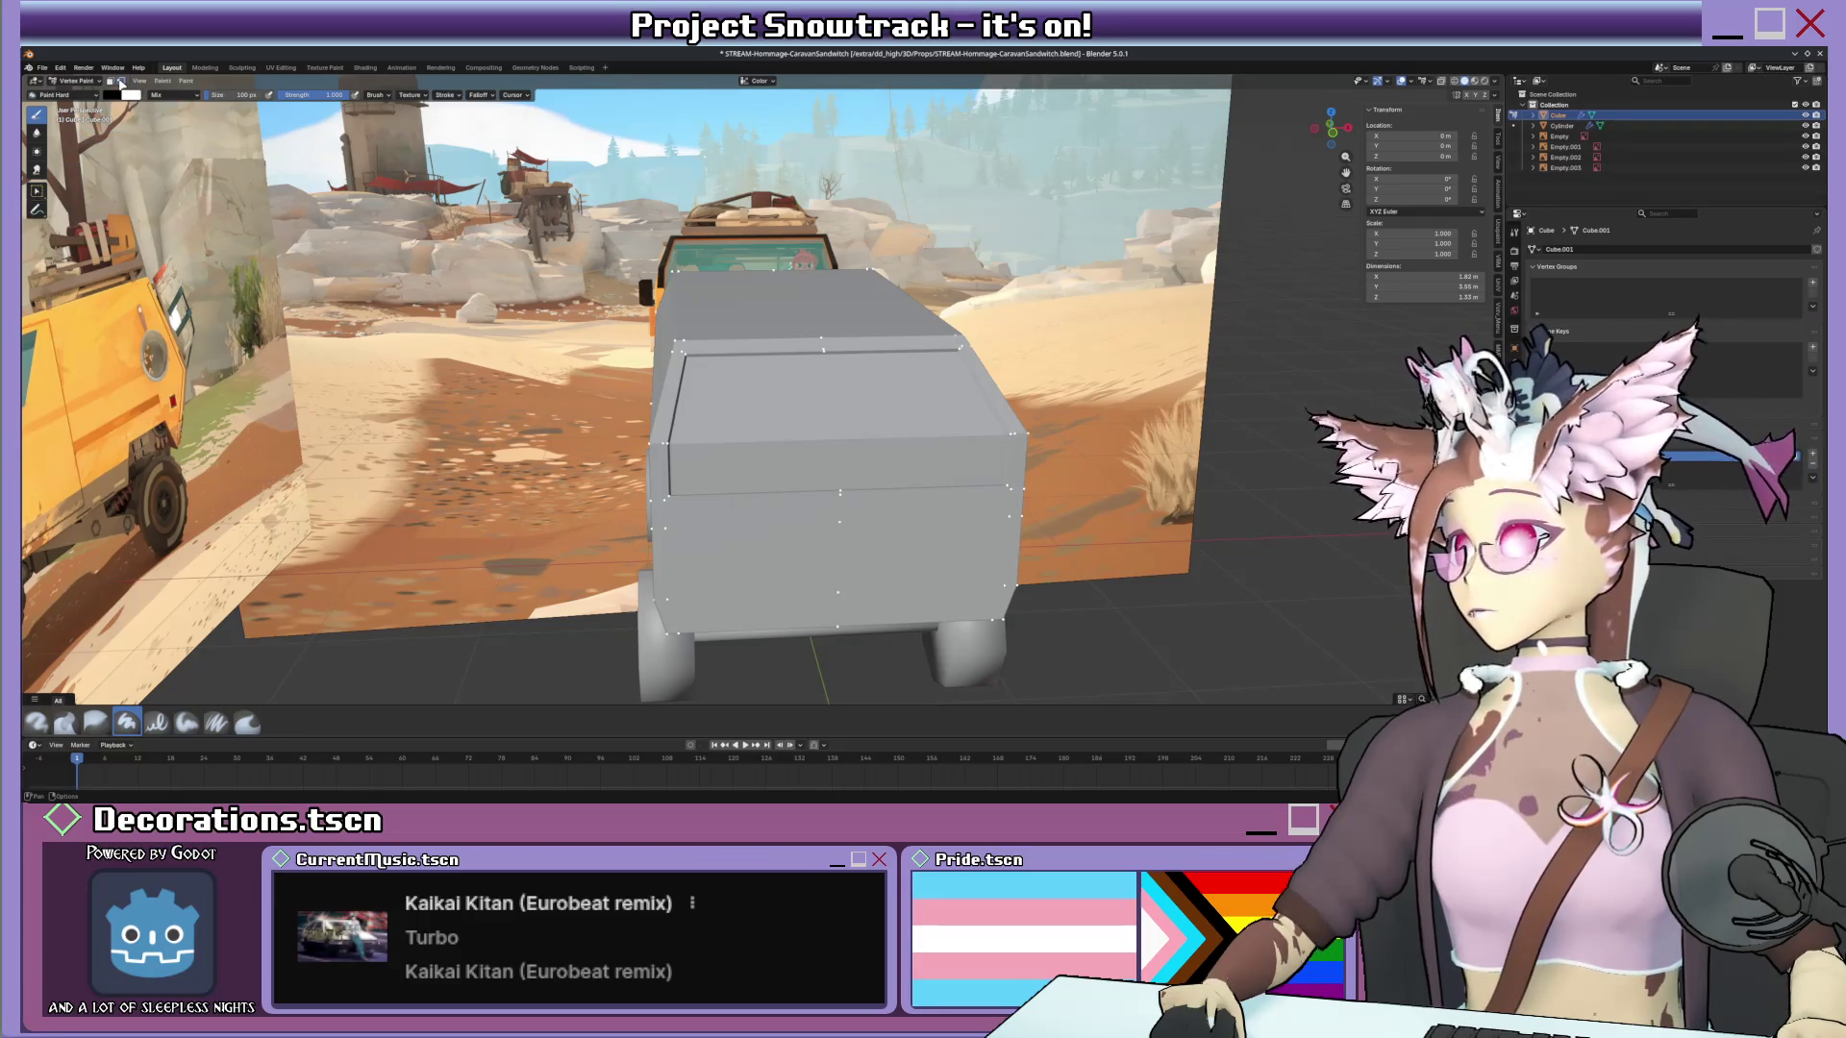
middle_click_drag(145, 95, 162, 80)
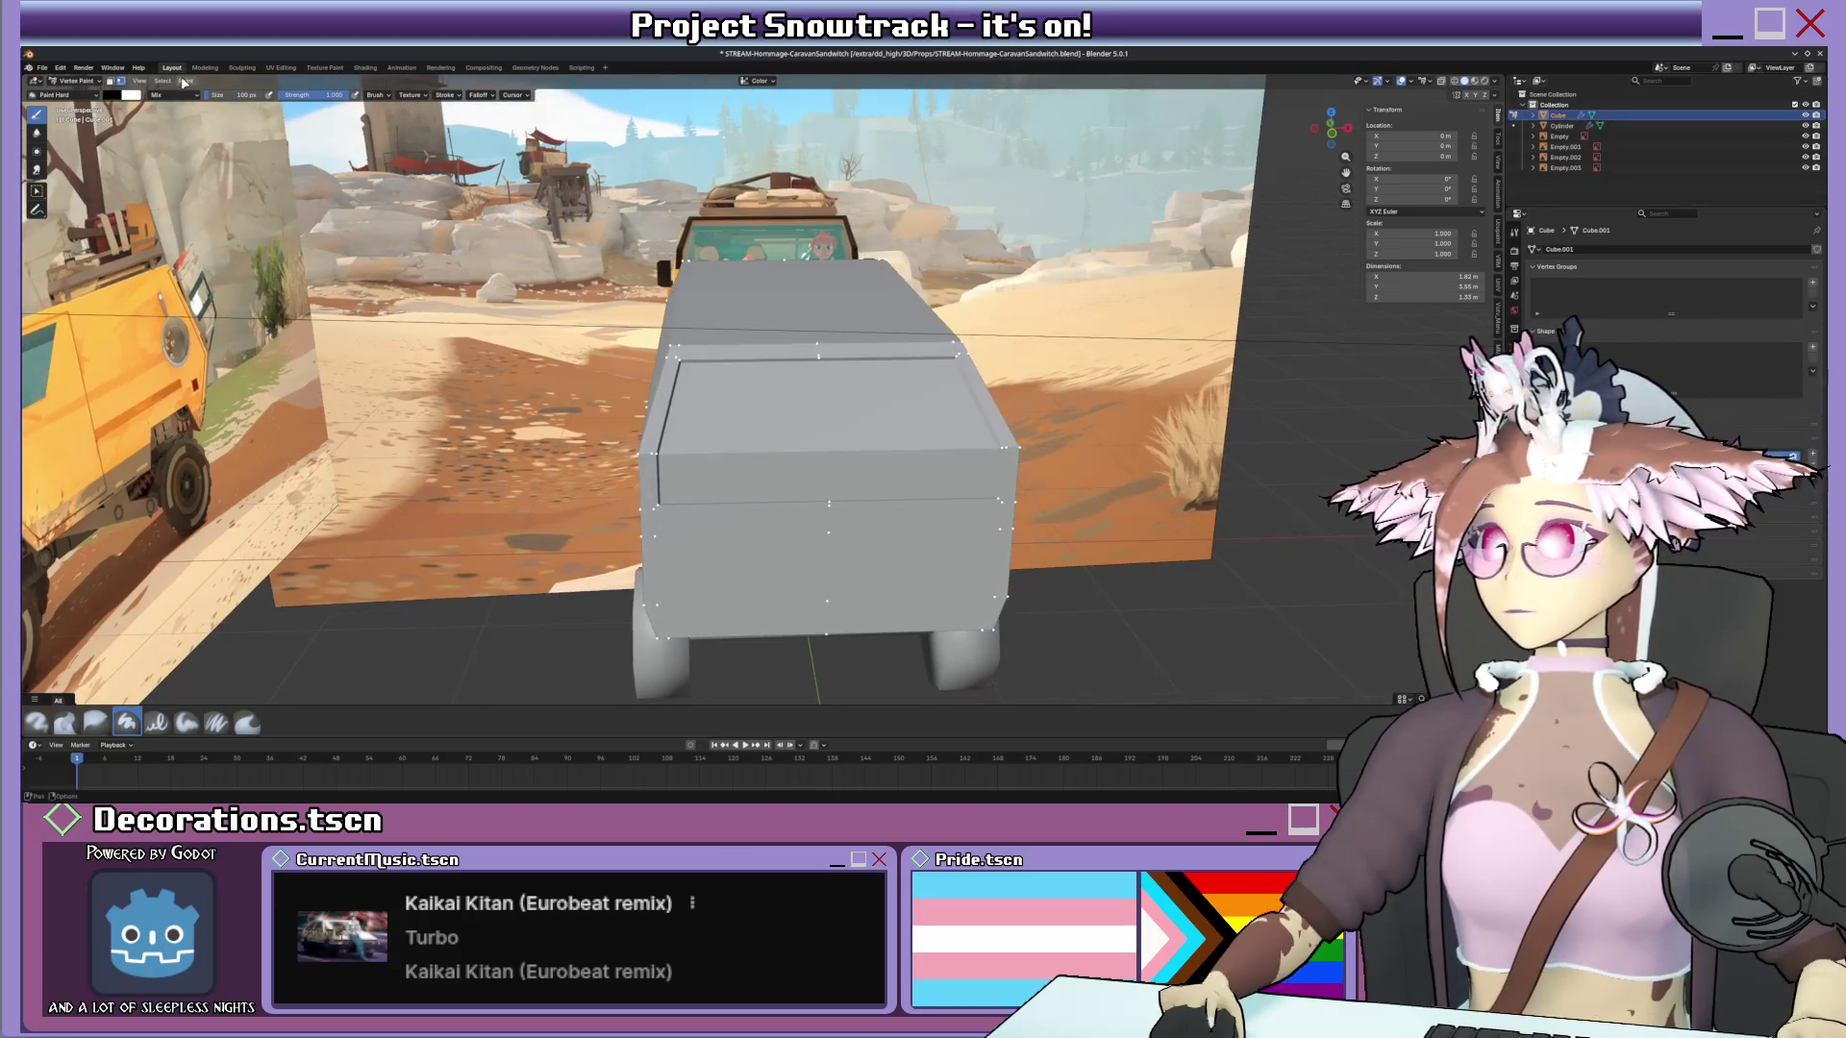
left_click(182, 82)
left_click(217, 173)
scroll(738, 420, "up", 2)
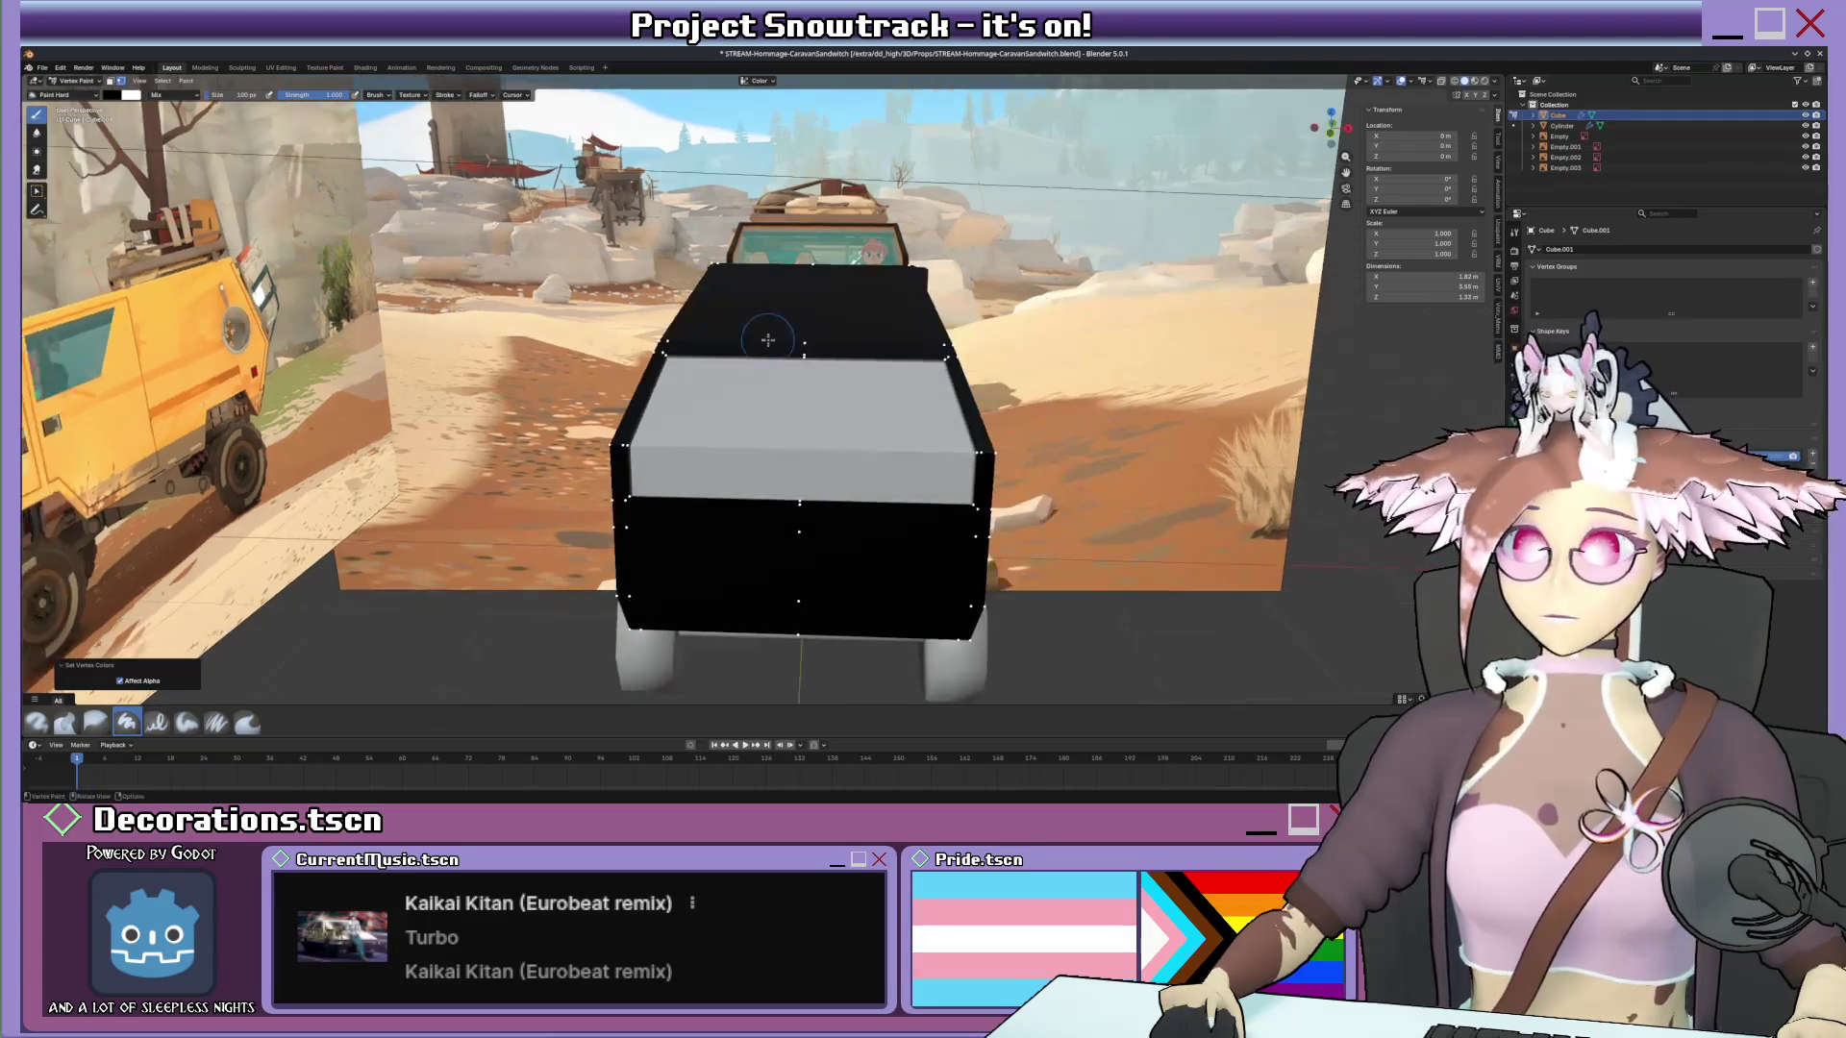
scroll(739, 420, "up", 3)
In Edit Mode select the inset rear window faces, then return to Vertex Paint.
key("Tab")
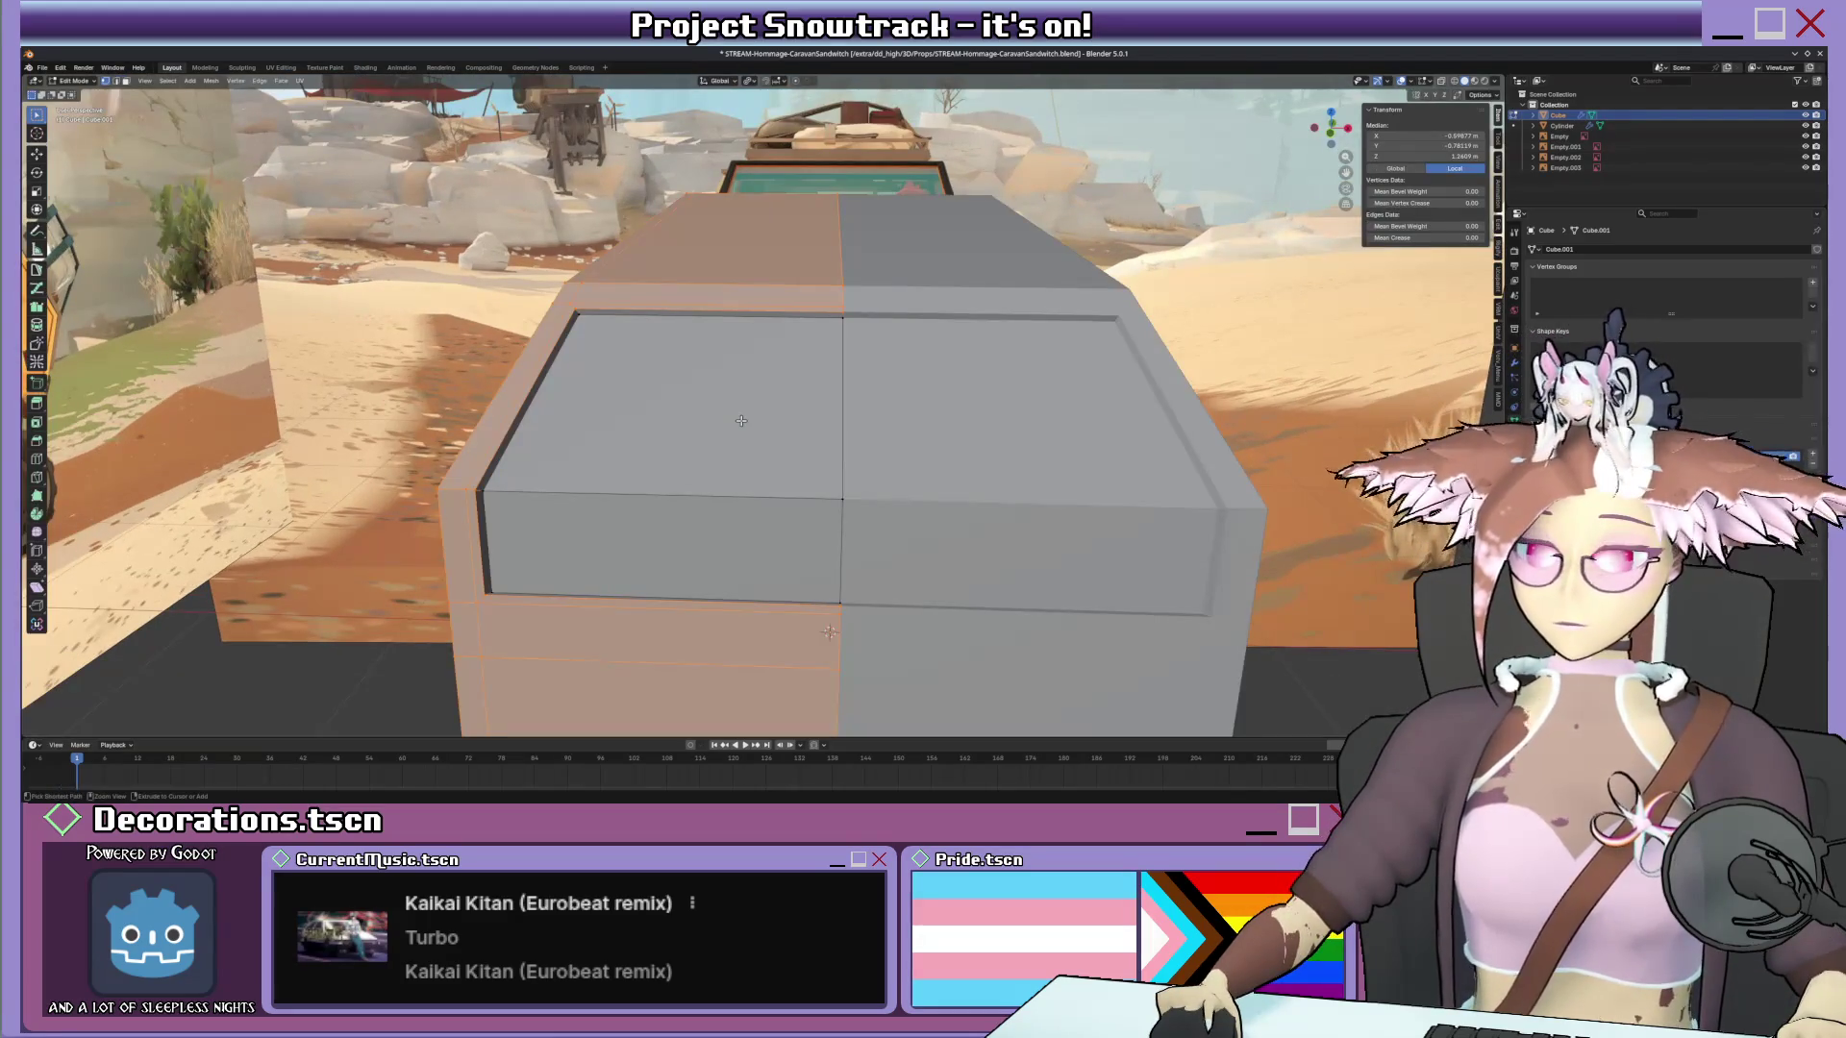
left_click(807, 584)
key("Tab")
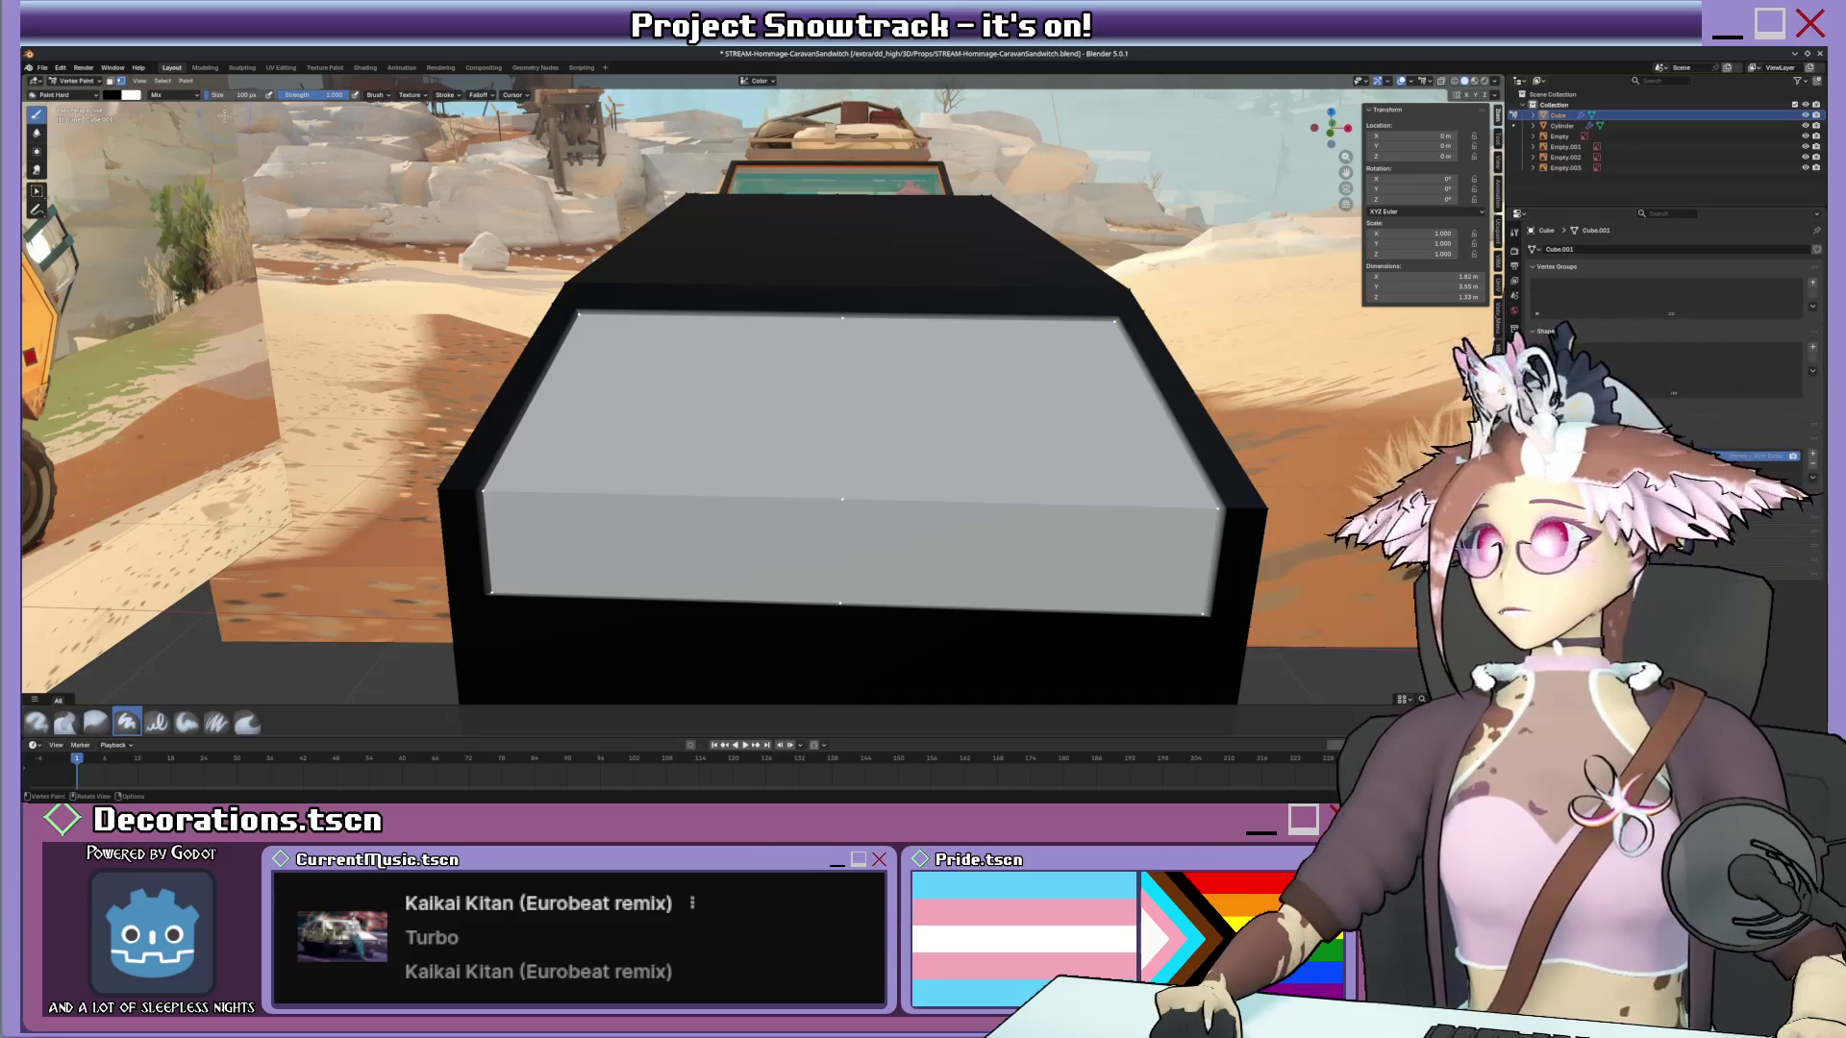
Pick a teal brush colour and fill the selected rear window faces with it.
left_click(131, 94)
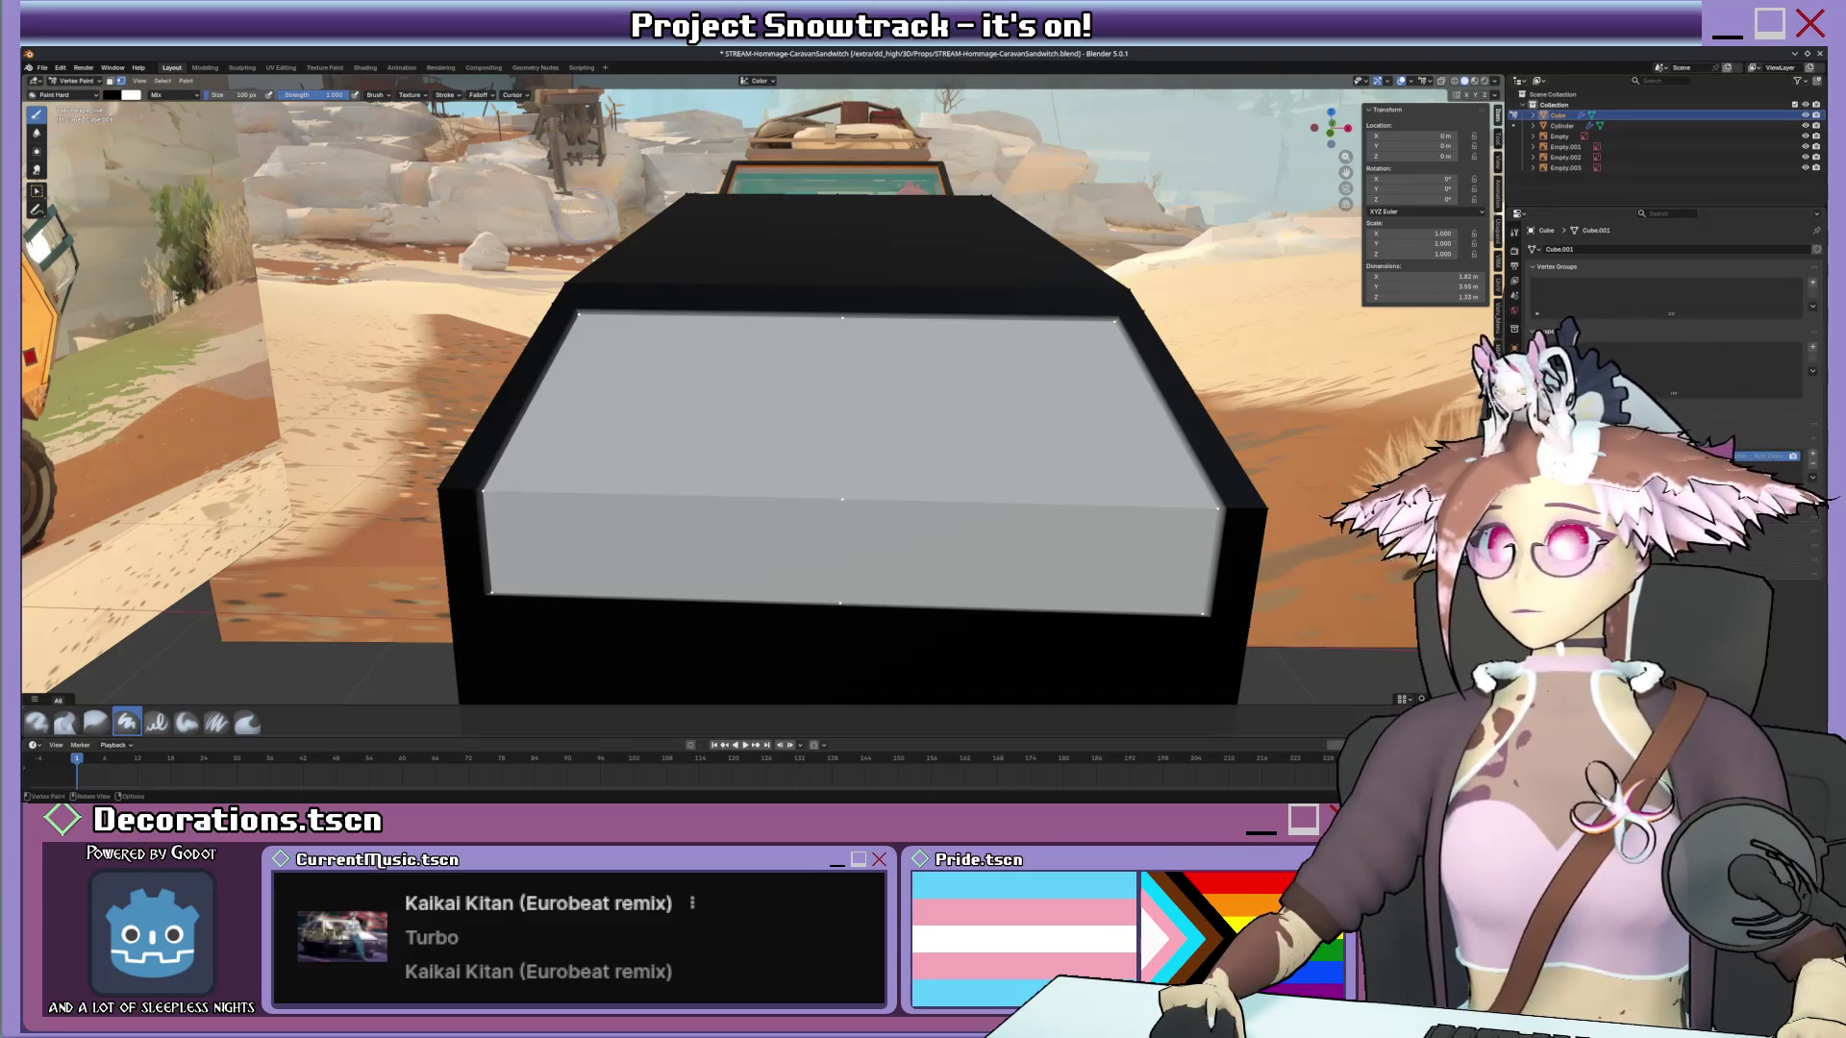
left_click(117, 97)
scroll(166, 154, "up", 4)
scroll(161, 137, "up", 4)
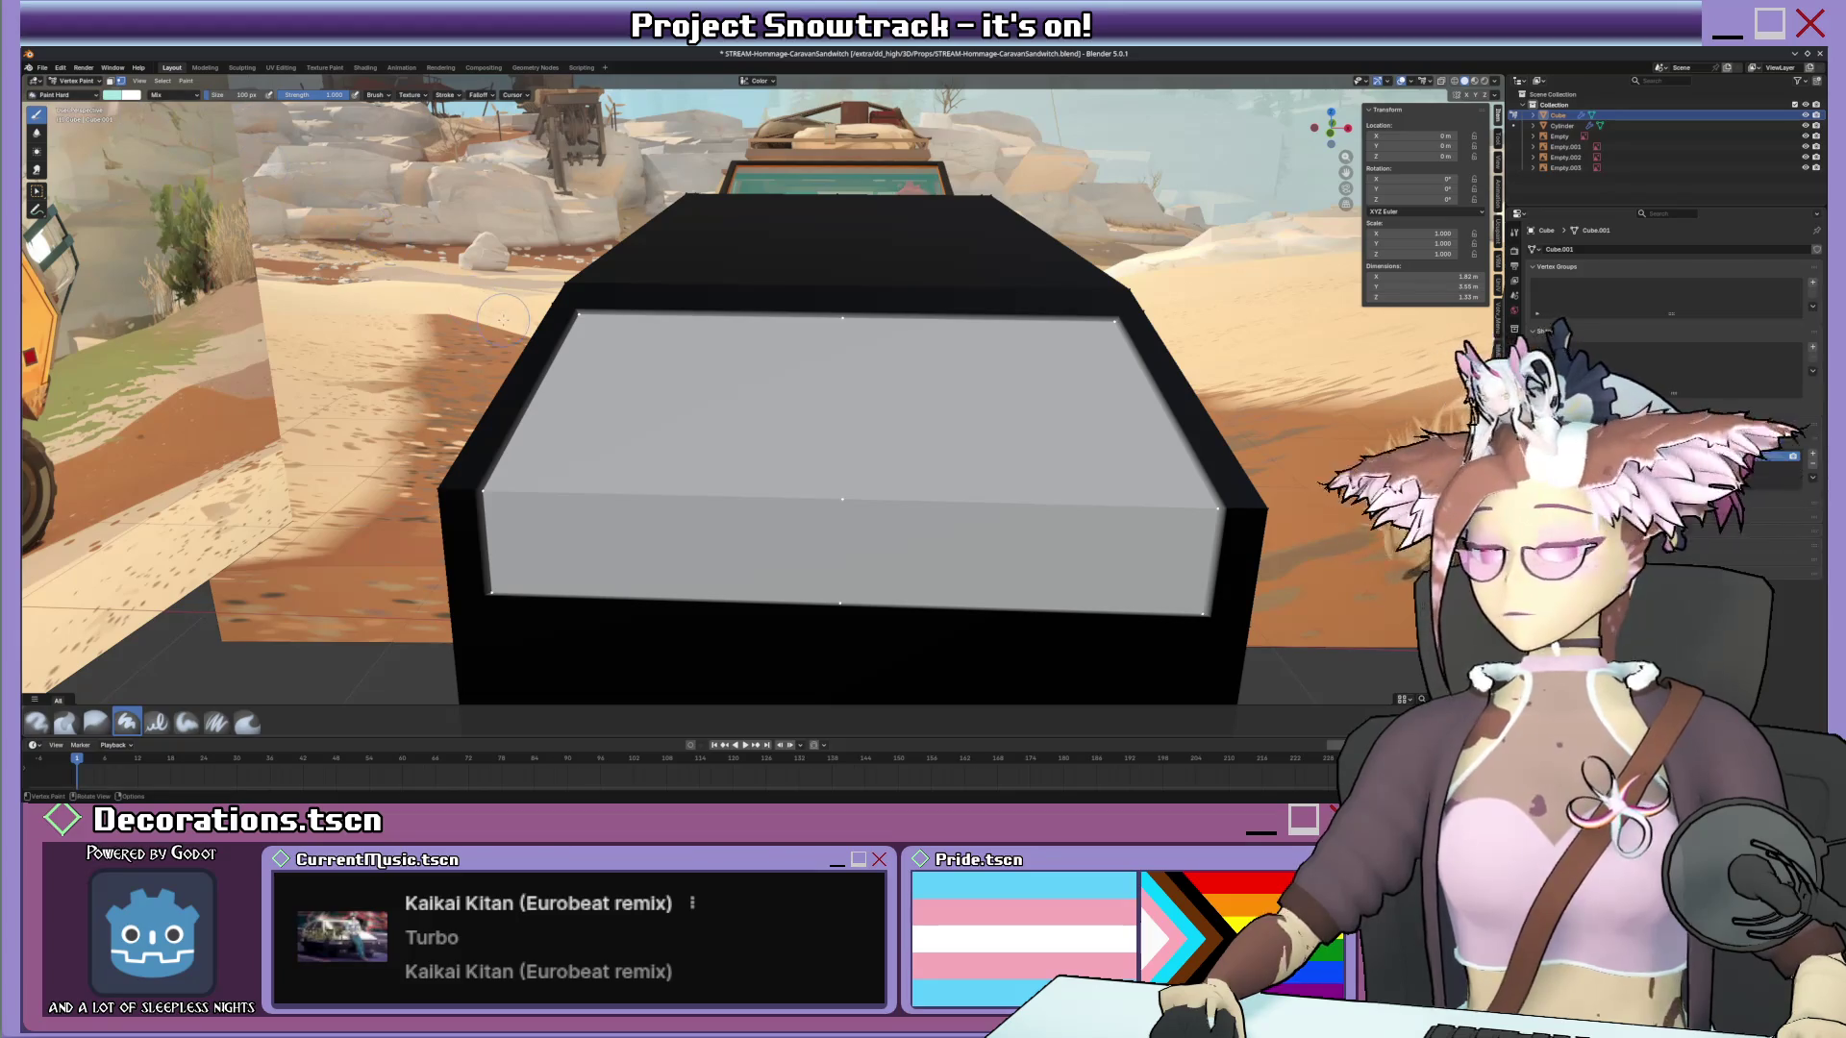
key("shift+k")
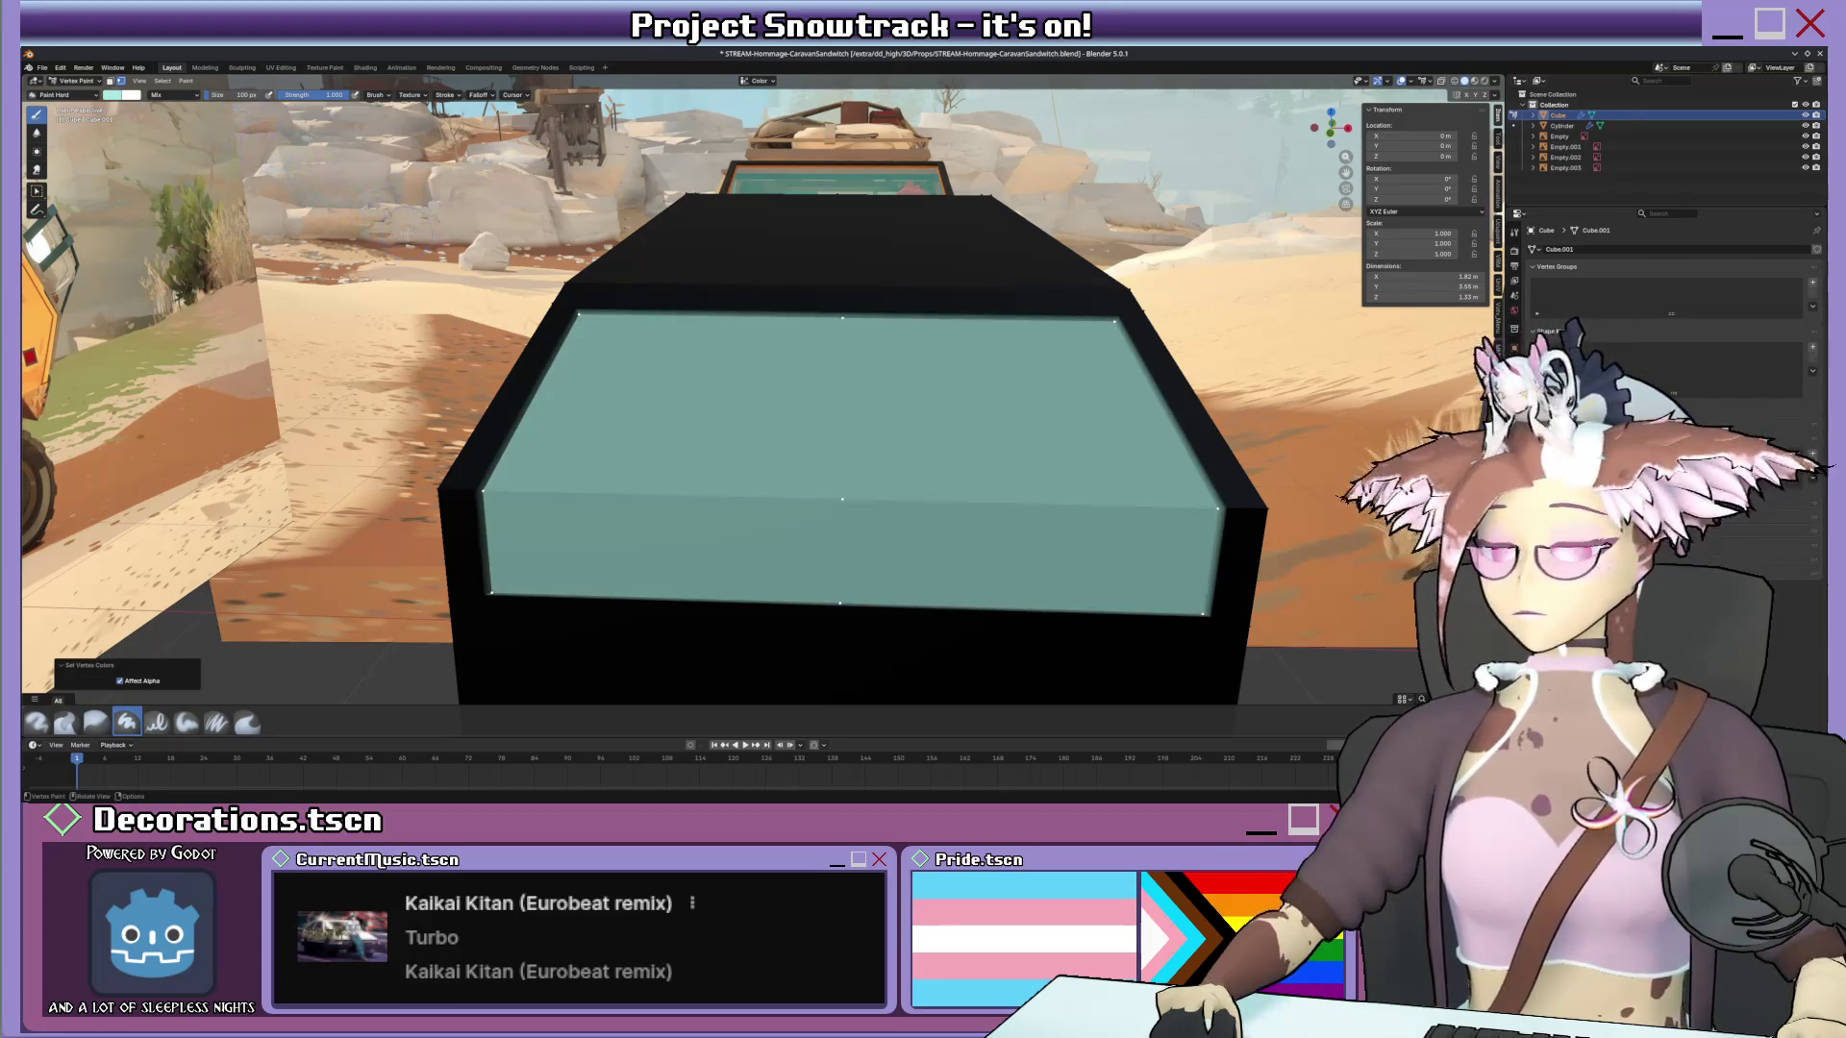
Switch to vertex masking, eyedrop an orange from the scene and fill the van body orange.
key("v")
left_click(121, 94)
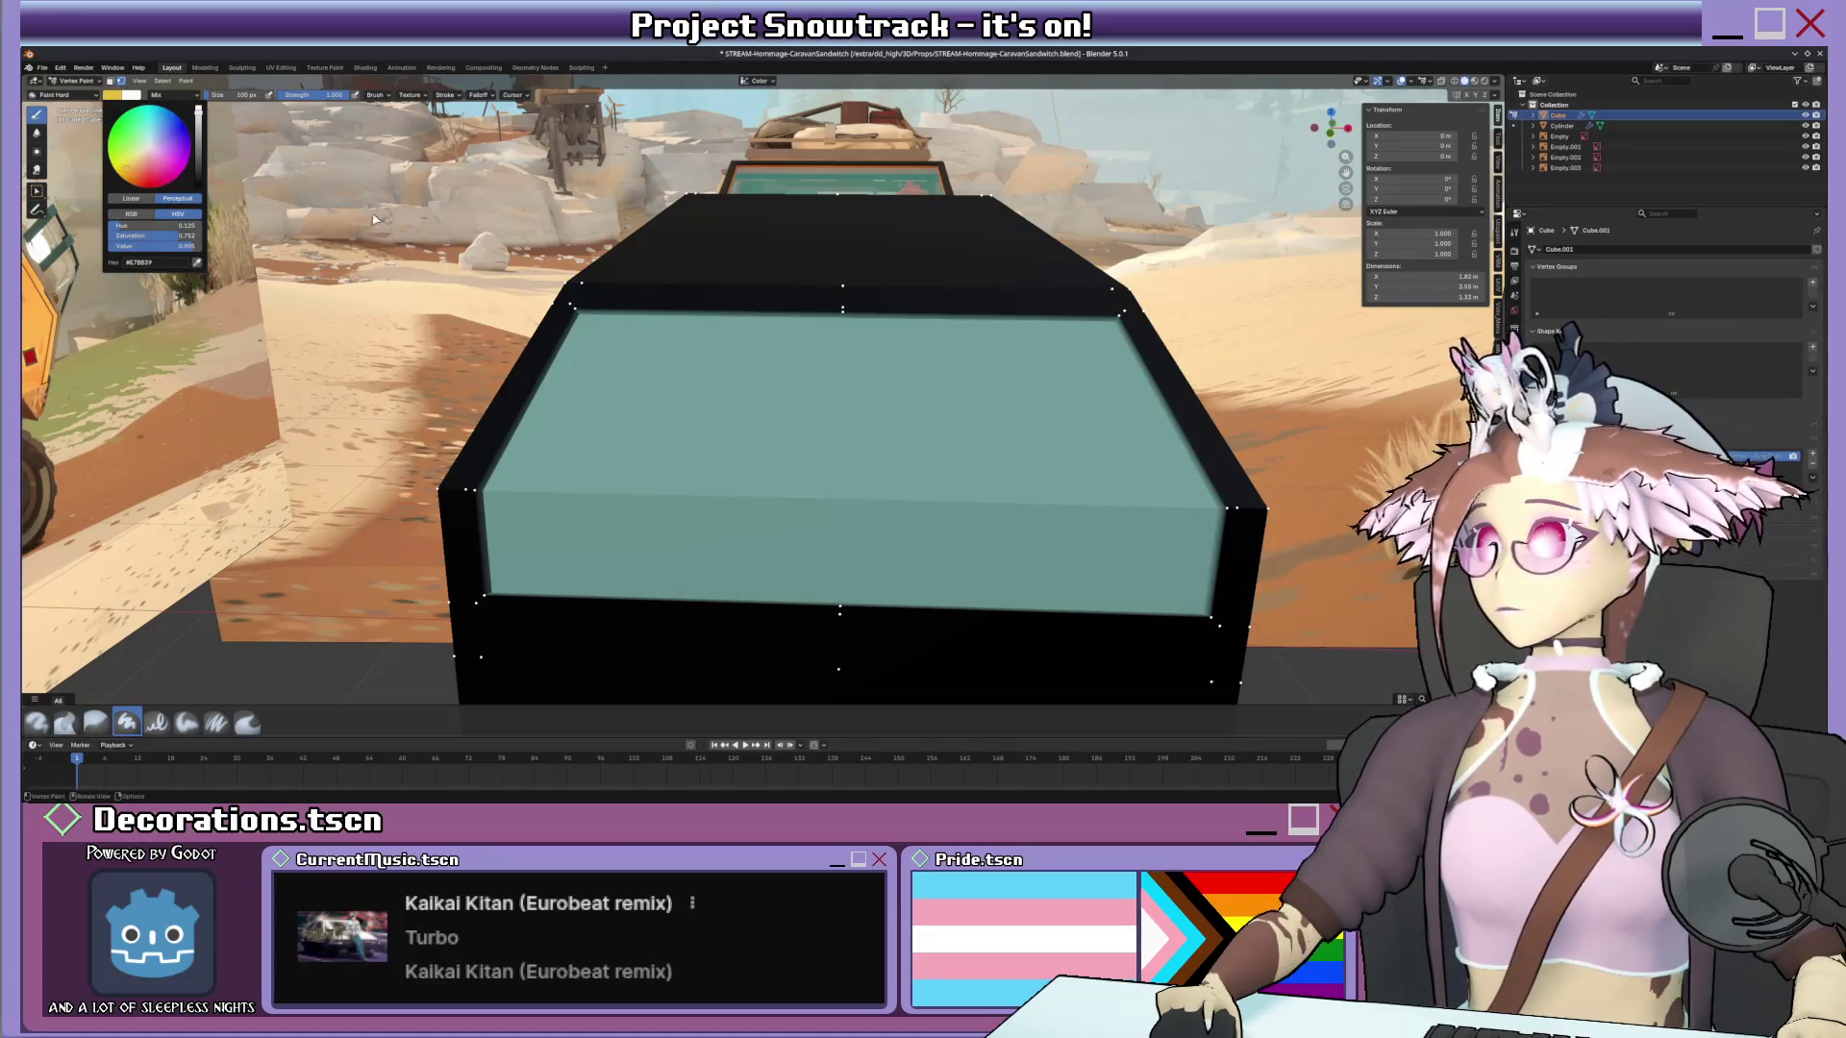
middle_click_drag(374, 217, 476, 288)
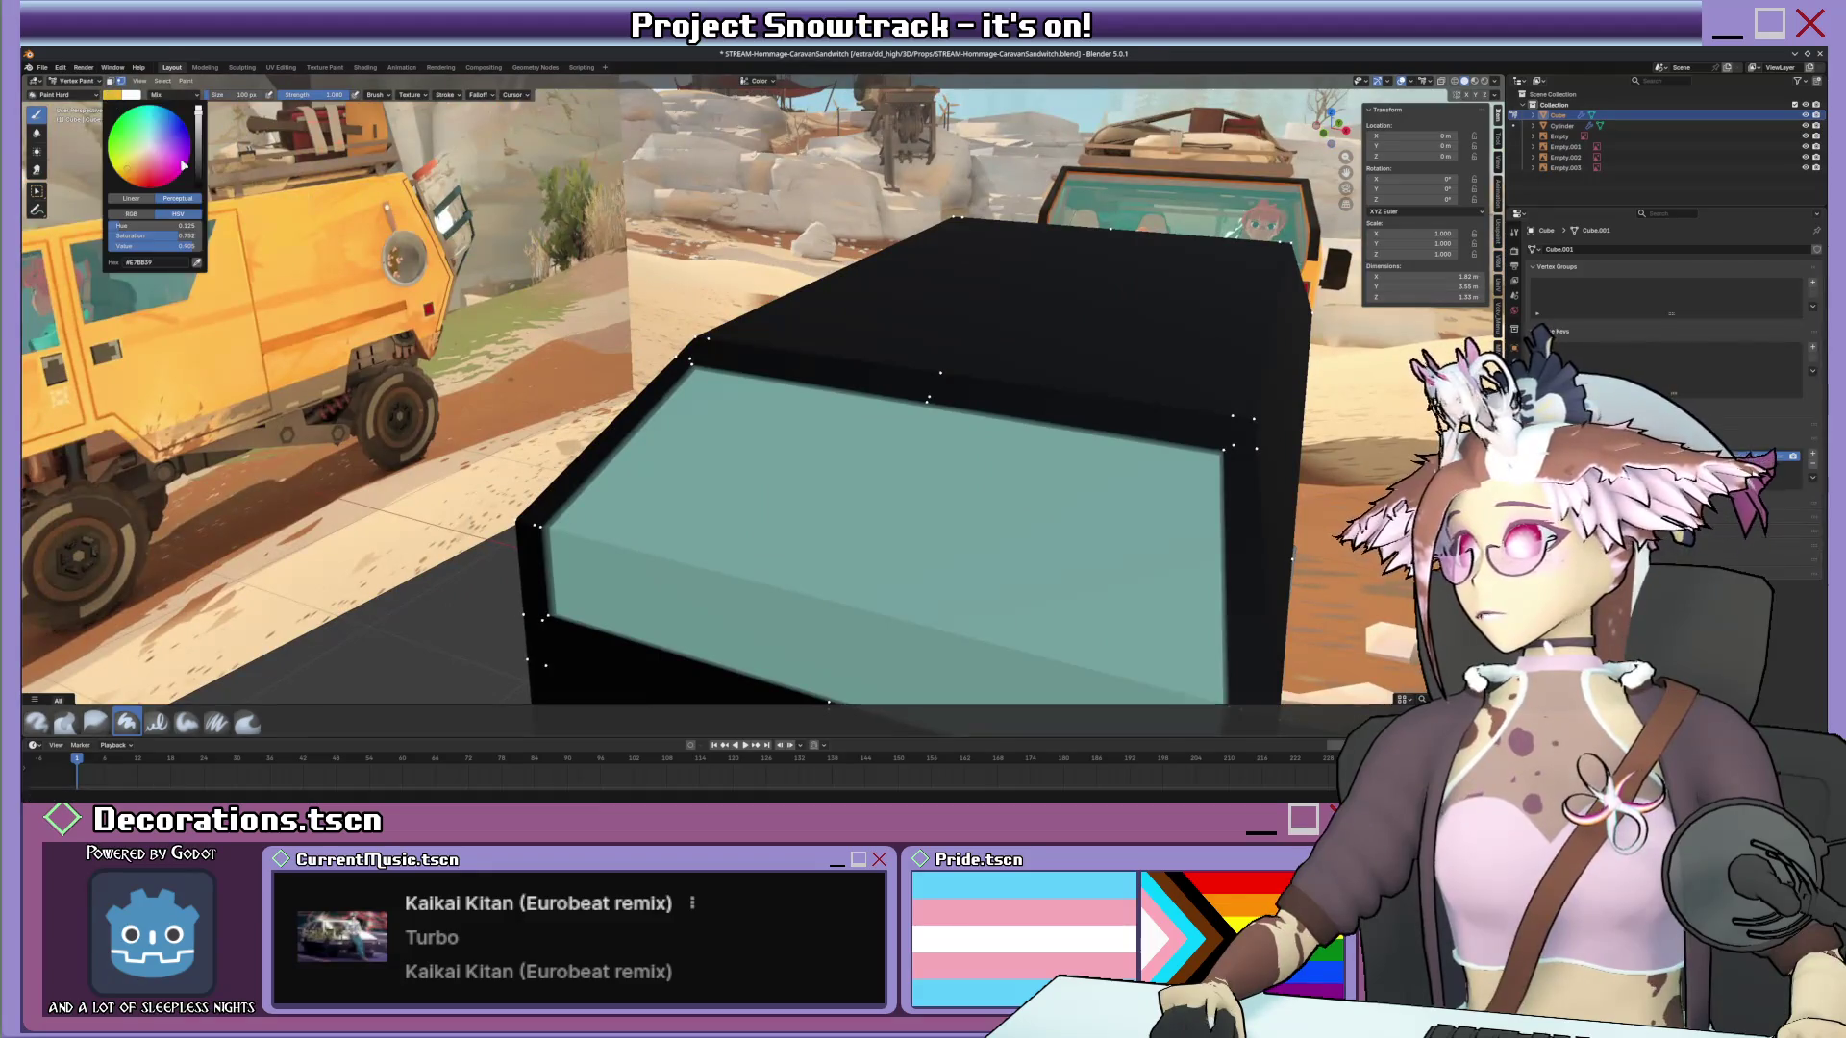
left_click(199, 262)
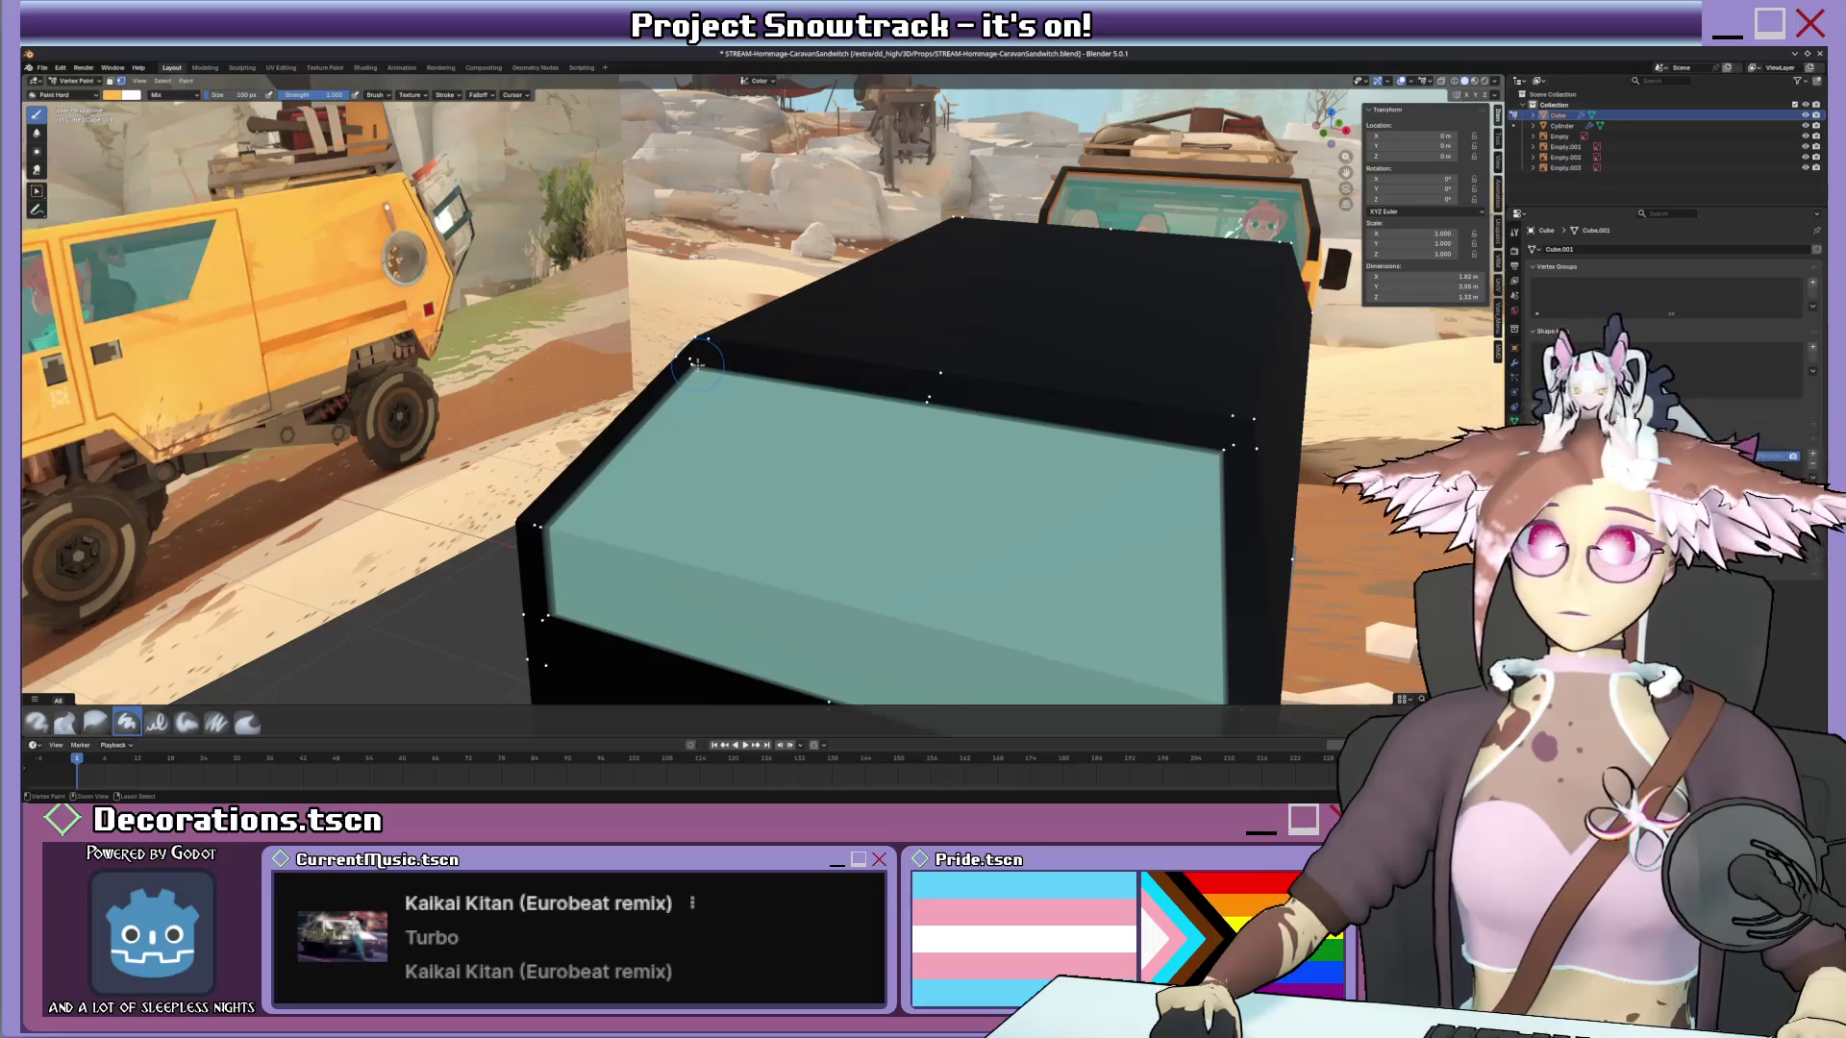
key("shift+k")
middle_click_drag(694, 360, 771, 367)
key("z")
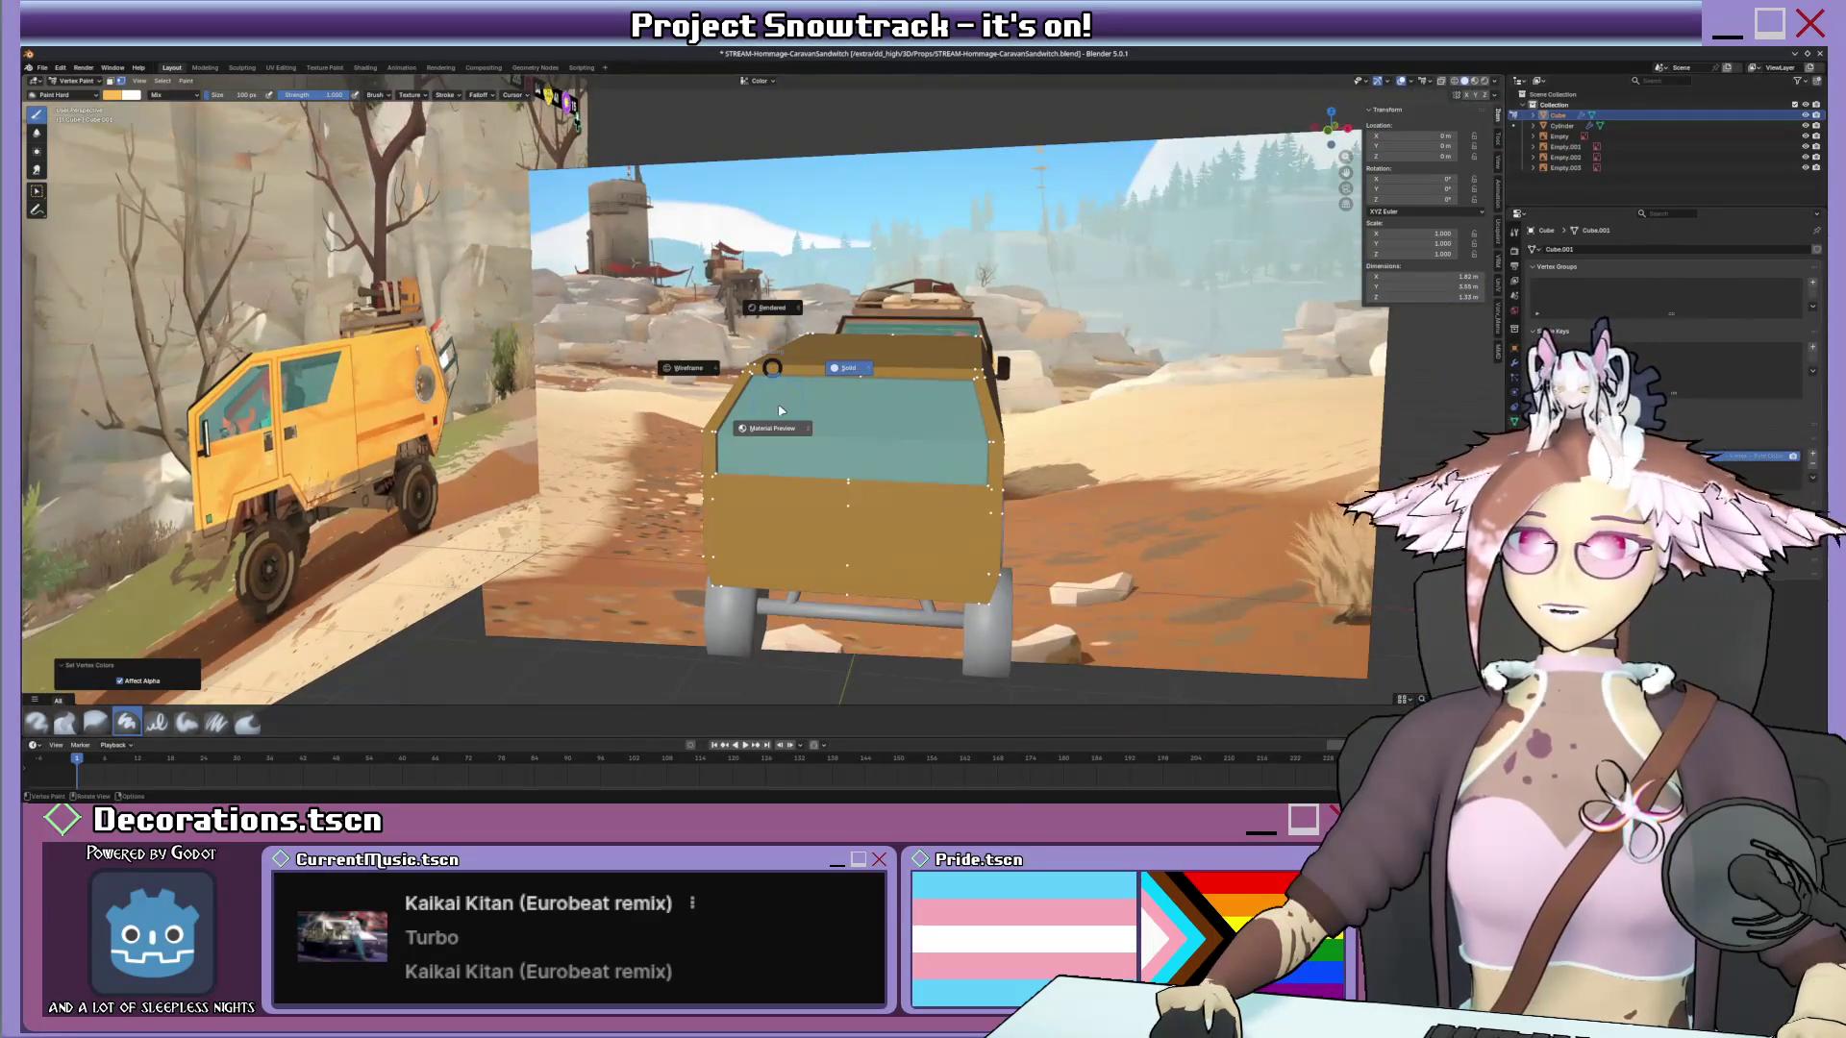
Set Viewport Shading's Object Color to Attribute so the van shows its painted tan and teal.
left_click(1503, 82)
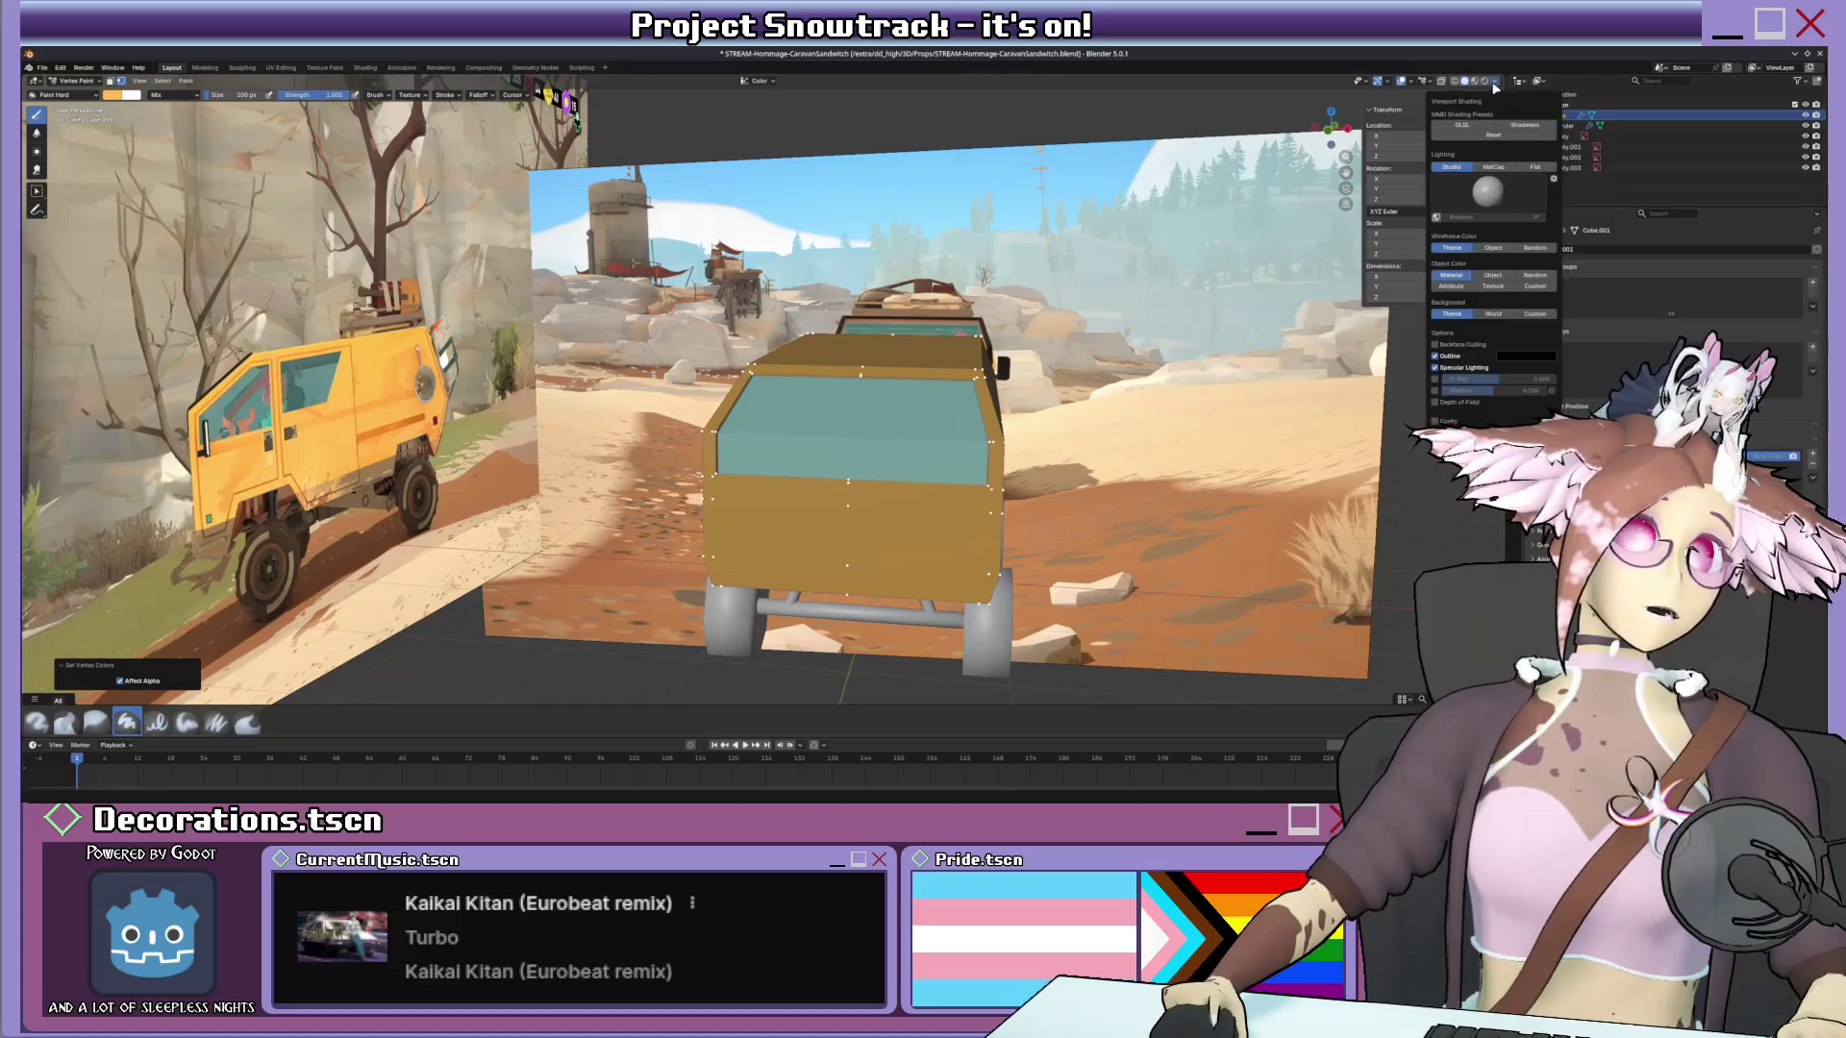
middle_click_drag(1038, 346, 747, 334)
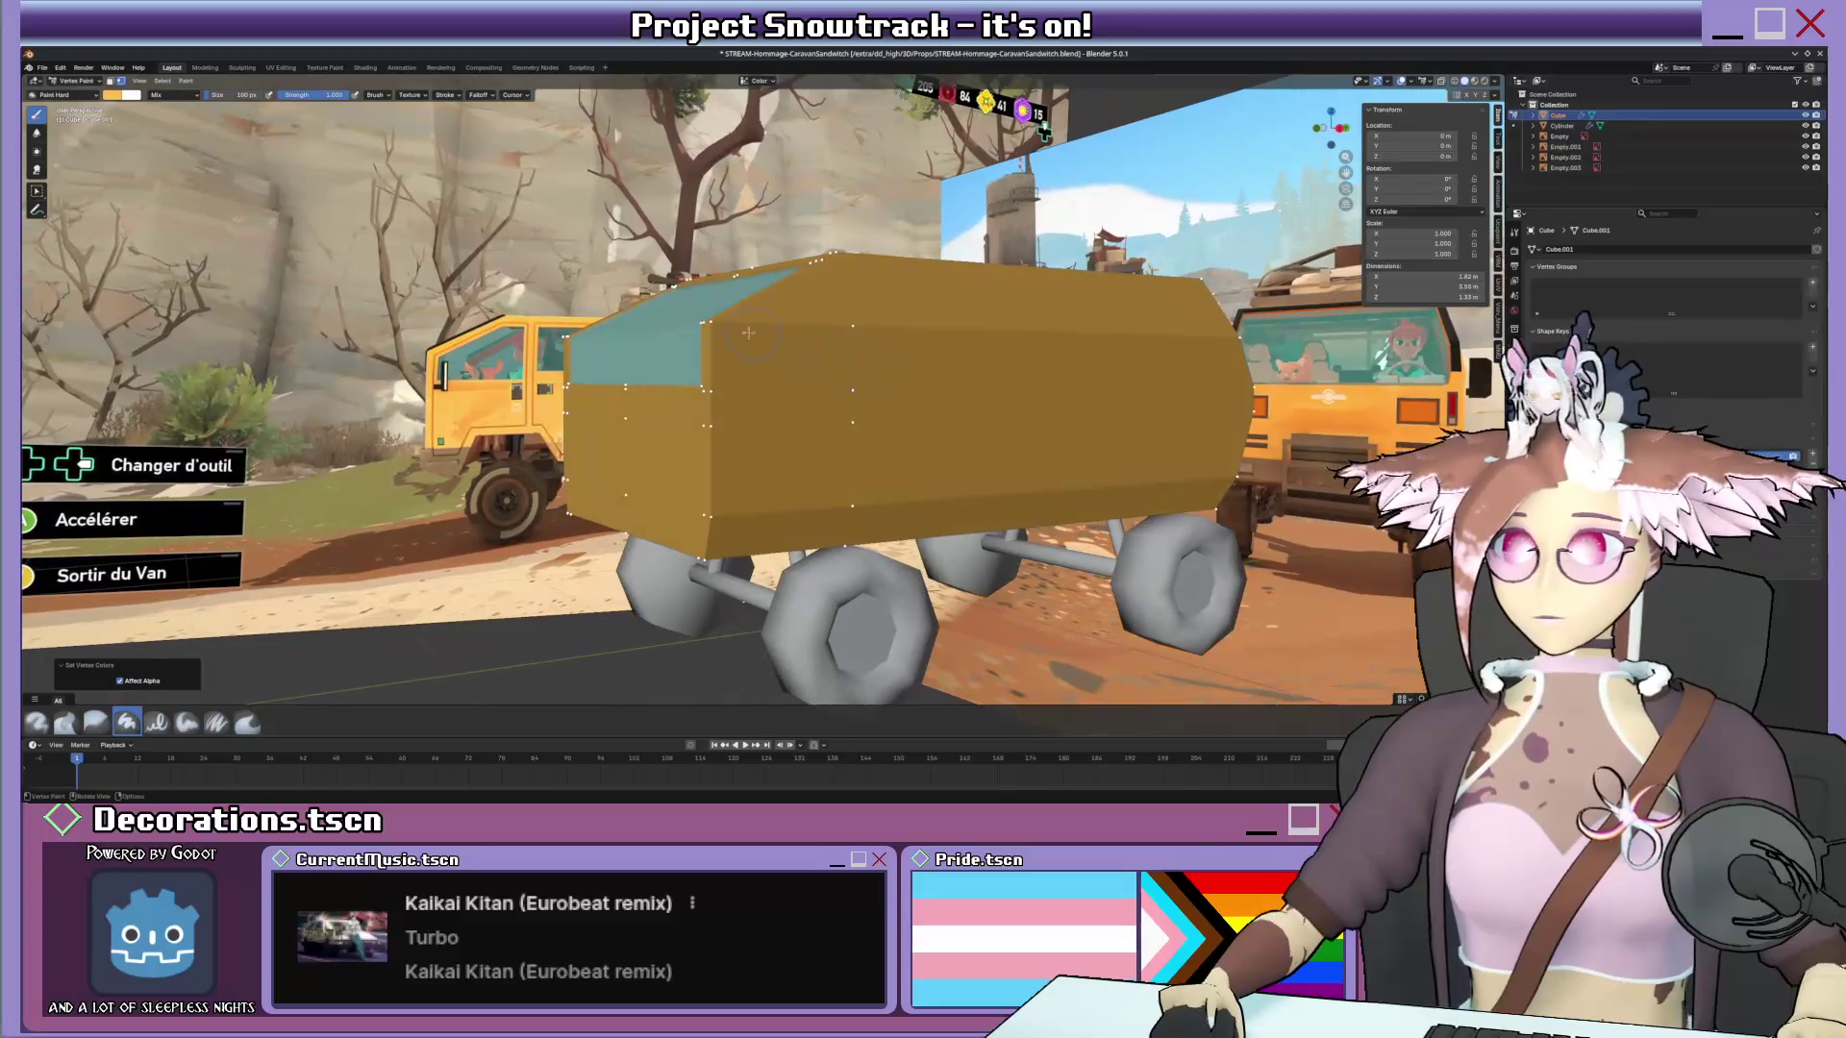
left_click(130, 95)
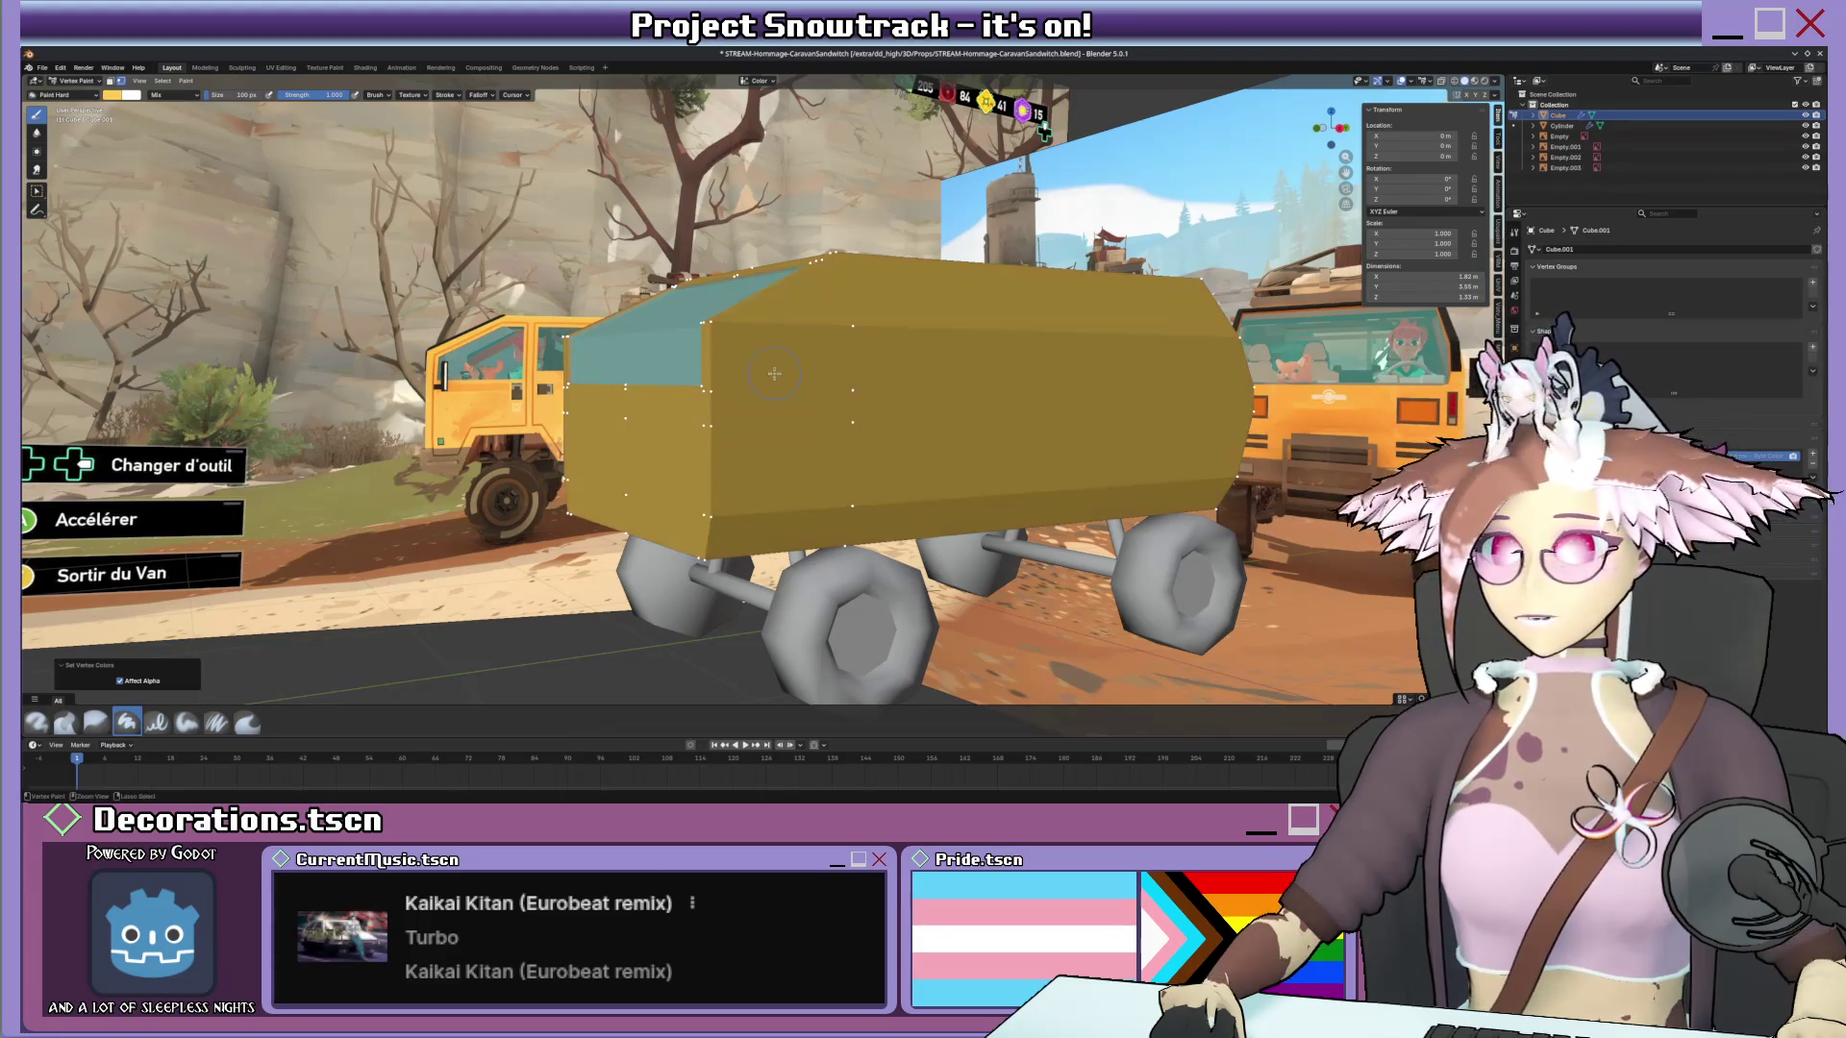
scroll(781, 371, "up", 2)
scroll(781, 371, "up", 2)
scroll(883, 370, "down", 1)
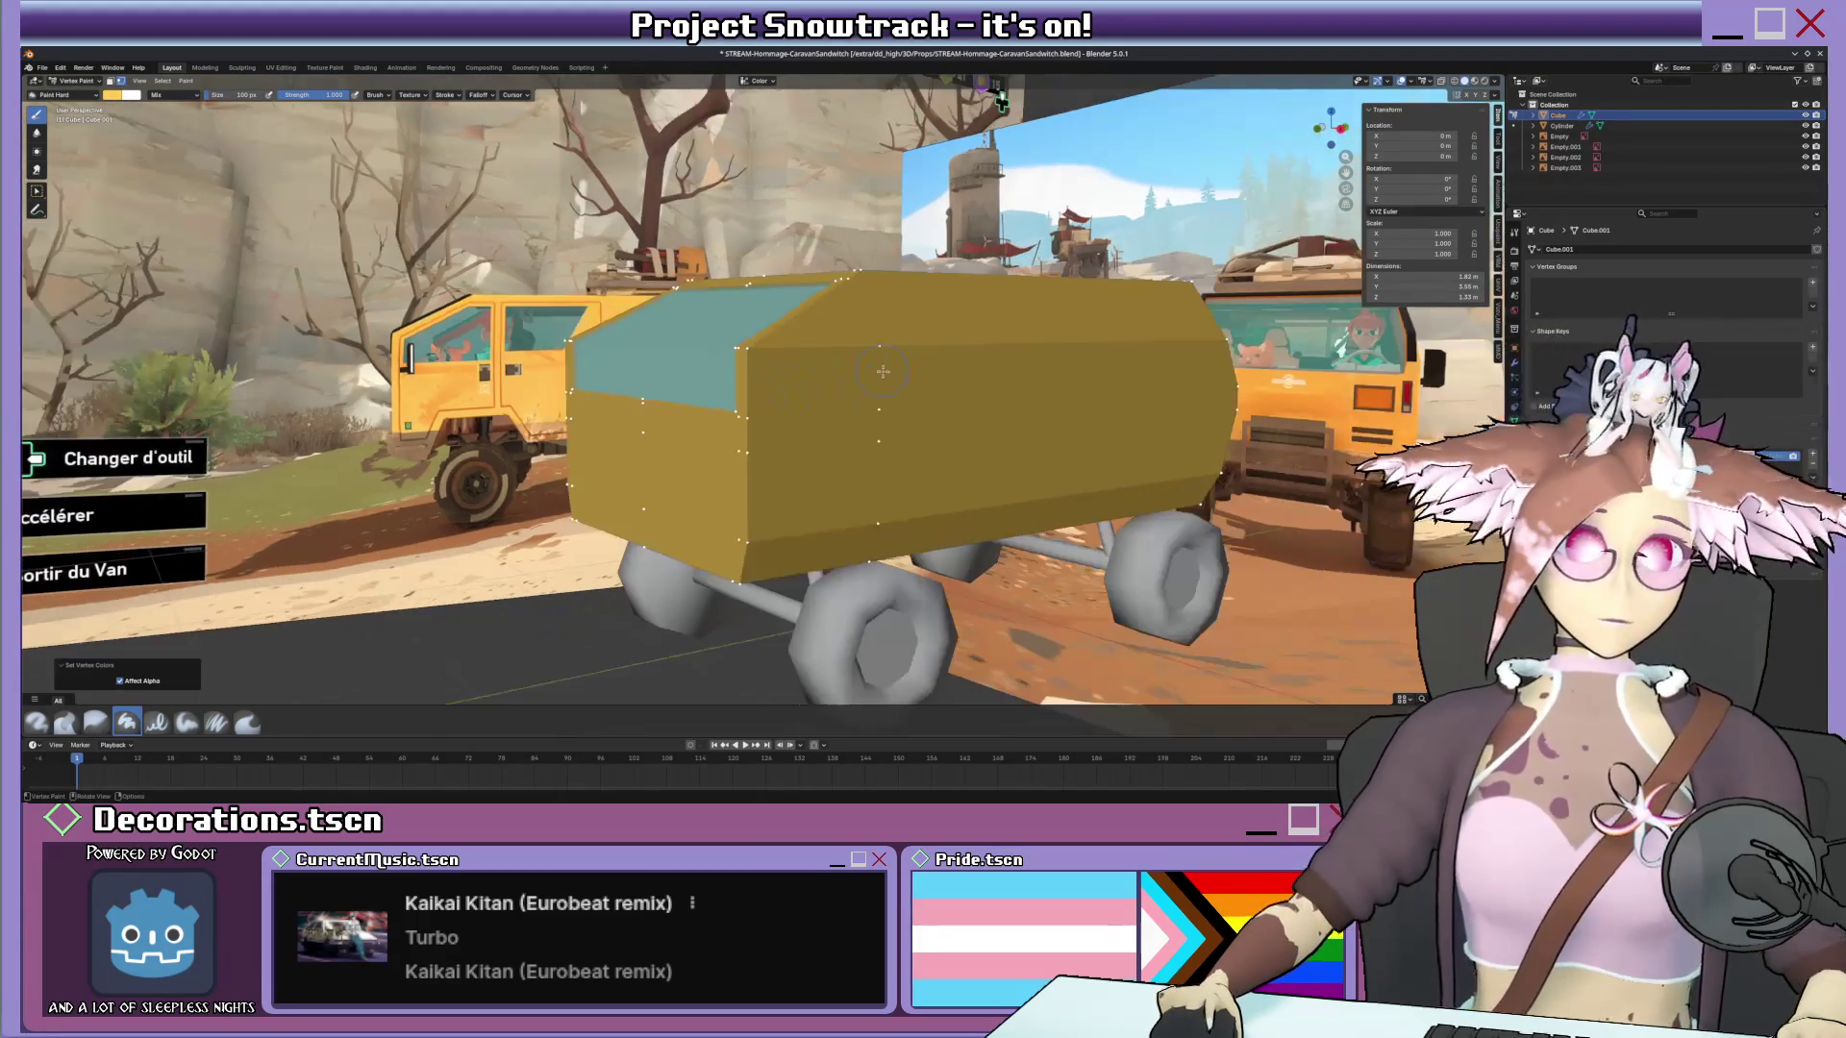
middle_click_drag(884, 370, 909, 356)
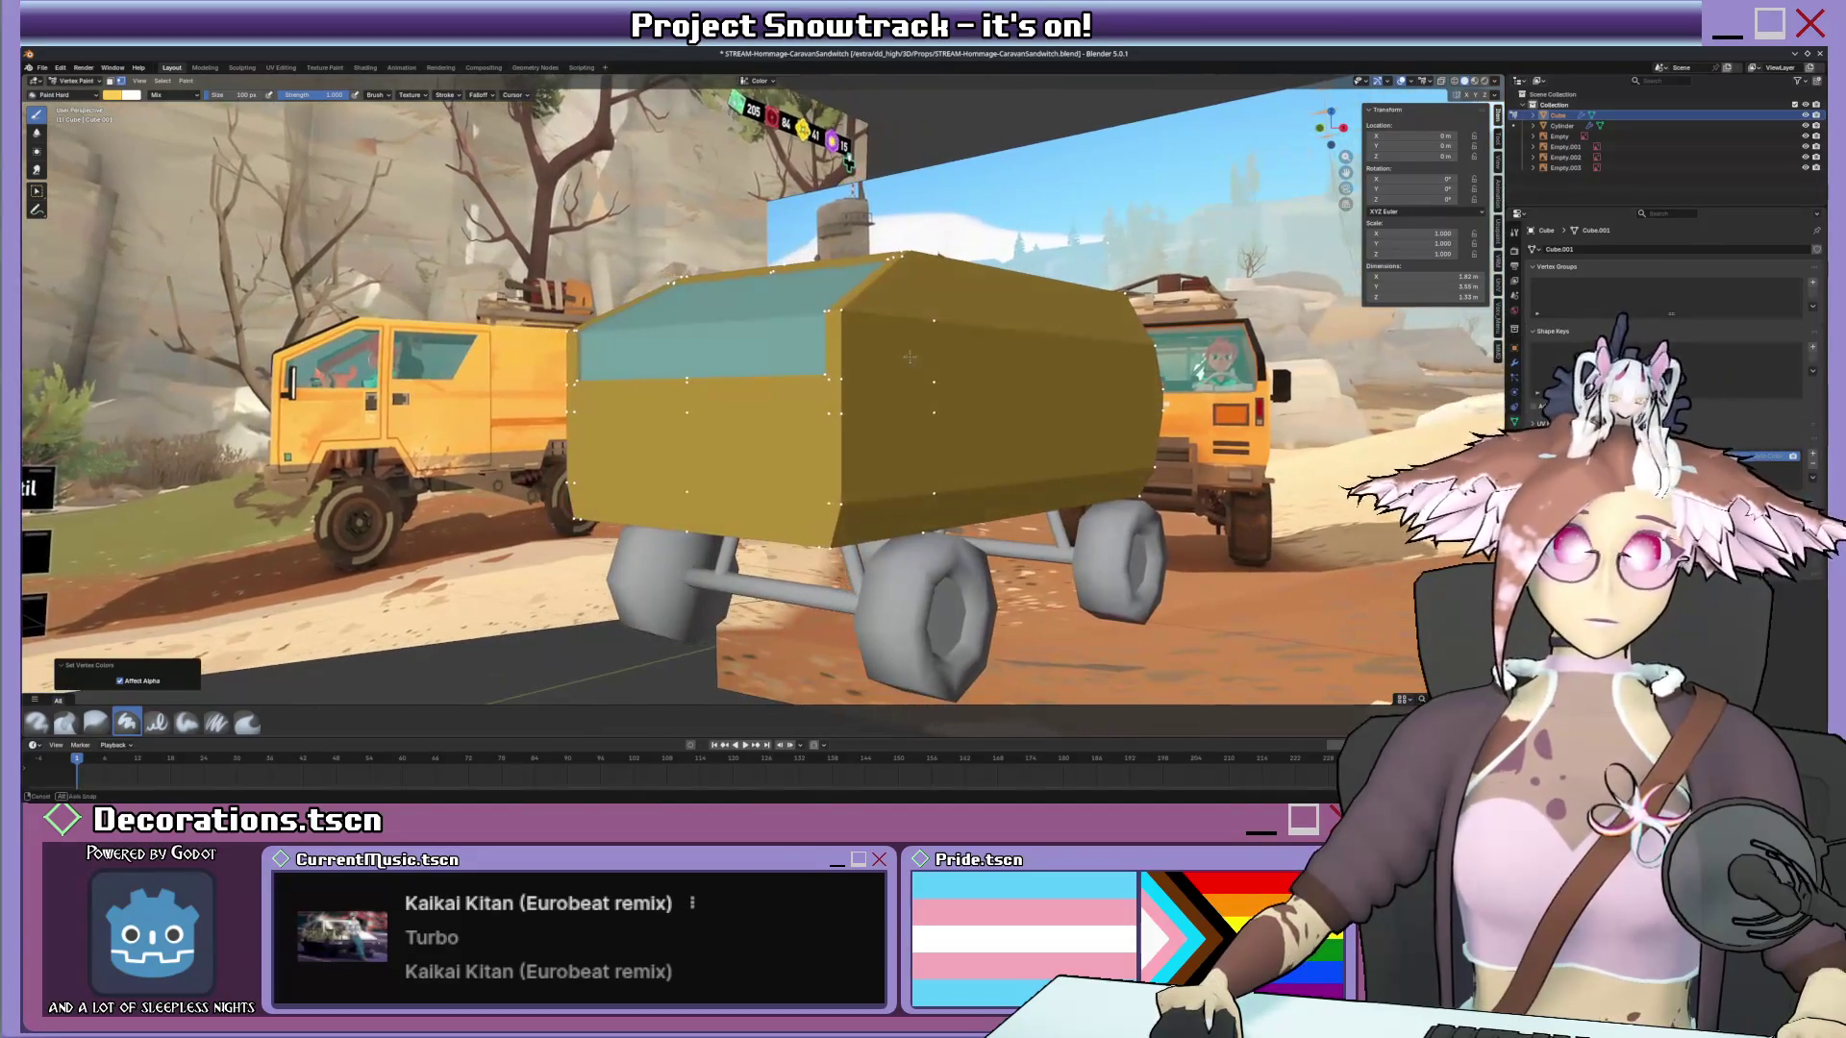
left_click(1498, 80)
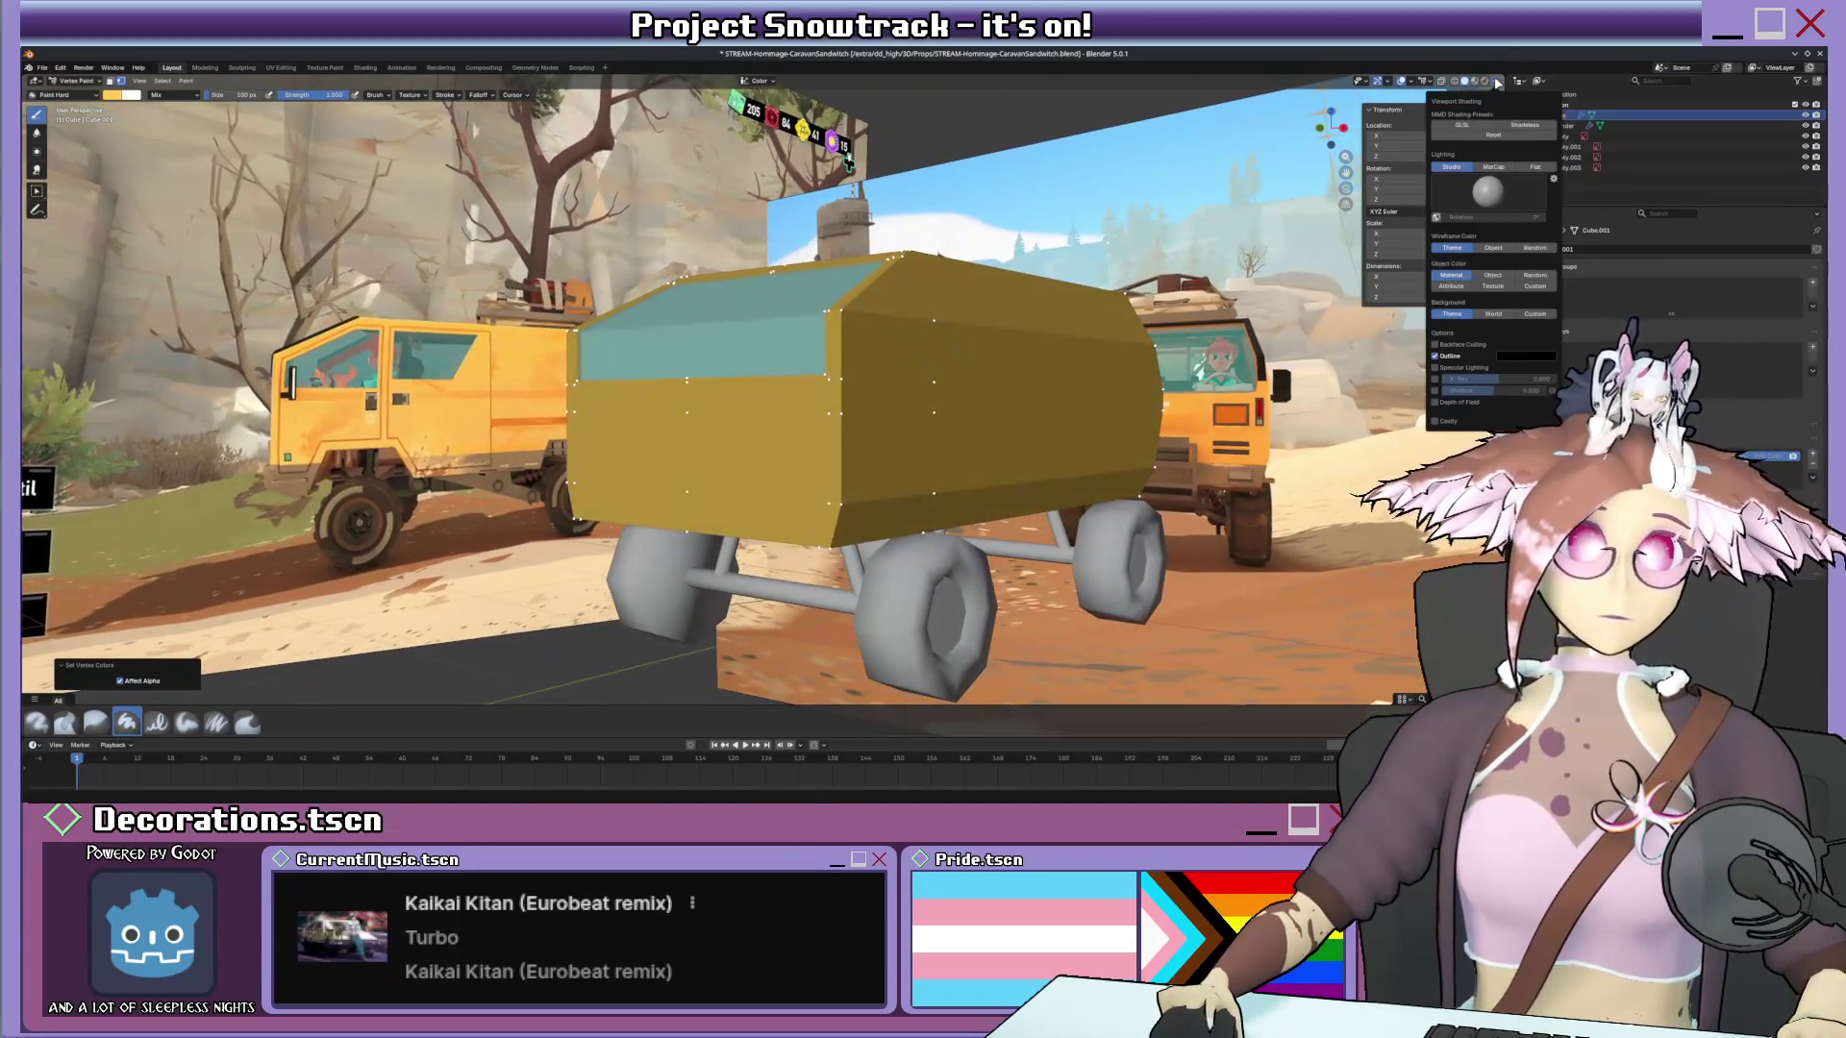
left_click(1493, 275)
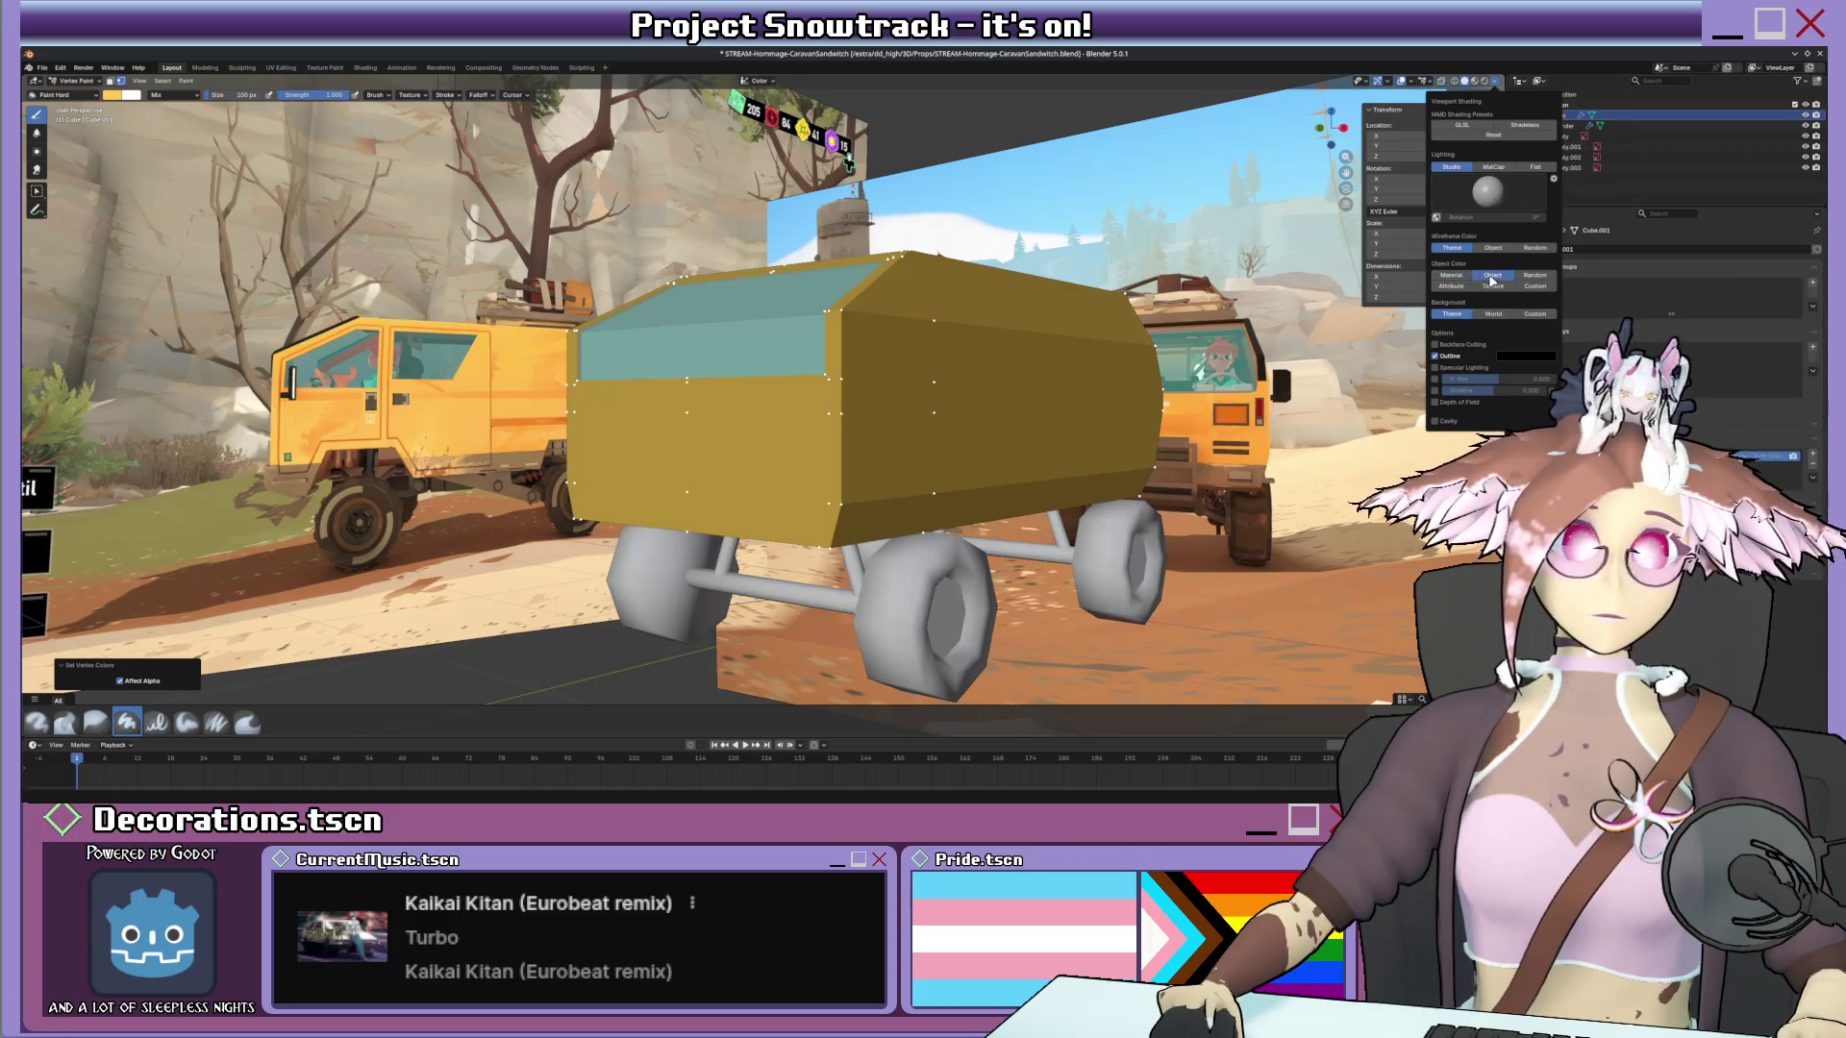
left_click(1531, 287)
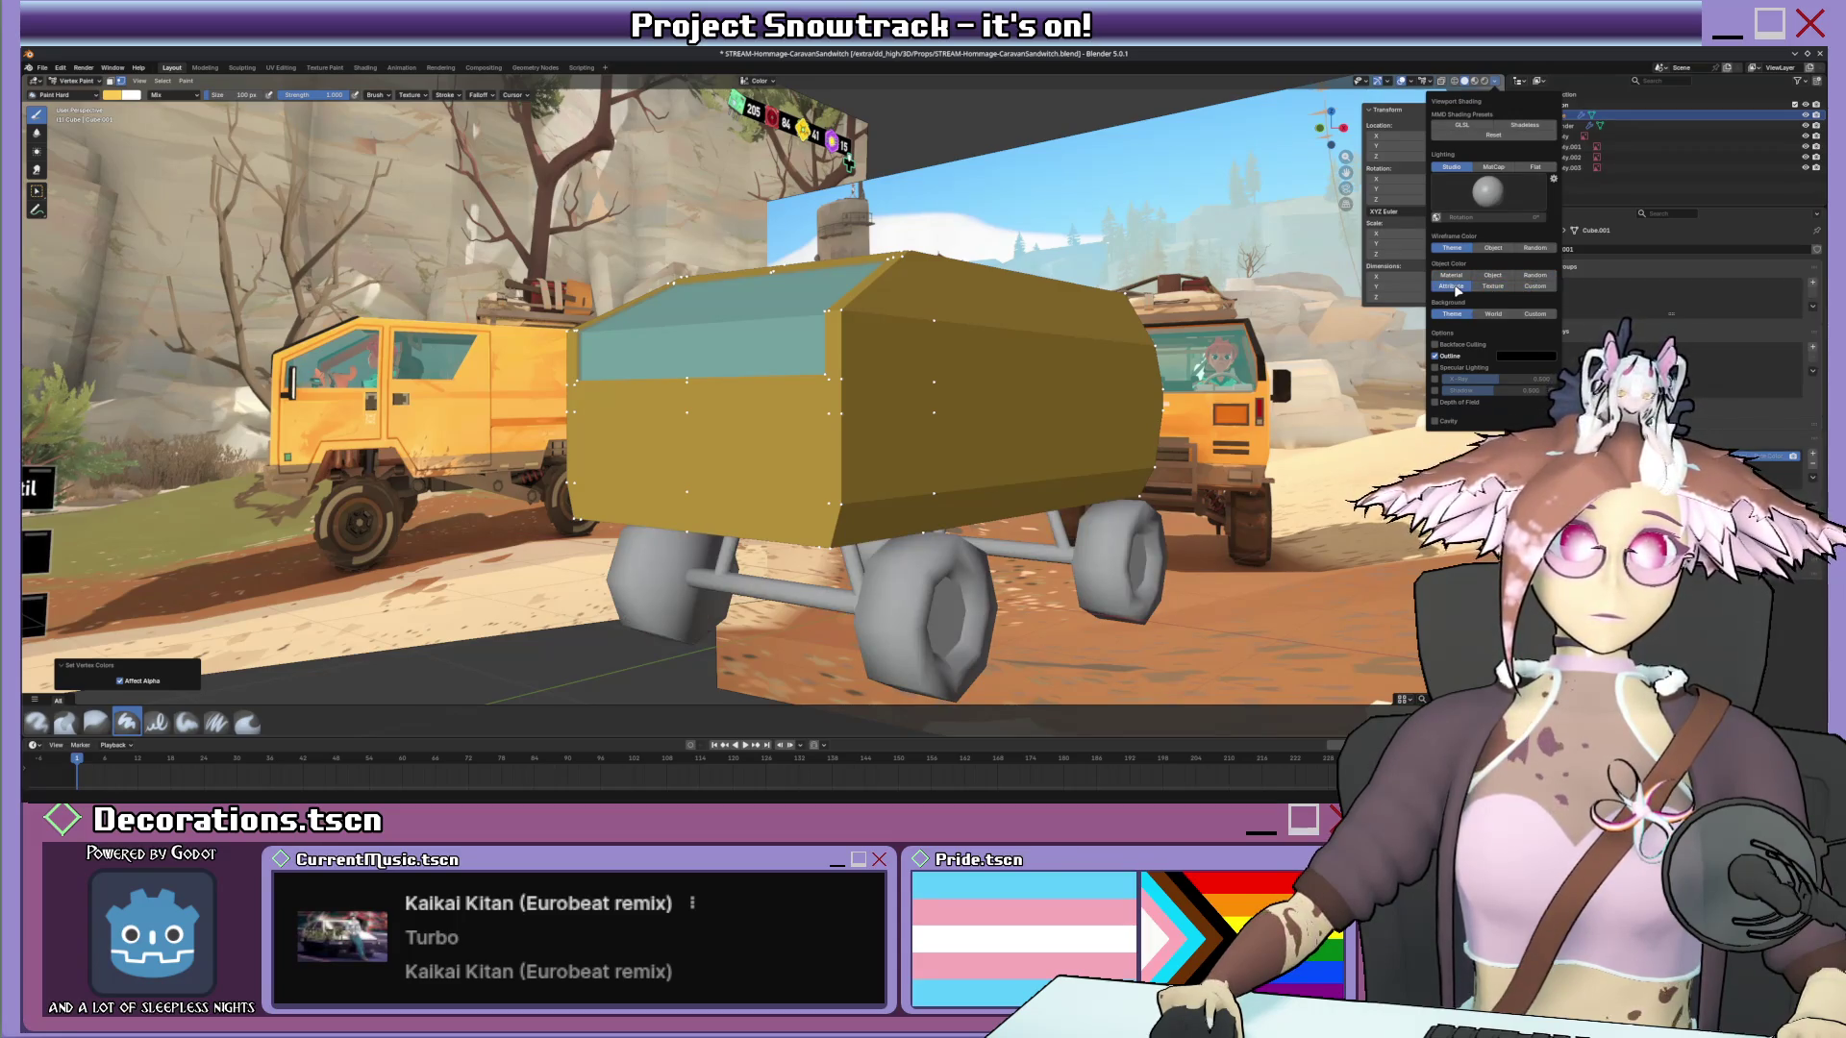
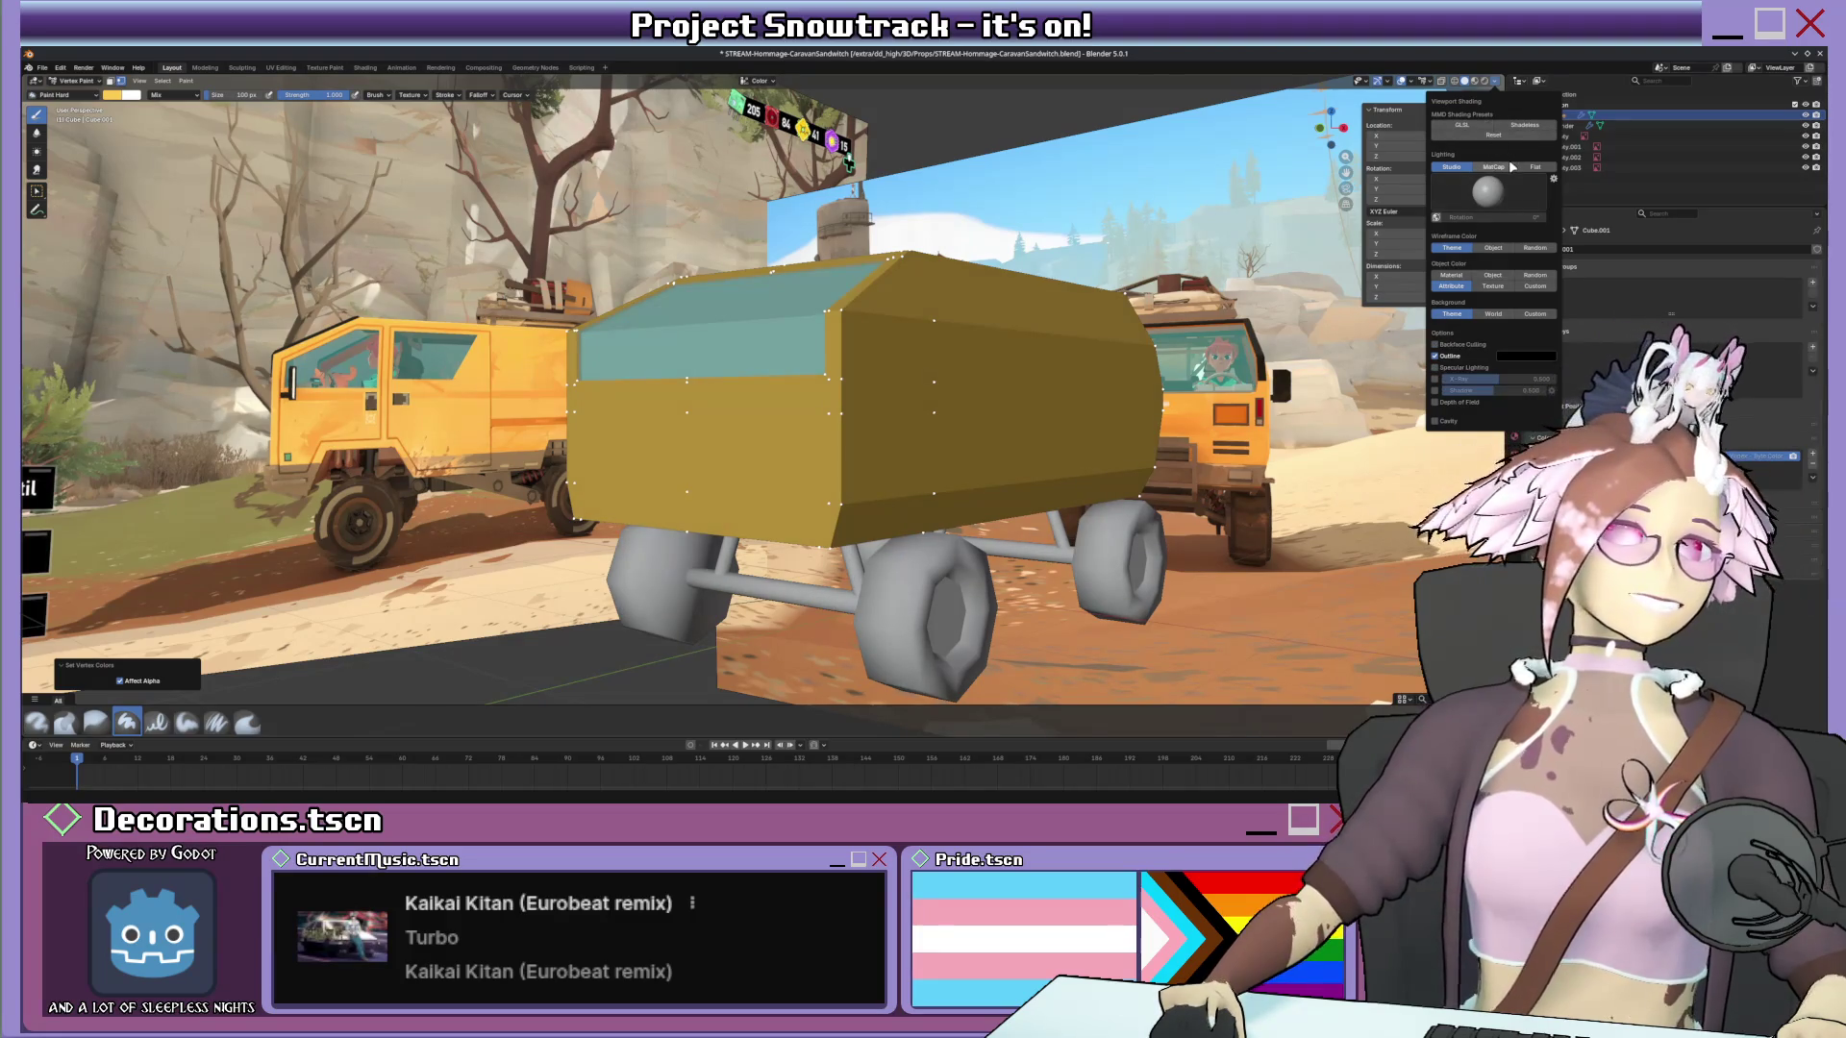
With Flat viewport lighting, fill the van body orange, then refill it a lighter yellow-orange.
left_click(1437, 370)
left_click(1529, 169)
scroll(808, 433, "up", 1)
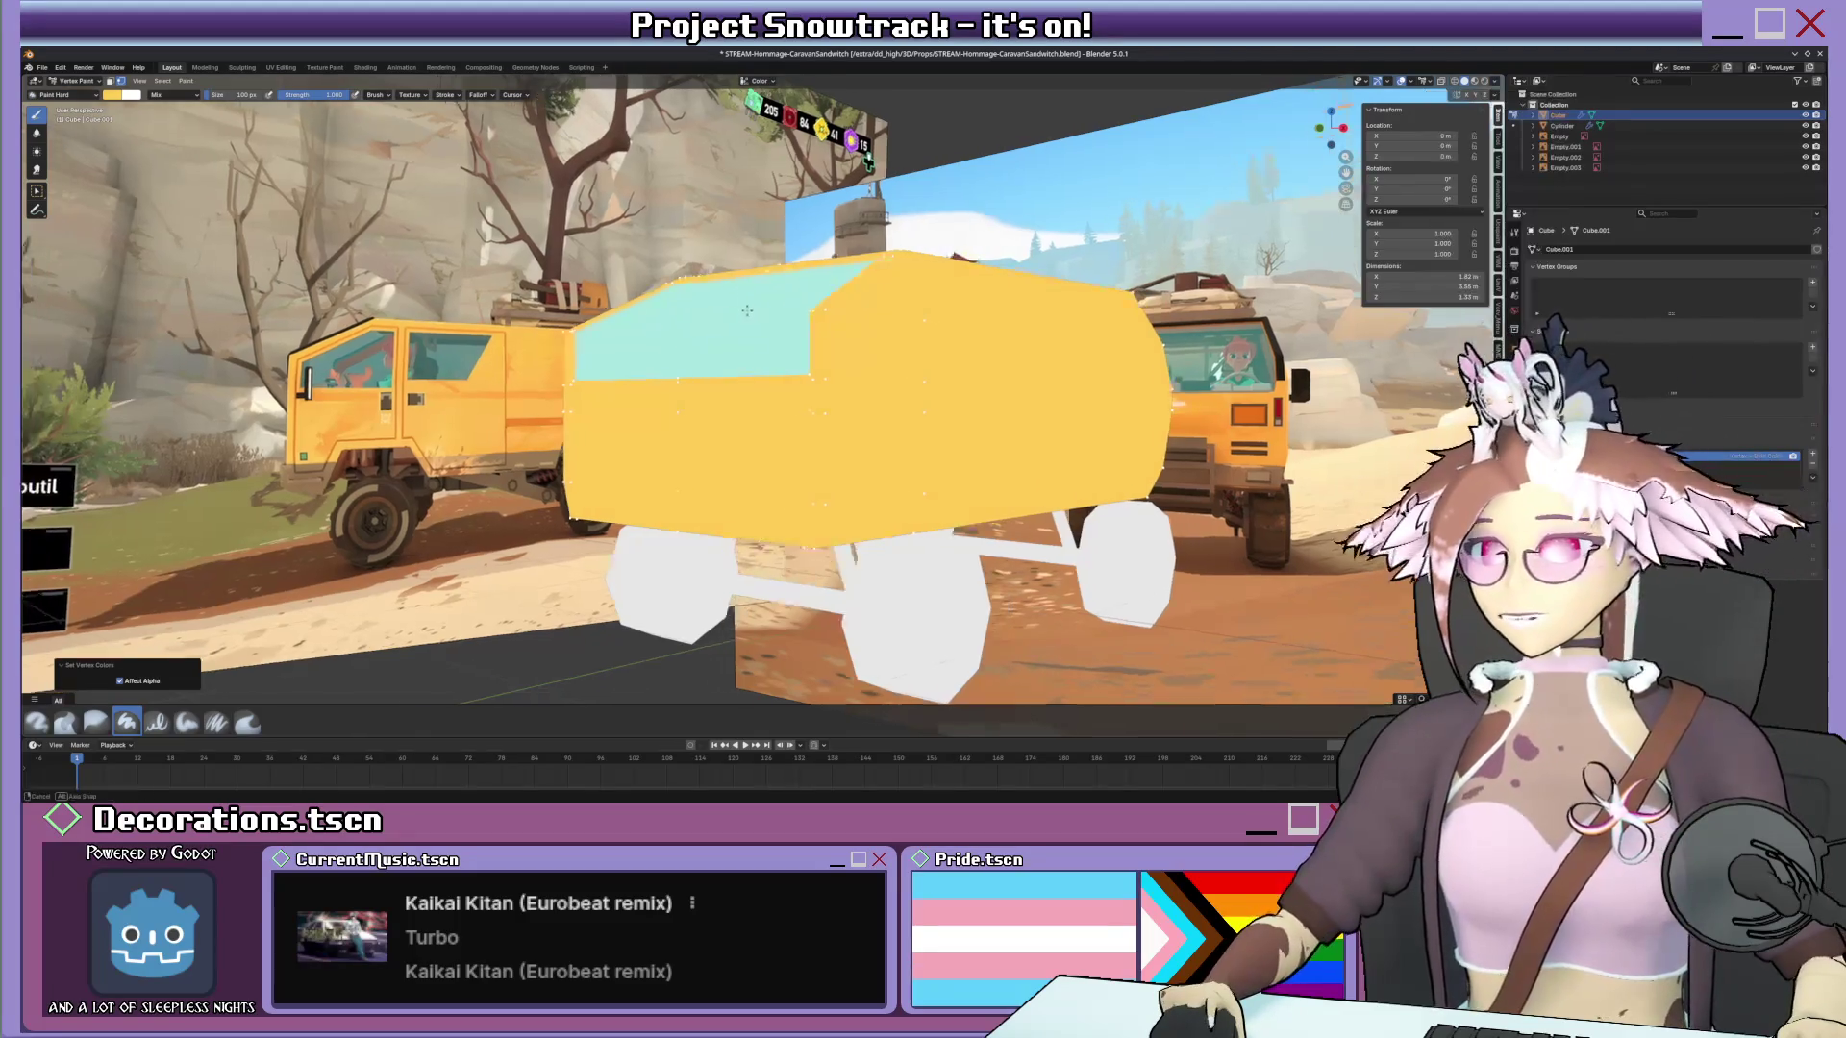
key("e")
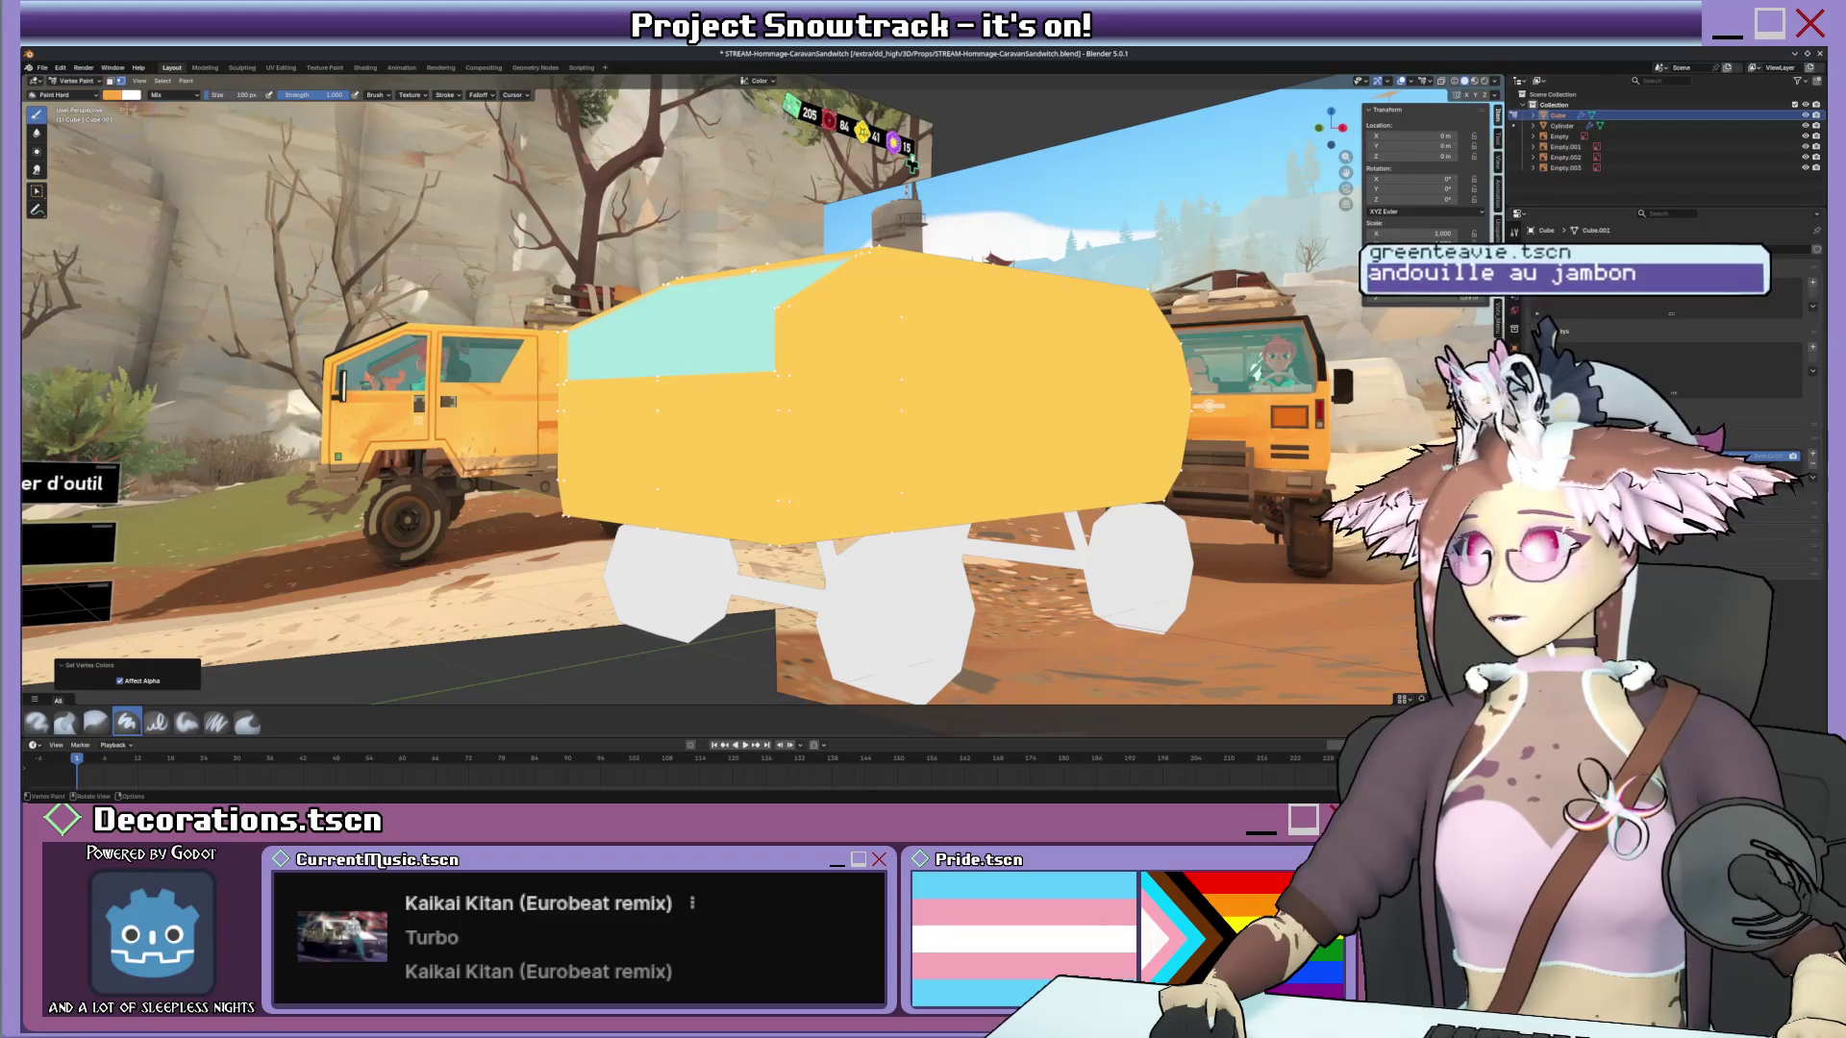
key("shift+k")
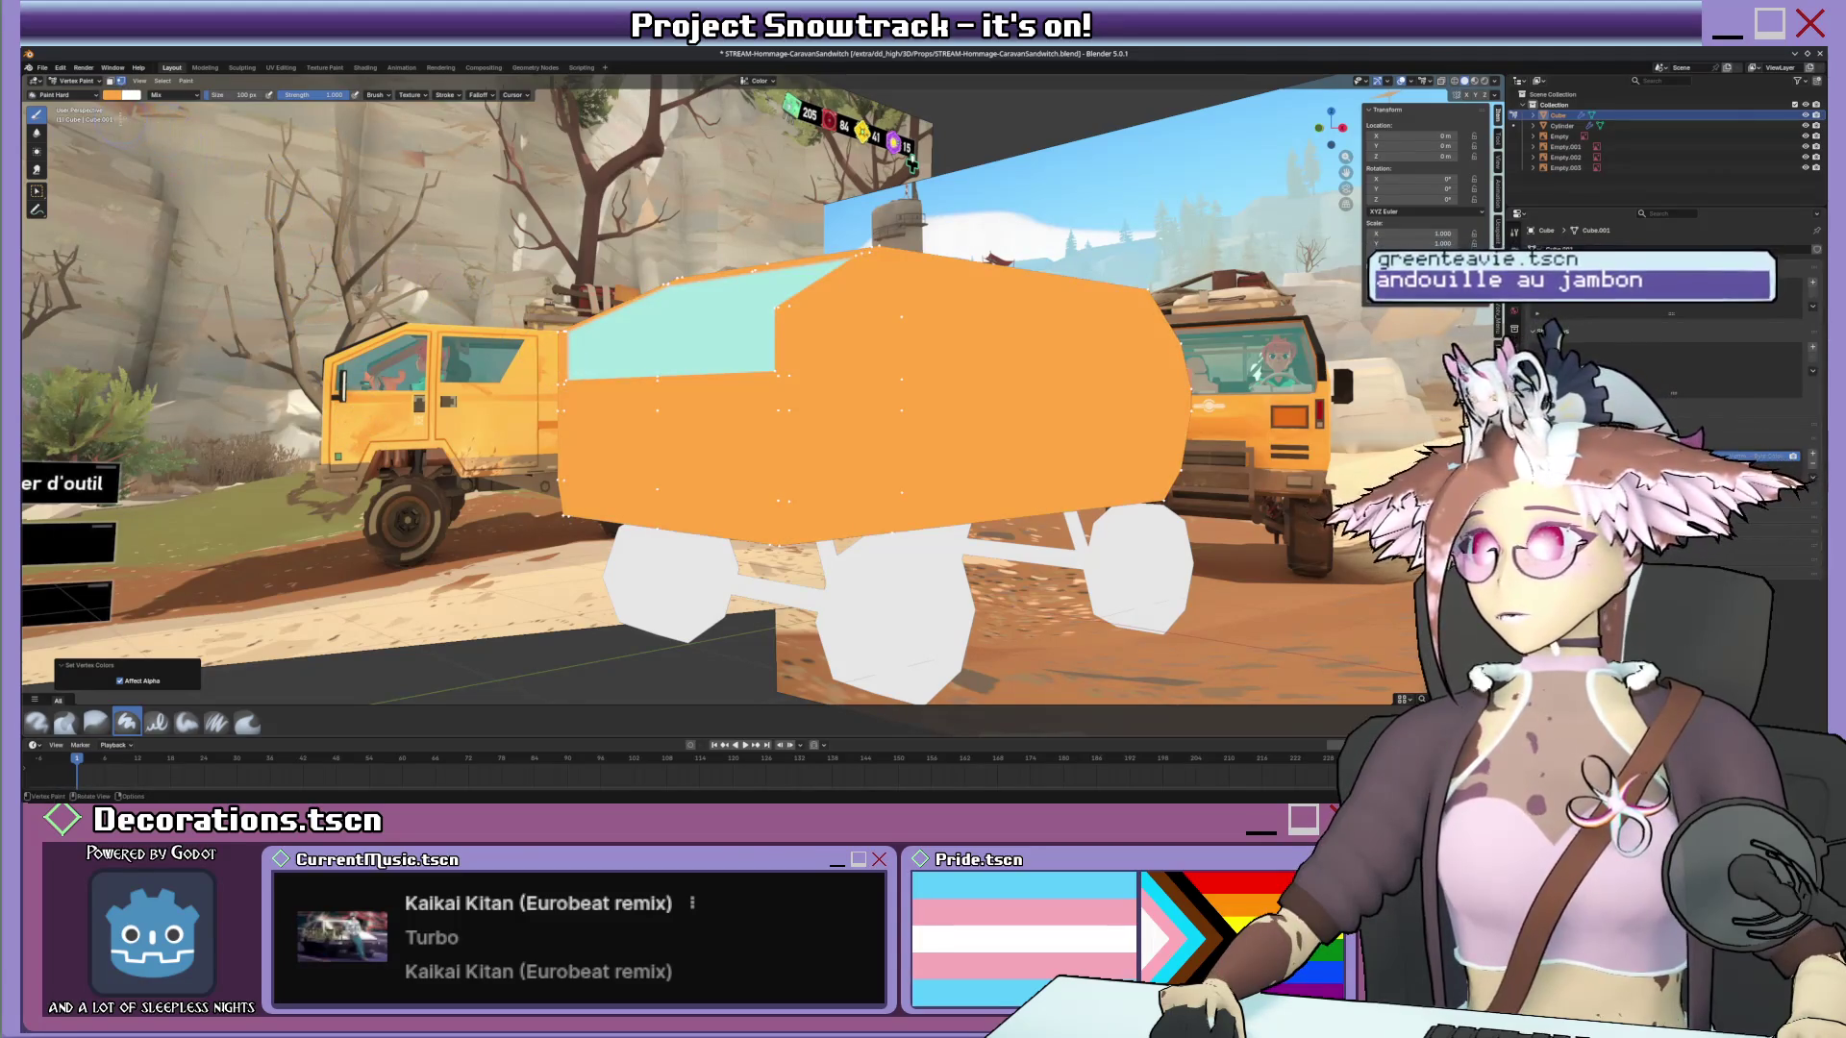
left_click(116, 96)
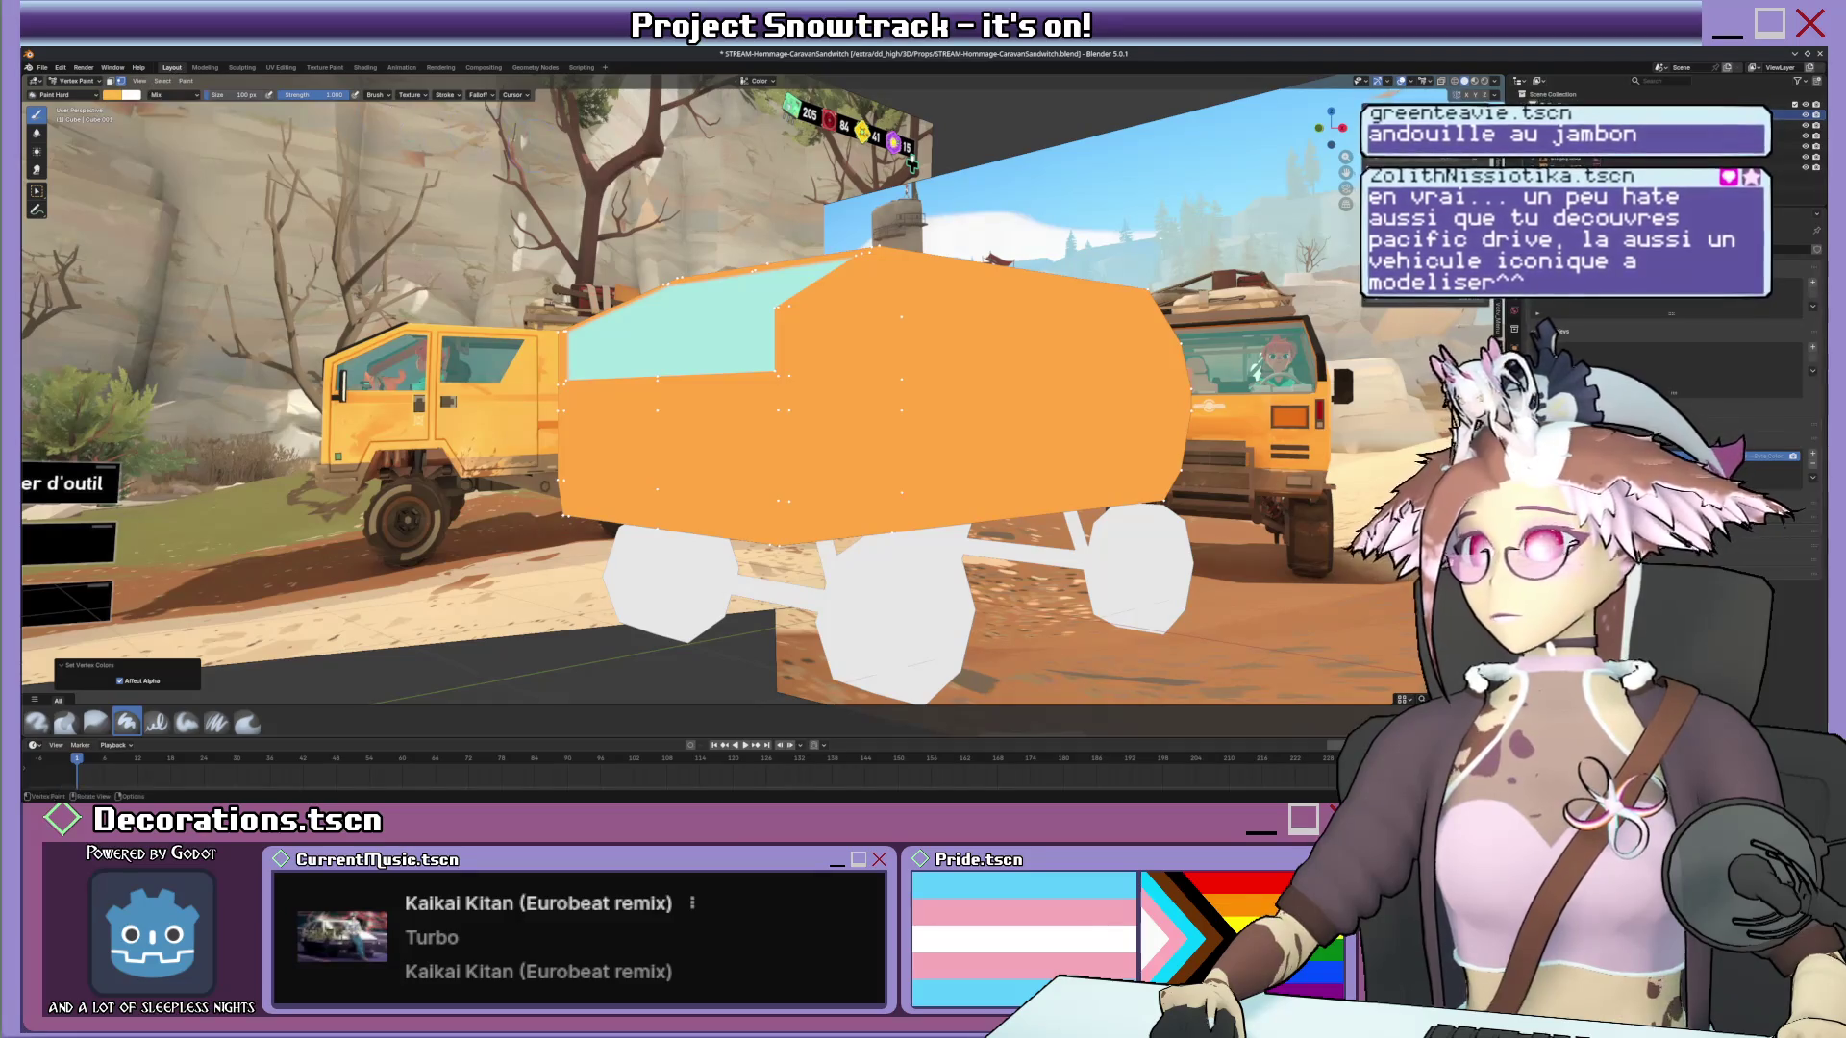
key("shift+k")
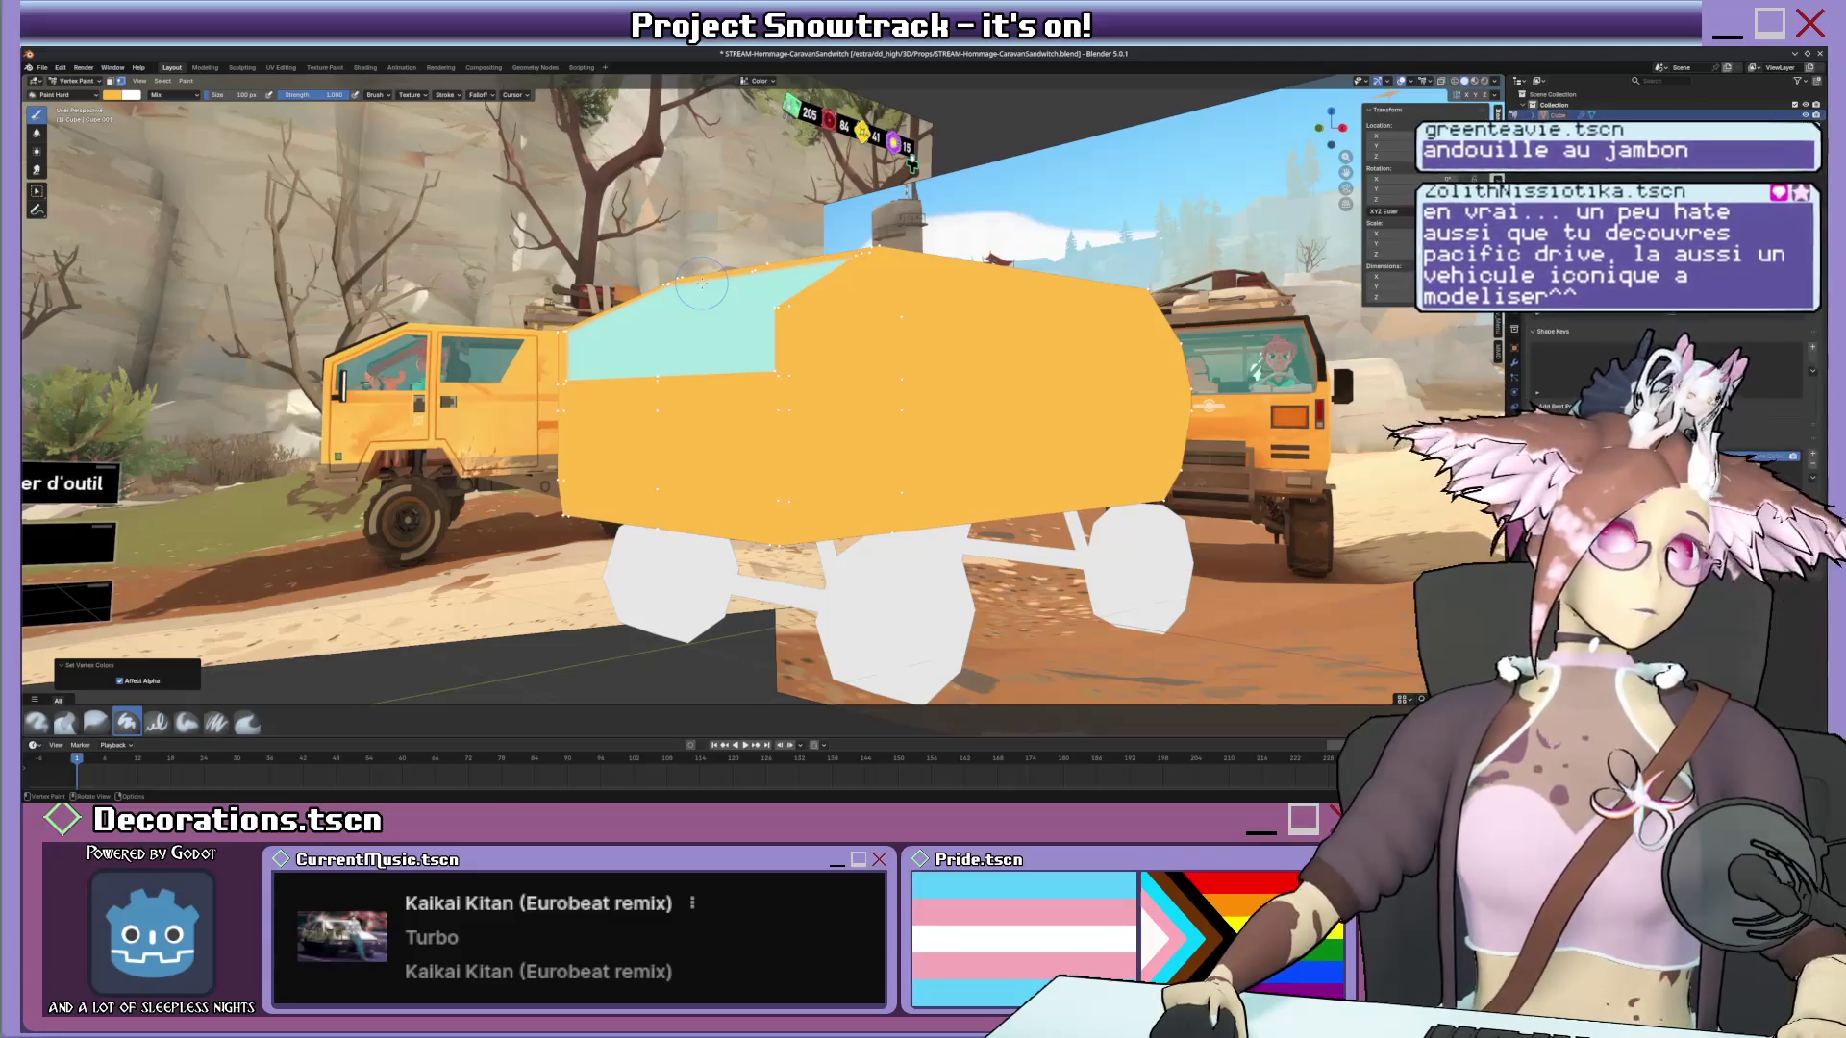
mouse_move(703, 284)
middle_mouse_down()
mouse_move(797, 471)
mouse_move(863, 453)
middle_mouse_up()
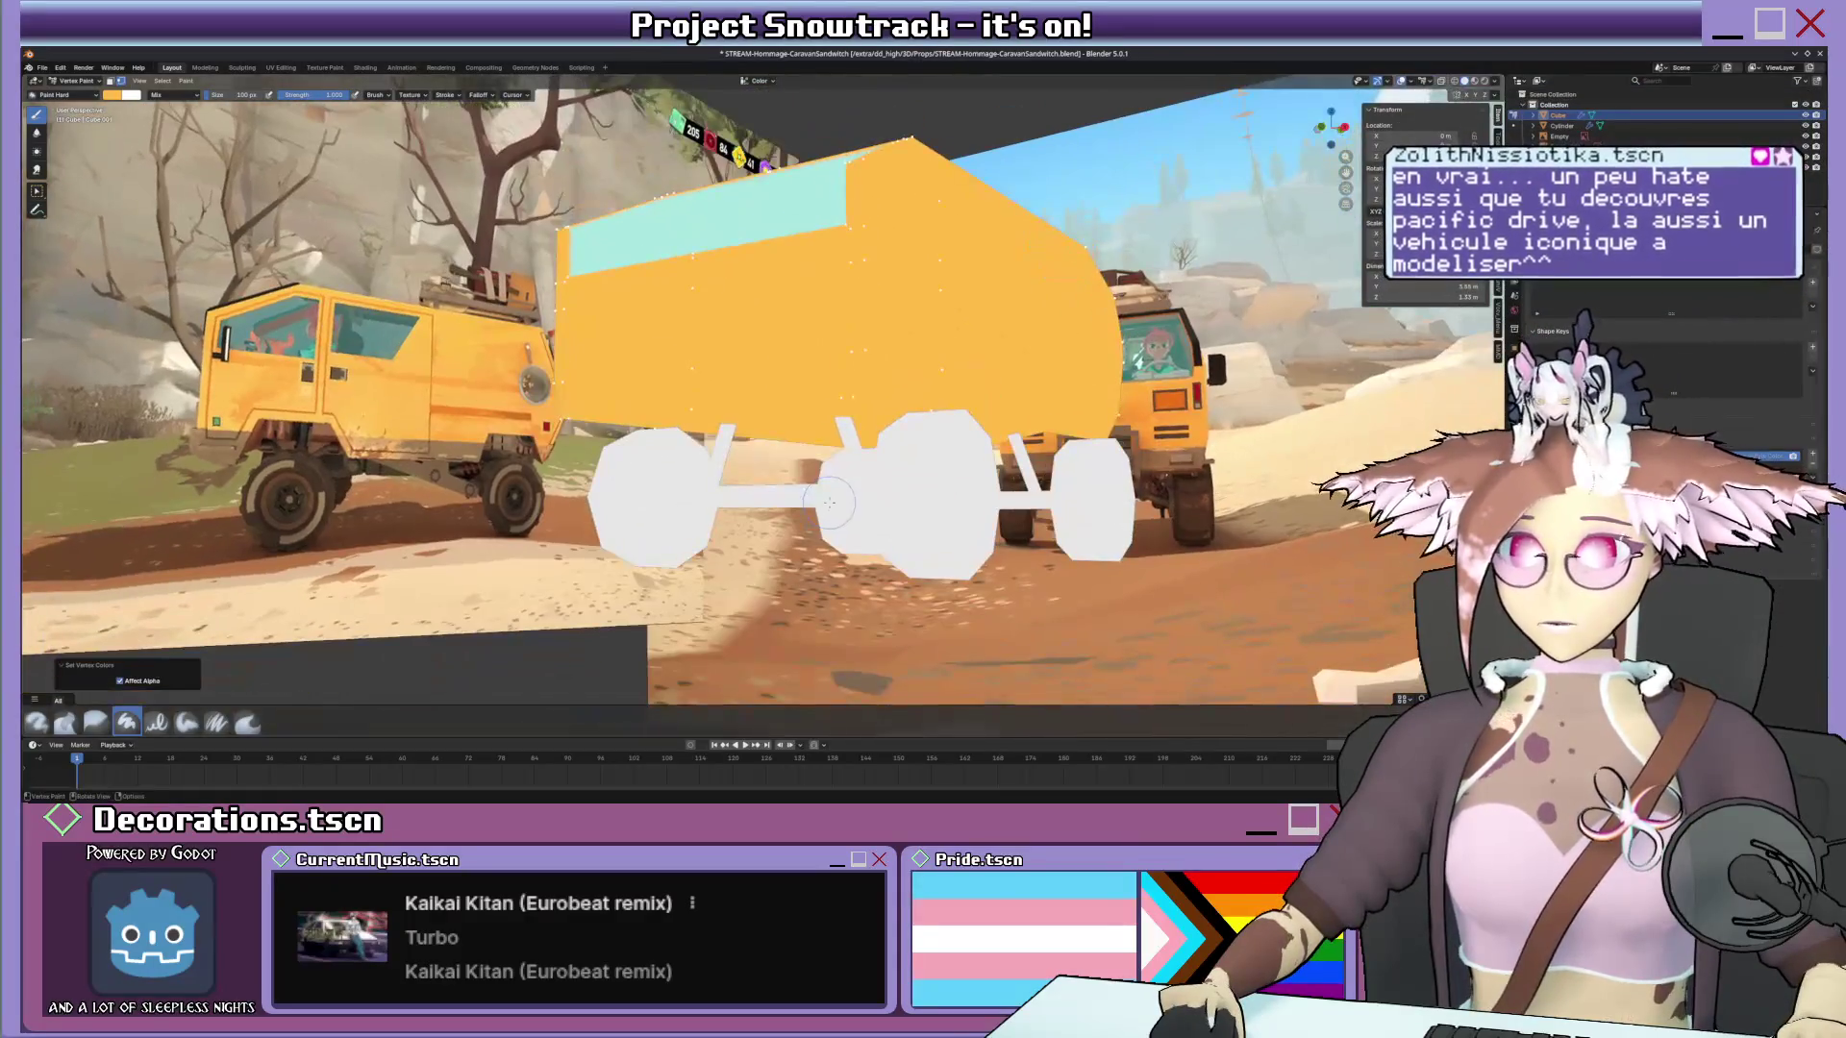
Select the Cylinder object's connected axle and suspension geometry and return to Vertex Paint.
key("Tab")
key("Tab")
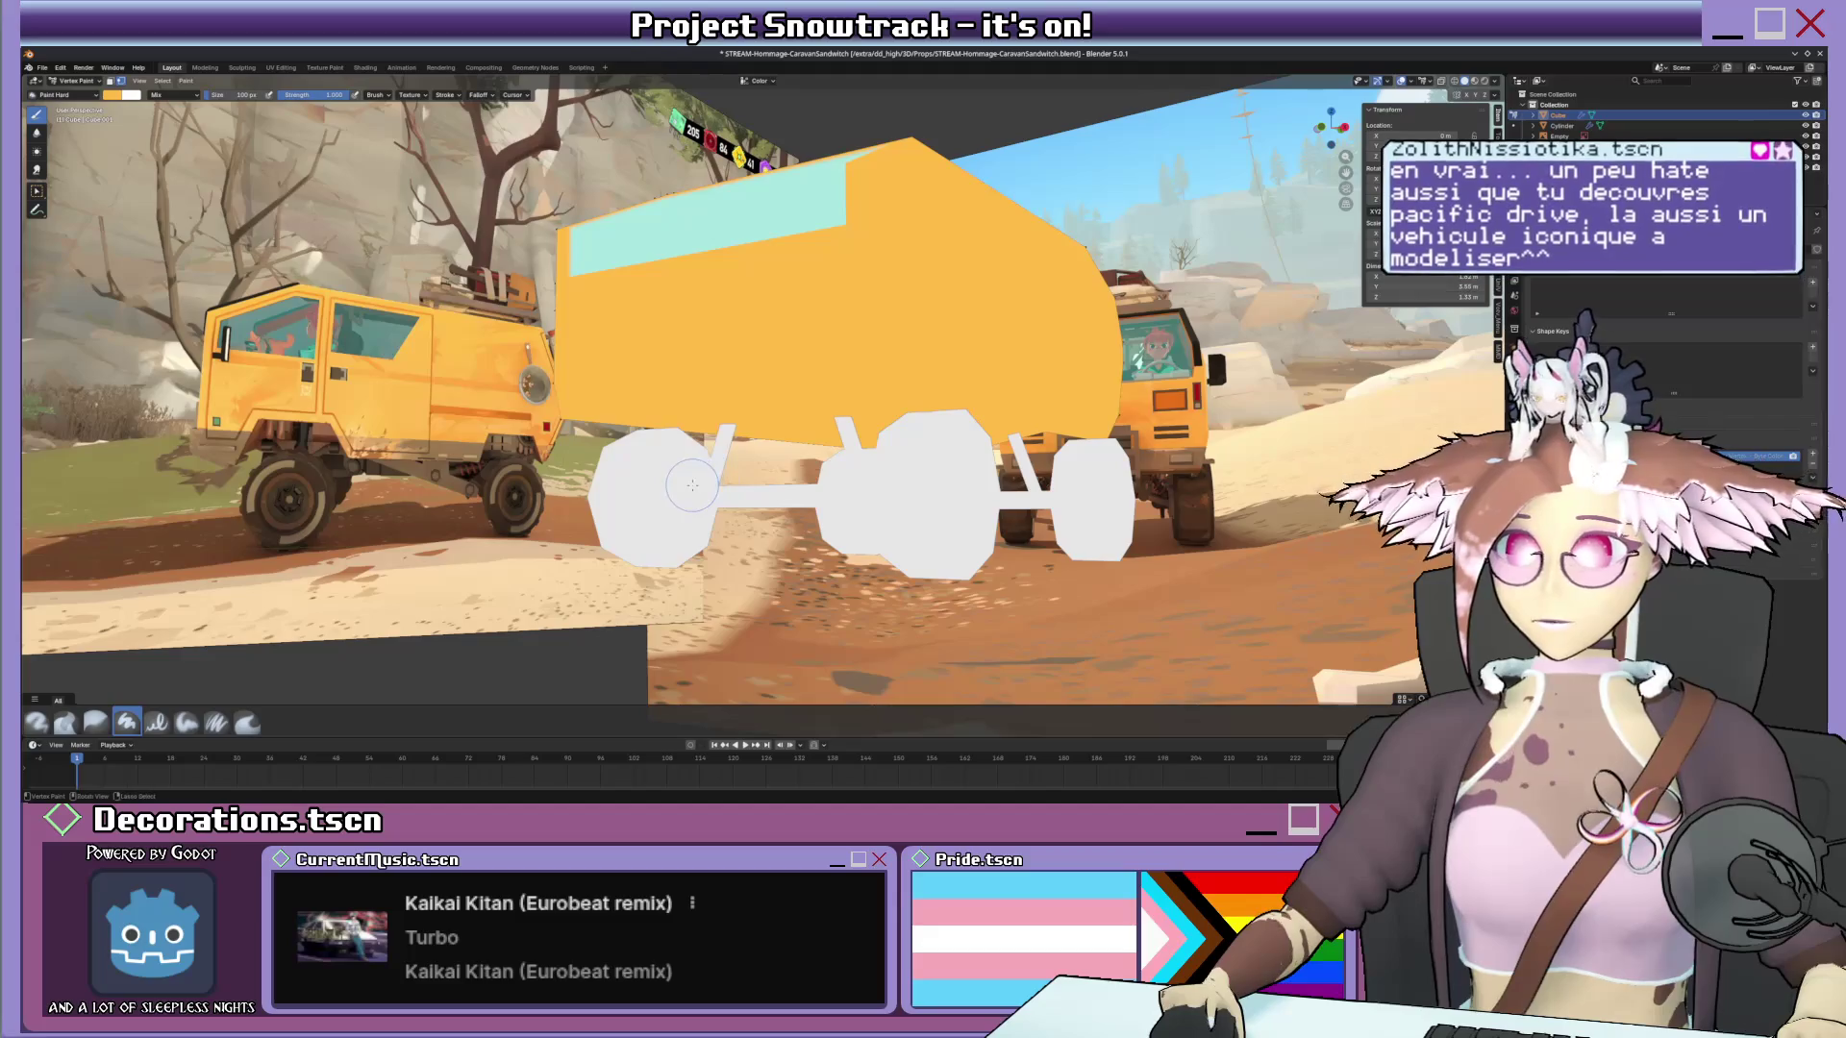
key("ctrl+Tab")
left_click(913, 532)
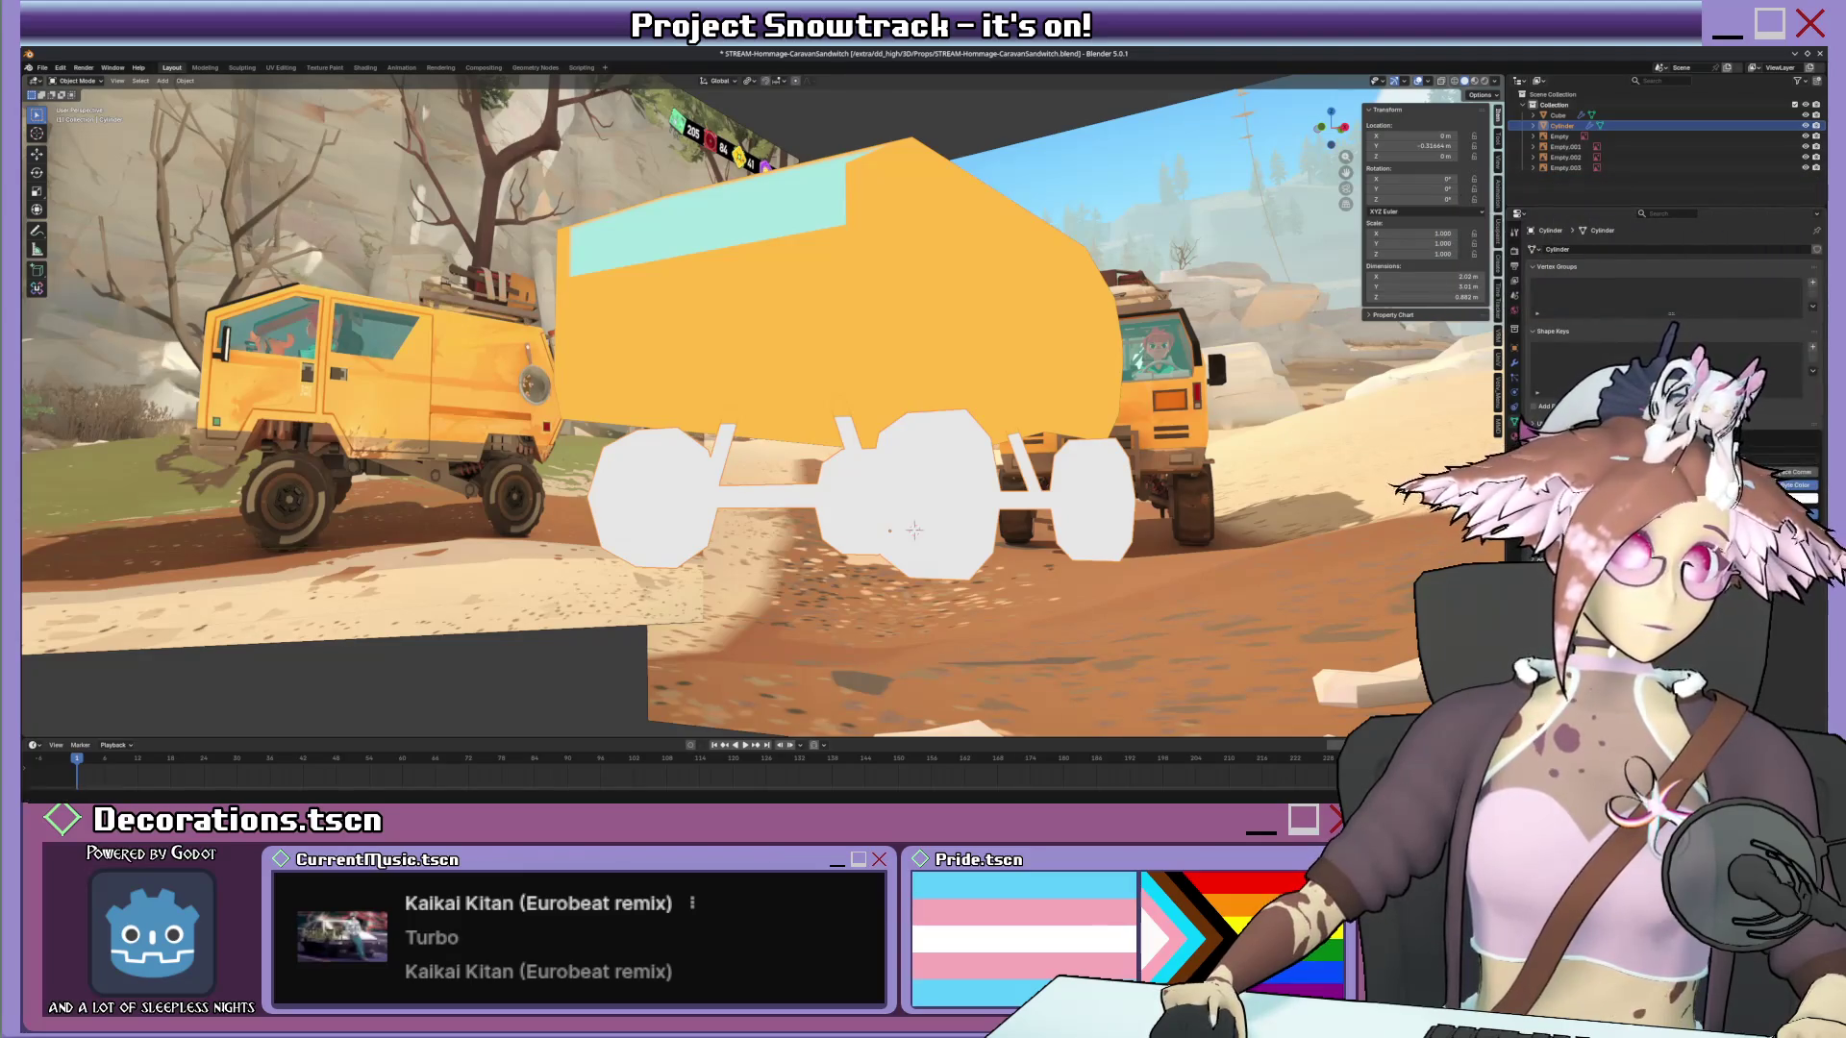
key("Tab")
scroll(911, 531, "up", 2)
scroll(938, 534, "up", 3)
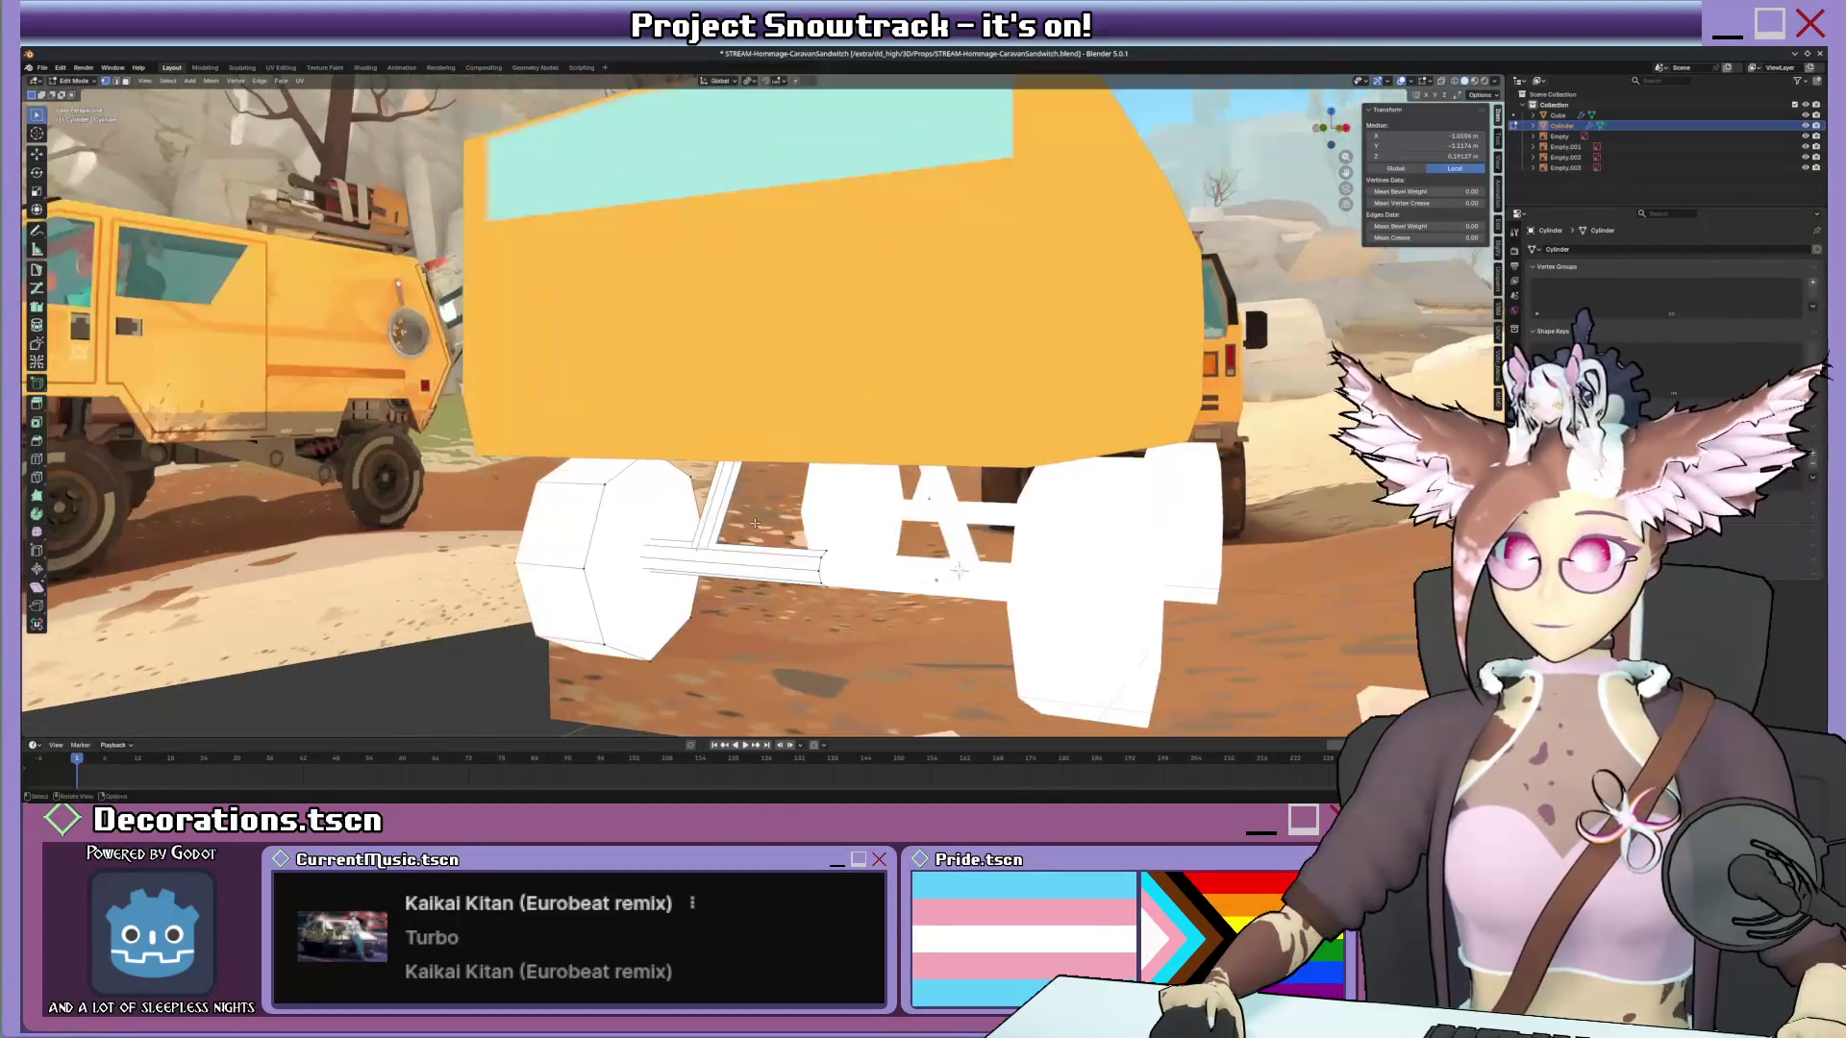
mouse_move(817, 507)
middle_mouse_down()
mouse_move(765, 349)
mouse_move(801, 415)
middle_mouse_up()
key("ctrl+l")
key("alt+z")
scroll(766, 350, "down", 3)
key("Tab")
key("z")
left_click(801, 368)
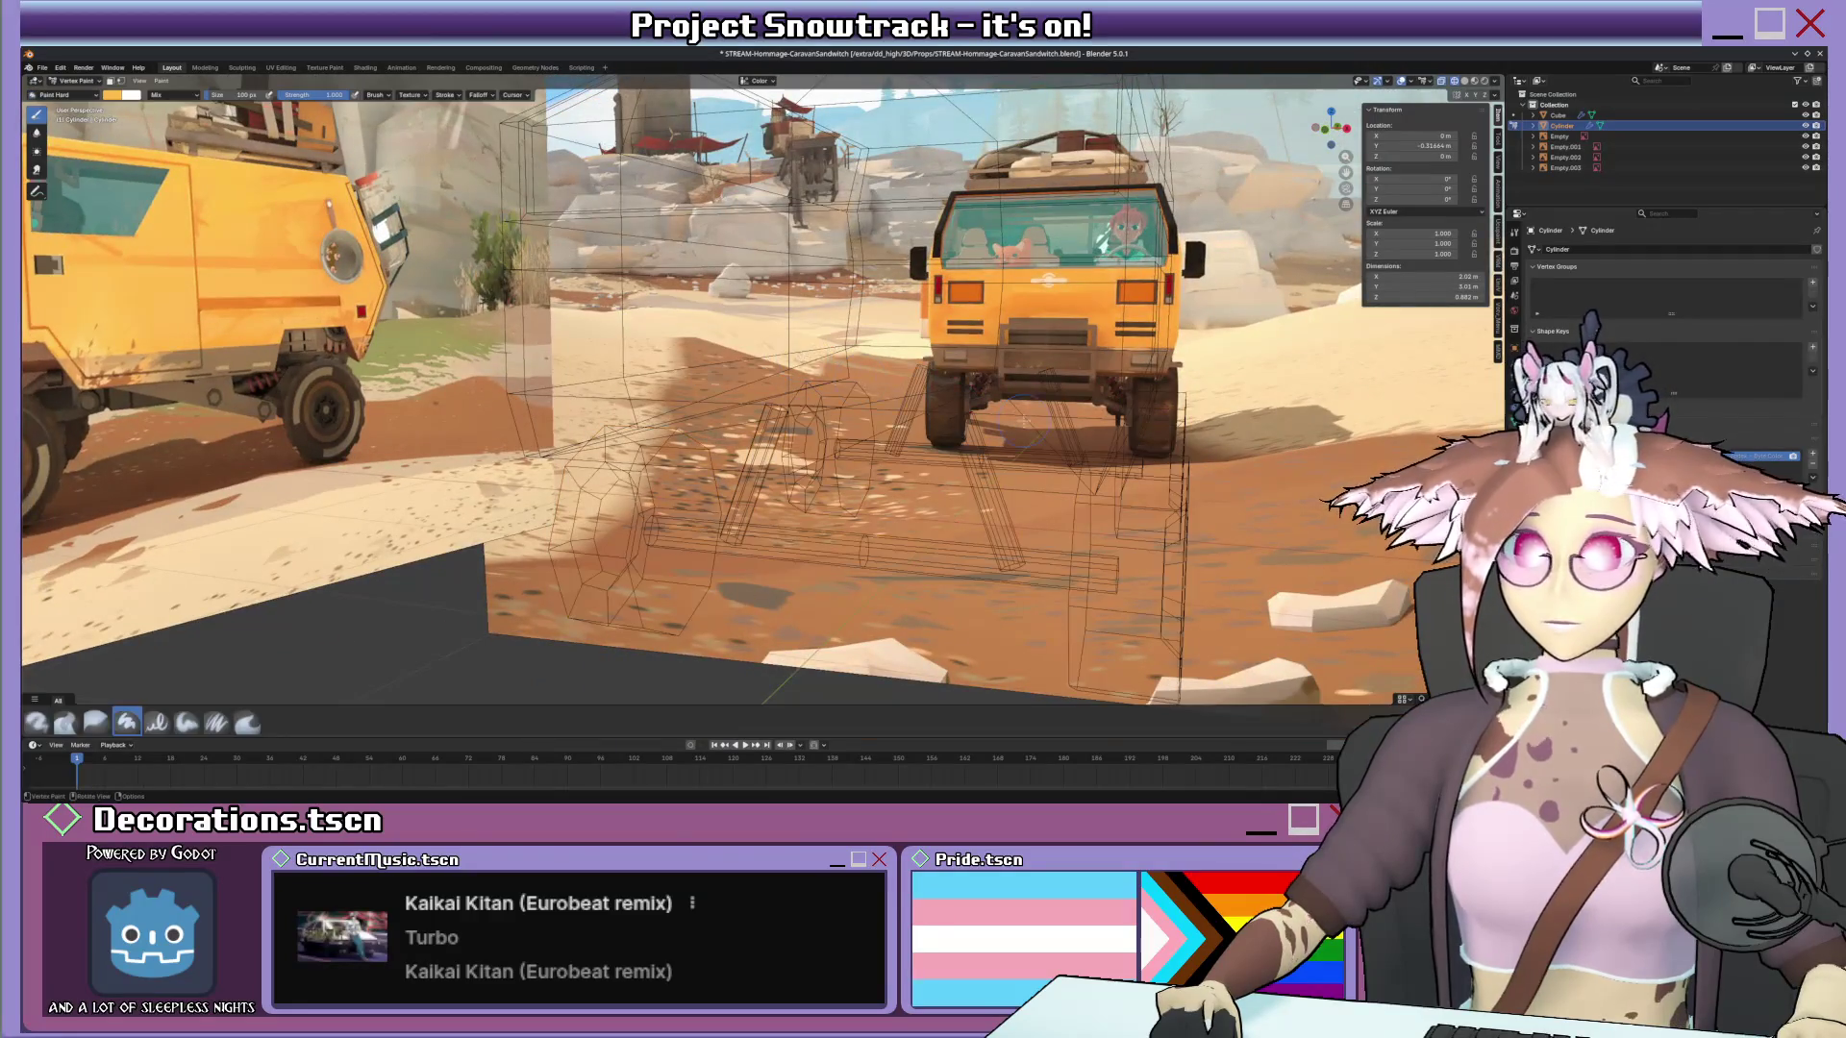
key("alt+z")
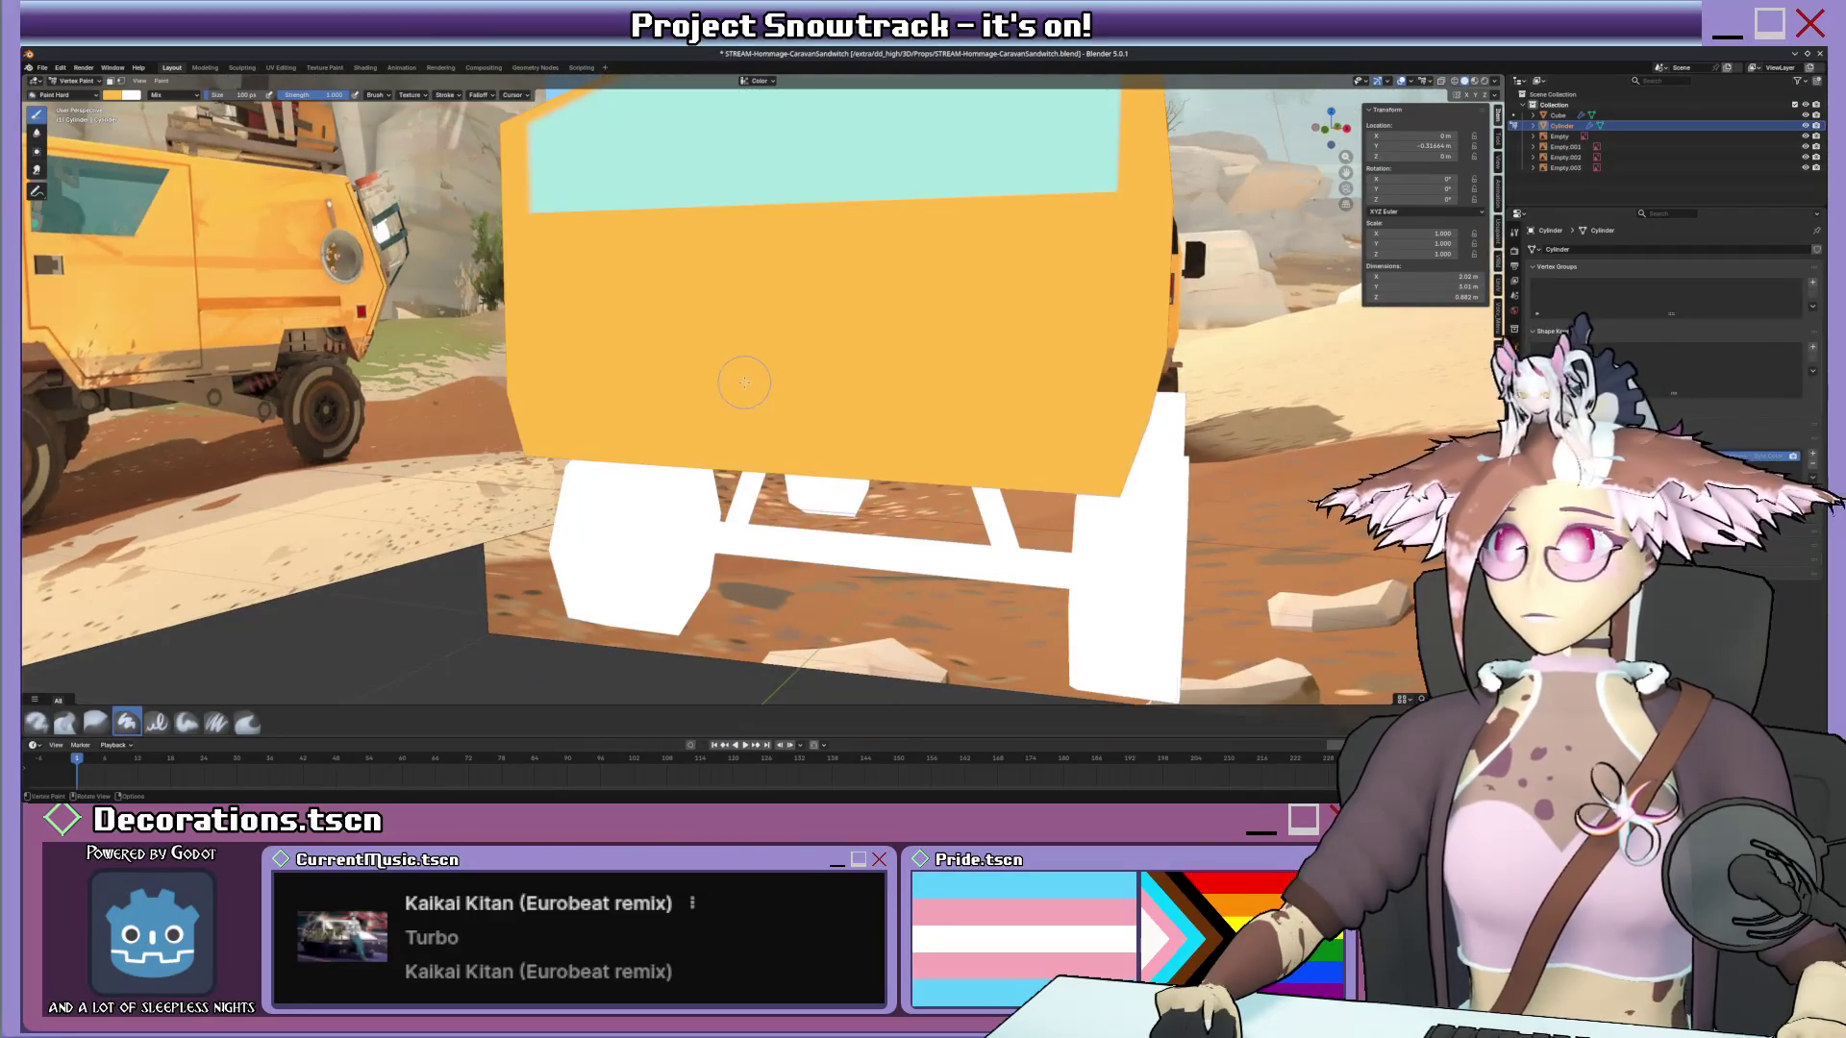
Darken the brush to grey and fill the selected axle parts dark grey.
middle_click_drag(745, 381, 780, 377)
left_click(116, 94)
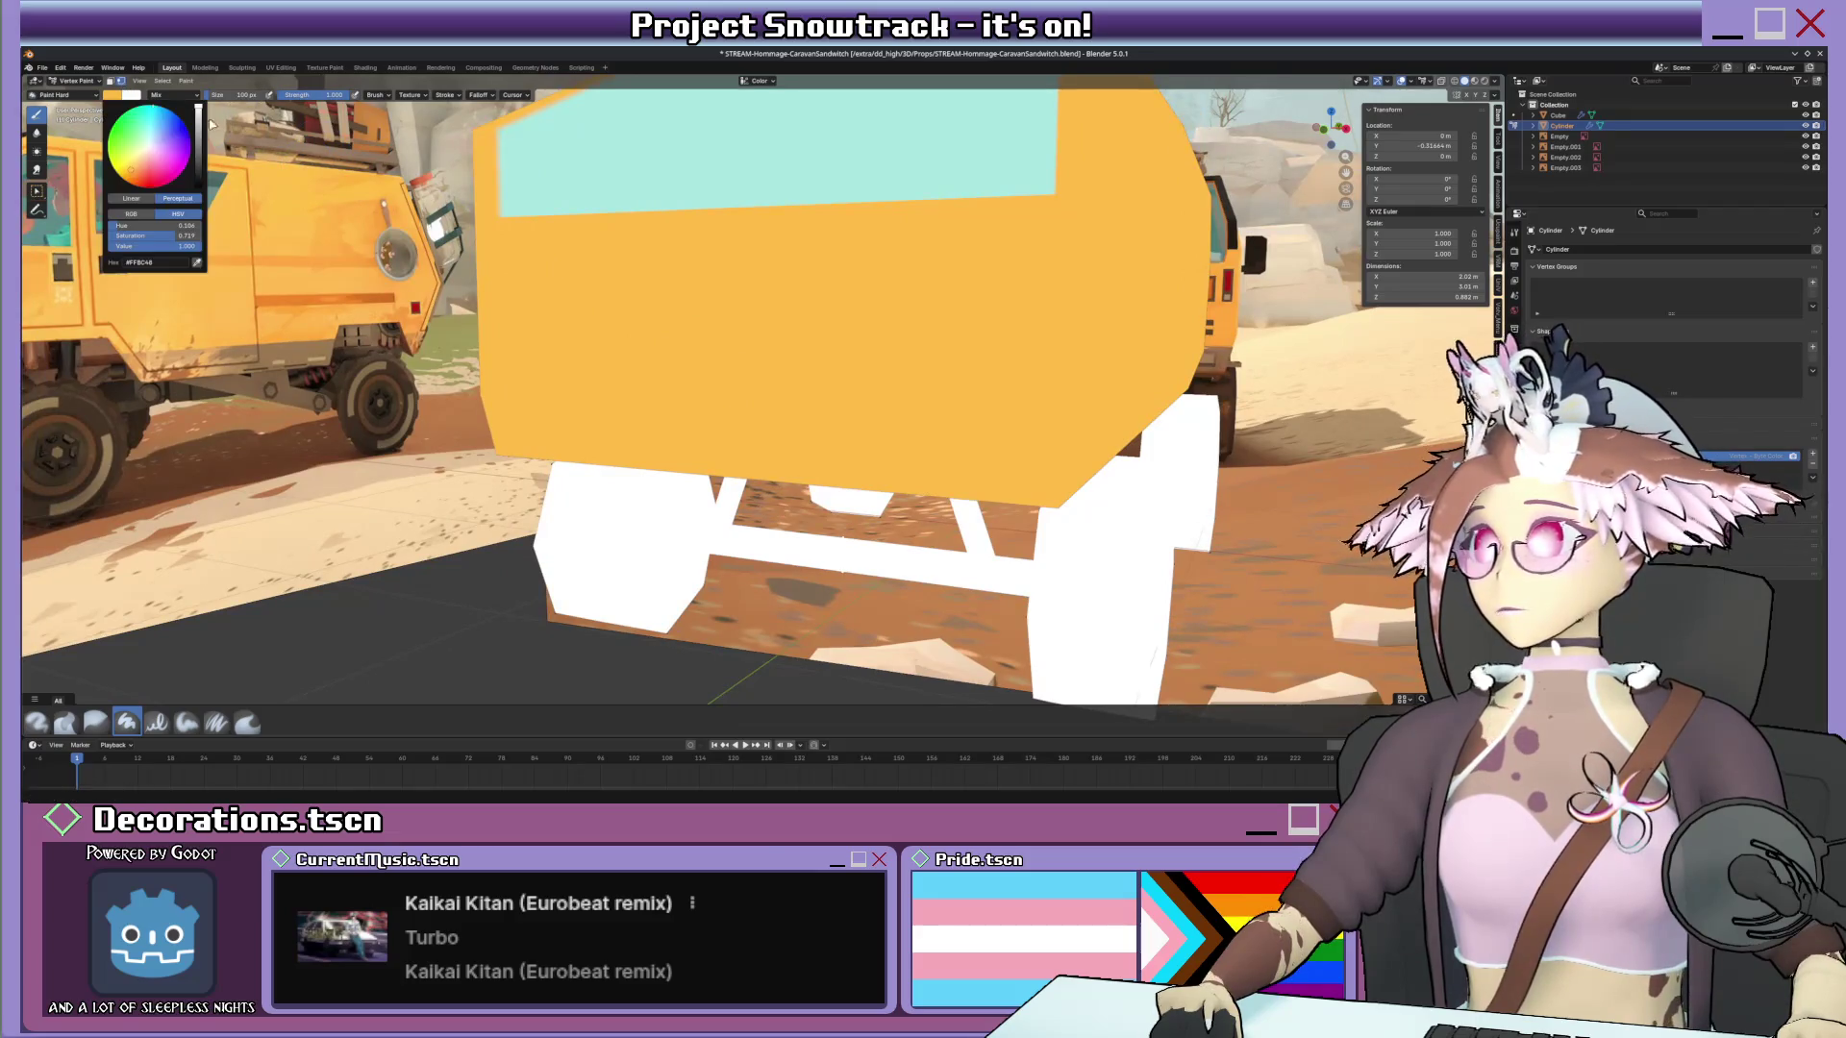
left_click_drag(200, 109, 200, 137)
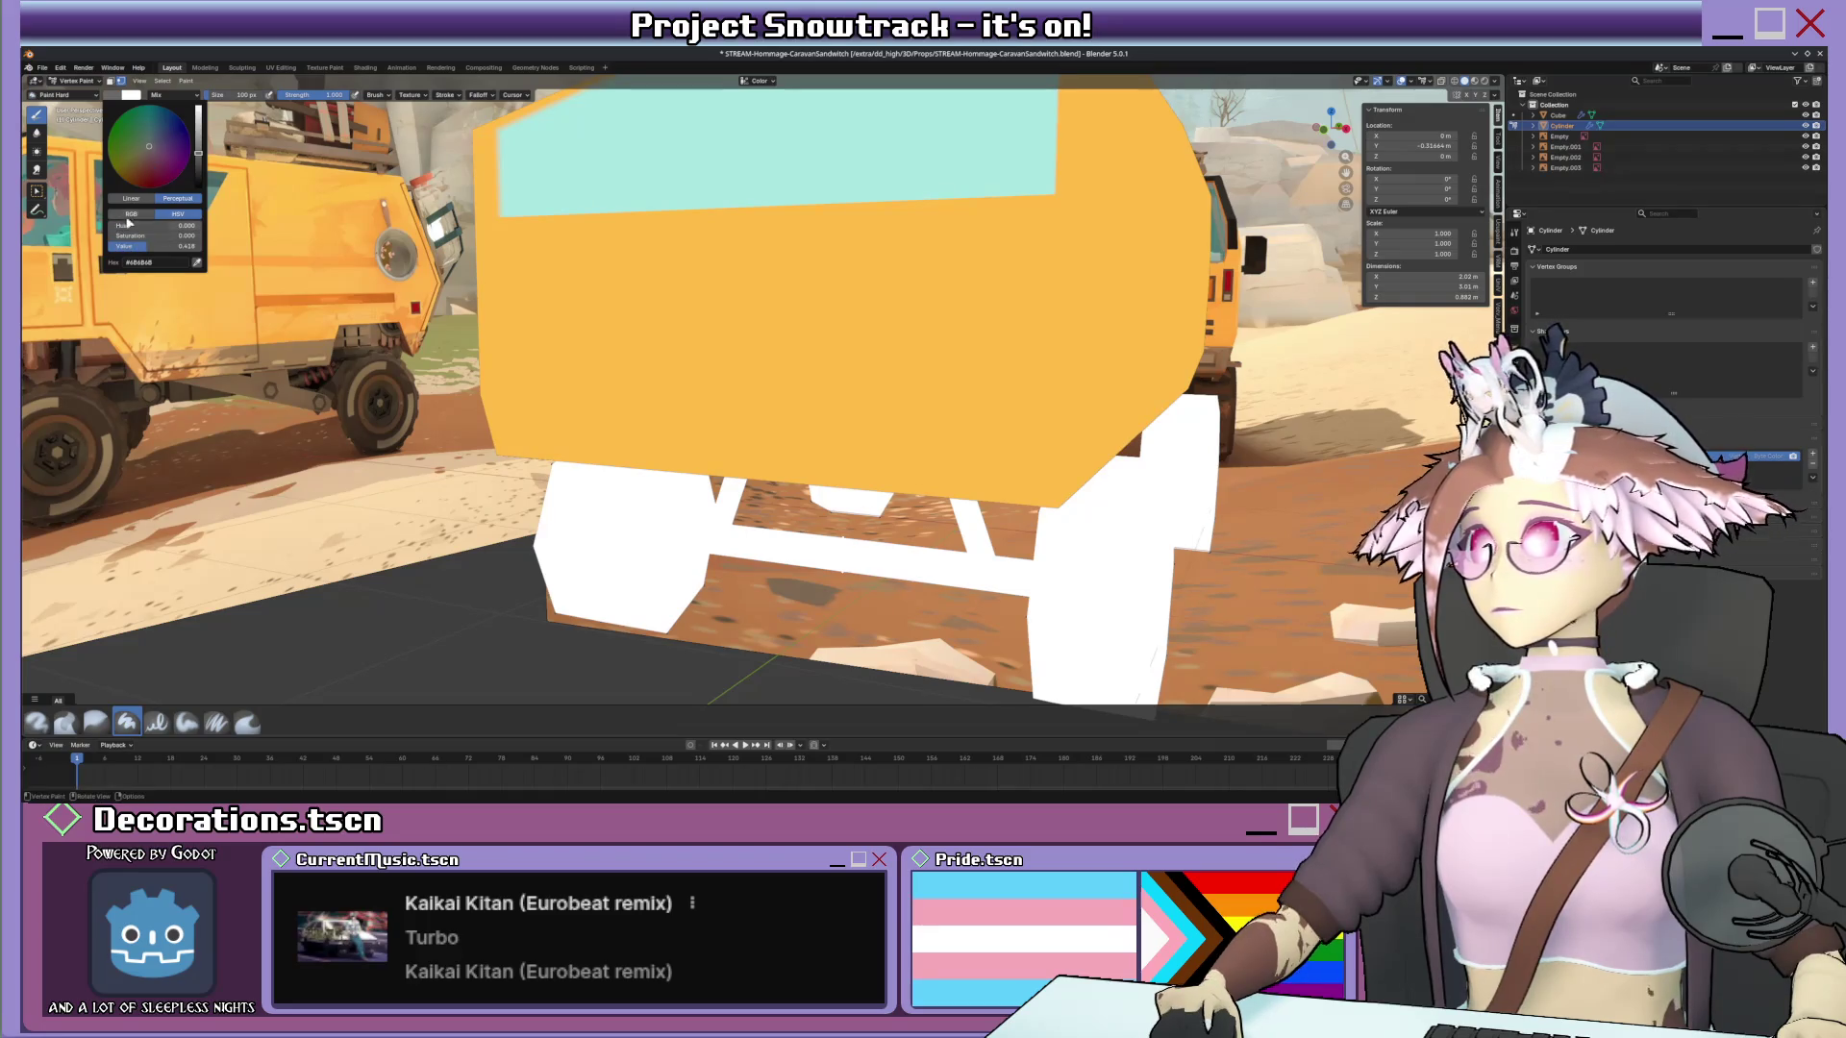
mouse_move(760, 118)
middle_mouse_down()
mouse_move(865, 144)
mouse_move(803, 459)
mouse_move(707, 437)
middle_mouse_up()
key("shift+k")
key("Tab")
left_click(789, 448, "alt")
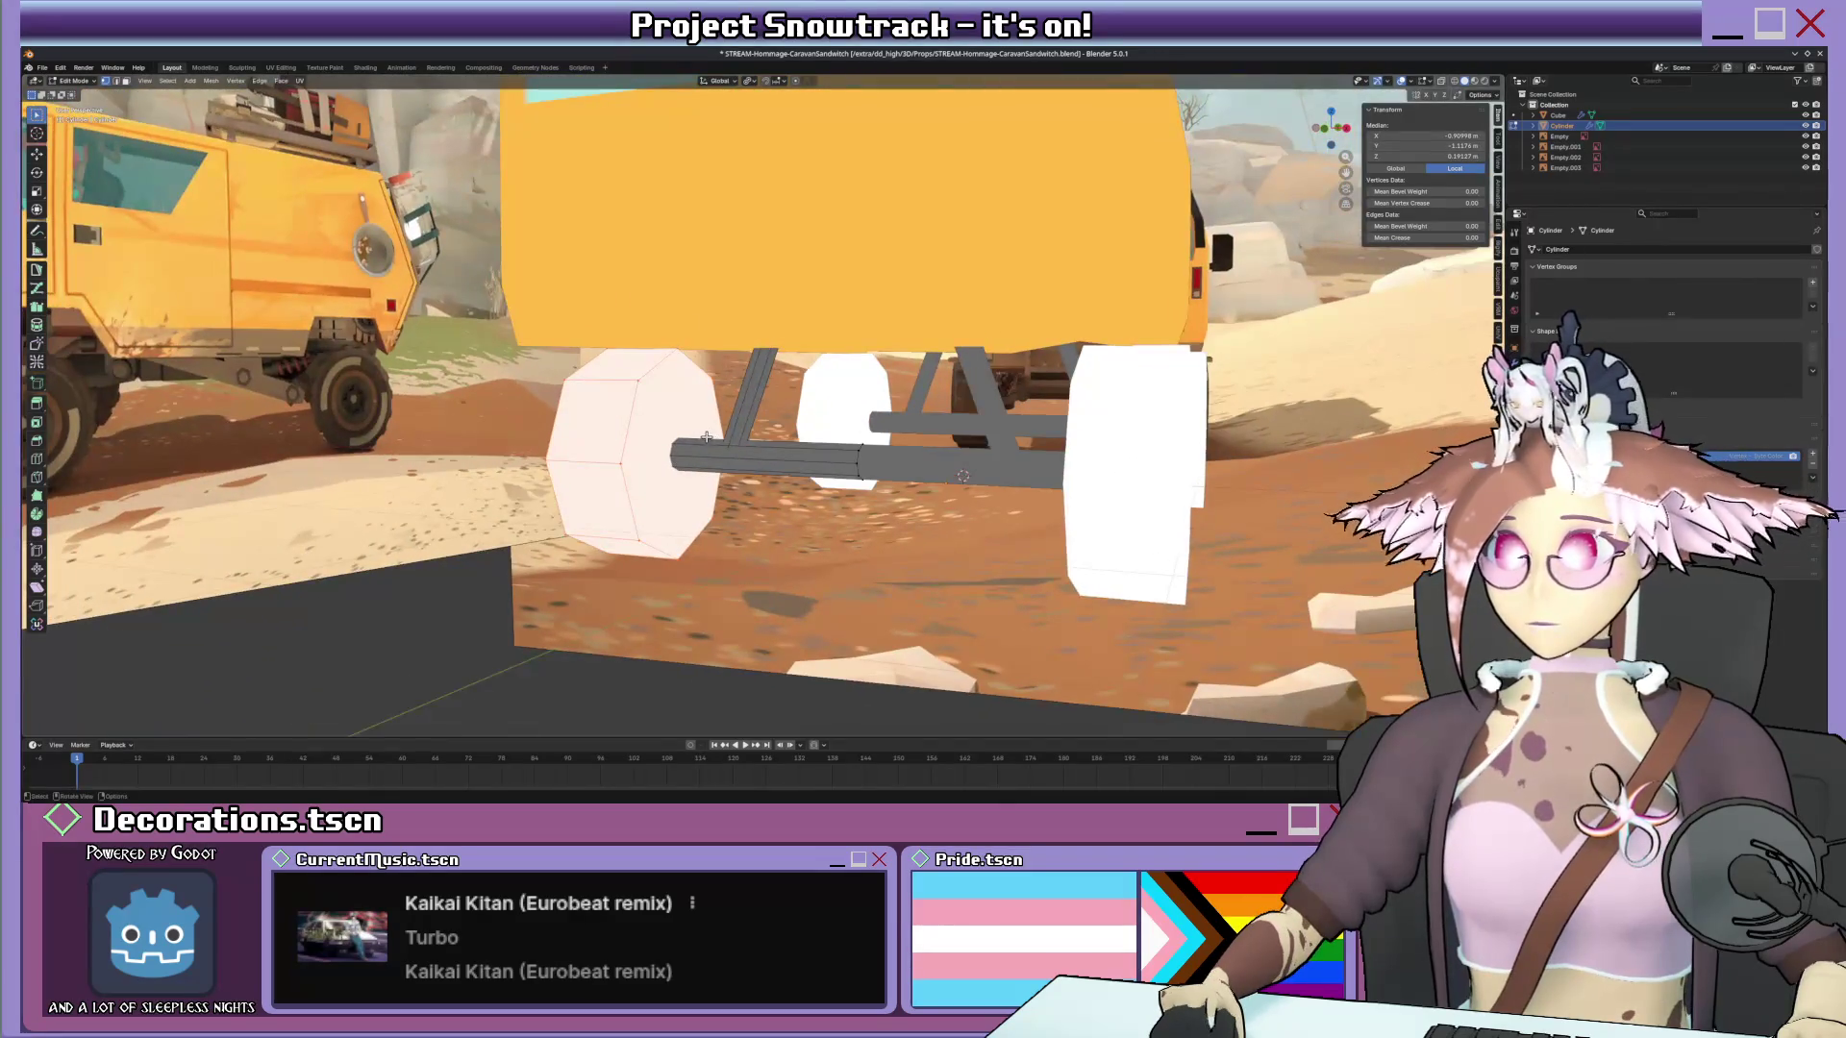
Try merging the wheel end vertices at the centre, then undo the merge.
middle_click_drag(707, 438, 1069, 411)
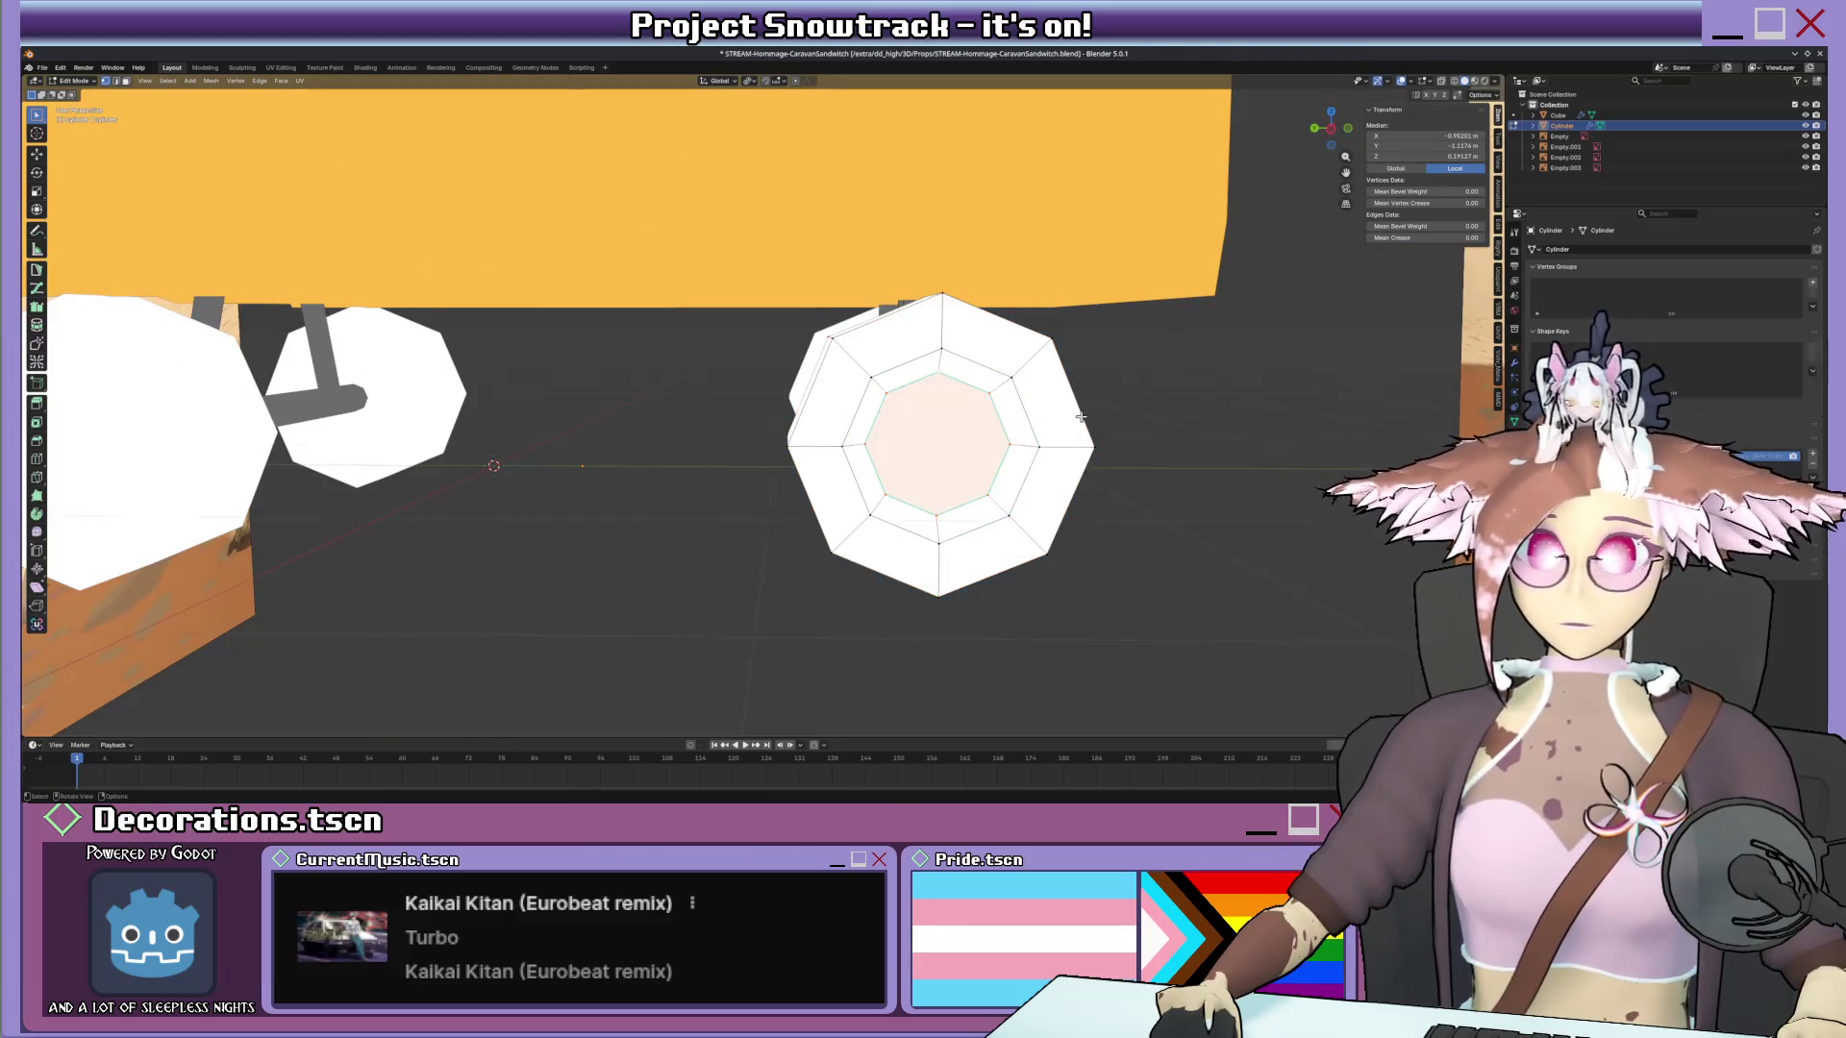
key("e")
key("m")
left_click(1053, 384)
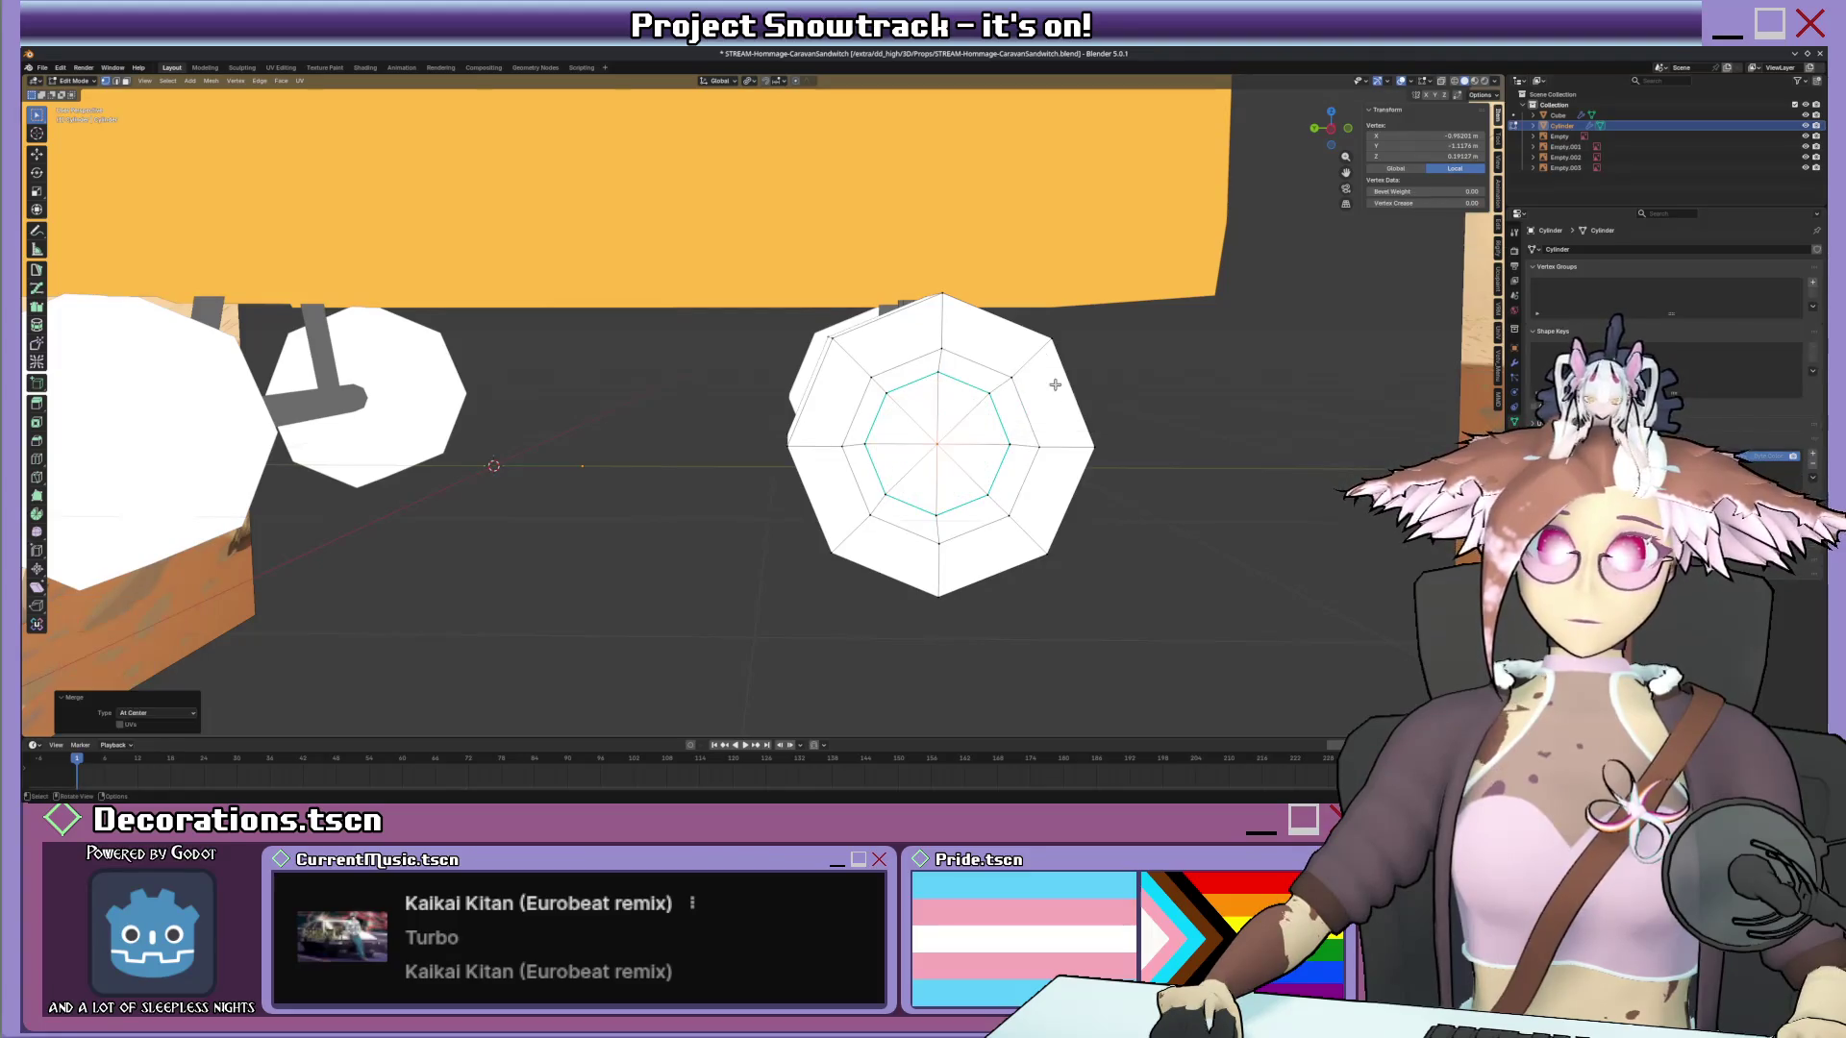
mouse_move(970, 348)
middle_mouse_down()
mouse_move(778, 399)
mouse_move(1025, 464)
middle_mouse_up()
key("g")
key("Escape")
key("m")
left_click(837, 408)
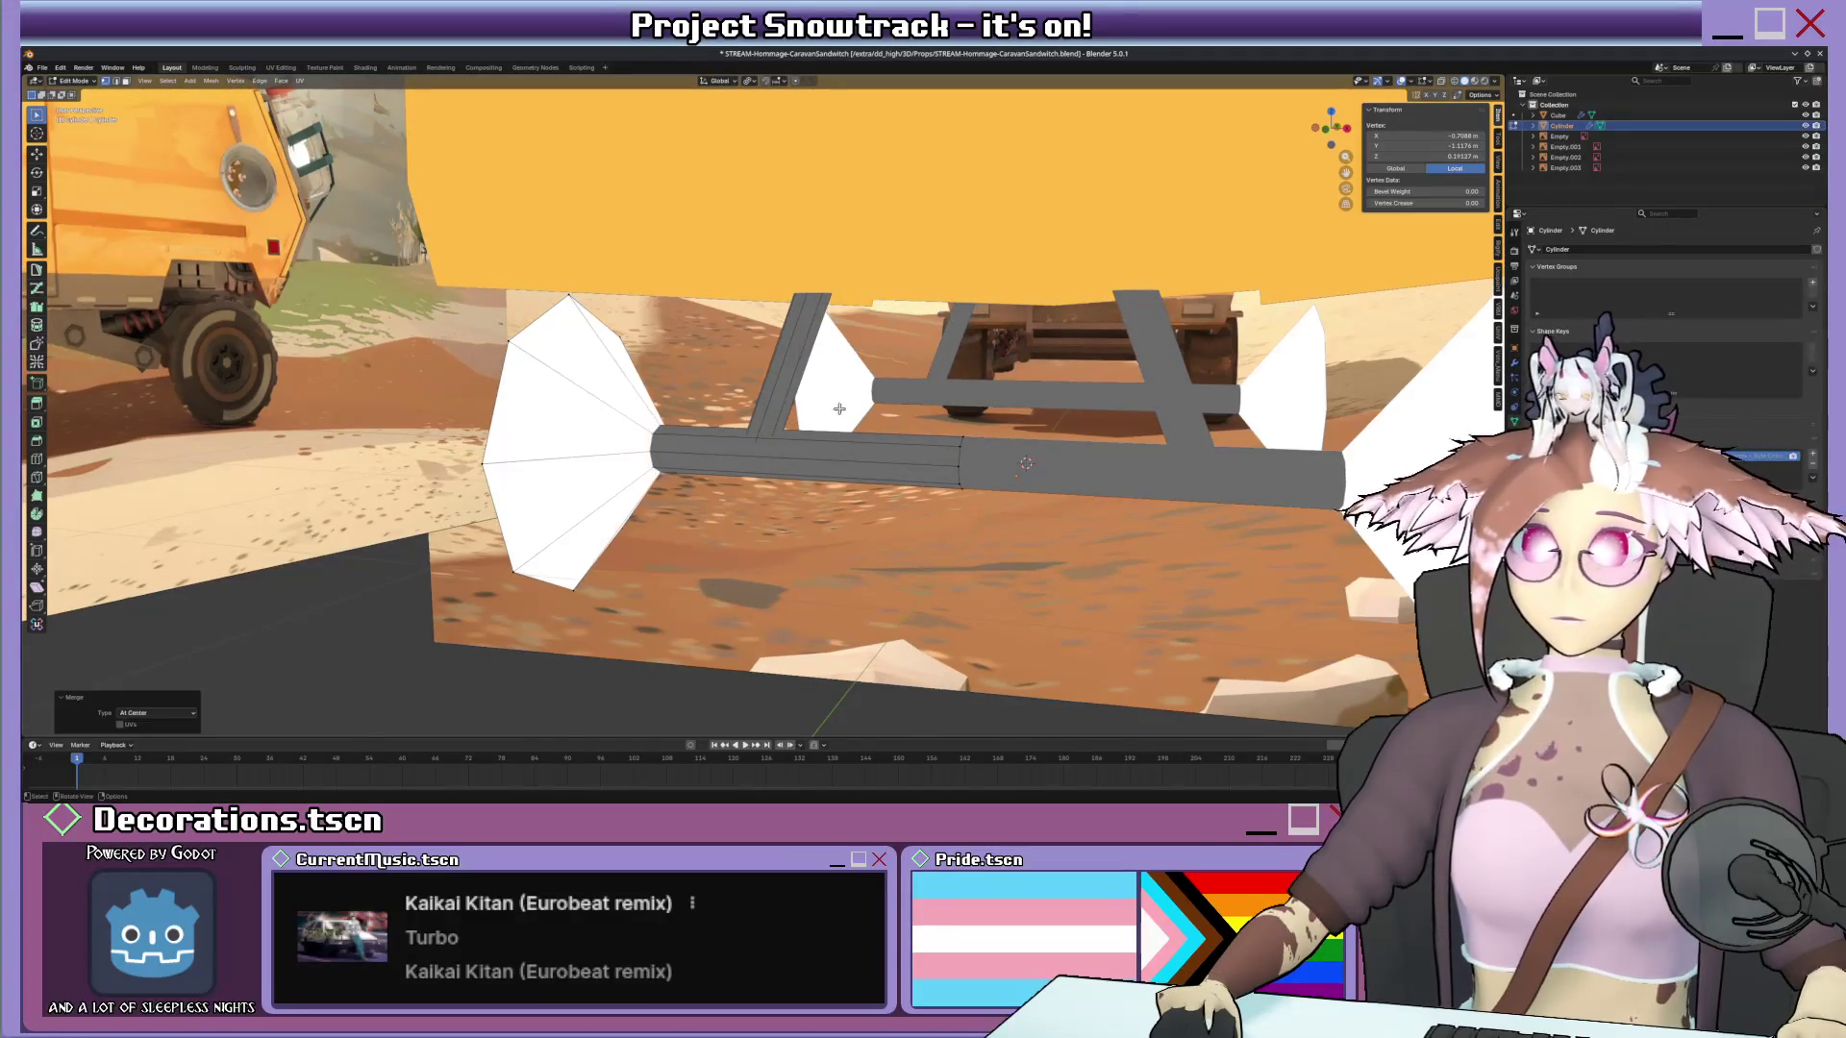
key("ctrl+z")
Inset the wheel's end face, merge it at the centre, select all and return to Vertex Paint.
key("i")
left_click(915, 396)
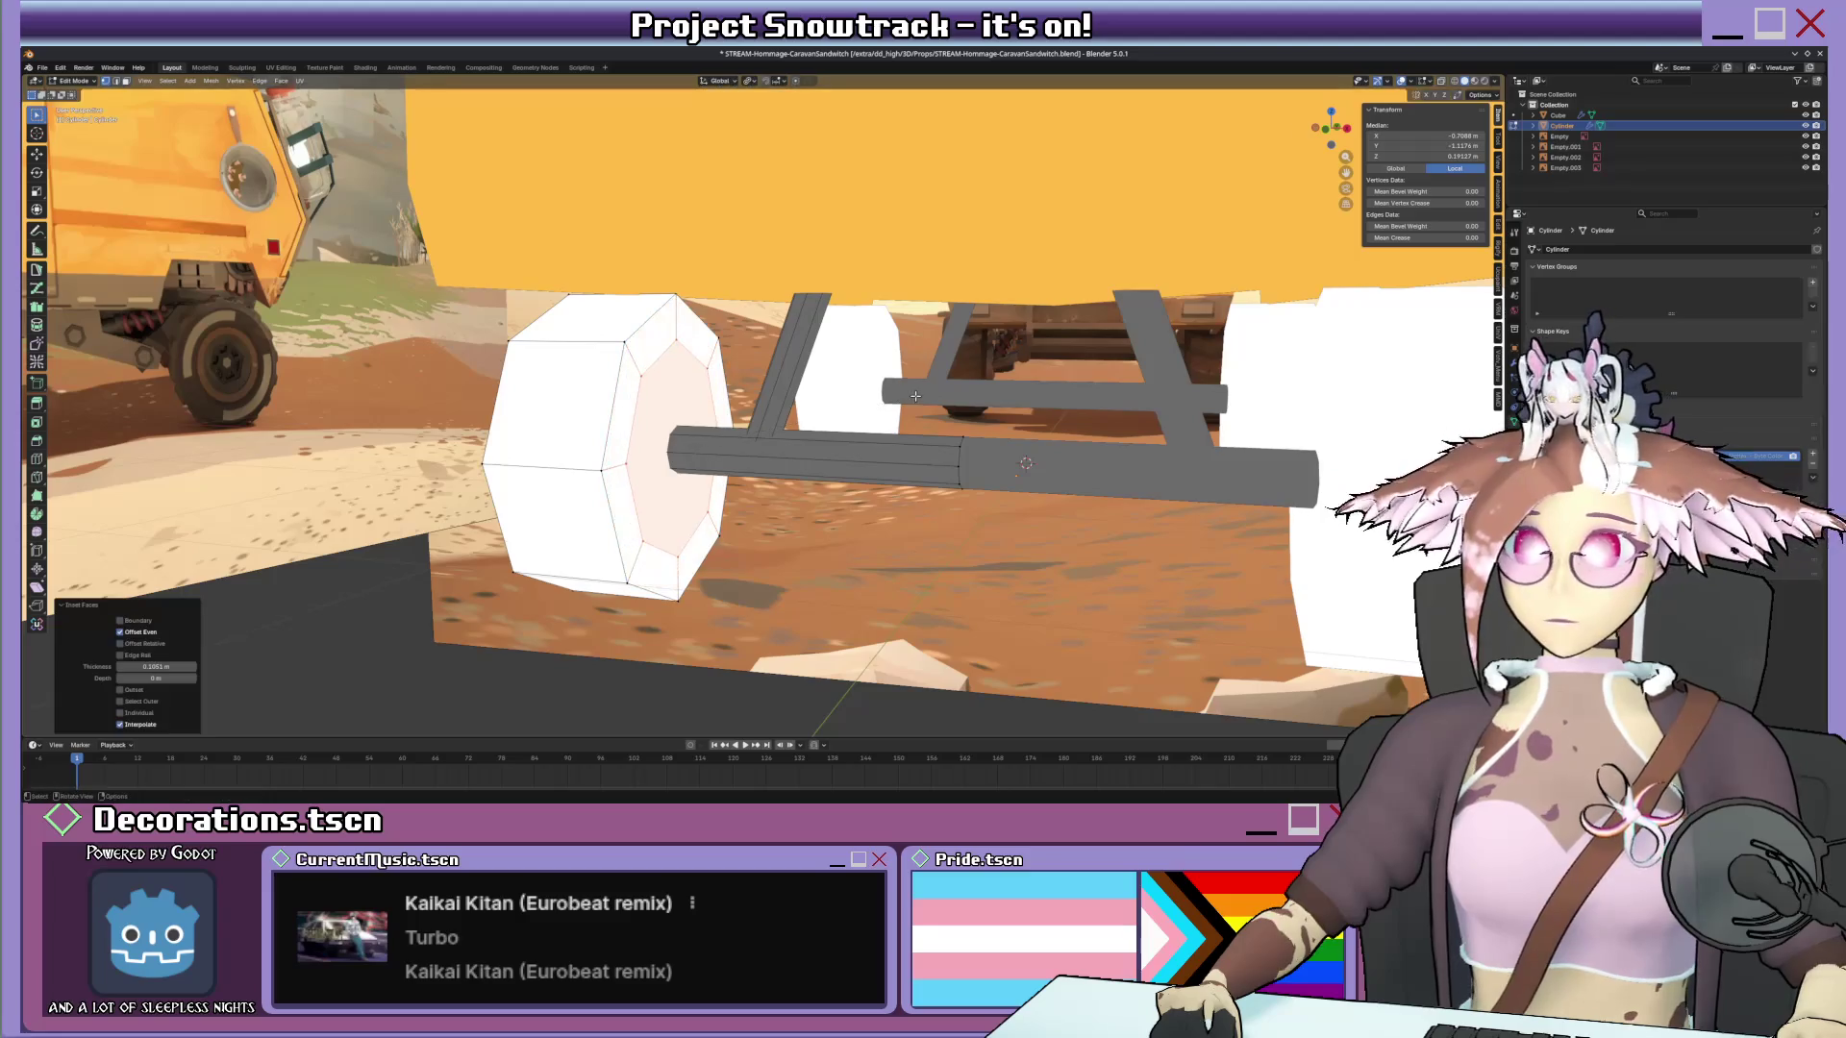
key("m")
left_click(916, 401)
mouse_move(916, 401)
middle_mouse_down()
mouse_move(680, 468)
mouse_move(693, 434)
middle_mouse_up()
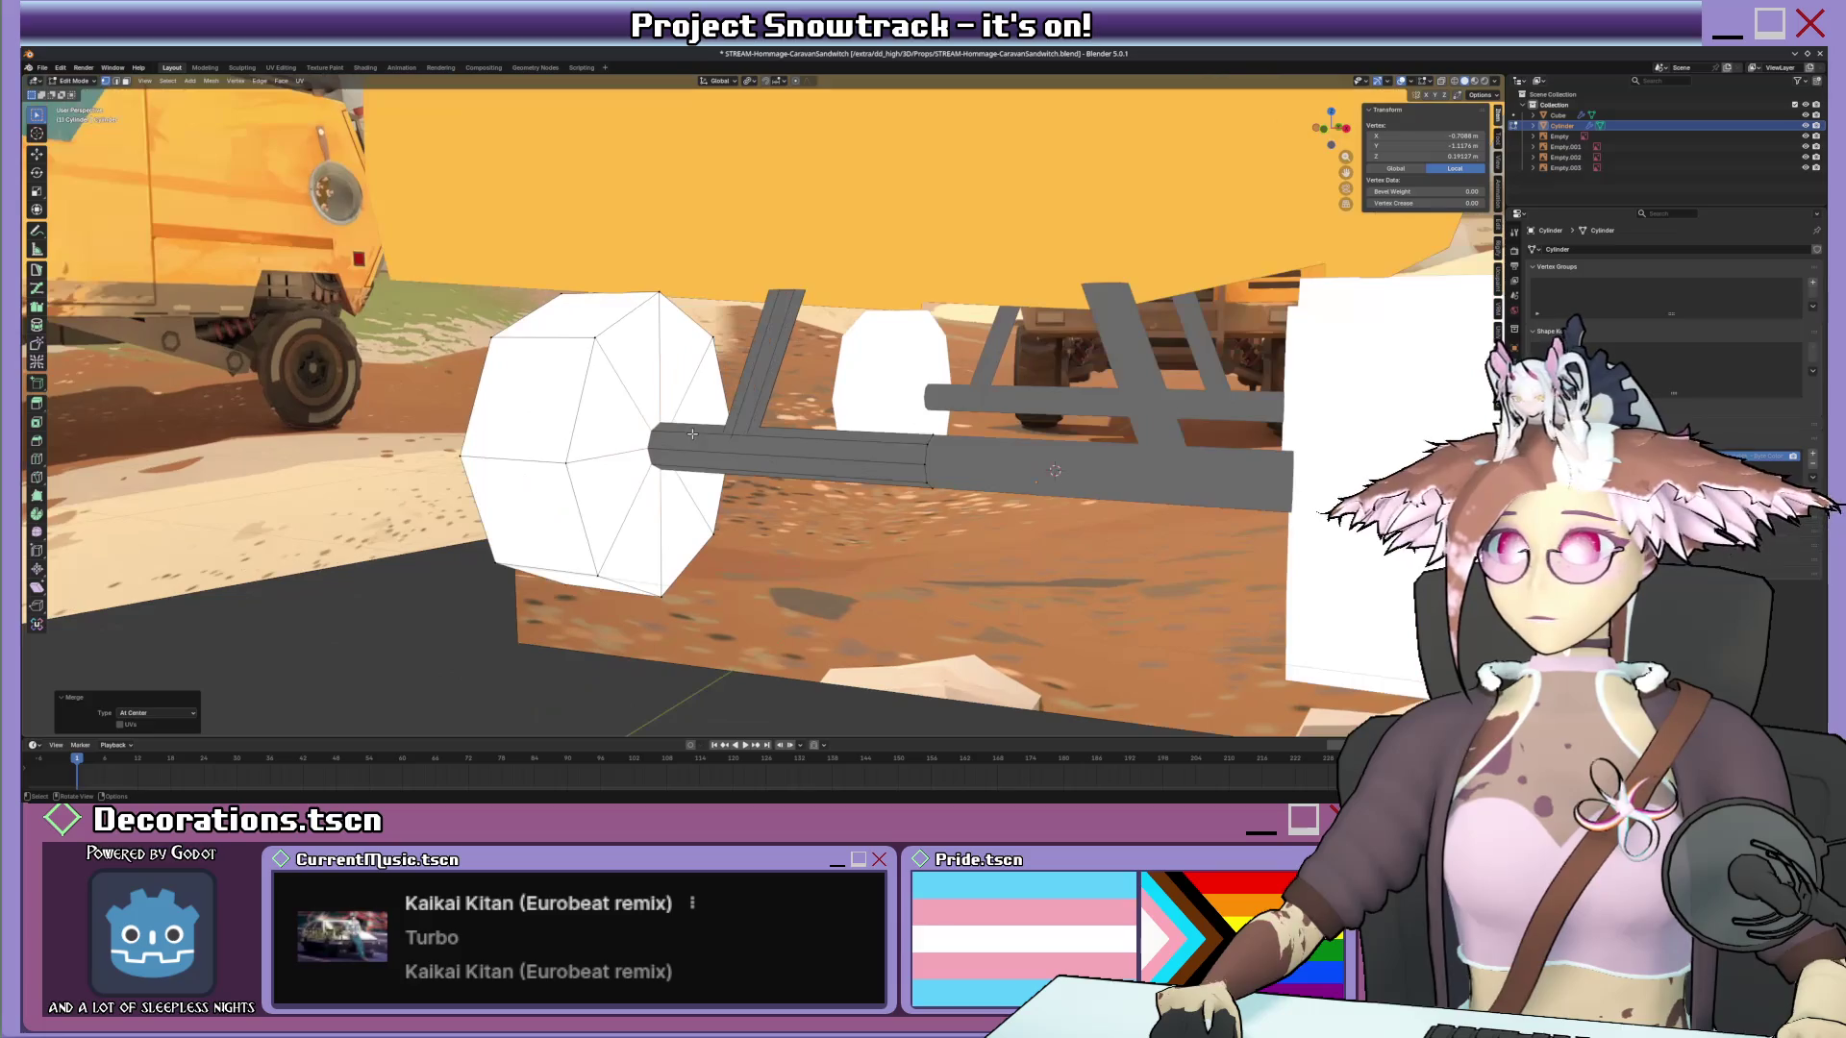
mouse_move(673, 437)
middle_mouse_down()
mouse_move(862, 404)
mouse_move(701, 436)
mouse_move(880, 434)
mouse_move(1035, 465)
middle_mouse_up()
key("a")
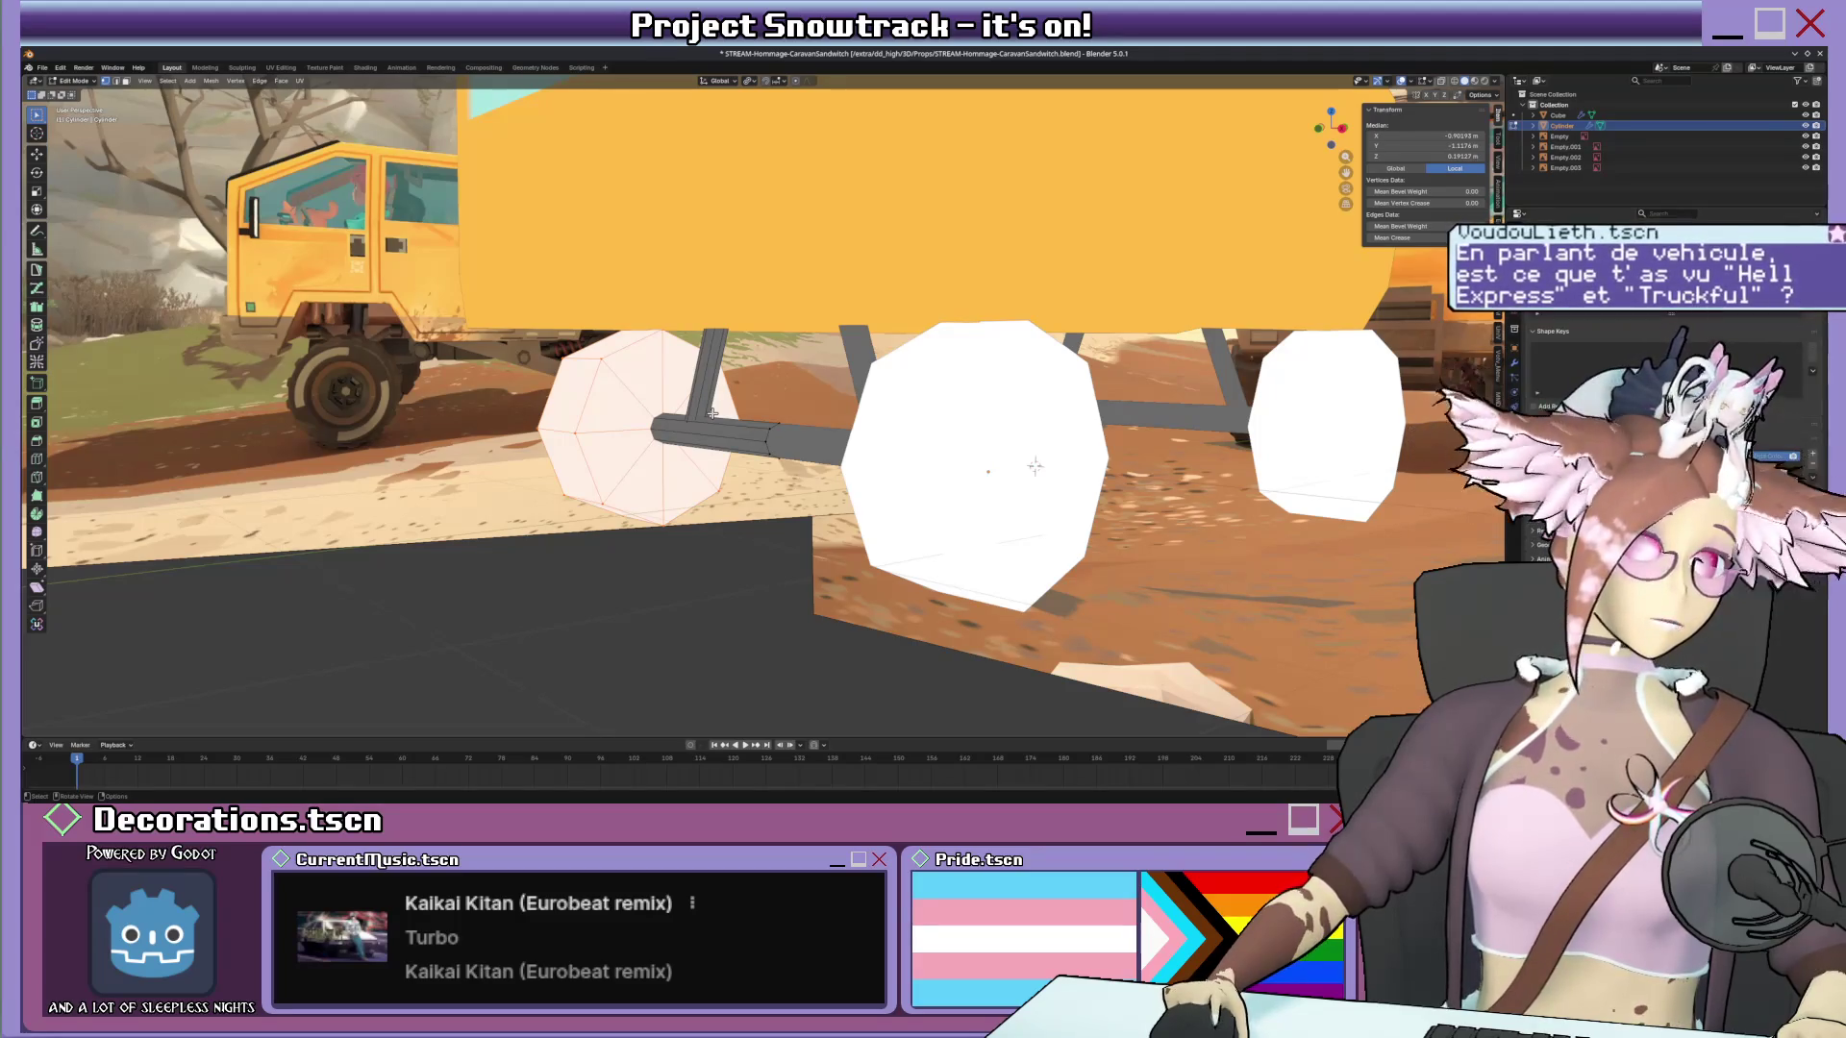
mouse_move(1034, 465)
middle_mouse_down()
mouse_move(747, 408)
mouse_move(971, 456)
middle_mouse_up()
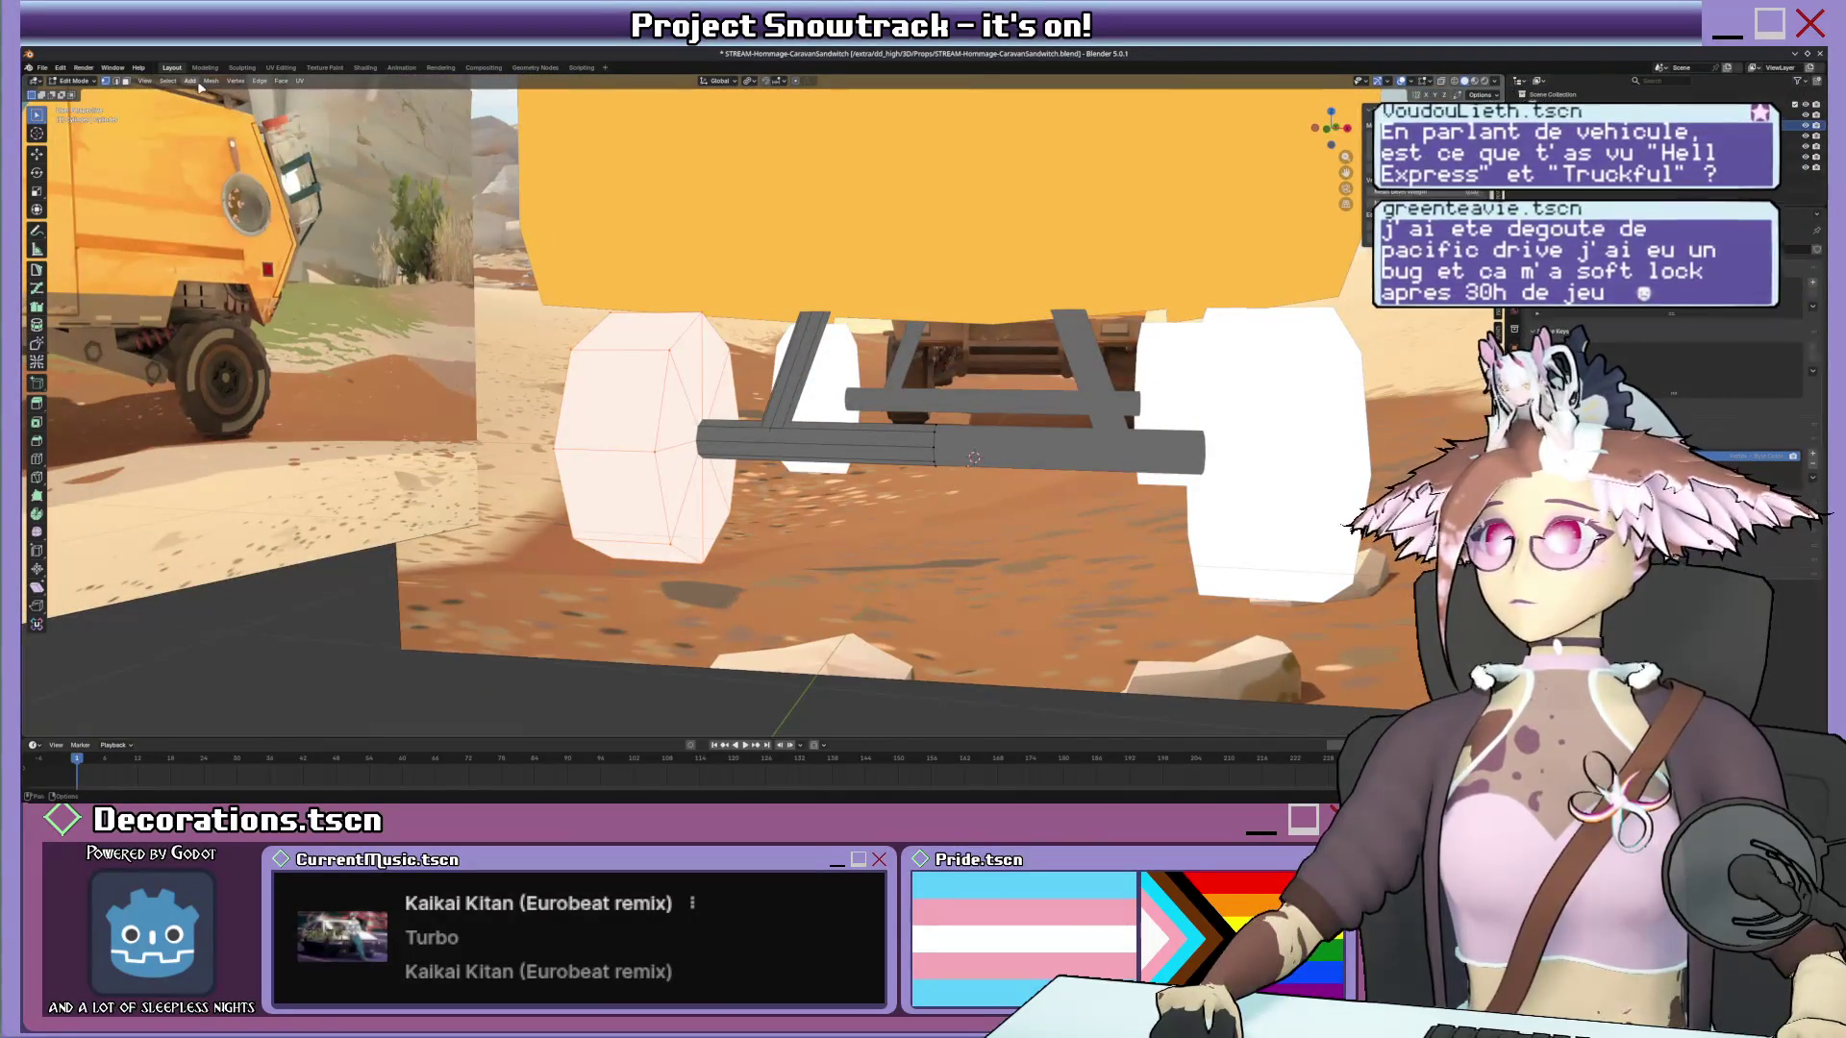
key("ctrl+Tab")
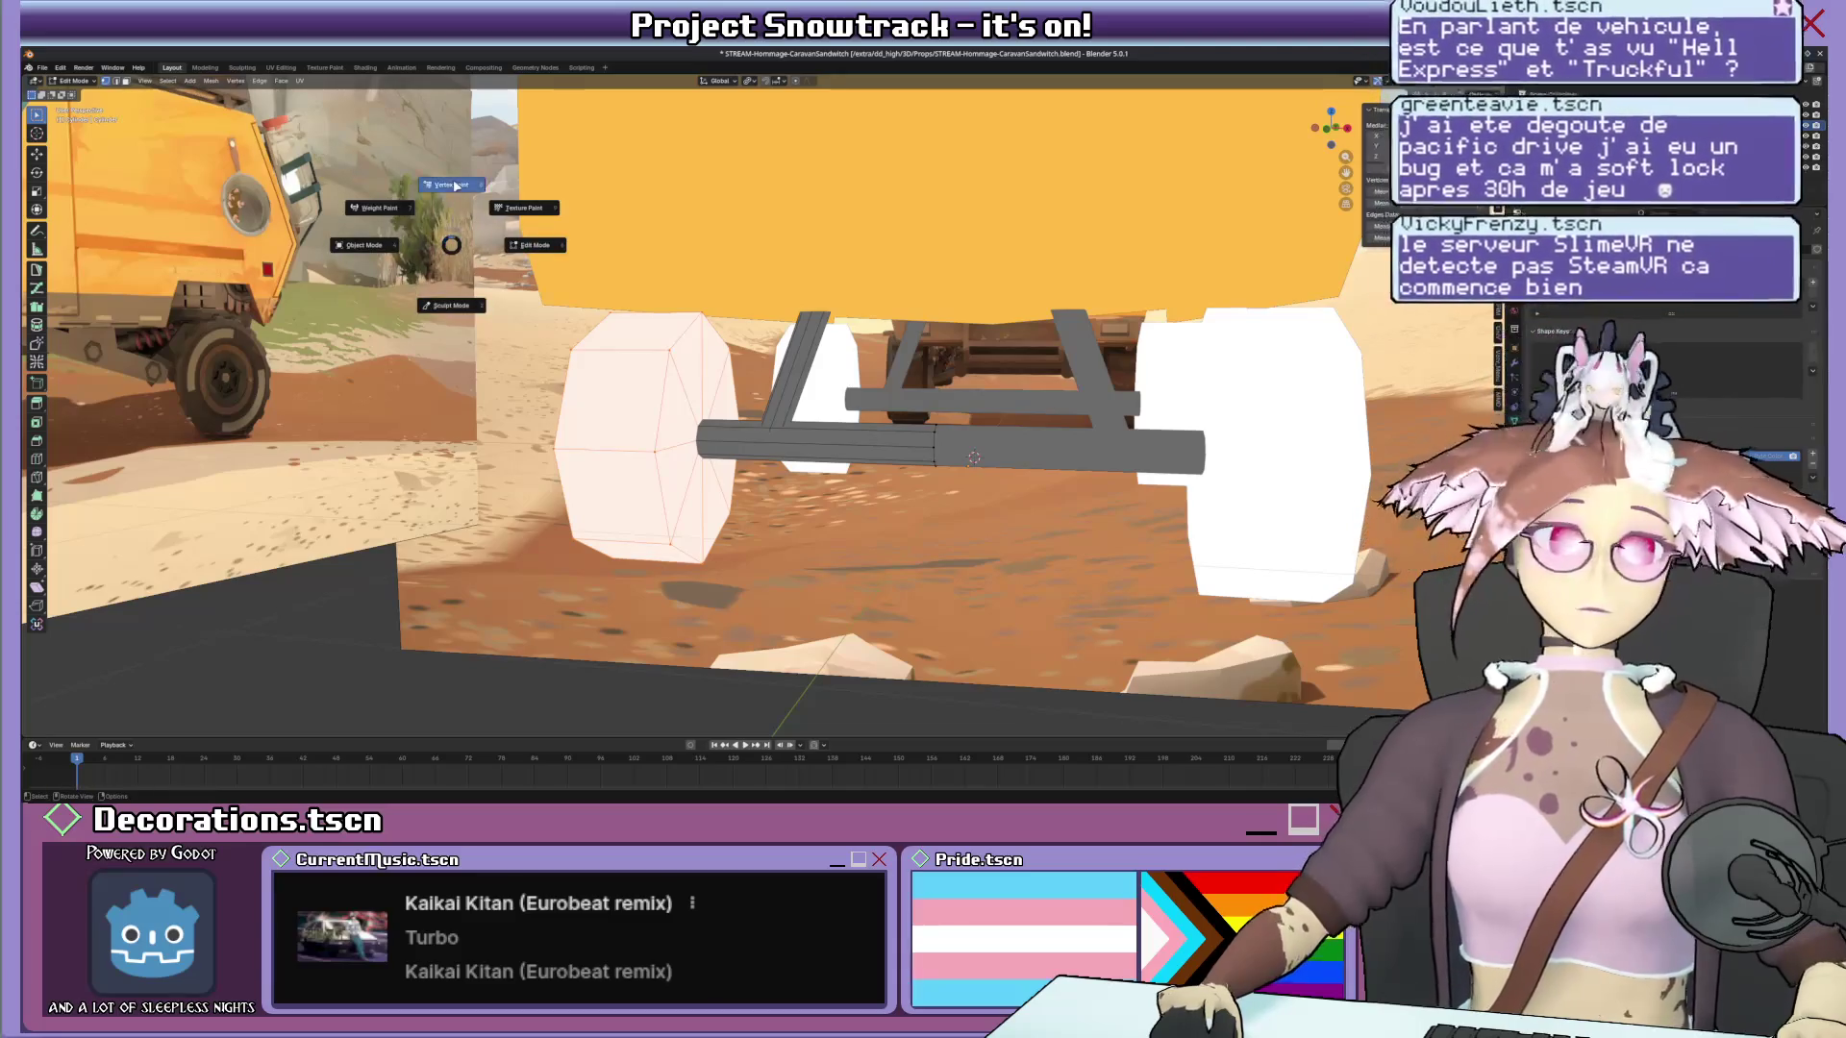
left_click(451, 186)
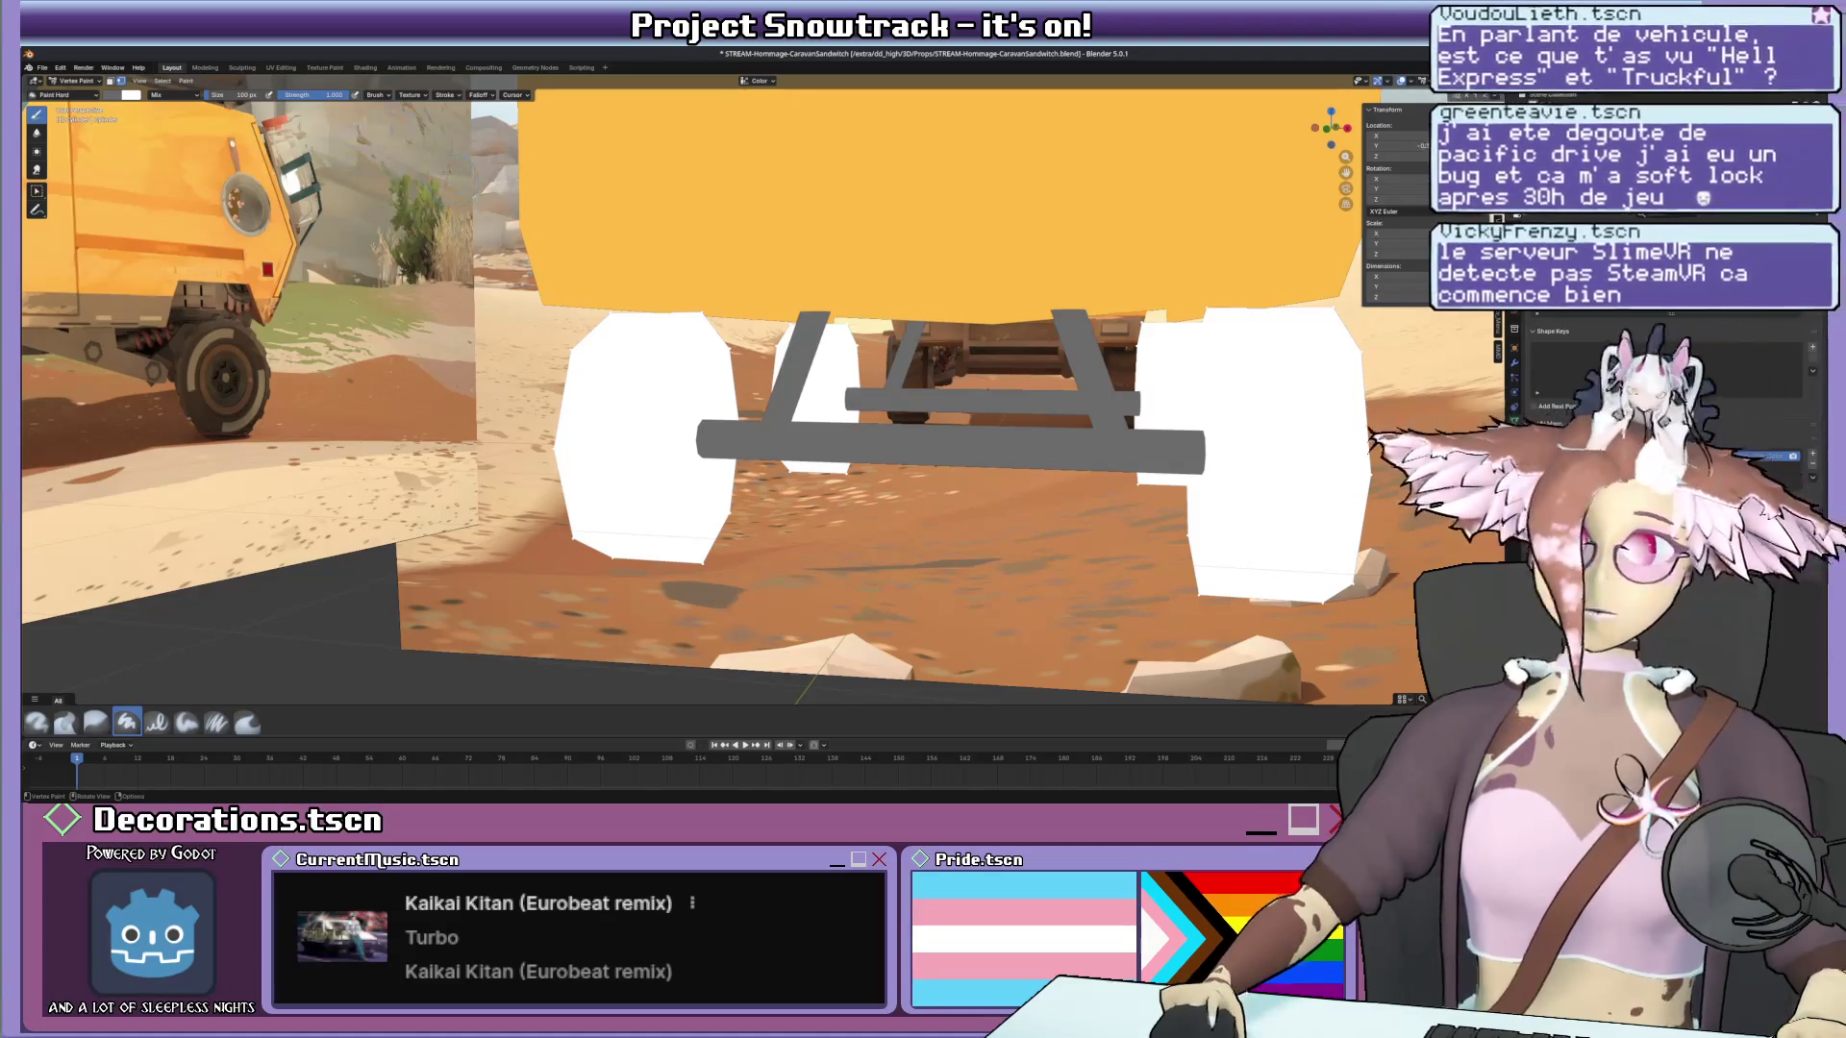
Fill the selected wheels black, including the white centre.
left_click(130, 94)
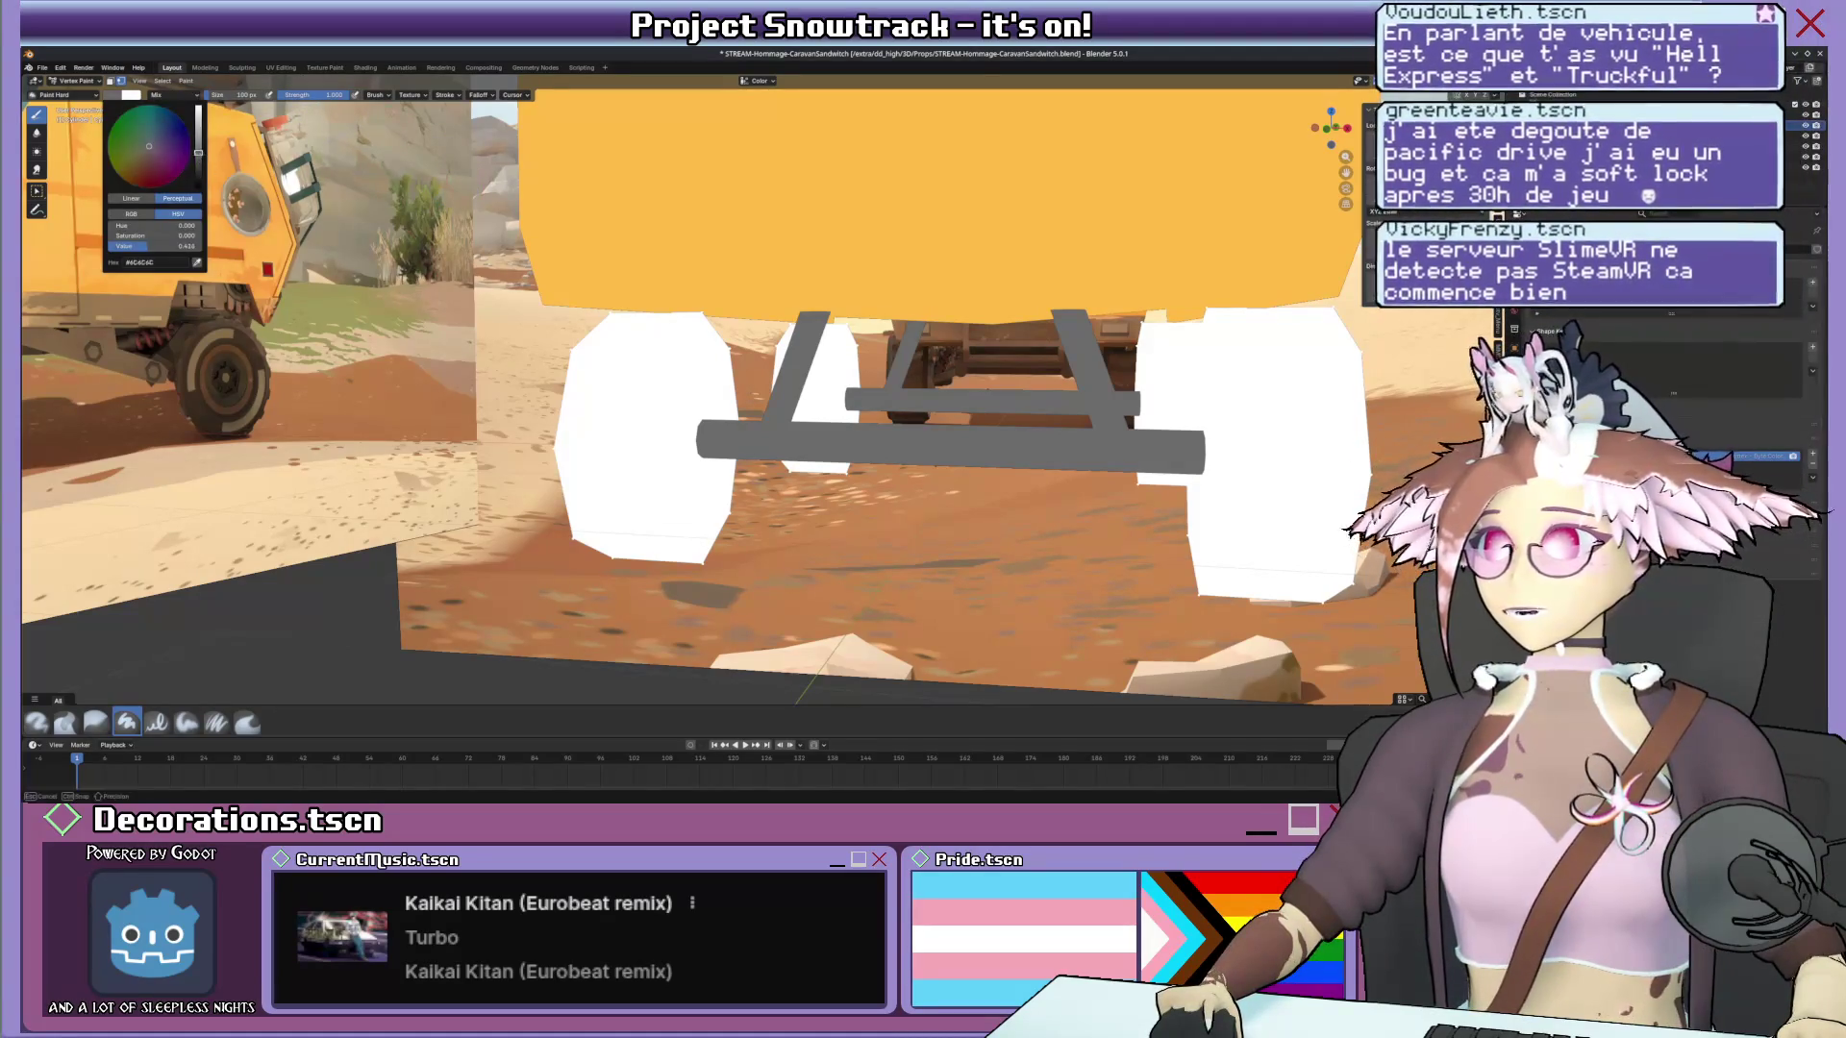
left_click_drag(197, 152, 198, 123)
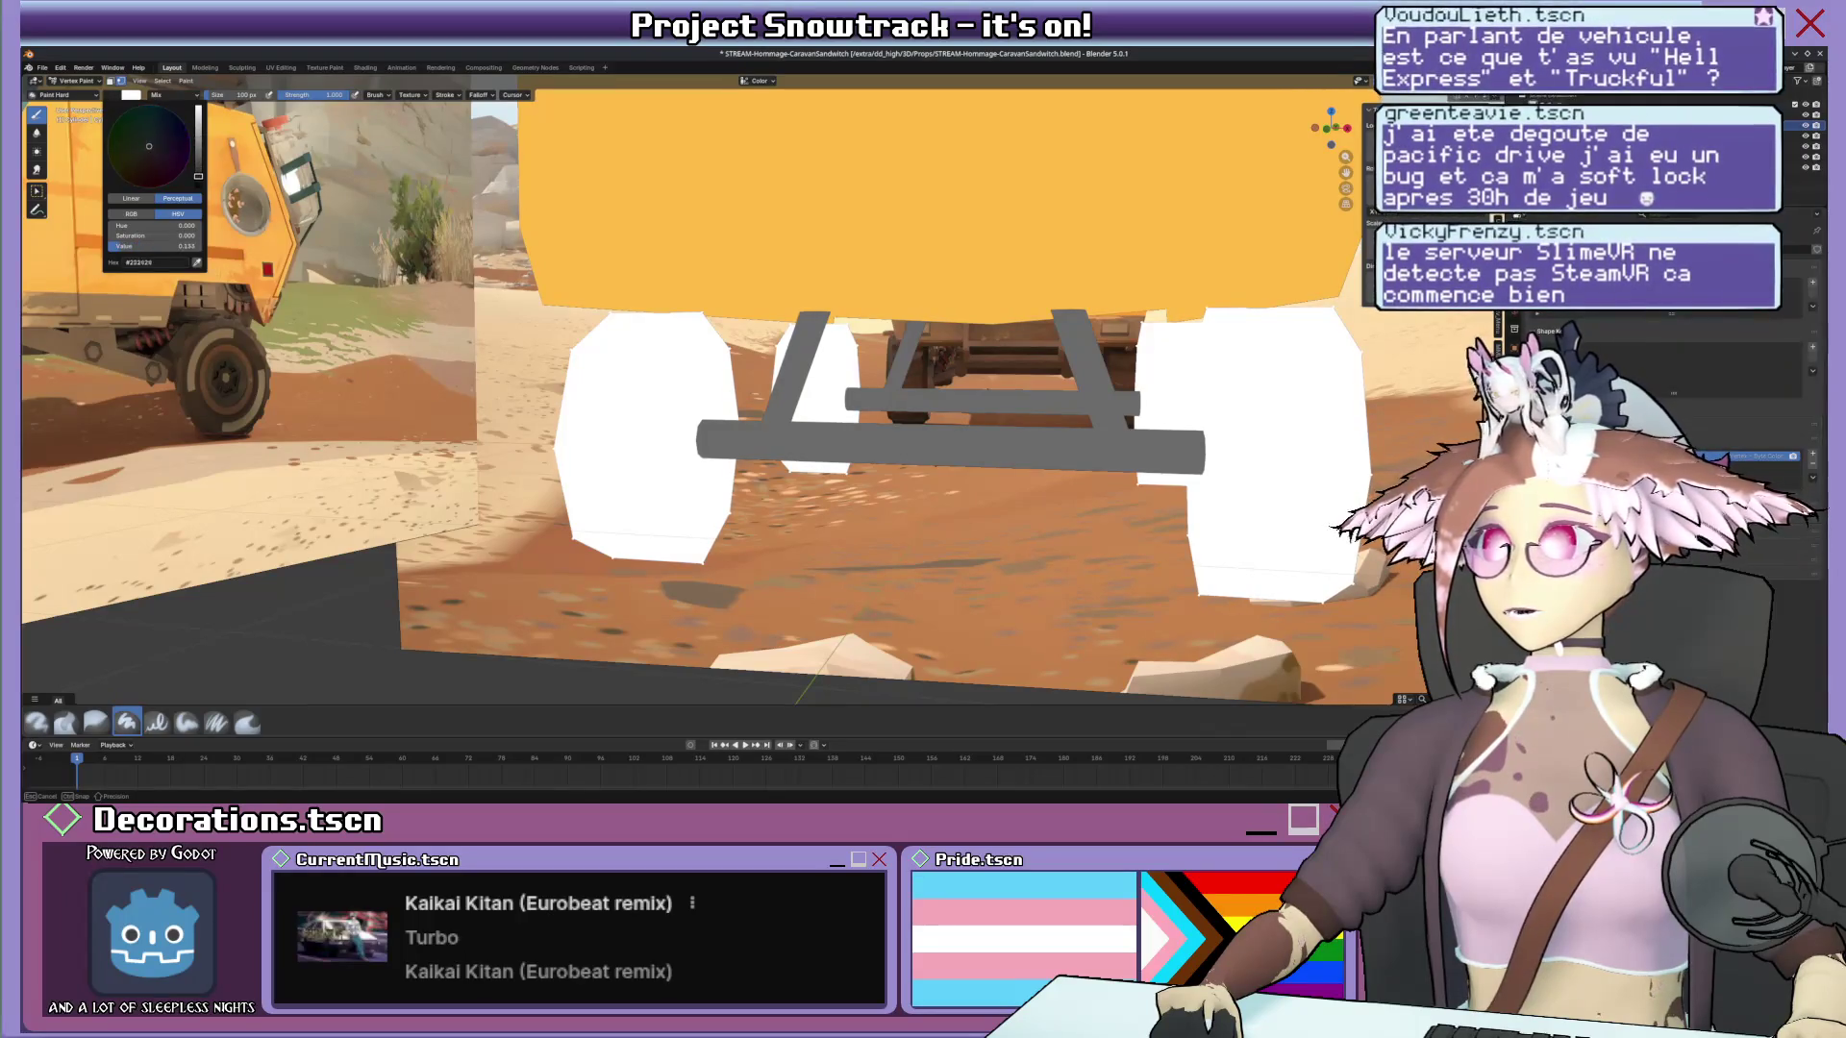
key("shift+k")
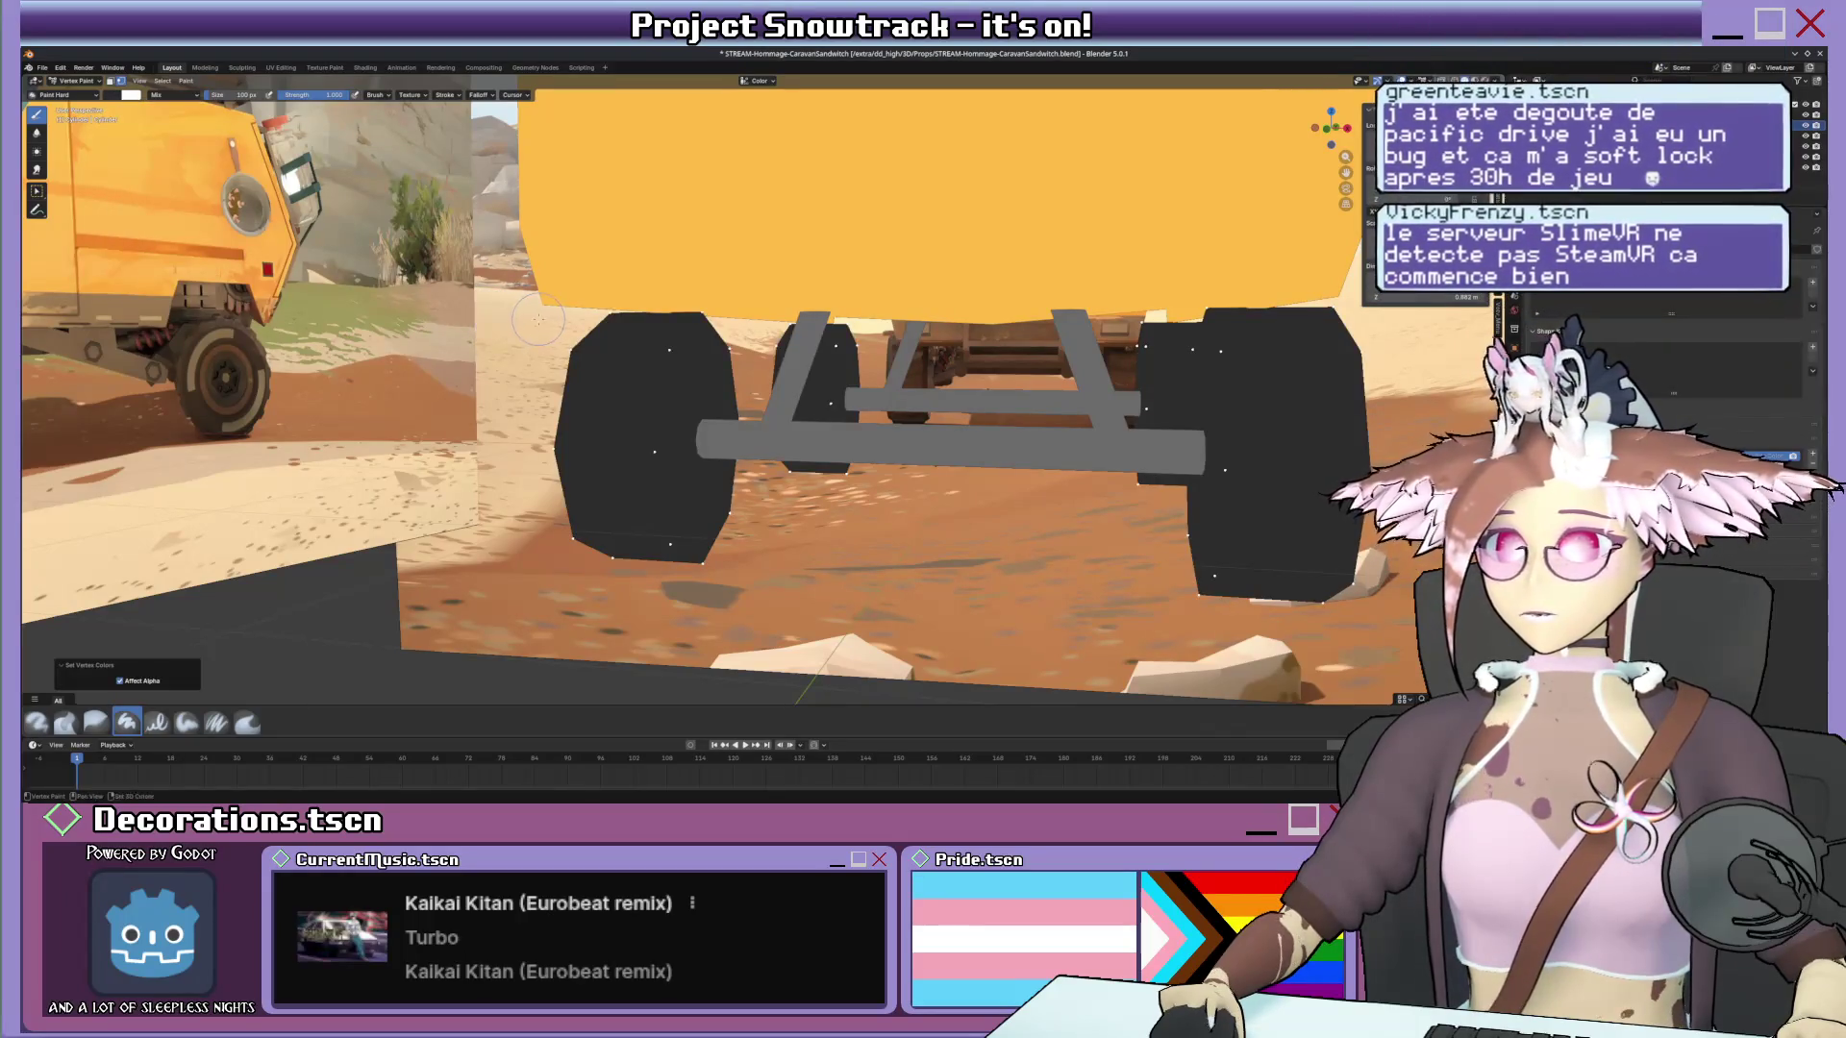
key("Tab")
mouse_move(534, 321)
middle_mouse_down()
mouse_move(817, 413)
mouse_move(732, 425)
mouse_move(817, 426)
middle_mouse_up()
key("Tab")
key("shift+k")
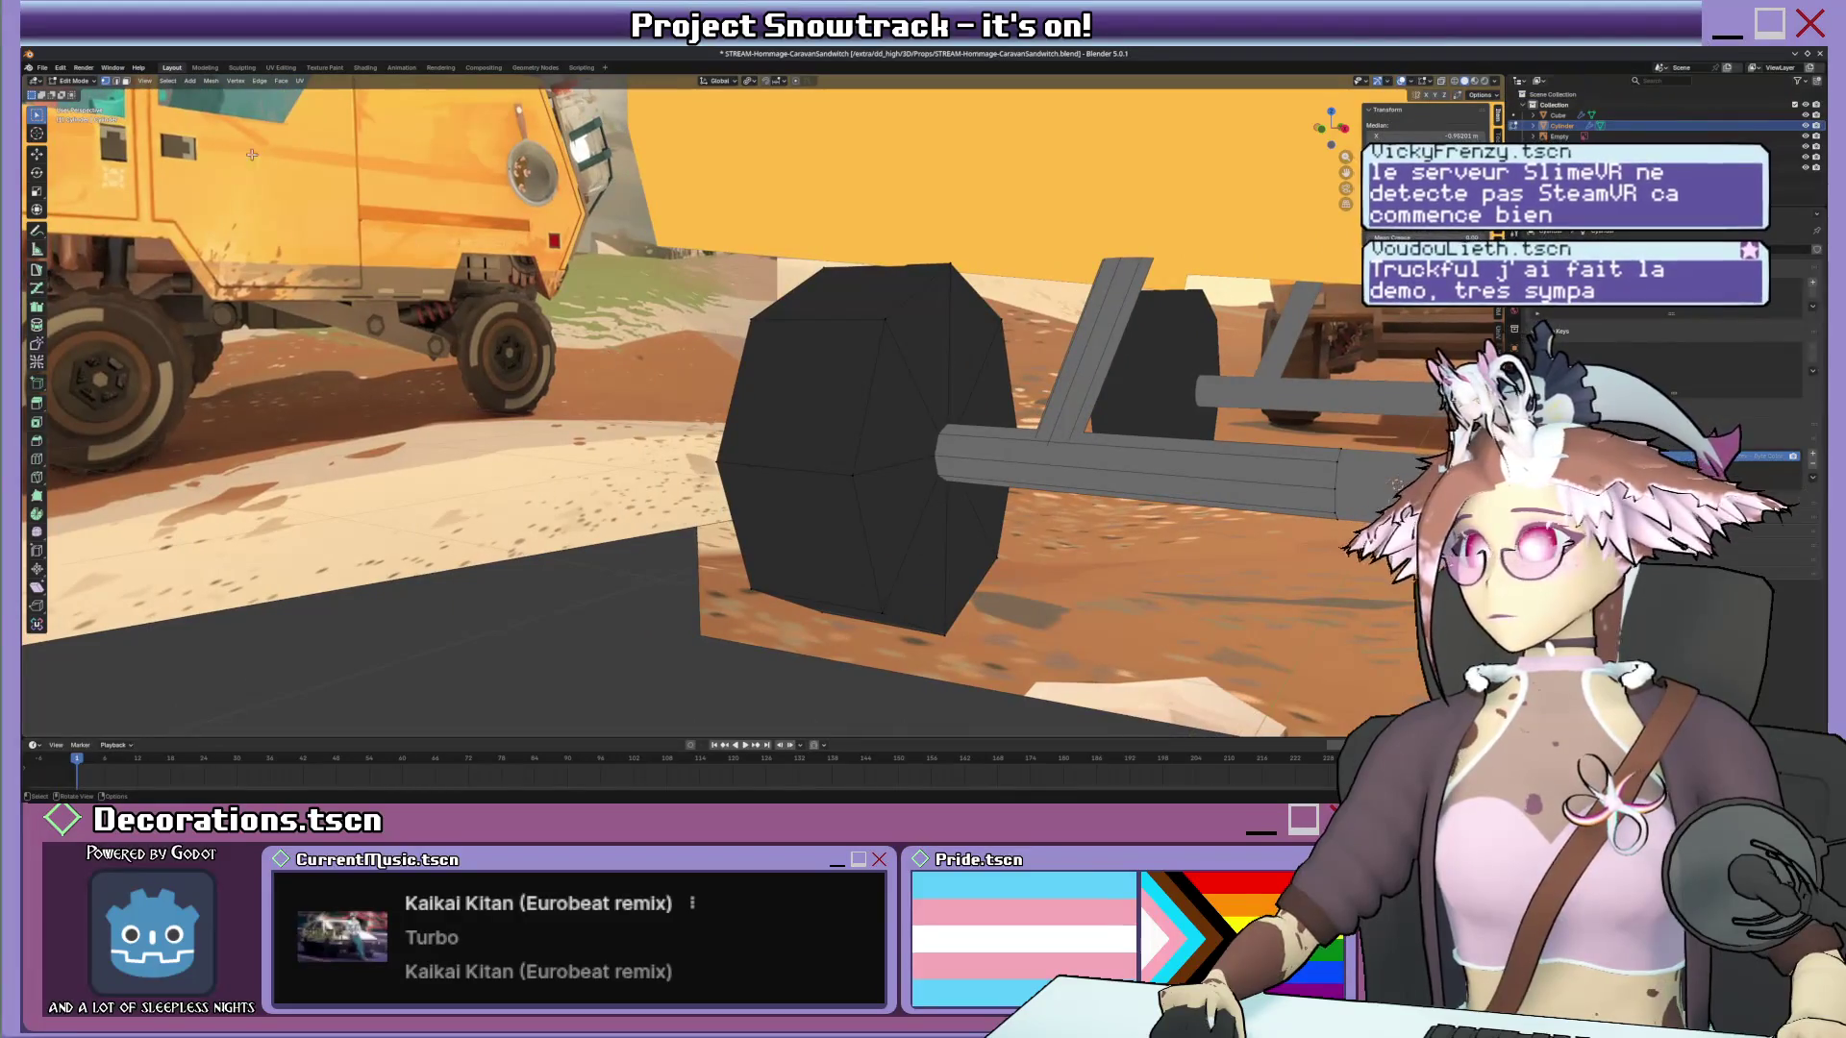
Repaint the wheel centre dark grey and return to editing the wheel mesh.
middle_click_drag(251, 155, 279, 157)
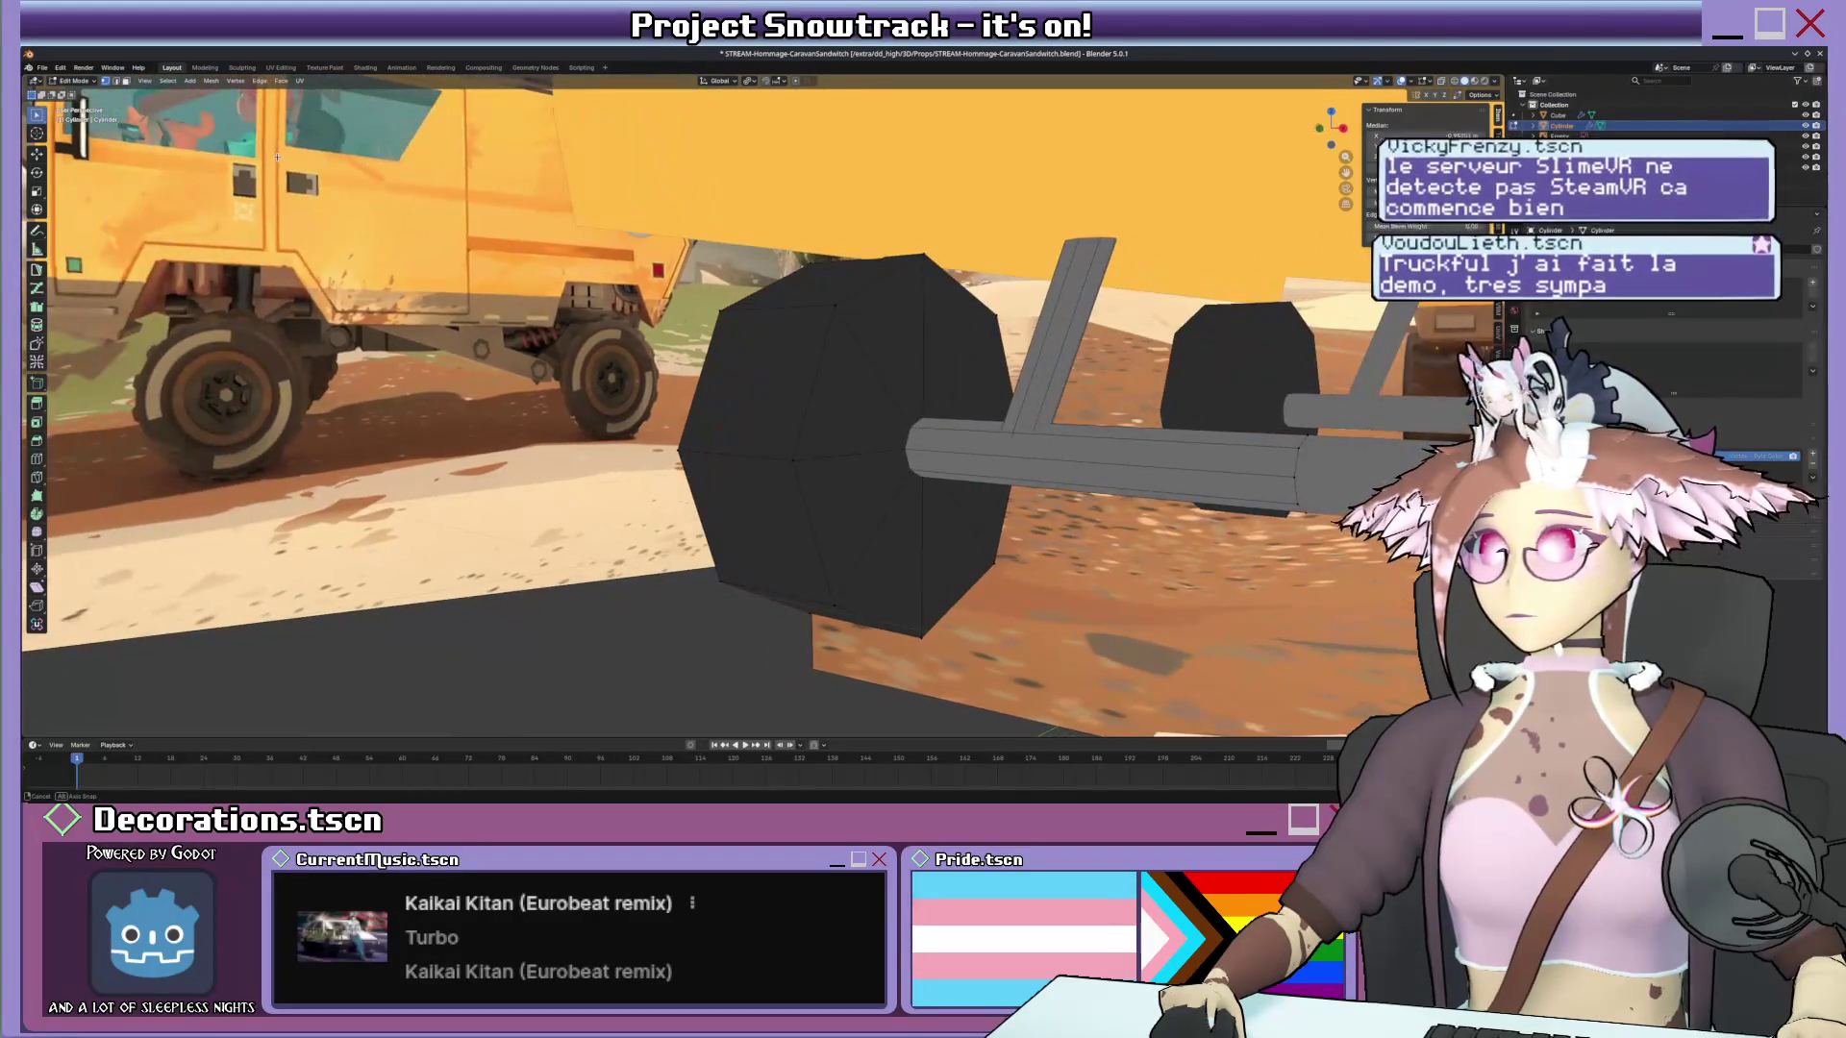
key("ctrl+Tab")
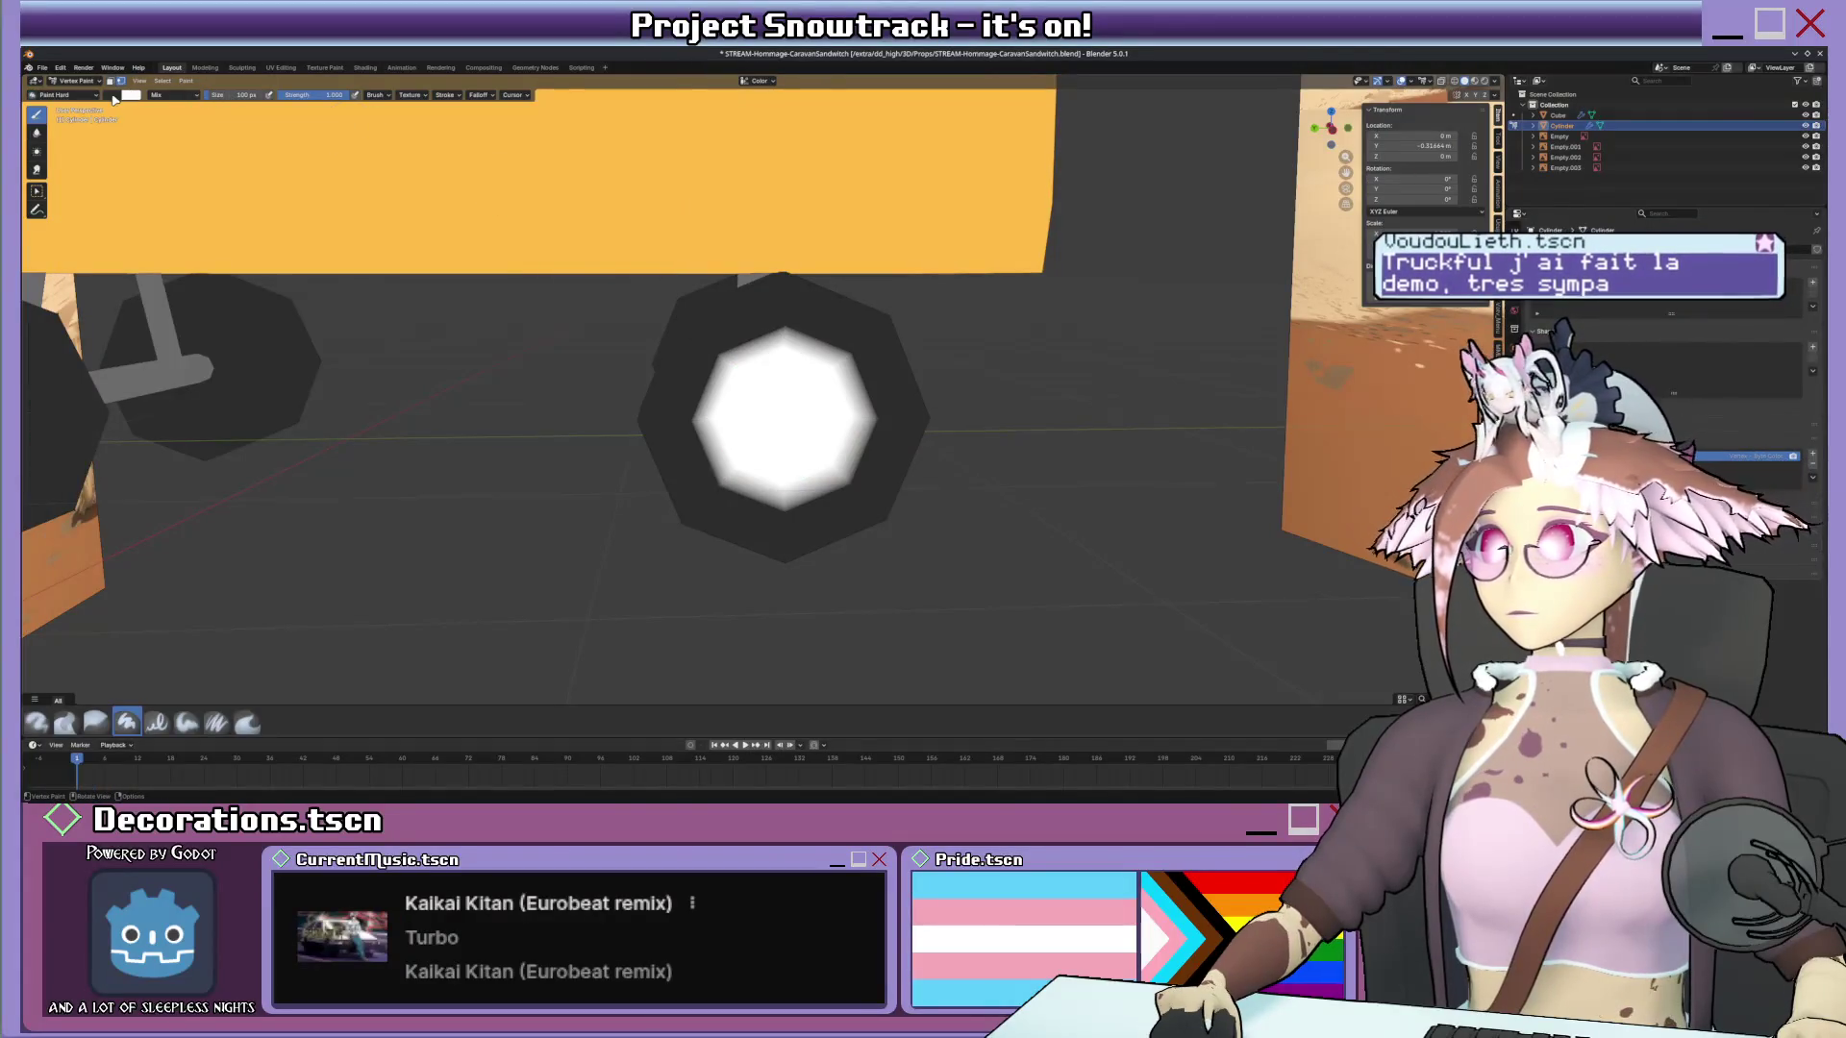
left_click(127, 94)
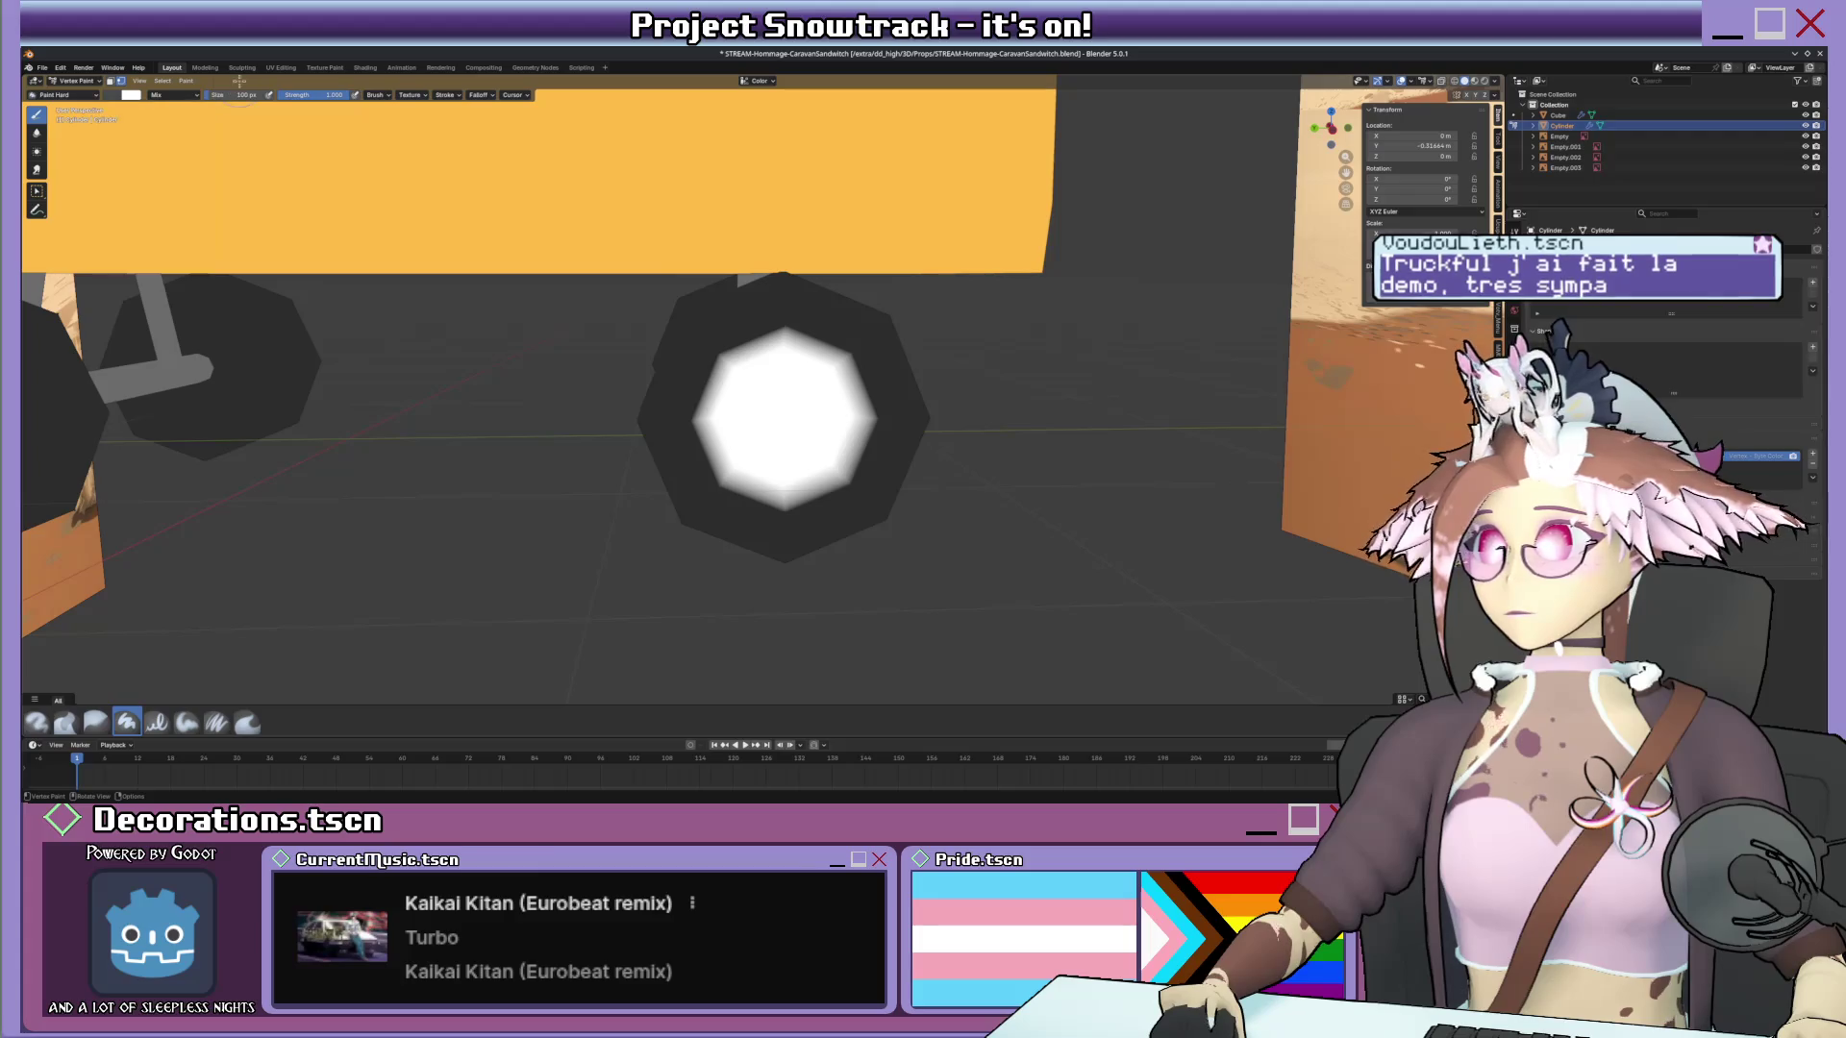
key("shift+k")
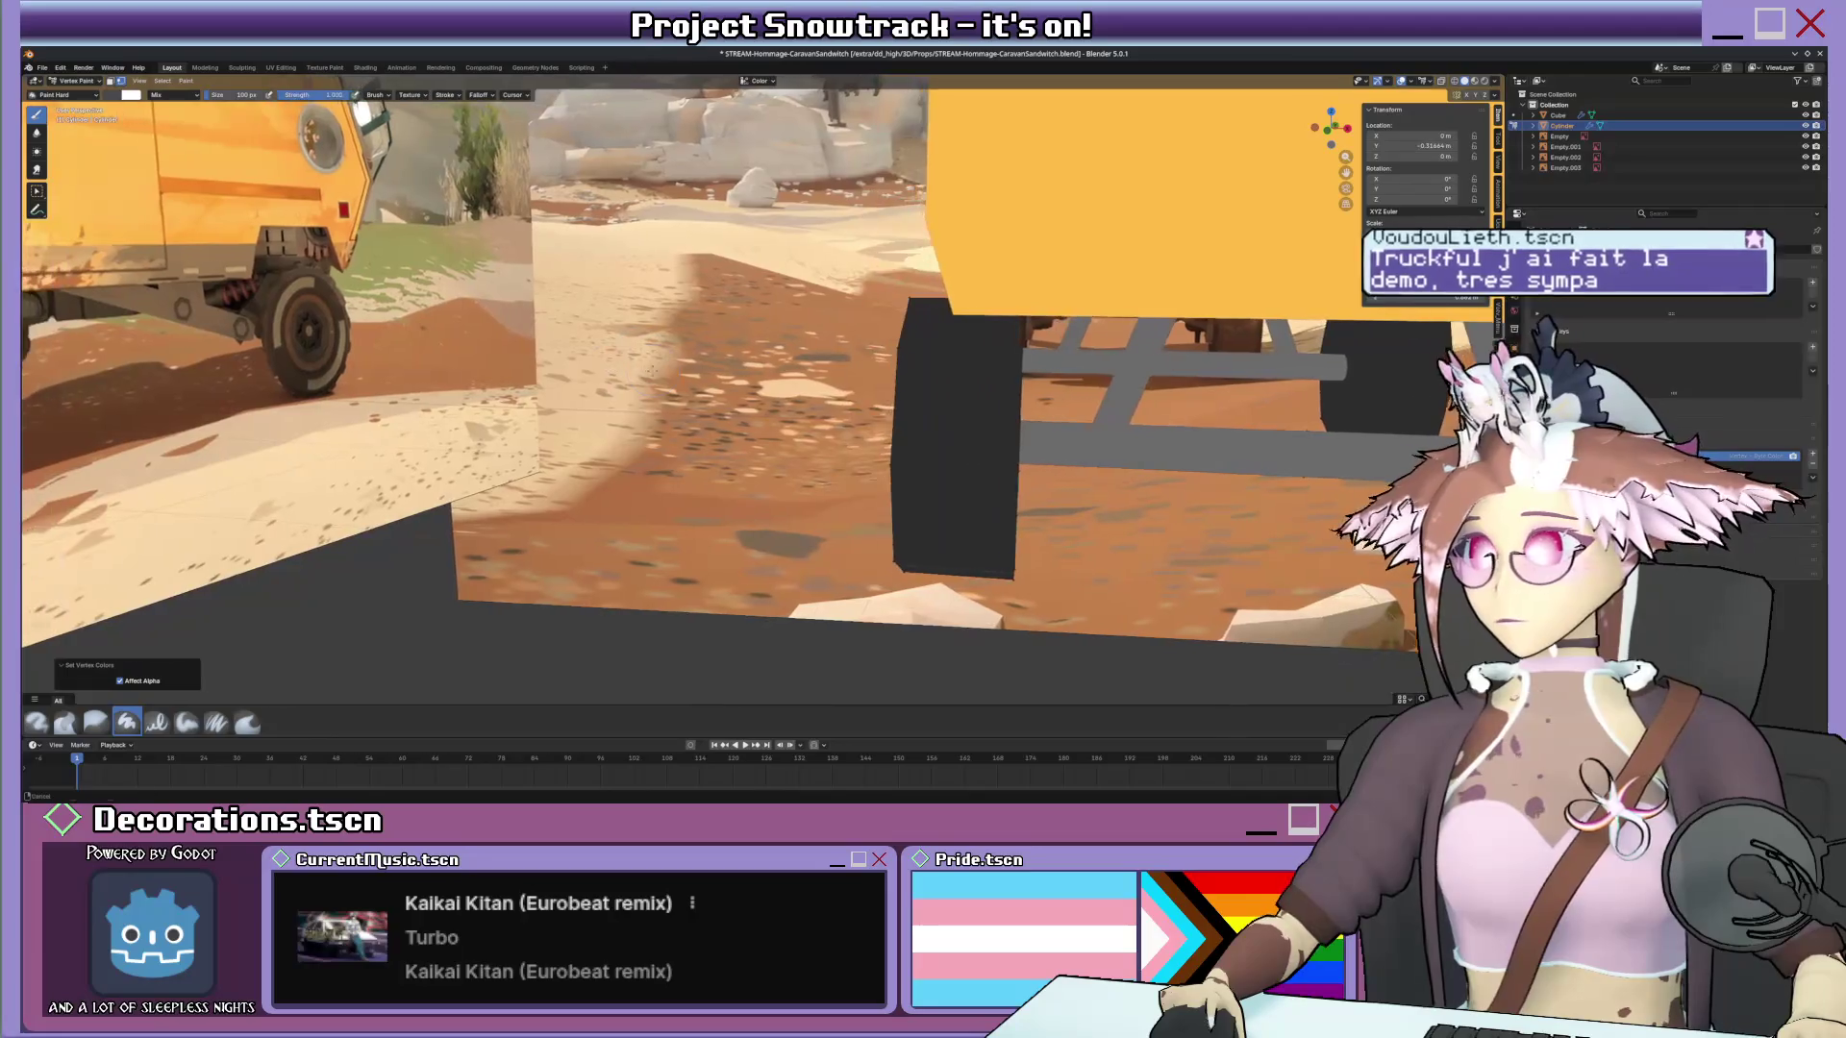
key("ctrl+Tab")
key("Tab")
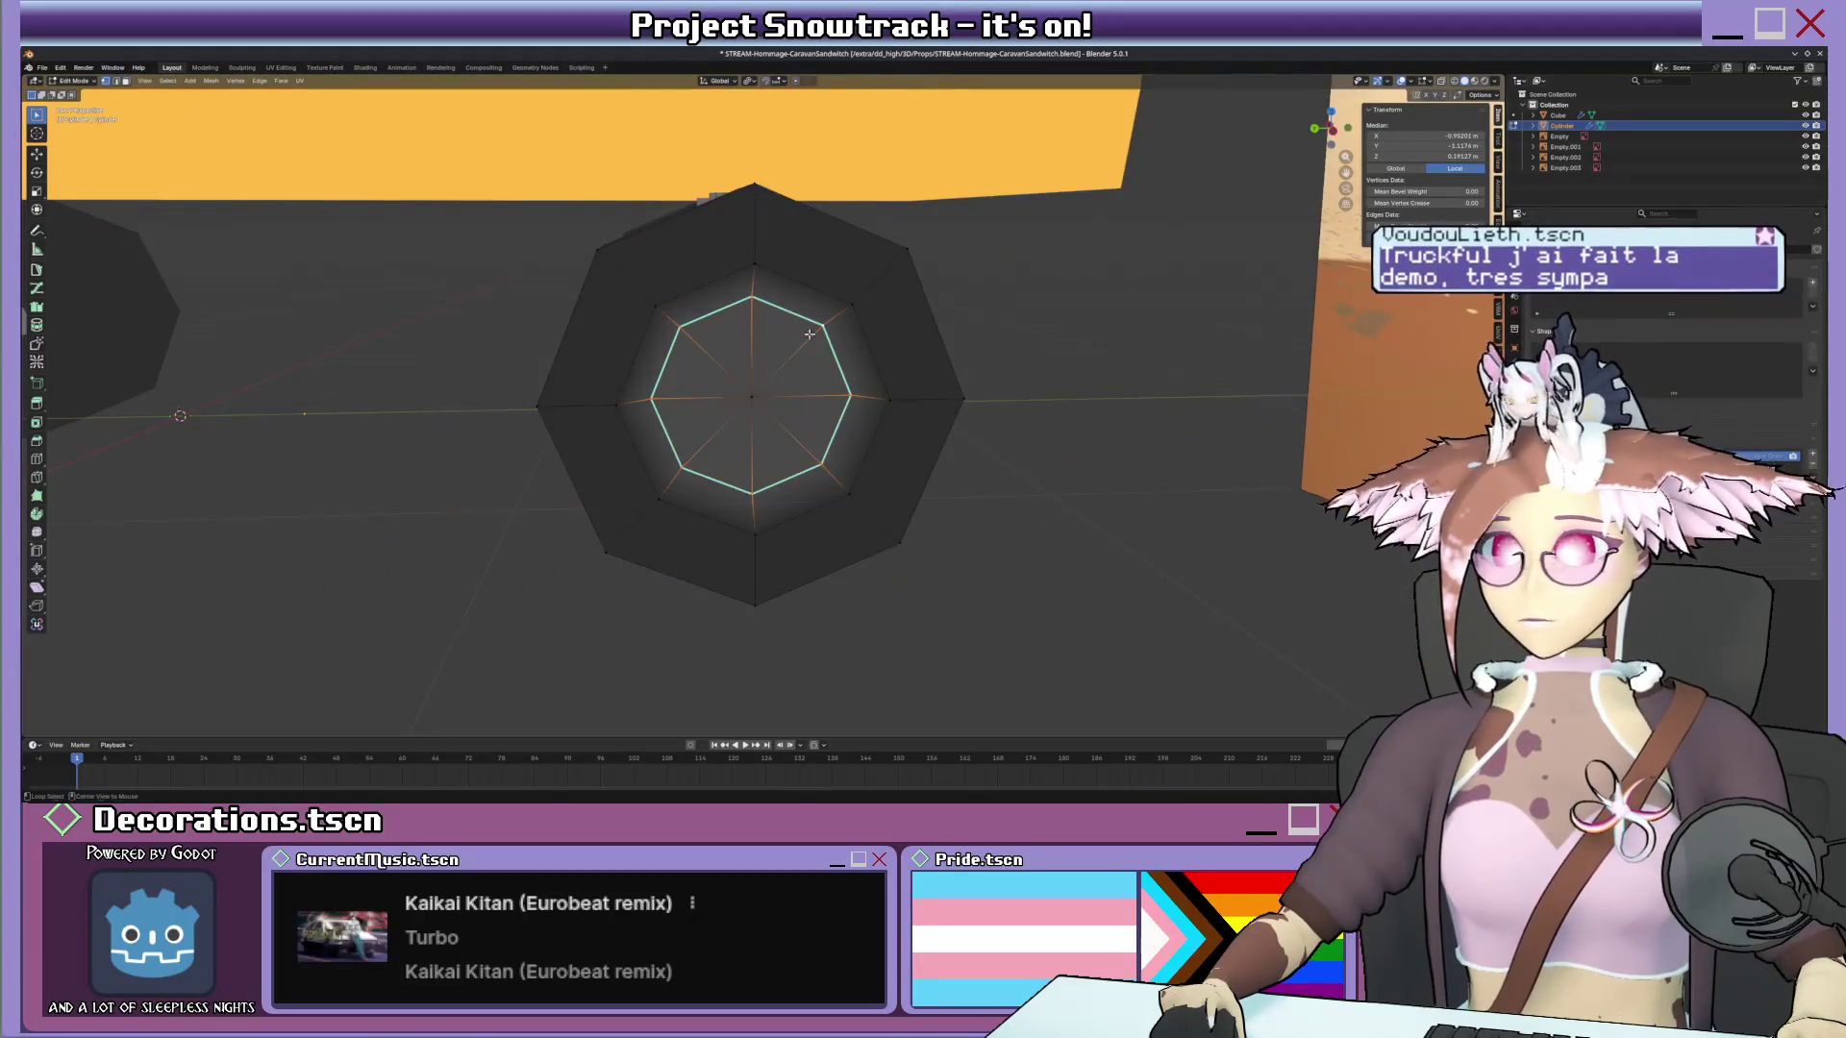
Fill the wheel centre with a new paint colour and check it from the camera and side views.
key("ctrl+Tab")
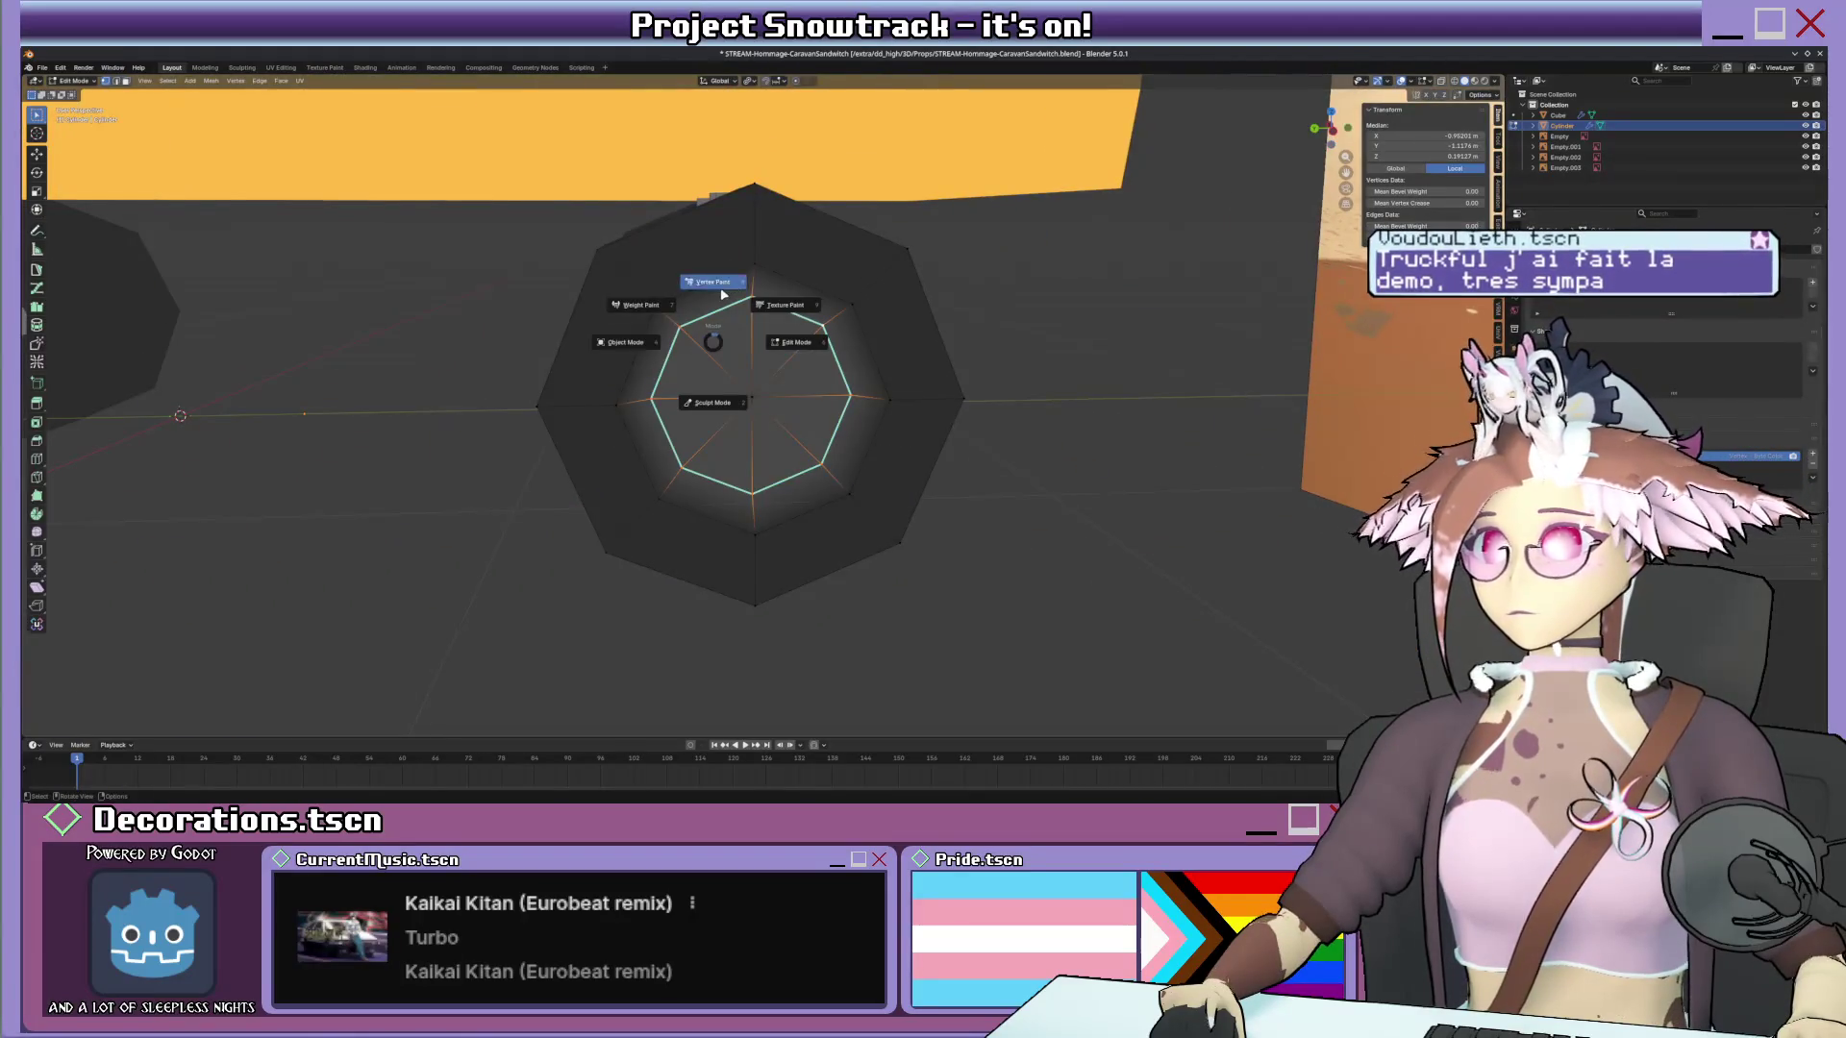
left_click(722, 294)
left_click(129, 96)
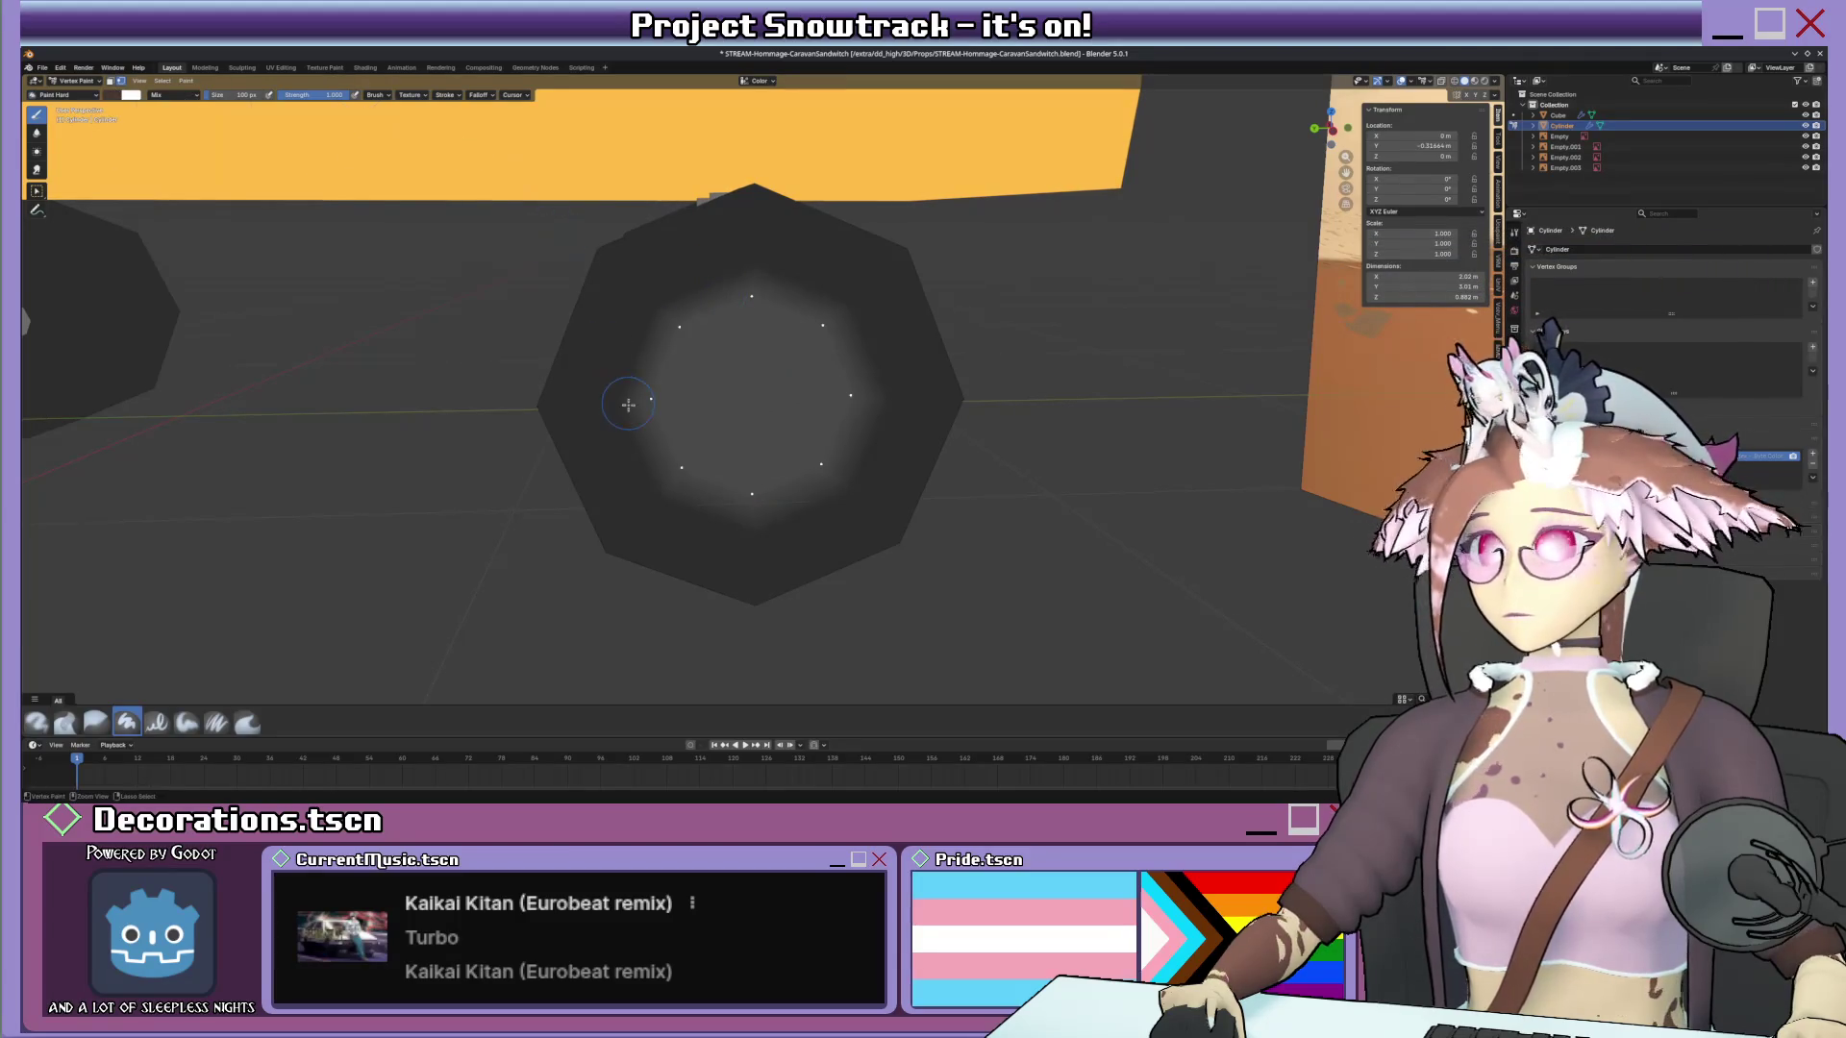
key("shift+k")
scroll(643, 384, "down", 3)
key("KP_0")
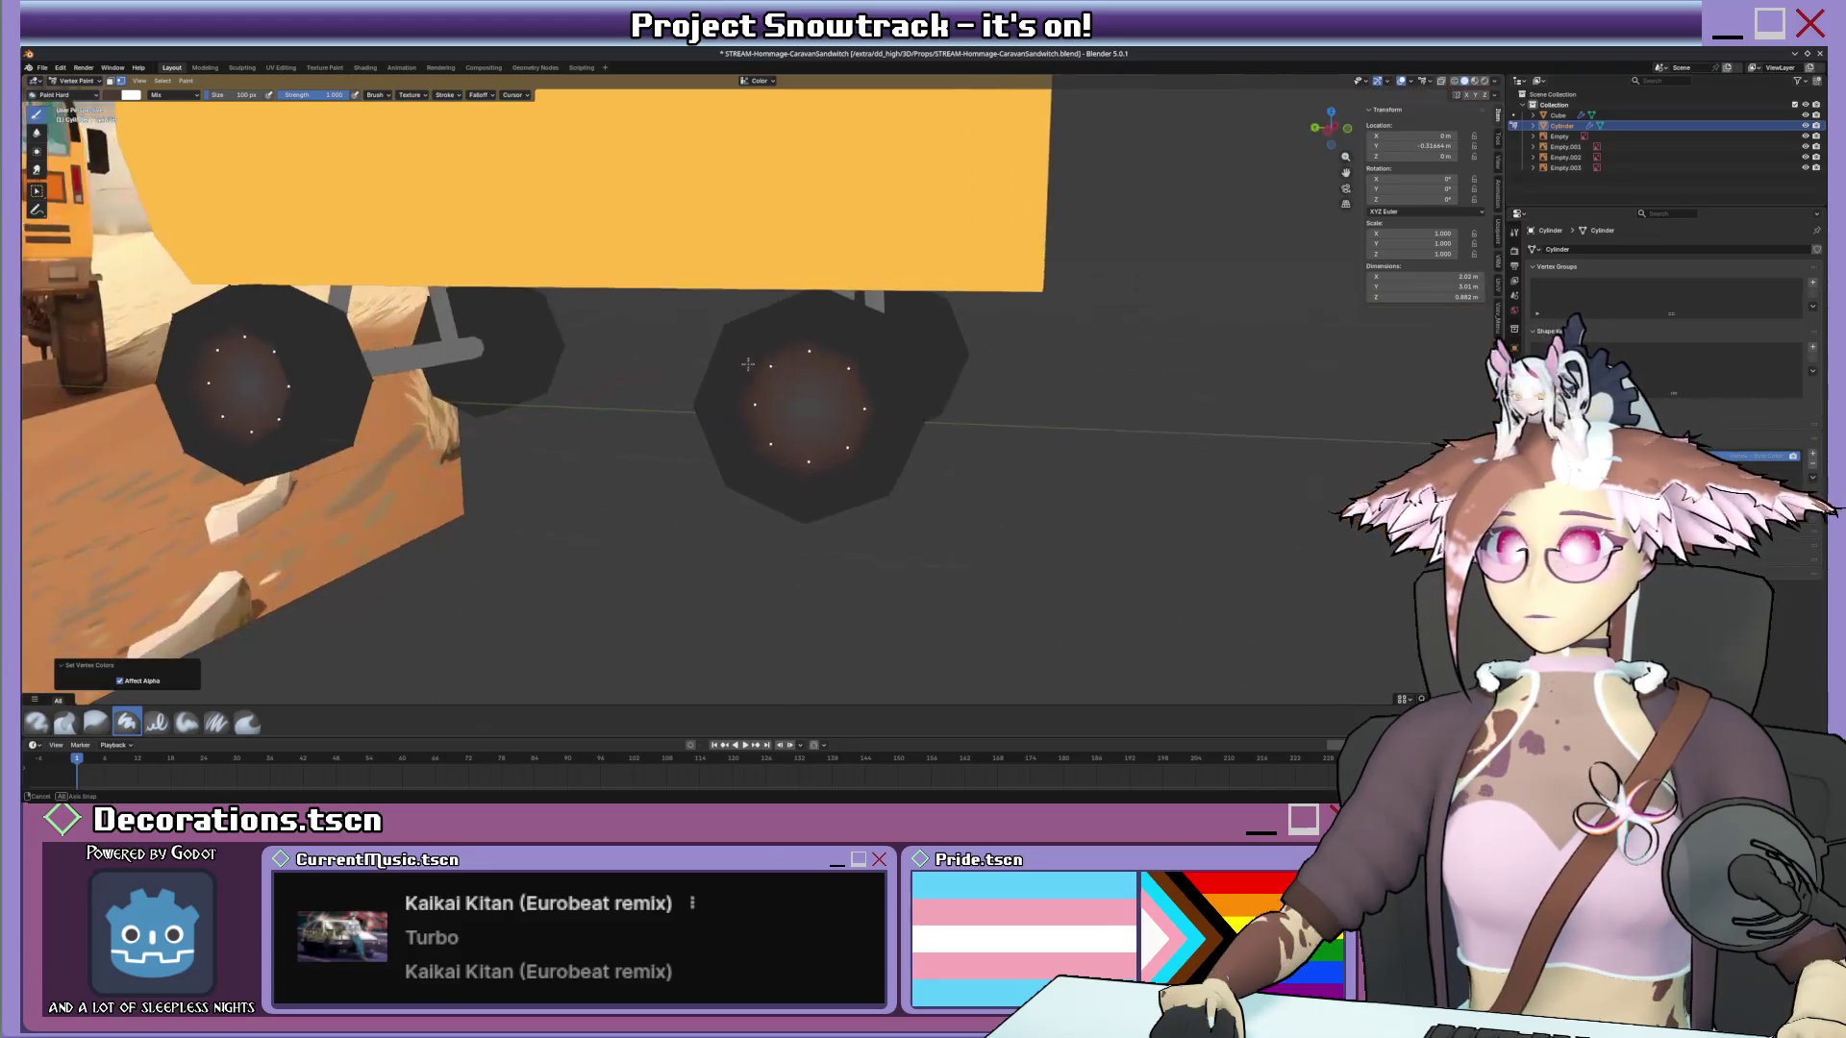
scroll(773, 366, "up", 3)
middle_click_drag(775, 365, 866, 375)
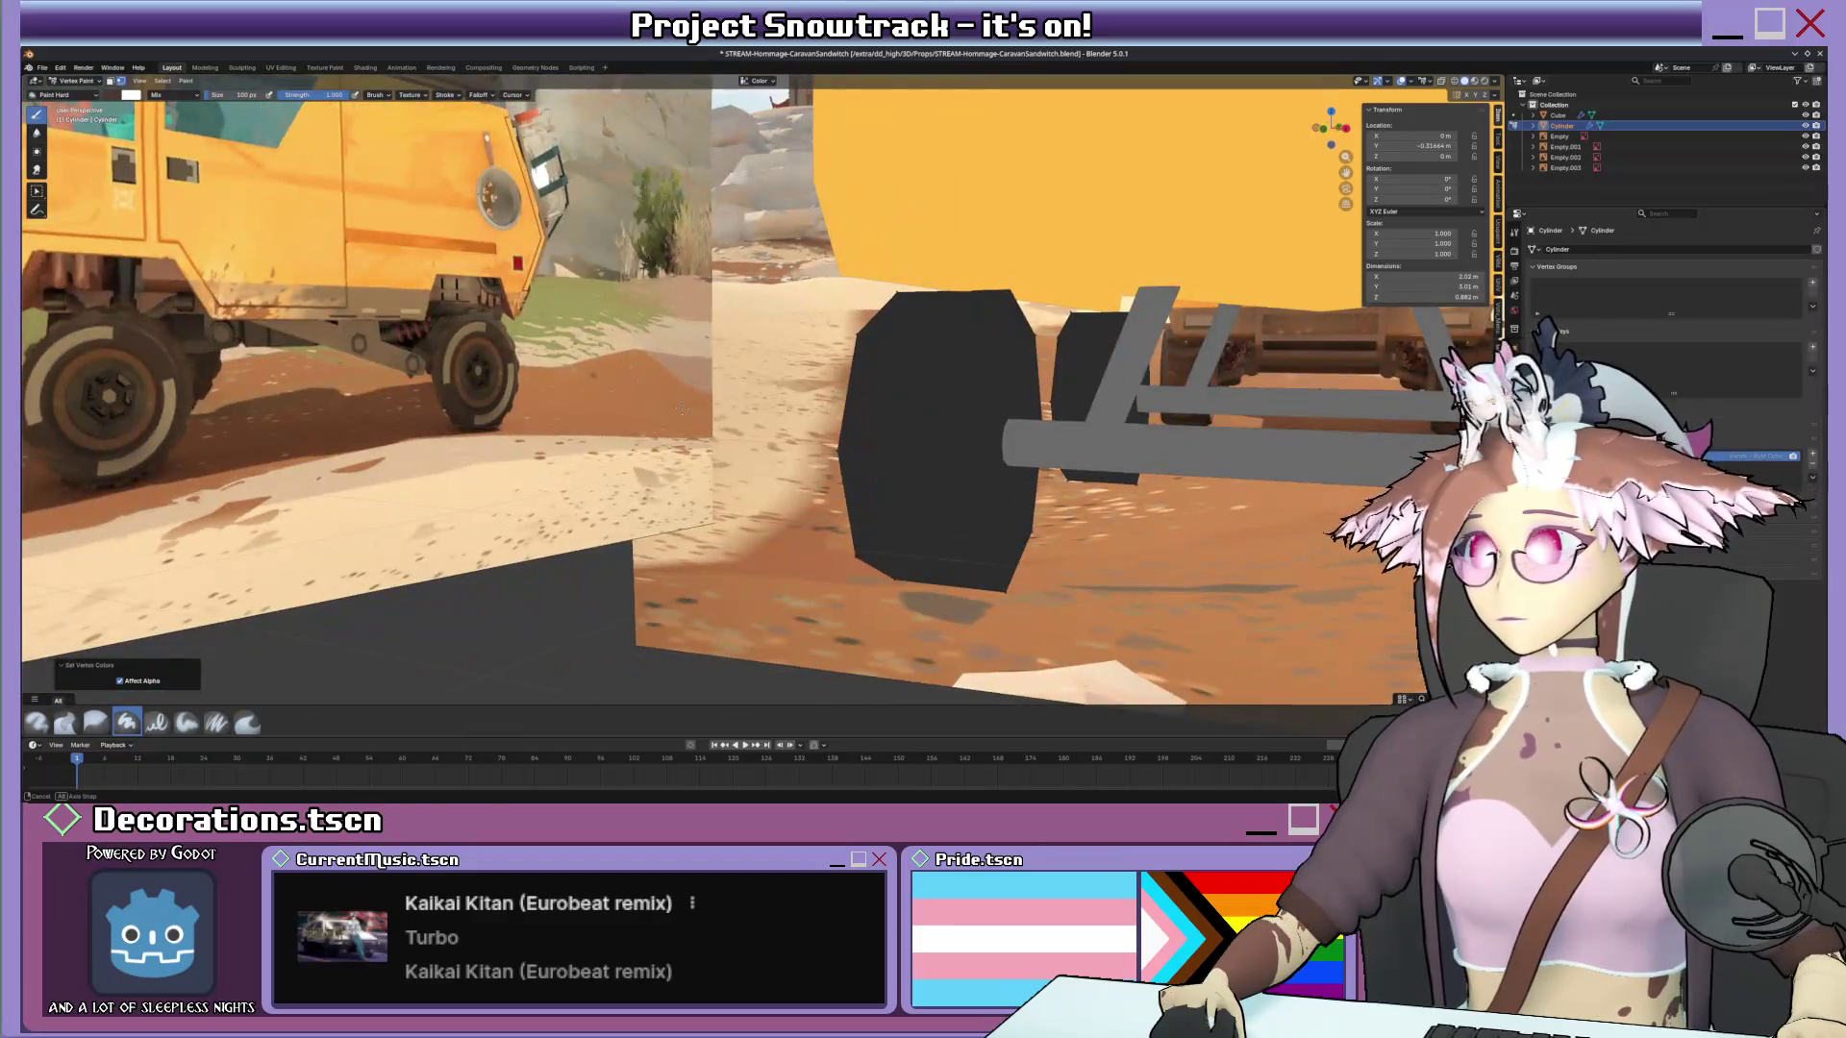
middle_click_drag(681, 407, 627, 361)
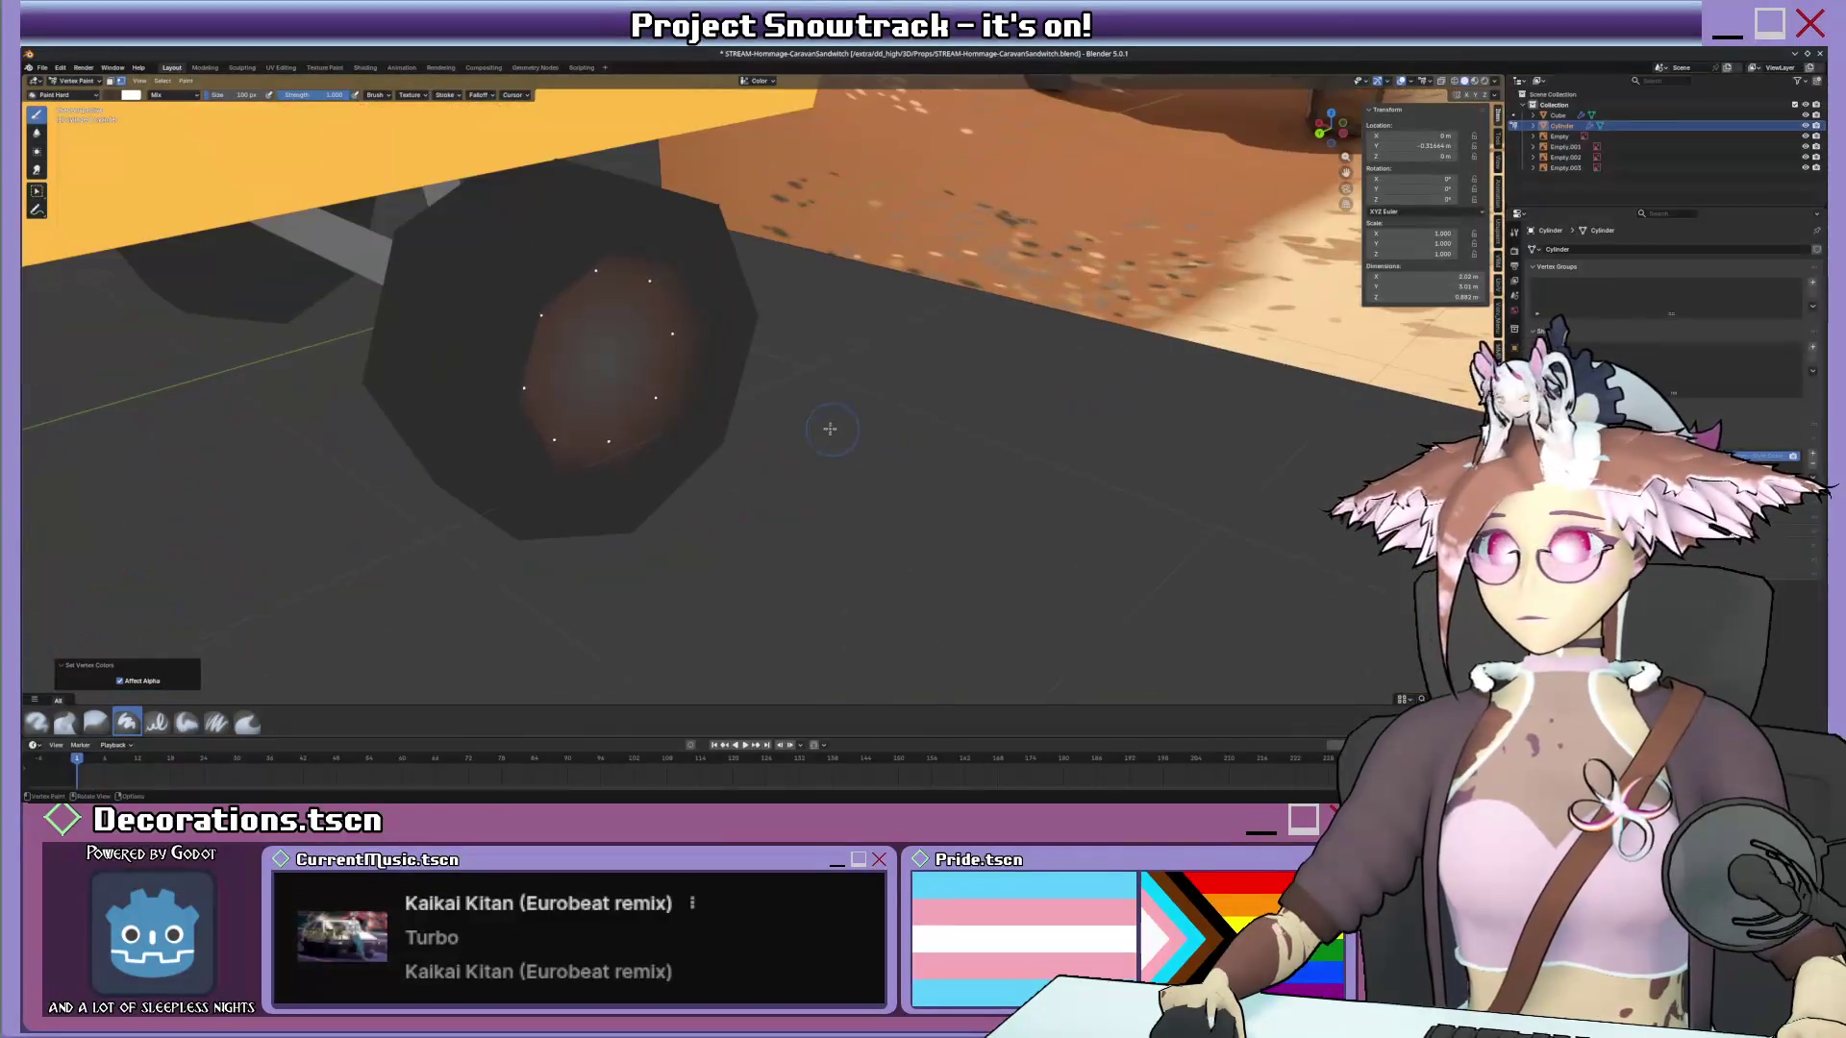
Brighten the paint colour and refill the wheel centre with it.
key("Tab")
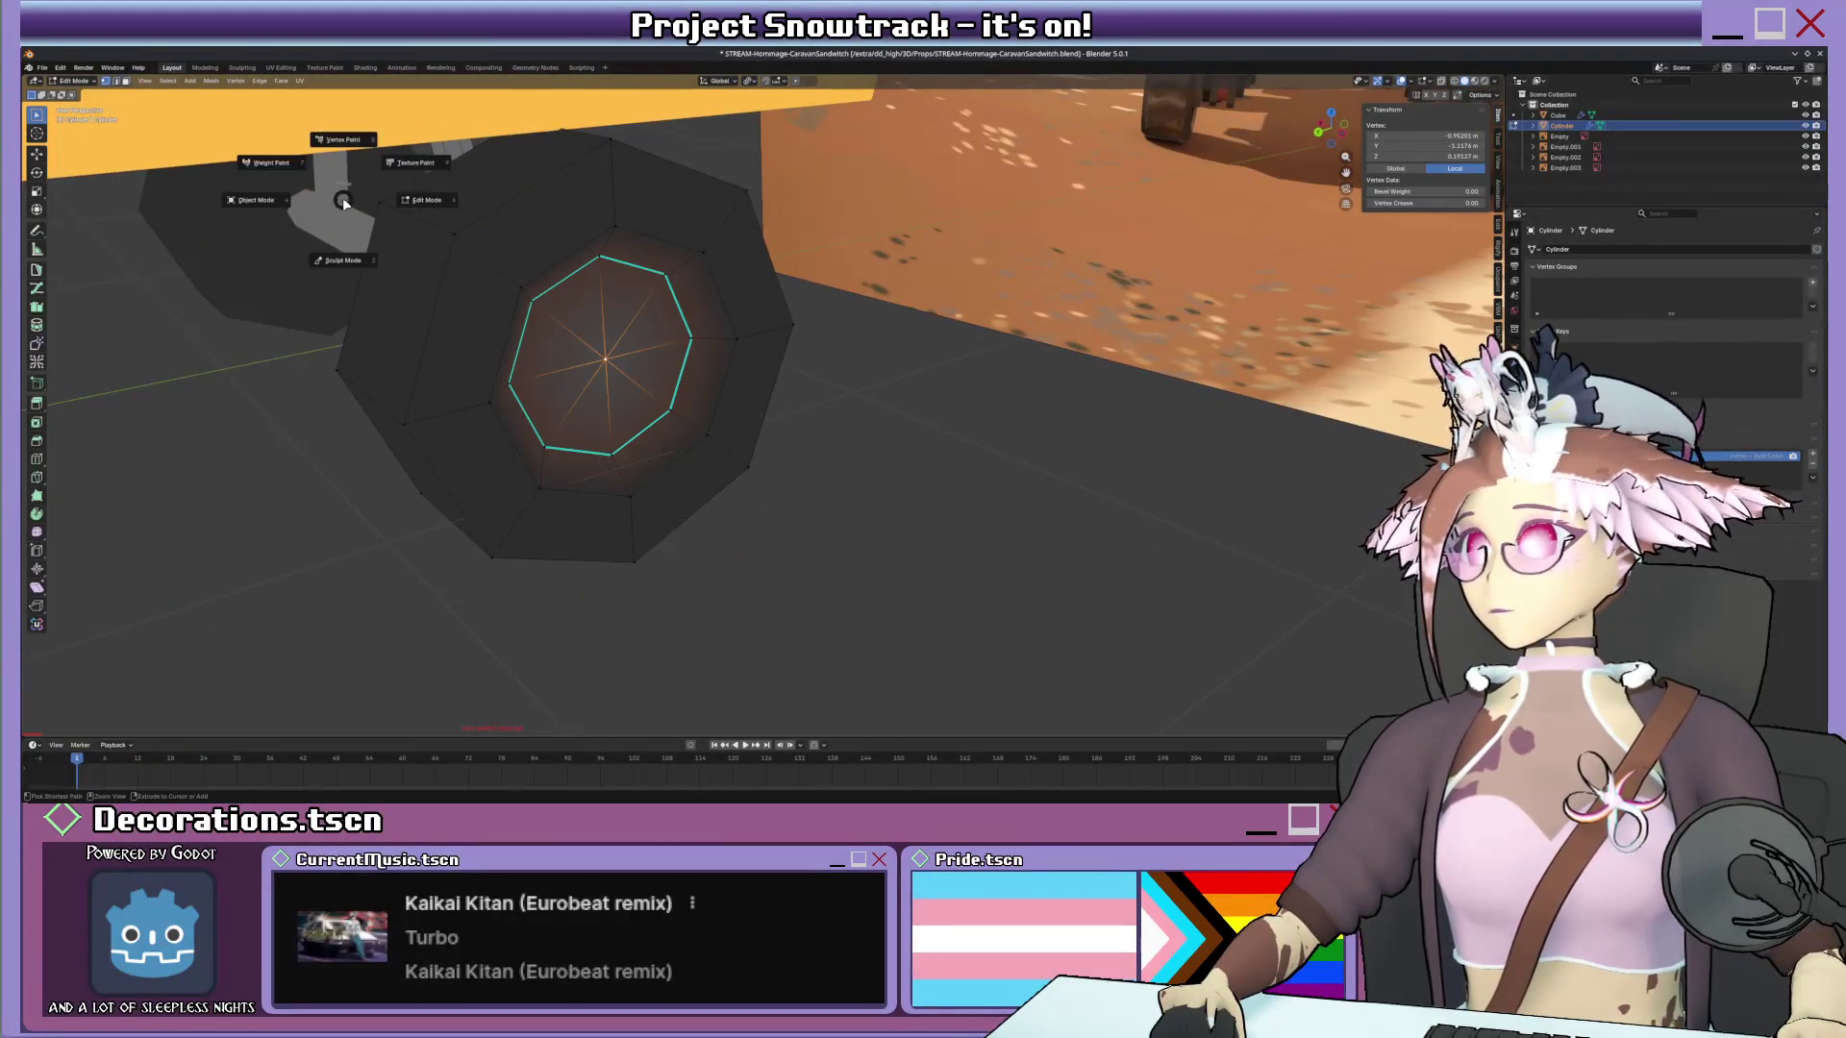
key("Tab")
left_click(127, 93)
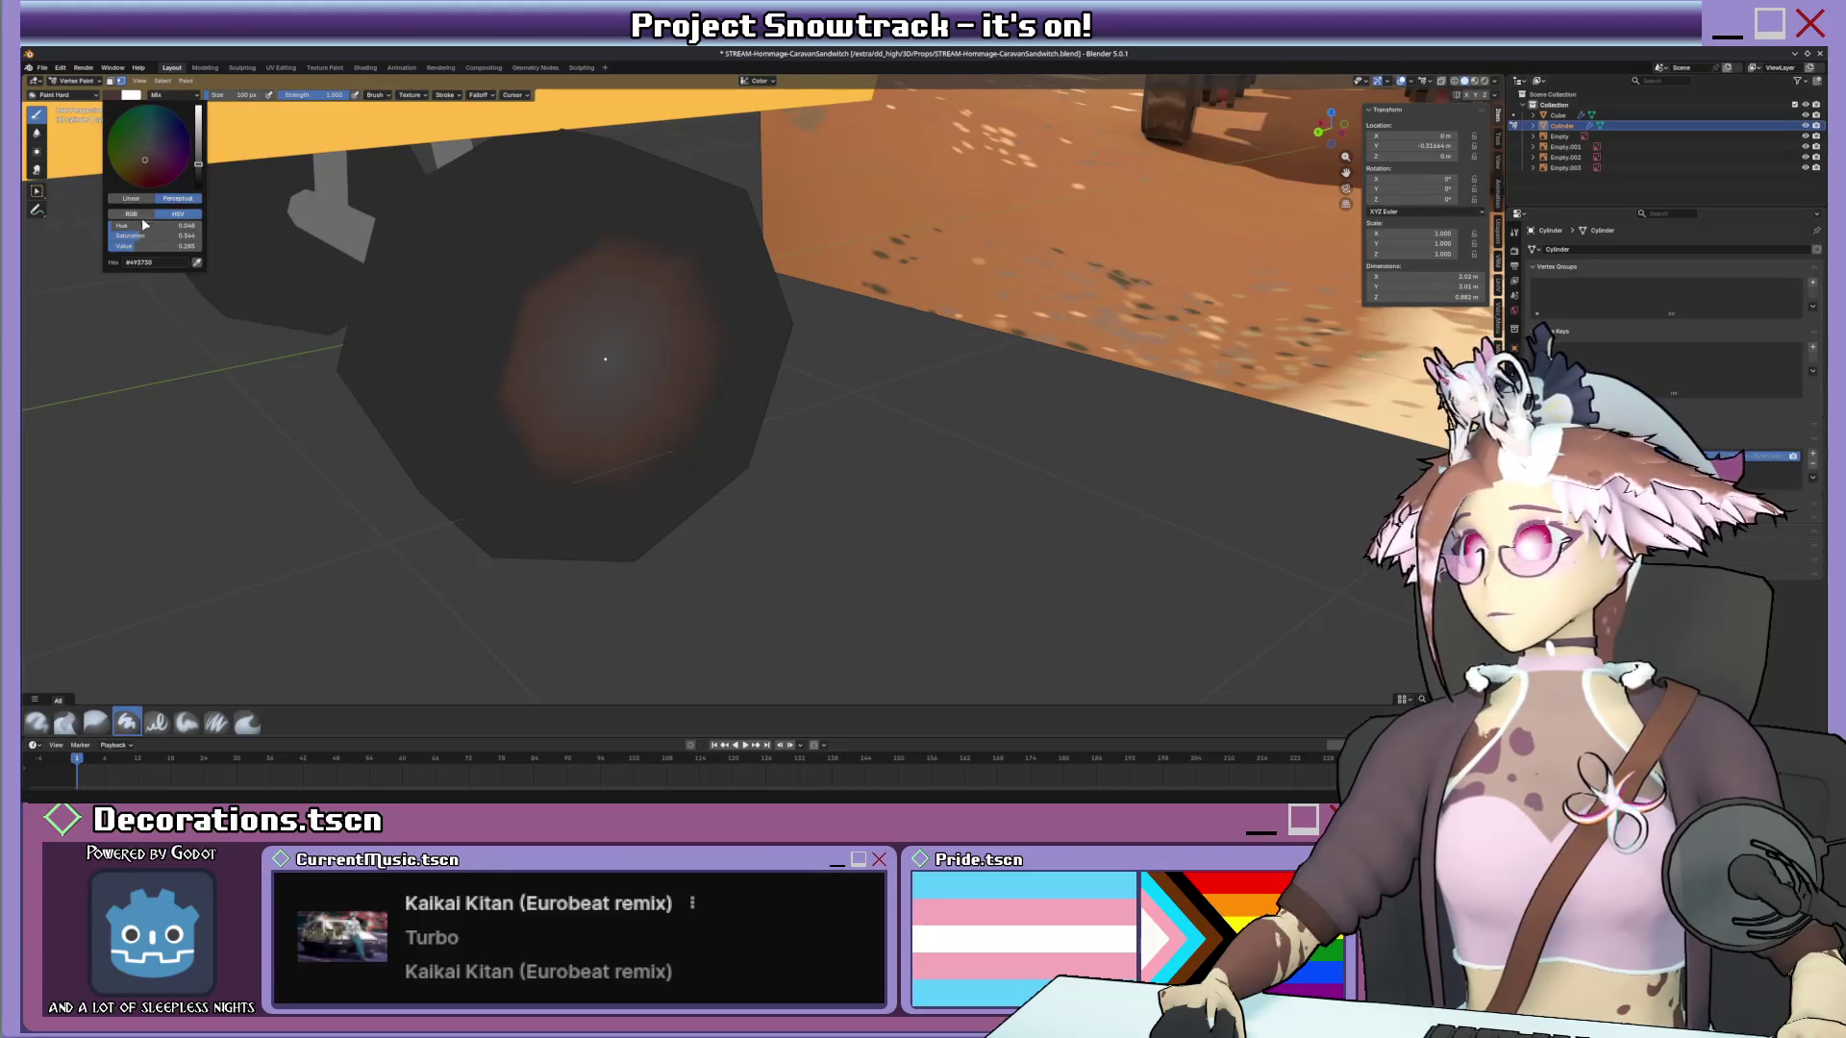
left_click_drag(191, 166, 197, 150)
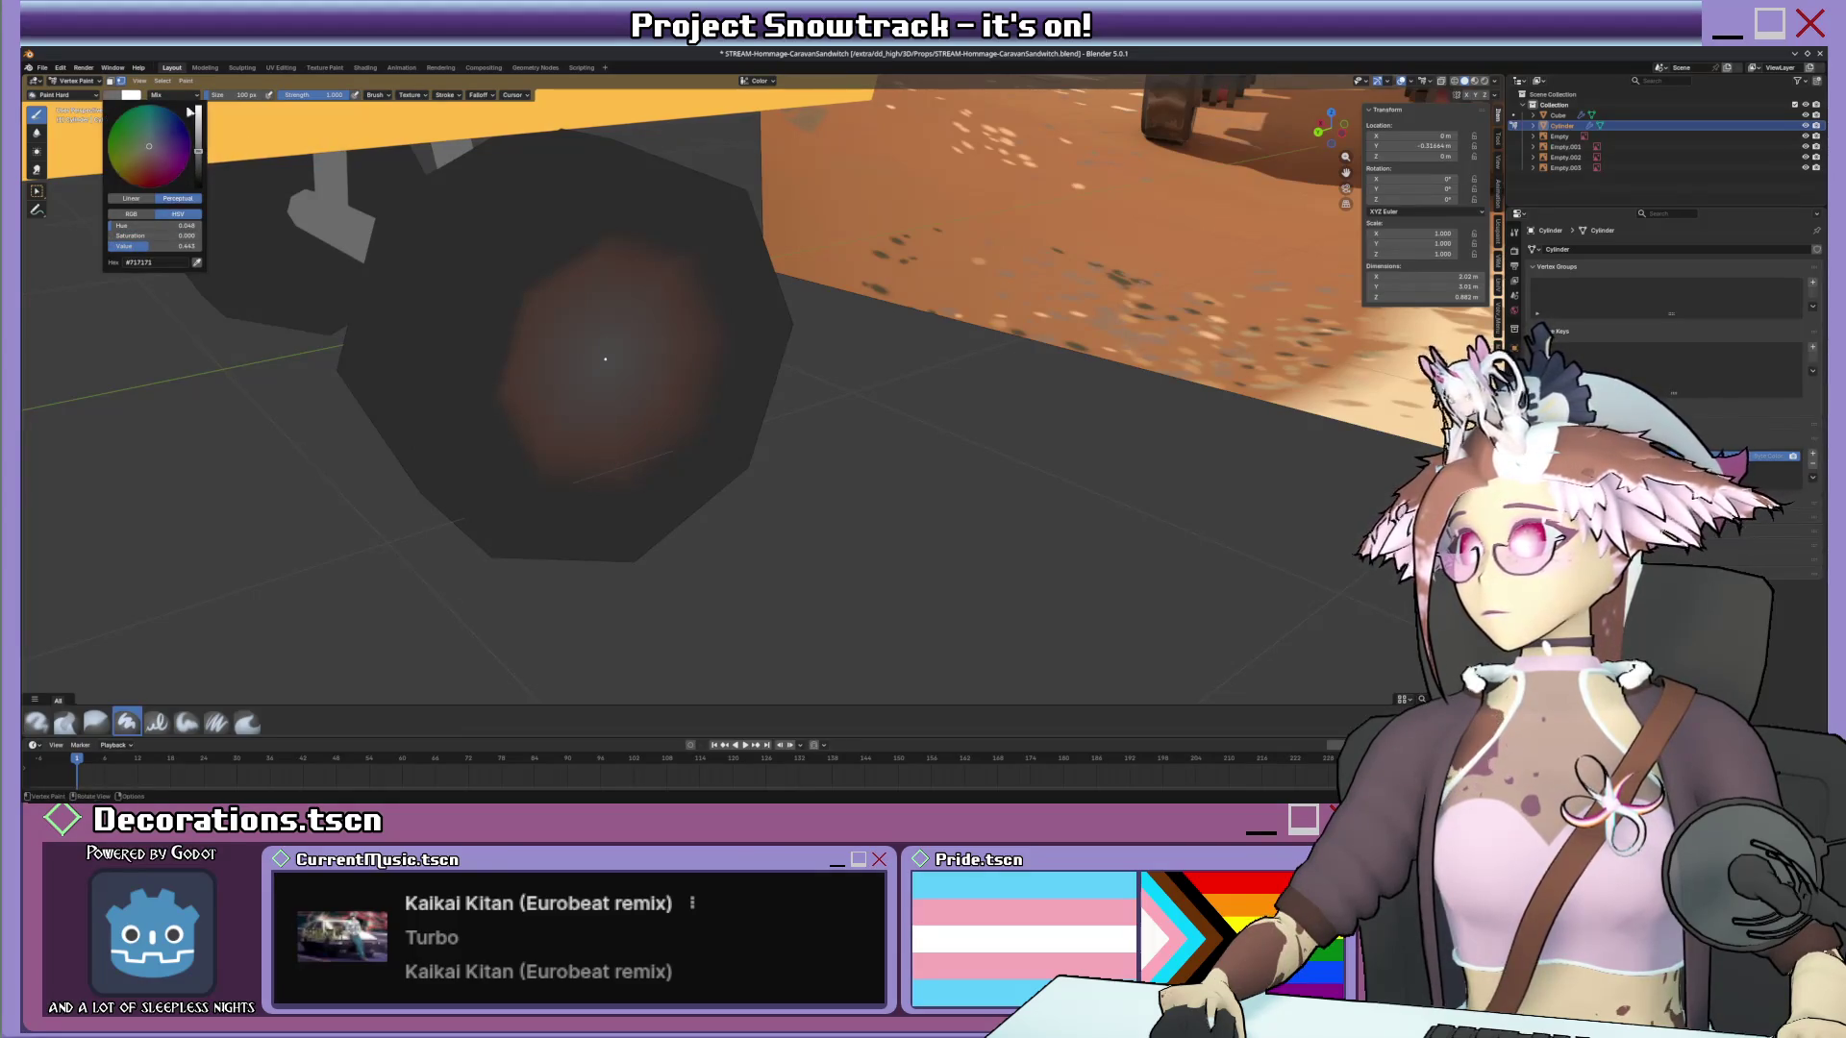
key("shift+k")
middle_click_drag(577, 360, 615, 304)
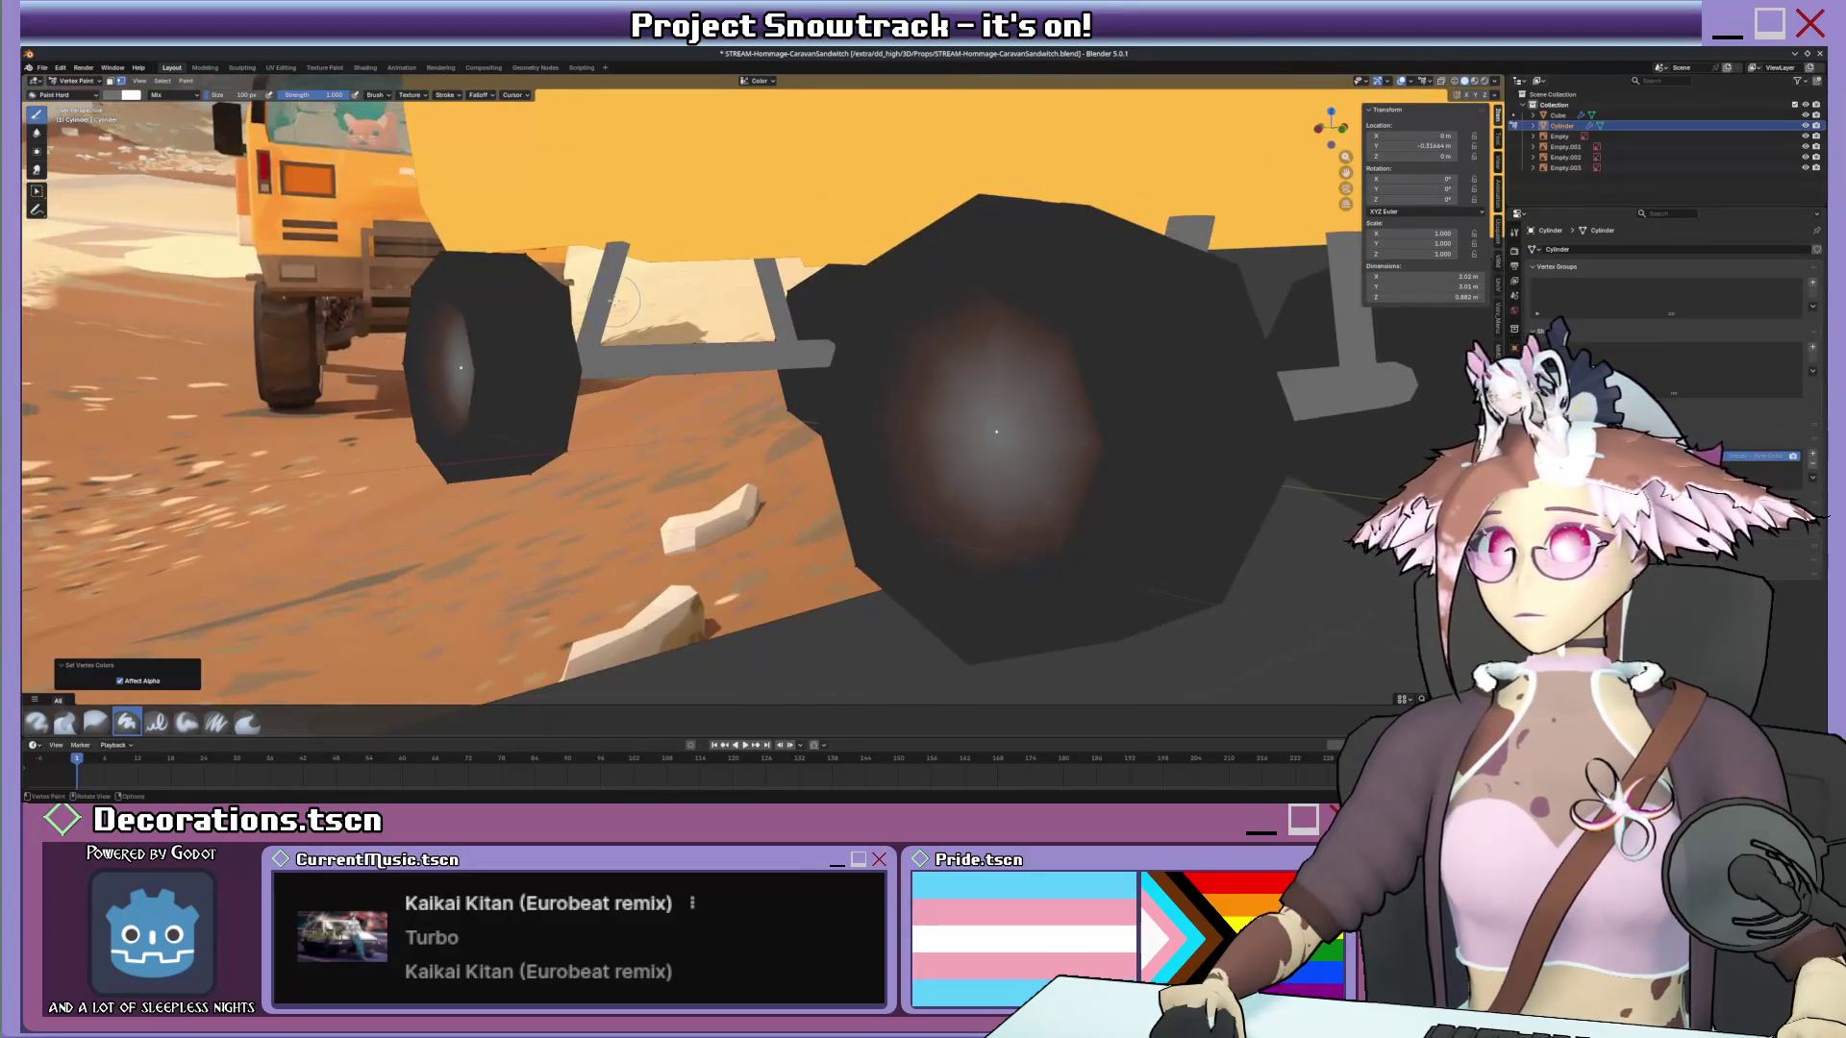
scroll(613, 298, "down", 10)
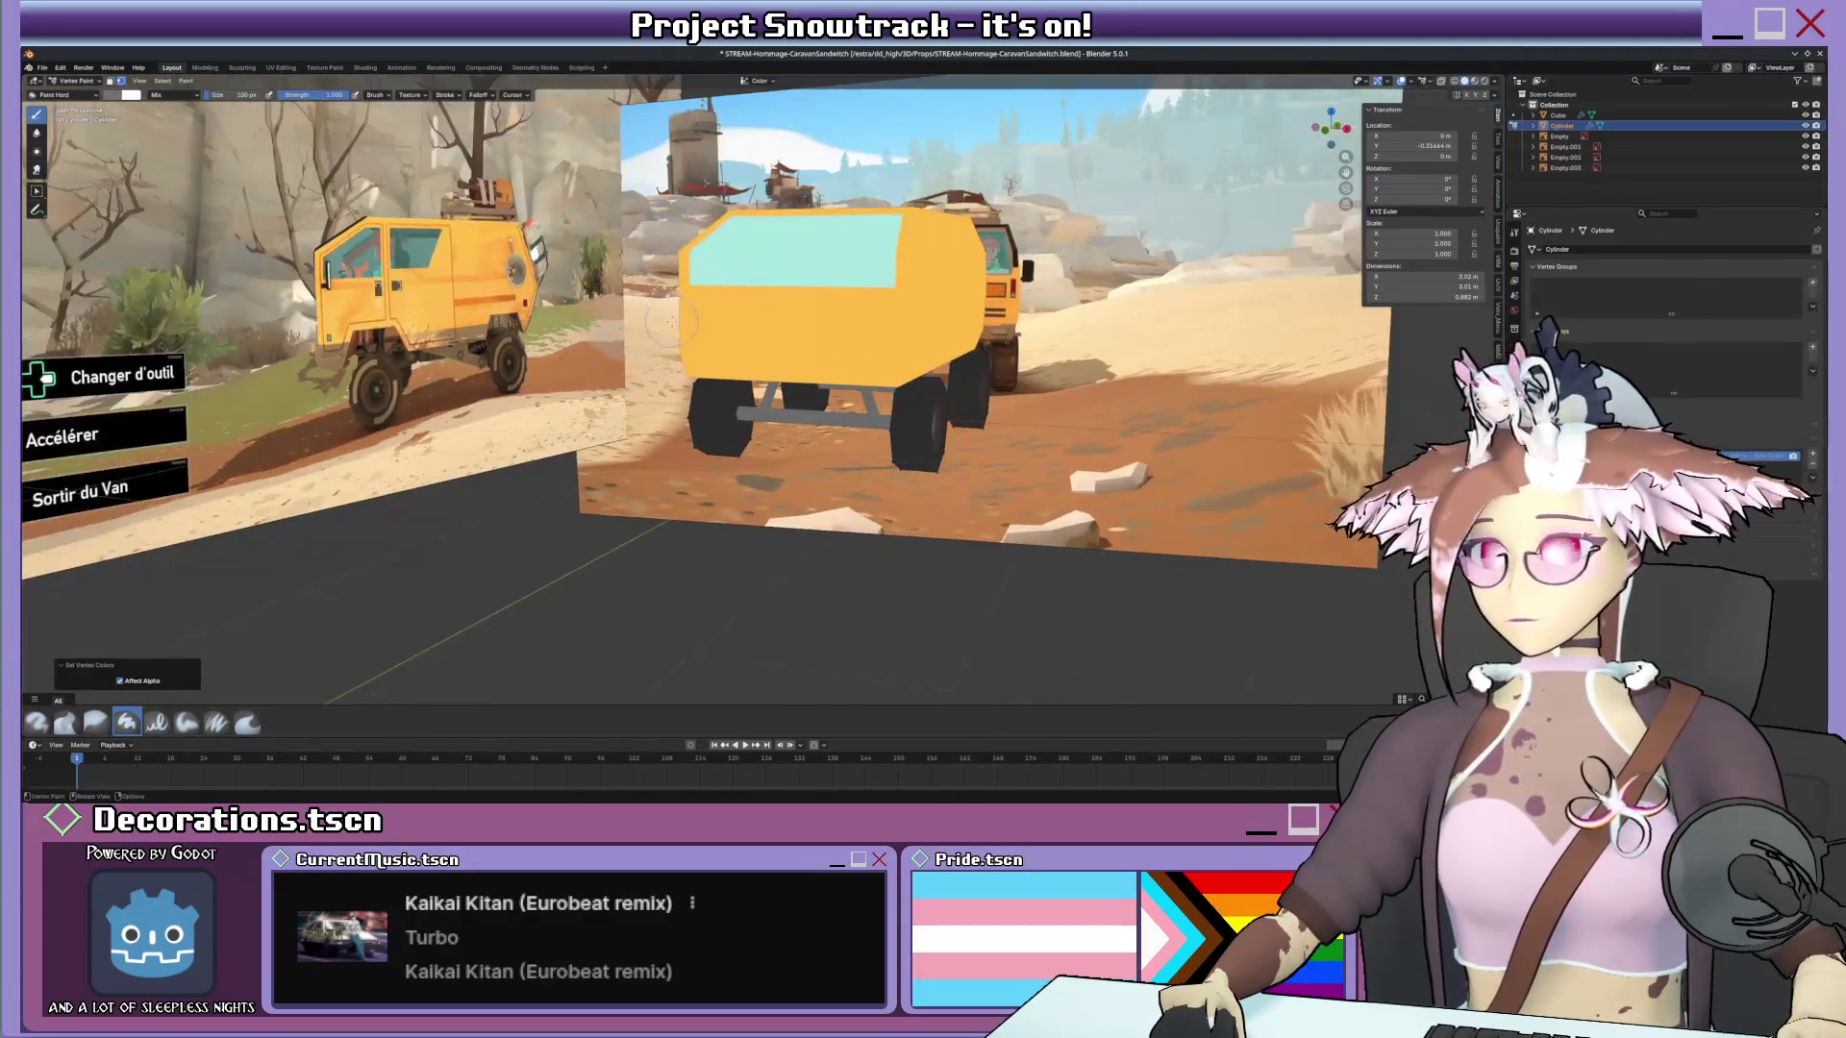
middle_click_drag(656, 325, 620, 317)
scroll(620, 317, "up", 2)
scroll(606, 315, "up", 3)
scroll(592, 309, "up", 3)
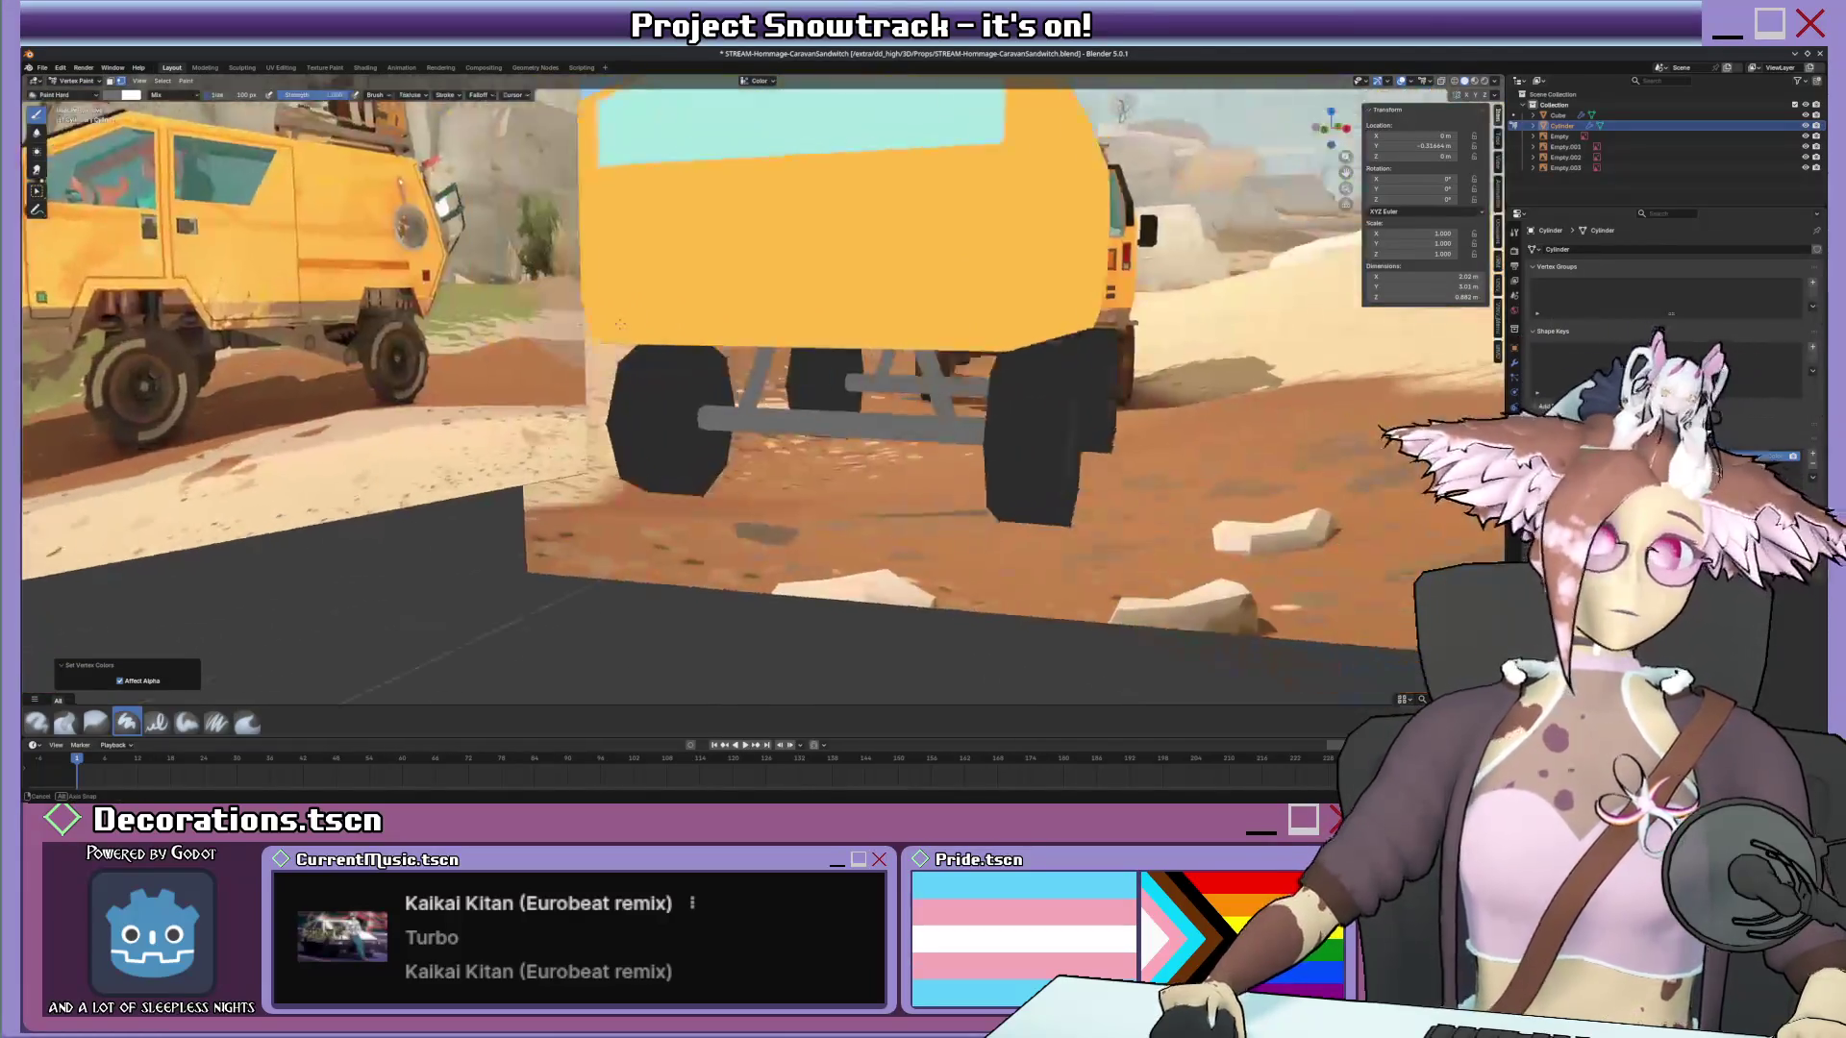
mouse_move(592, 310)
middle_mouse_down()
mouse_move(507, 331)
mouse_move(630, 295)
middle_mouse_up()
scroll(509, 332, "down", 3)
scroll(512, 328, "down", 4)
scroll(631, 296, "up", 4)
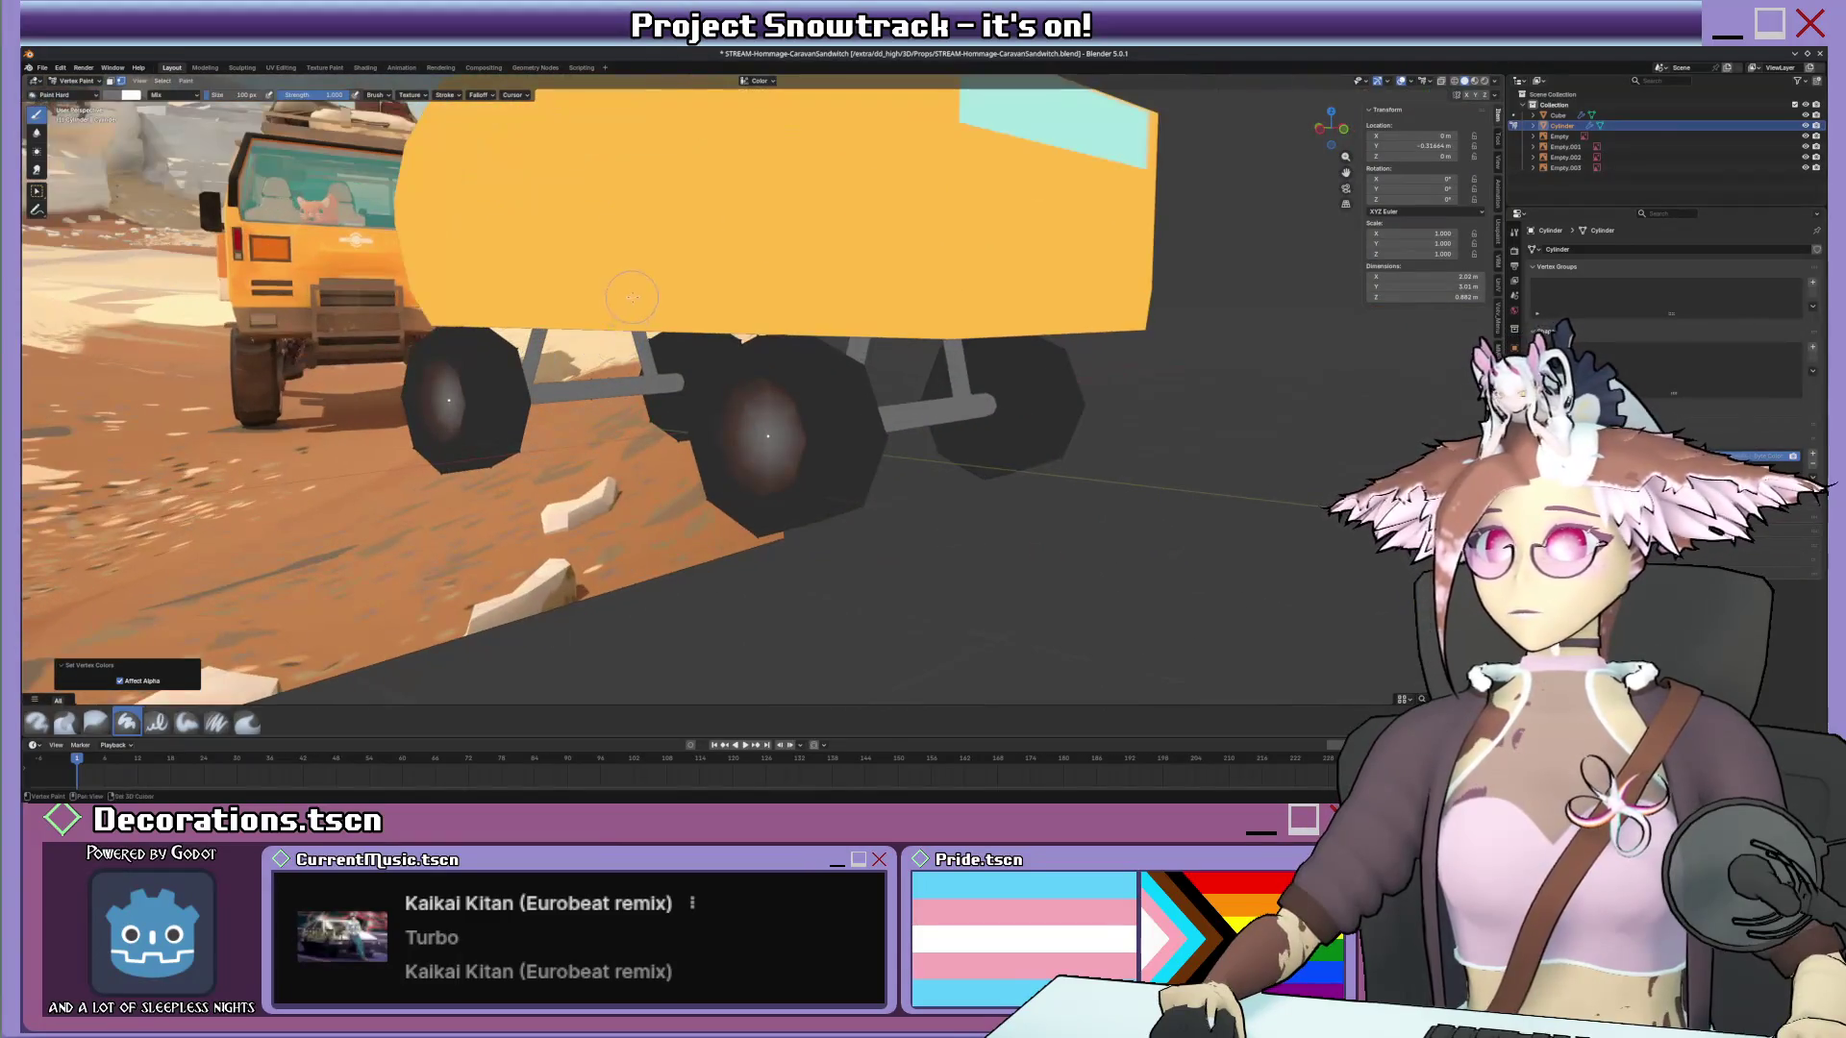
scroll(766, 418, "up", 2)
scroll(866, 425, "up", 4)
Inset the wheel's inner octagon face twice to recess the hub.
key("Tab")
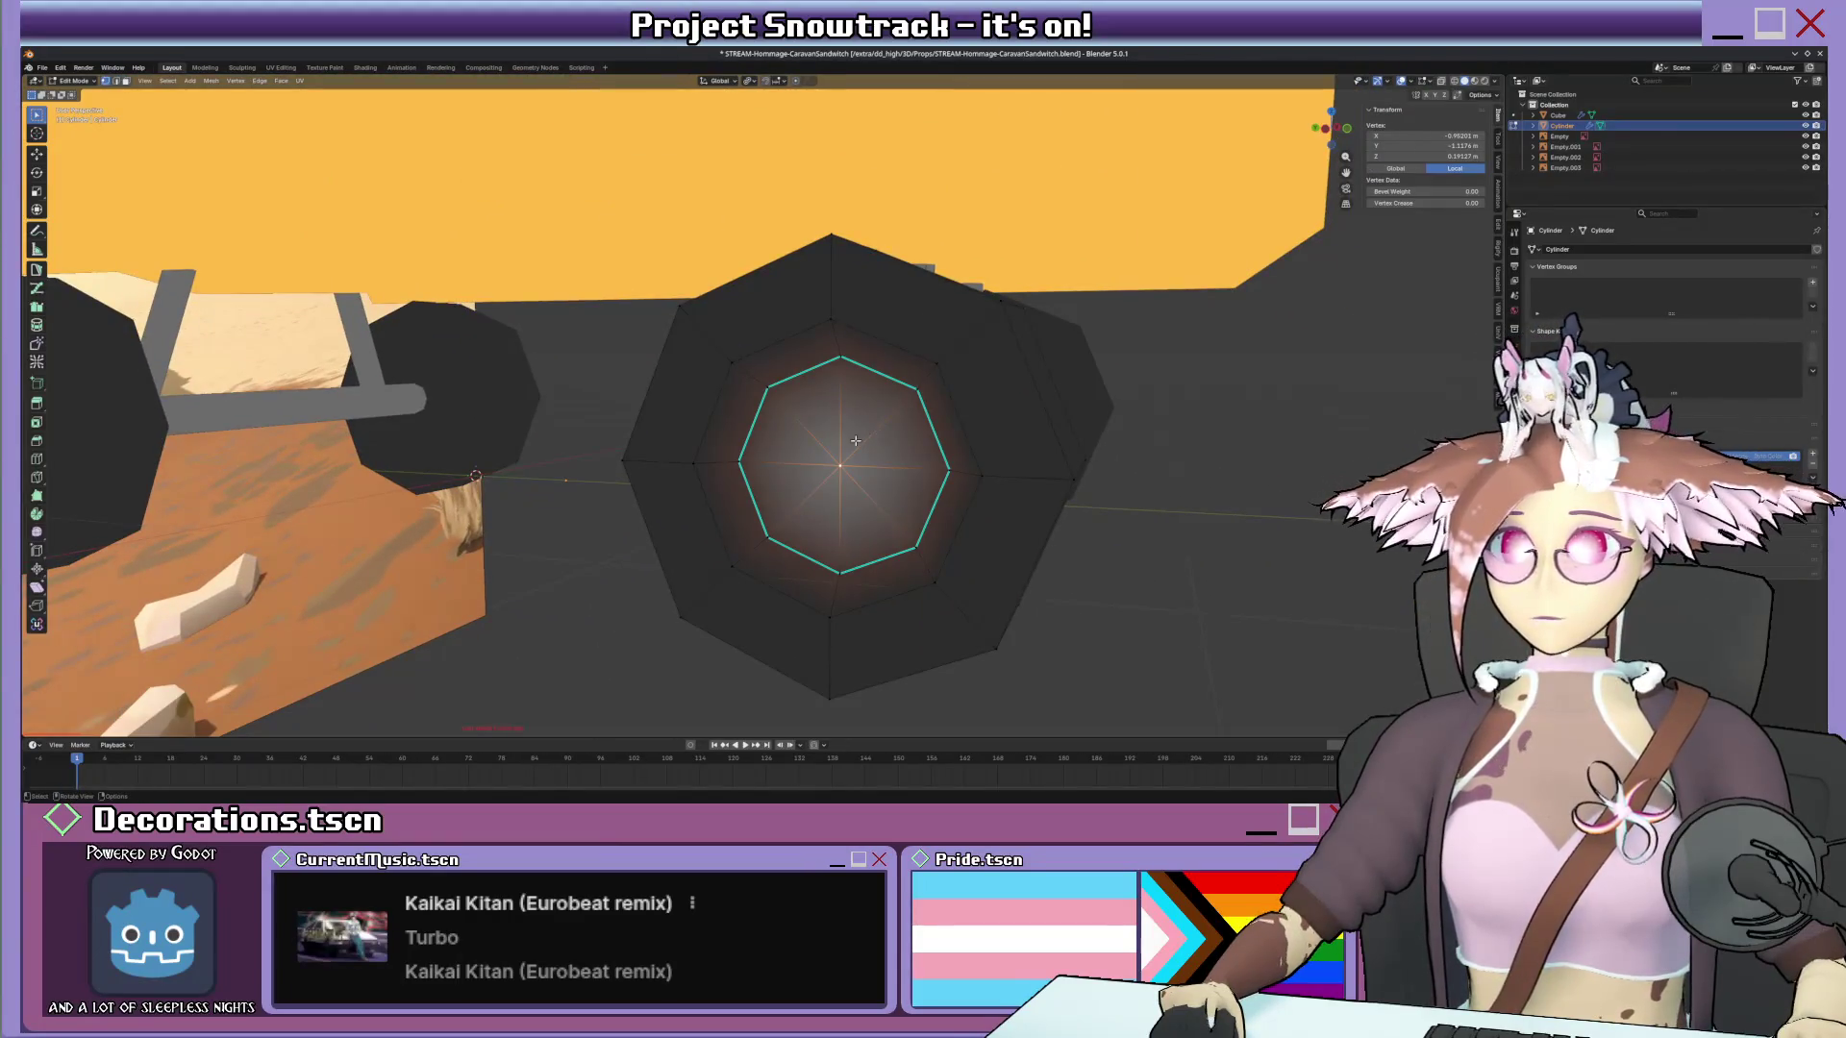
key("ctrl+KP_Add")
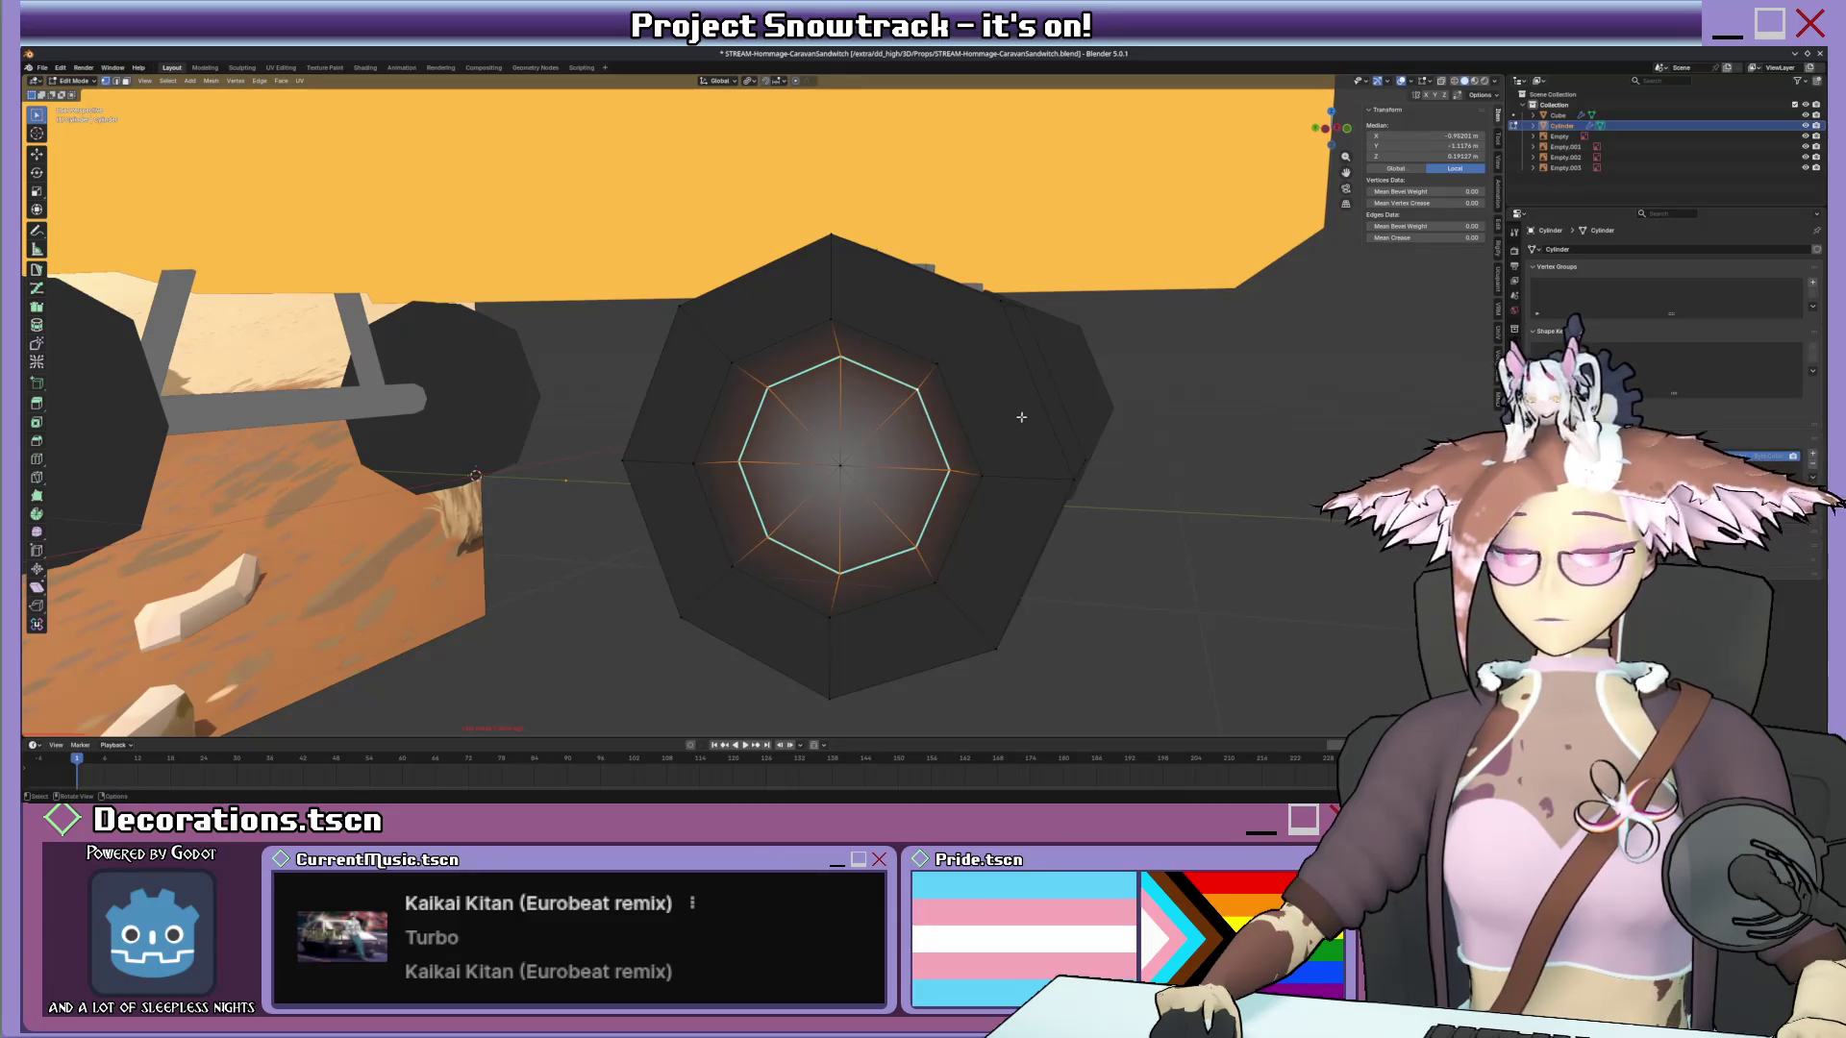
key("i")
left_click(1012, 394)
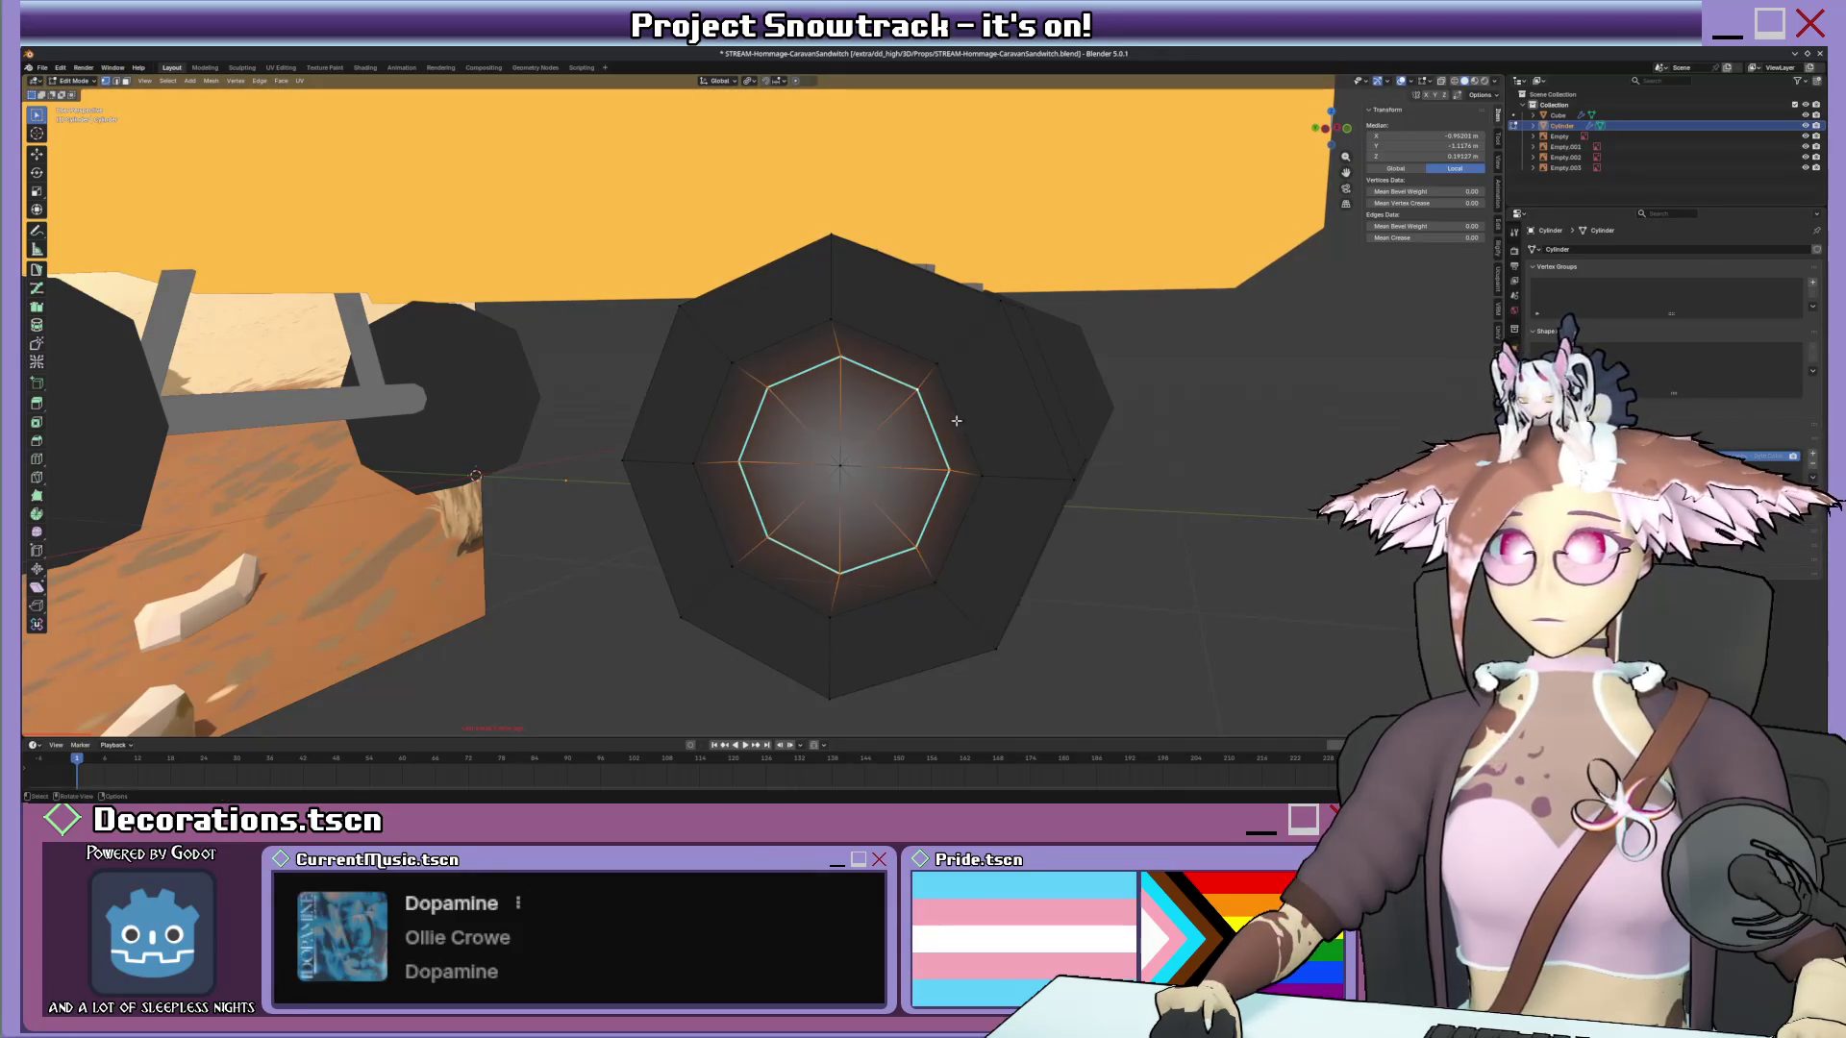
key("e")
left_click(910, 417)
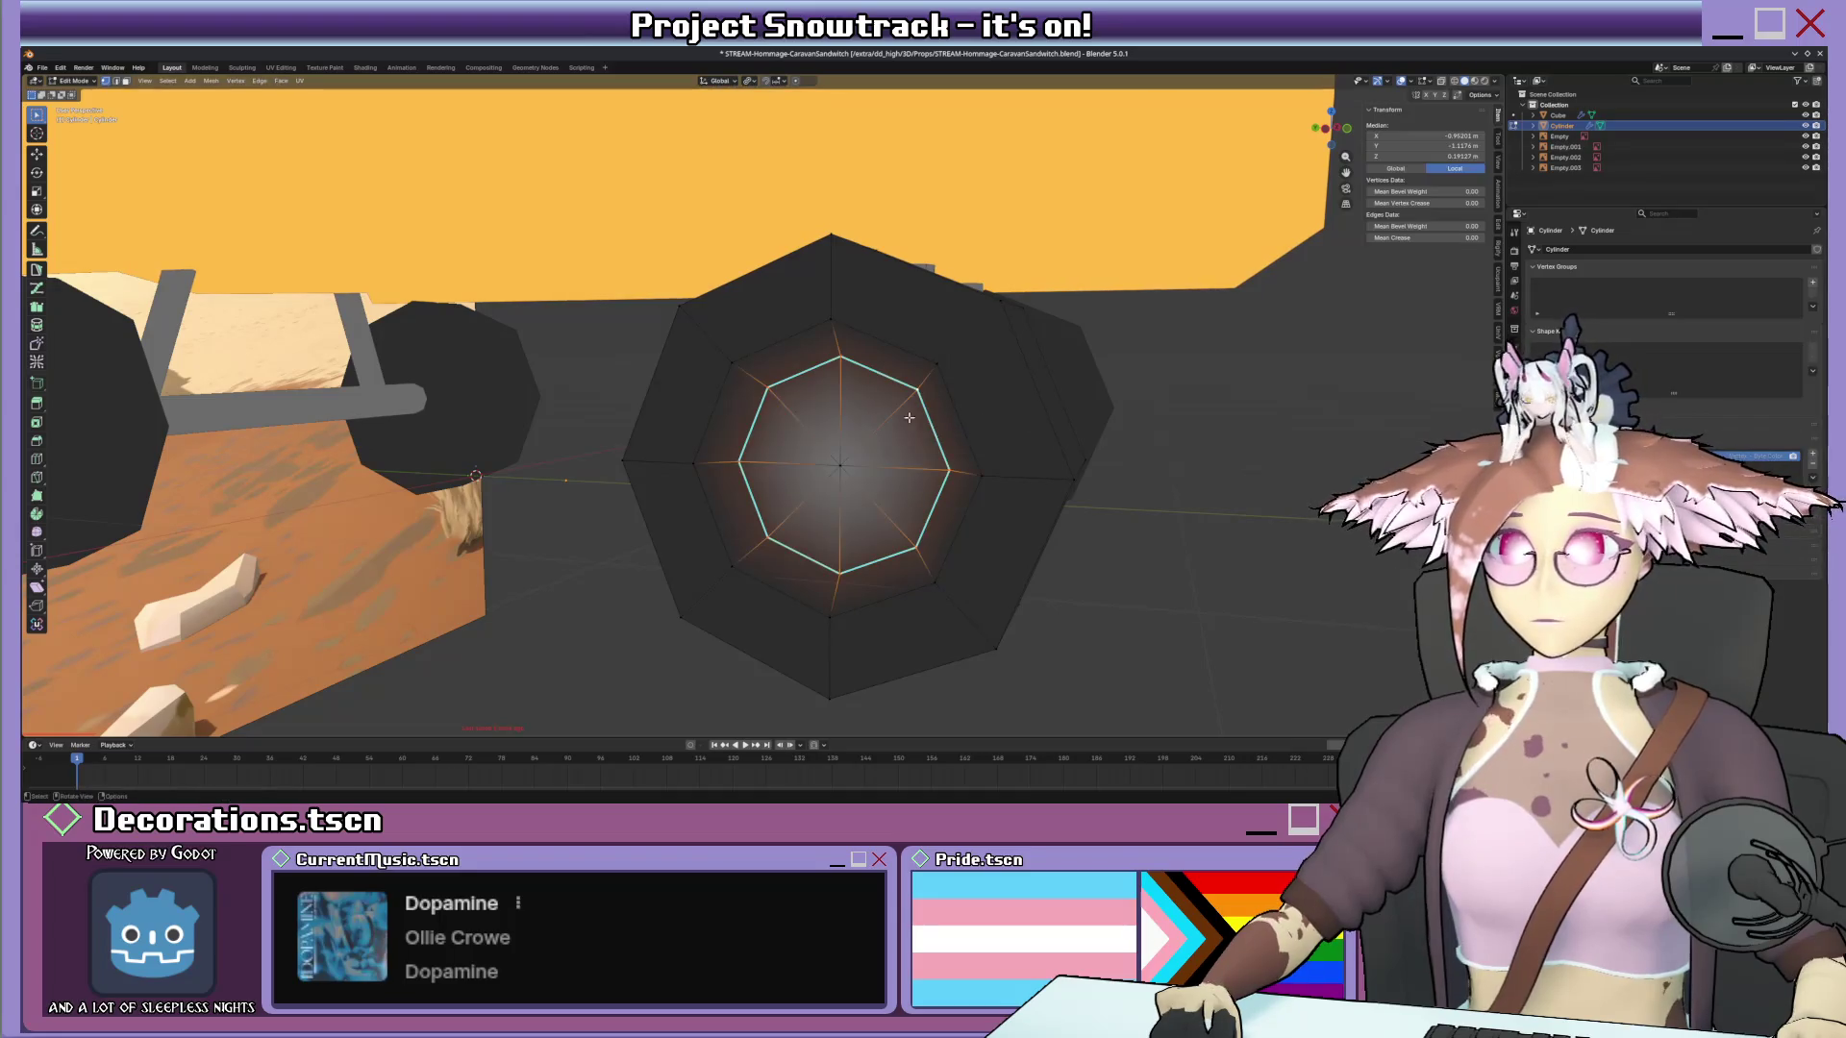
key("i")
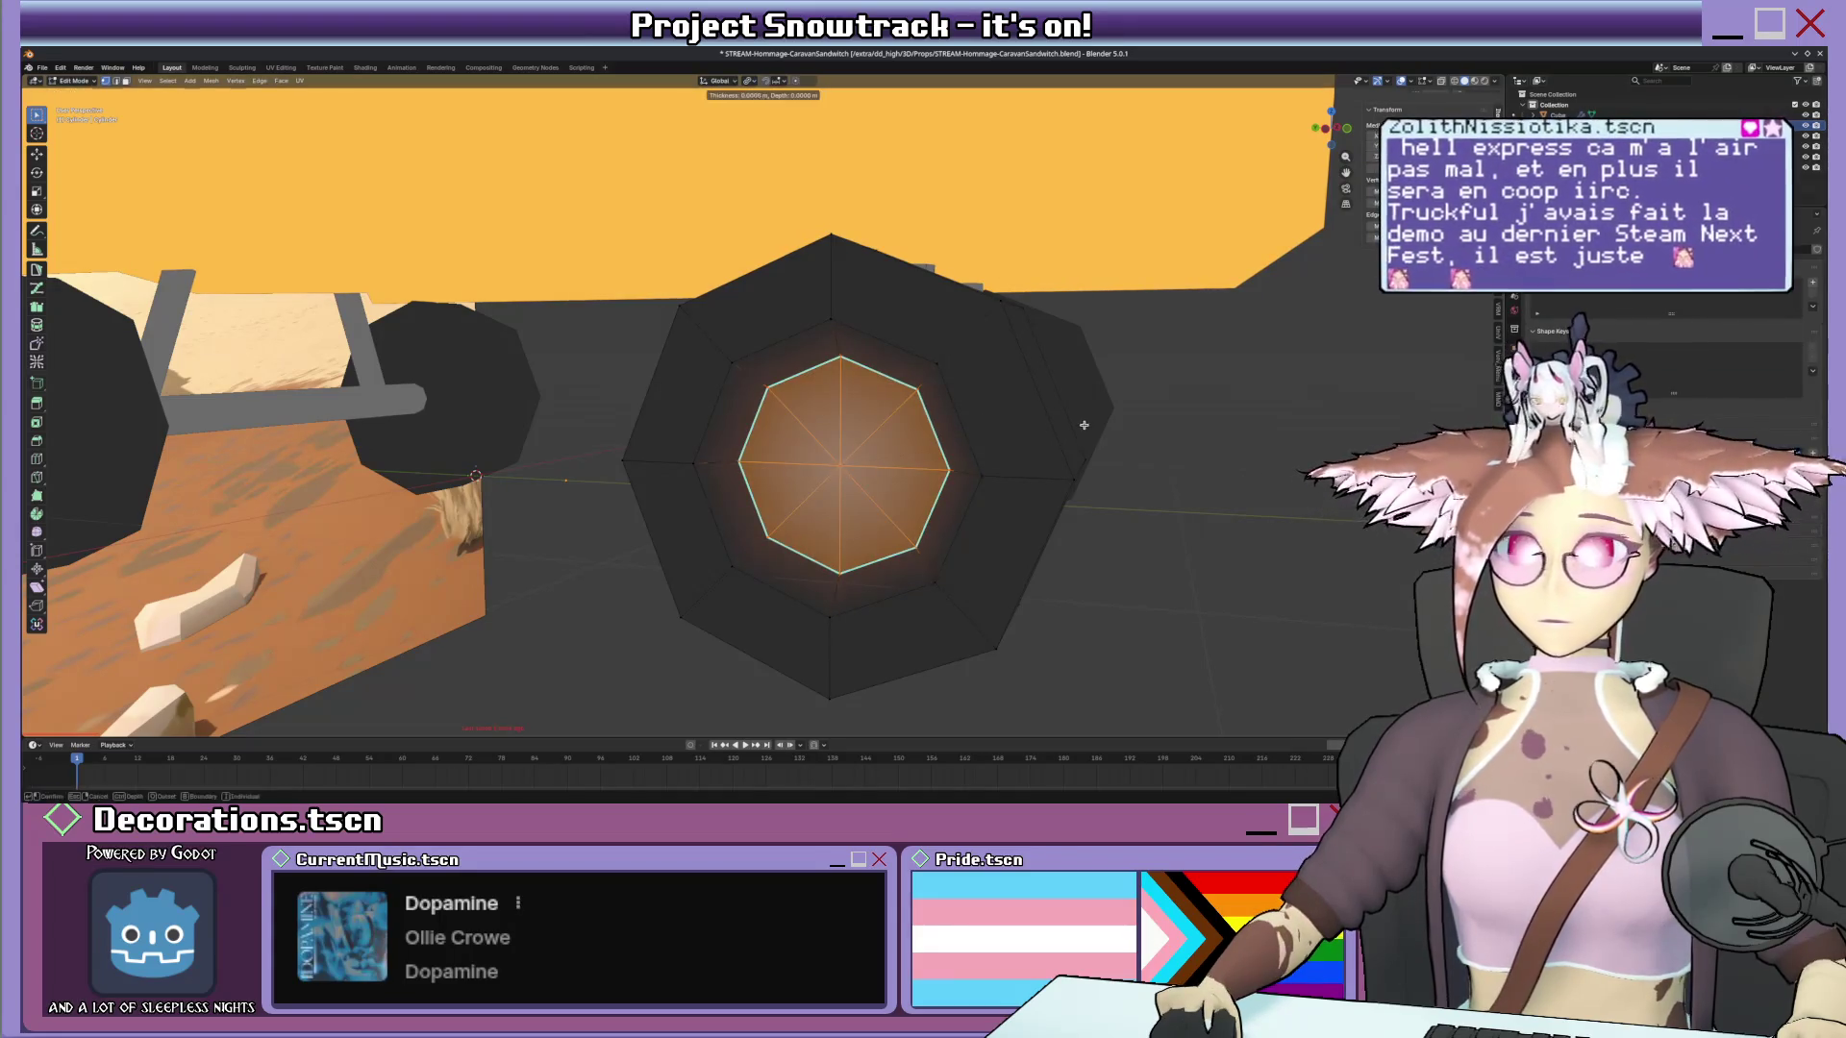
left_click(1075, 426)
left_click(893, 389, "alt")
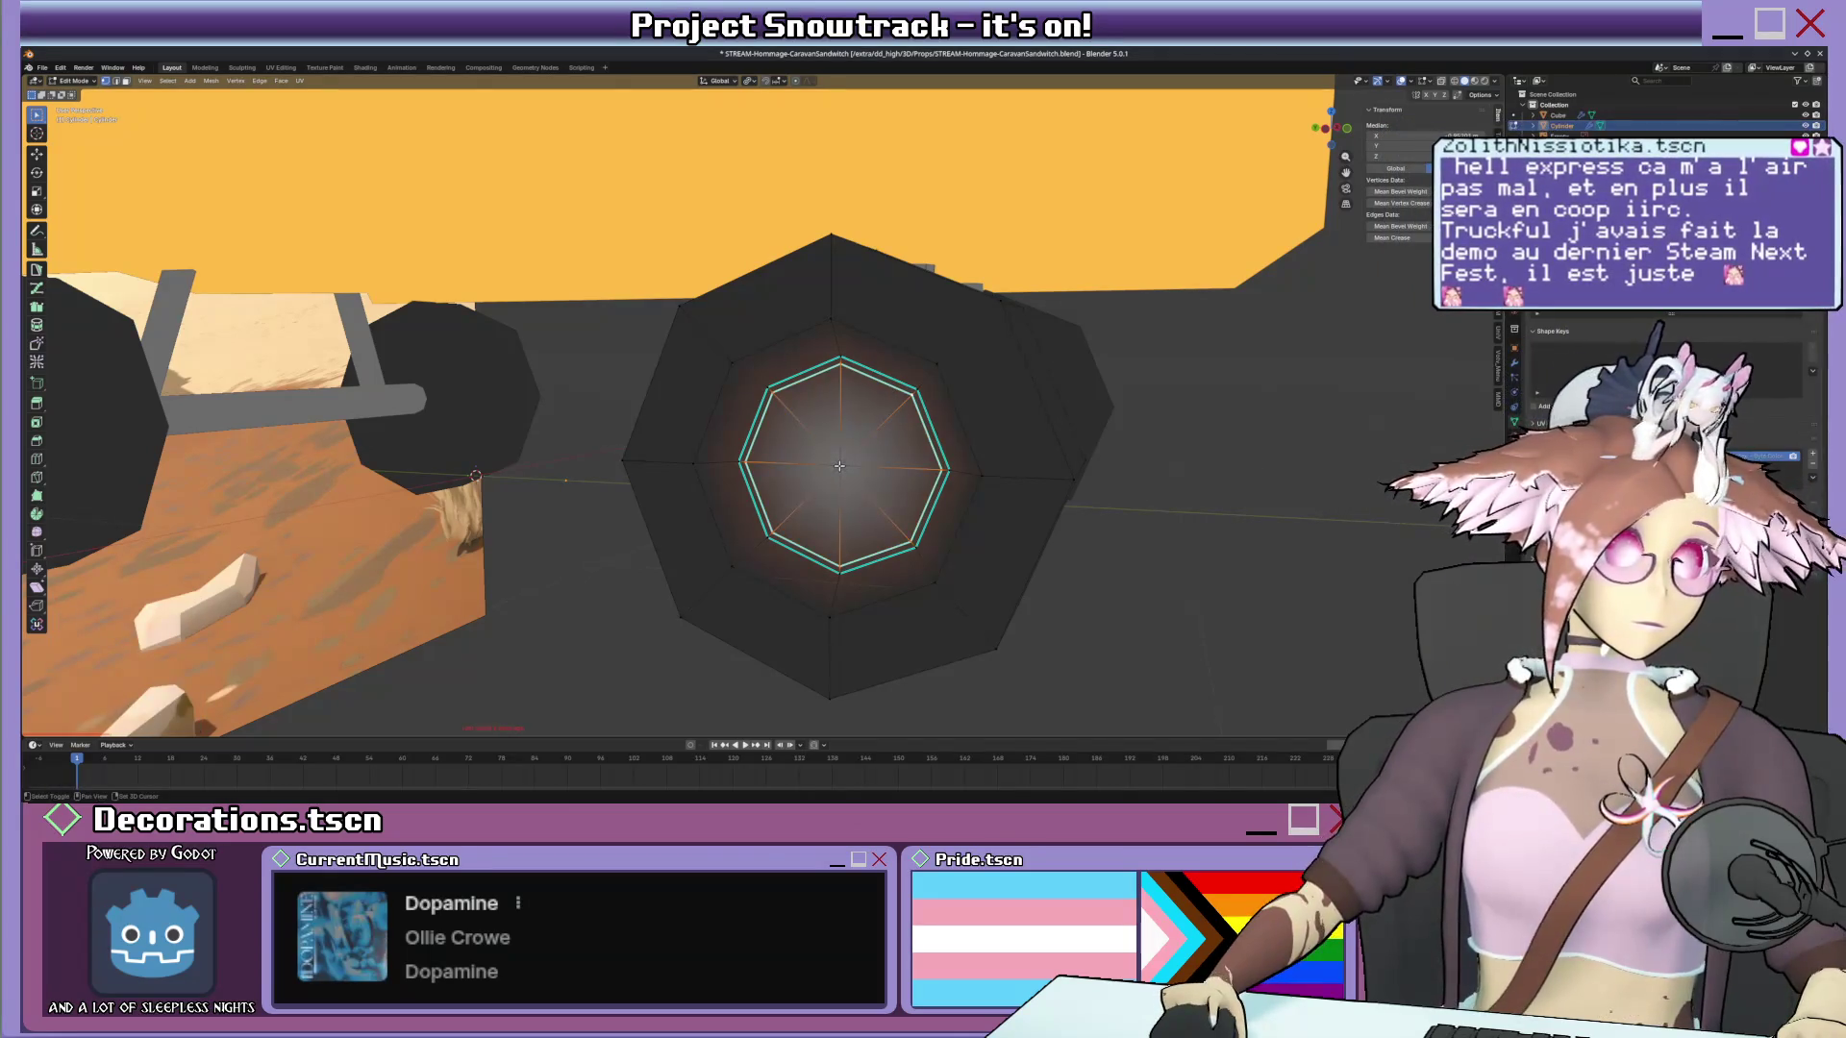
left_click(927, 455)
Fill the recessed inner hub face light grey in Vertex Paint.
key("ctrl+Tab")
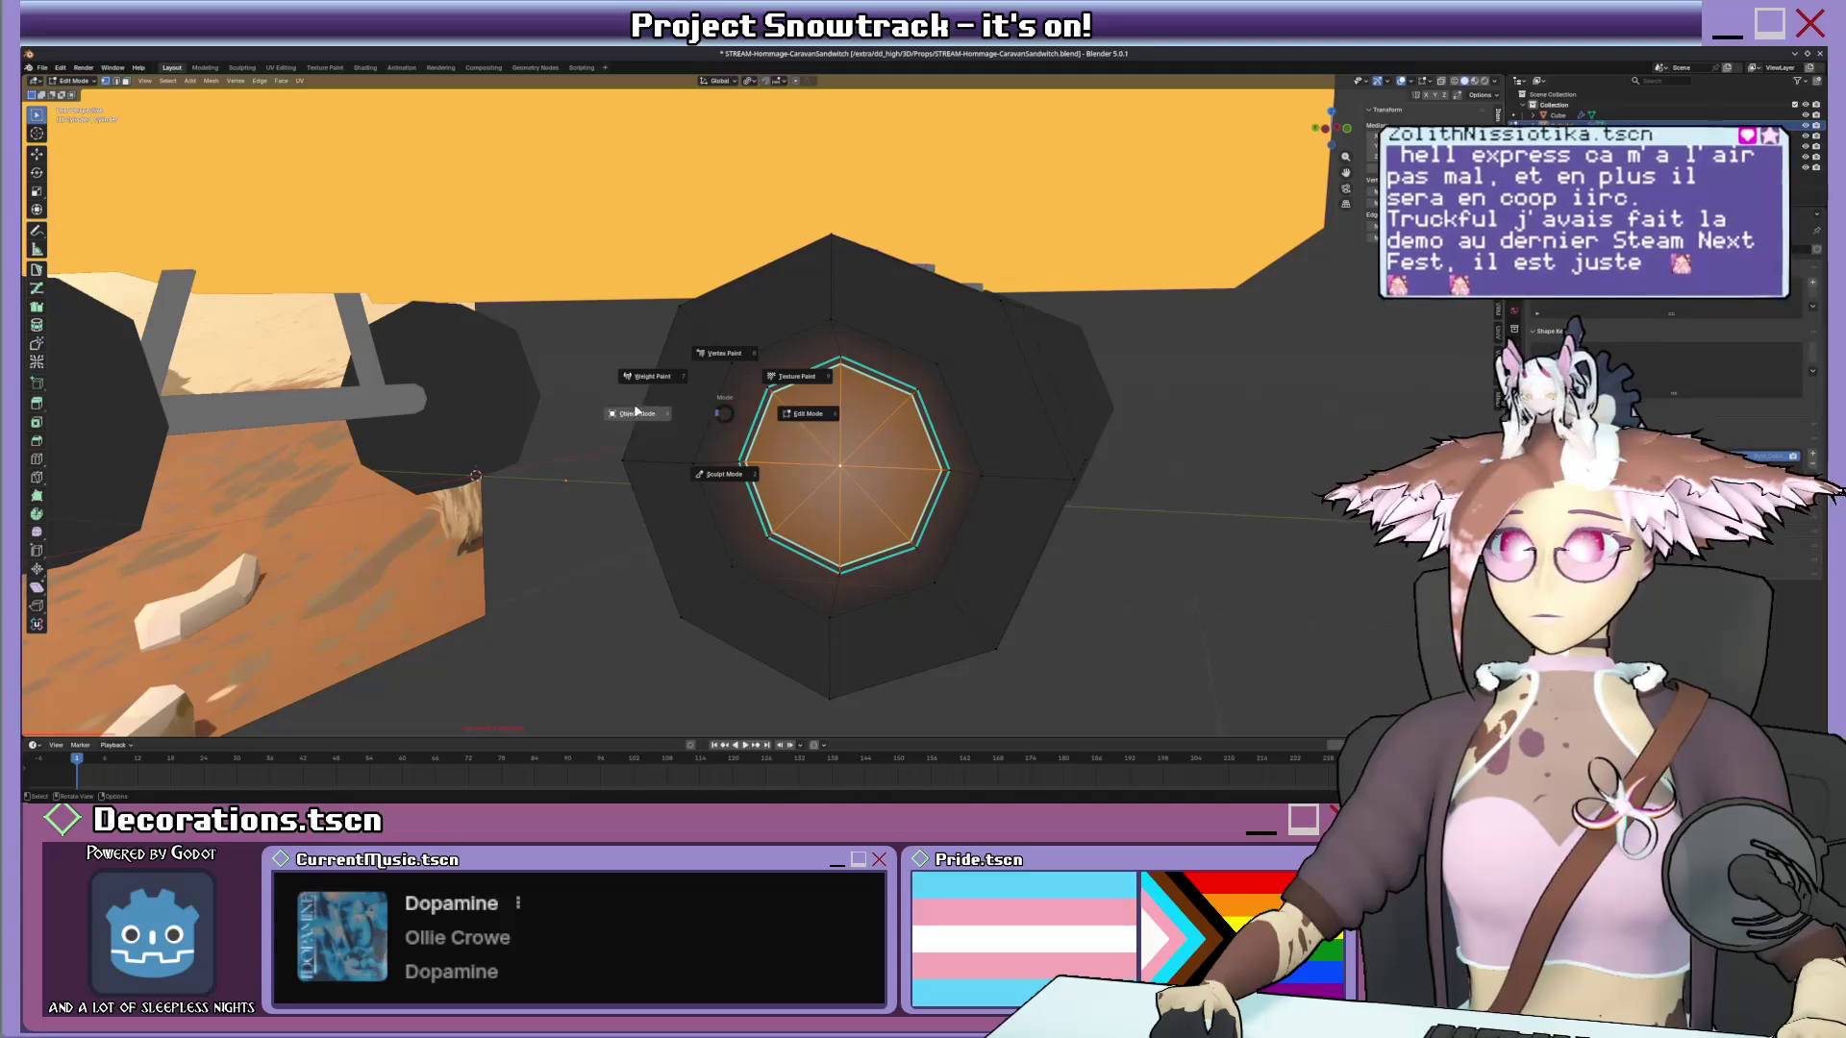
key("Escape")
key("ctrl+Tab")
left_click(600, 270)
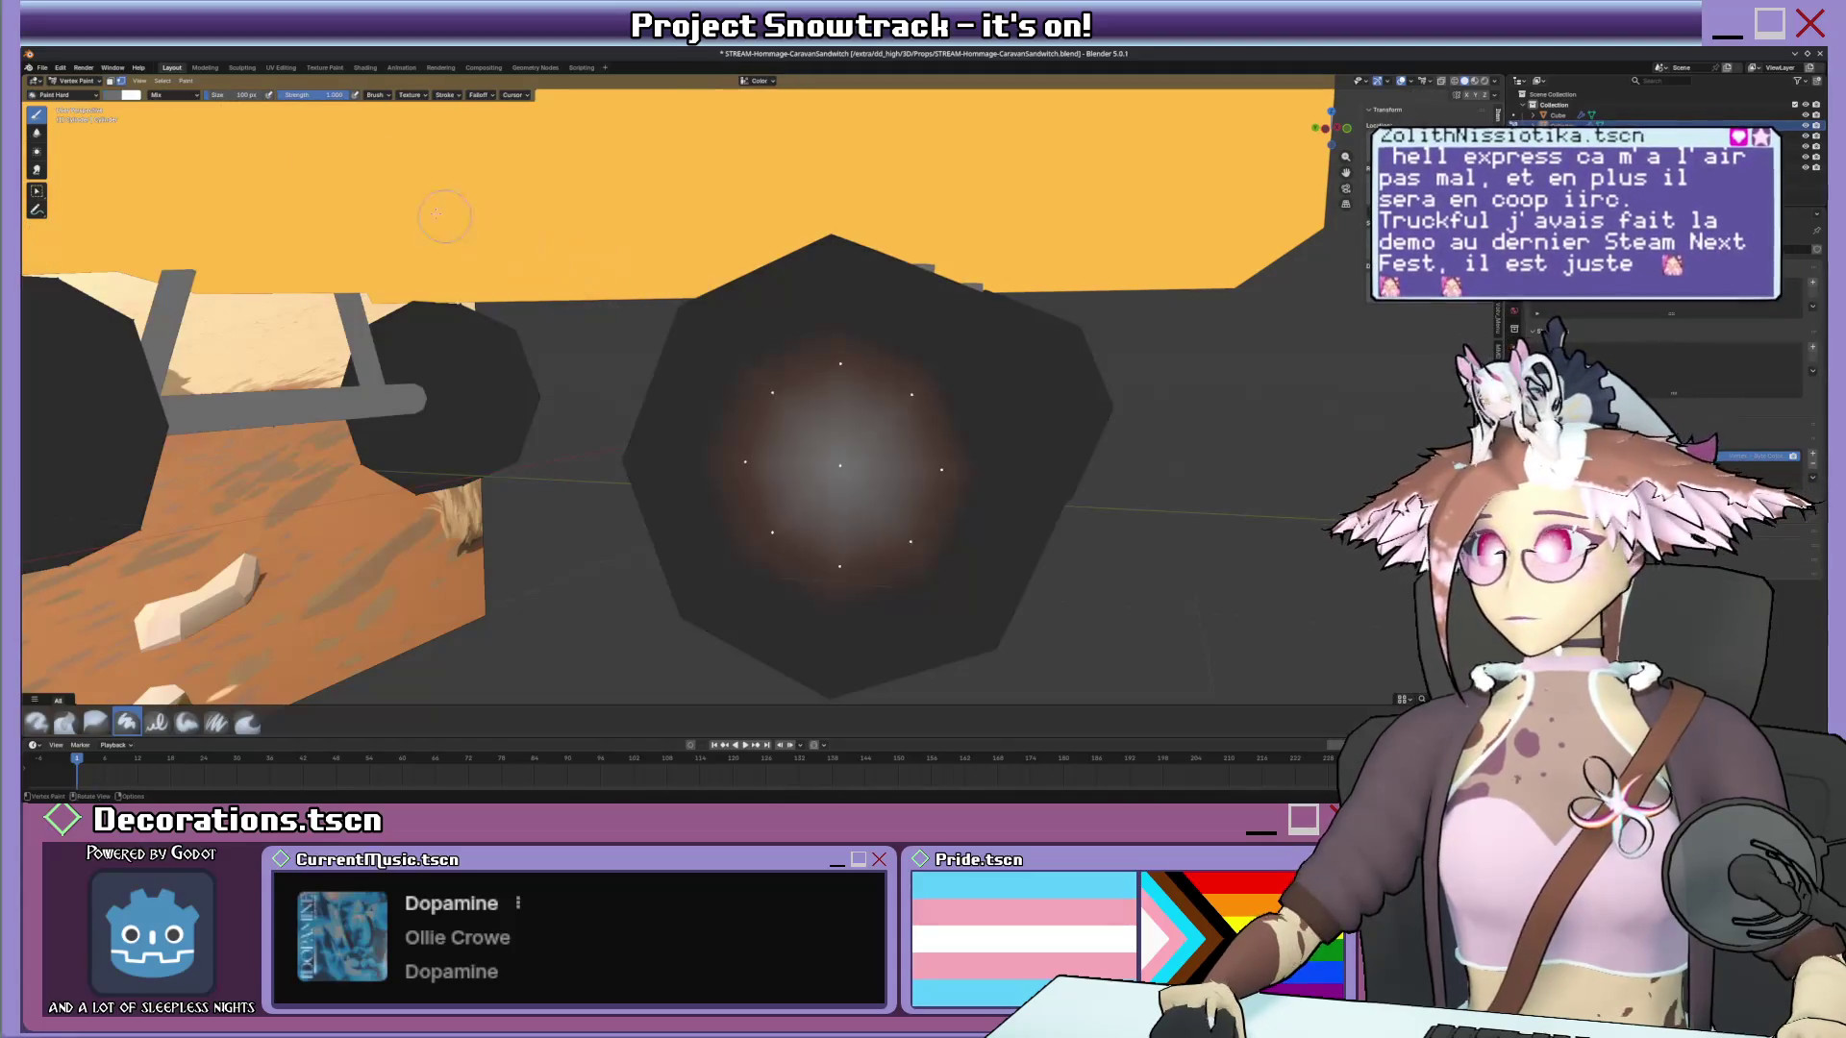
key("shift+k")
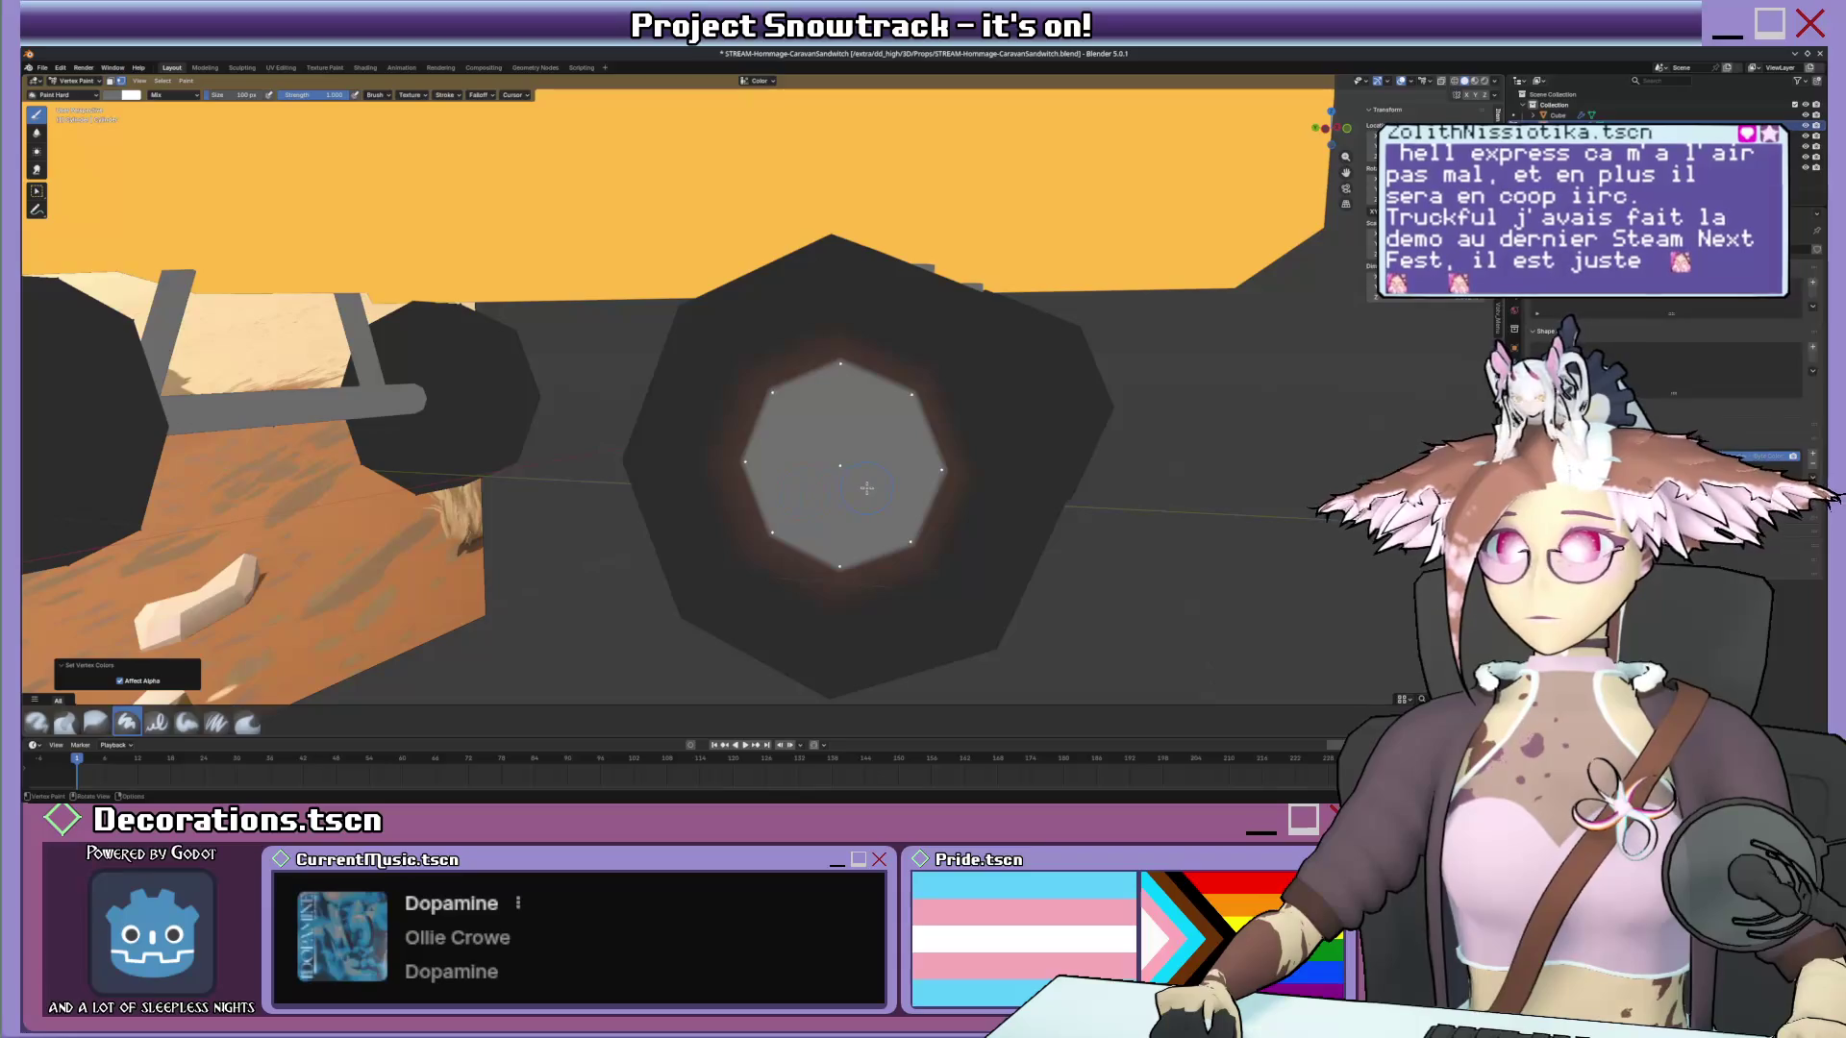
Add a loop cut ringing the hub and slide it inward, then return to Vertex Paint.
key("Tab")
scroll(894, 420, "up", 1)
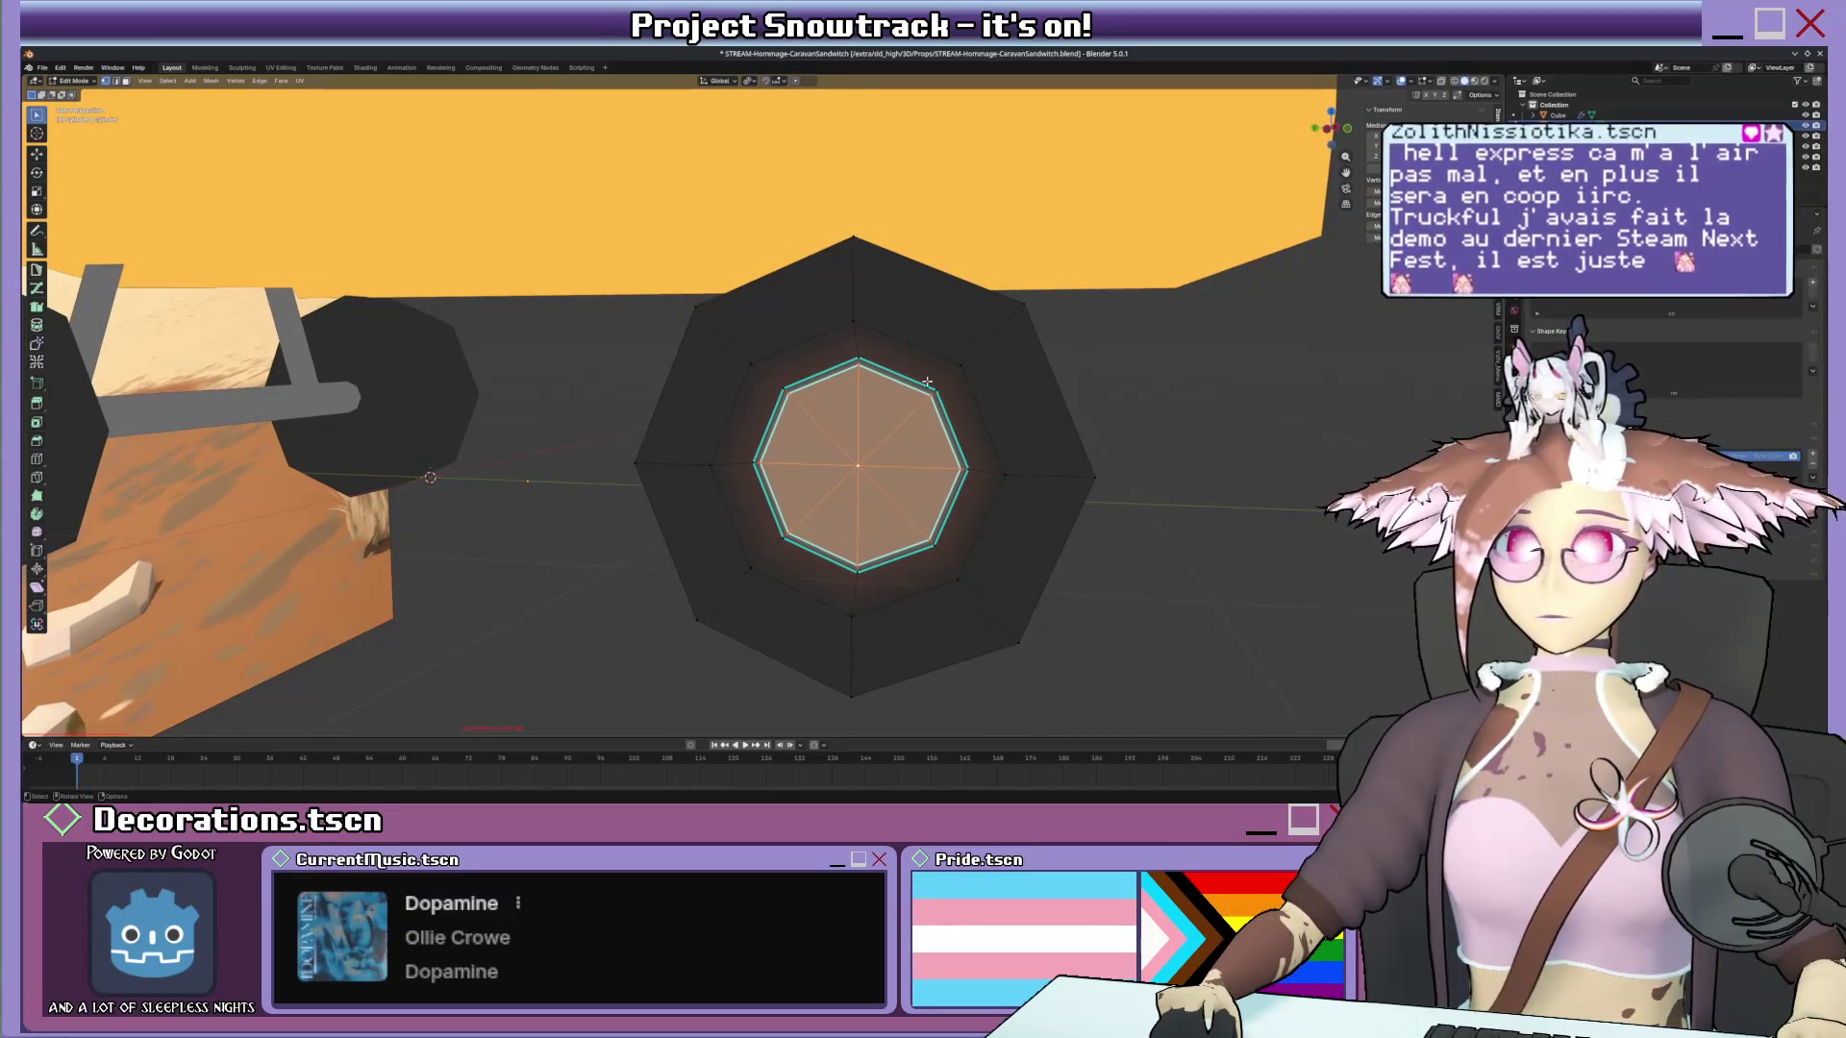
key("ctrl+r")
left_click(856, 343)
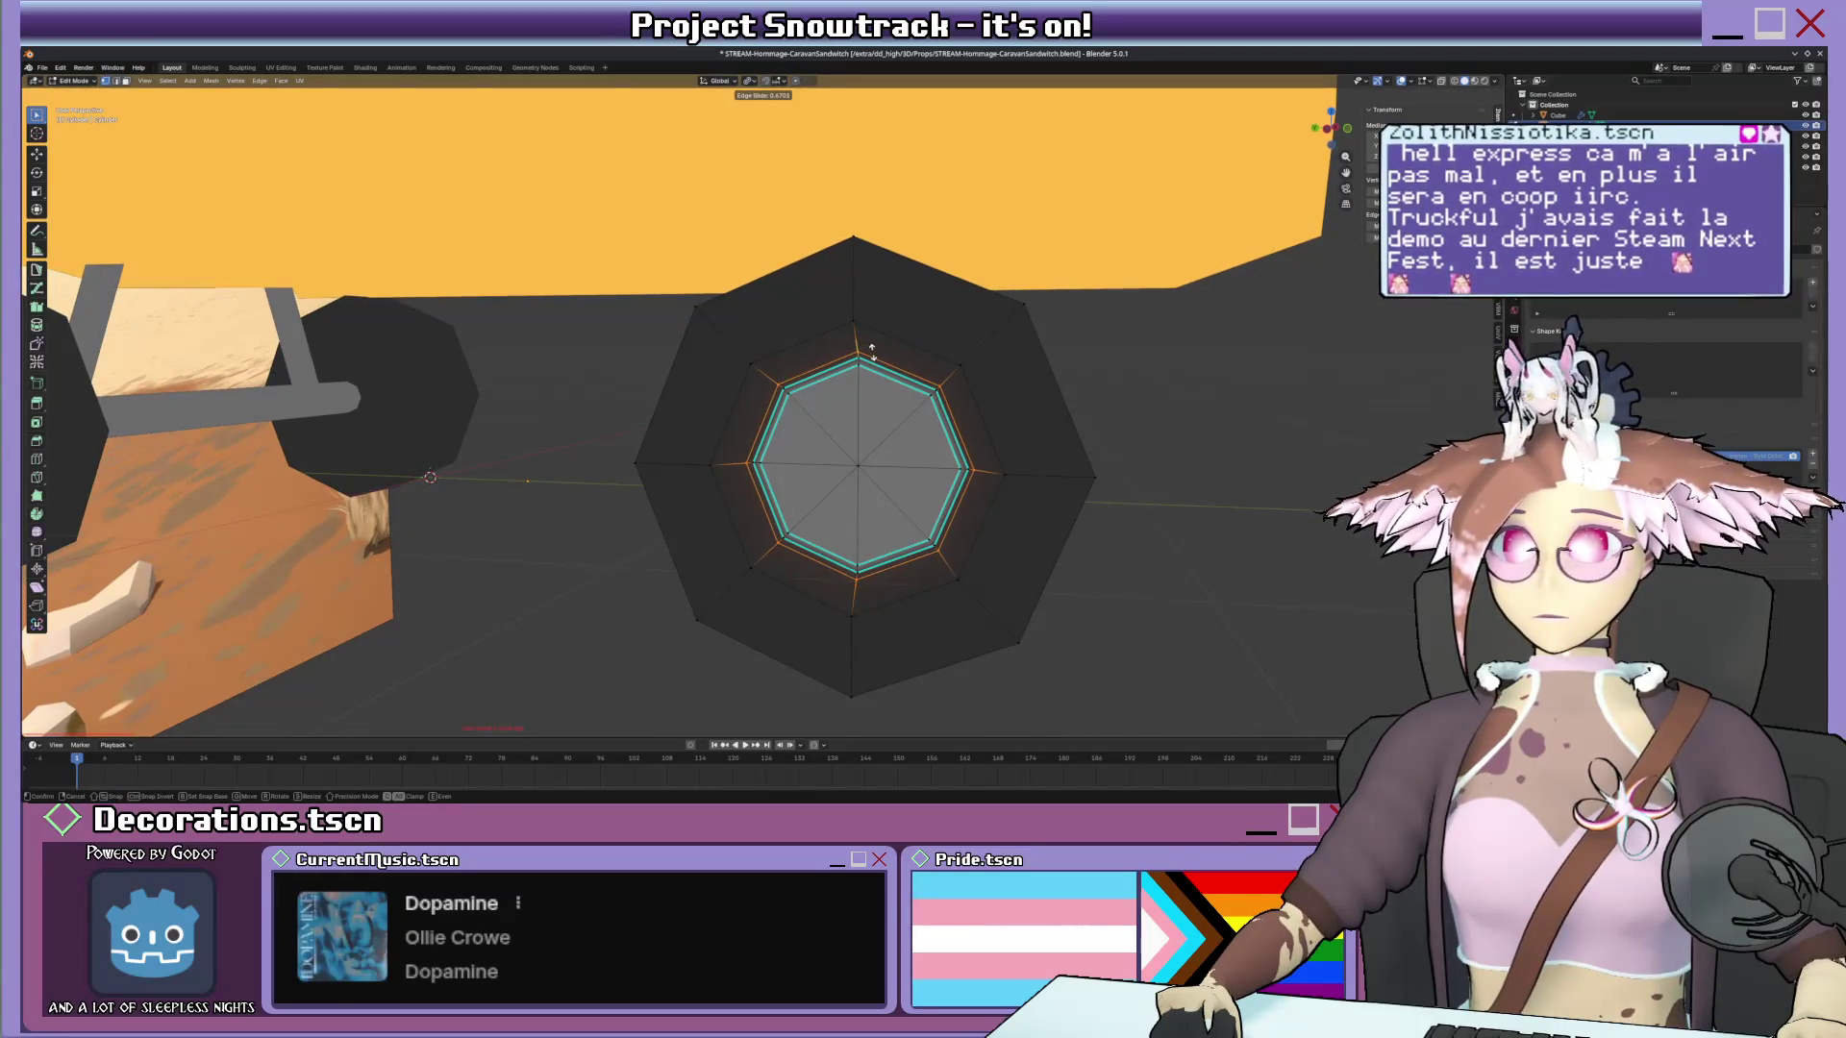
left_click(871, 352)
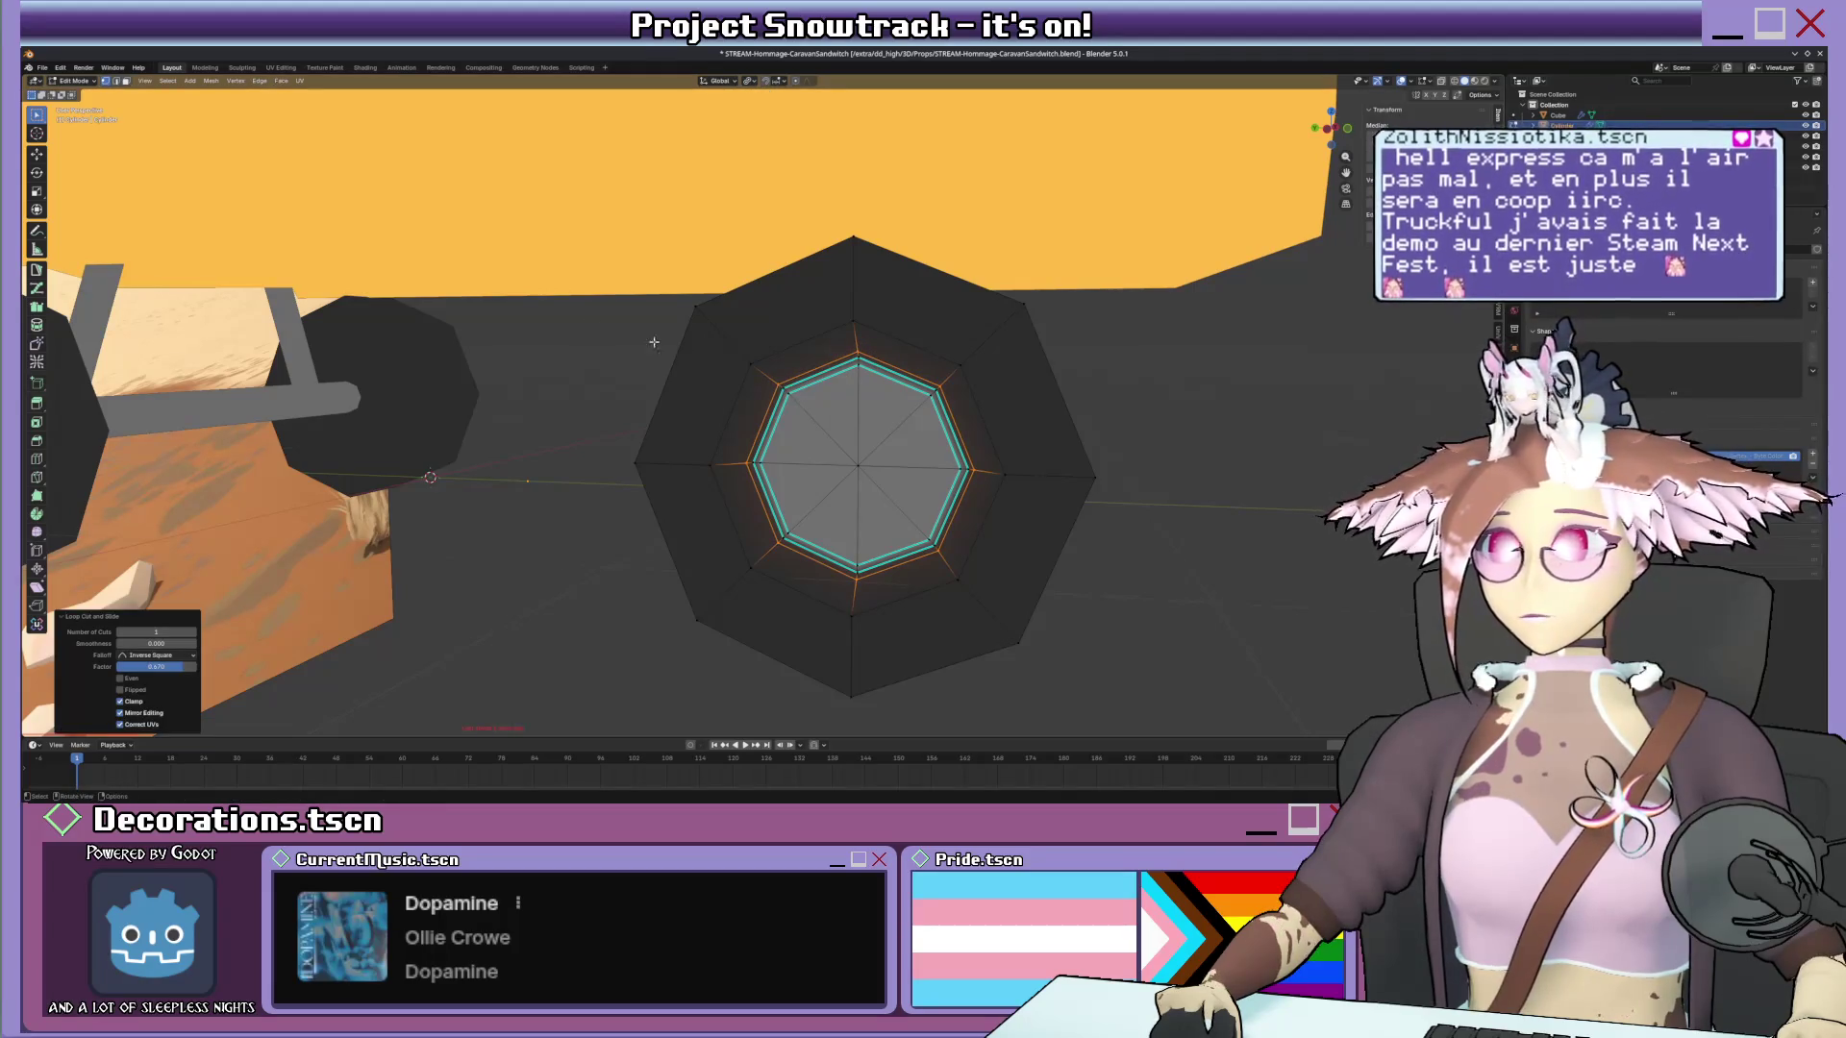
key("ctrl+Tab")
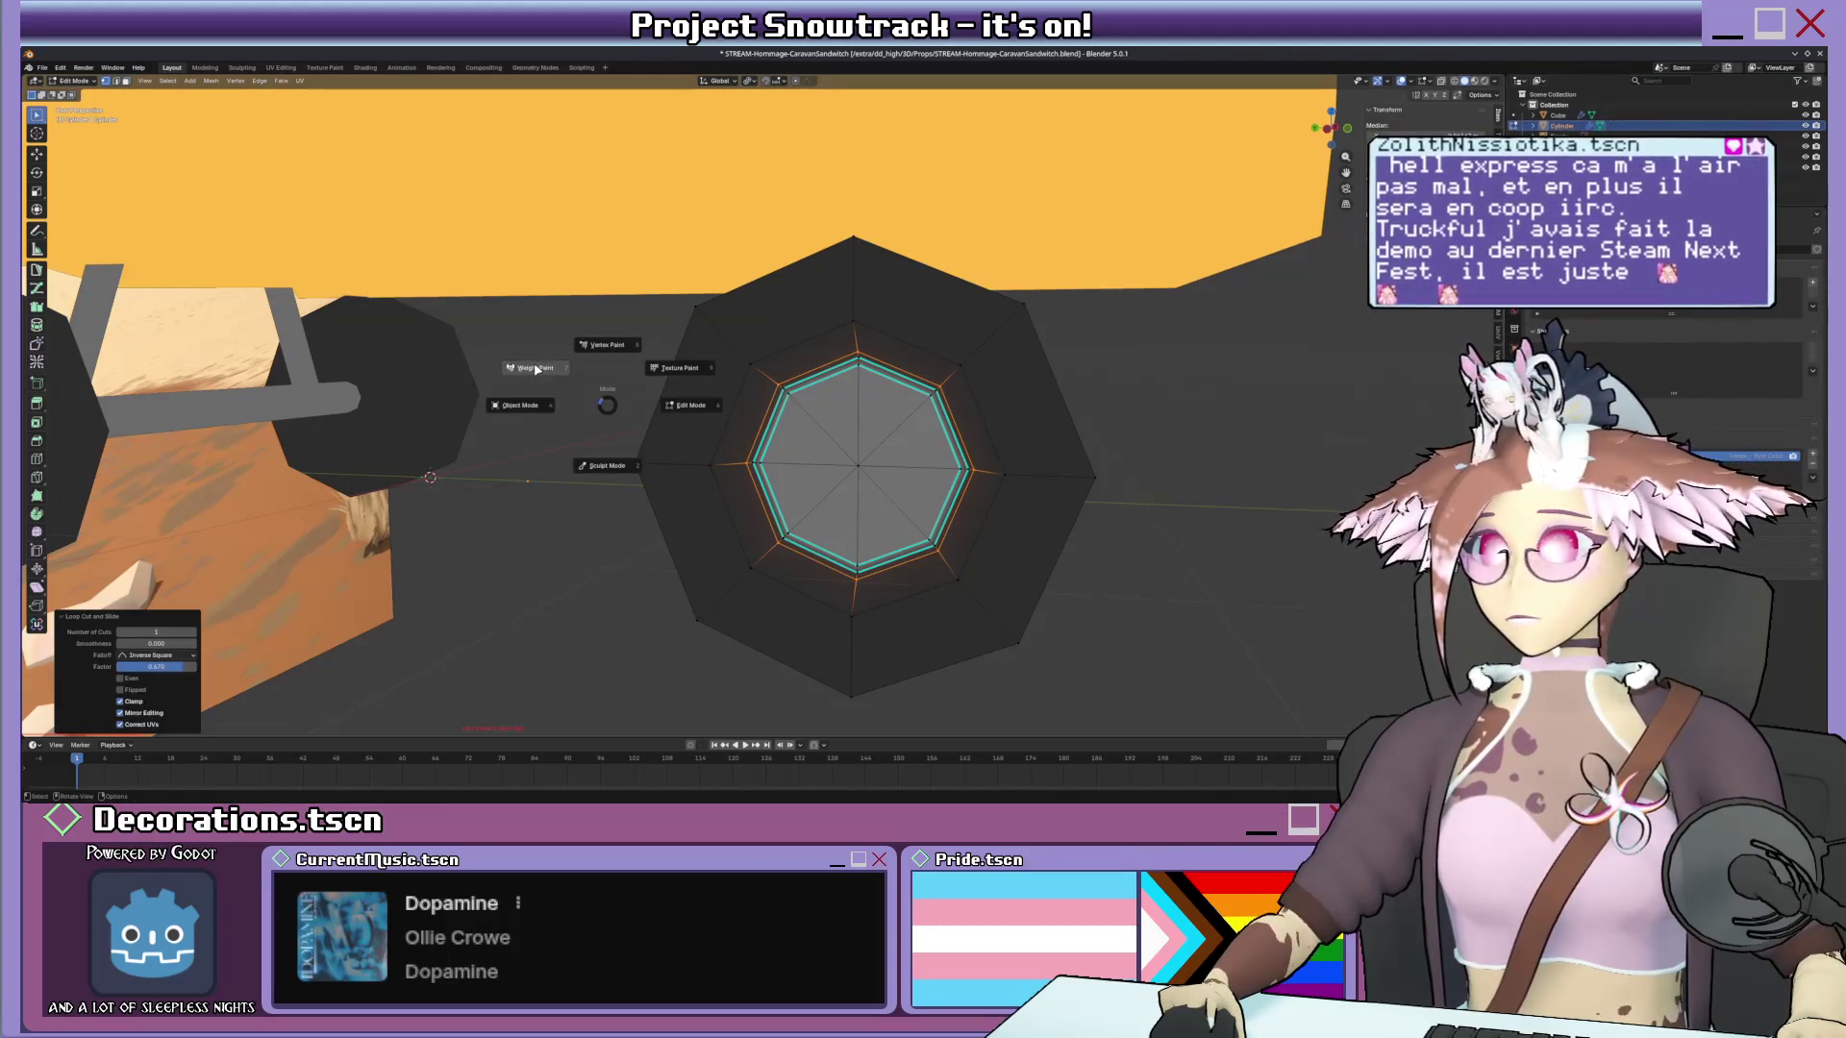
left_click(535, 369)
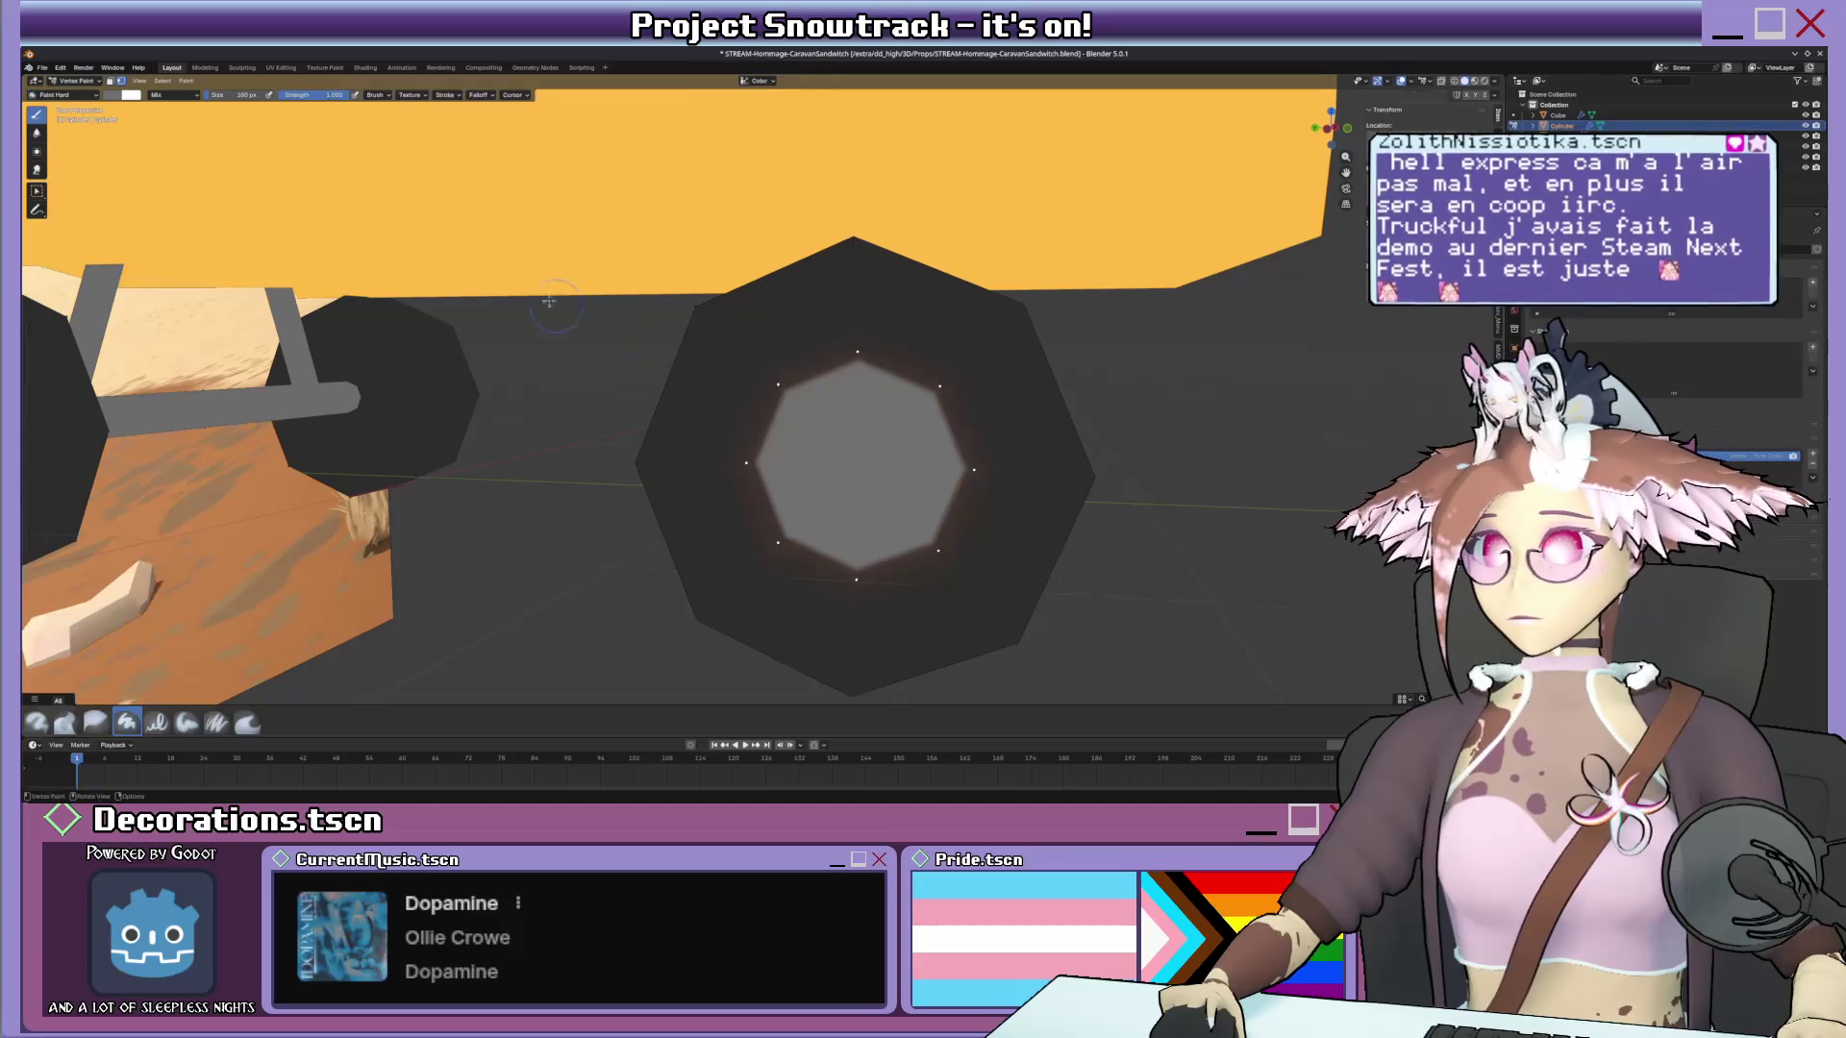
Select the hub's outer edge ring and paint the inner wheel ring.
left_click(186, 81)
left_click(179, 83)
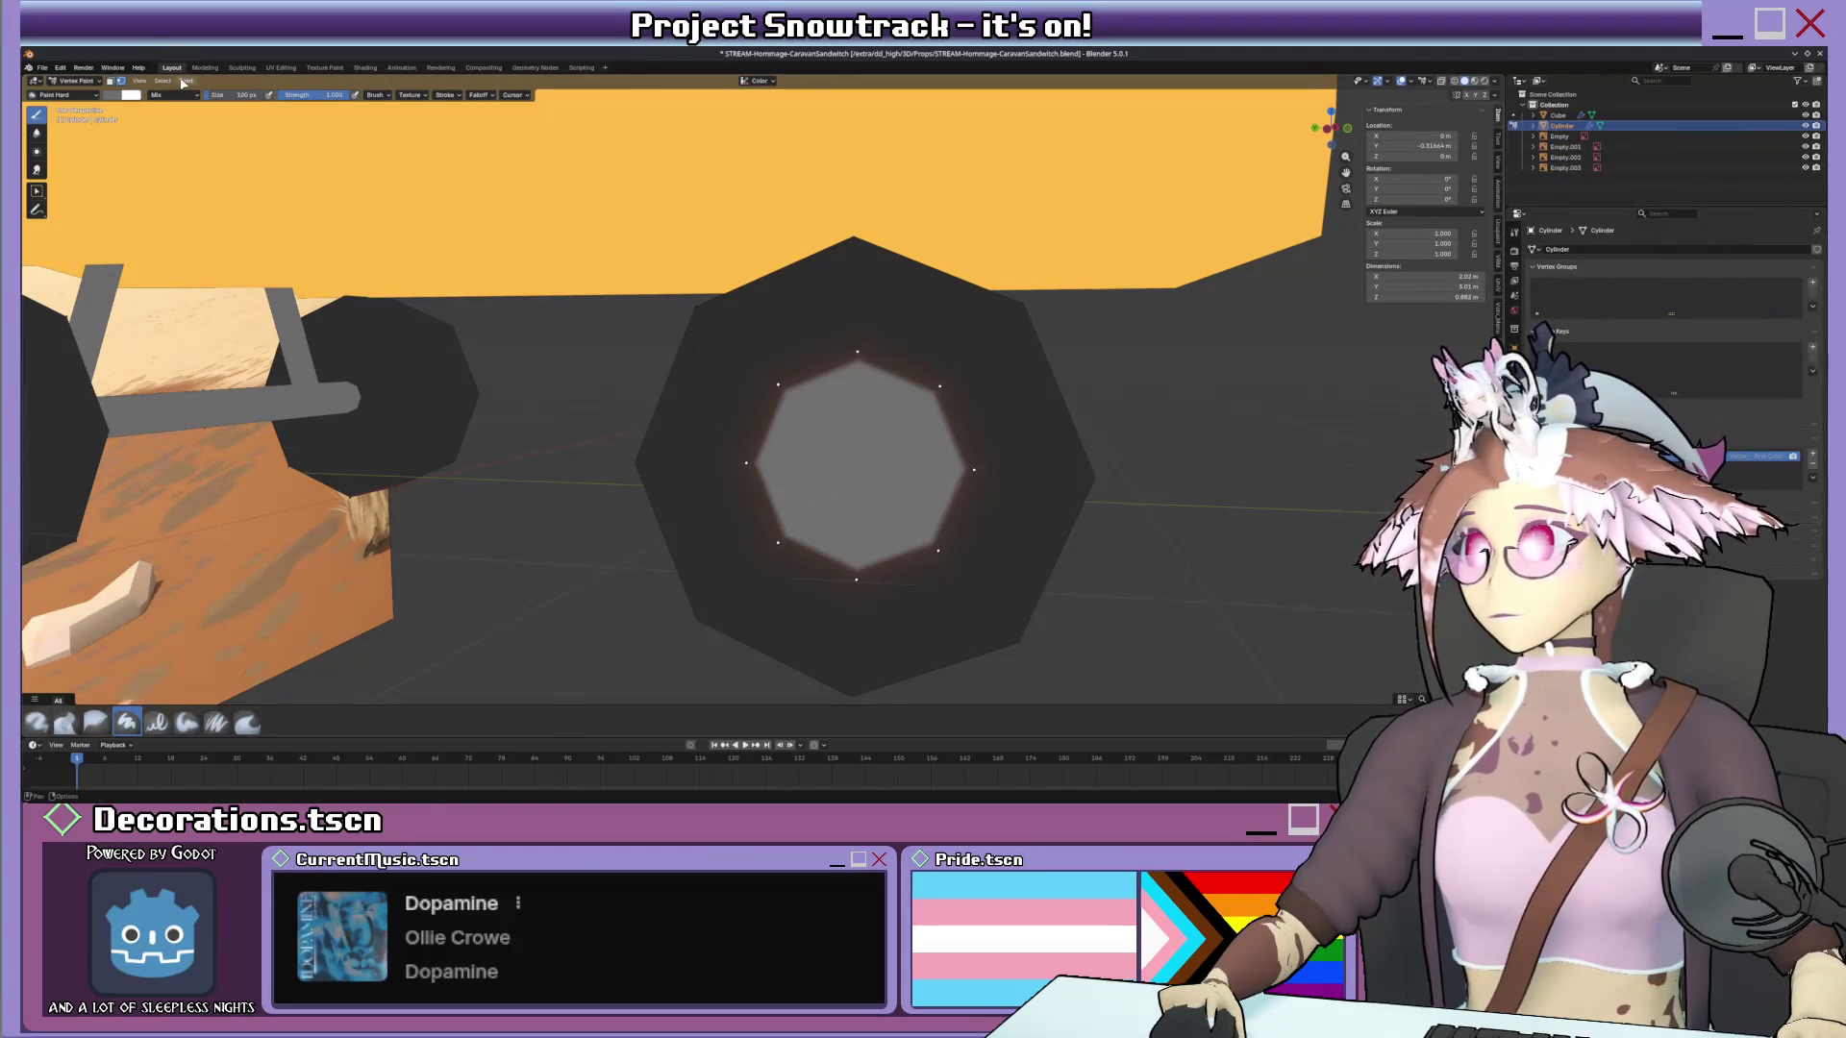
left_click(132, 97)
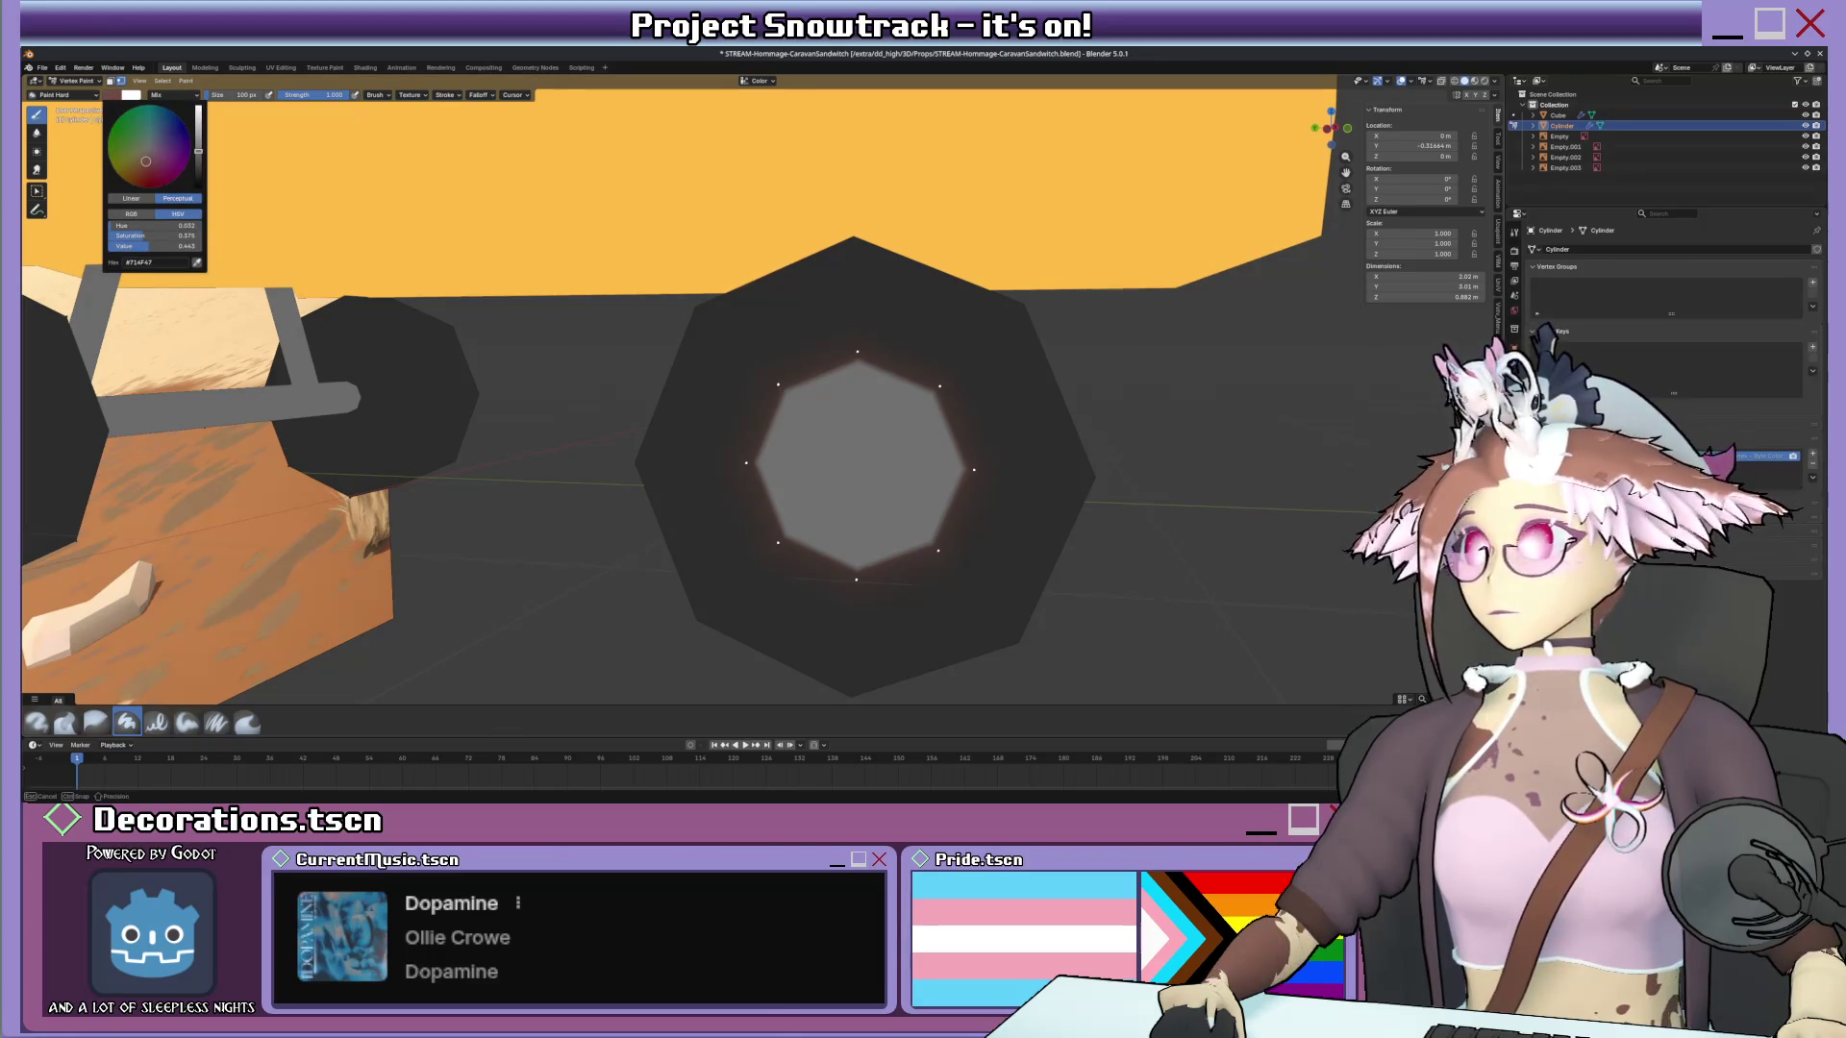
key("Tab")
left_click(780, 399, "alt")
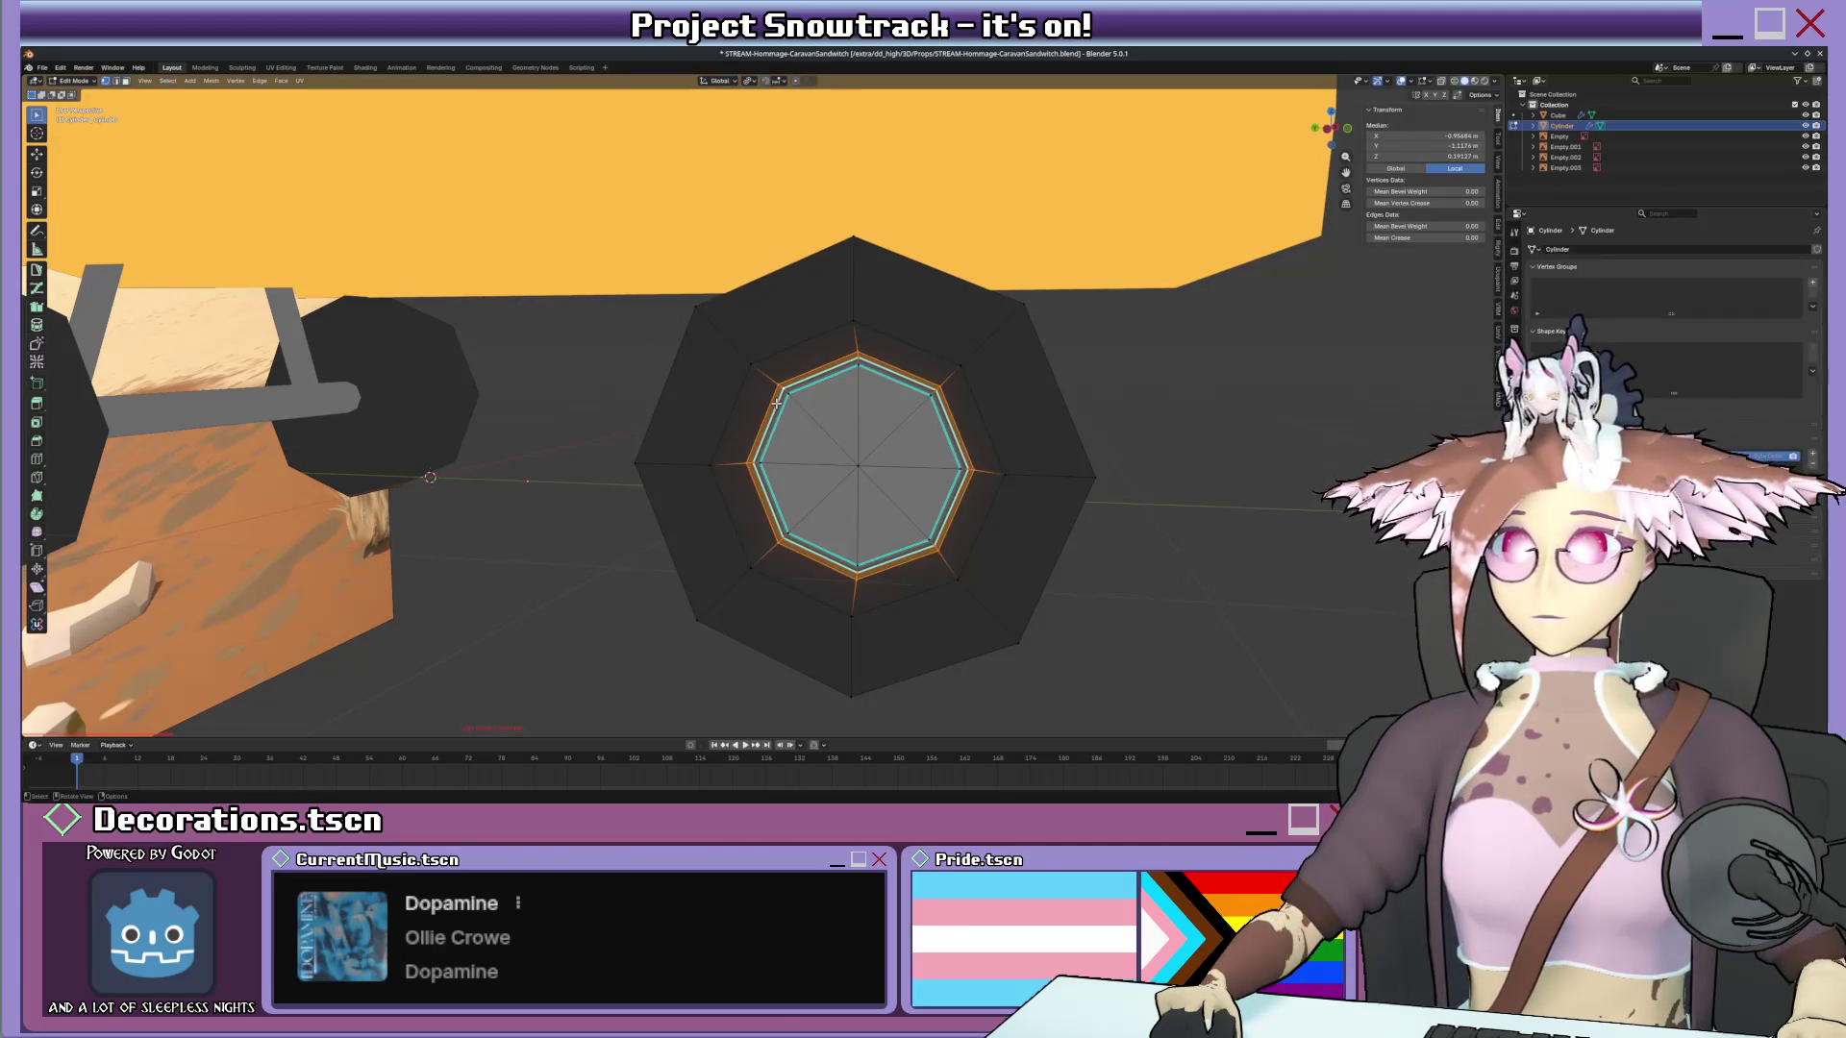
key("Tab")
key("shift+k")
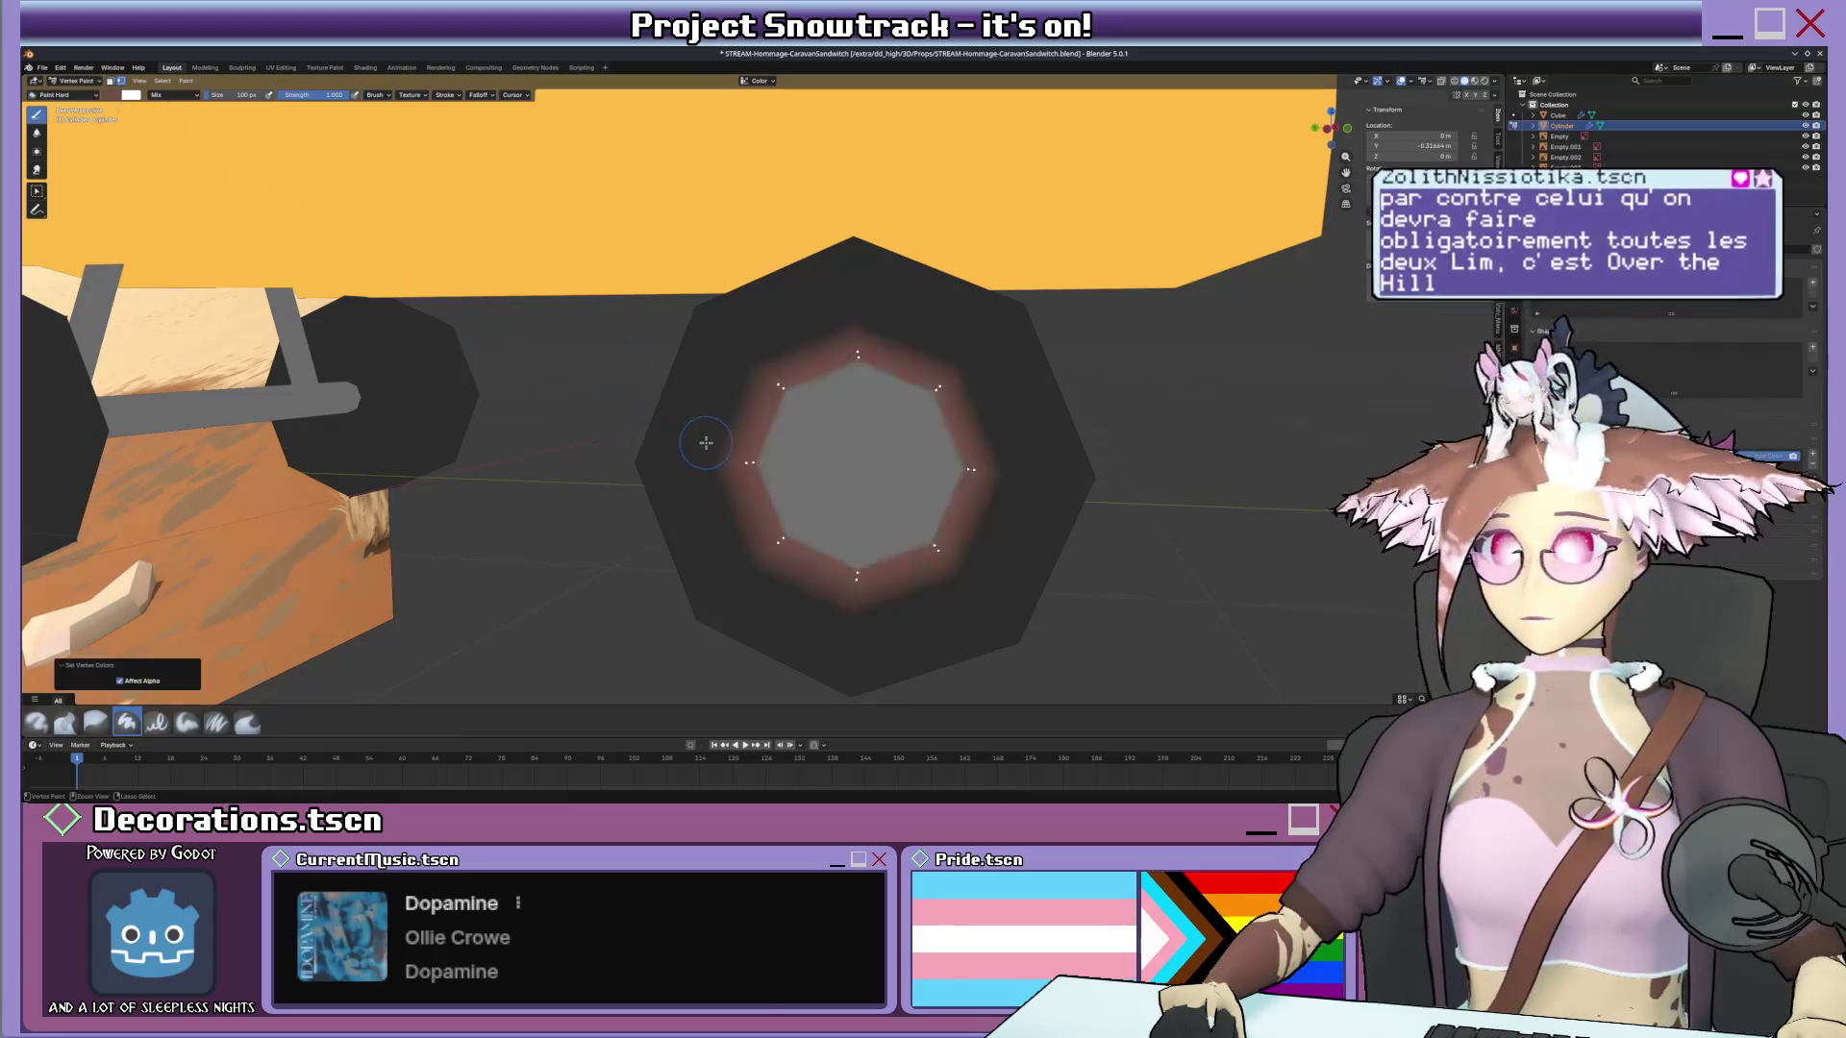
Slide the hub edge loop tighter and fill the inner hub face light grey.
key("Tab")
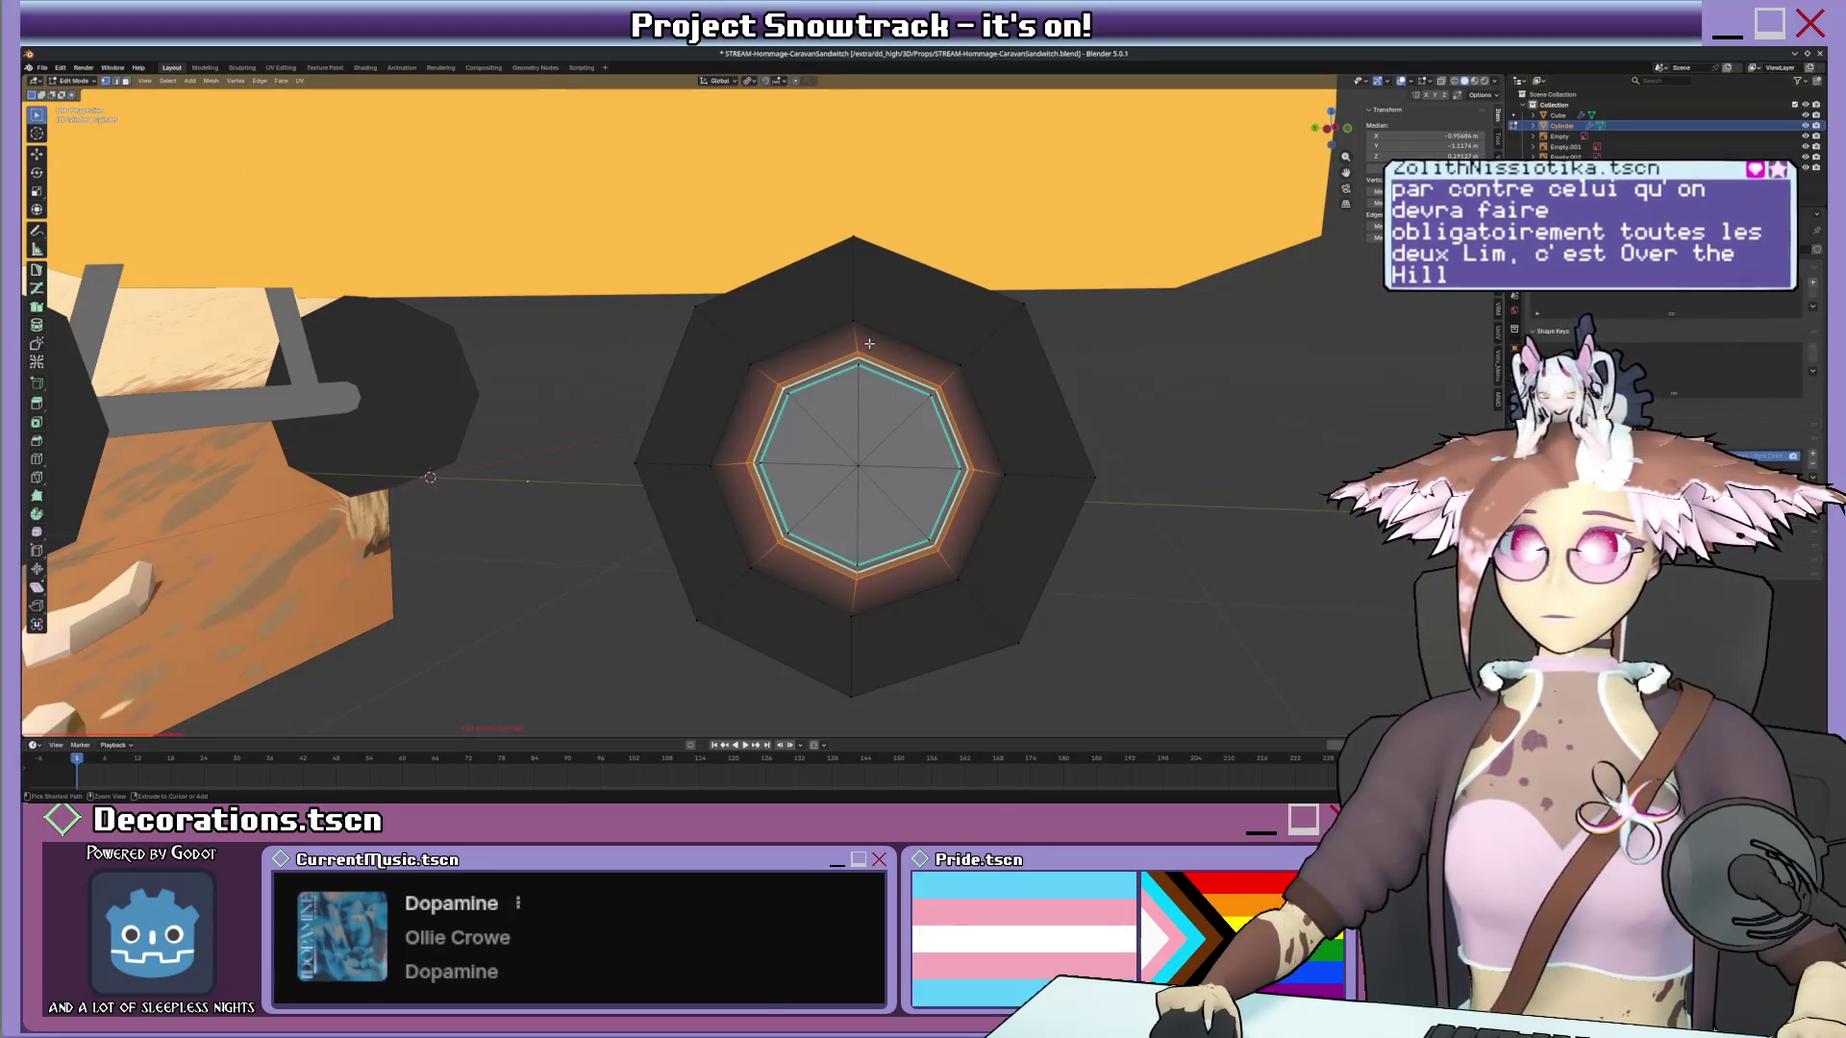
key("g")
key("g")
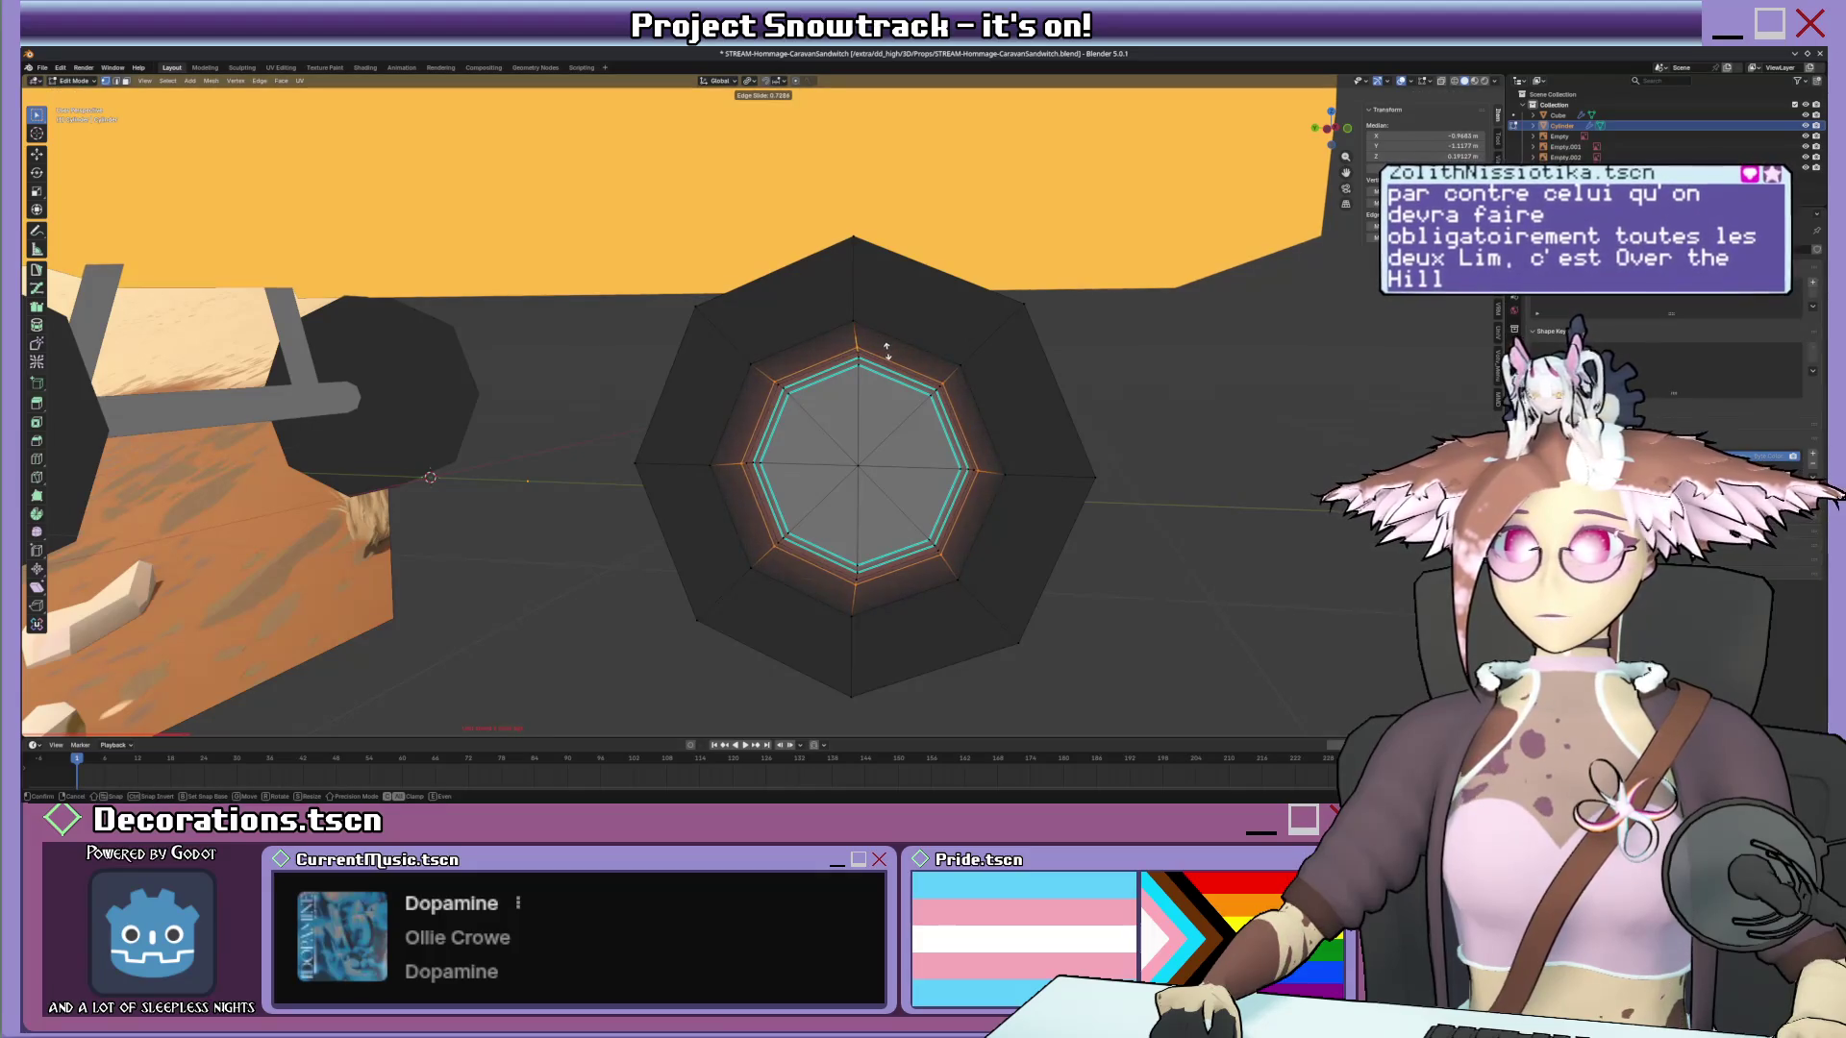
left_click(886, 350)
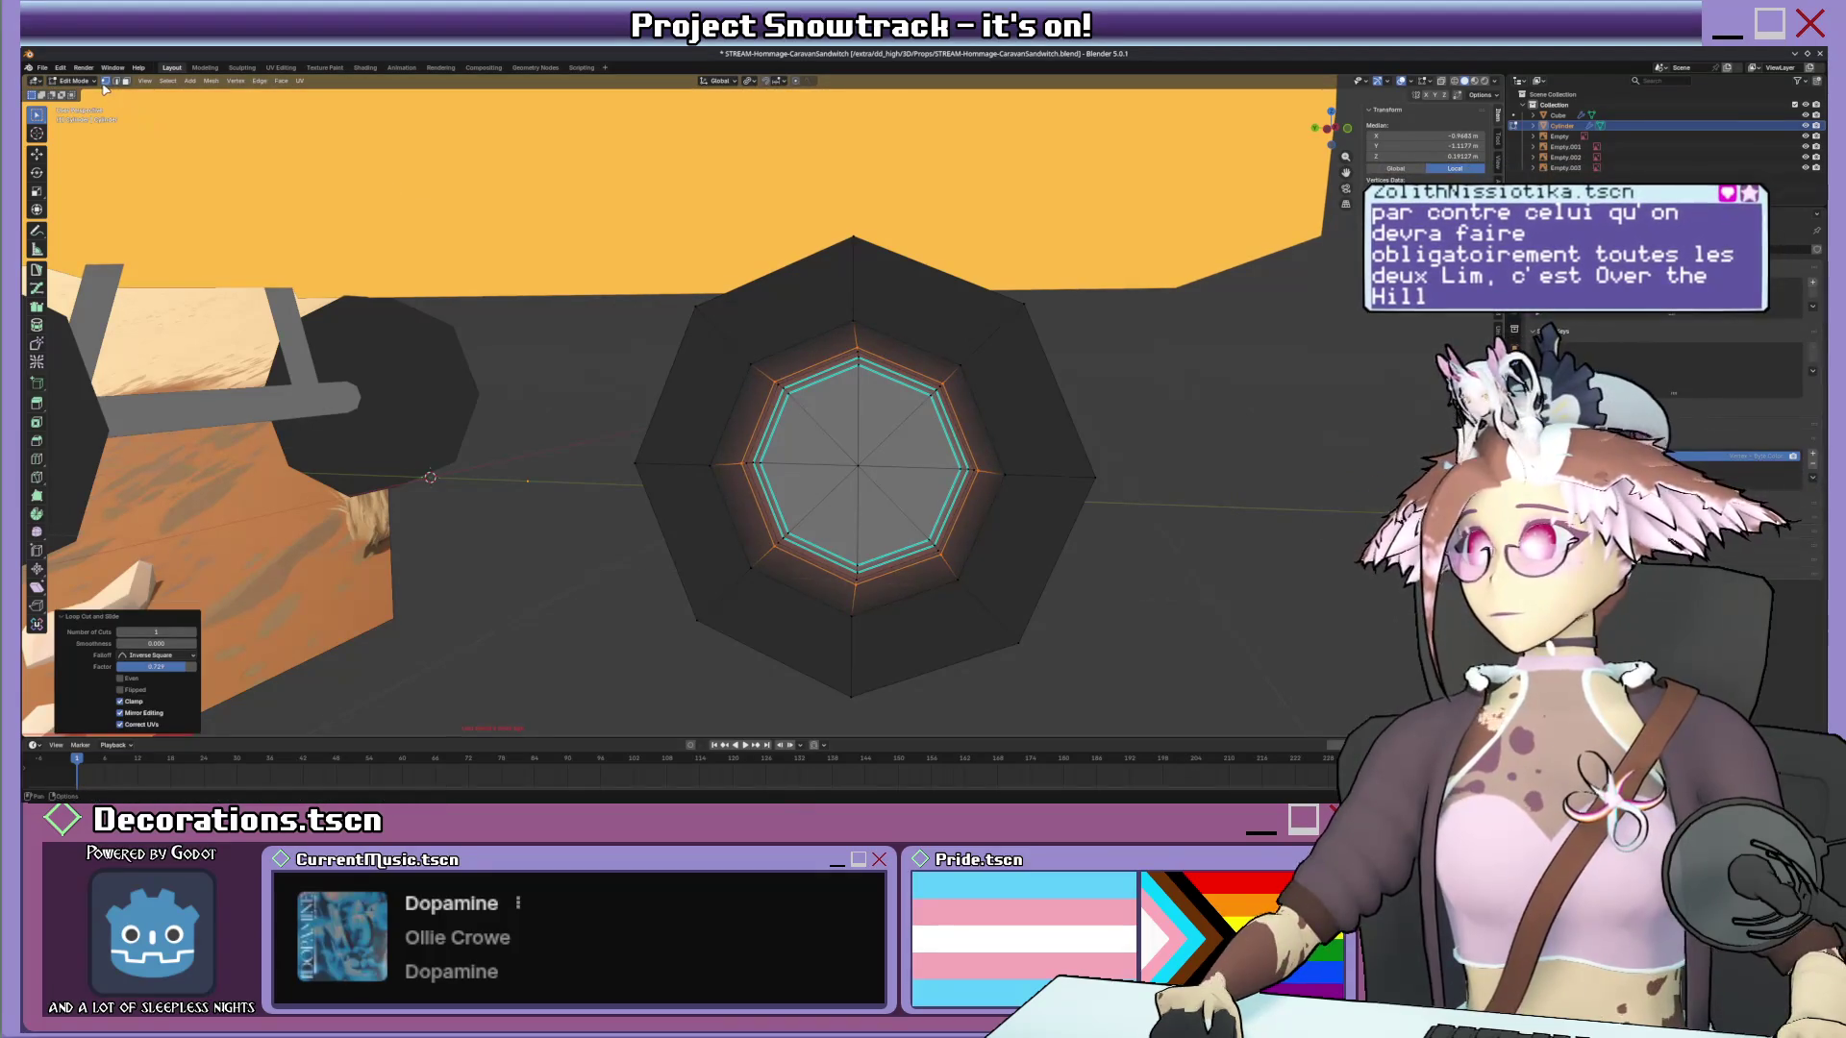
key("ctrl+Tab")
left_click(146, 104)
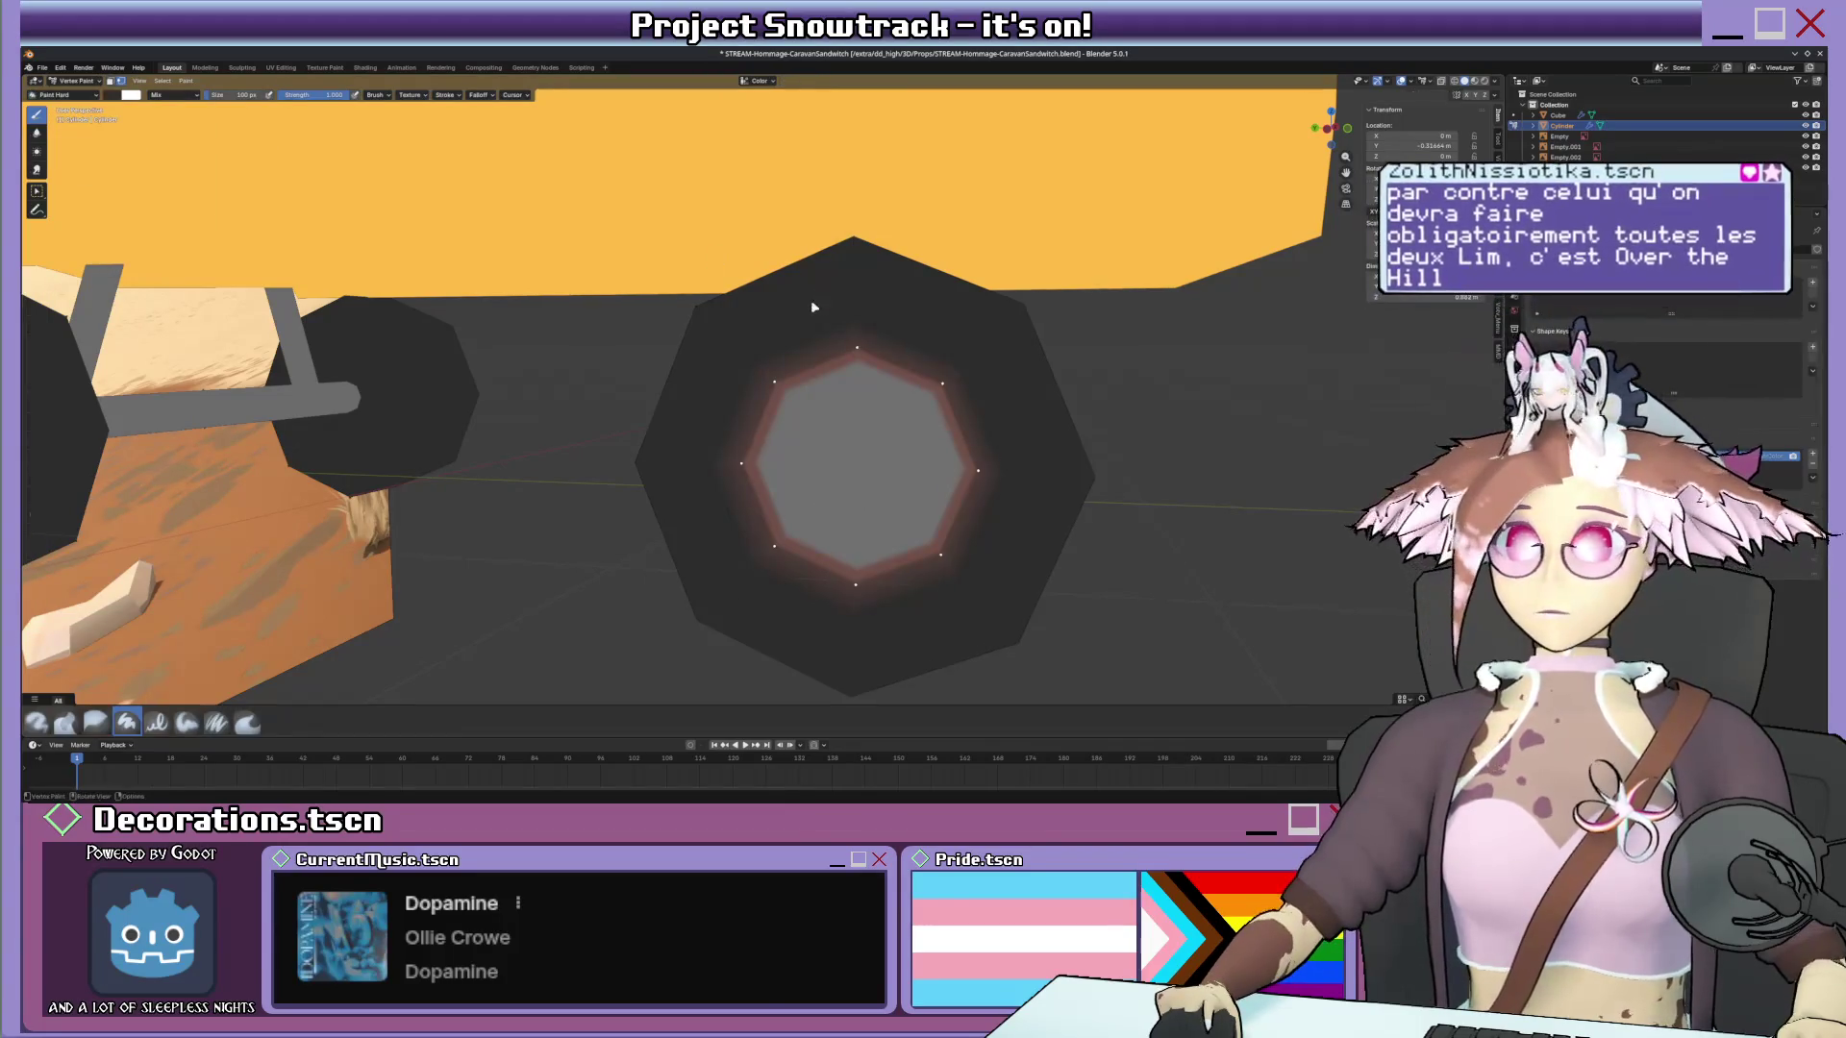
key("shift+k")
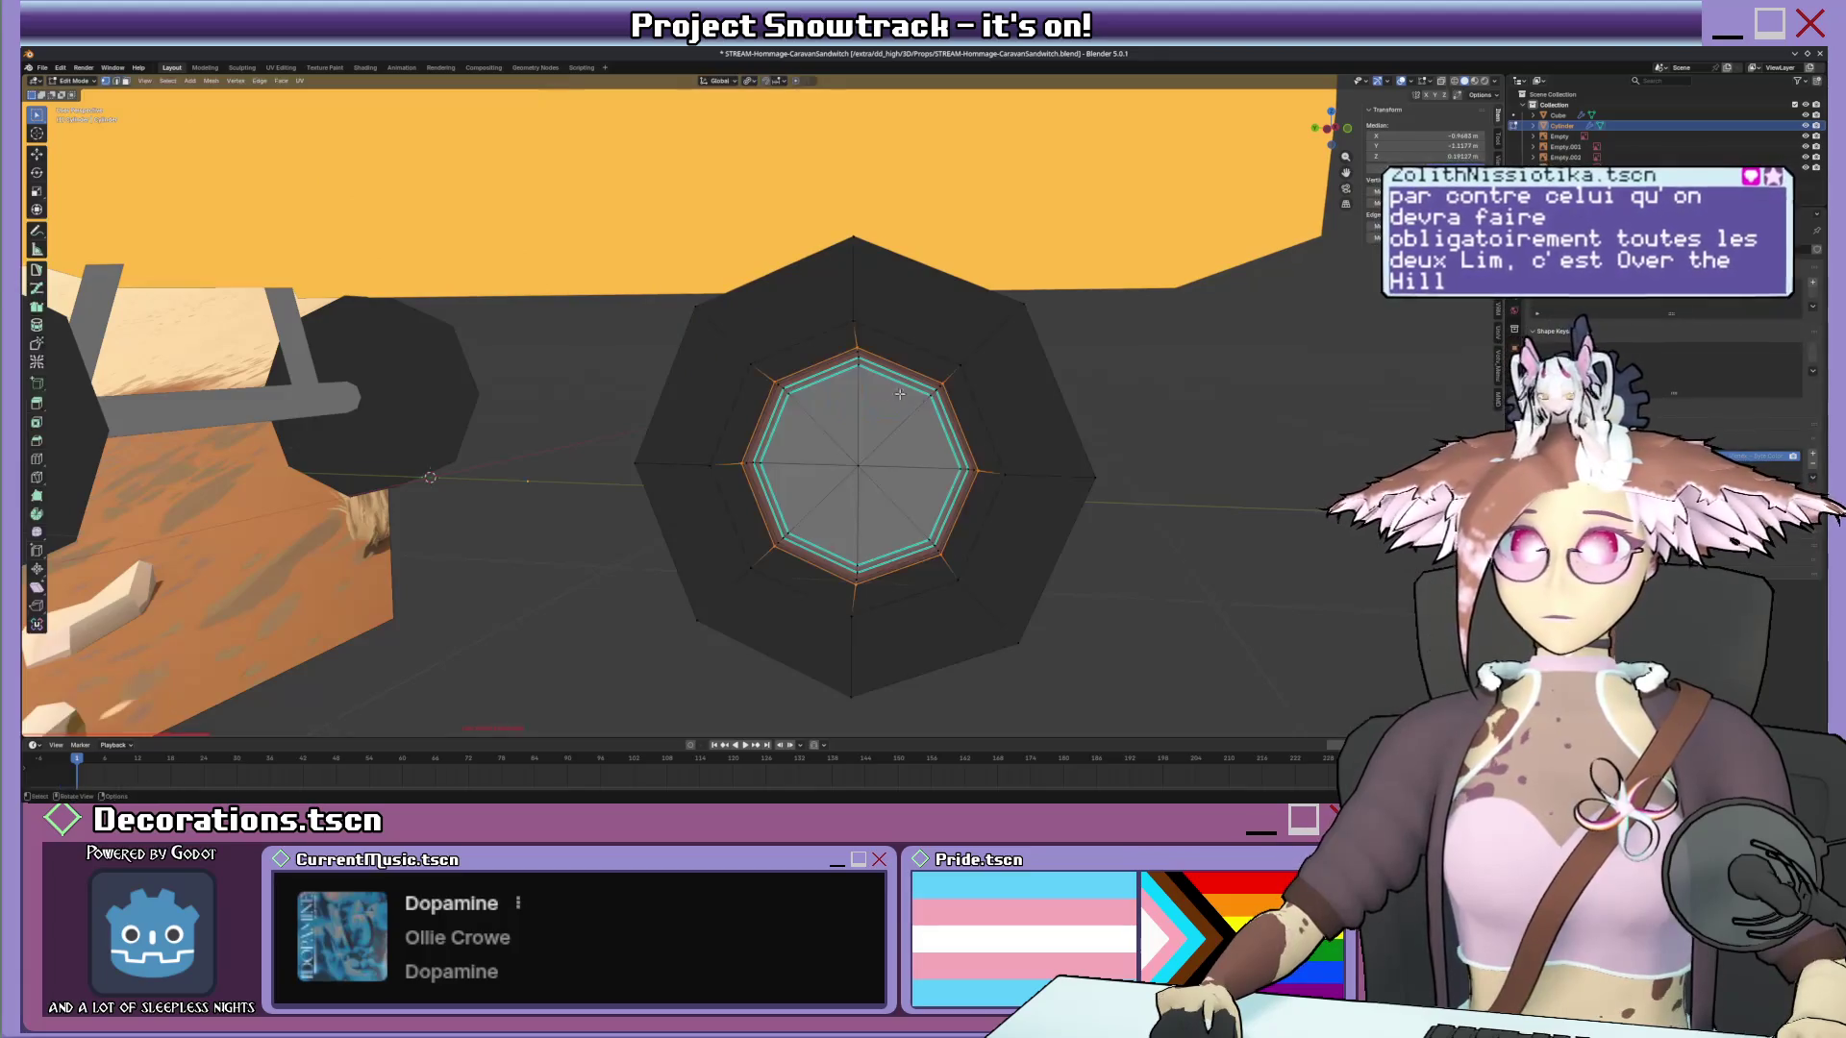
scroll(850, 392, "down", 2)
scroll(865, 395, "down", 2)
scroll(878, 397, "down", 2)
mouse_move(879, 397)
middle_mouse_down()
mouse_move(804, 403)
mouse_move(840, 402)
middle_mouse_up()
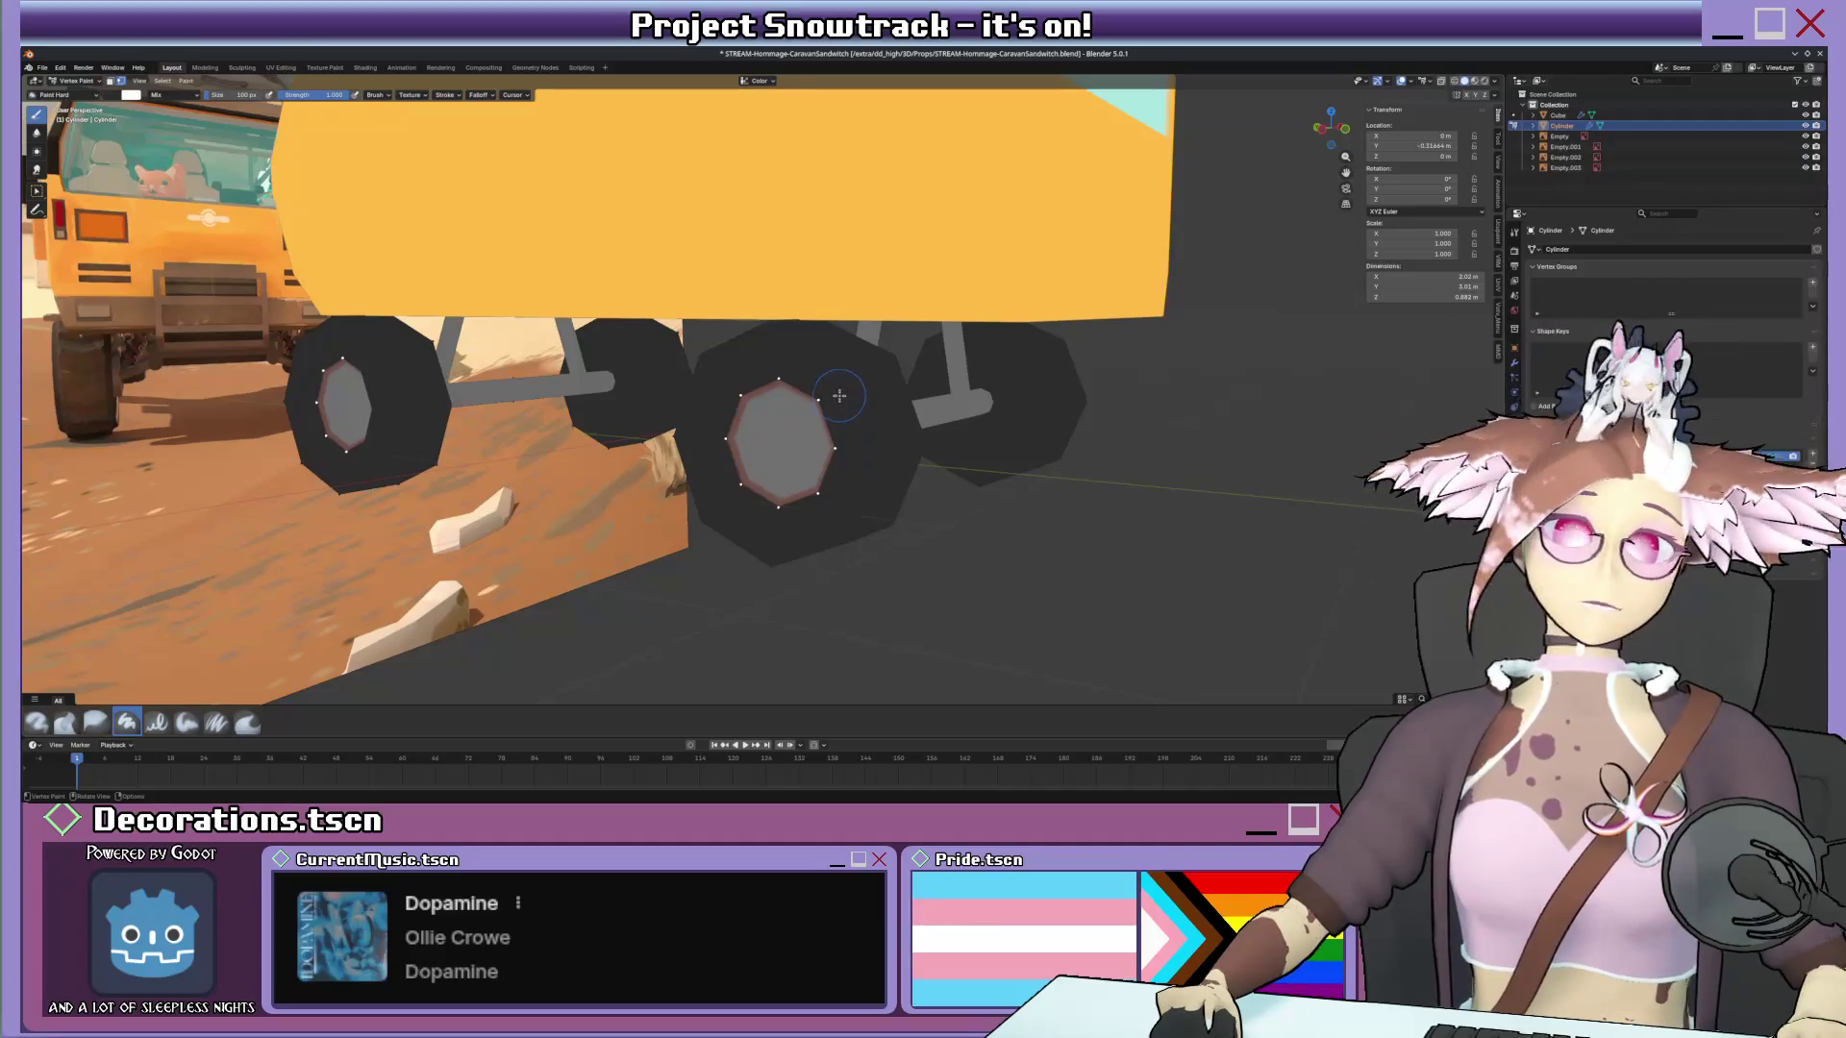
Return to Object Mode and orbit around the whole van.
middle_click_drag(840, 403, 822, 397)
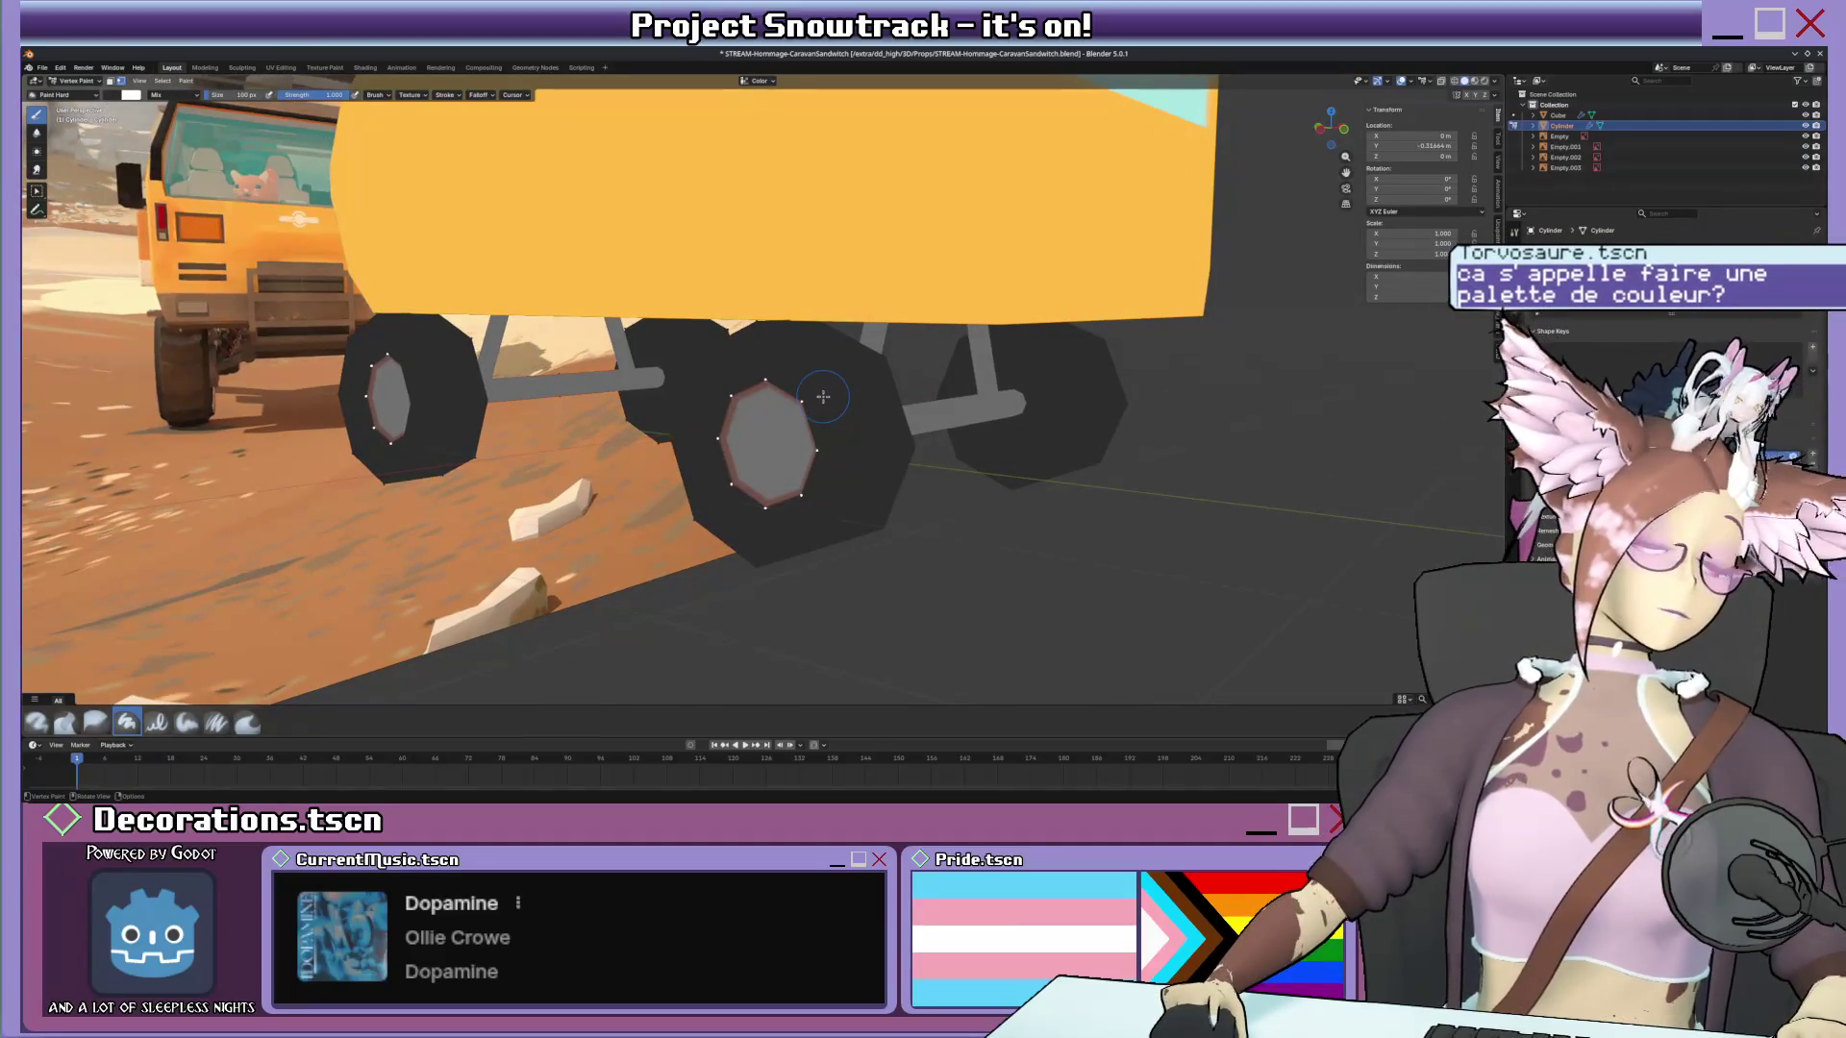
scroll(822, 397, "up", 1)
scroll(836, 401, "up", 2)
scroll(839, 400, "up", 2)
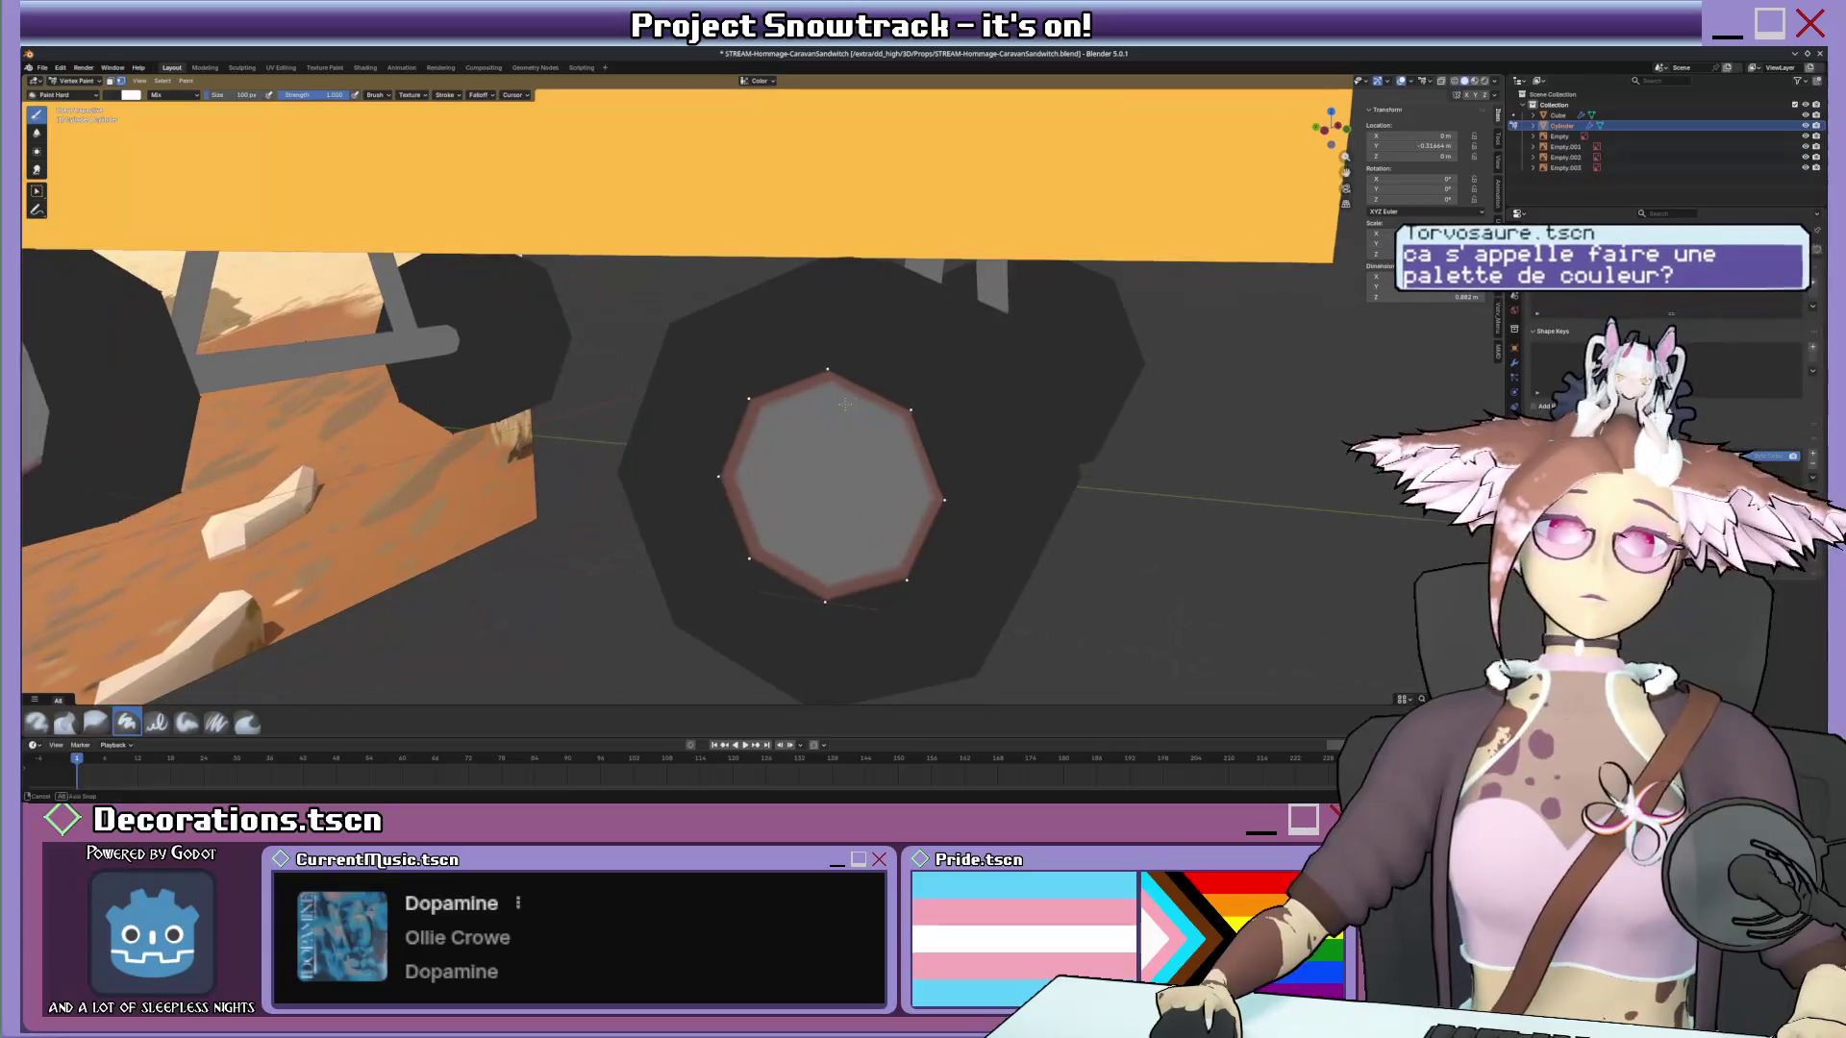
key("ctrl+Tab")
left_click(796, 403)
scroll(797, 403, "down", 5)
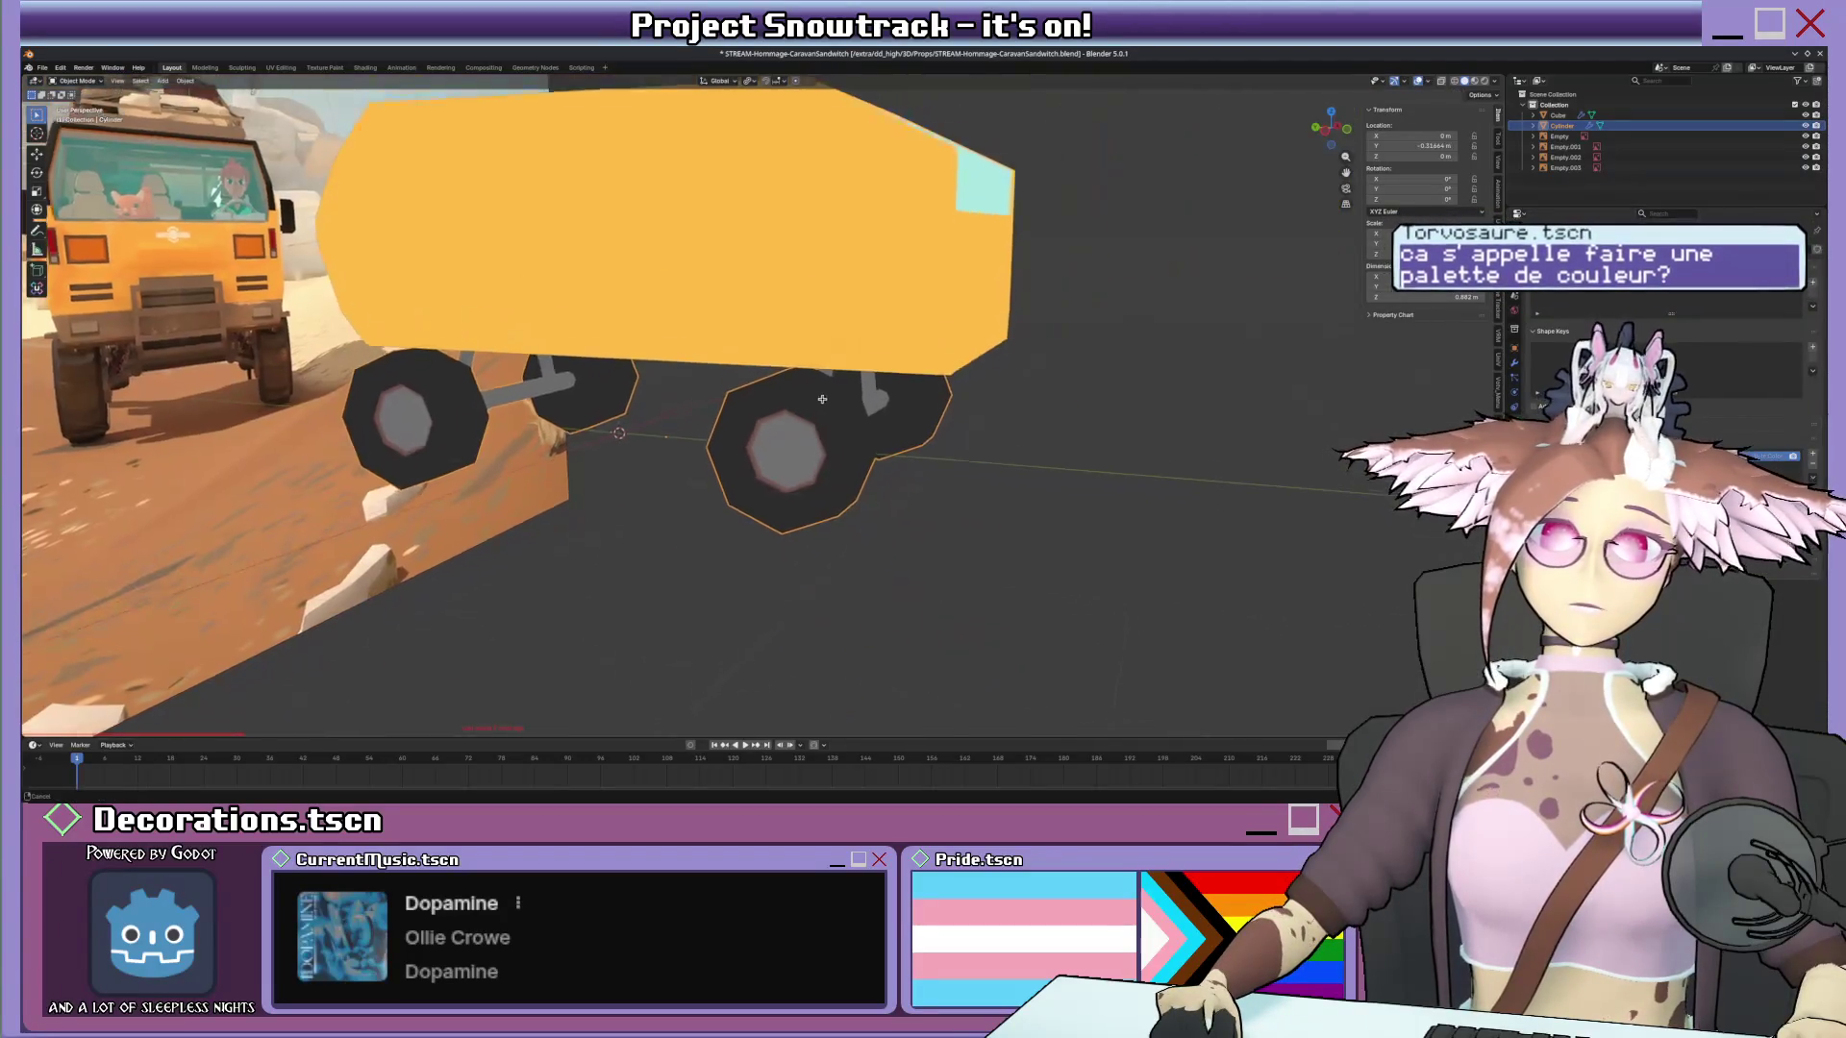
middle_click_drag(791, 406, 775, 418)
middle_click_drag(901, 404, 881, 370)
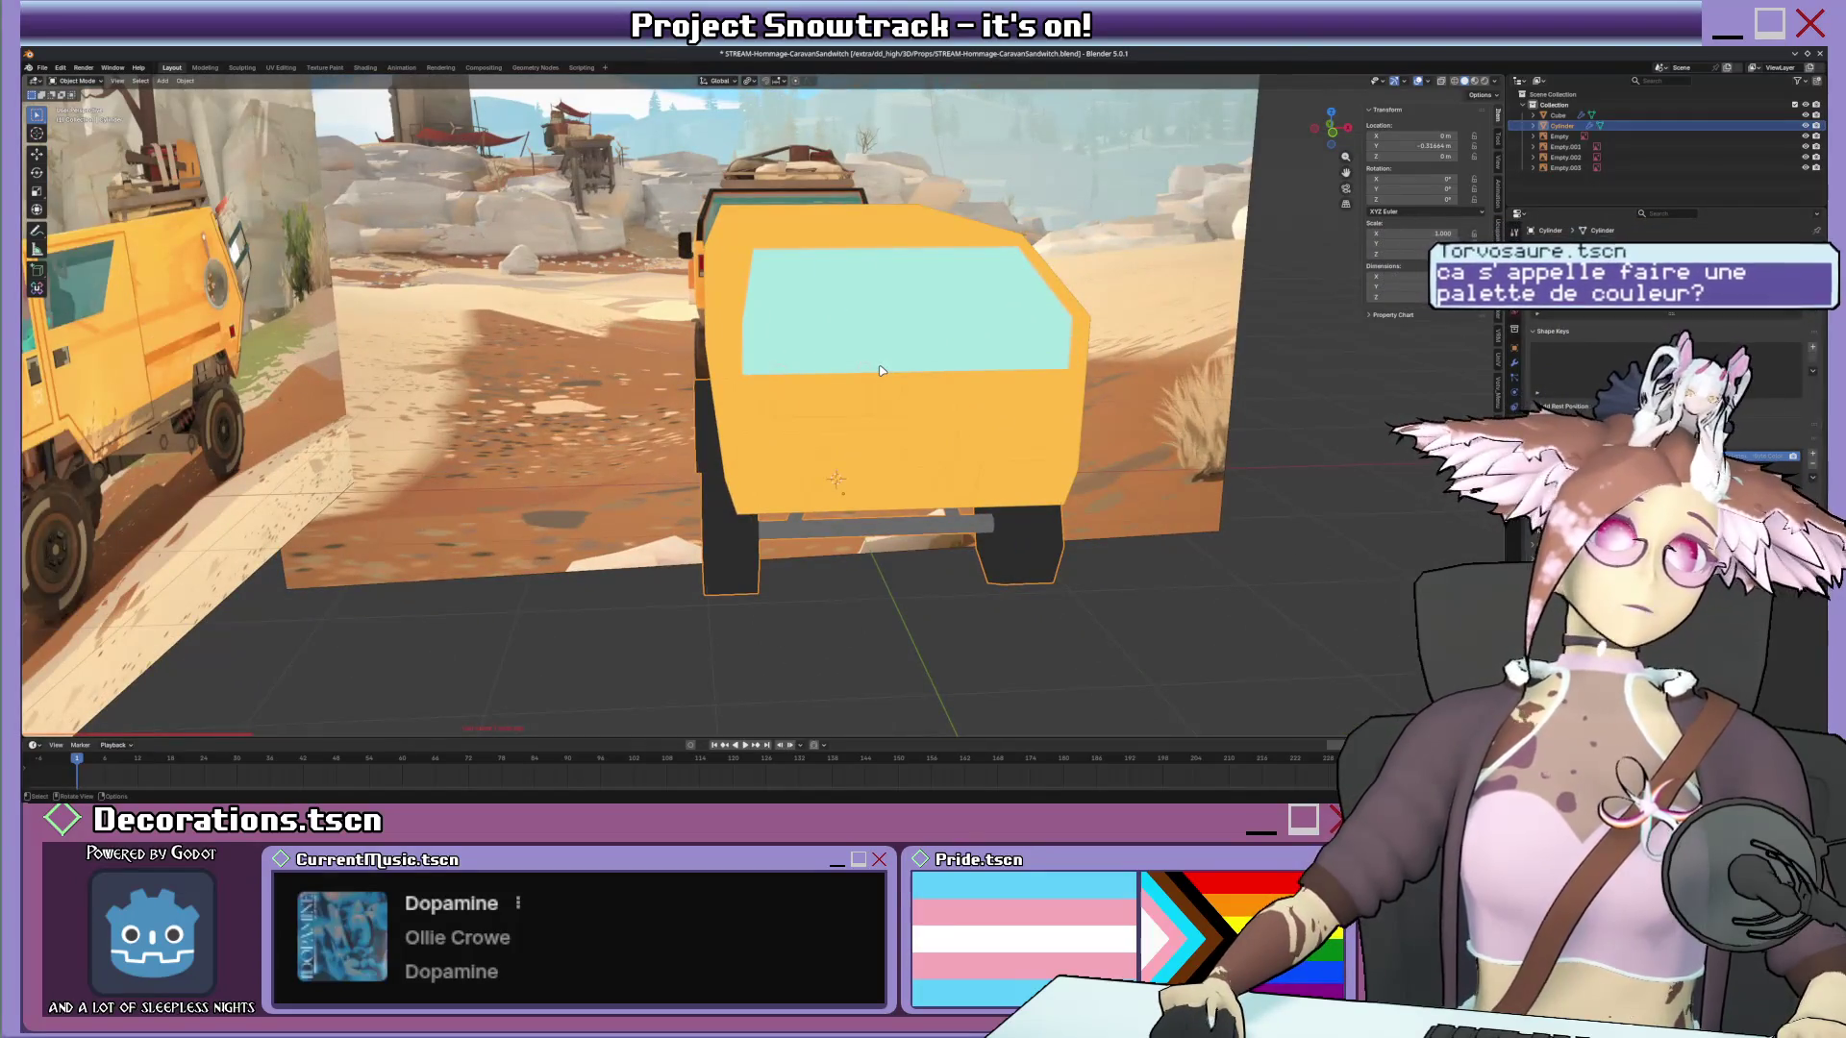
middle_click_drag(880, 370, 781, 423)
Save the project, jump to the side reference view and select the van body.
key("ctrl+s")
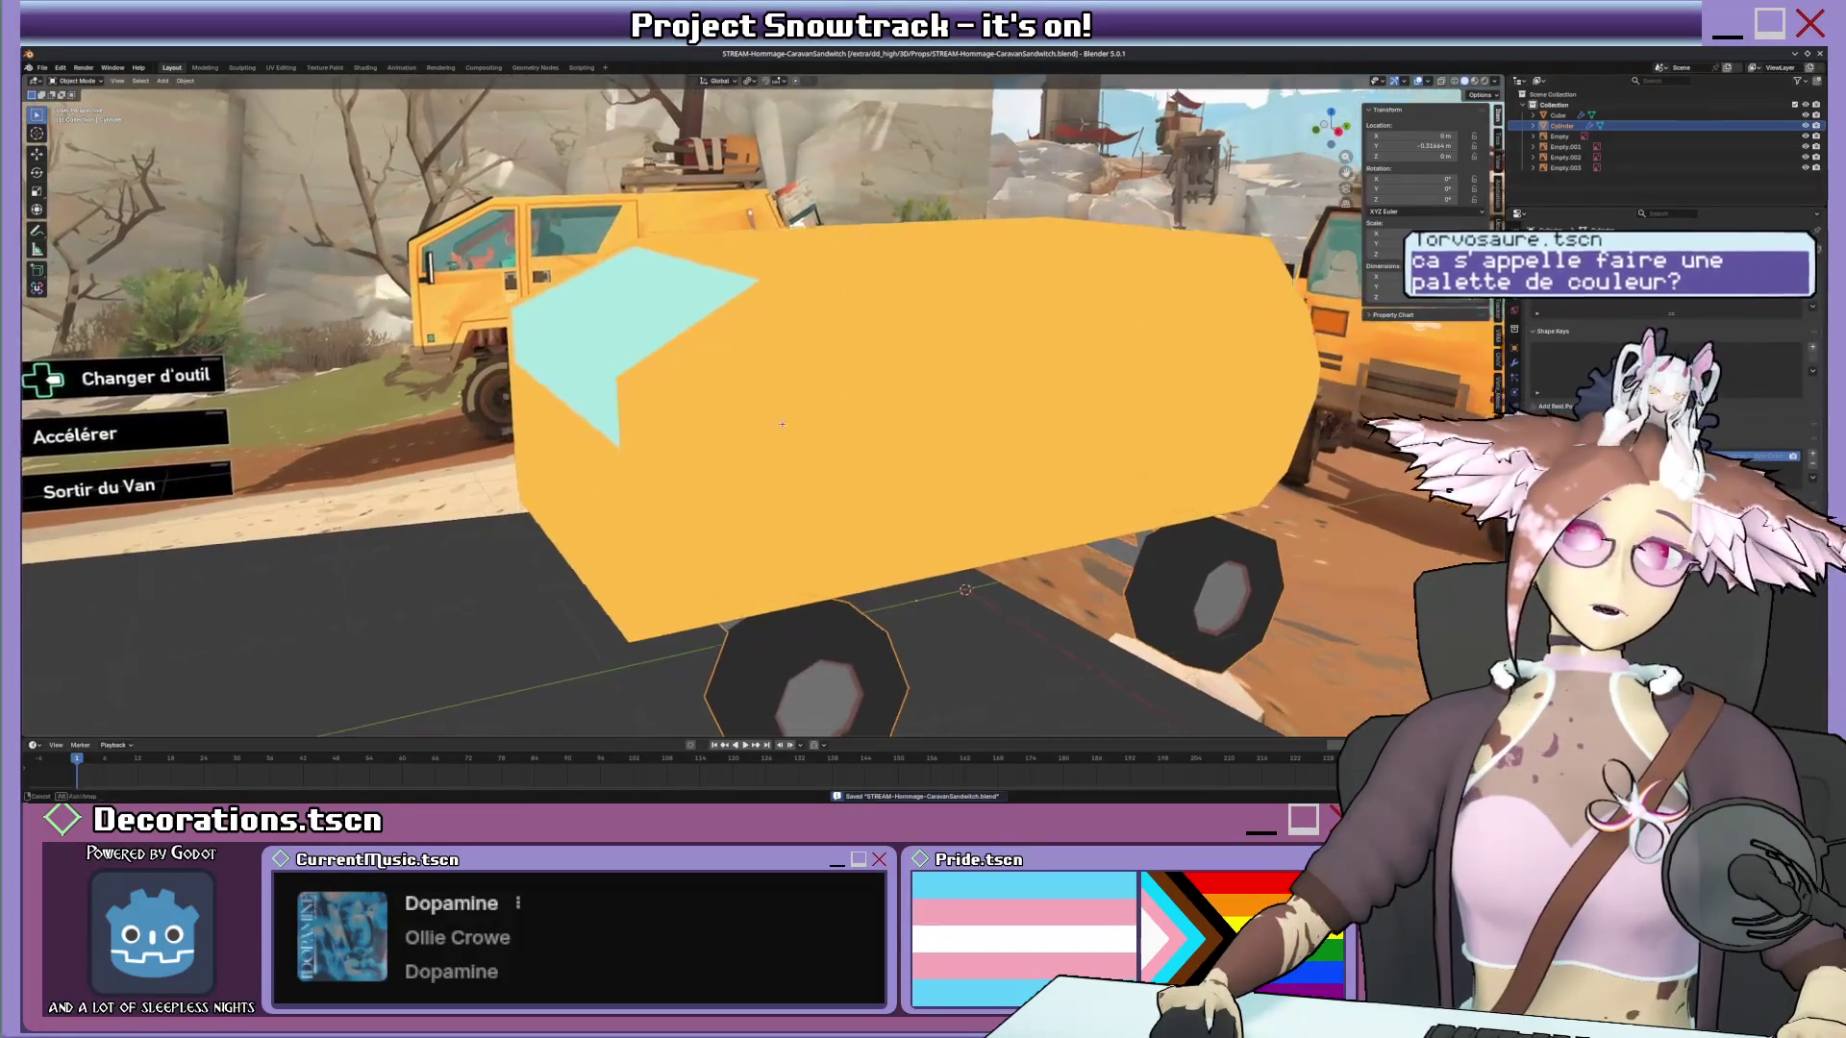
scroll(780, 422, "down", 3)
scroll(801, 422, "down", 2)
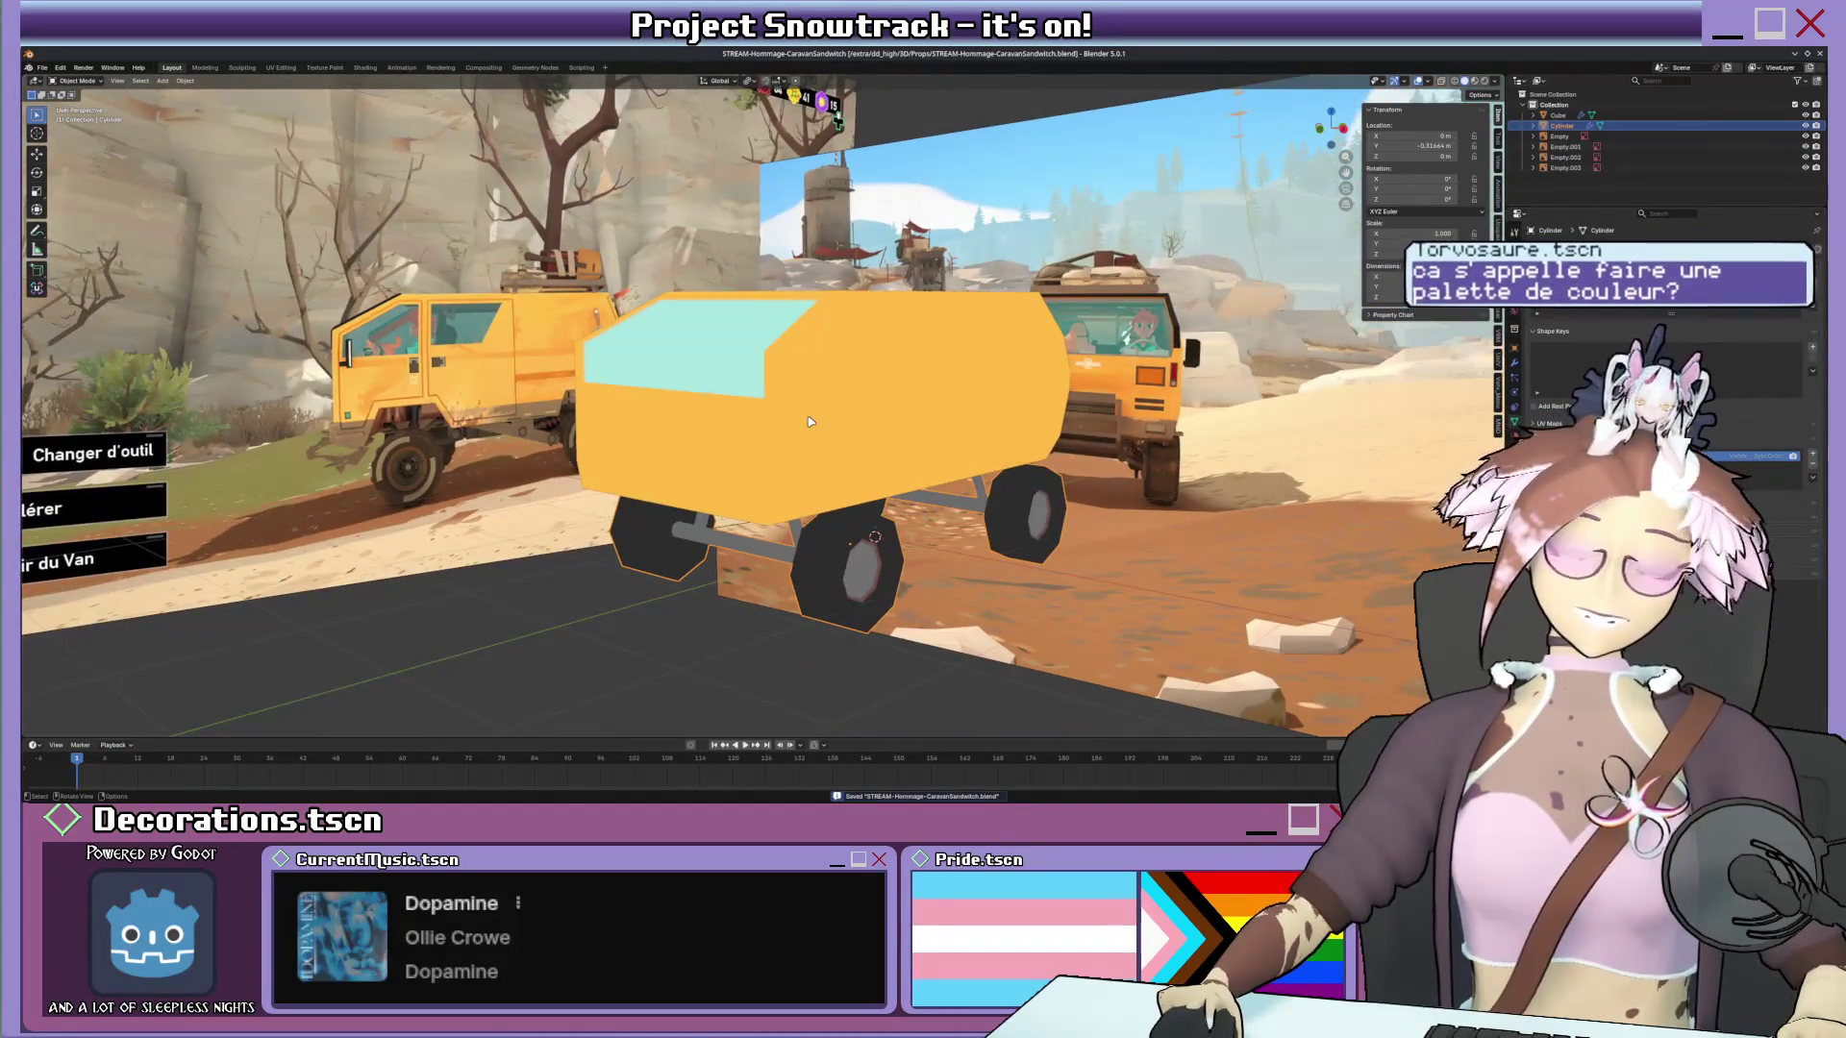
key("KP_3")
scroll(751, 381, "up", 3)
scroll(694, 340, "up", 3)
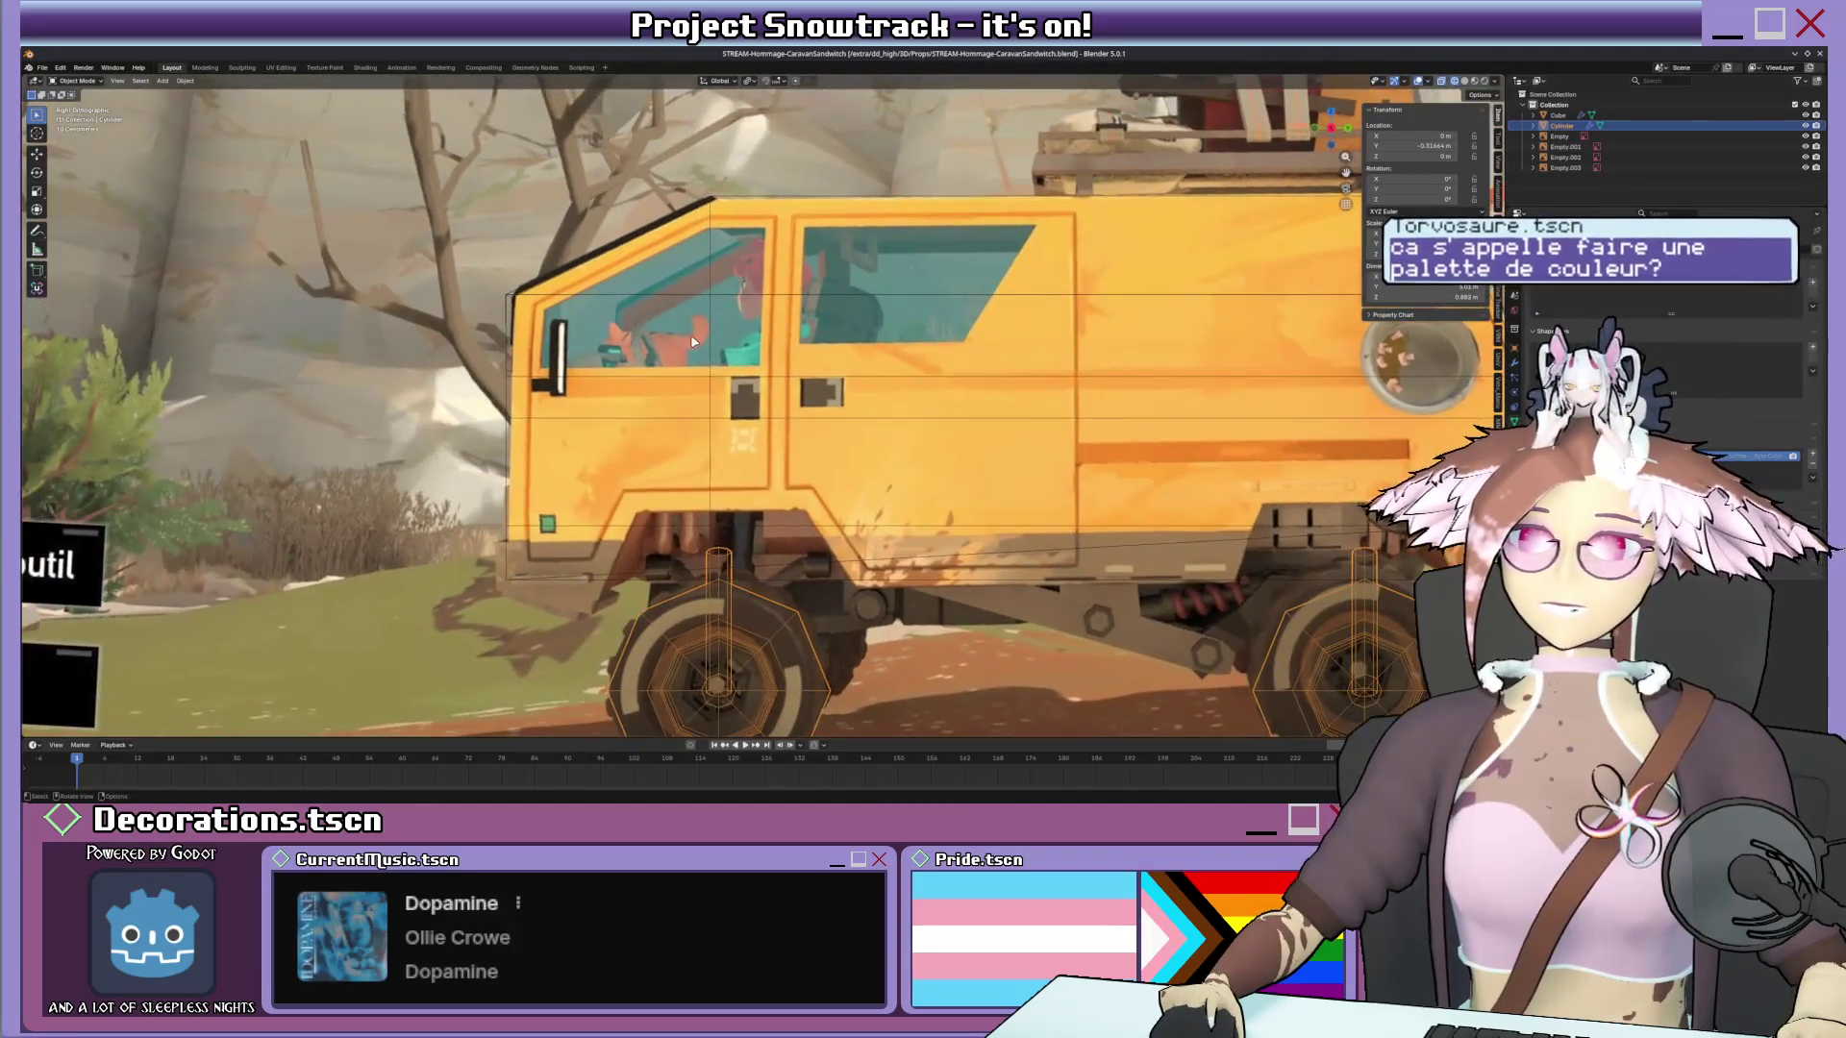
scroll(694, 340, "up", 1)
scroll(646, 370, "up", 1)
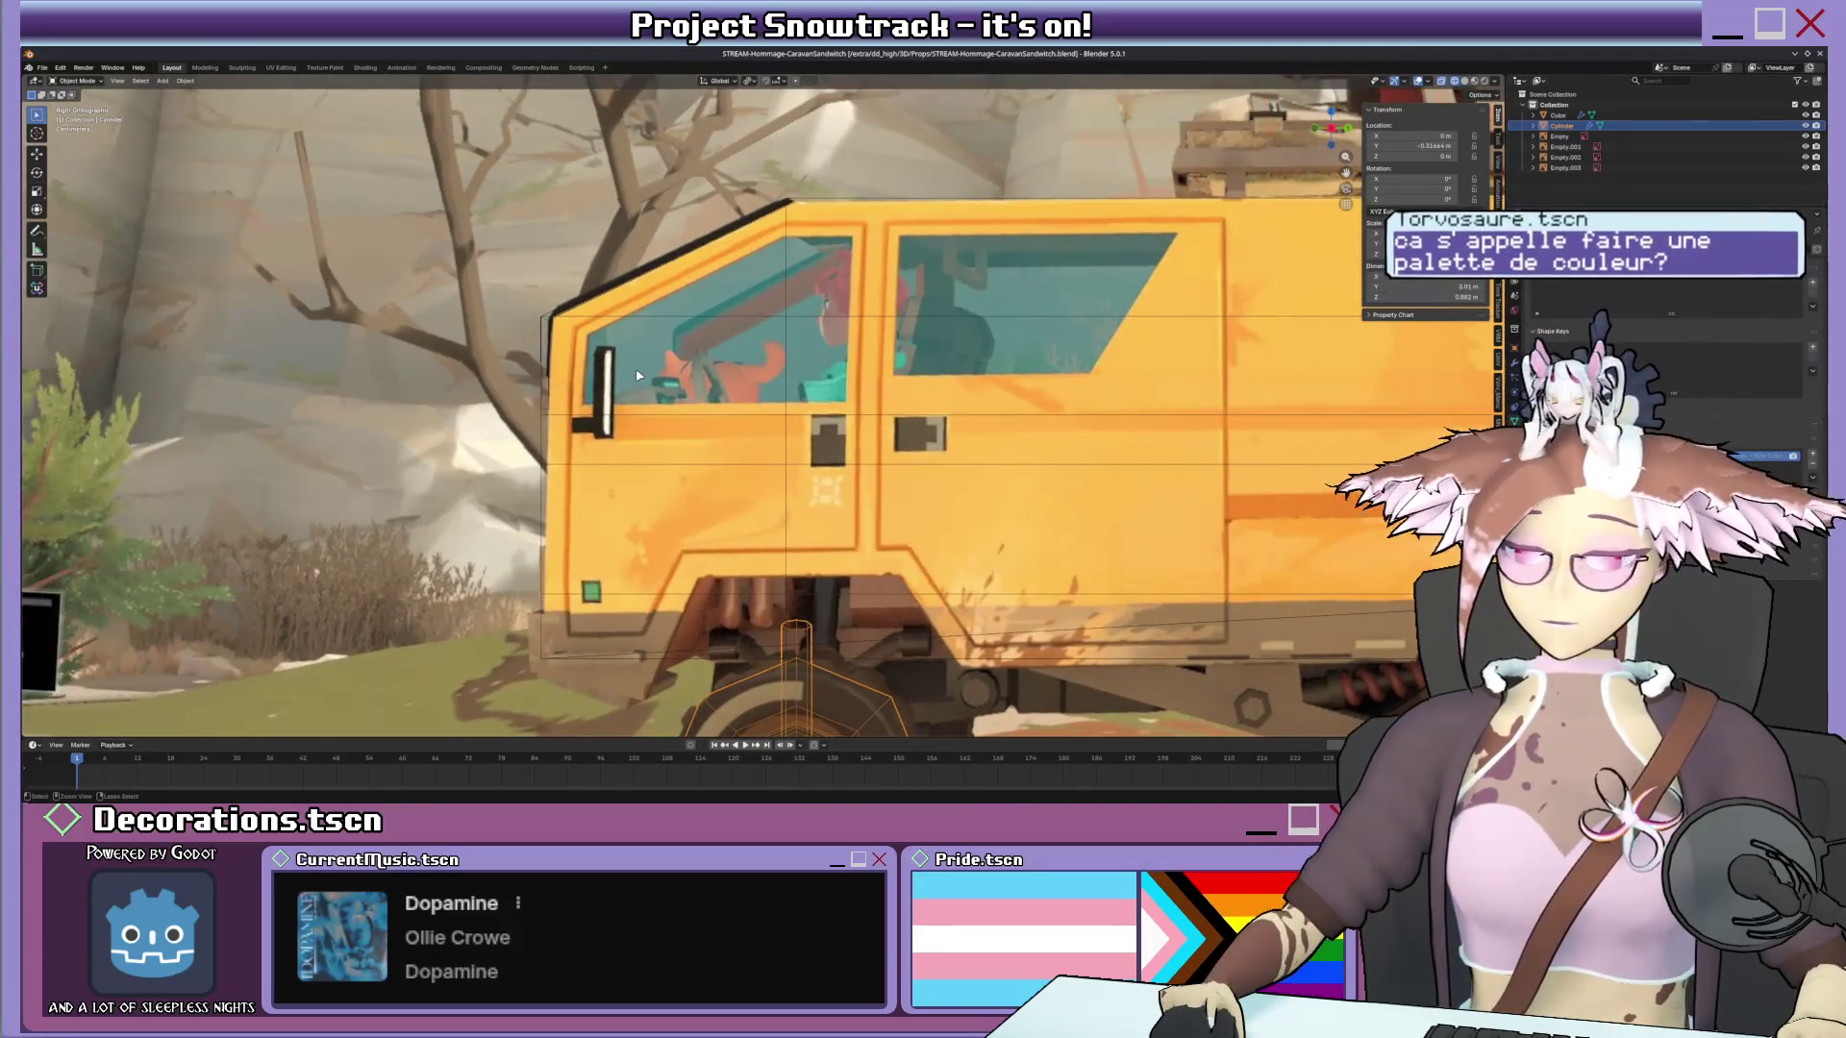
left_click(720, 325)
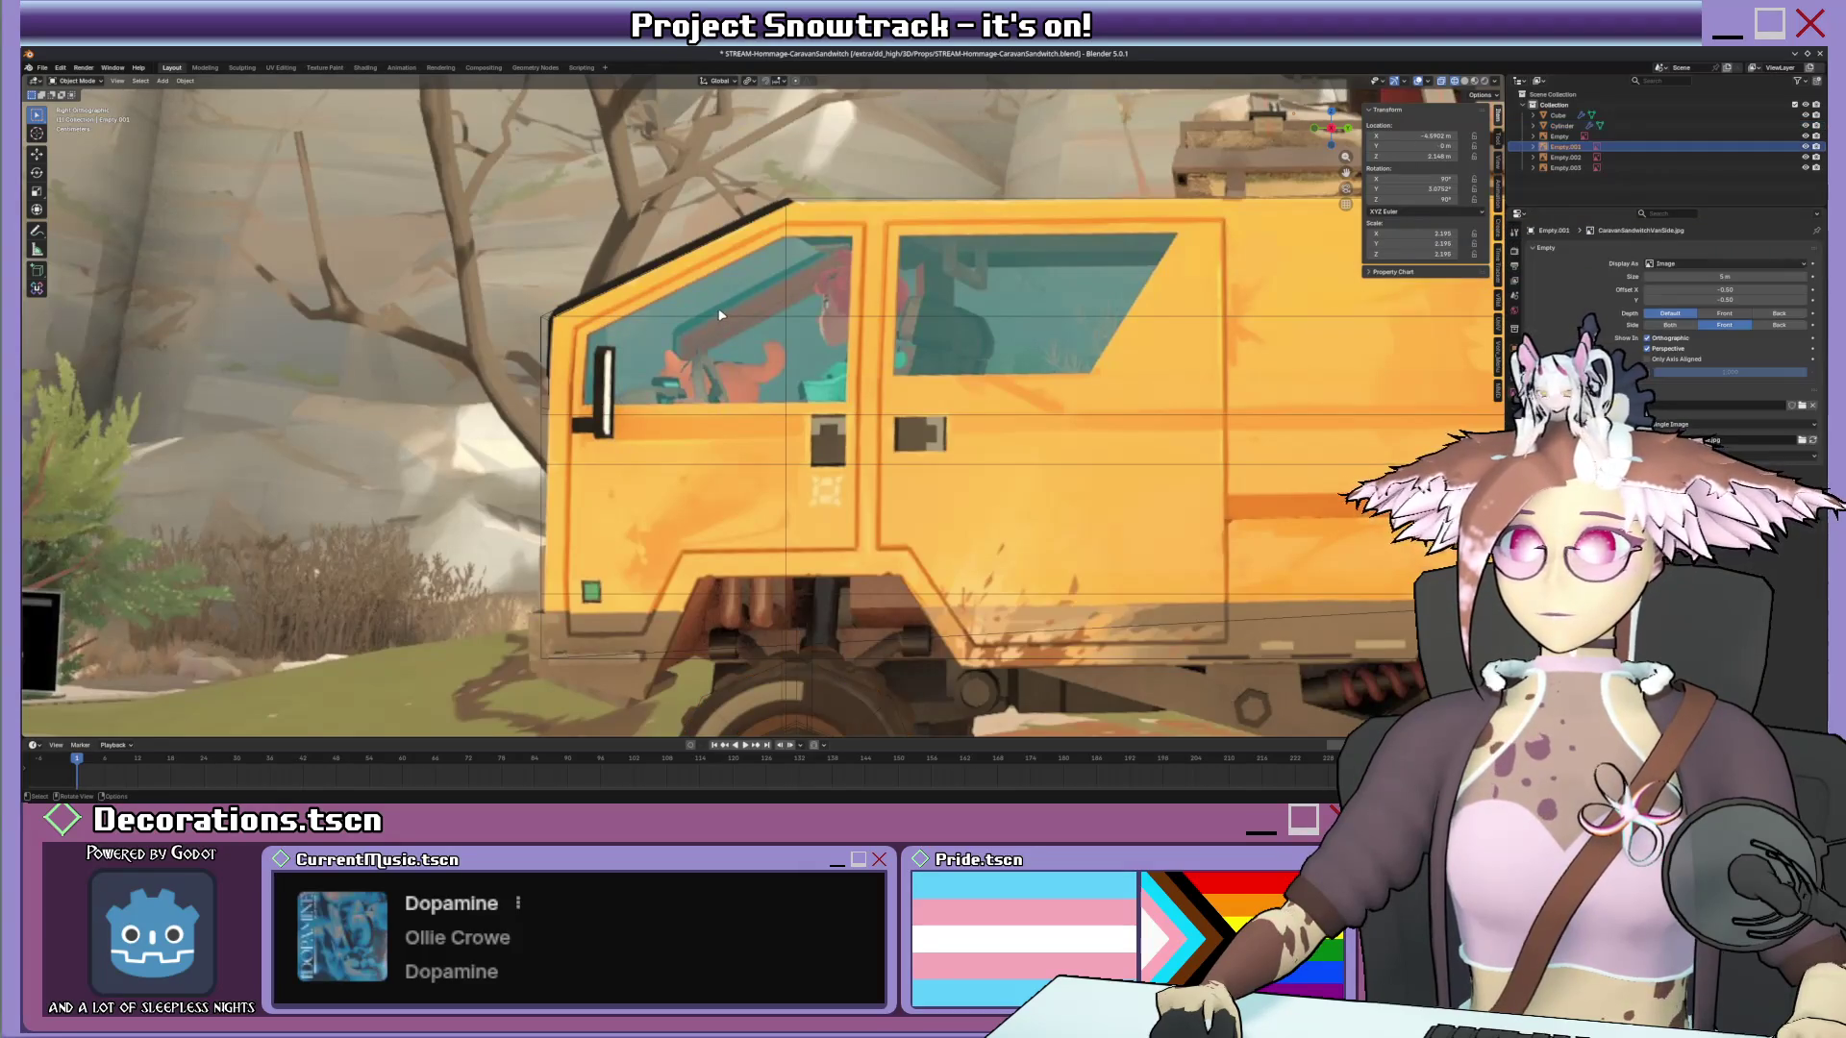
Add an edge loop across the van's cab in Edit Mode.
key("Tab")
key("ctrl+e")
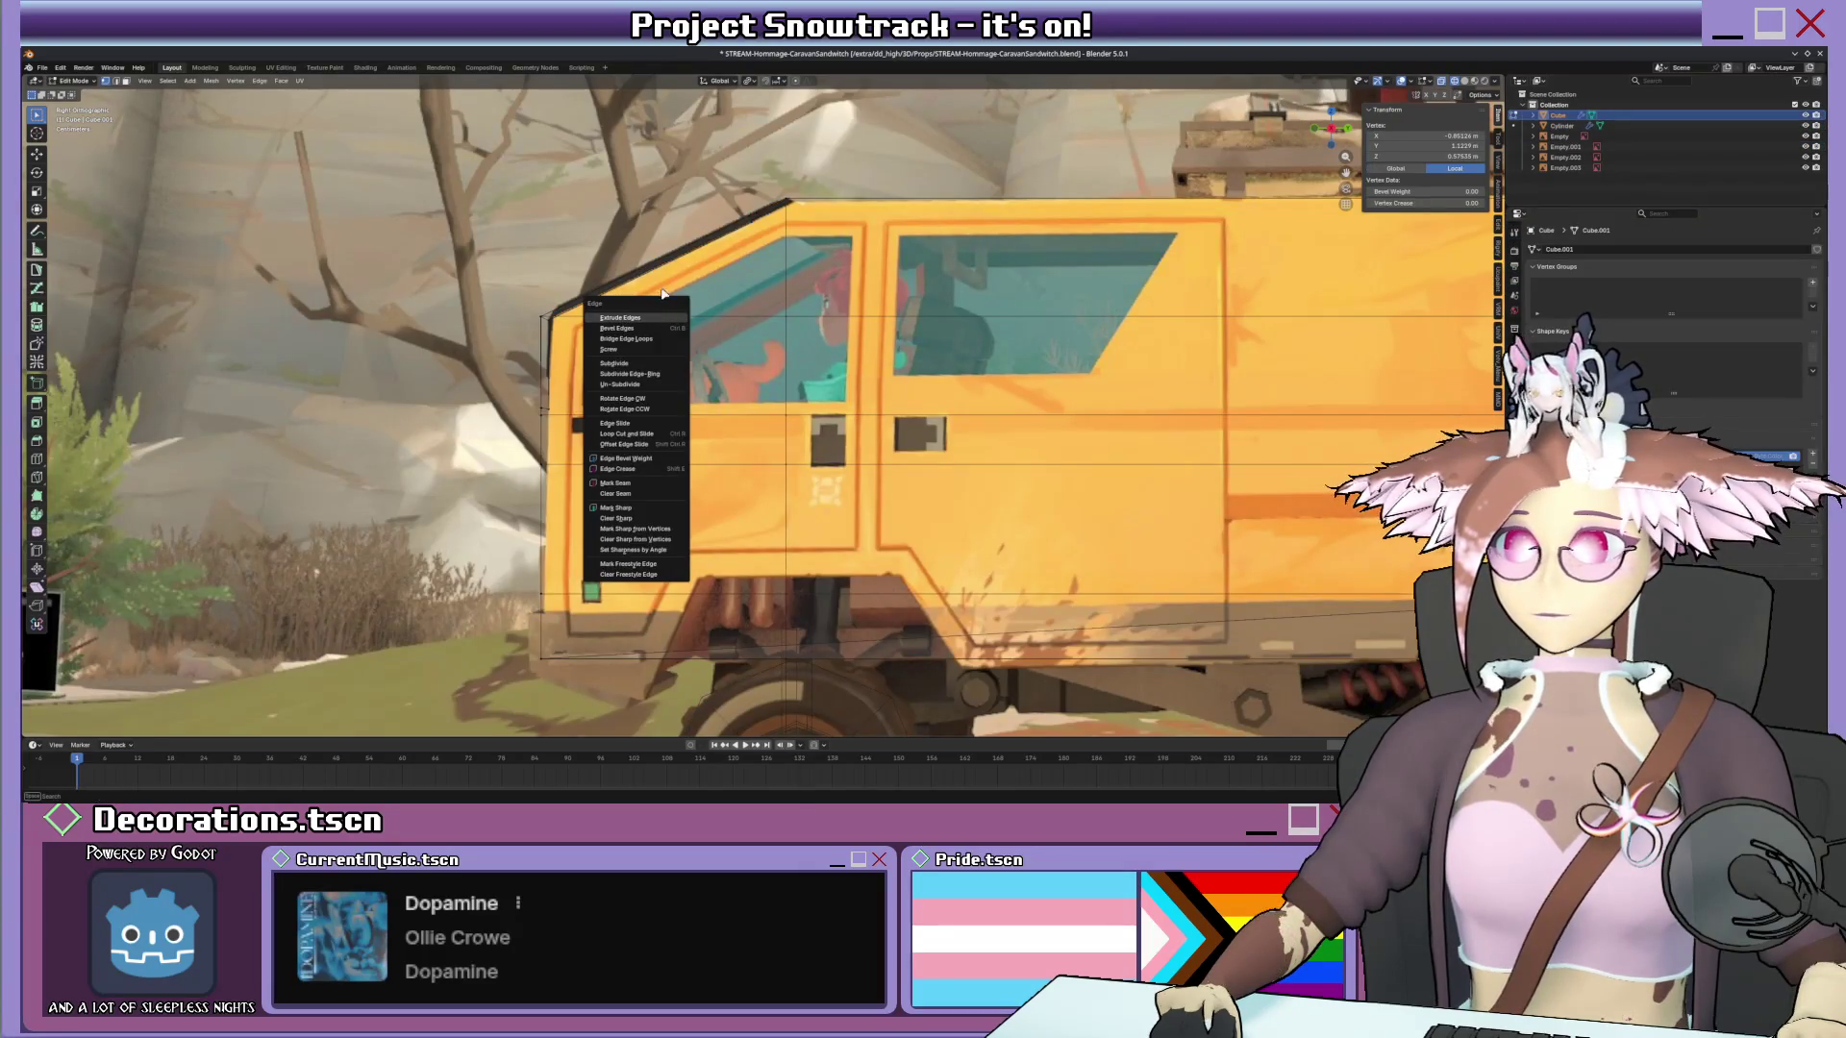
left_click(634, 317)
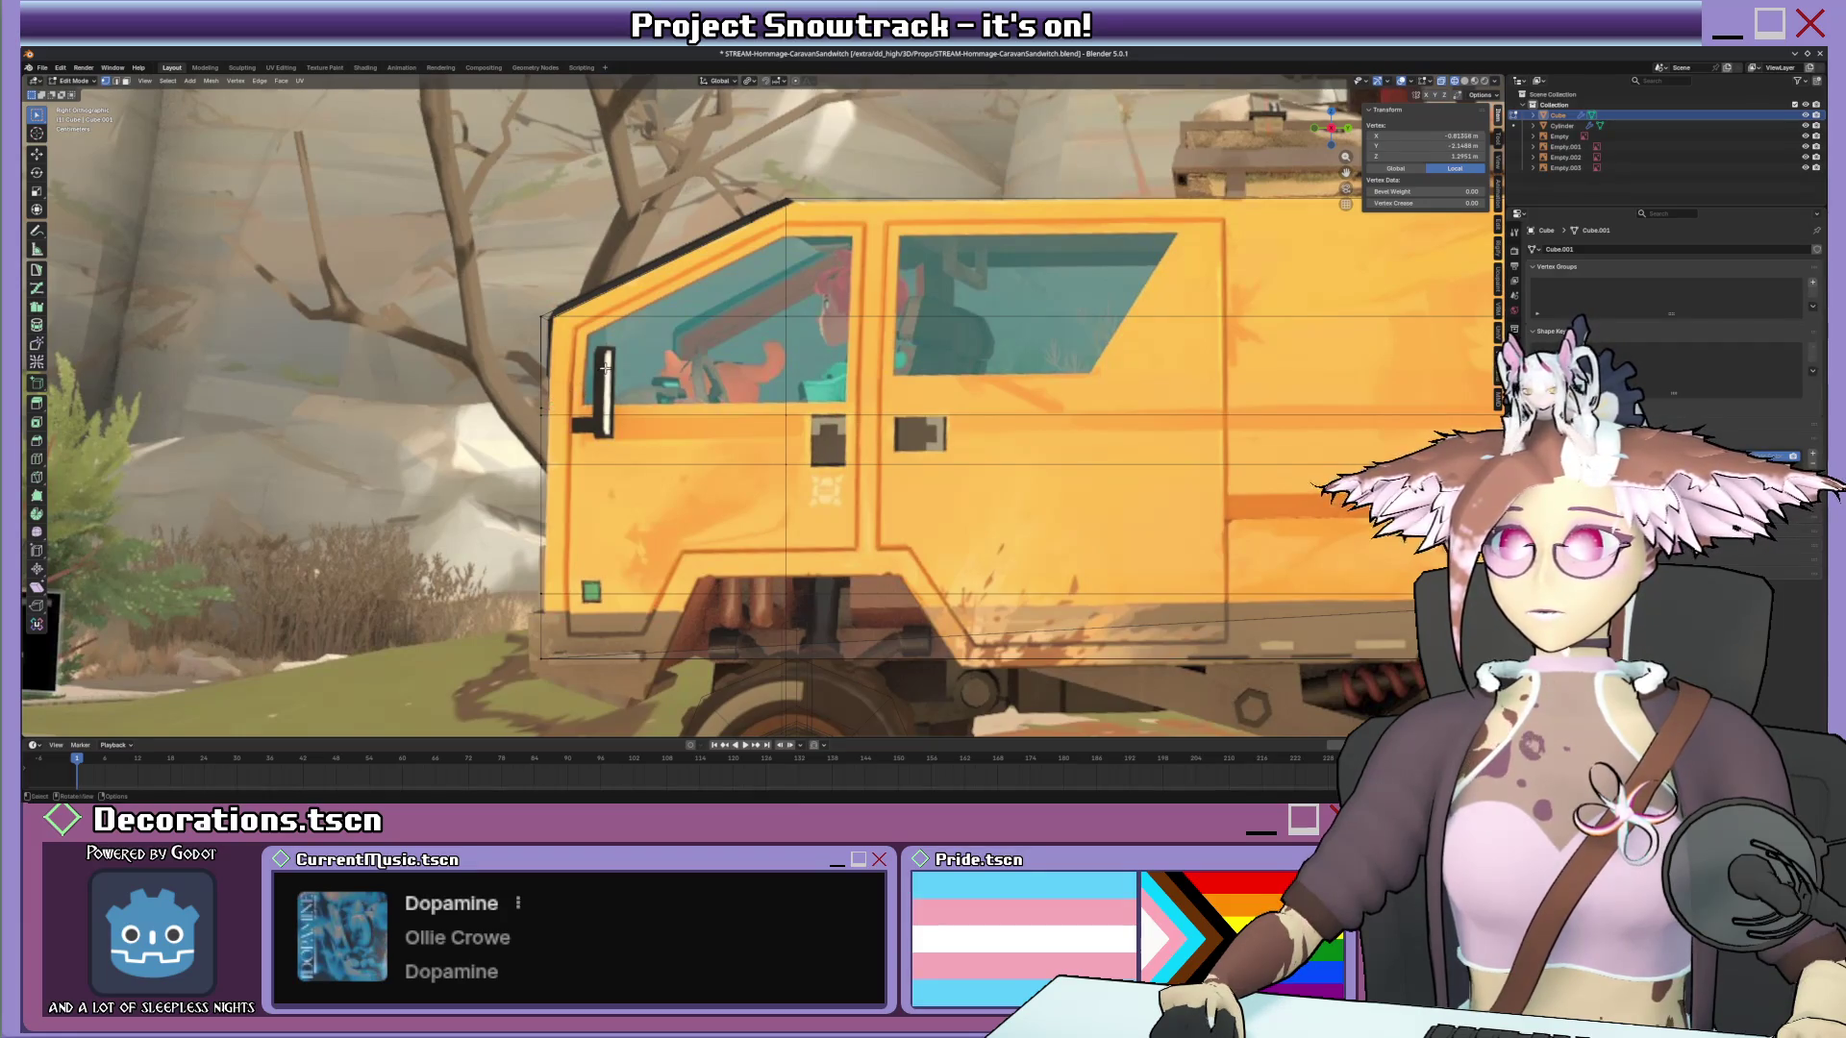
scroll(607, 368, "down", 5)
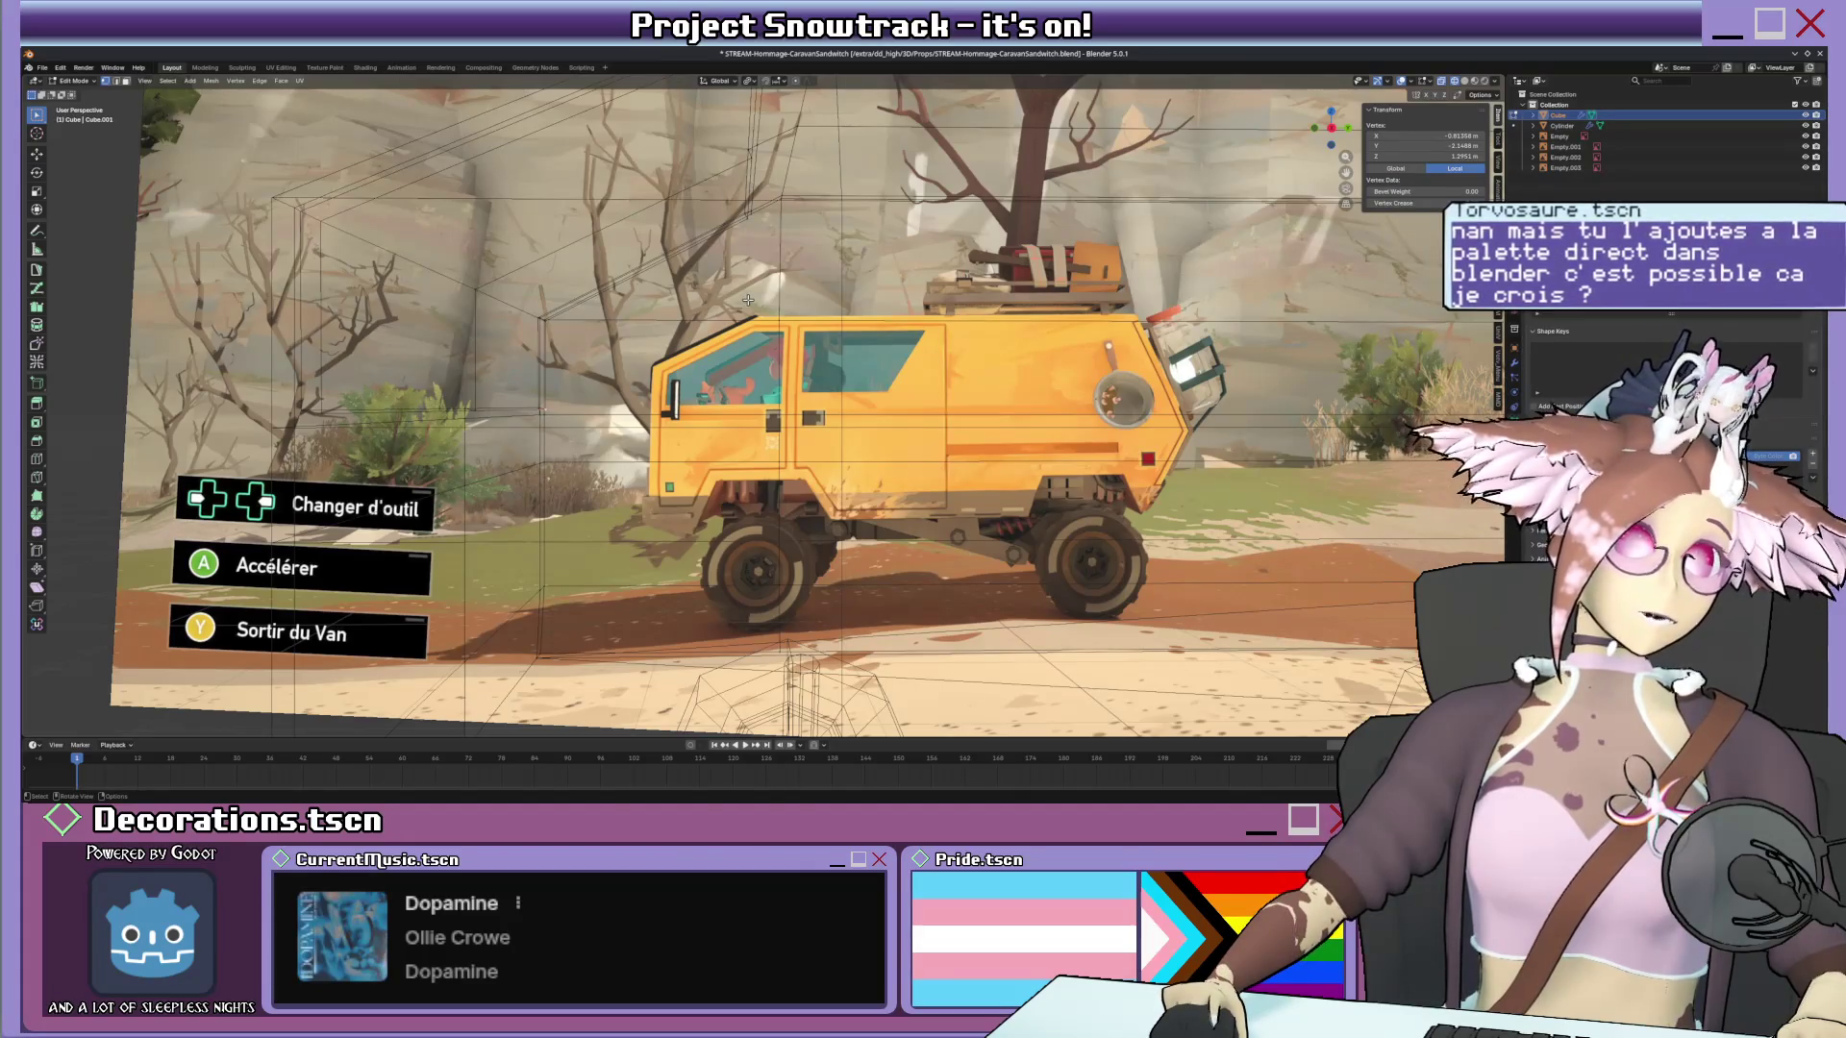
scroll(748, 298, "up", 4)
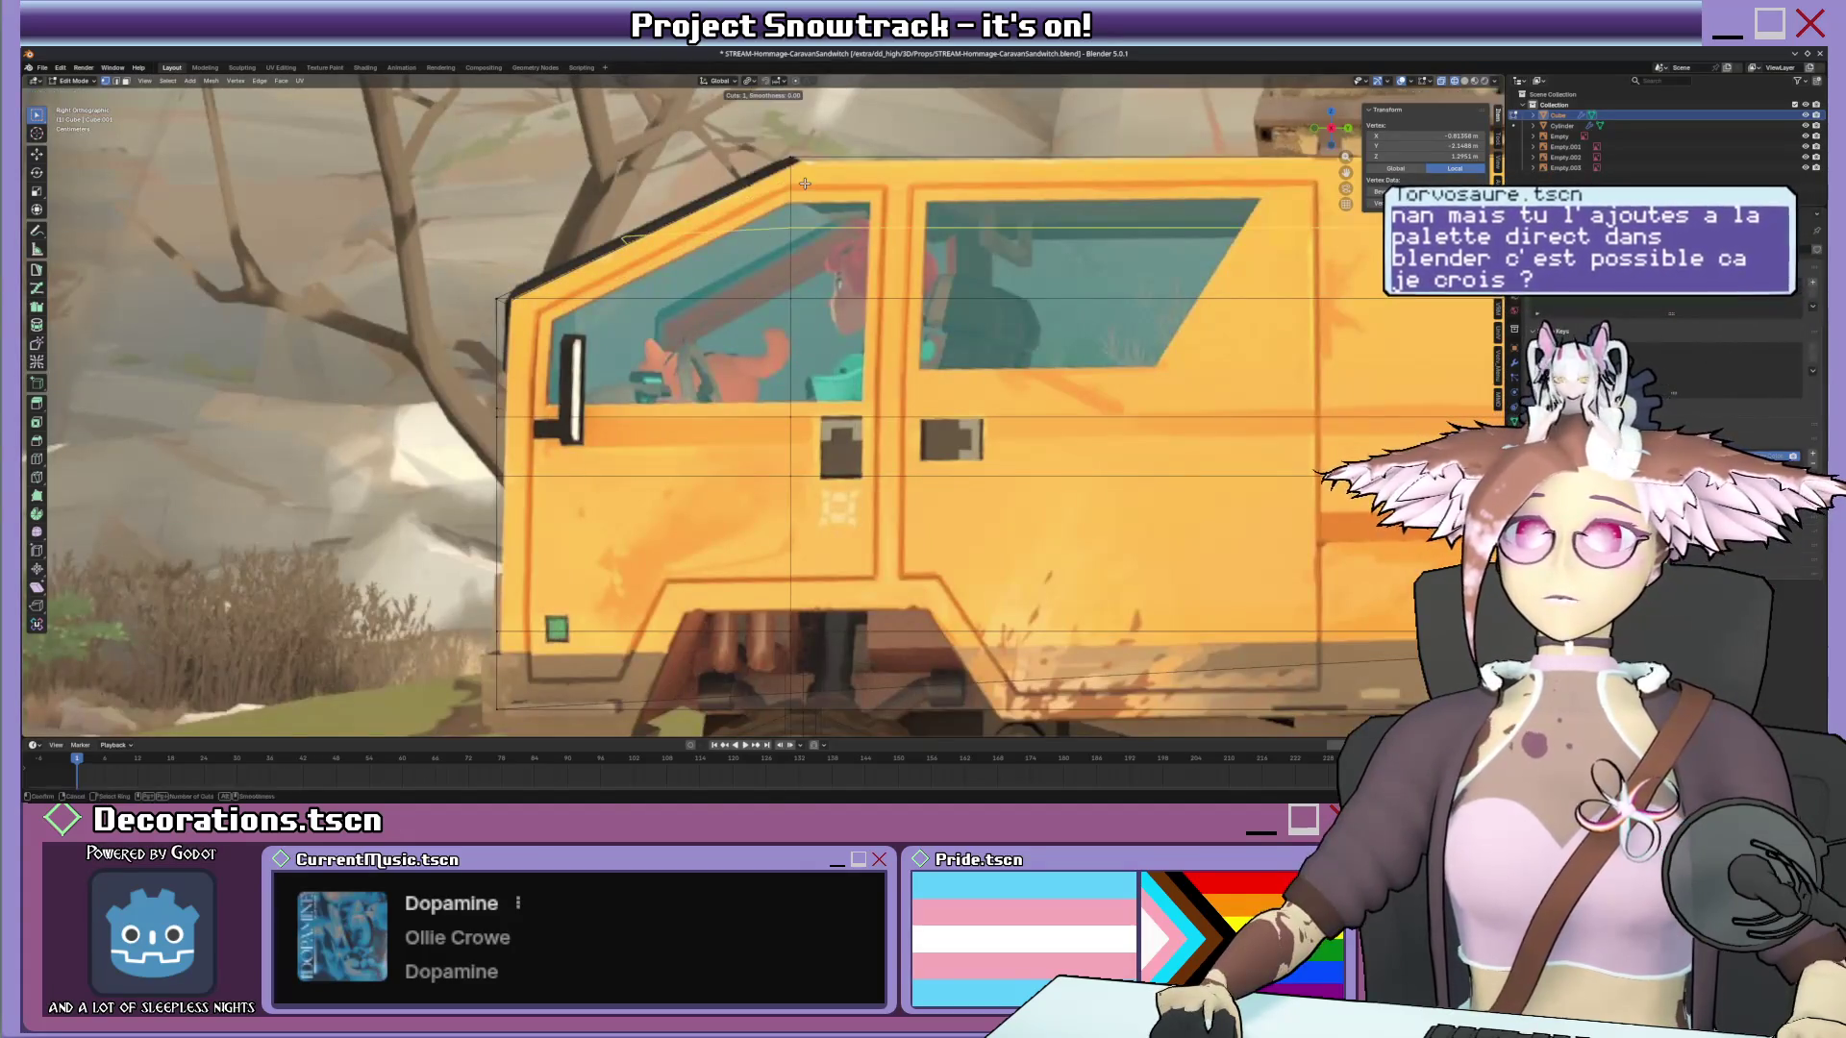
left_click(717, 298)
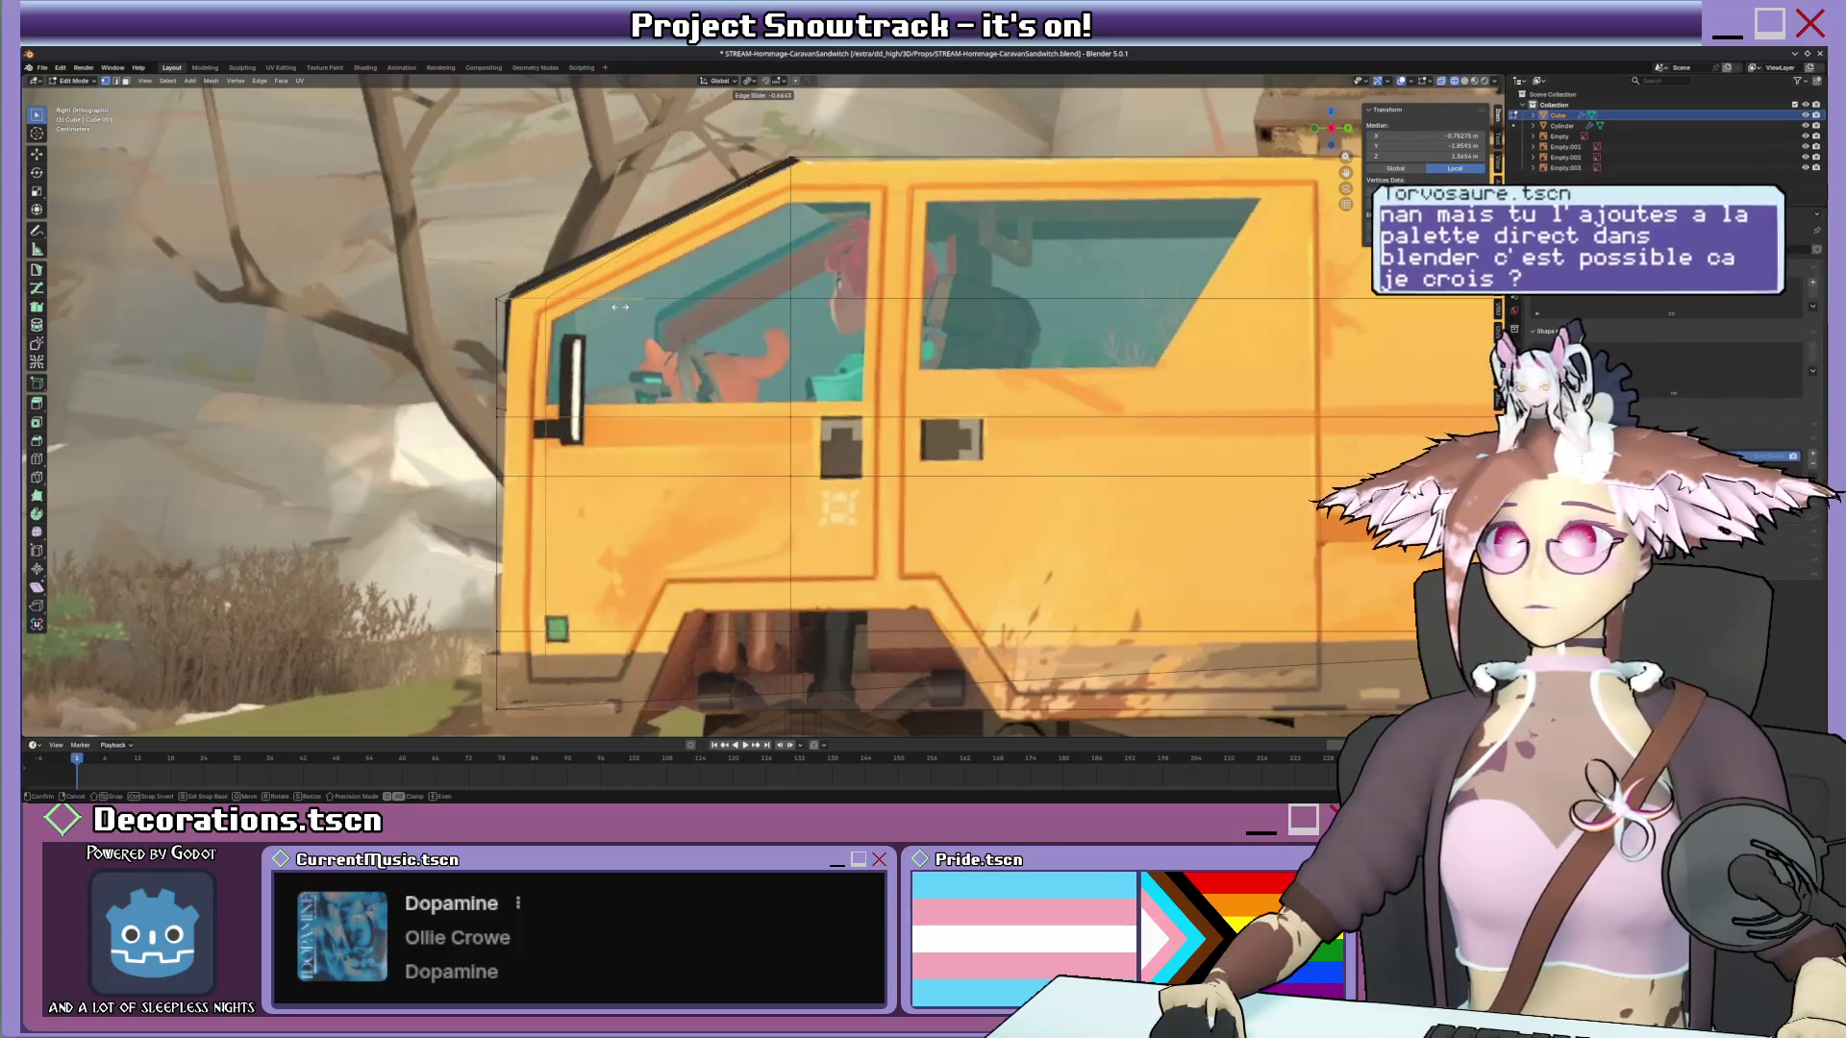
left_click(618, 305)
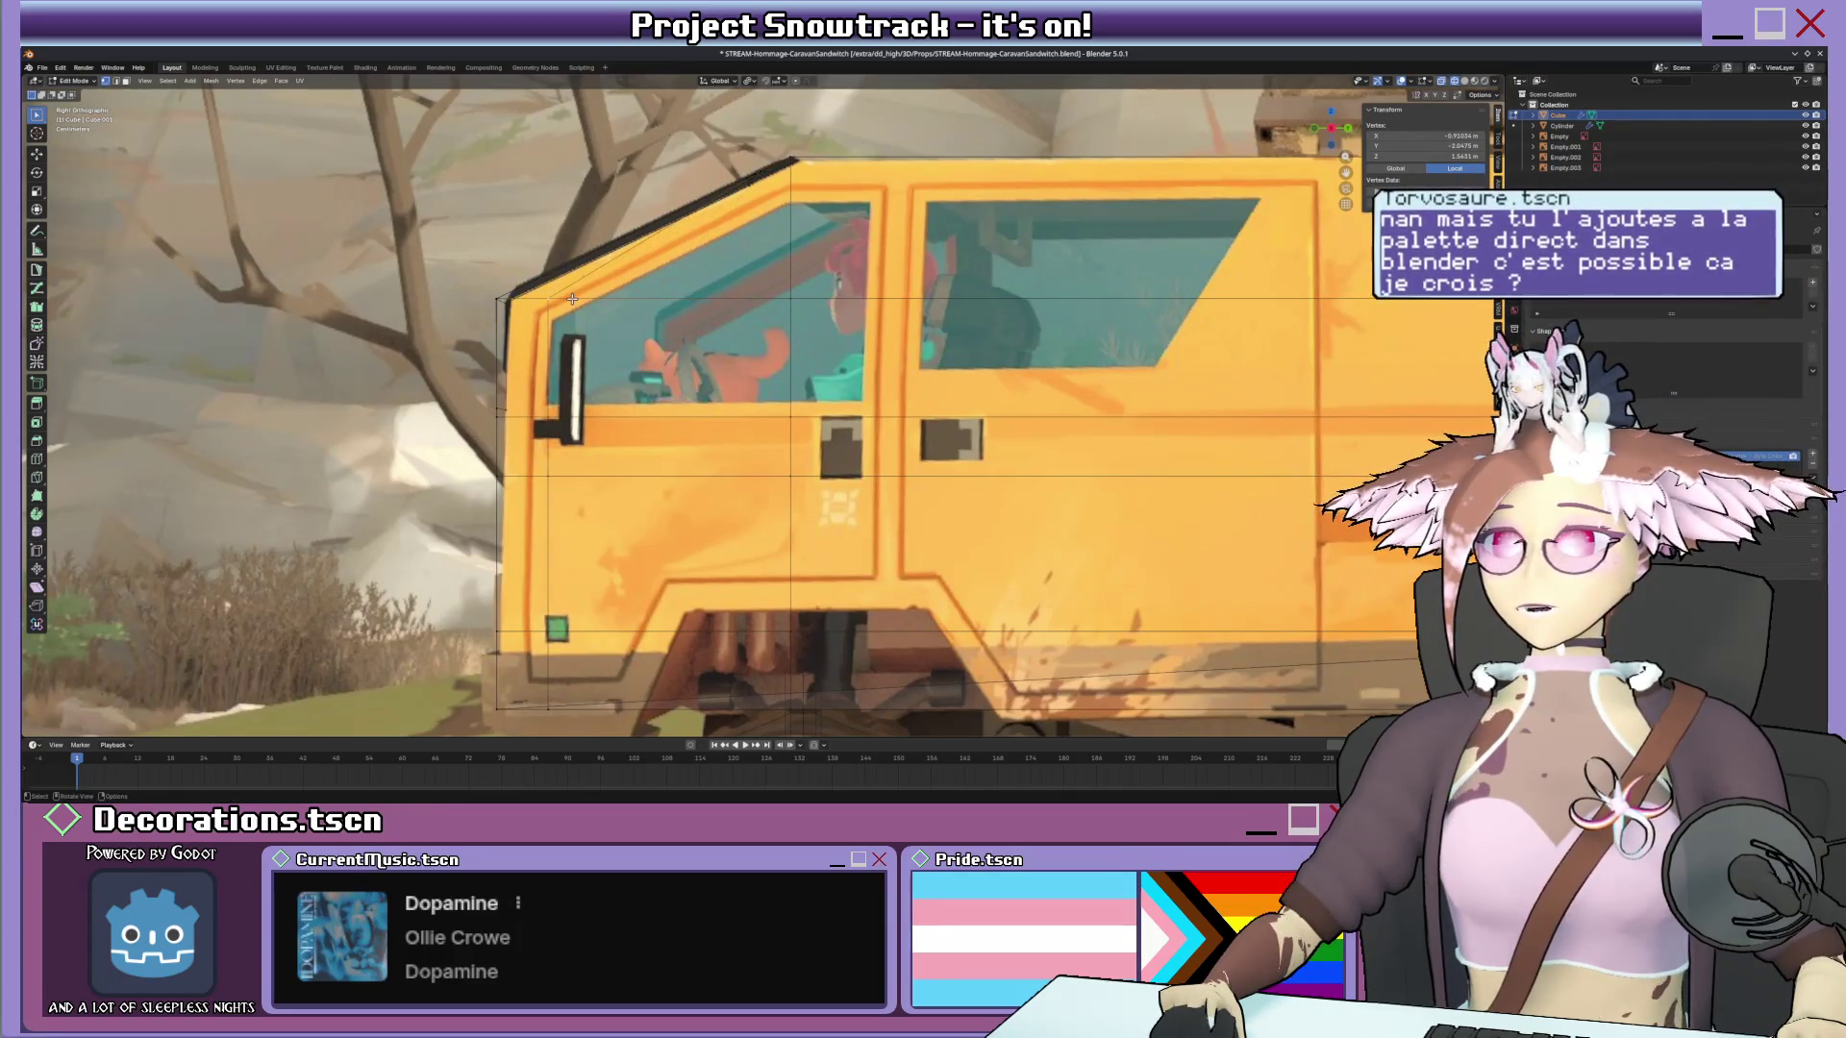
Raise the front roof vertex to follow the reference windshield slope.
key("g")
left_click(573, 318)
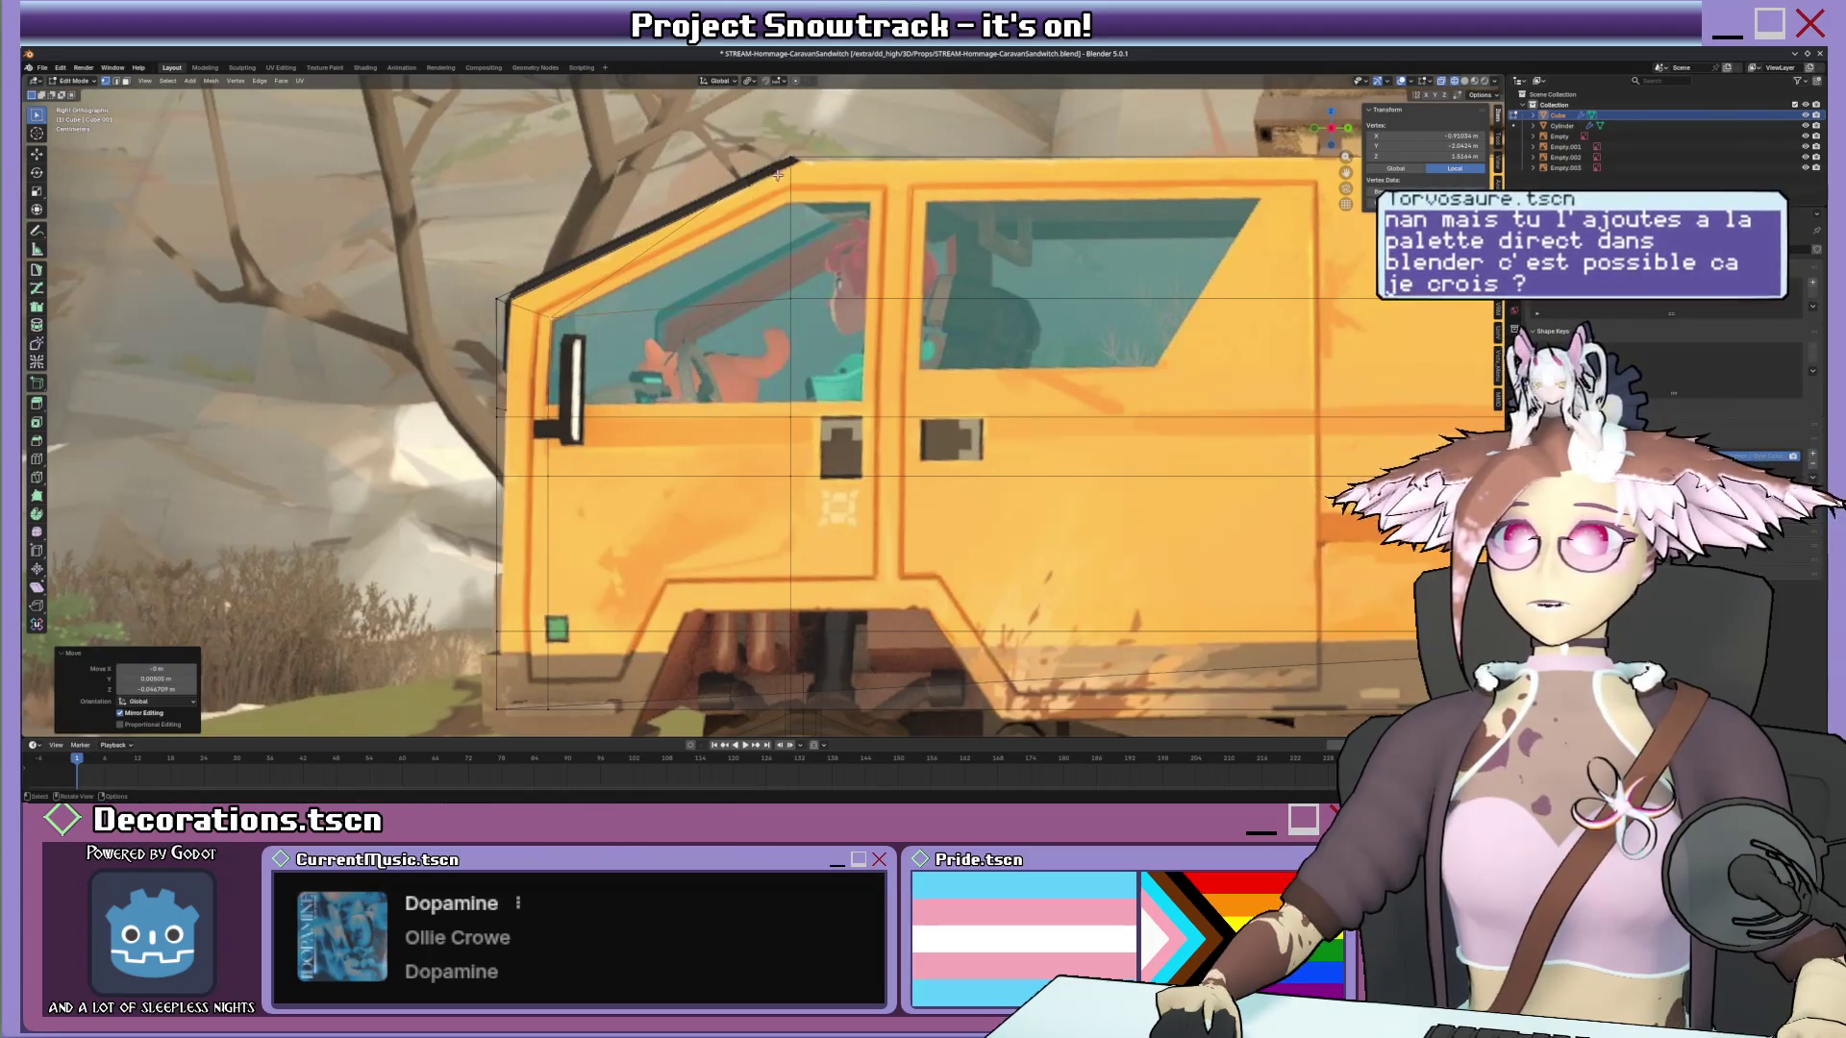
middle_click_drag(777, 175, 796, 207)
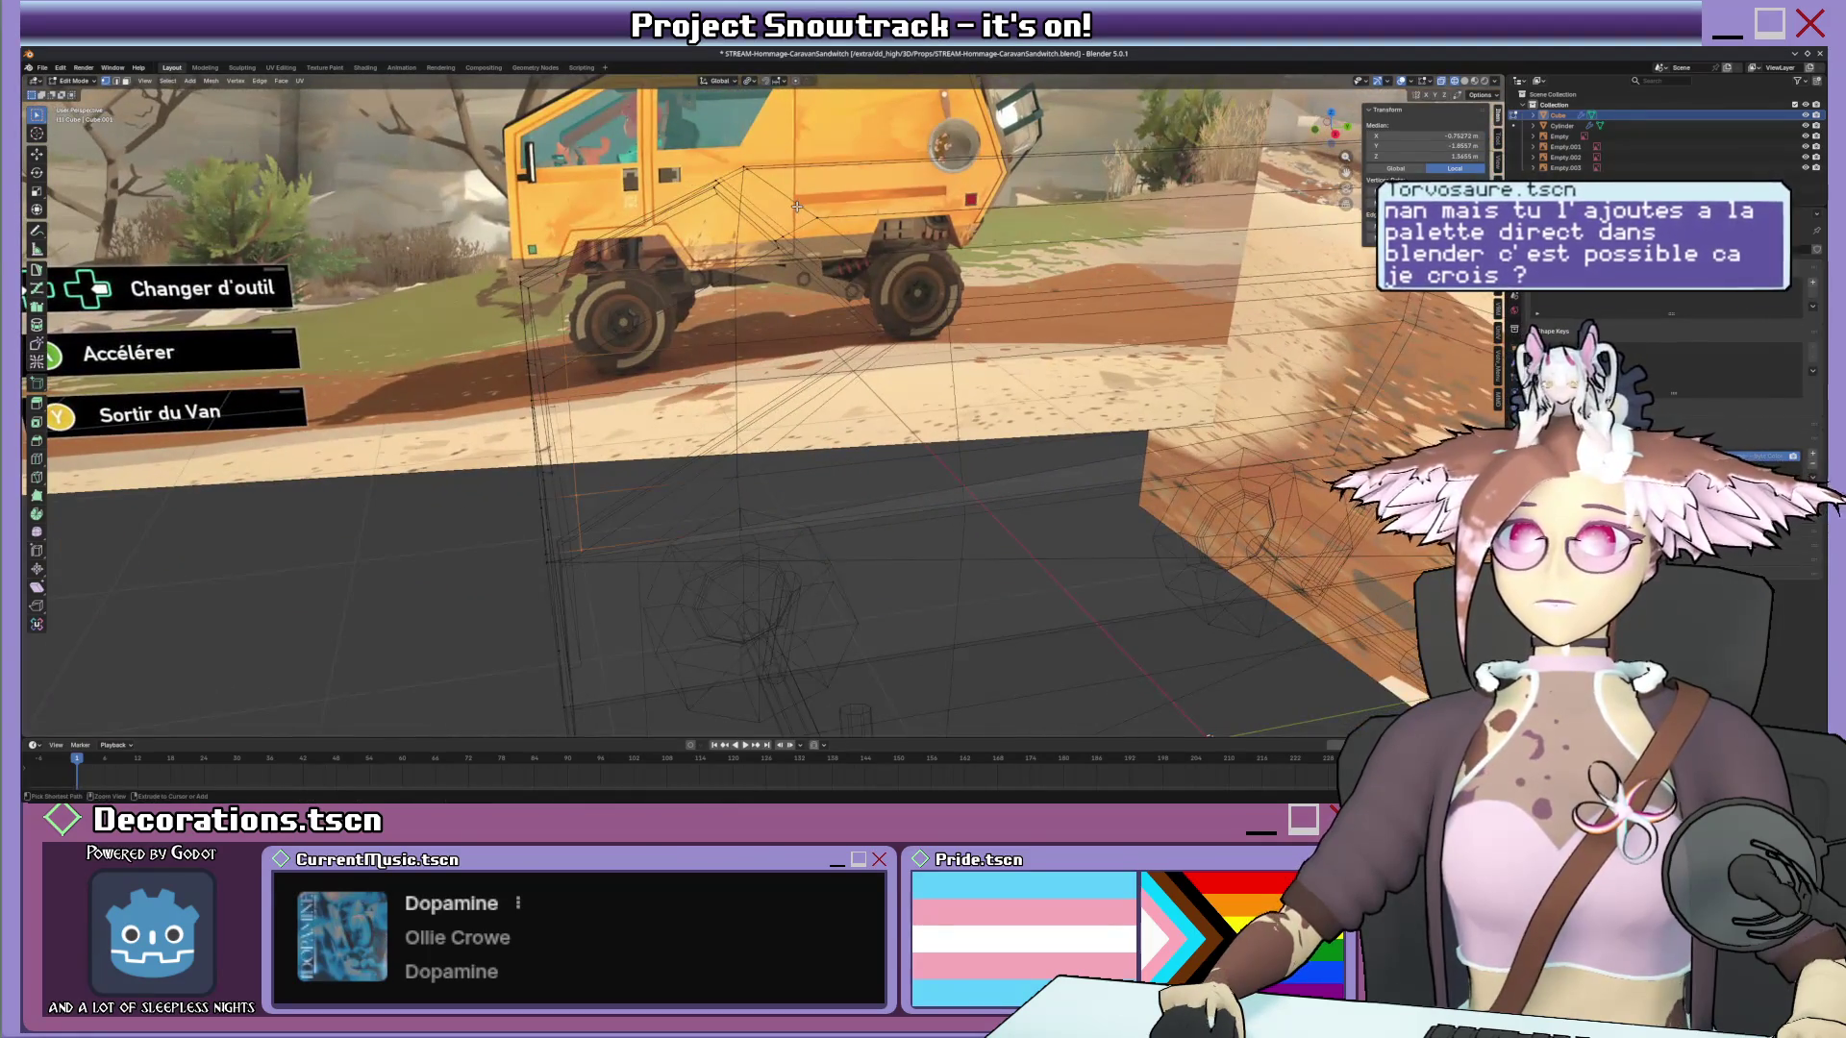
Add a loop cut across the cab side, slide it into place and scale the edges to taper the front.
middle_click_drag(796, 205, 907, 276)
key("ctrl+r")
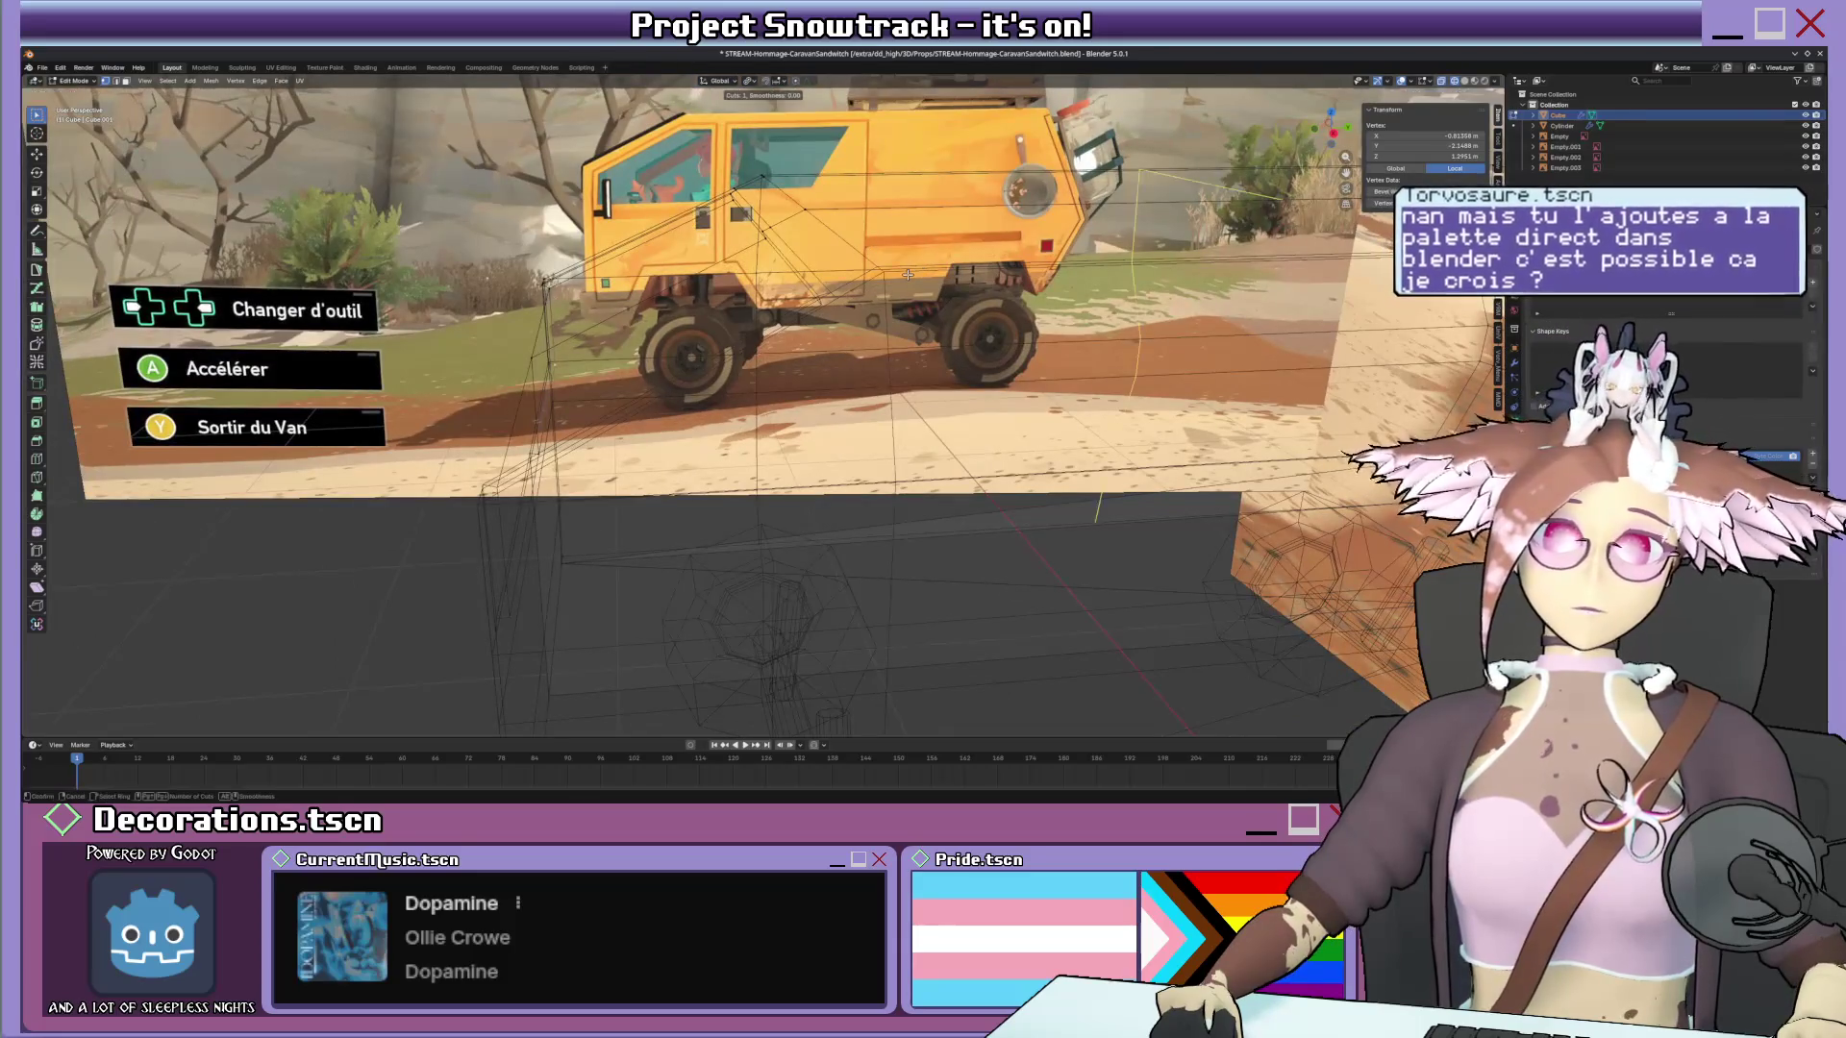
left_click(894, 265)
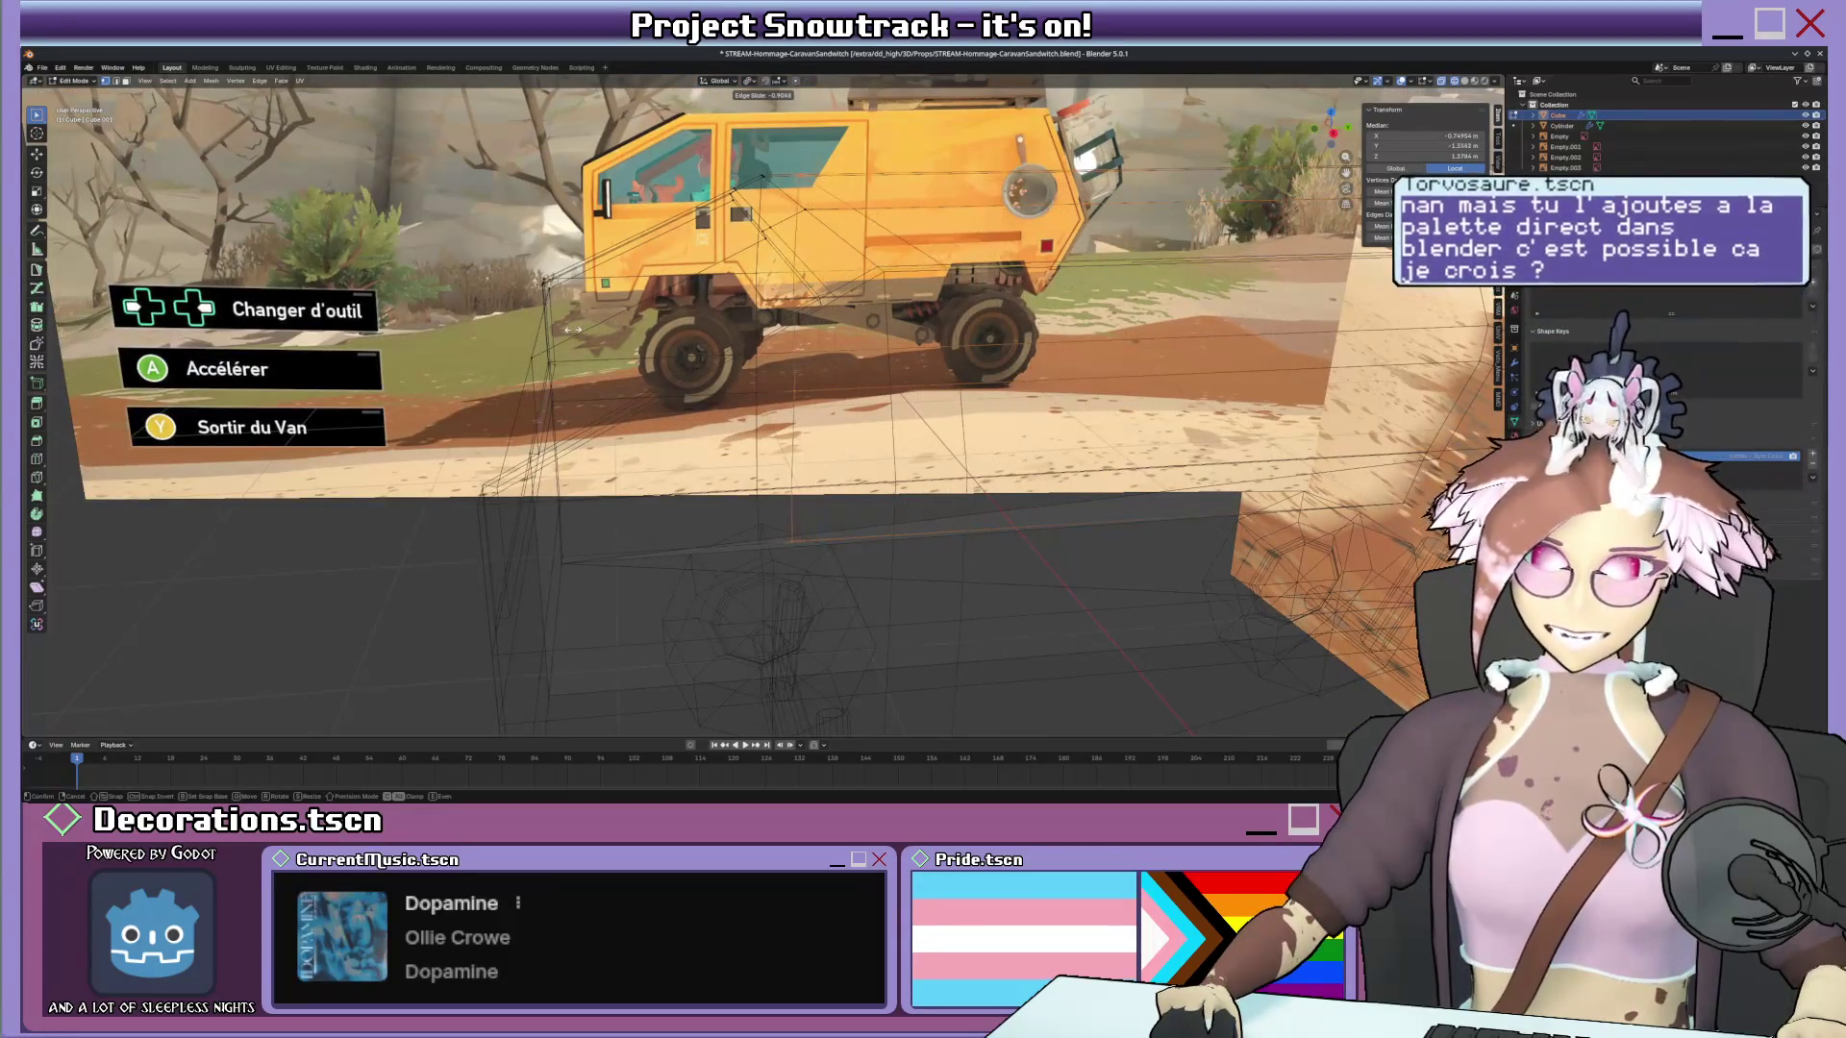
left_click(779, 257)
scroll(781, 256, "up", 5)
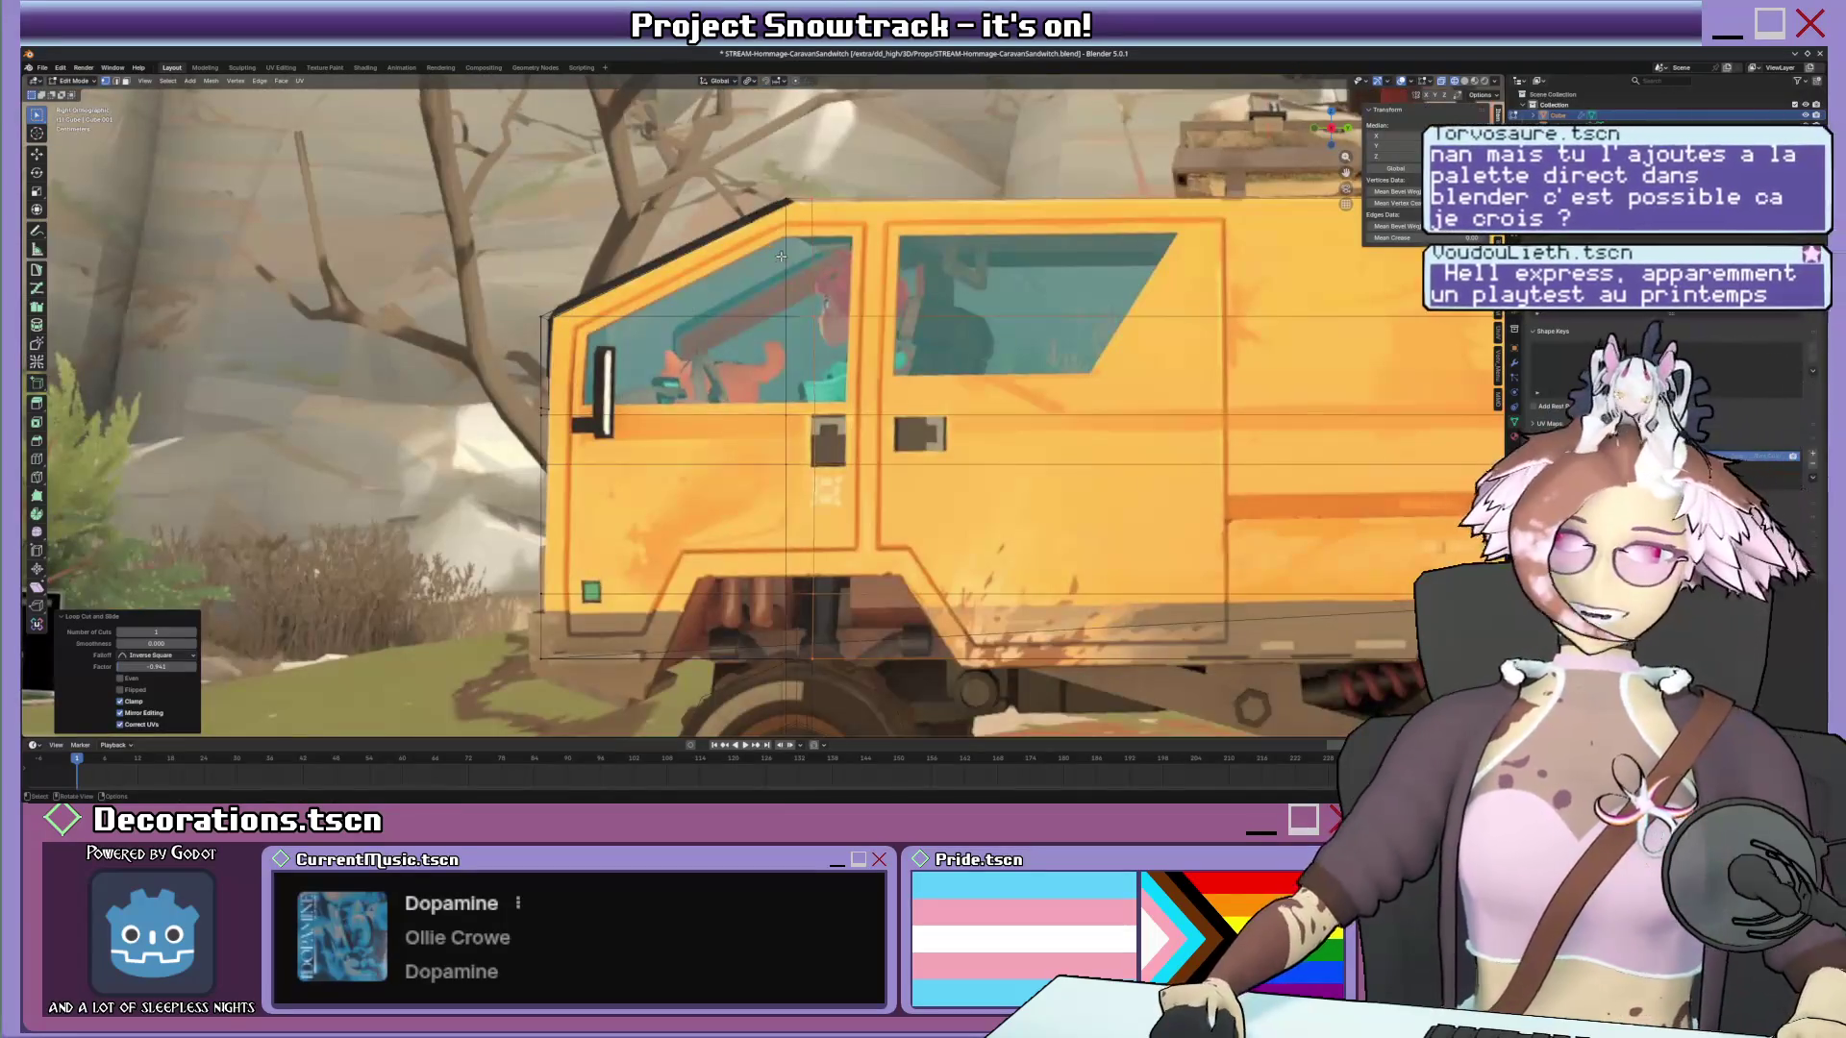
middle_click_drag(780, 256, 817, 297)
key("ctrl+r")
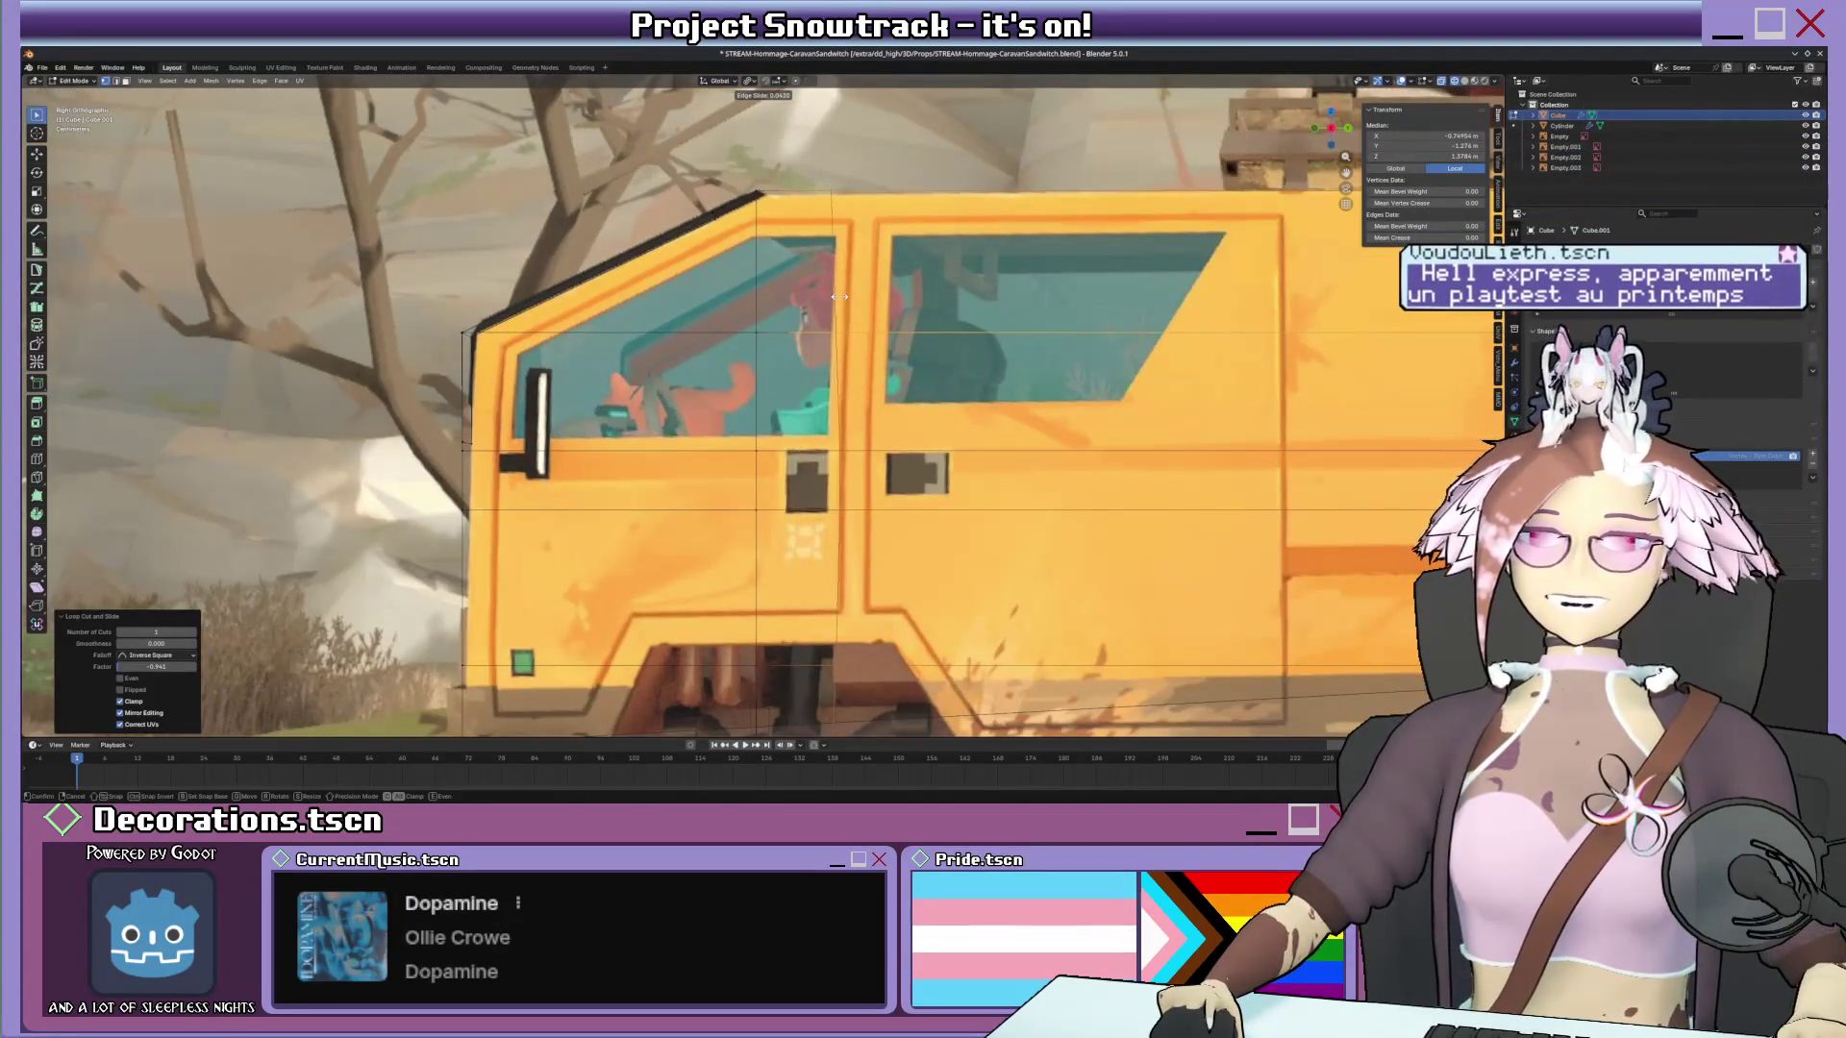
left_click(838, 296)
key("s")
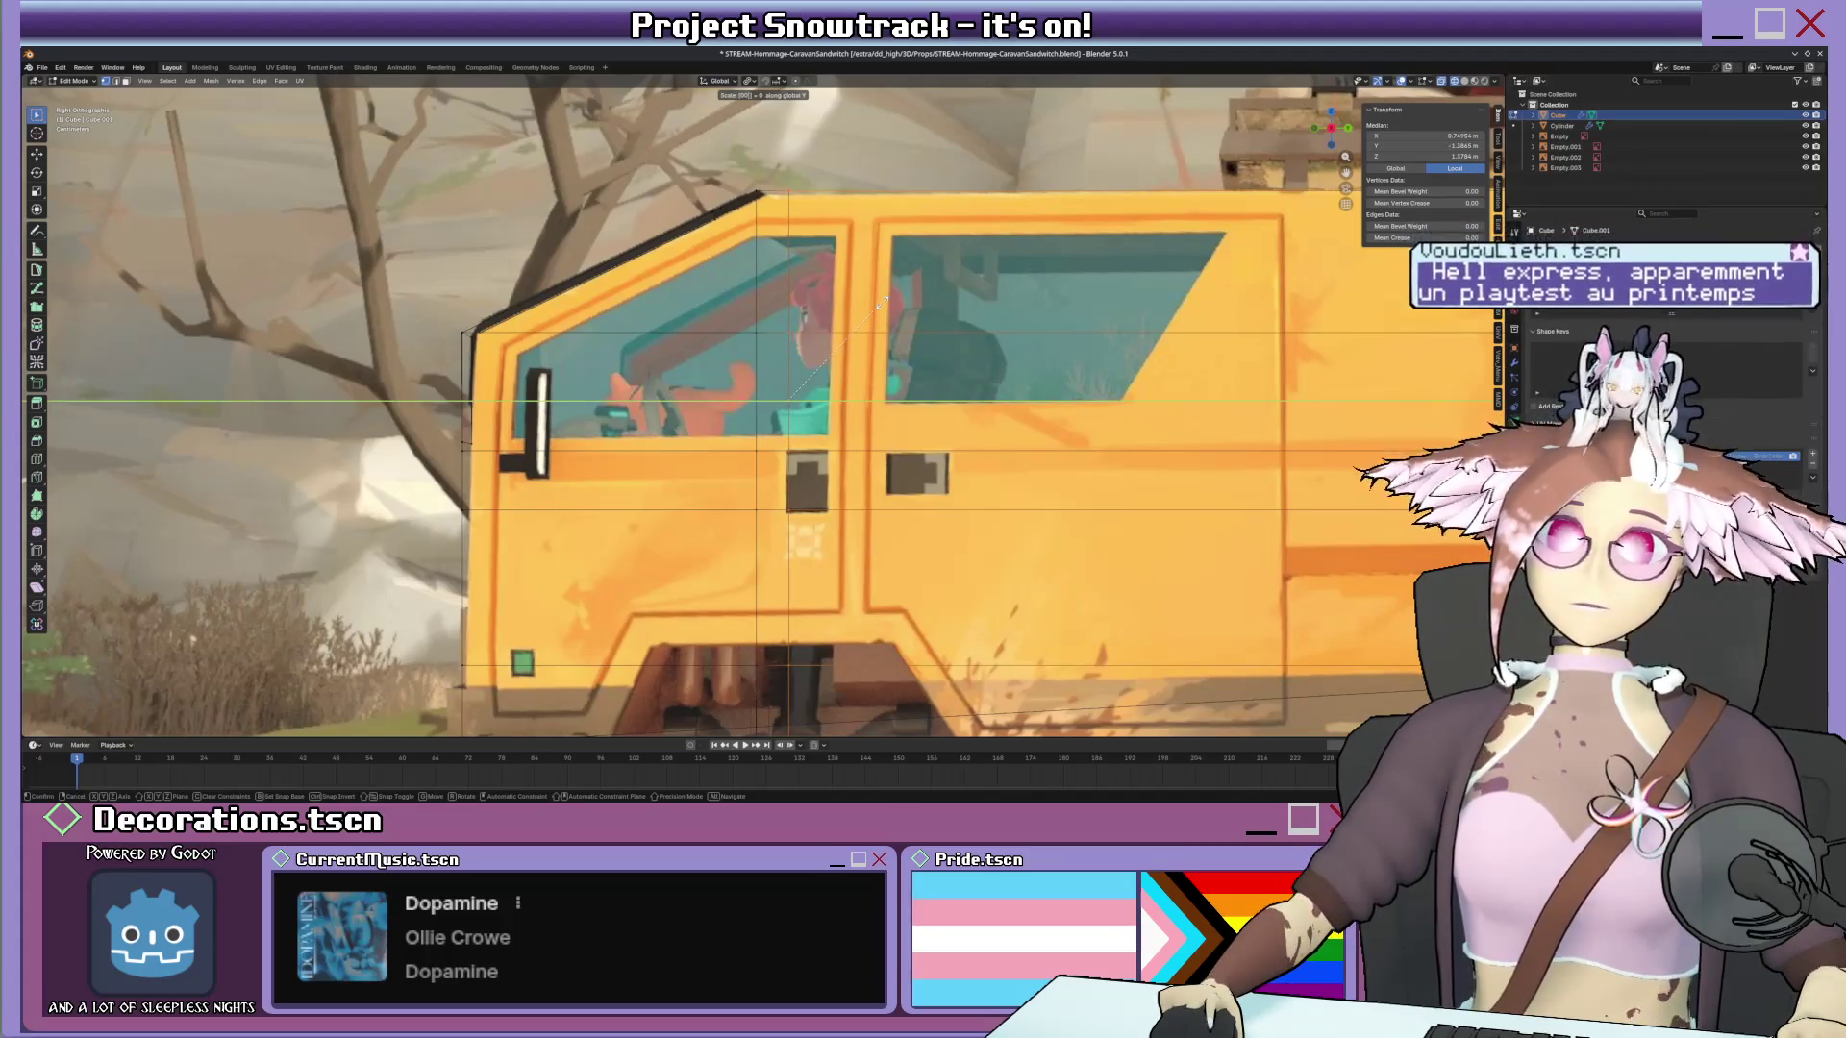
left_click(878, 300)
scroll(878, 300, "down", 5)
From the side reference view, move the door edges up along Z to match the reference doors.
middle_click_drag(879, 300, 898, 369)
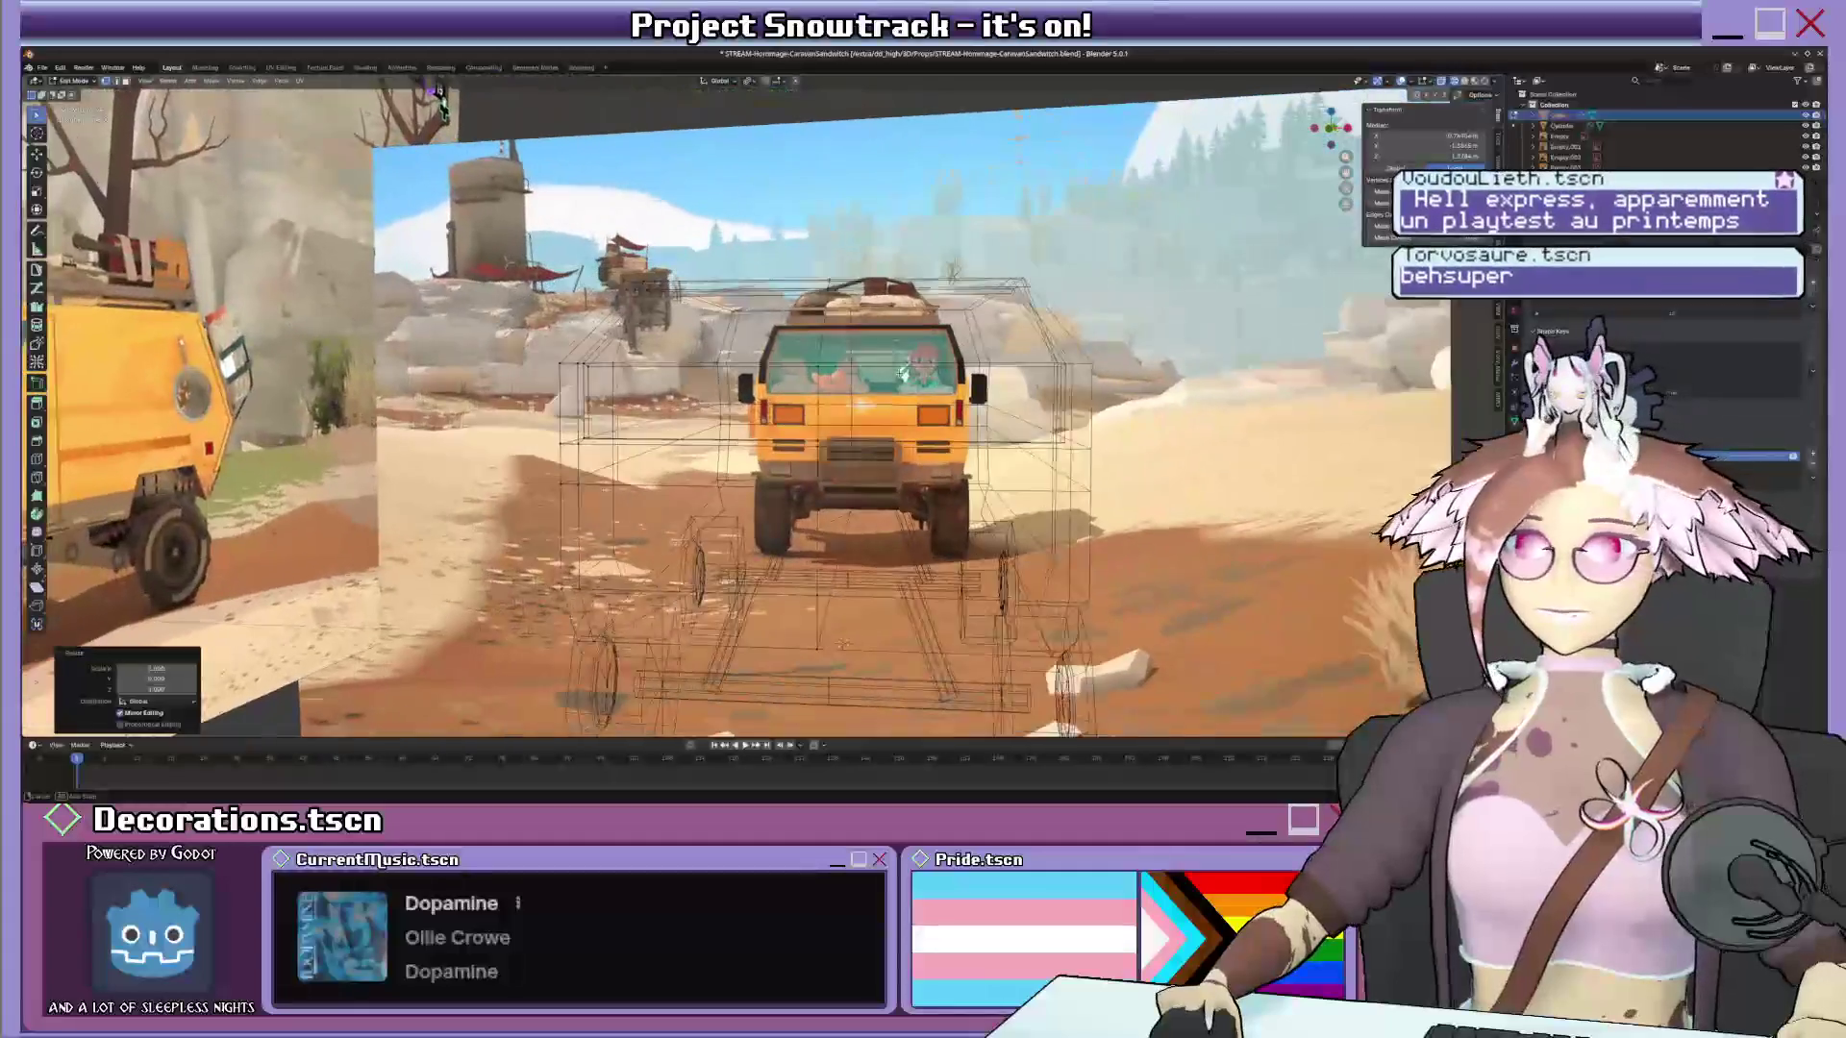
key("KP_3")
scroll(808, 332, "up", 4)
scroll(779, 307, "up", 1)
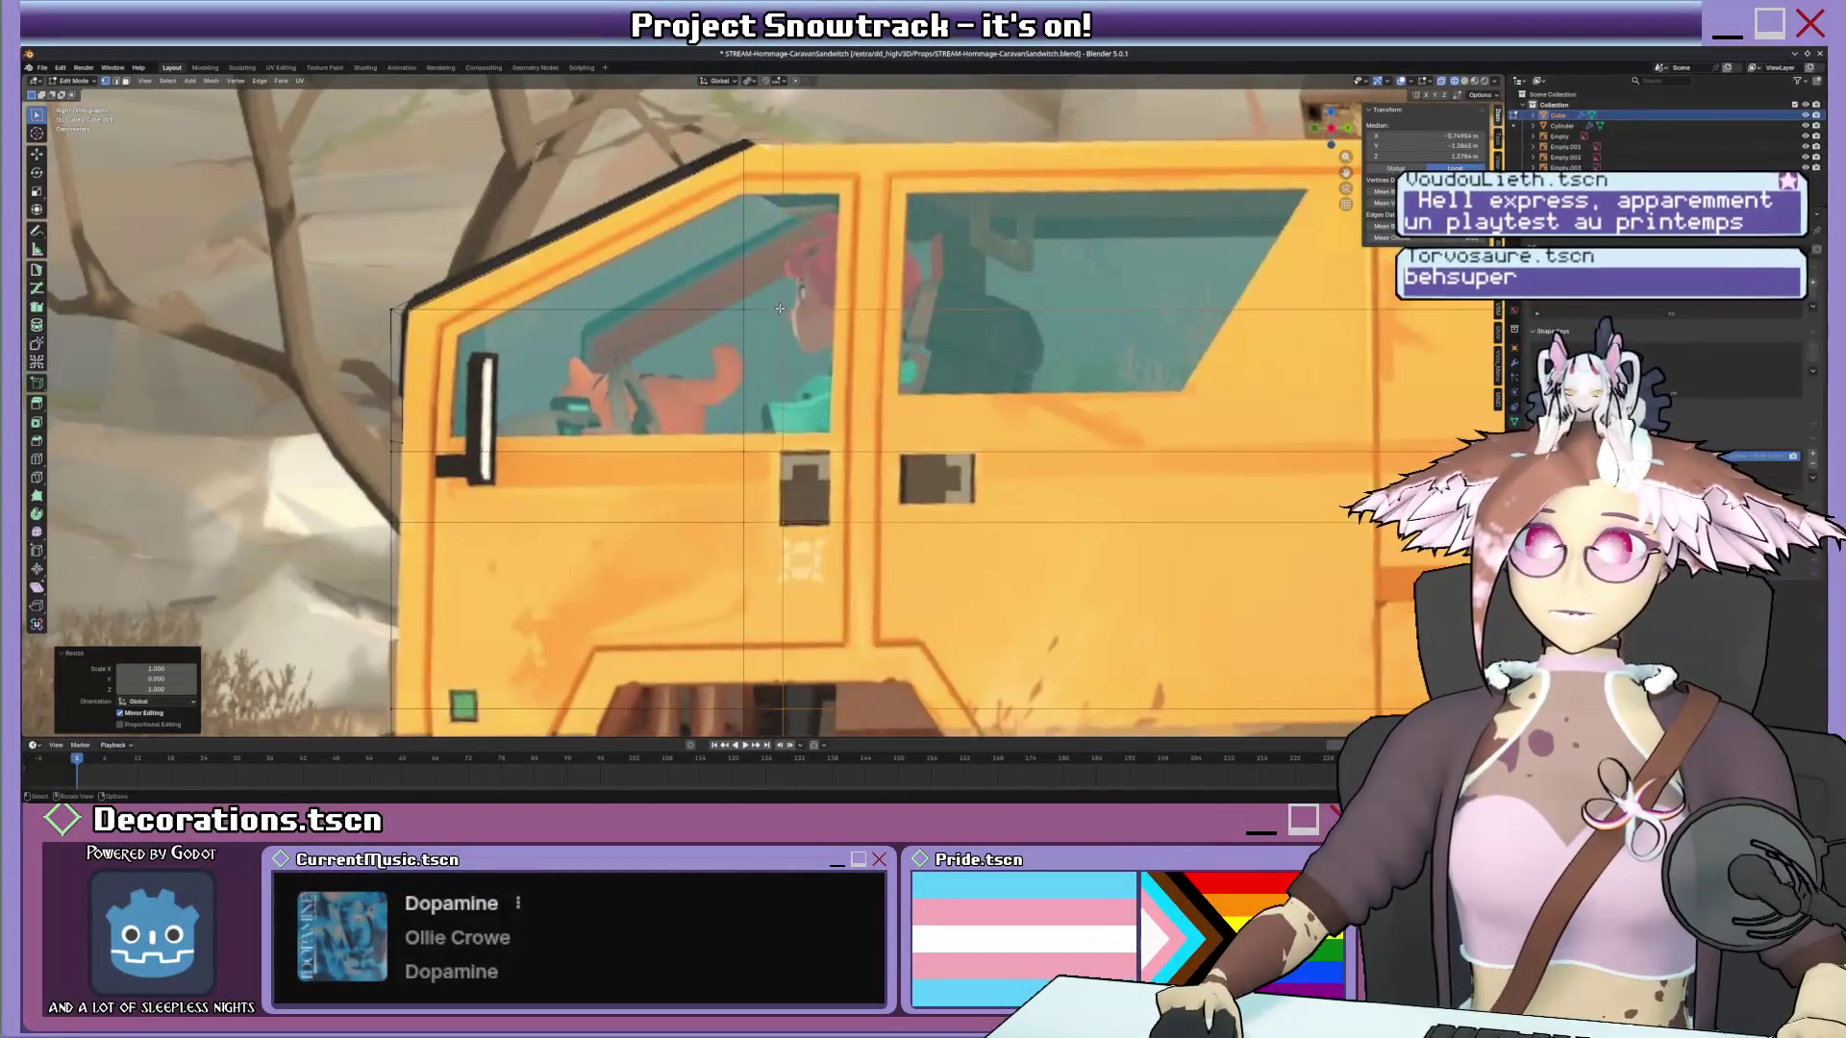
key("g")
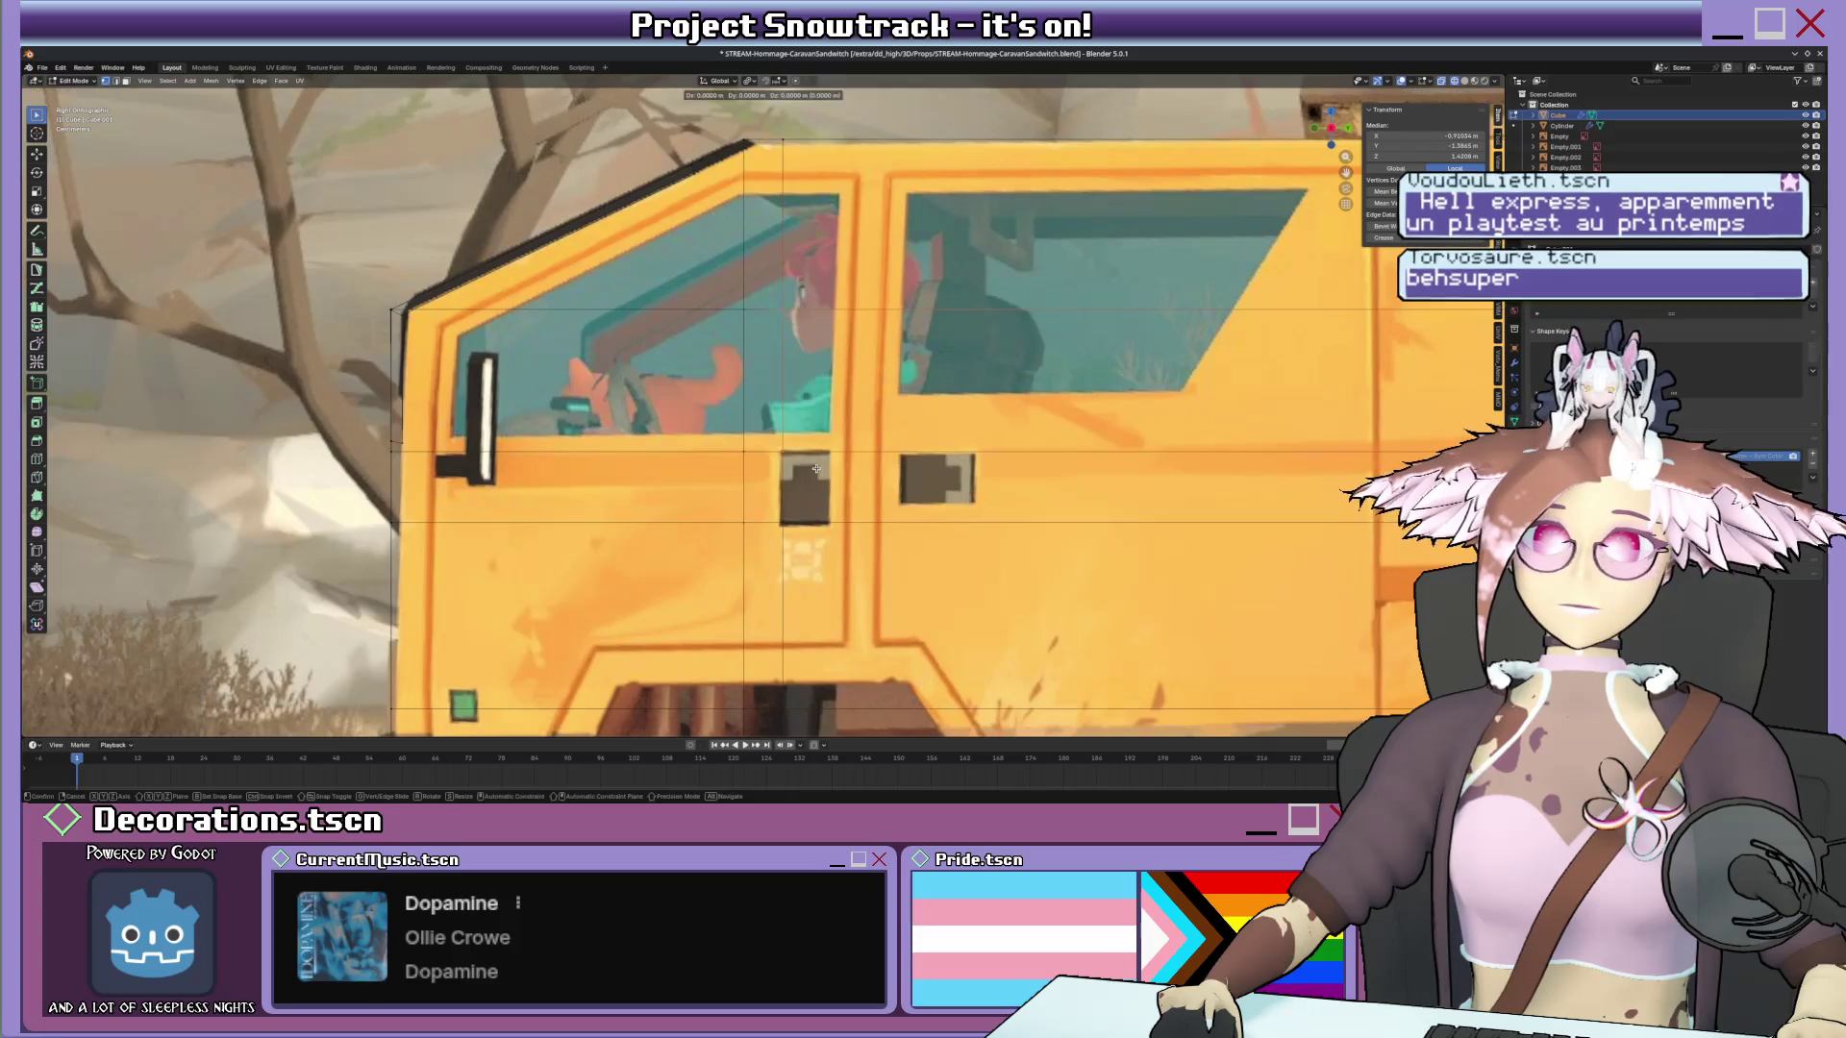
left_click(818, 436)
left_click(817, 435)
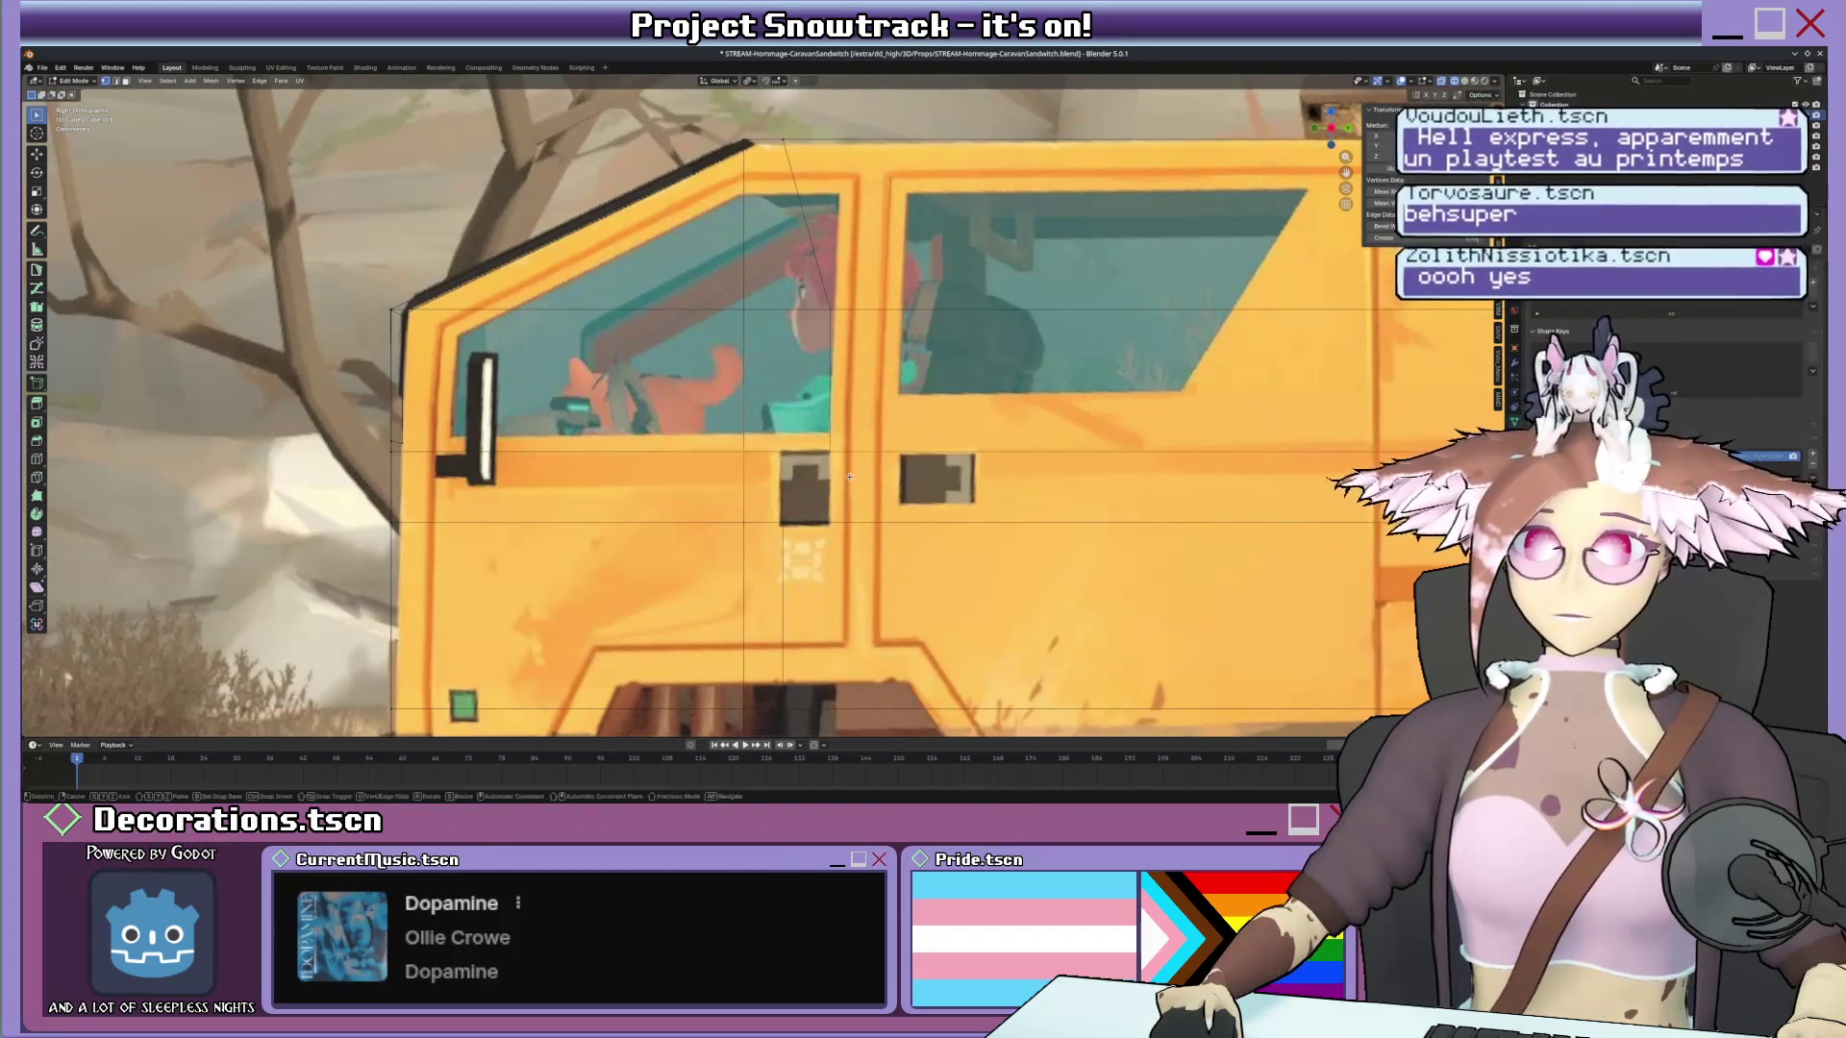
key("g")
key("z")
left_click(847, 460)
middle_click_drag(847, 459, 962, 434)
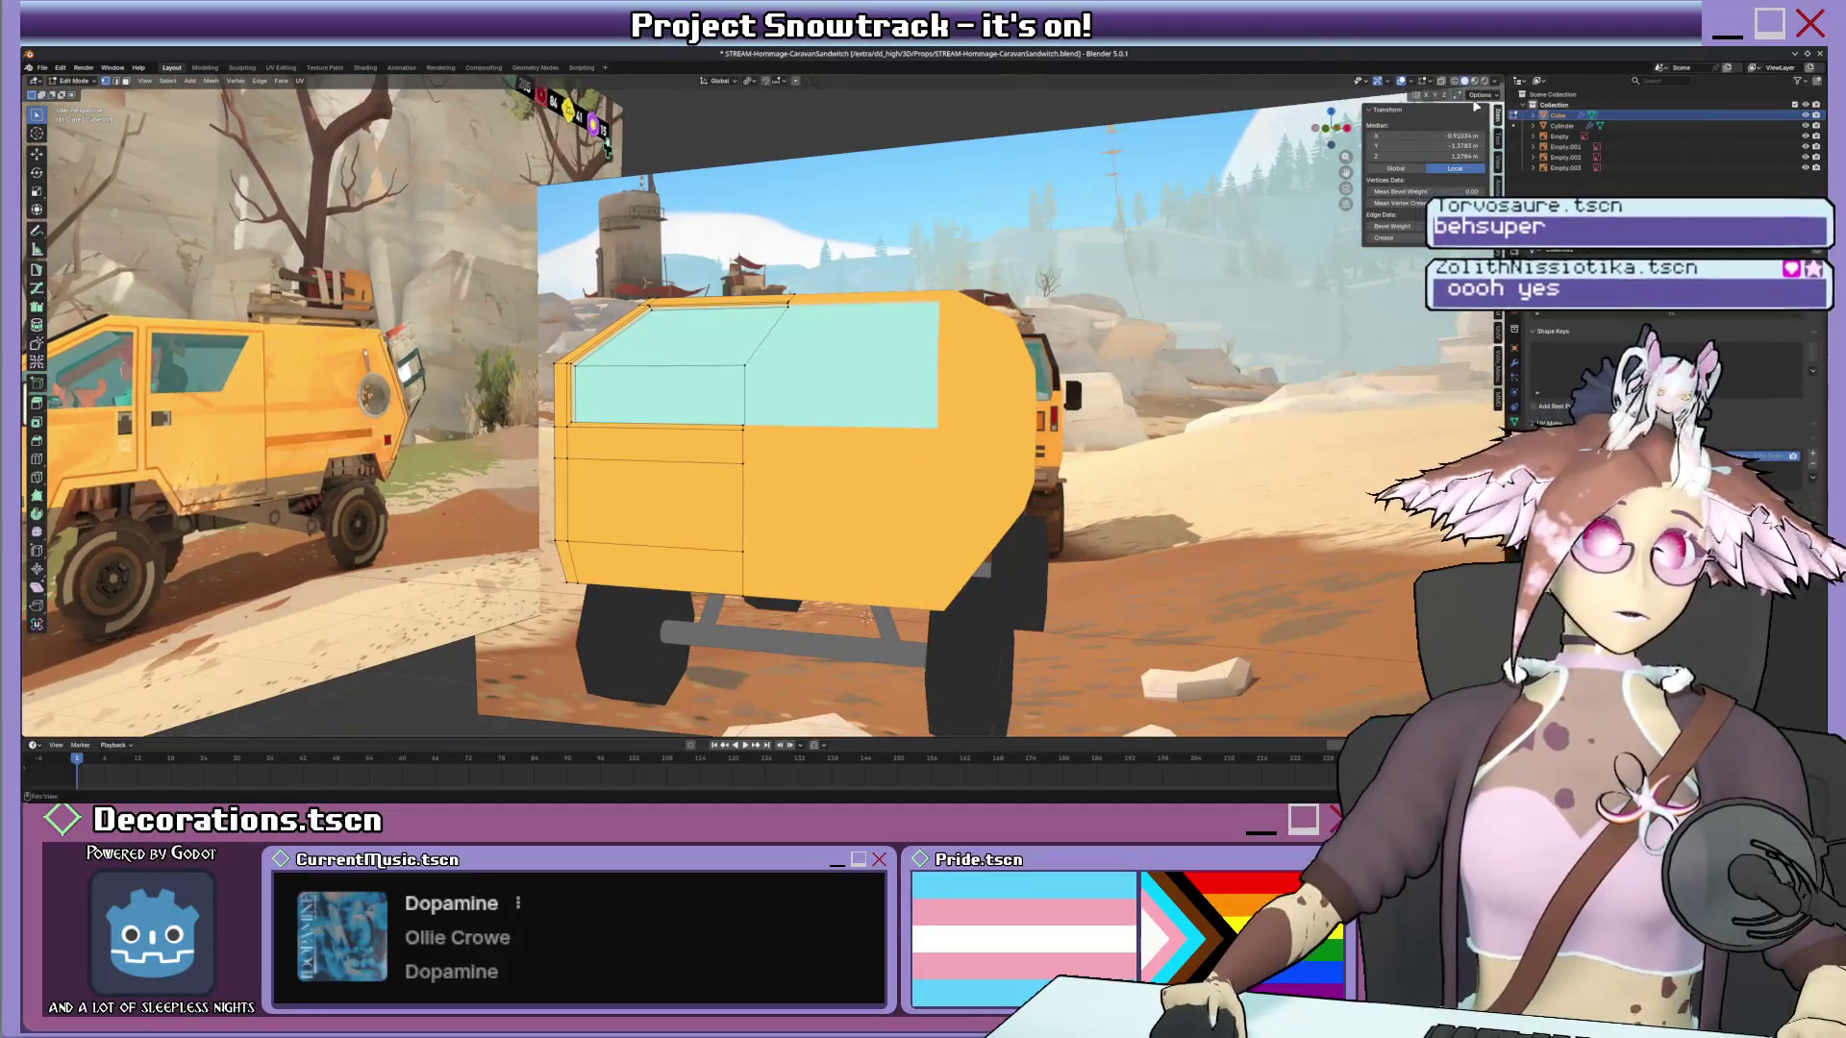
Switch the viewport to studio-lit grey shading for the van.
left_click(1500, 79)
left_click(1464, 214)
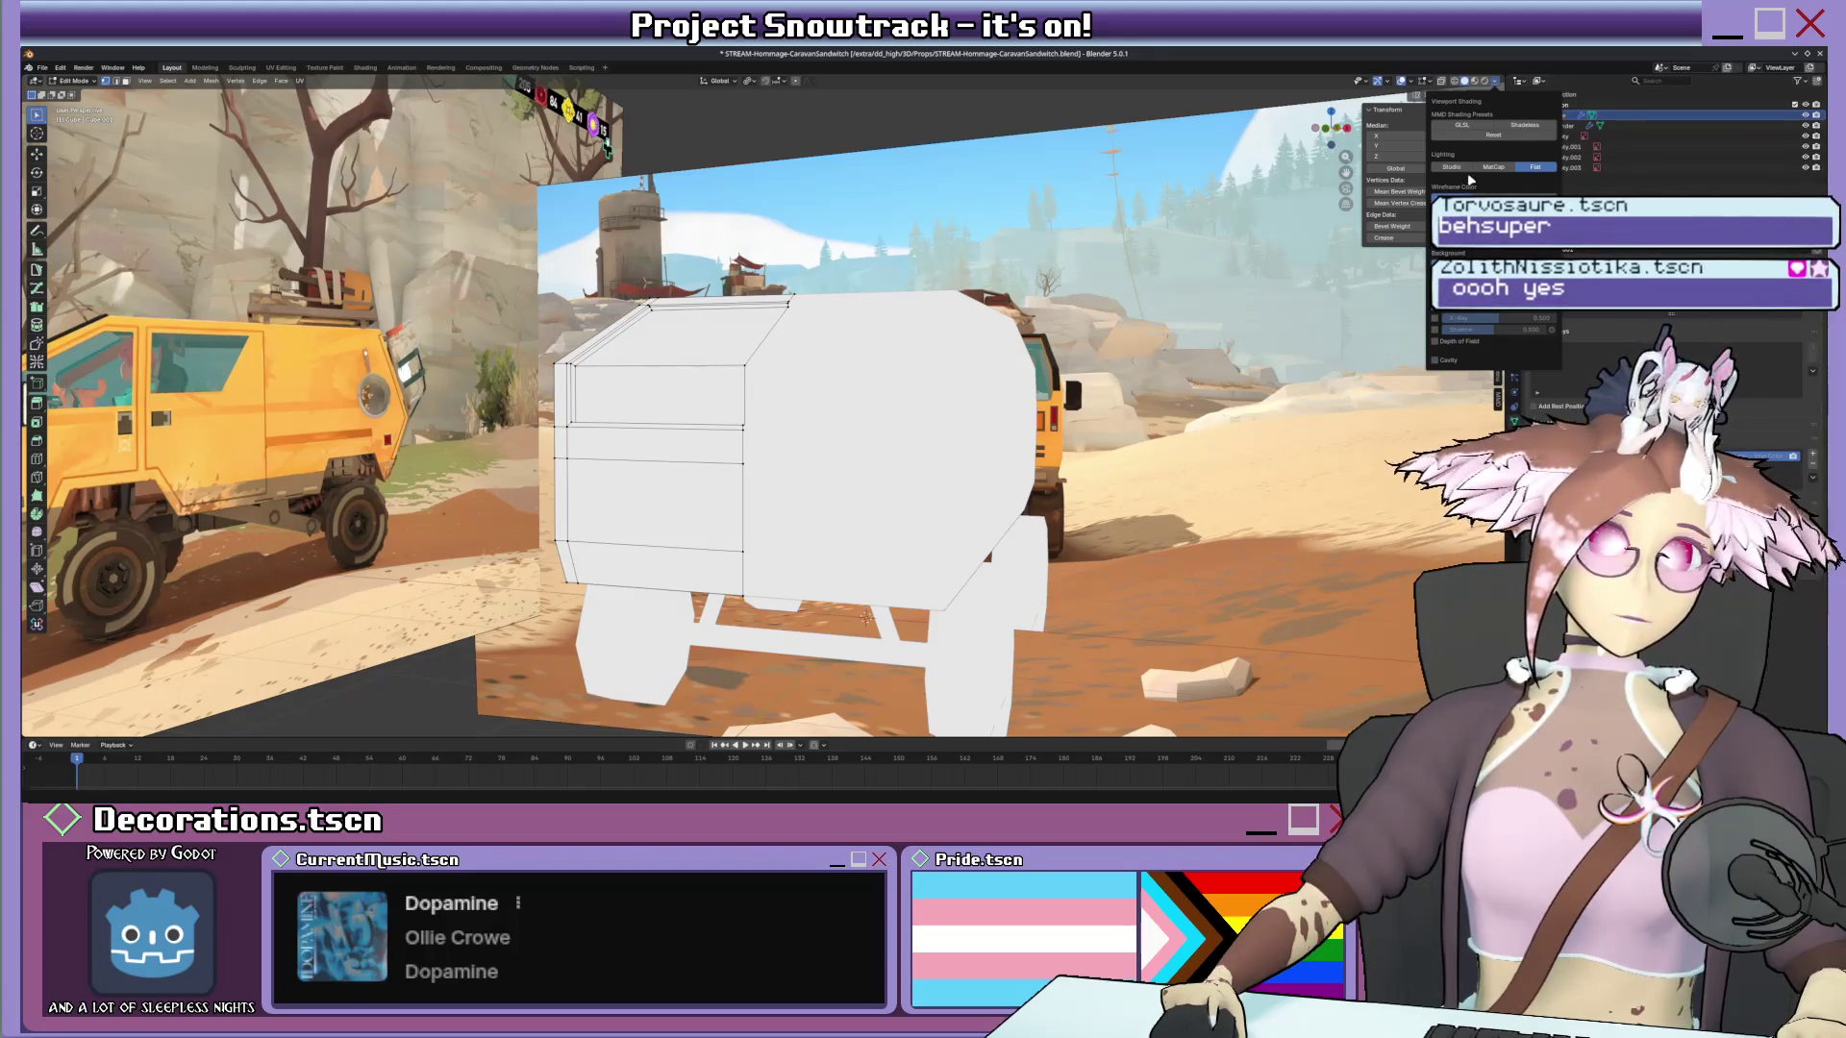
left_click(1468, 180)
mouse_move(923, 433)
middle_mouse_down()
mouse_move(956, 387)
mouse_move(635, 529)
middle_mouse_up()
scroll(956, 388, "up", 4)
Select the whole left wheel in Edit Mode and start moving it along X.
key("Tab")
key("Tab")
key("l")
key("g")
key("x")
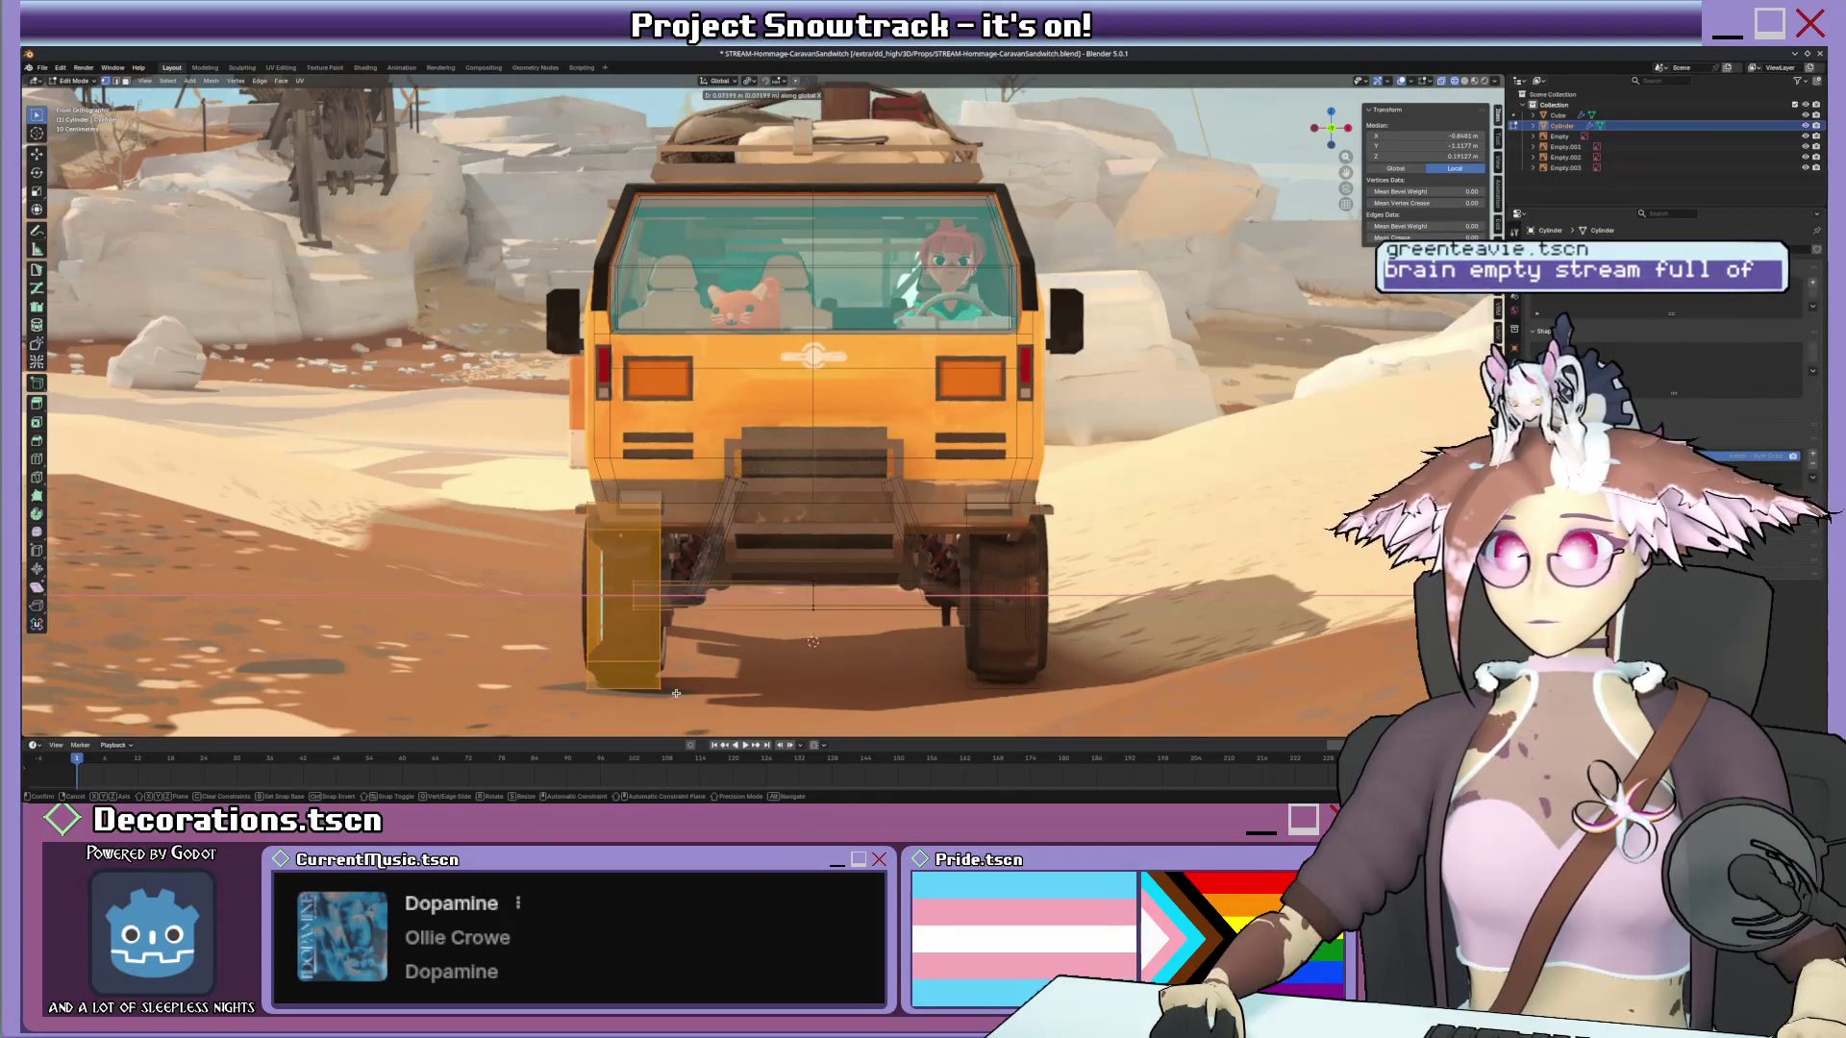
Place the left wheel along X over the rear reference's tyre, then return to solid shading.
left_click(673, 694)
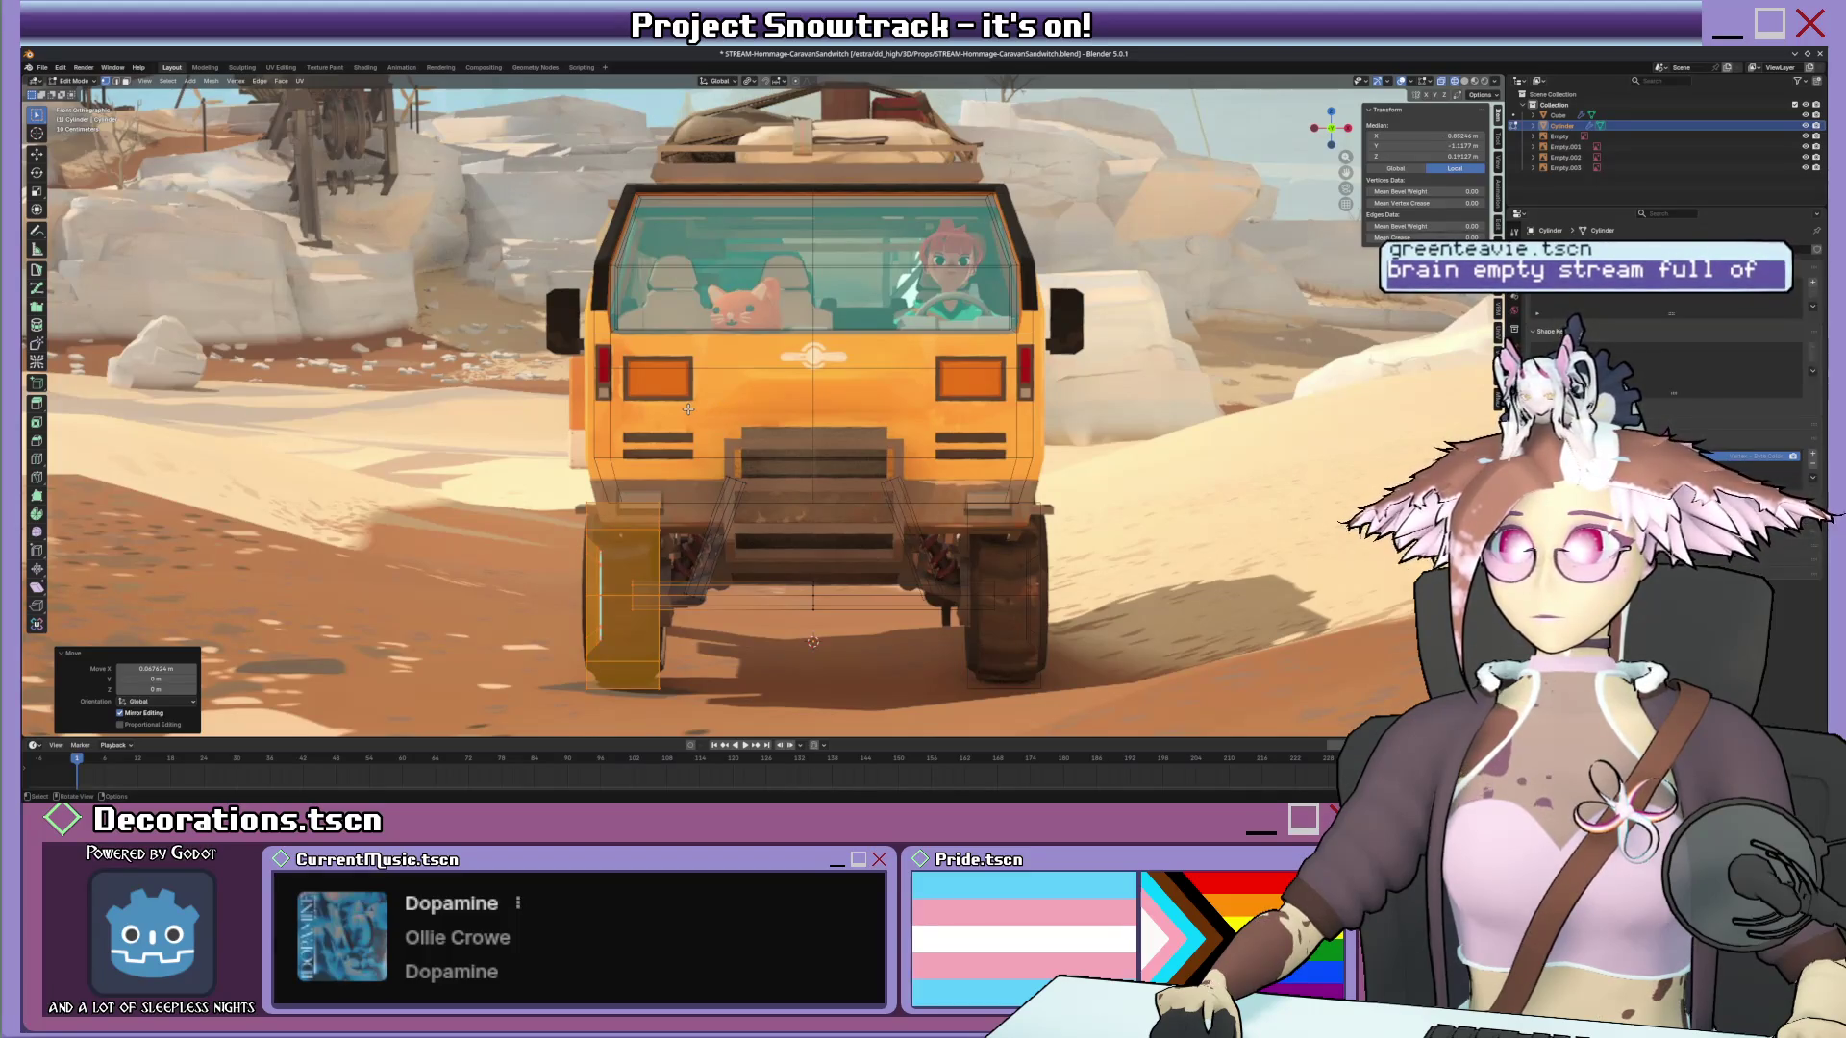
key("g")
key("x")
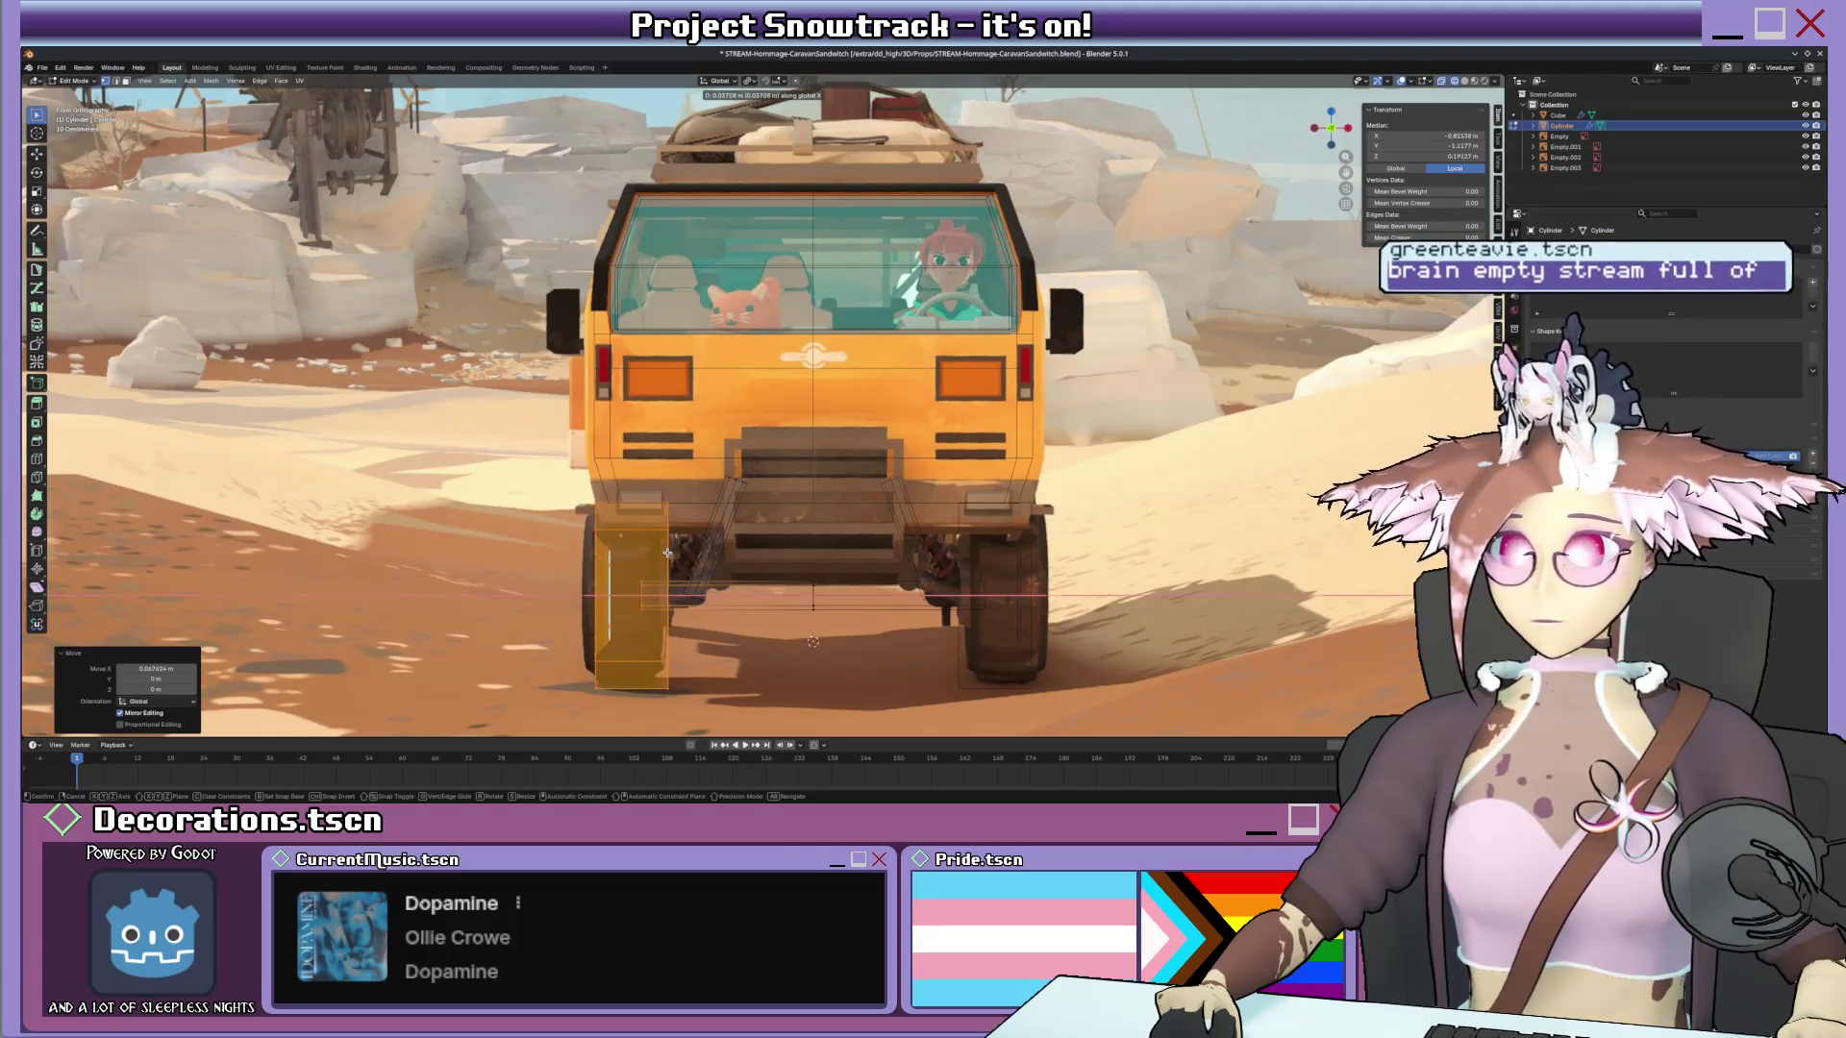
left_click(667, 551)
left_click(659, 623)
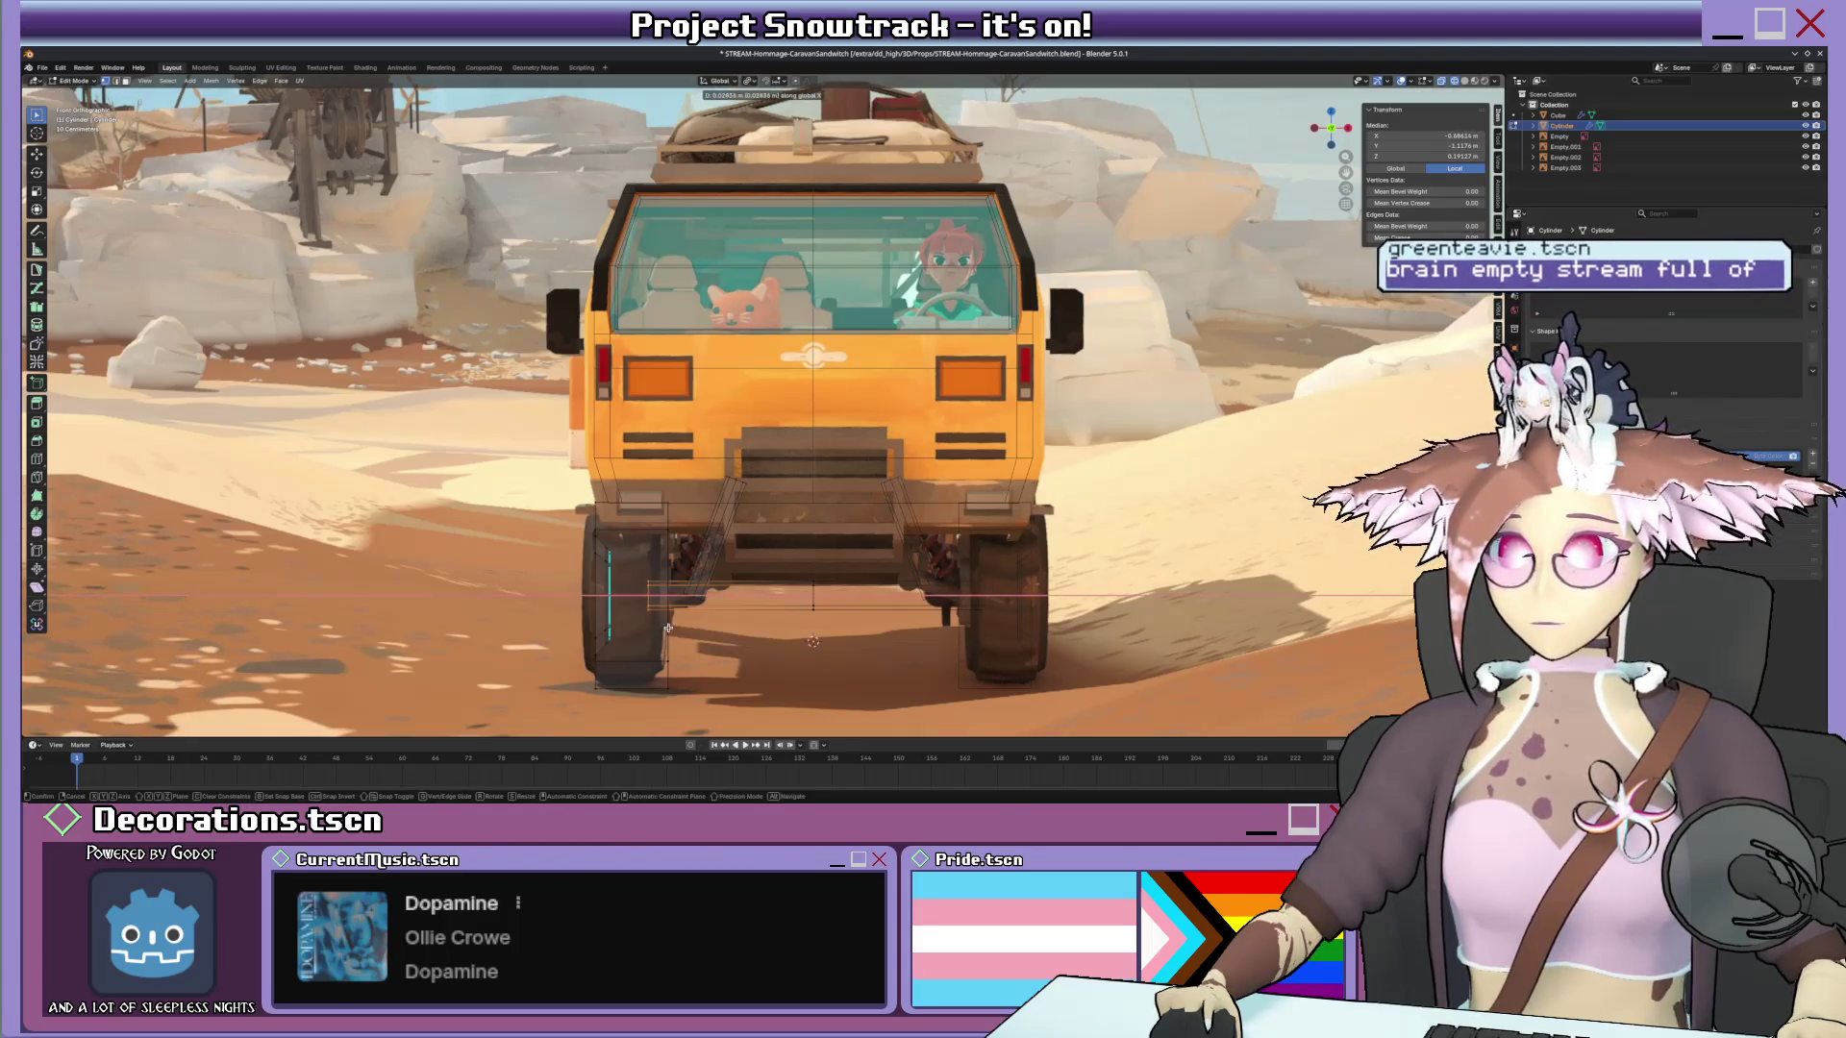
mouse_move(592, 520)
middle_mouse_down()
mouse_move(765, 432)
mouse_move(786, 462)
mouse_move(857, 468)
mouse_move(871, 512)
middle_mouse_up()
key("alt+z")
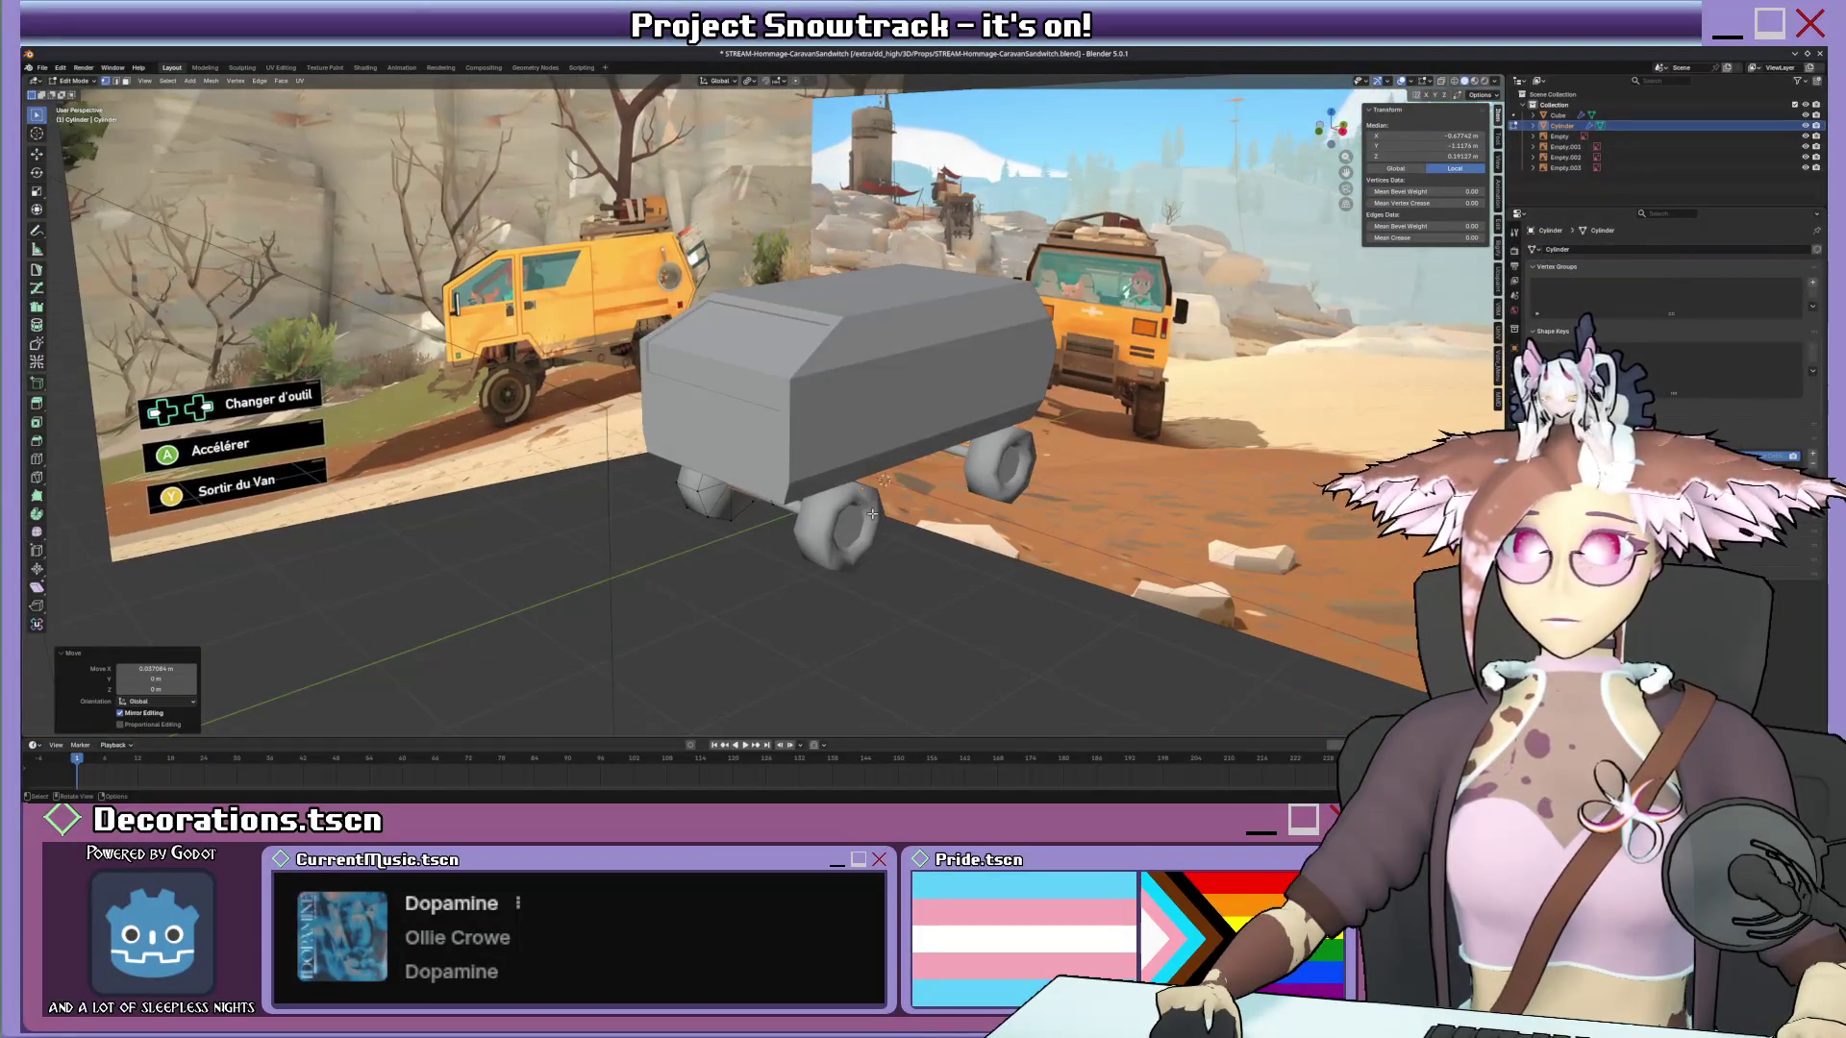
left_click(872, 560)
left_click(1499, 81)
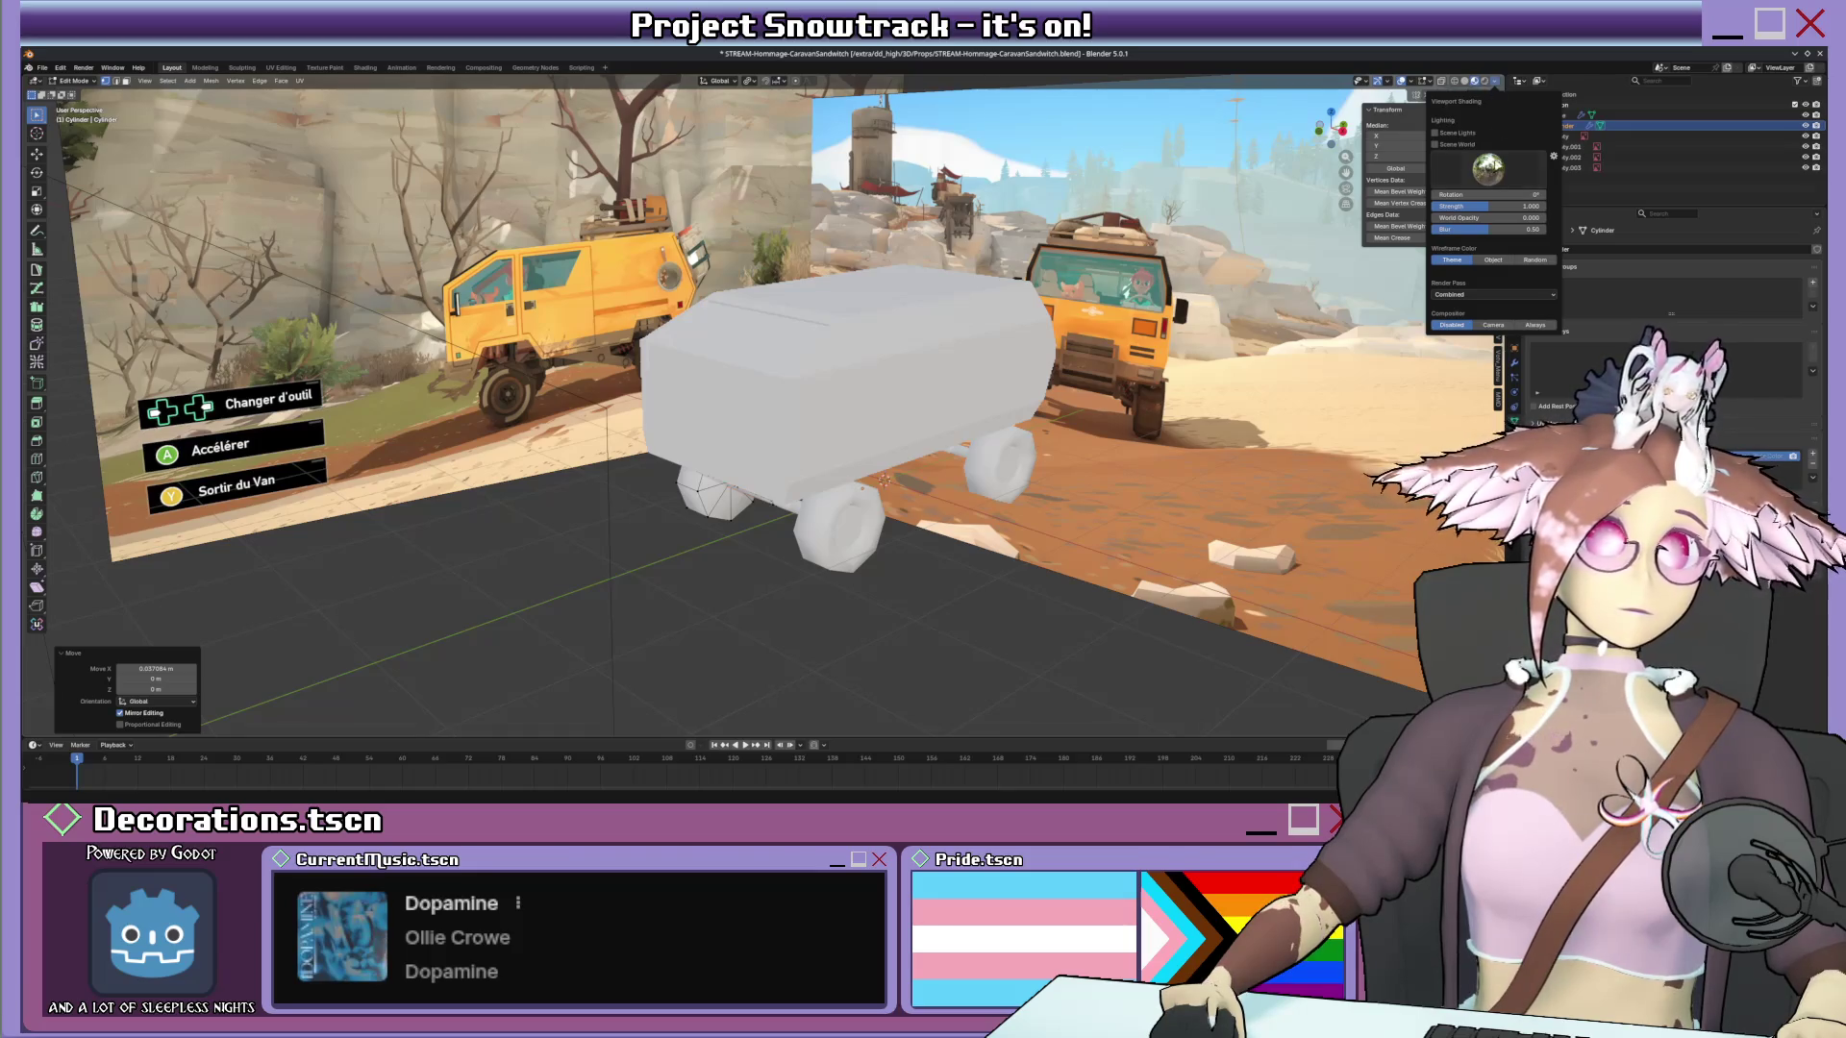
left_click(1533, 261)
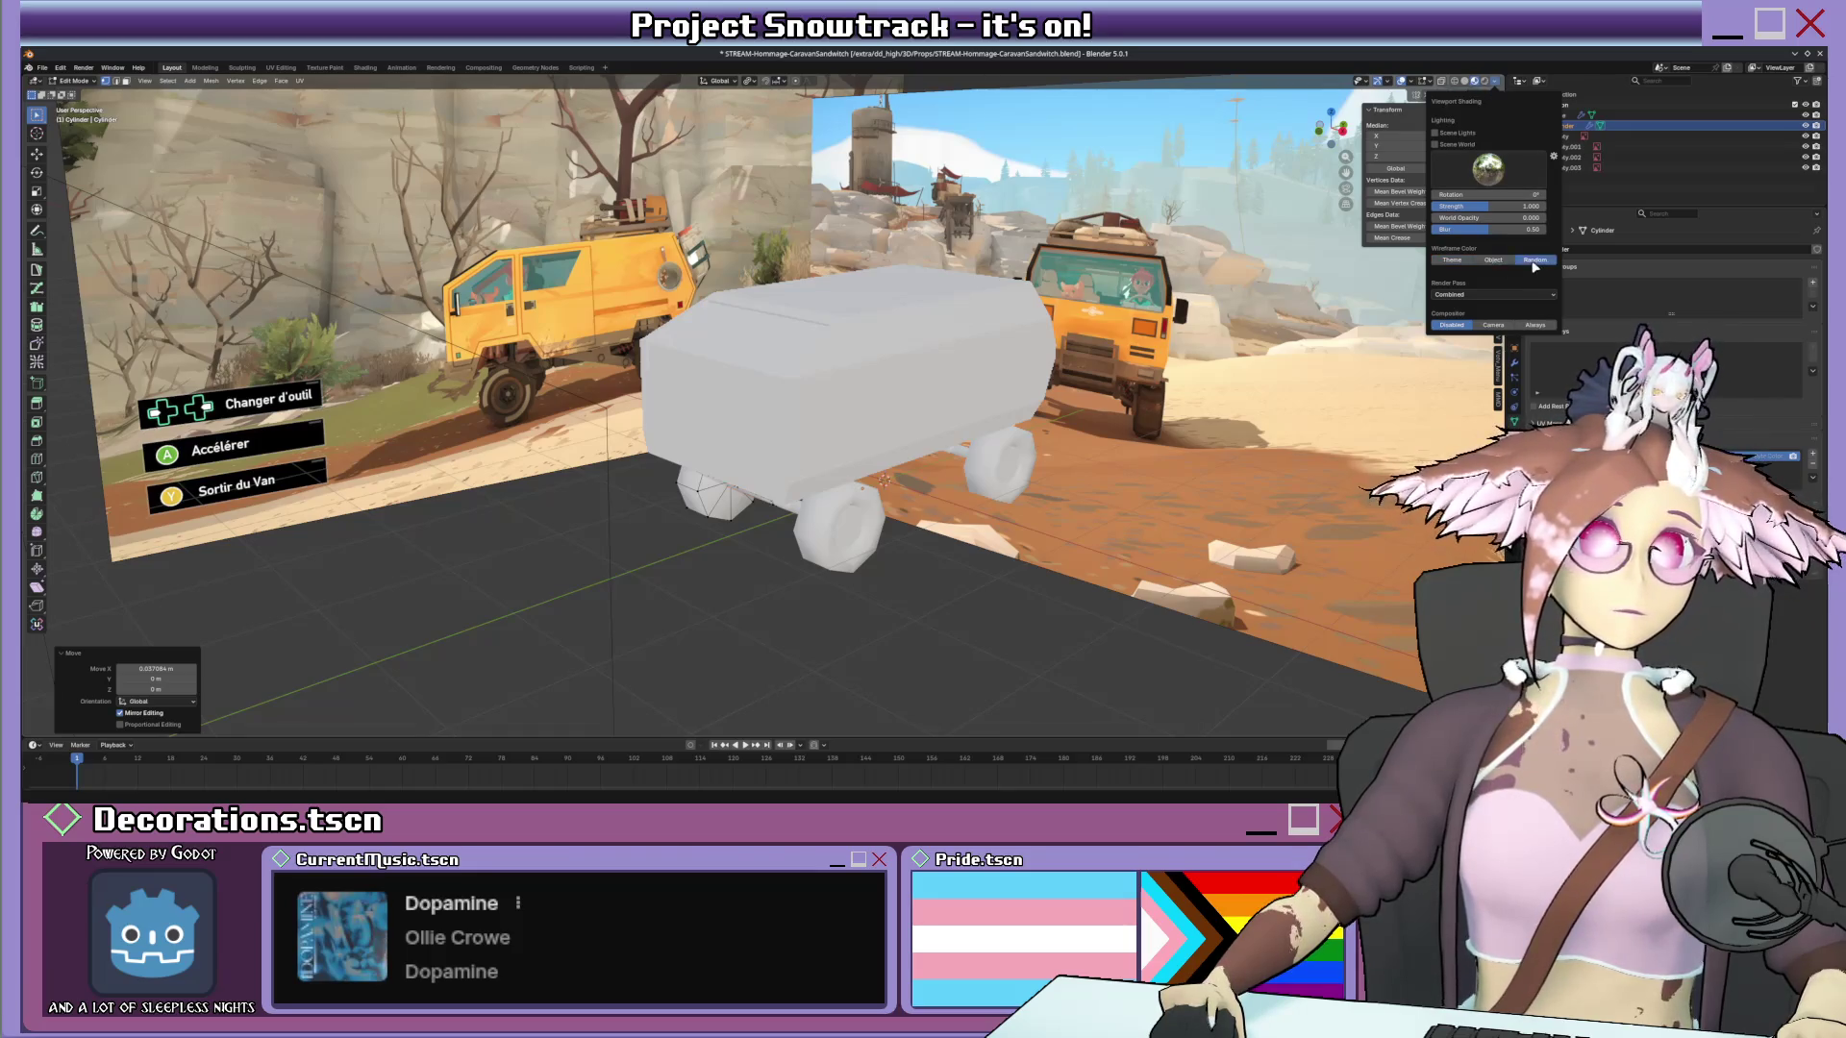
left_click(1496, 290)
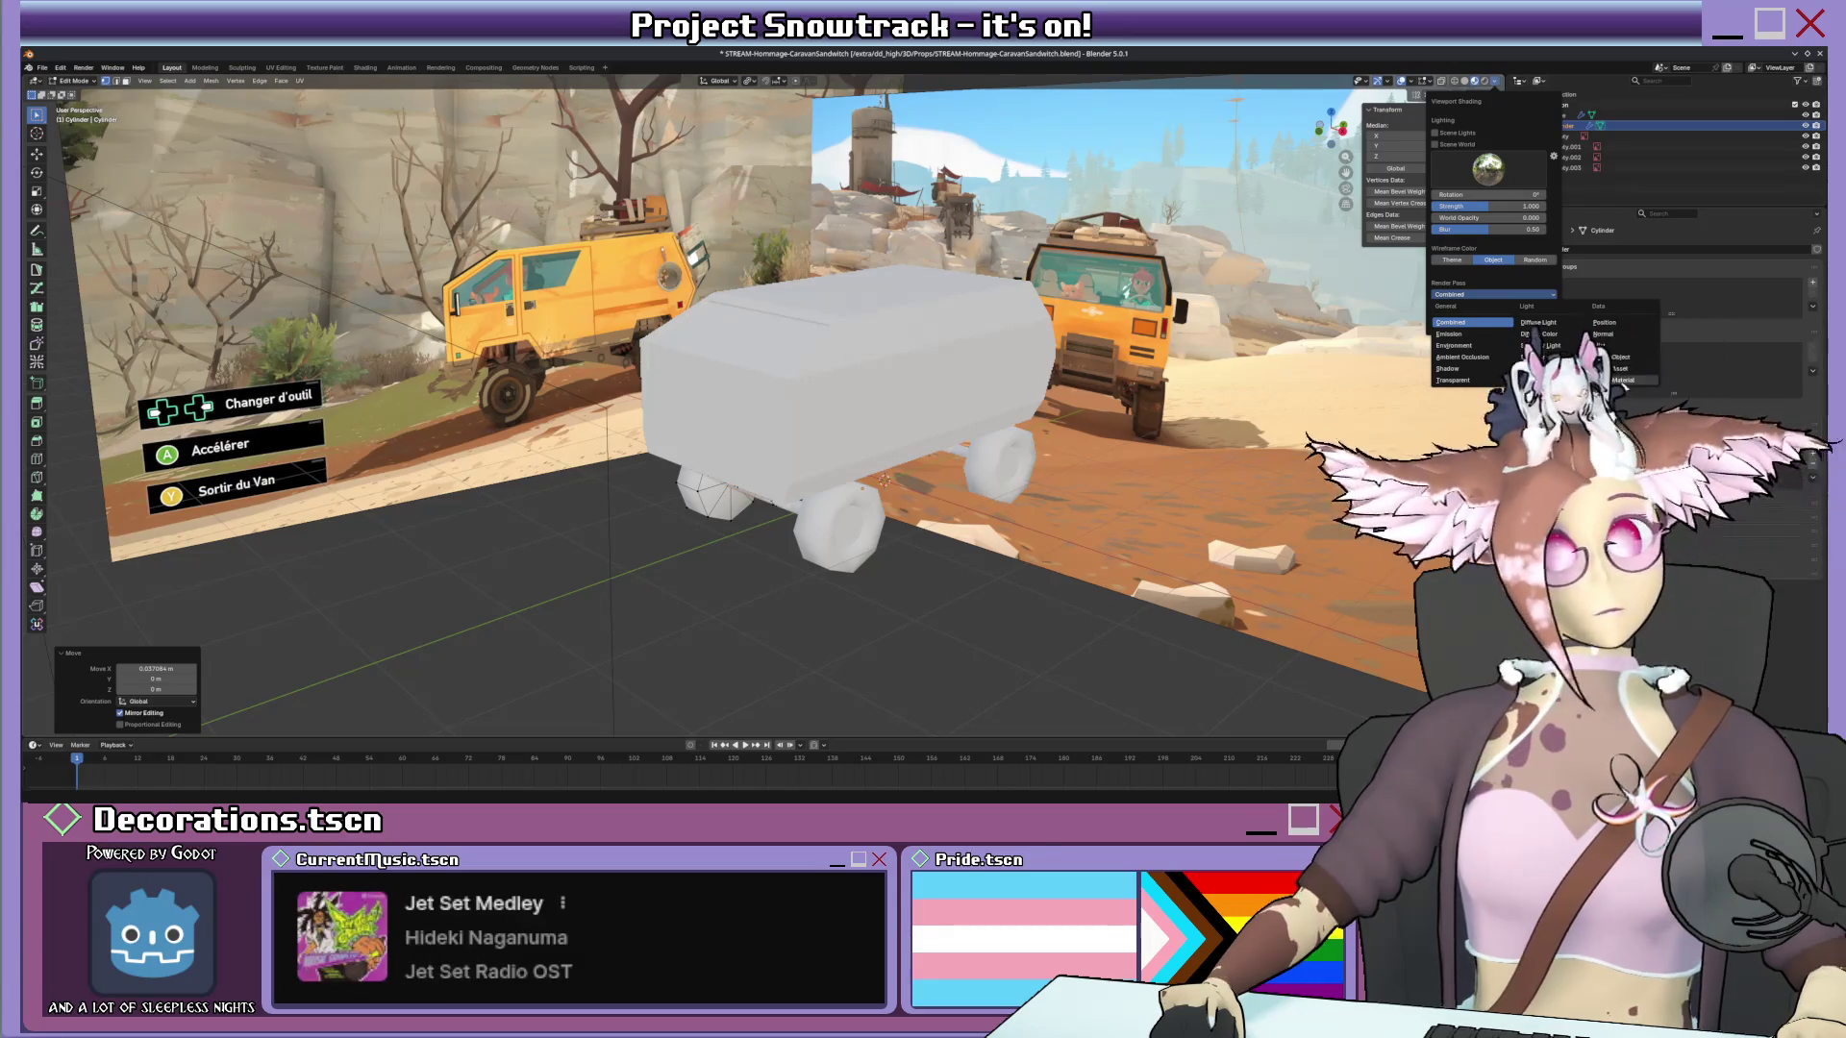
left_click(1537, 334)
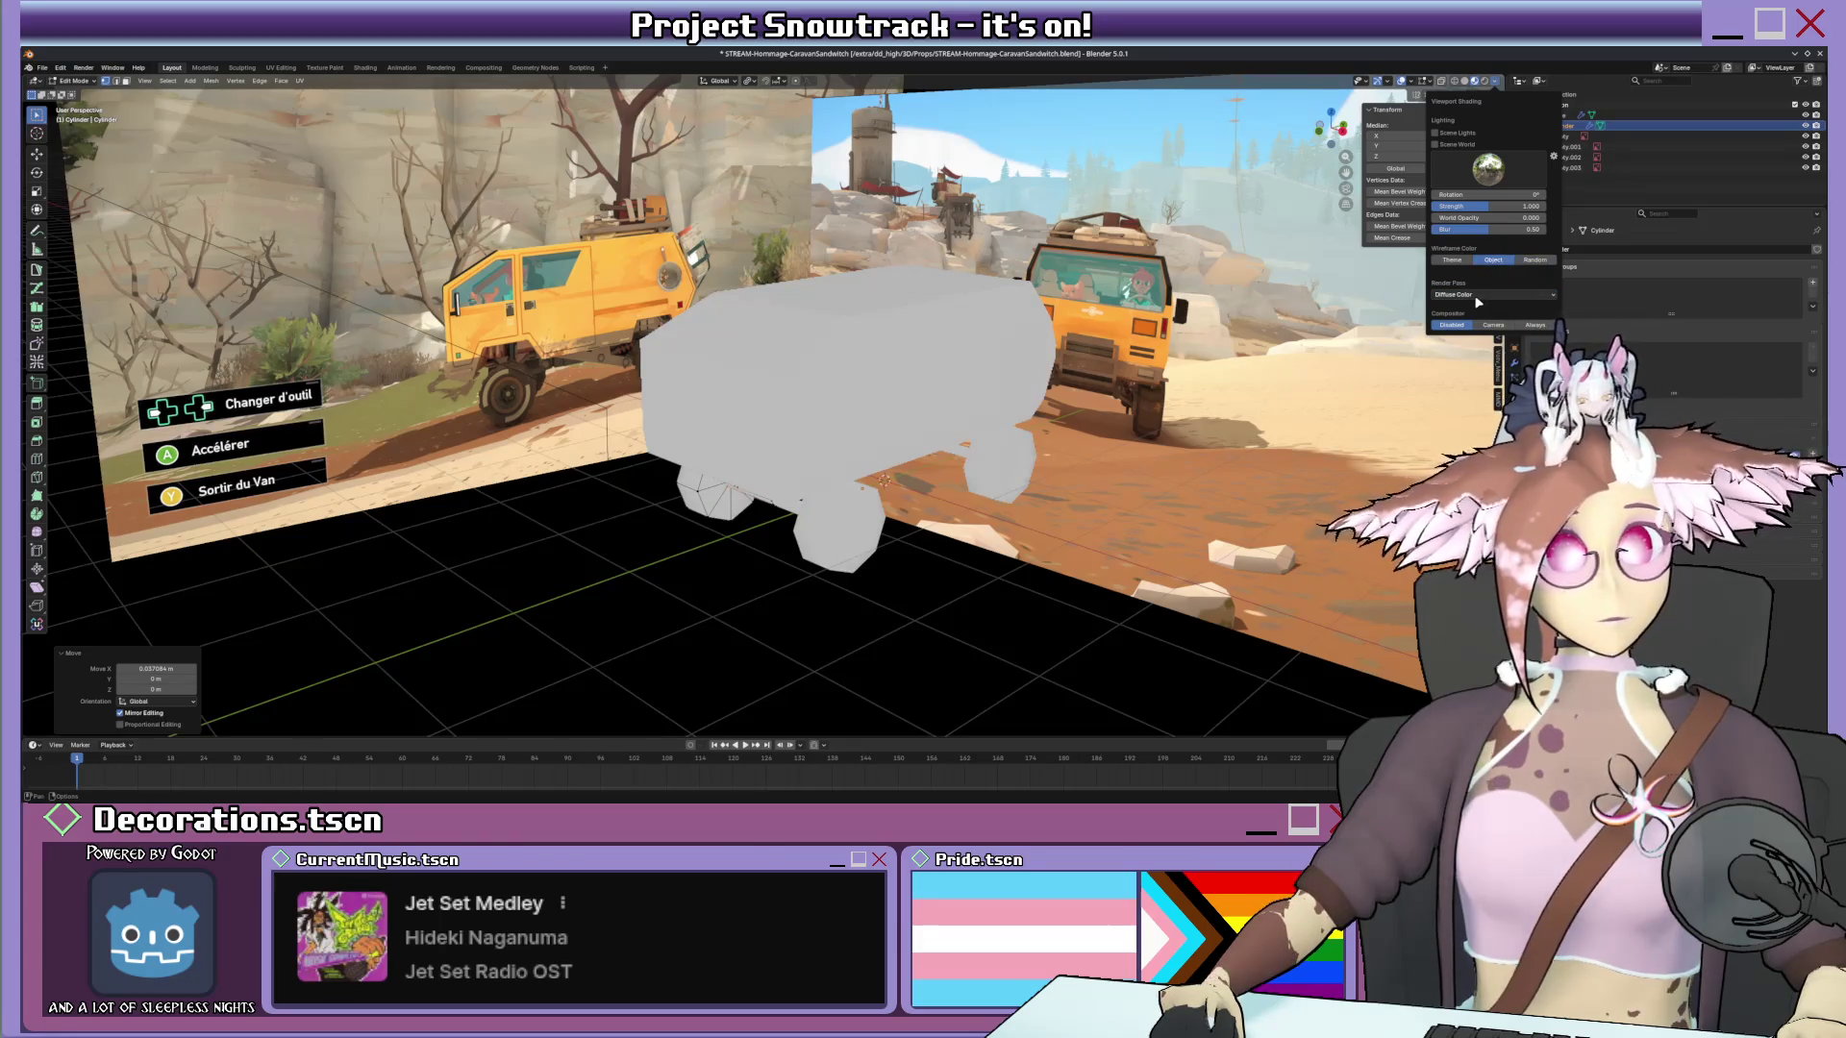
left_click(1537, 294)
left_click(1558, 325)
left_click(1527, 294)
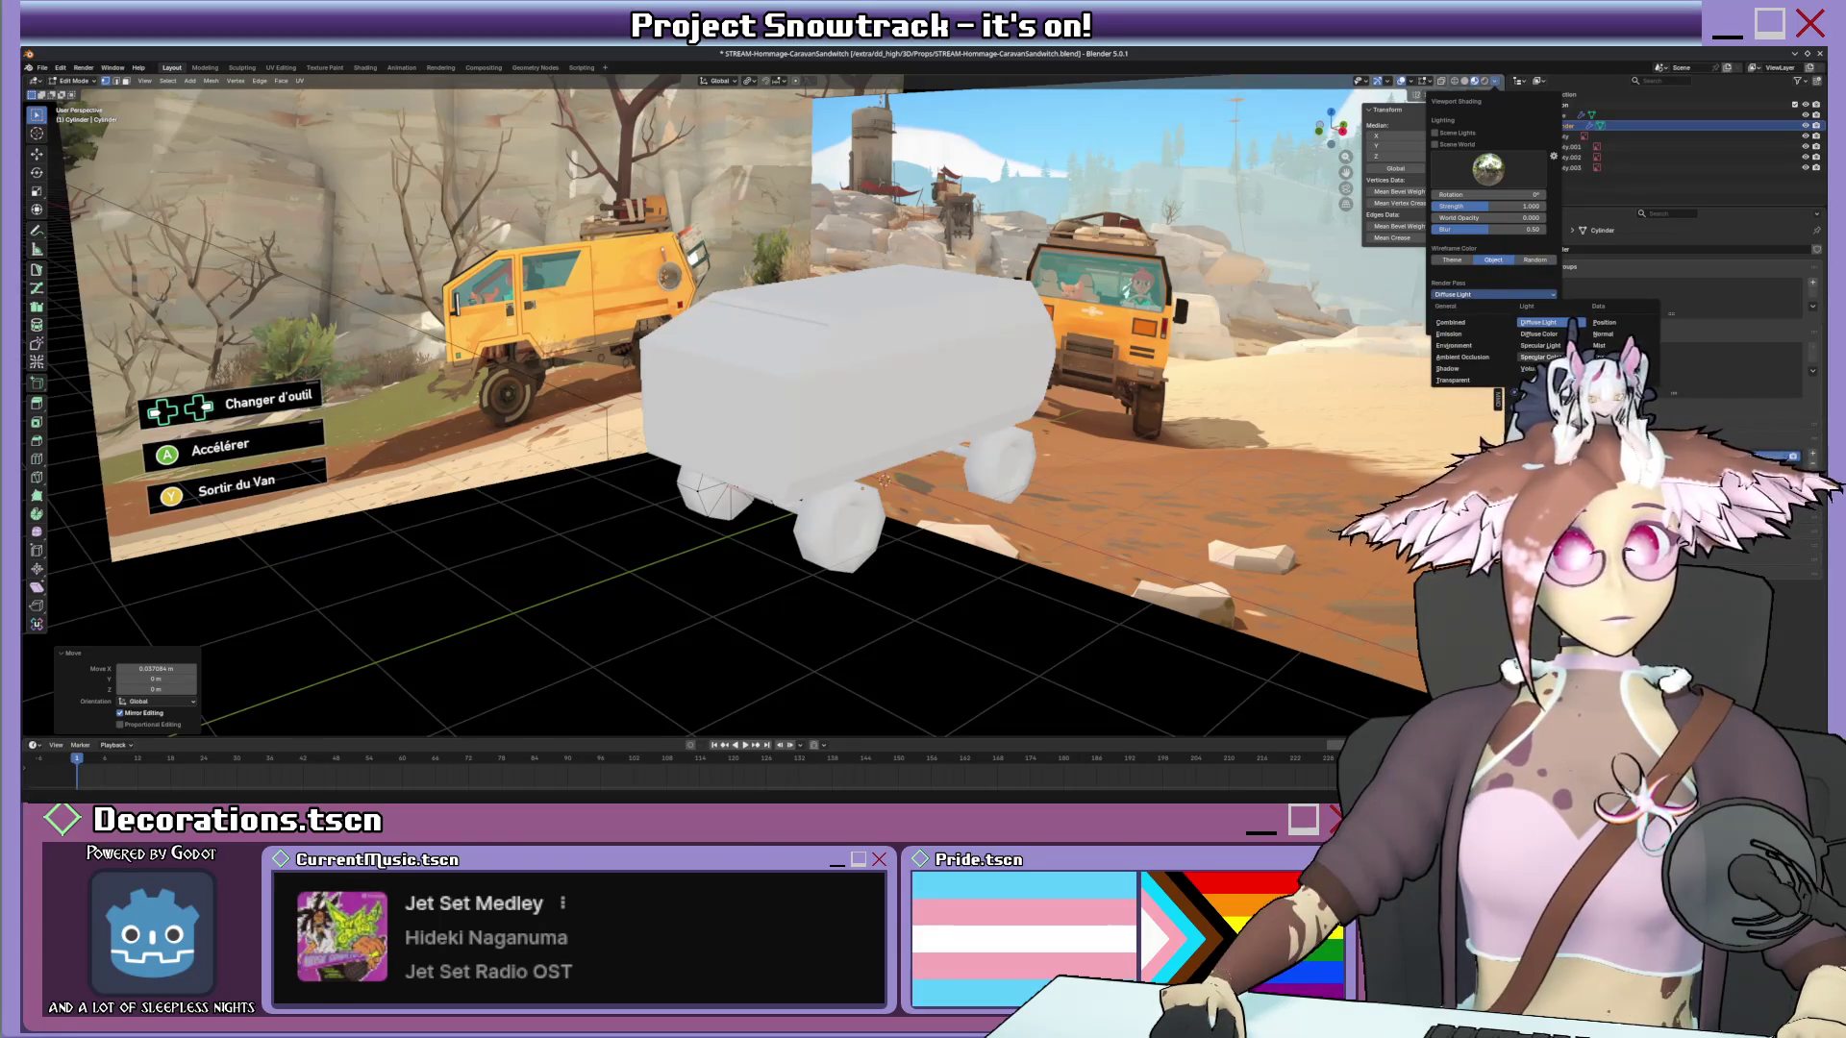
left_click(1526, 294)
left_click(1531, 369)
left_click(1525, 294)
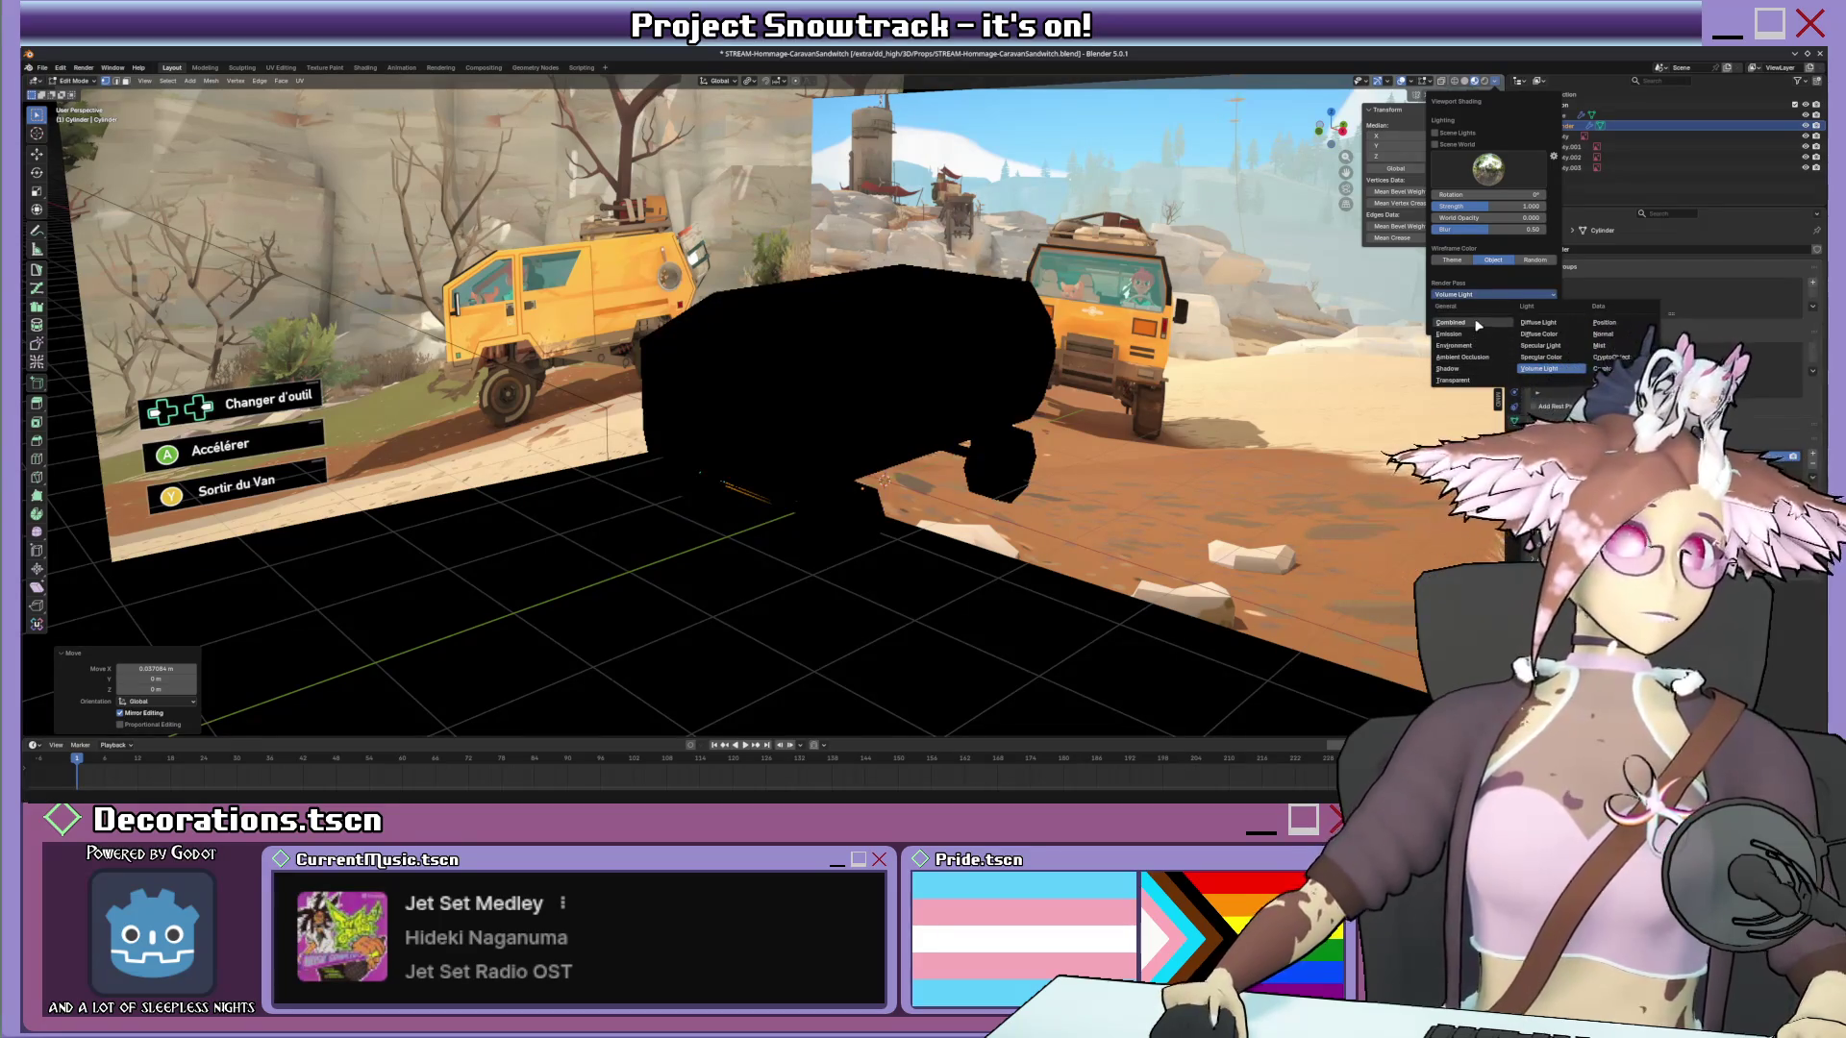
left_click(1631, 343)
left_click(1526, 296)
left_click(1604, 322)
left_click(1493, 294)
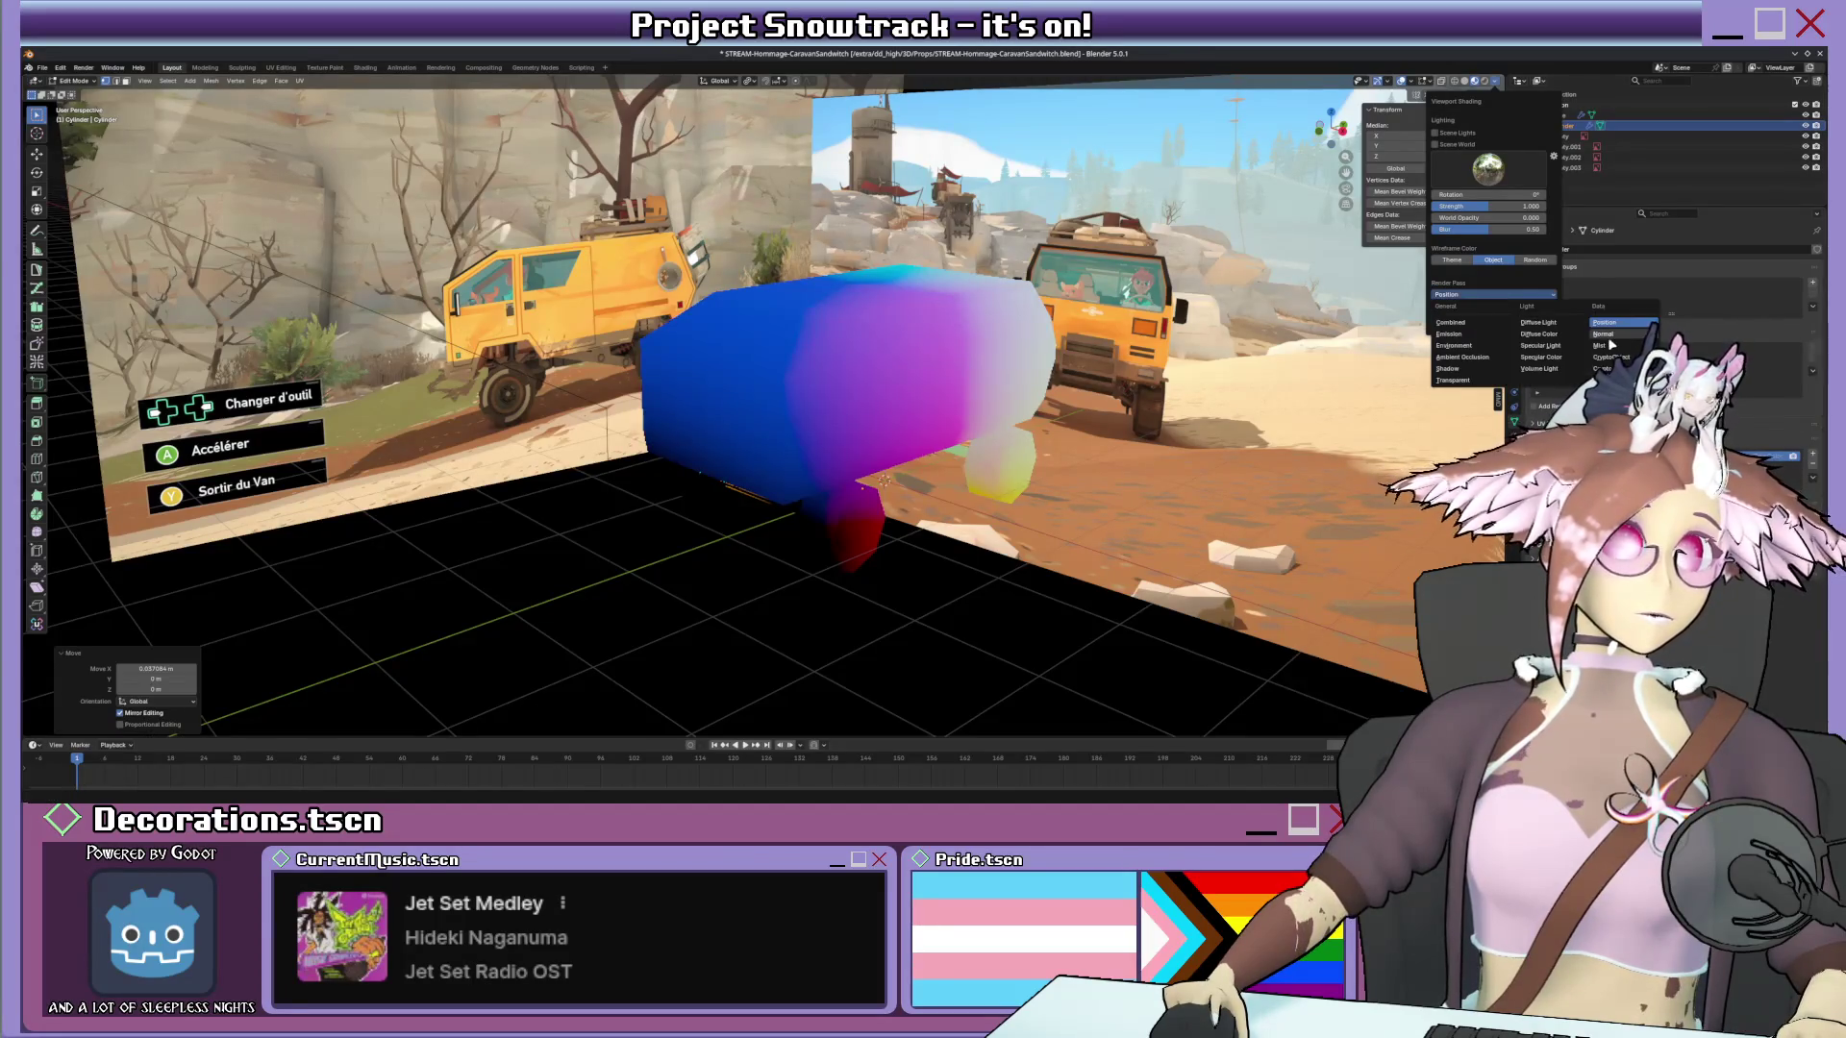
left_click(1605, 333)
left_click(1493, 294)
left_click(1449, 321)
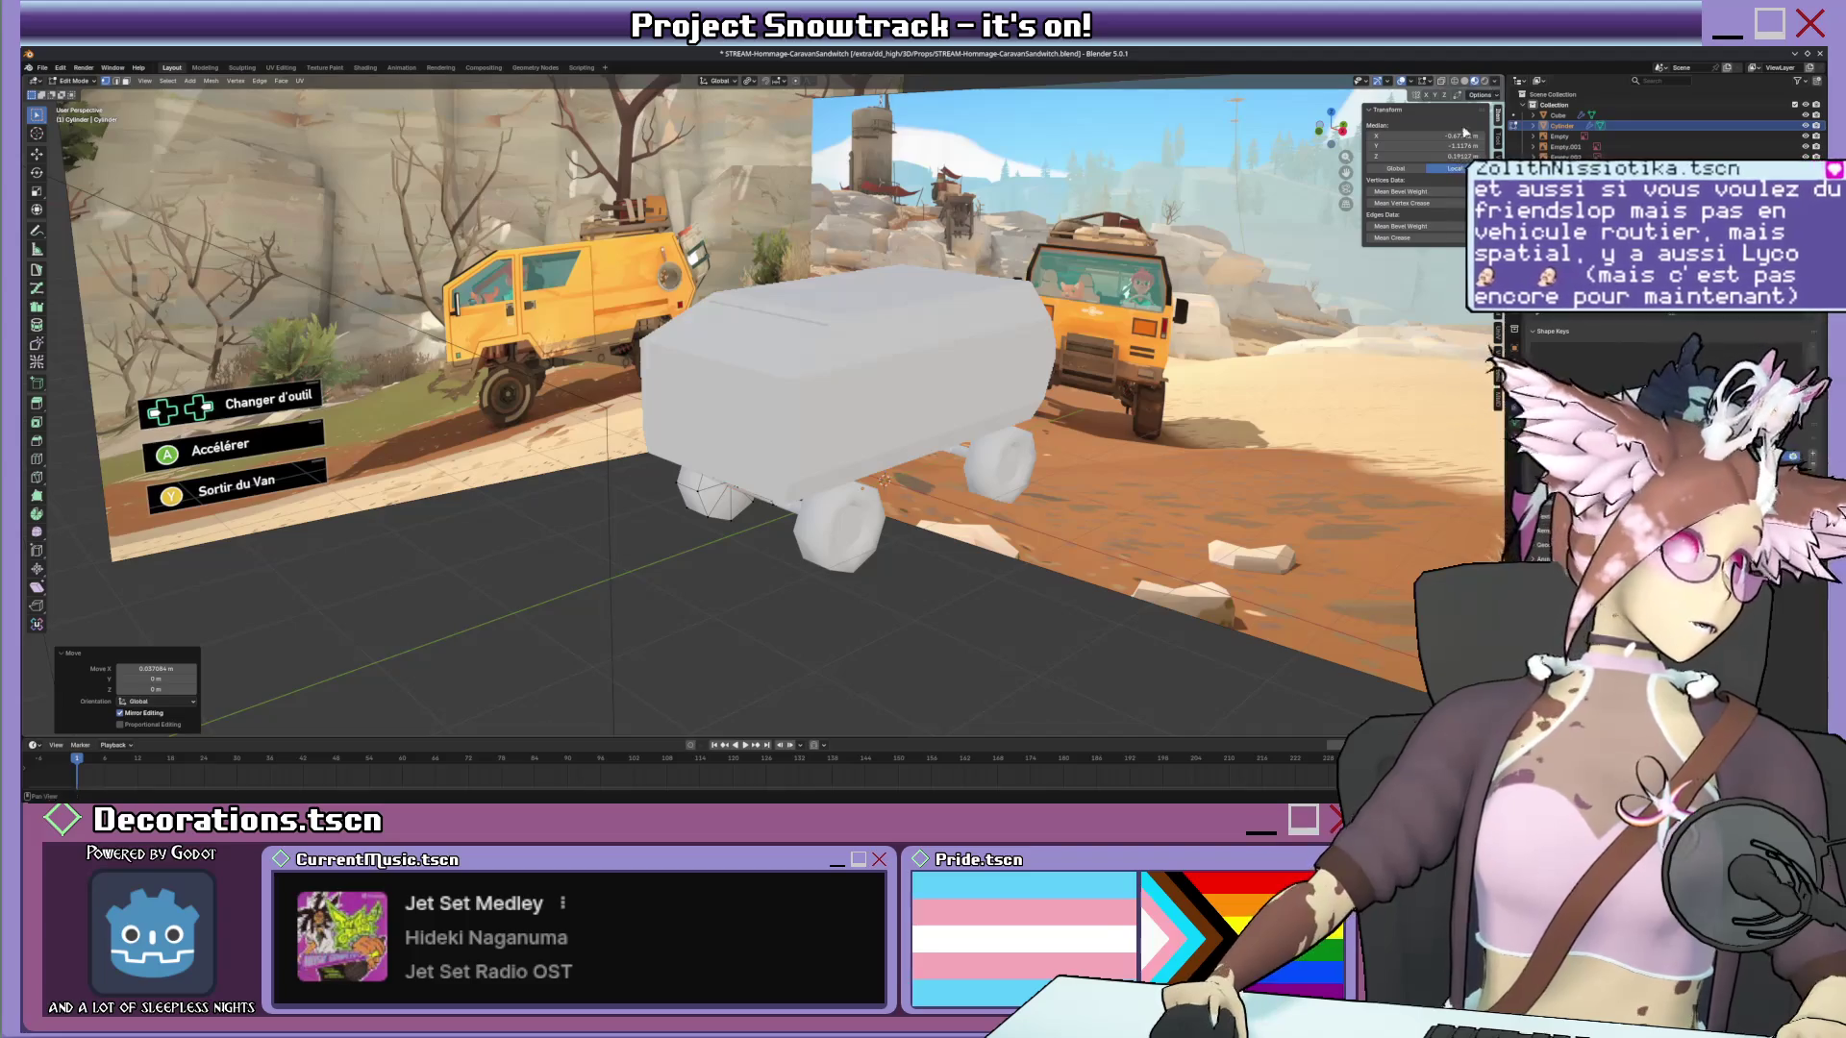
scroll(1009, 373, "up", 3)
scroll(1009, 374, "up", 2)
scroll(1008, 374, "down", 2)
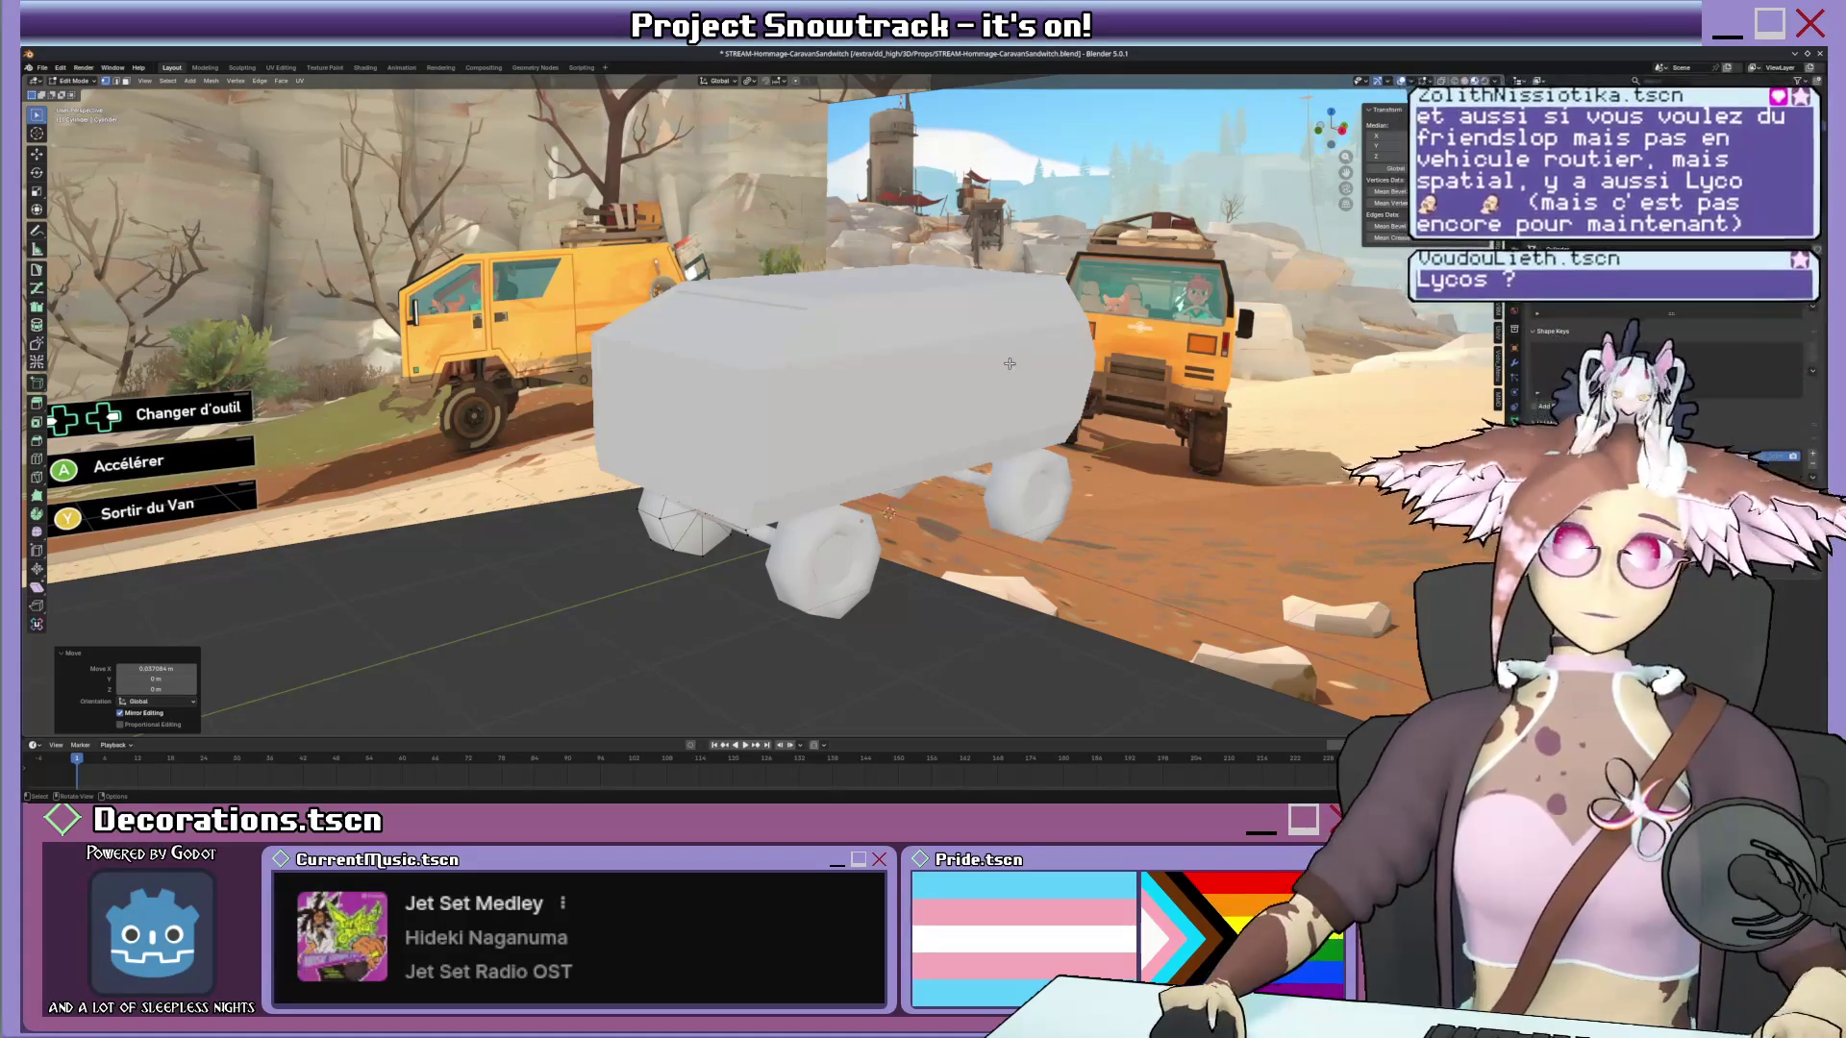
Set solid shading, orbit to a straight side view and toggle X-ray so the reference shows through.
left_click(1485, 96)
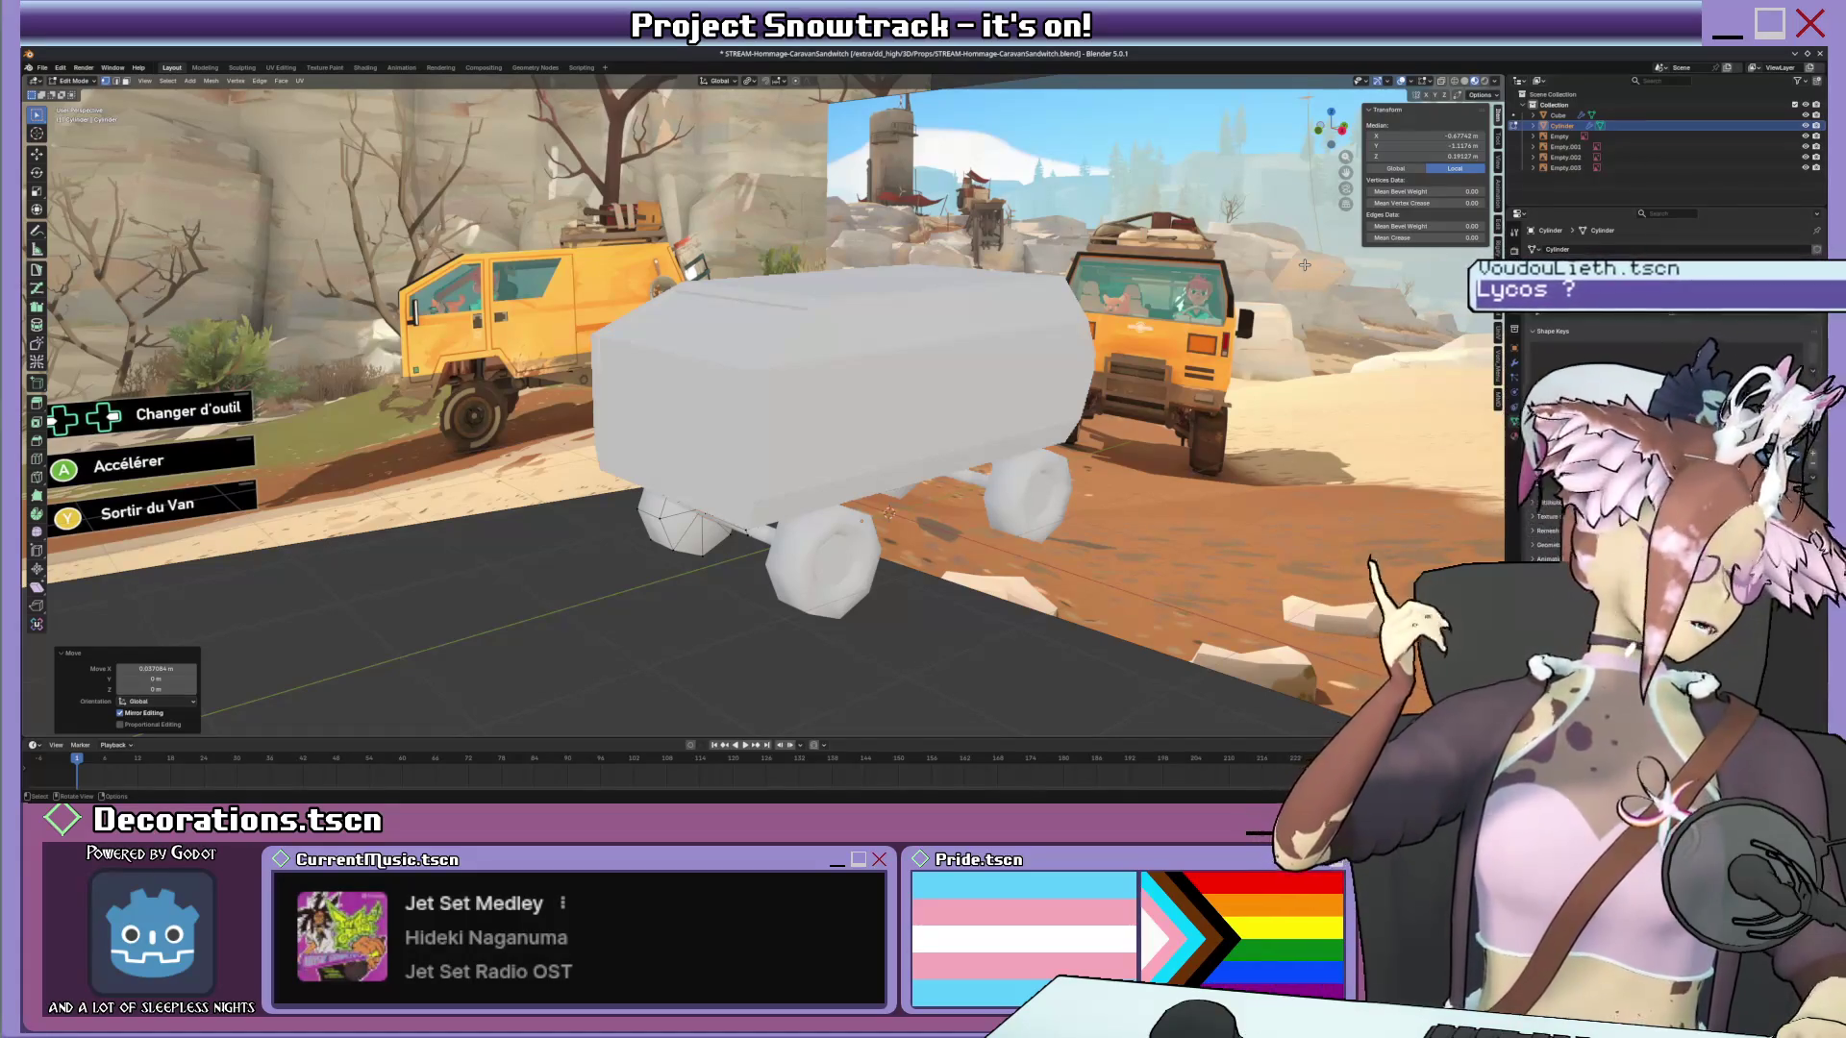
mouse_move(959, 343)
middle_mouse_down()
mouse_move(816, 431)
mouse_move(791, 388)
mouse_move(751, 382)
middle_mouse_up()
left_click(1096, 355)
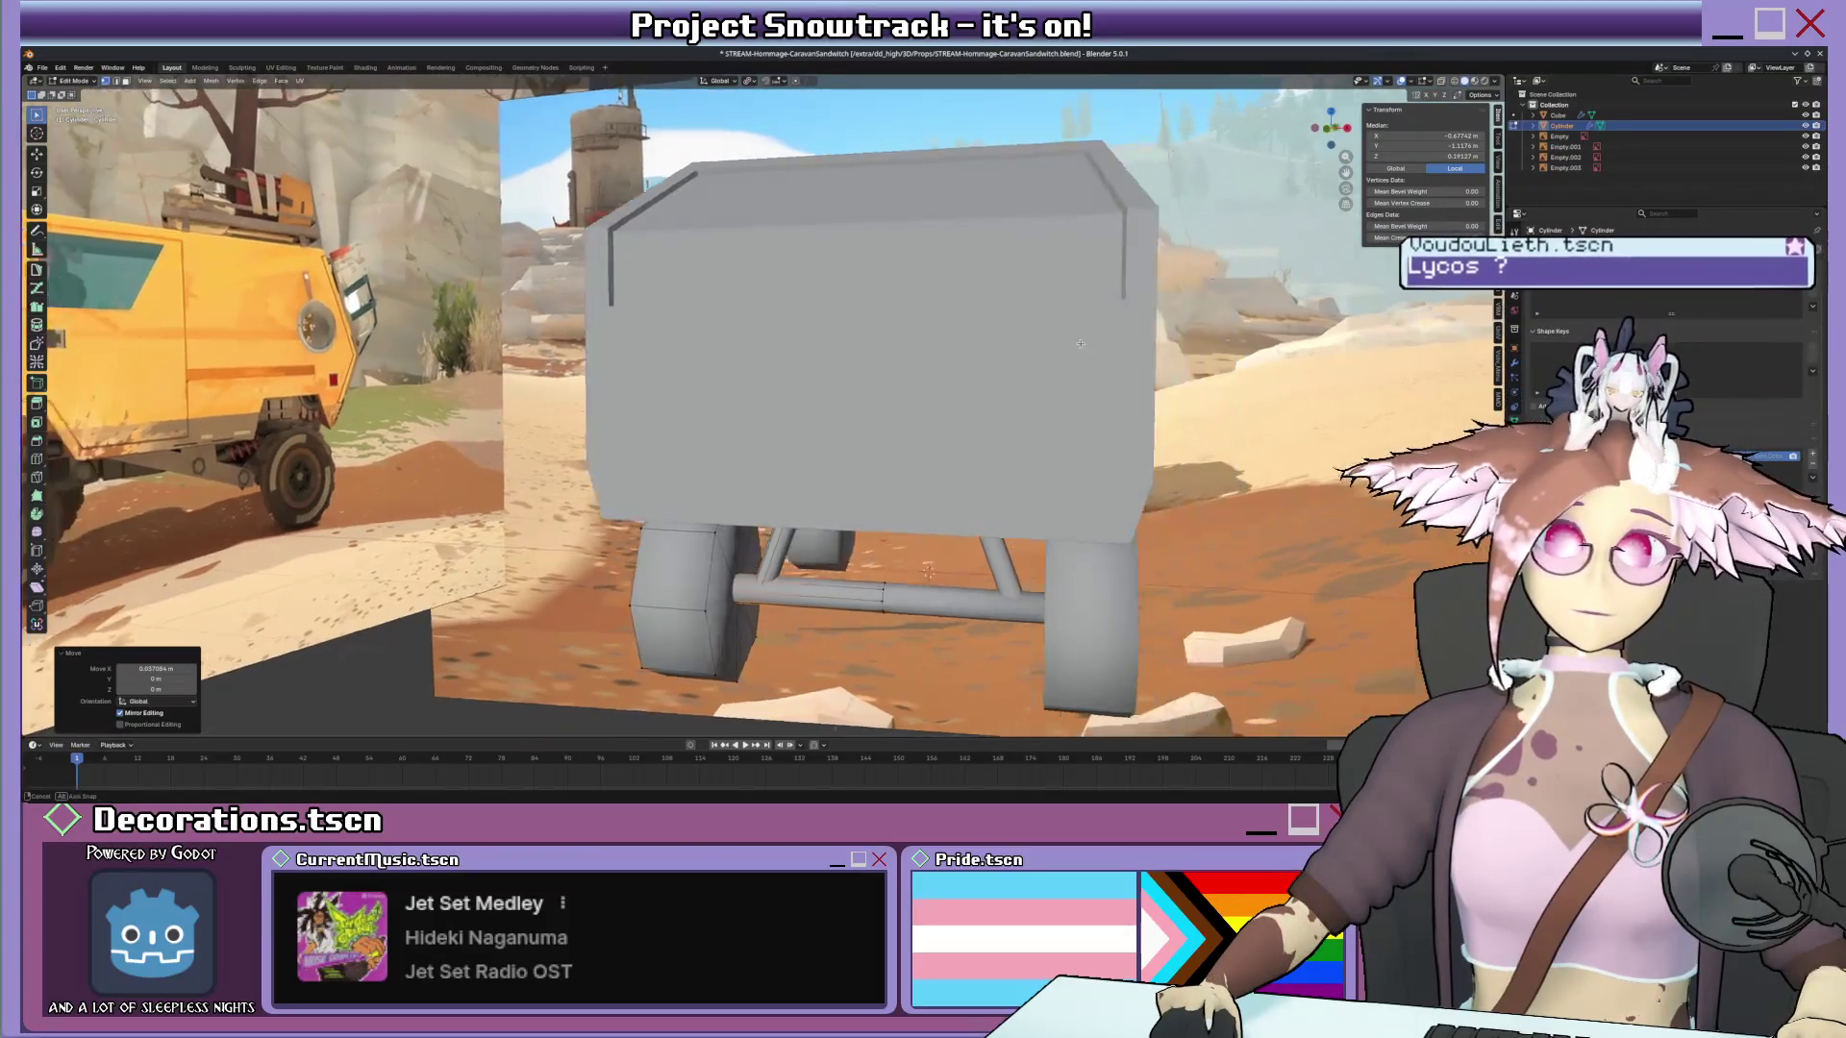
middle_click_drag(1096, 355, 1001, 332)
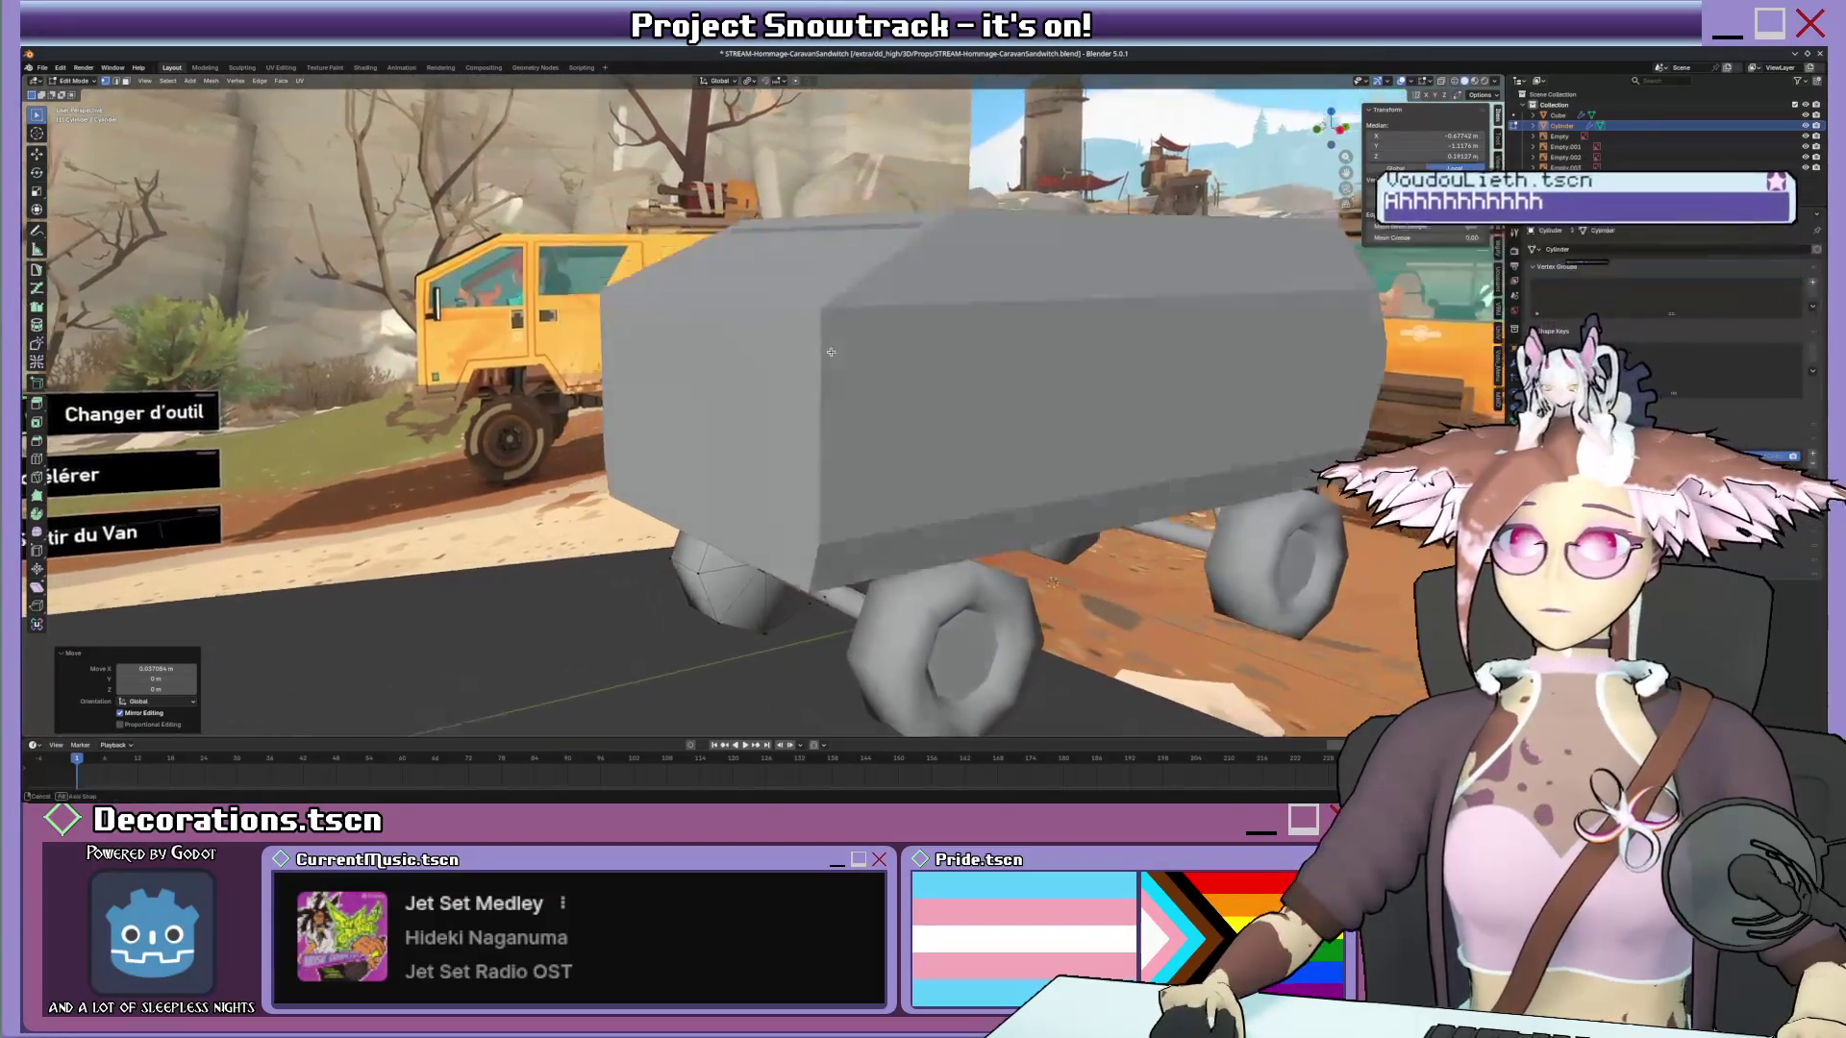
middle_click_drag(890, 307, 825, 368)
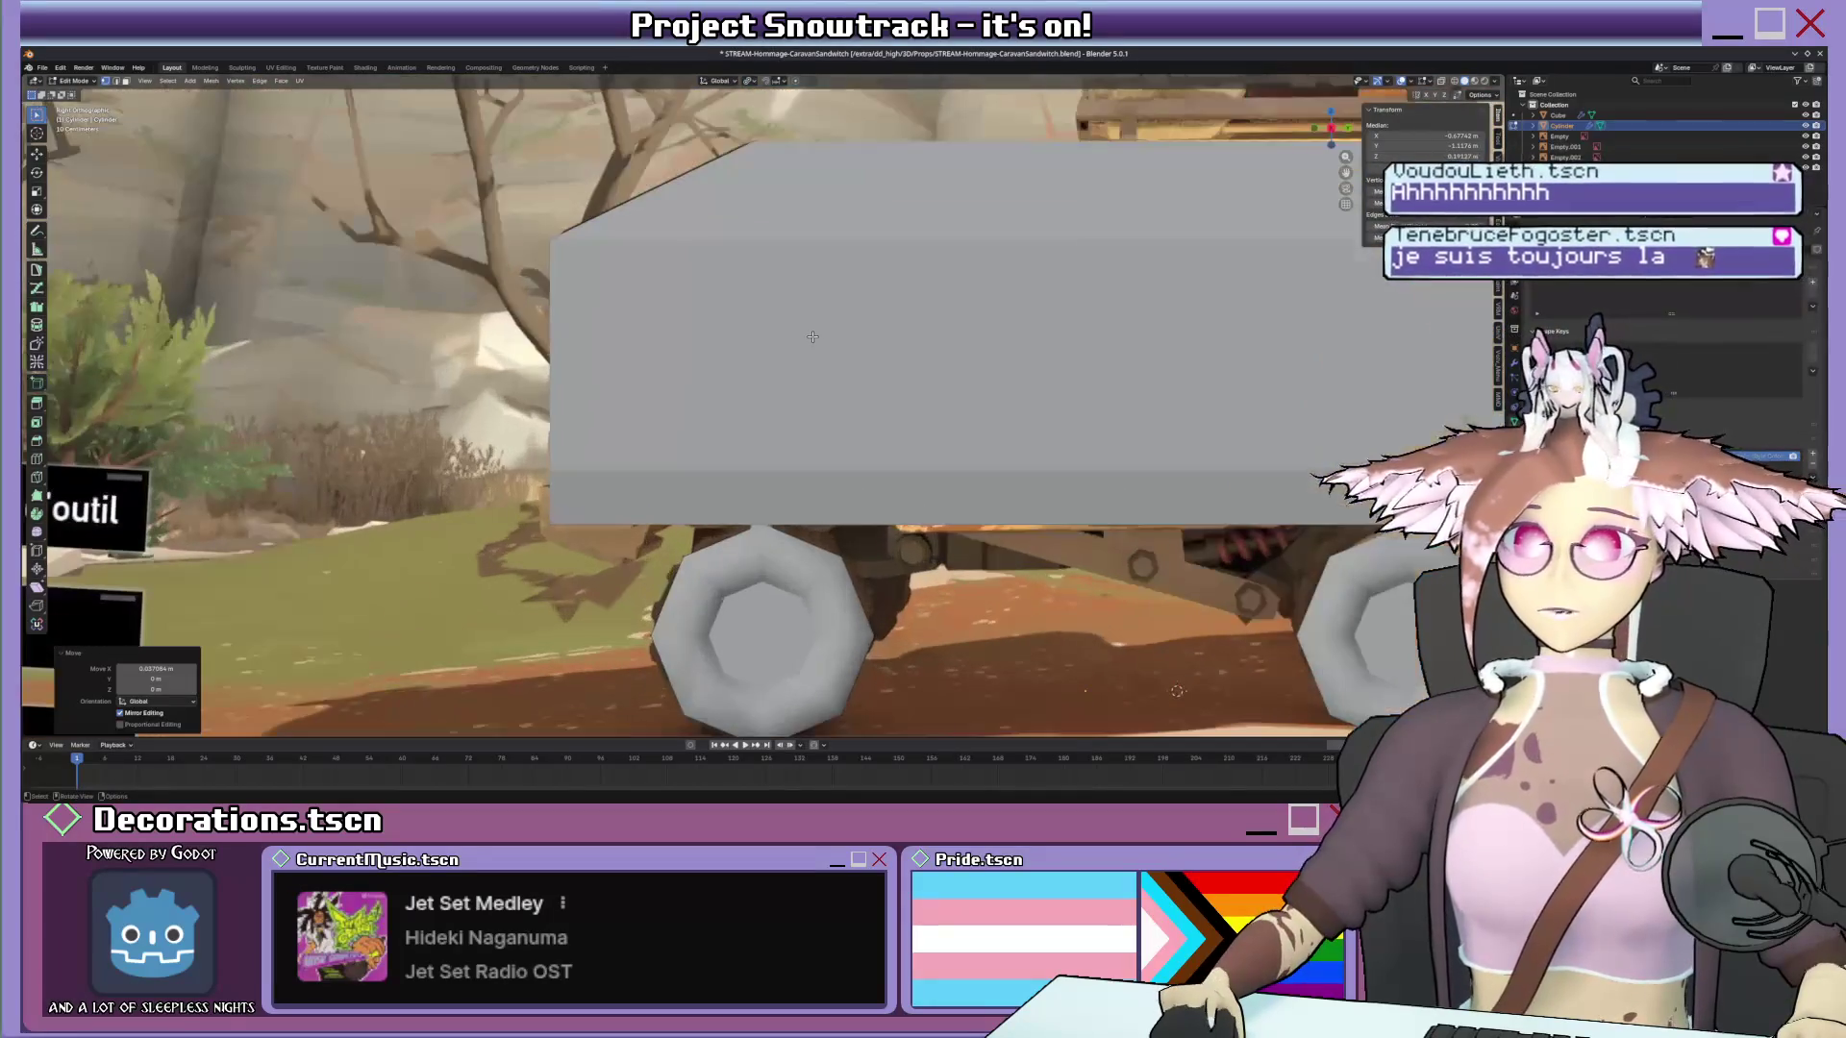
key("alt+z")
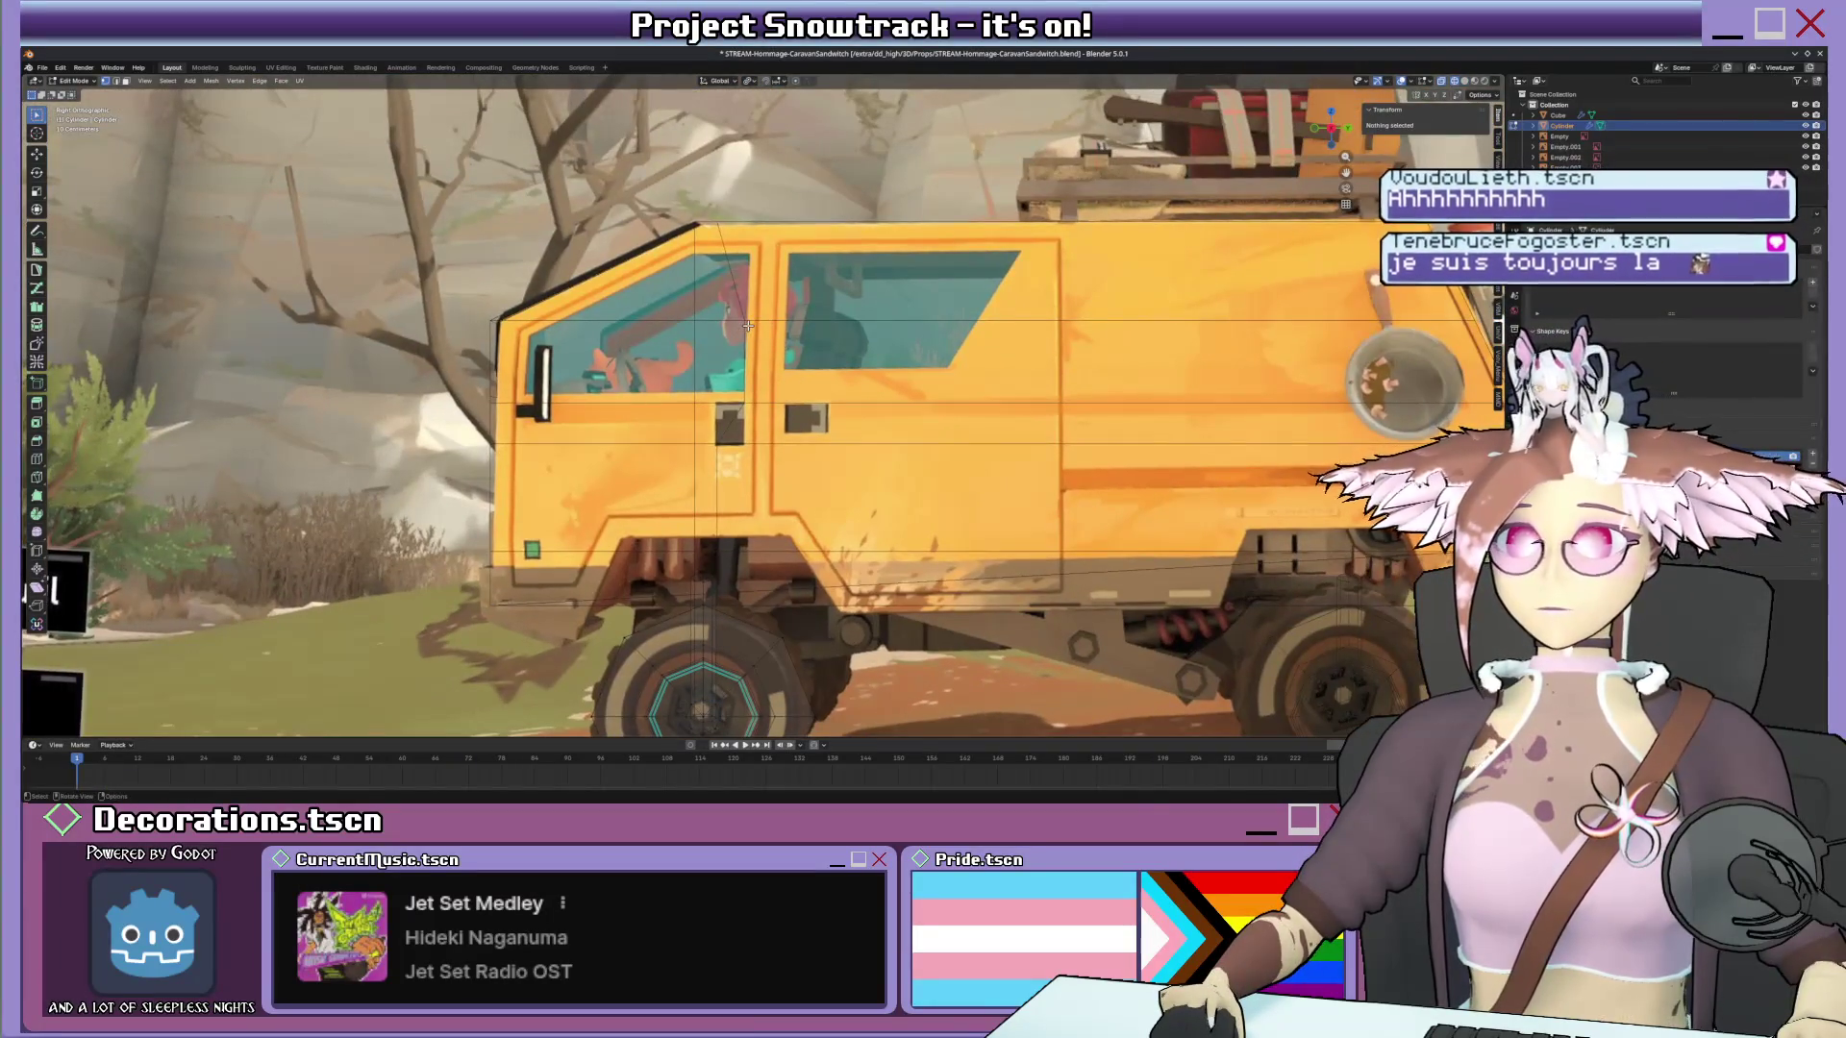
In Edit Mode, shift the selected geometry along the van's length (Y) to fit the reference.
key("Tab")
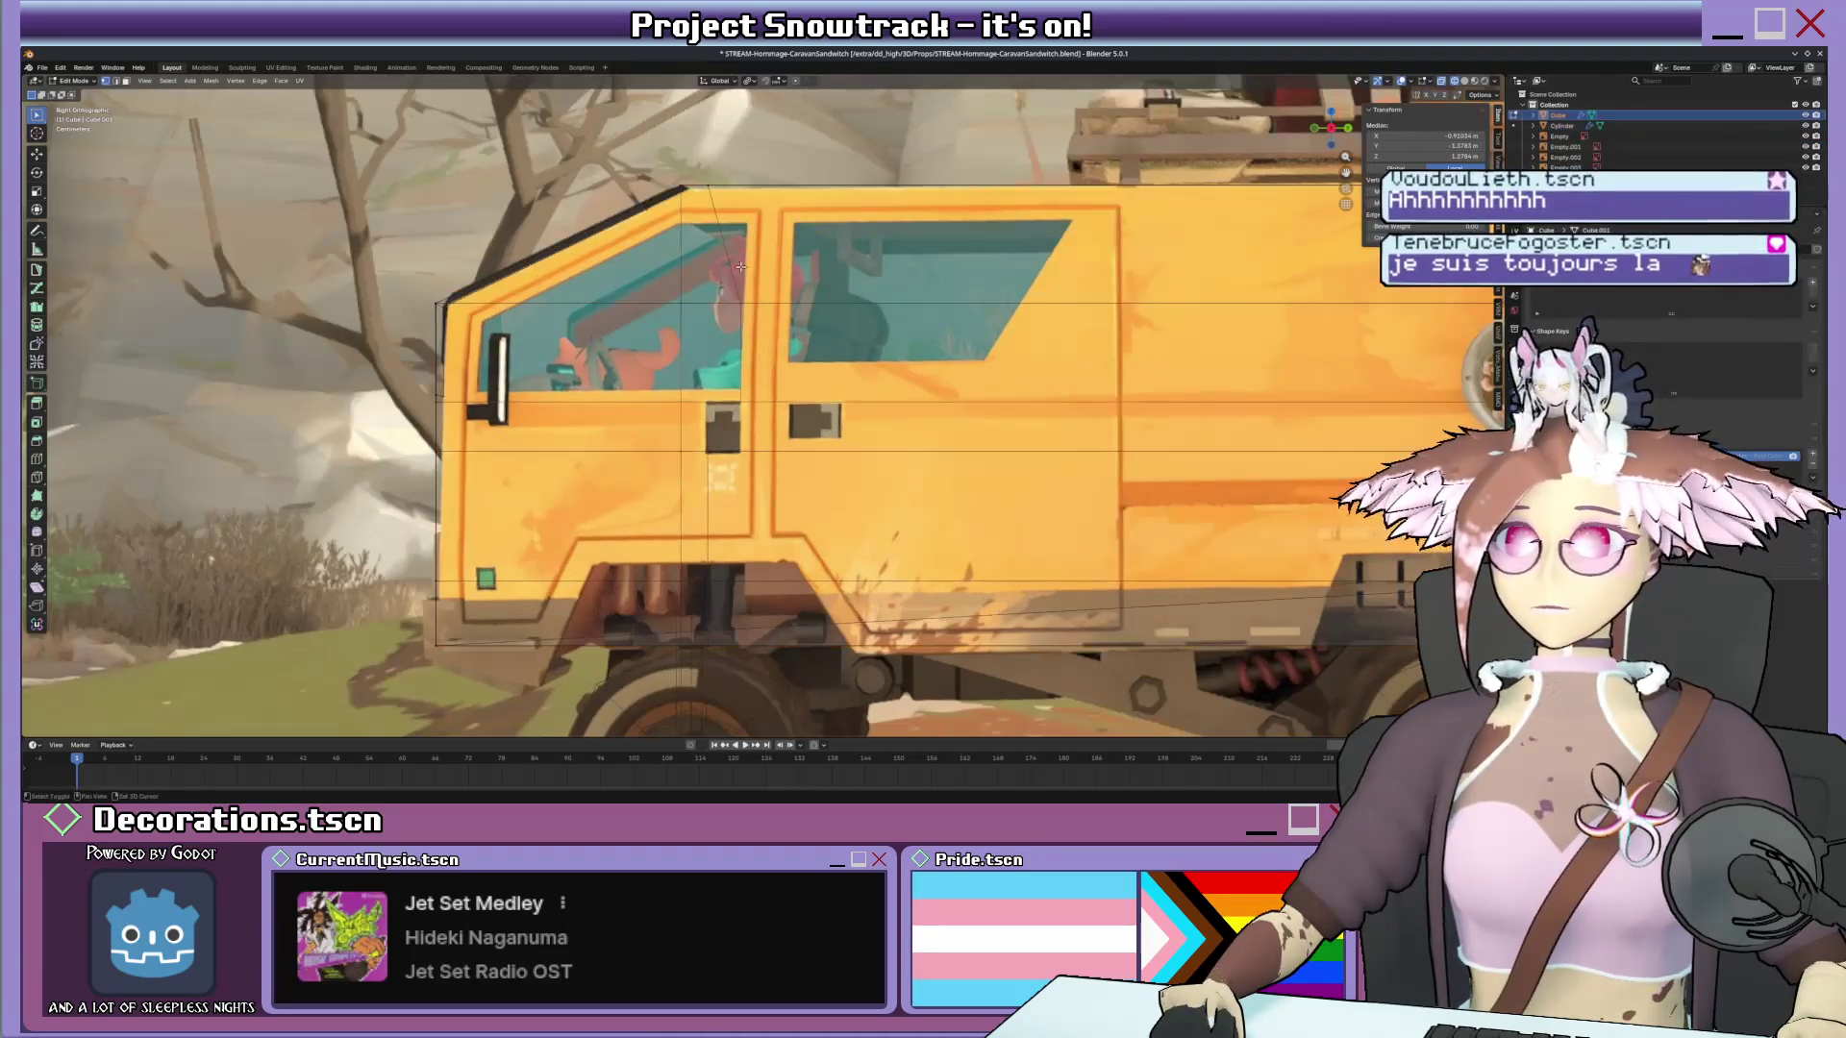
middle_click_drag(741, 267, 755, 299, "shift")
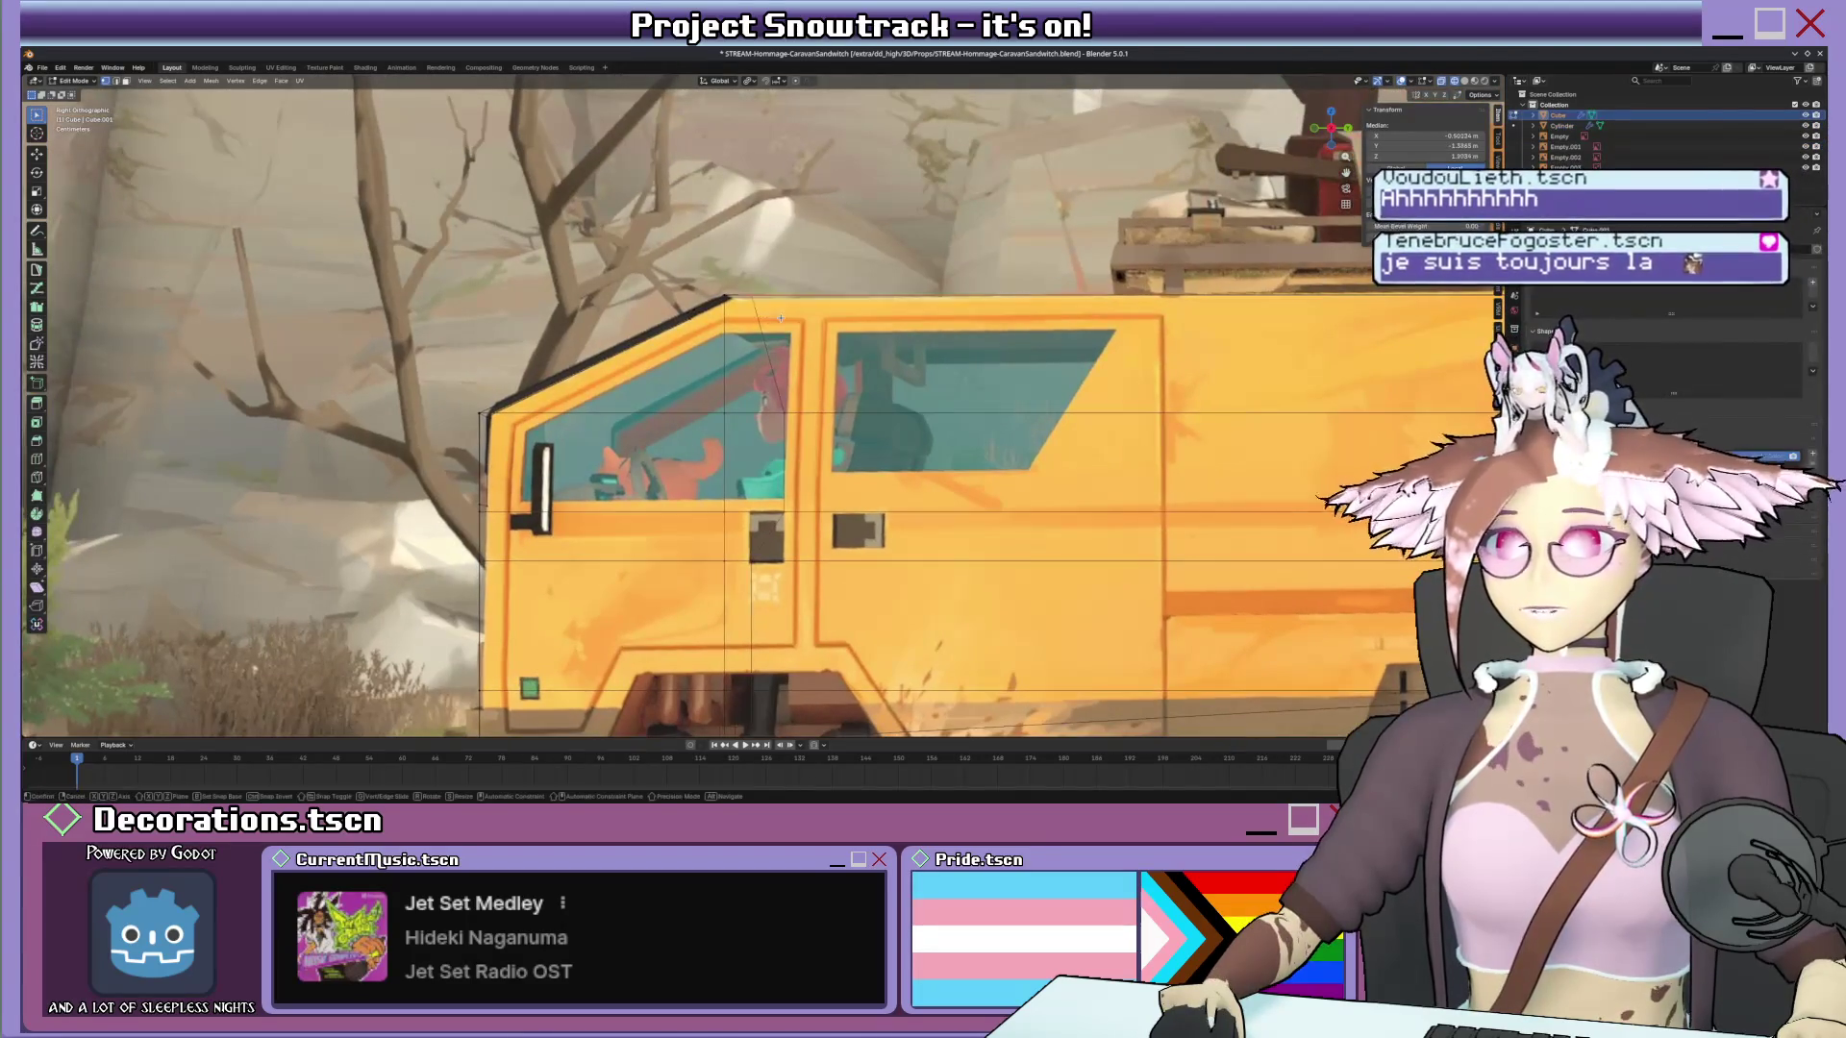
left_click(817, 313)
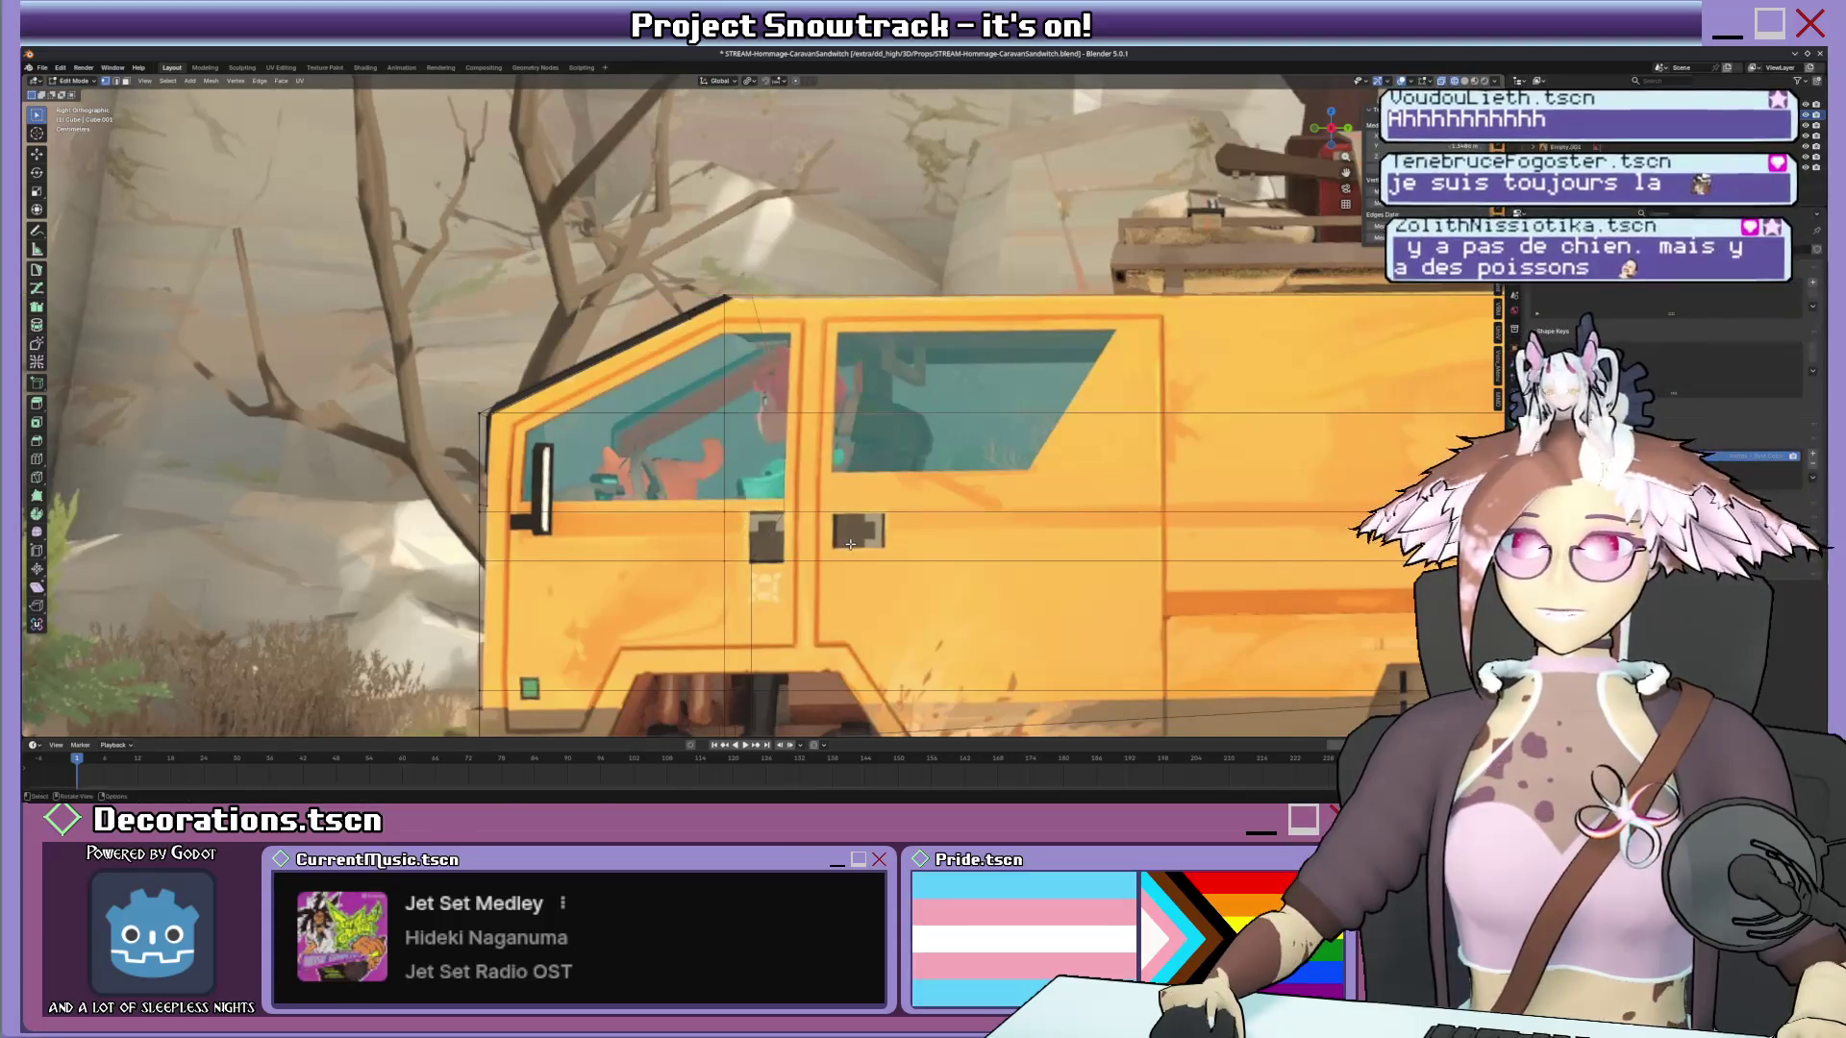
key("Return")
key("g")
key("y")
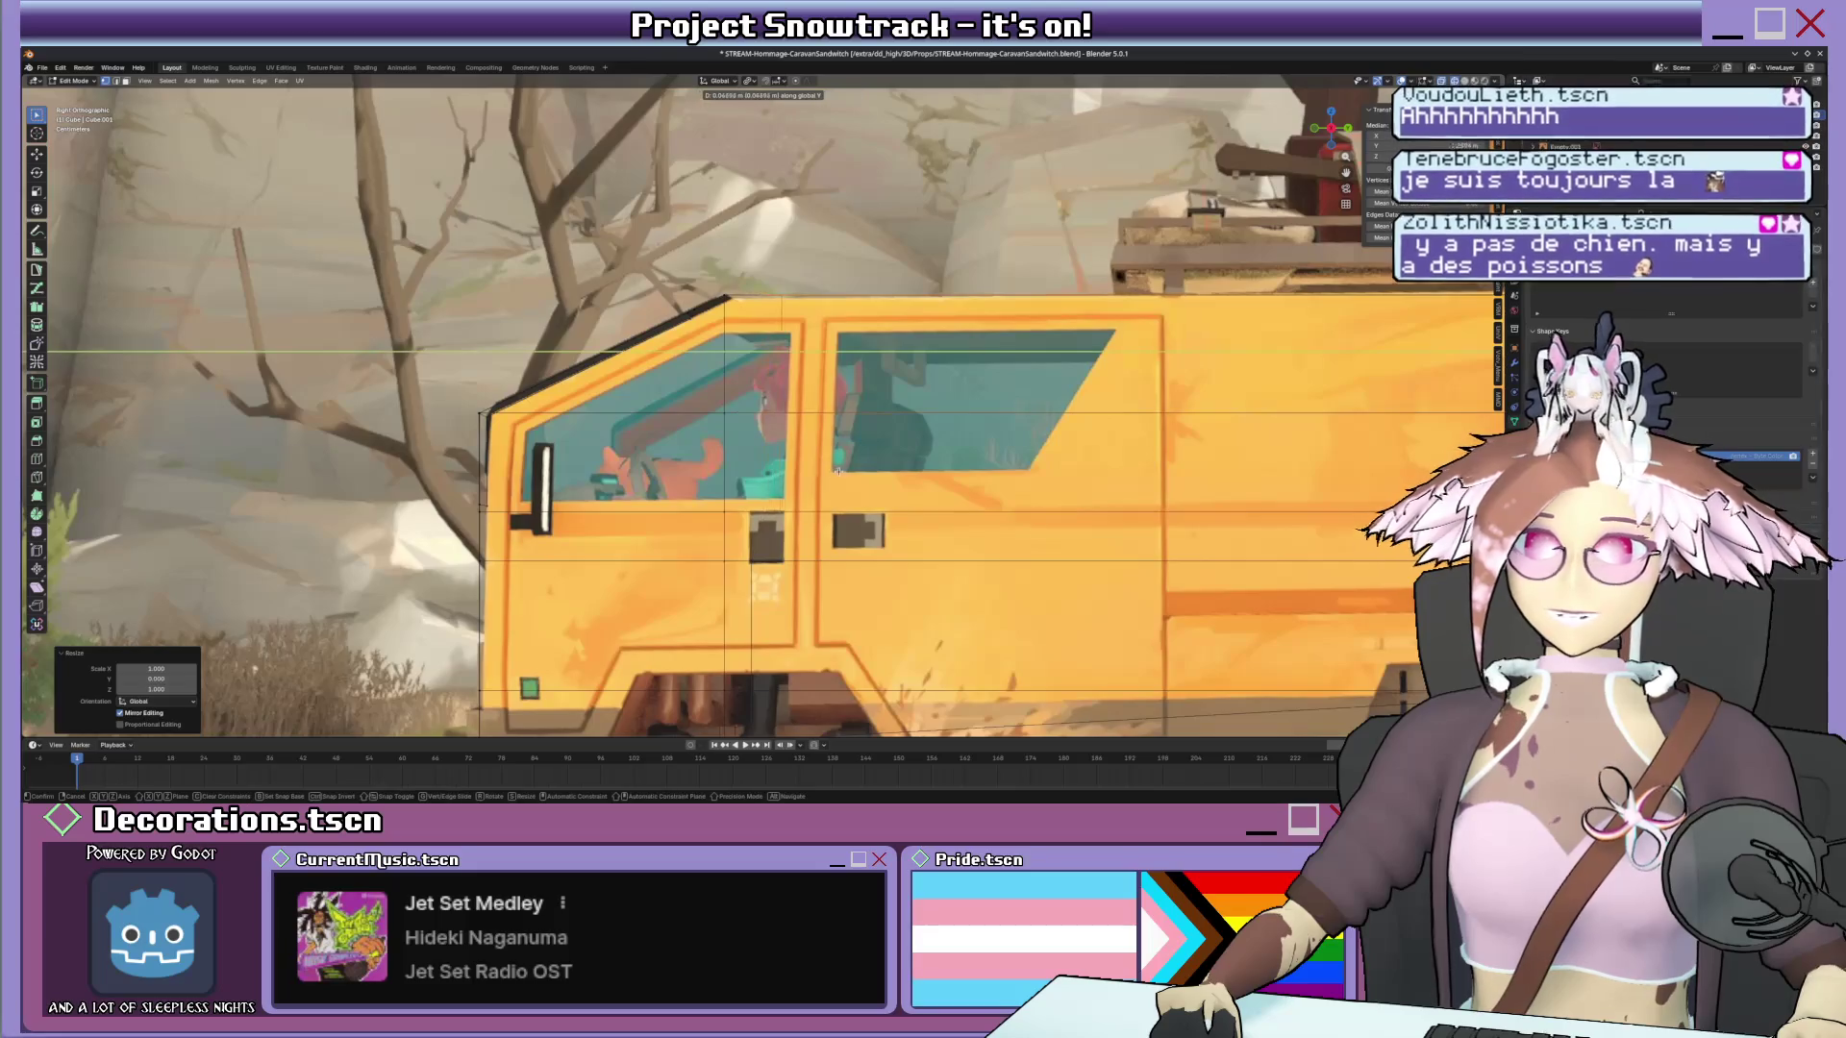
left_click(849, 299)
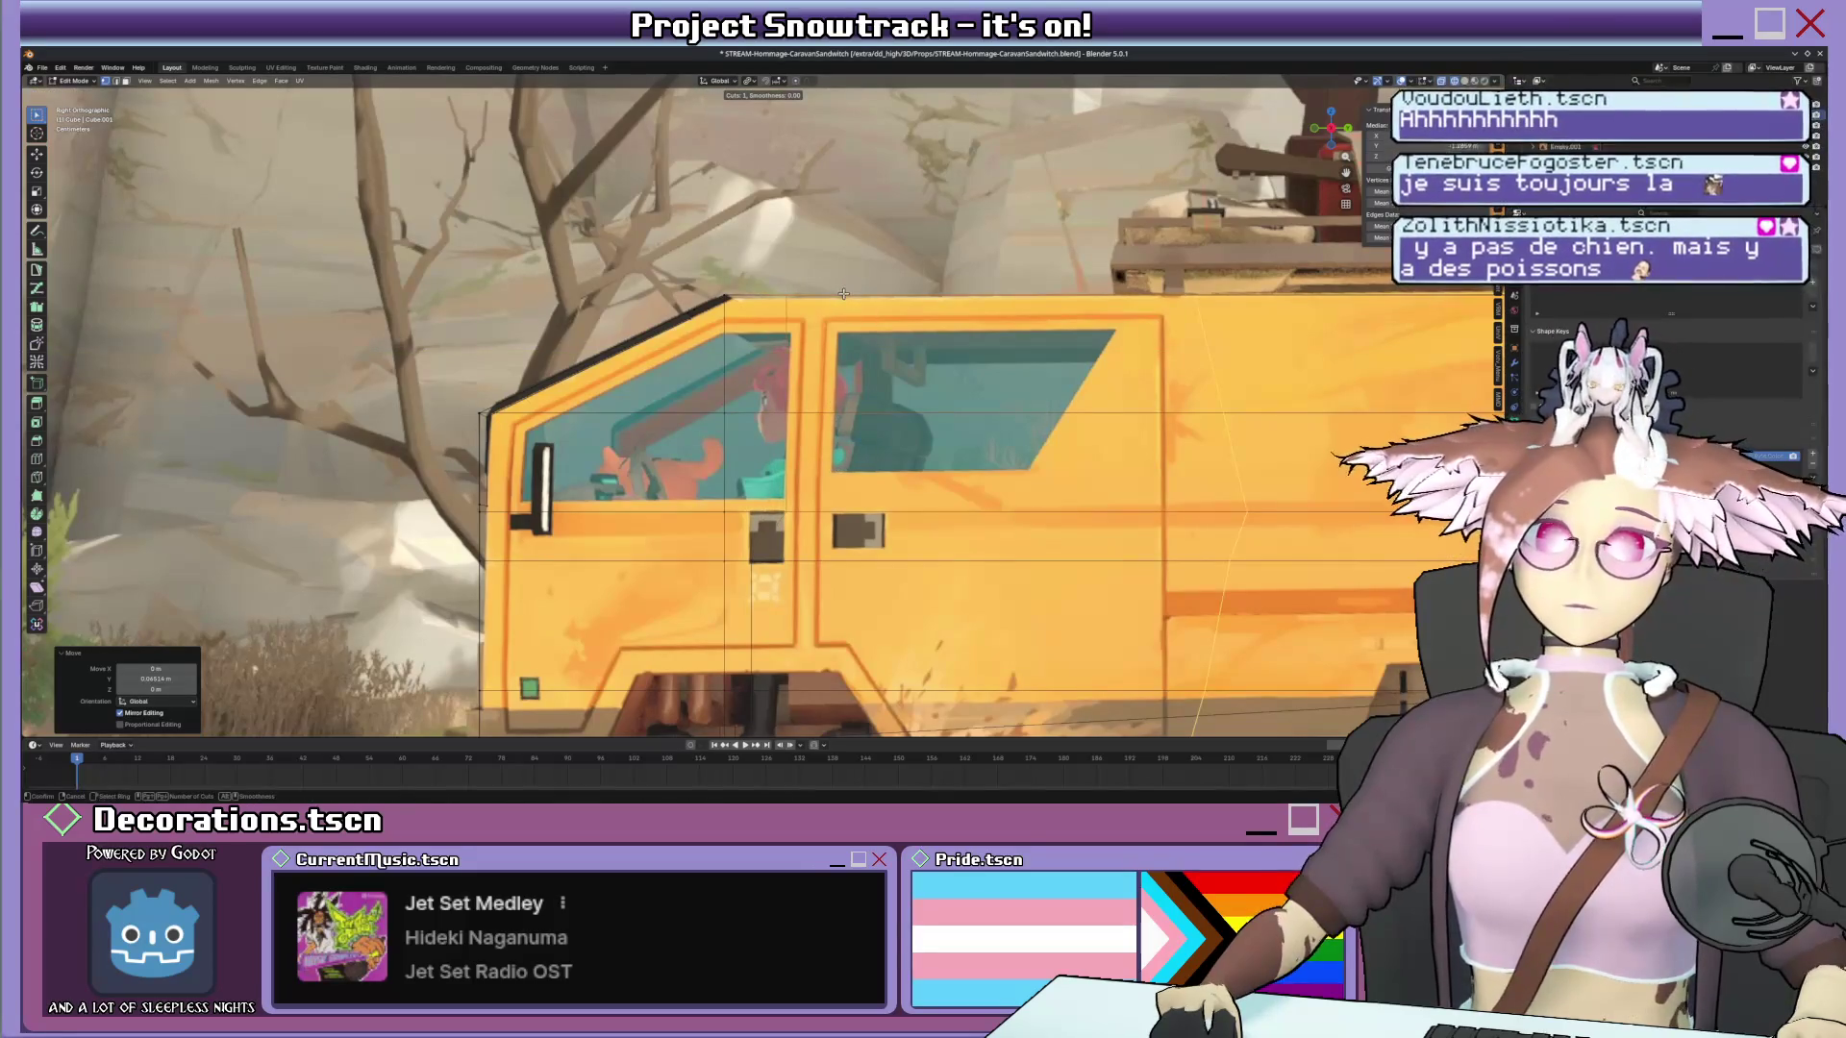
Add a new edge loop across the body and slide it to the reference's window and door lines.
key("s")
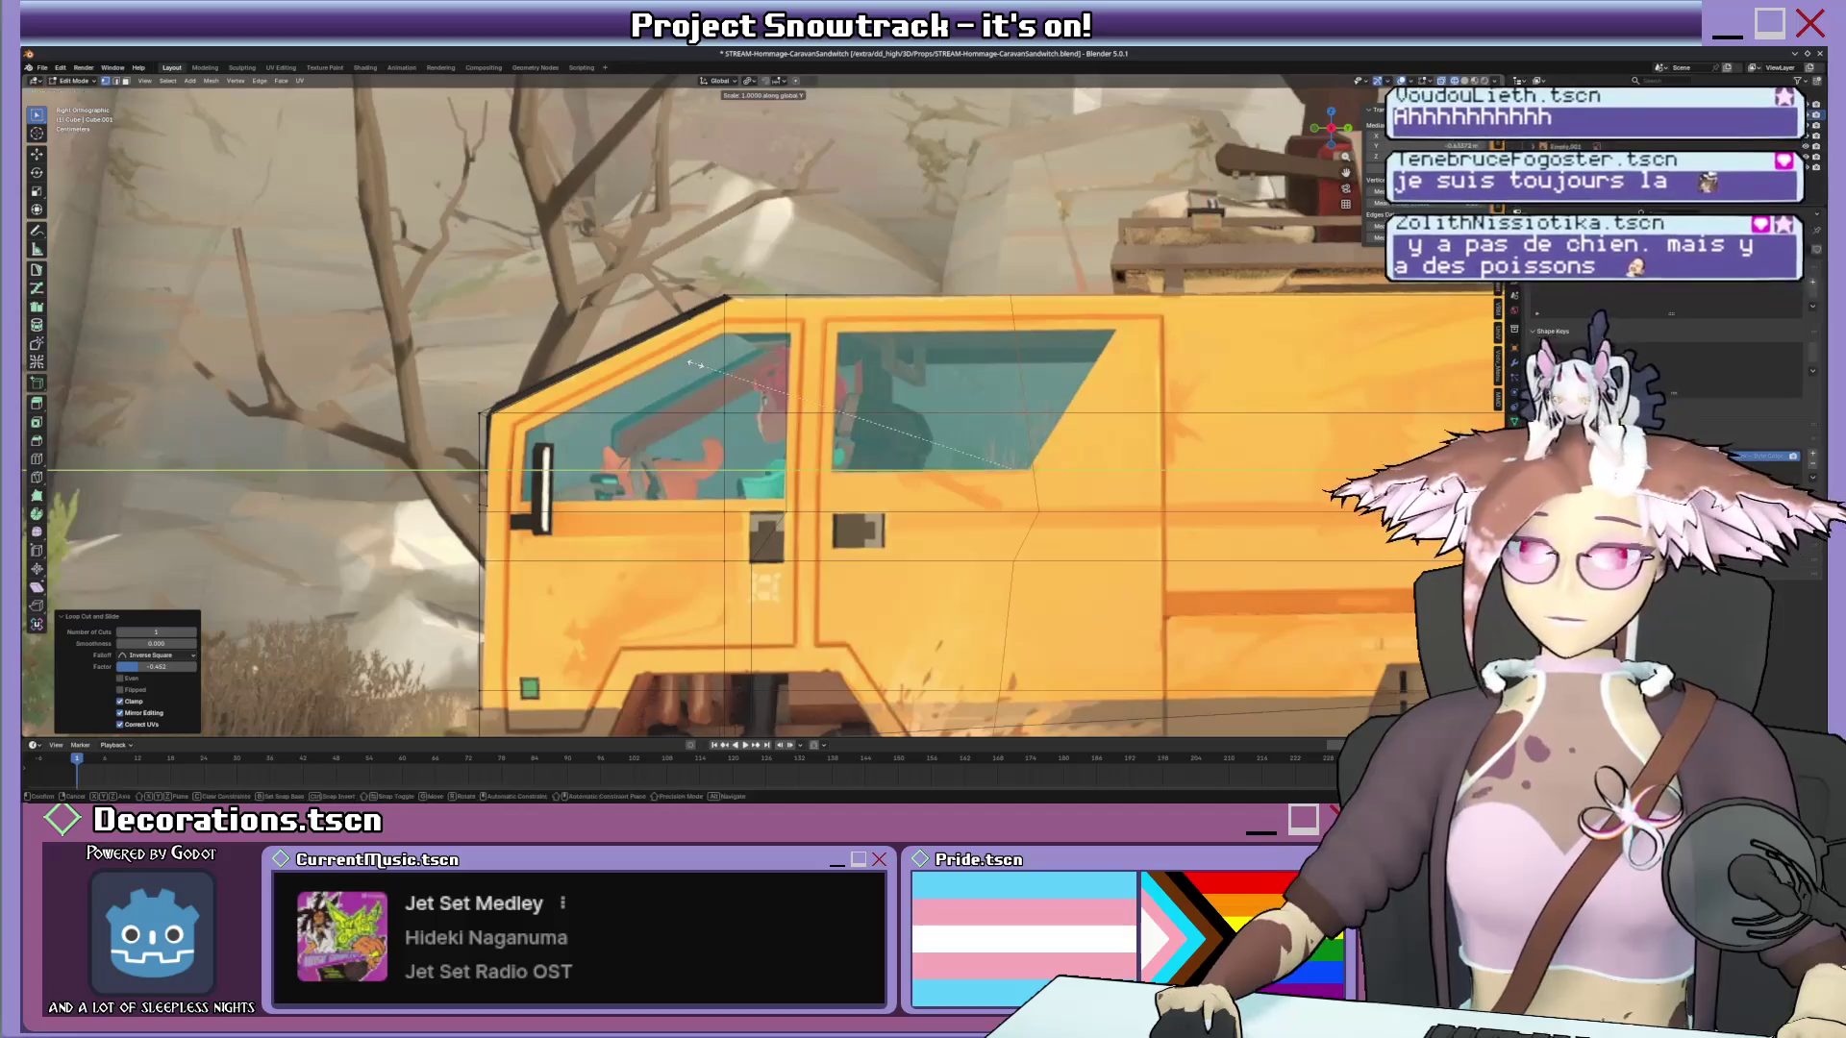
key("Return")
key("g")
key("g")
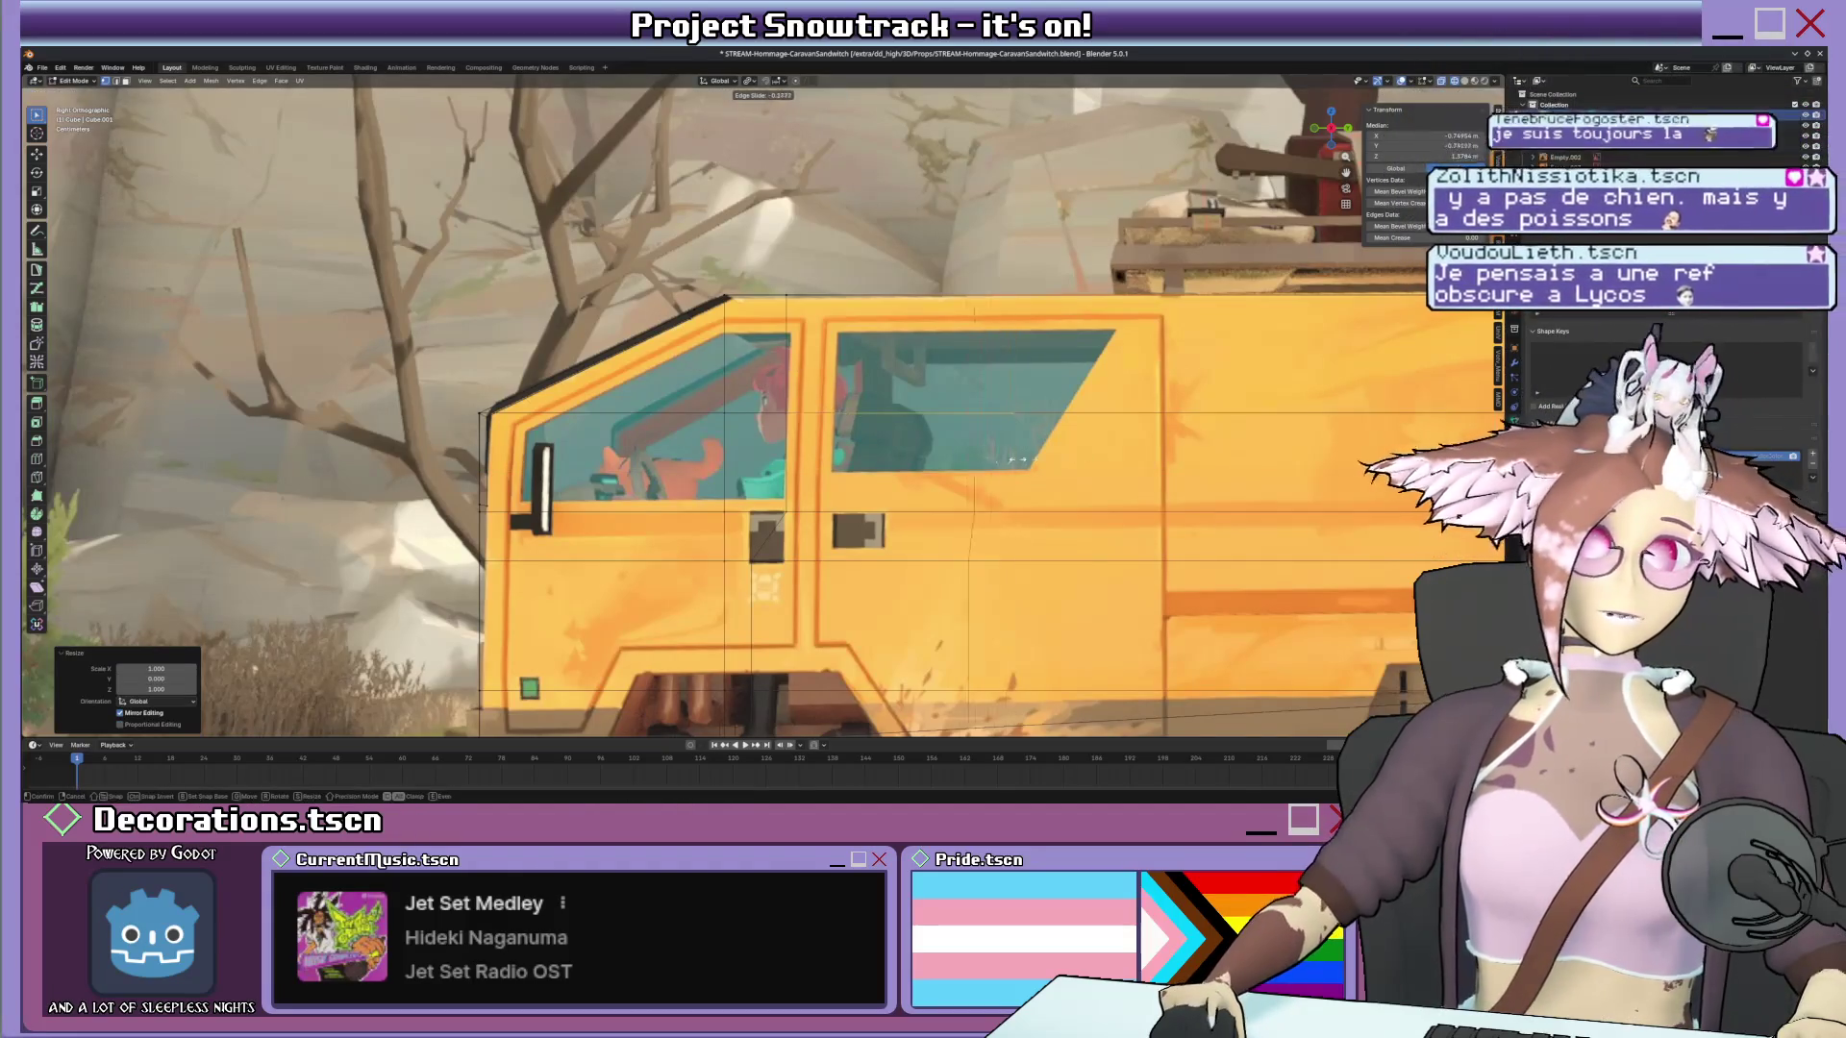
left_click(624, 488)
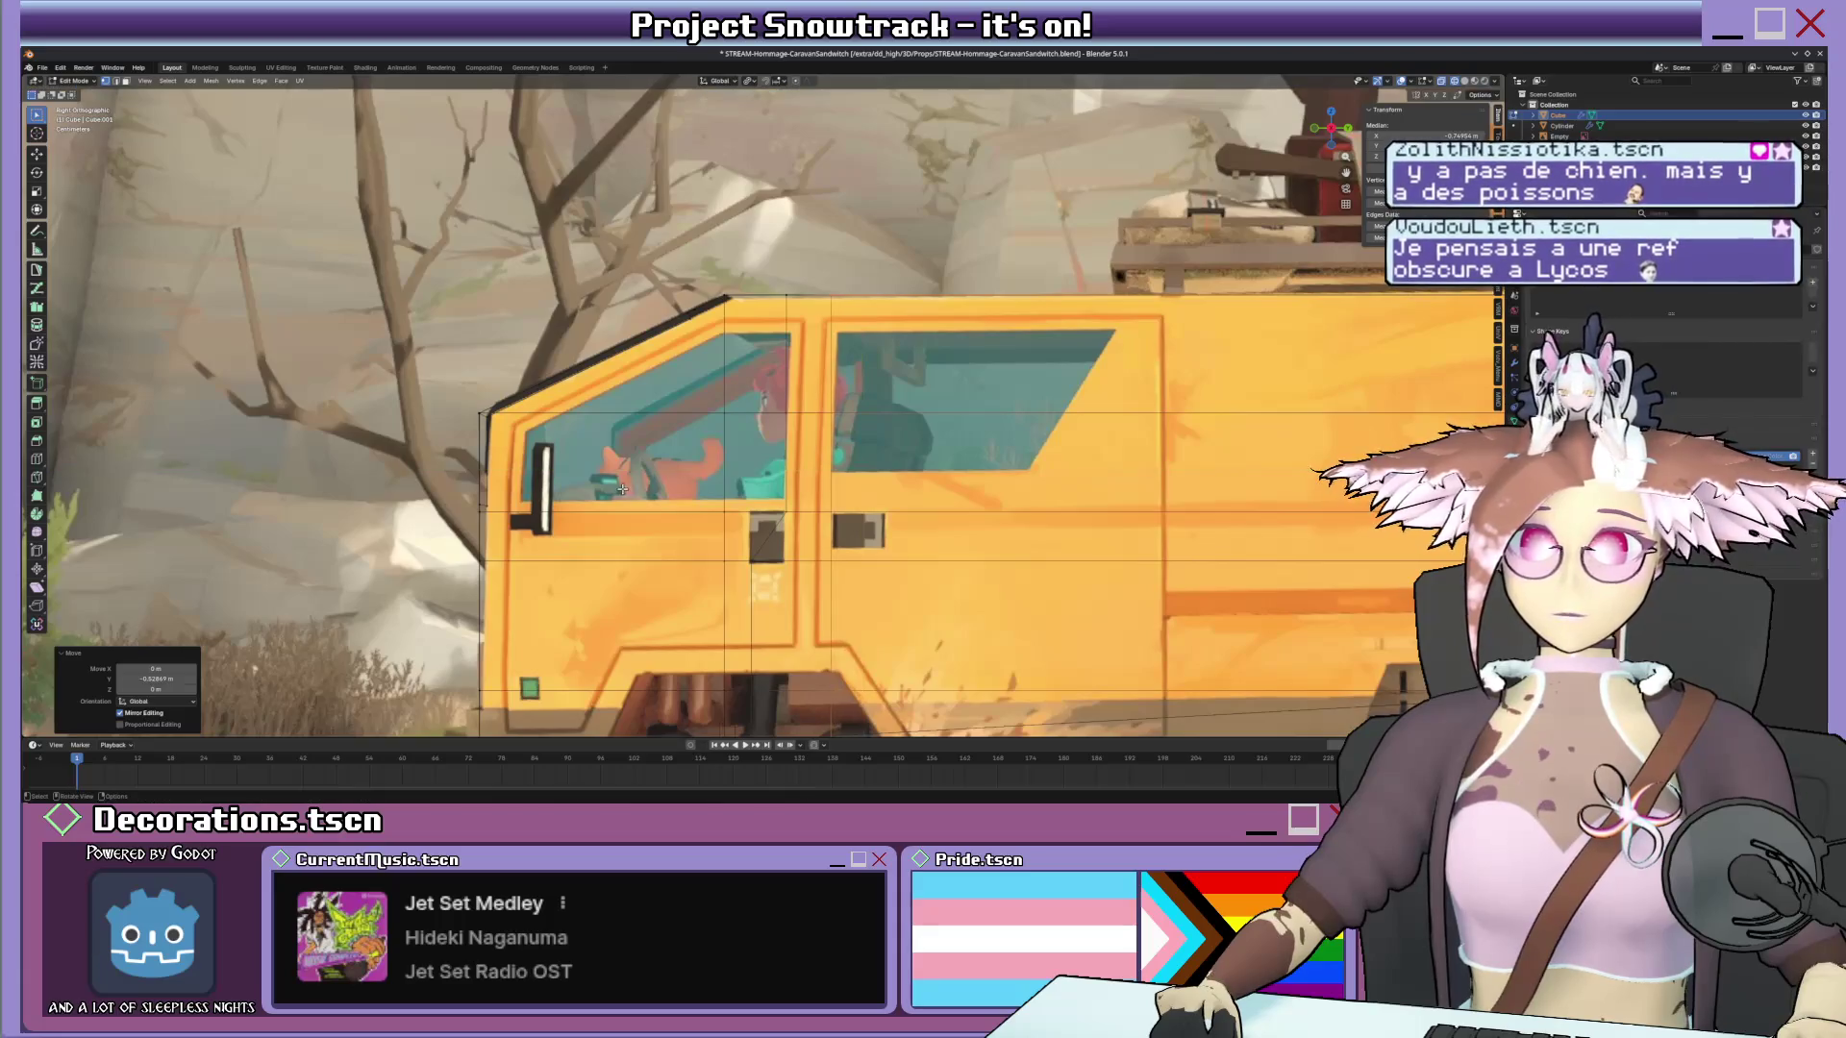
left_click(854, 313)
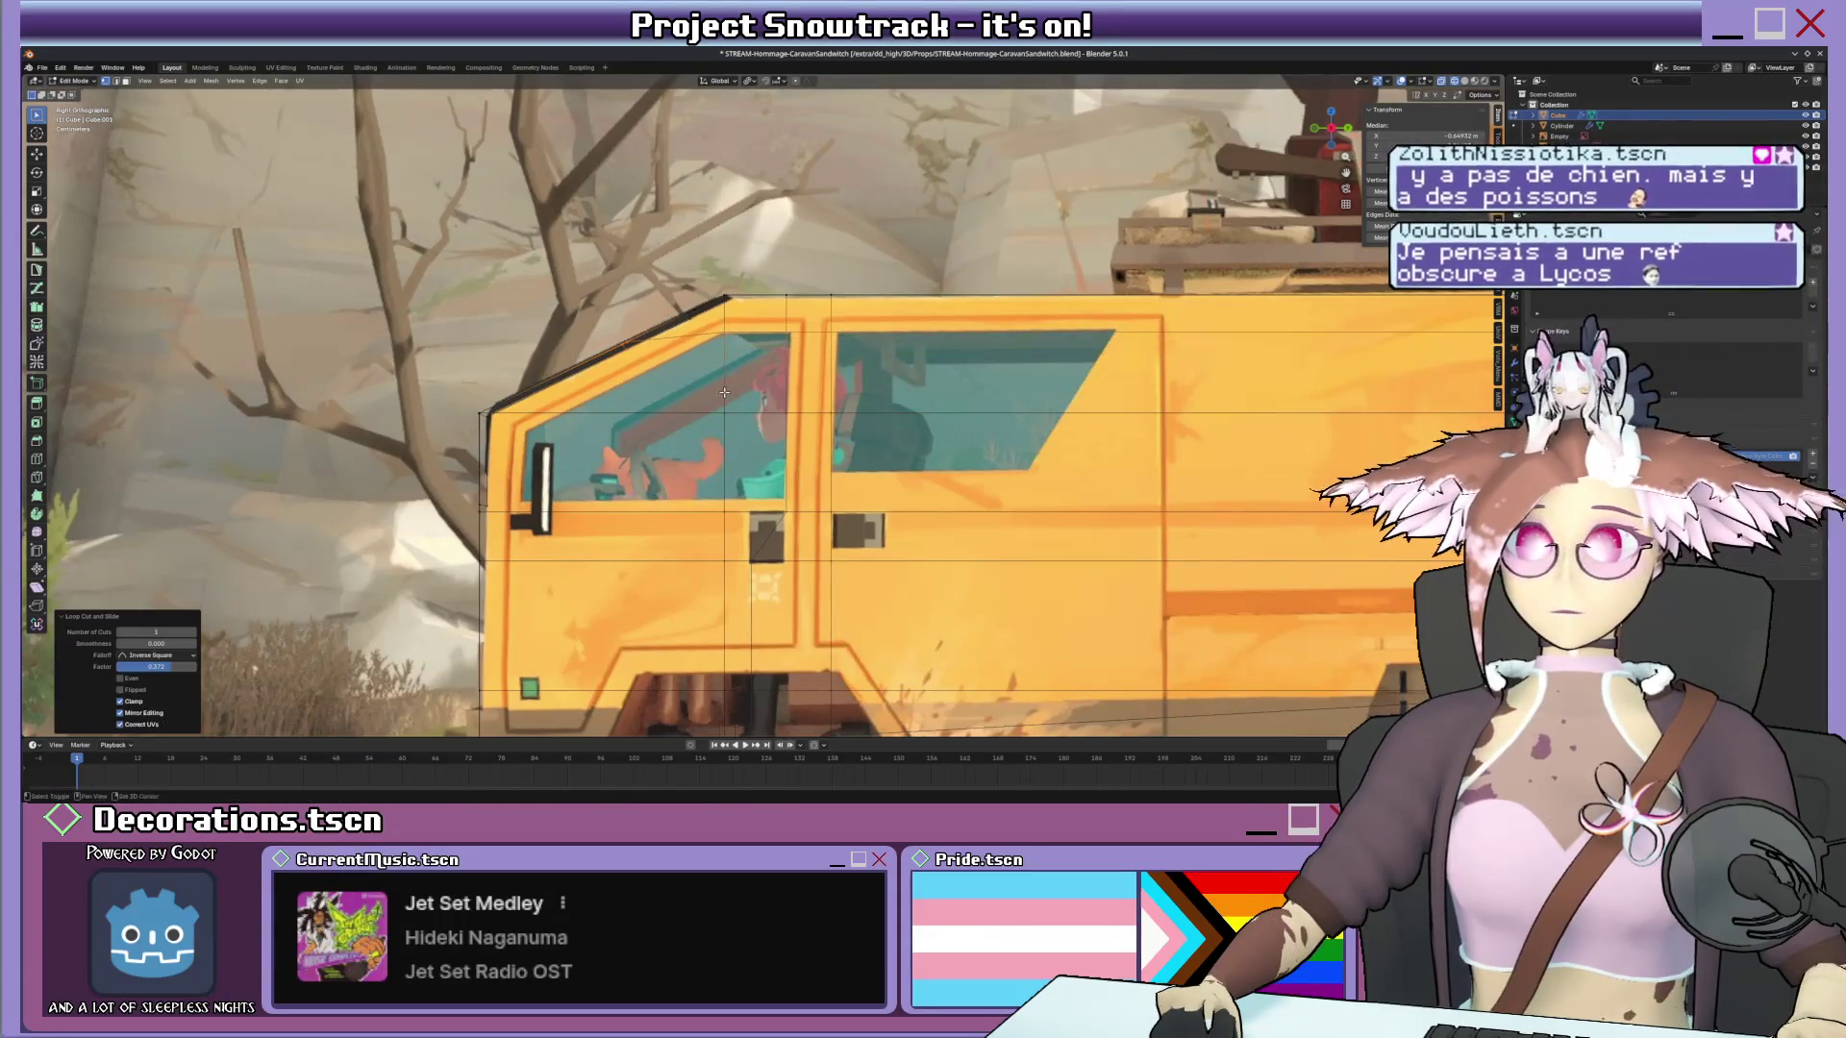
scroll(763, 393, "up", 2, "ctrl")
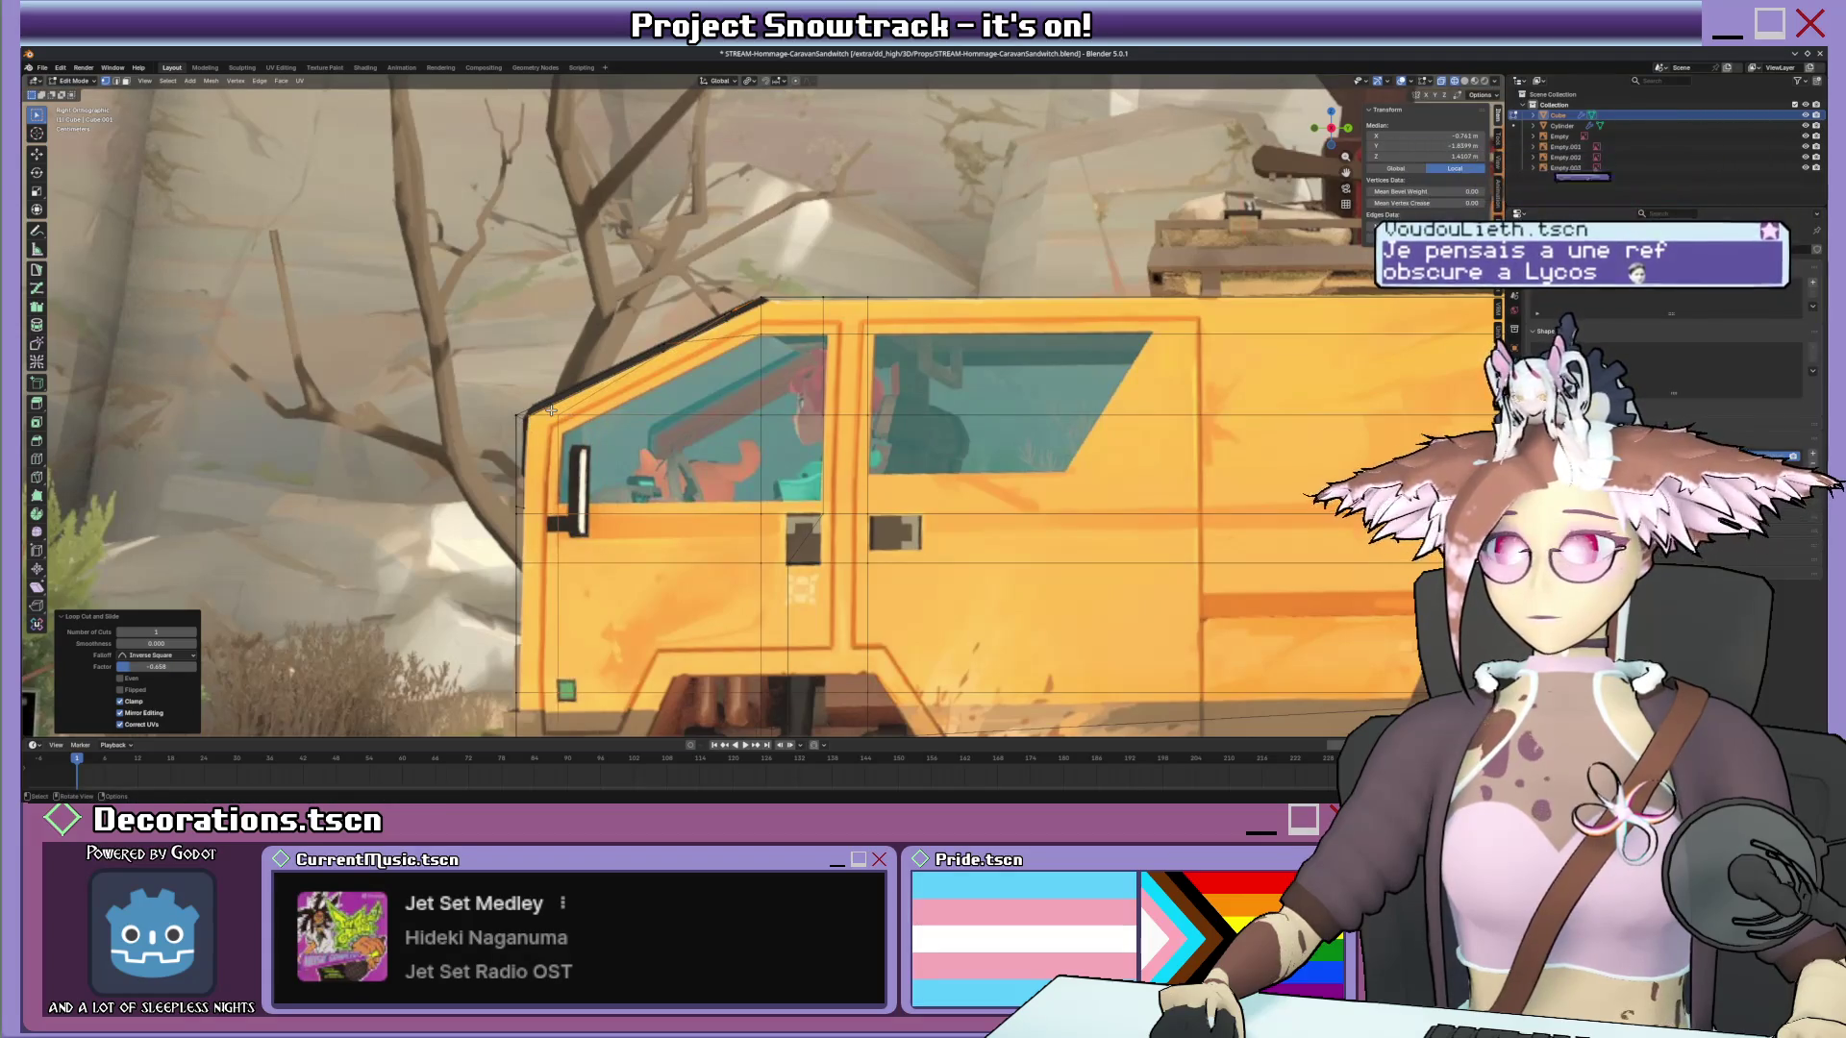
Turn X-ray off so the van shows opaque grey, checking it from side and perspective views.
middle_click_drag(670, 356, 762, 364)
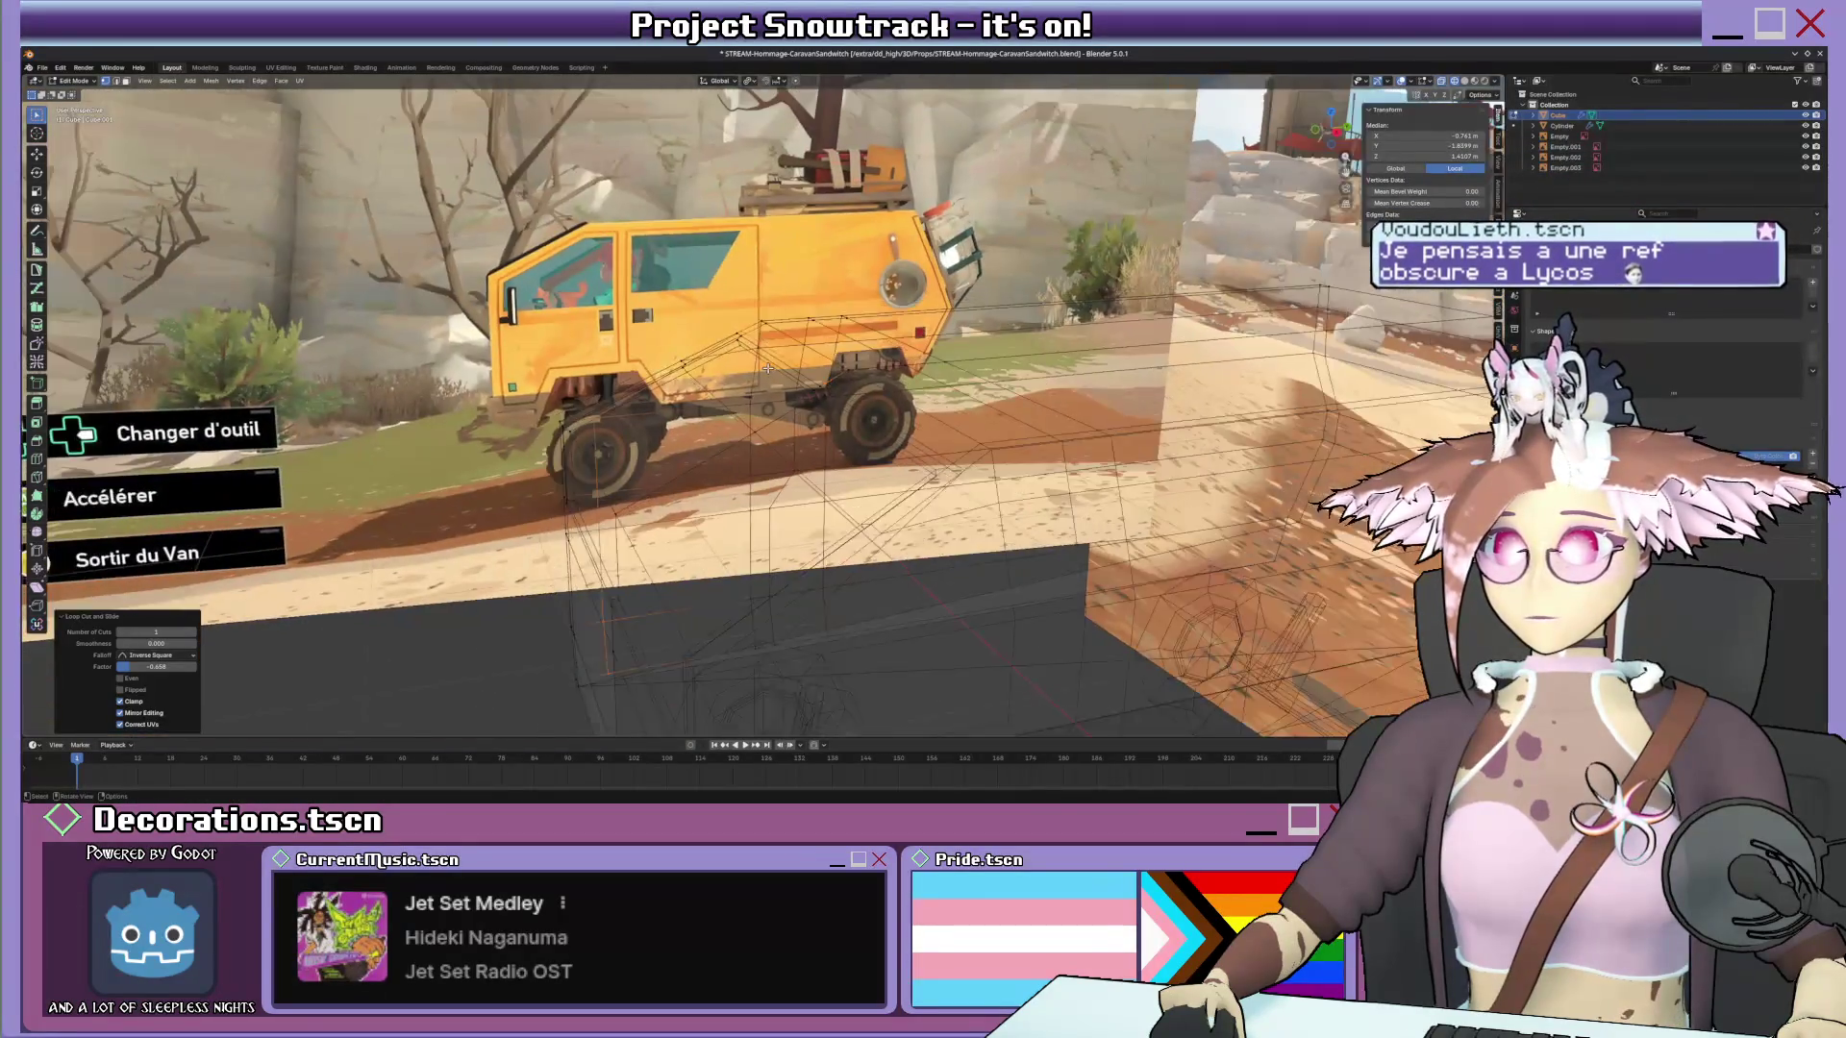
scroll(763, 363, "up", 2)
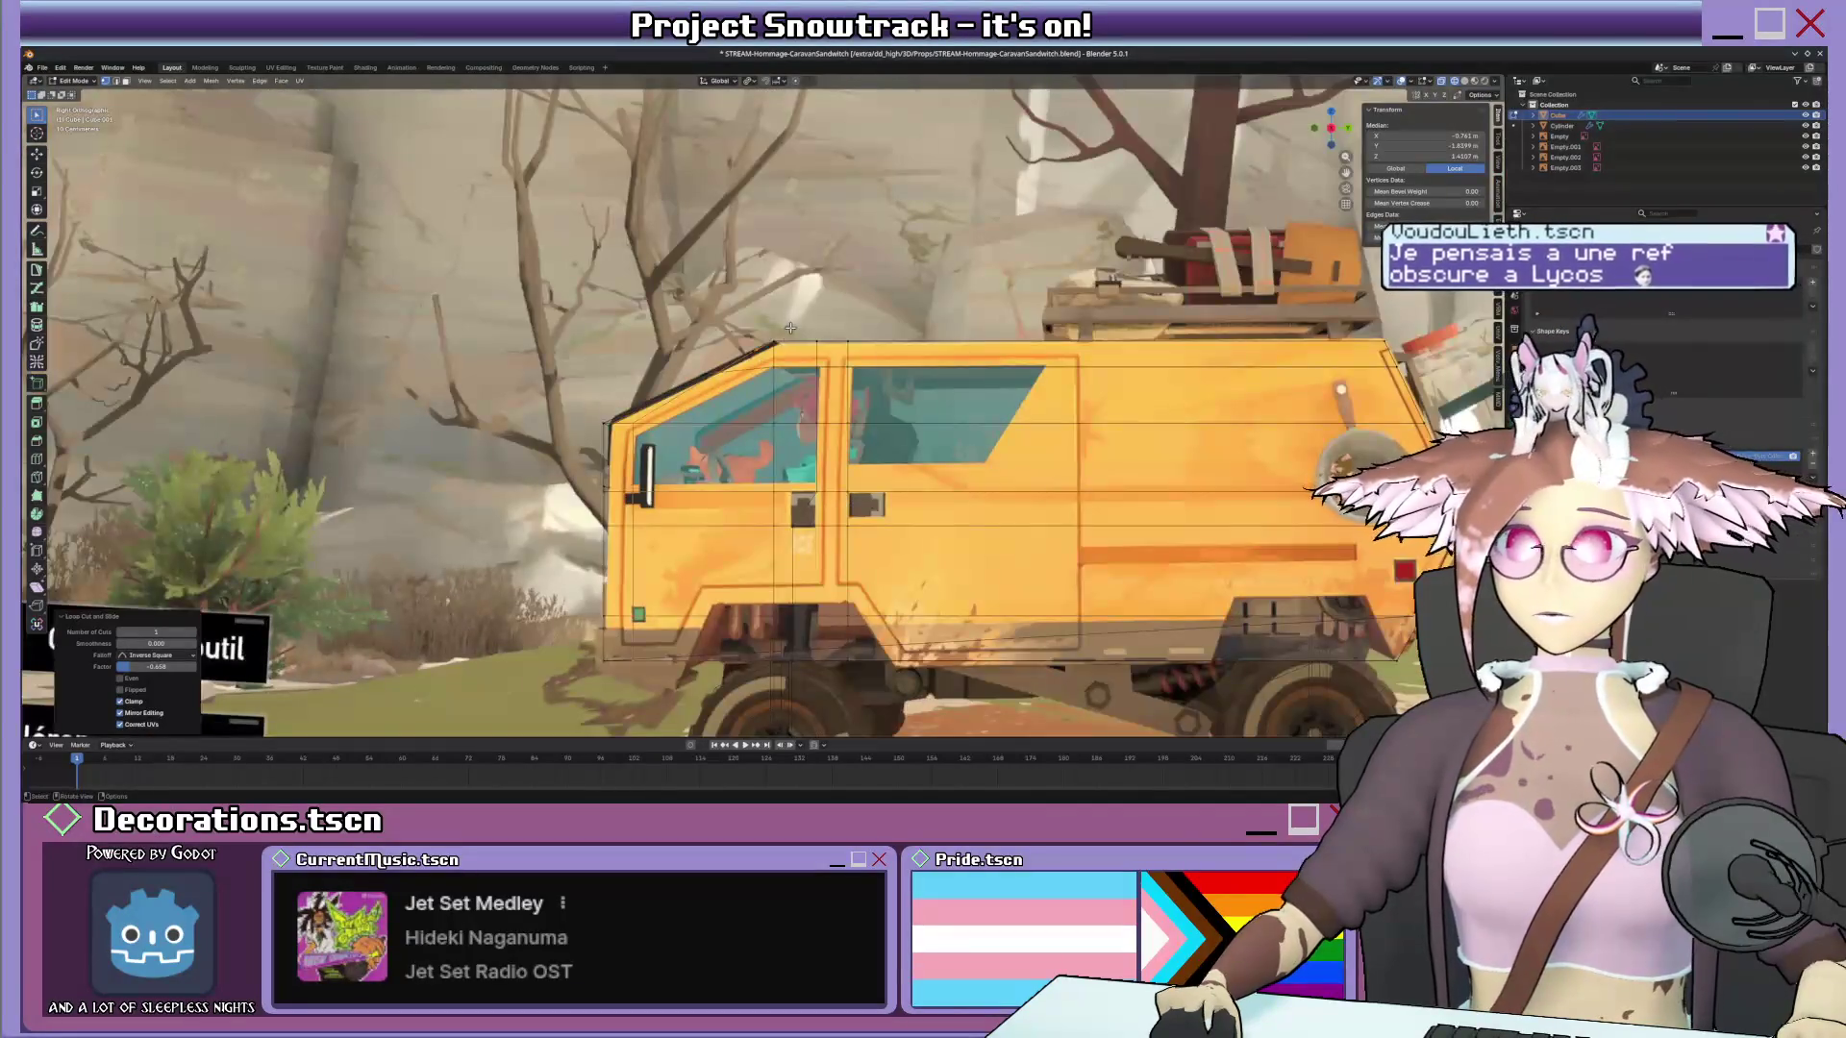
scroll(764, 347, "up", 4)
scroll(770, 315, "up", 1)
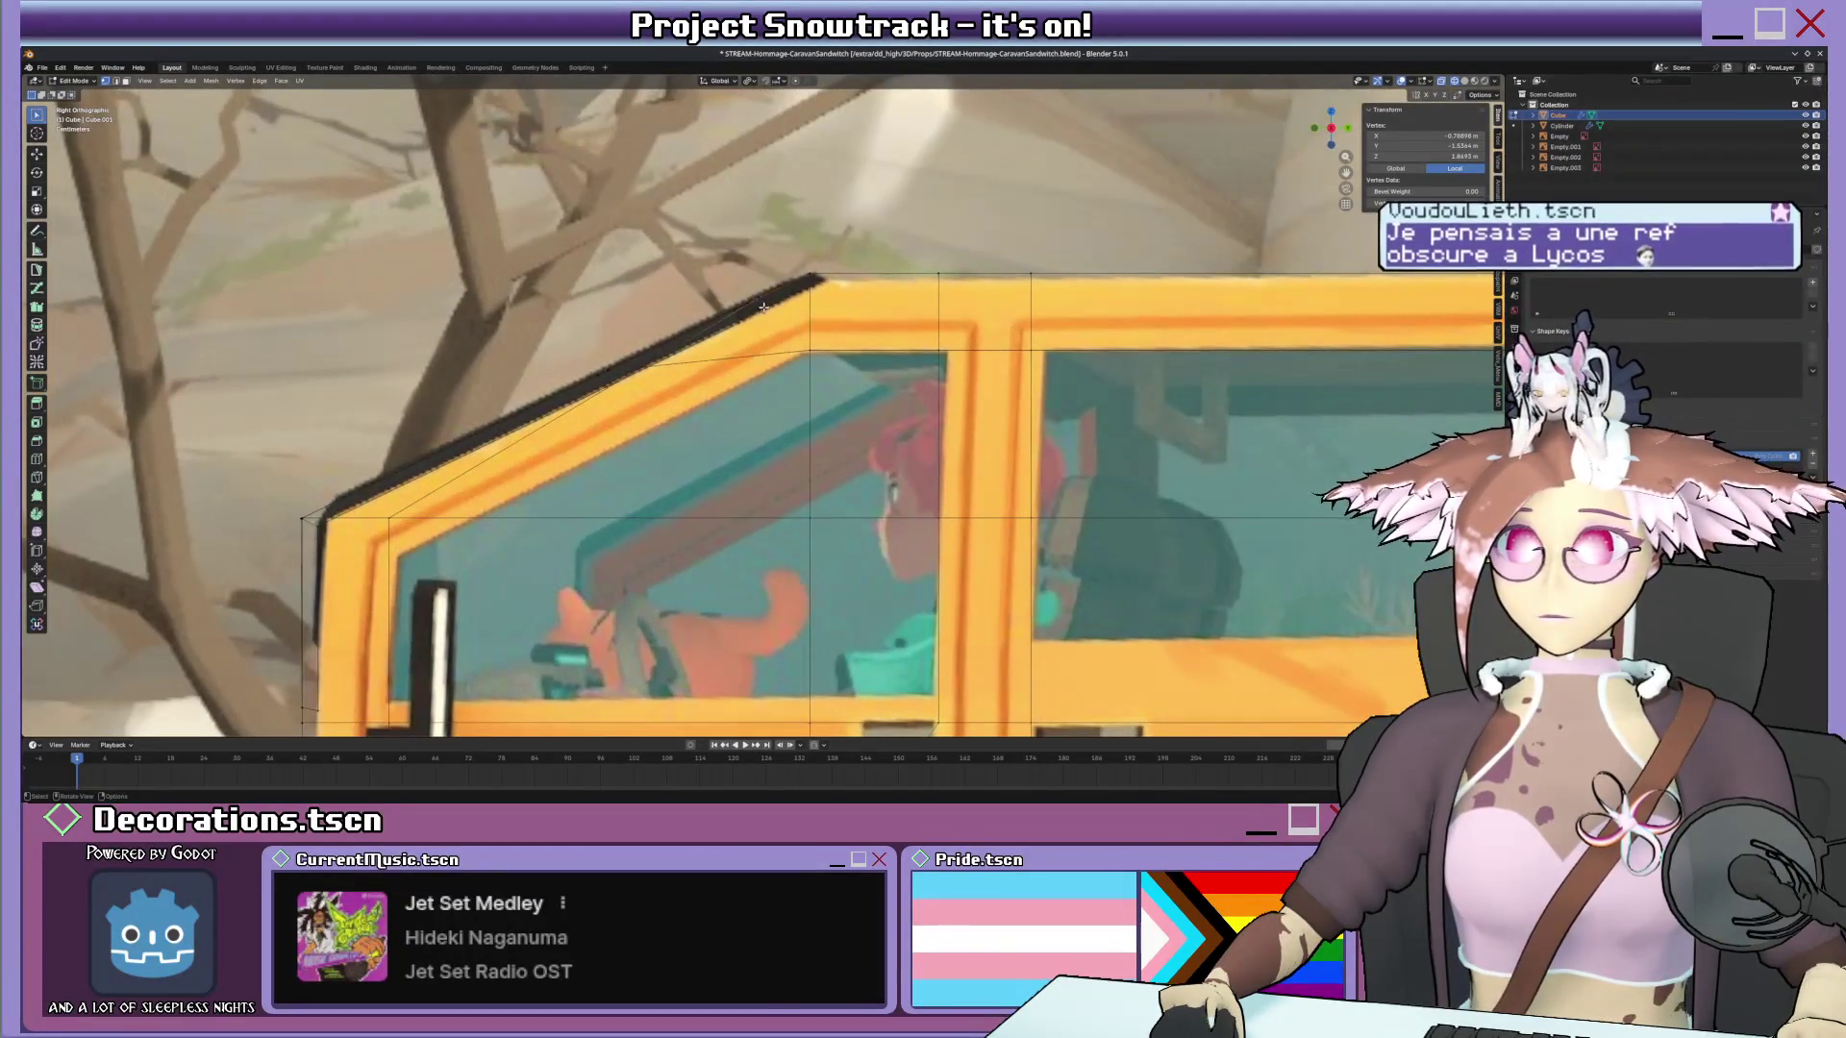
middle_click_drag(763, 306, 844, 354)
key("alt+z")
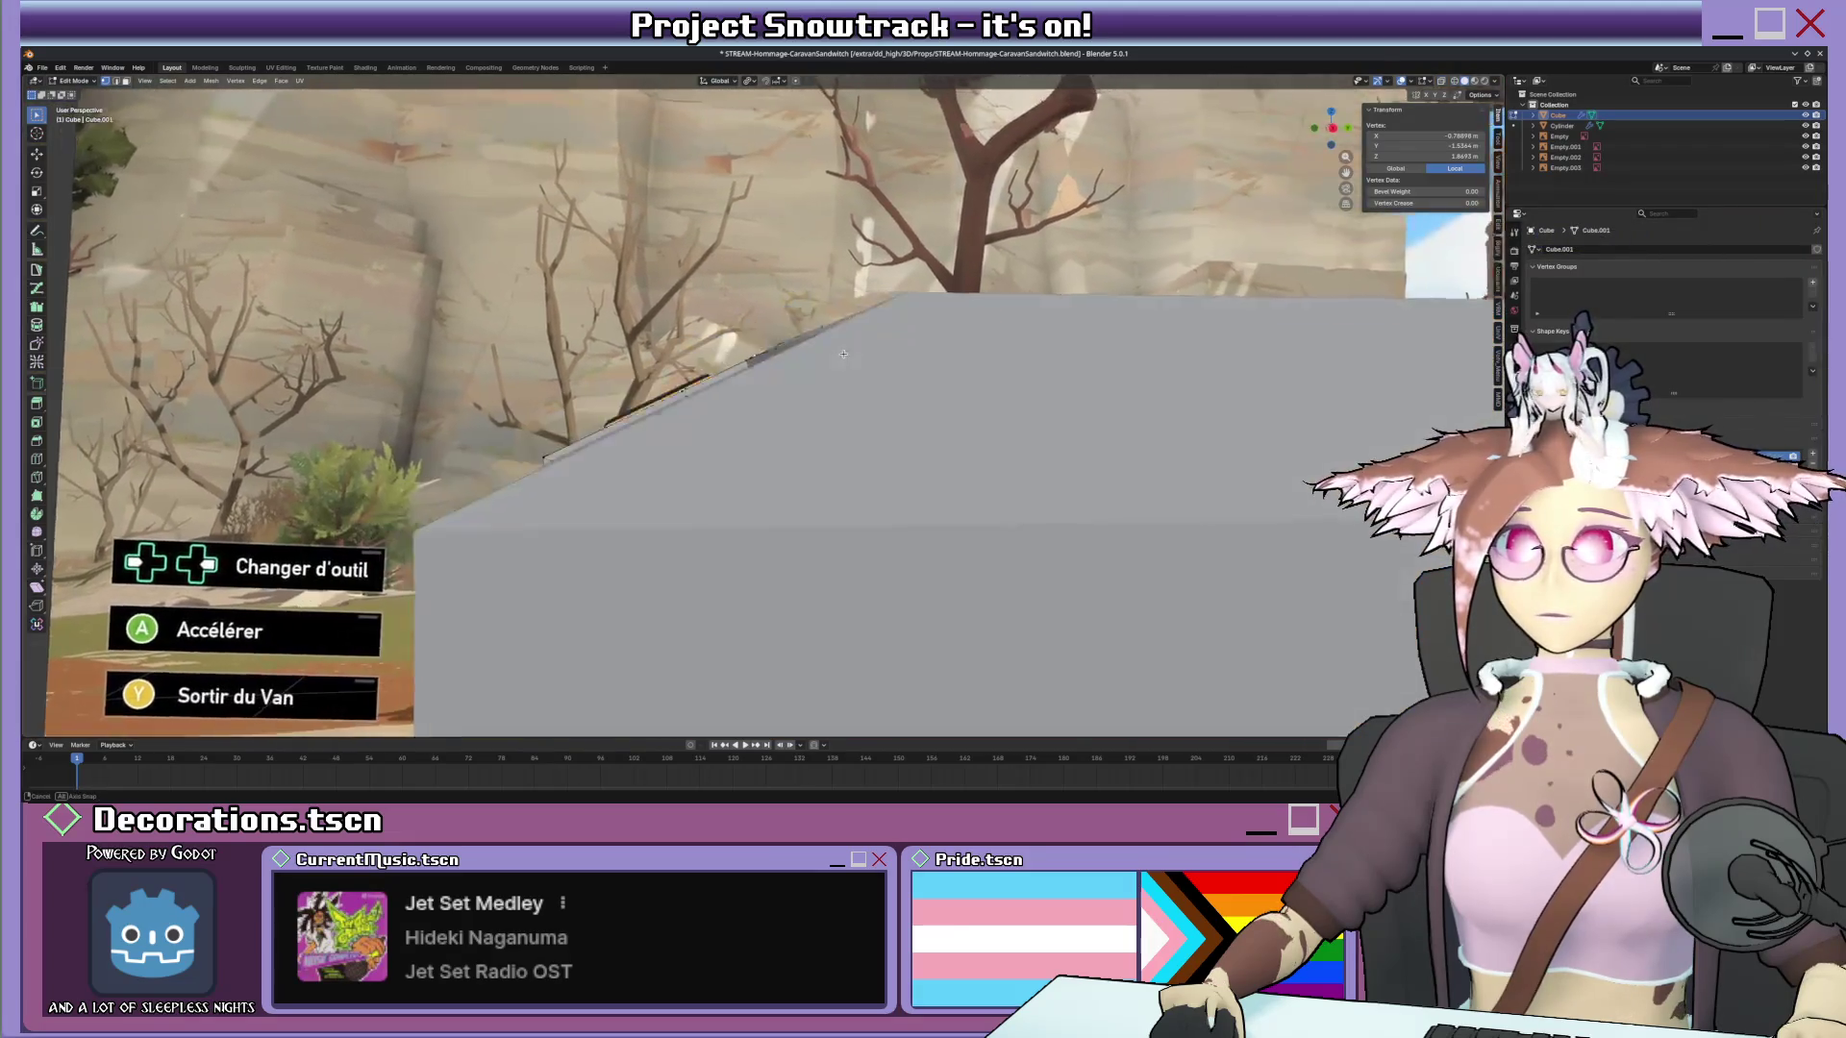
scroll(844, 355, "down", 2)
key("ctrl+KP_3")
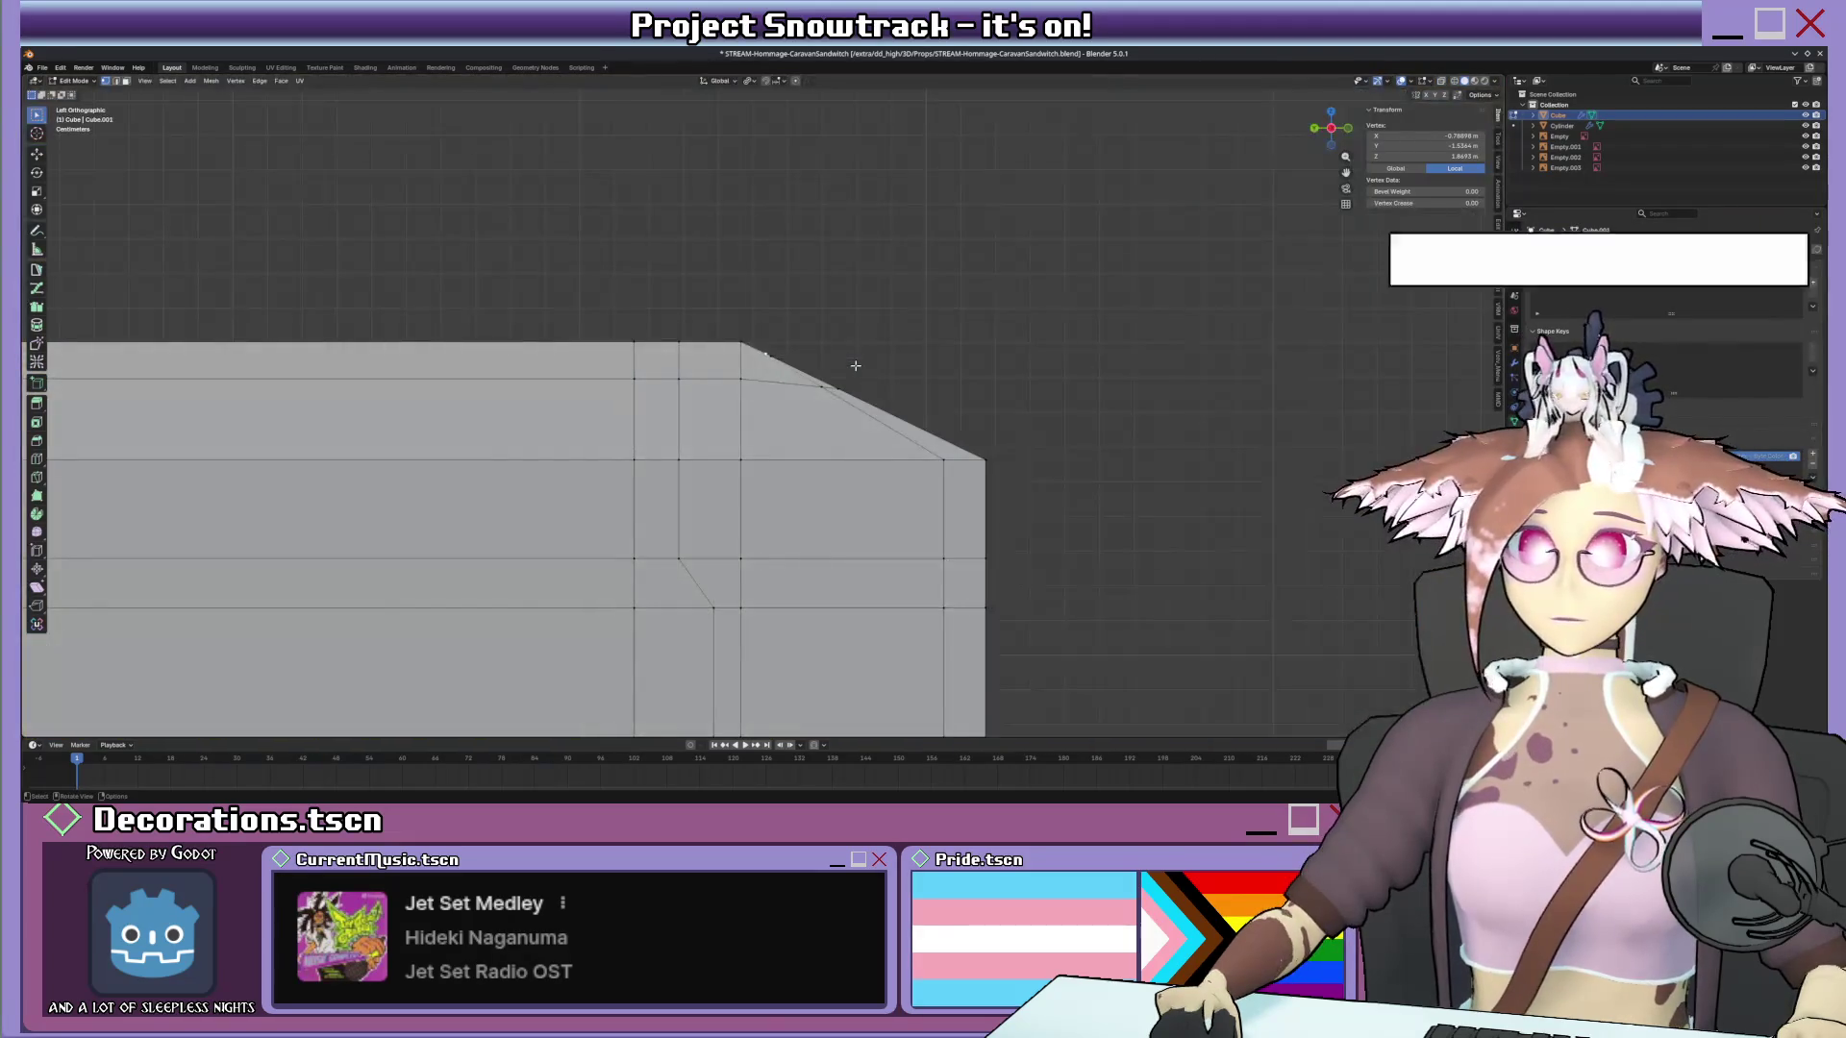
scroll(824, 346, "down", 3)
scroll(824, 346, "down", 4)
middle_click_drag(824, 346, 755, 420)
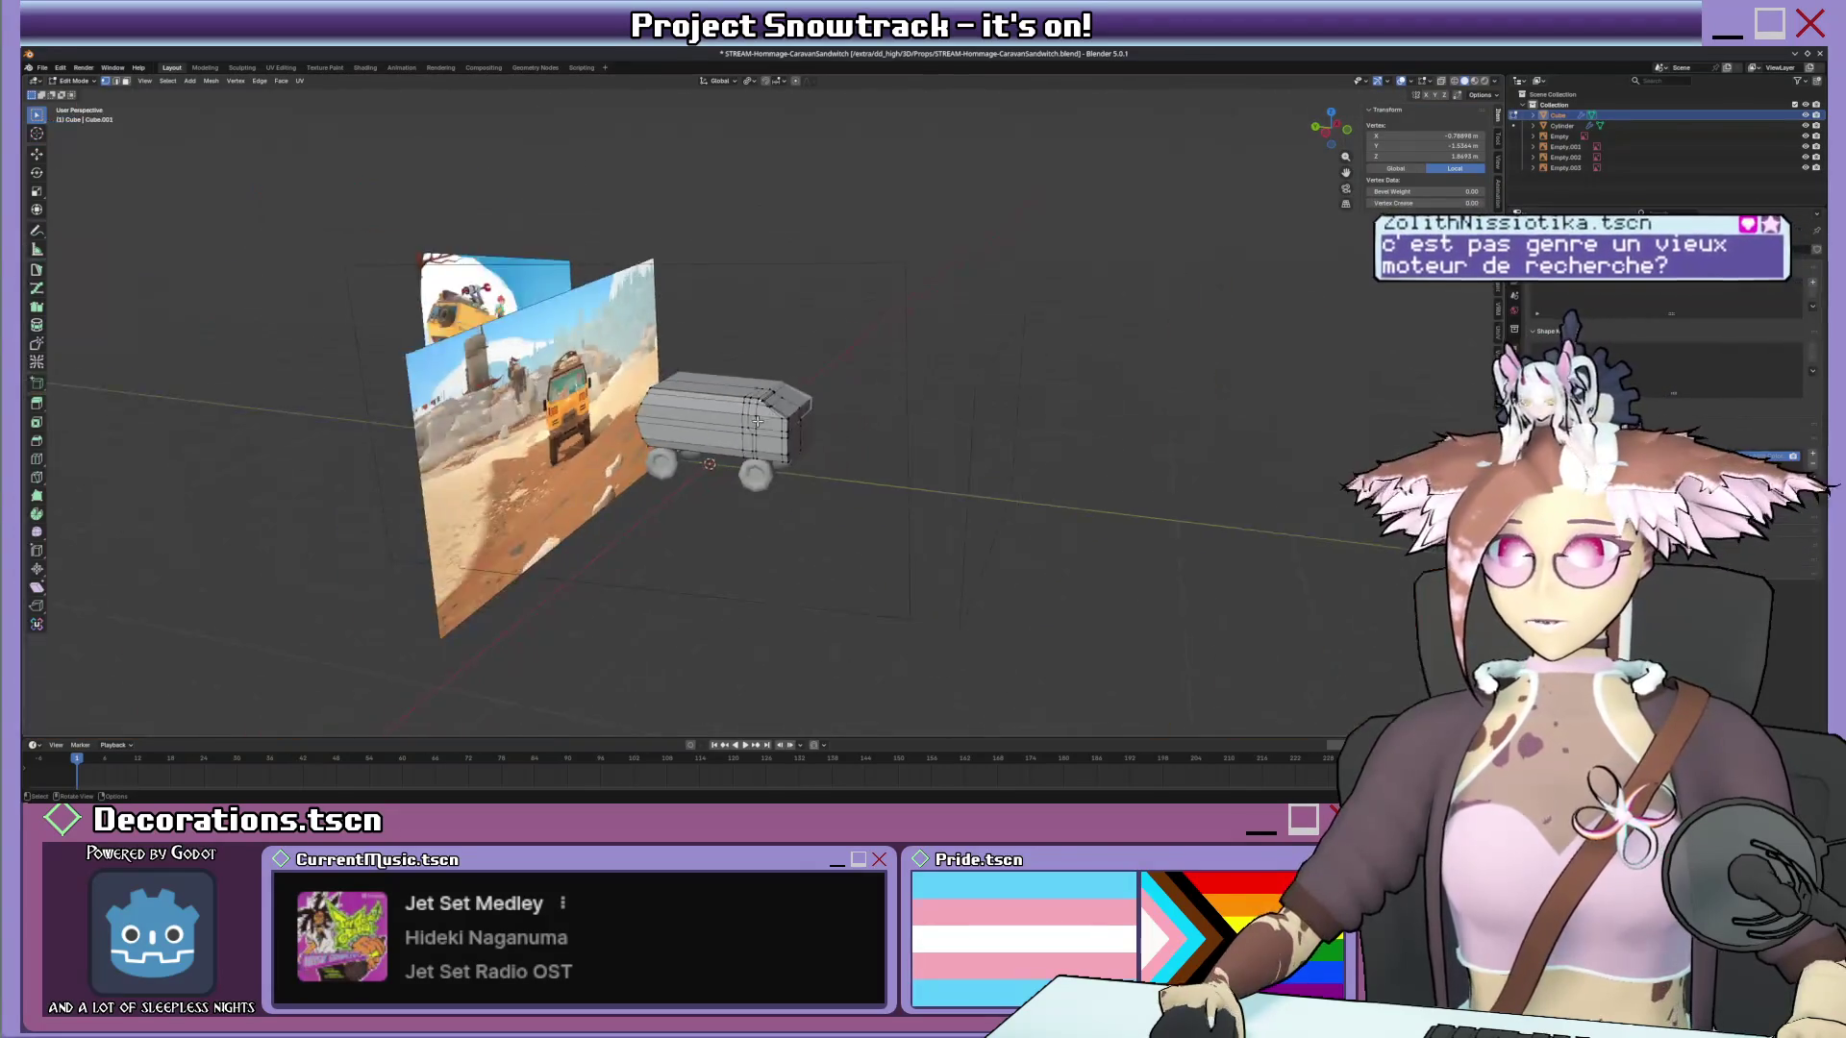
Back in Object Mode, move the side reference image along X to sit beside the van.
key("ctrl+Tab")
scroll(755, 420, "down", 2)
right_click(808, 340)
key("ctrl+Tab")
left_click(801, 321)
scroll(927, 319, "up", 2)
left_click(928, 318)
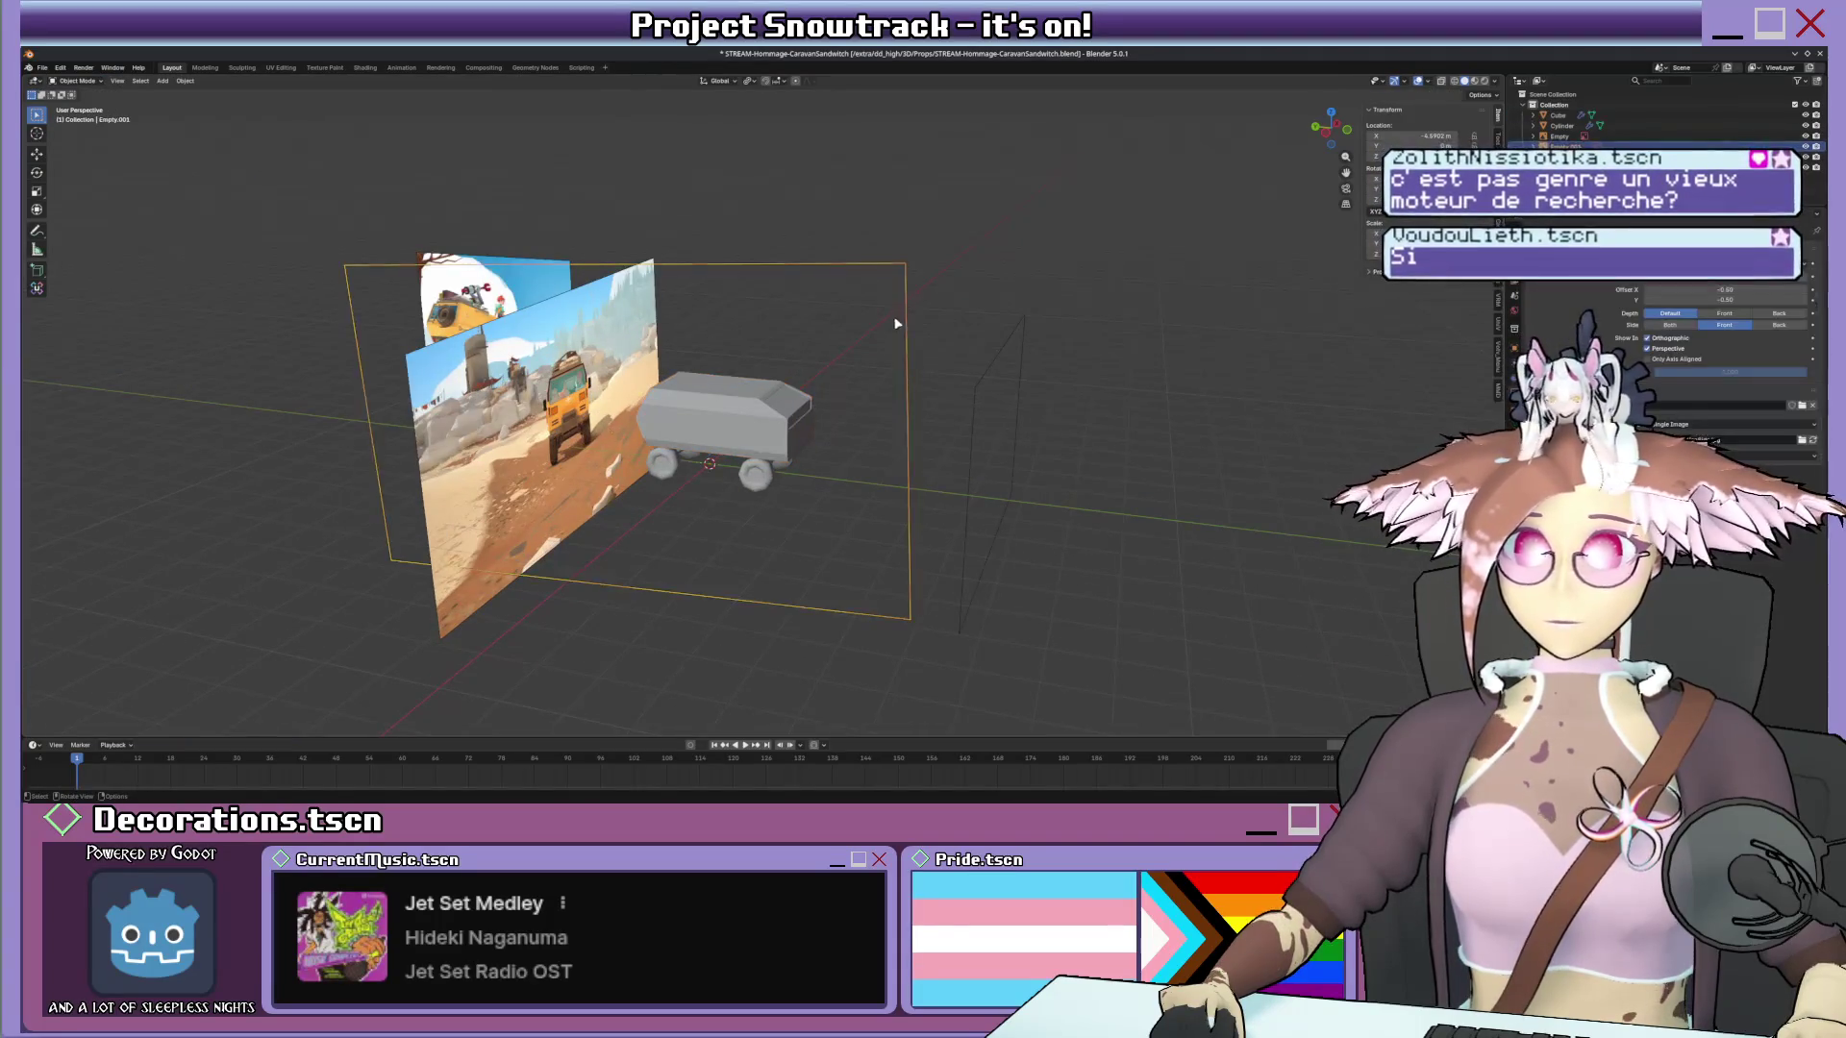
key("g")
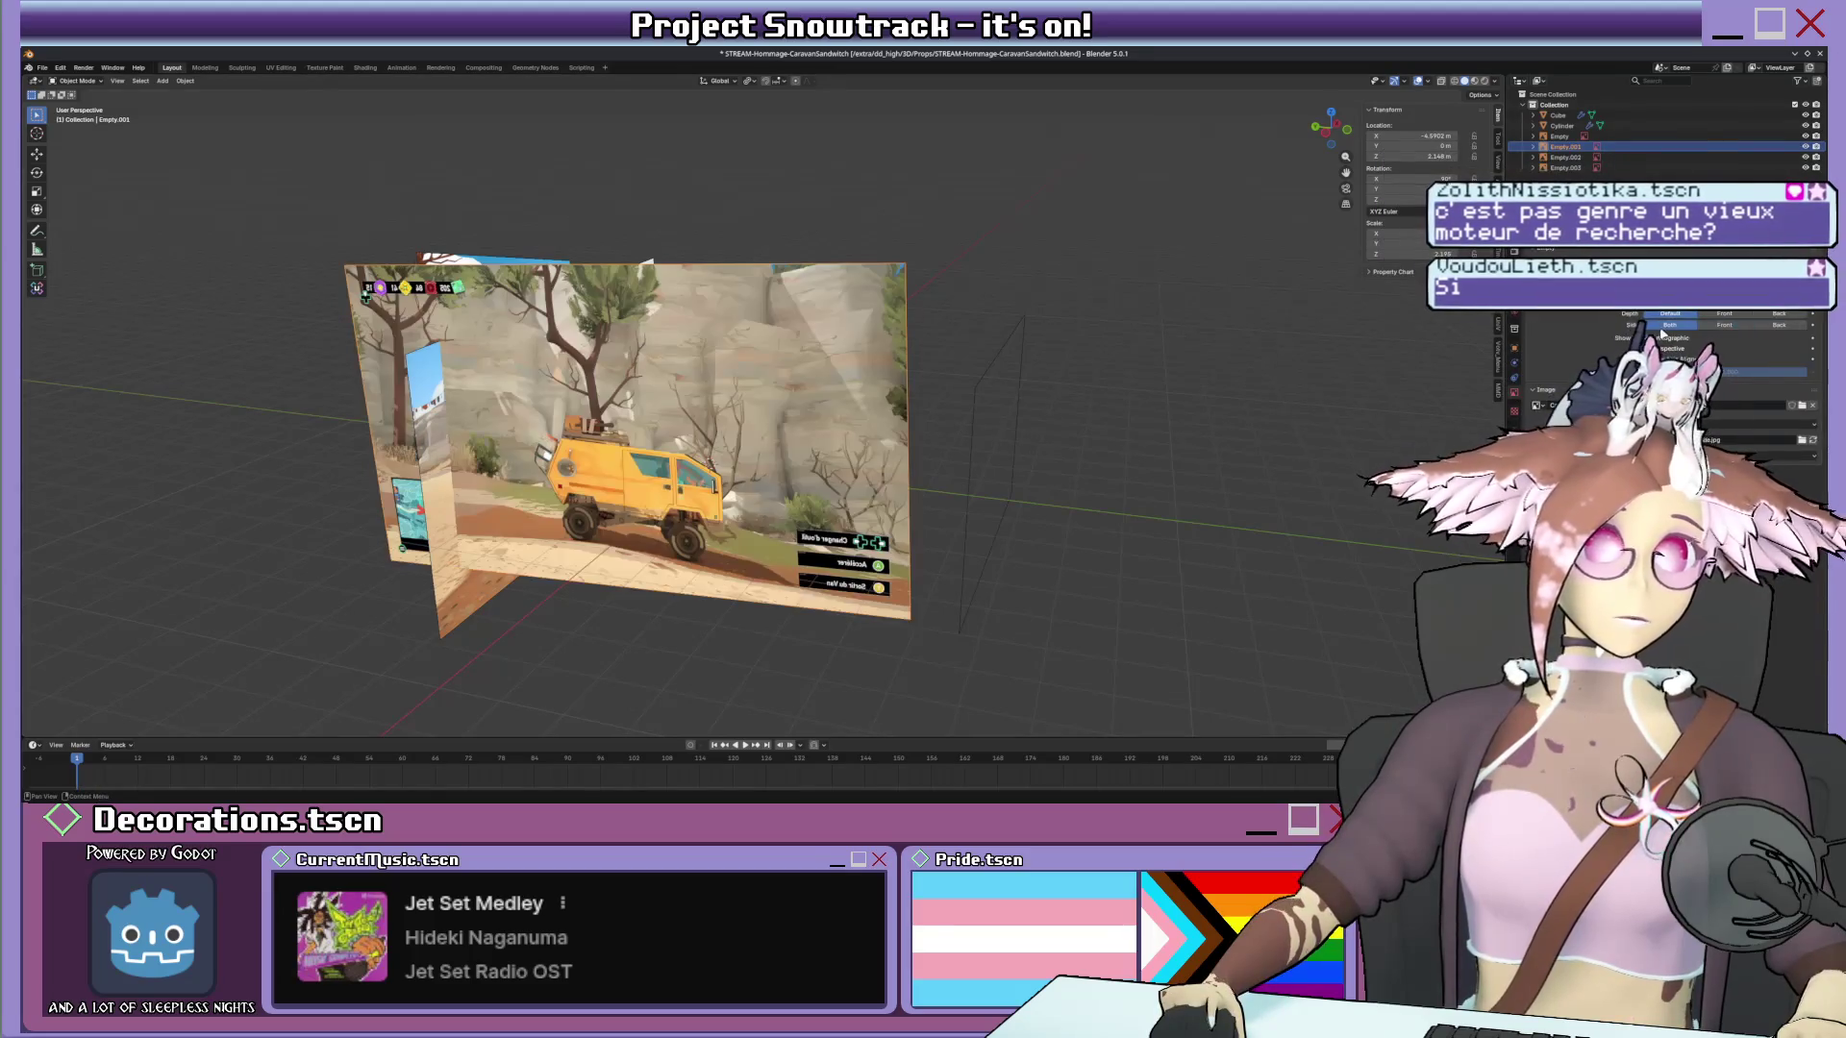
key("x")
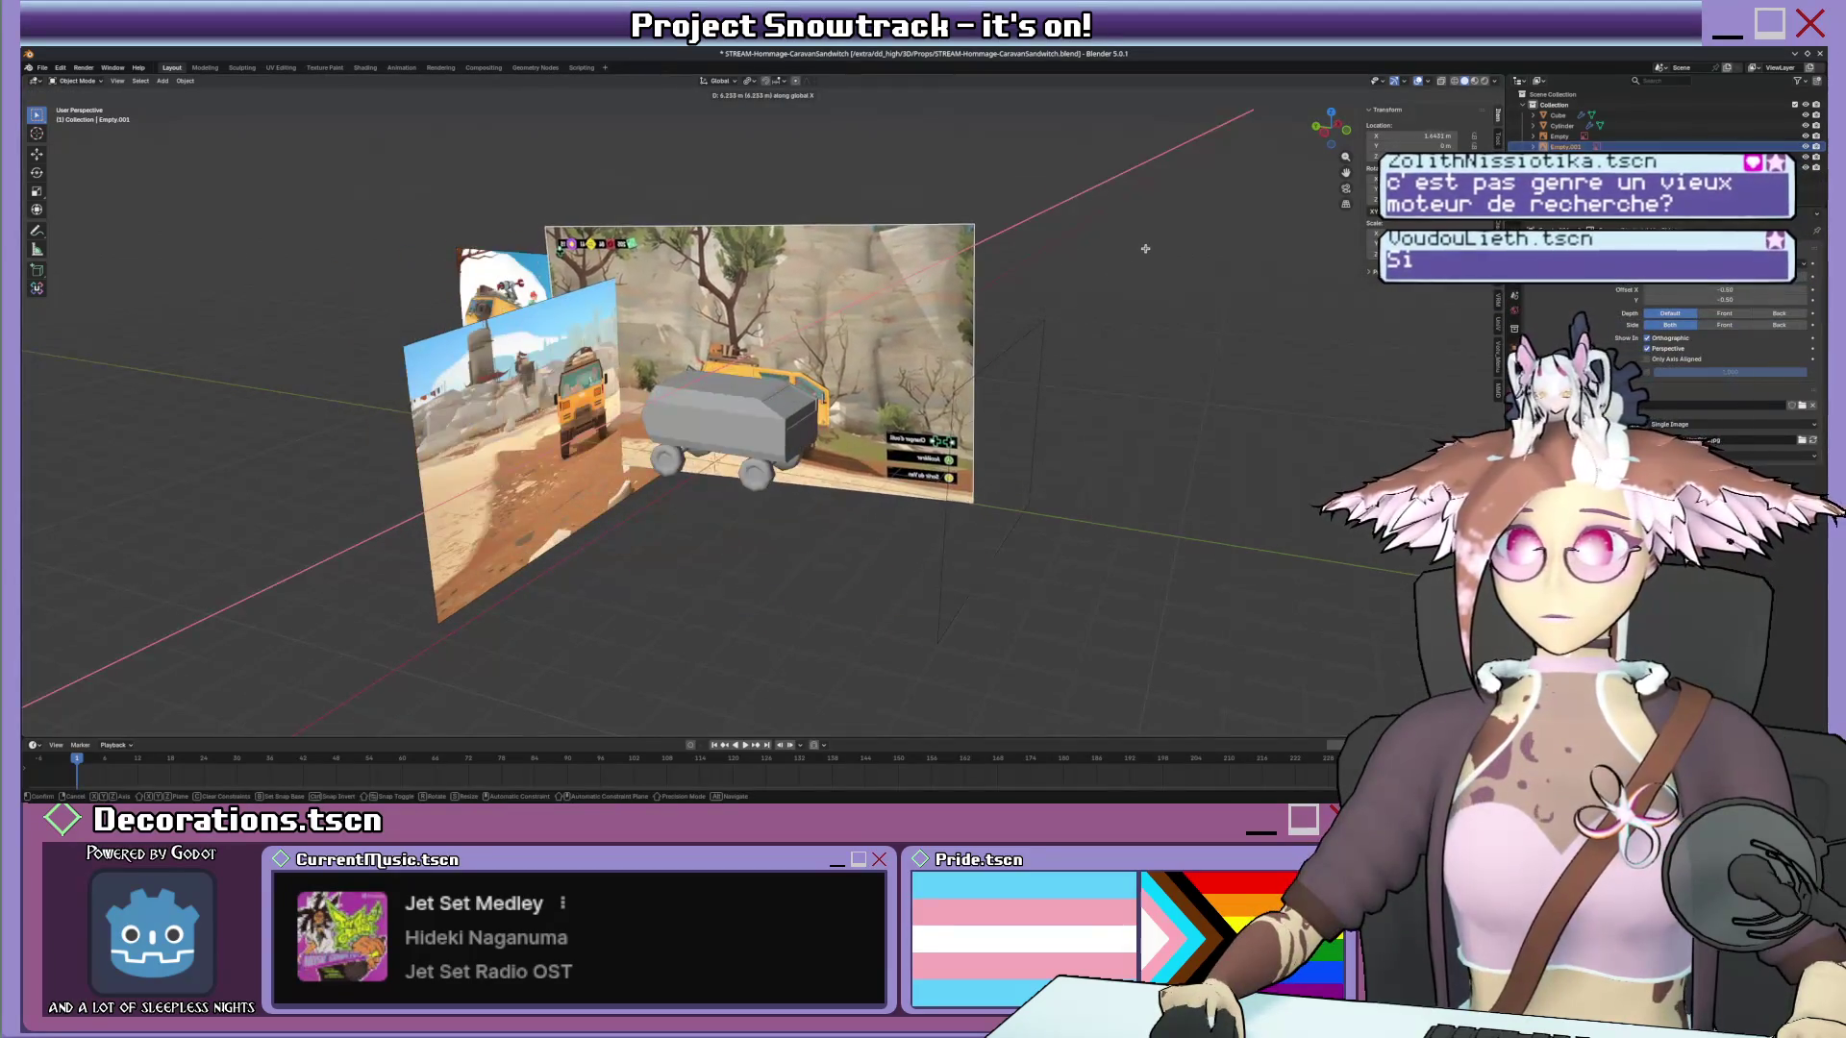
left_click(953, 382)
scroll(893, 407, "up", 3)
scroll(893, 408, "up", 1)
Select the van body, go to side view and edit its mesh with X-ray on.
left_click(684, 507)
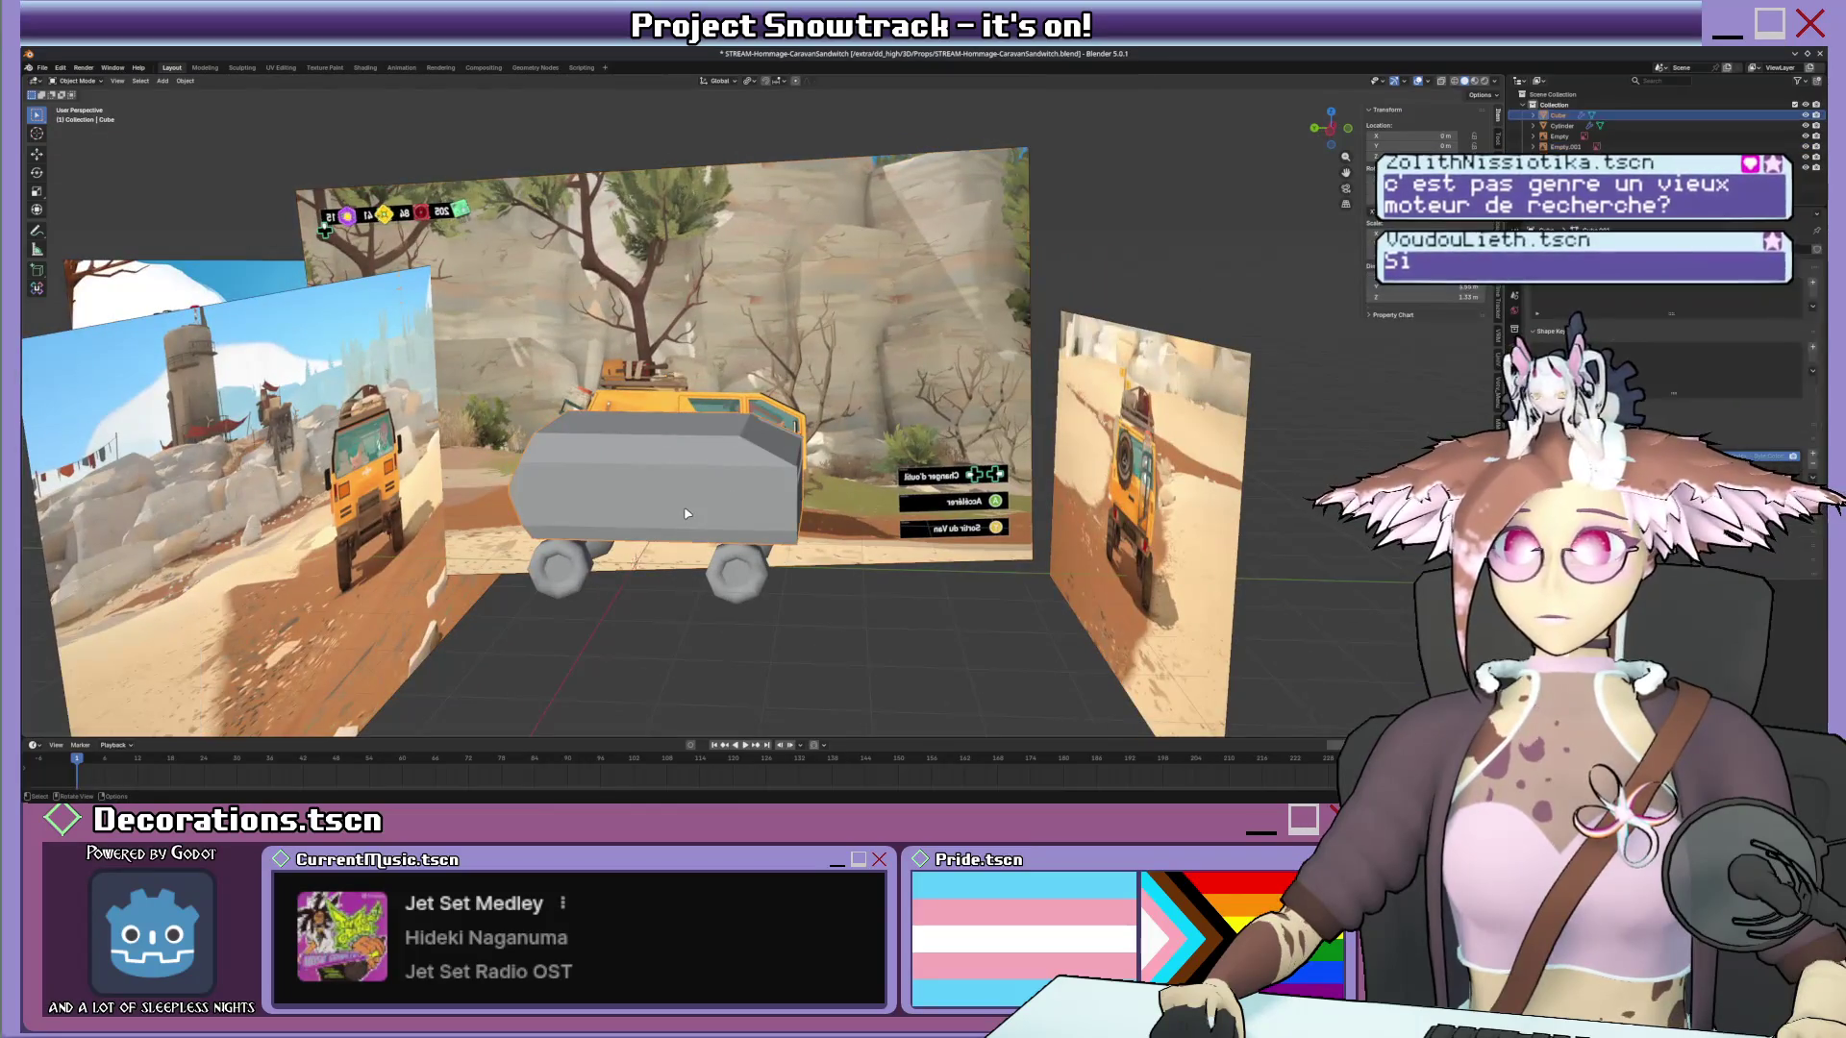
key("KP_3")
key("Tab")
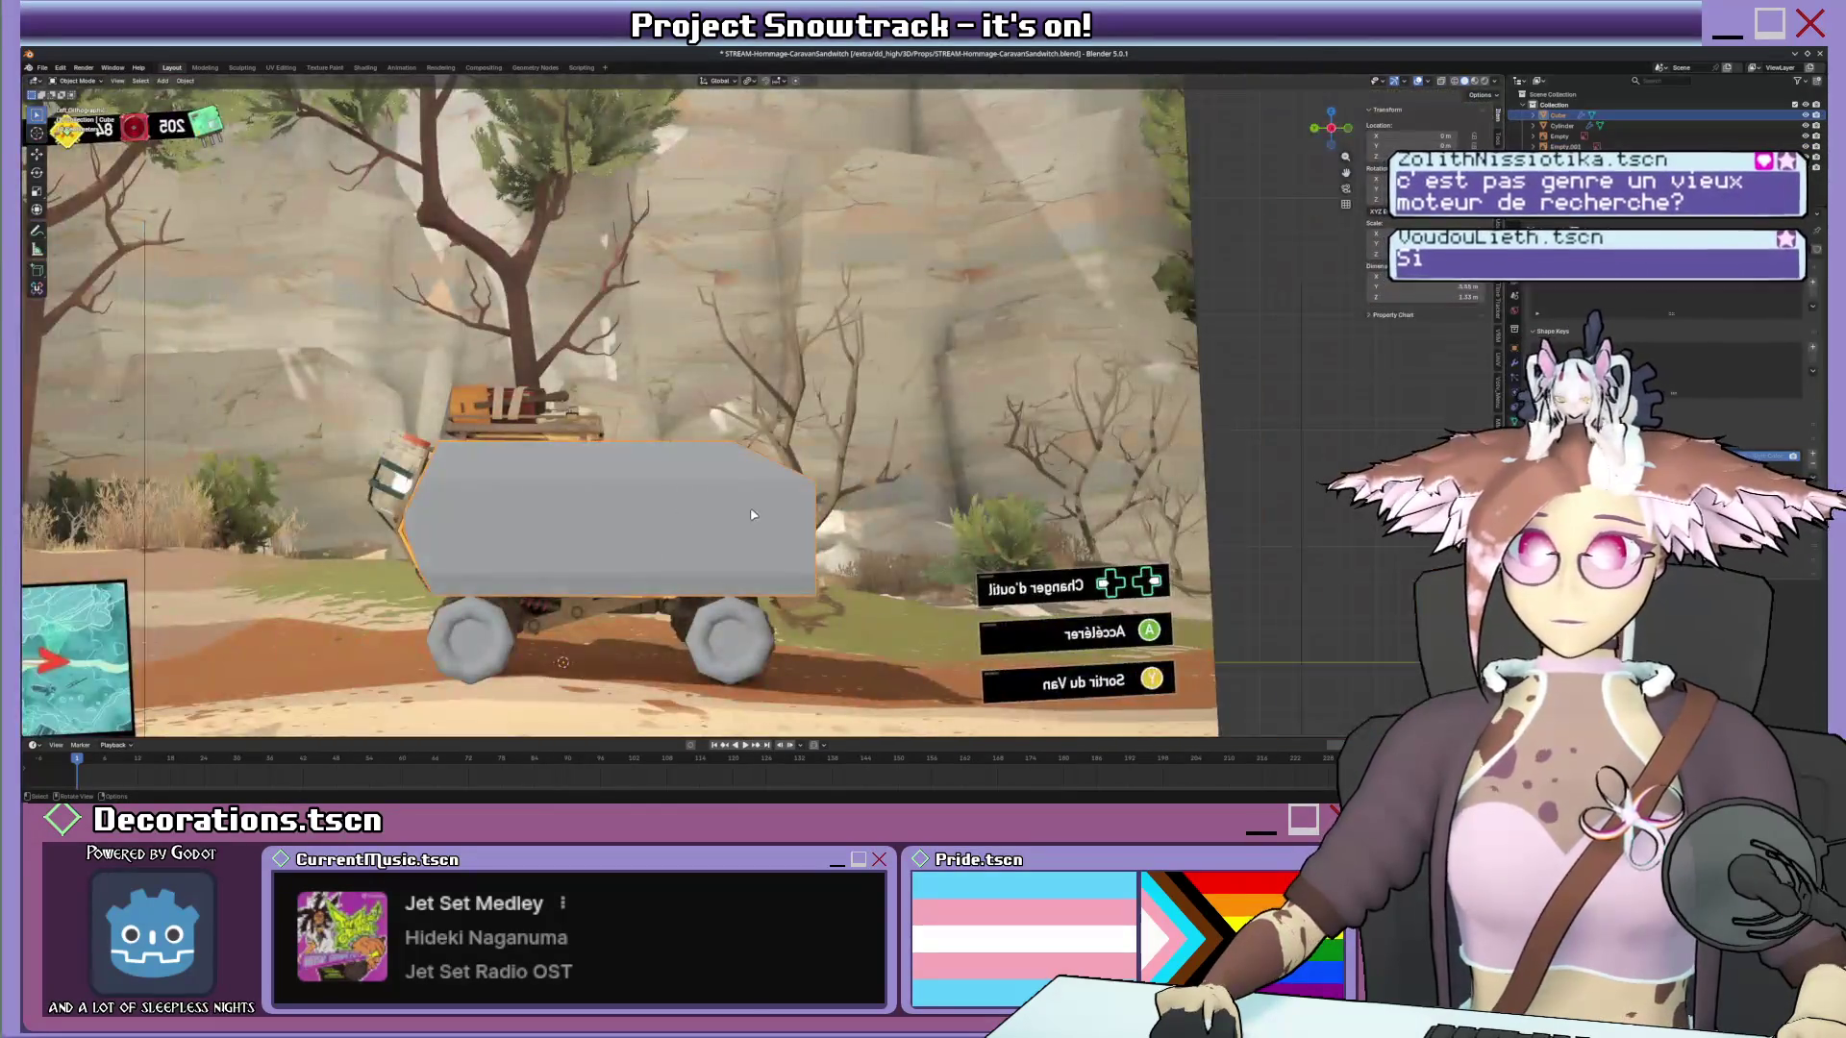
scroll(746, 512, "up", 3)
scroll(745, 511, "up", 3)
scroll(884, 295, "up", 2)
key("alt+z")
scroll(885, 296, "up", 1)
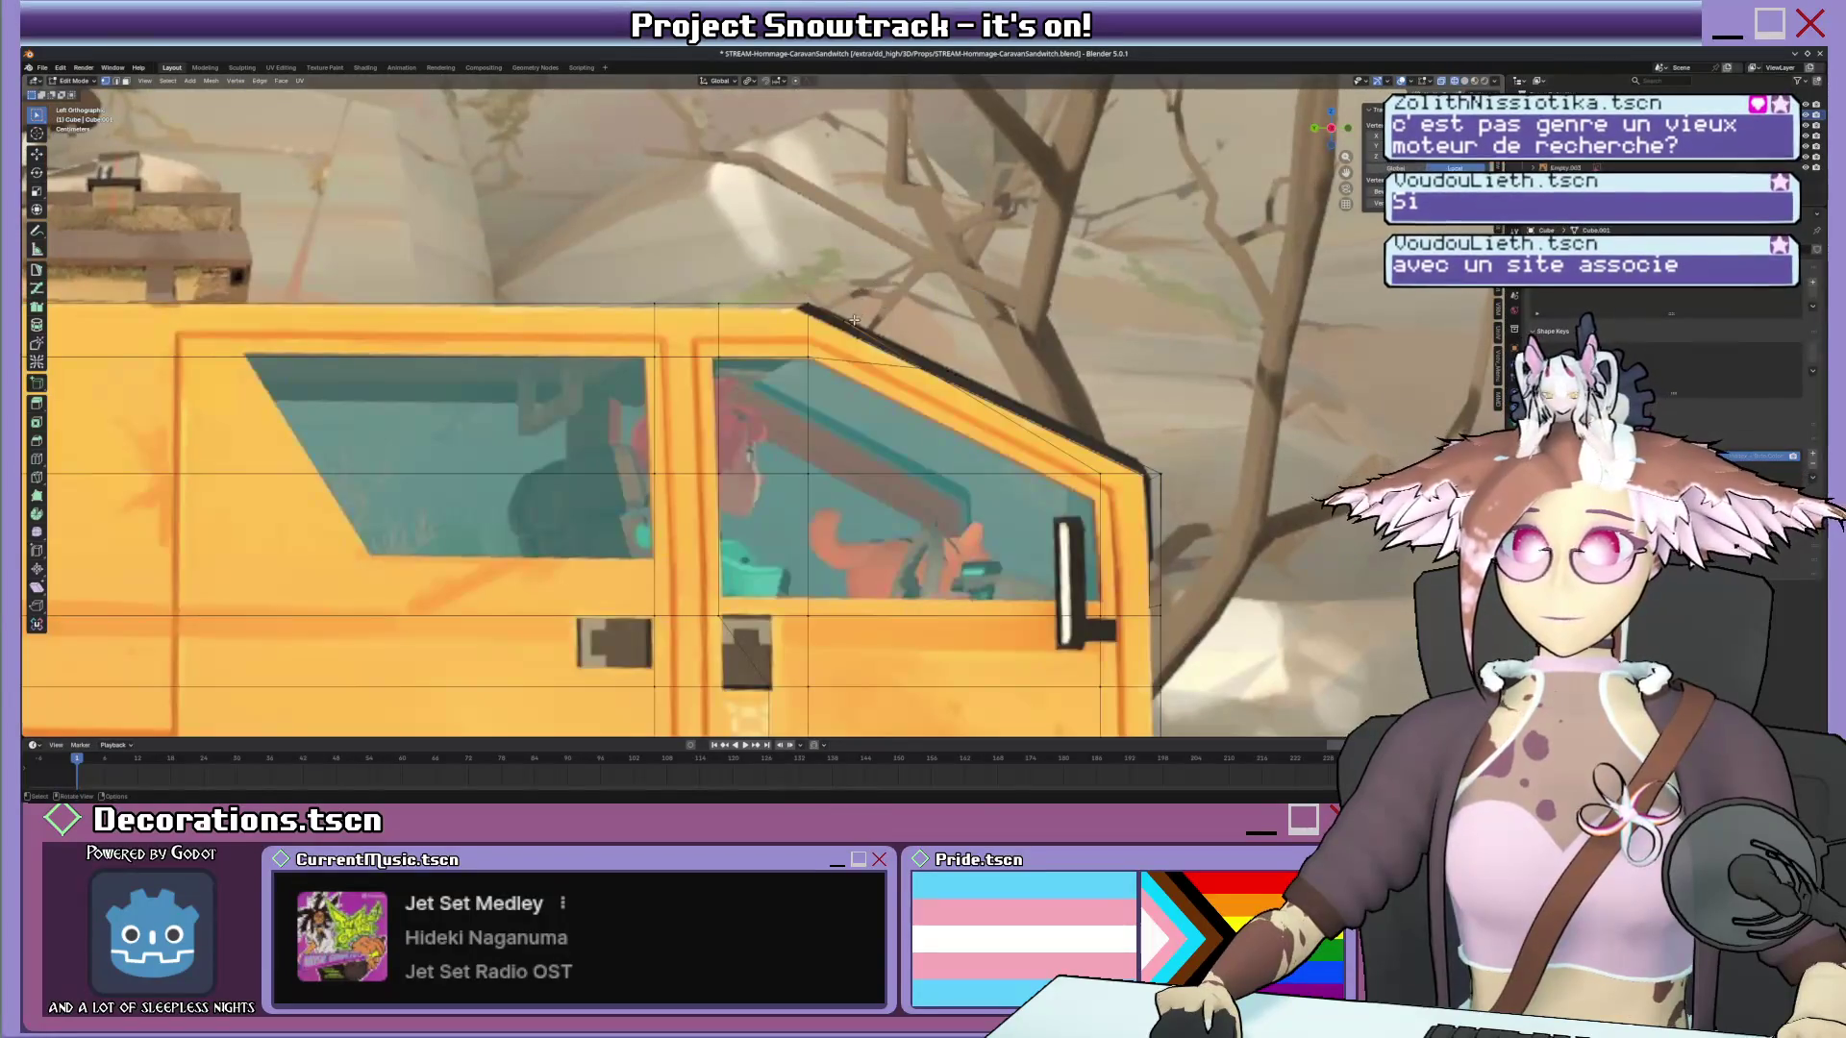
scroll(894, 301, "up", 2)
scroll(906, 305, "down", 2)
scroll(907, 305, "down", 1, "shift")
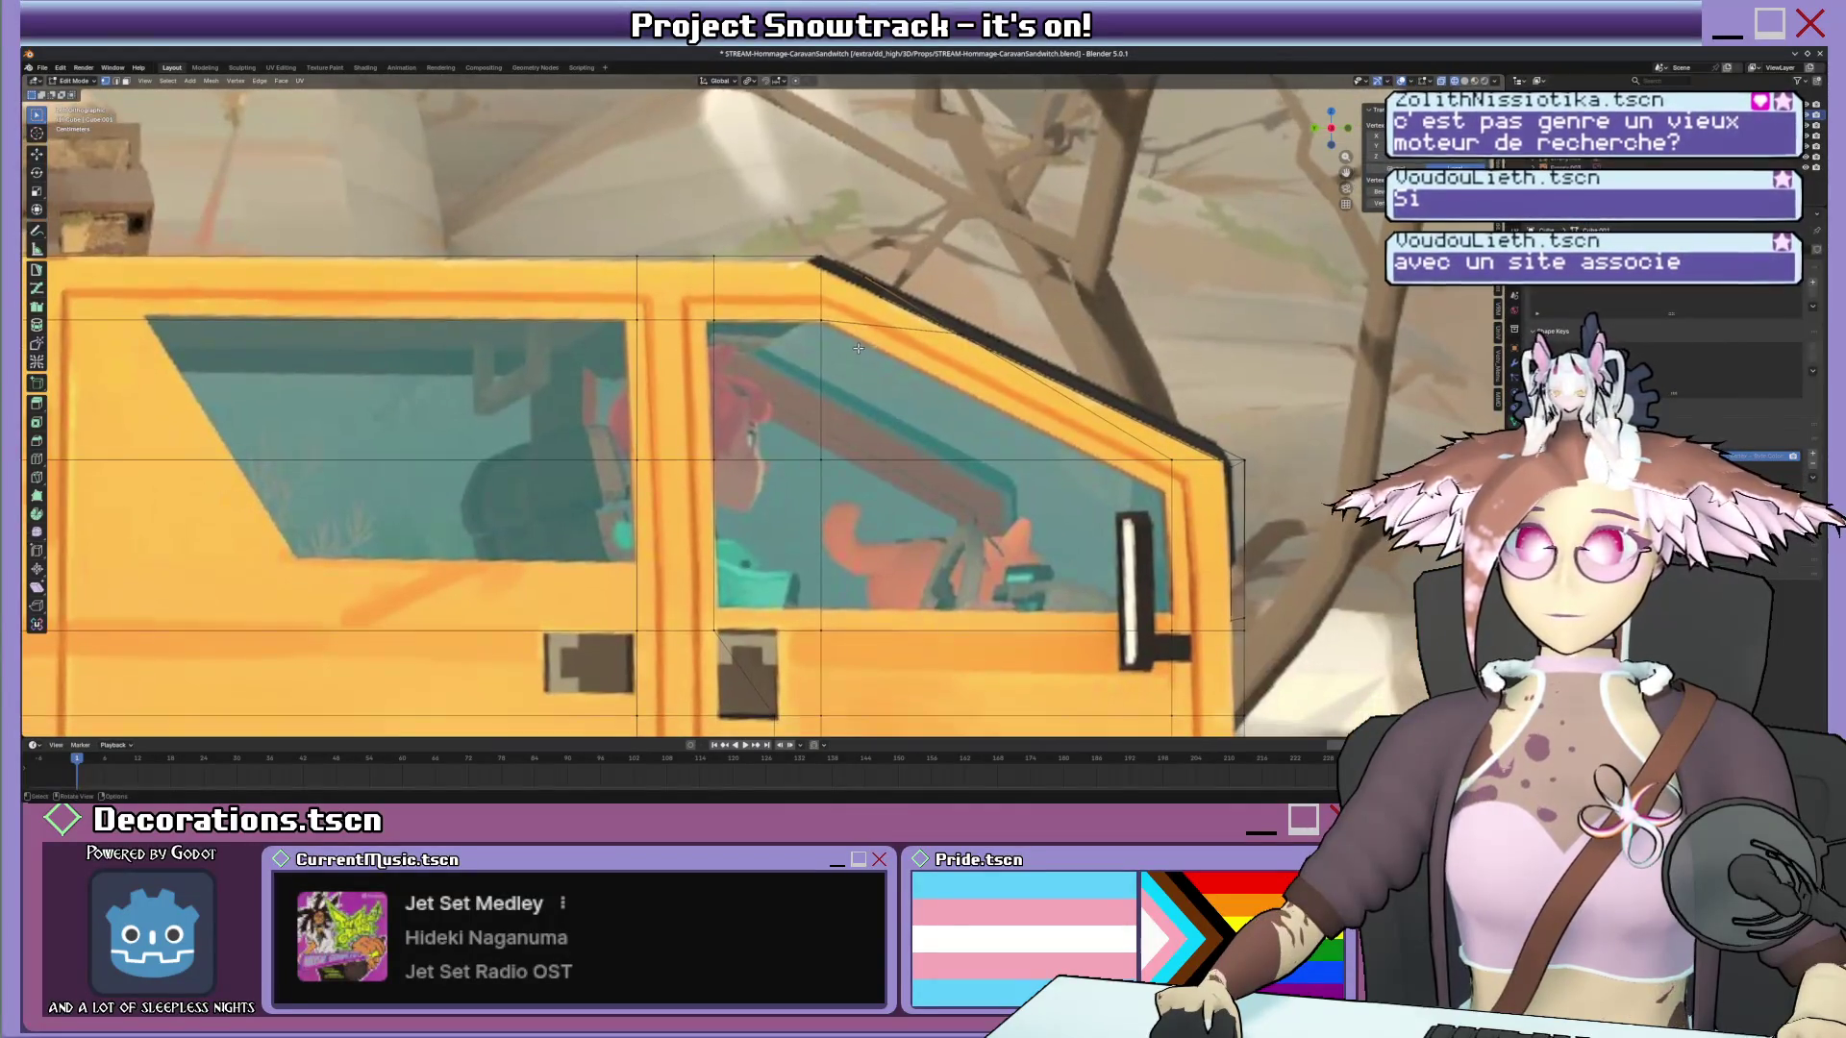
Dissolve the selected cab edges without leaving holes.
key("n")
key("Tab")
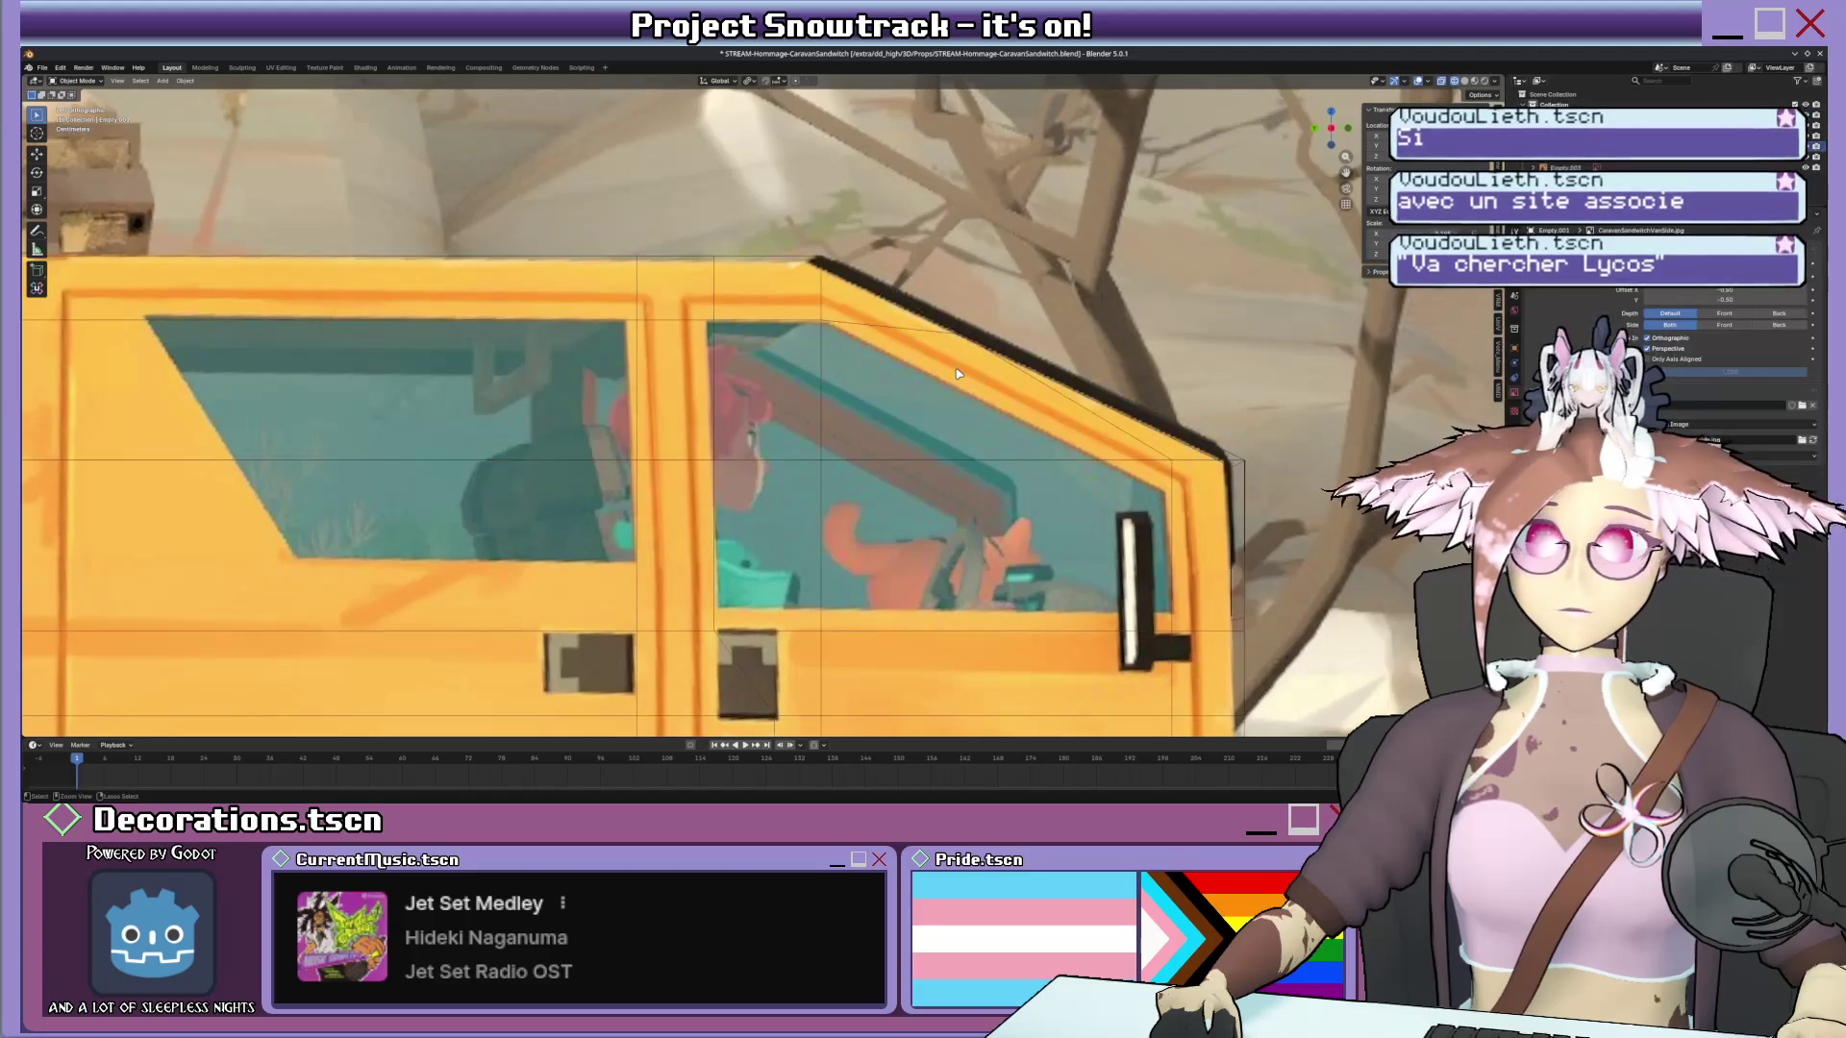
key("Tab")
scroll(955, 370, "down", 5)
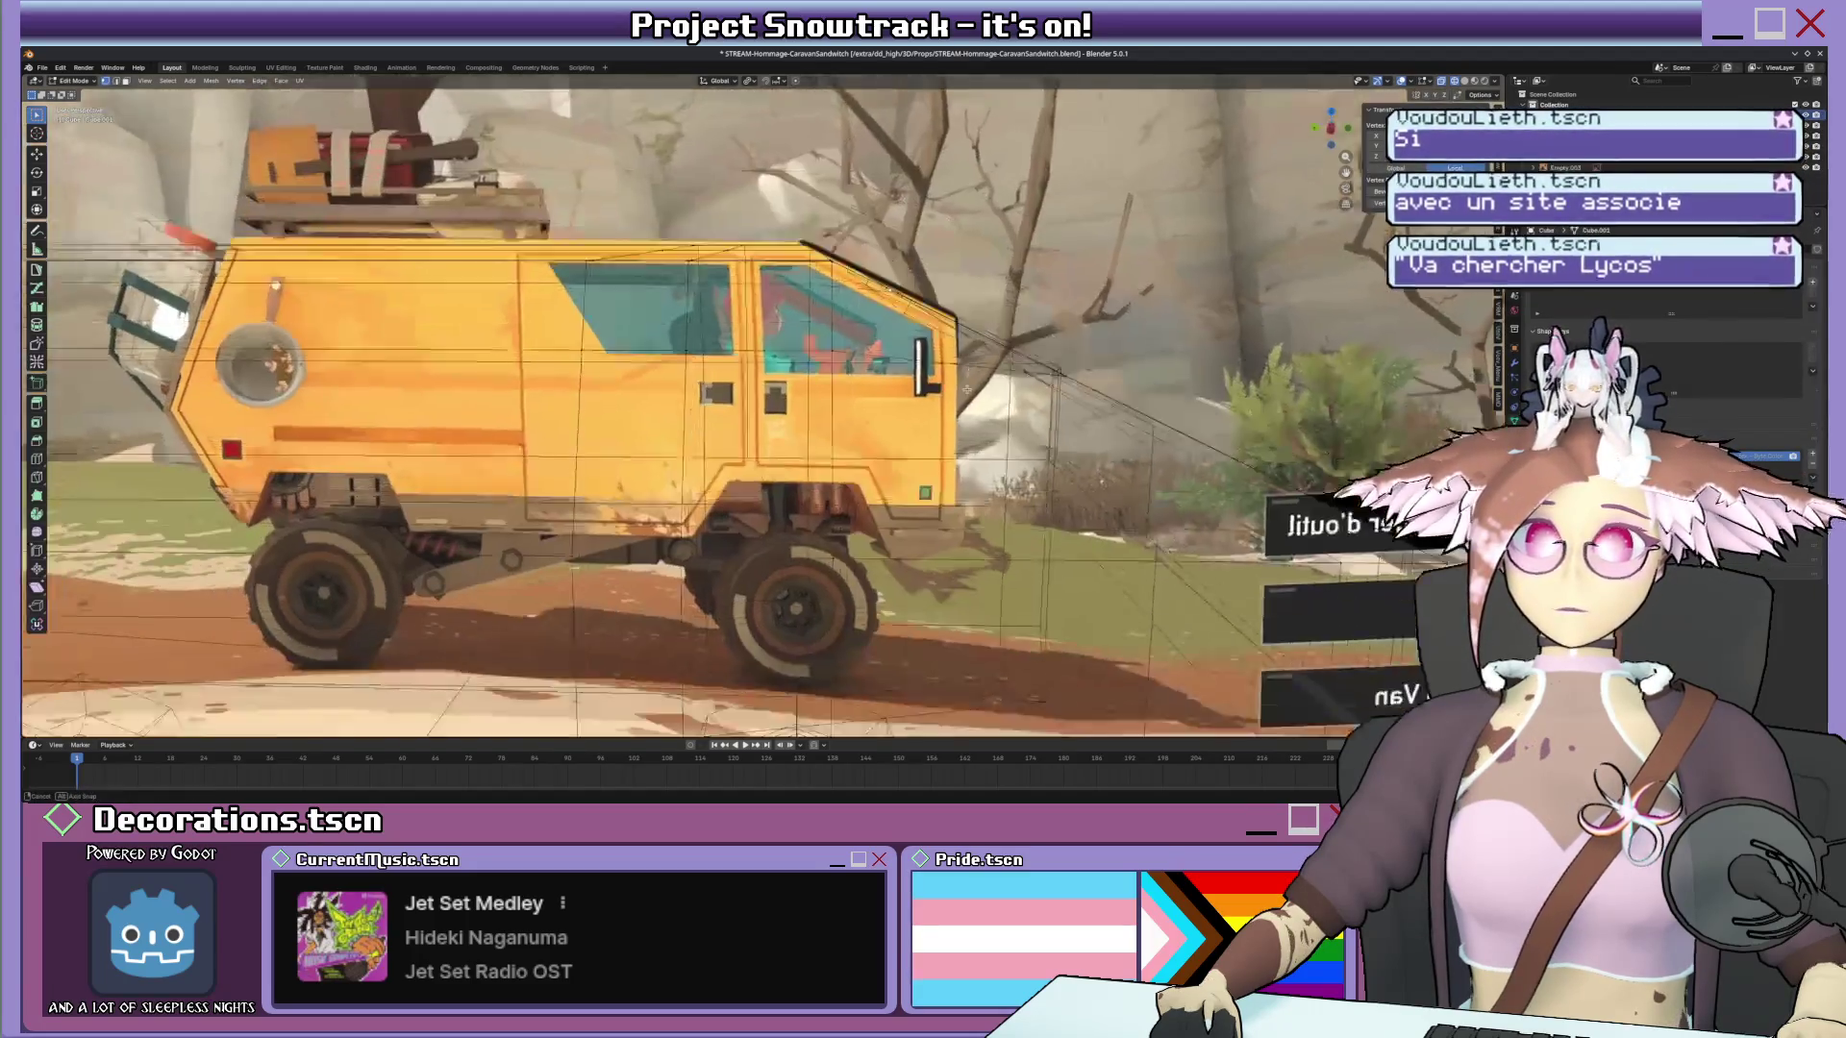
key("x")
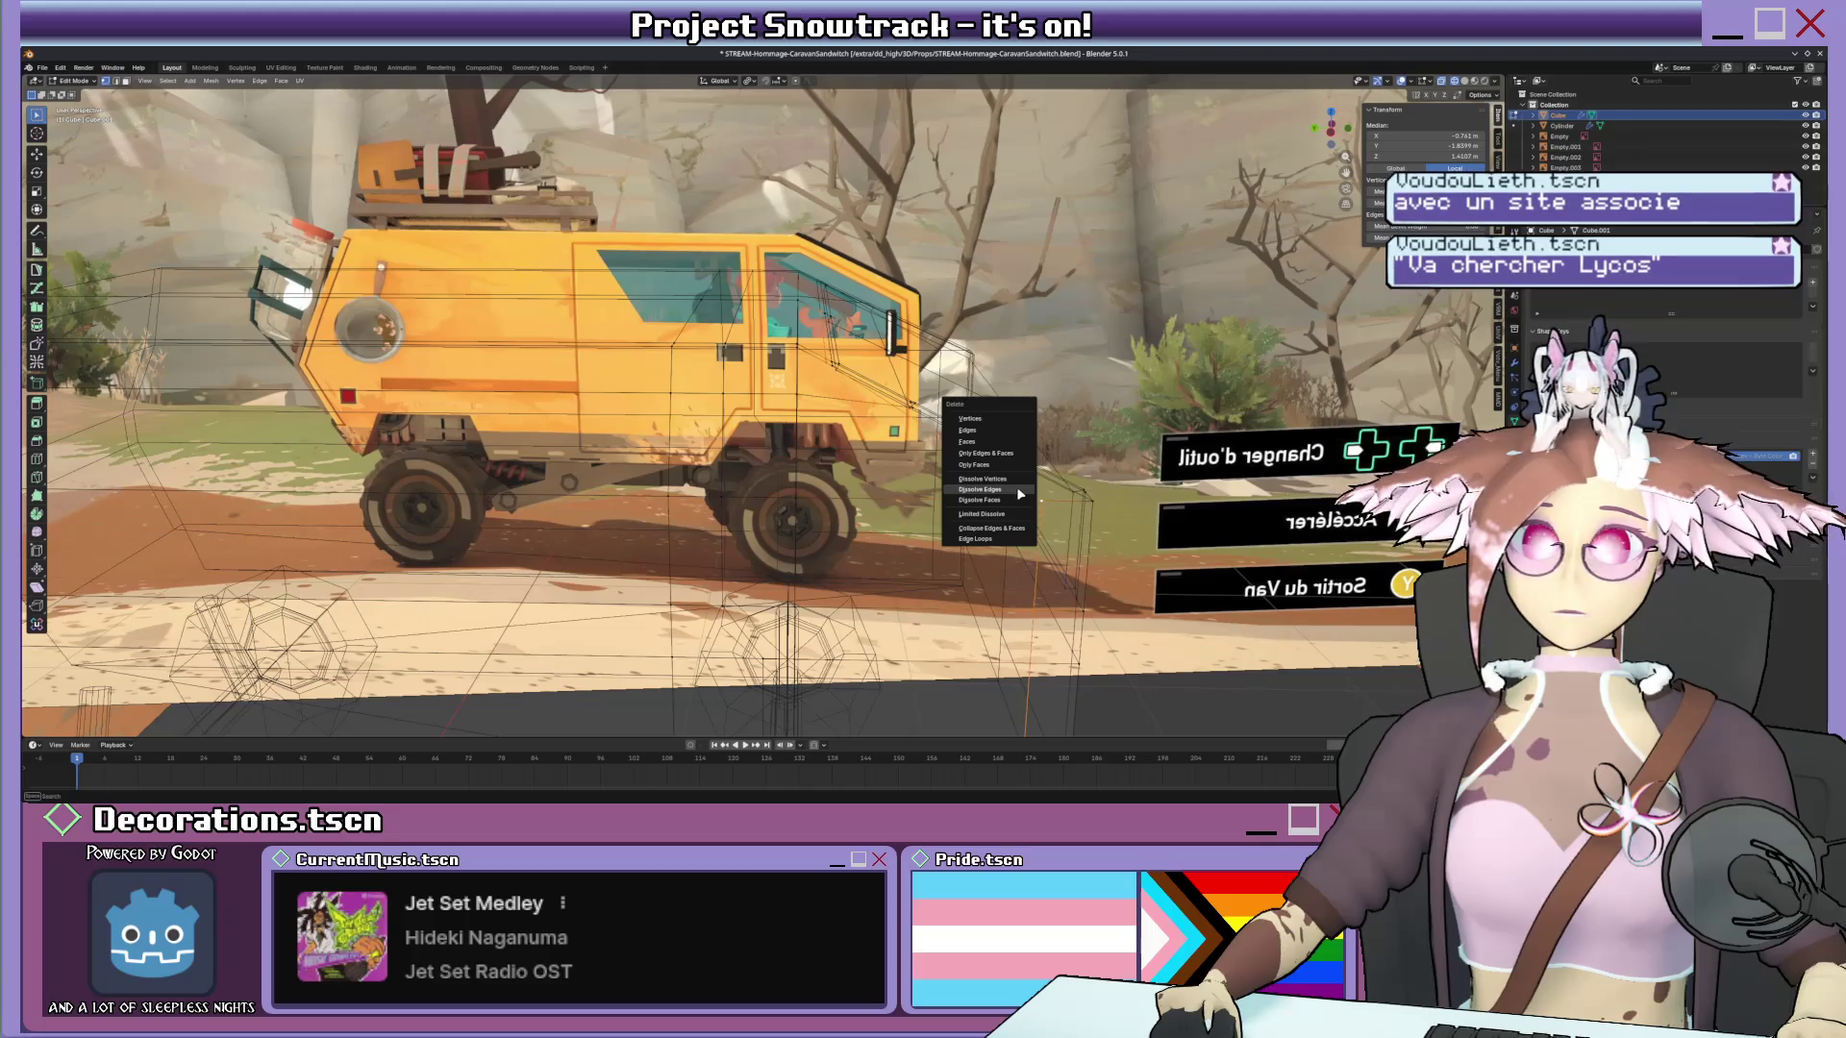
left_click(1016, 498)
scroll(1014, 474, "up", 5)
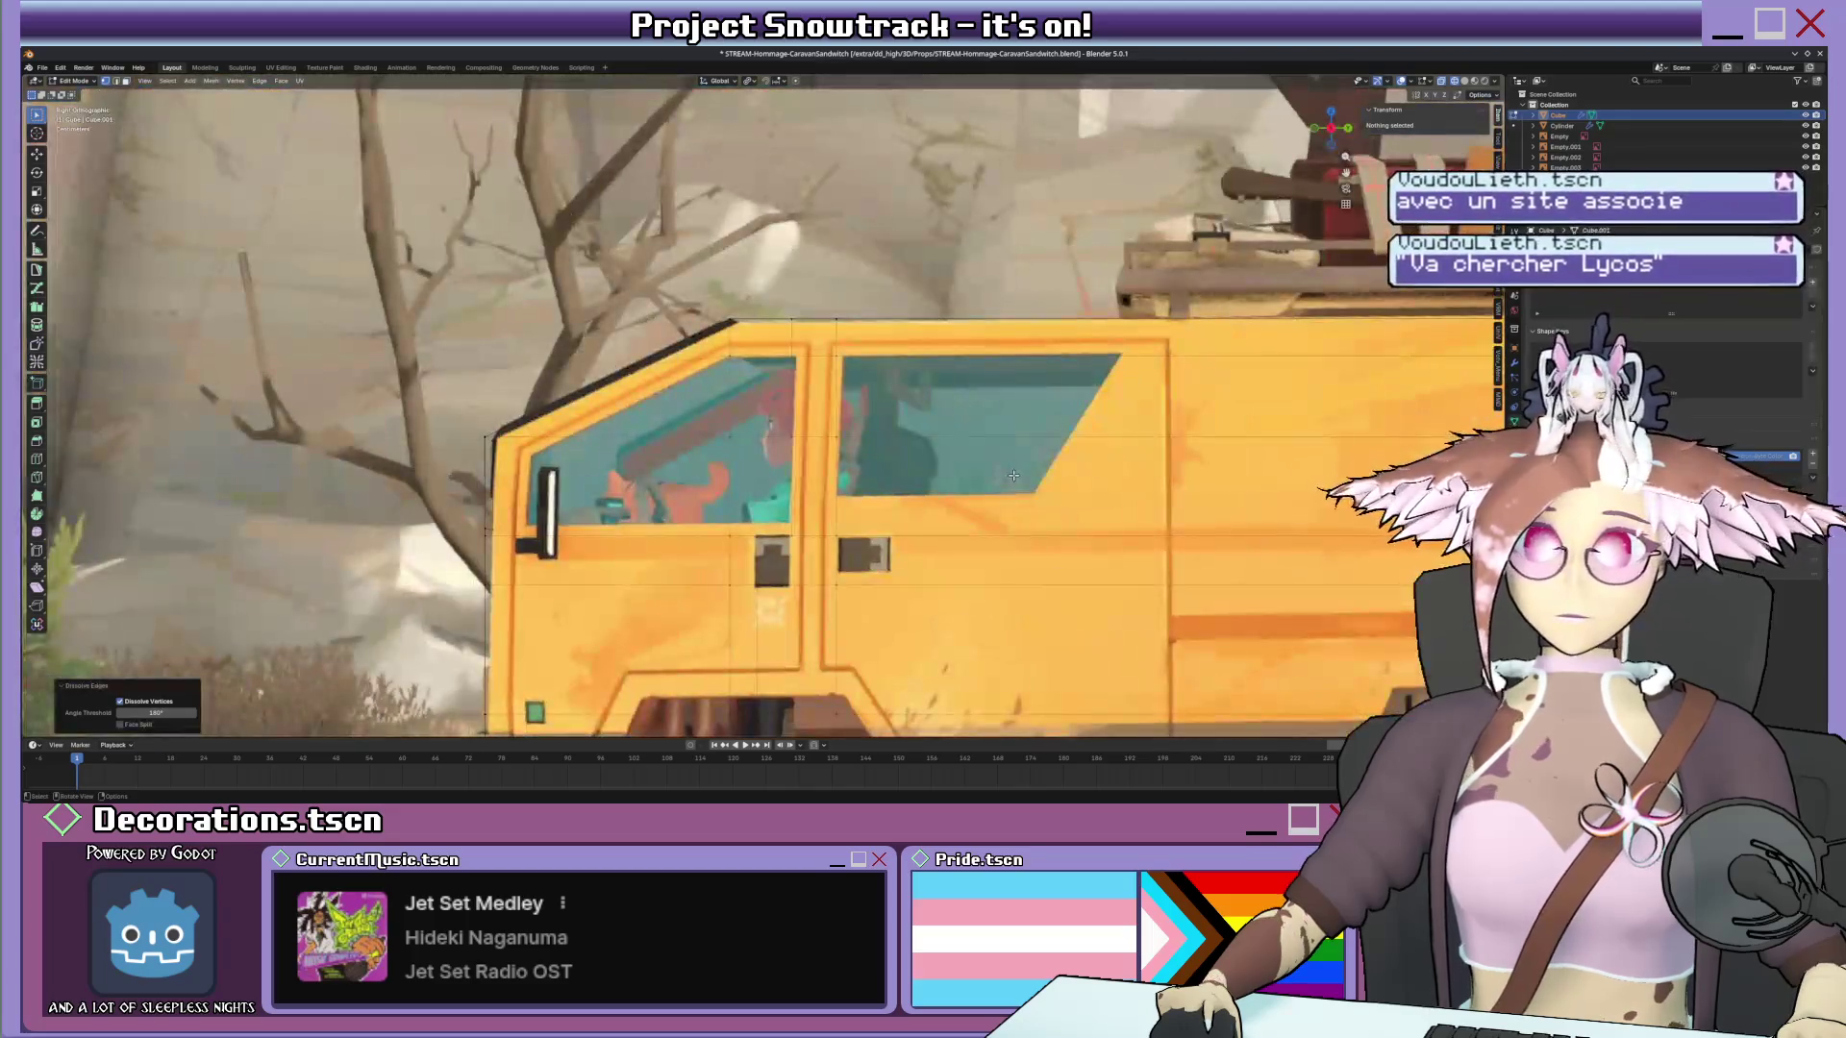
middle_click_drag(1012, 478, 941, 407)
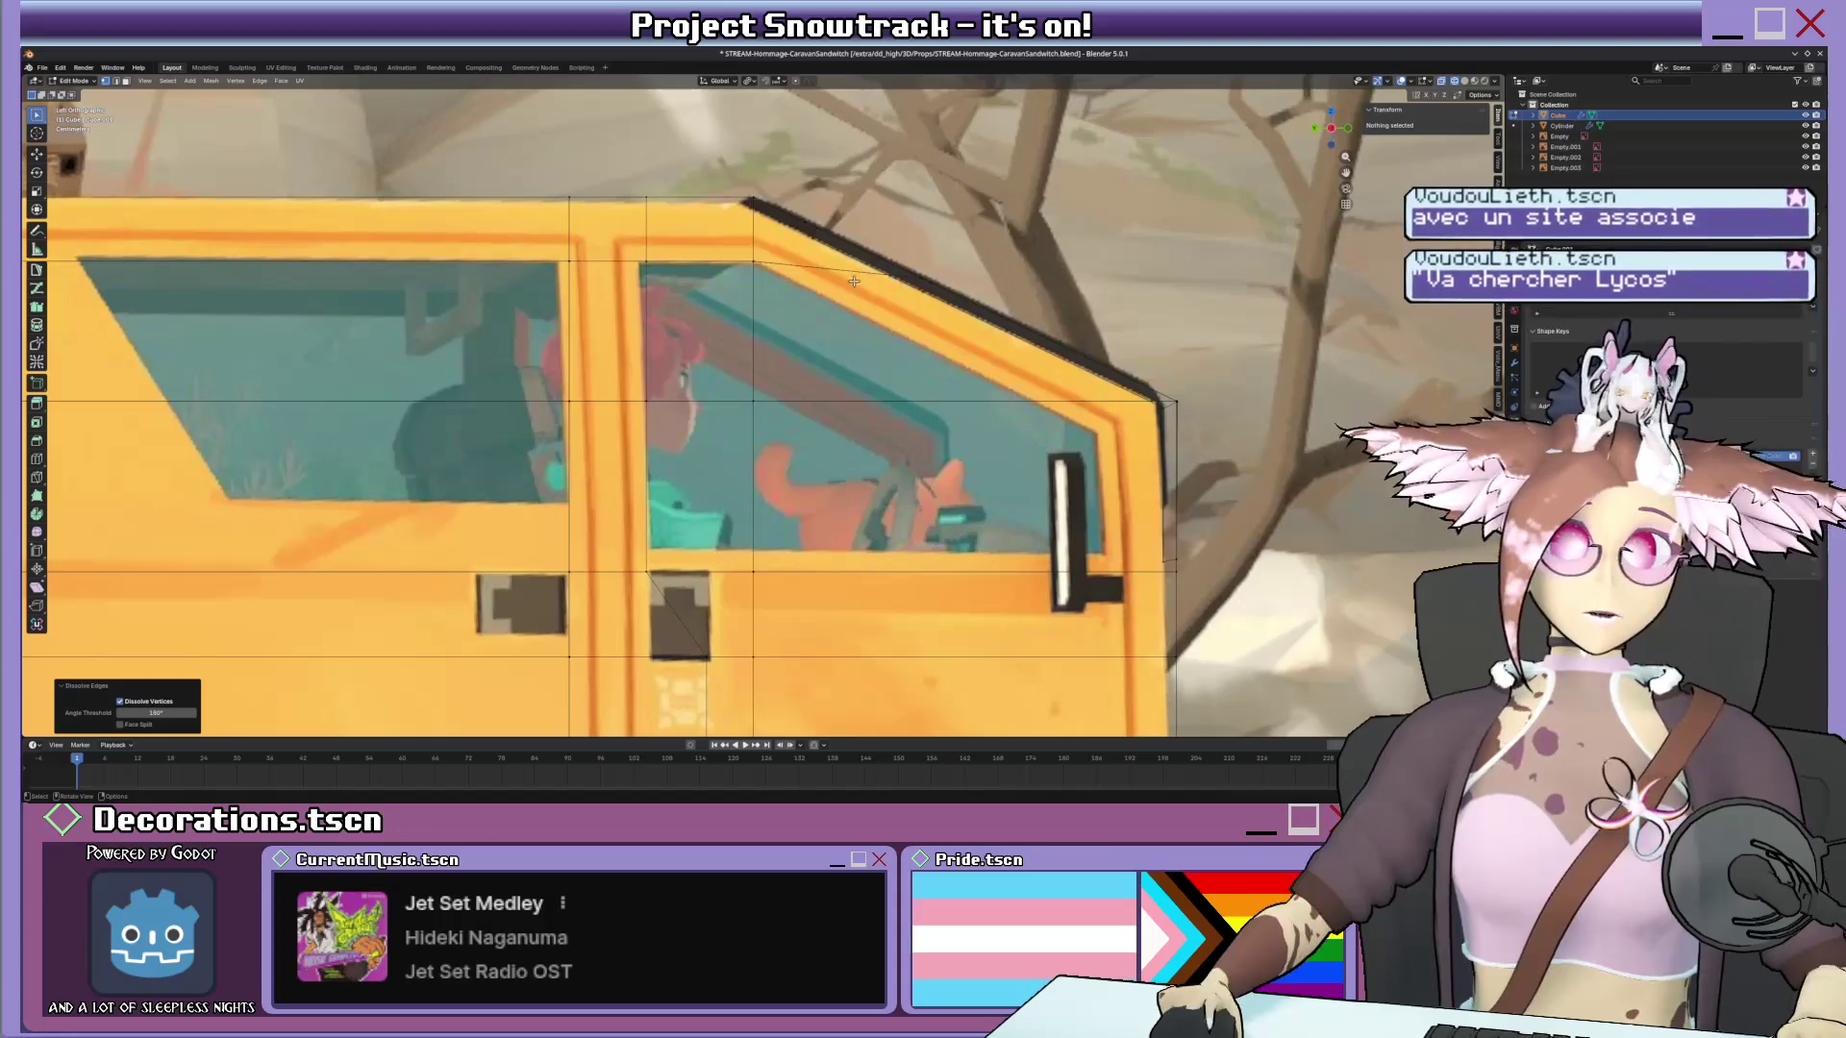
middle_click_drag(852, 282, 861, 301)
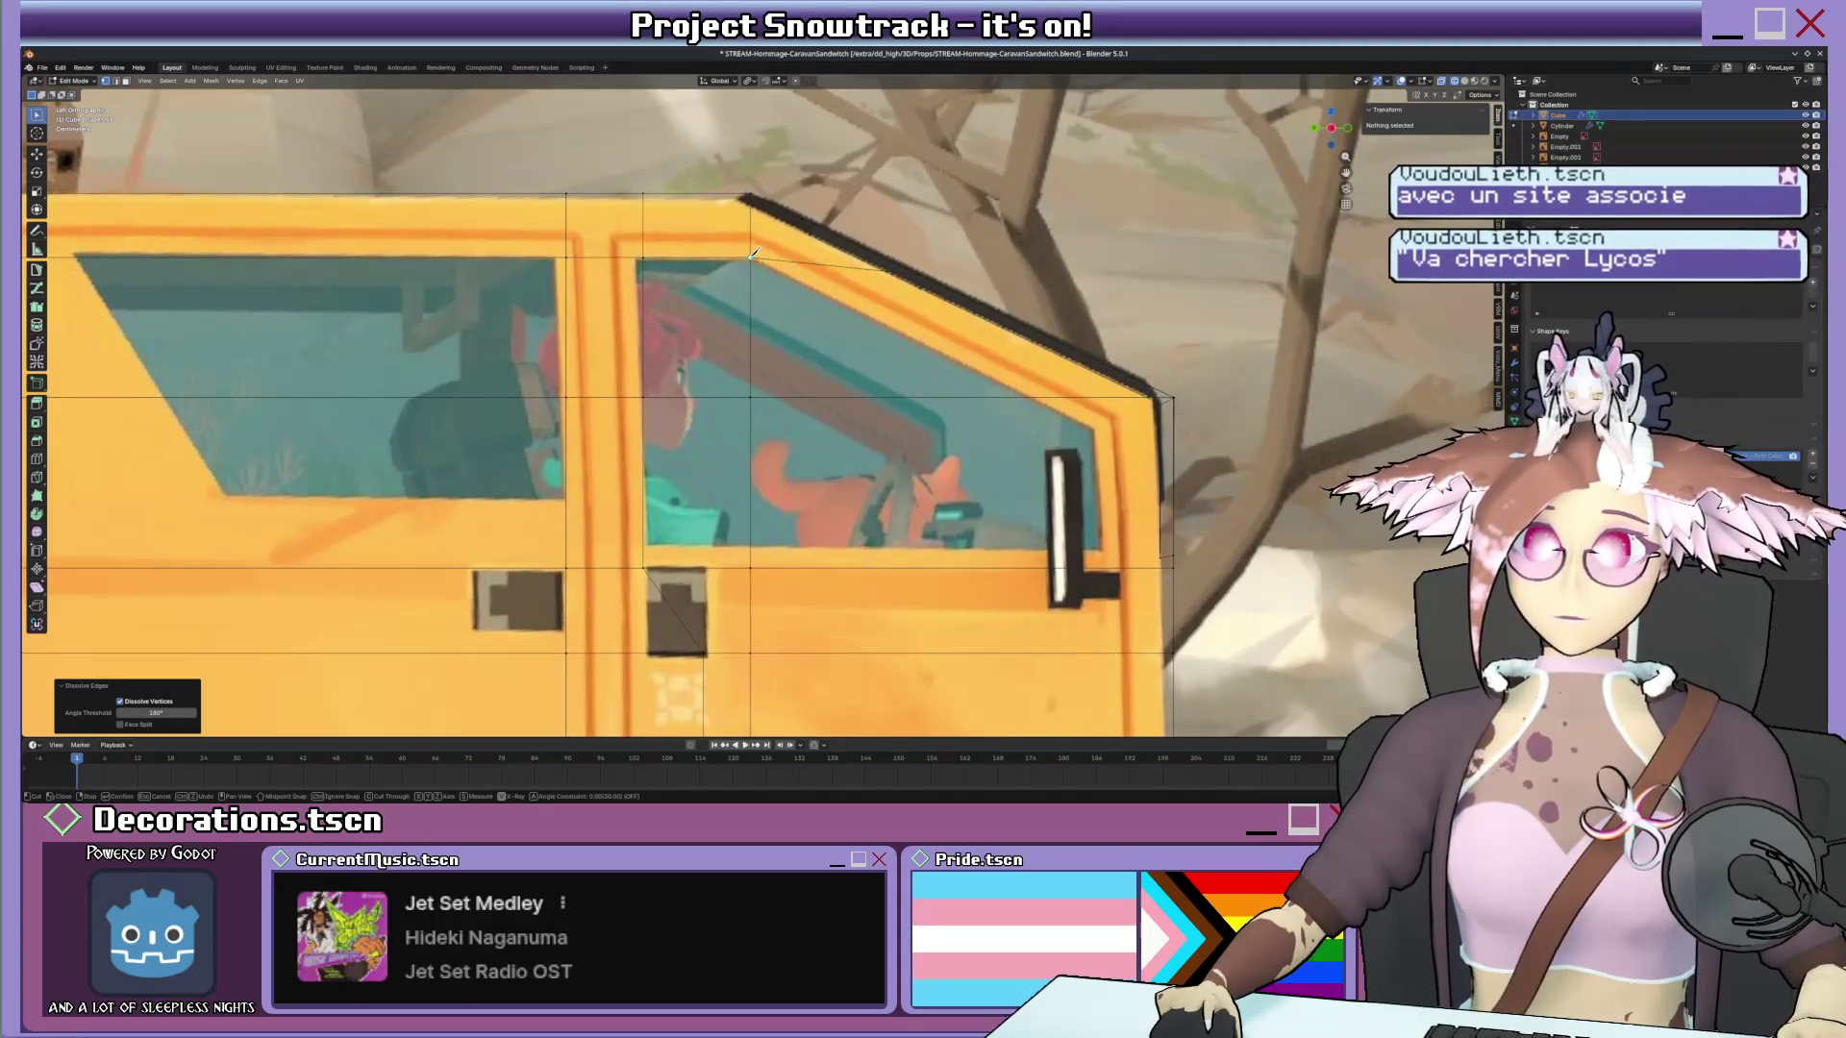
Knife-cut a new edge along the front window and slide it along Y into place.
left_click(1029, 391)
middle_click_drag(870, 570, 895, 455, "shift")
left_click(894, 454)
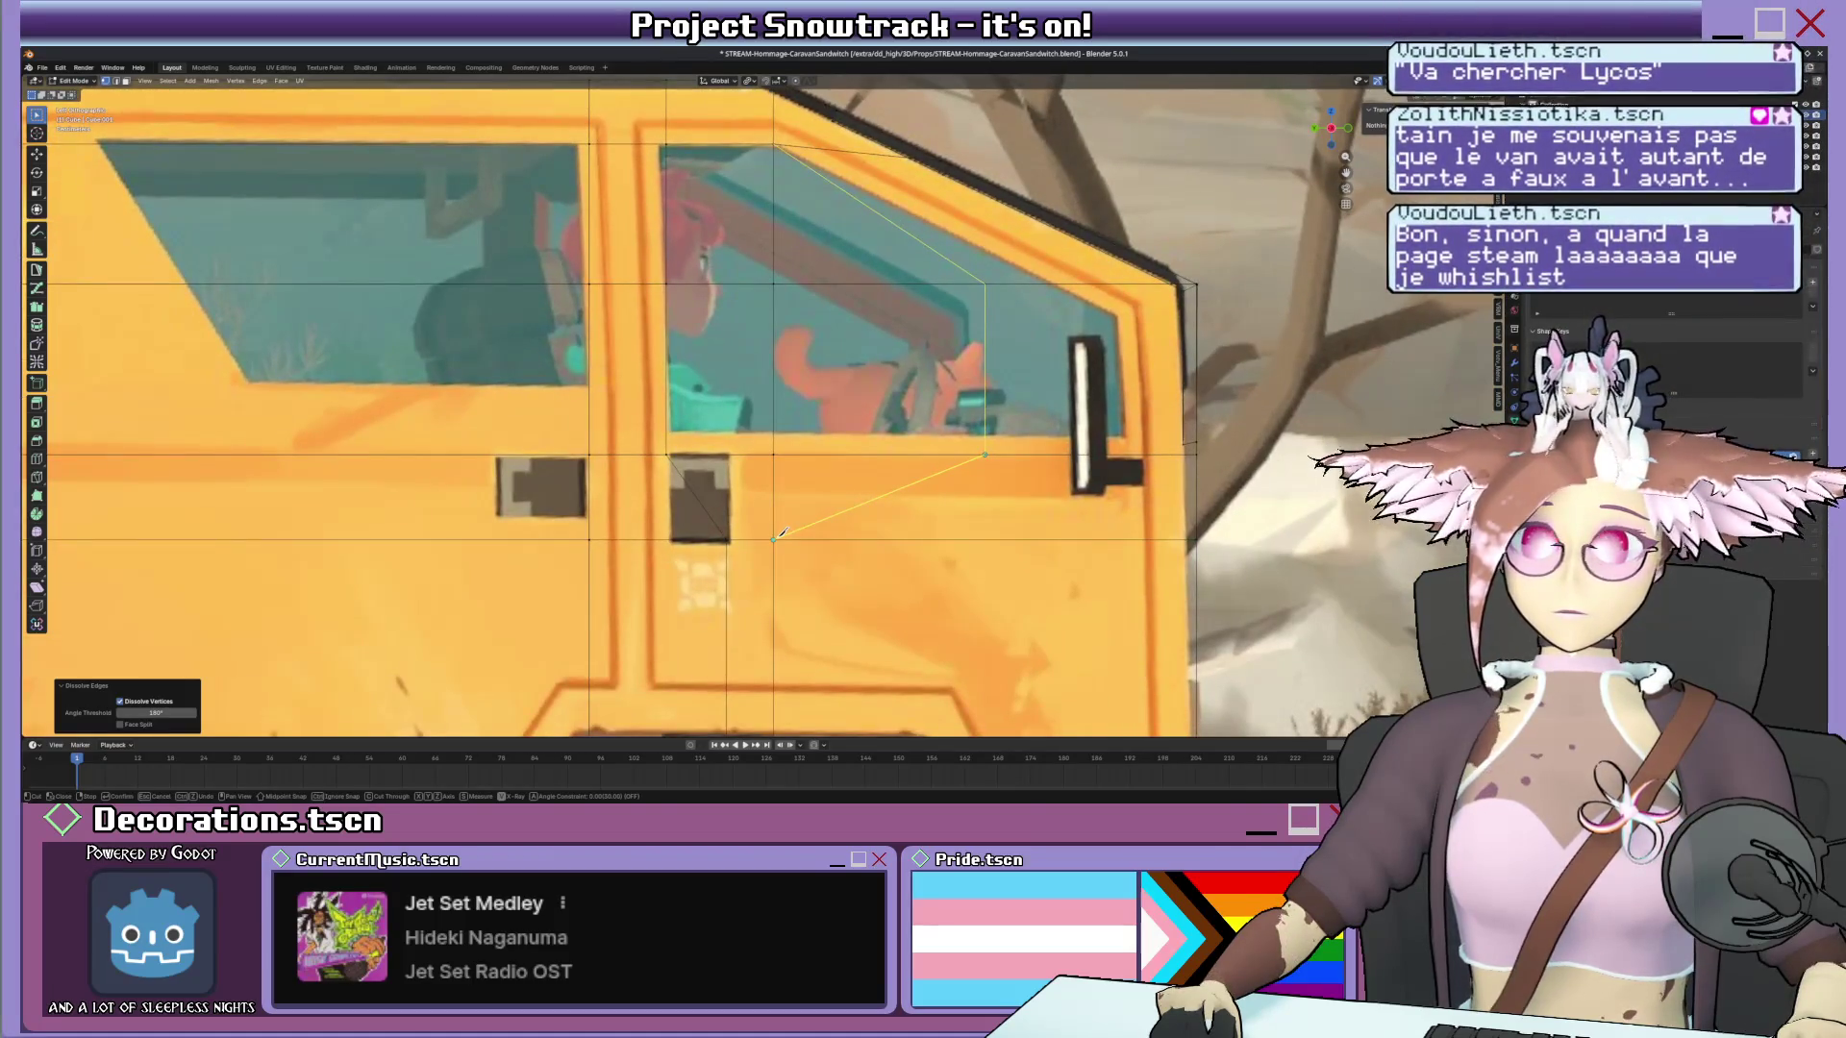
key("Return")
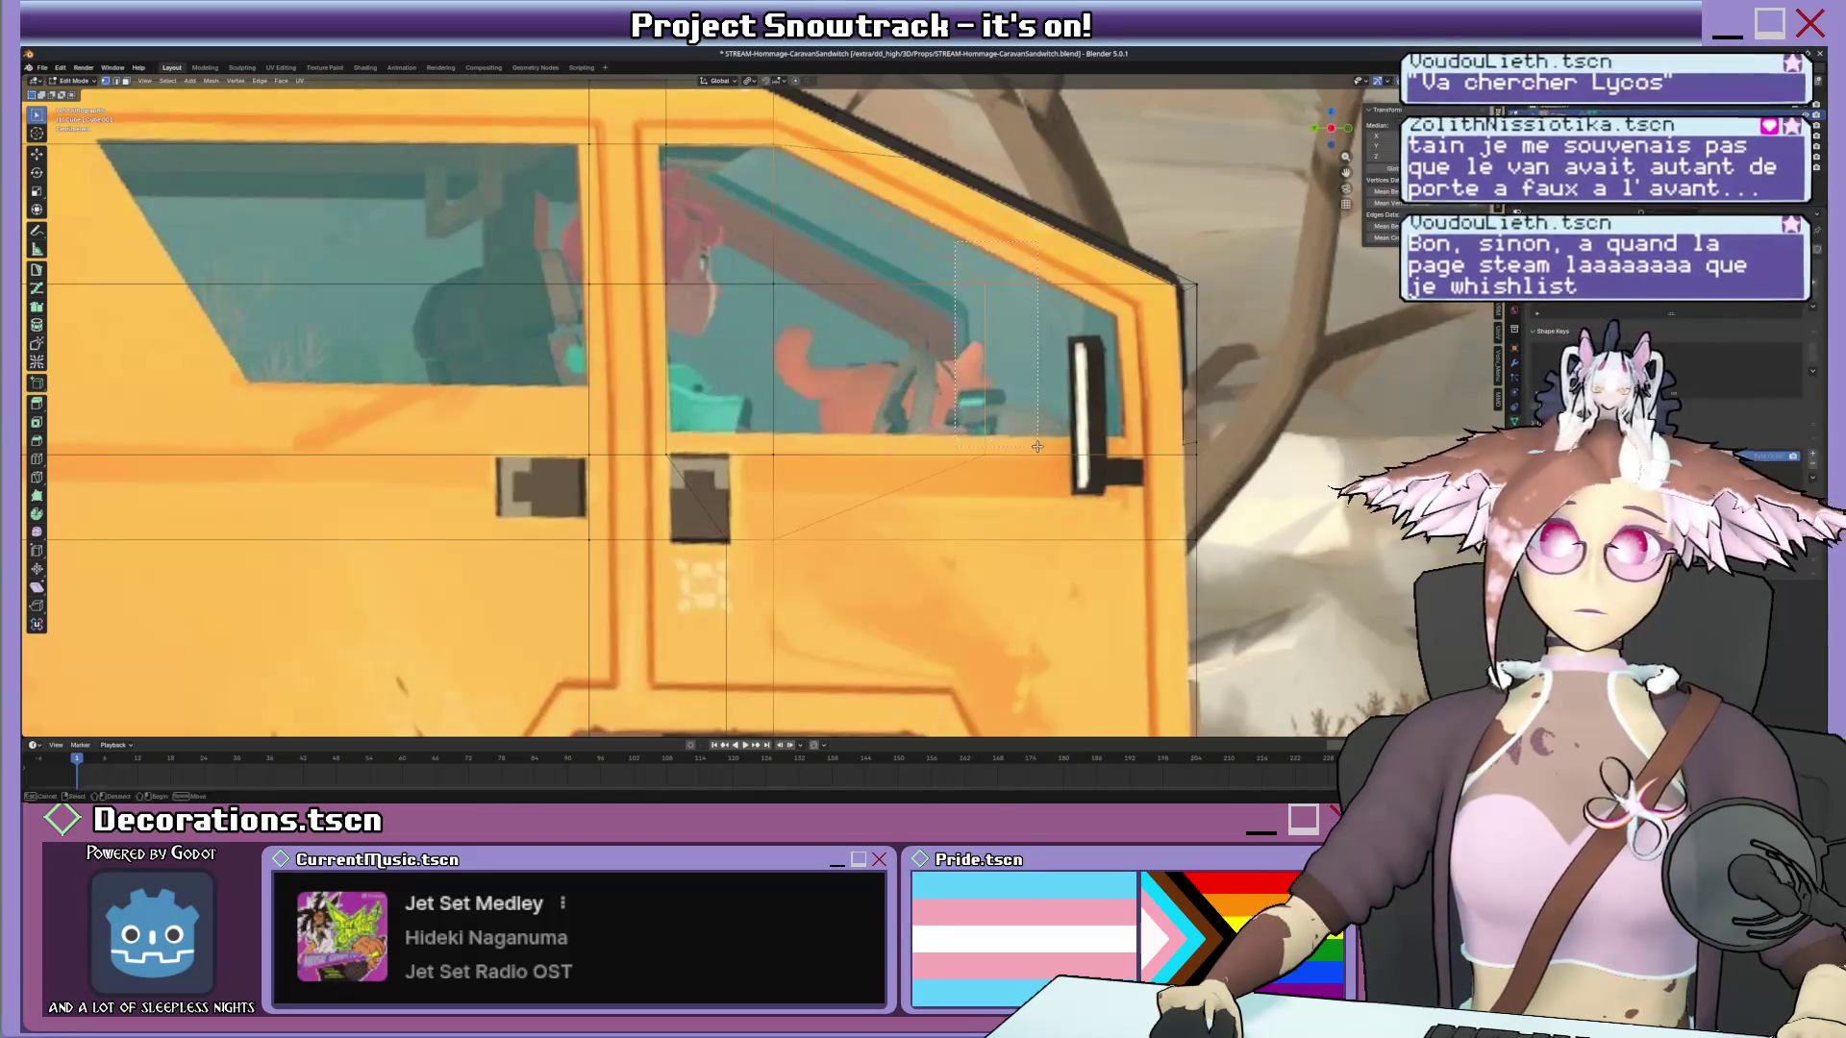
key("g")
key("y")
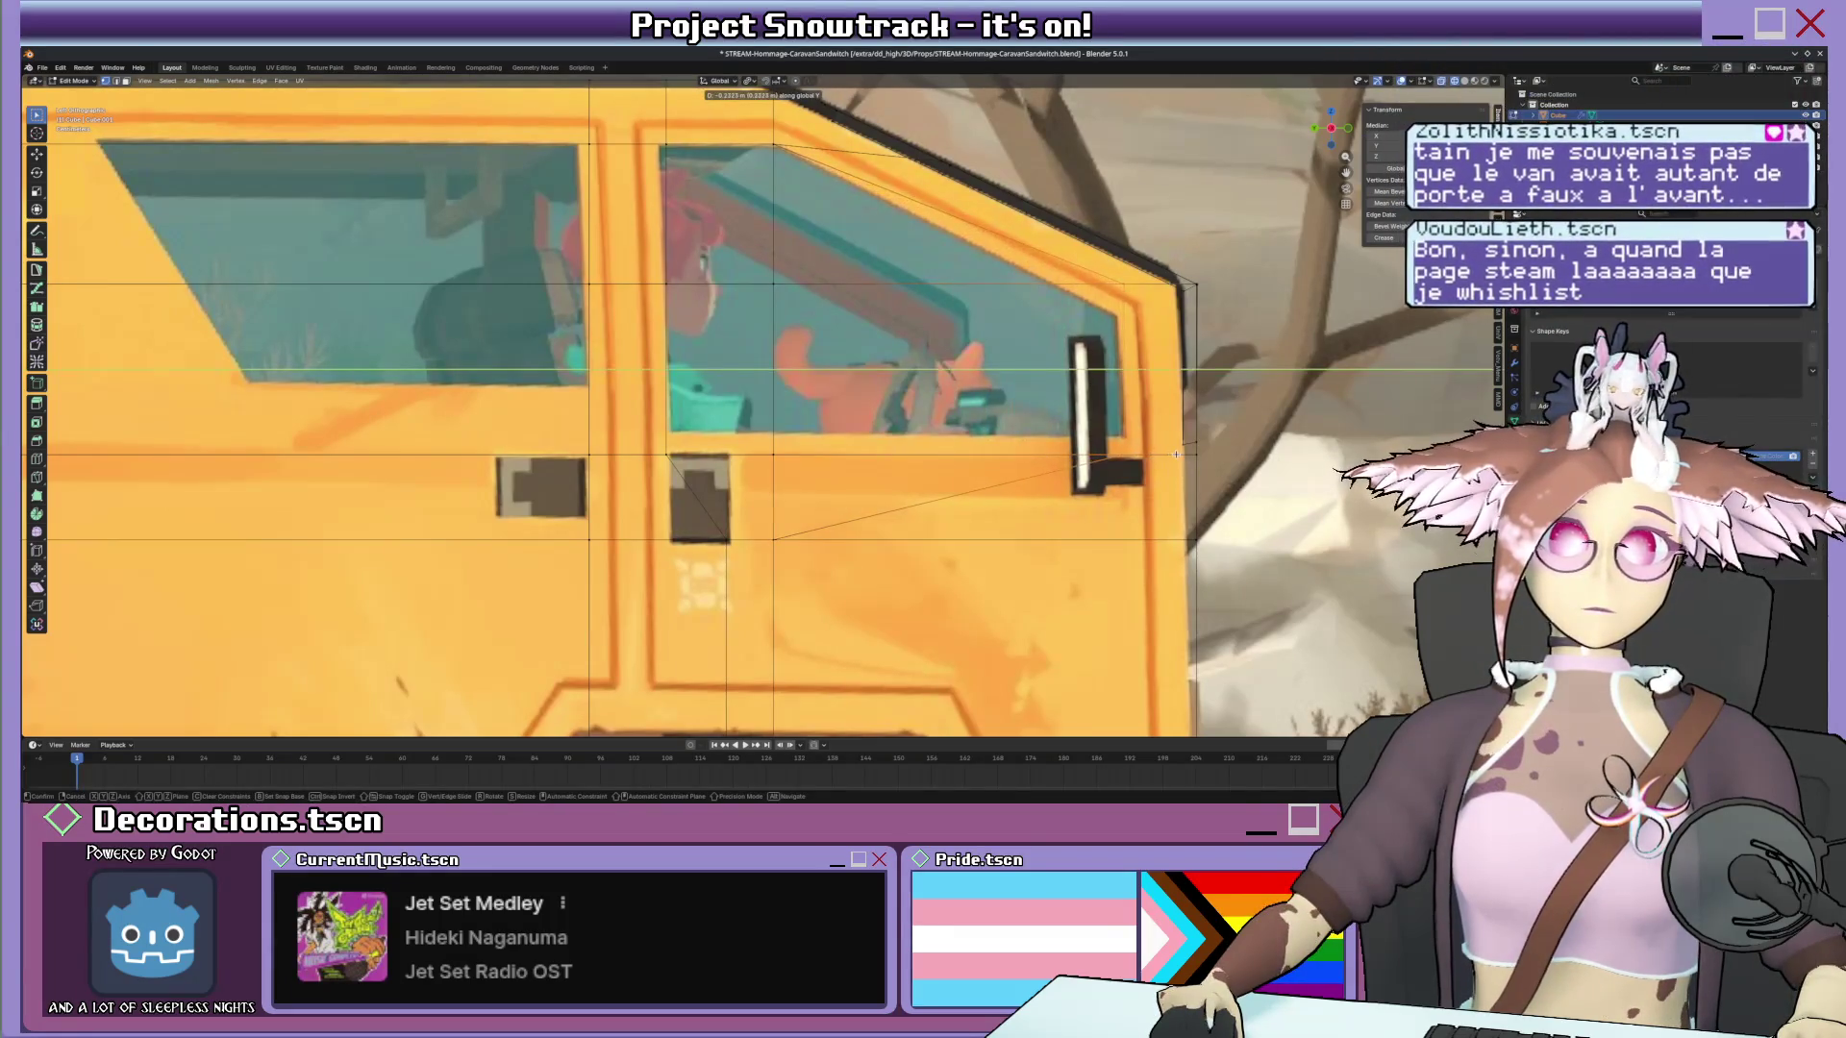
left_click(1175, 455)
scroll(1116, 278, "down", 5)
scroll(1097, 296, "down", 1)
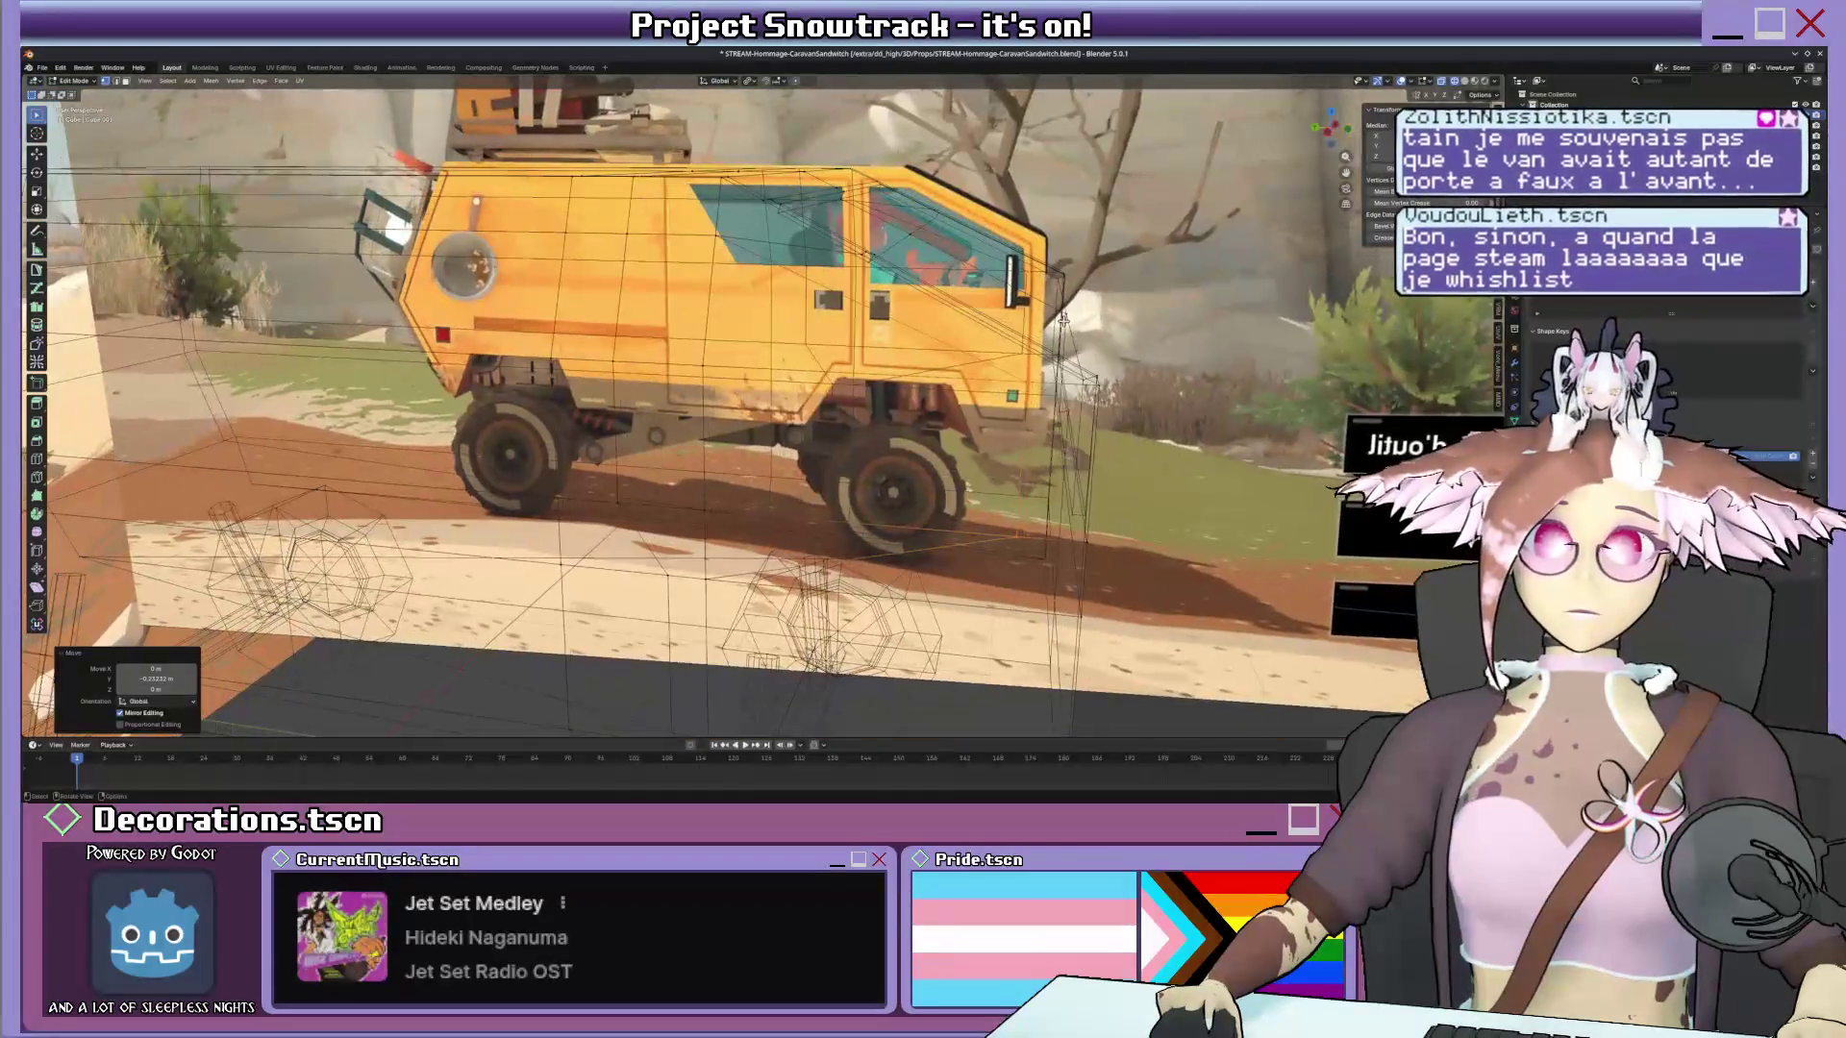
scroll(1063, 319, "down", 1)
scroll(1058, 319, "up", 2)
scroll(1068, 333, "up", 2)
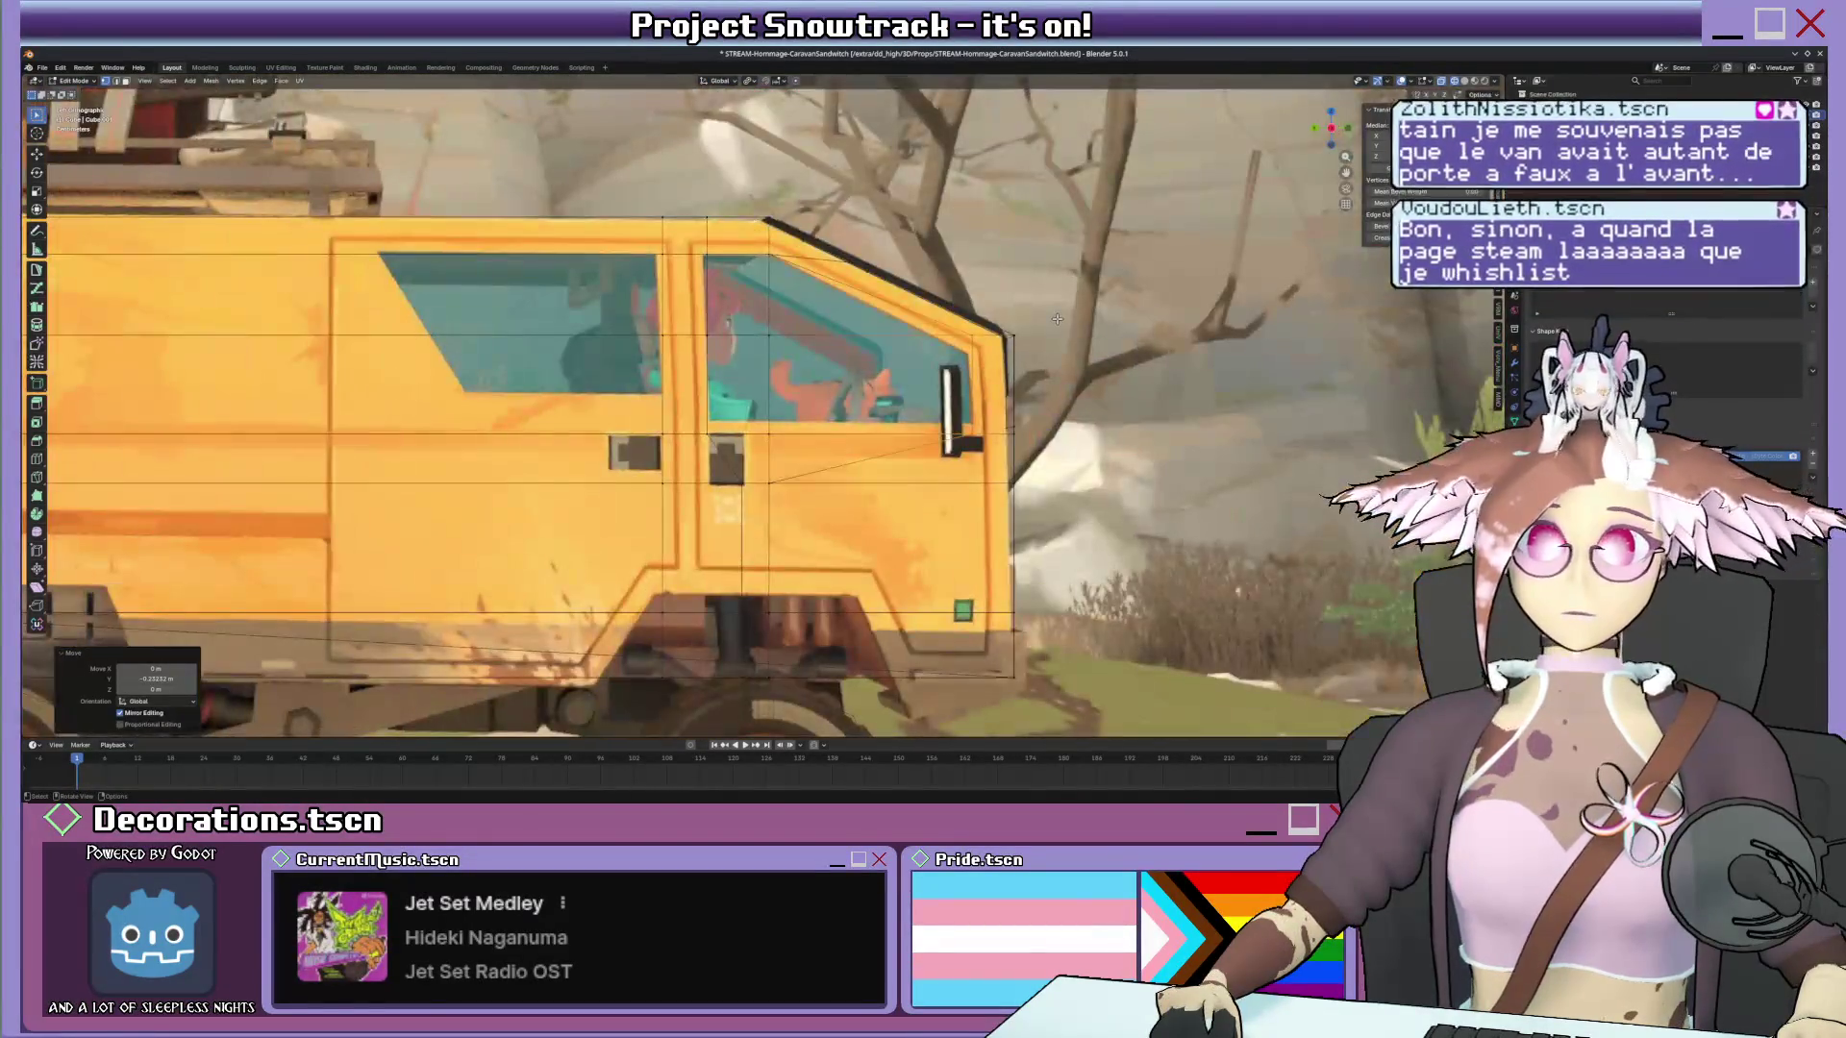
scroll(1084, 352, "up", 1)
scroll(990, 432, "down", 1, "shift")
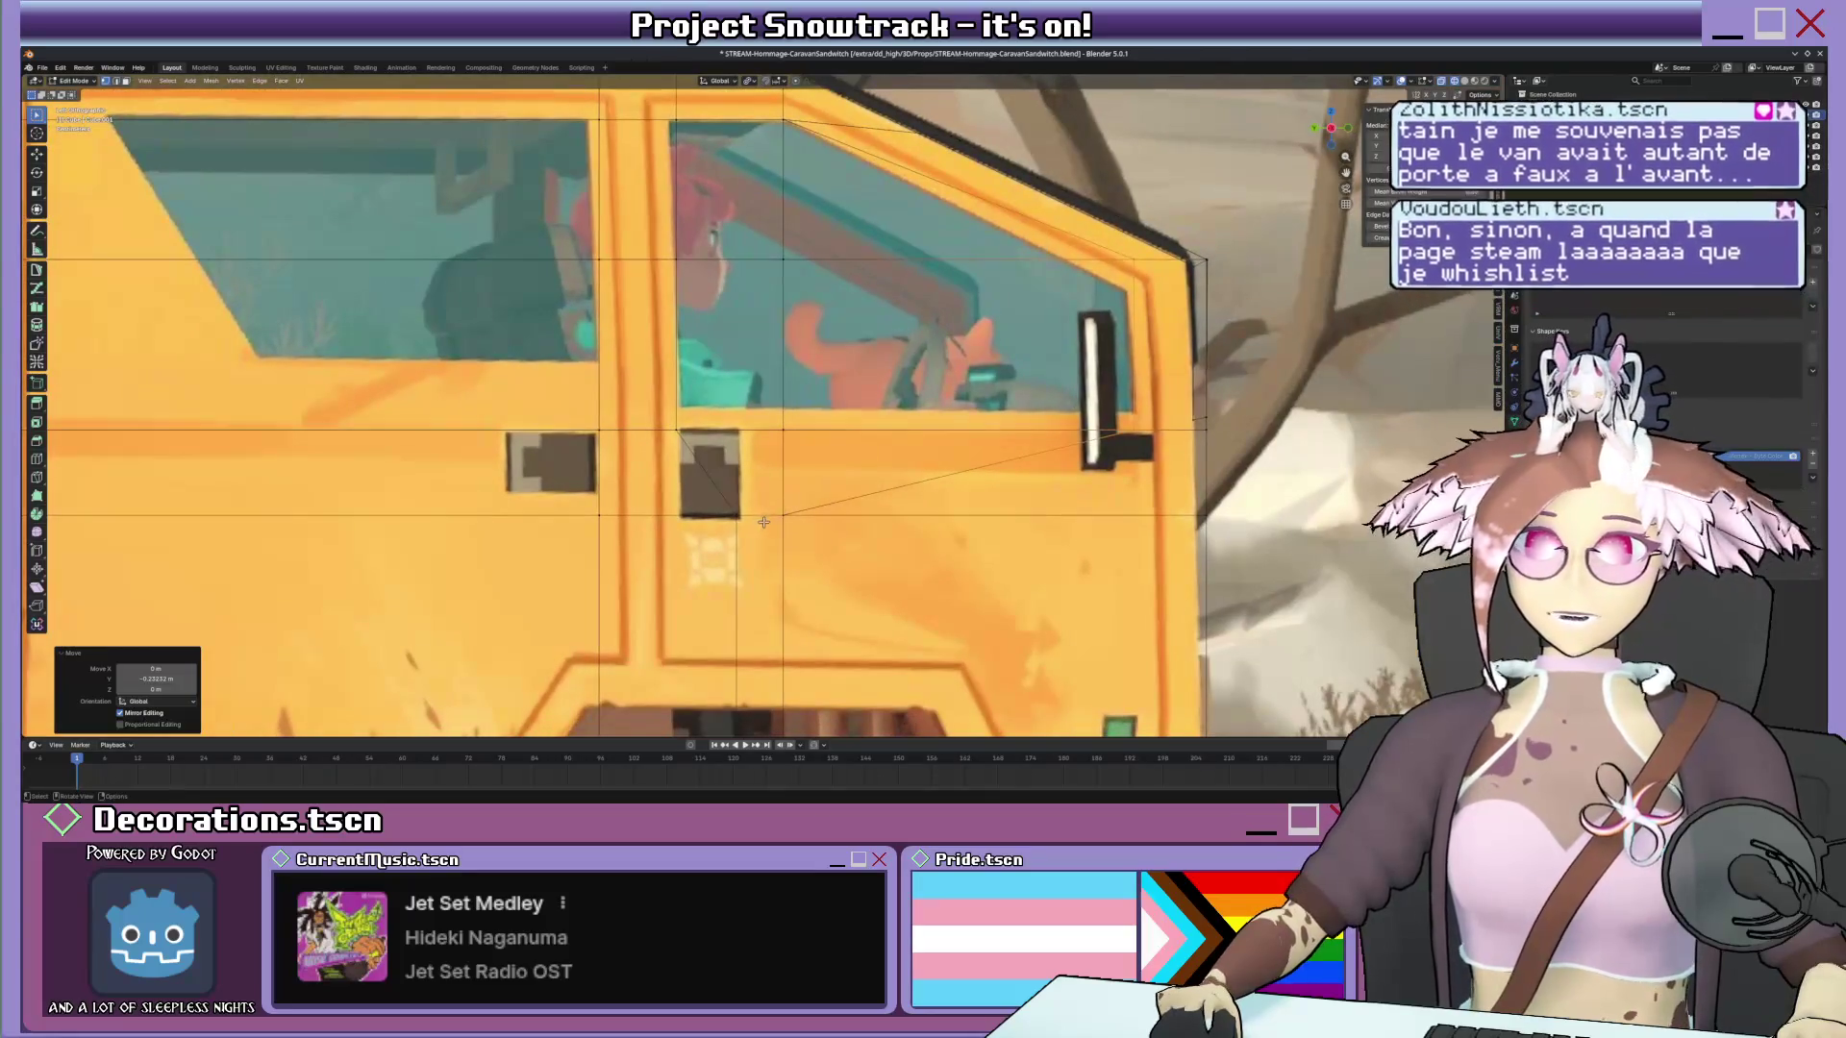
scroll(762, 522, "down", 2)
scroll(829, 472, "down", 1)
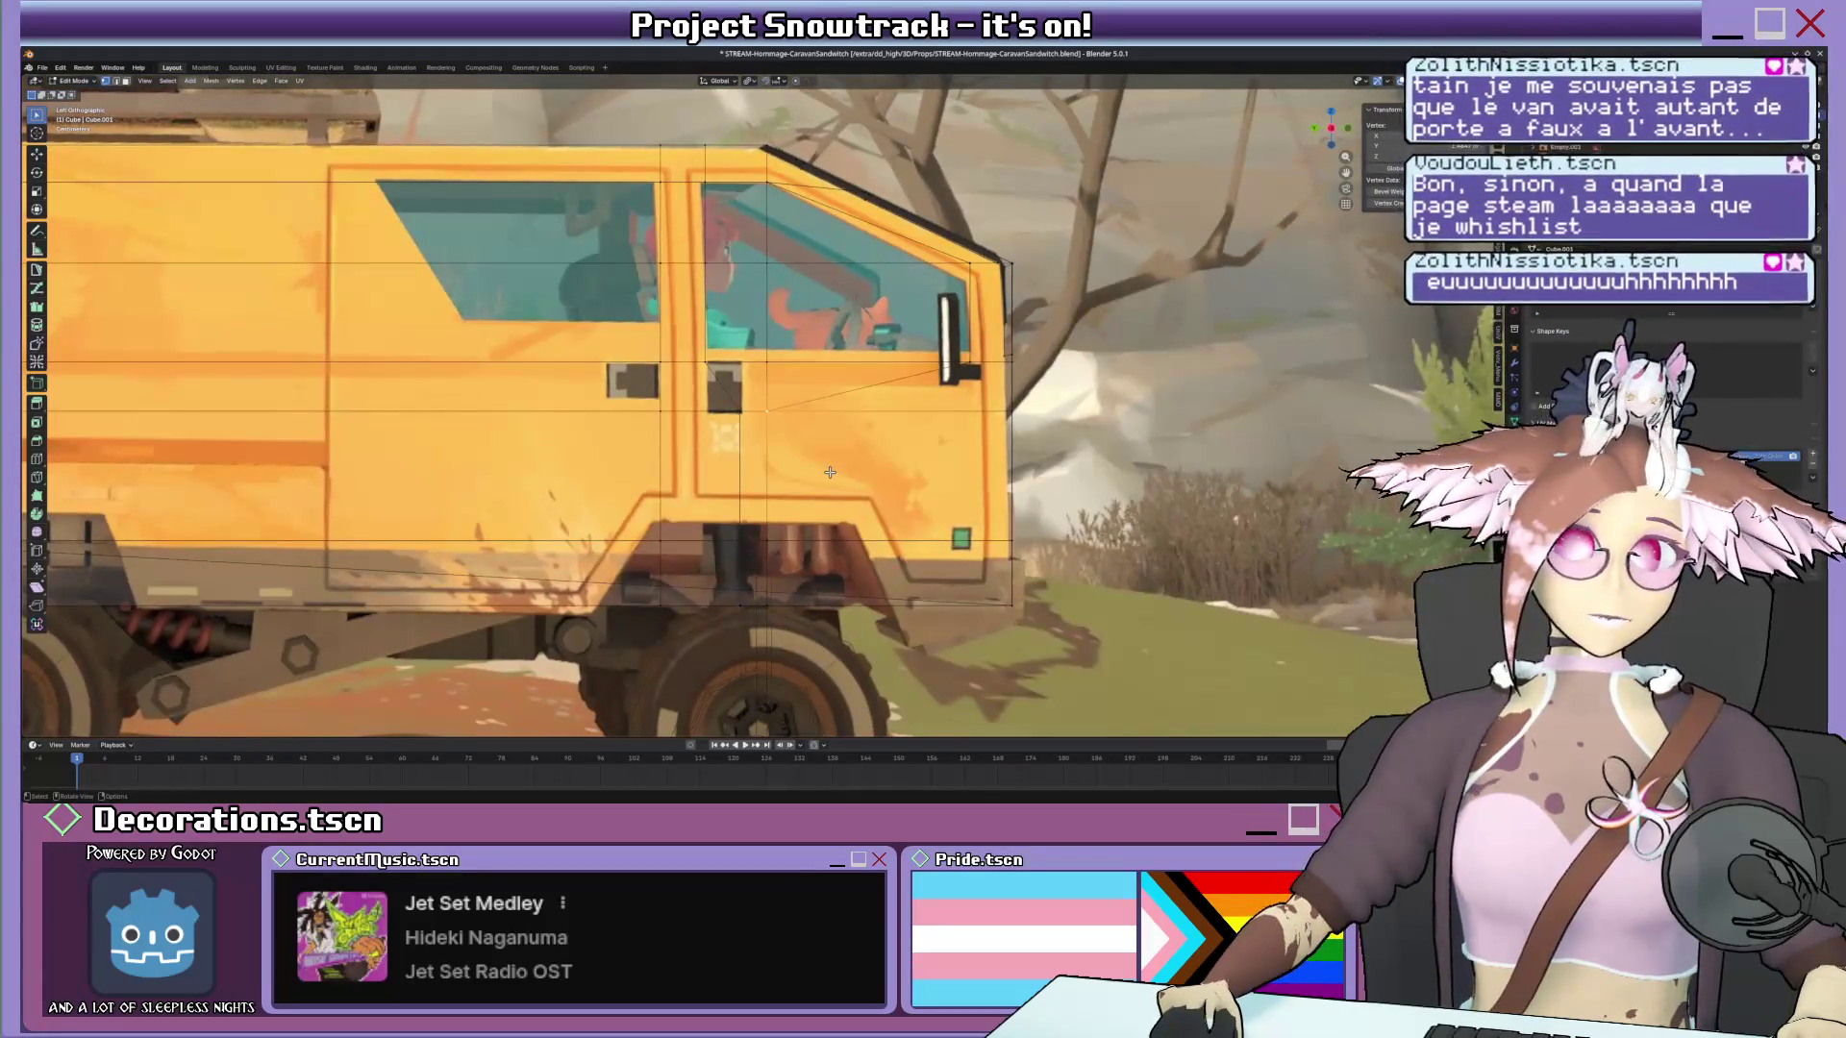
mouse_move(830, 472)
middle_mouse_down()
mouse_move(649, 504)
mouse_move(751, 432)
middle_mouse_up()
scroll(639, 509, "up", 2)
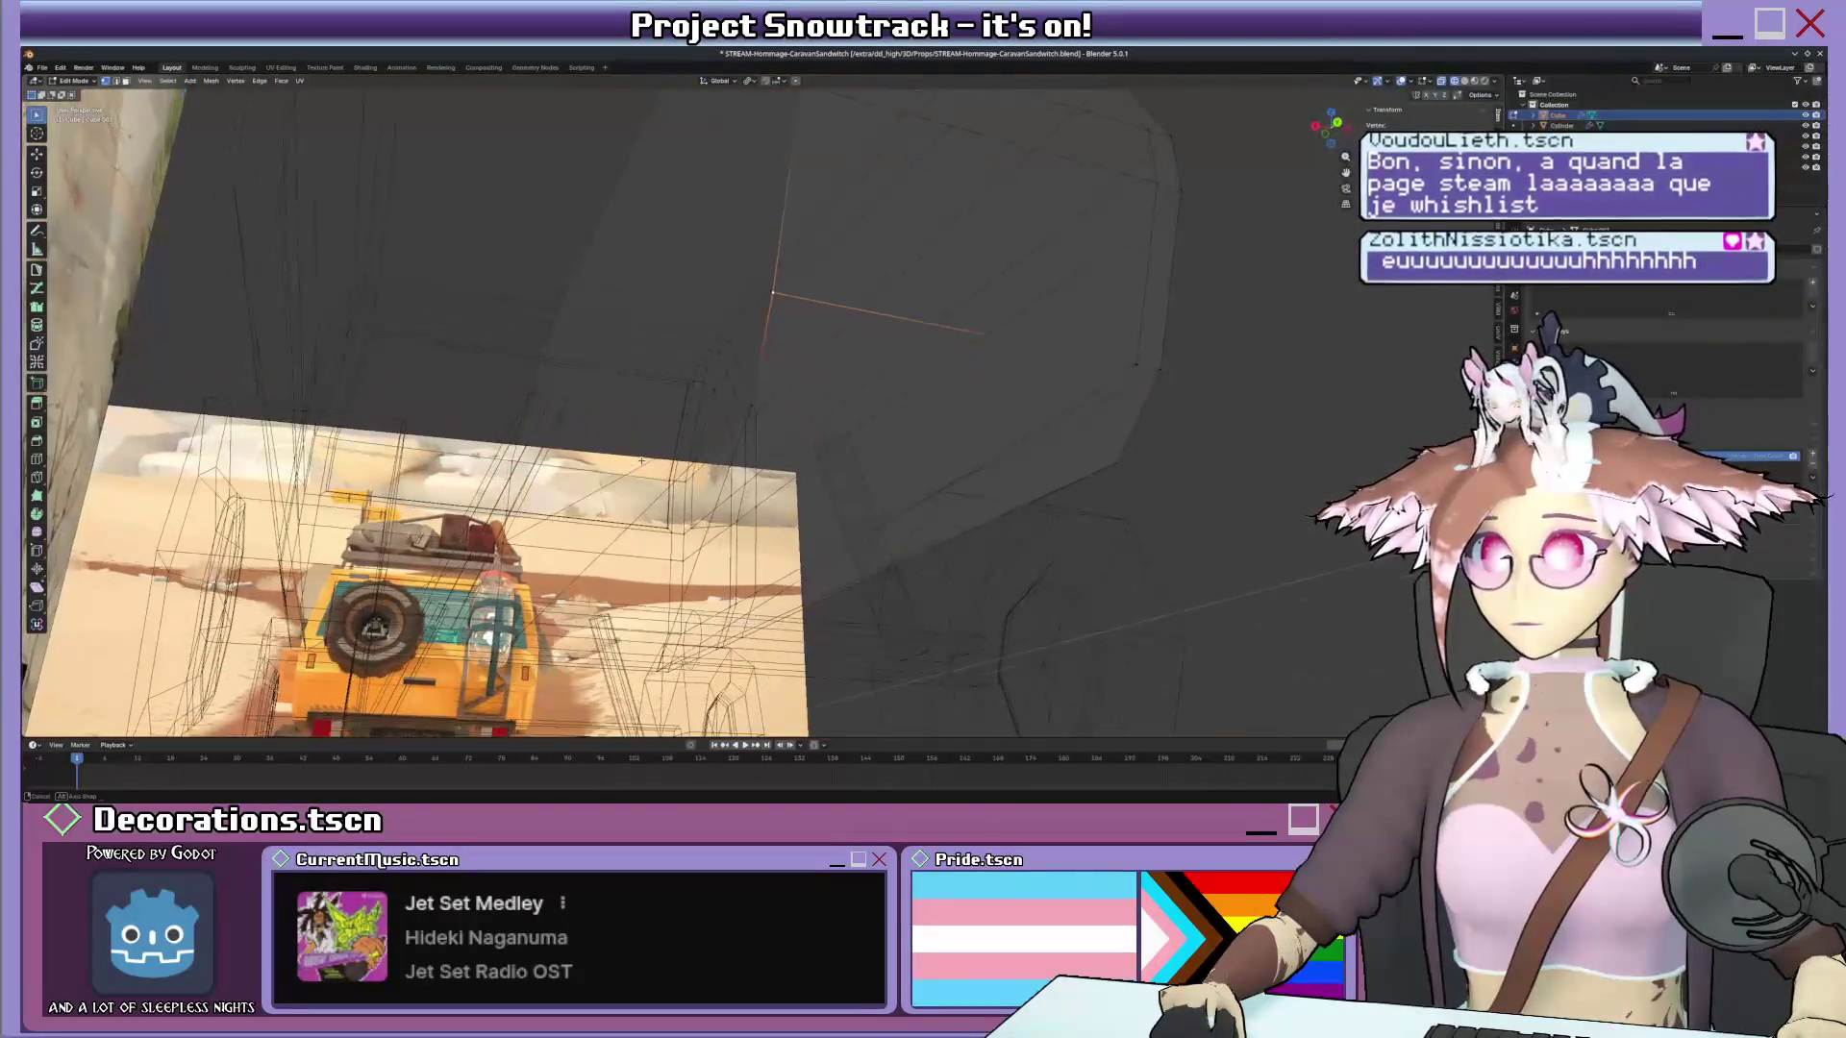
In solid shading, orbit under the van and delete the stray panel edges beneath the body.
left_click(807, 425)
scroll(753, 375, "down", 4)
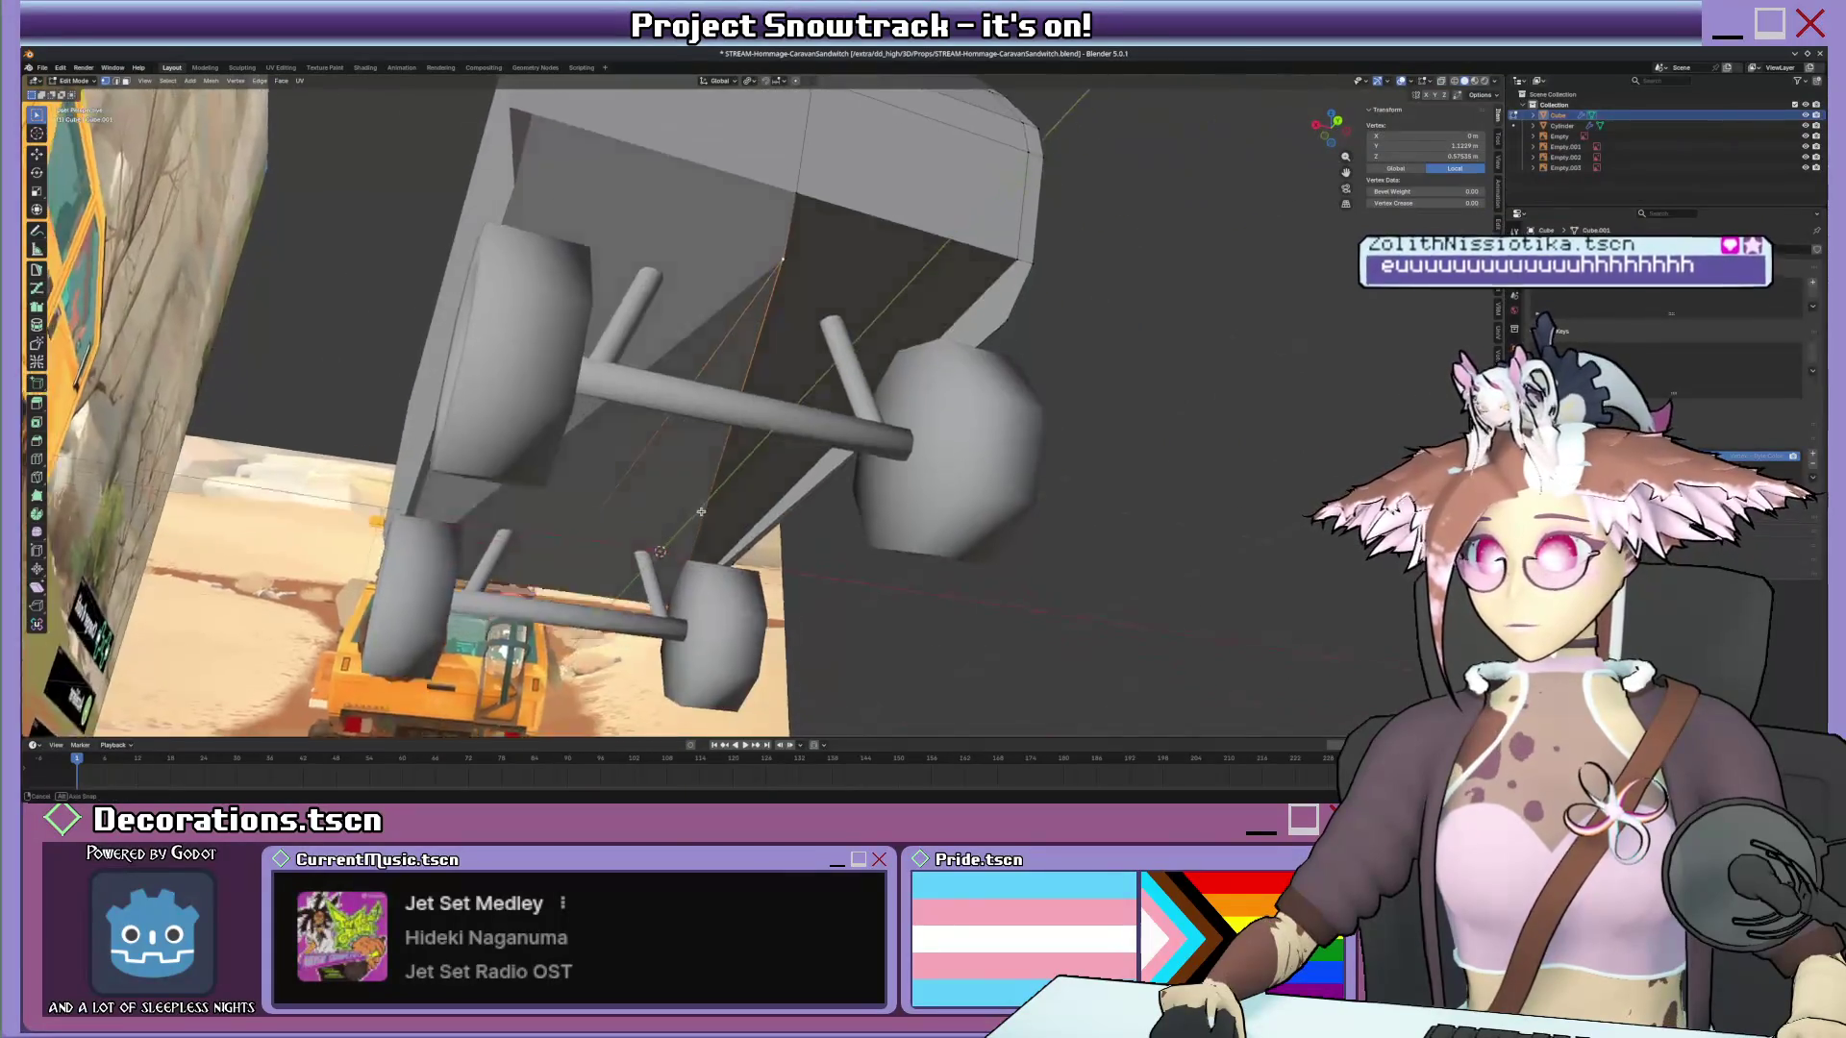
middle_click_drag(753, 375, 794, 353)
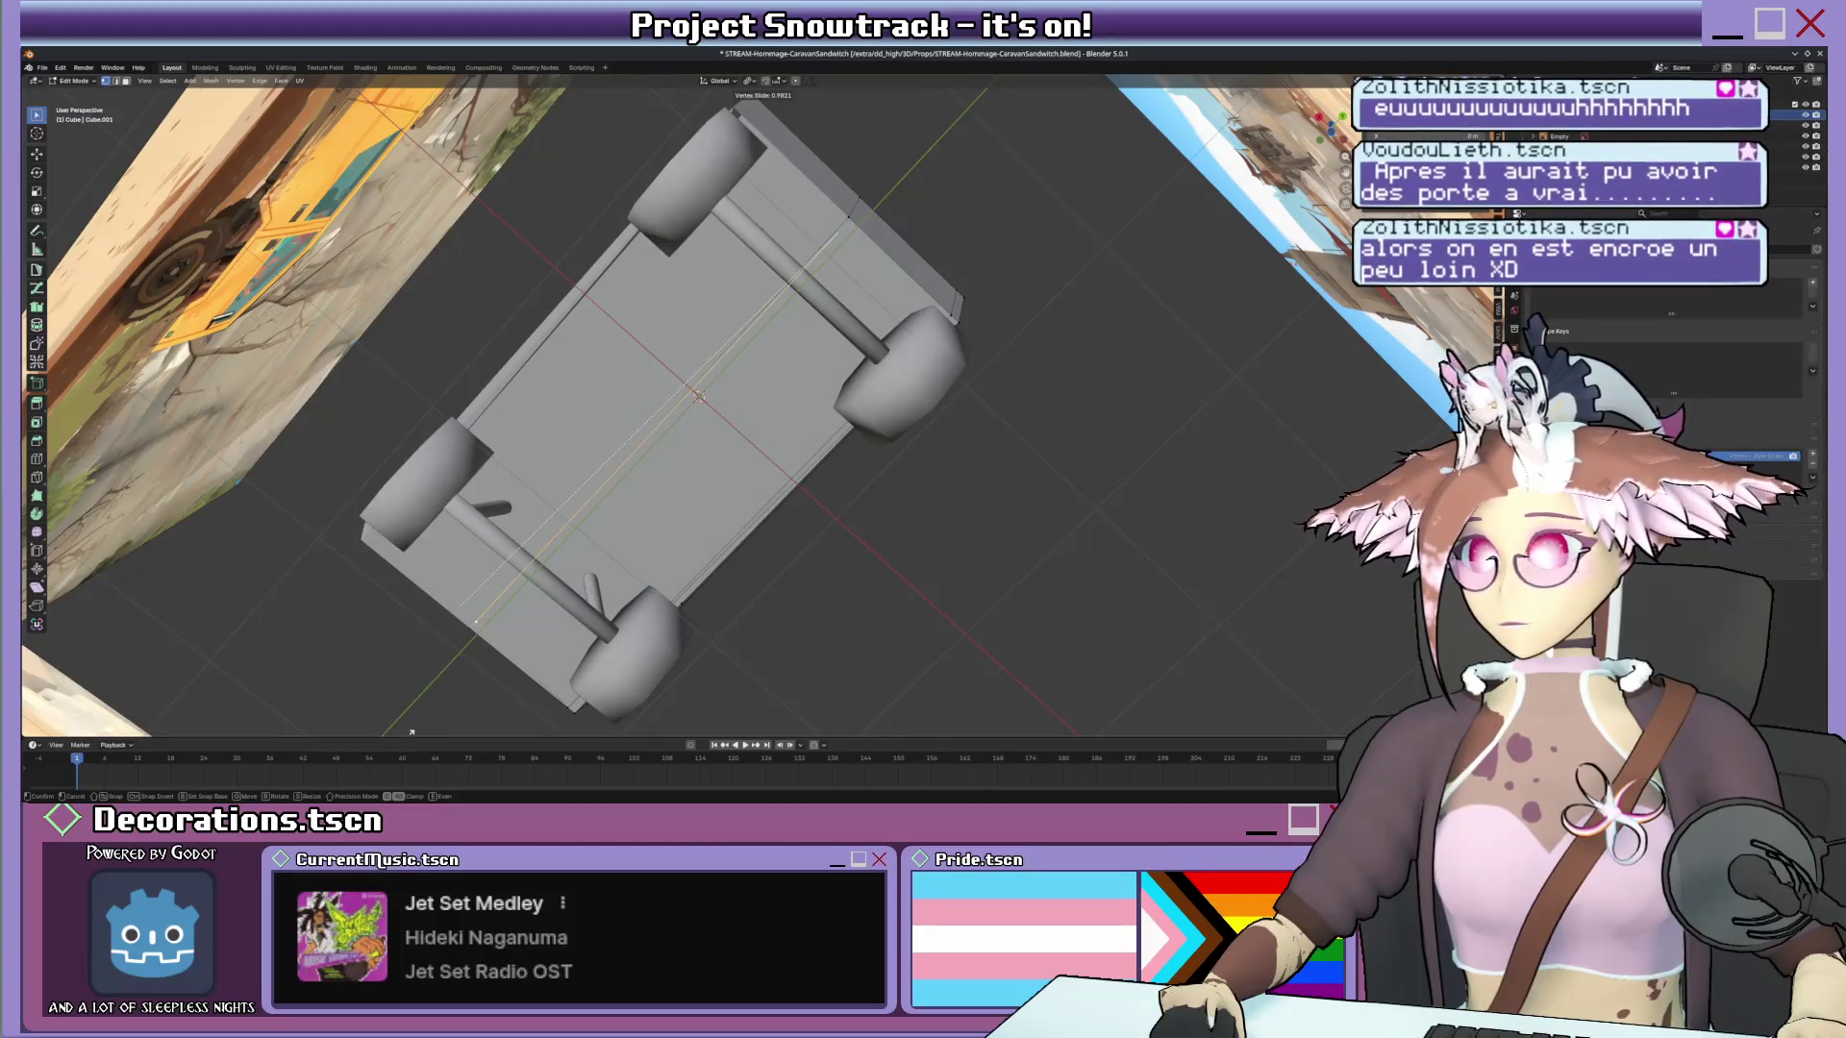
middle_click_drag(692, 404, 677, 333)
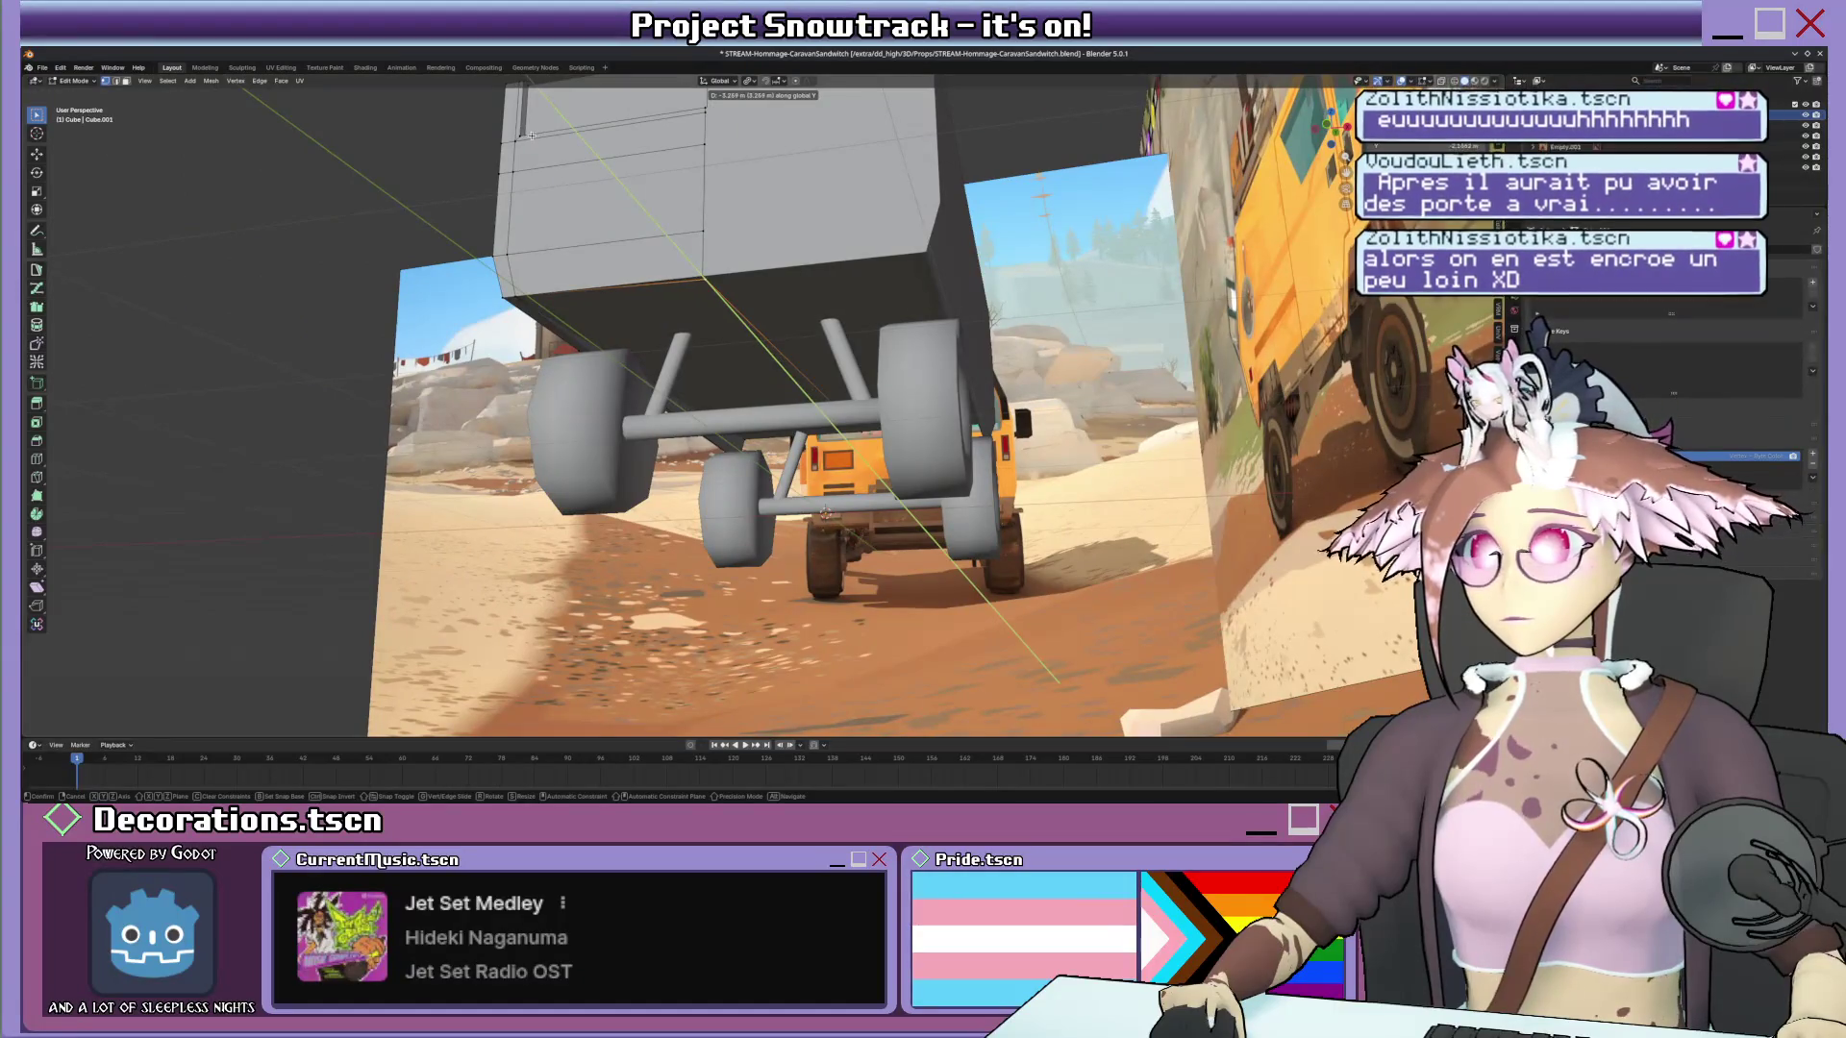
mouse_move(537, 149)
middle_mouse_down()
mouse_move(724, 250)
mouse_move(740, 448)
middle_mouse_up()
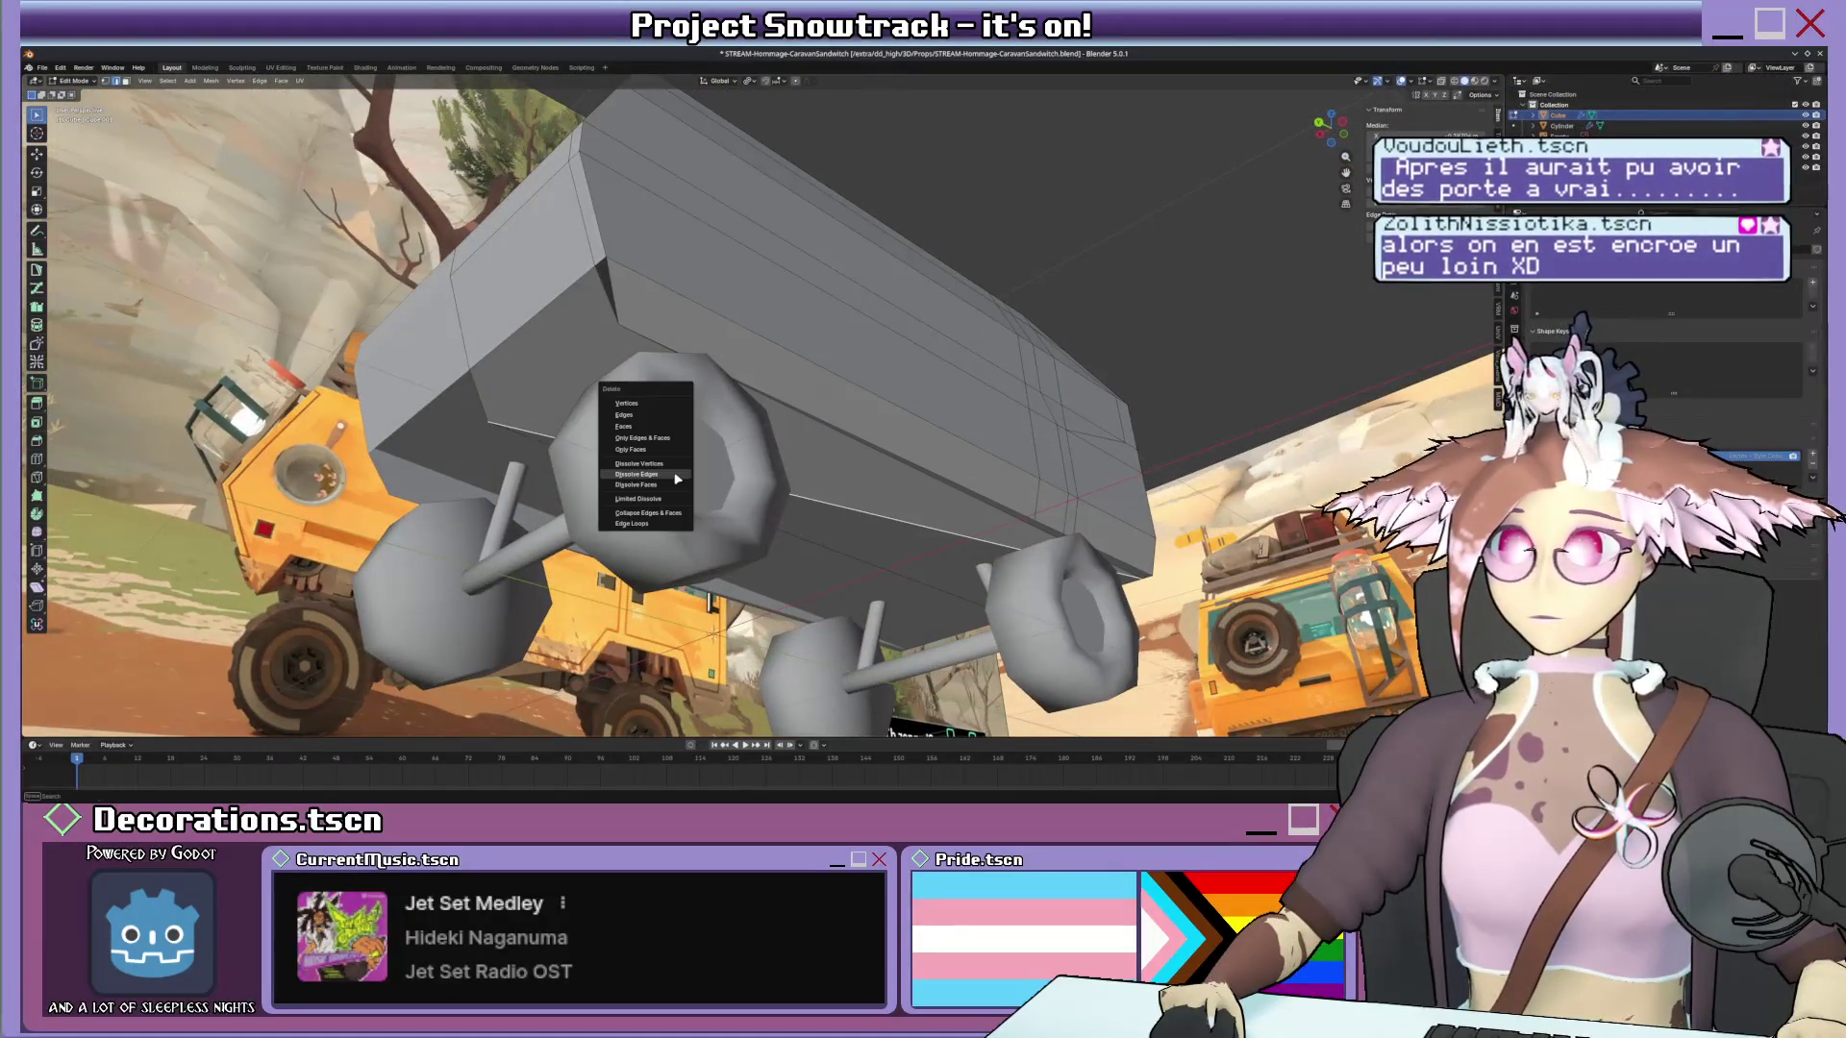
left_click(640, 425)
mouse_move(640, 425)
middle_mouse_down()
mouse_move(756, 346)
mouse_move(924, 349)
mouse_move(866, 431)
mouse_move(783, 416)
mouse_move(733, 363)
mouse_move(853, 376)
mouse_move(779, 354)
mouse_move(915, 413)
mouse_move(833, 382)
mouse_move(694, 436)
mouse_move(607, 445)
mouse_move(684, 408)
middle_mouse_up()
scroll(808, 346, "up", 5)
left_click(865, 429)
left_click(785, 421)
Delete the remaining unwanted geometry and underside edge from the body.
left_click(357, 268)
key("x")
left_click(359, 270)
left_click(683, 409)
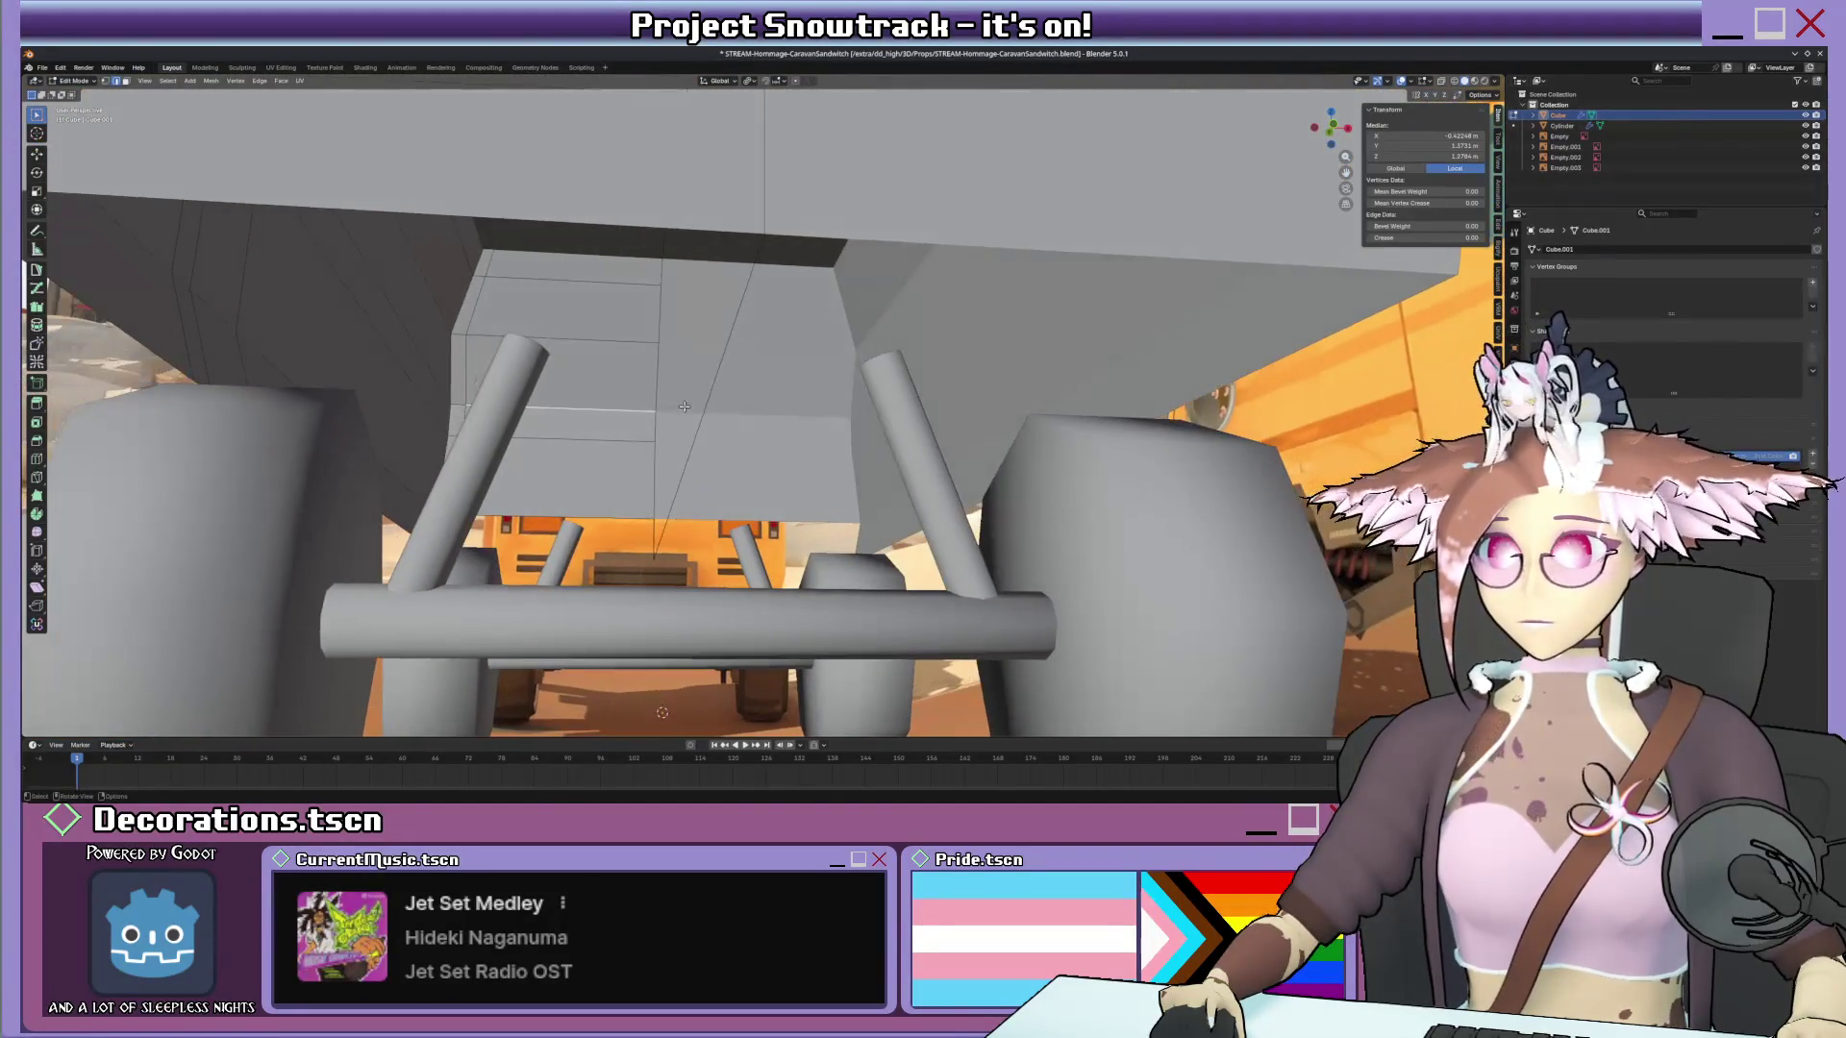
right_click(706, 402)
left_click(707, 405)
Toggle wireframe and orbit behind the van to compare its rear against the reference.
mouse_move(706, 404)
middle_mouse_down()
mouse_move(744, 461)
mouse_move(721, 621)
mouse_move(753, 597)
mouse_move(810, 317)
middle_mouse_up()
scroll(742, 460, "down", 5)
key("z")
left_click(642, 458)
key("shift+z")
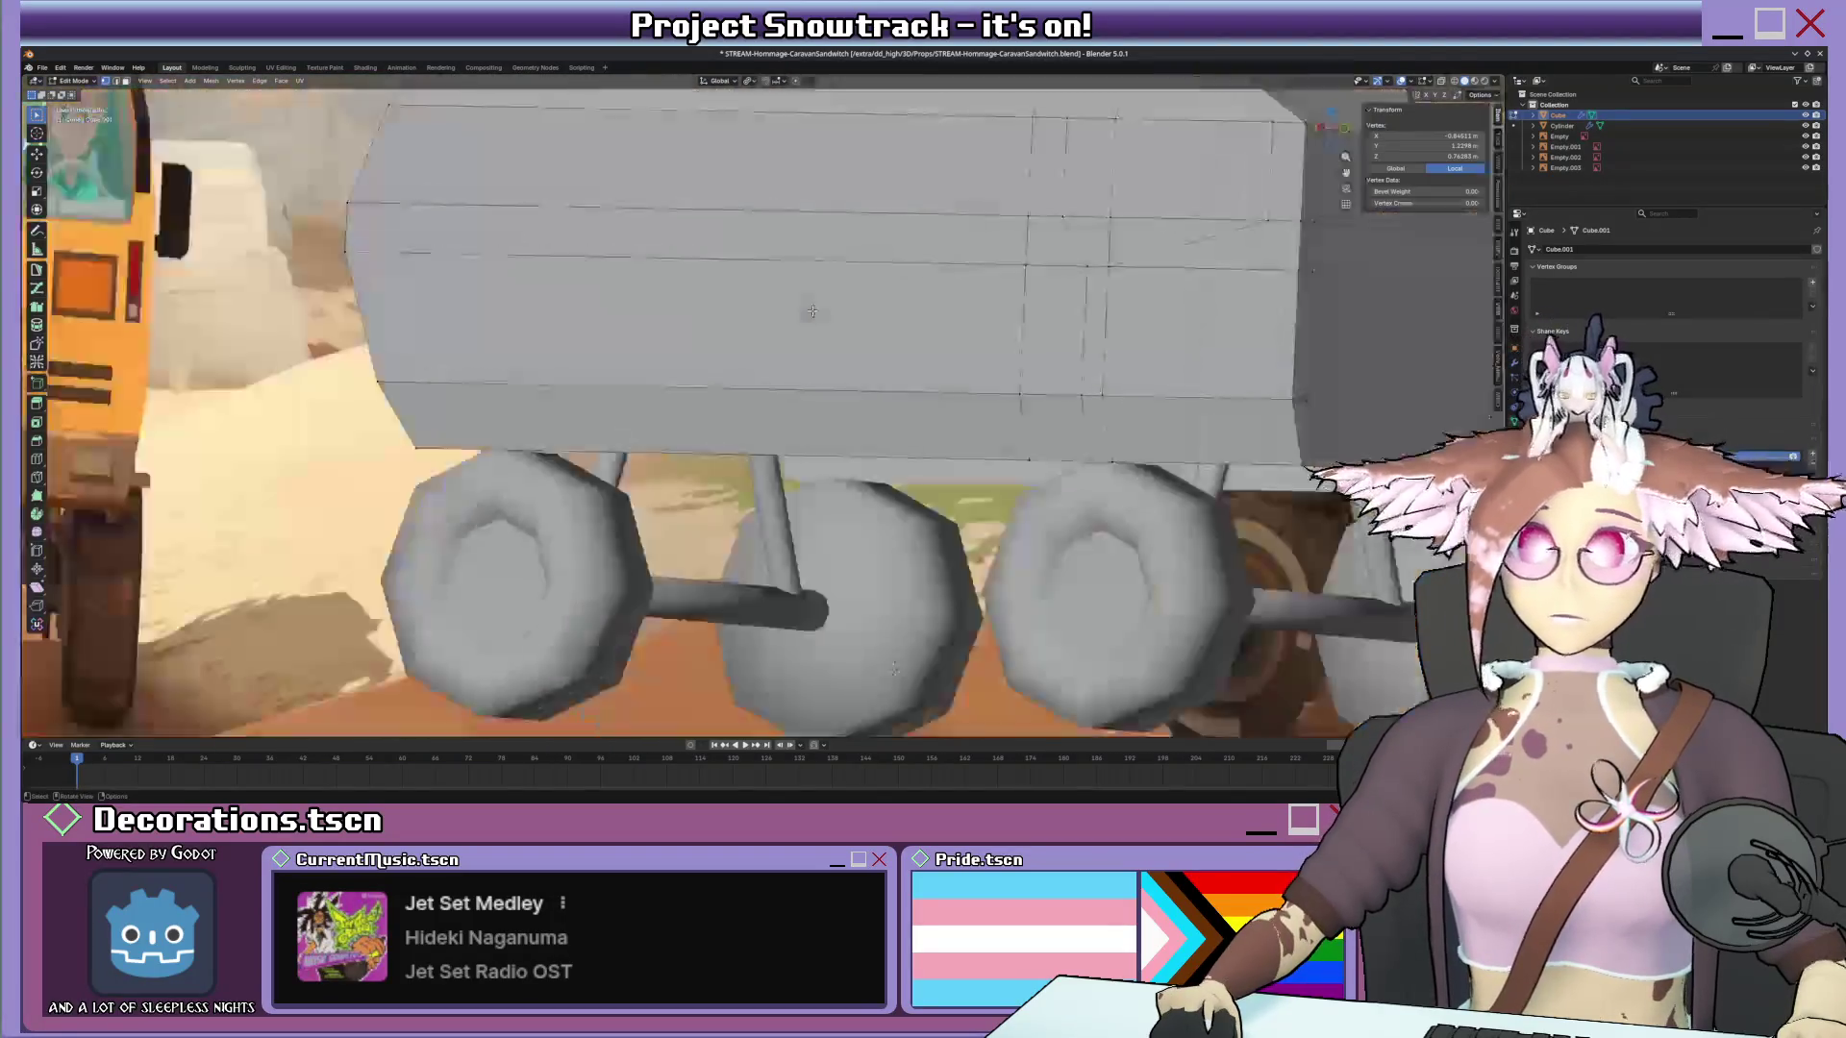
middle_click_drag(811, 311, 704, 401)
key("shift+z")
scroll(705, 401, "up", 3)
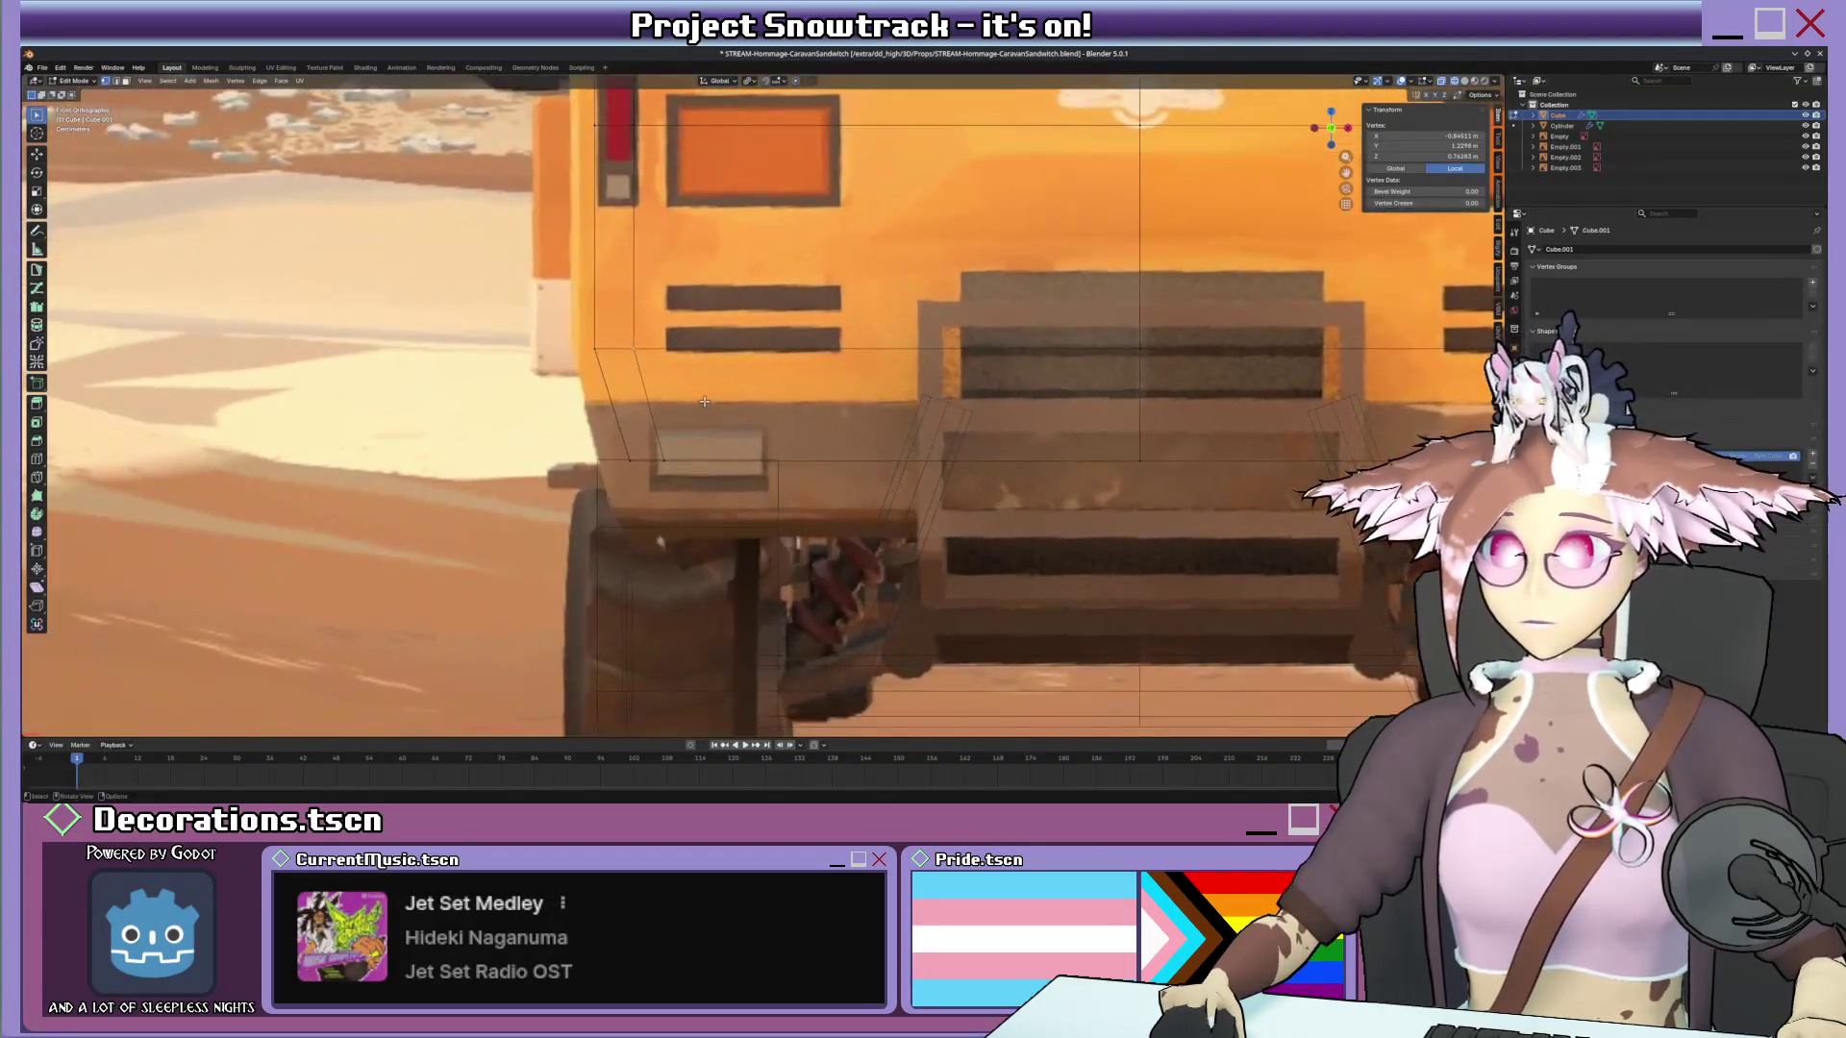
Extrude a strip from the lower rear edge and move it along Y to follow the reference outline.
left_click(729, 514)
scroll(999, 451, "up", 5)
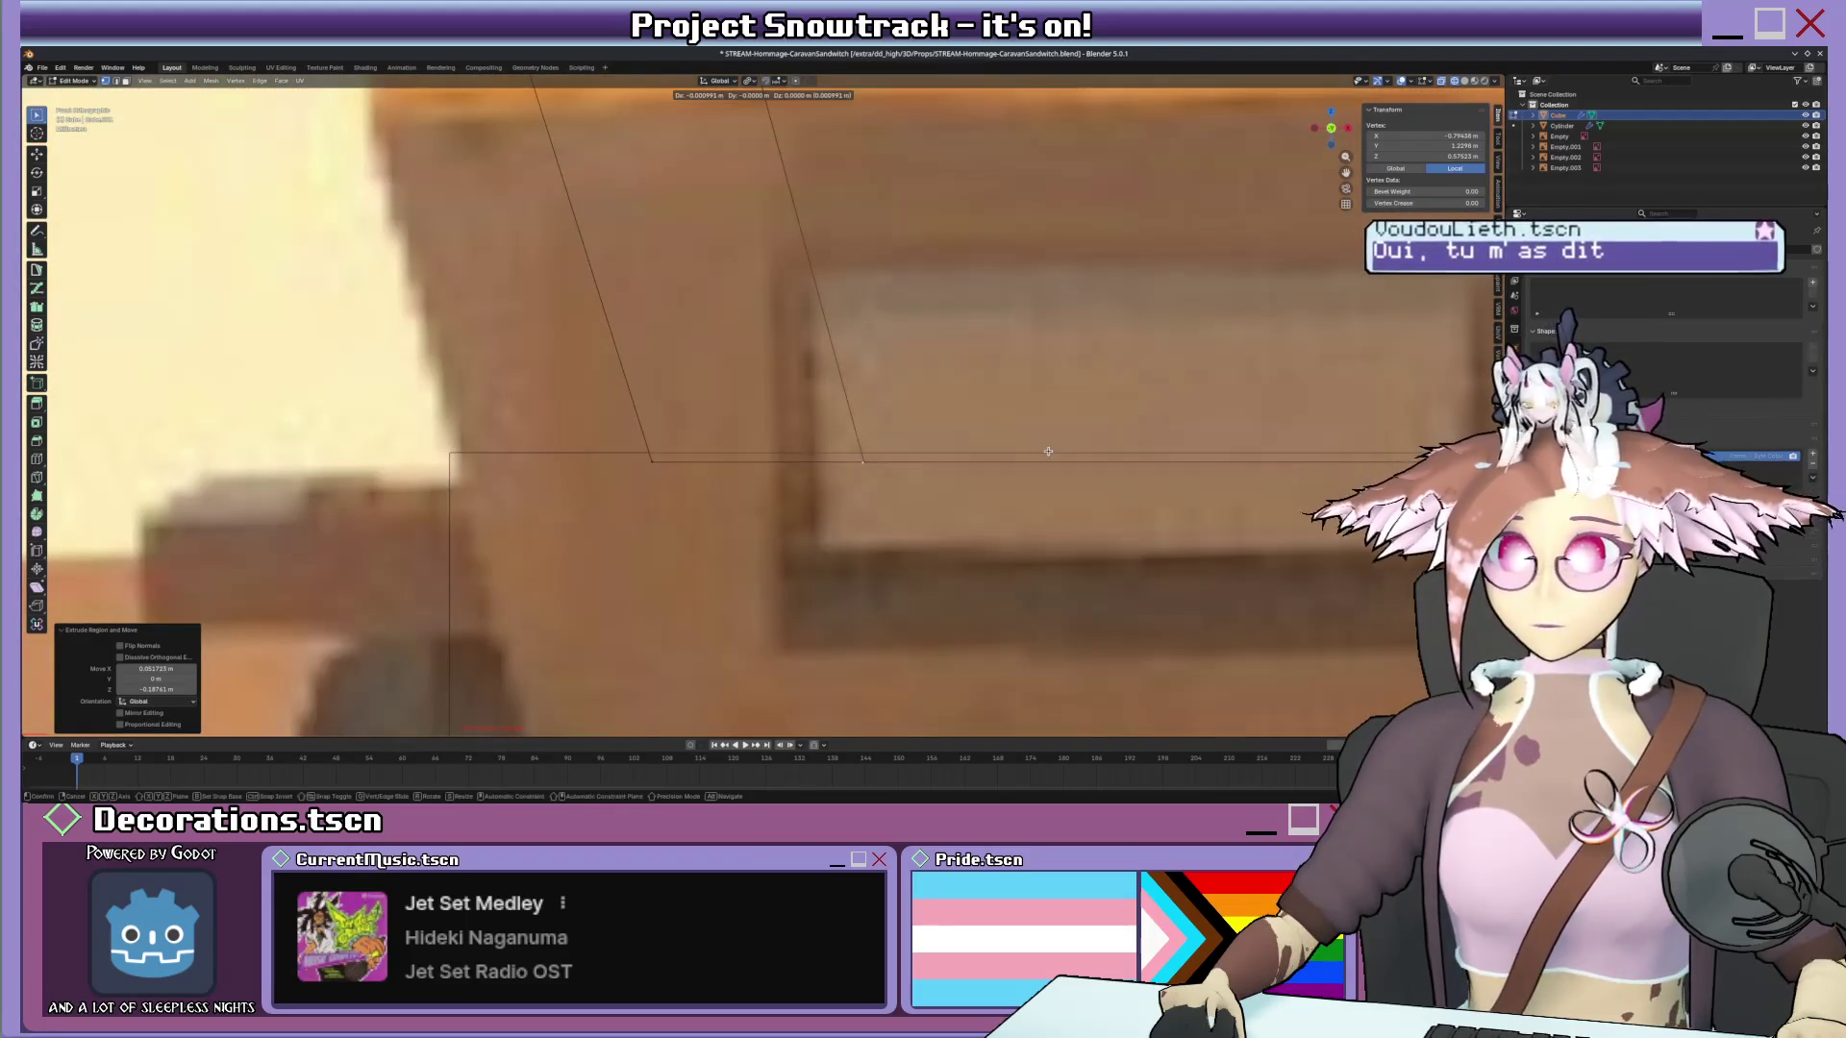
left_click(1048, 452)
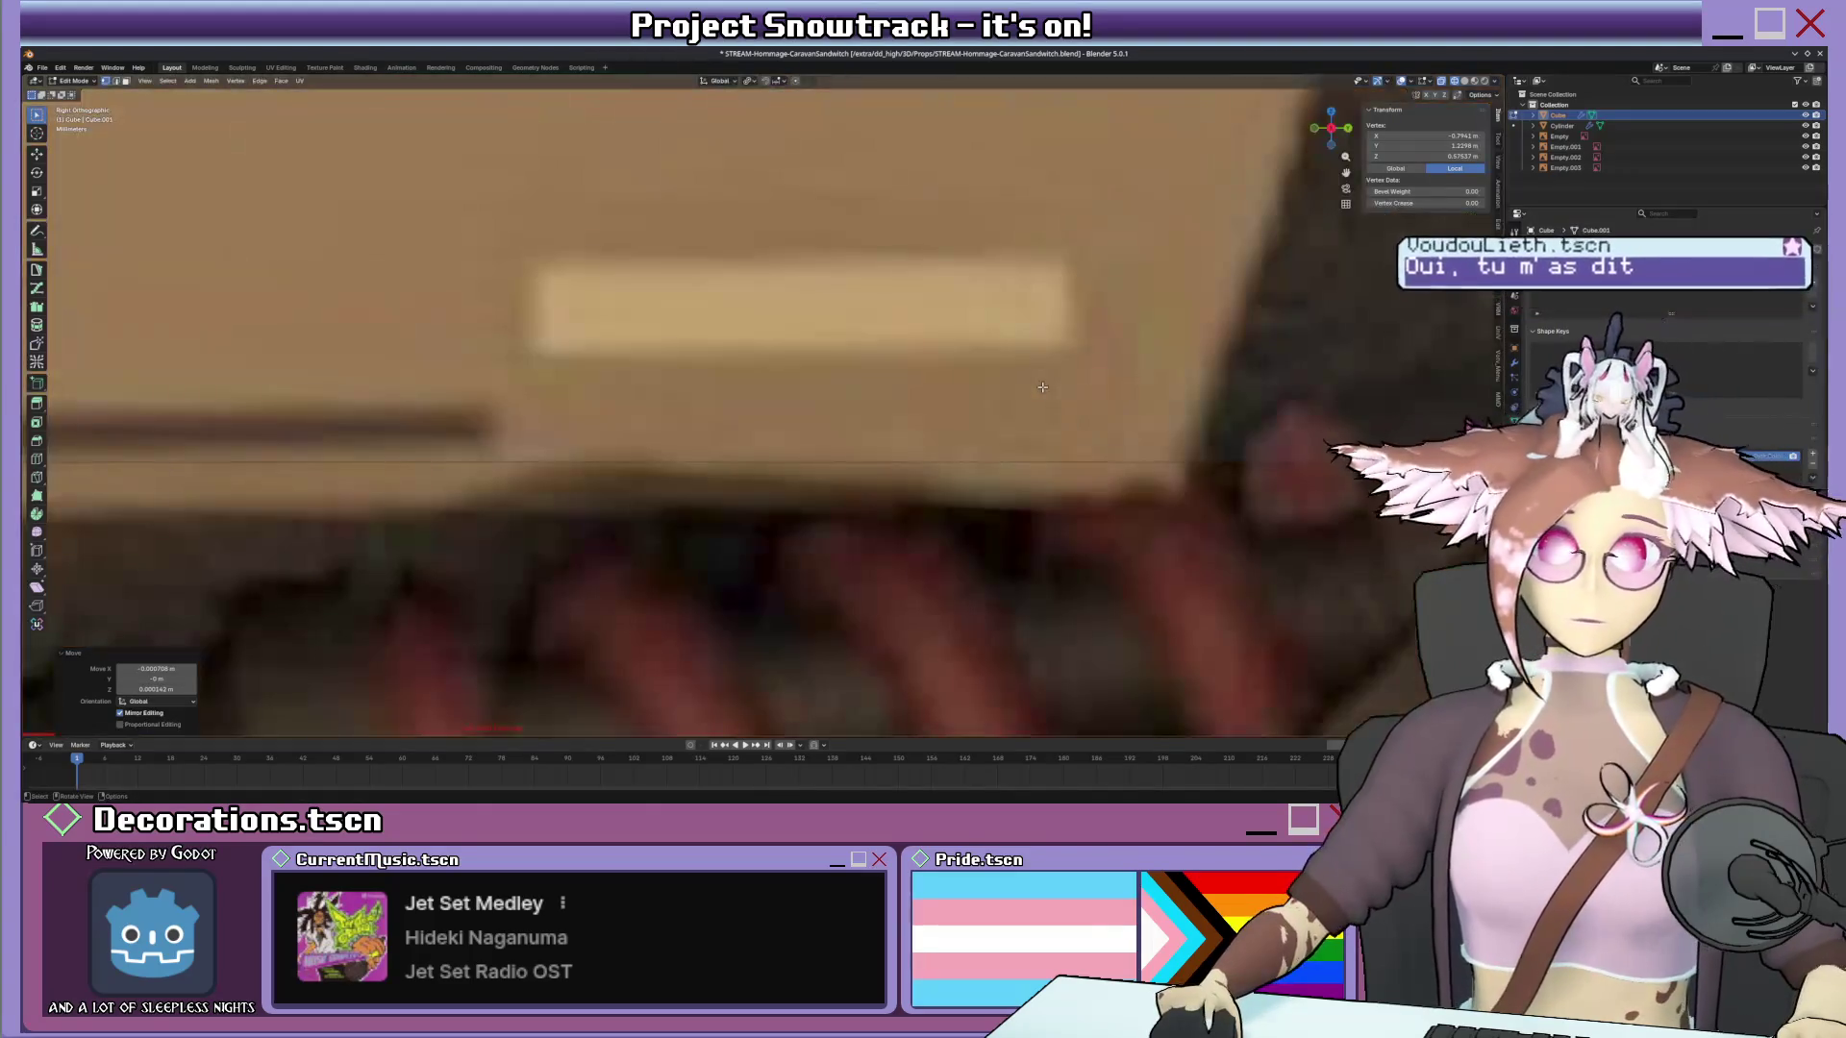
scroll(1041, 387, "down", 2)
scroll(982, 395, "down", 3)
scroll(924, 405, "down", 3)
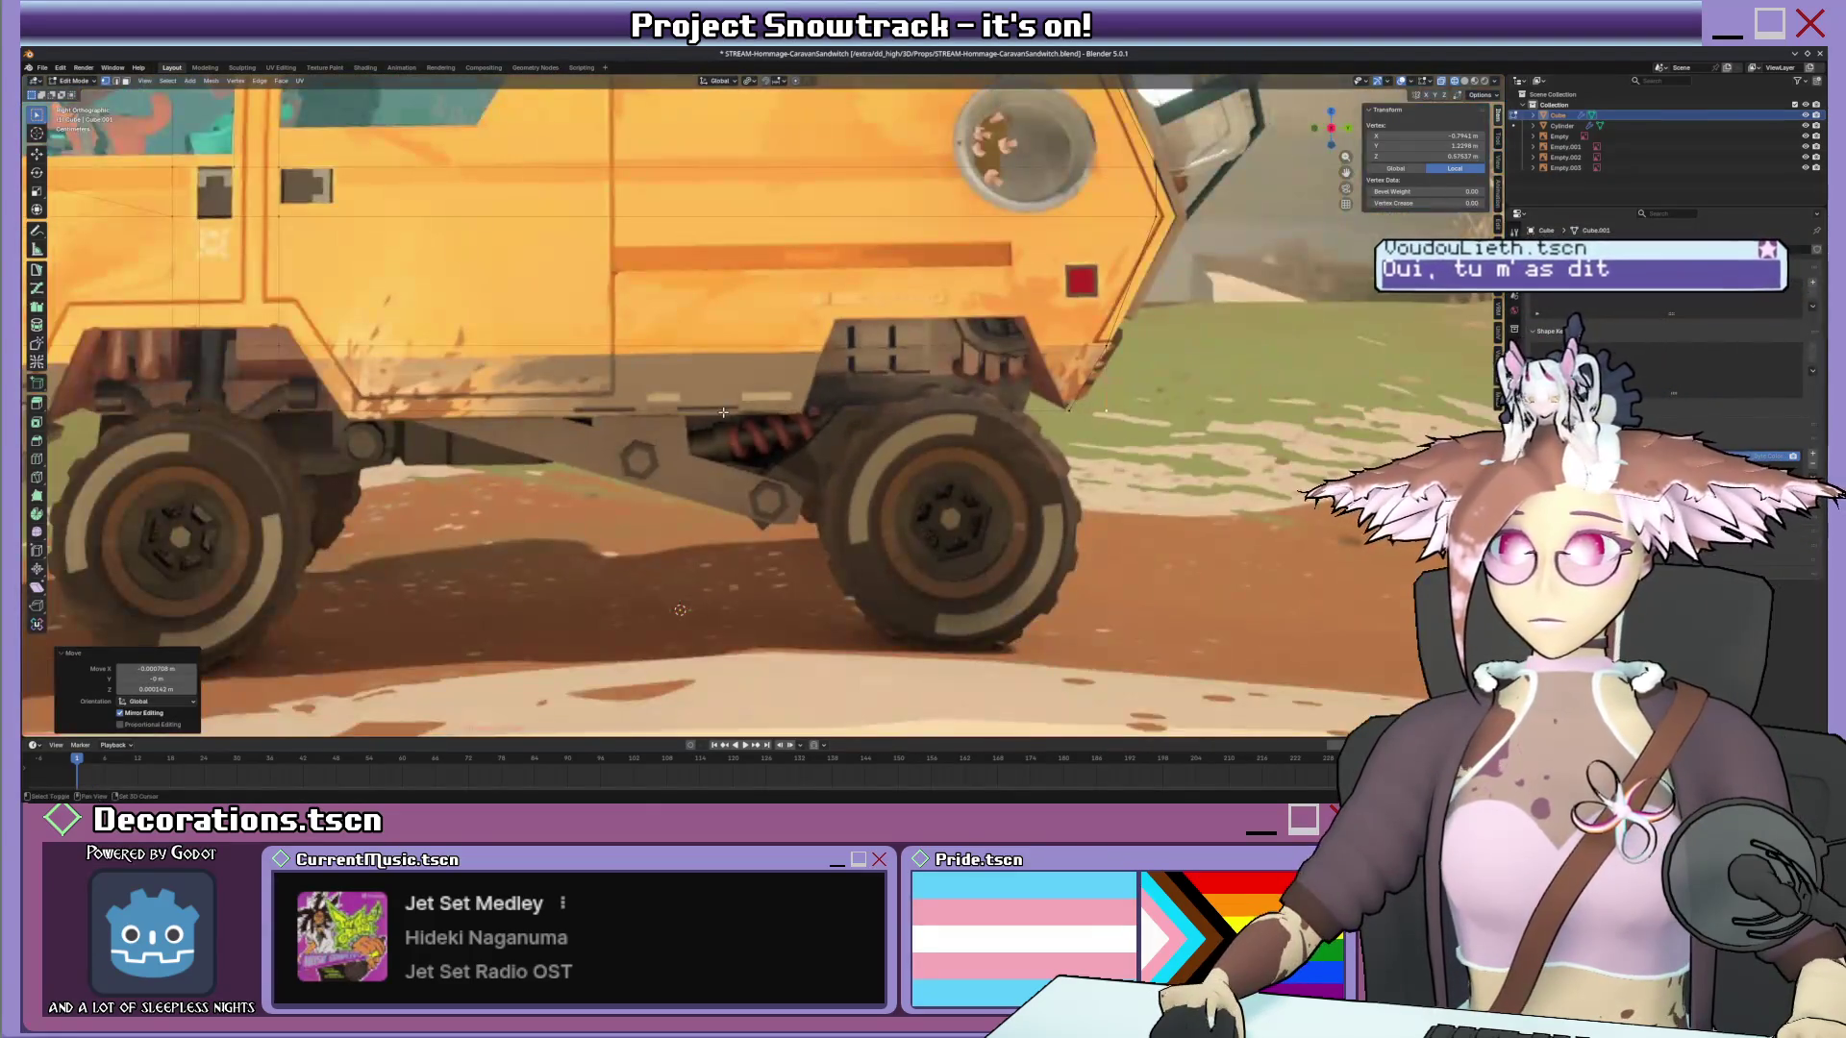
scroll(877, 409, "down", 2)
scroll(875, 410, "up", 3)
scroll(1009, 426, "up", 2)
key("g")
key("y")
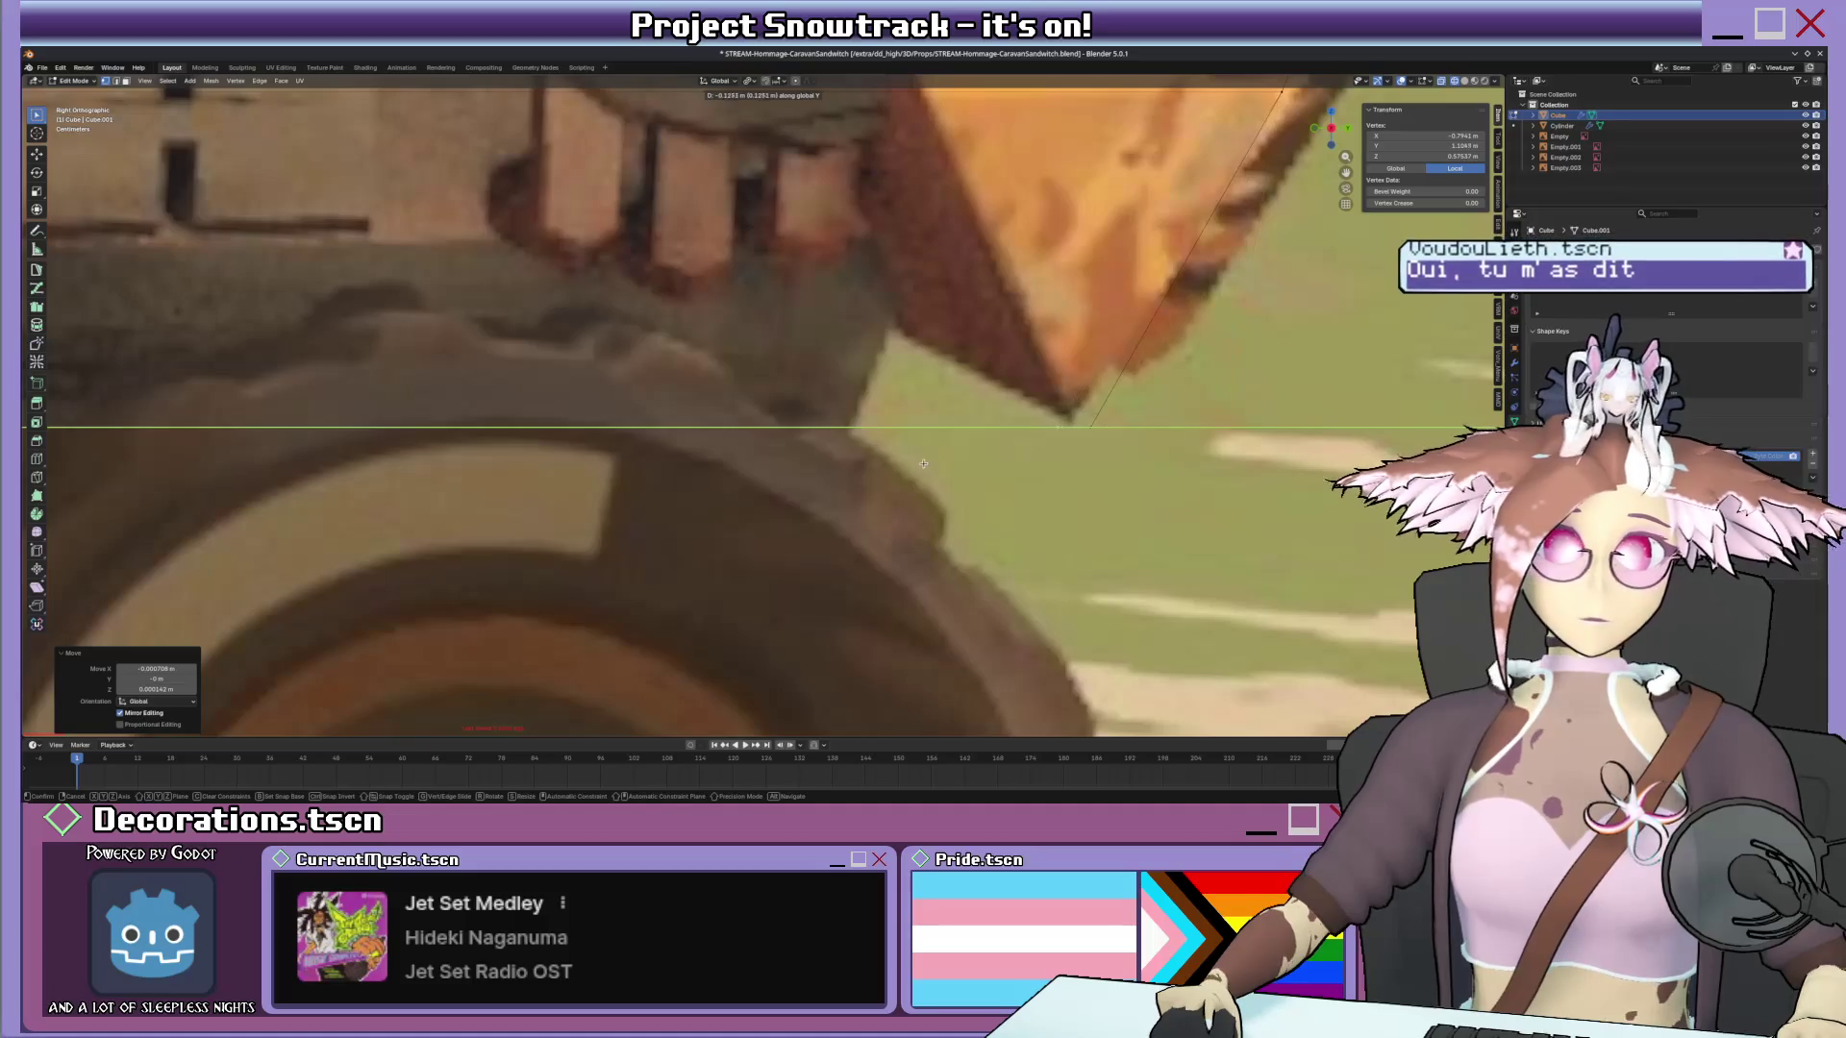
left_click(950, 466)
scroll(923, 459, "down", 2)
scroll(880, 445, "down", 3)
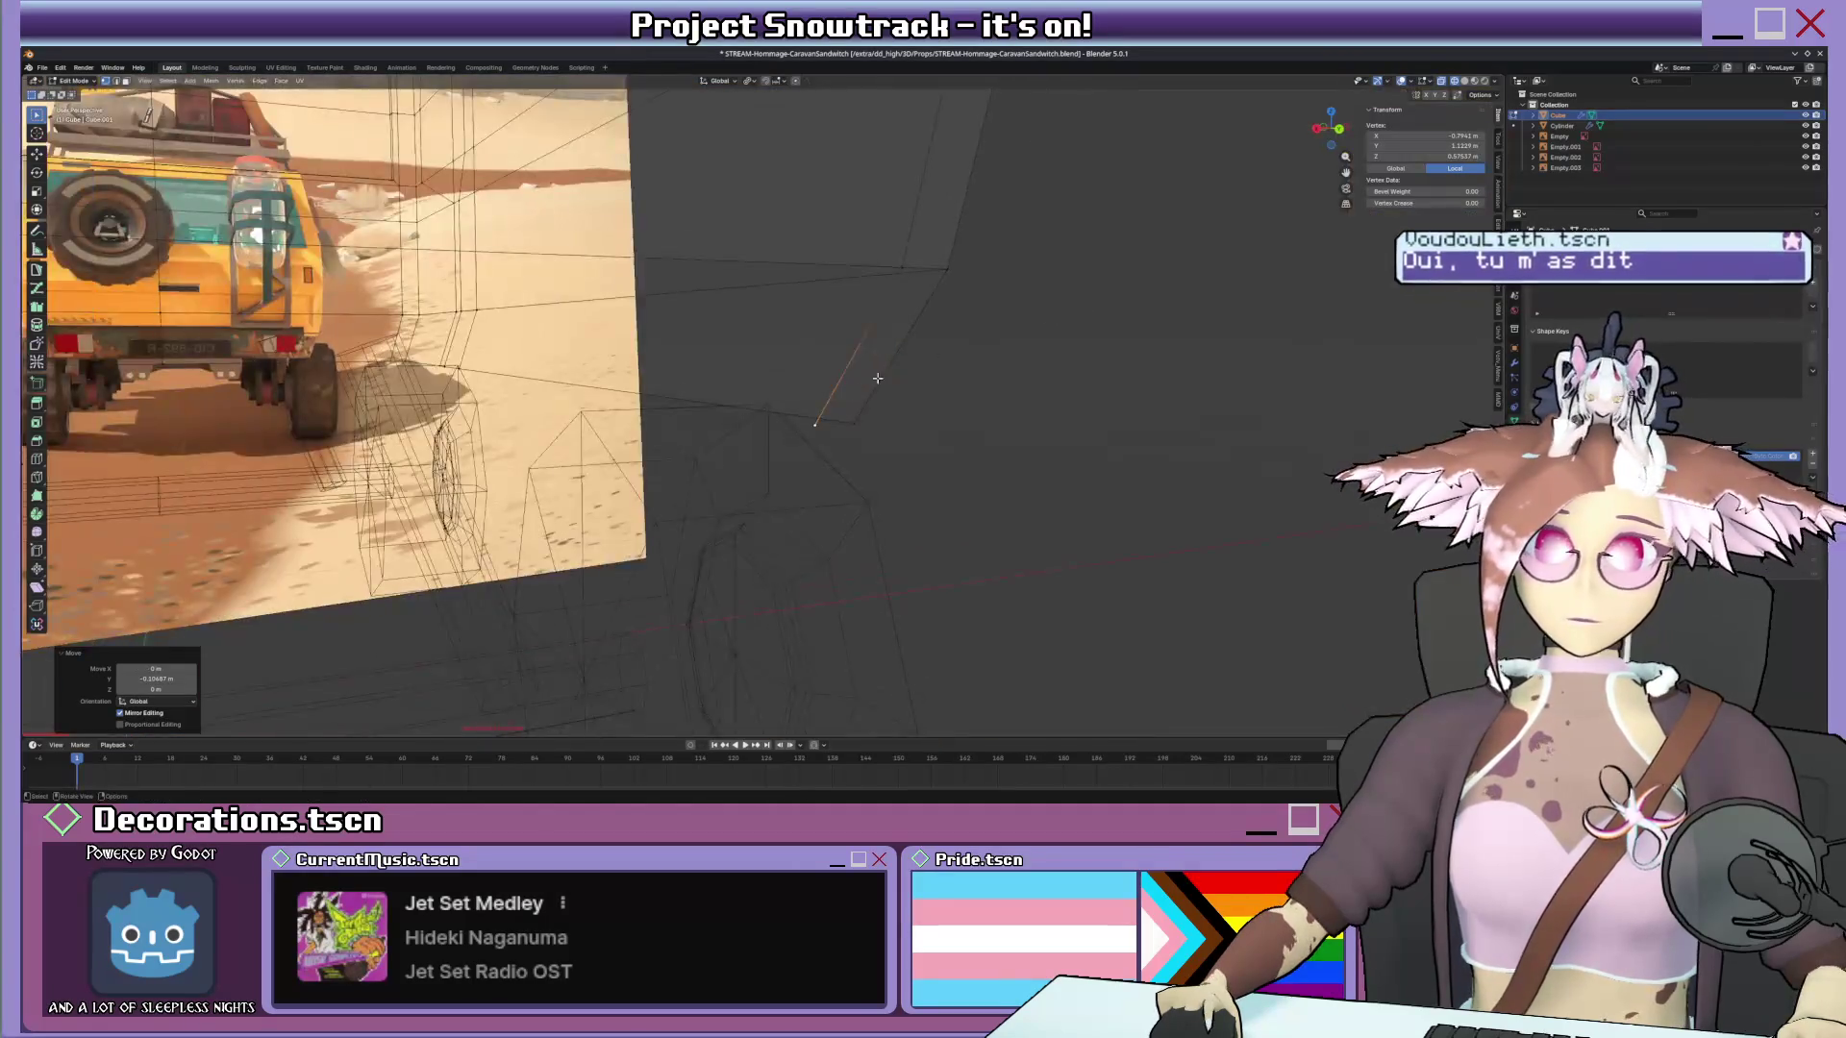
scroll(843, 432, "down", 2)
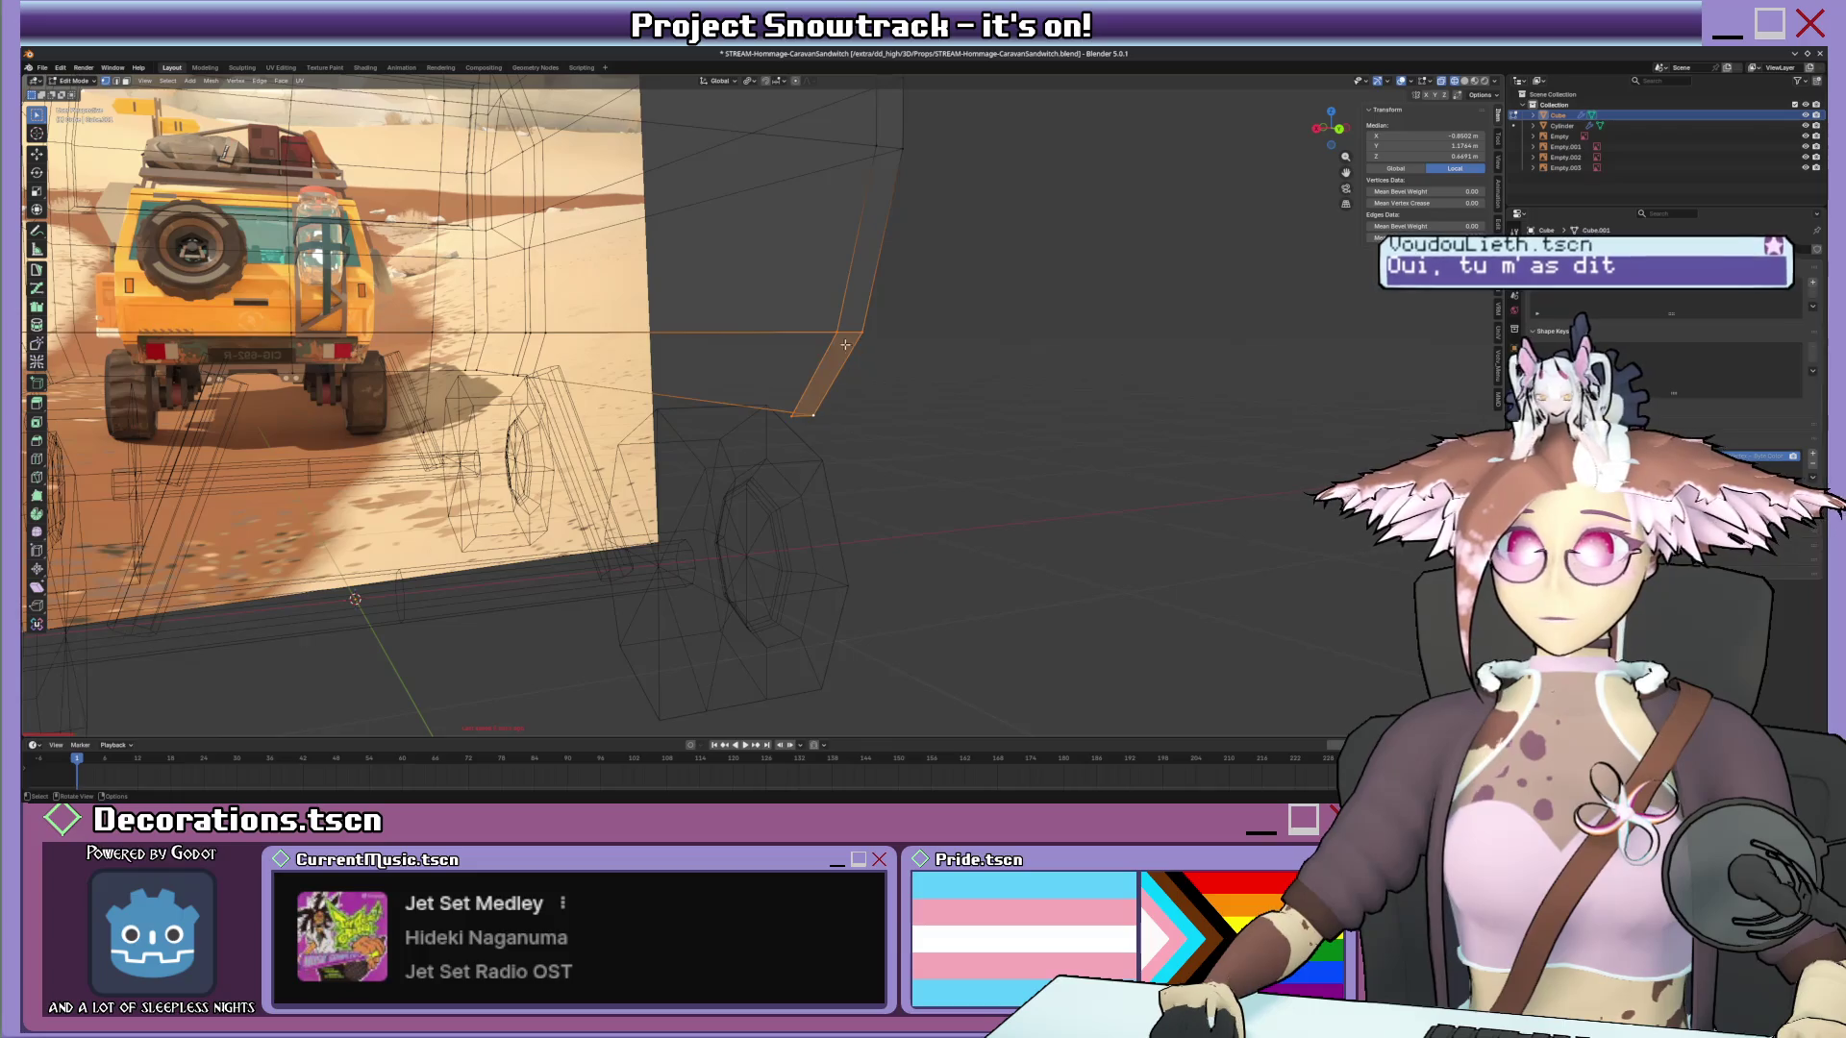
middle_click_drag(736, 352, 591, 405)
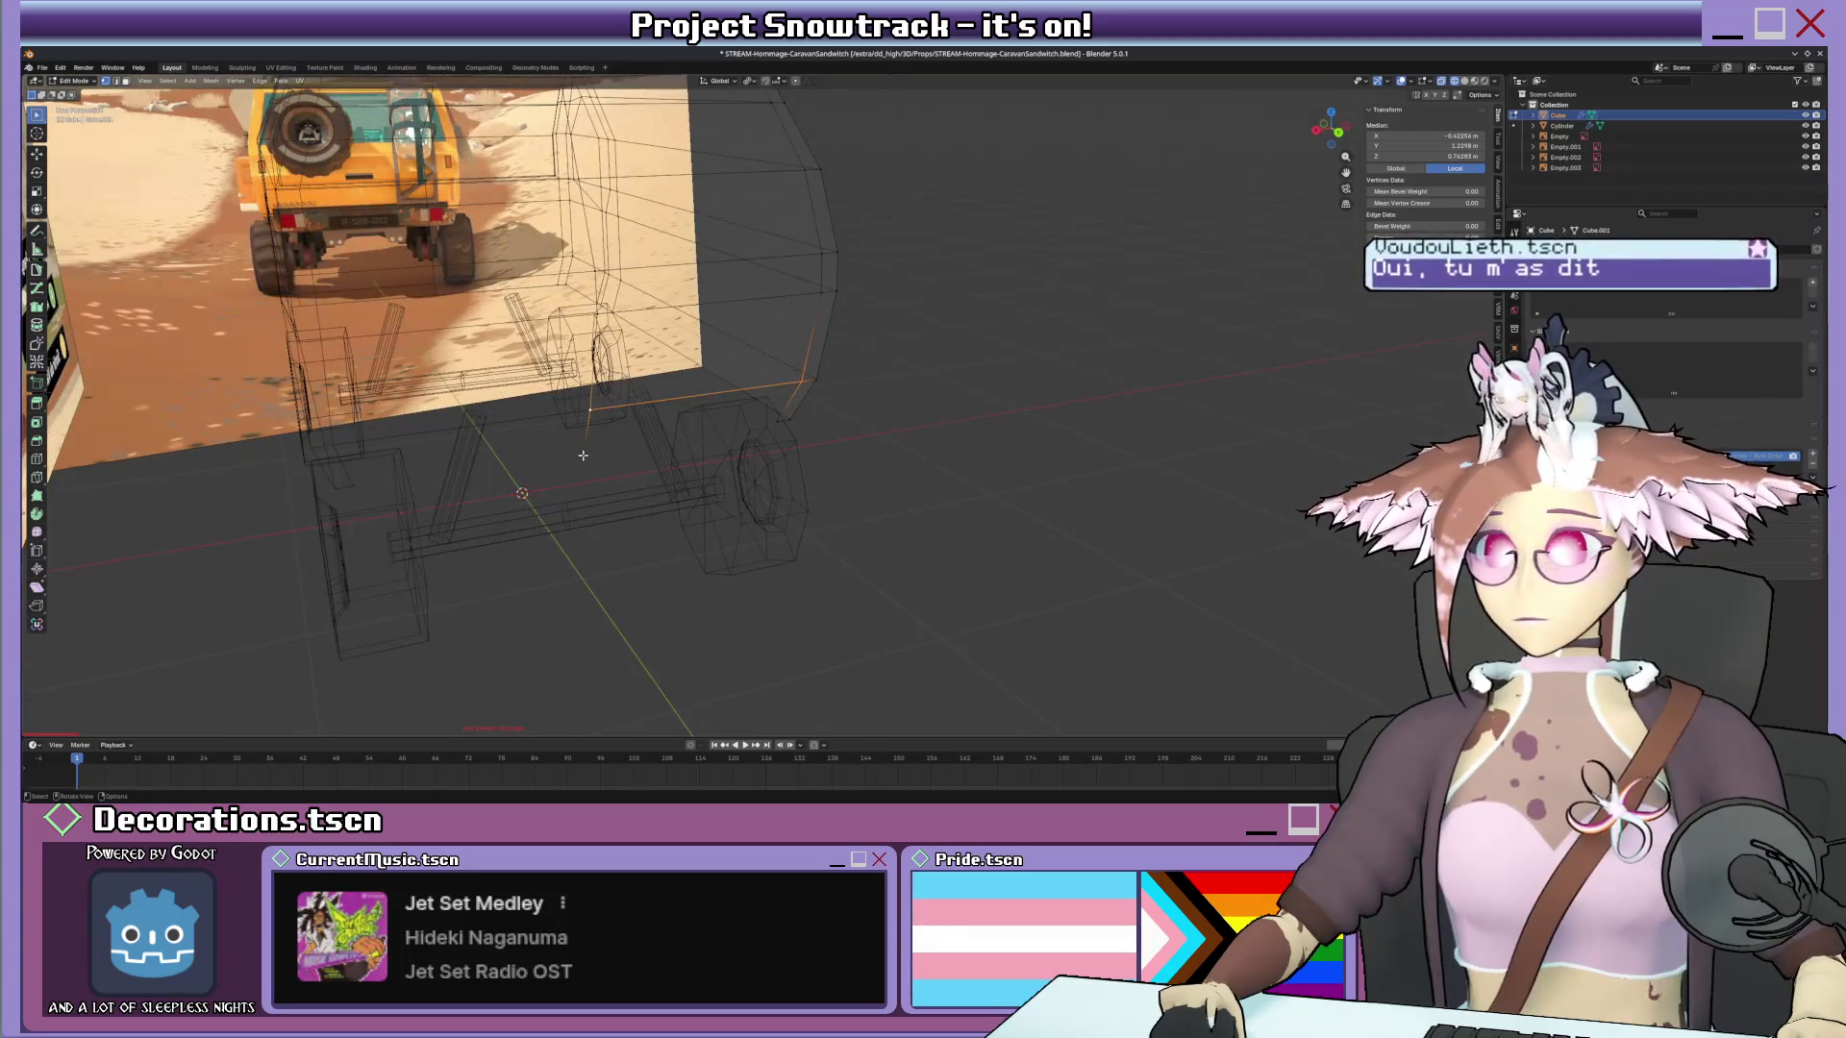
mouse_move(753, 424)
middle_mouse_down()
mouse_move(479, 421)
mouse_move(799, 361)
middle_mouse_up()
left_click(480, 421)
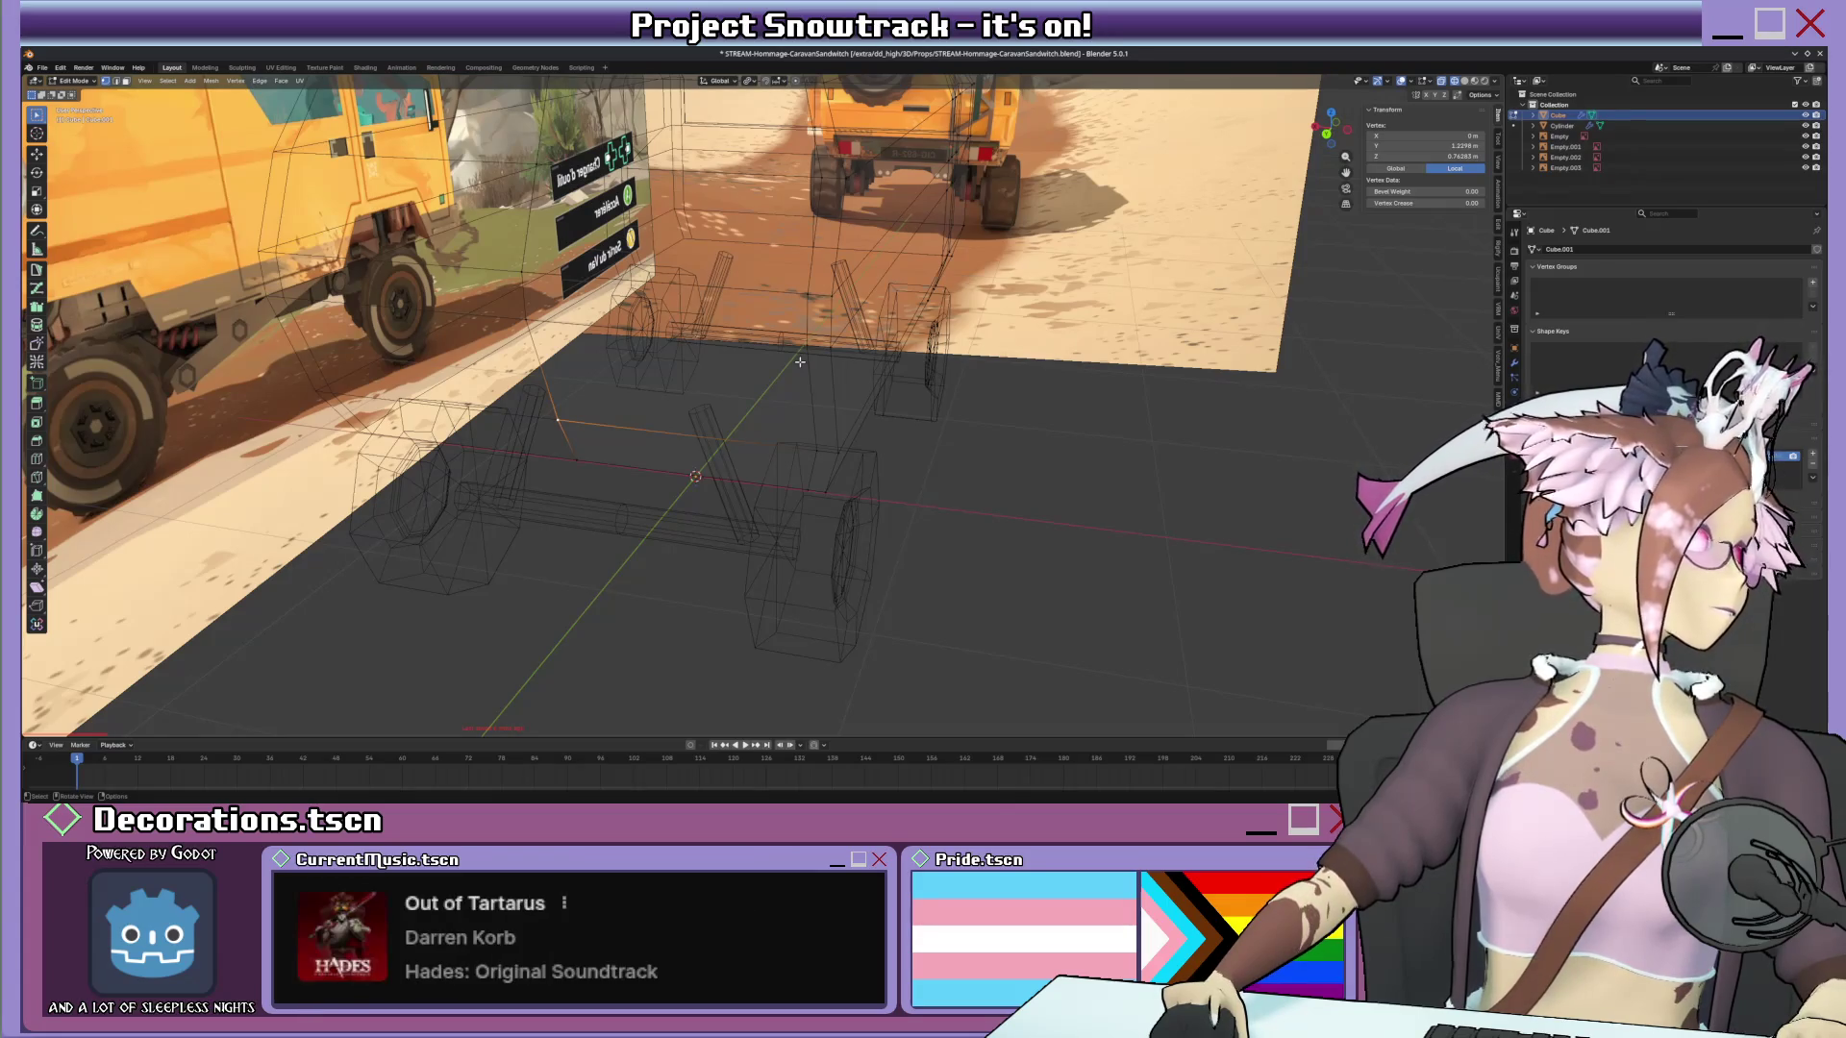
mouse_move(799, 361)
middle_mouse_down()
mouse_move(735, 574)
mouse_move(748, 390)
mouse_move(833, 323)
mouse_move(990, 340)
middle_mouse_up()
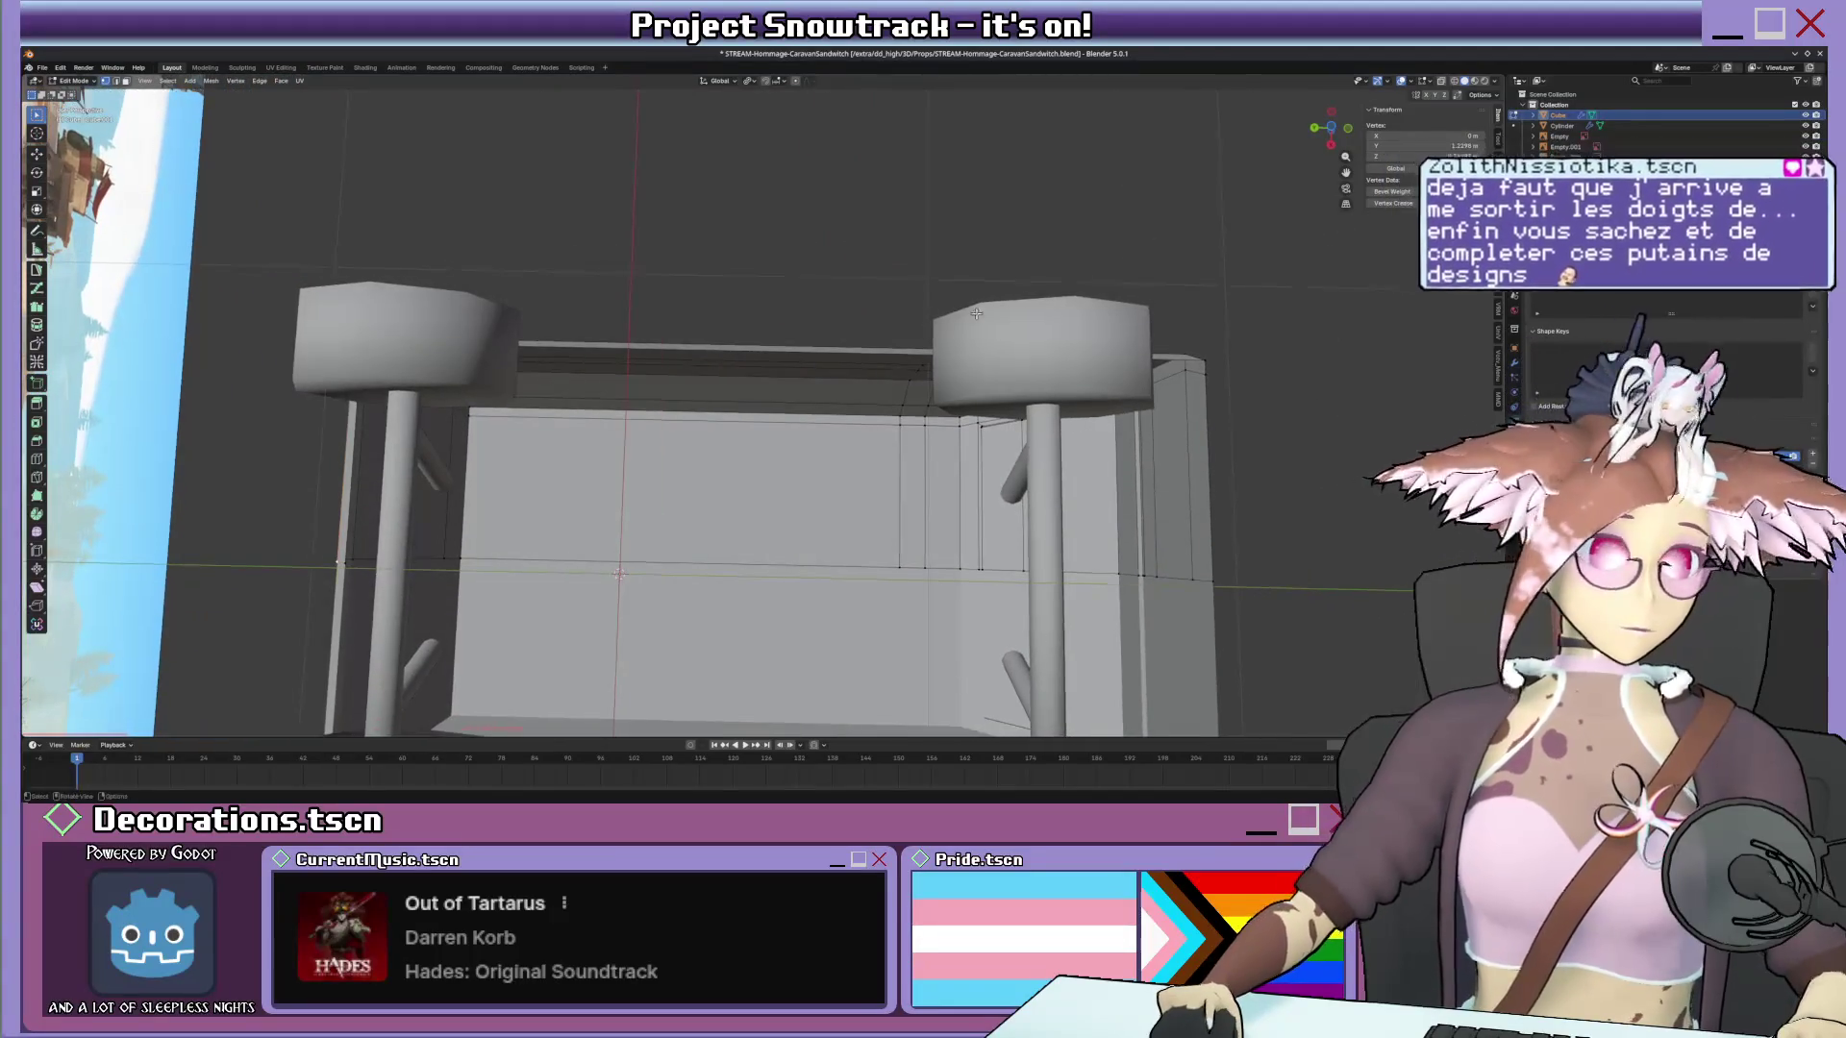
scroll(989, 340, "up", 2)
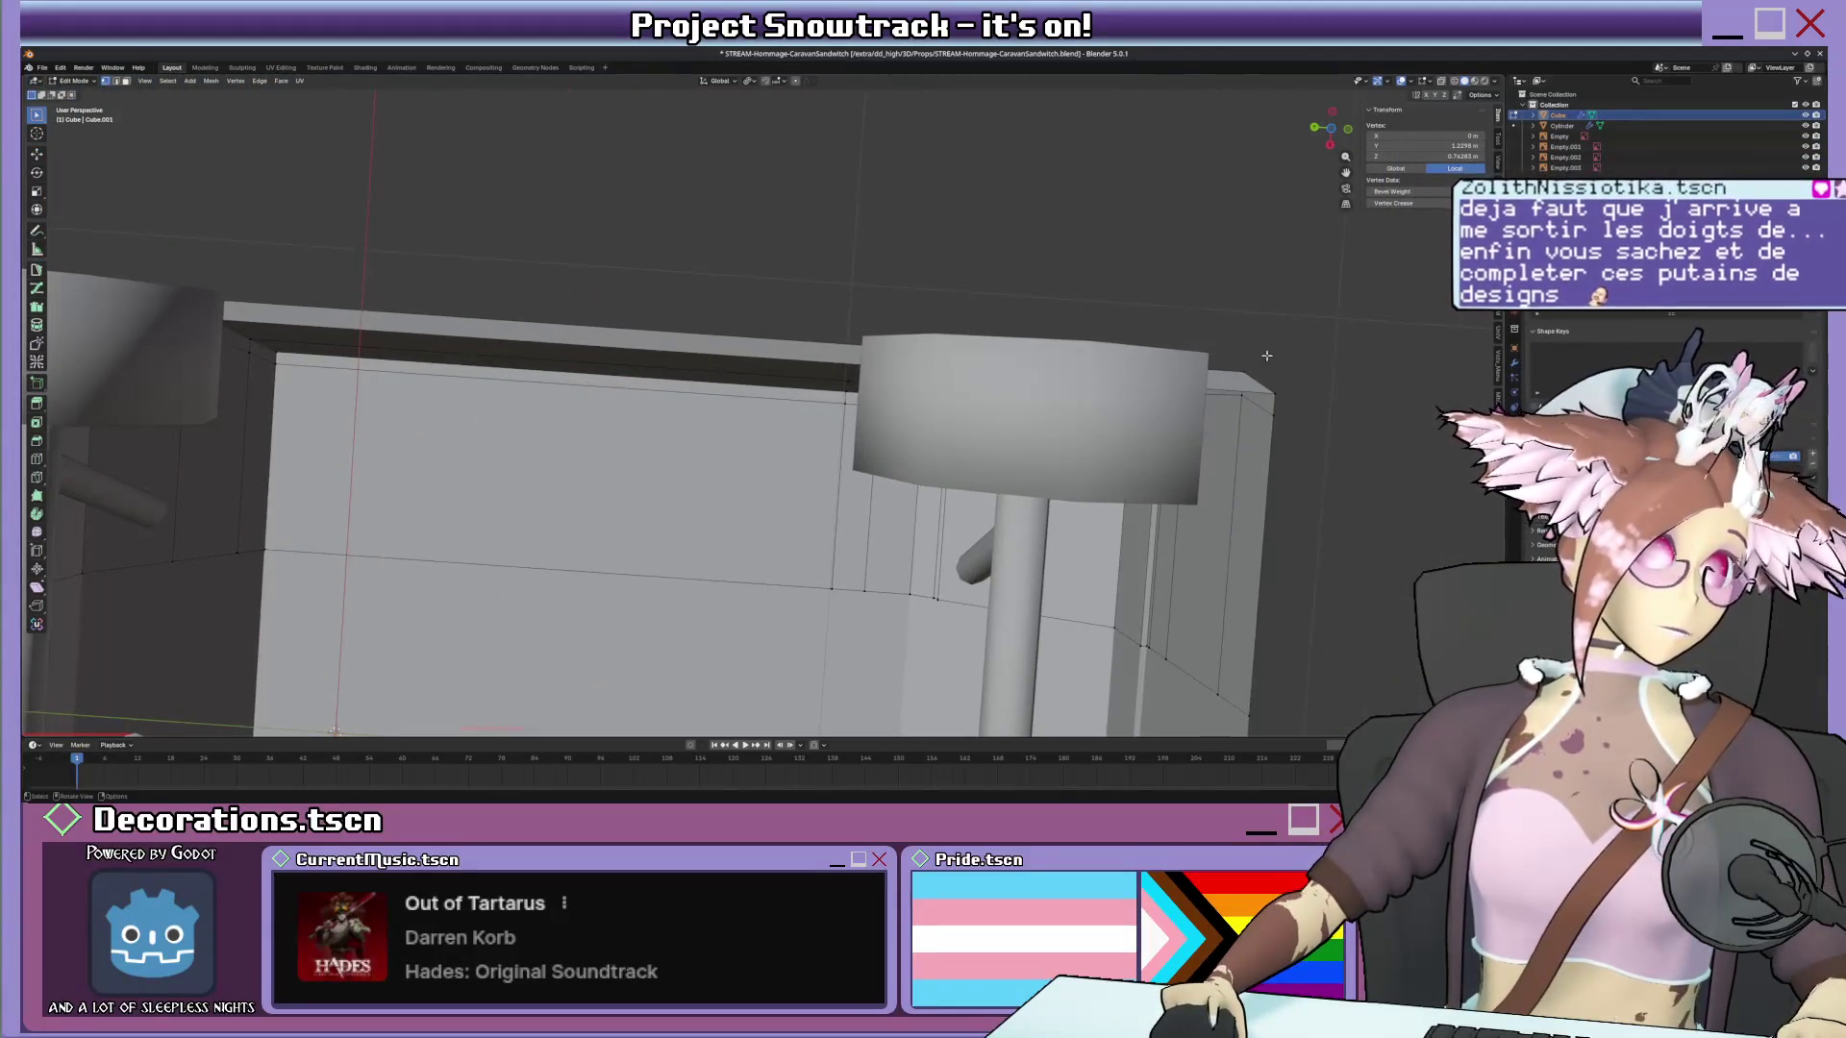
Hide all but the van body, then extrude the lower rear edge along X over the wireframe reference.
key("shift+h")
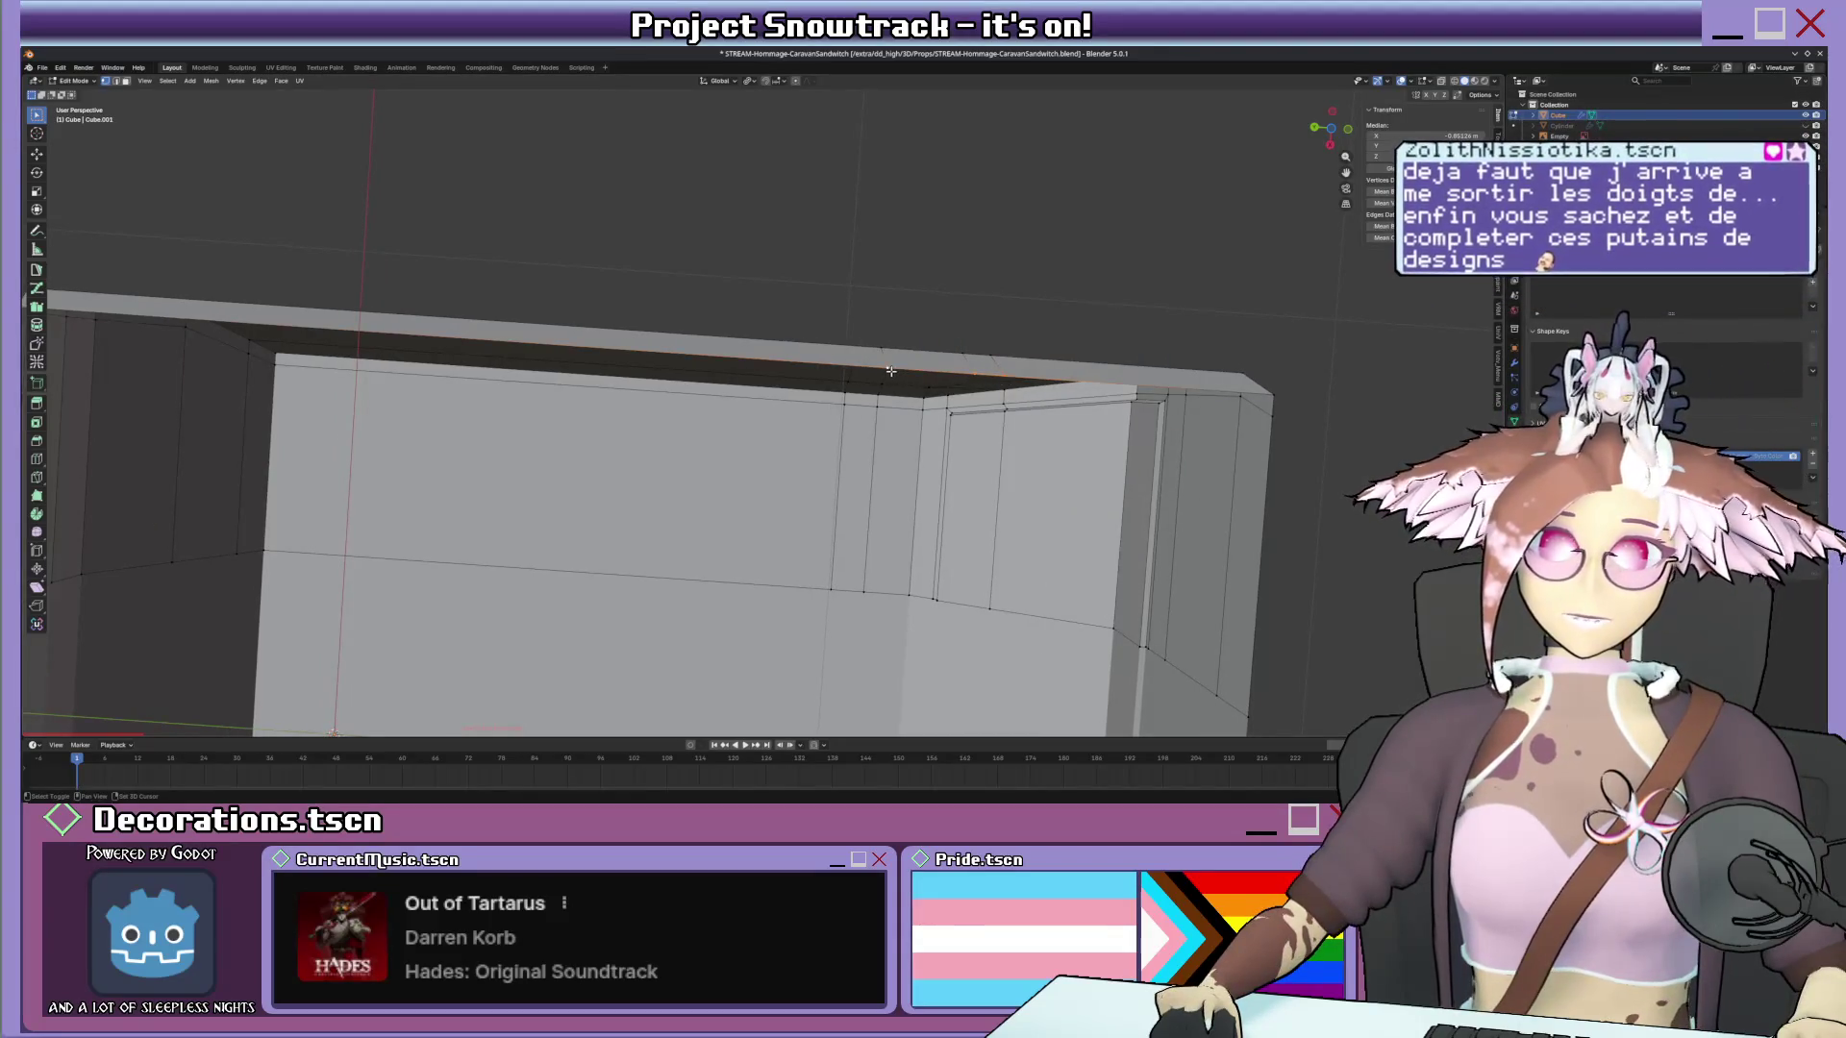
key("KP_0")
key("shift+z")
scroll(936, 386, "up", 4)
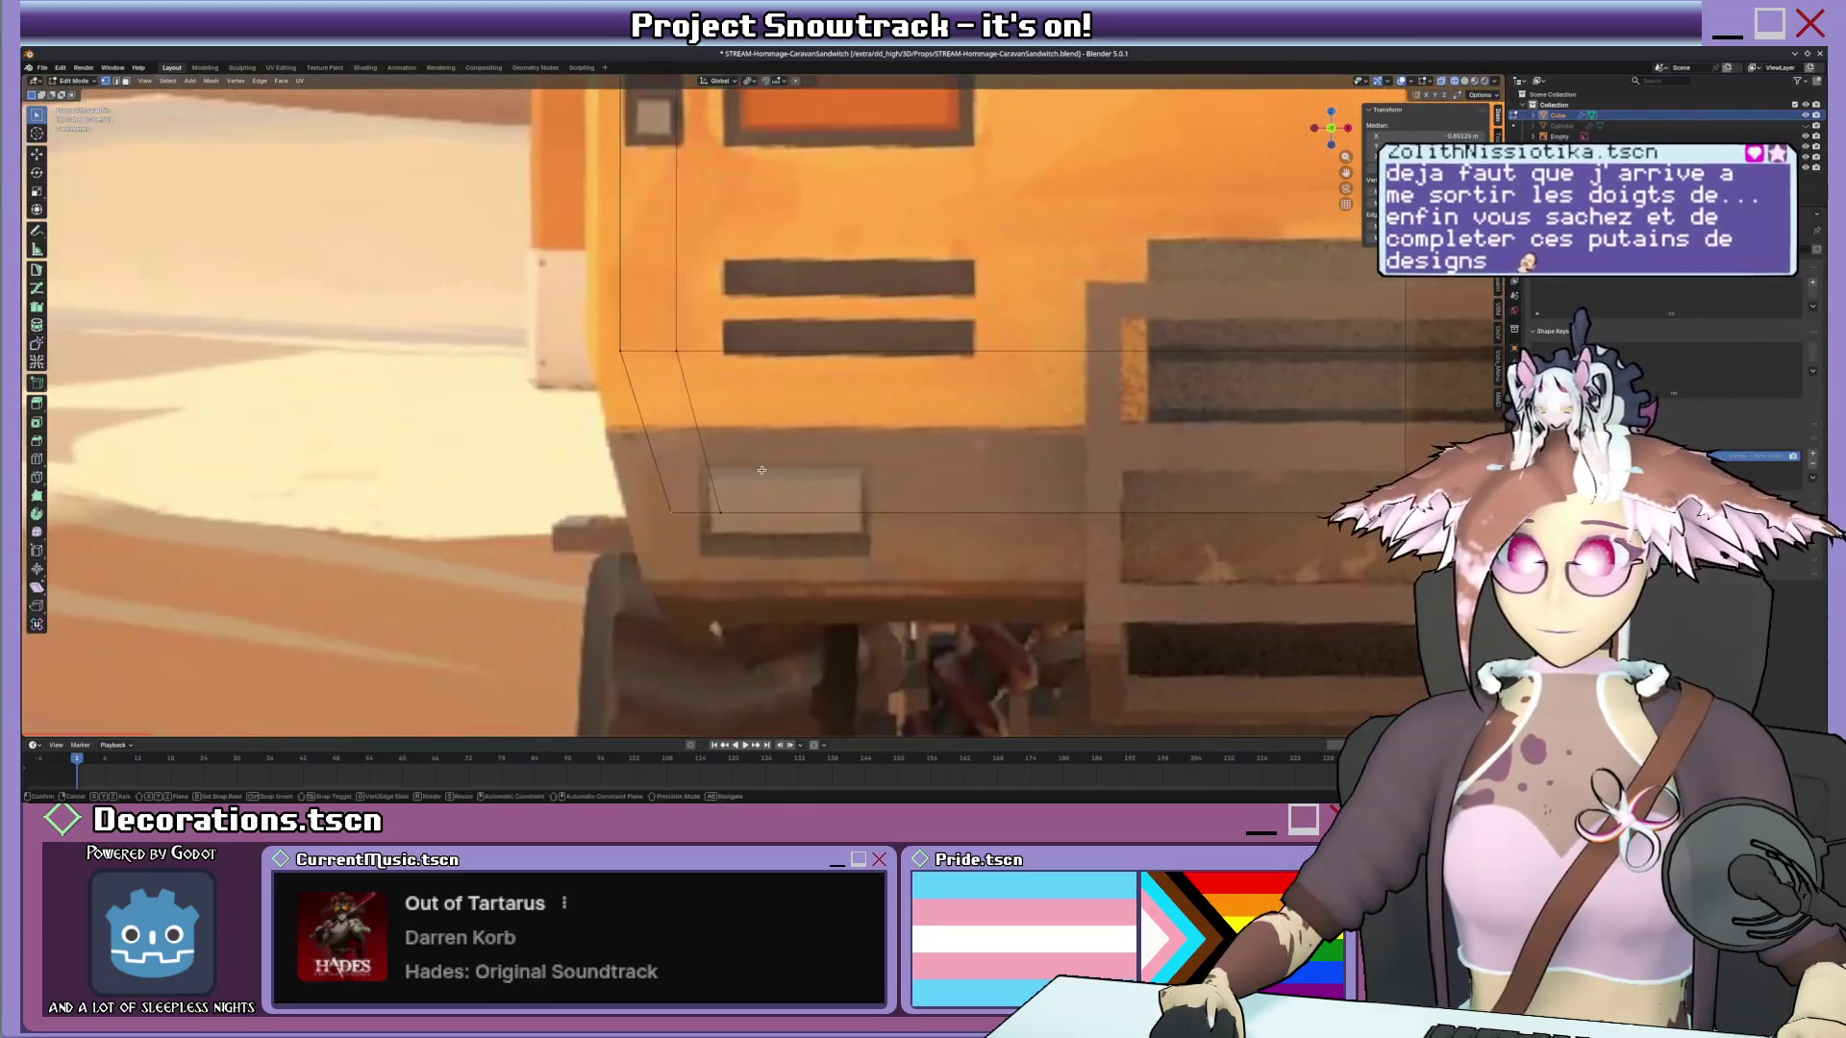
key("g")
key("x")
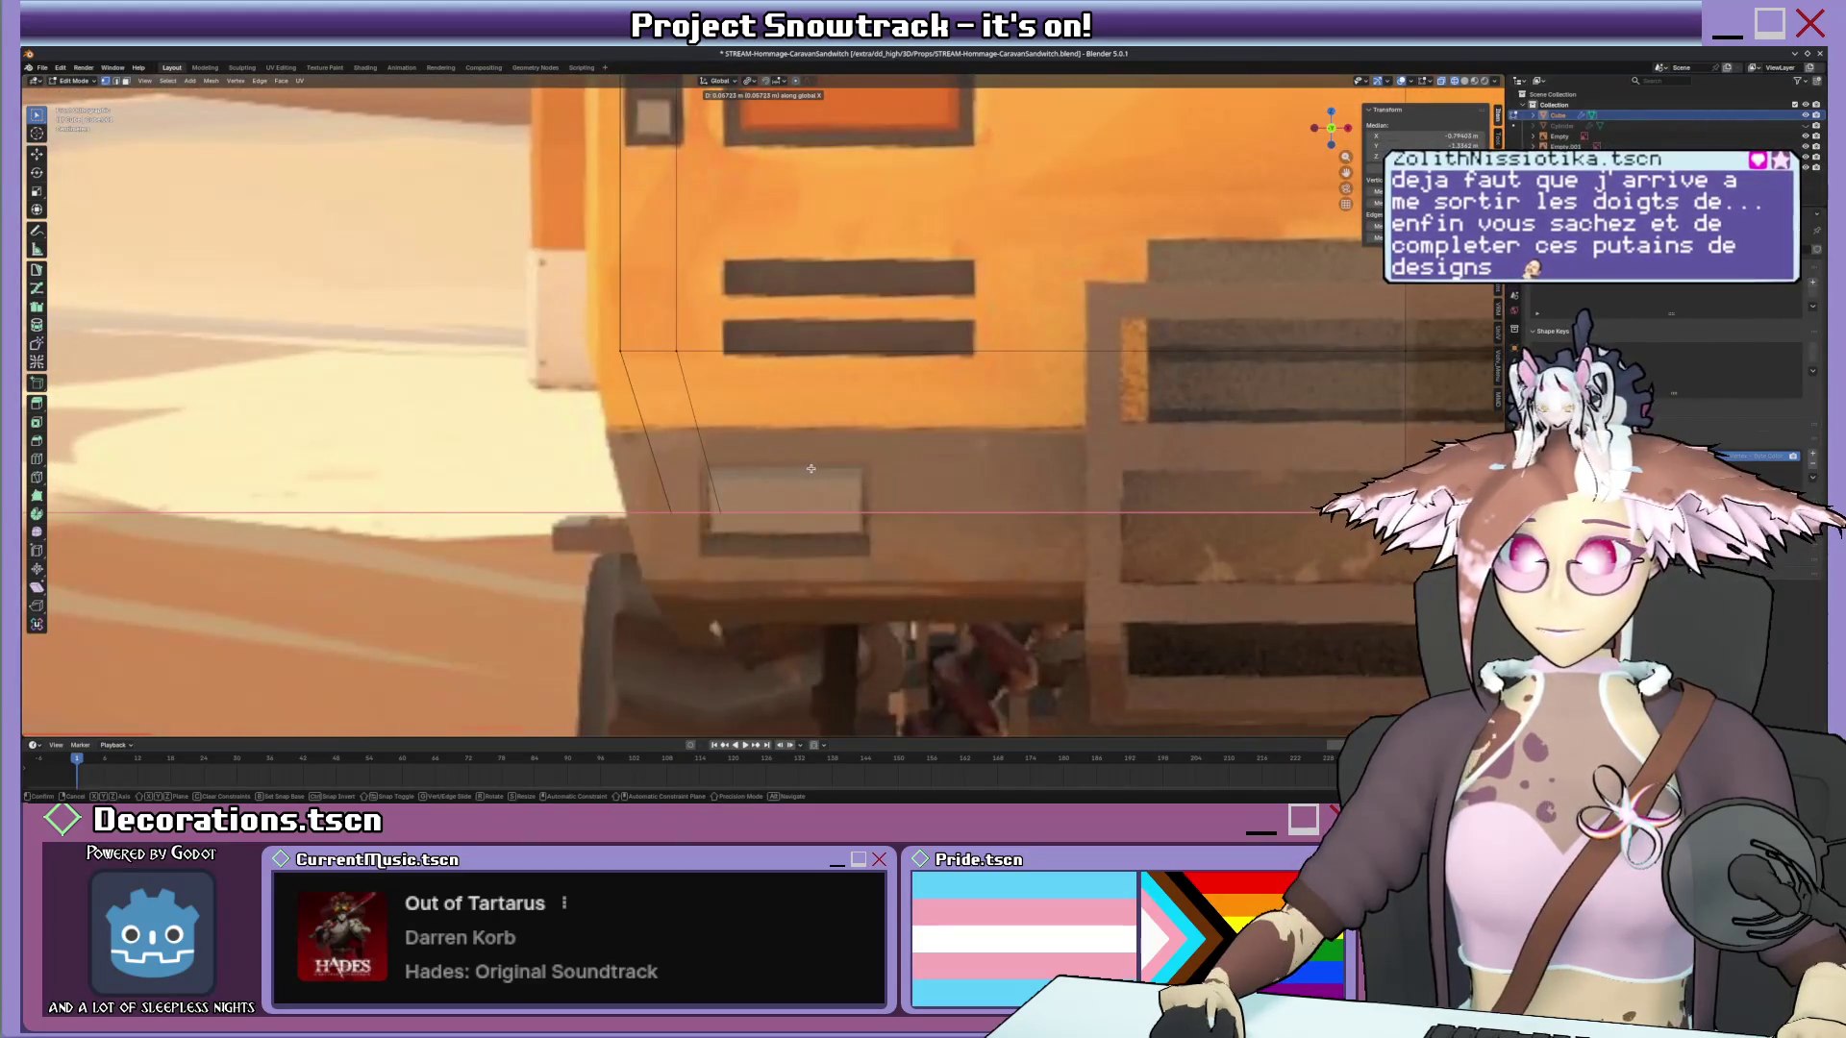
left_click(811, 469)
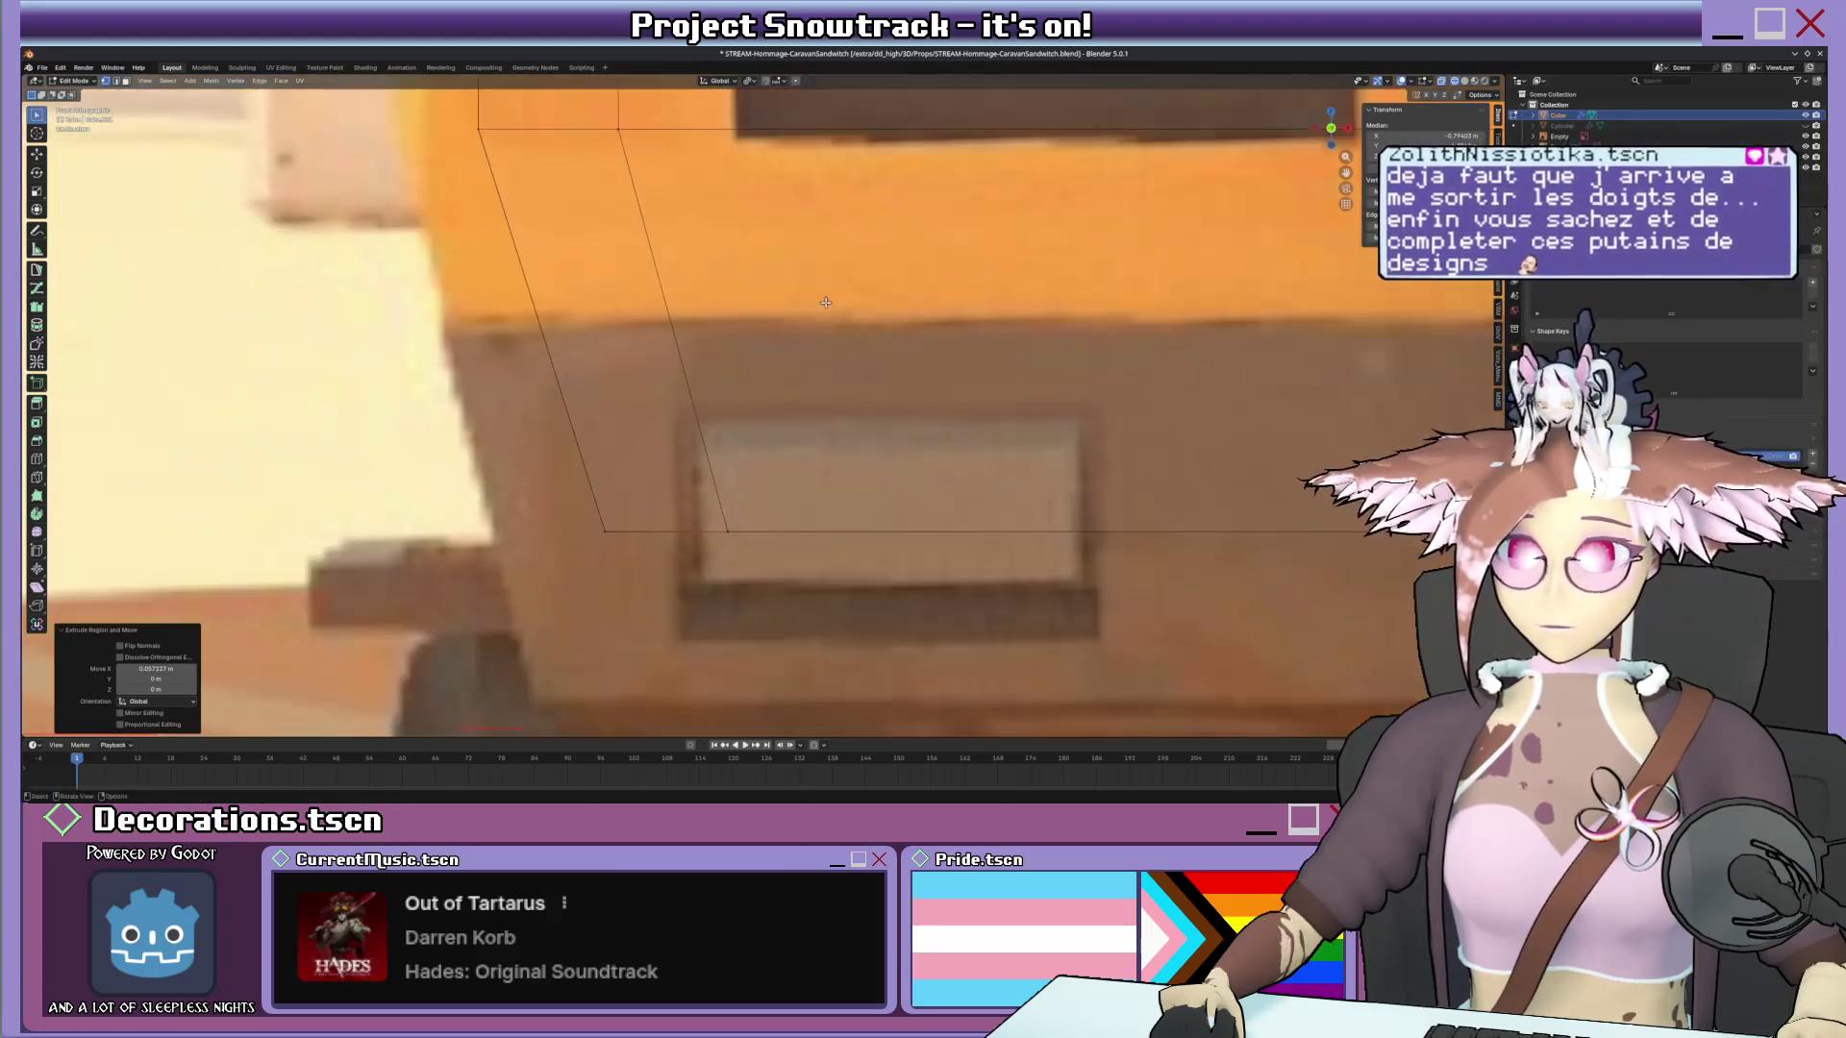
scroll(817, 327, "down", 5)
scroll(818, 327, "down", 4)
mouse_move(817, 325)
middle_mouse_down()
mouse_move(709, 501)
mouse_move(643, 562)
middle_mouse_up()
scroll(641, 562, "down", 3)
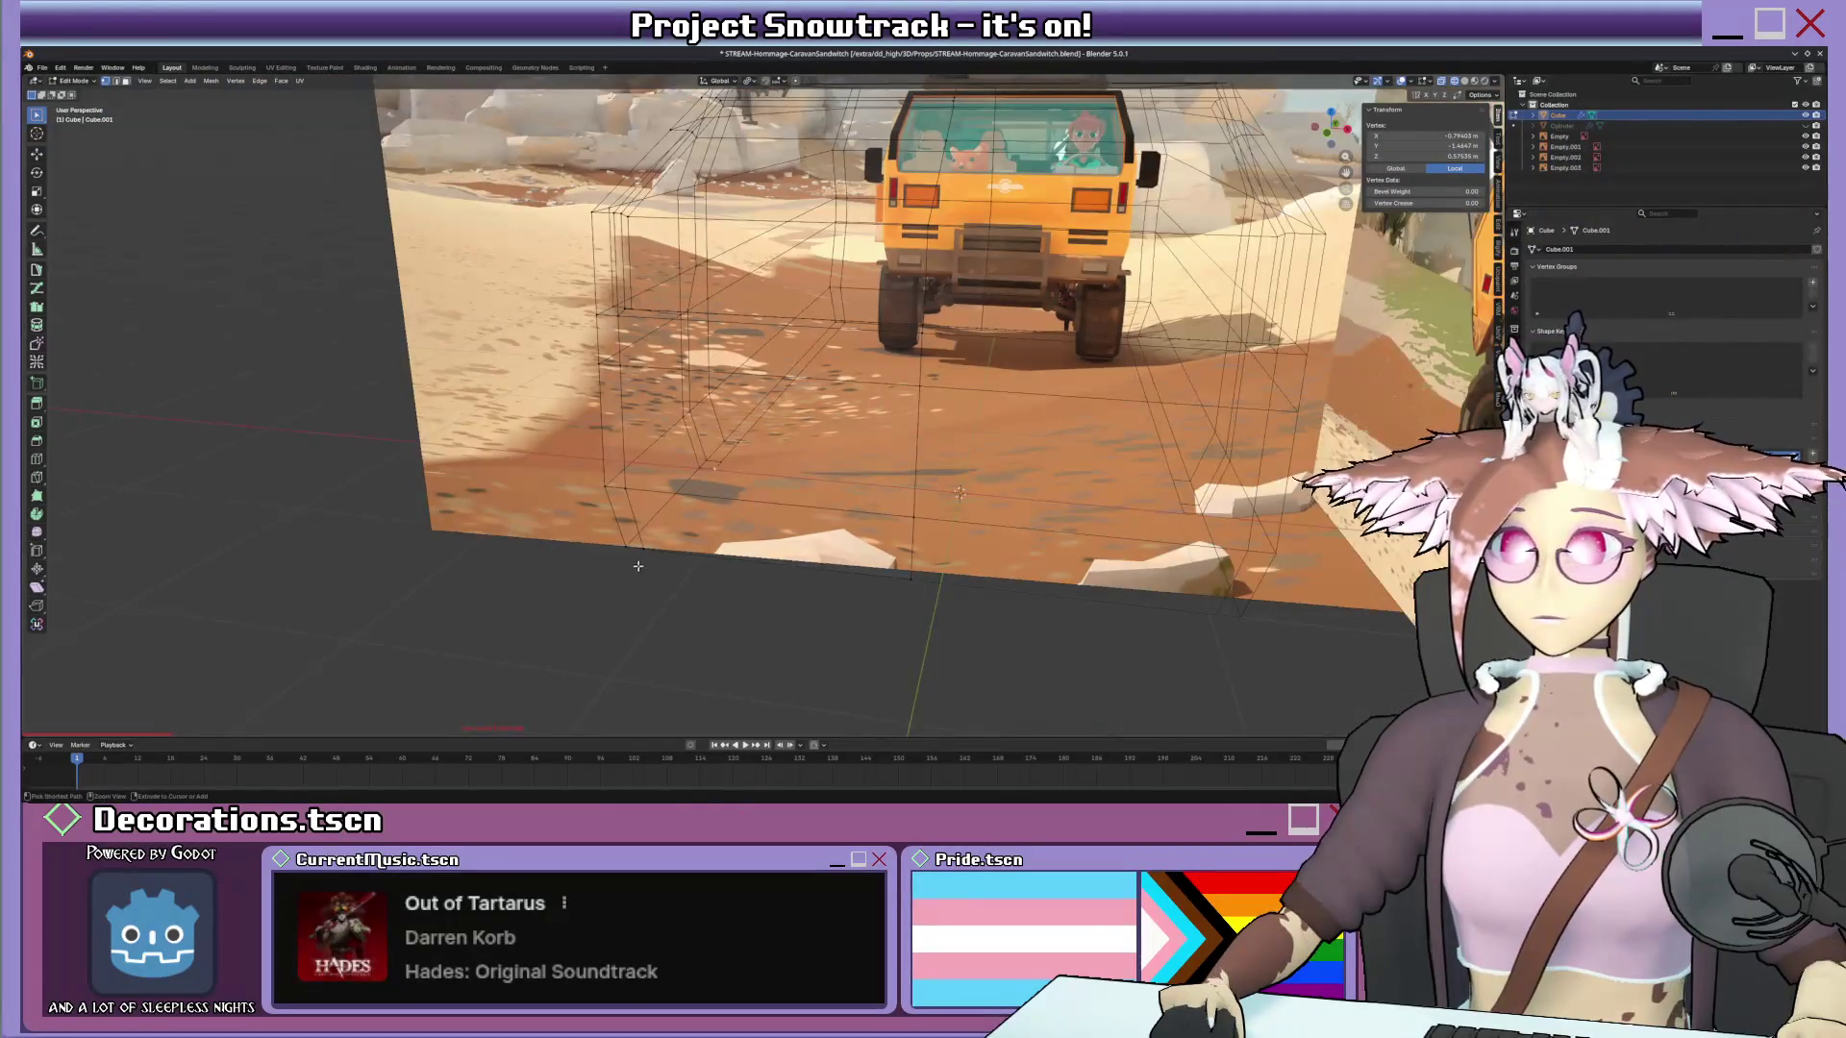
From camera view, reposition the selected lower rear vertices of the van body.
key("KP_0")
scroll(651, 537, "up", 2)
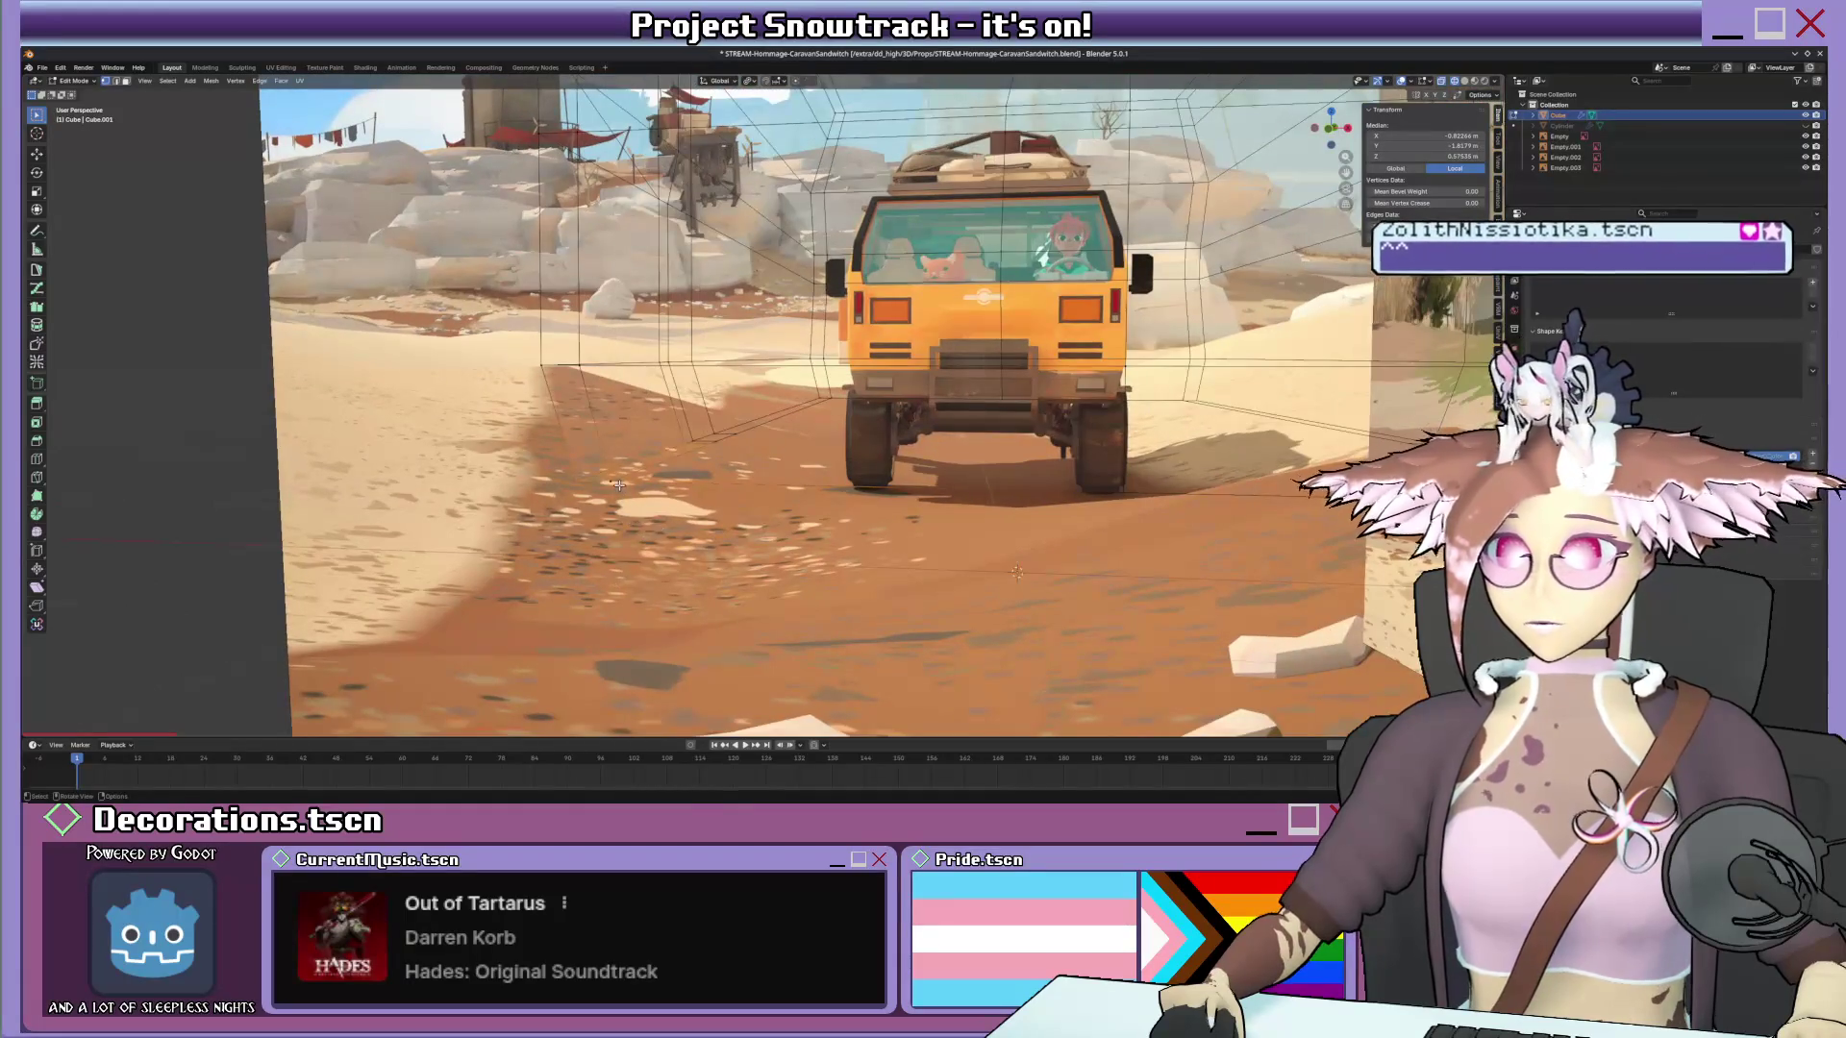
key("g")
right_click(699, 503)
right_click(698, 503)
left_click(678, 537)
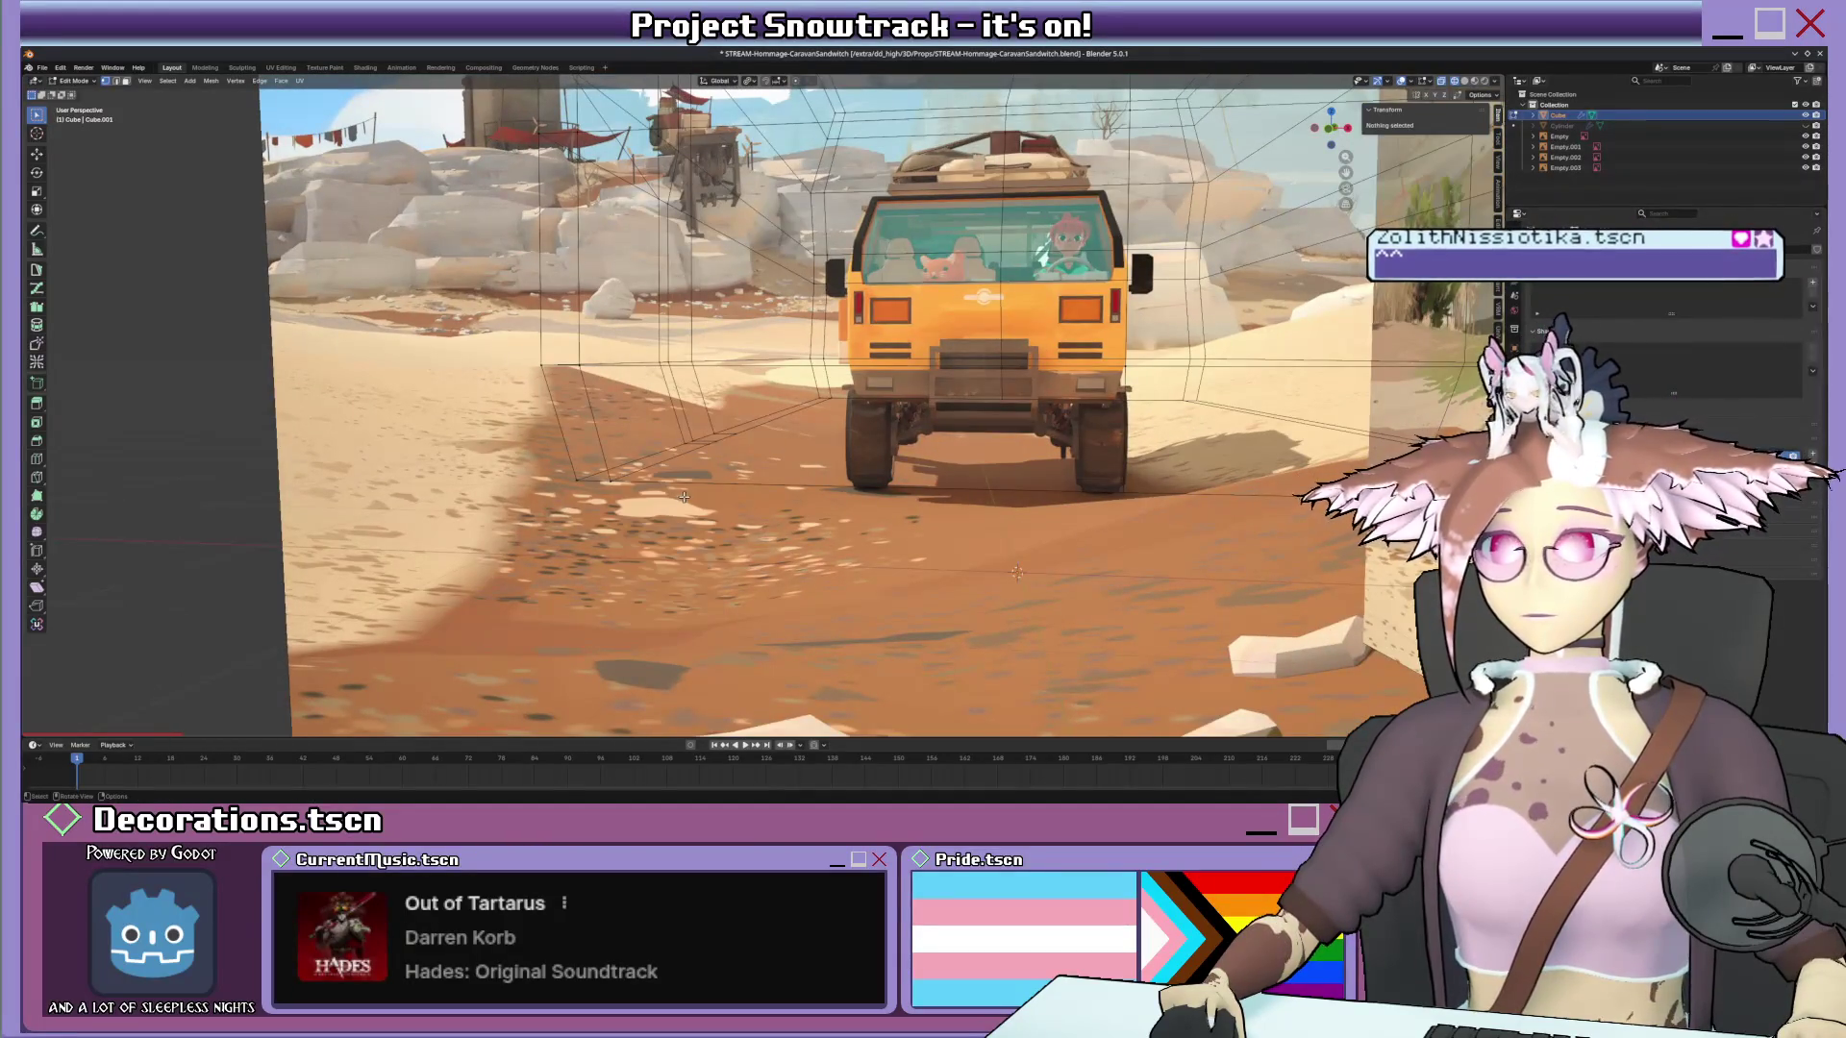
key("g")
scroll(1017, 573, "down", 2)
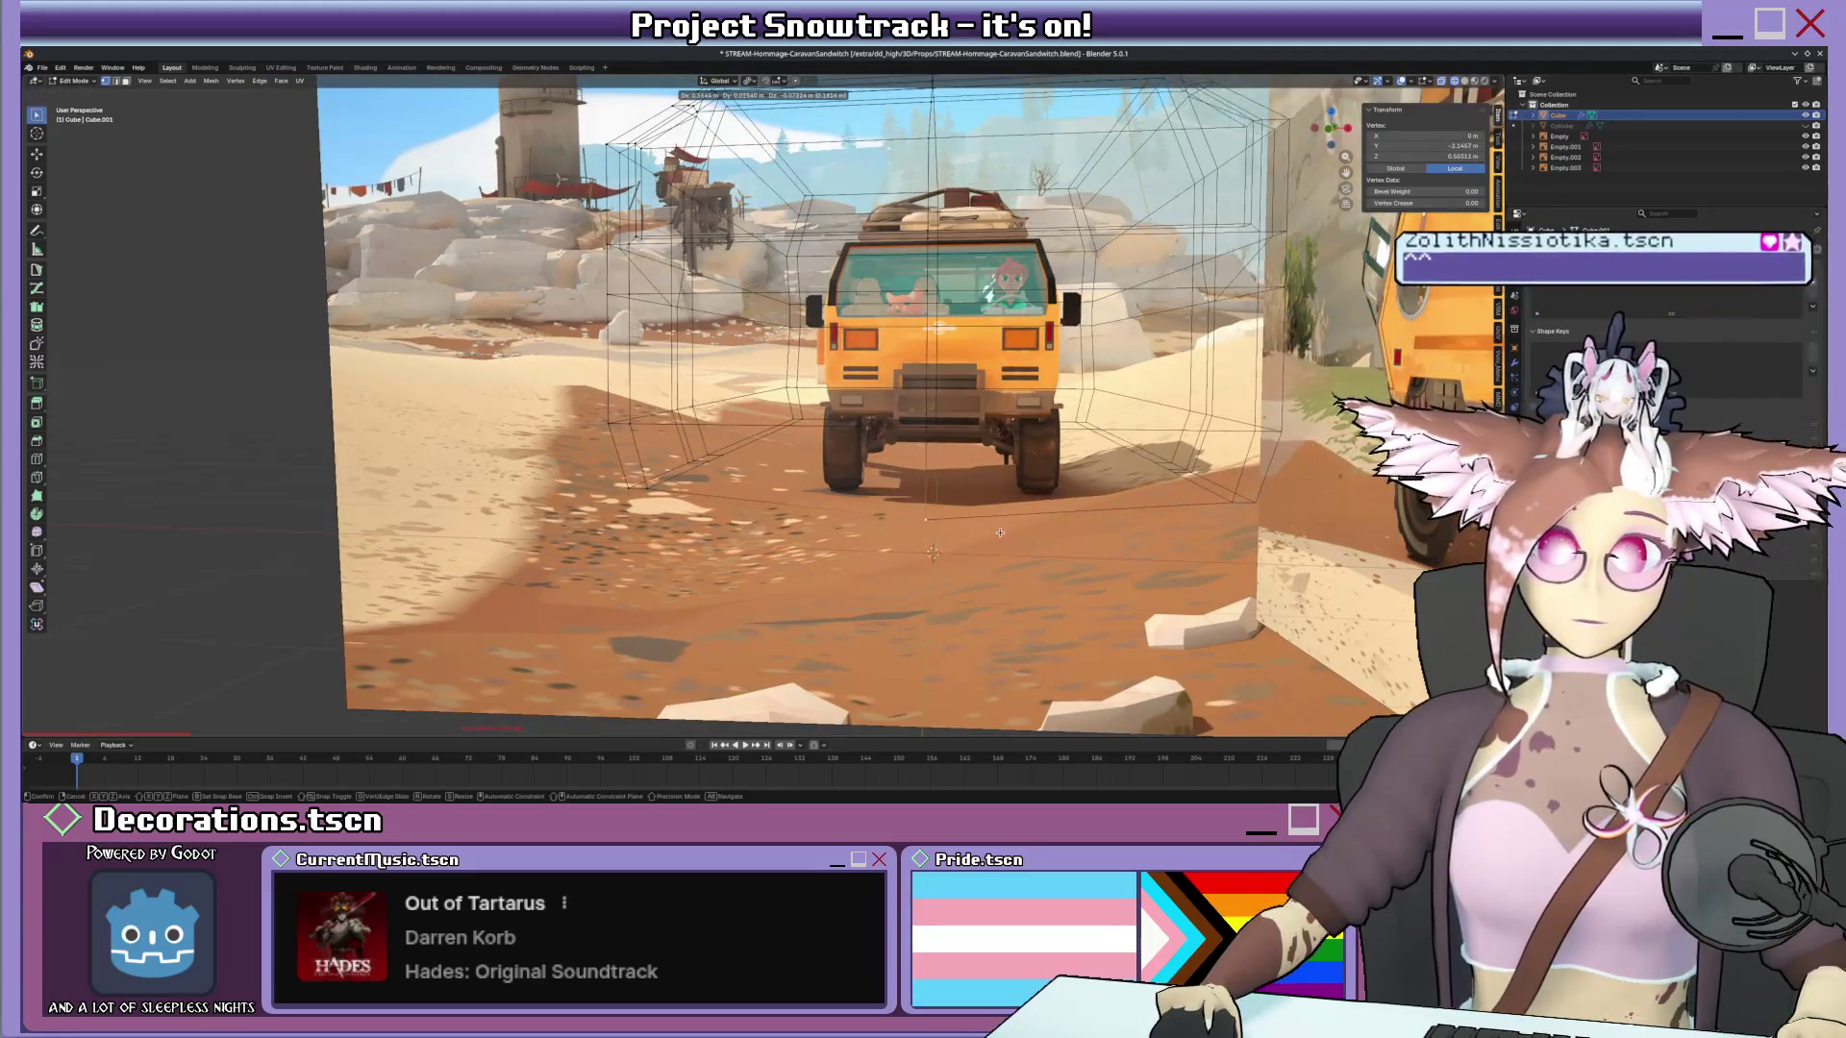
scroll(987, 533, "up", 2)
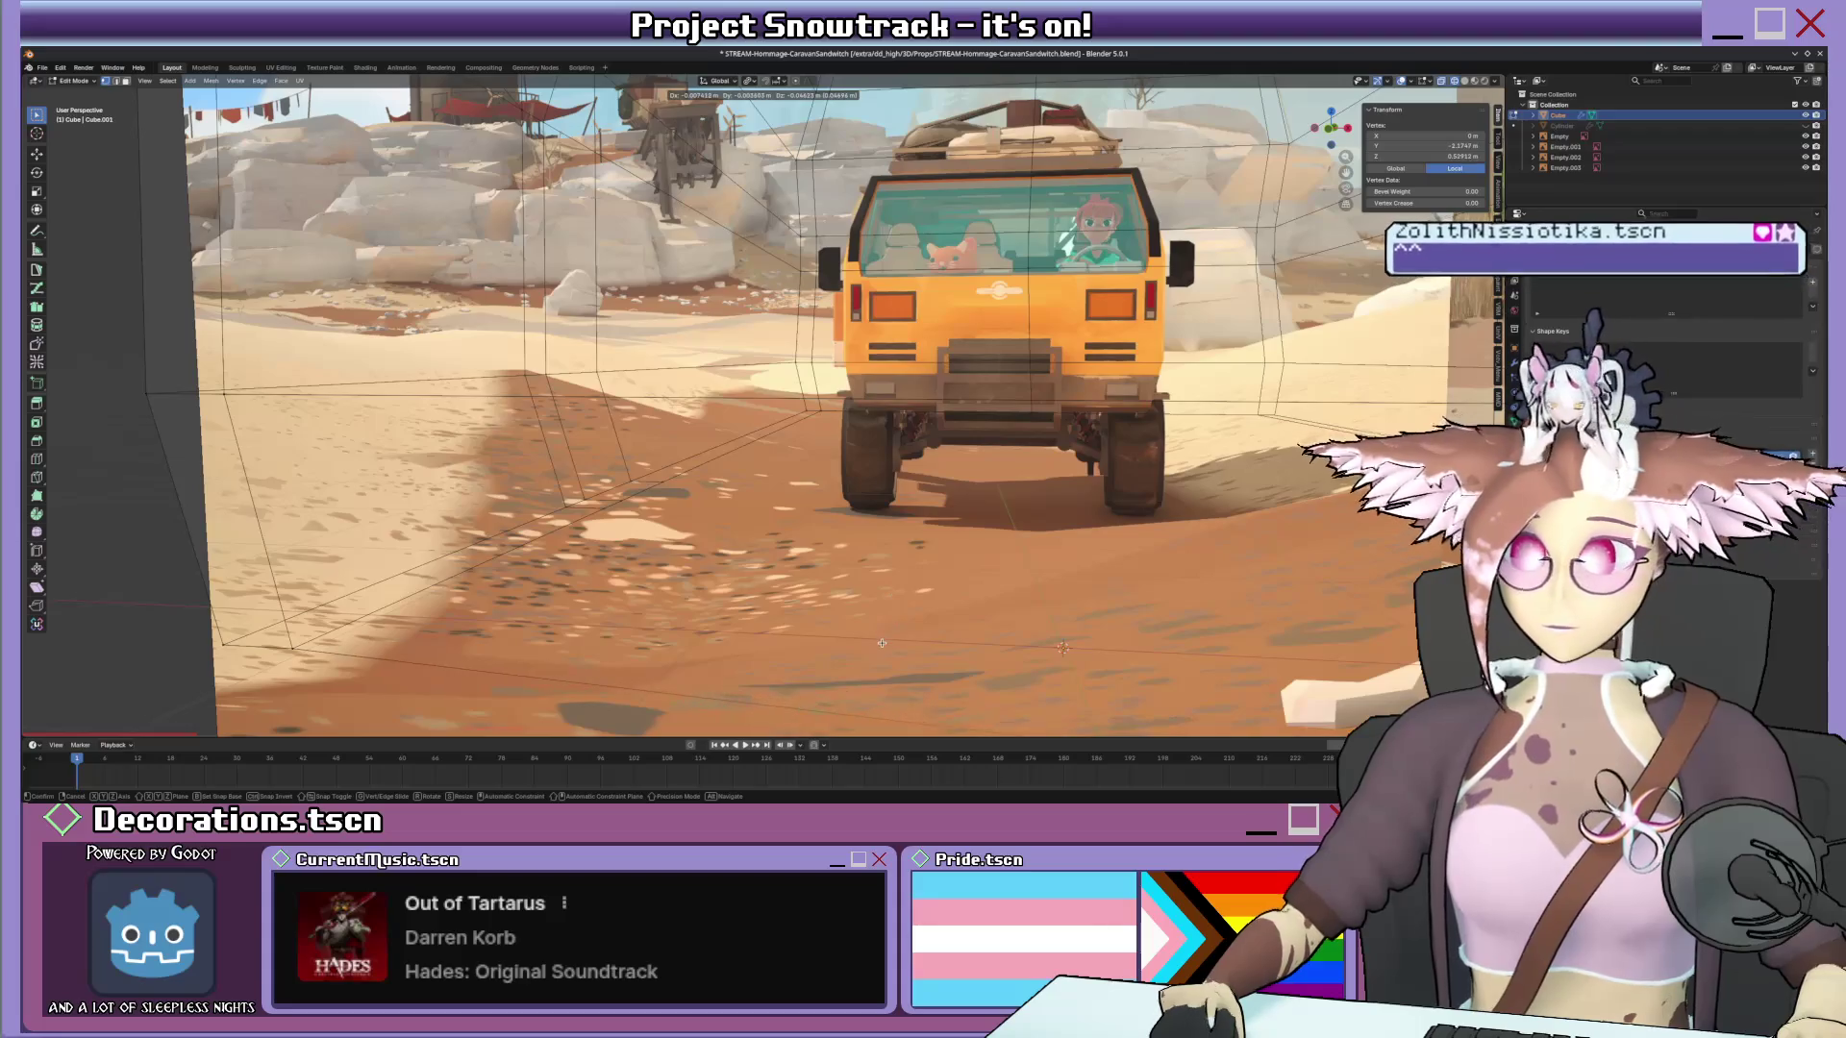
scroll(866, 432, "down", 2)
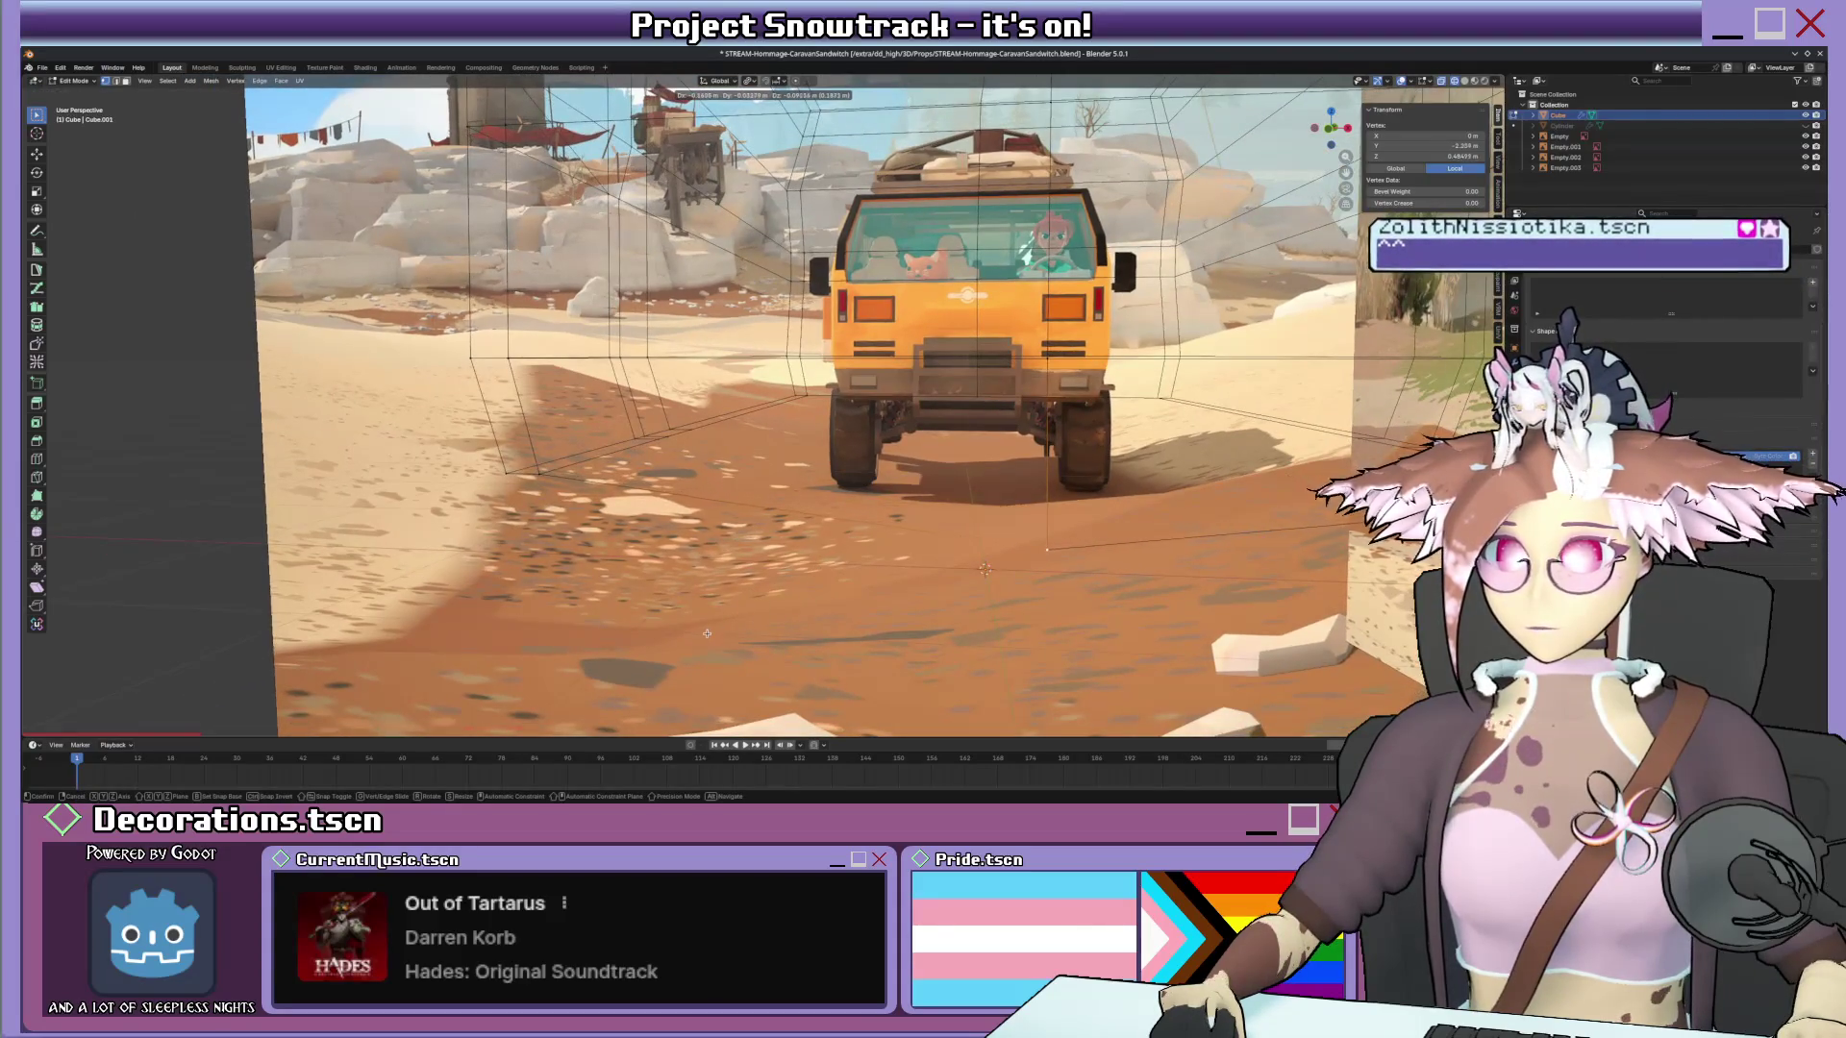
left_click(704, 645)
Grow the selection and merge the overlapping vertices by distance.
key("ctrl+KP_Add")
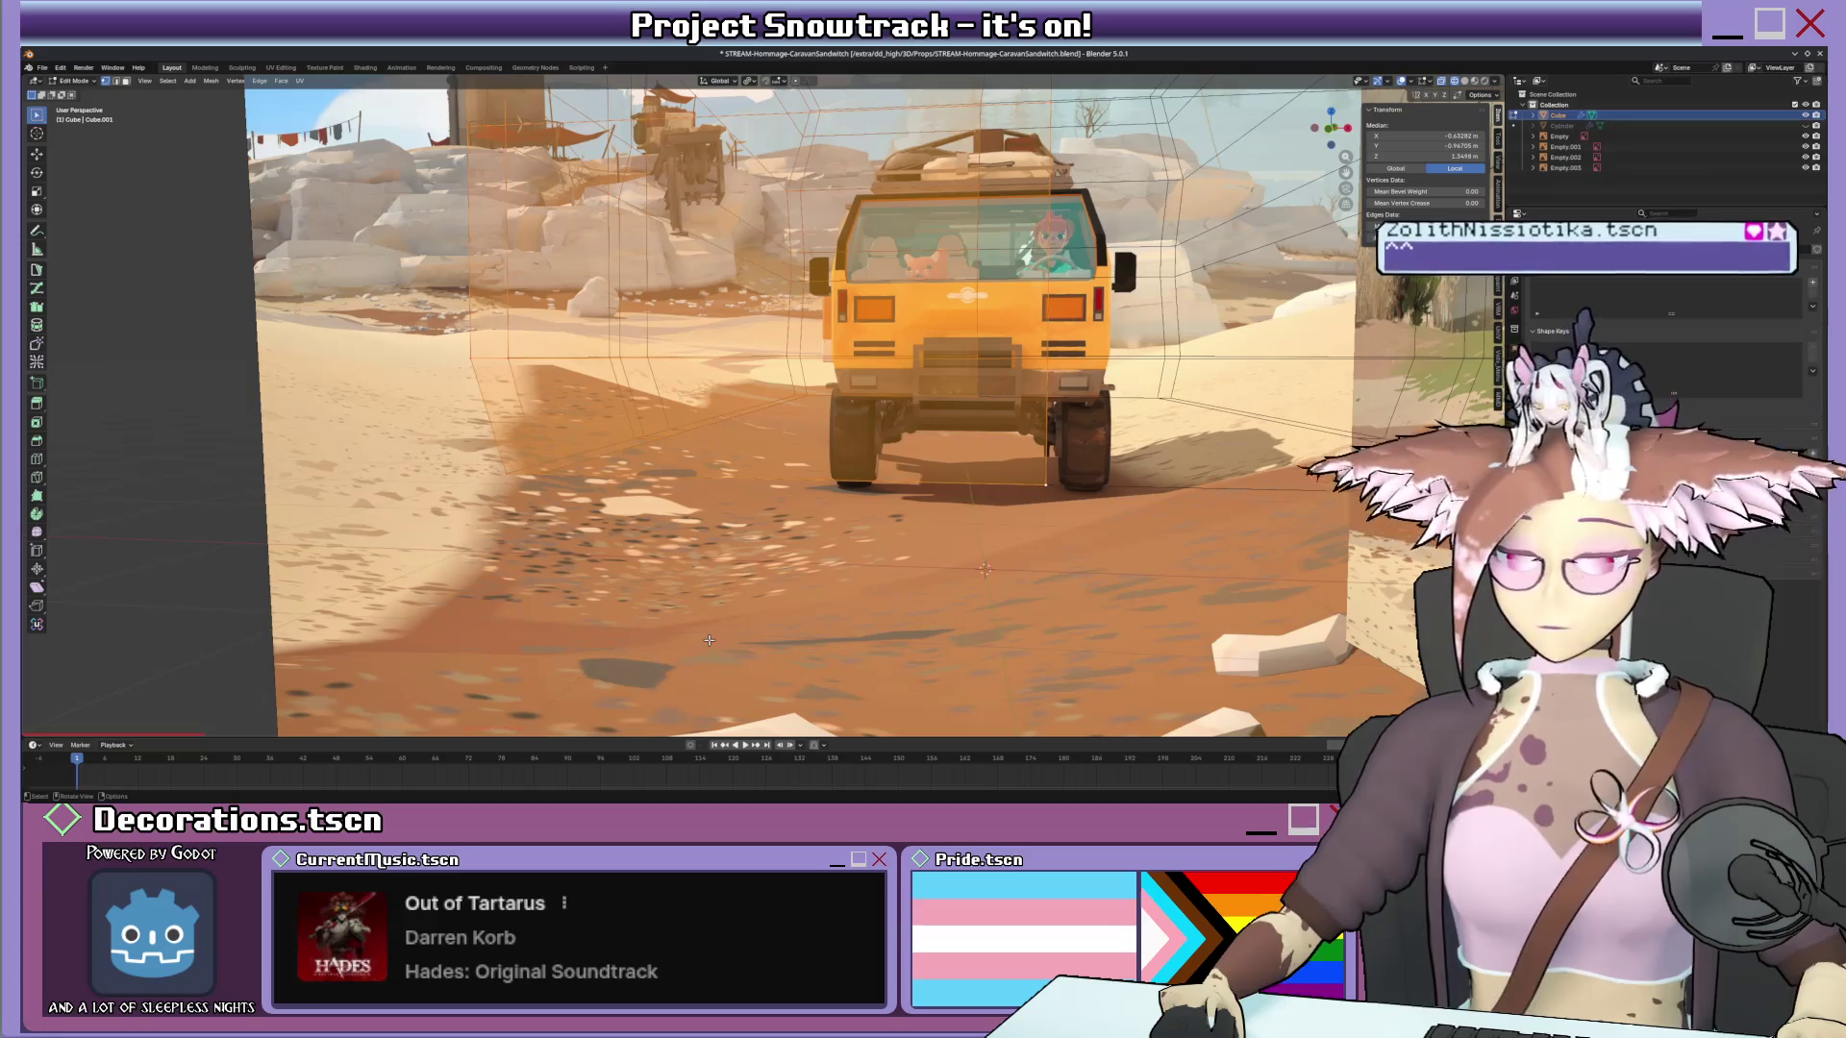
key("m")
left_click(679, 704)
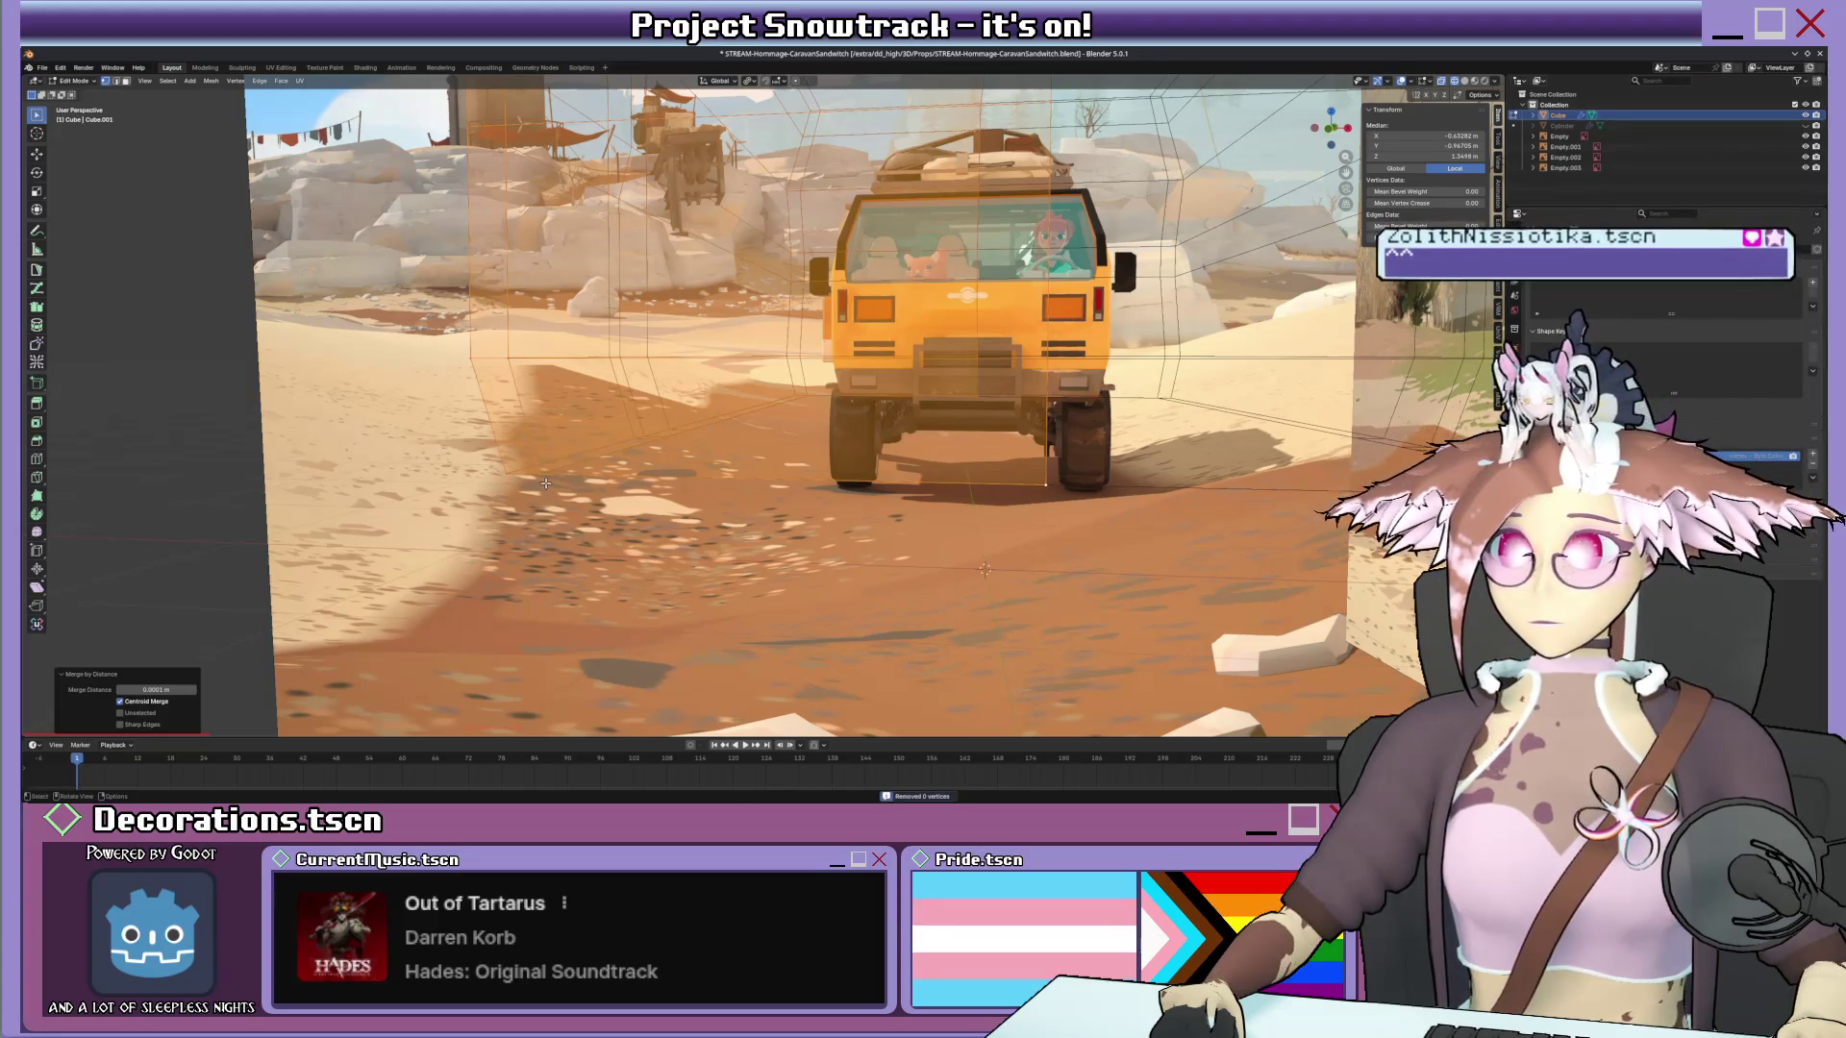
key("g")
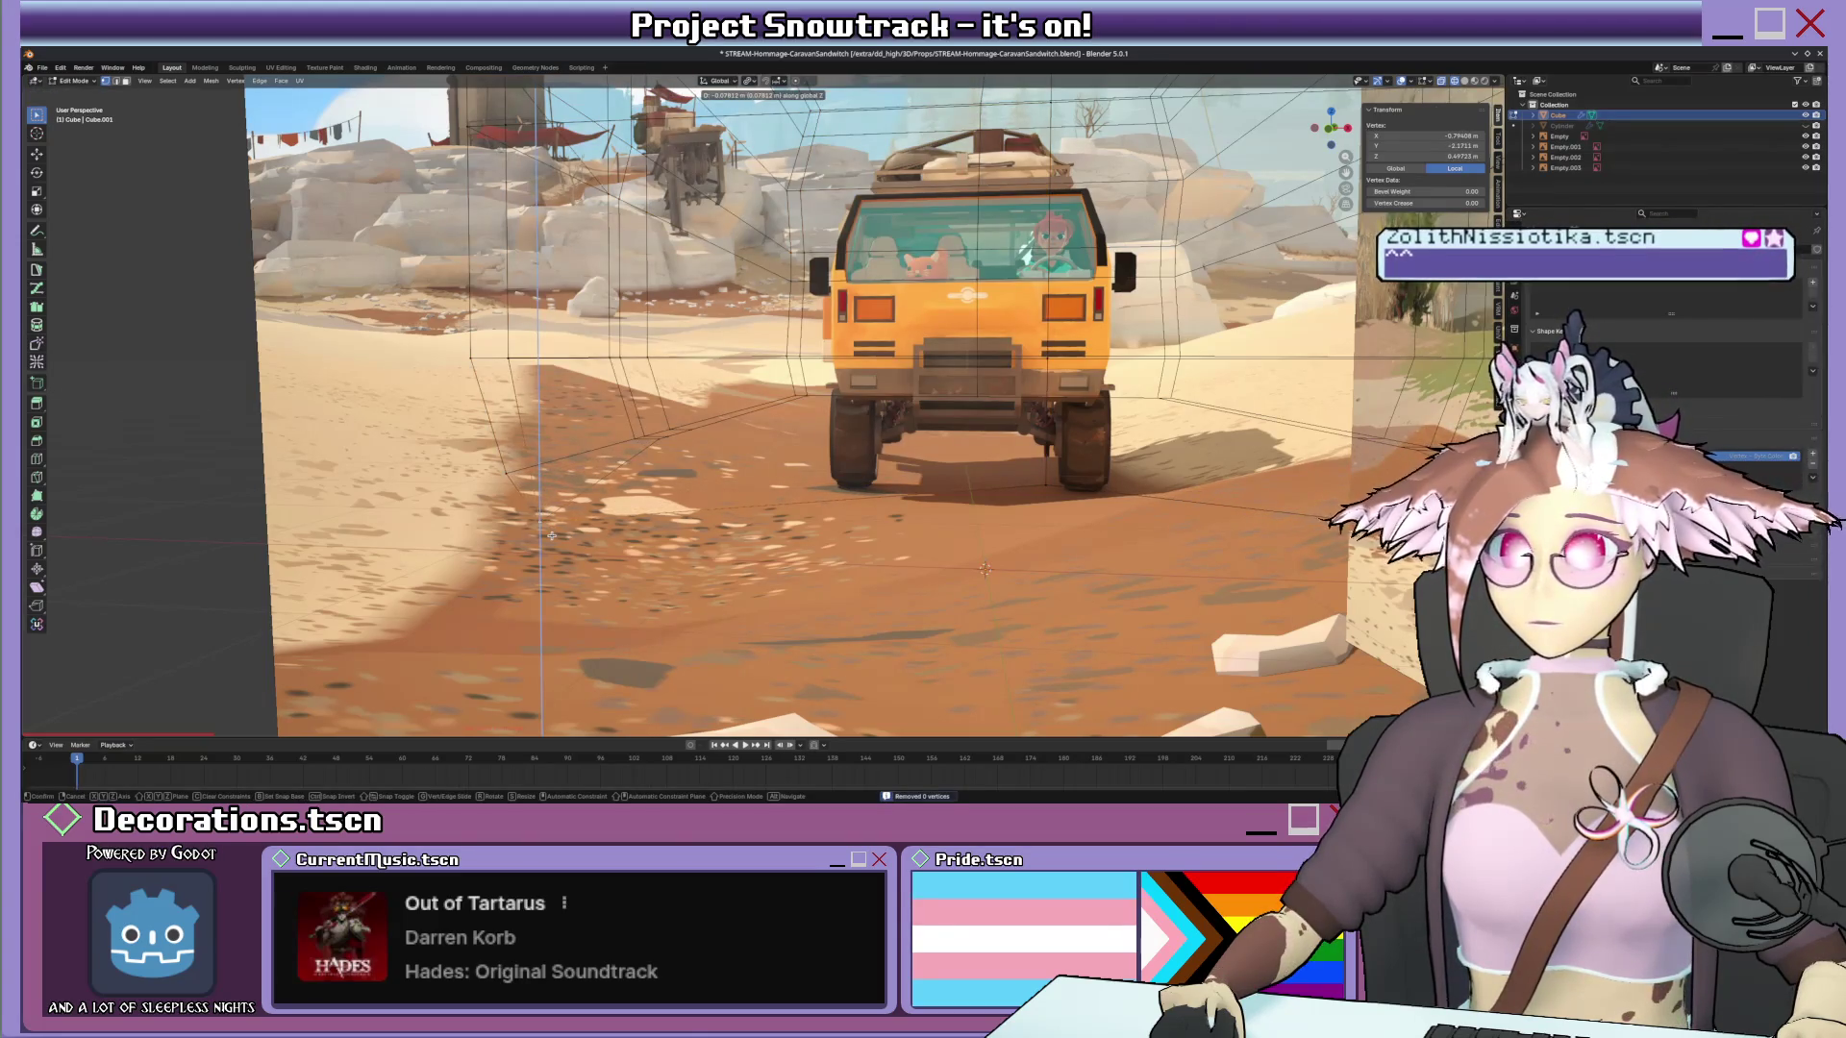
key("Escape")
scroll(577, 498, "up", 2)
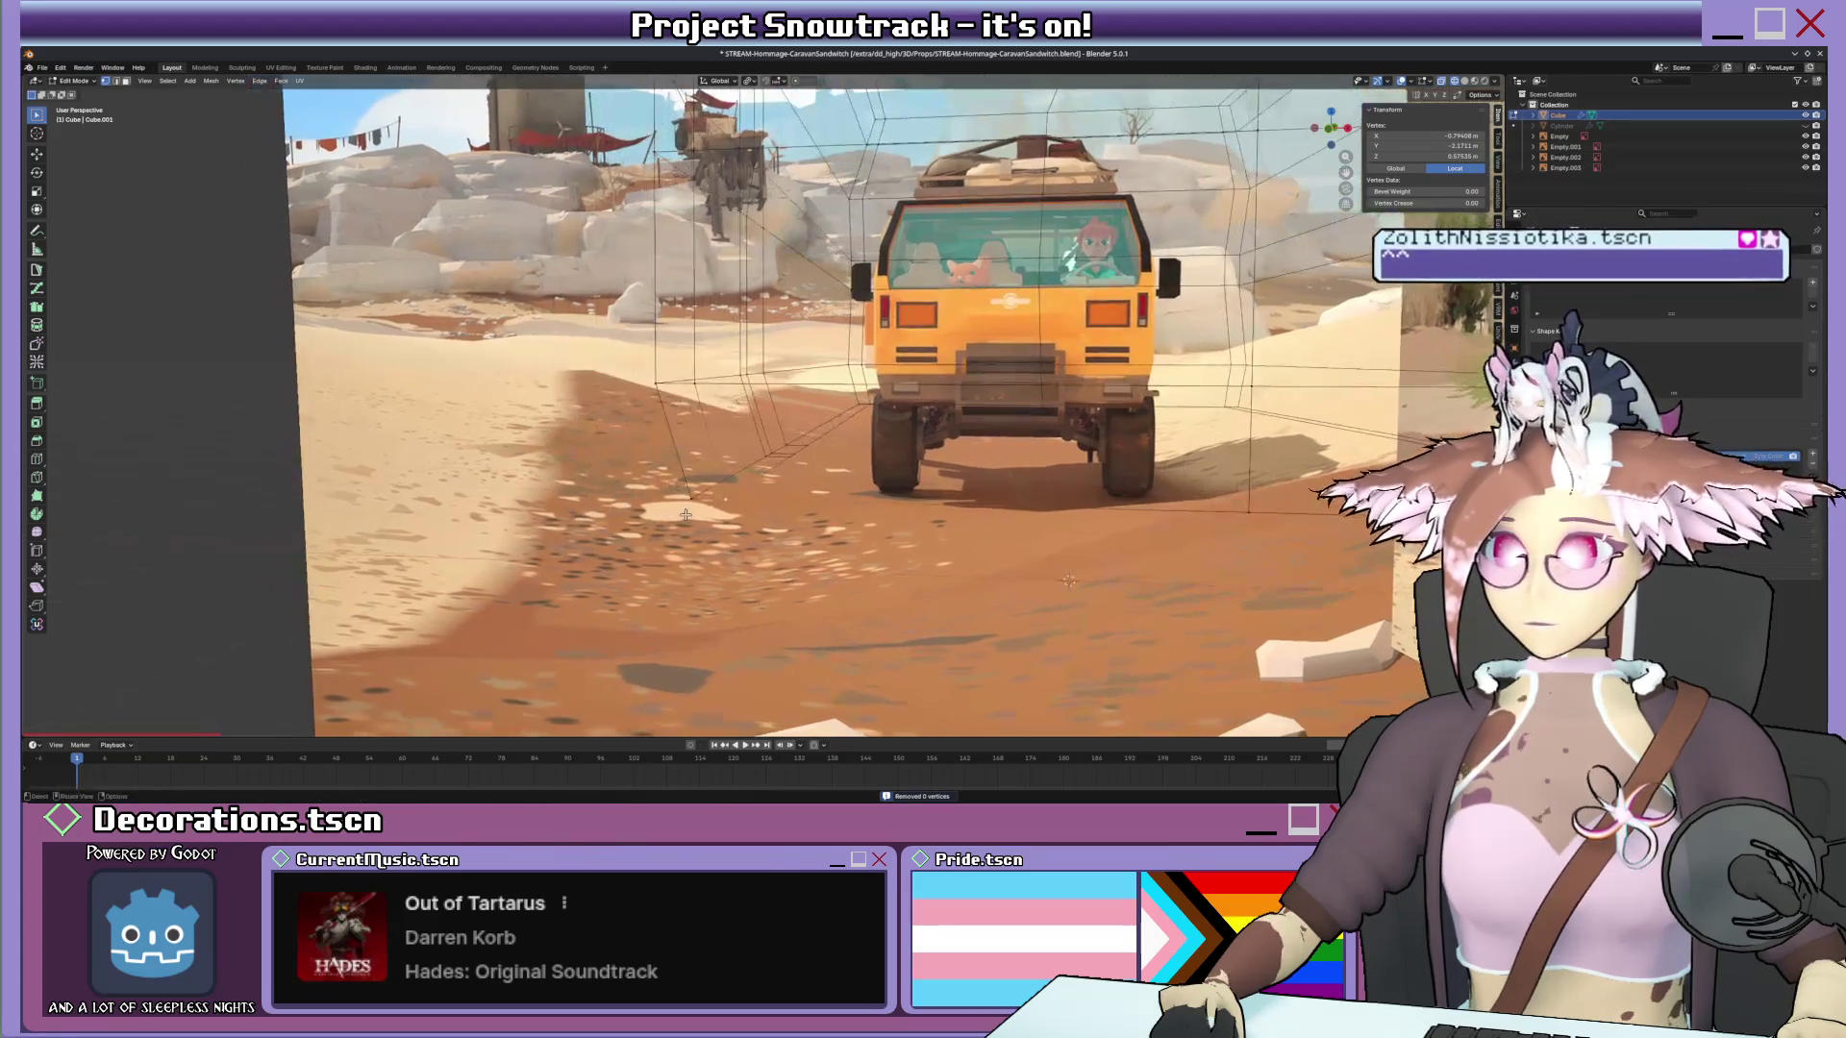
scroll(686, 514, "up", 2)
scroll(675, 512, "up", 1)
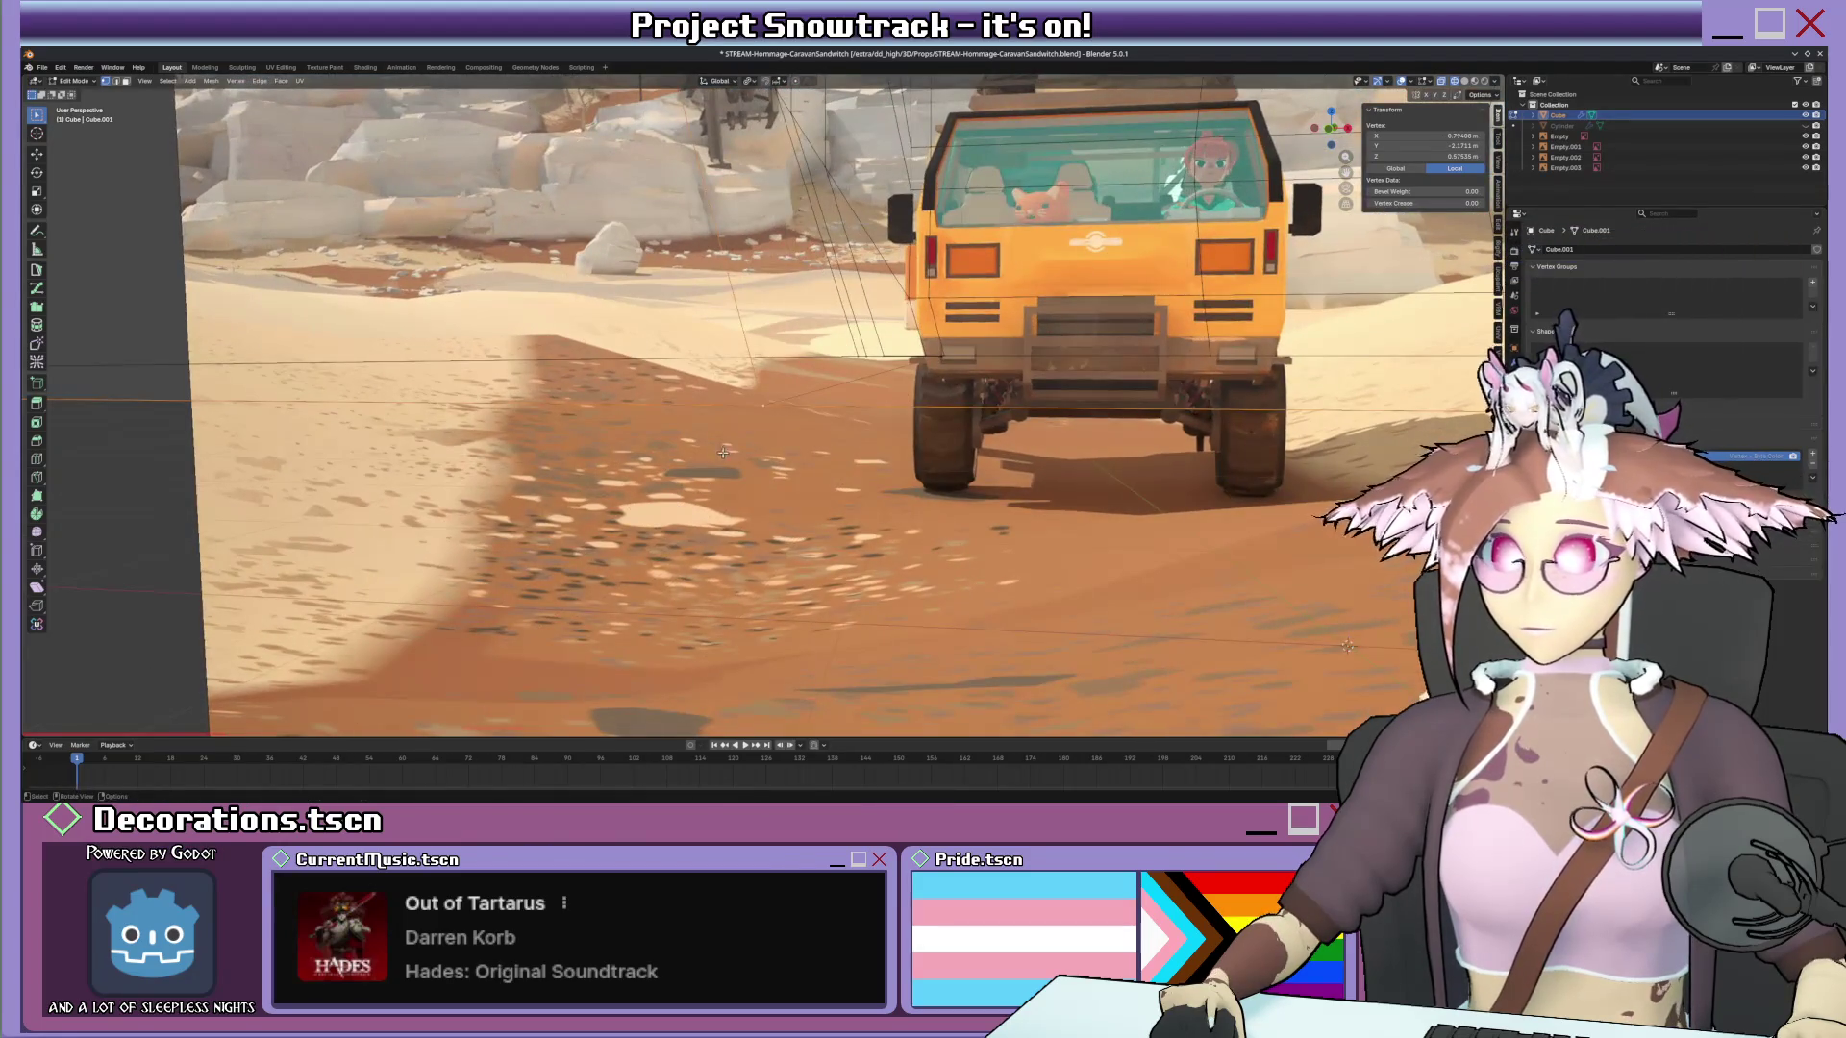
scroll(722, 457, "up", 3)
scroll(750, 421, "up", 2)
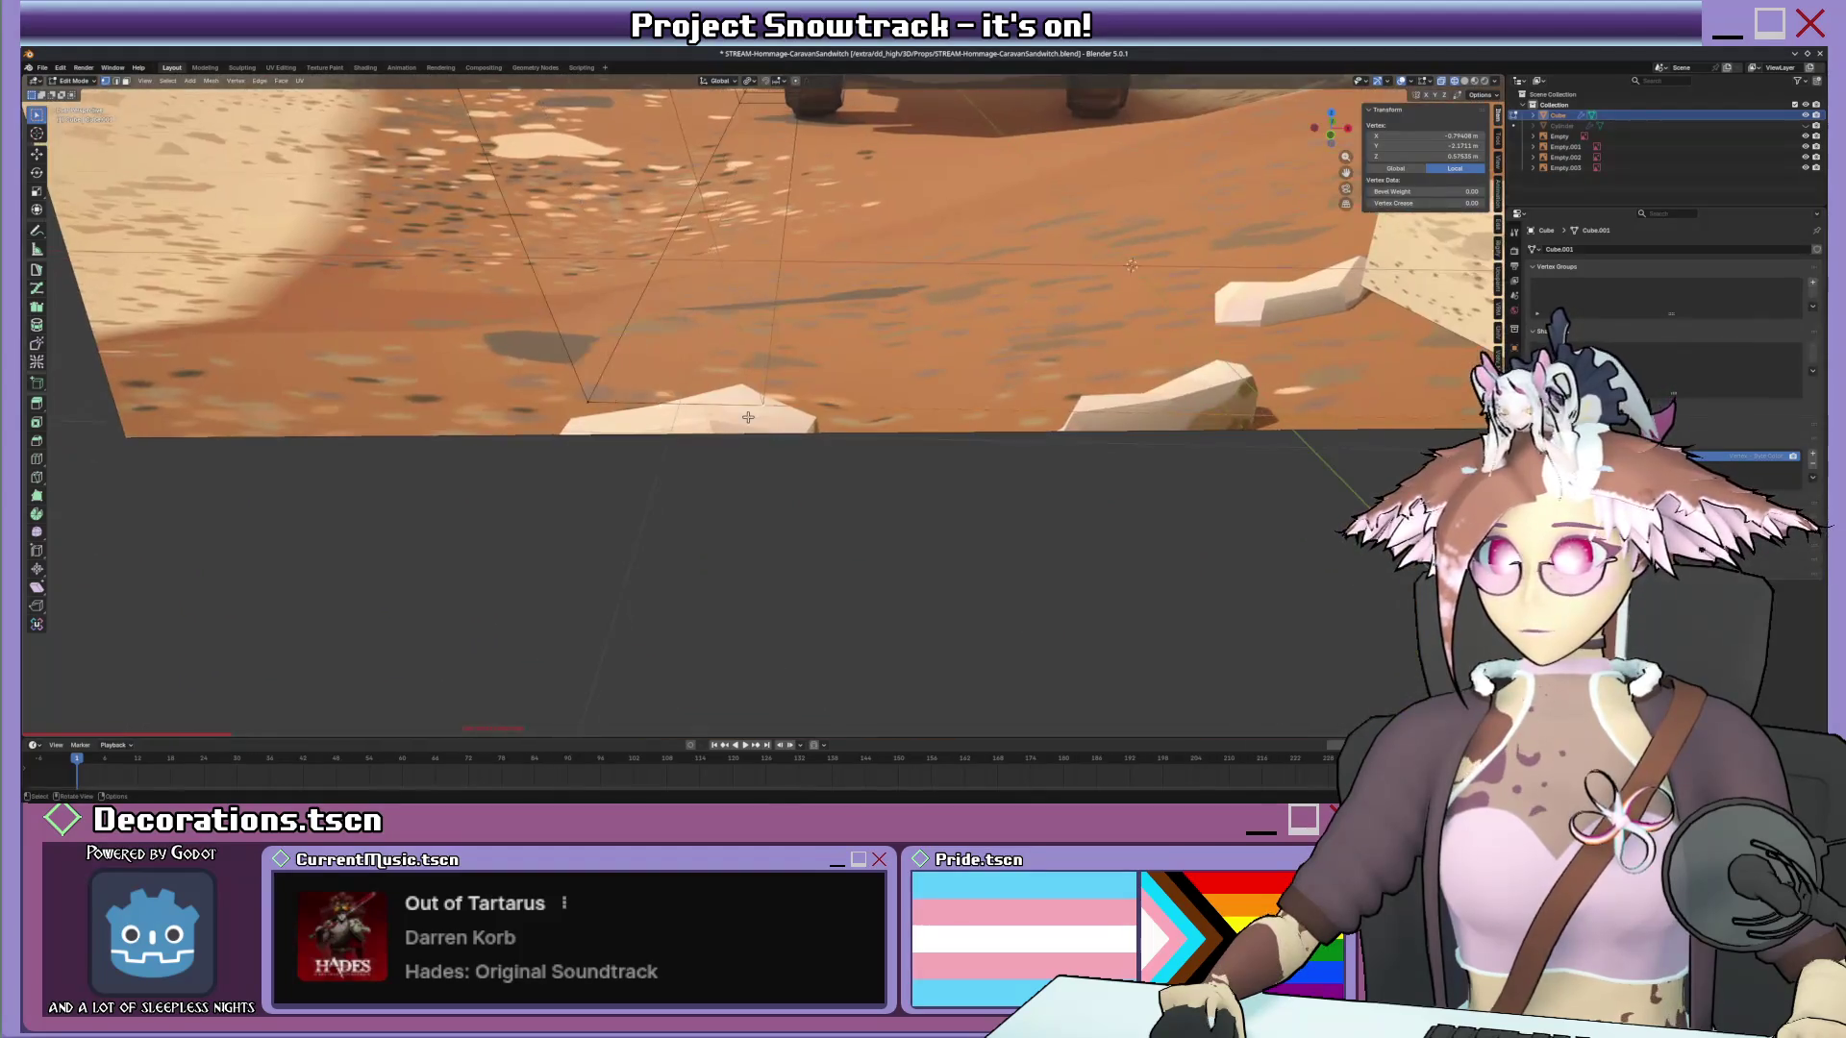
scroll(750, 420, "up", 2)
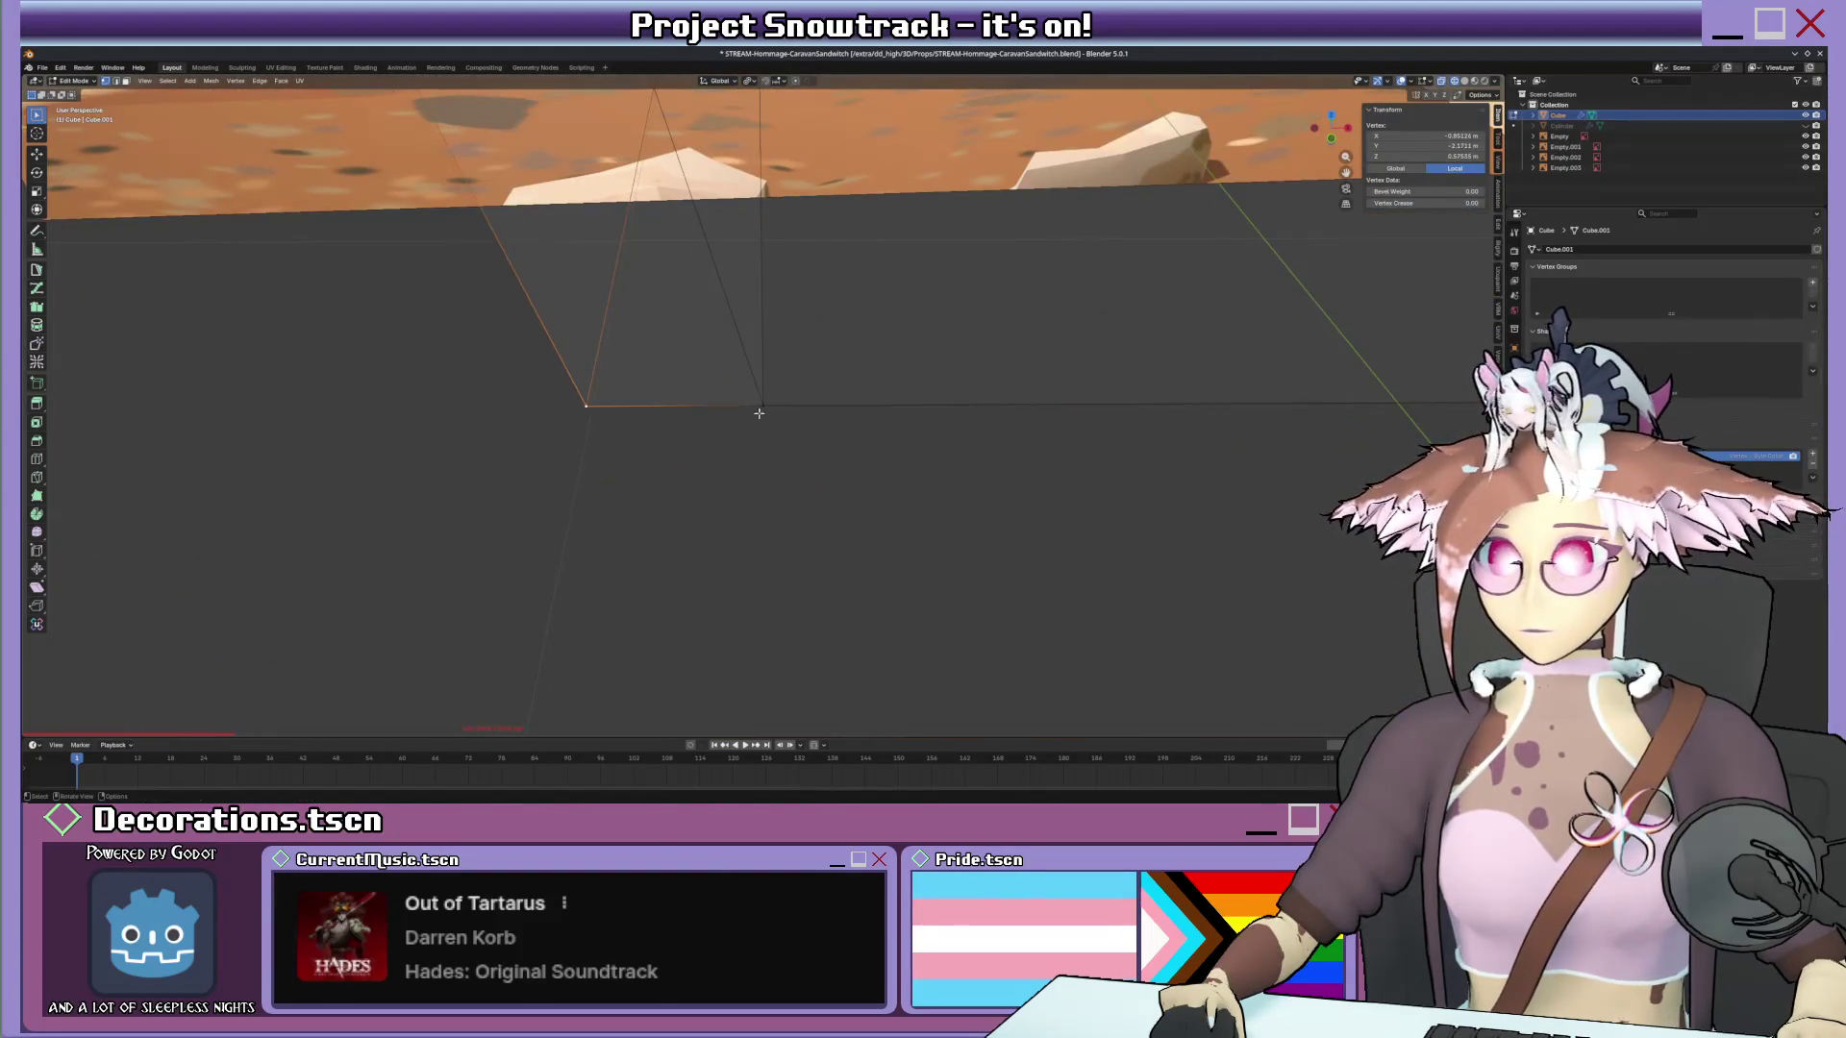
Turn off X-ray so the van body shows as a solid grey mesh.
mouse_move(759, 427)
middle_mouse_down()
mouse_move(865, 395)
mouse_move(963, 445)
middle_mouse_up()
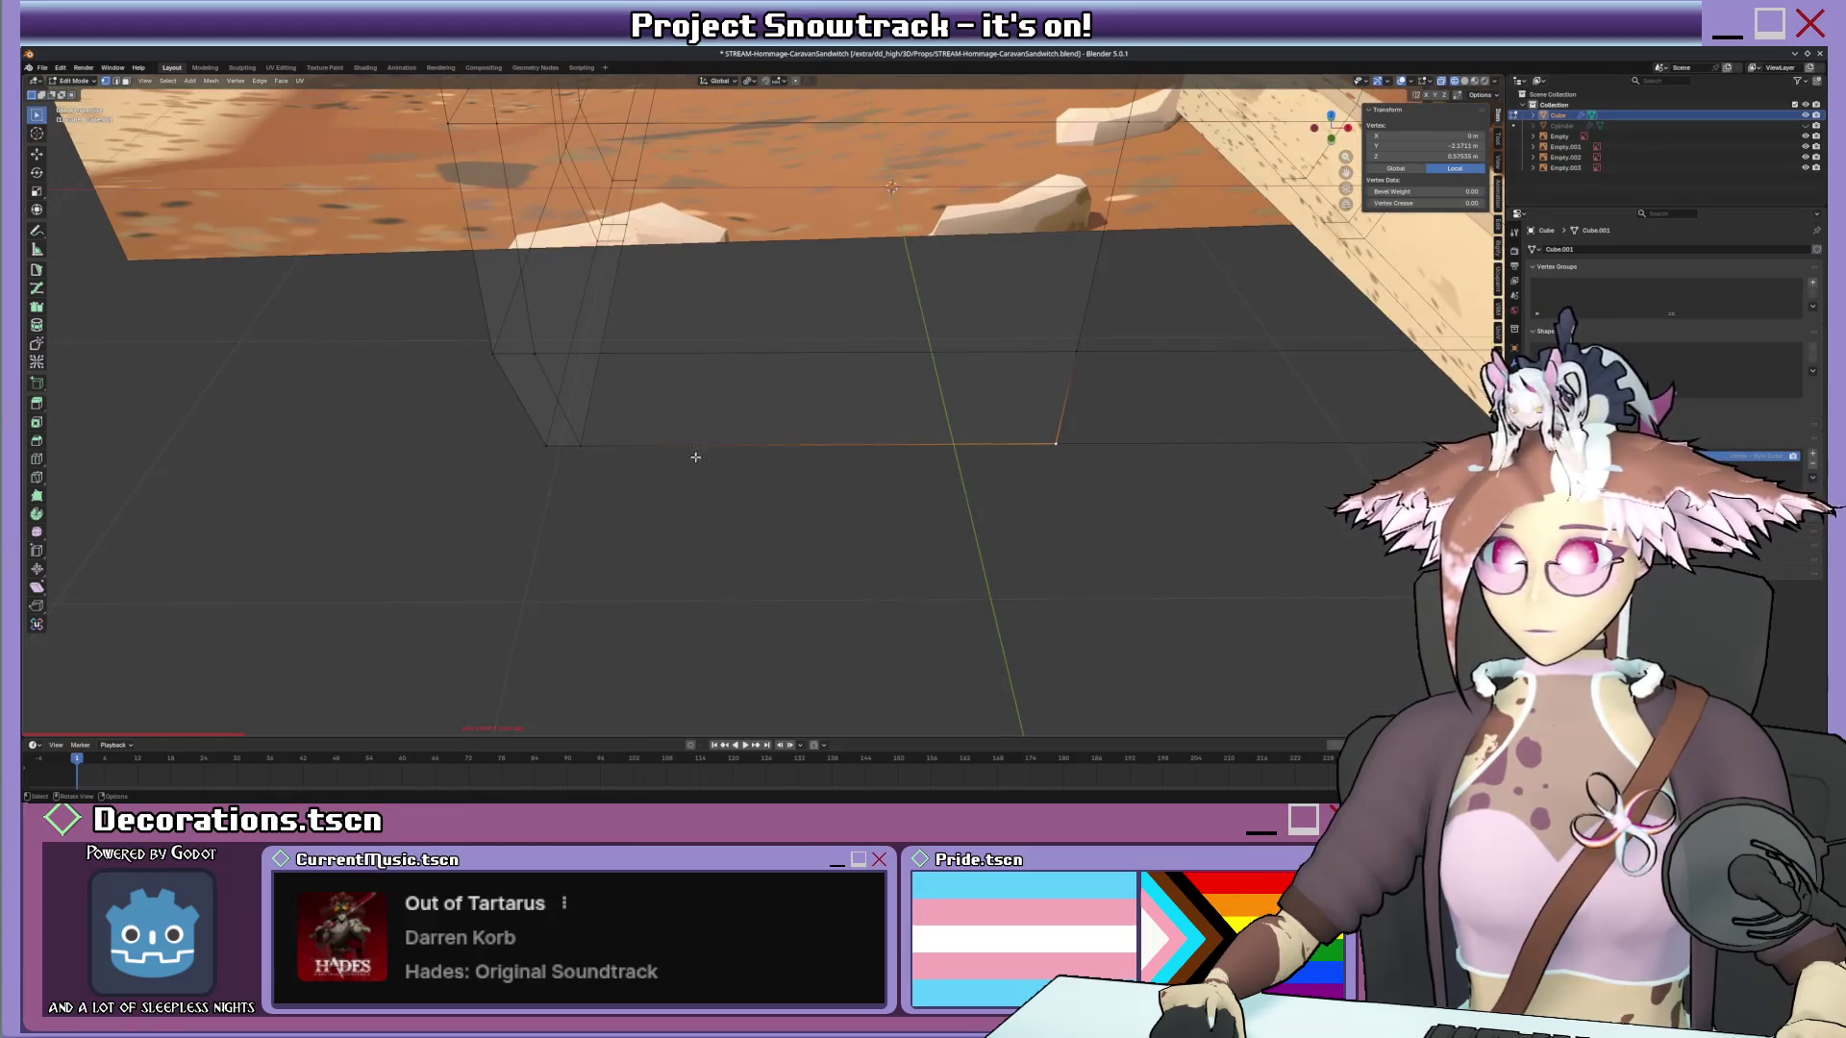
left_click(545, 340)
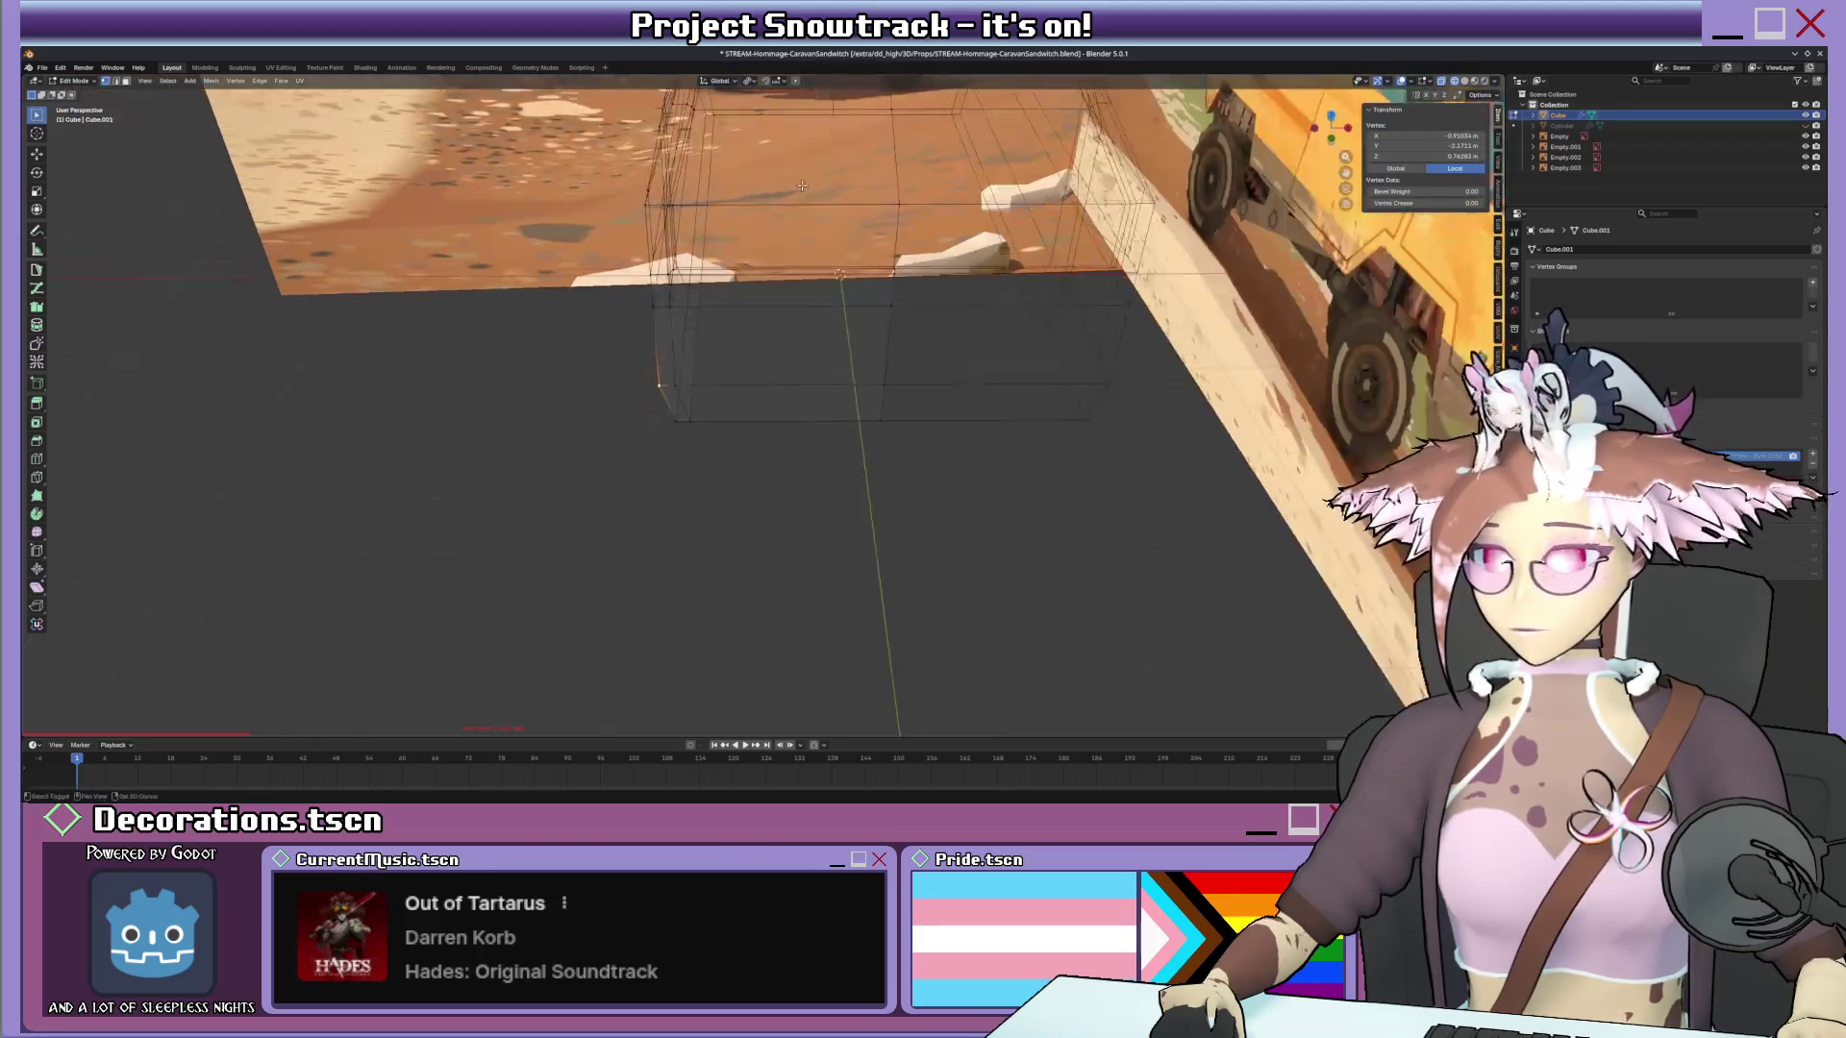
middle_click_drag(543, 342, 556, 94)
key("alt+z")
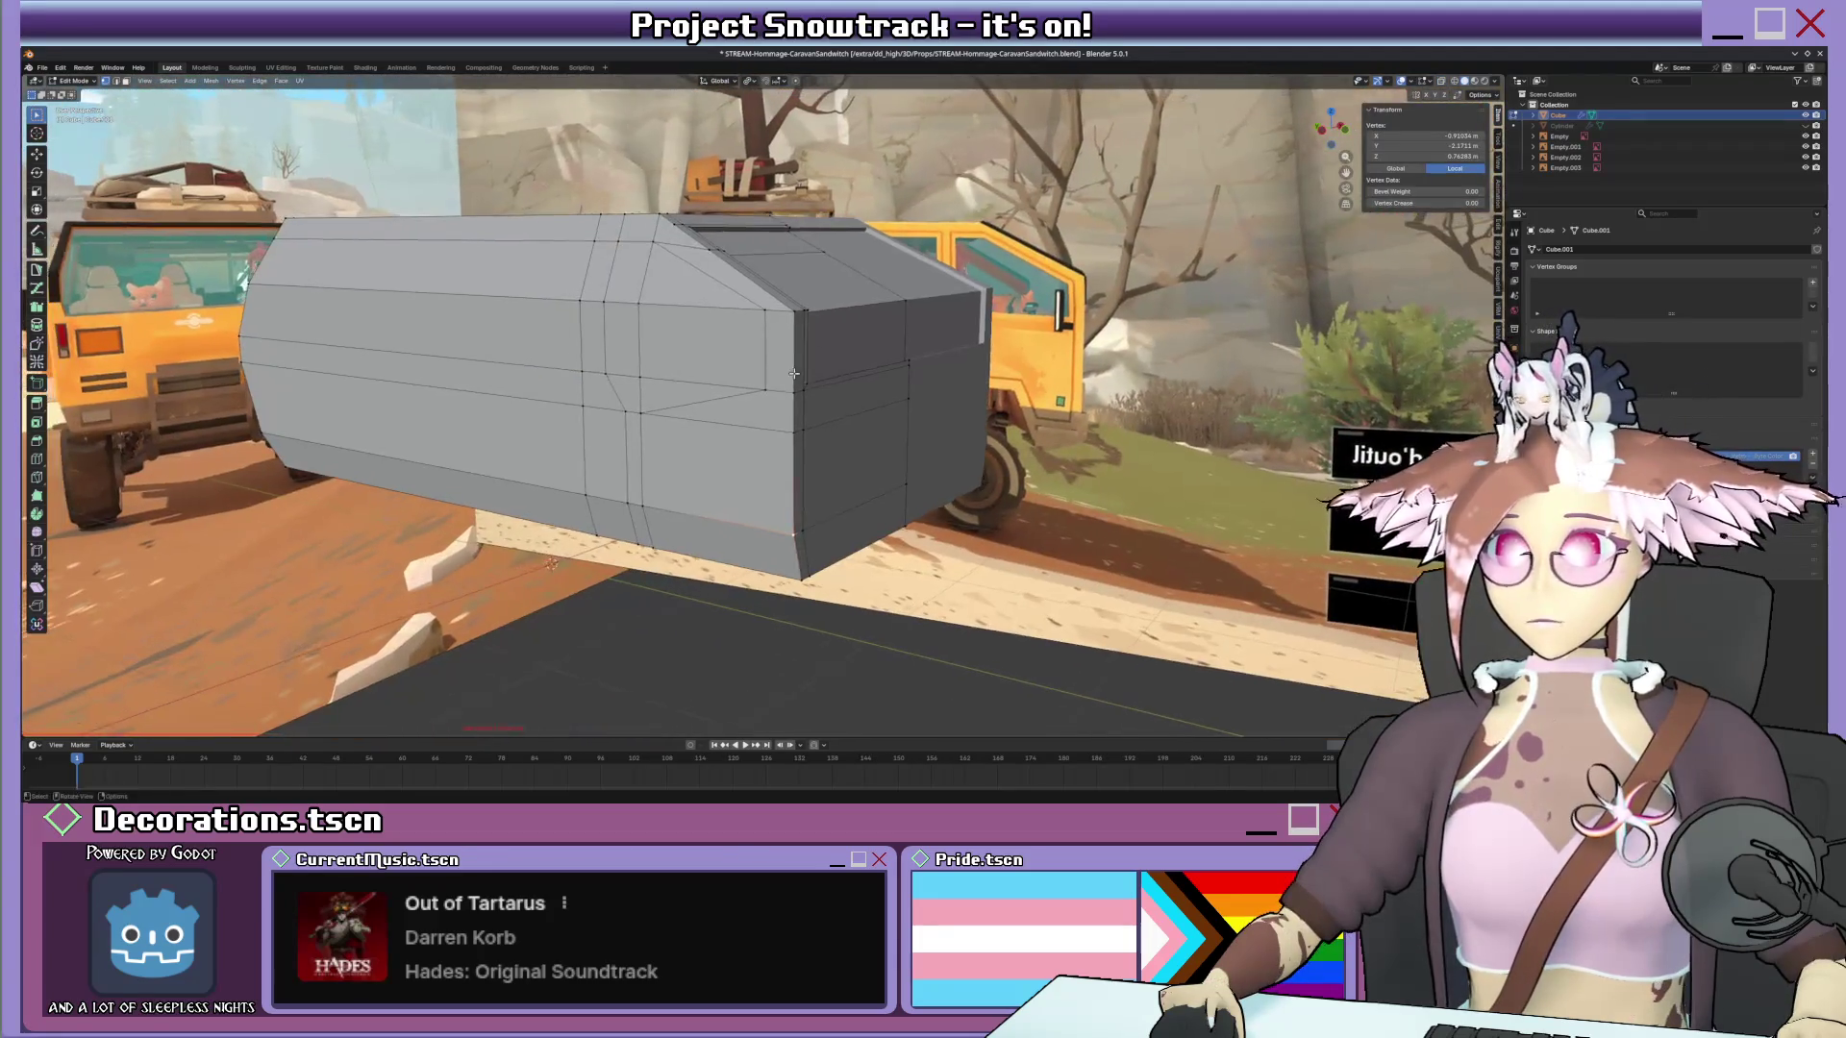
scroll(760, 361, "up", 3)
Re-enable X-ray over the side reference and orbit to an angled view of the van side.
middle_click_drag(760, 361, 760, 361)
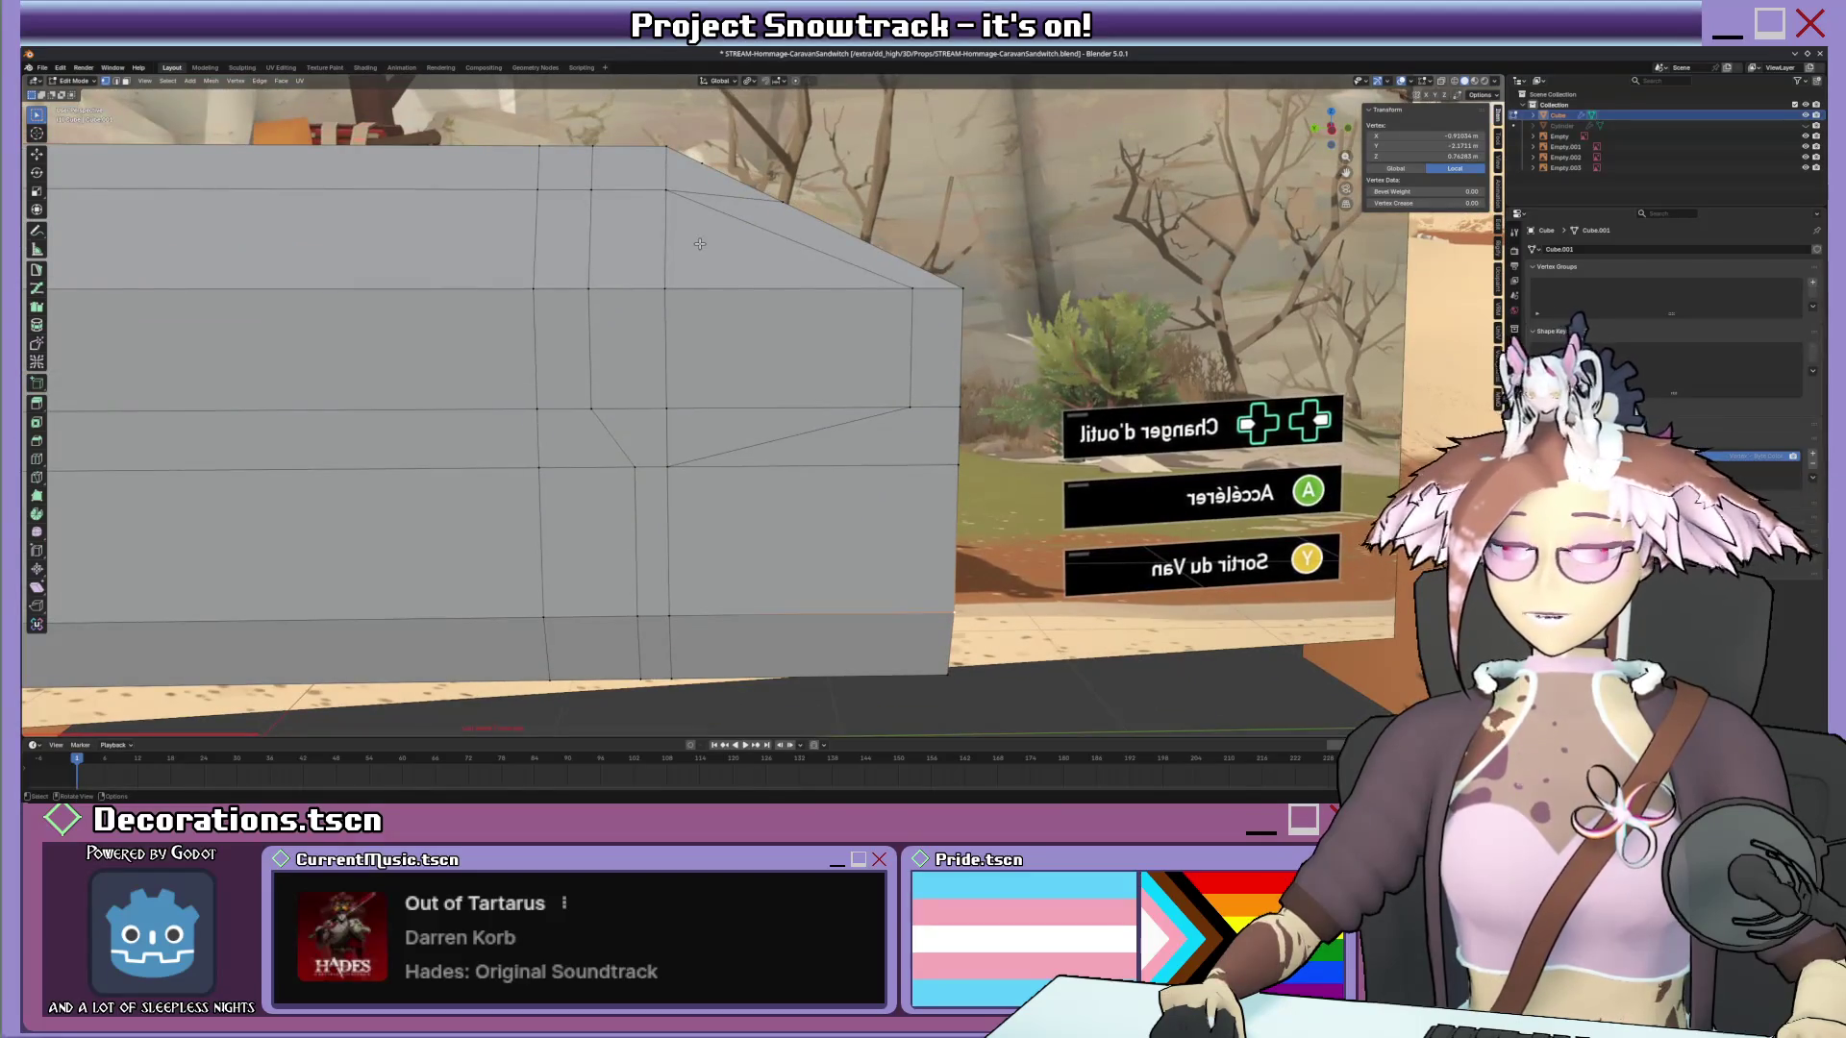
key("alt+z")
key("alt+z")
key("alt+z")
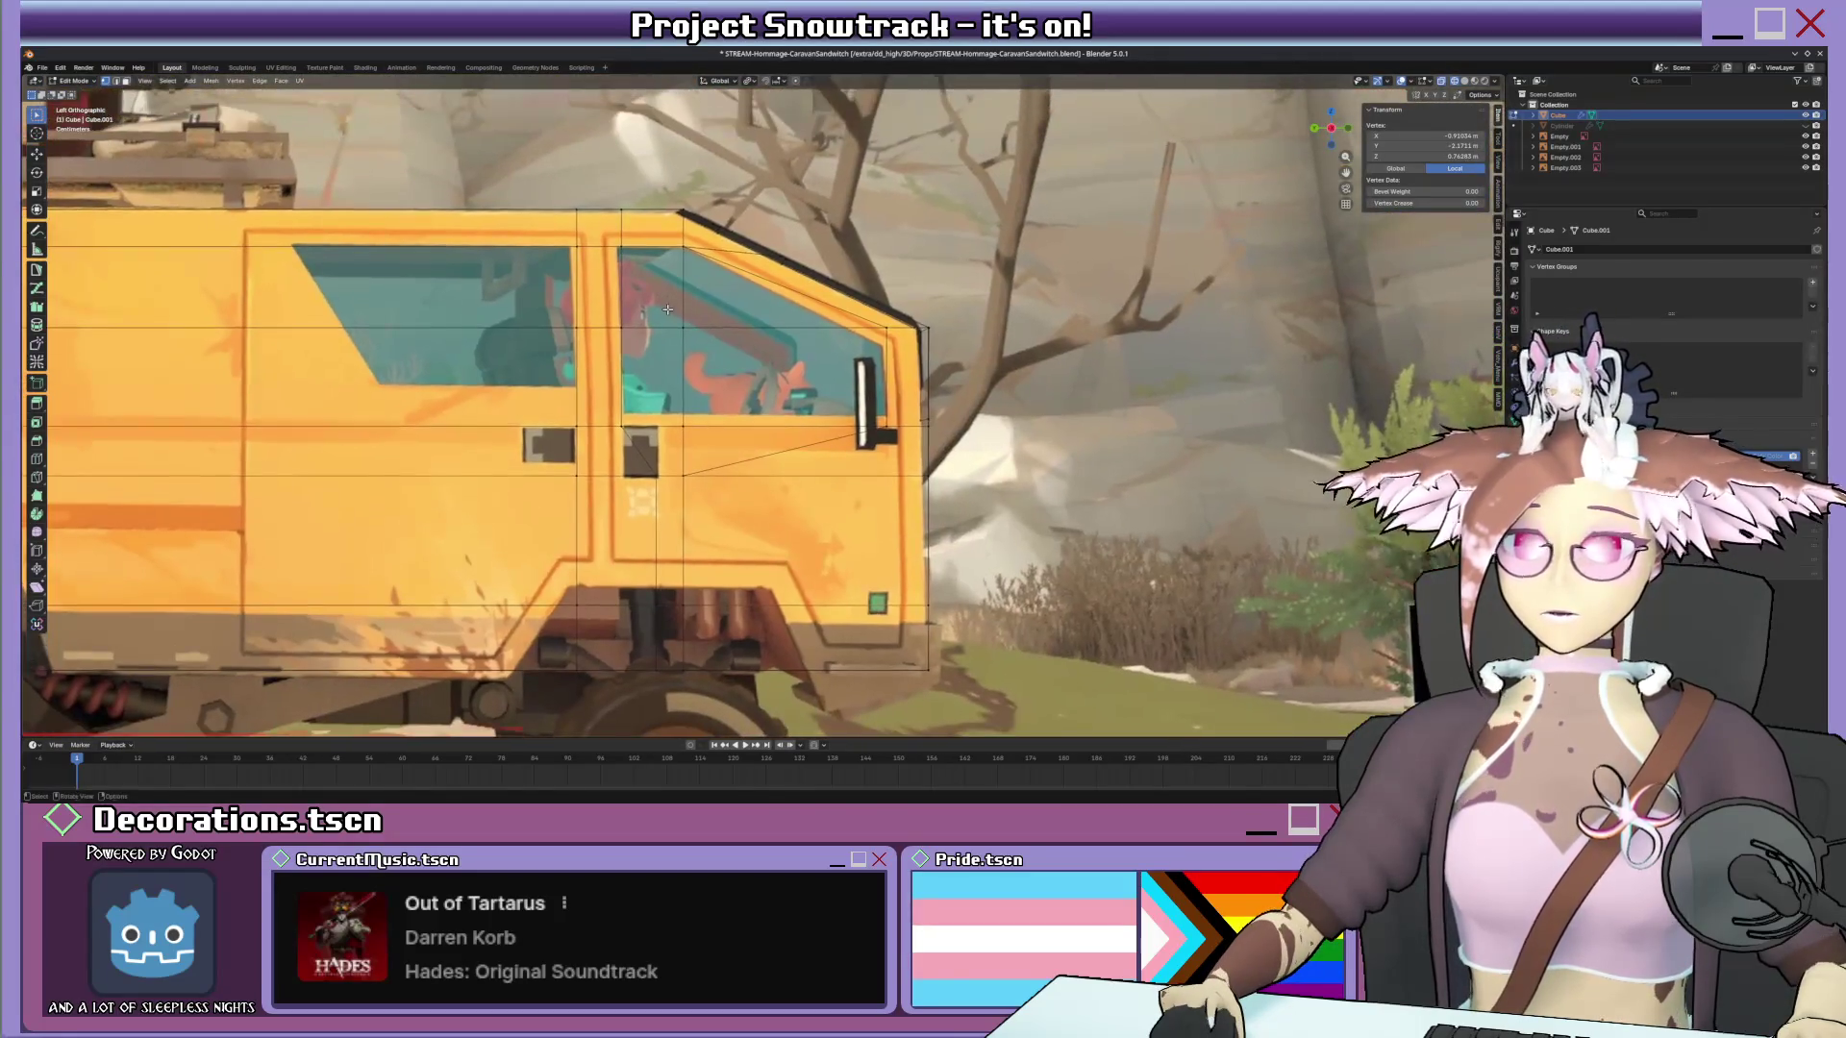
scroll(668, 307, "up", 1)
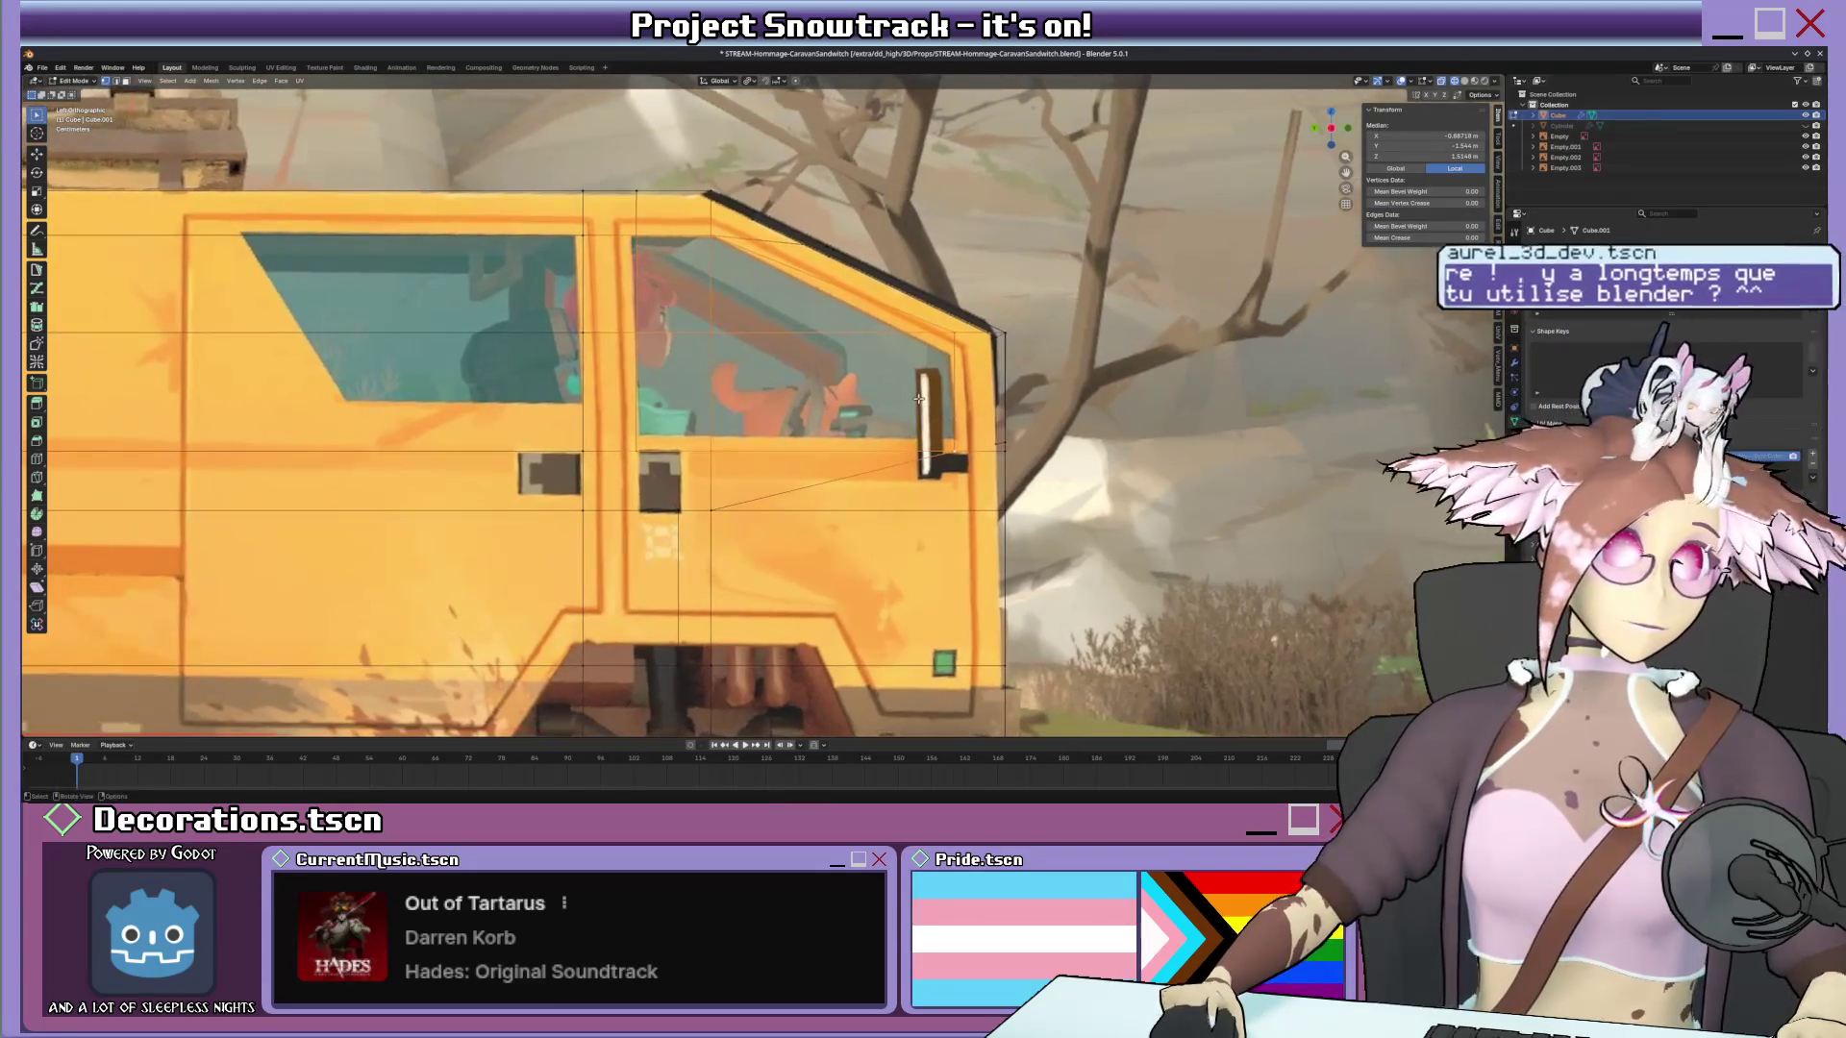
mouse_move(860, 392)
middle_mouse_down()
mouse_move(1012, 414)
mouse_move(1141, 399)
middle_mouse_up()
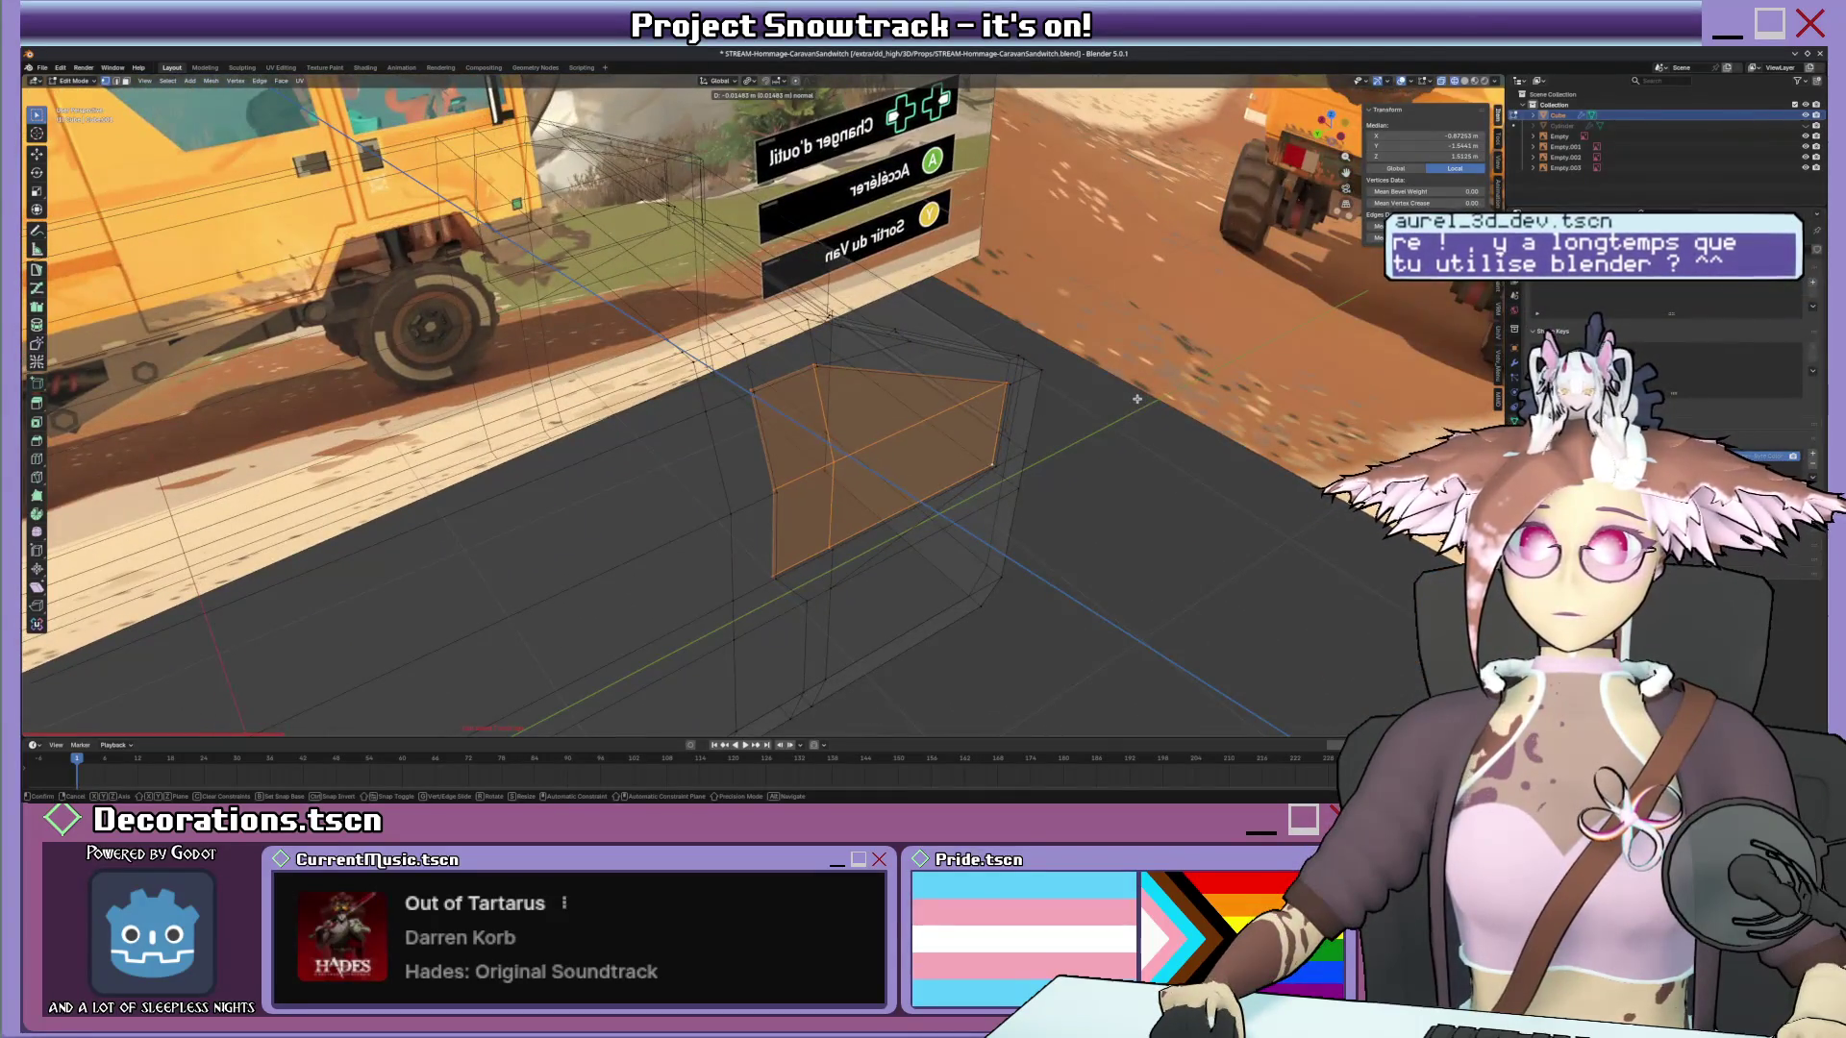
Inset the side window face and push it inward to form a recessed window panel.
left_click(1136, 398)
key("i")
left_click(1181, 386)
middle_click_drag(1182, 386, 1080, 397)
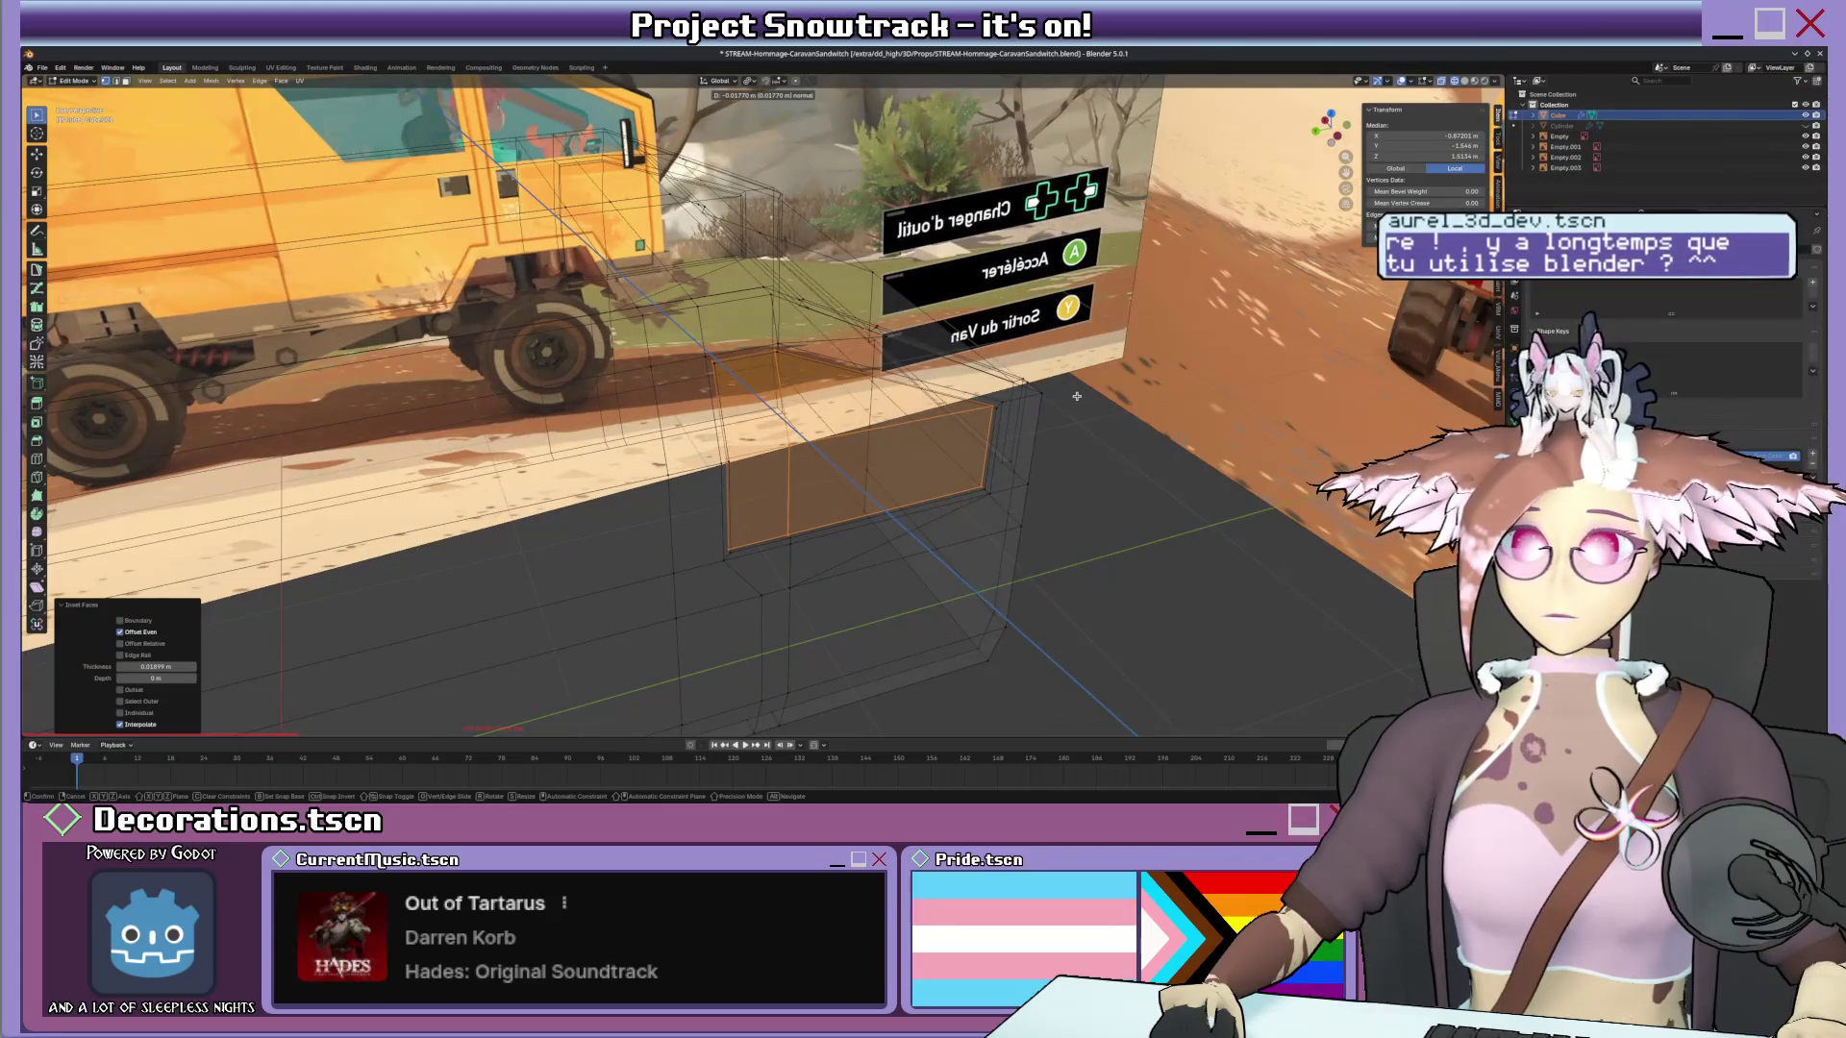
left_click(1075, 396)
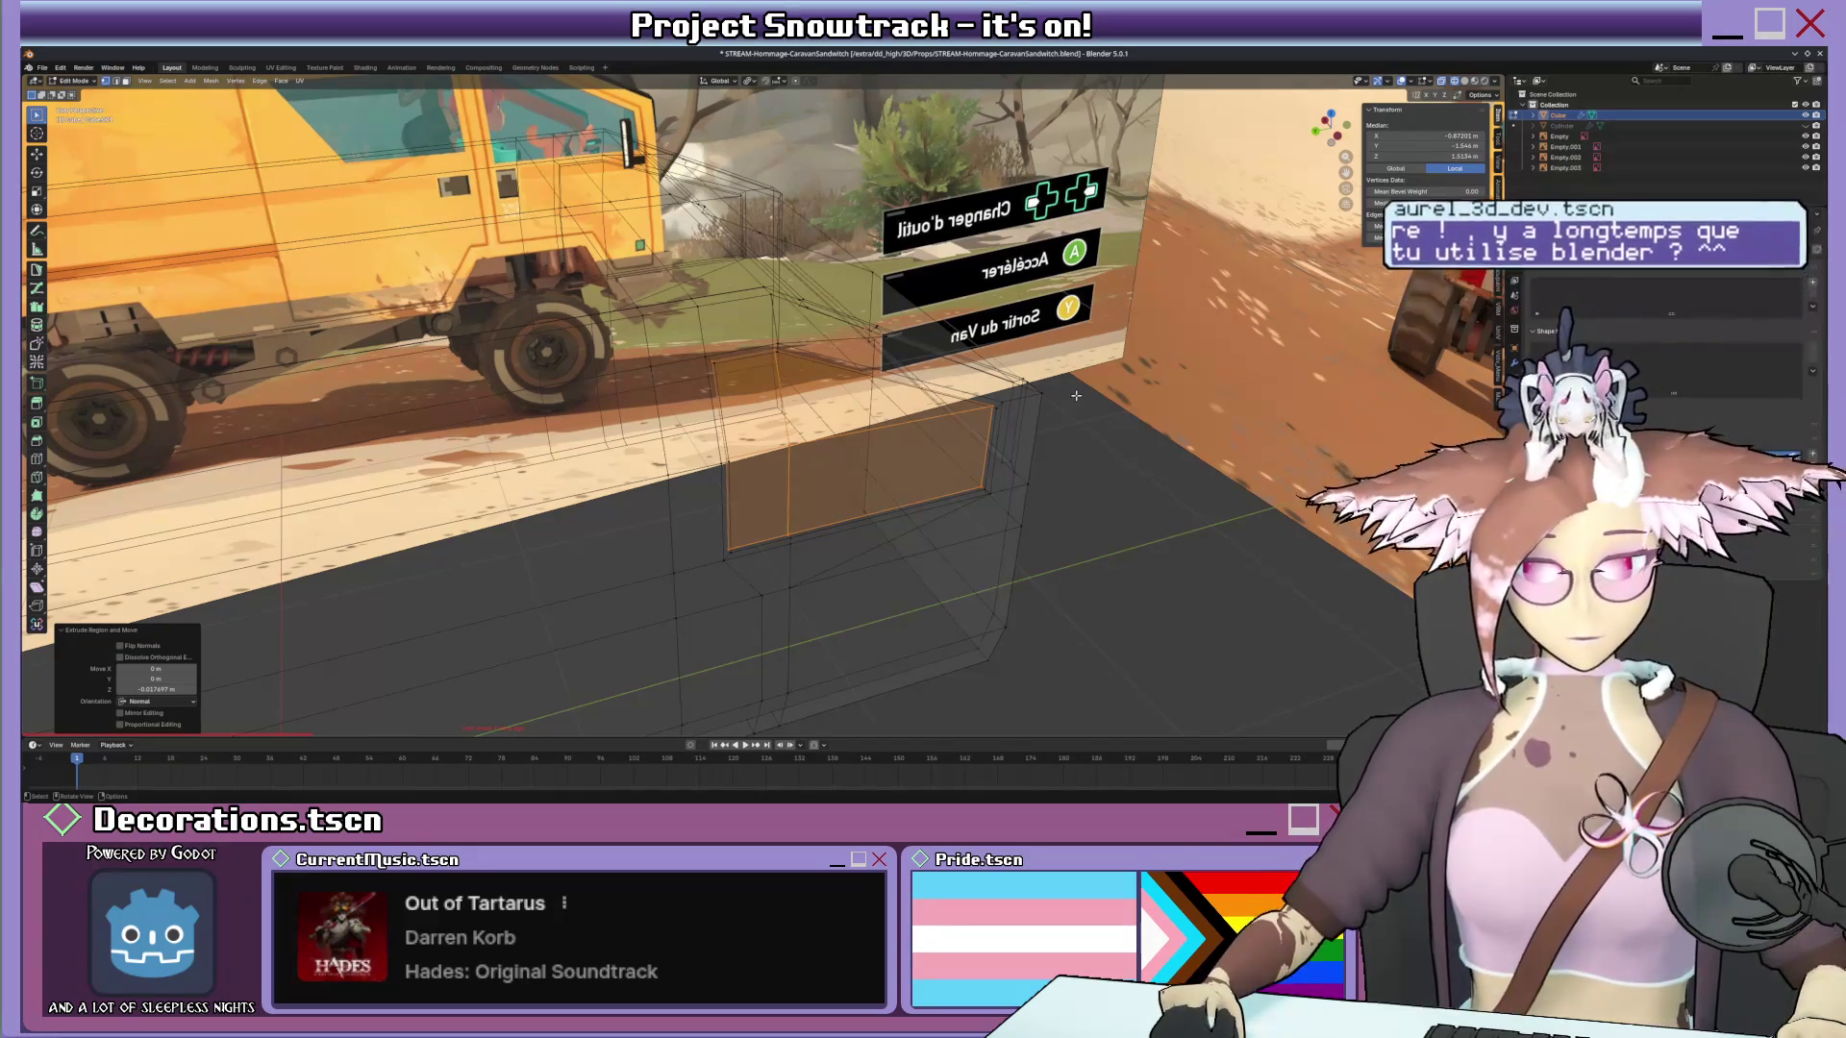
mouse_move(1077, 395)
middle_mouse_down()
mouse_move(1004, 383)
mouse_move(1061, 398)
mouse_move(952, 439)
mouse_move(861, 439)
mouse_move(873, 455)
middle_mouse_up()
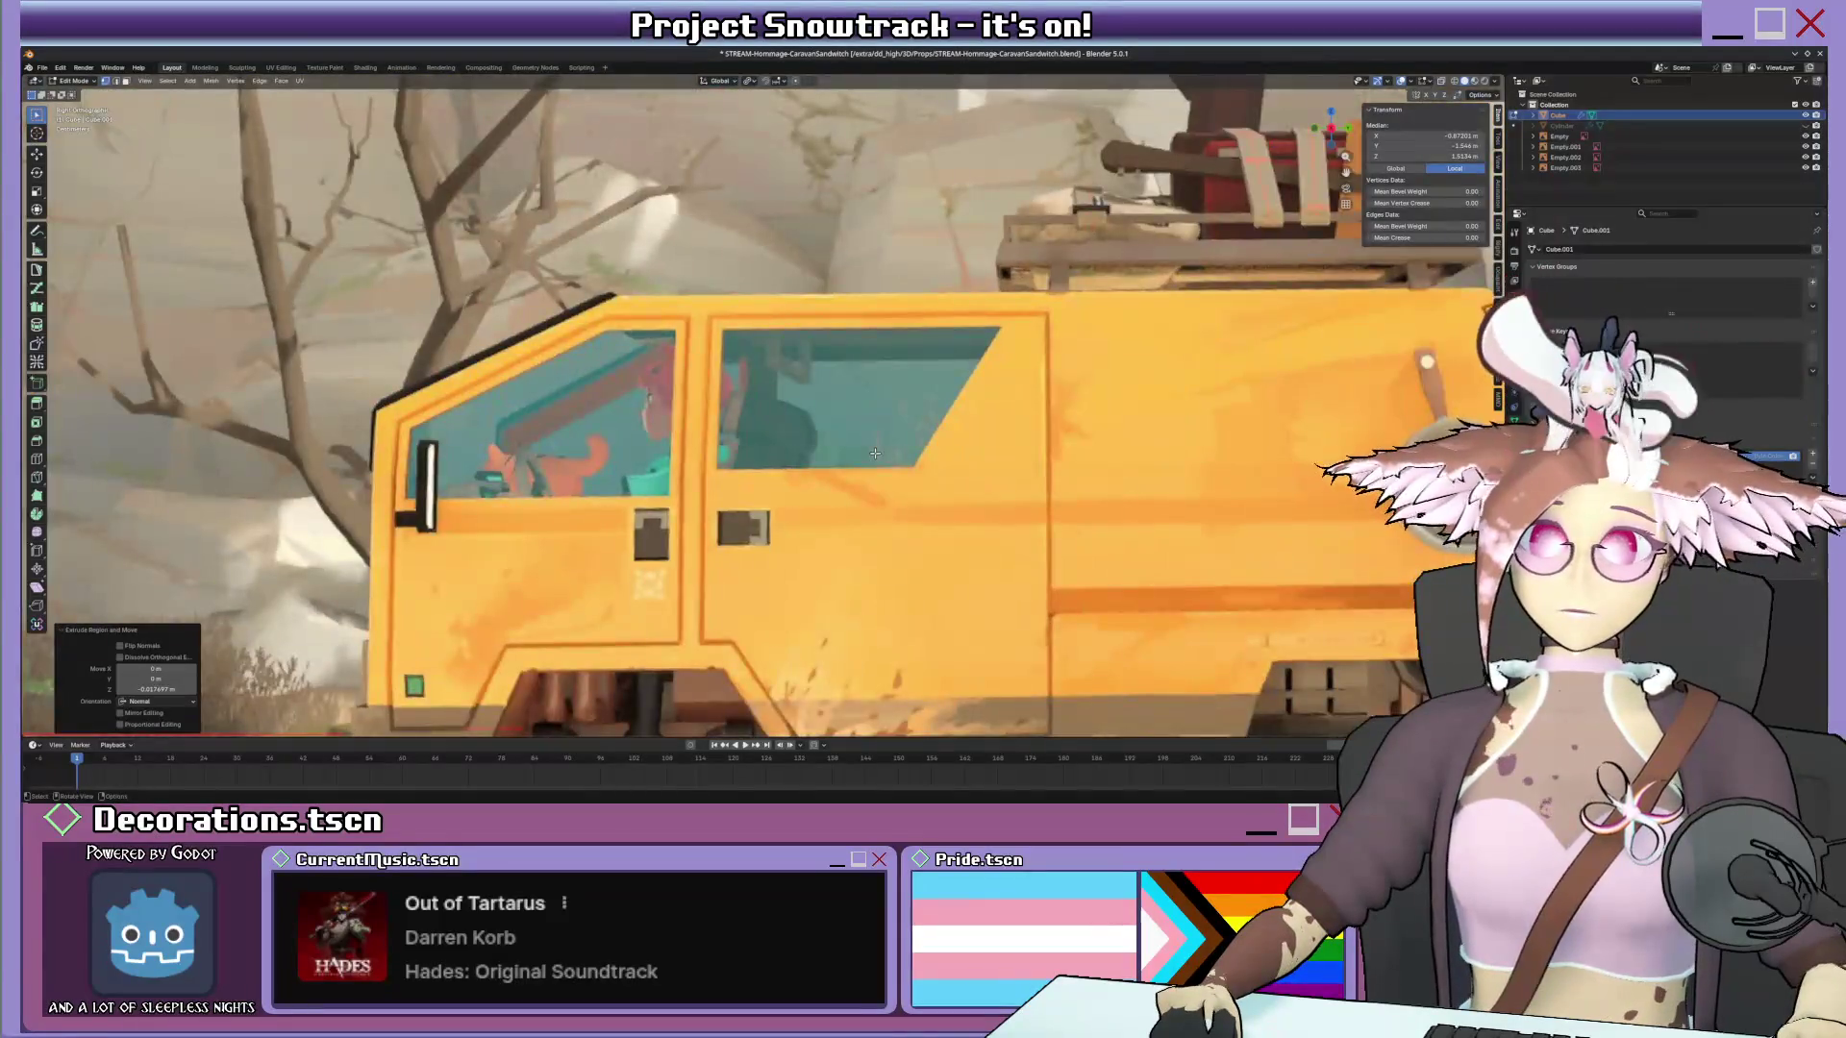
In side view, add an edge loop across the van side and slide it along Y to the window line.
key("KP_3")
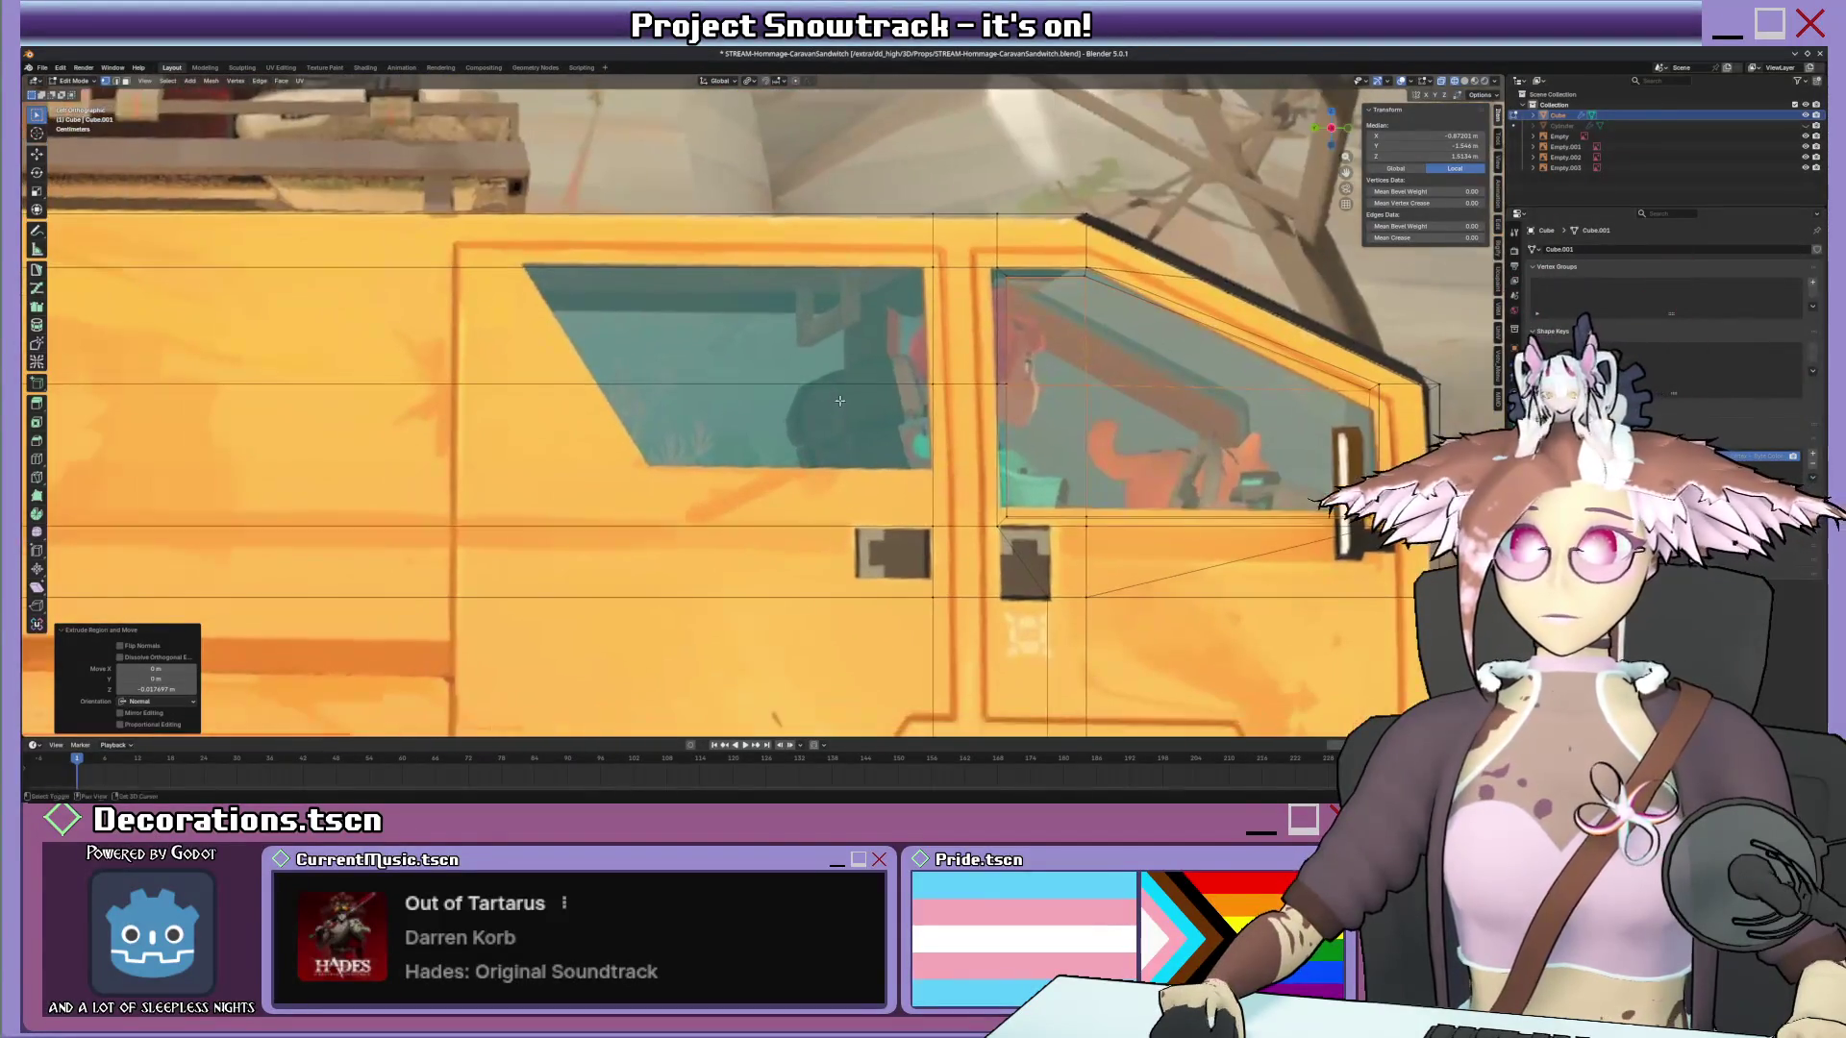
left_click(525, 256)
left_click(675, 255)
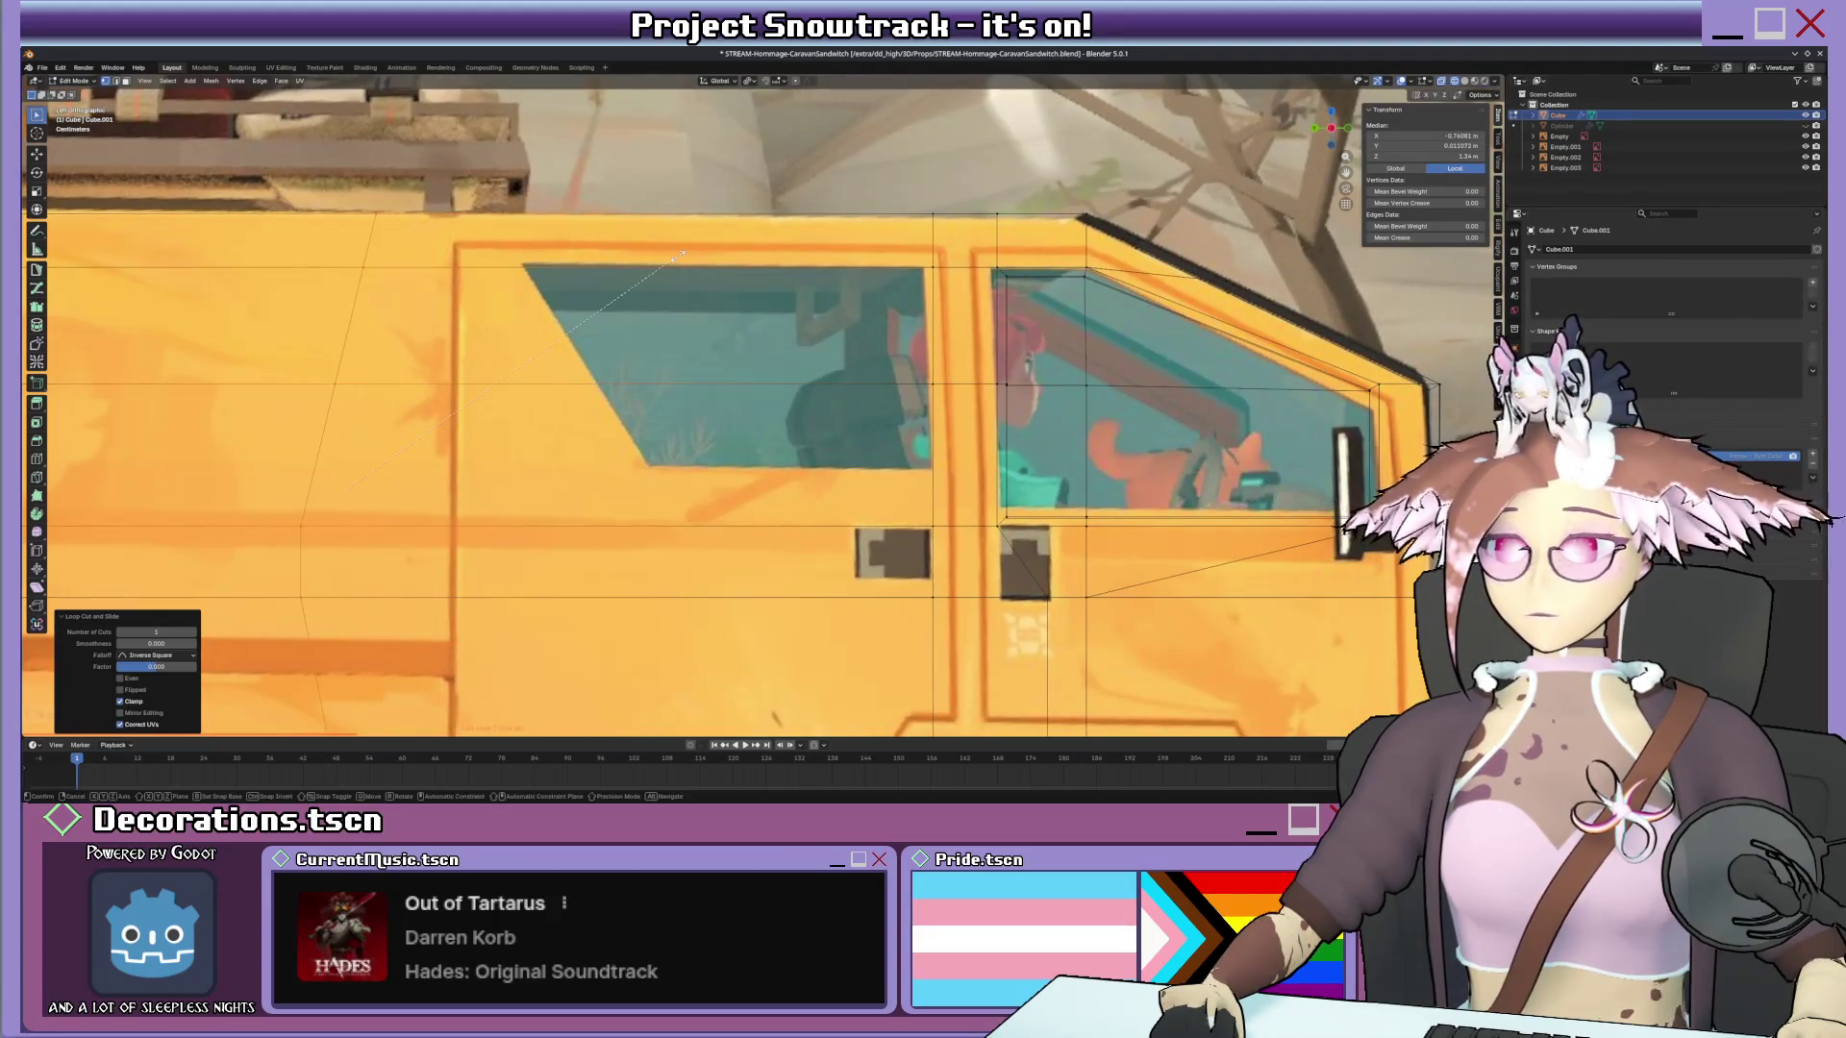
left_click(682, 254)
key("g")
key("y")
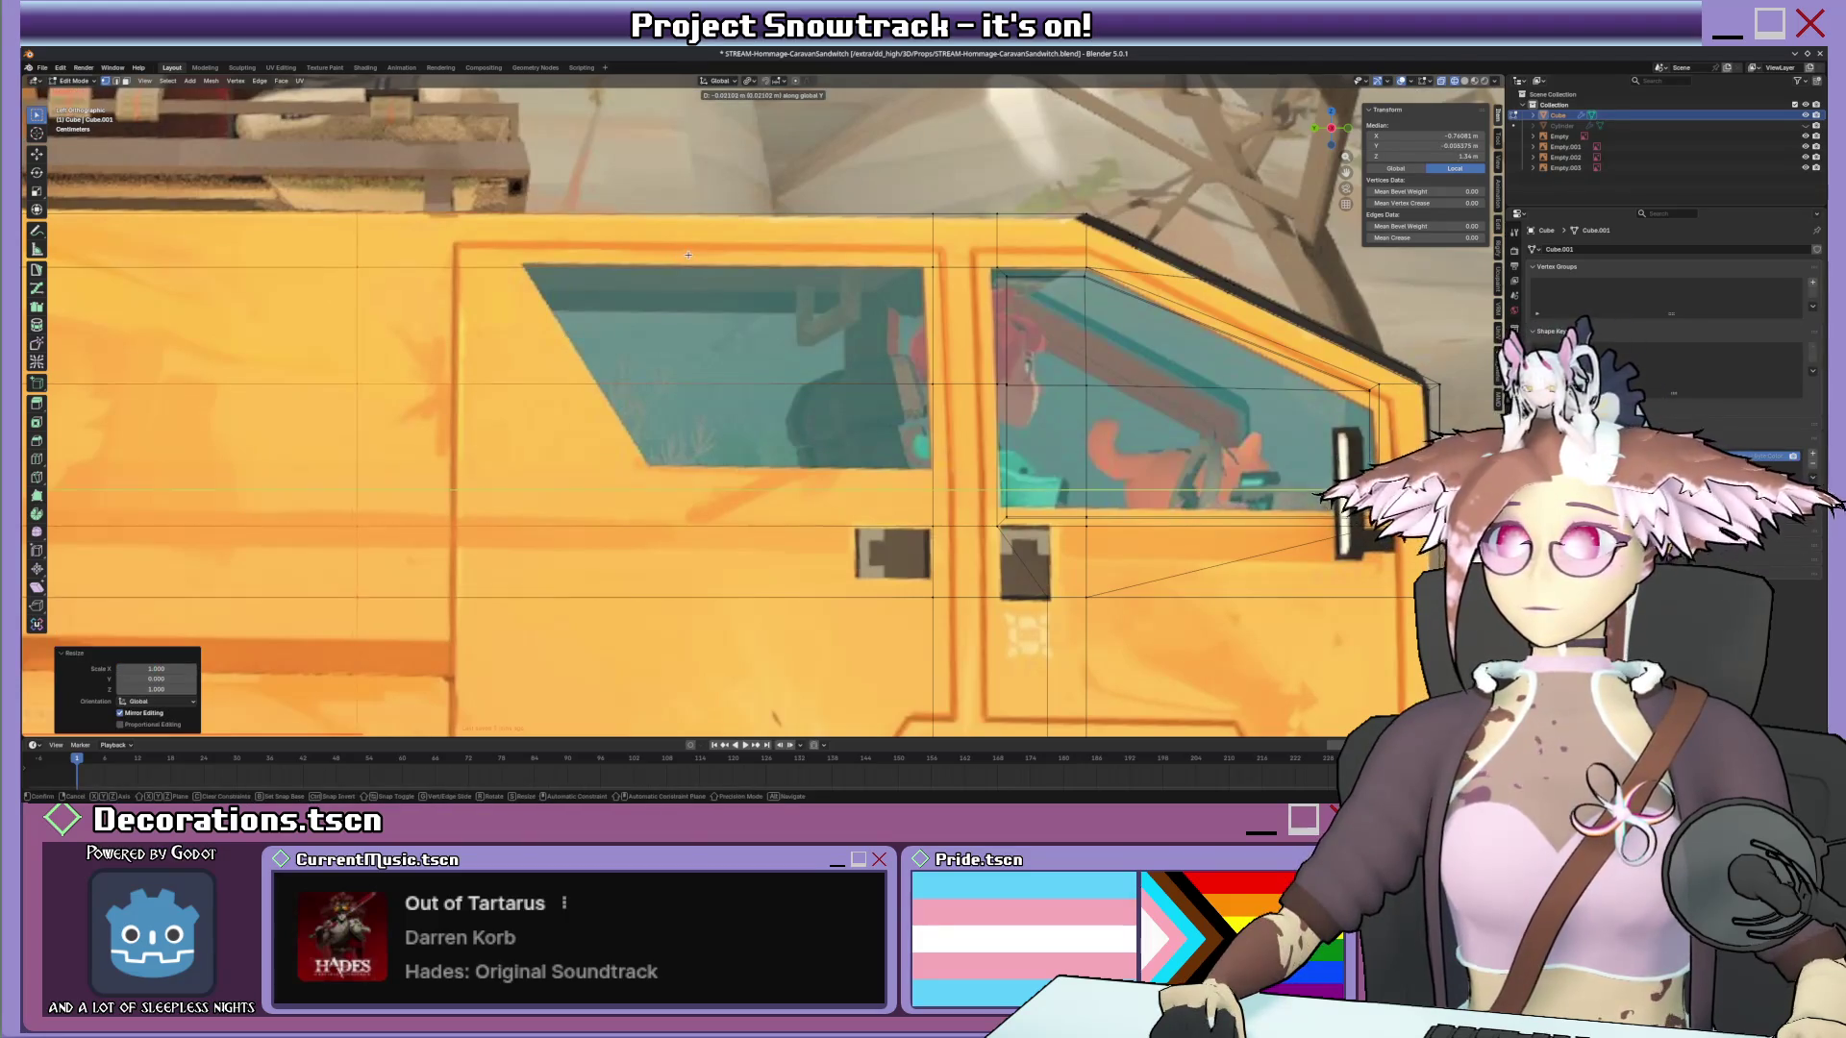
left_click(851, 256)
scroll(851, 256, "down", 2)
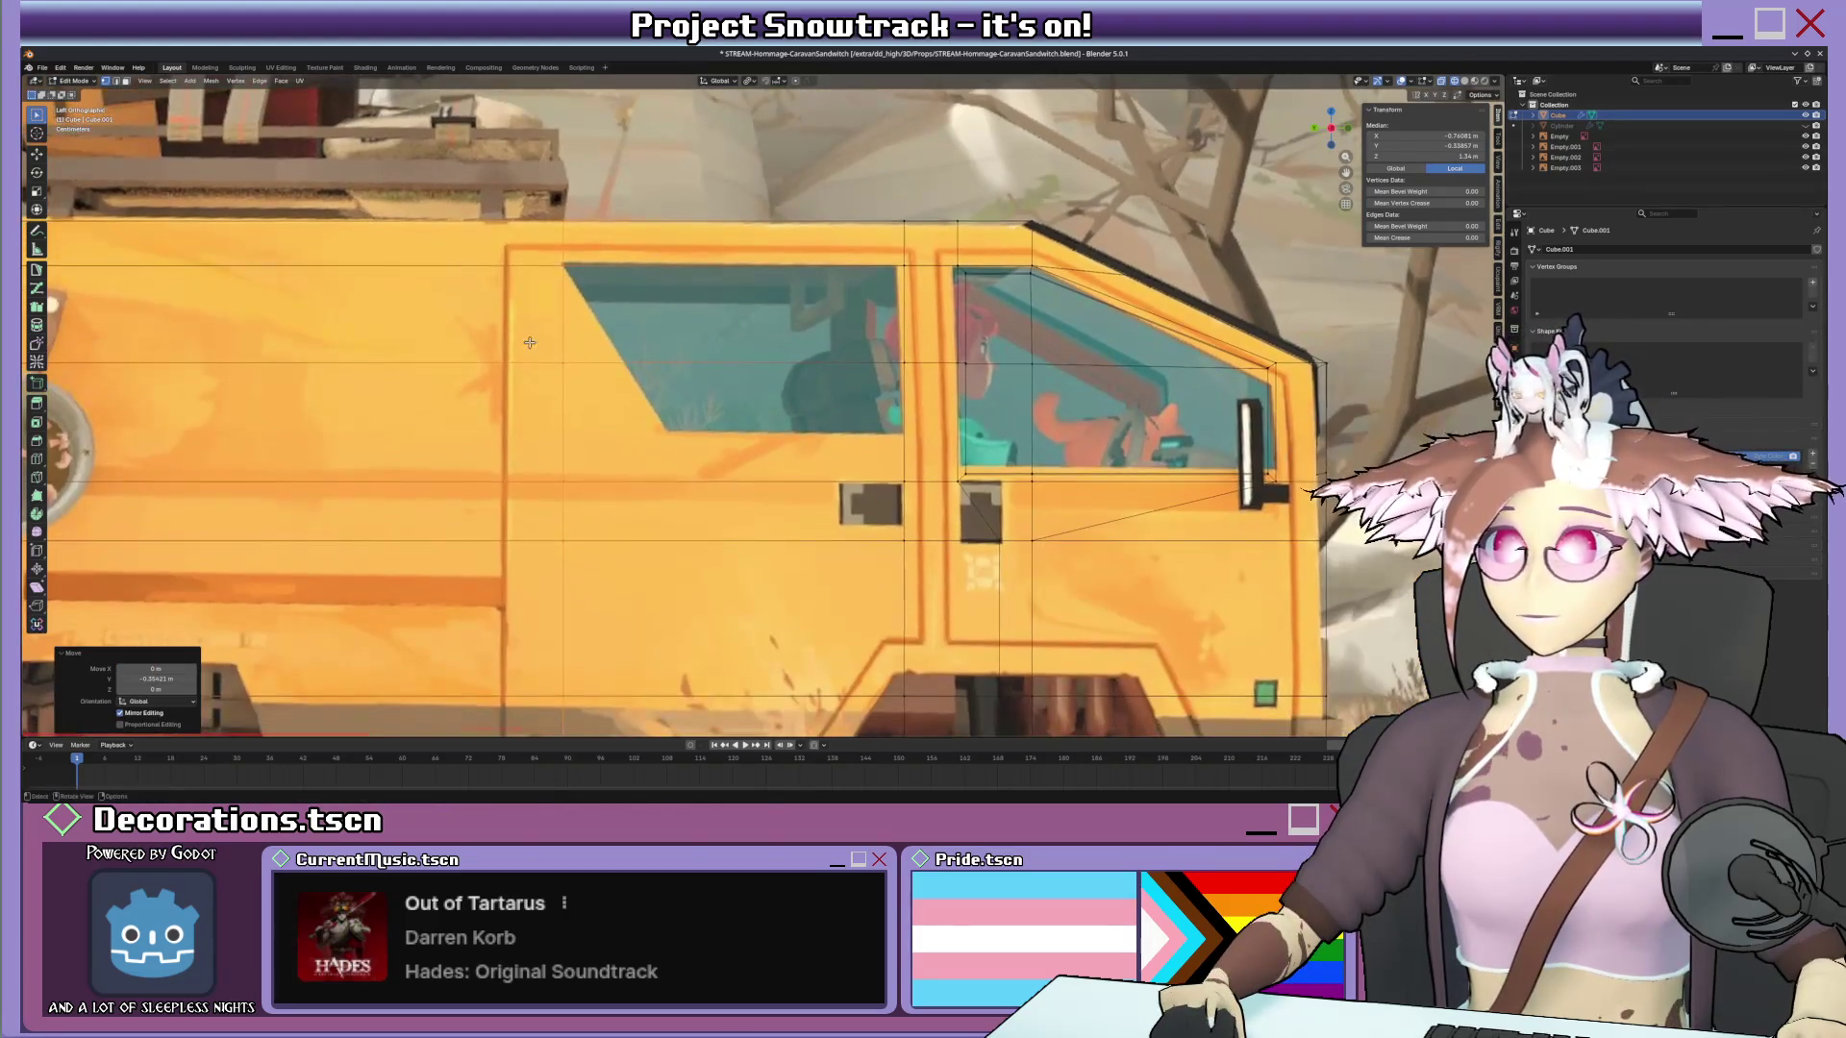
Move individual side vertices so the mesh edges follow the reference's window outlines.
left_click(650, 397)
key("g")
left_click(711, 393)
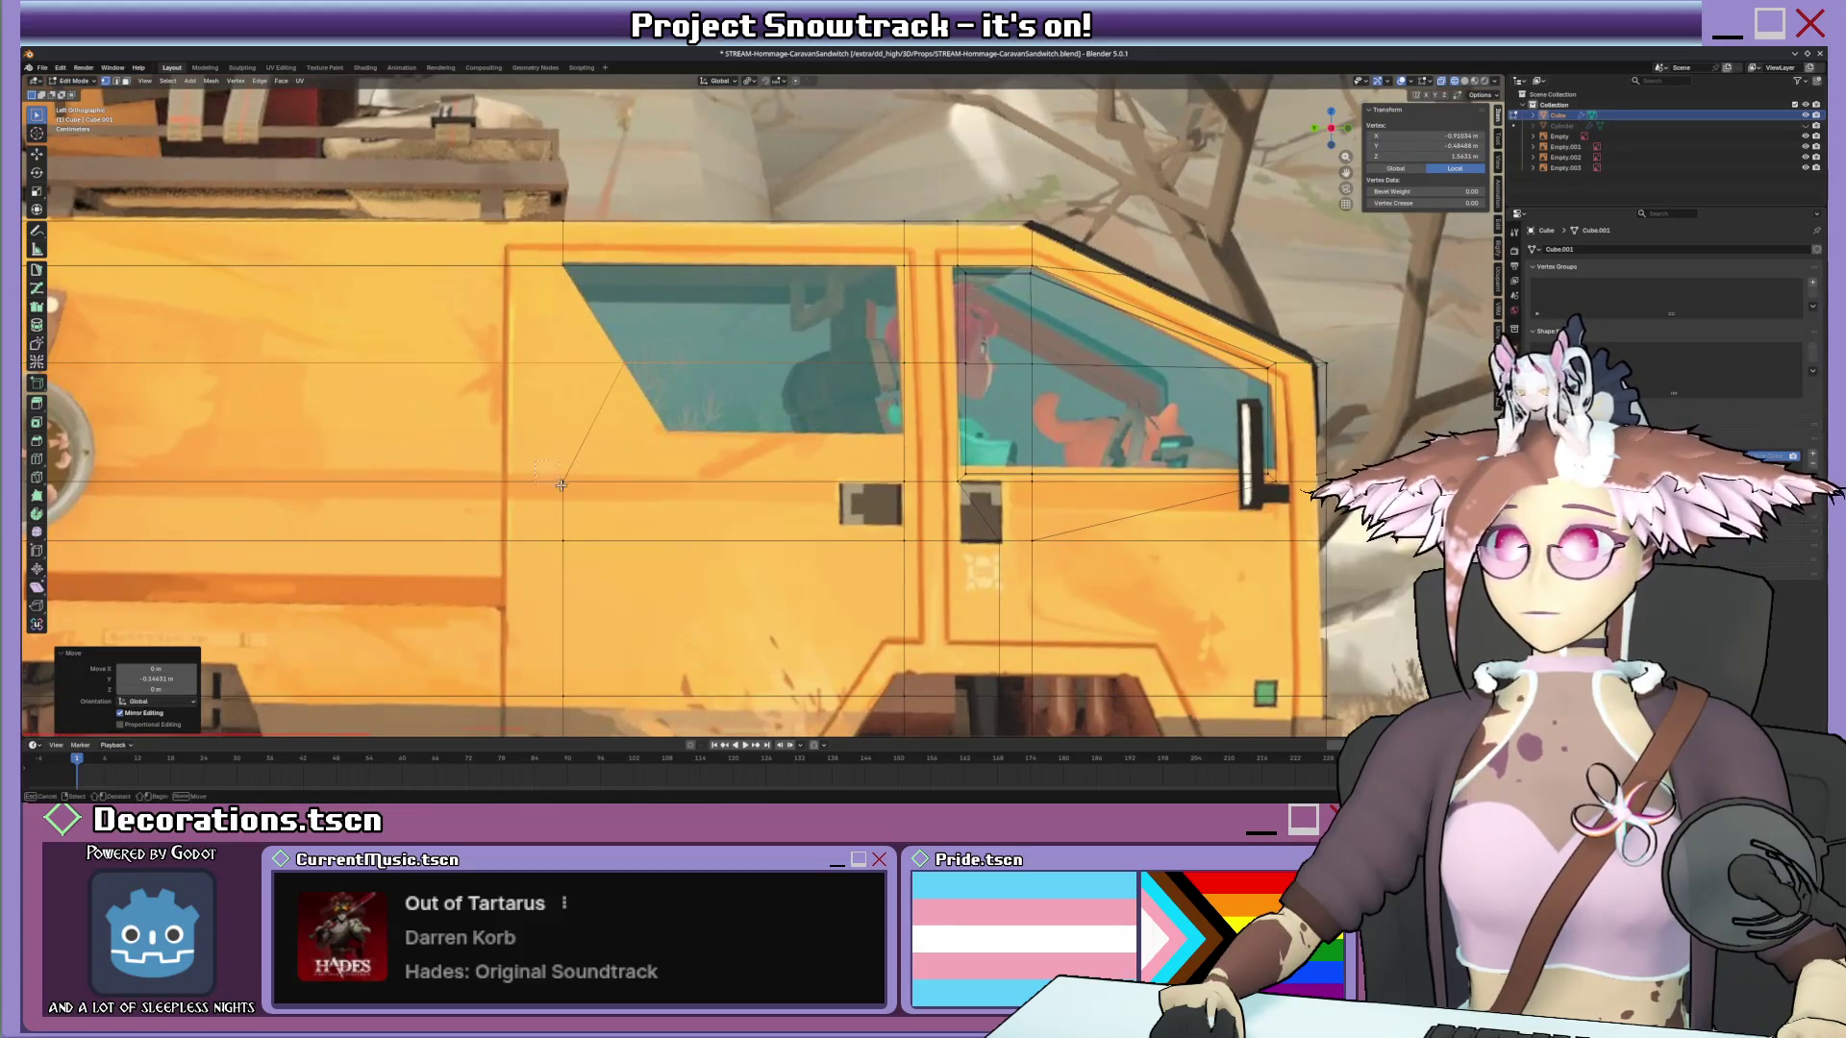
key("g")
left_click(755, 501)
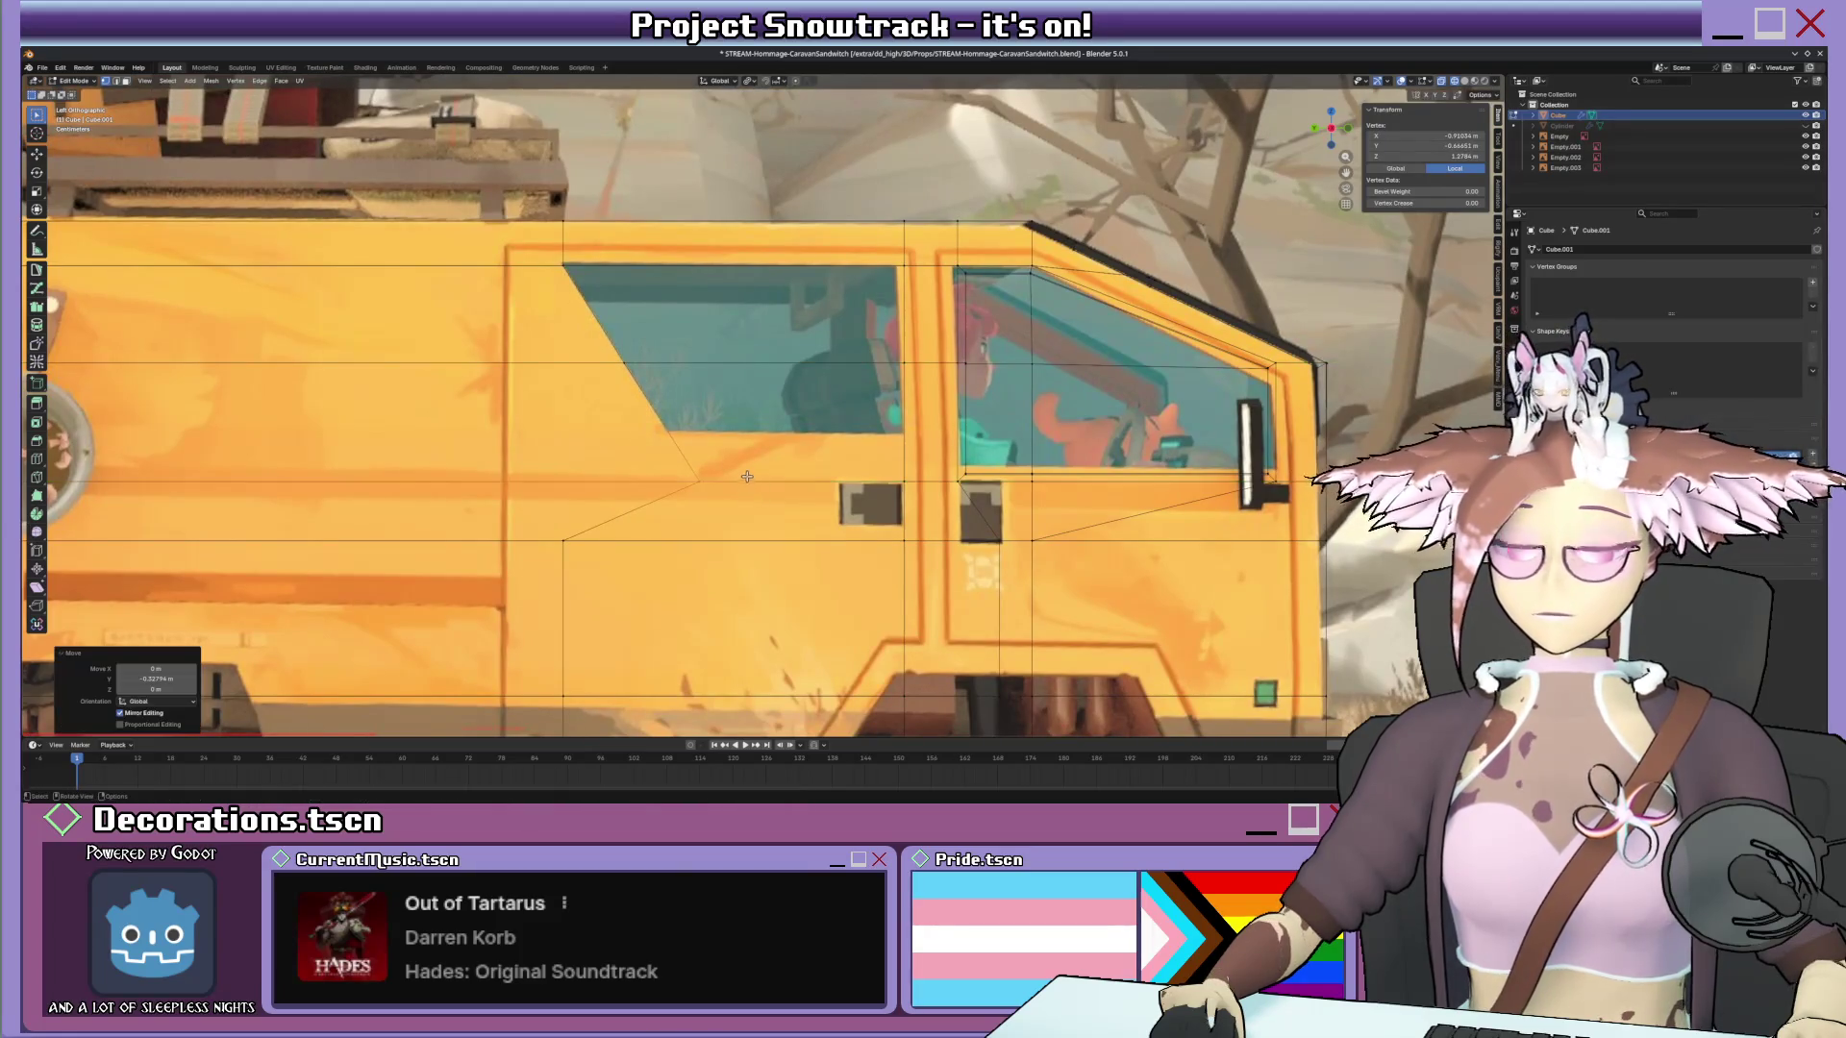
middle_click_drag(755, 501, 737, 485, "shift")
middle_click_drag(778, 283, 890, 255, "shift")
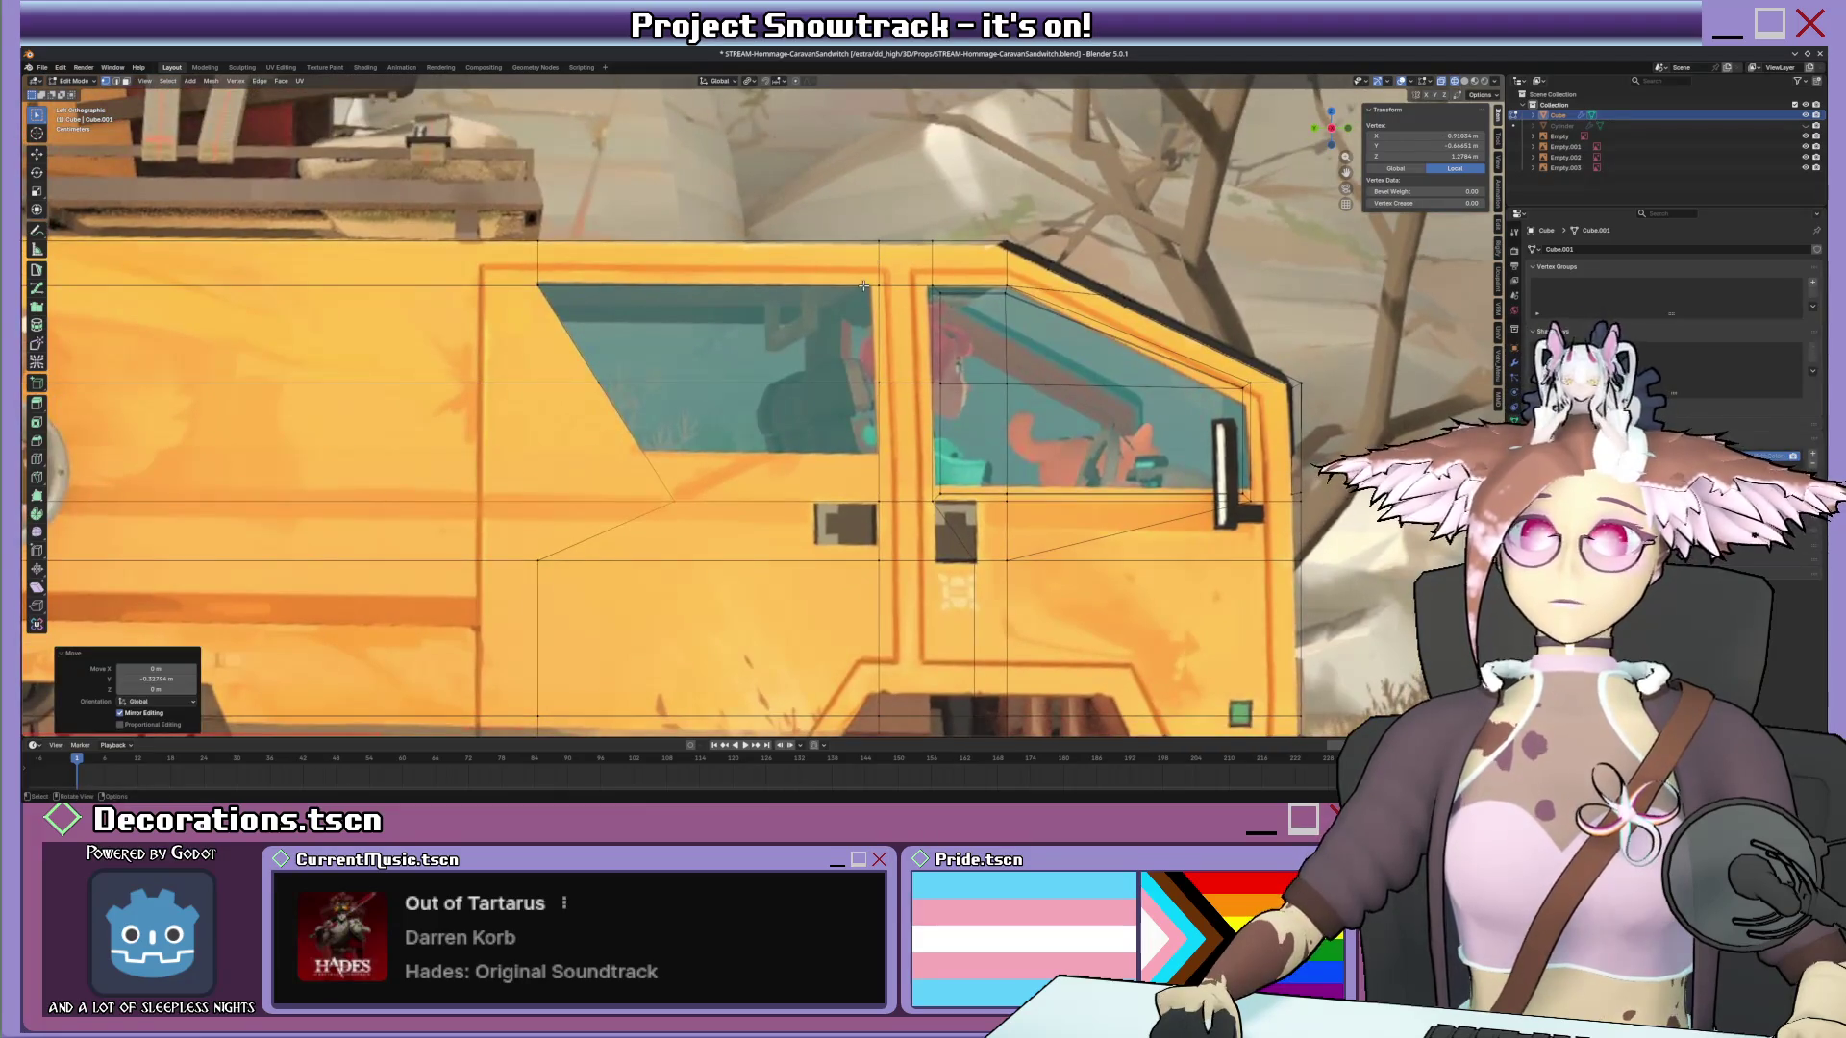
Add another loop cut along the windows' lower line and start insetting the window faces.
key("ctrl+r")
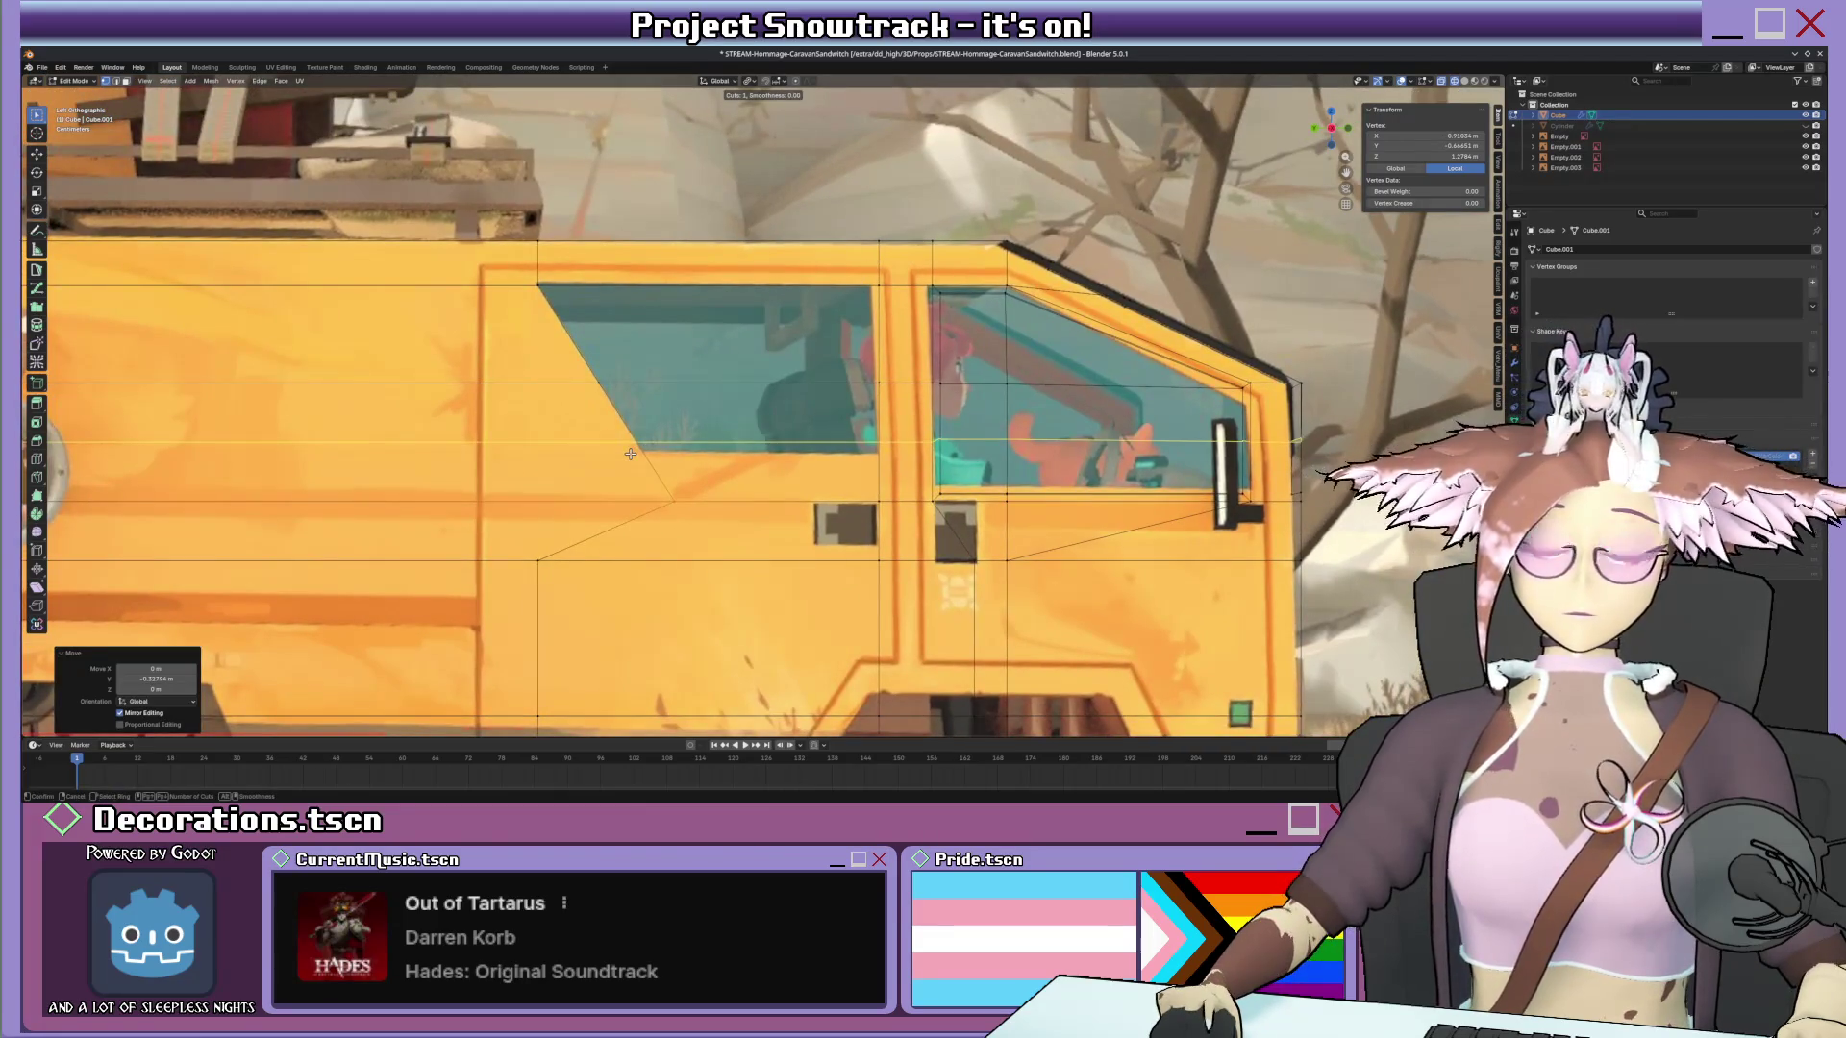
left_click(631, 452)
left_click(629, 469)
scroll(657, 403, "up", 1)
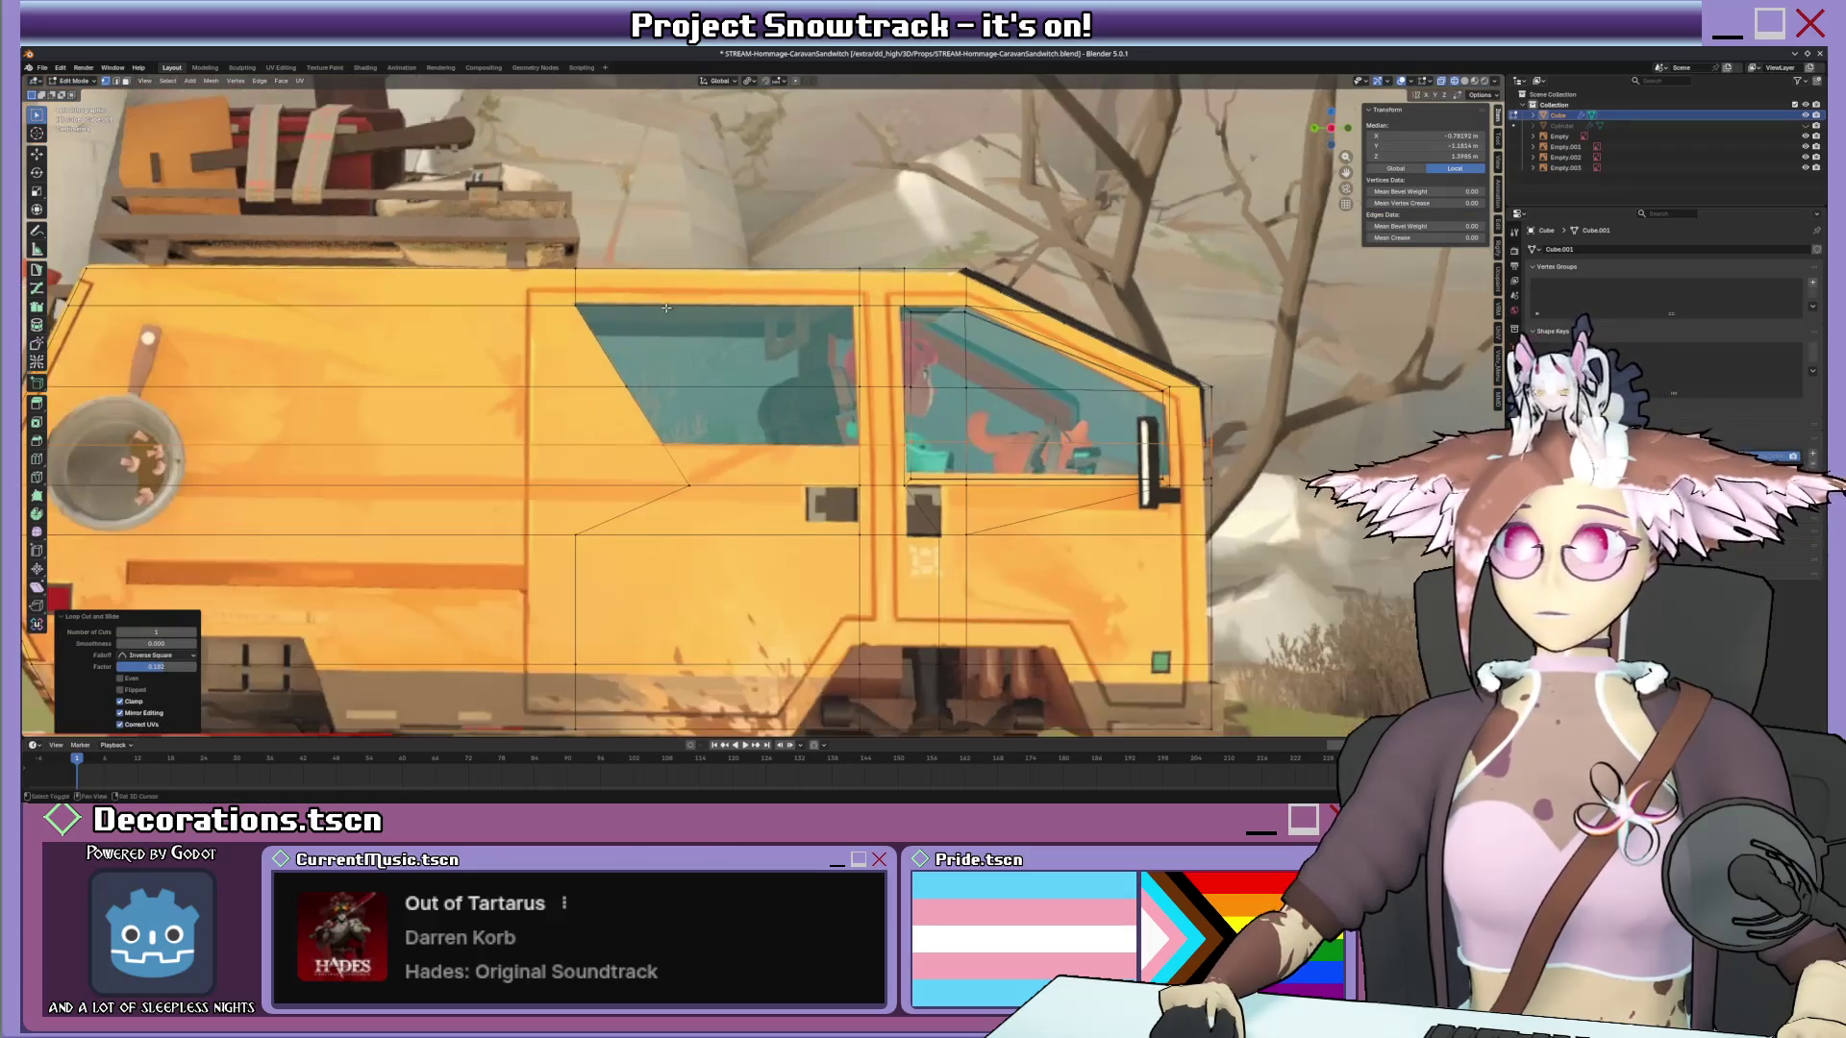
scroll(671, 358, "up", 1)
scroll(736, 290, "down", 5)
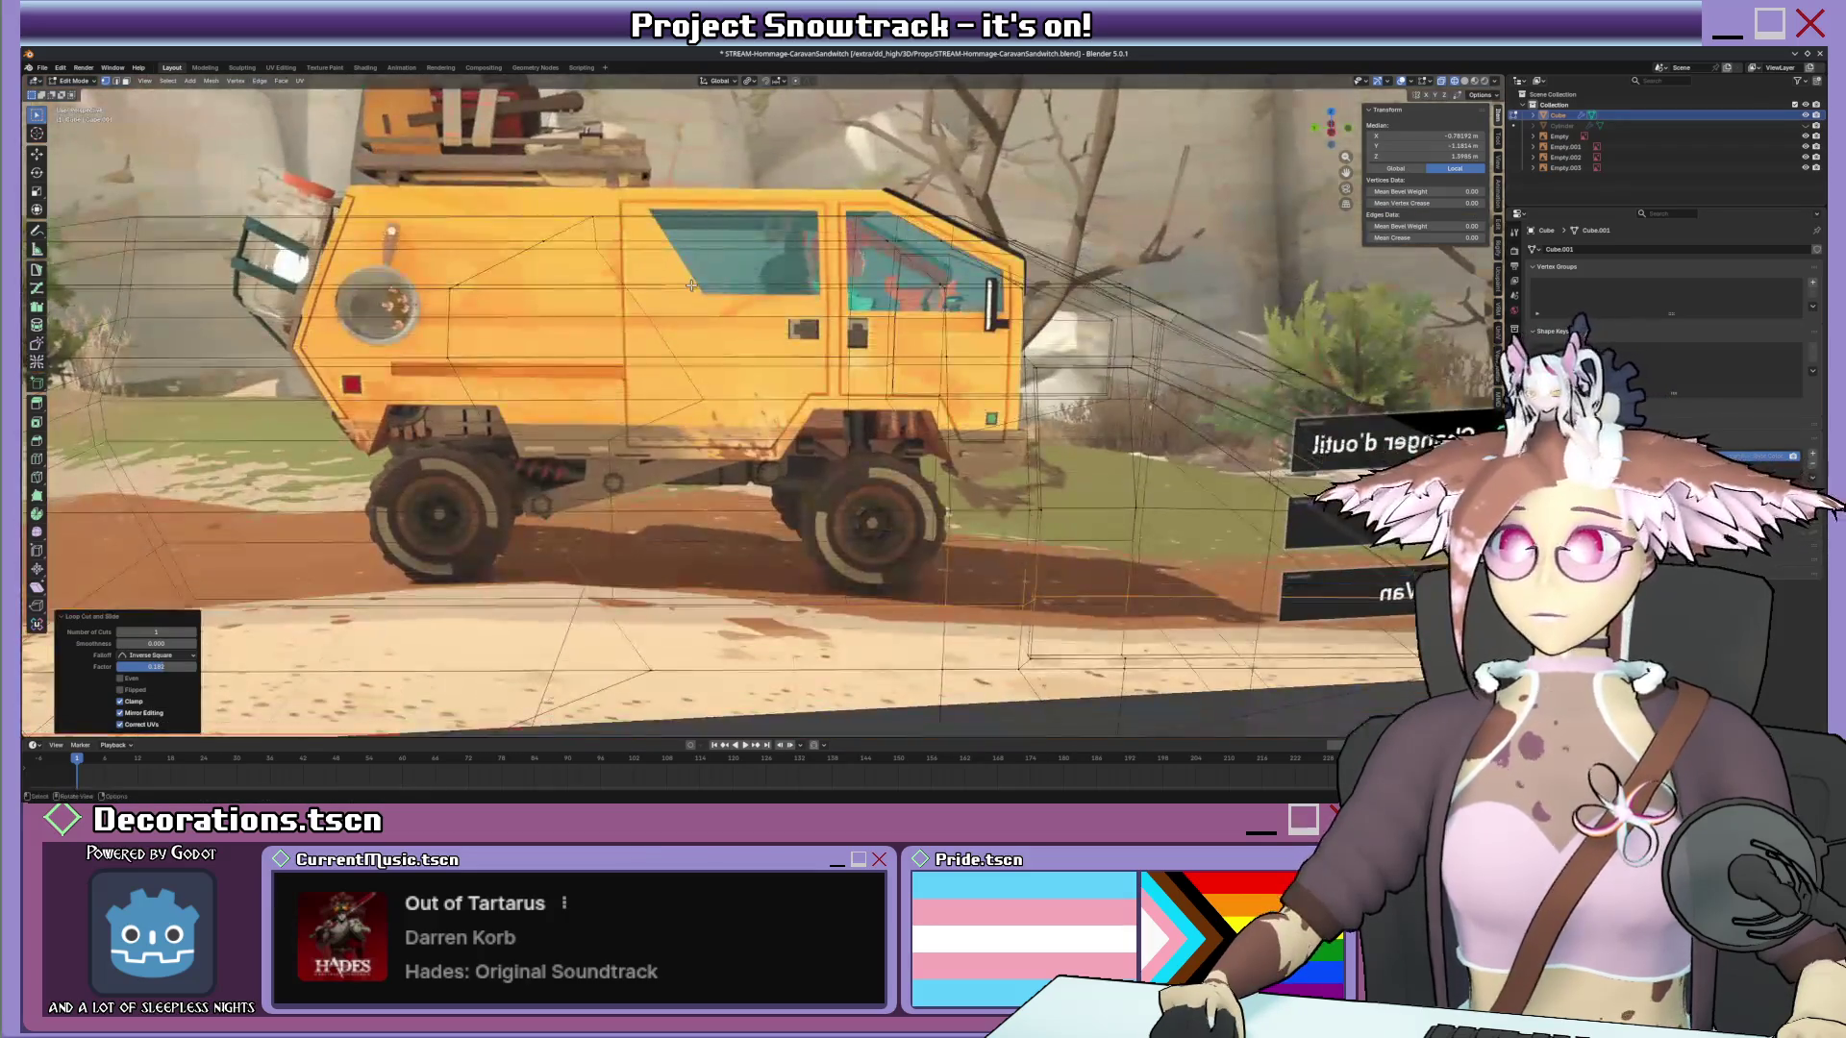
middle_click_drag(735, 289, 640, 364)
scroll(640, 363, "up", 3)
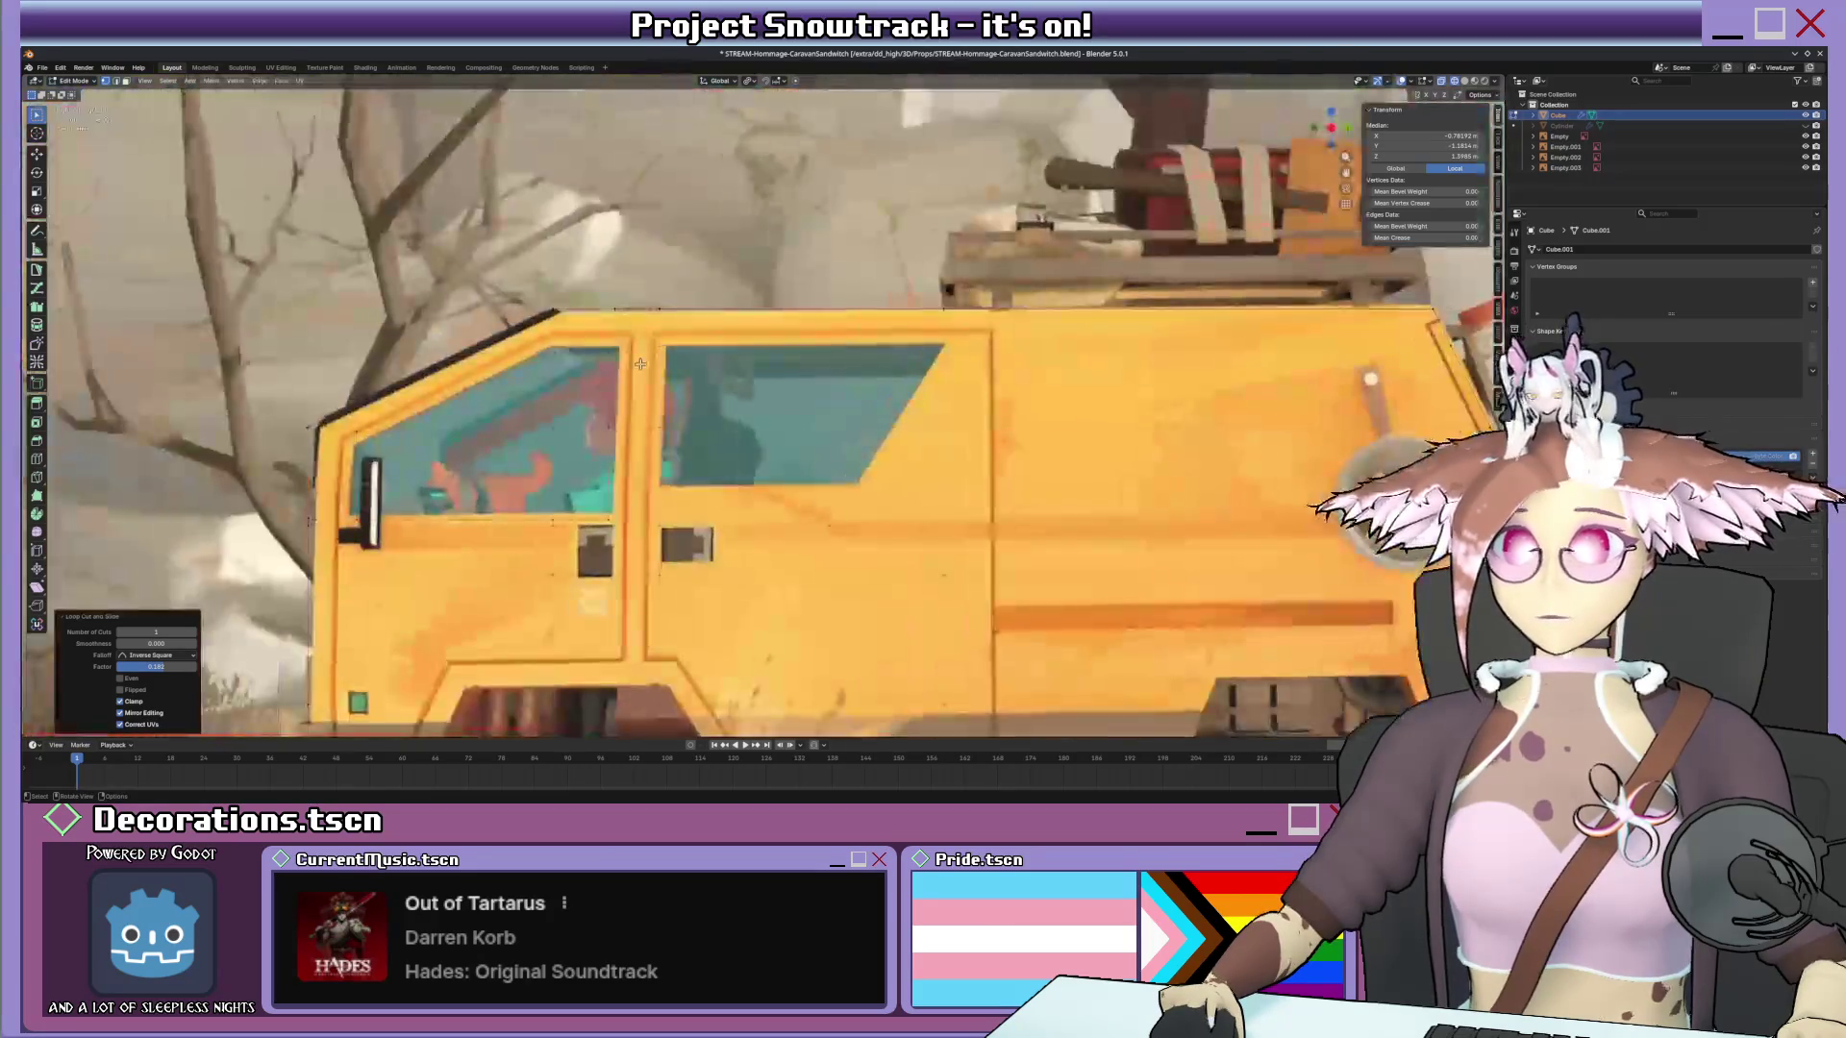
scroll(578, 332, "up", 2)
scroll(506, 304, "up", 2)
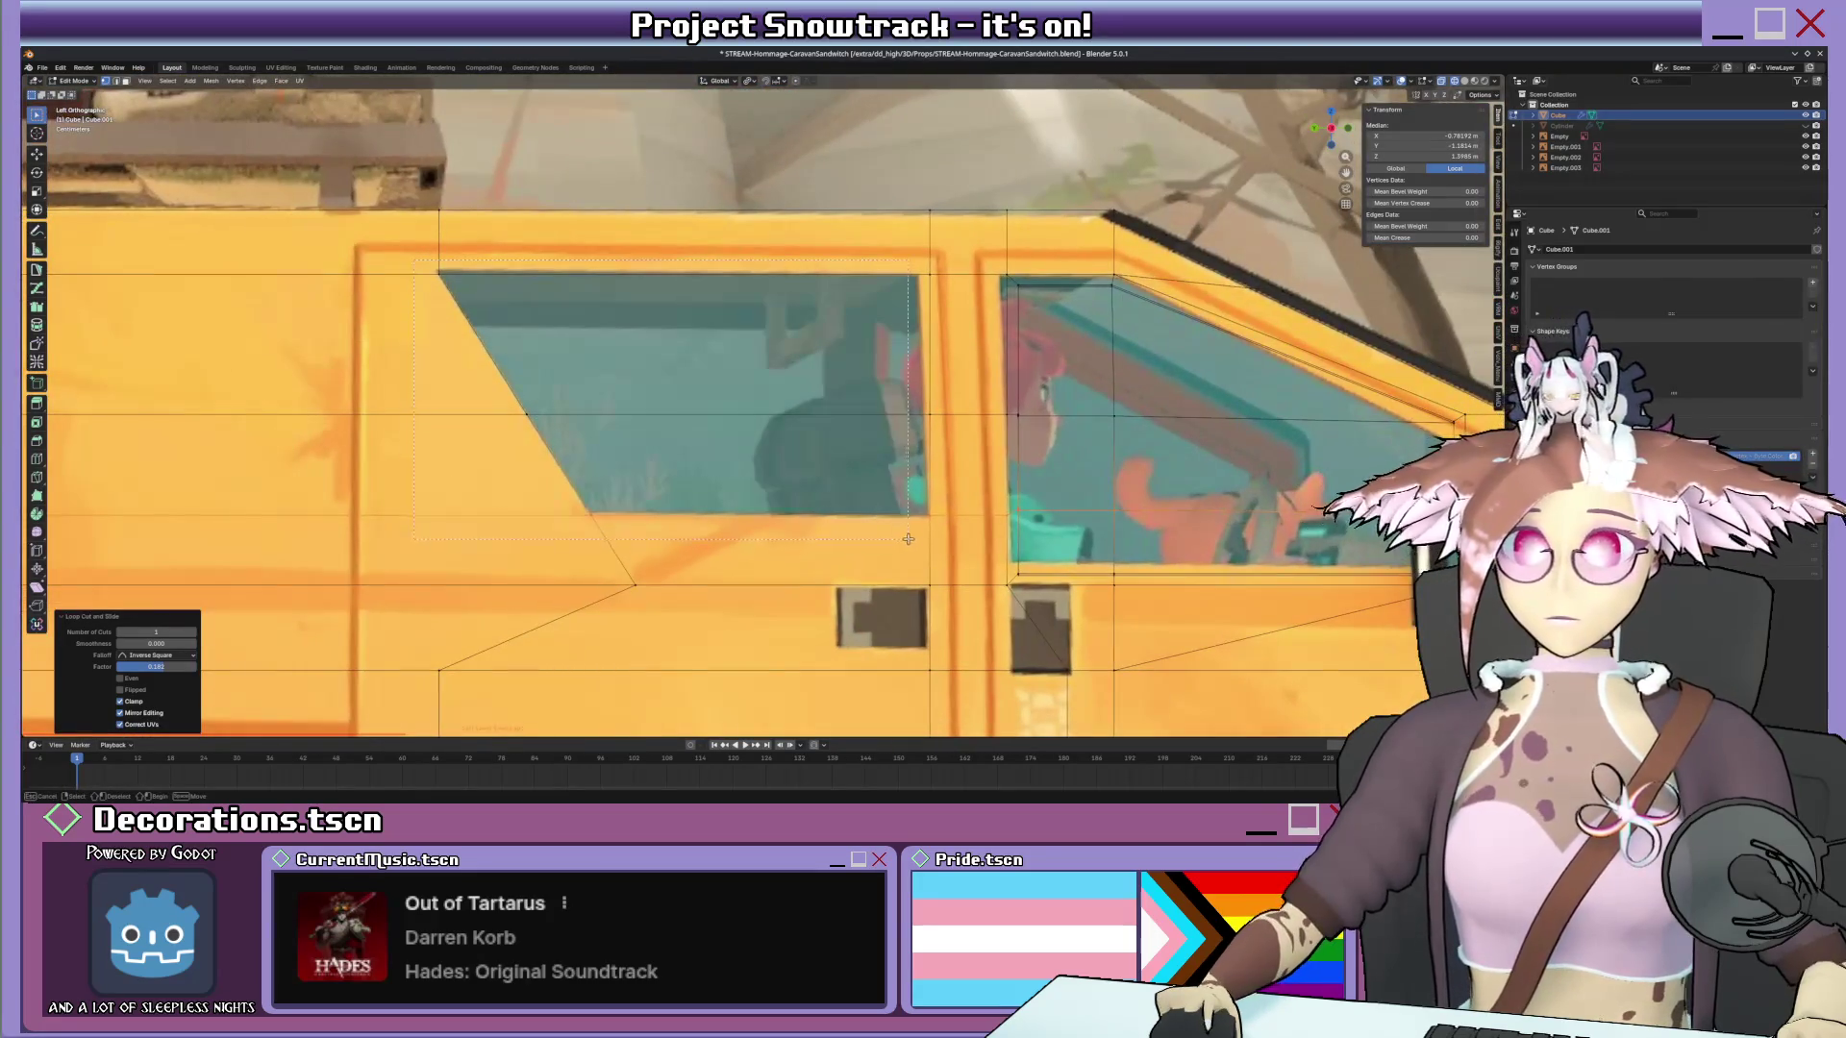
key("ctrl+r")
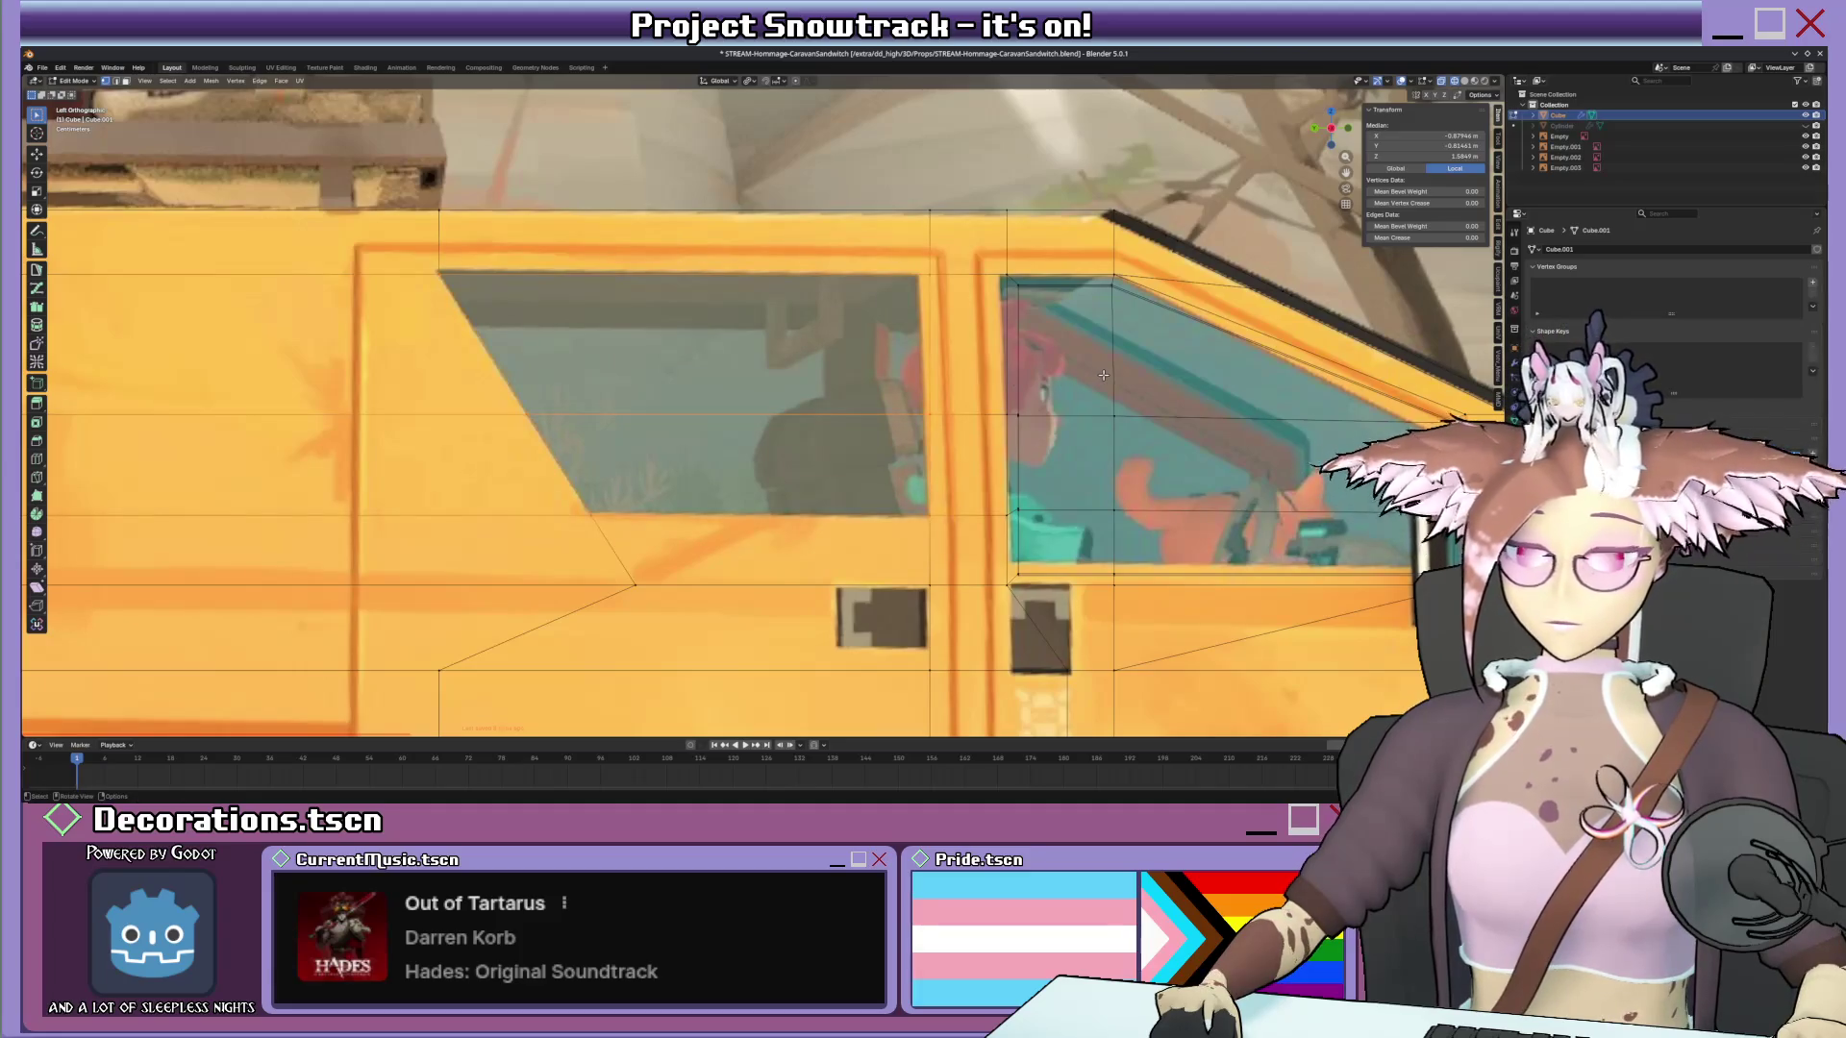
key("i")
Confirm the window inset, sink the faces into the body, and show the van in solid shading.
left_click(1094, 377)
scroll(1095, 376, "down", 5)
mouse_move(1094, 377)
middle_mouse_down()
mouse_move(1109, 433)
mouse_move(823, 428)
mouse_move(938, 439)
mouse_move(883, 433)
middle_mouse_up()
left_click(1107, 433)
left_click(1030, 451)
scroll(882, 425, "up", 3)
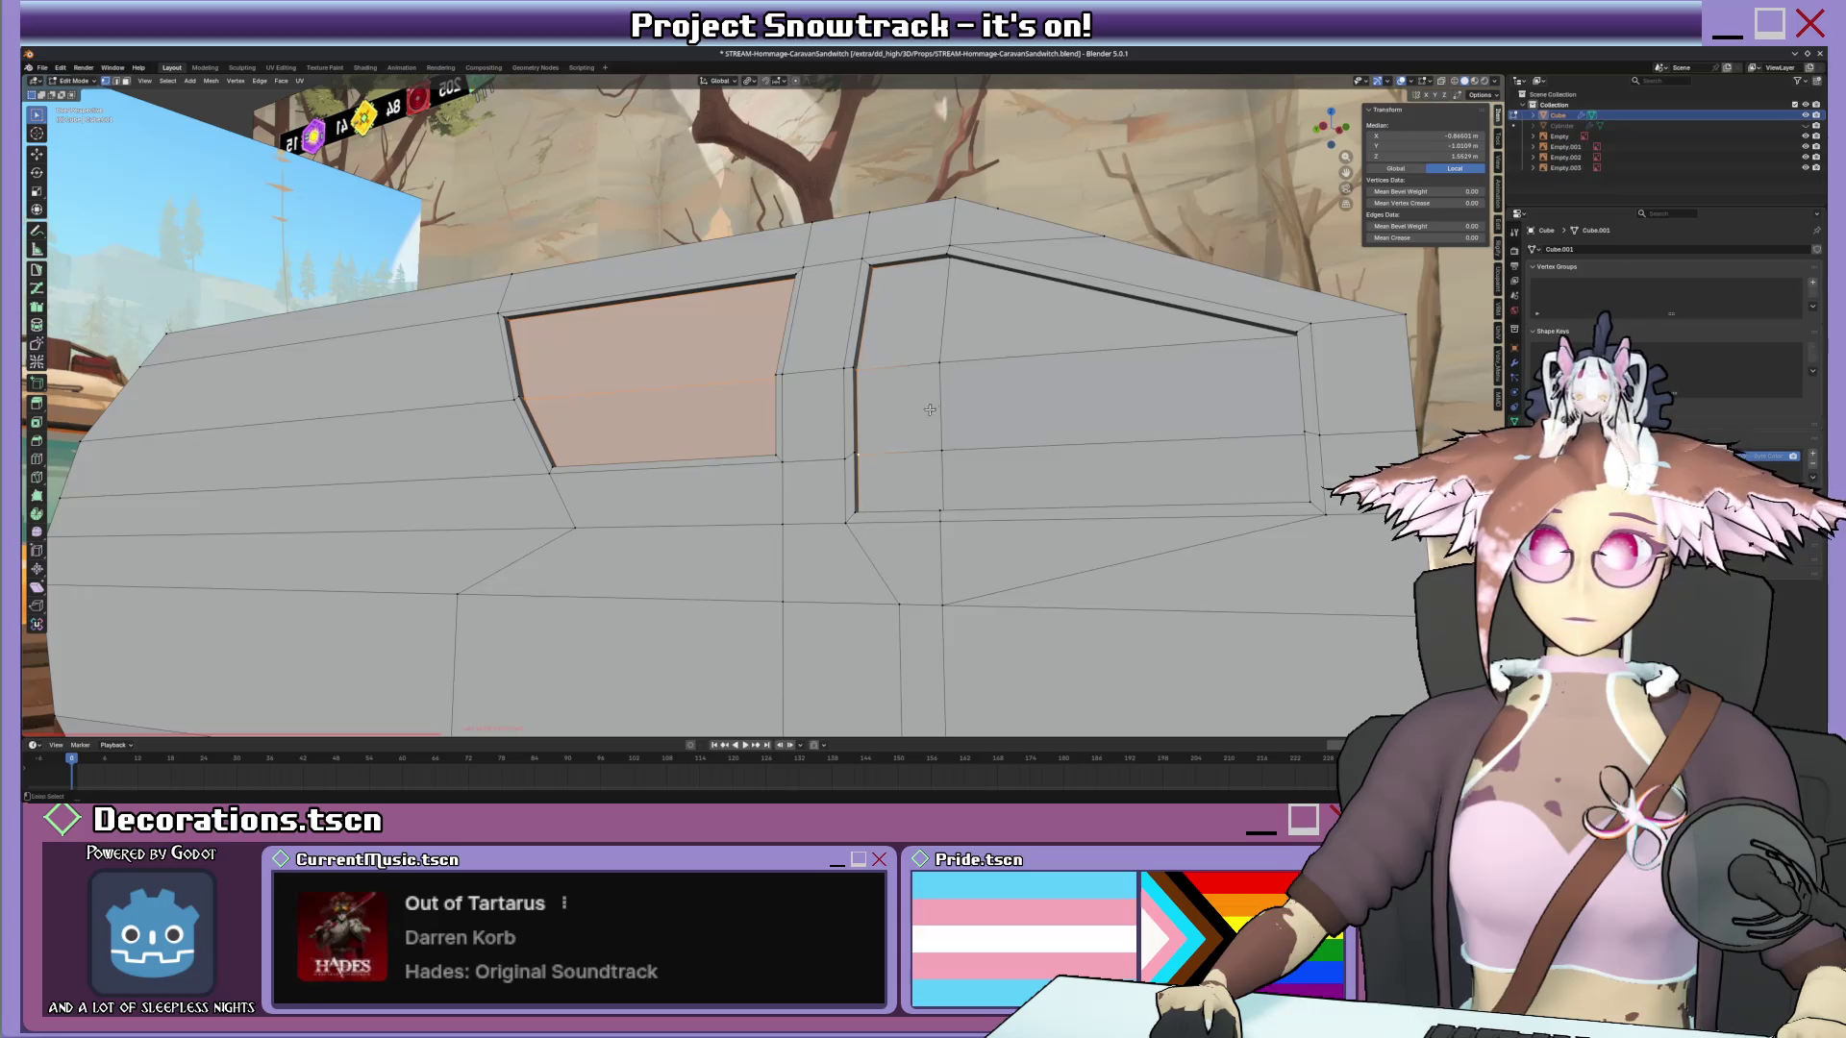
Select the two side window faces and bring up the editing-mode menu.
left_click(1016, 330)
left_click(1016, 461)
middle_click_drag(1016, 462, 912, 502)
key("ctrl+Tab")
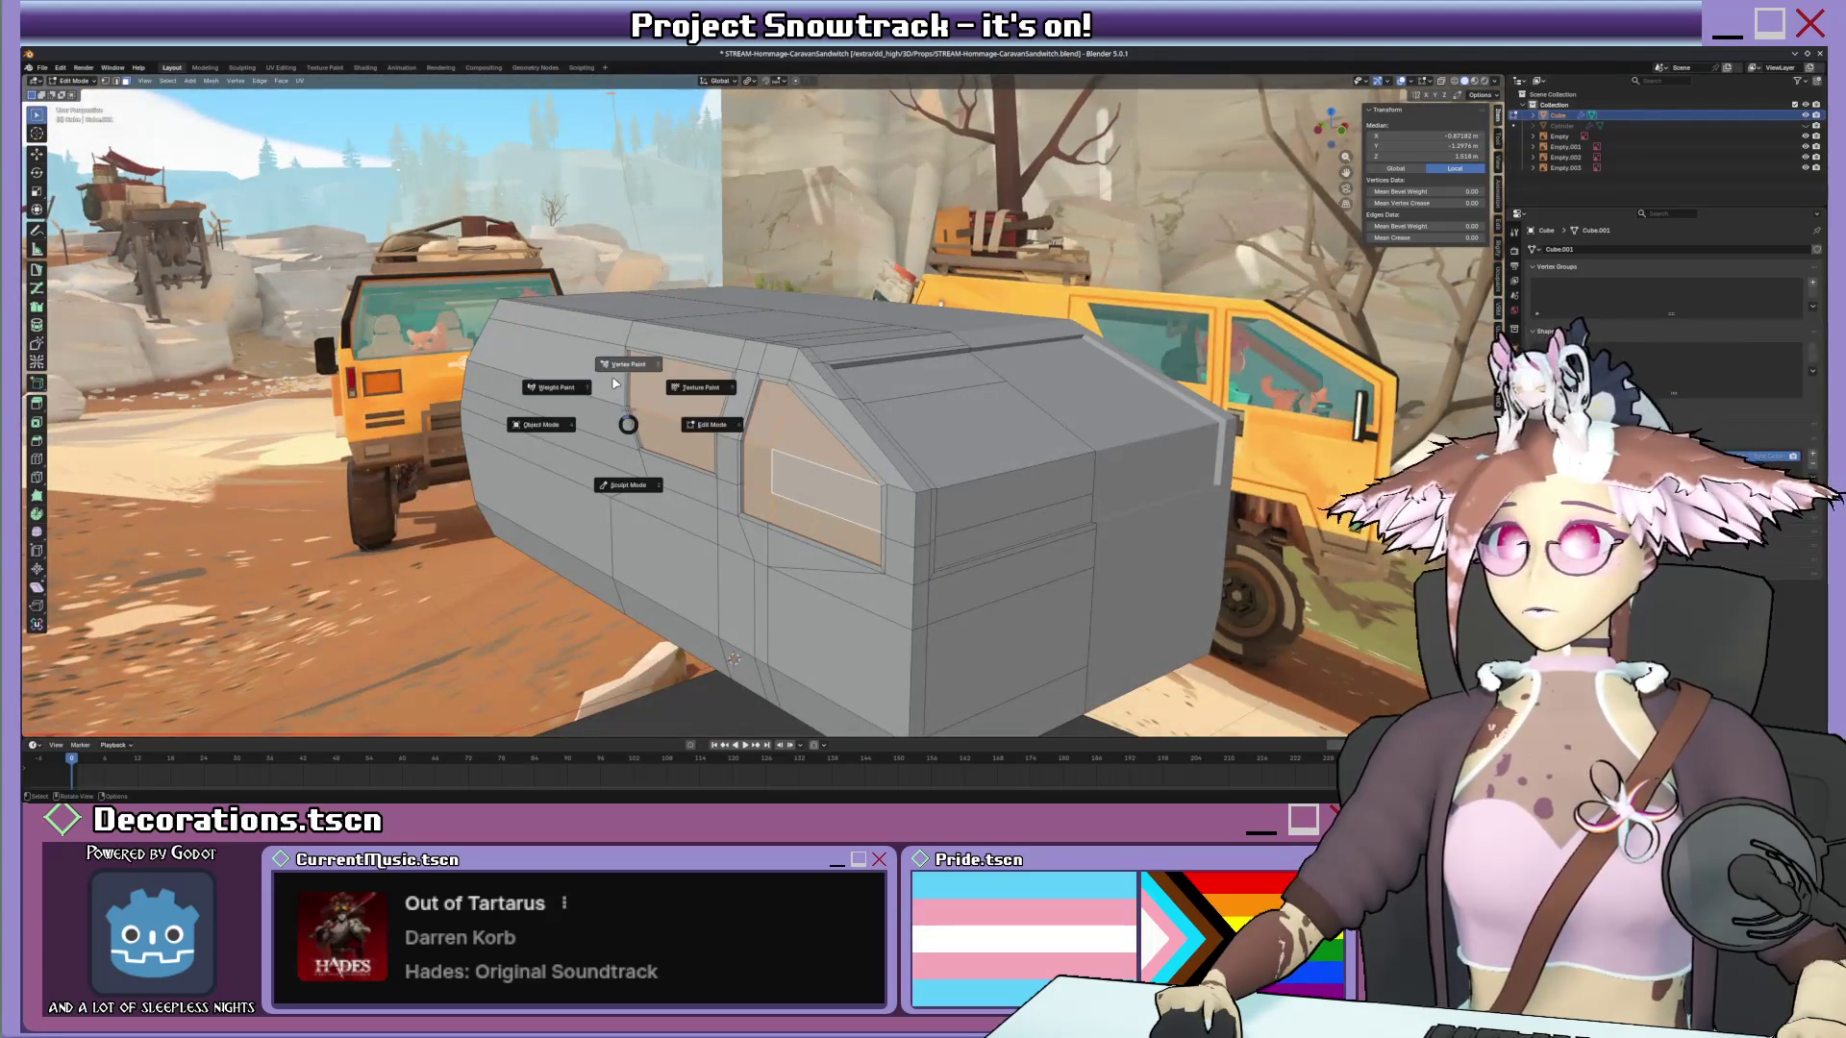
Enter Vertex Paint mode and set the viewport lighting to Flat.
left_click(616, 386)
middle_click_drag(616, 385, 952, 390)
left_click(1500, 84)
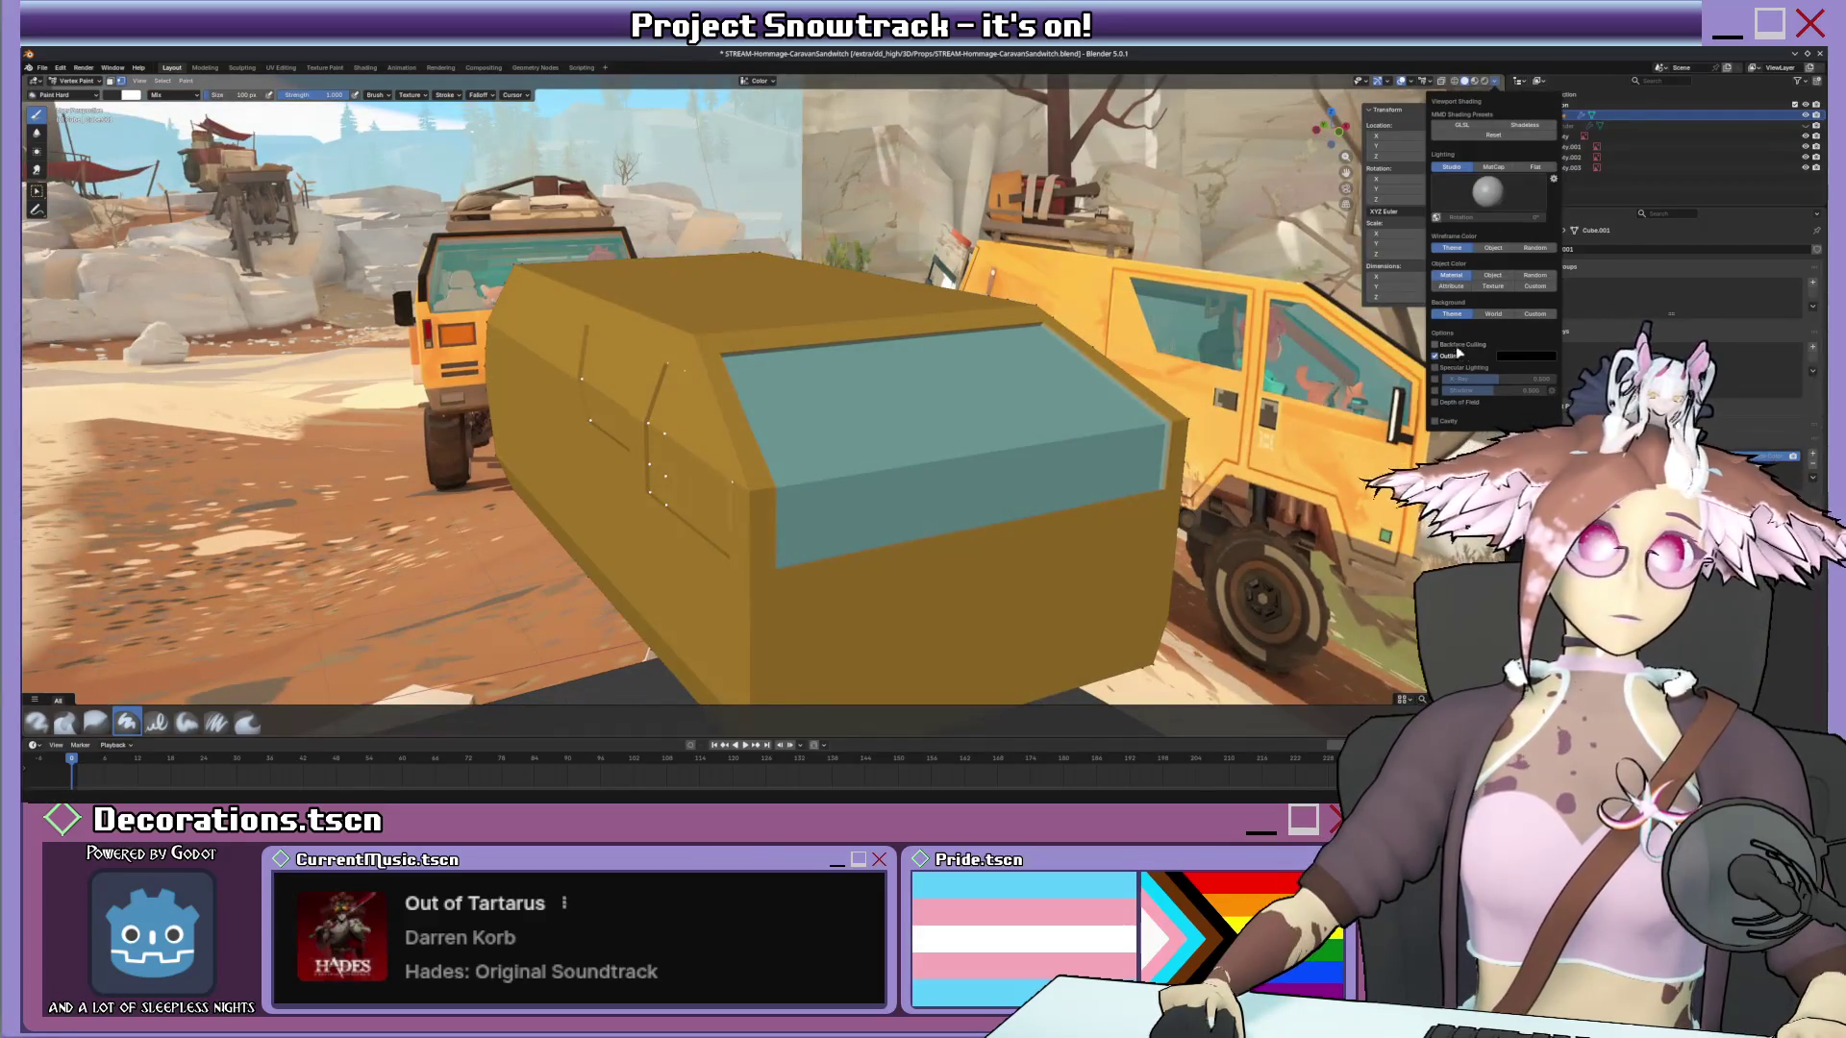
left_click(1540, 169)
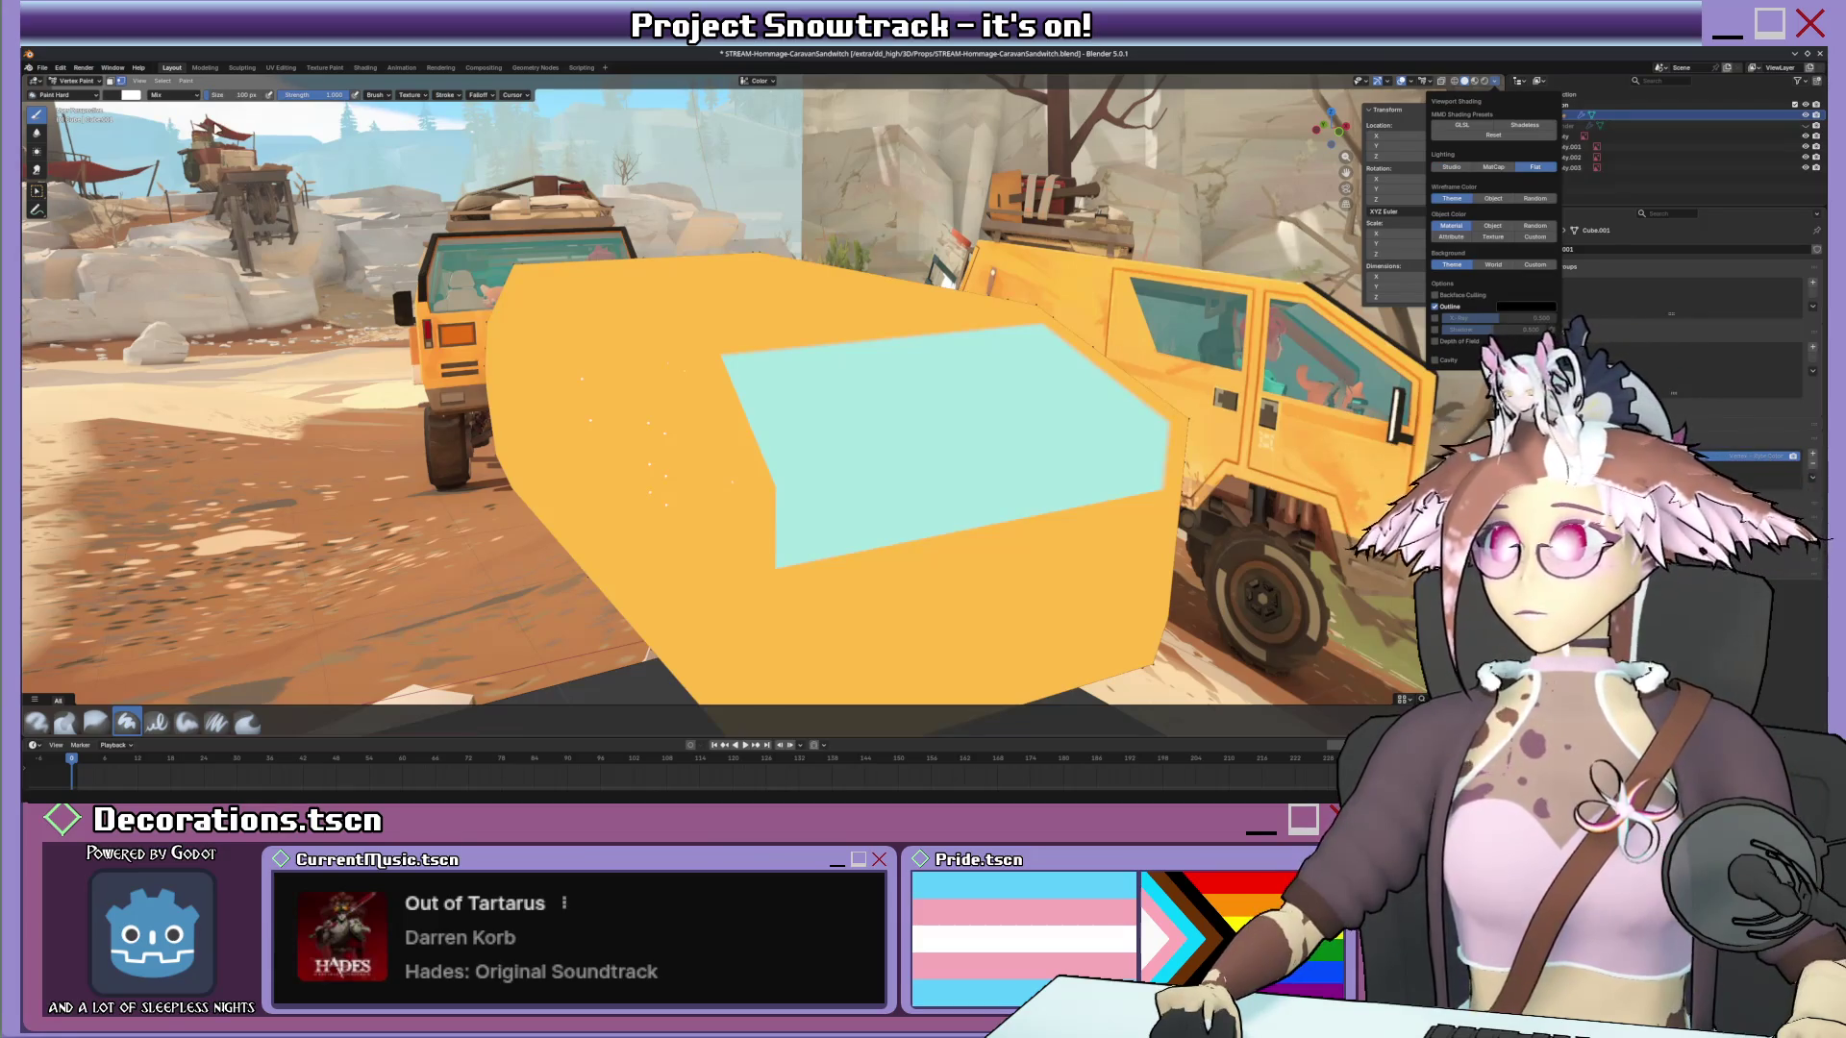
Fill the selected window faces with the cyan paint colour and return to Object Mode.
left_click(119, 98)
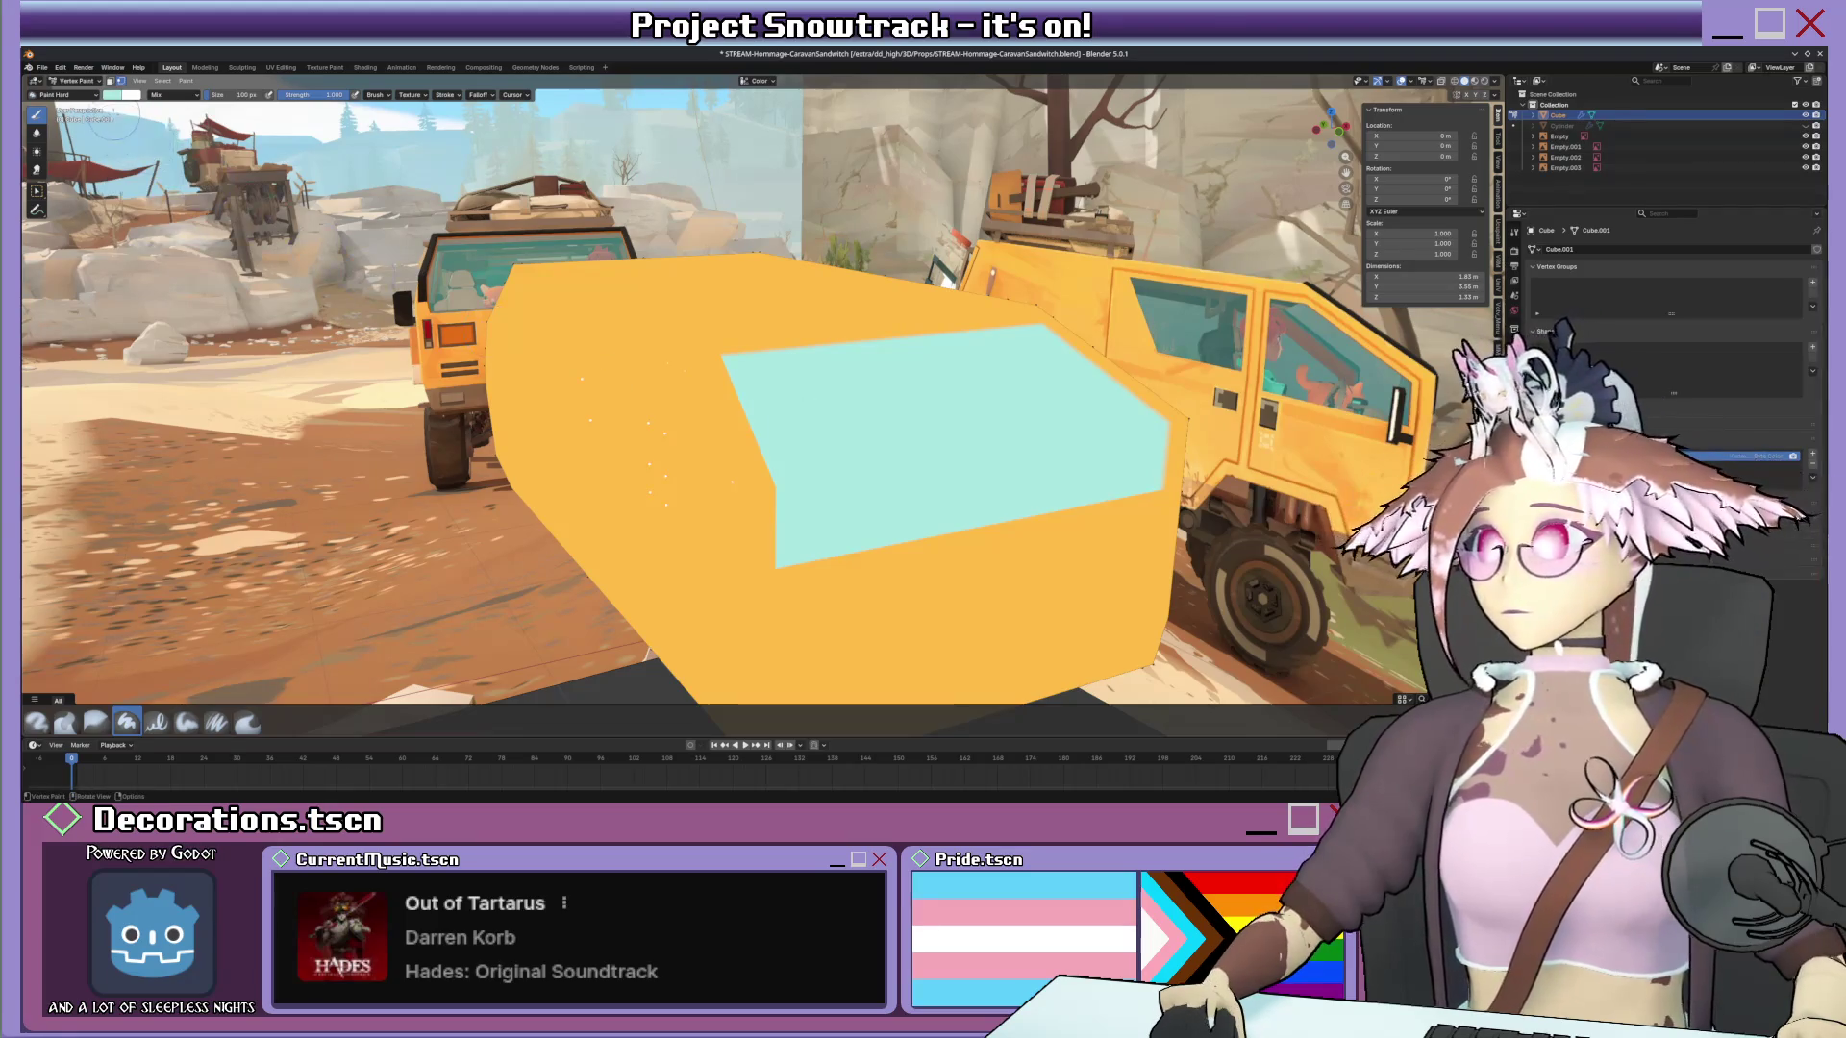
key("shift+k")
middle_click_drag(664, 419, 742, 333)
scroll(681, 420, "down", 5)
scroll(728, 349, "down", 4)
scroll(736, 355, "up", 4)
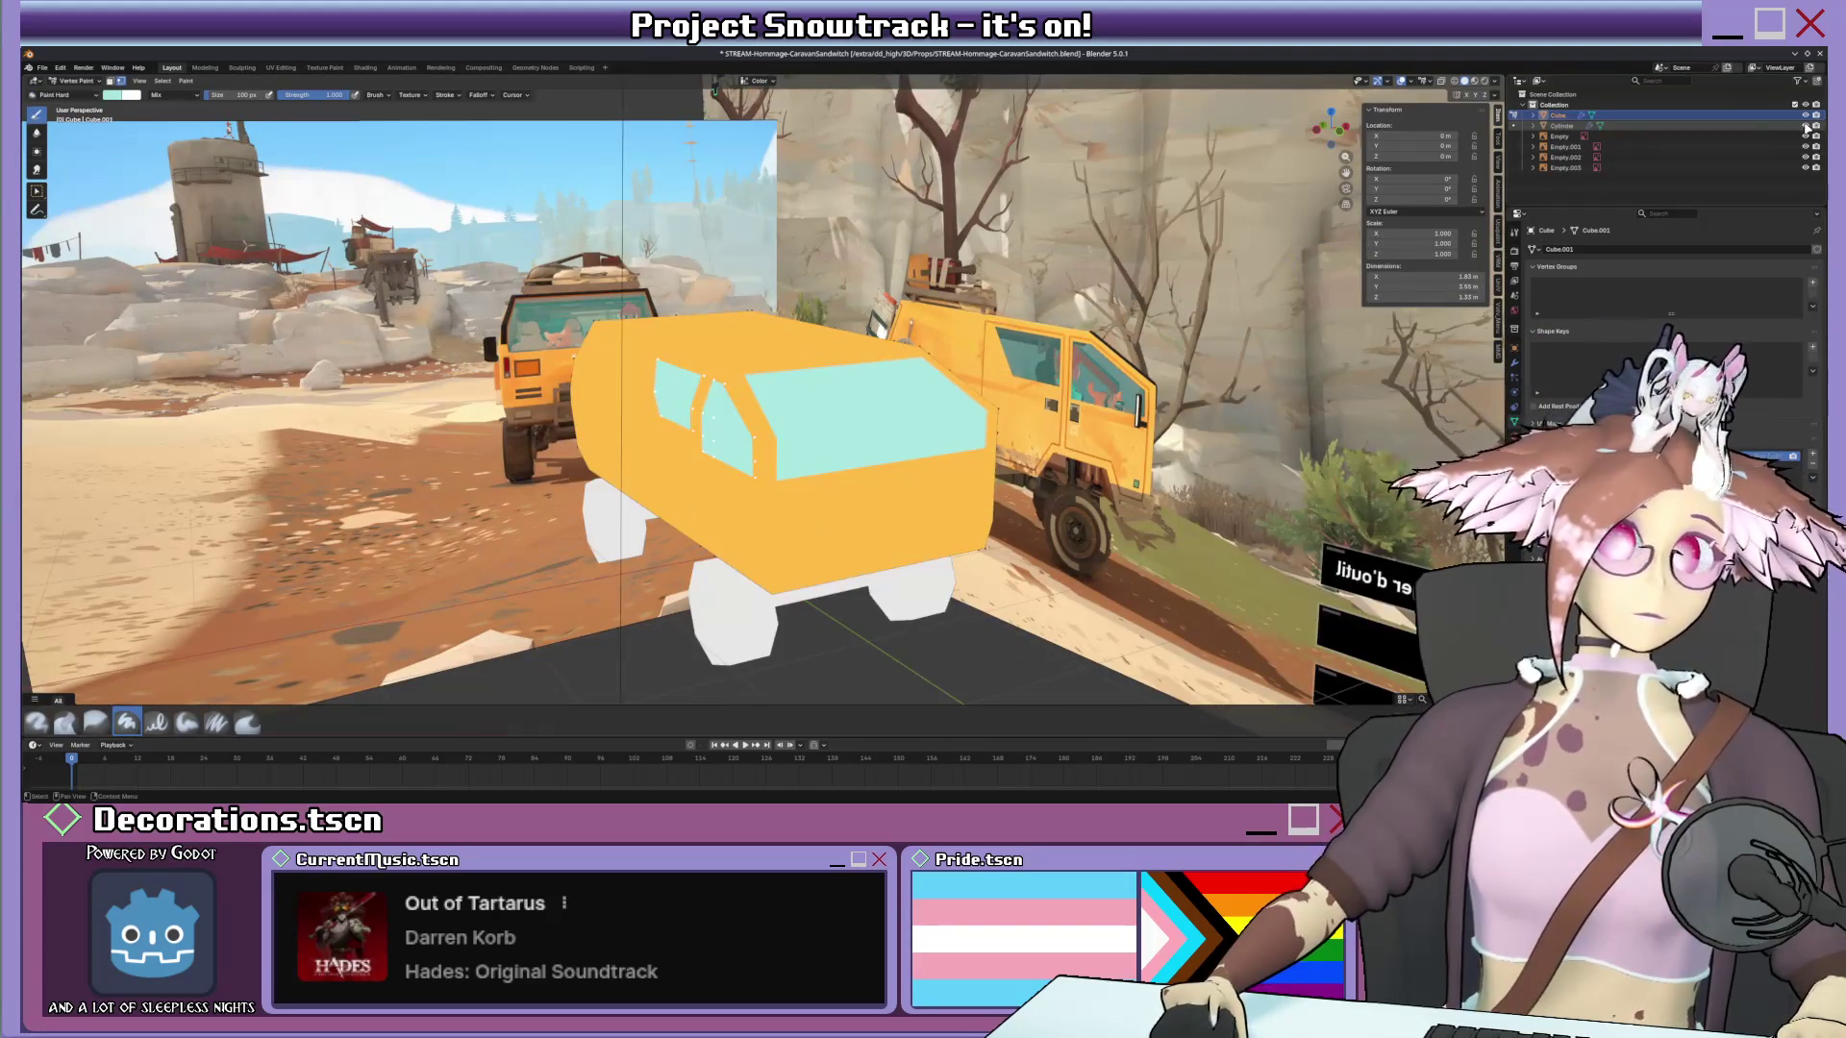
scroll(742, 333, "down", 3)
scroll(818, 462, "up", 3)
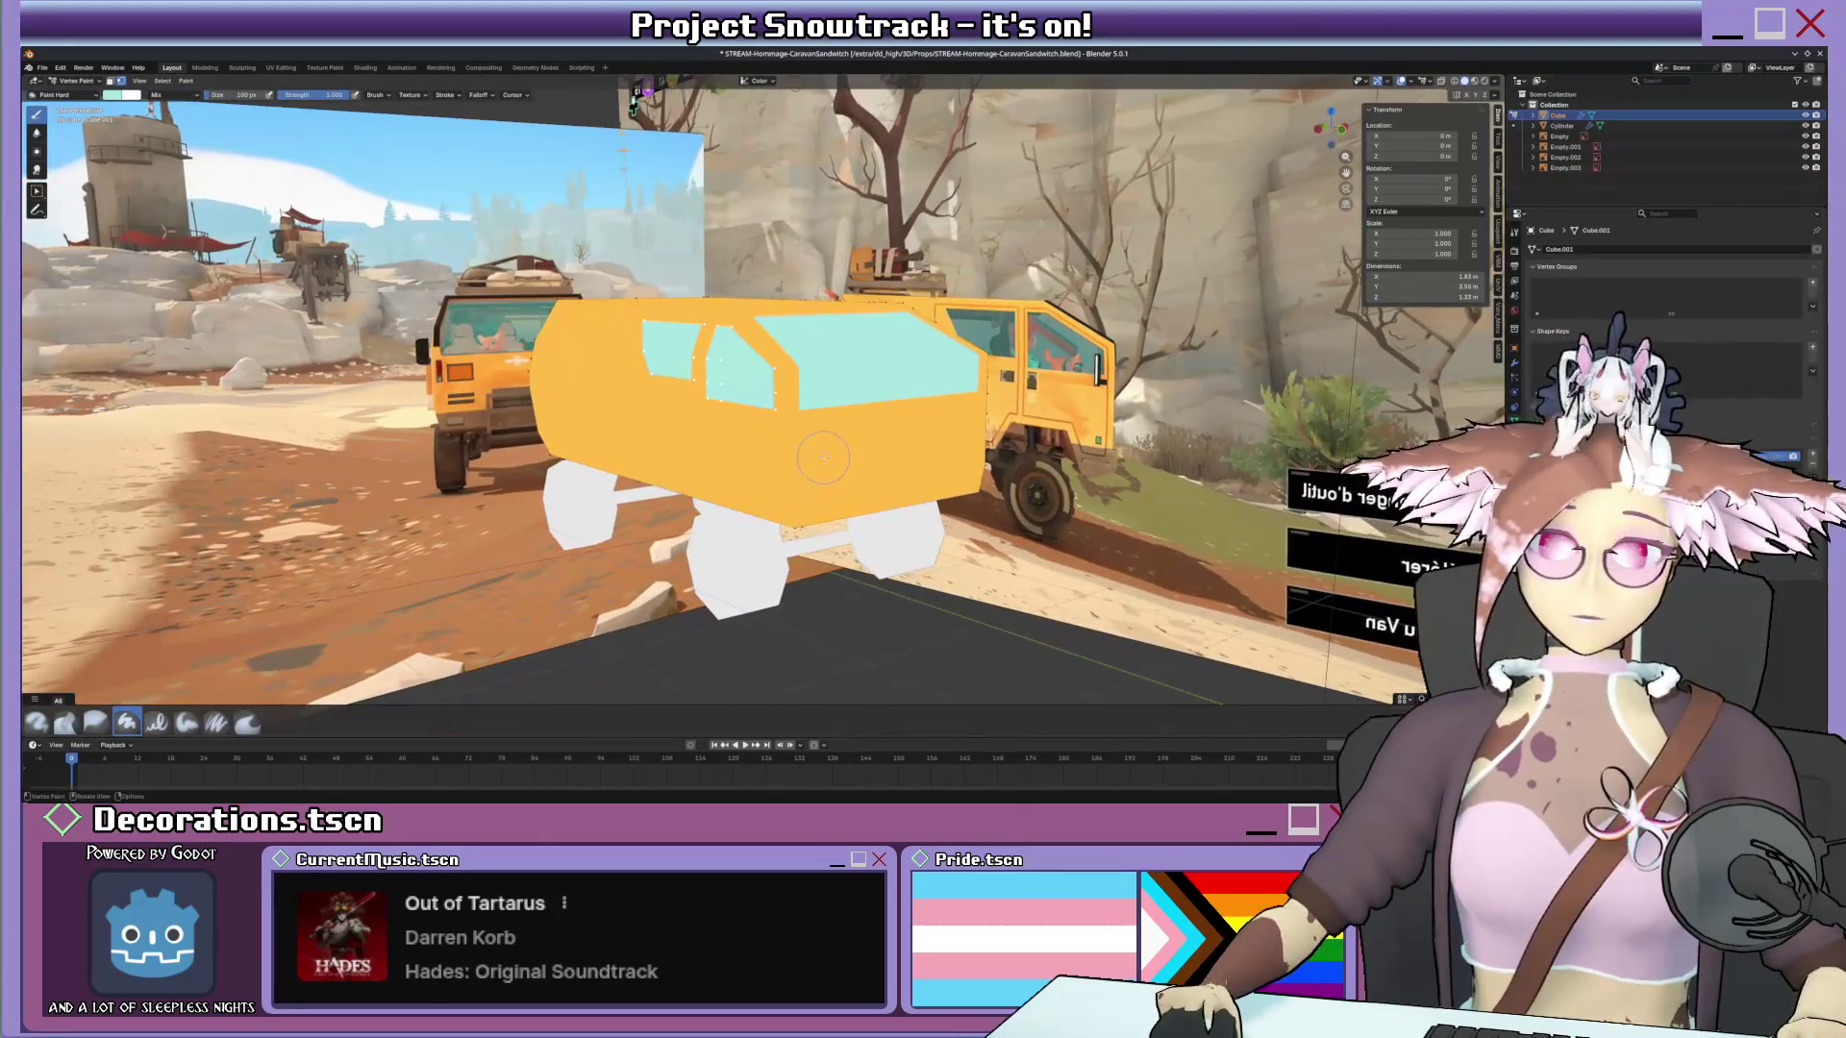
key("ctrl+Tab")
left_click(968, 278)
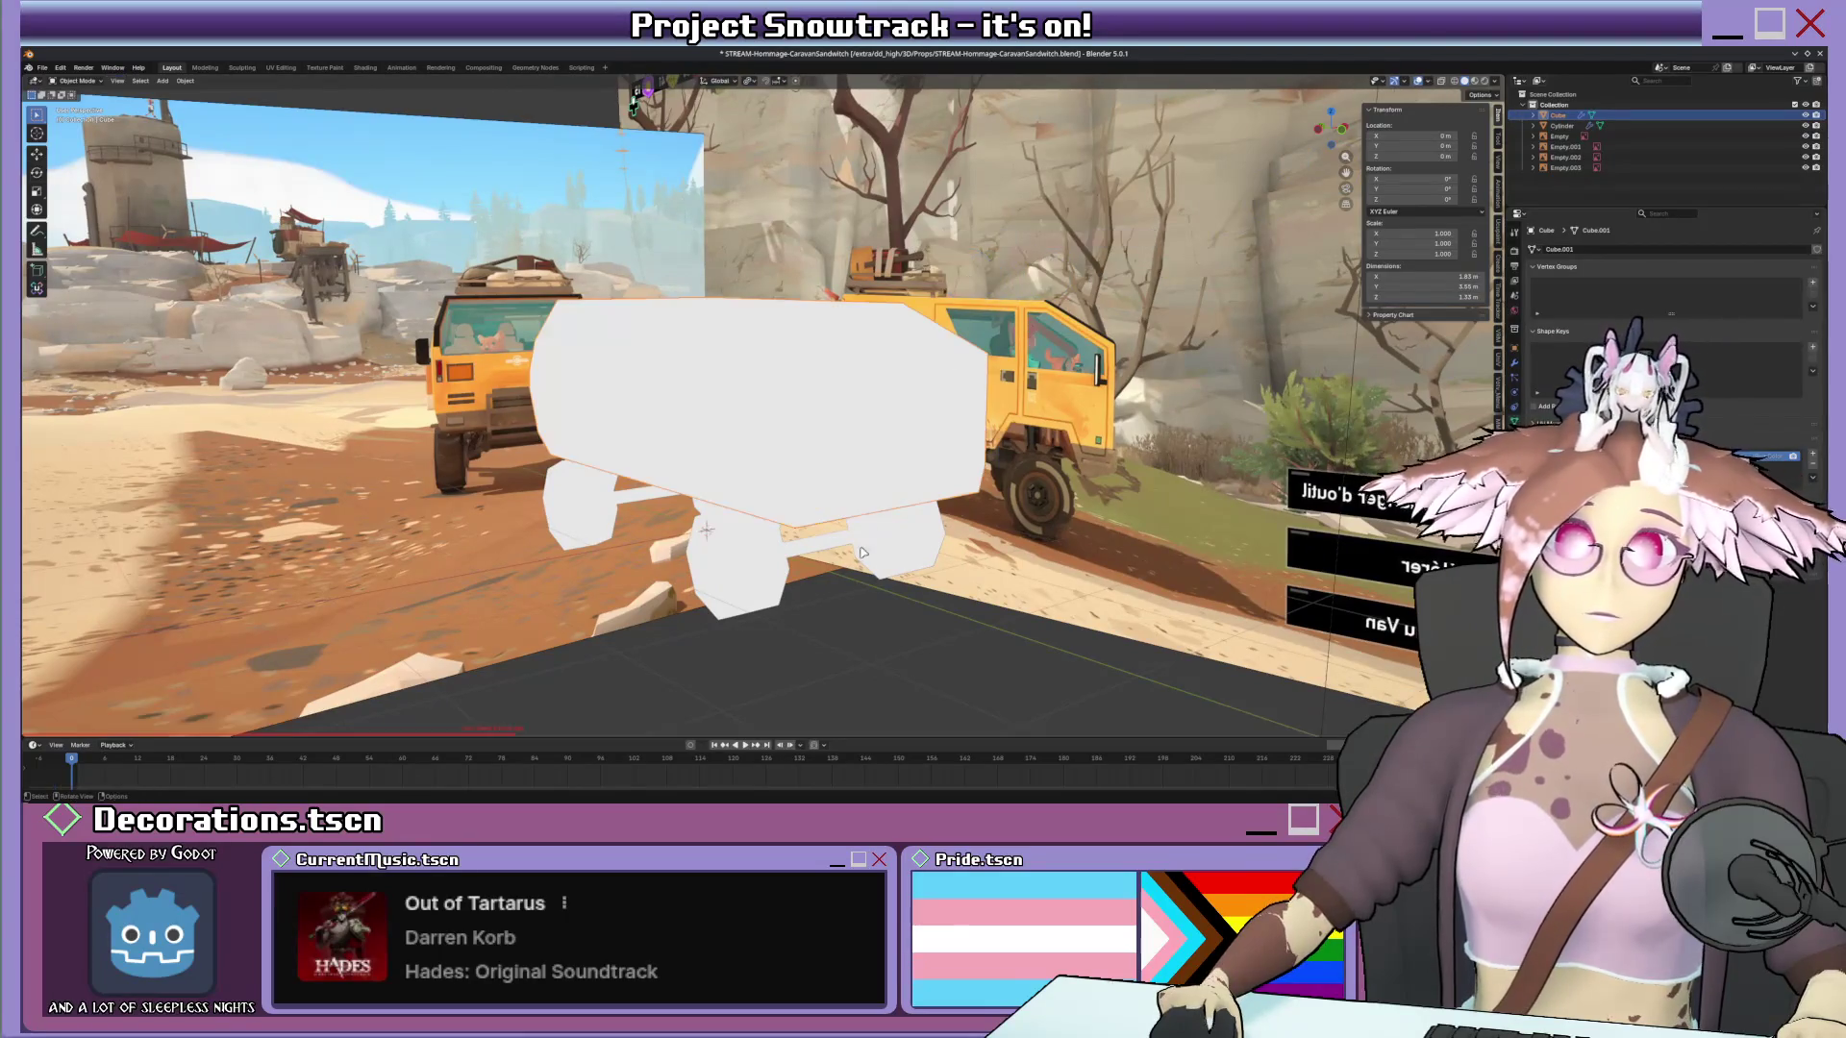
Set viewport shading Color to Attribute so the van shows its painted orange and cyan.
left_click(1495, 86)
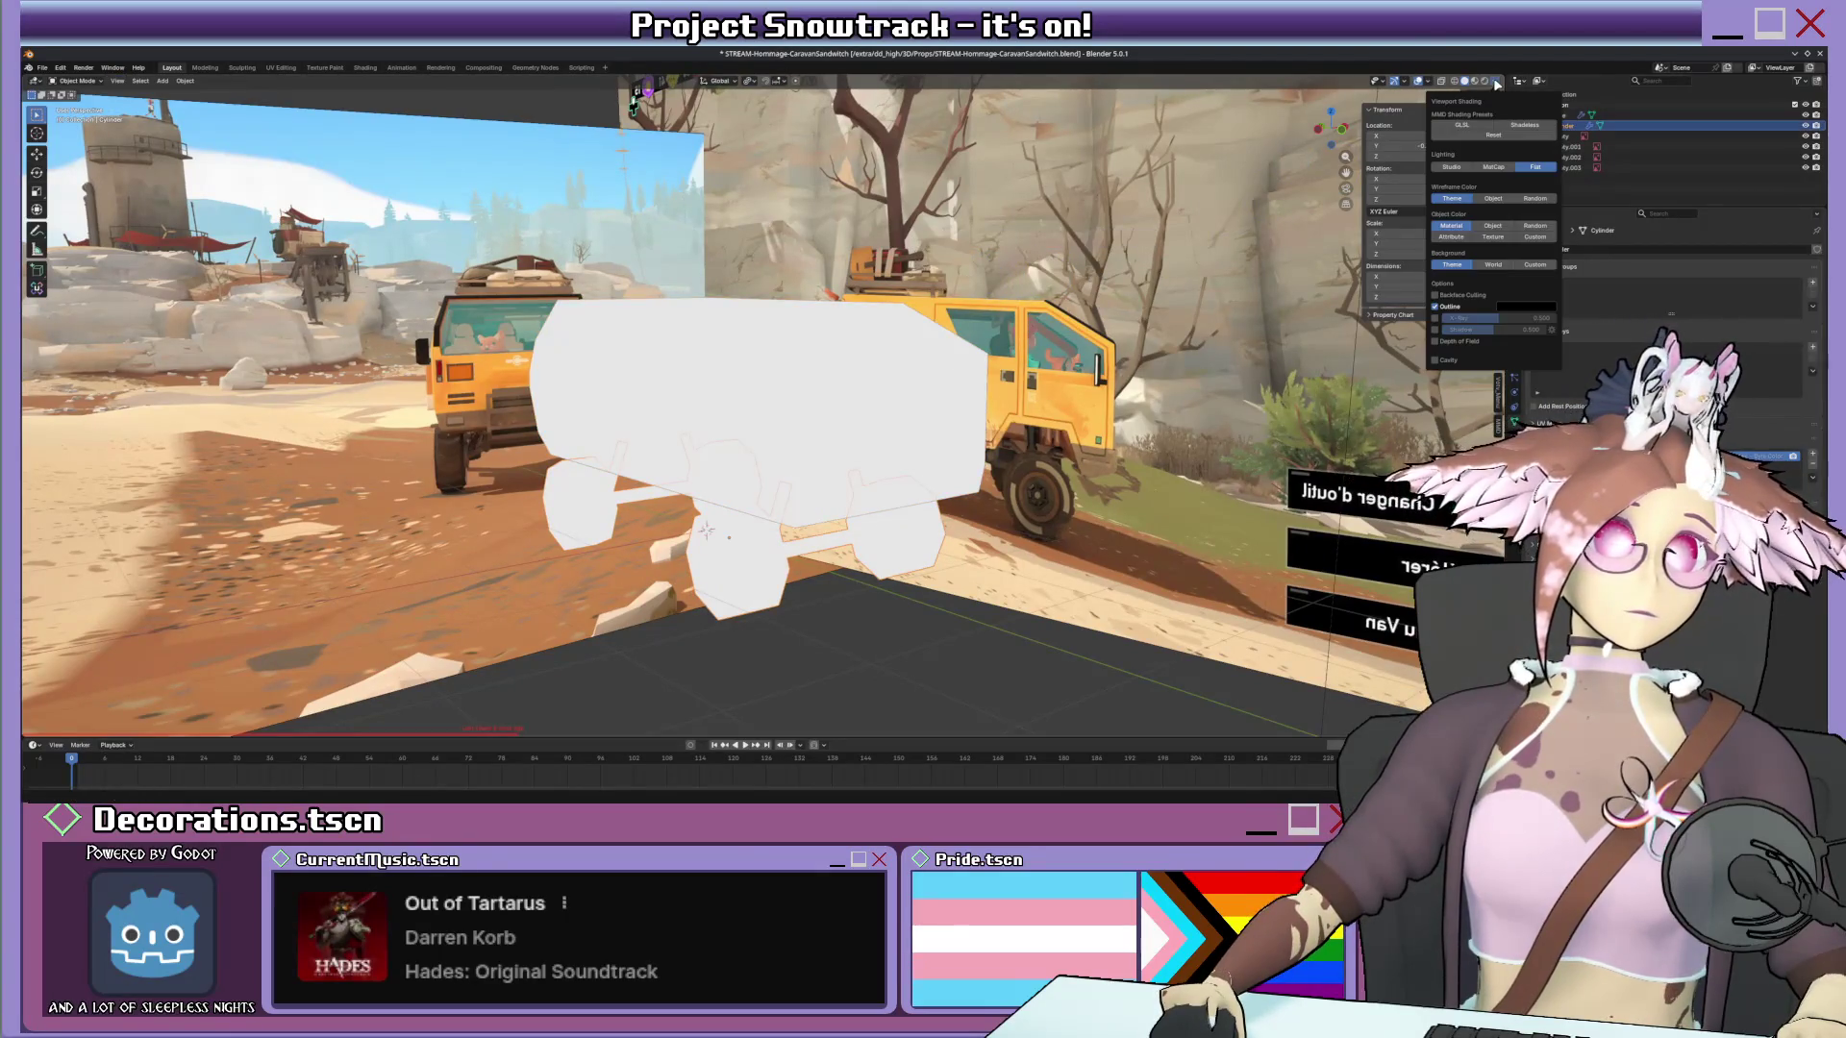
left_click(1493, 237)
middle_click_drag(975, 413, 952, 412)
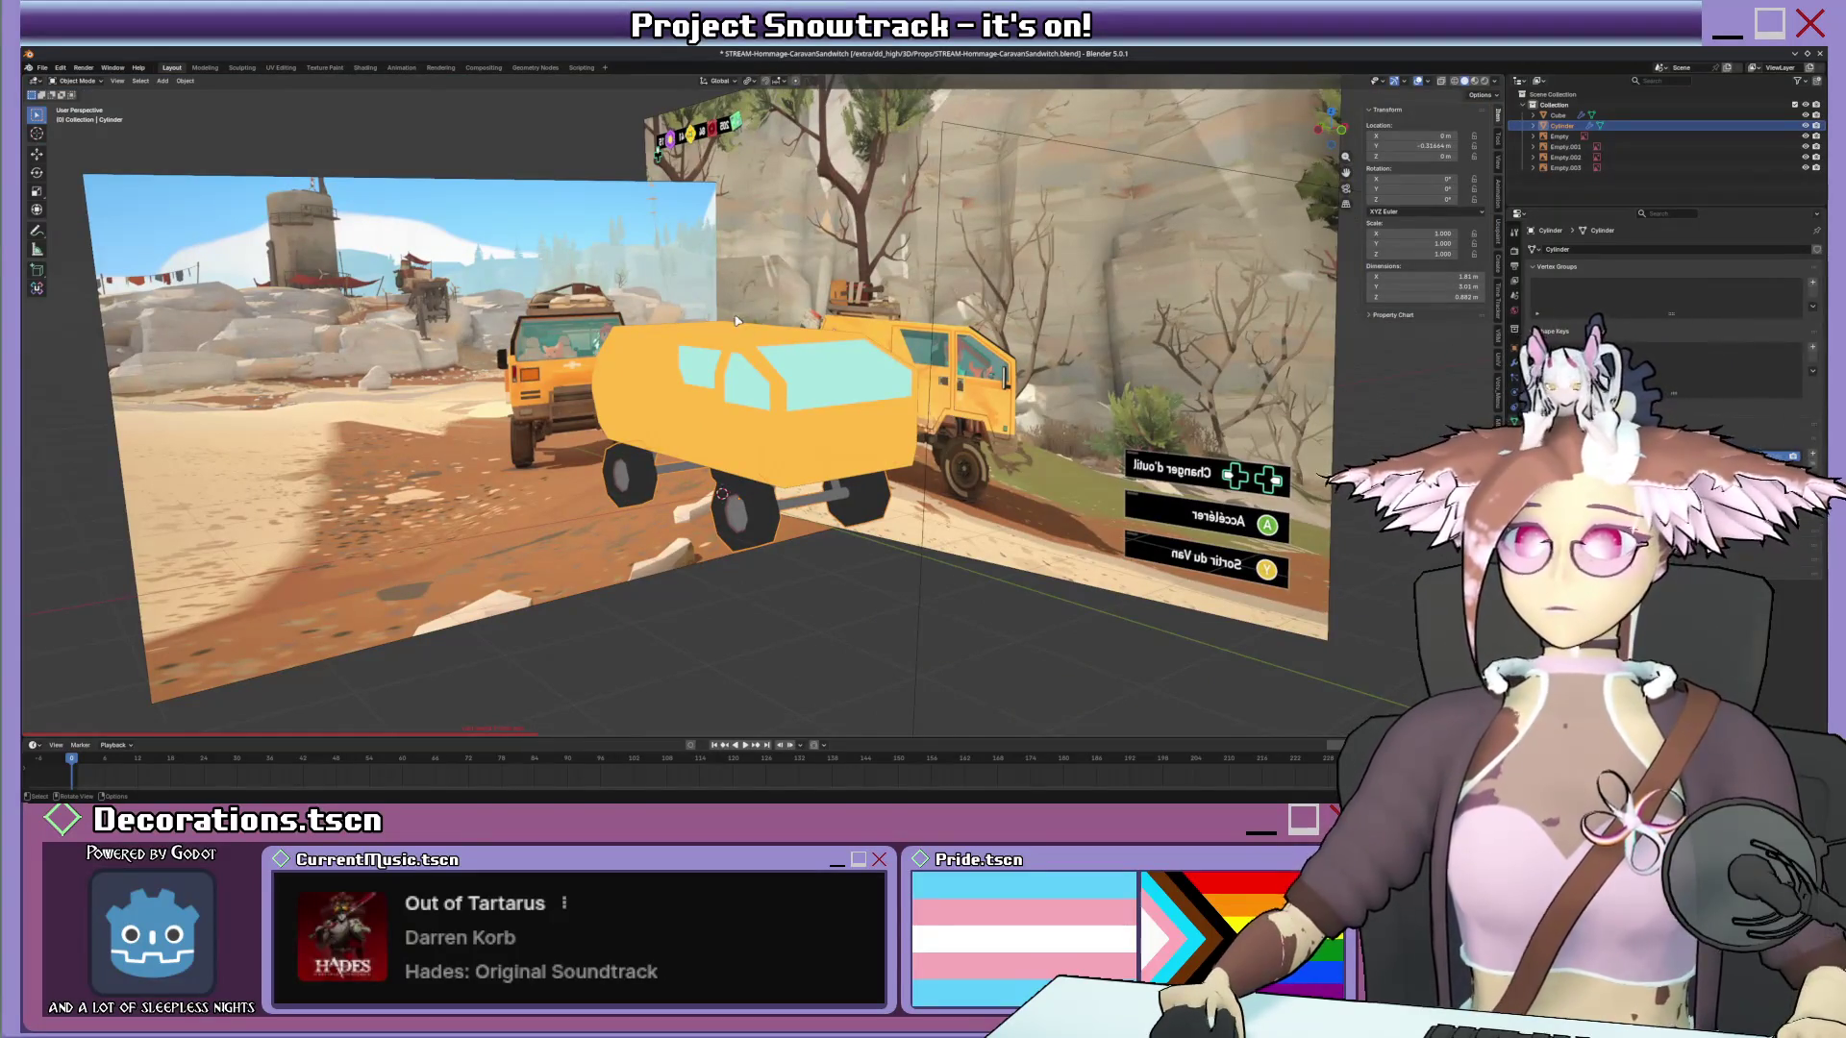
middle_click_drag(746, 327, 574, 230)
Move the view out to the reference image planes and select the Empty.001 image plane.
middle_click_drag(714, 291, 812, 310)
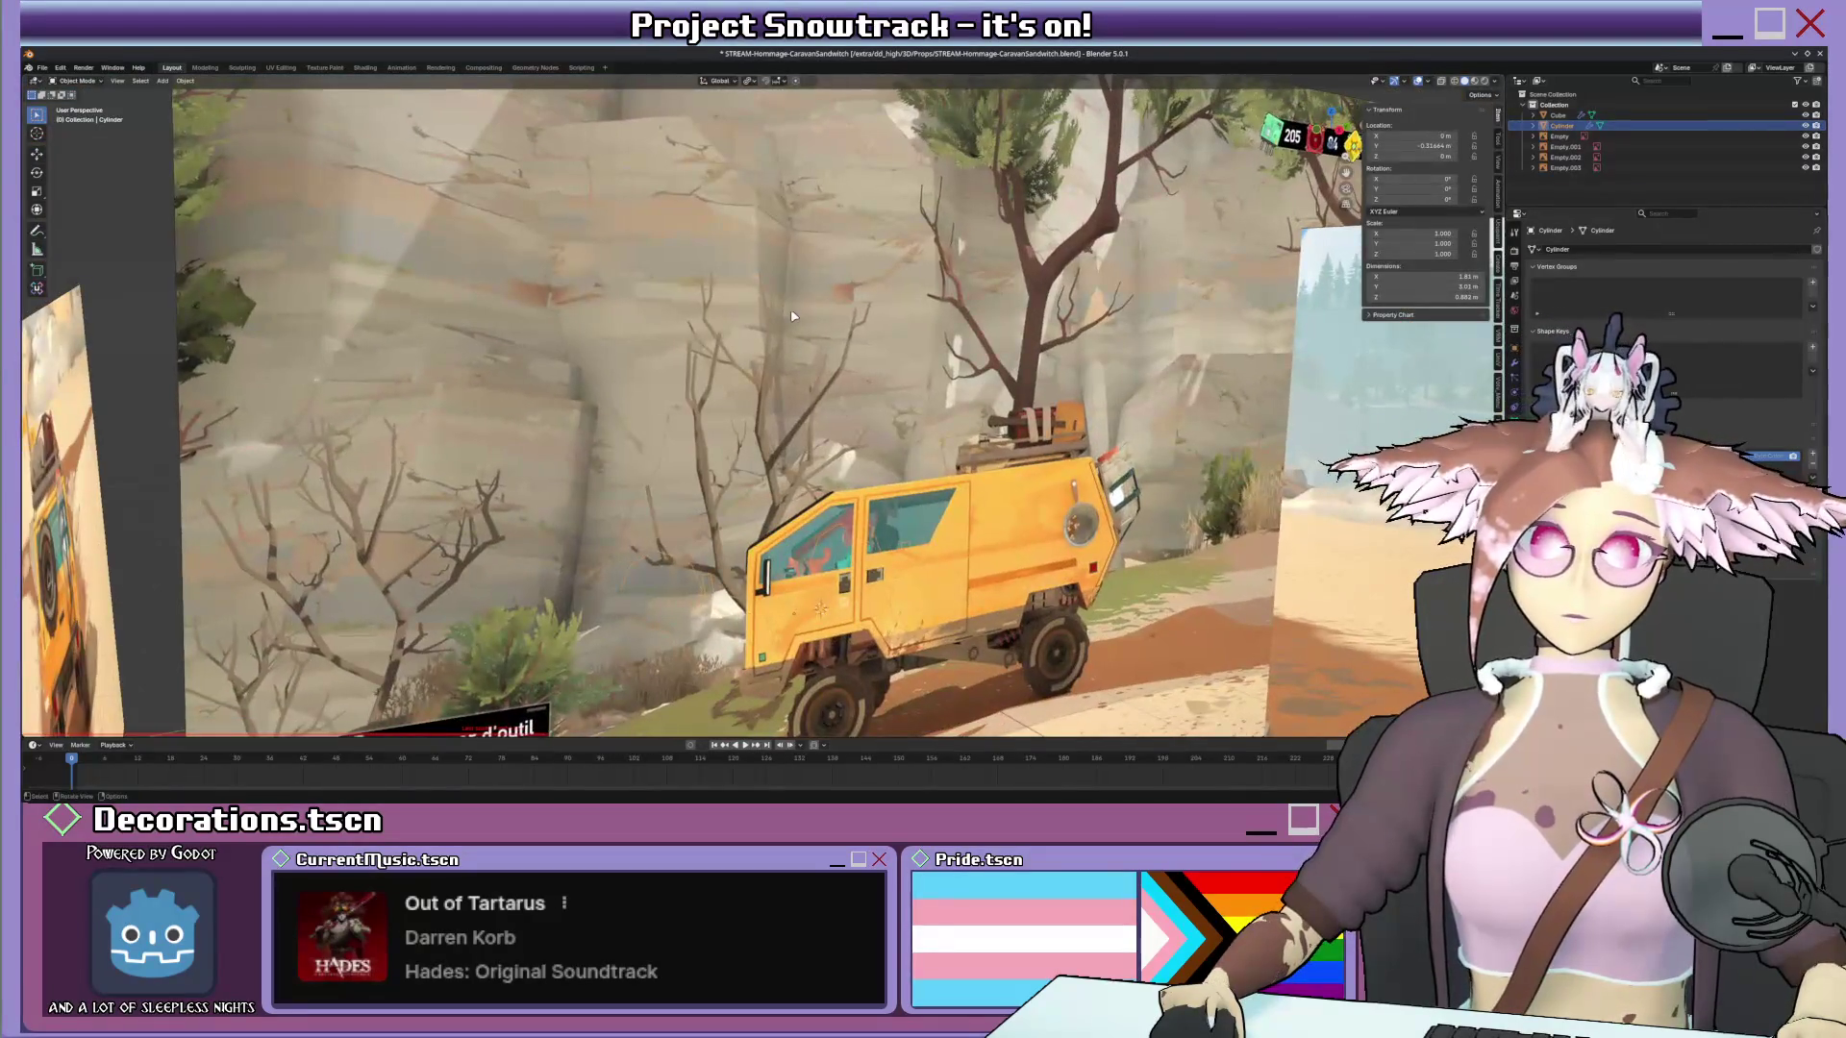
scroll(787, 308, "down", 5)
left_click(916, 351)
middle_click_drag(915, 351, 1026, 360)
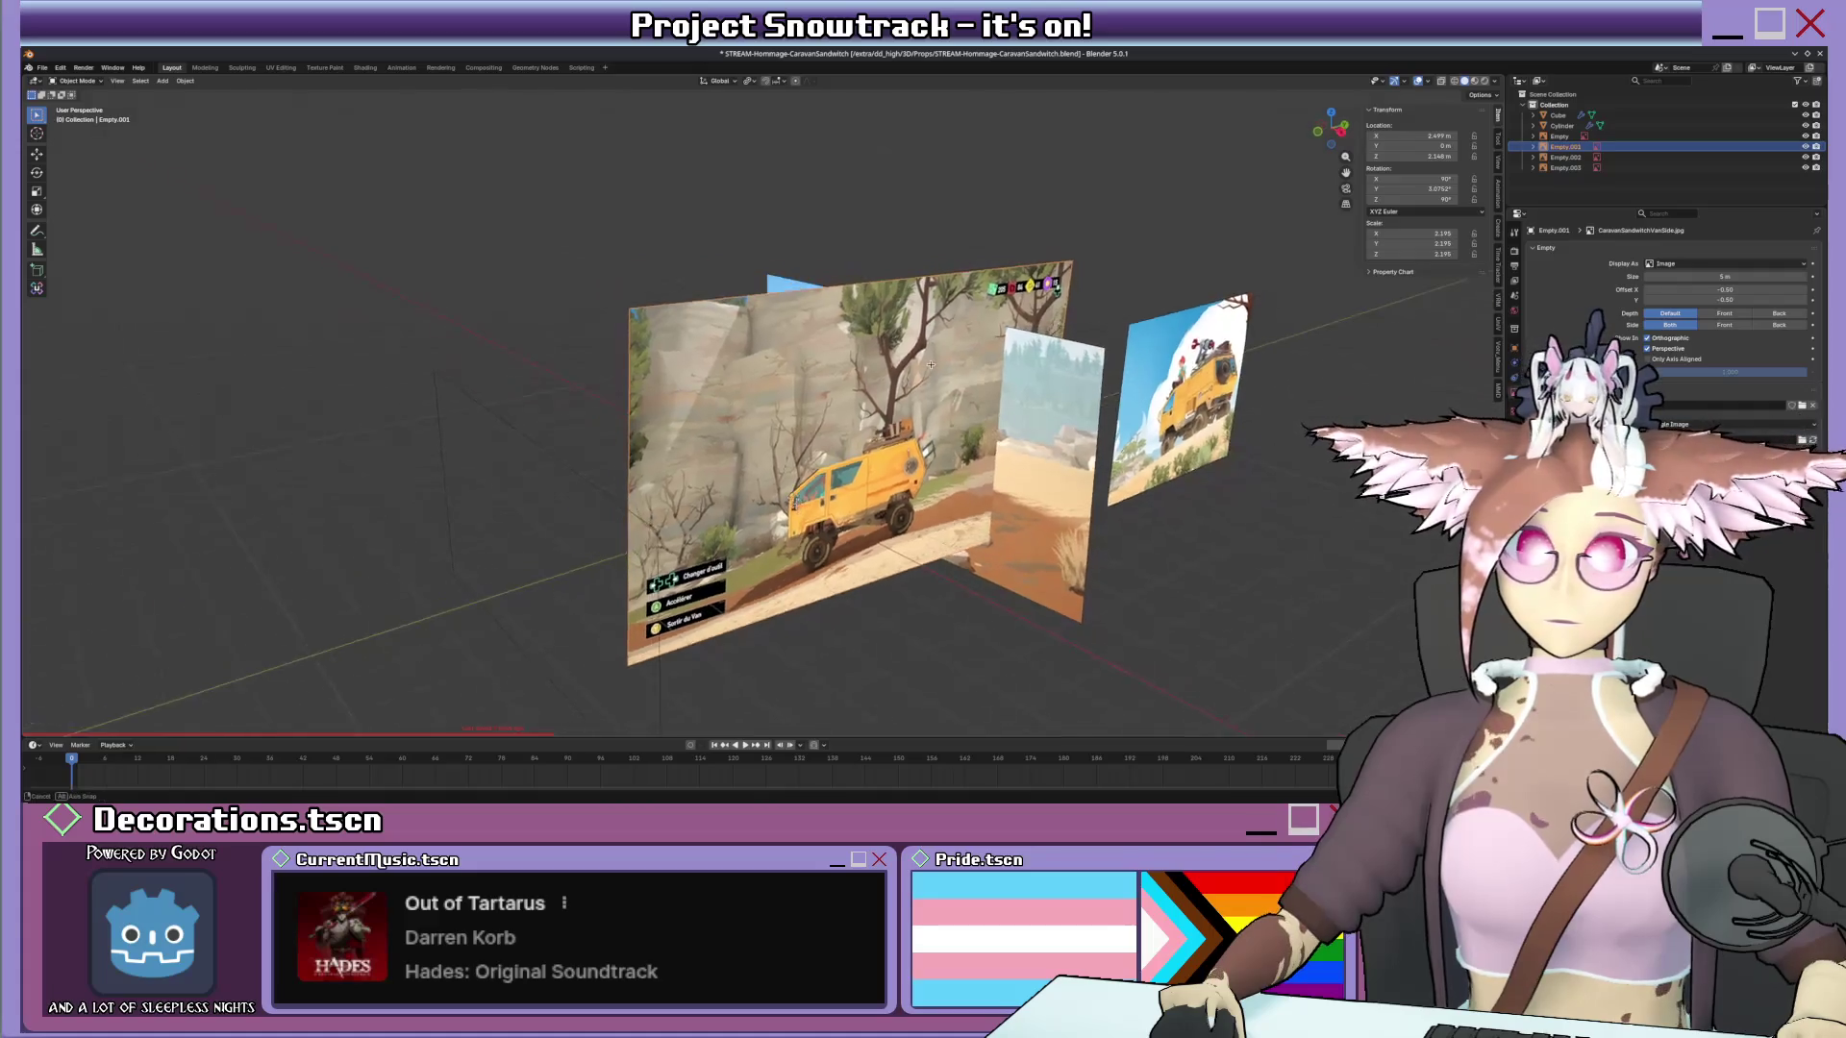
In side view, add a new cube, move it toward the roof and shrink it to about half size.
key("KP_3")
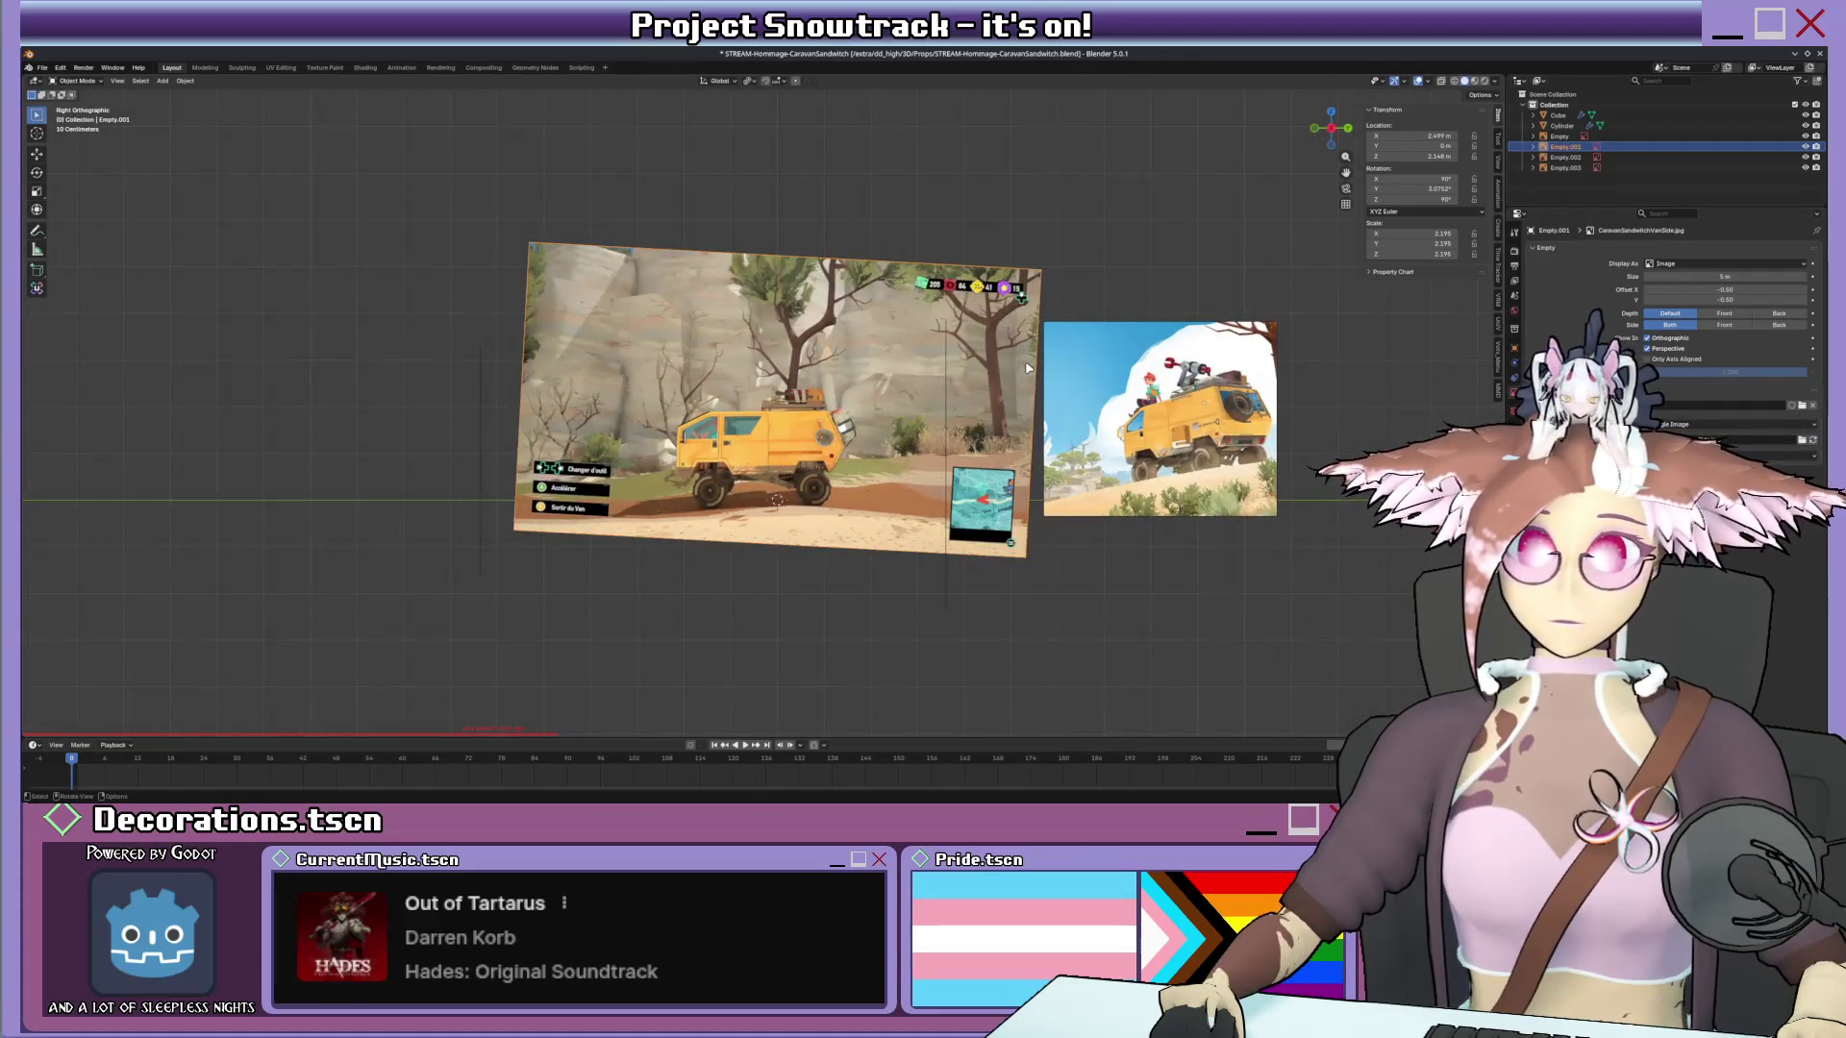
key("KP_1")
key("ctrl+KP_3")
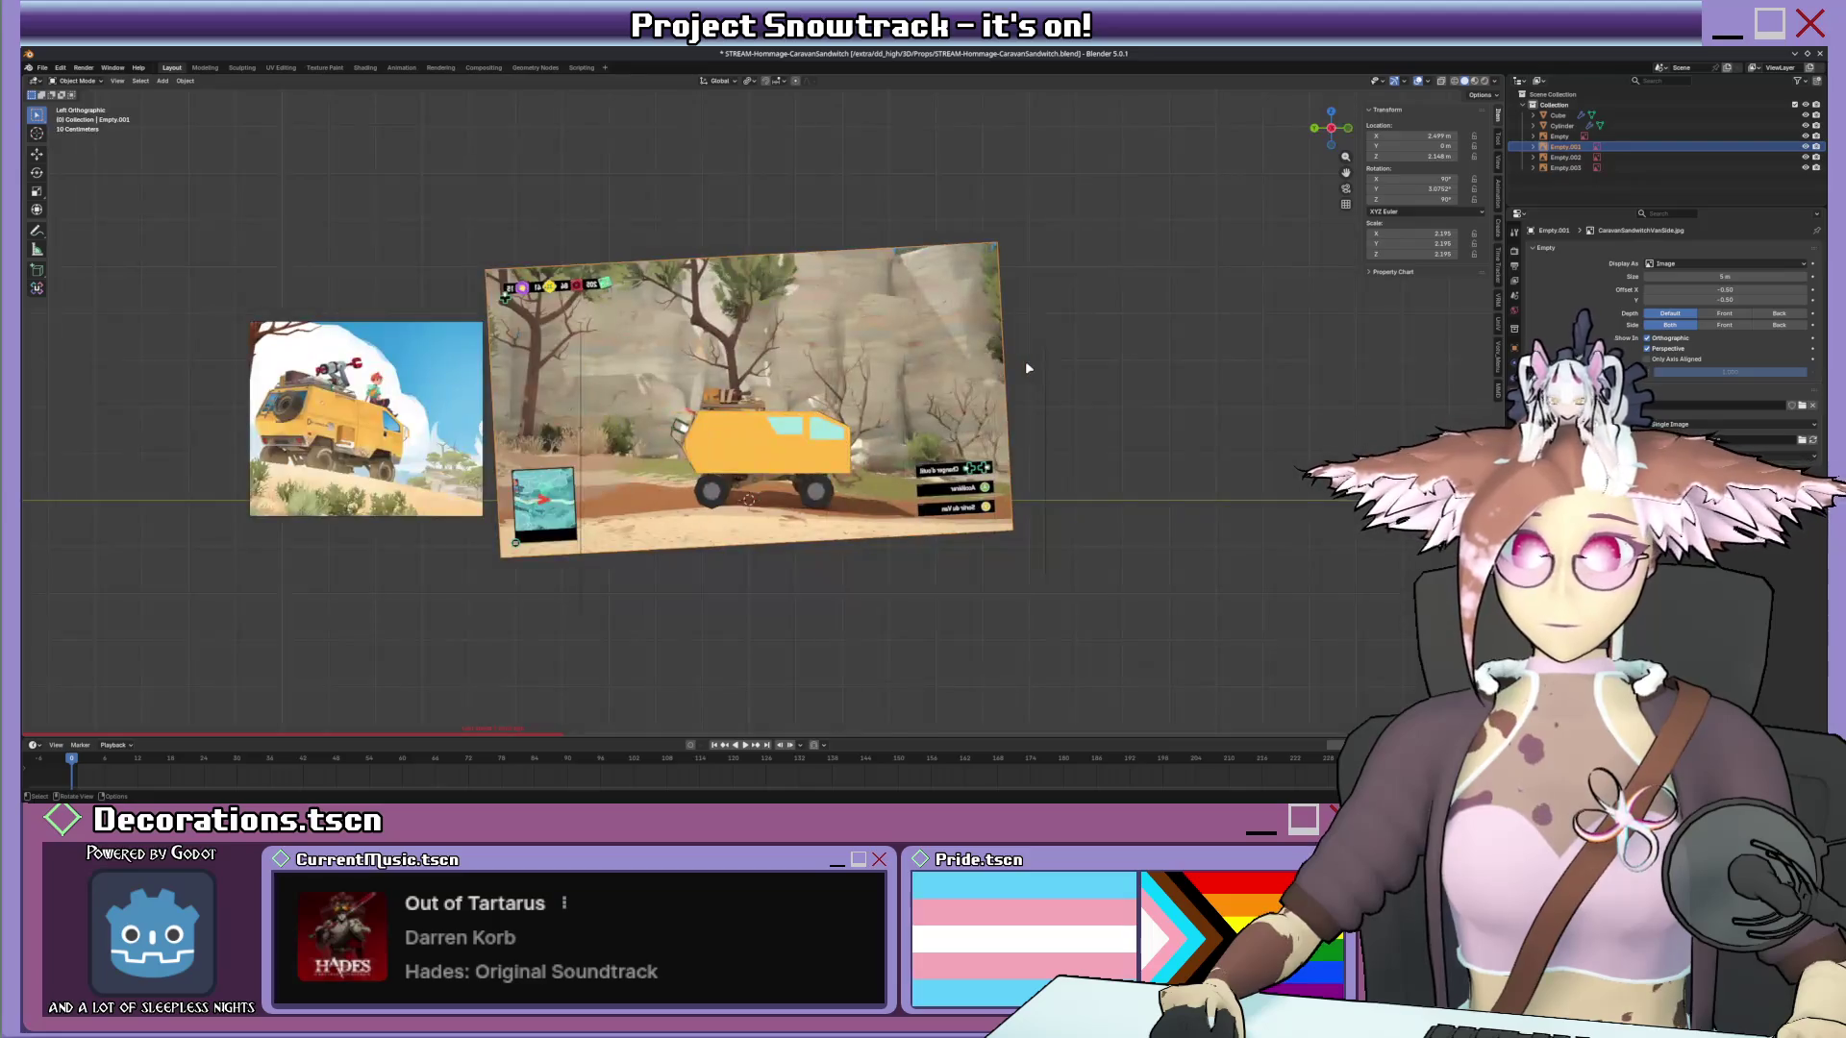
scroll(1025, 361, "up", 6)
scroll(760, 399, "up", 4)
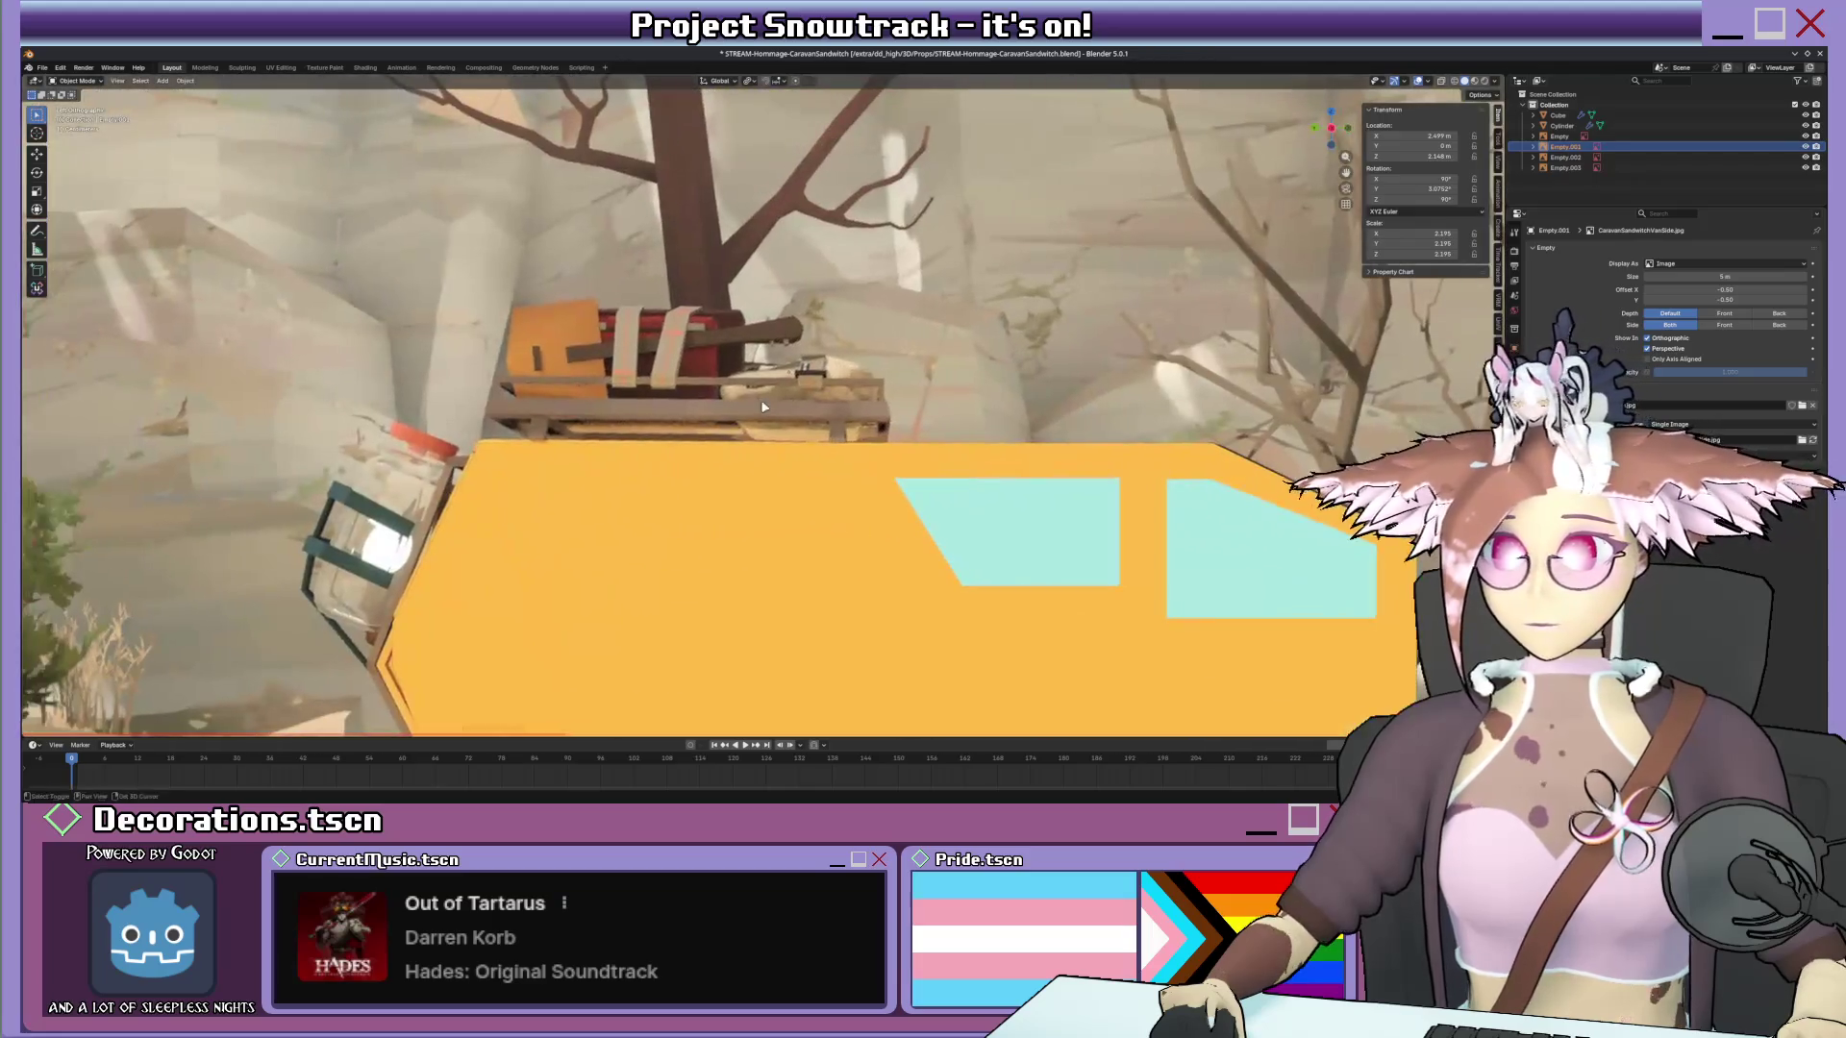
left_click(166, 79)
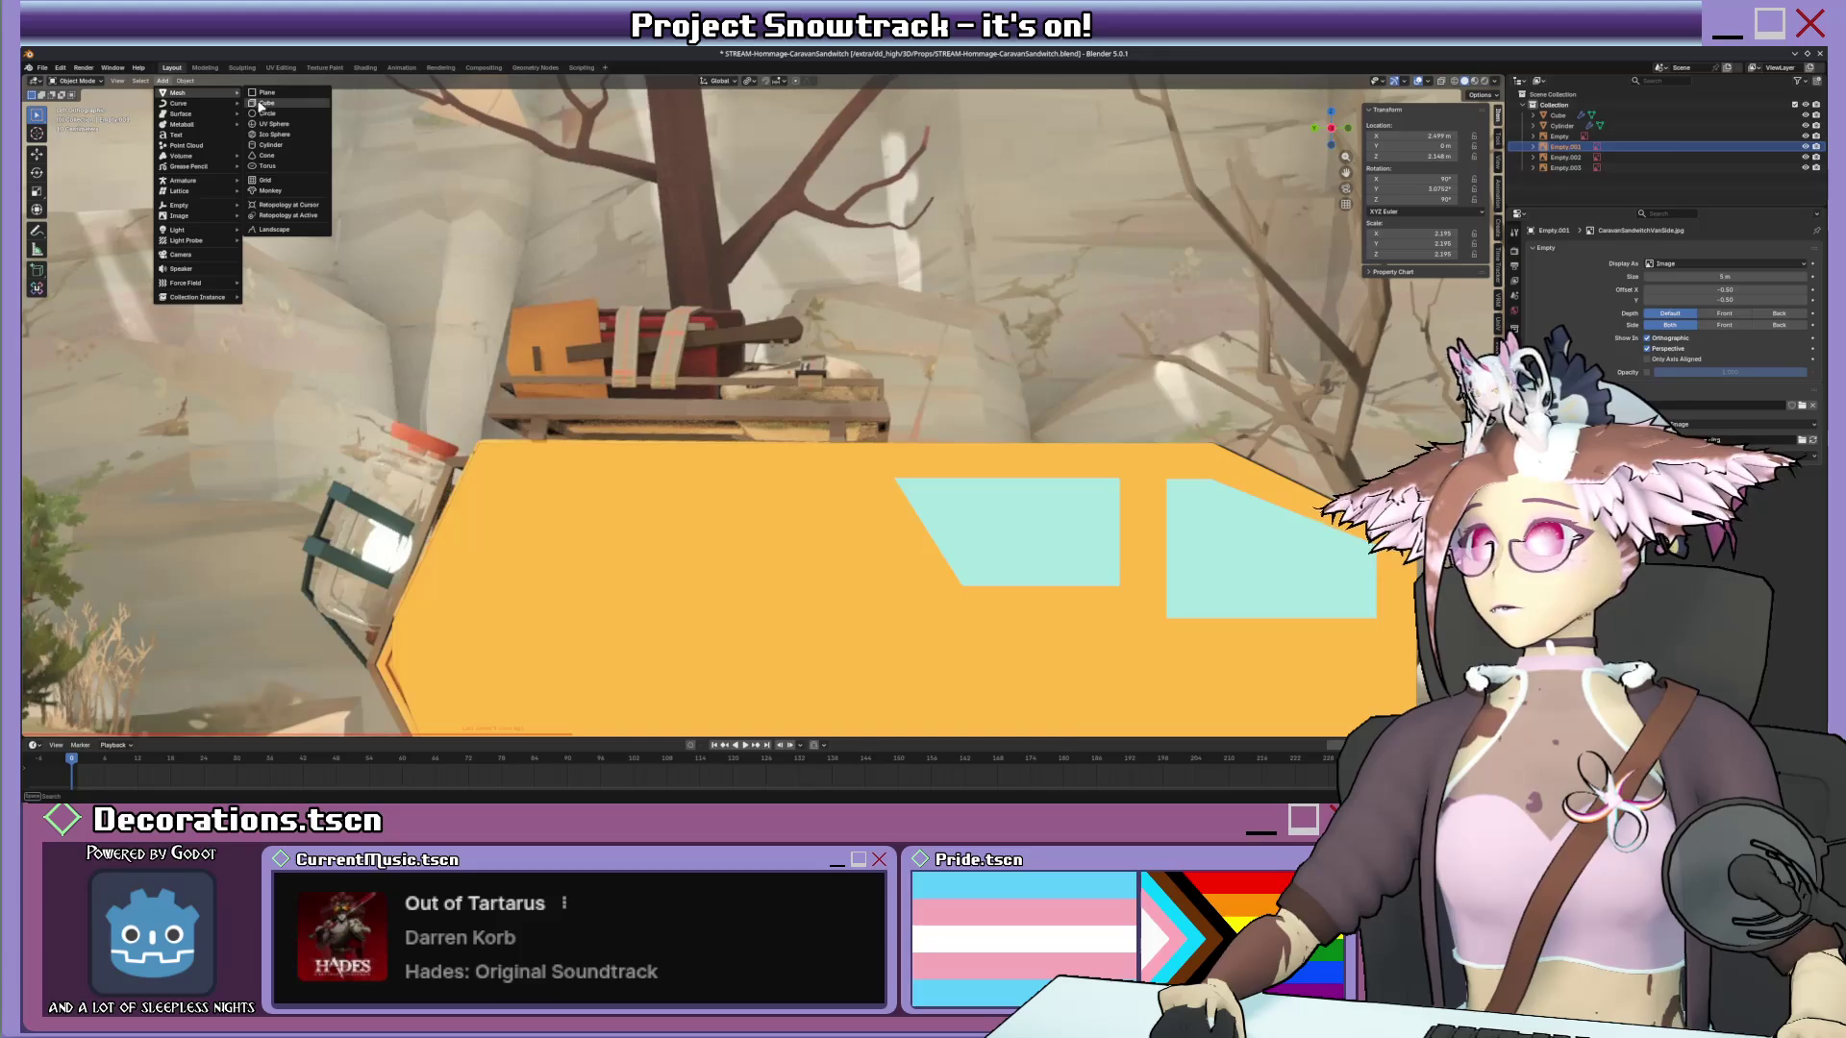
left_click(264, 104)
scroll(263, 103, "down", 4)
key("Tab")
key("g")
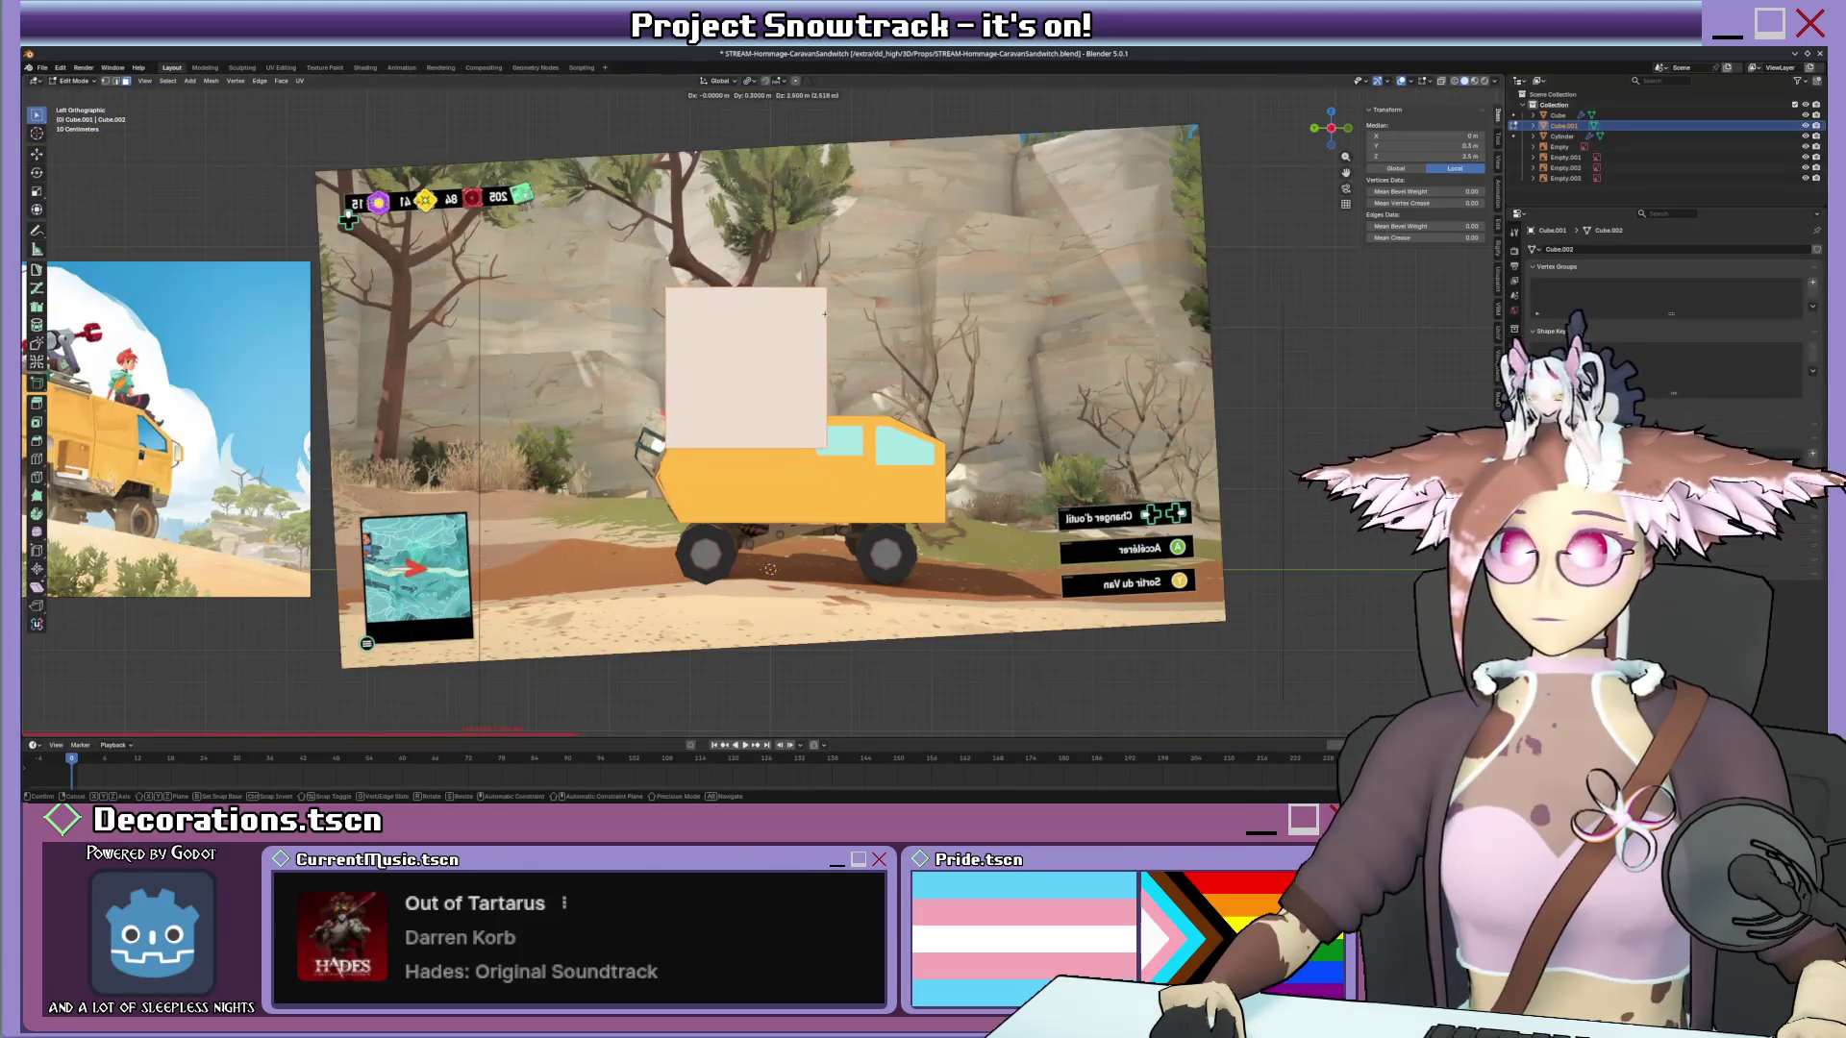
left_click(823, 318)
key("s")
scroll(830, 374, "up", 5)
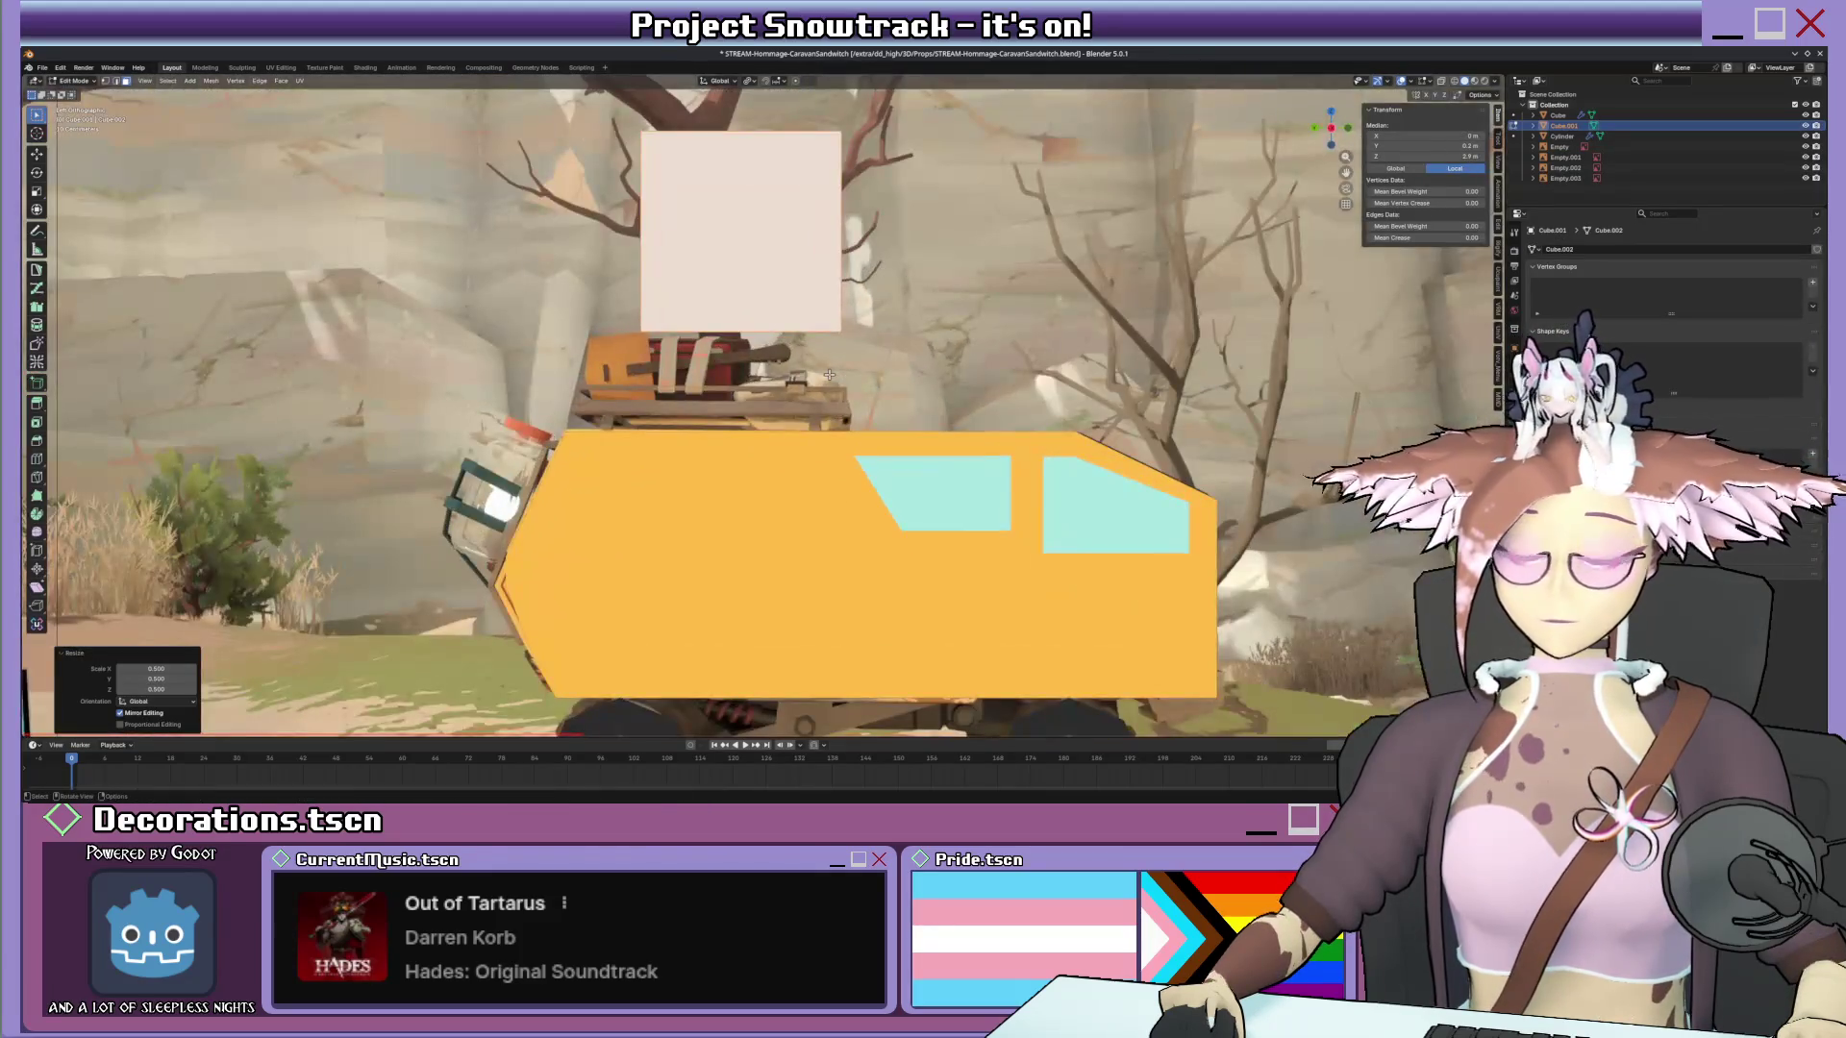
Switch to Material Preview and snap to the van's opposite side view.
key("KP_1")
scroll(830, 372, "down", 3)
scroll(821, 319, "down", 1)
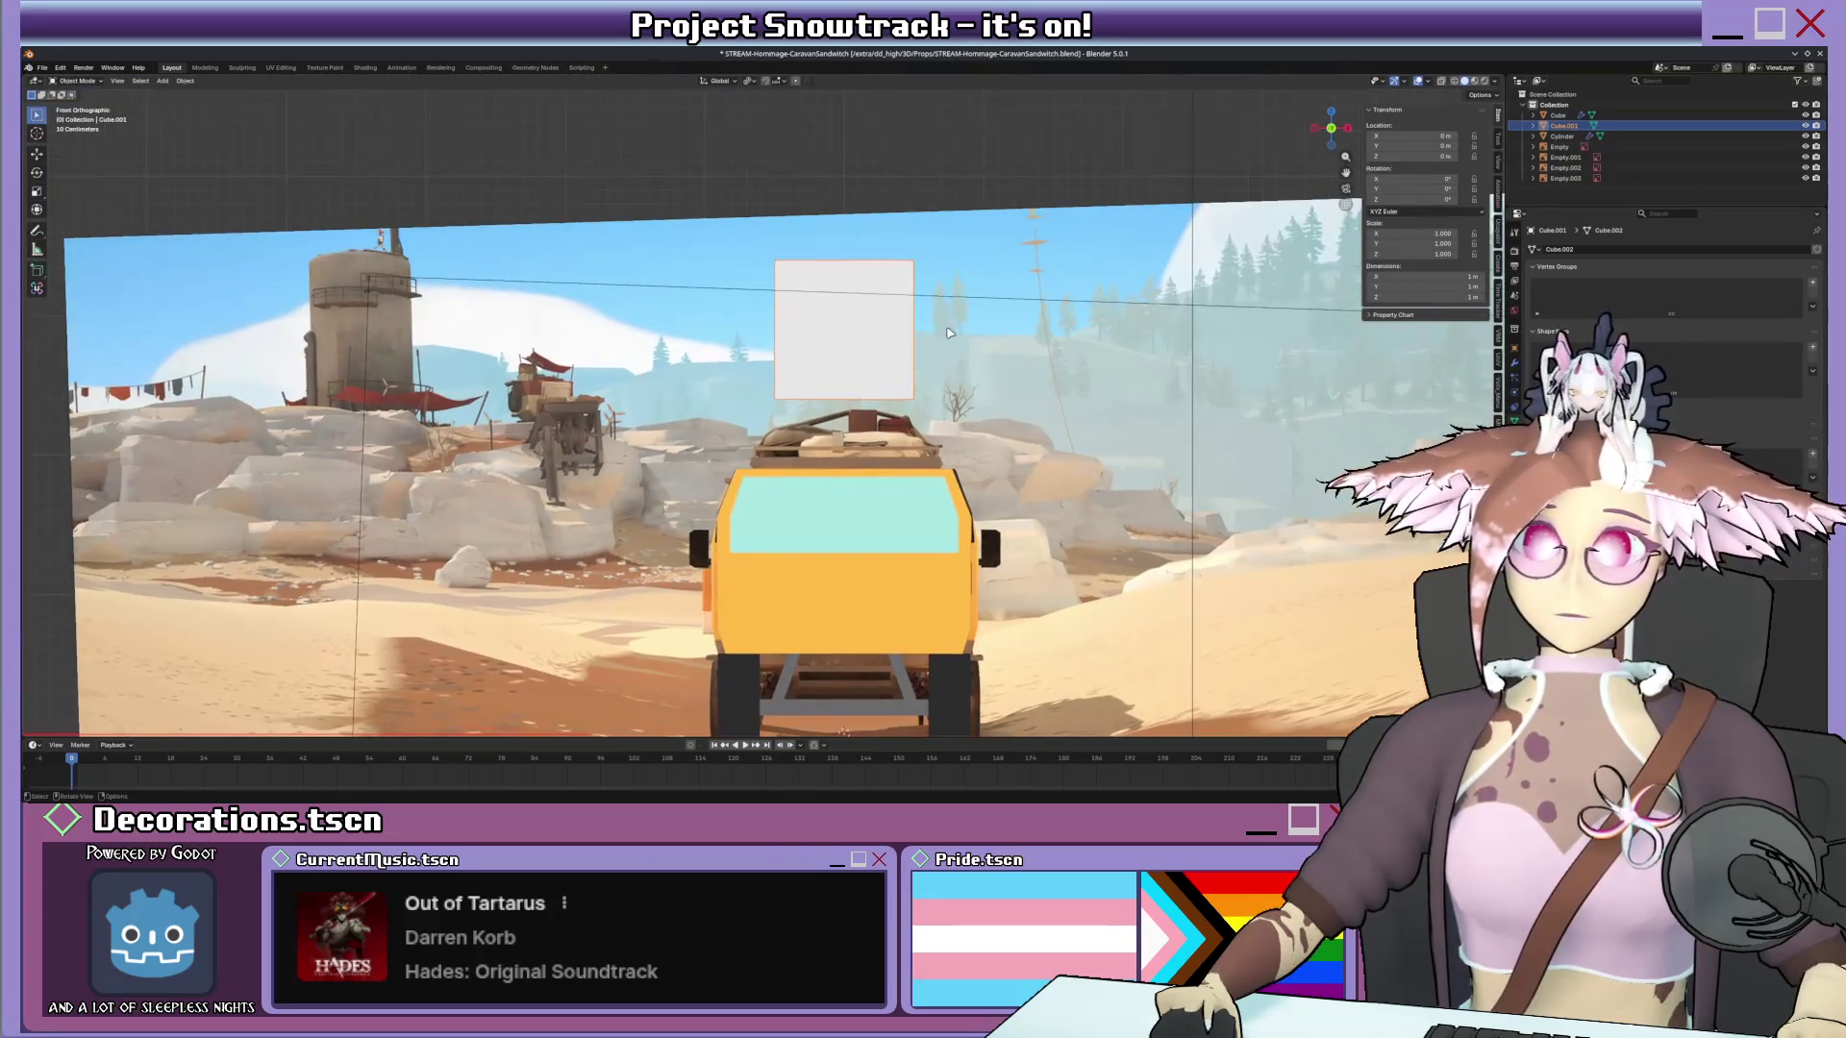
left_click(865, 334)
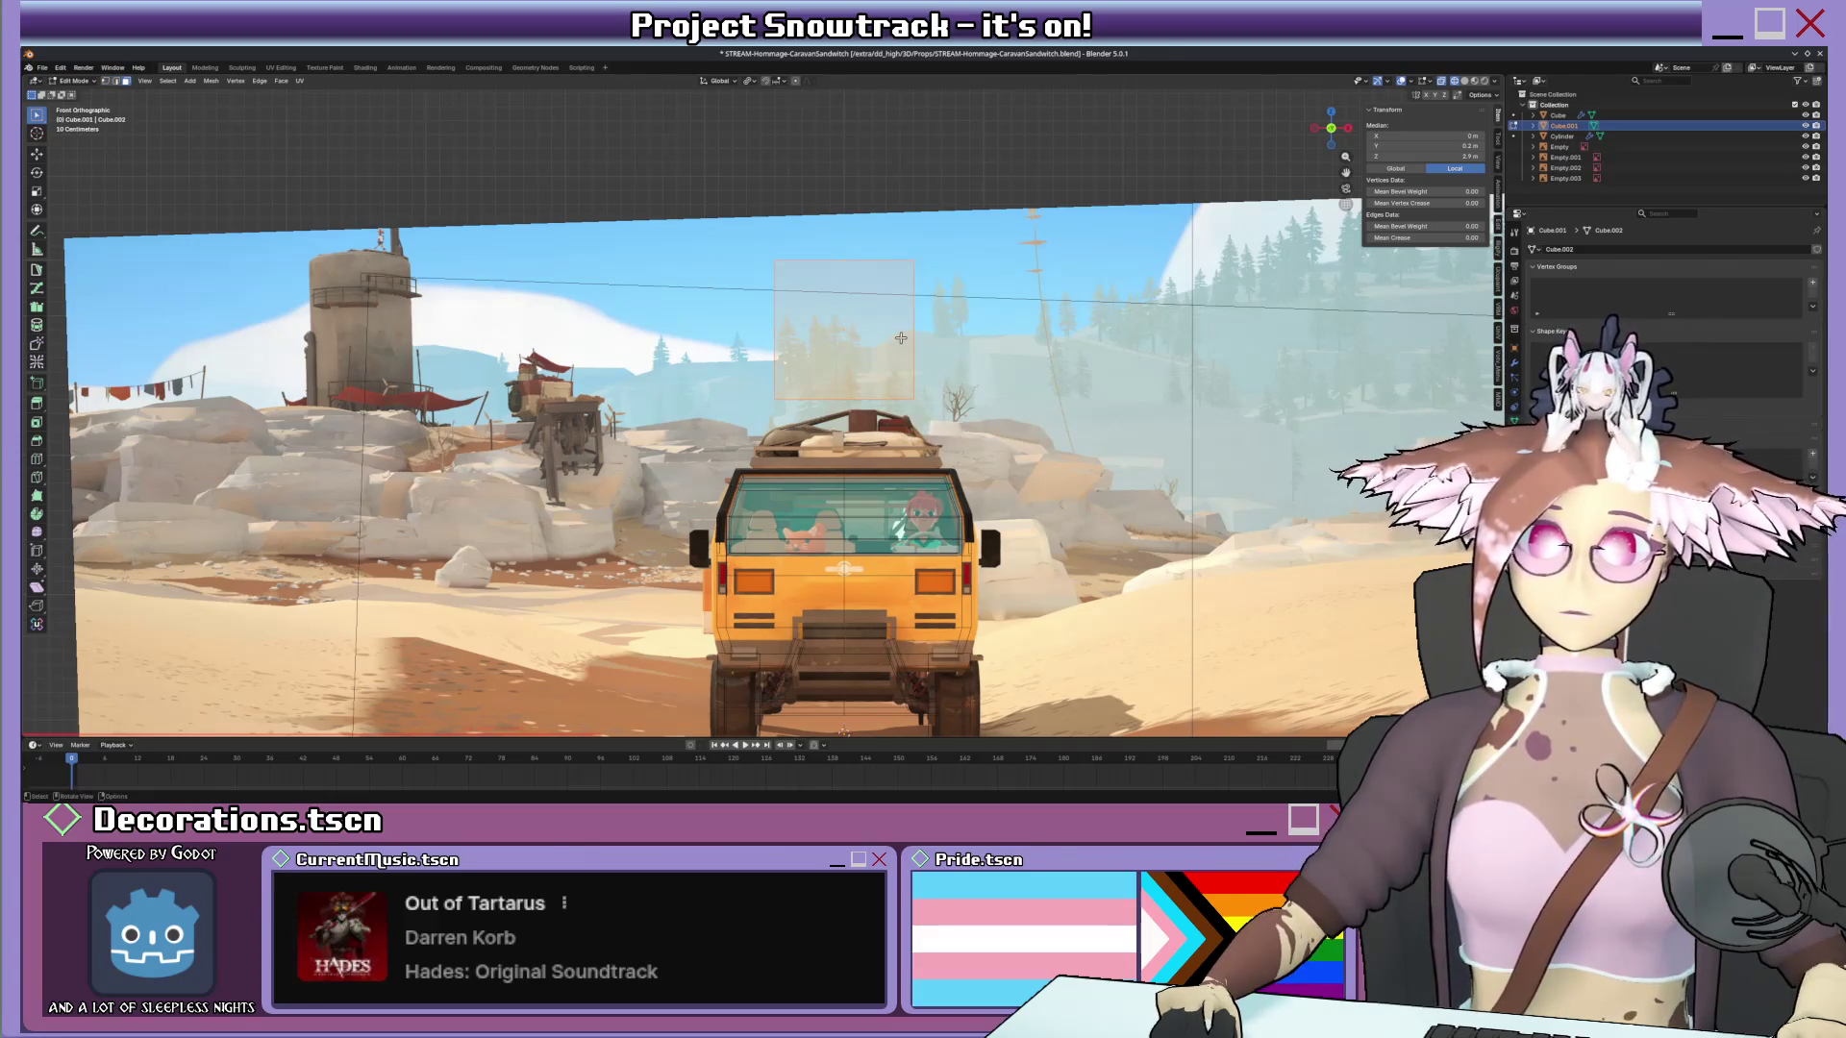
middle_click_drag(900, 339, 883, 338)
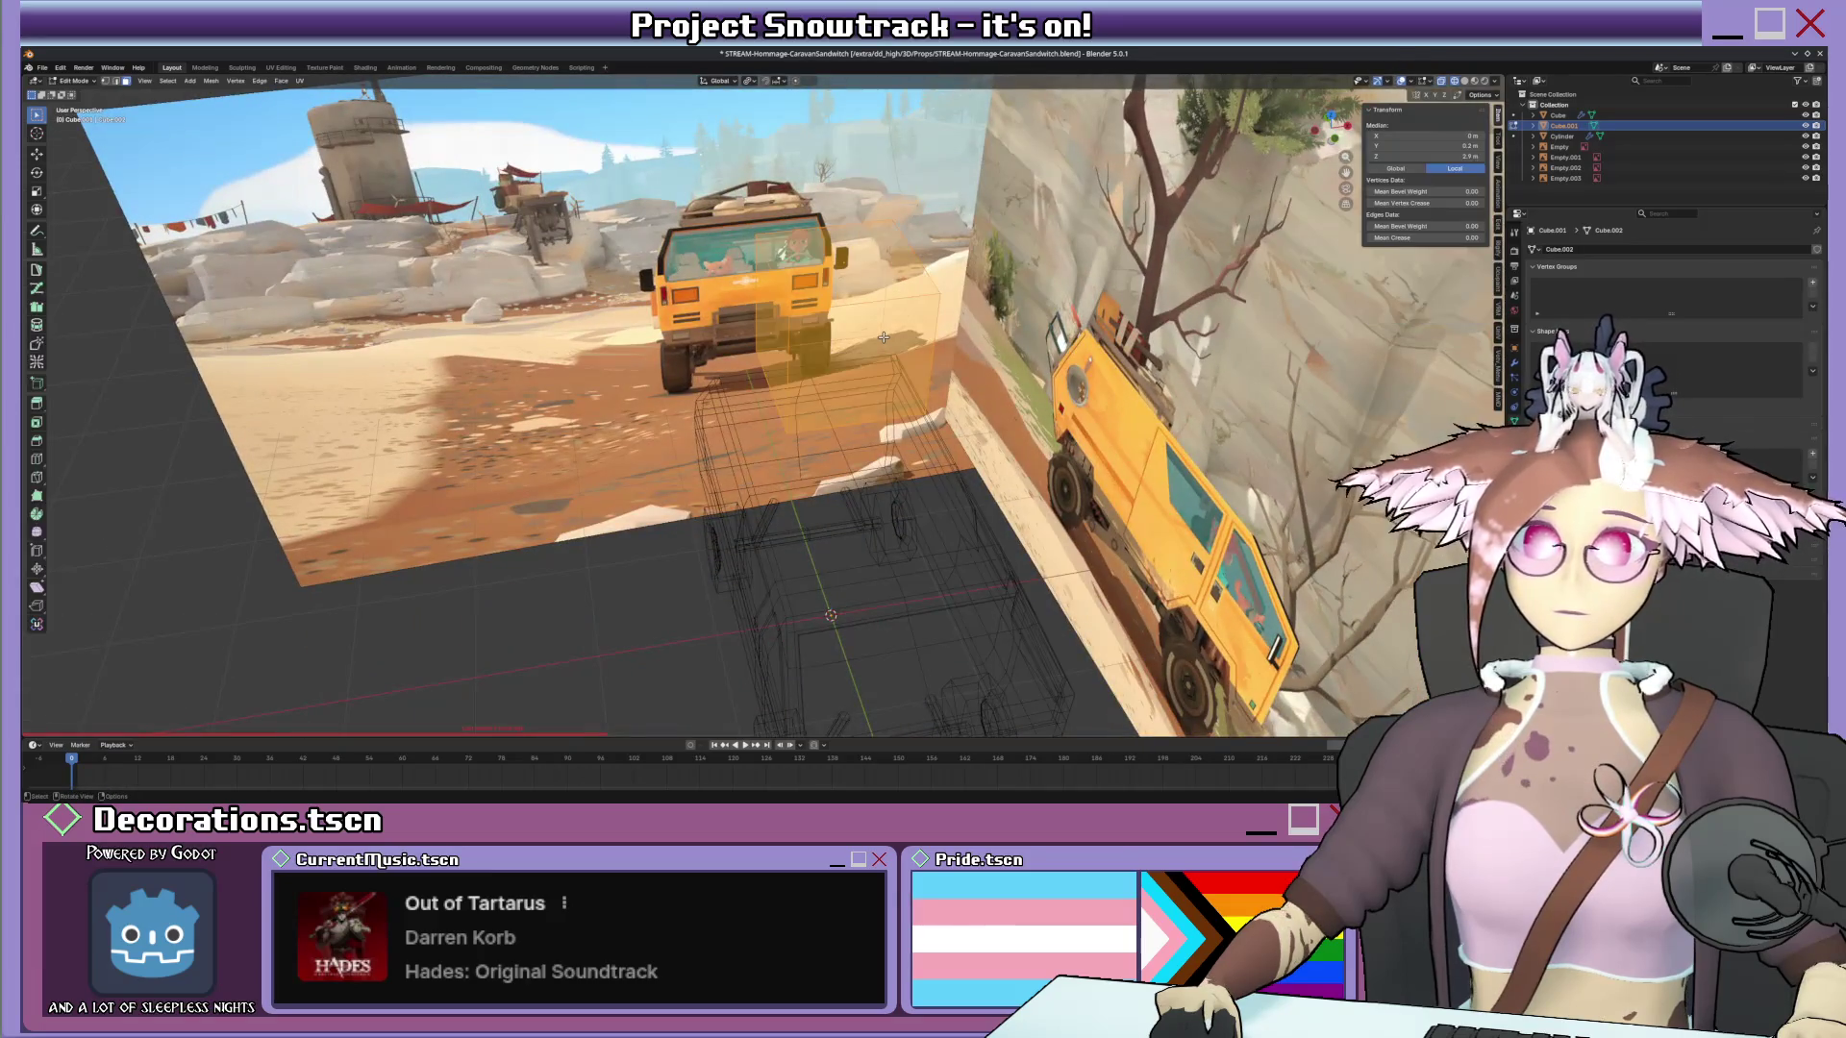
key("KP_3")
key("ctrl+KP_3")
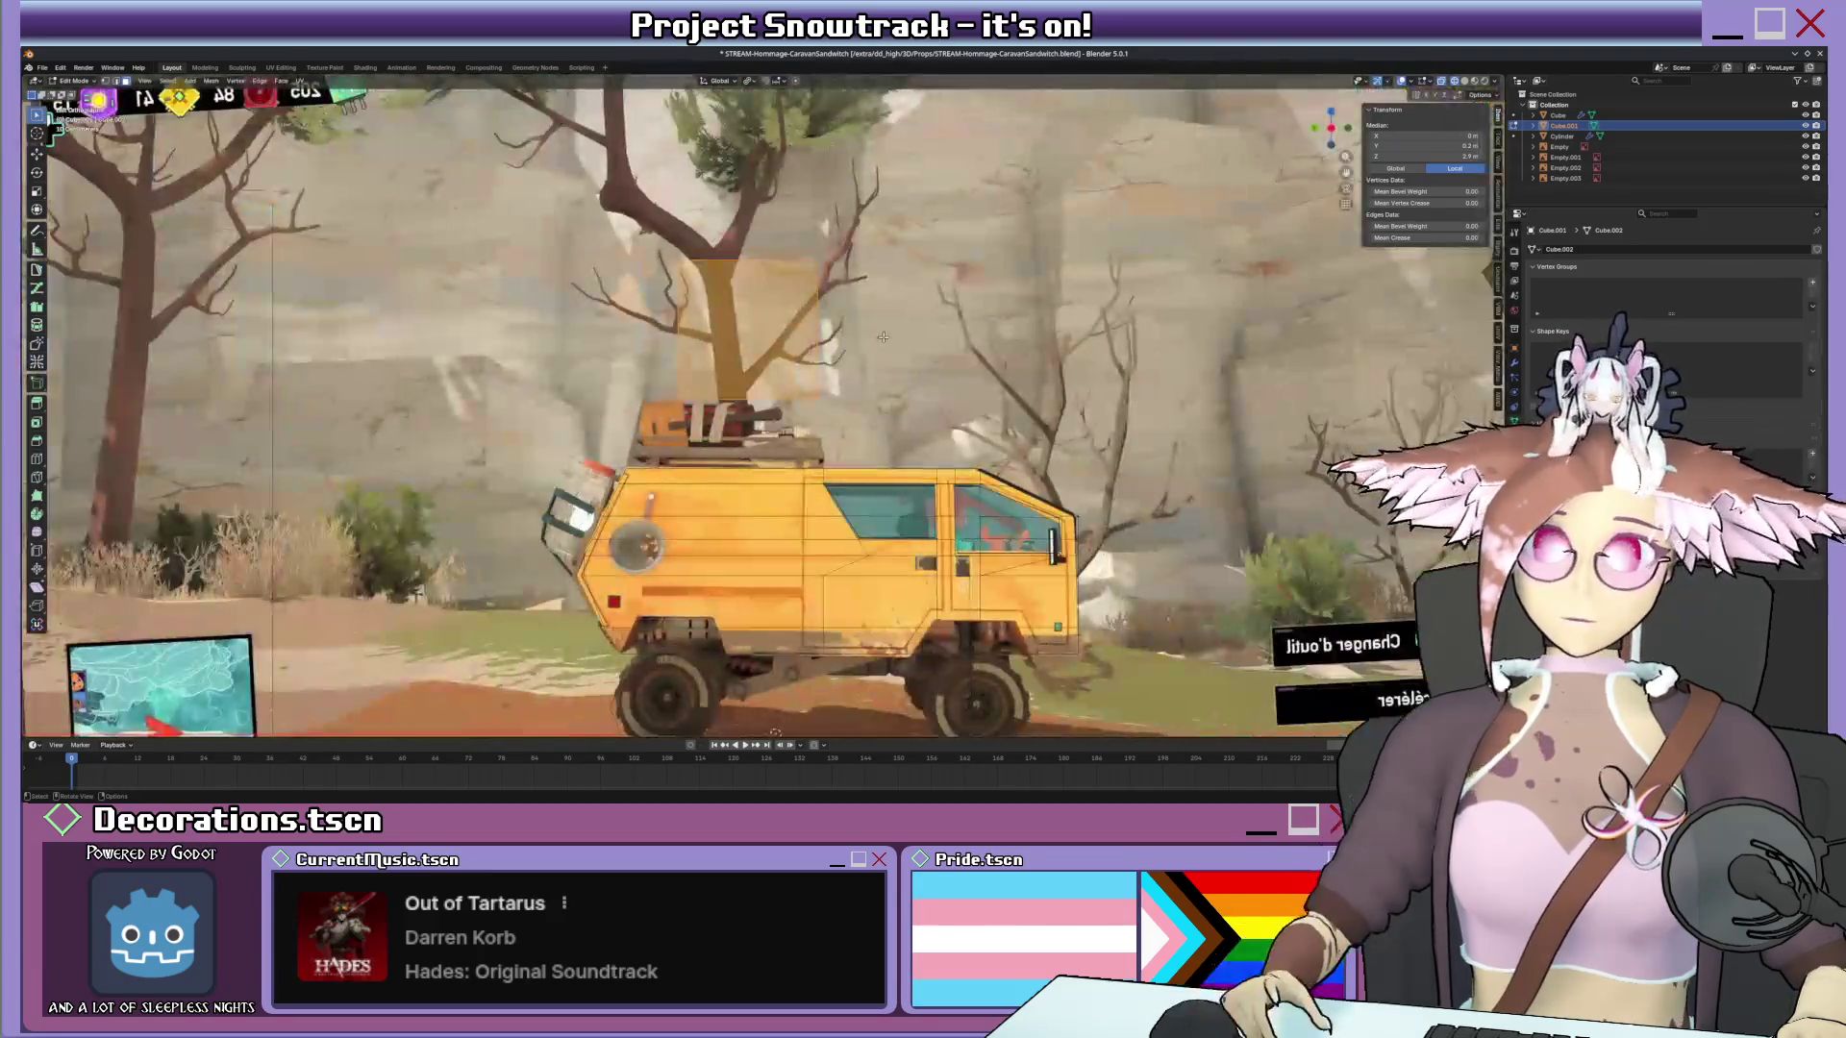
scroll(672, 175, "up", 3)
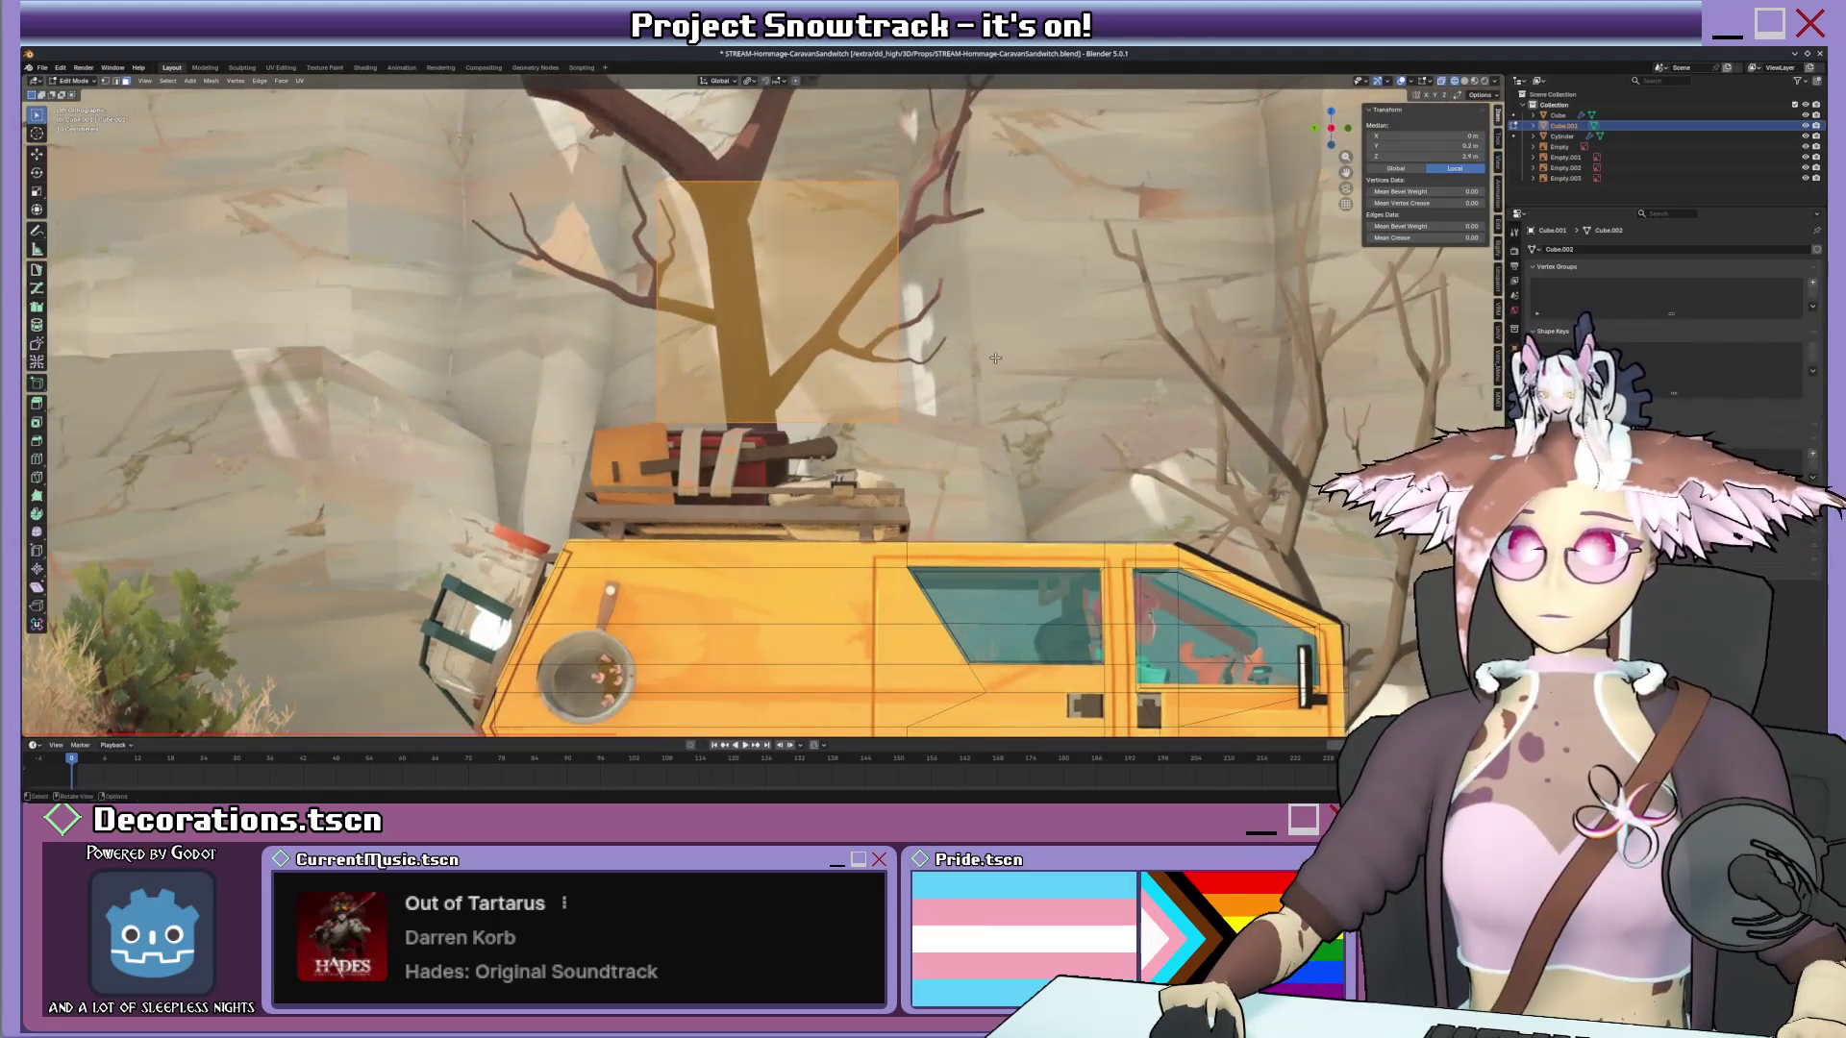
Move the box up and along Y until it sits over the roof rack in the reference.
key("g")
left_click(941, 473)
key("g")
left_click(845, 432)
key("g")
key("z")
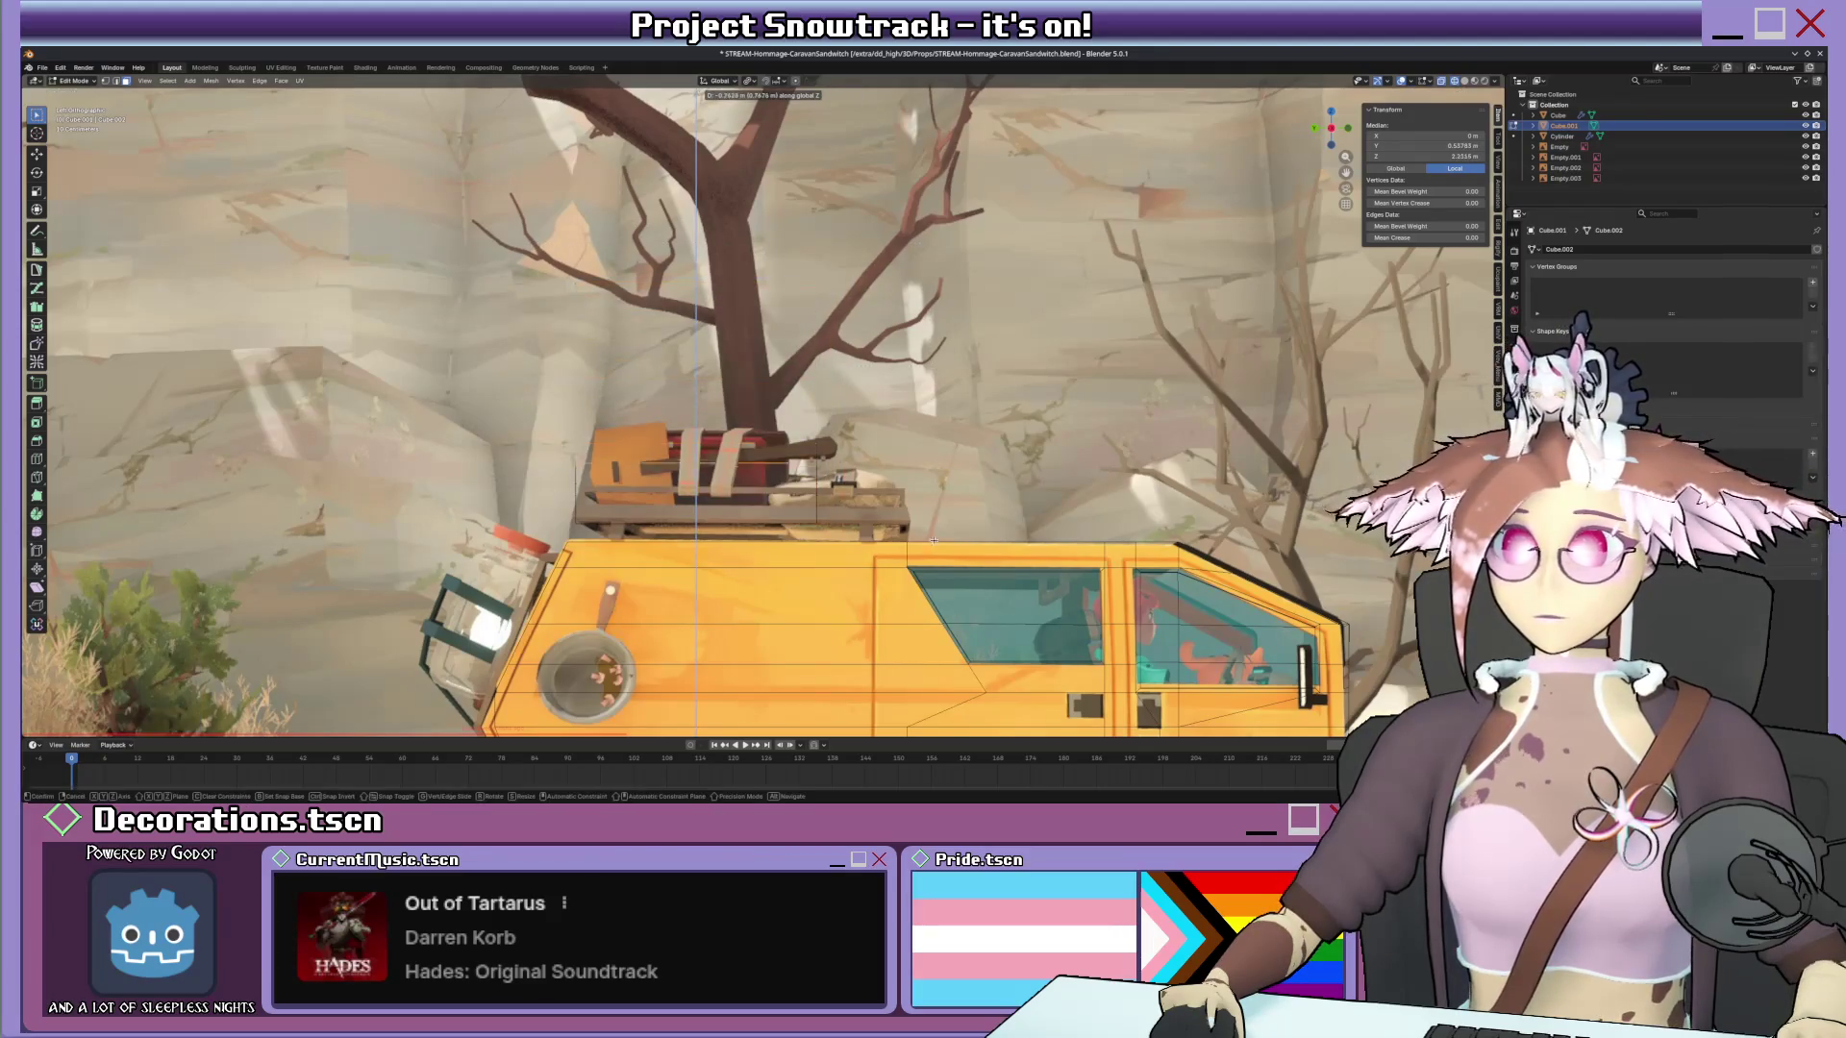
key("y")
left_click(947, 558)
mouse_move(947, 558)
middle_mouse_down()
mouse_move(902, 562)
mouse_move(901, 480)
middle_mouse_up()
scroll(901, 482, "up", 5)
mouse_move(693, 536)
middle_mouse_down()
mouse_move(495, 559)
mouse_move(342, 374)
mouse_move(375, 344)
mouse_move(439, 346)
middle_mouse_up()
Lower the box onto the roof rack, fine-tune its position, and add an edge loop across it.
key("g")
left_click(578, 403)
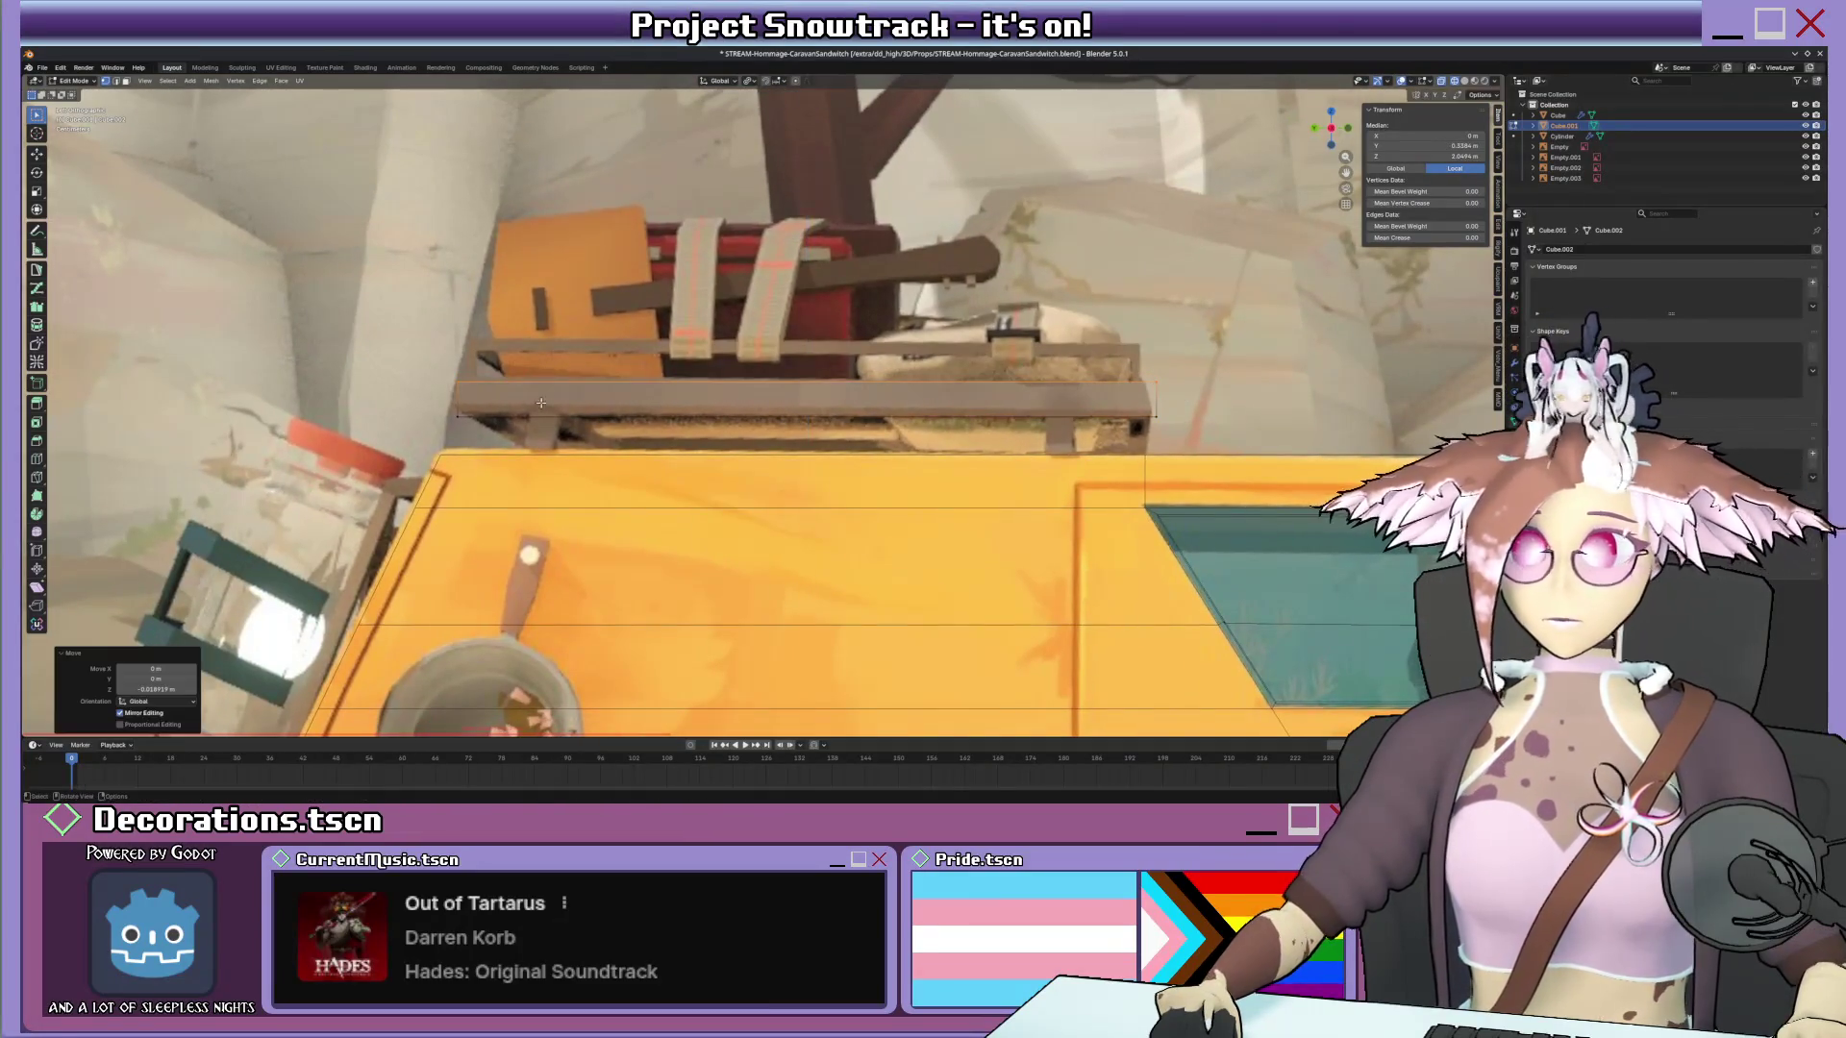
key("g")
left_click(1190, 433)
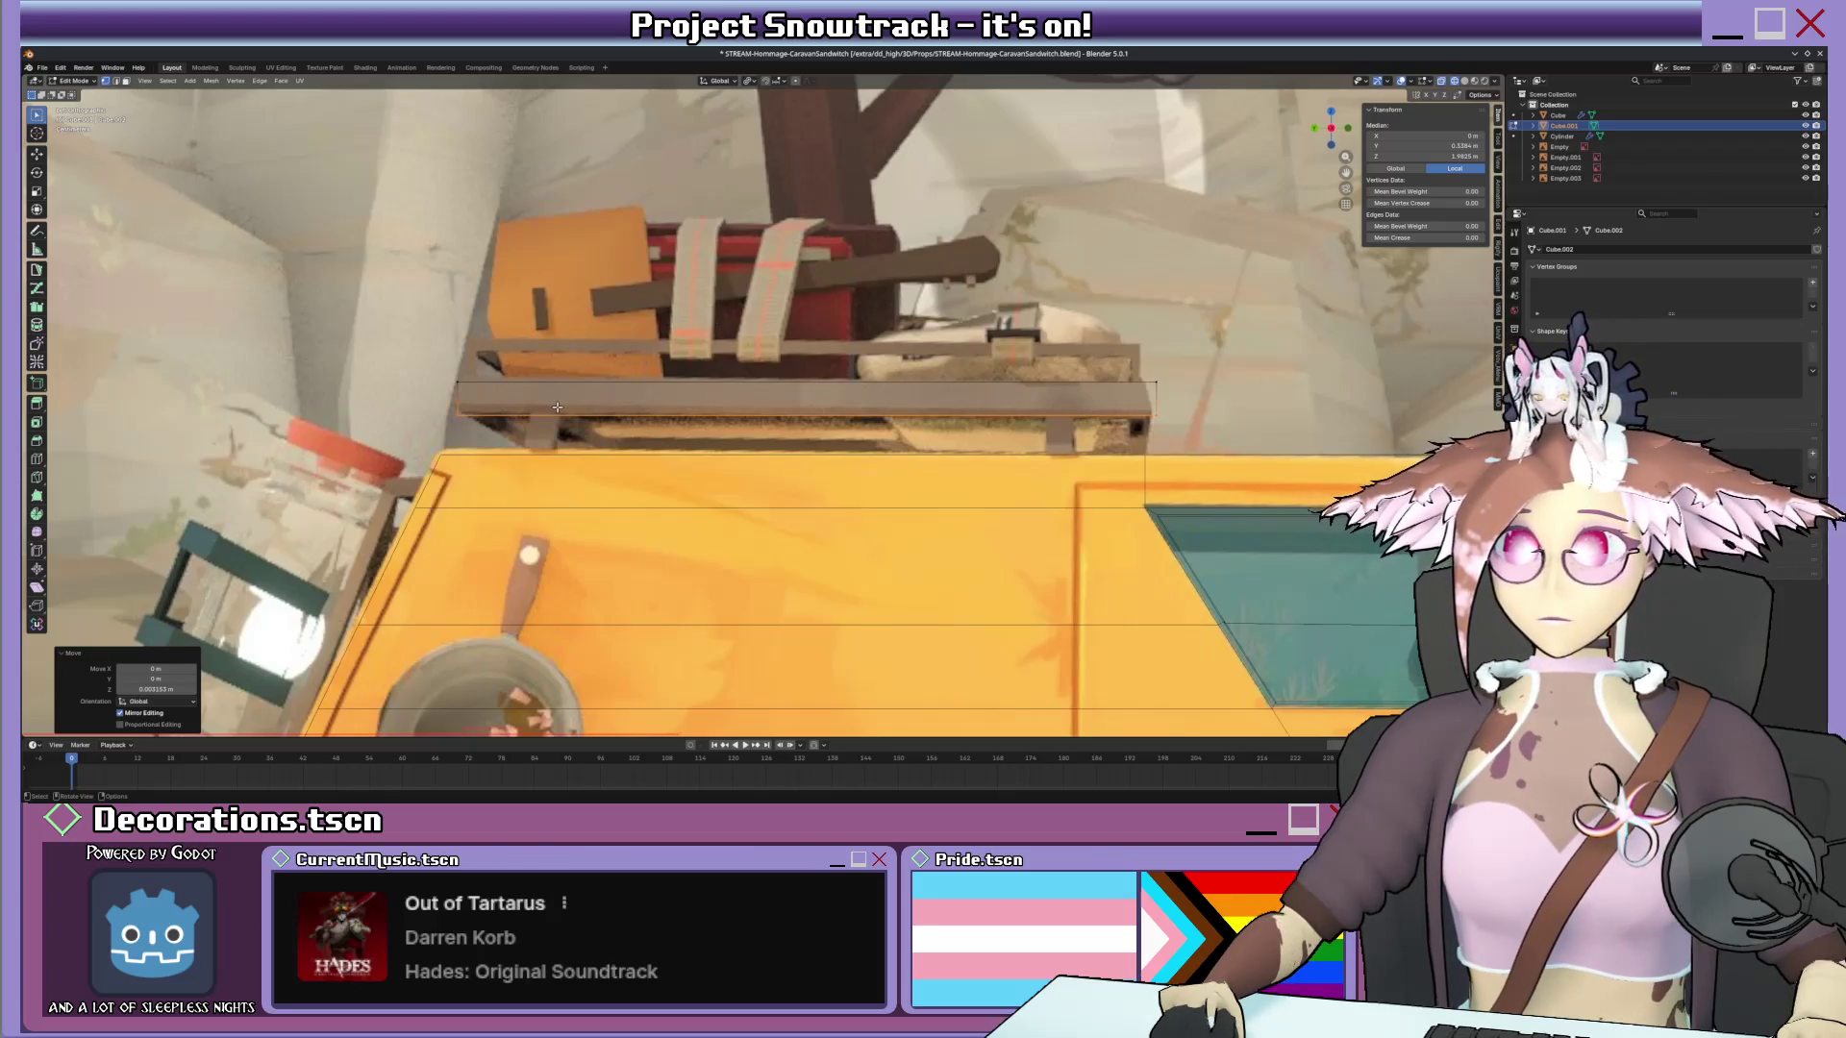
key("ctrl+r")
key("Escape")
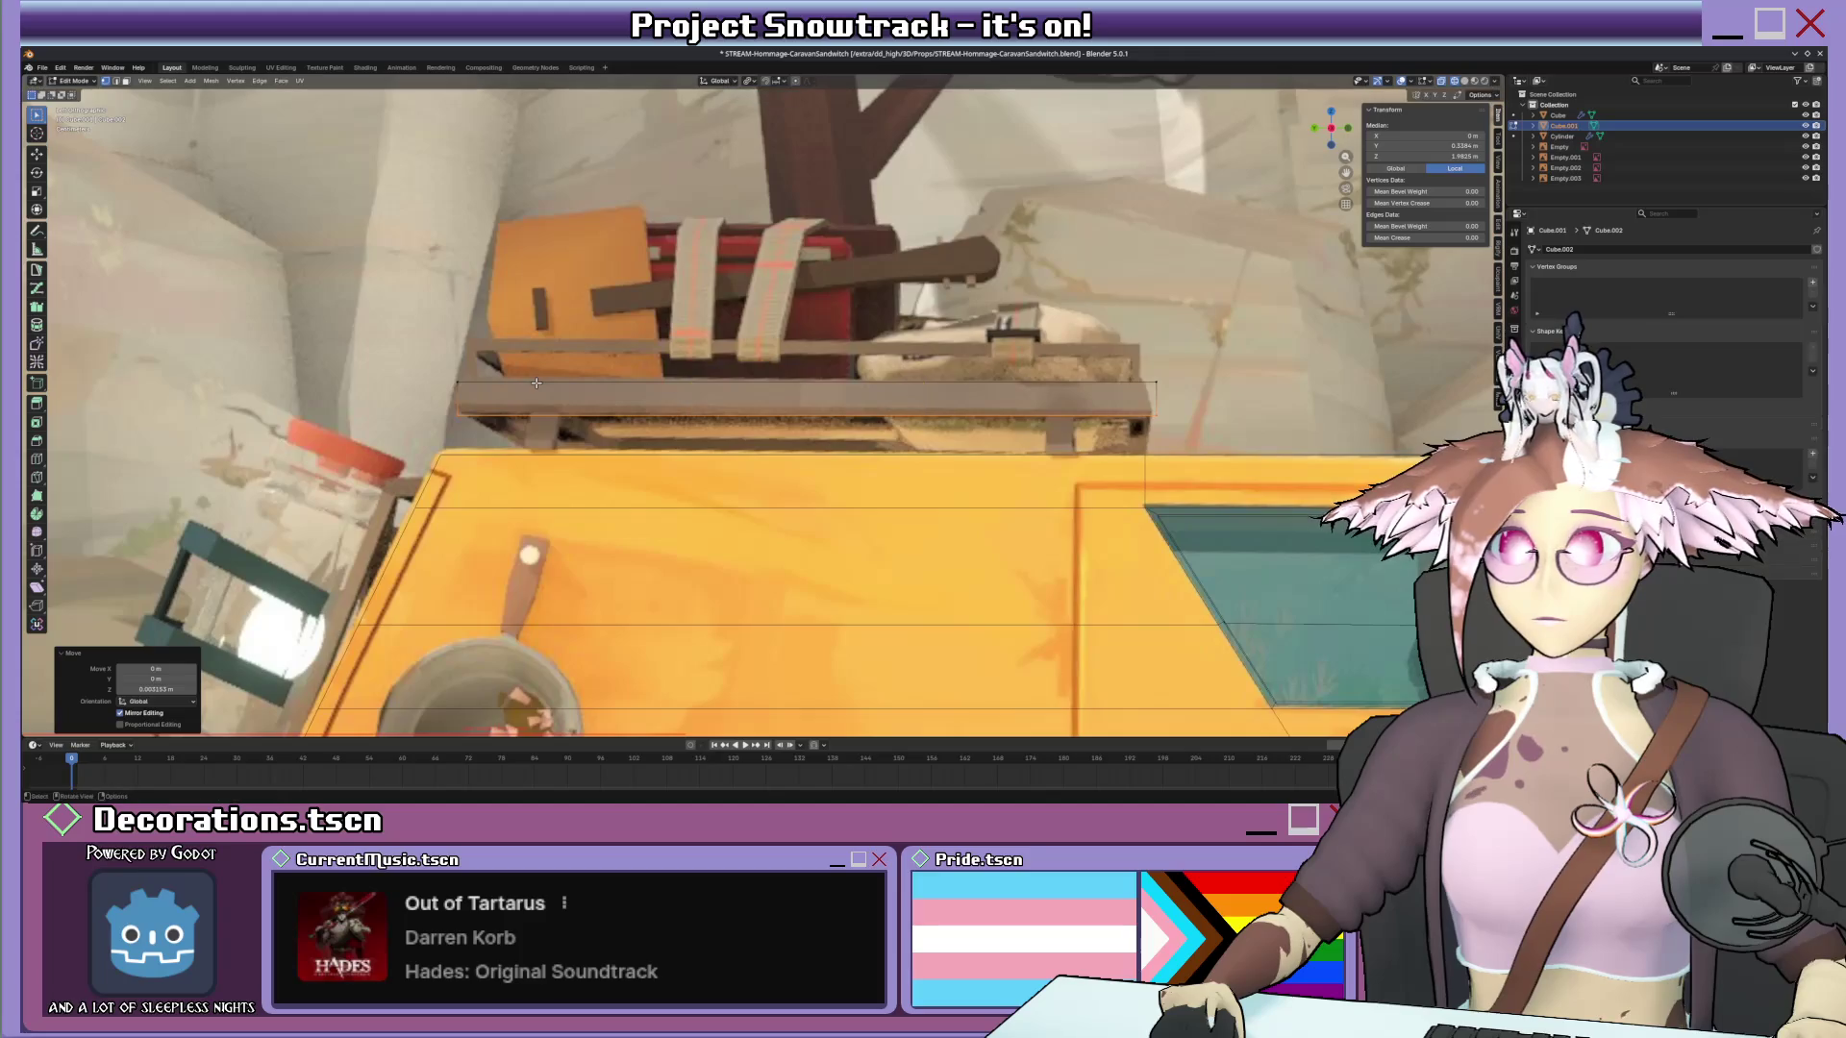
scroll(536, 383, "down", 4)
middle_click_drag(536, 382, 658, 376)
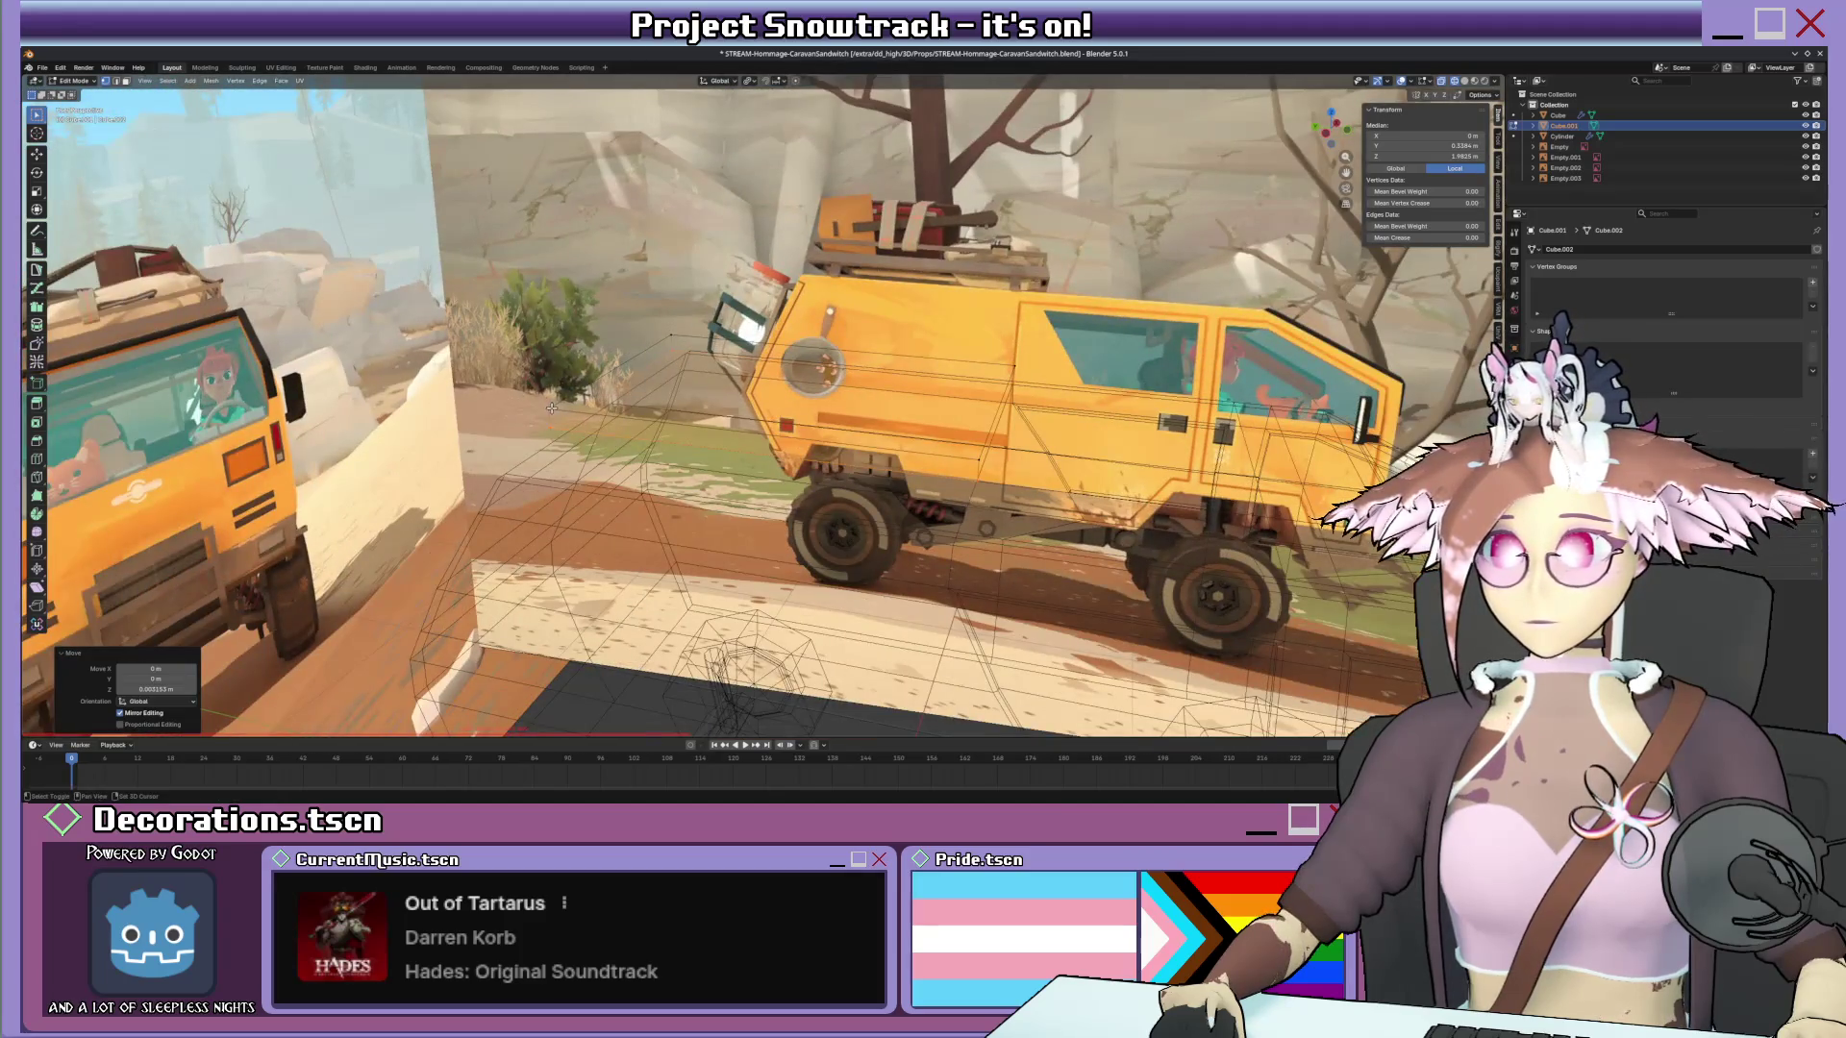
Duplicate the selected box edges along Y and mirror the copy with S Y -1 to the other side.
left_click(1014, 442)
left_click(959, 476)
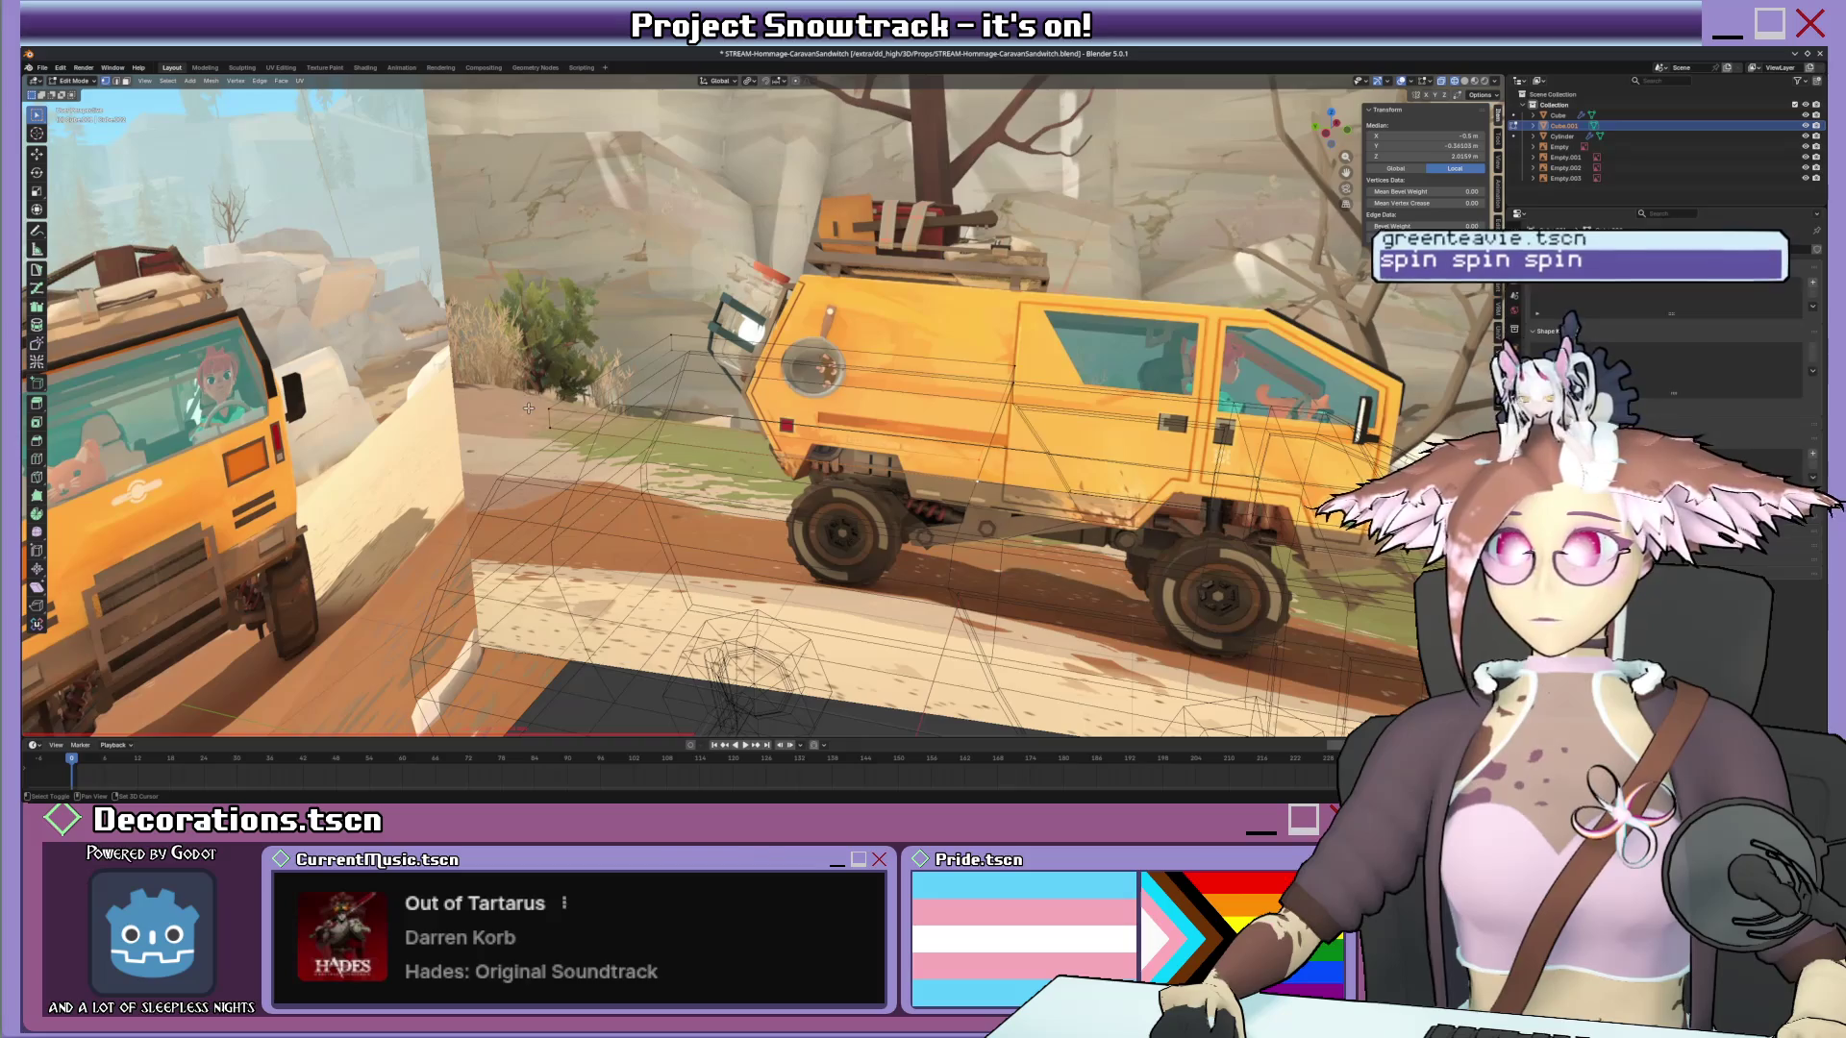
key("shift+d")
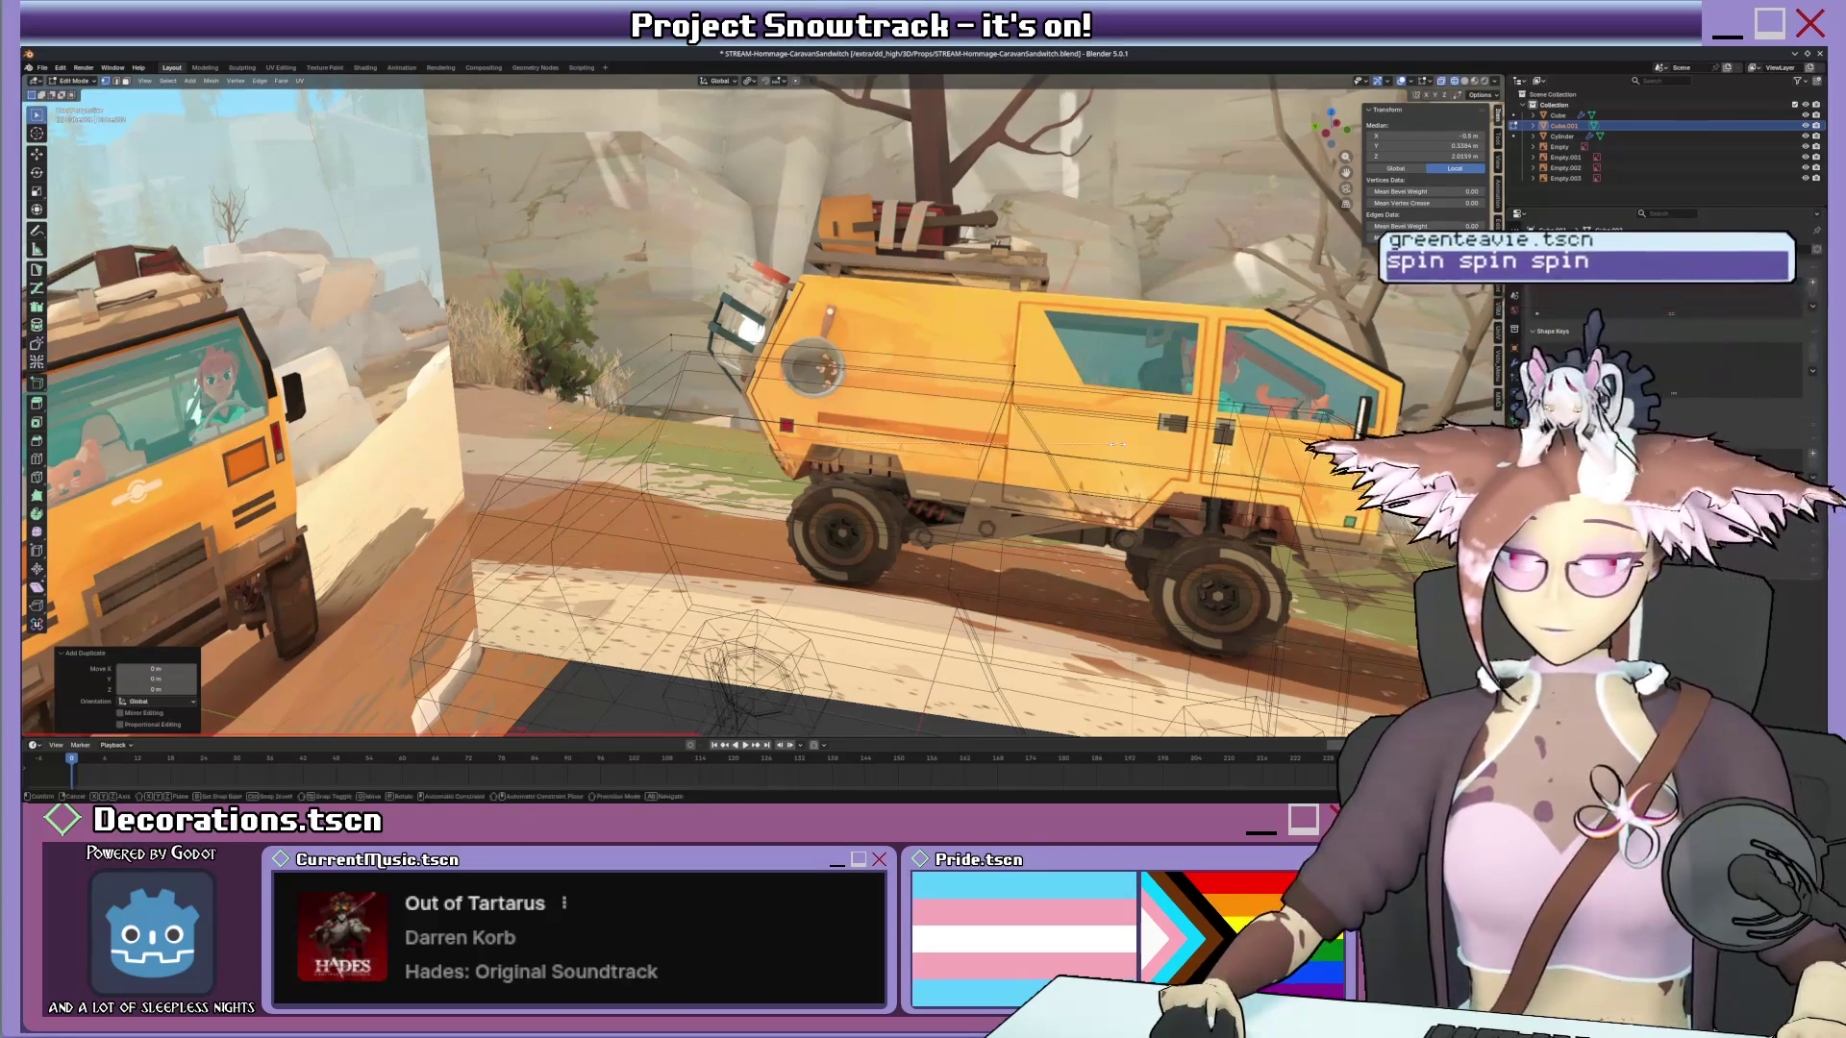
key("y")
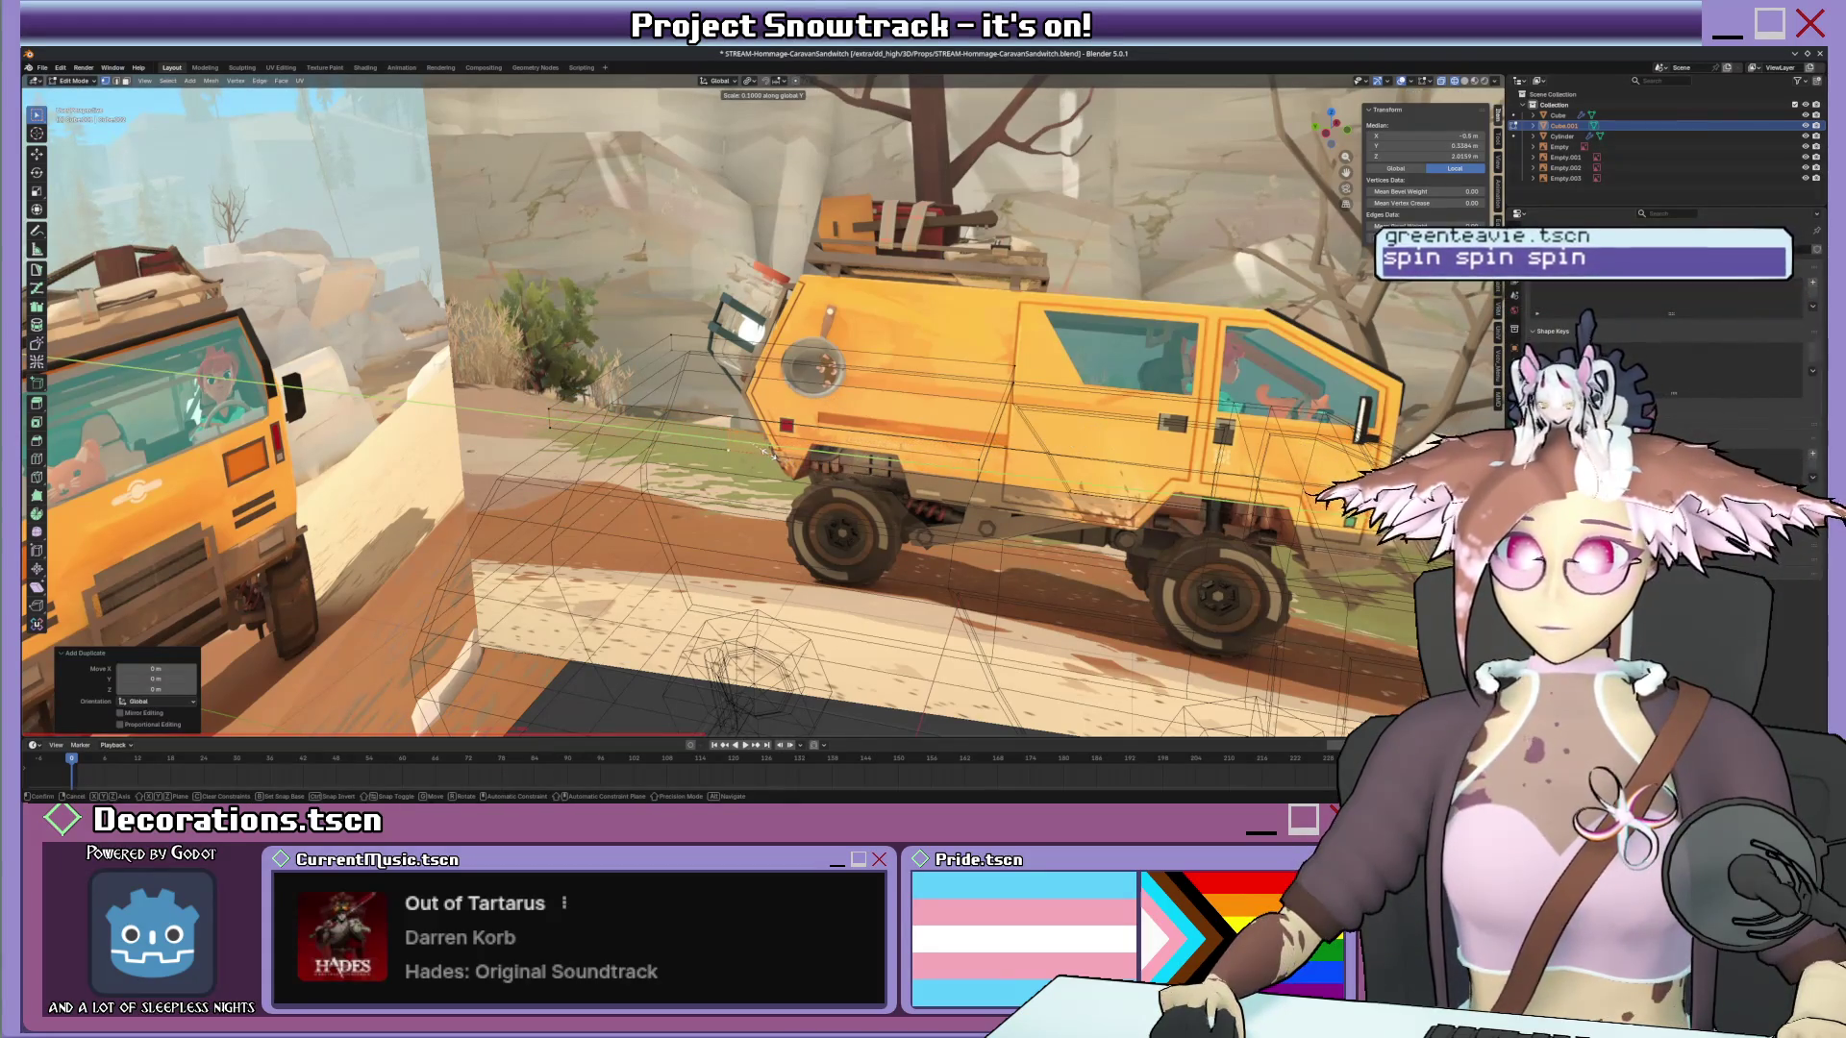
type("sy-1")
key("Return")
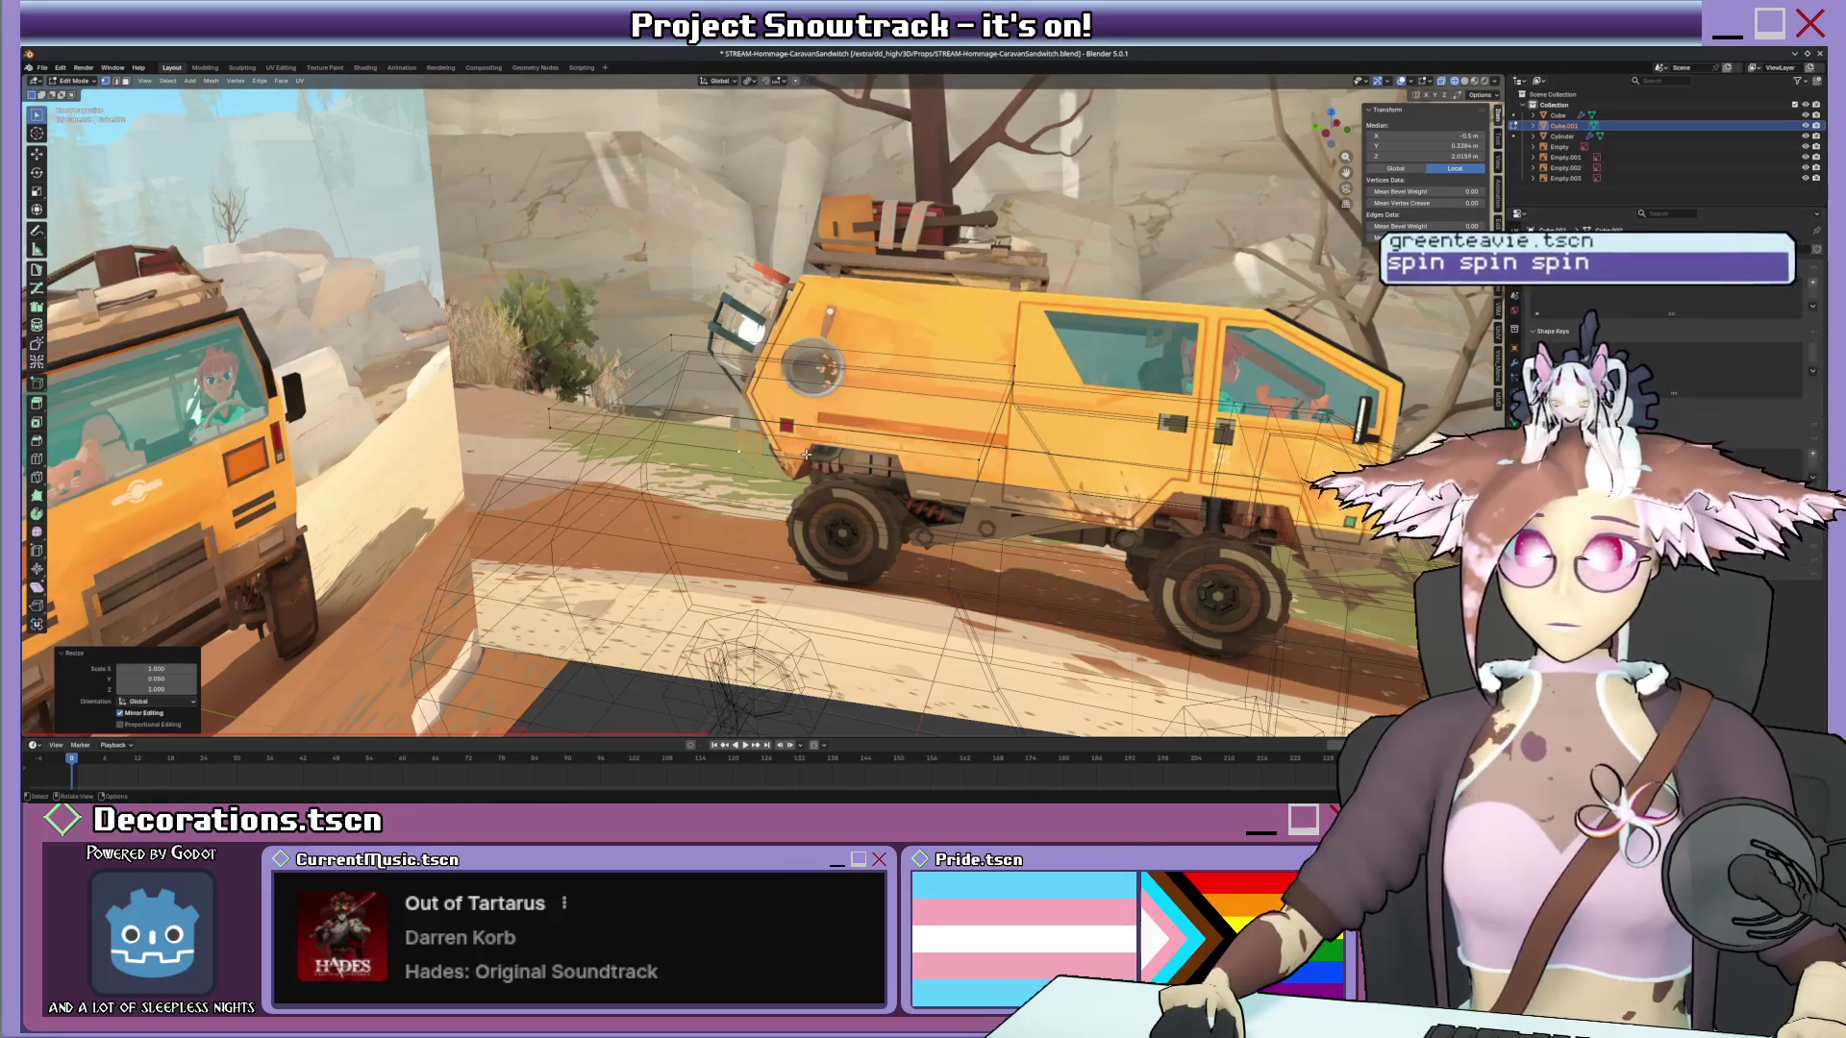
middle_click_drag(805, 455, 849, 439)
Slide the mirrored copy along Y to line it up with the reference's roof rack.
key("g")
key("y")
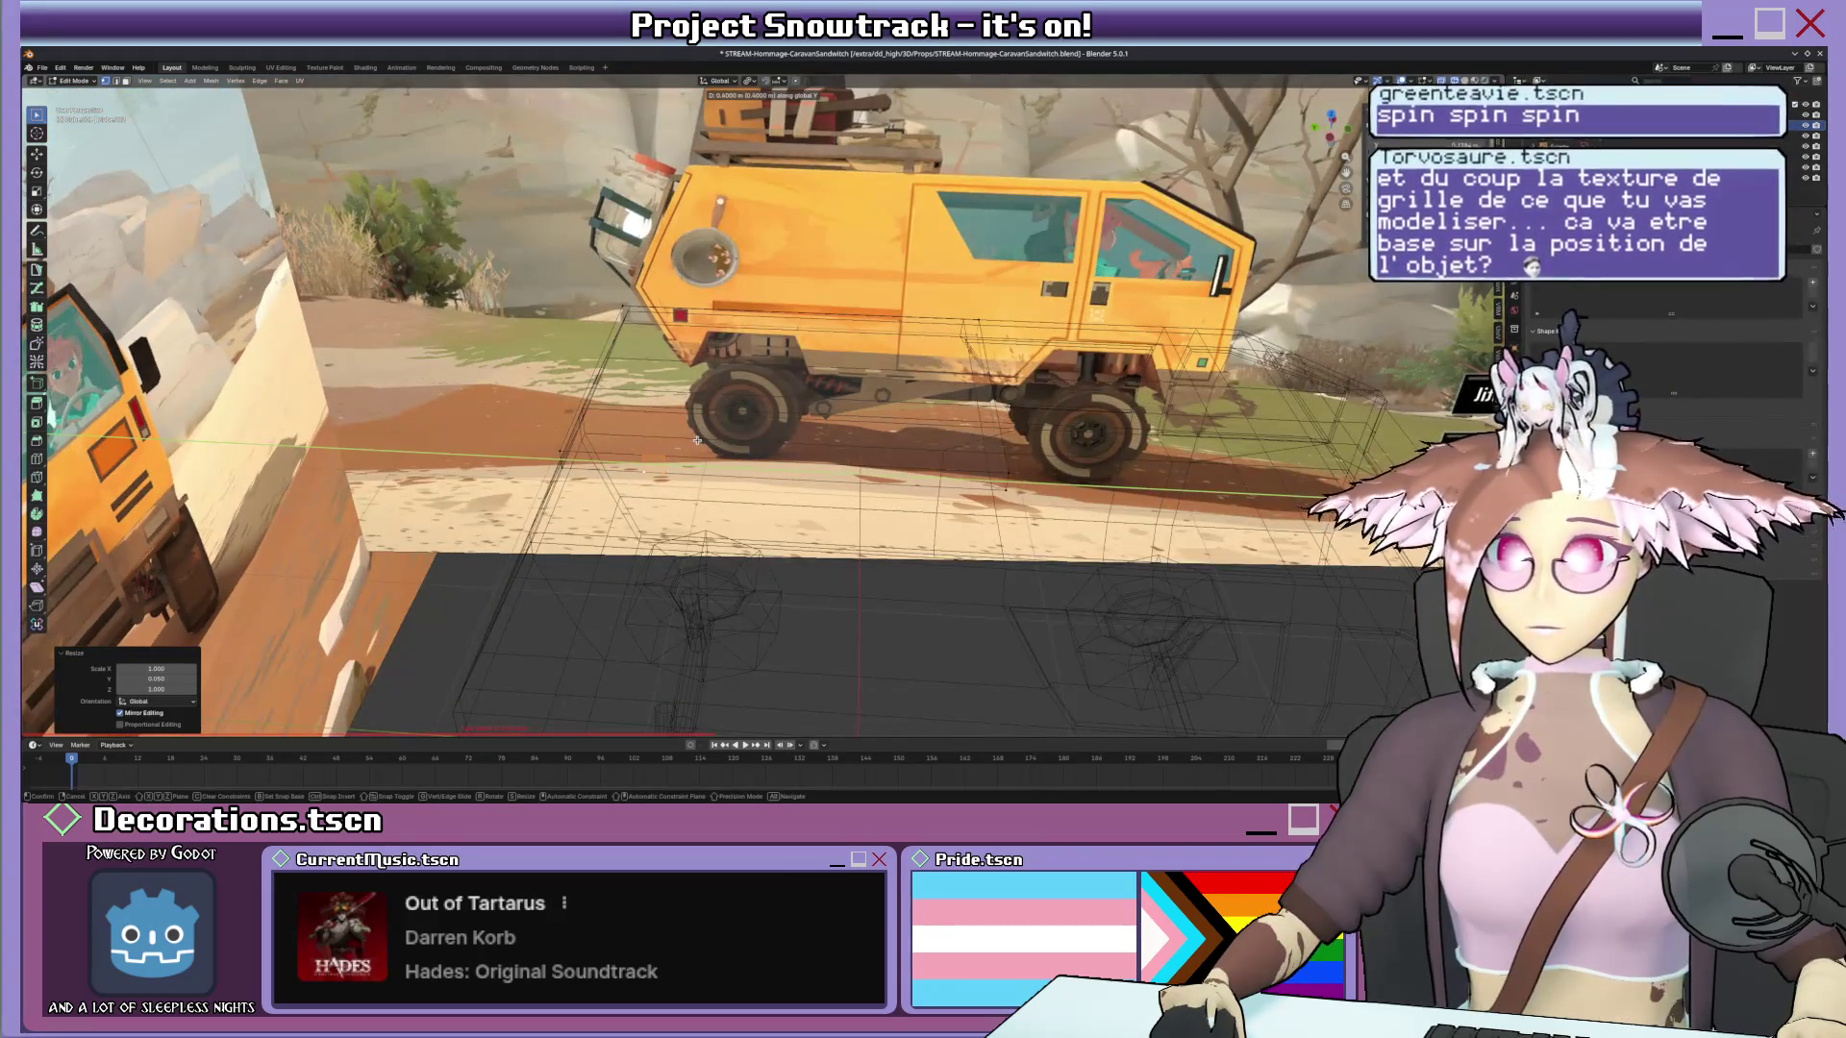
key("Return")
key("g")
key("y")
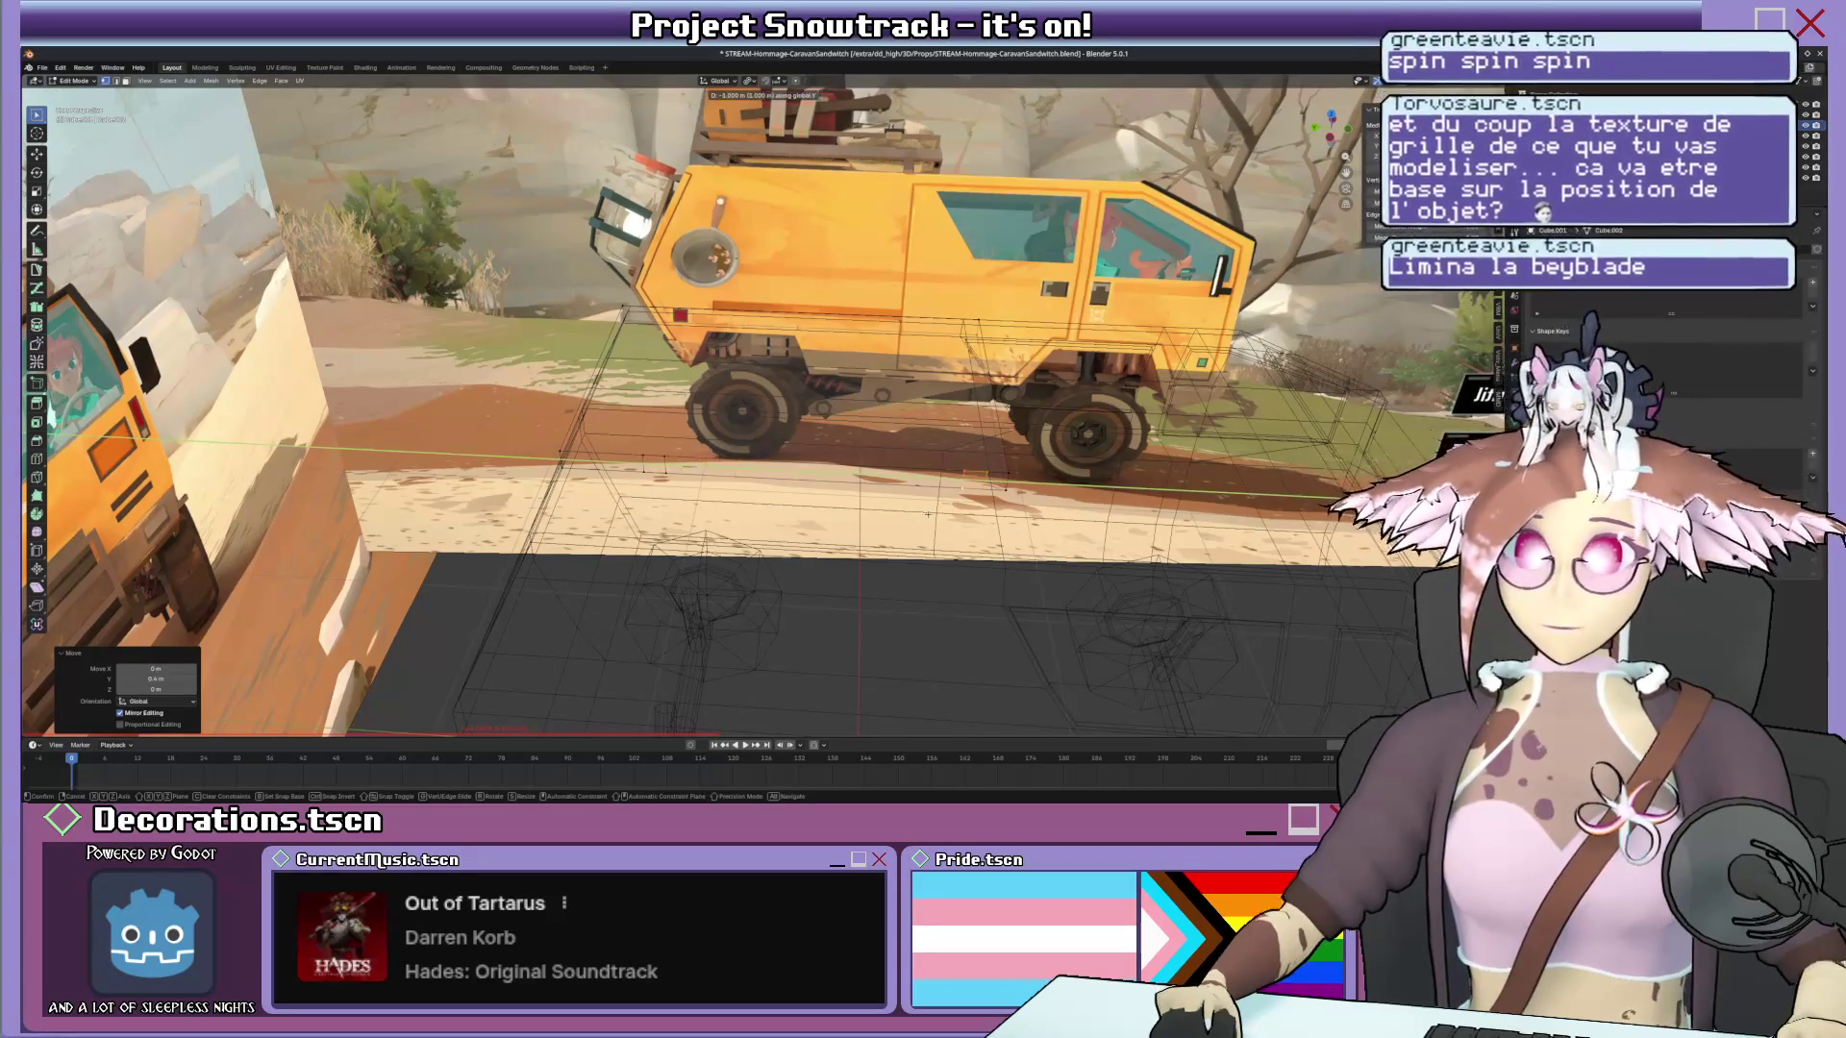
key("Return")
middle_click_drag(930, 516, 1049, 384)
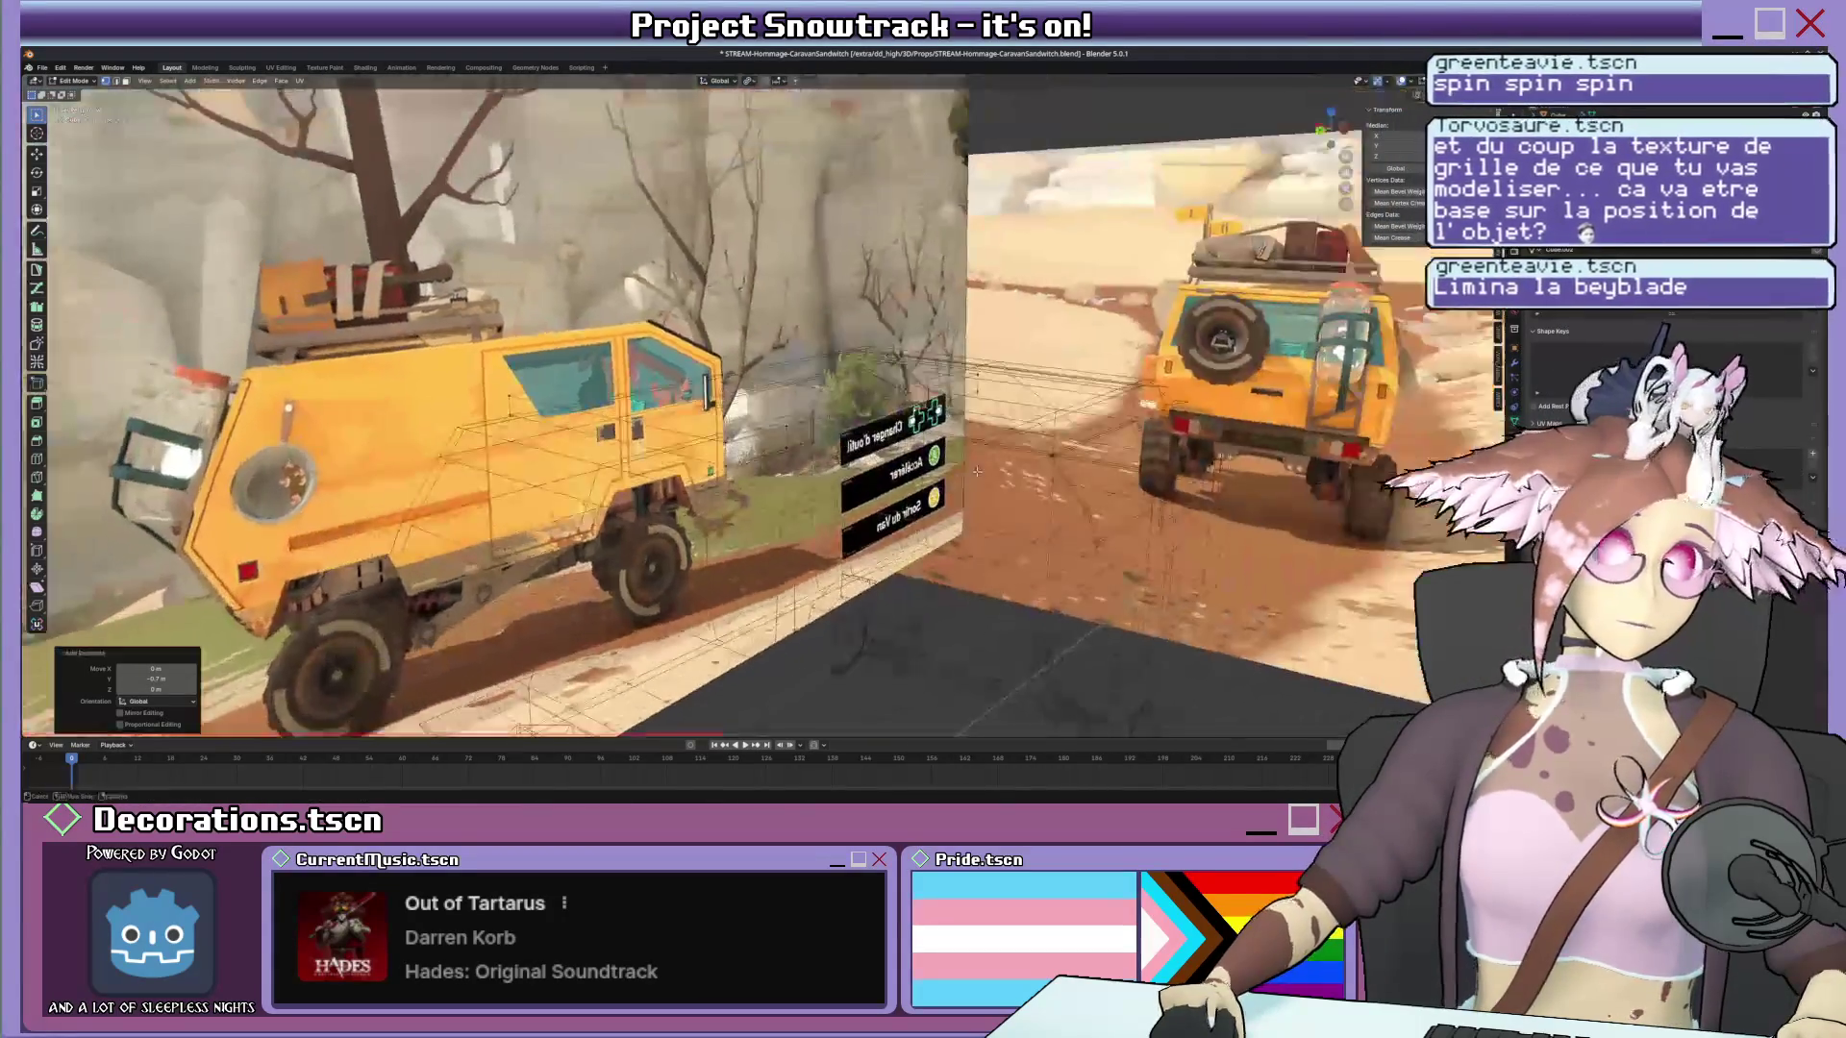
middle_click_drag(808, 432, 865, 419)
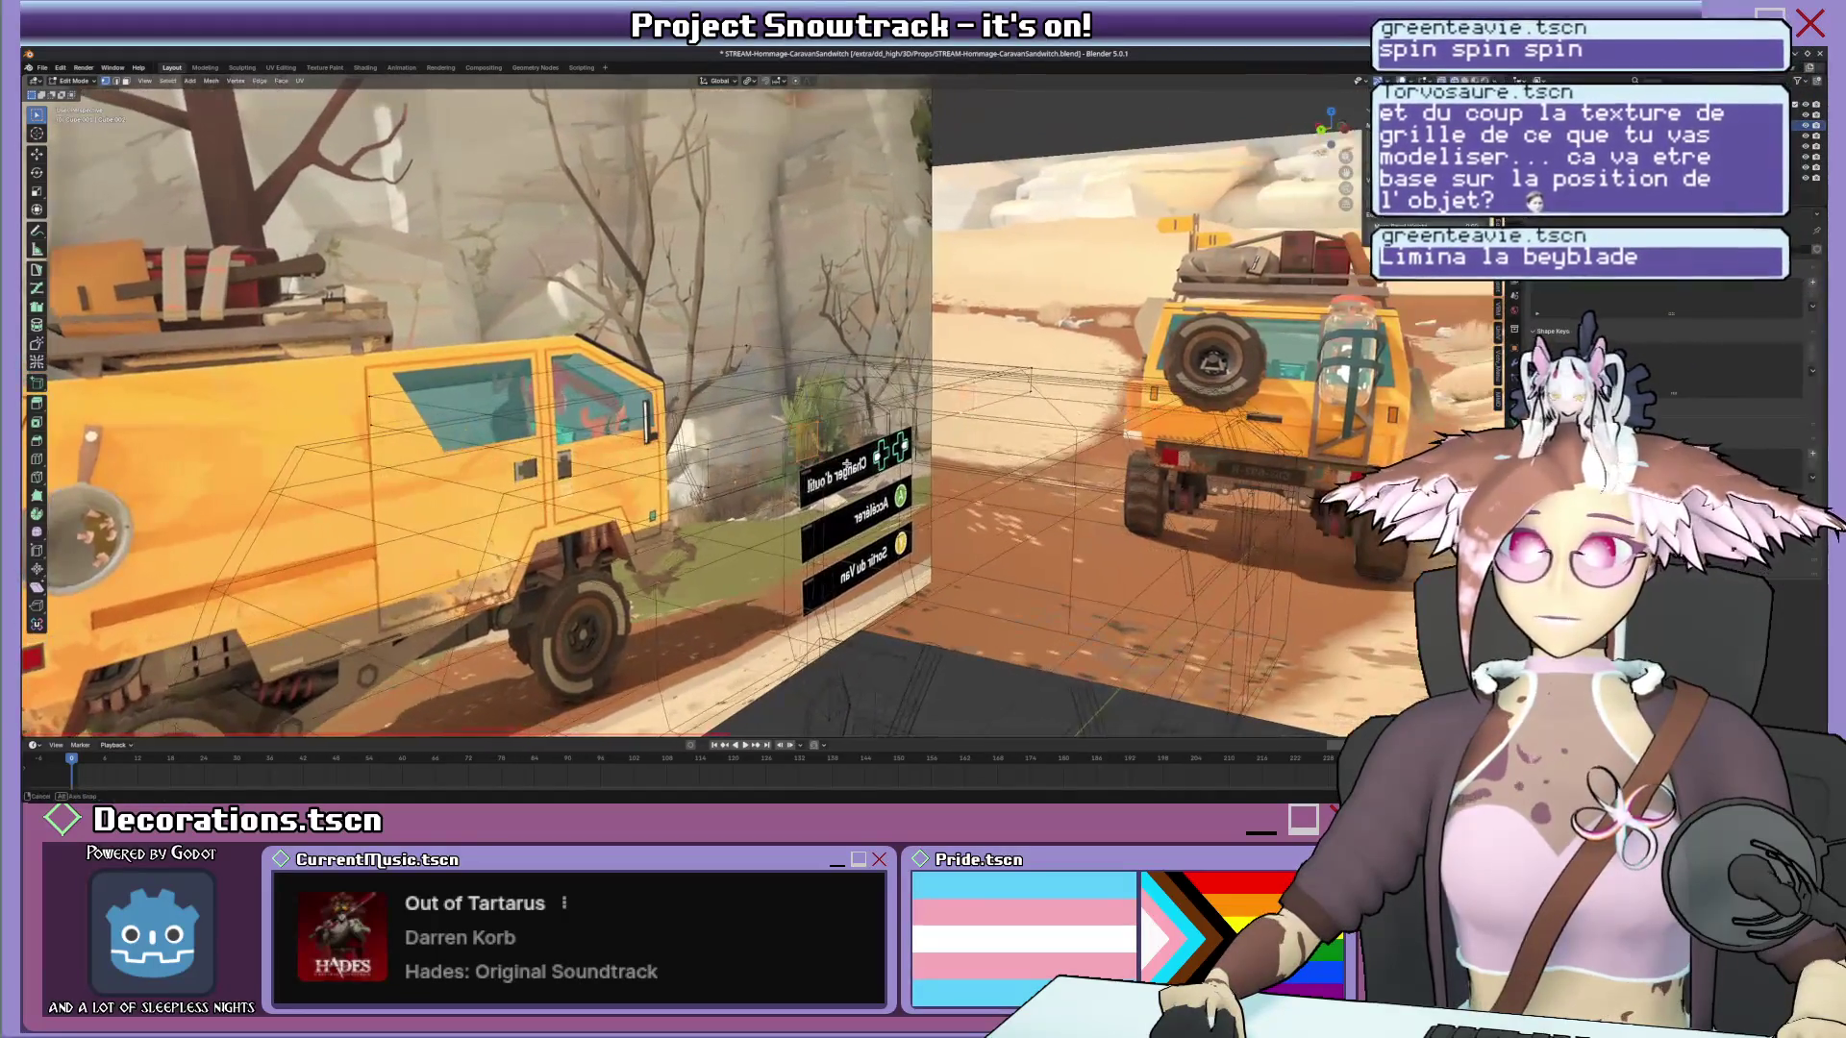
scroll(847, 460, "up", 5)
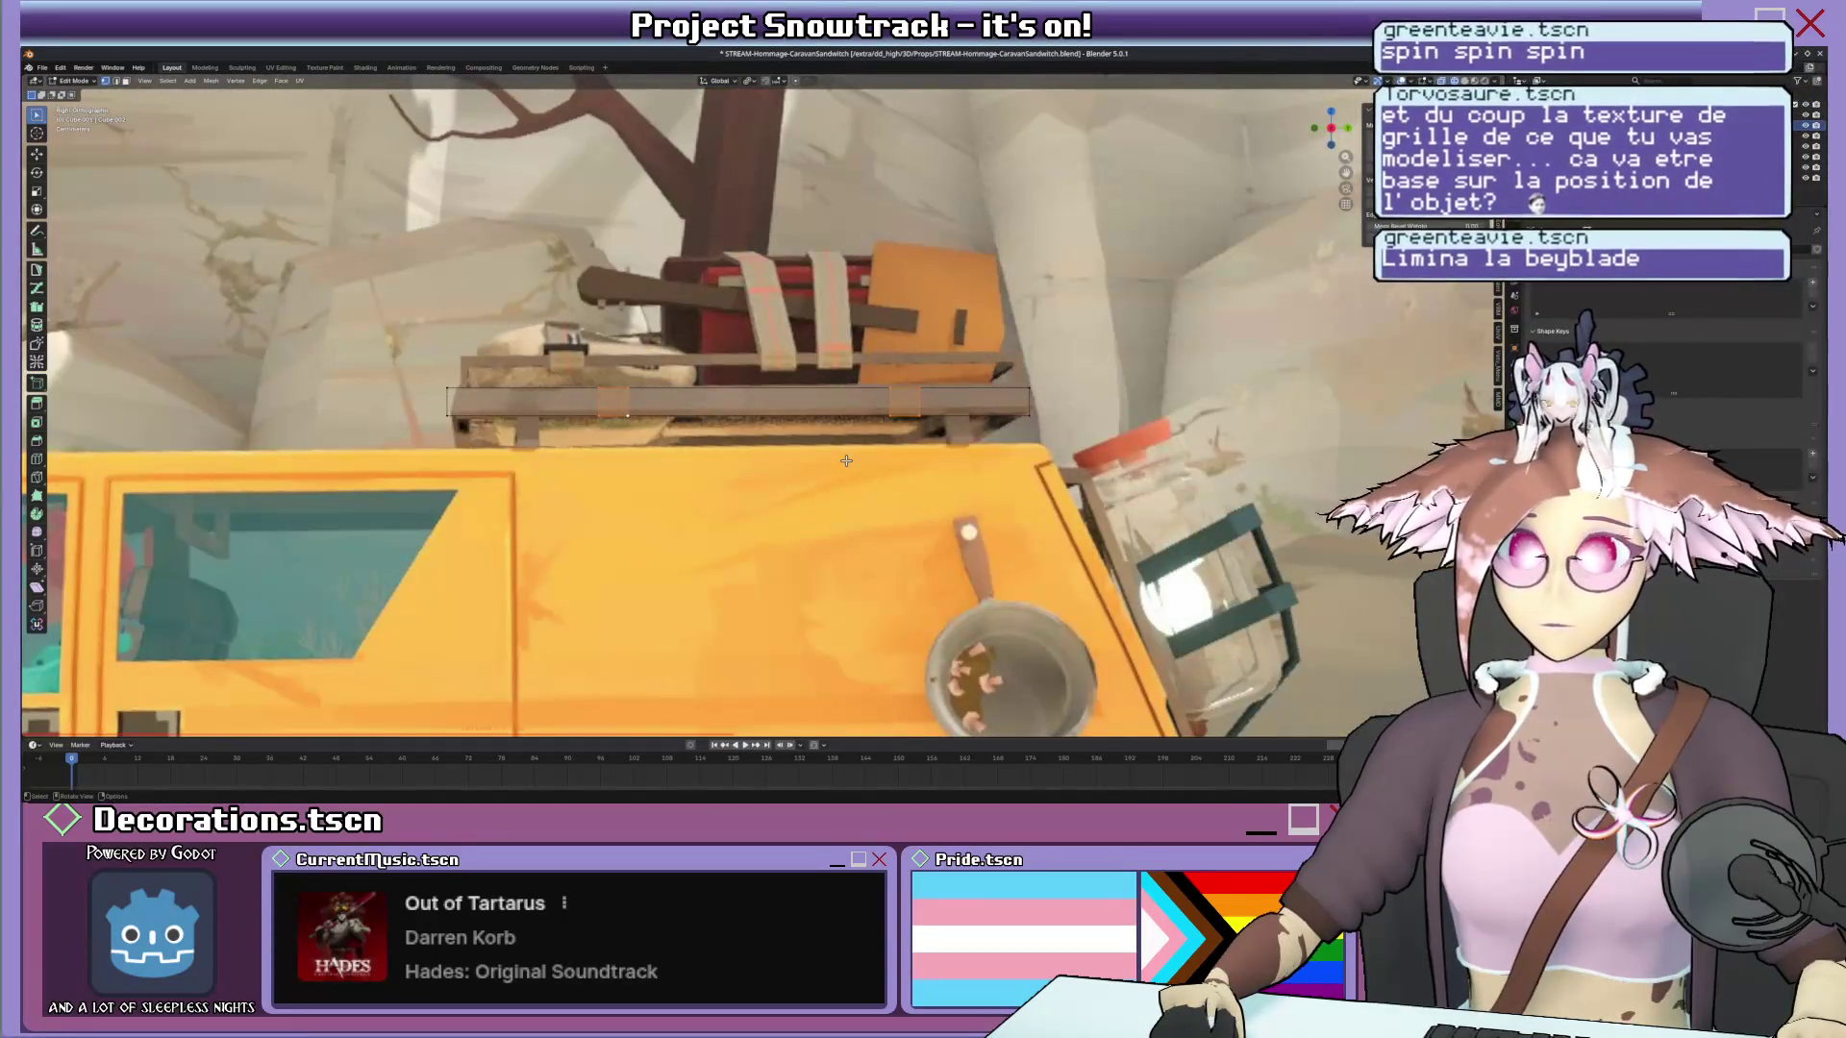
scroll(846, 460, "up", 3)
Move the selected rack vertices vertically, rotate them, and shift them along X to match the reference.
key("g")
key("z")
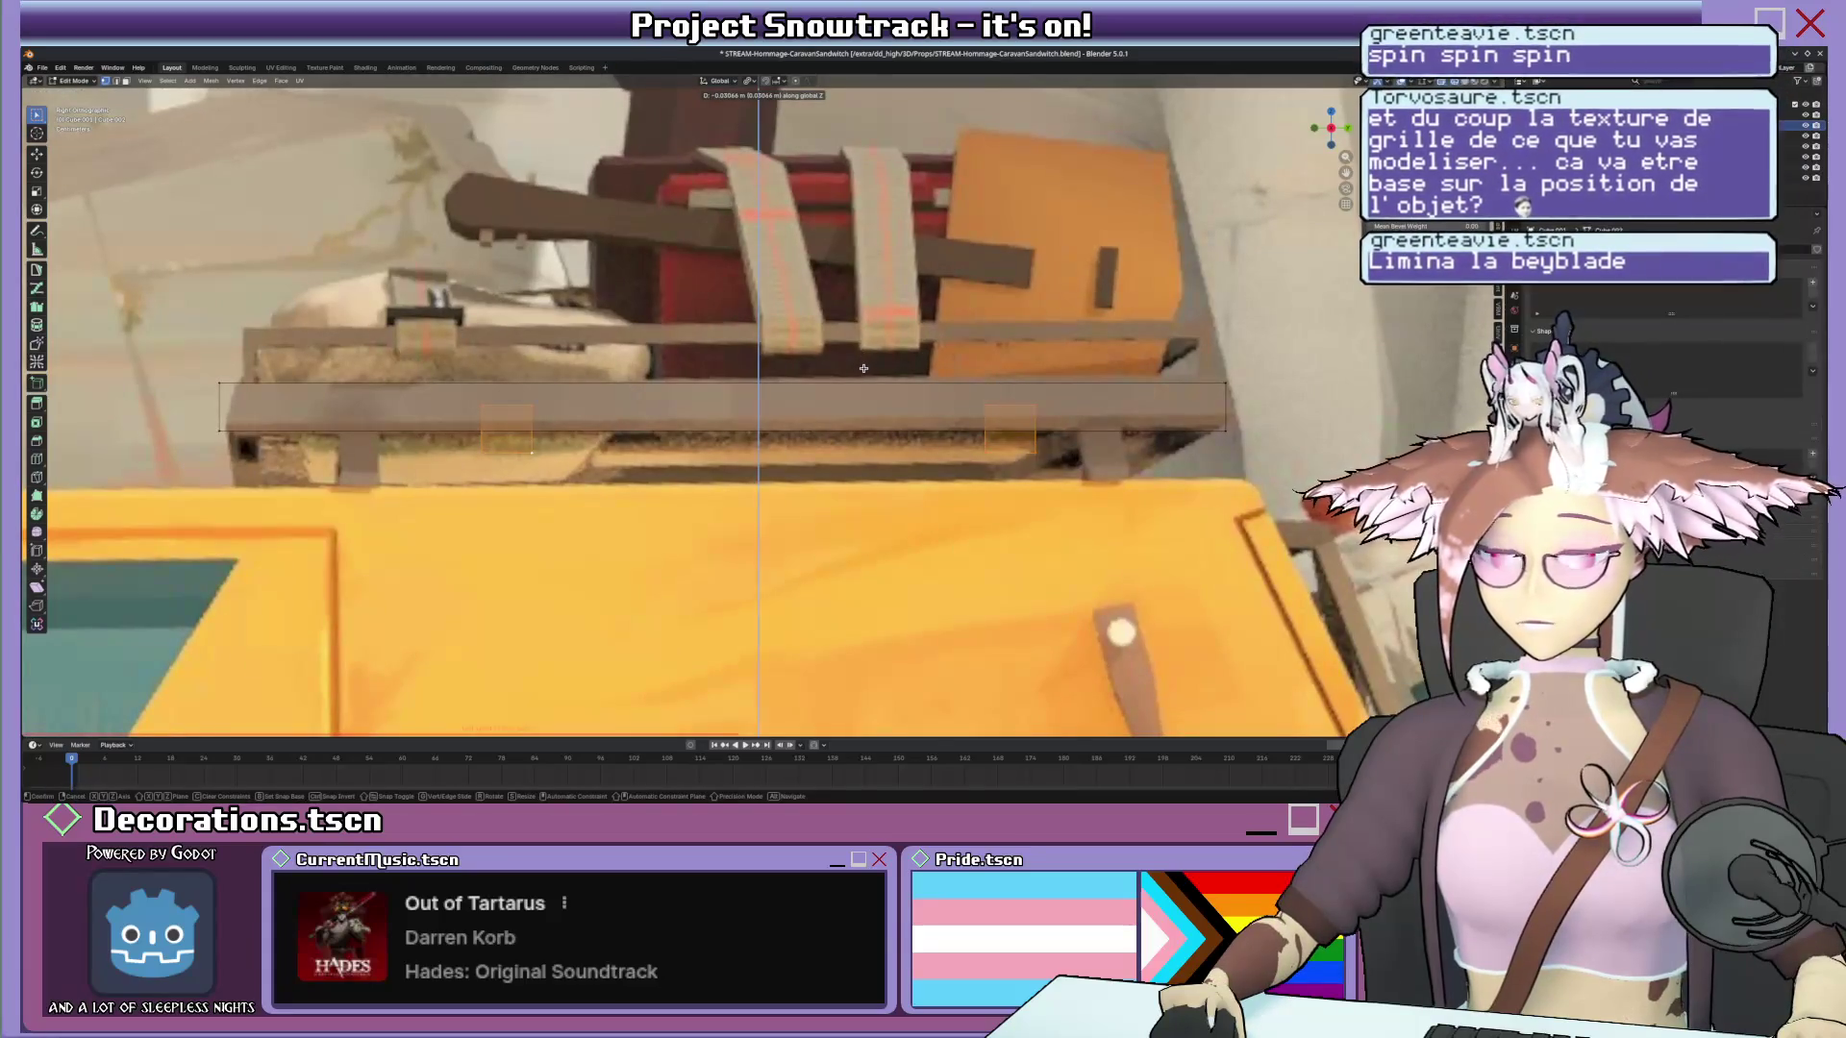
left_click(864, 370)
scroll(834, 405, "down", 3)
key("r")
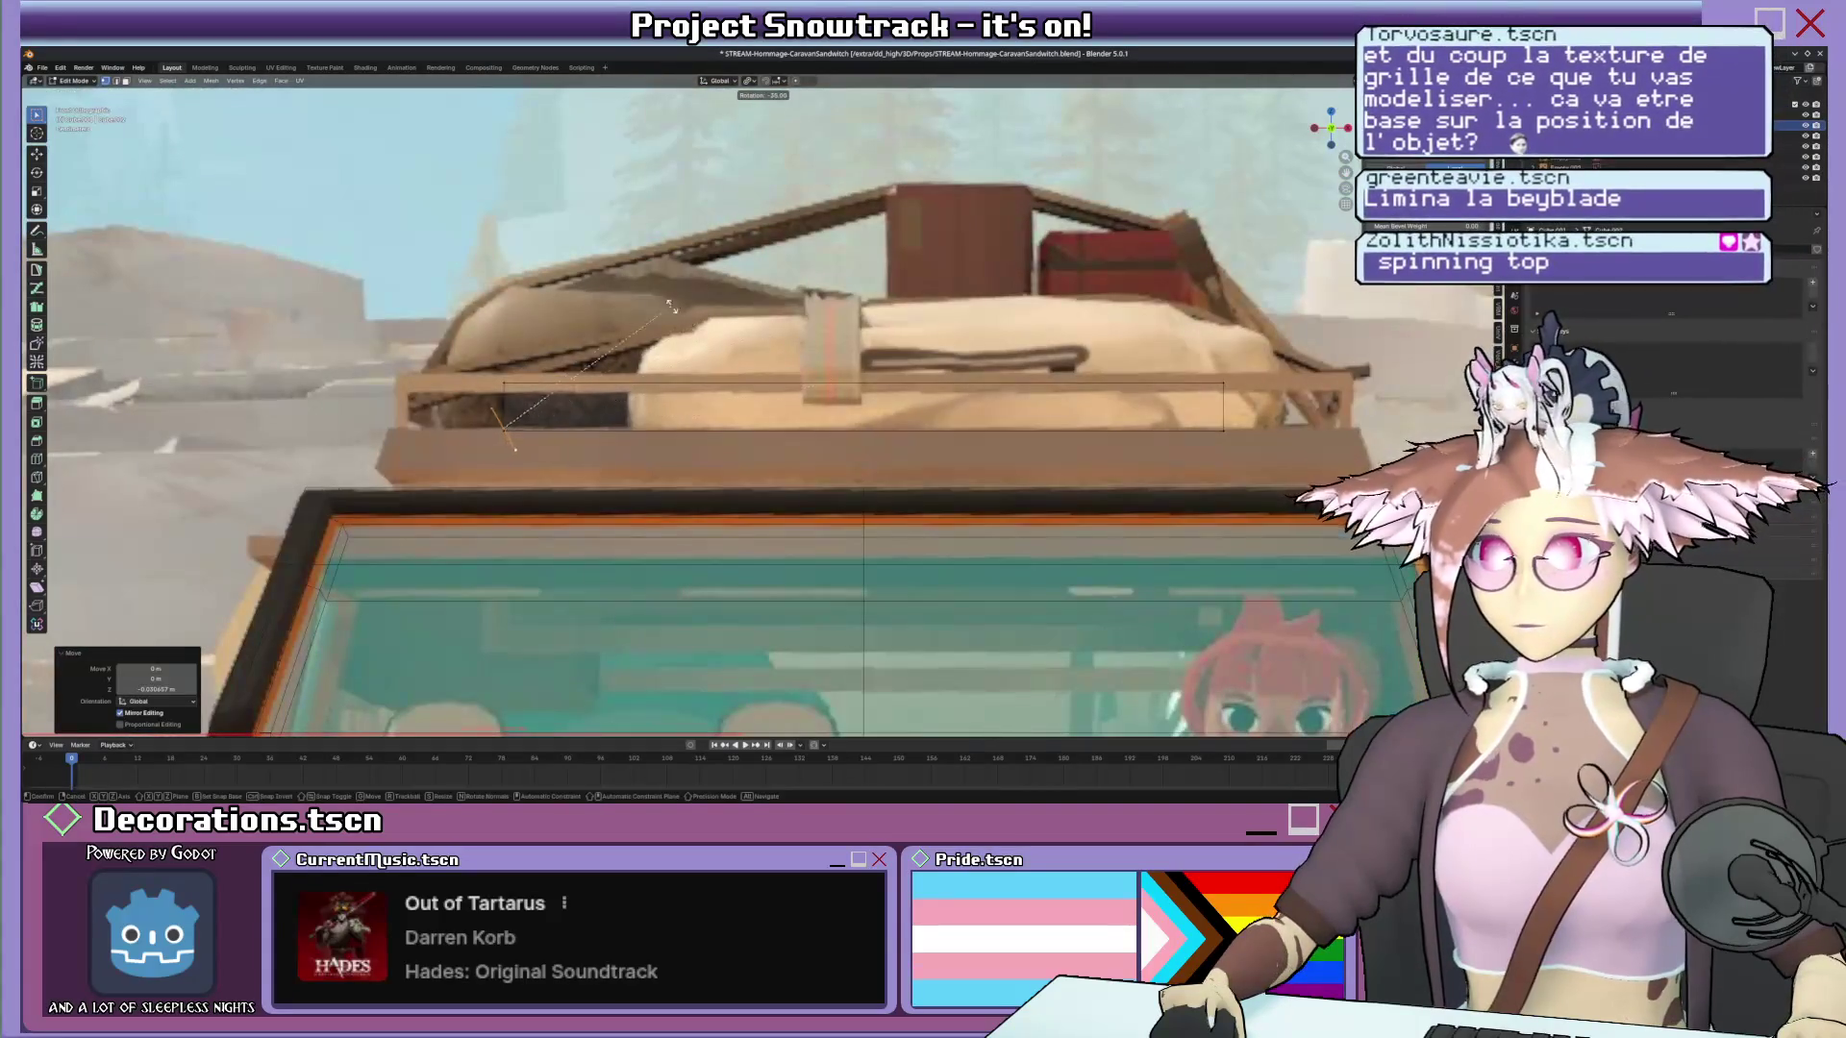
left_click(574, 271)
scroll(528, 411, "down", 2)
key("g")
key("x")
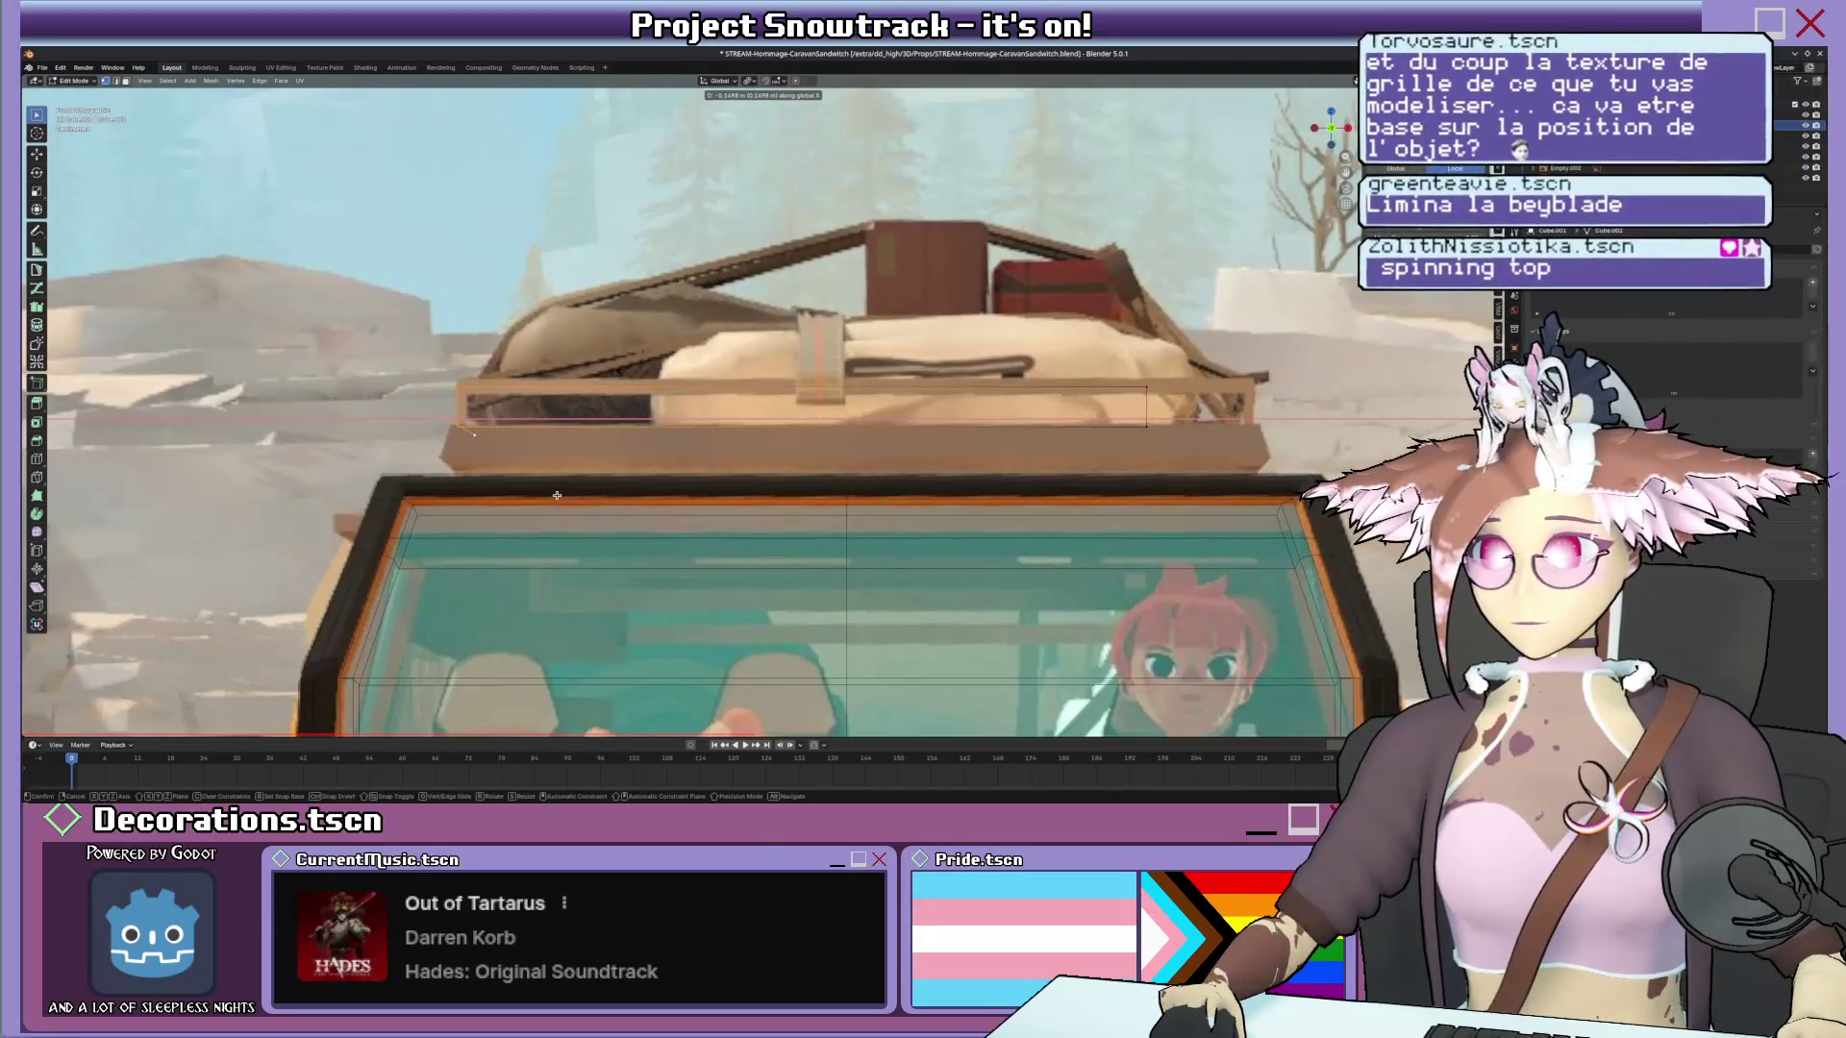
left_click(556, 495)
middle_click_drag(557, 494, 512, 422)
Extrude a small piece at the rack's front corner, reposition it, and return to Object Mode.
left_click(528, 443)
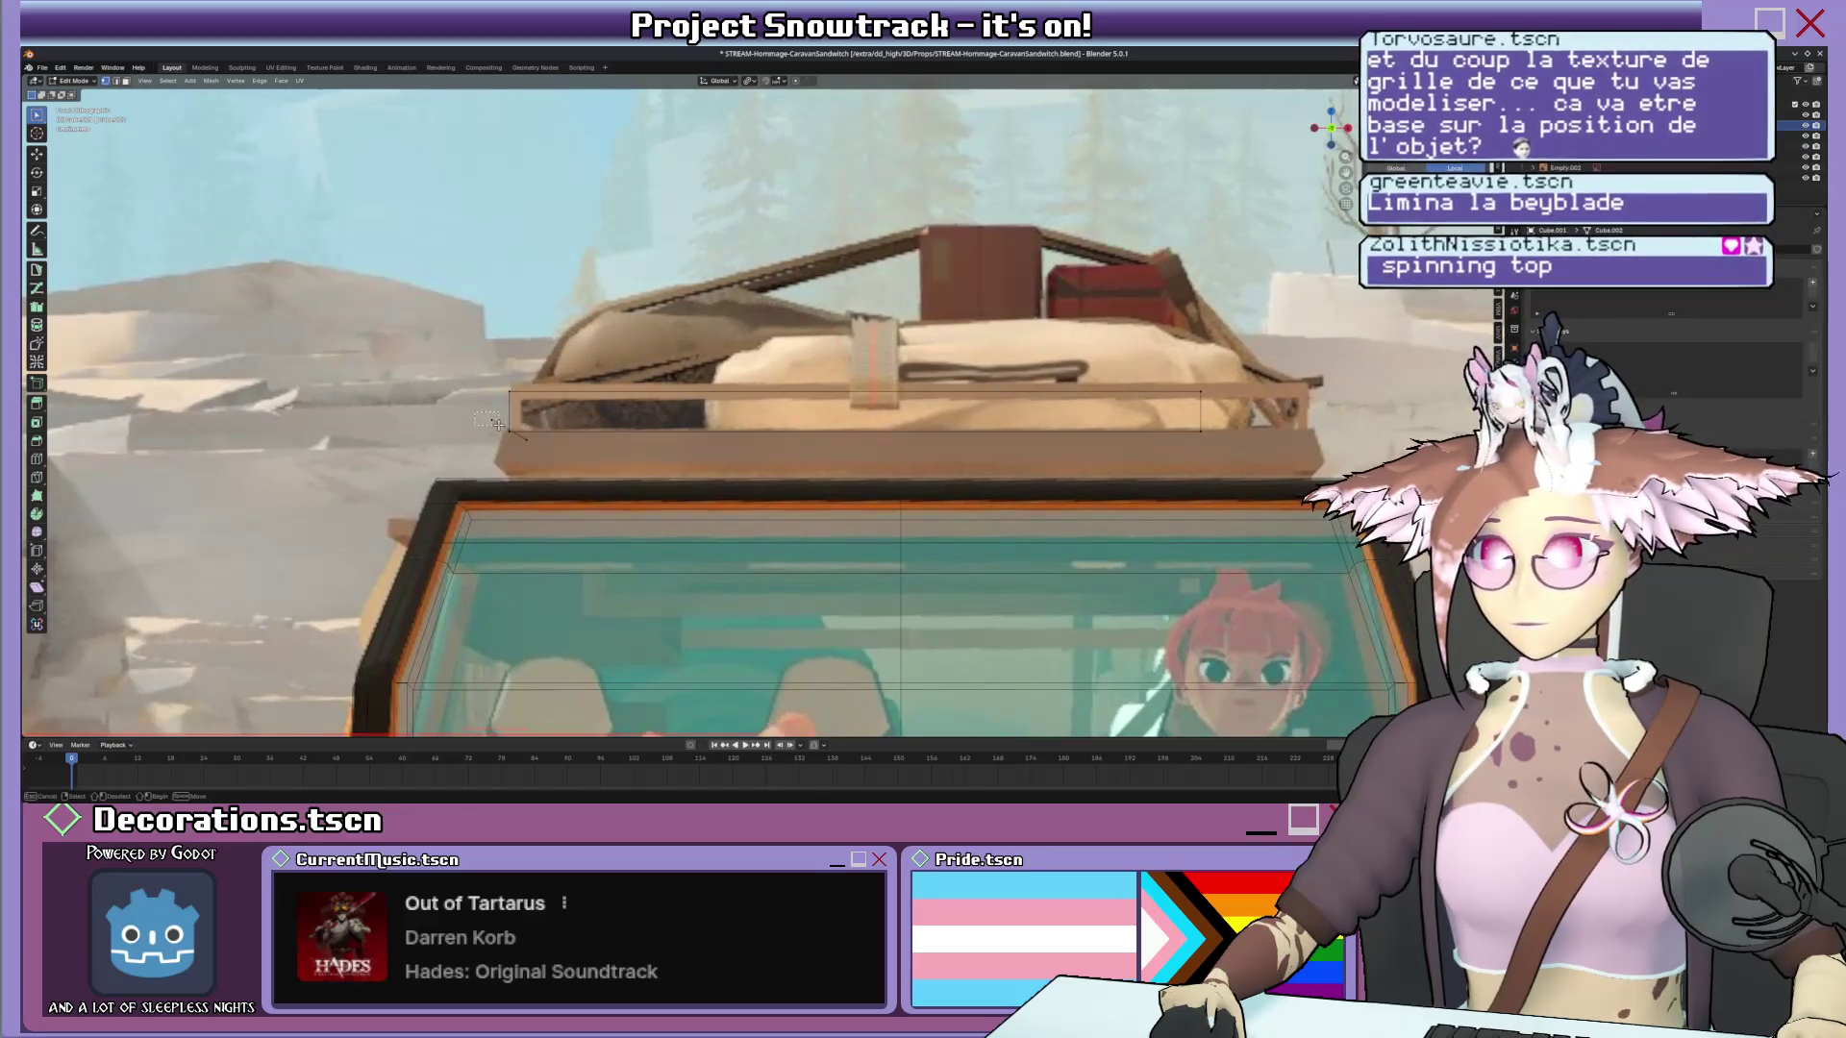
key("g")
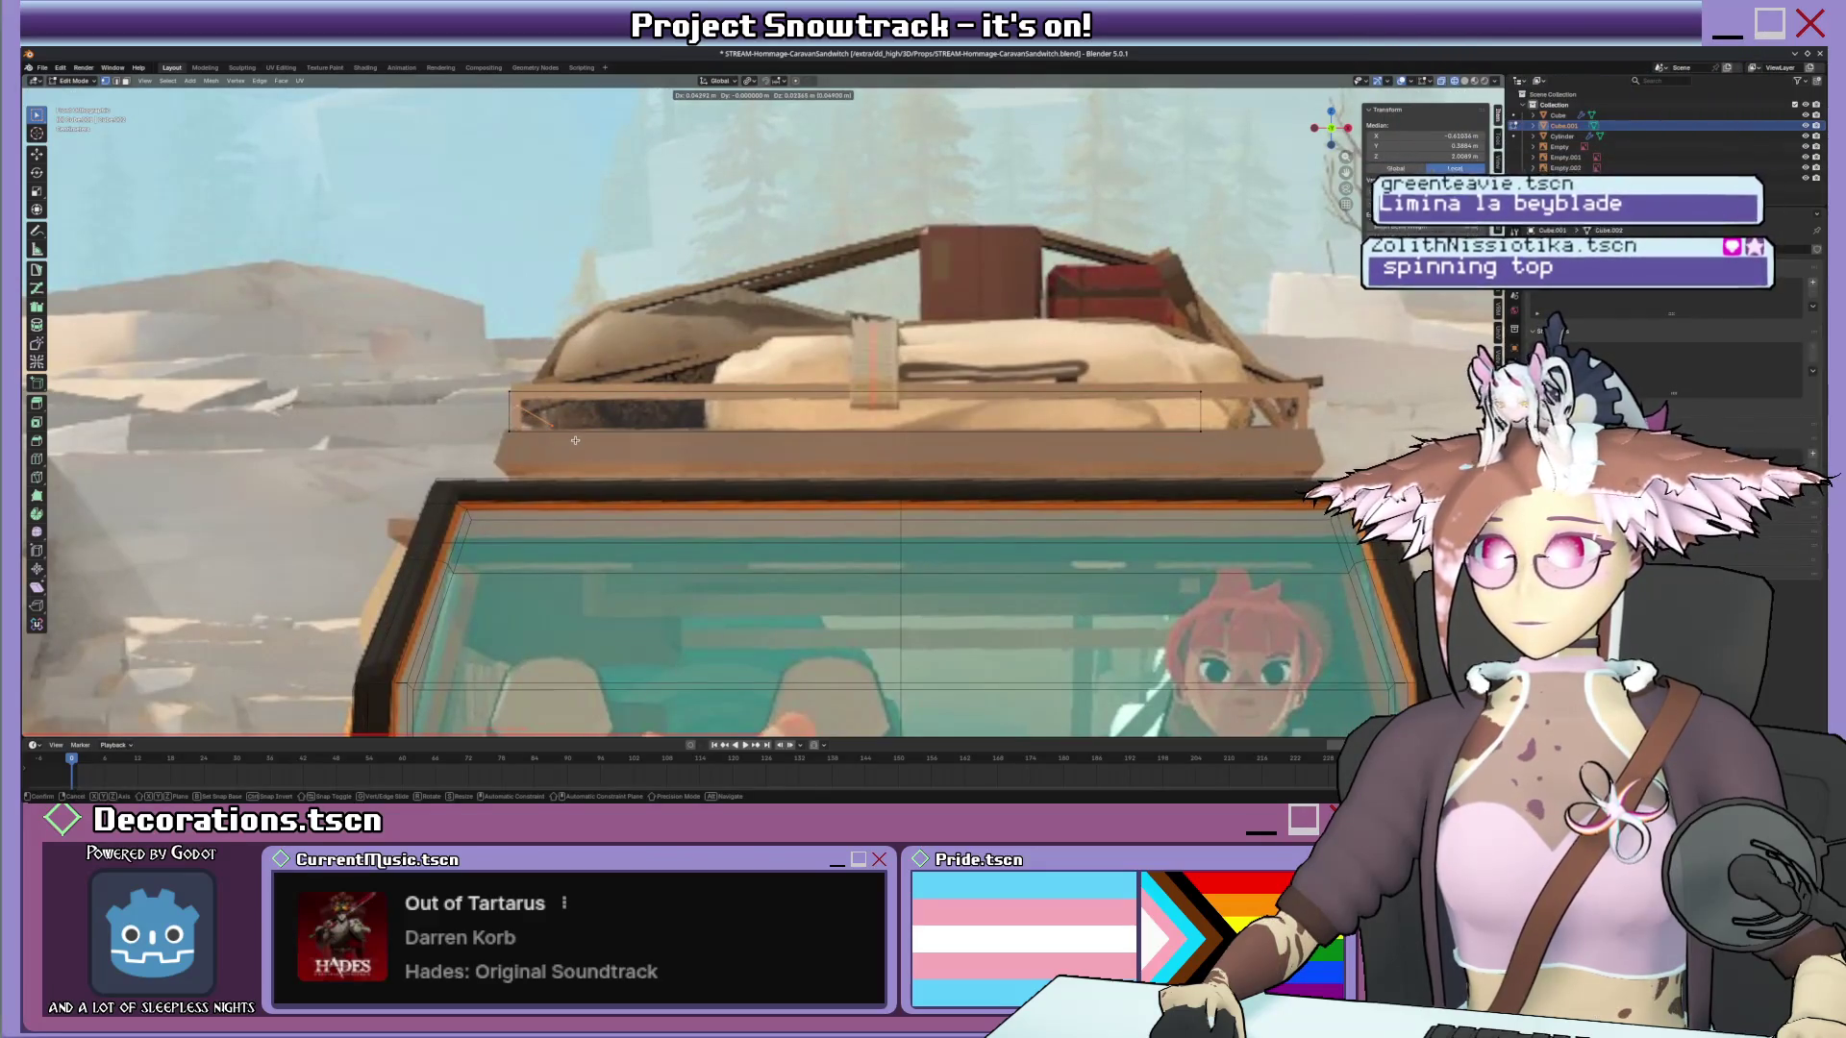
left_click(572, 445)
key("g")
key("z")
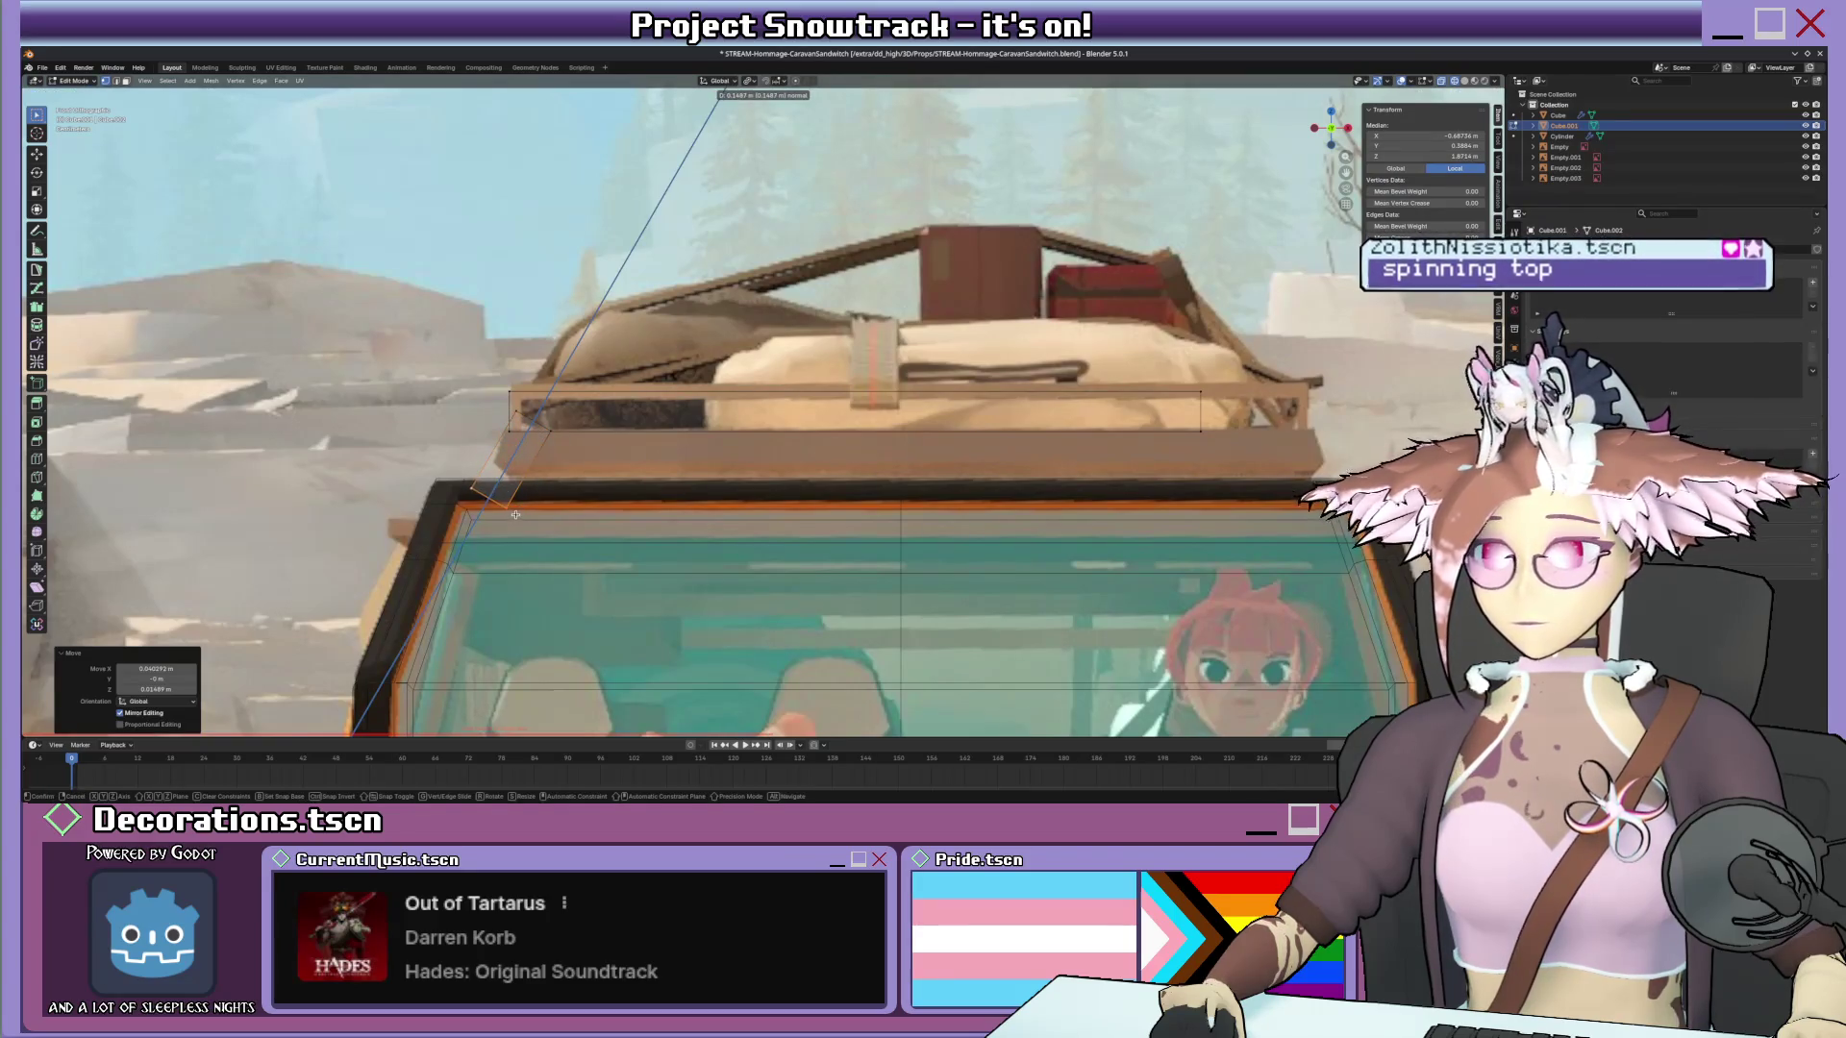
key("Escape")
scroll(559, 457, "down", 2)
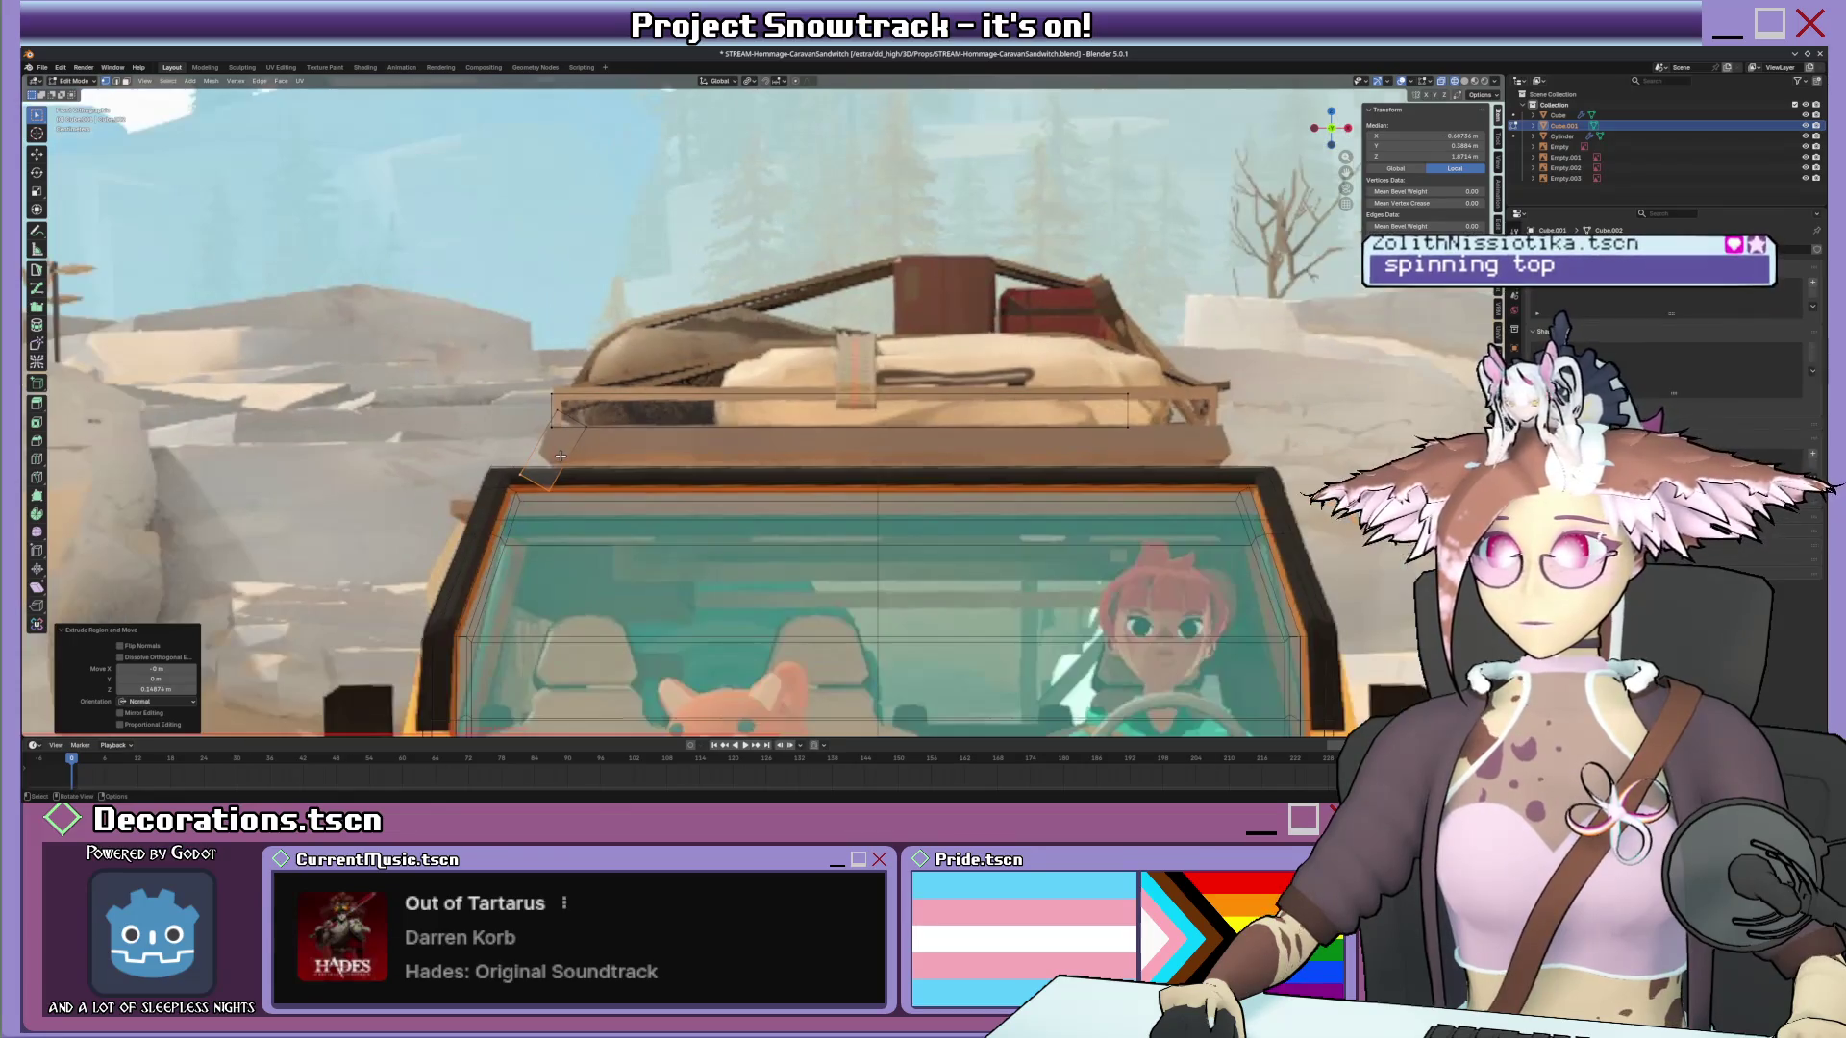
left_click(548, 403)
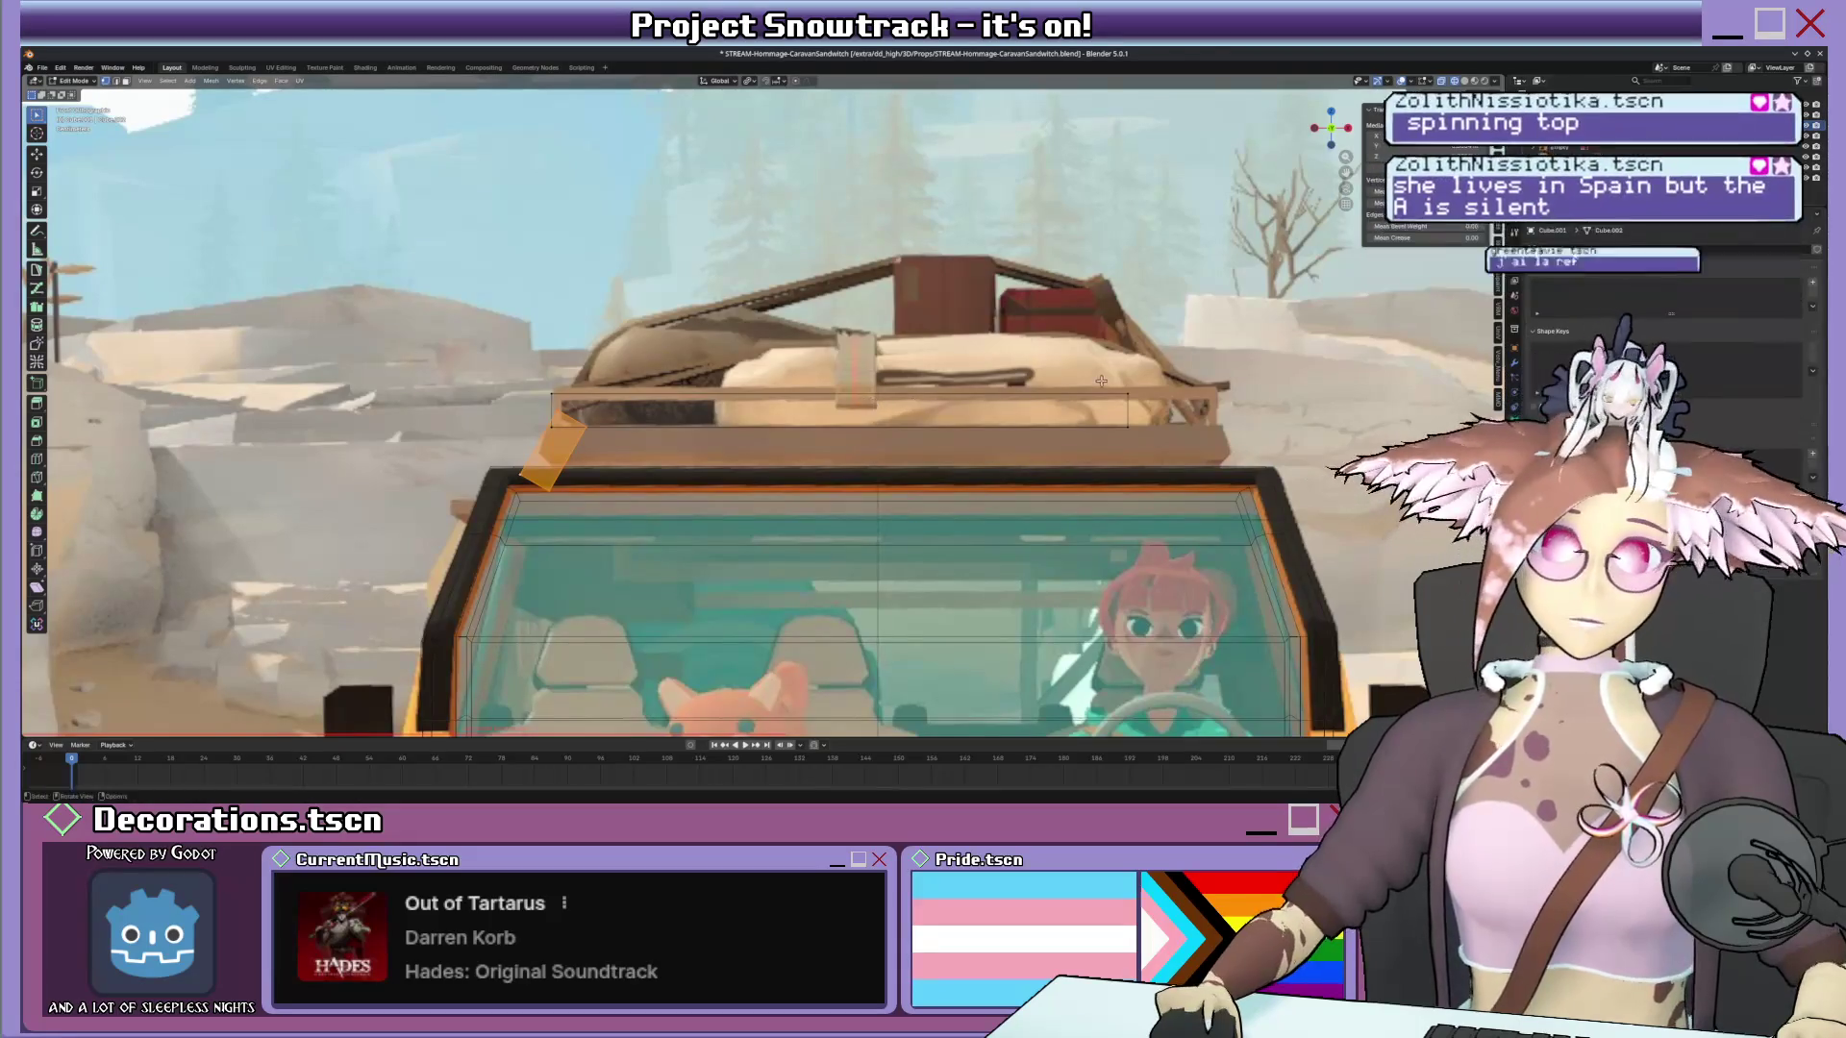
key("e")
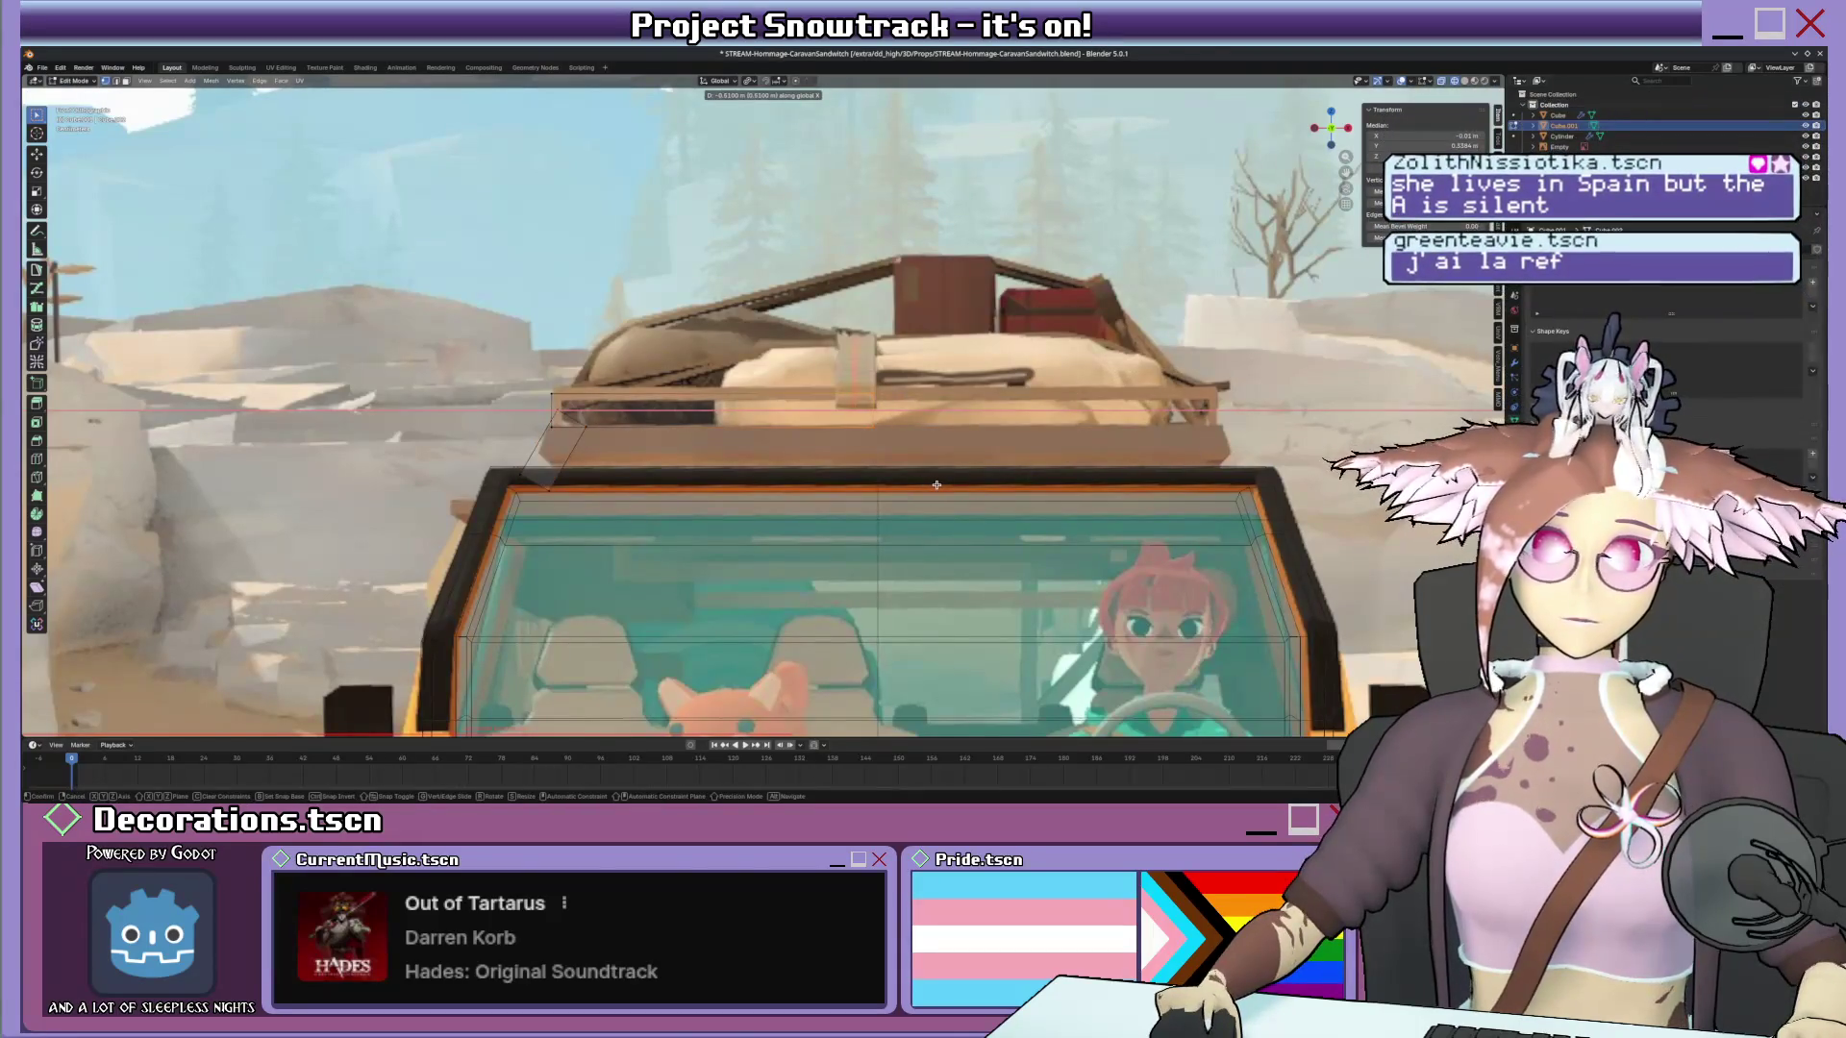
left_click(935, 485)
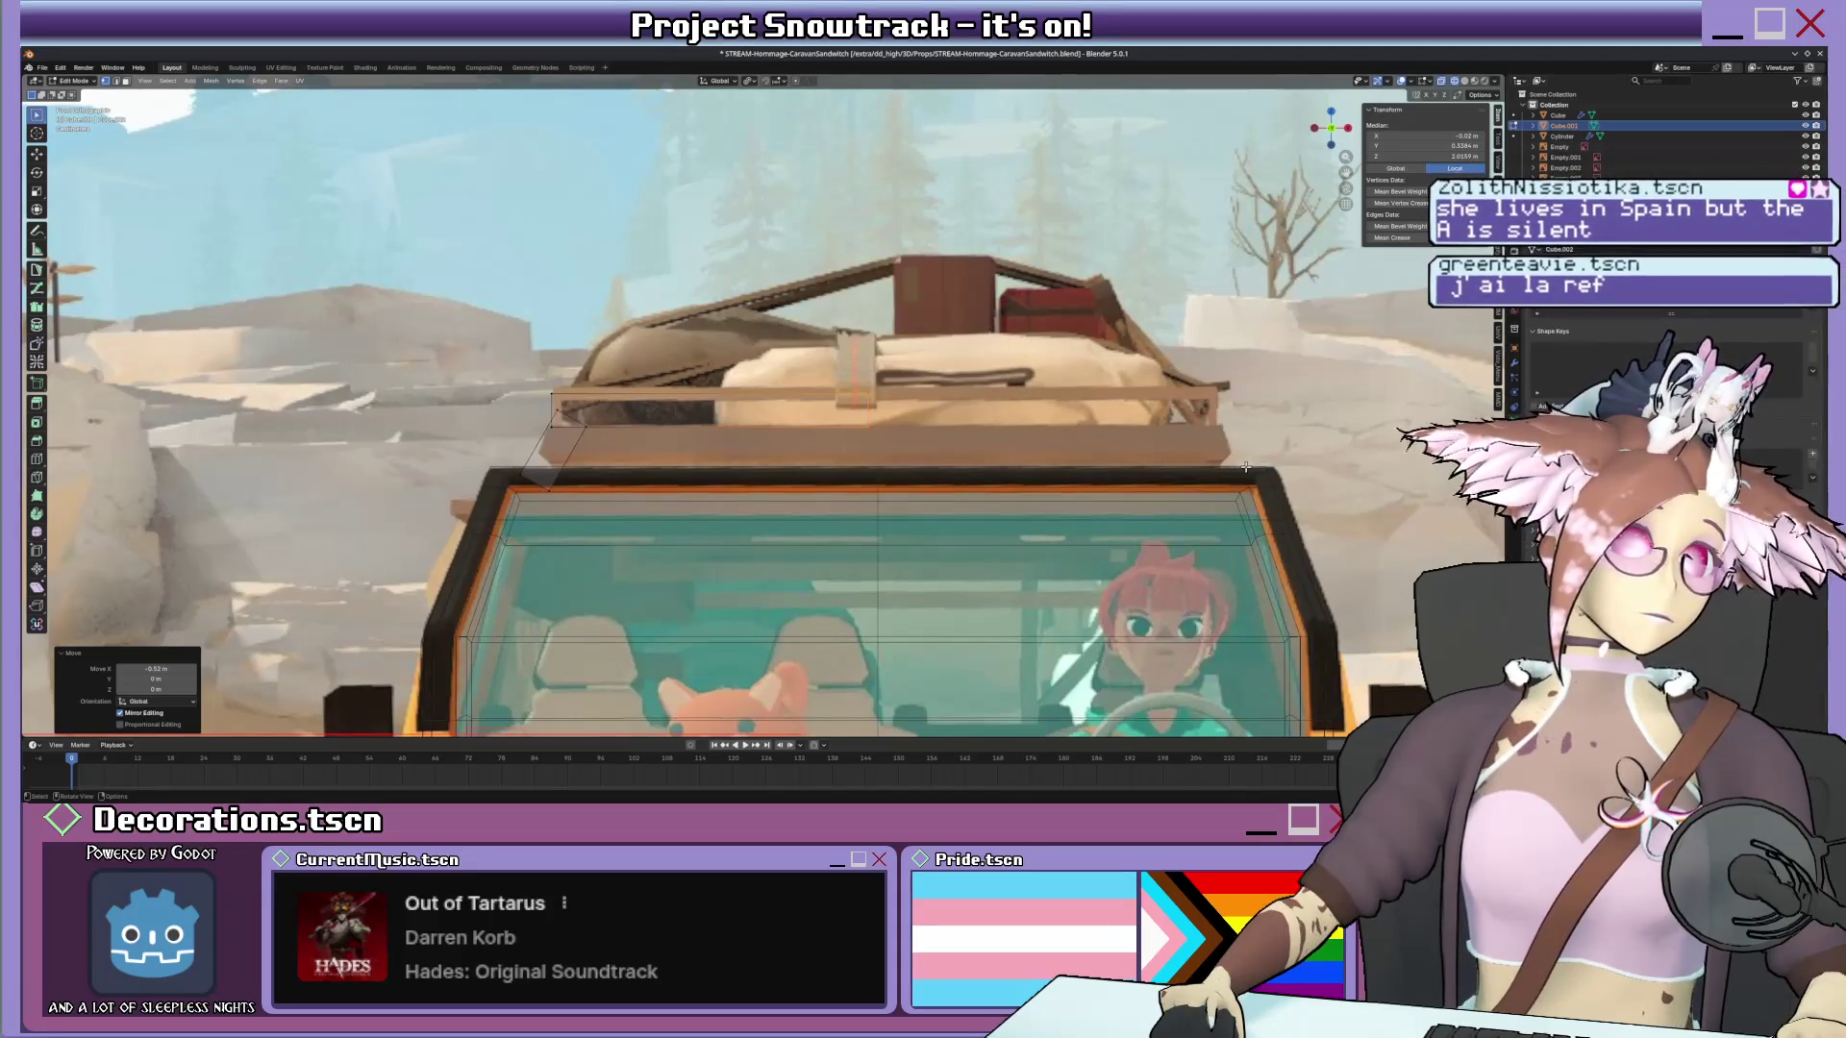
key("Tab")
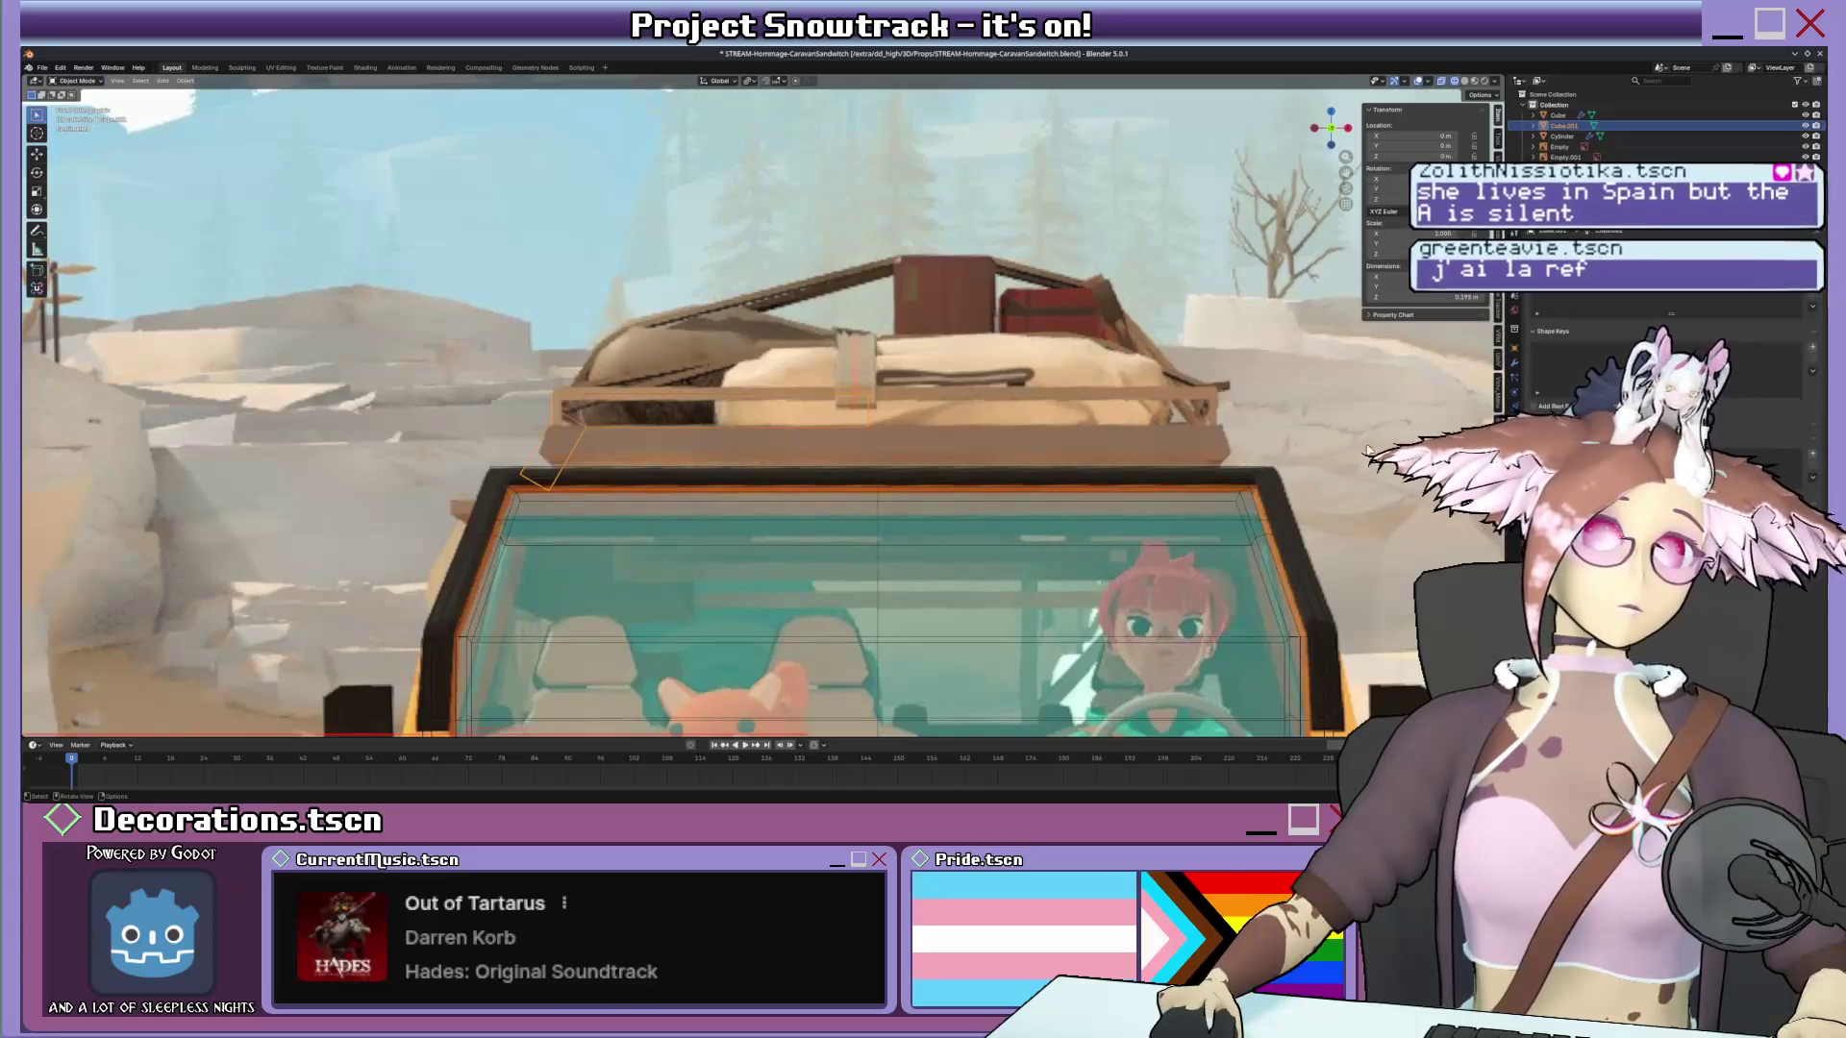
Add a Mirror modifier to the rack plate and delete its redundant half so it stays symmetrical.
left_click(1513, 354)
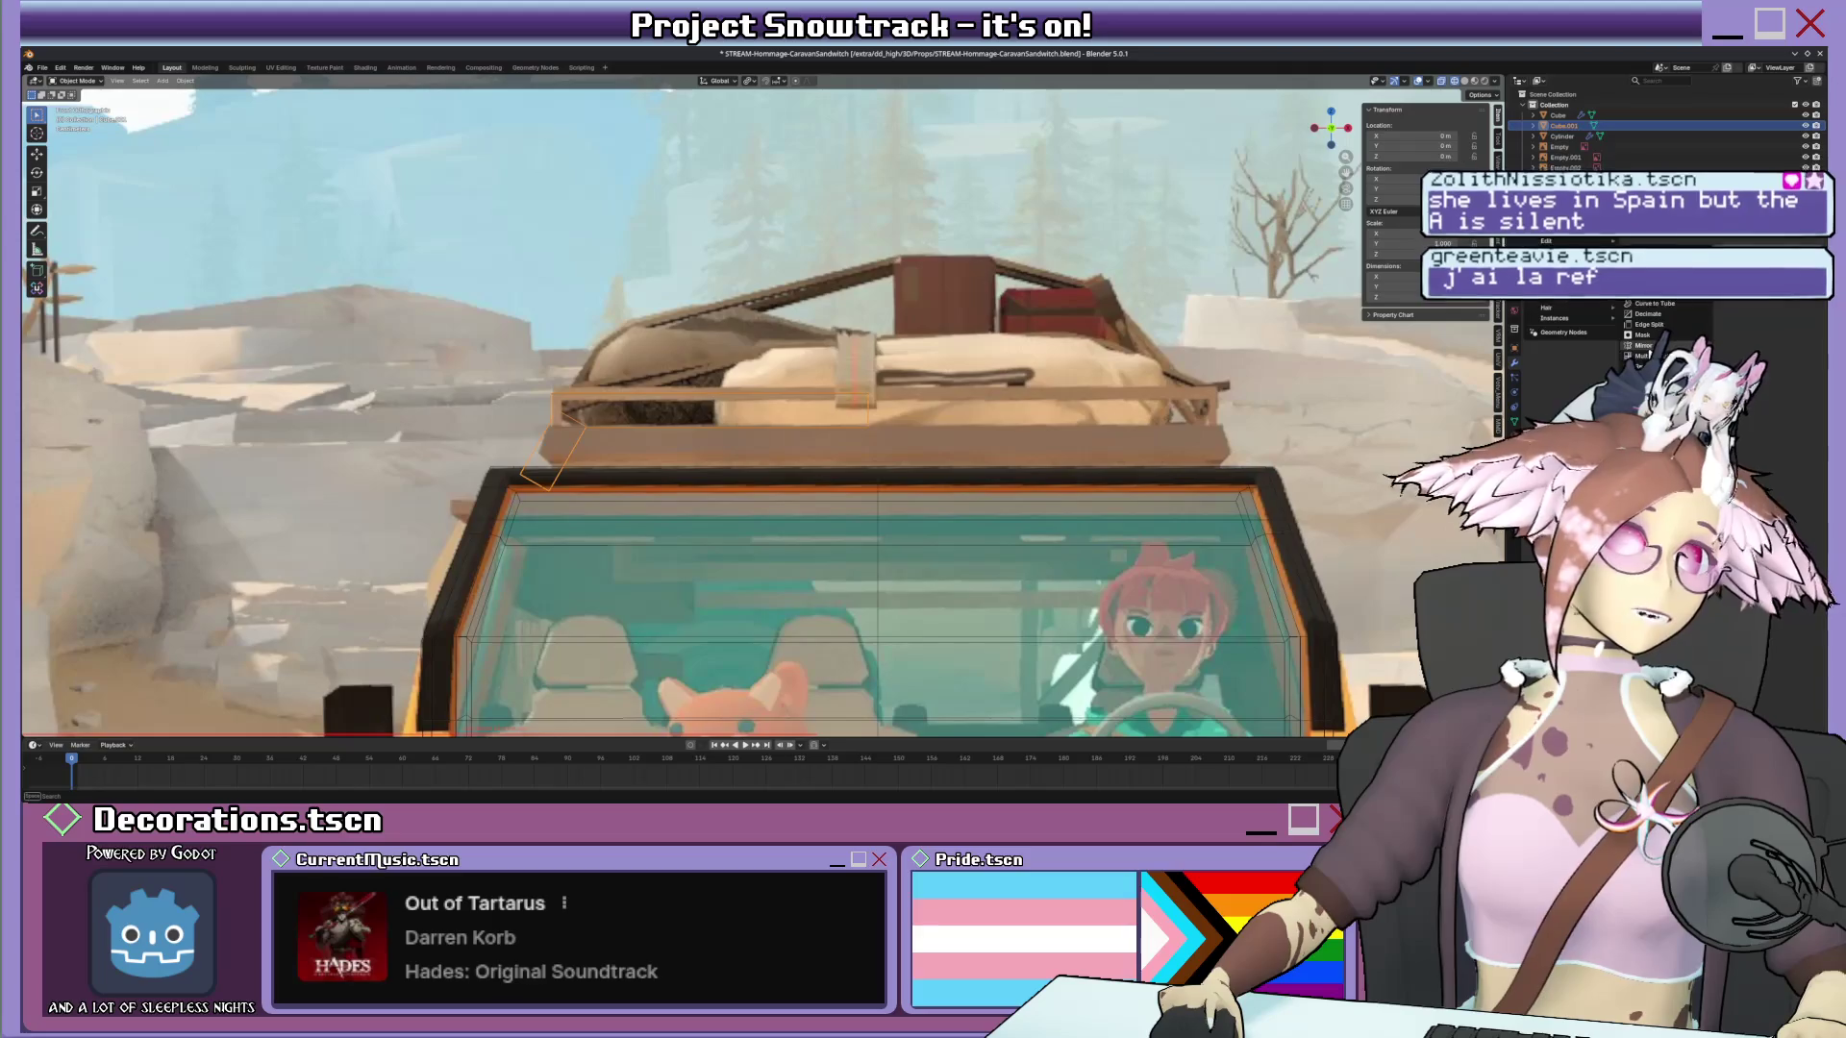
key("Tab")
left_click_drag(816, 392, 912, 465)
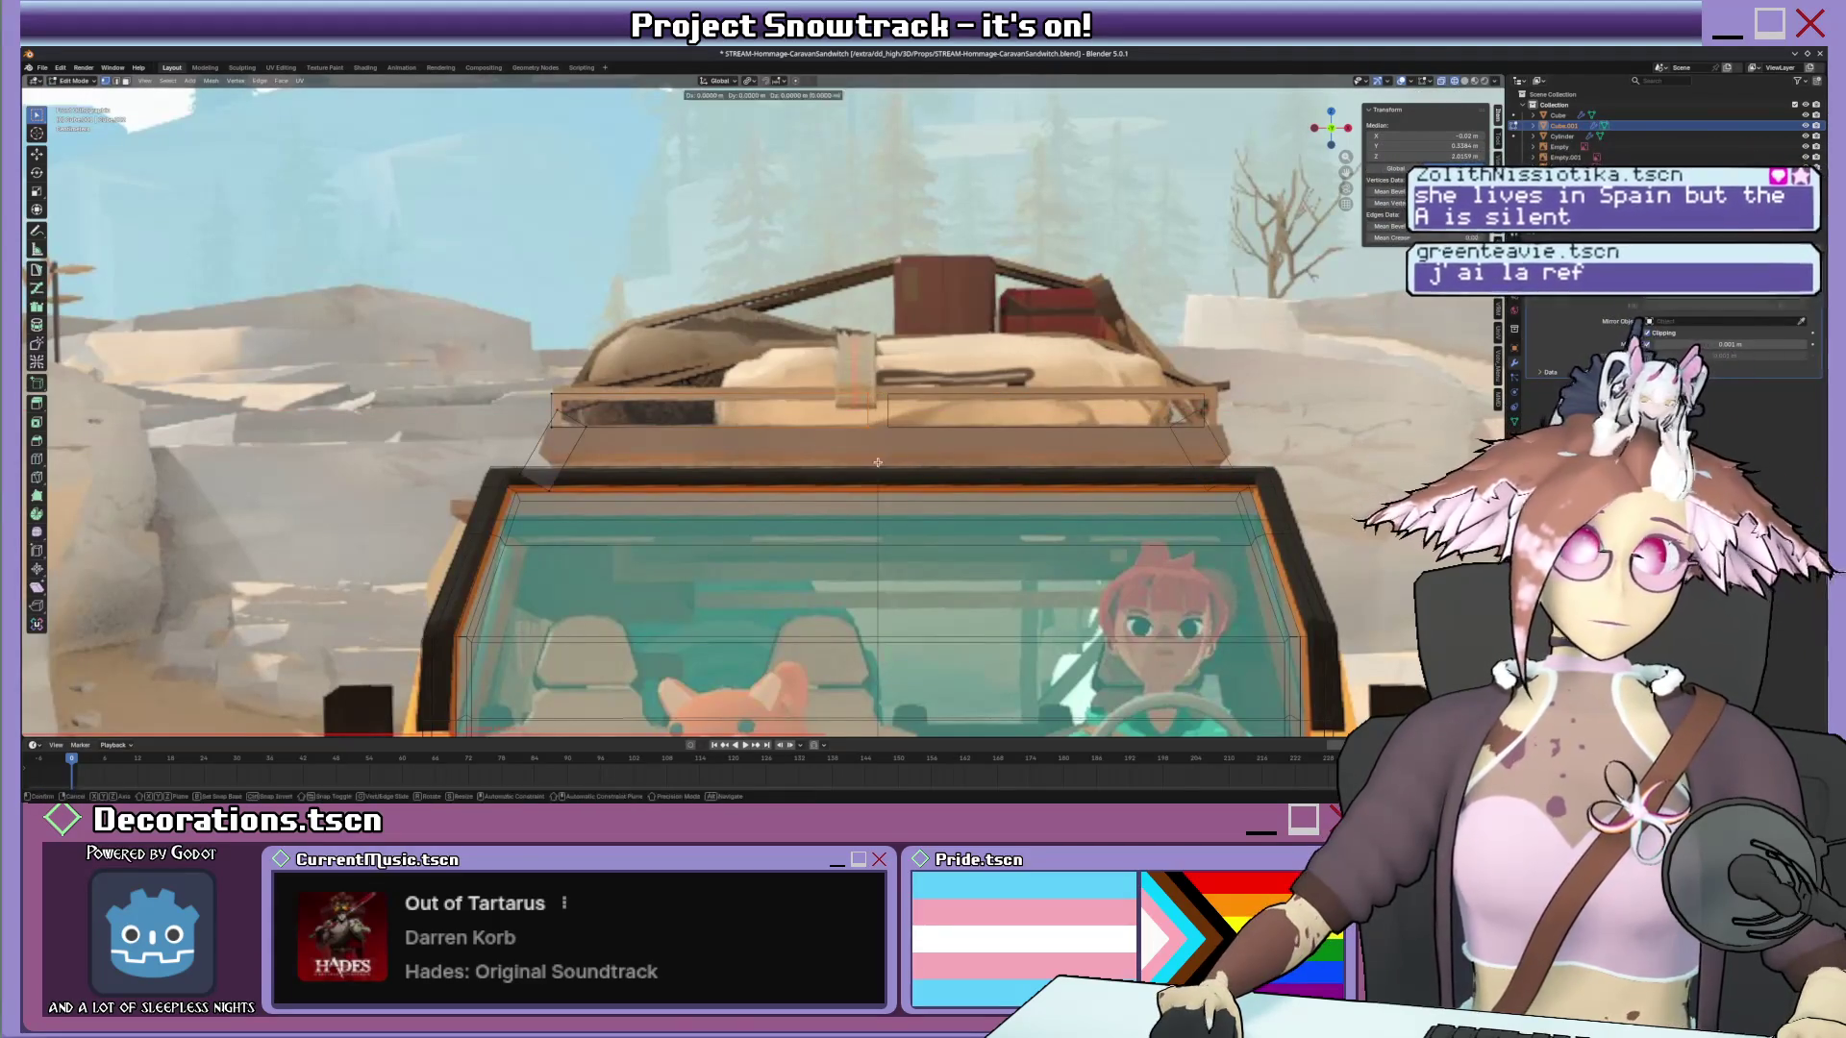
key("g")
left_click(877, 461)
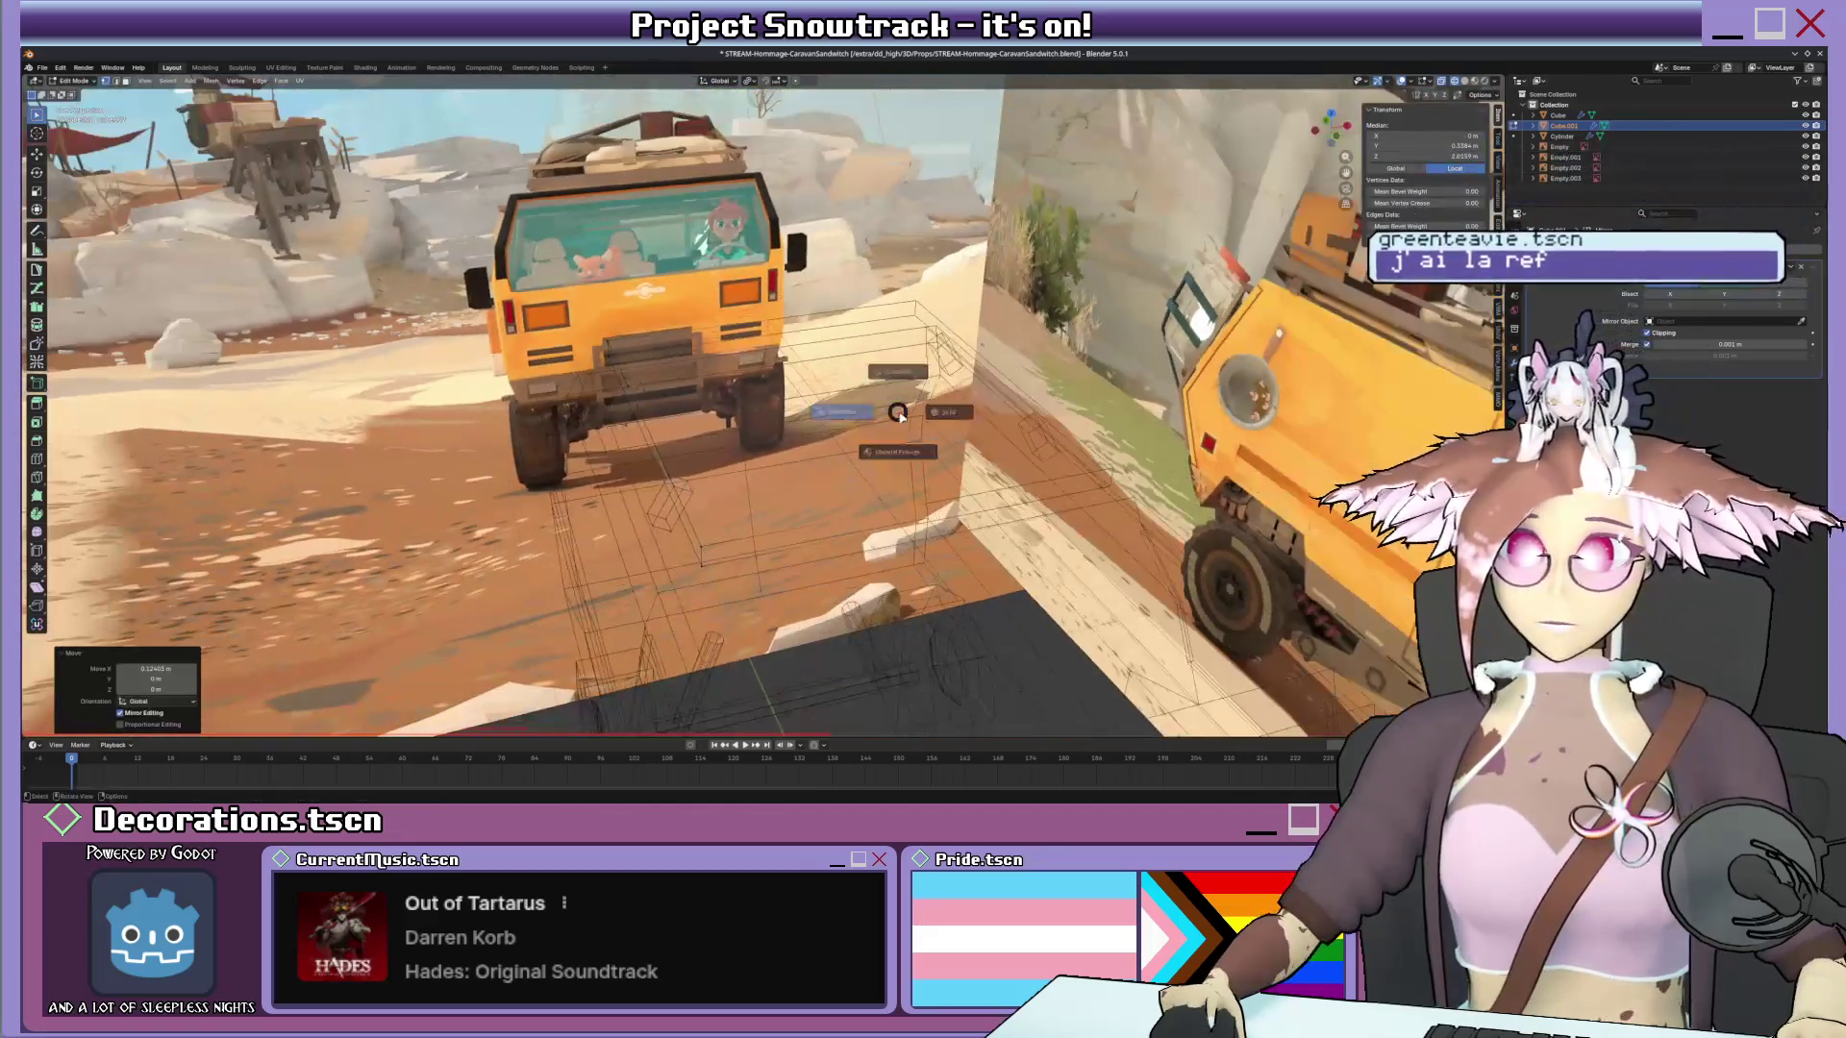
mouse_move(877, 461)
middle_mouse_down()
mouse_move(994, 393)
mouse_move(829, 409)
middle_mouse_up()
key("x")
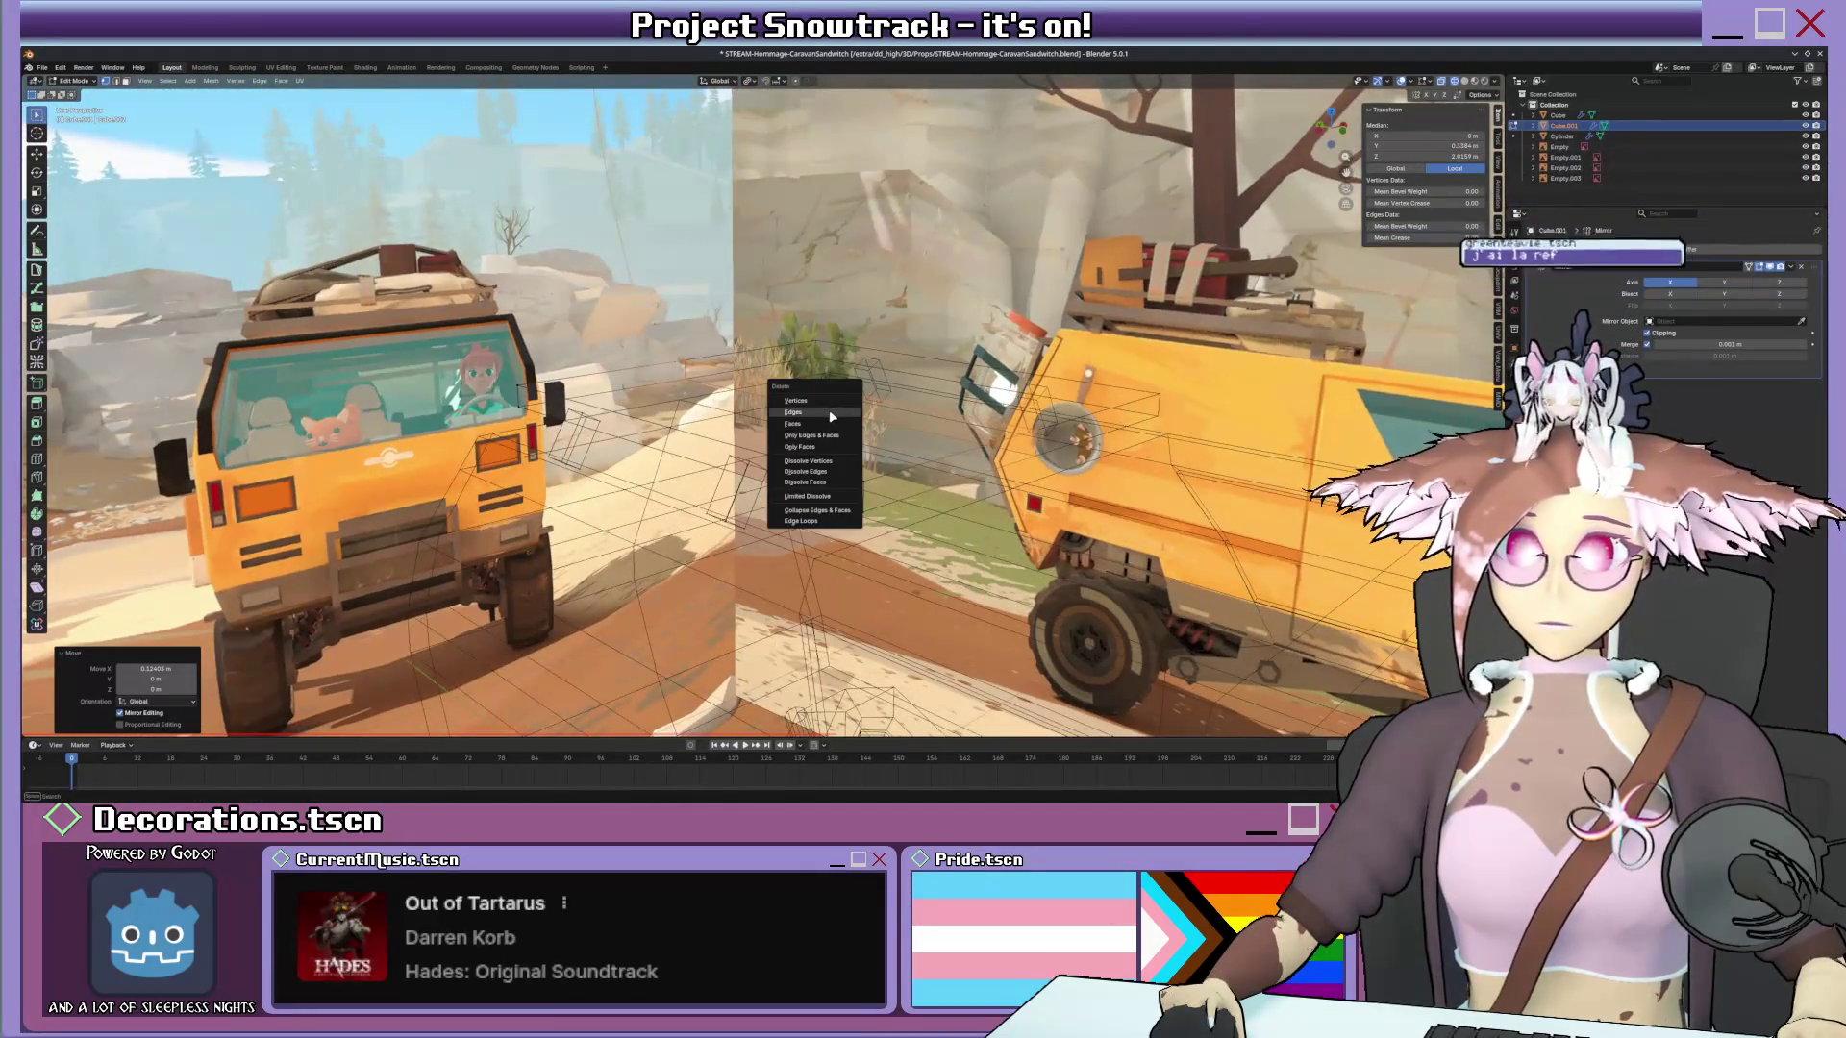
left_click(802, 446)
mouse_move(802, 445)
middle_mouse_down()
mouse_move(923, 376)
mouse_move(985, 409)
mouse_move(933, 413)
middle_mouse_up()
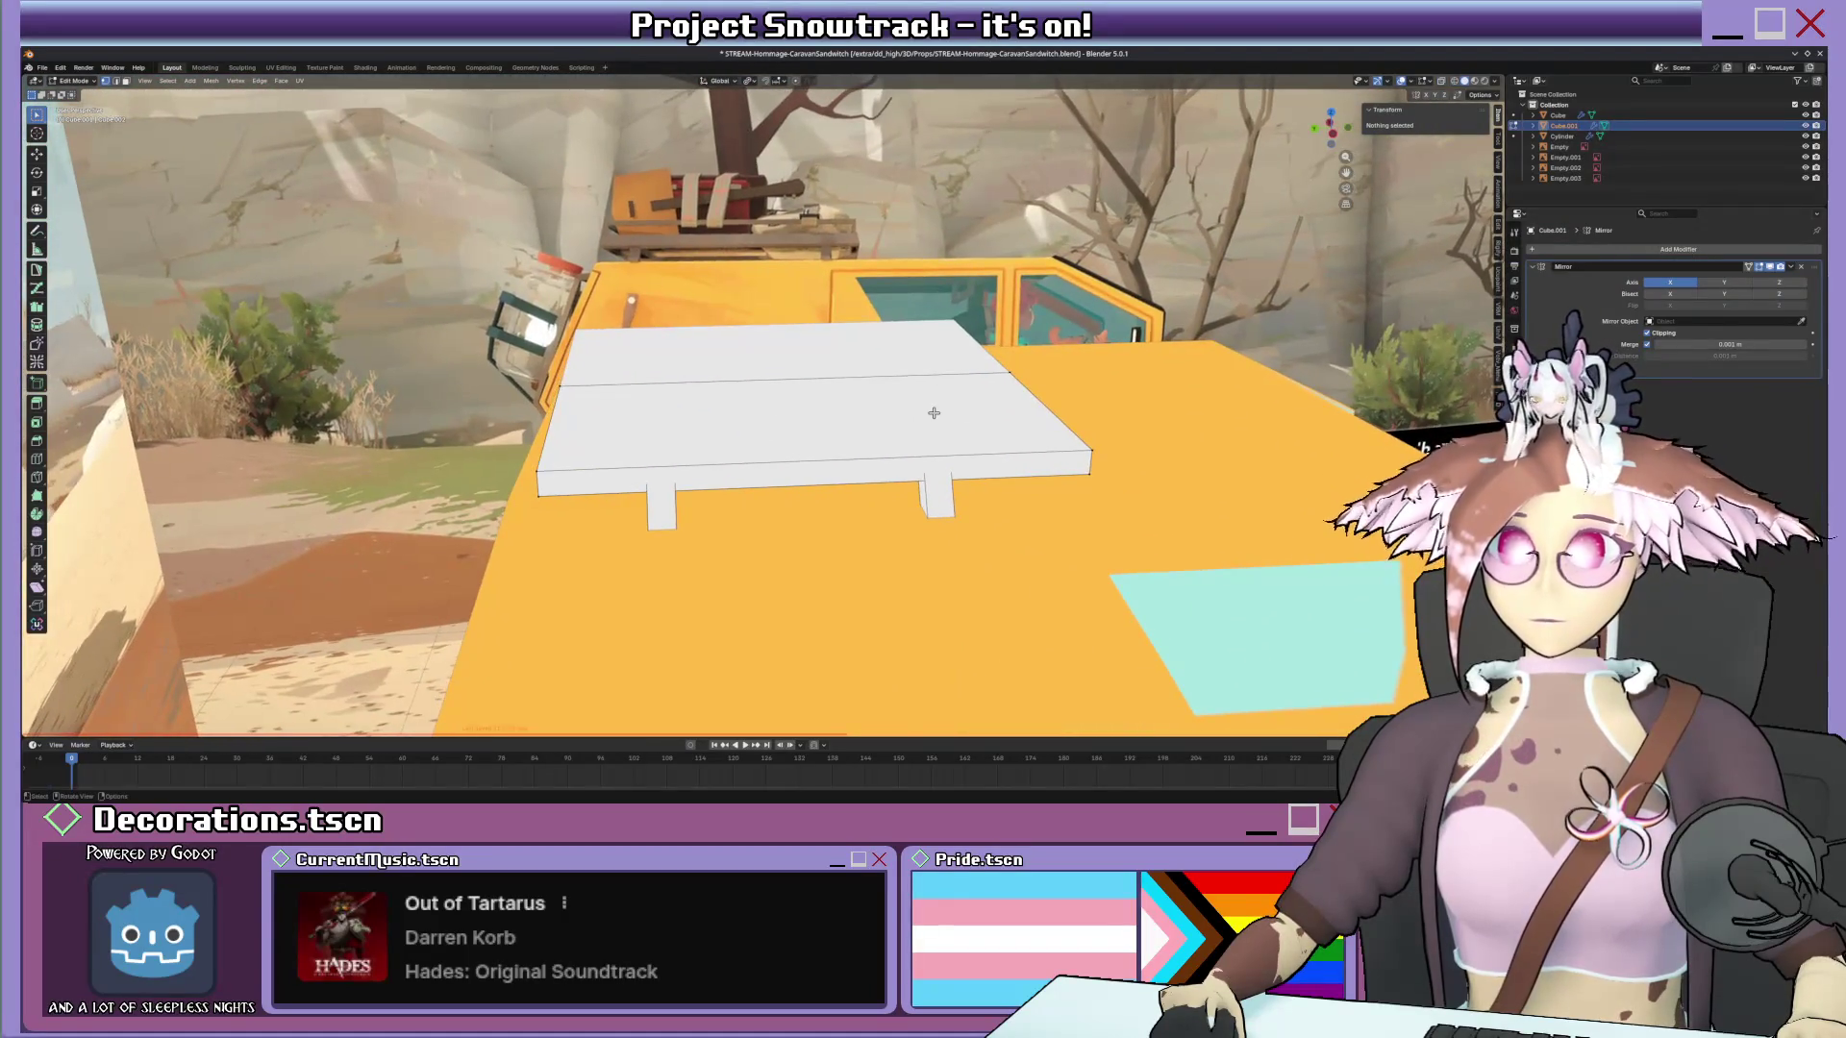
Orbit around the finished plate and vans, checking it from above and against the image panels.
middle_click_drag(831, 438, 827, 428)
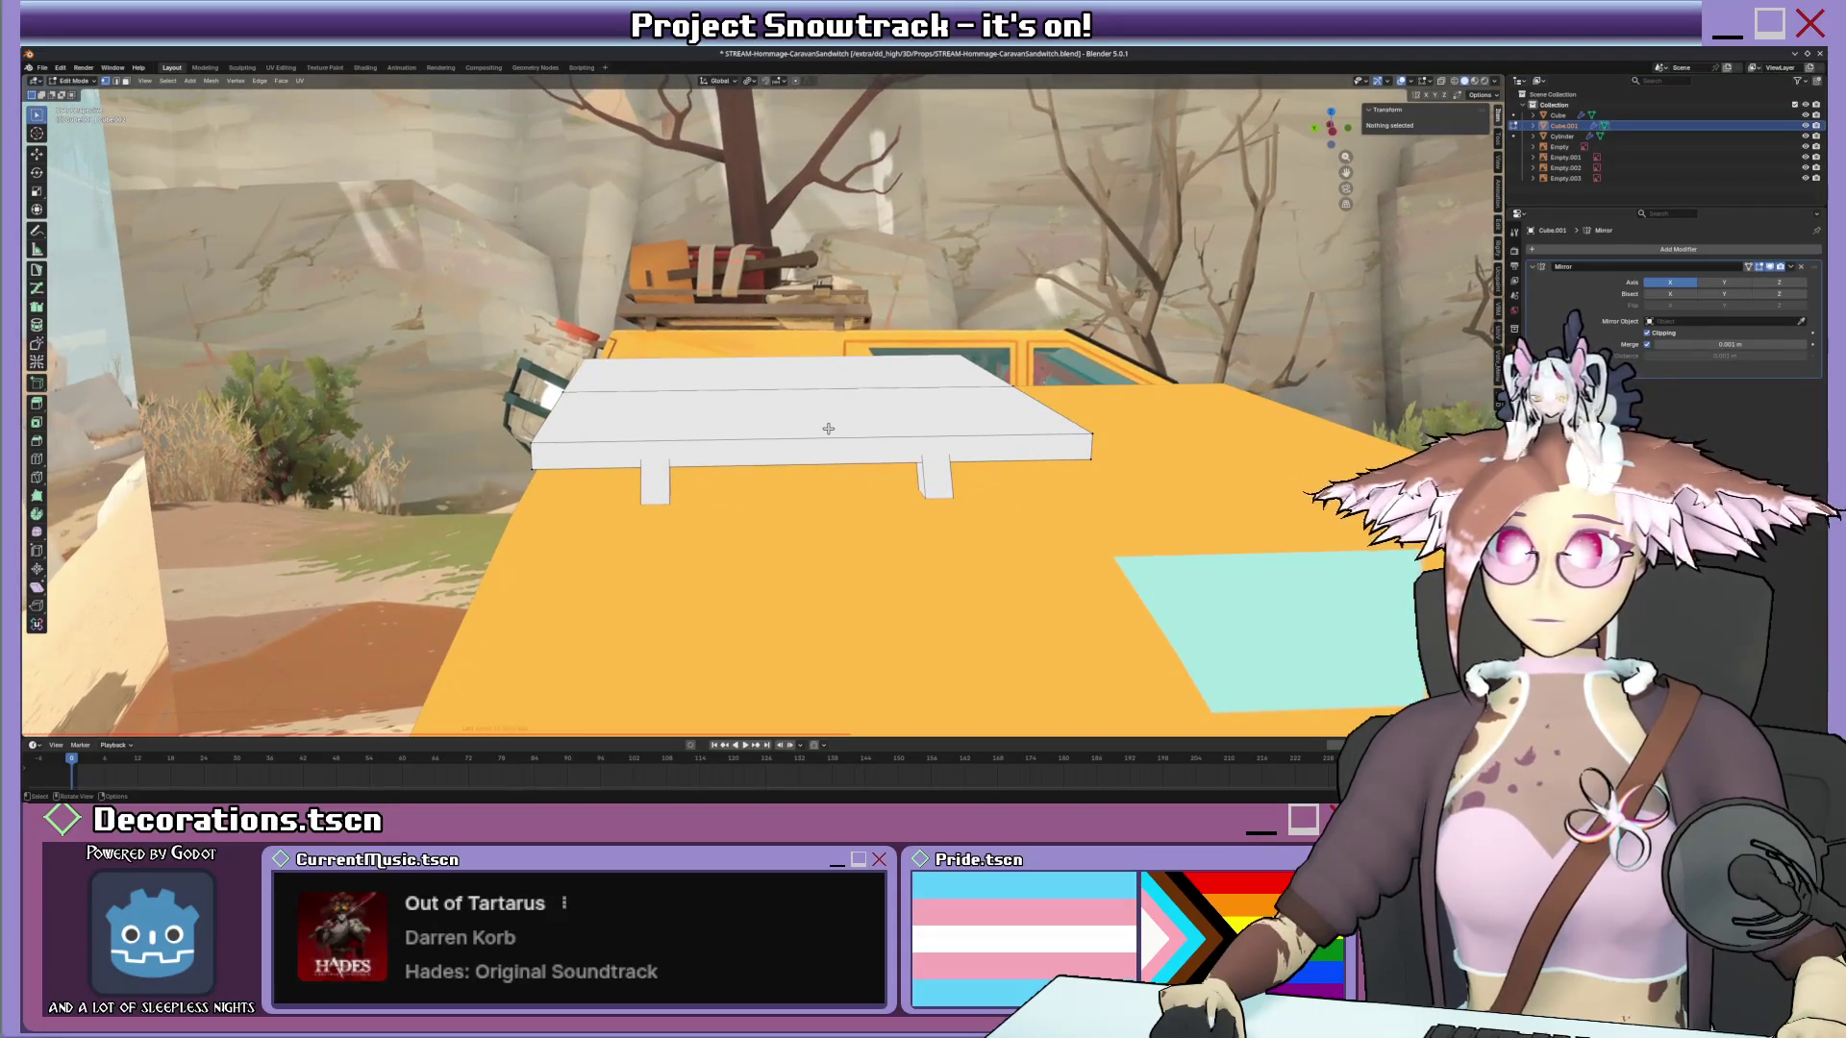
key("KP_7")
scroll(812, 406, "down", 3)
scroll(813, 406, "up", 2)
middle_click_drag(813, 406, 854, 339)
scroll(856, 340, "up", 2)
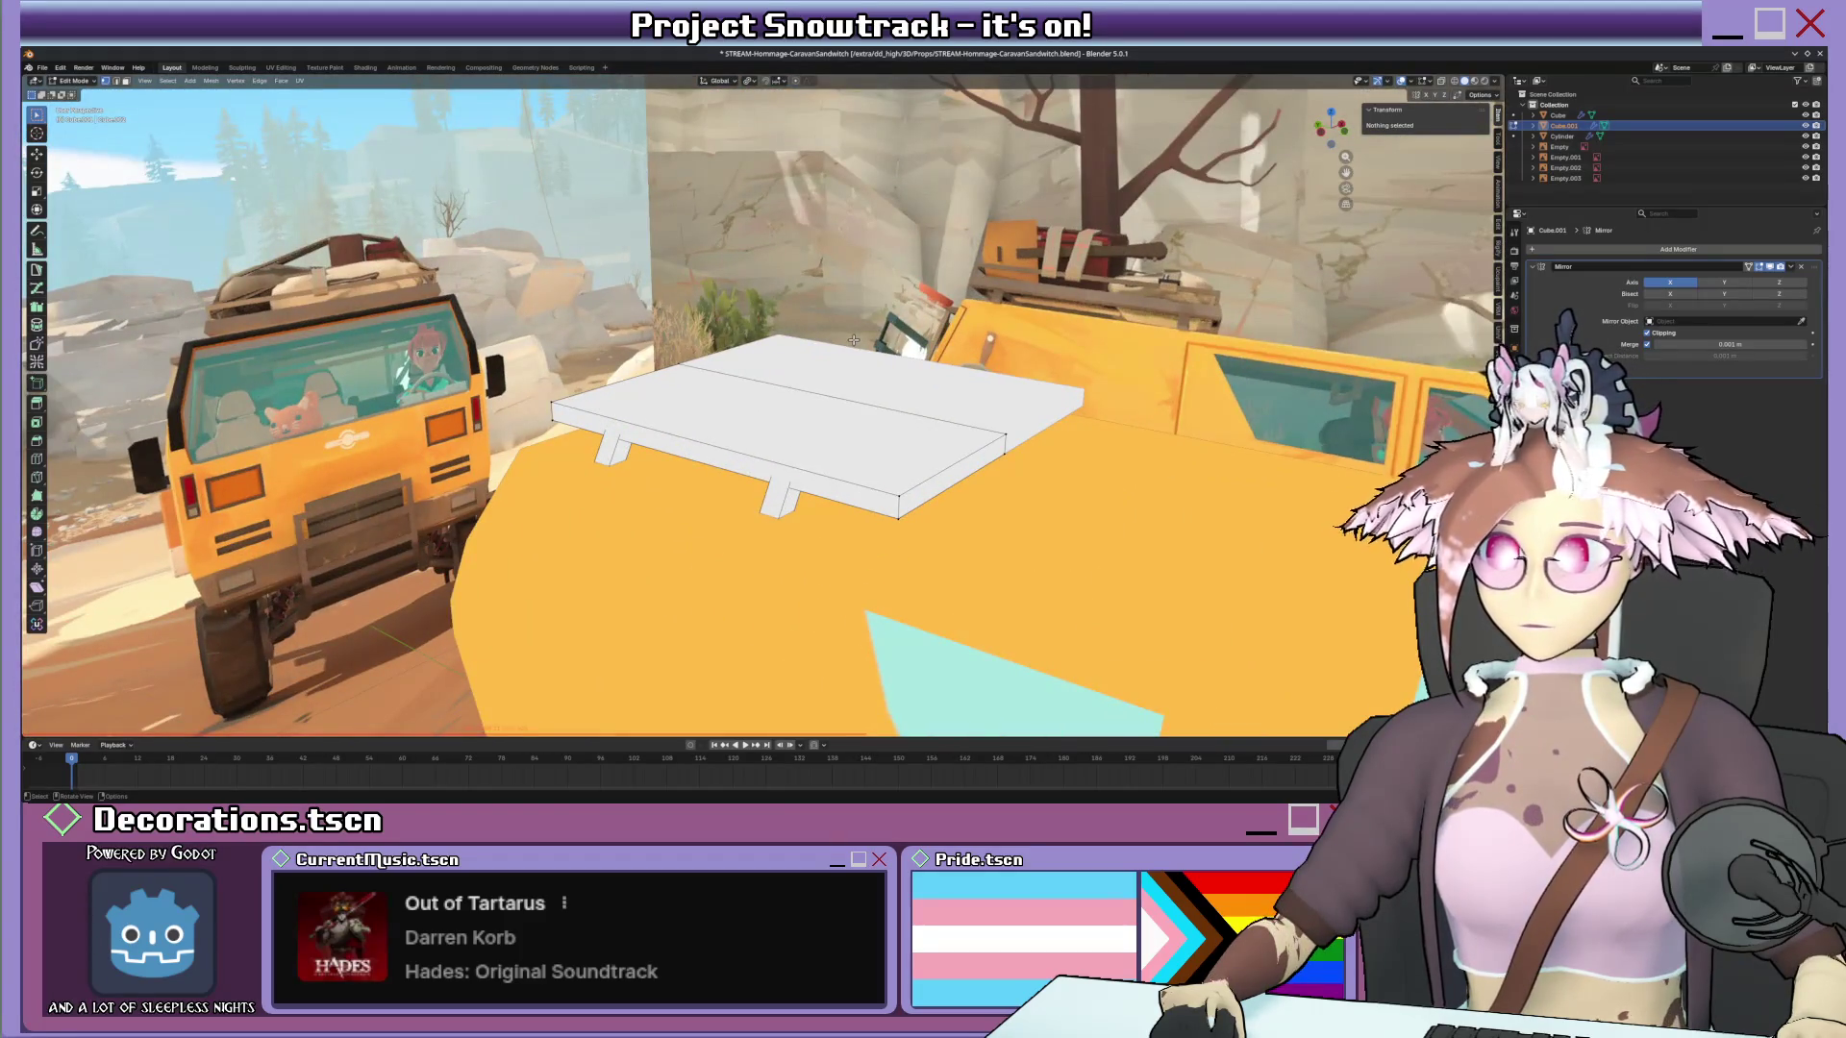
mouse_move(1191, 326)
middle_mouse_down()
mouse_move(894, 684)
mouse_move(916, 476)
middle_mouse_up()
scroll(894, 684, "down", 5)
scroll(916, 475, "up", 3)
scroll(926, 375, "up", 3)
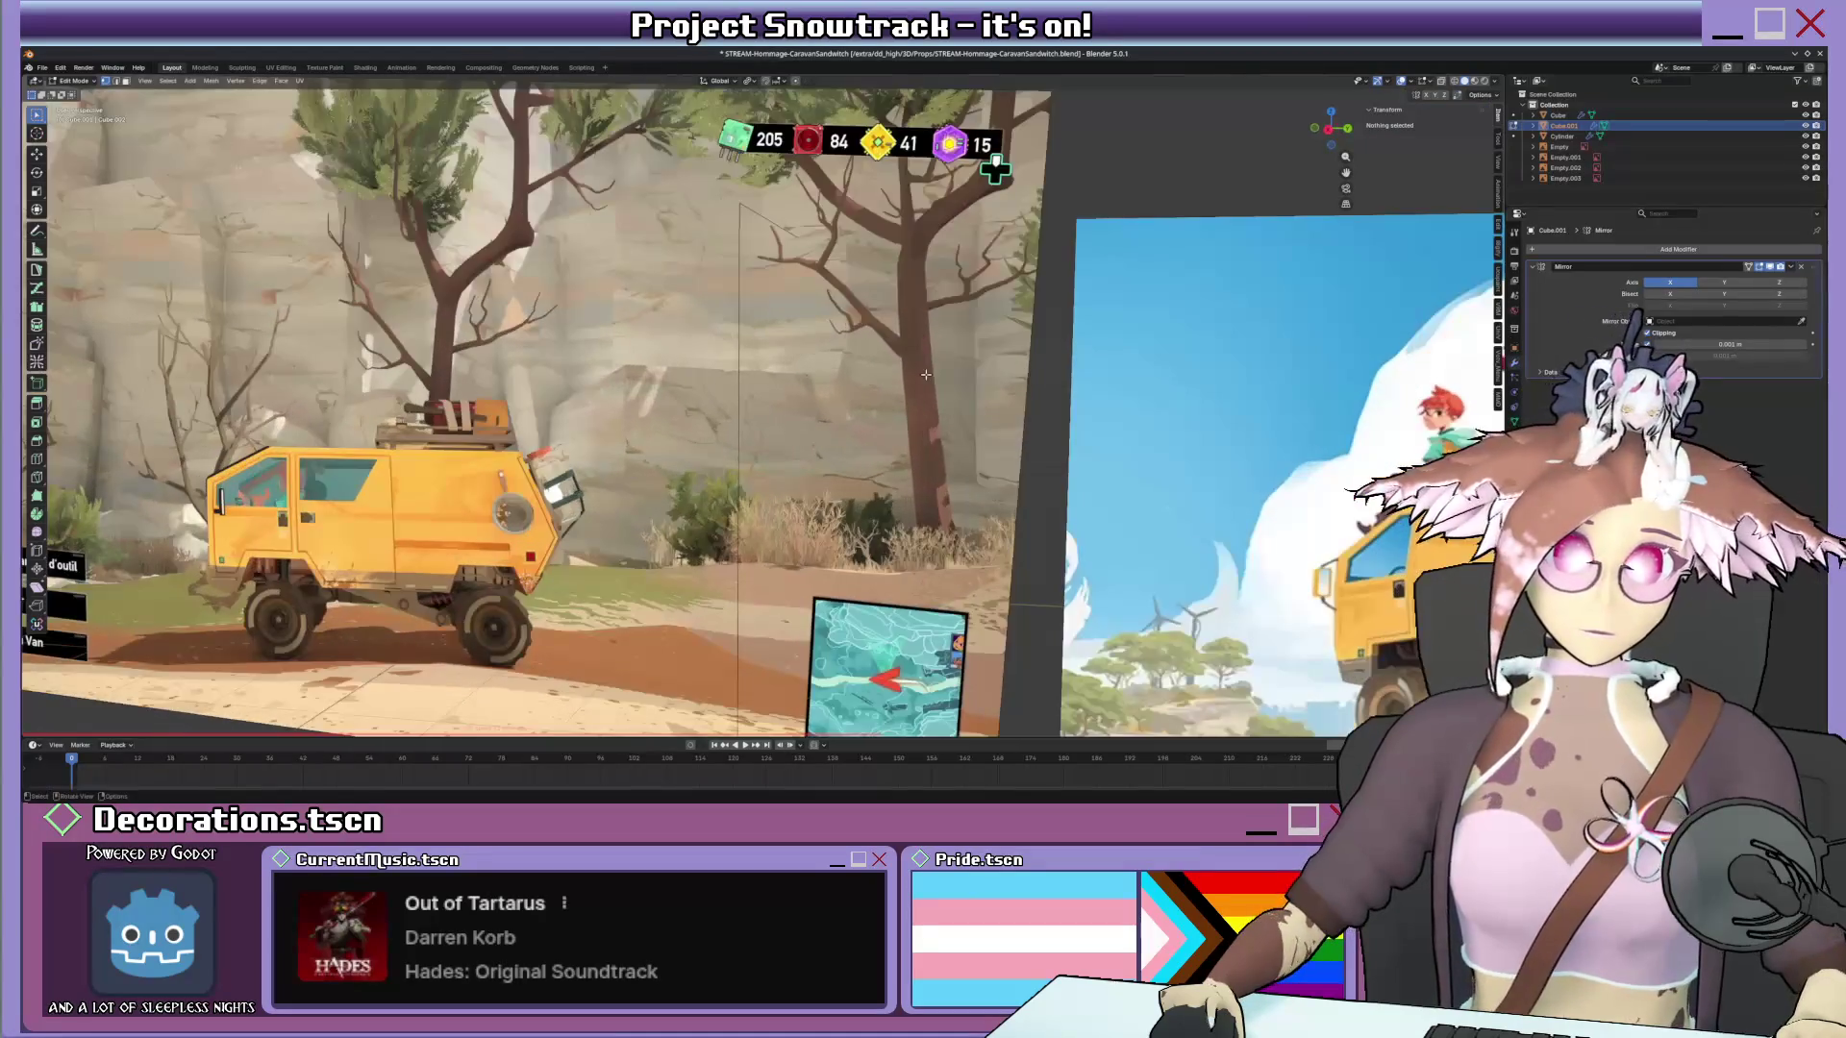
scroll(926, 376, "down", 3)
middle_click_drag(926, 376, 953, 389)
scroll(954, 388, "up", 3)
scroll(953, 387, "down", 2)
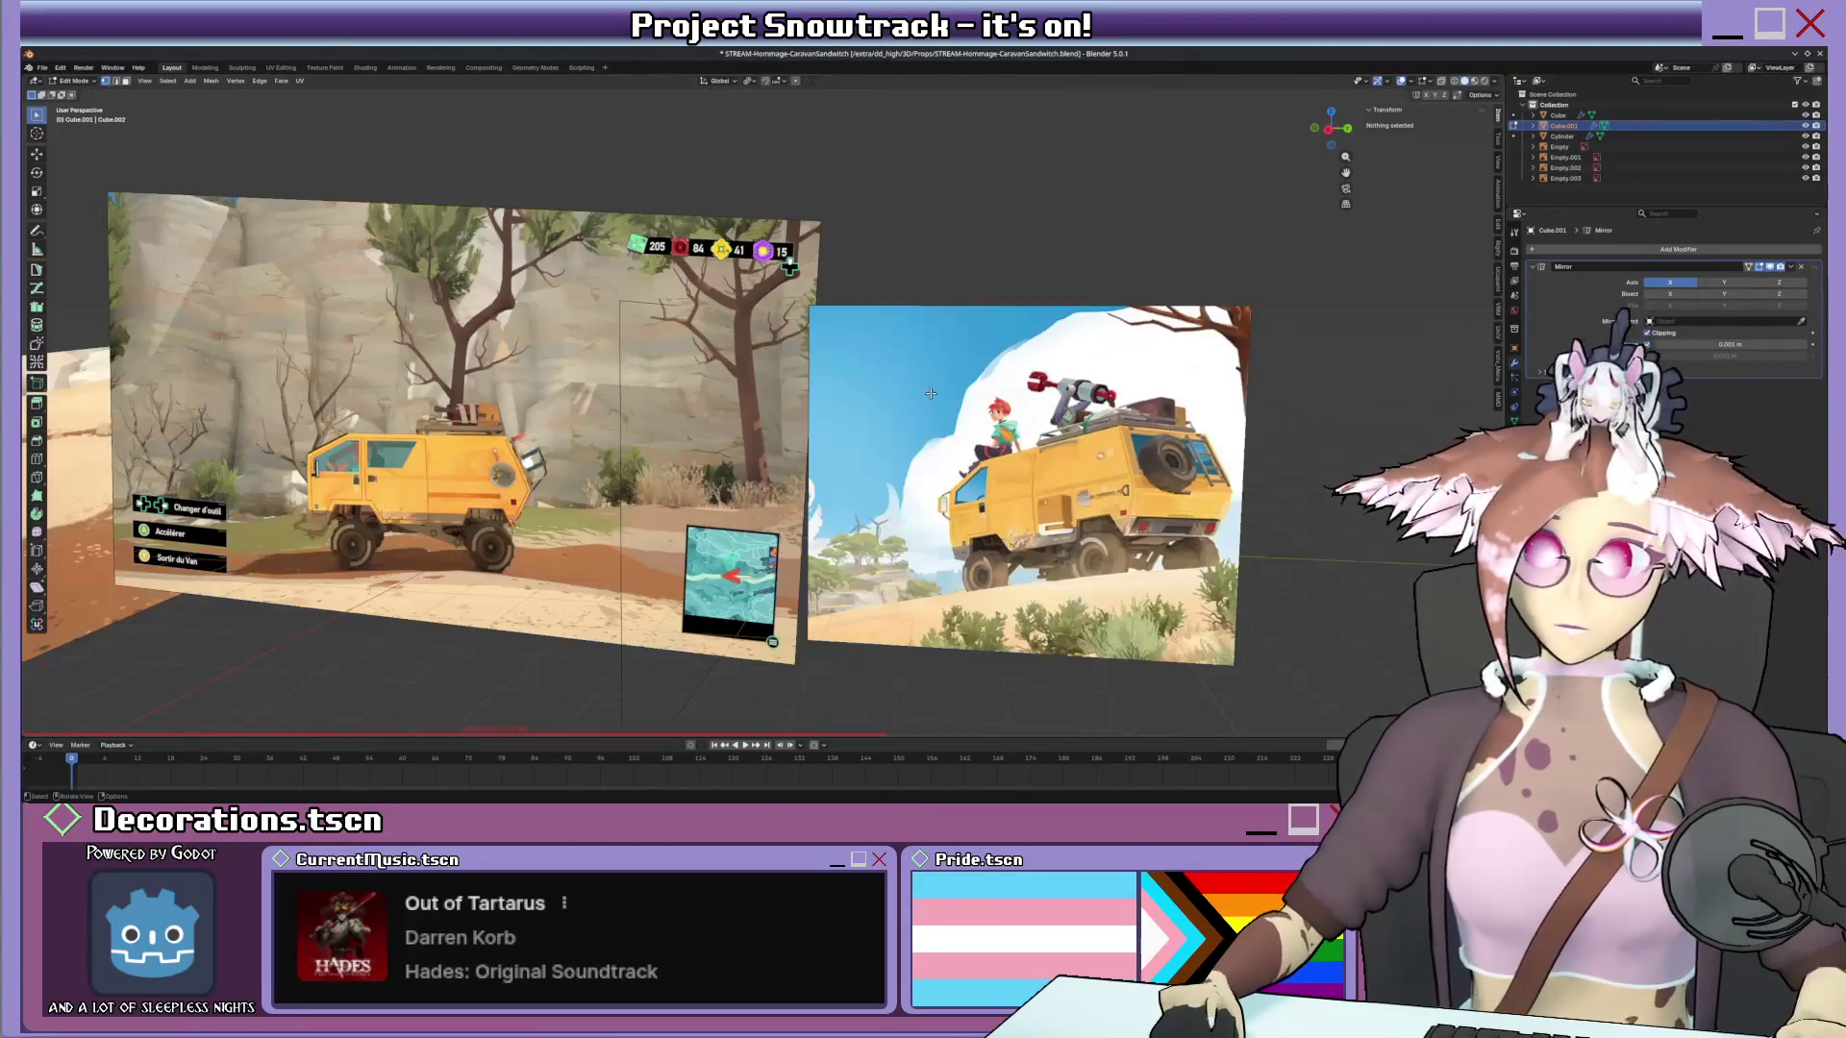
mouse_move(760, 428)
middle_mouse_down()
mouse_move(427, 461)
mouse_move(741, 556)
middle_mouse_up()
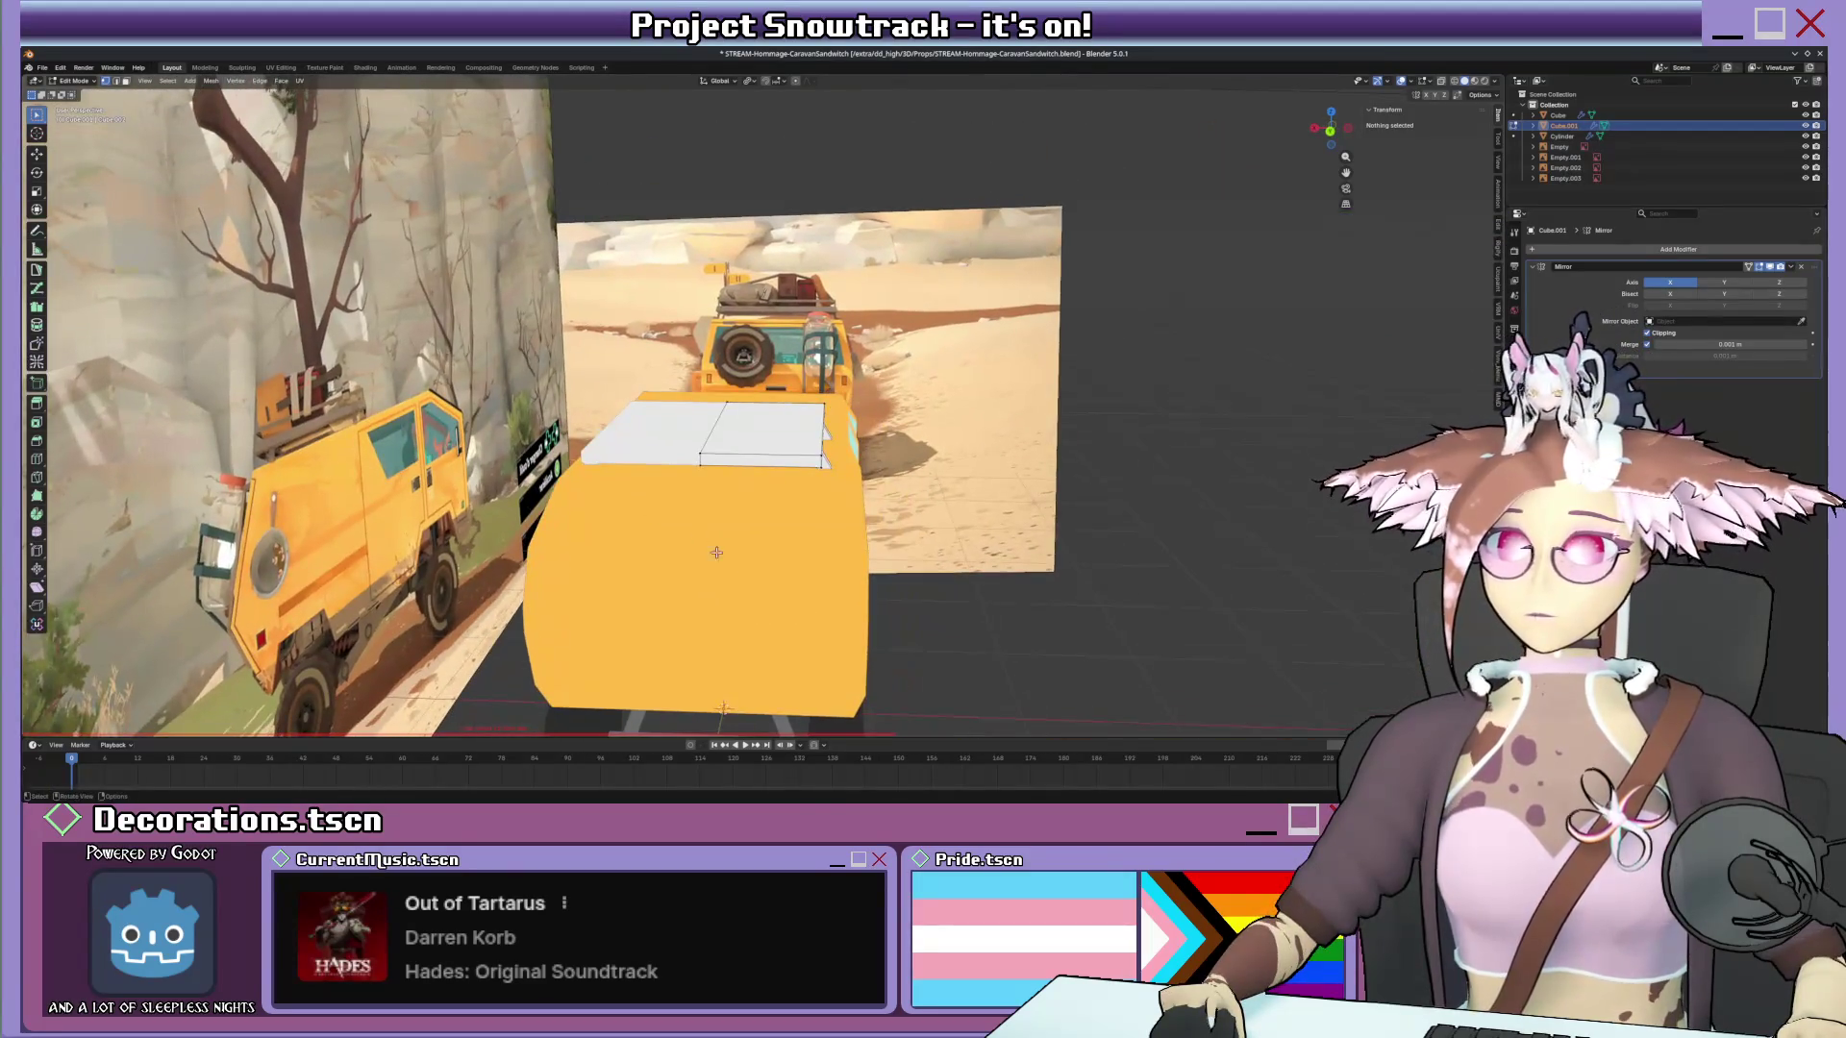
Select the van body Cube and enter Edit Mode in an orthographic view.
key("Tab")
left_click(739, 557)
key("Tab")
key("KP_Decimal")
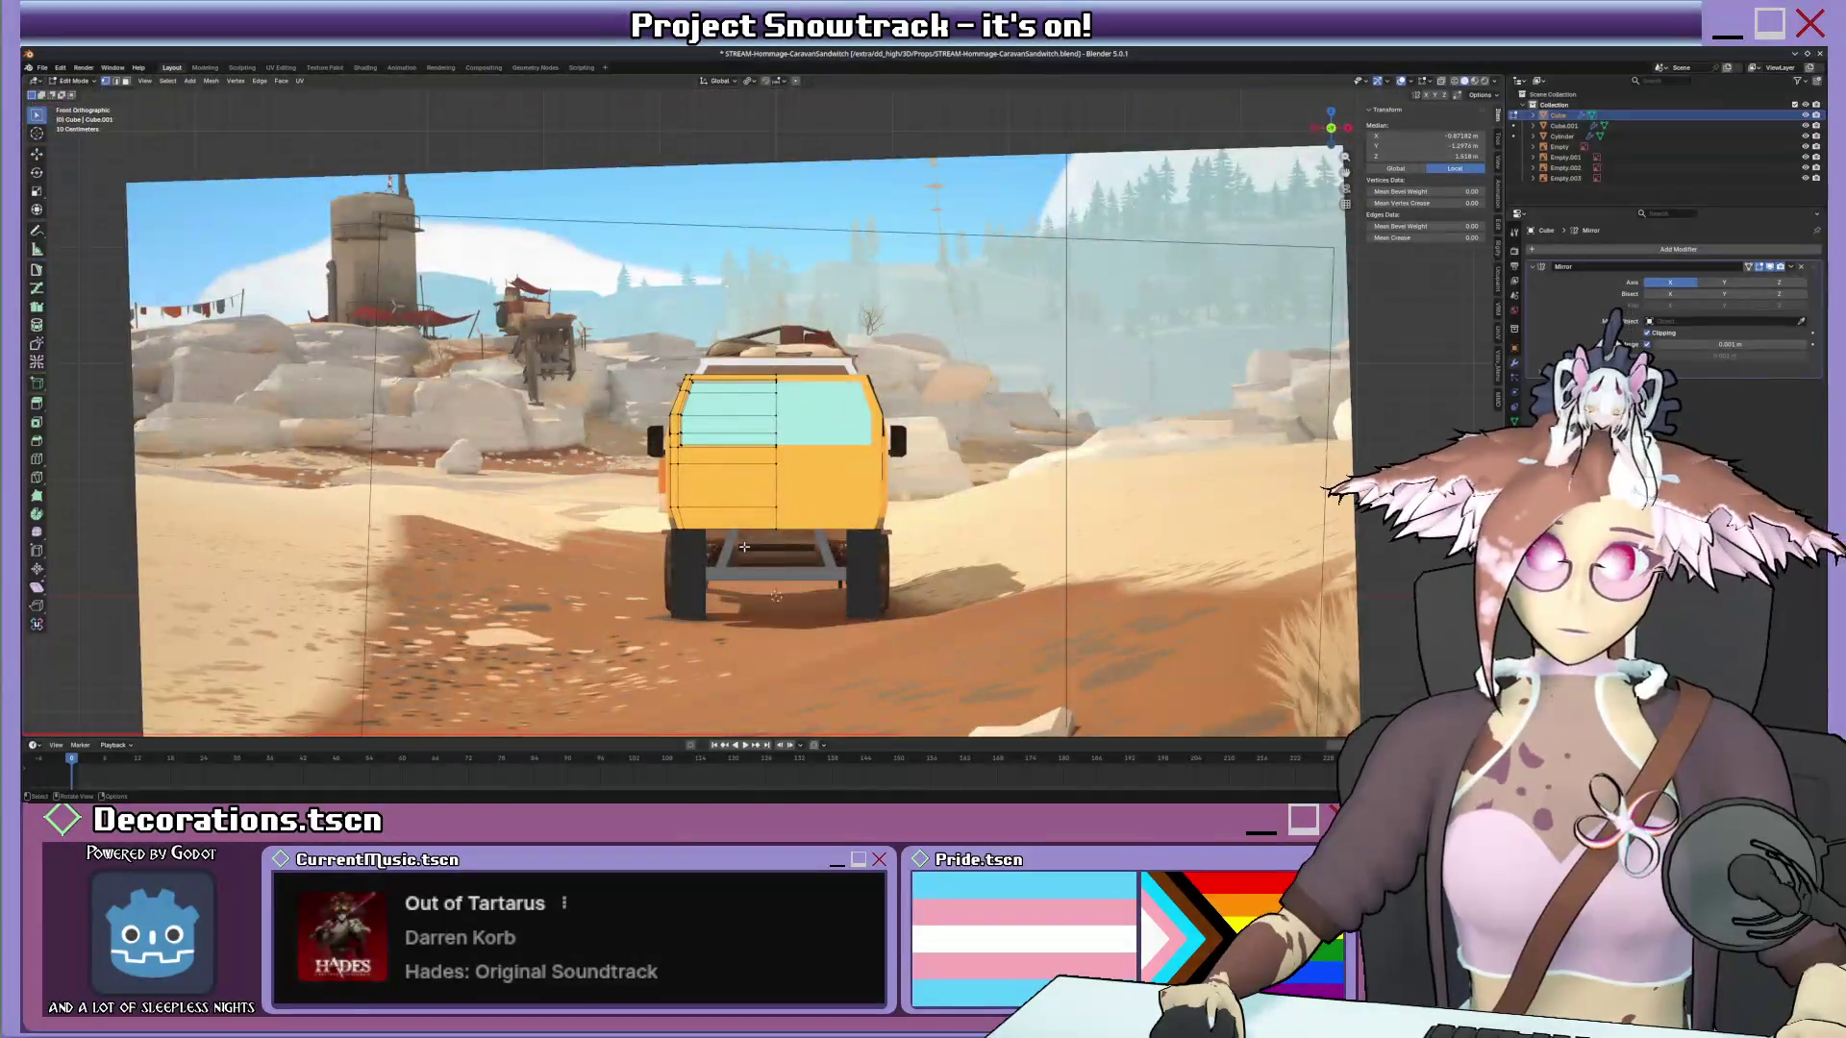
scroll(744, 547, "up", 3)
scroll(735, 491, "up", 2)
scroll(727, 432, "up", 2)
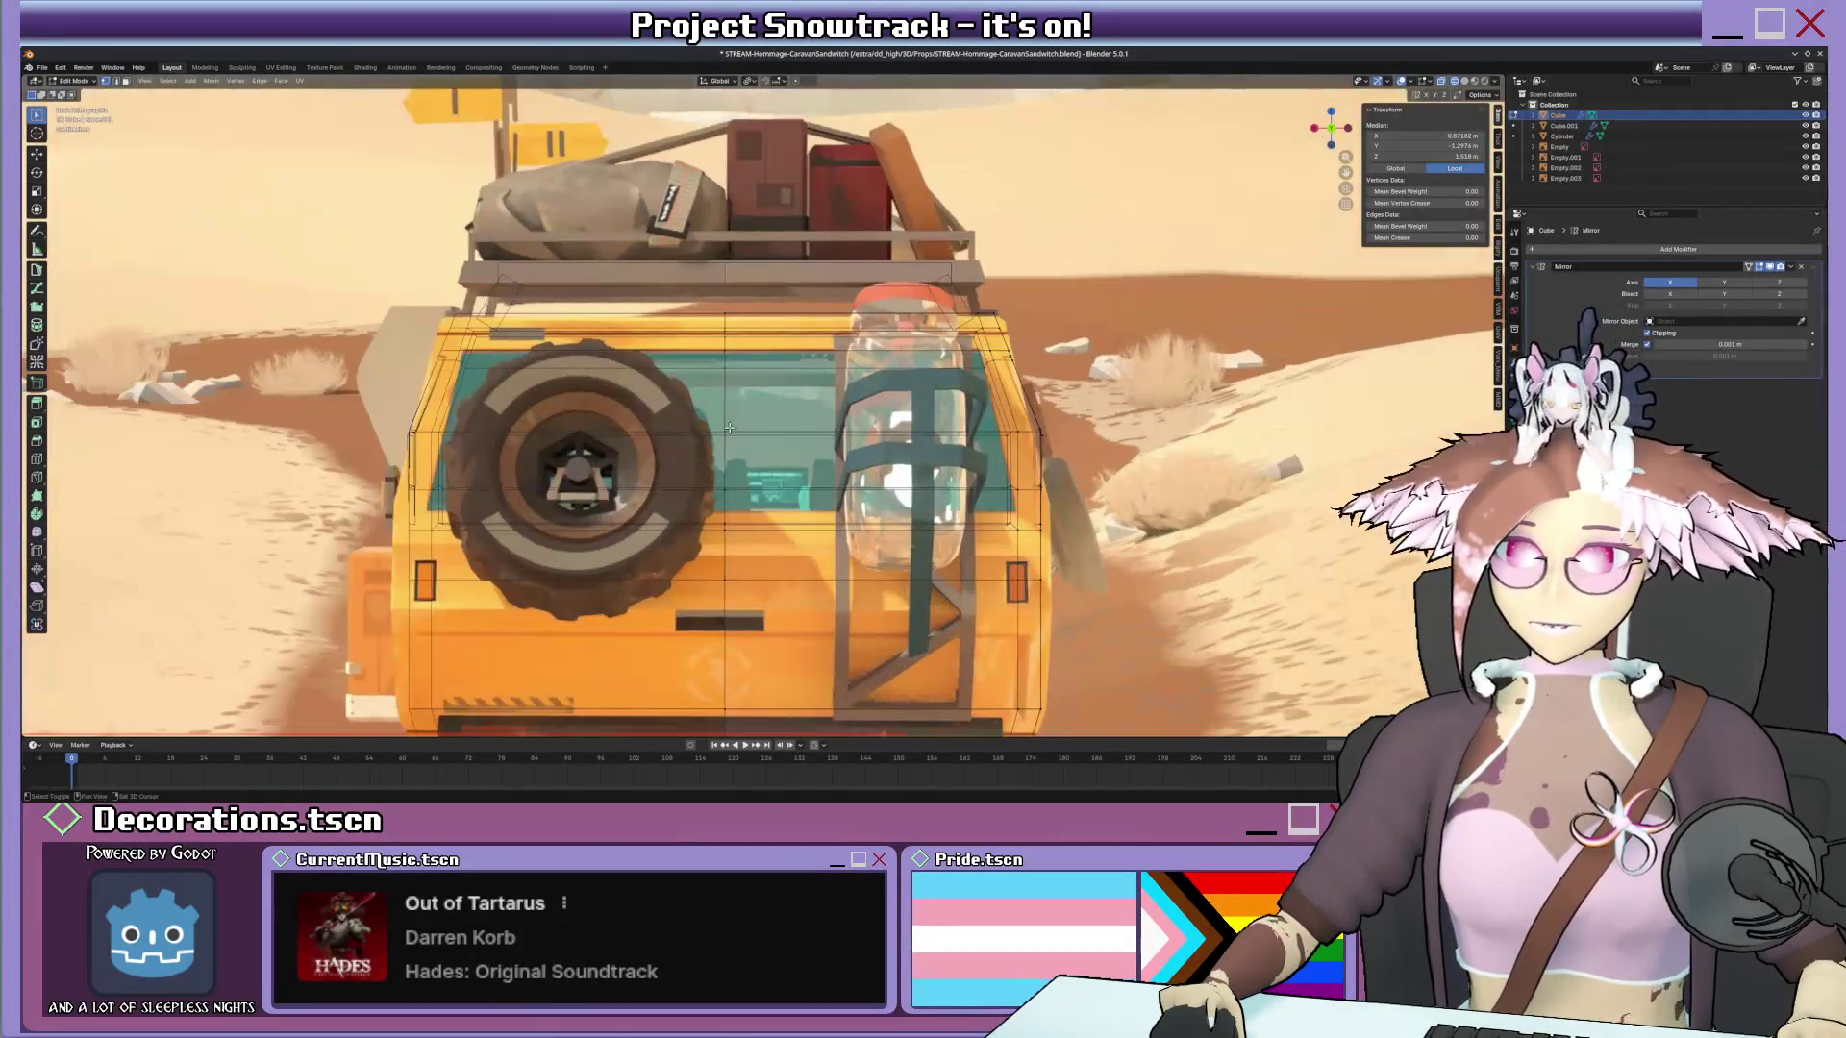
Select an edge on the van body and snap to the Back Orthographic view.
middle_click_drag(829, 395, 829, 412)
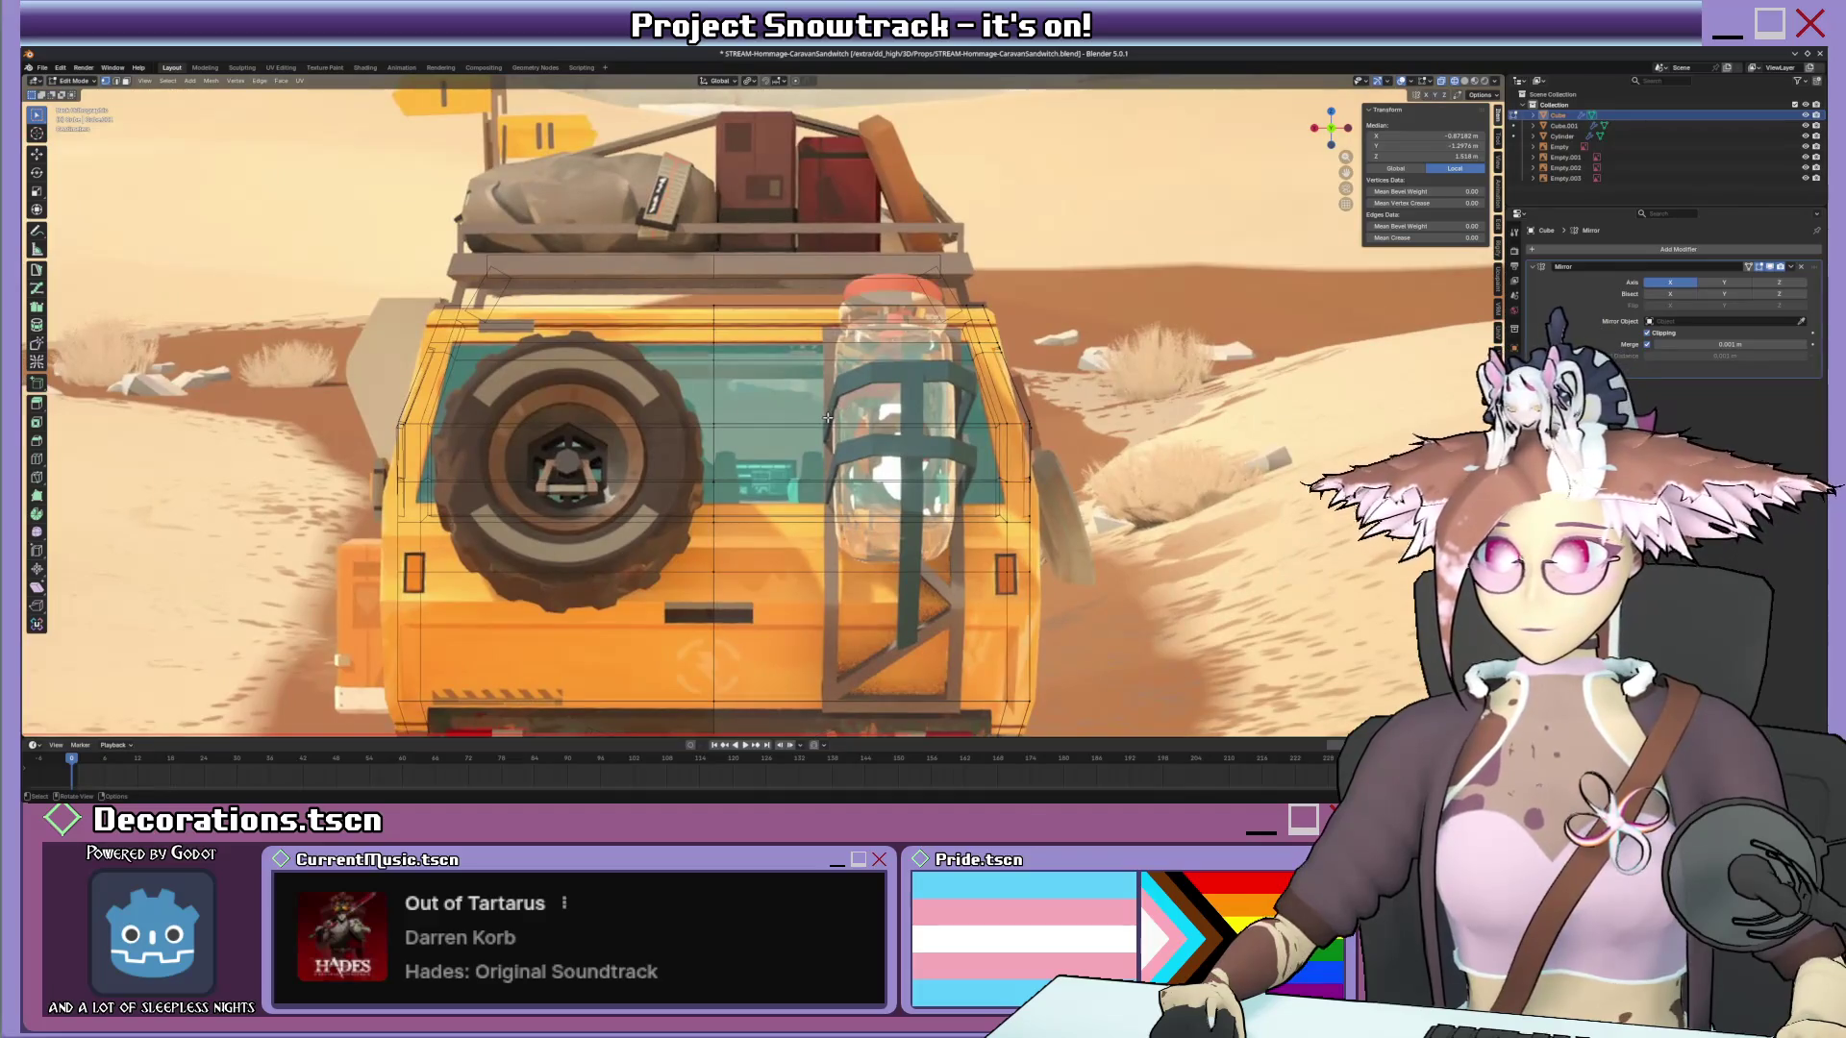
scroll(961, 470, "down", 5)
middle_click_drag(961, 471, 1010, 539)
scroll(988, 490, "up", 5)
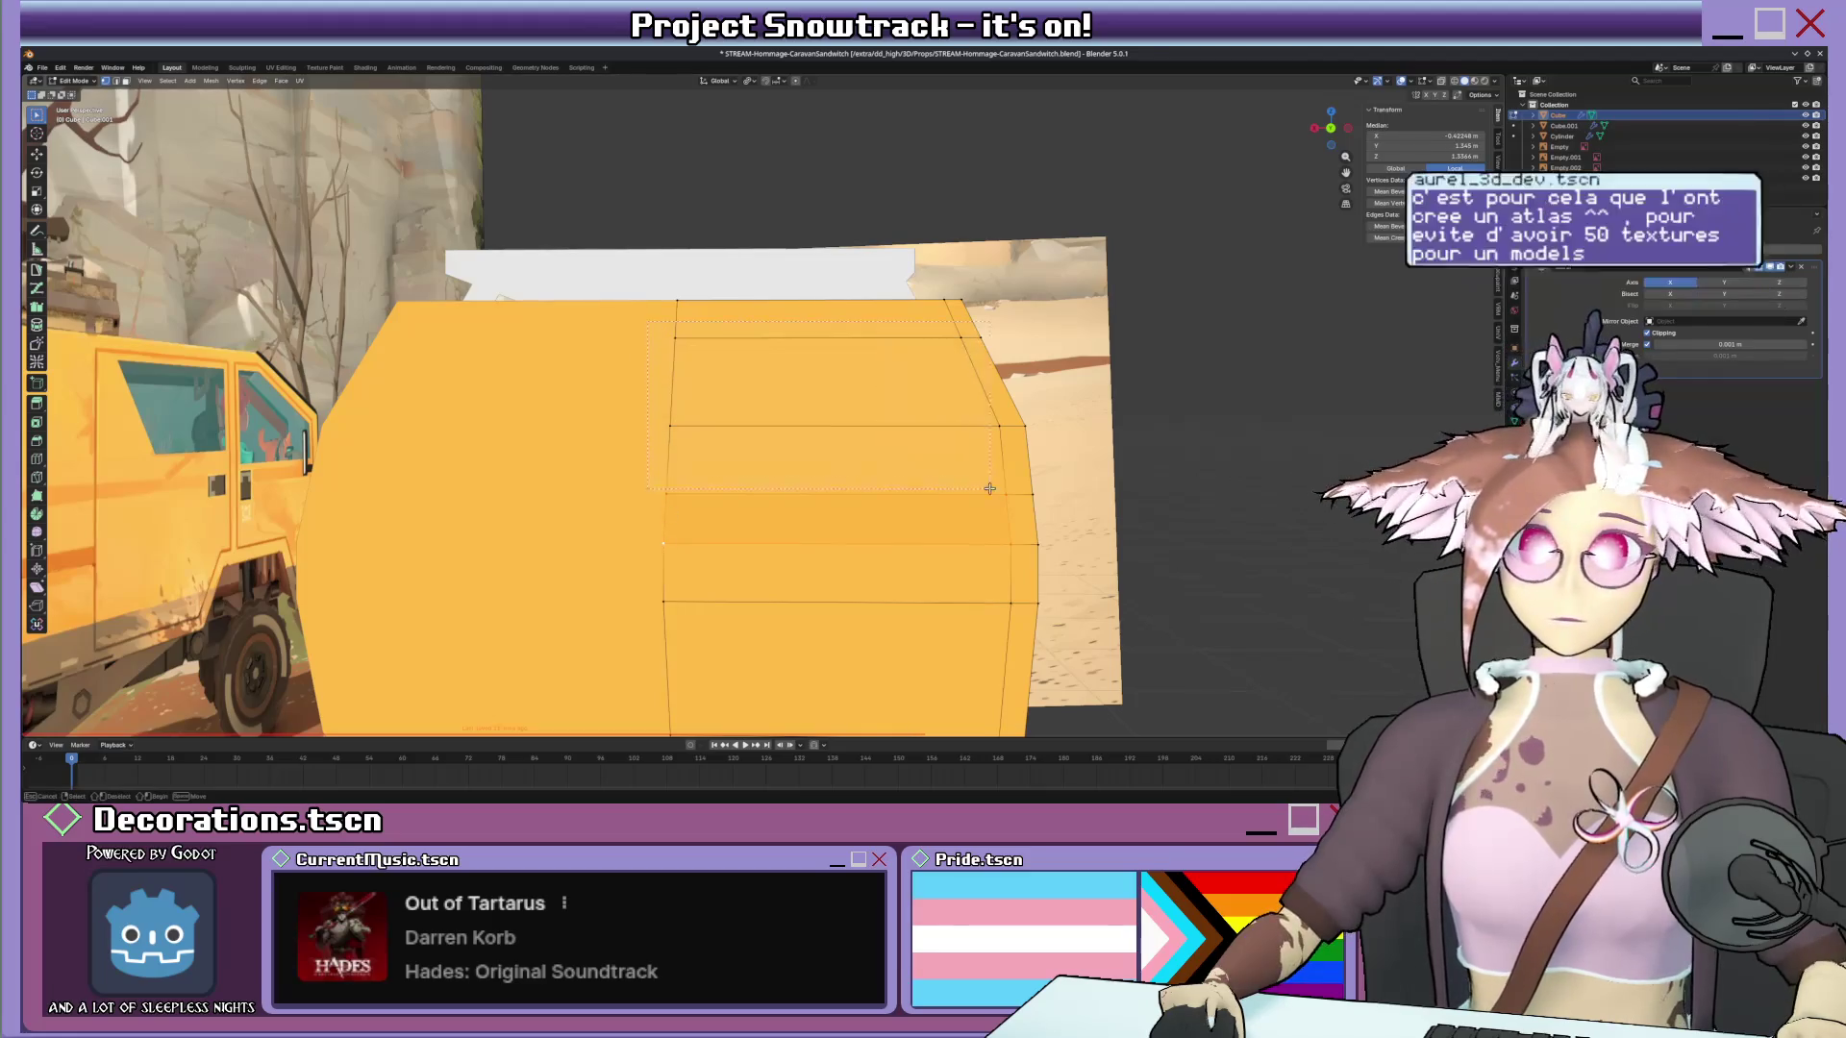
left_click(996, 428)
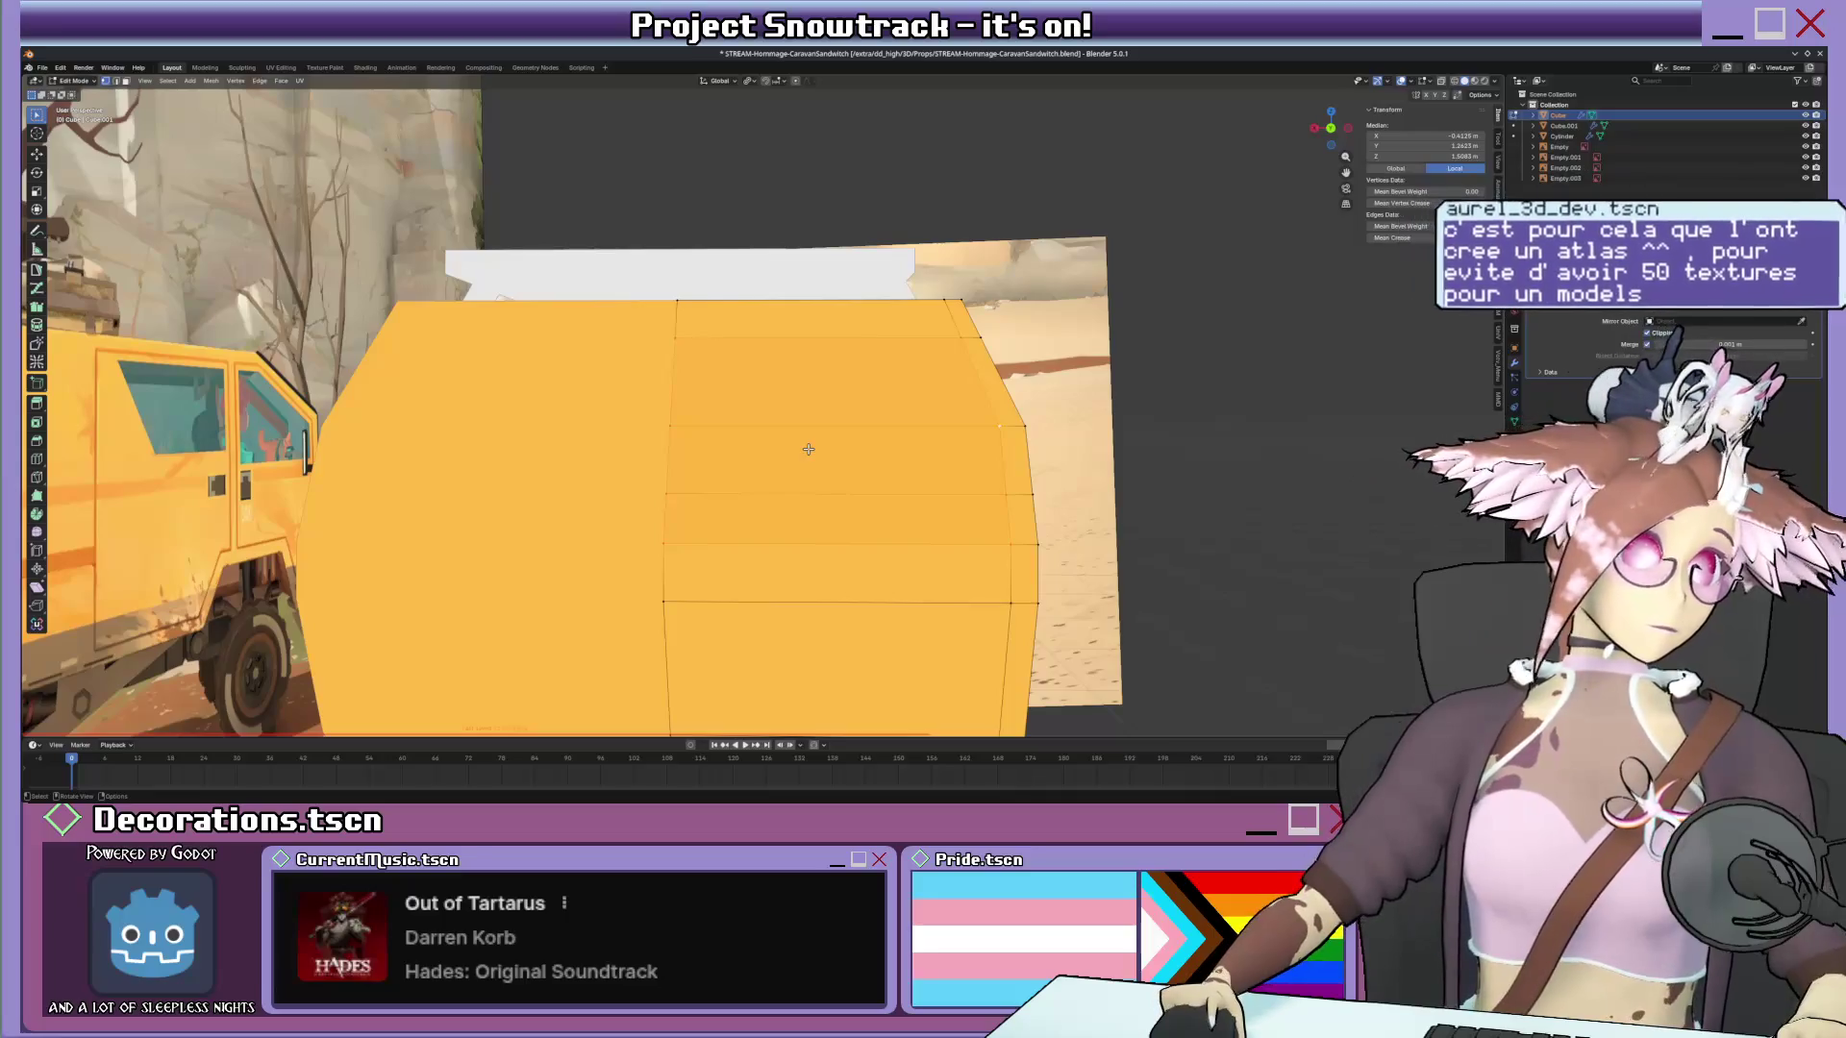
key("KP_1")
key("KP_3")
key("ctrl+KP_1")
scroll(808, 449, "up", 5)
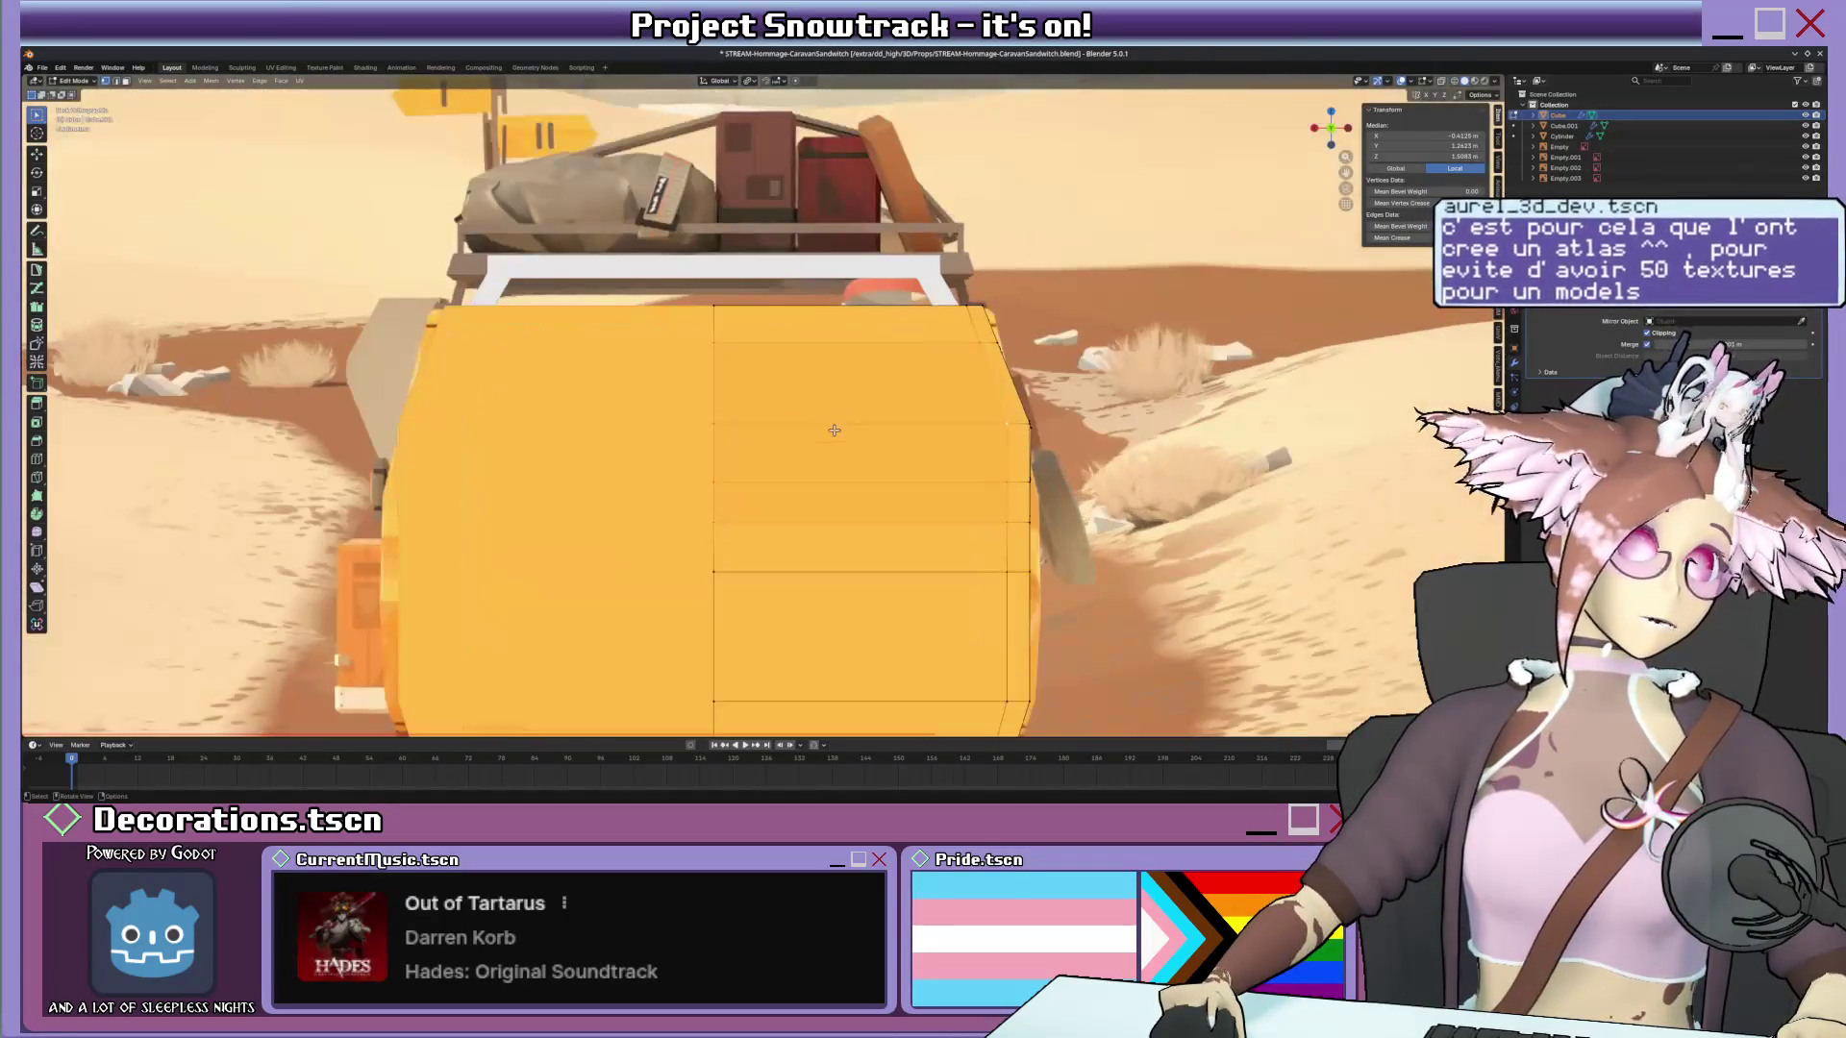
Toggle X-Ray so the body mesh shows see-through over the rear reference image.
key("z")
scroll(822, 433, "up", 3)
key("alt+z")
middle_click_drag(830, 438, 816, 437, "shift")
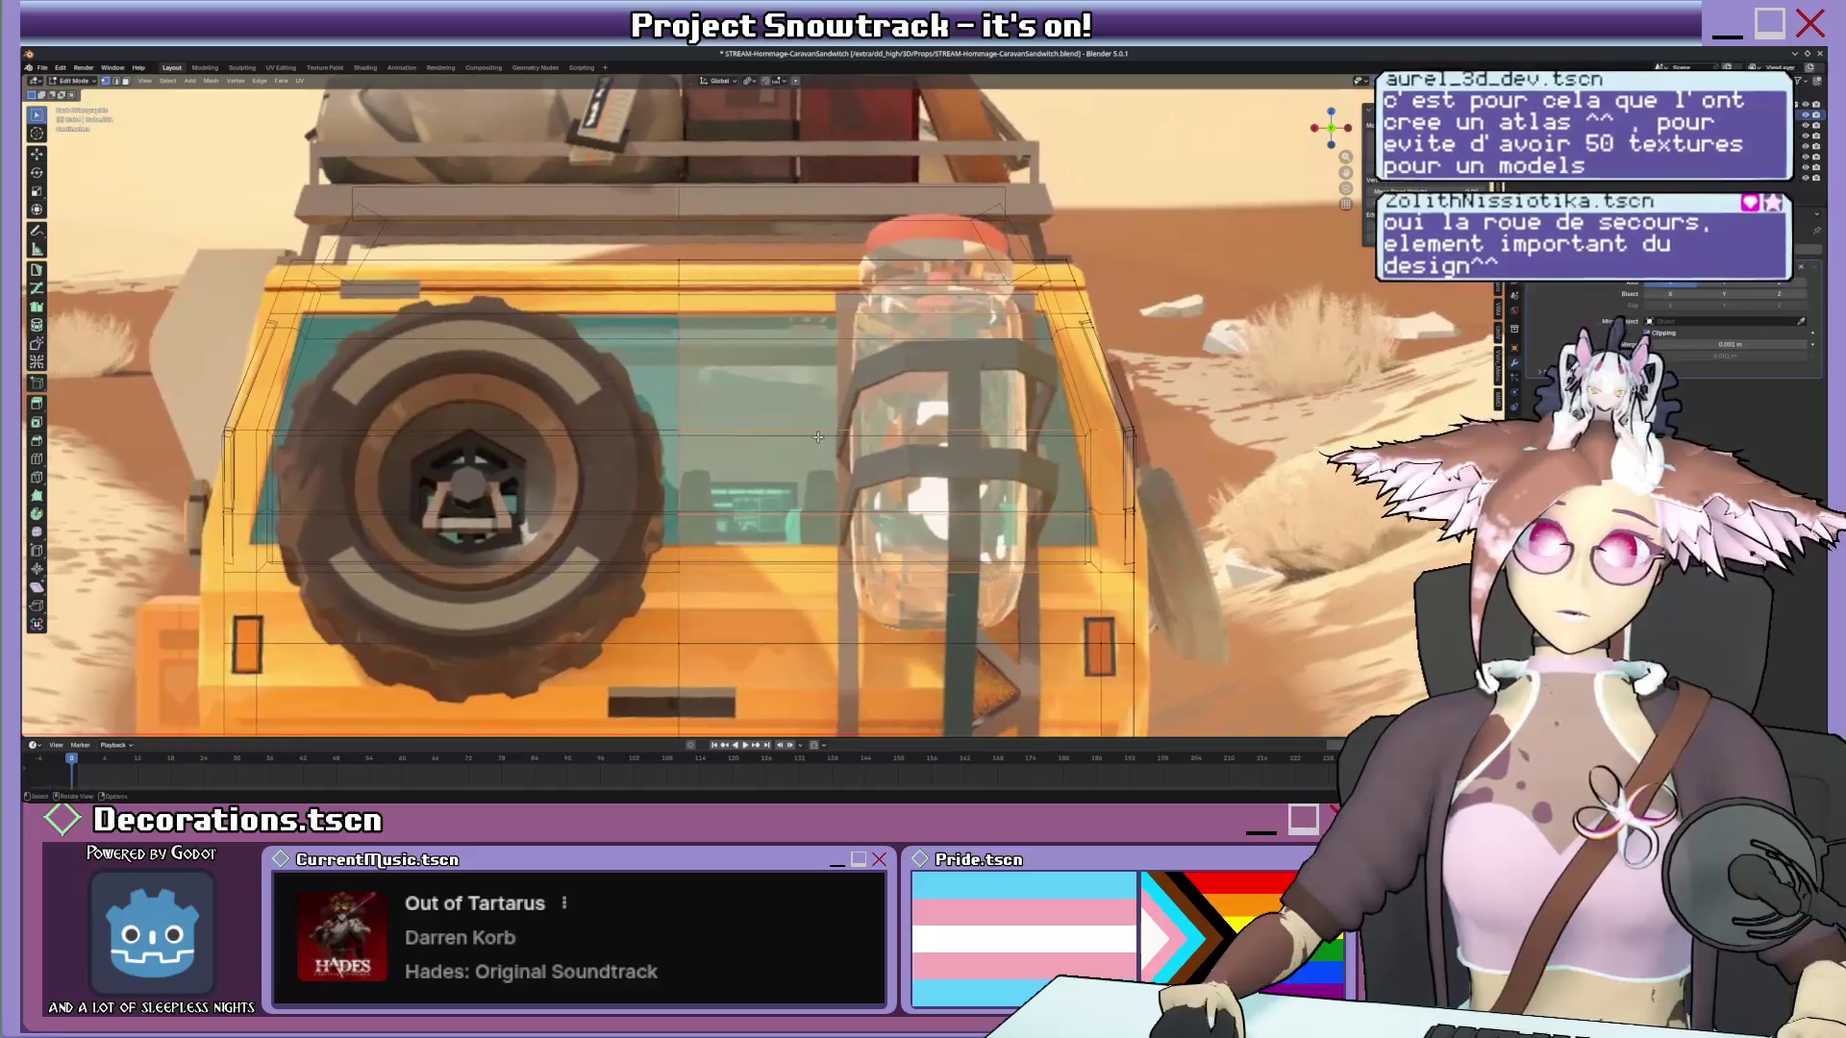
scroll(830, 426, "up", 2)
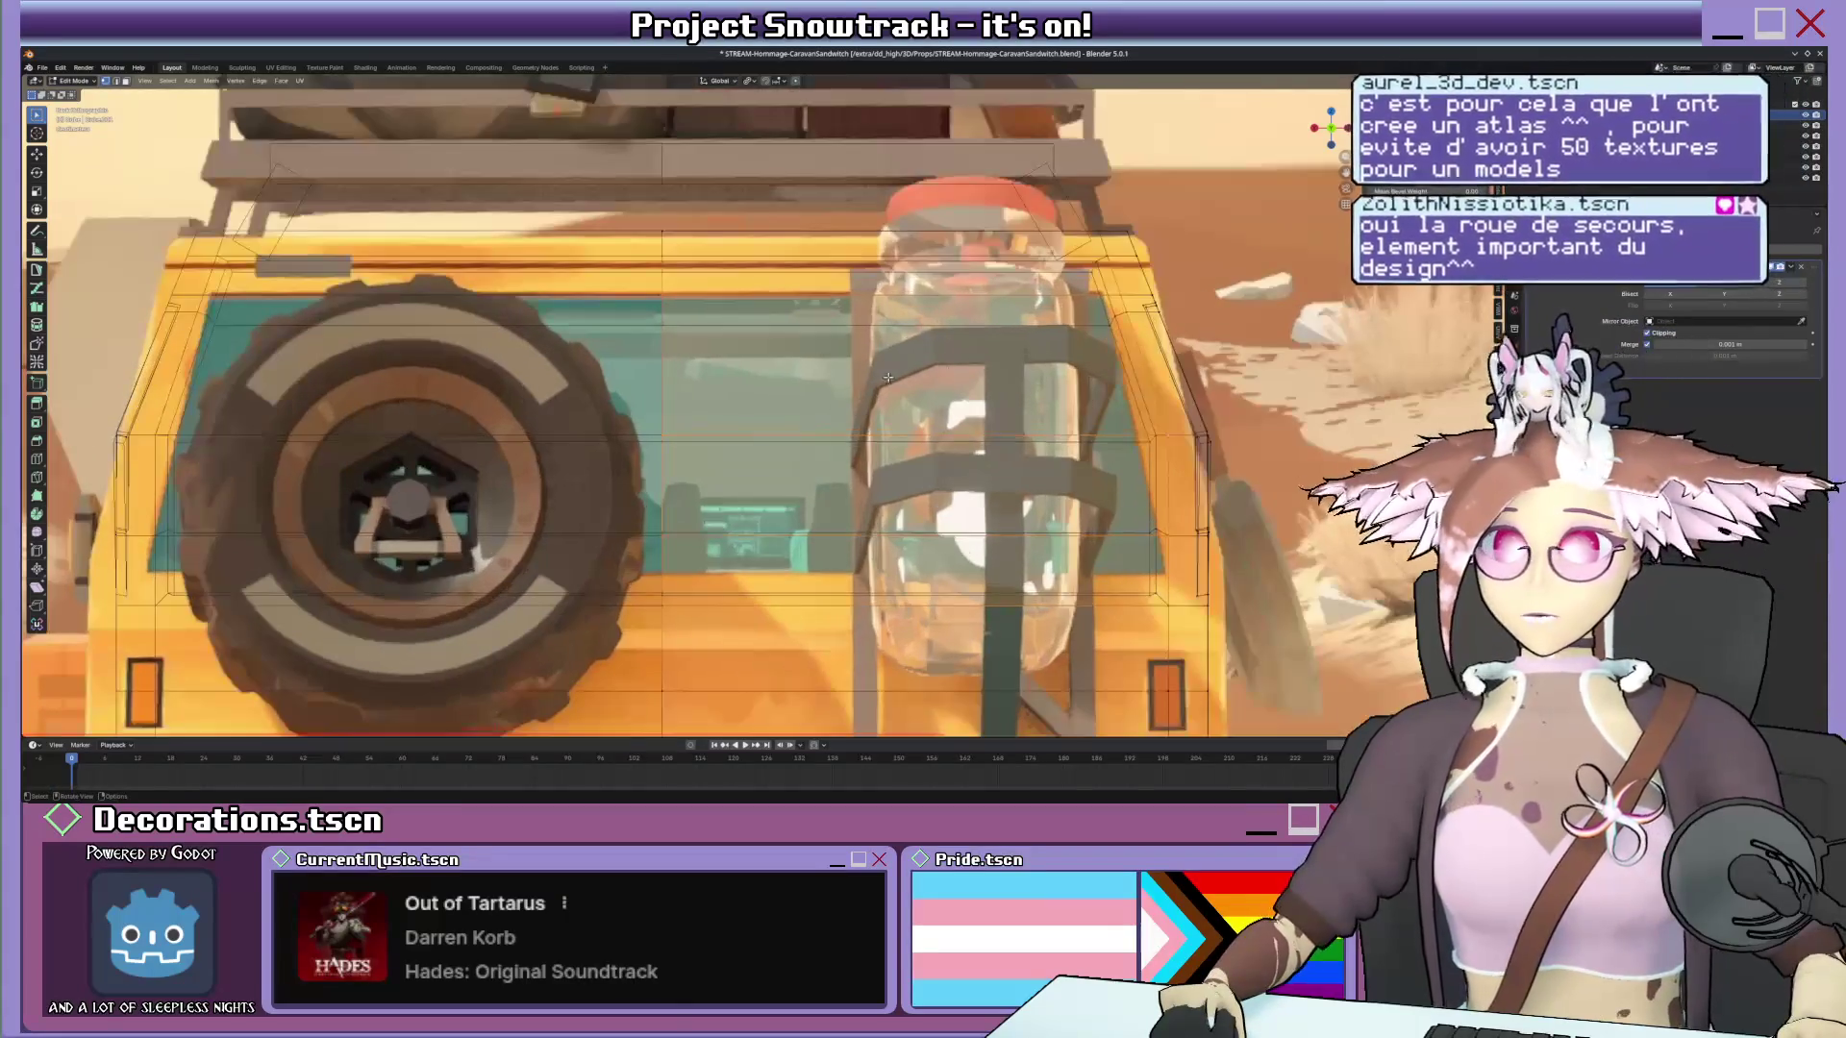
scroll(866, 397, "up", 2)
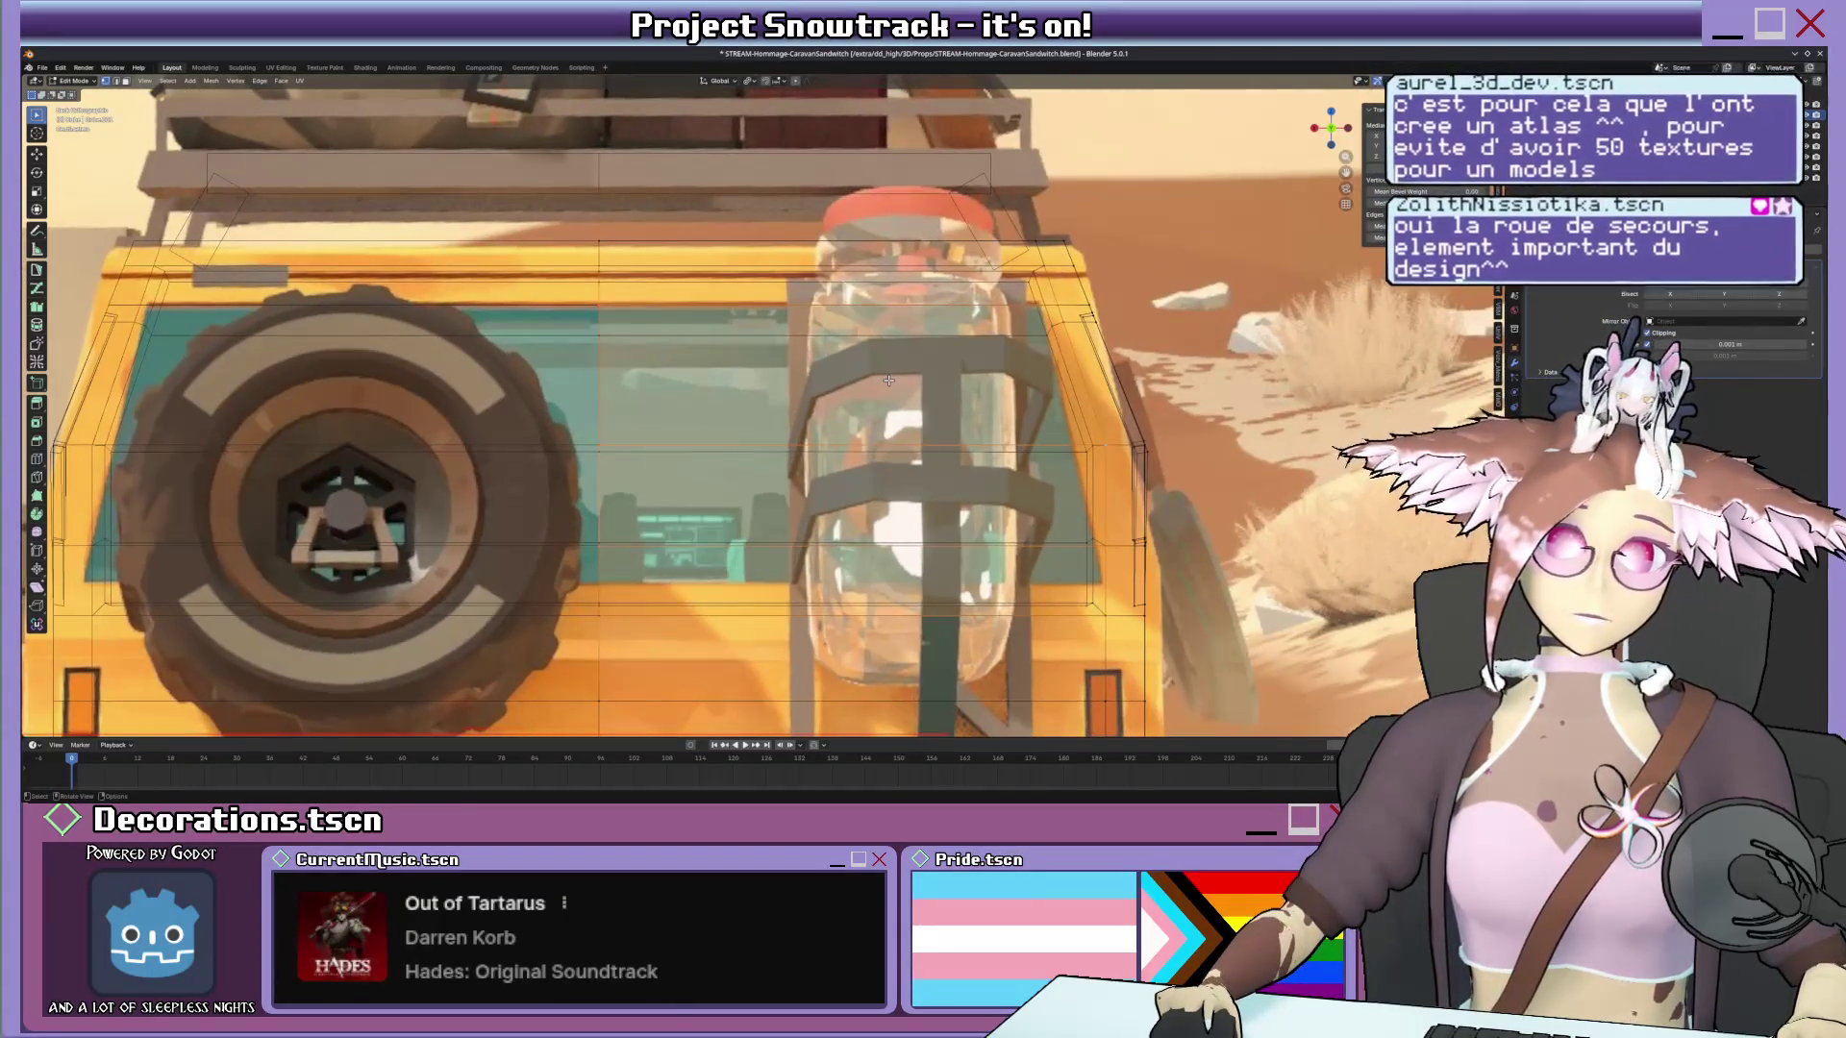
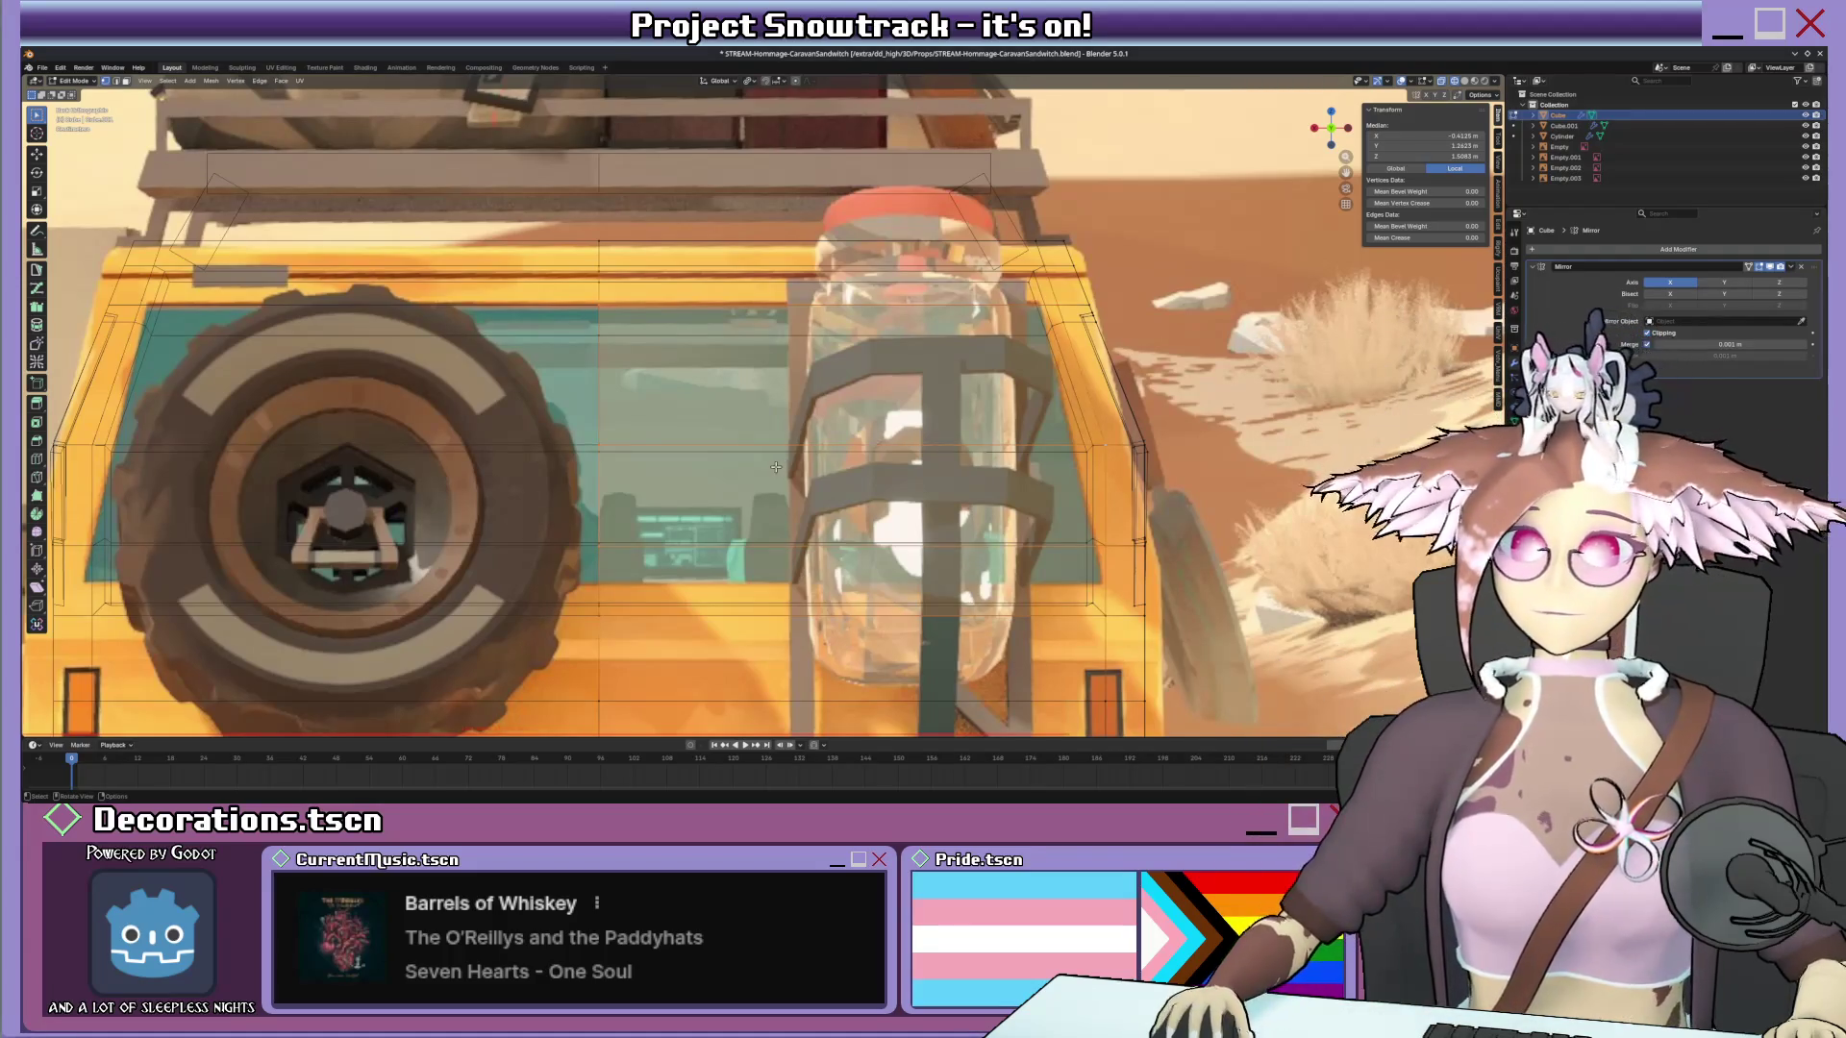
scroll(966, 551, "down", 2)
scroll(775, 464, "up", 3)
scroll(1019, 417, "up", 1)
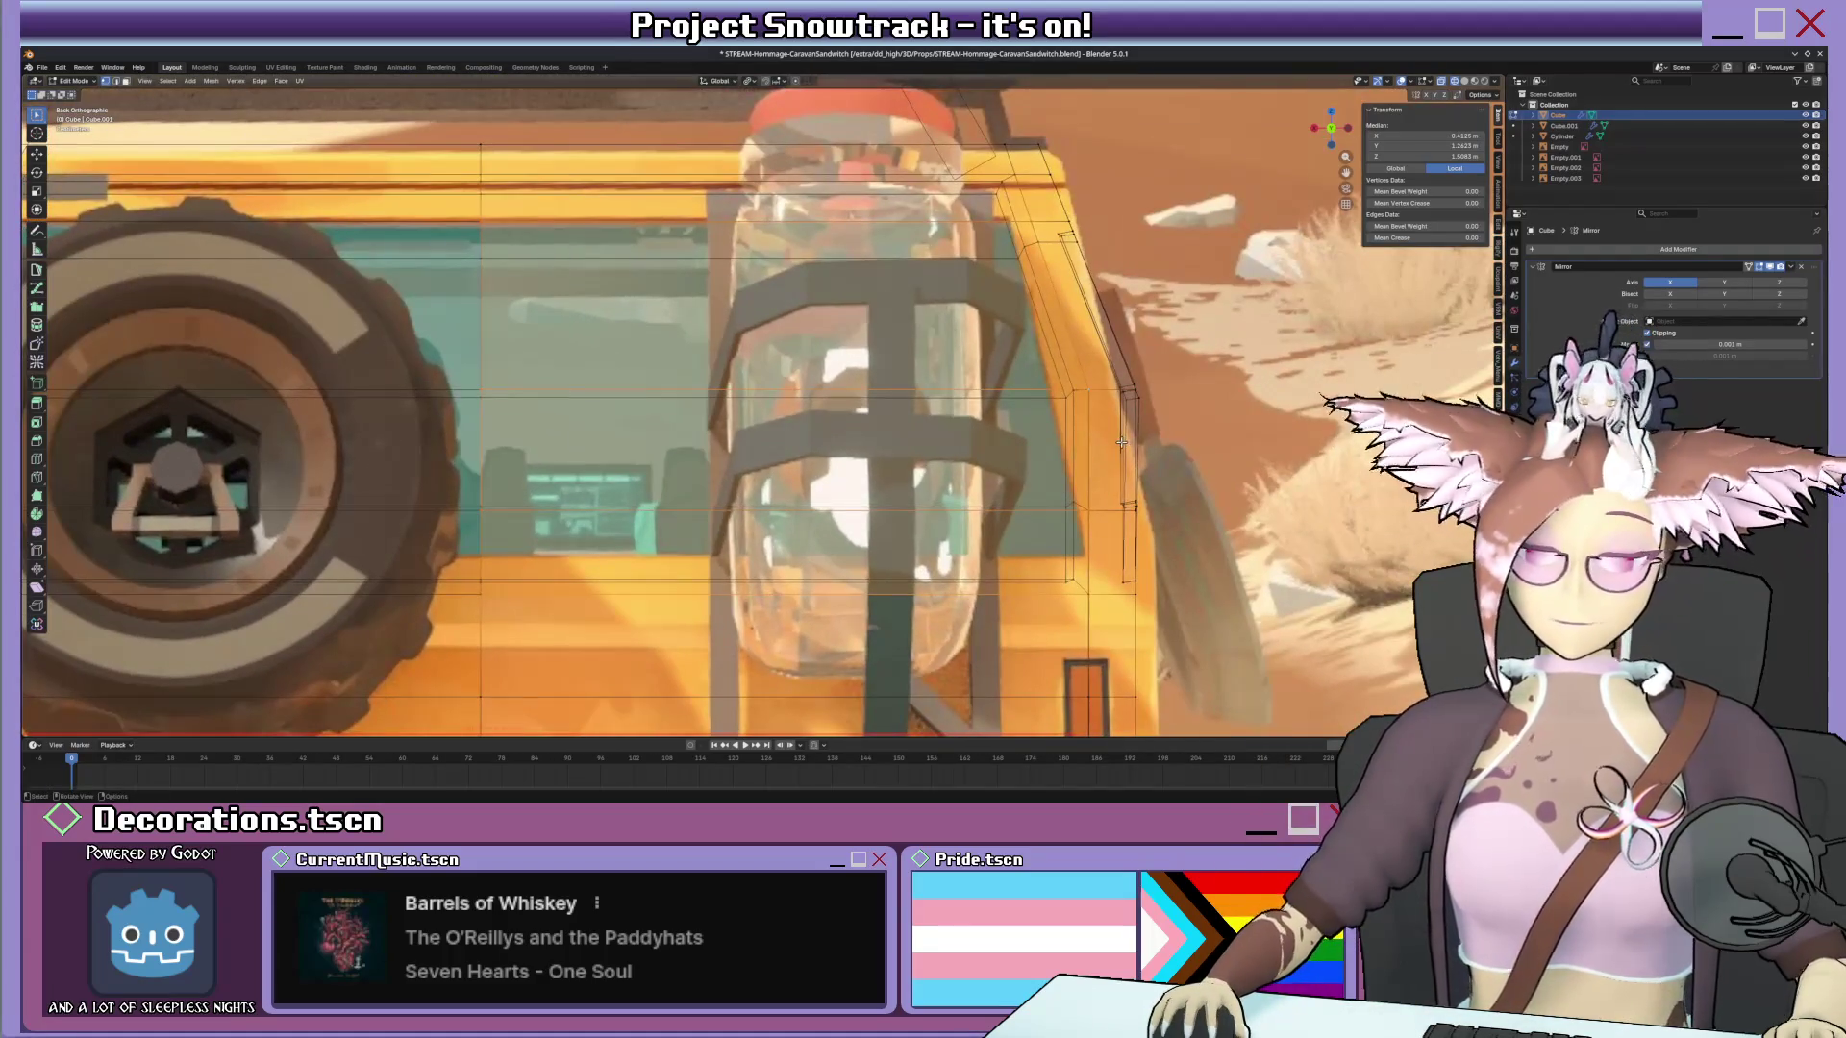
Inset the selected side faces to outline the window and view the body in solid shading.
key("g")
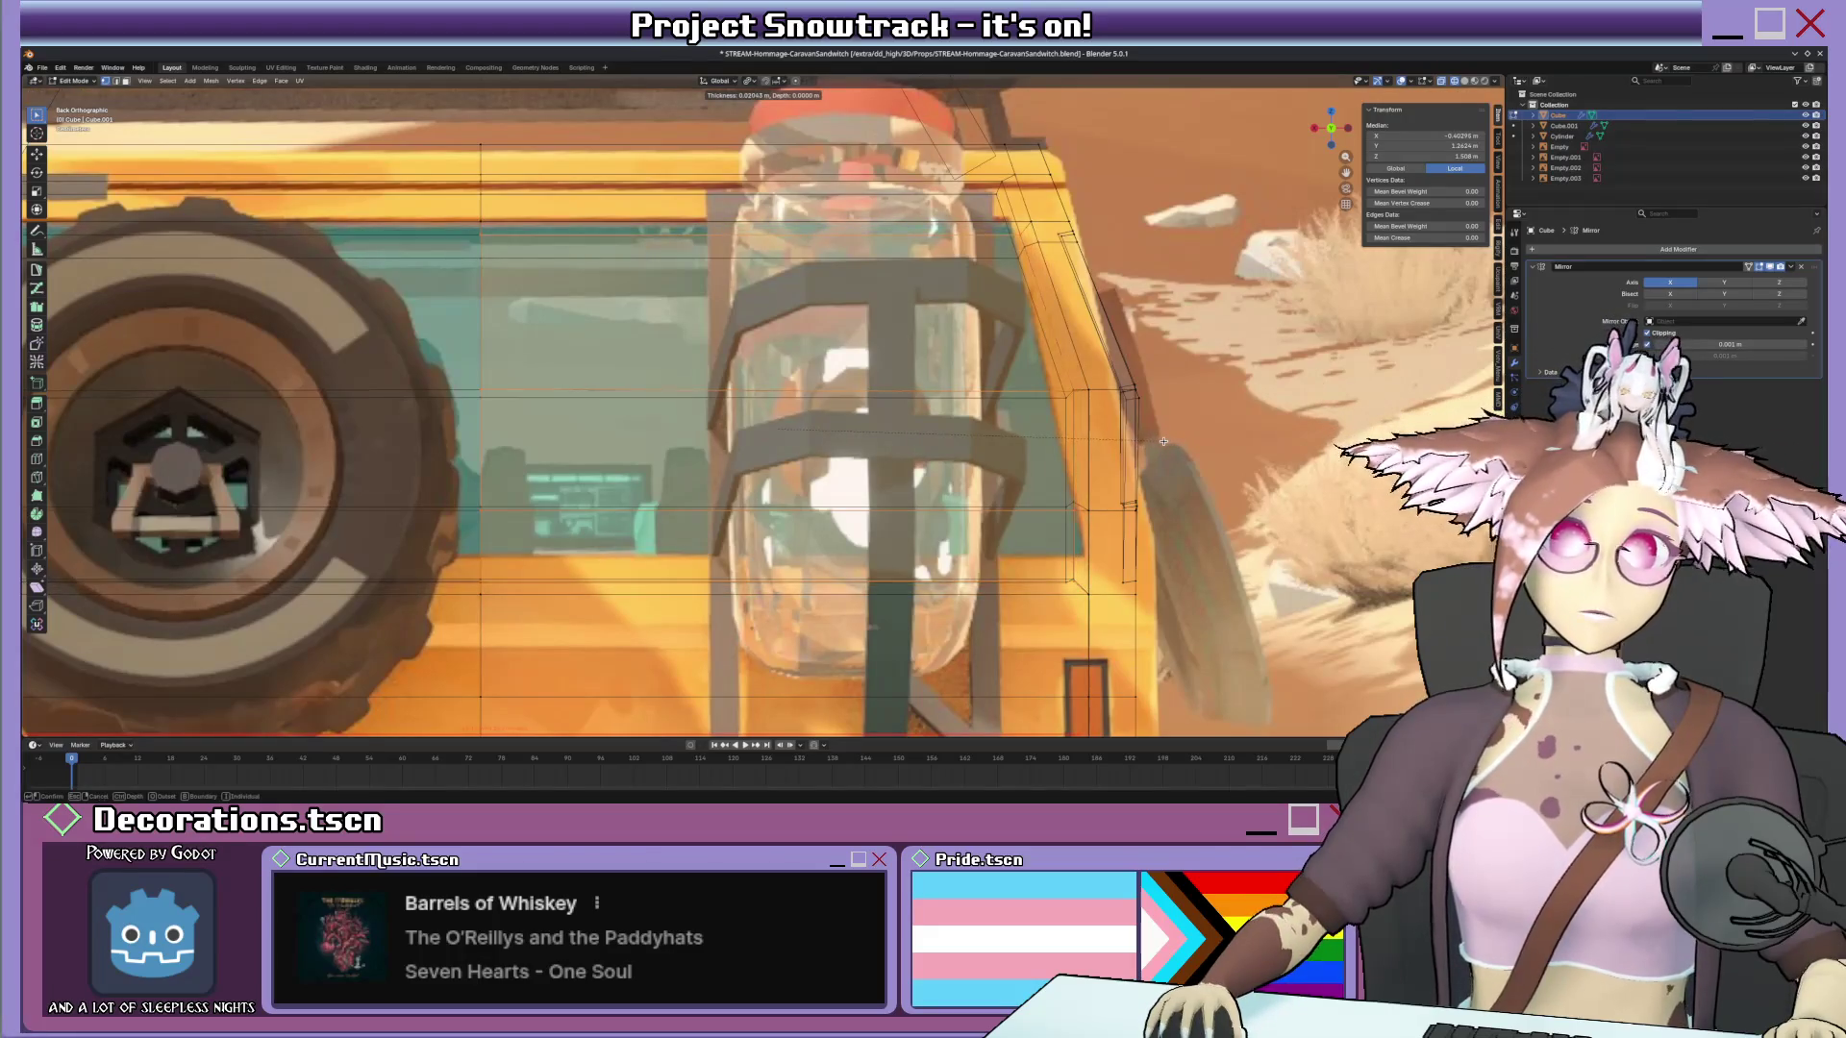
left_click(1161, 440)
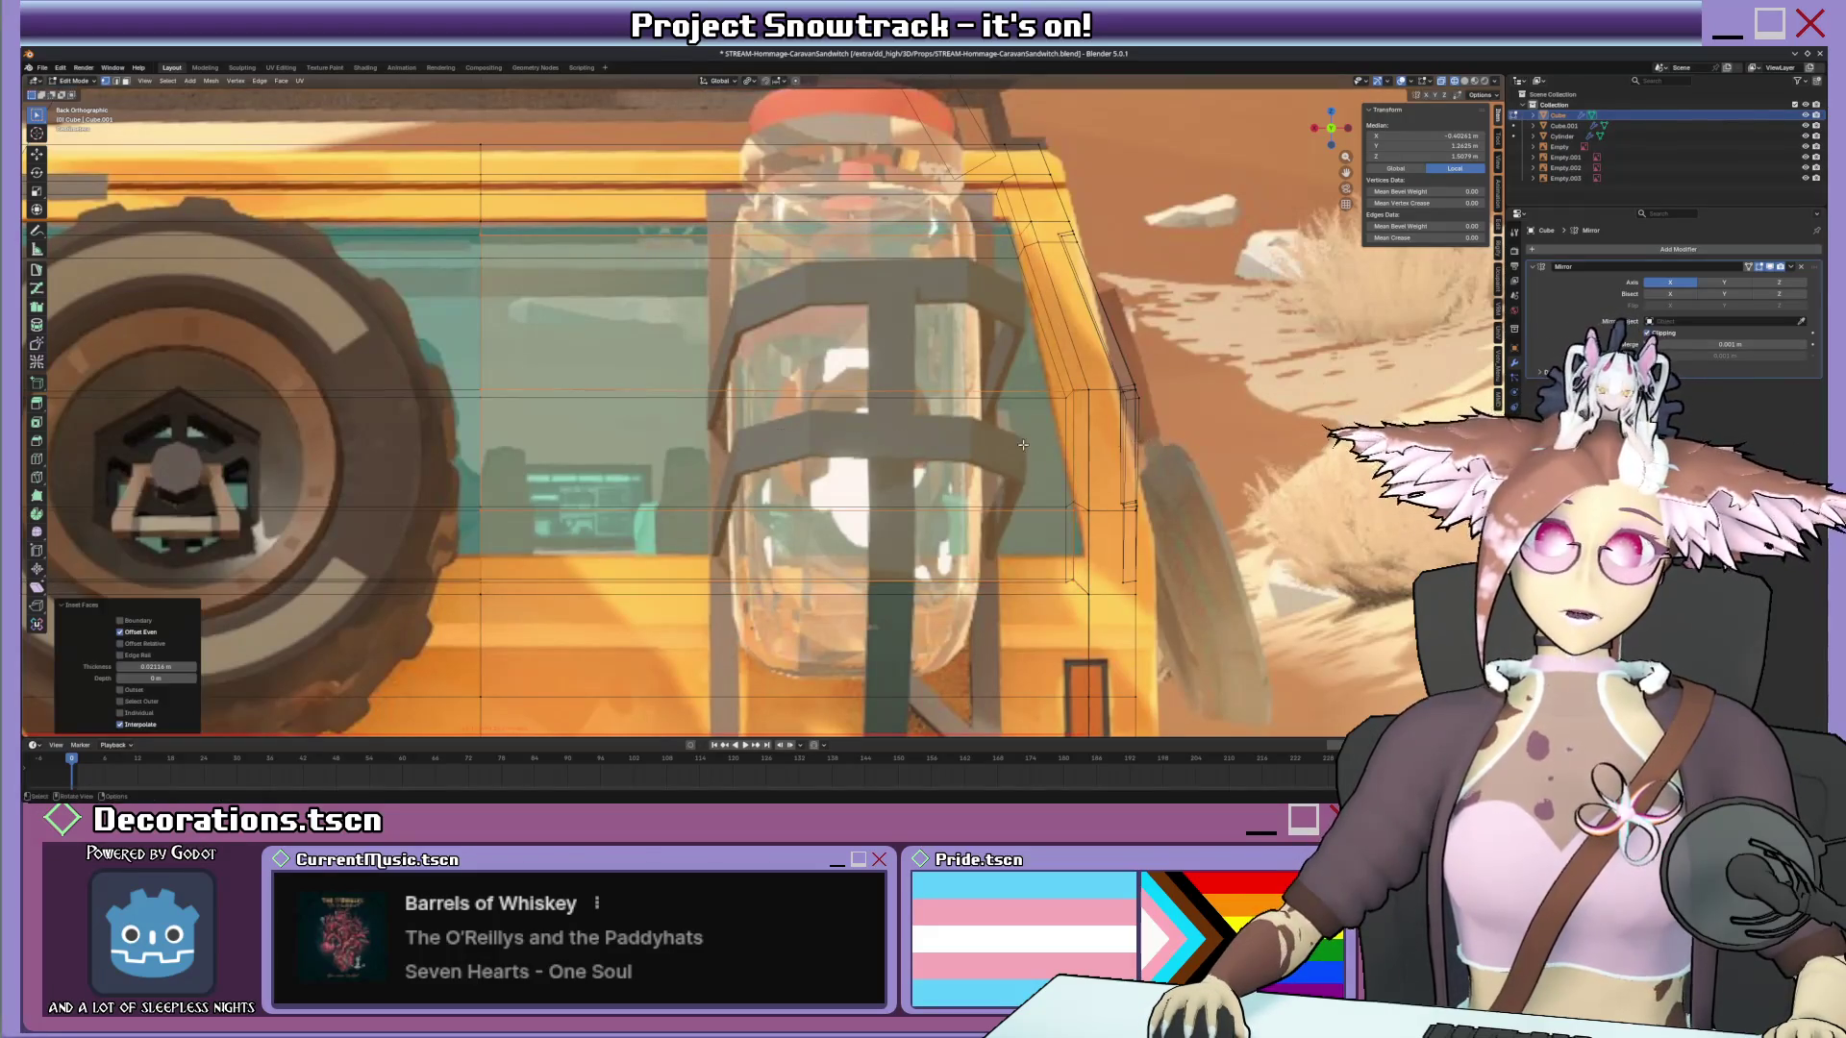
scroll(1097, 447, "down", 3)
scroll(1053, 452, "down", 2)
scroll(1027, 456, "down", 3)
key("alt+z")
scroll(1027, 456, "up", 5)
middle_click_drag(1027, 457, 1146, 440)
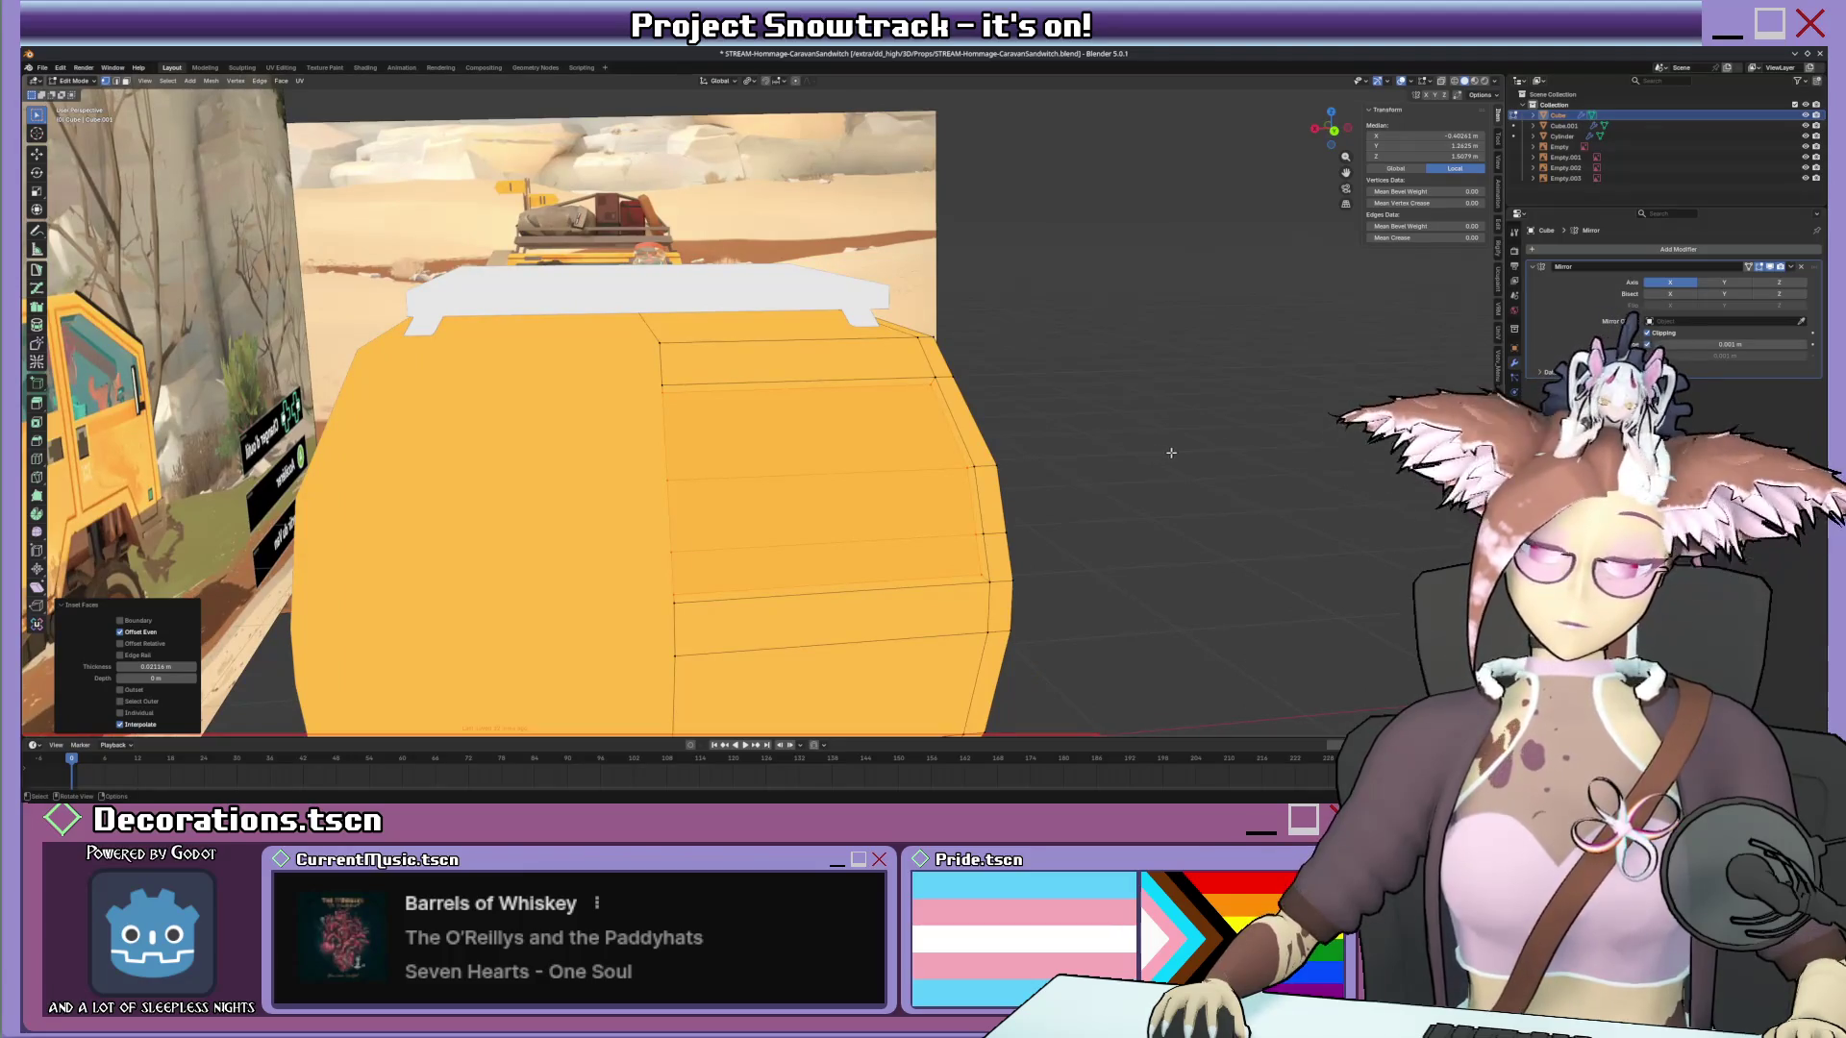
Extrude the inset window faces inward along one axis into the van body.
key("g")
key("z")
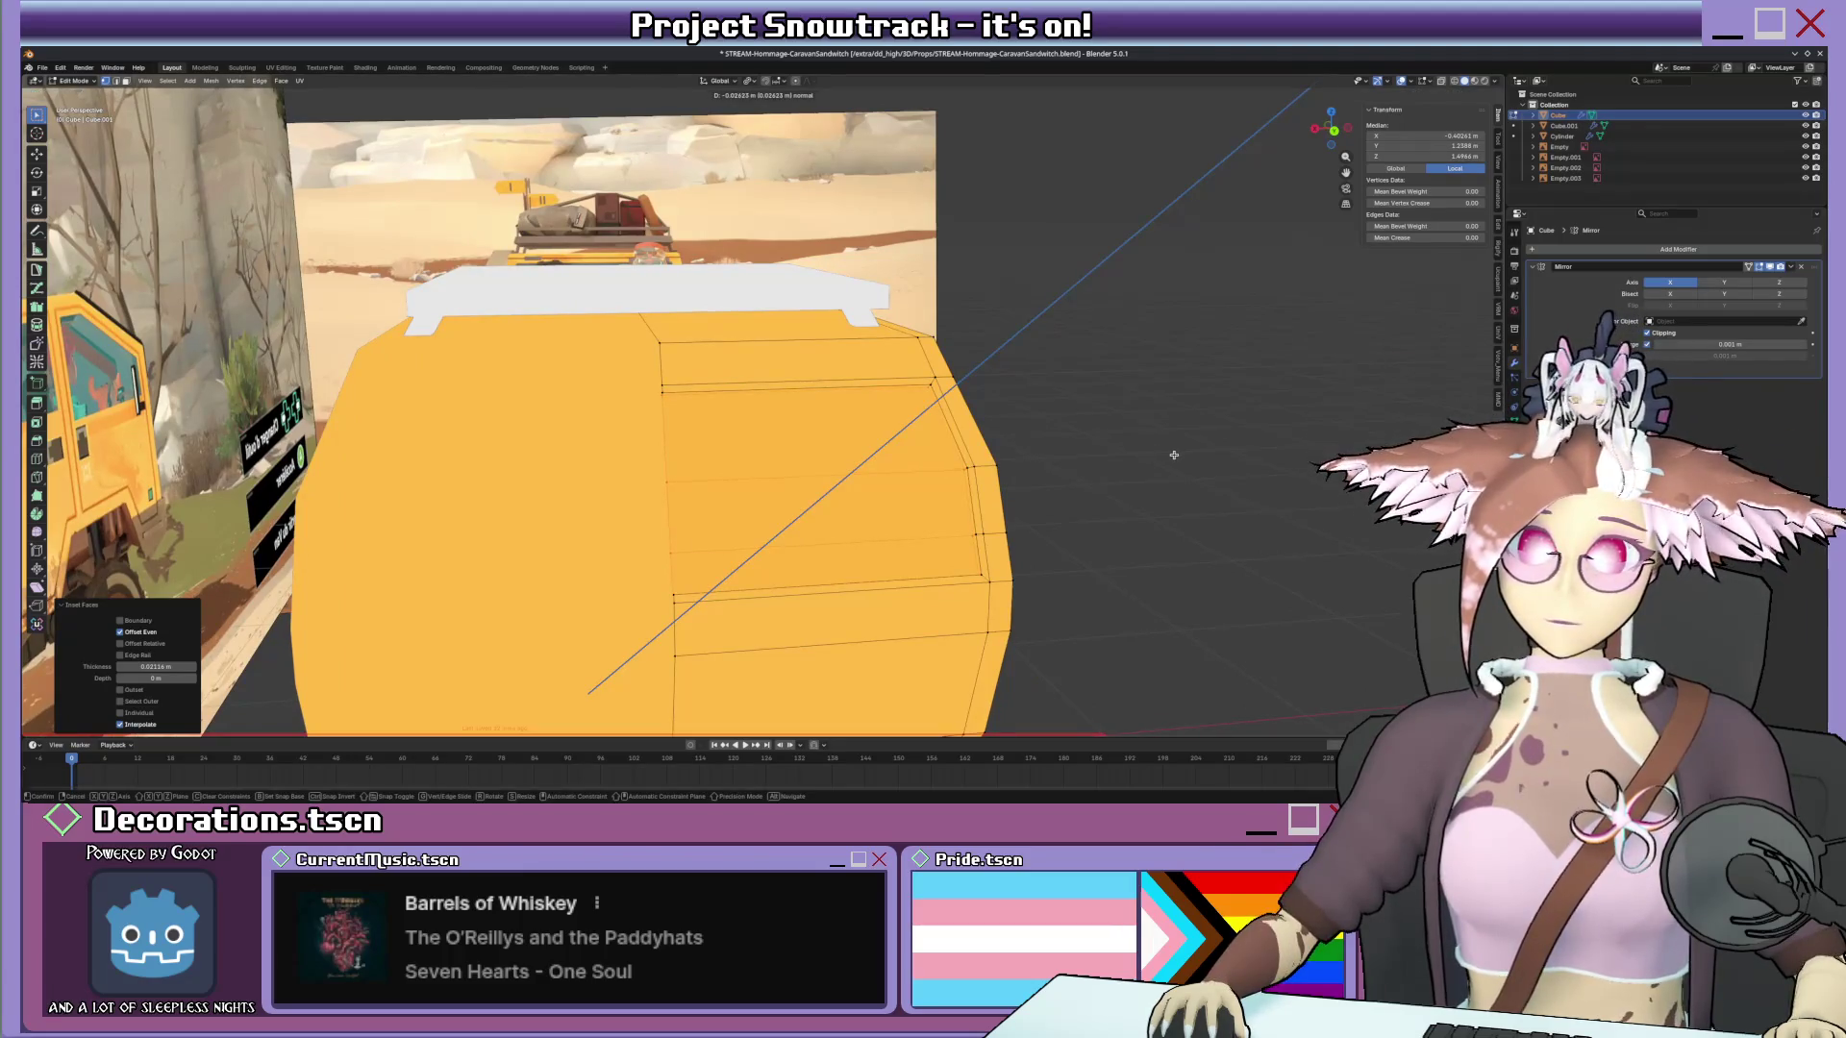
left_click(1173, 454)
mouse_move(1173, 454)
middle_mouse_down()
mouse_move(915, 502)
mouse_move(878, 353)
mouse_move(799, 415)
mouse_move(803, 384)
middle_mouse_up()
scroll(914, 503, "down", 2)
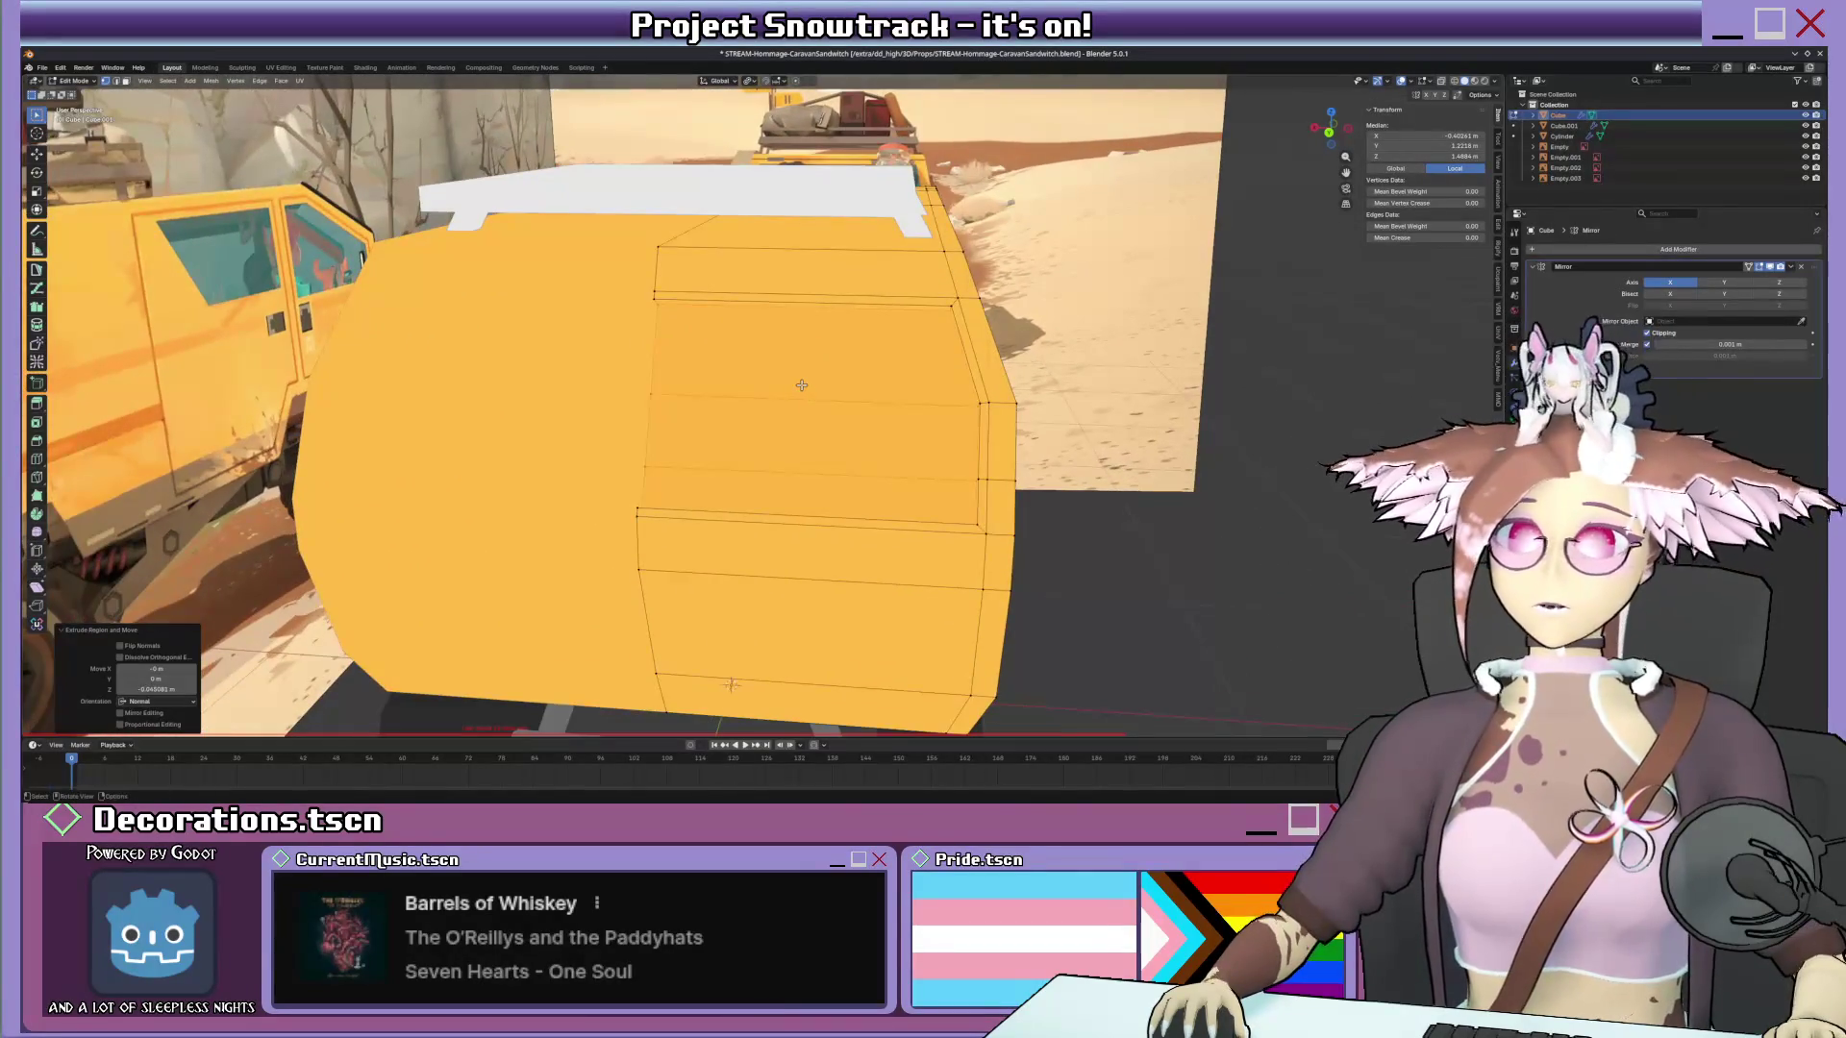
middle_click_drag(605, 241, 836, 390)
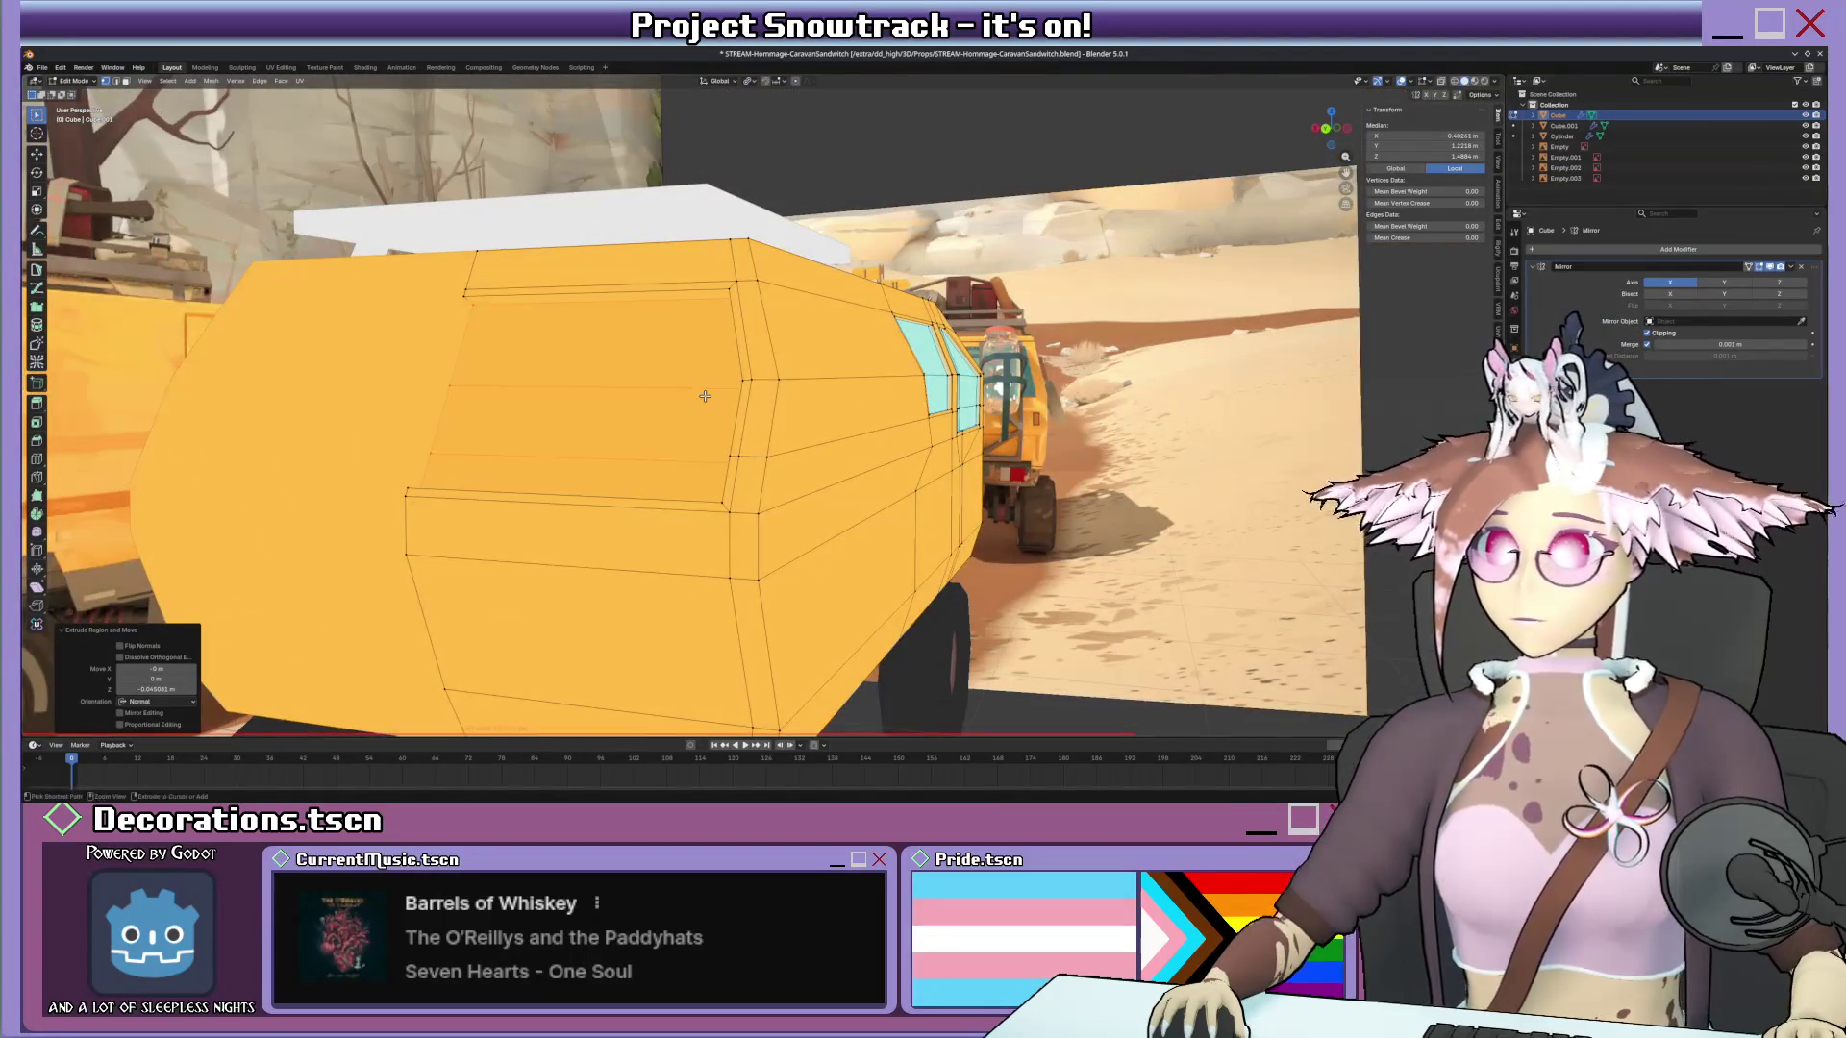
Switch to Vertex Paint and fill the window faces light blue with Set Vertex Colors.
key("ctrl+Tab")
left_click(649, 339)
key("shift+k")
mouse_move(497, 403)
middle_mouse_down()
mouse_move(582, 338)
mouse_move(779, 346)
middle_mouse_up()
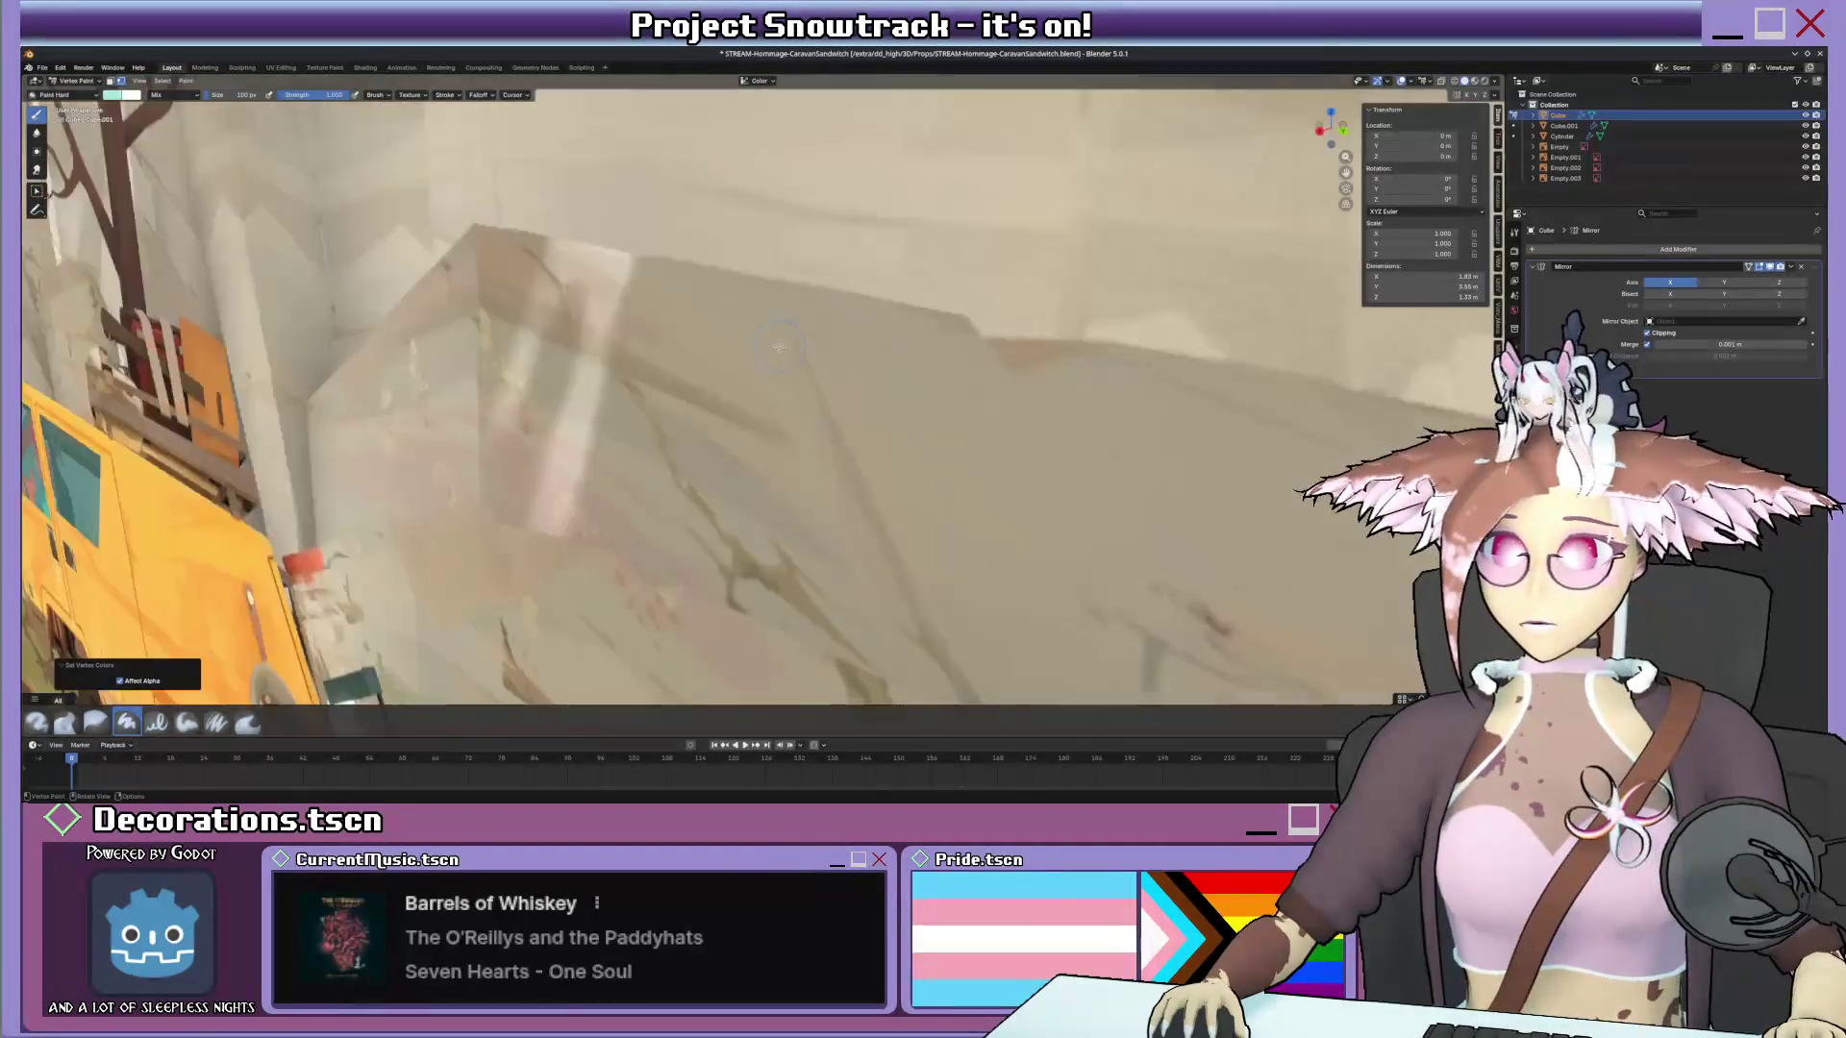
Toggle between vertex painting and mesh editing to inspect the blue windows, ending in Edit Mode.
key("Tab")
middle_click_drag(779, 347, 664, 336)
key("Tab")
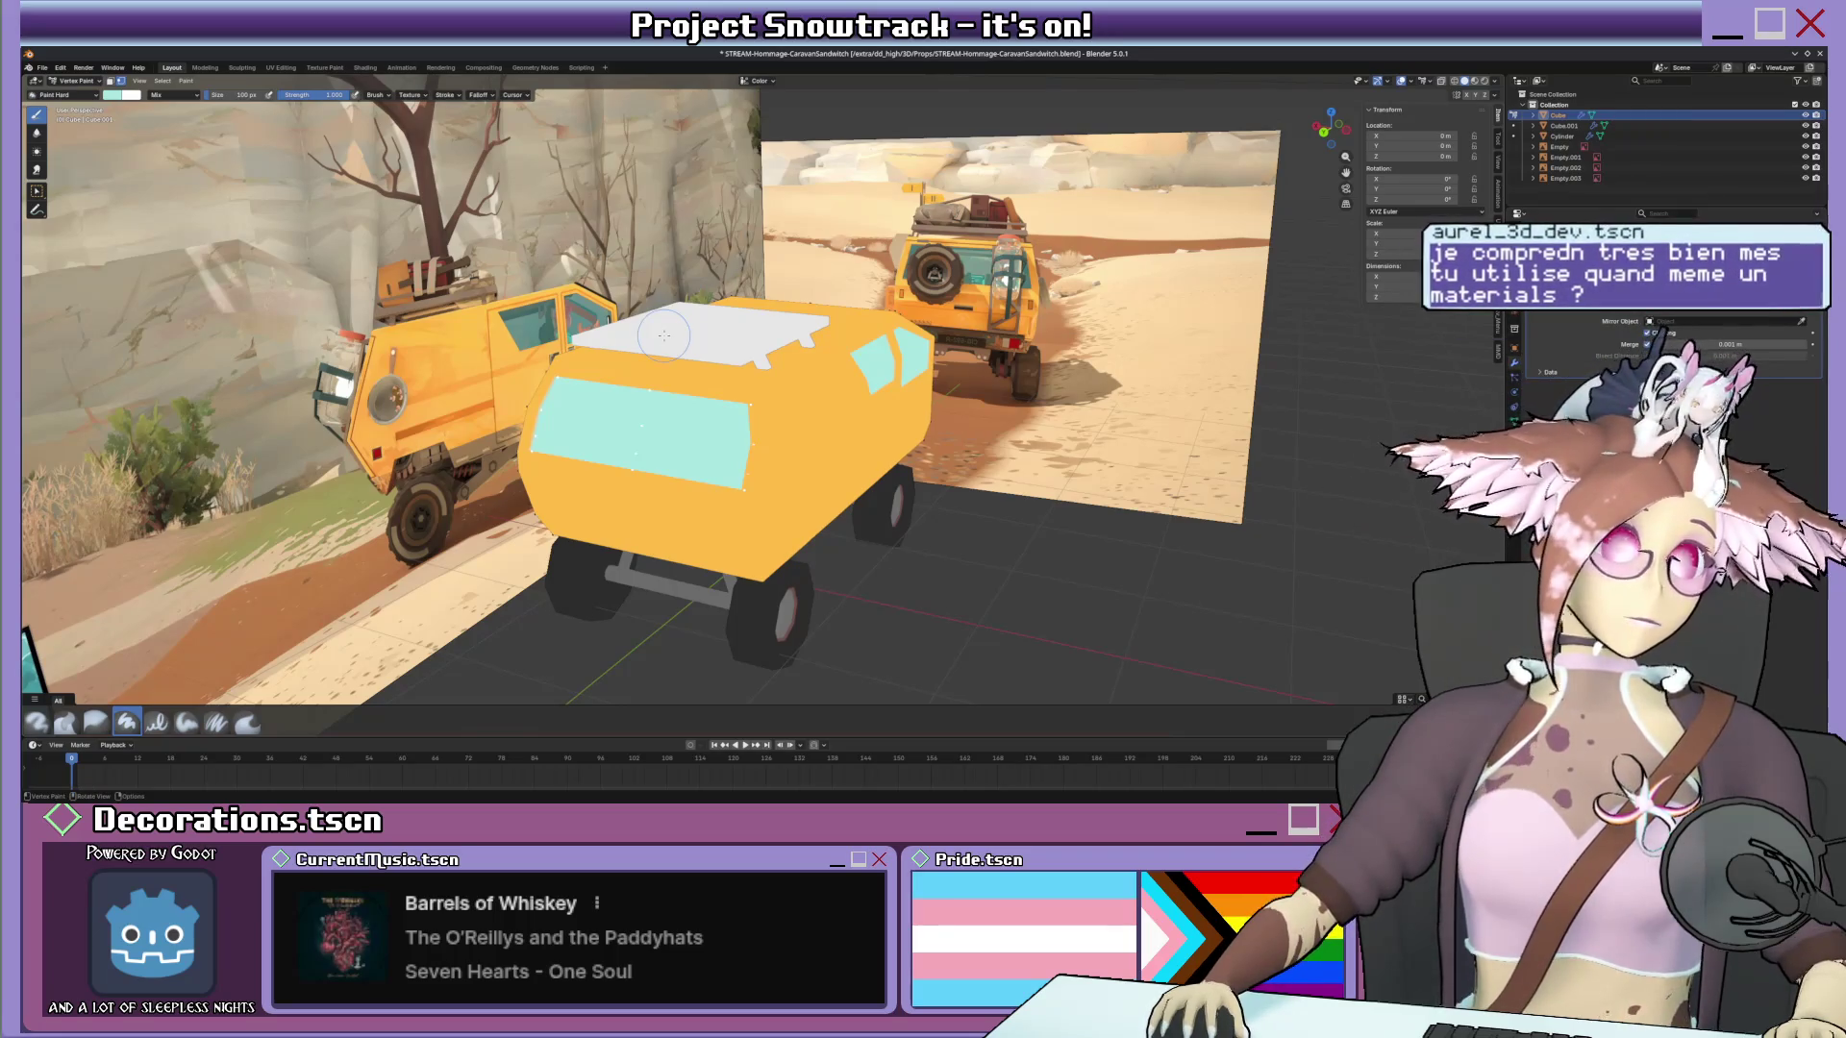
key("Tab")
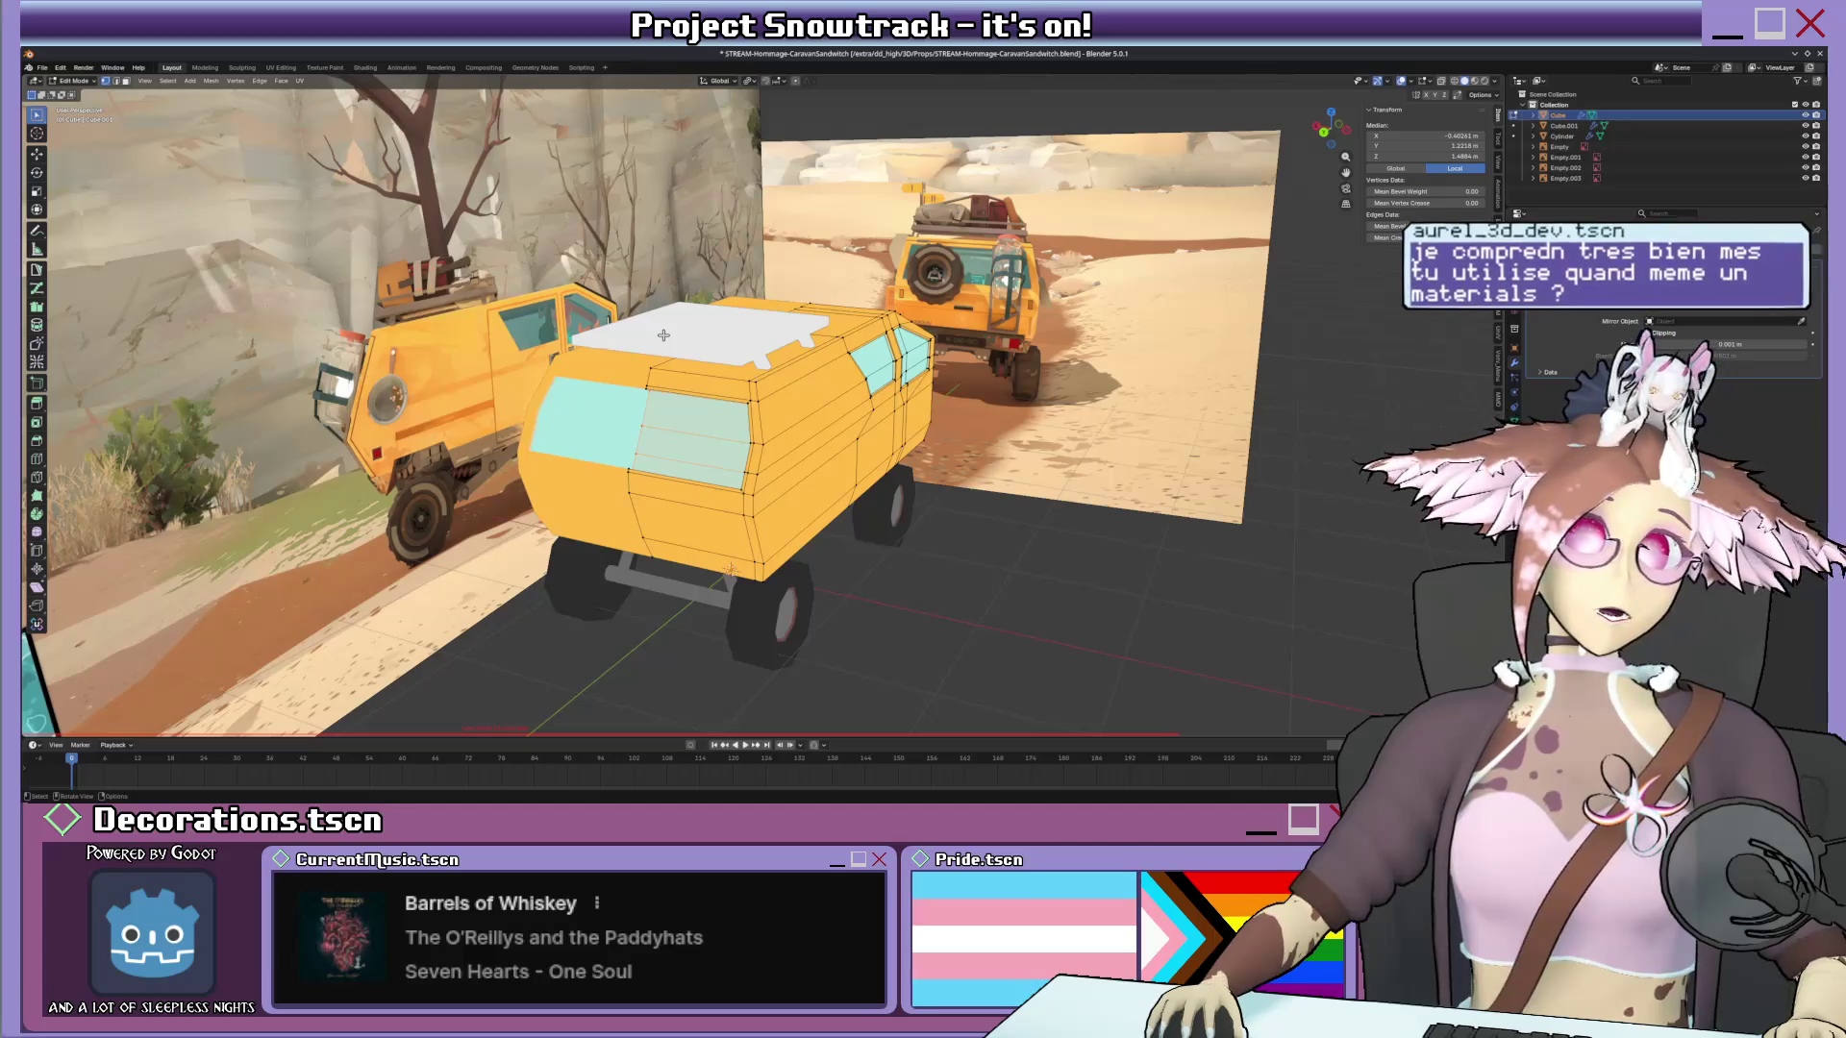
Leave the van body's edit mode and make the wheel Cylinder the active object.
middle_click_drag(664, 335, 625, 337)
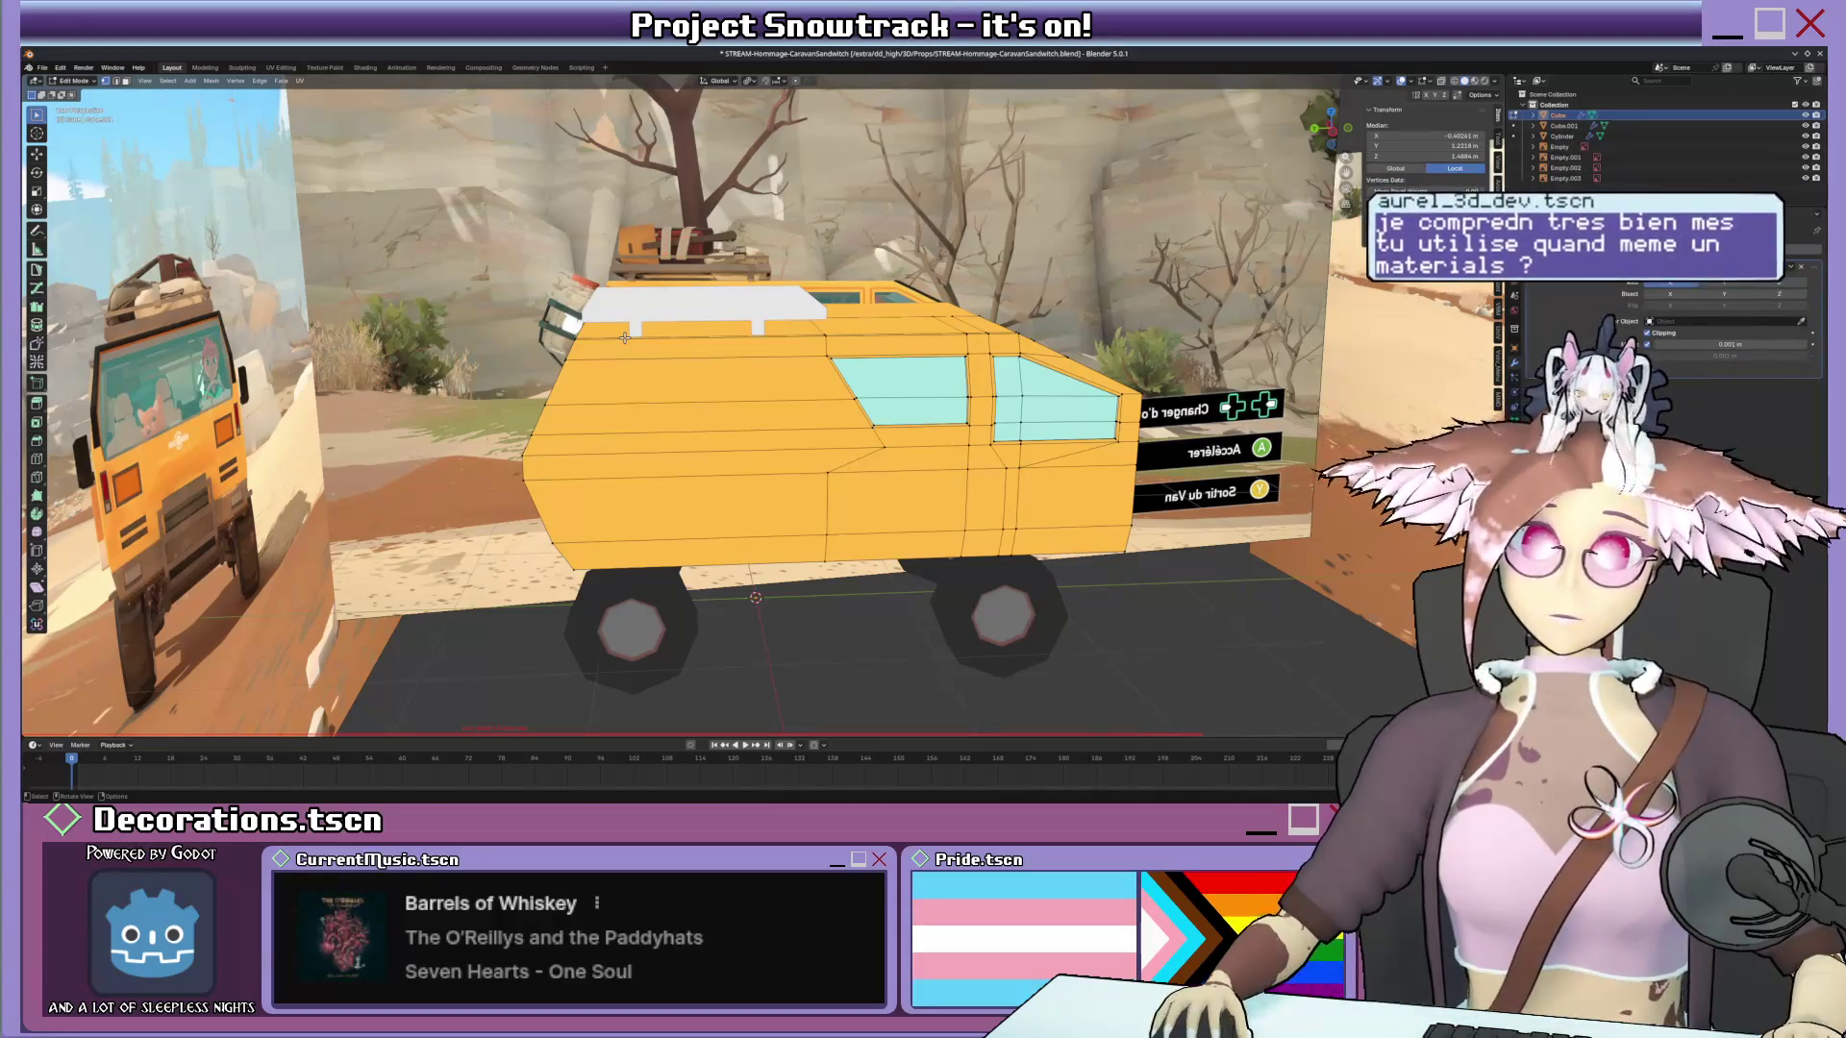
middle_click_drag(771, 381, 841, 427)
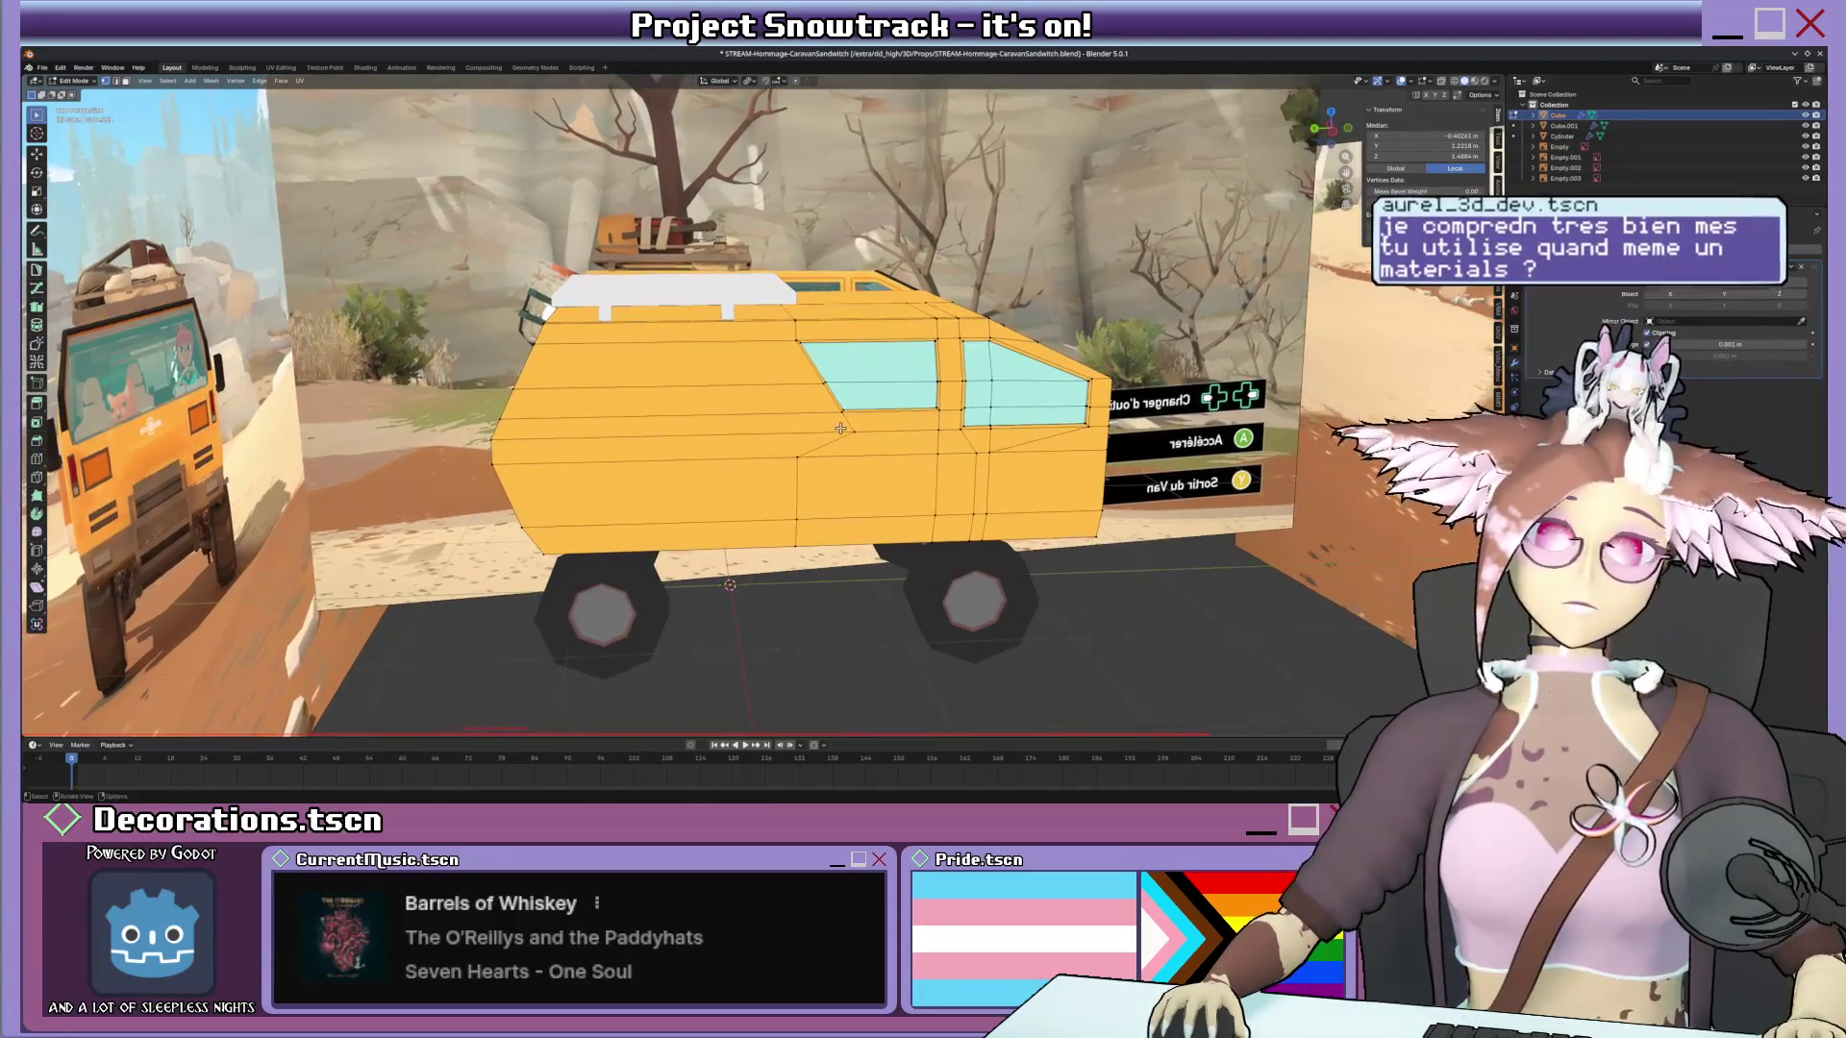
key("ctrl+Tab")
middle_click_drag(851, 430, 898, 527)
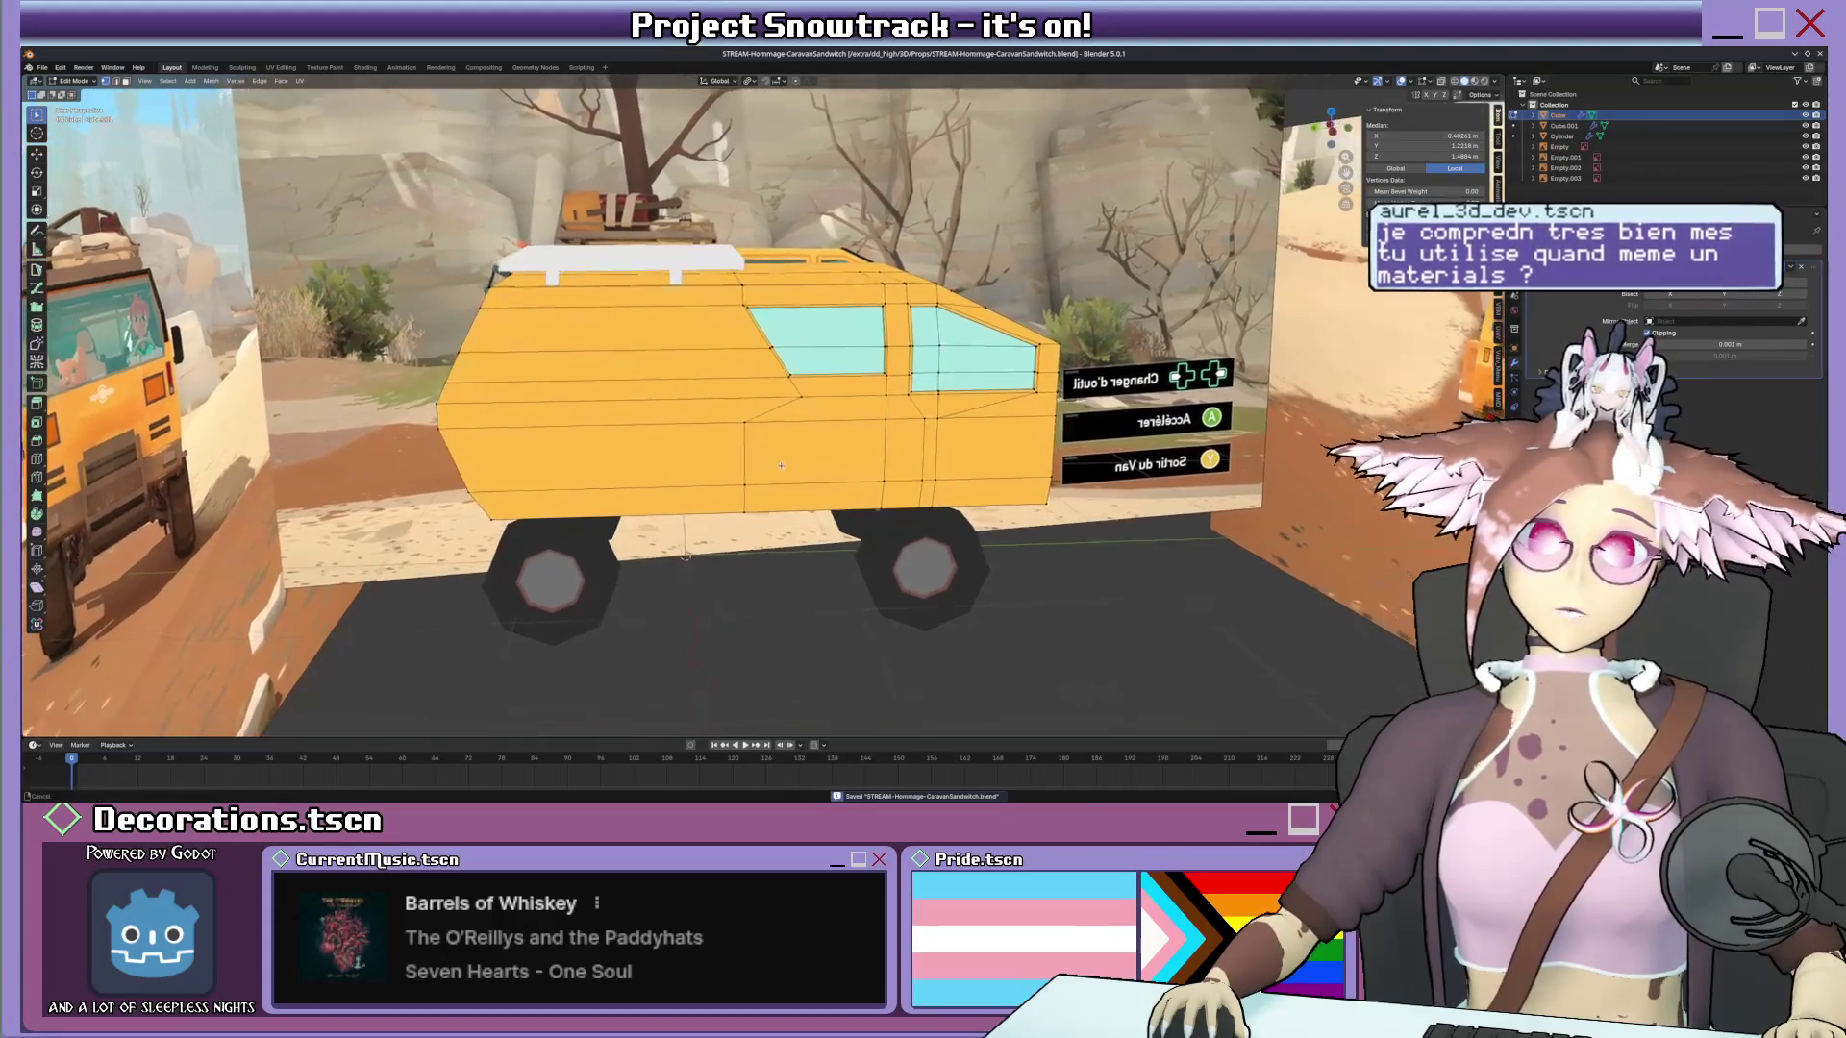
key("ctrl+Tab")
left_click(872, 524)
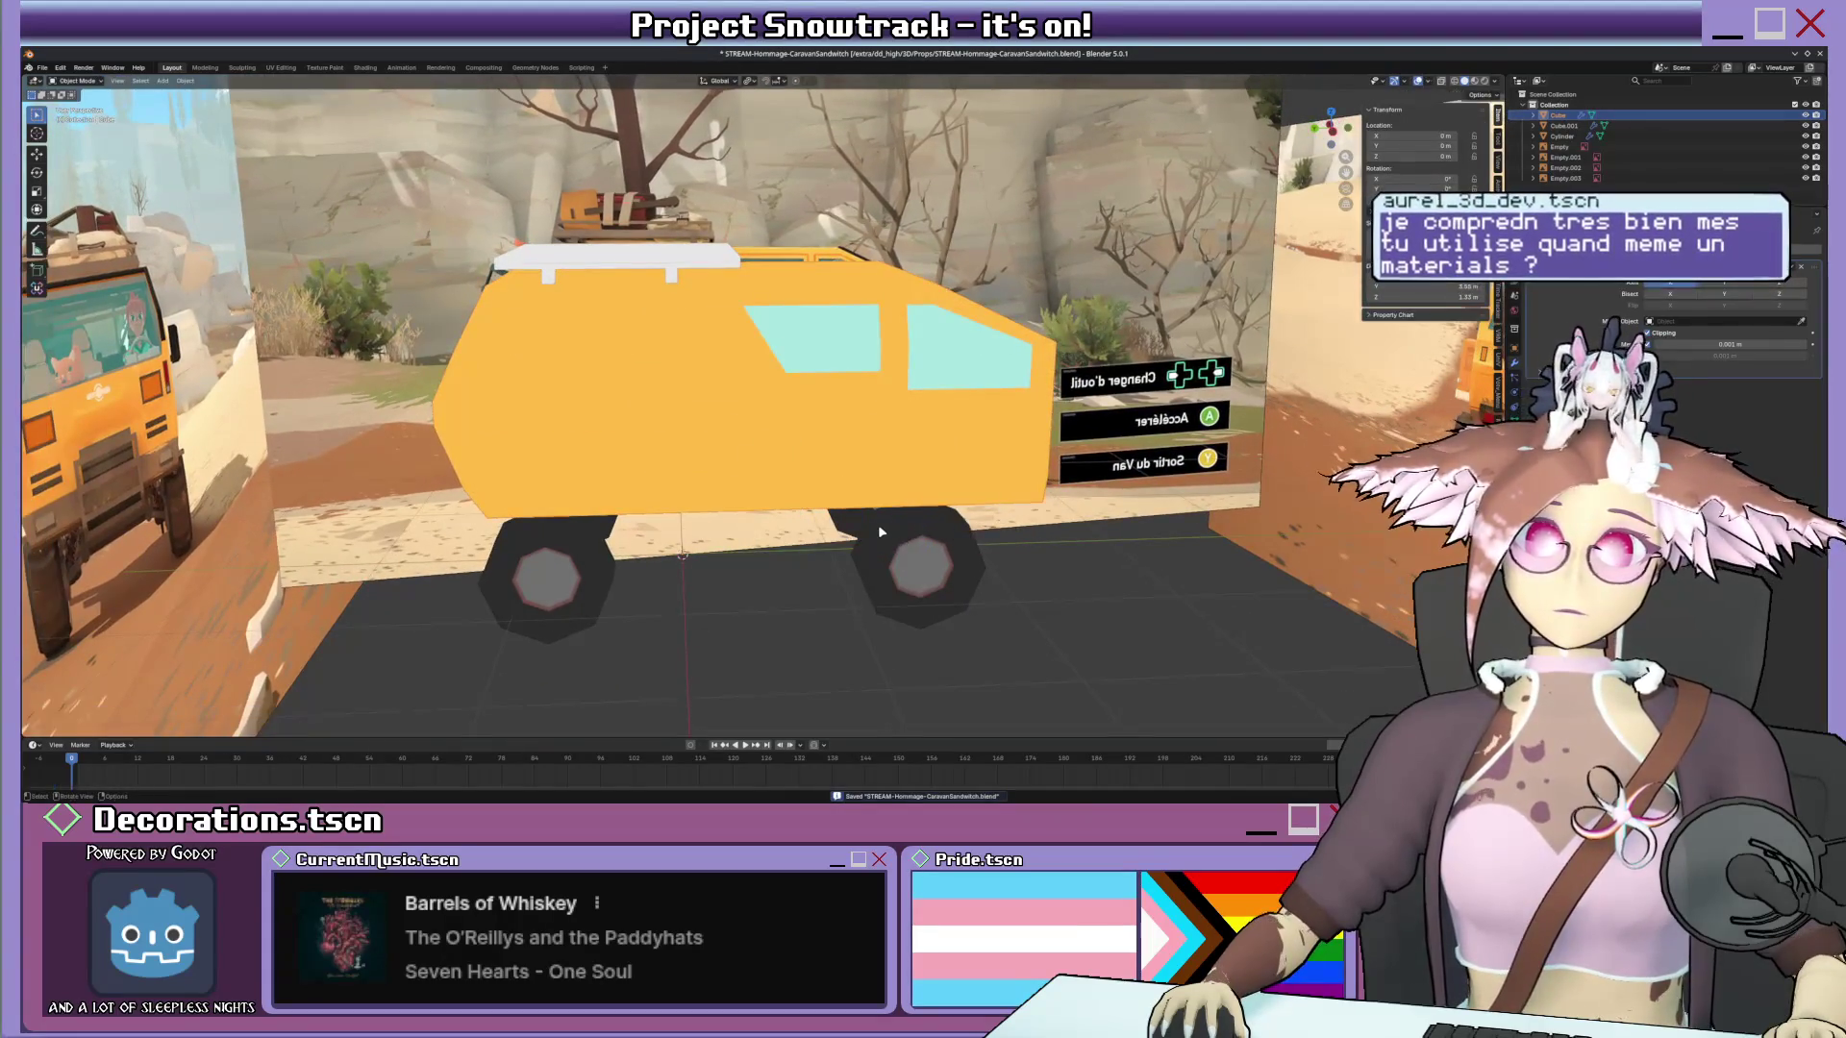
Edit the wheel mesh, select all of it and duplicate the geometry in place.
key("Tab")
mouse_move(896, 520)
middle_mouse_down()
mouse_move(801, 540)
mouse_move(721, 513)
middle_mouse_up()
key("a")
key("shift+d")
right_click(796, 550)
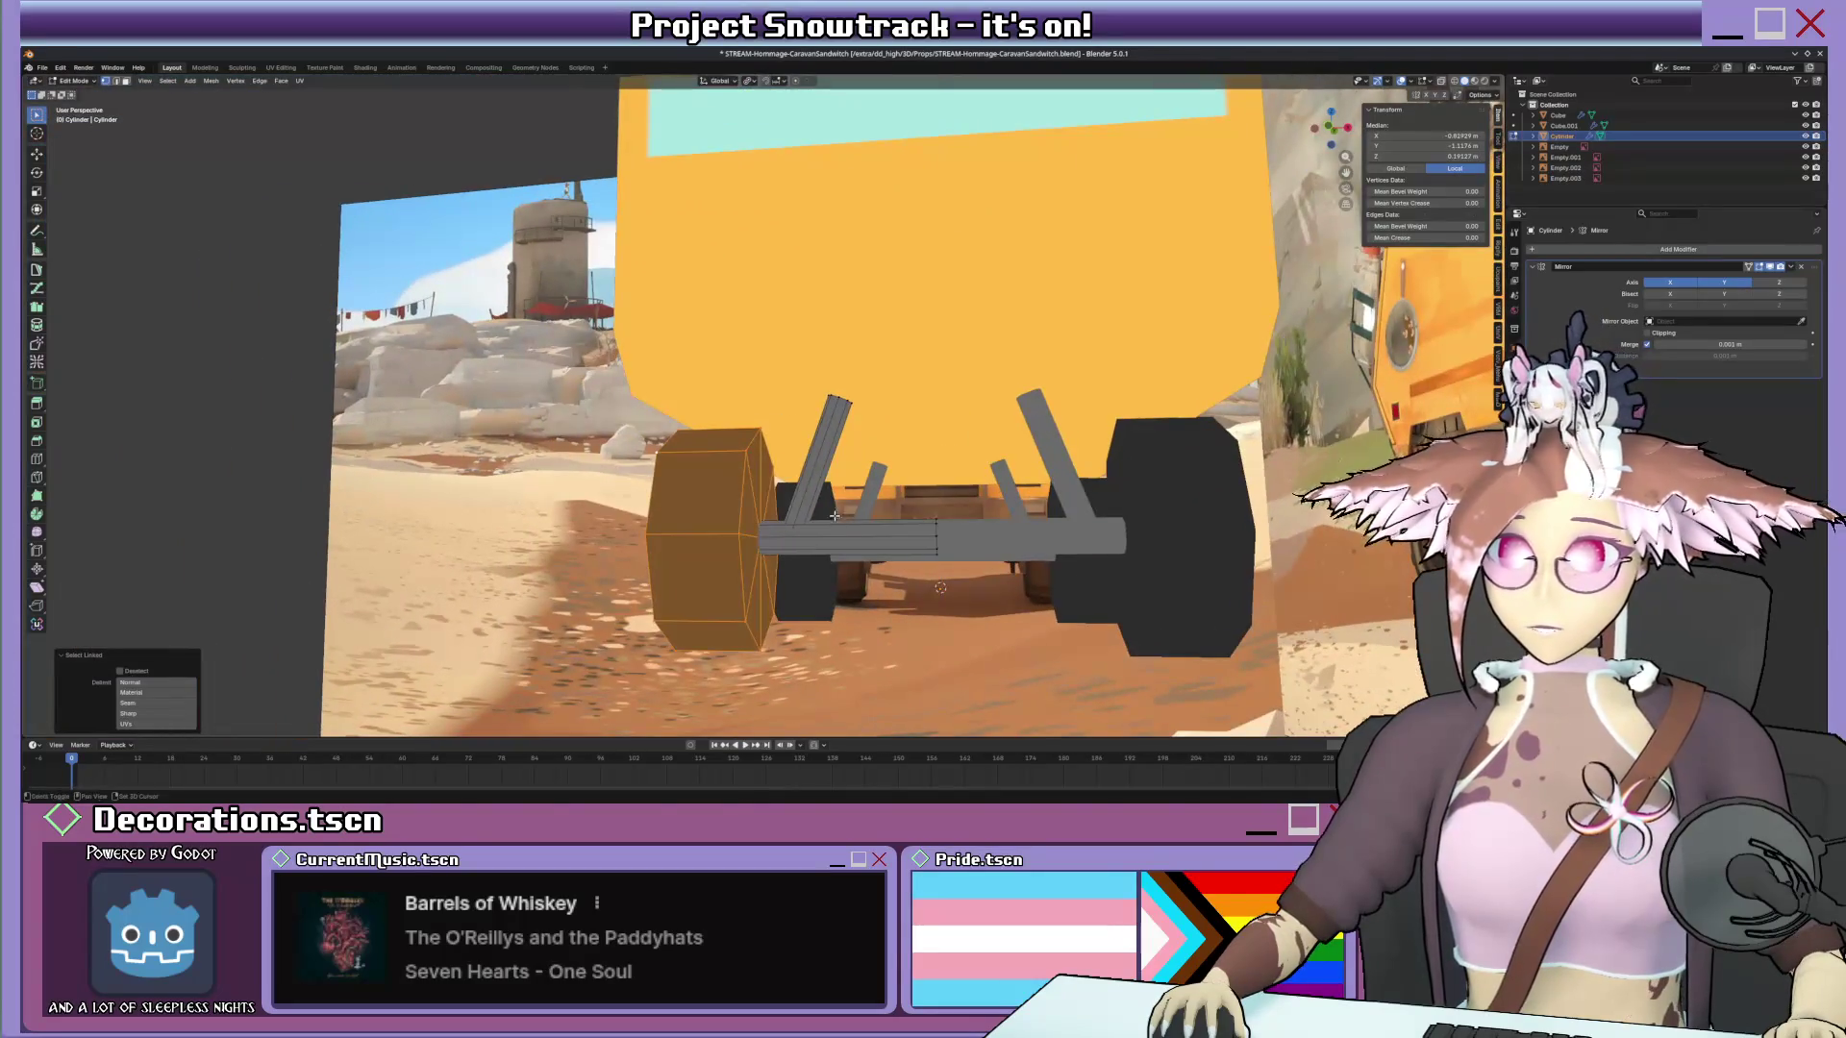
Separate the duplicate wheel geometry into its own object, Cylinder.001, and return to Object Mode.
right_click(721, 513)
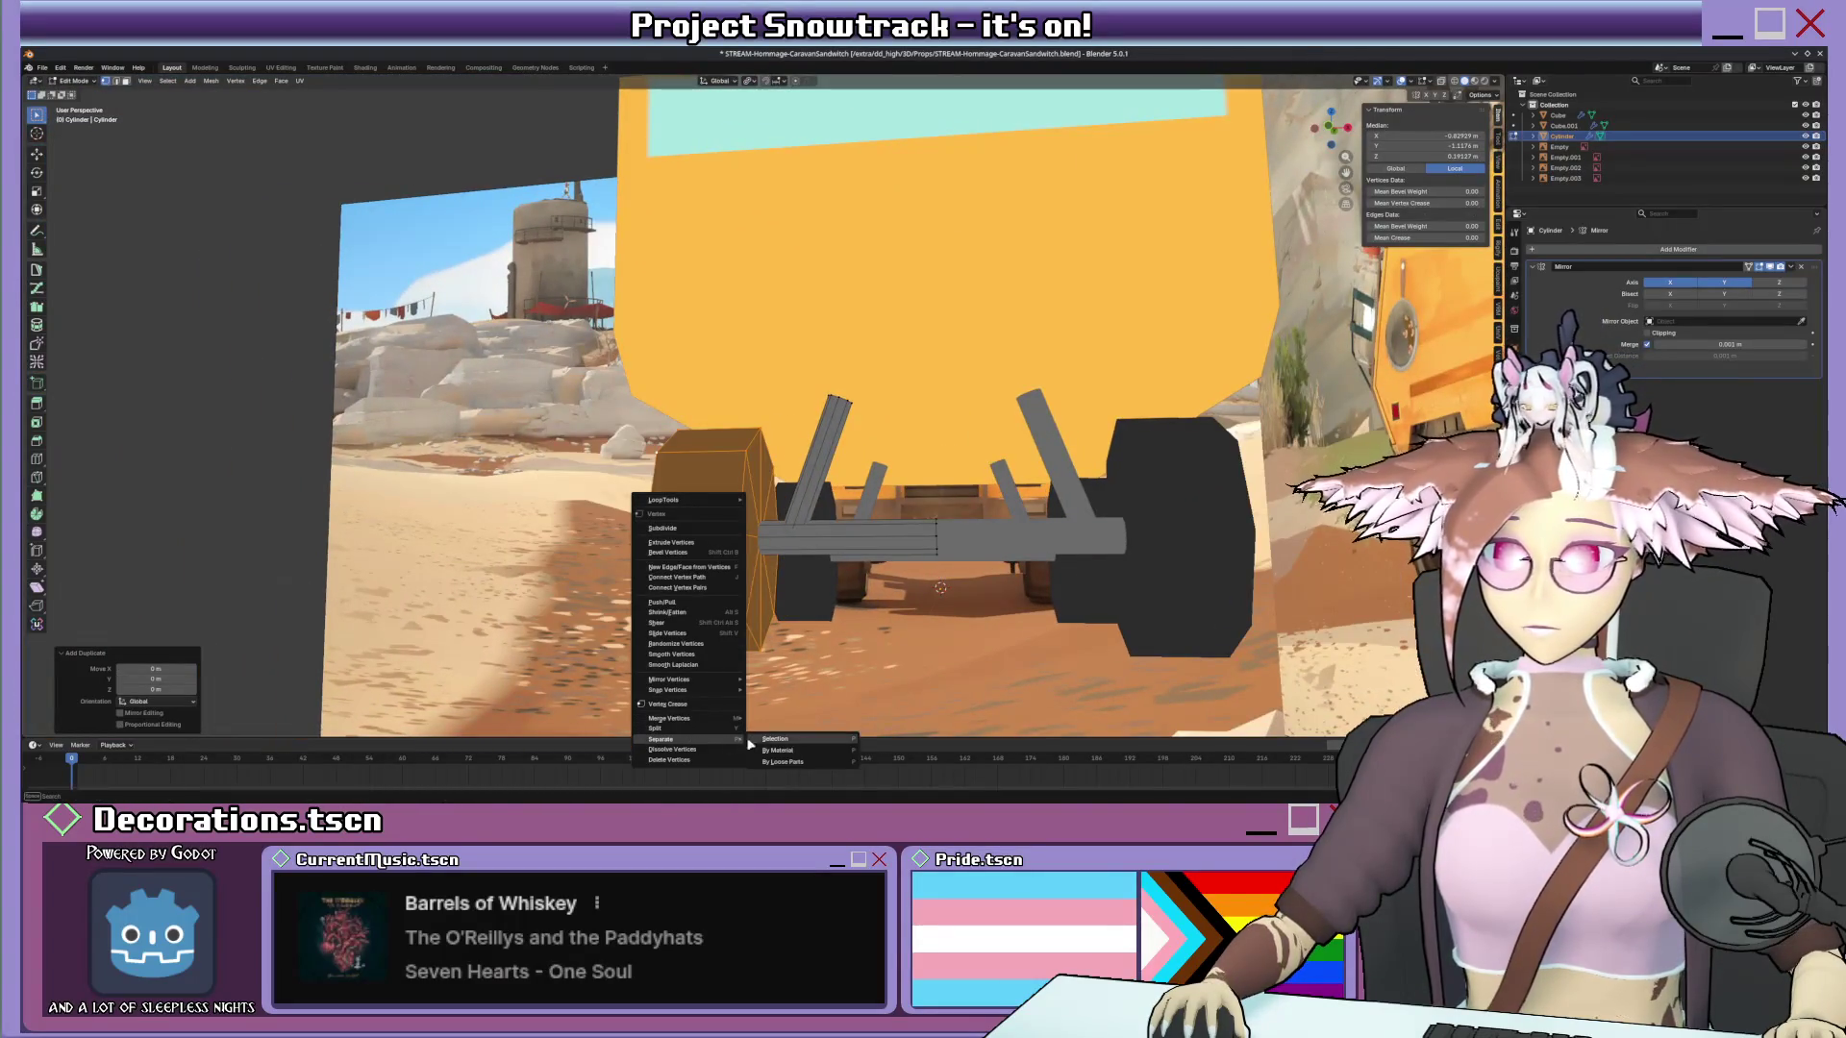
left_click(778, 738)
key("Tab")
middle_click_drag(779, 739, 917, 513)
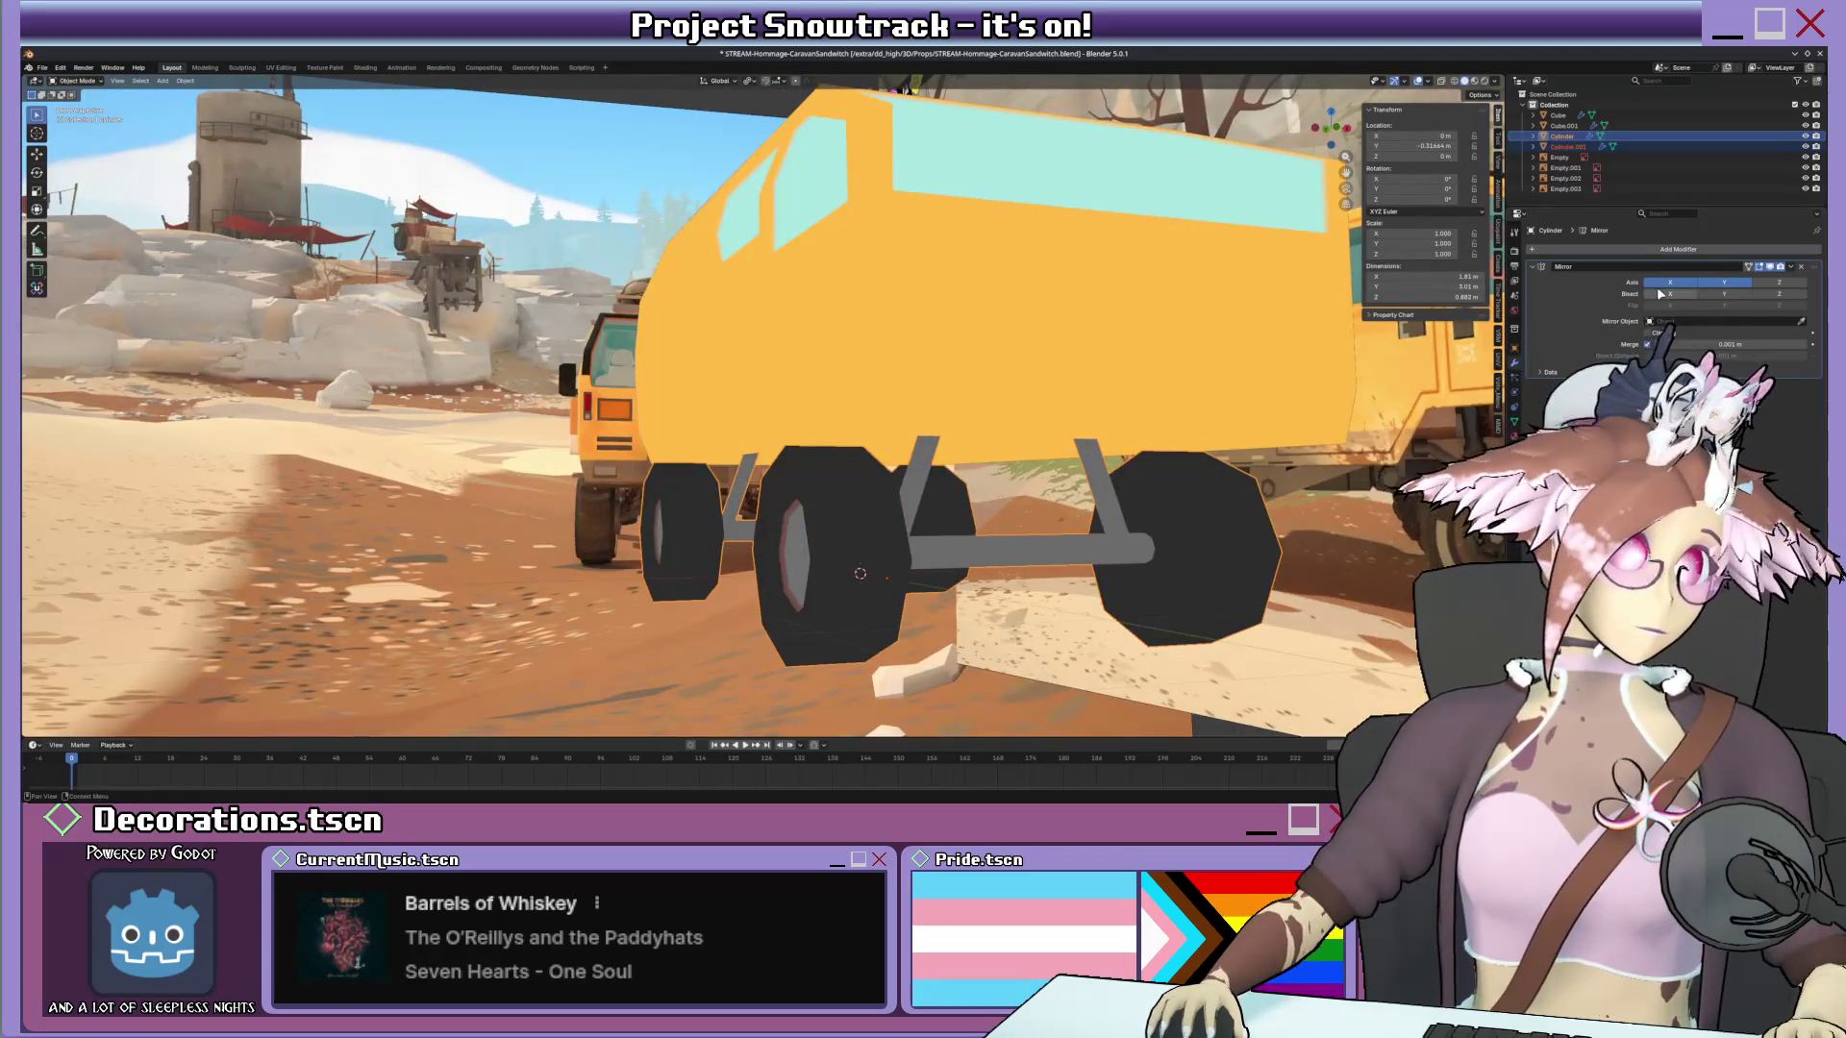
Check the new spare-wheel object with a cancelled trial move, then enter its Edit Mode.
key("ctrl+x")
mouse_move(895, 564)
middle_mouse_down()
mouse_move(791, 579)
mouse_move(832, 566)
middle_mouse_up()
key("ctrl+z")
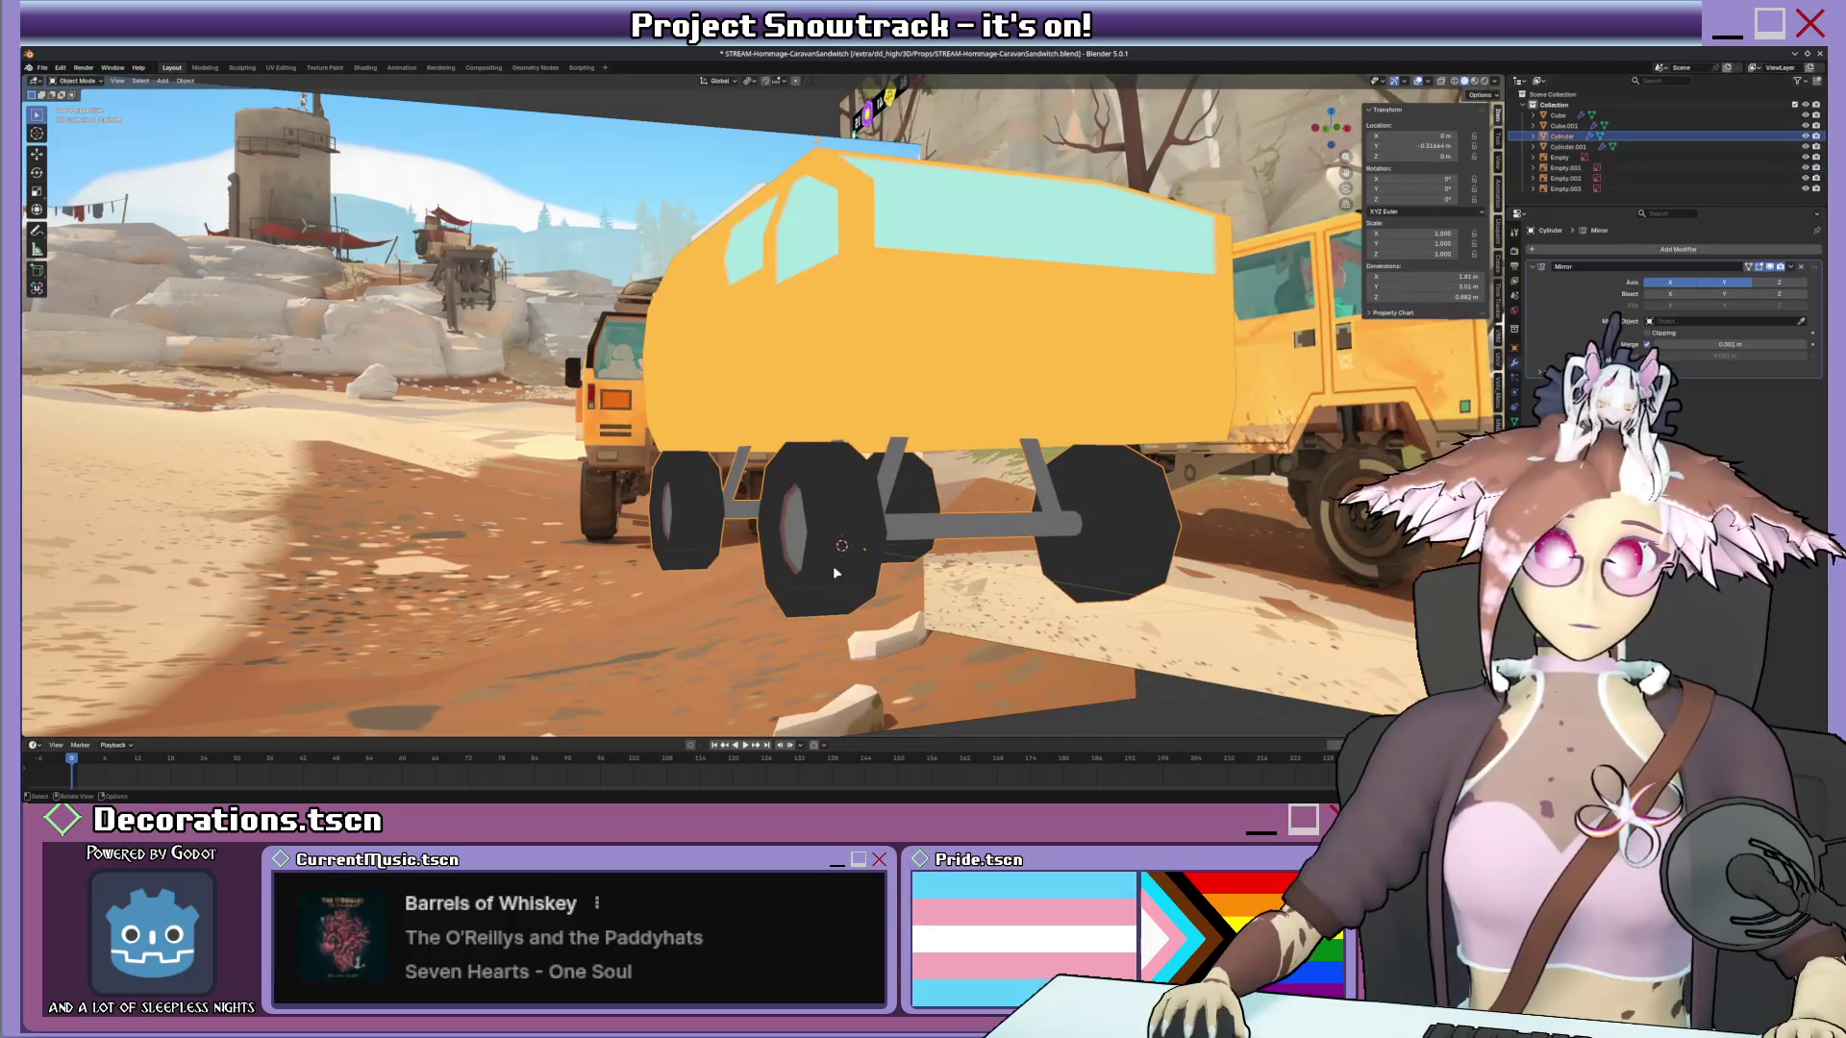
key("g")
key("Escape")
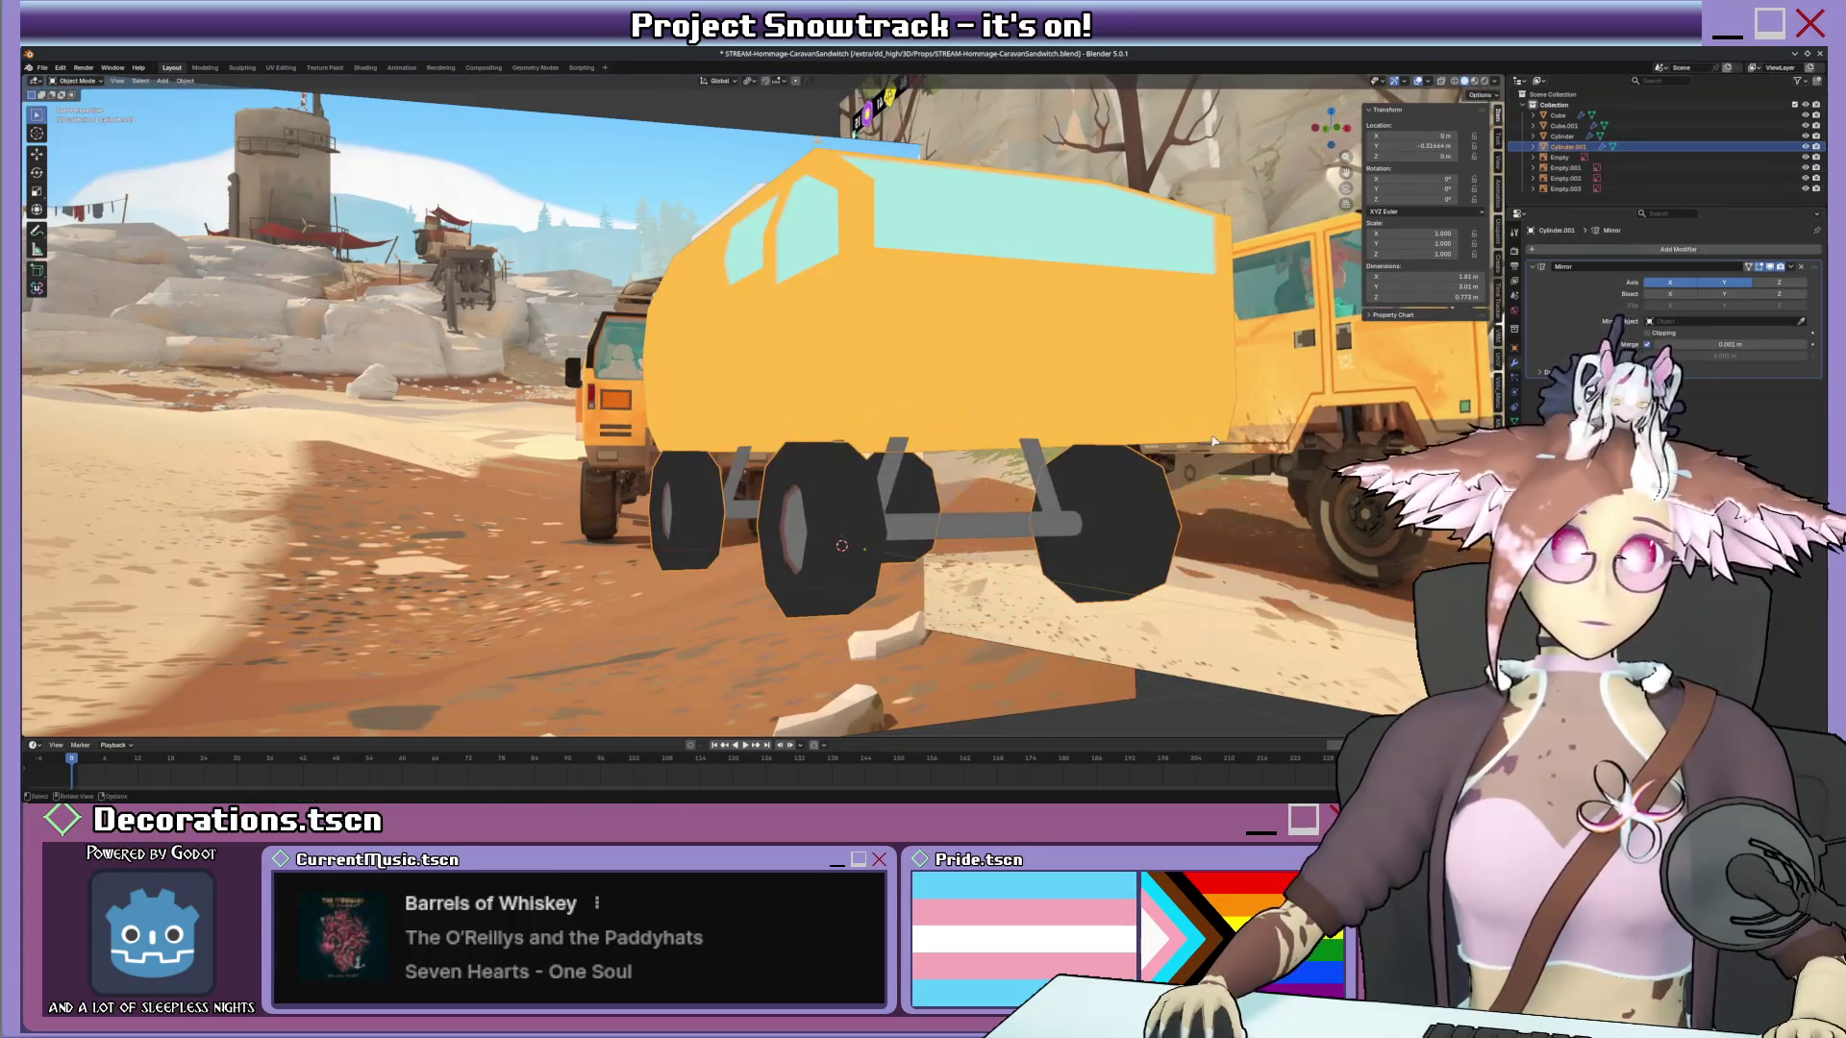
key("ctrl+a")
middle_click_drag(923, 433, 943, 472)
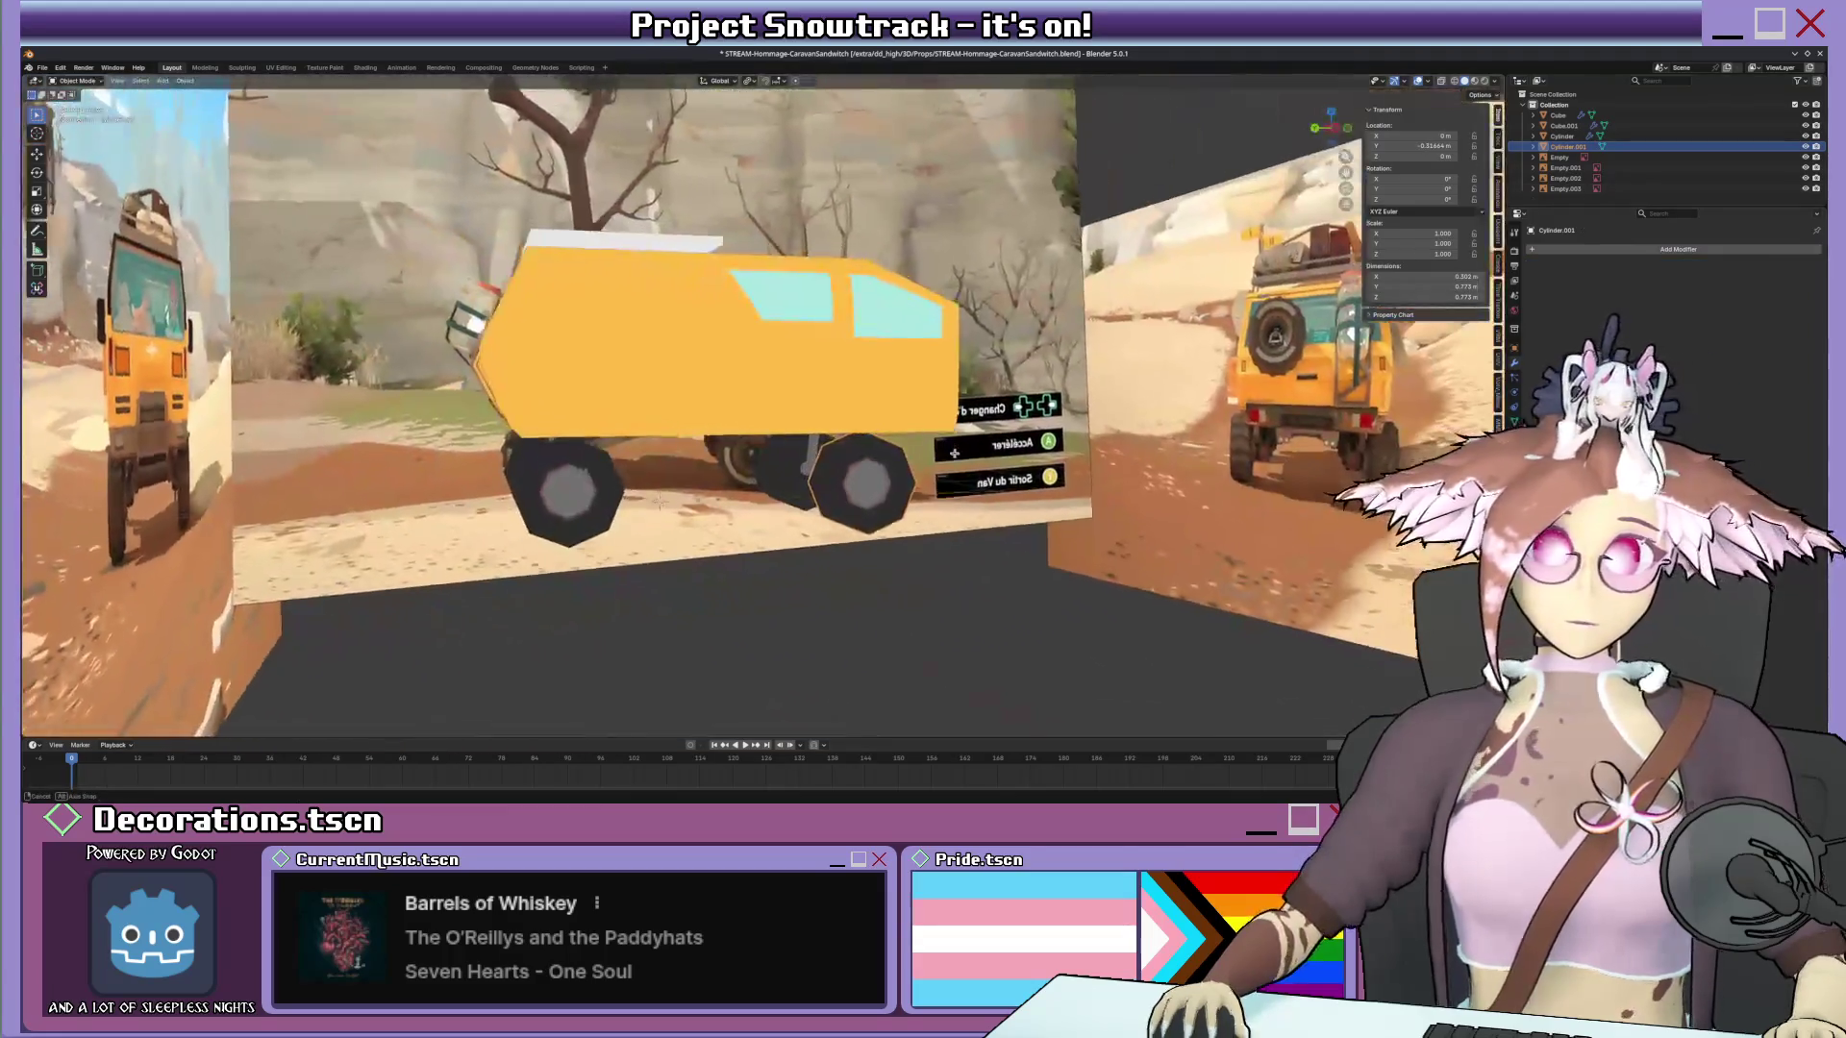
key("Tab")
Select the whole spare wheel mesh and slide it sideways along X from the rear view.
key("a")
key("alt+a")
key("a")
key("KP_3")
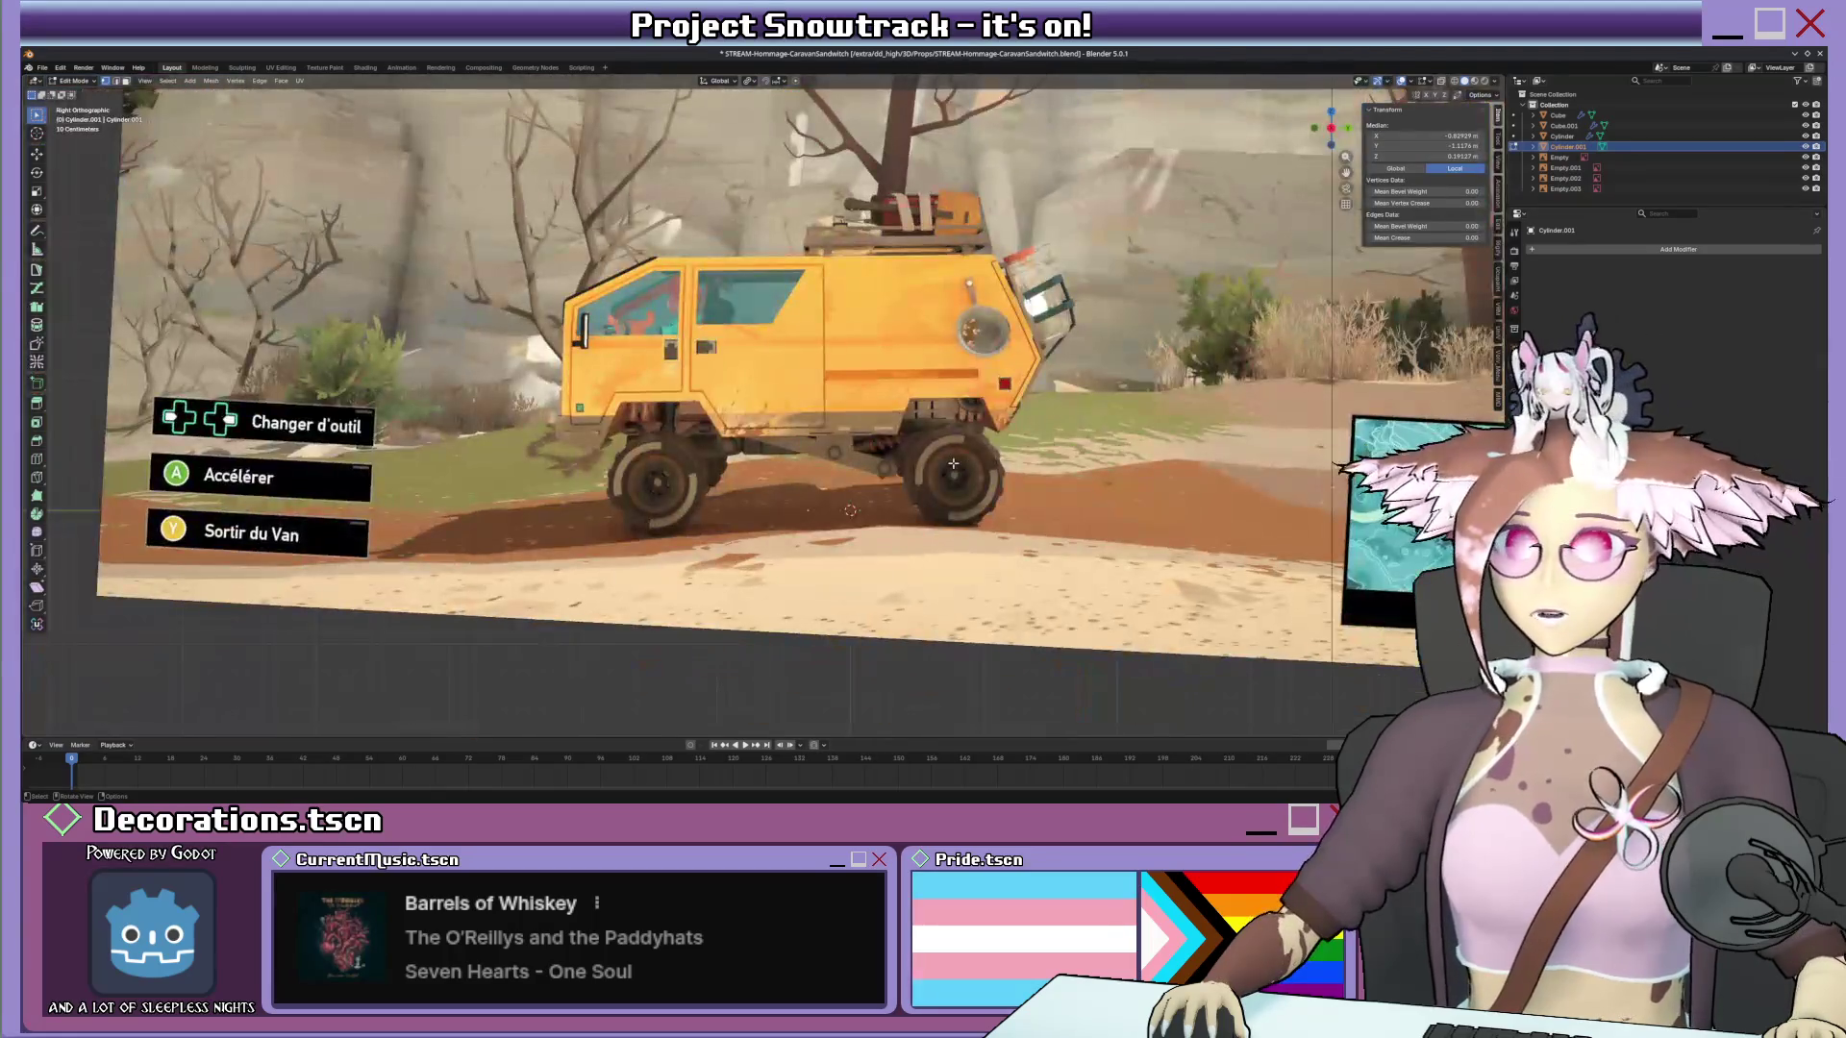
key("ctrl+KP_1")
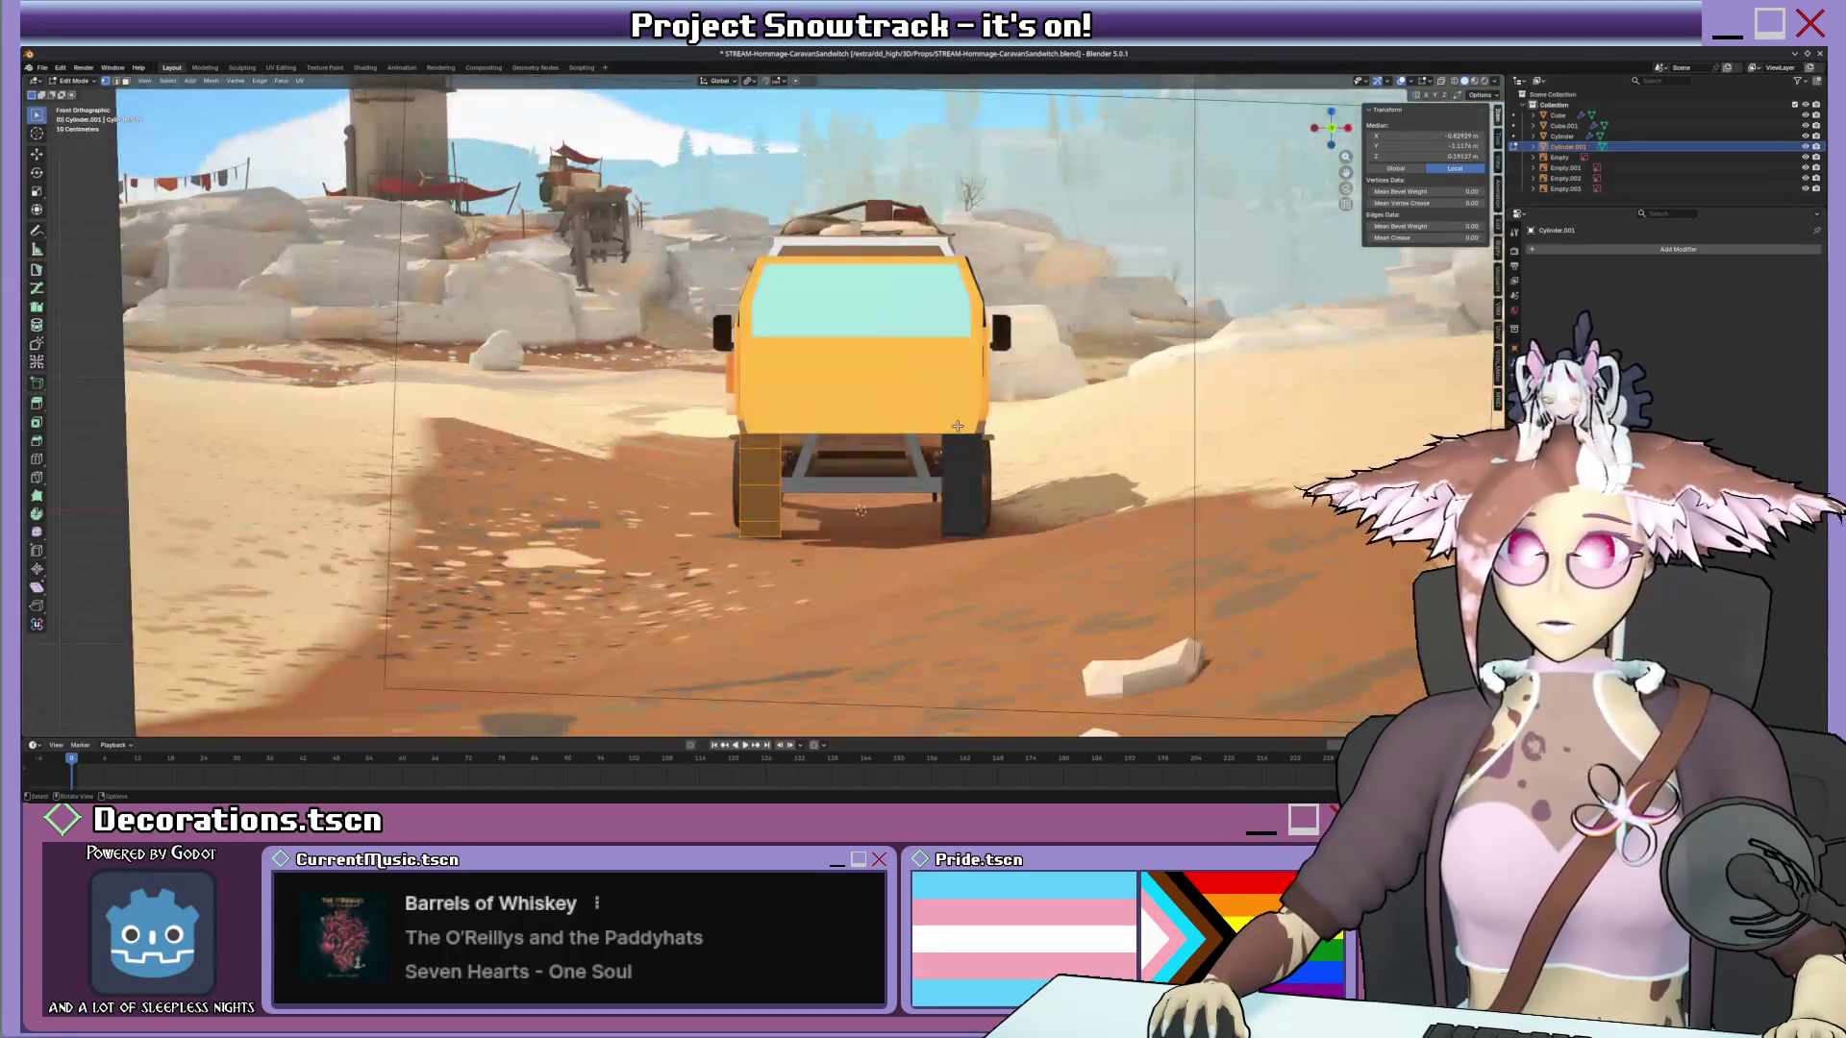
scroll(957, 426, "up", 4)
key("g")
key("x")
key("Return")
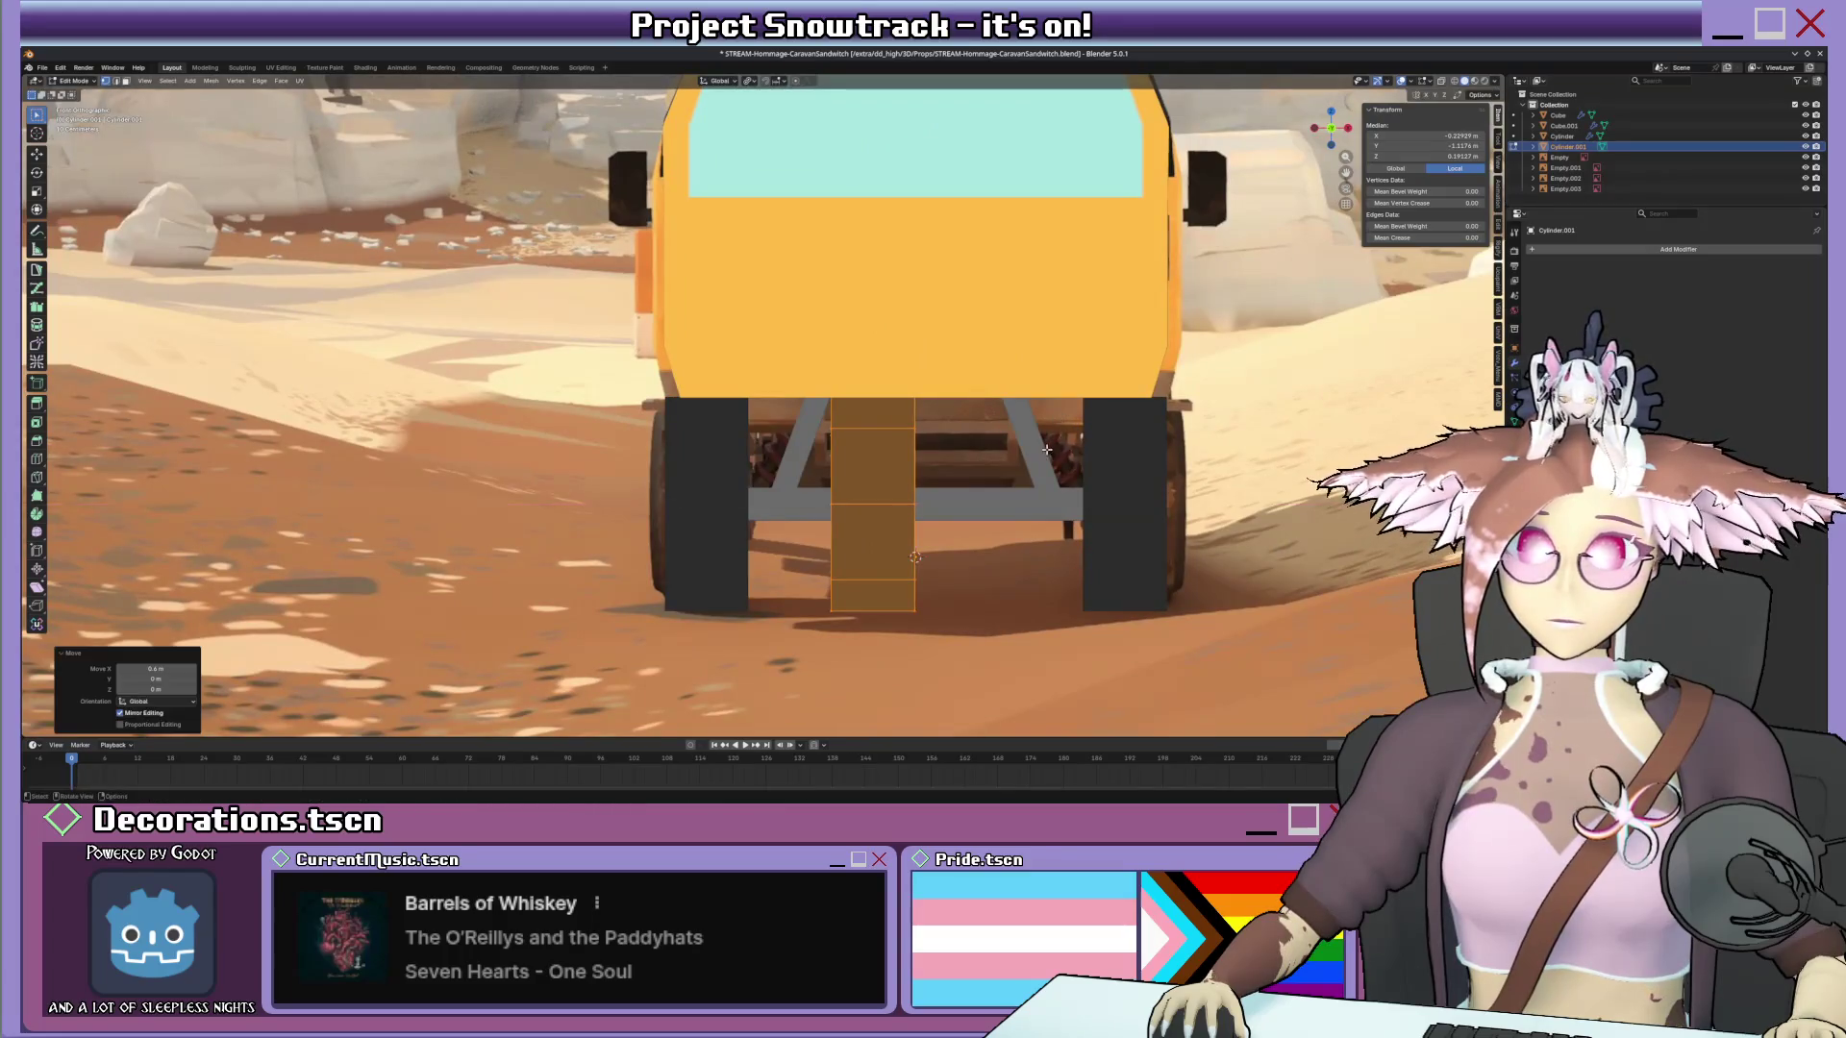
Rotate the spare wheel about the vertical axis and reposition it.
key("r")
key("z")
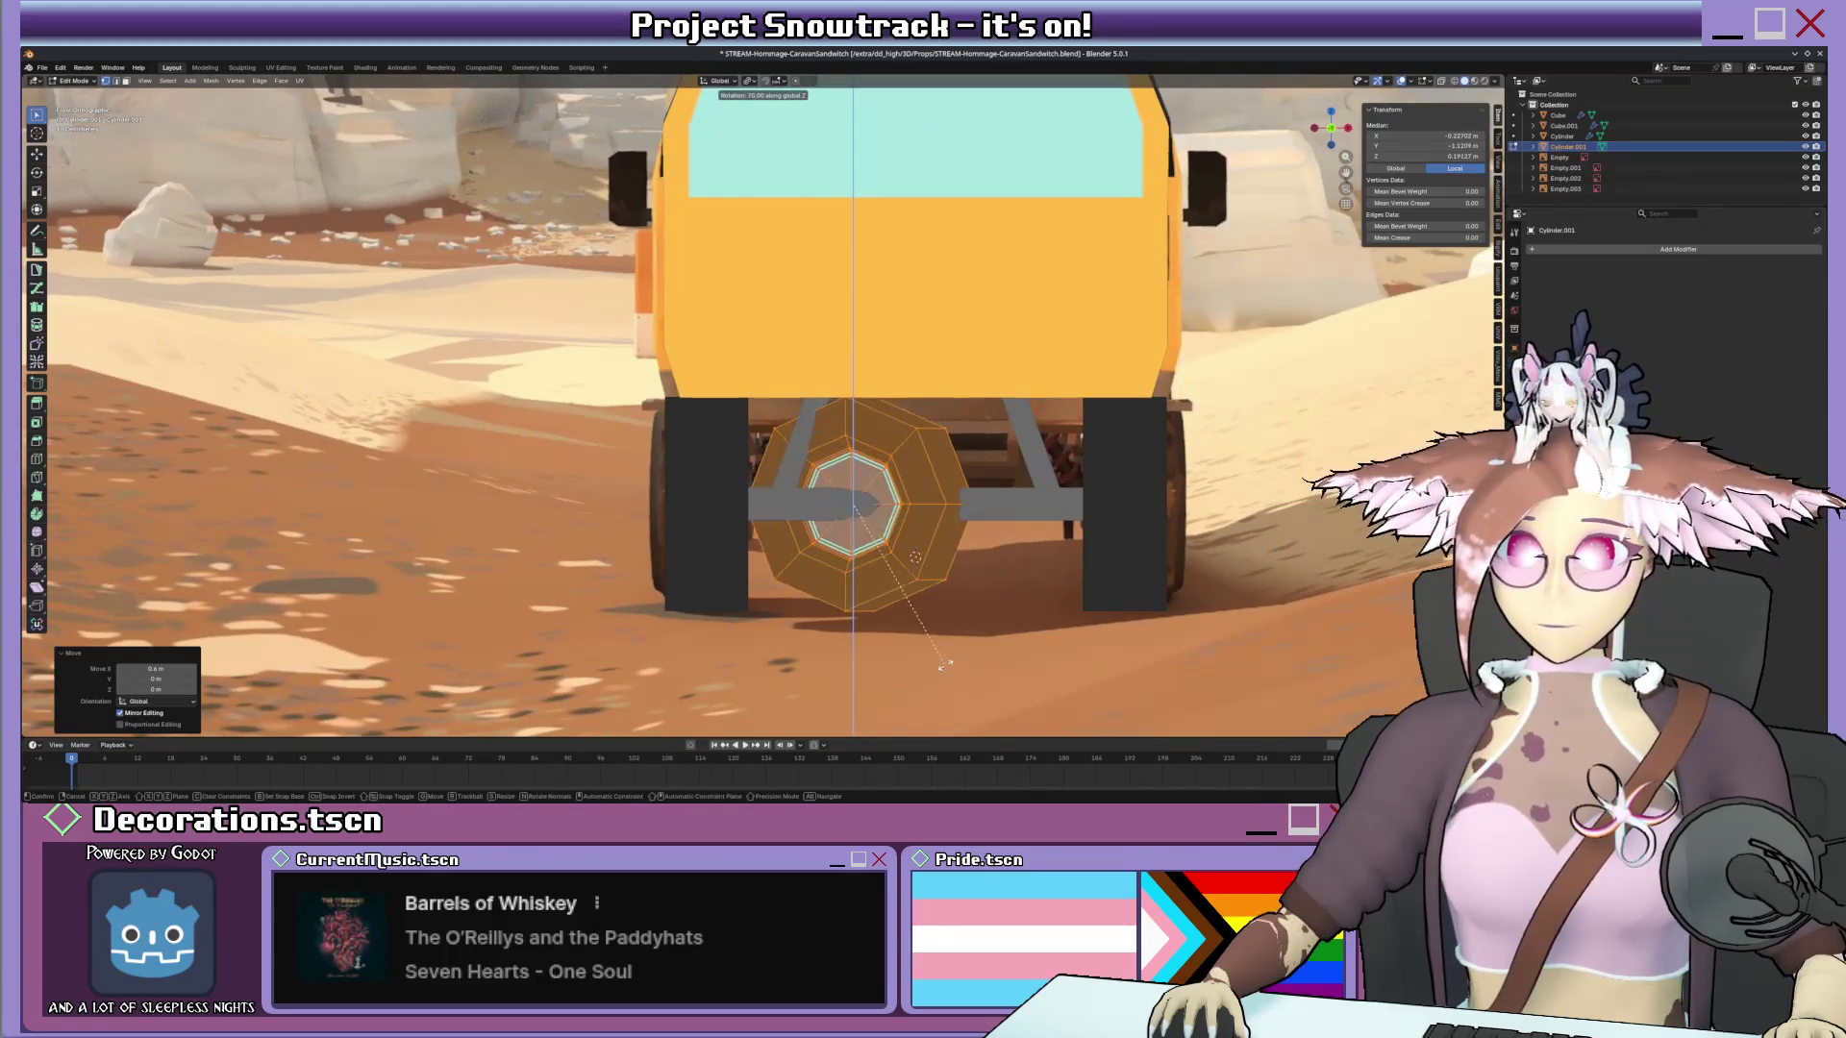
key("Return")
scroll(877, 685, "up", 5)
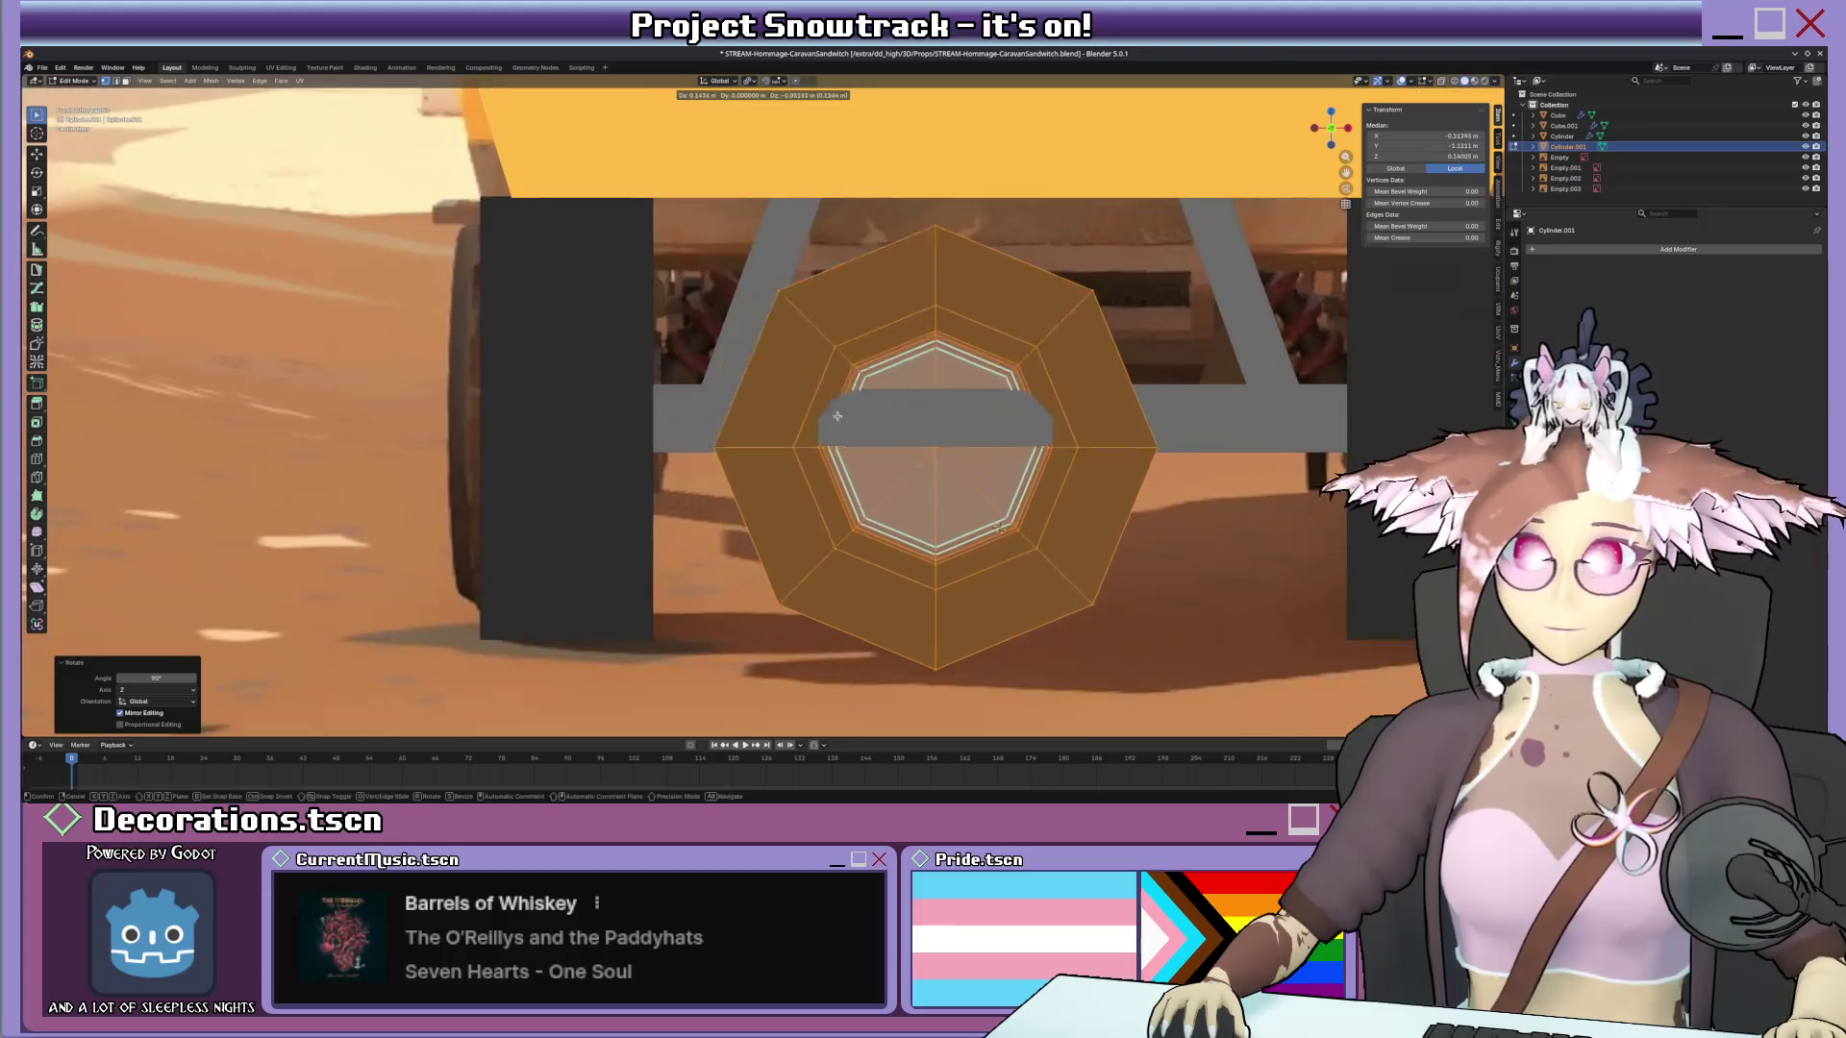
key("g")
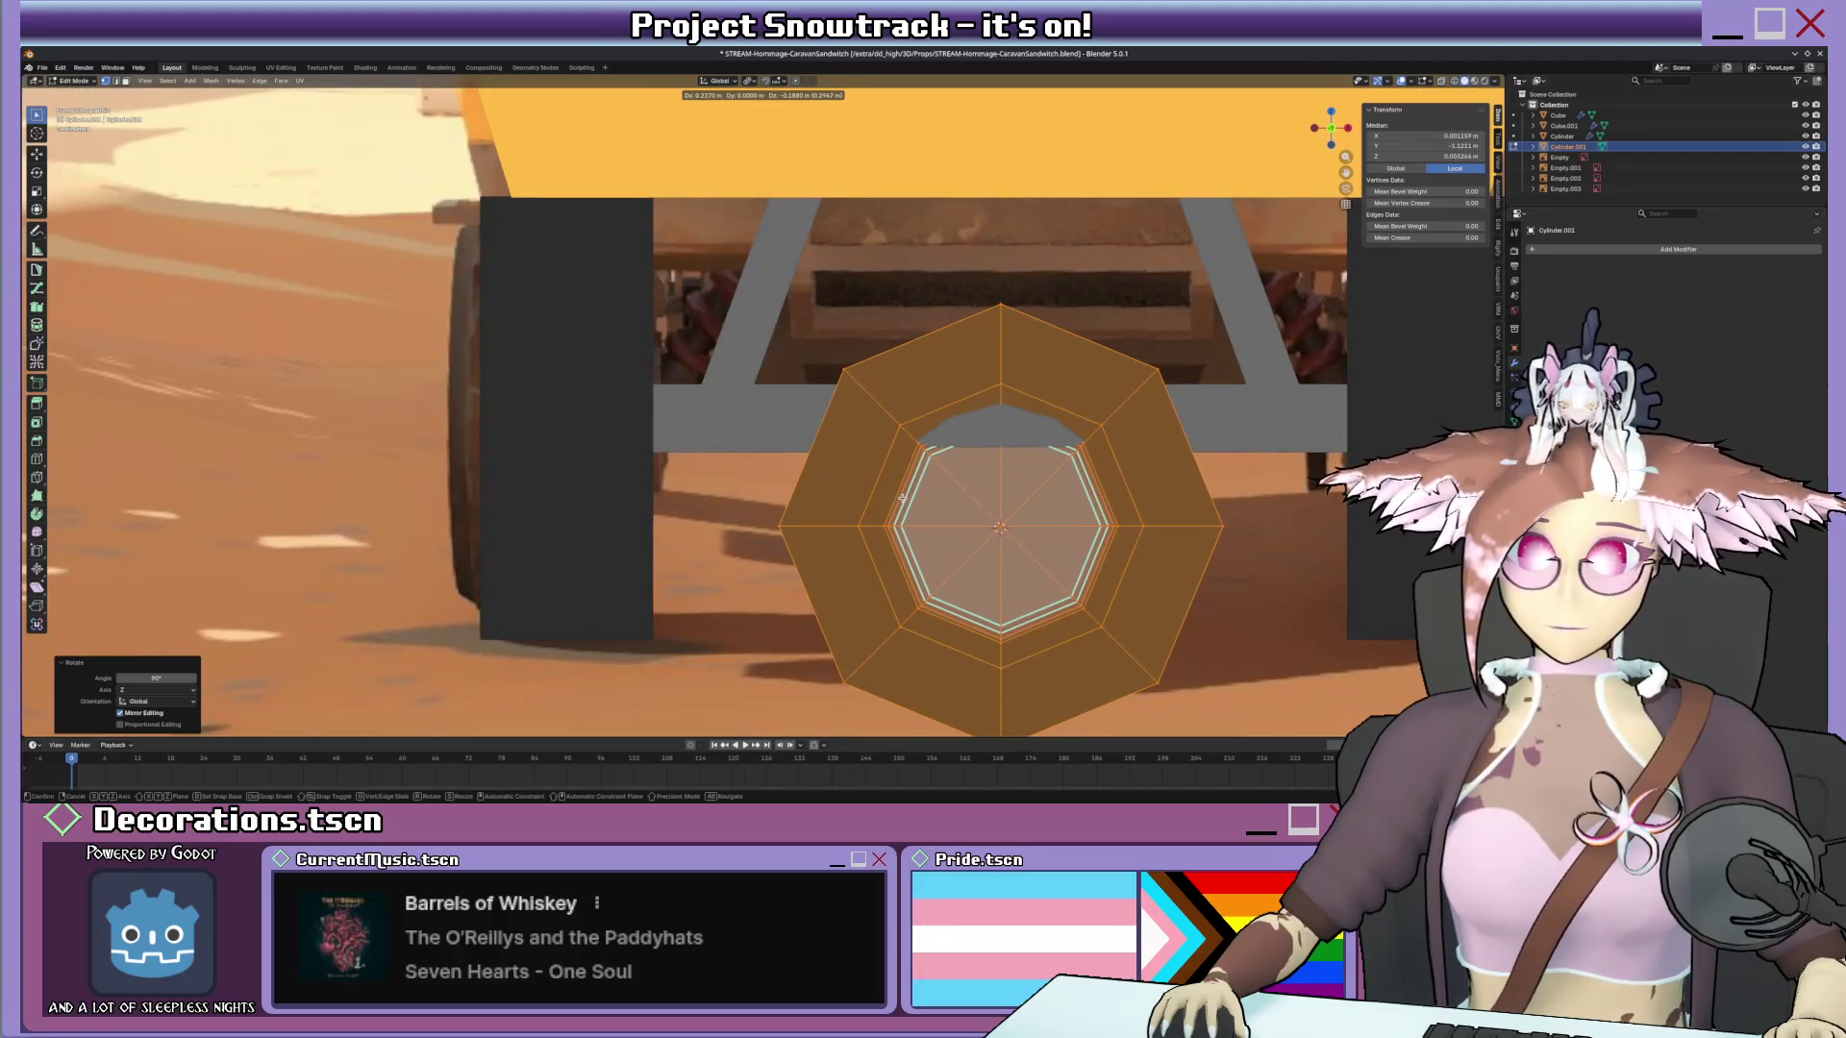
left_click(897, 507)
scroll(897, 508, "down", 5)
Move the spare wheel out from behind the van's wheel and return to Object Mode.
mouse_move(896, 508)
middle_mouse_down()
mouse_move(978, 440)
mouse_move(818, 466)
middle_mouse_up()
key("g")
left_click(791, 452)
key("Tab")
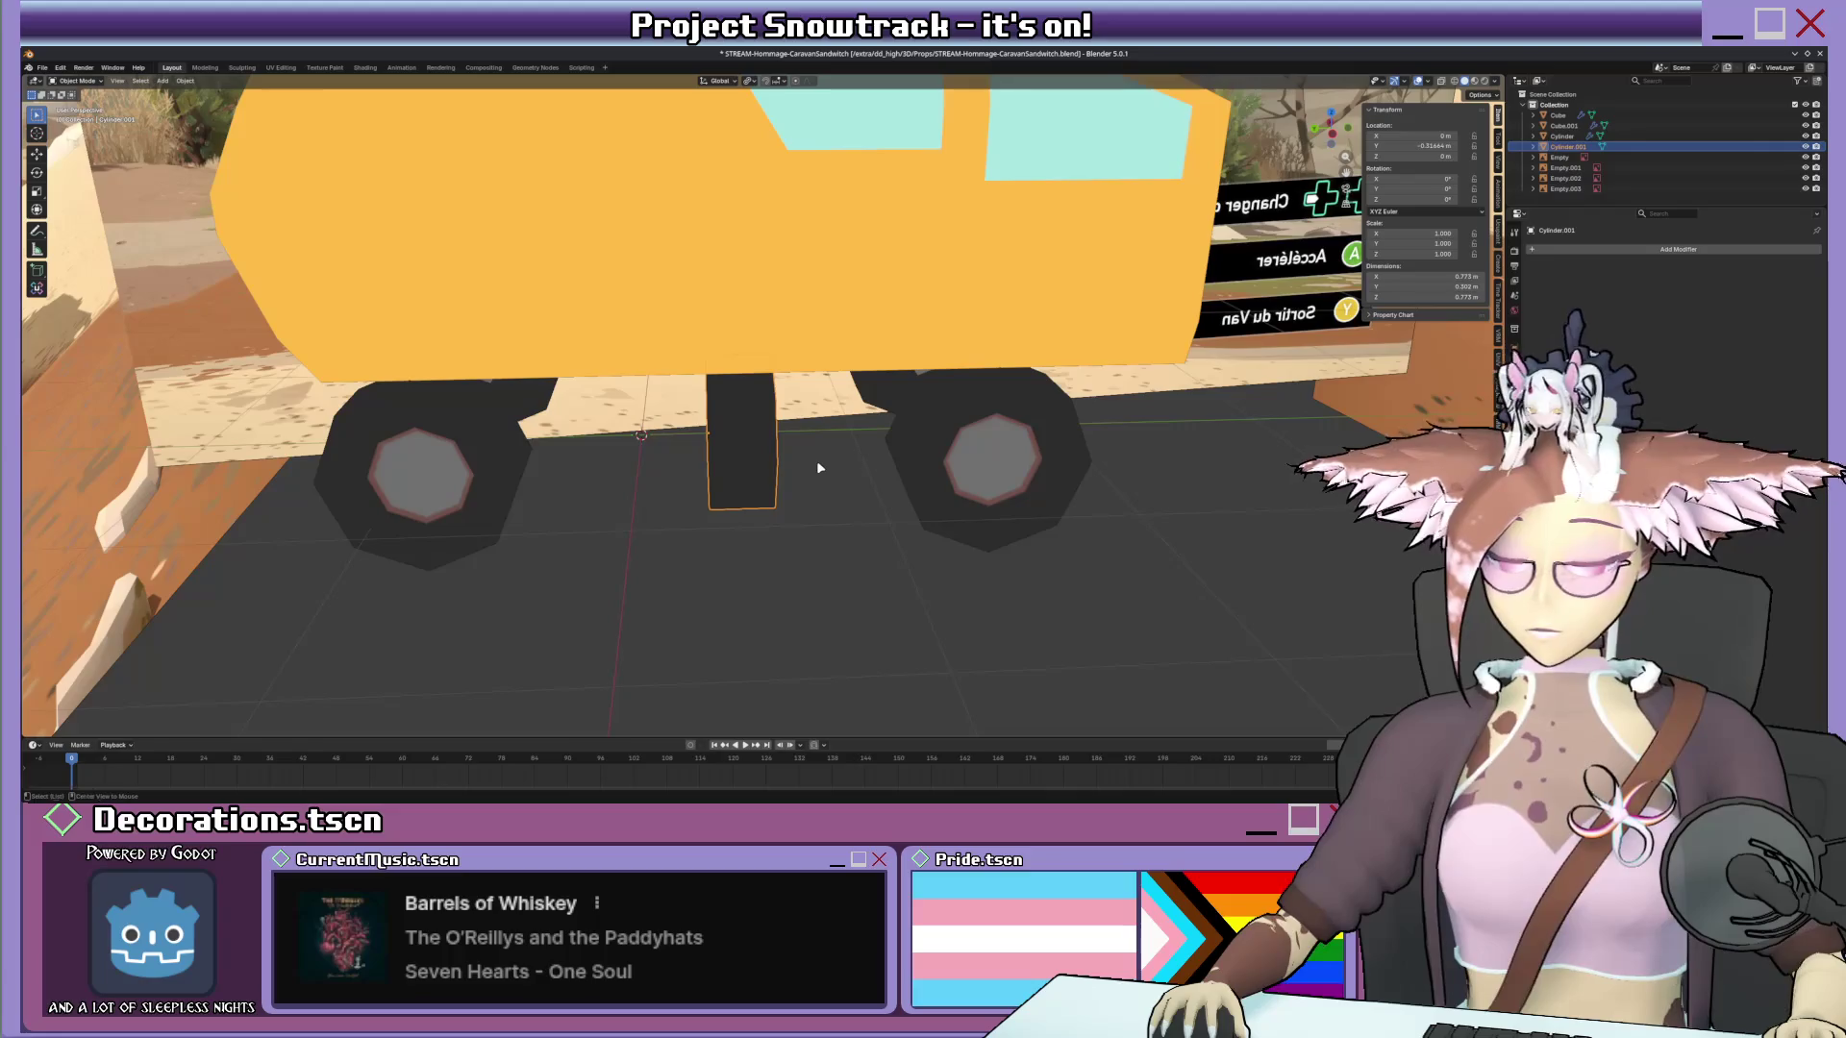
Clear the spare wheel's location and turn it 180° about Z from the rear view.
key("alt+g")
scroll(902, 431, "down", 3)
scroll(900, 432, "down", 3)
key("KP_3")
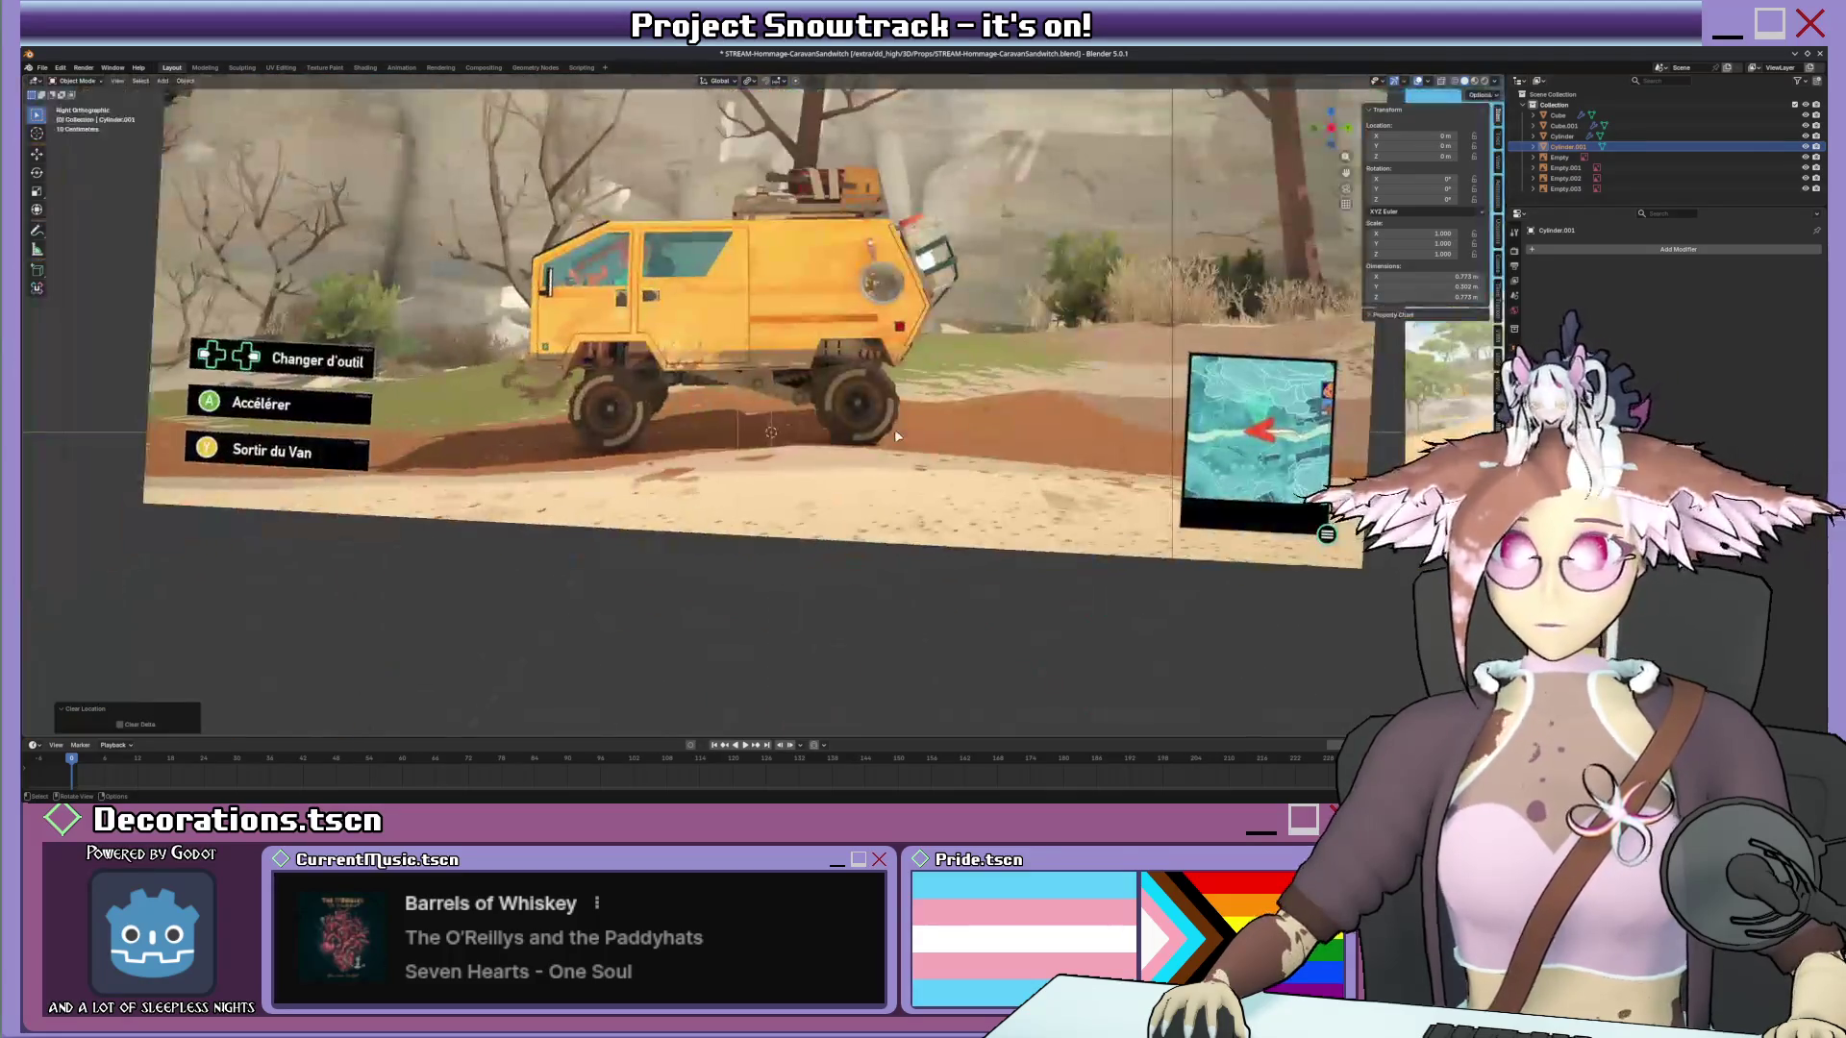
key("KP_1")
key("ctrl+KP_1")
middle_click_drag(923, 378, 924, 476, "shift")
key("r")
key("z")
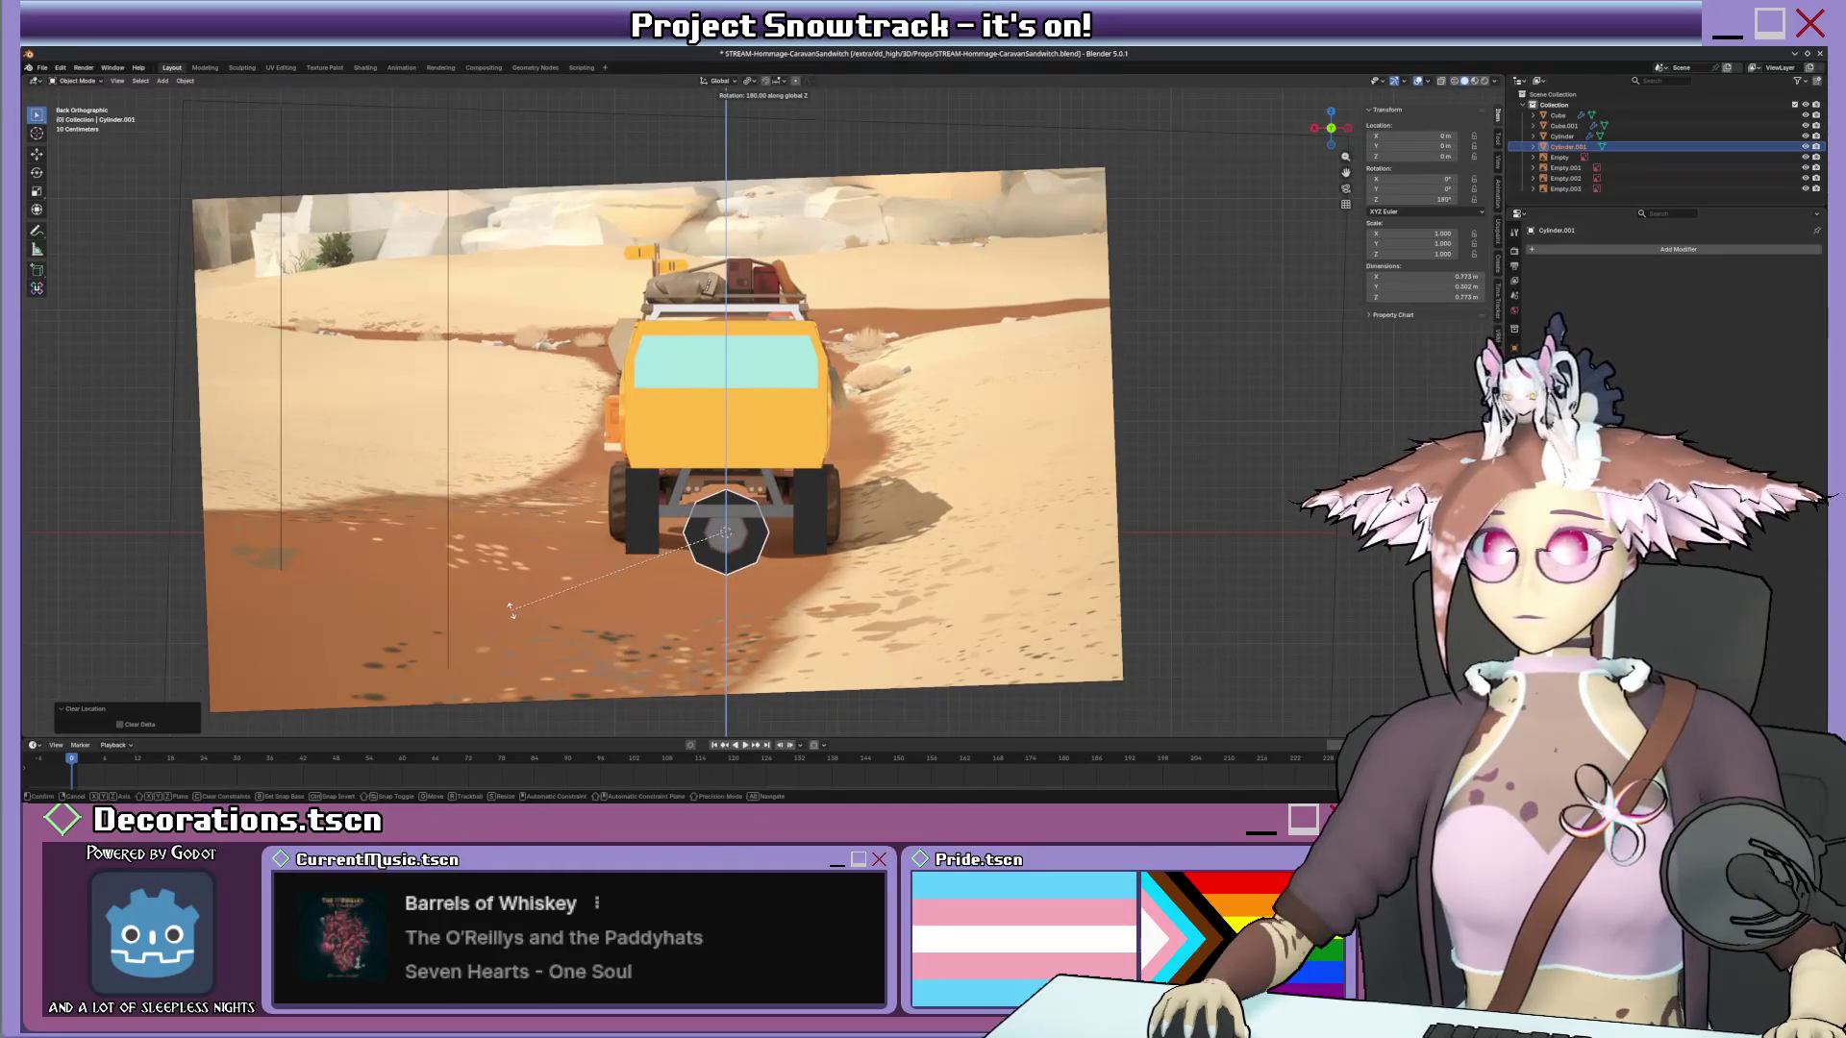
left_click(510, 613)
Move the spare wheel along Y onto the van's rear door.
mouse_move(510, 611)
middle_mouse_down()
mouse_move(692, 519)
mouse_move(750, 578)
middle_mouse_up()
key("g")
left_click(717, 549)
key("g")
key("y")
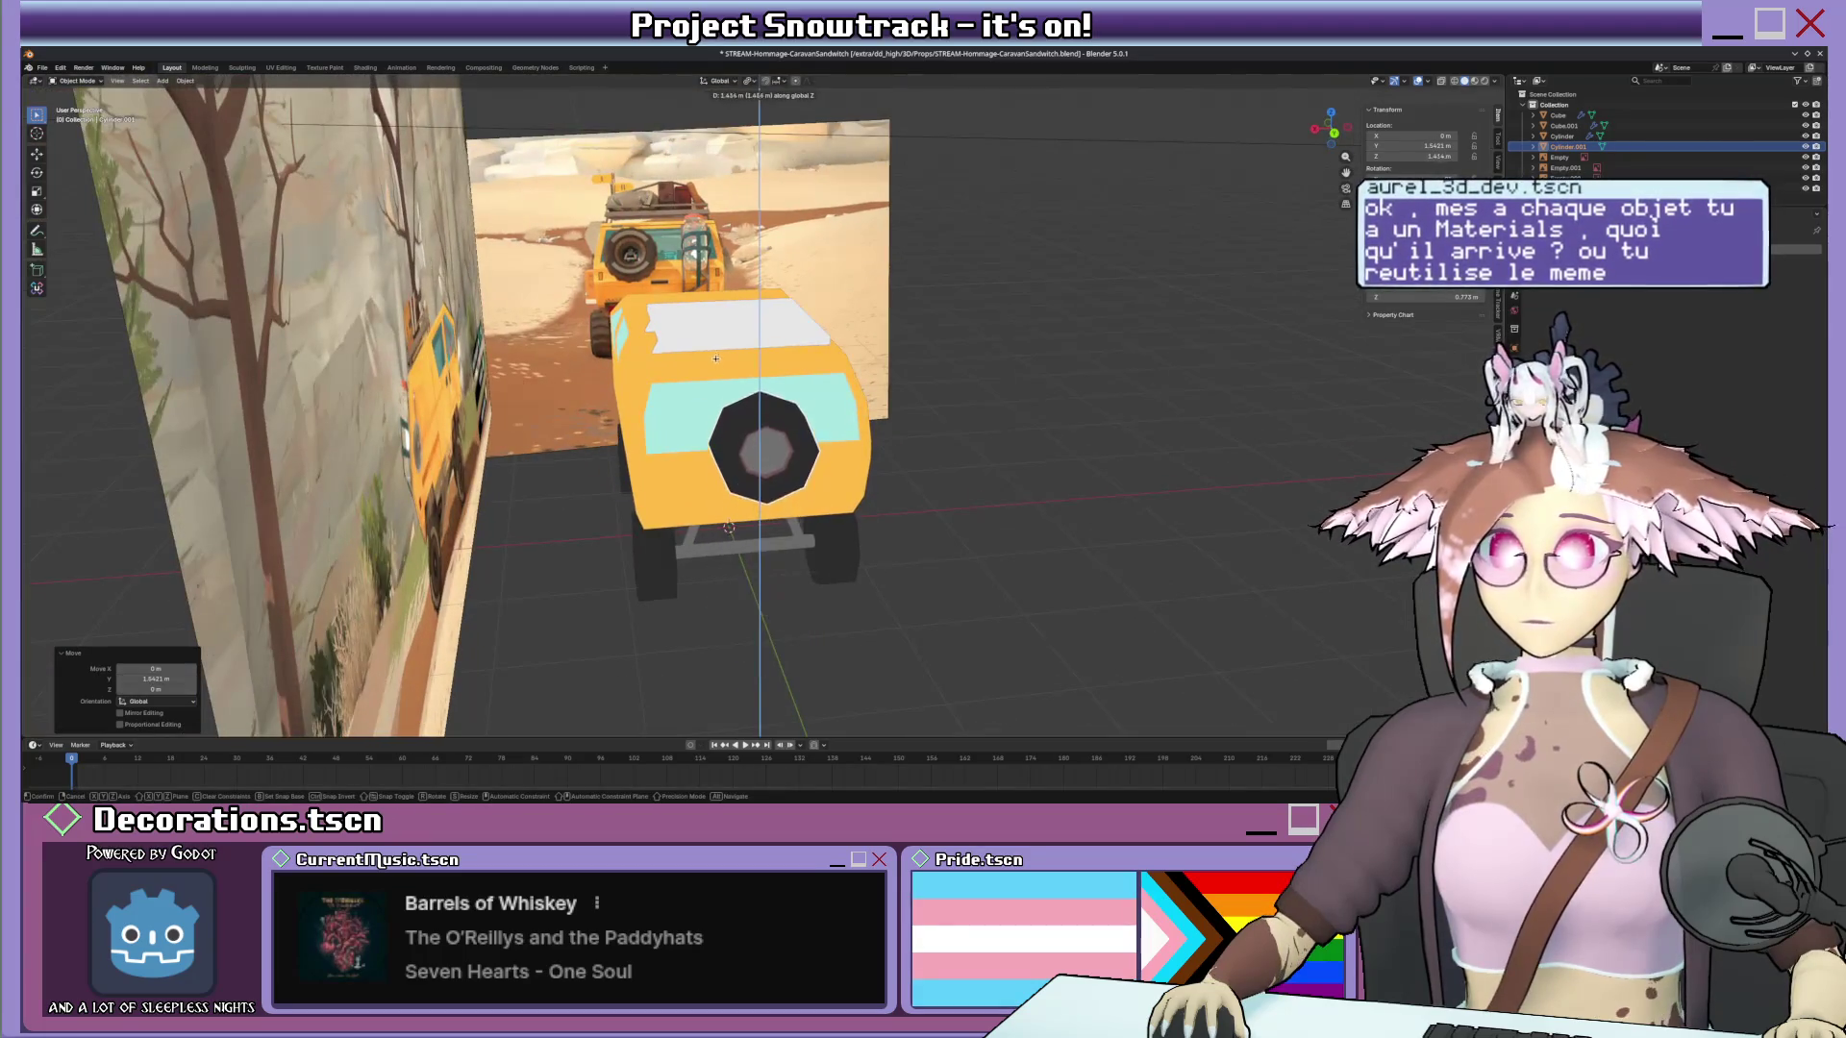
left_click(784, 403)
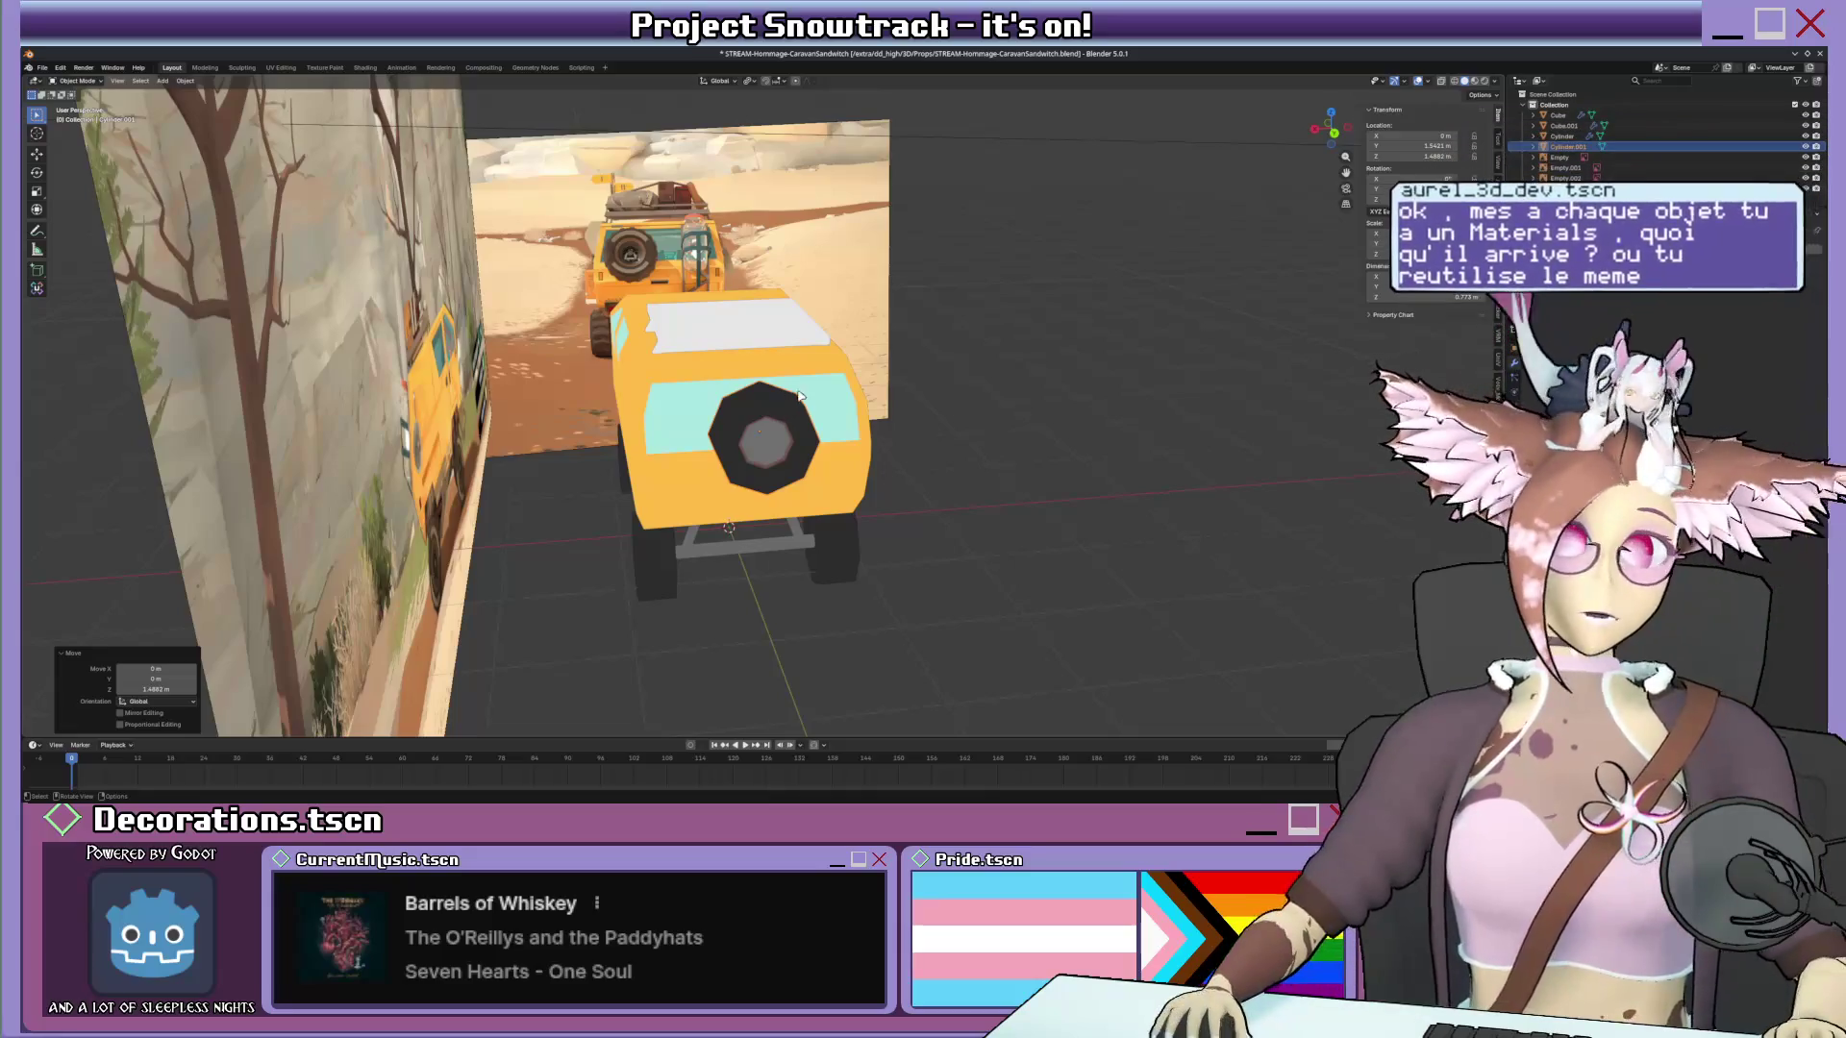
Nudge the spare wheel into its final position on the back, then select the white roof plank.
key("KP_Decimal")
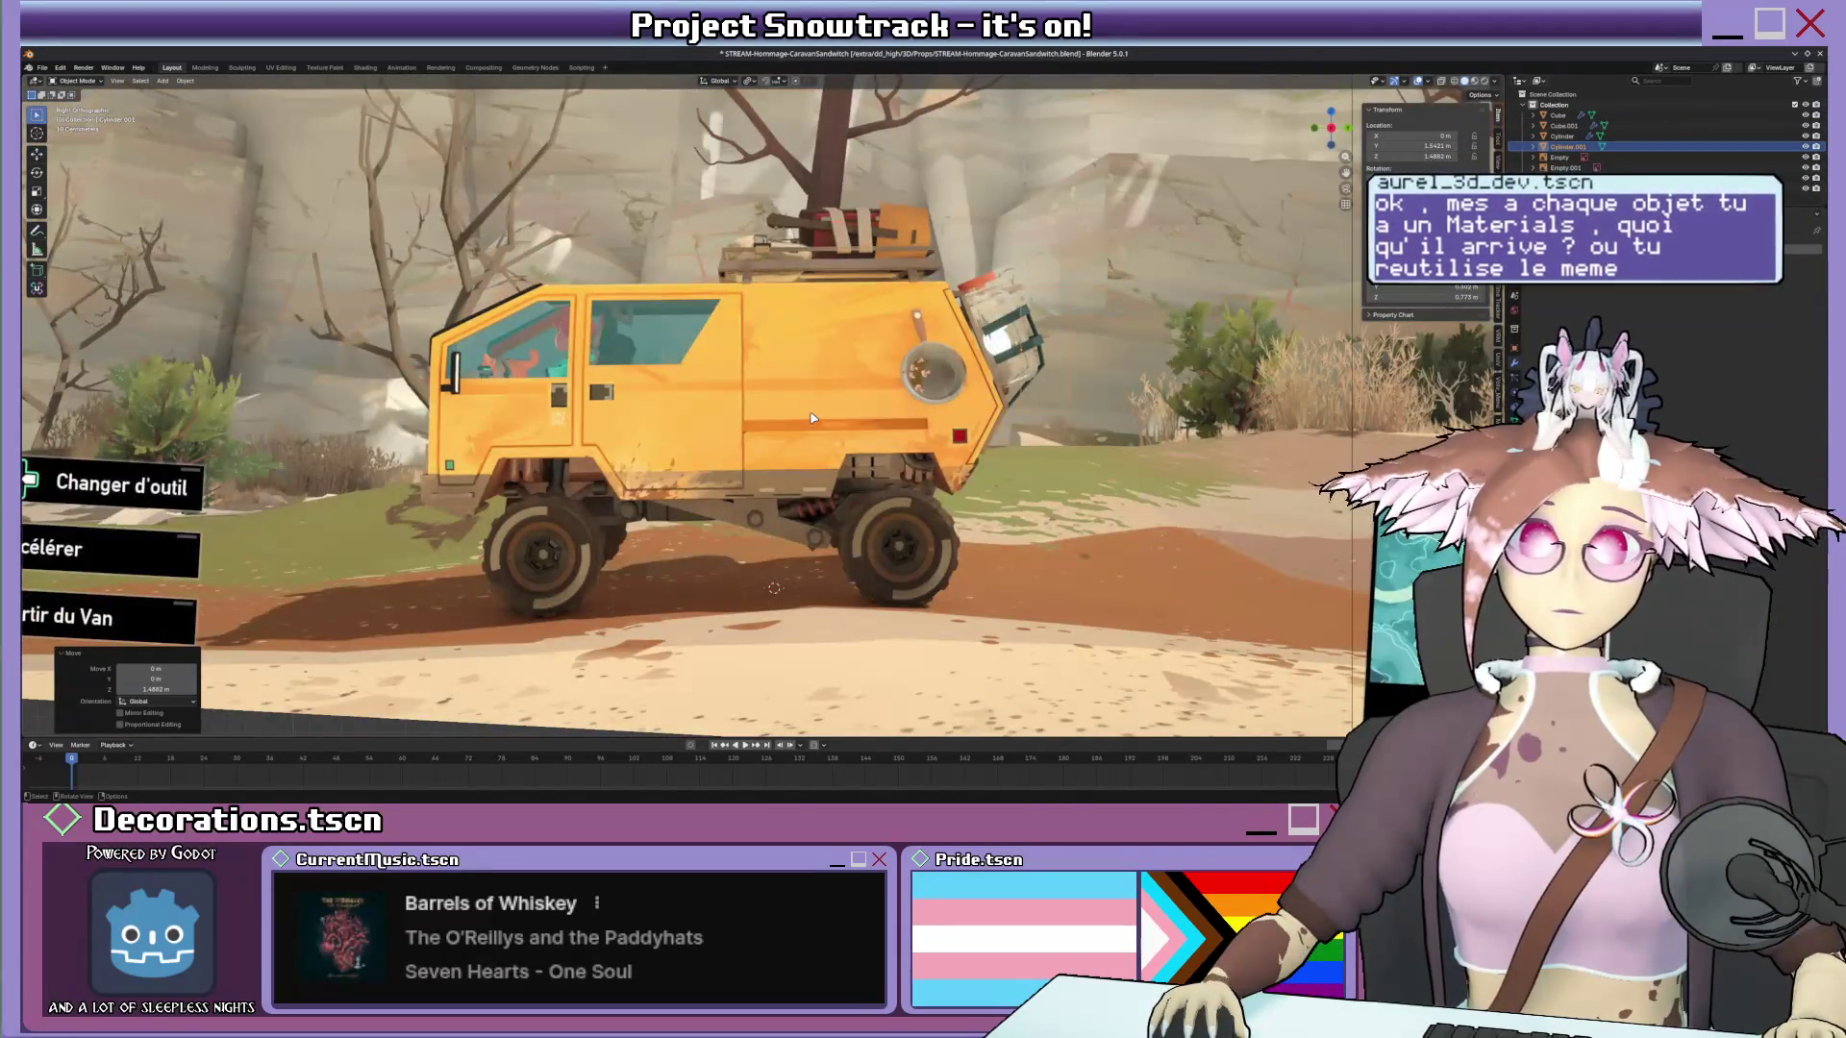
left_click(1169, 357)
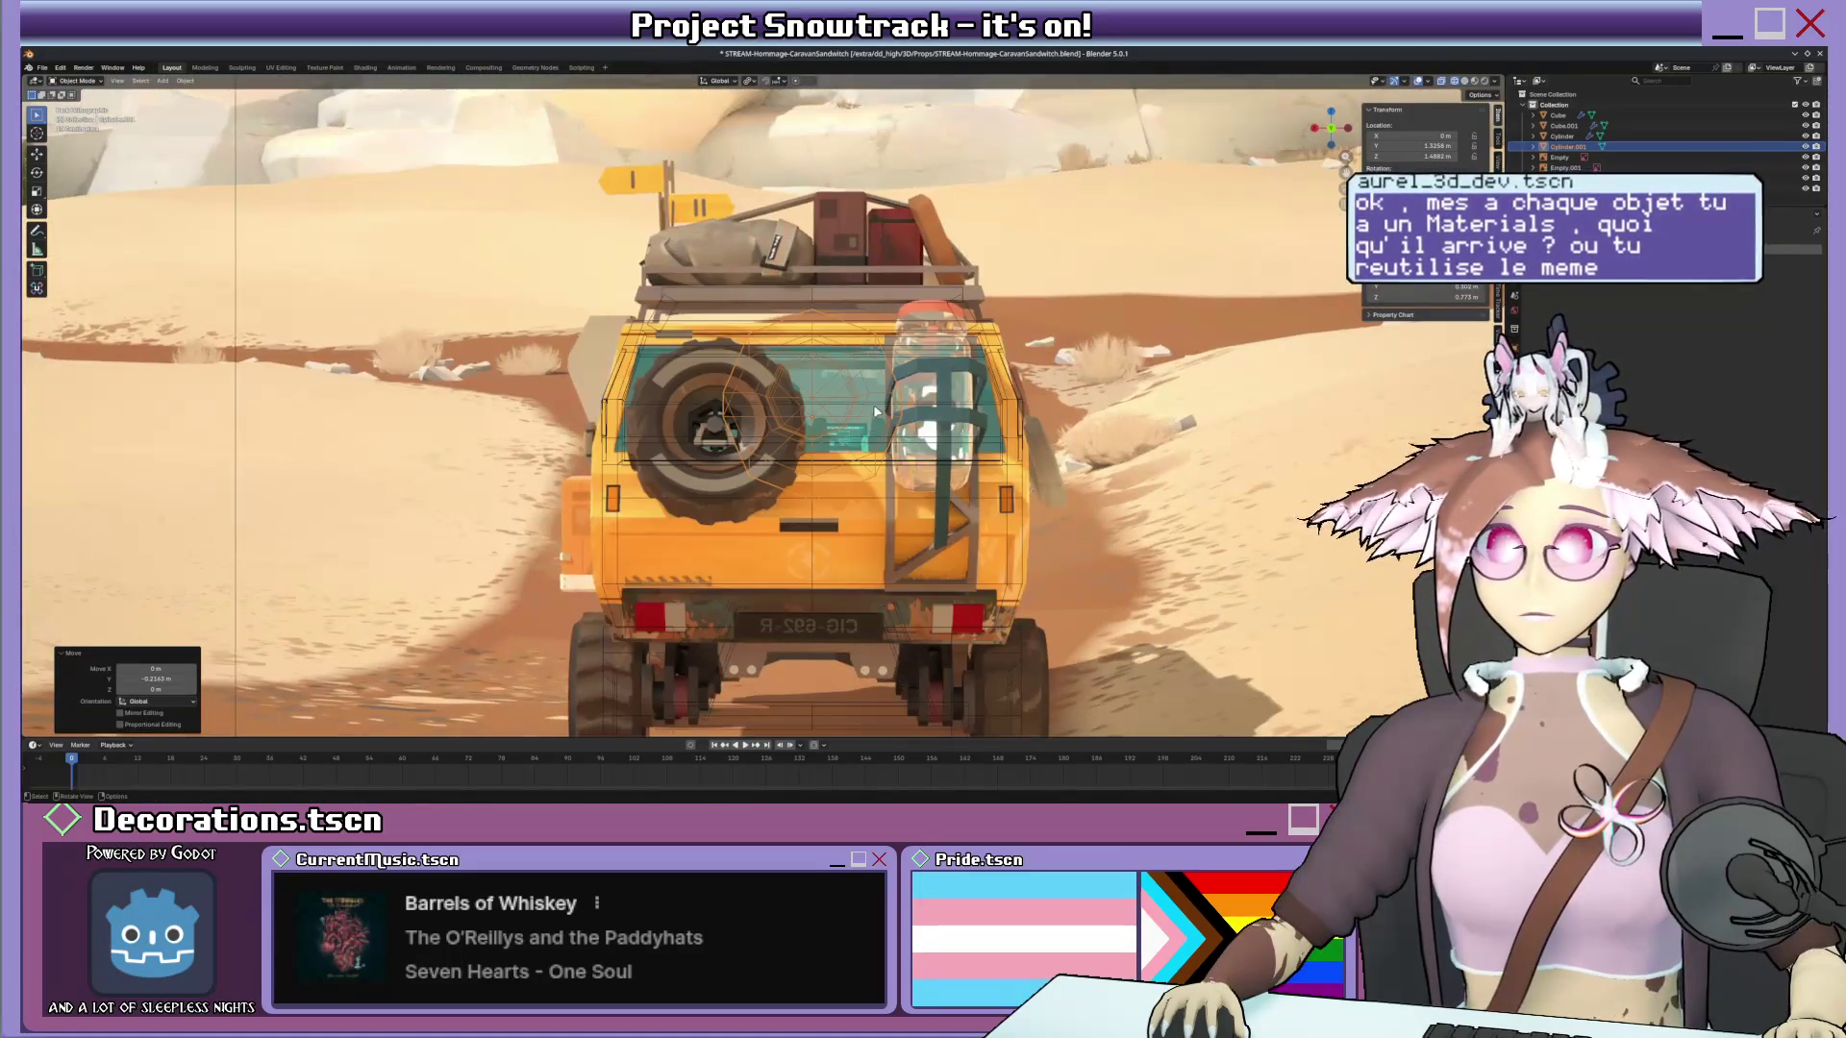
key("g")
left_click(858, 432)
scroll(860, 427, "down", 4)
middle_click_drag(861, 425, 876, 434)
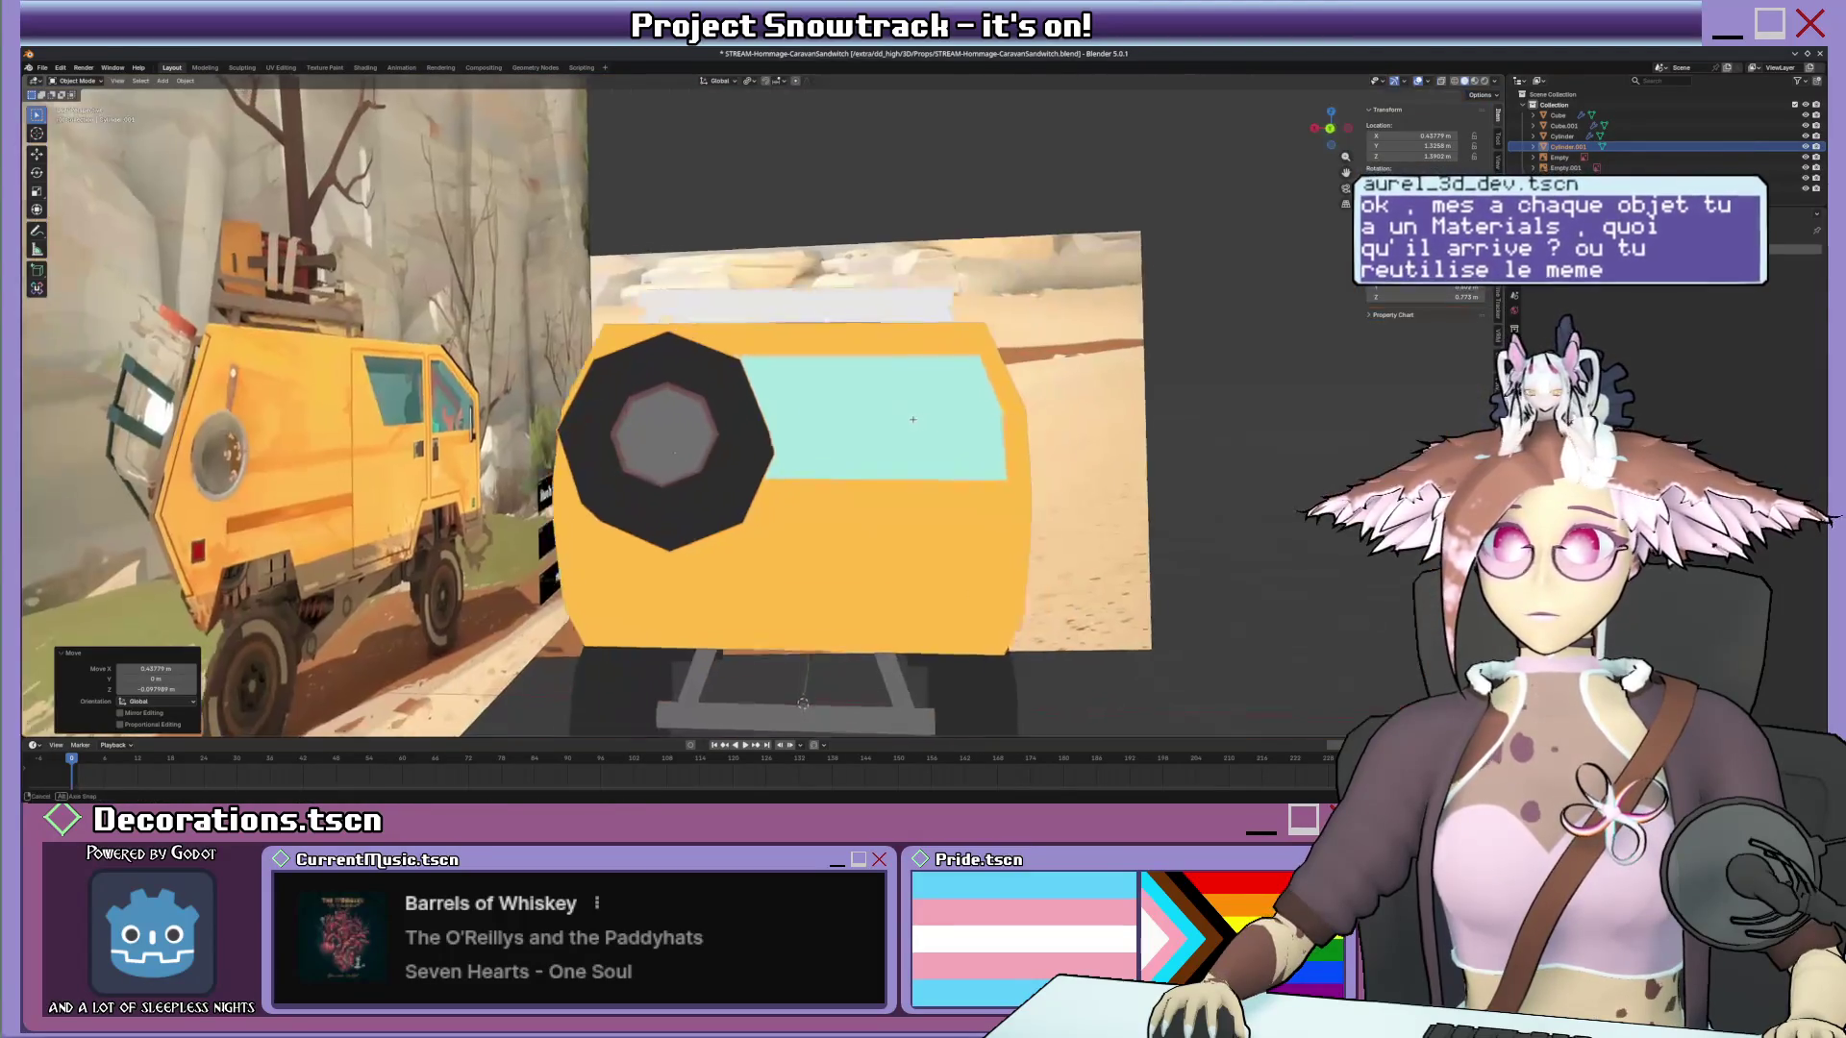
scroll(873, 434, "up", 2)
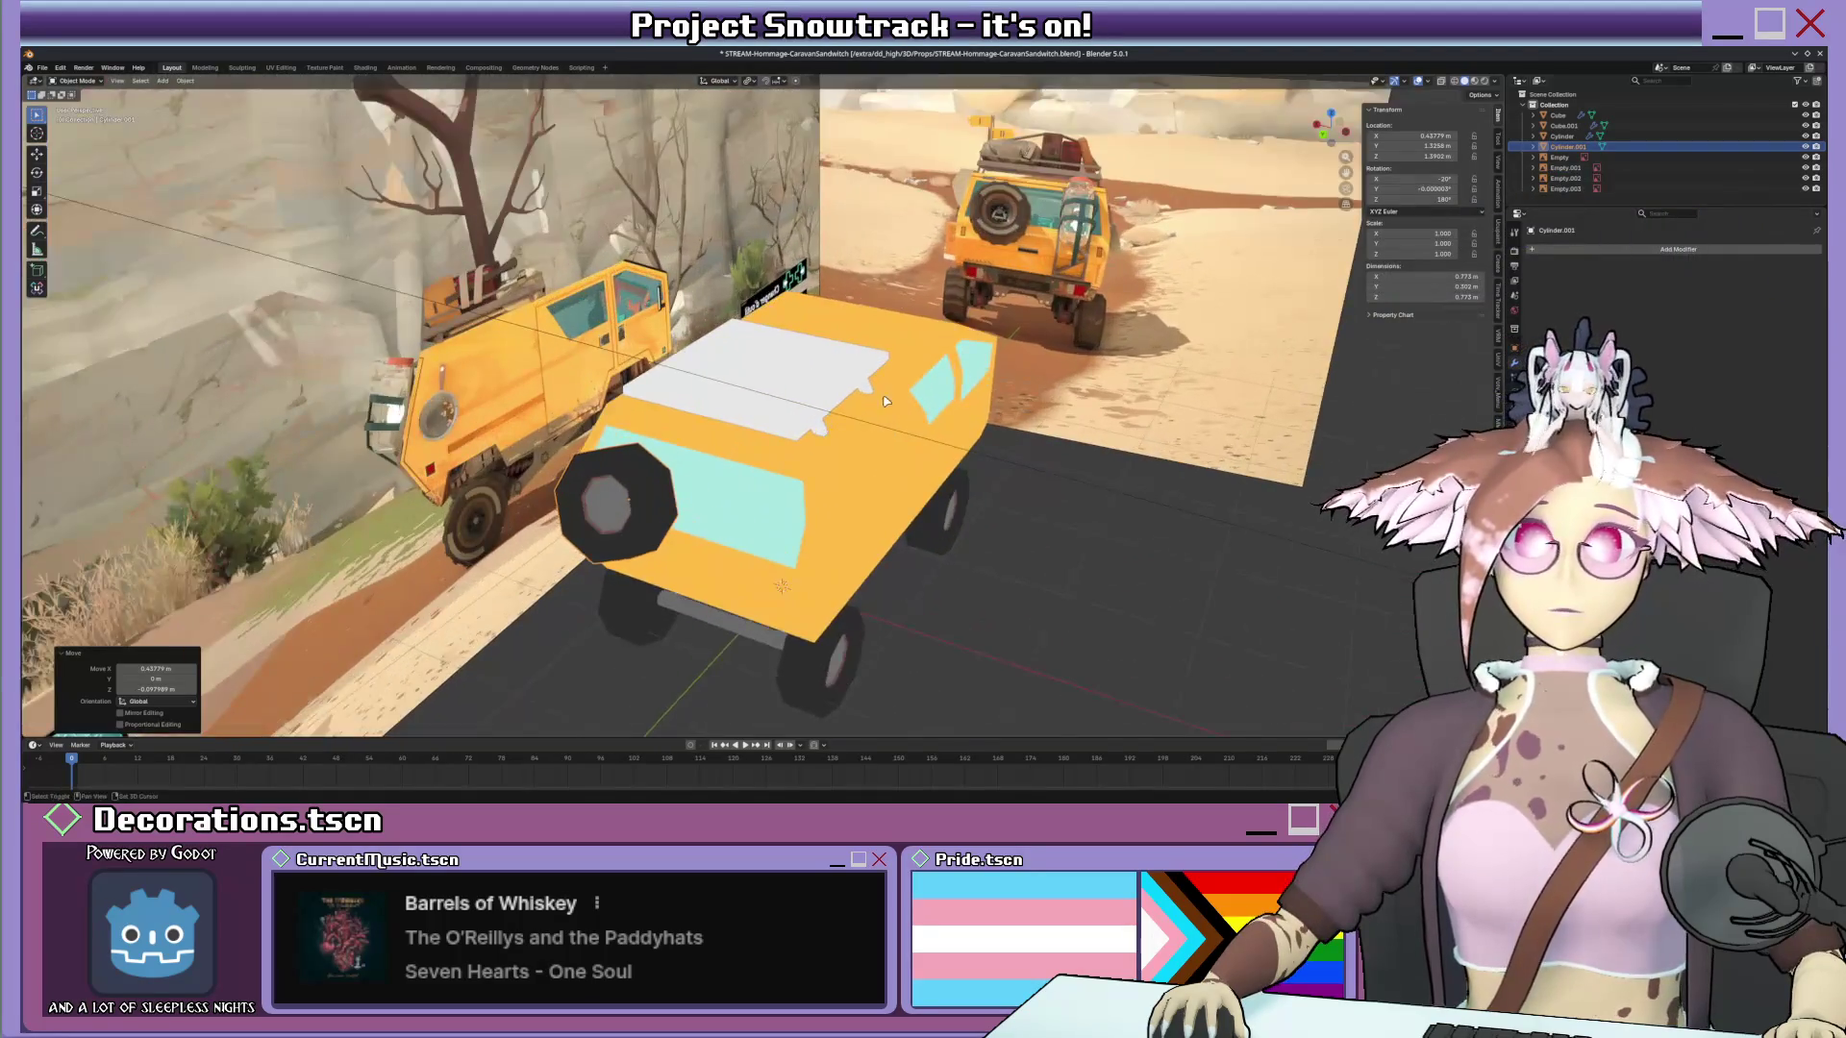
scroll(867, 438, "up", 1)
middle_click_drag(845, 453, 882, 430)
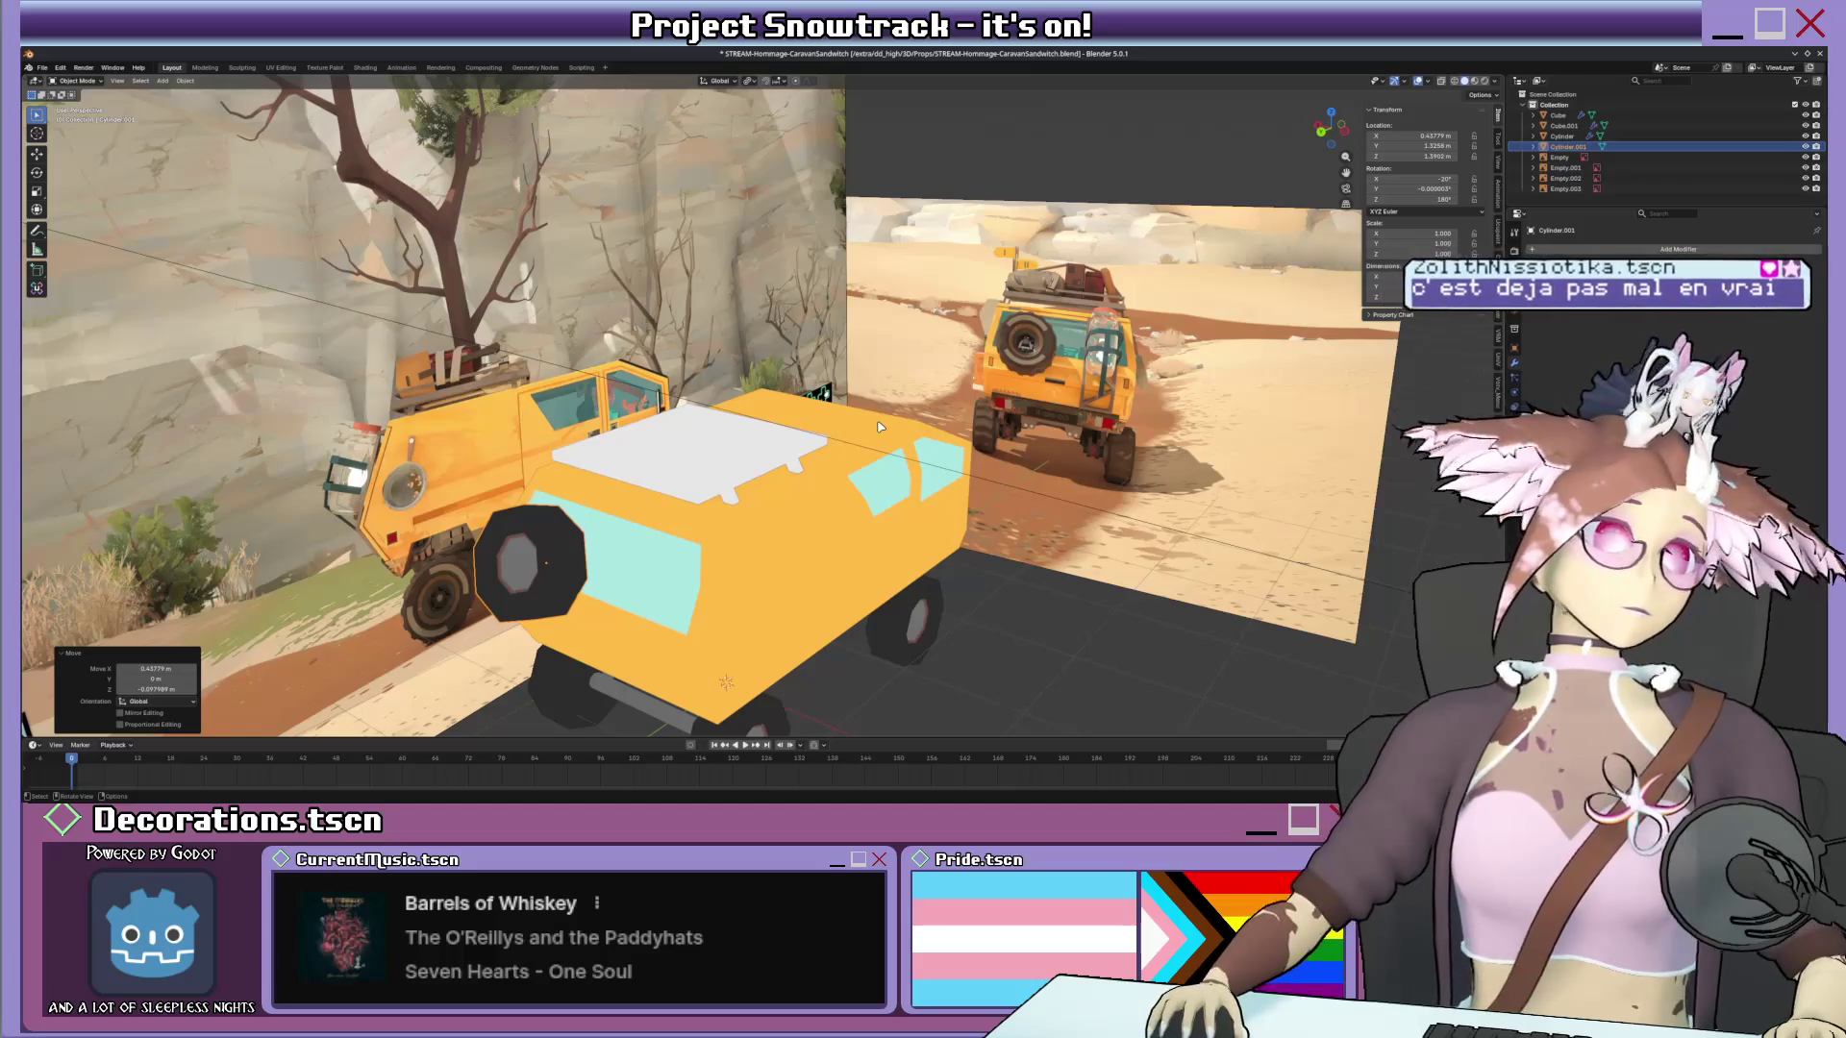
mouse_move(879, 426)
middle_mouse_down()
mouse_move(741, 455)
mouse_move(672, 428)
mouse_move(705, 428)
mouse_move(696, 468)
middle_mouse_up()
left_click(705, 427)
Inset the white roof plank's top face in Edit Mode.
key("Tab")
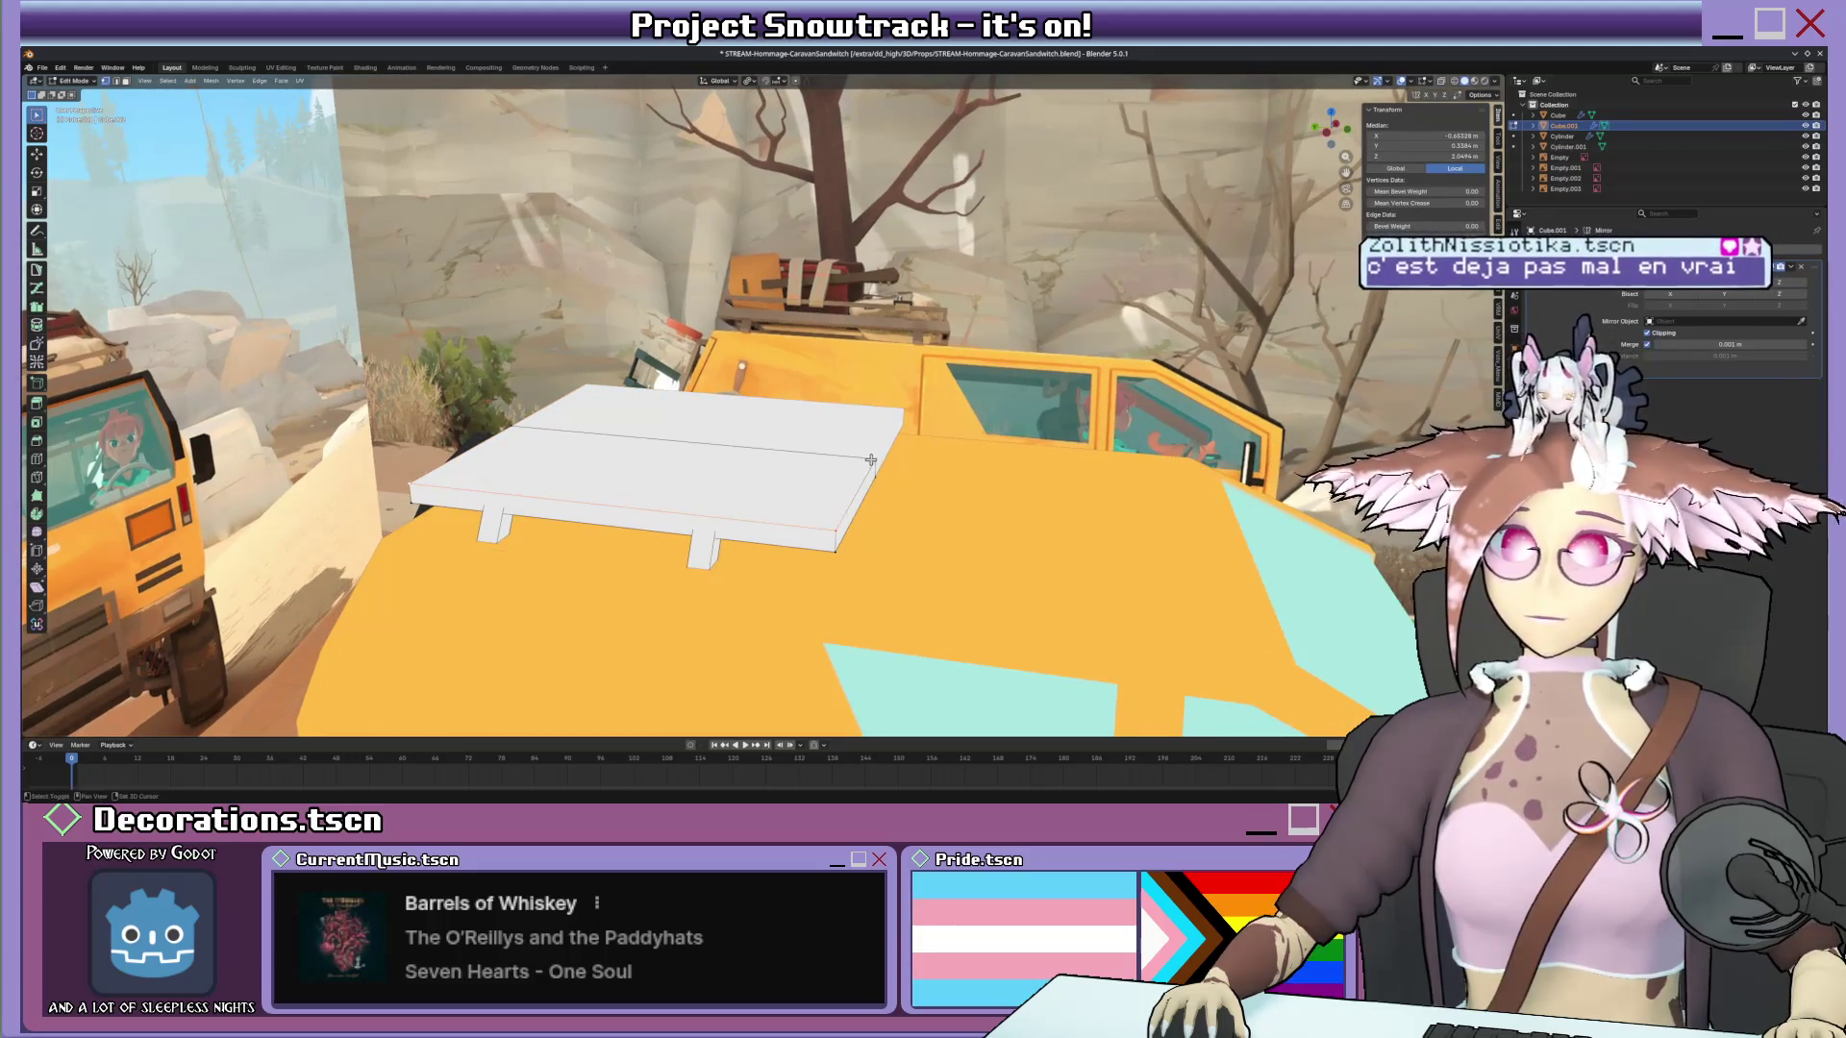
middle_click_drag(497, 457, 473, 456)
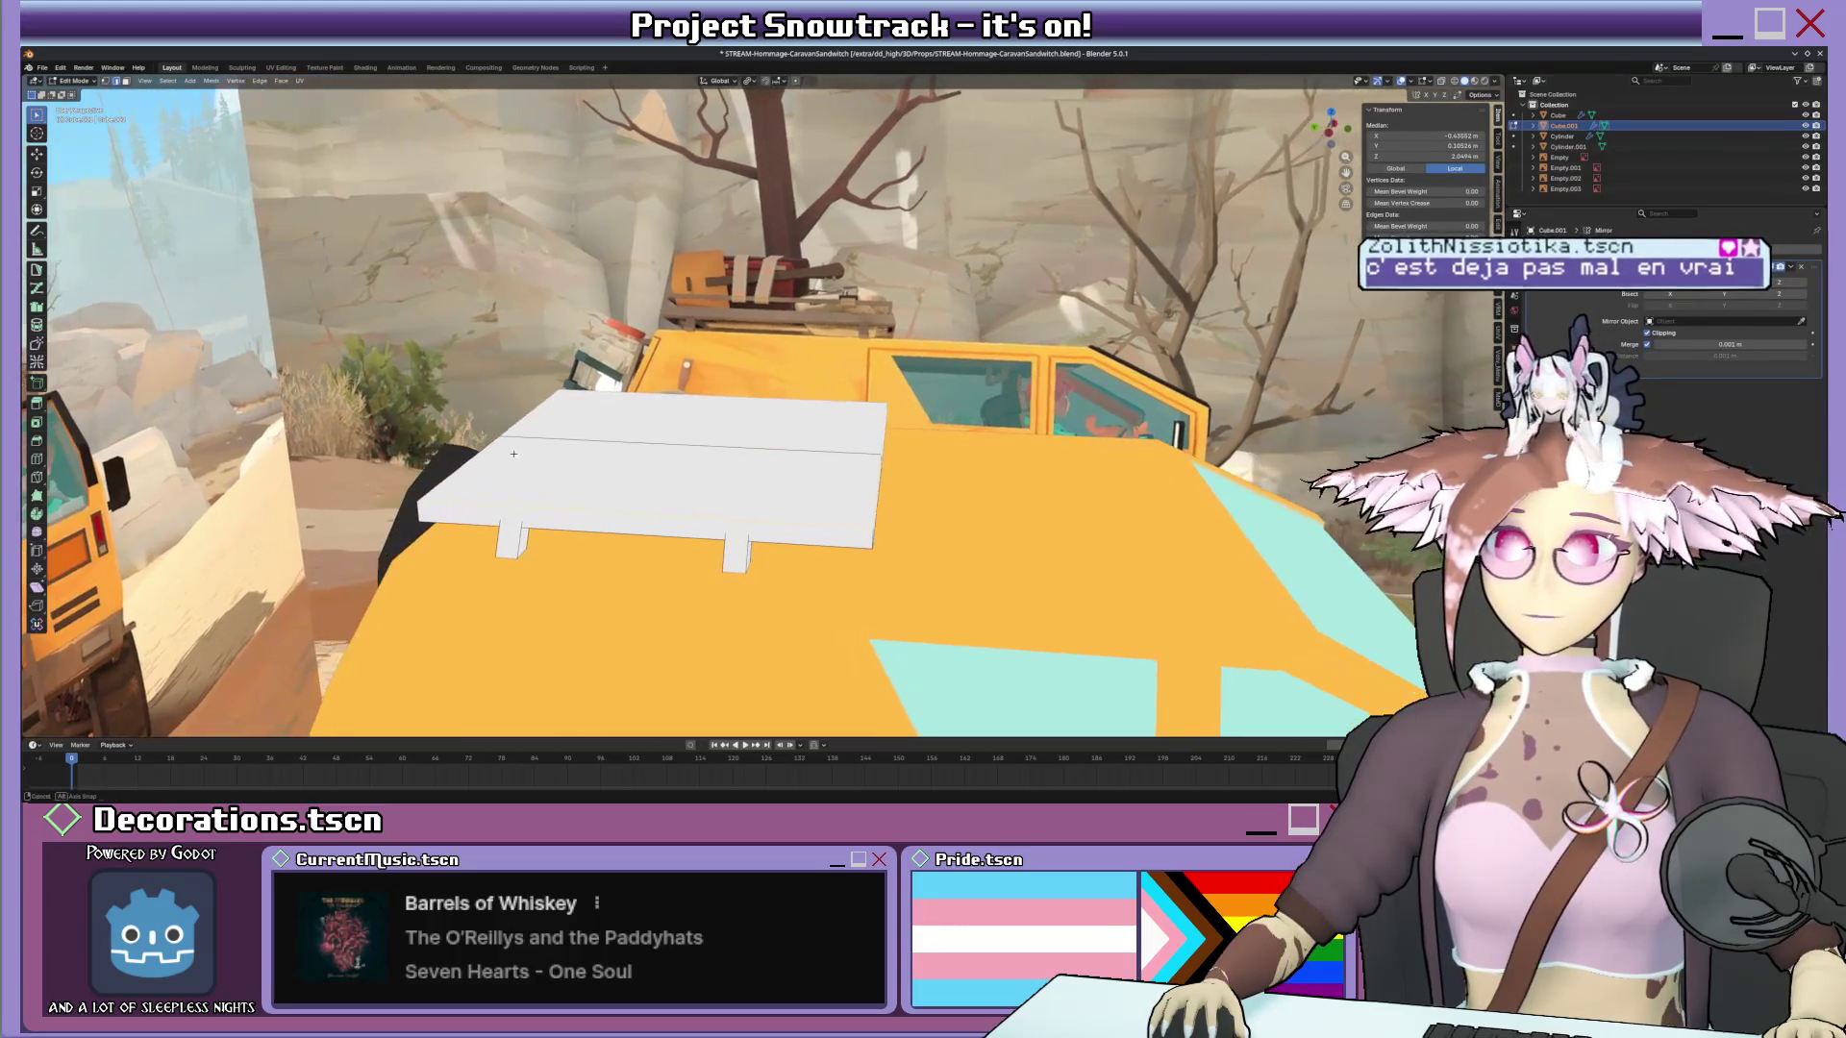
left_click(659, 432)
middle_click_drag(657, 430, 1174, 383)
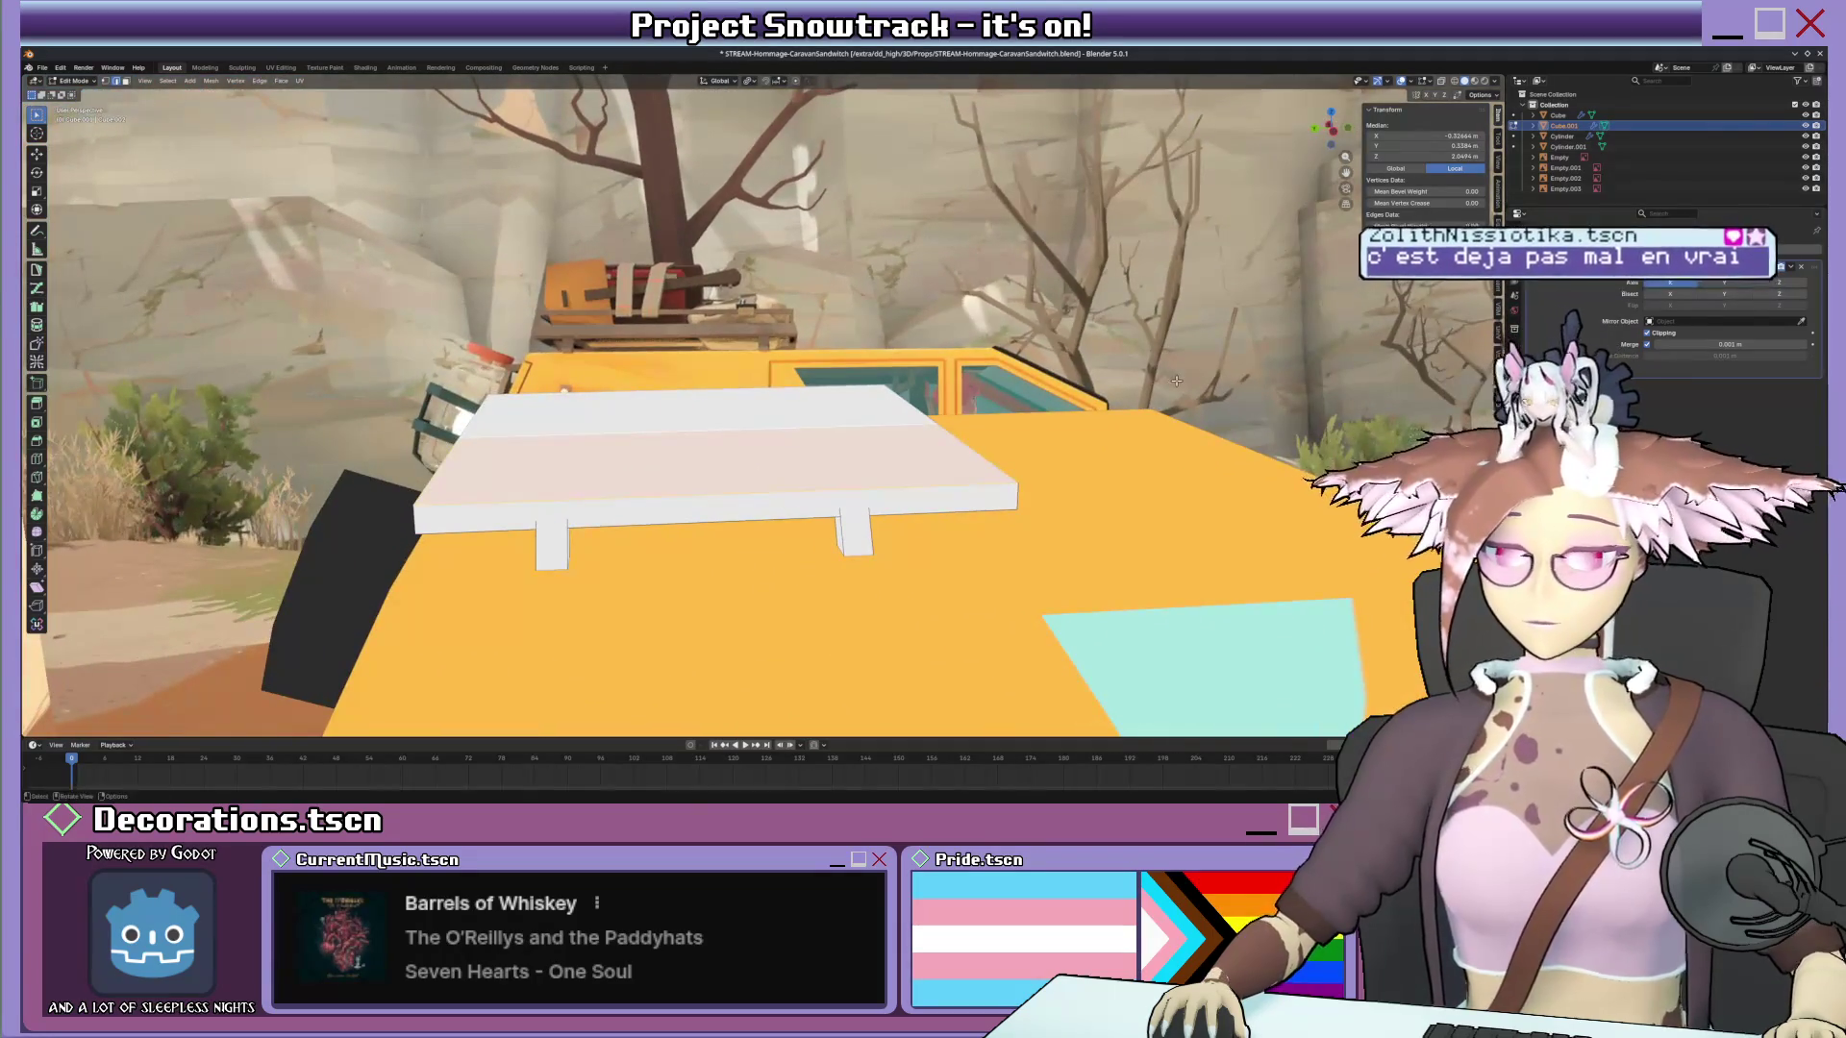
key("i")
left_click(1169, 380)
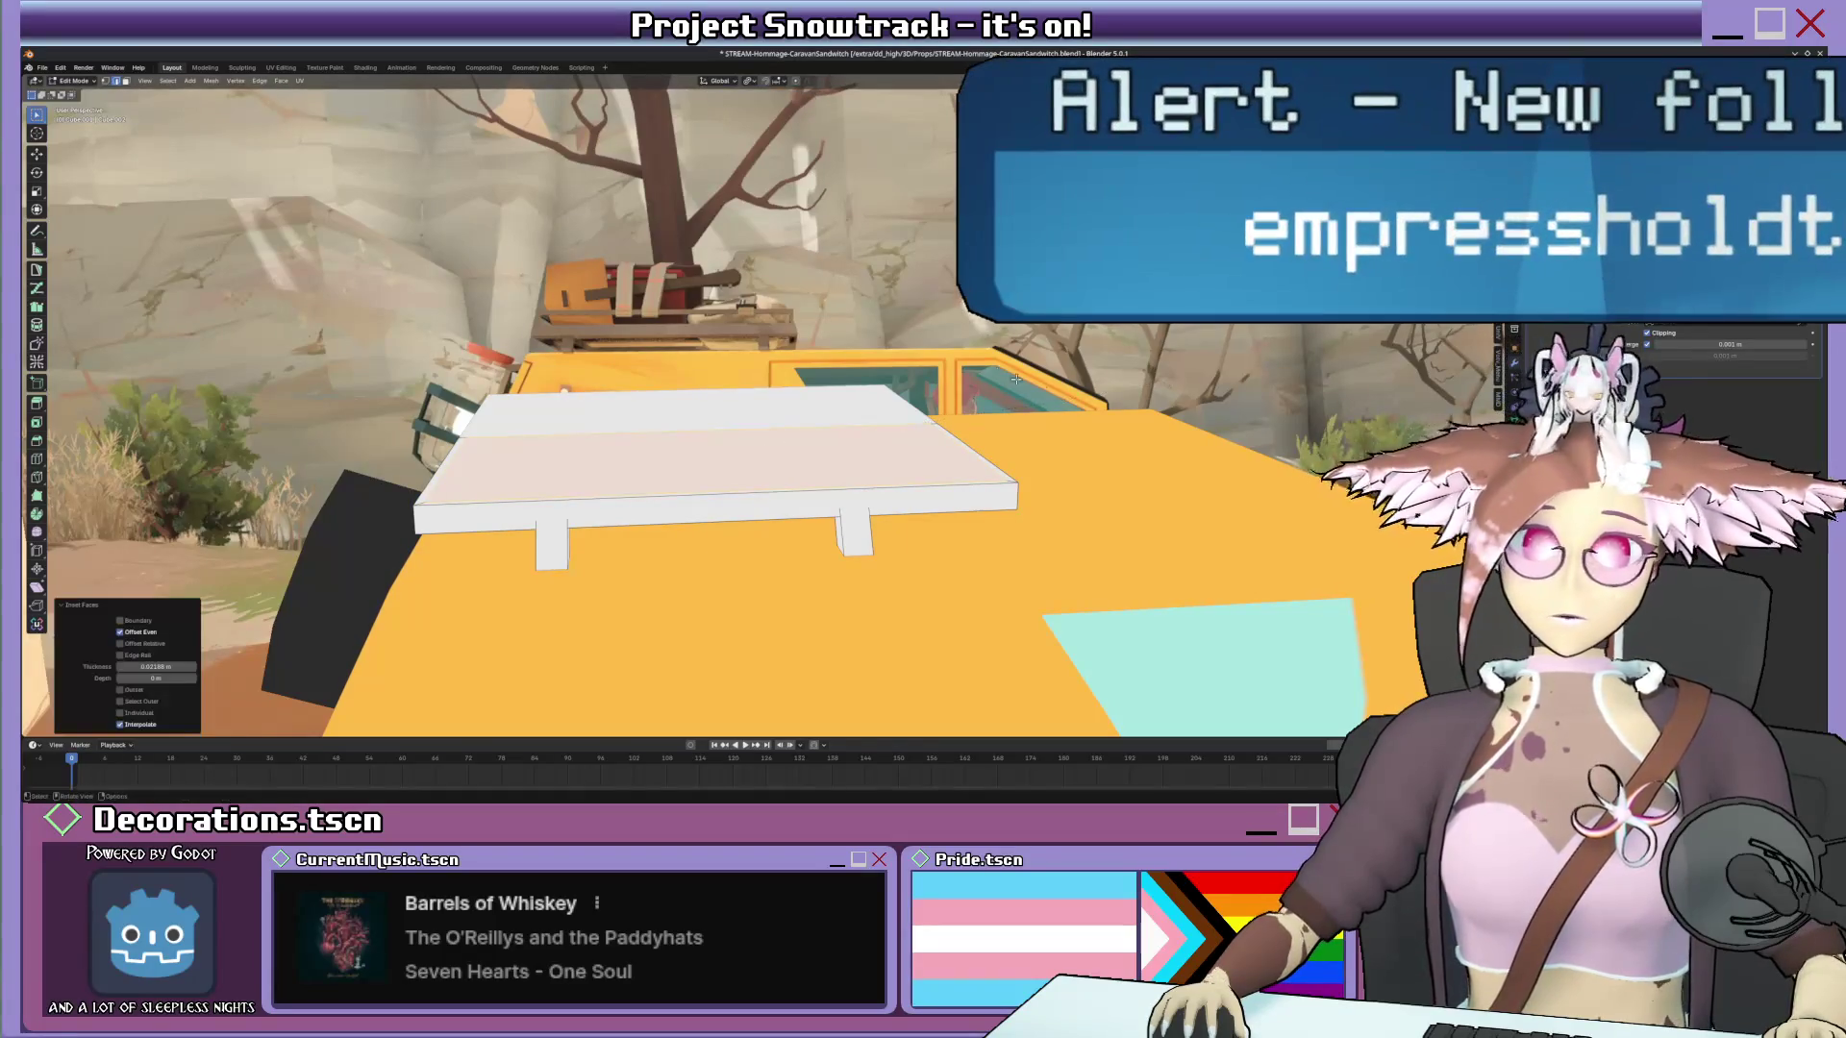
mouse_move(1168, 380)
middle_mouse_down()
mouse_move(977, 368)
mouse_move(688, 586)
middle_mouse_up()
Reselect the plank's top face and raise a copy of it vertically above the plank.
key("alt+a")
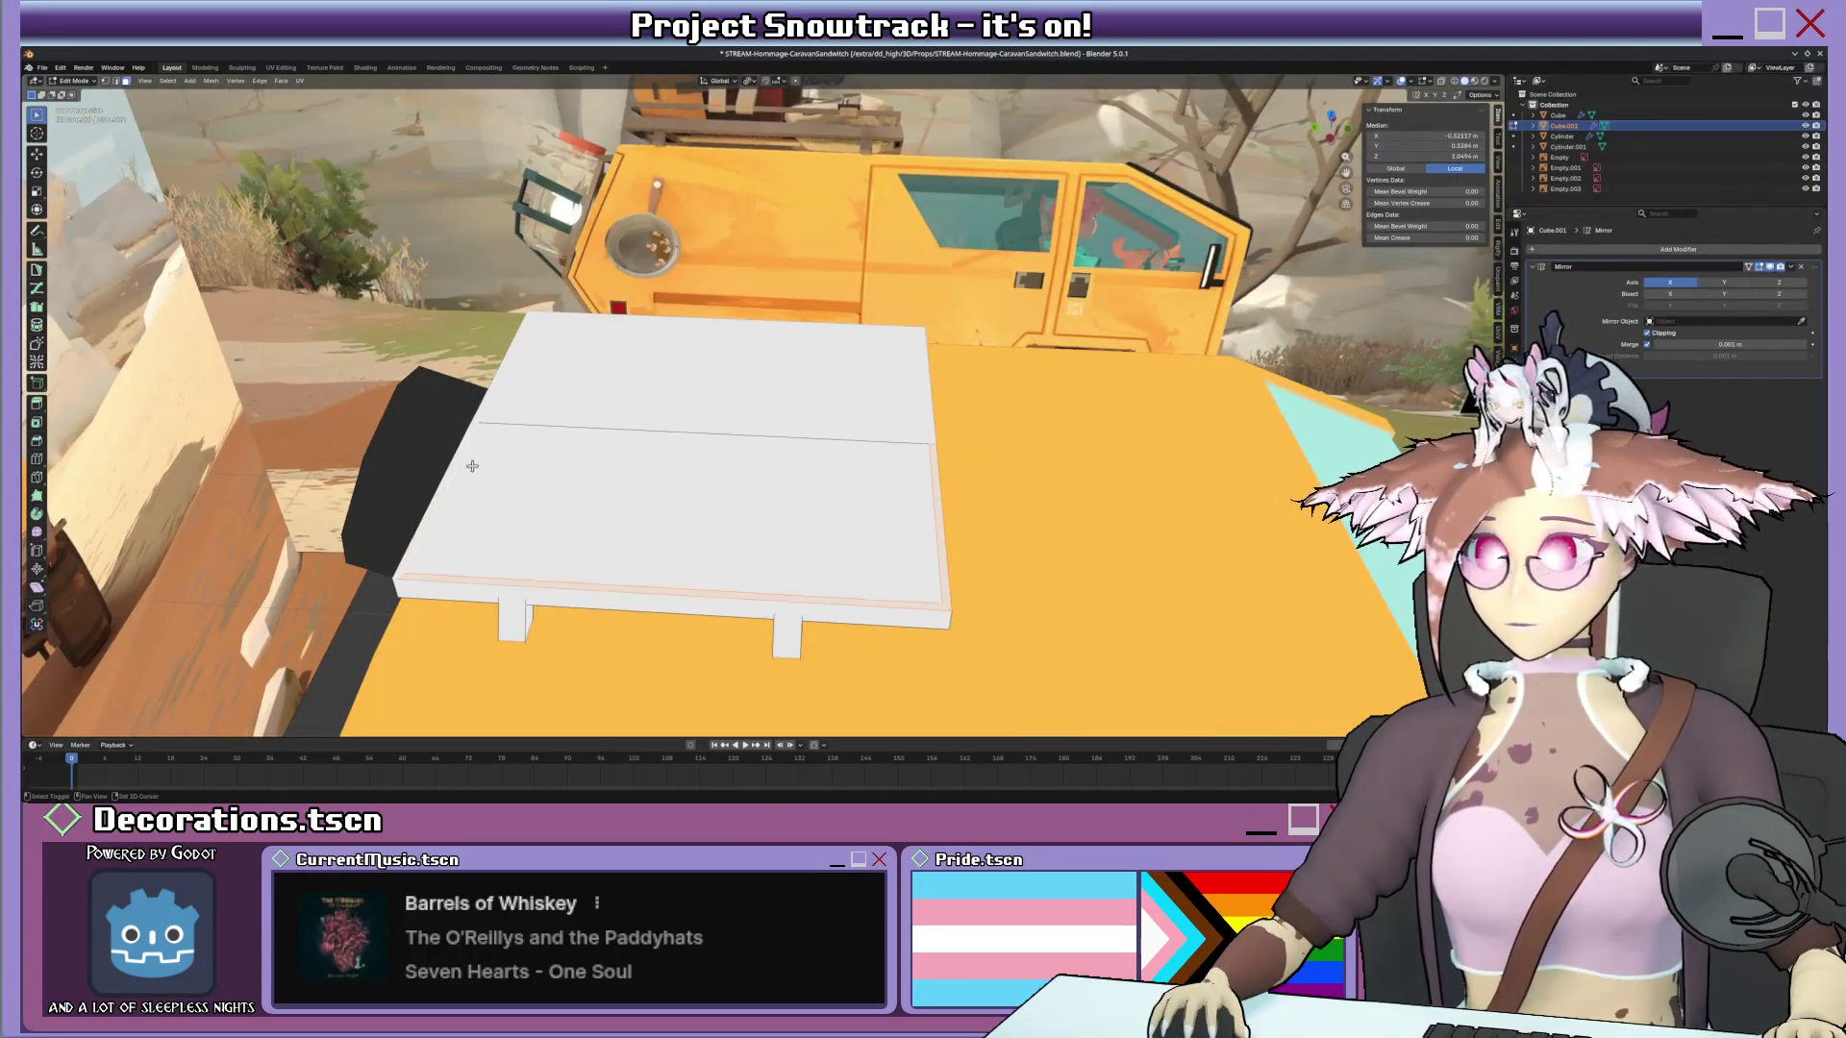
middle_click_drag(458, 466, 564, 463)
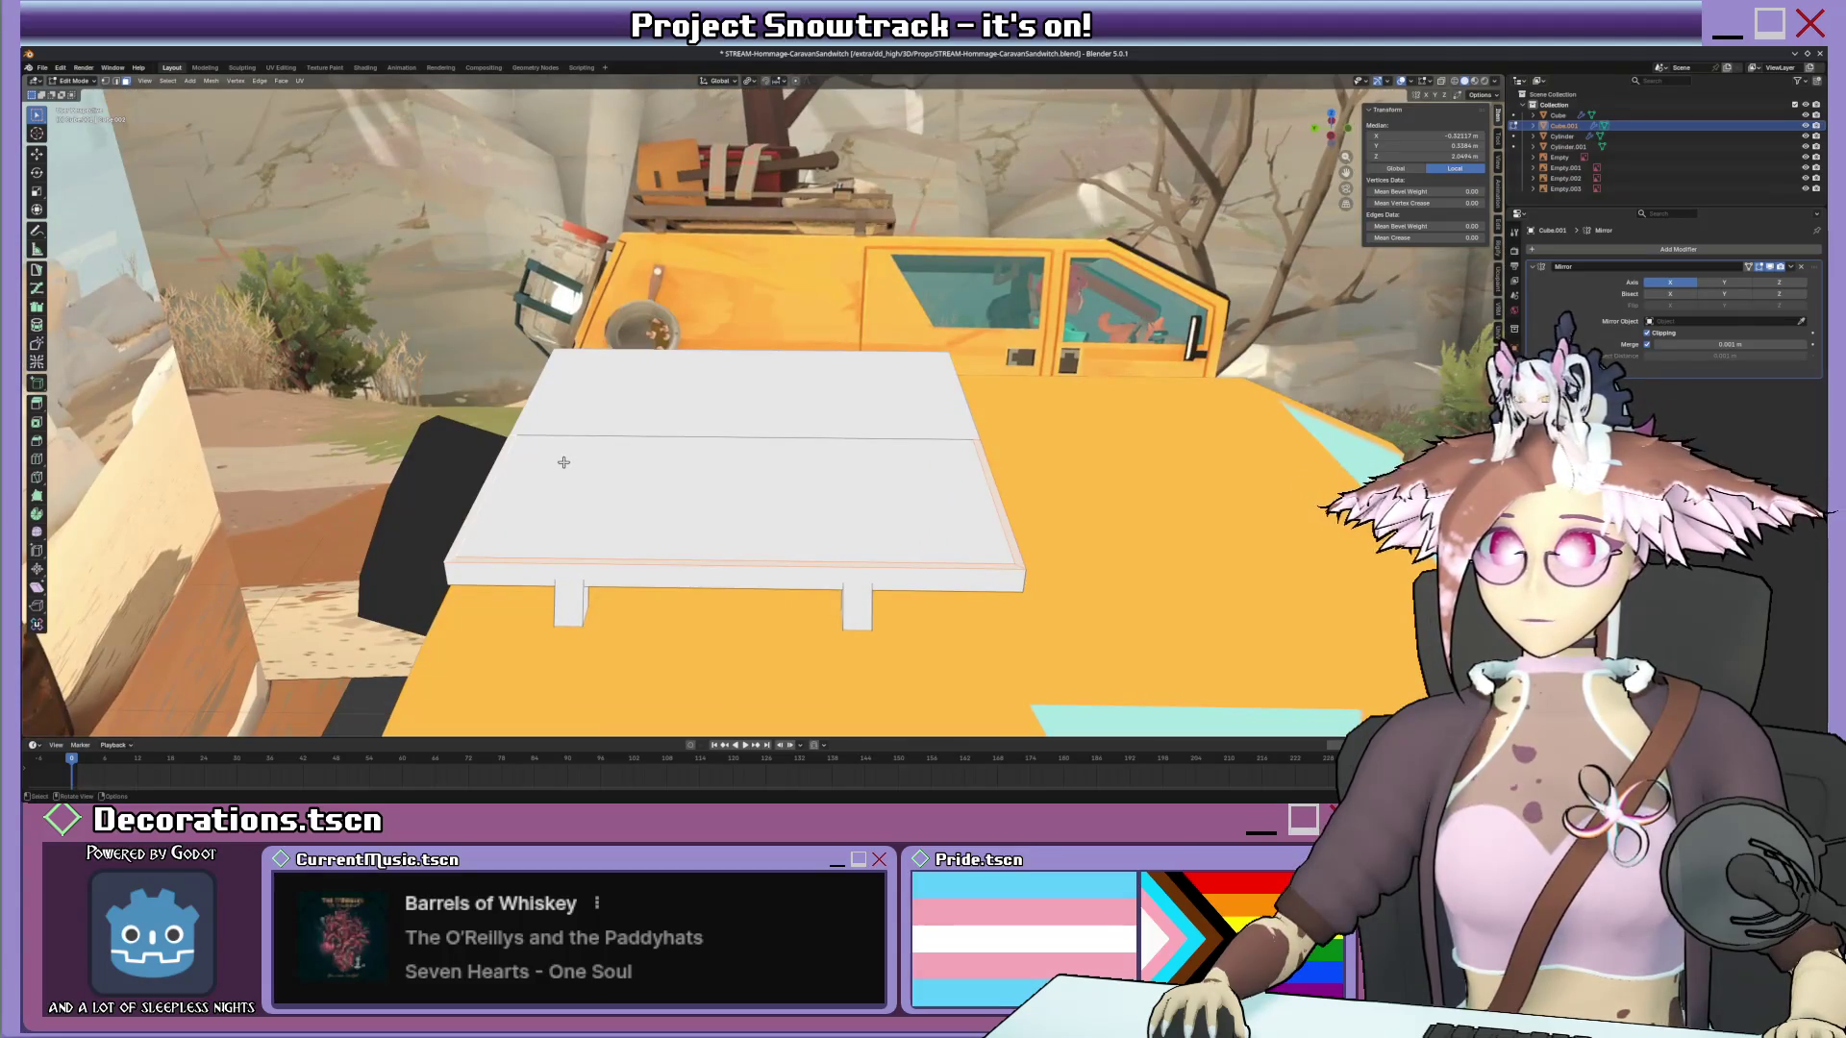
left_click(841, 491)
key("g")
key("z")
left_click(839, 471)
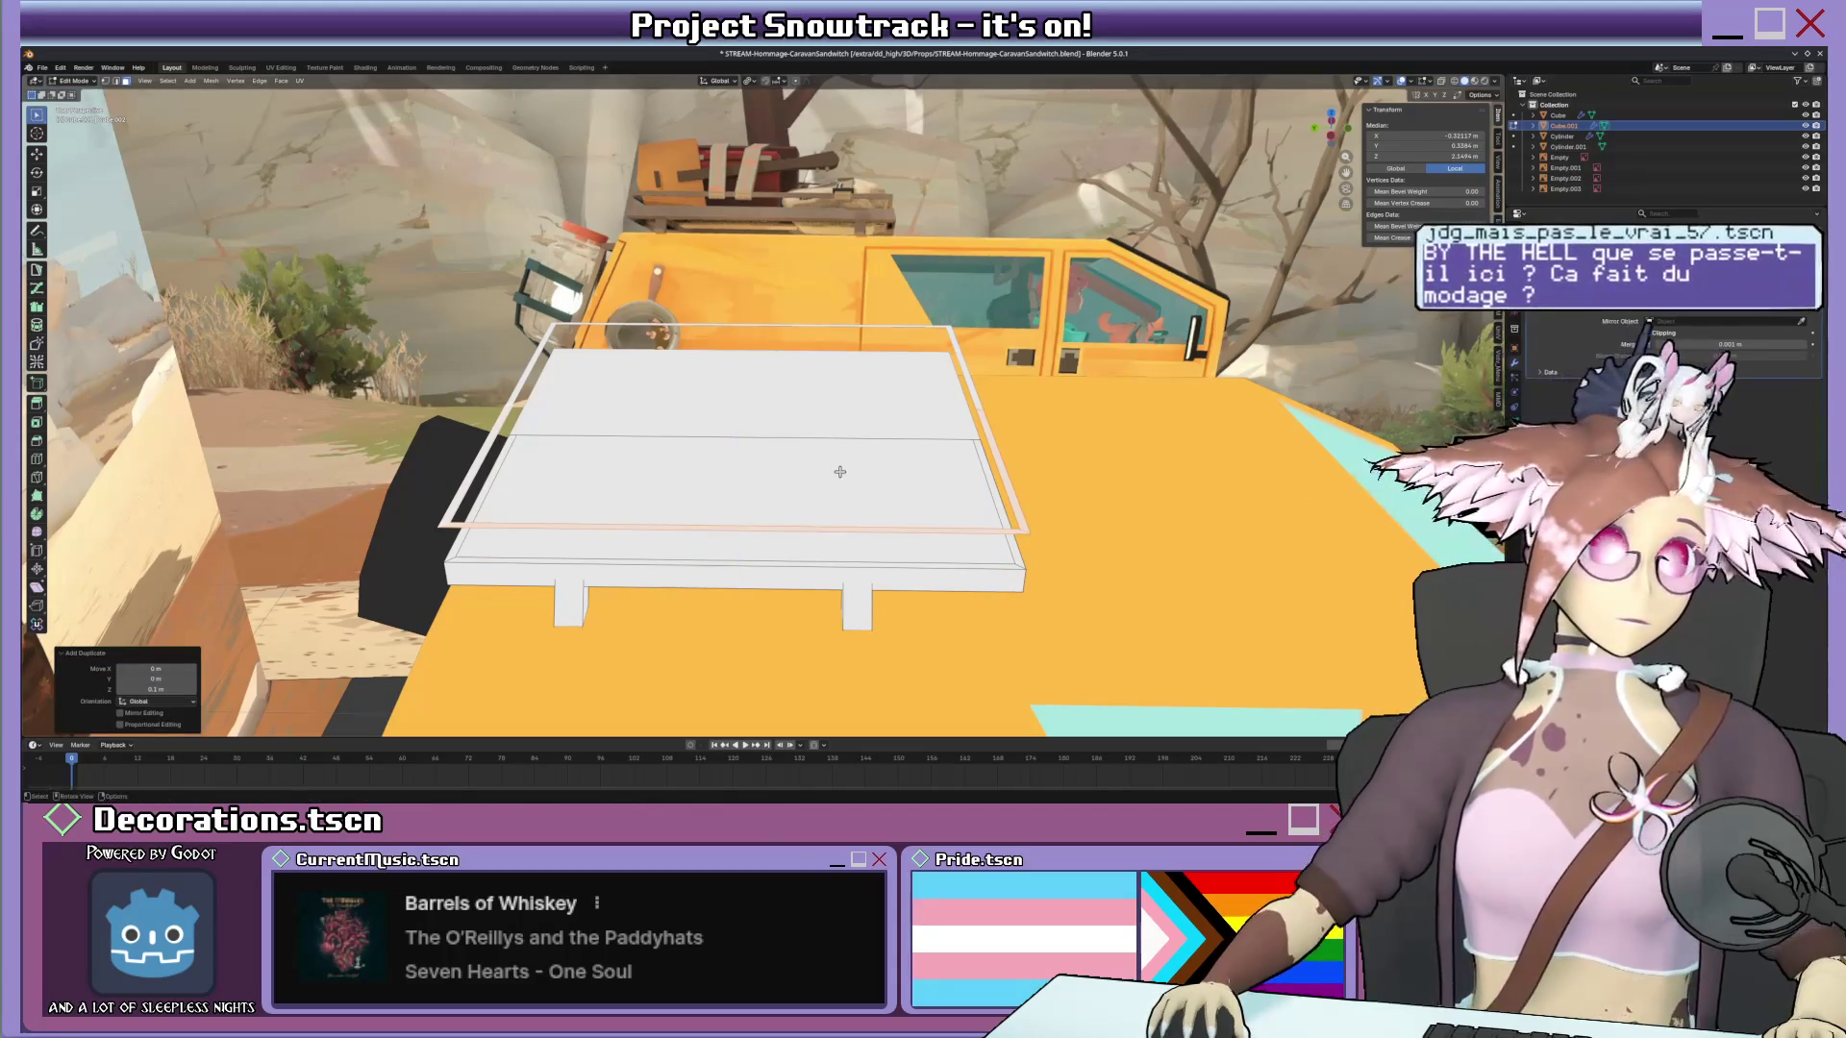
From side view, duplicate the rack faces and raise the copy along Z to form the rail.
key("KP_3")
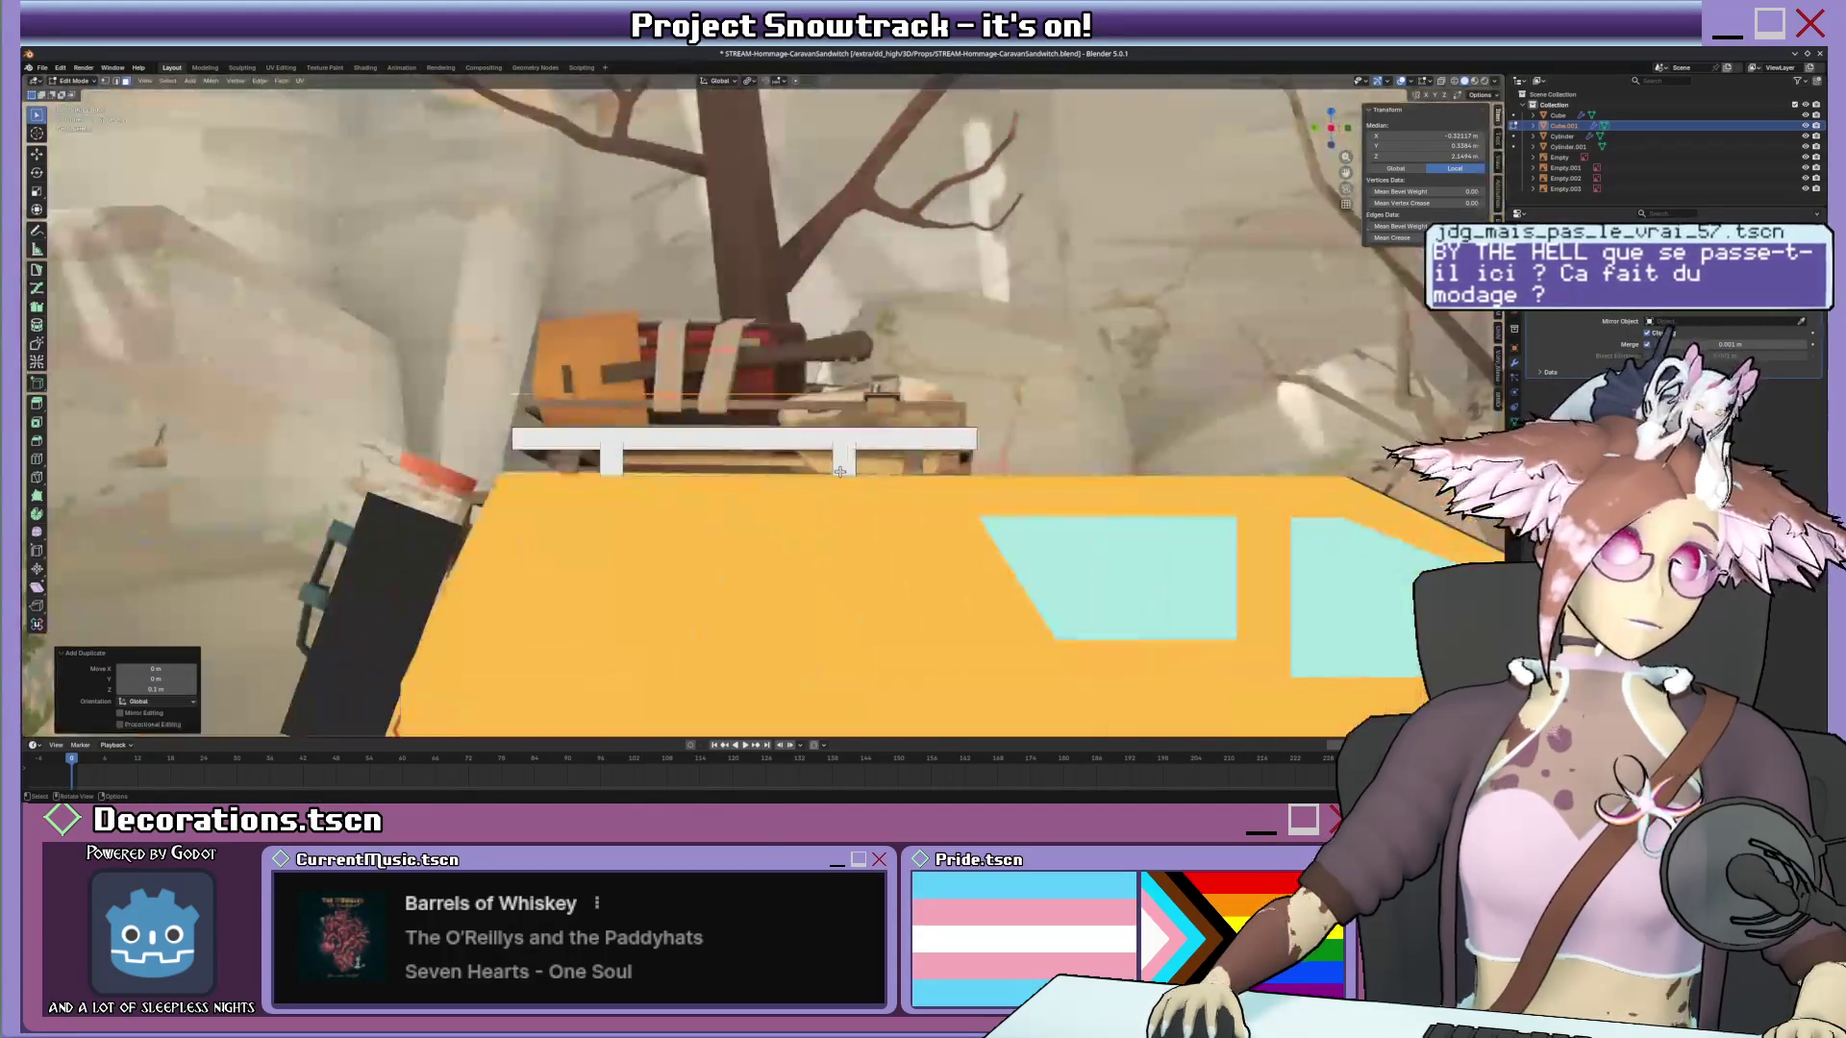
middle_click_drag(839, 471, 880, 381)
key("KP_3")
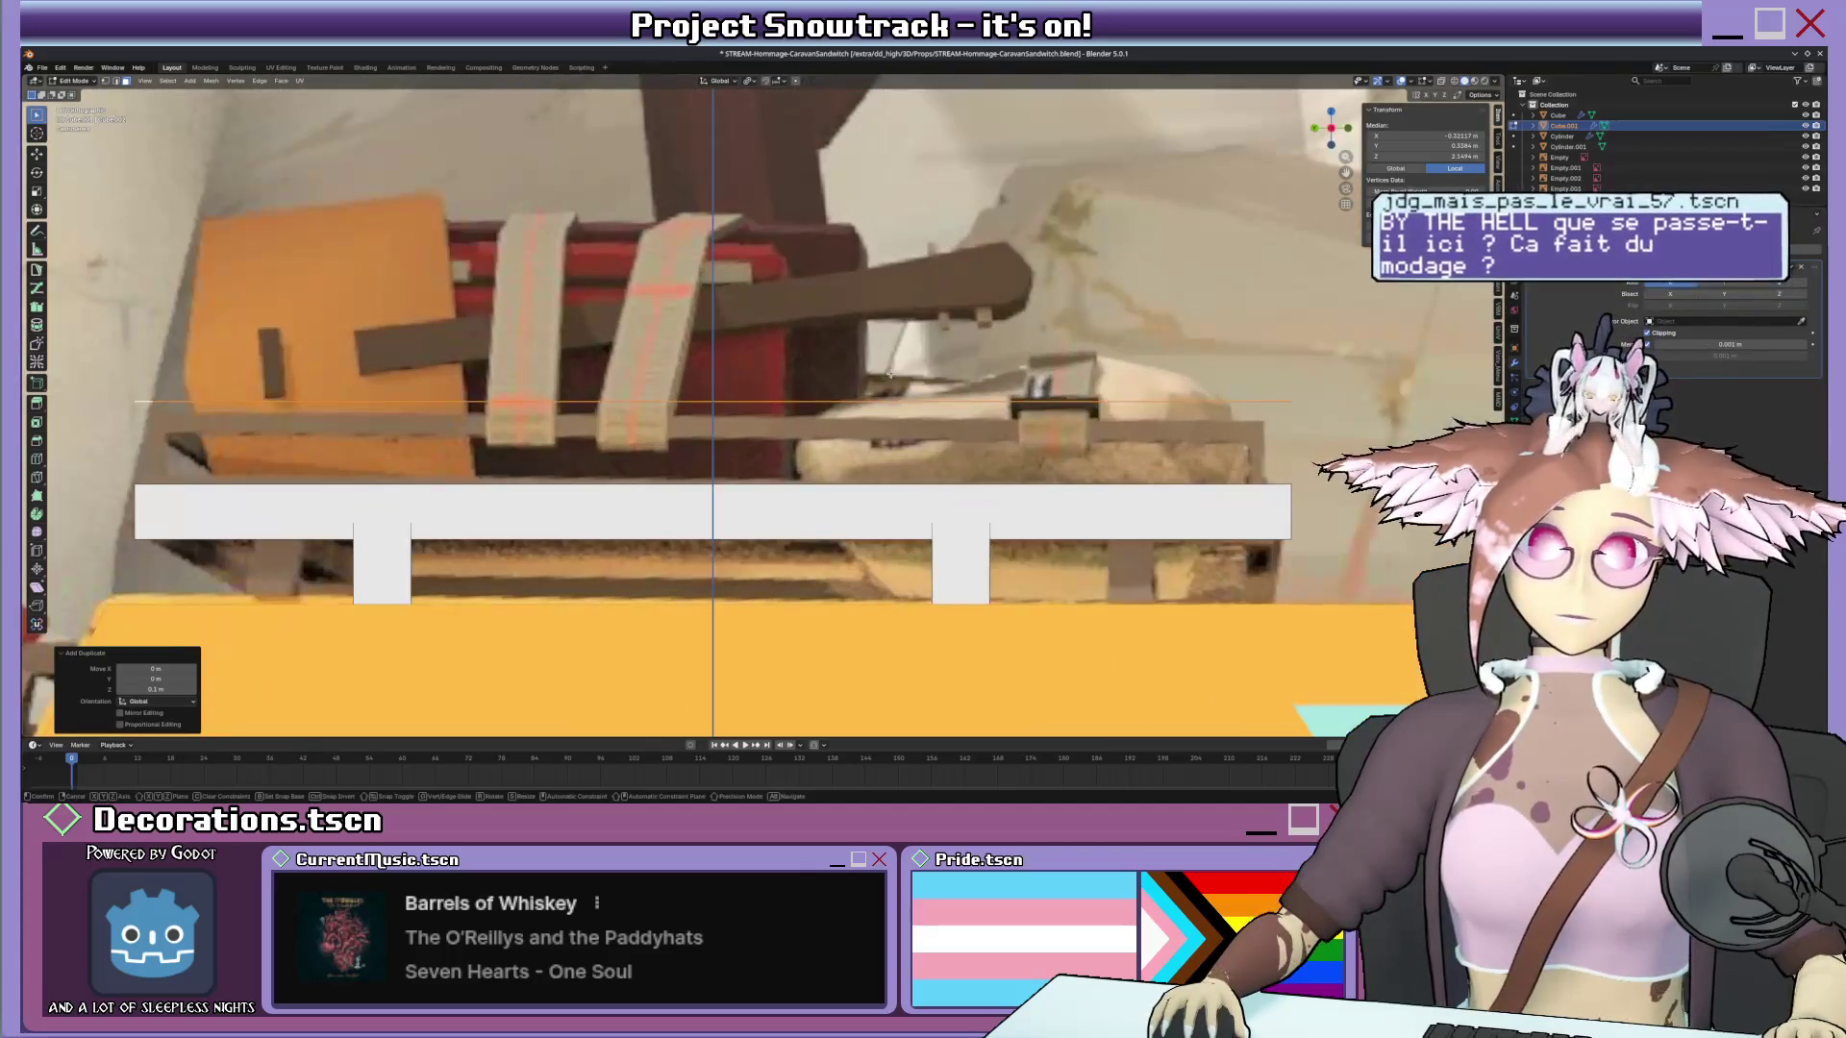
key("shift+d")
key("z")
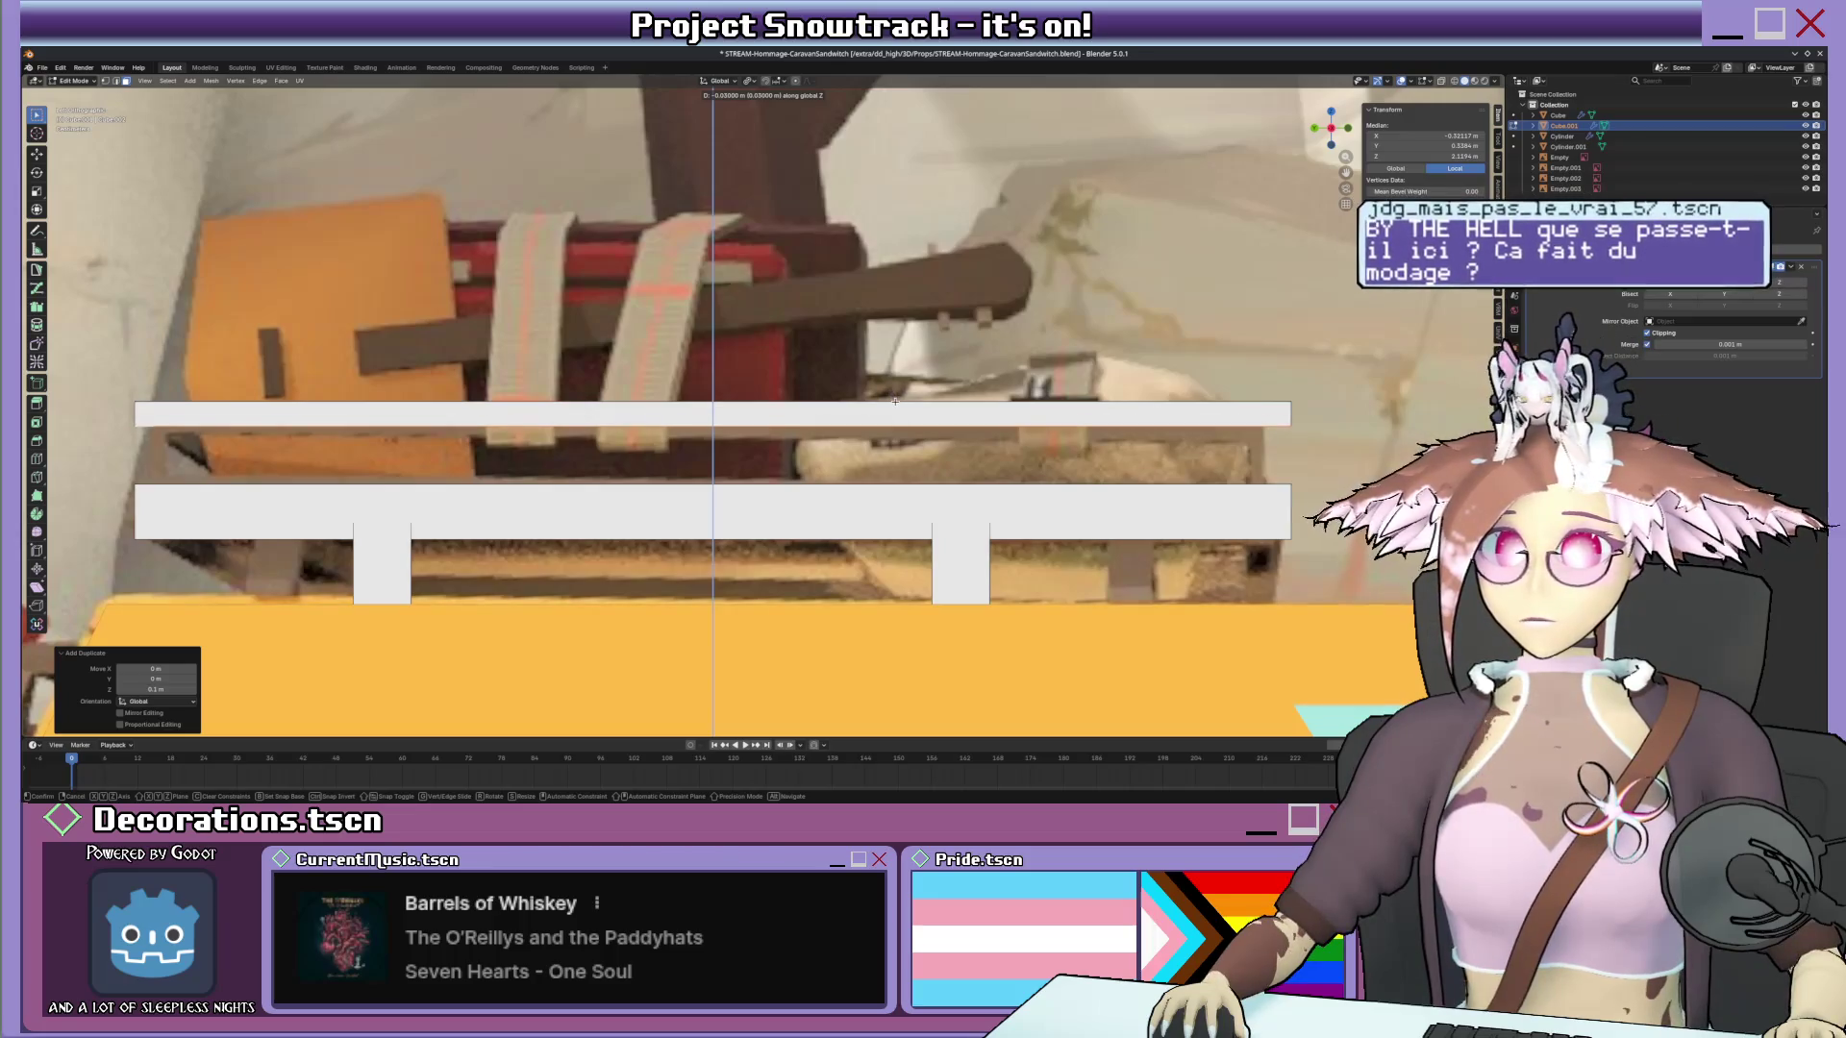
left_click(894, 402)
middle_click_drag(894, 402, 824, 398)
scroll(683, 372, "up", 3)
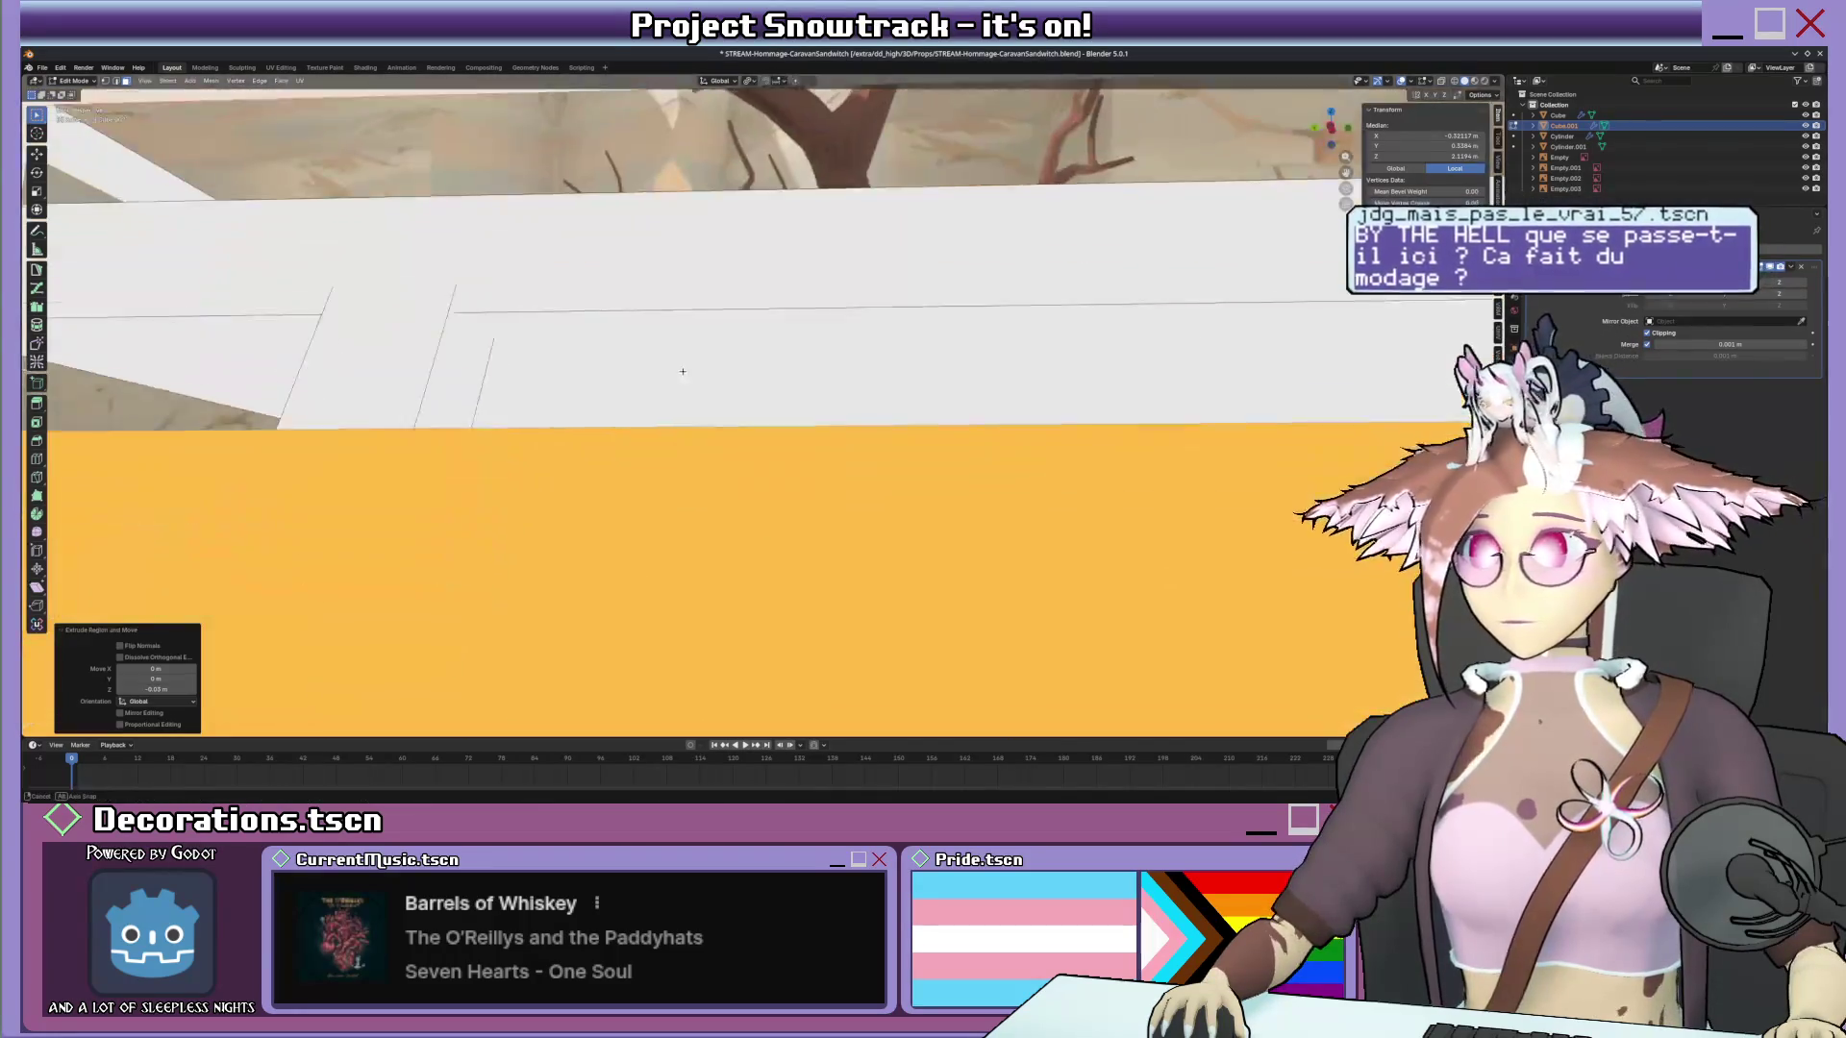
scroll(685, 372, "down", 3)
middle_click_drag(684, 372, 536, 228)
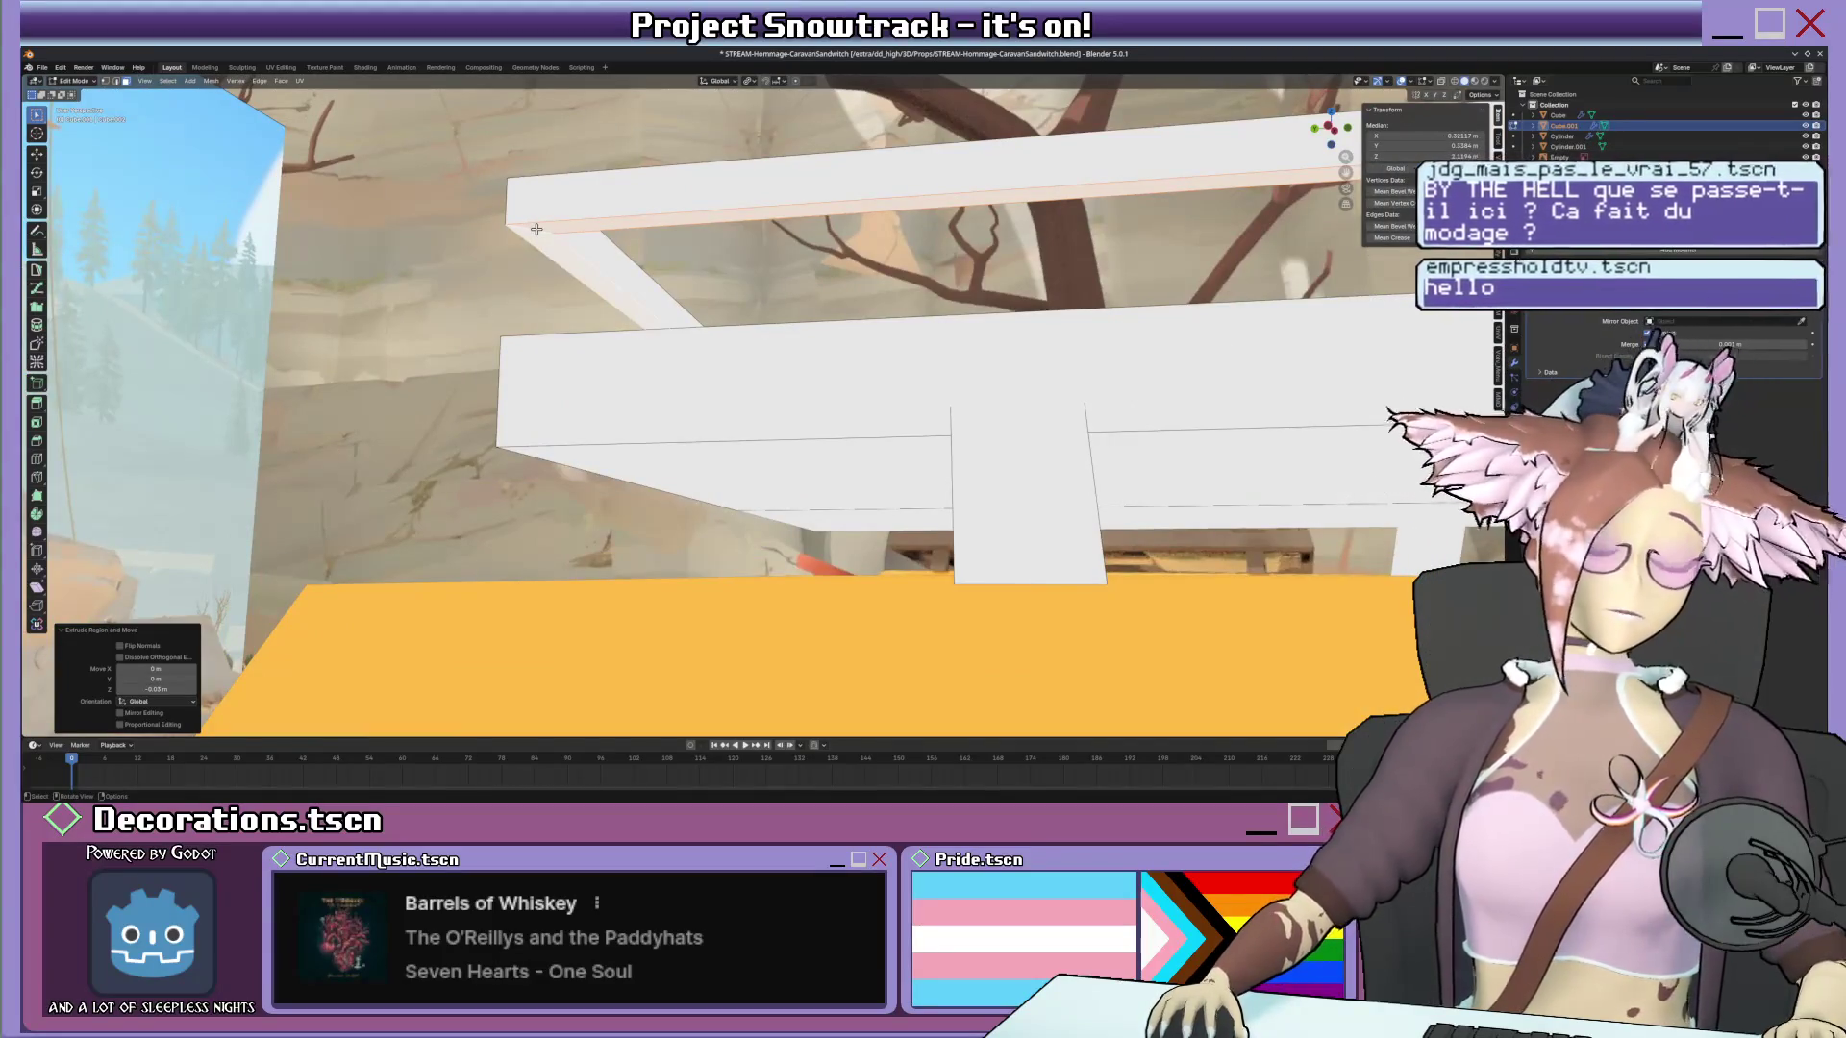
mouse_move(535, 228)
middle_mouse_down()
mouse_move(749, 209)
mouse_move(1002, 339)
mouse_move(804, 425)
middle_mouse_up()
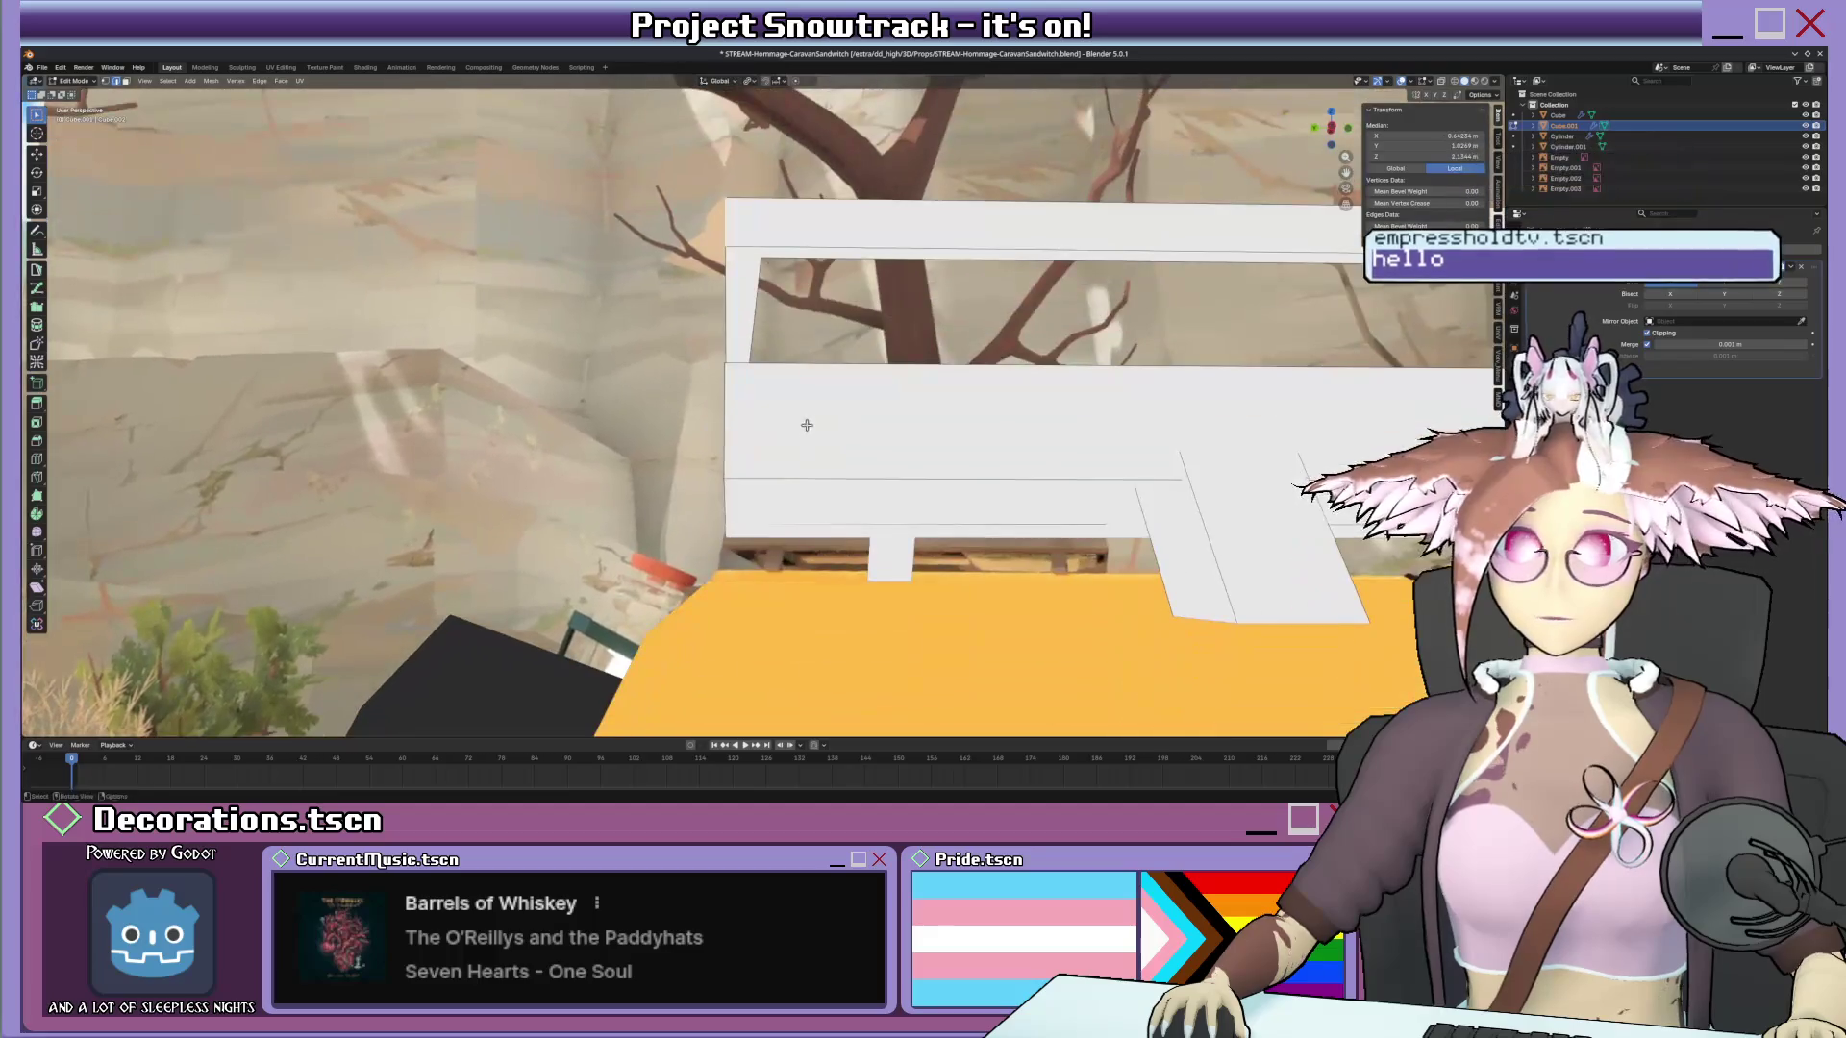
Duplicate a rack piece in place and rotate it -90° about X for a support.
key("shift+d")
key("Escape")
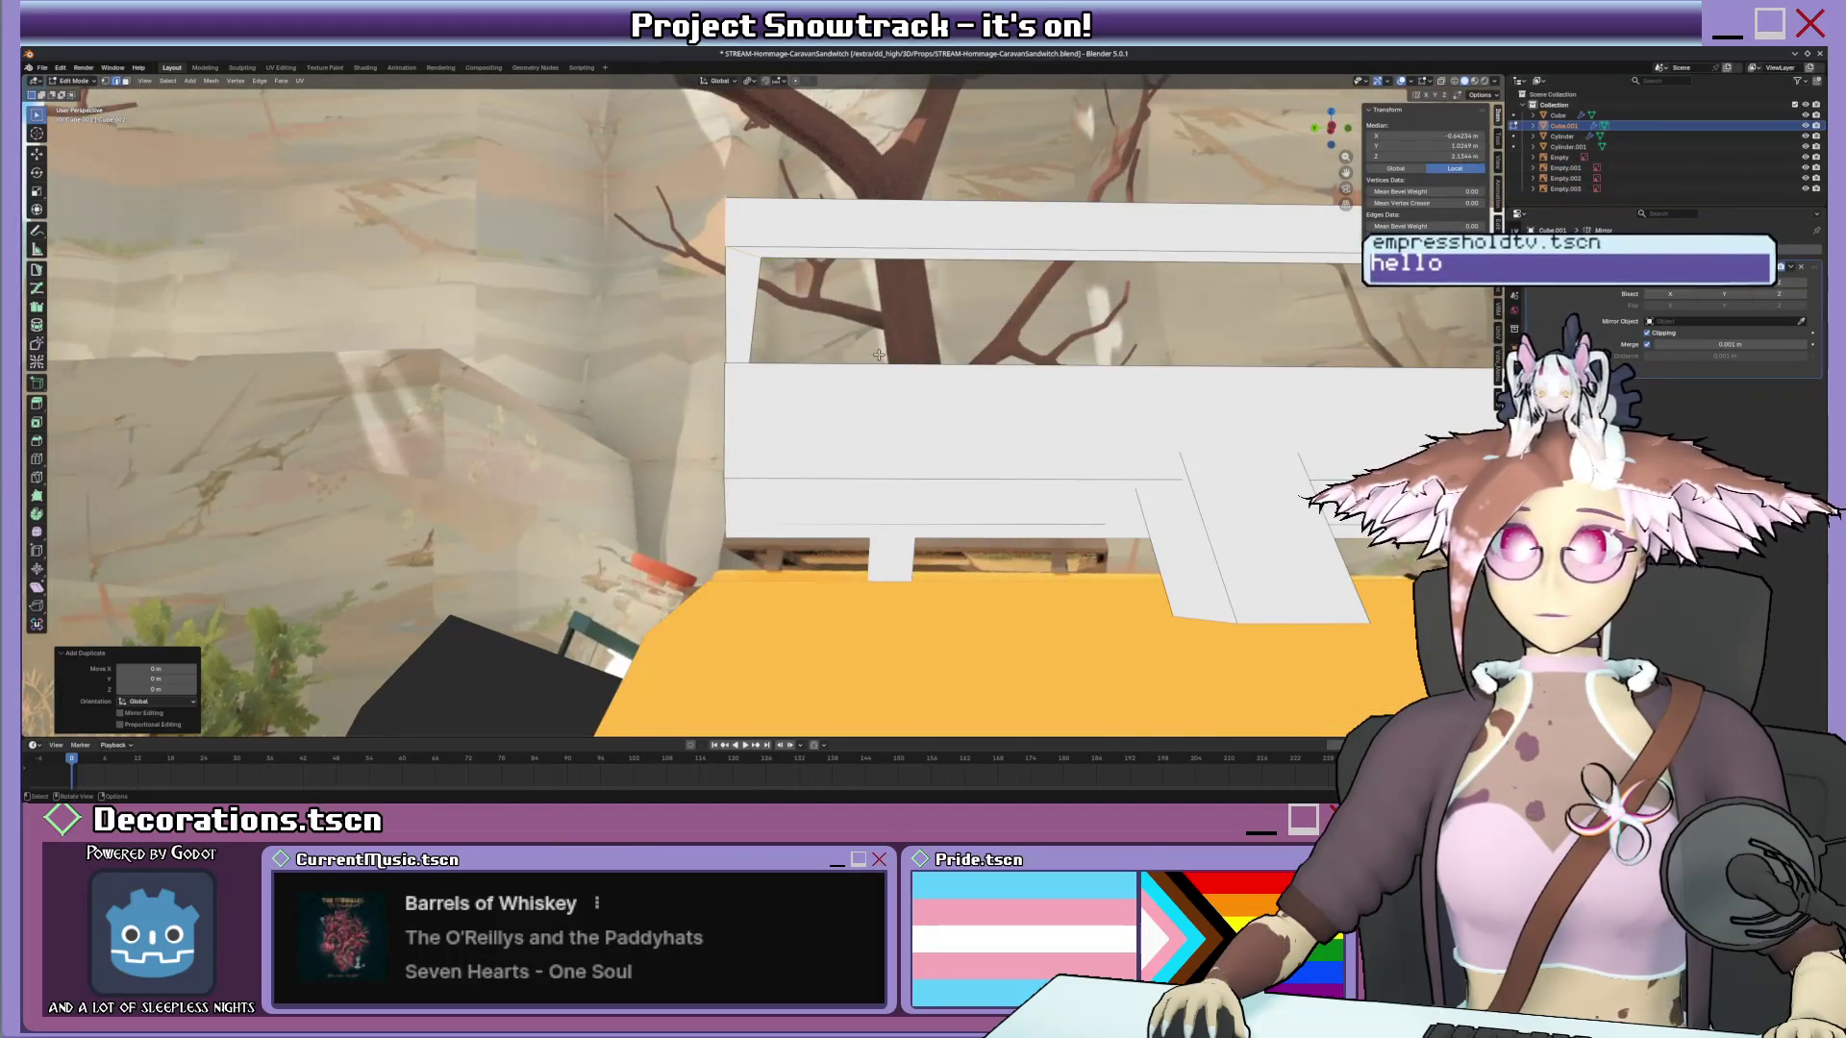
key("r")
type("x-90")
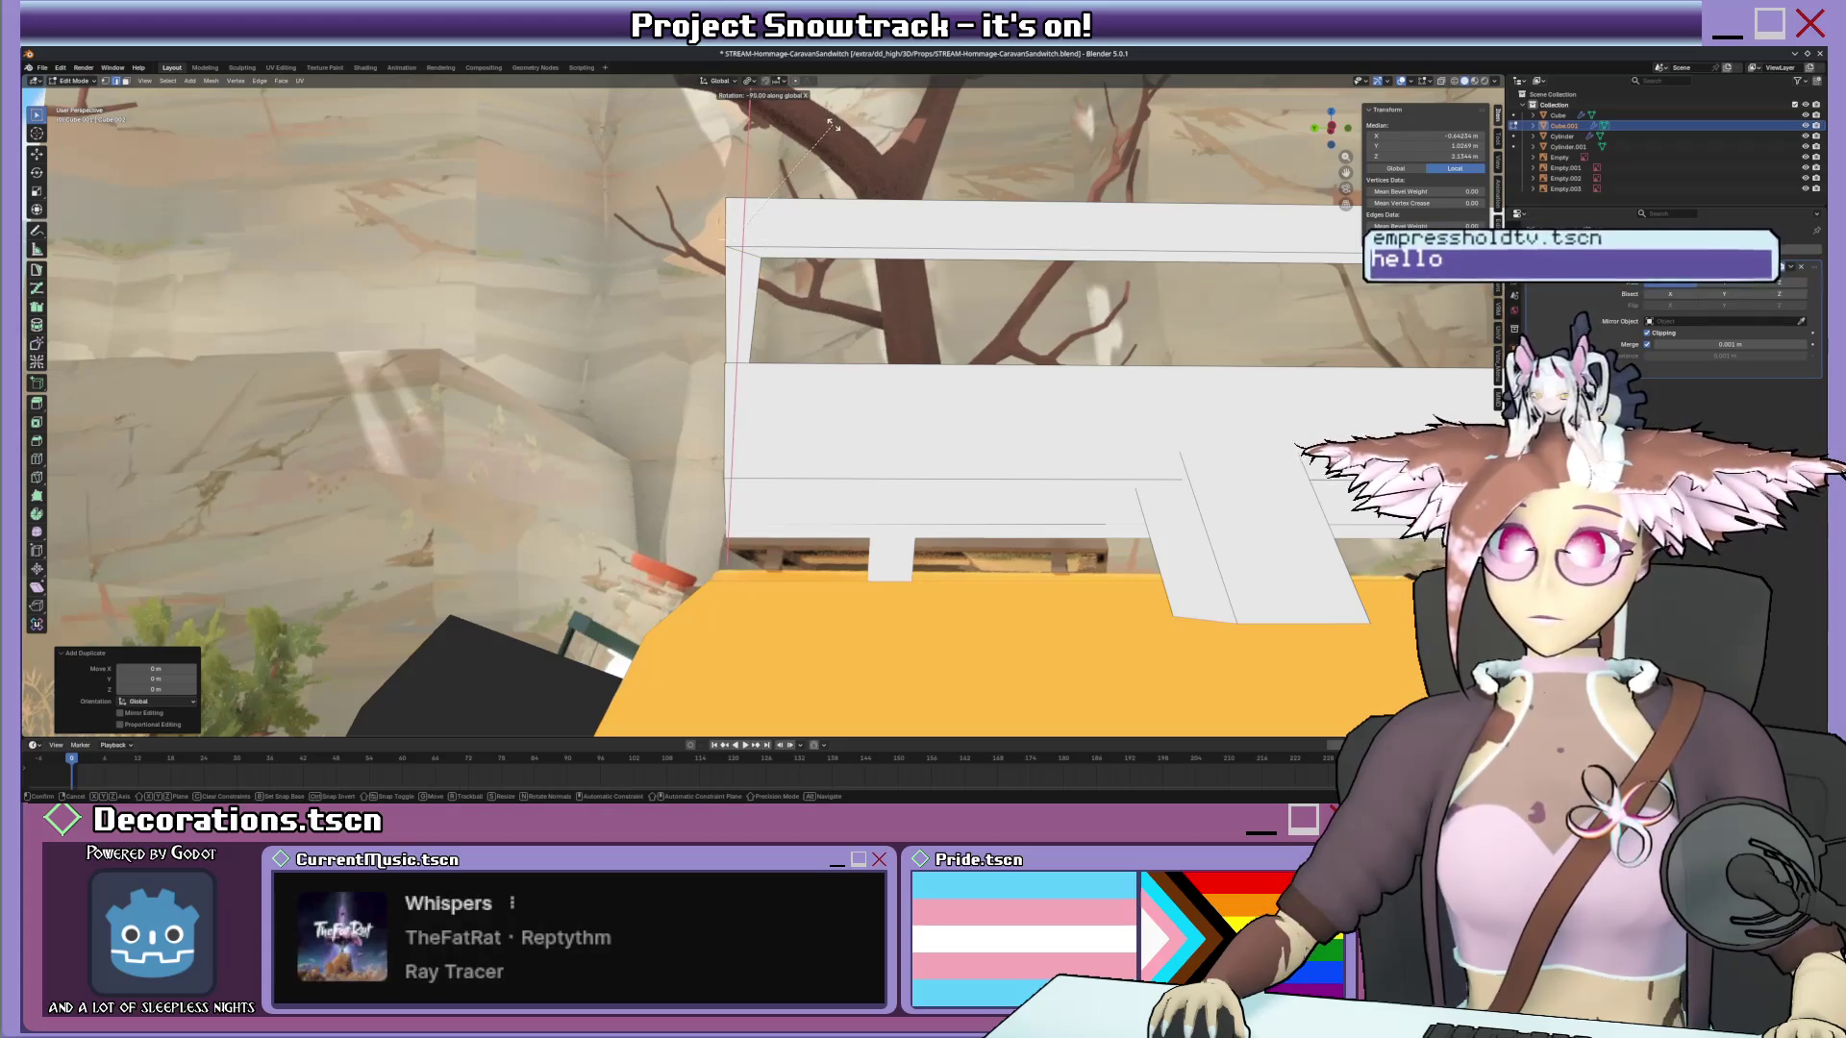
key("Return")
middle_click_drag(883, 249, 716, 349, "shift")
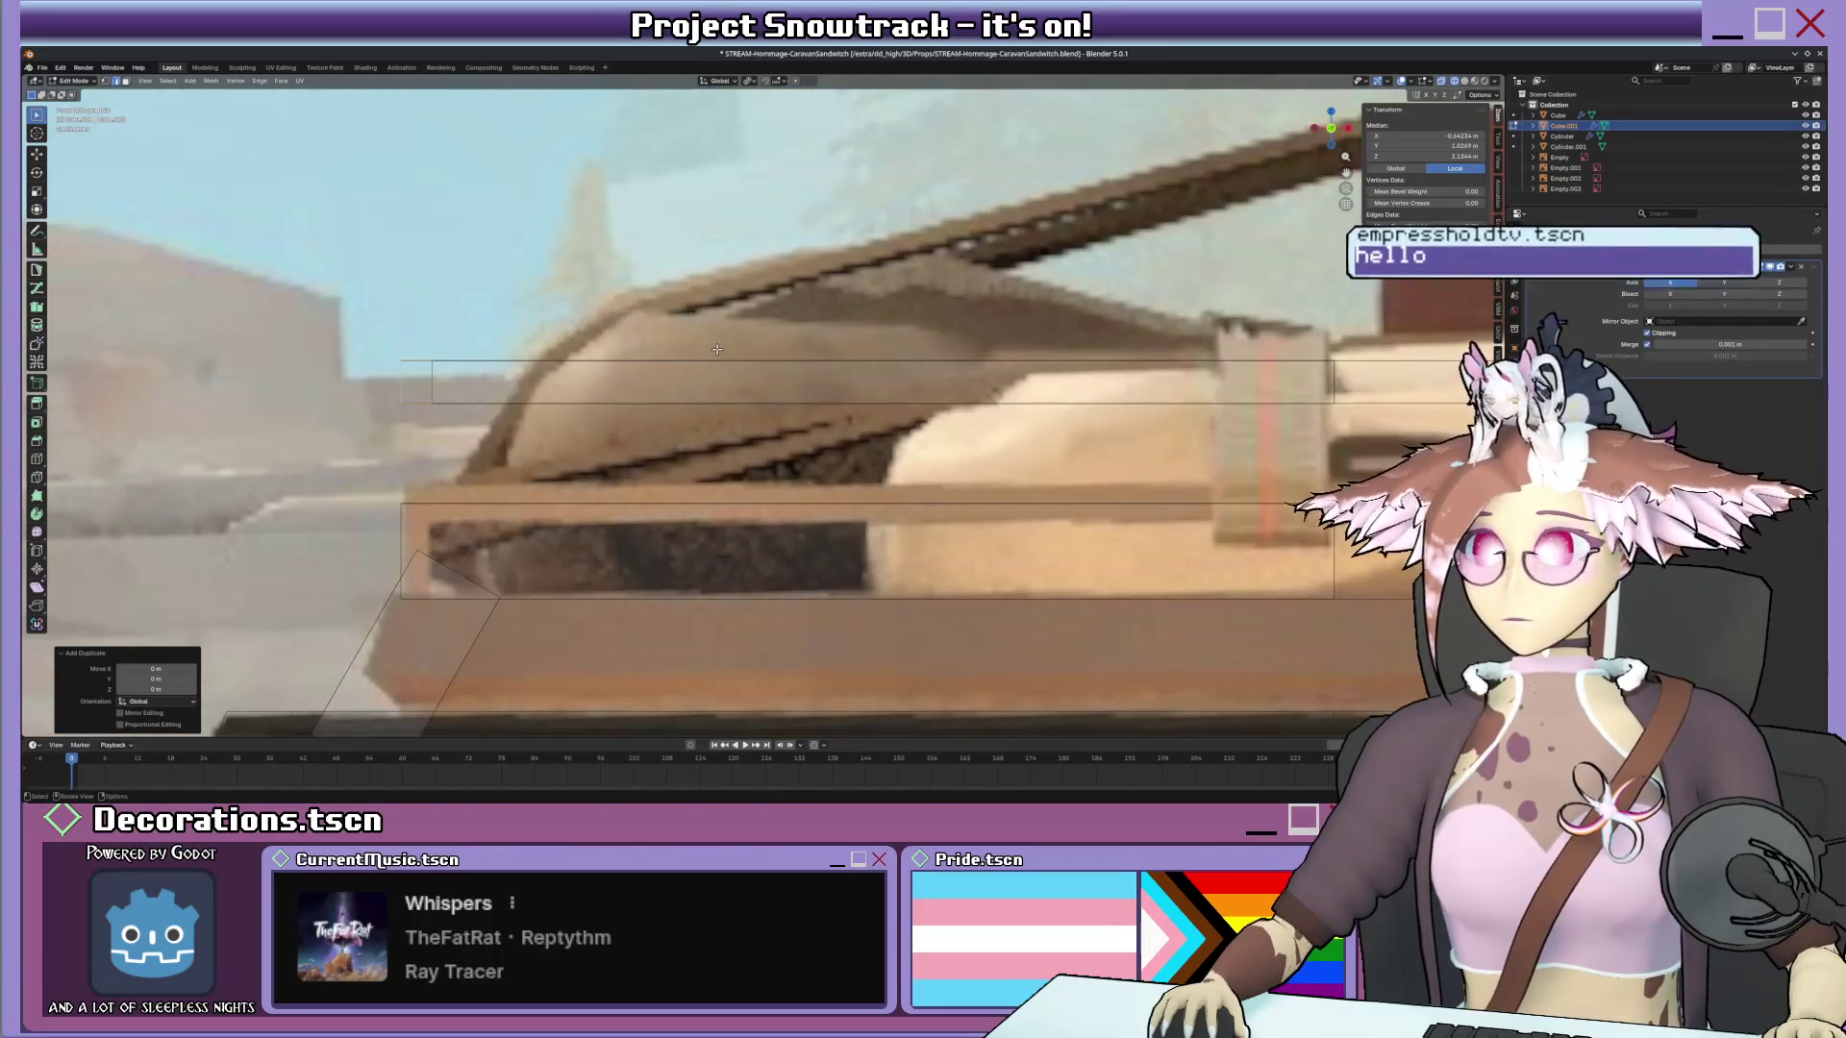
Rotate the roof-rack support piece into angle and scale it down in side view.
key("r")
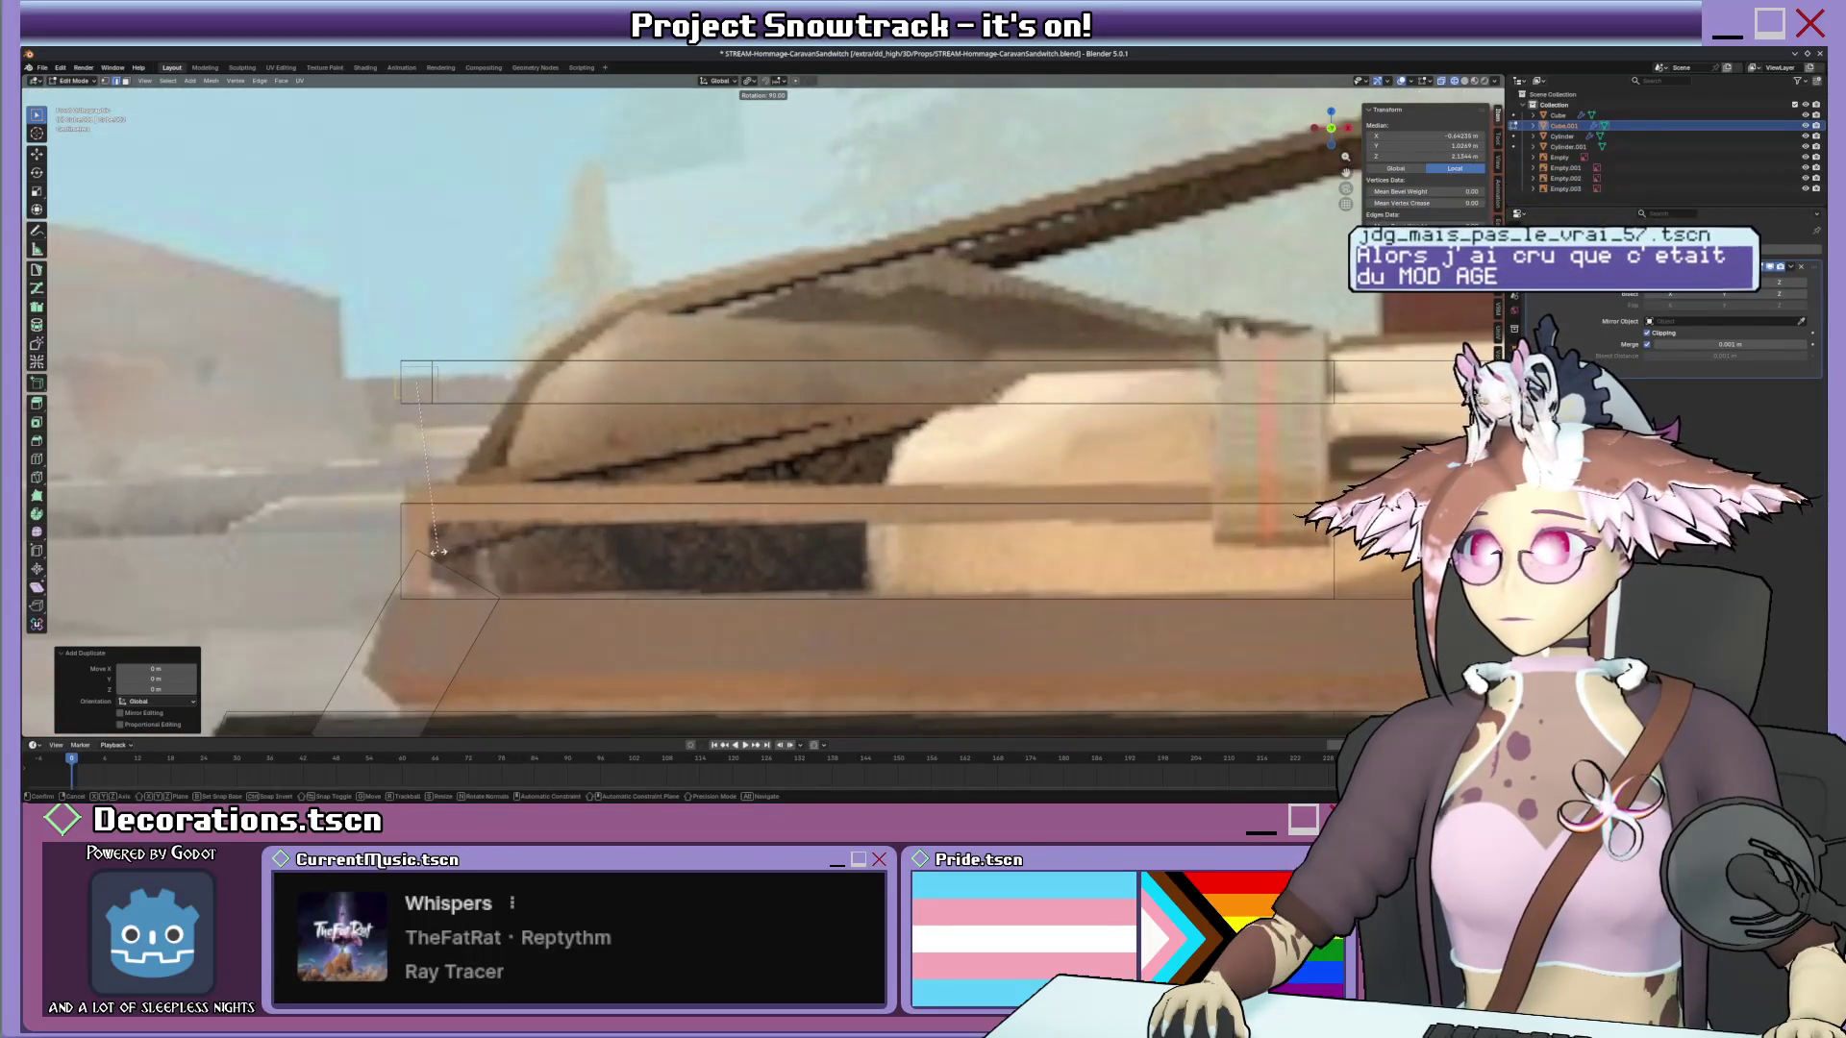
key("Return")
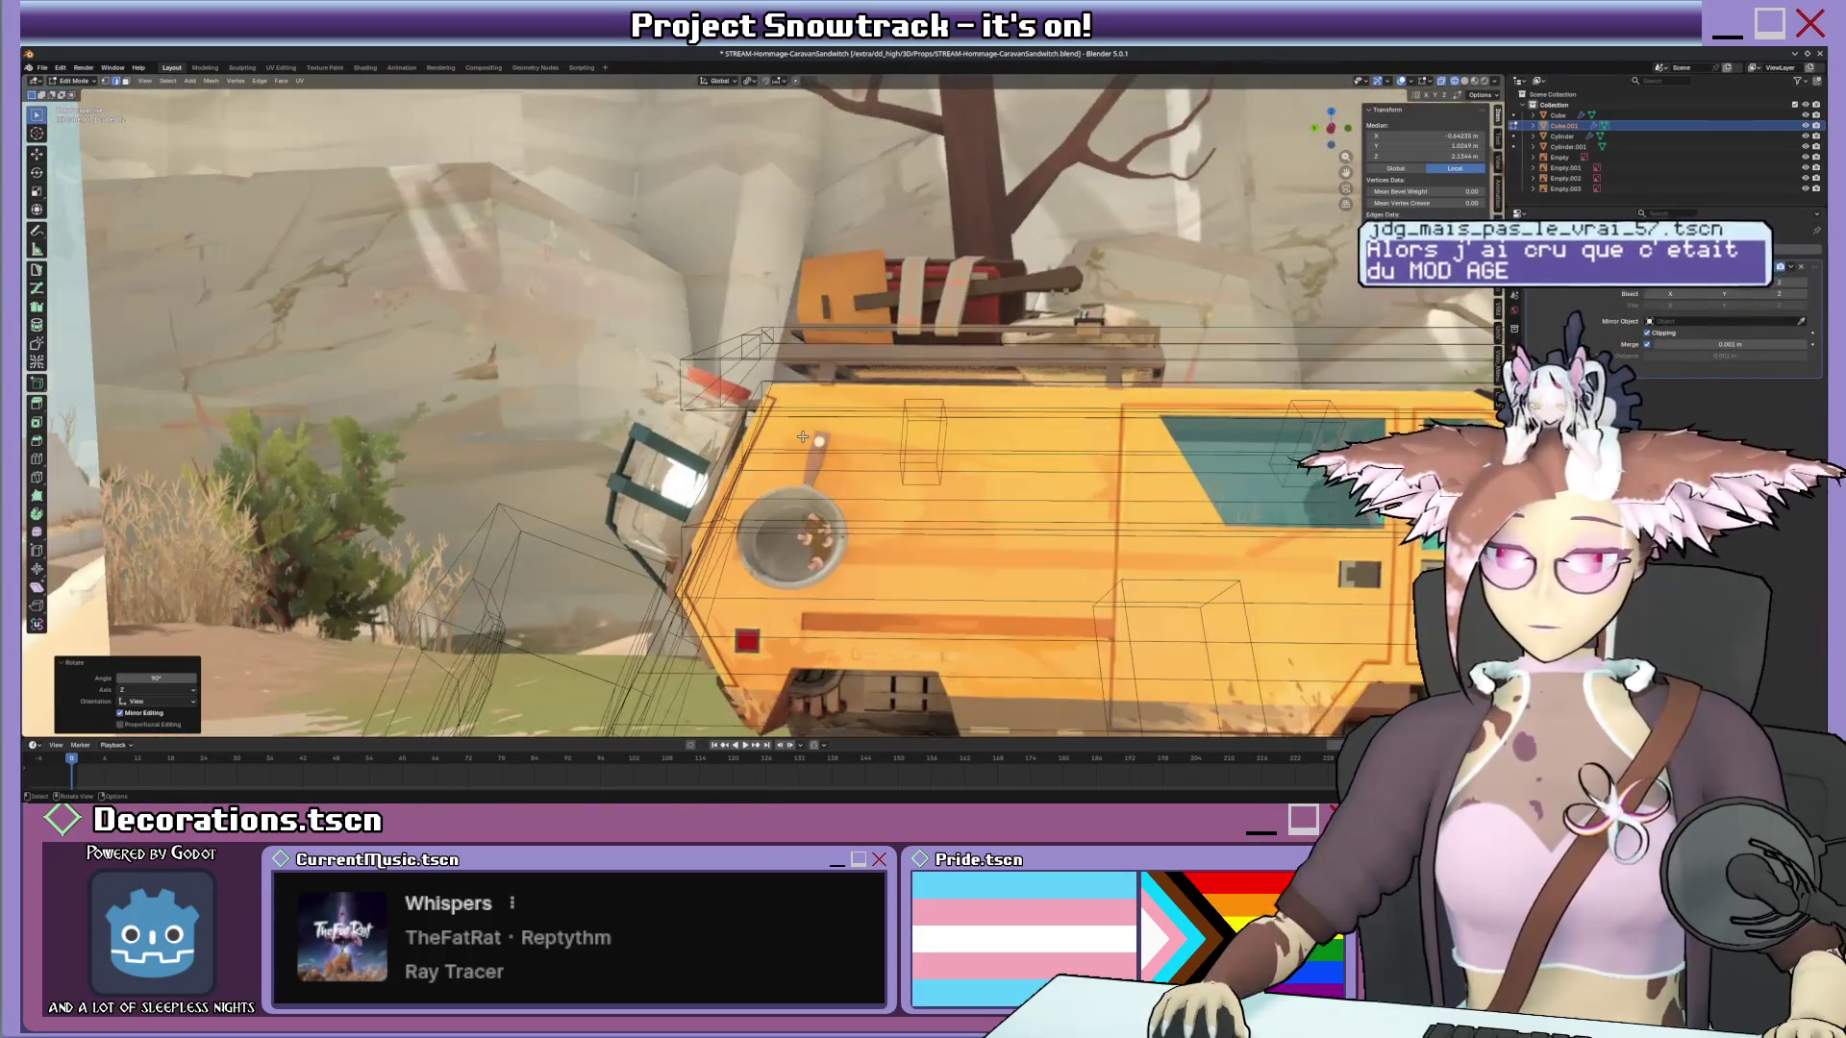
key("g")
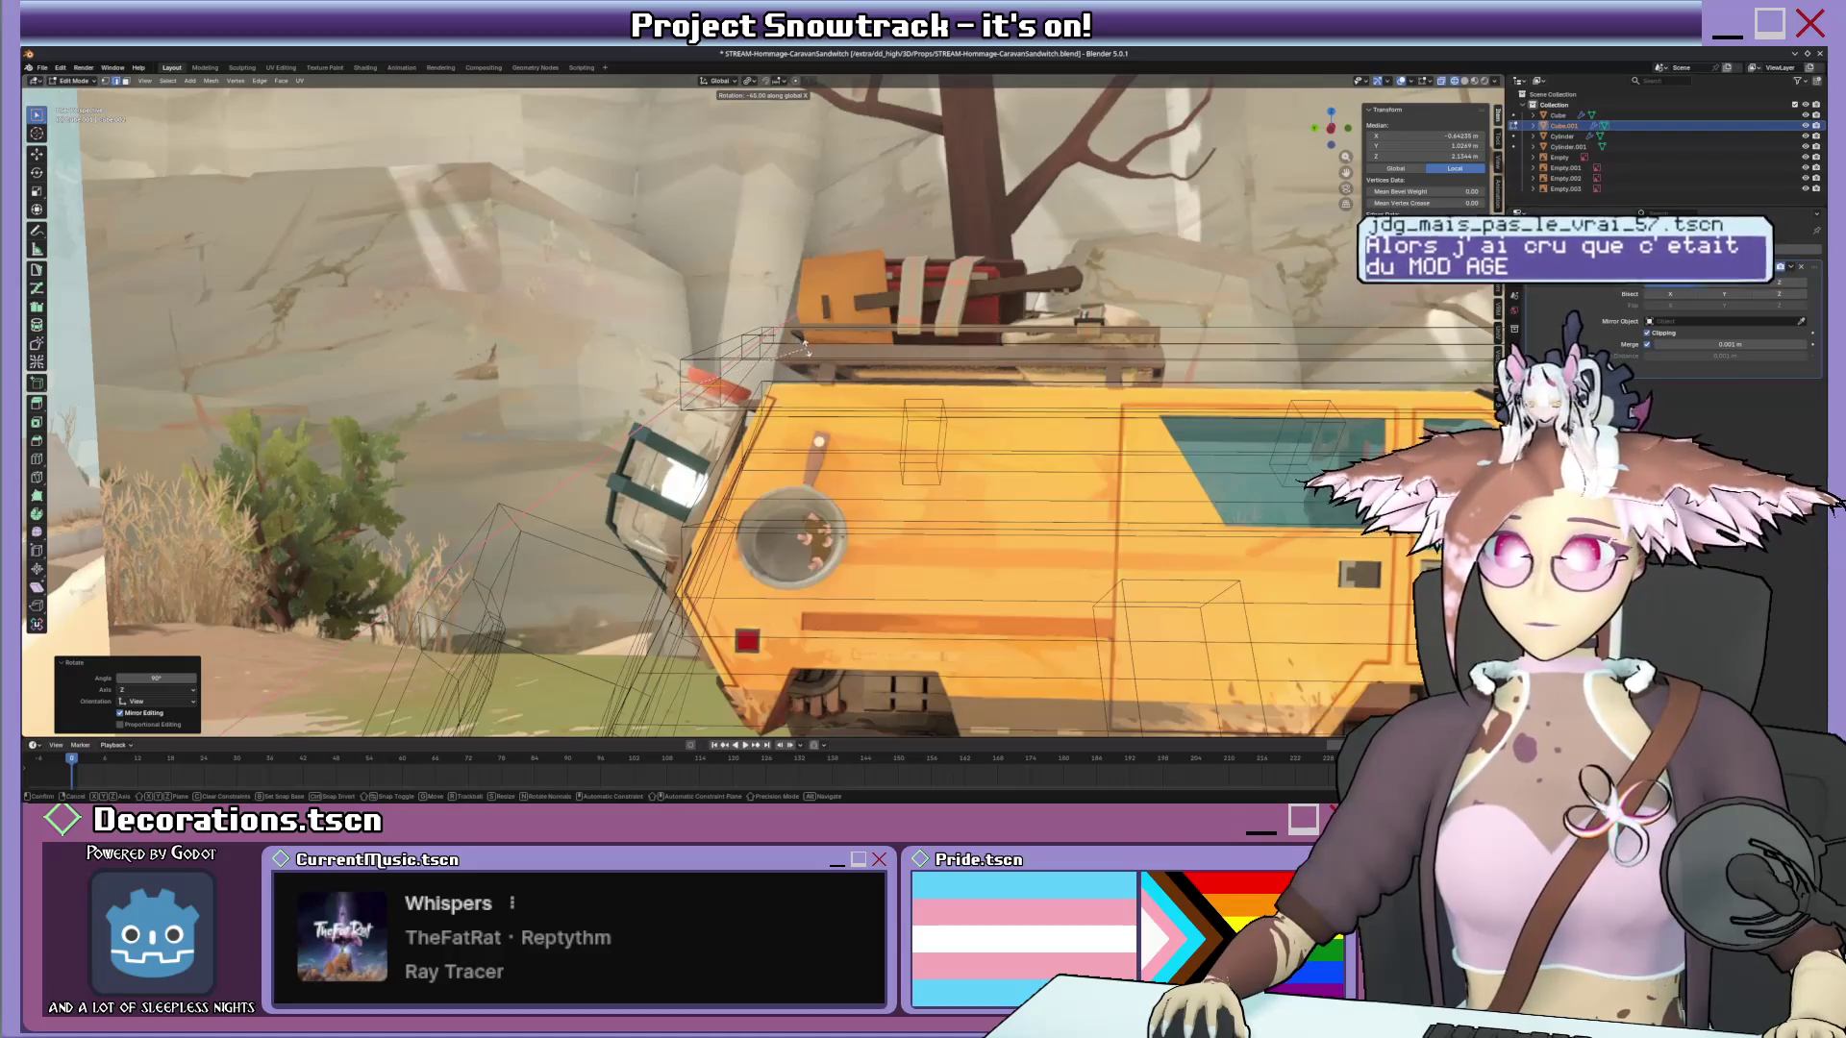
left_click(803, 347)
key("KP_3")
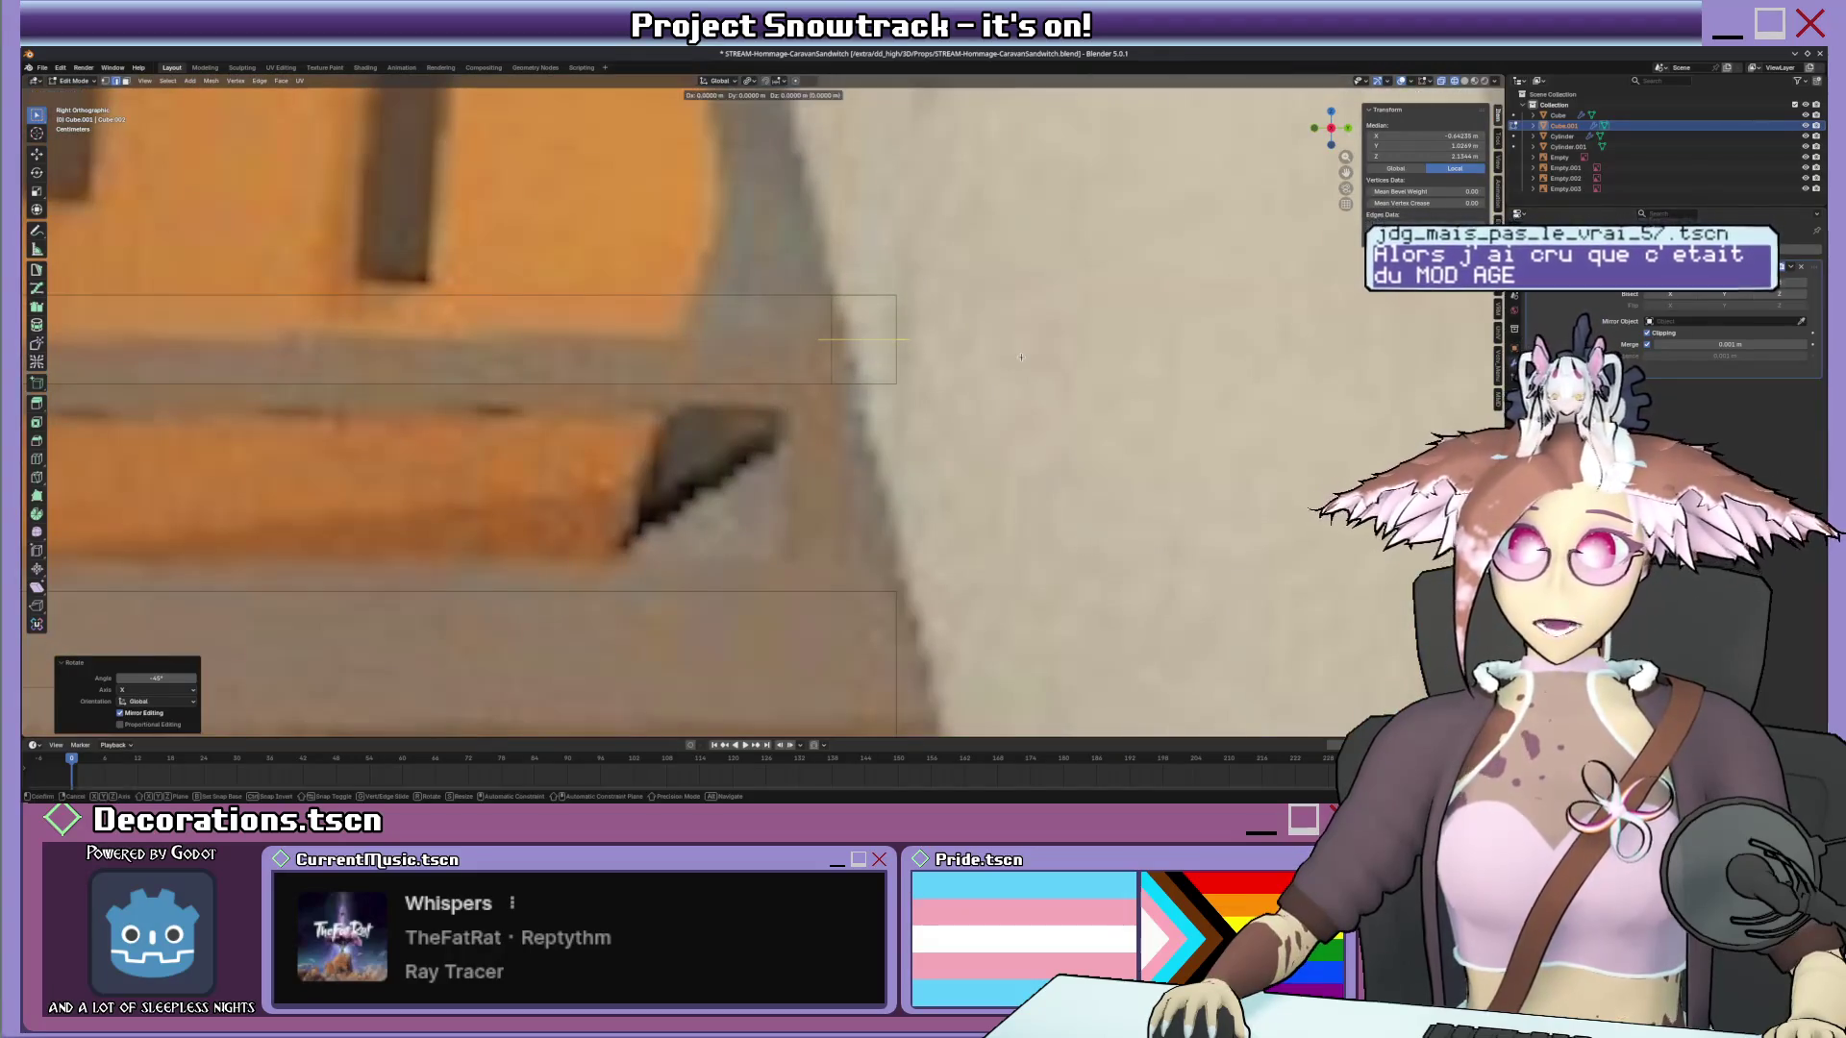
key("s")
left_click(1026, 360)
Lower the support piece along Z into place and toggle X-ray to see through the model.
key("g")
key("z")
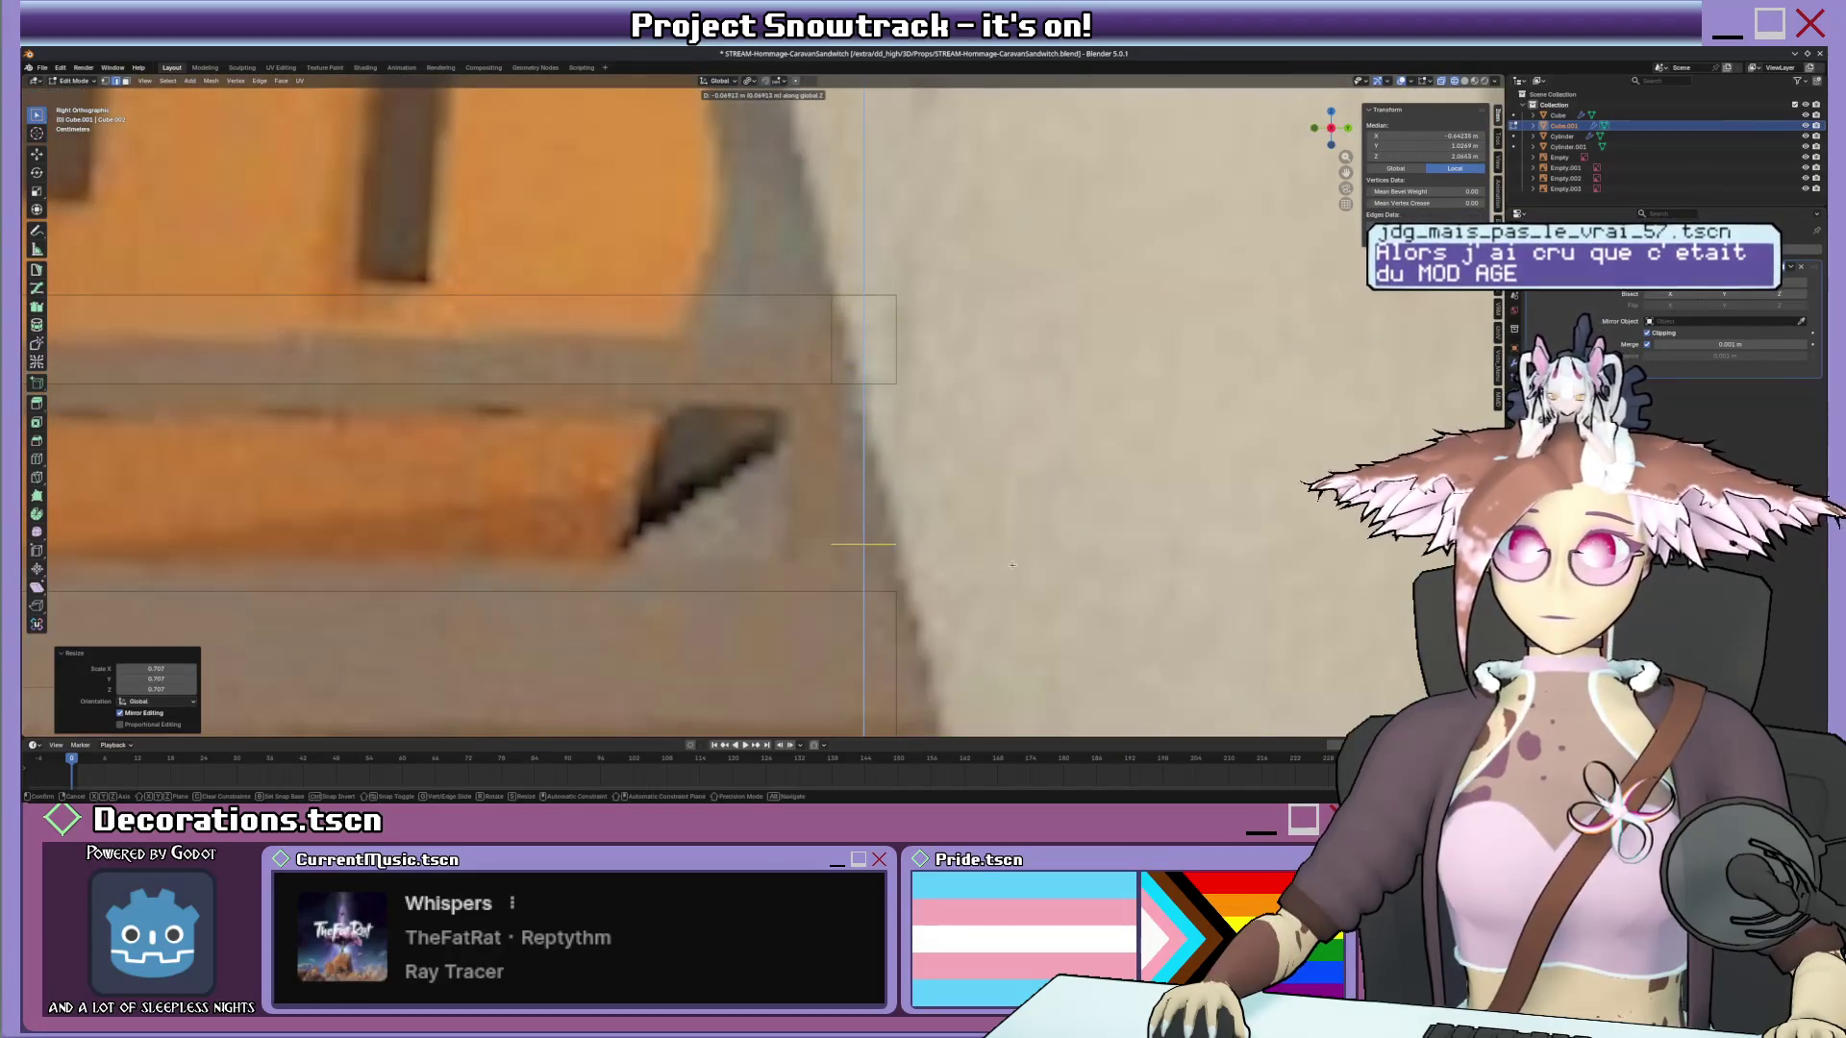
key("Return")
key("g")
key("z")
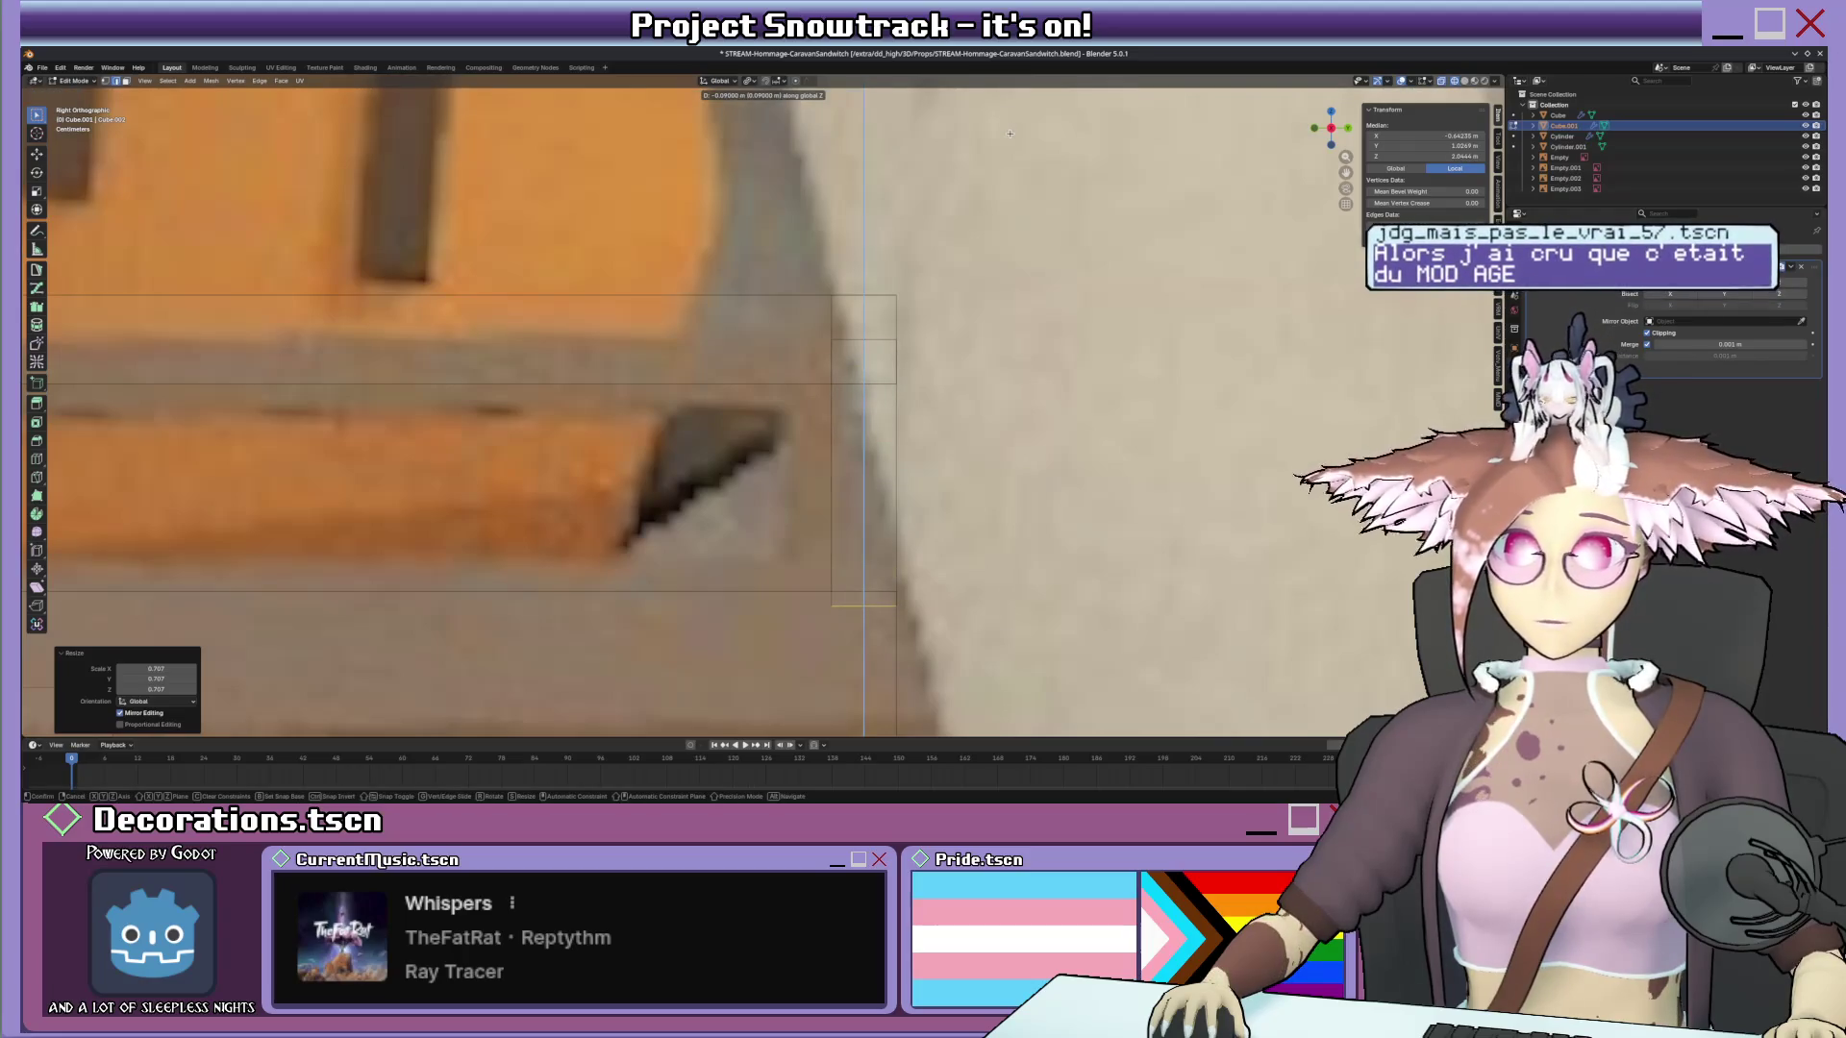
left_click(1009, 132)
mouse_move(1009, 134)
middle_mouse_down()
mouse_move(964, 343)
mouse_move(784, 340)
middle_mouse_up()
key("alt+z")
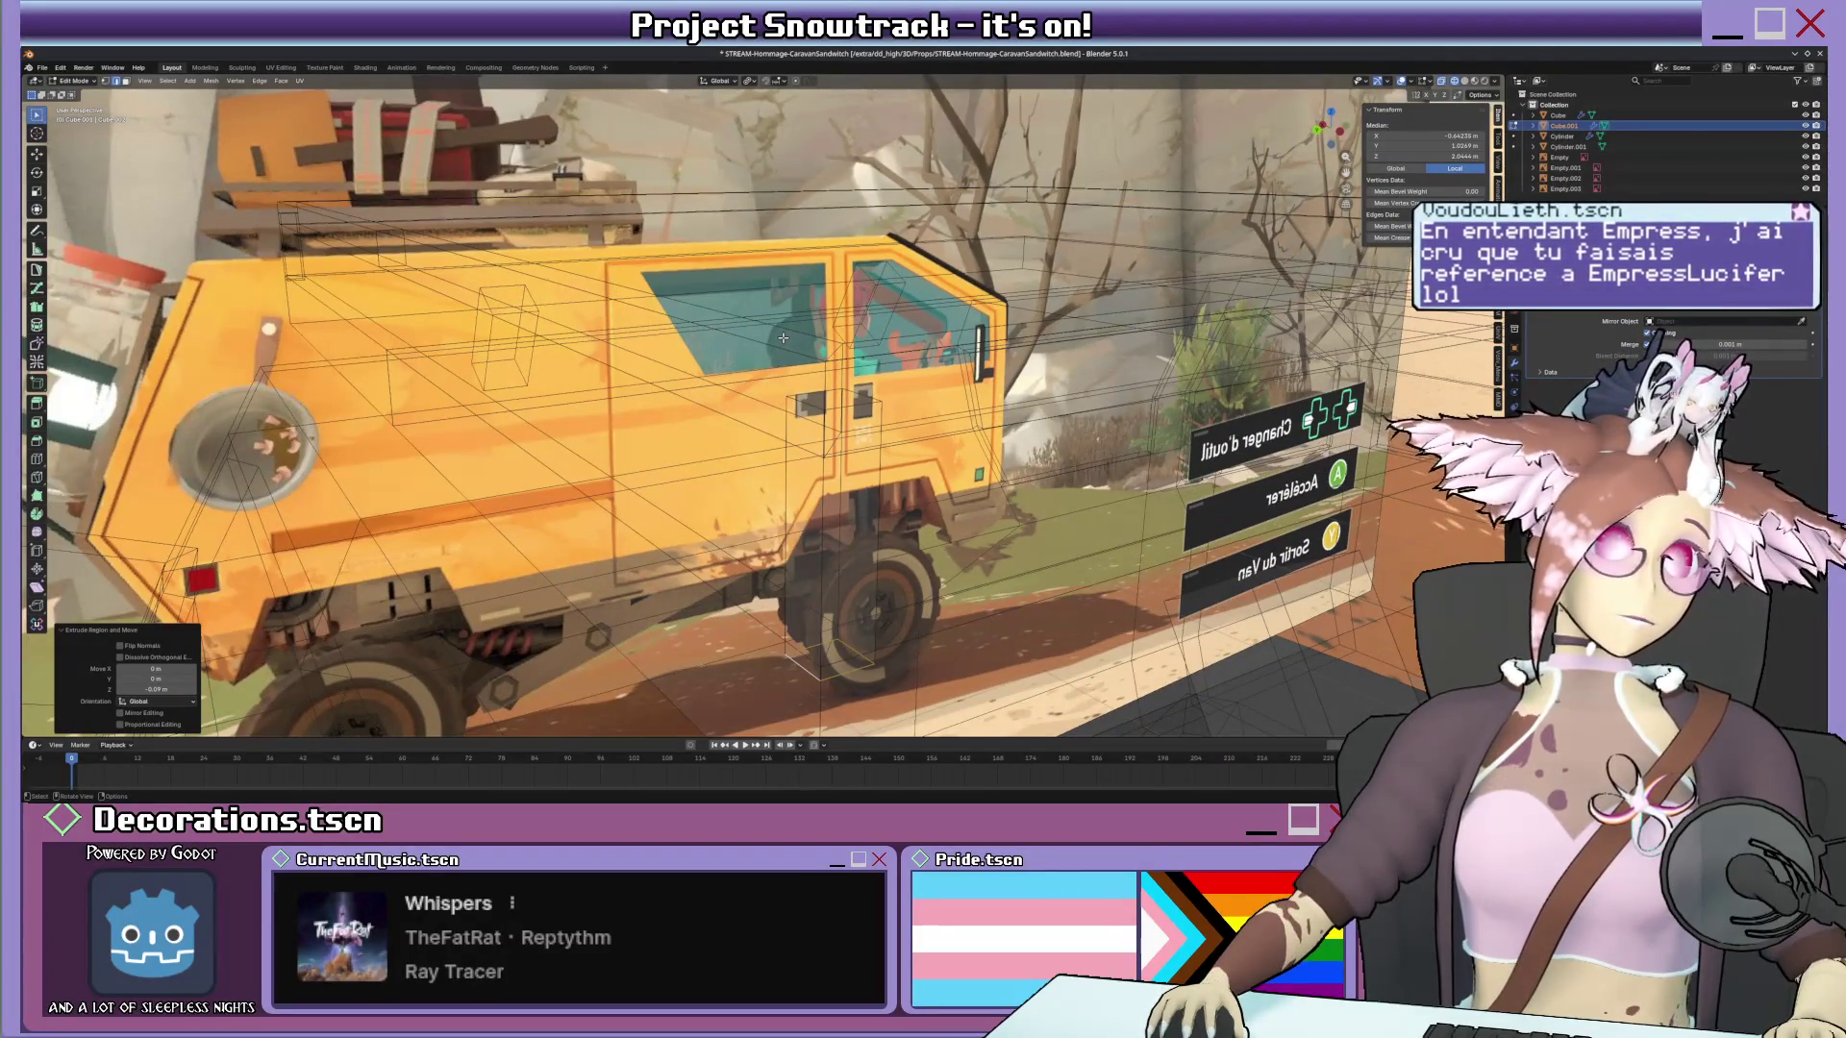
middle_click_drag(783, 338, 819, 437)
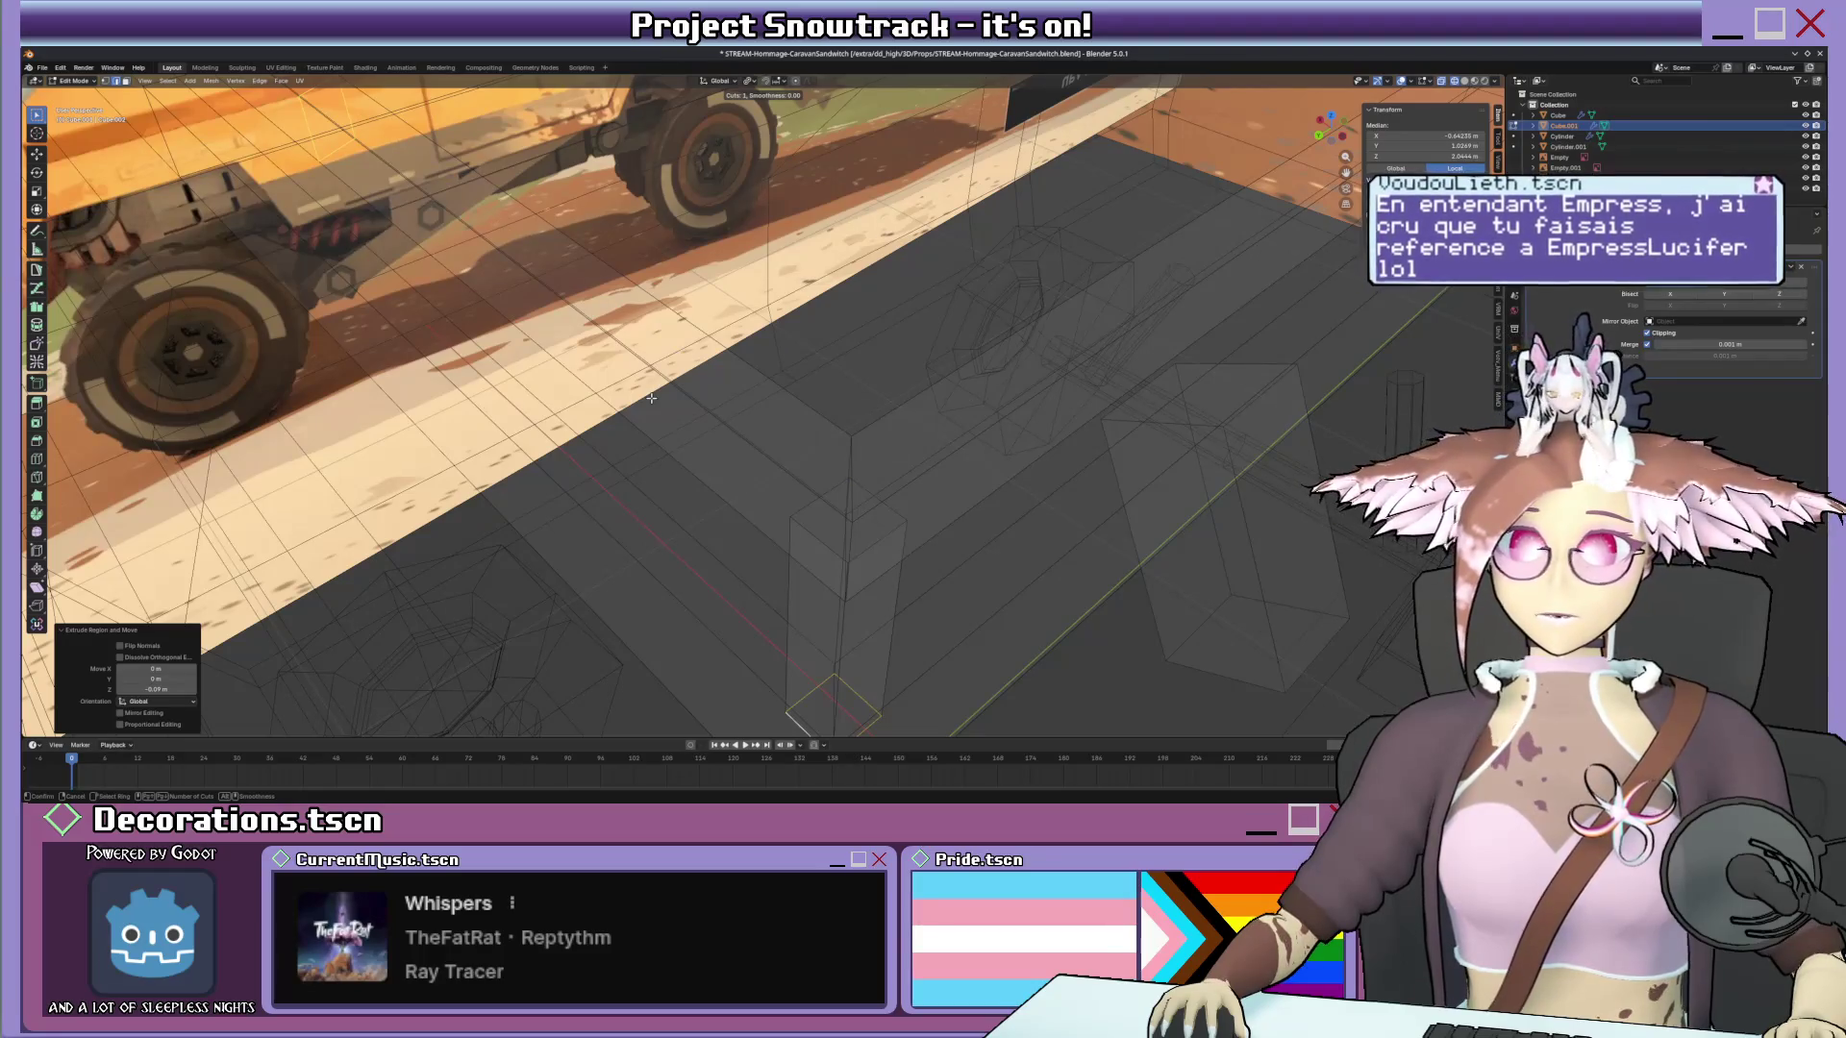
scroll(651, 397, "up", 5)
scroll(650, 397, "up", 5)
Cut new edges across the rack box's side face with the Knife tool and undo a stray extrusion.
middle_click_drag(651, 397, 830, 416)
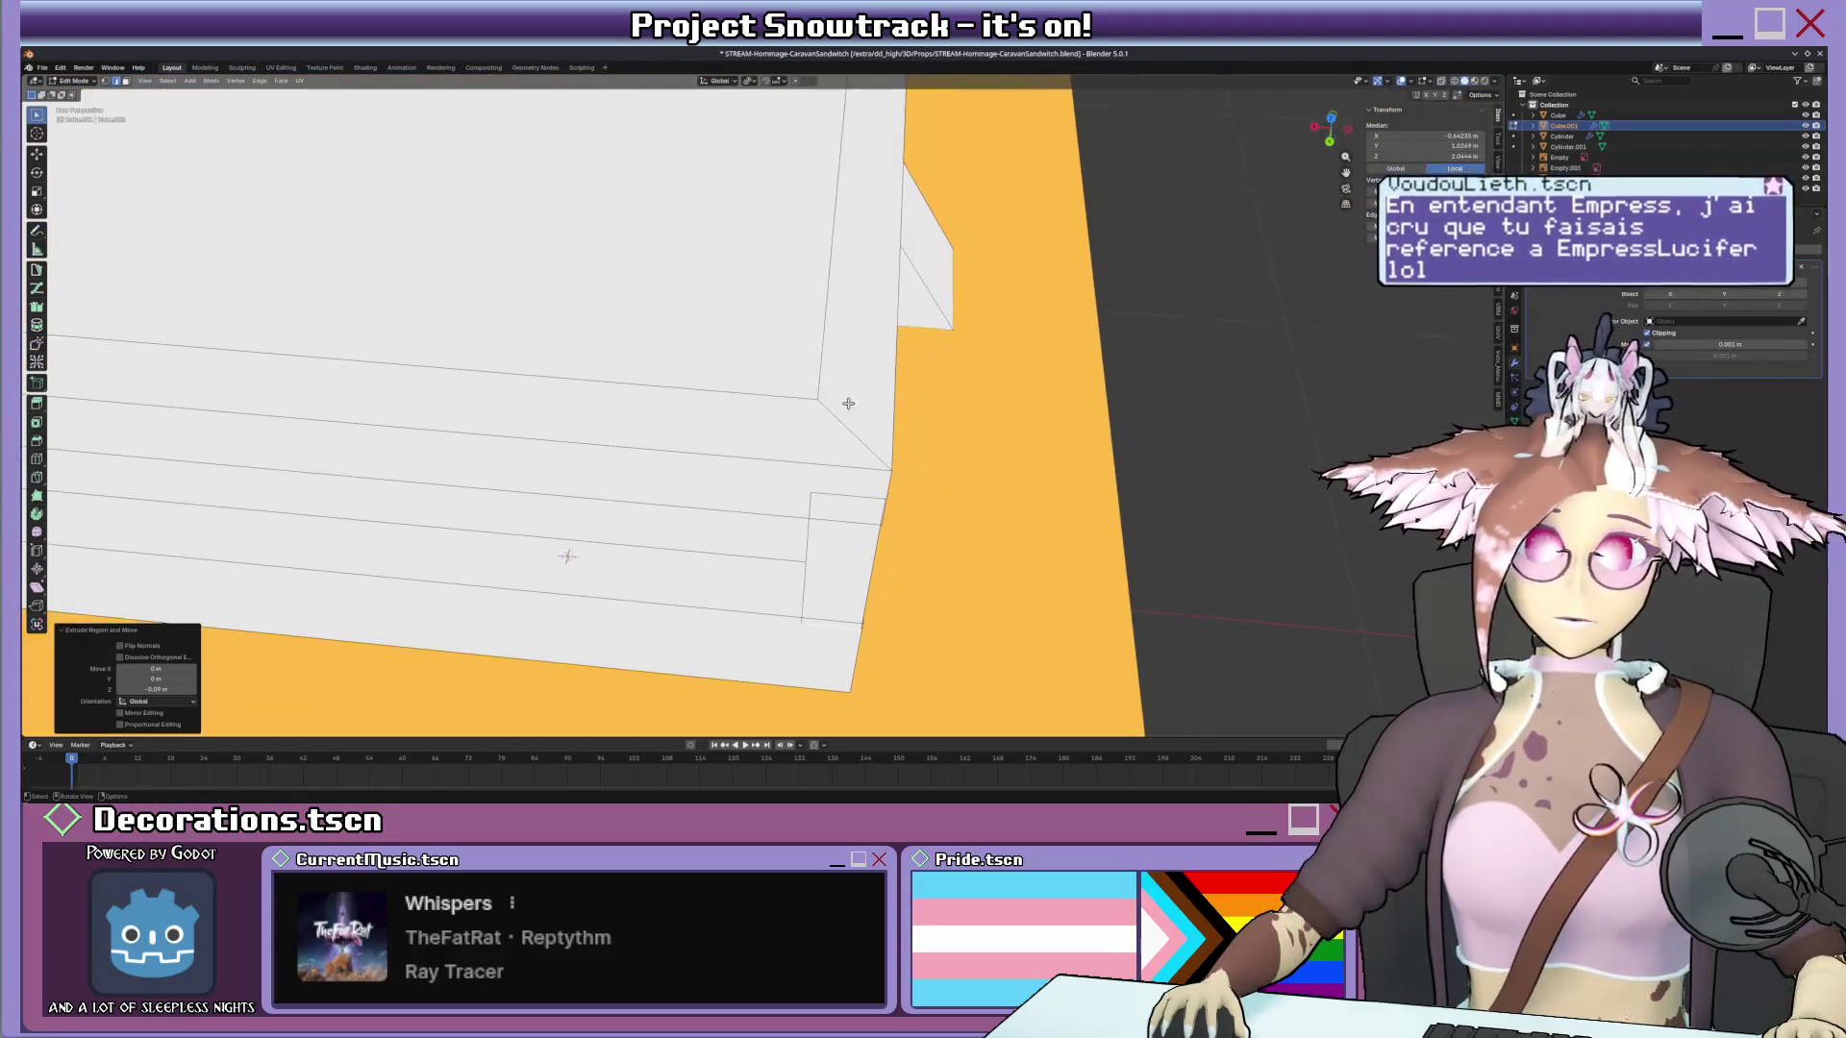
key("k")
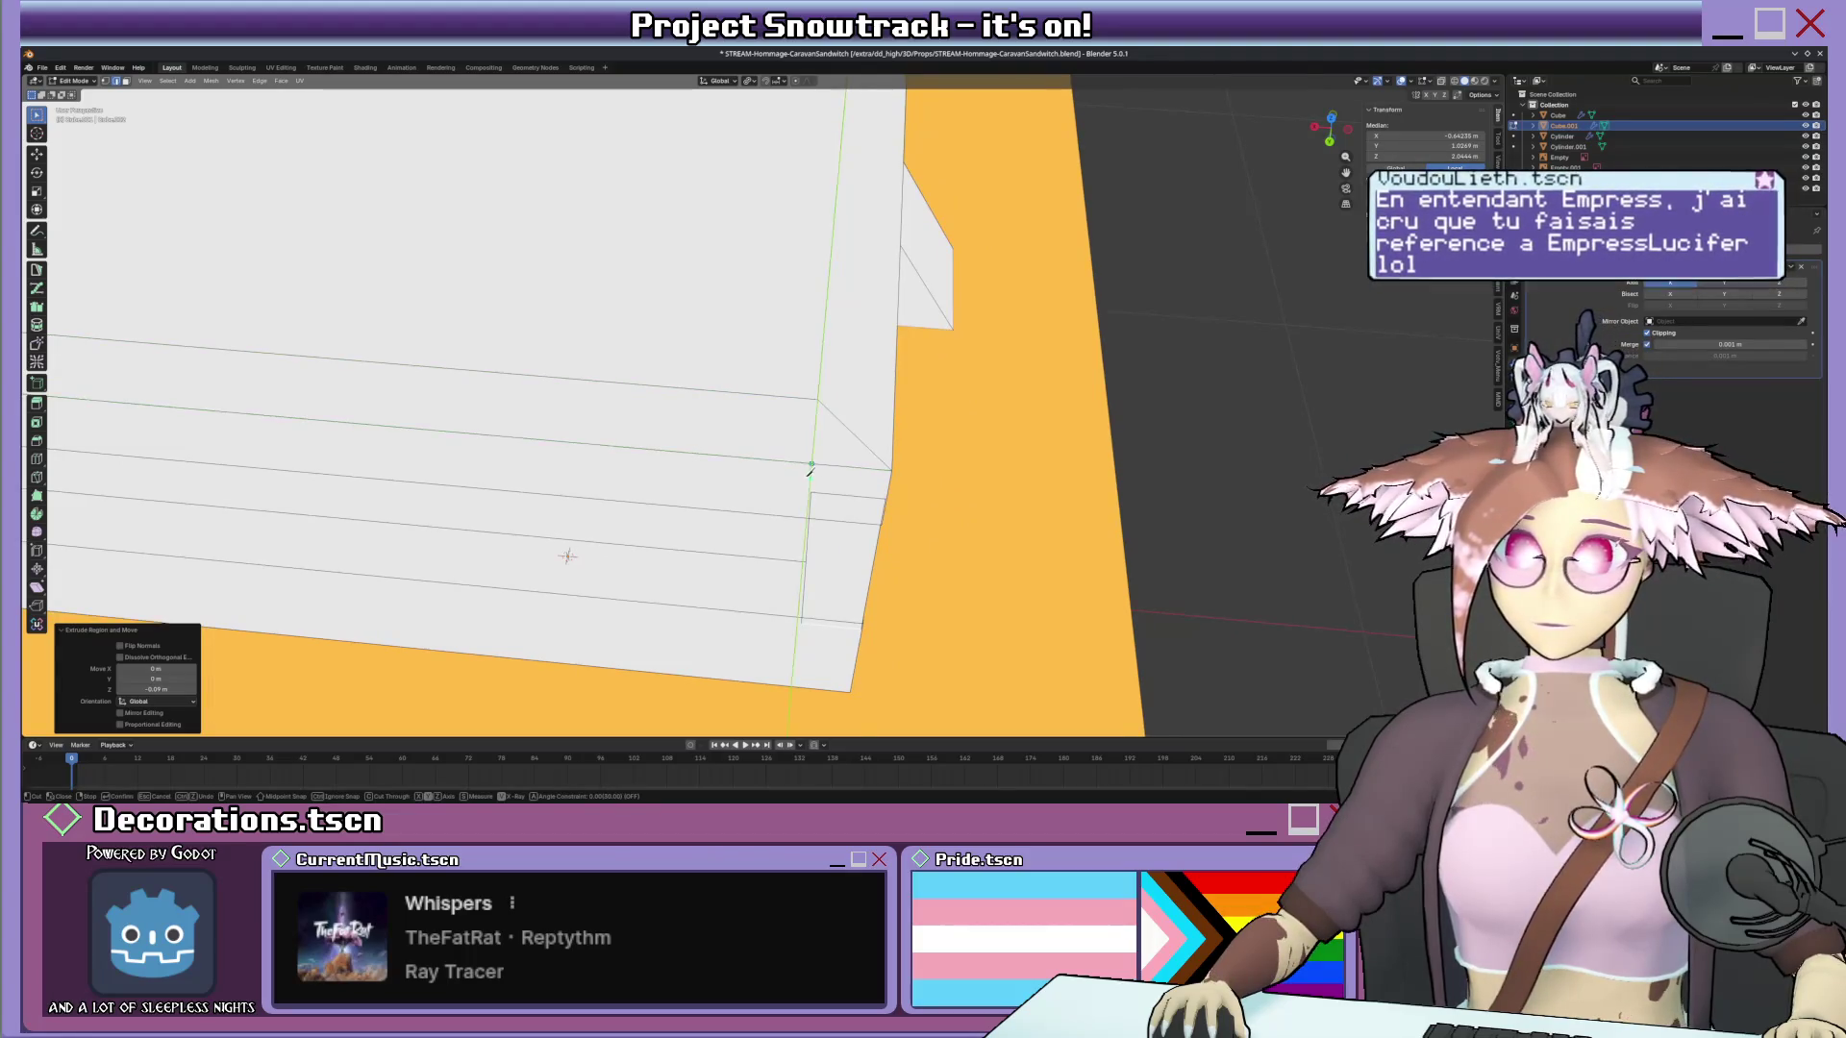
middle_click_drag(809, 471, 810, 436)
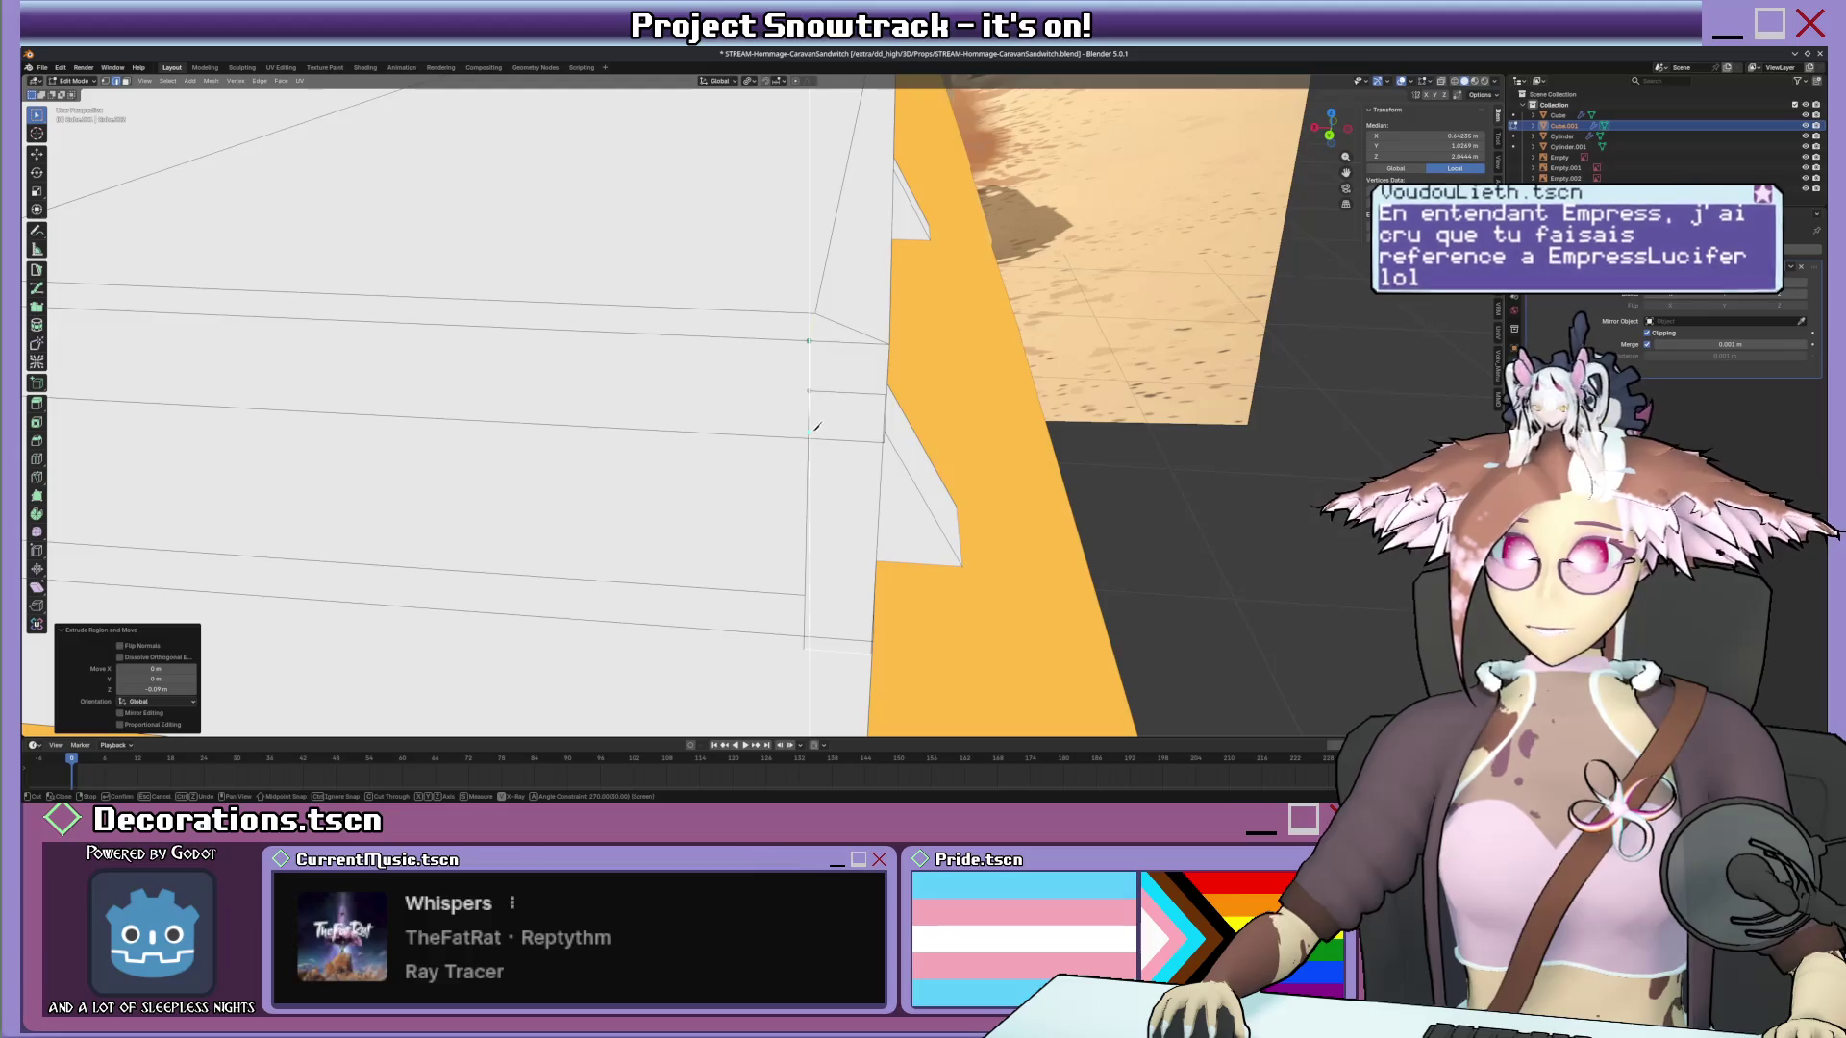
key("Return")
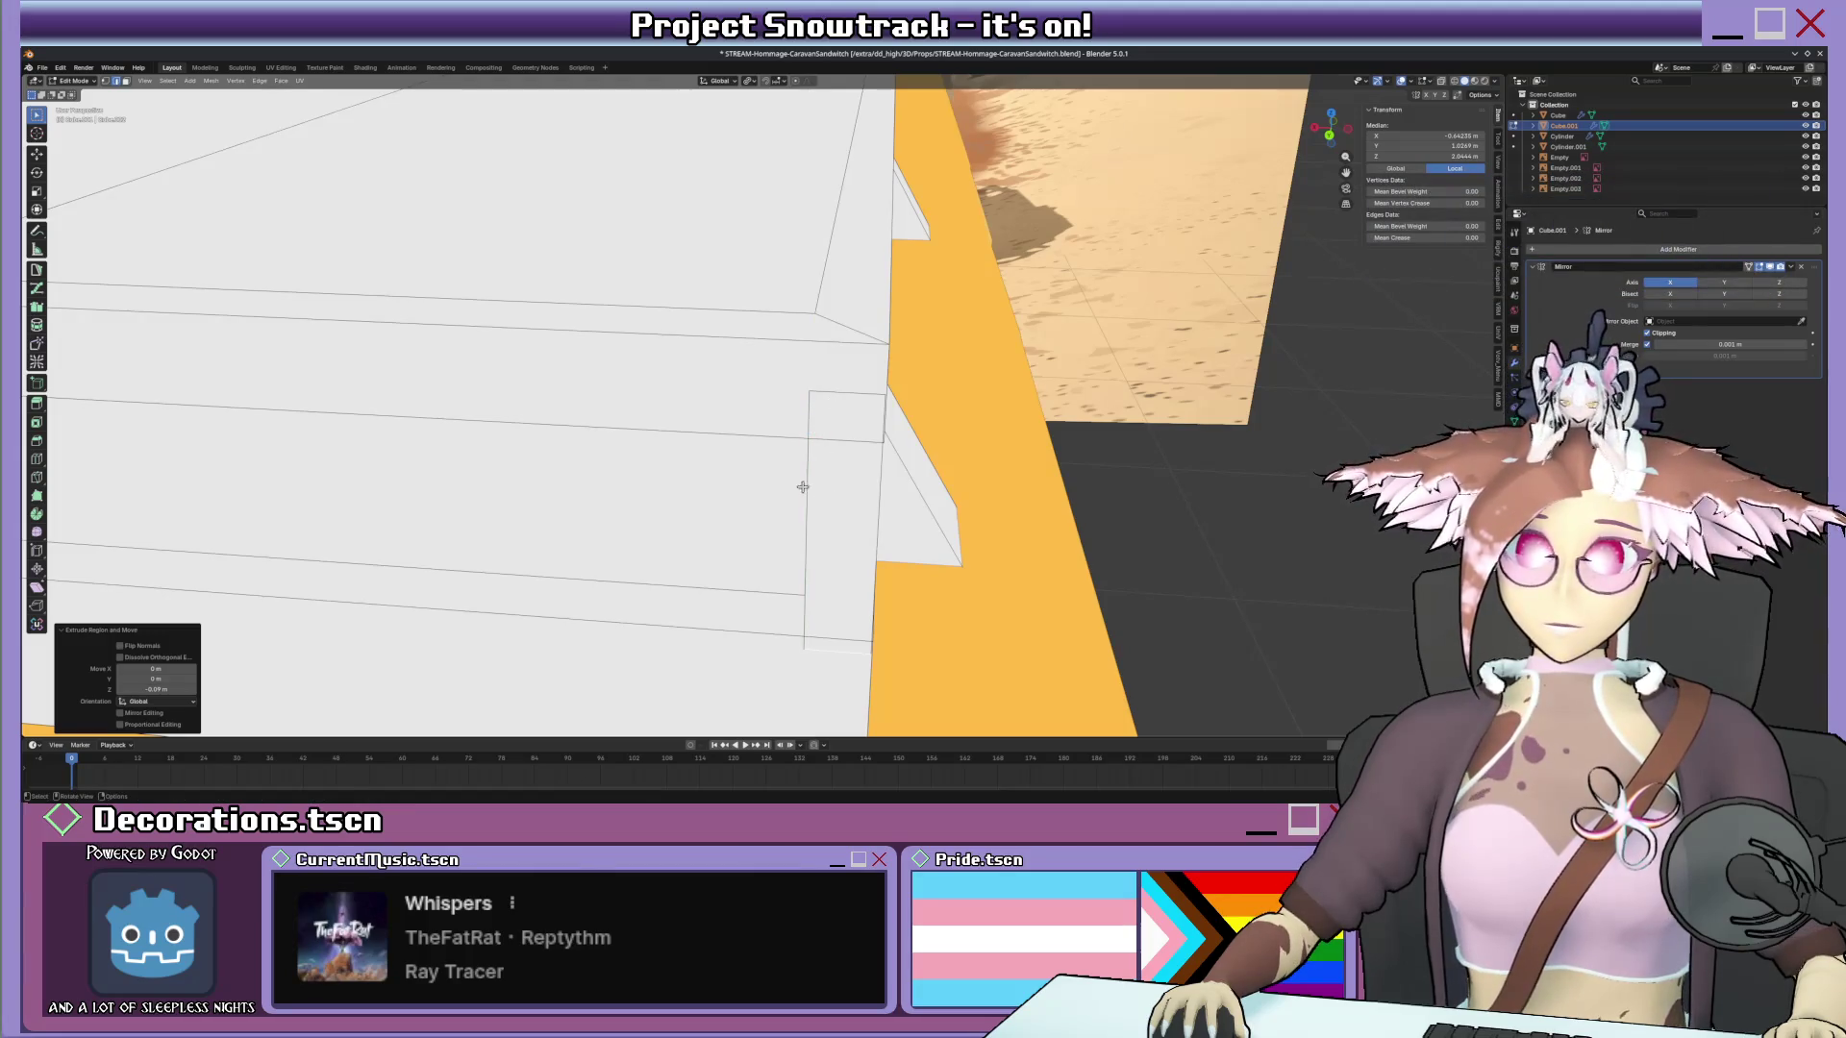
key("ctrl+z")
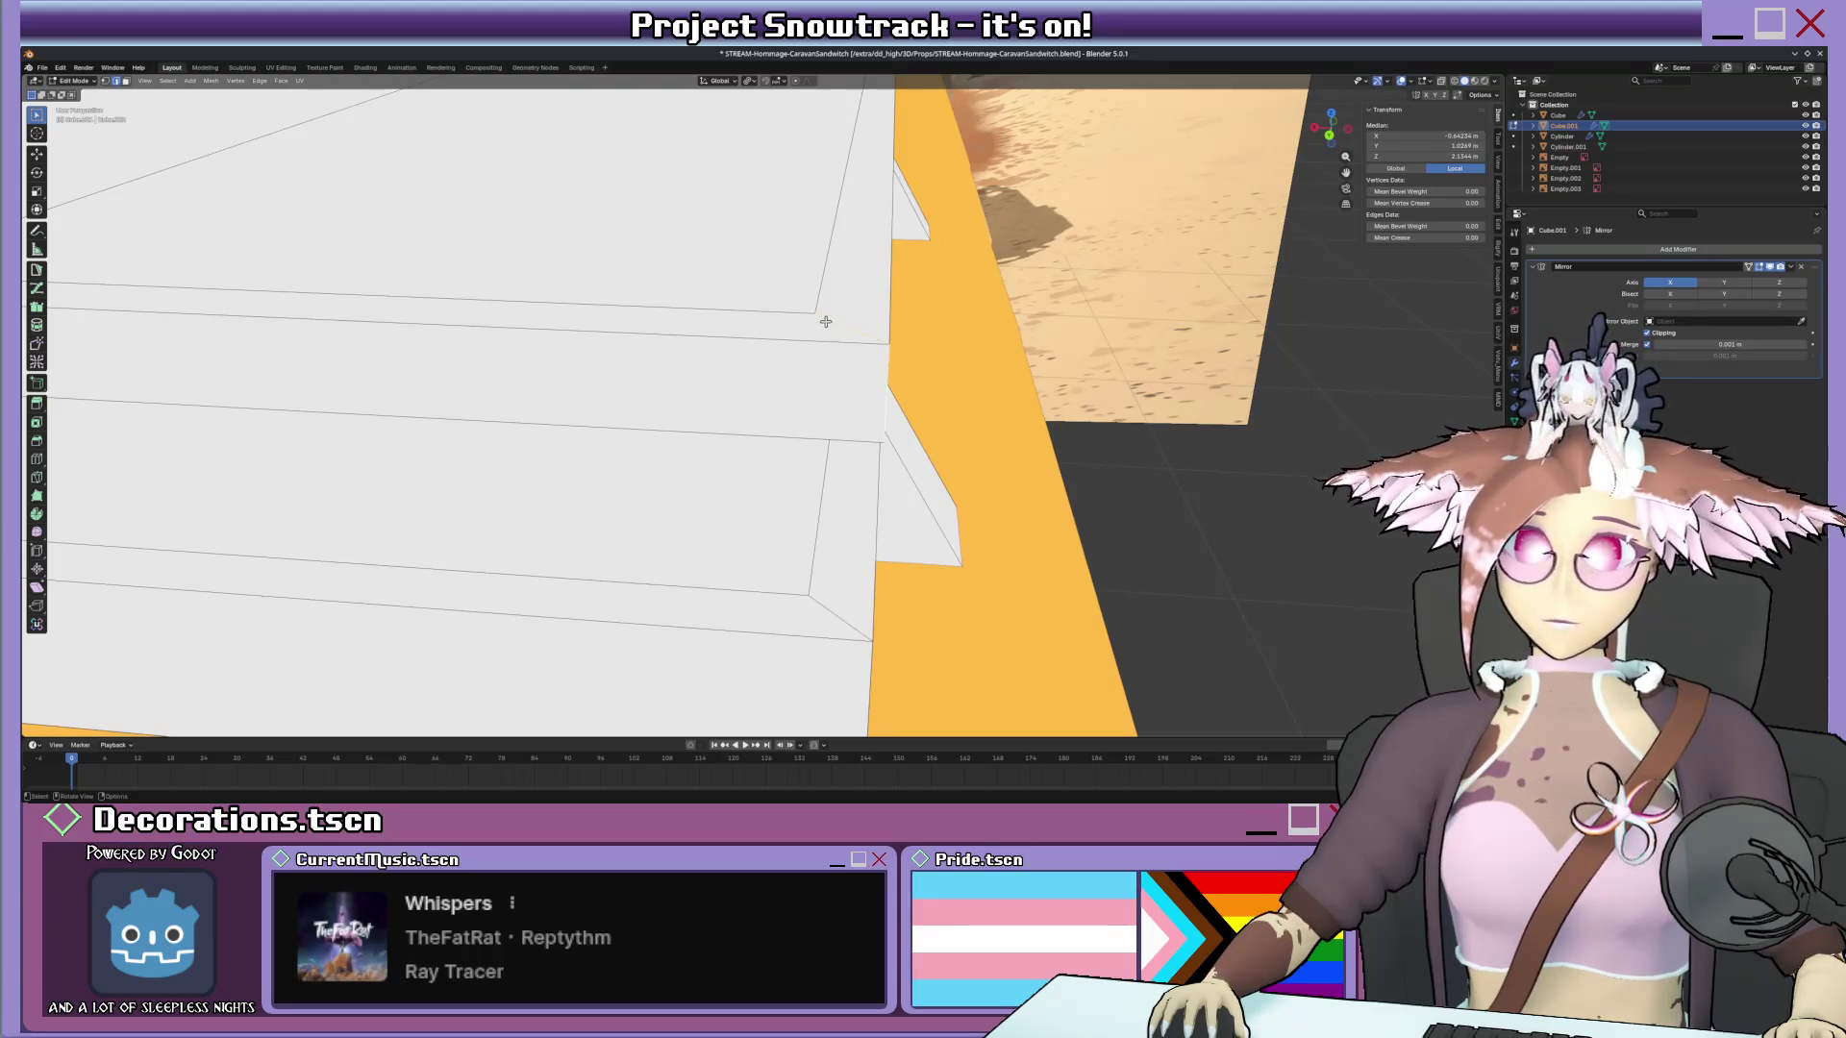
key("k")
middle_click_drag(825, 321, 822, 330)
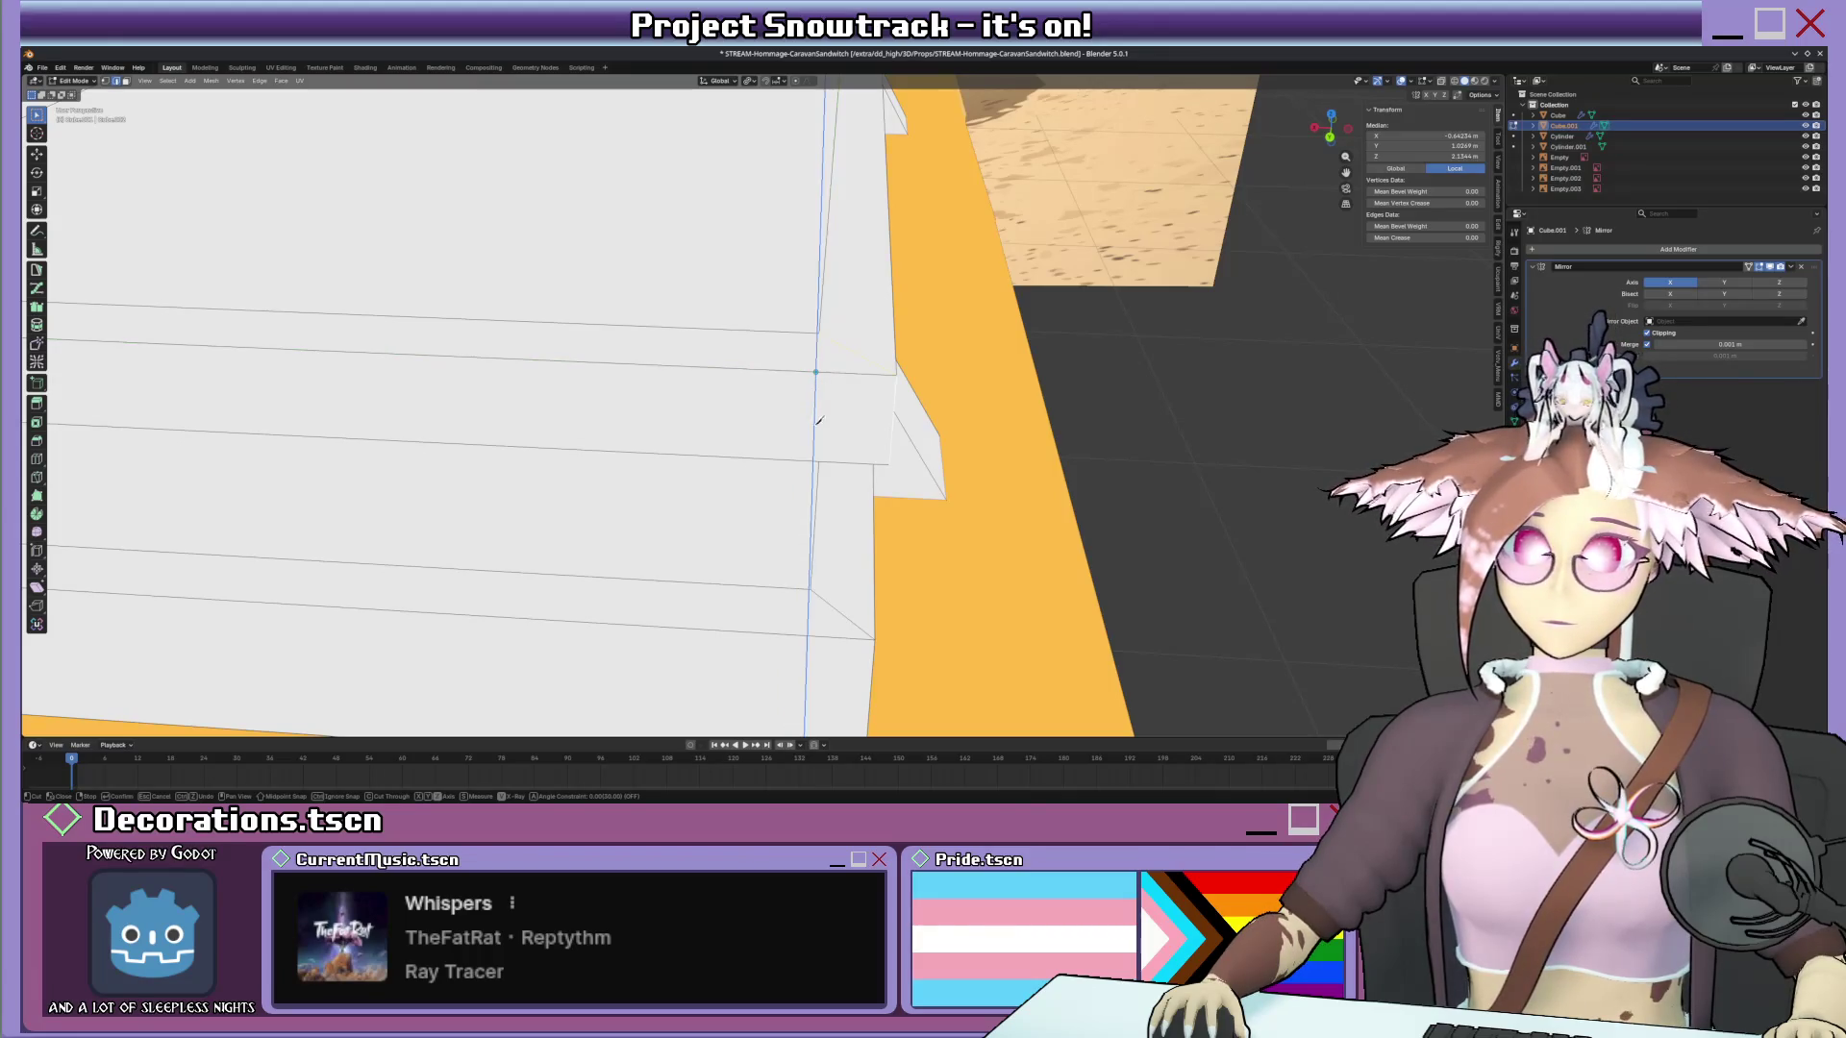
middle_click_drag(817, 456, 691, 367)
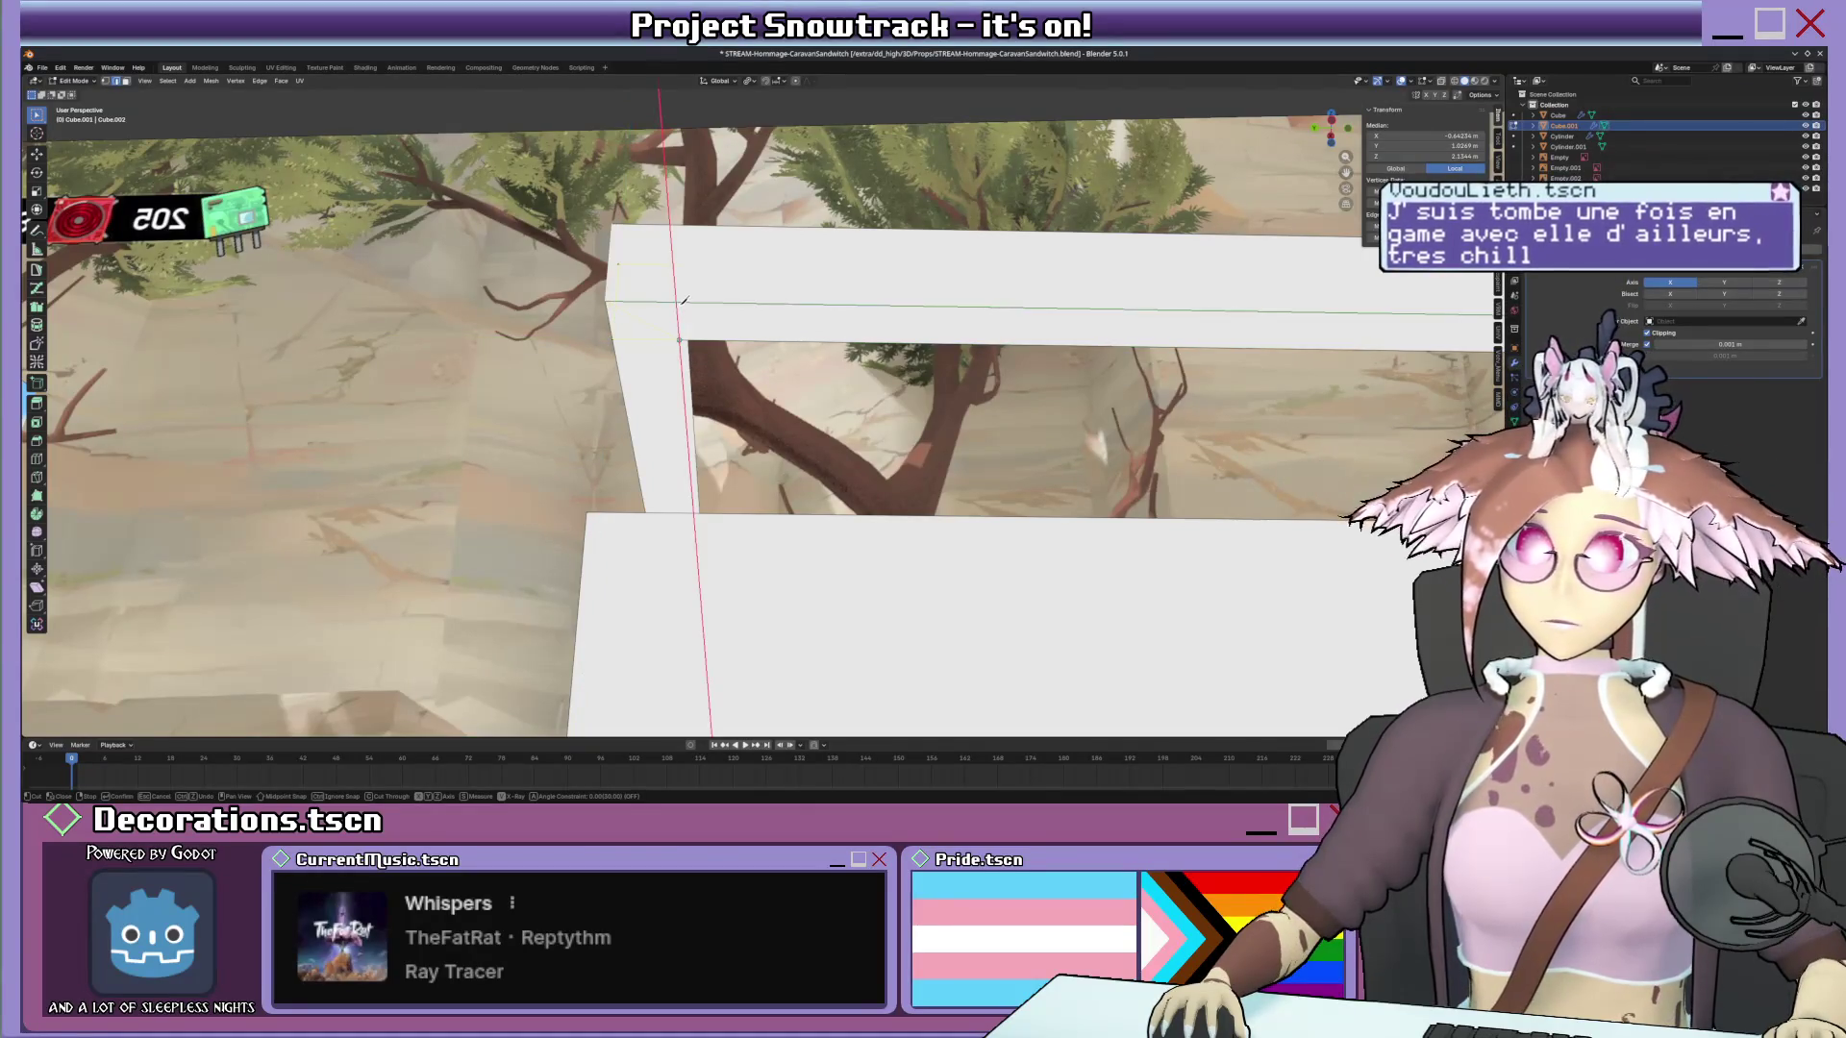
middle_click_drag(686, 326, 688, 296)
scroll(687, 295, "up", 3)
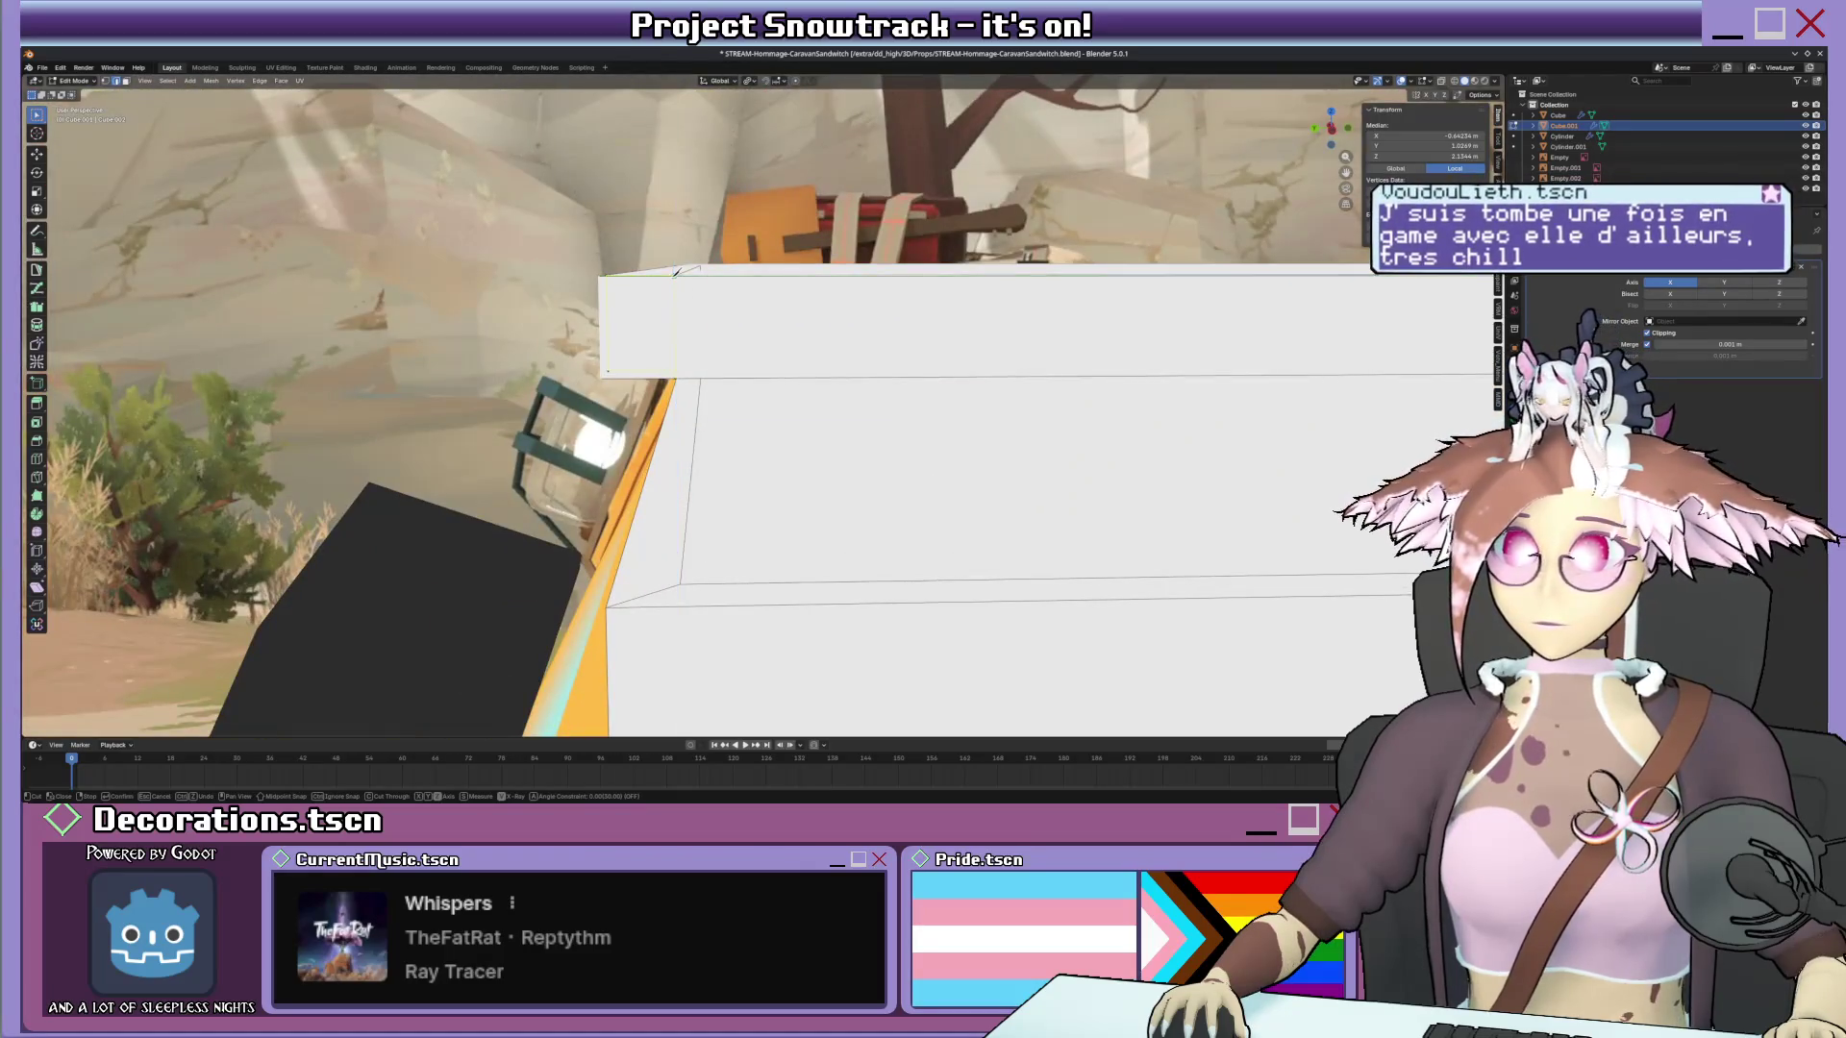
scroll(716, 333, "up", 3)
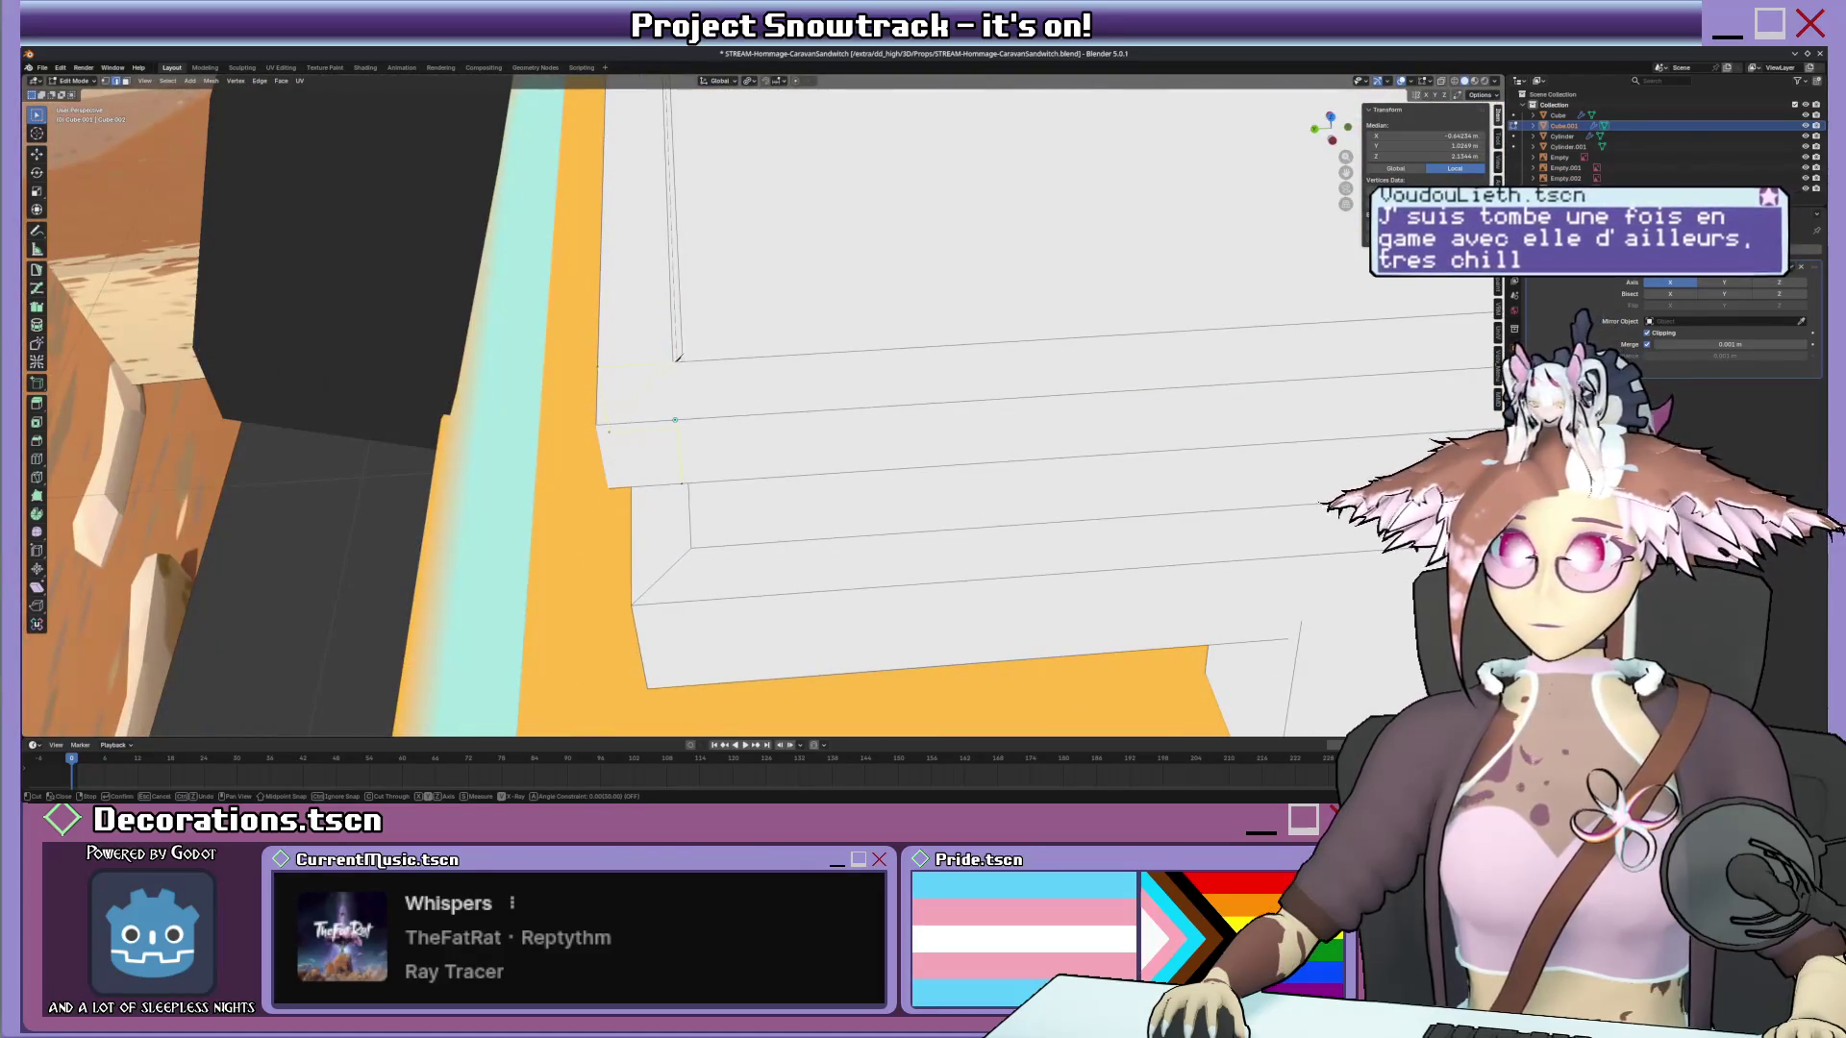
mouse_move(693, 379)
middle_mouse_down()
mouse_move(678, 384)
mouse_move(765, 358)
middle_mouse_up()
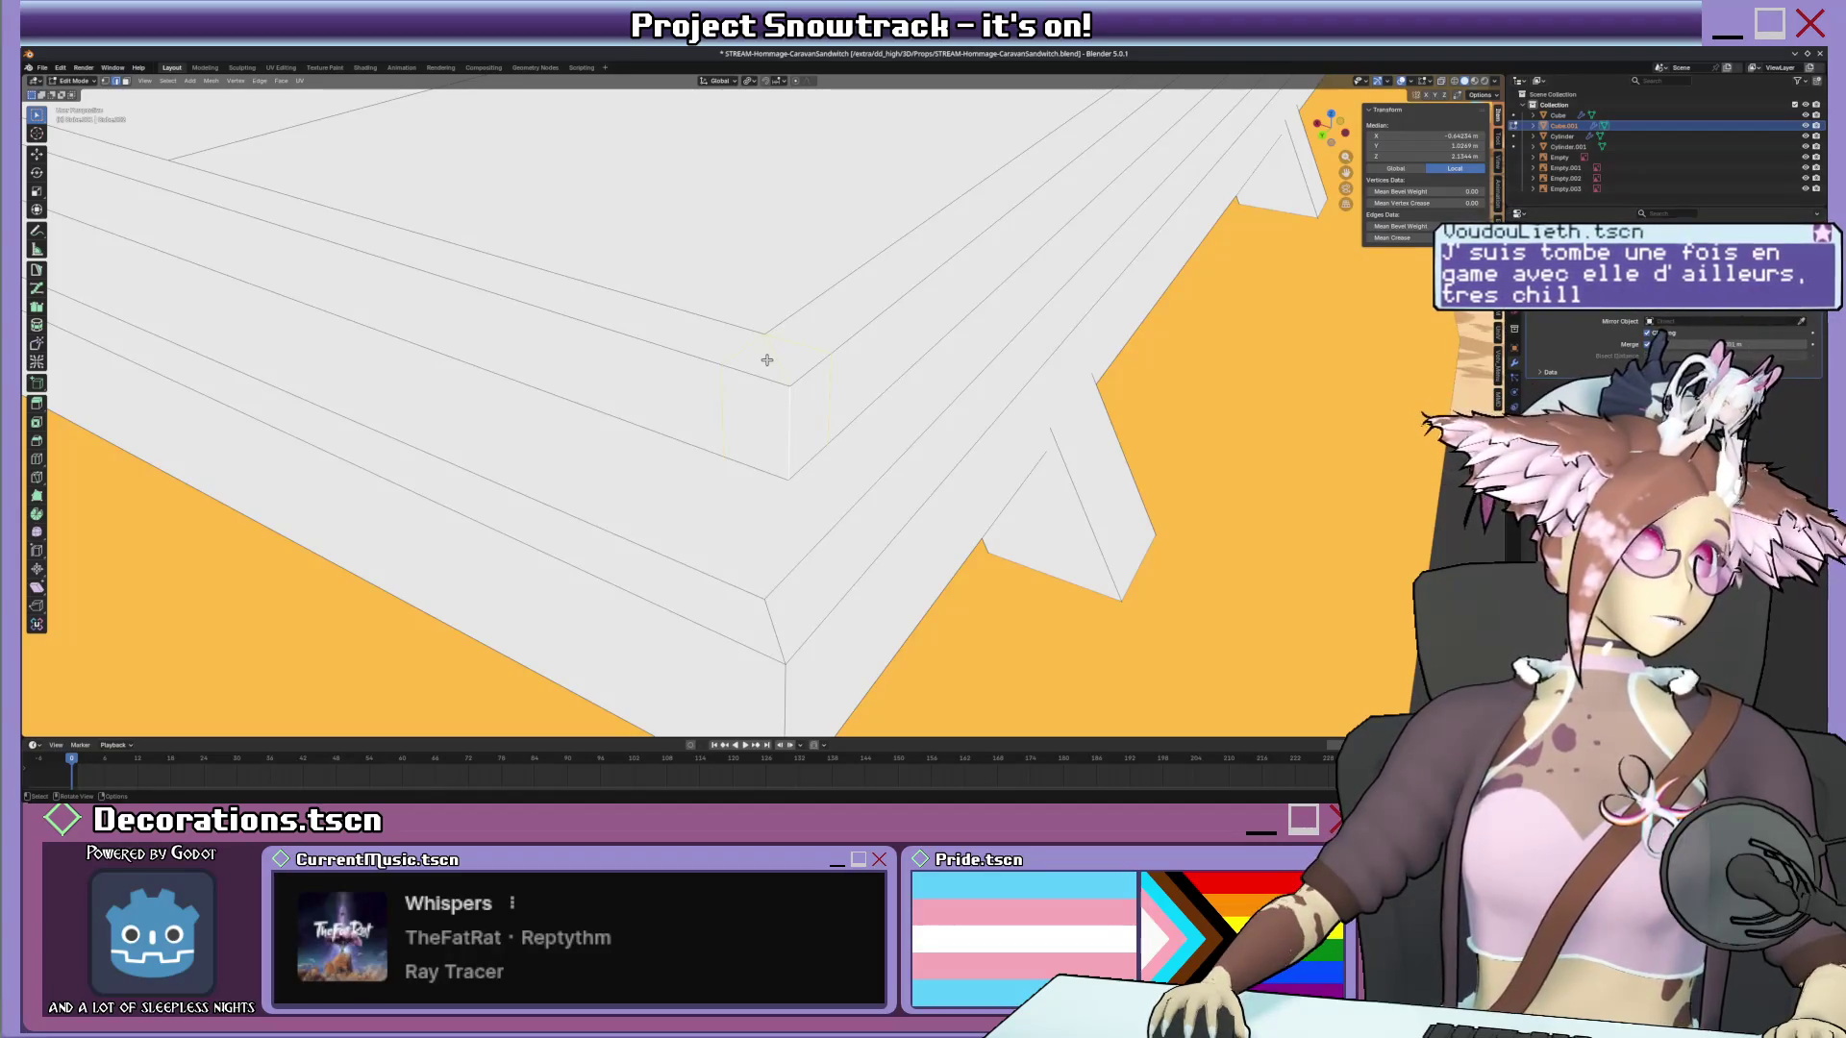
middle_click_drag(766, 359, 821, 253)
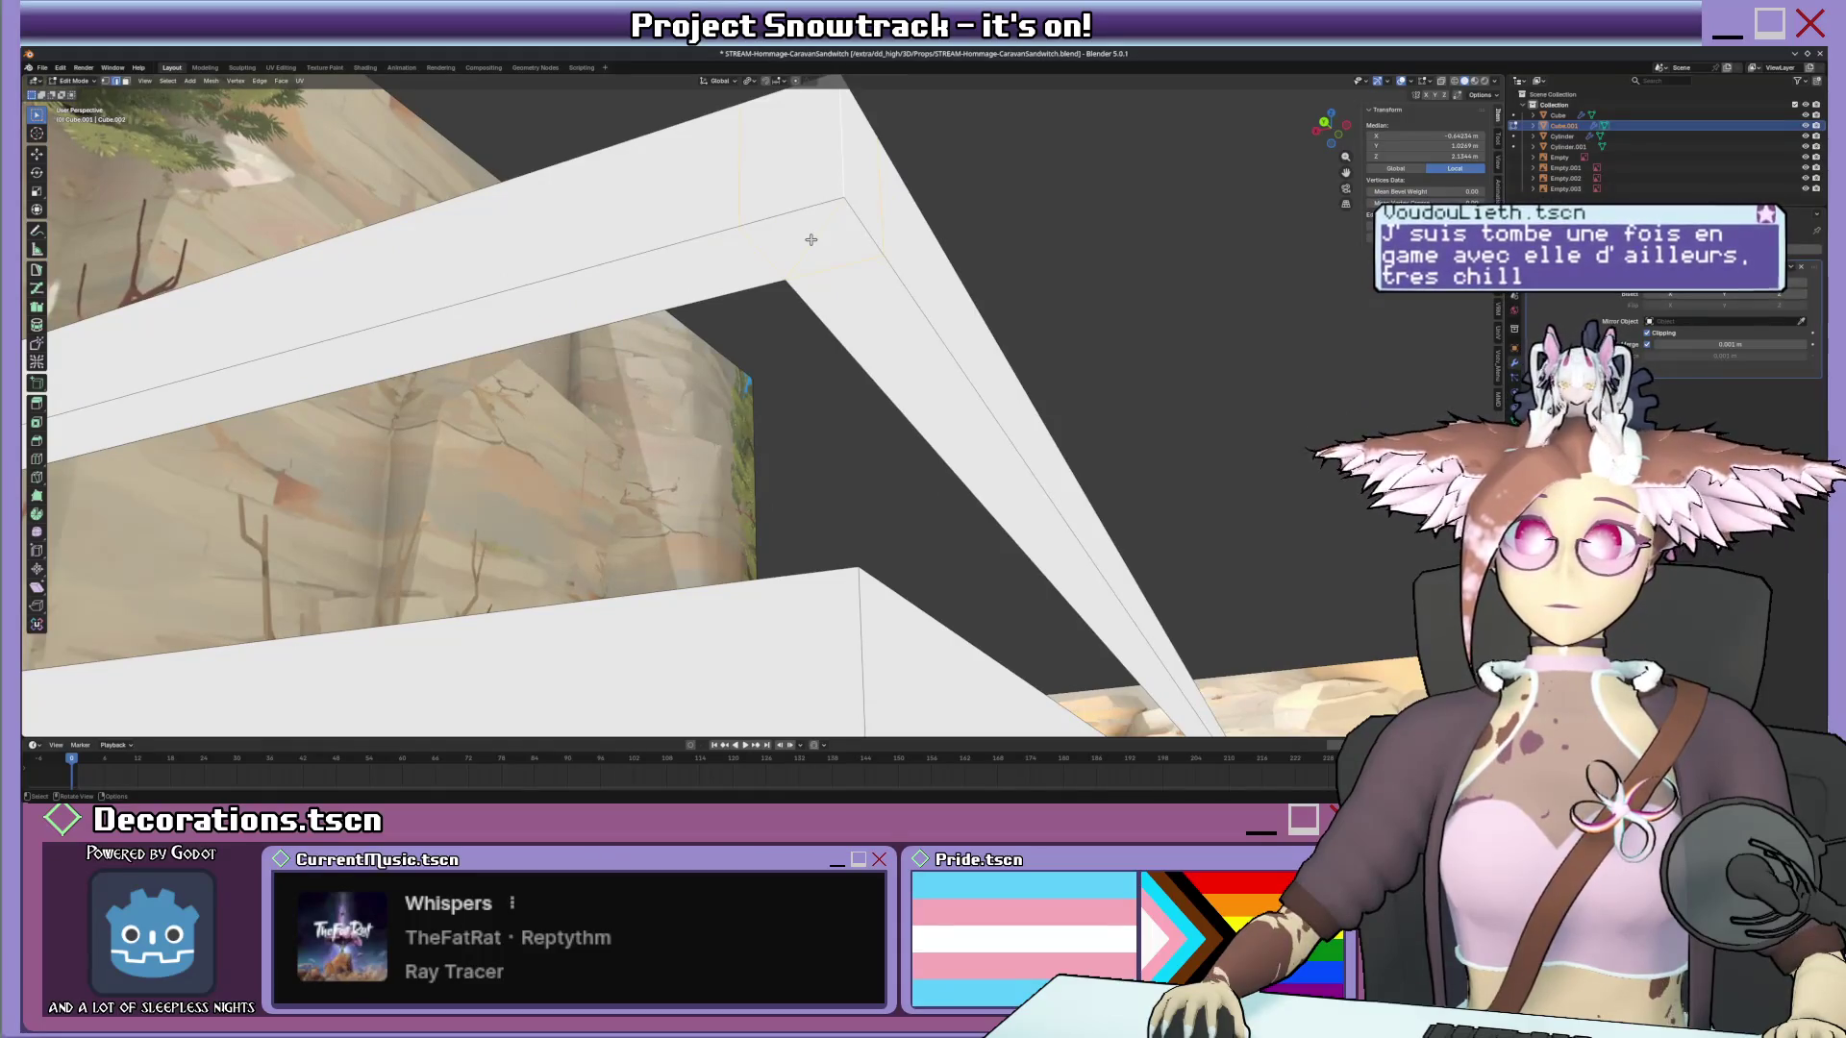
Raise one corner vertex of the rack vertically and begin another knife cut into the frame.
left_click(780, 228)
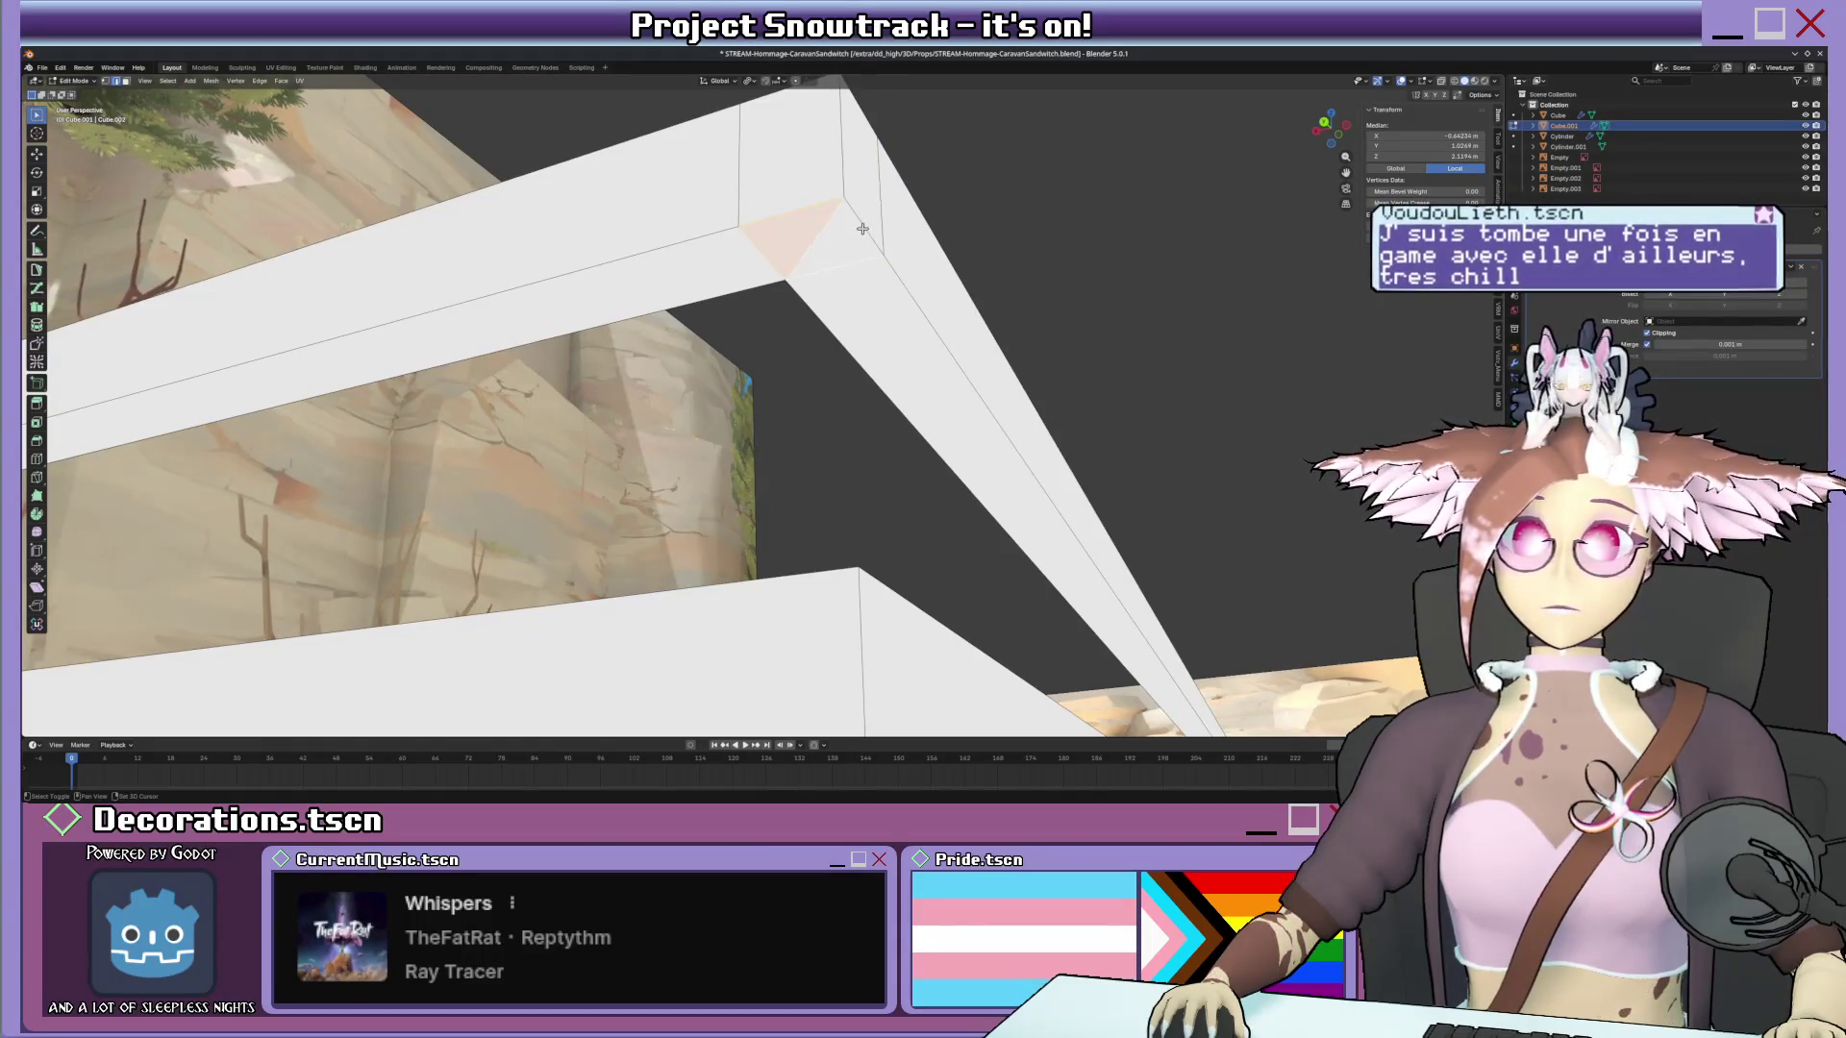
key("KP_Decimal")
middle_click_drag(815, 366, 831, 396)
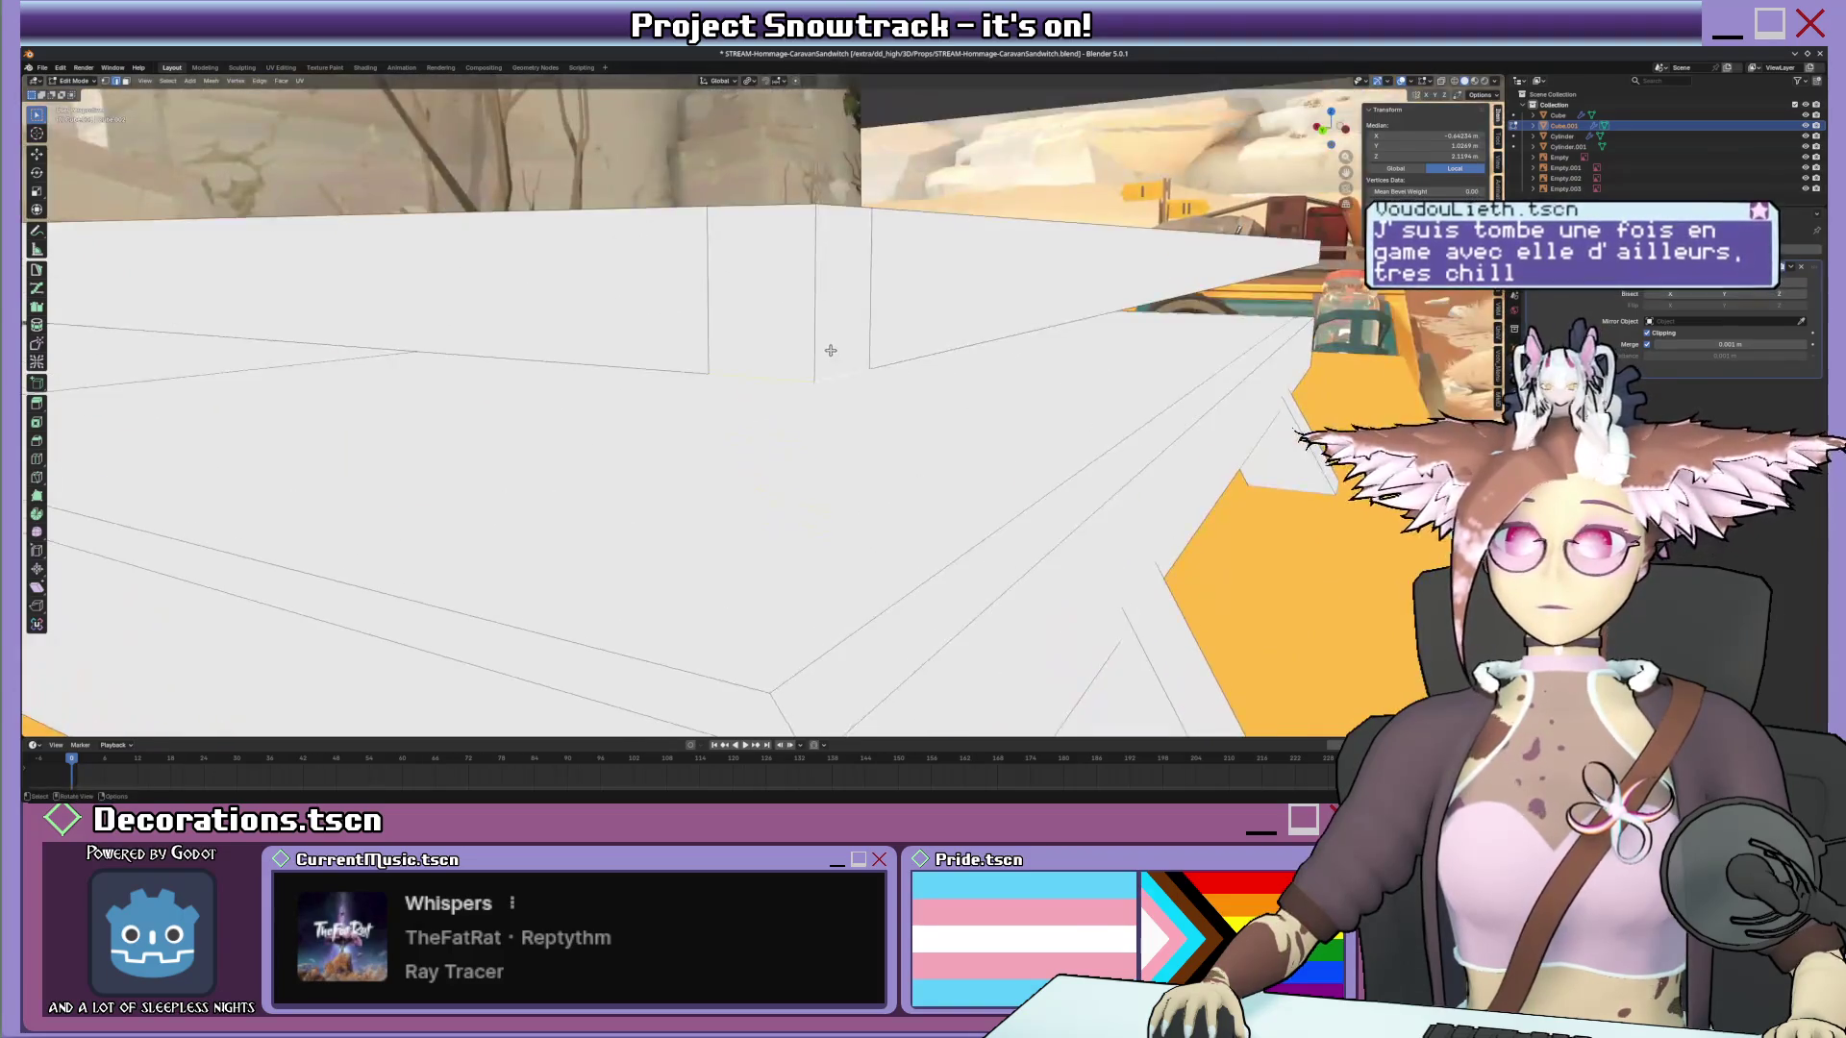
key("z")
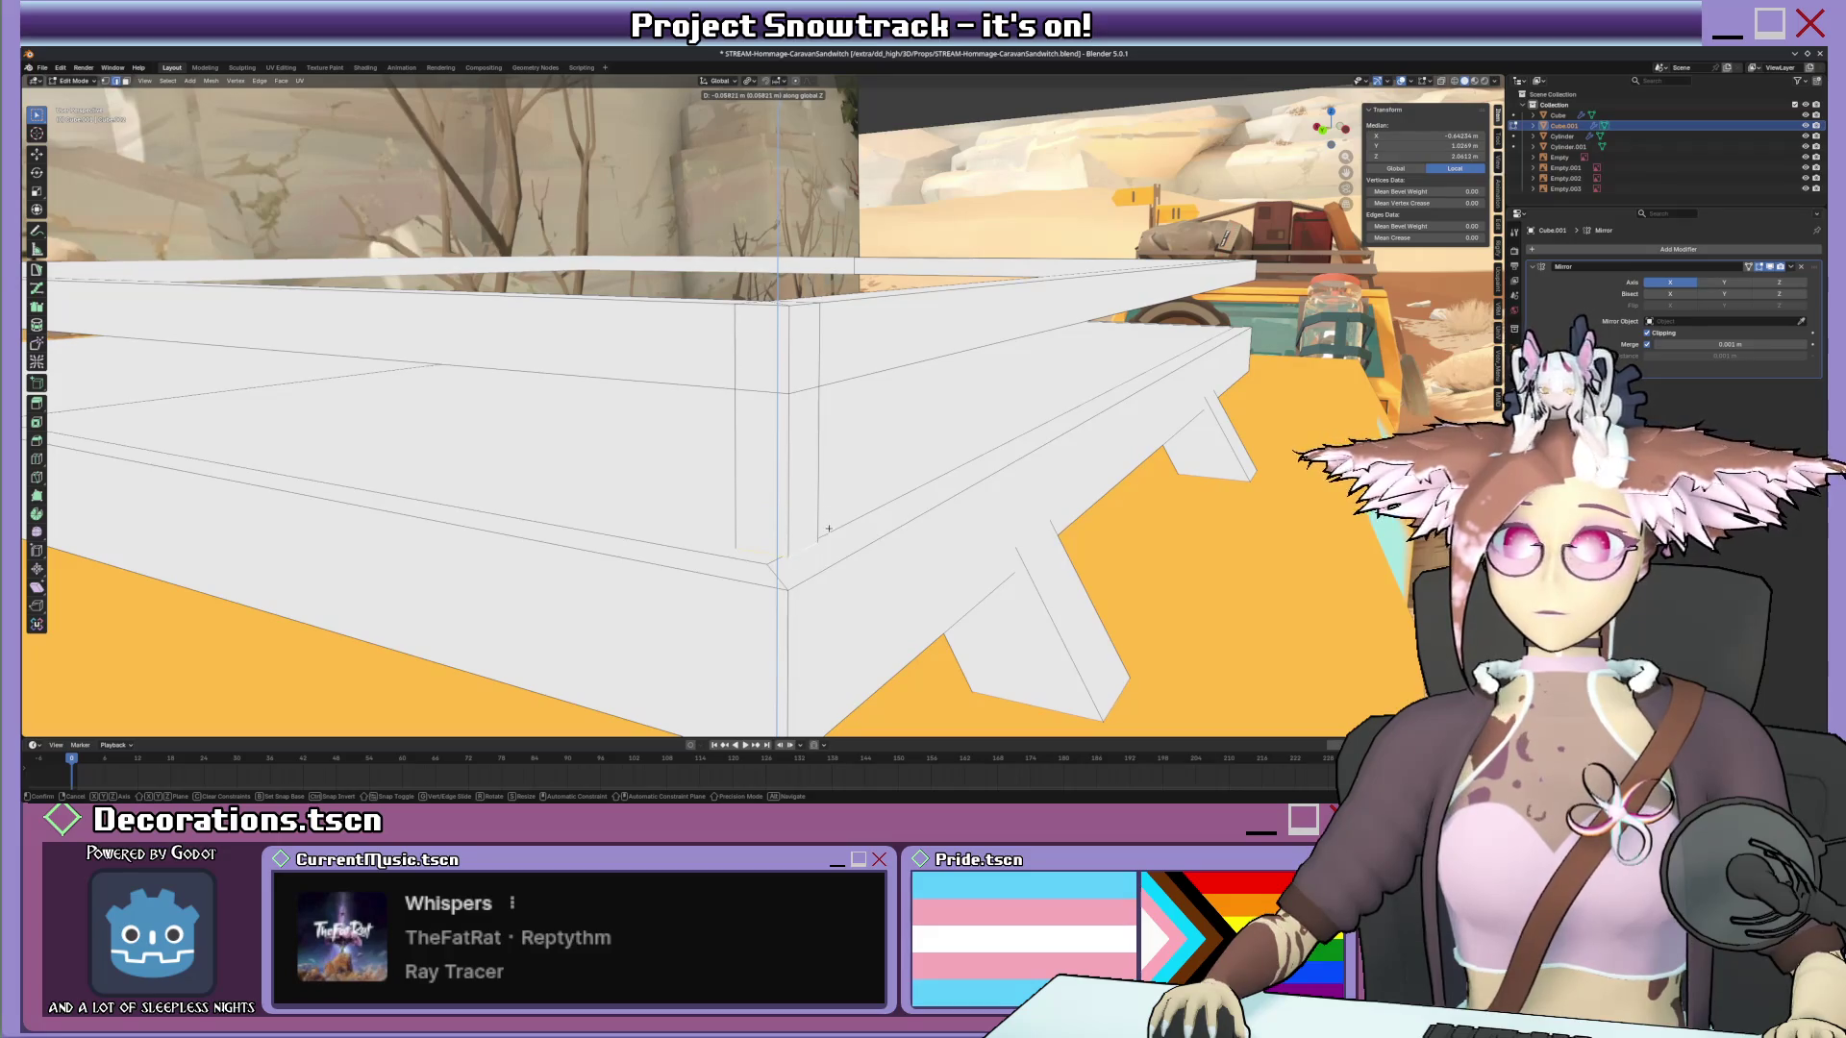
left_click(830, 613)
middle_click_drag(792, 541, 774, 480)
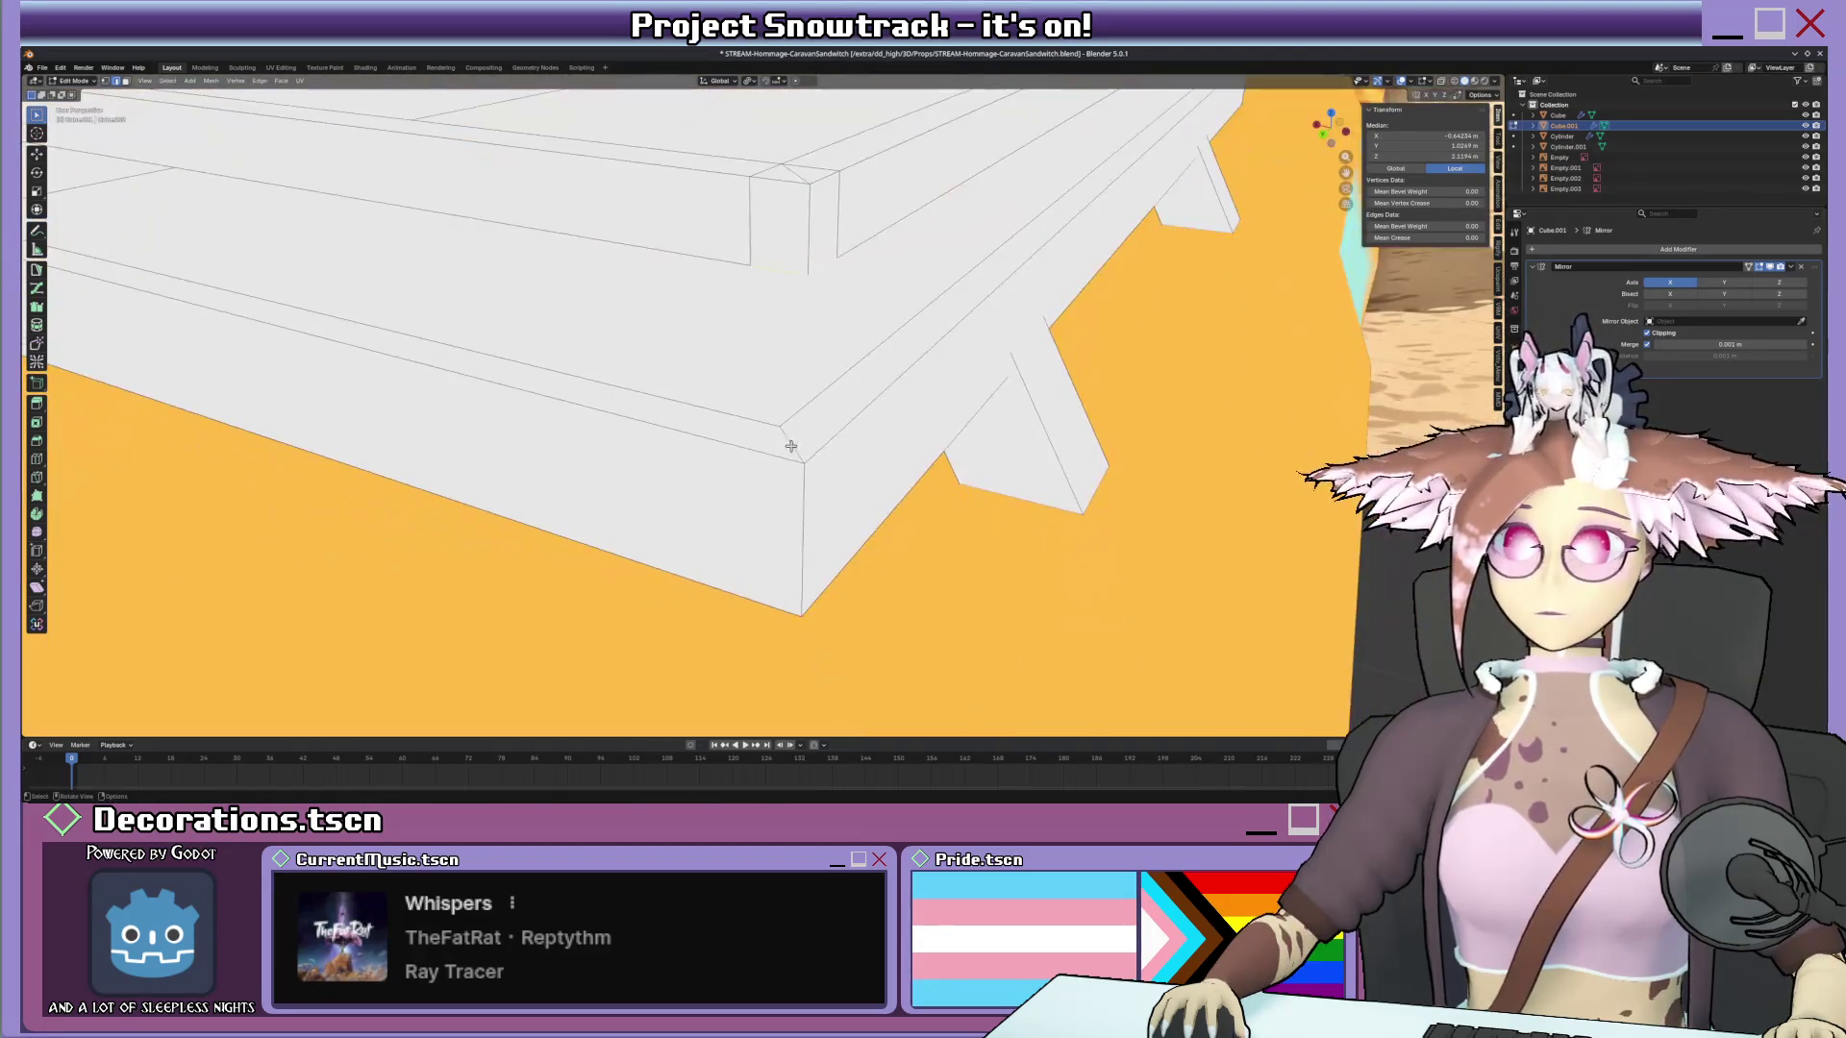
key("k")
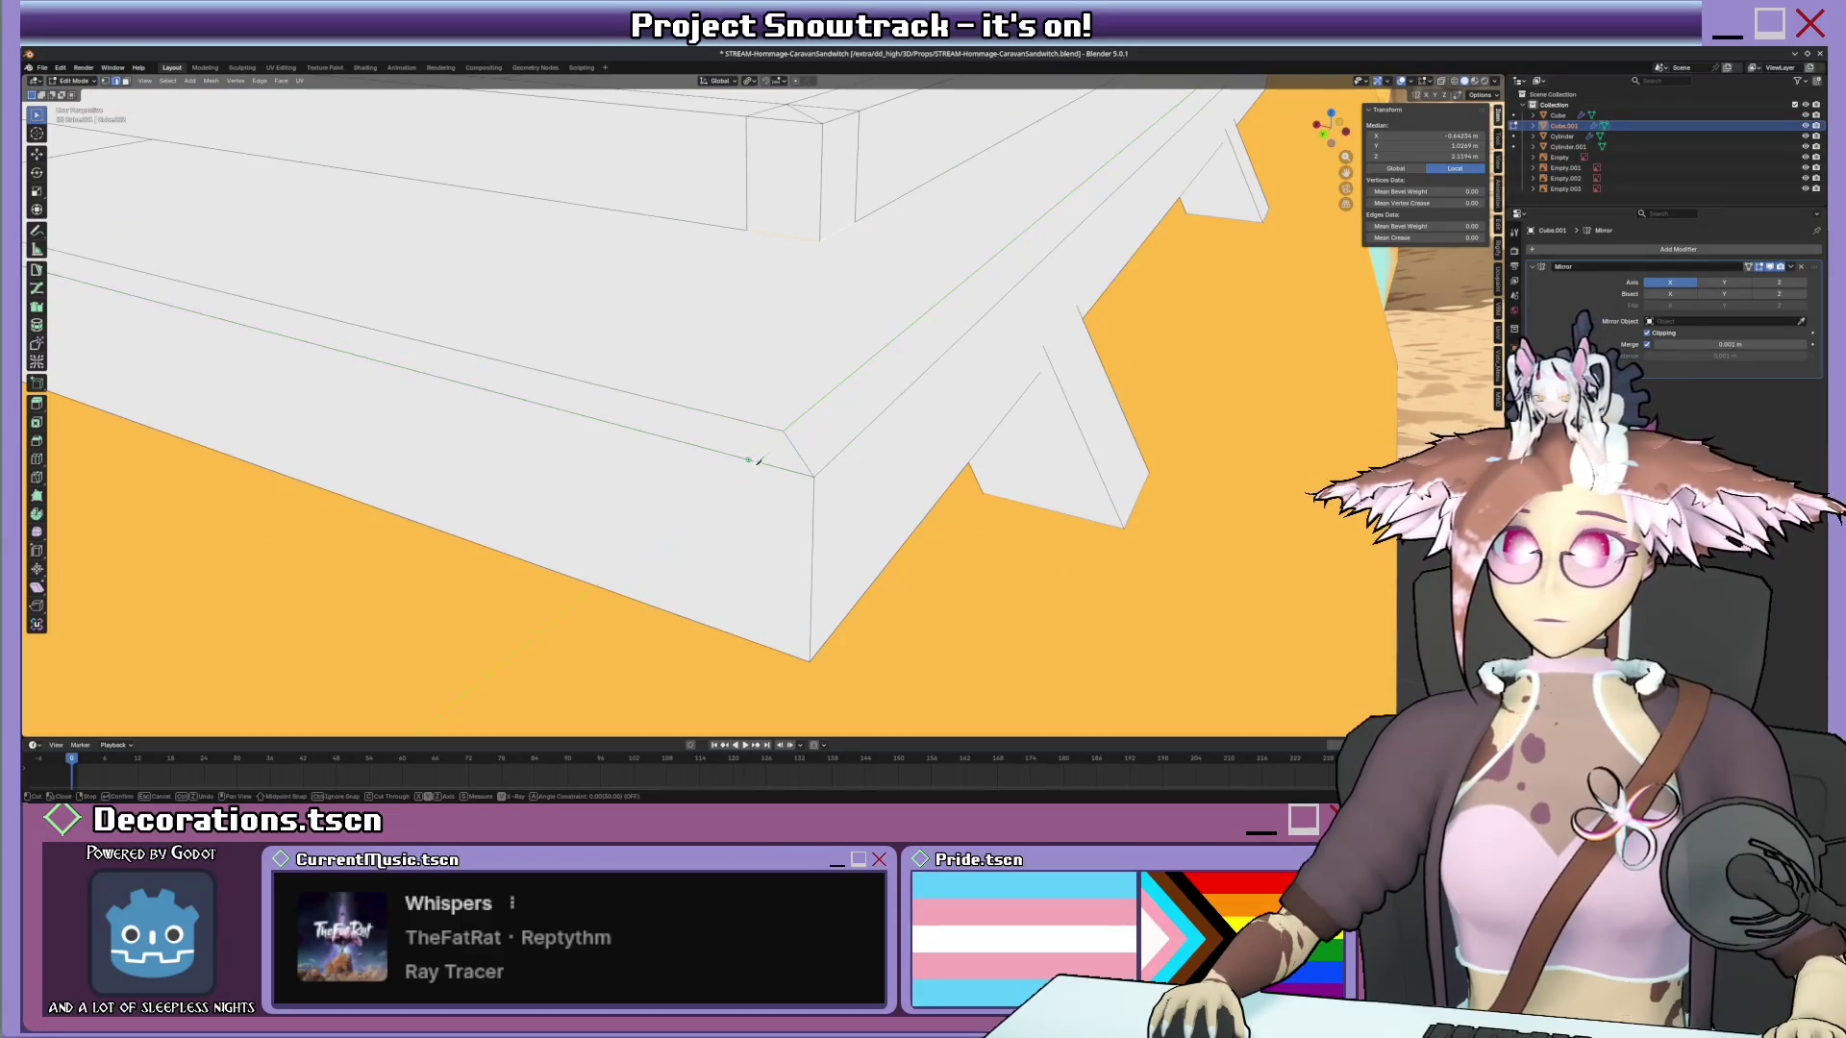
middle_click_drag(752, 459, 739, 474)
mouse_move(775, 610)
middle_mouse_down()
mouse_move(708, 461)
mouse_move(683, 500)
mouse_move(680, 424)
mouse_move(695, 469)
mouse_move(597, 461)
mouse_move(896, 414)
mouse_move(906, 436)
middle_mouse_up()
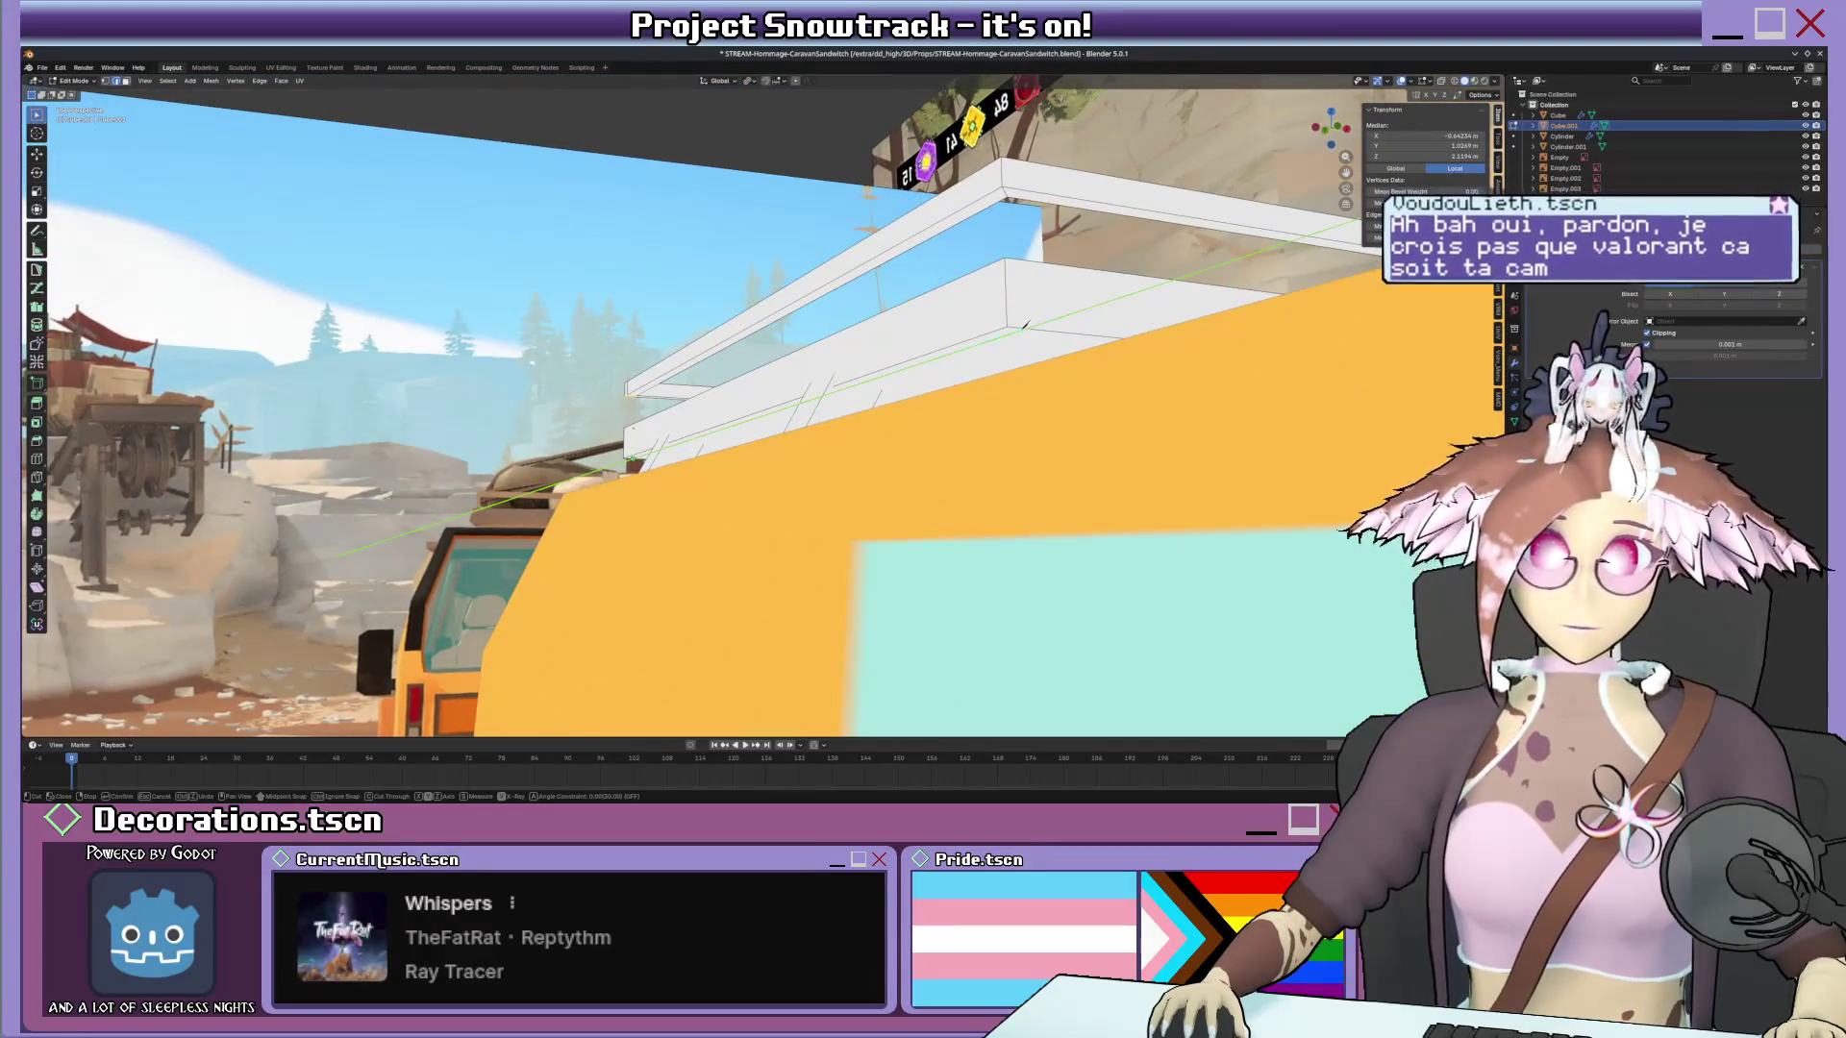
mouse_move(1028, 322)
middle_mouse_down()
mouse_move(1098, 352)
mouse_move(1022, 348)
mouse_move(910, 444)
mouse_move(793, 492)
middle_mouse_up()
key("z")
key("y")
left_click(817, 473)
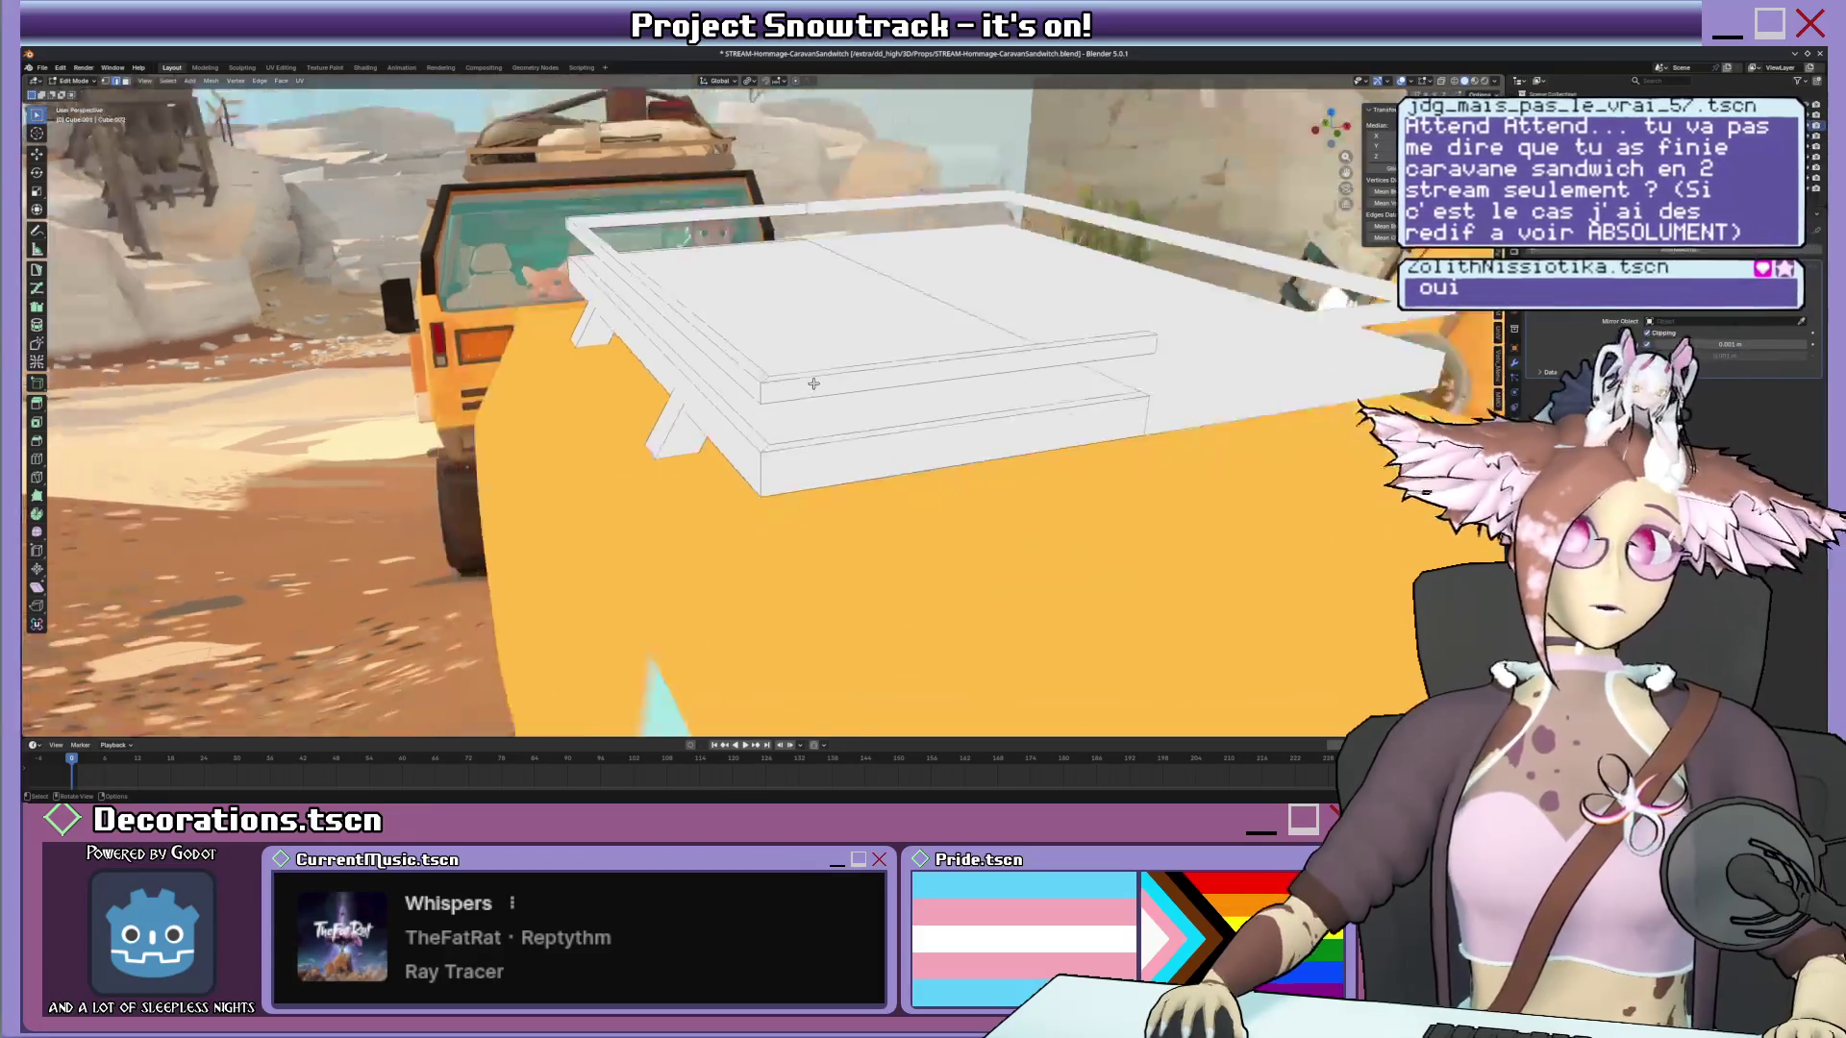
mouse_move(820, 458)
middle_mouse_down()
mouse_move(789, 394)
mouse_move(719, 376)
mouse_move(865, 416)
middle_mouse_up()
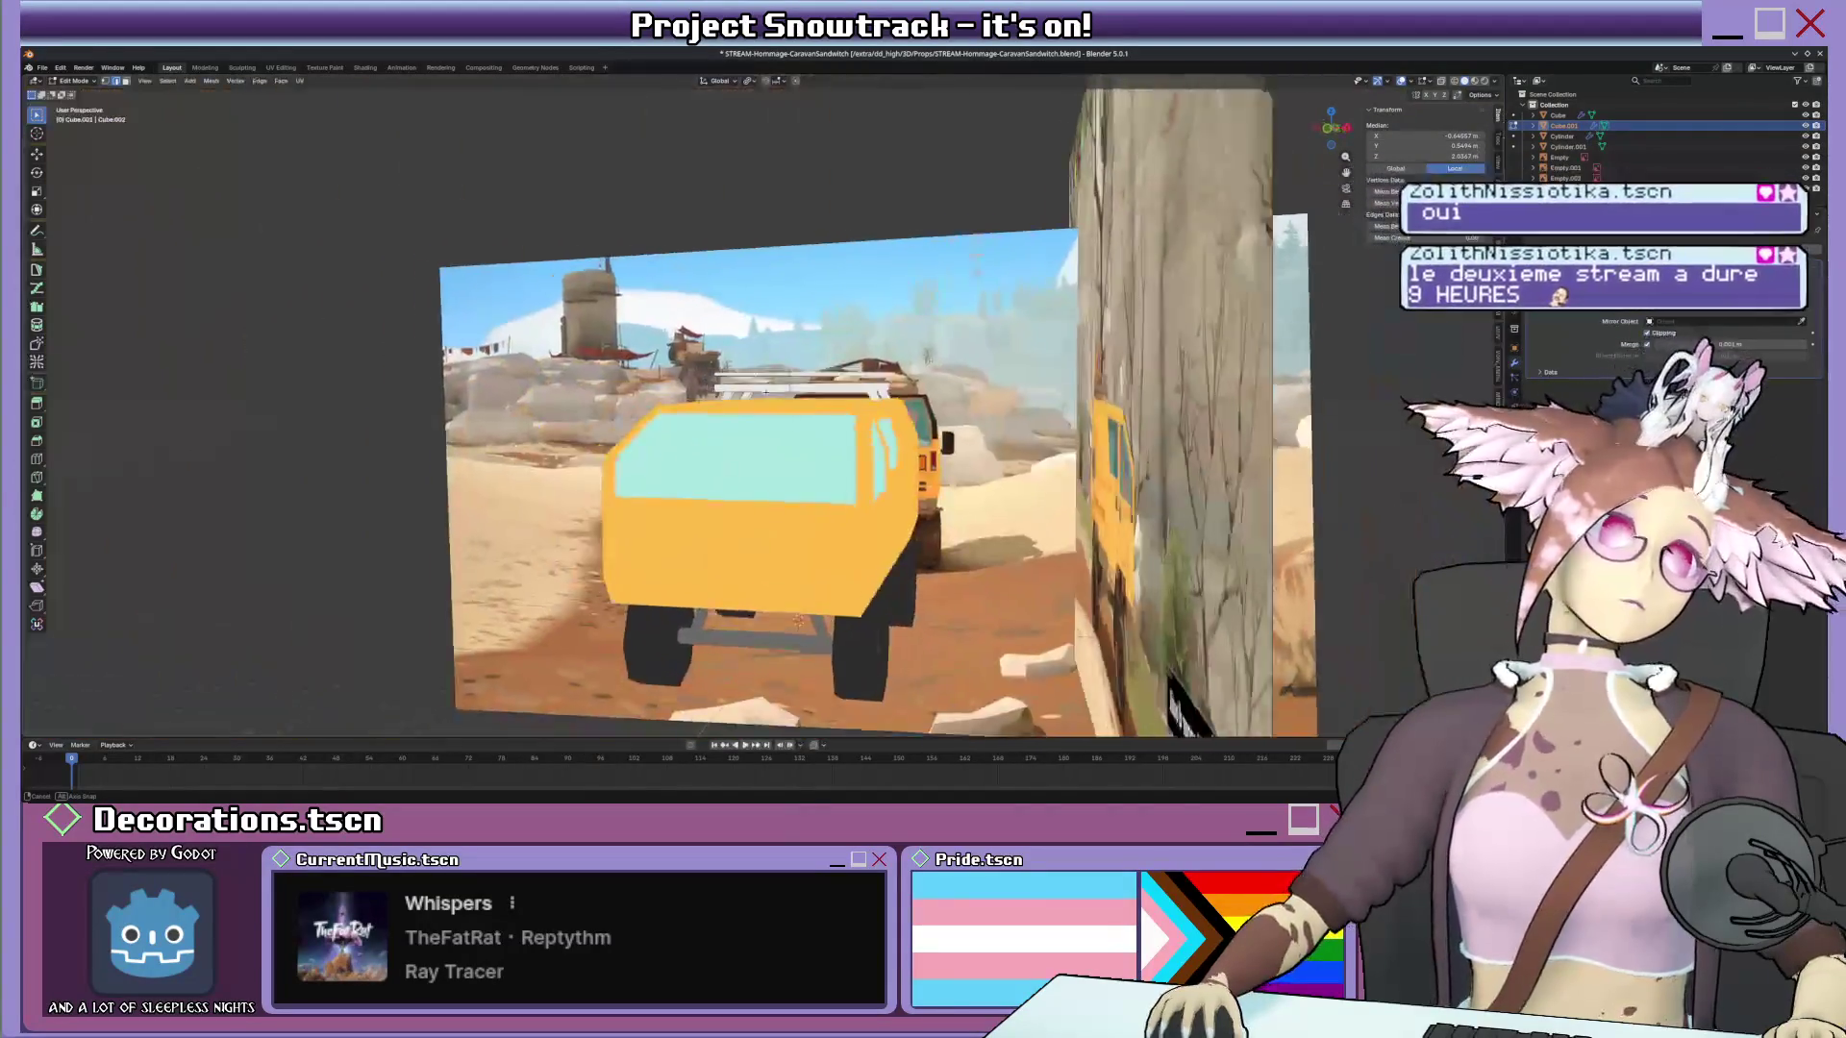
scroll(864, 416, "up", 2)
scroll(863, 417, "up", 2)
scroll(859, 418, "up", 2)
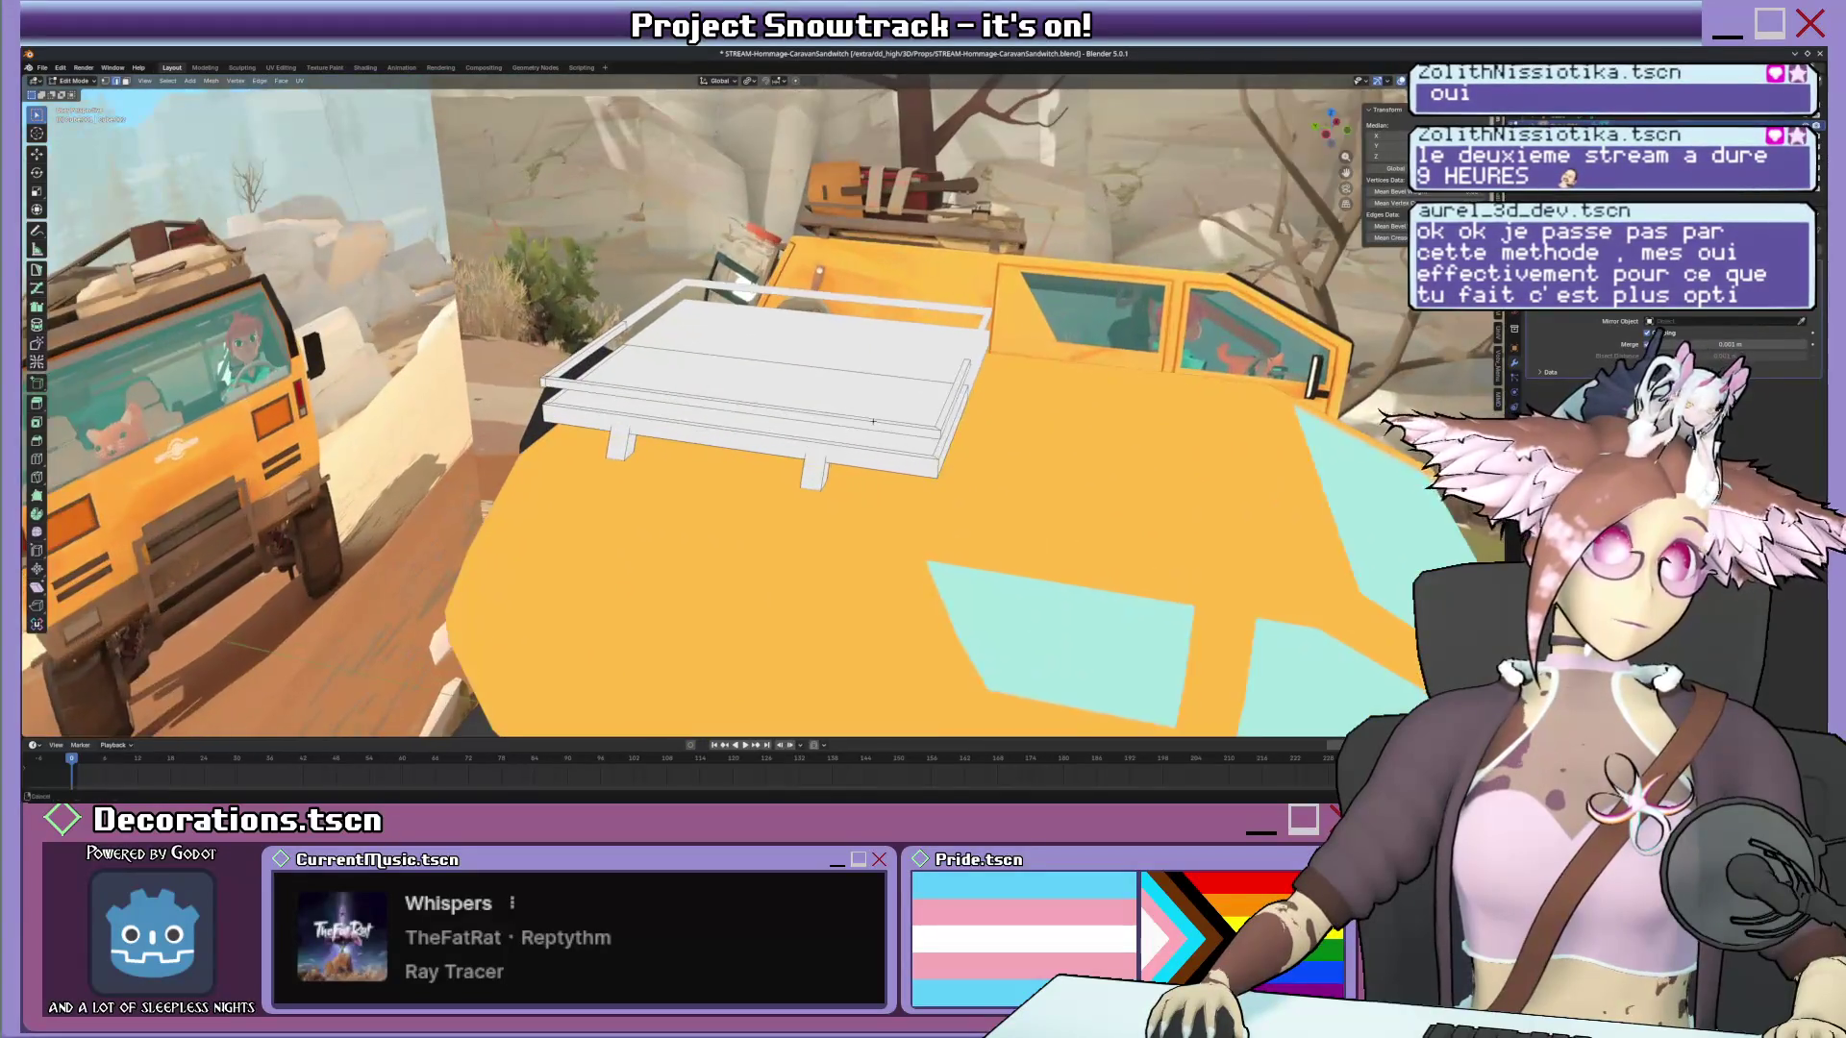
scroll(854, 422, "up", 2)
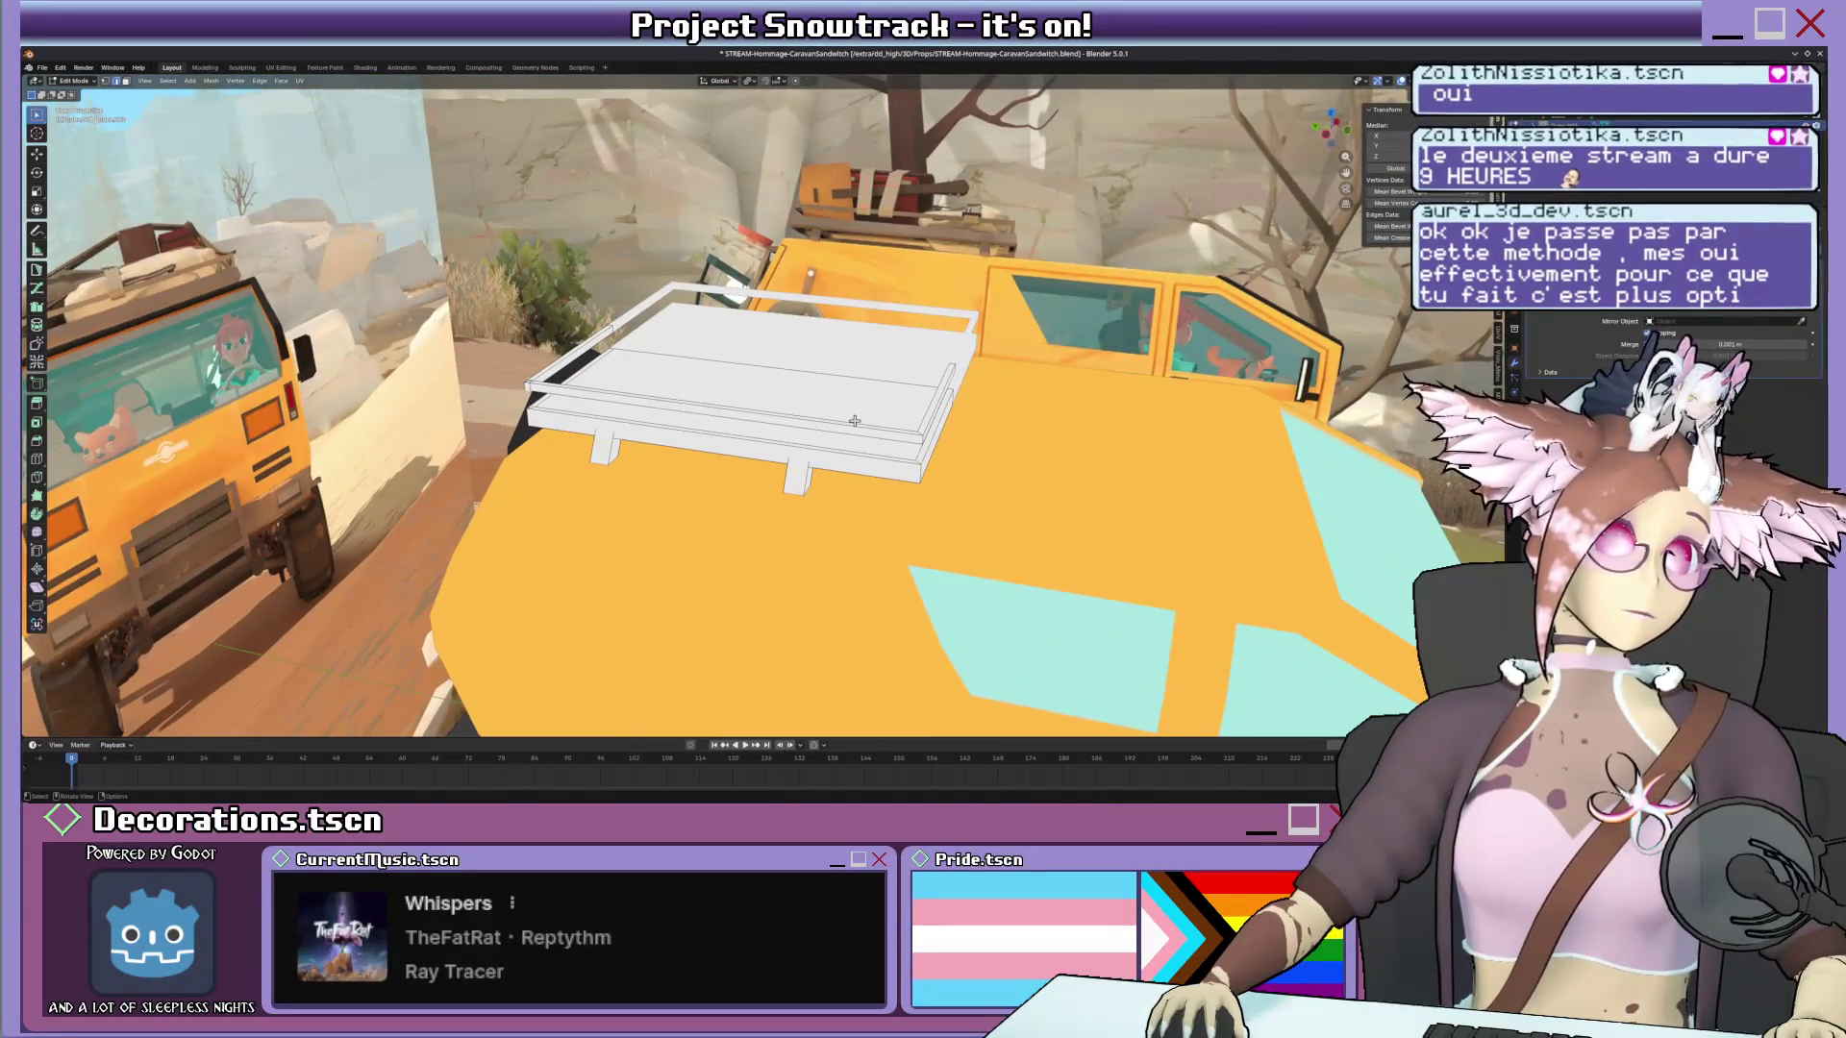
scroll(851, 421, "up", 2)
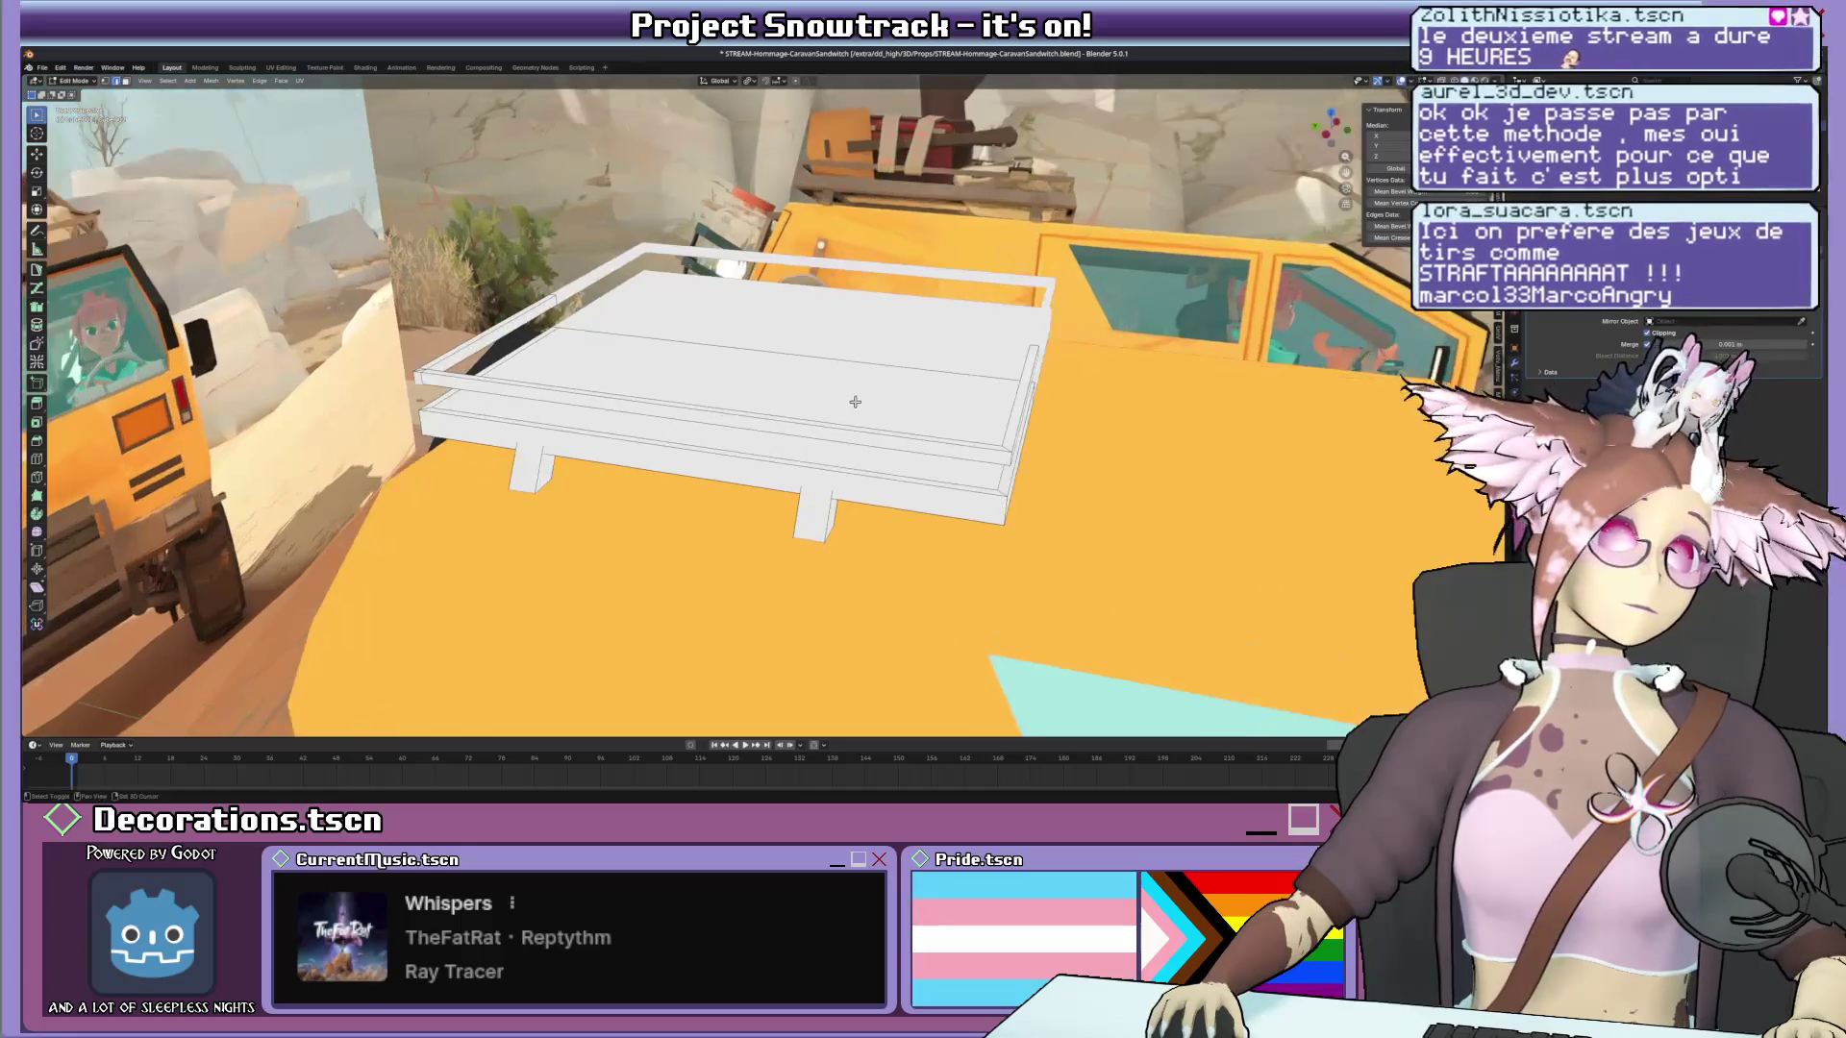
scroll(828, 413, "up", 2)
scroll(826, 410, "up", 2)
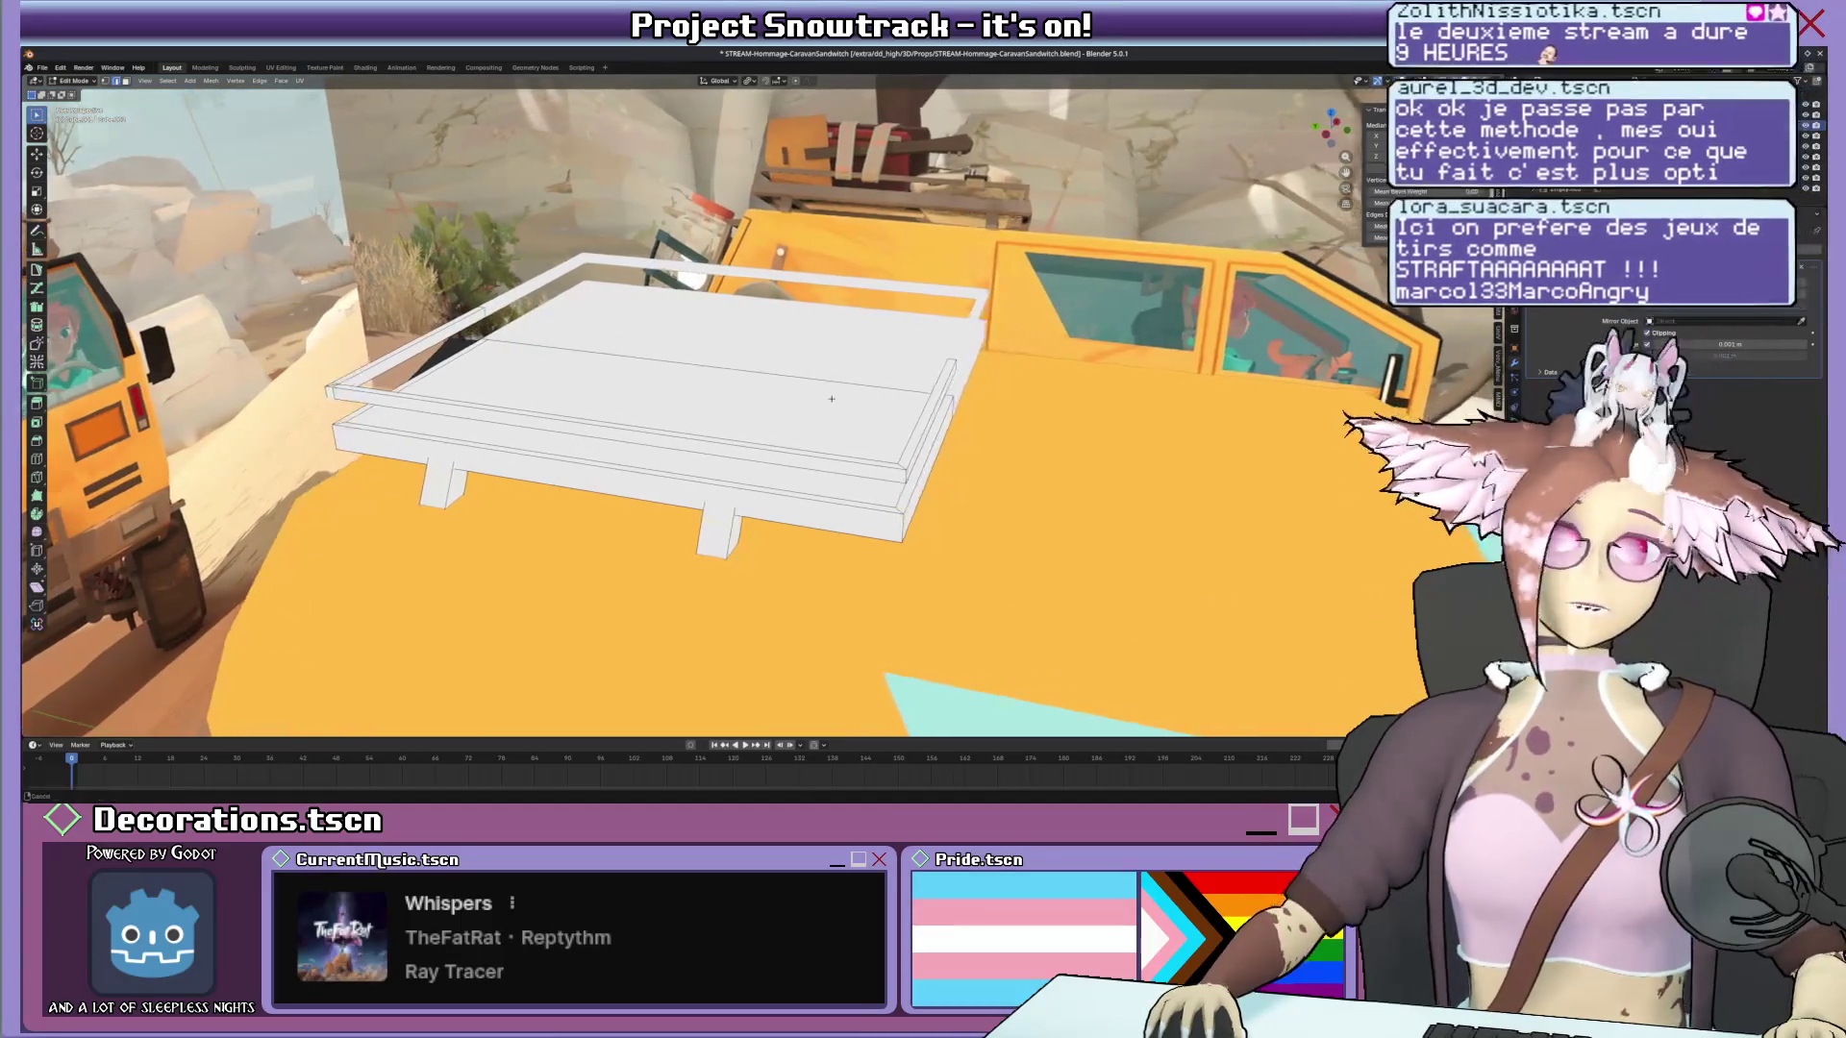
scroll(829, 400, "up", 2)
mouse_move(830, 399)
middle_mouse_down()
mouse_move(790, 463)
mouse_move(731, 448)
middle_mouse_up()
Add two edge loops across the rack mesh and delete the unwanted vertices from side view.
key("ctrl+r")
left_click(738, 445)
key("KP_0")
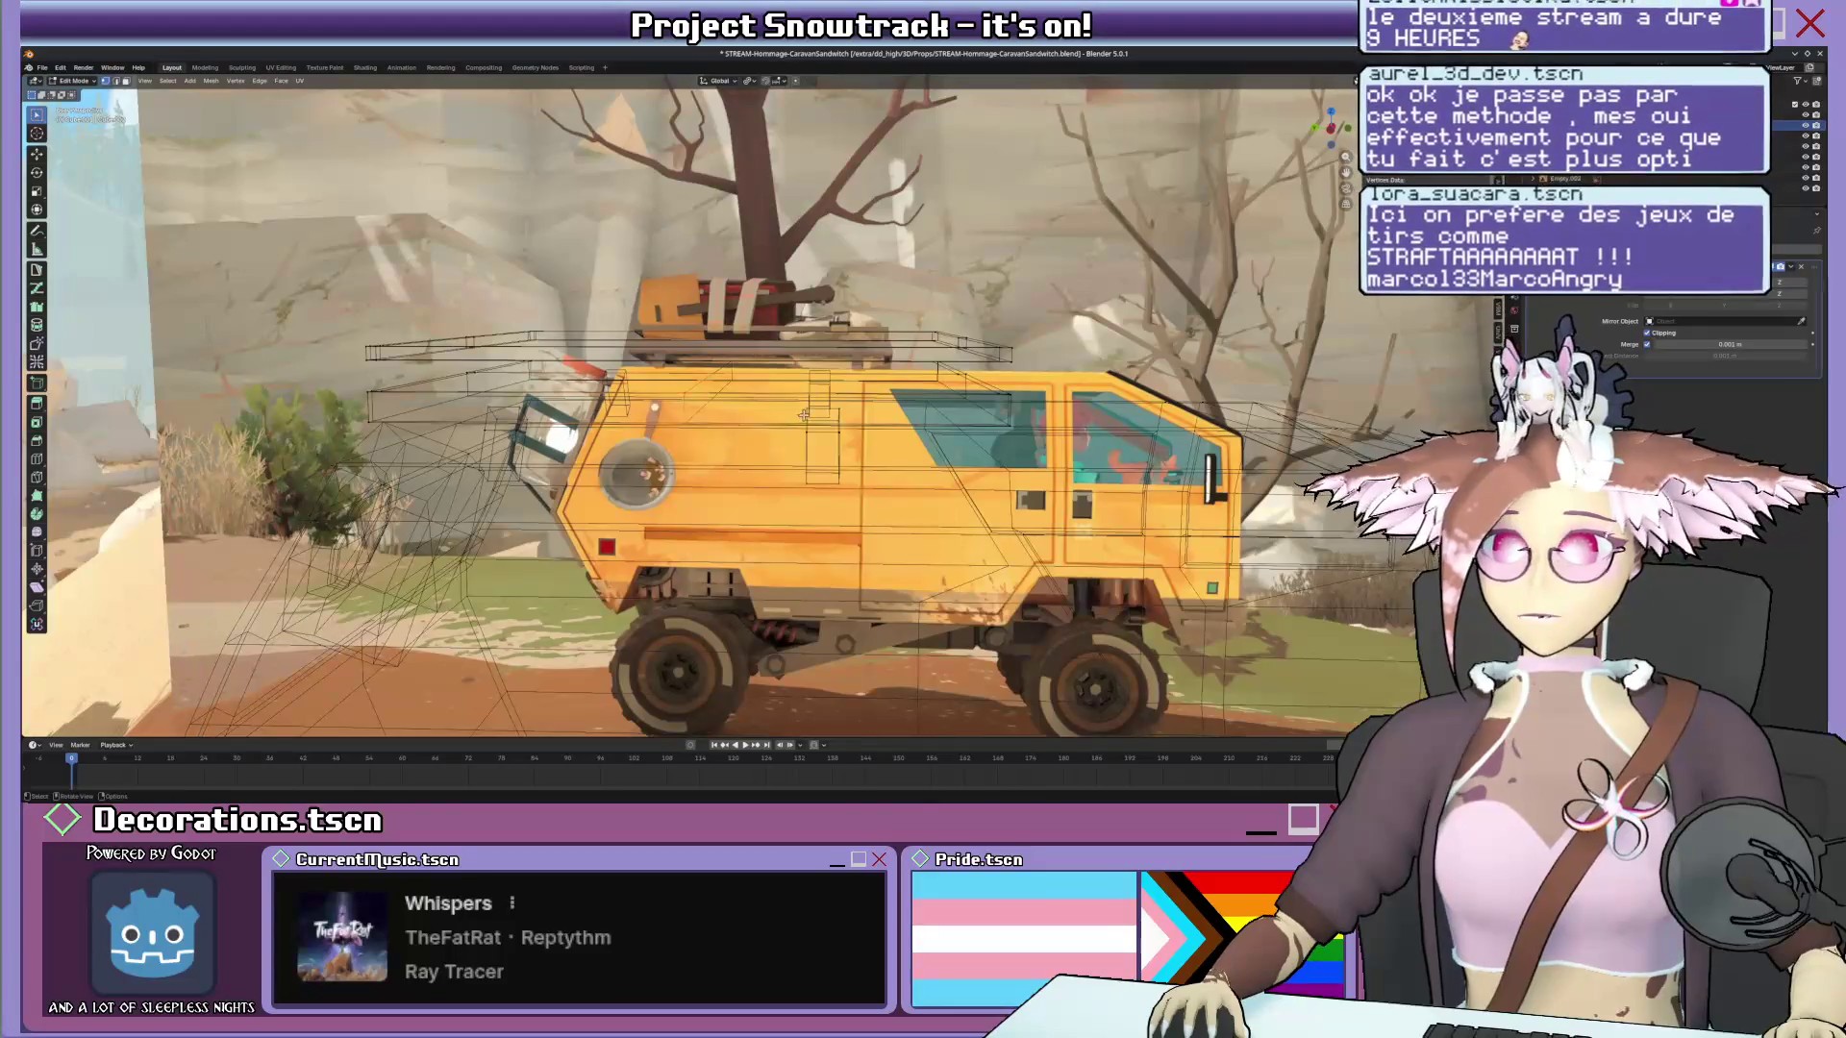
key("x")
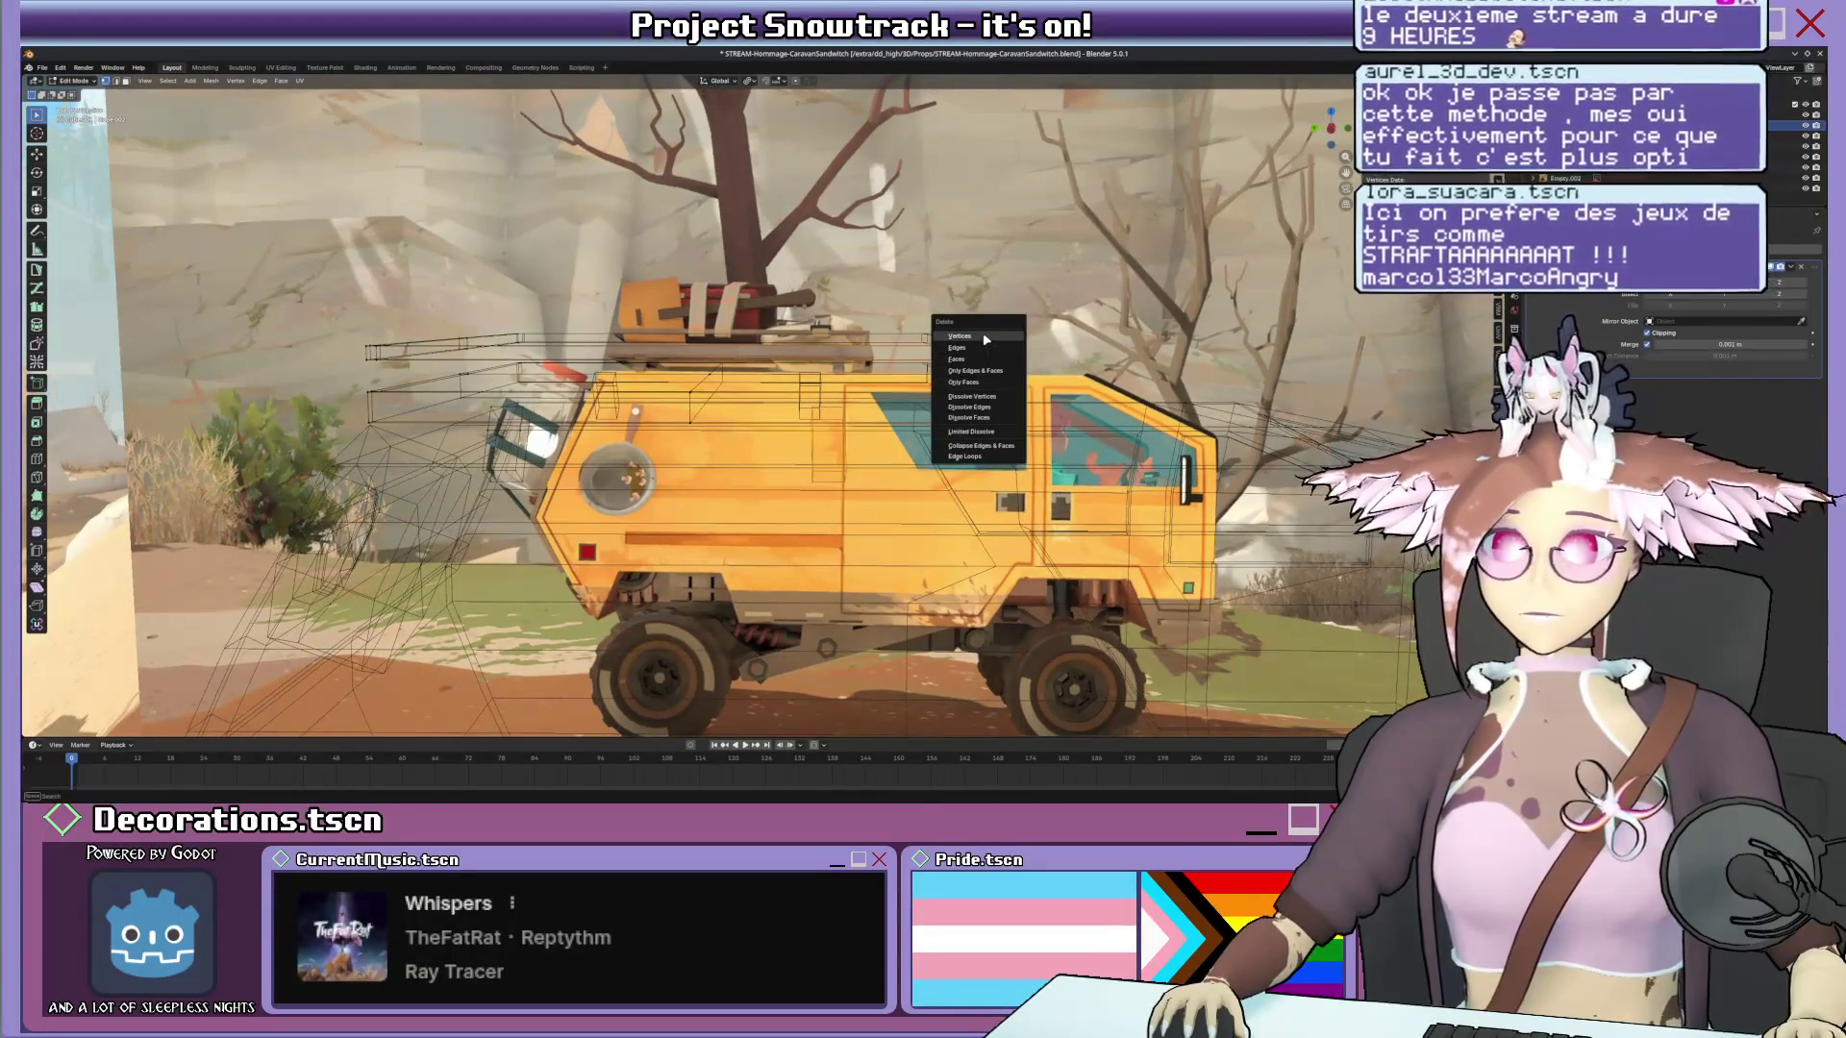
left_click(986, 338)
key("ctrl+r")
left_click(714, 369)
middle_click_drag(714, 369, 821, 458)
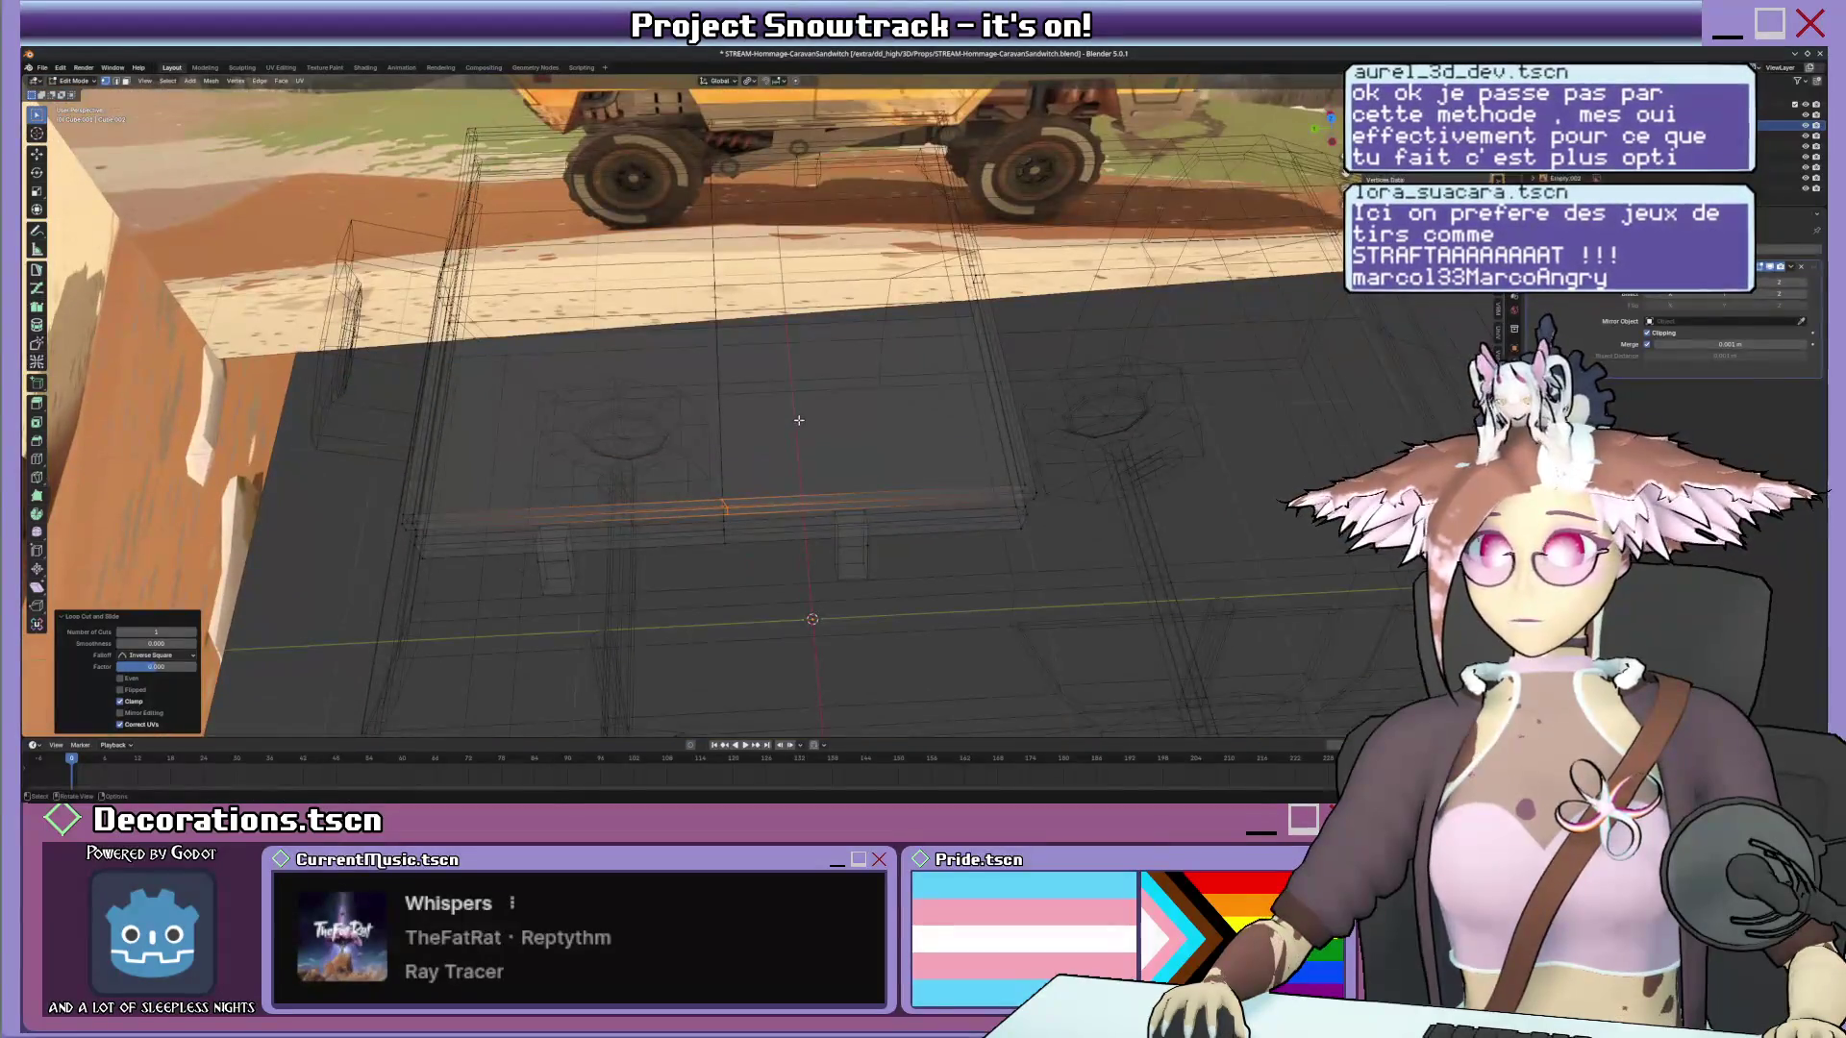
Narrow the selected rack section along Y and return to Object Mode.
key("s")
key("x")
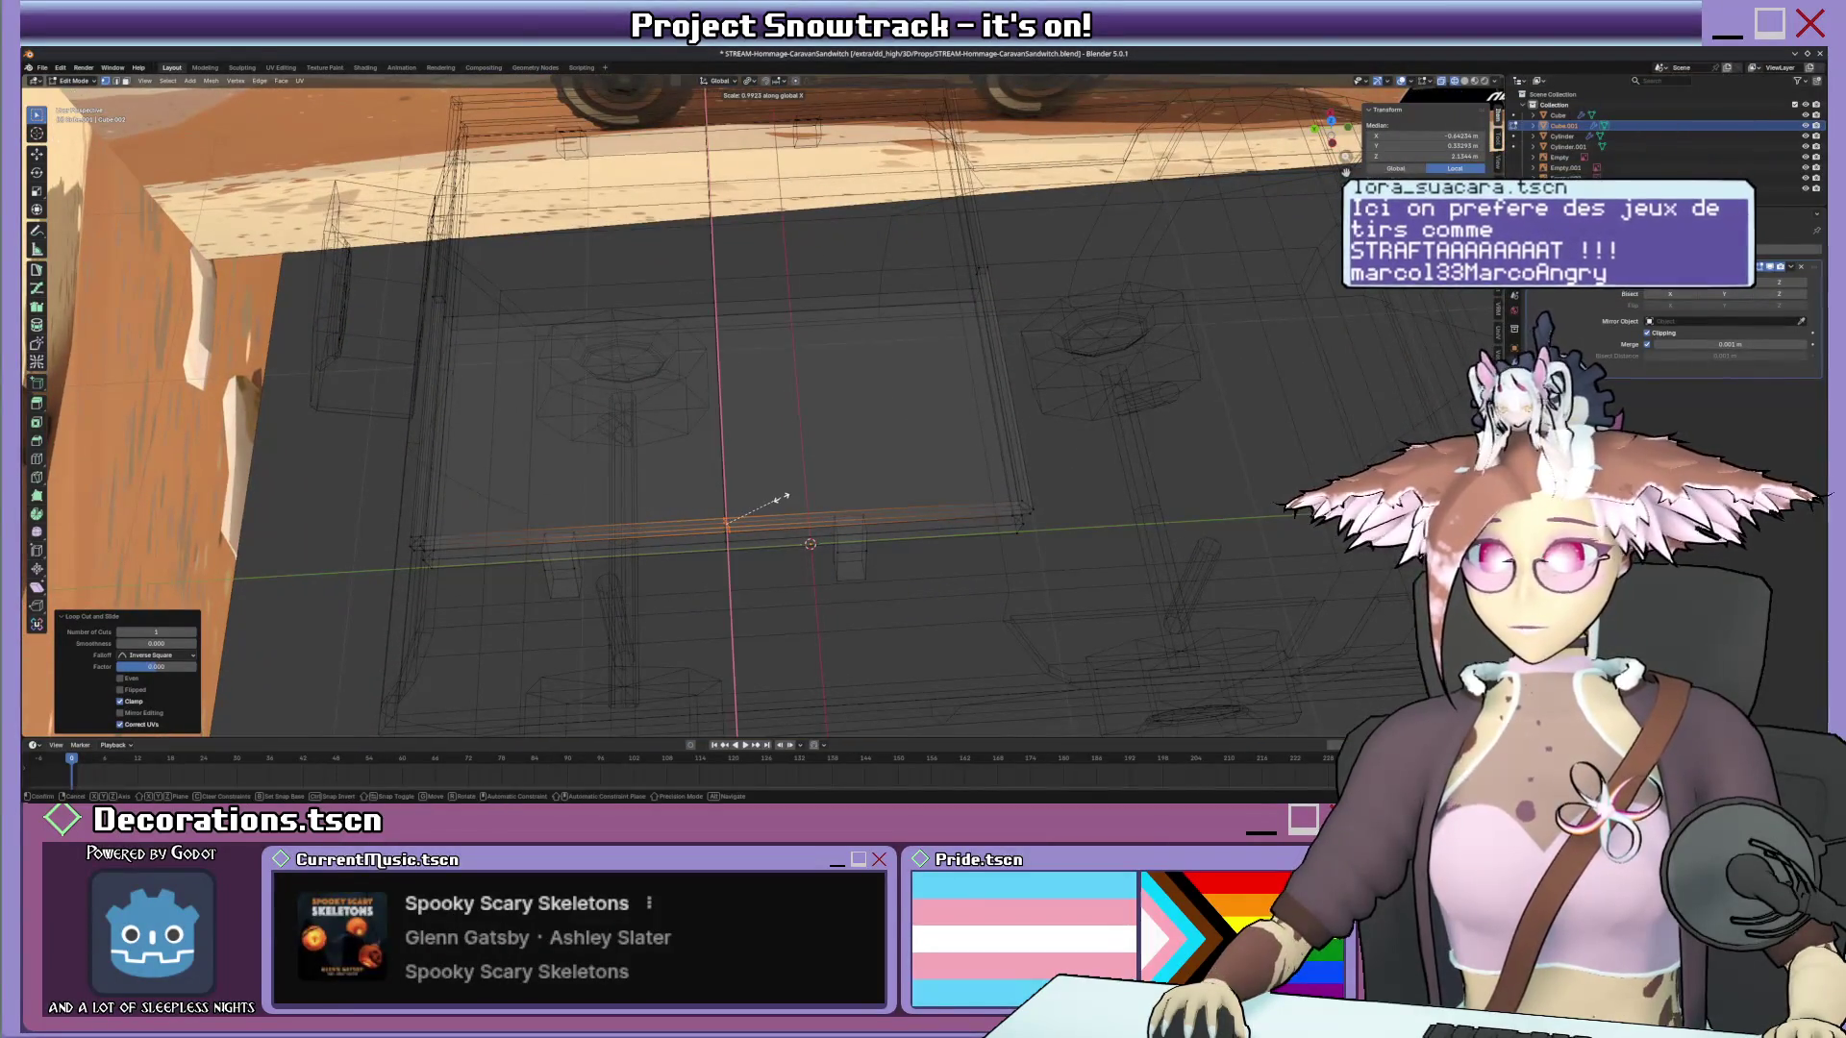
key("y")
left_click(781, 498)
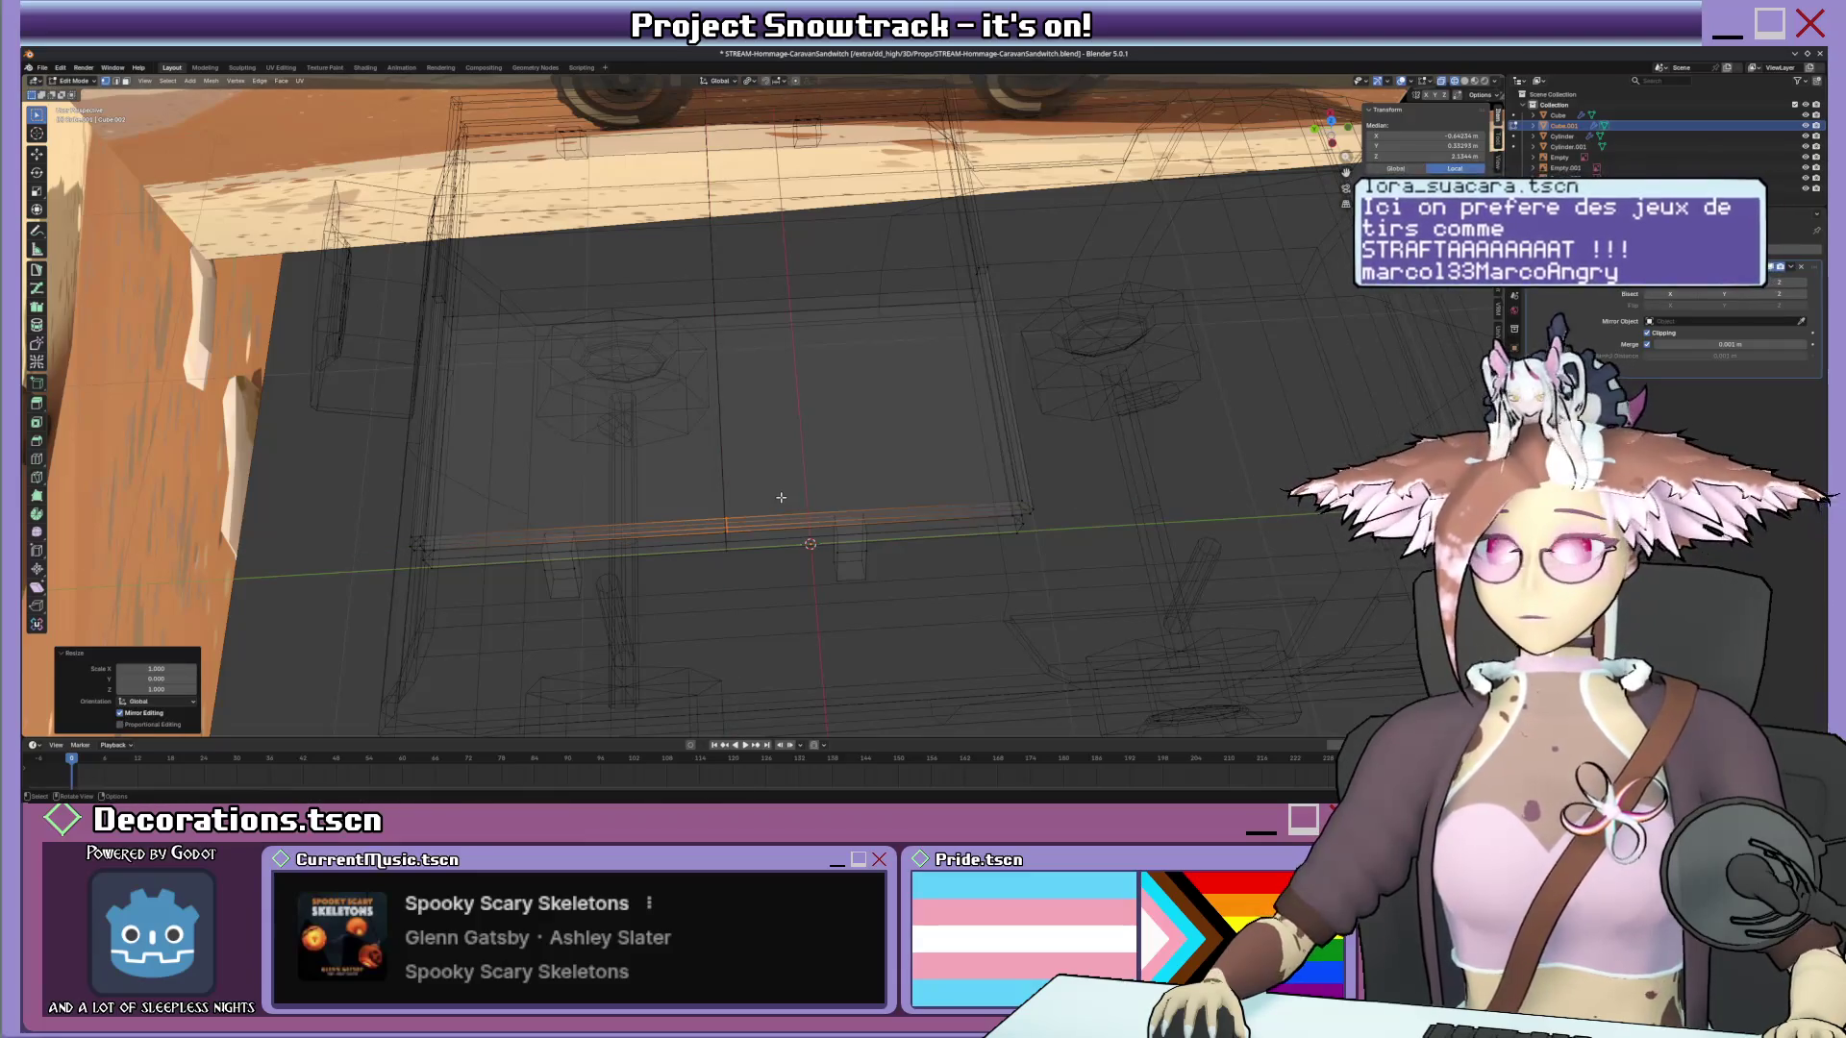
scroll(768, 490, "down", 3)
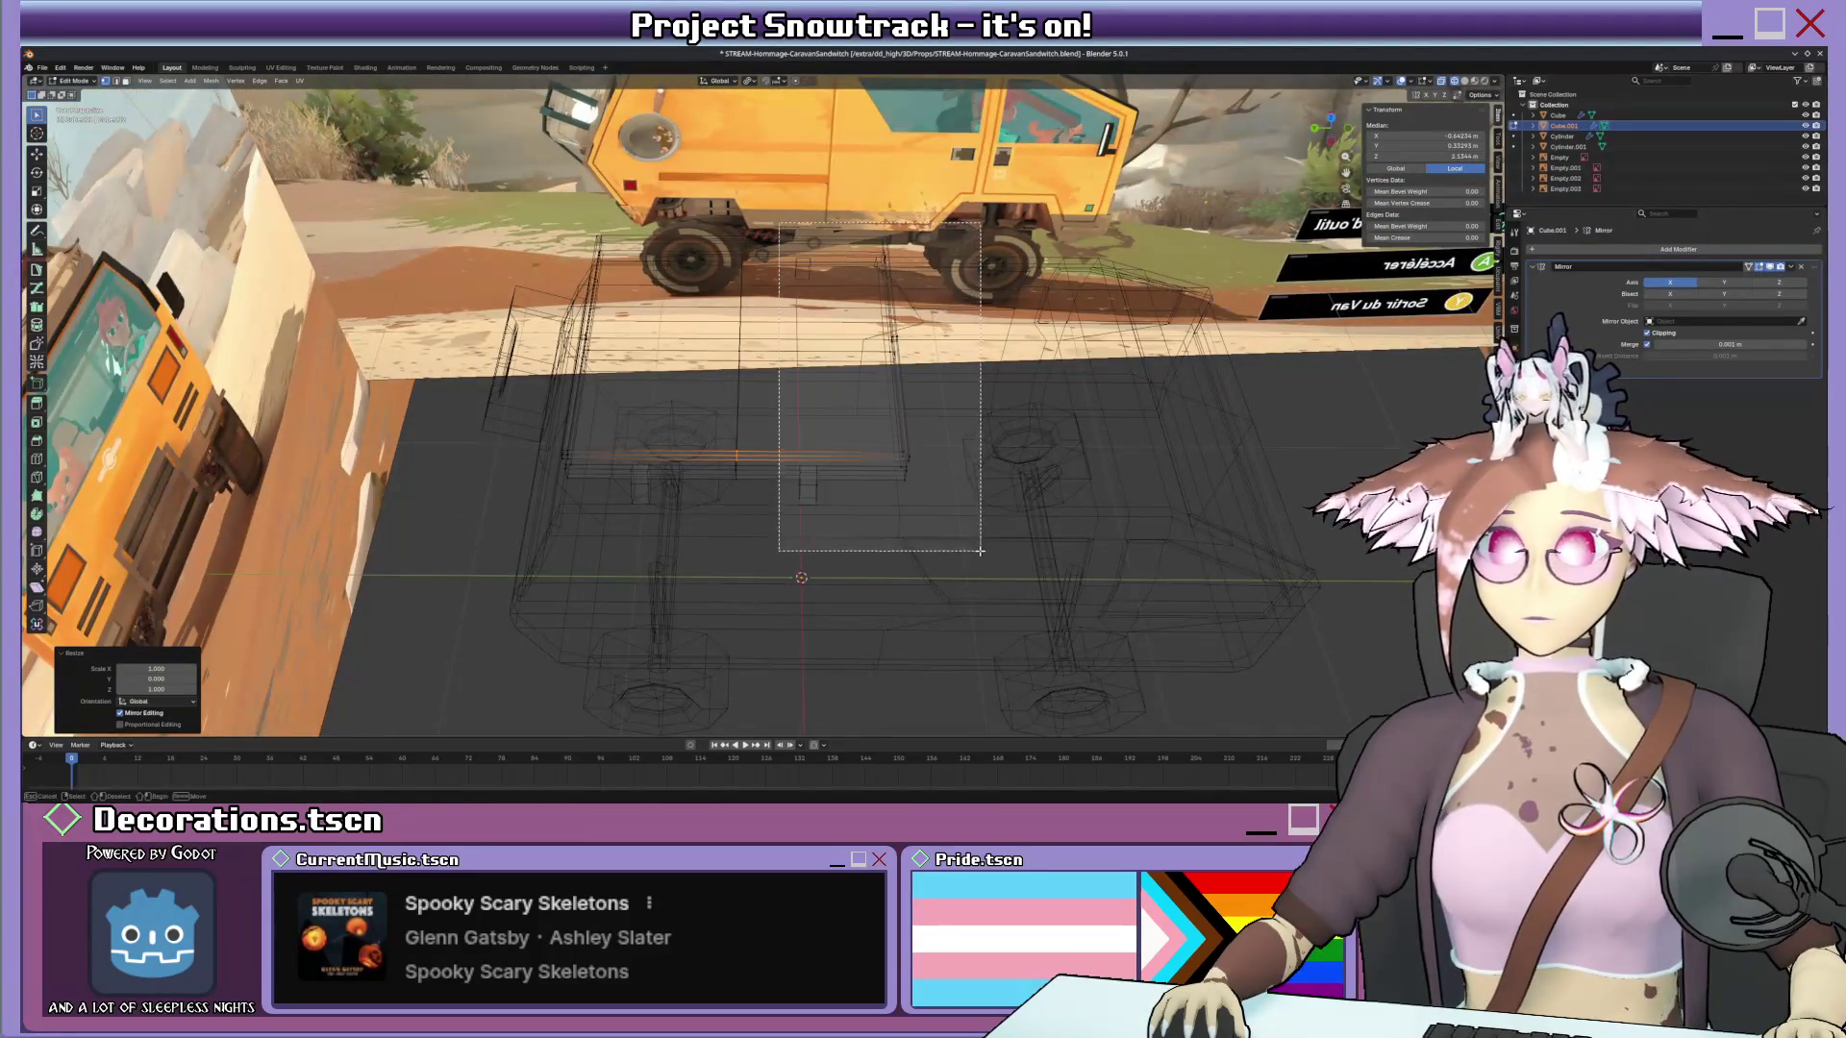
left_click(967, 496)
scroll(968, 490, "up", 1)
scroll(924, 462, "up", 1)
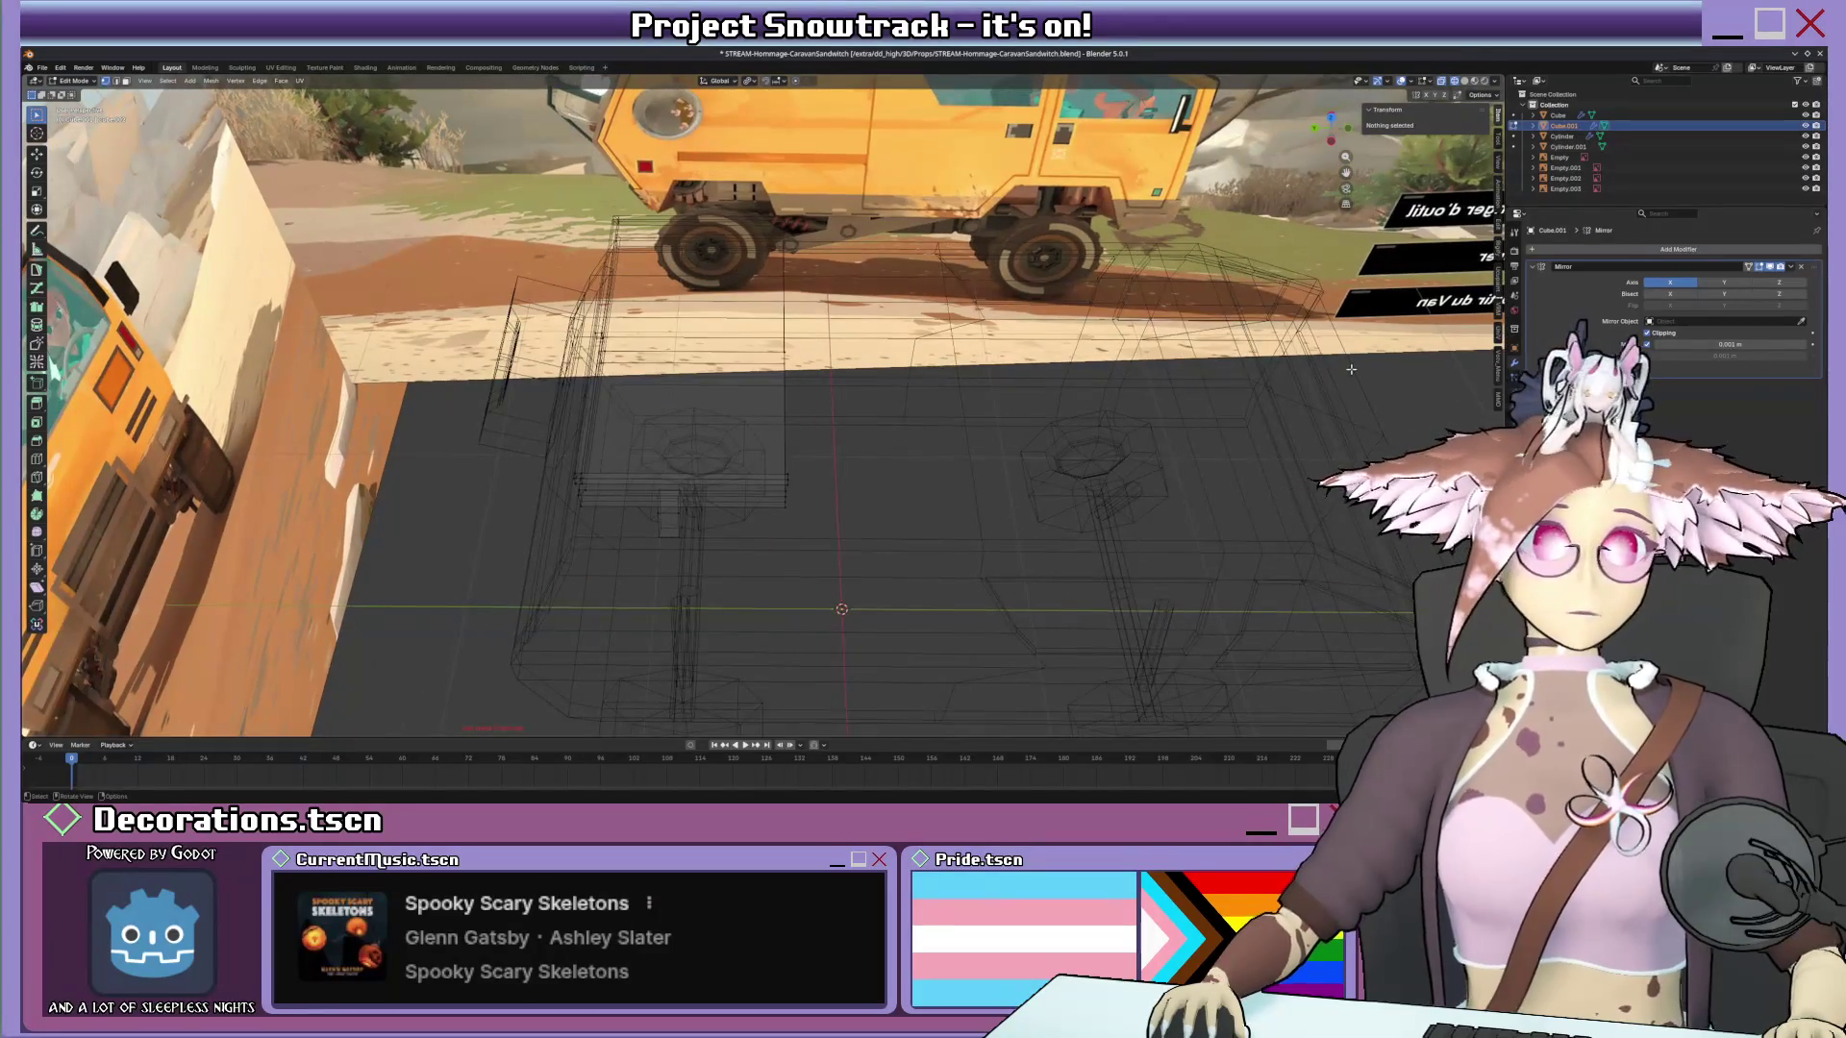
scroll(932, 476, "down", 1)
scroll(934, 476, "down", 2)
key("Tab")
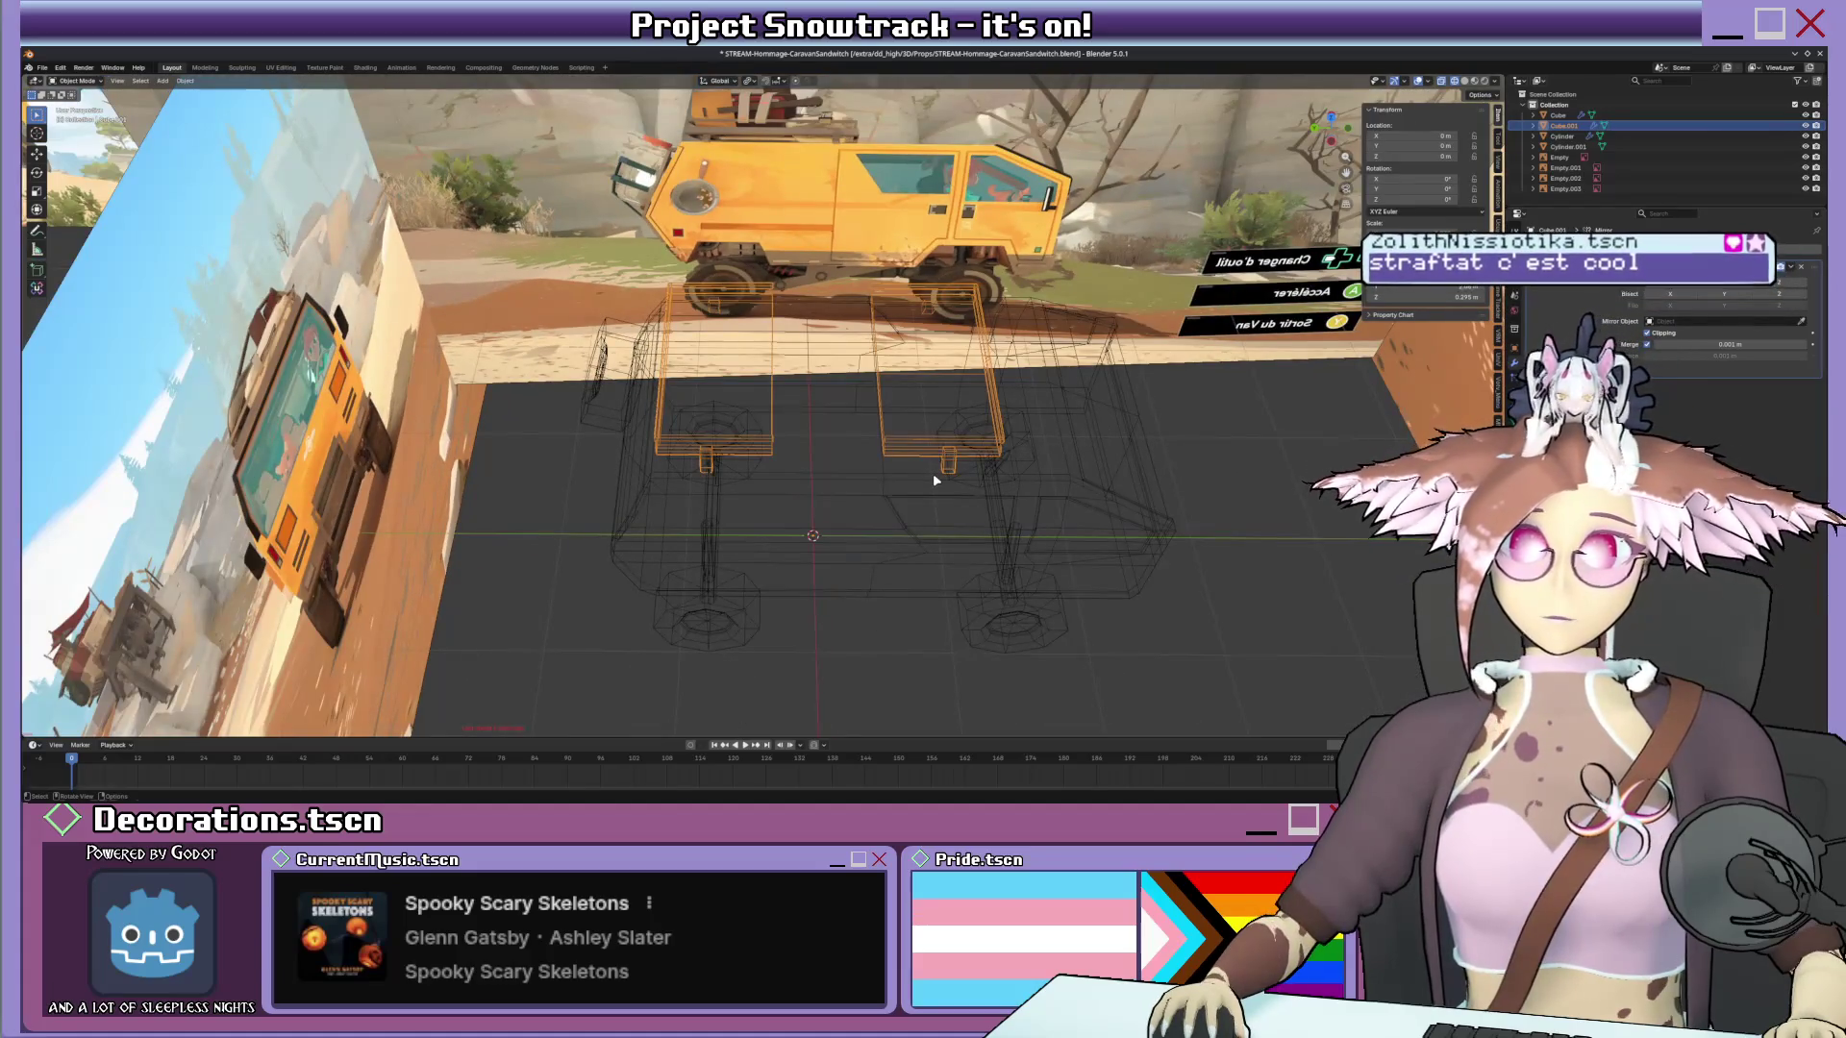
Shift the rack box sideways along X in Edit Mode.
key("Tab")
key("Tab")
key("Tab")
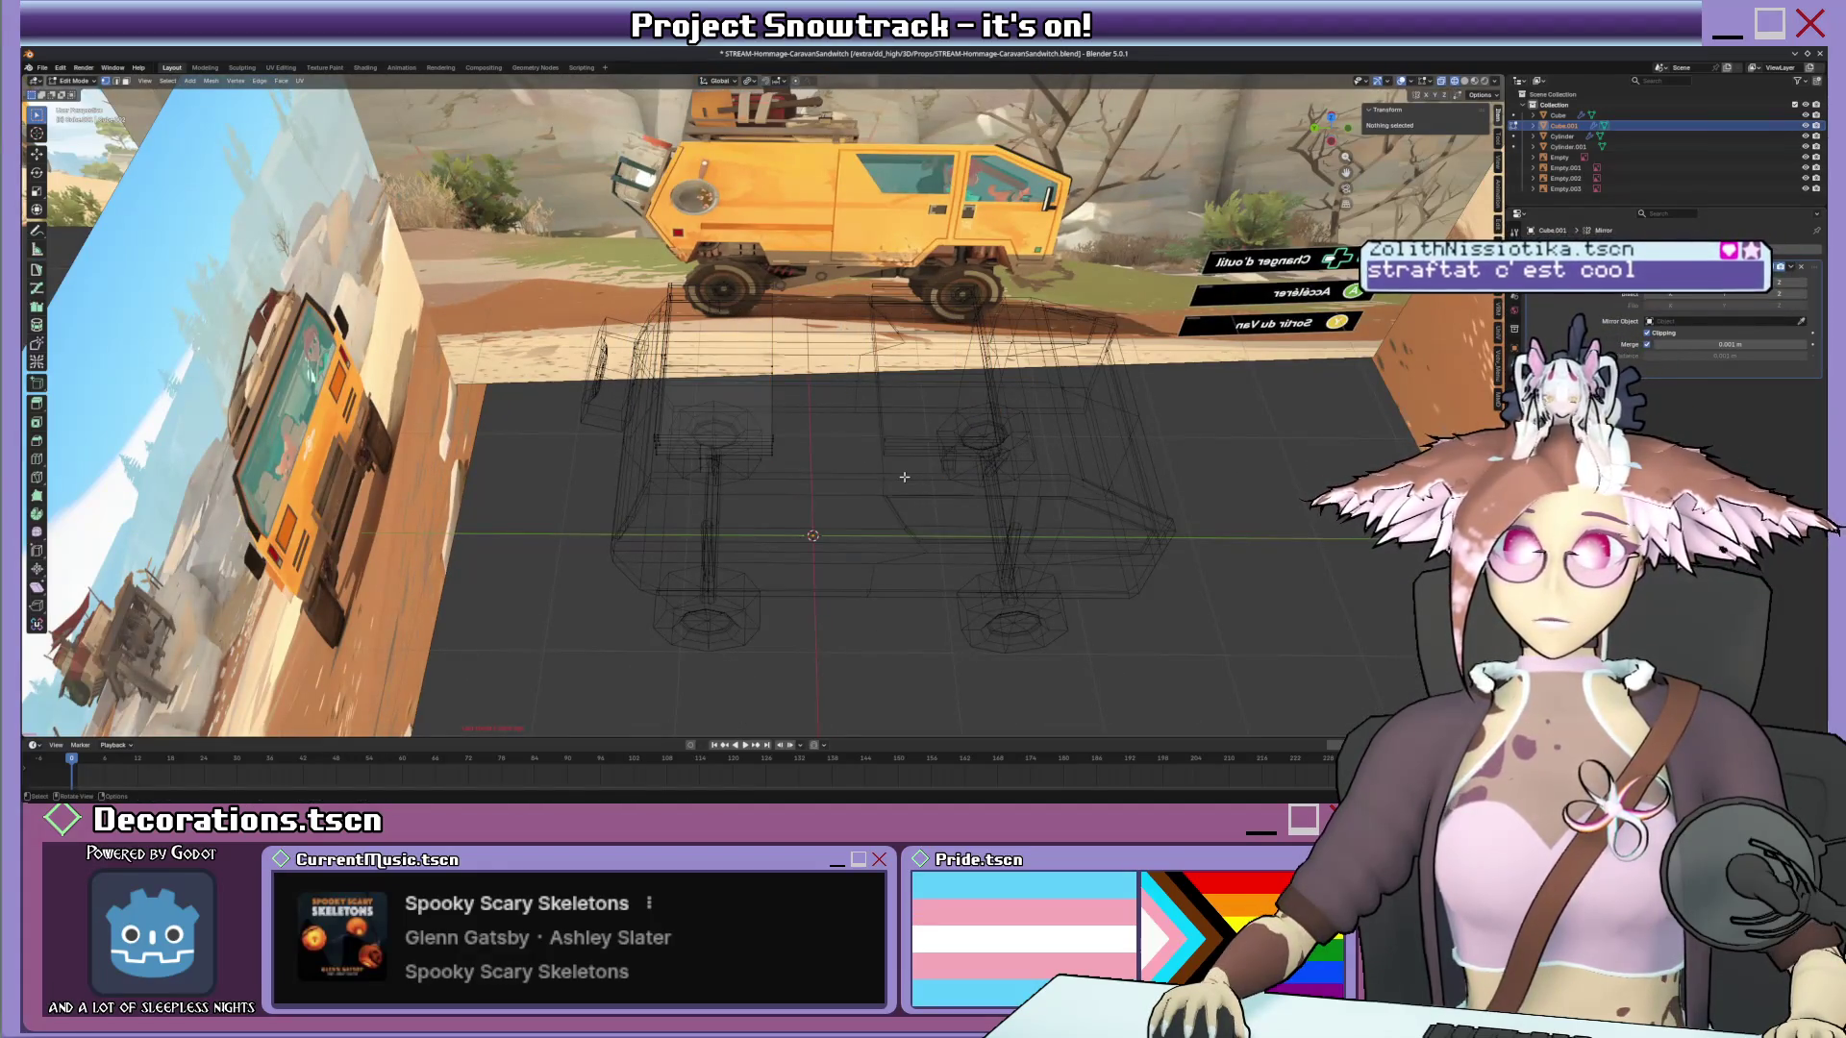
key("g")
key("x")
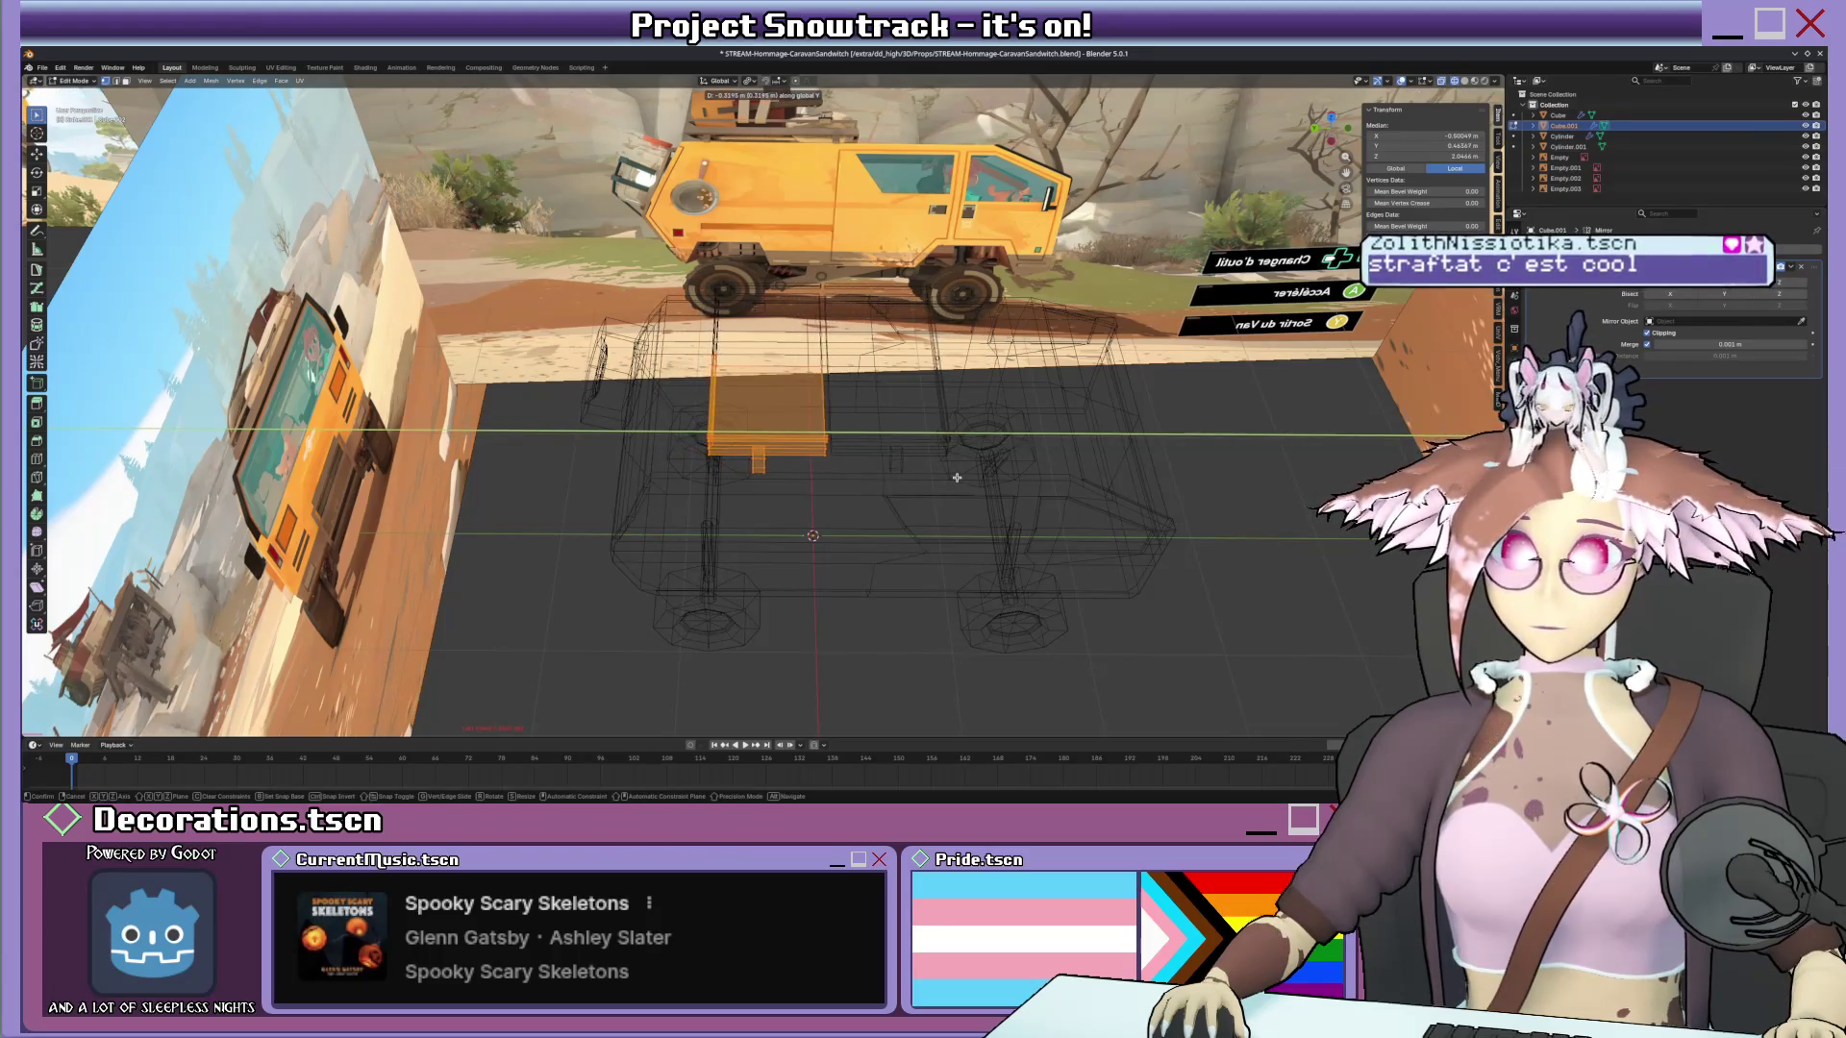
left_click(959, 477)
key("Tab")
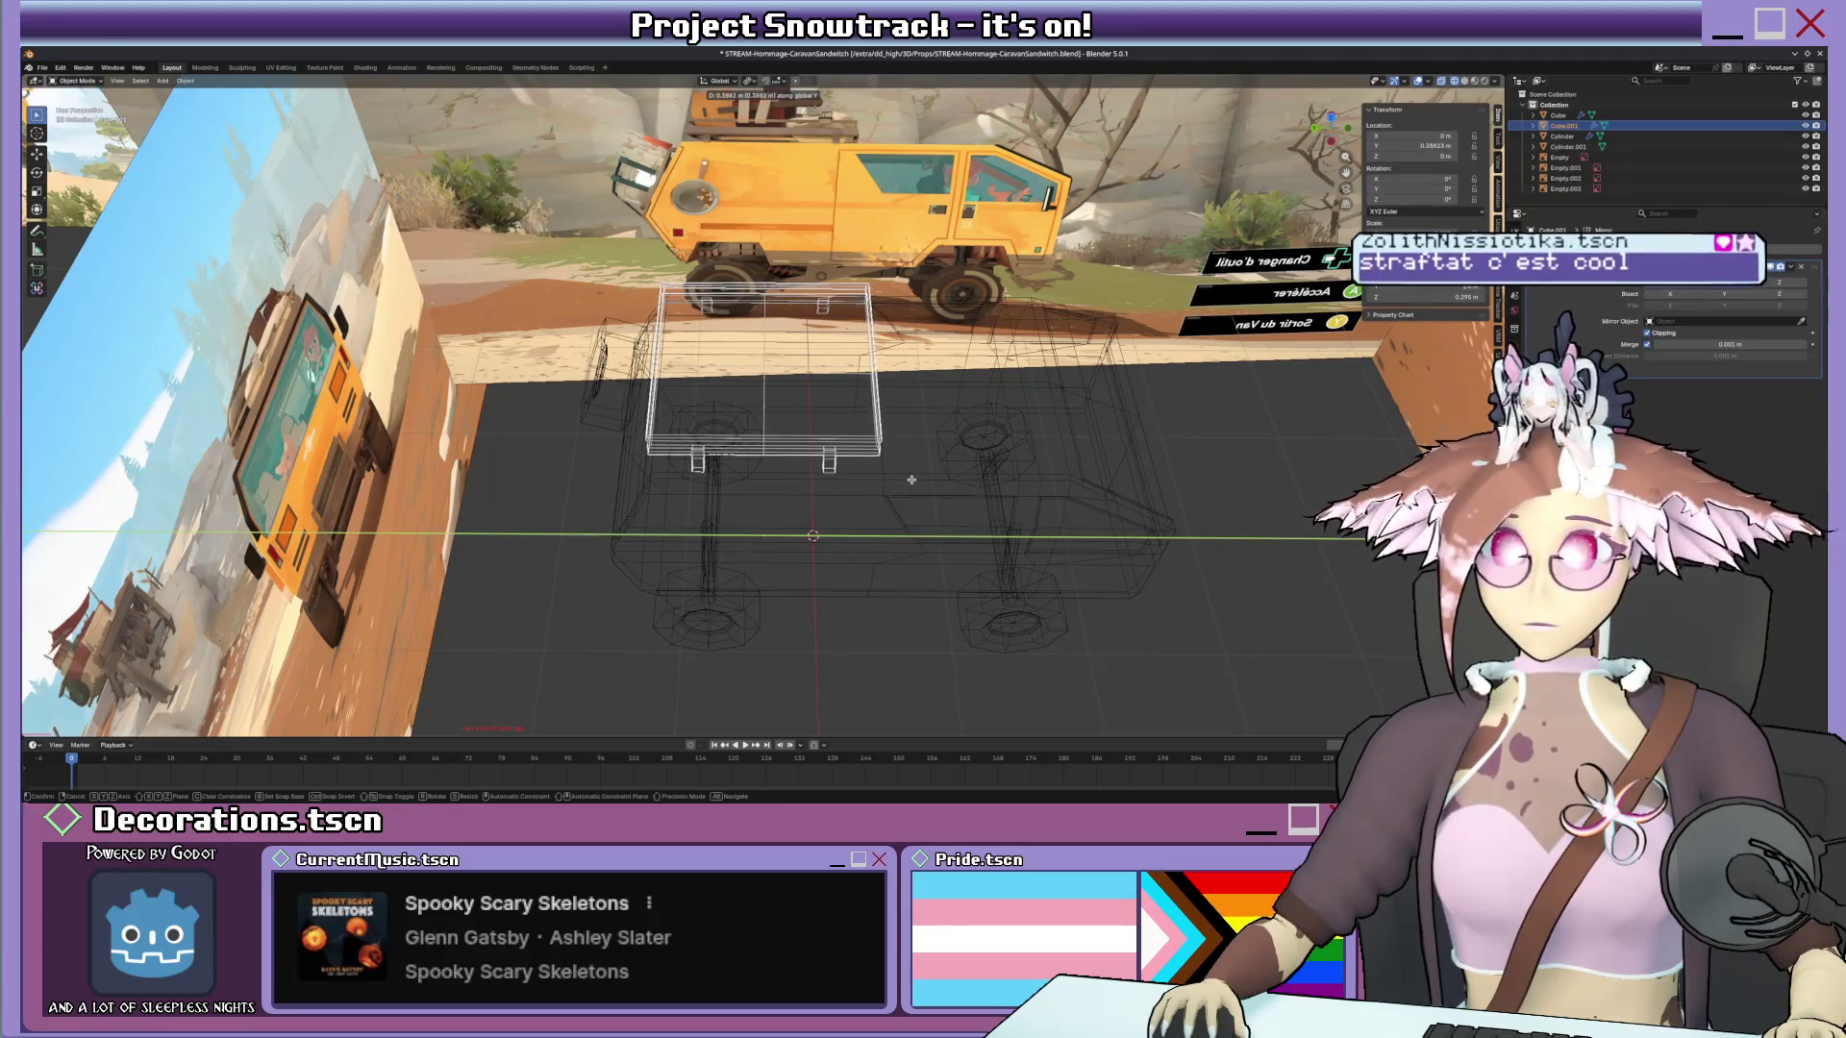
From side view, move the box up along Z so it sits on the van's roof.
left_click(913, 477)
key("KP_1")
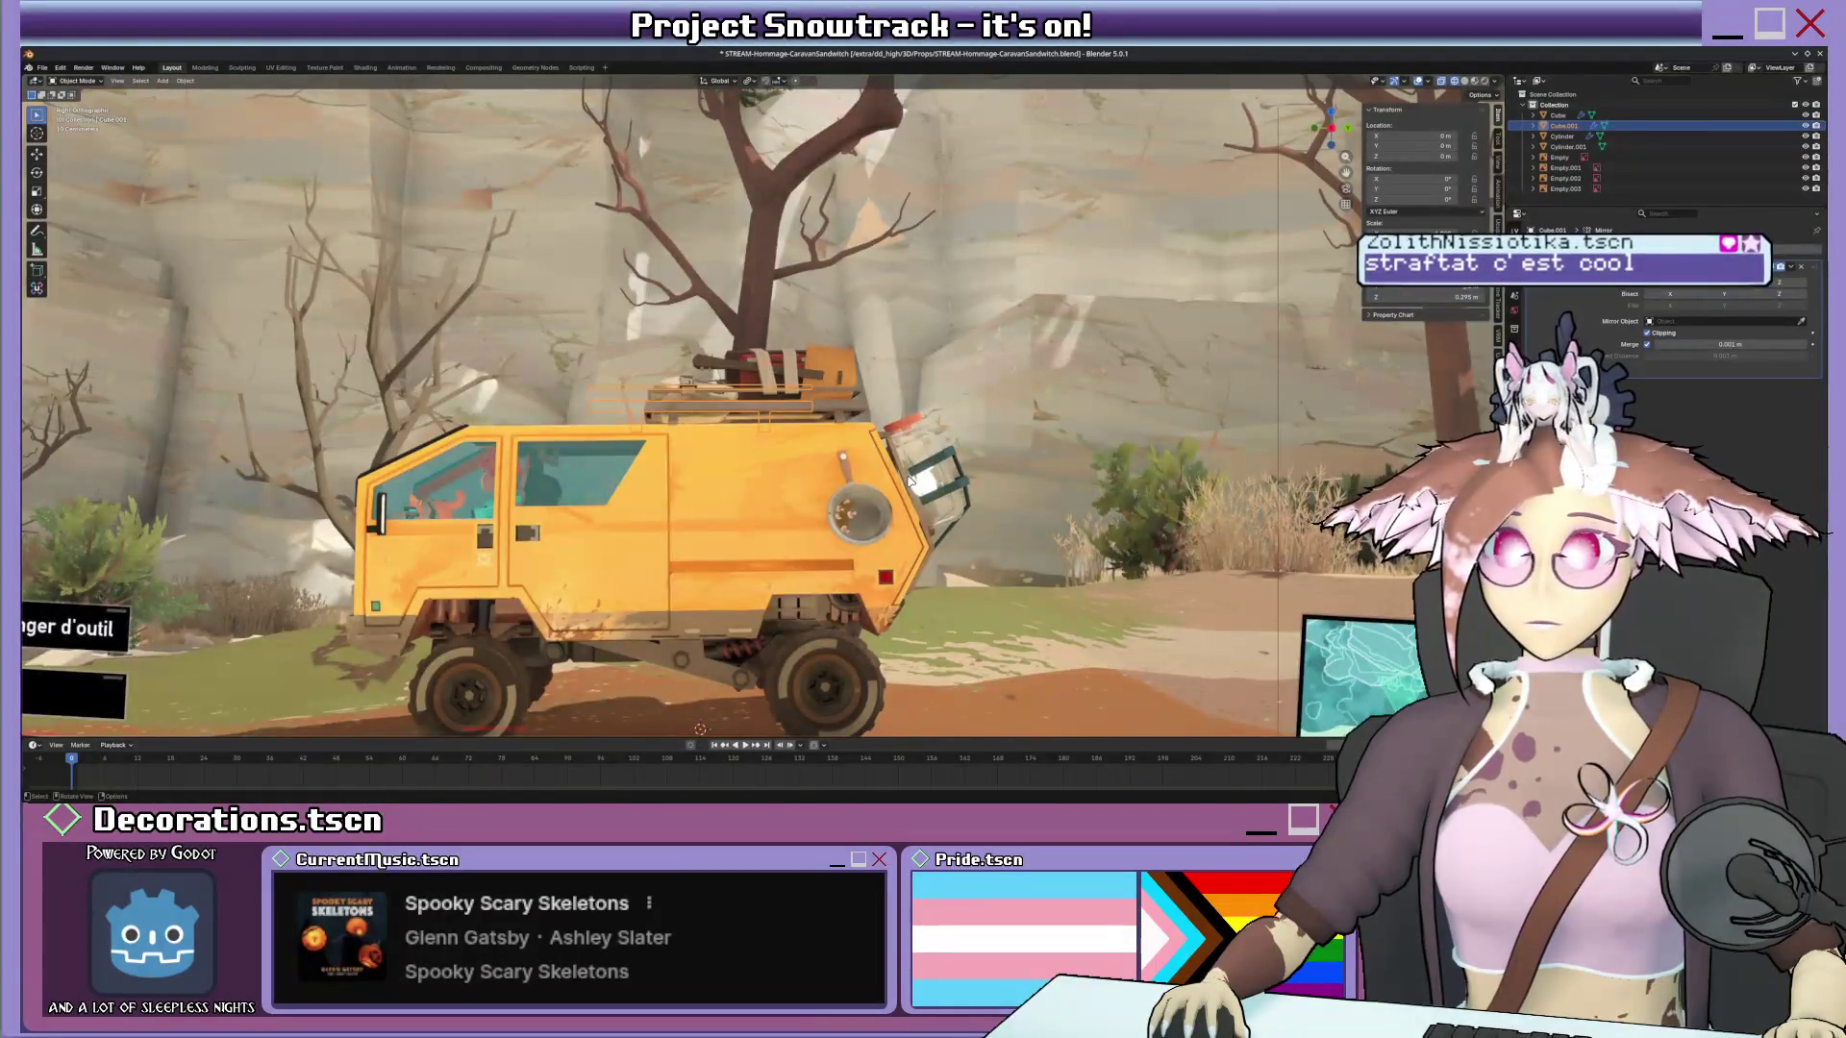
key("g")
key("z")
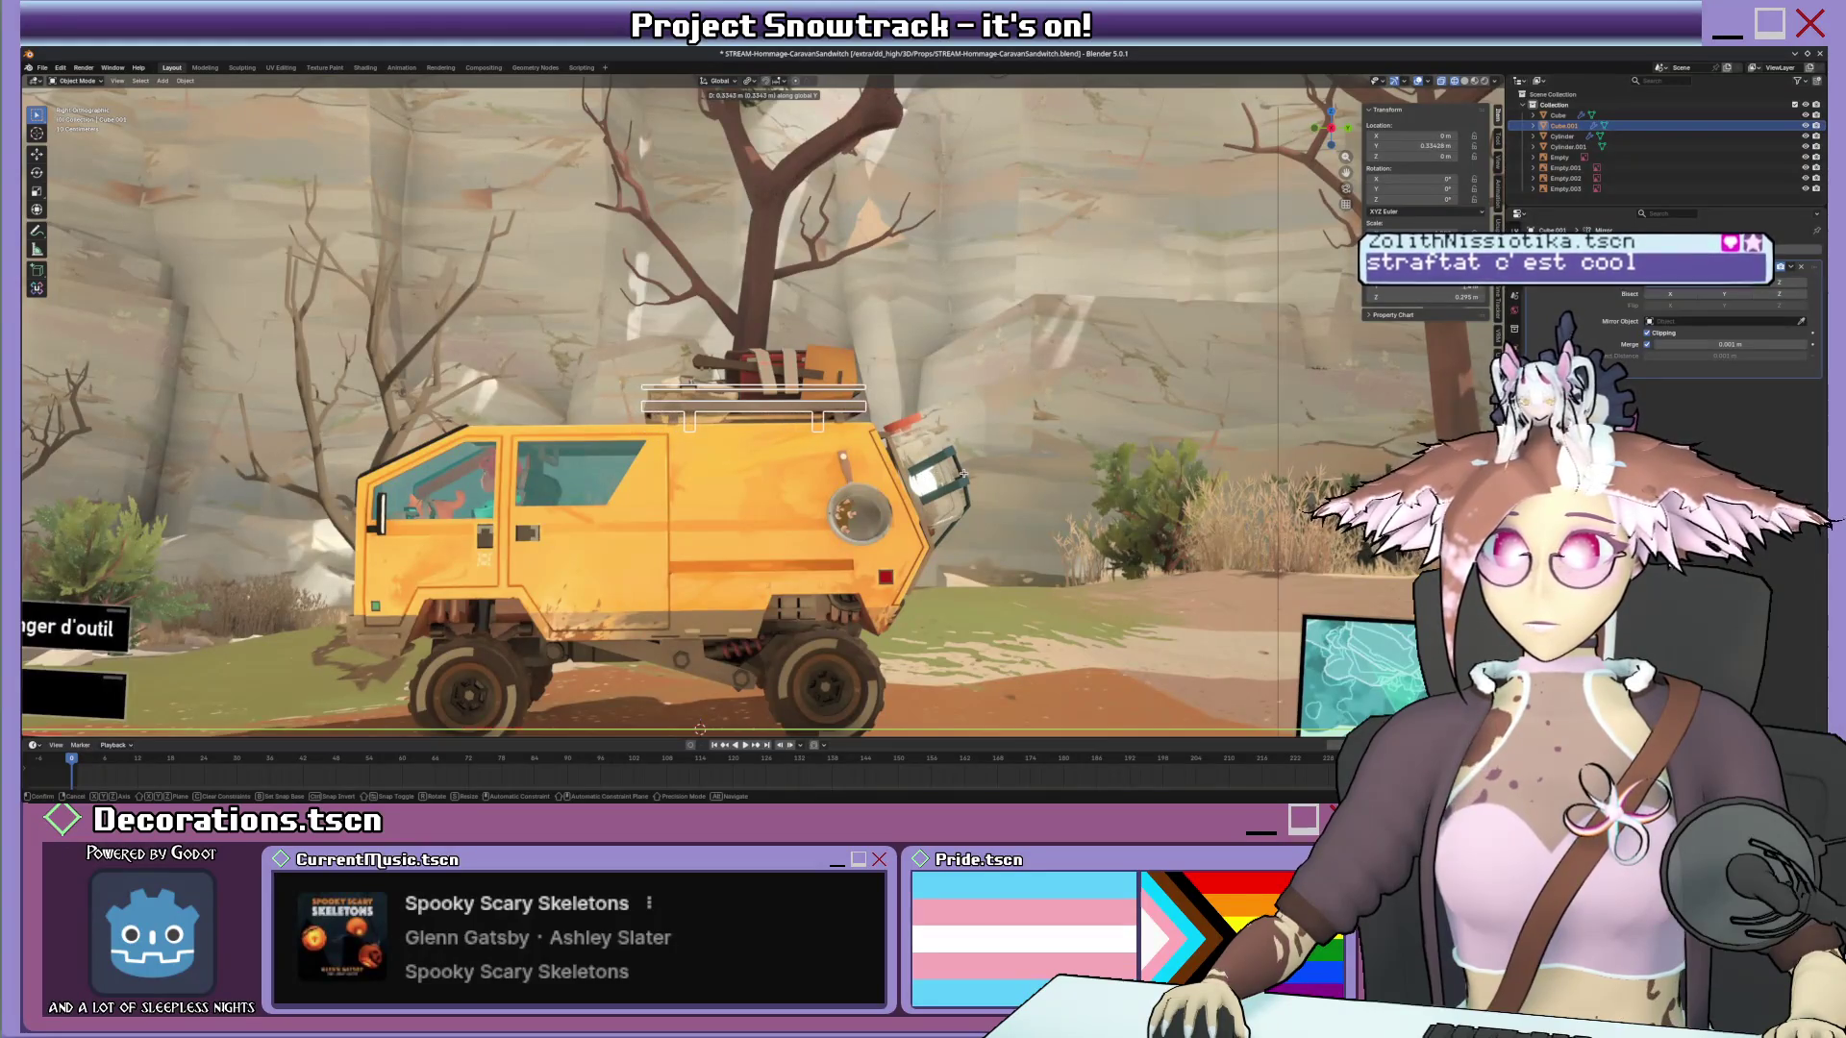
left_click(975, 467)
Move the rack's leg geometry along Y and rotate it around Z.
key("Tab")
scroll(650, 443, "up", 3)
scroll(650, 443, "up", 2)
scroll(650, 443, "up", 1)
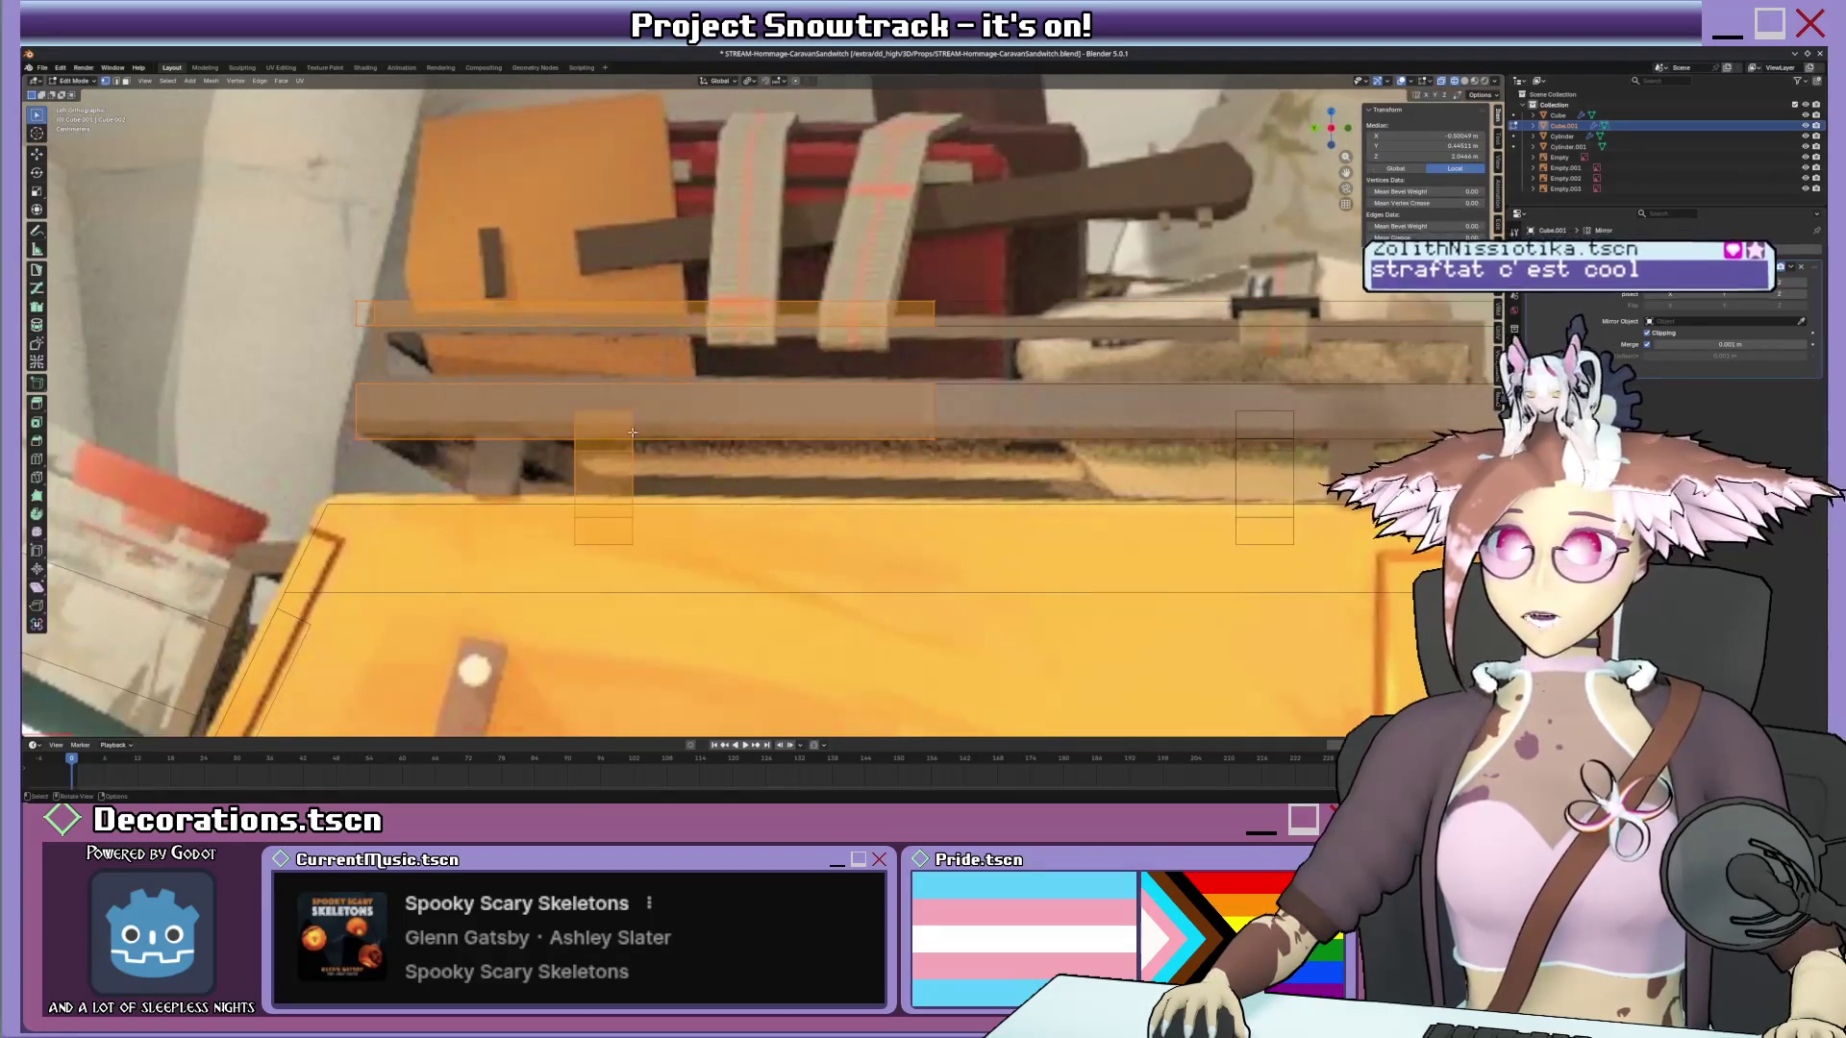
left_click_drag(677, 517, 672, 498)
key("g")
key("y")
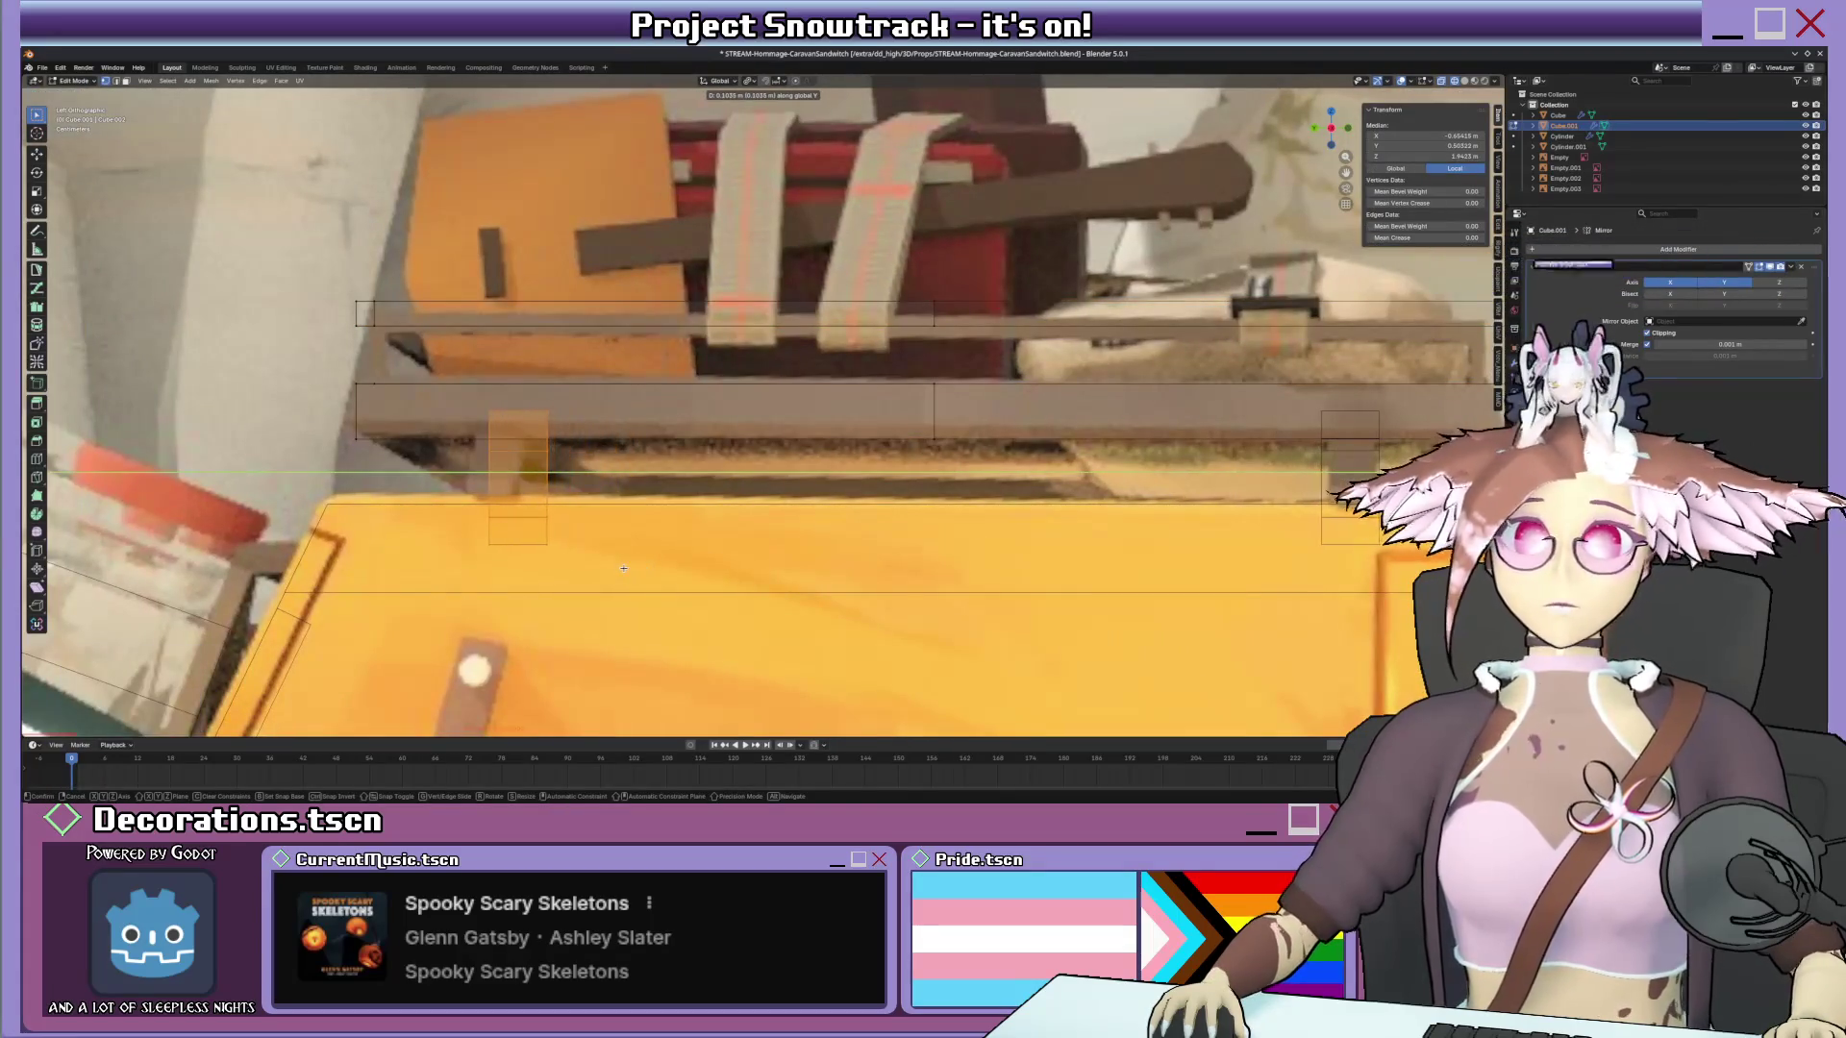
left_click(611, 565)
key("r")
key("z")
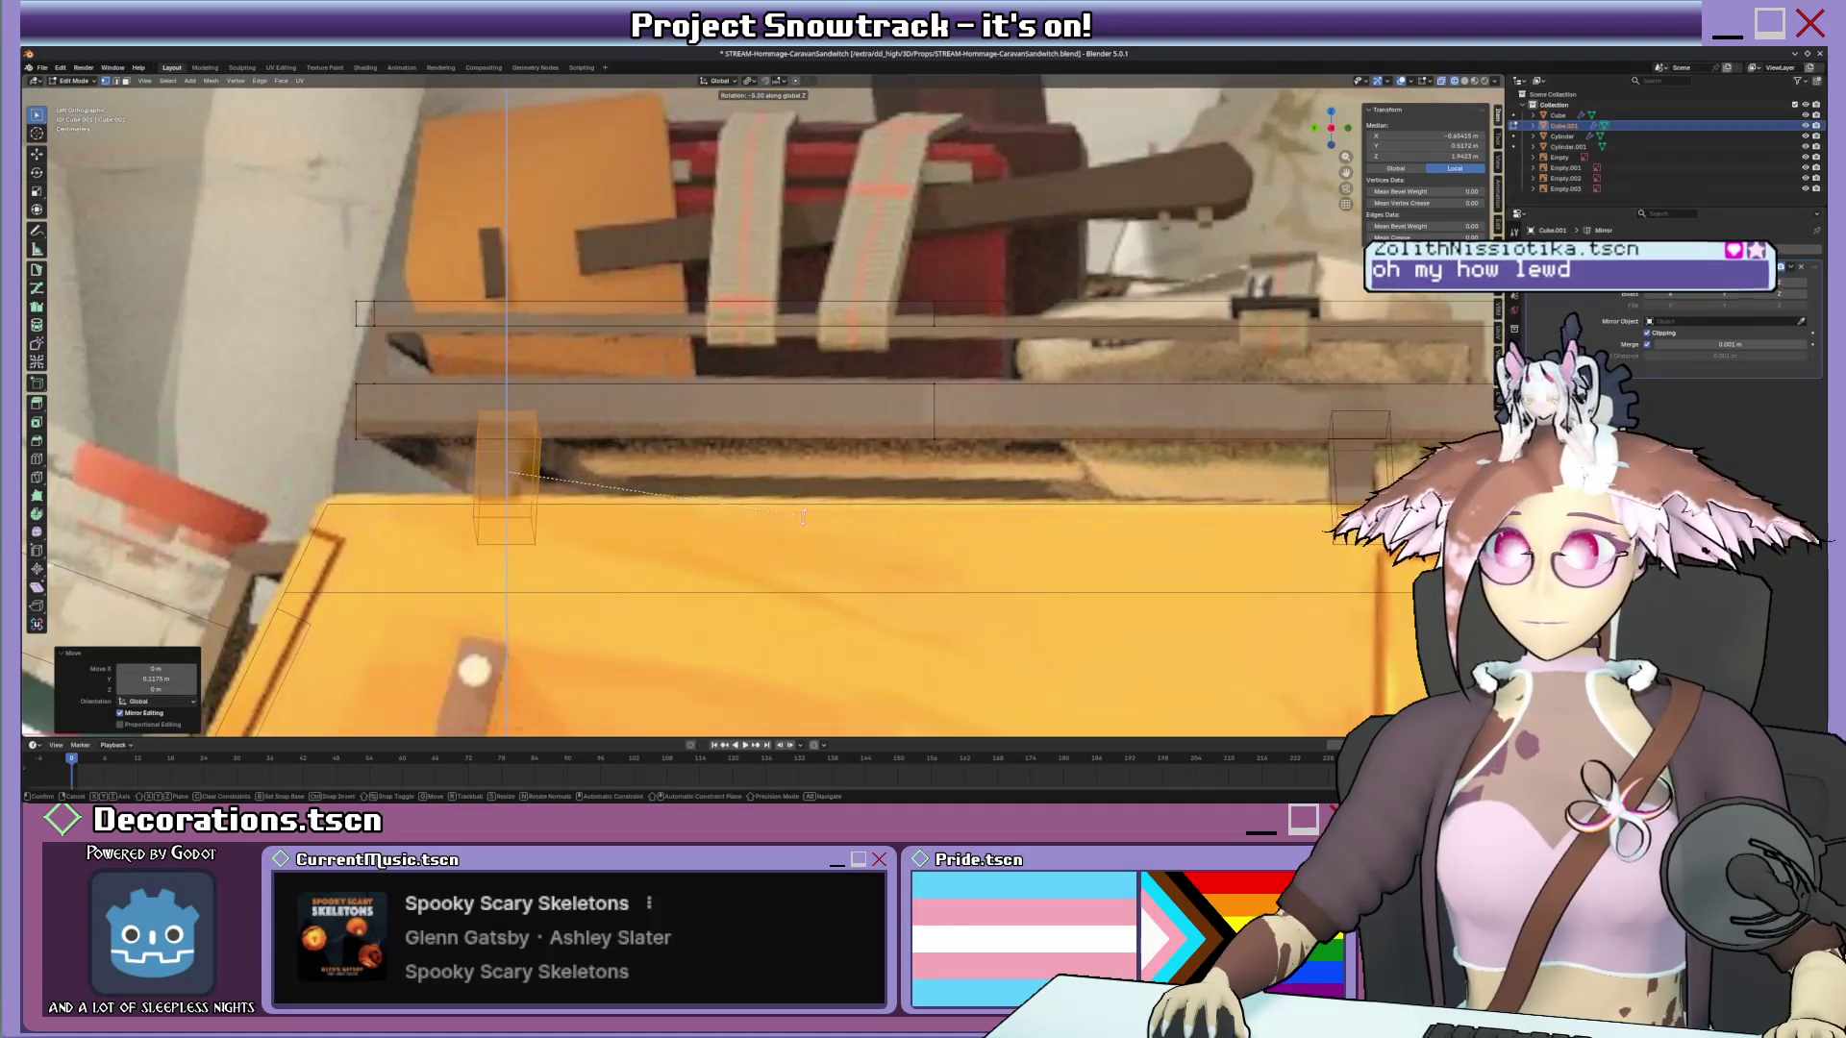
left_click(802, 528)
Dissolve the unneeded edges on the rack, toggling X-ray to inspect it.
key("alt+z")
mouse_move(802, 530)
middle_mouse_down()
mouse_move(766, 469)
mouse_move(617, 465)
mouse_move(689, 434)
middle_mouse_up()
key("alt+z")
key("x")
key("Escape")
key("x")
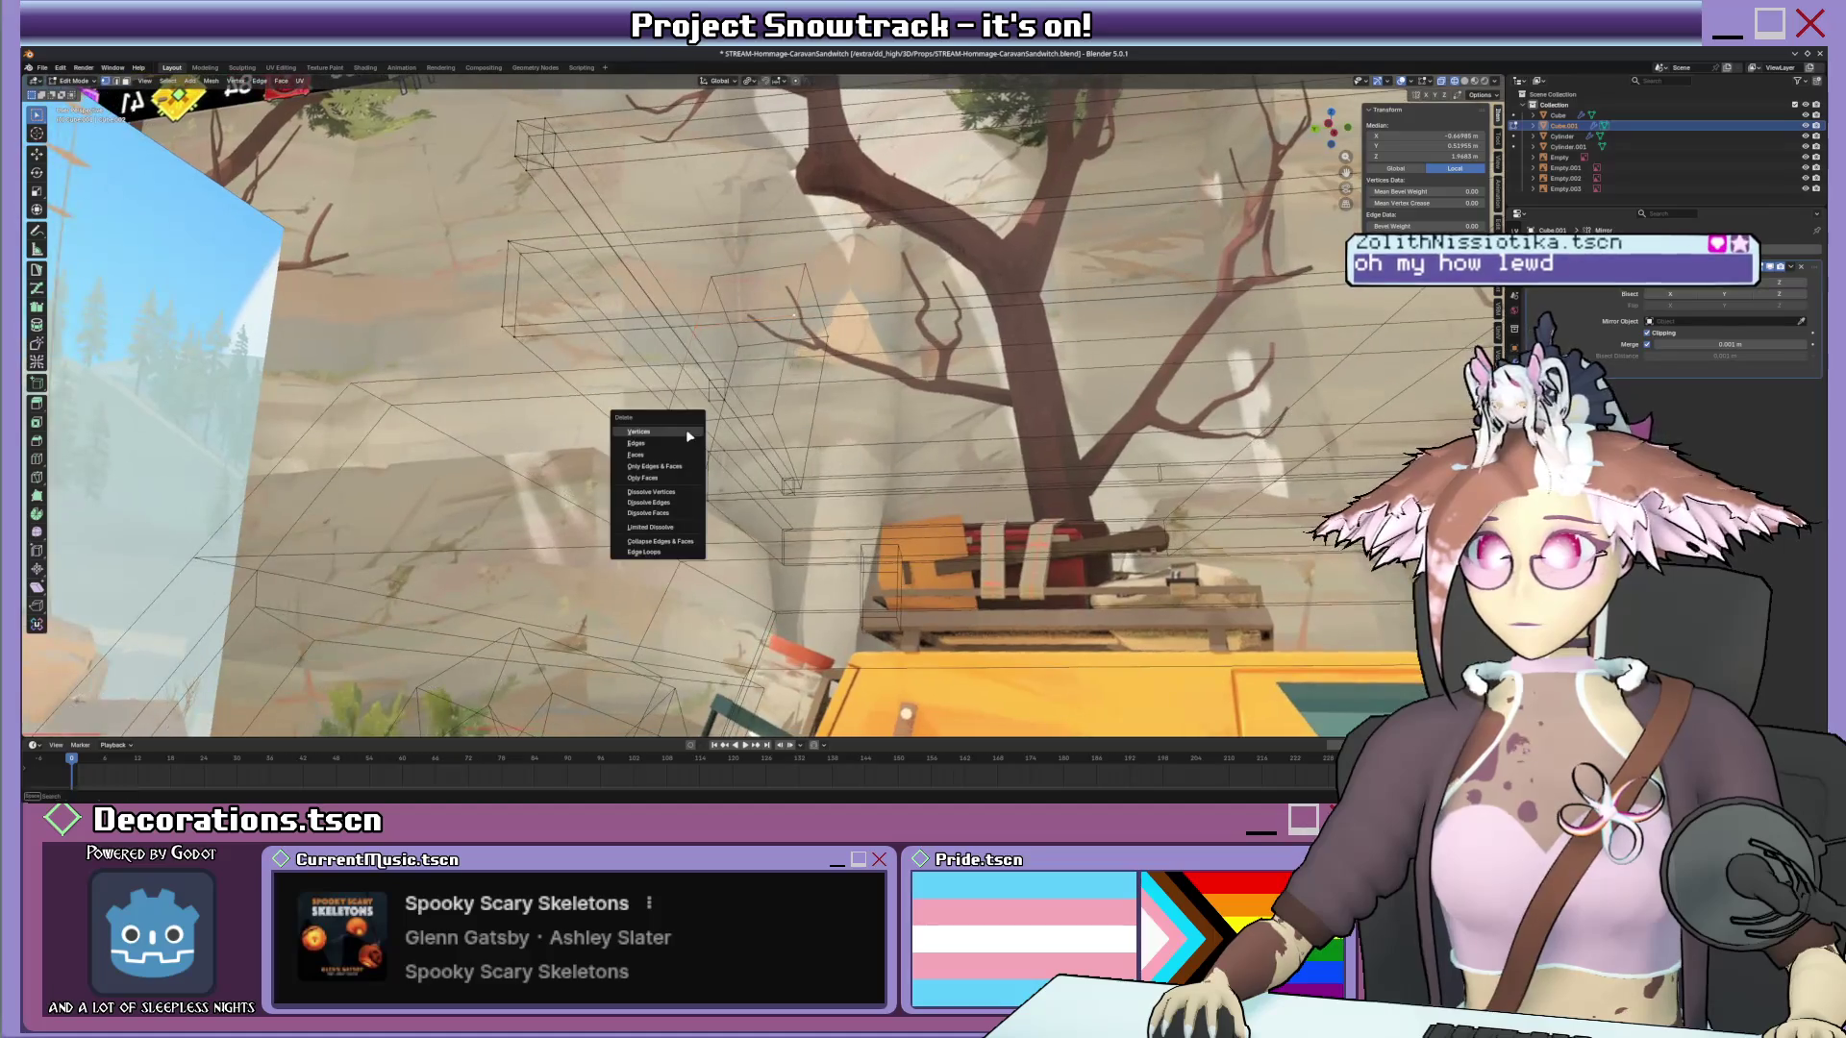
left_click(662, 504)
key("alt+z")
mouse_move(661, 503)
middle_mouse_down()
mouse_move(766, 407)
mouse_move(486, 379)
middle_mouse_up()
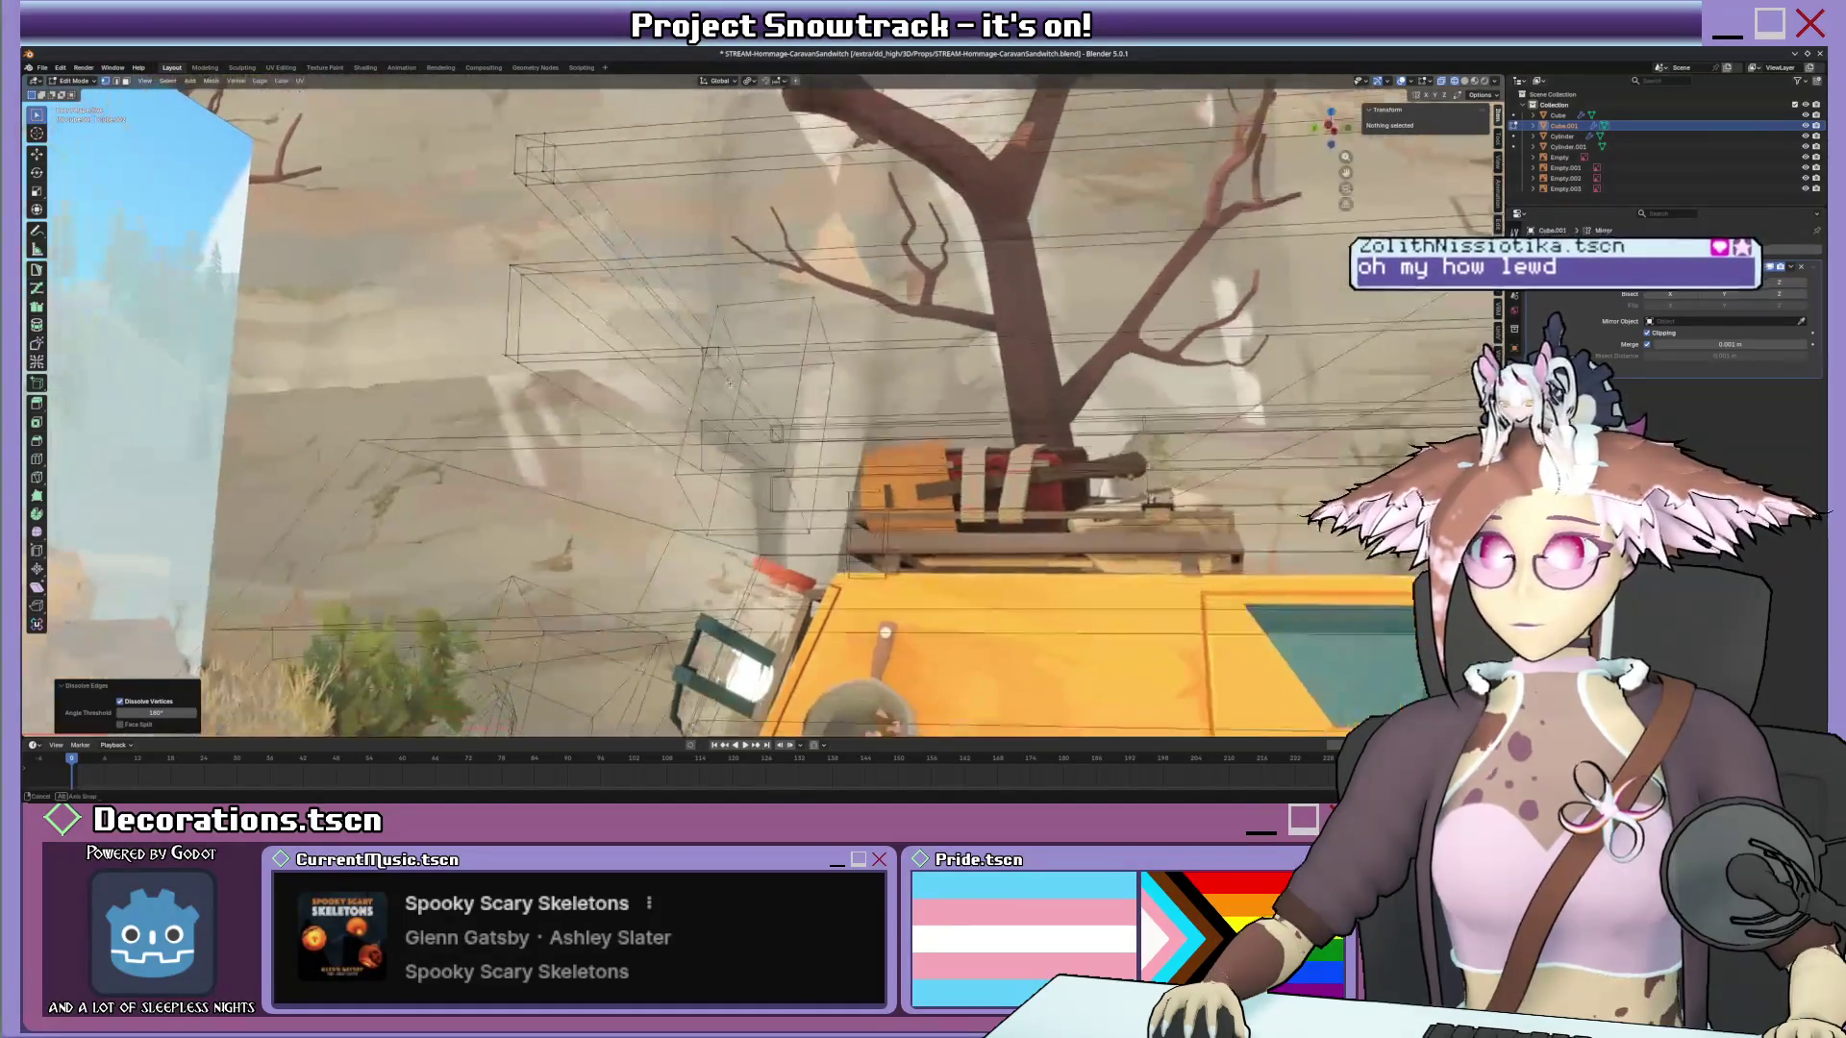
key("alt+z")
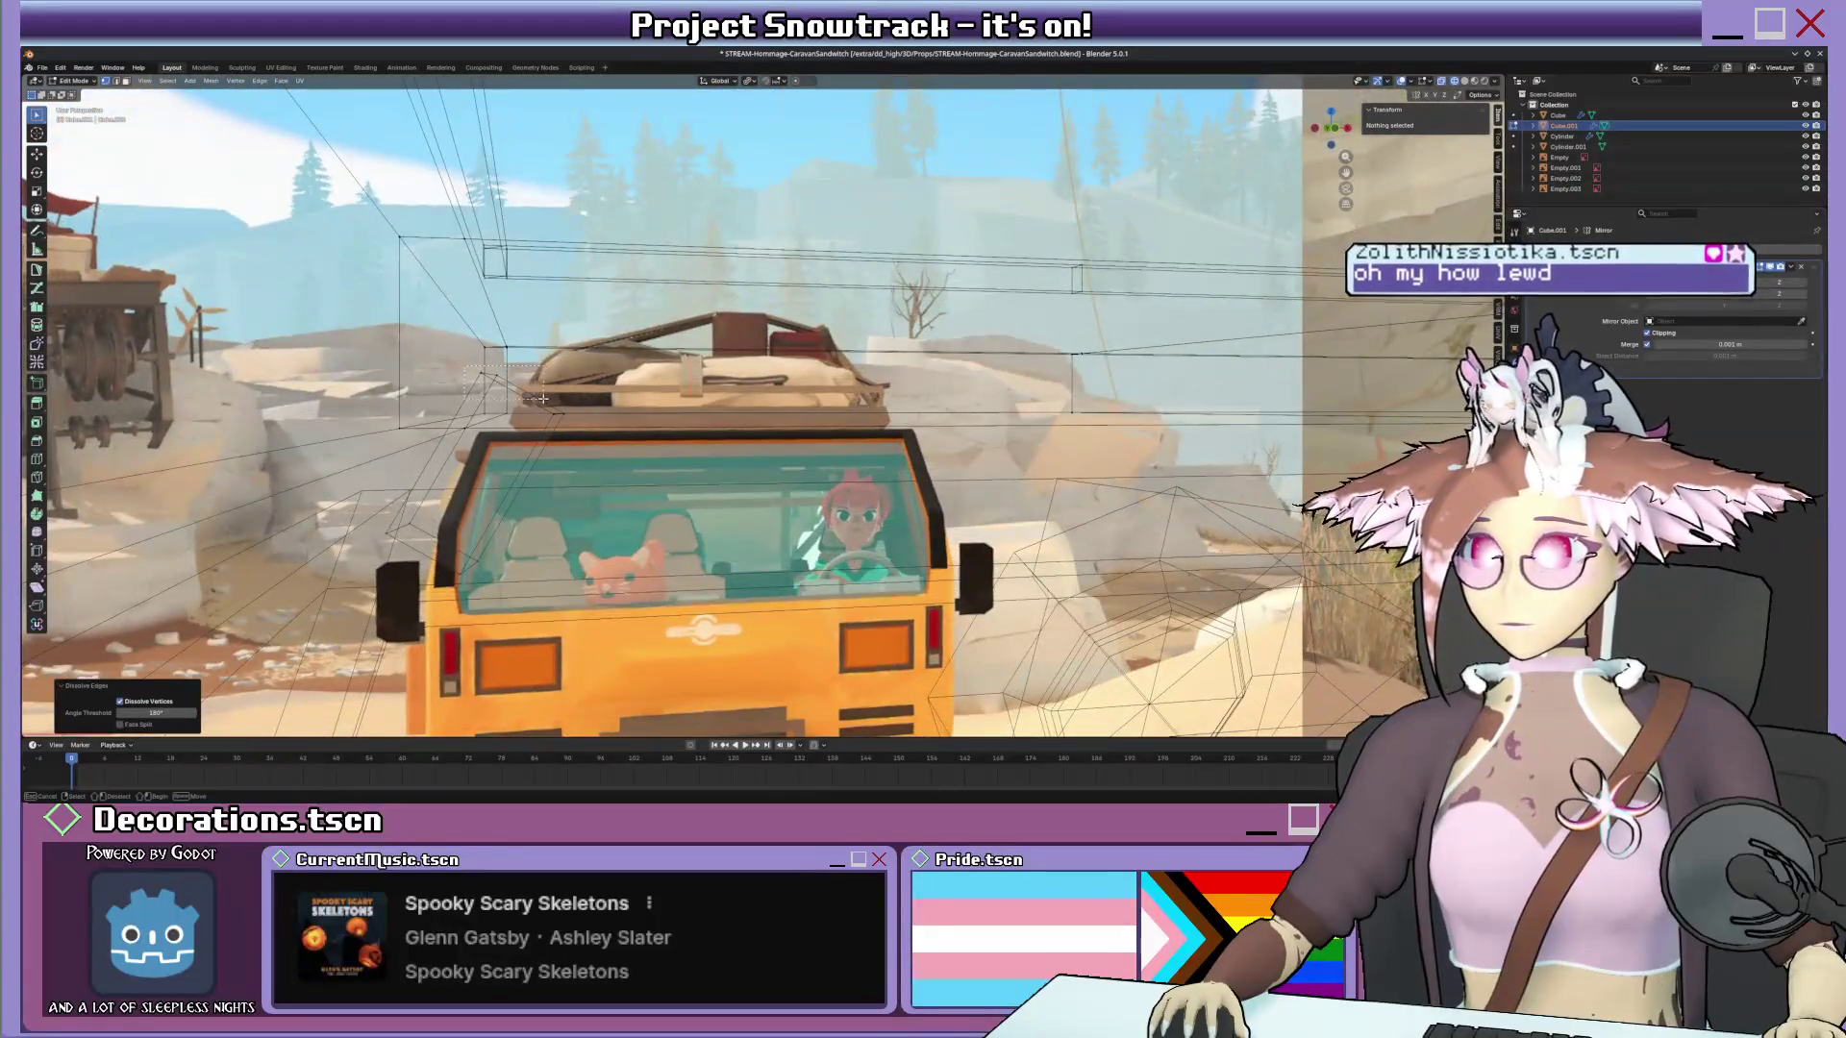
Set Transform Orientation to Normal and start sliding selected geometry along its normal.
left_click(511, 414)
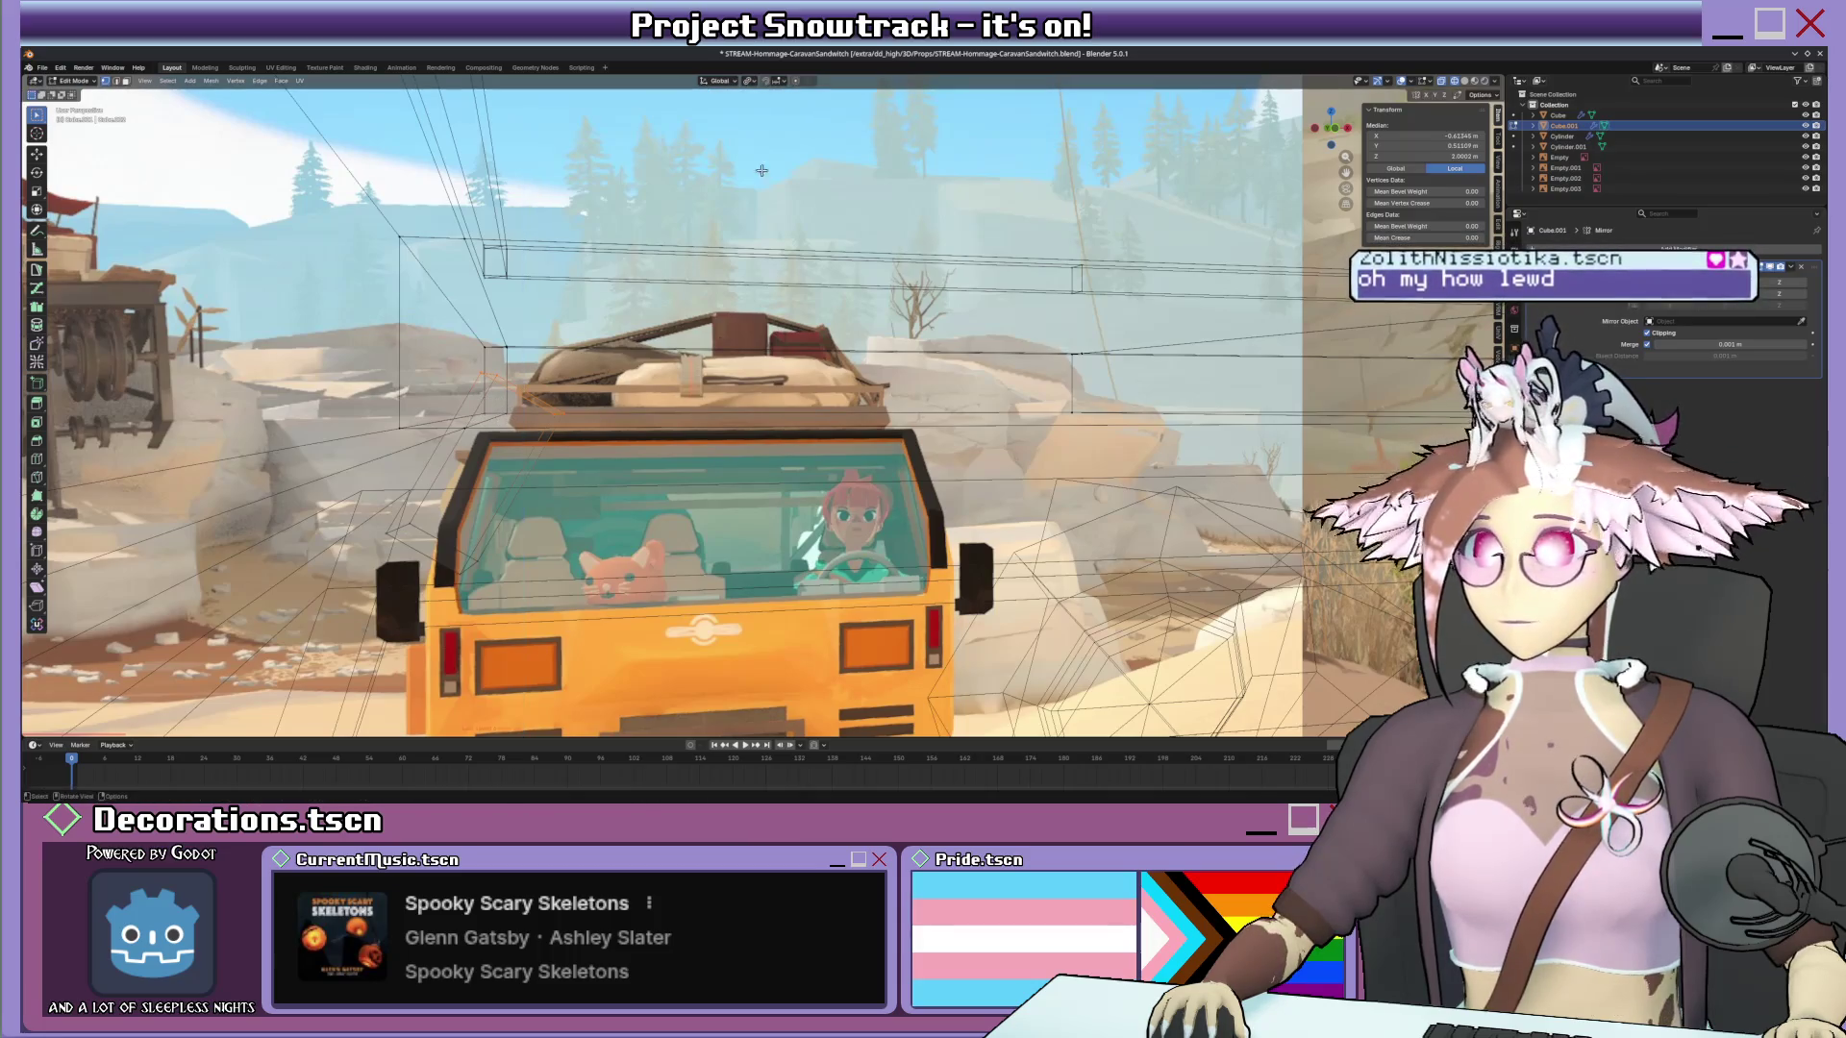
left_click(717, 82)
left_click(709, 138)
key("g")
key("z")
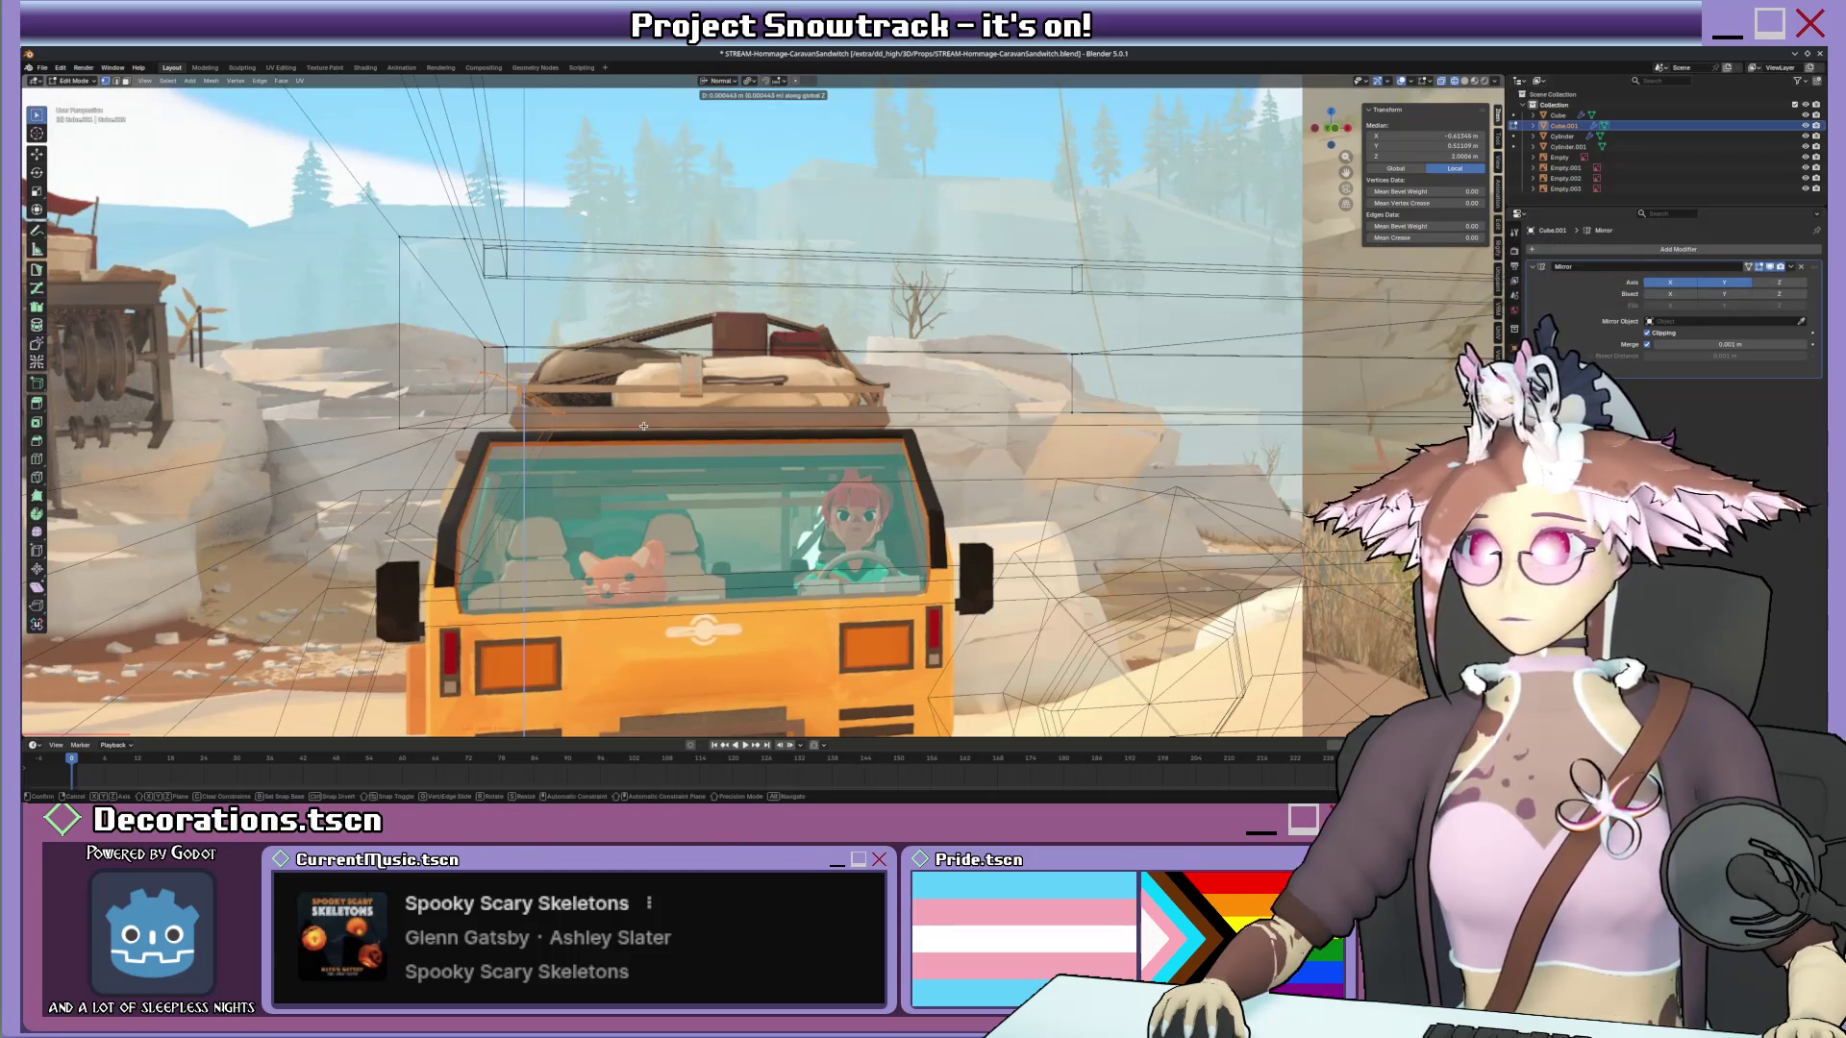